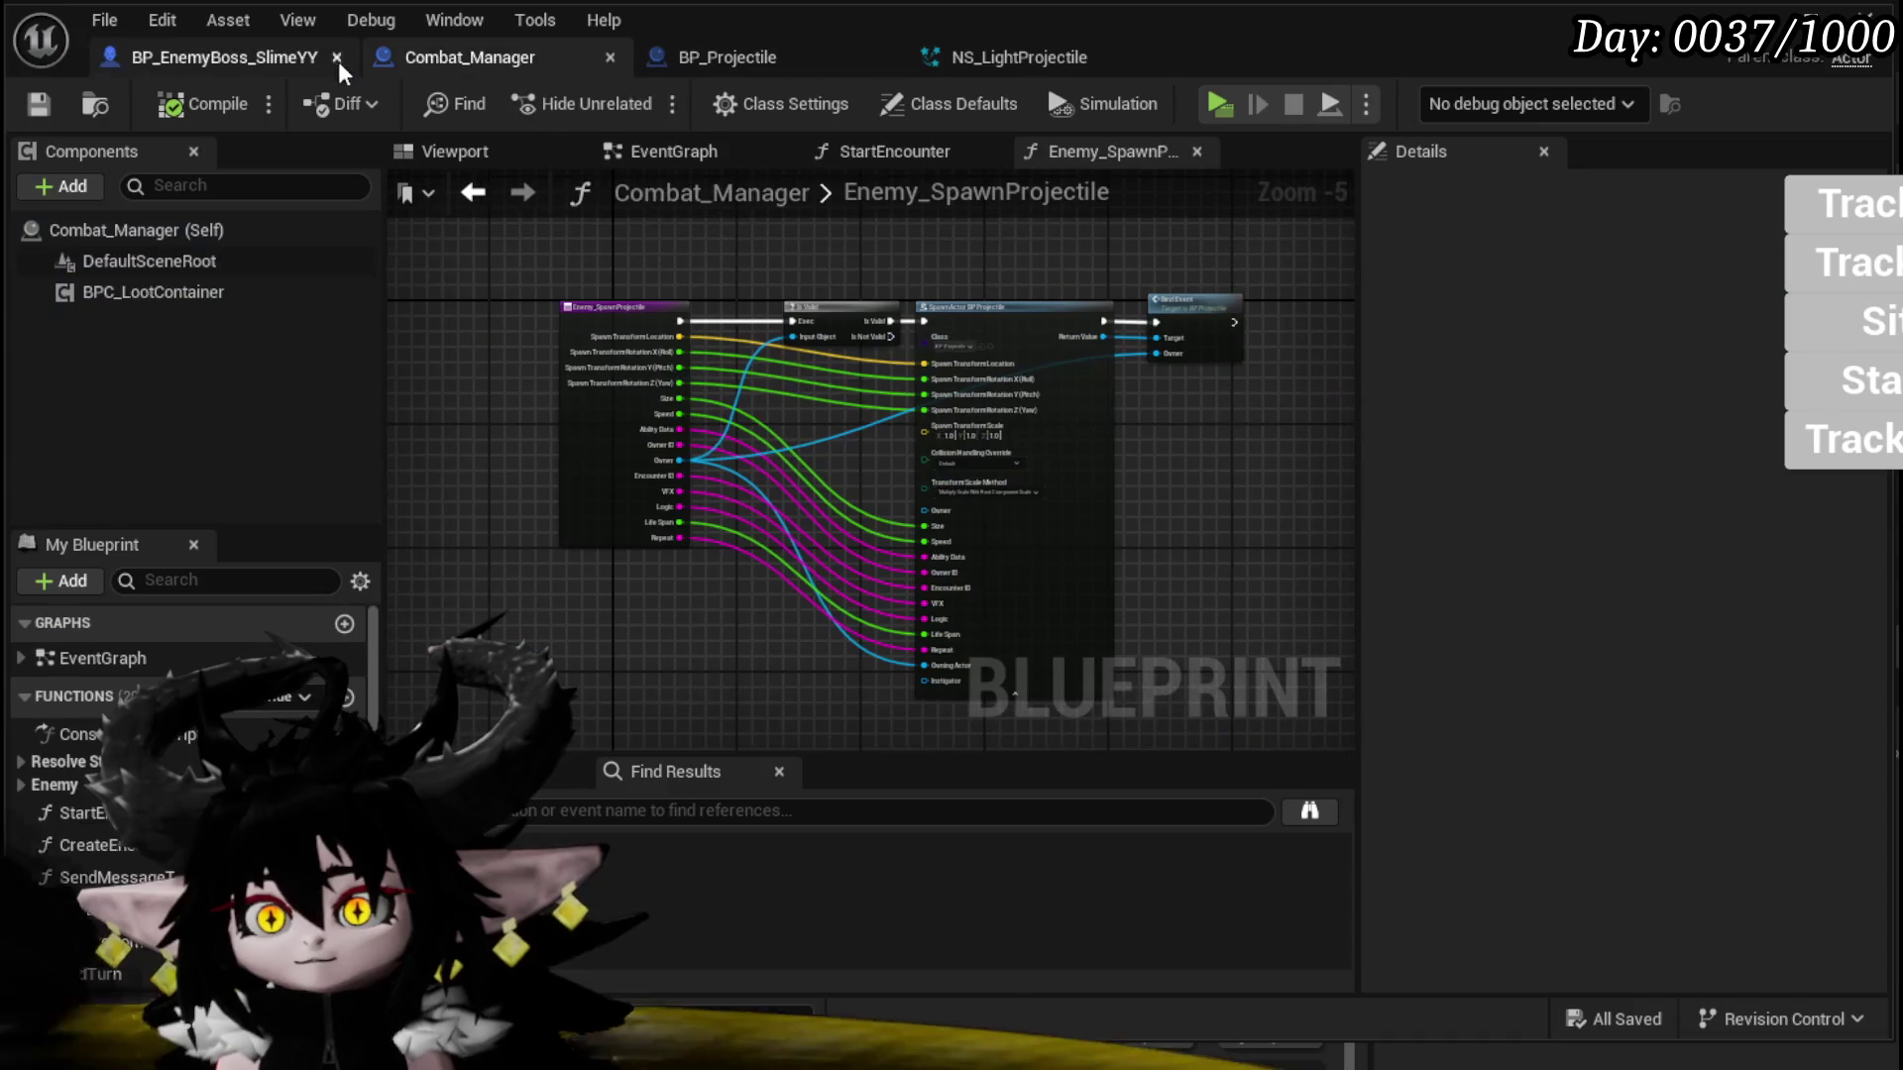
Step: Look over the boss's SpawnProjectile graph, then bring up the NS_LightProjectile Niagara system
left_click(252, 69)
scroll(680, 327, "down", 5)
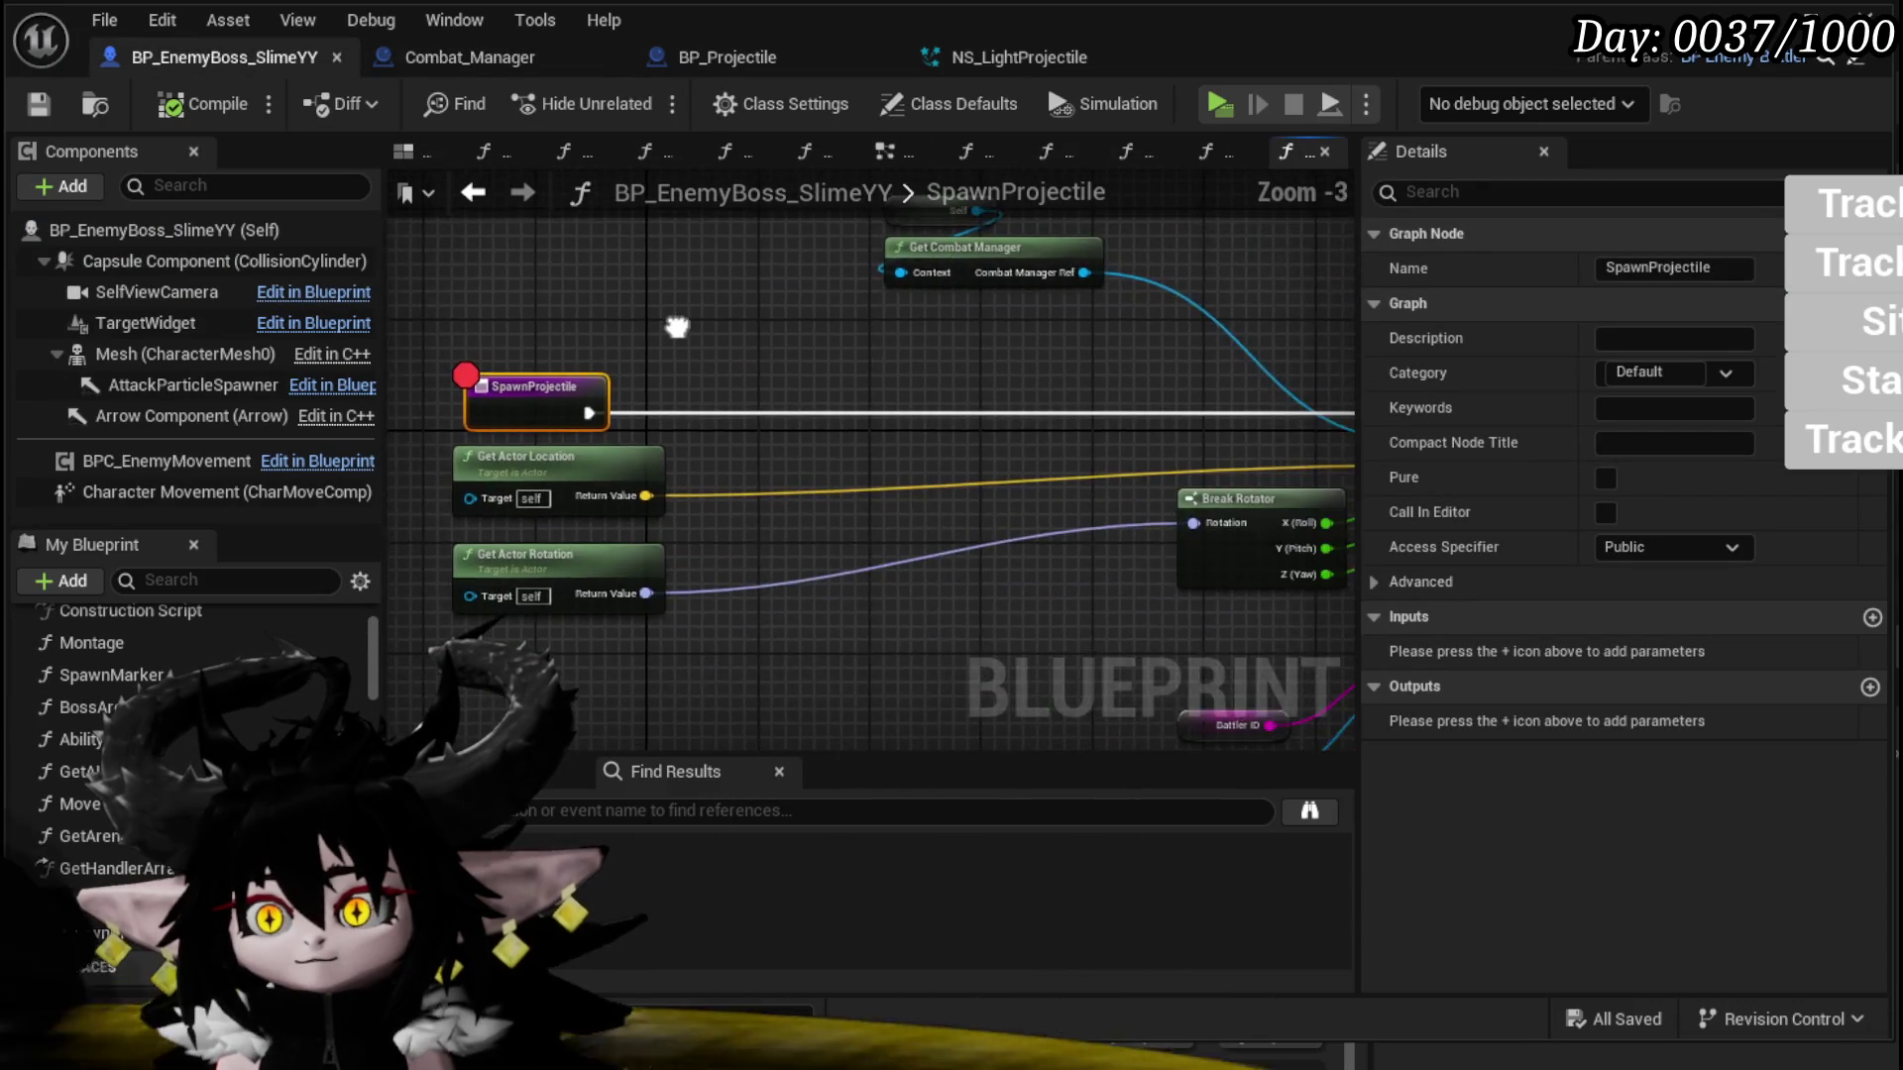
key("ctrl+space")
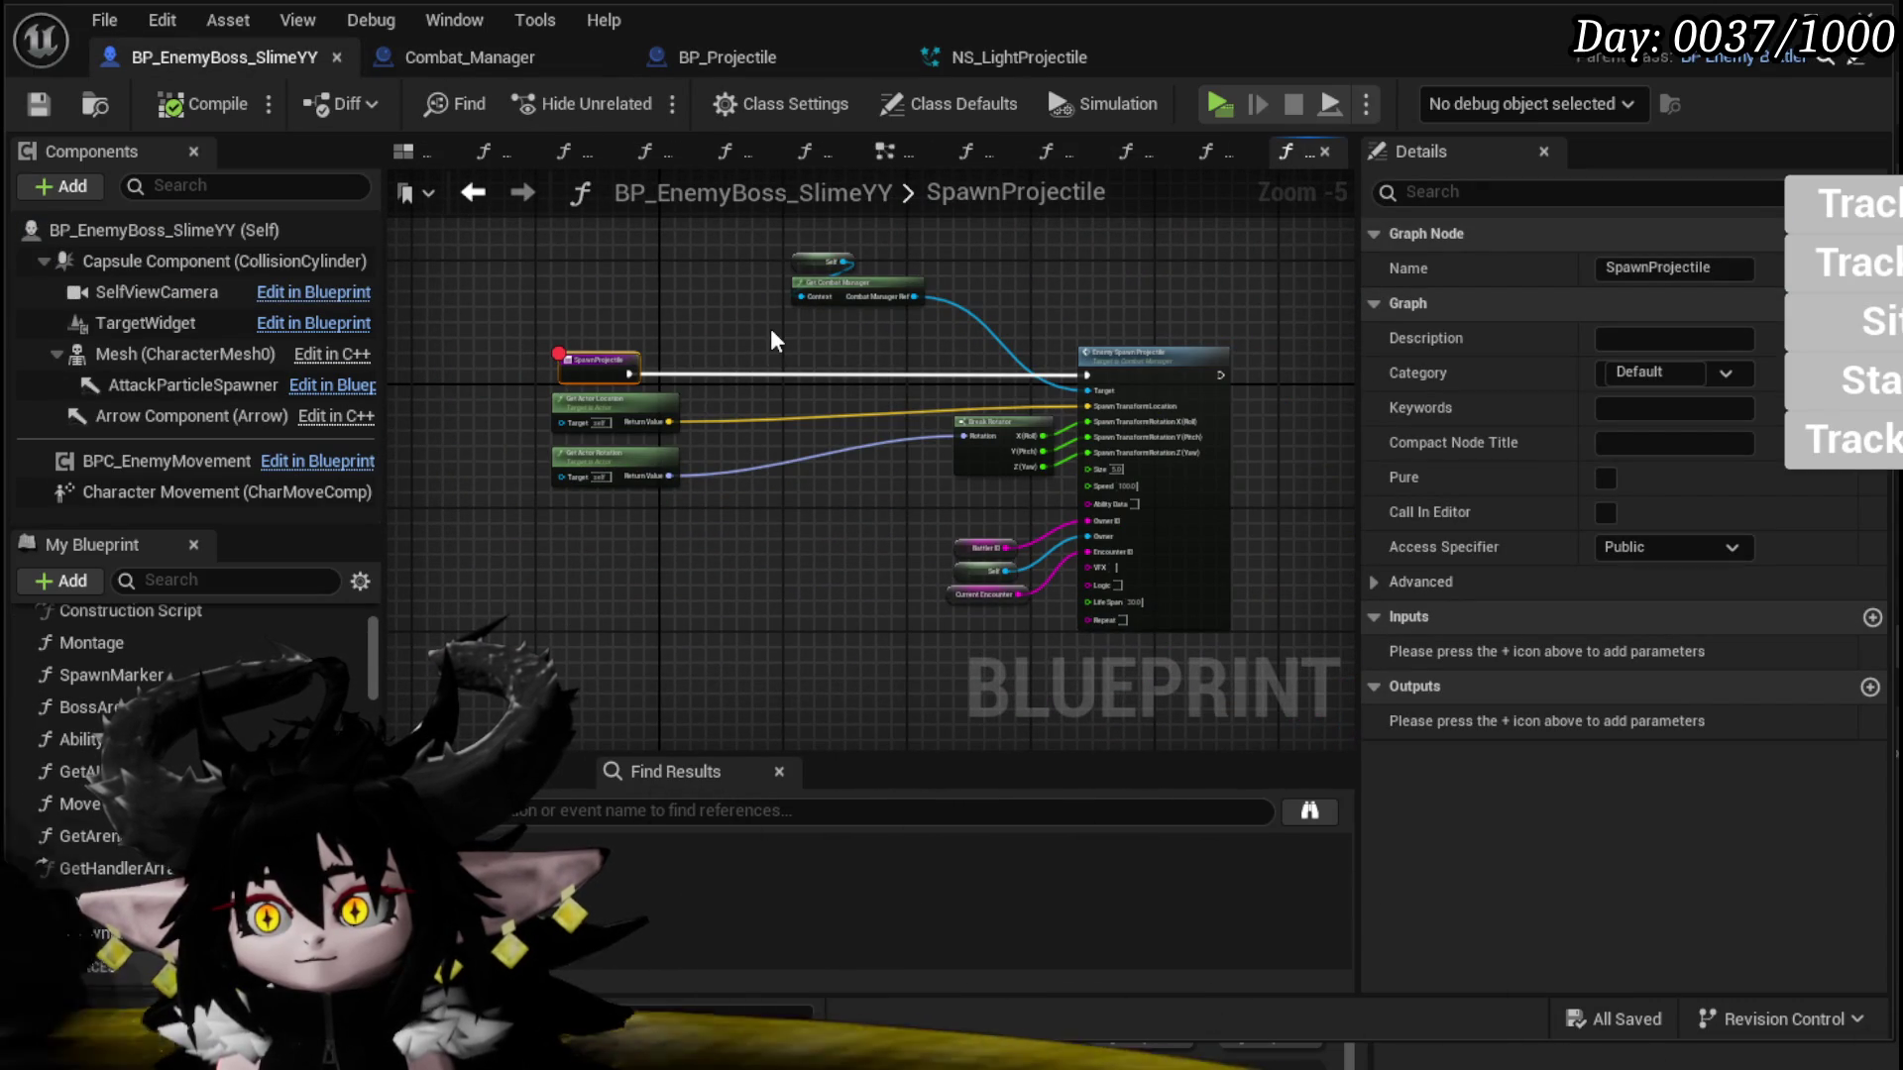
scroll(1095, 473, "up", 3)
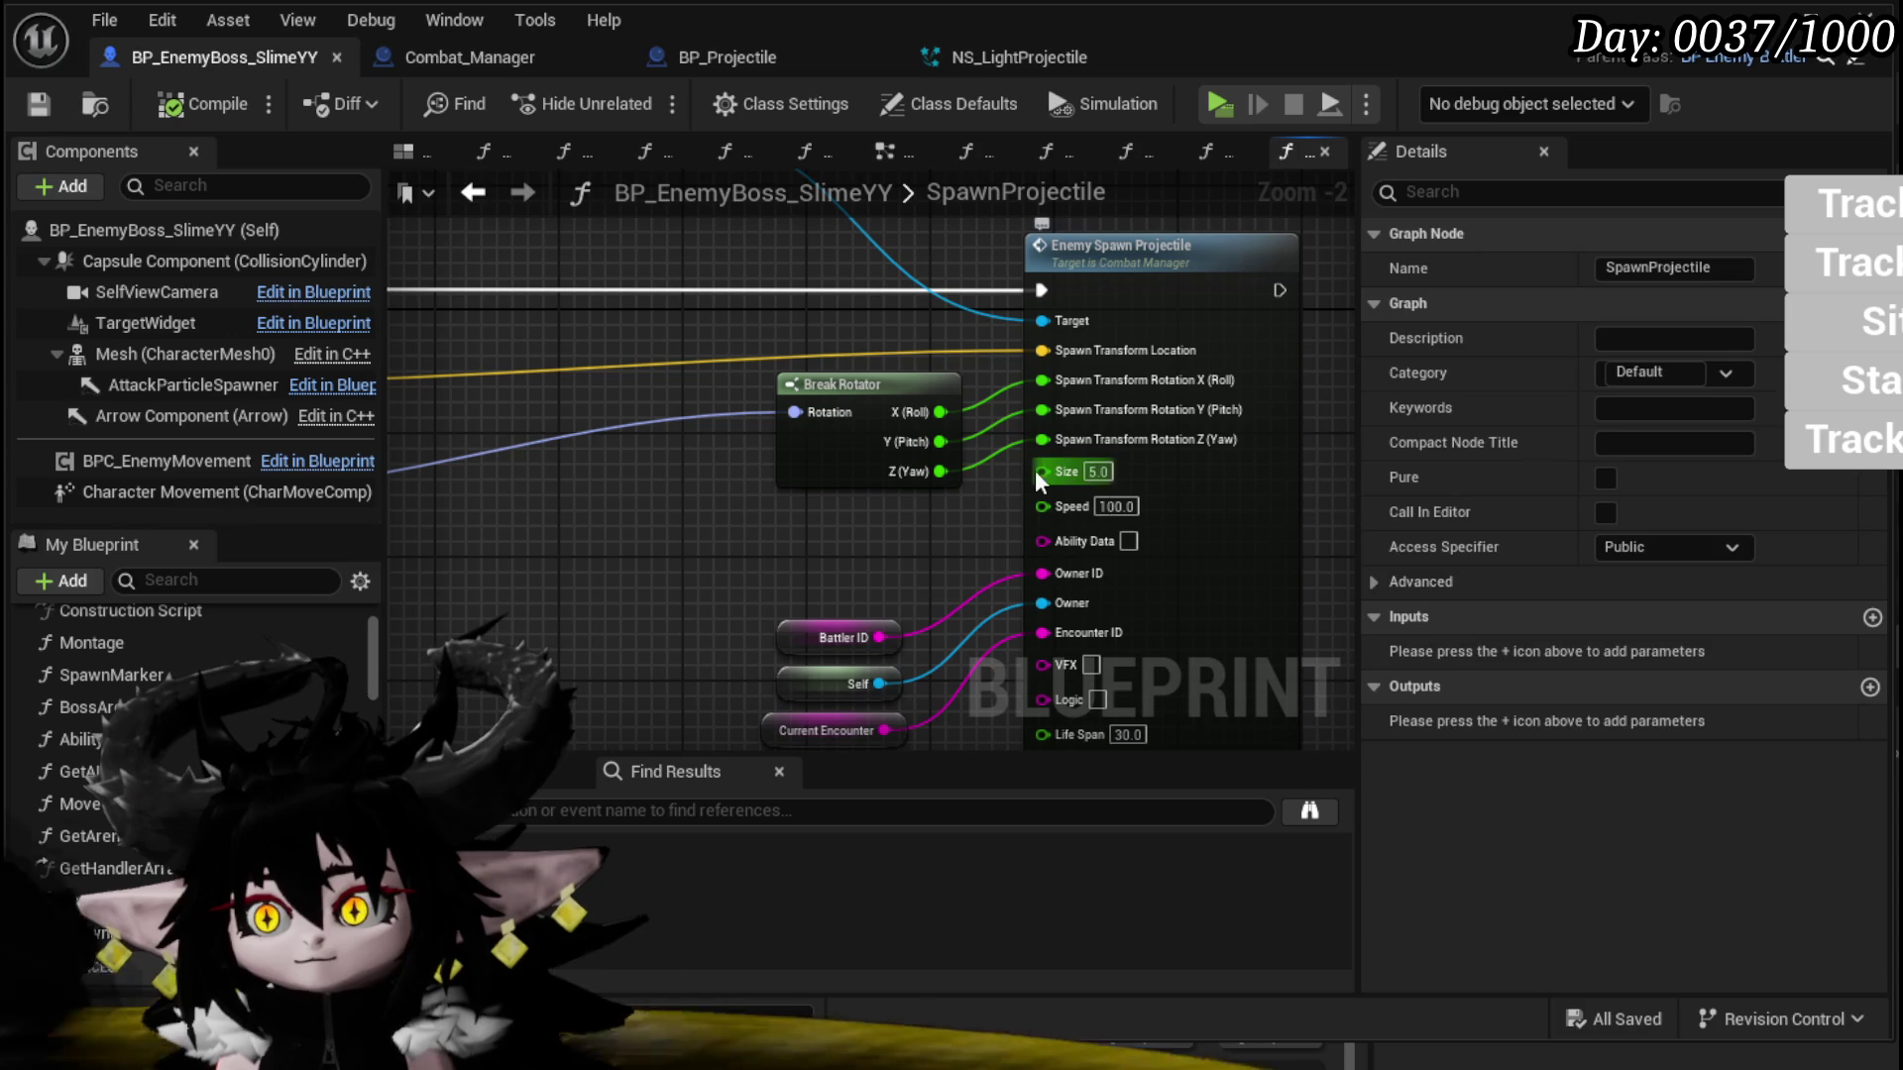
key("ctrl+space")
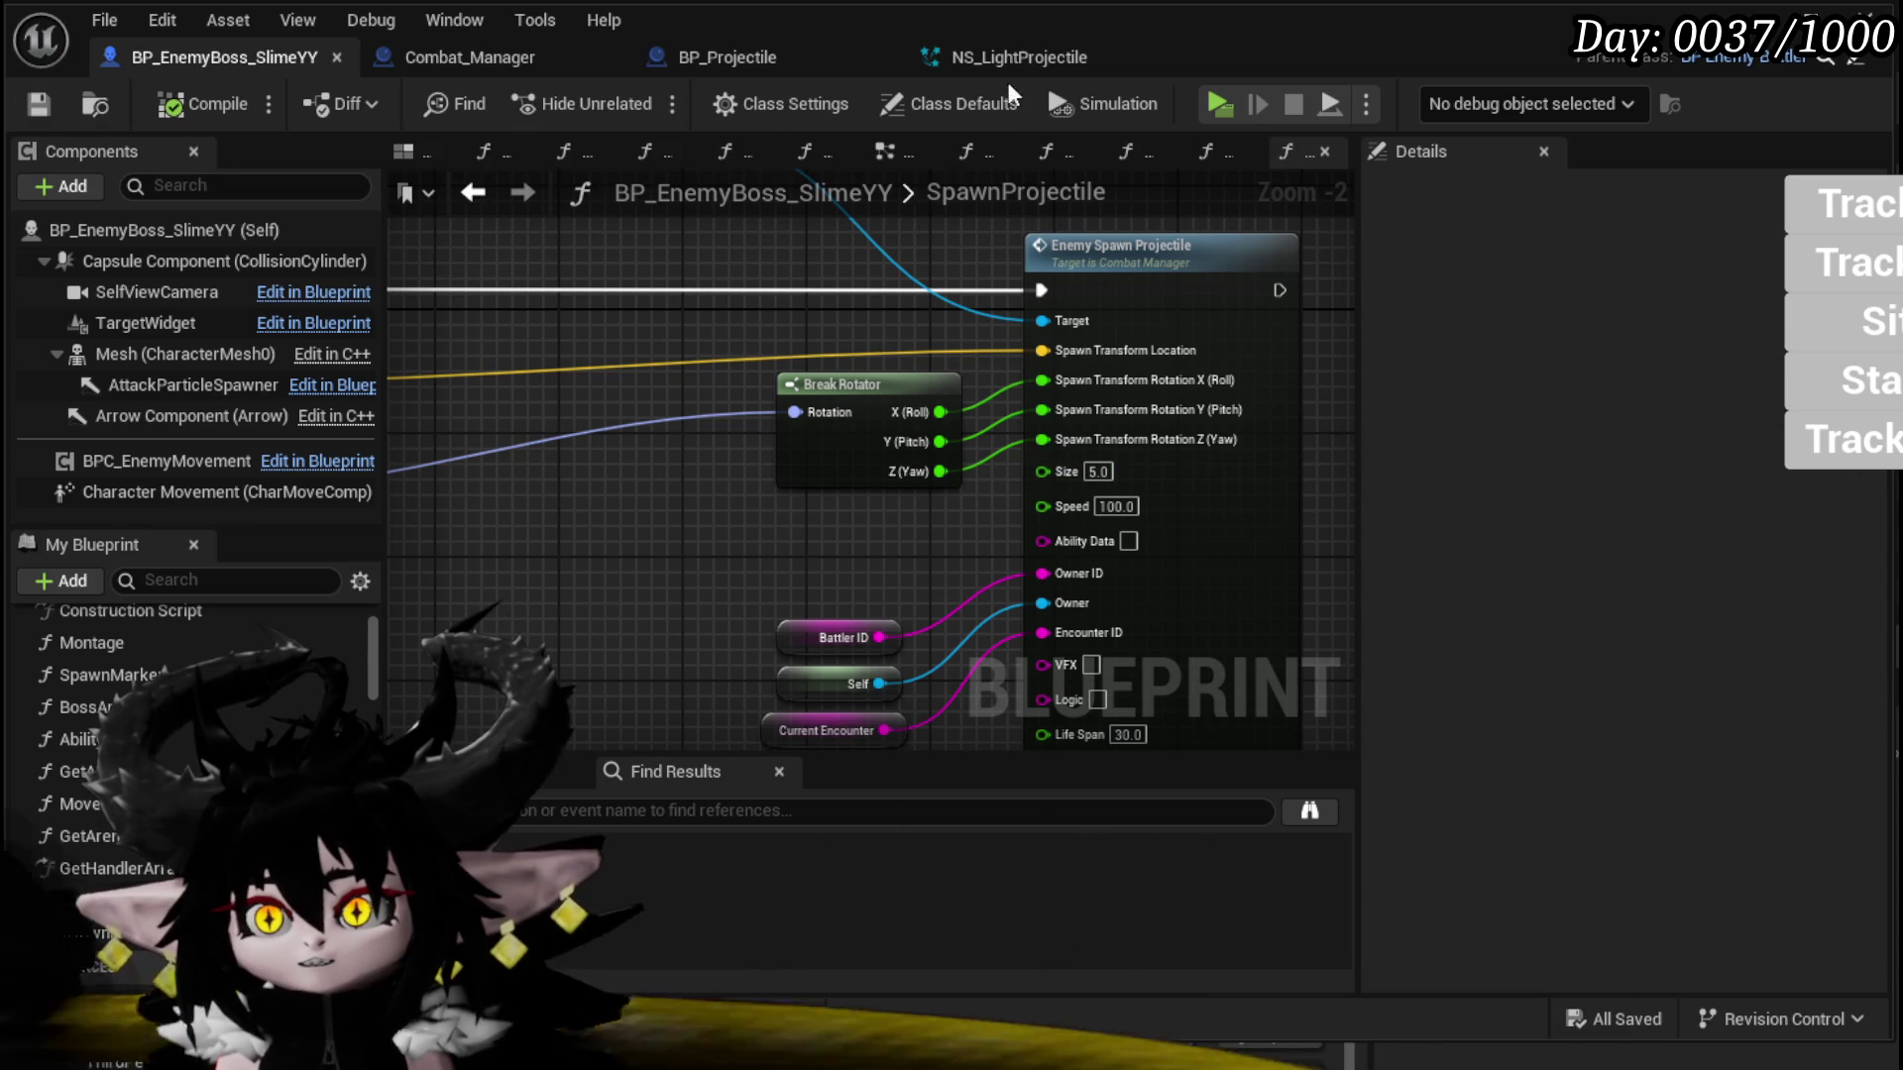
left_click(1001, 55)
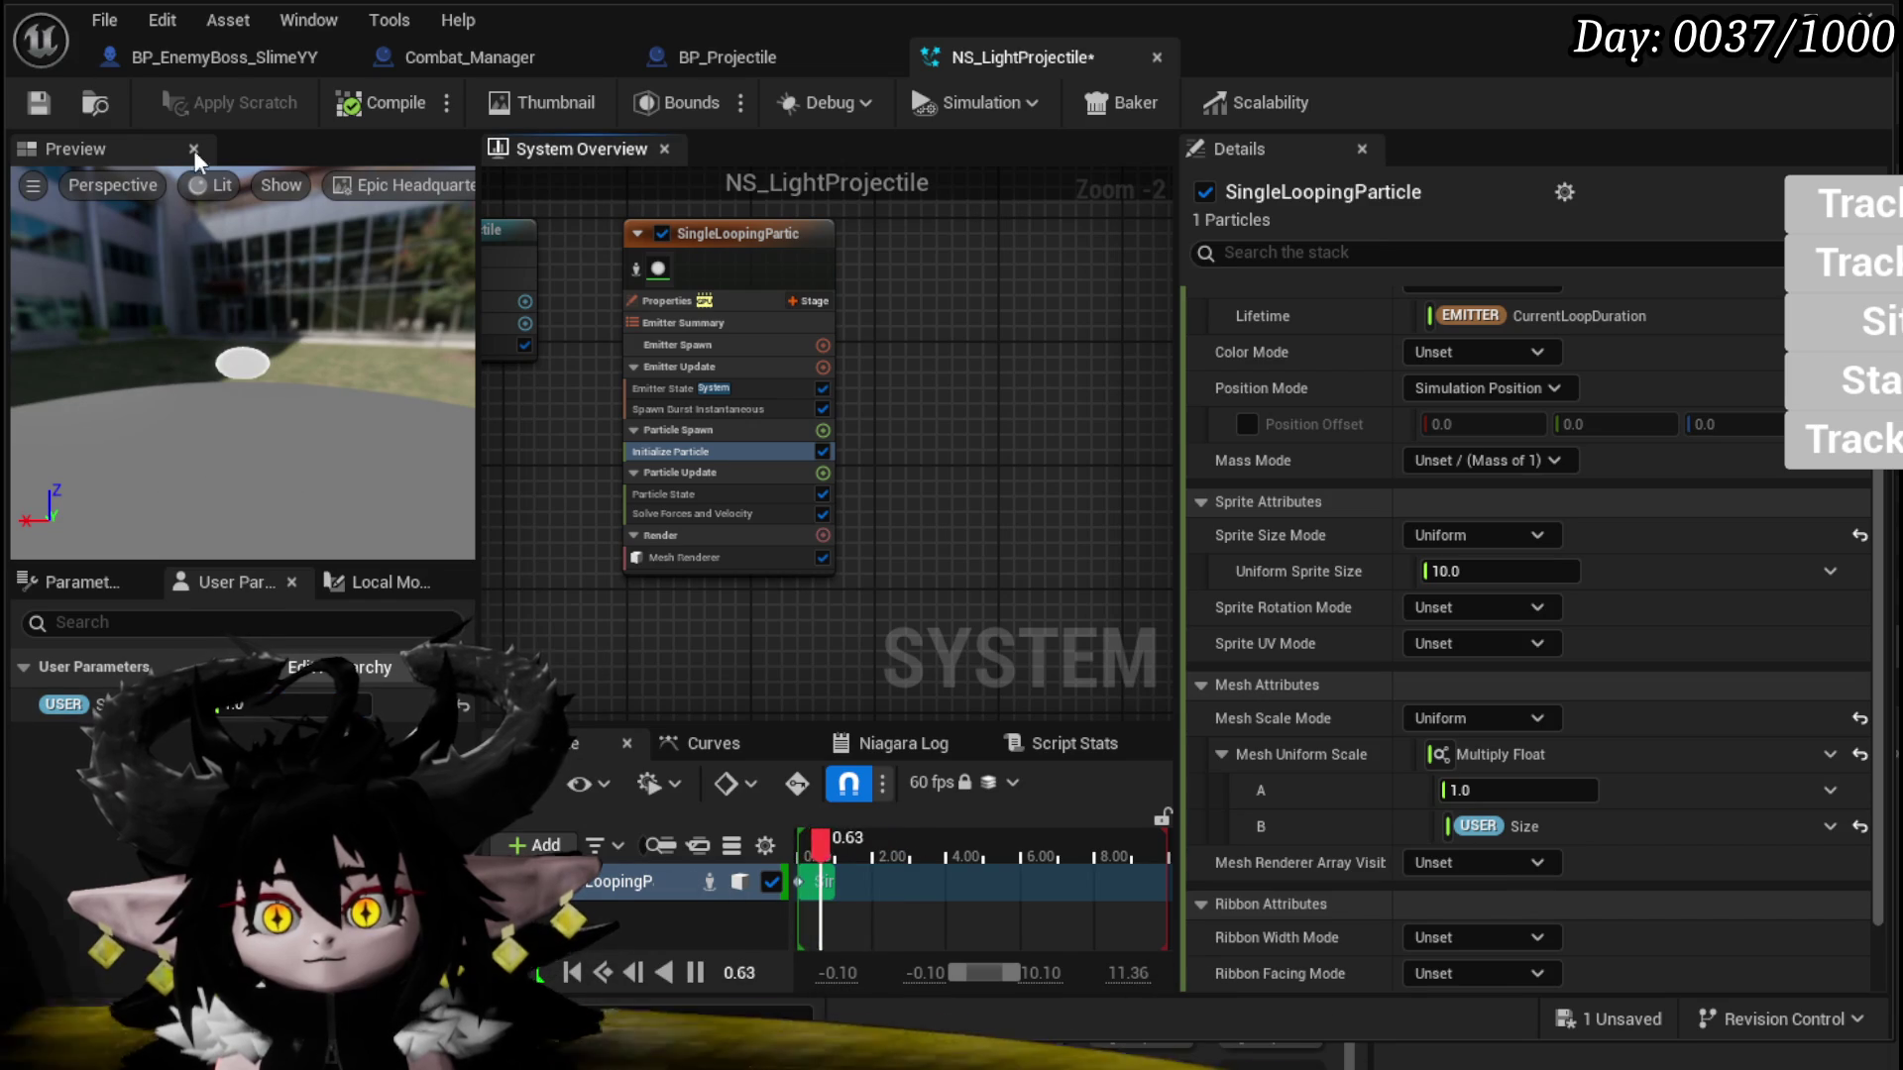
Step: Save NS_LightProjectile and start a playtest of the boss battle
key("ctrl+s")
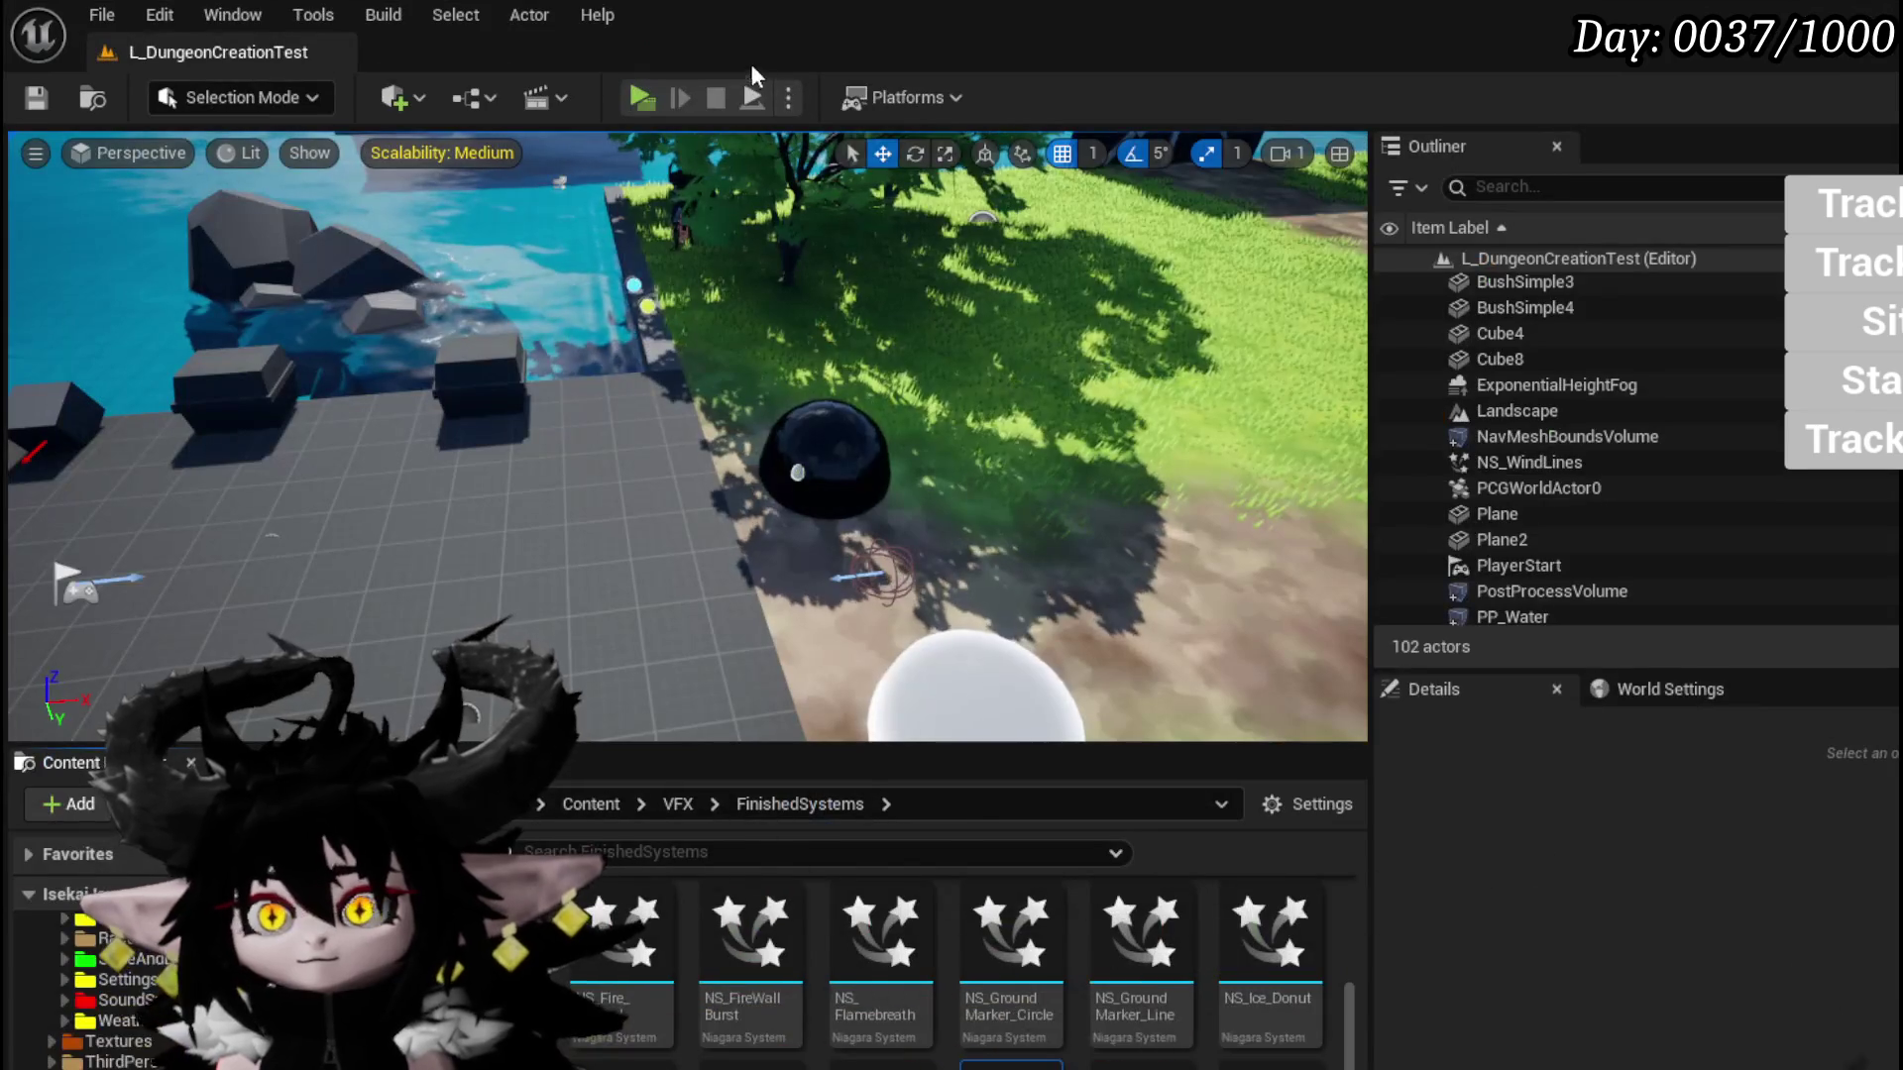
left_click(751, 64)
key("1")
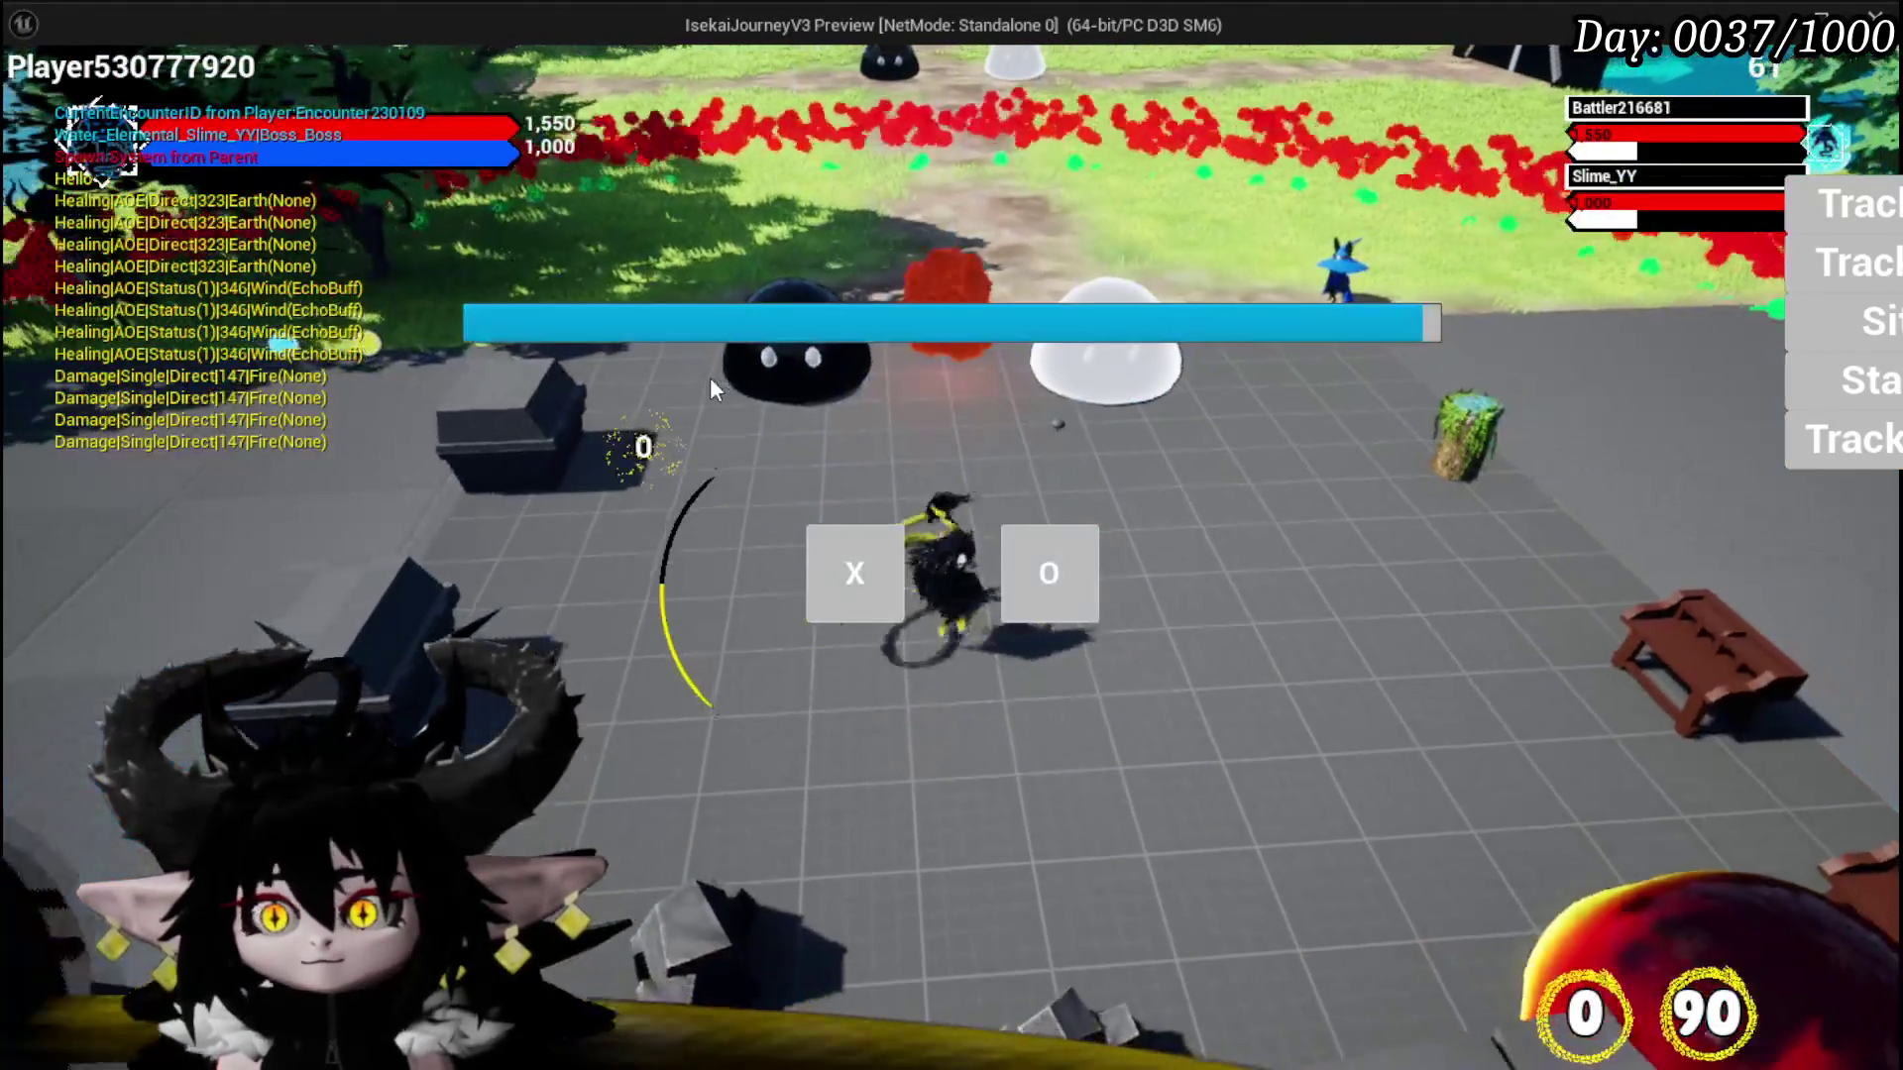
left_click(832, 552)
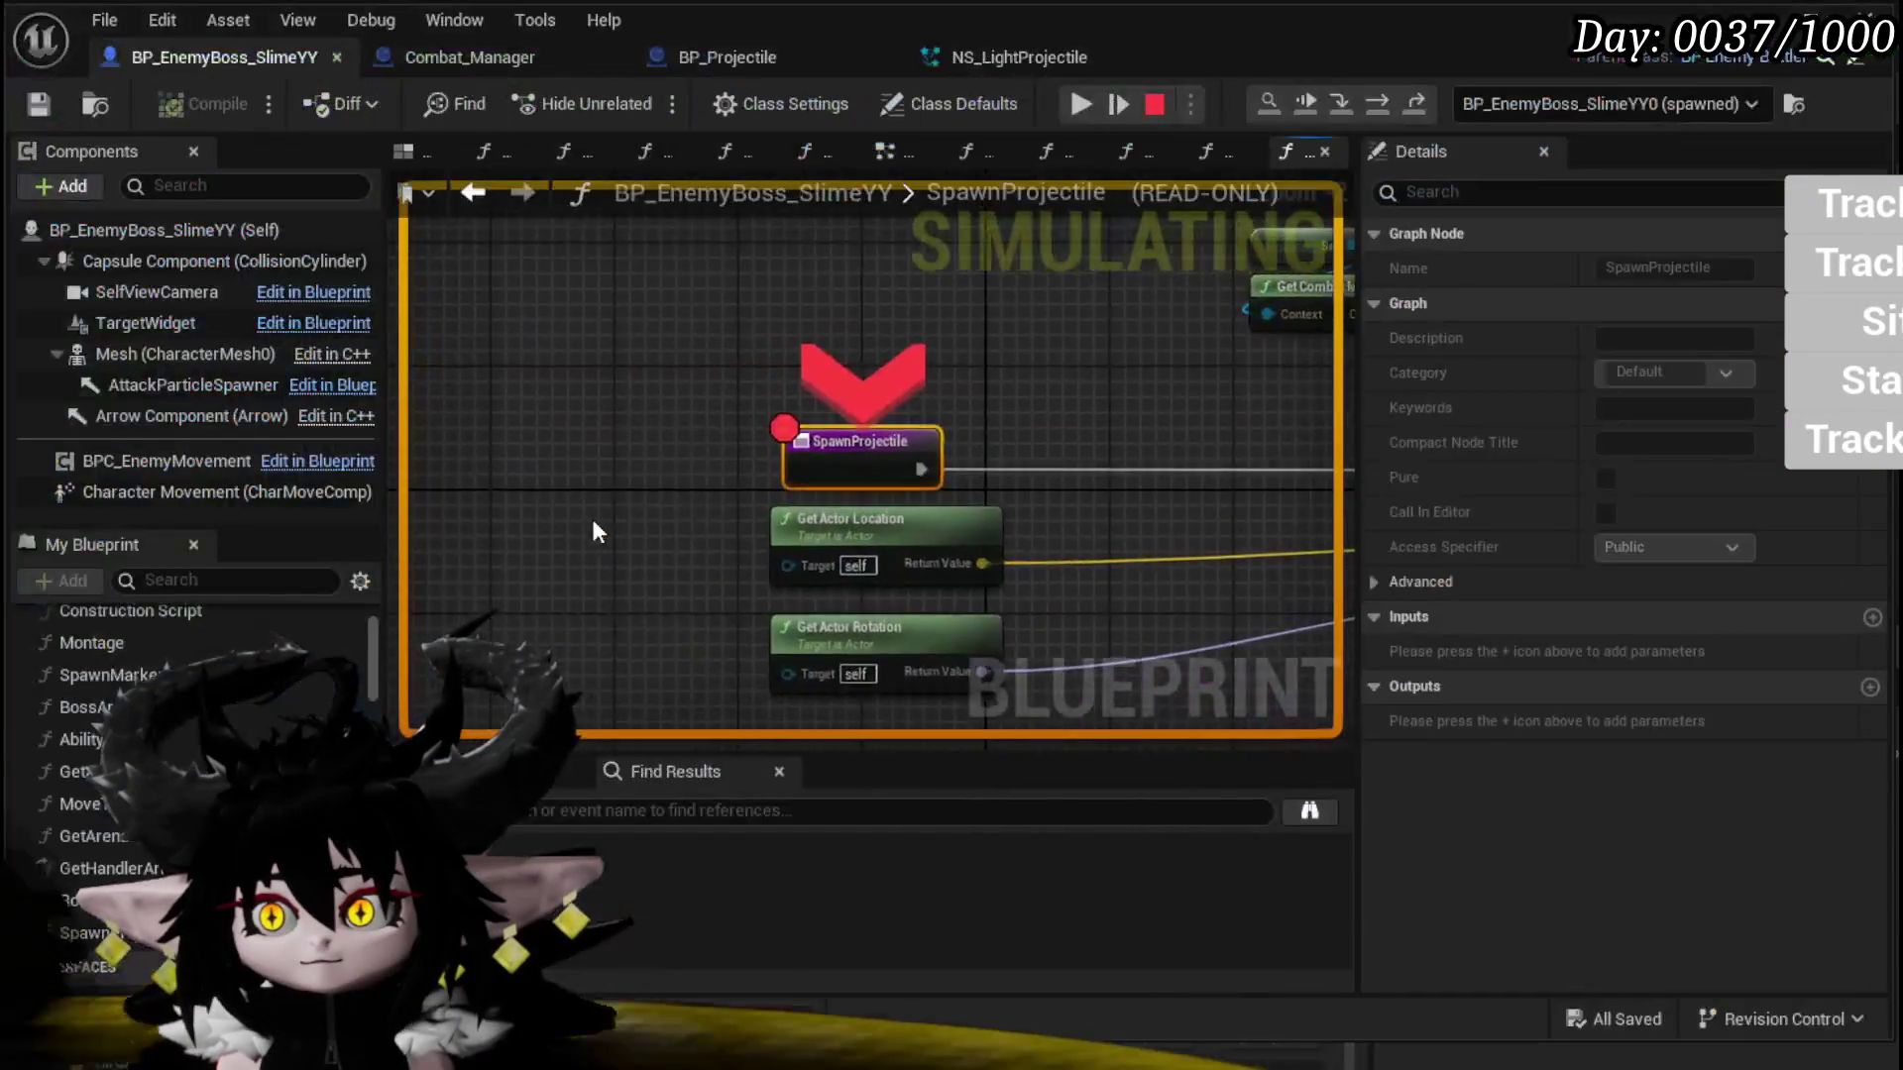
Step: Disable the SpawnProjectile breakpoint, resume the game, and stop the playtest
right_click(847, 461)
key("Escape")
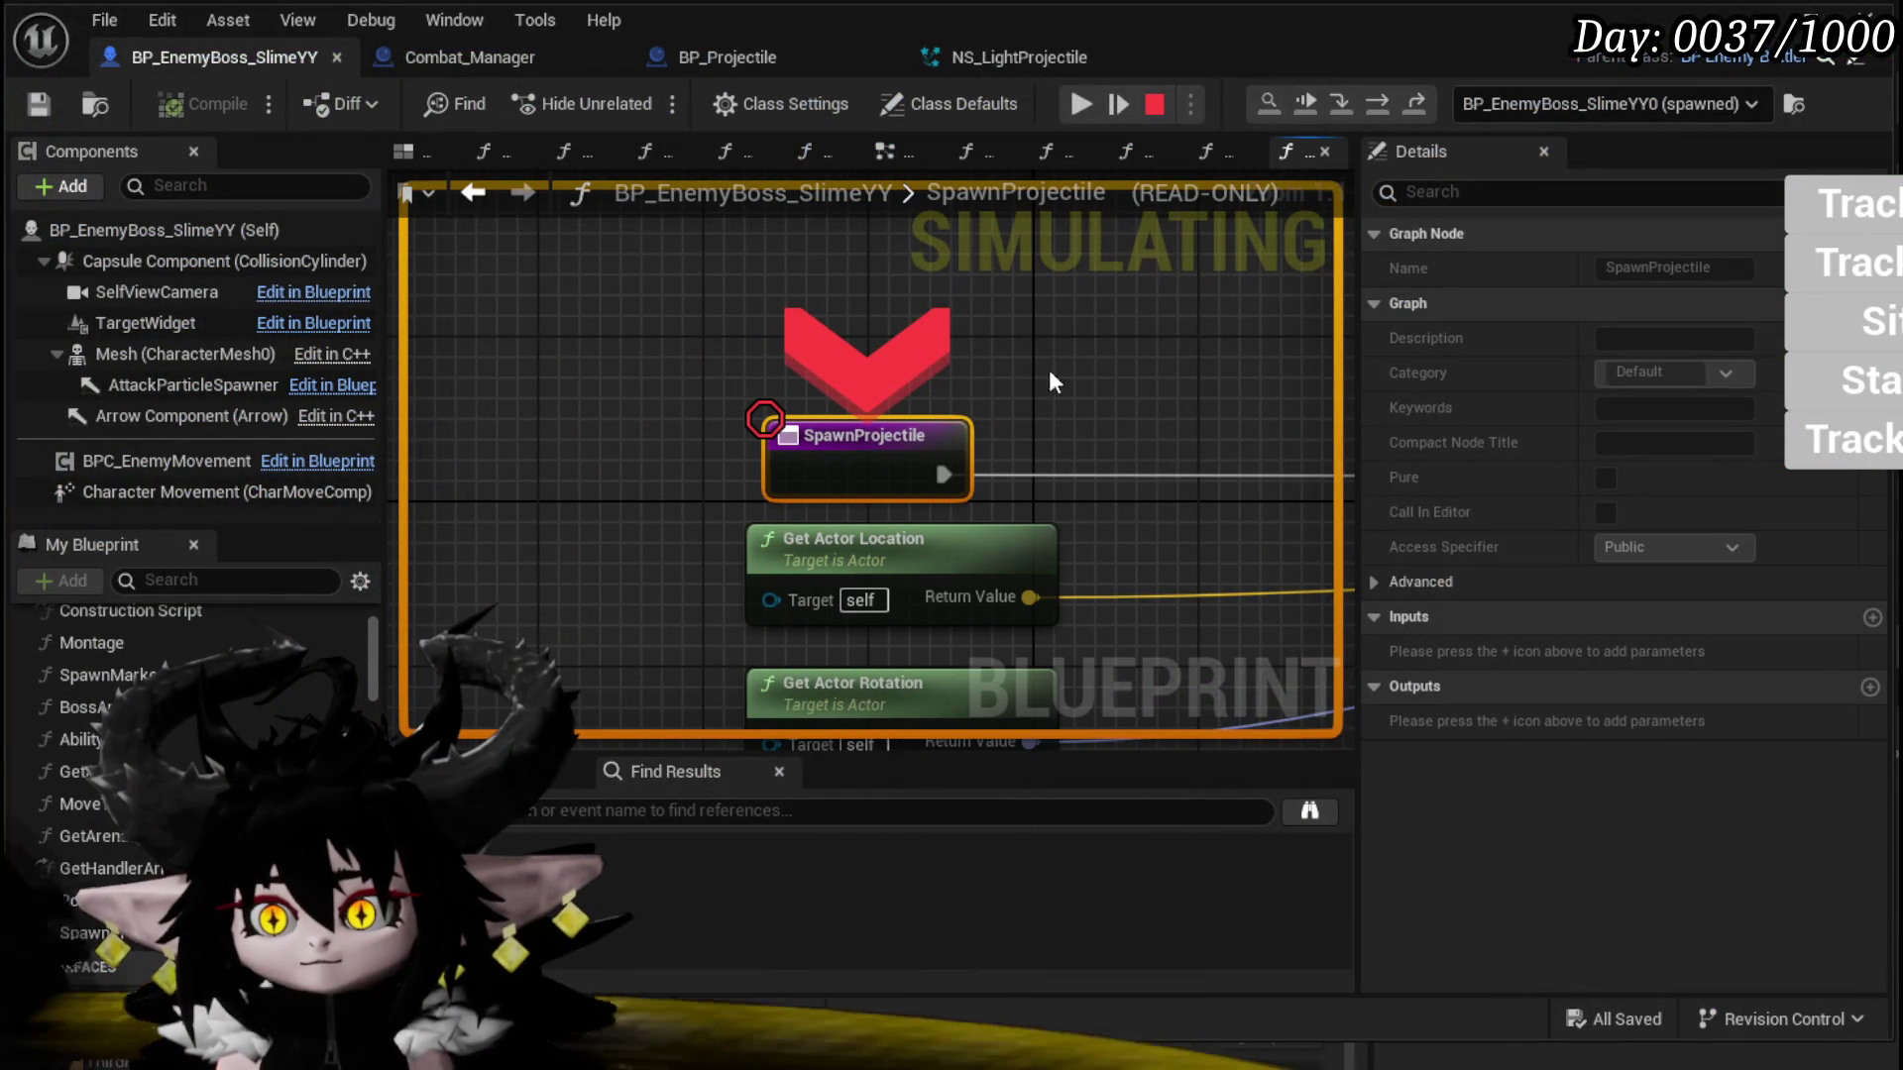
left_click(1078, 103)
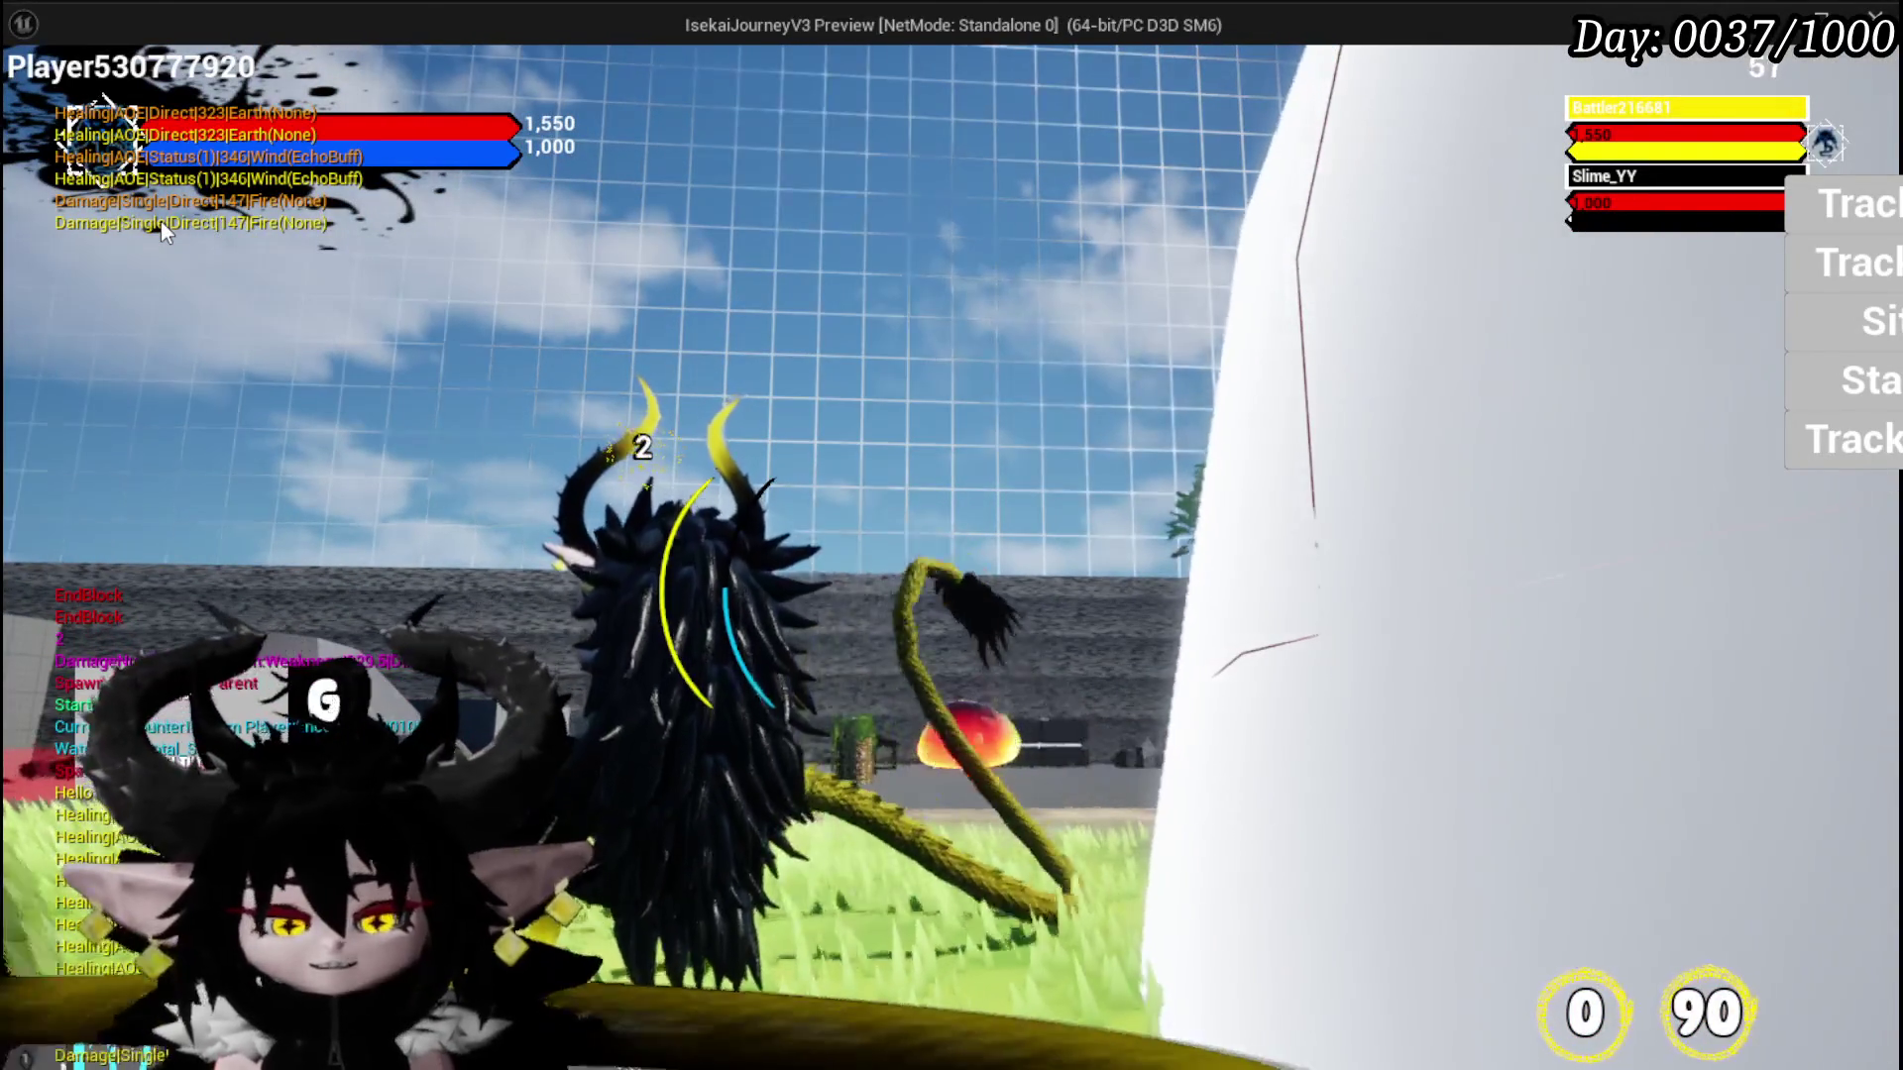
key("Escape")
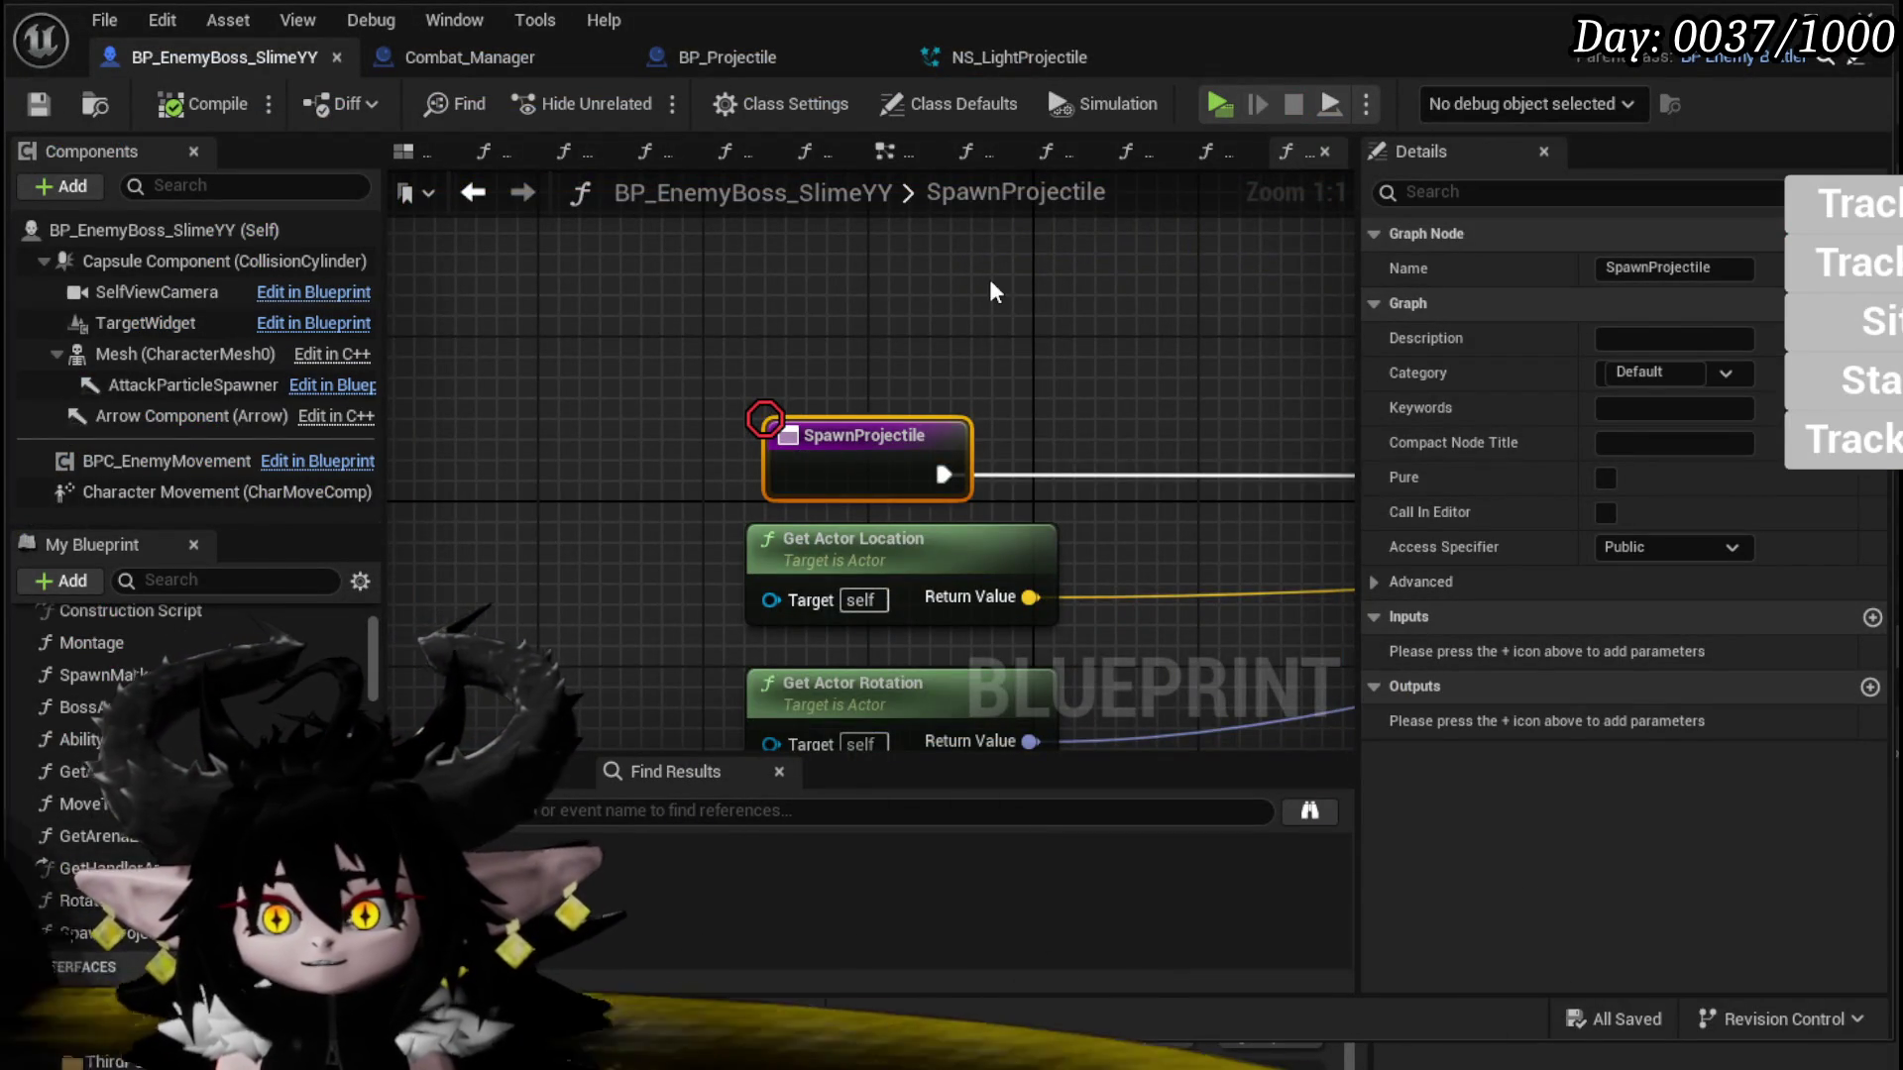
Step: Set the SpawnProjectile node's Size to 1.0 and Speed to 1000
scroll(990, 289, "down", 4)
scroll(736, 451, "up", 4)
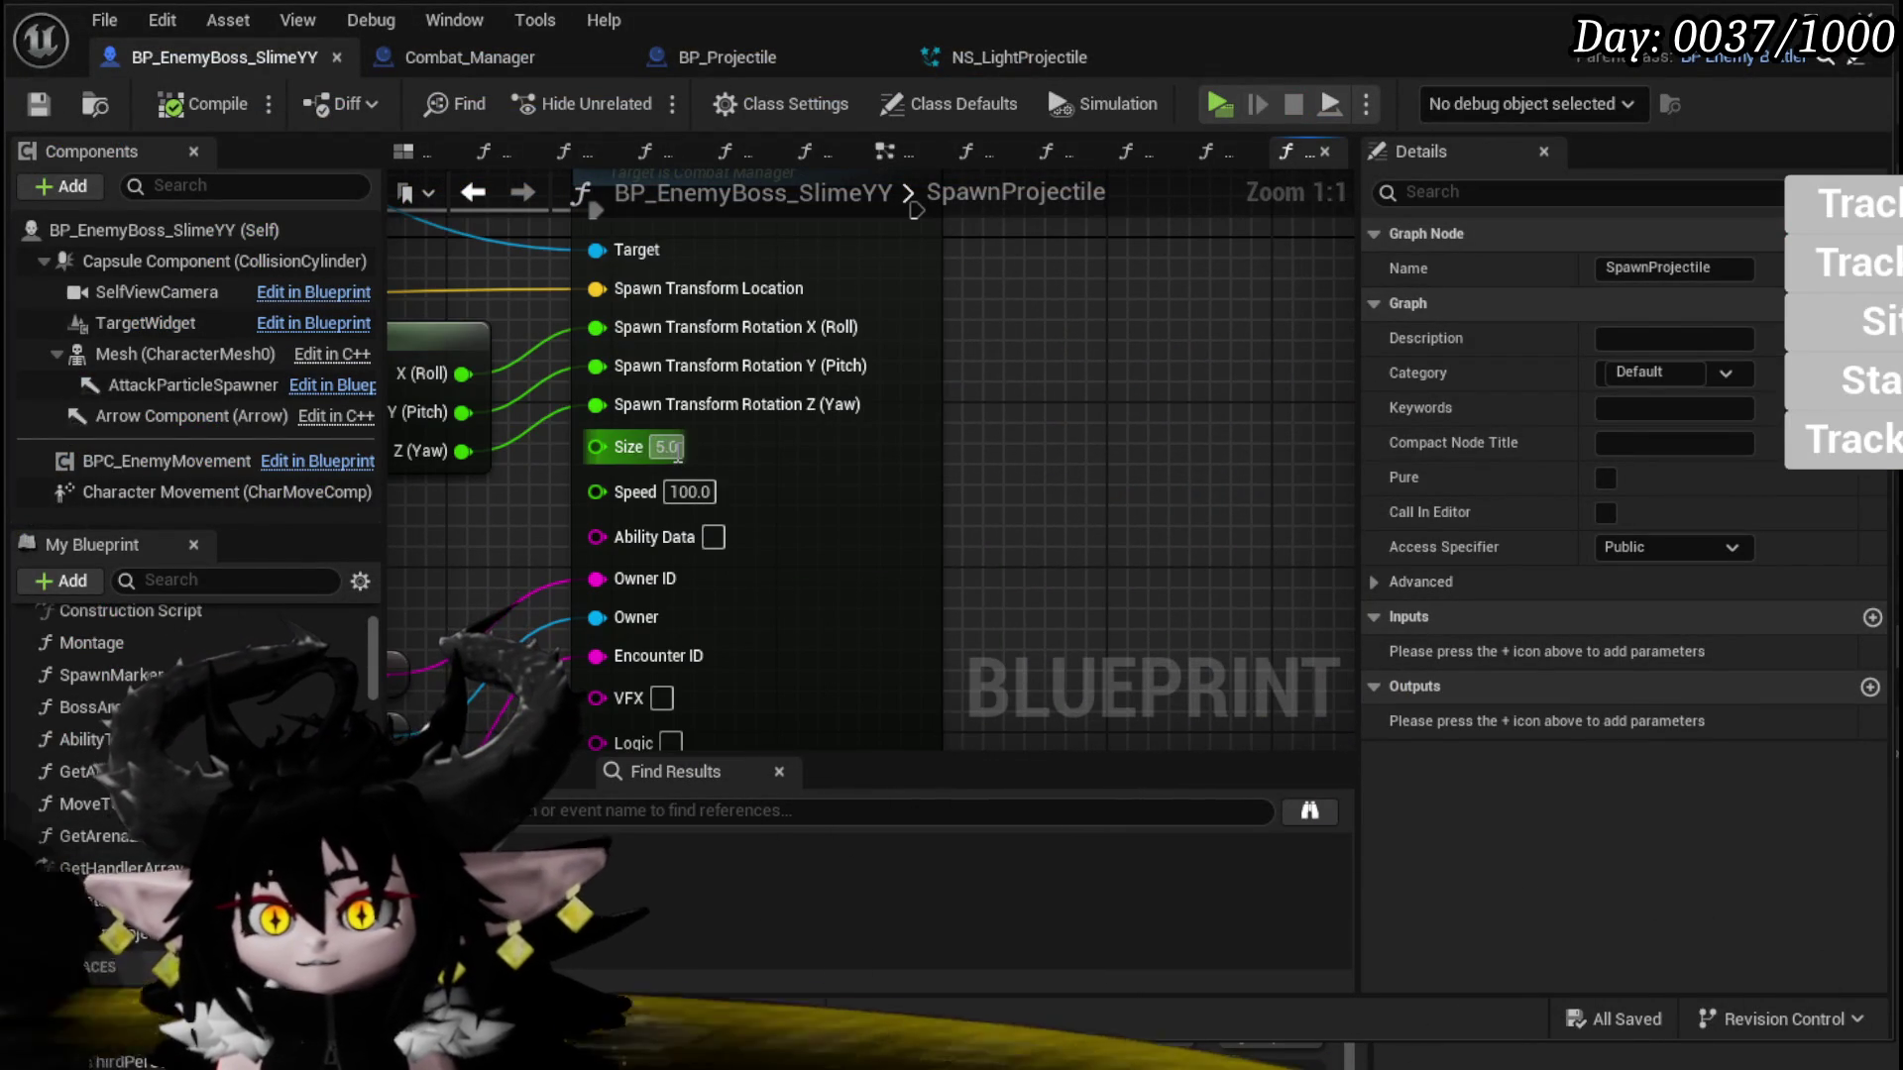
key("Tab")
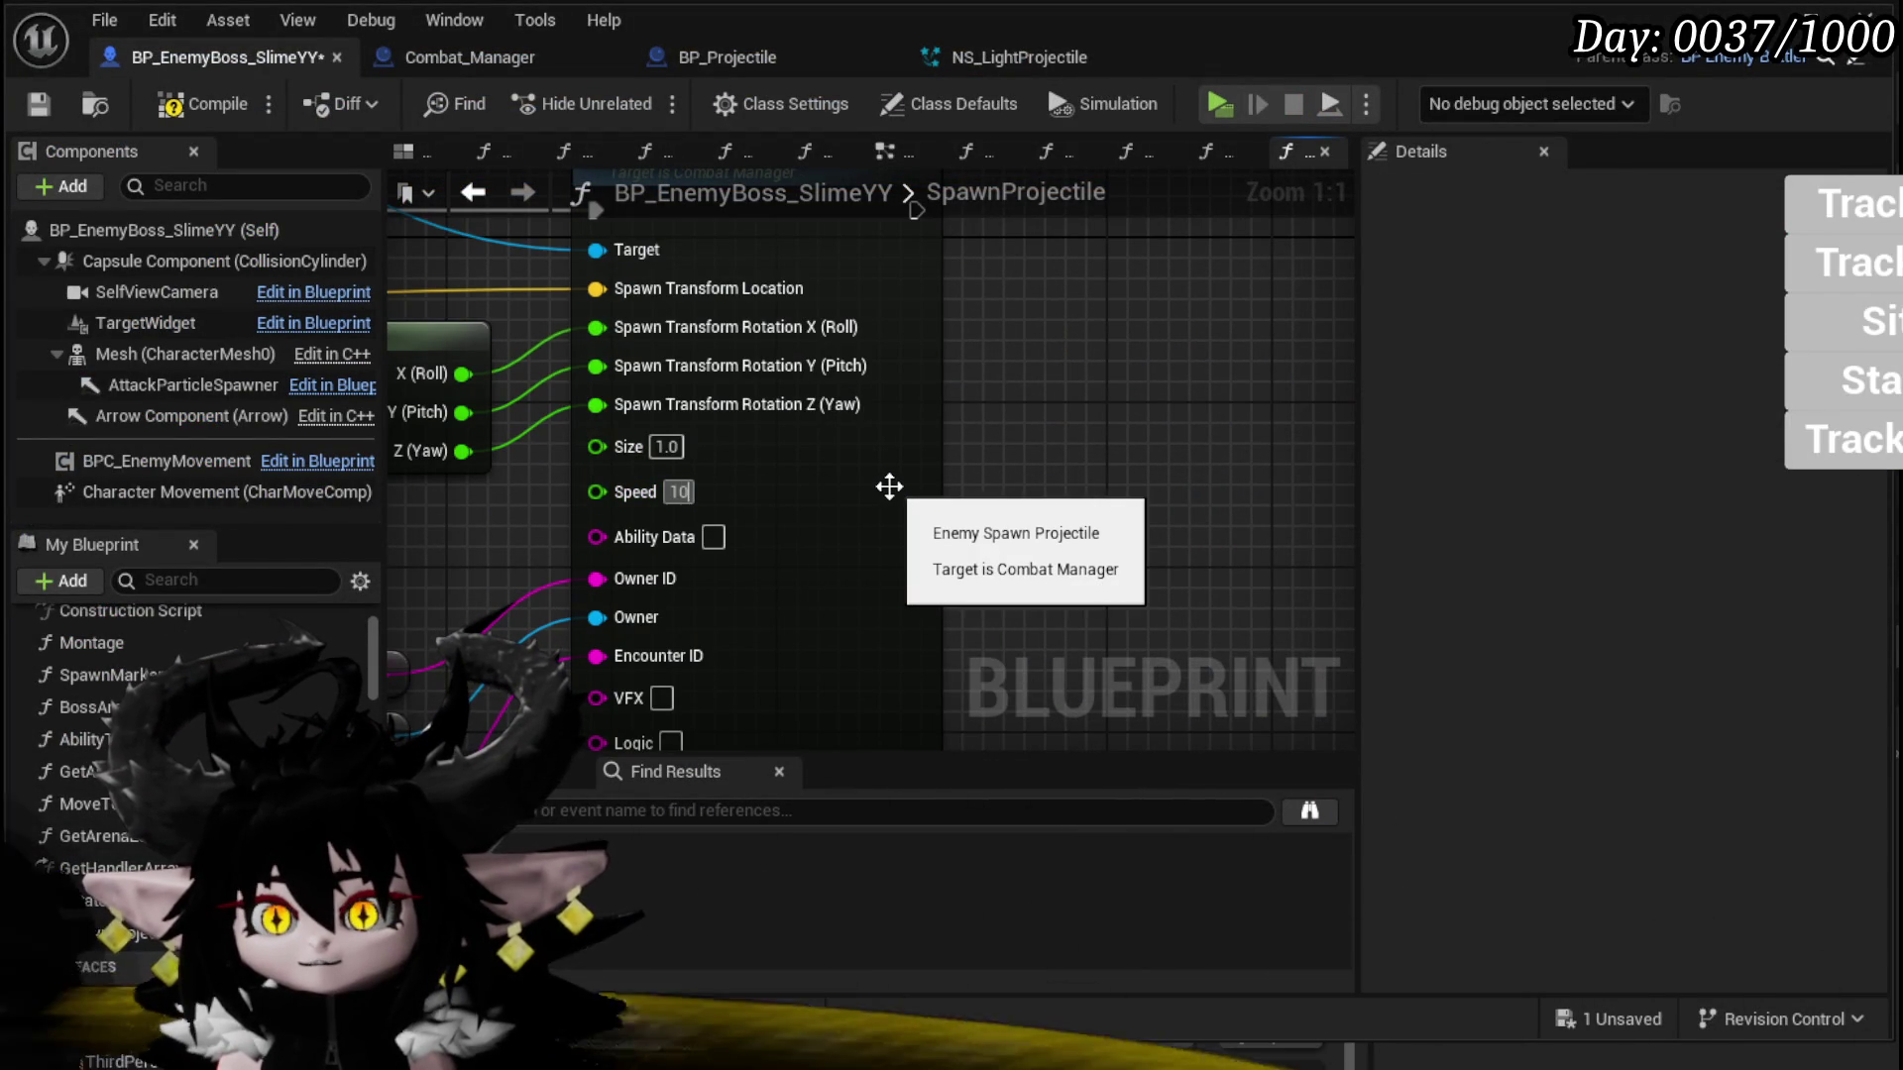
type("00")
left_click(1110, 499)
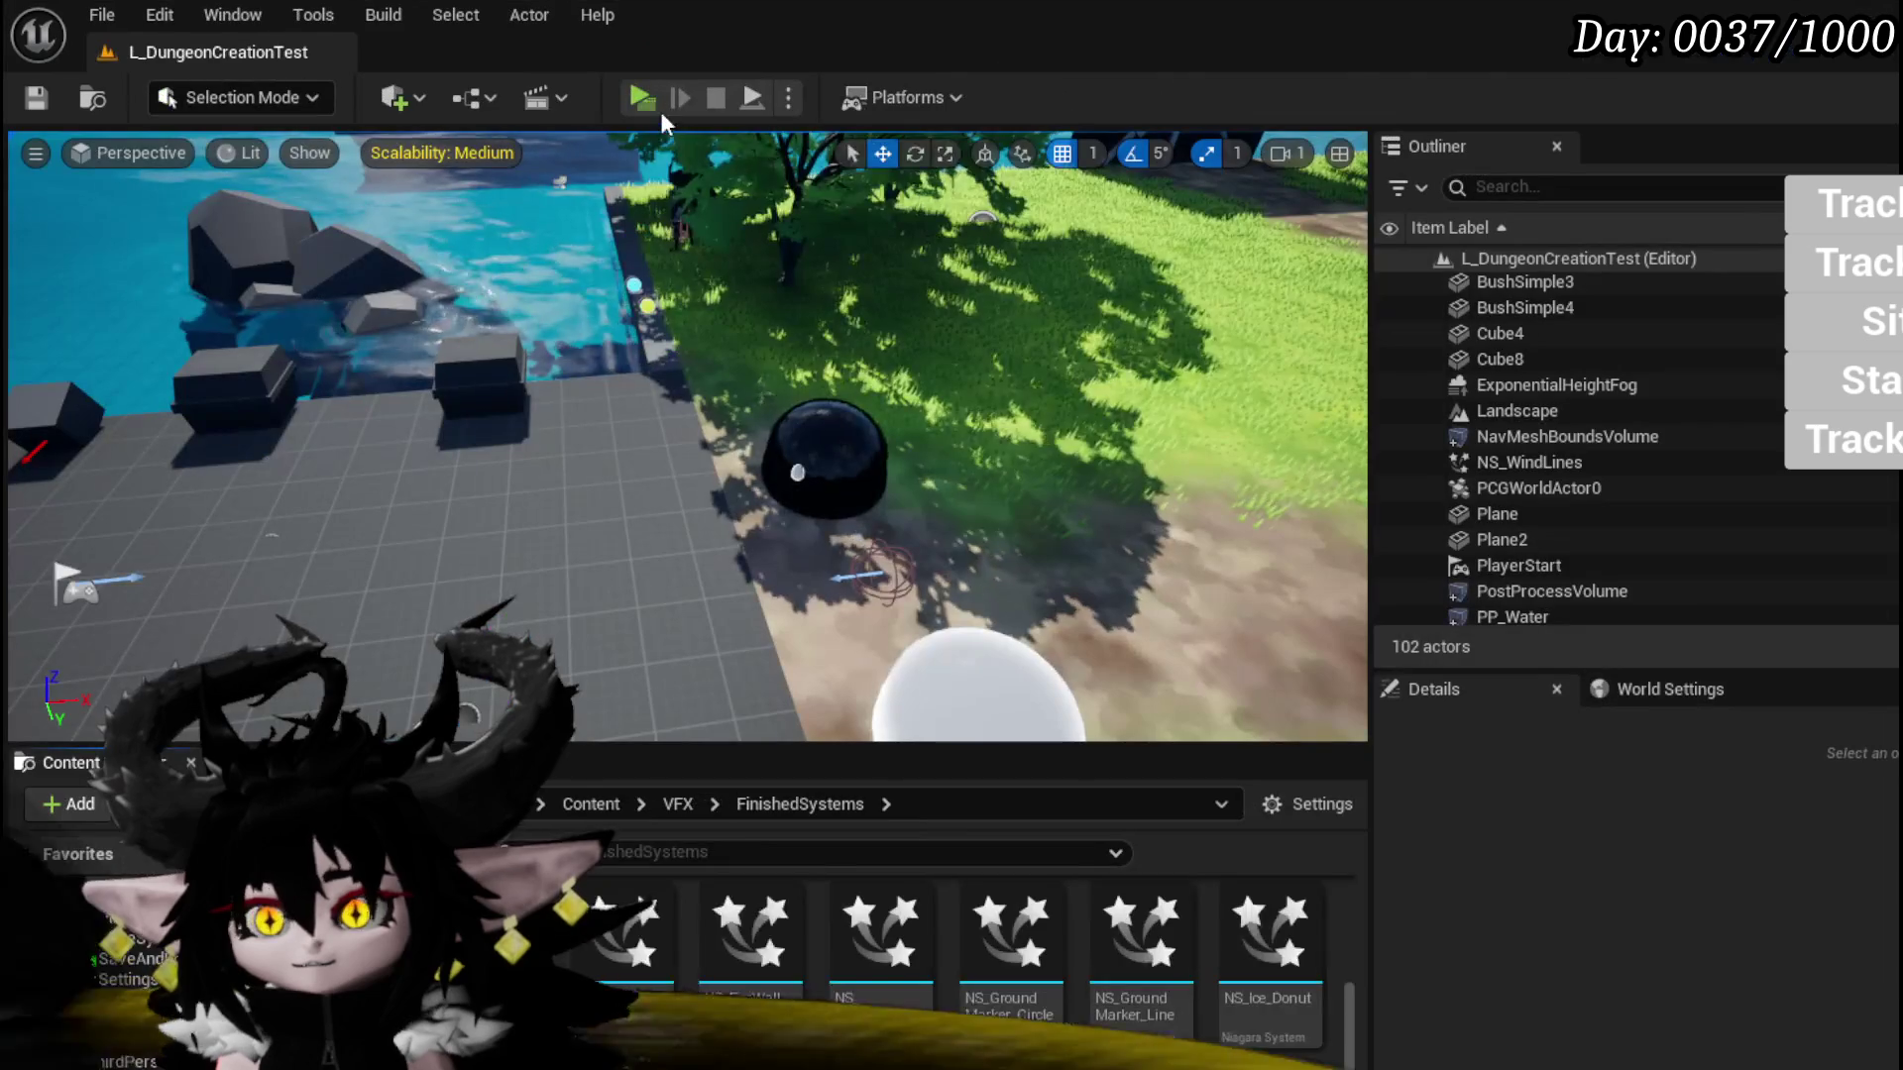
Step: Playtest the boss fight again, then end it and save the level
left_click(639, 99)
key("w")
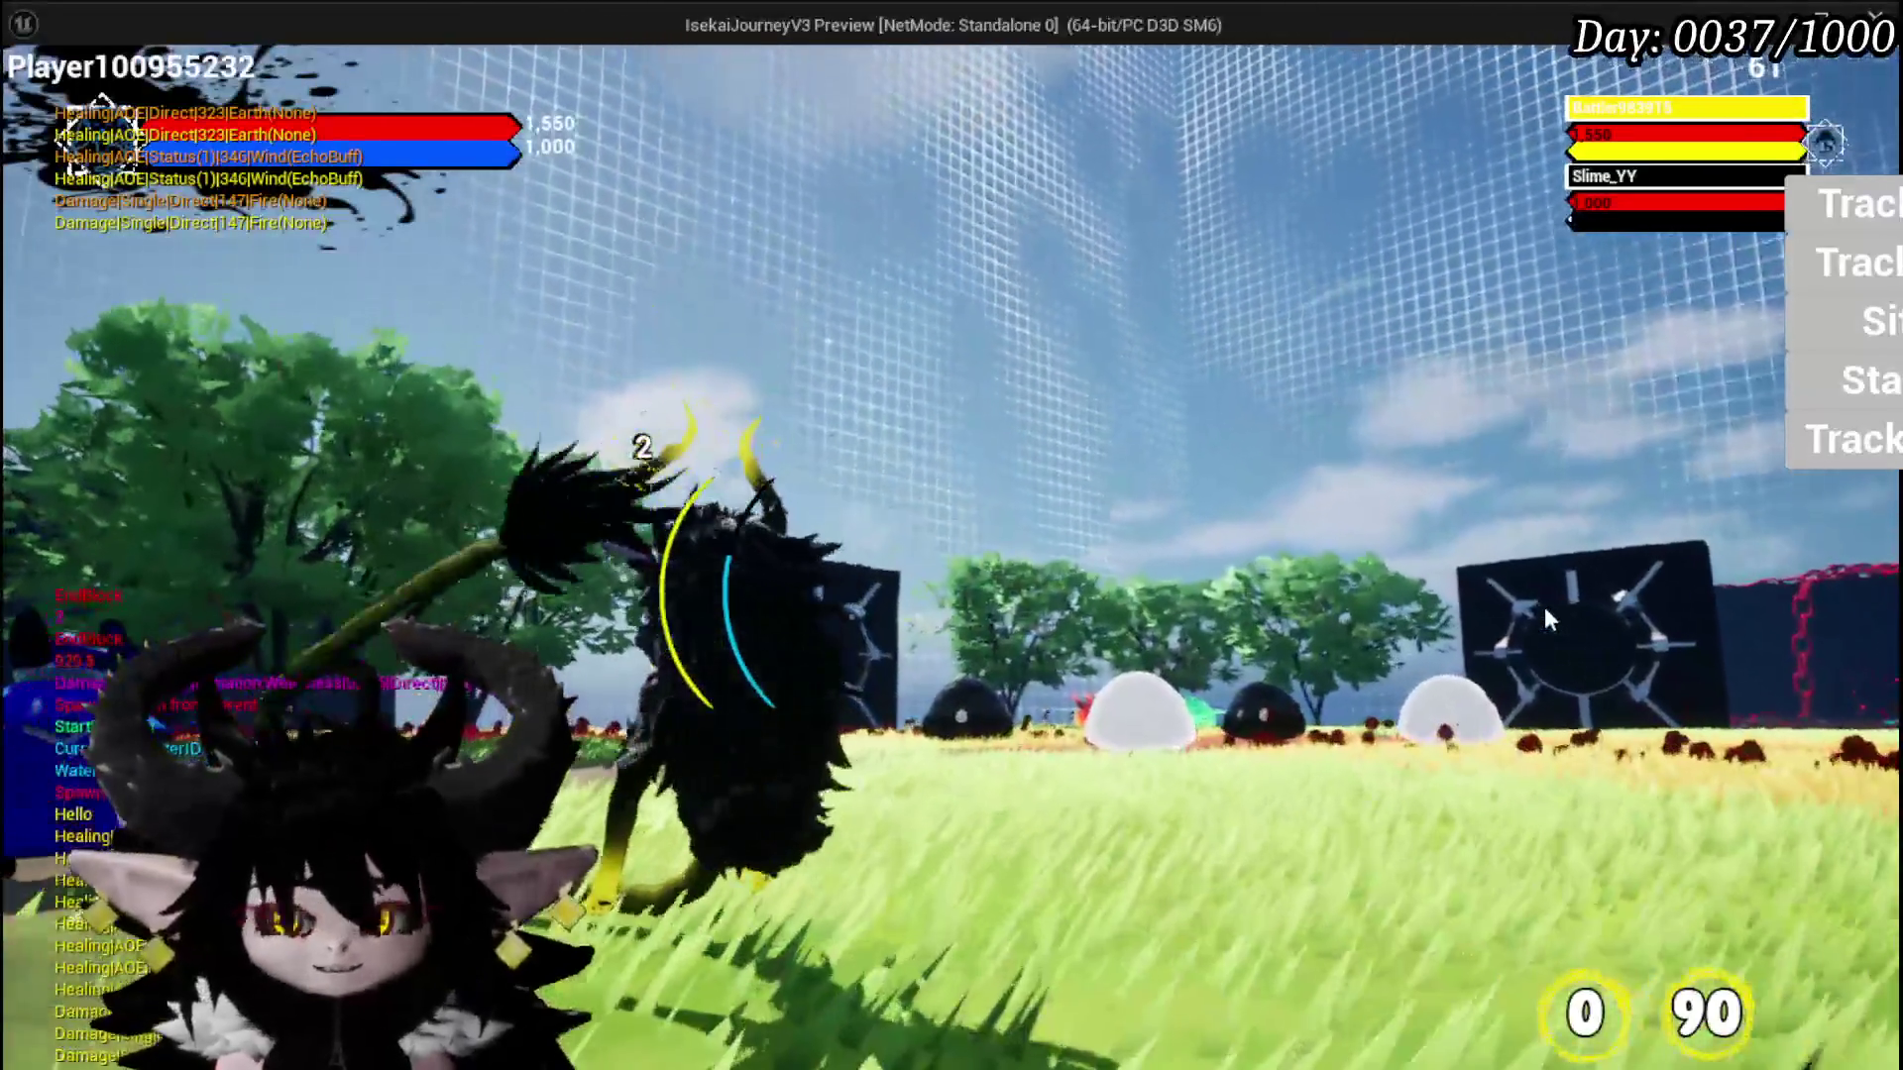
key("Escape")
left_click(37, 98)
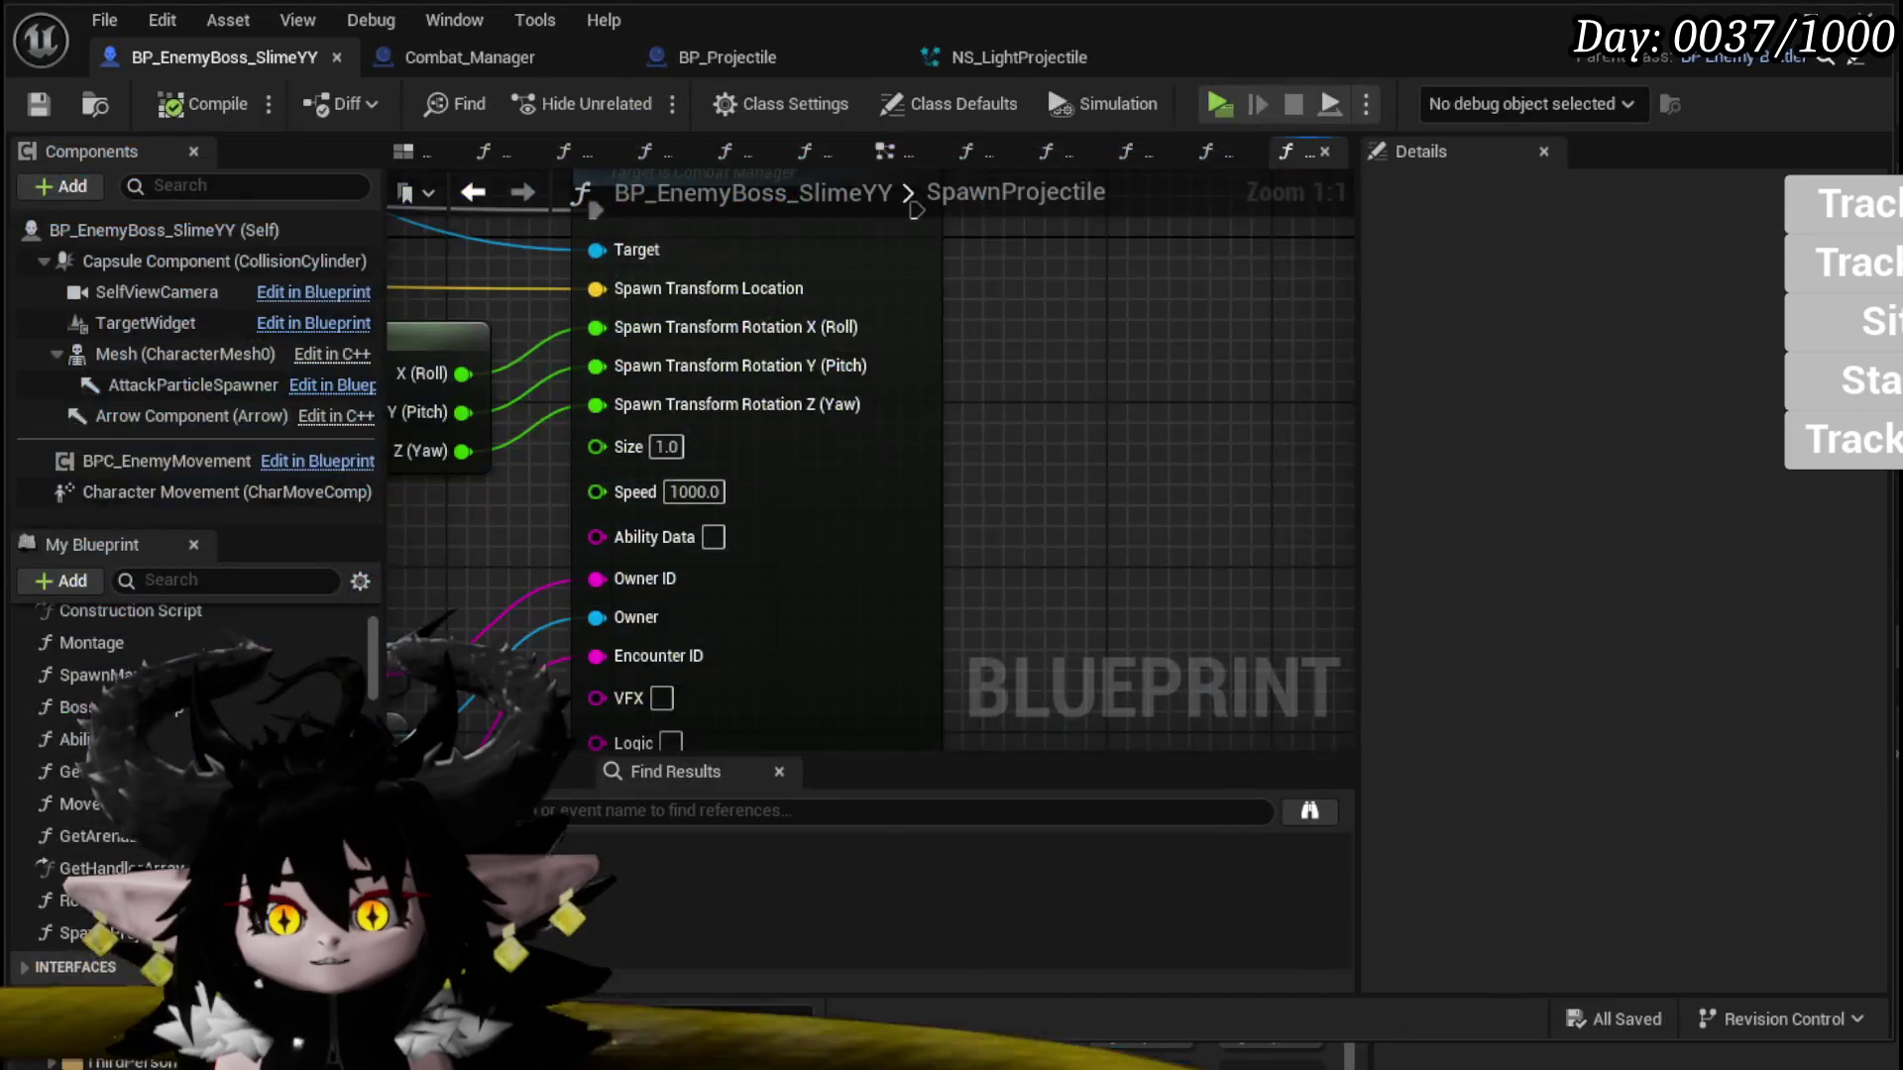
Step: Rearrange Self/Get Combat Manager, Break Rotator and Get Actor Rotation beside Enemy Spawn Projectile
scroll(997, 444, "down", 3)
left_click_drag(997, 444, 1314, 523)
mouse_move(849, 278)
left_mouse_down()
mouse_move(1091, 282)
mouse_move(1209, 320)
left_mouse_up()
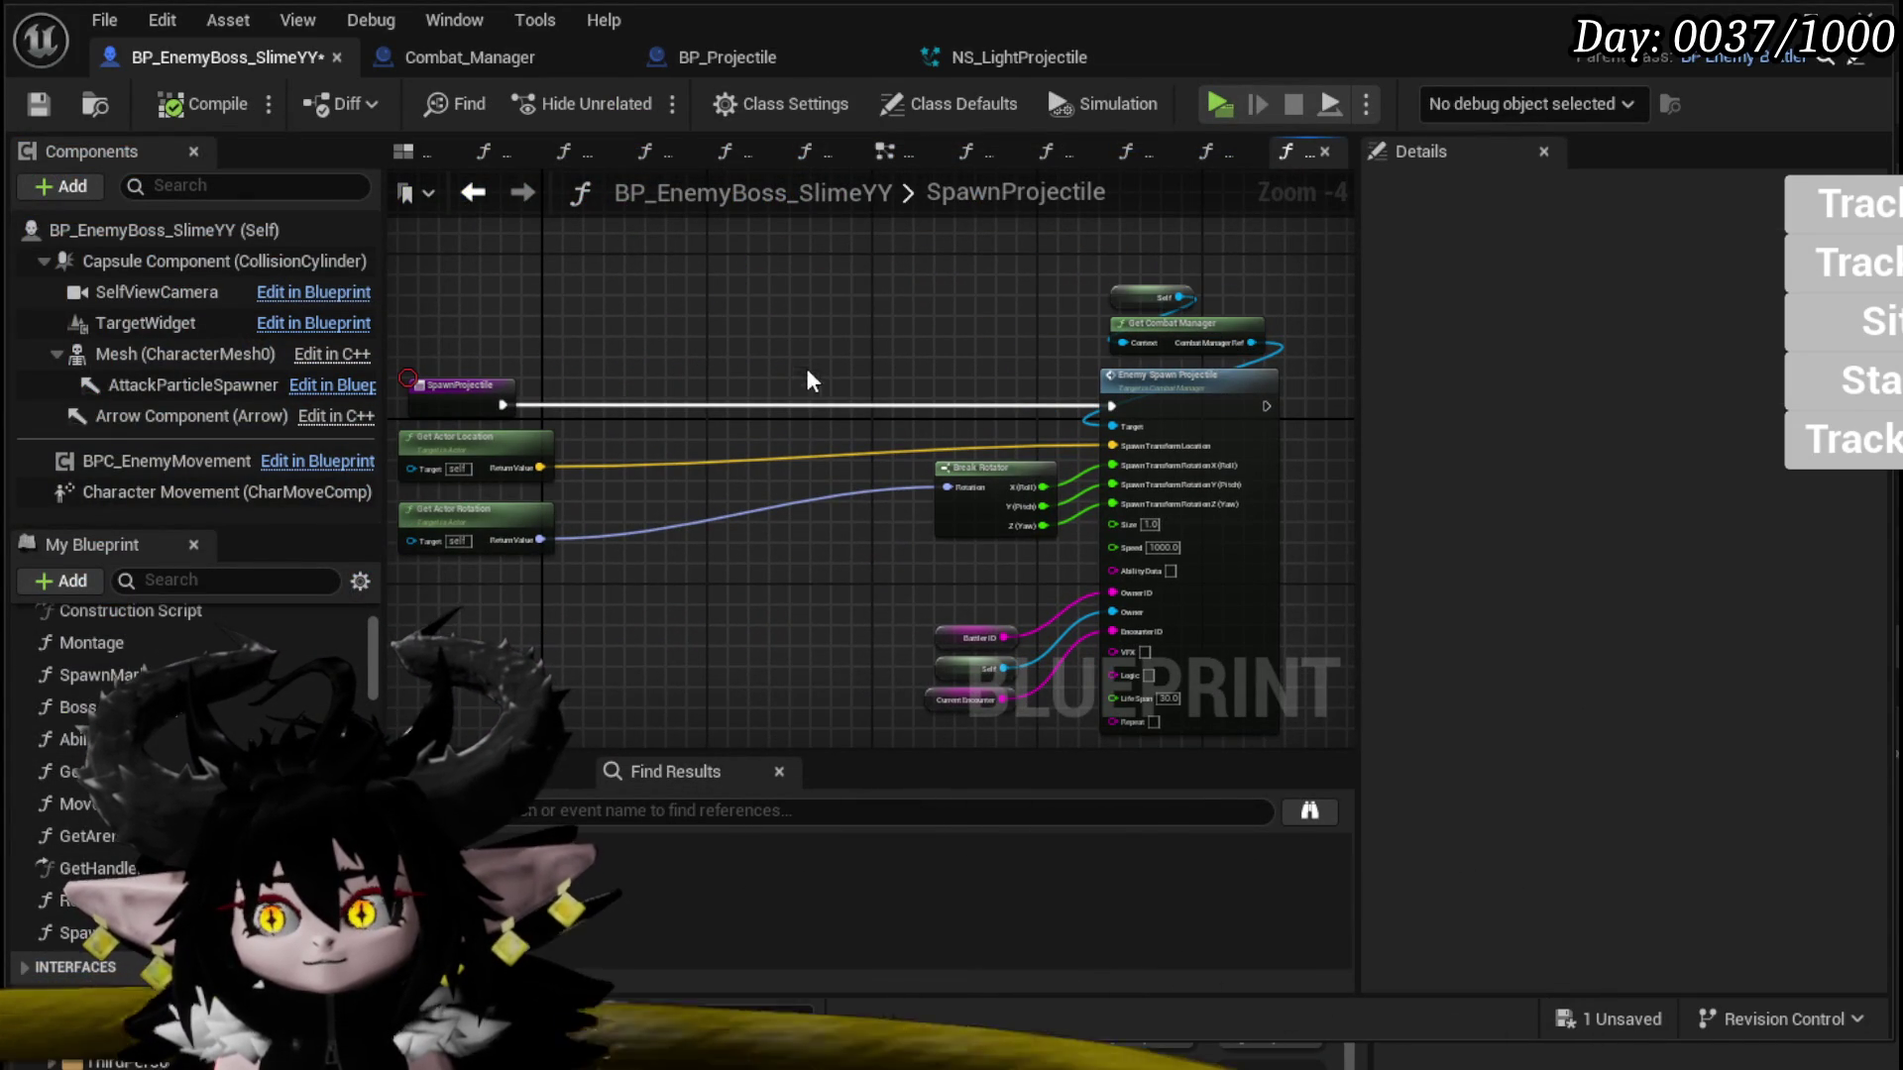
left_click_drag(985, 474, 967, 525)
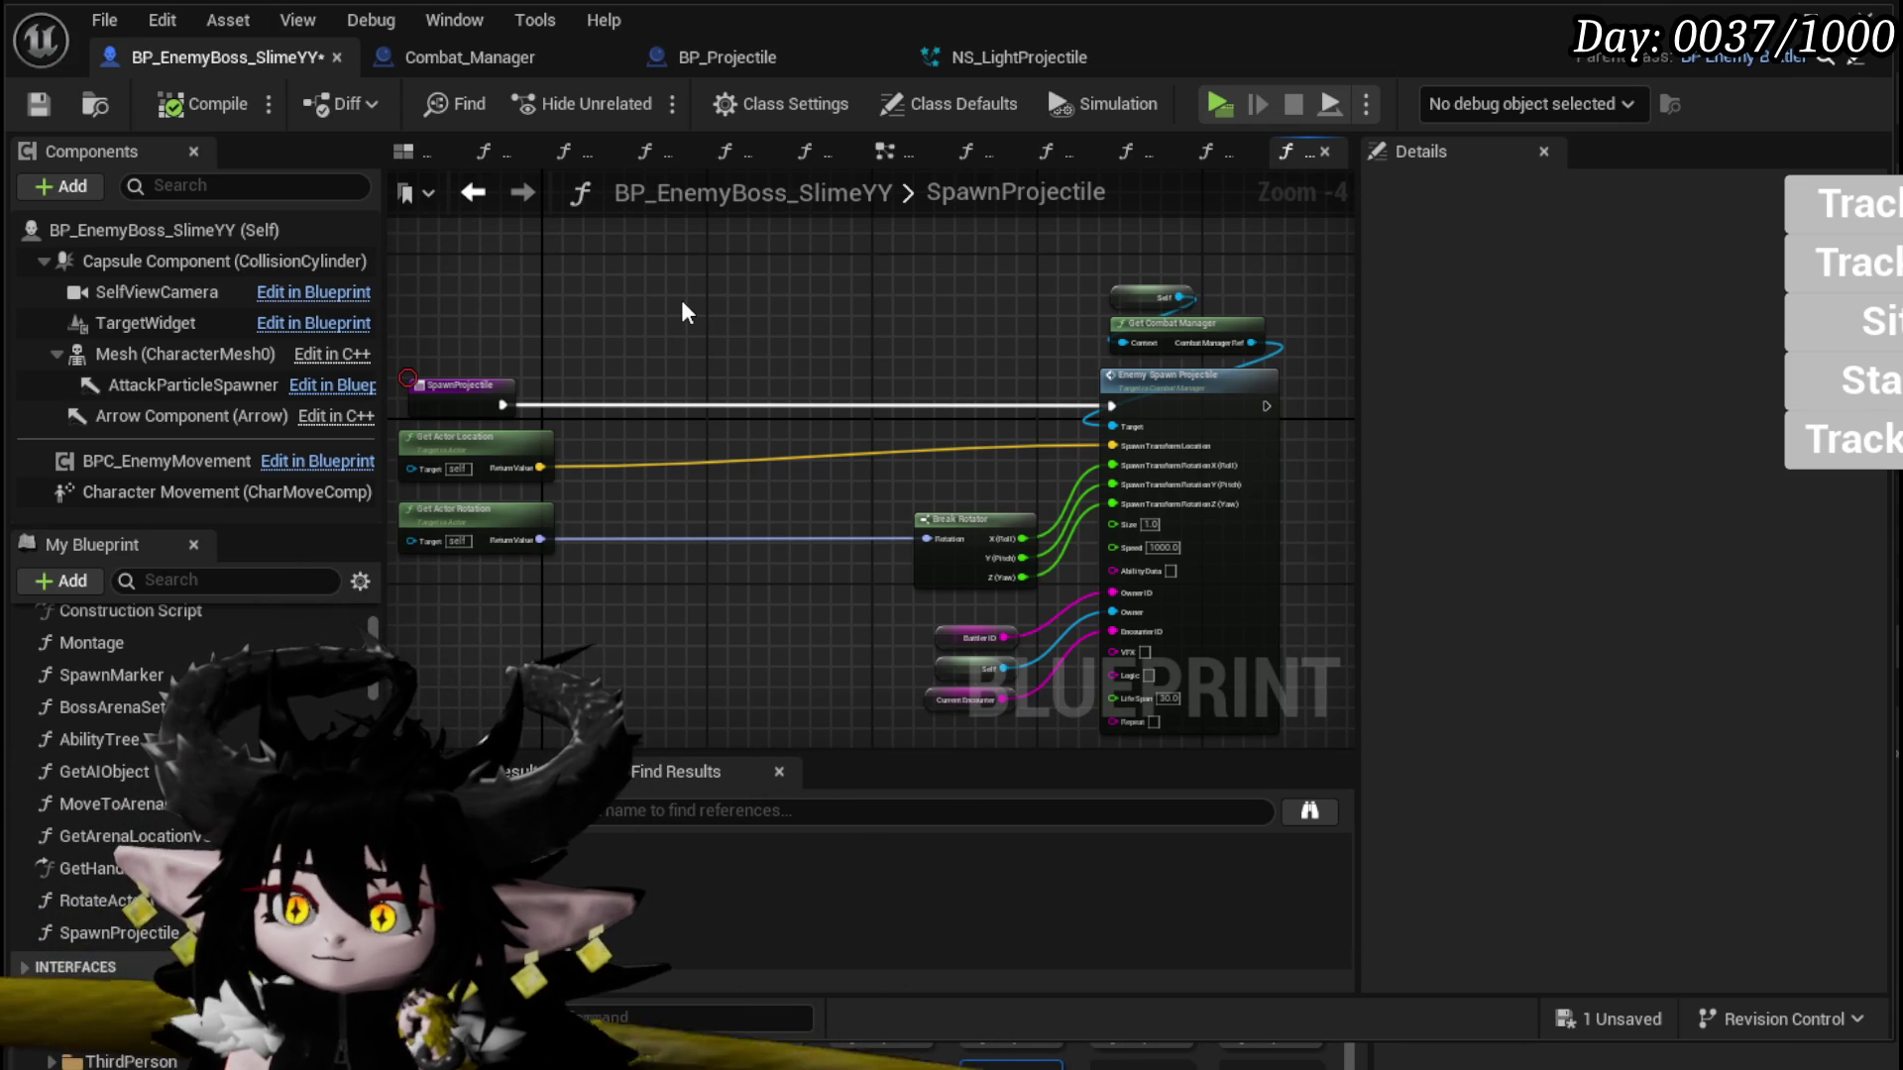
left_click_drag(771, 359, 794, 274)
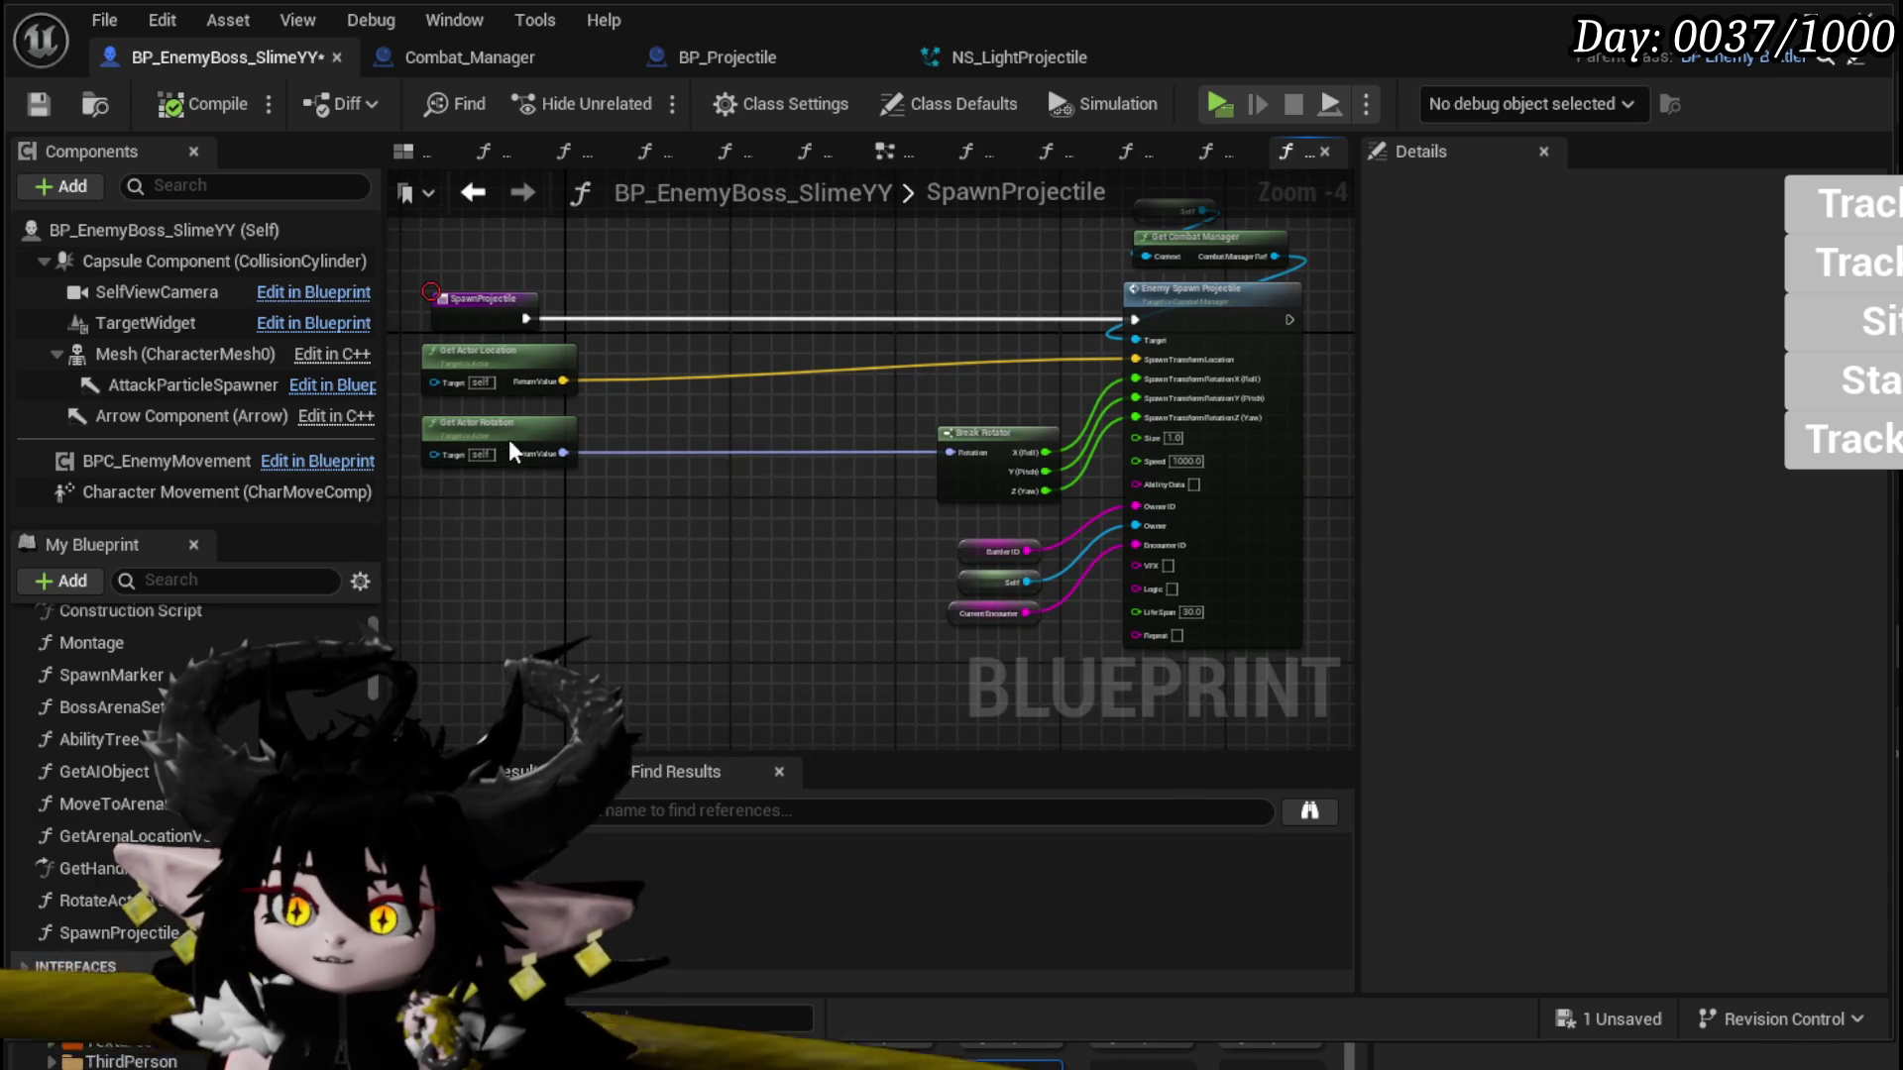
mouse_move(529, 464)
left_mouse_down()
mouse_move(879, 441)
mouse_move(813, 433)
left_mouse_up()
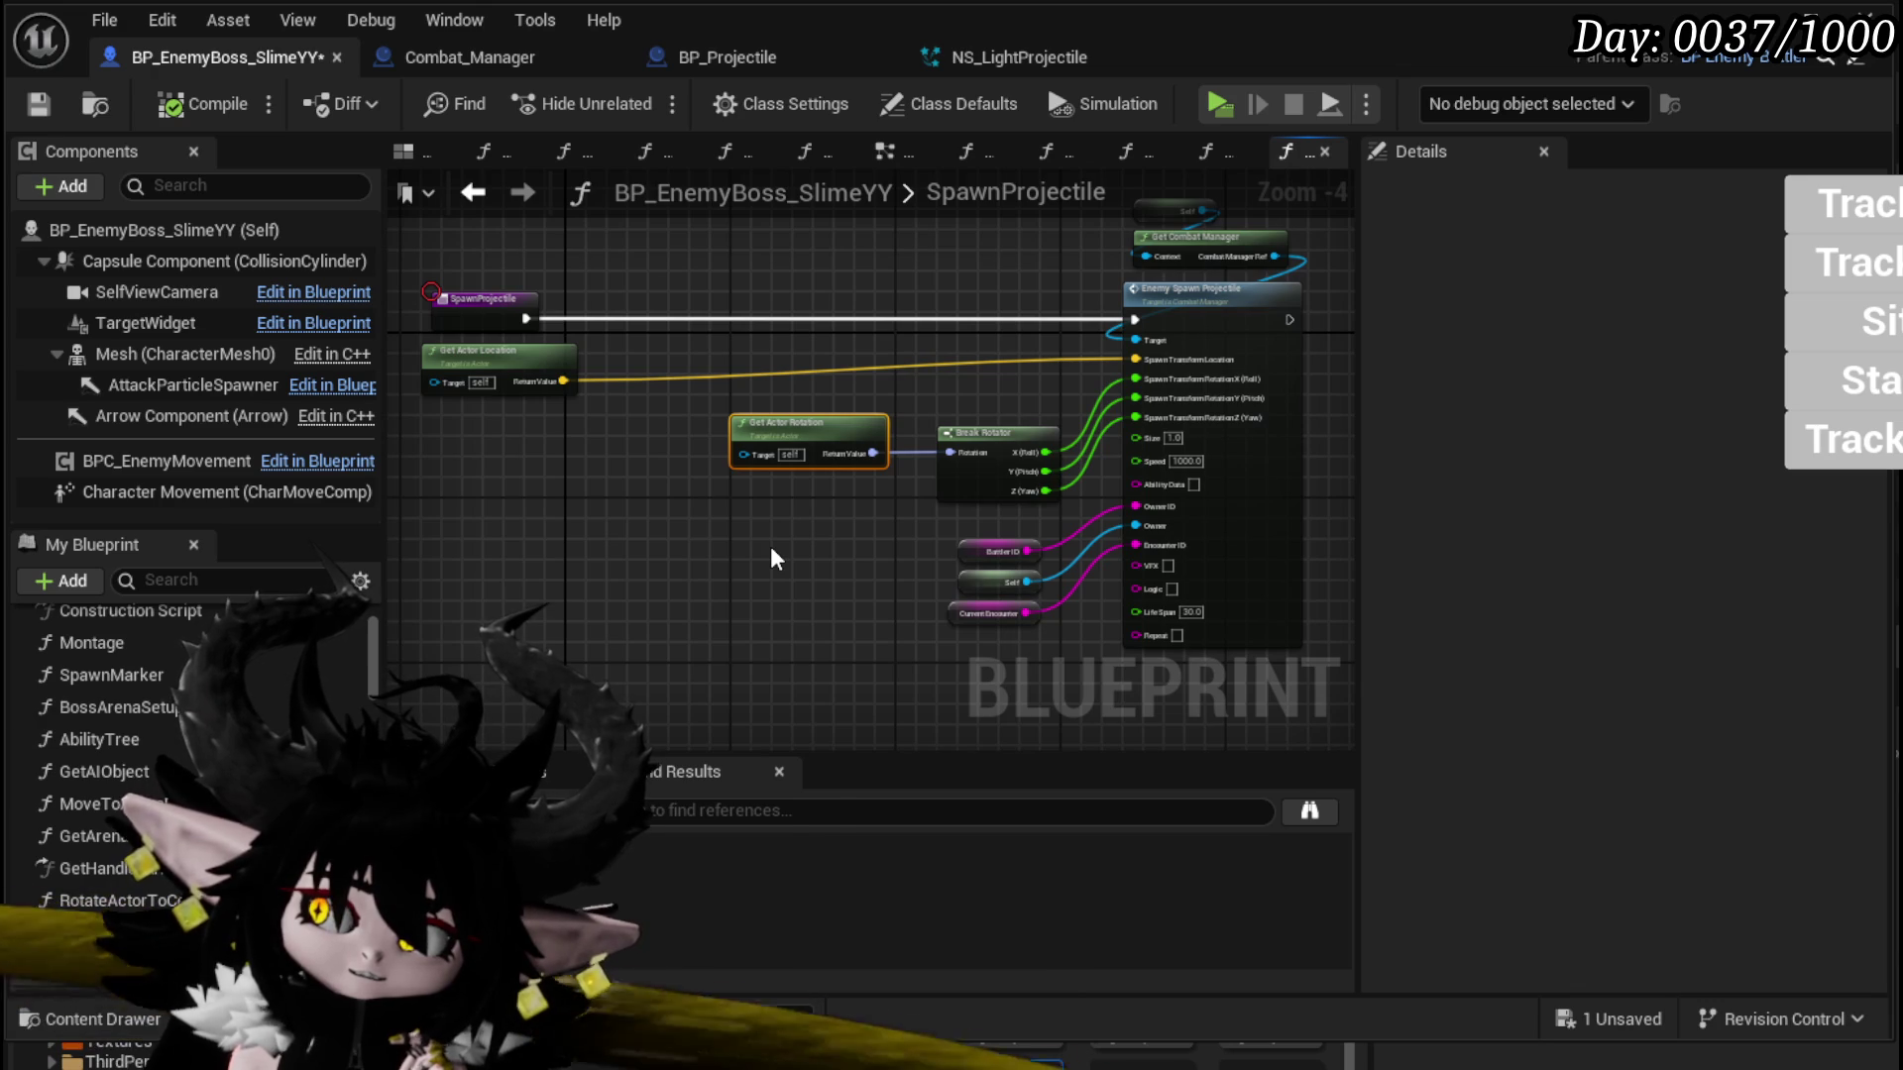
Step: Move Get Actor Location to the top and the entry node left, then save the blueprint
left_click_drag(771, 548, 547, 492)
left_click_drag(763, 474, 769, 604)
mouse_move(656, 534)
left_mouse_down()
mouse_move(741, 561)
mouse_move(829, 535)
mouse_move(948, 555)
left_mouse_up()
left_click_drag(614, 371, 1134, 224)
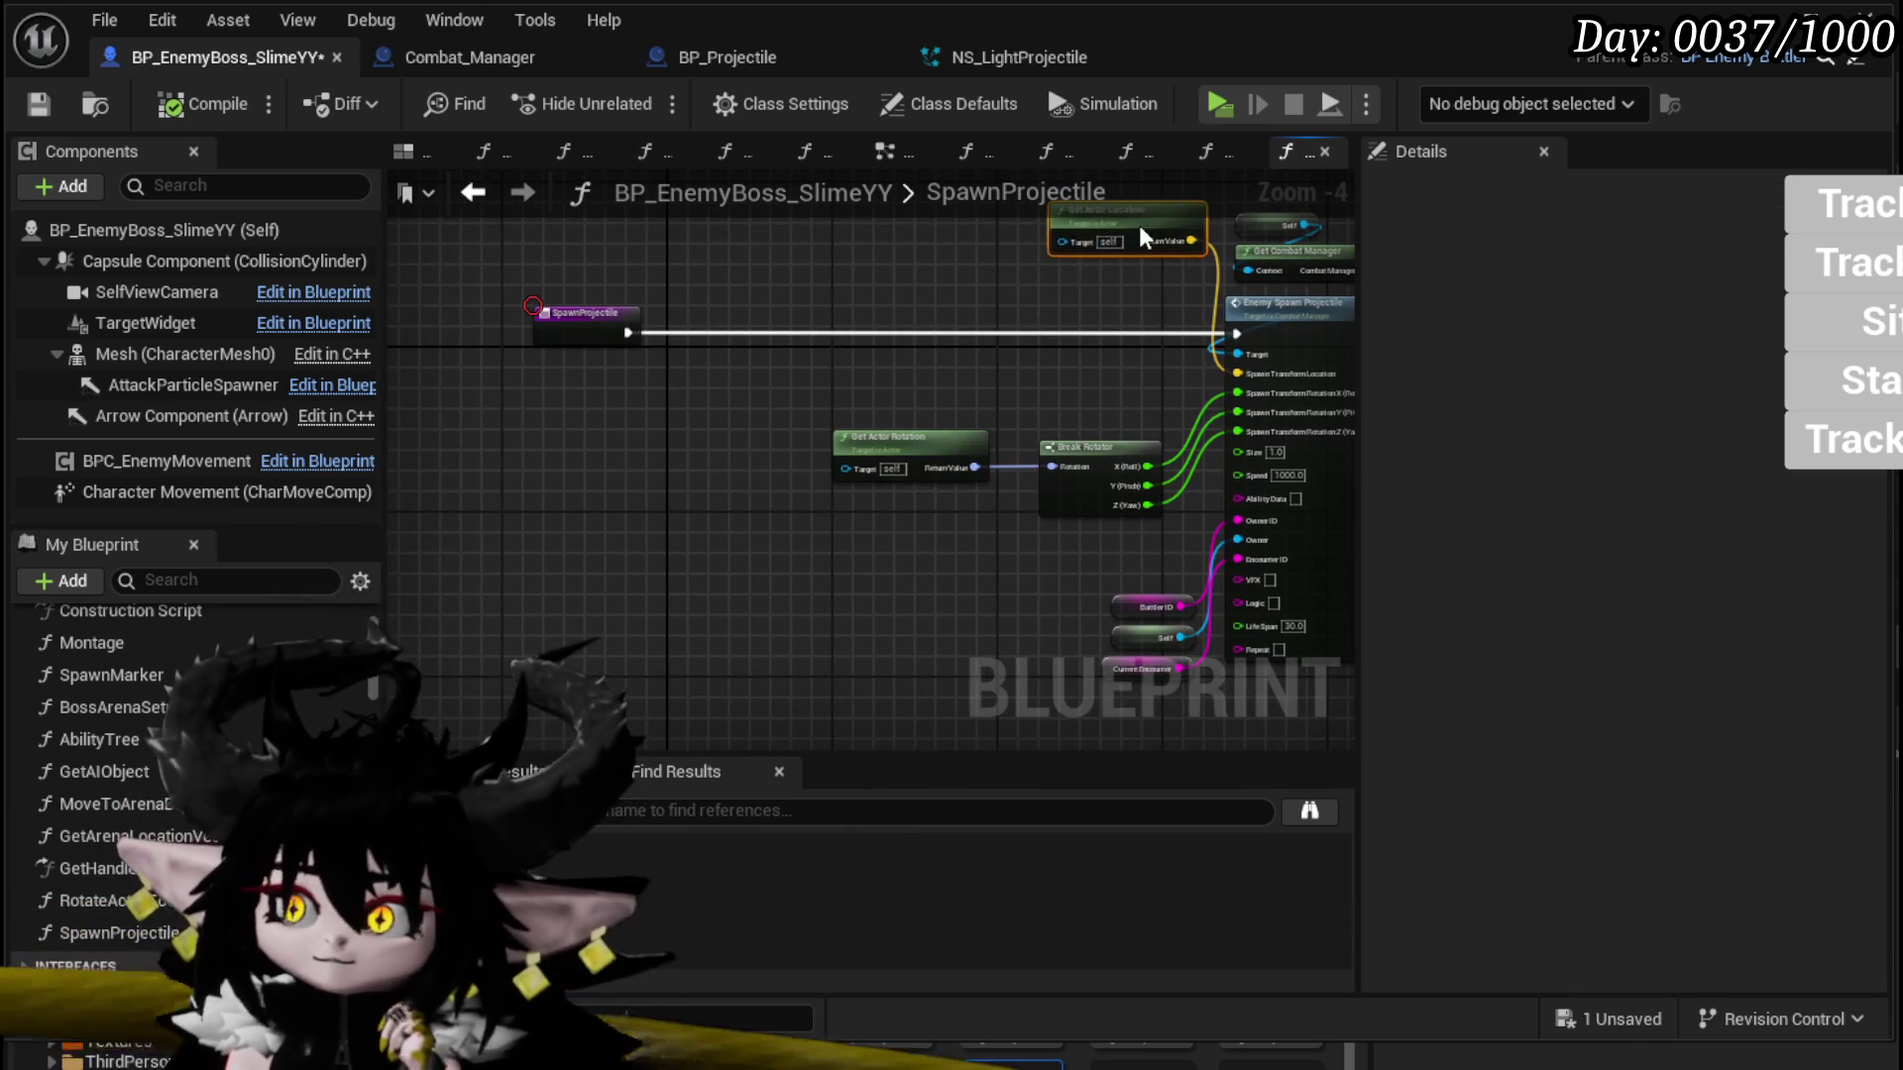
left_click_drag(925, 301, 753, 349)
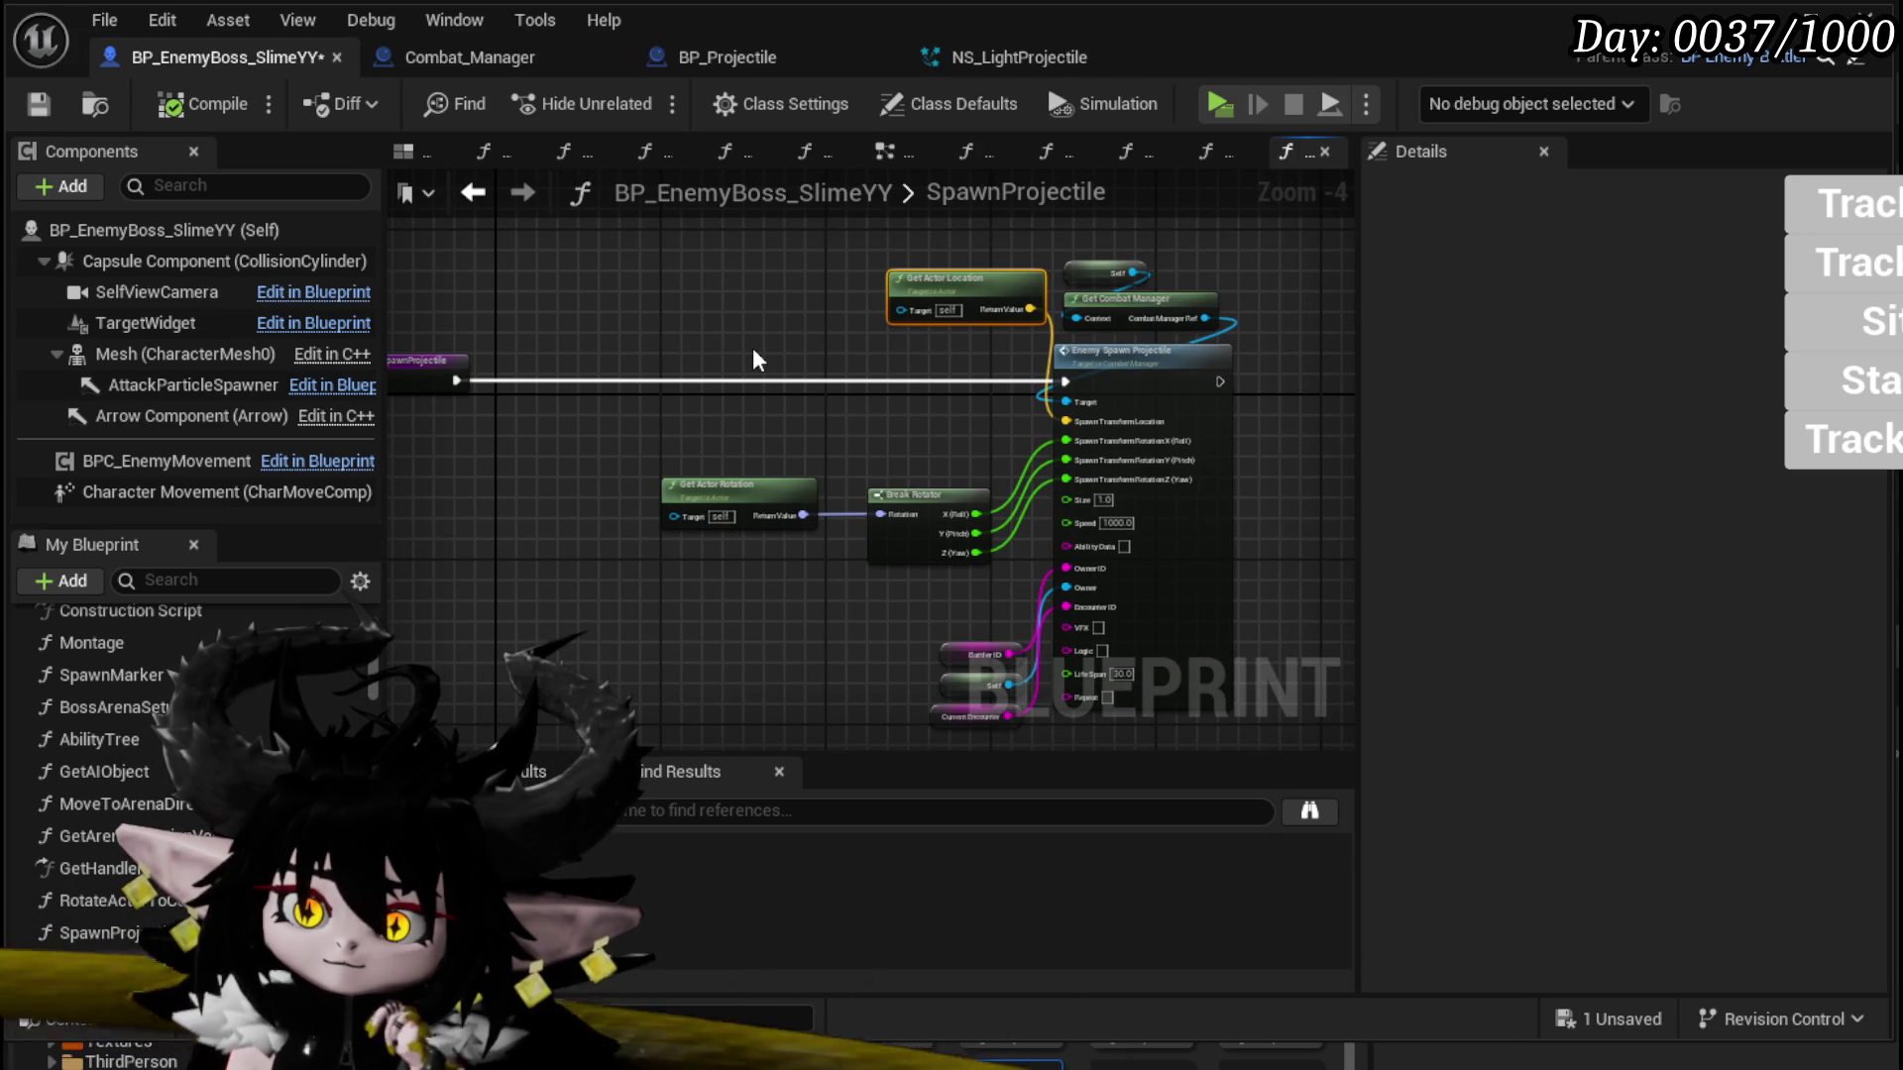
mouse_move(752, 361)
left_mouse_down()
mouse_move(1054, 349)
mouse_move(544, 367)
mouse_move(551, 328)
left_mouse_up()
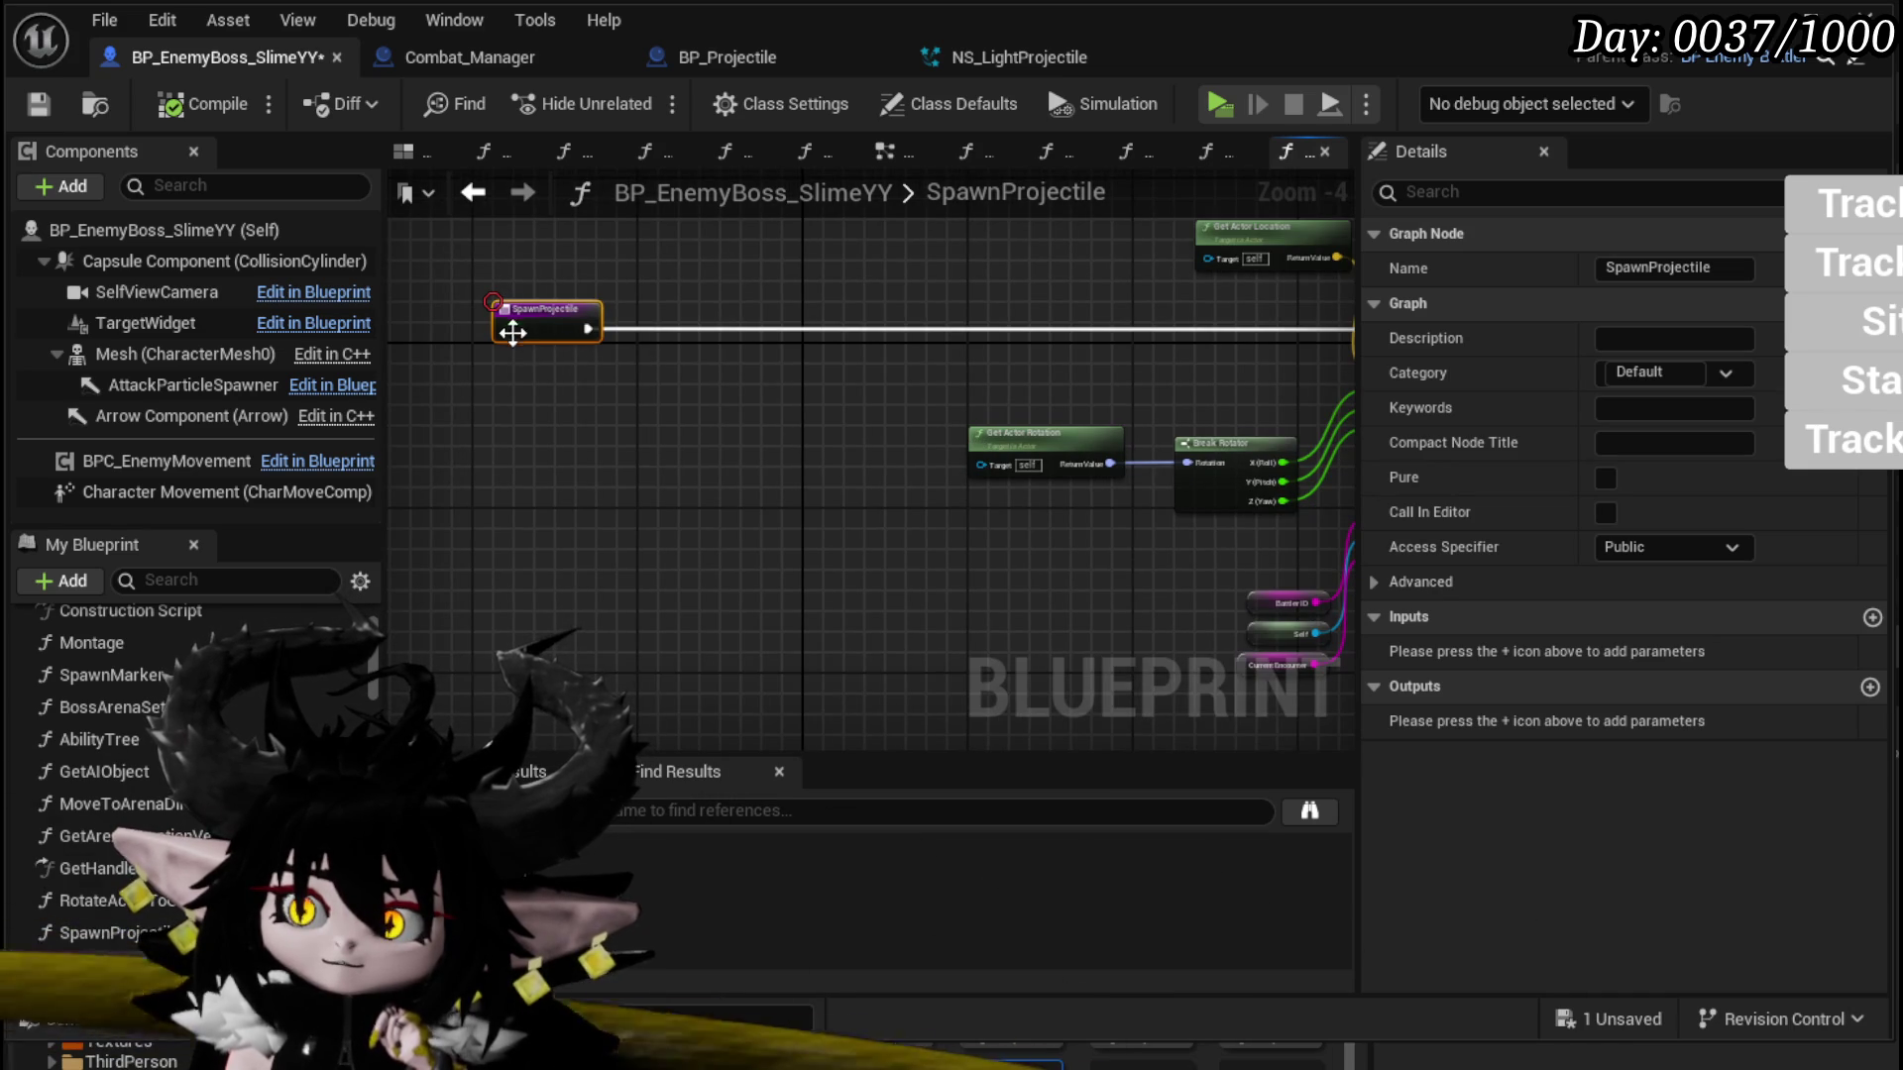
left_click(748, 444)
left_click_drag(582, 354, 496, 302)
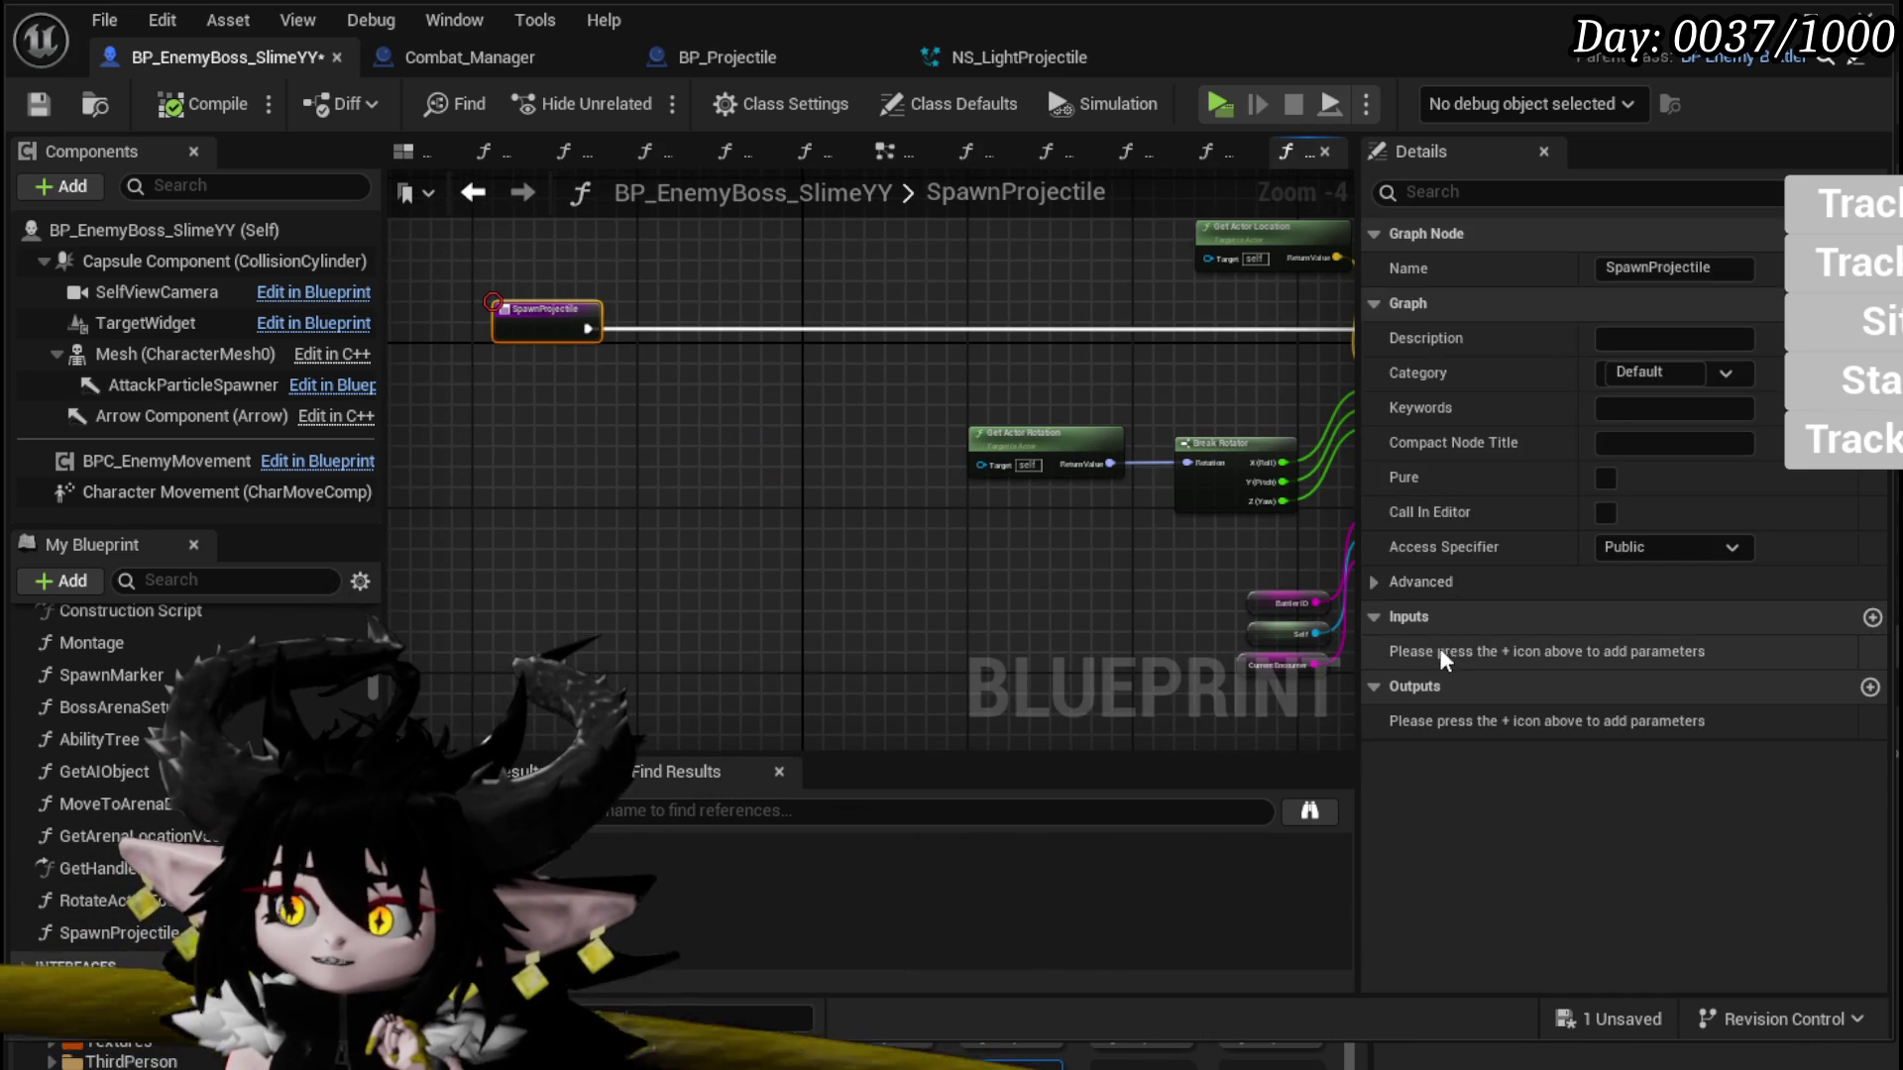
left_click(39, 103)
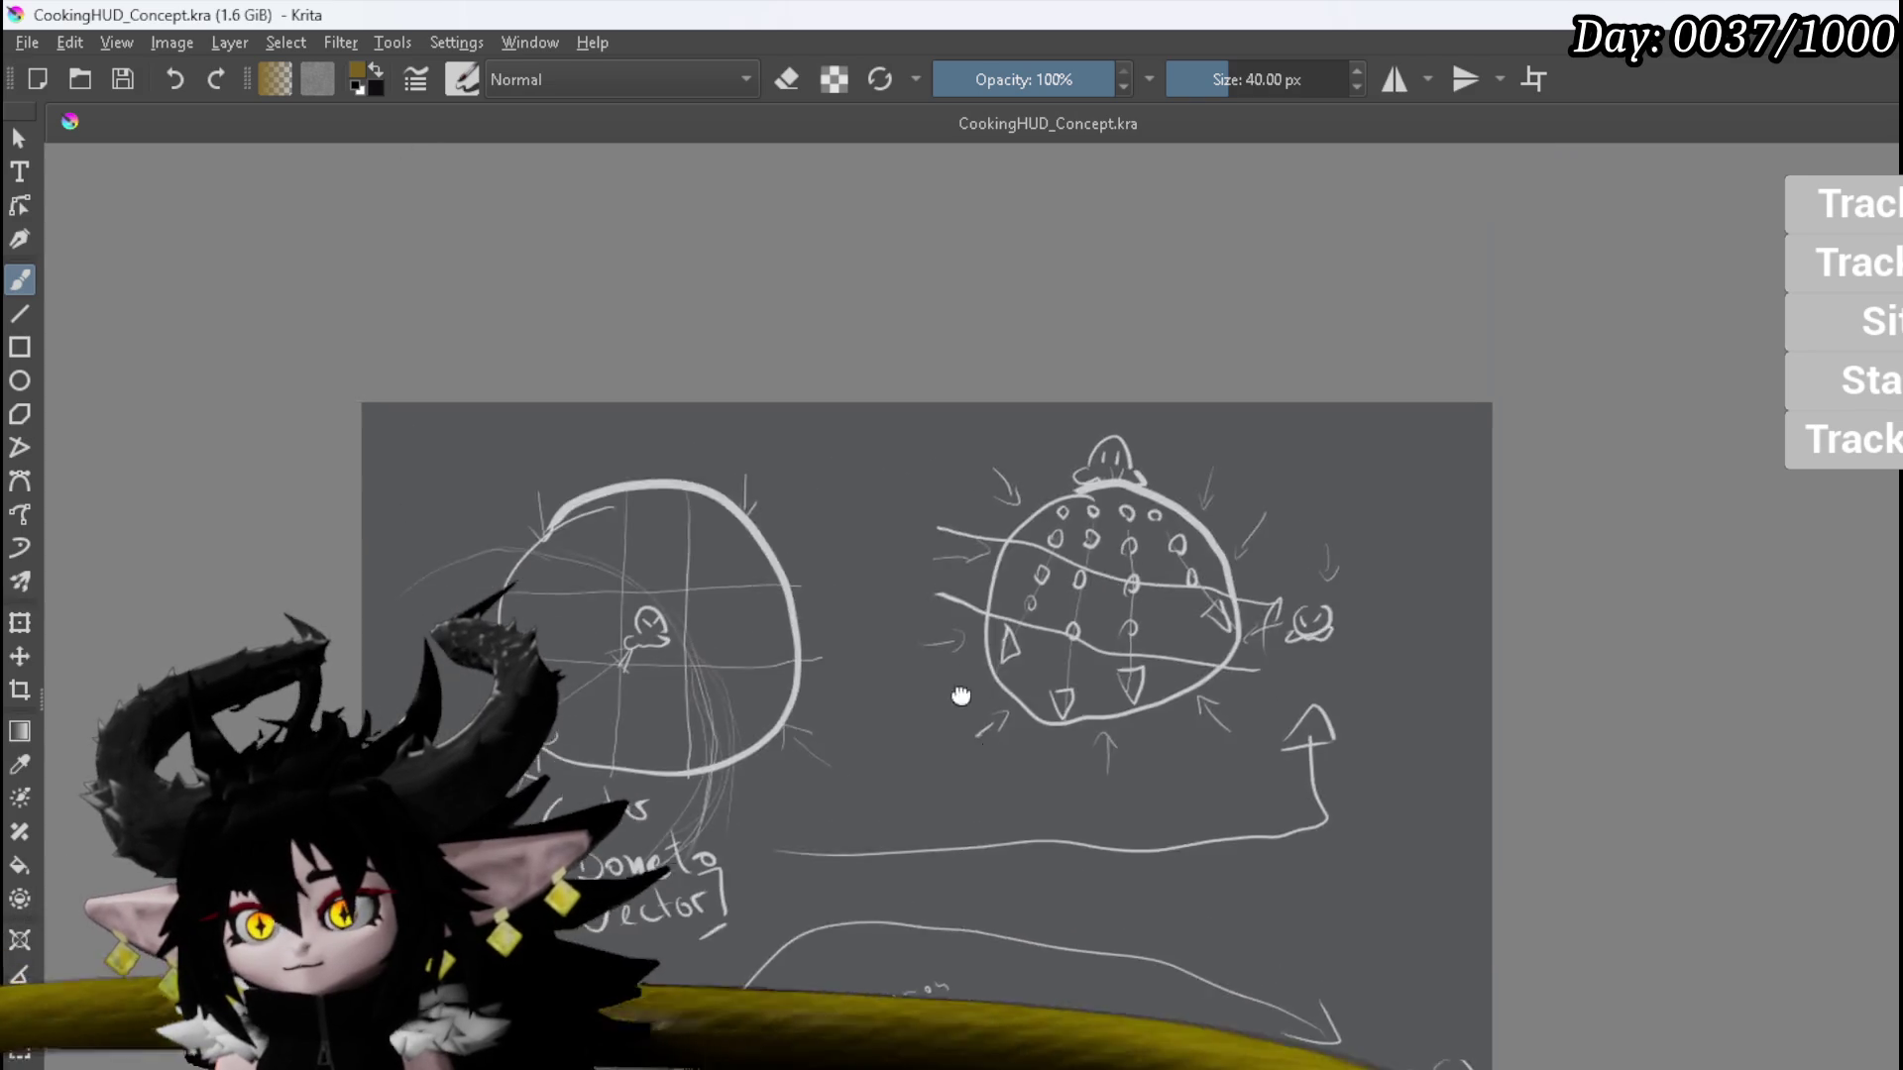
Step: Pan and zoom the canvas to inspect the spiky sphere and gridded circle sketches
scroll(977, 731, "up", 2)
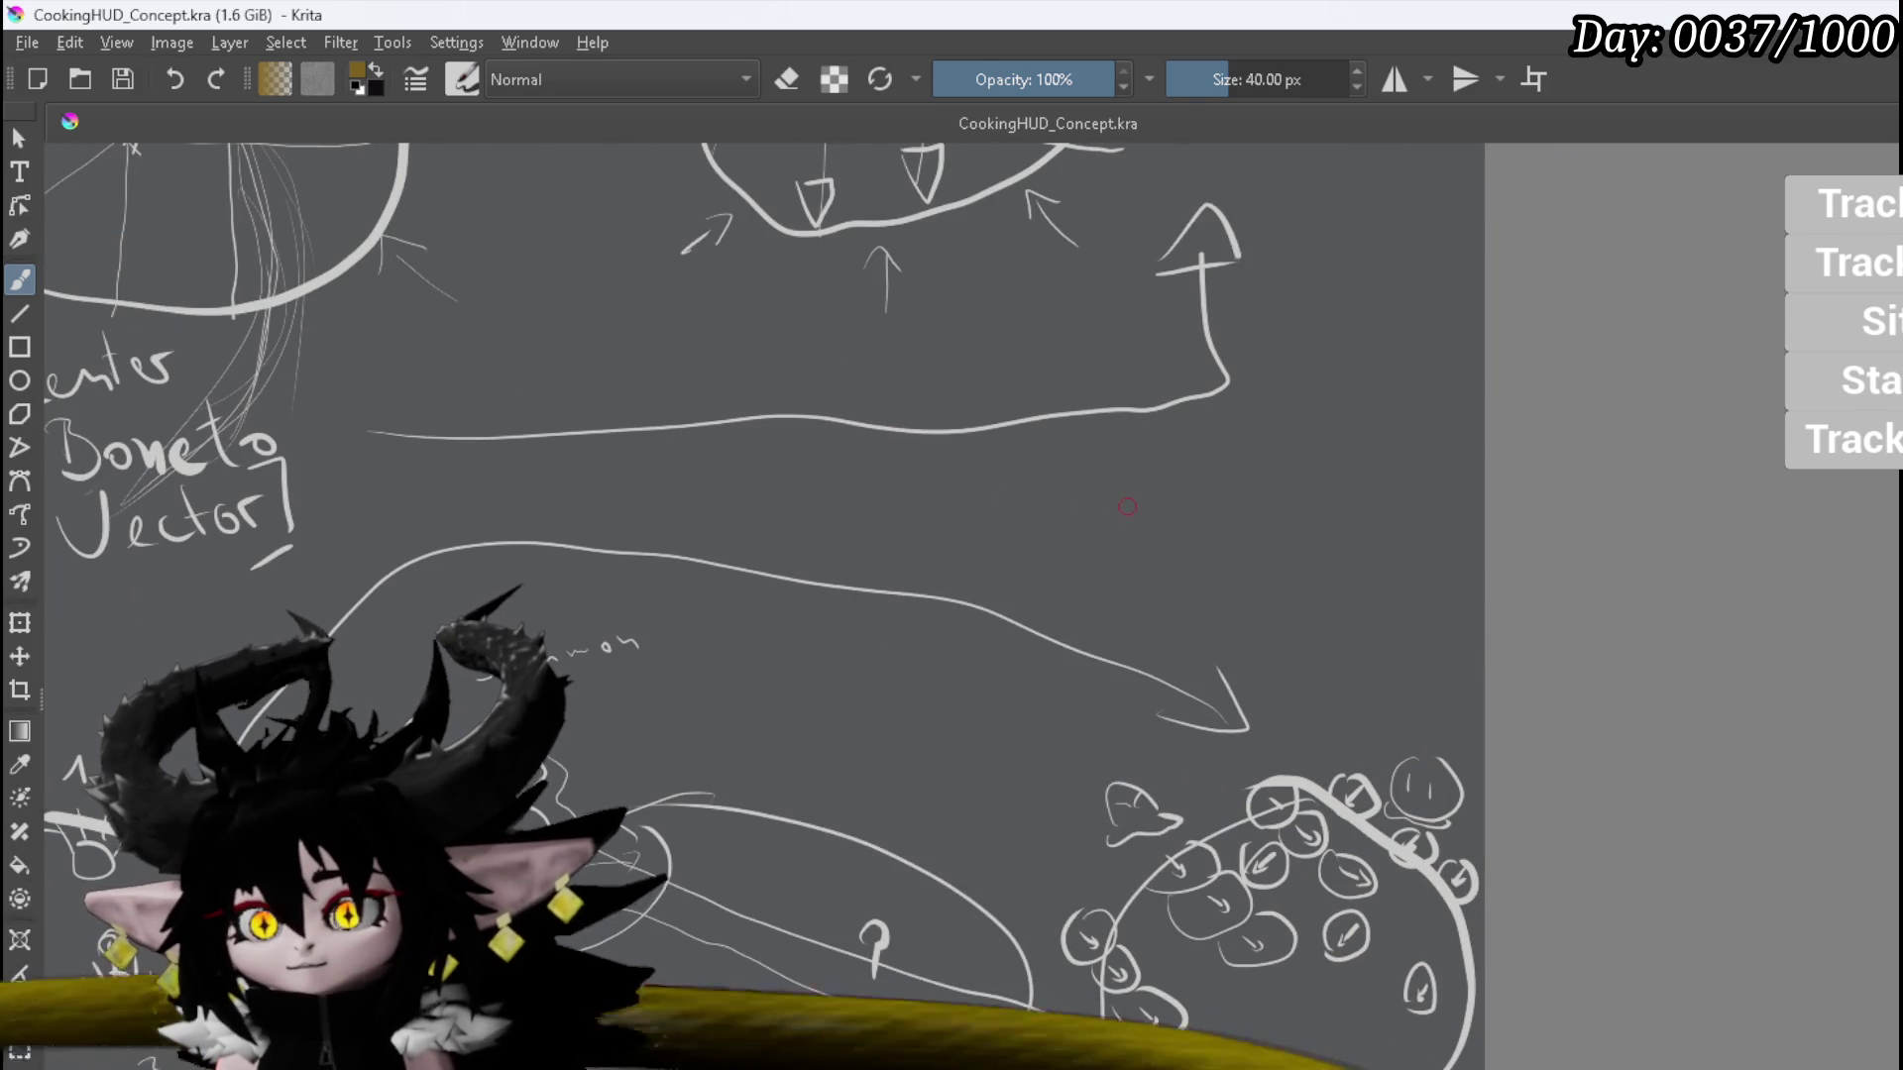
mouse_move(743, 564)
left_mouse_down()
mouse_move(743, 793)
mouse_move(684, 831)
left_mouse_up()
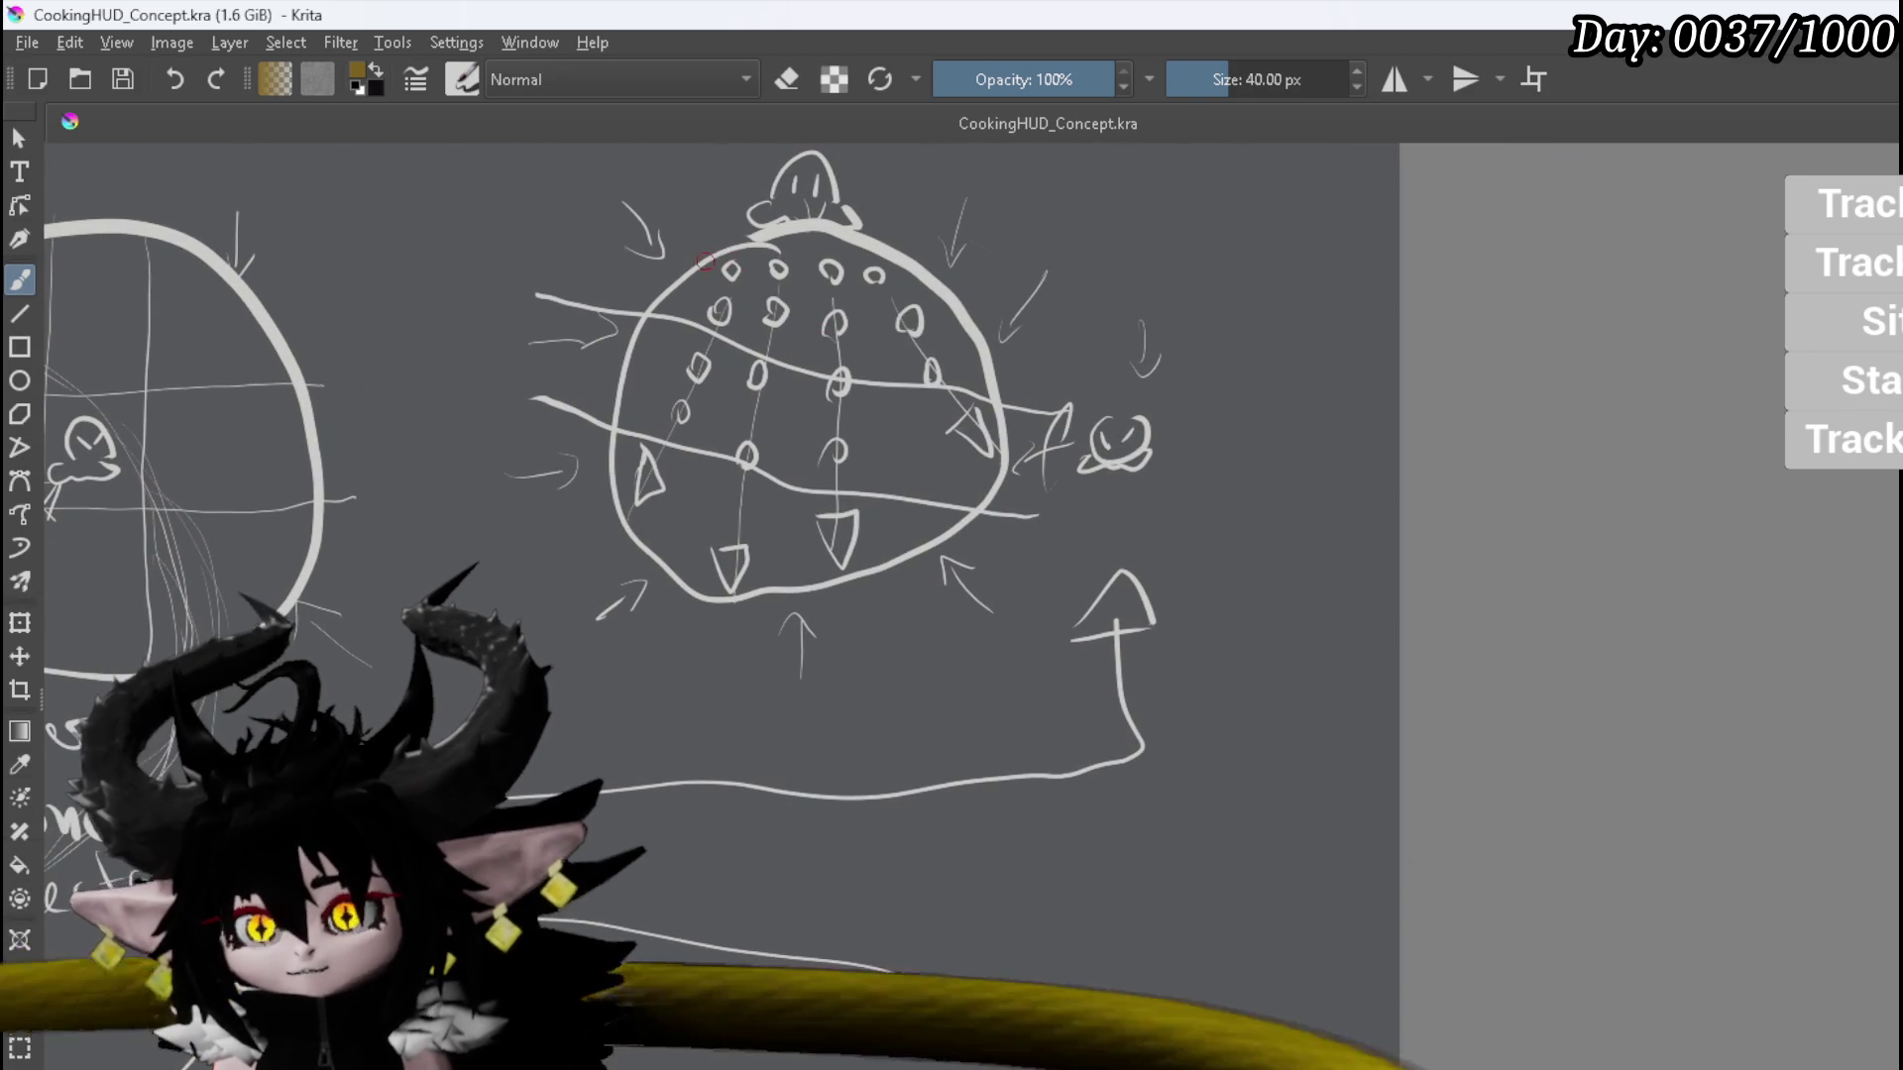
left_click_drag(1003, 397, 969, 497)
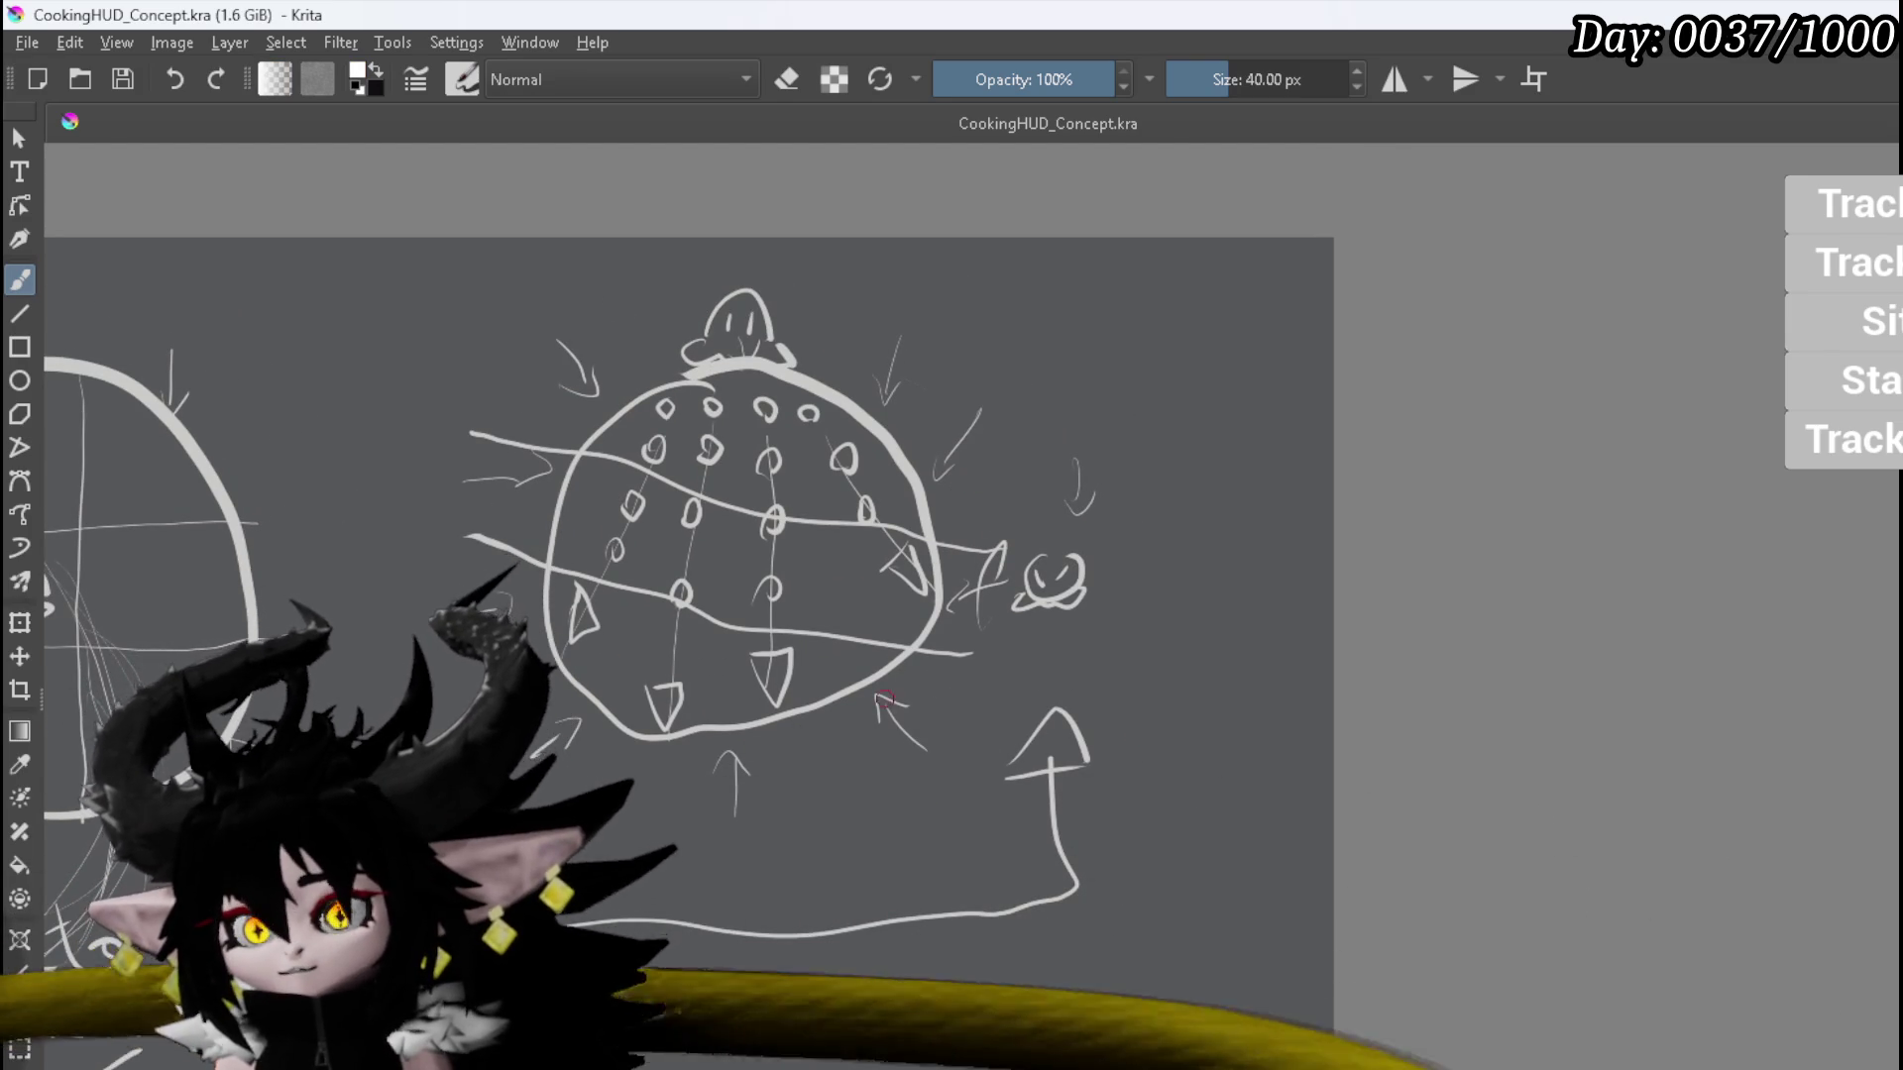
scroll(939, 492, "down", 3)
scroll(939, 493, "up", 4)
mouse_move(939, 493)
left_mouse_down()
mouse_move(895, 875)
mouse_move(1533, 425)
mouse_move(1838, 594)
mouse_move(1105, 986)
mouse_move(871, 858)
mouse_move(786, 730)
left_mouse_up()
scroll(892, 773, "up", 2)
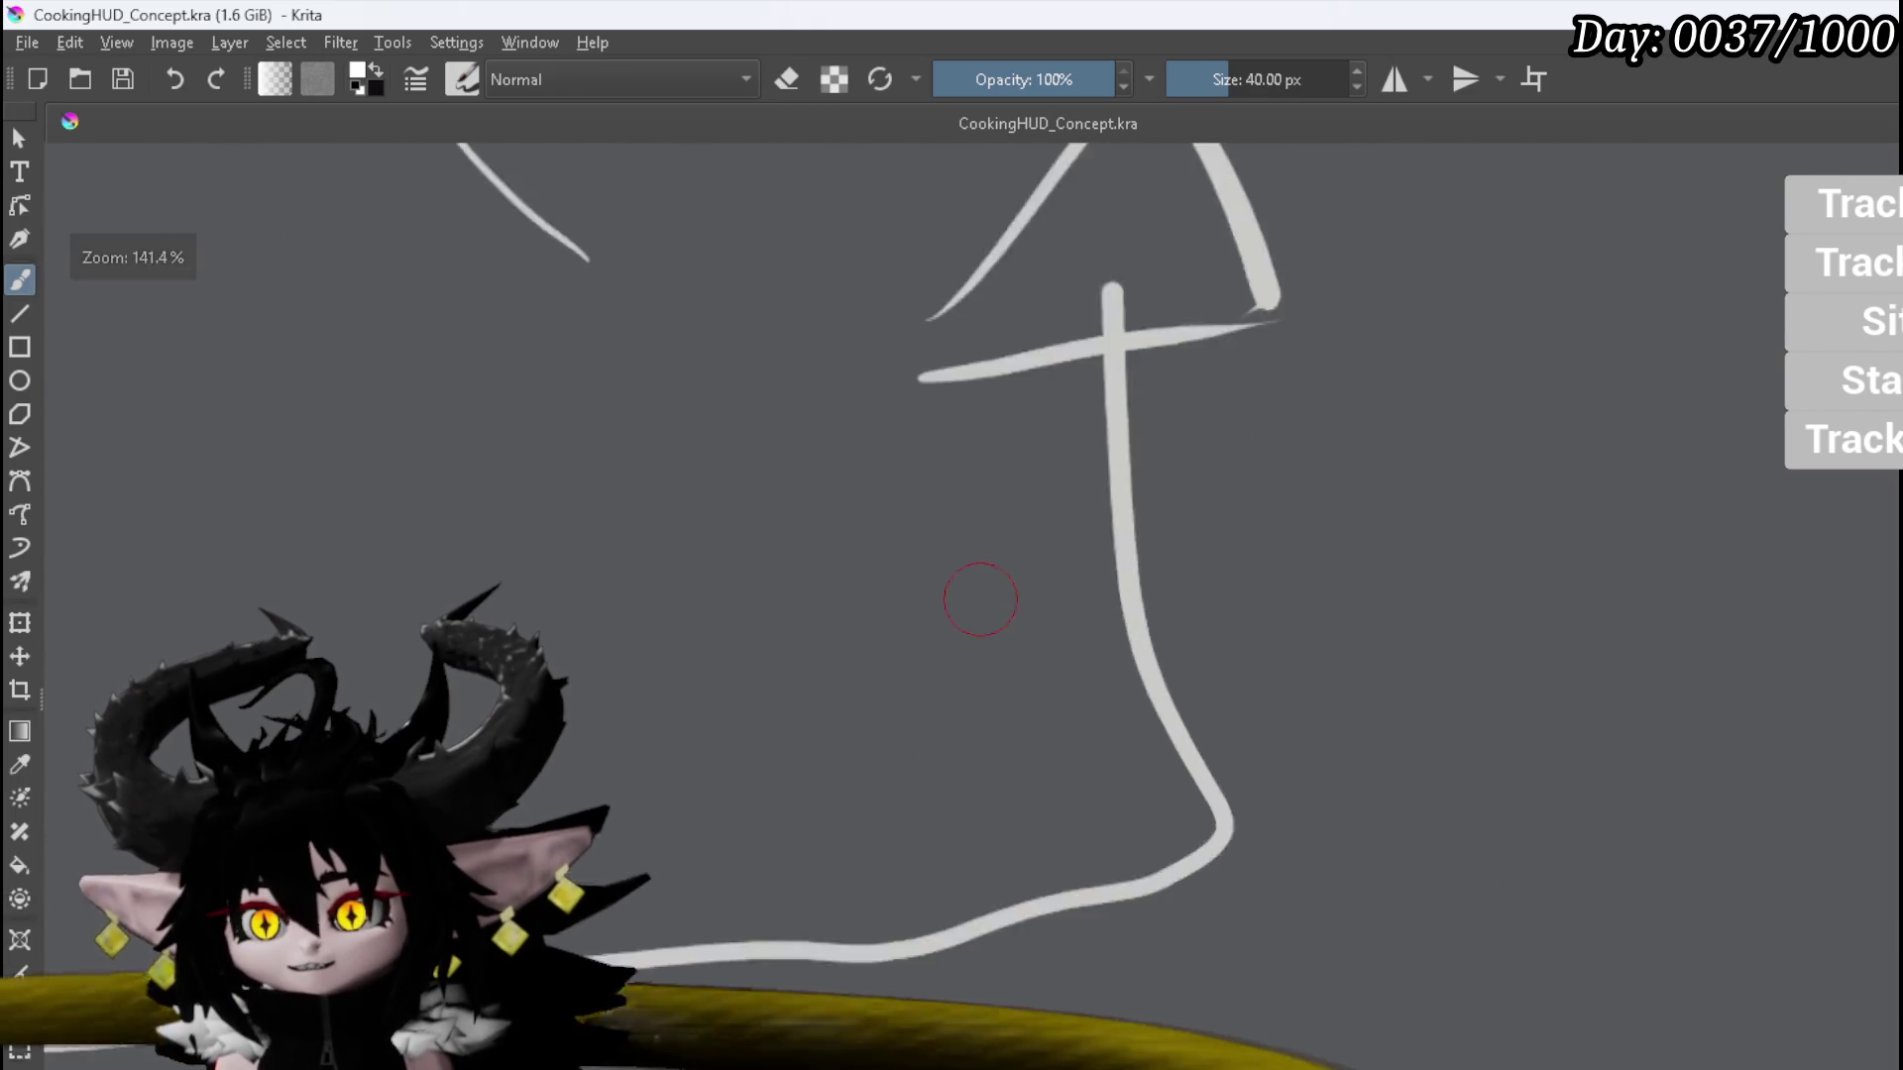
scroll(959, 645, "down", 2)
Step: Erase the upward arrowhead and the stray hooked line right of the diagram
key("e")
mouse_move(966, 500)
left_mouse_down()
mouse_move(1031, 428)
mouse_move(1075, 481)
left_mouse_up()
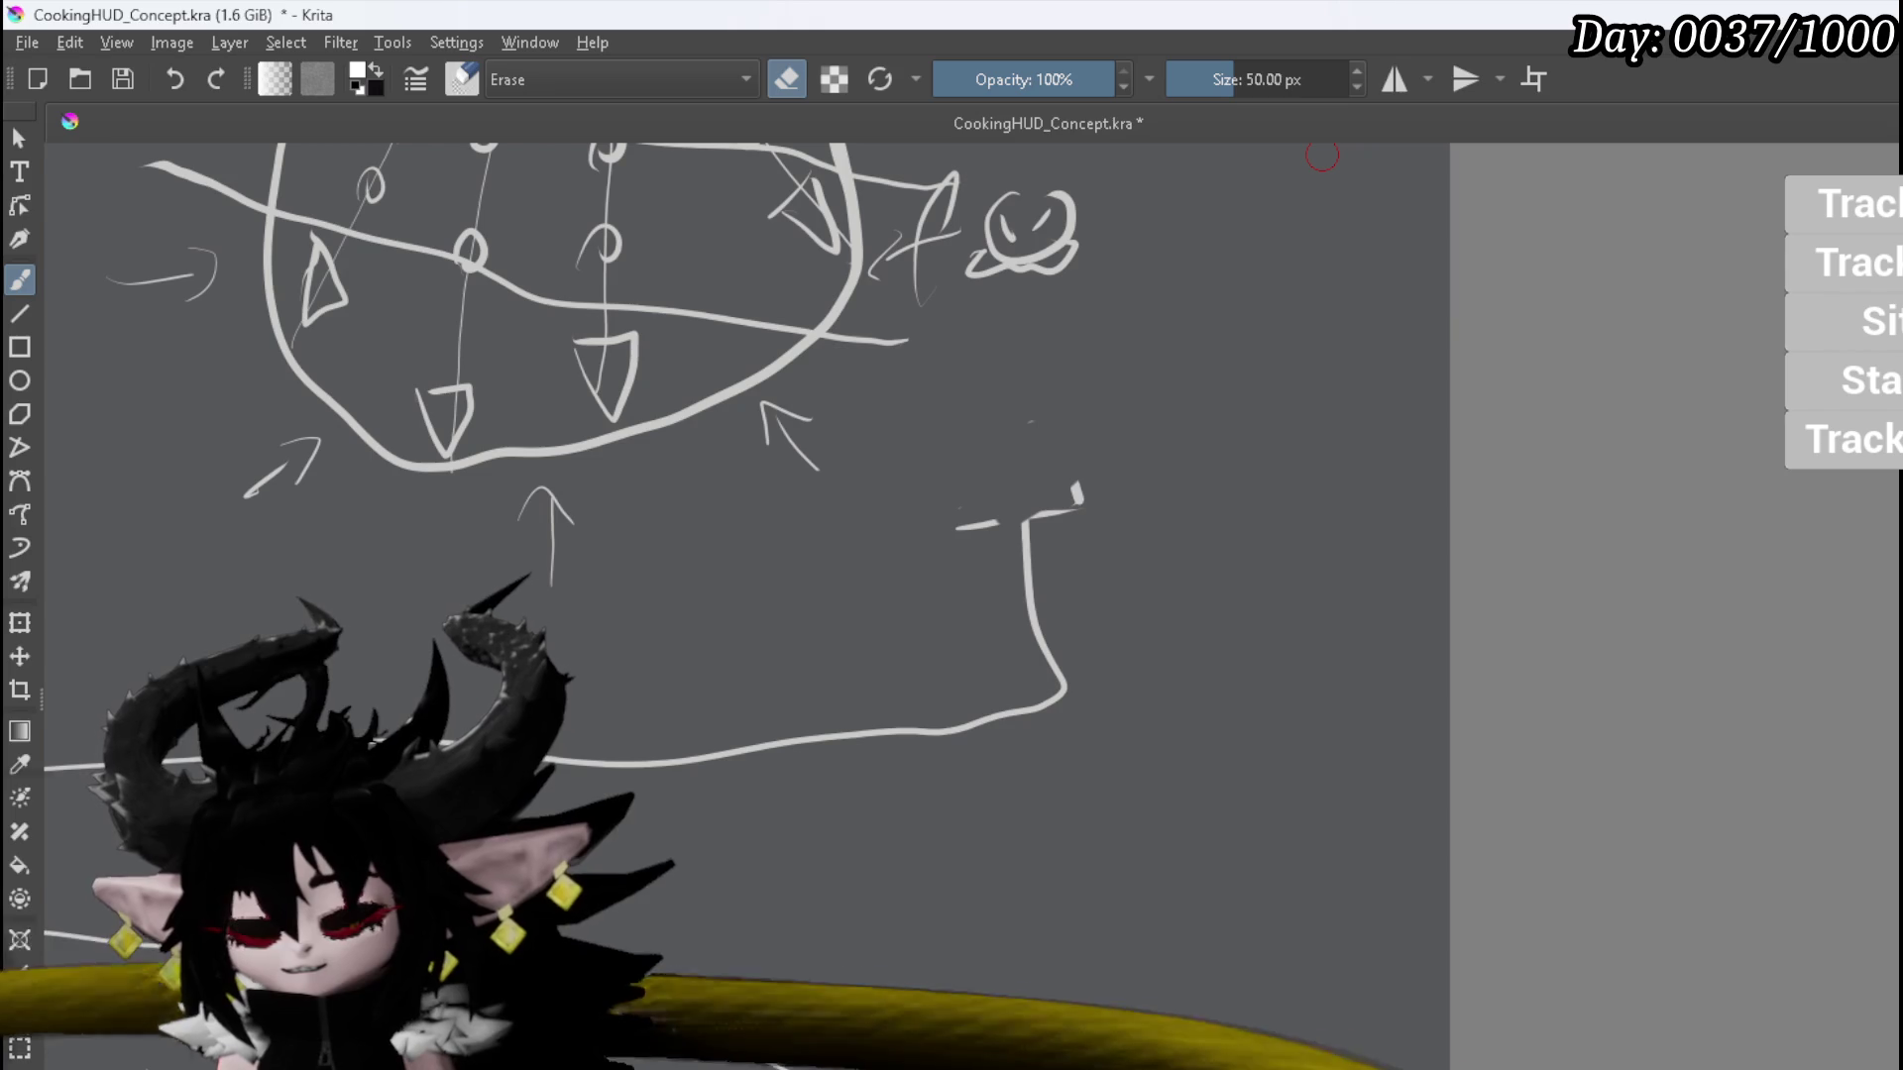
left_click_drag(986, 524, 1052, 514)
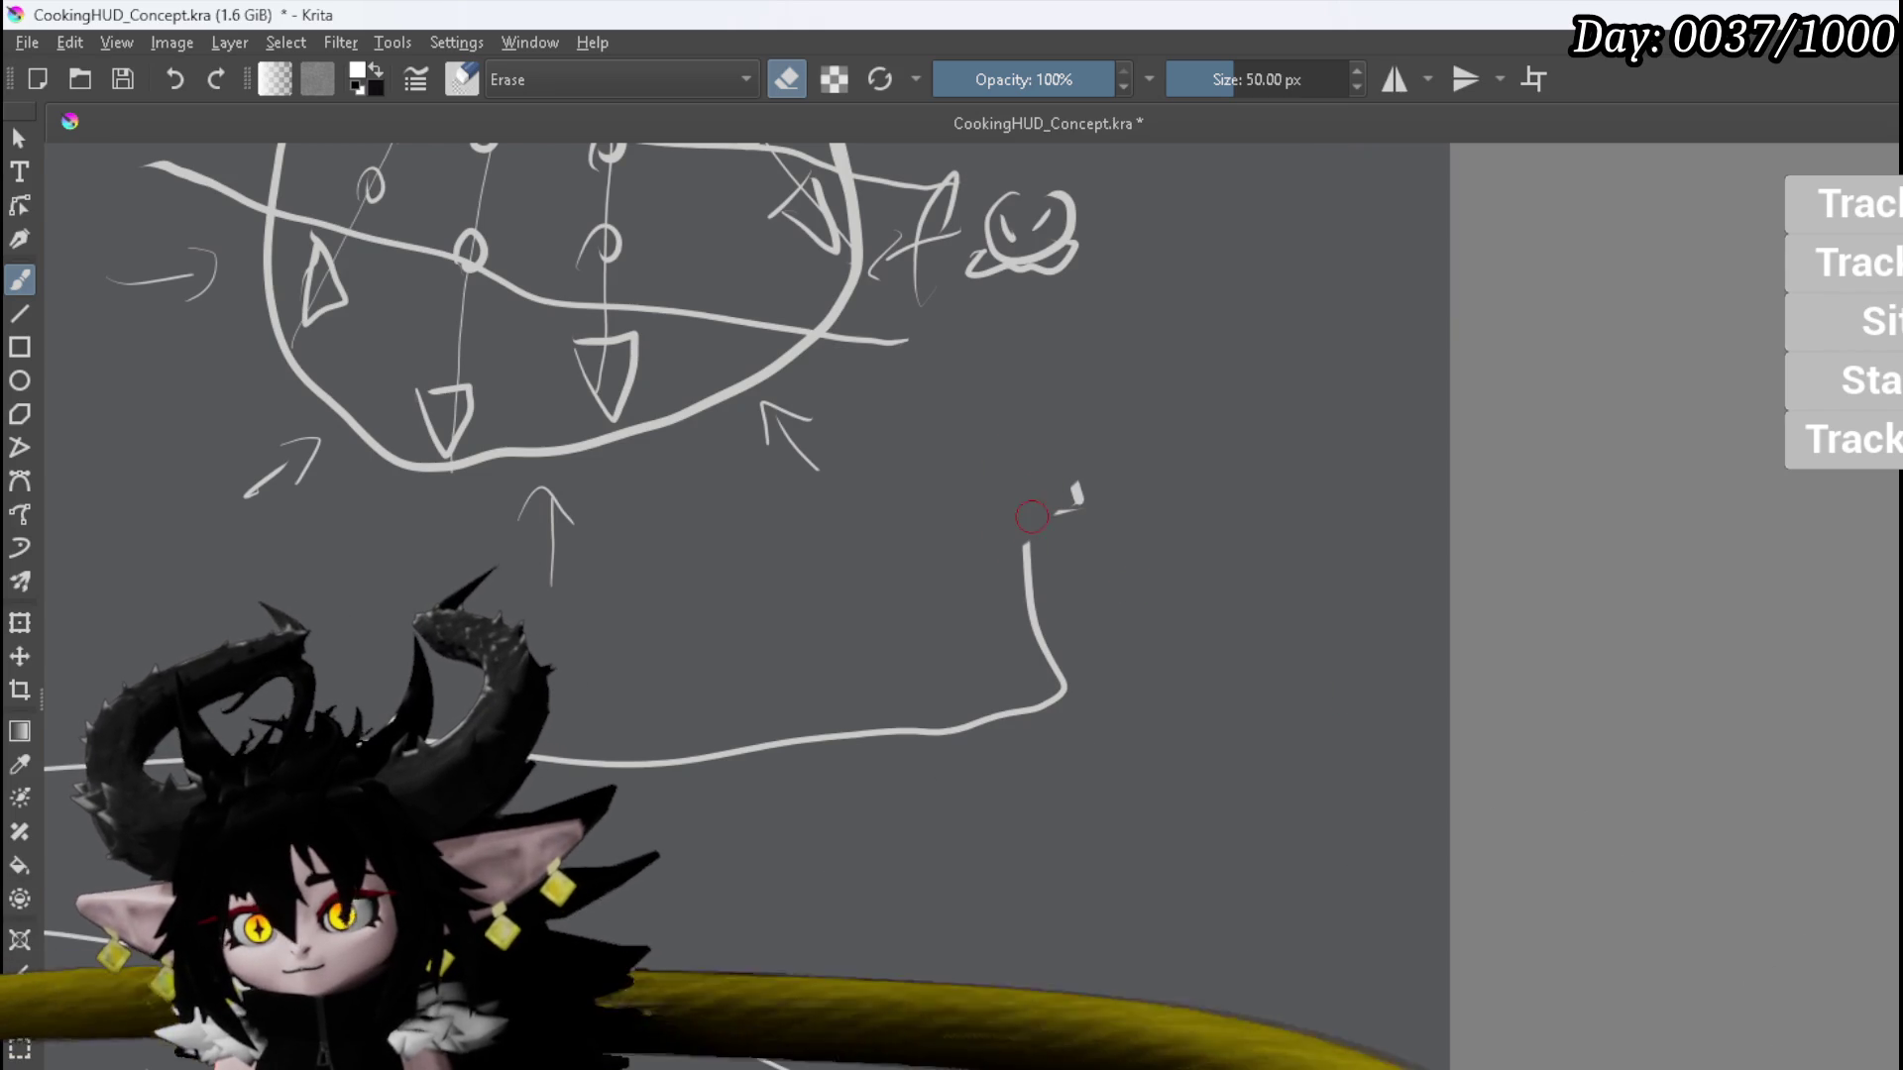
mouse_move(1138, 421)
left_mouse_down("shift")
mouse_move(956, 730)
mouse_move(515, 743)
left_mouse_up("shift")
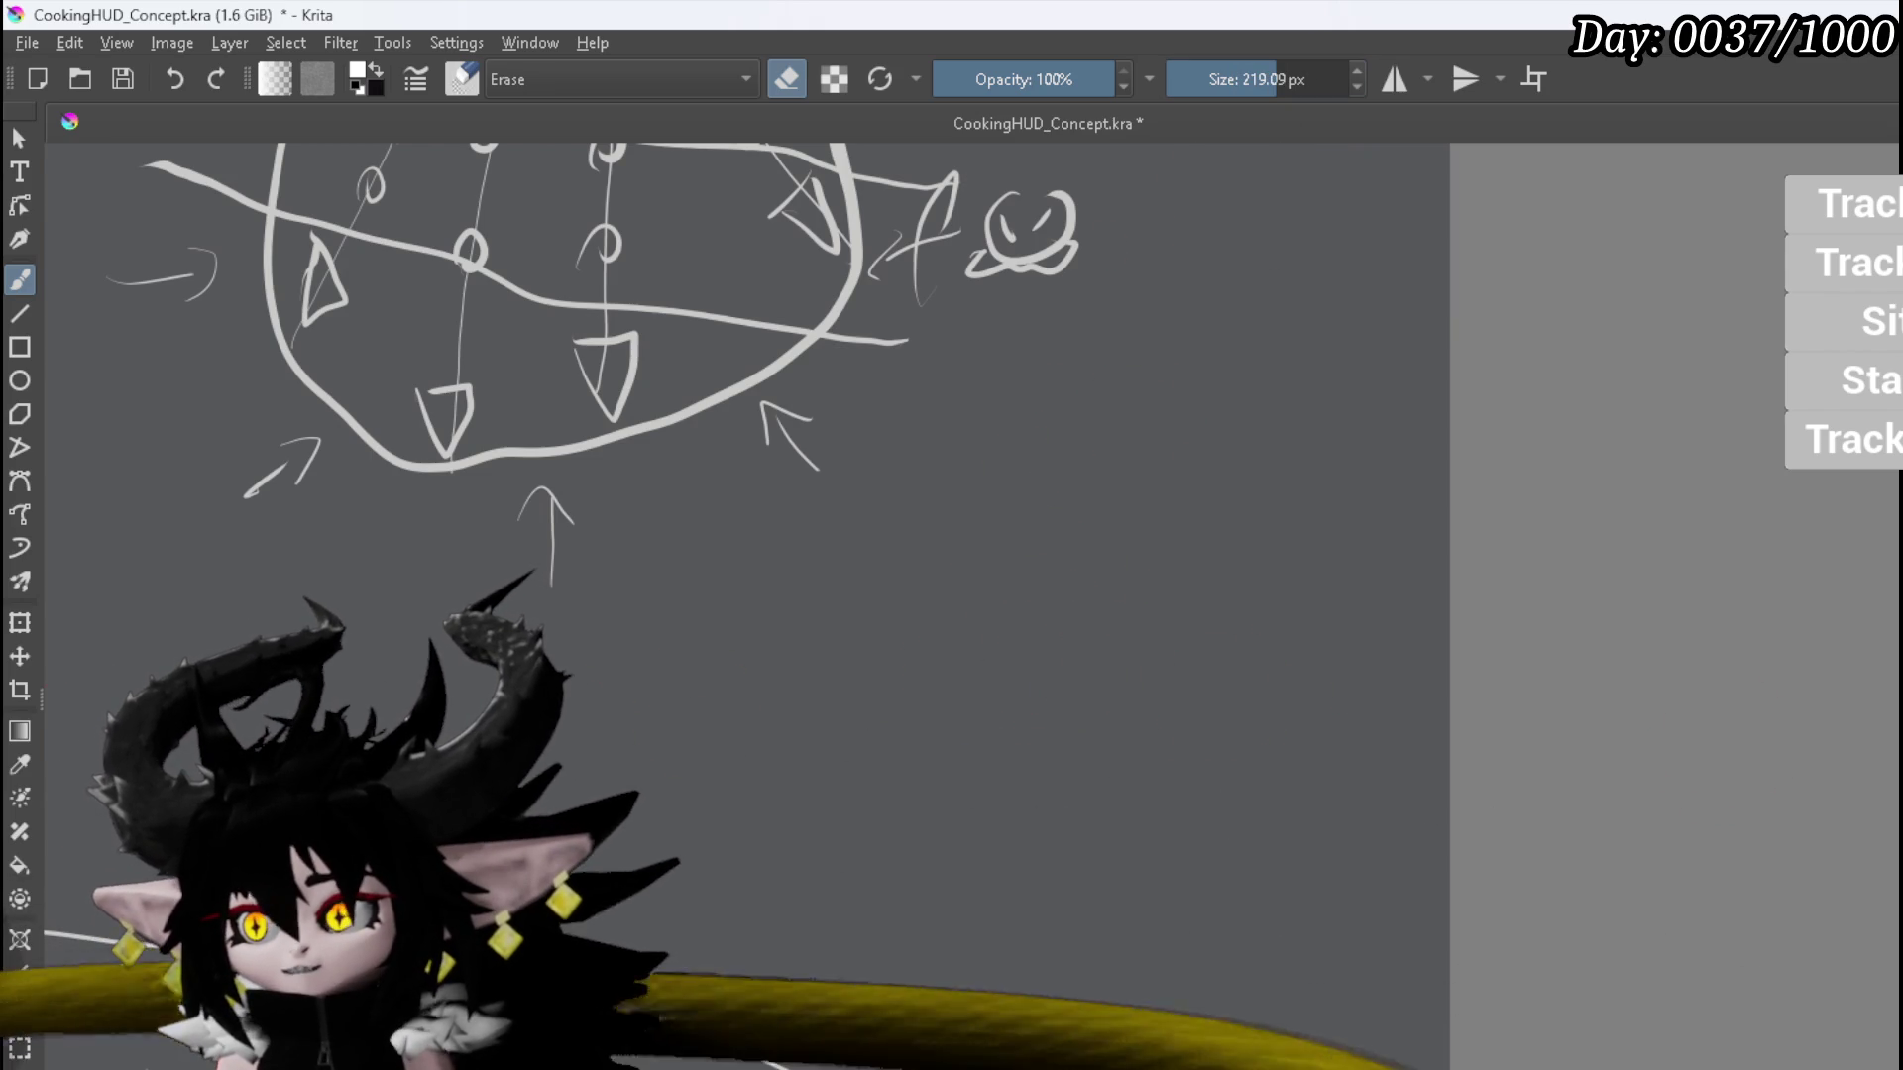
key("e")
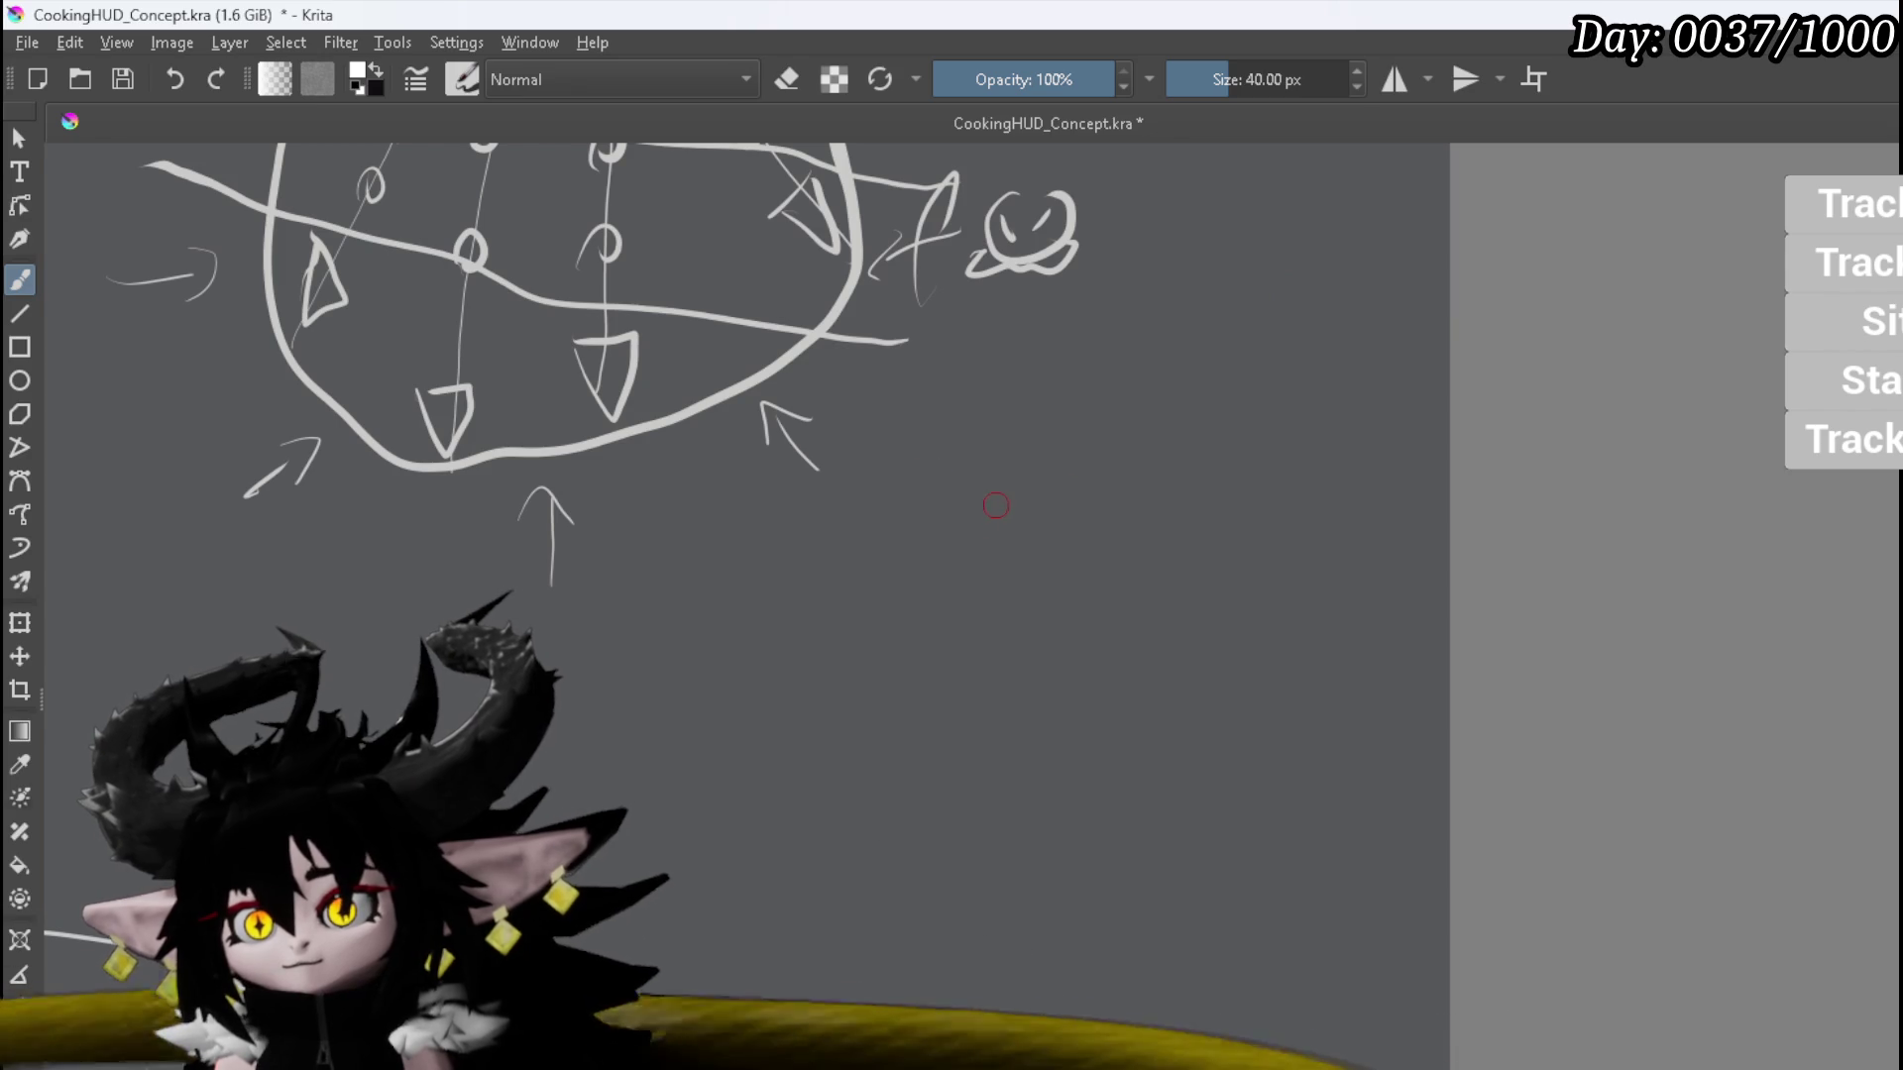
Step: Sketch 'Target', an eyed blob firing projectile circles at a question mark, a second blob, and 'FAN'
mouse_move(932, 499)
left_mouse_down()
mouse_move(934, 530)
mouse_move(947, 496)
mouse_move(994, 527)
mouse_move(1041, 506)
left_mouse_up()
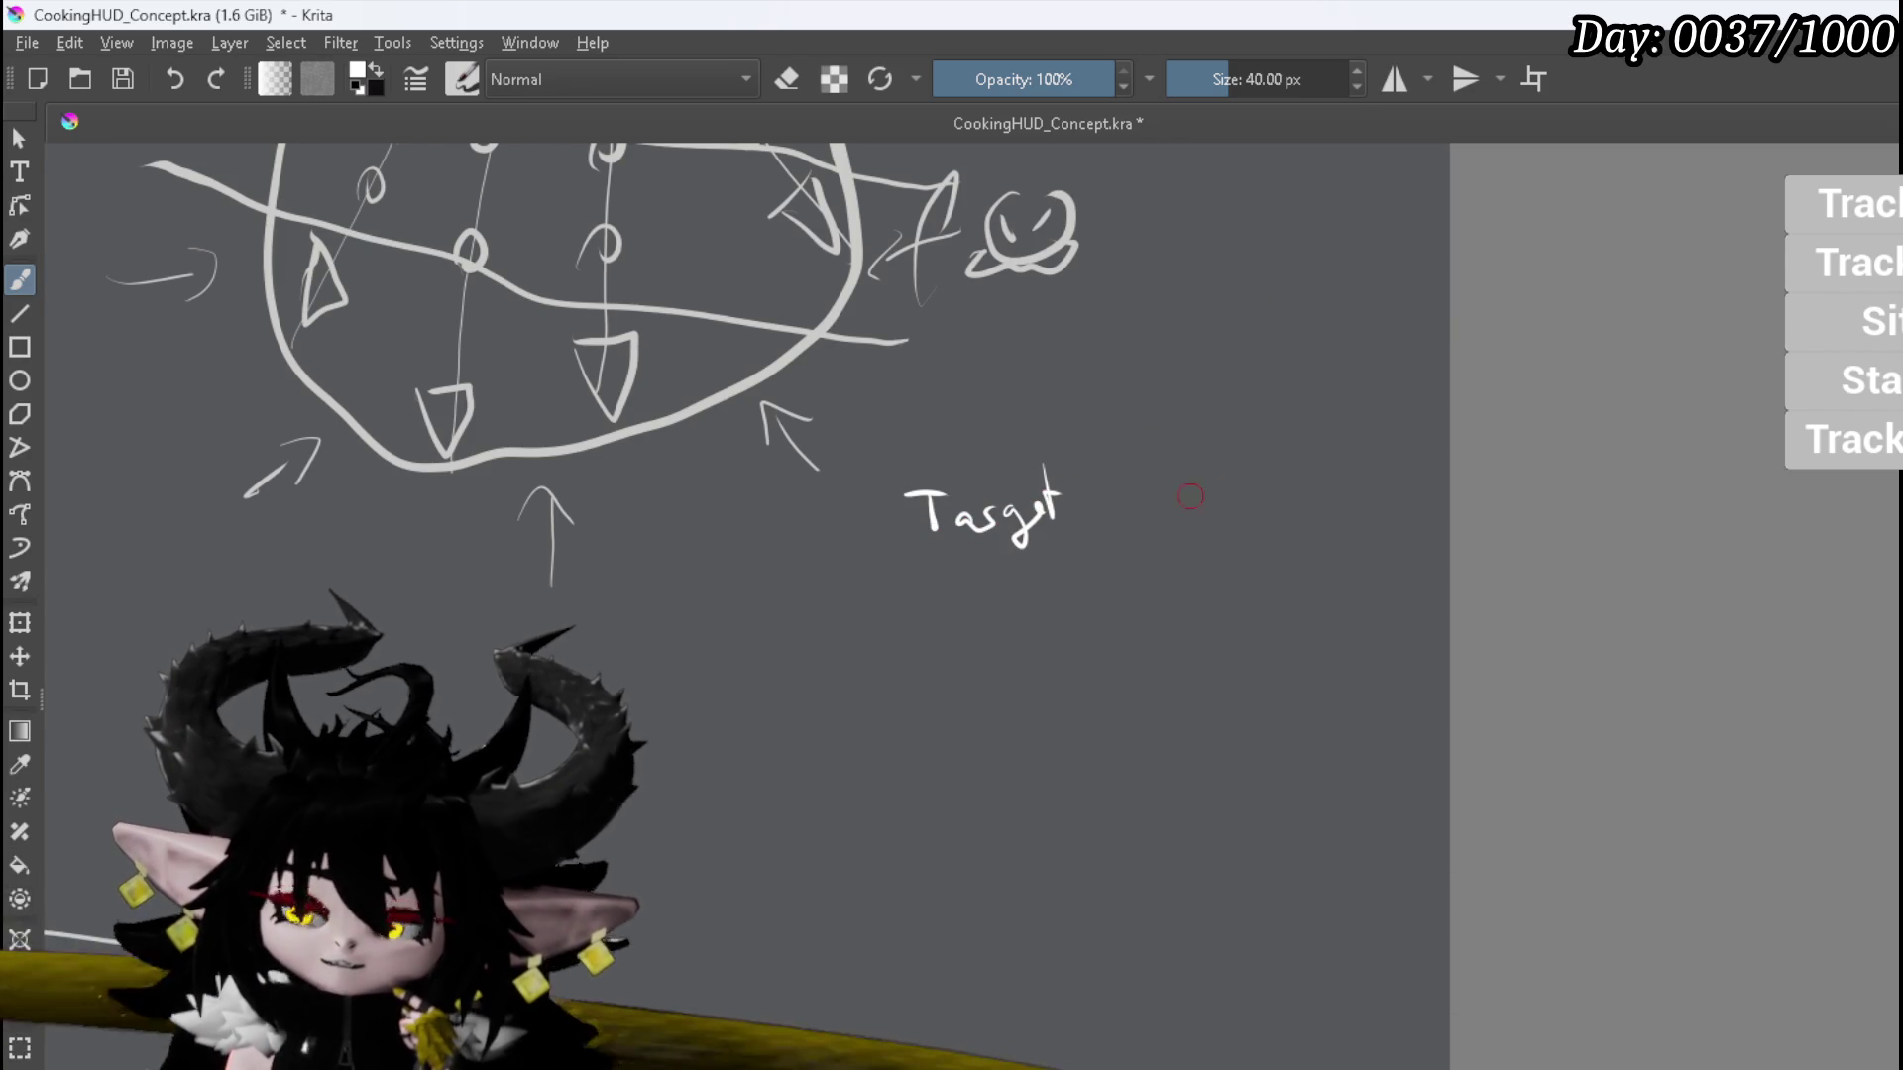
mouse_move(795, 616)
left_mouse_down()
mouse_move(869, 628)
mouse_move(867, 644)
mouse_move(921, 604)
left_mouse_up()
left_click_drag(1149, 598, 1167, 616)
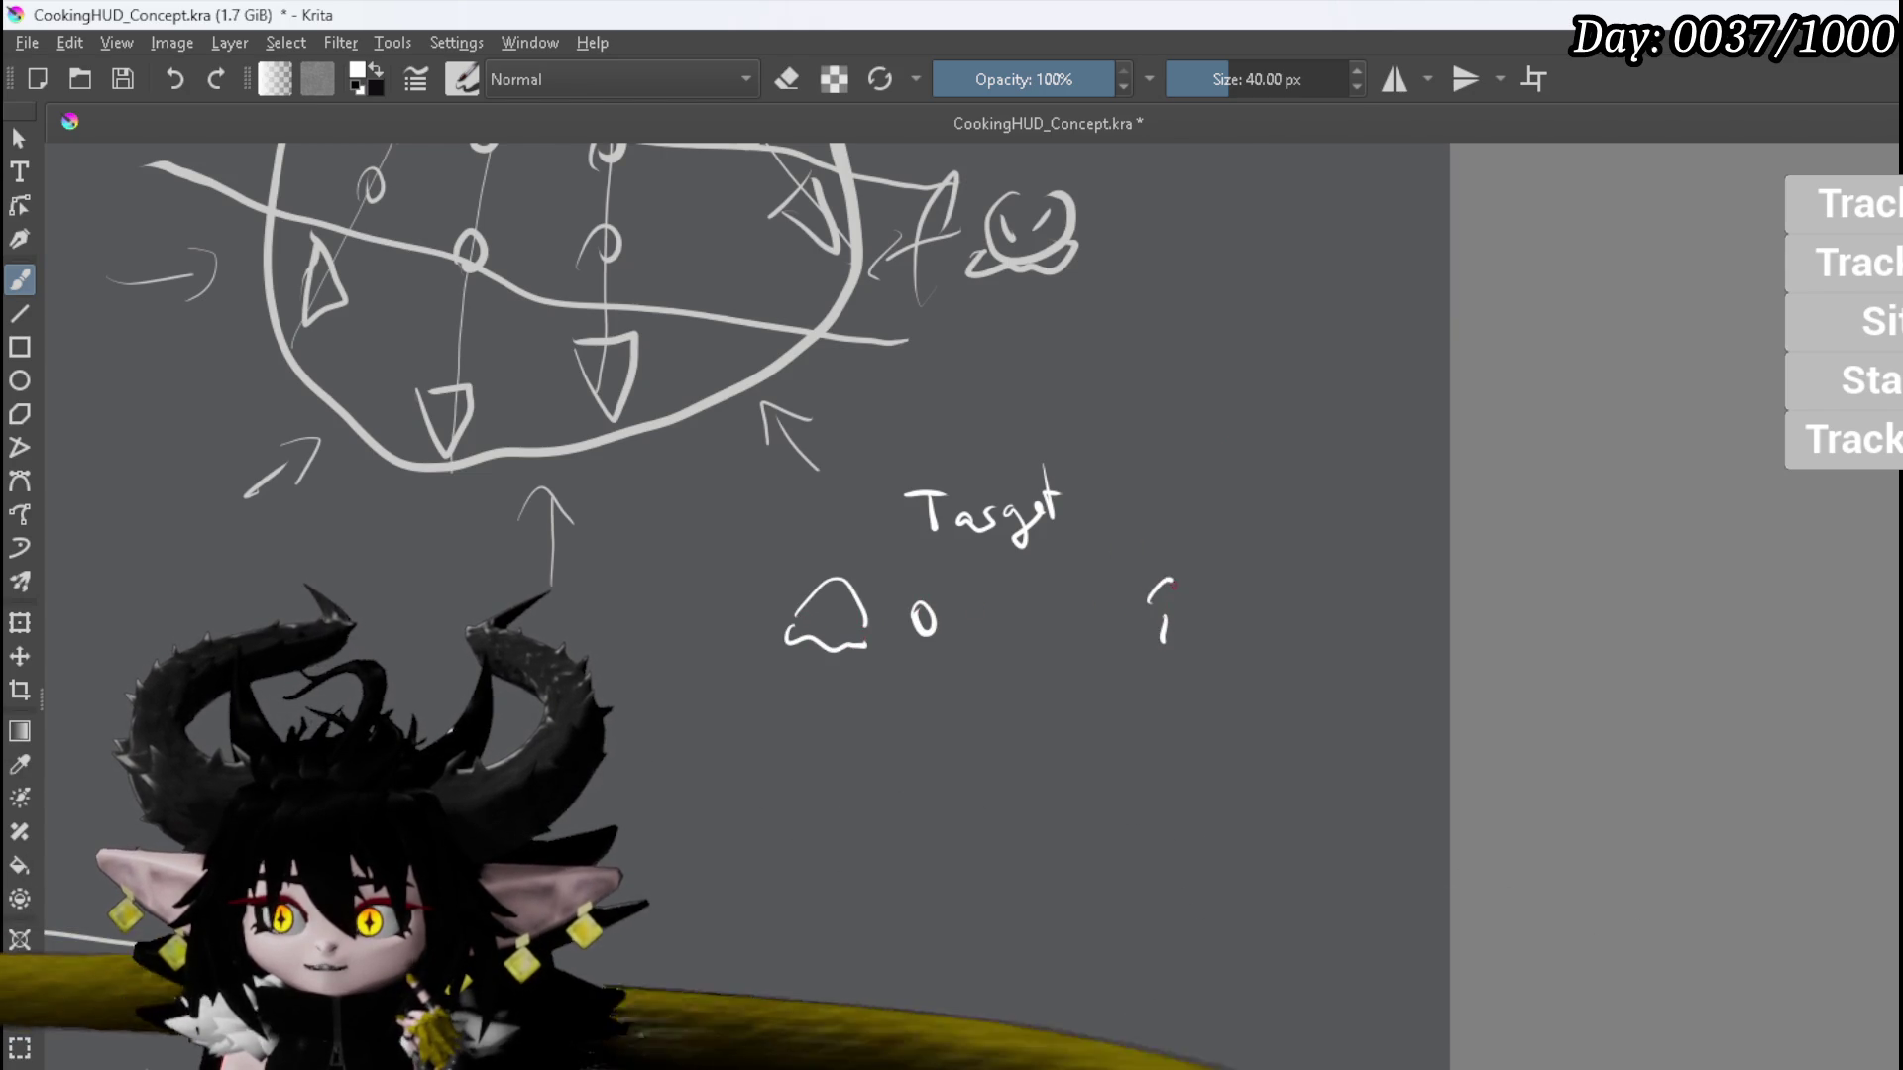
left_click_drag(959, 620, 1065, 627)
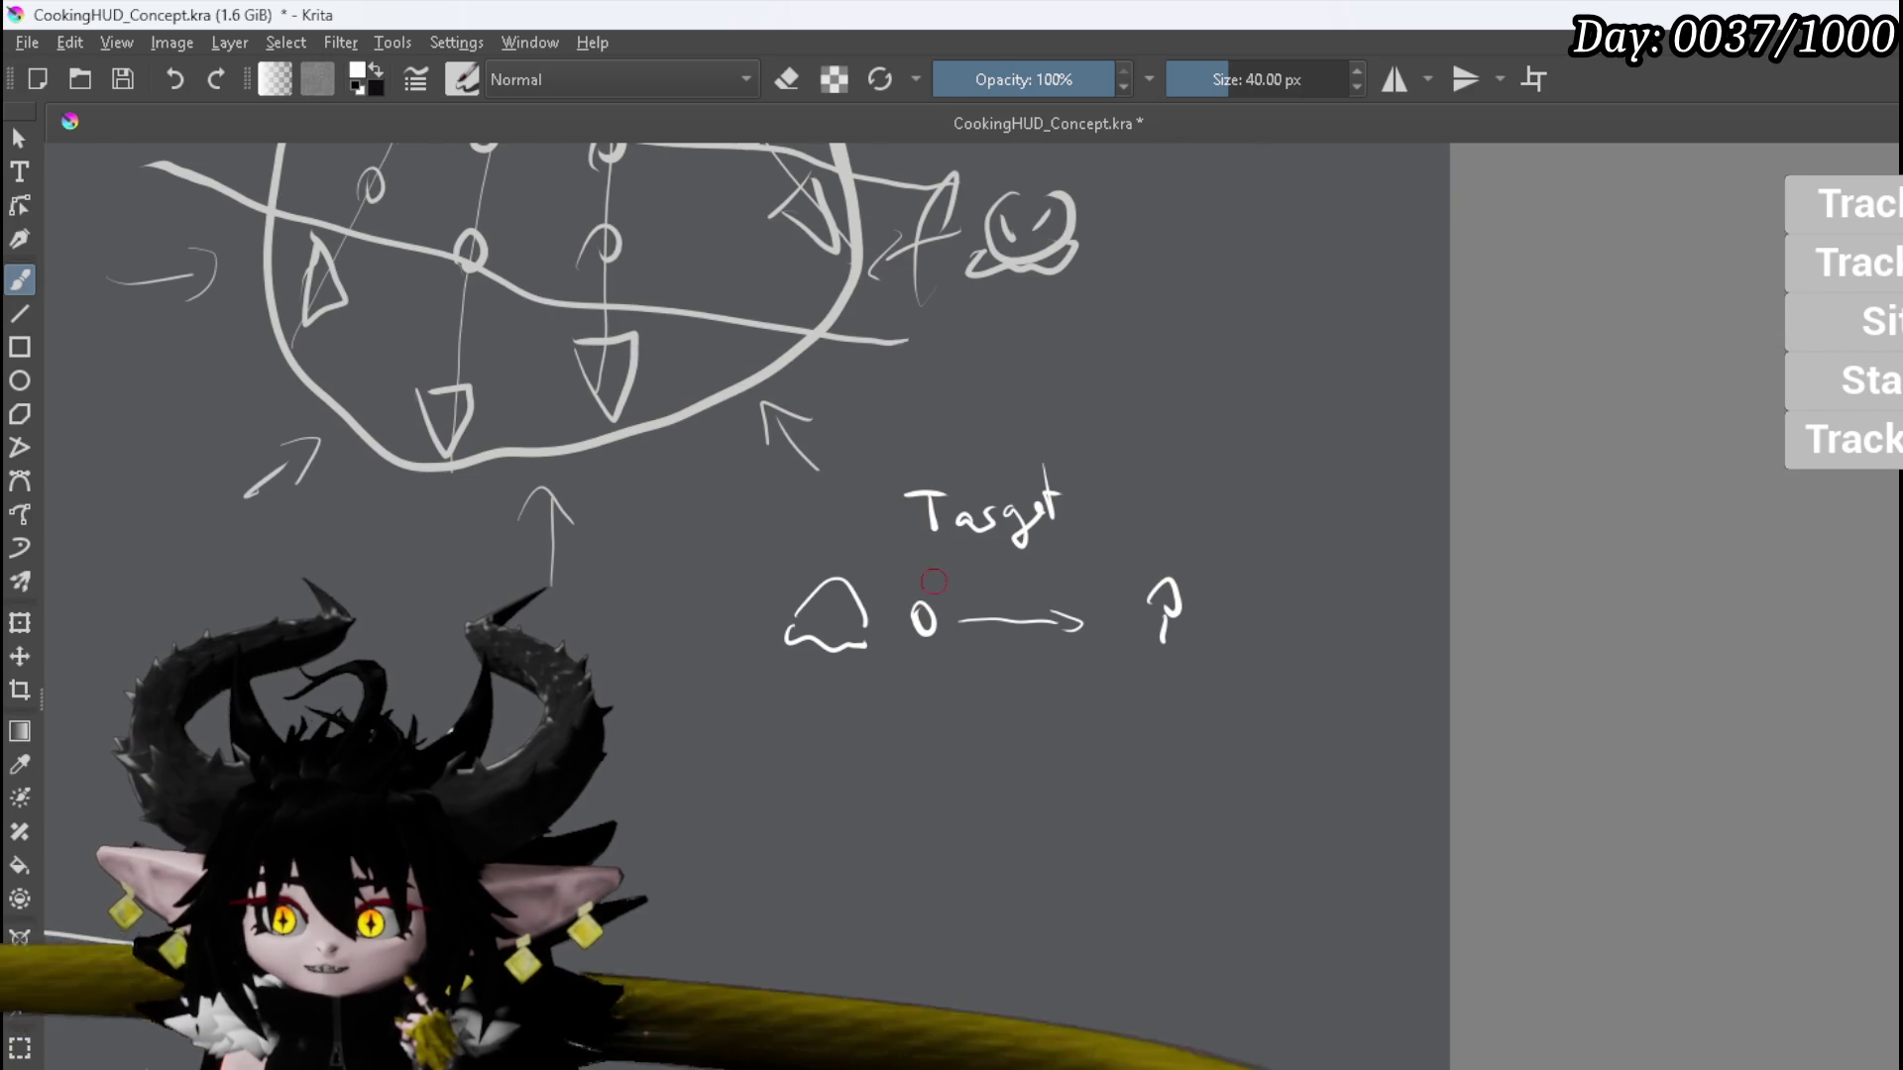
mouse_move(968, 592)
left_mouse_down()
mouse_move(973, 575)
mouse_move(1027, 592)
left_mouse_up()
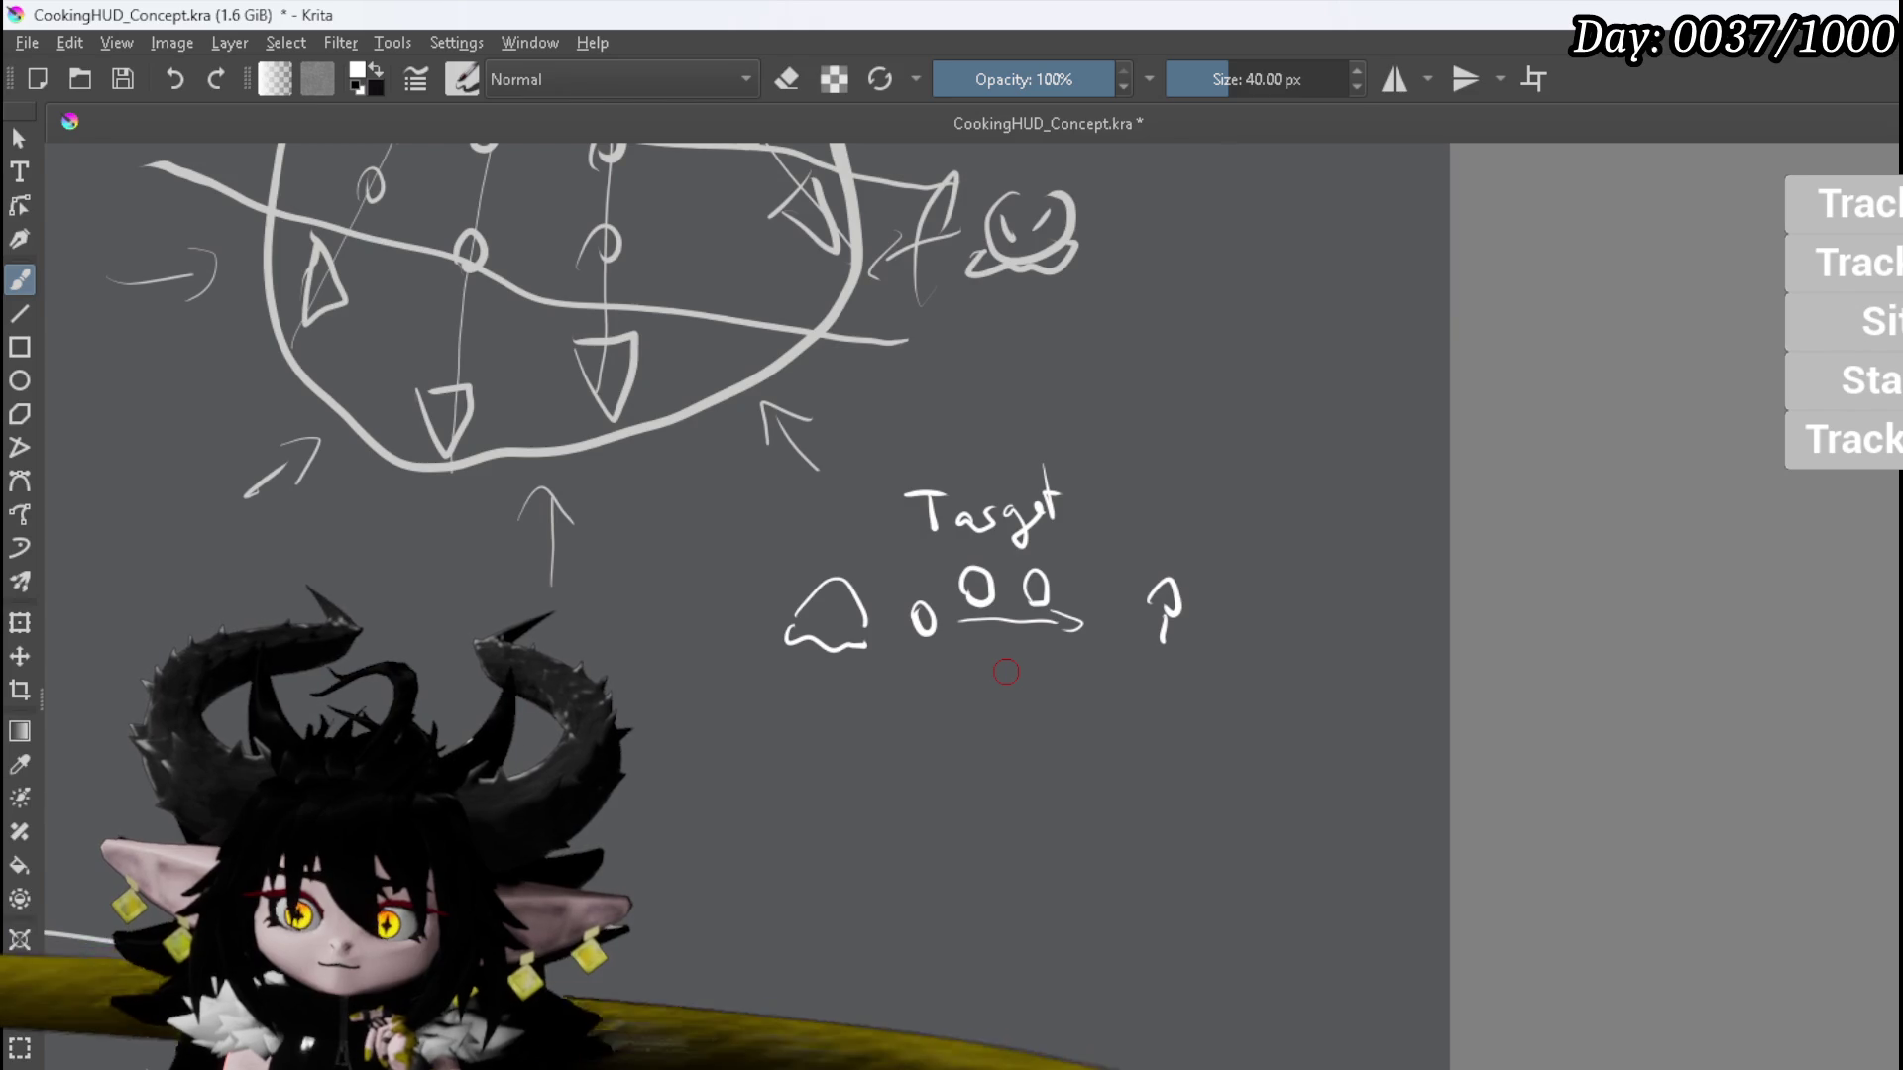
left_click_drag(836, 603, 837, 614)
left_click_drag(846, 603, 847, 615)
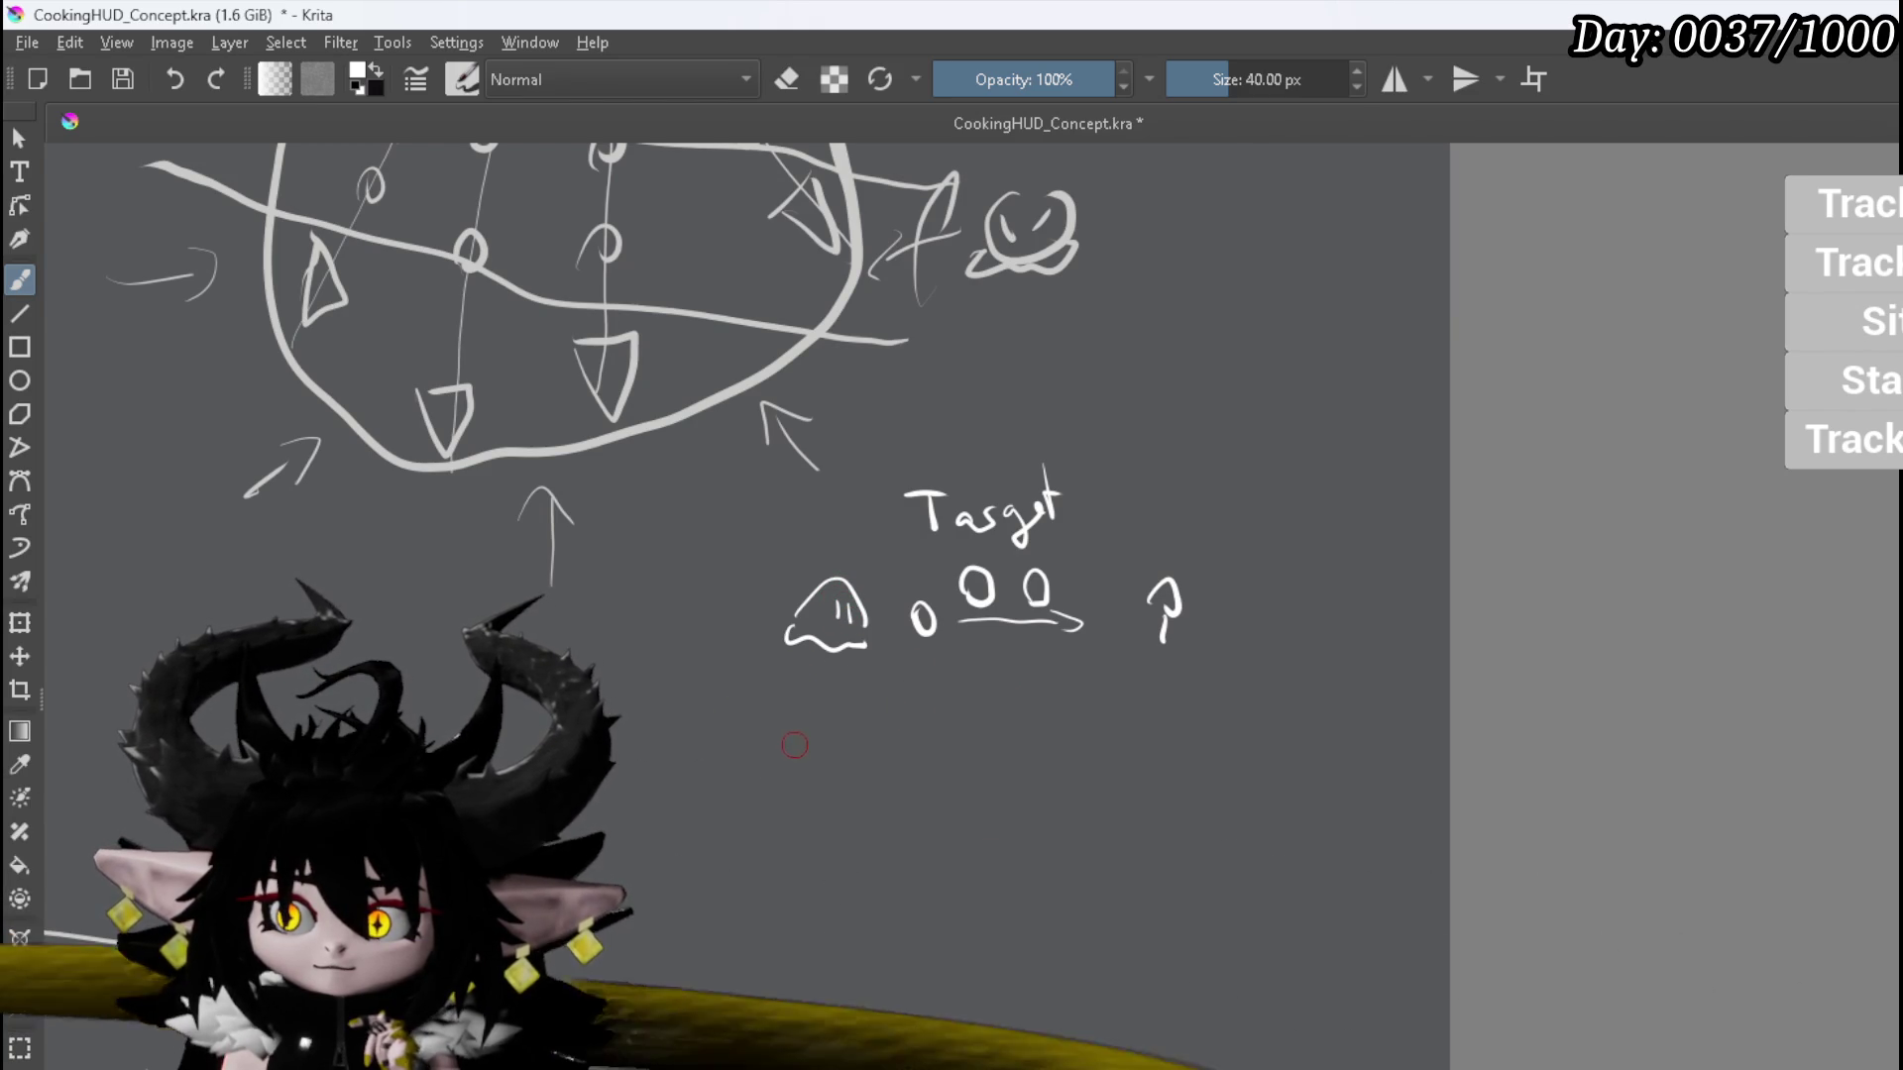
left_click_drag(795, 758, 860, 785)
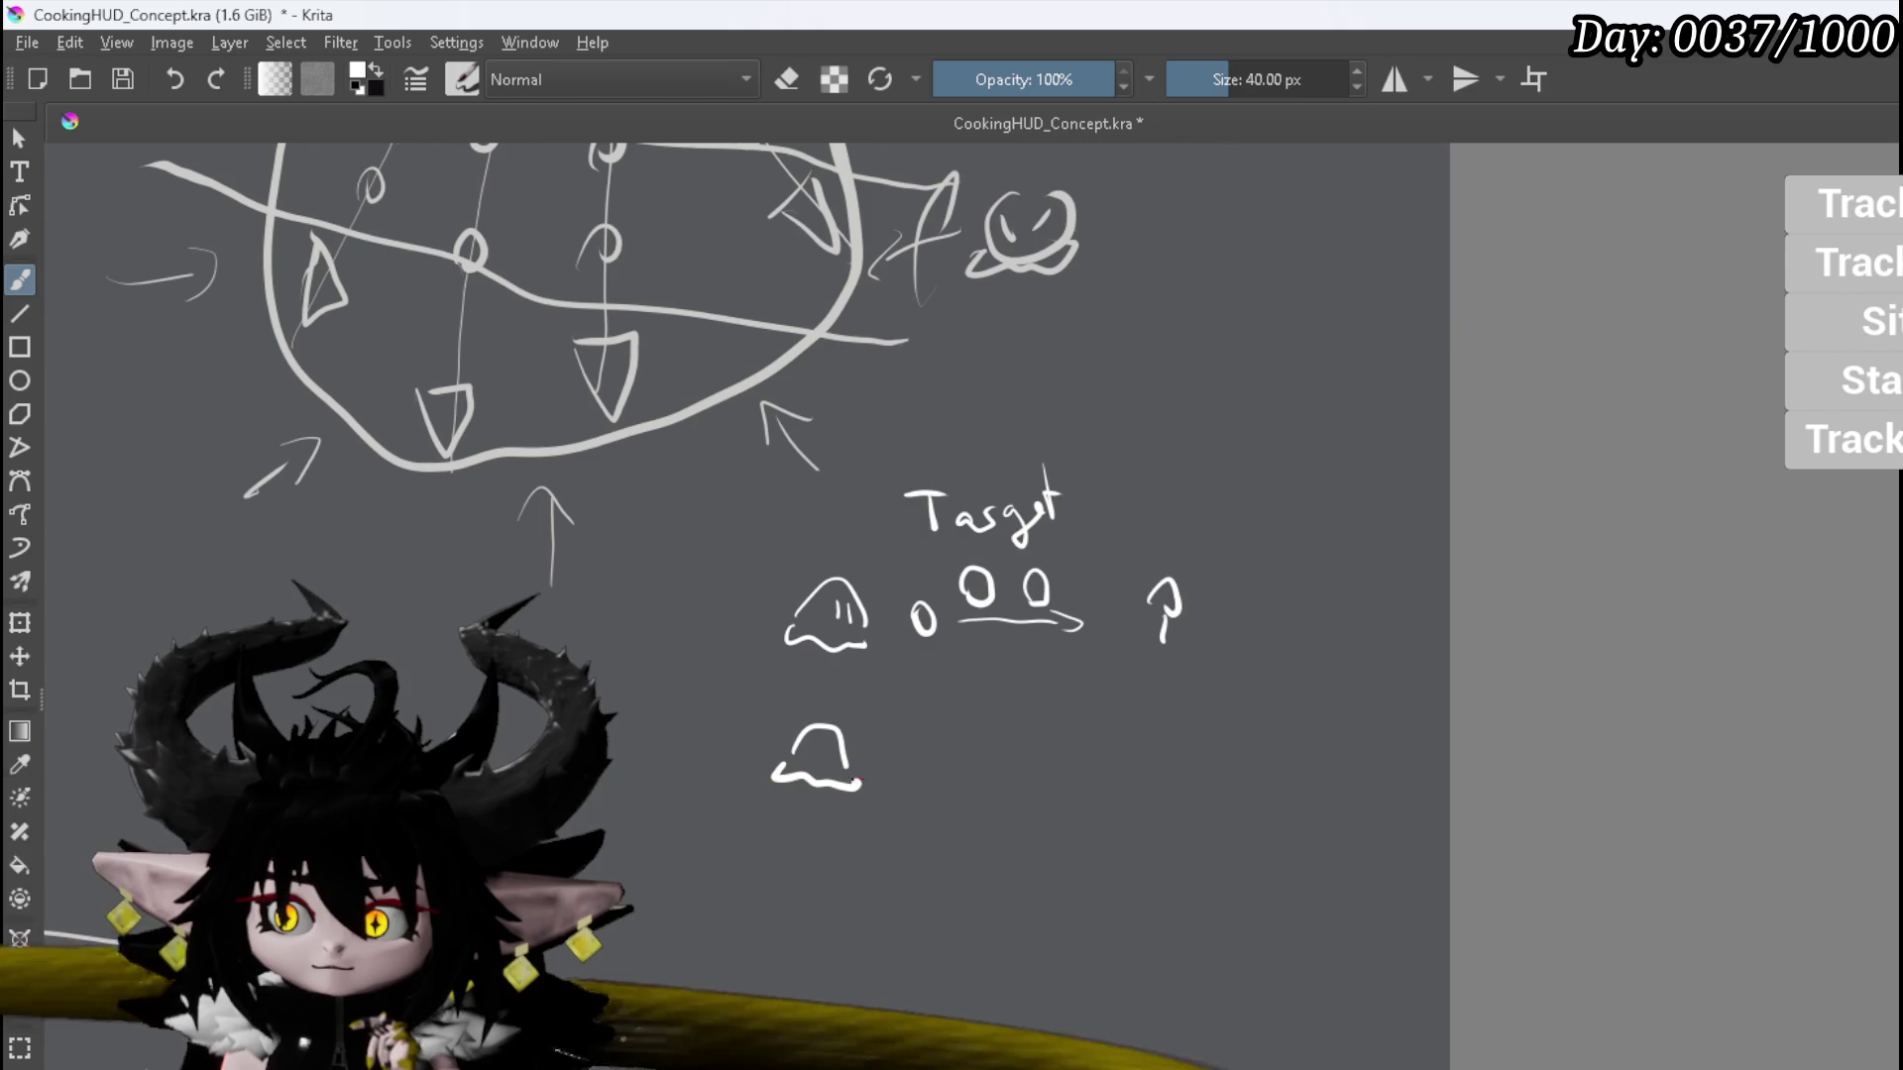
mouse_move(923, 664)
left_mouse_down()
mouse_move(920, 710)
mouse_move(941, 662)
mouse_move(942, 689)
mouse_move(996, 708)
mouse_move(1034, 705)
mouse_move(1048, 664)
left_mouse_up()
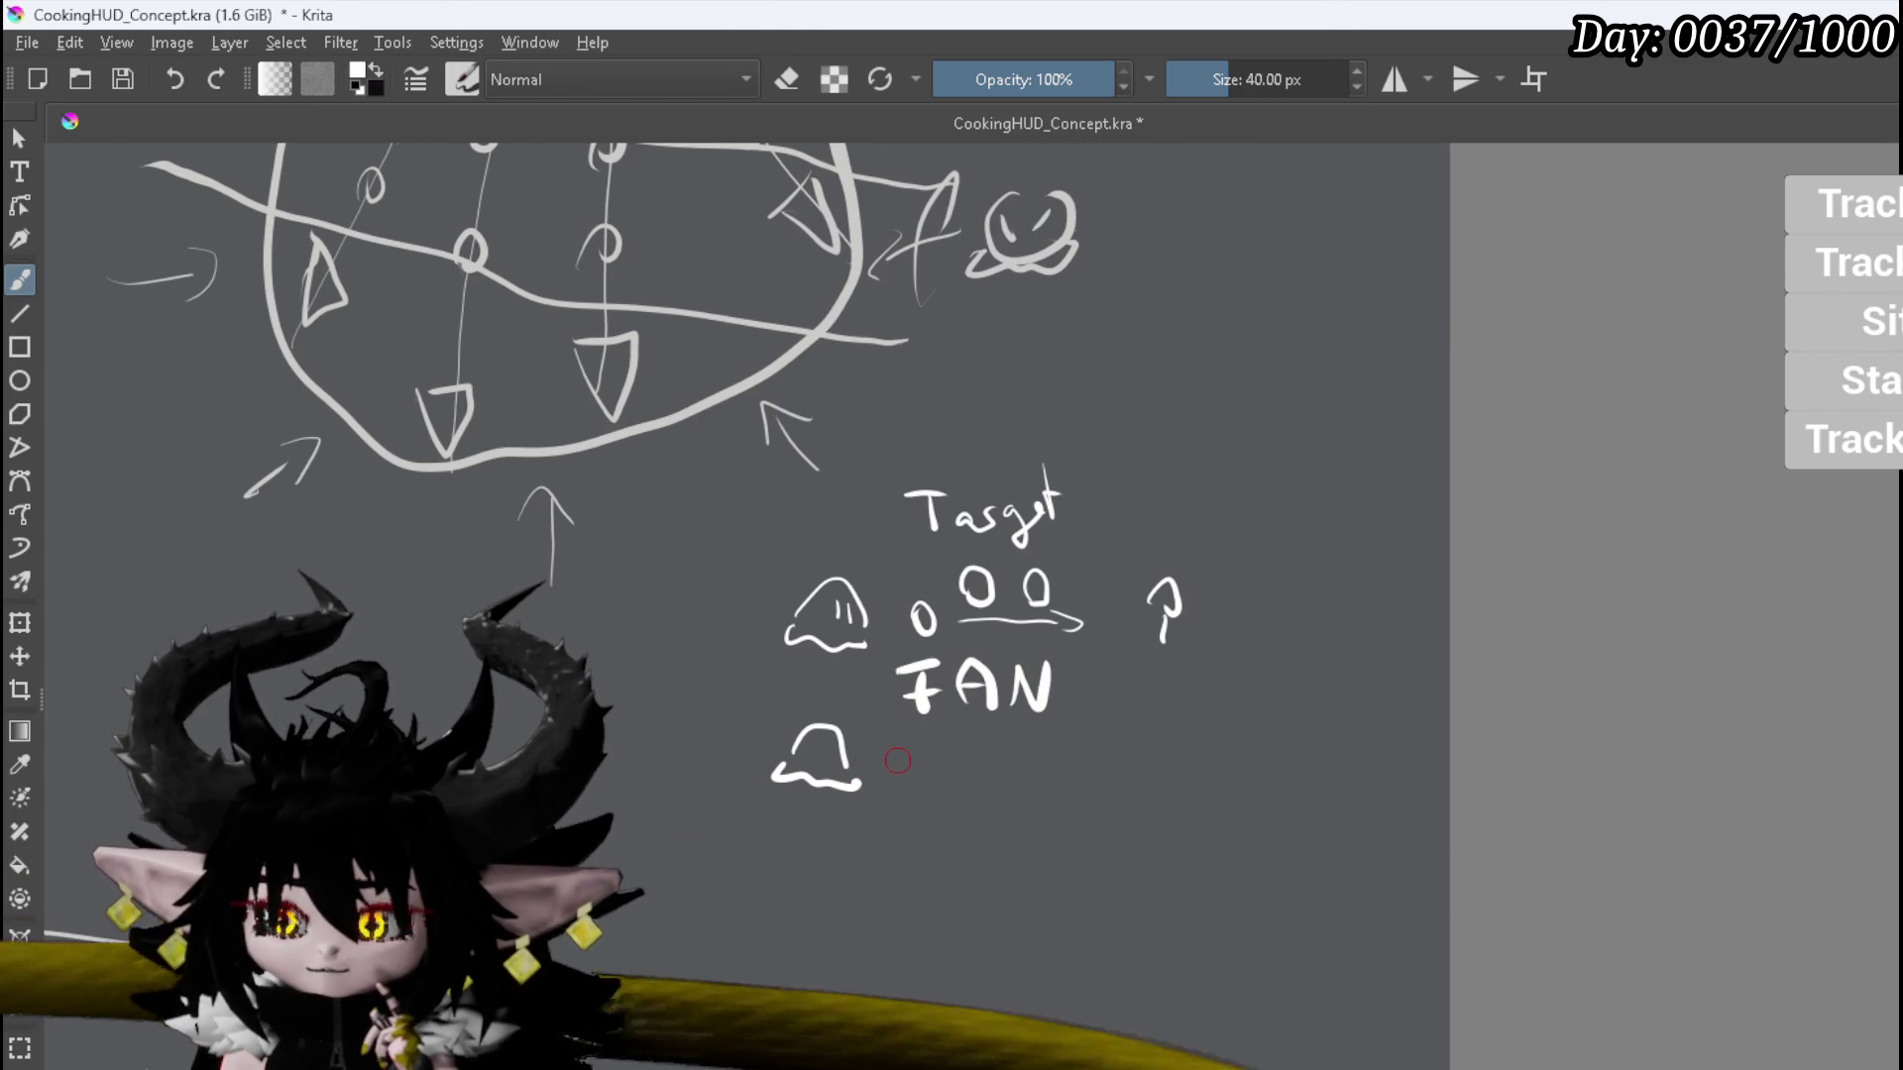
Step: Add a projectile beside the lower blob and draw three arrows firing rightward
mouse_move(892, 763)
left_mouse_down()
mouse_move(913, 751)
mouse_move(889, 834)
left_mouse_up()
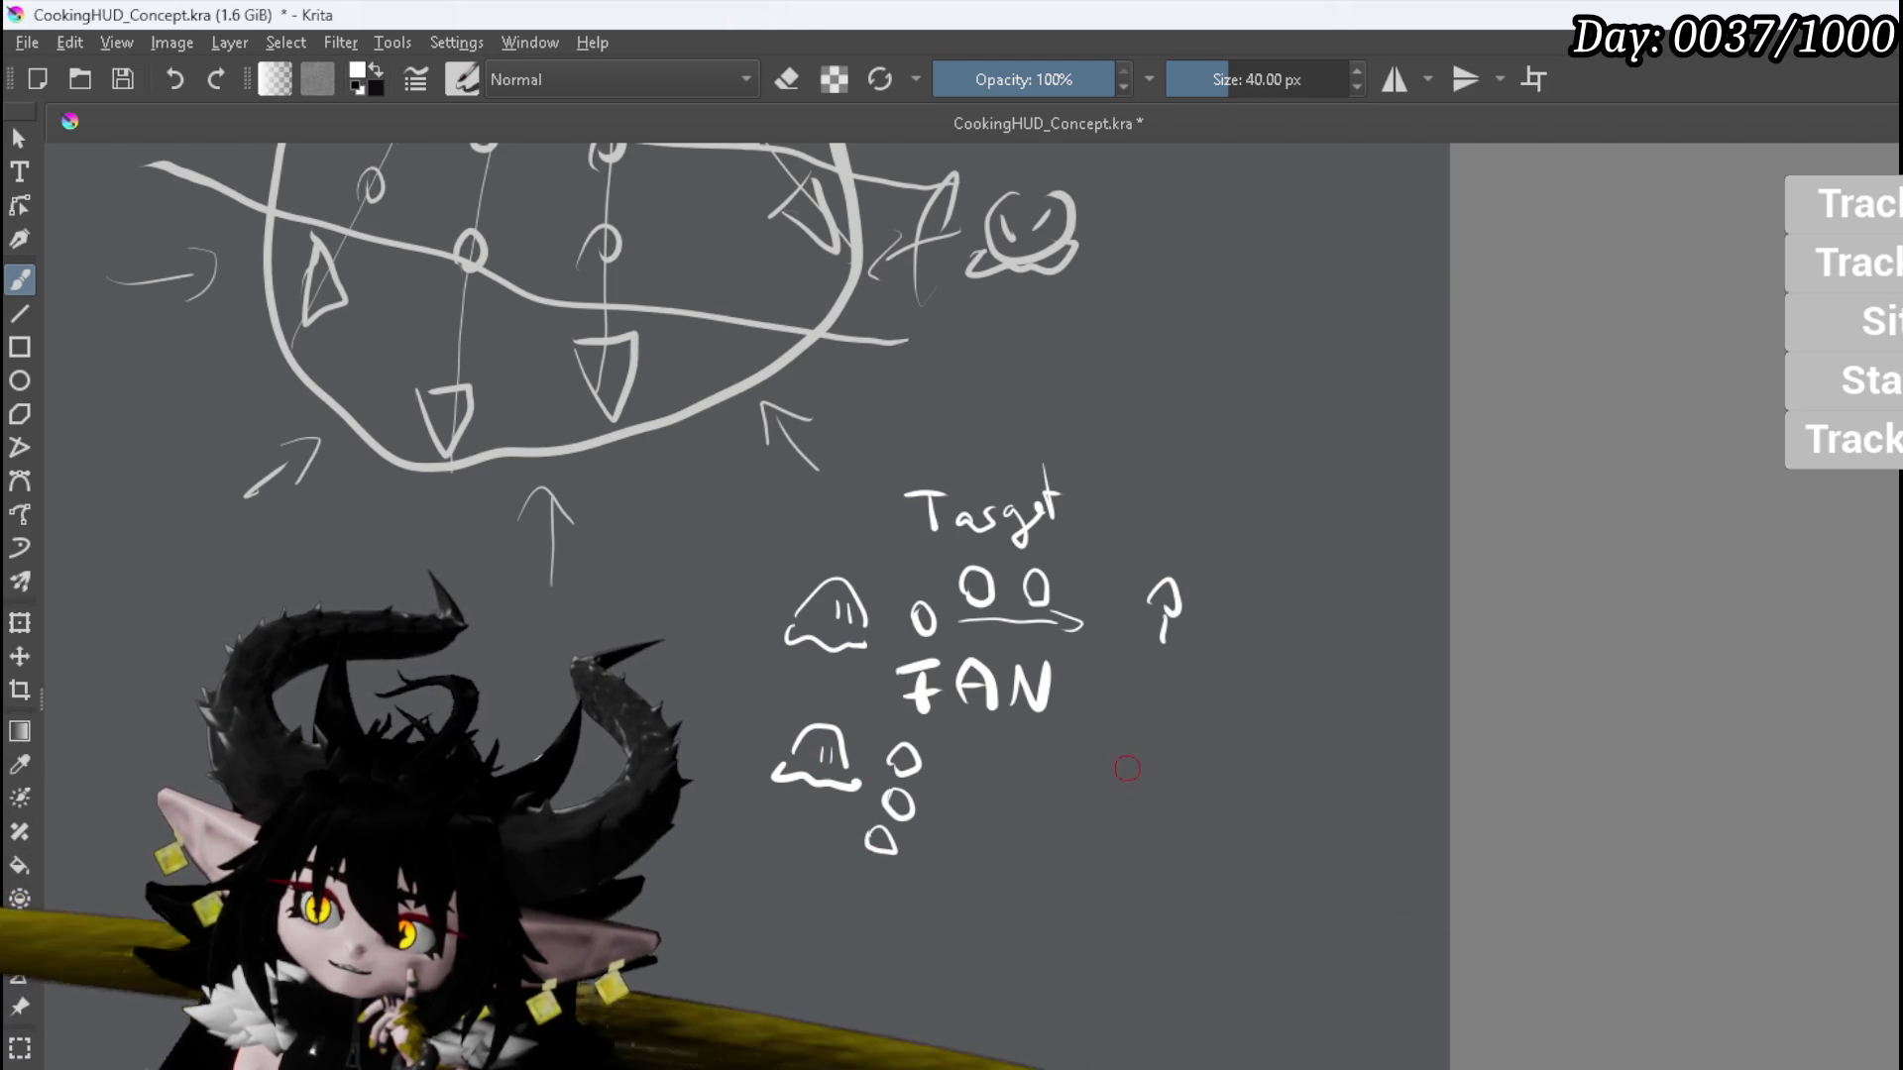
mouse_move(932, 743)
left_mouse_down()
mouse_move(1147, 725)
mouse_move(1138, 738)
left_mouse_up()
left_click_drag(929, 805, 1084, 815)
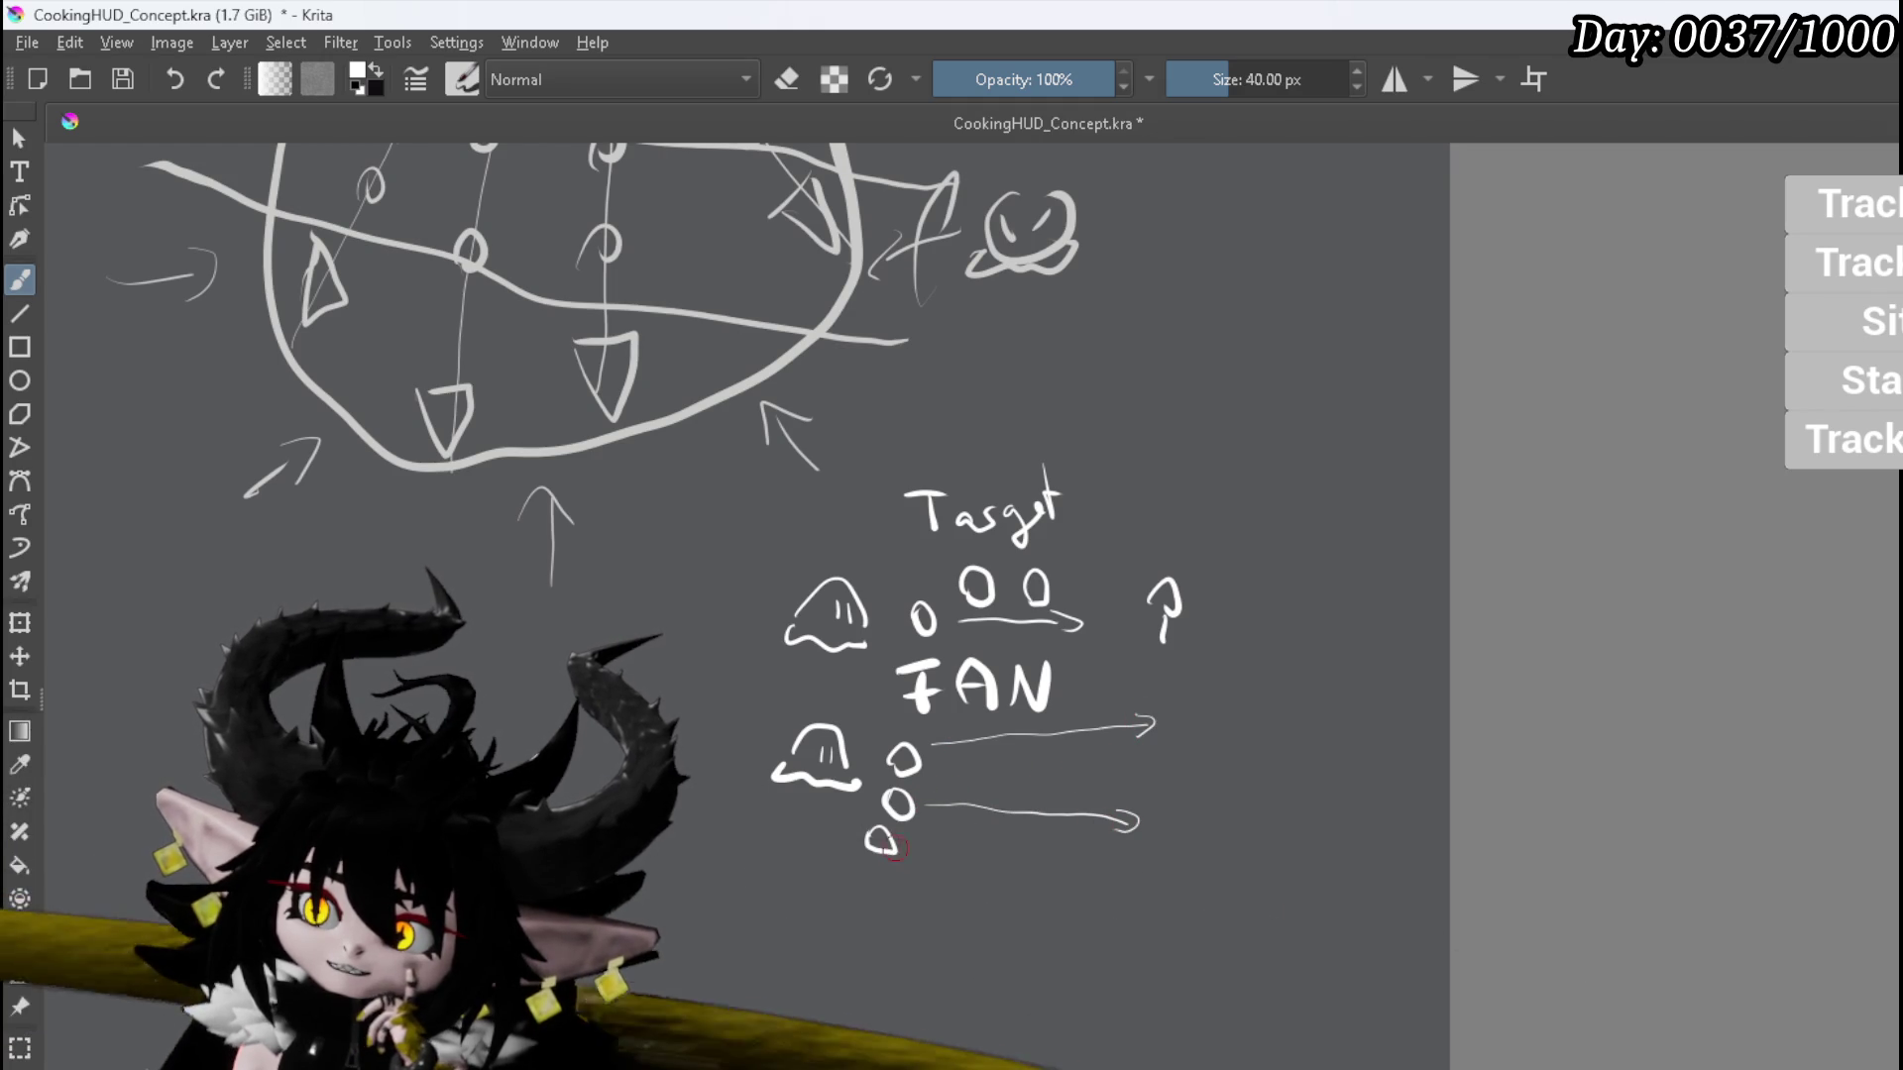
left_click_drag(905, 858, 1060, 909)
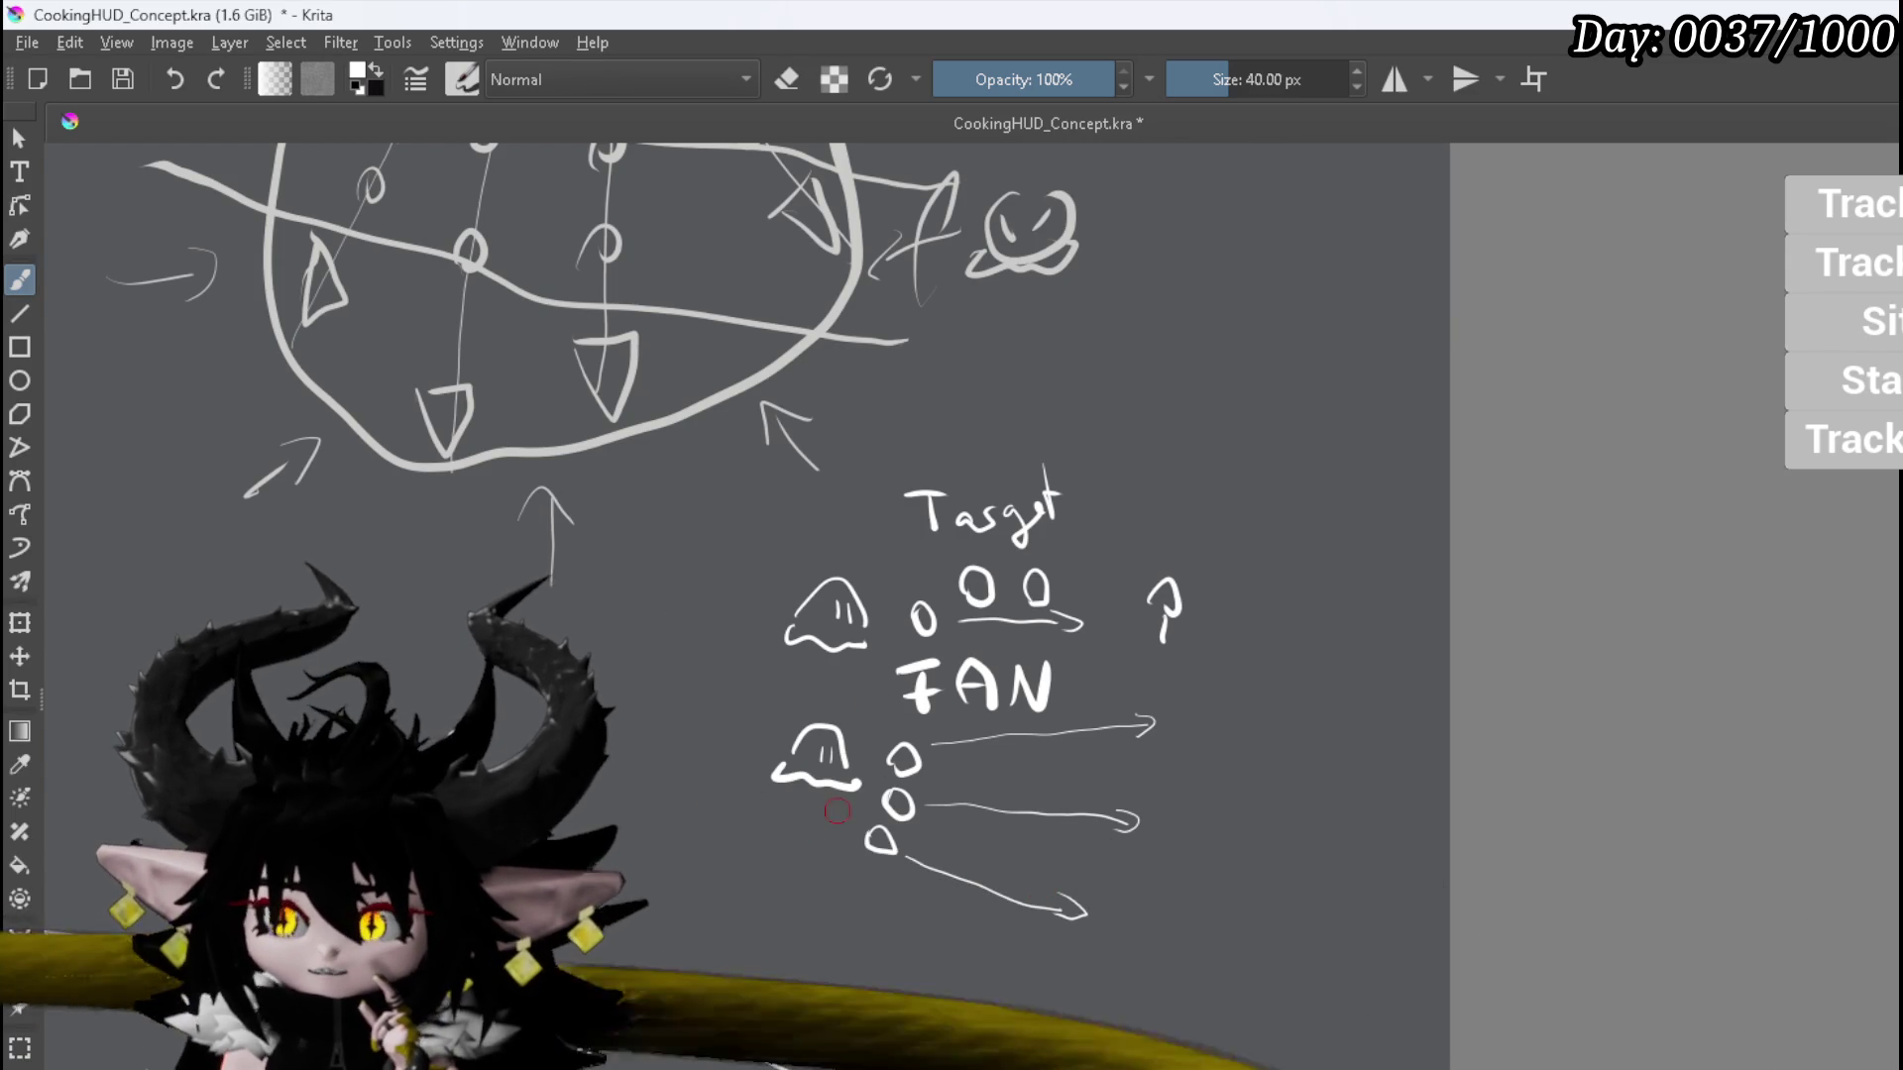
Step: Write '360°', add more projectiles around the blob, and circle the projectile ring
mouse_move(640, 677)
left_mouse_down()
mouse_move(641, 706)
mouse_move(709, 670)
left_mouse_up()
mouse_move(838, 843)
left_mouse_down()
mouse_move(839, 867)
mouse_move(781, 838)
left_mouse_up()
mouse_move(730, 749)
left_mouse_down()
mouse_move(818, 687)
mouse_move(870, 704)
left_mouse_up()
left_click_drag(883, 844, 875, 832)
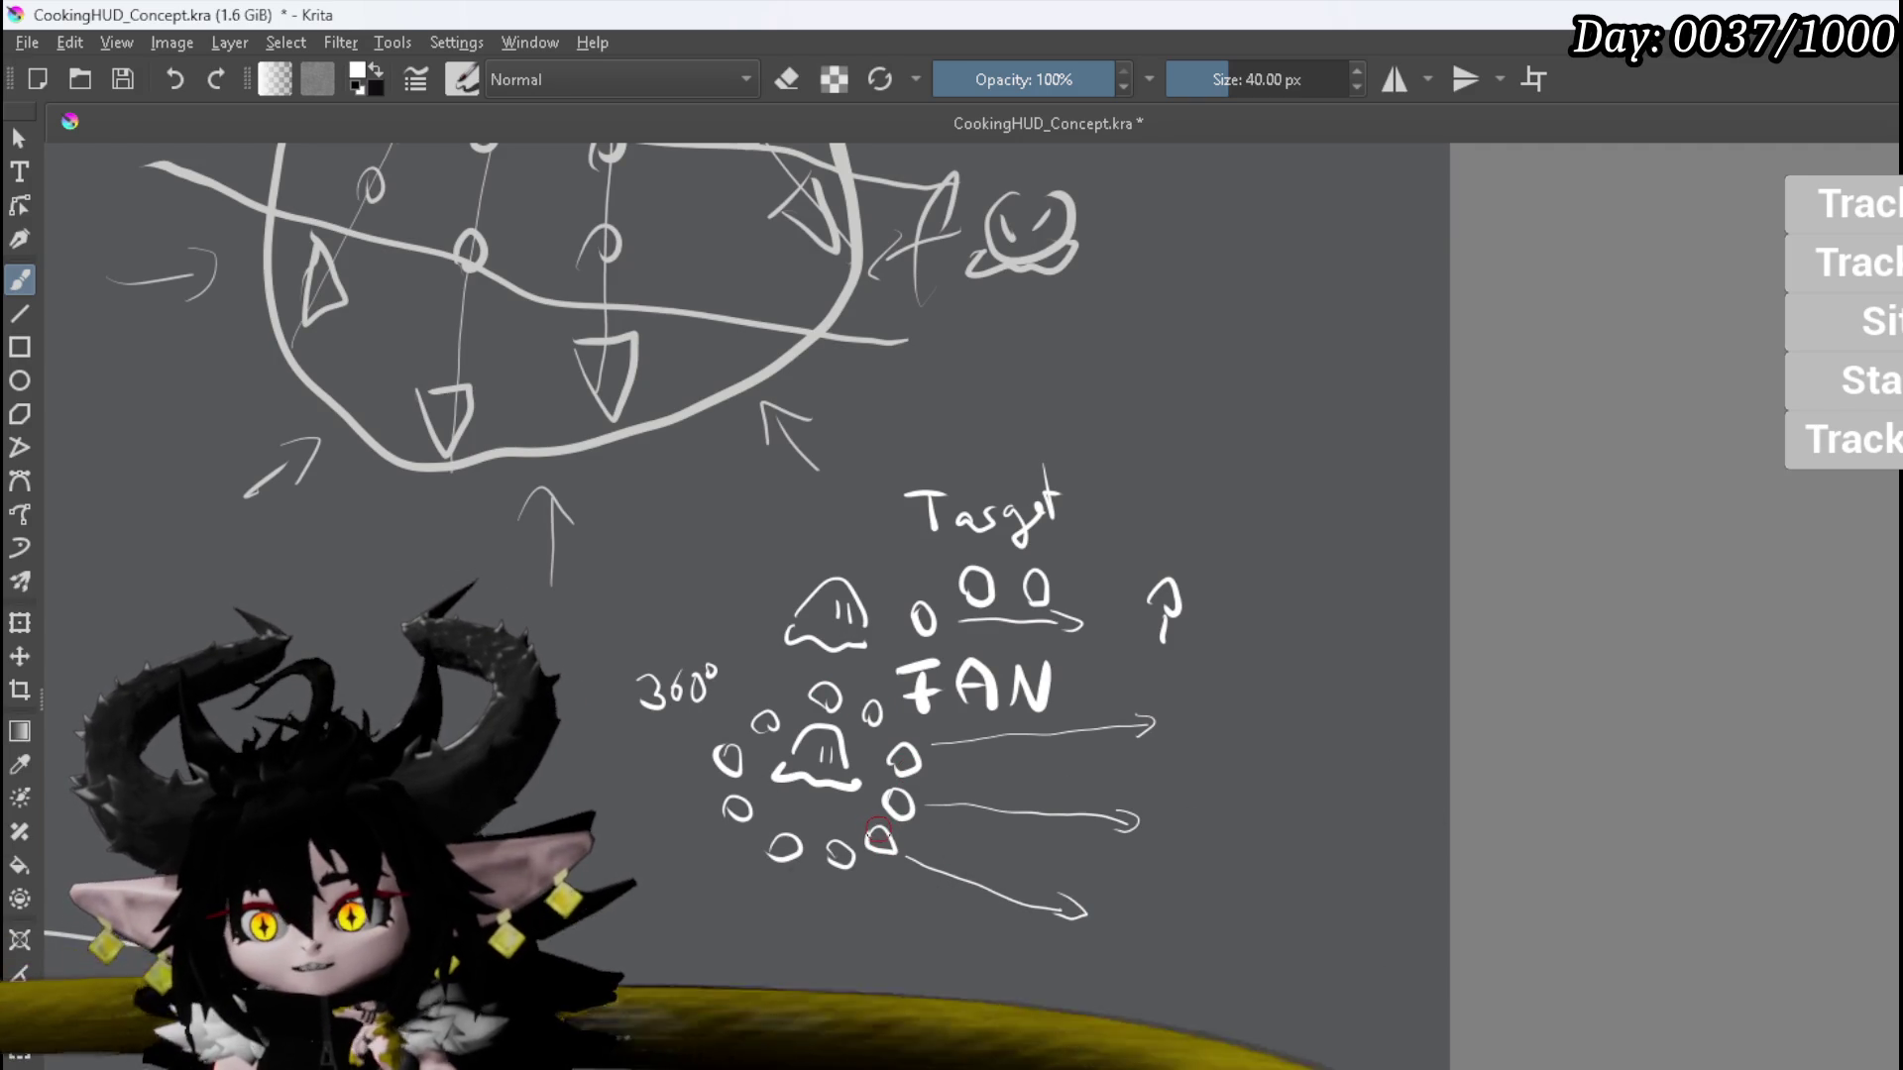
mouse_move(919, 811)
left_mouse_down()
mouse_move(898, 861)
mouse_move(783, 905)
mouse_move(716, 834)
mouse_move(730, 718)
mouse_move(783, 684)
mouse_move(897, 700)
mouse_move(924, 745)
mouse_move(906, 790)
mouse_move(926, 805)
left_mouse_up()
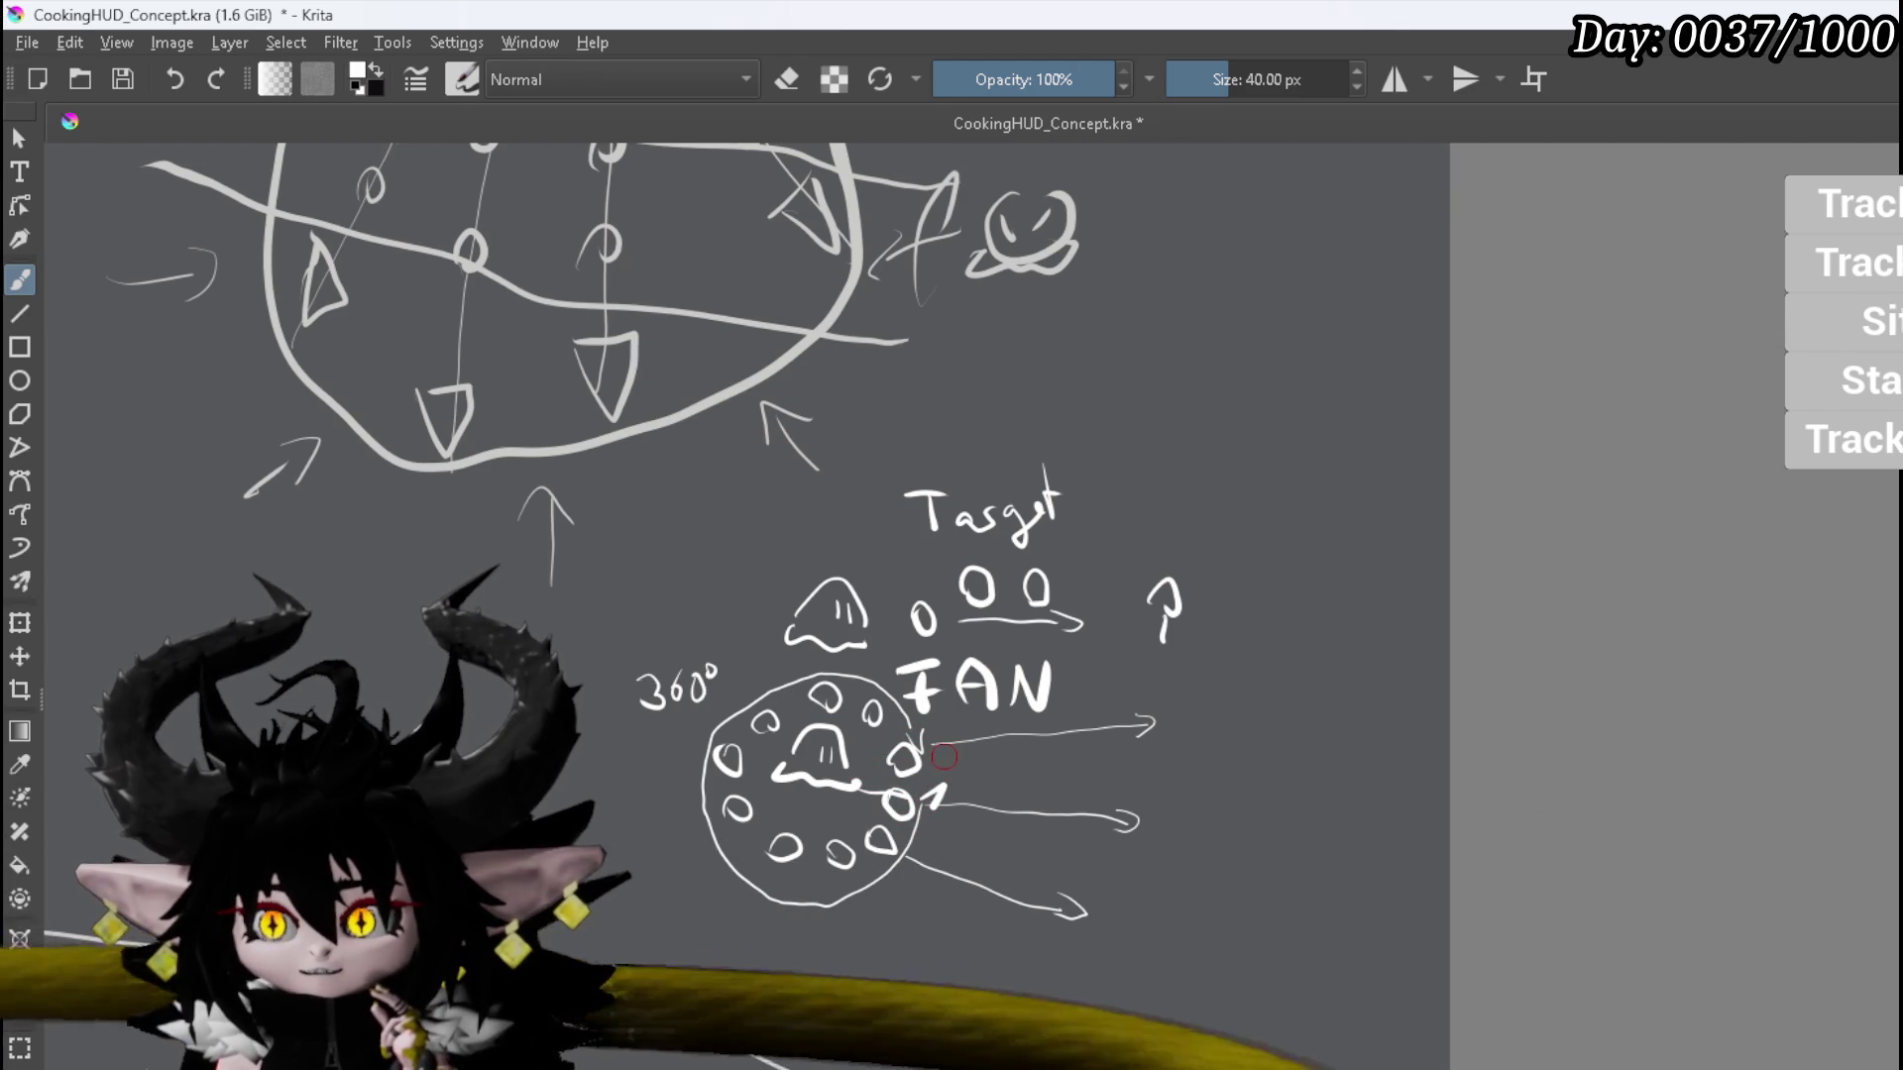
left_click_drag(939, 739, 943, 756)
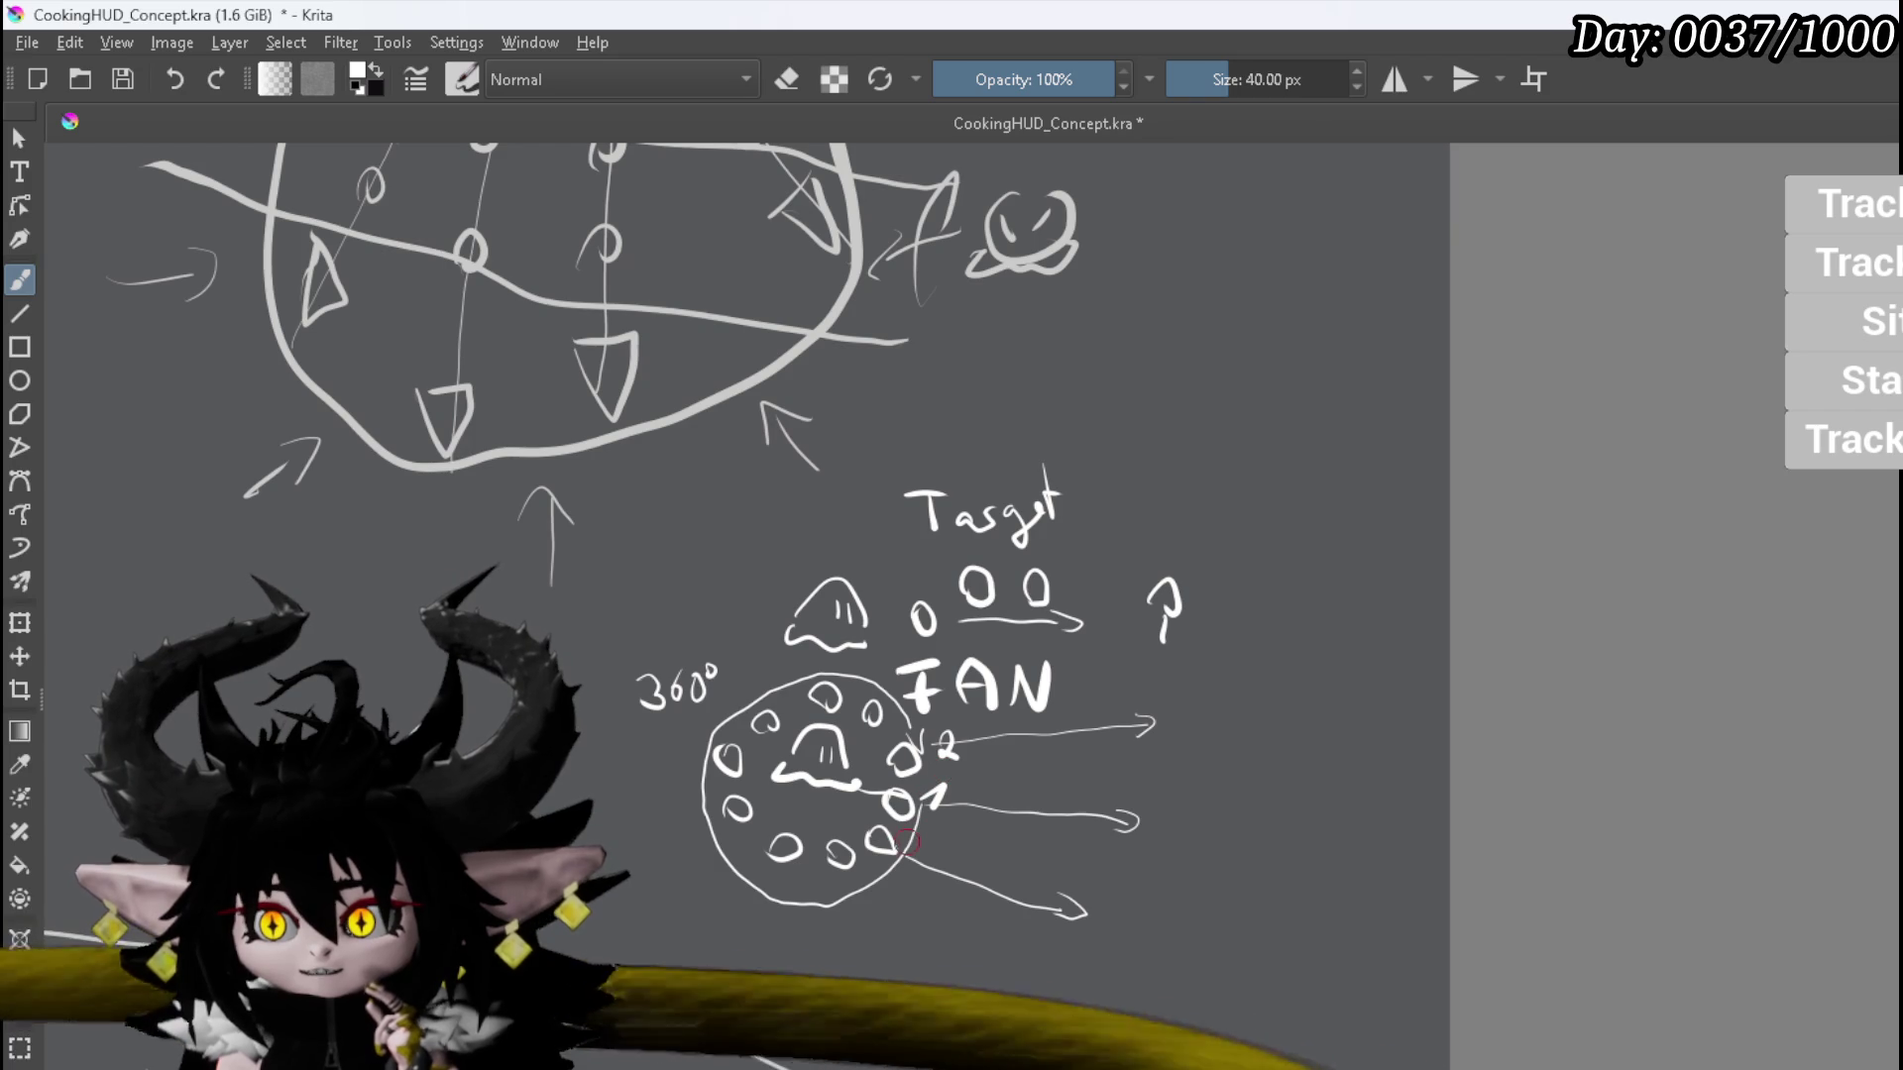
Step: Number projectiles 3, 4 and 5, then erase those numbers and scribbles
left_click_drag(902, 836, 902, 858)
left_click_drag(897, 696, 904, 722)
left_click_drag(851, 892, 841, 916)
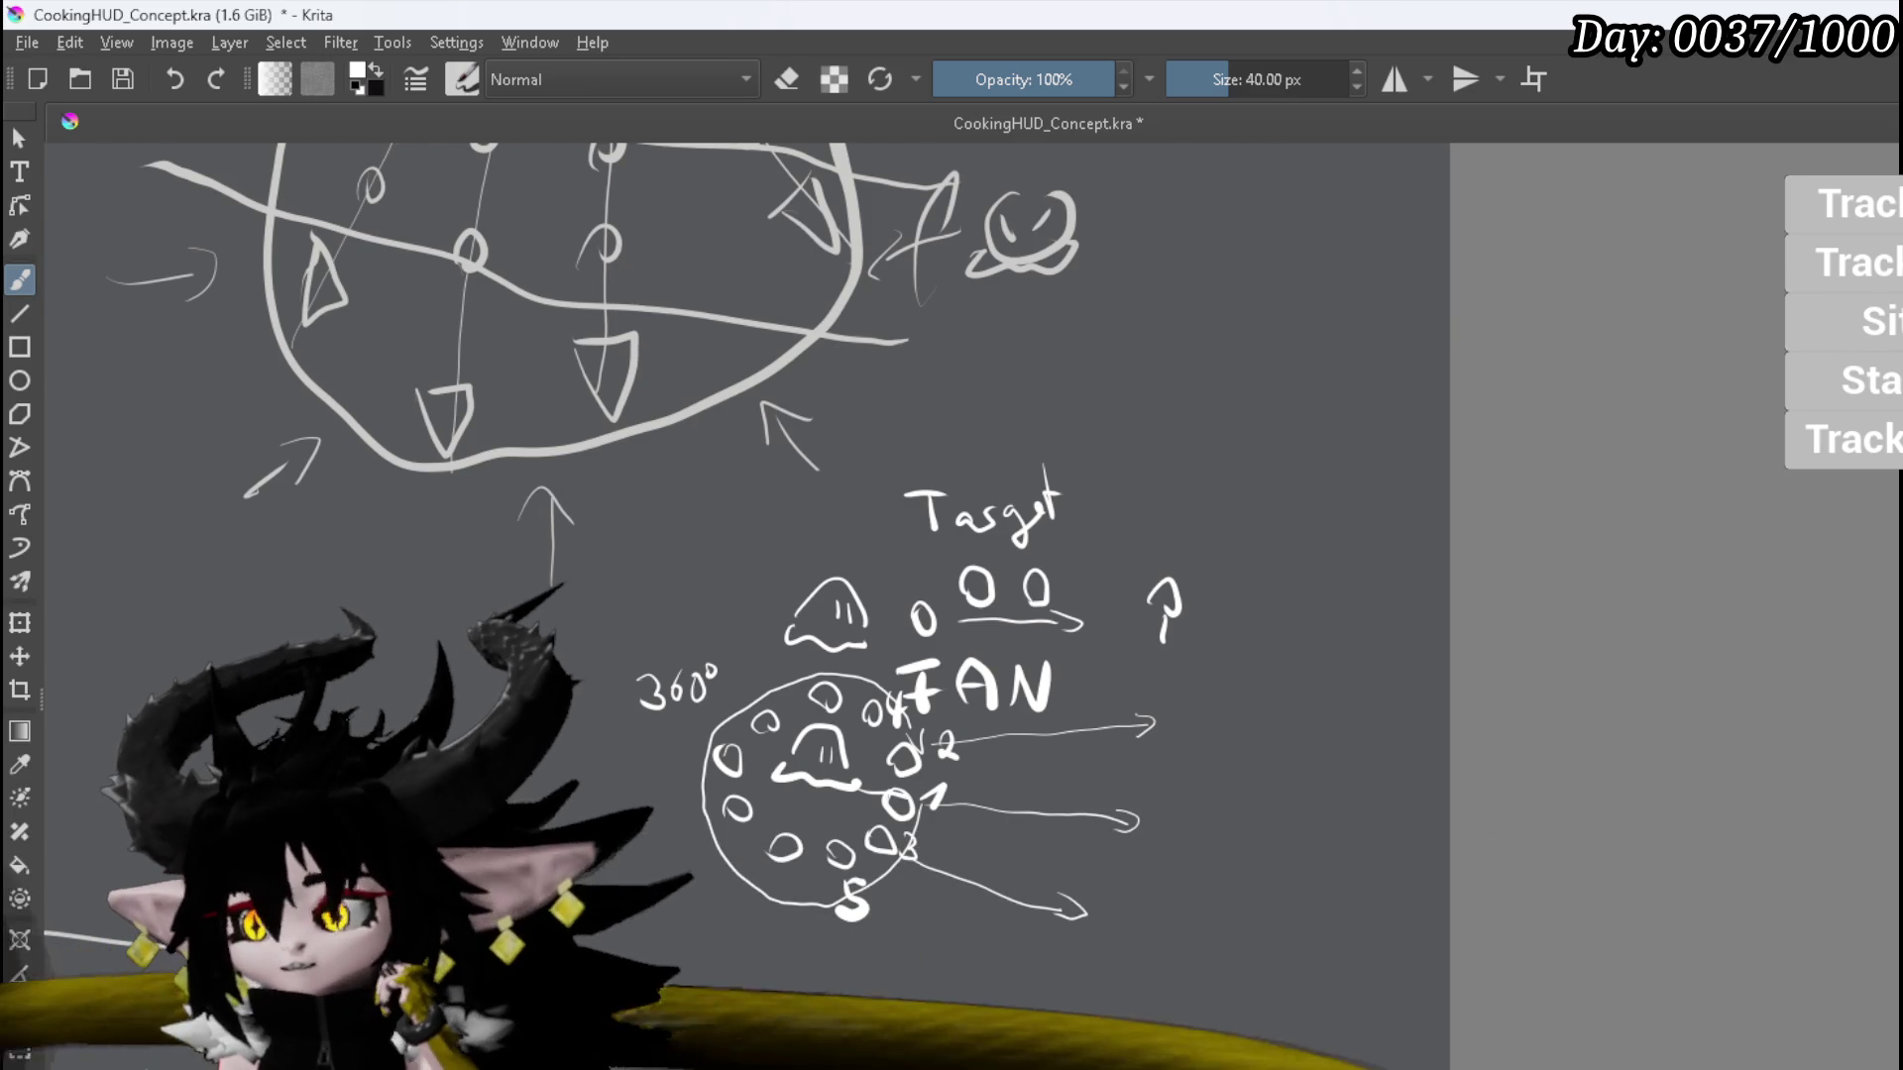
key("e")
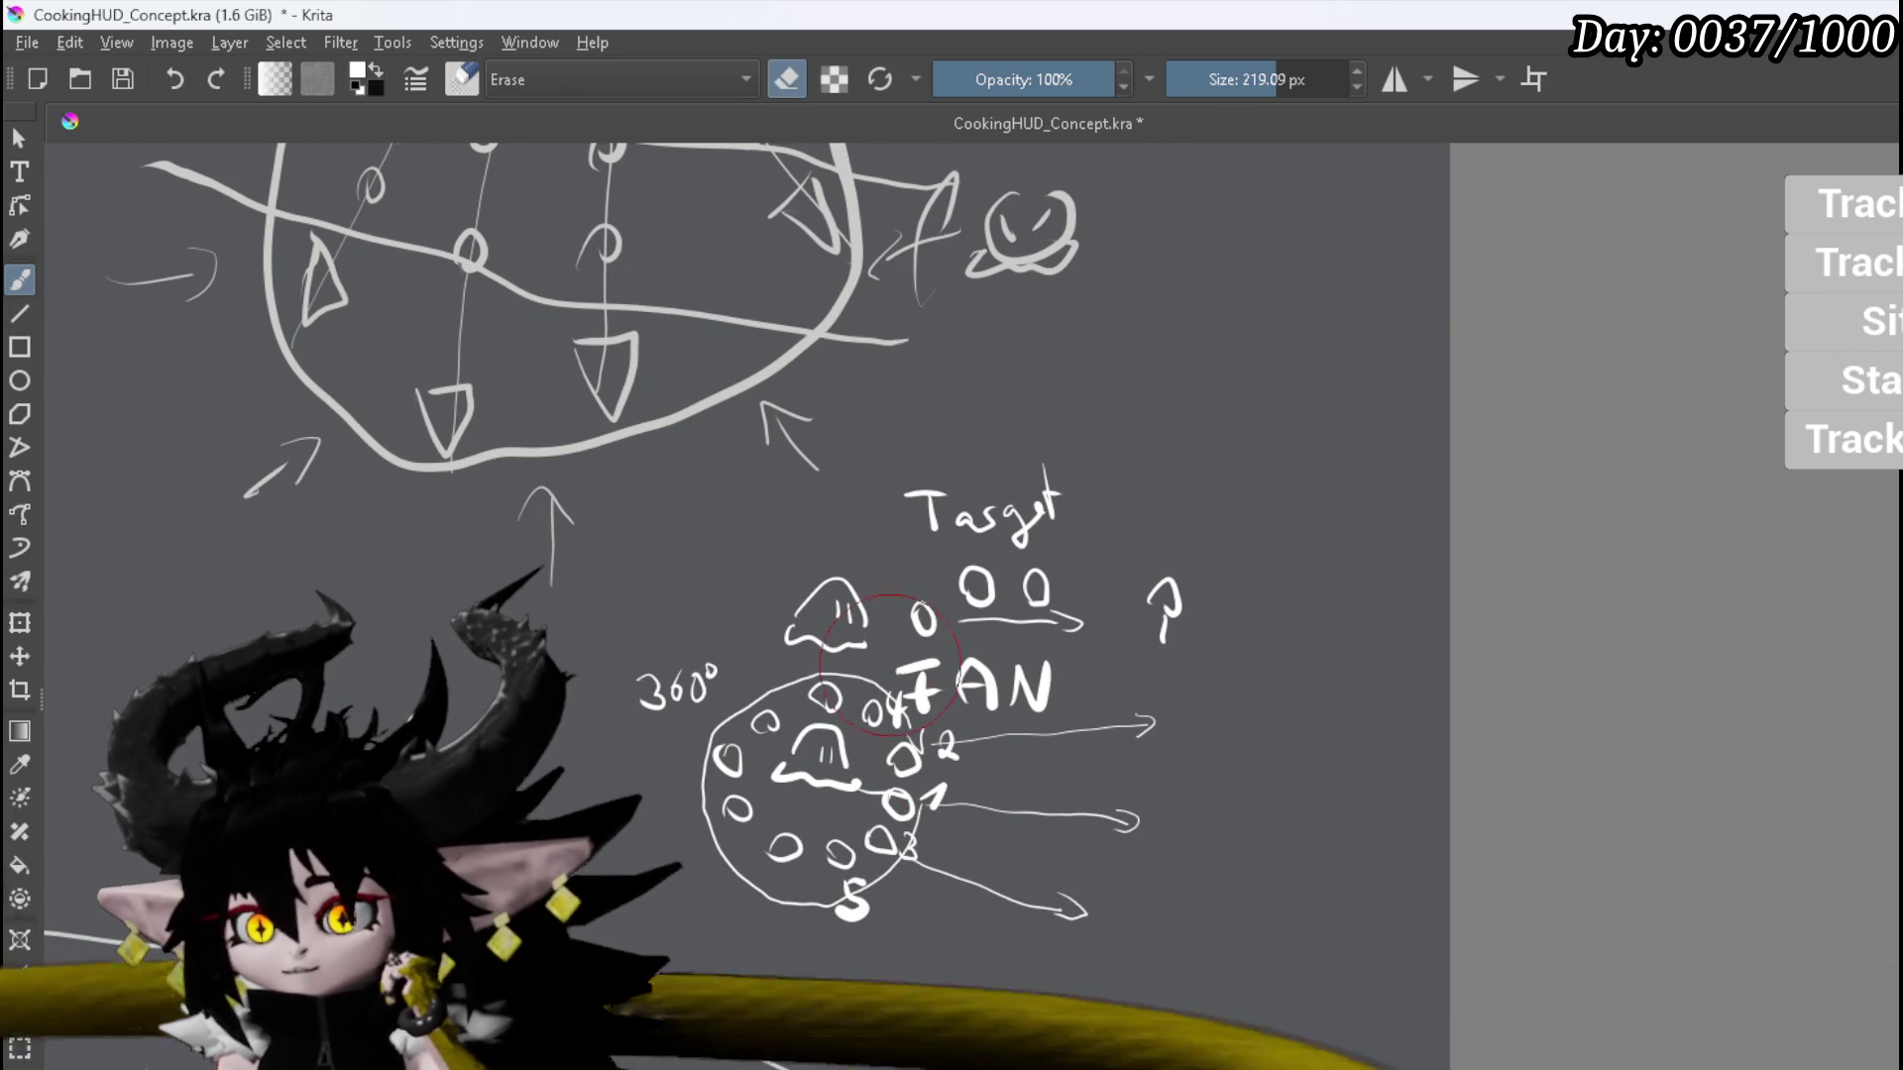
mouse_move(888, 688)
left_mouse_down()
mouse_move(945, 757)
mouse_move(897, 862)
mouse_move(839, 898)
mouse_move(862, 907)
left_mouse_up()
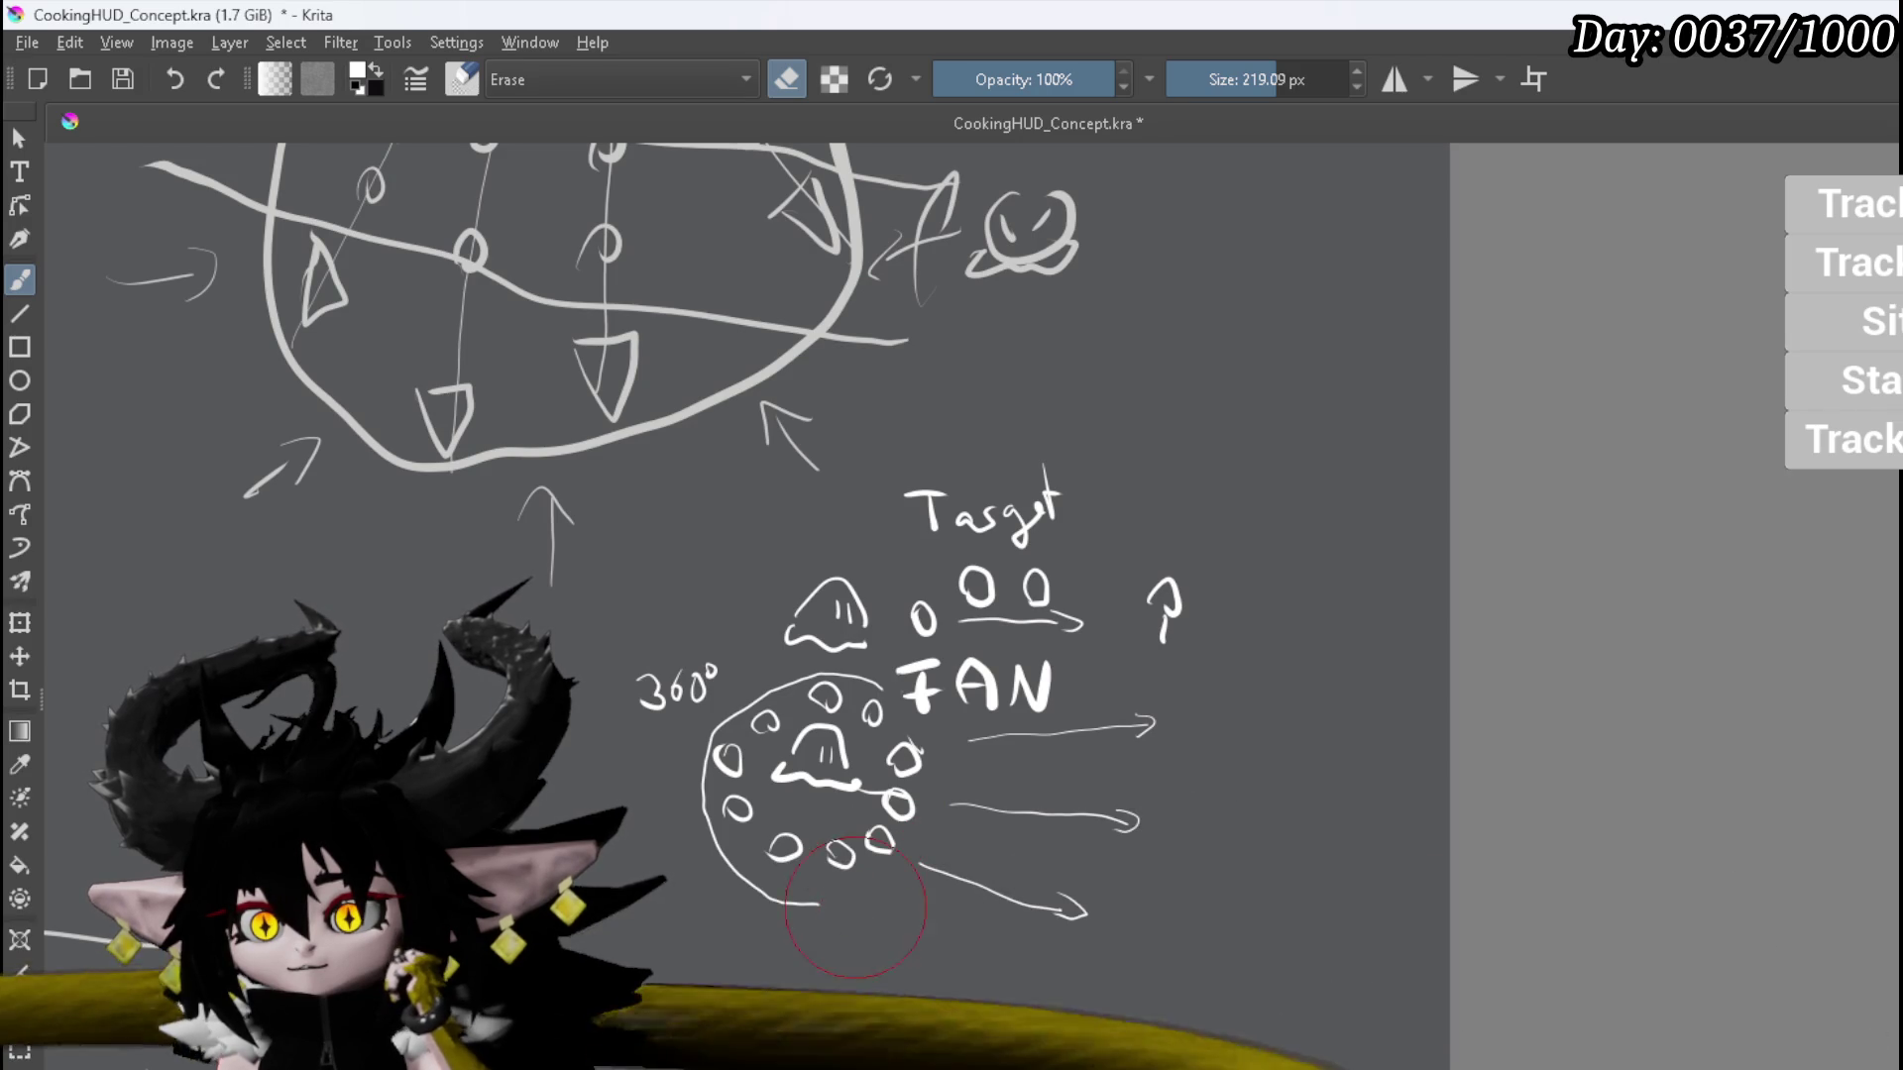
left_click_drag(862, 799, 865, 797)
key("e")
Step: Outline a wedge around the three right-hand projectiles and mark it 1 and 2
mouse_move(856, 788)
left_mouse_down()
mouse_move(850, 829)
mouse_move(887, 858)
mouse_move(935, 795)
mouse_move(946, 737)
mouse_move(876, 726)
left_mouse_up()
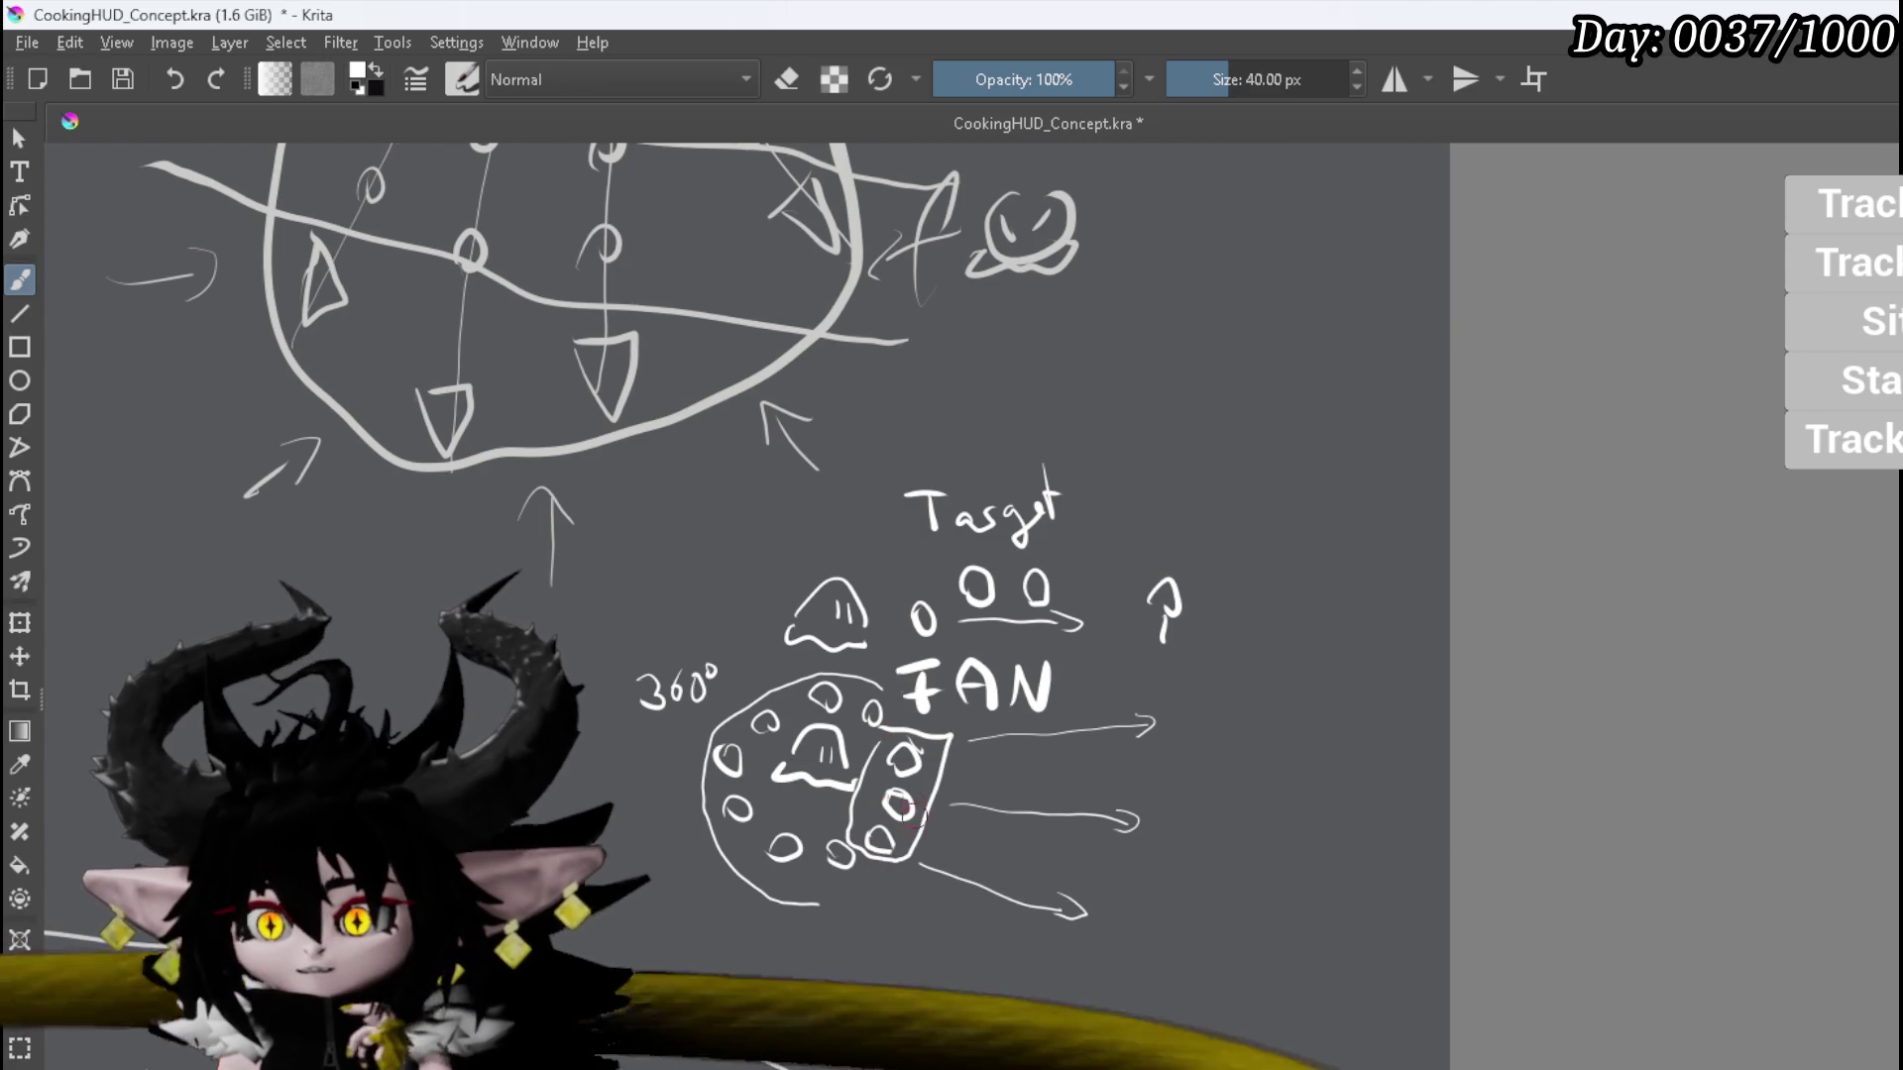
left_click_drag(852, 878, 858, 902)
left_click_drag(893, 699, 902, 707)
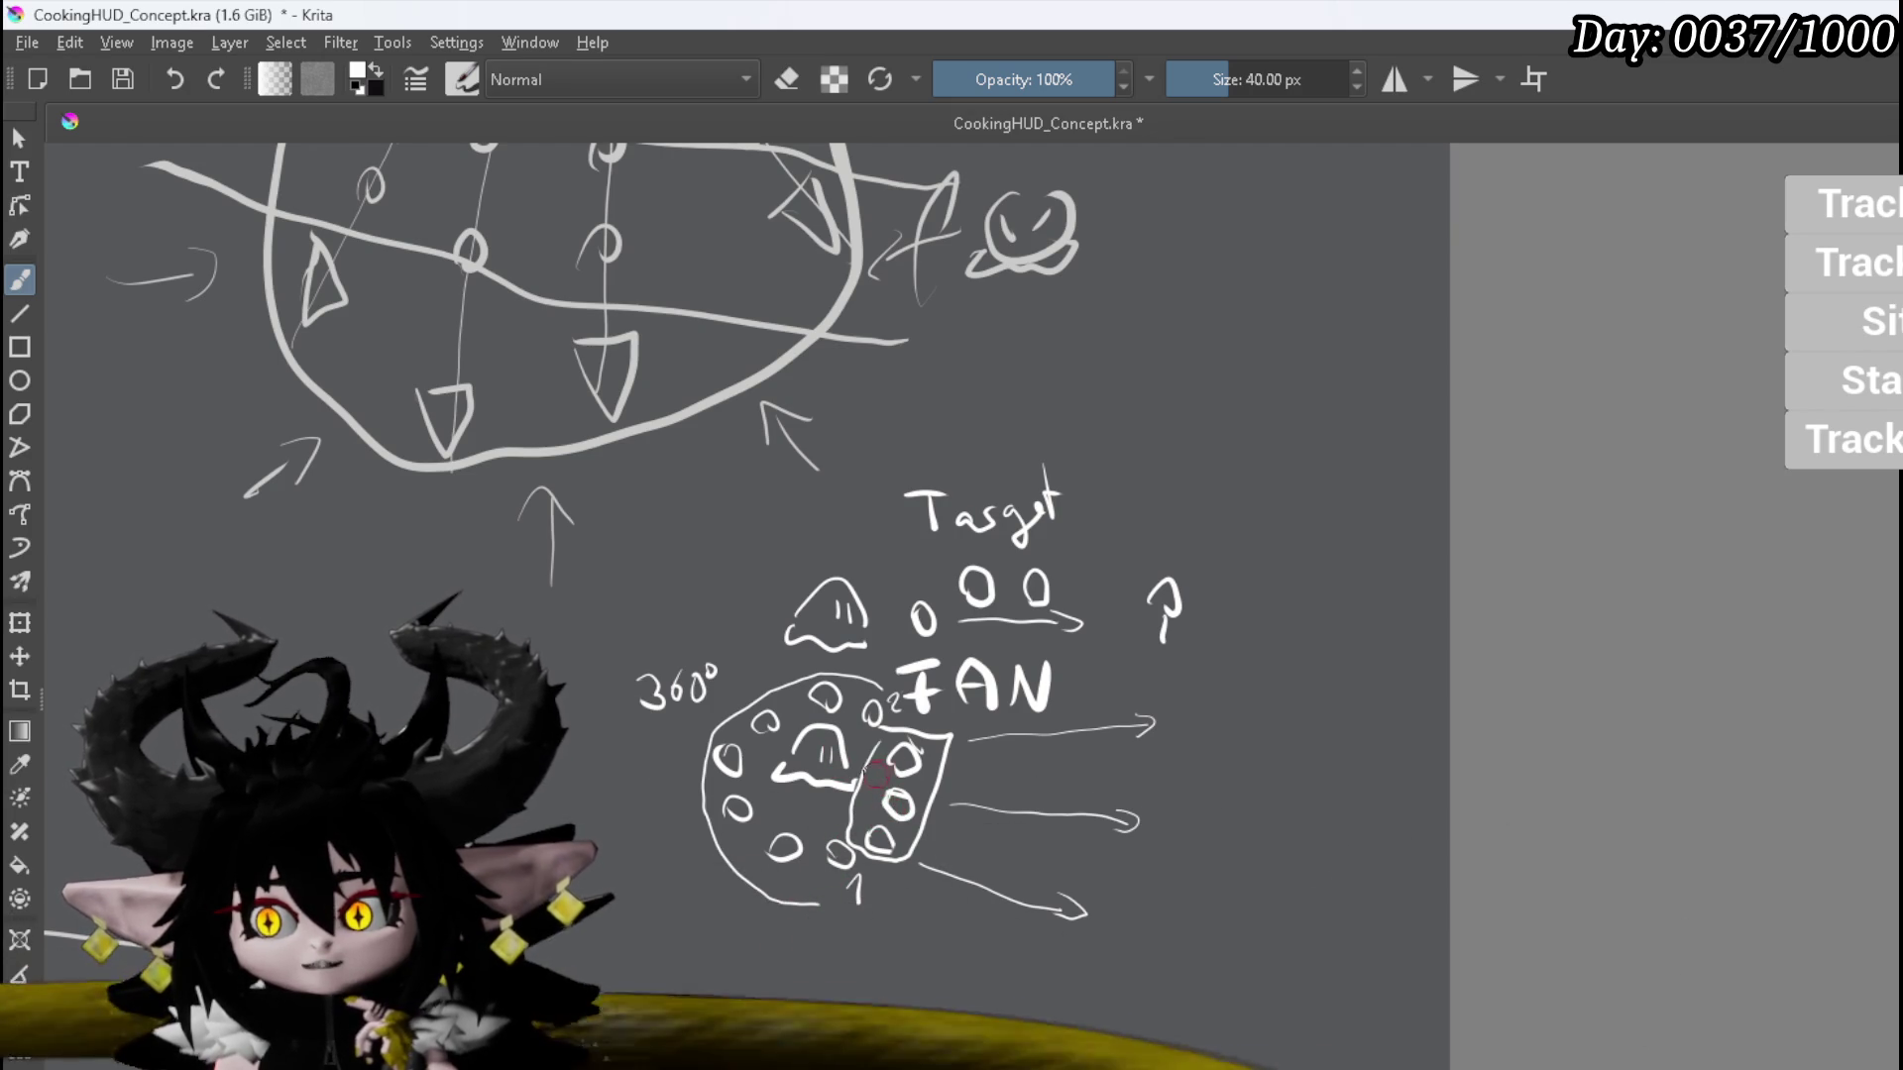
mouse_move(941, 779)
left_mouse_down()
mouse_move(918, 793)
mouse_move(936, 803)
left_mouse_up()
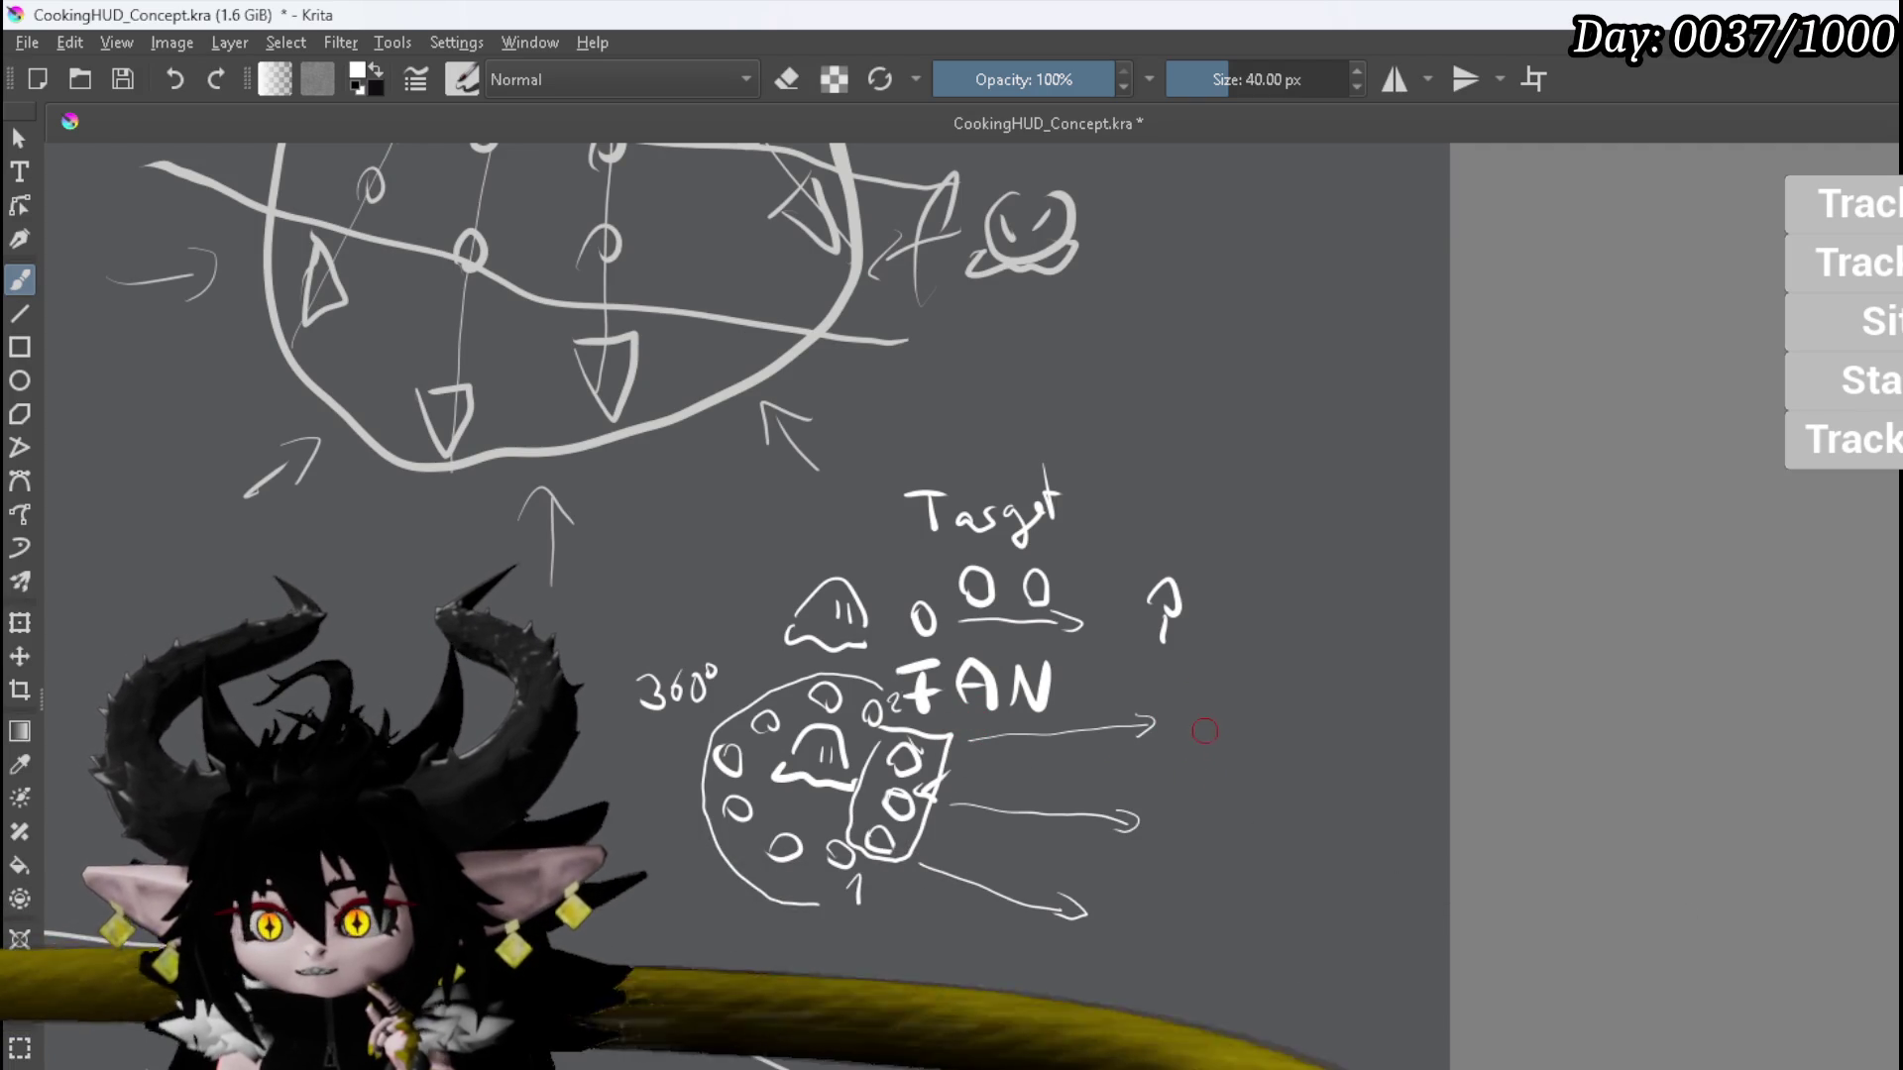
Step: Handwrite 'Sequence 0°' and 'Loop +10° x3' with a bracket beside the arrows, plus an asterisk after FAN
mouse_move(1242, 710)
left_mouse_down()
mouse_move(1230, 758)
mouse_move(1278, 707)
mouse_move(1319, 725)
left_mouse_up()
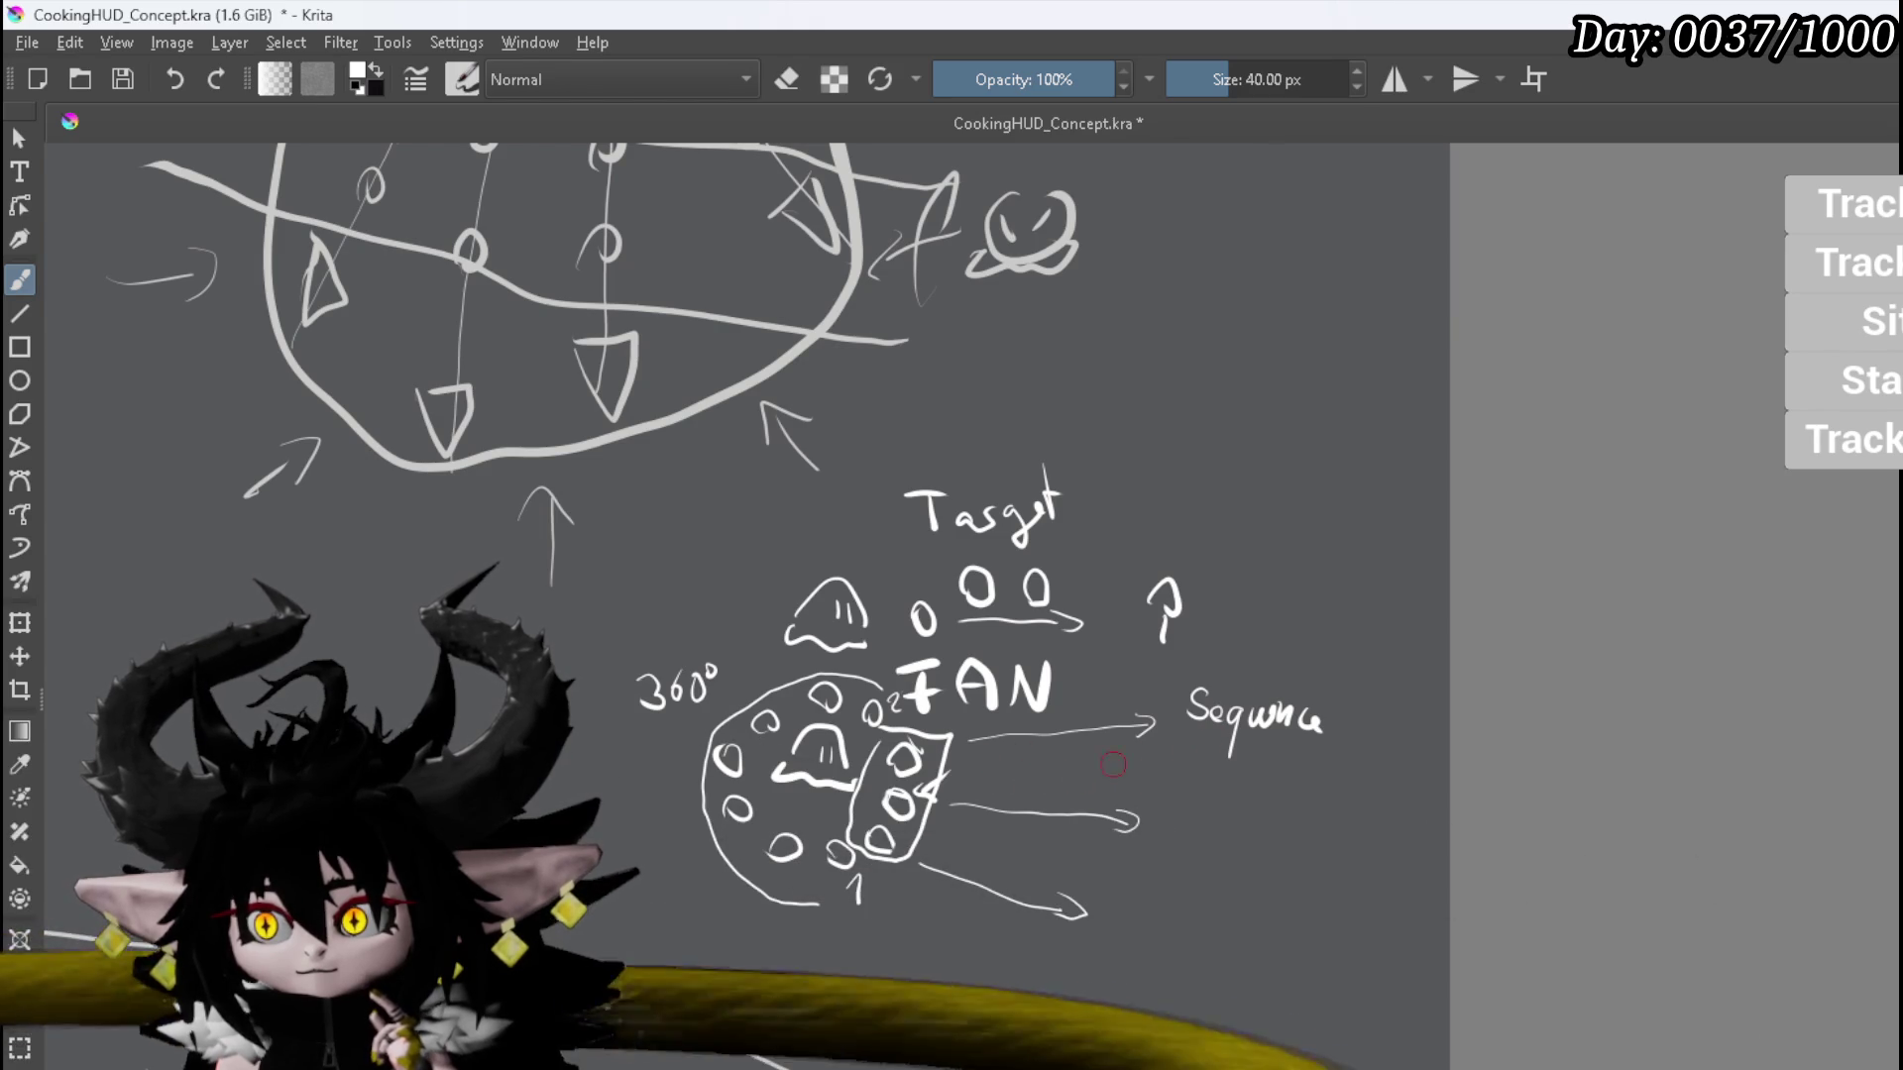
left_click_drag(1189, 750, 1211, 750)
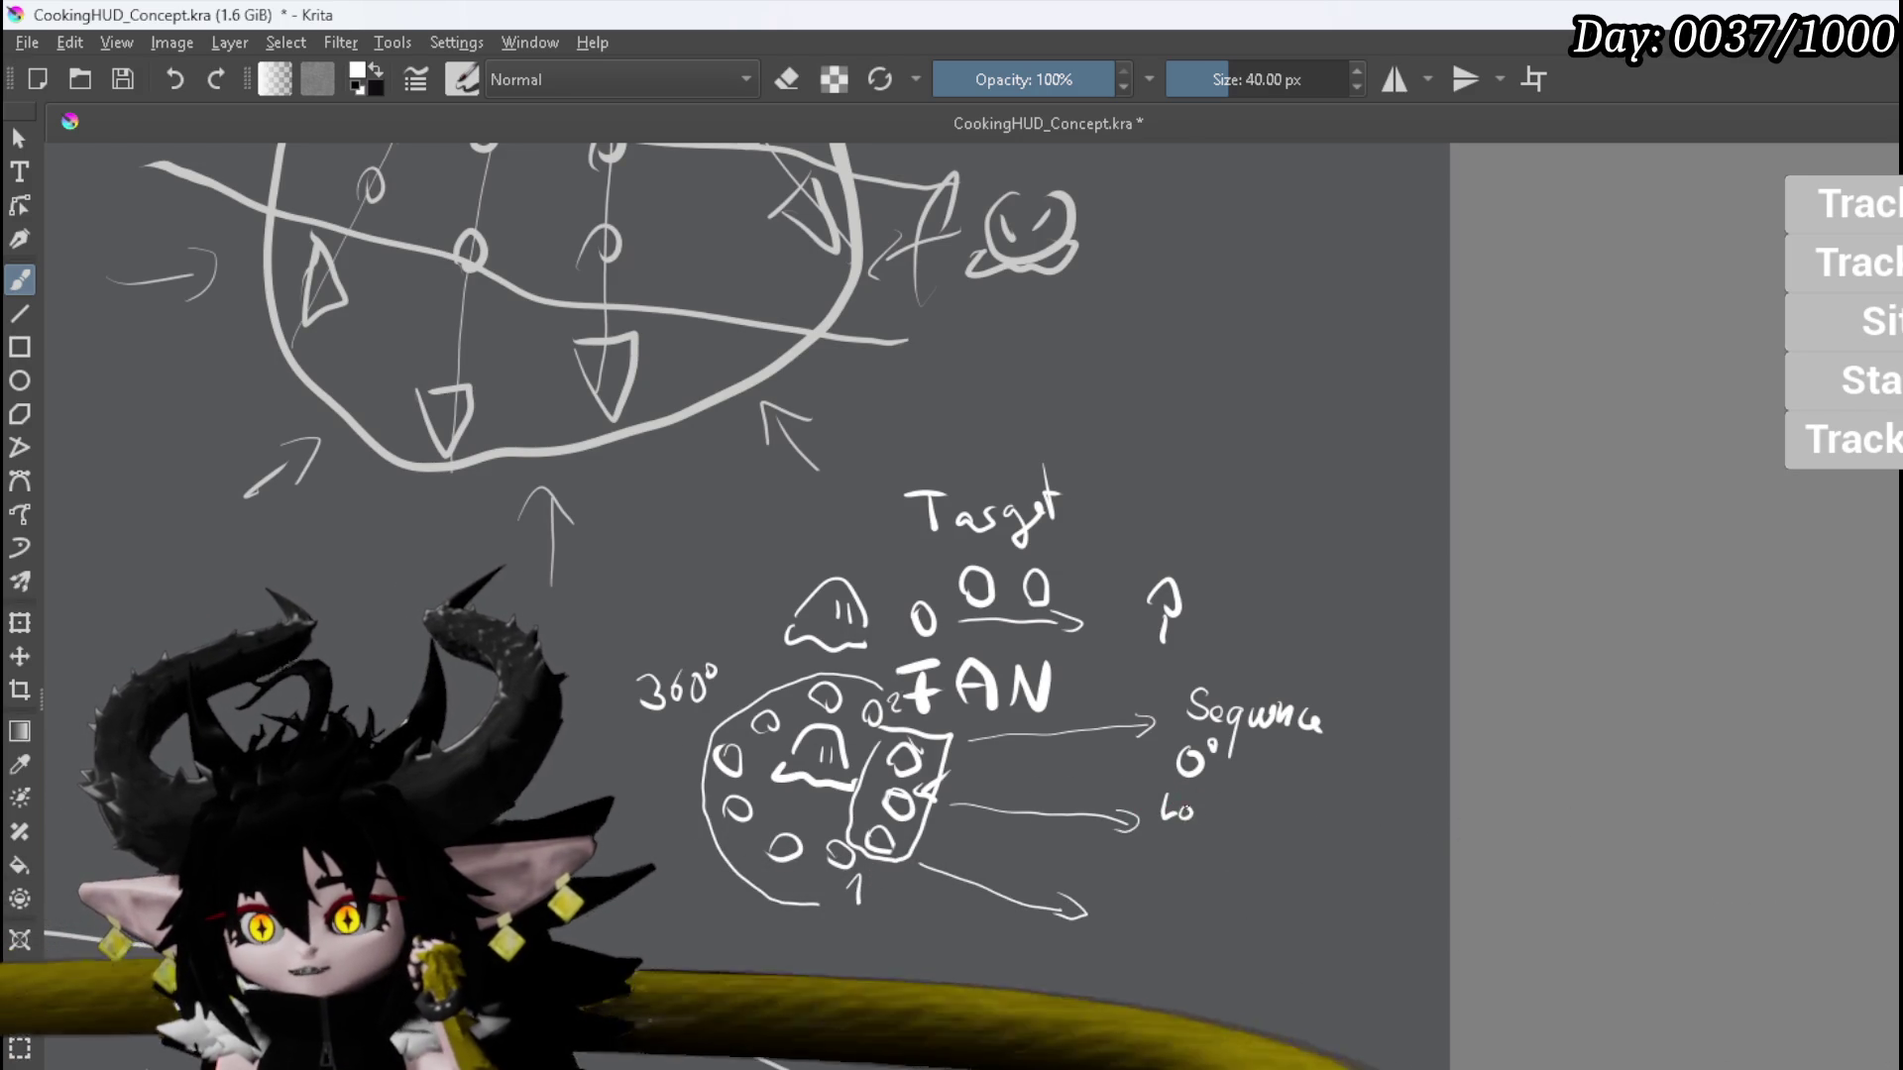
left_click_drag(1211, 810, 1202, 812)
mouse_move(1217, 808)
left_mouse_down()
mouse_move(1218, 842)
mouse_move(1229, 815)
left_mouse_up()
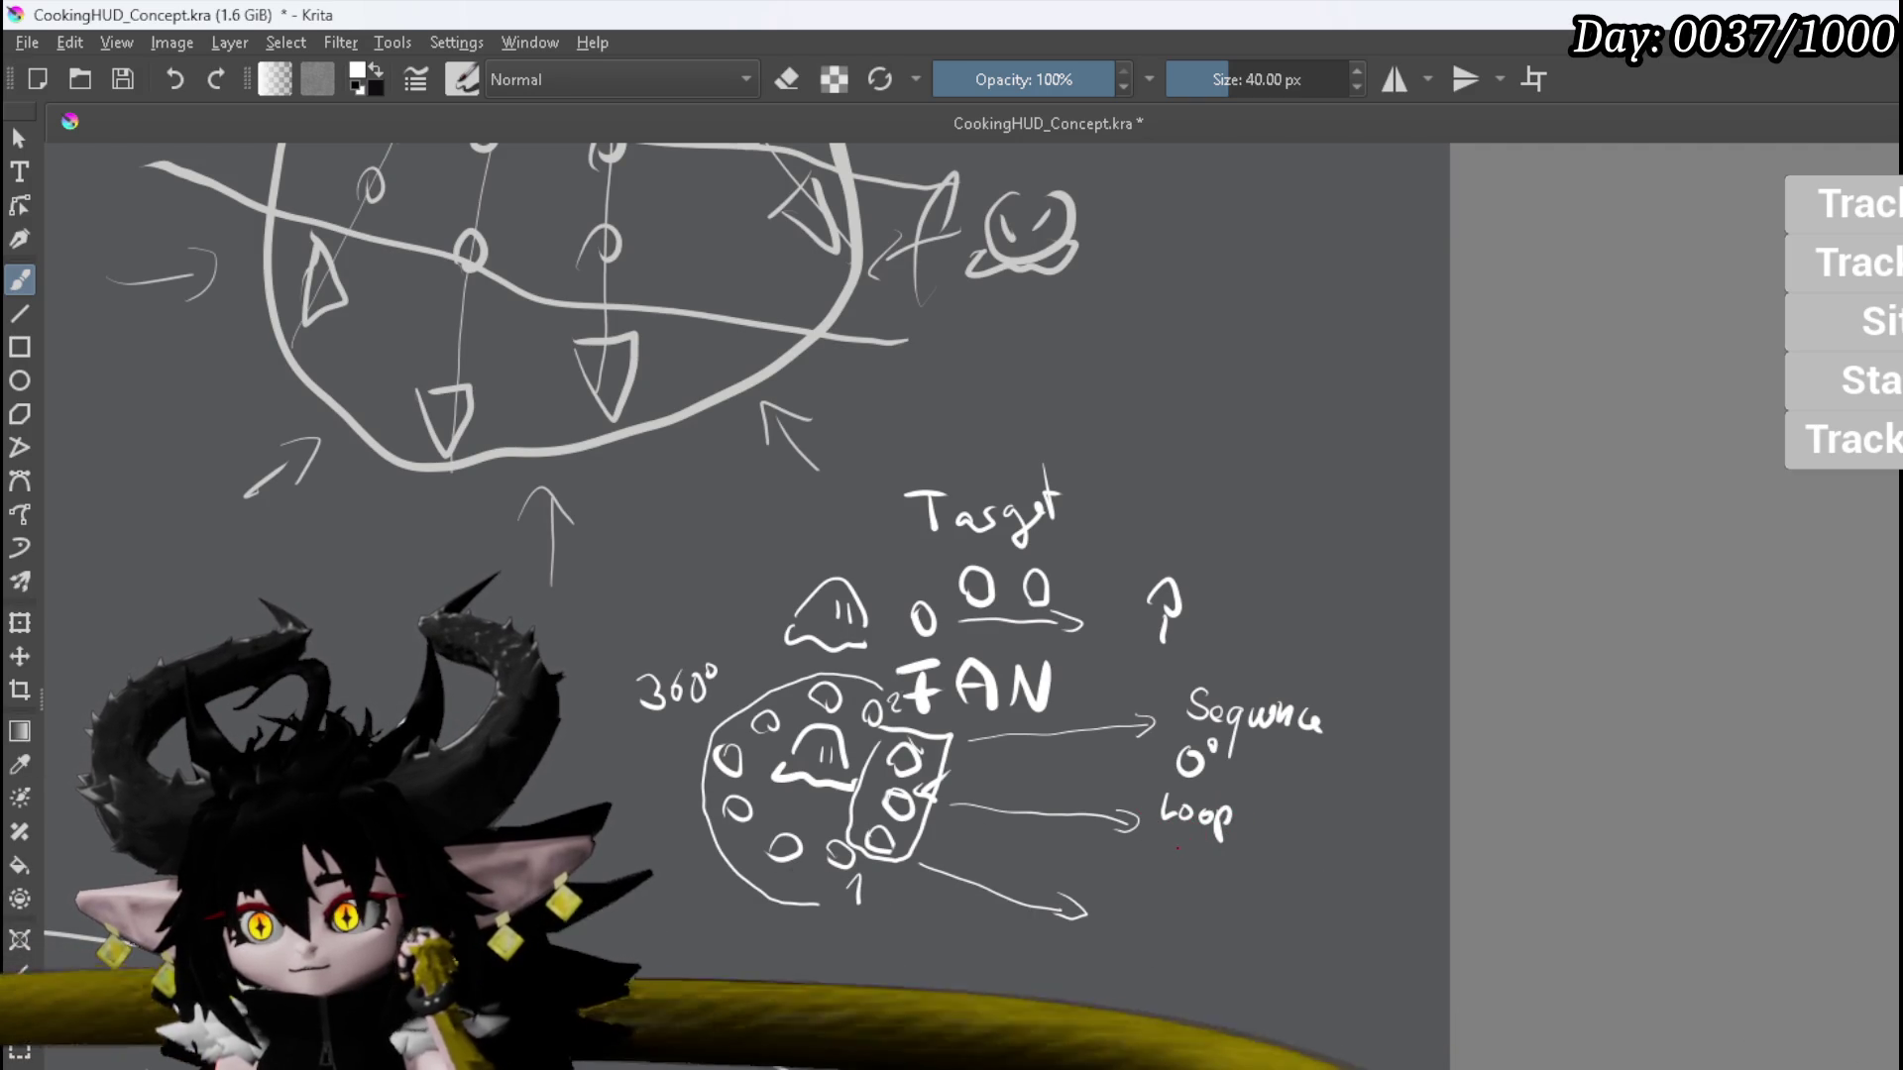
left_click_drag(1223, 848, 1243, 845)
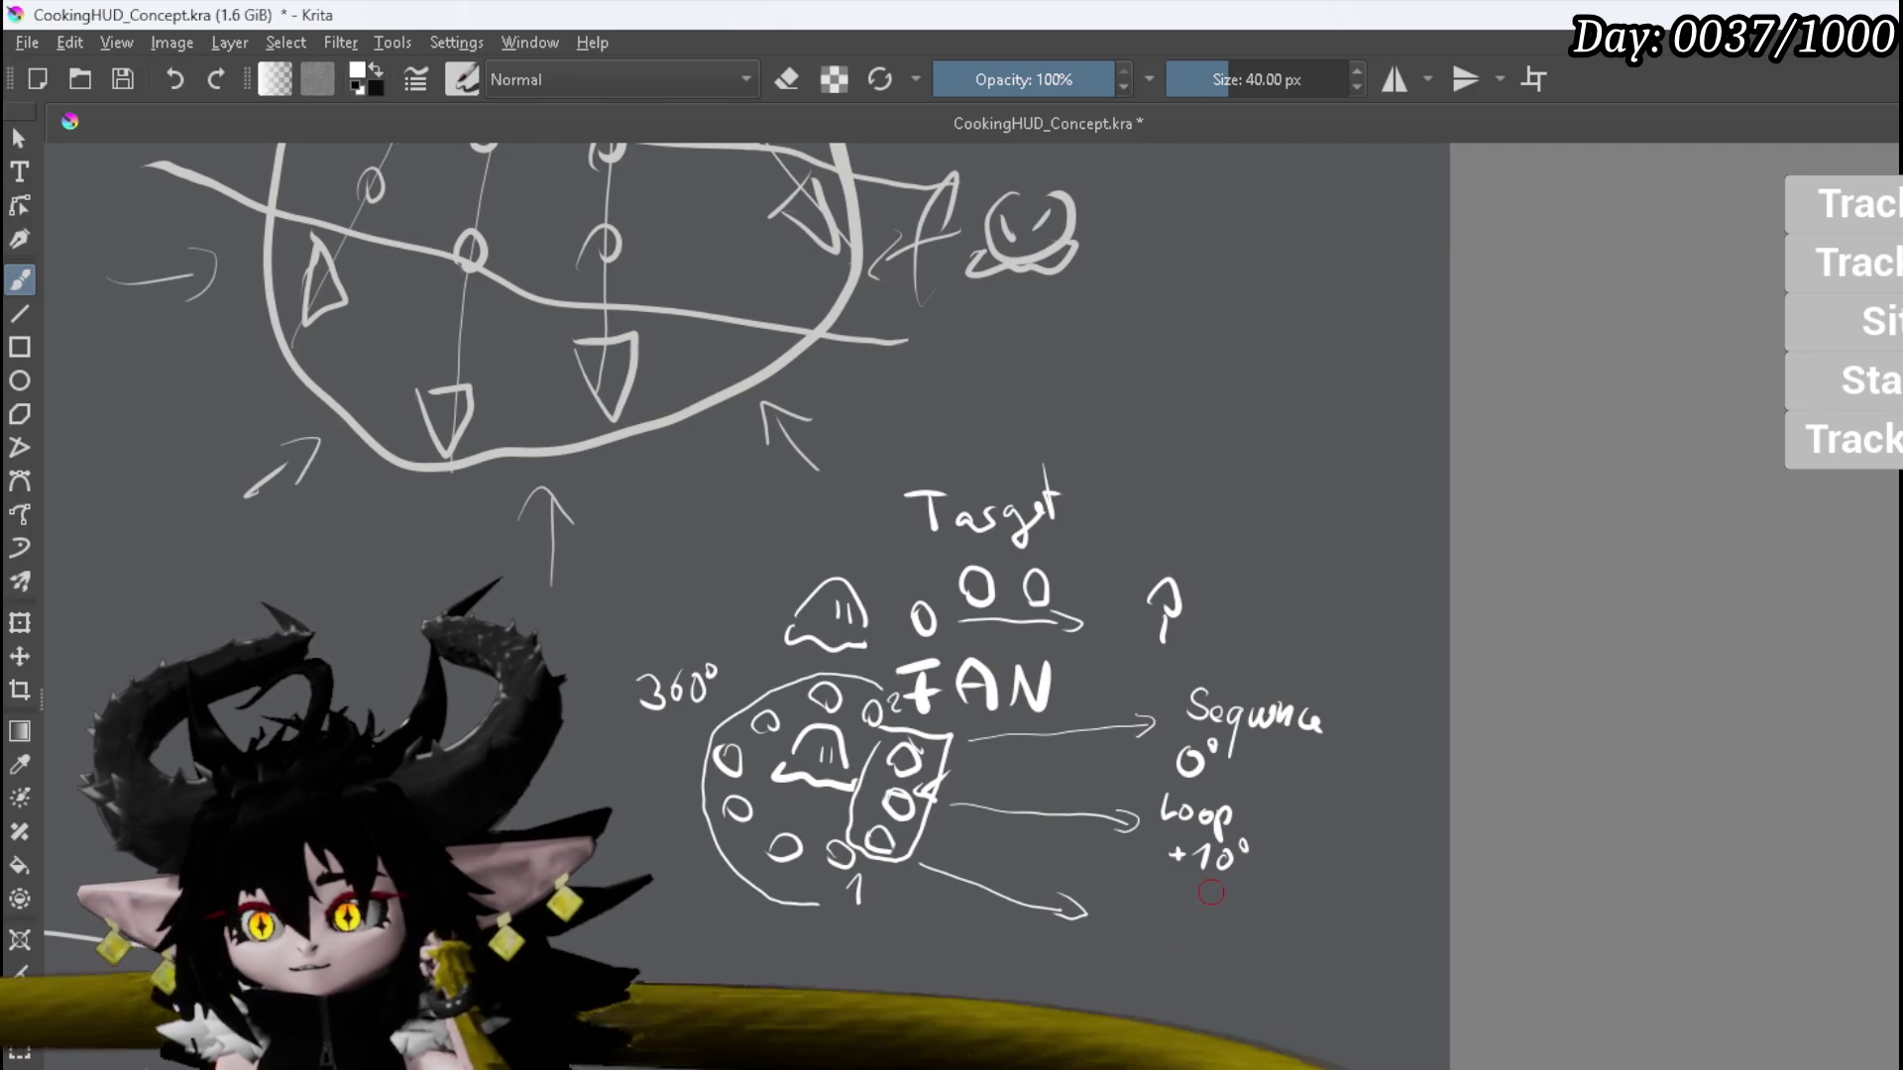
left_click_drag(1259, 858, 1261, 870)
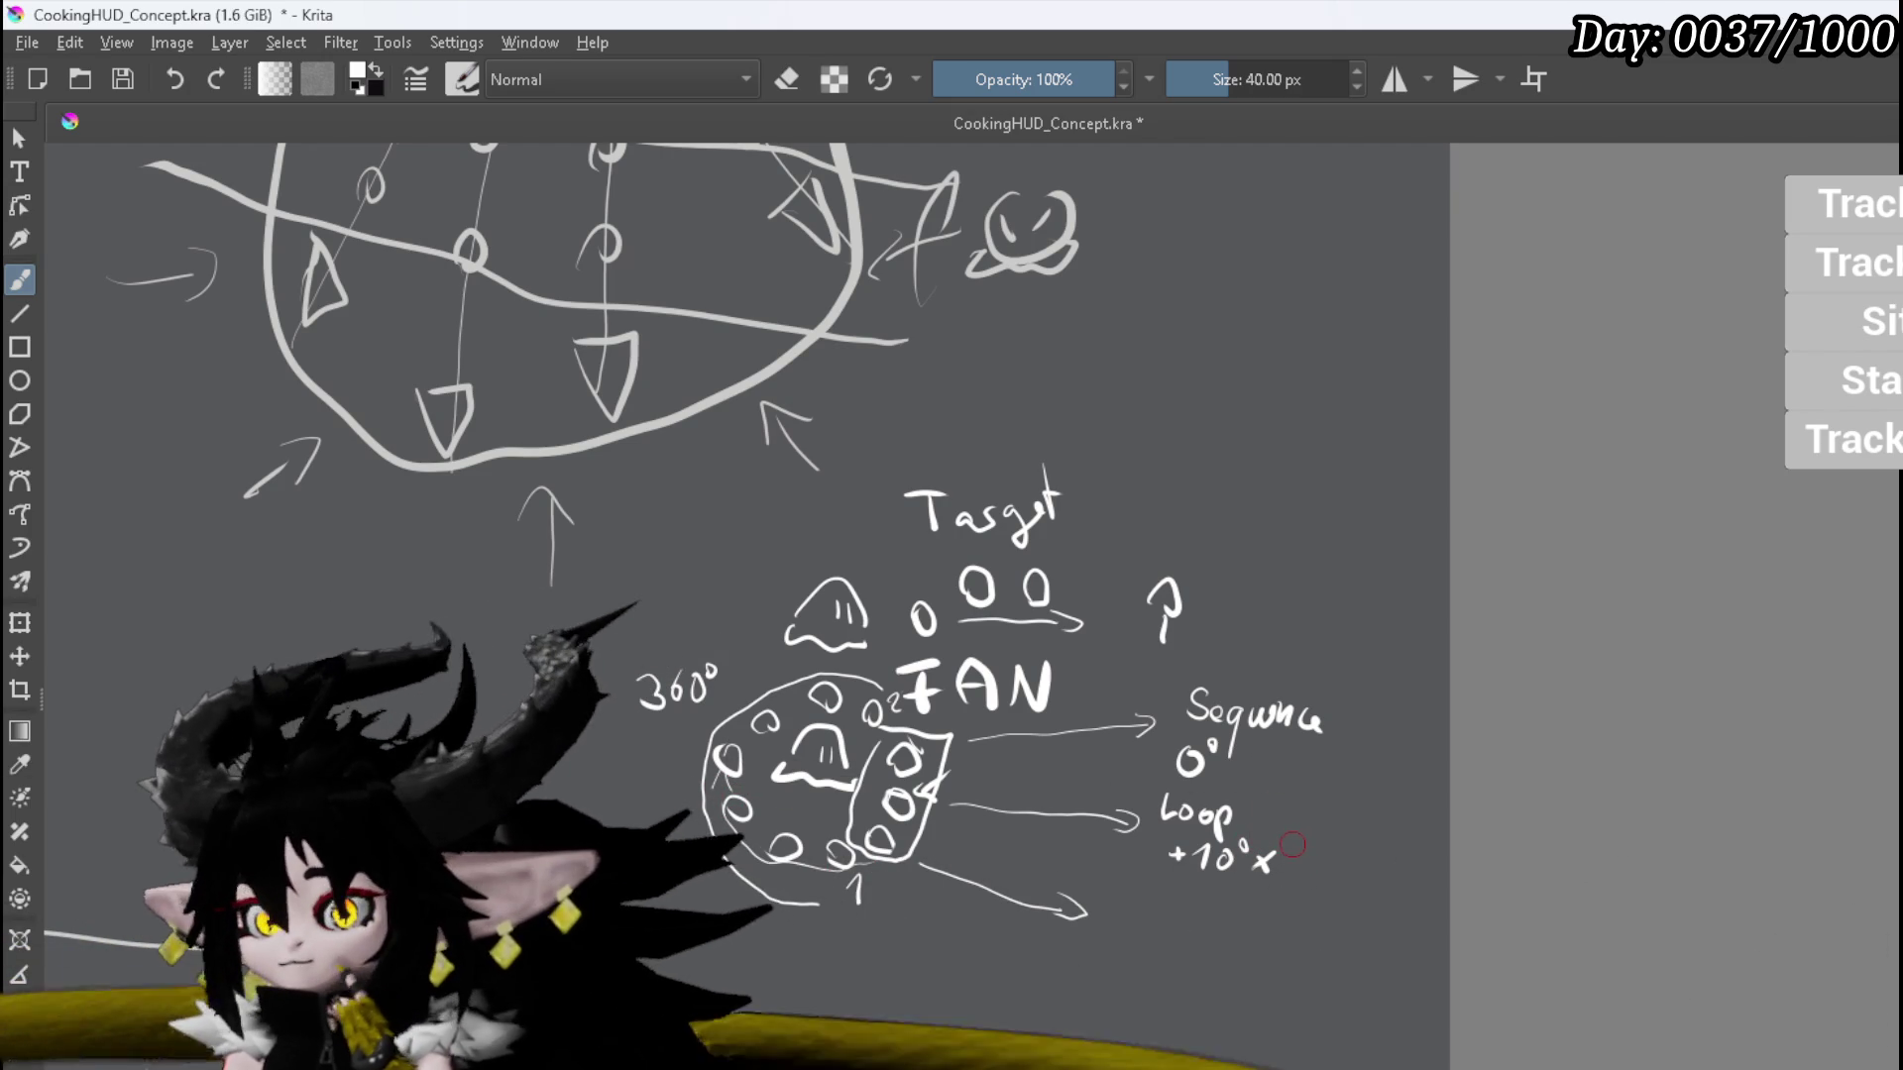
left_click_drag(1292, 843, 1292, 868)
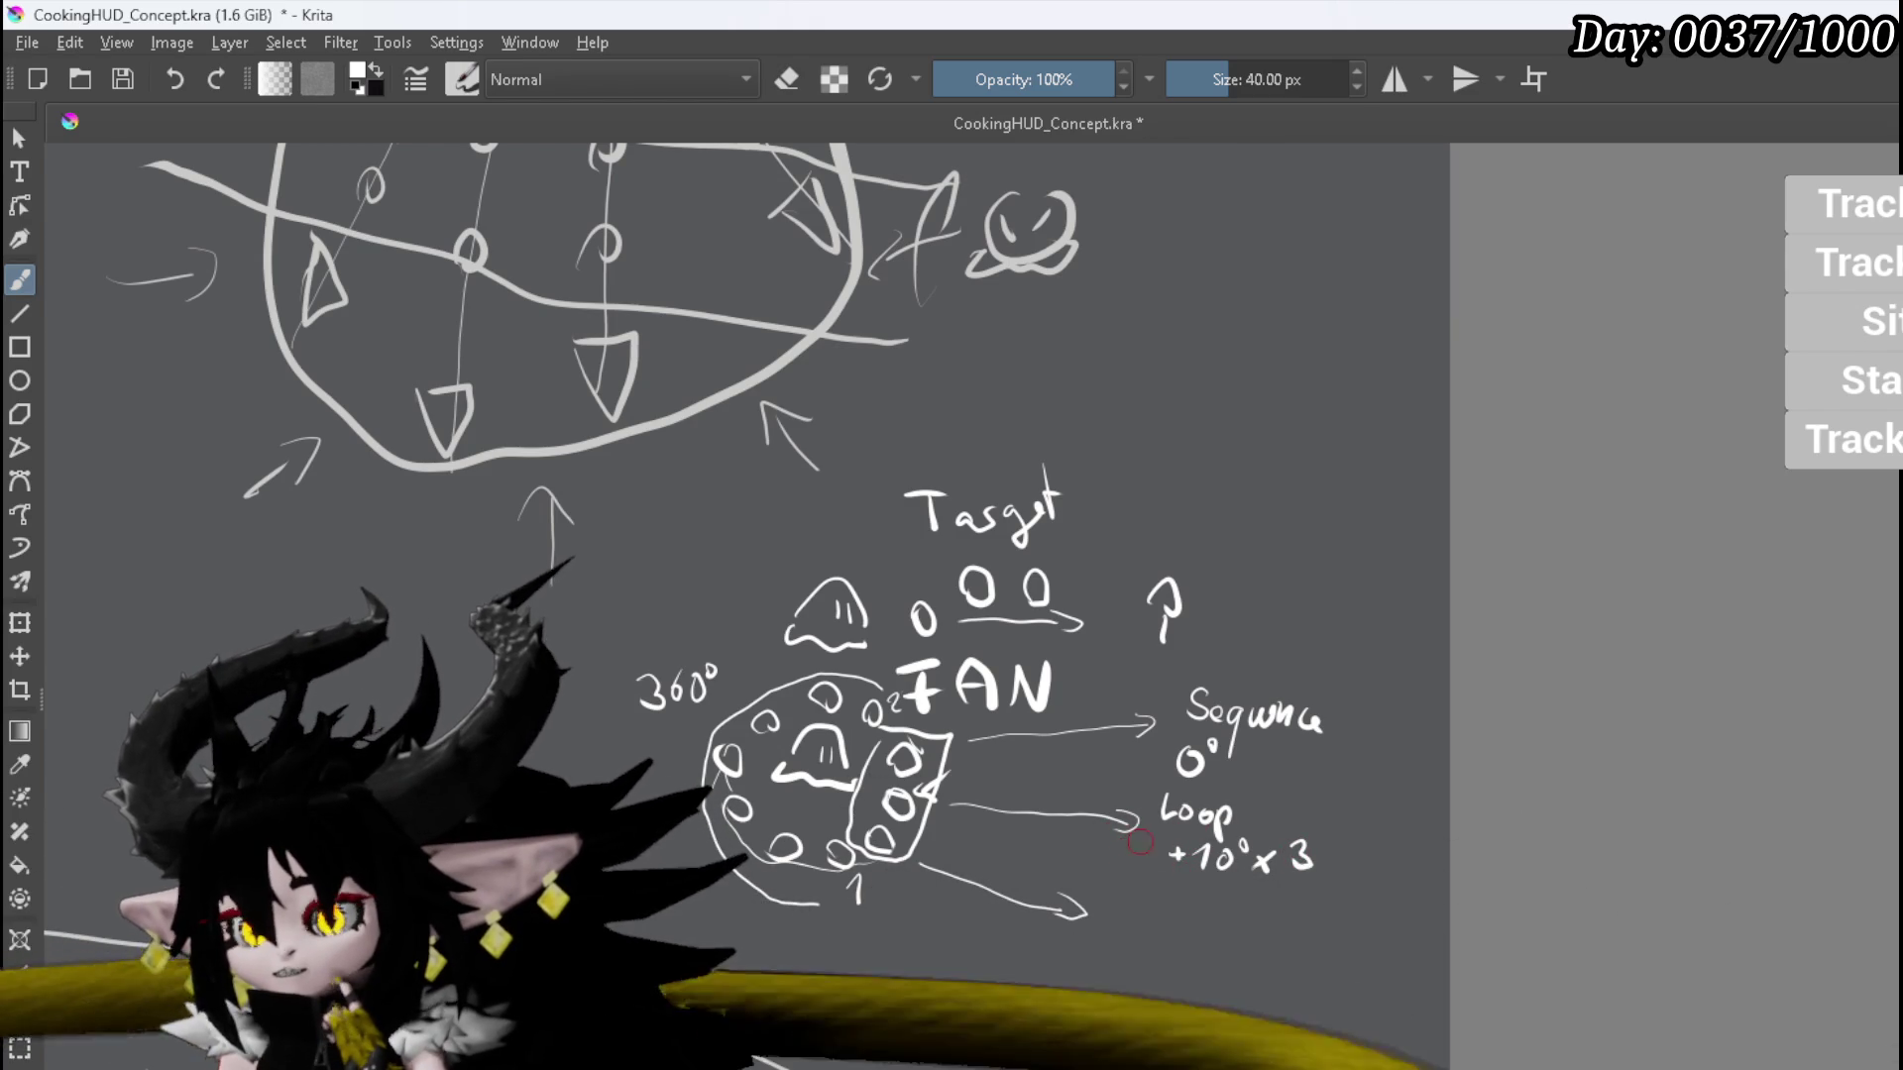
mouse_move(1142, 837)
left_mouse_down()
mouse_move(1126, 878)
mouse_move(1141, 896)
mouse_move(1196, 919)
mouse_move(1239, 894)
mouse_move(1288, 901)
left_mouse_up()
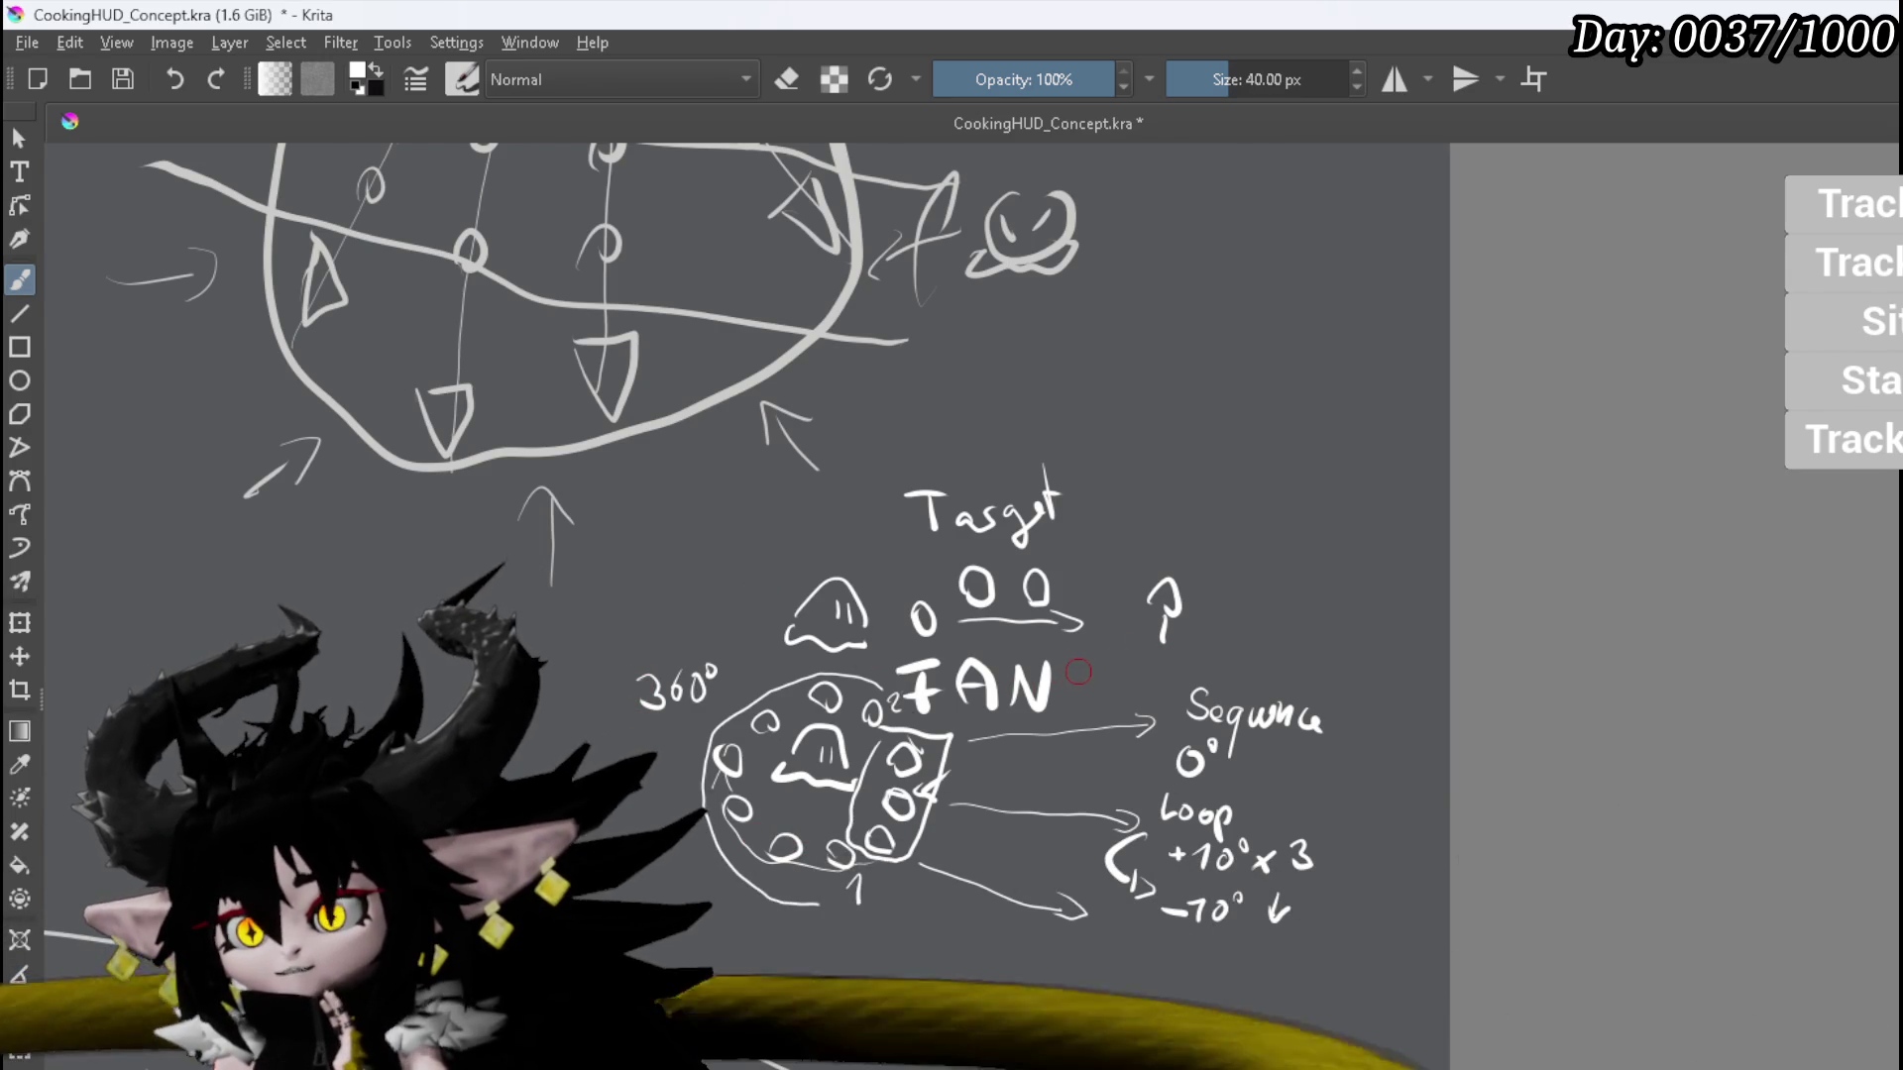
left_click_drag(1070, 675, 1093, 683)
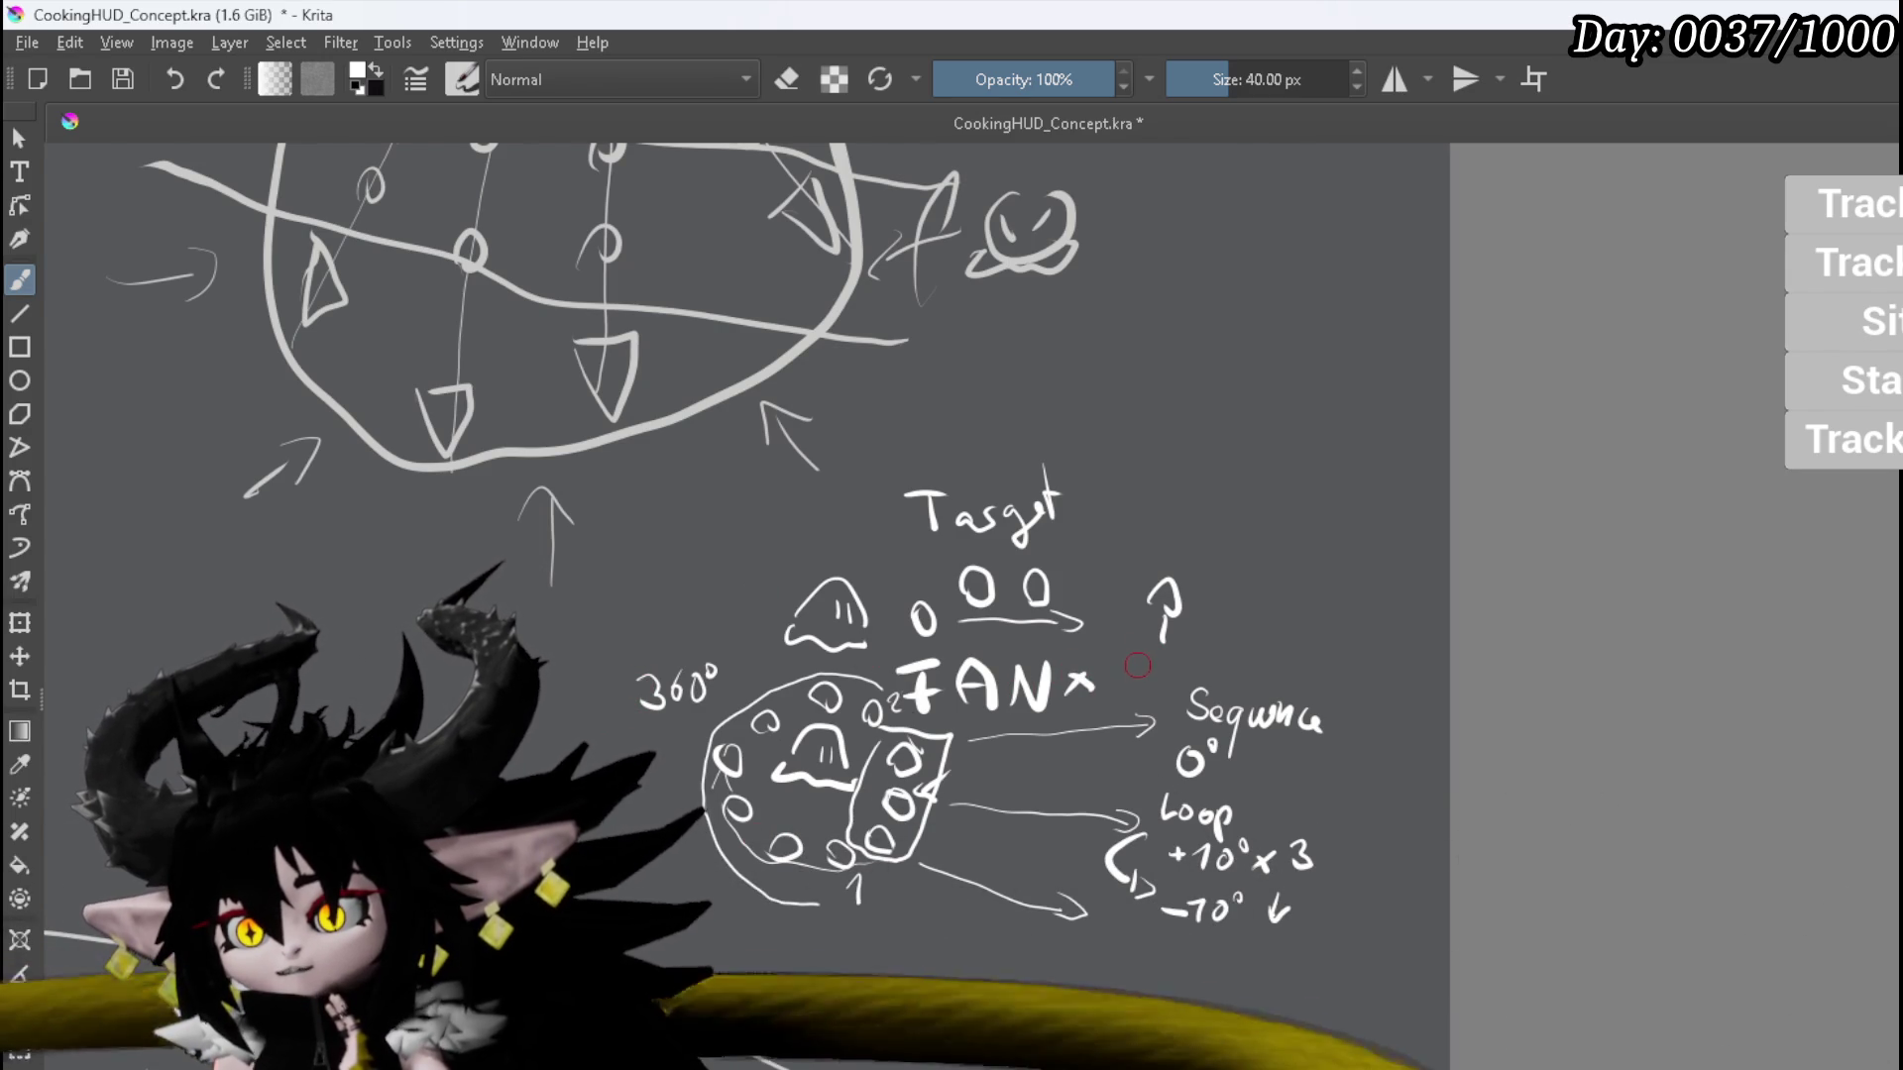
left_click_drag(1064, 674, 1116, 690)
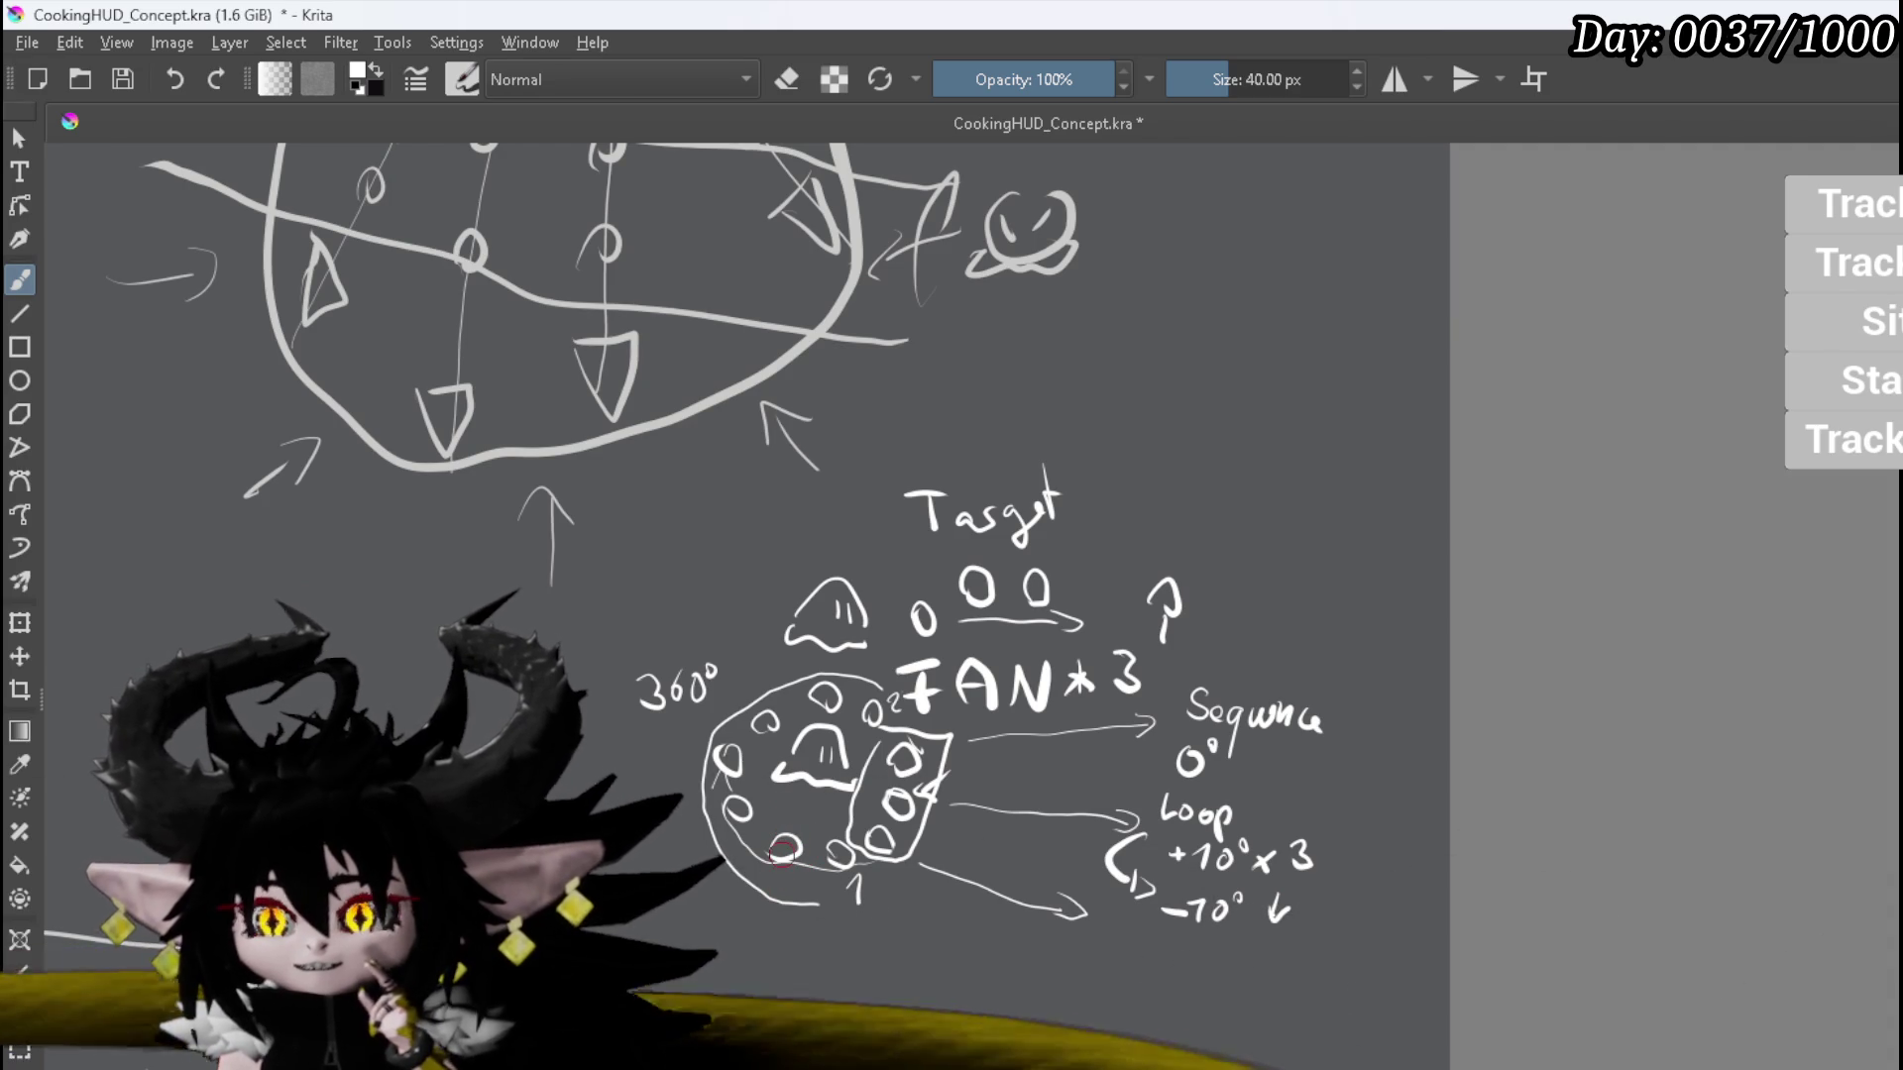
Step: Write a 2 beside the 1 below the fan sketch and pan the canvas down to free space
left_click_drag(778, 874, 794, 891)
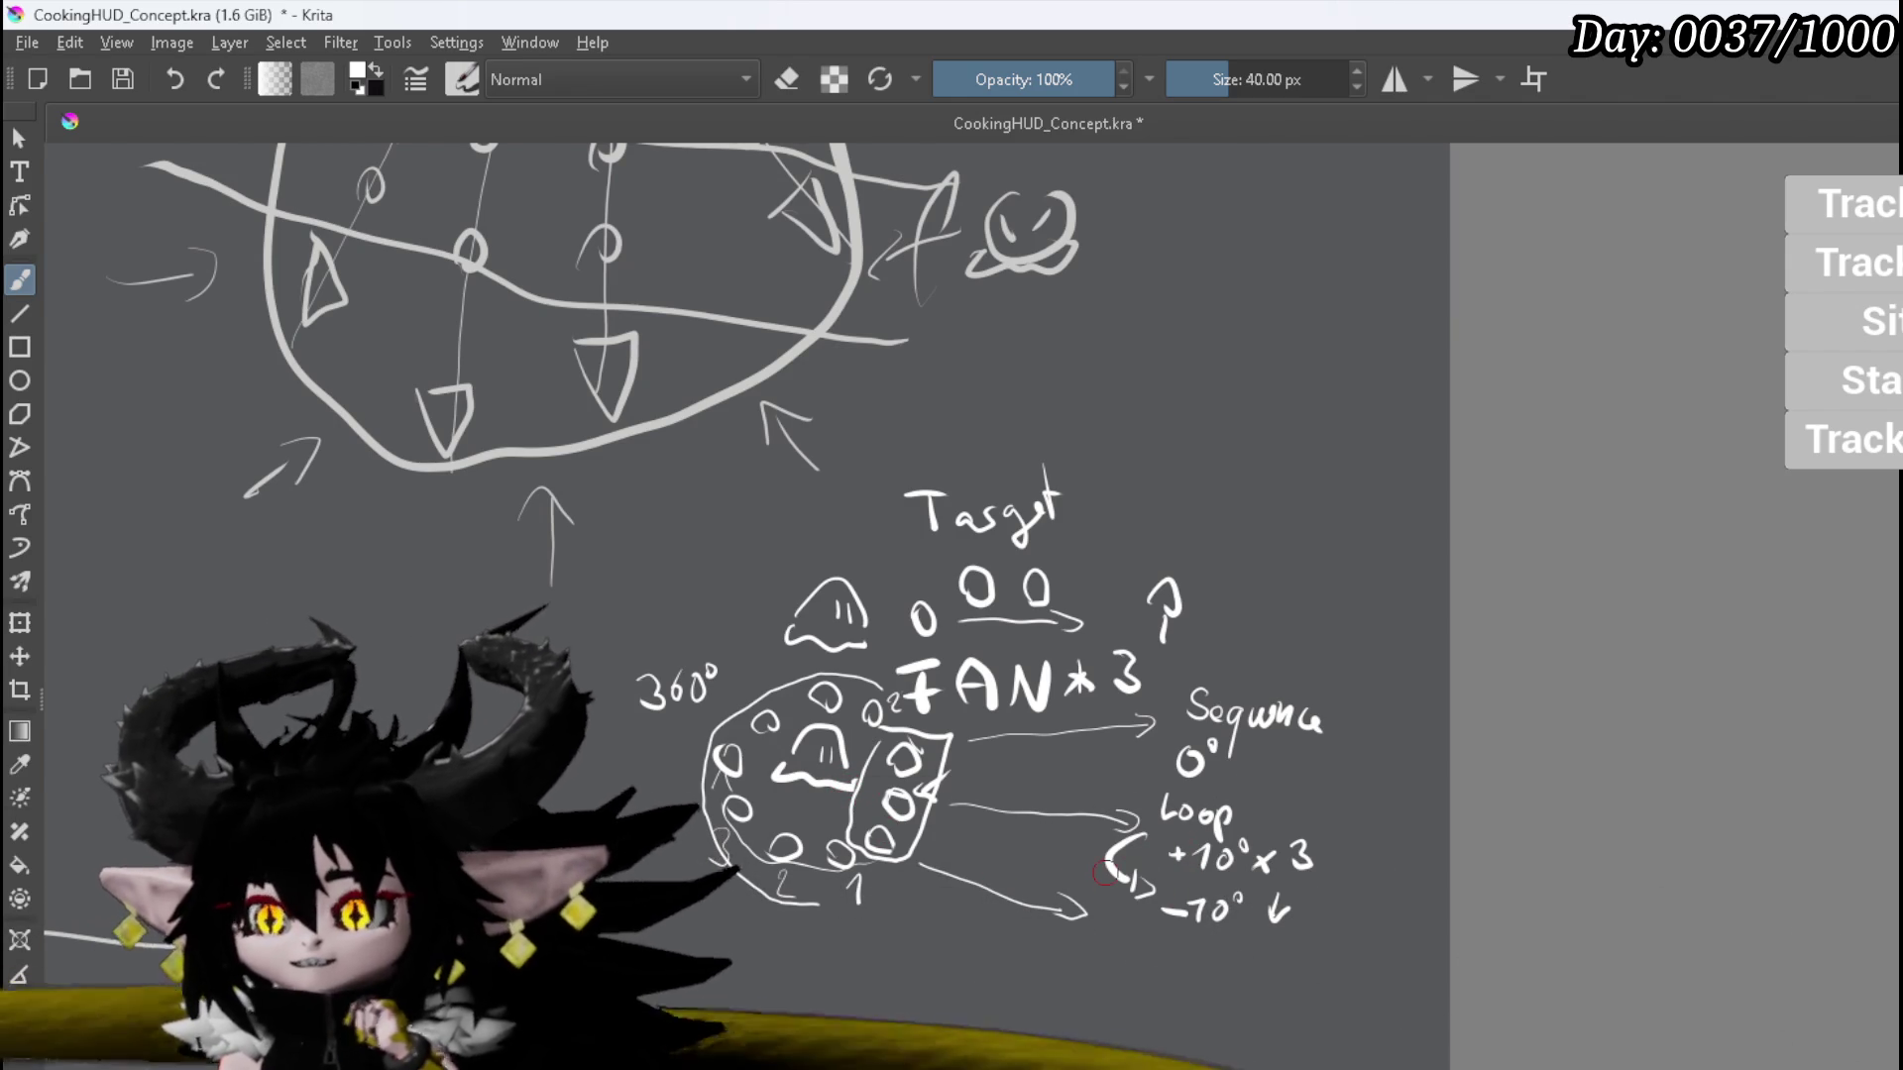
left_click_drag(907, 859, 687, 631)
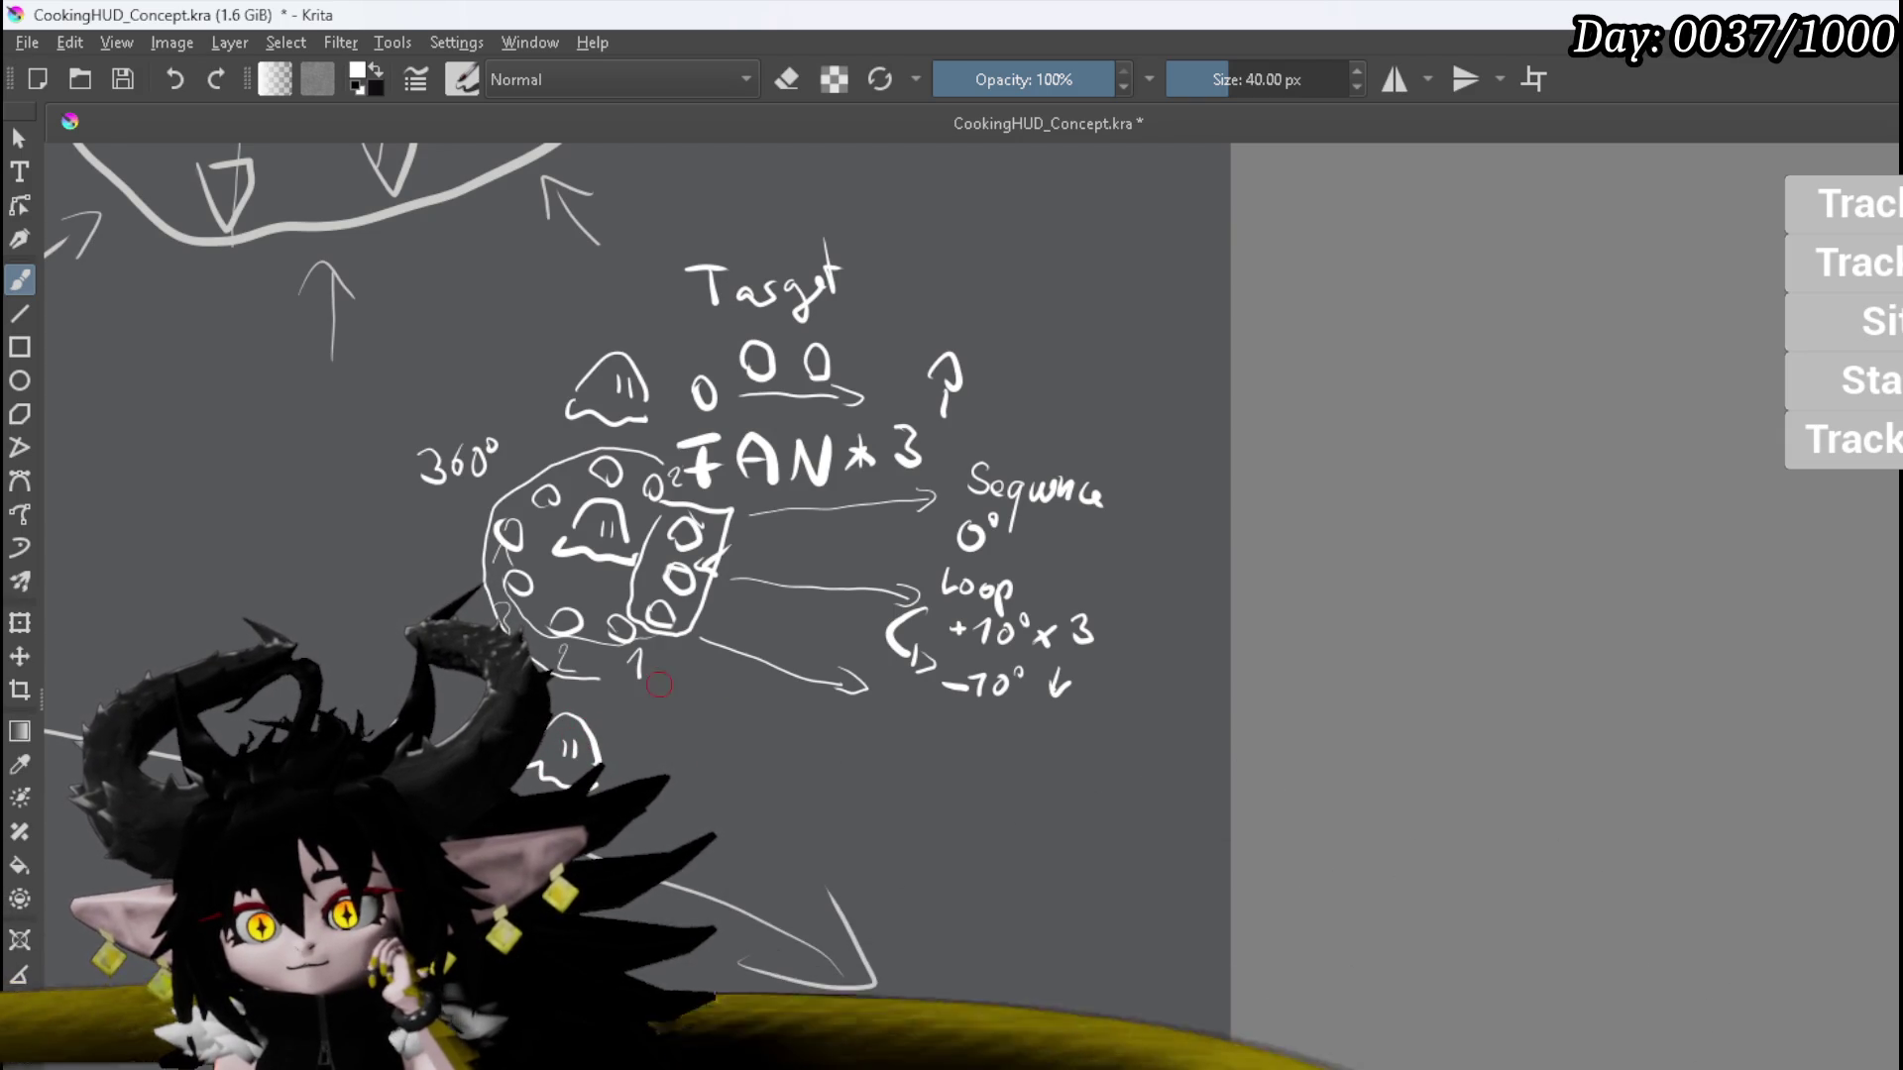
Step: Sketch a column of dots with parallel rightward arrows, then write the labels Row and Random
left_click_drag(667, 695, 643, 760)
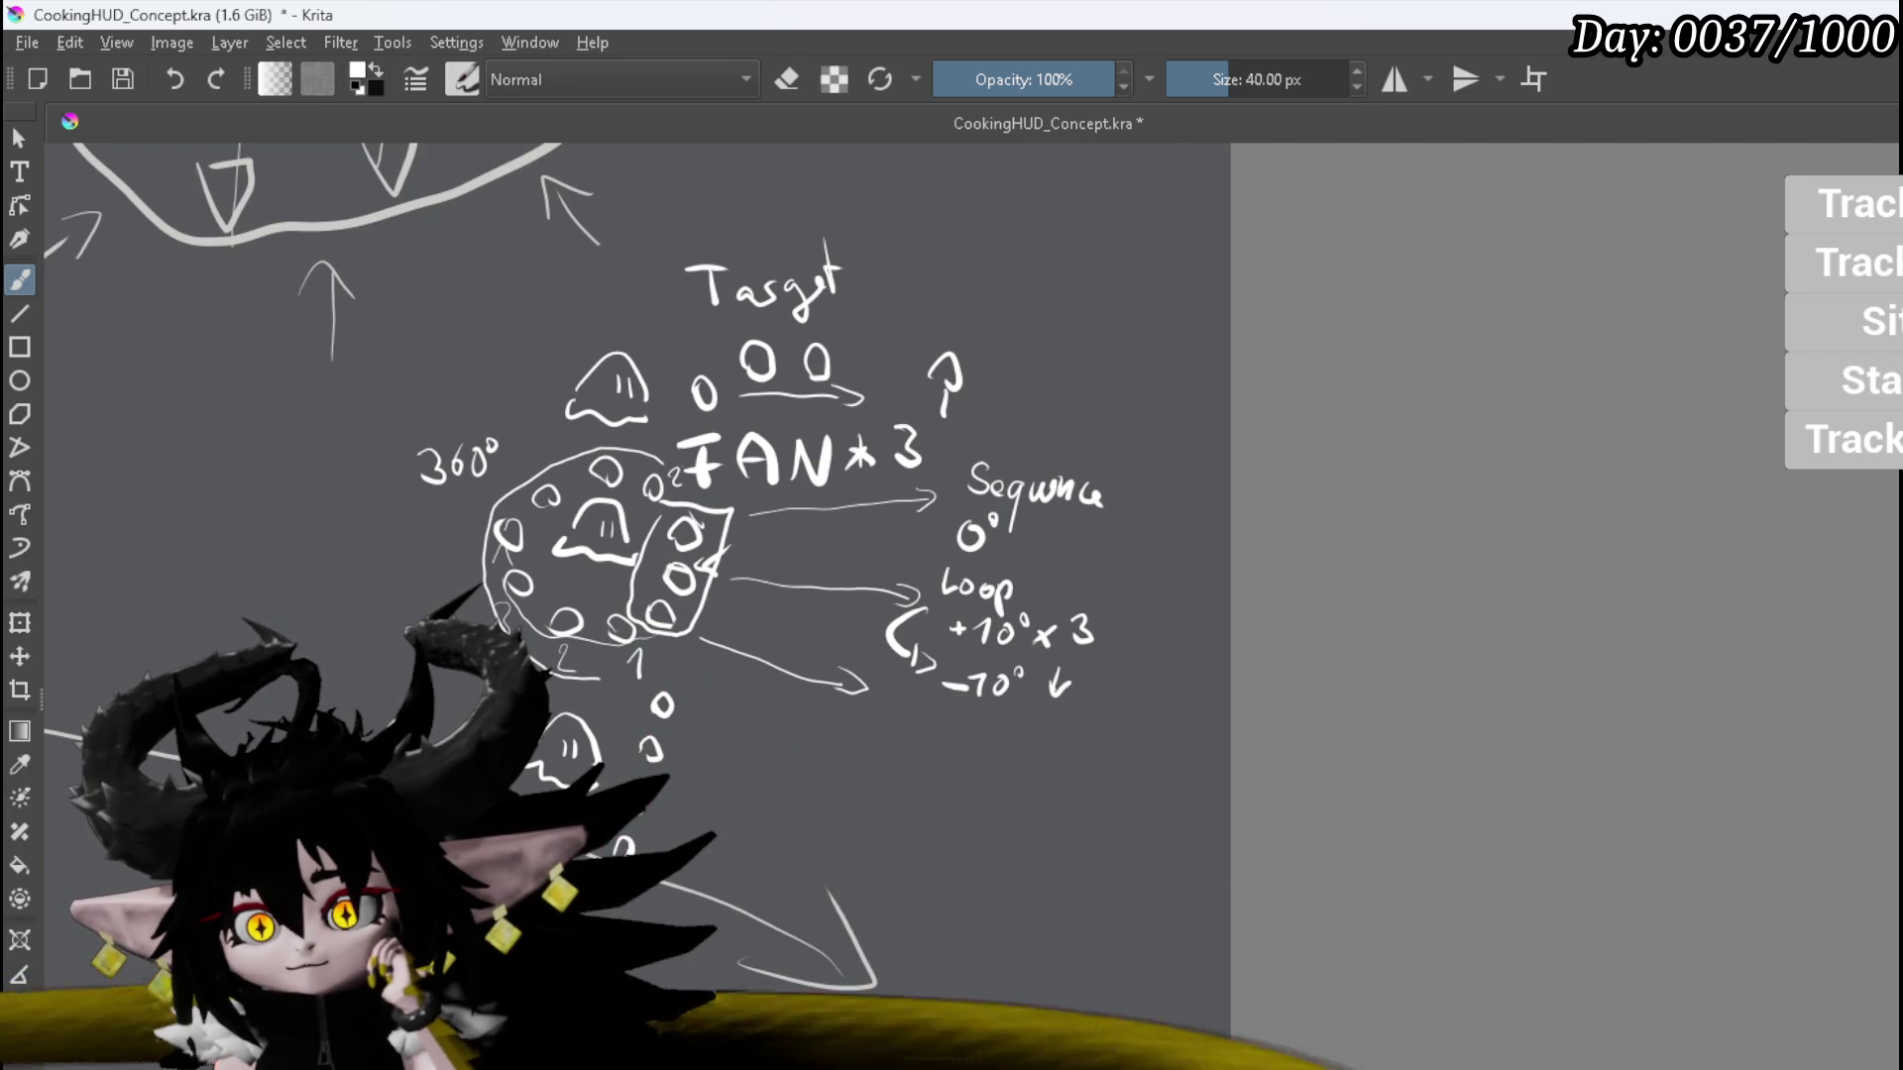
mouse_move(699, 705)
left_mouse_down()
mouse_move(815, 747)
mouse_move(791, 753)
mouse_move(760, 906)
left_mouse_up()
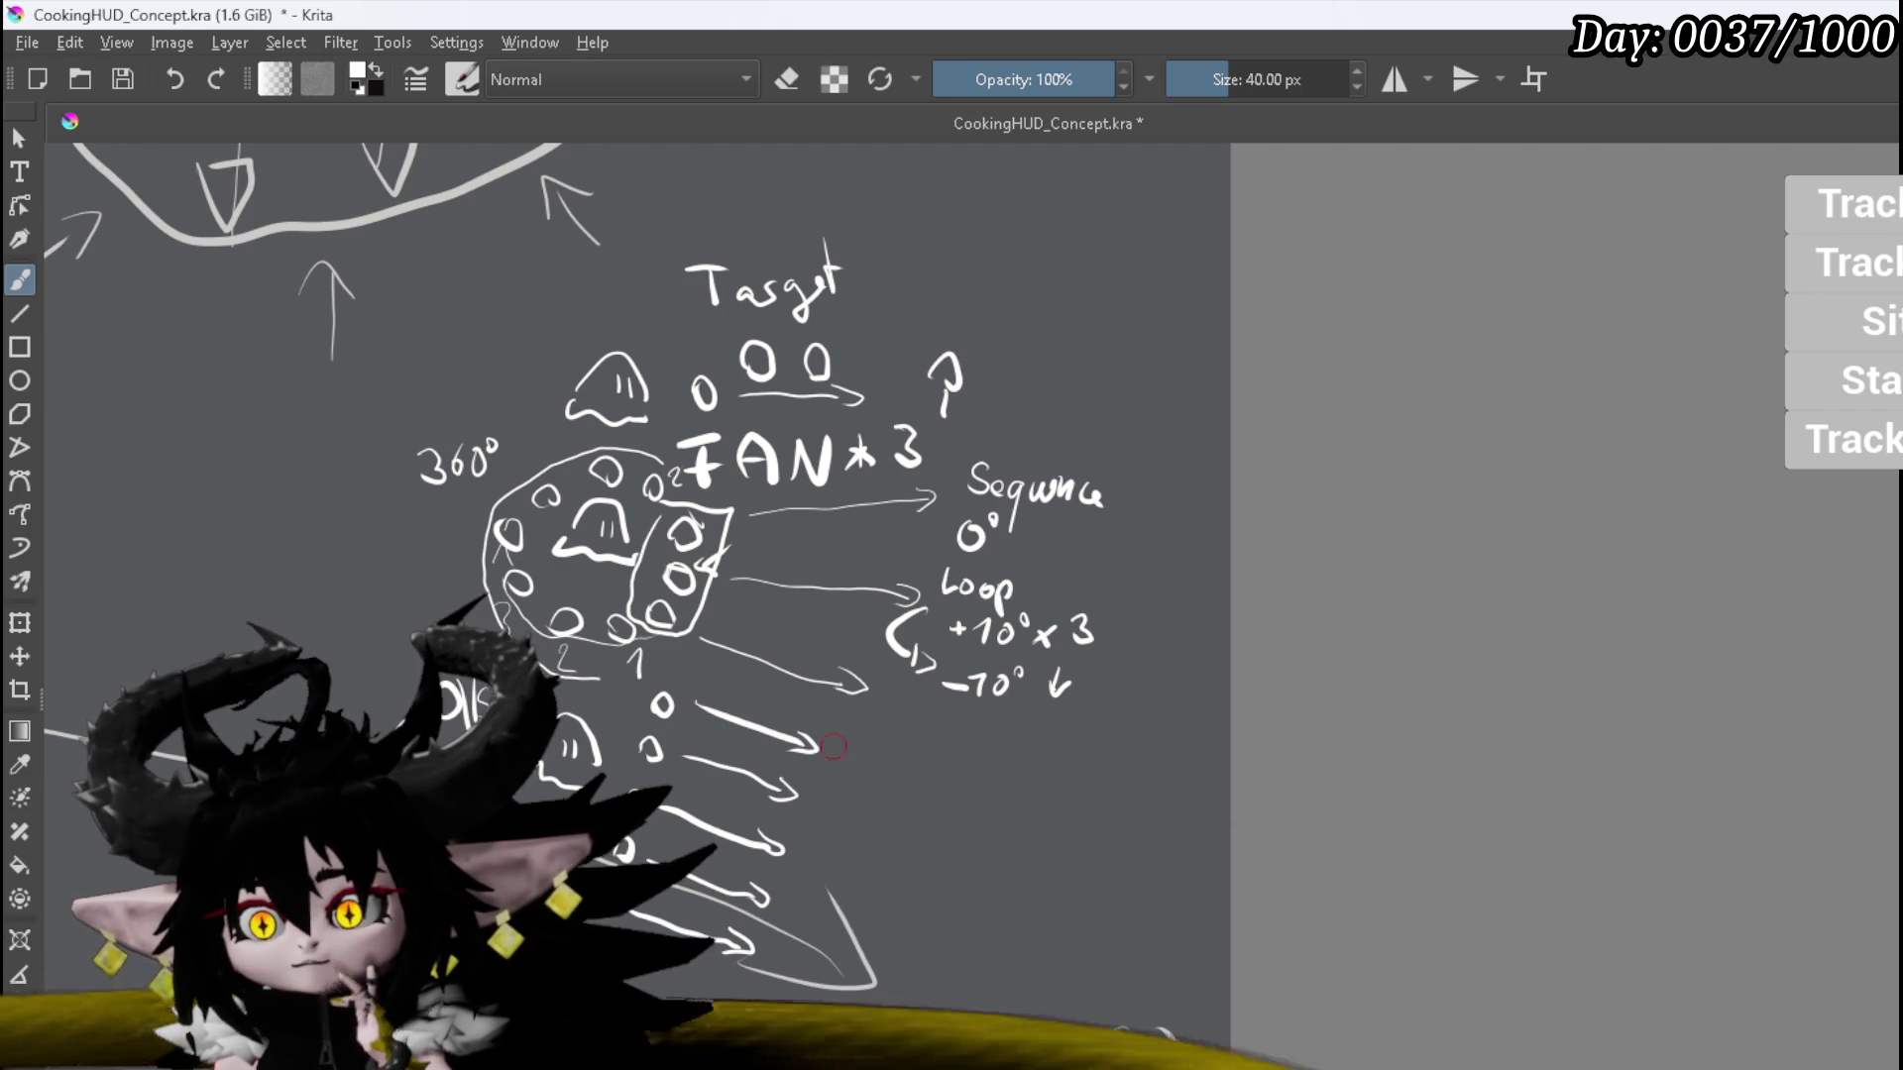
left_click_drag(919, 767, 956, 766)
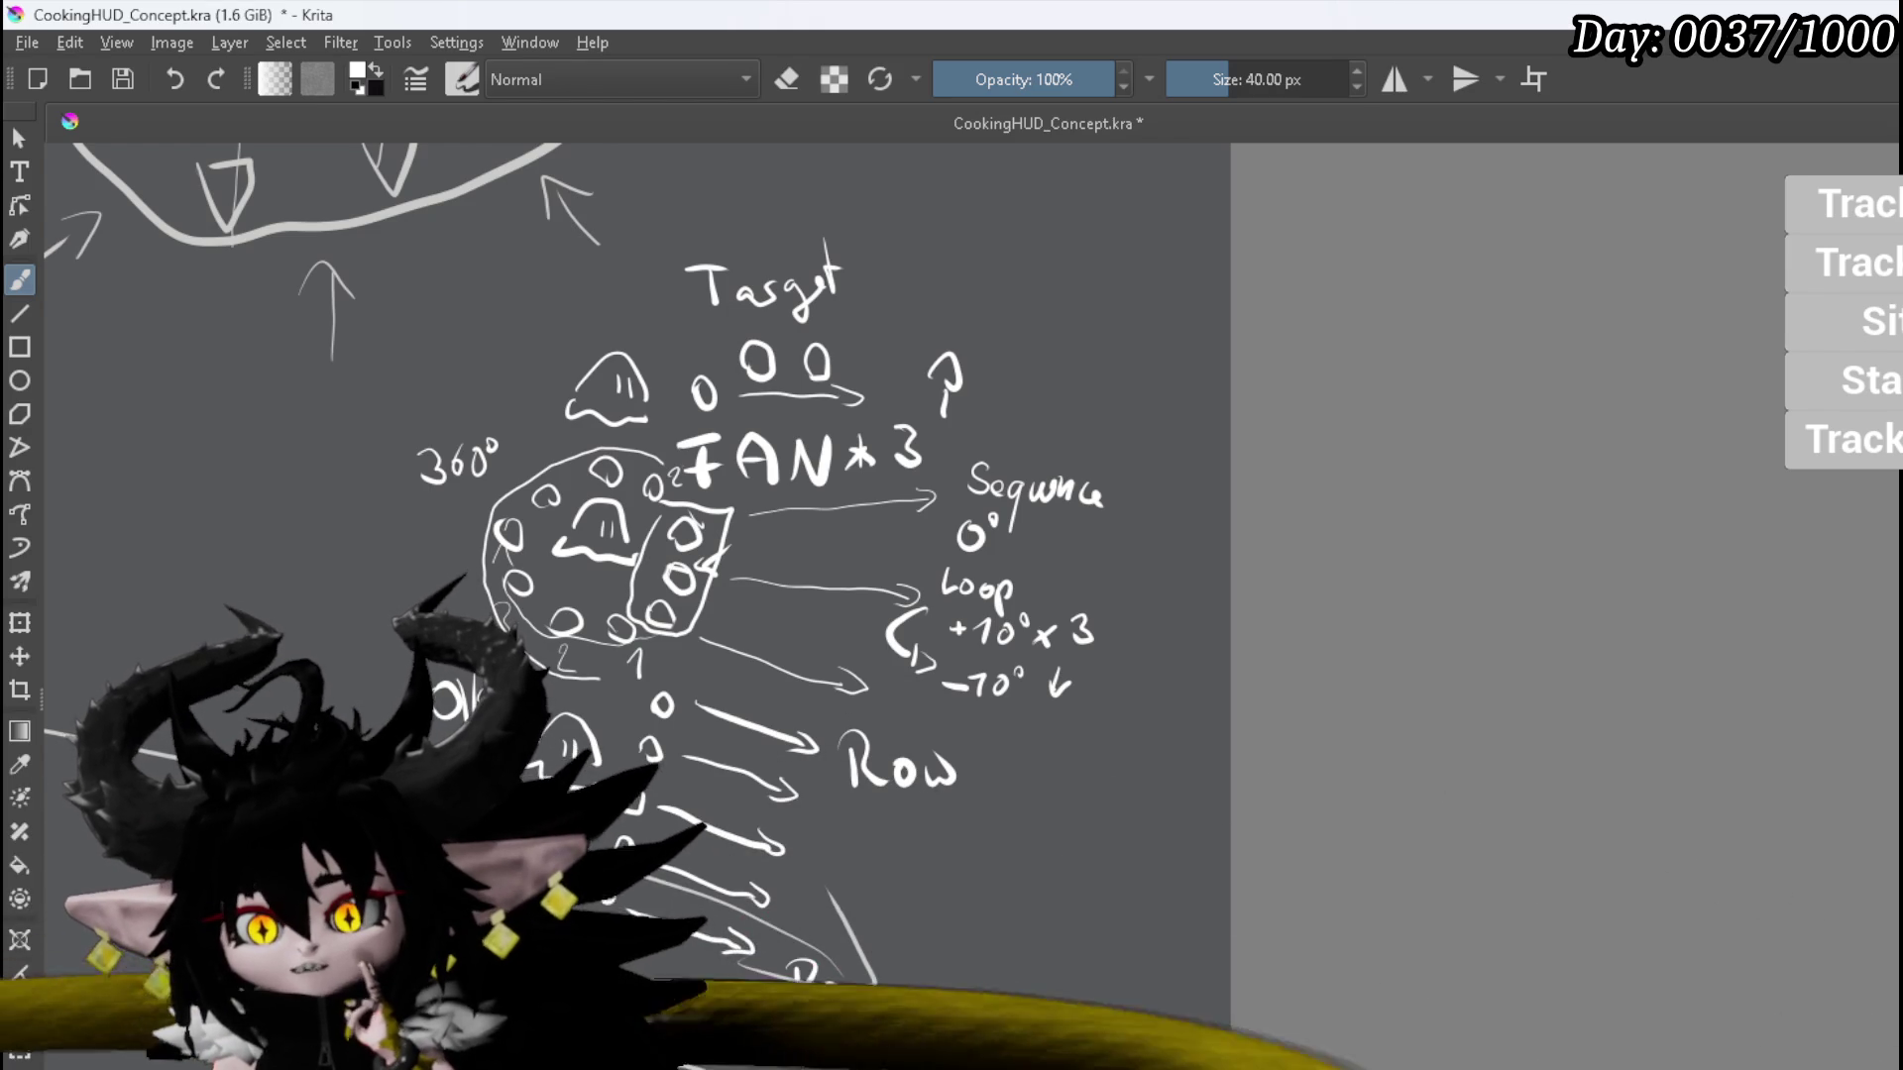
left_click_drag(977, 989, 994, 1003)
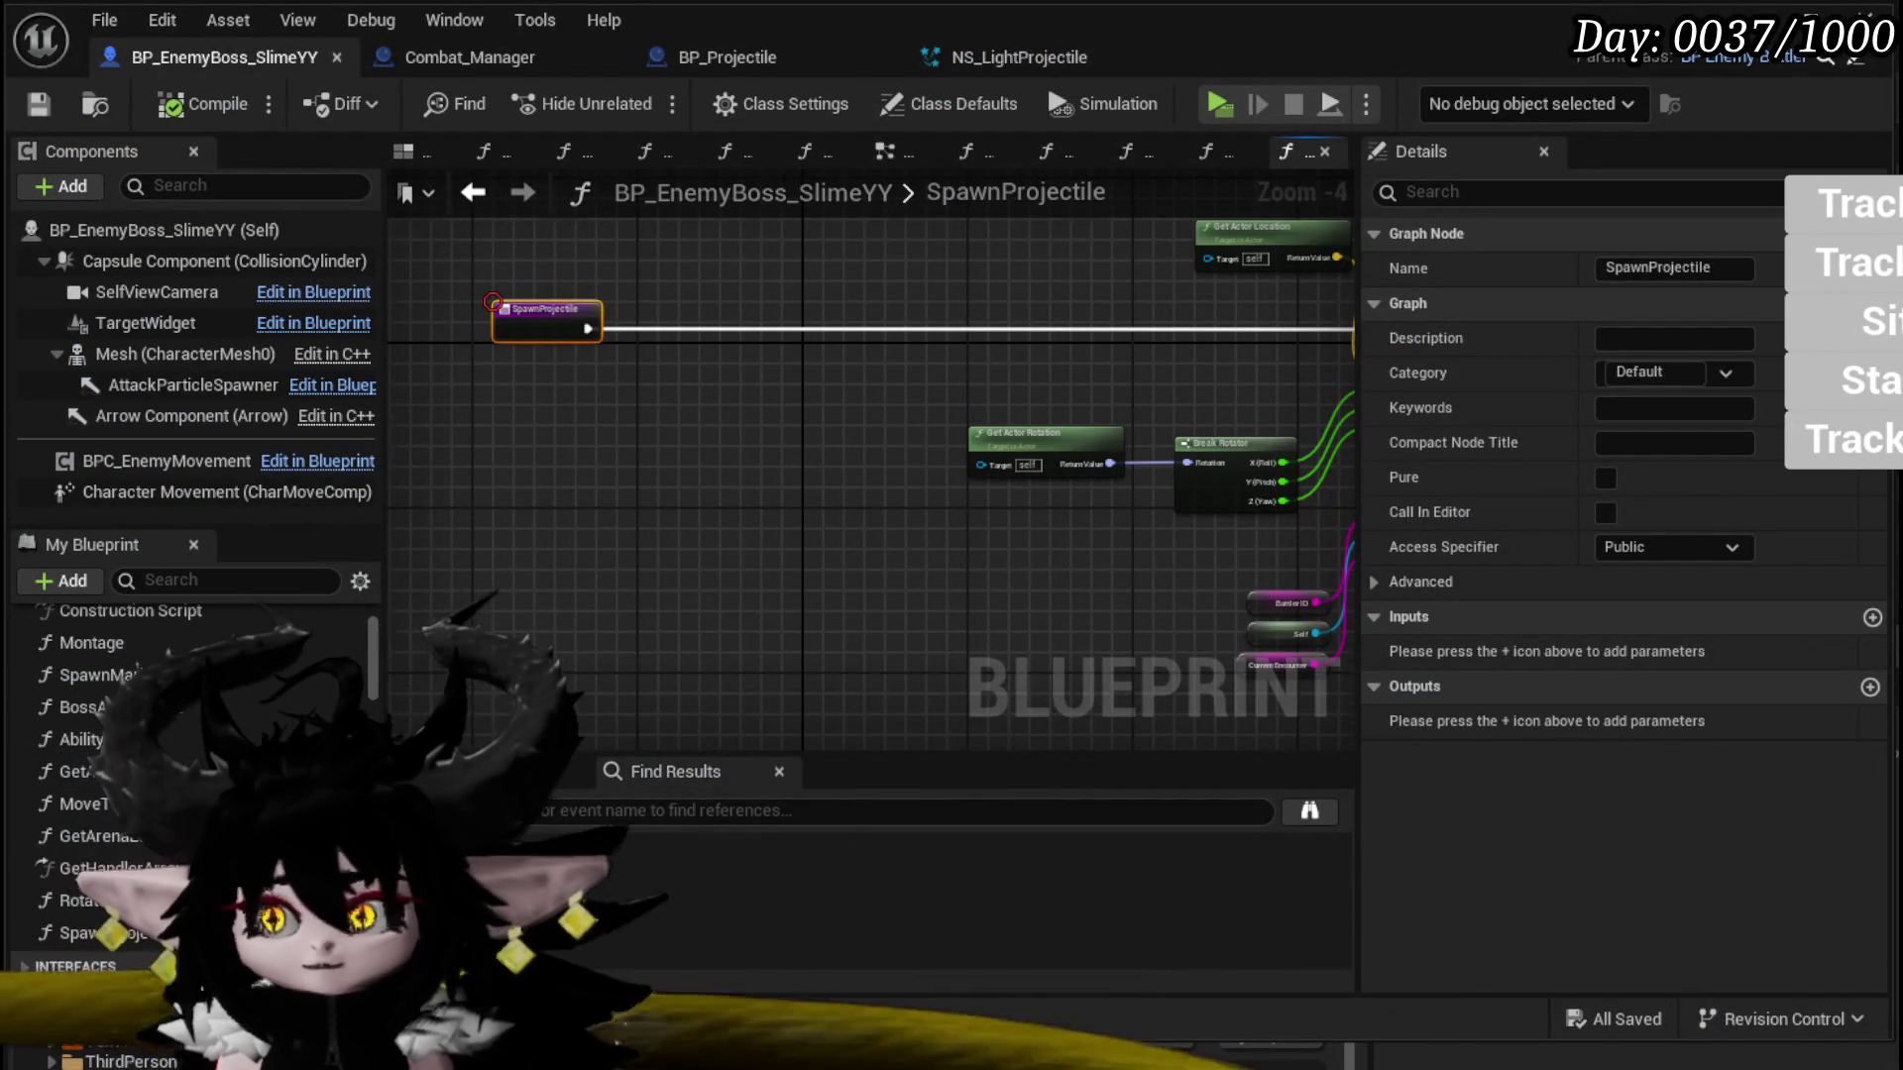
Step: Create a new Enumeration asset named E_ProjectileType in the CombatSystem Enums folder
left_click_drag(1009, 559, 1042, 573)
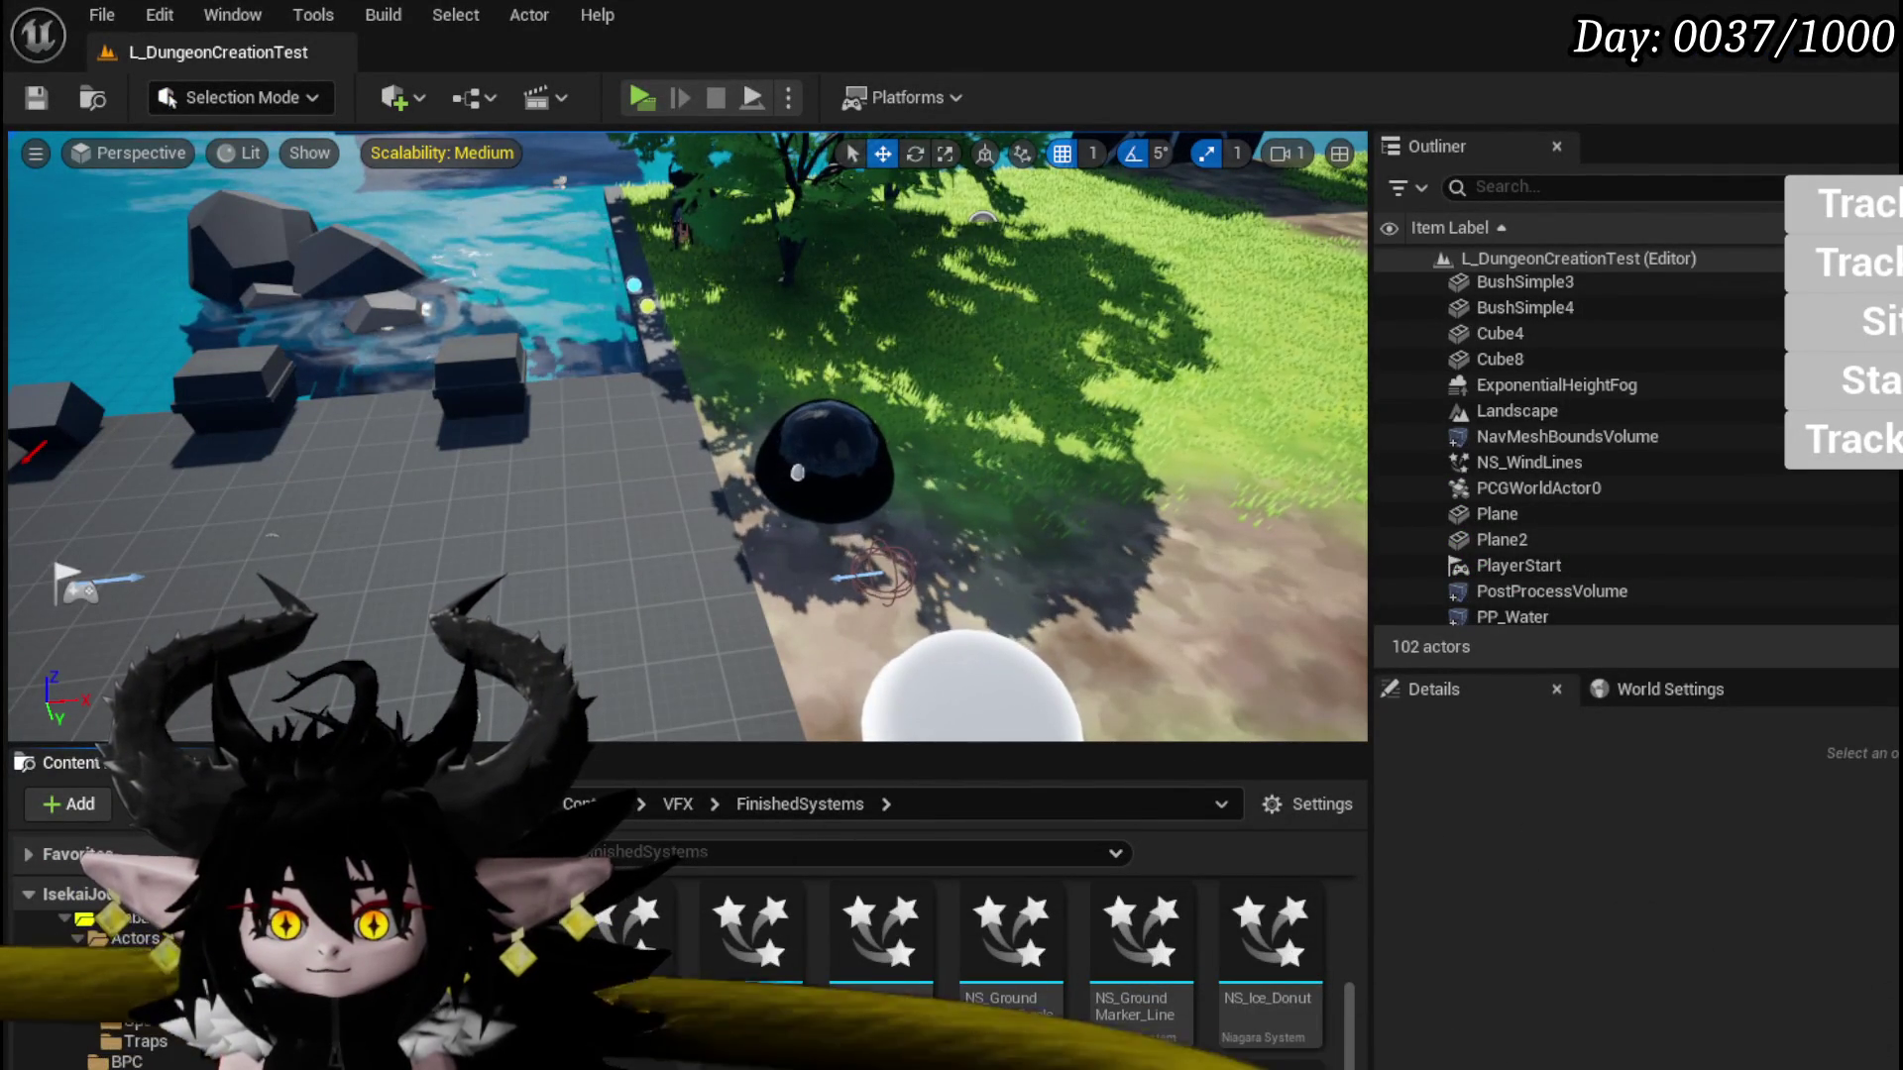
left_click(149, 991)
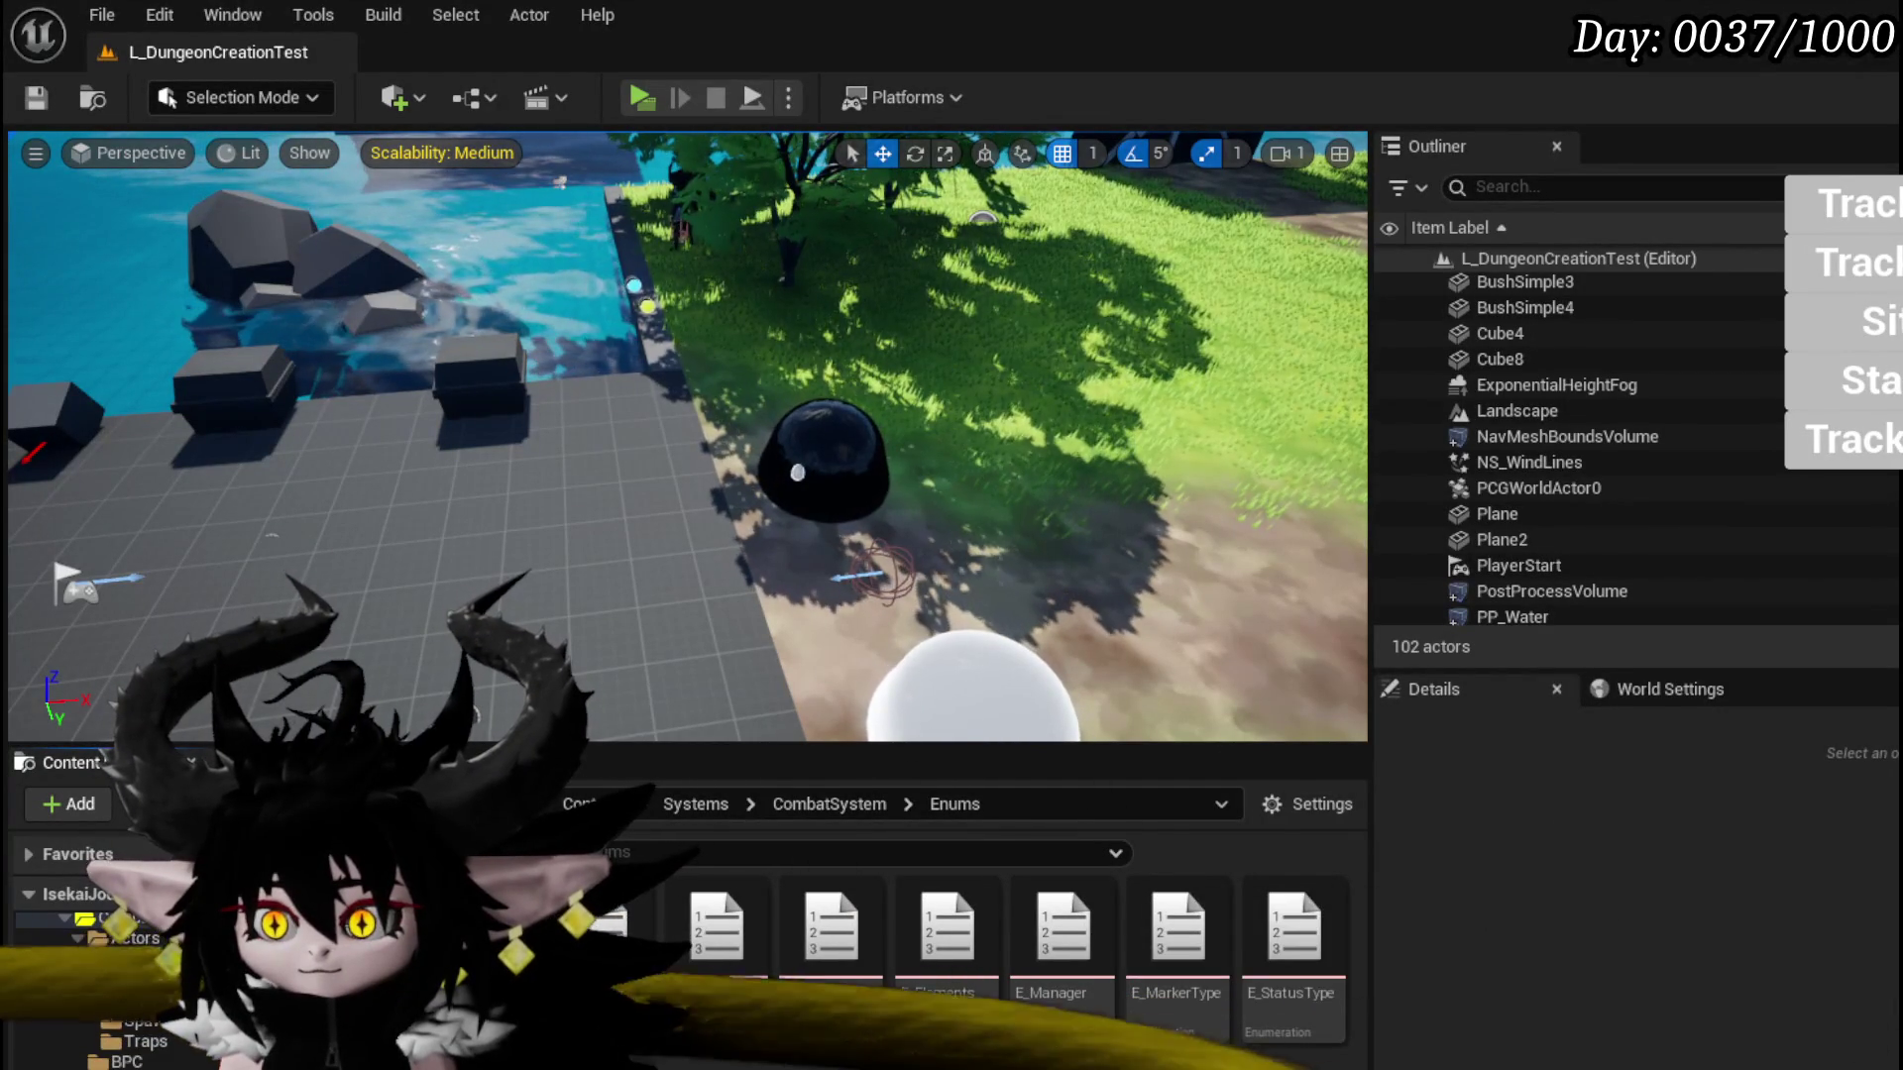
right_click(713, 867)
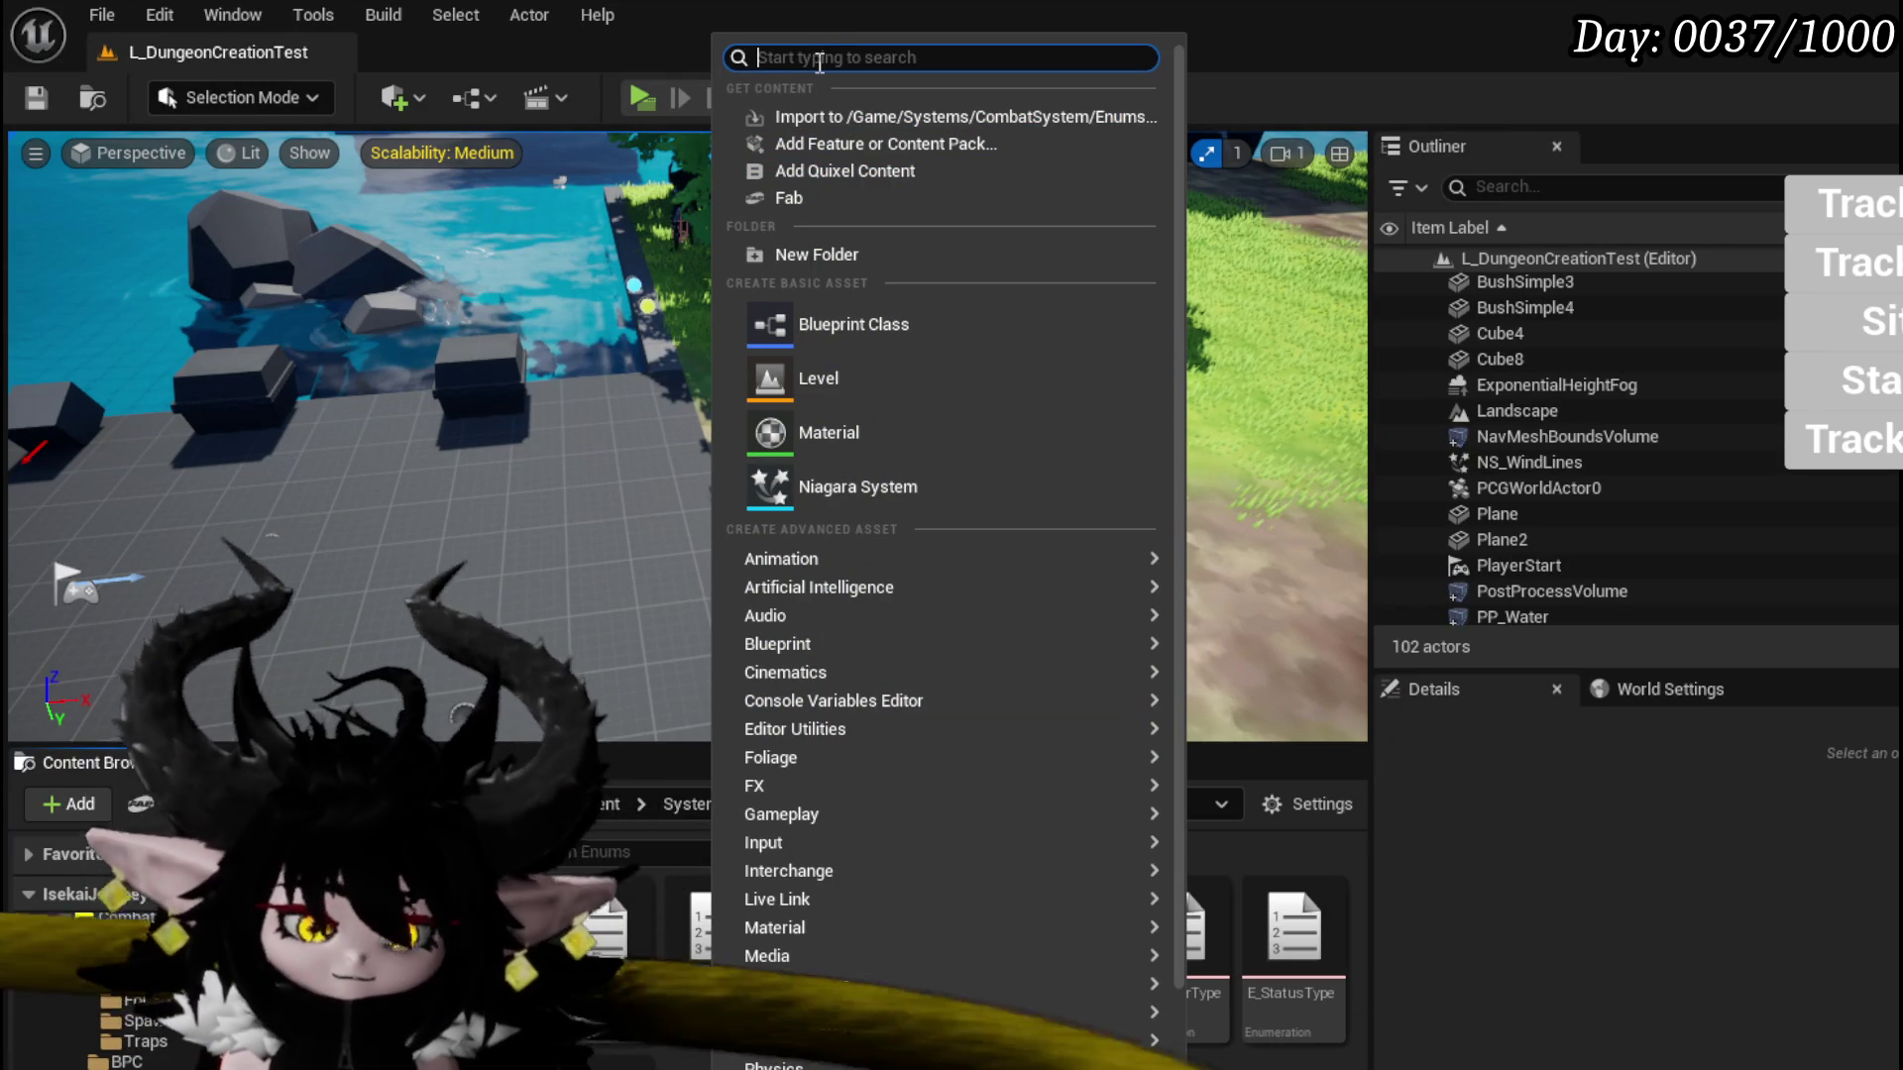
type("enum")
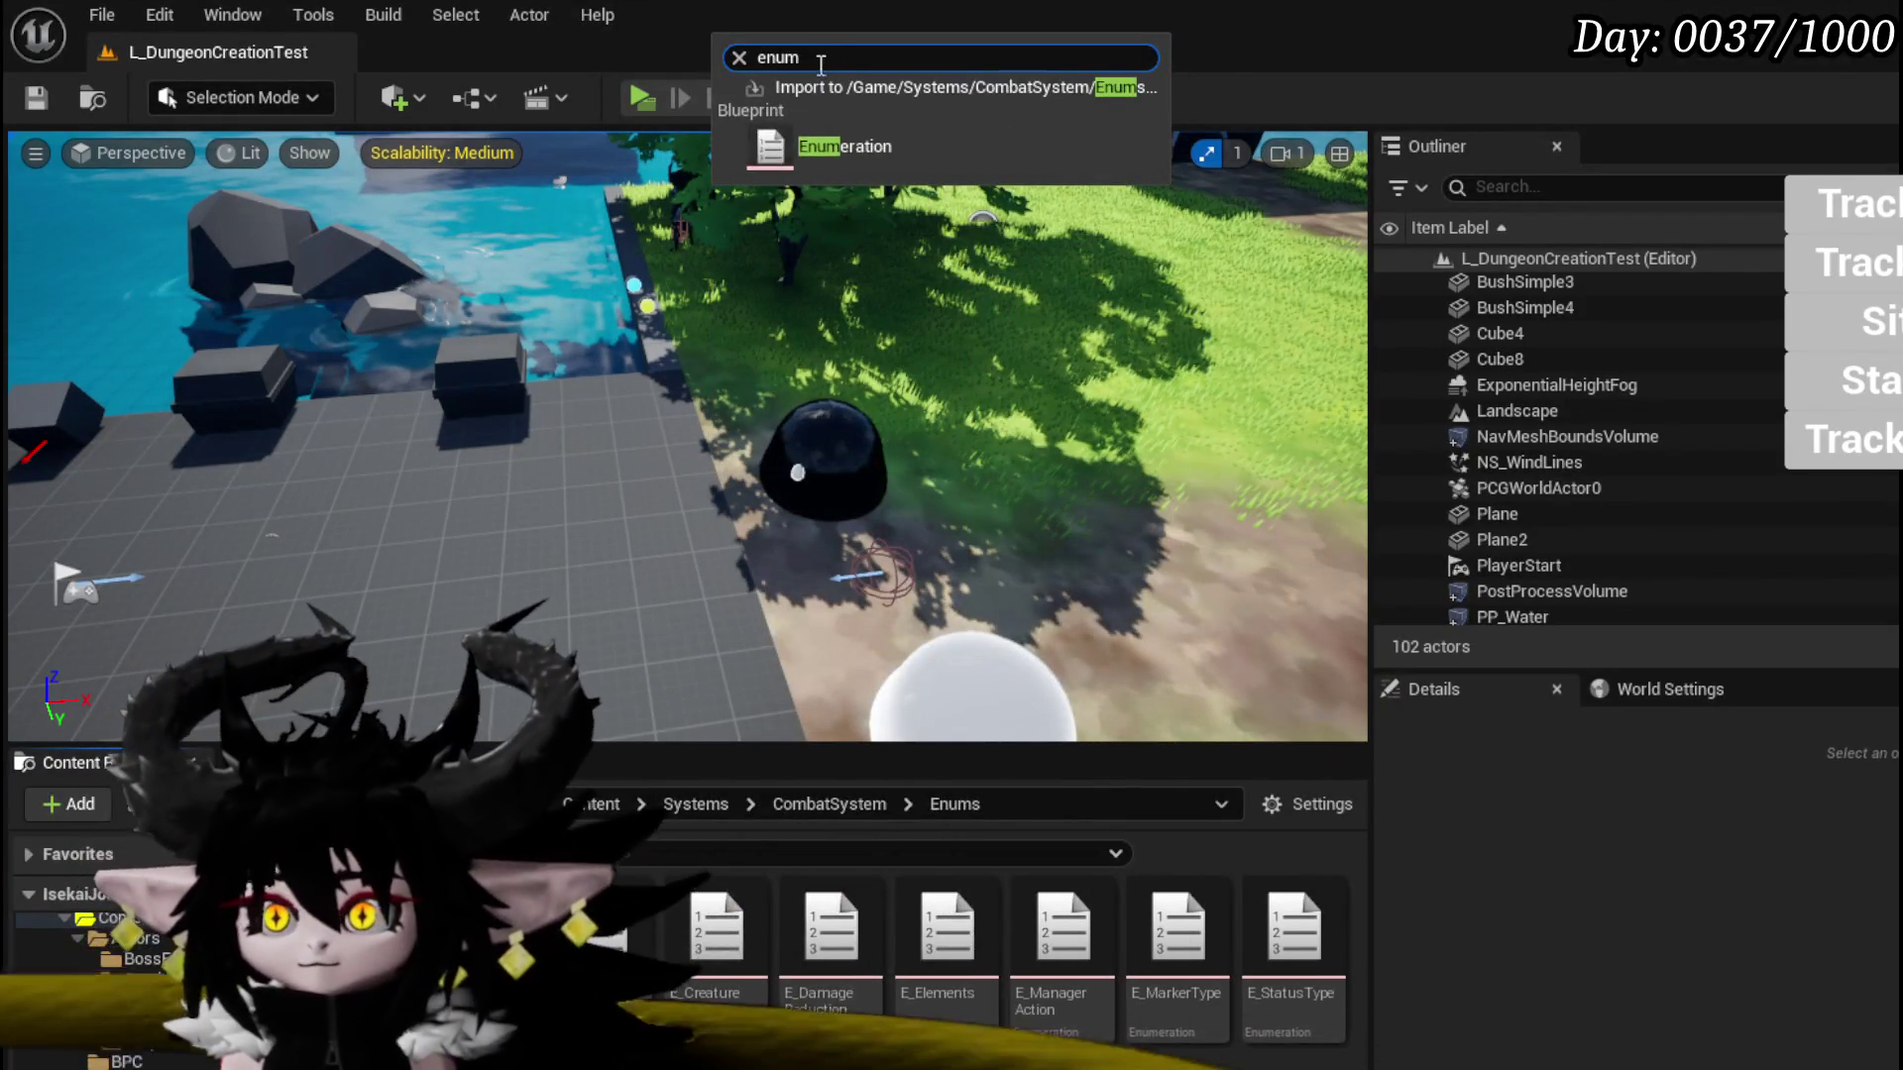
left_click(860, 146)
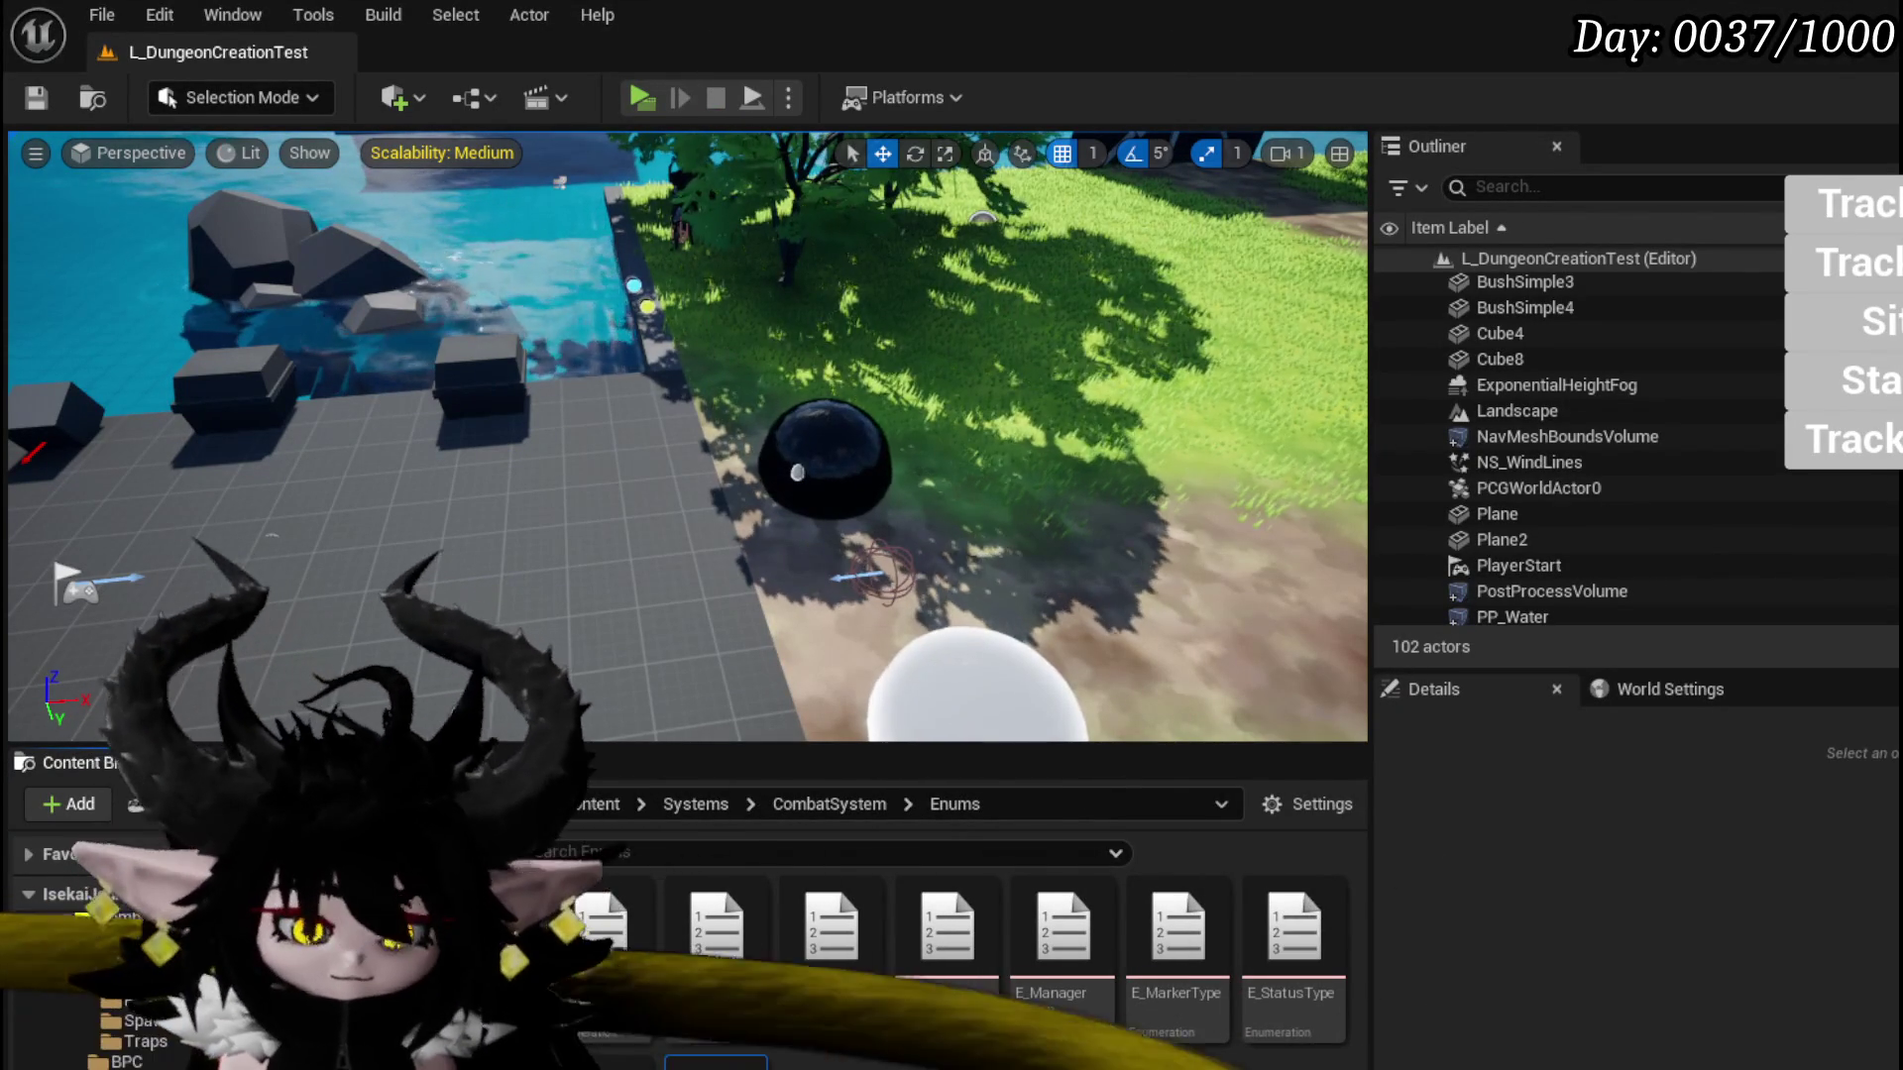
type("E_ProjectileType")
key("Return")
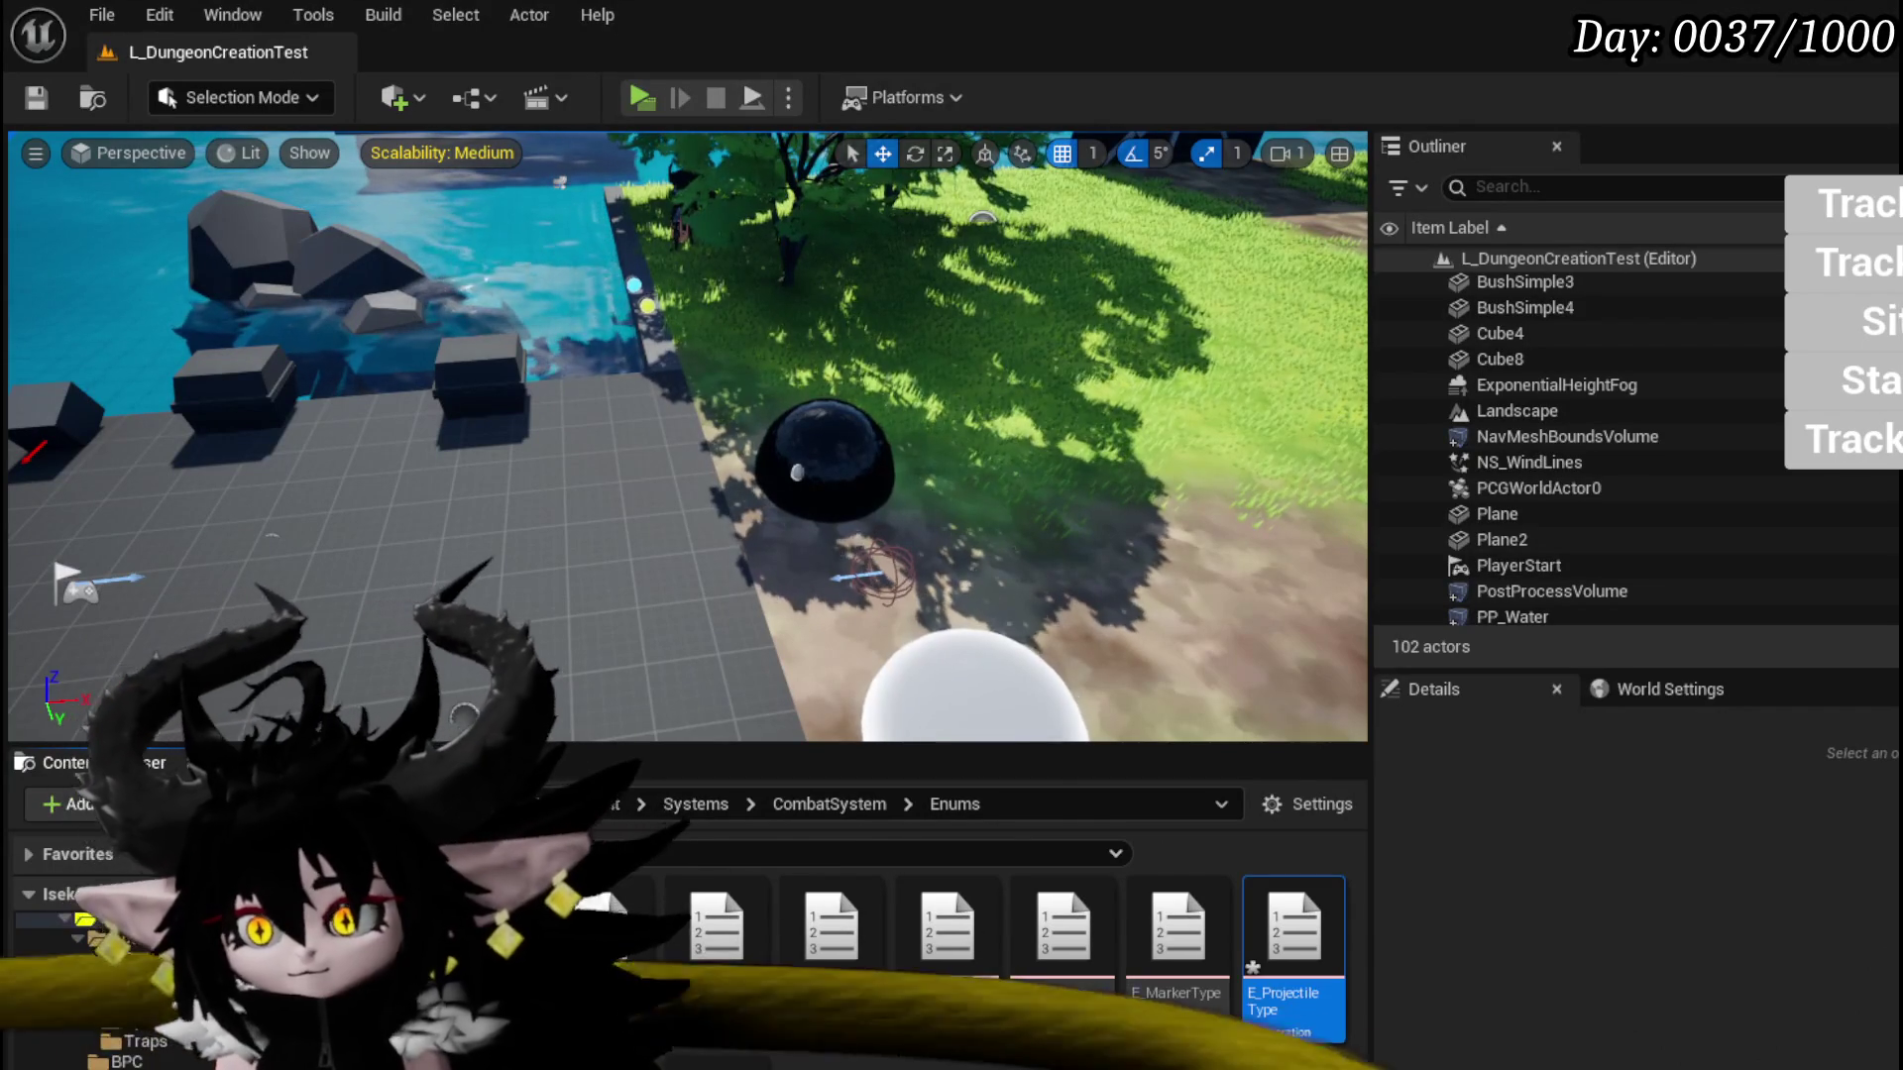
Step: Save E_ProjectileType and open it in the enum editor
key("ctrl+shift+s")
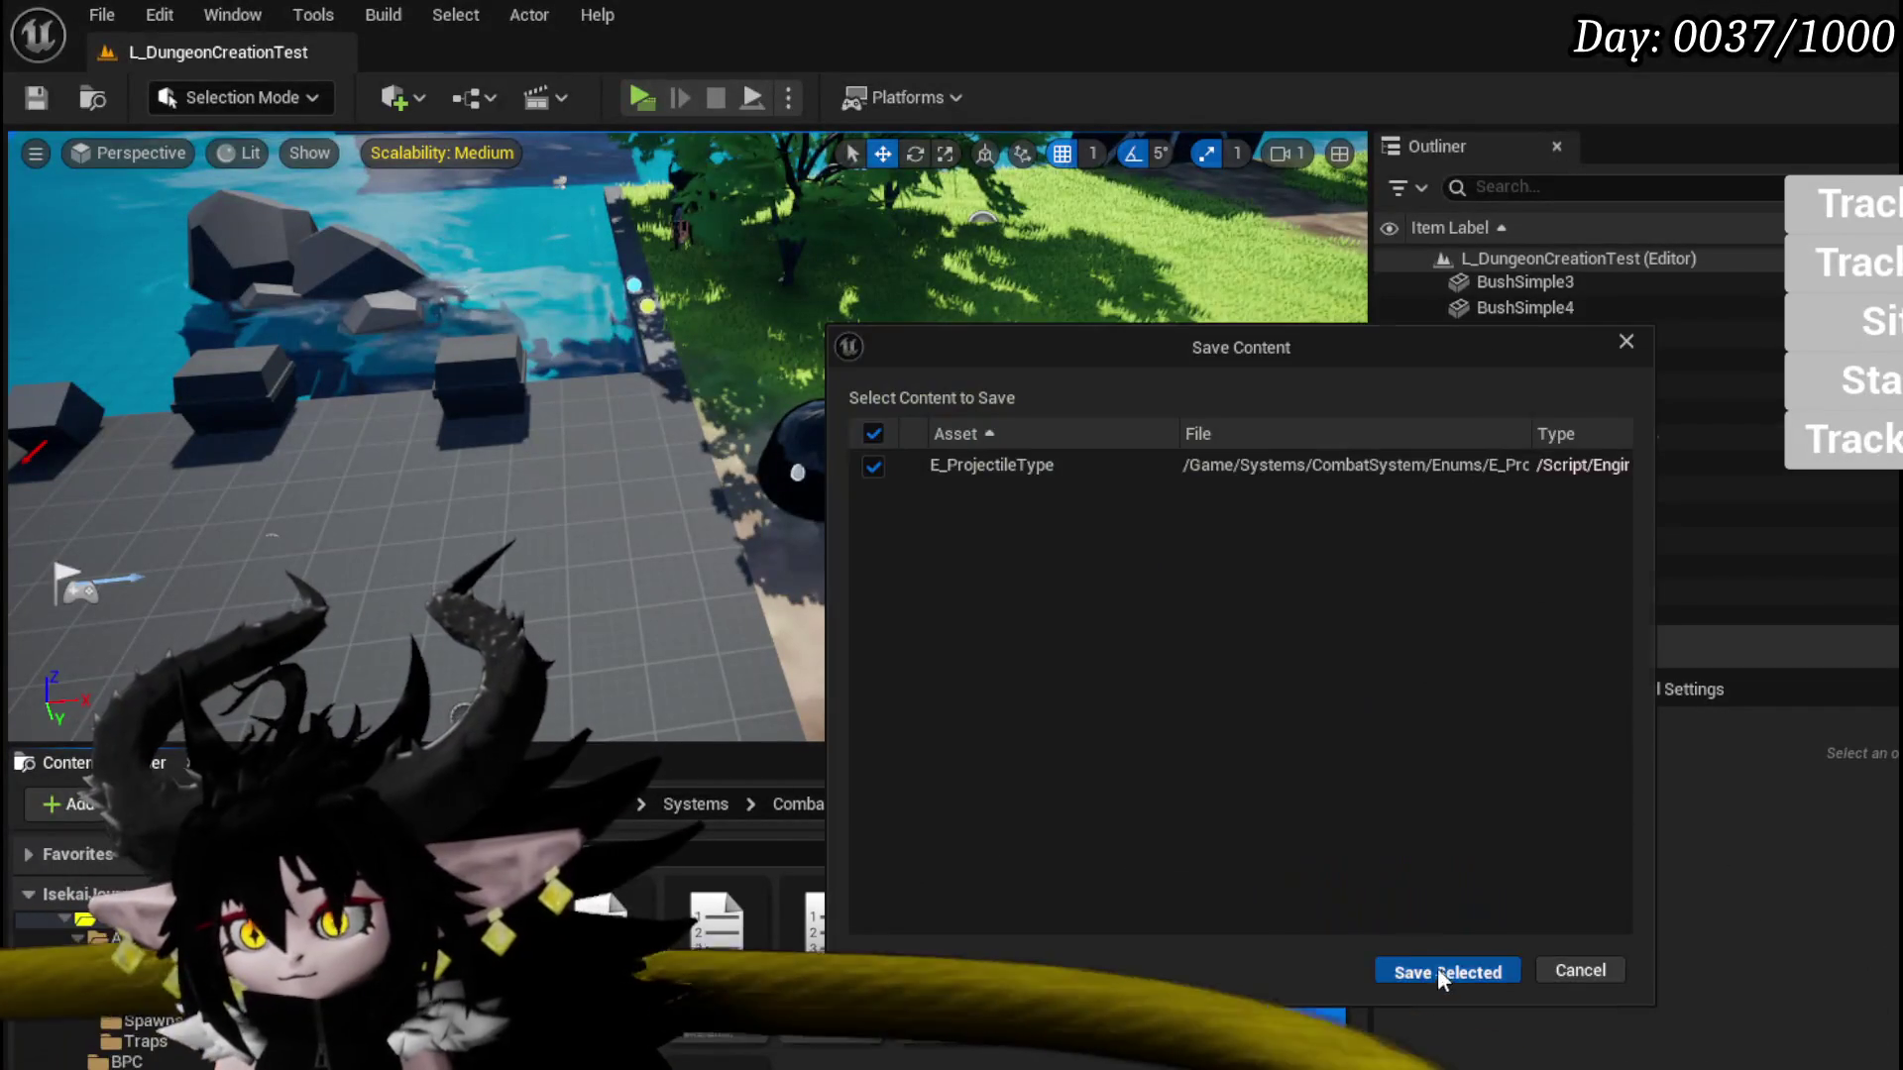
left_click(1444, 976)
double_click(1293, 956)
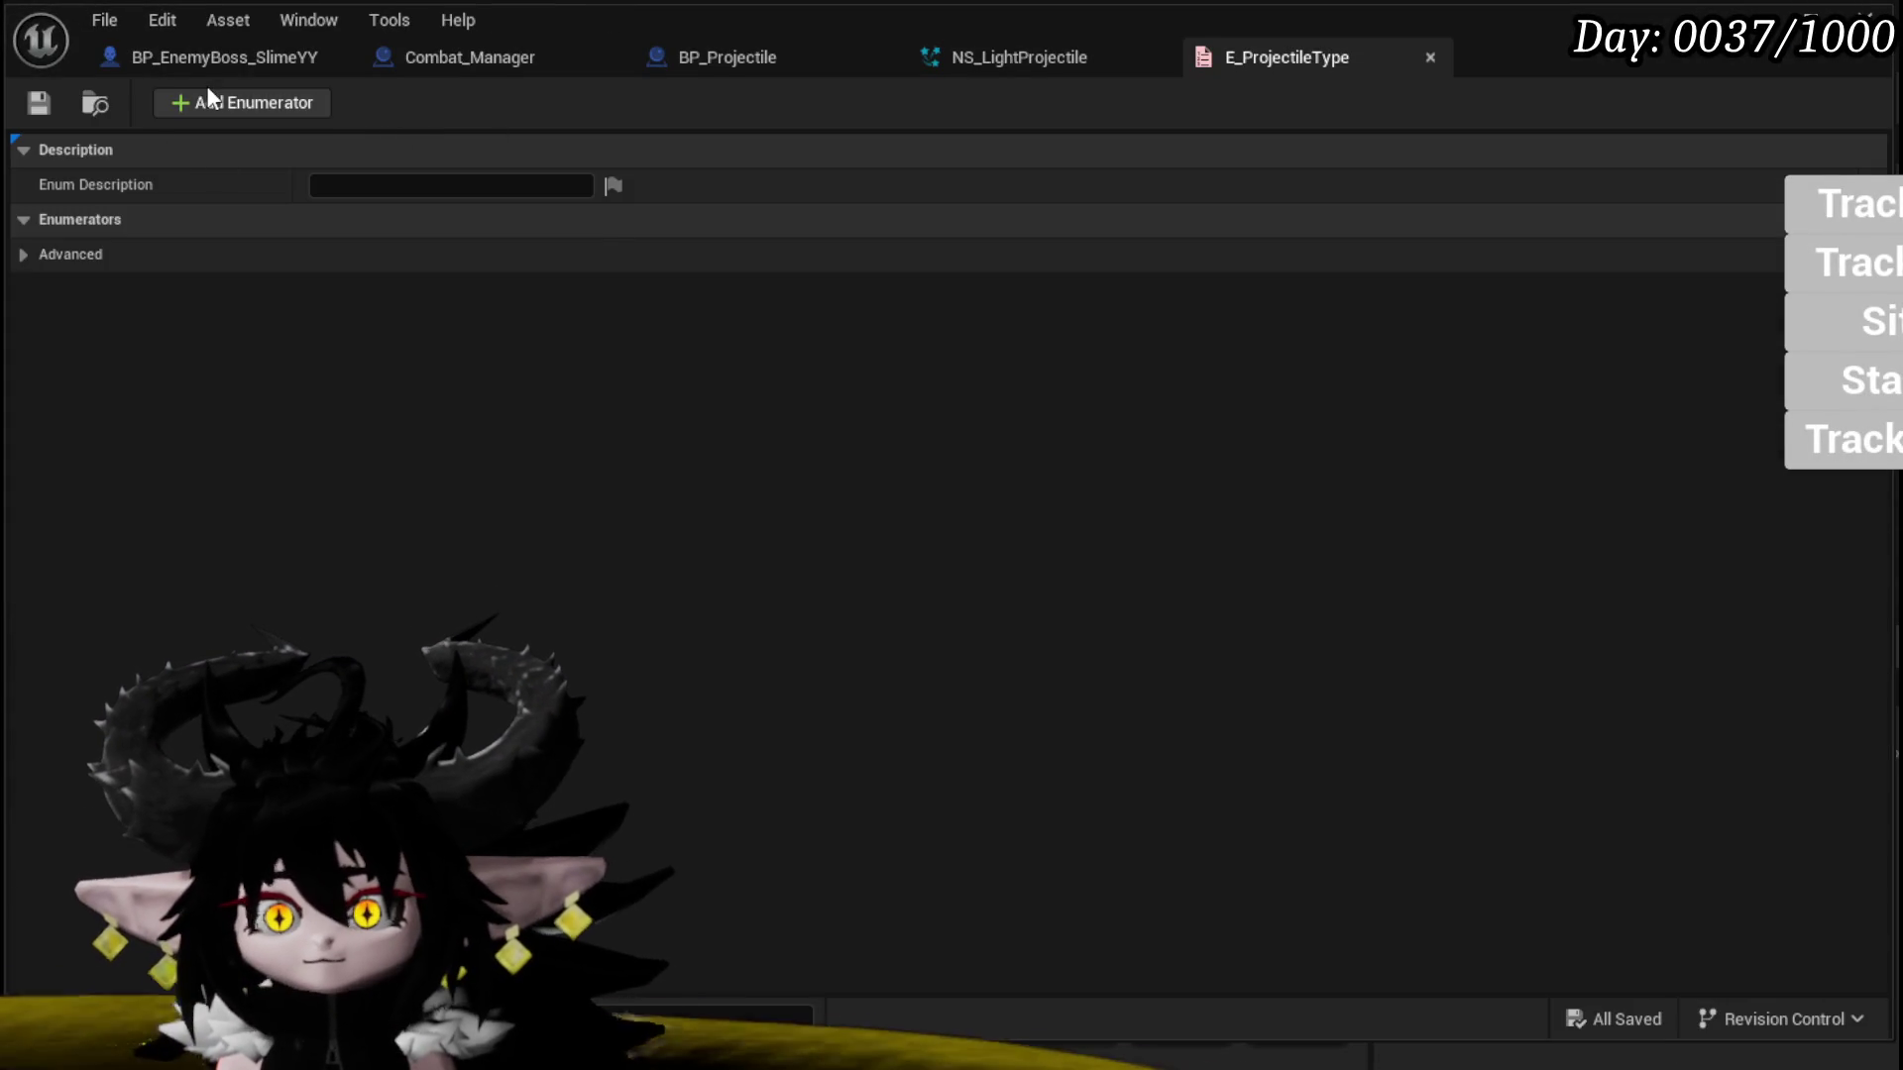
Step: Add three enumerators and name the first two Target and Fan
left_click(211, 97)
left_click(210, 97)
left_click(210, 97)
left_click(210, 97)
left_click(210, 97)
left_click(398, 252)
key("ctrl+a")
type("Target")
left_click(447, 290)
type("Fan")
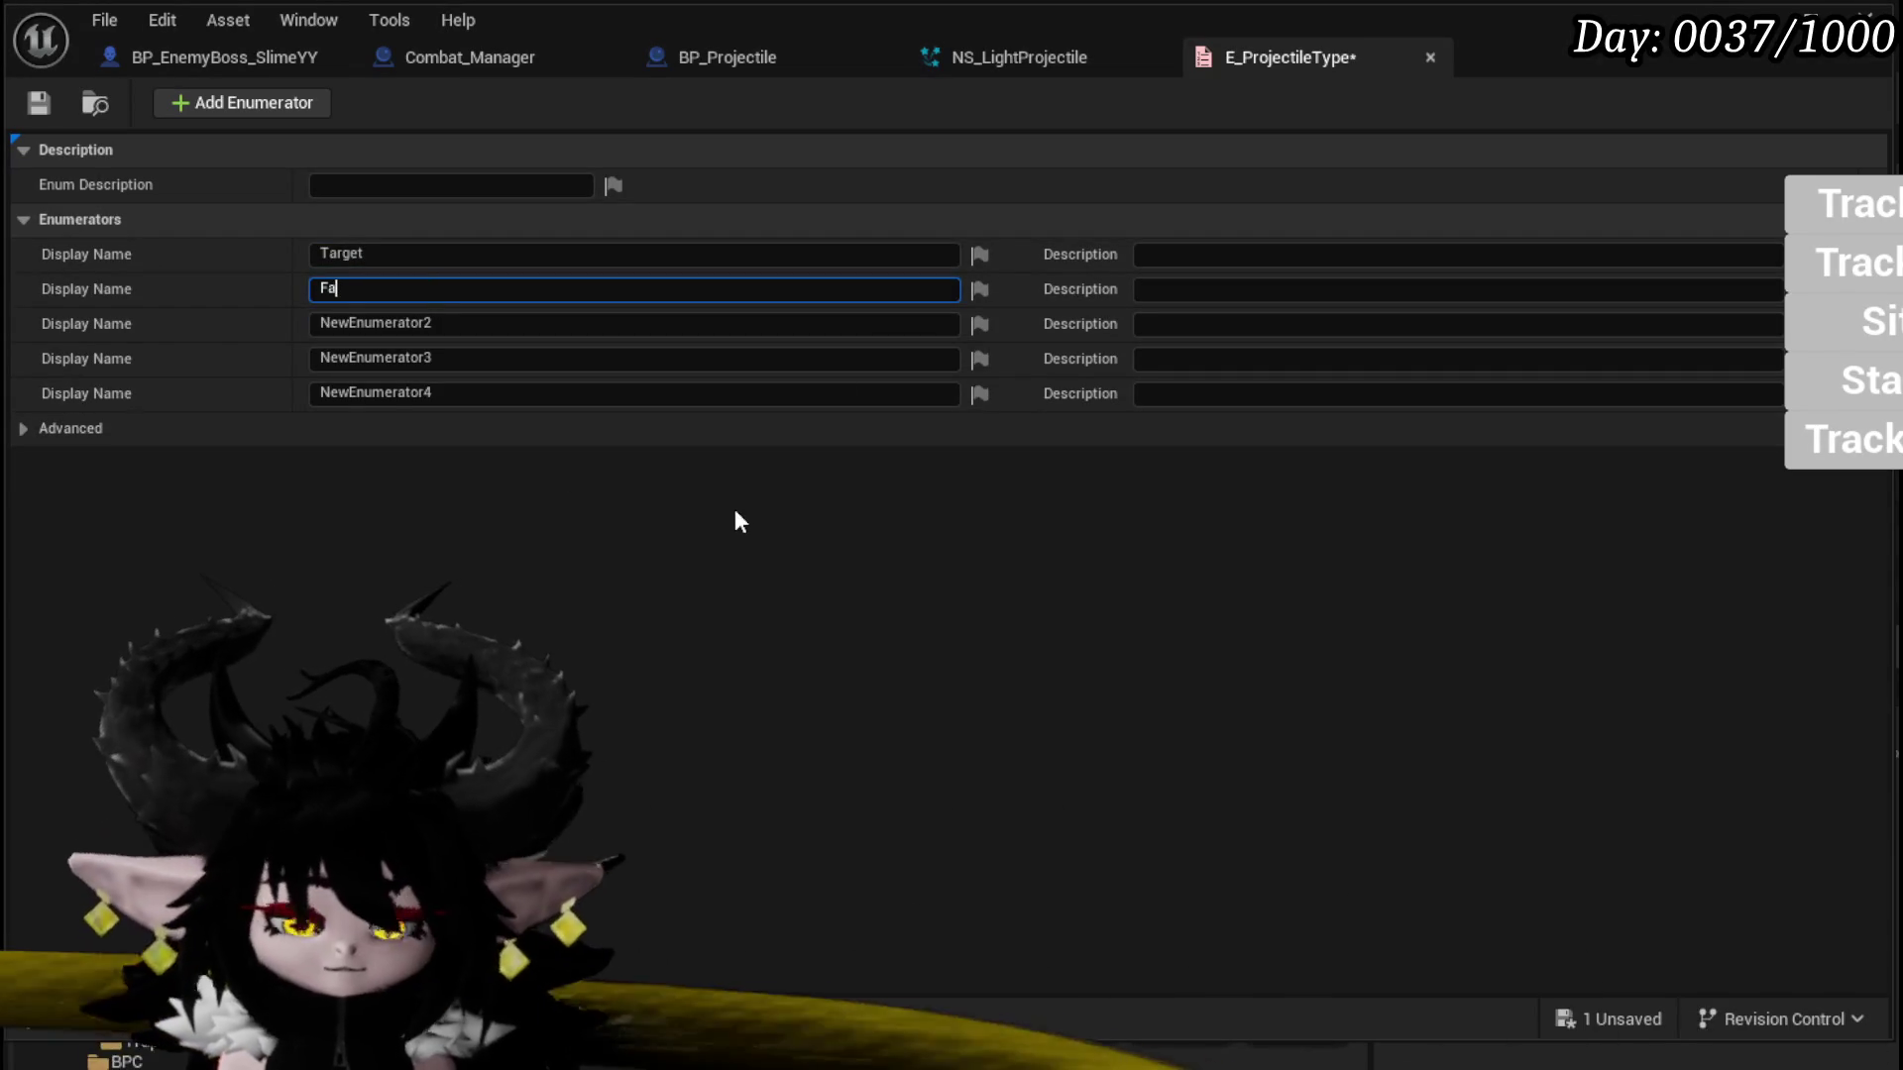
key("Return")
Step: Name the next two enumerators Row and Random and delete the unused fifth entry
left_click(479, 323)
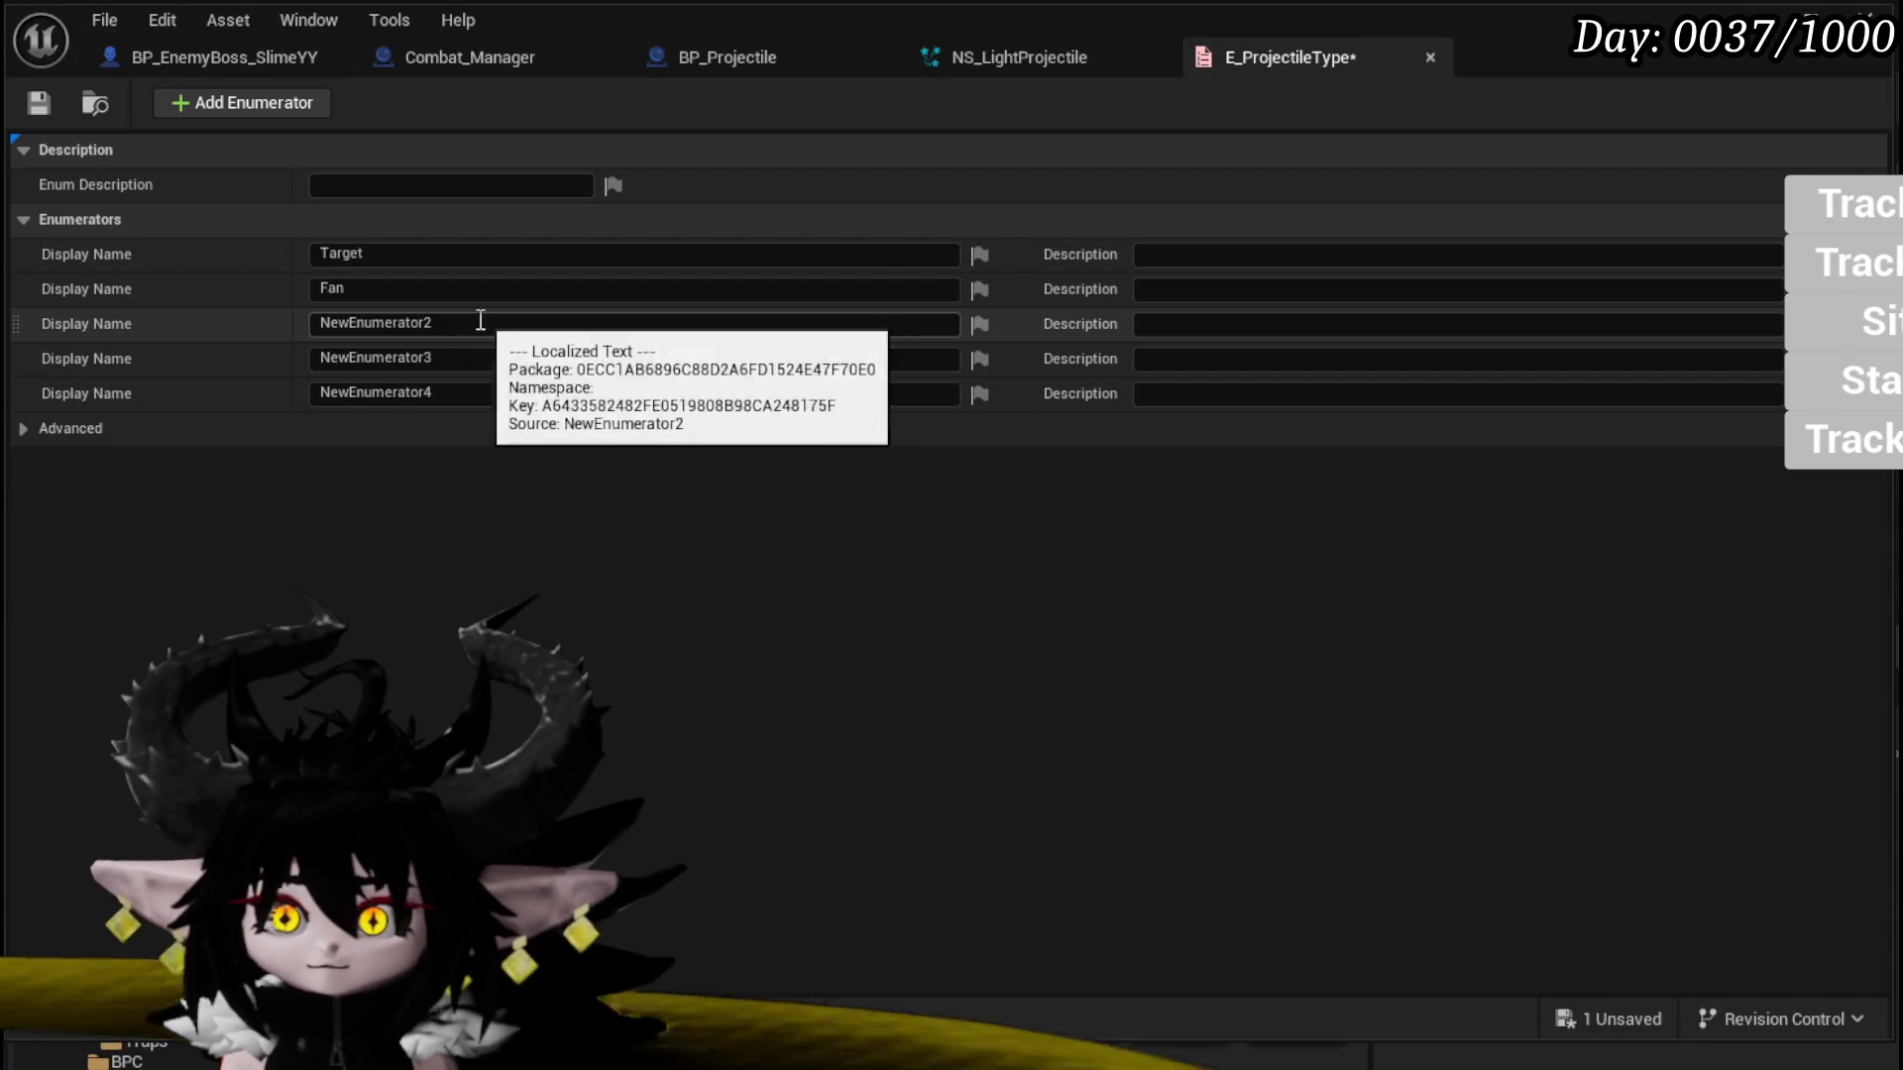
type("Row")
key("Return")
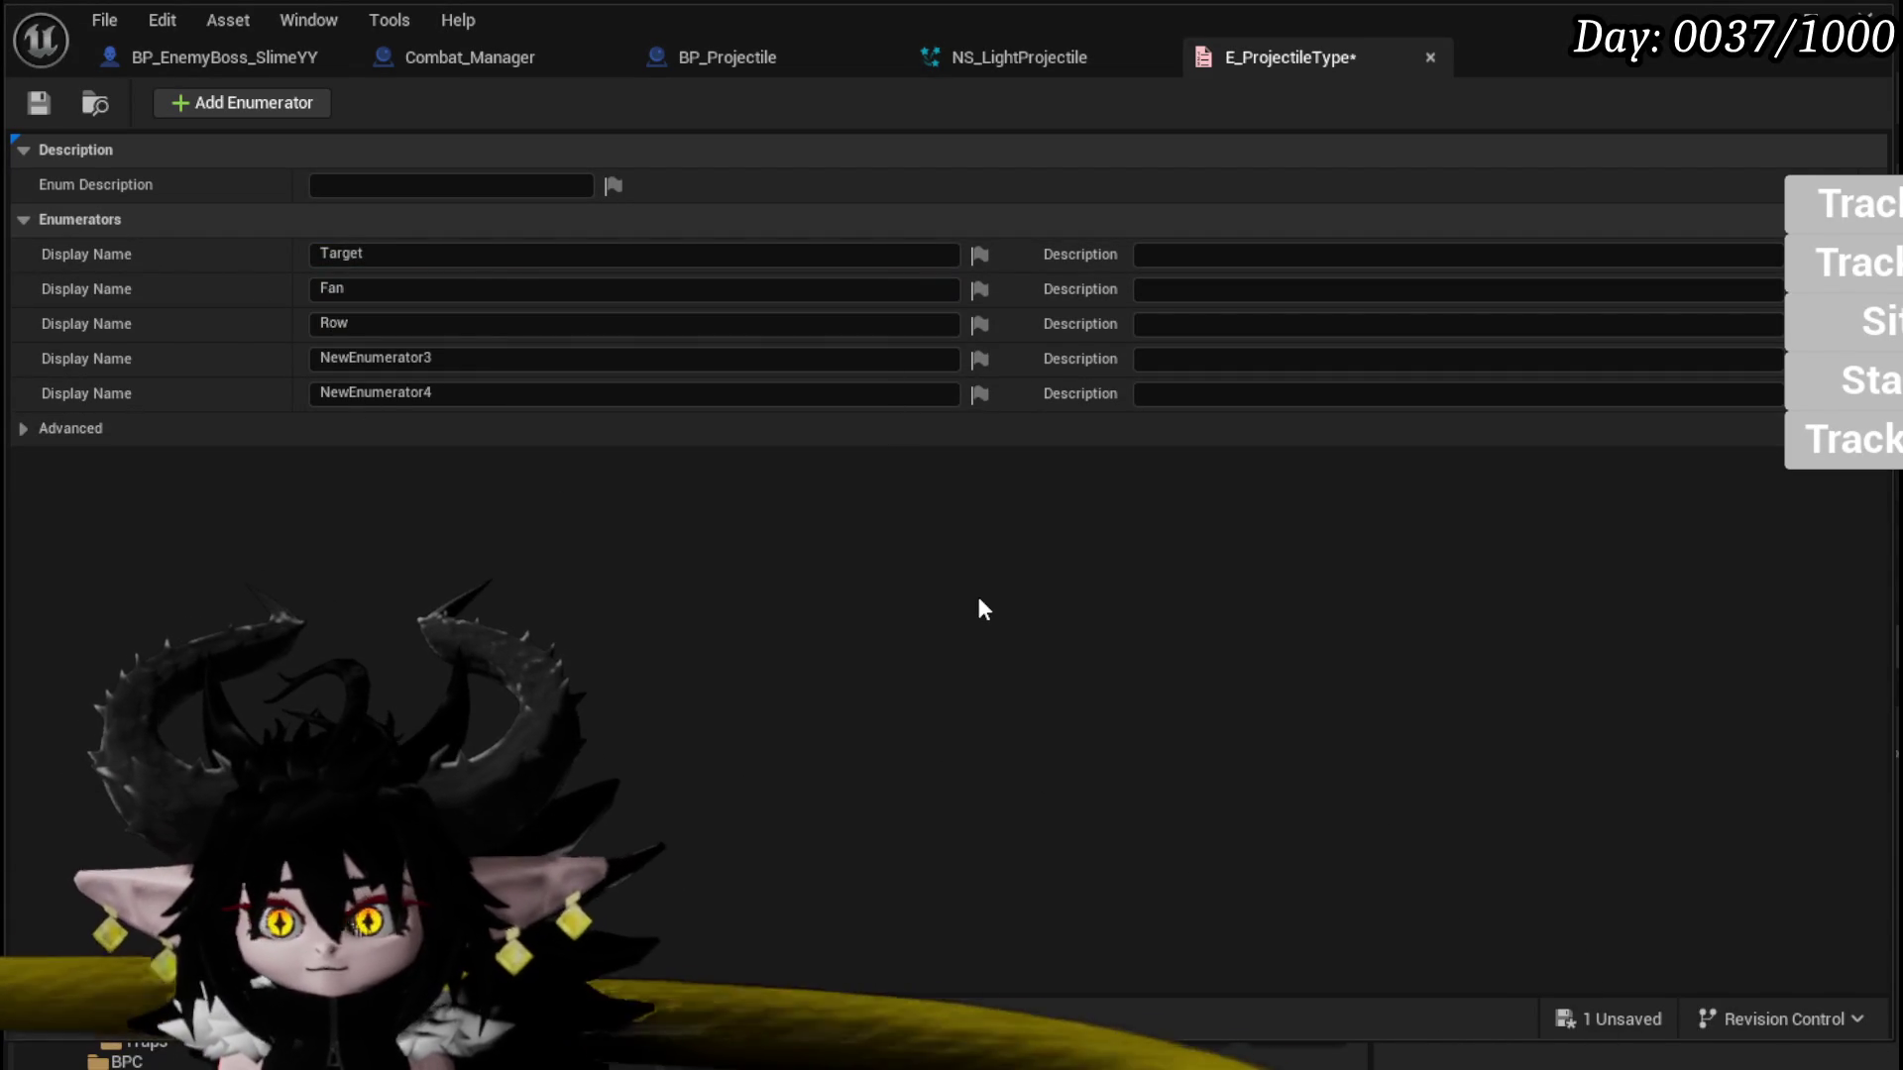
left_click(481, 362)
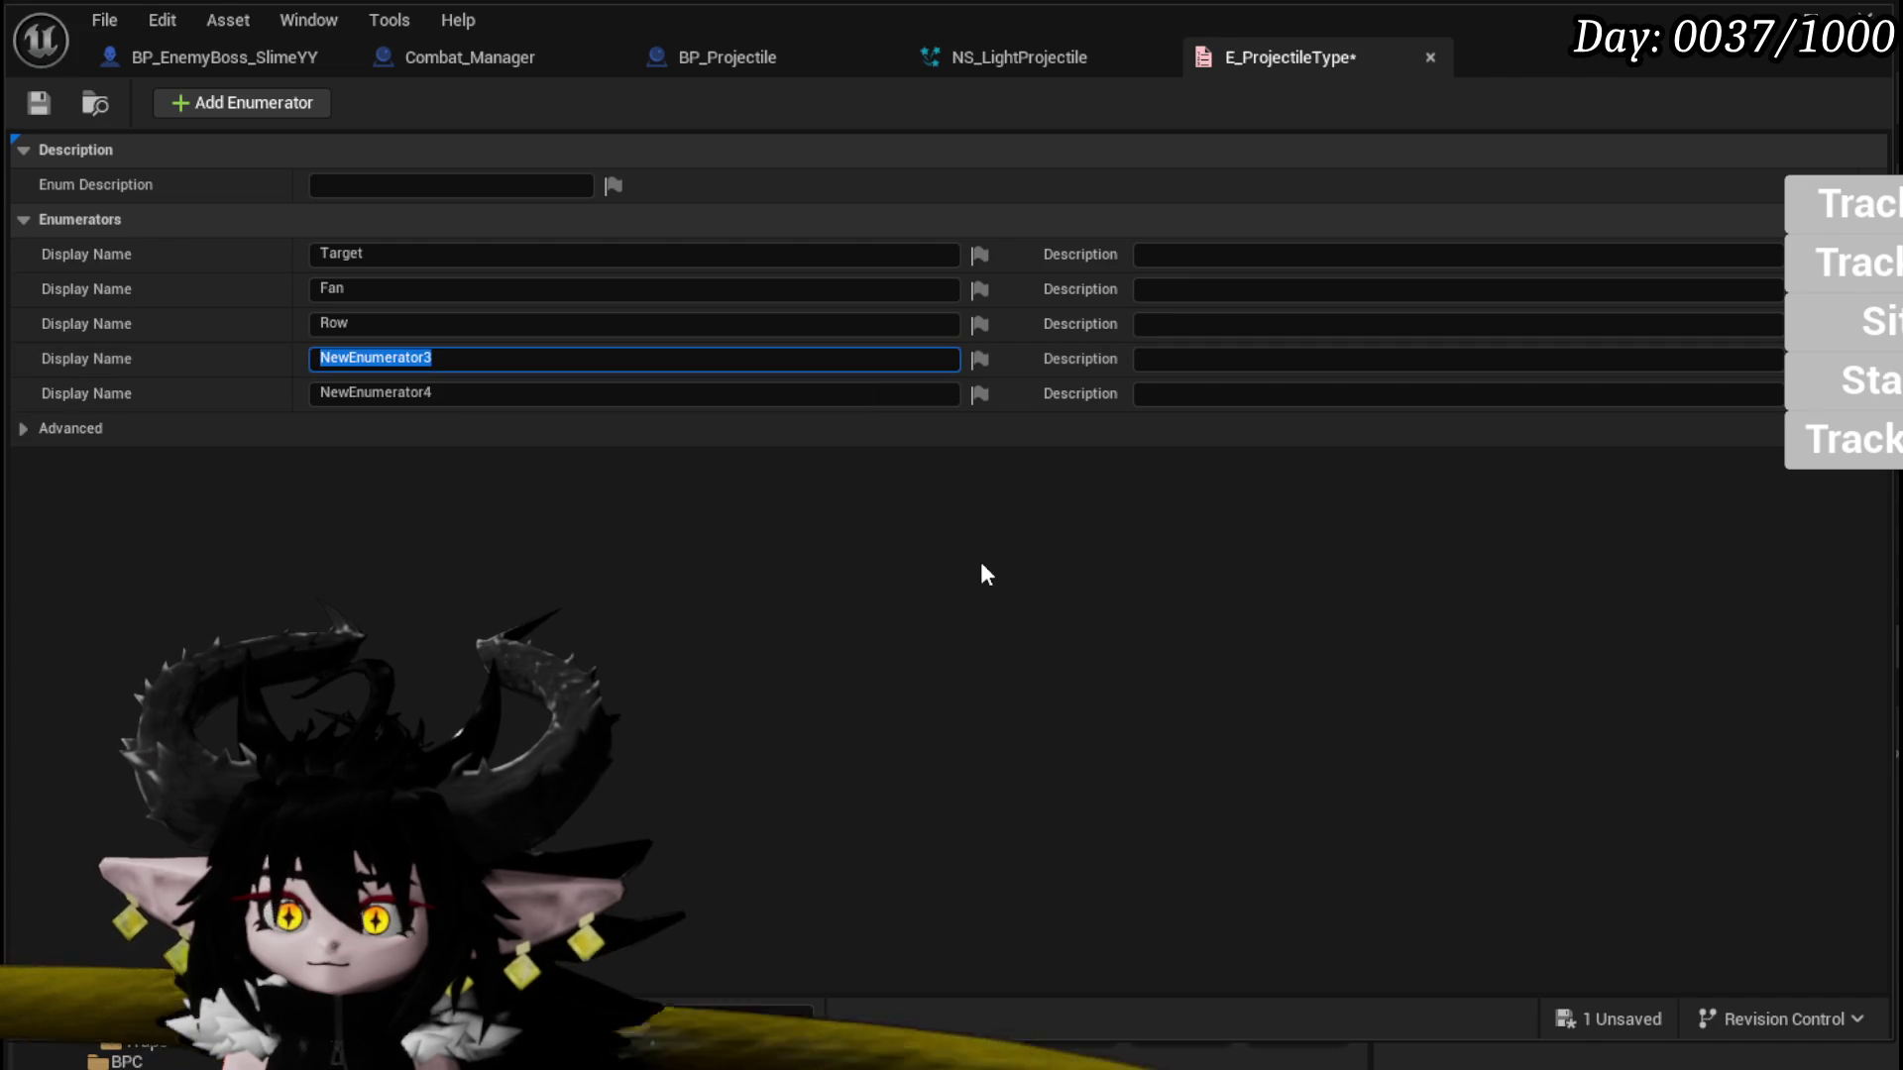
type("Random")
key("Return")
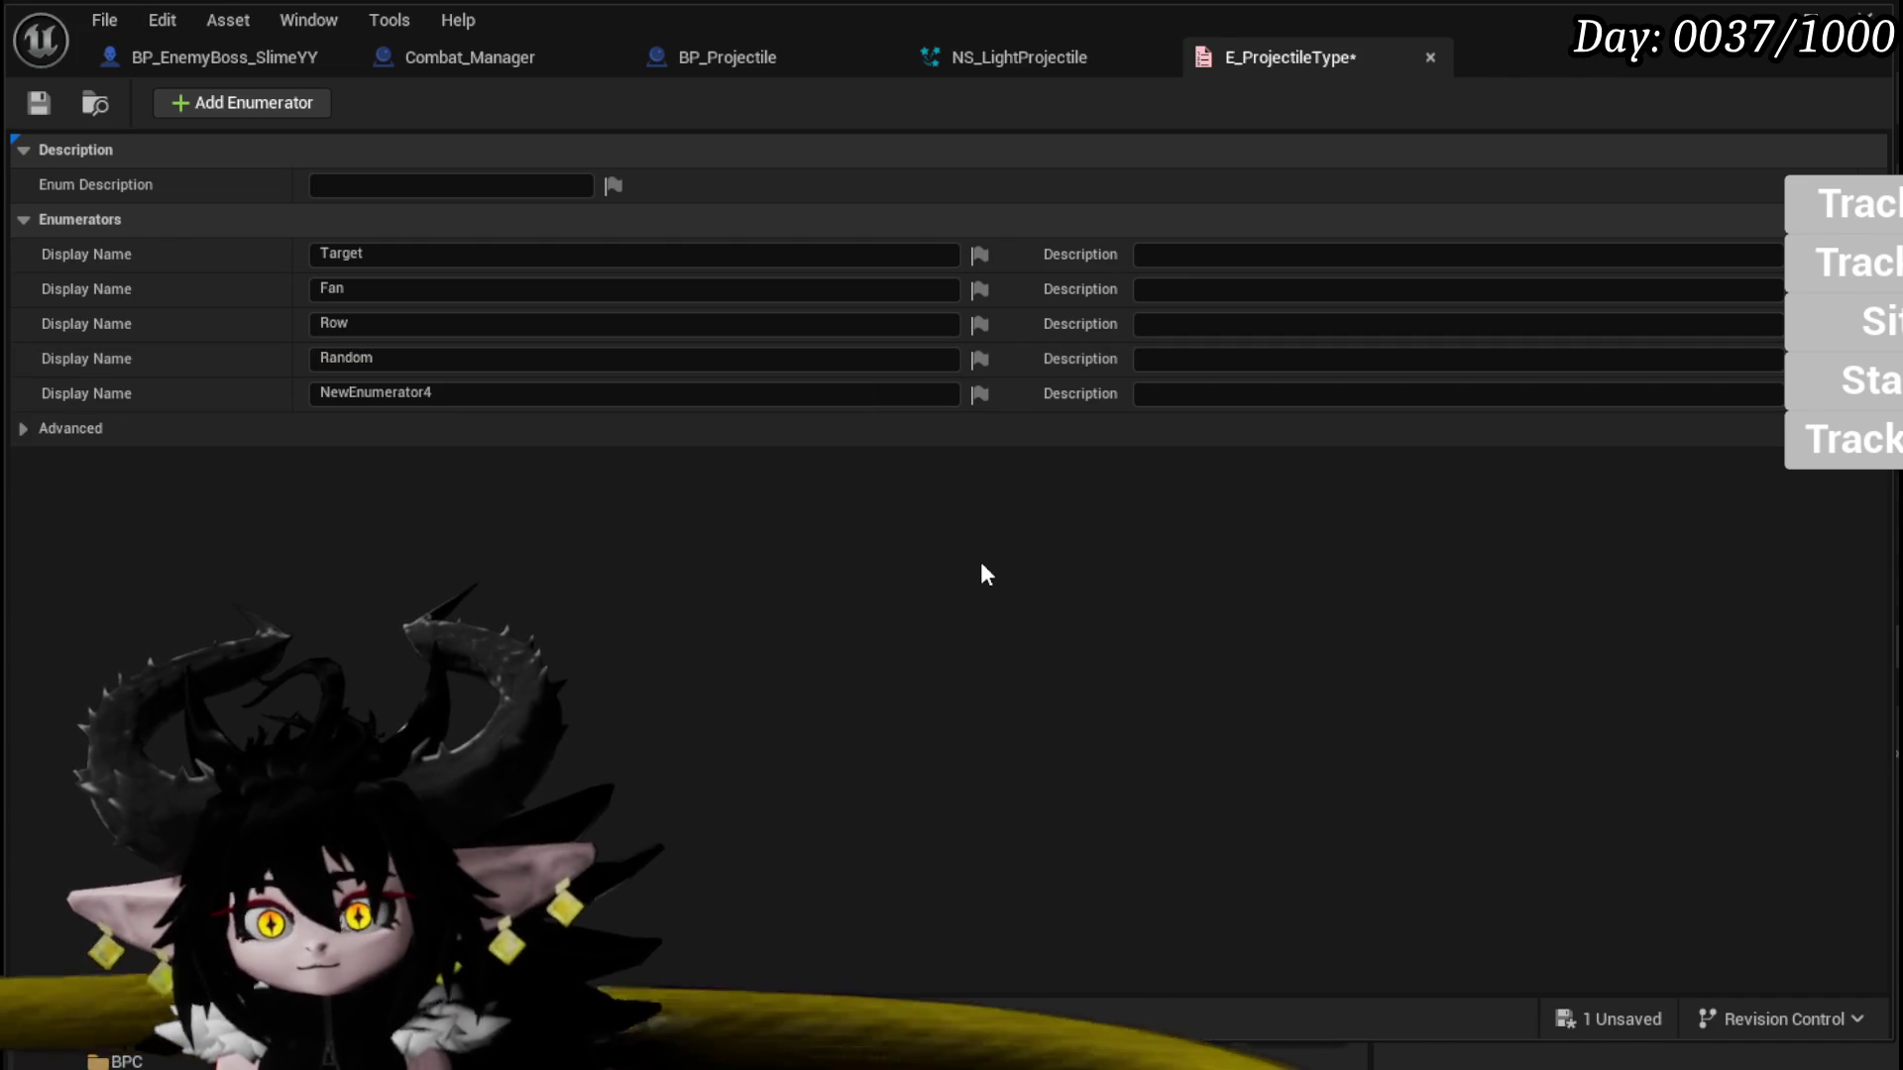
left_click(1868, 394)
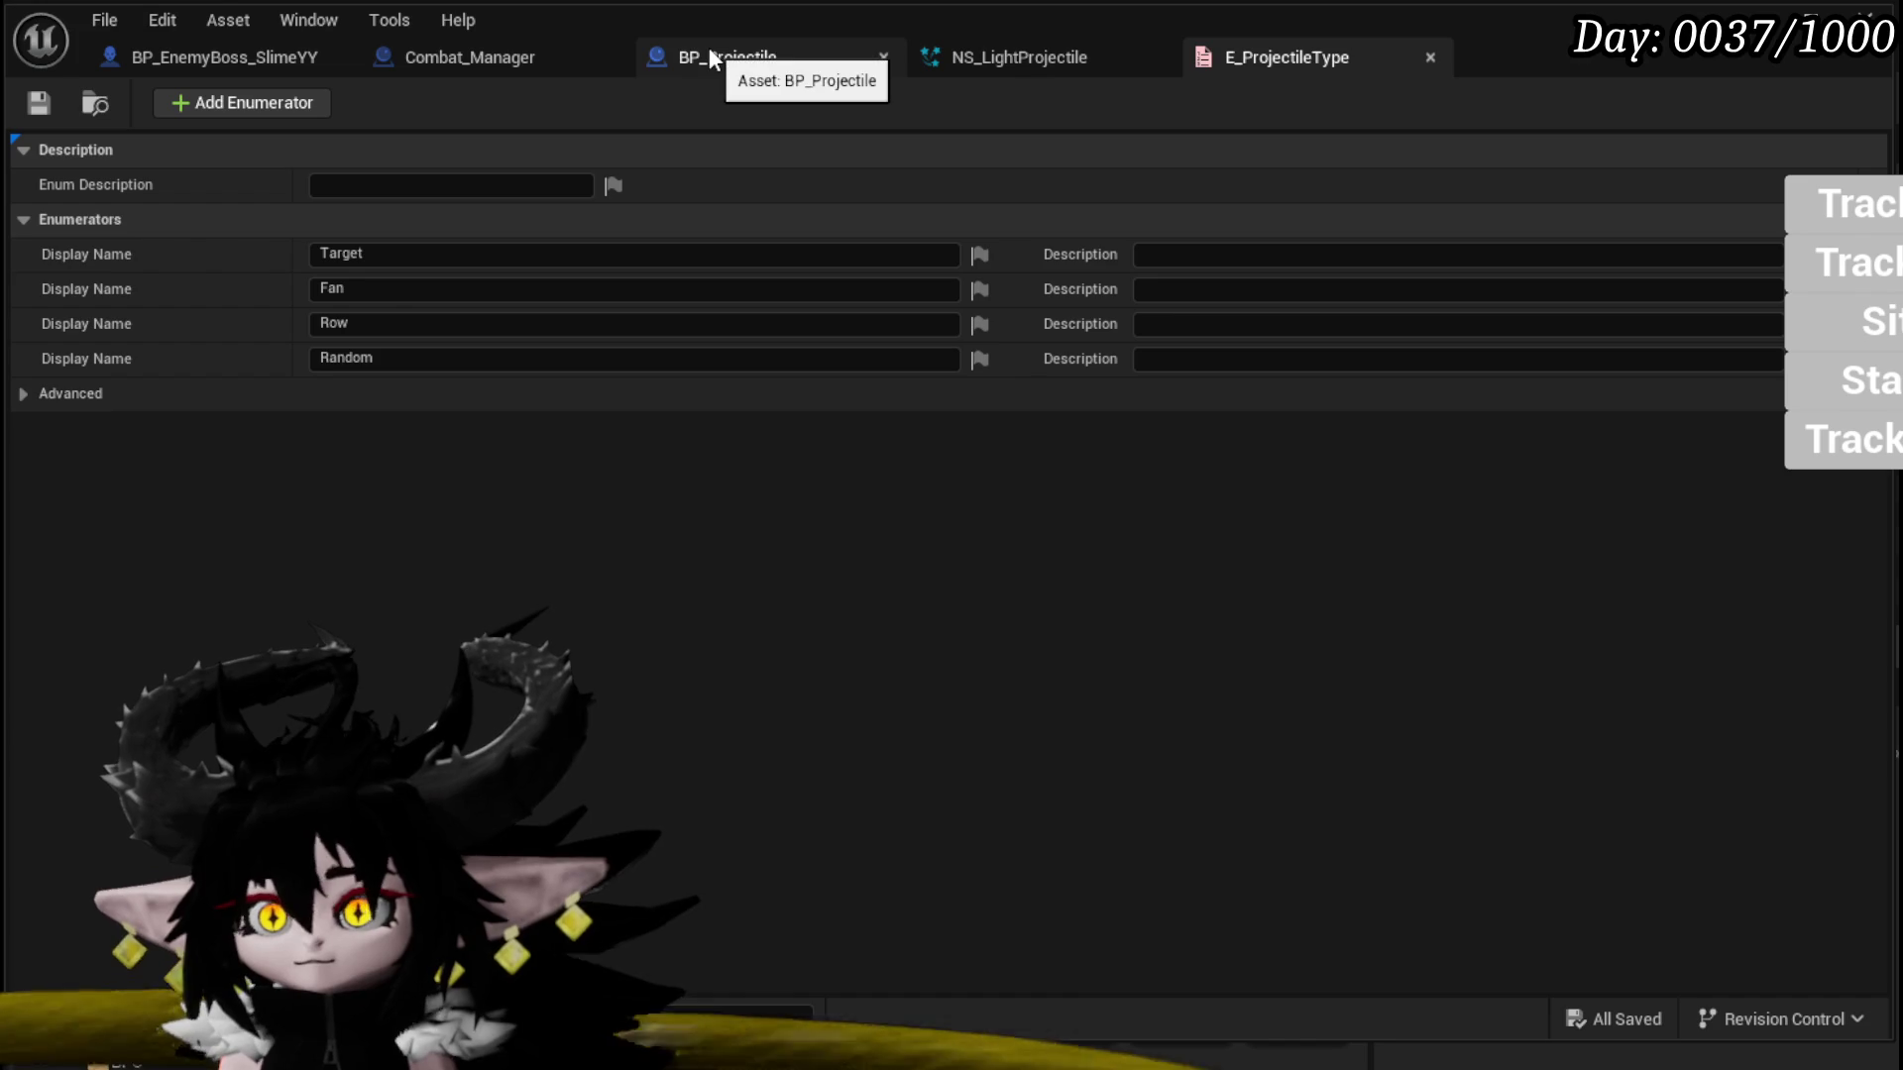
Step: In BP_EnemyBoss_SlimeYY, add an E Projectile Type input named Type to SpawnProjectile and save
left_click(255, 62)
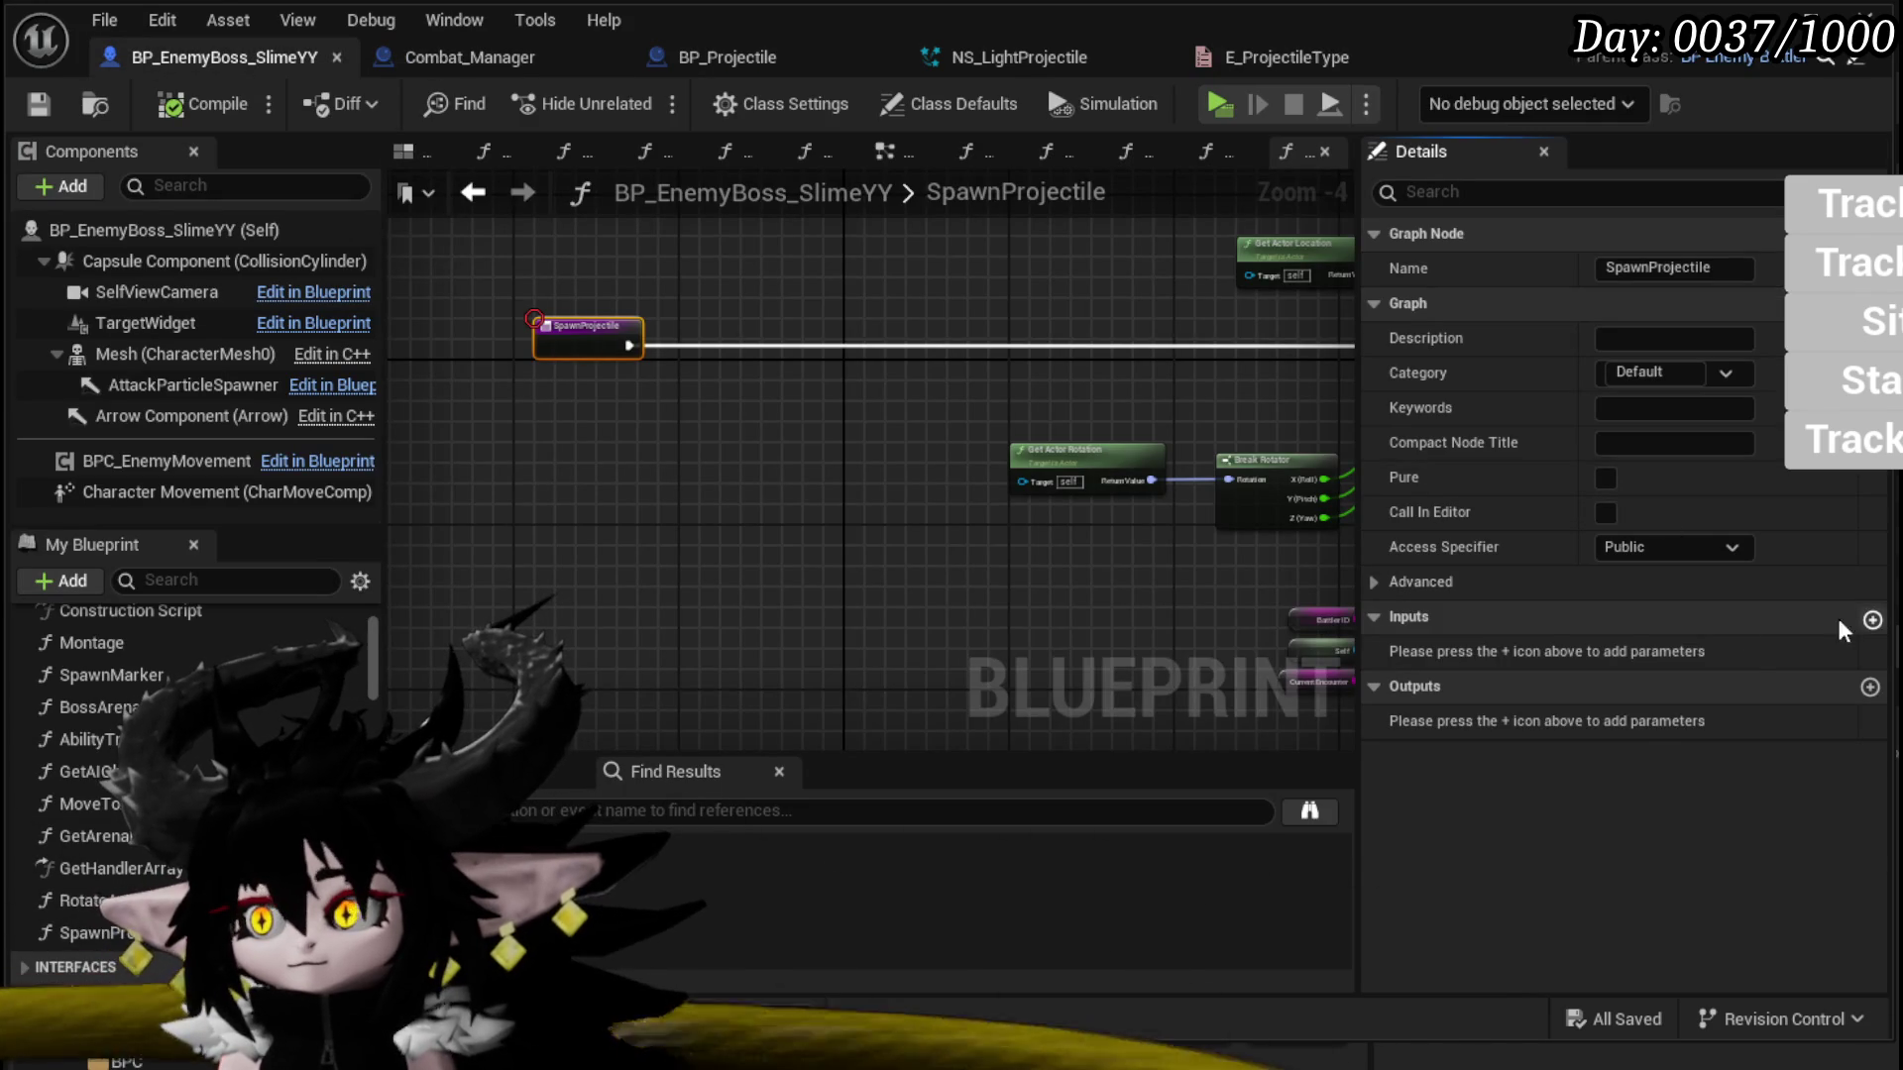
left_click(1871, 622)
left_click(1644, 658)
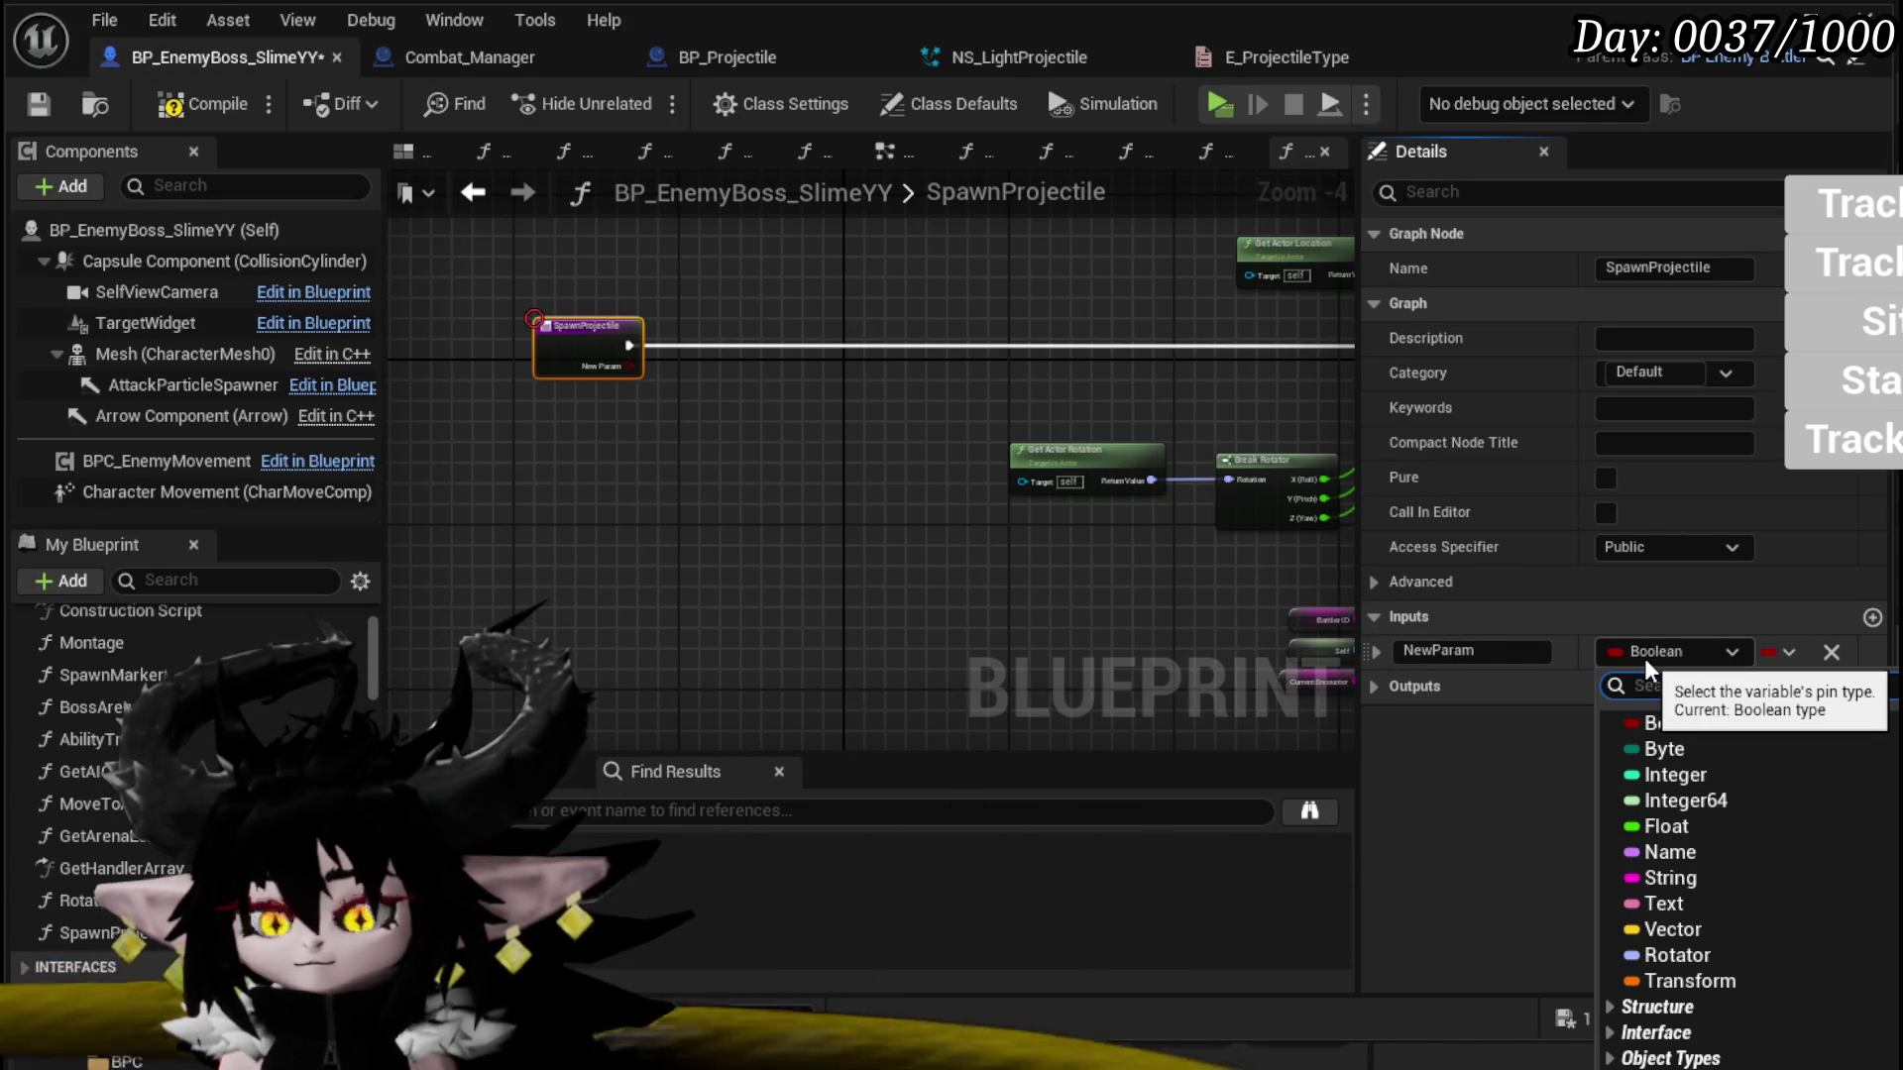
type("E")
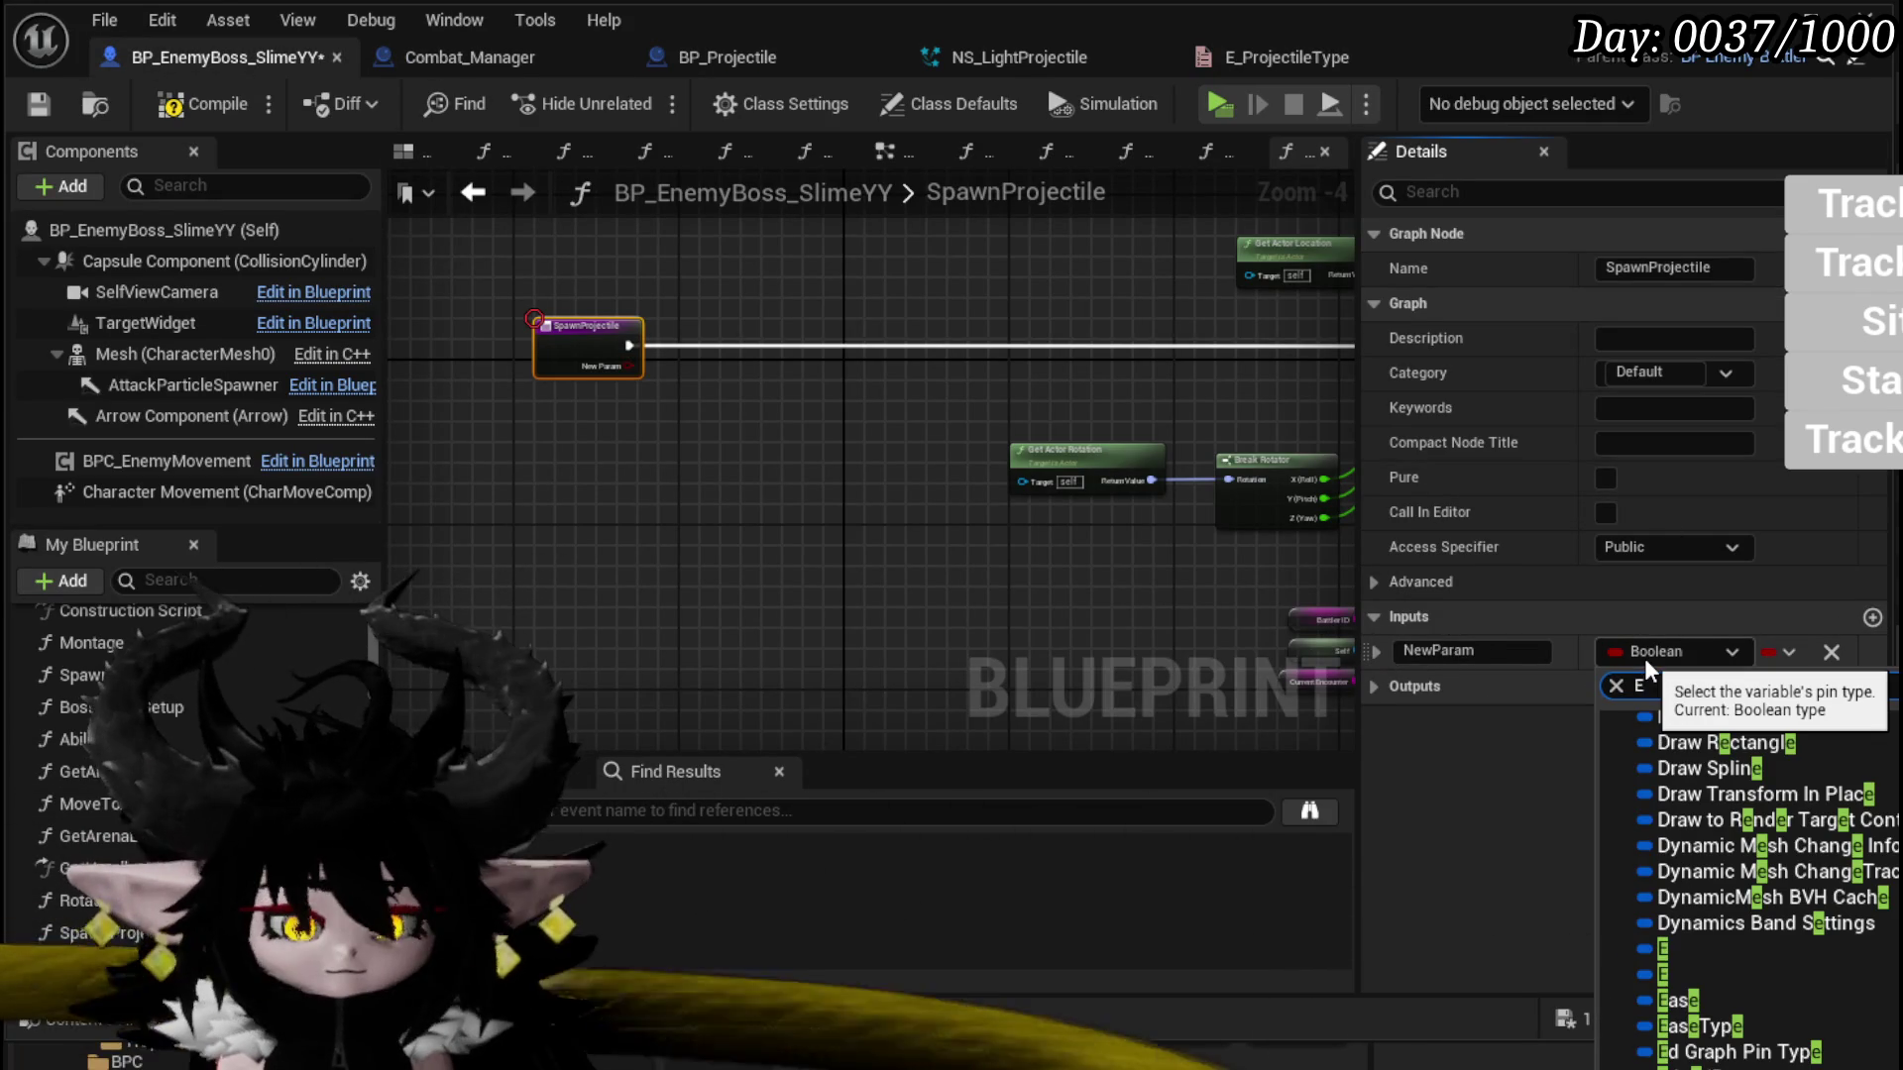
type("_p")
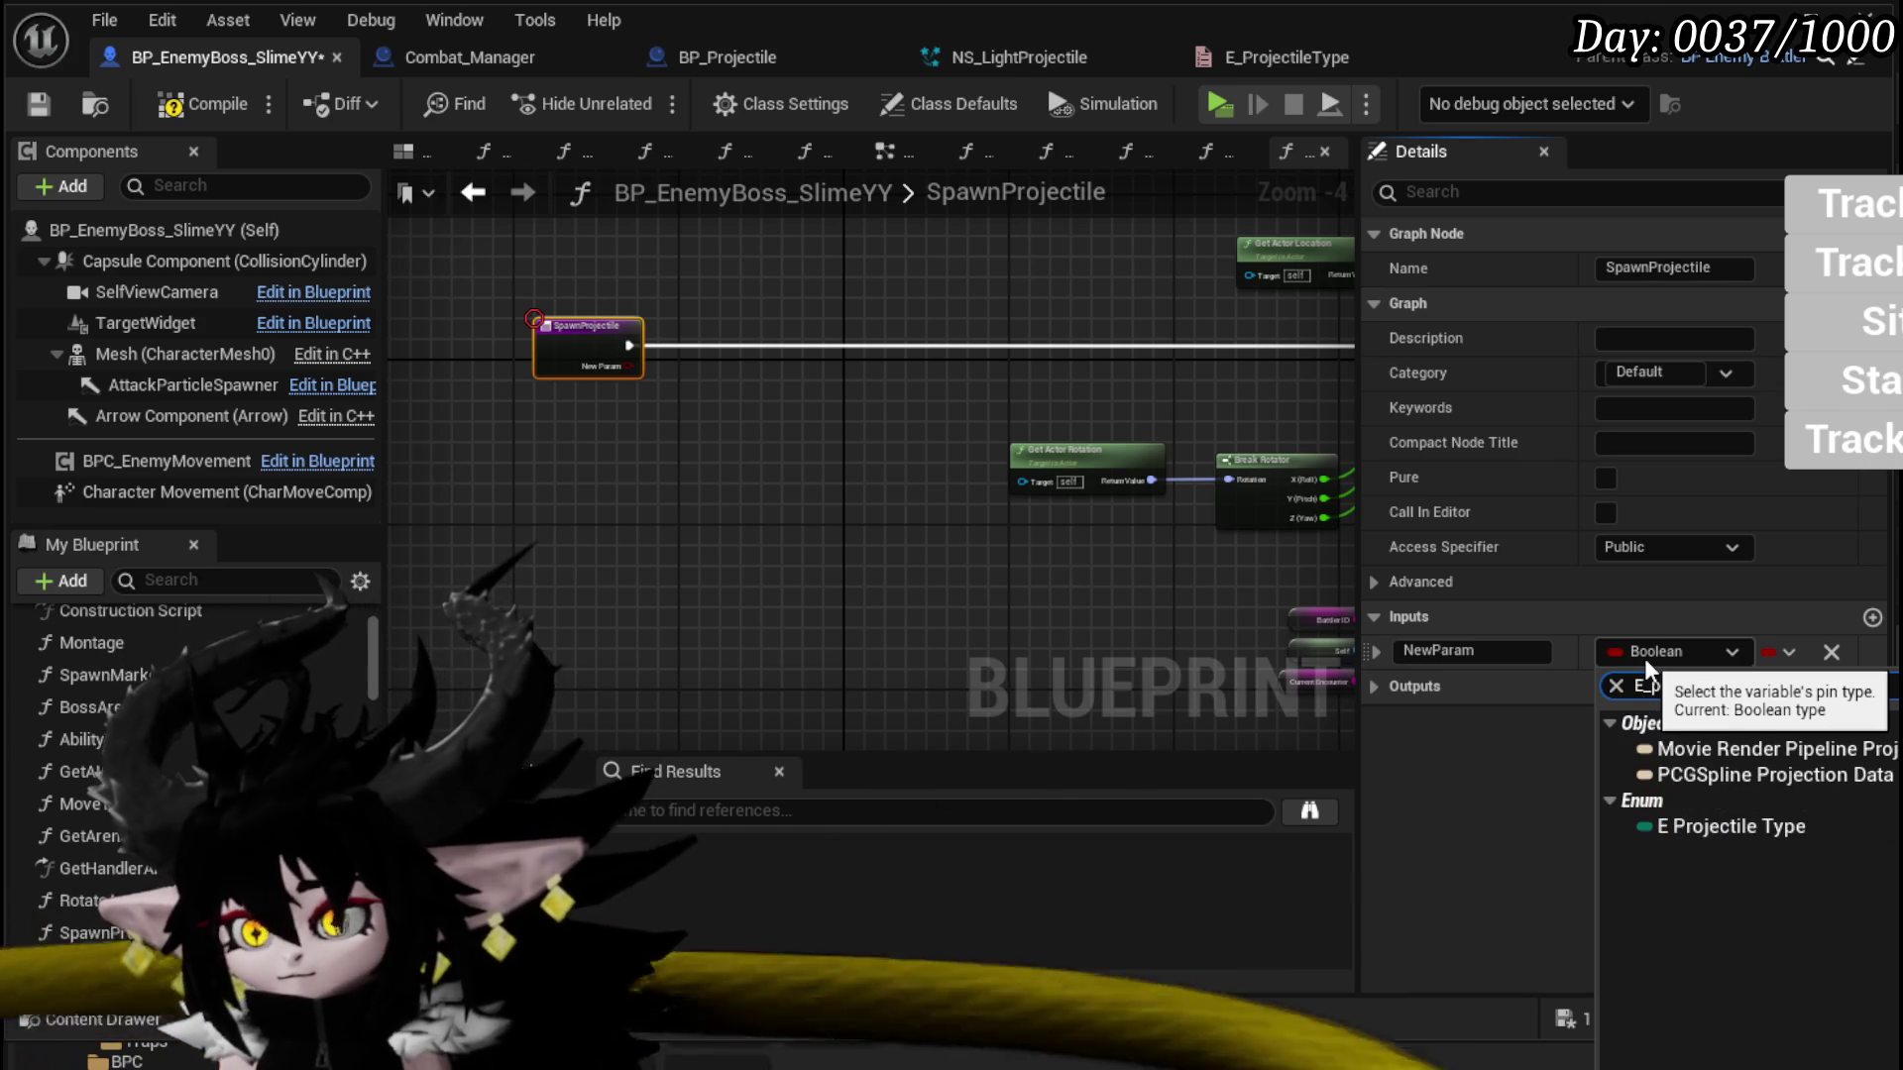
left_click(1727, 825)
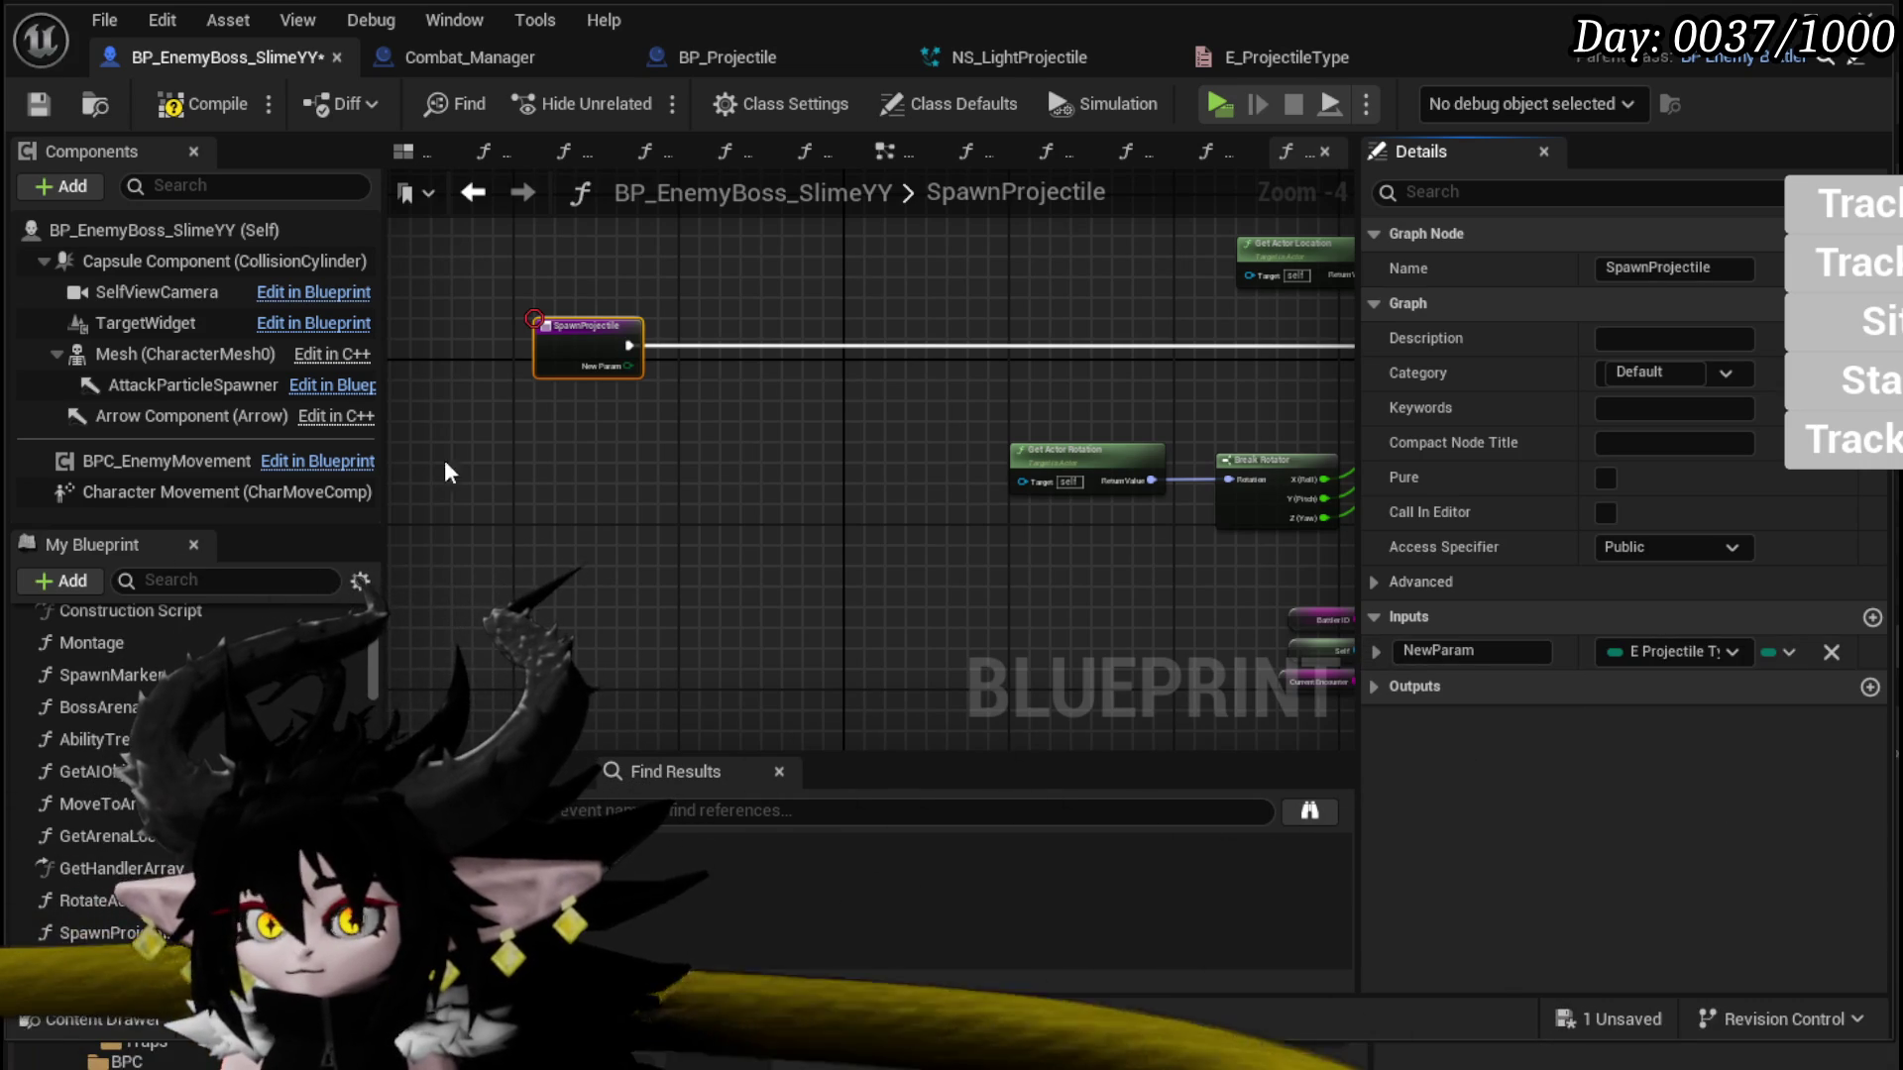
scroll(590, 422, "up", 3)
left_click(1457, 651)
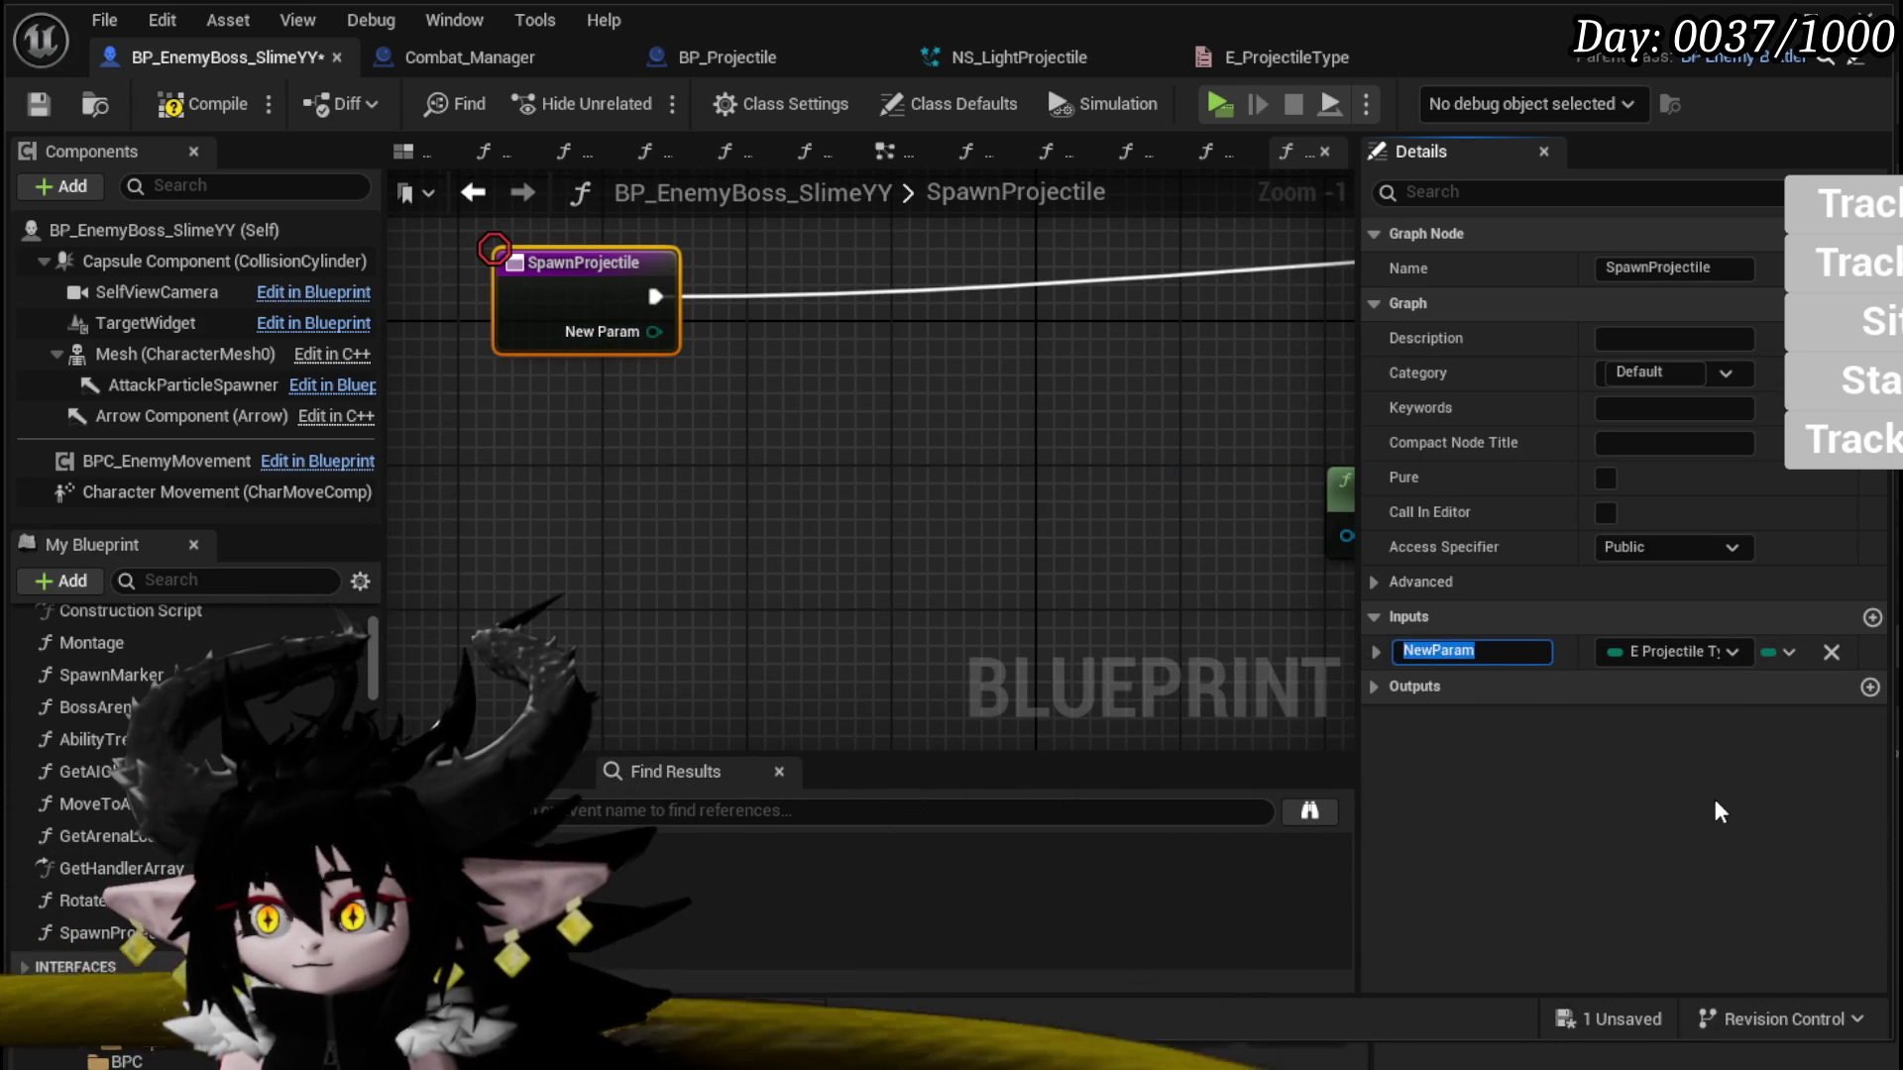
type("Type")
key("Return")
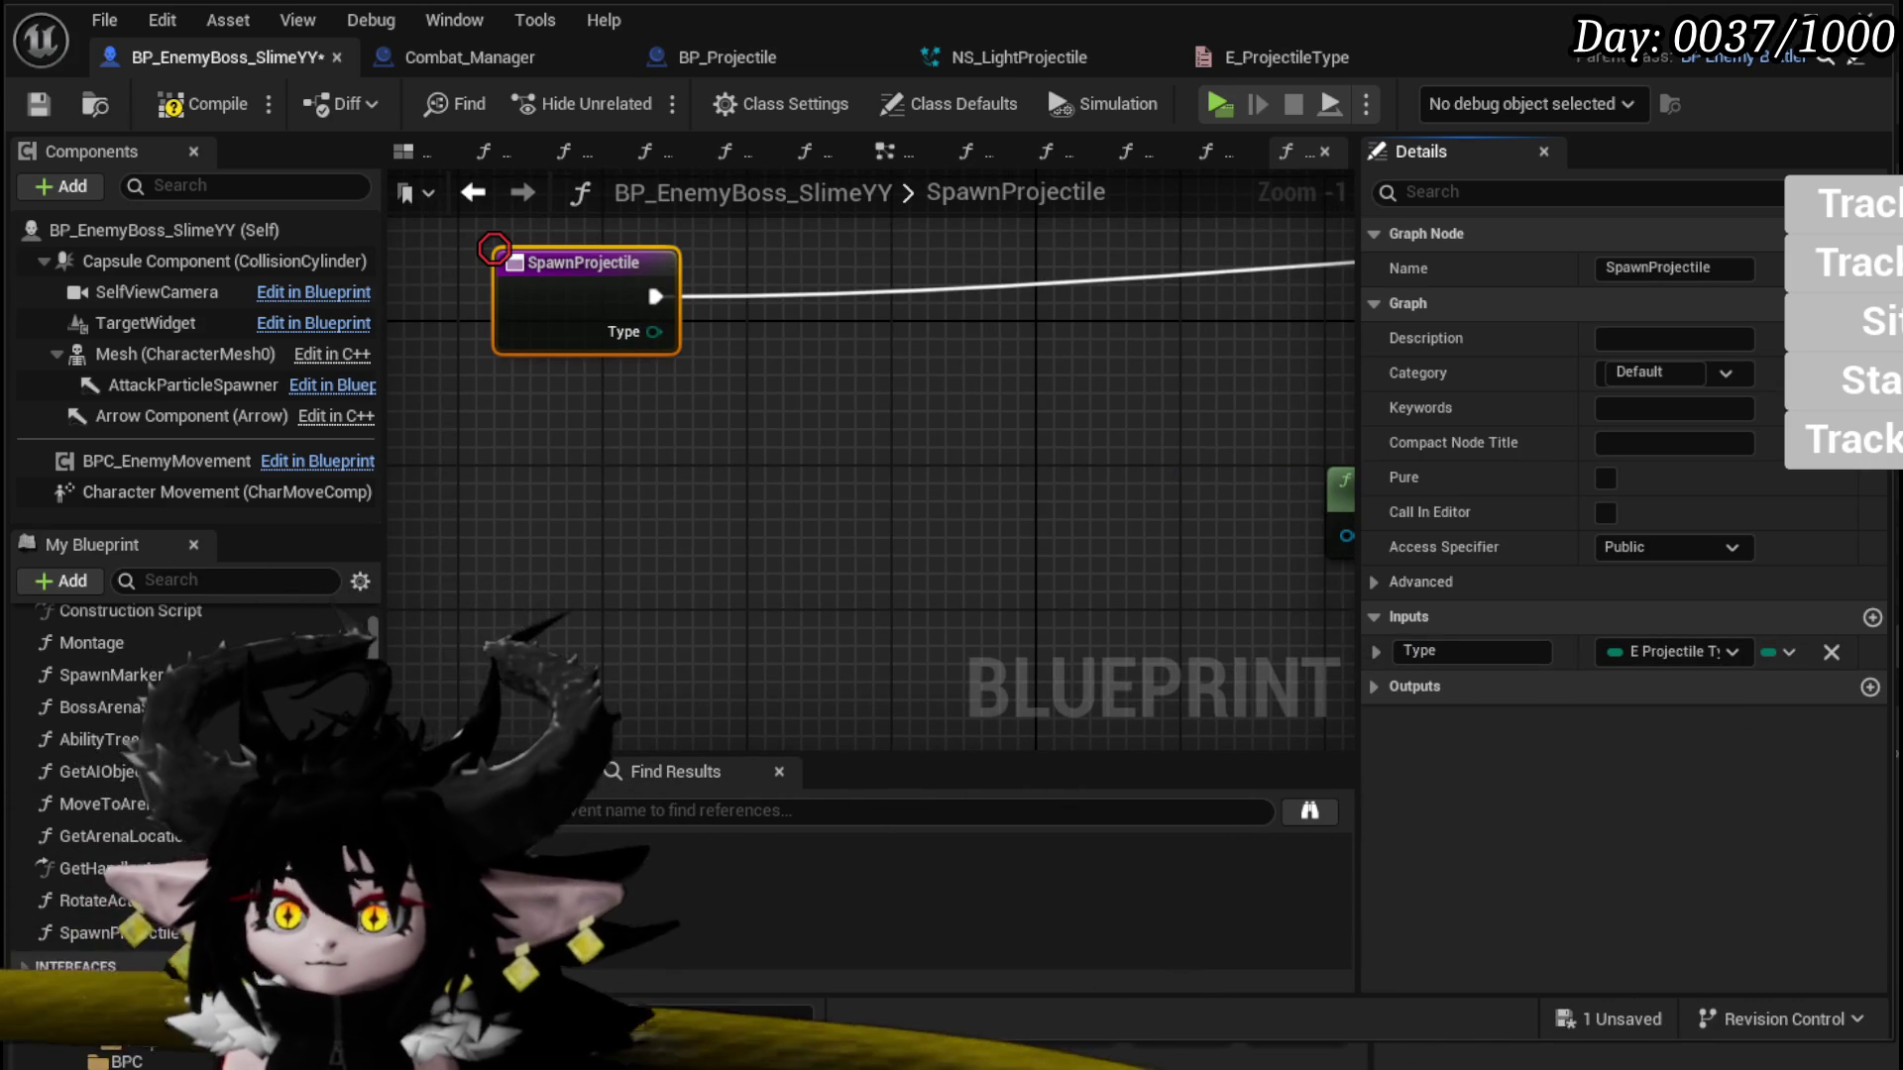
left_click(39, 103)
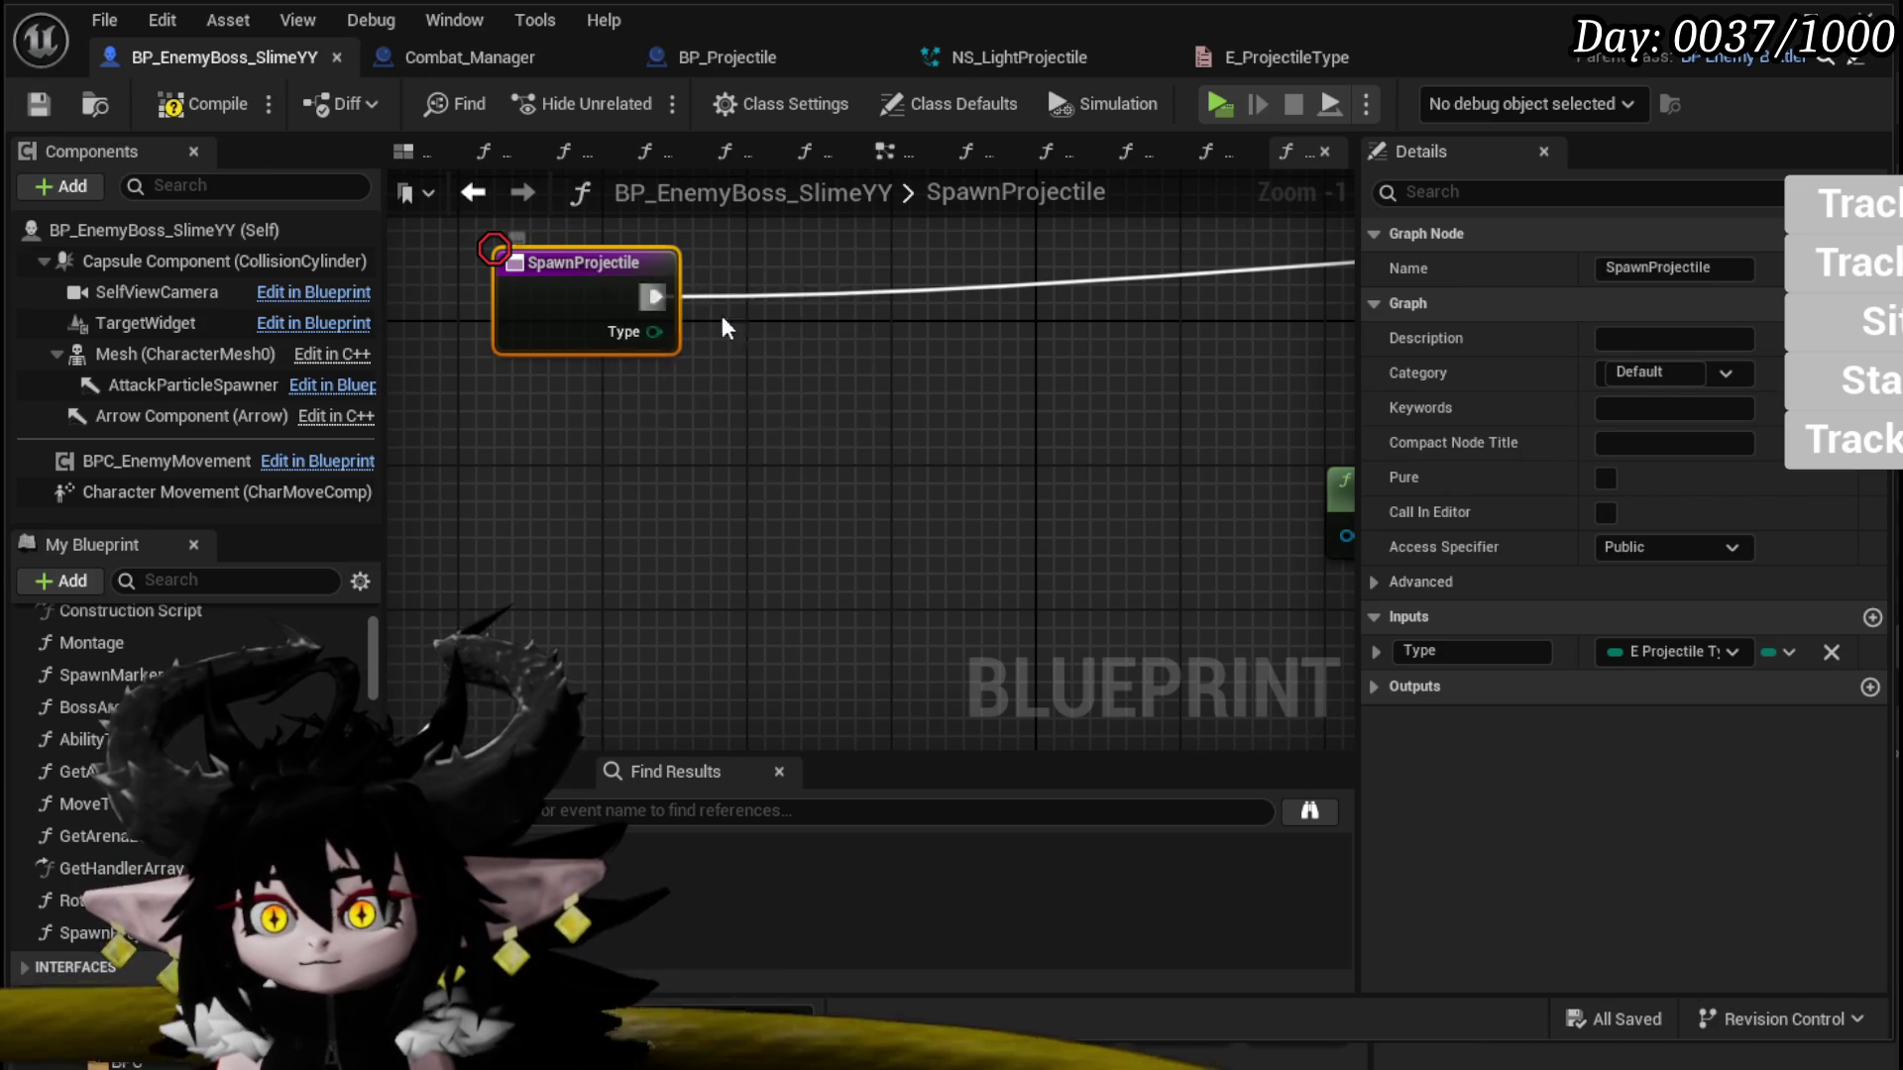
scroll(788, 405, "down", 3)
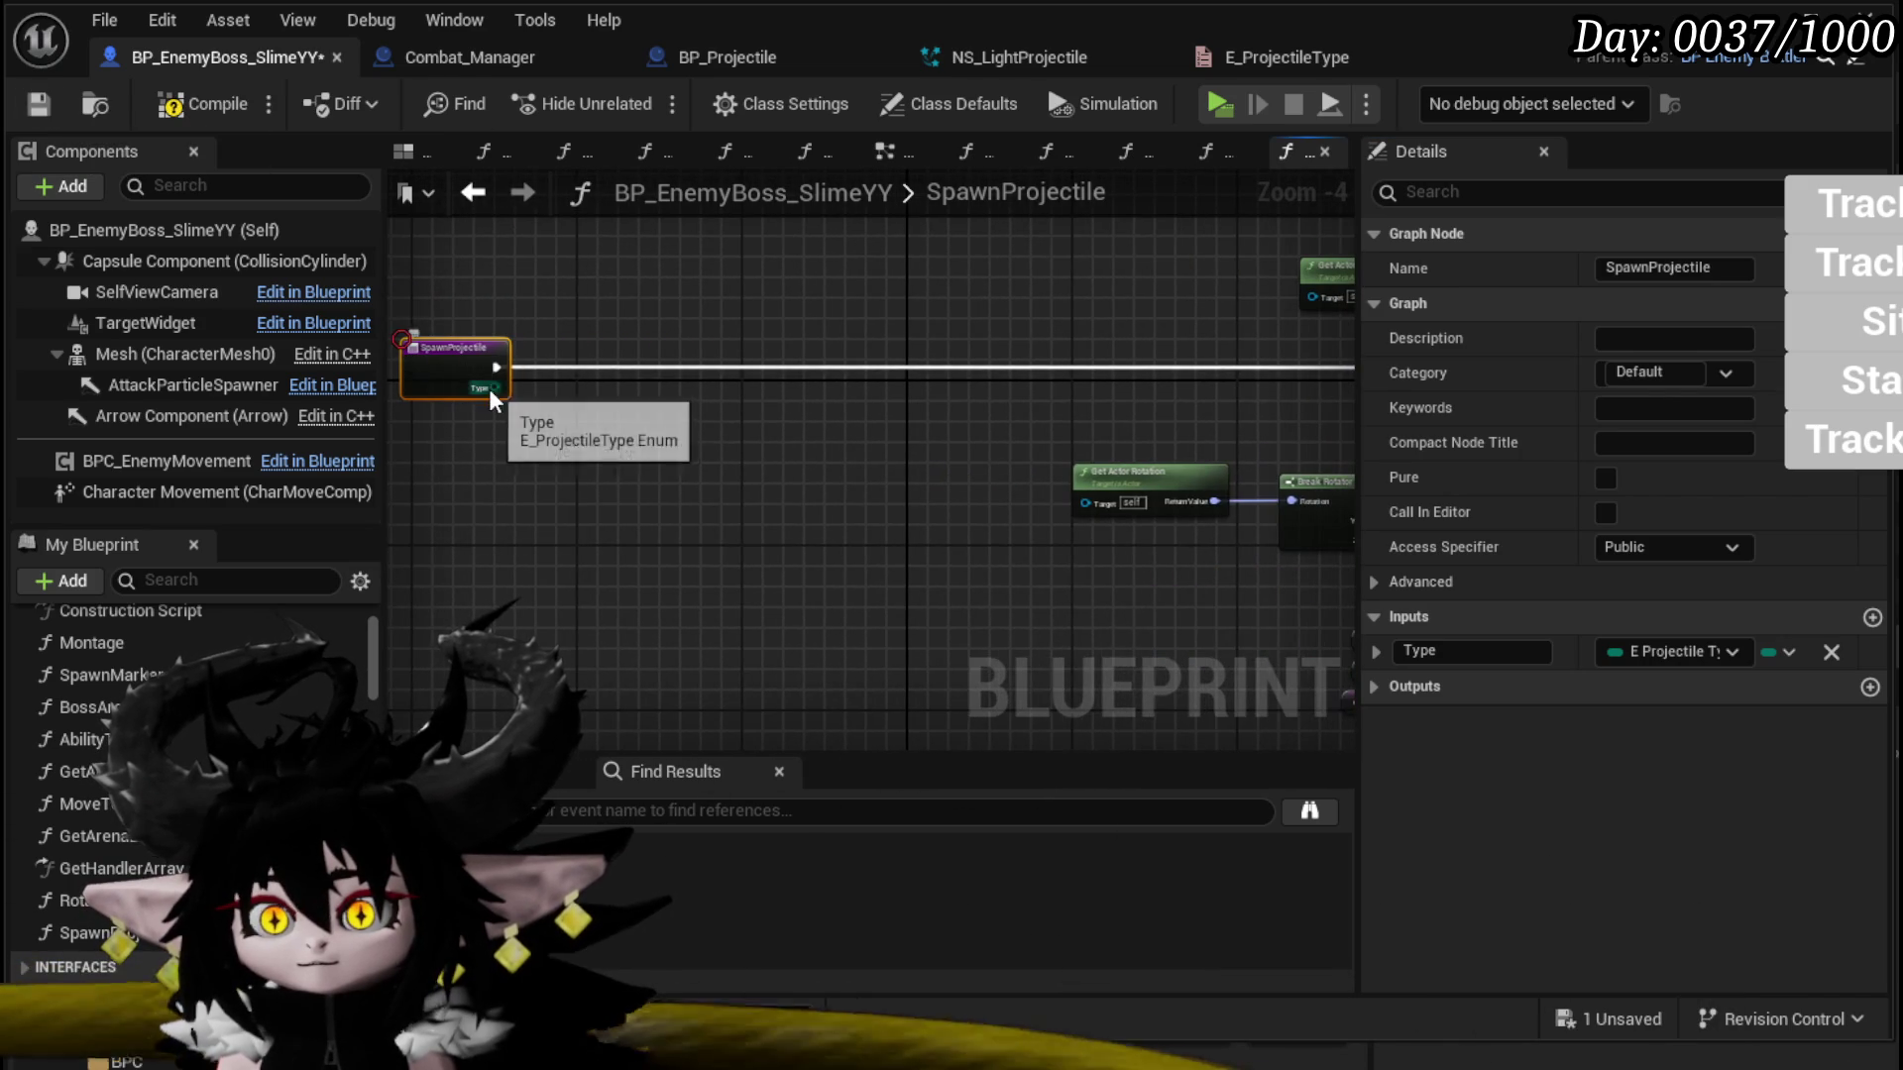
Step: Add a Switch on E_ProjectileType driven by Type and wire SpawnProjectile's execution into it
left_click_drag(496, 386, 658, 490)
type("Swit")
key("Return")
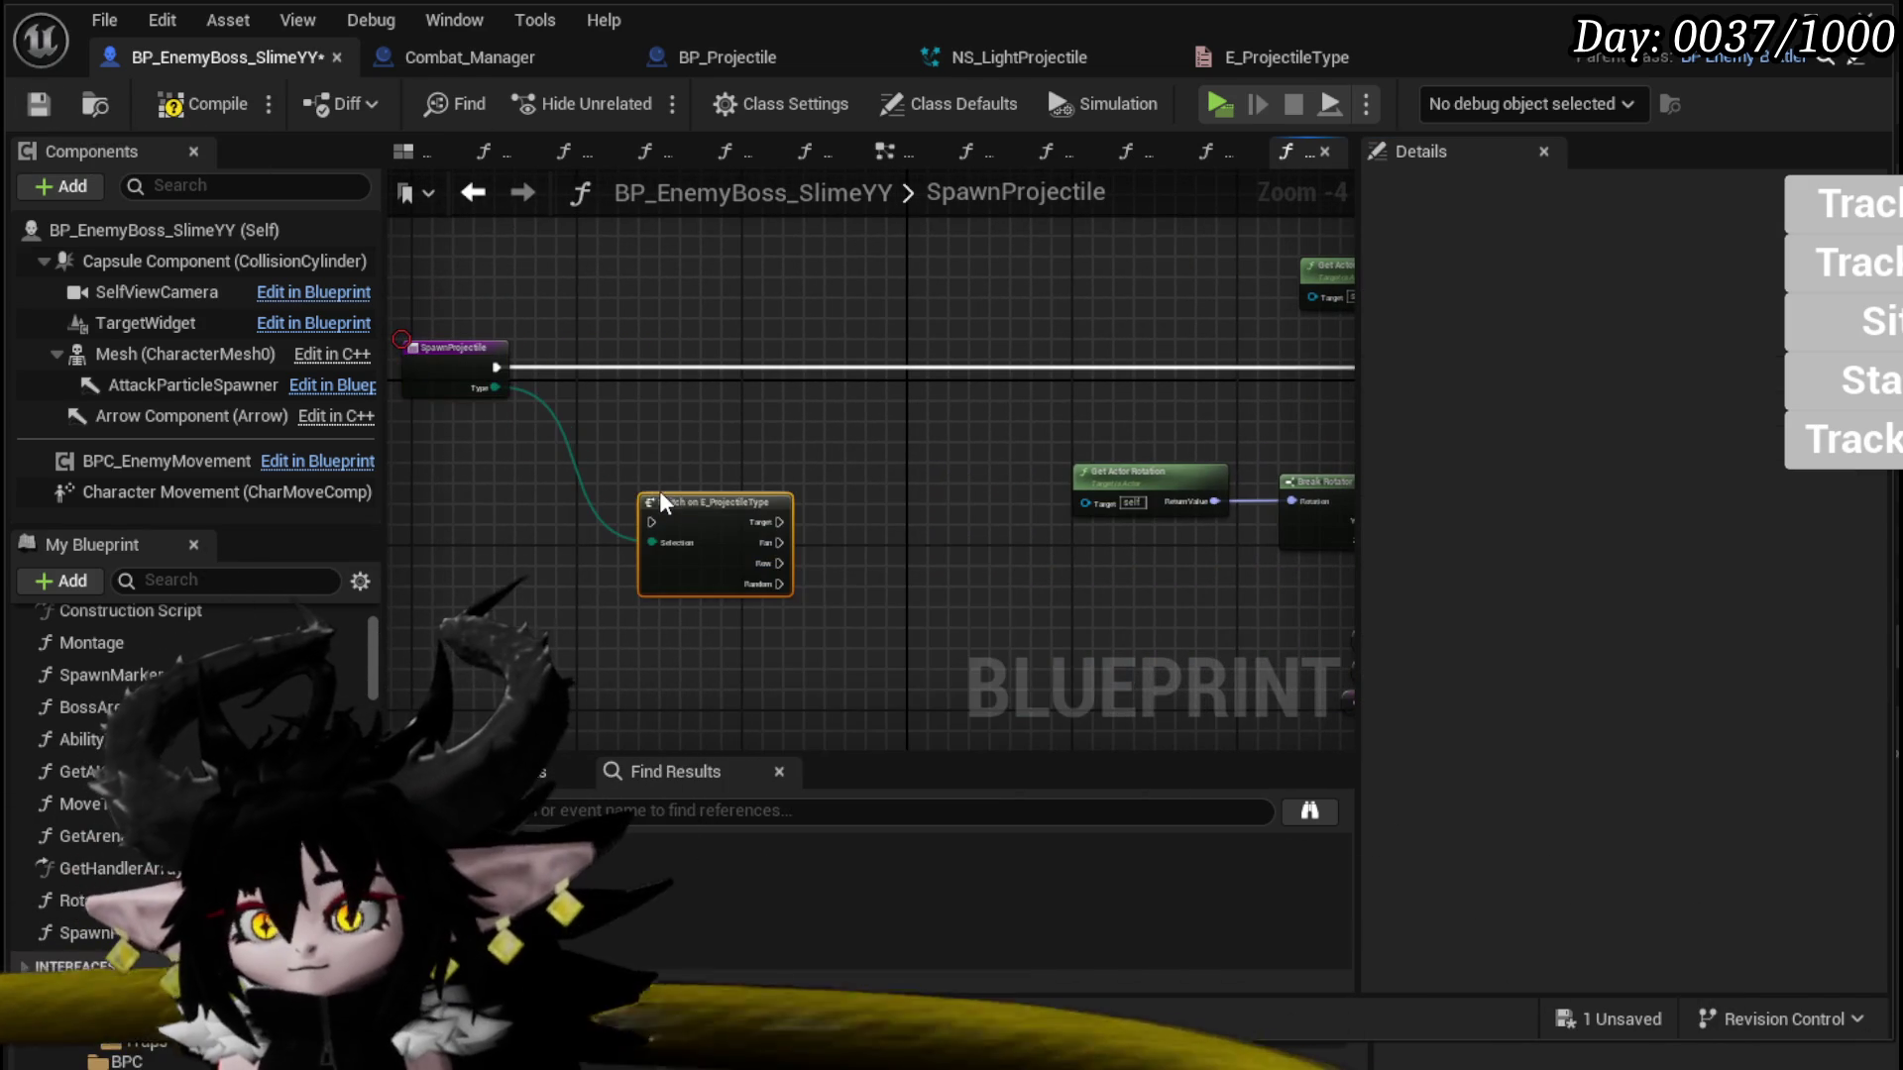
mouse_move(491, 368)
left_mouse_down()
mouse_move(658, 526)
mouse_move(650, 360)
mouse_move(607, 367)
left_mouse_up()
scroll(942, 414, "down", 3)
left_click_drag(574, 604, 990, 284)
scroll(856, 353, "up", 2)
left_click_drag(726, 383, 896, 359)
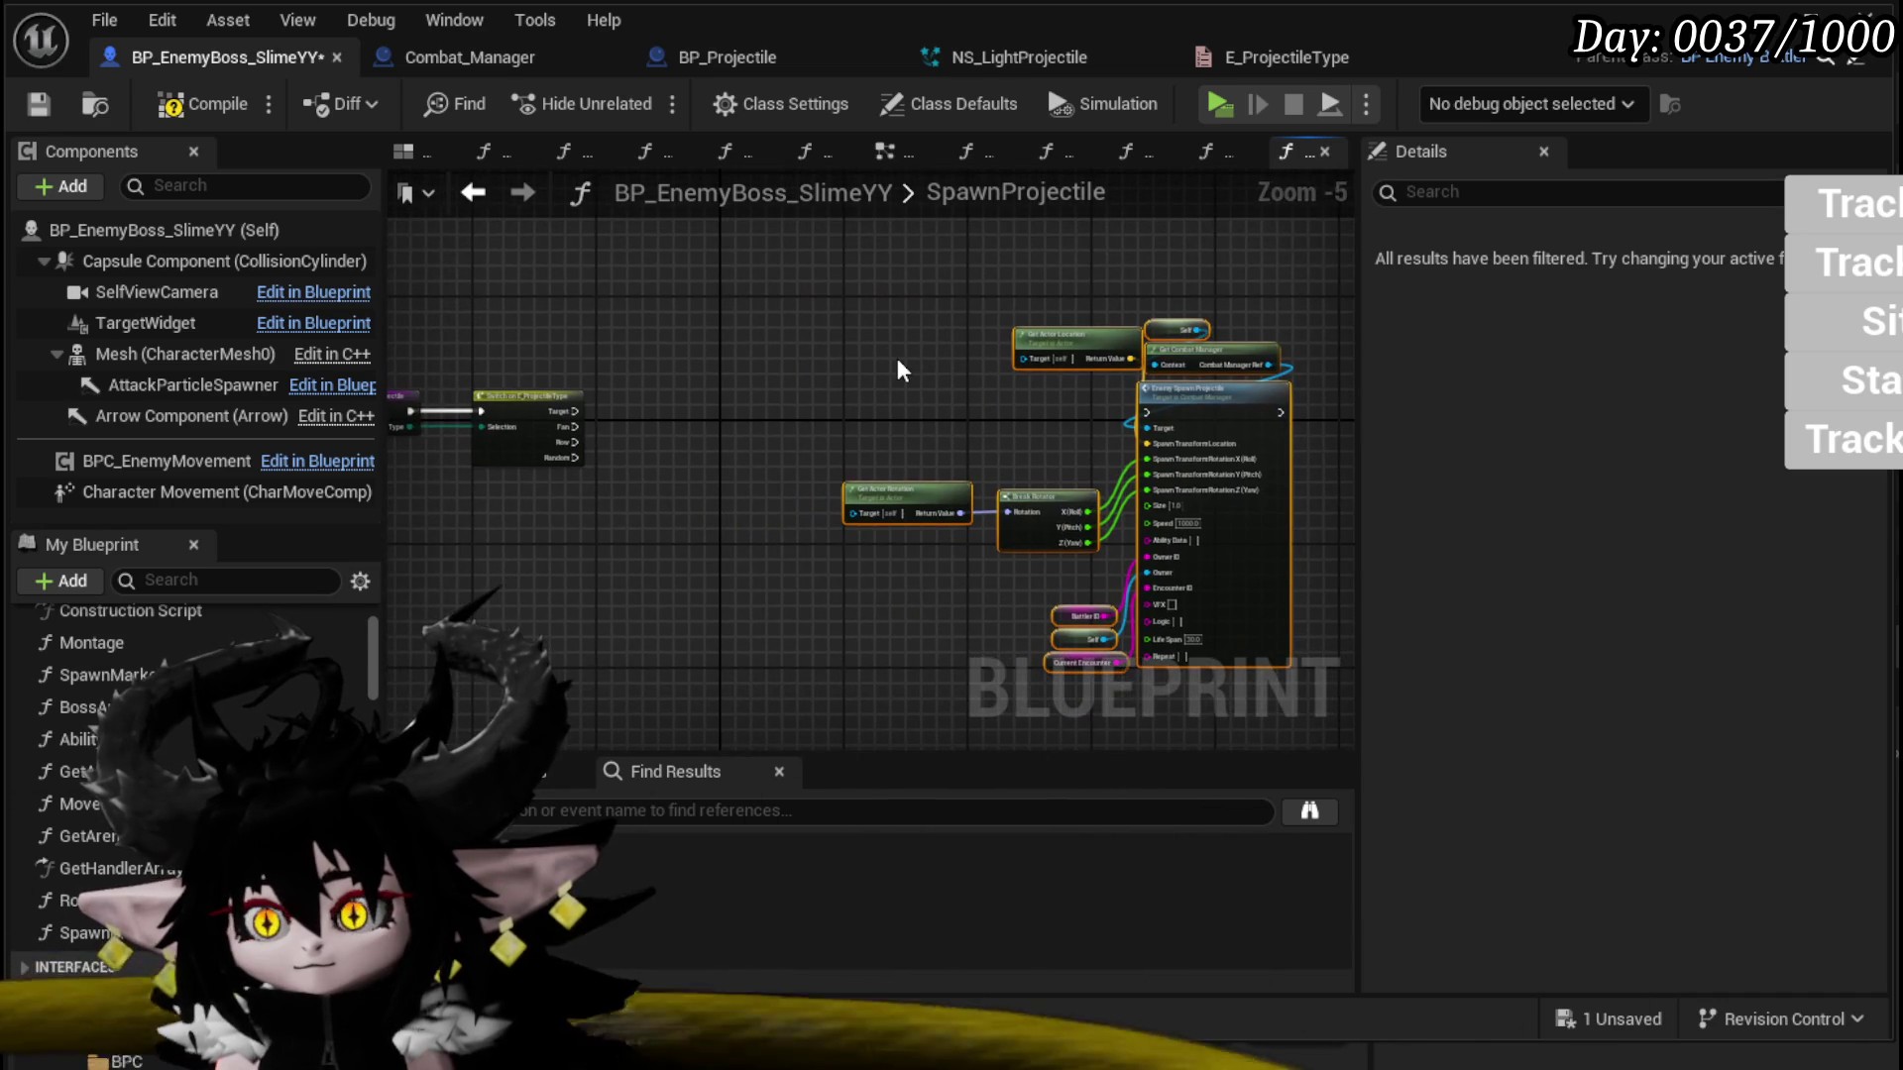
left_click(896, 359)
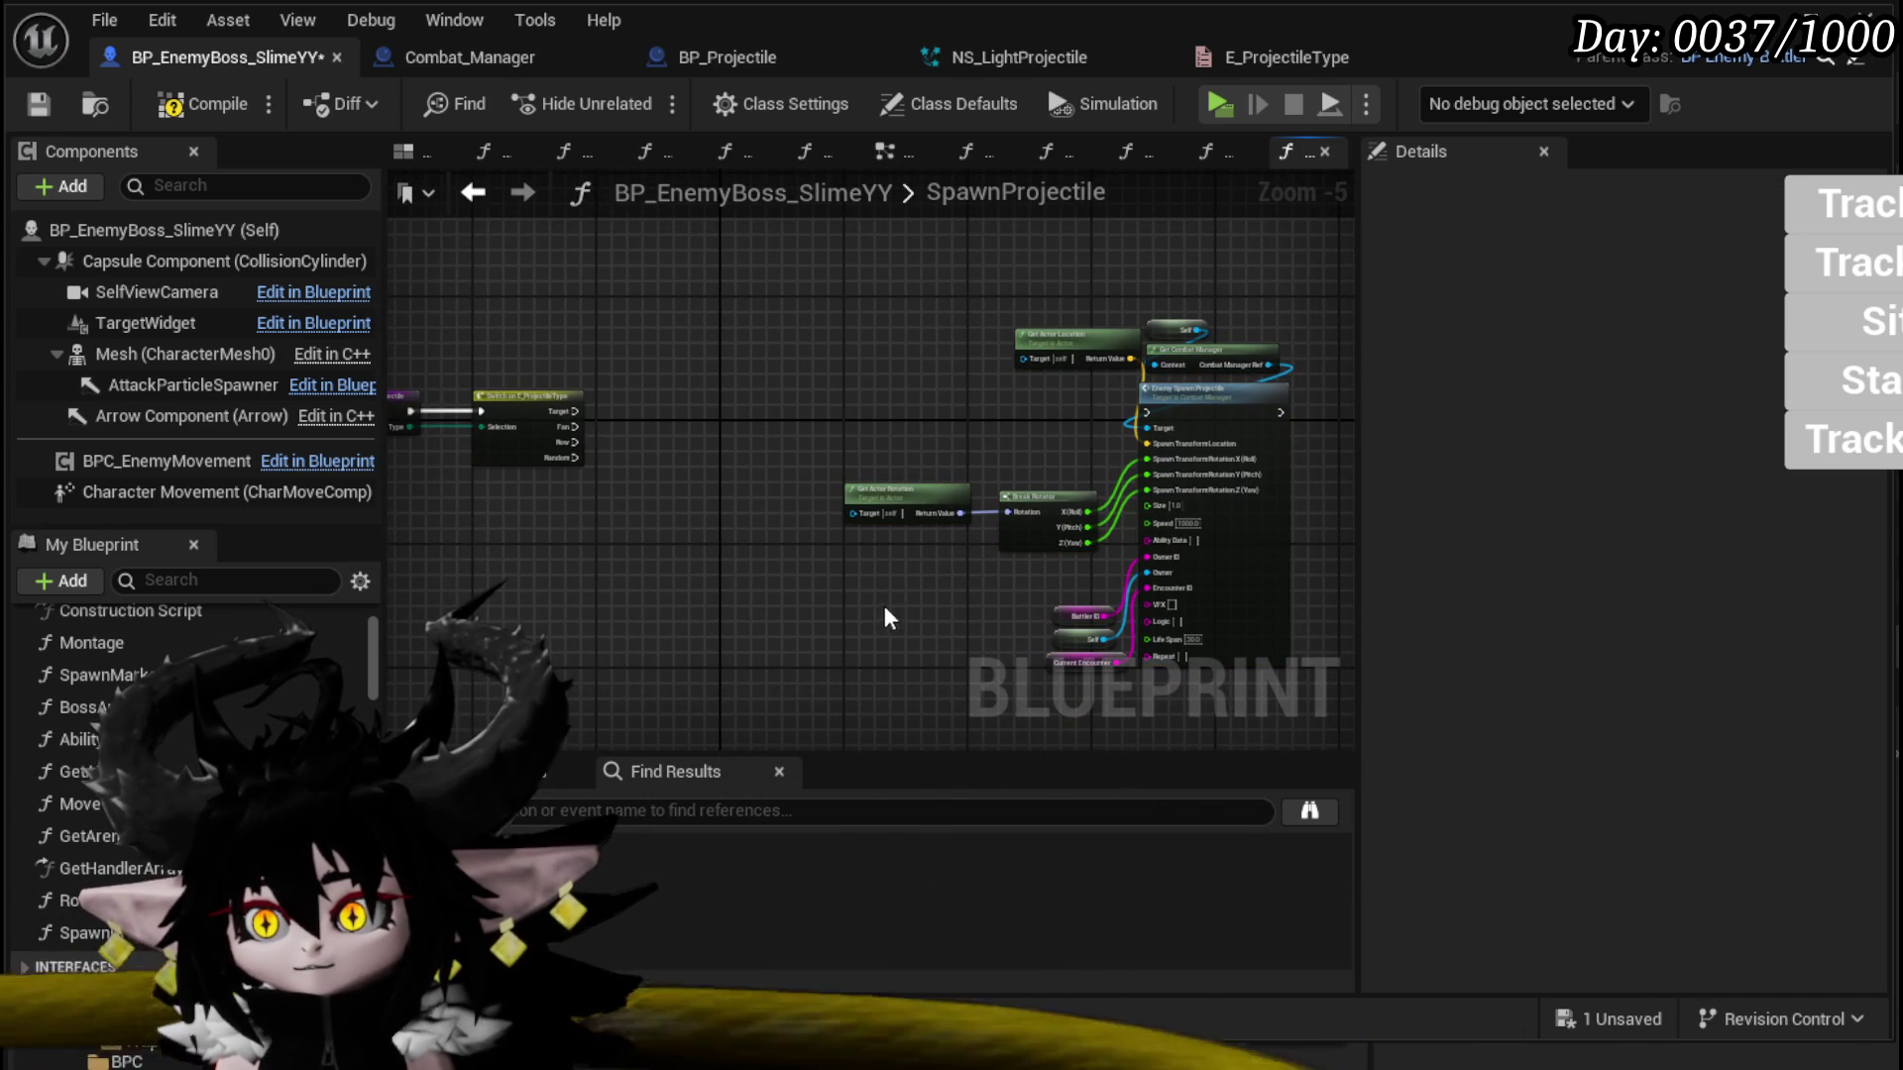
Step: Add a Get Encounter node fed by Current Encounter as Encounter ID and Self as Context
right_click(704, 343)
type("get encou")
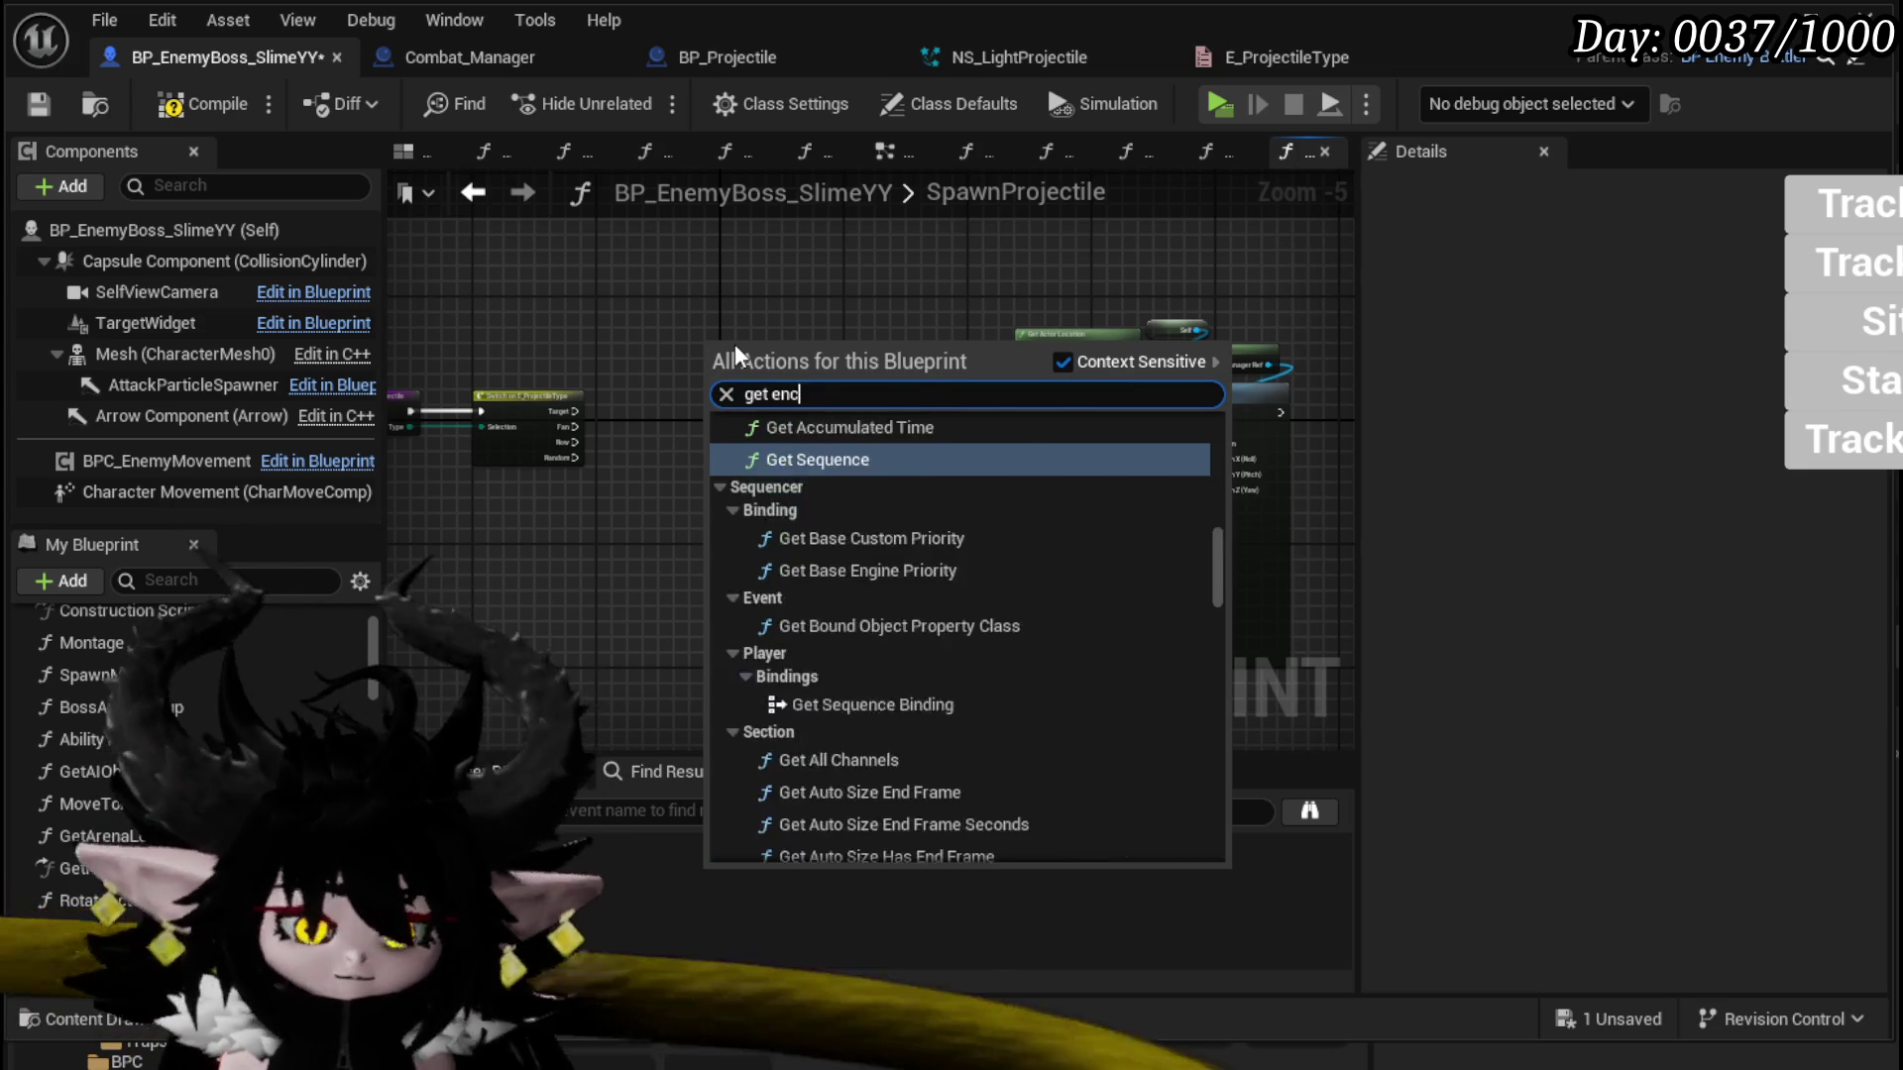
key("Return")
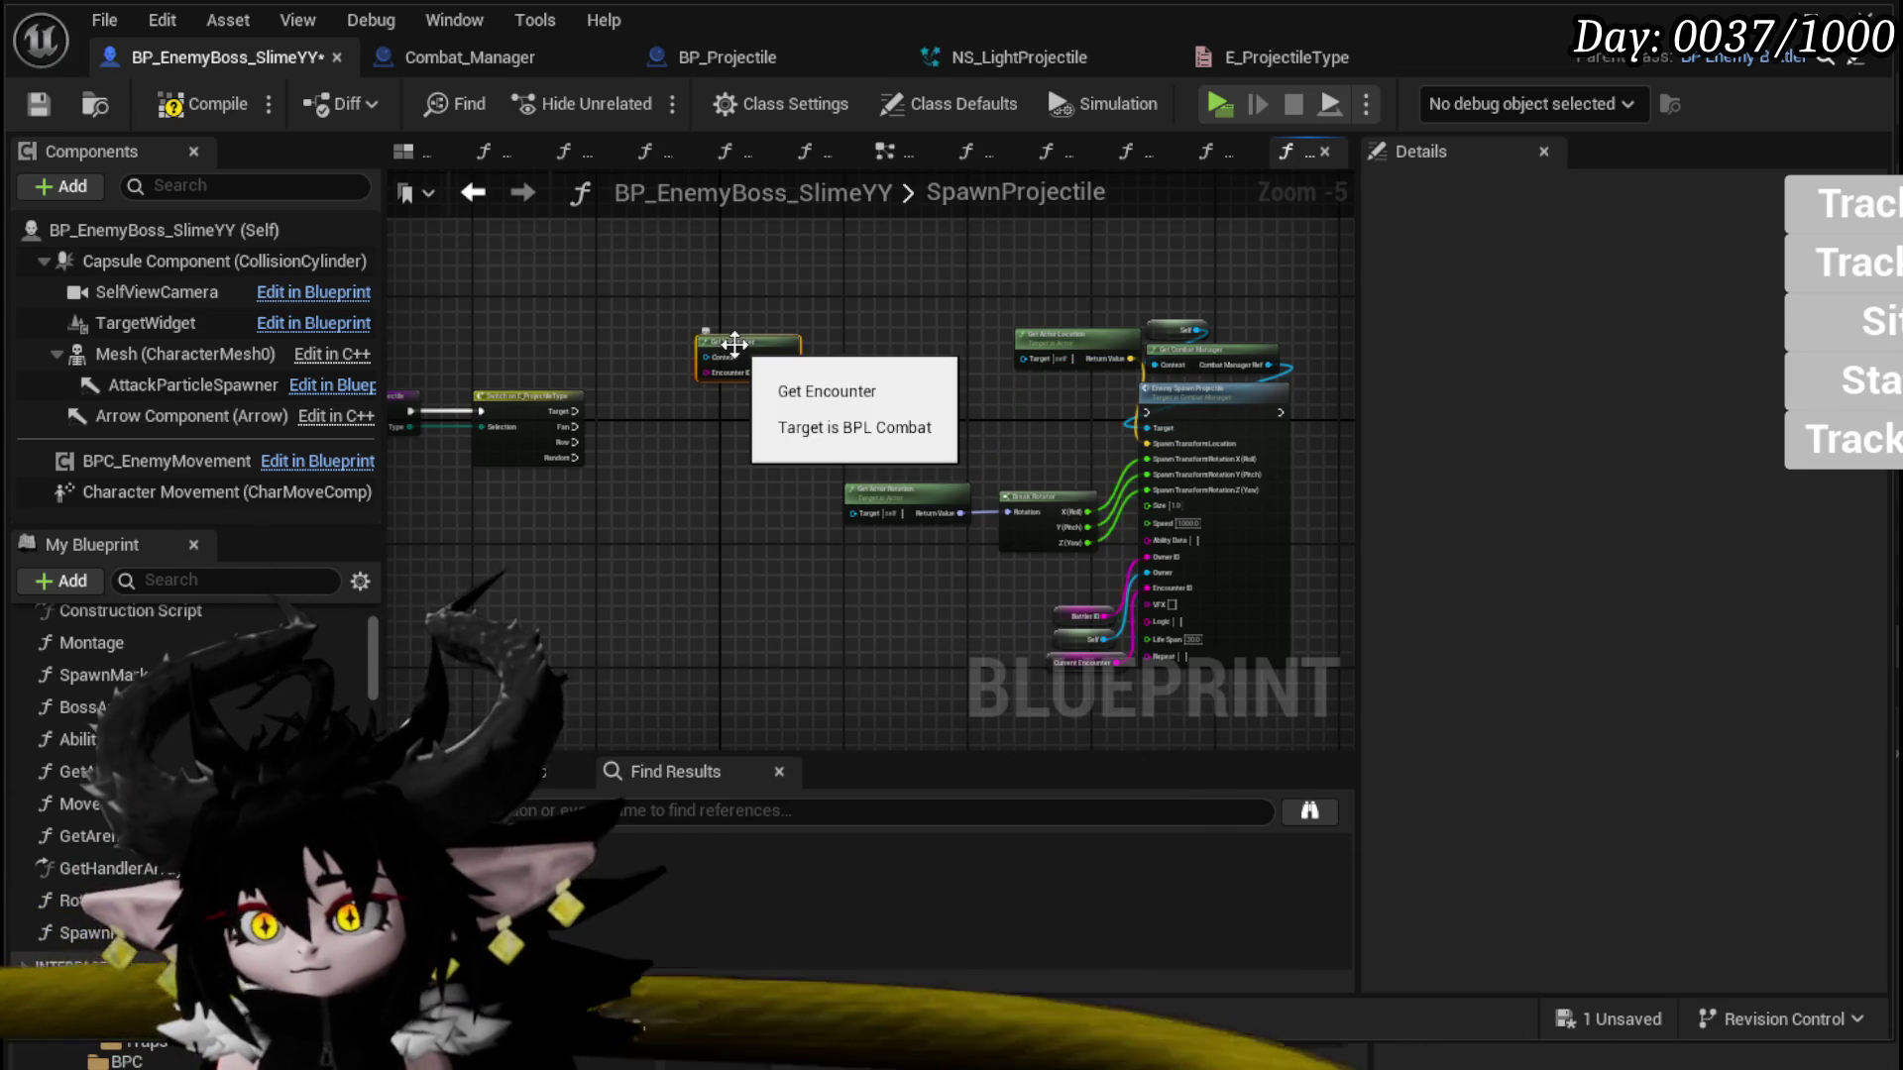
scroll(989, 632, "up", 2)
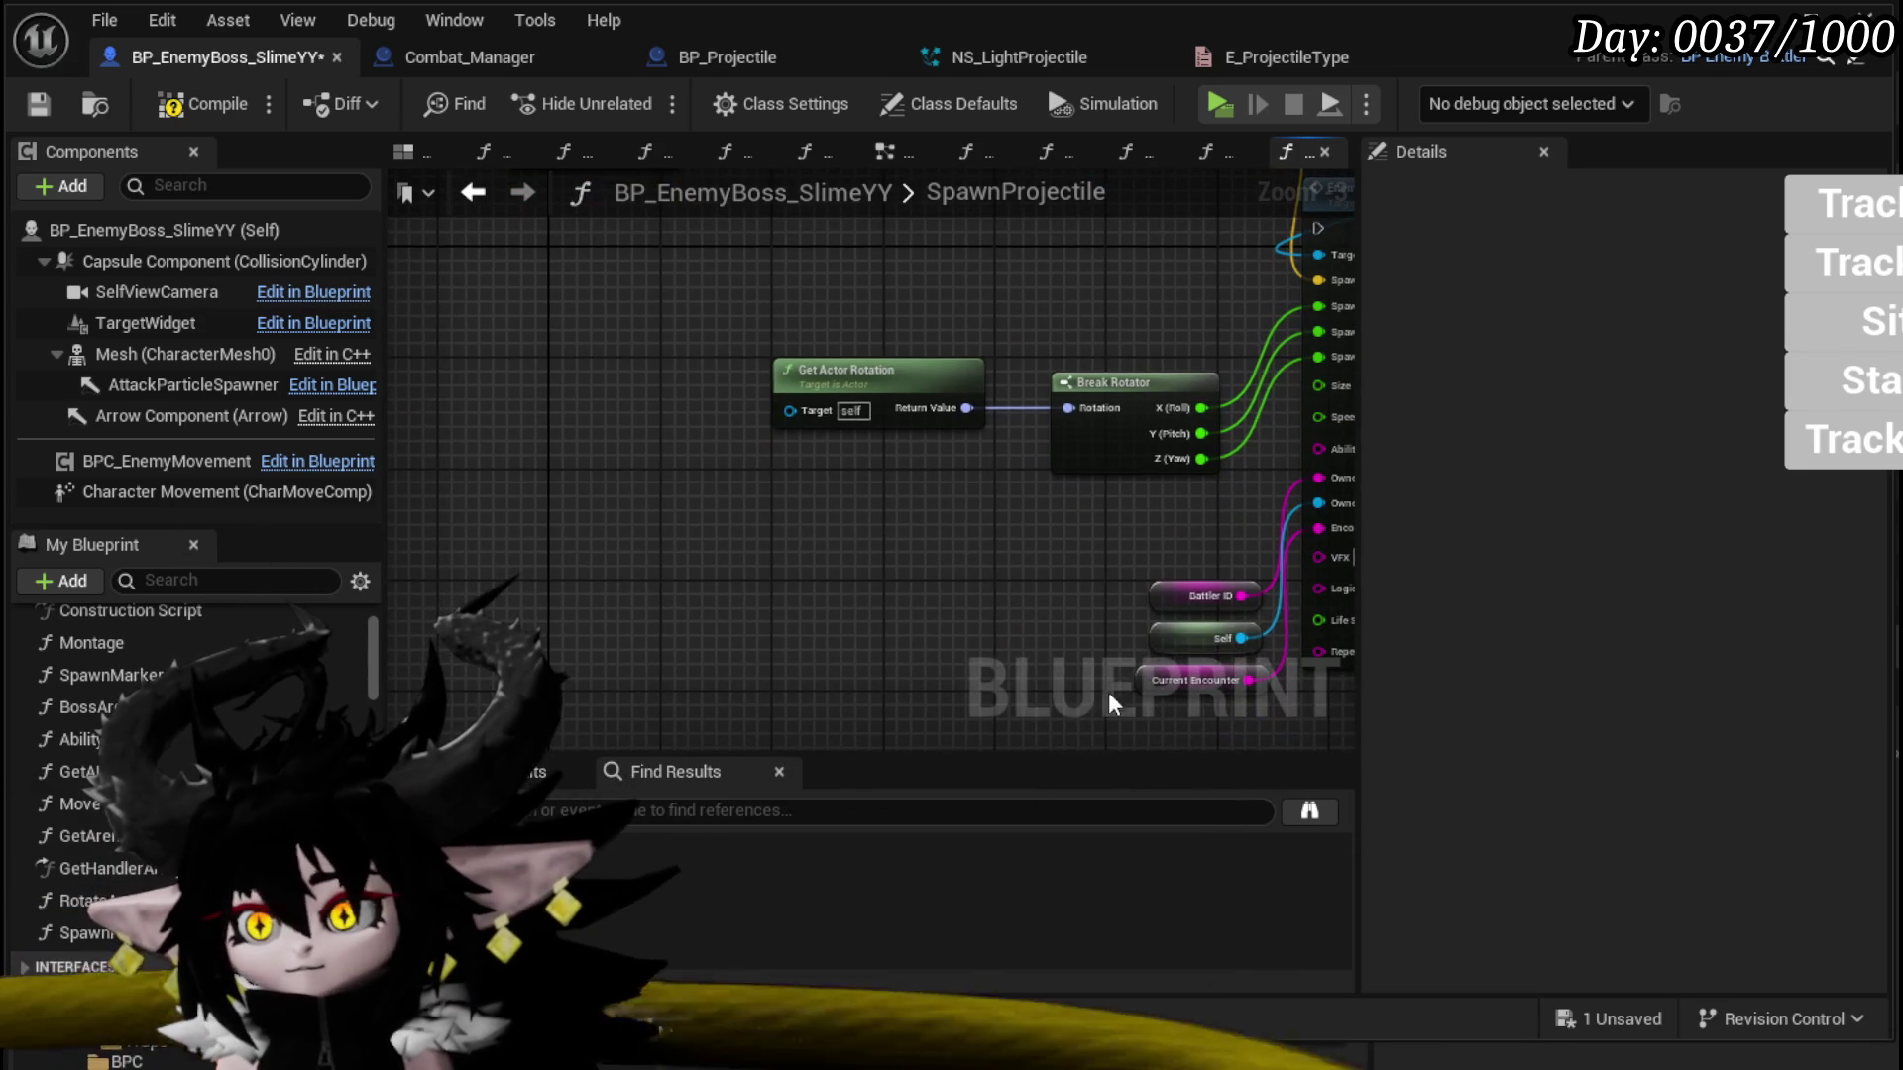
left_click_drag(890, 537, 585, 290)
key("ctrl+v")
mouse_move(834, 378)
left_mouse_down()
mouse_move(789, 308)
mouse_move(652, 242)
left_mouse_up()
type("S")
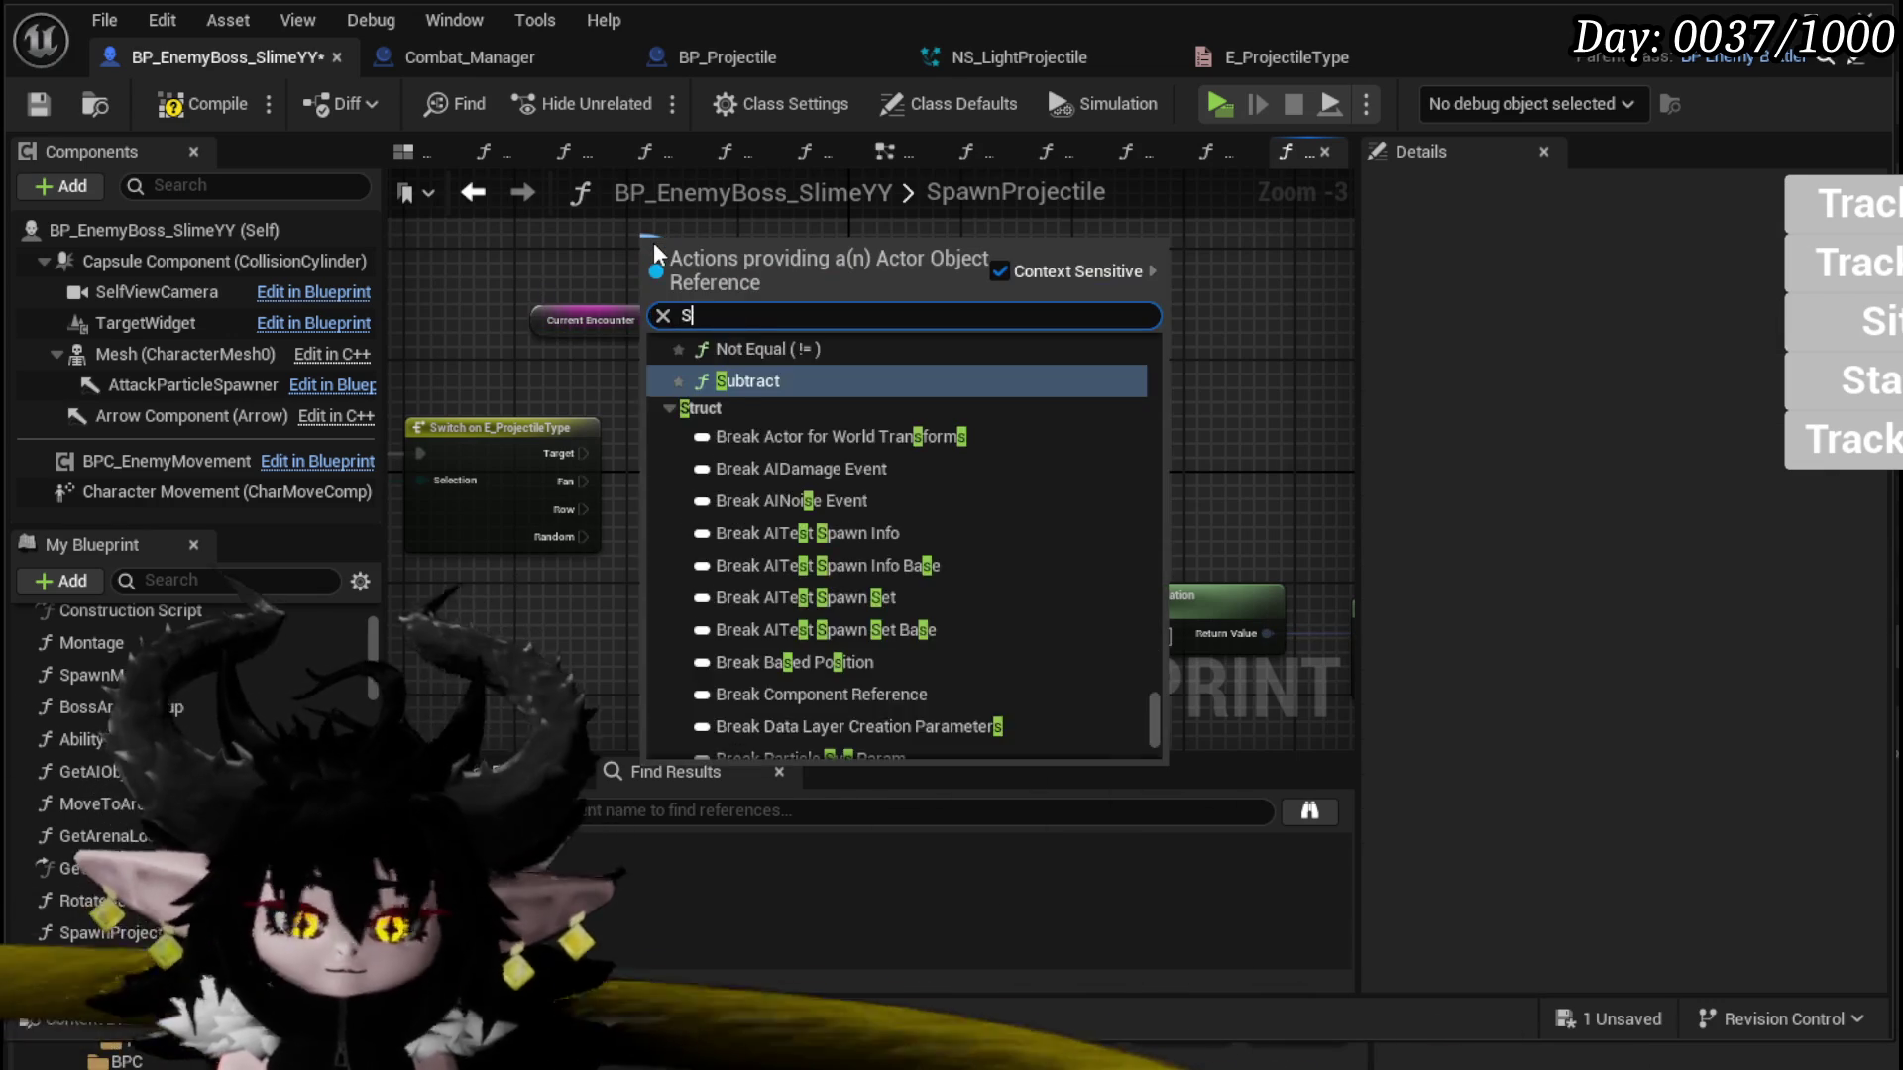
type("elf")
key("Return")
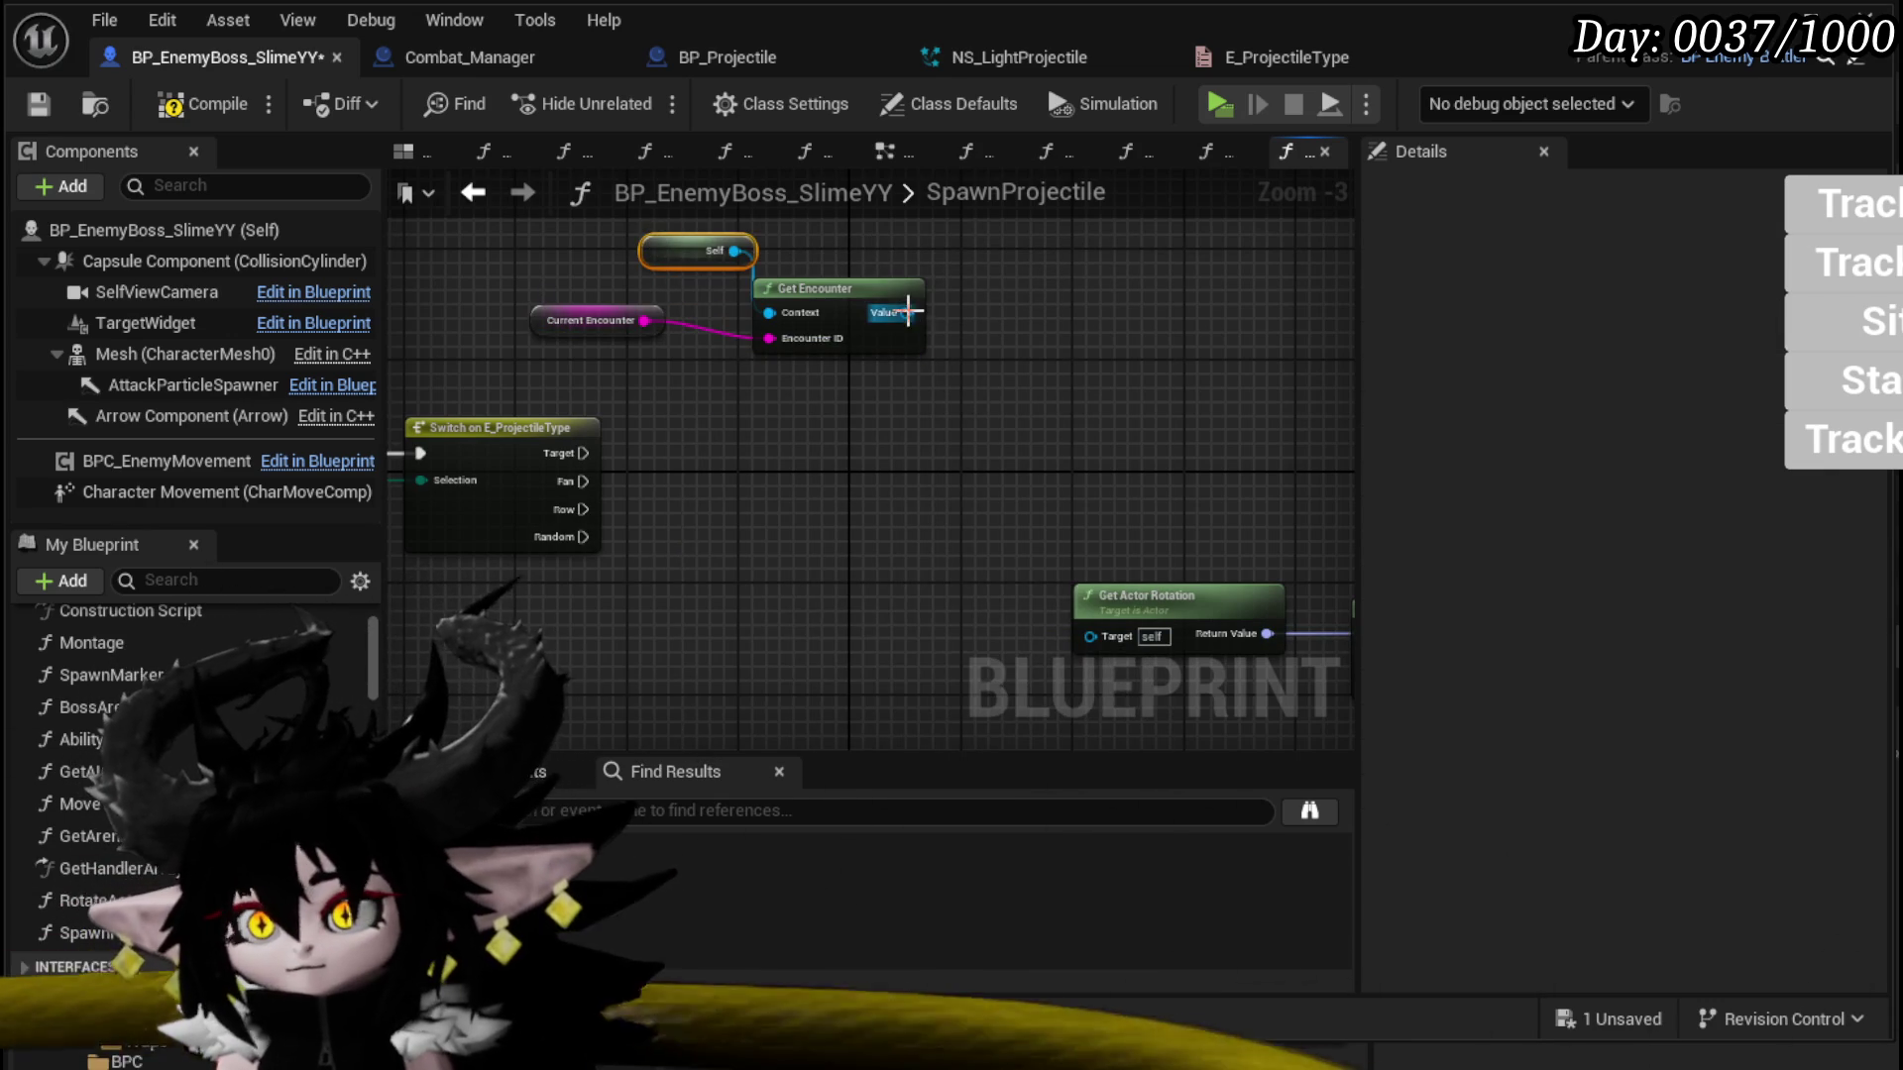
Step: Add the returned encounter's Player Battlers getter and position it below Get Encounter
left_click_drag(908, 312, 1045, 329)
type("Battl")
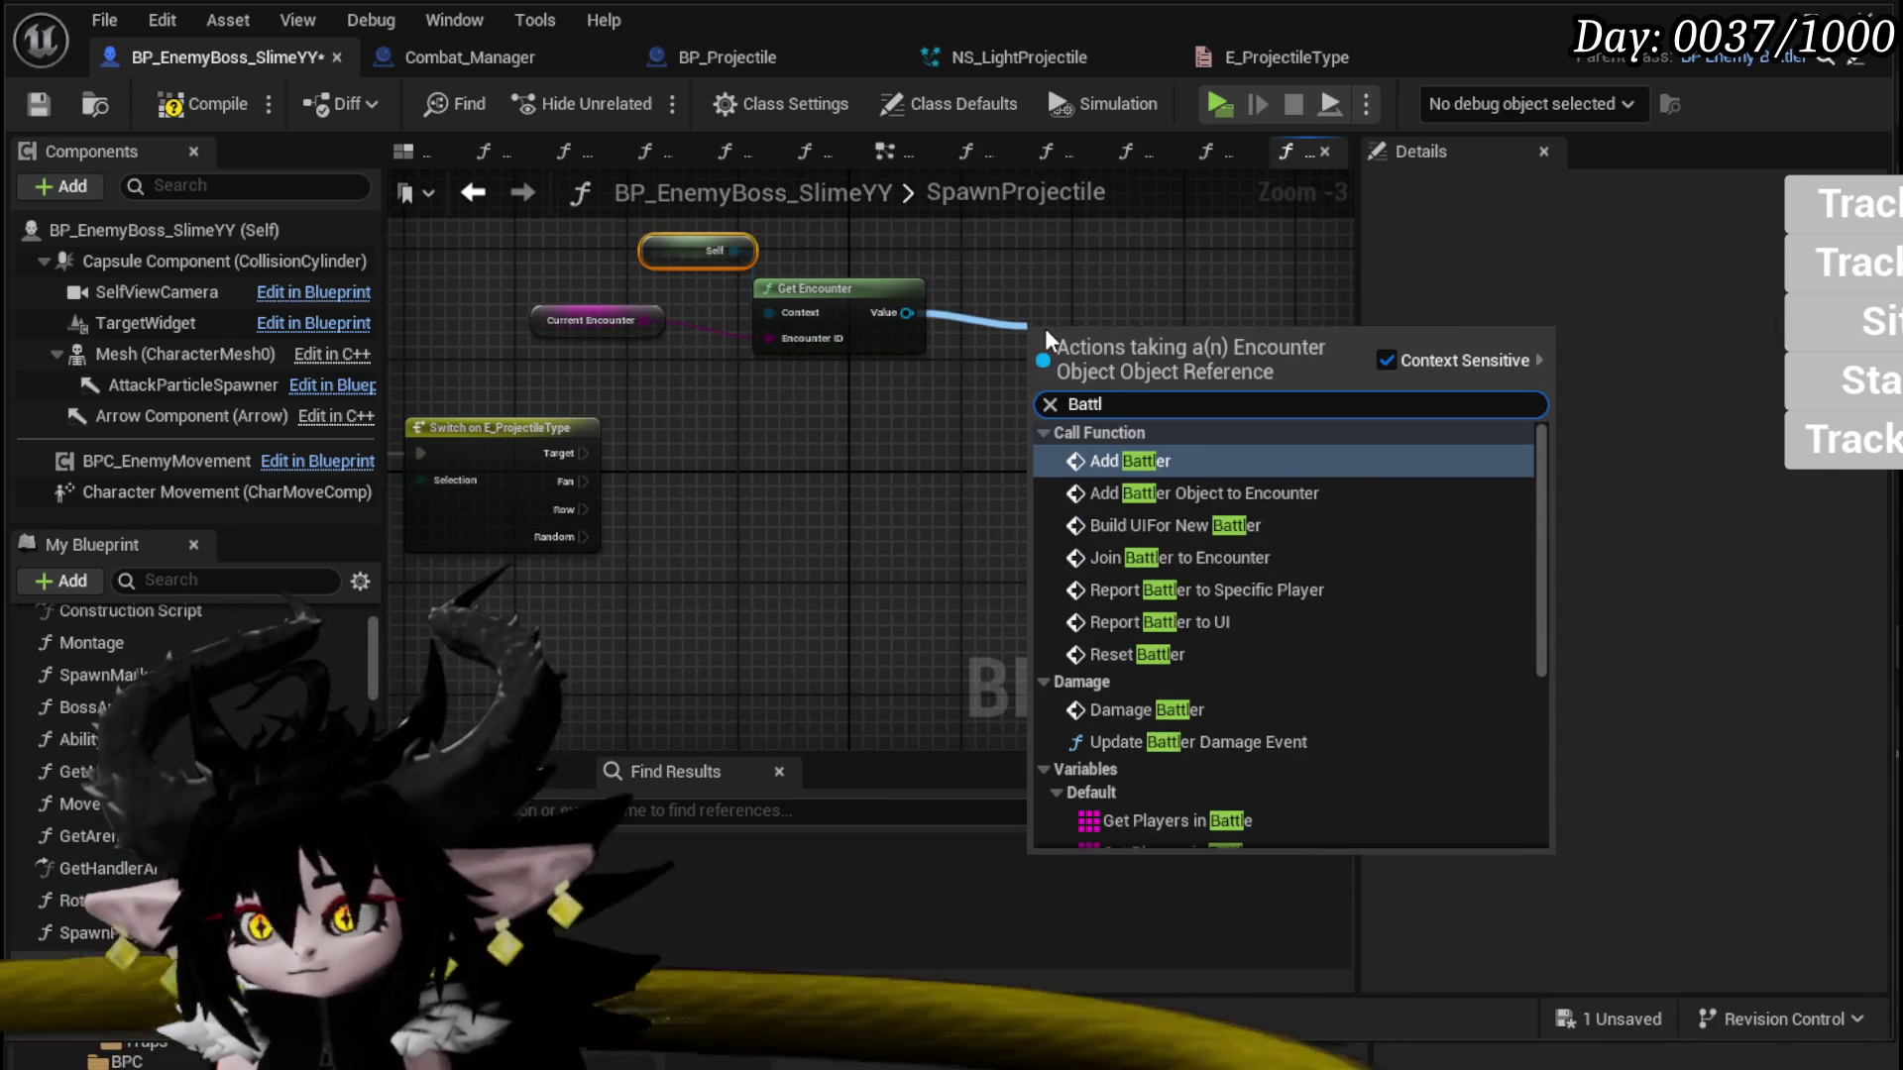
scroll(1345, 492, "down", 5)
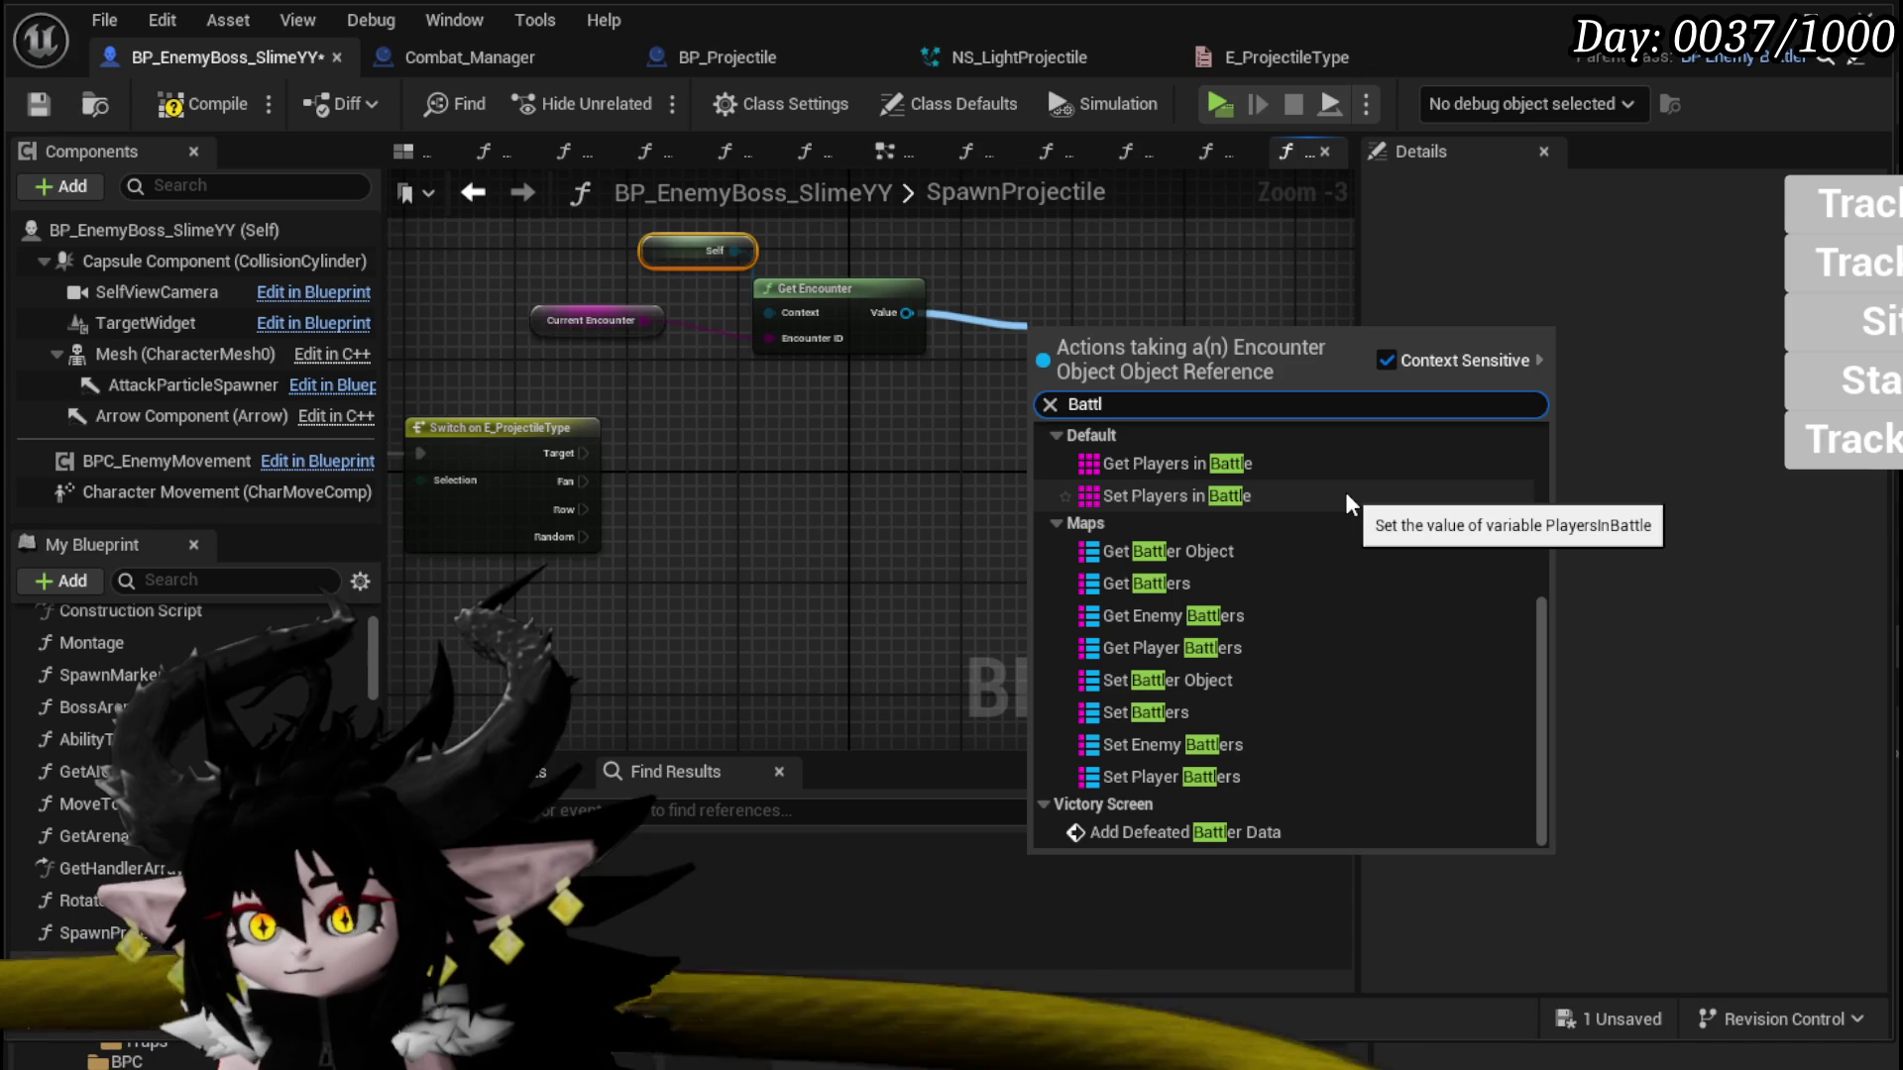
left_click(1204, 647)
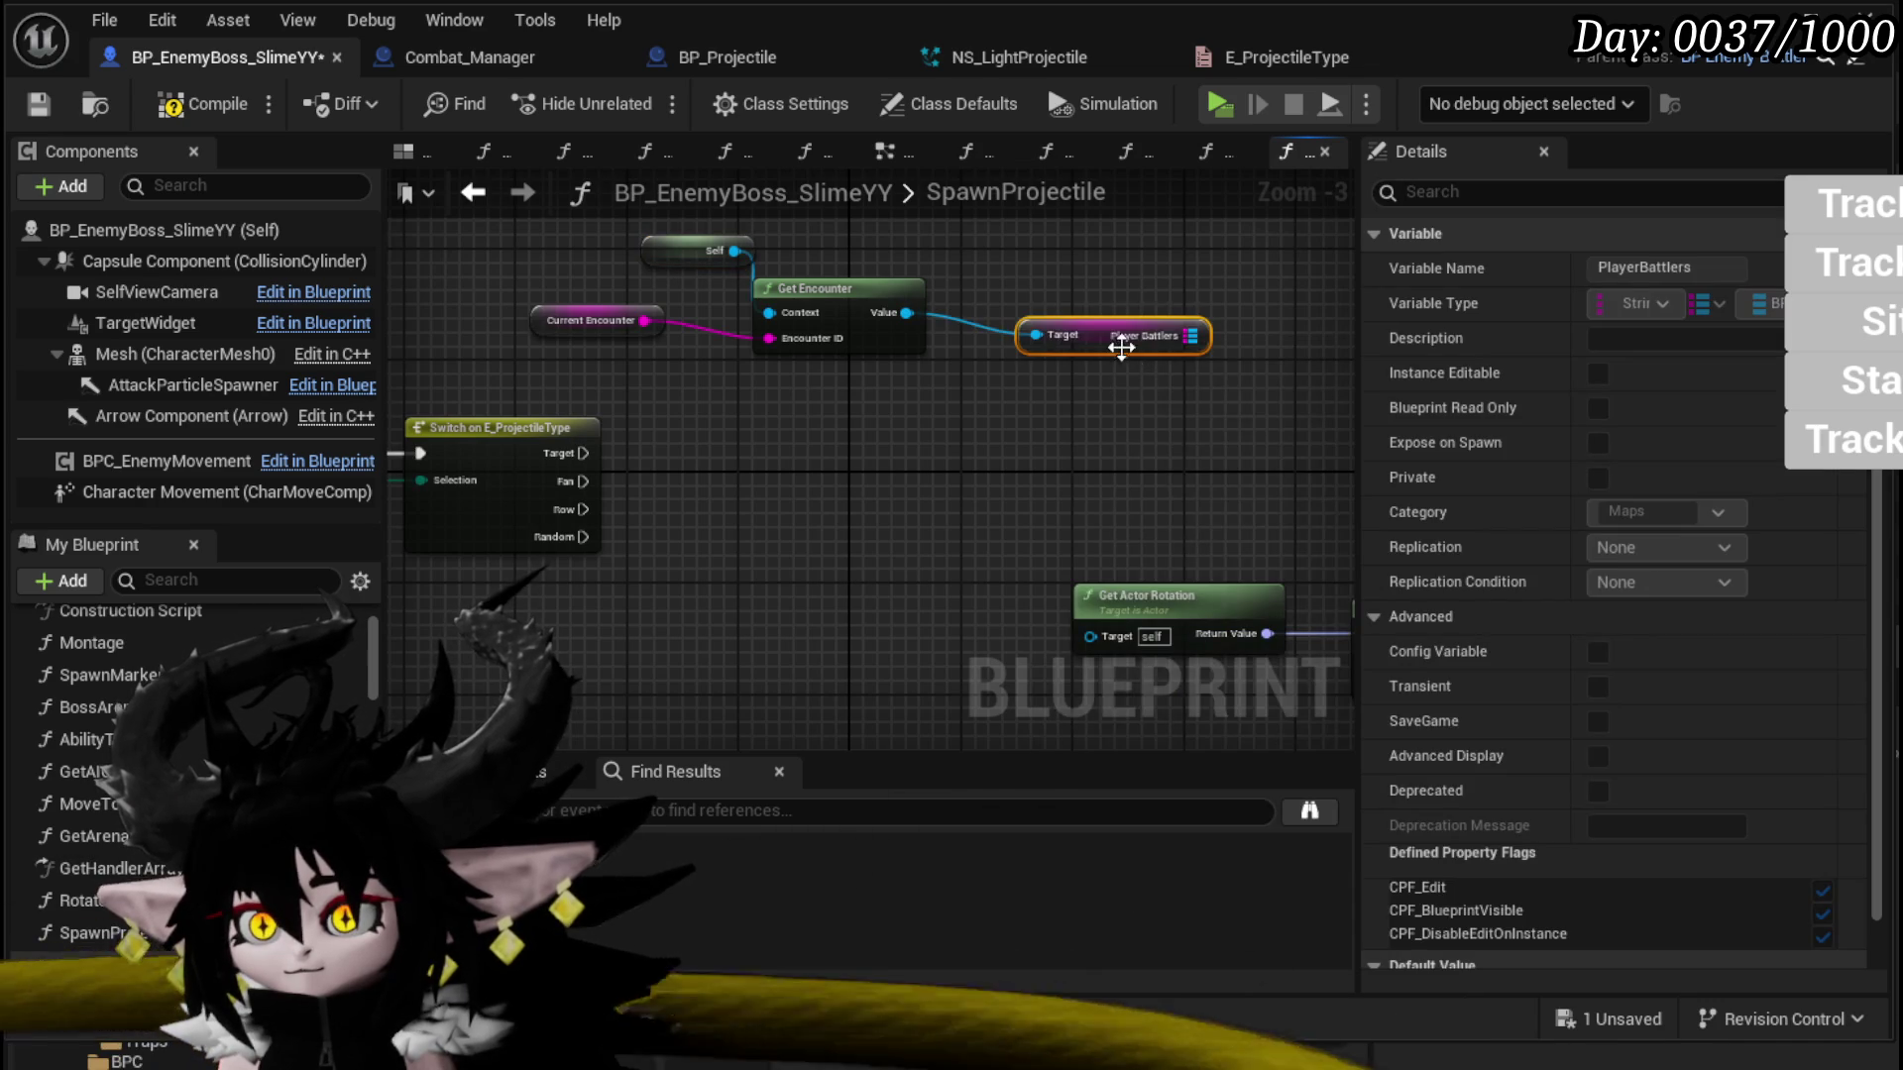
left_click_drag(1123, 346, 761, 448)
mouse_move(728, 345)
left_mouse_down()
mouse_move(1026, 541)
mouse_move(578, 384)
left_mouse_up()
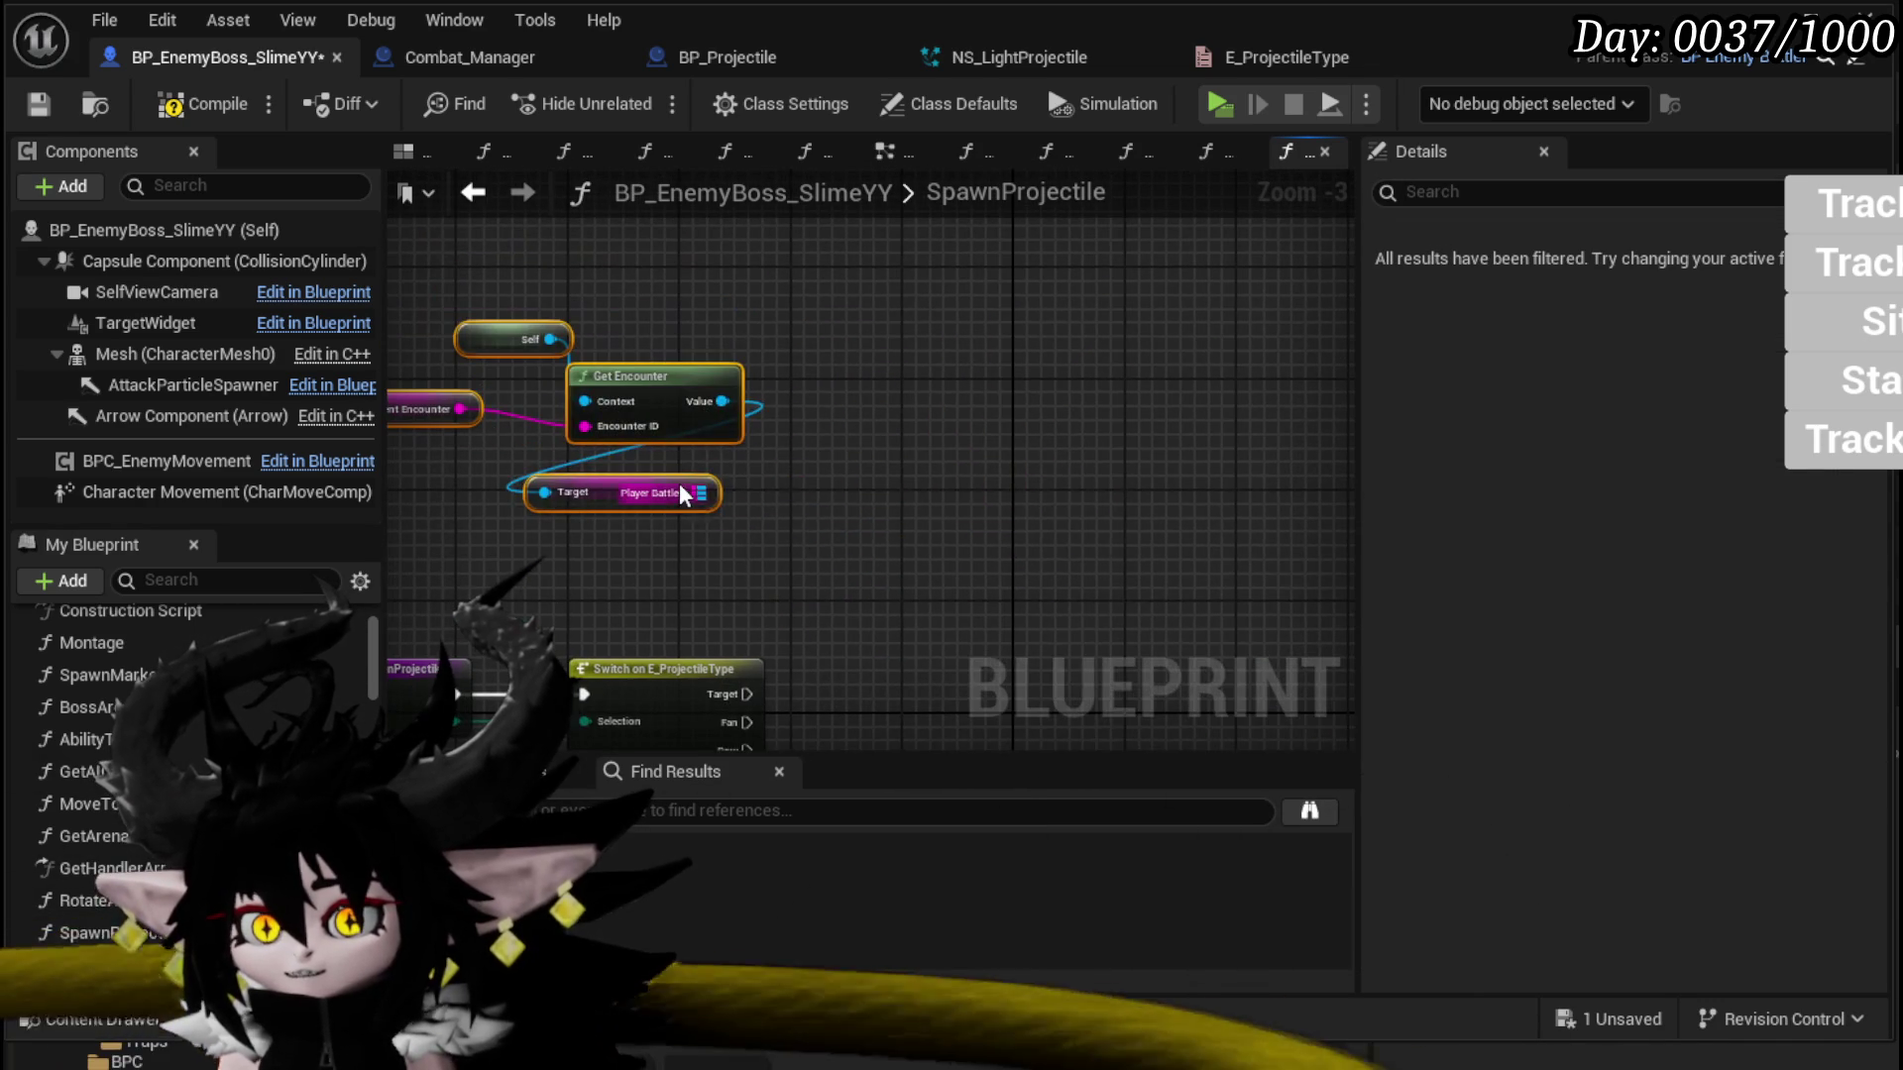
left_click_drag(713, 493, 890, 490)
type("add")
key("BackSpace")
key("BackSpace")
key("BackSpace")
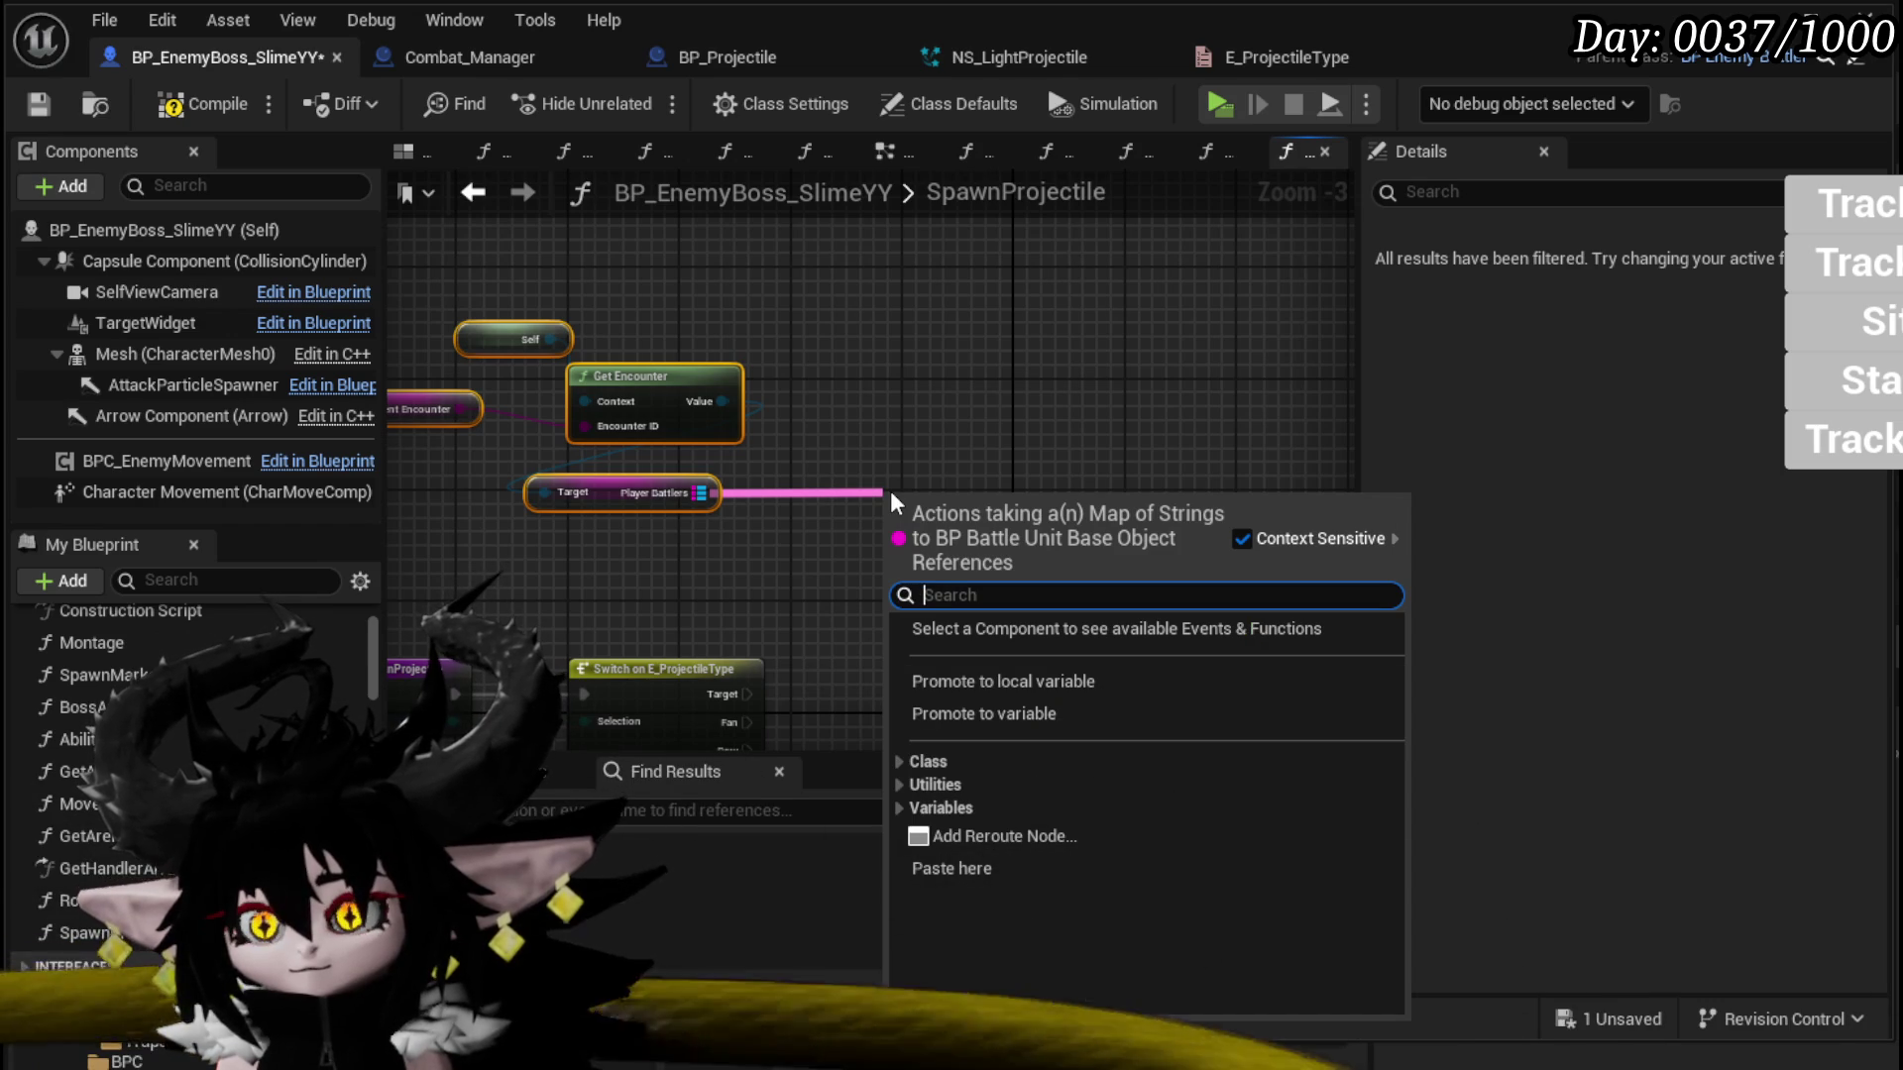
Step: Add Keys and Values nodes from the Player Battlers map
type("keys")
key("Return")
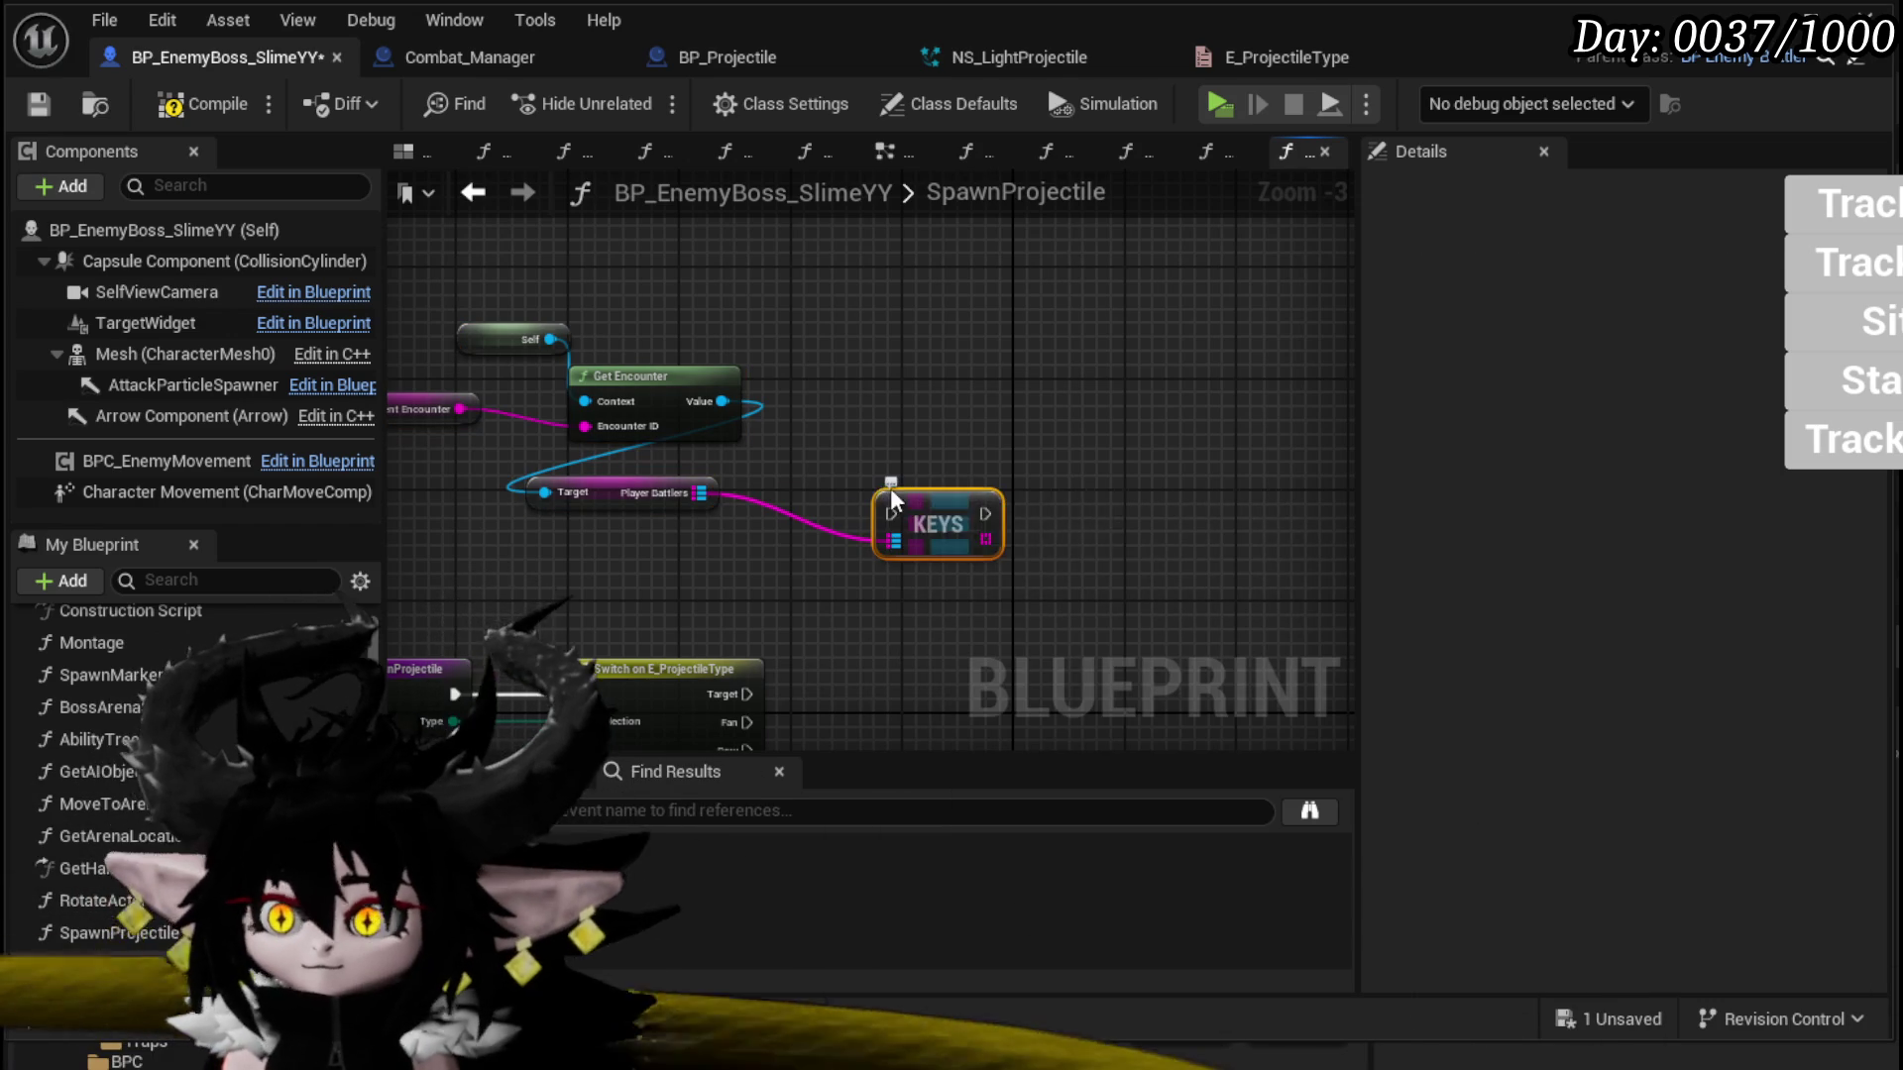
left_click(941, 459)
left_click_drag(687, 497, 794, 496)
type("Values")
key("Return")
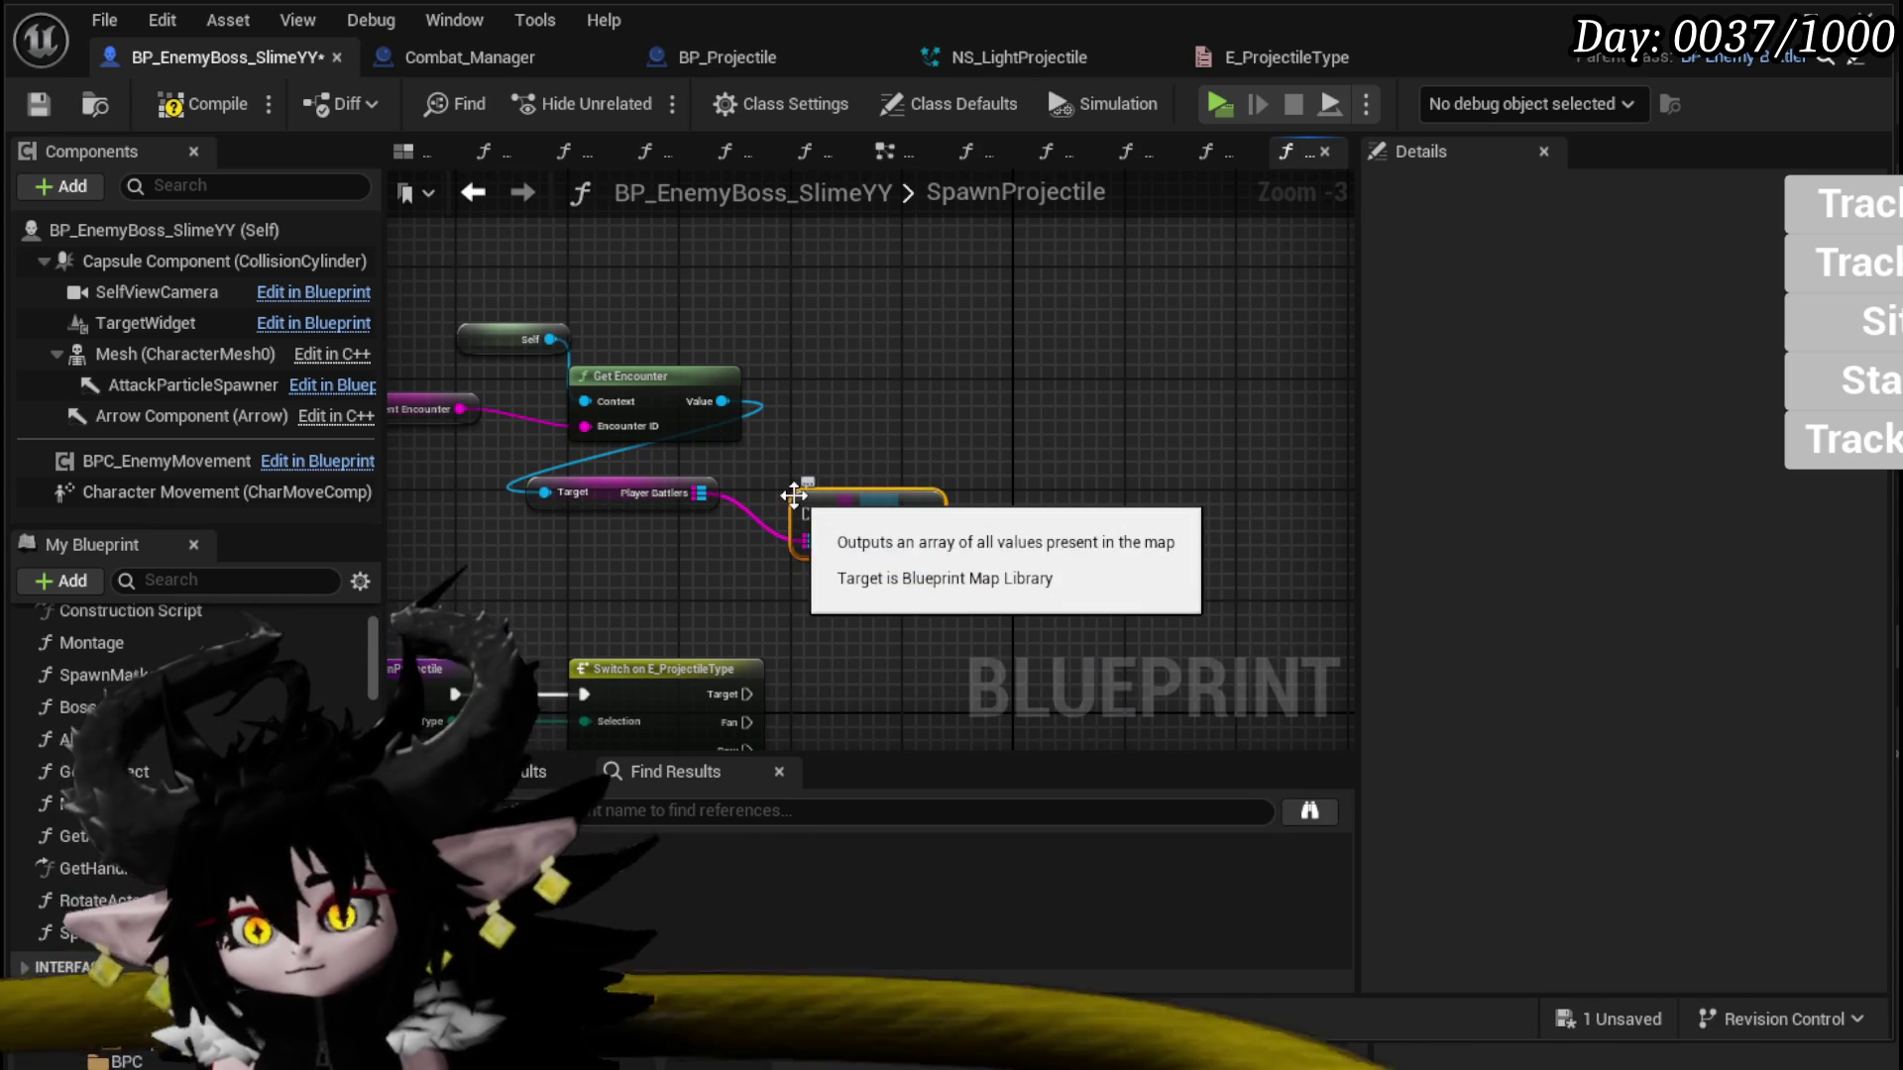
Step: From the values array, add a Get node, a Length node, and a Subtract node after Length
mouse_move(926, 457)
left_mouse_down()
mouse_move(793, 543)
mouse_move(1093, 511)
left_mouse_up()
type("get")
left_click(1204, 779)
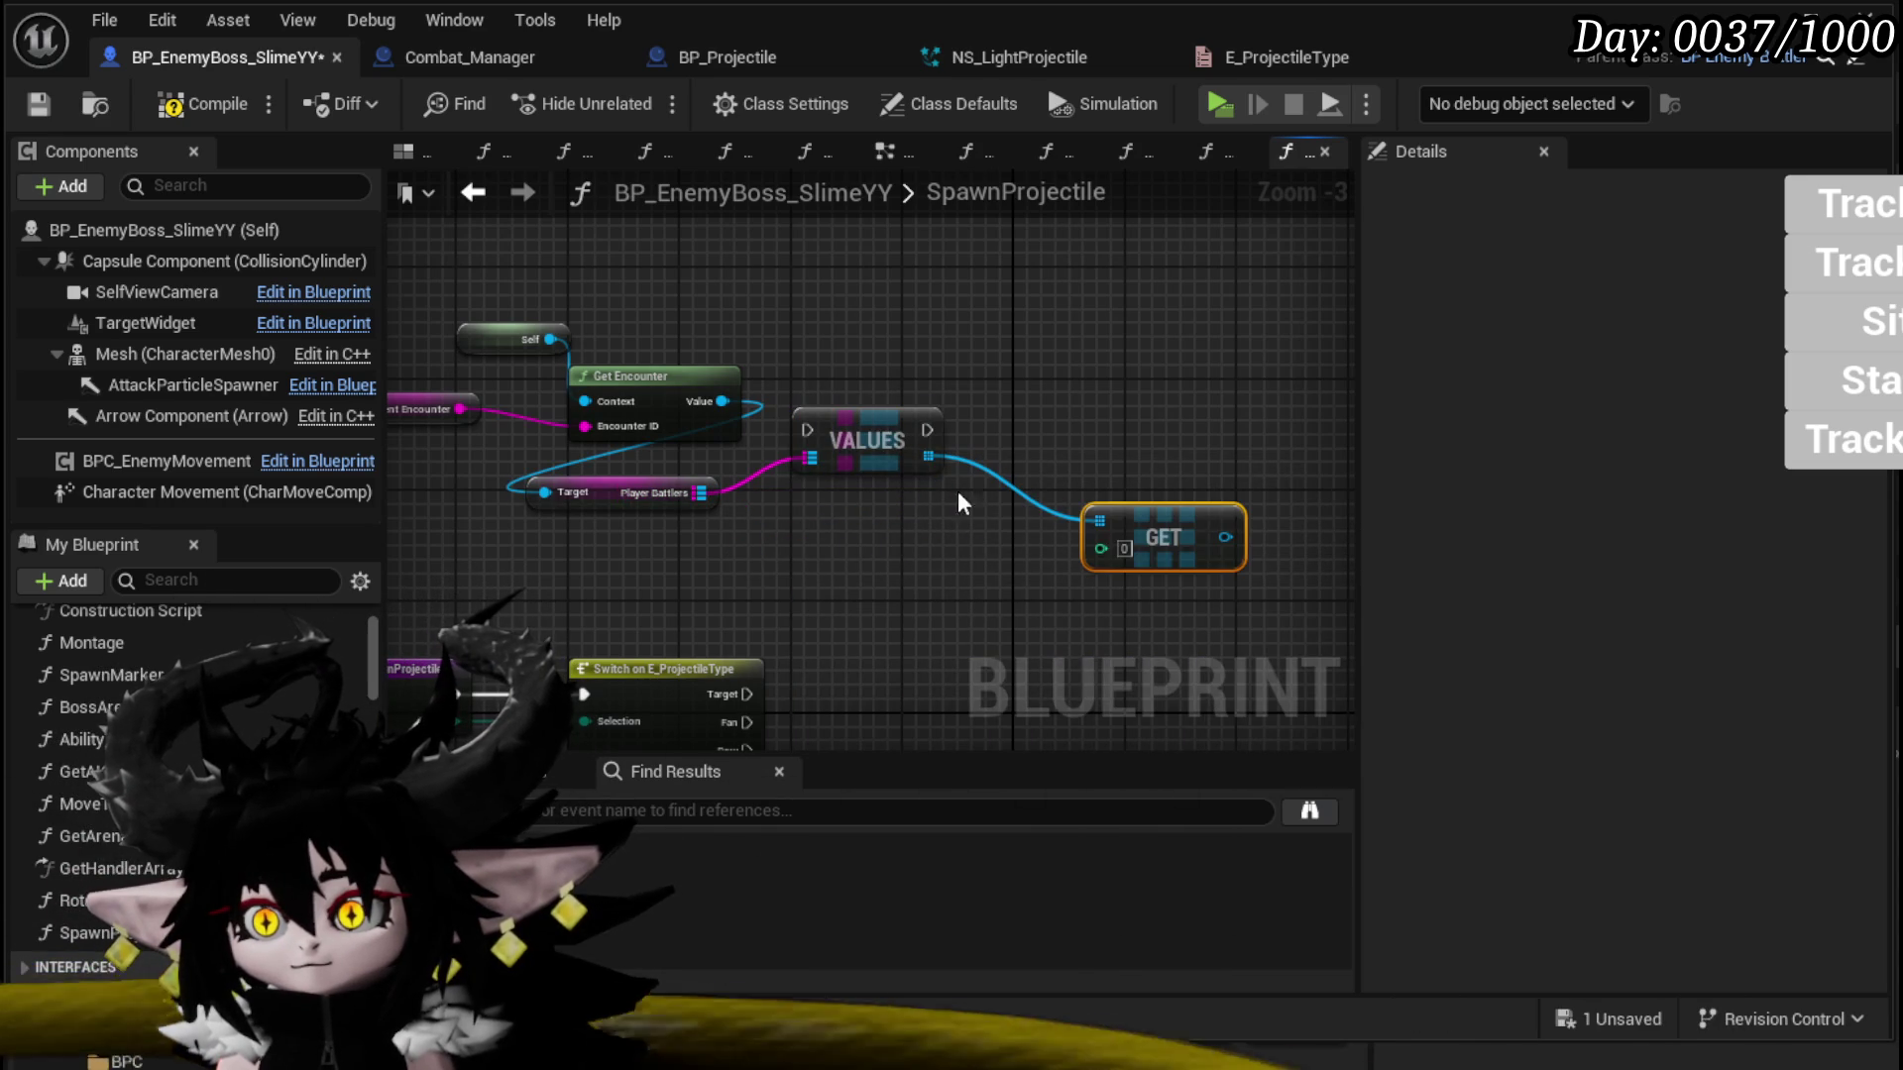
left_click_drag(928, 457, 769, 579)
type("length")
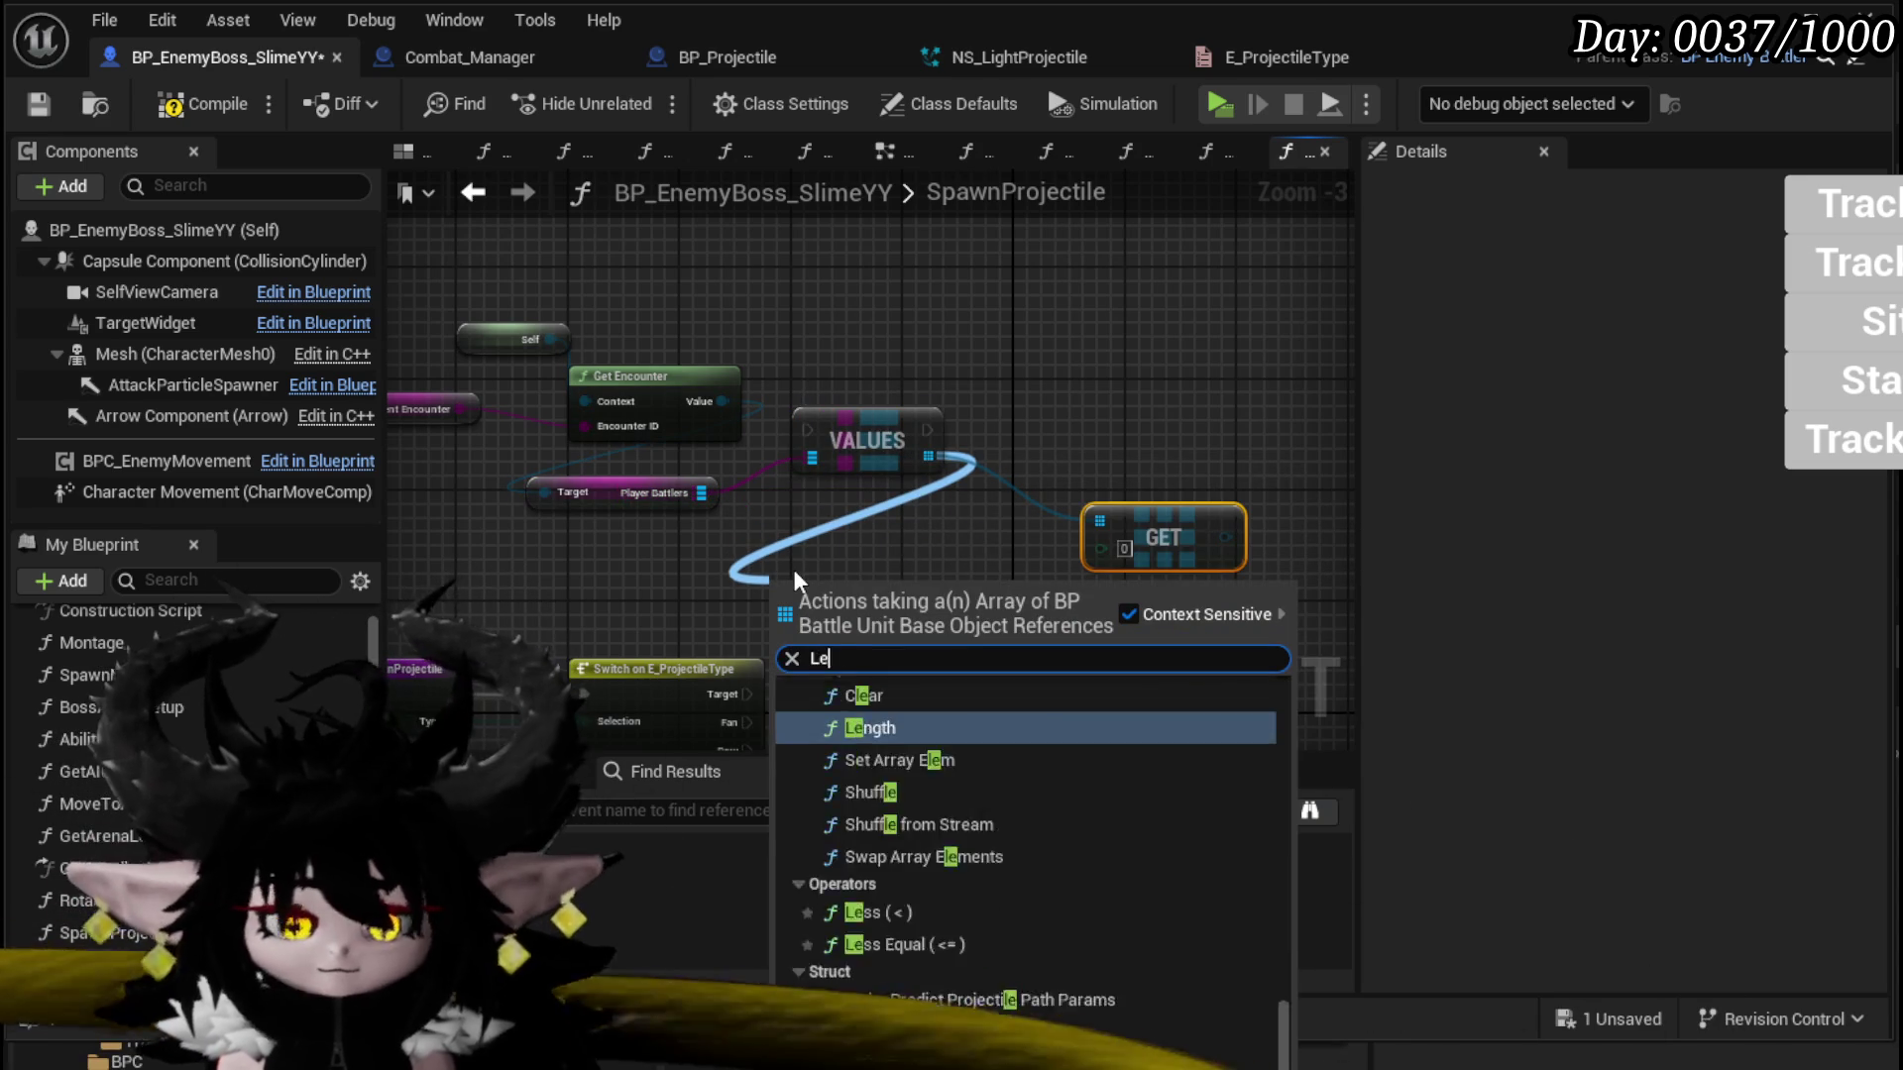
key("Return")
mouse_move(835, 581)
left_mouse_down()
mouse_move(667, 553)
mouse_move(1044, 592)
mouse_move(1115, 551)
mouse_move(1066, 537)
left_mouse_up()
type("-")
left_click(1031, 898)
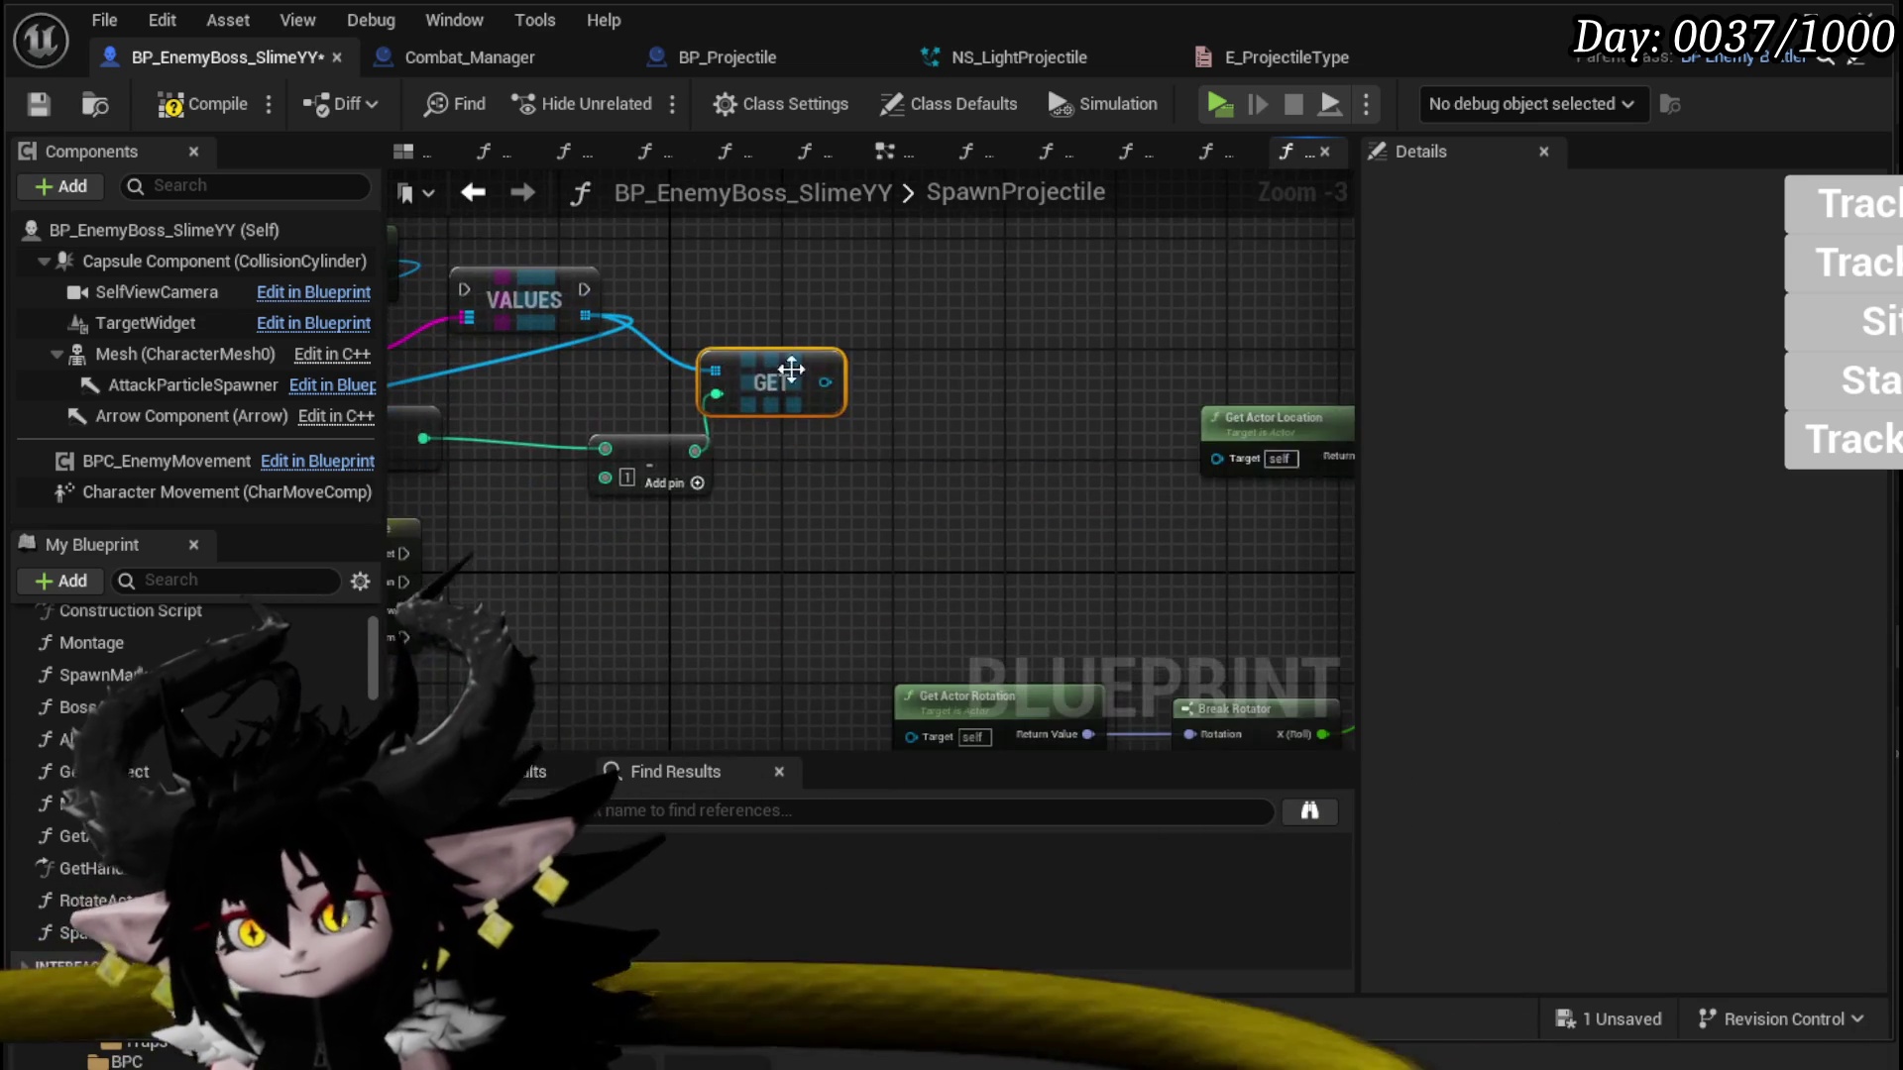
Step: Rearrange Get Actor Rotation, Break Rotator and Get Actor Location, then search for 'get look at'
mouse_move(825, 378)
left_mouse_down()
mouse_move(895, 701)
mouse_move(907, 628)
mouse_move(925, 626)
mouse_move(593, 486)
mouse_move(337, 448)
mouse_move(644, 474)
mouse_move(614, 415)
mouse_move(697, 213)
left_mouse_up()
left_click_drag(658, 561, 1033, 389)
left_click_drag(704, 300, 787, 371)
right_click(789, 372)
left_click(910, 294)
mouse_move(1139, 255)
left_mouse_down()
mouse_move(880, 241)
mouse_move(969, 242)
left_mouse_up()
right_click(775, 384)
type("get")
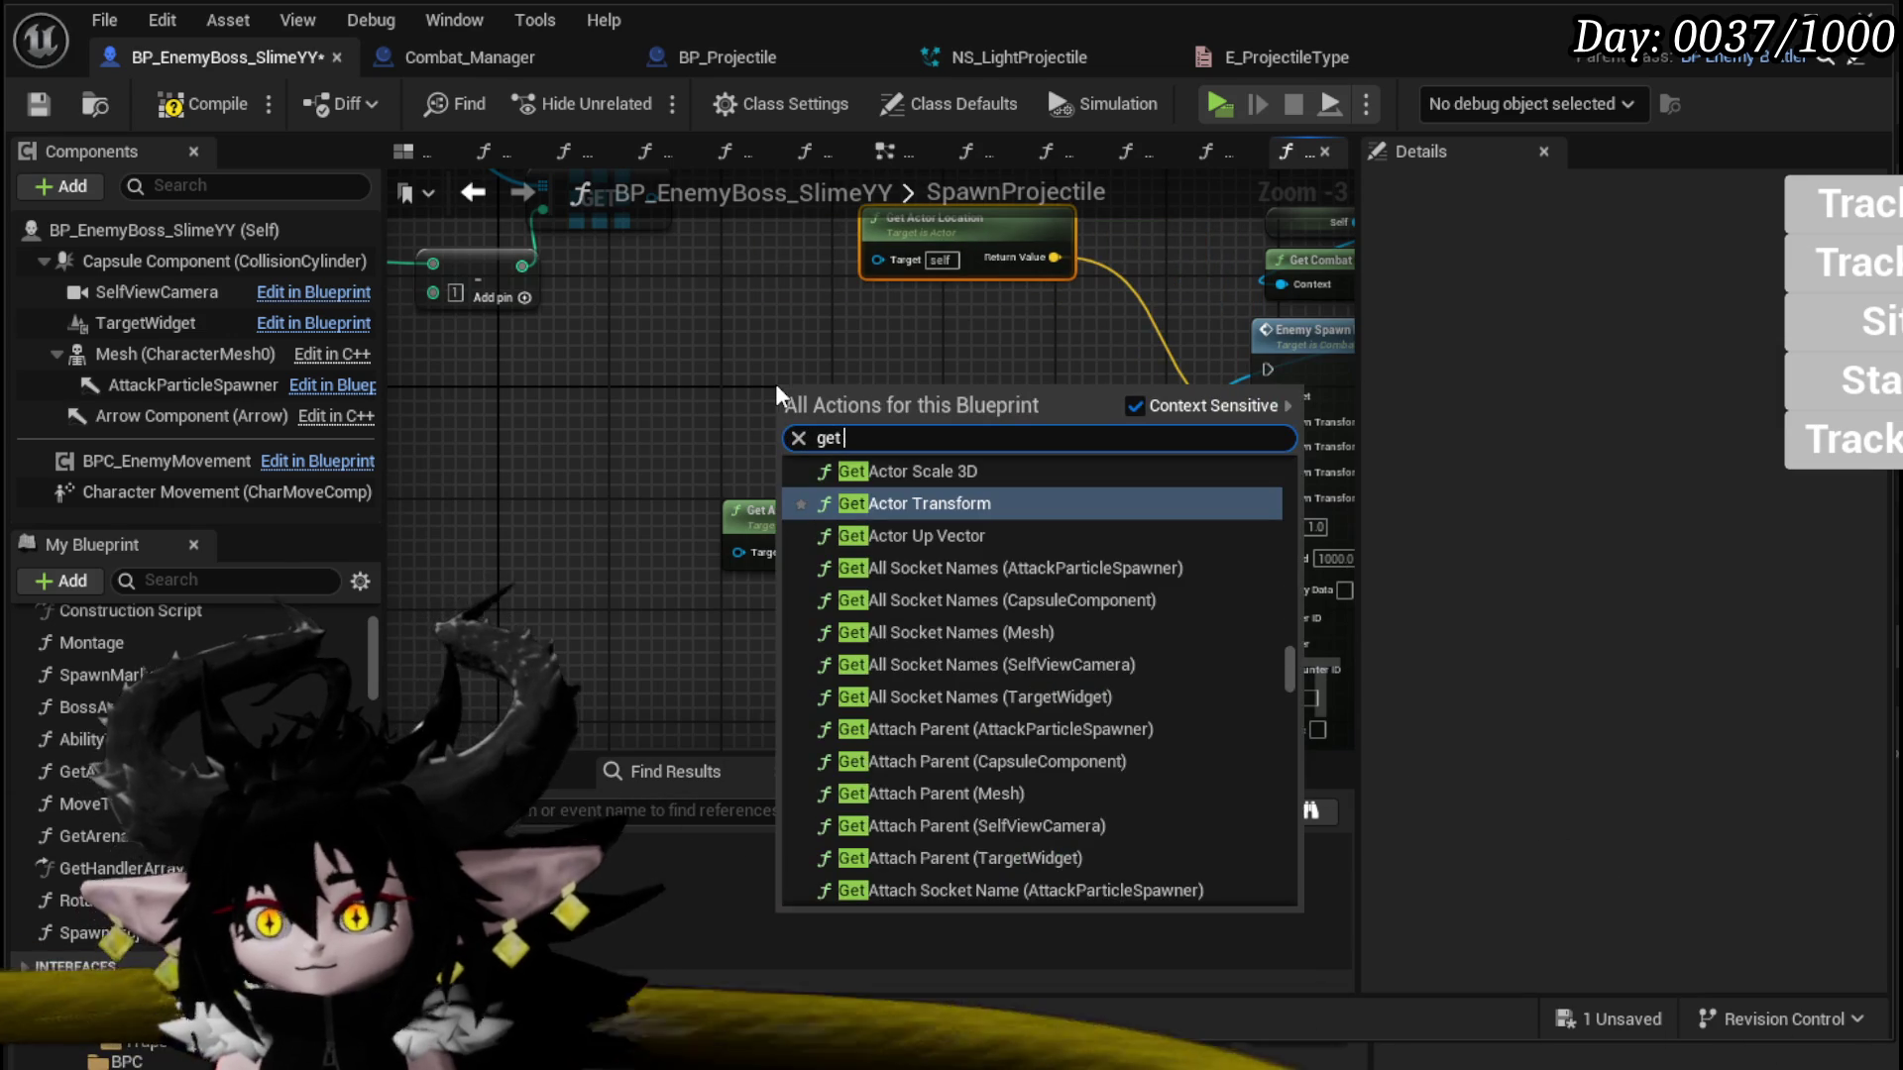
type(" look at")
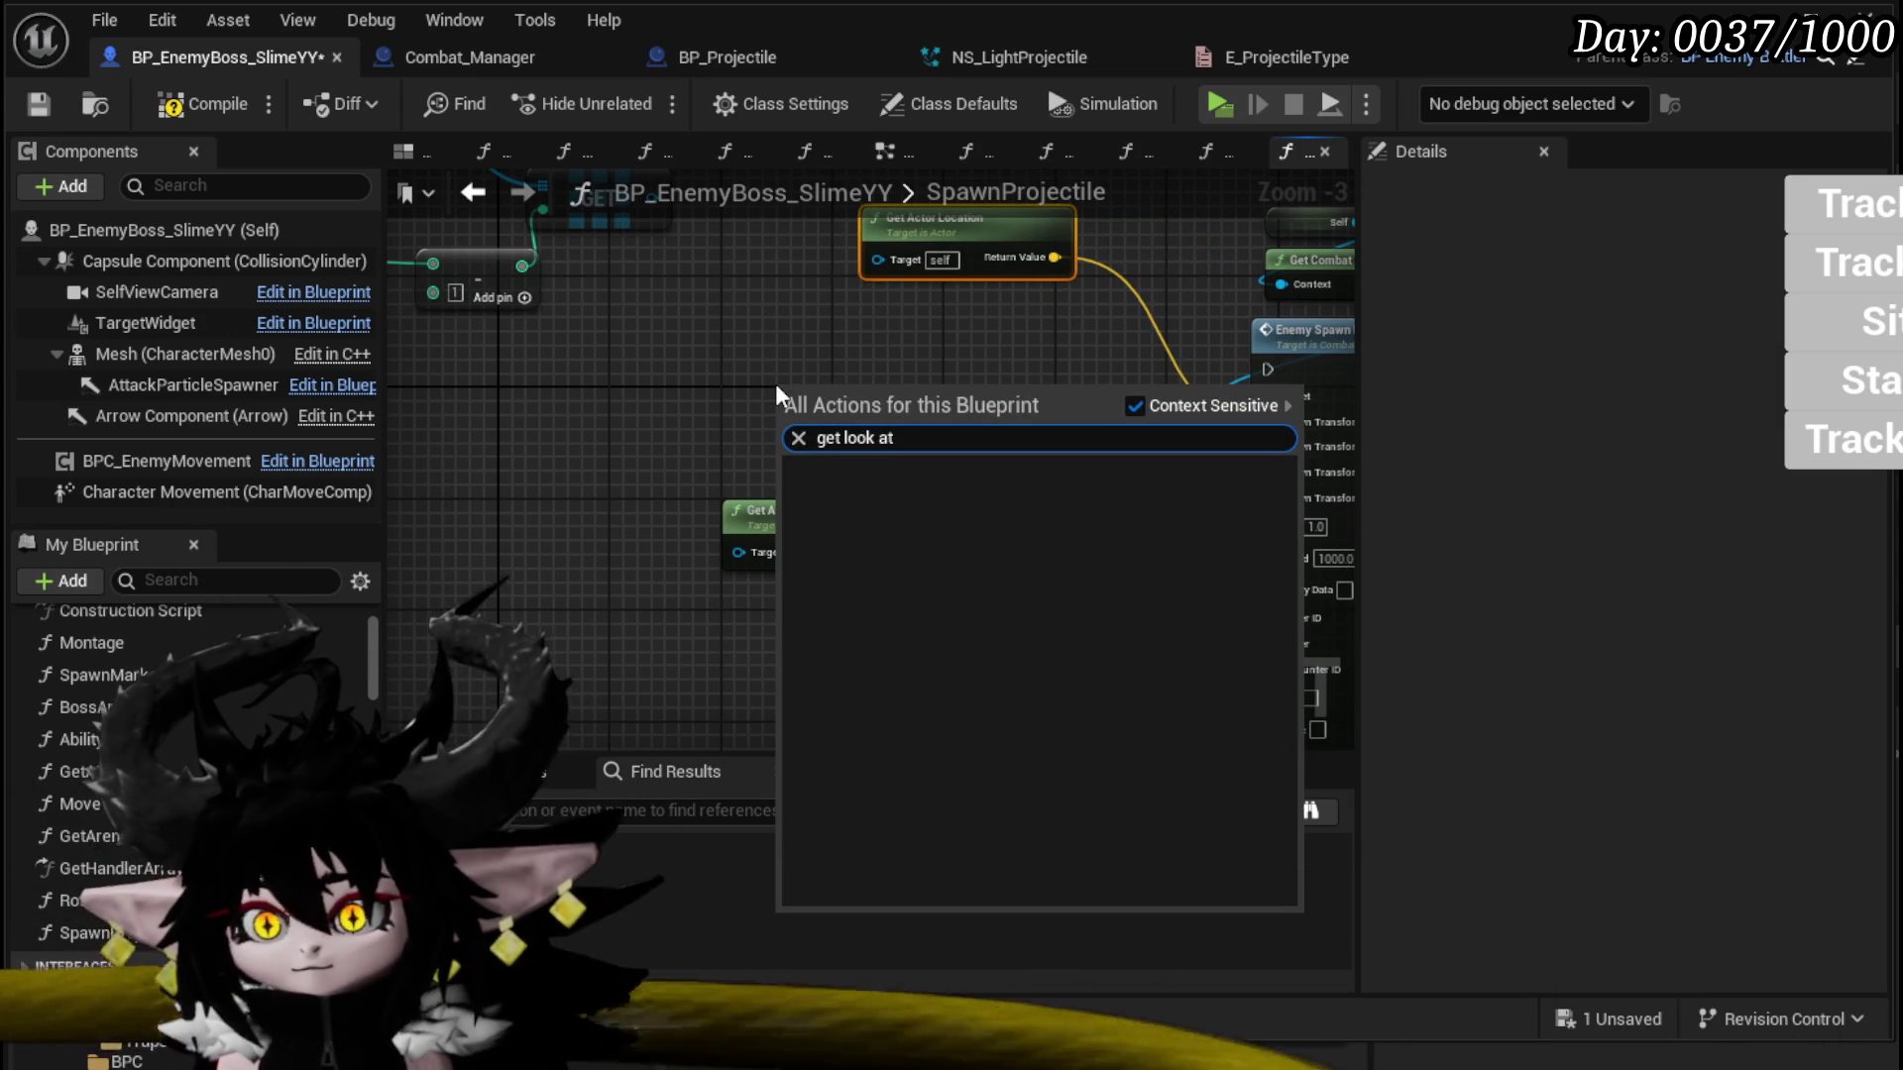
Step: Add a Find Look at Rotation node with the boss's Get Actor Location wired into Start
key("Escape")
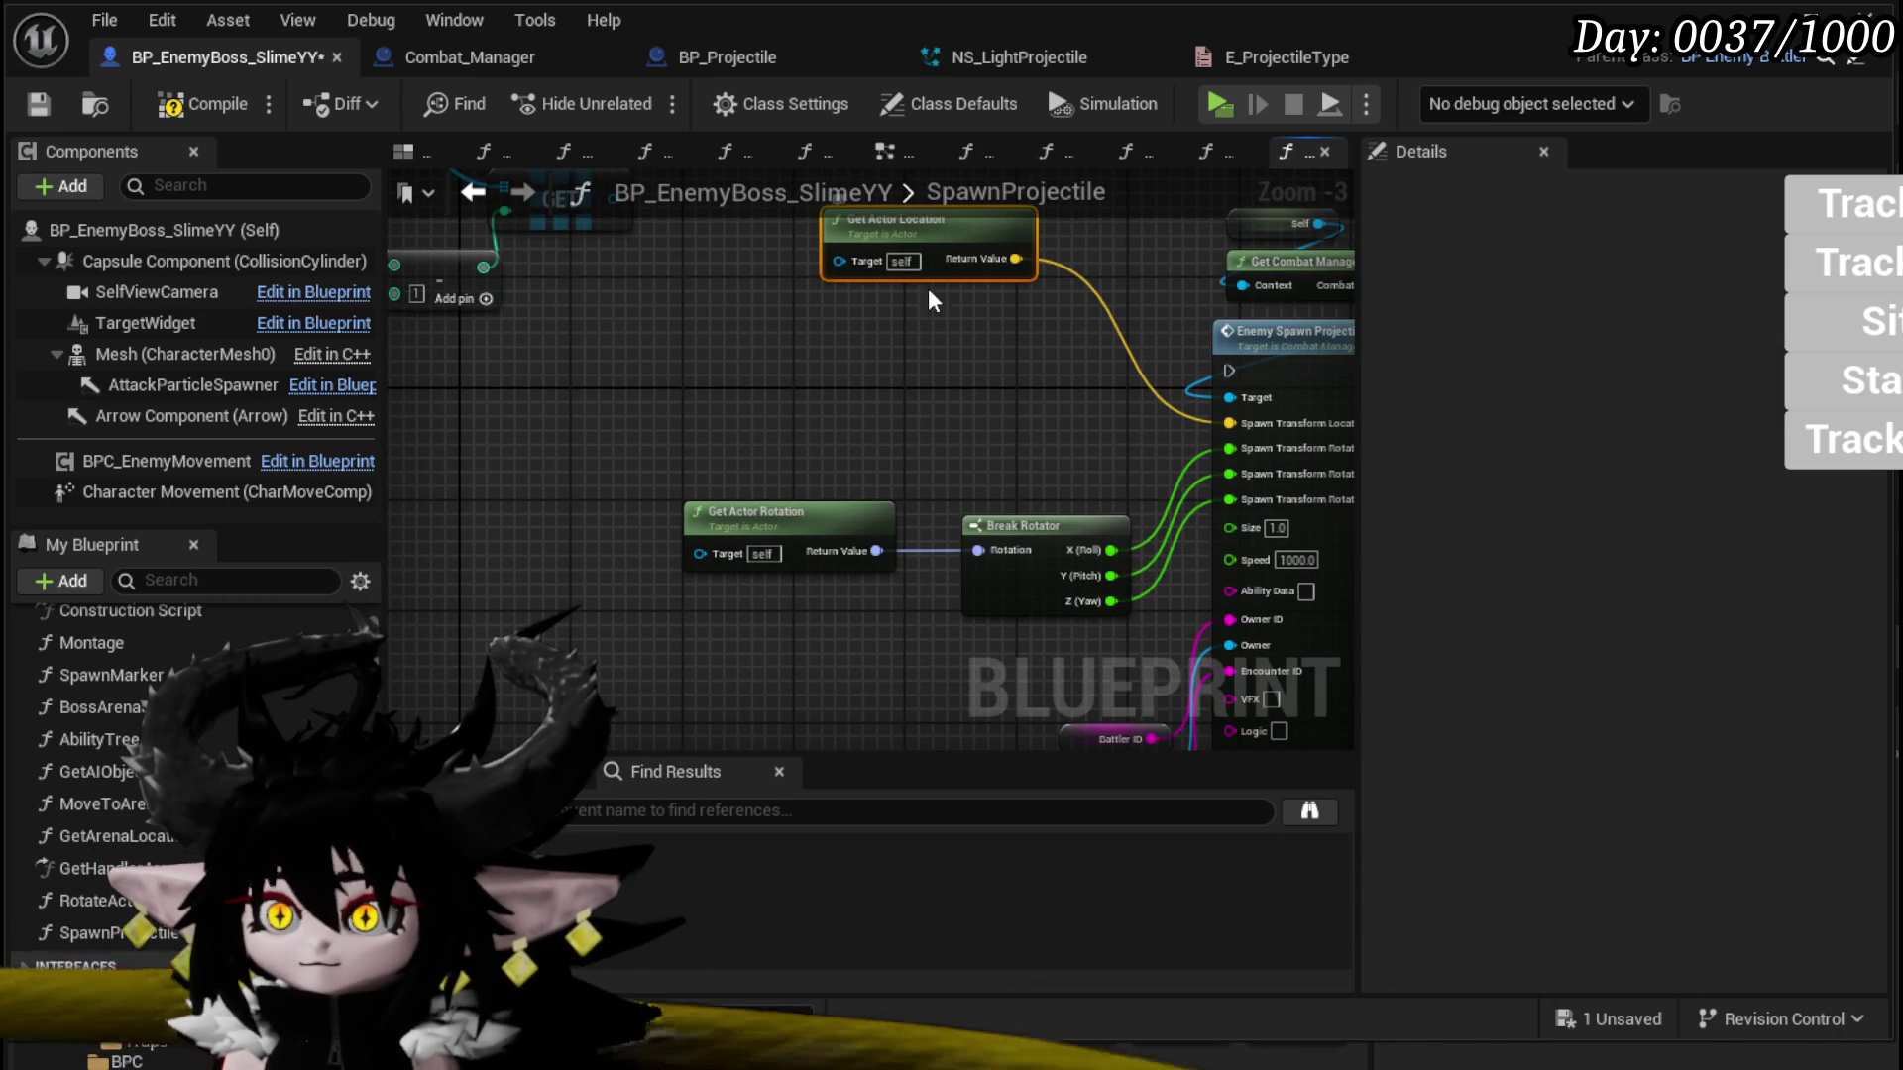
right_click(672, 365)
type("get")
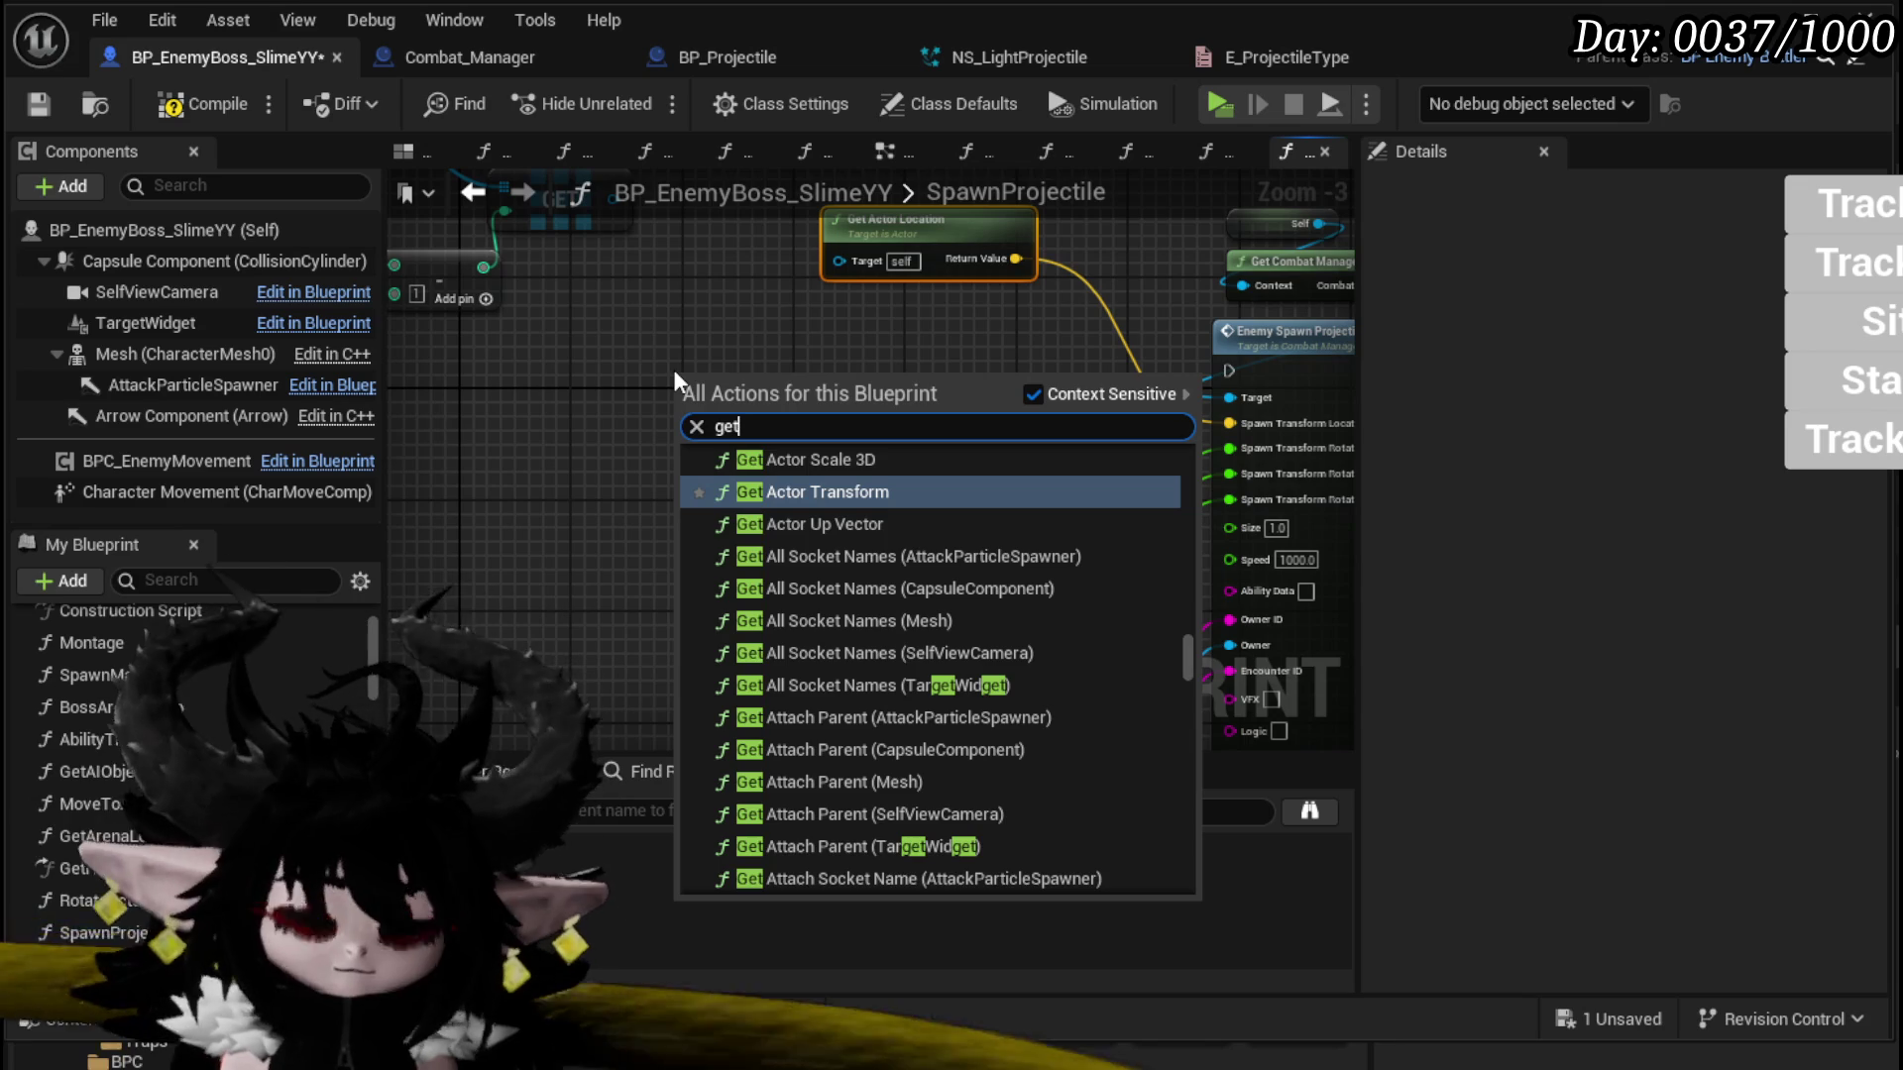
key("BackSpace")
key("BackSpace")
key("BackSpace")
type("look")
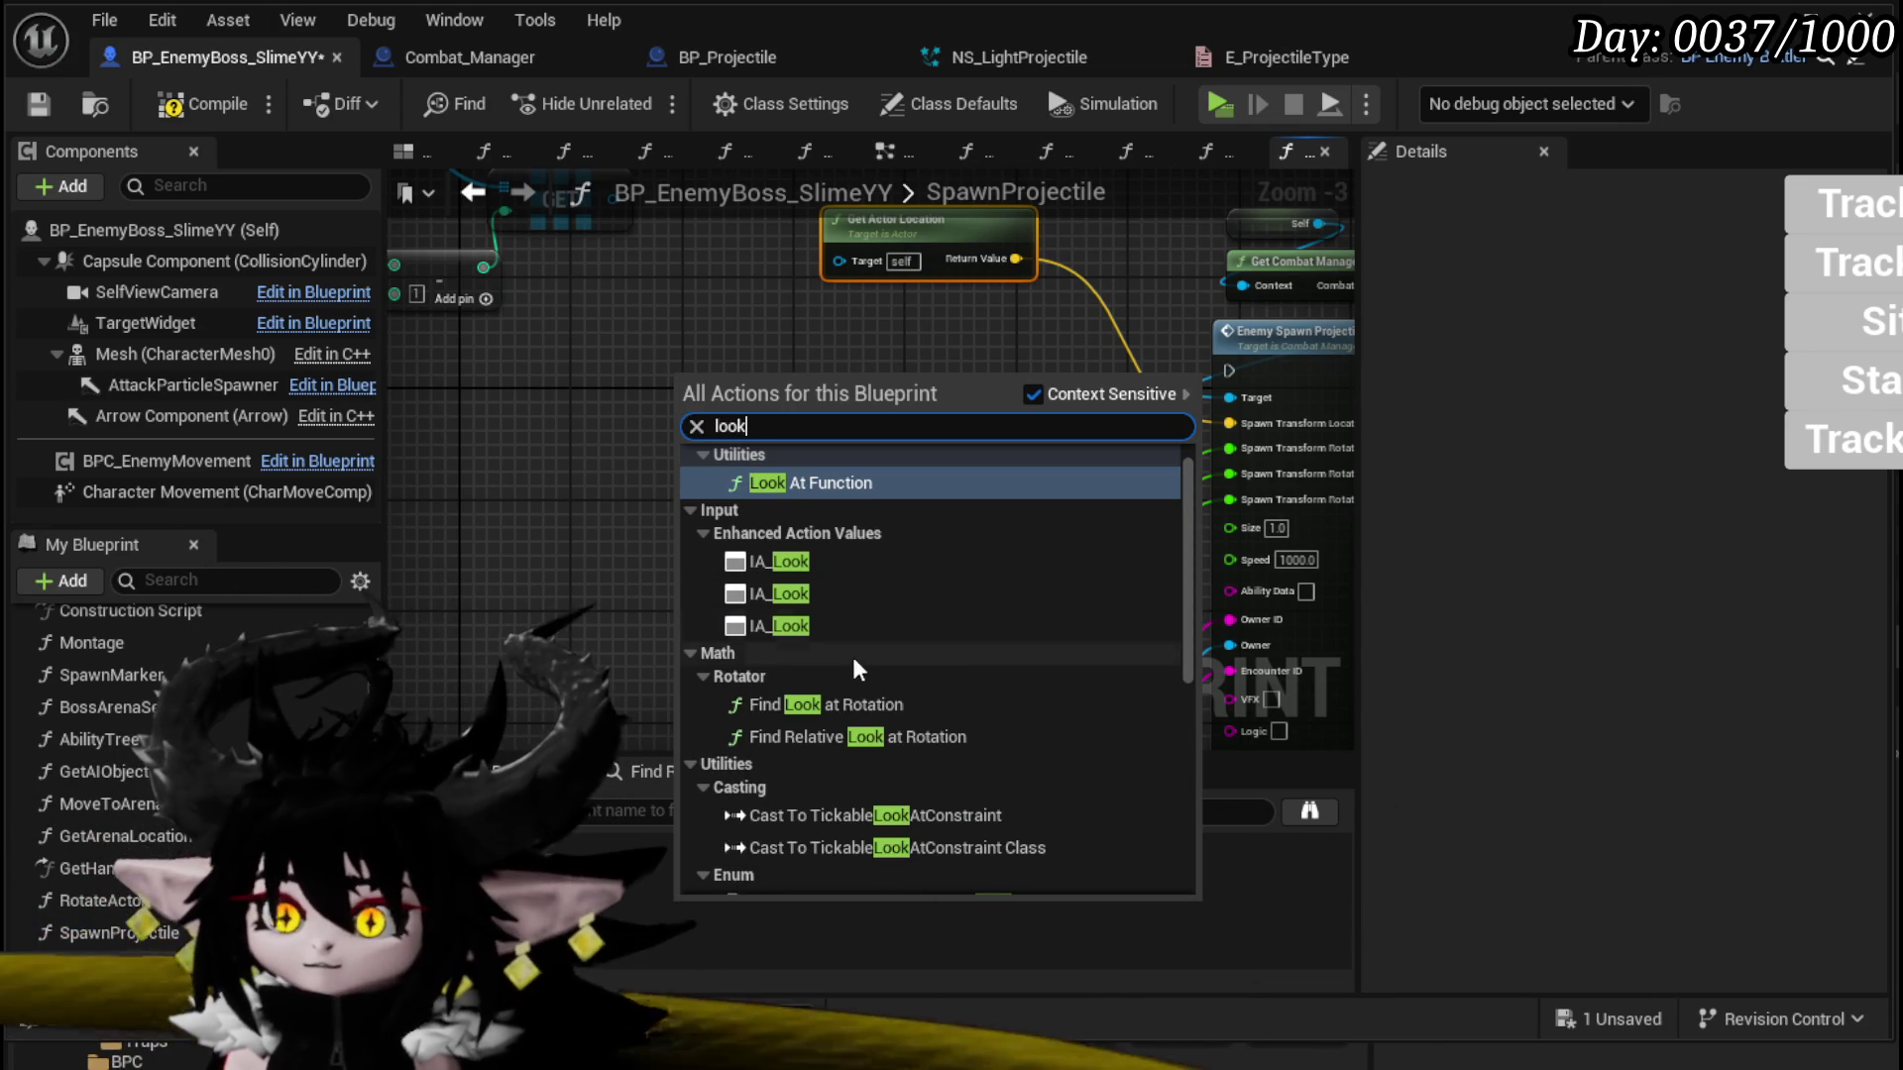
left_click(829, 702)
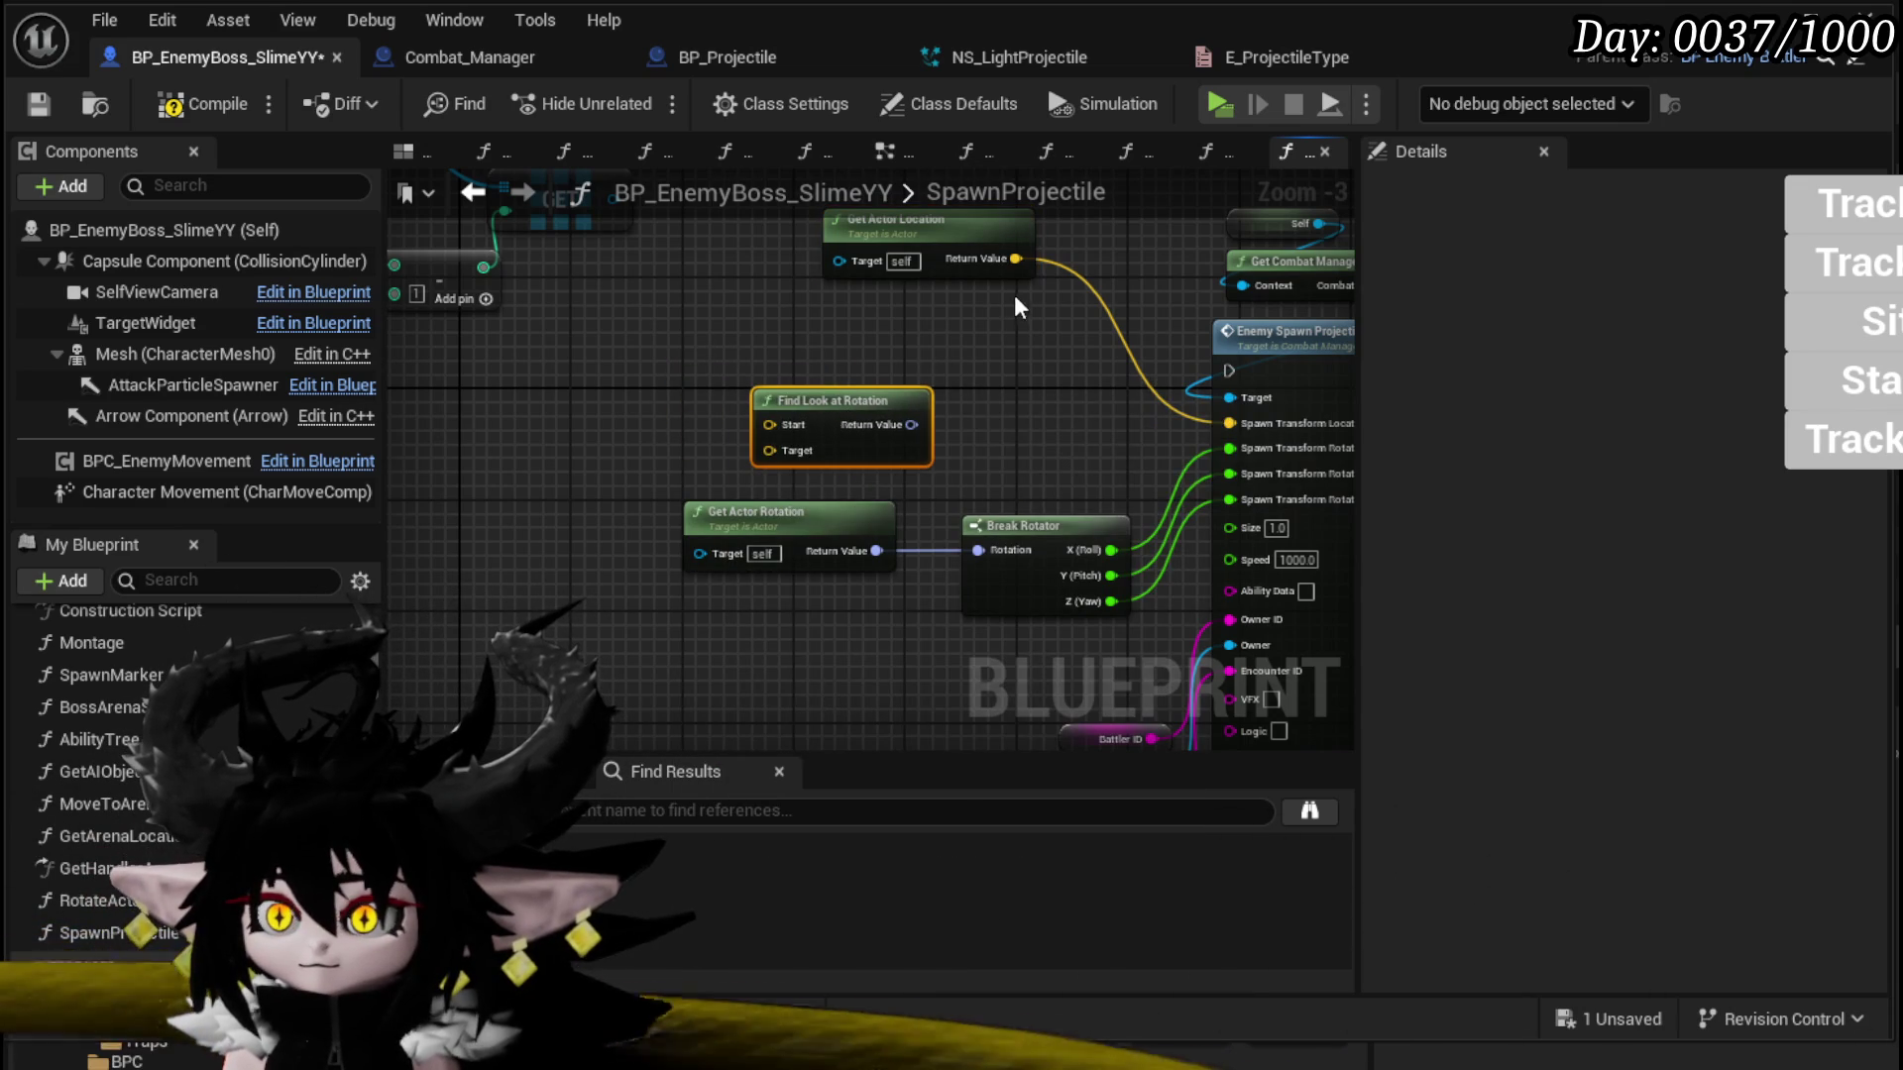
left_click_drag(1016, 259, 769, 424)
mouse_move(823, 400)
left_mouse_down()
mouse_move(842, 386)
mouse_move(832, 456)
left_mouse_up()
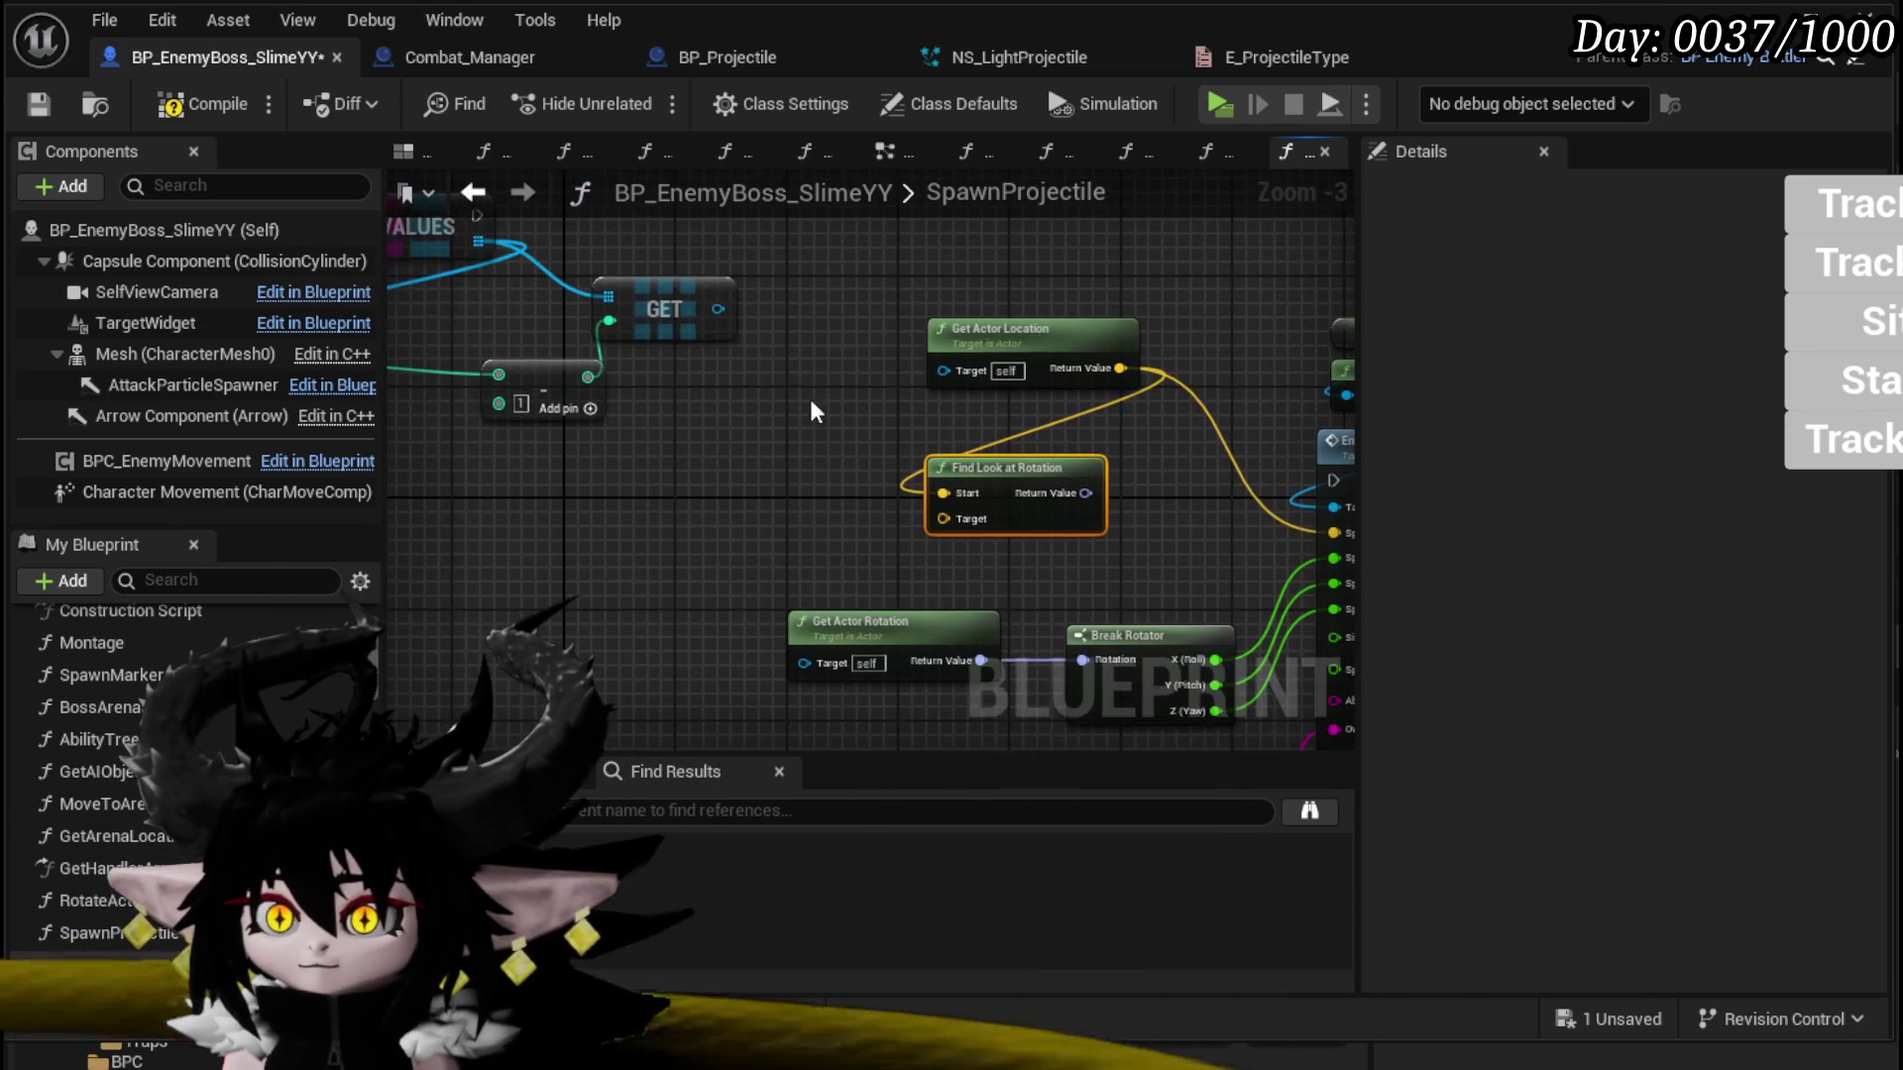
Step: Feed the chosen battler's Get Actor Location into Target and the look-at result into Break Rotator
left_click_drag(718, 310, 705, 406)
type("get ac")
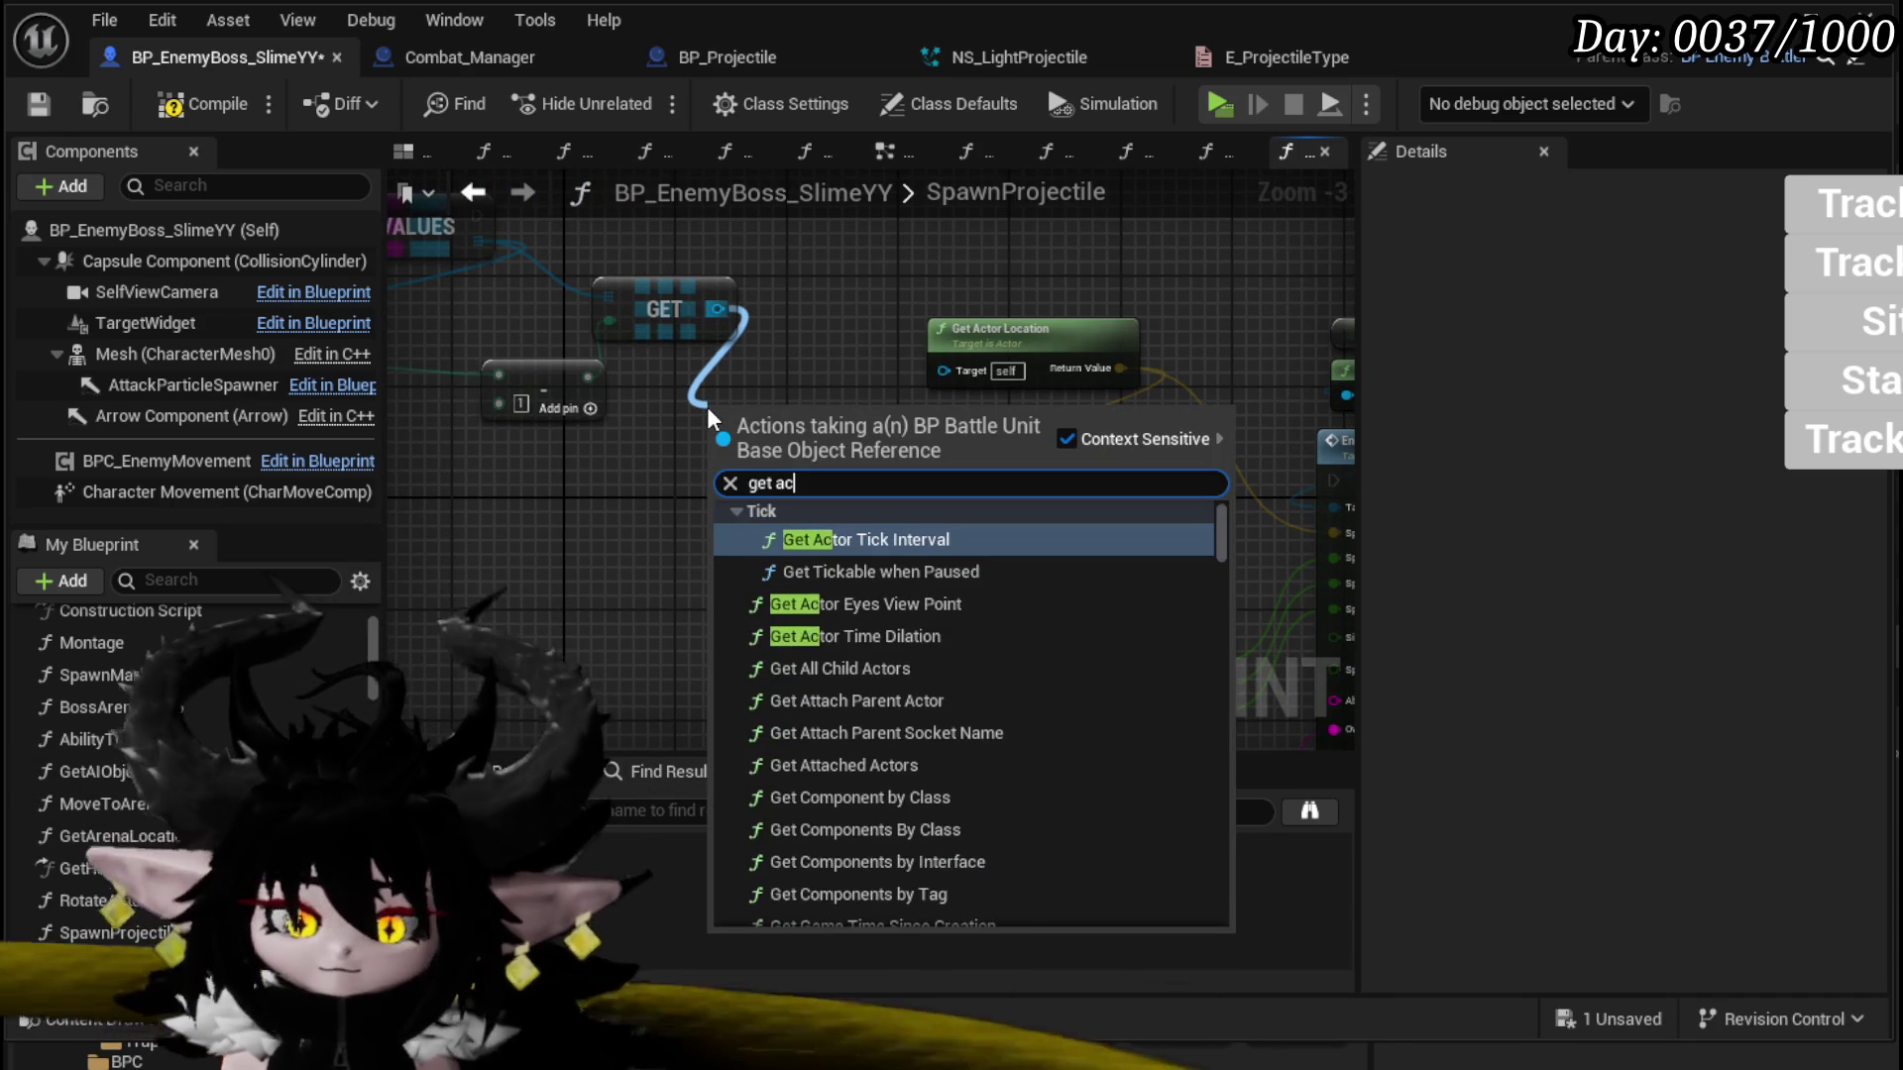
type("tor rotation")
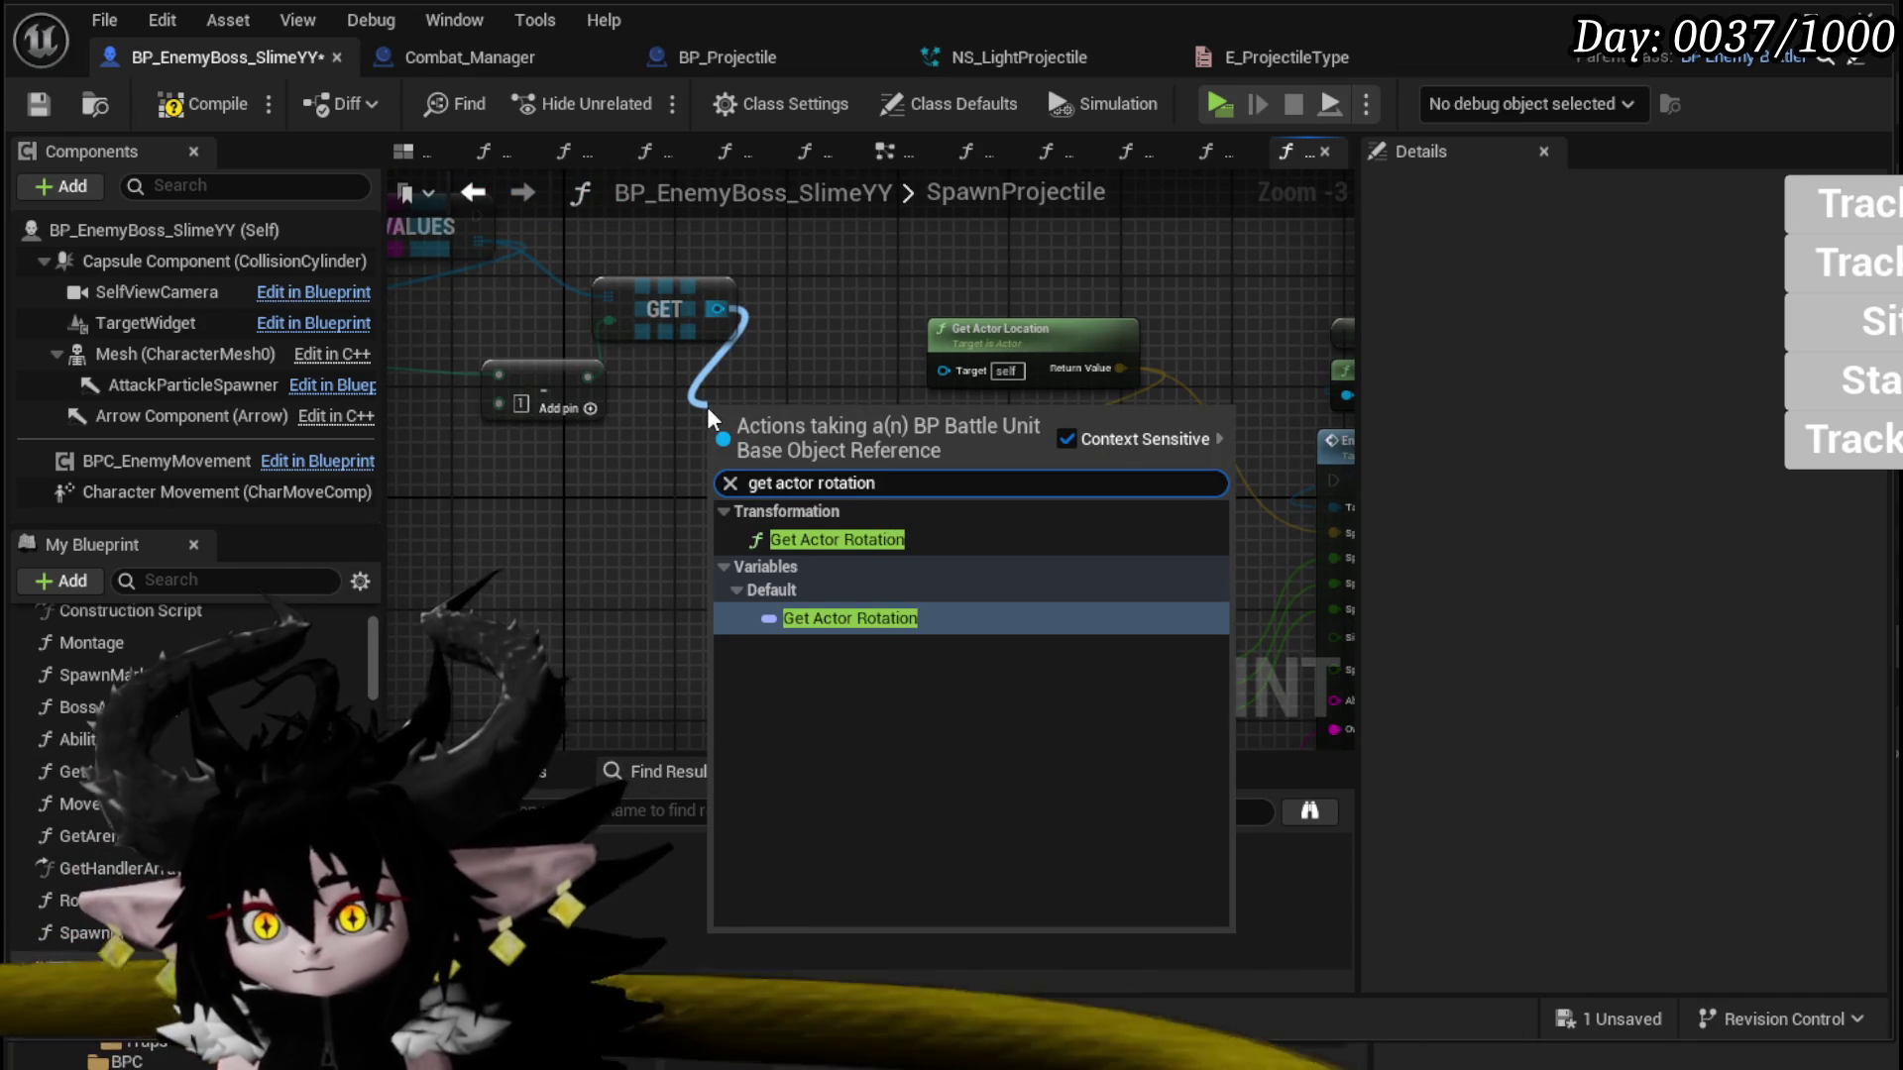
left_click(840, 539)
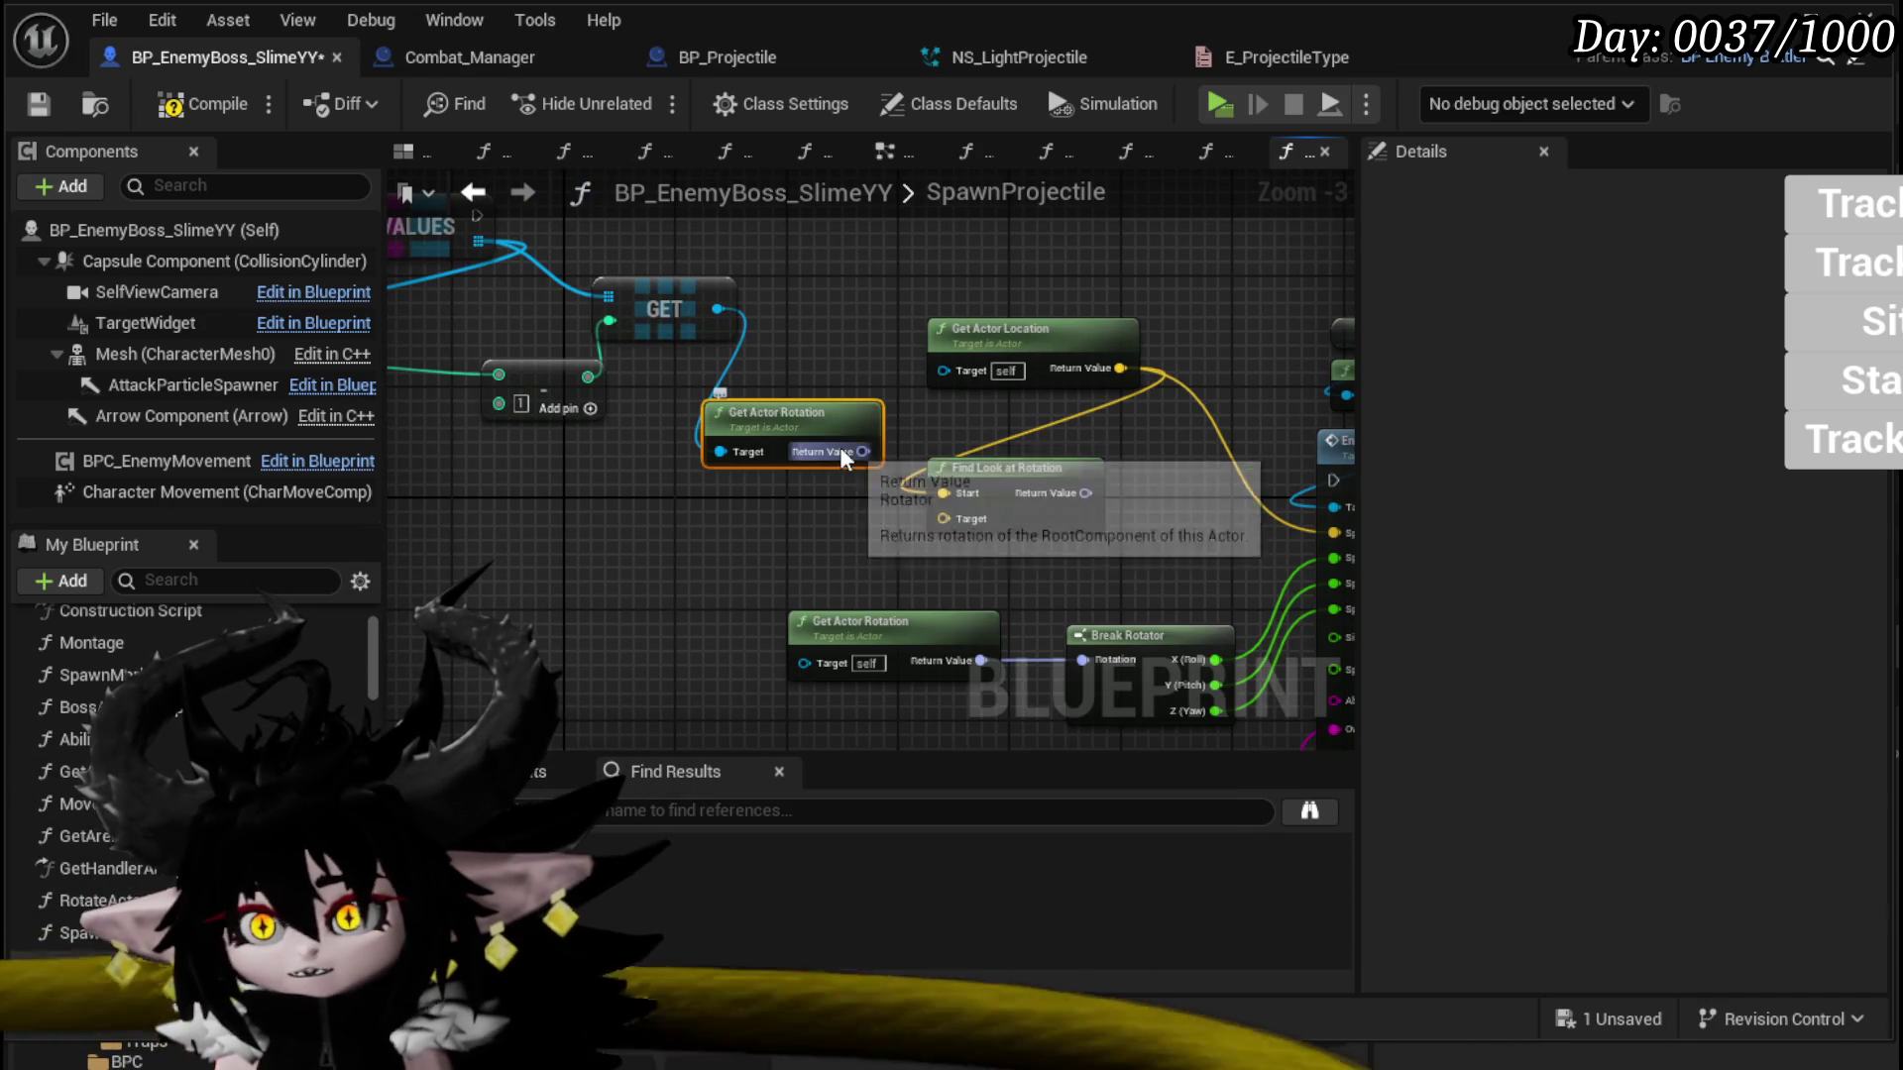
key("Delete")
mouse_move(717, 310)
left_mouse_down()
mouse_move(657, 415)
mouse_move(670, 442)
left_mouse_up()
type("get actor loca")
left_click(822, 722)
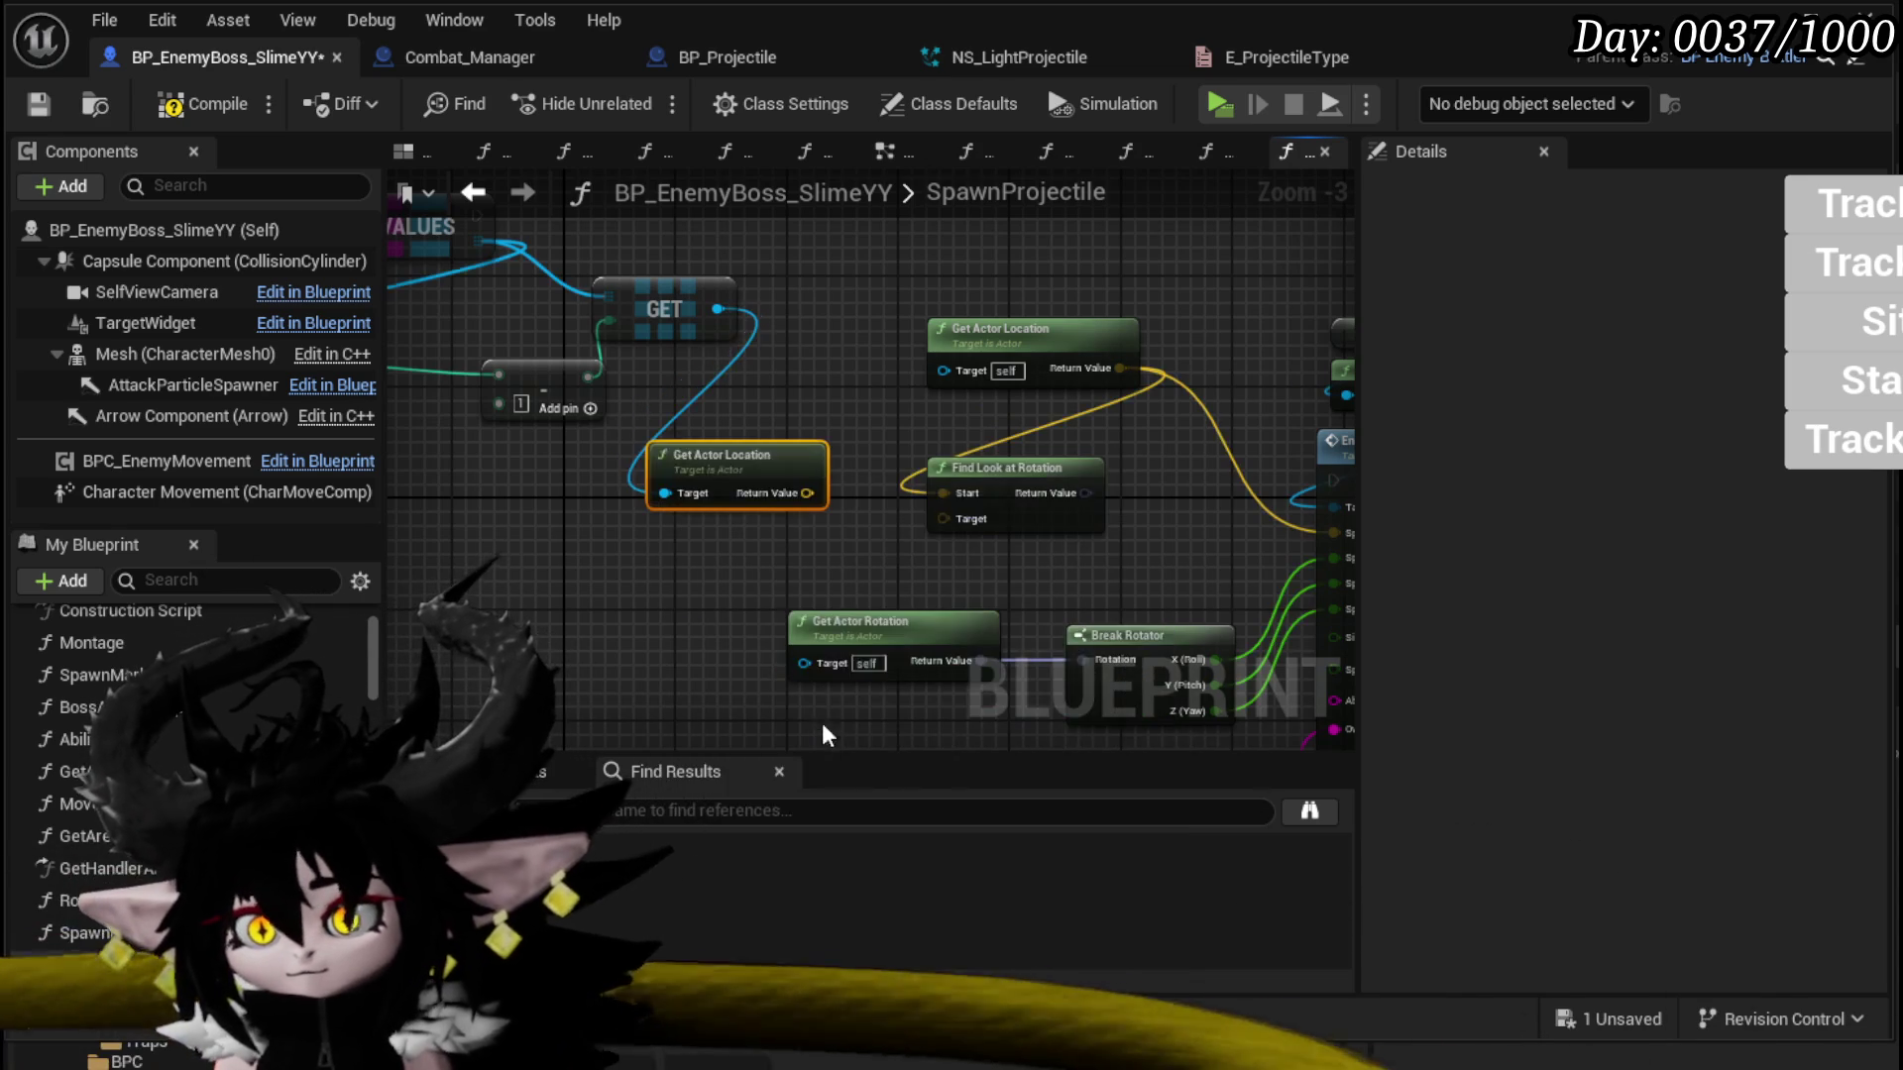
left_click_drag(850, 520, 937, 519)
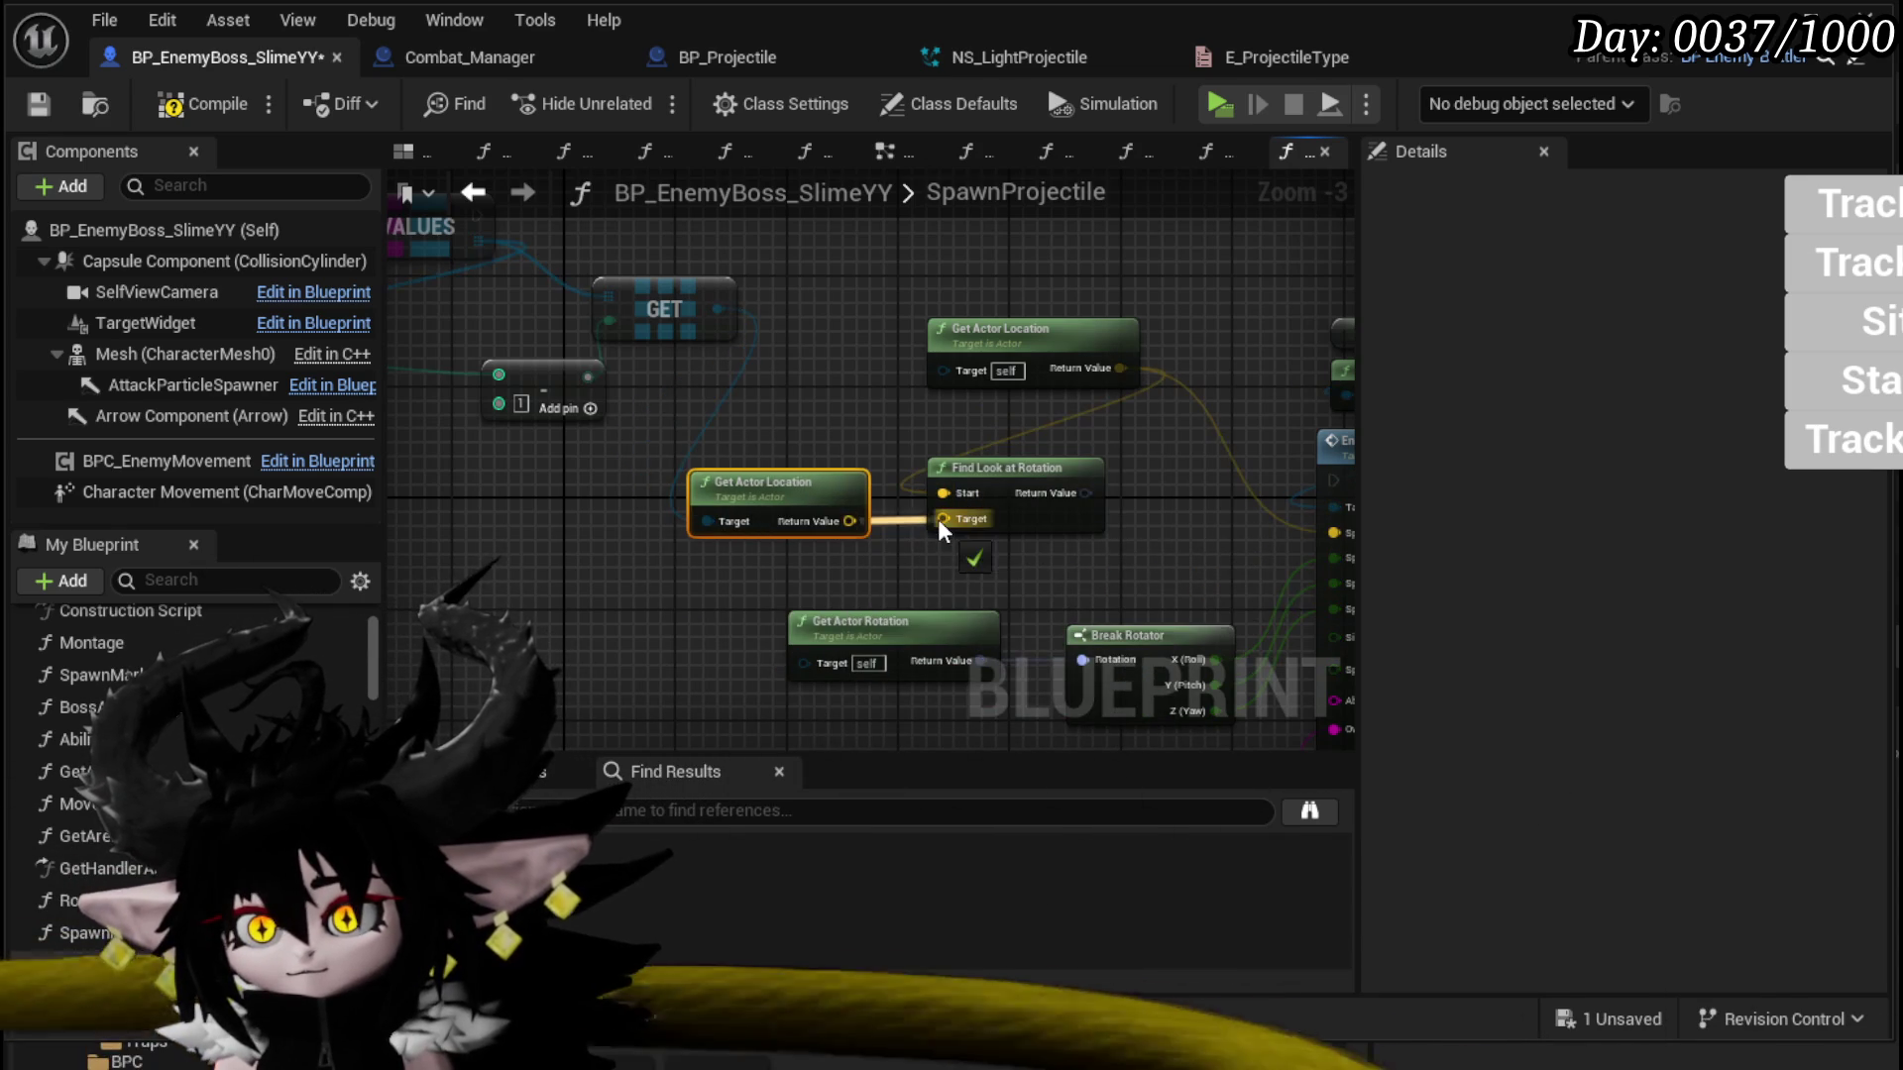
mouse_move(1085, 493)
left_mouse_down()
mouse_move(1035, 609)
mouse_move(1082, 662)
left_mouse_up()
left_click_drag(1175, 549, 892, 472)
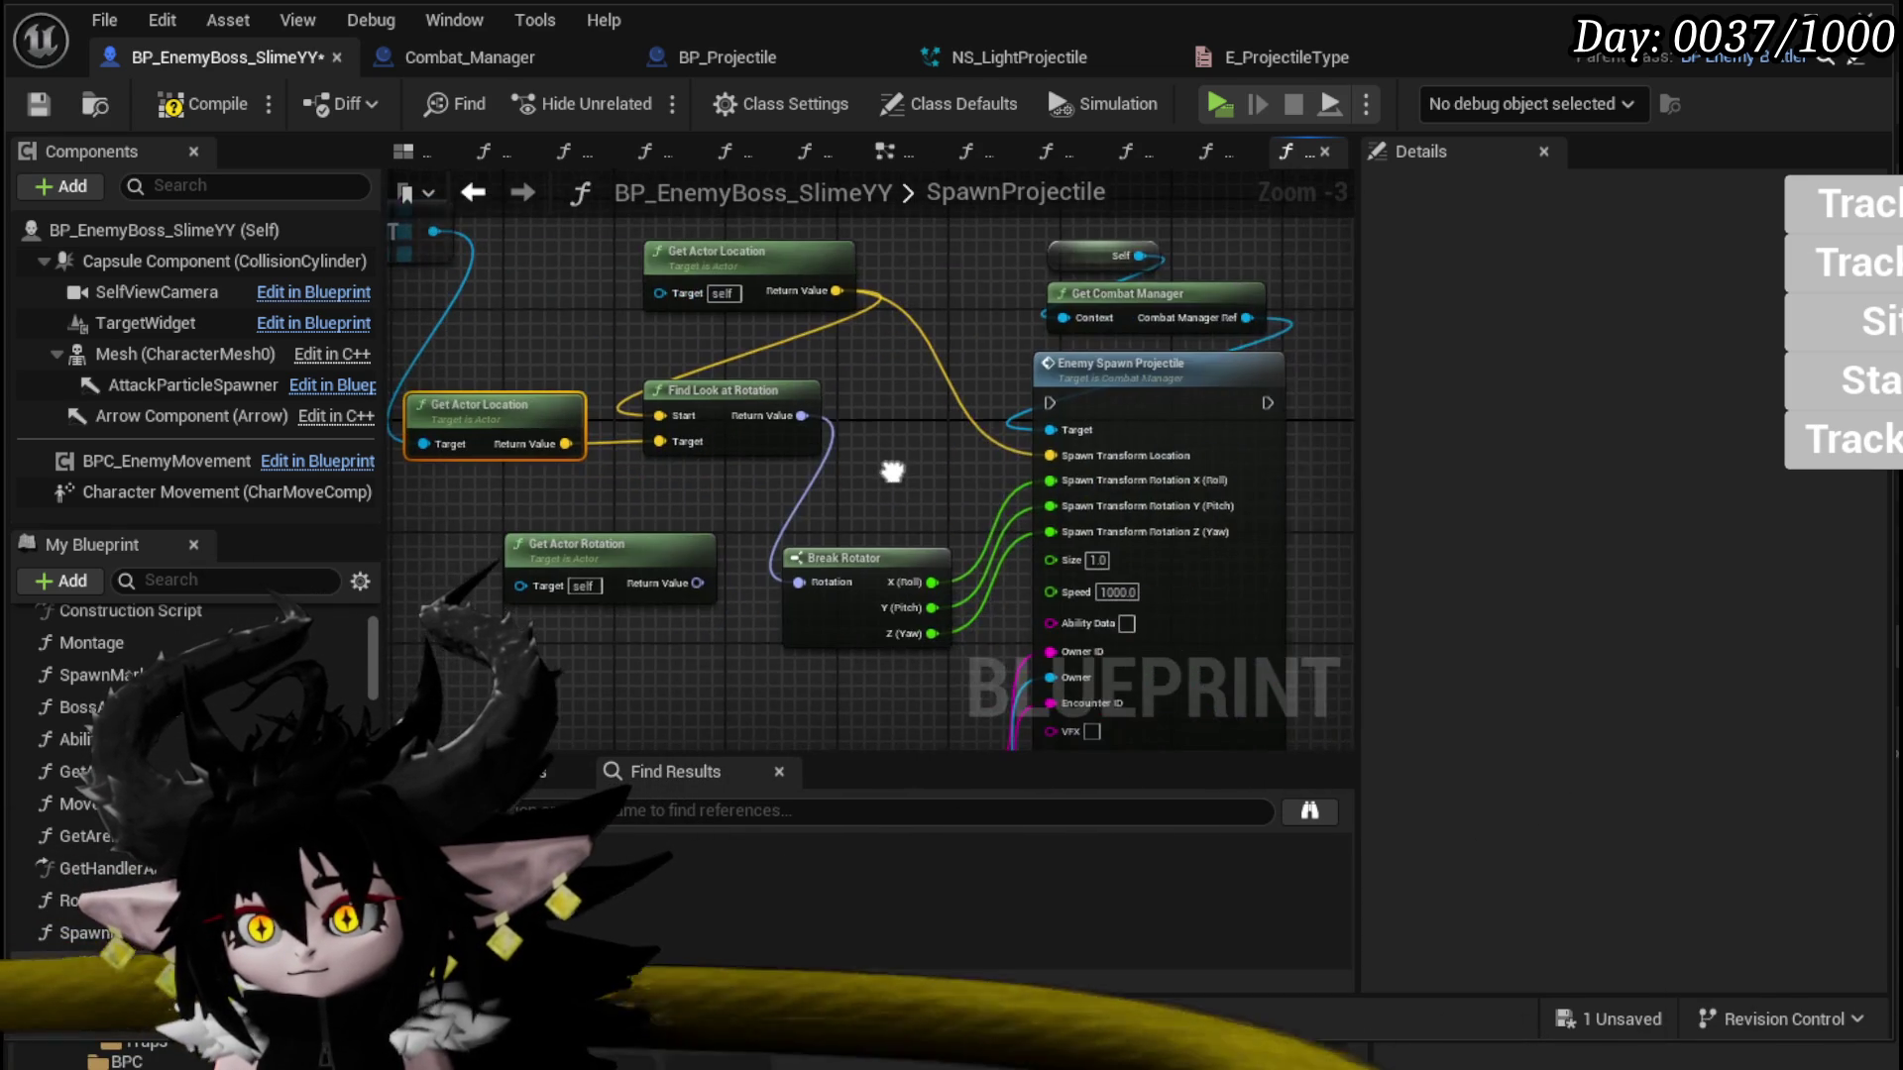
scroll(892, 473, "down", 1)
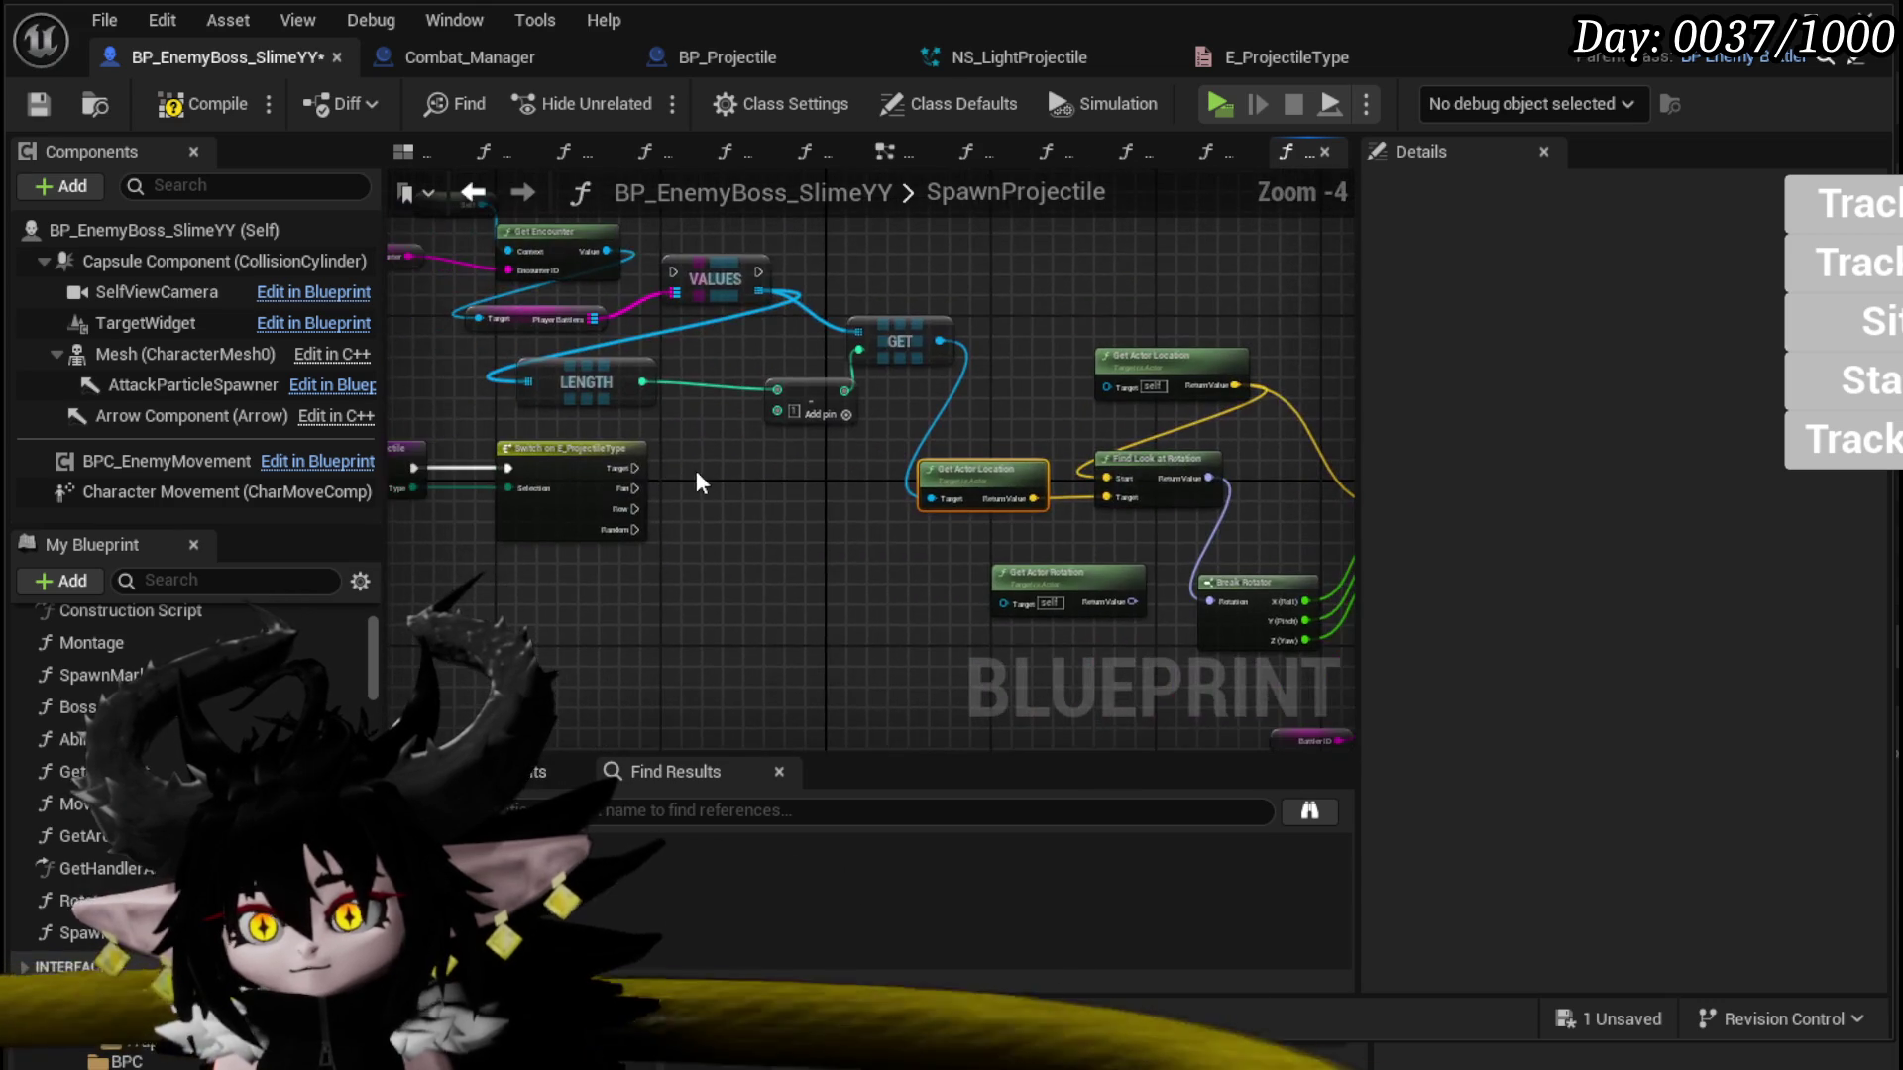
Step: Place the VALUES node on the execution line and wire execution through to Enemy Spawn Projectile
mouse_move(628, 466)
left_mouse_down()
mouse_move(1233, 478)
mouse_move(1001, 474)
mouse_move(1032, 468)
left_mouse_up()
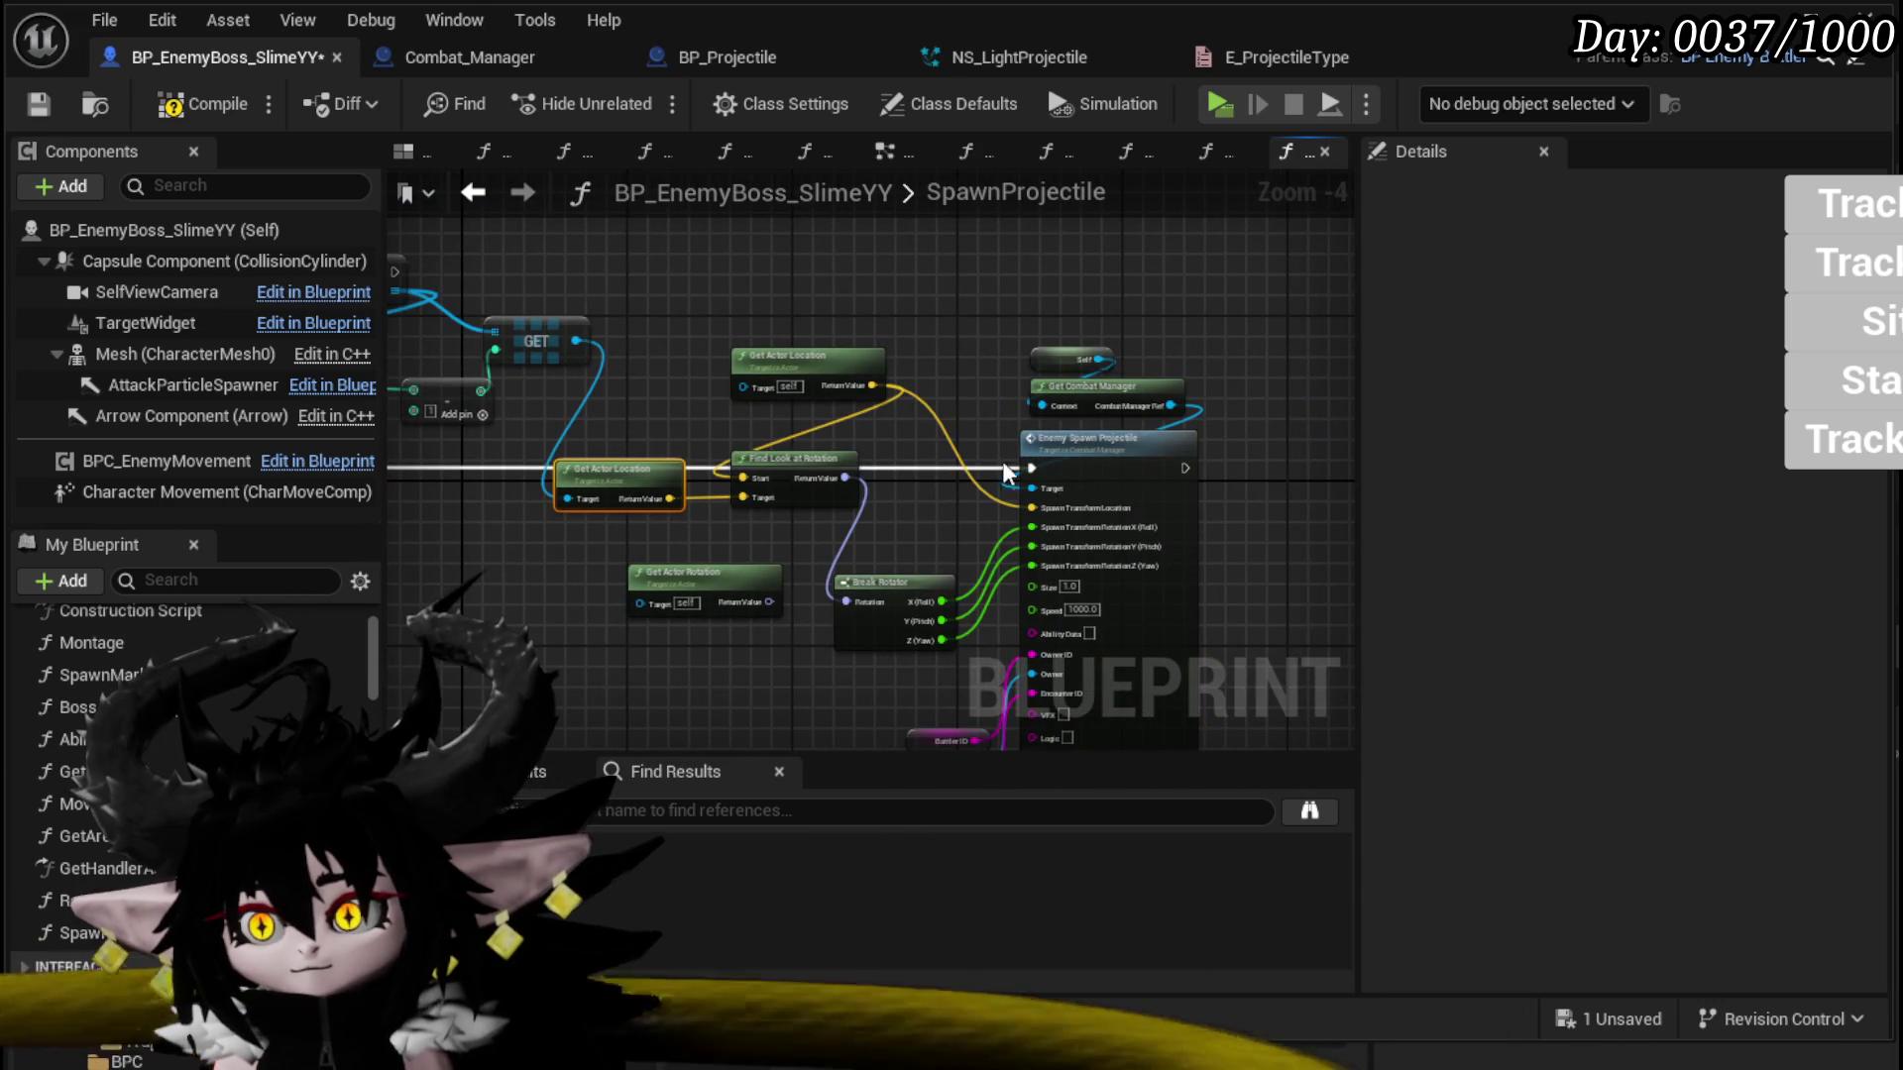
left_click_drag(675, 610, 894, 607)
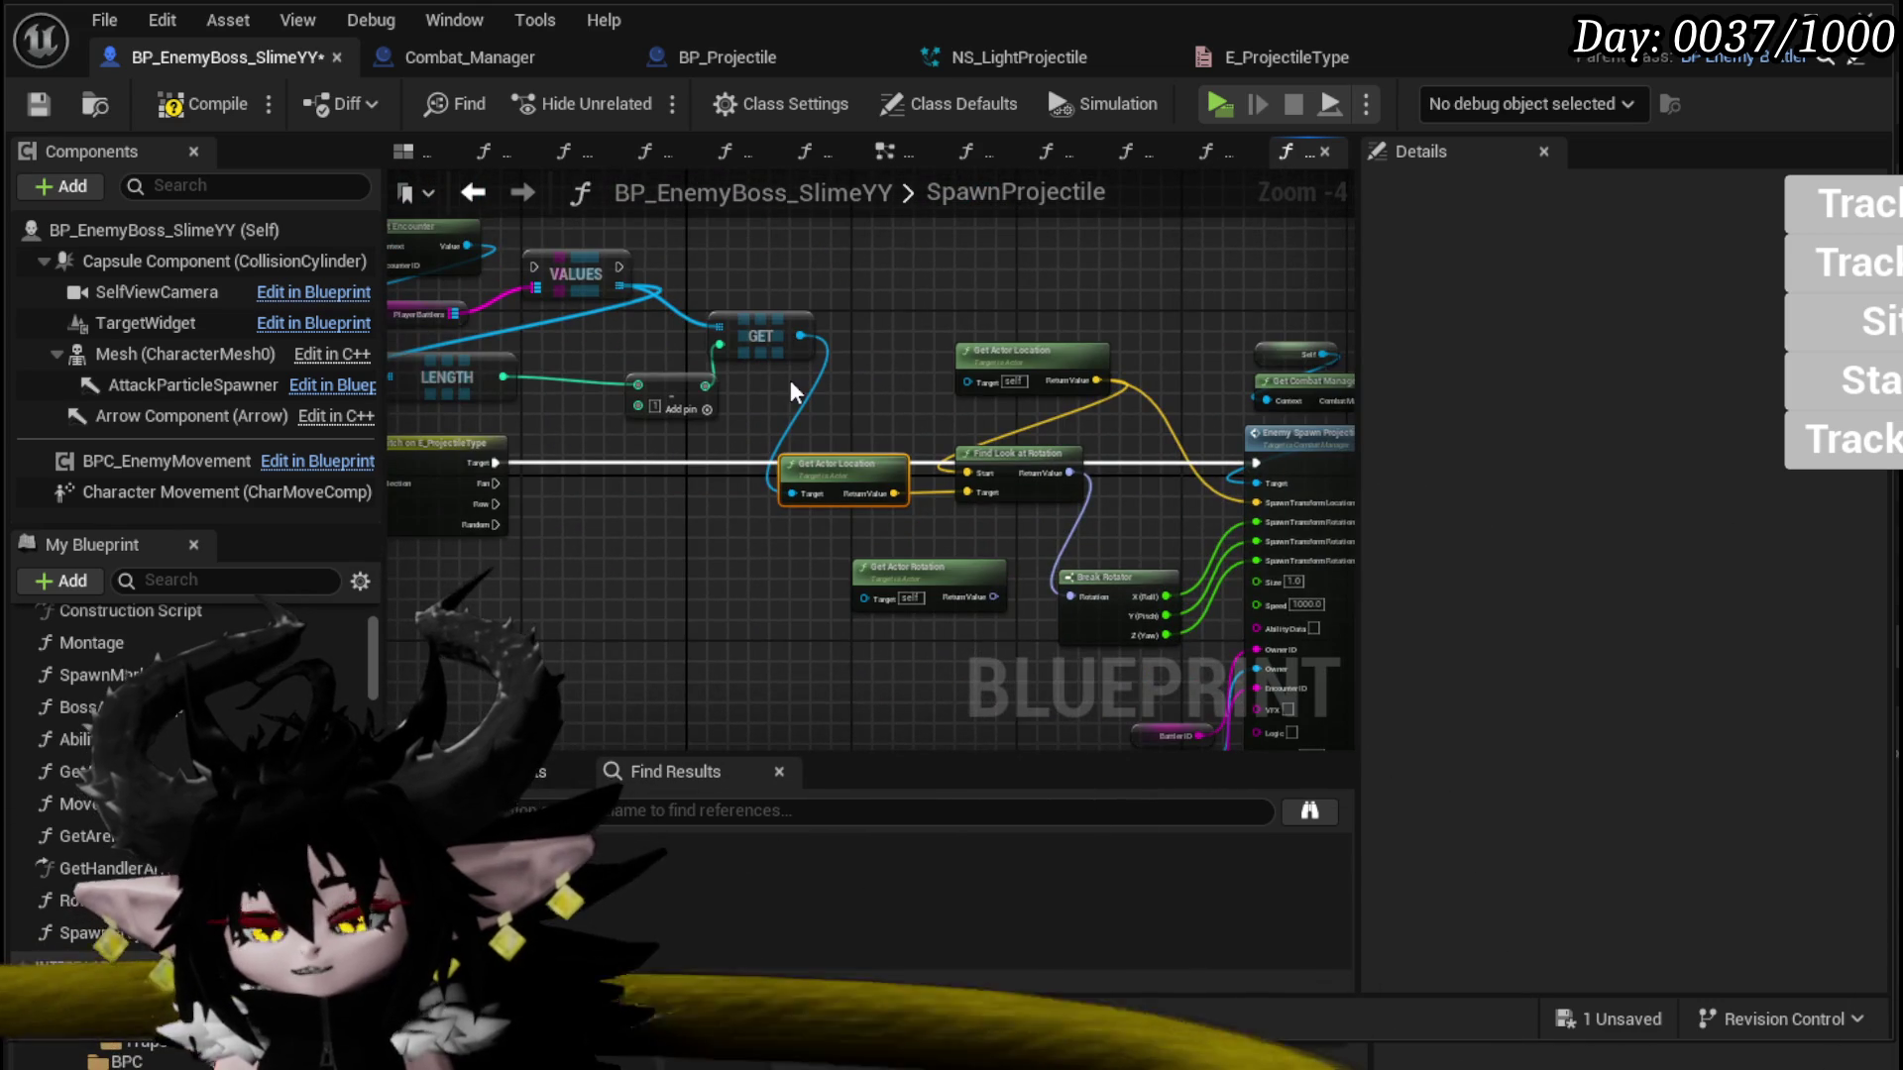
left_click(614, 248)
mouse_move(587, 268)
left_mouse_down()
mouse_move(616, 456)
mouse_move(560, 462)
mouse_move(686, 469)
left_mouse_up()
left_click_drag(1248, 452, 1253, 460)
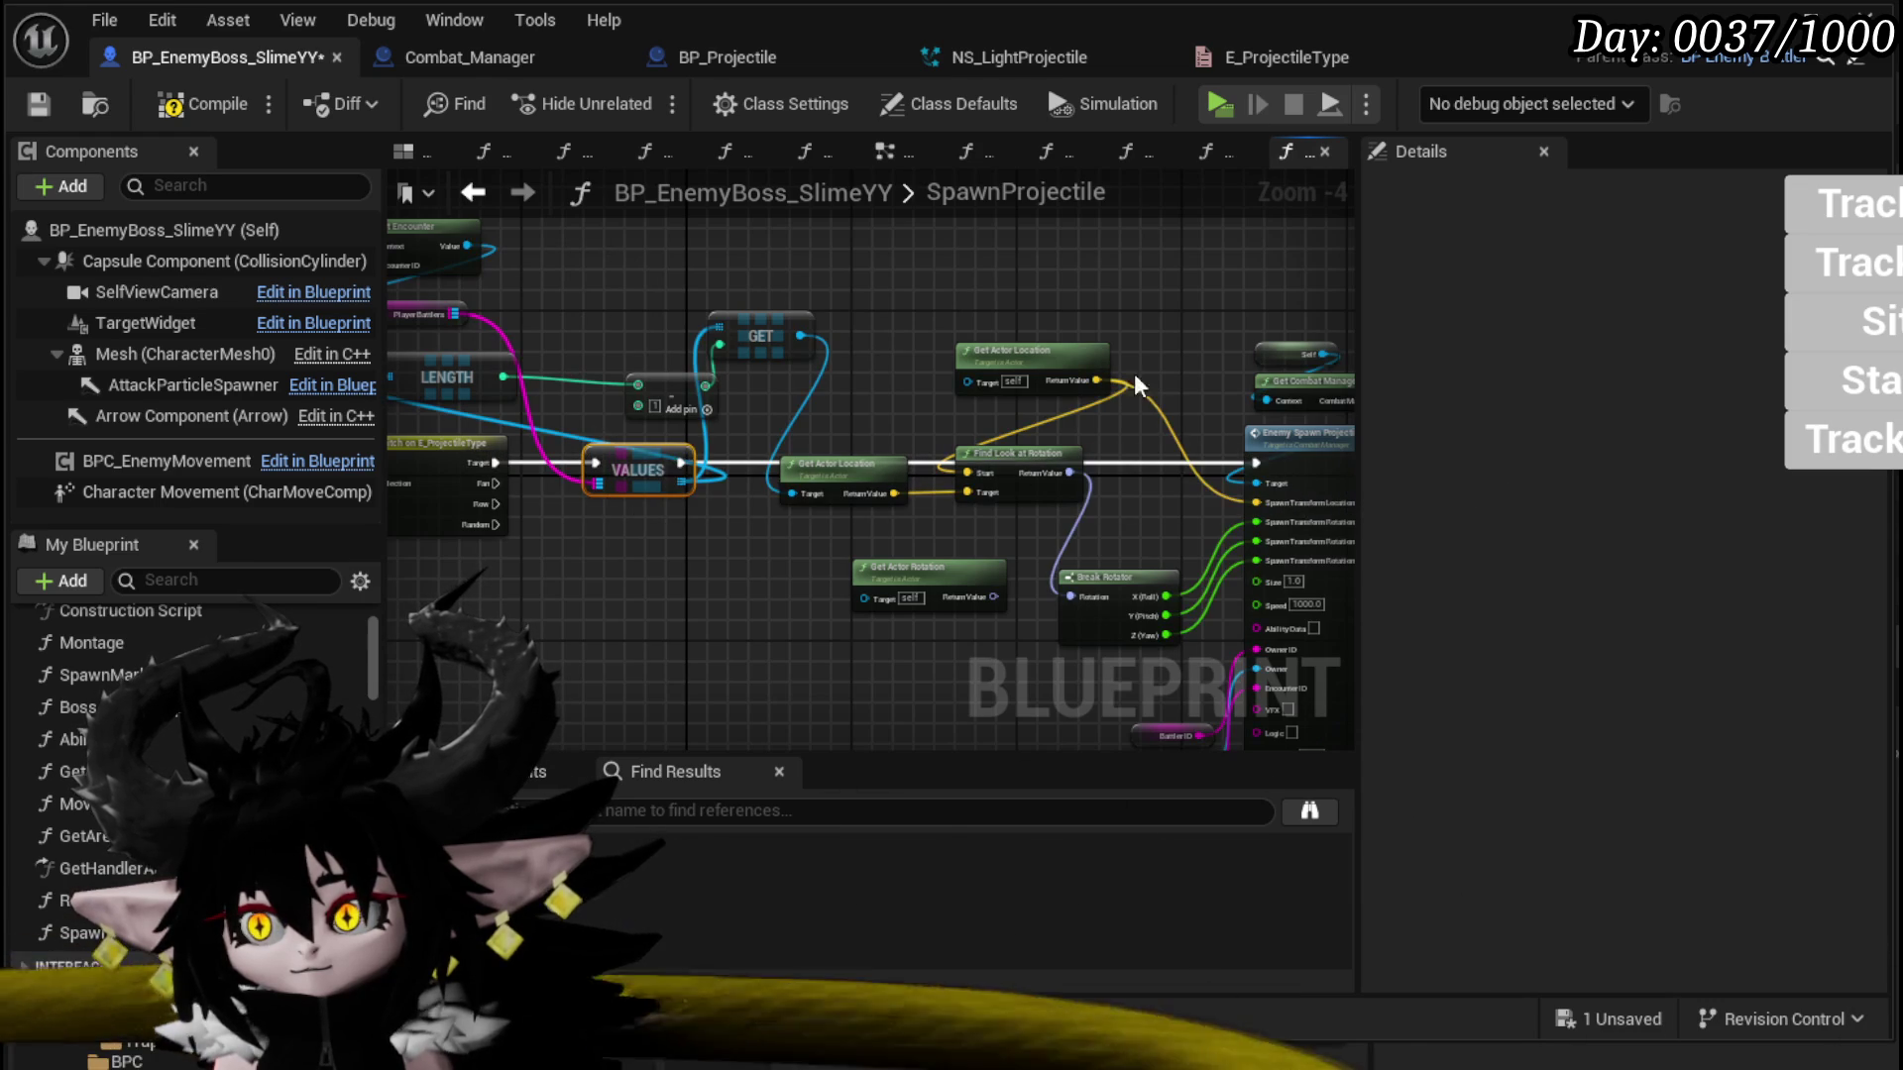
Step: Compile the blueprint and step back through graph history to the function's start
left_click(206, 104)
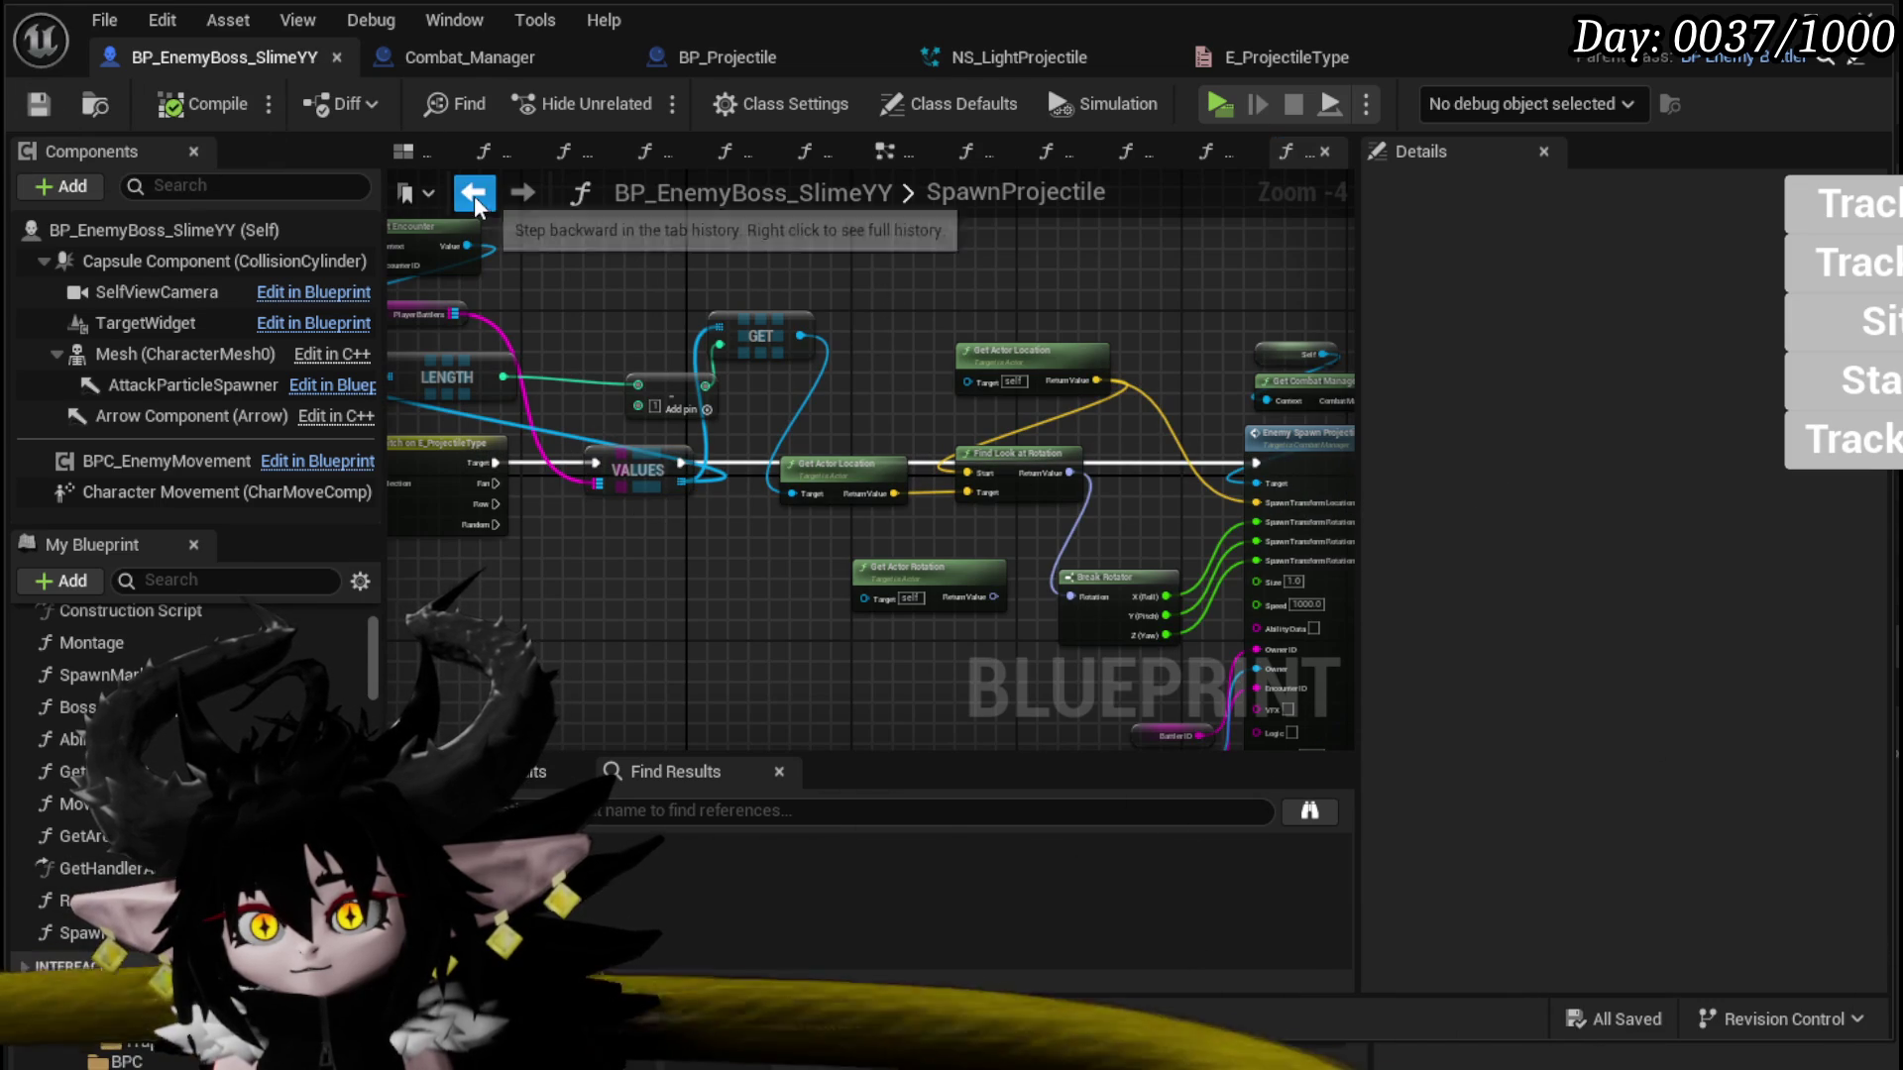
left_click(474, 194)
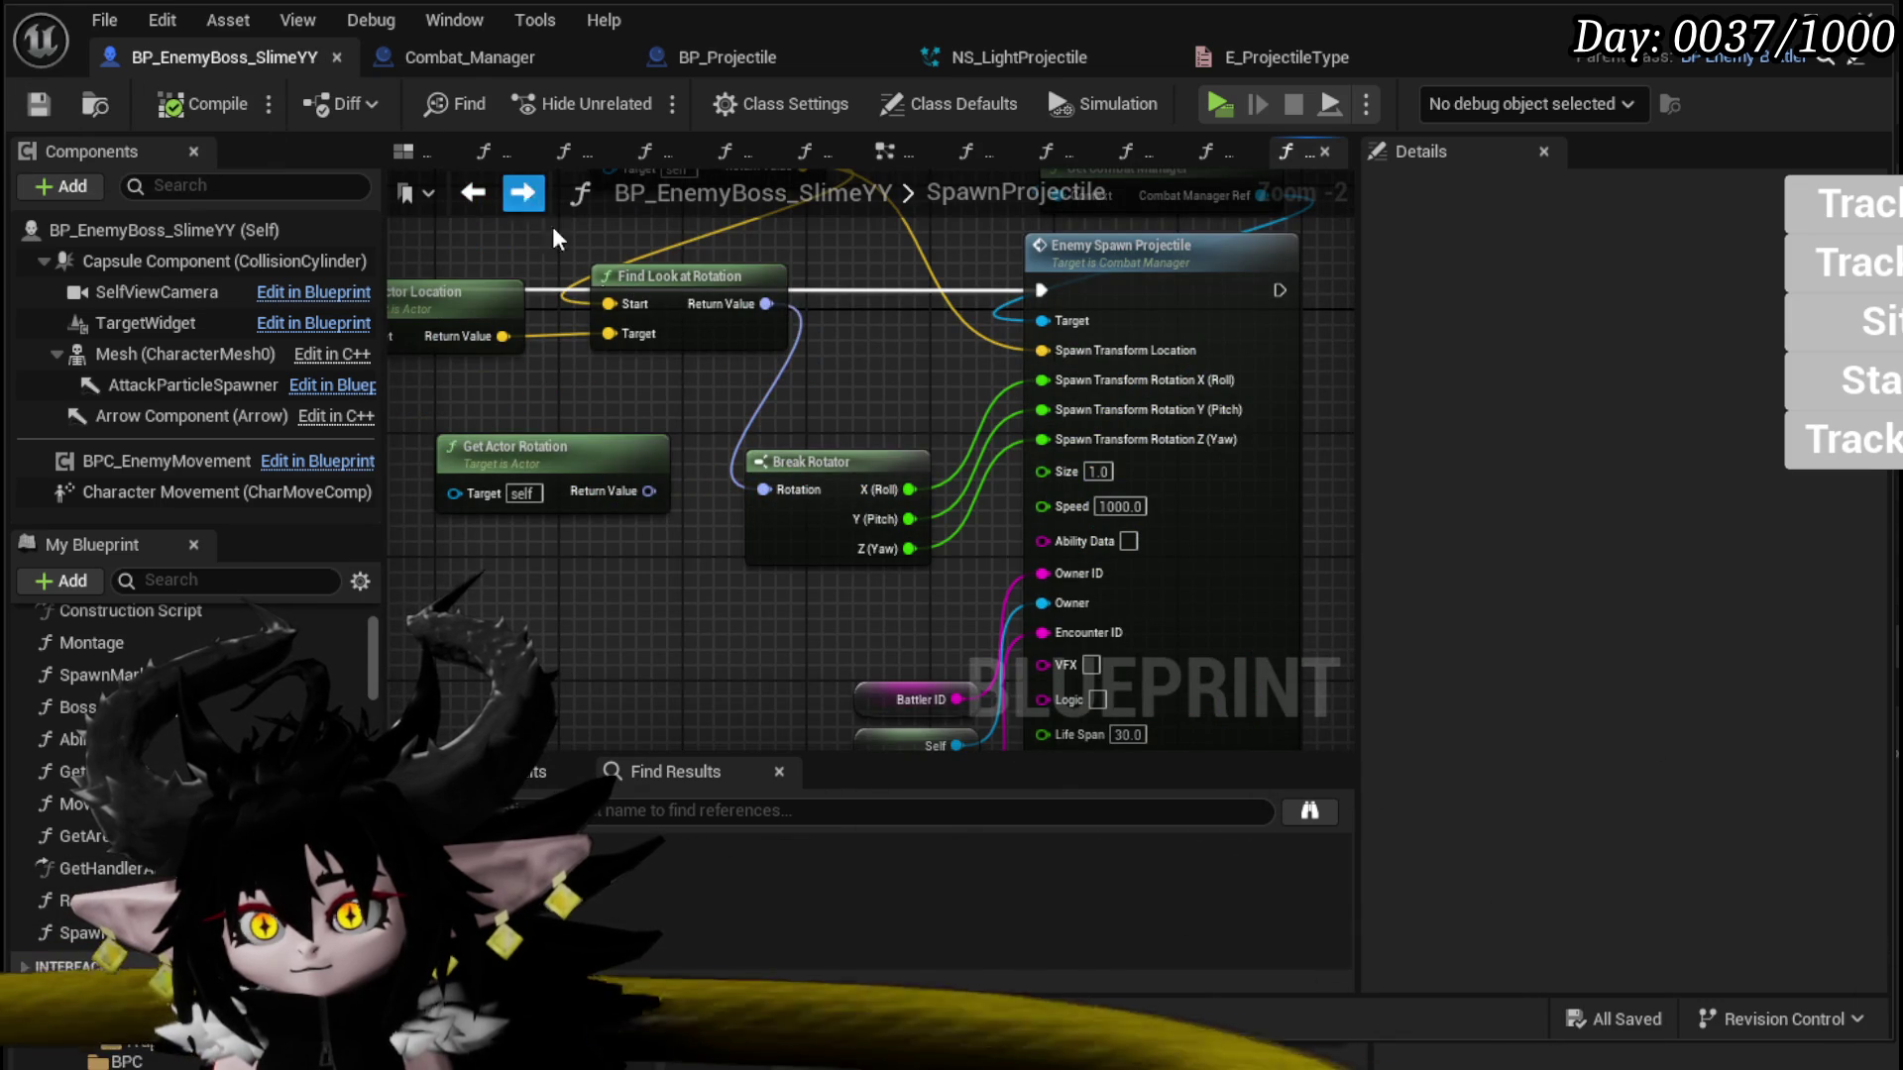
scroll(875, 346, "down", 3)
left_click_drag(876, 347, 1325, 433)
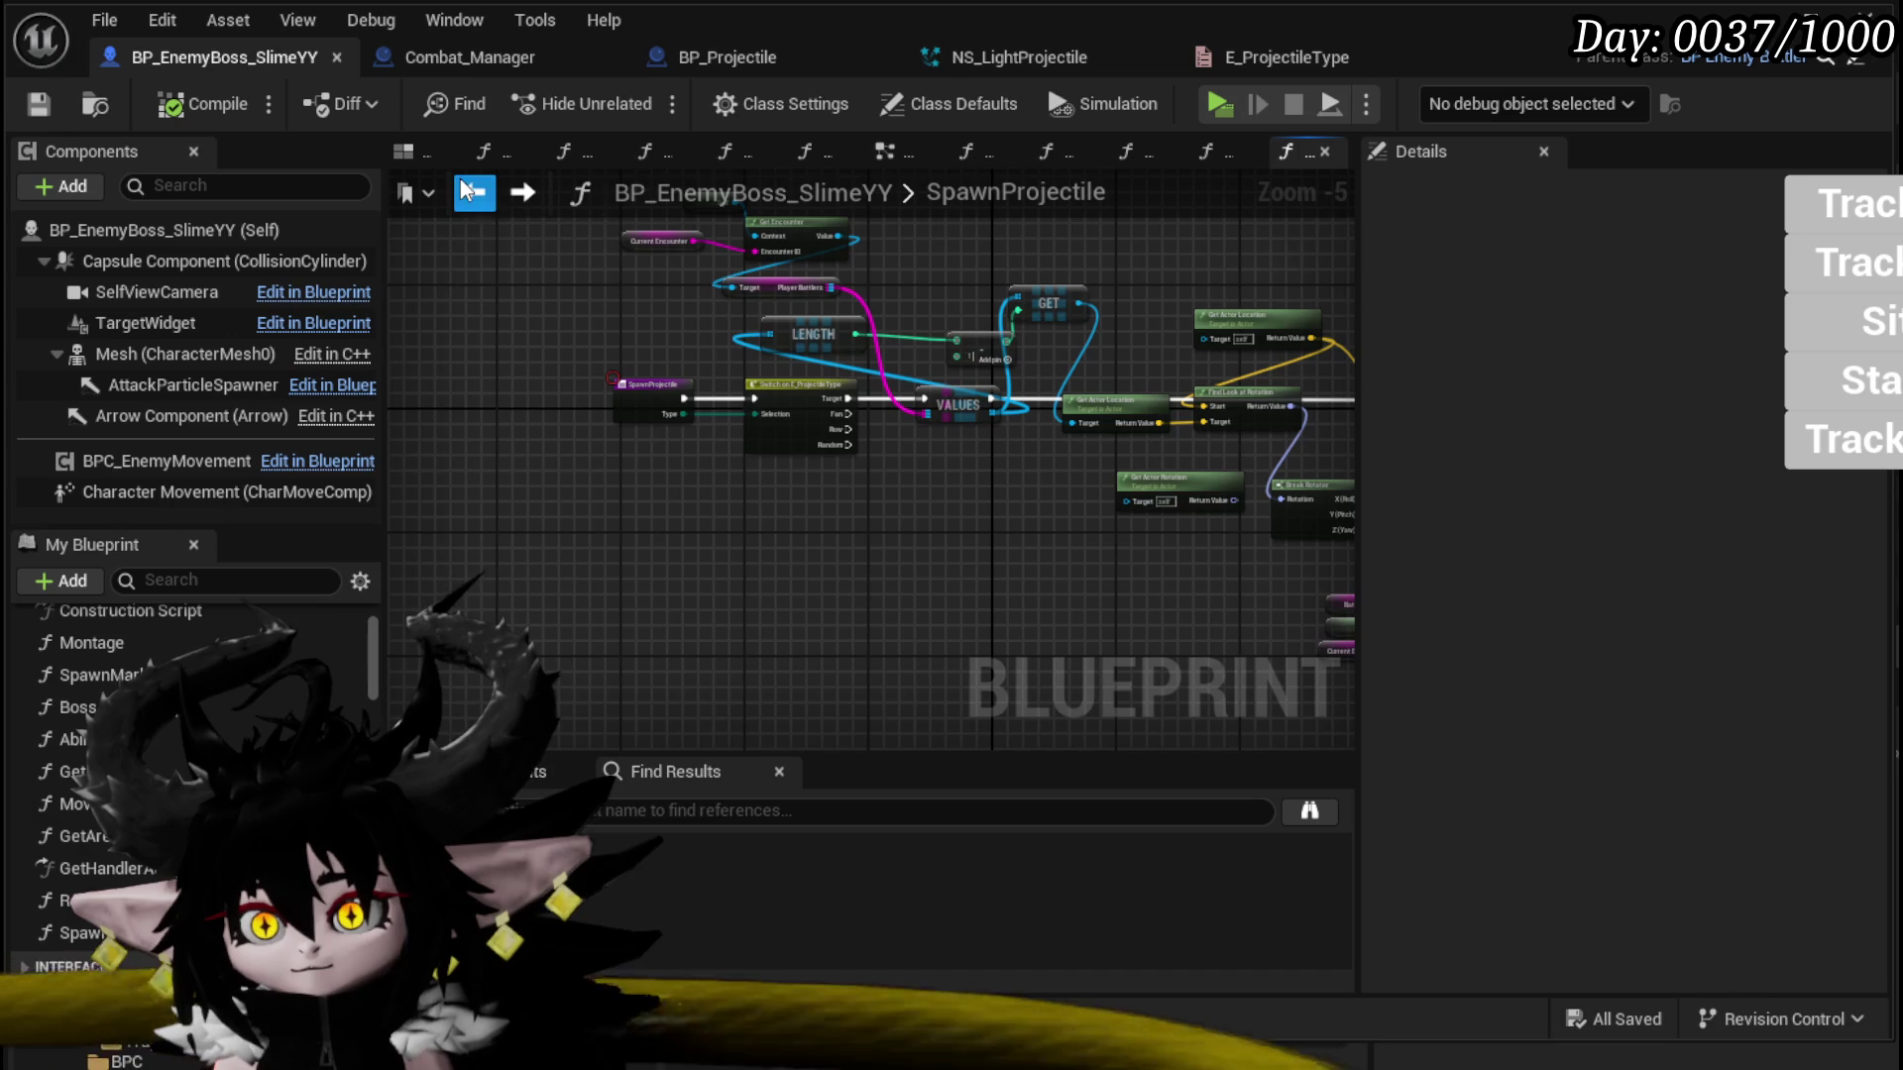
left_click(466, 192)
scroll(483, 276, "down", 2)
scroll(1229, 390, "up", 2)
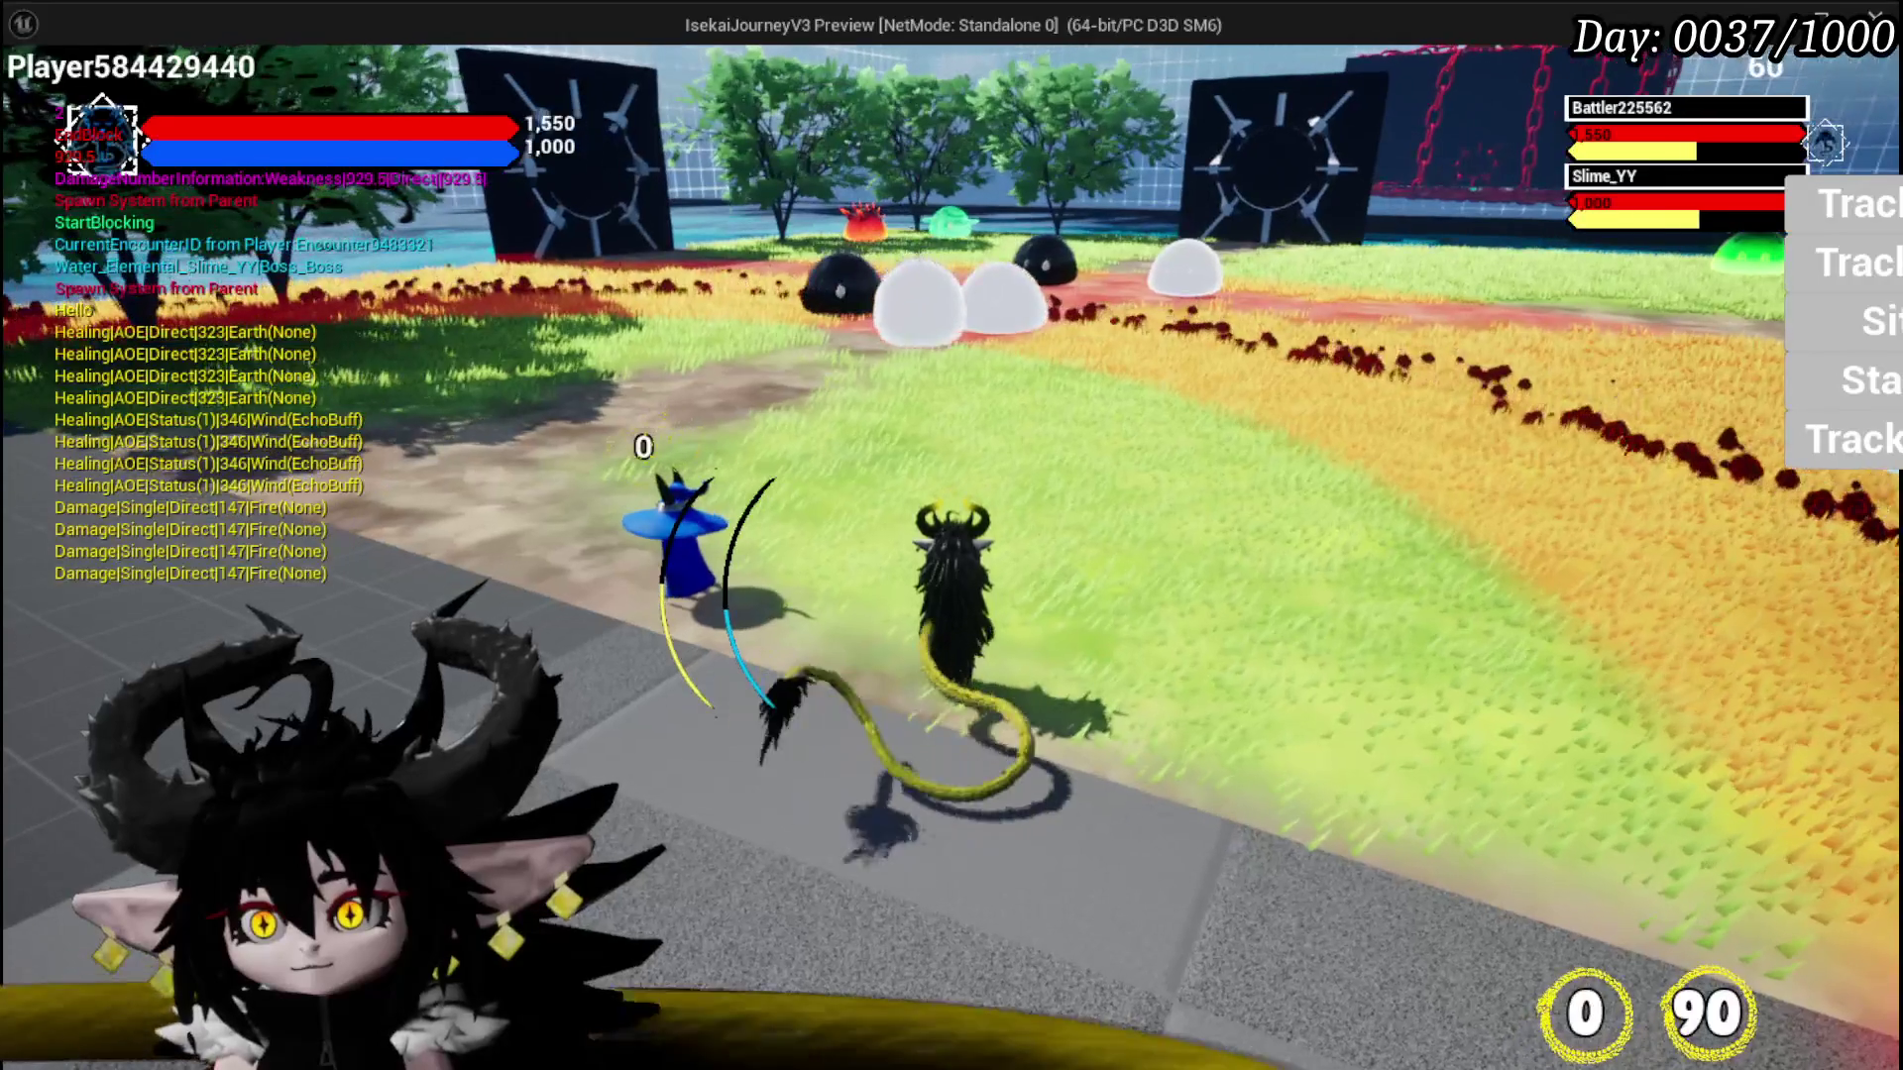
Step: Run a brief playtest walking the character around the boss, stop it, and save all packages
key("w")
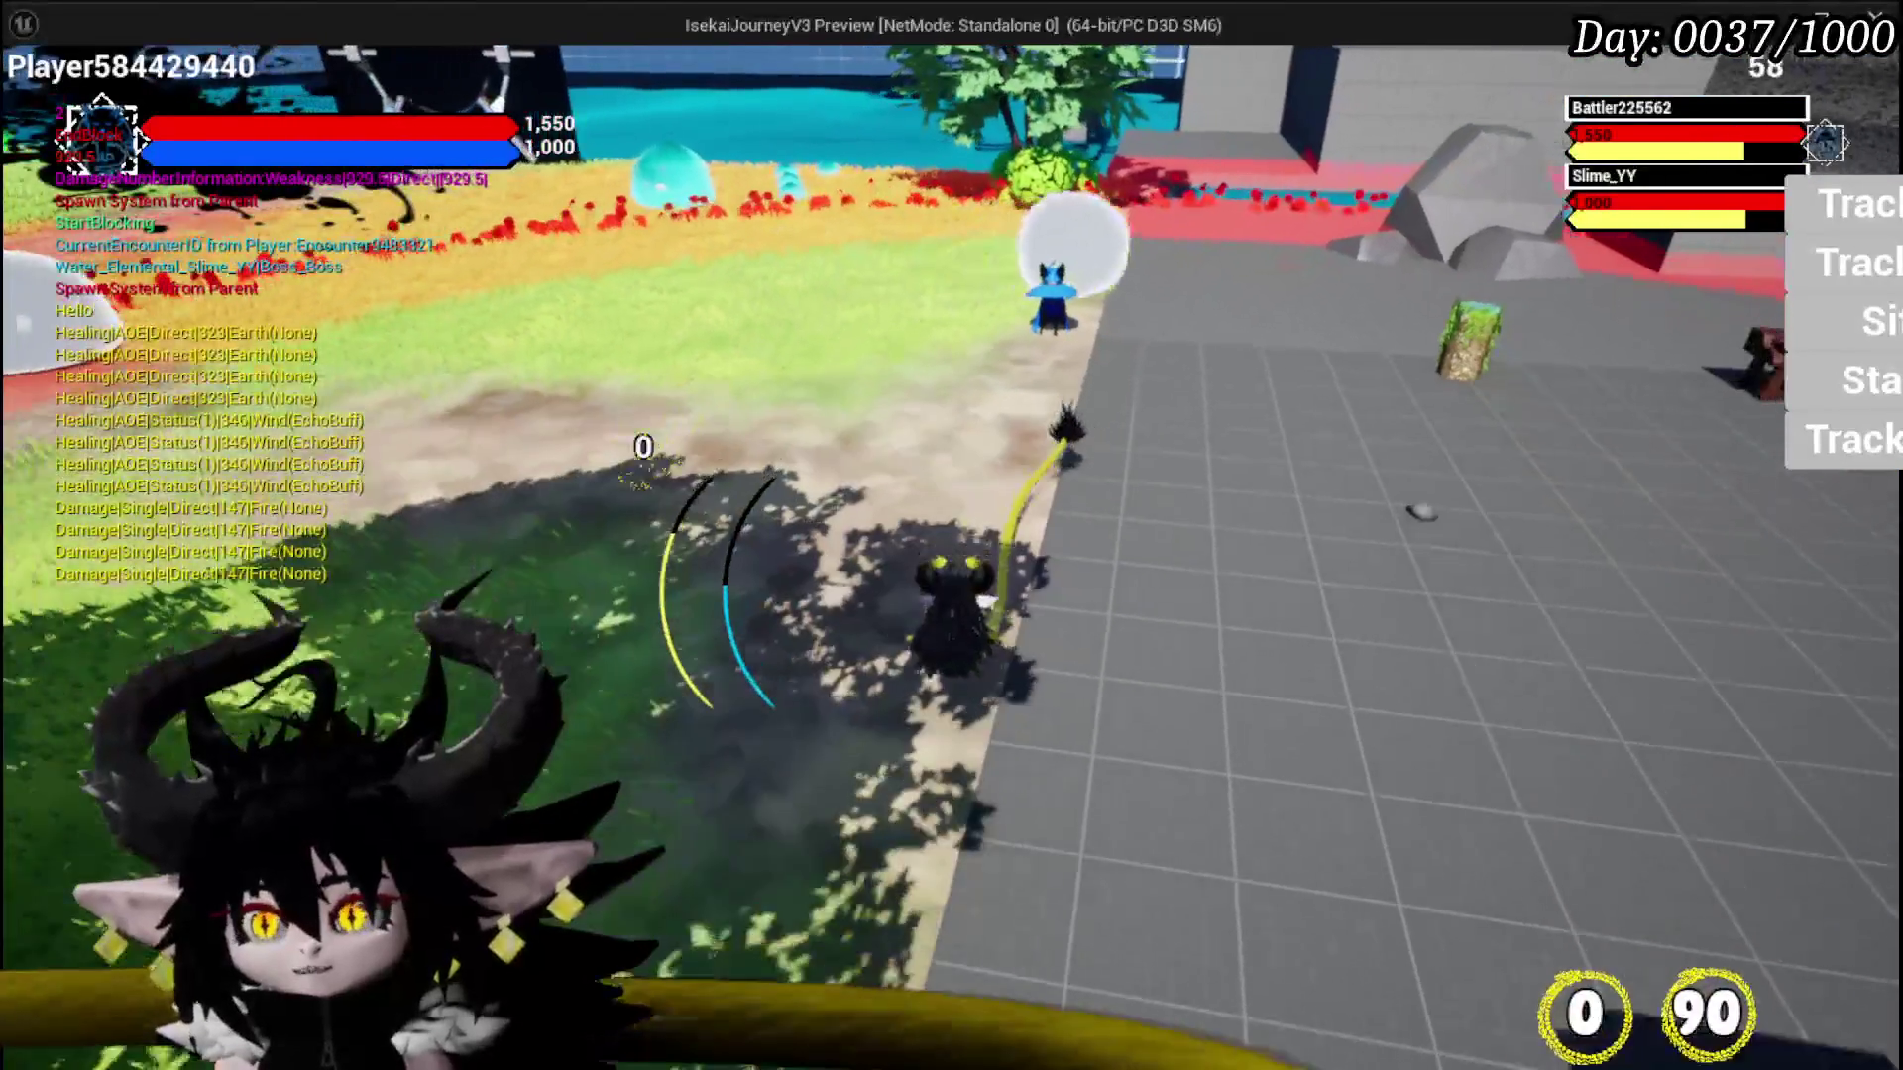
key("Escape")
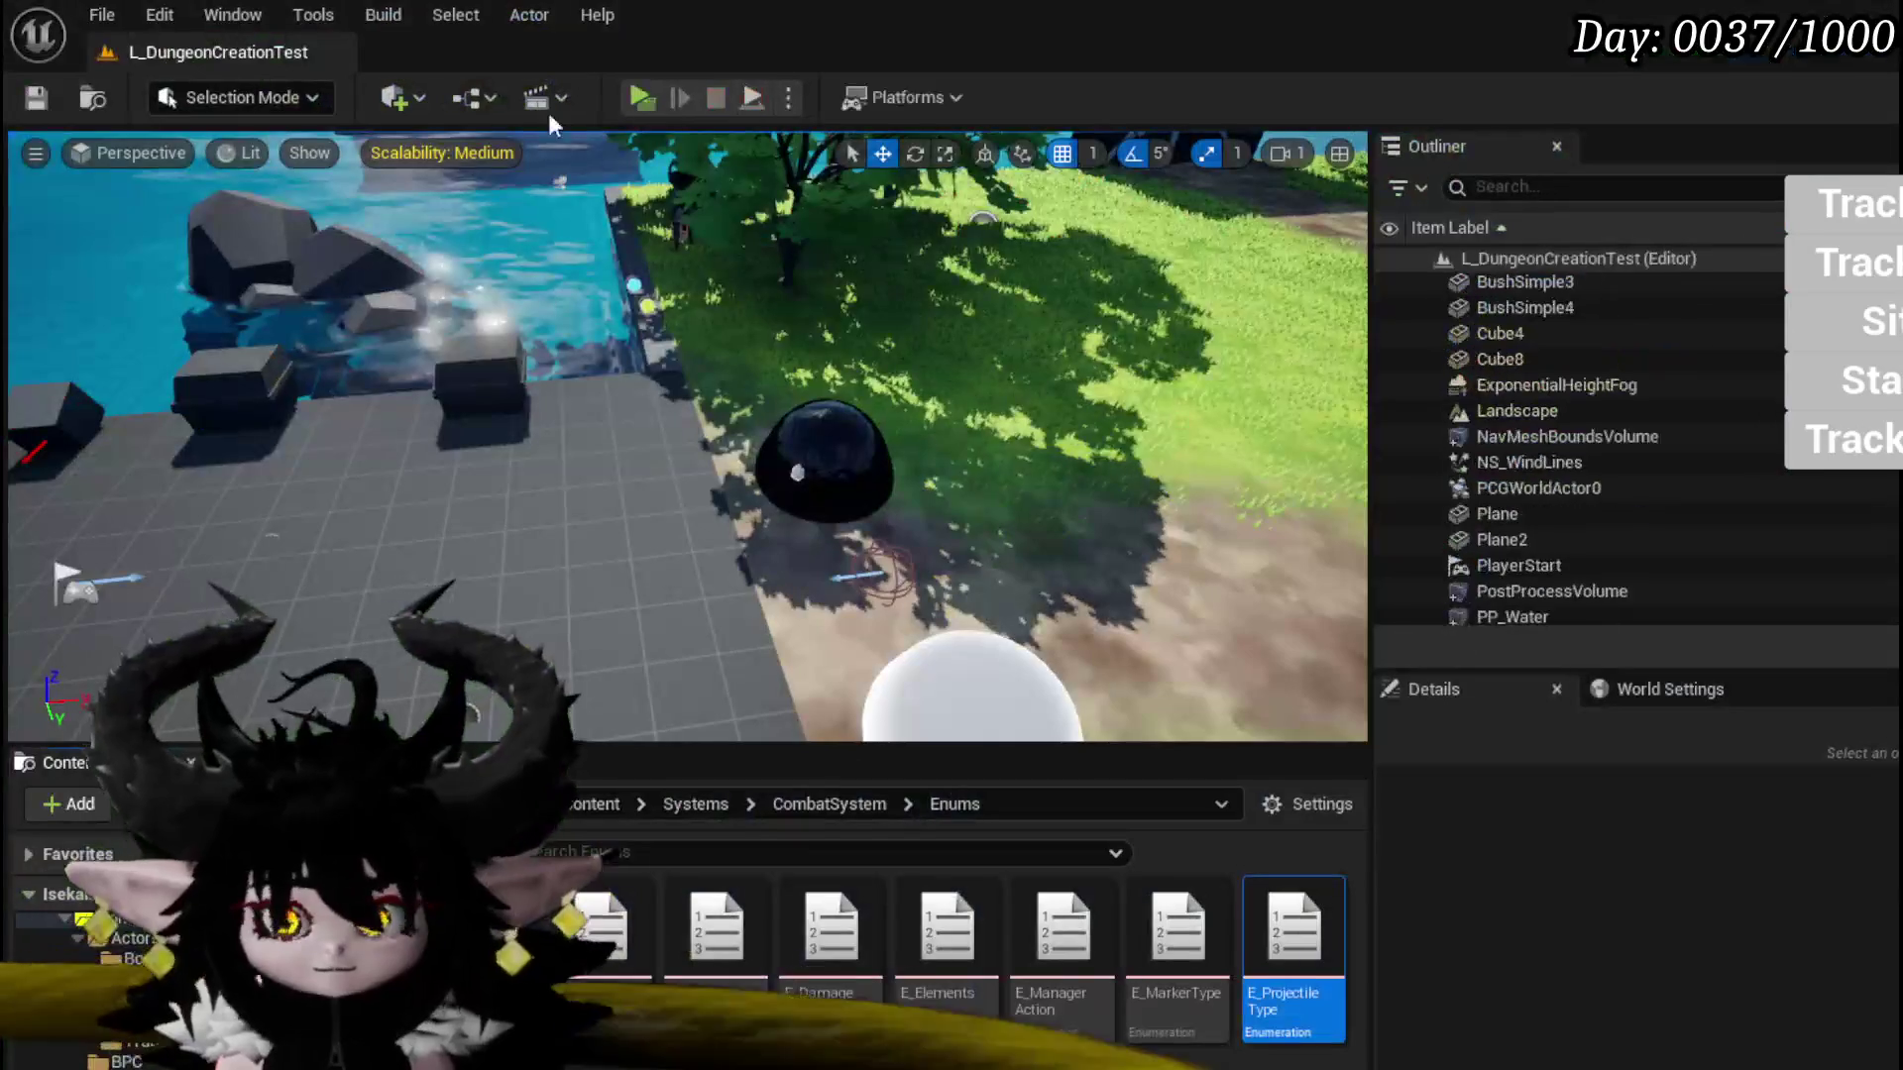
left_click(40, 97)
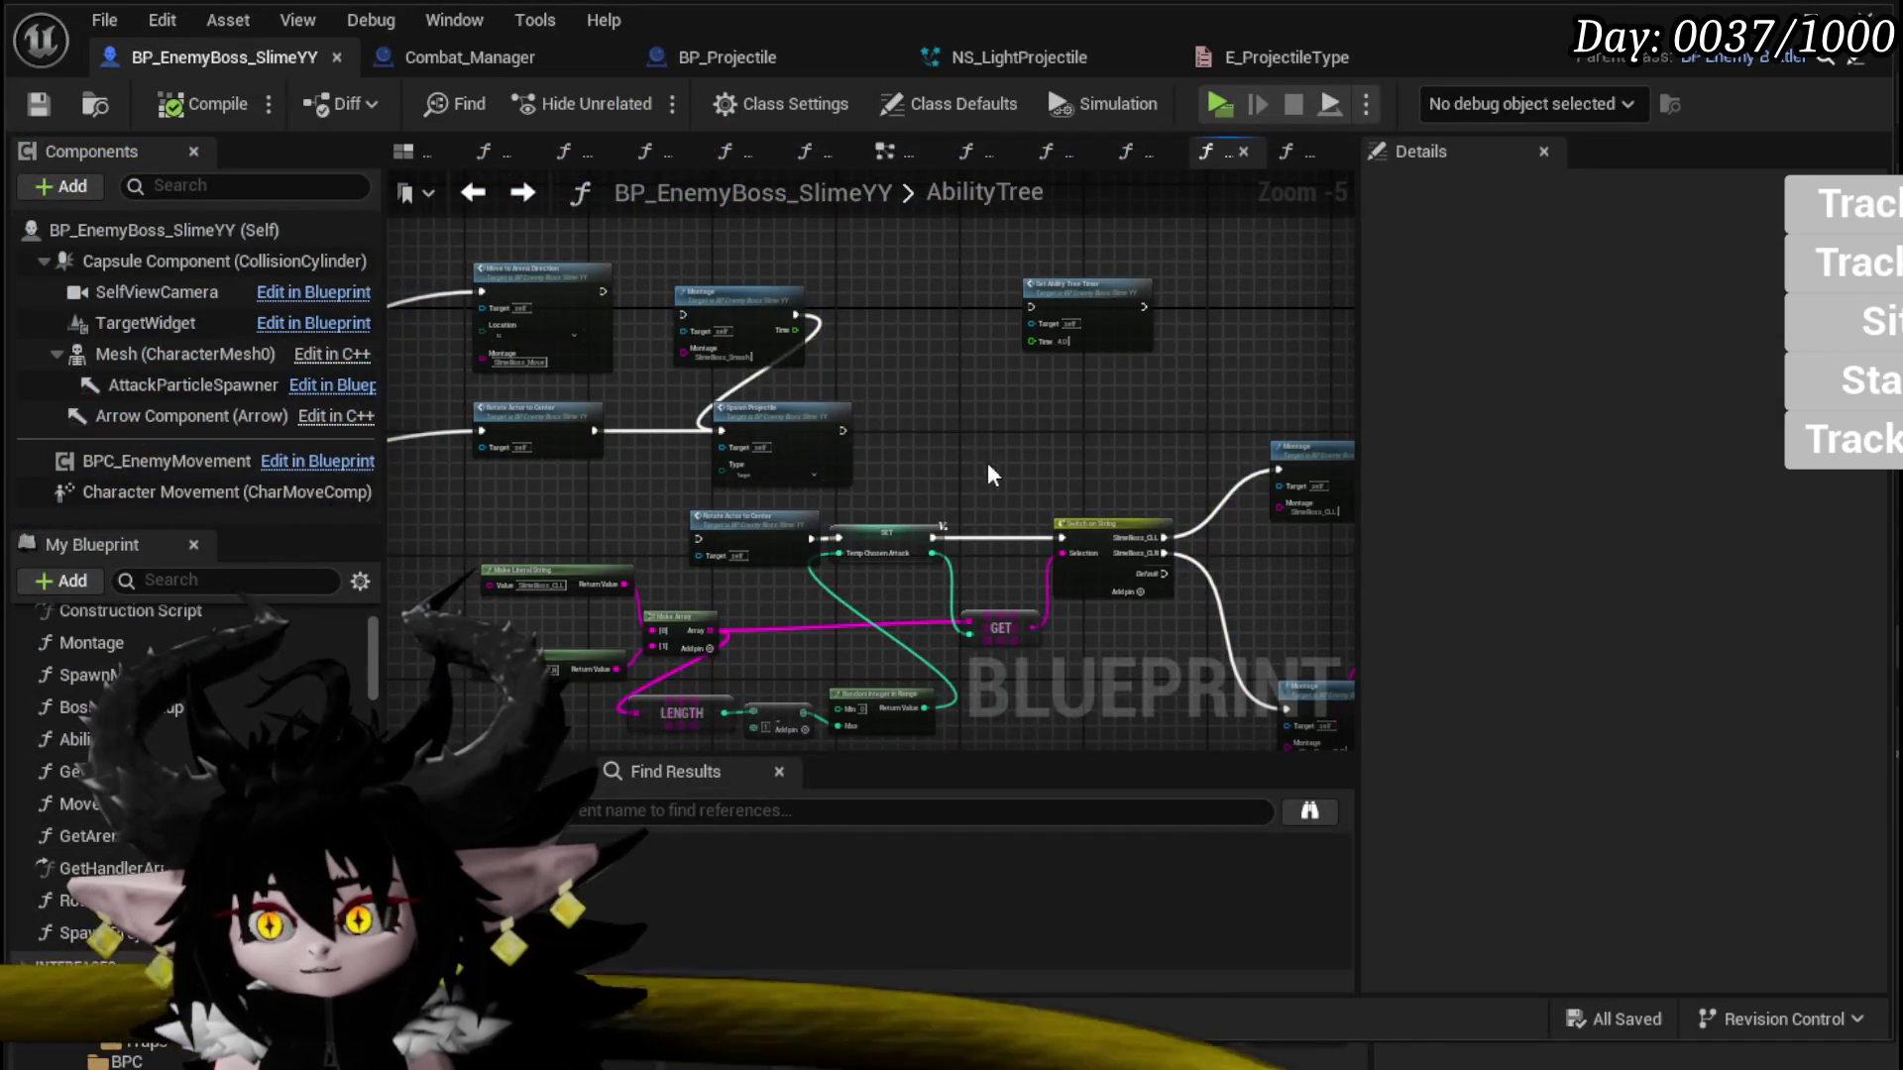
Step: Move the Move, Montage, Rotate and Spawn nodes up and to the left in AbilityTree
left_click_drag(713, 304, 666, 286)
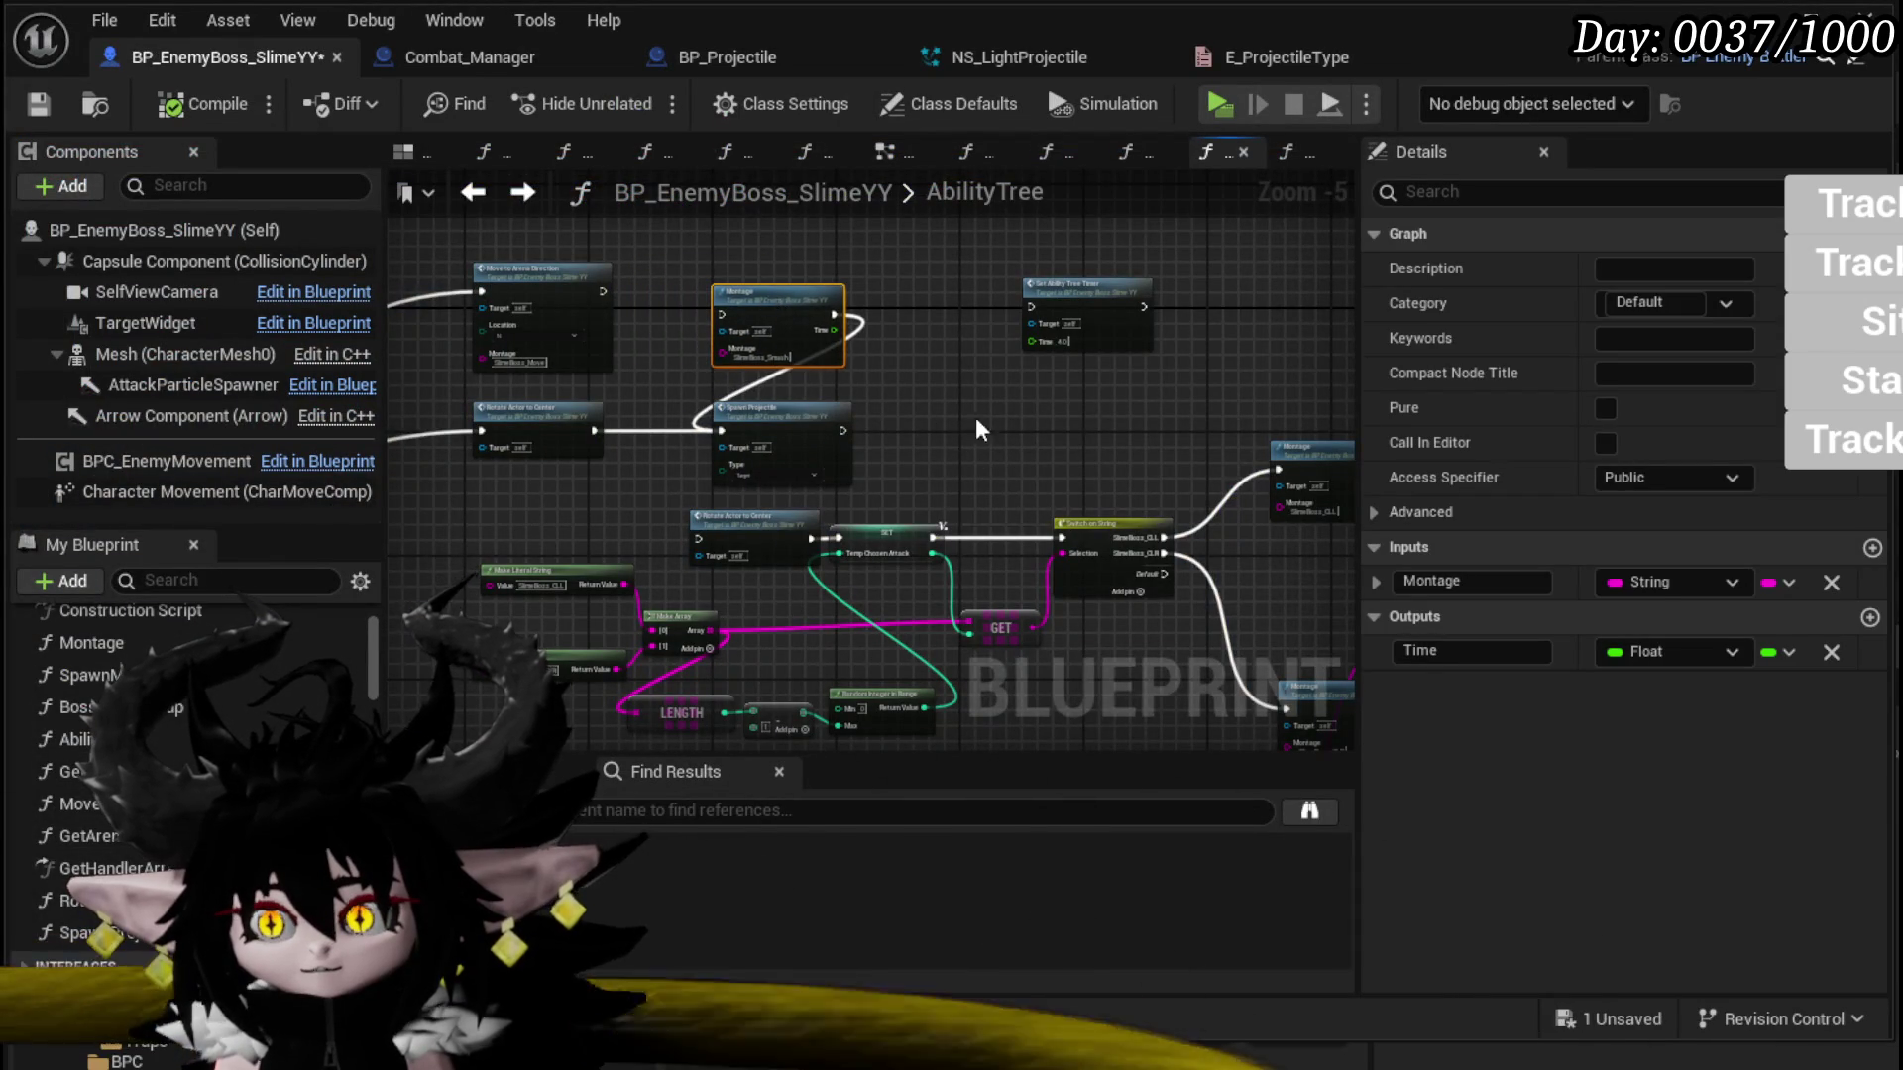
scroll(977, 444, "down", 2)
scroll(800, 428, "up", 2)
left_click_drag(582, 201, 1114, 568)
left_click_drag(958, 556, 841, 323)
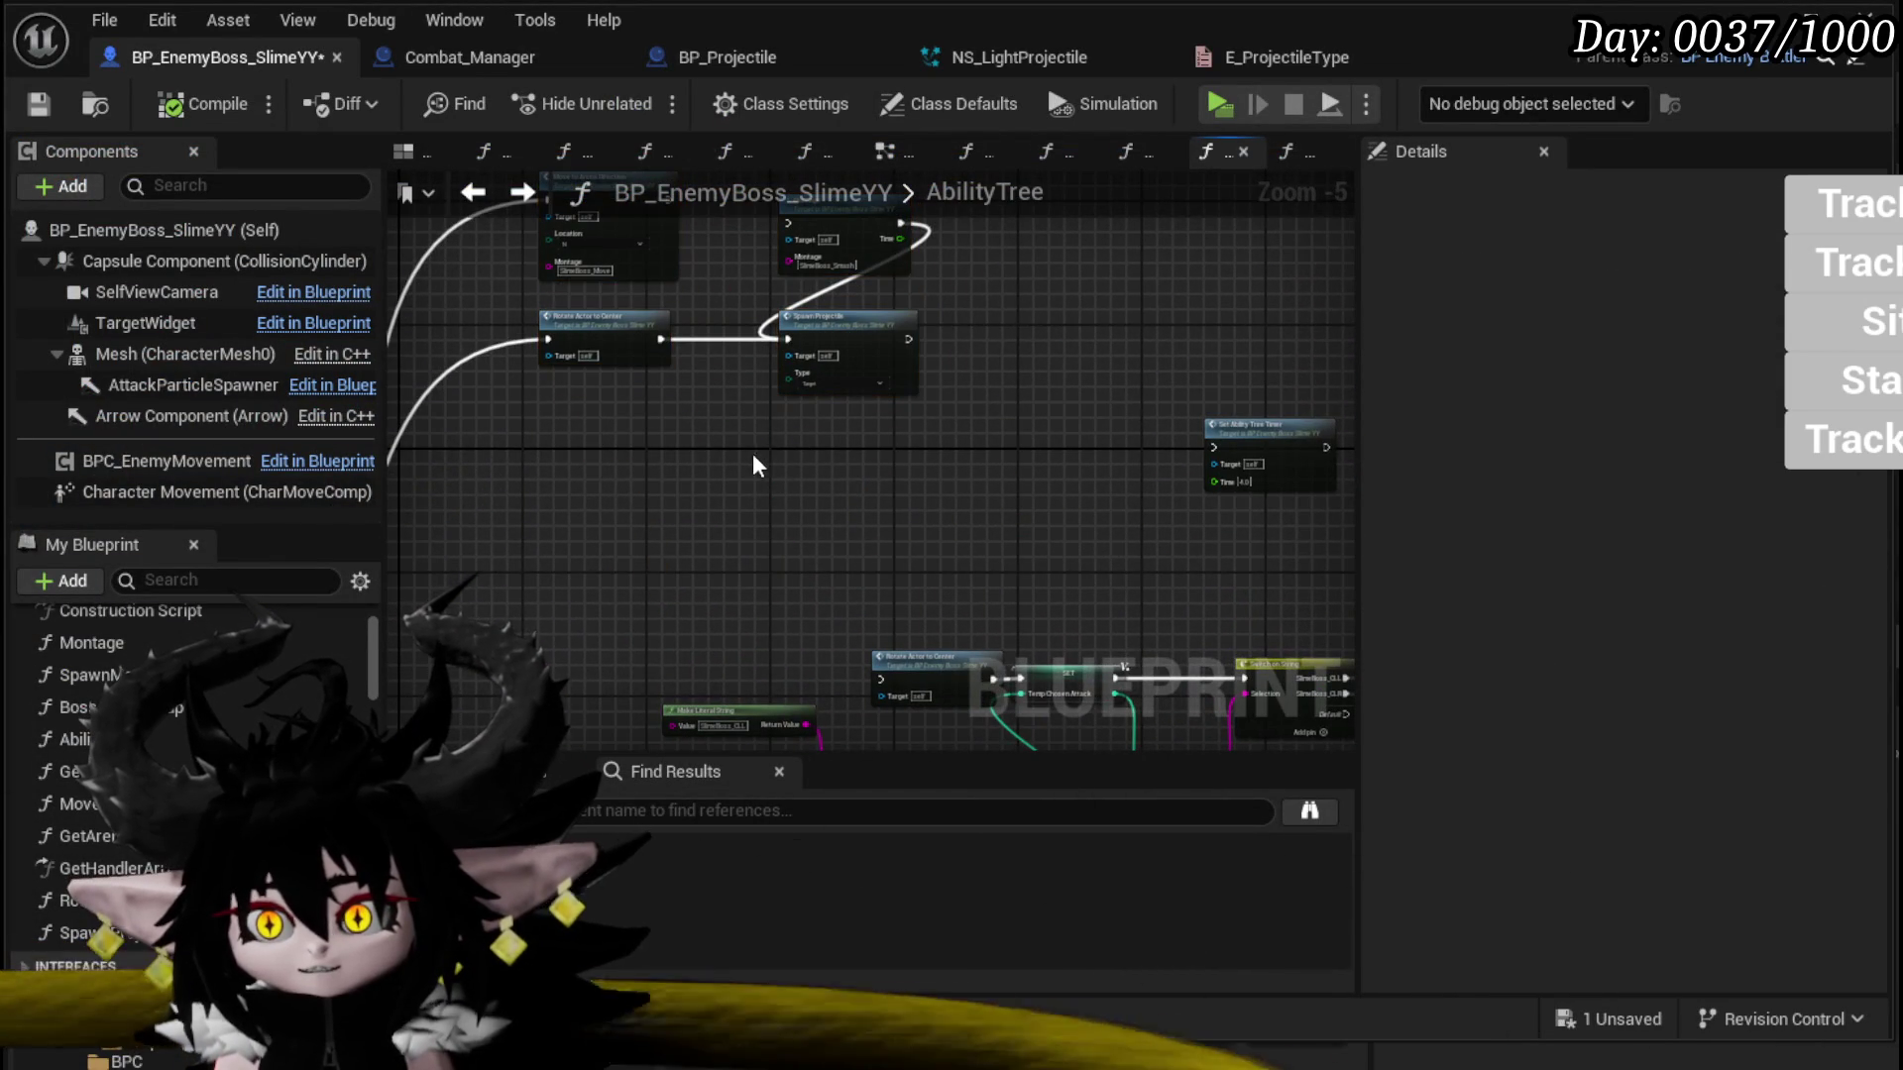
Step: Add a new function to the boss blueprint from My Blueprint
scroll(764, 469, "down", 1)
scroll(864, 492, "up", 1)
scroll(278, 666, "up", 2)
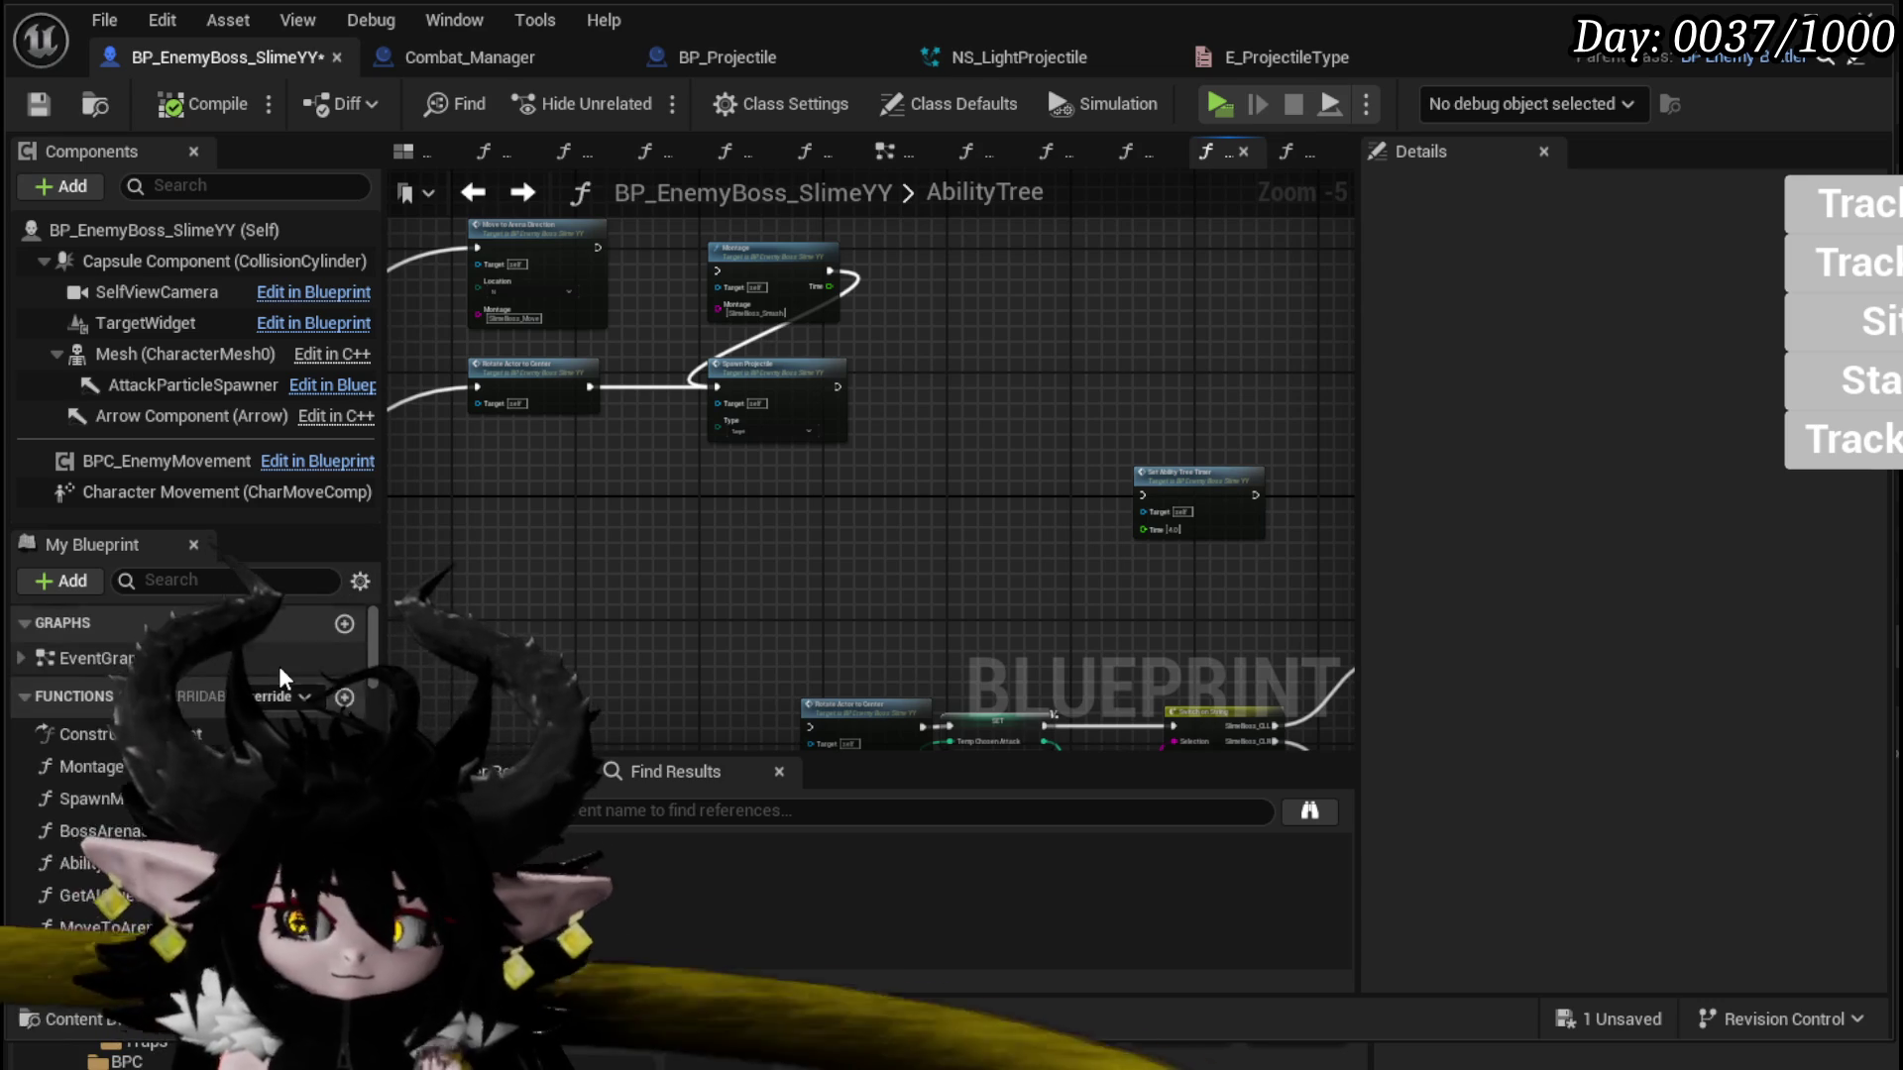
left_click(364, 692)
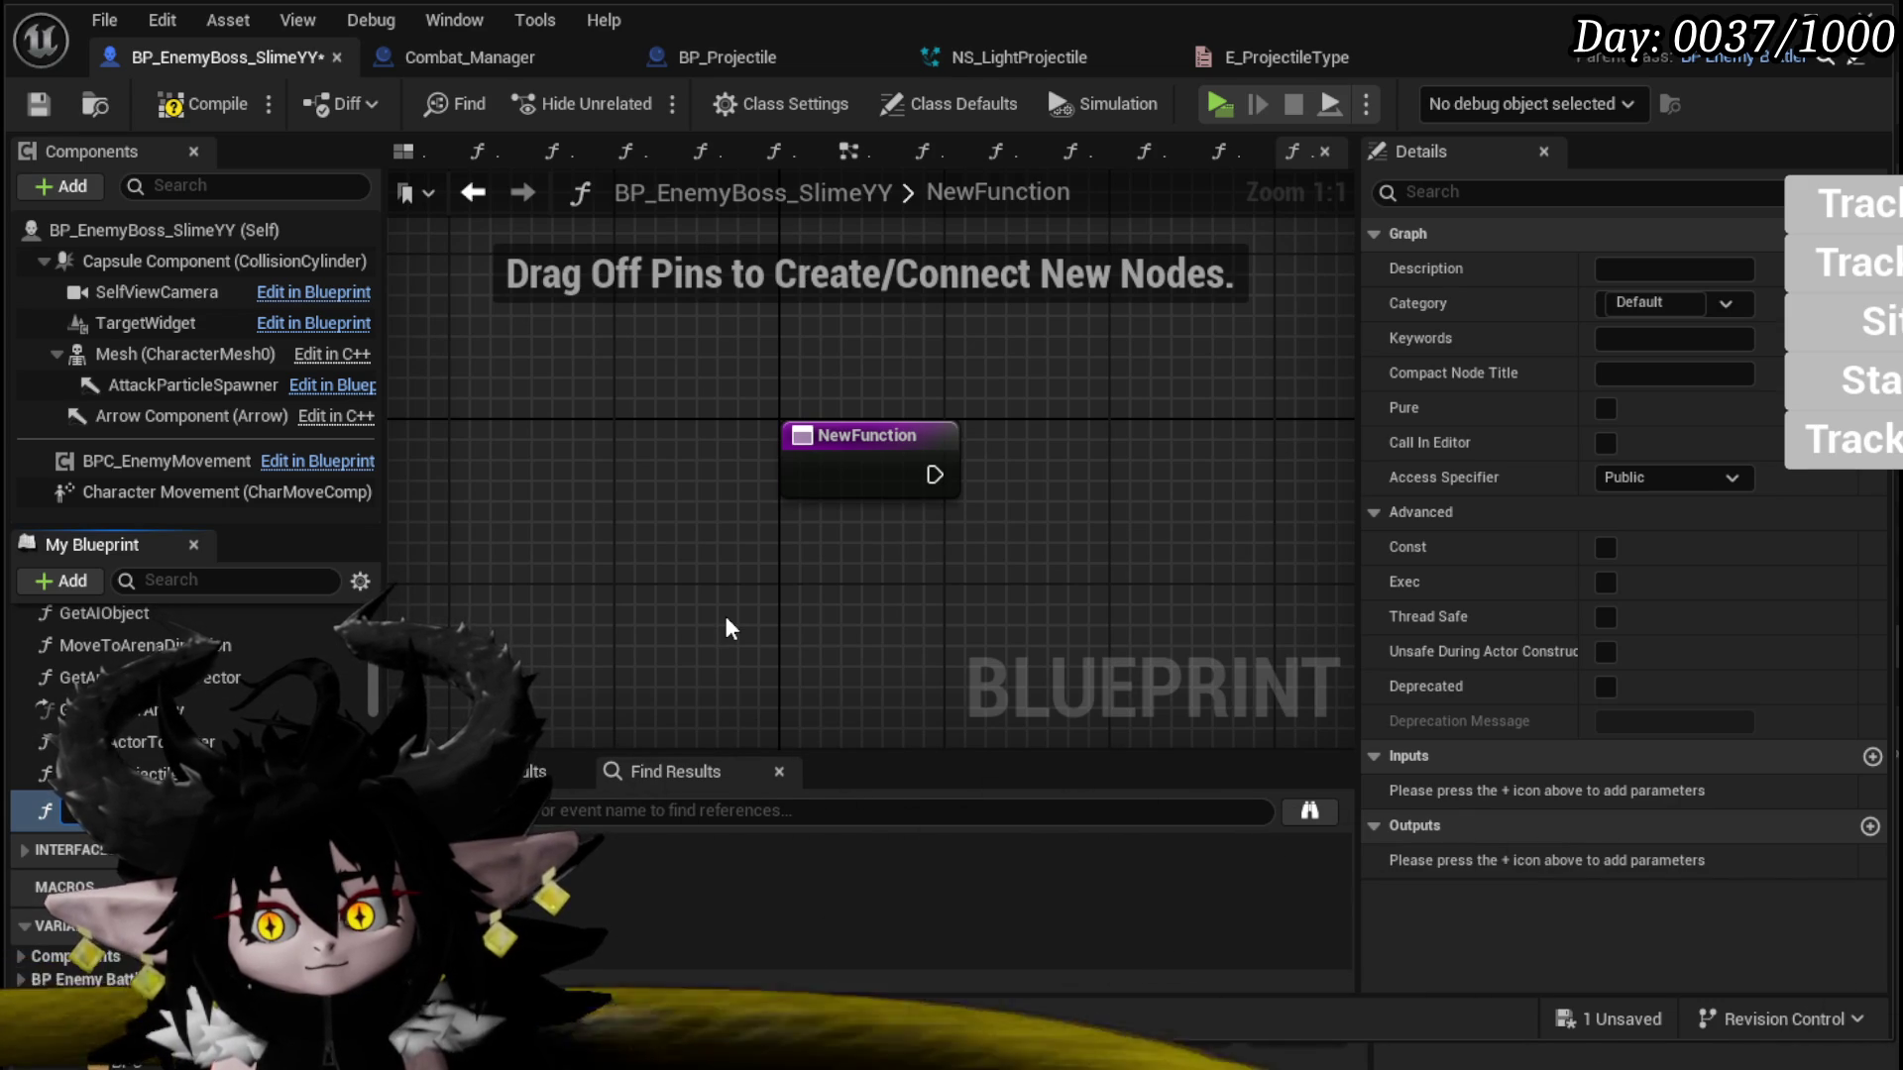
Step: Name the function DelayedProjectile, compile, and wire a Spawn Projectile call to its entry node
key("Return")
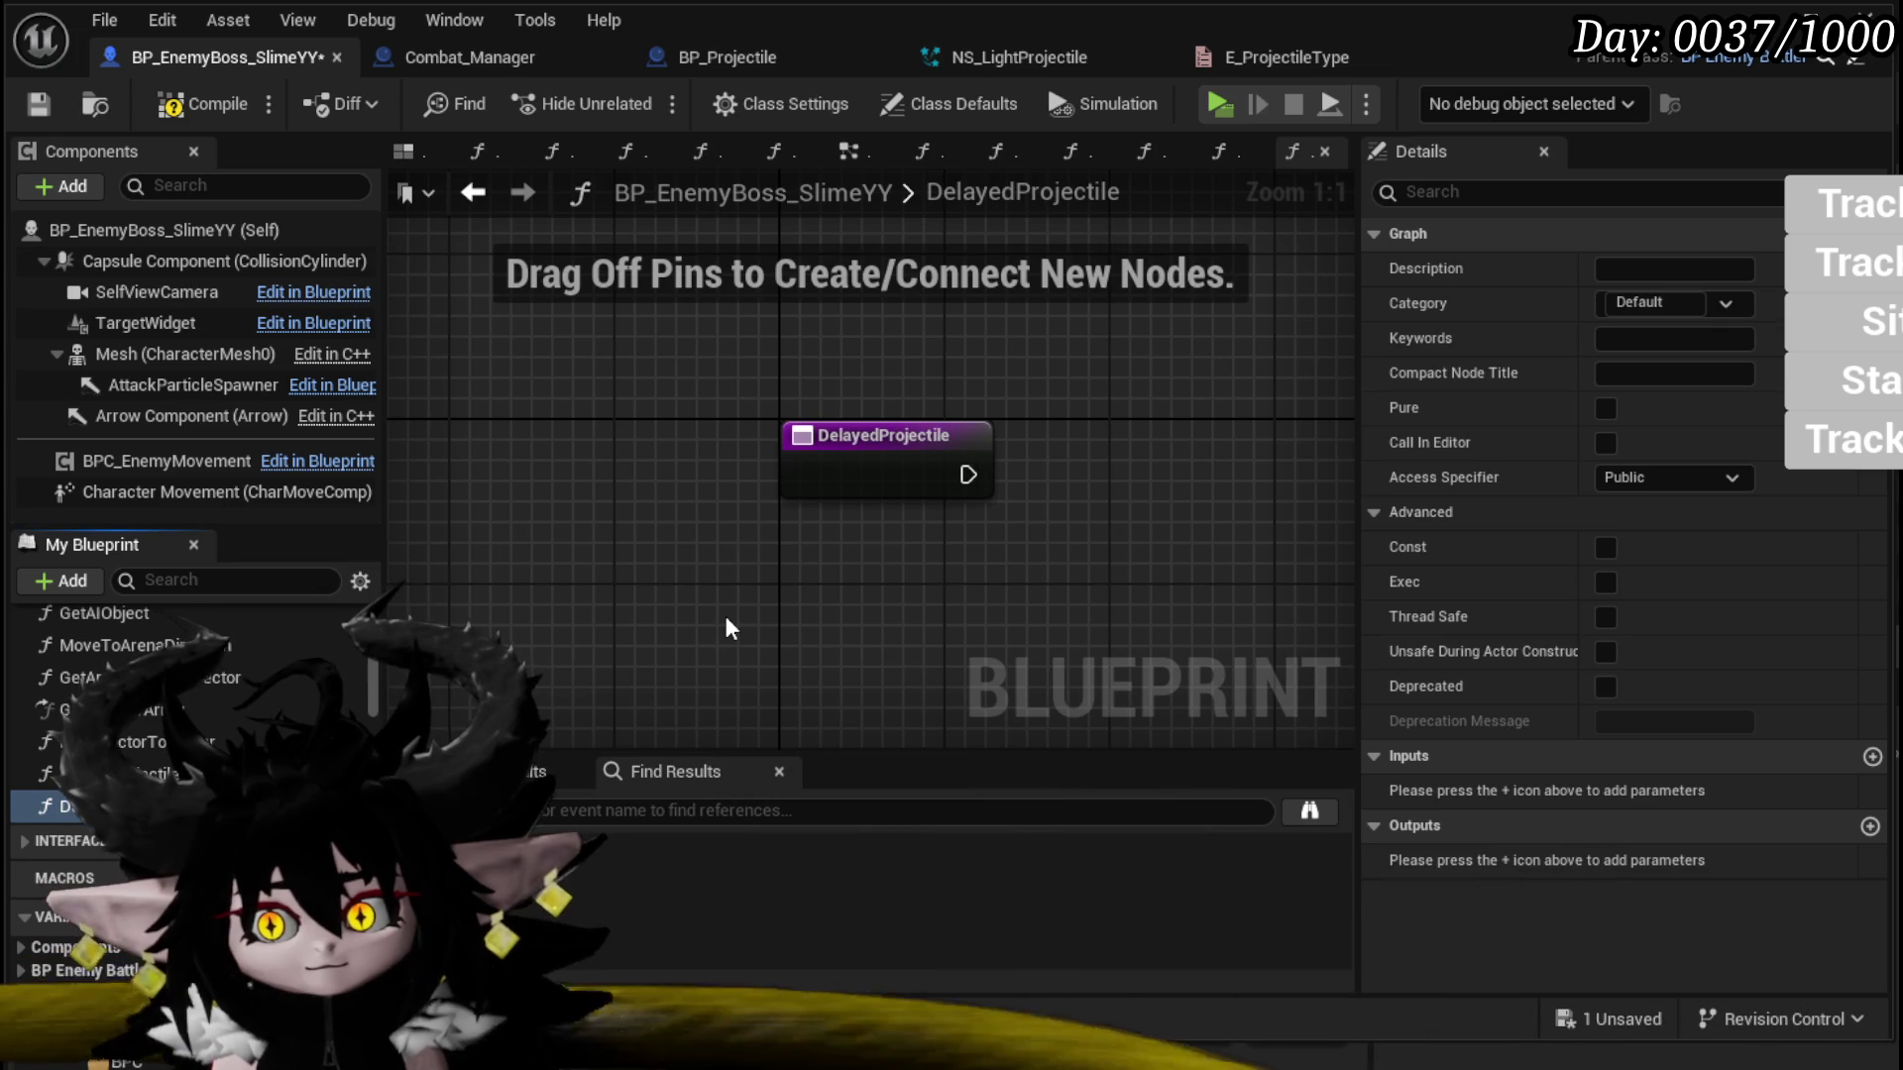
left_click(171, 107)
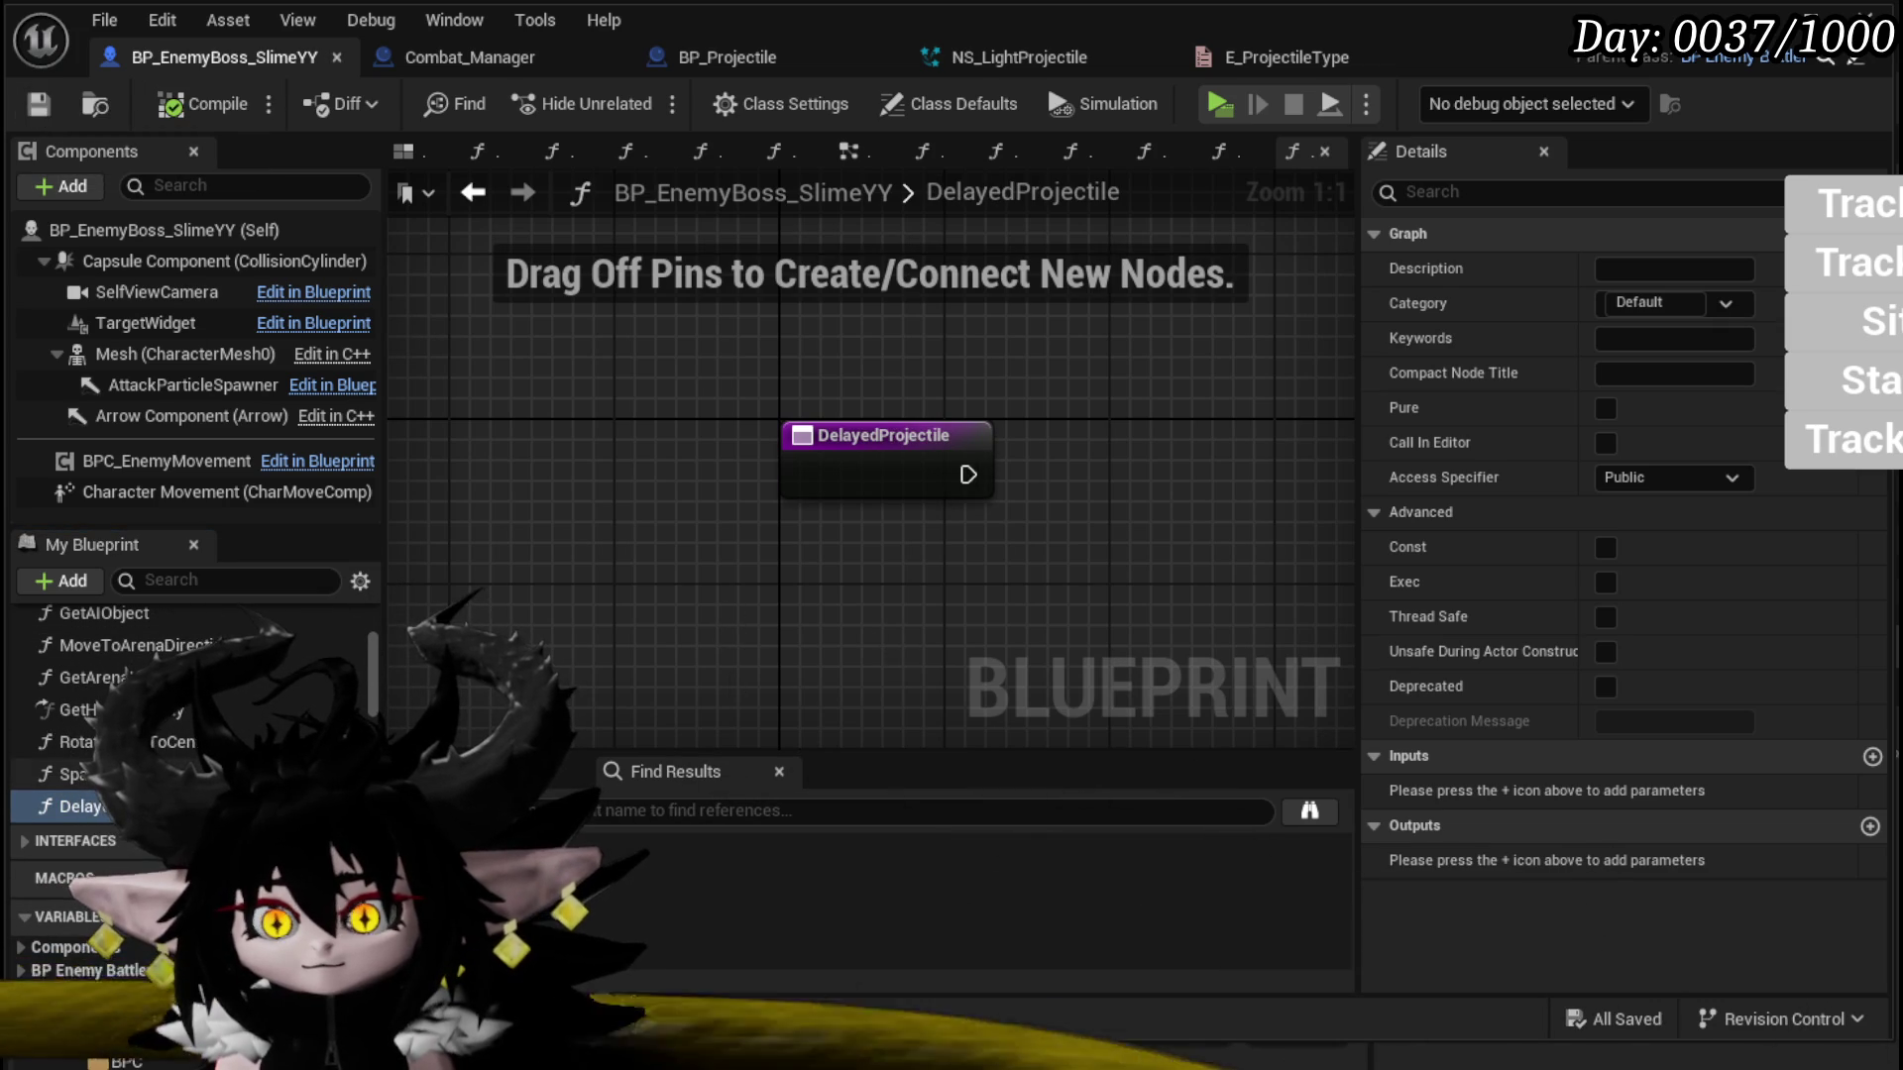
mouse_move(69, 773)
left_mouse_down()
mouse_move(658, 680)
mouse_move(1085, 501)
mouse_move(1010, 410)
left_mouse_up()
left_click_drag(859, 440, 859, 434)
left_click_drag(925, 408, 886, 388)
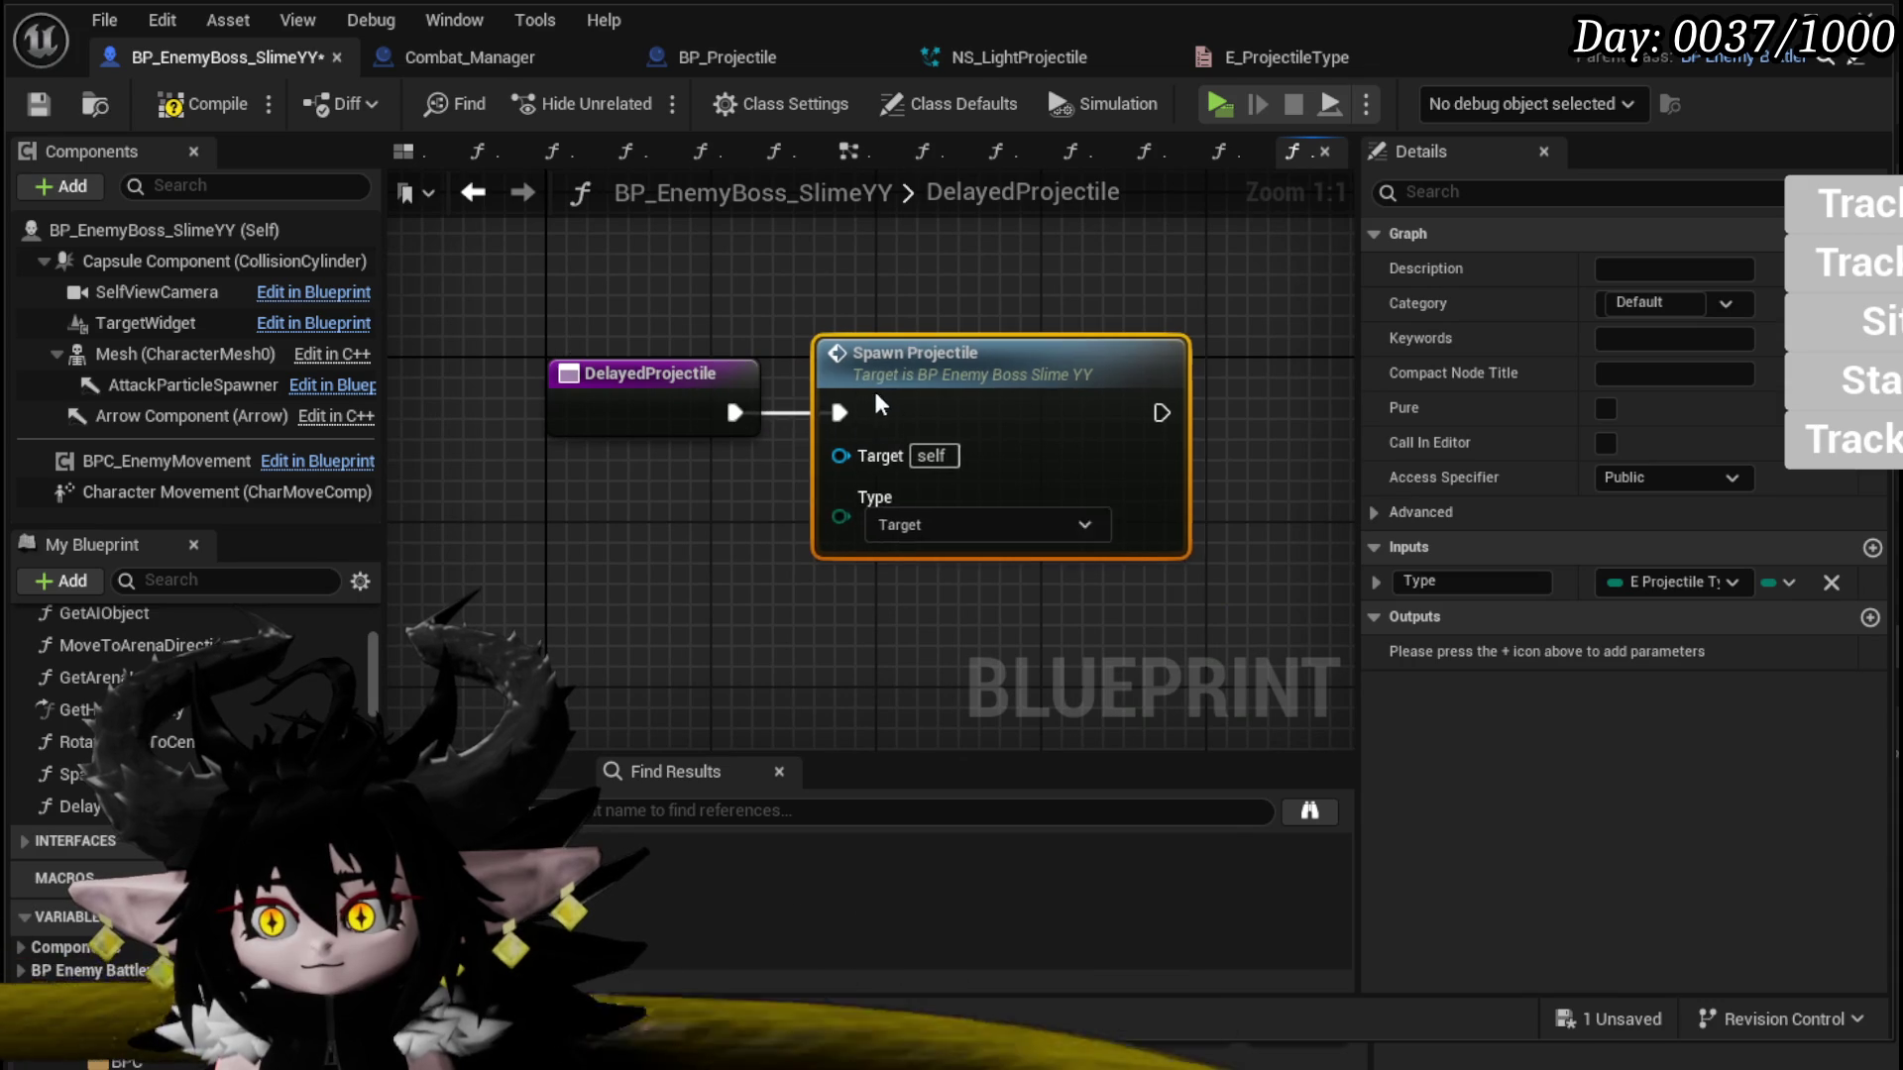
left_click(492, 367)
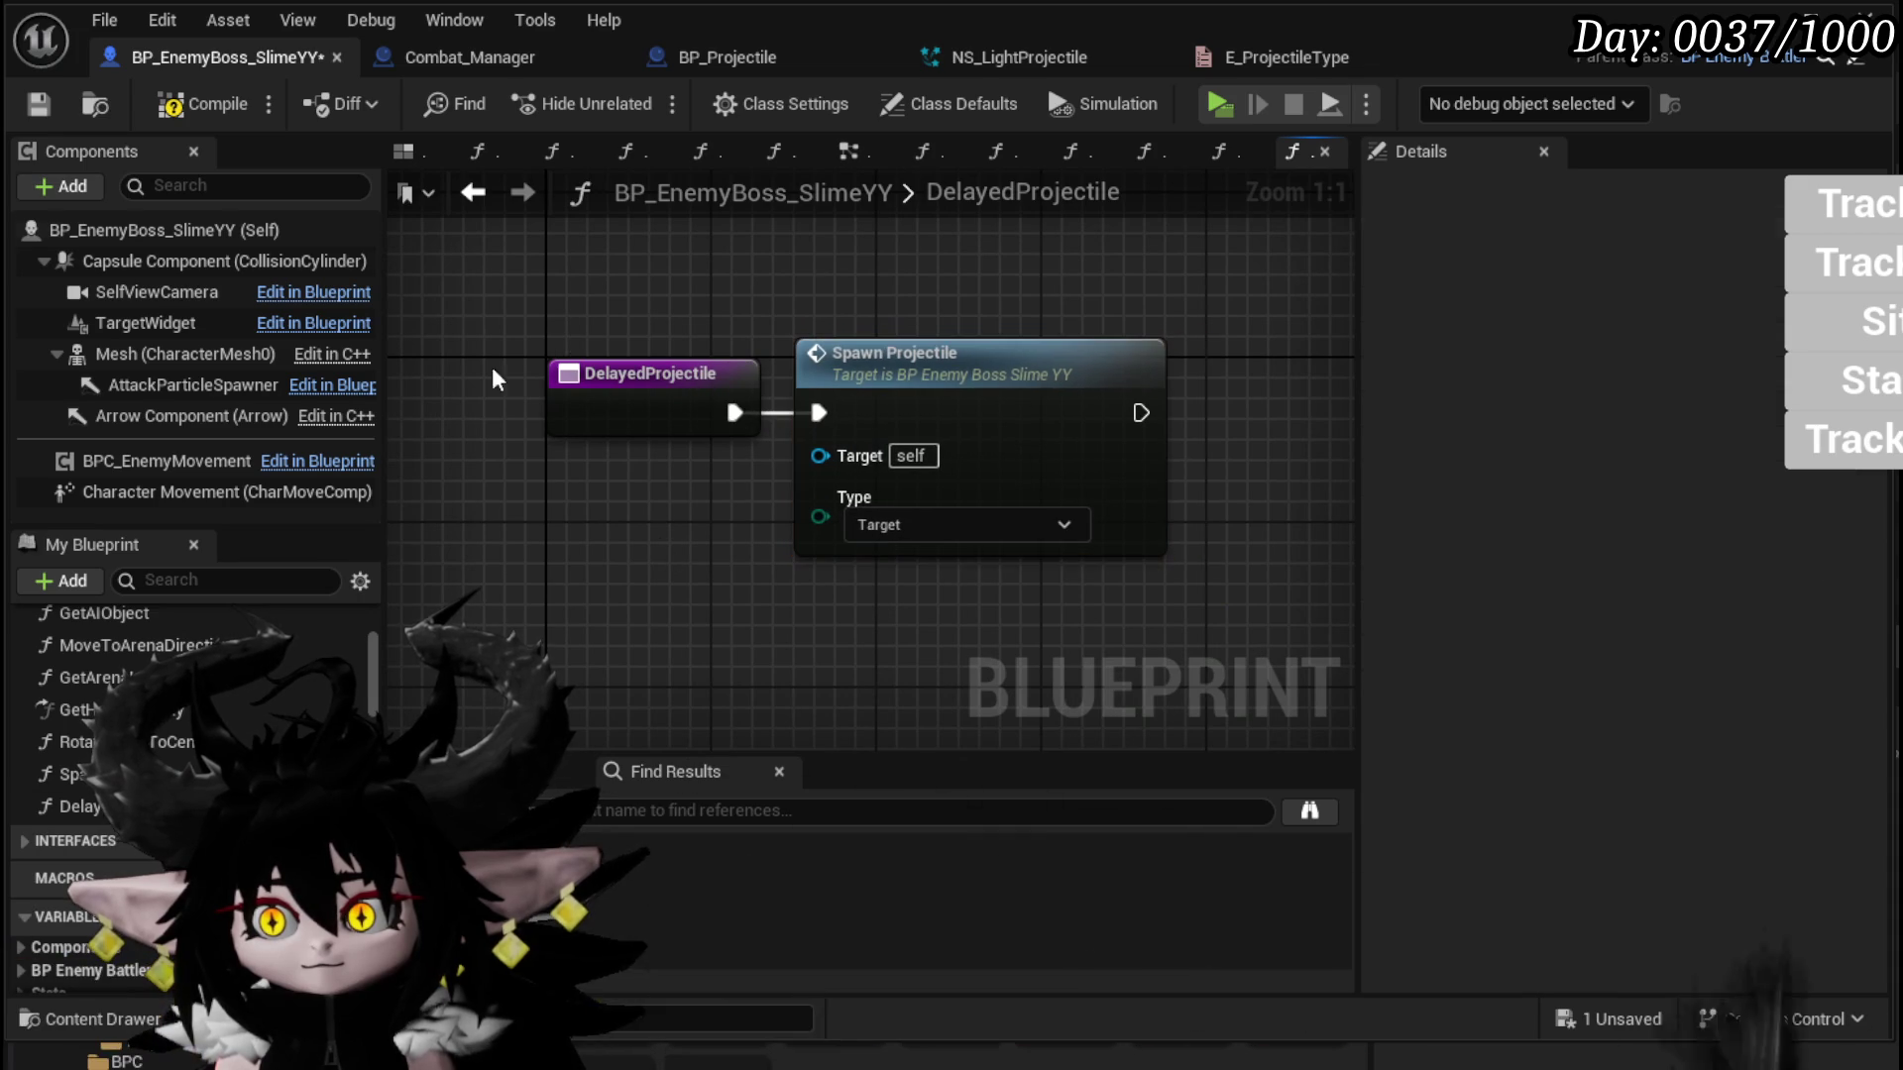
left_click(473, 193)
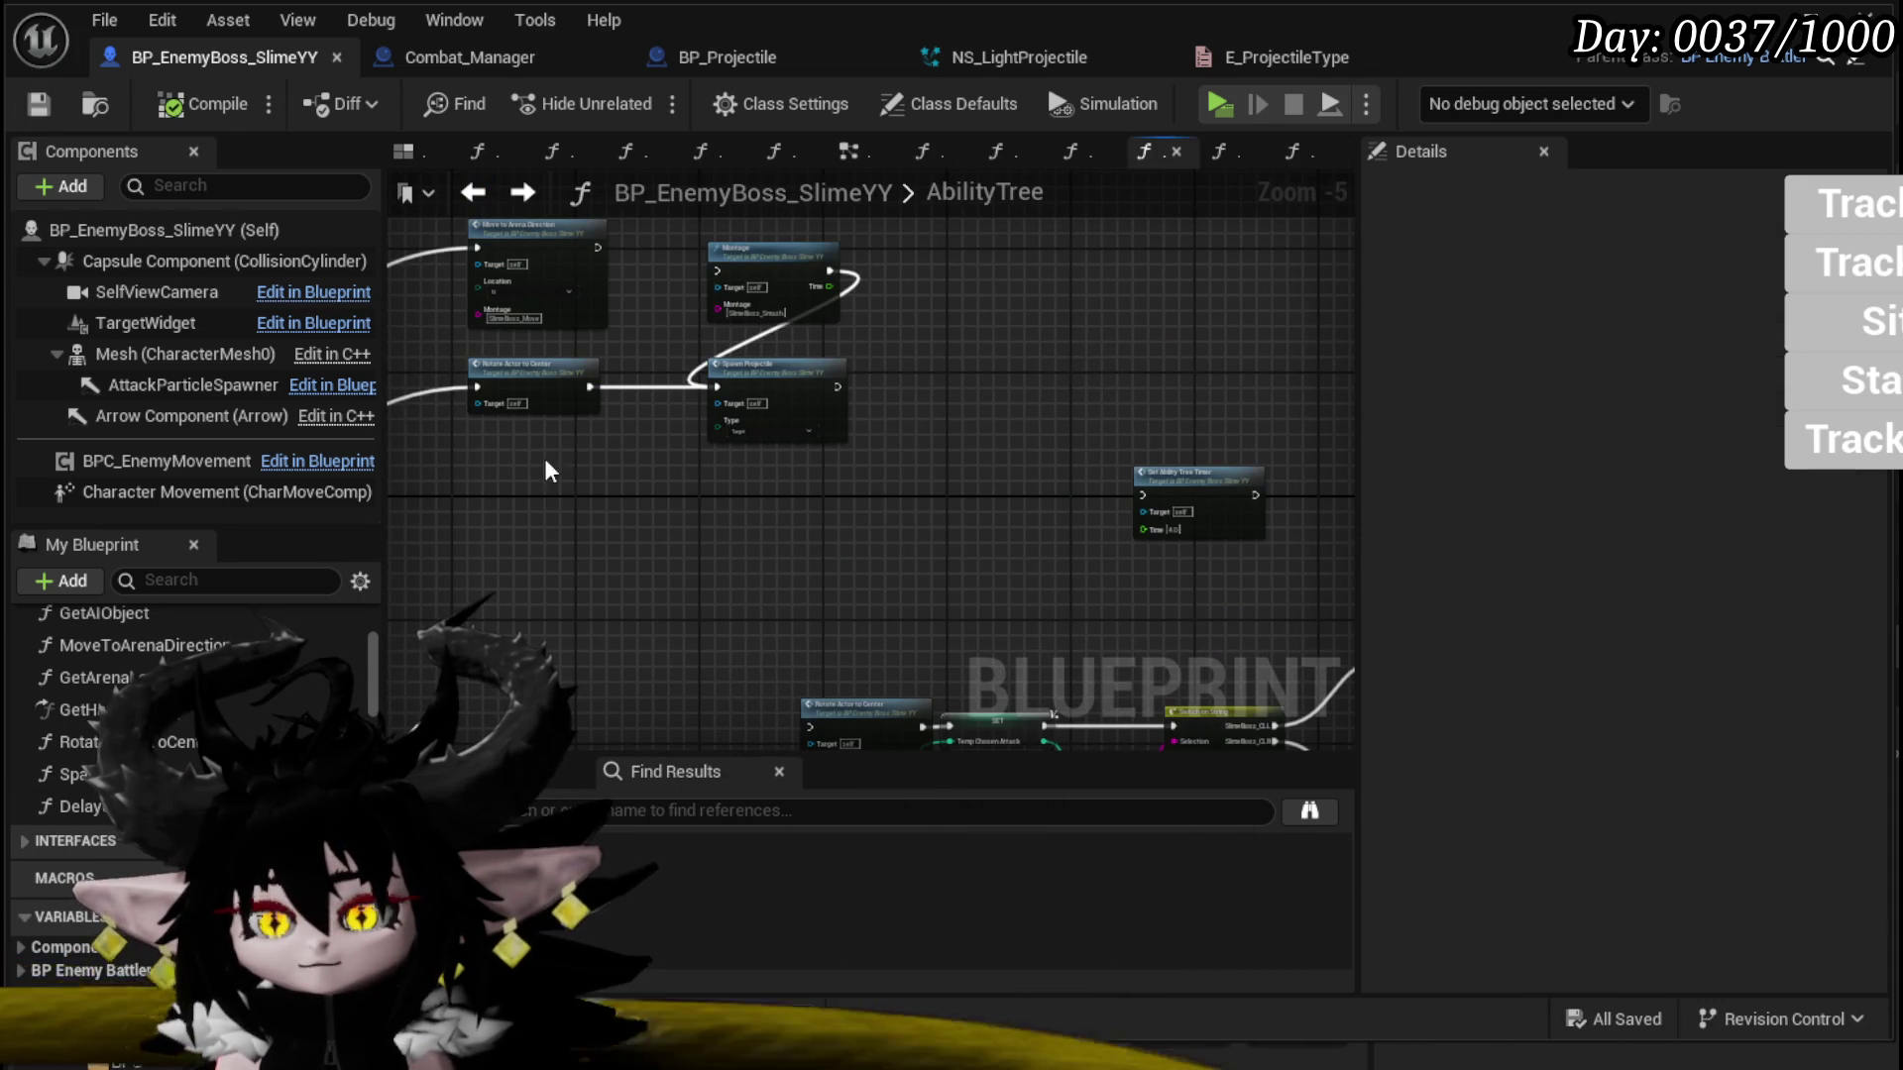
Step: Add an Integer input named RepeatAmount to SpawnProjectile and save the blueprint
scroll(801, 413, "up", 3)
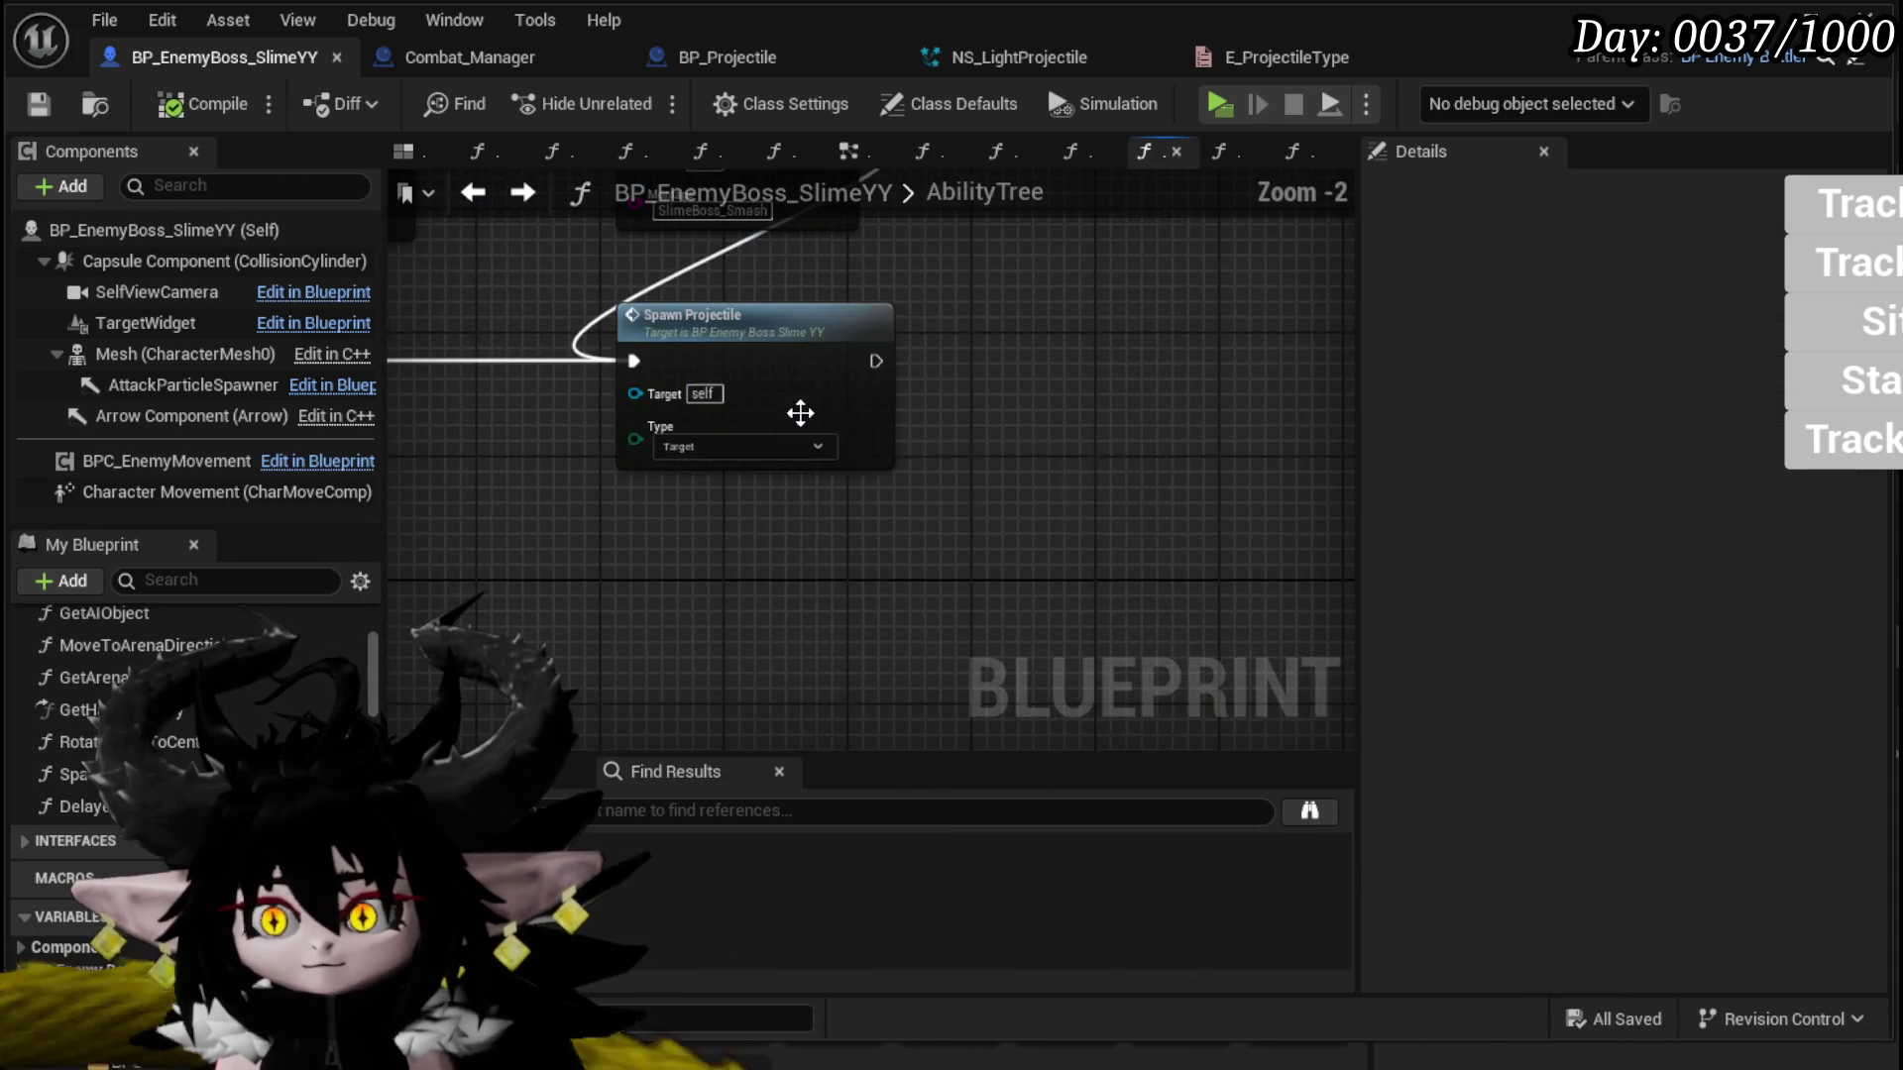
double_click(776, 359)
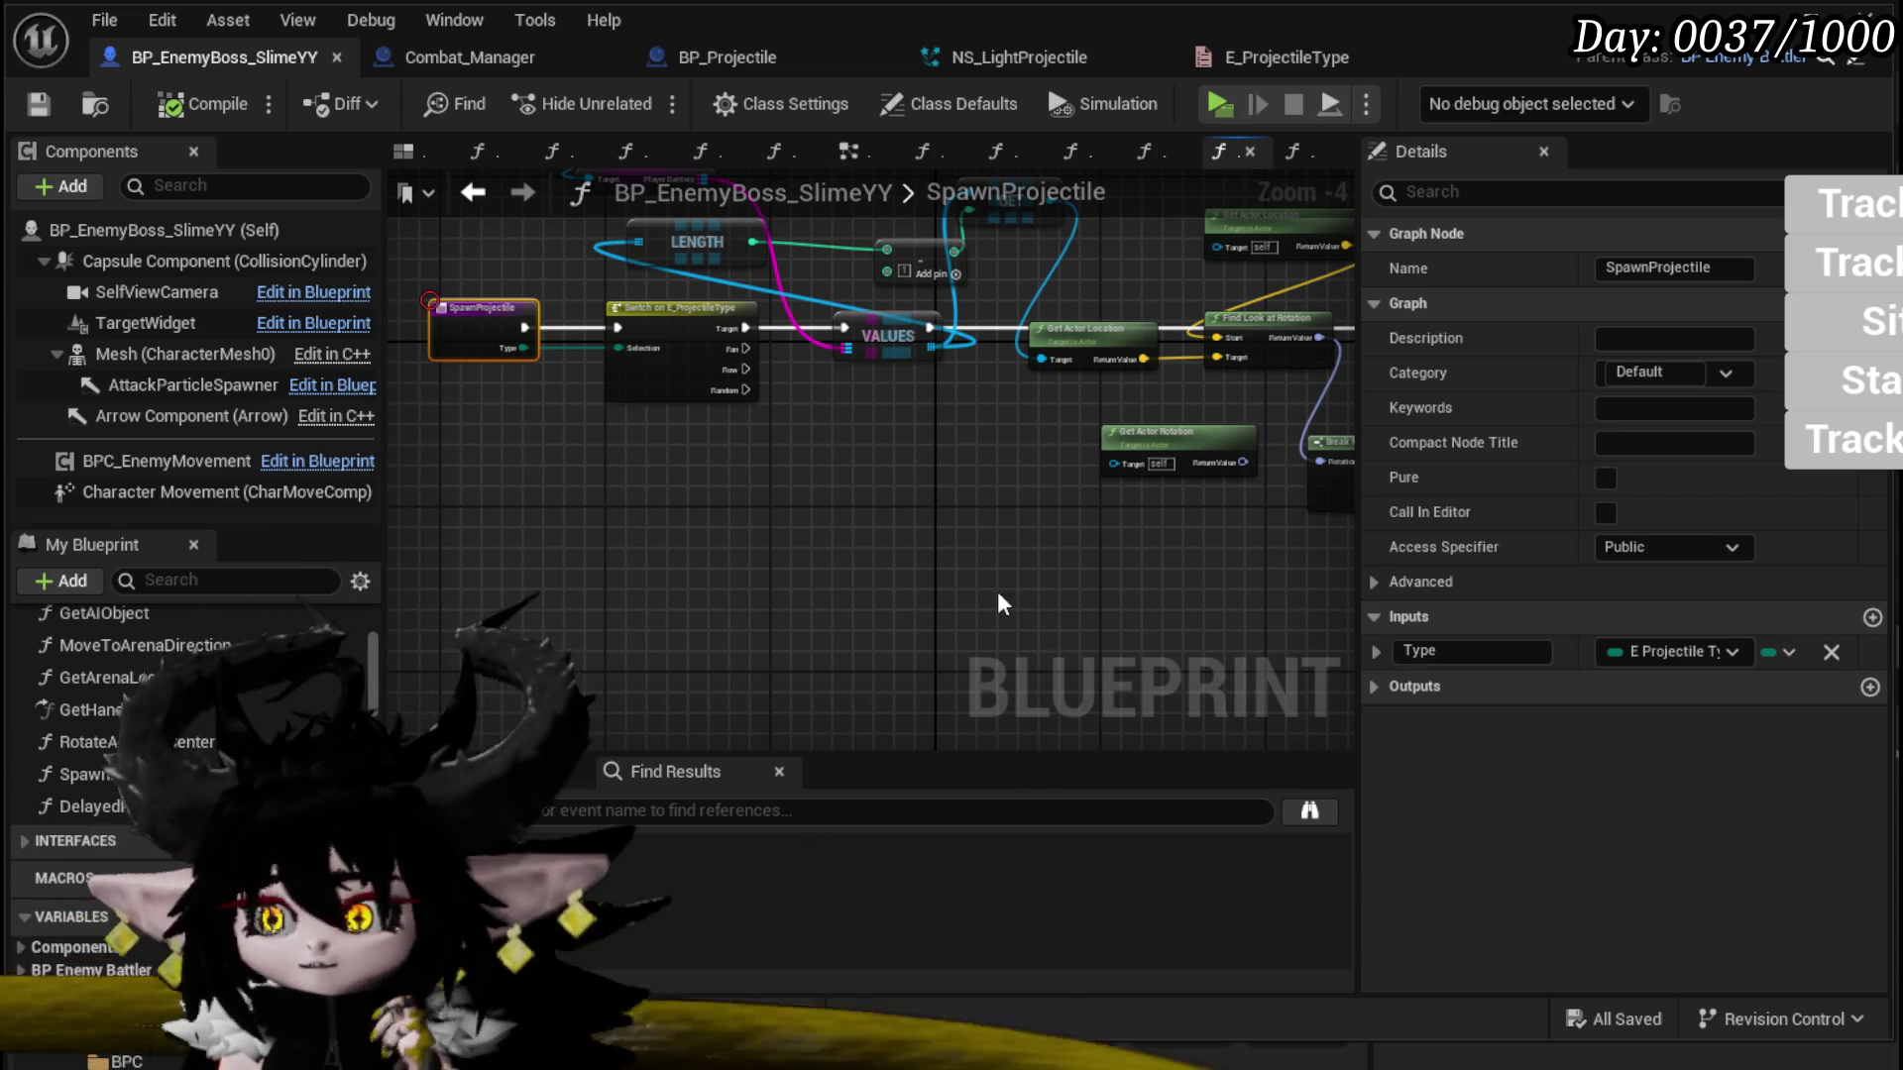
left_click_drag(658, 510, 692, 503)
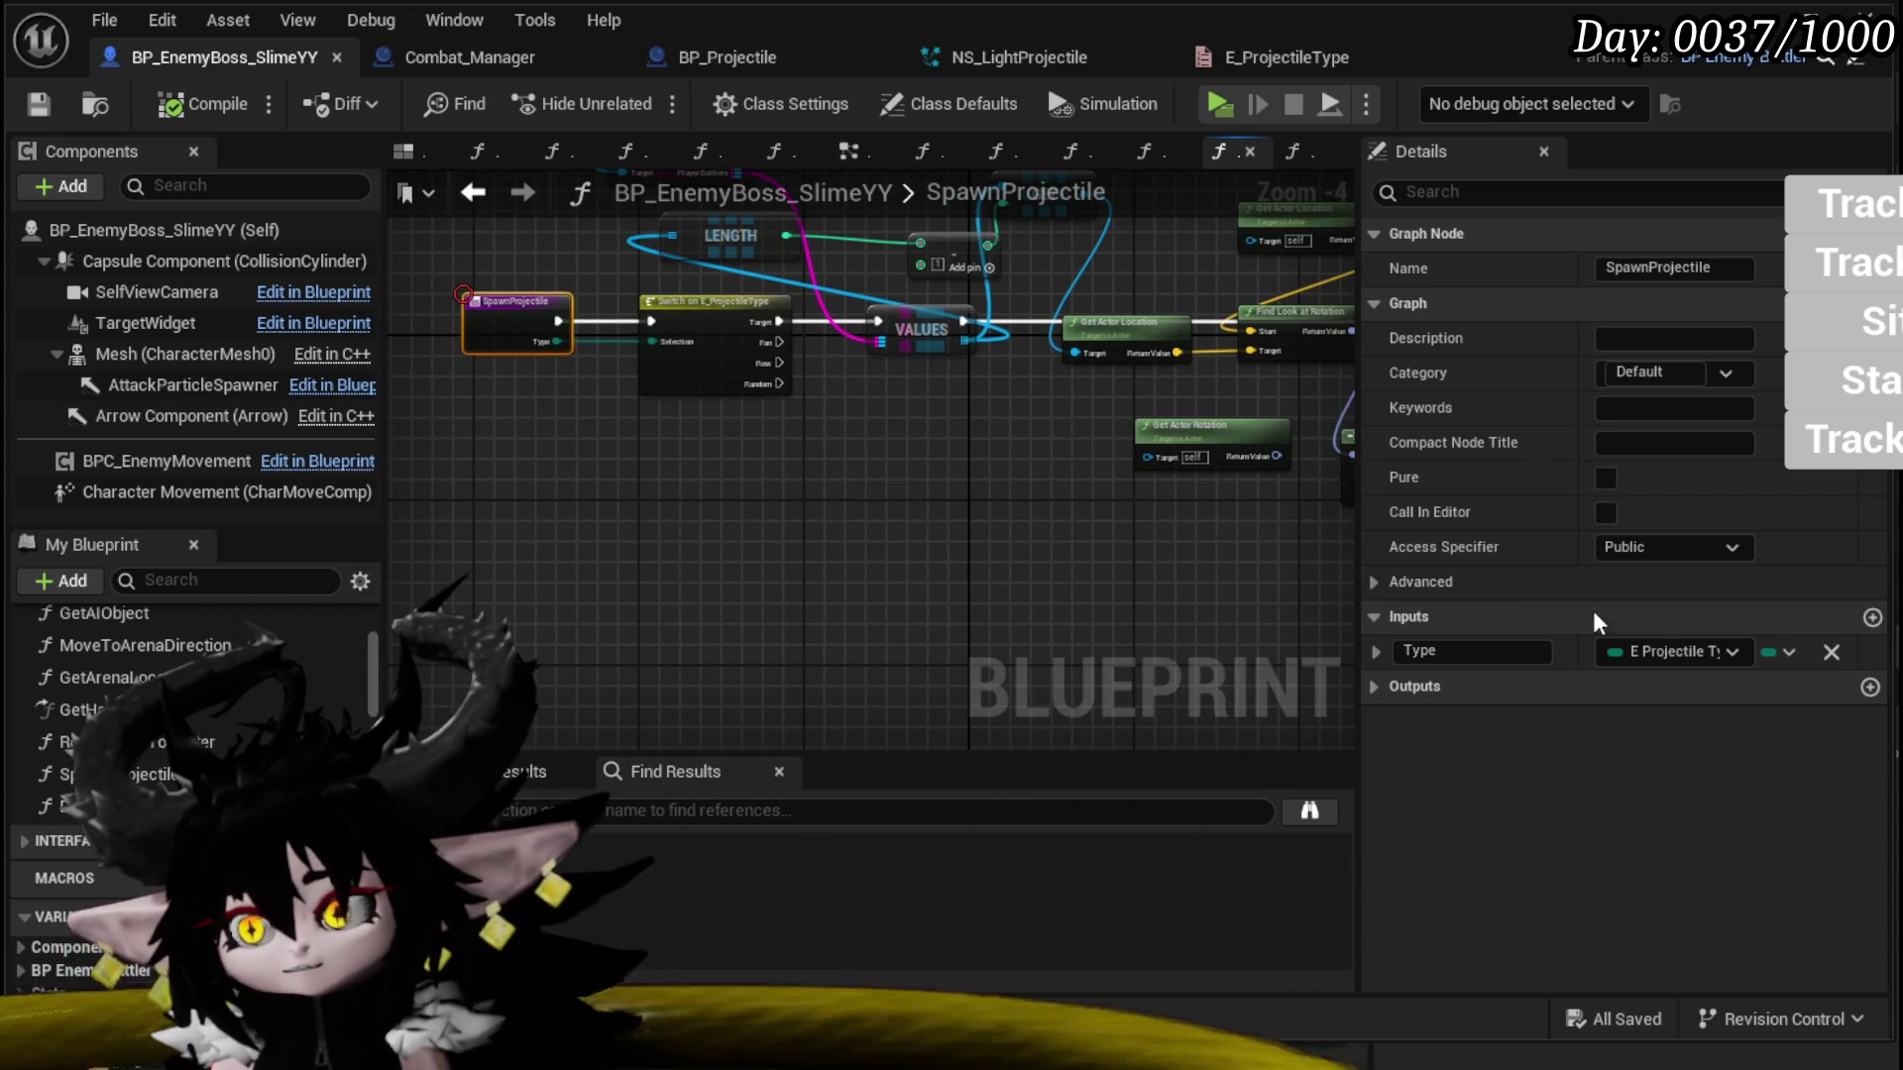
left_click(1872, 617)
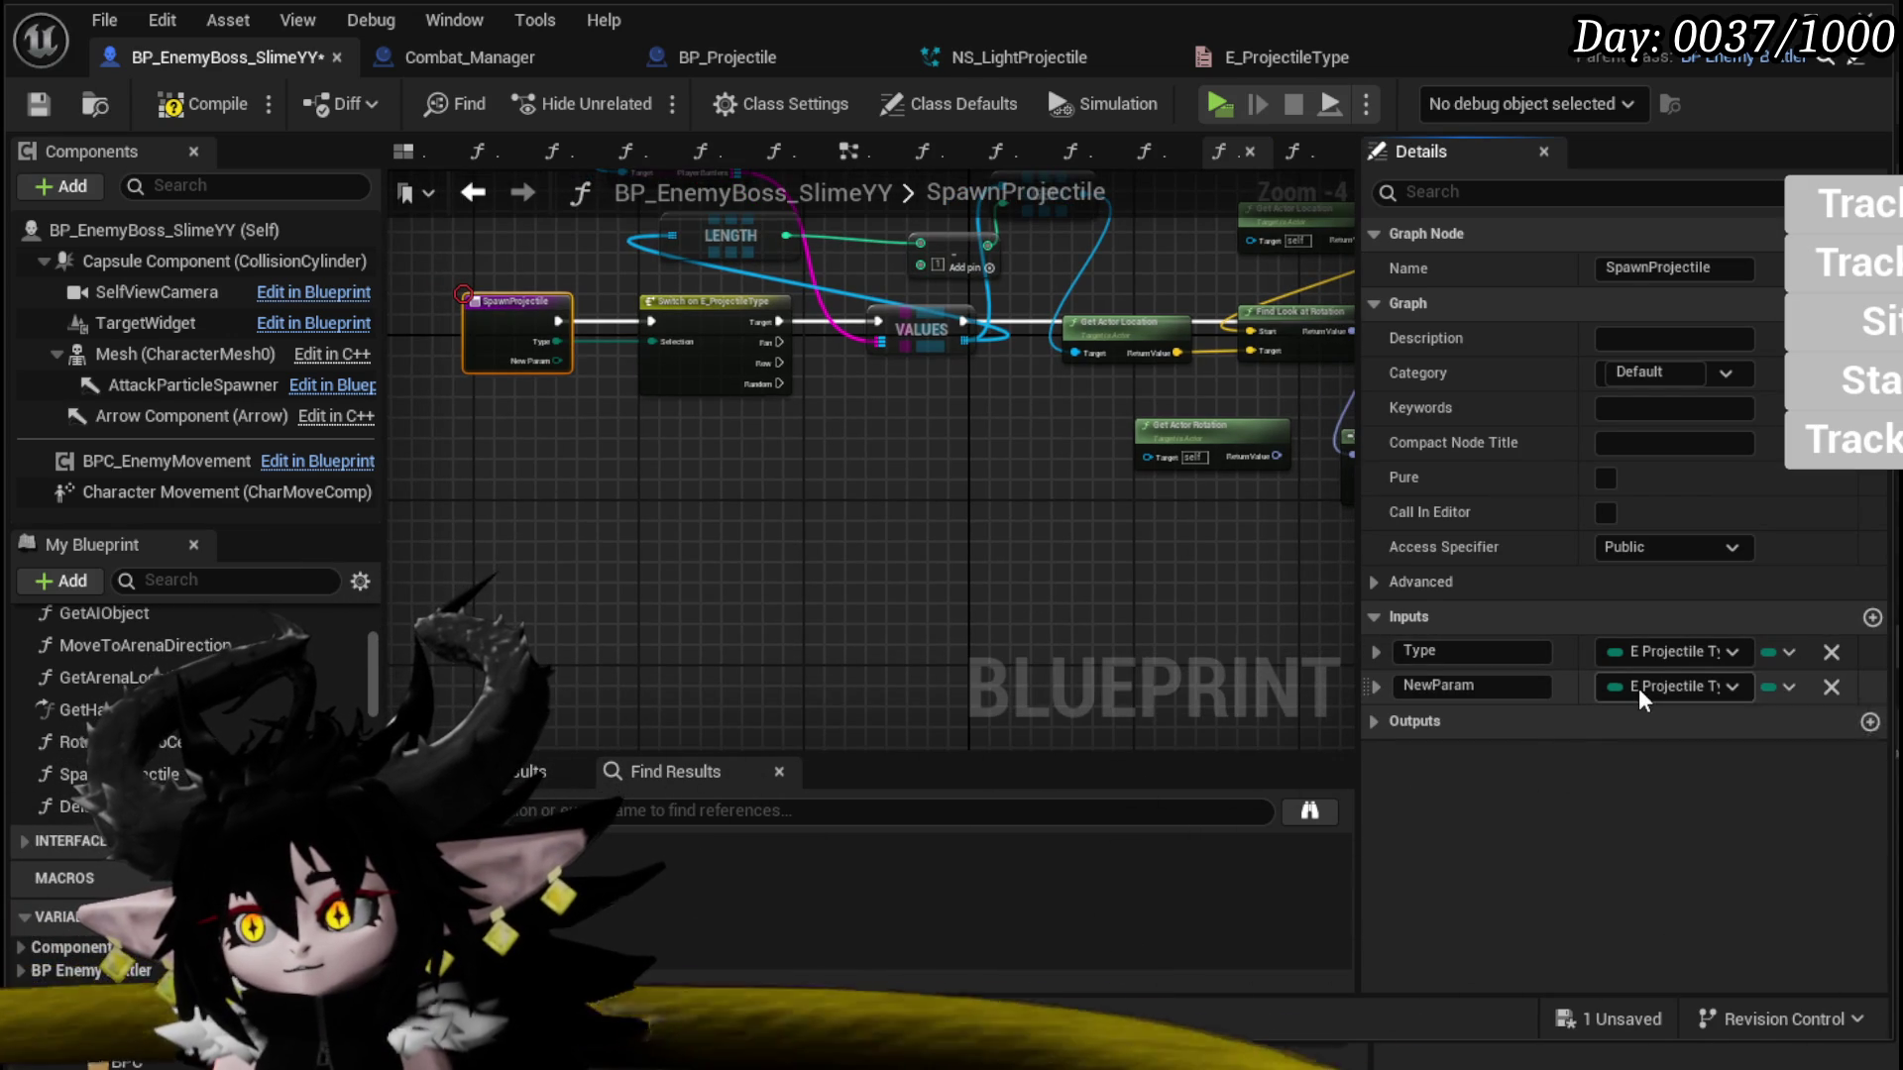
left_click(1645, 686)
left_click(1671, 810)
left_click(1519, 686)
type("RepeatAm")
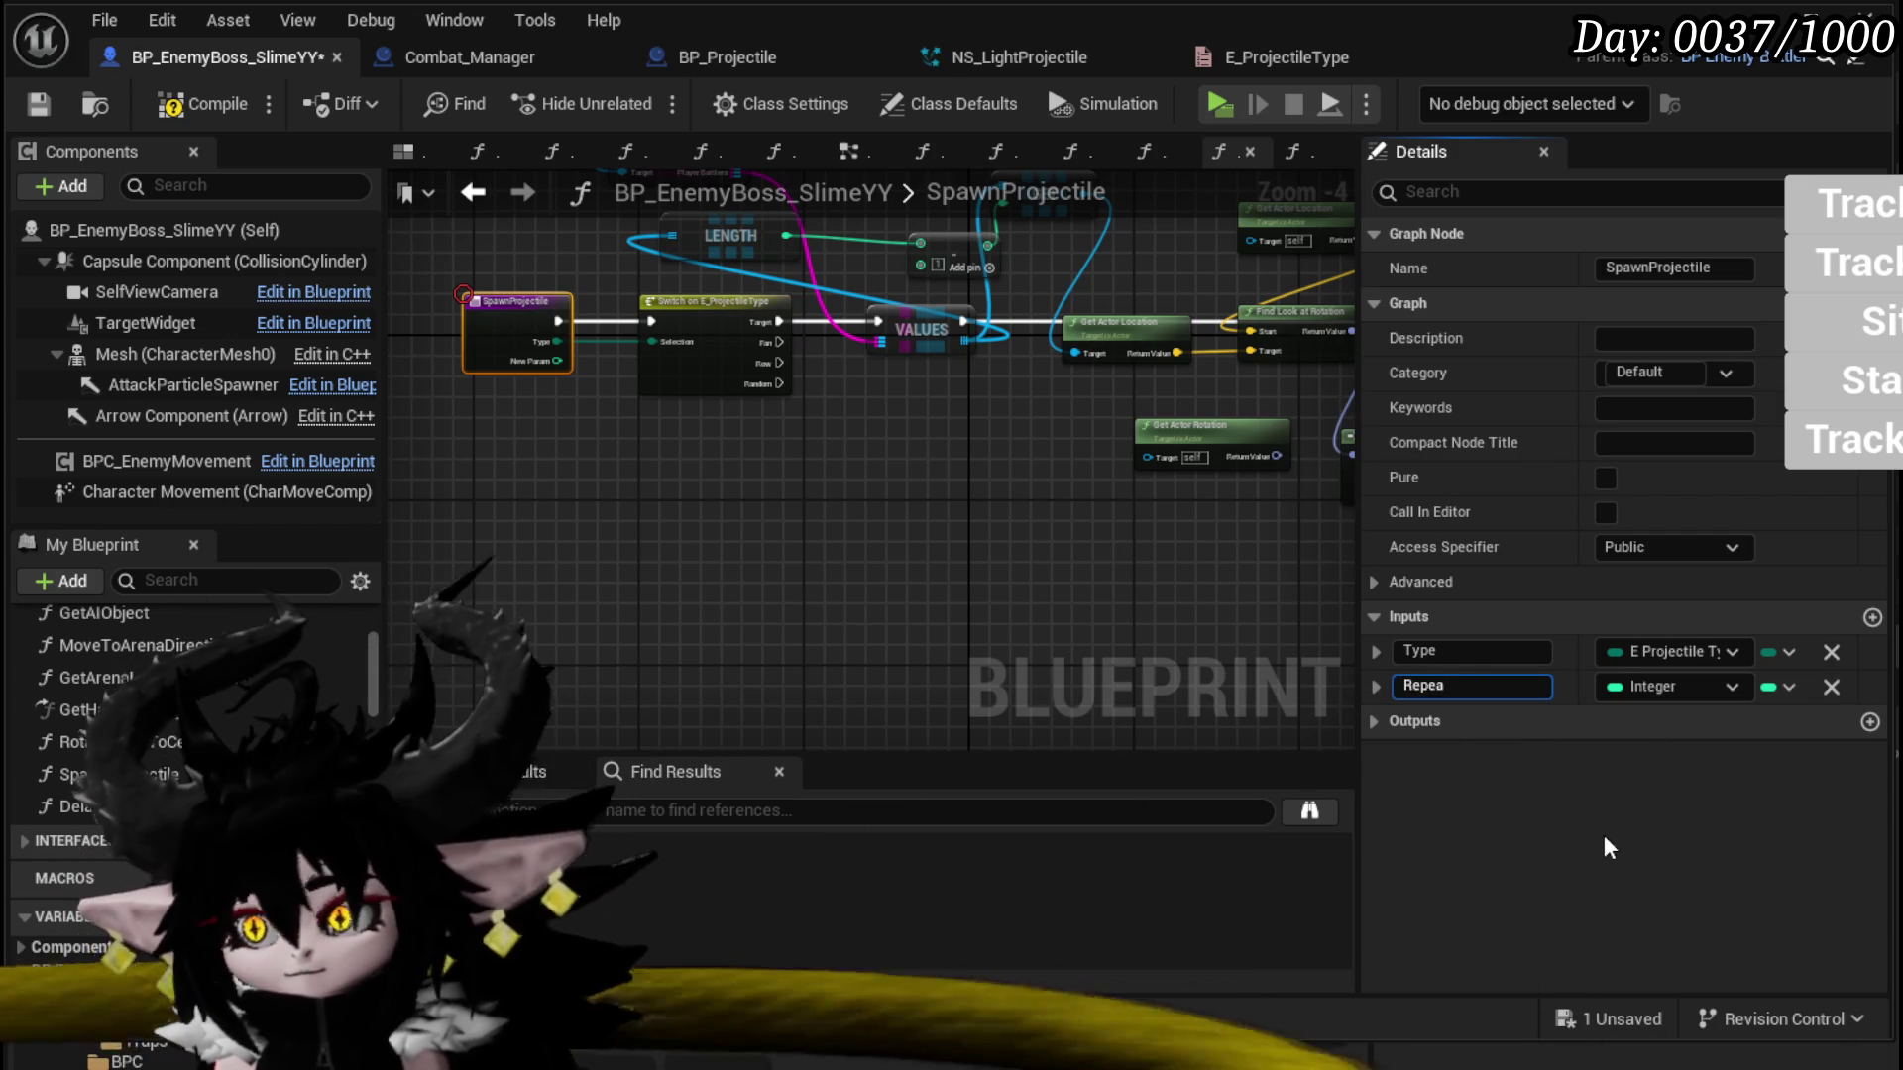
type("ount")
key("Return")
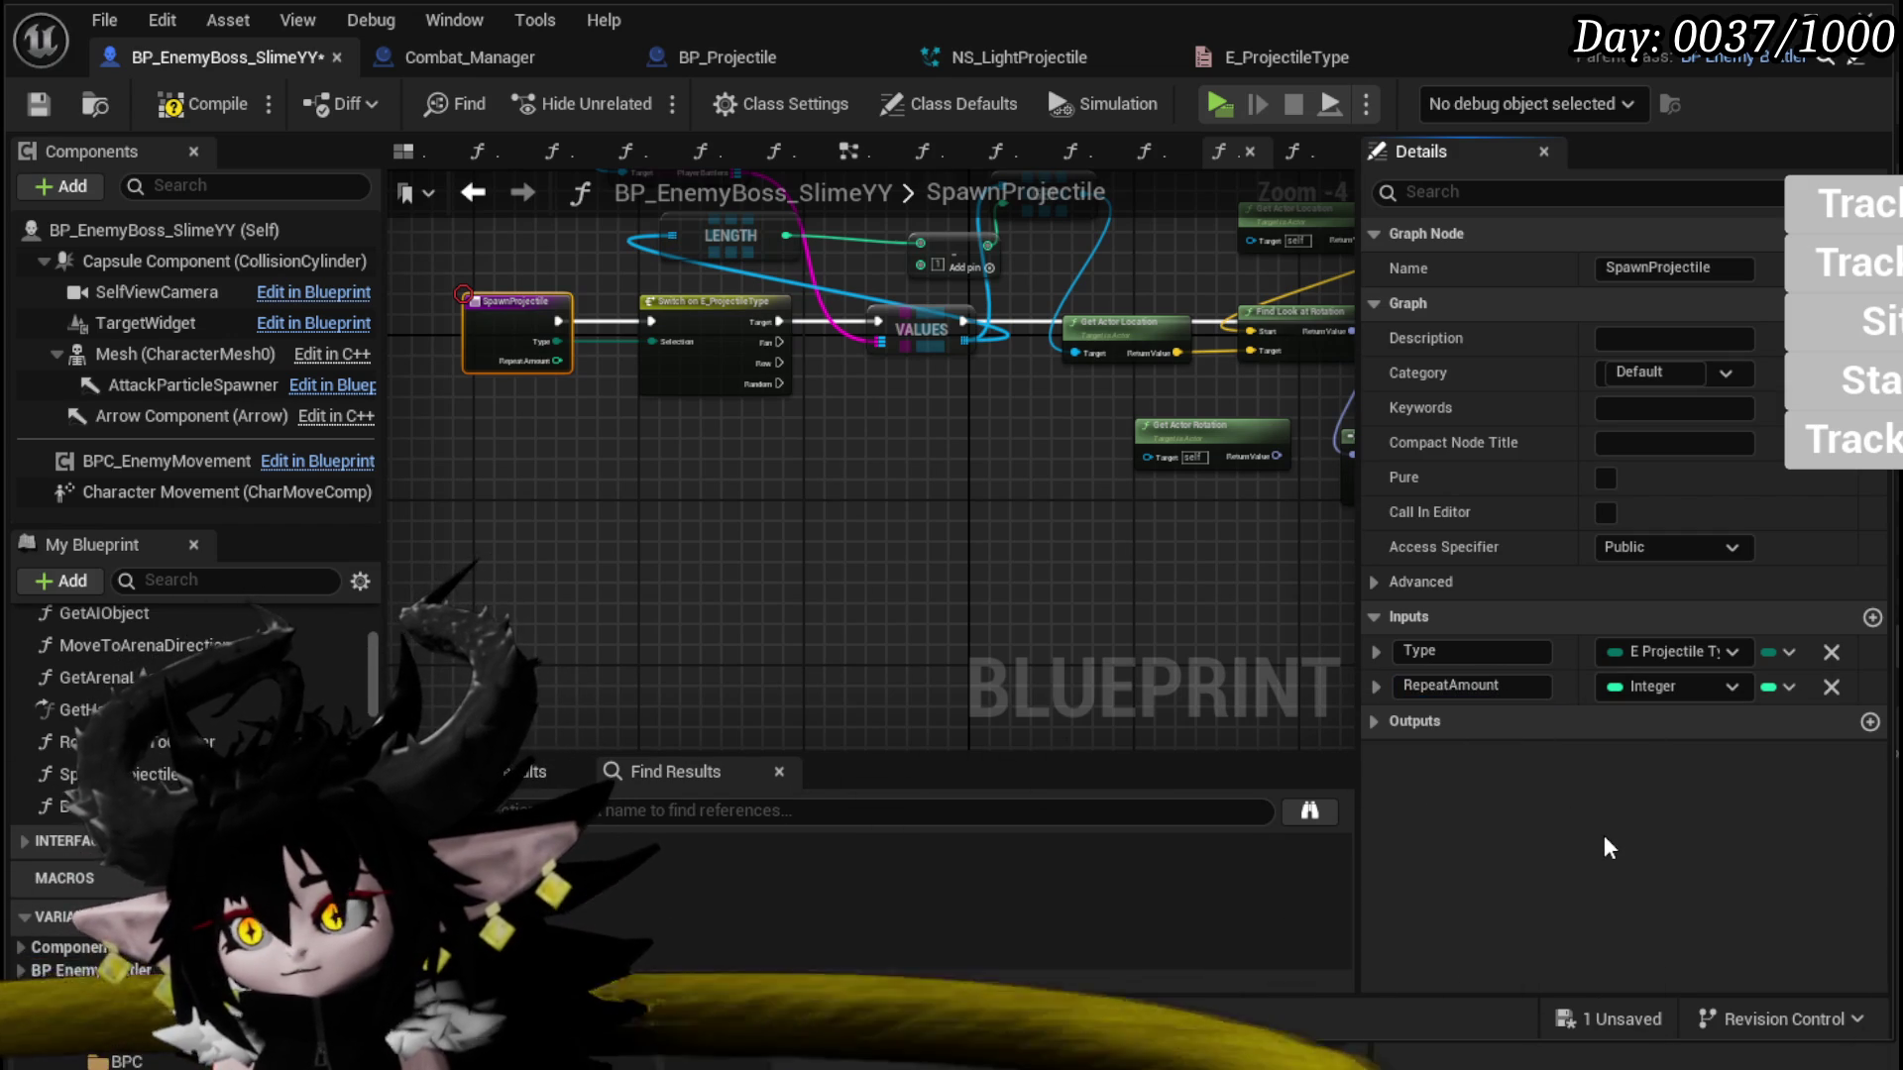
left_click(40, 104)
Step: Add a Set Timer by Function Name node that calls DelayedProjectile
right_click(535, 496)
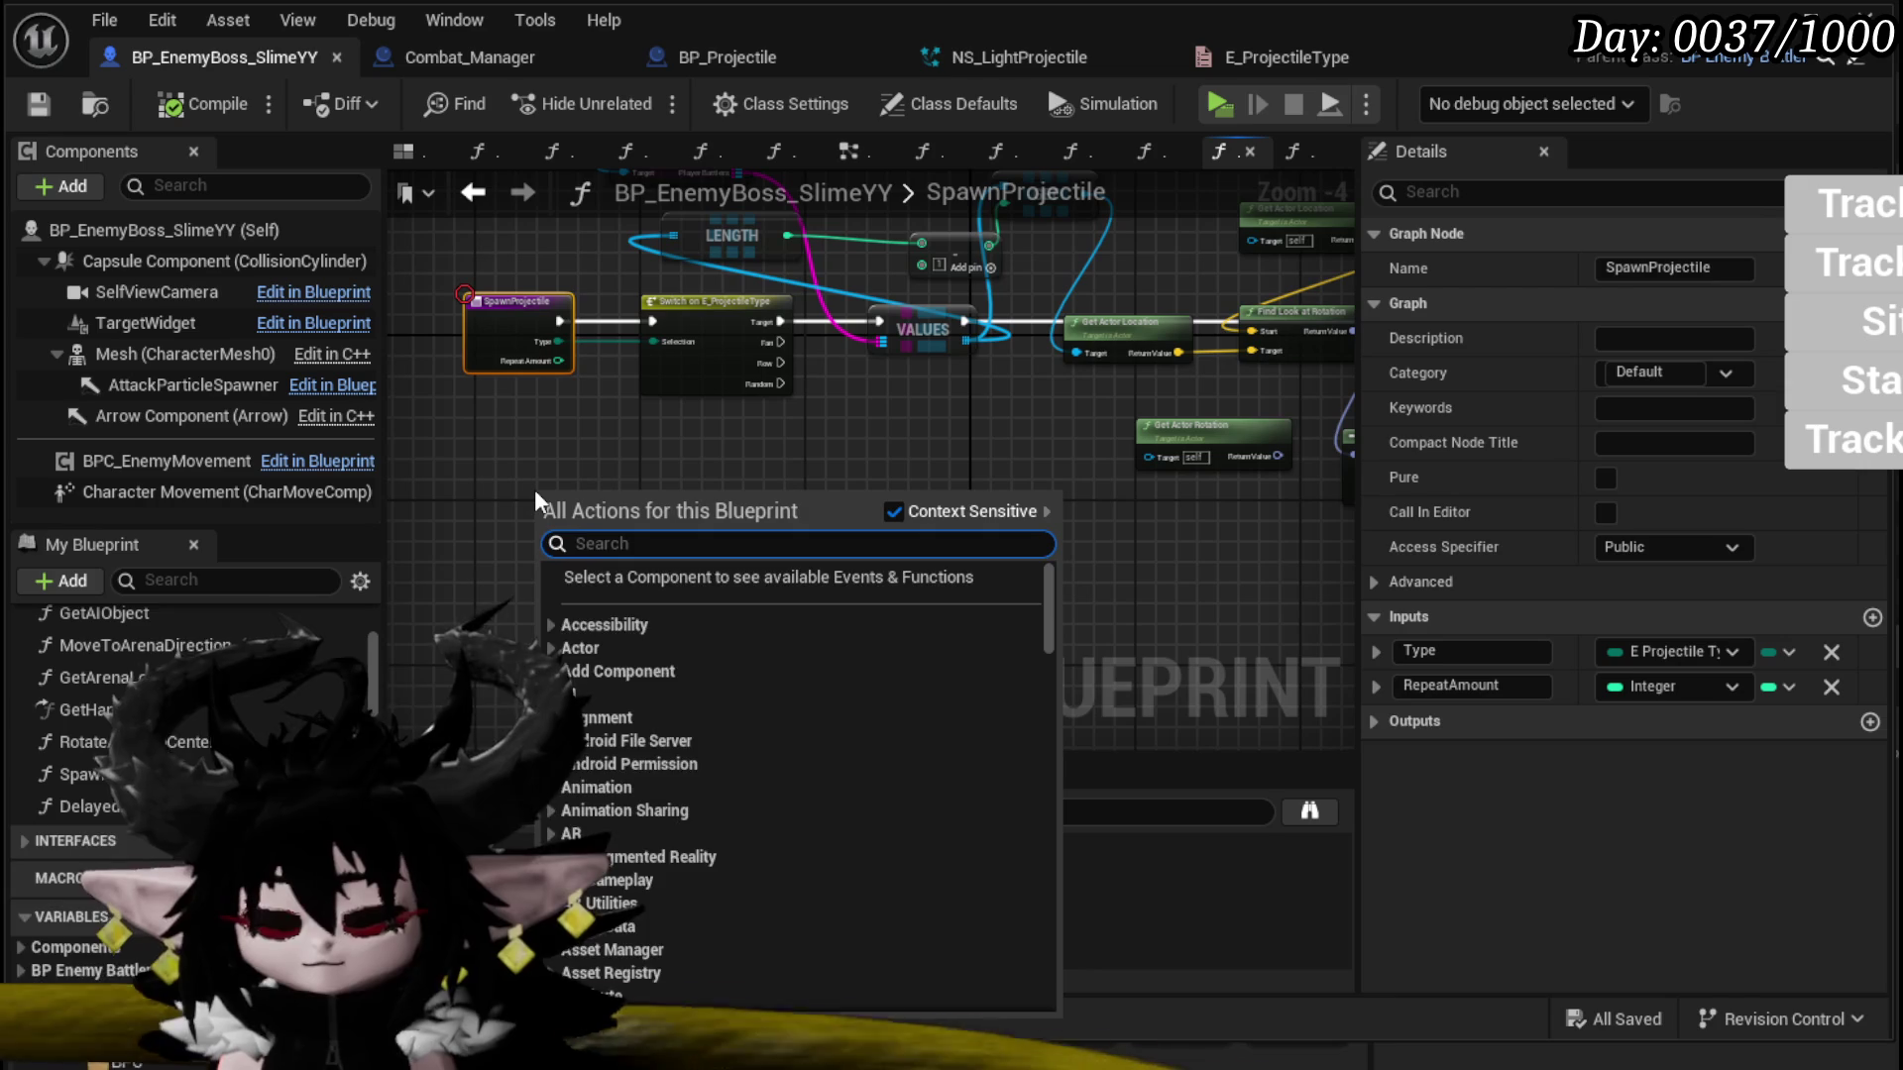
type("set timer by fun")
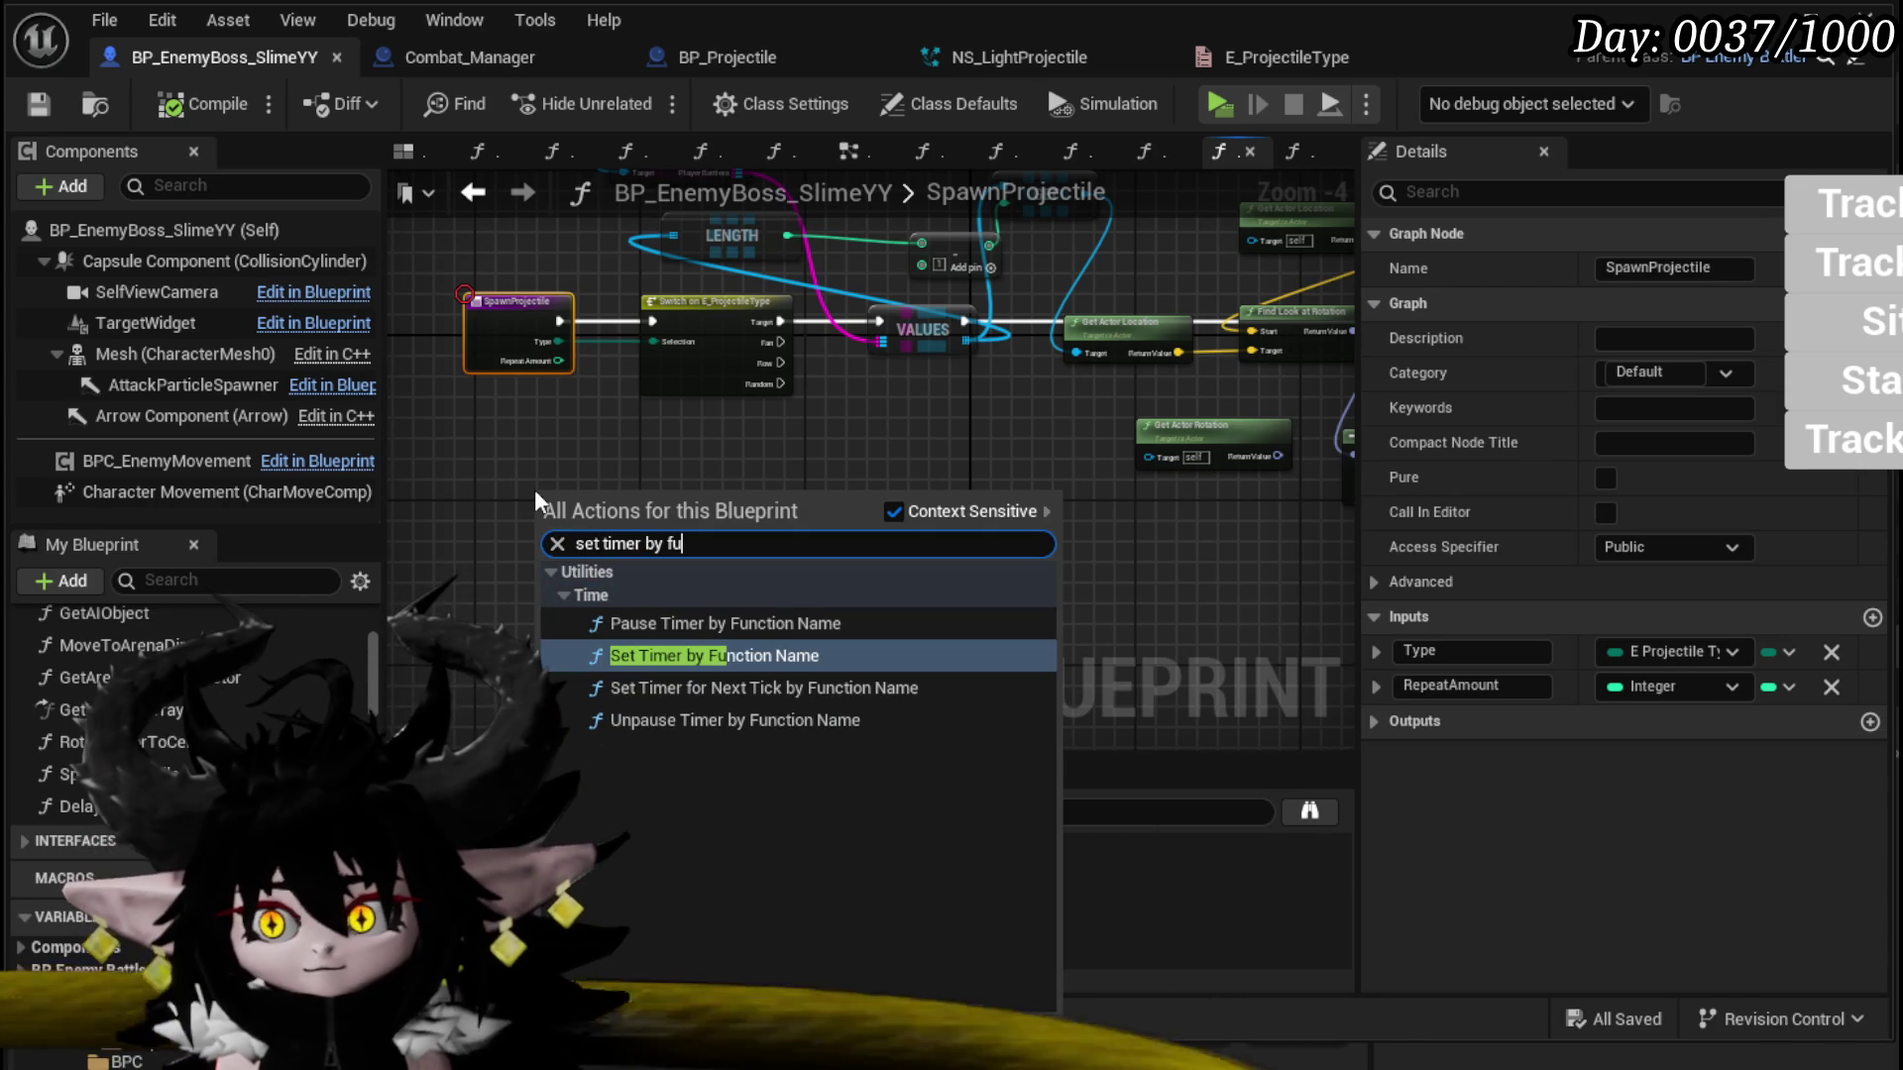
left_click(739, 655)
key("Home")
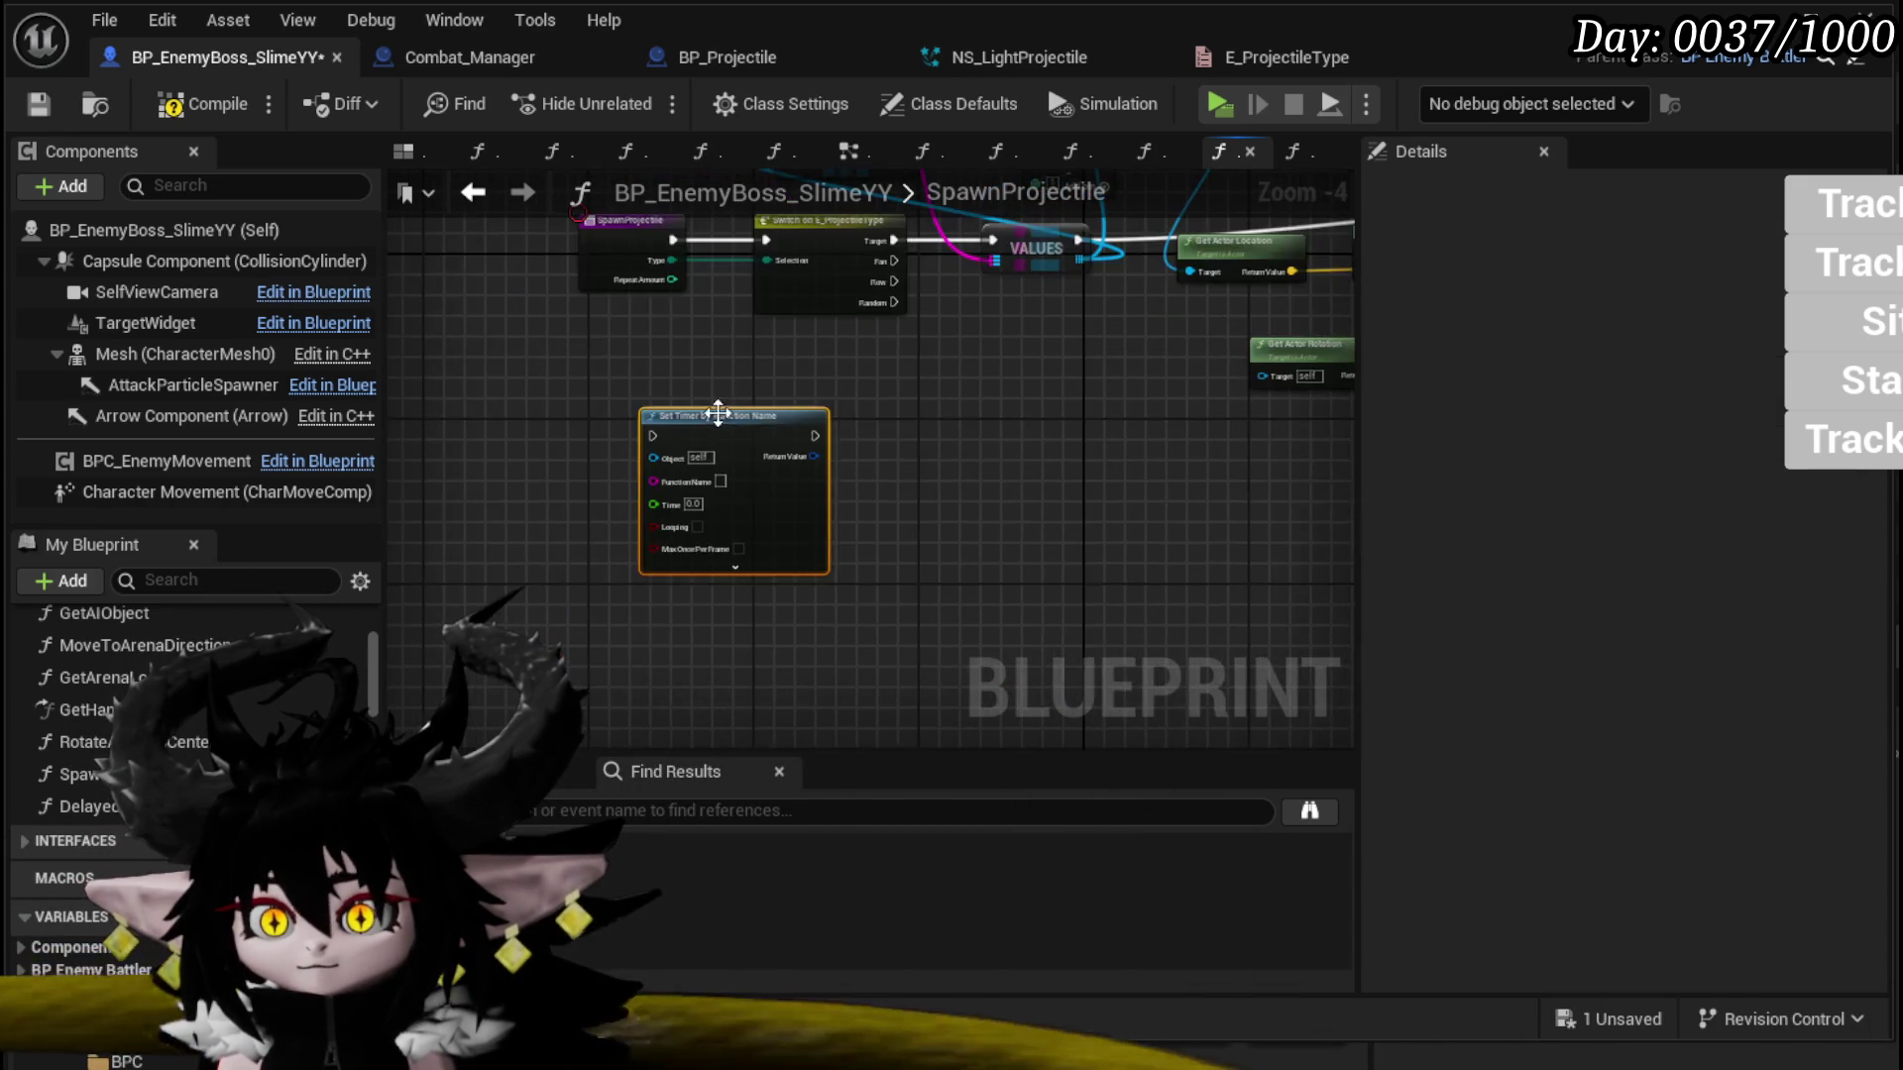
left_click(88, 805)
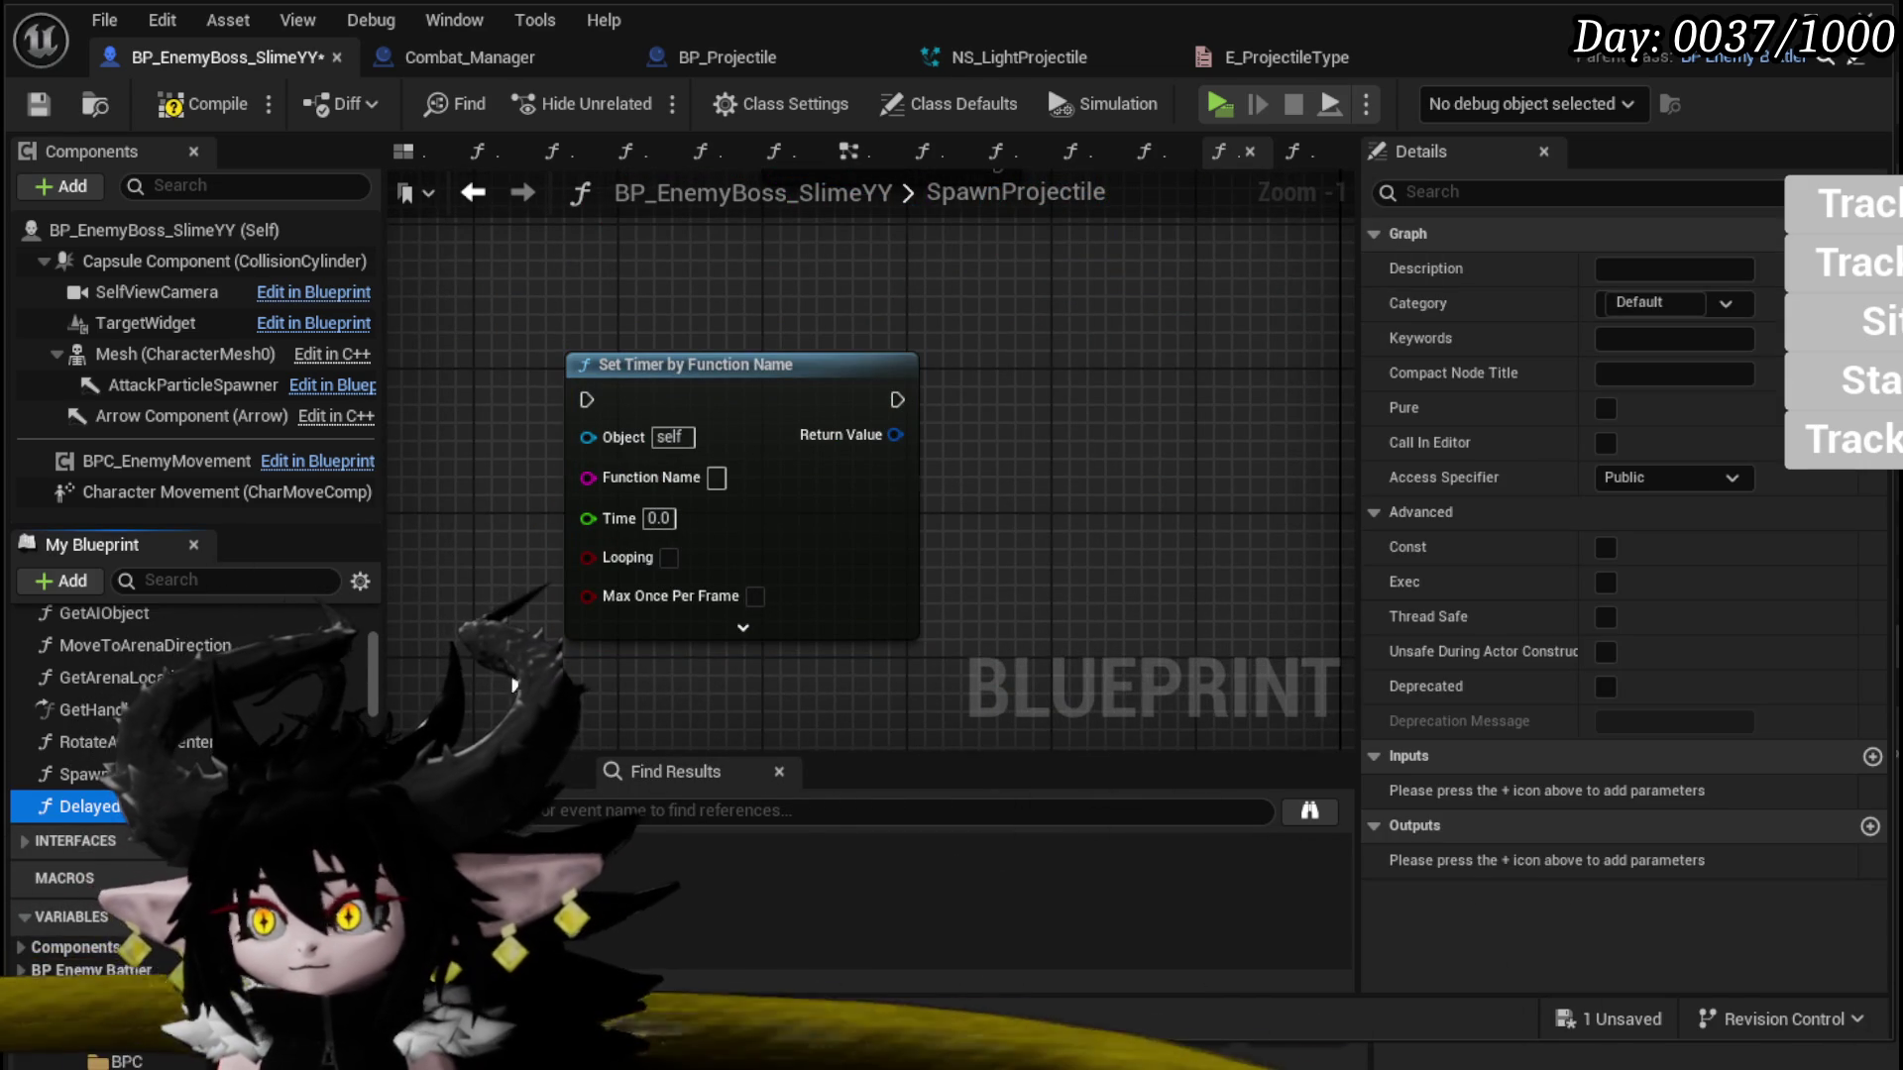
left_click(716, 478)
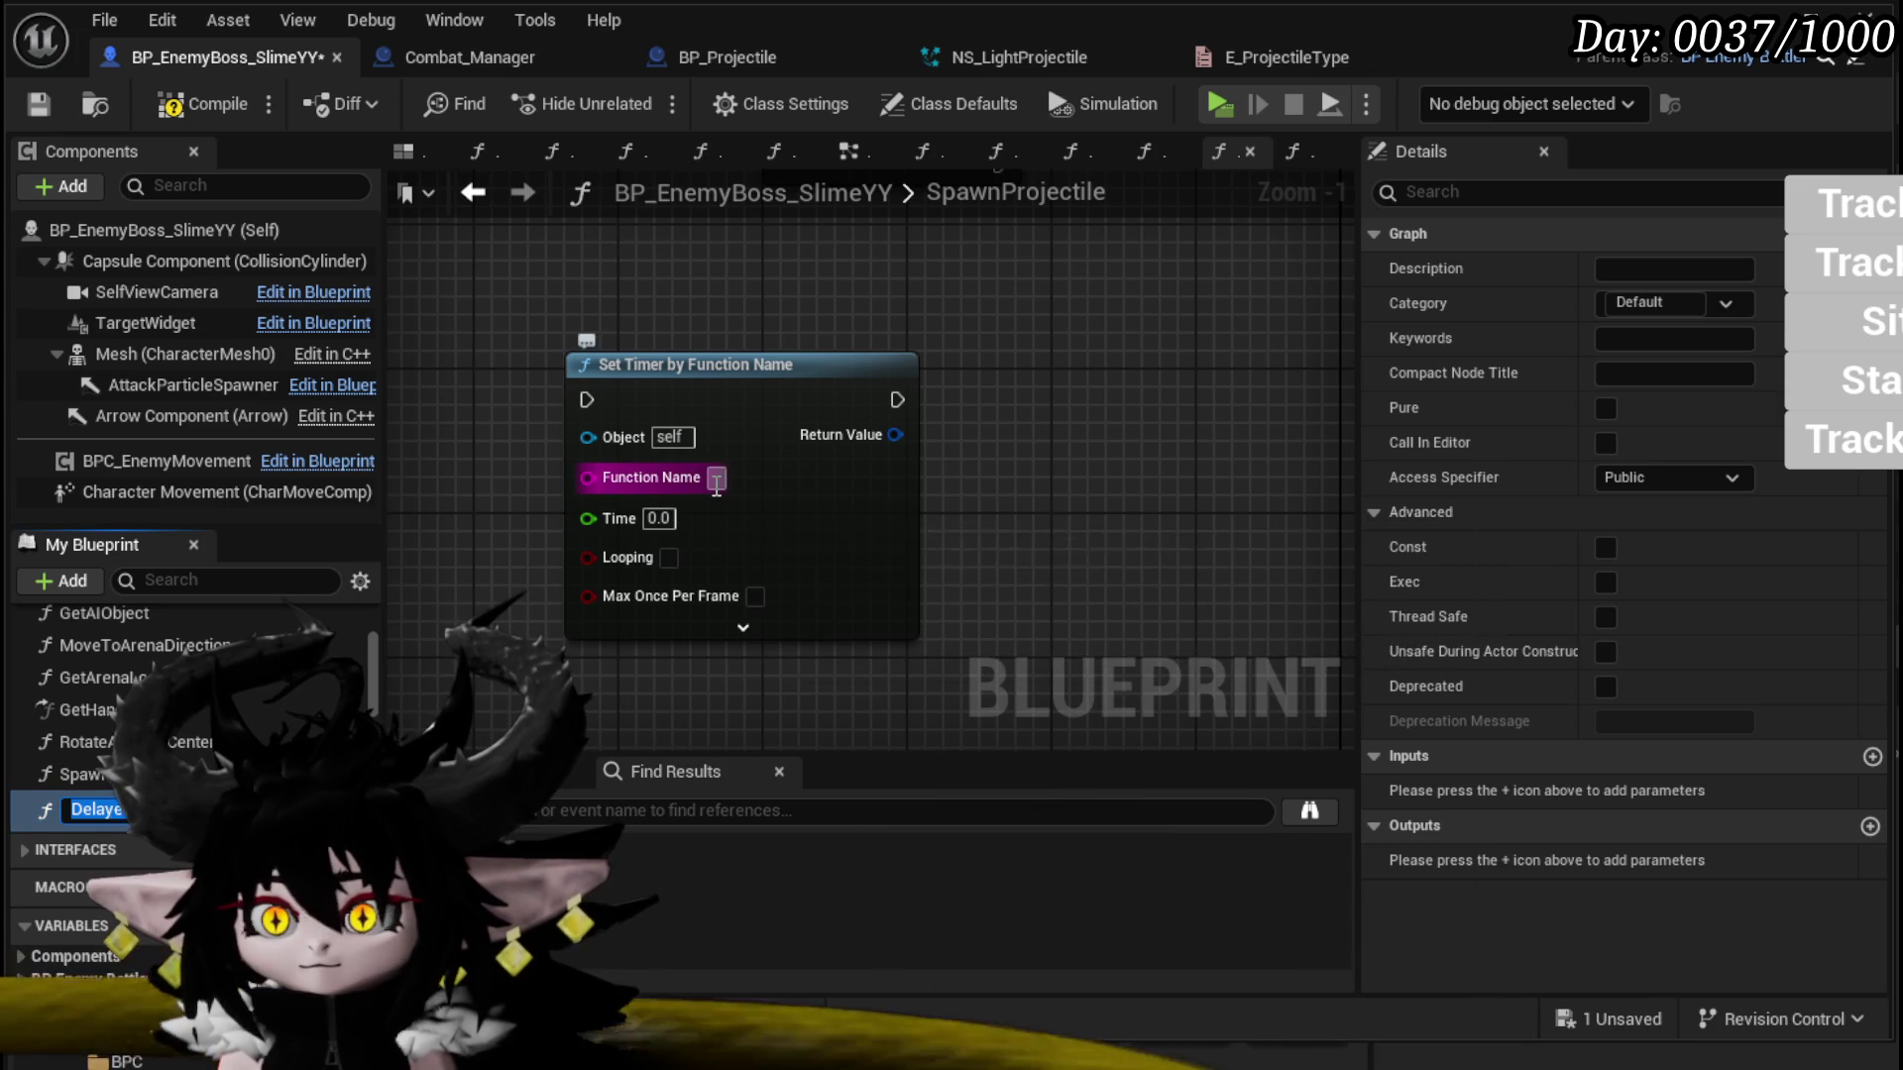
type("DelayedProjectile")
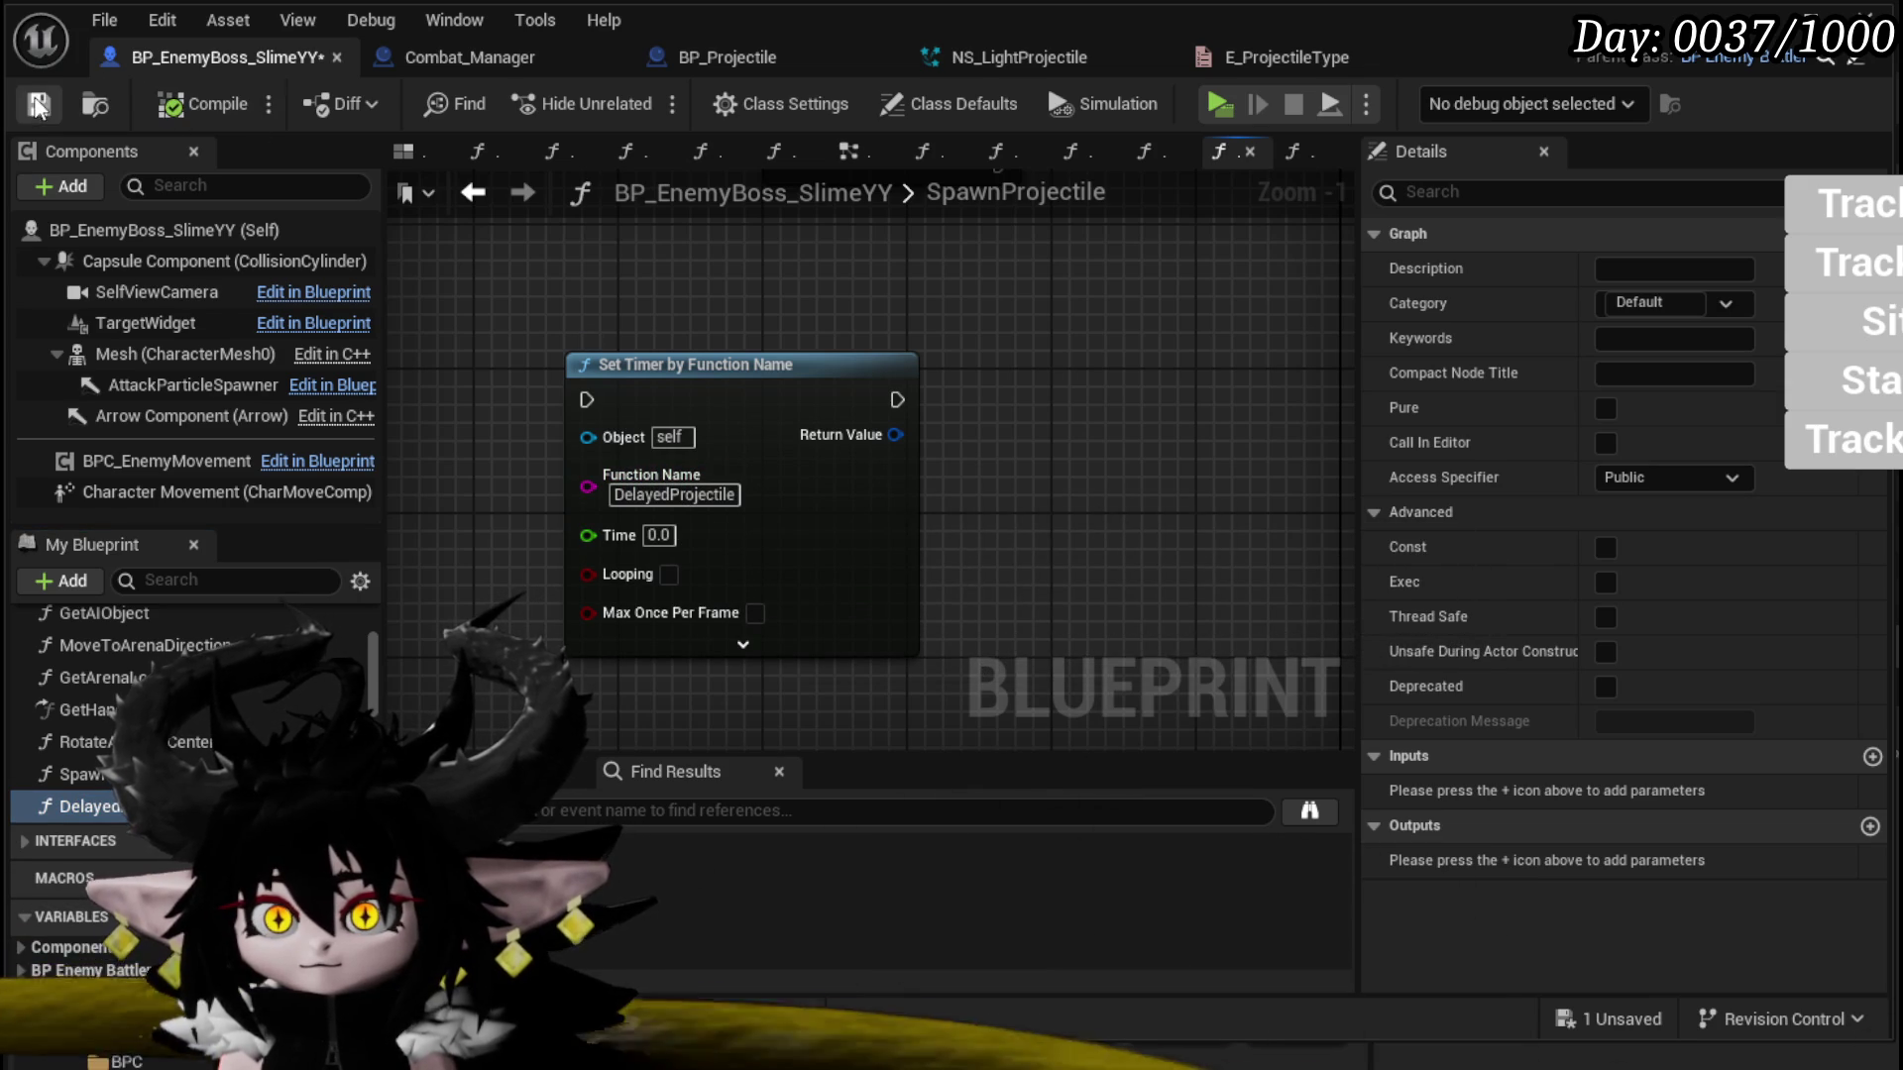
Step: Make the timer loop and promote its return value to a new Timer Handle variable
left_click_drag(708, 365, 1070, 365)
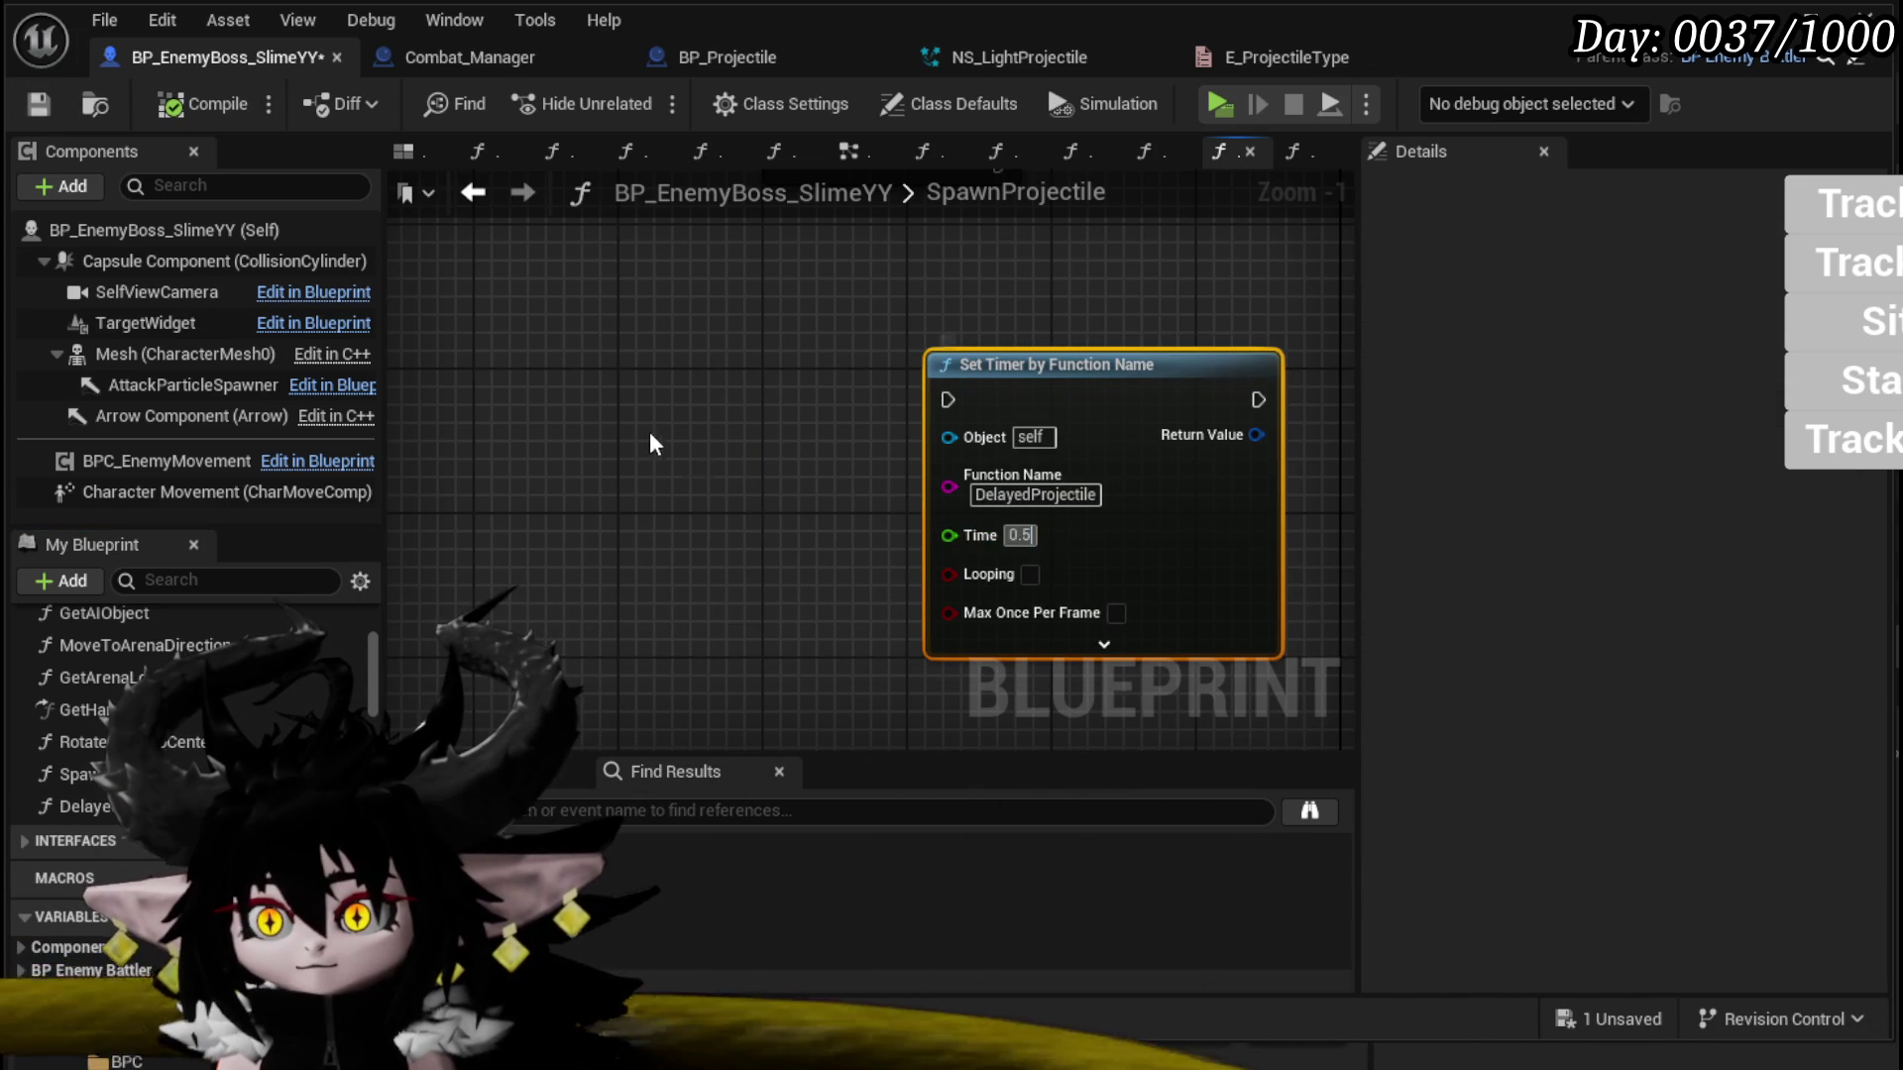
scroll(645, 425, "down", 2)
mouse_move(645, 425)
left_mouse_down()
mouse_move(680, 539)
mouse_move(565, 413)
mouse_move(516, 389)
left_mouse_up()
left_click(829, 500)
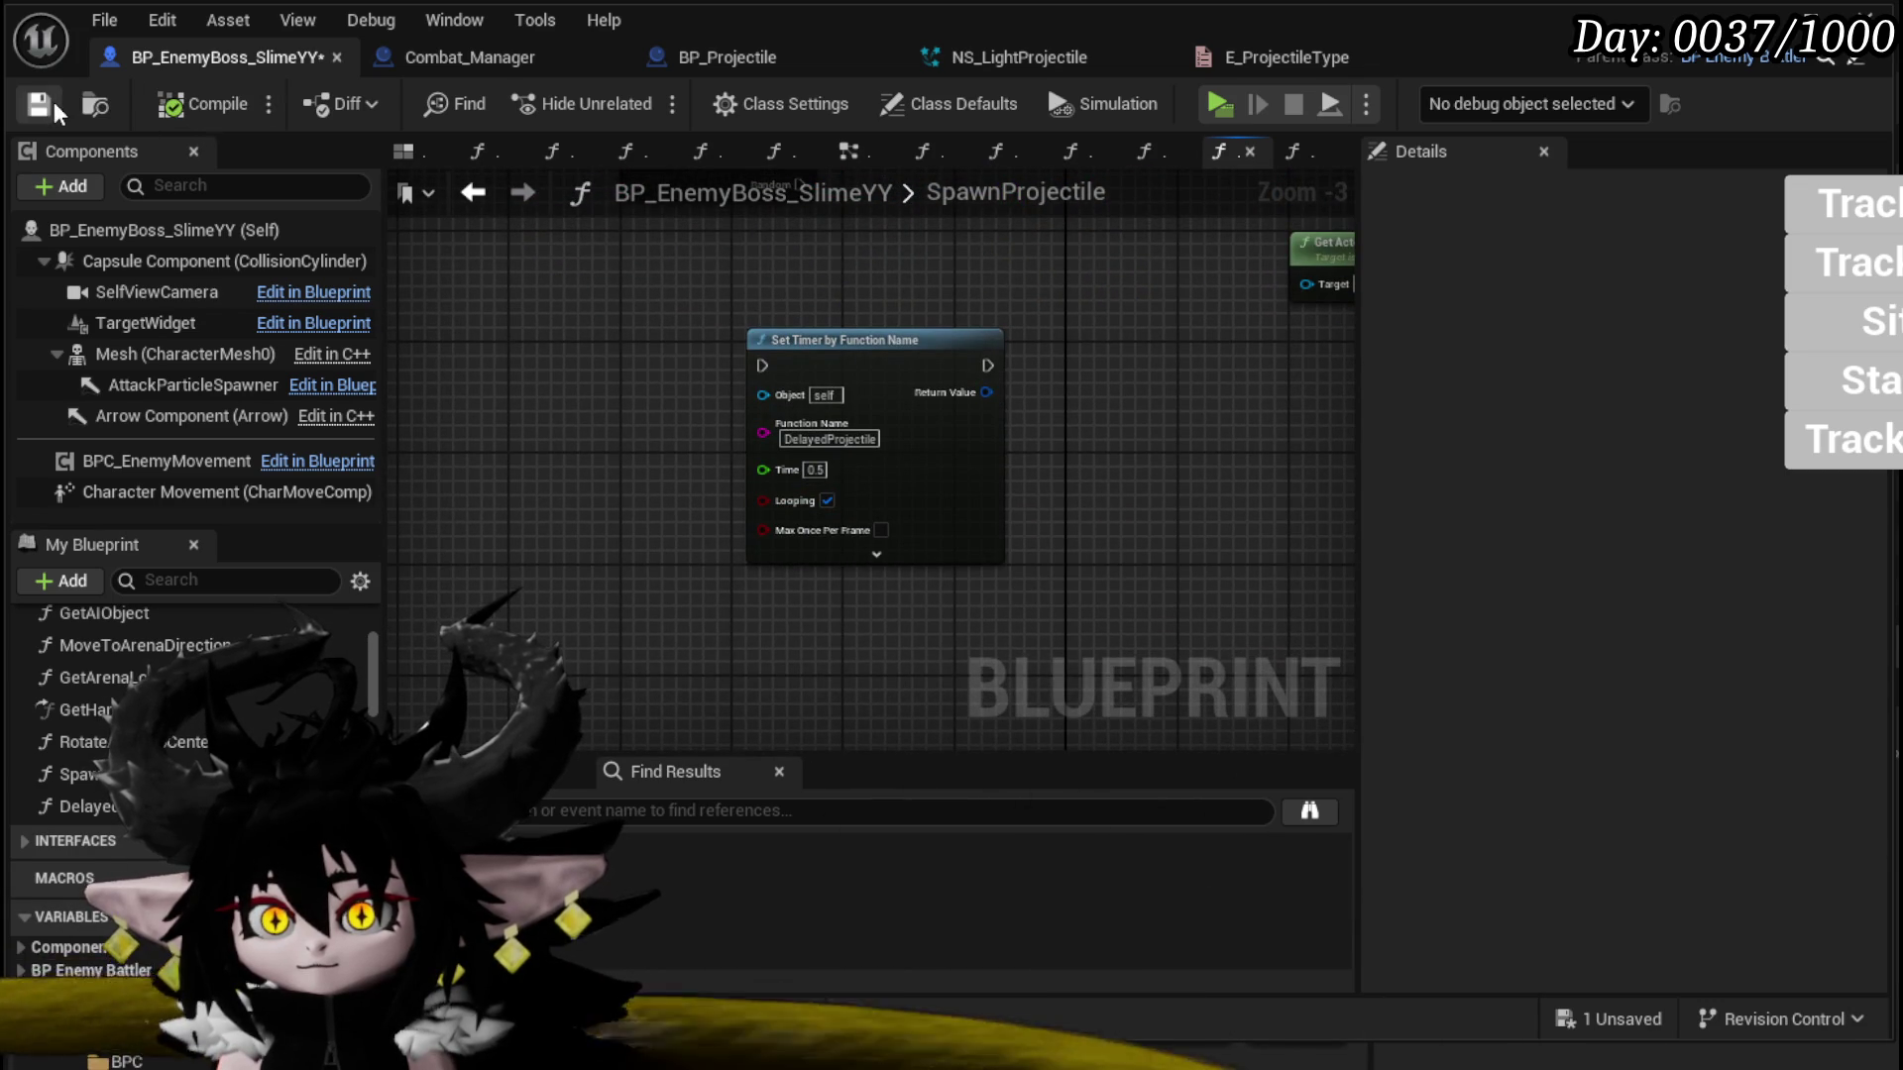
right_click(981, 393)
left_click(1118, 479)
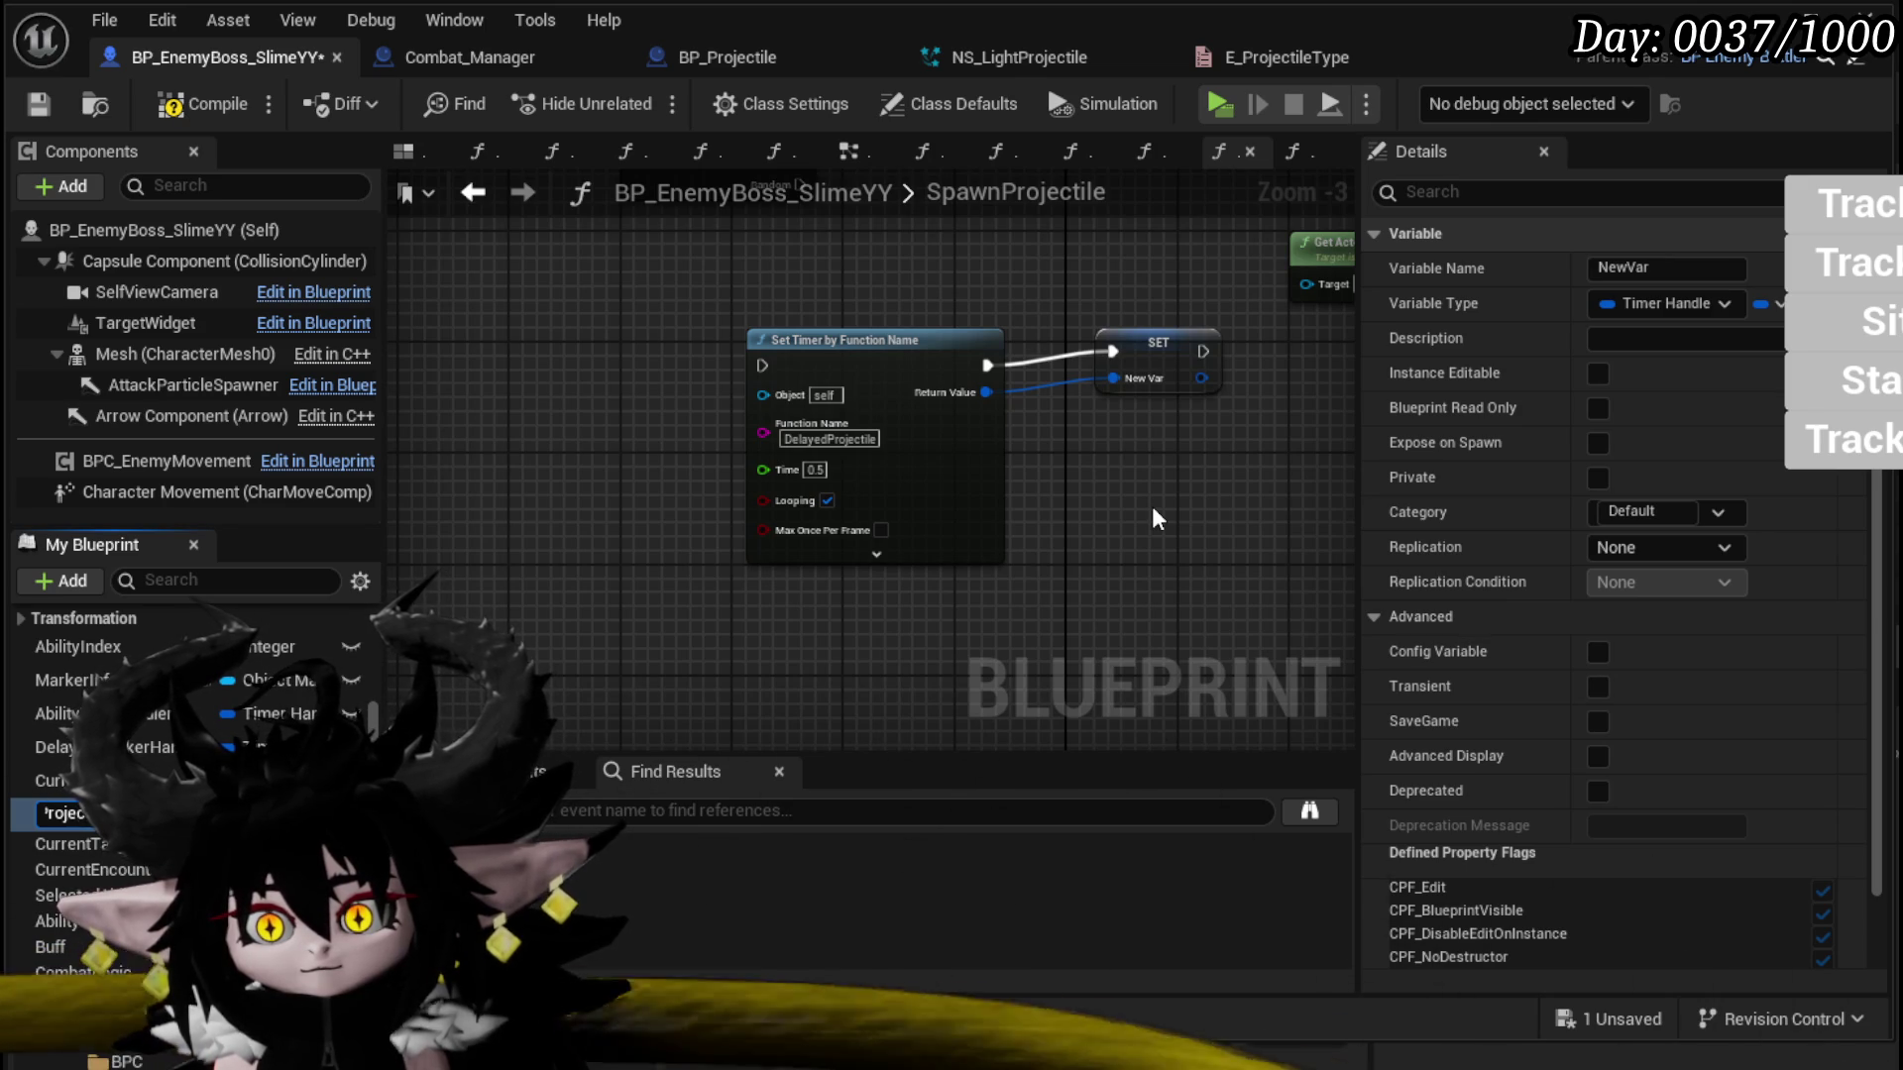
Step: Name the variable ProjectileTimerHandler and add a [10] slot to GetHandlerArray's array
key("Return")
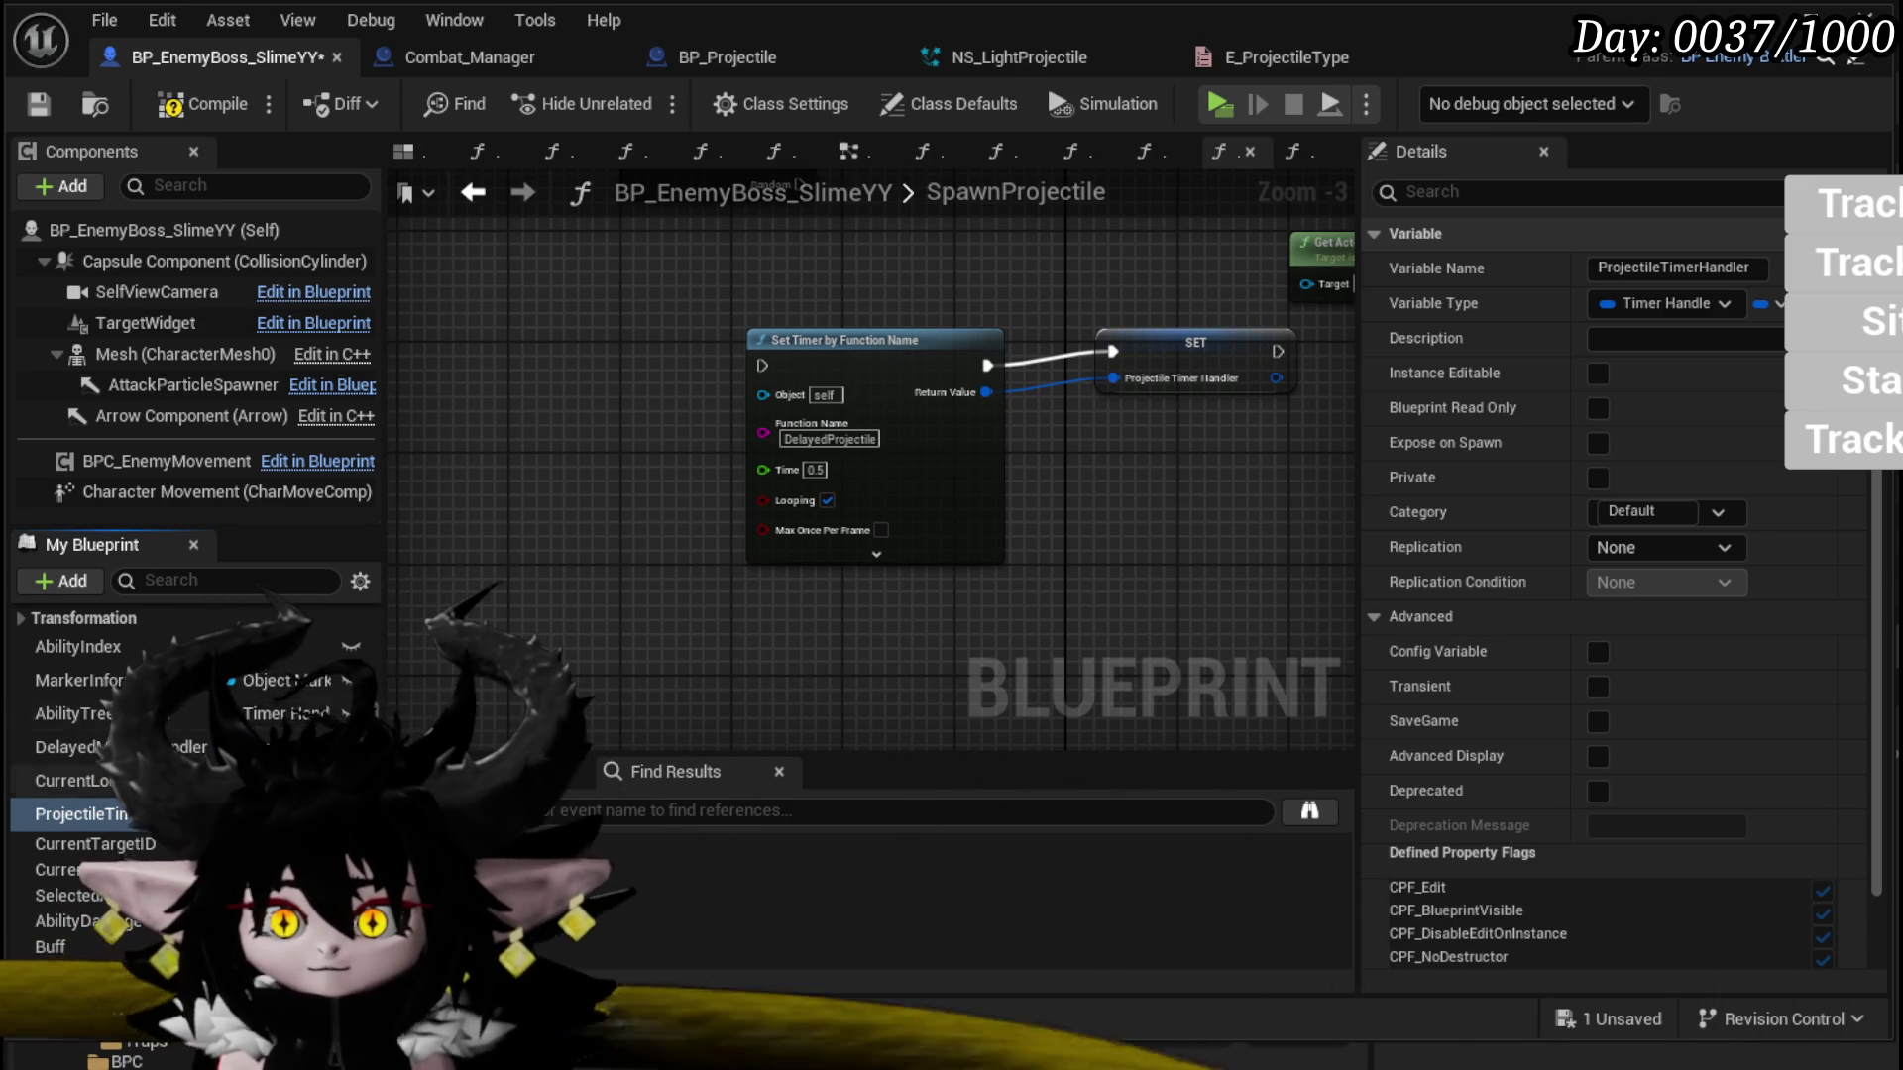
scroll(188, 773, "up", 5)
scroll(188, 773, "up", 3)
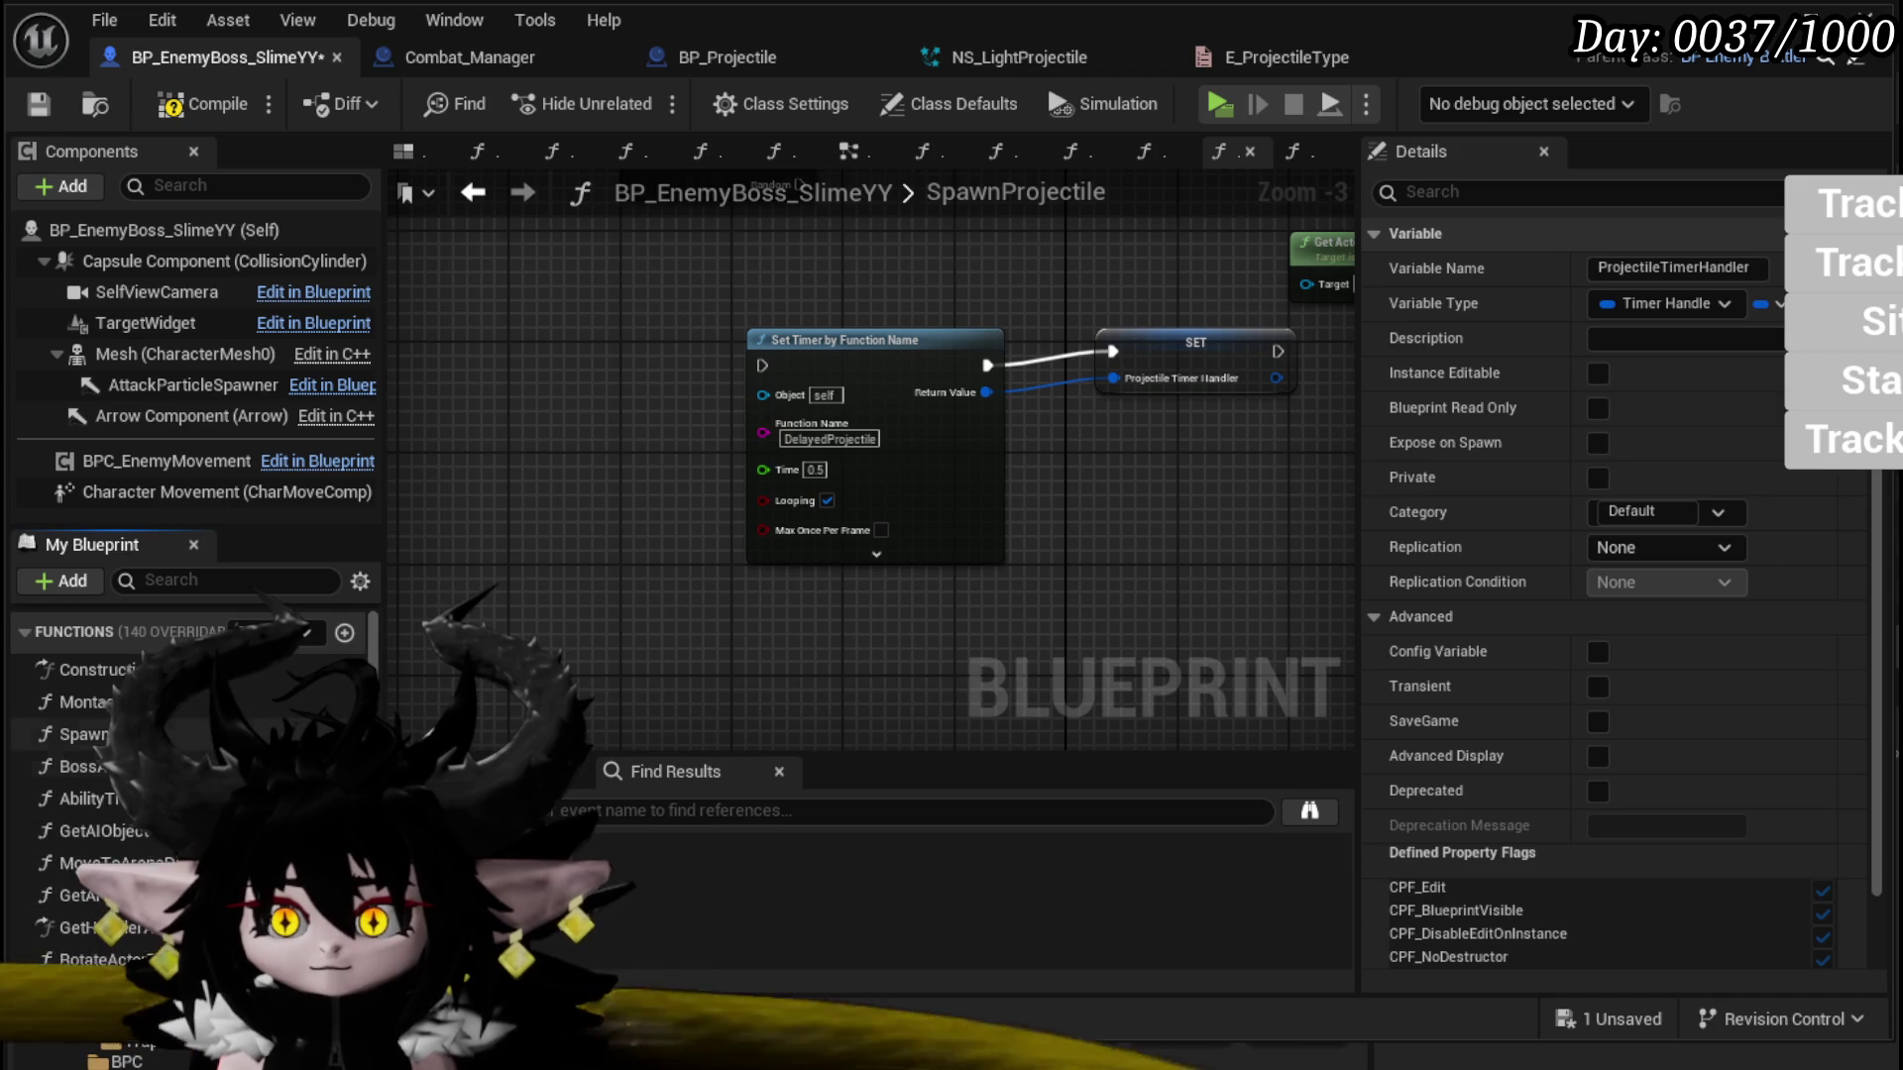
double_click(80, 928)
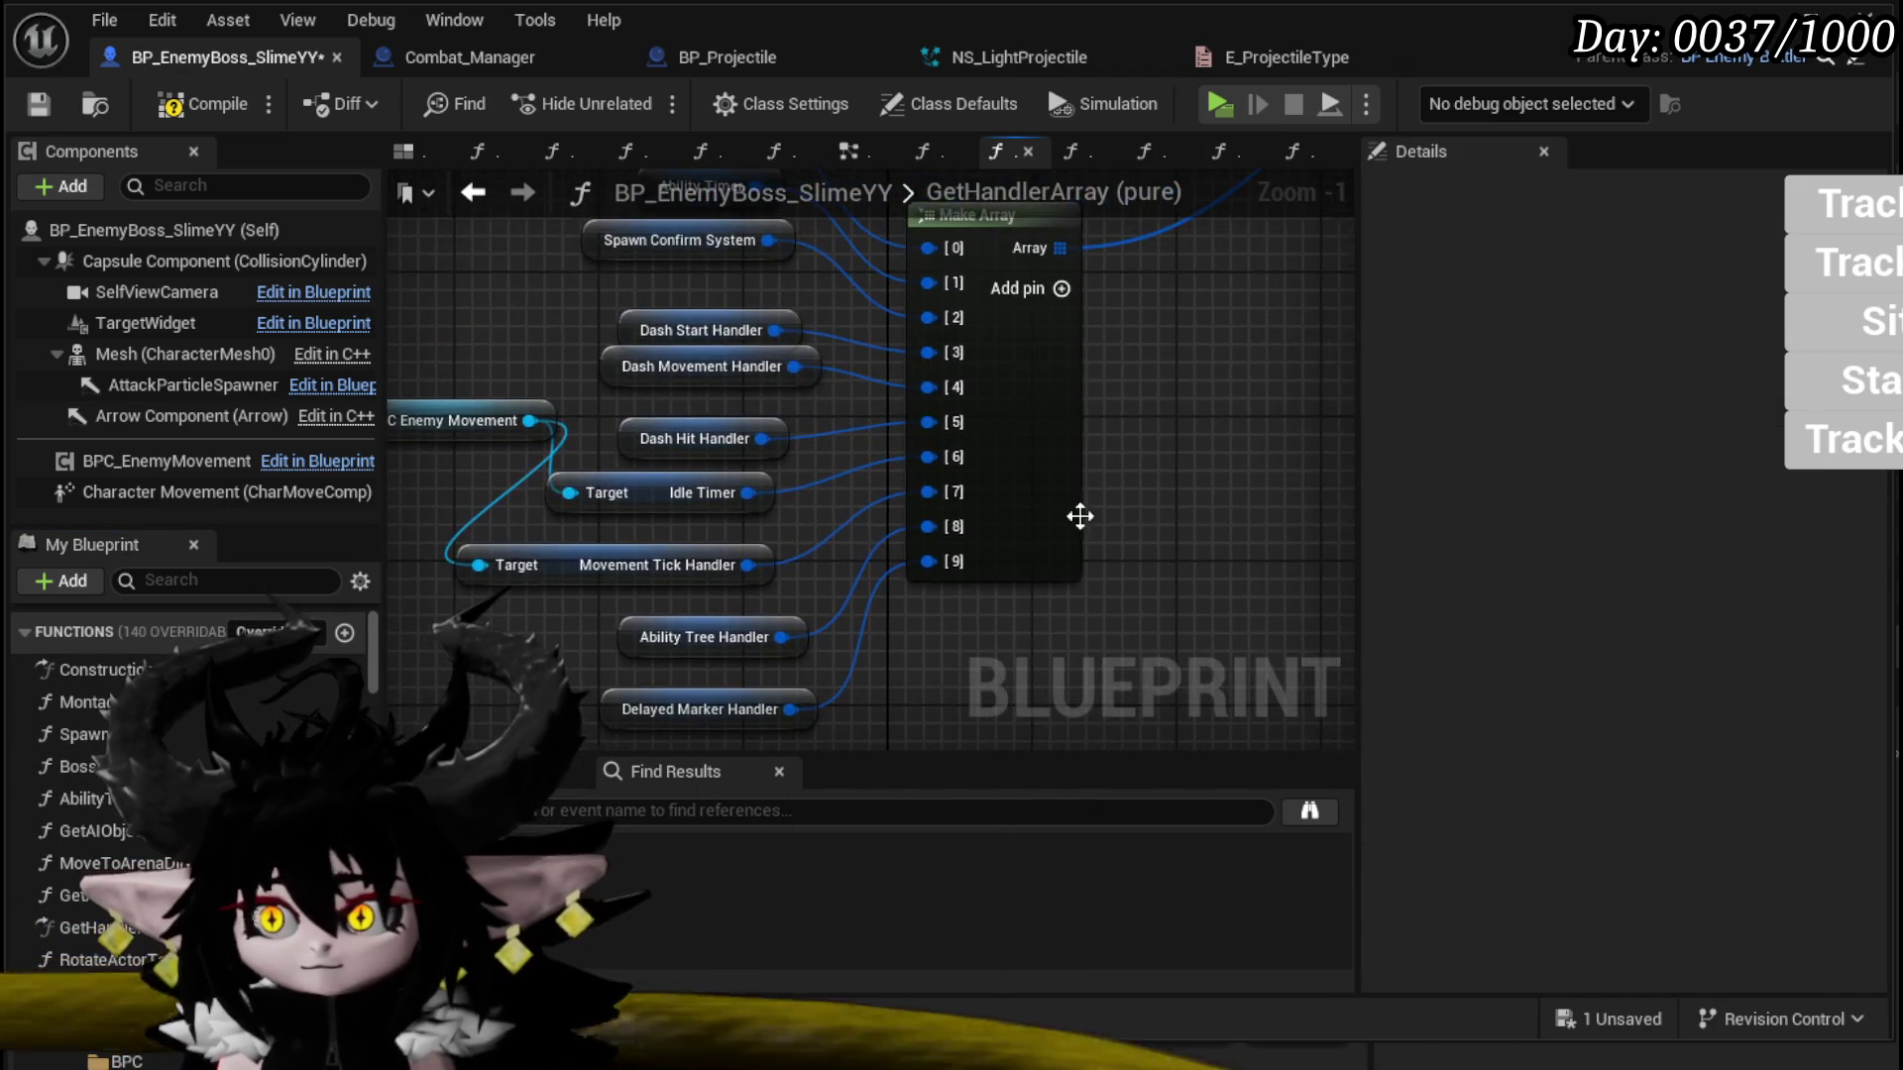
left_click(1061, 289)
Step: Wire a ProjectileTimerHandler getter into array slot [10]
scroll(188, 773, "down", 5)
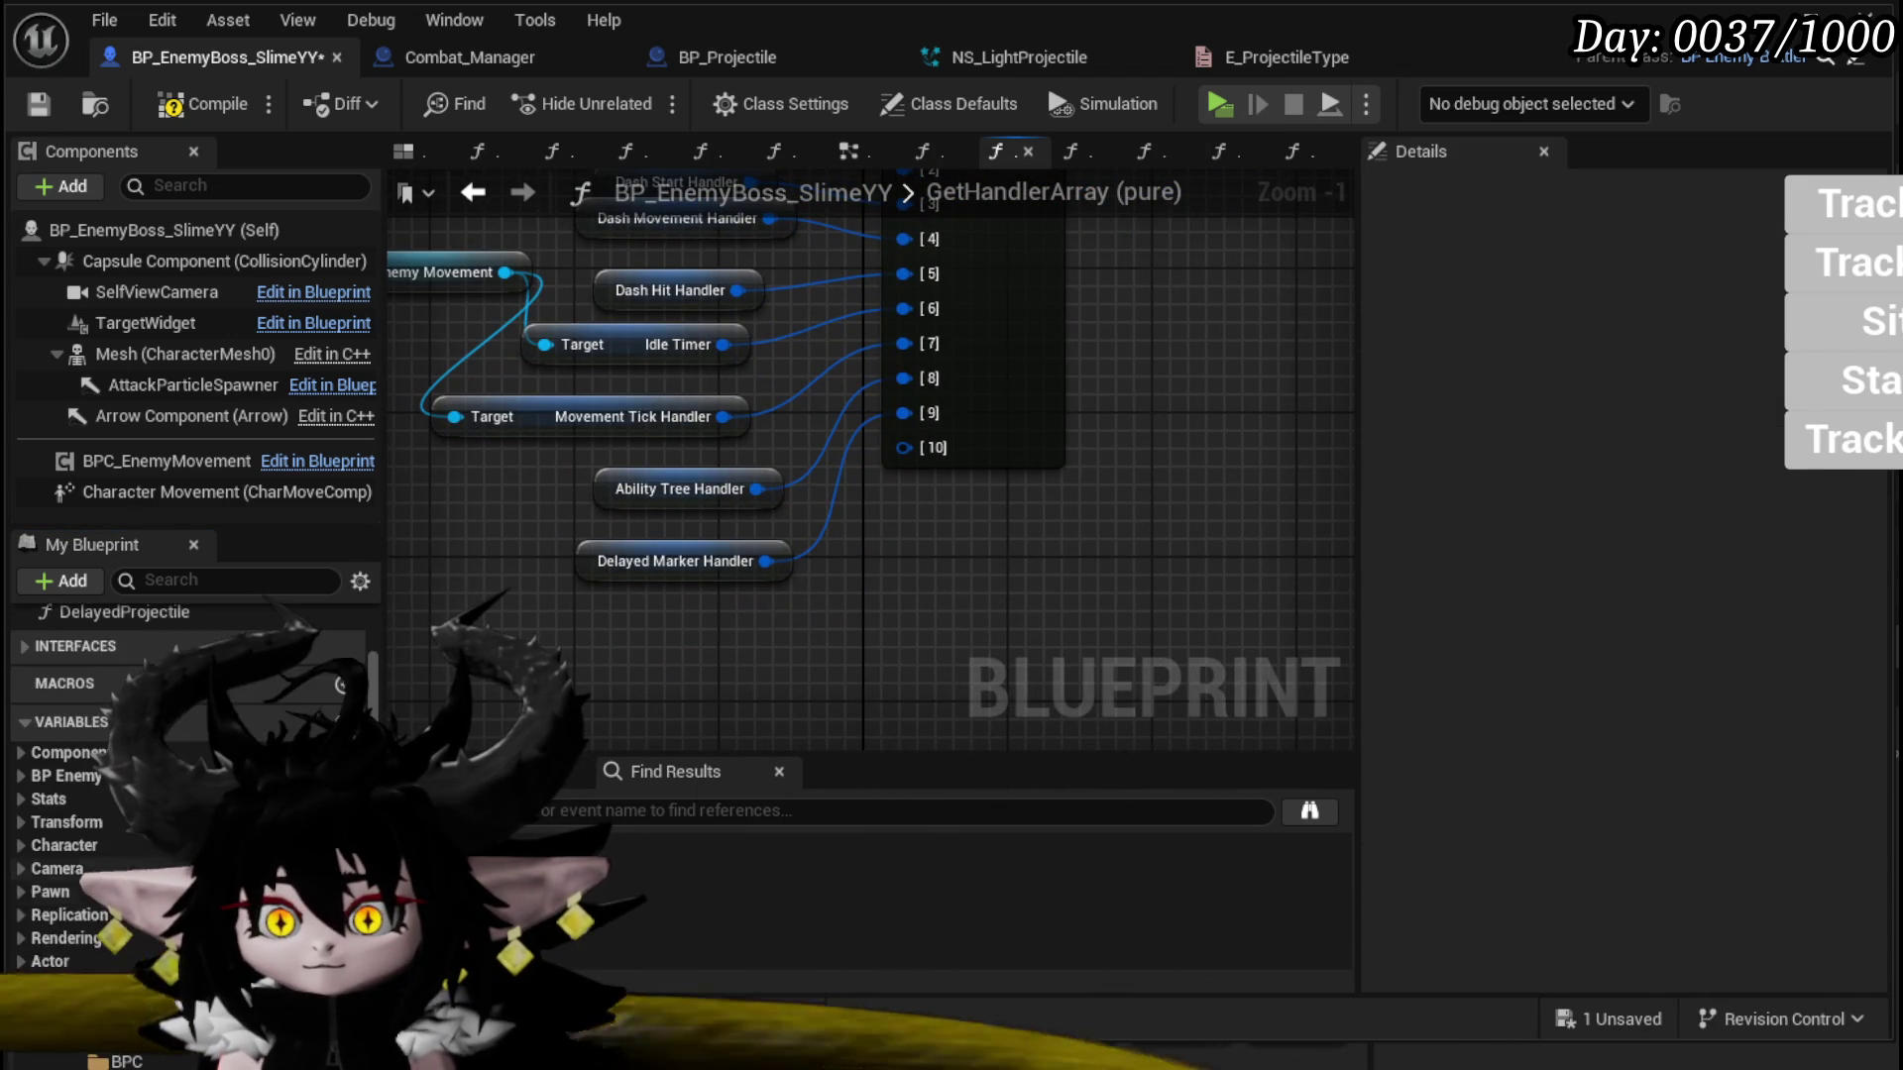
scroll(189, 773, "down", 5)
mouse_move(99, 813)
left_mouse_down()
mouse_move(650, 628)
mouse_move(604, 626)
left_mouse_up()
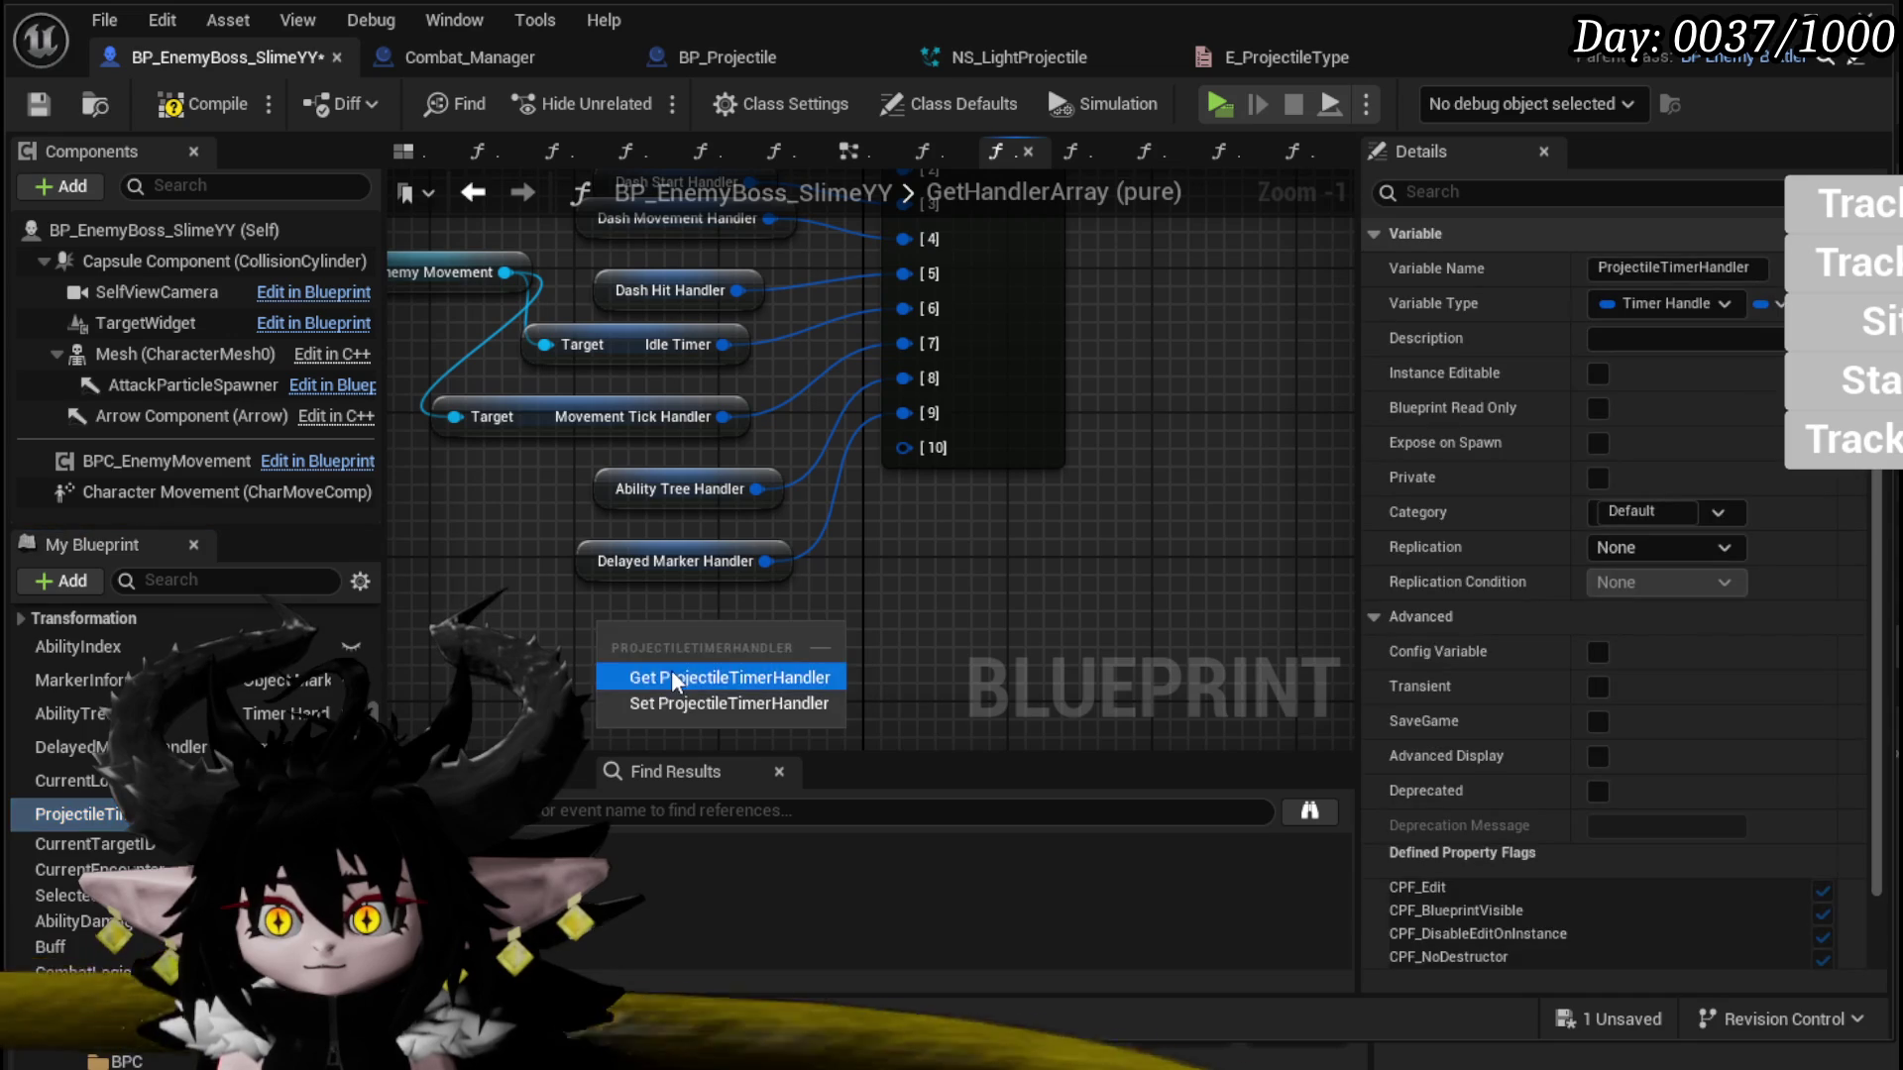
left_click(670, 676)
left_click_drag(786, 633, 902, 447)
left_click(950, 495)
Step: Compile and save the boss blueprint
left_click(202, 103)
left_click(39, 103)
left_click(473, 192)
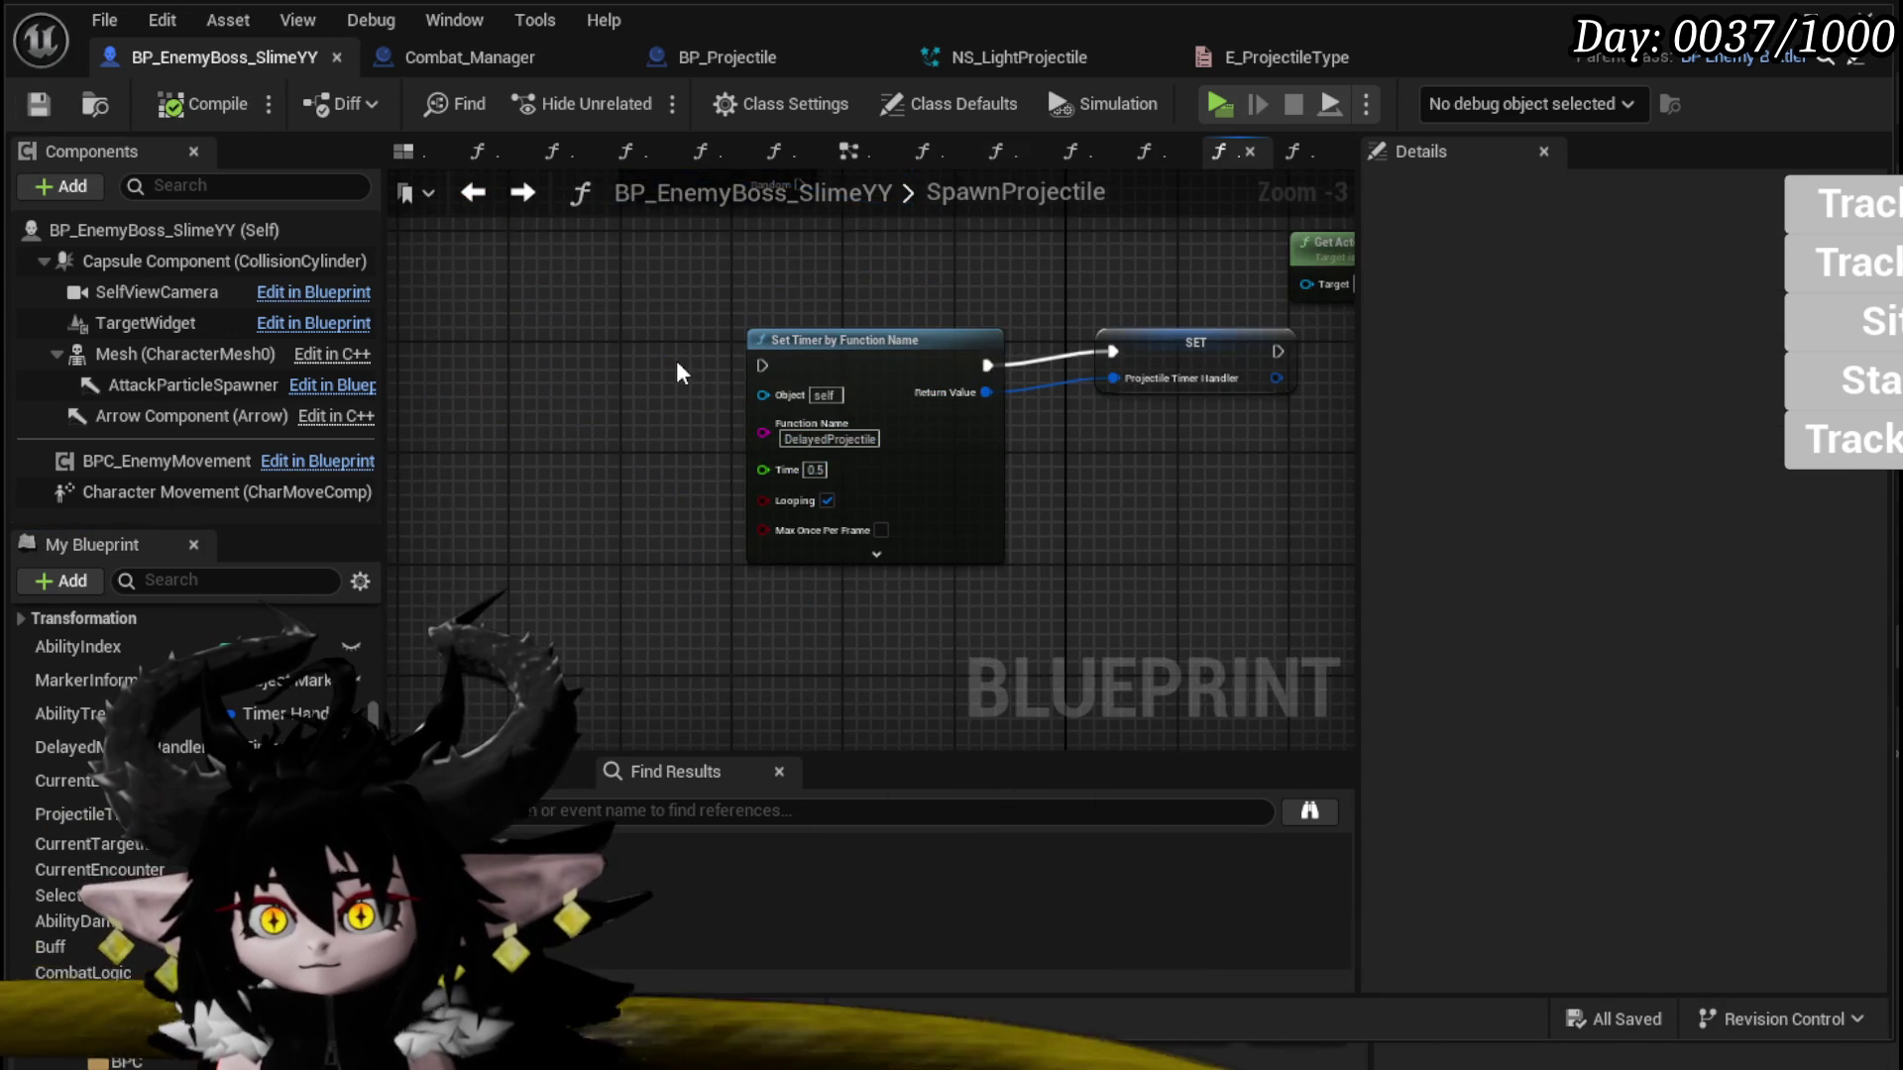
Step: Promote SpawnProjectile's Repeat Amount input to a blueprint variable
scroll(690, 383, "down", 2)
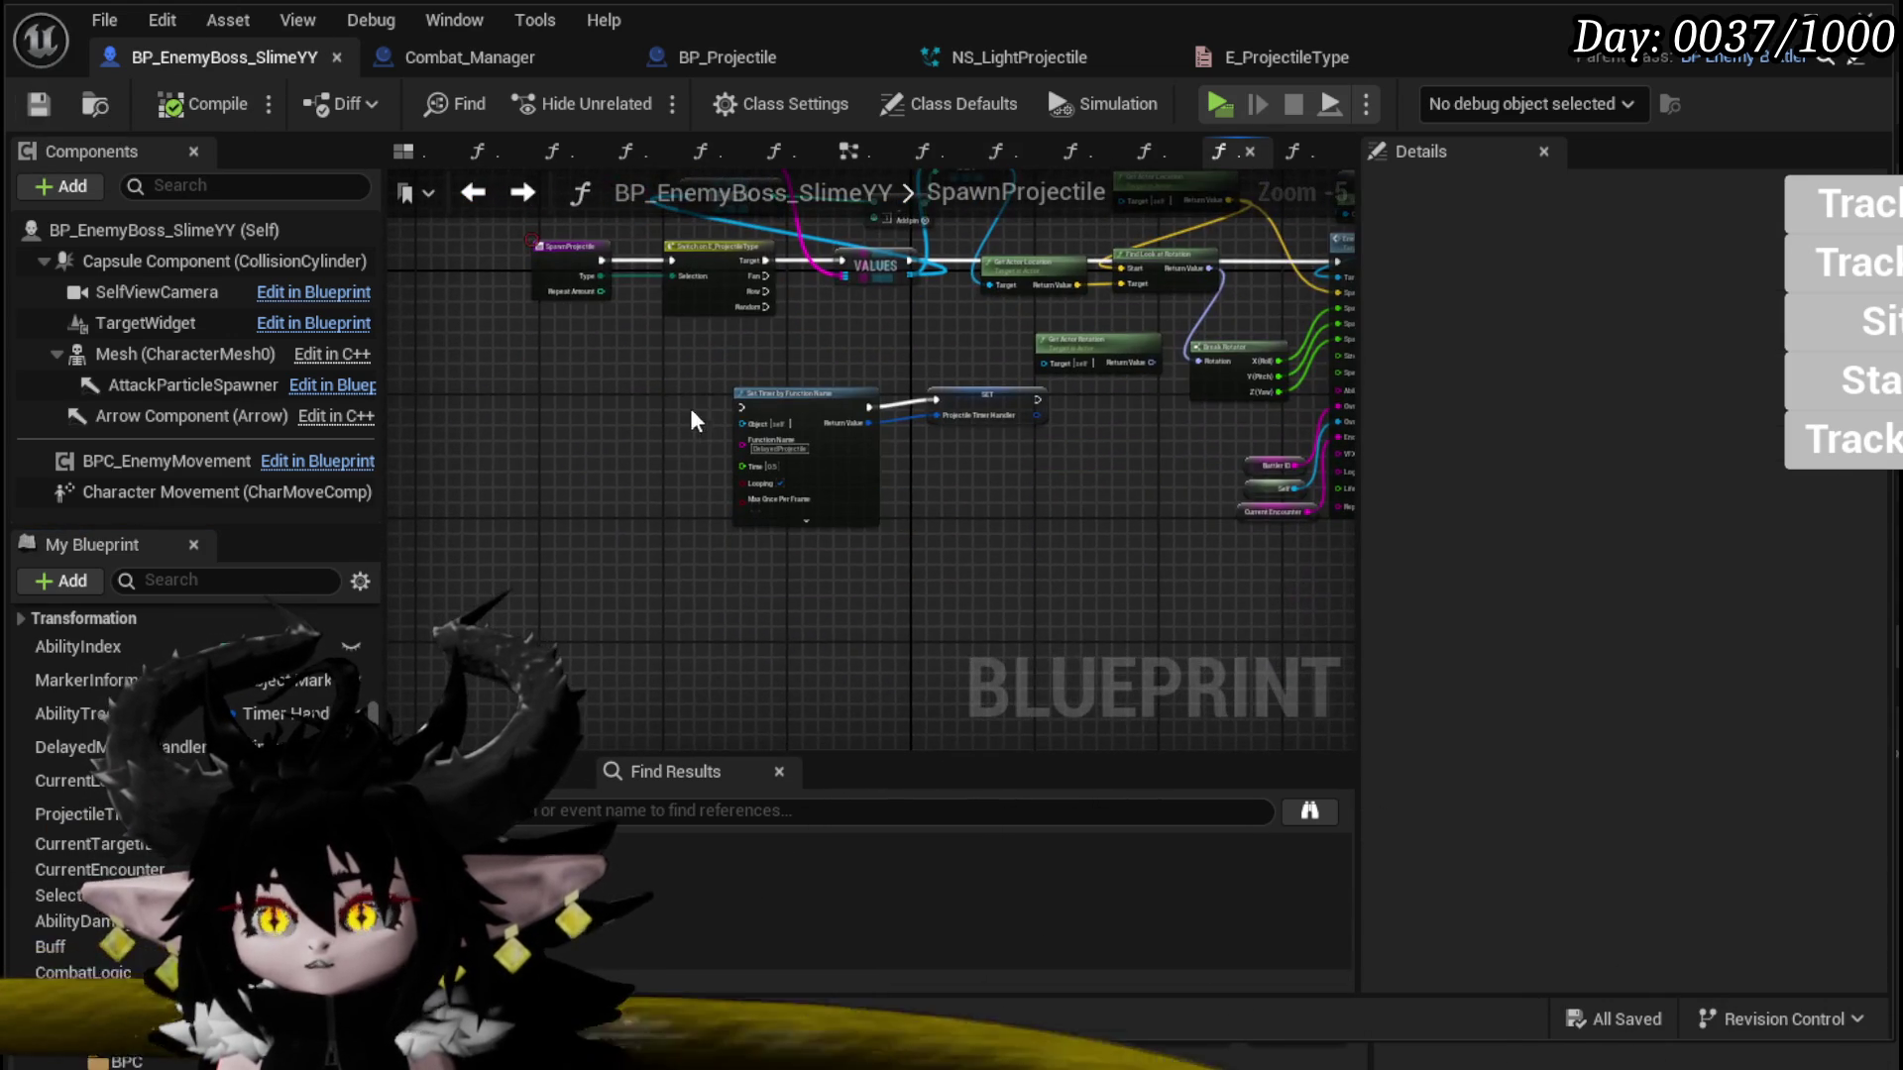
scroll(595, 311, "up", 2)
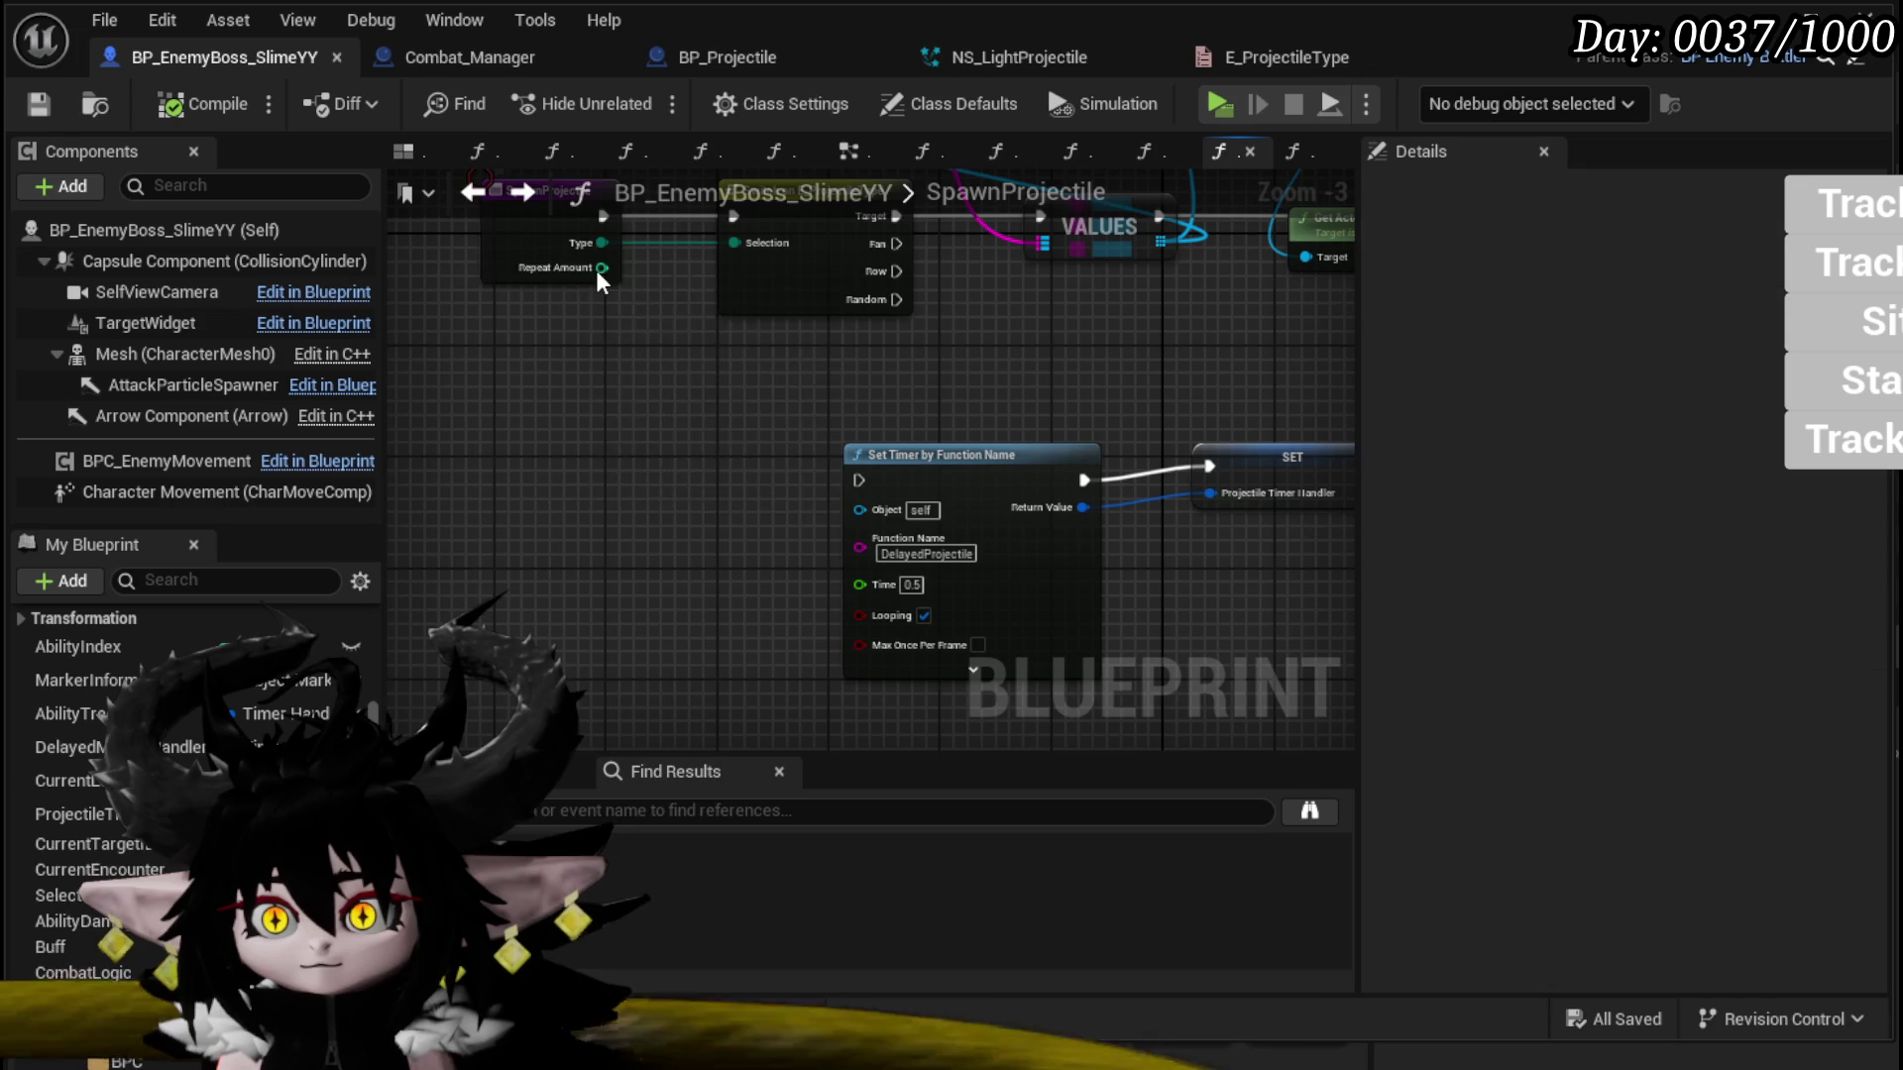
right_click(599, 270)
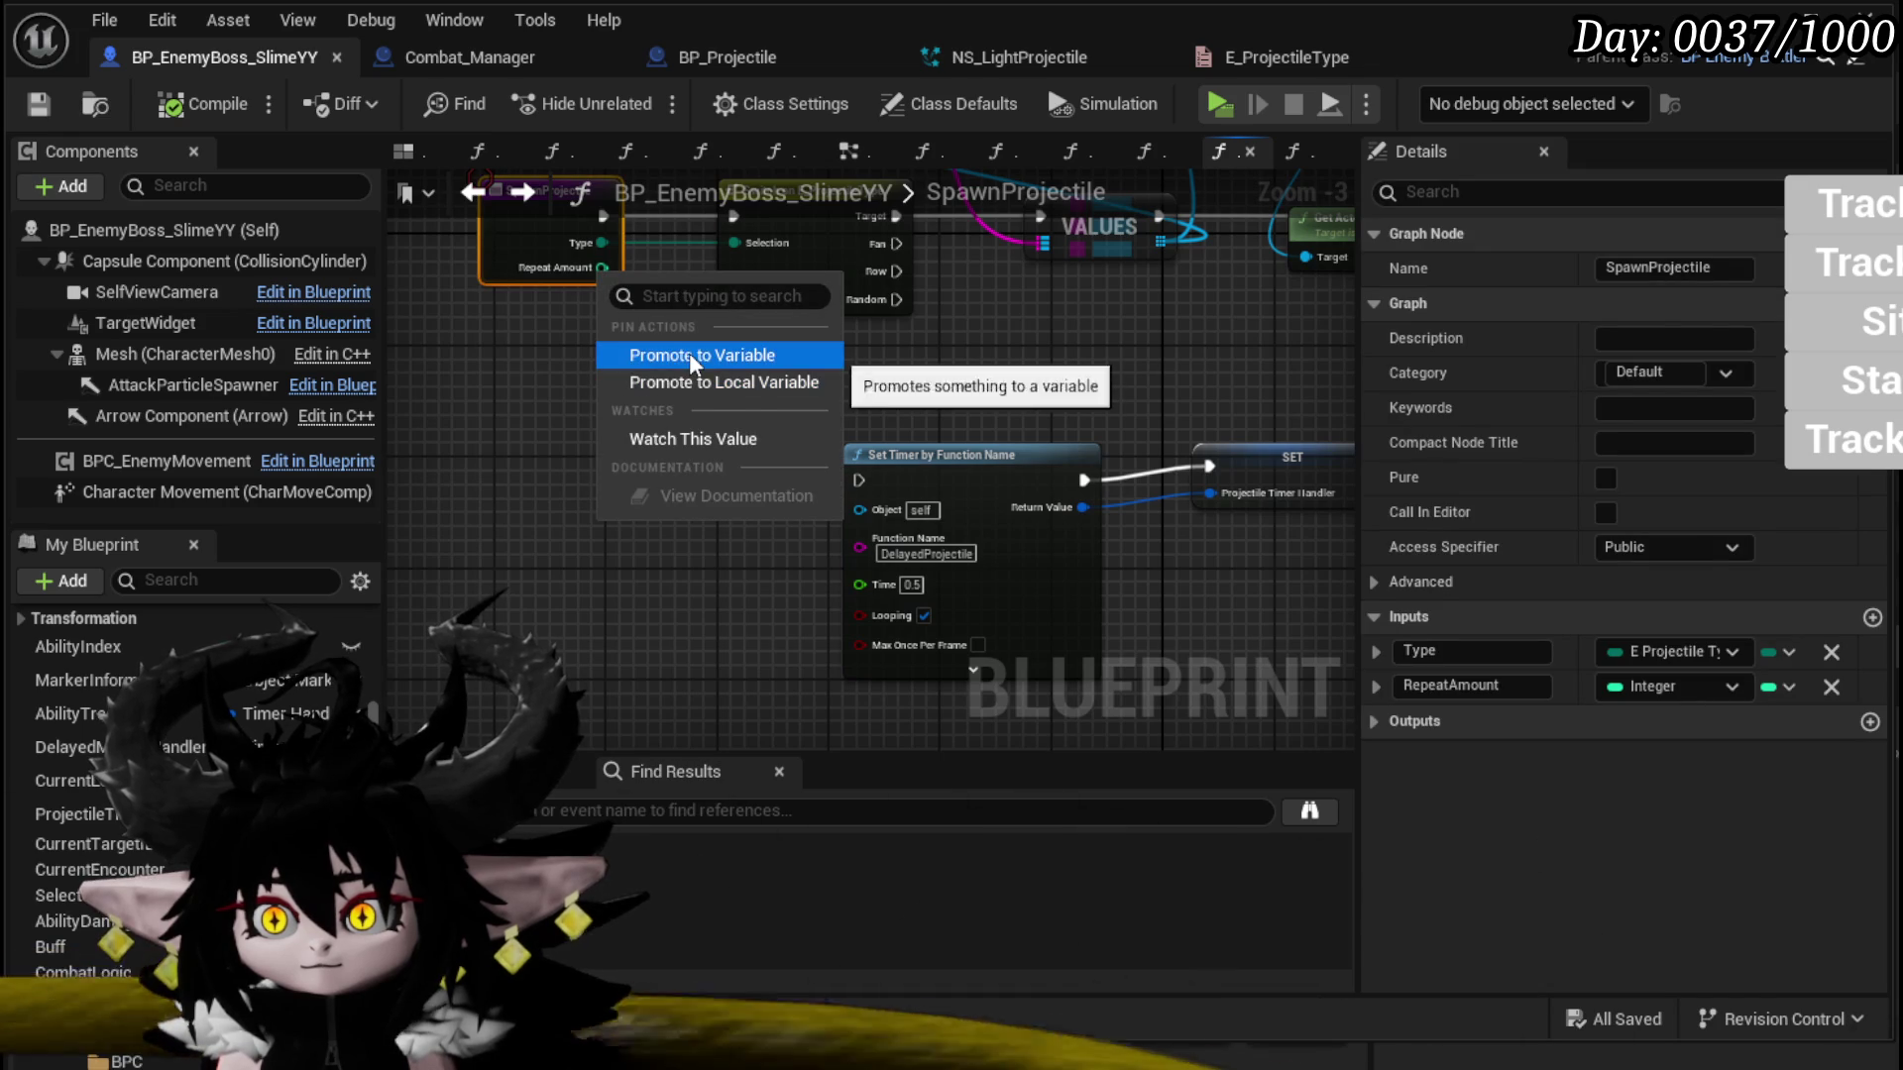
left_click(691, 357)
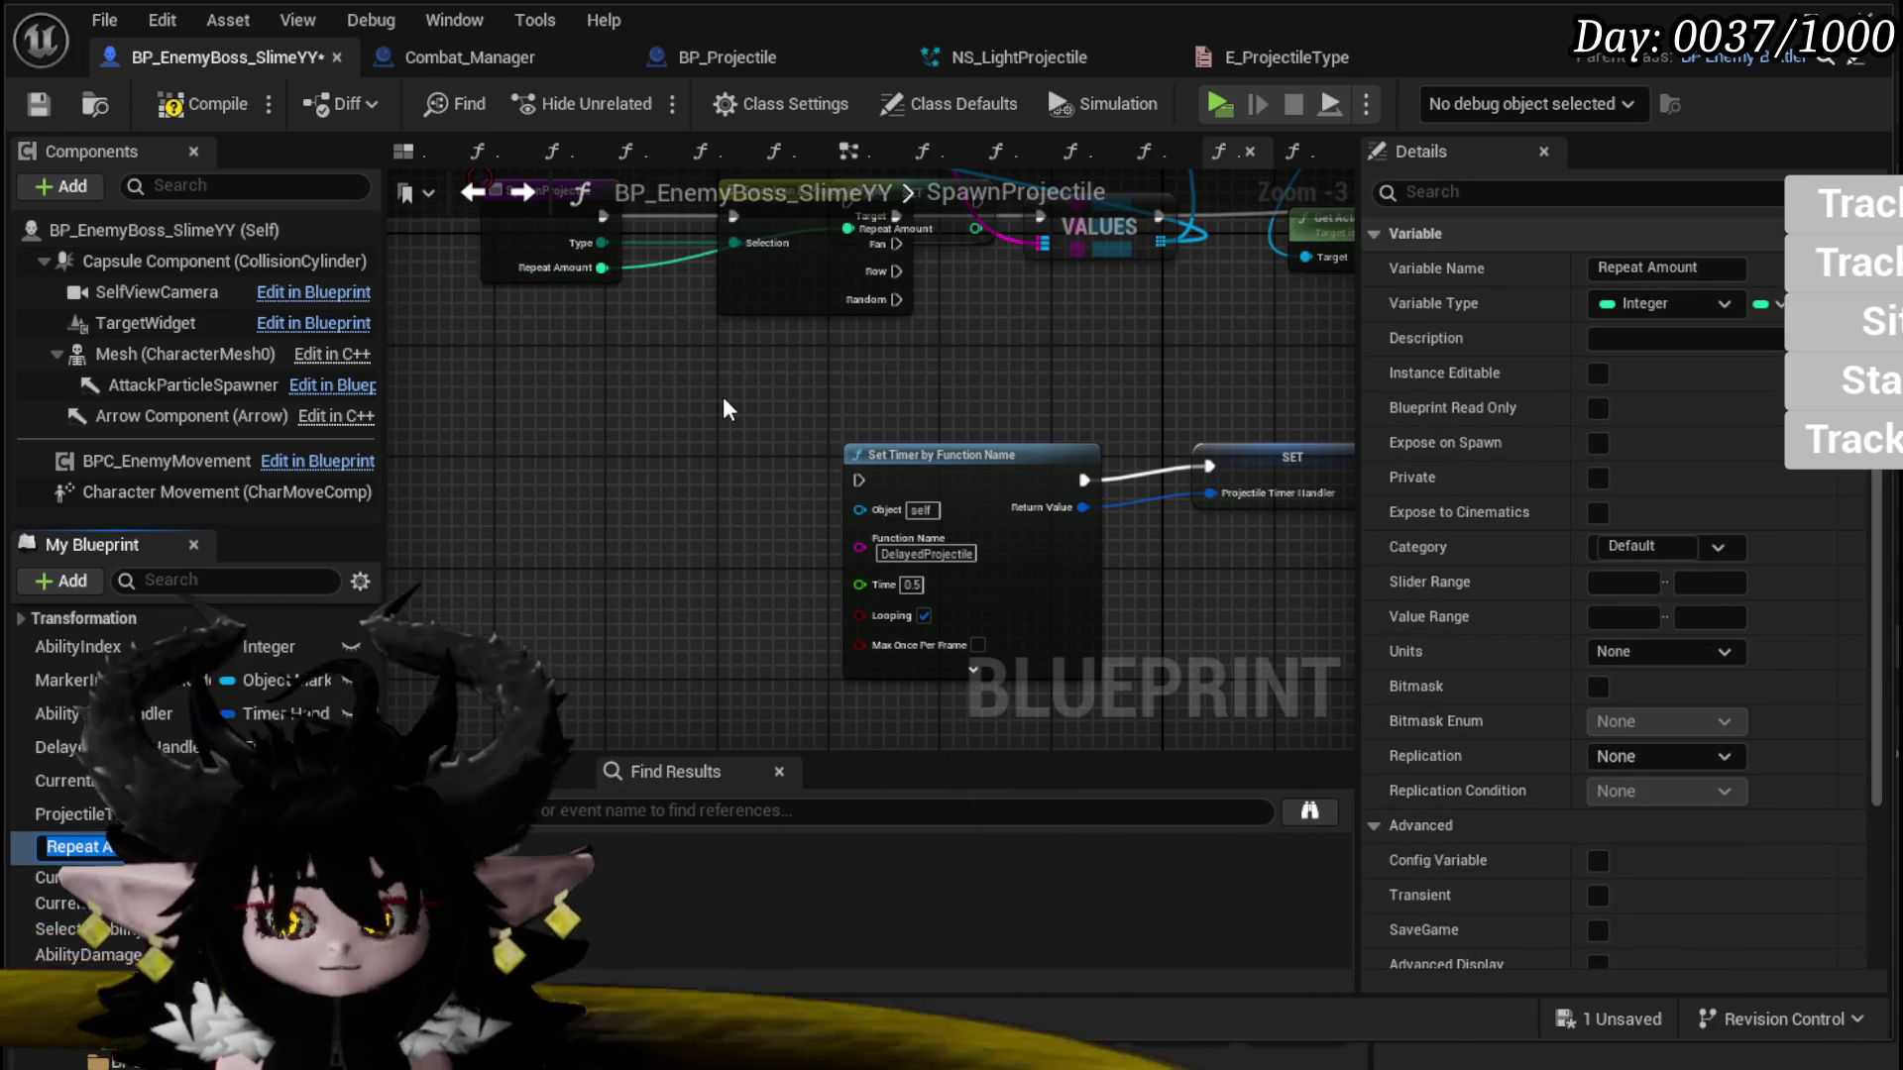
key("Home")
type("Project")
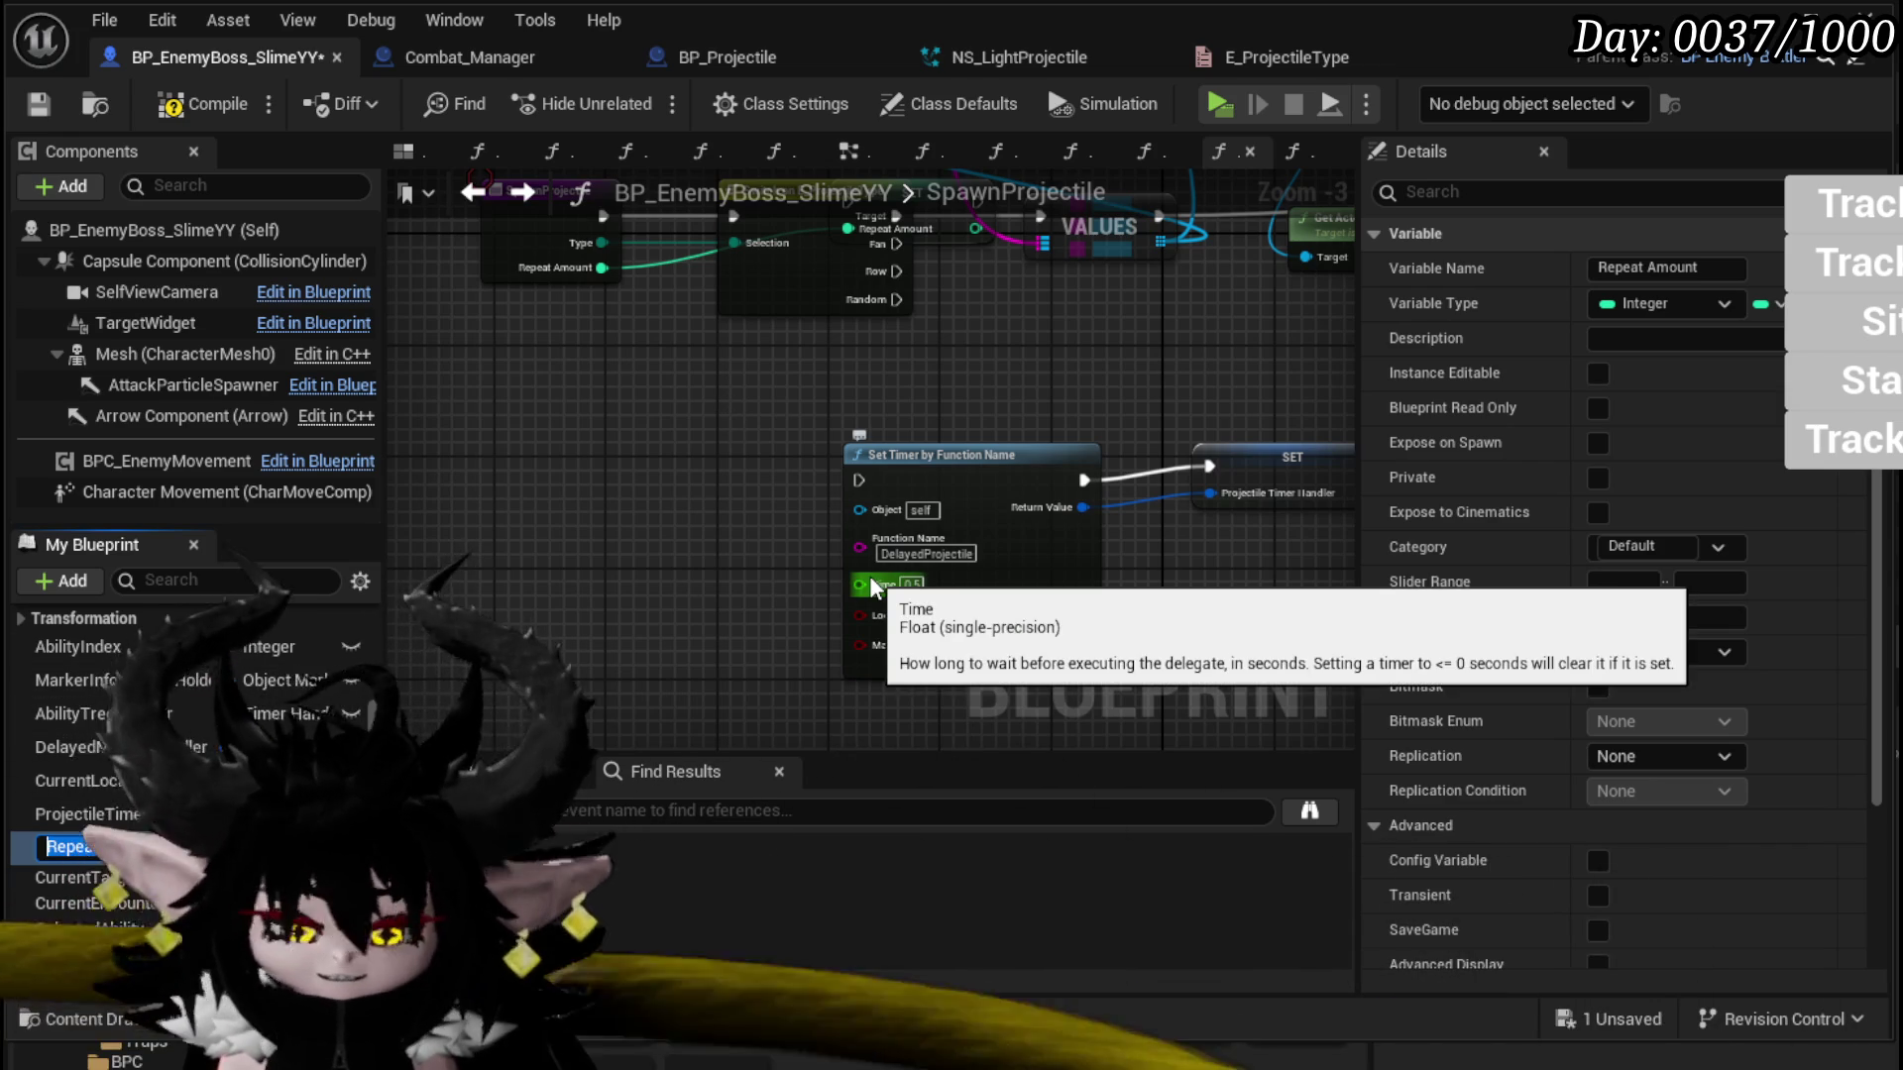
type("Proje")
type("le")
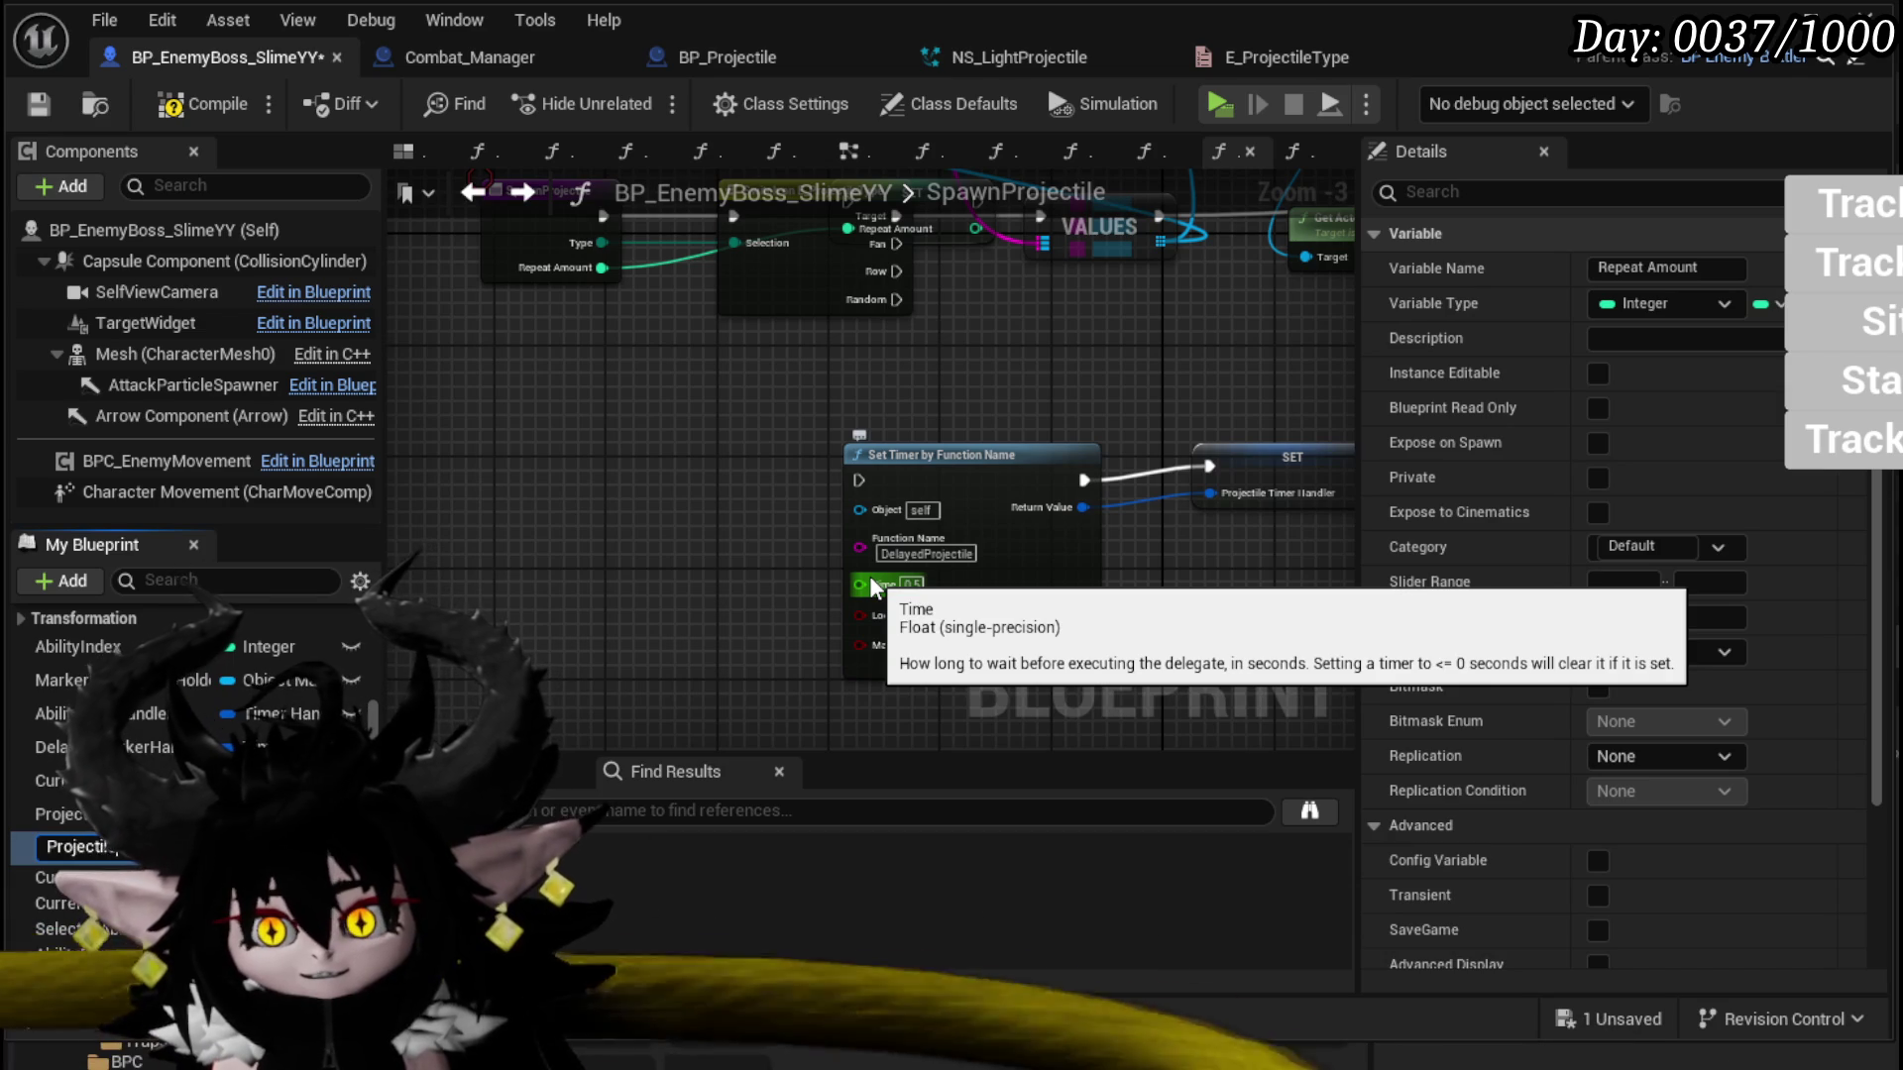
type("Repeat")
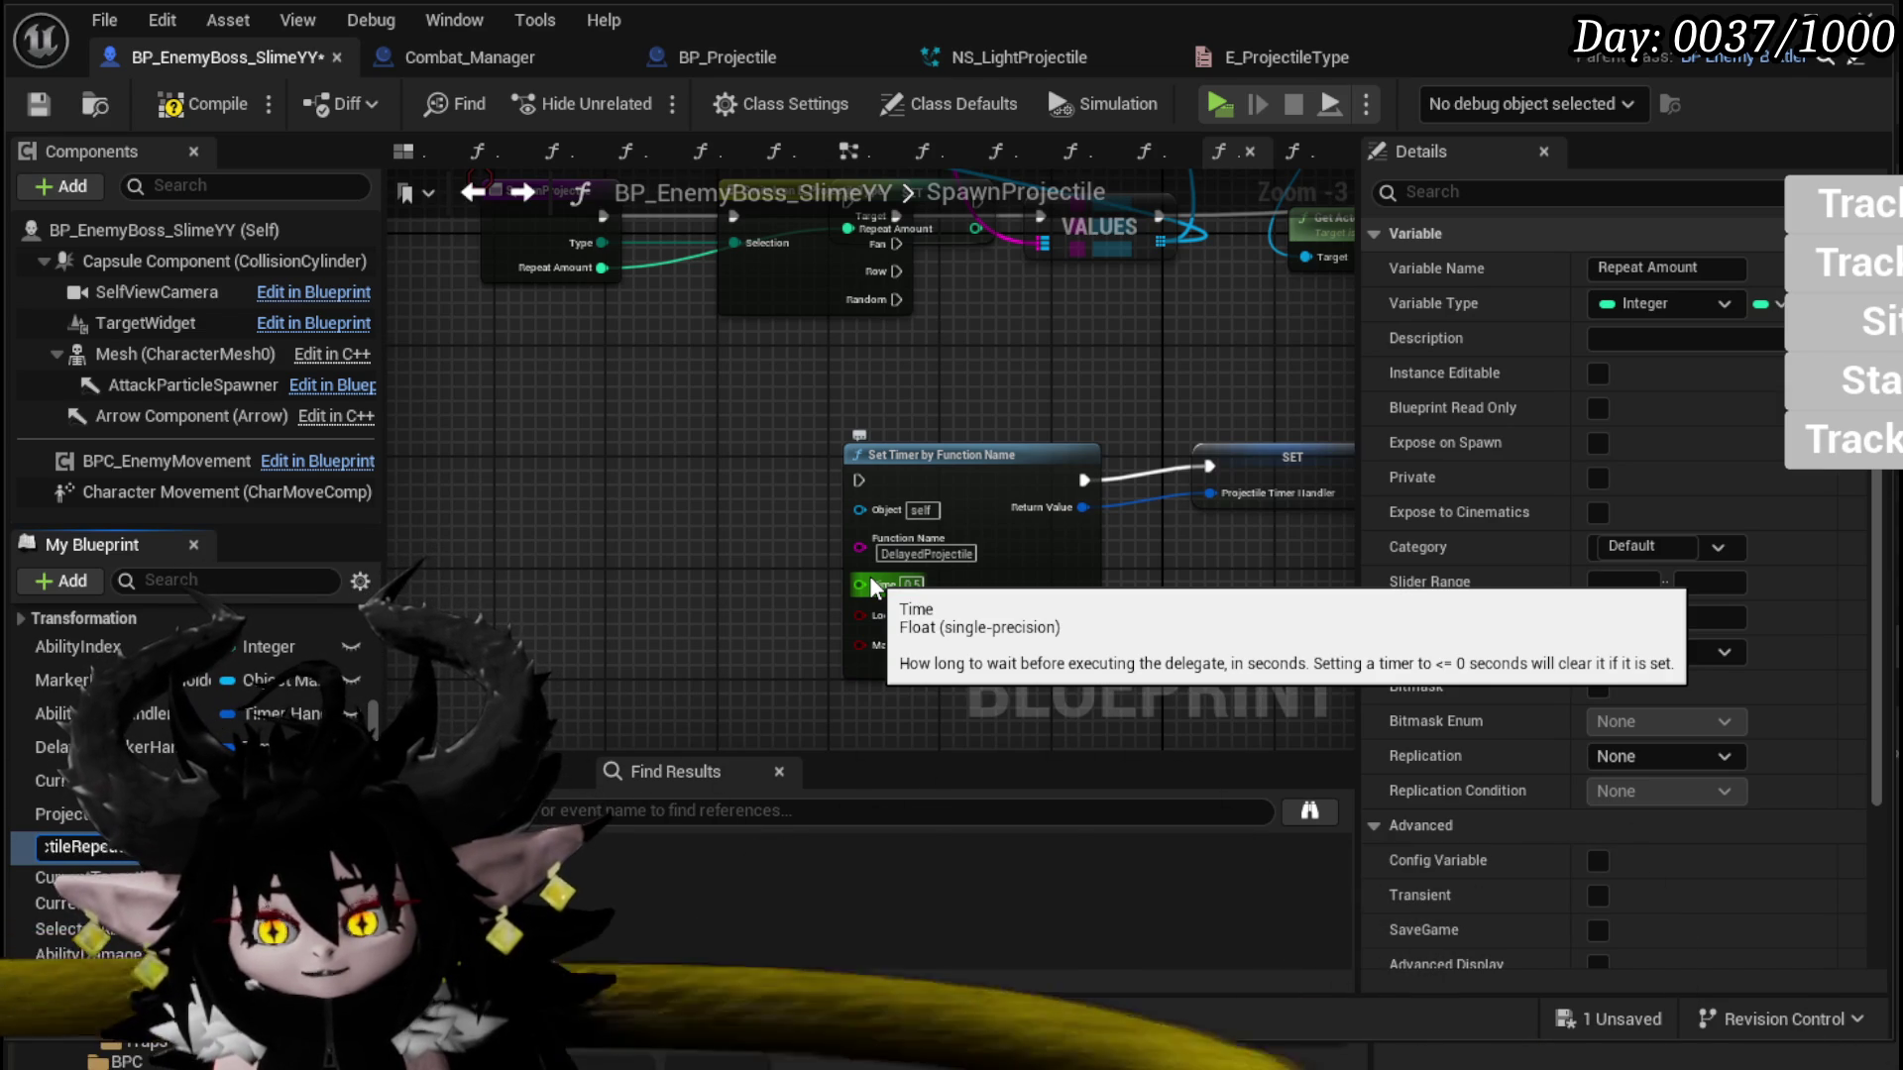
scroll(218, 728, "up", 10)
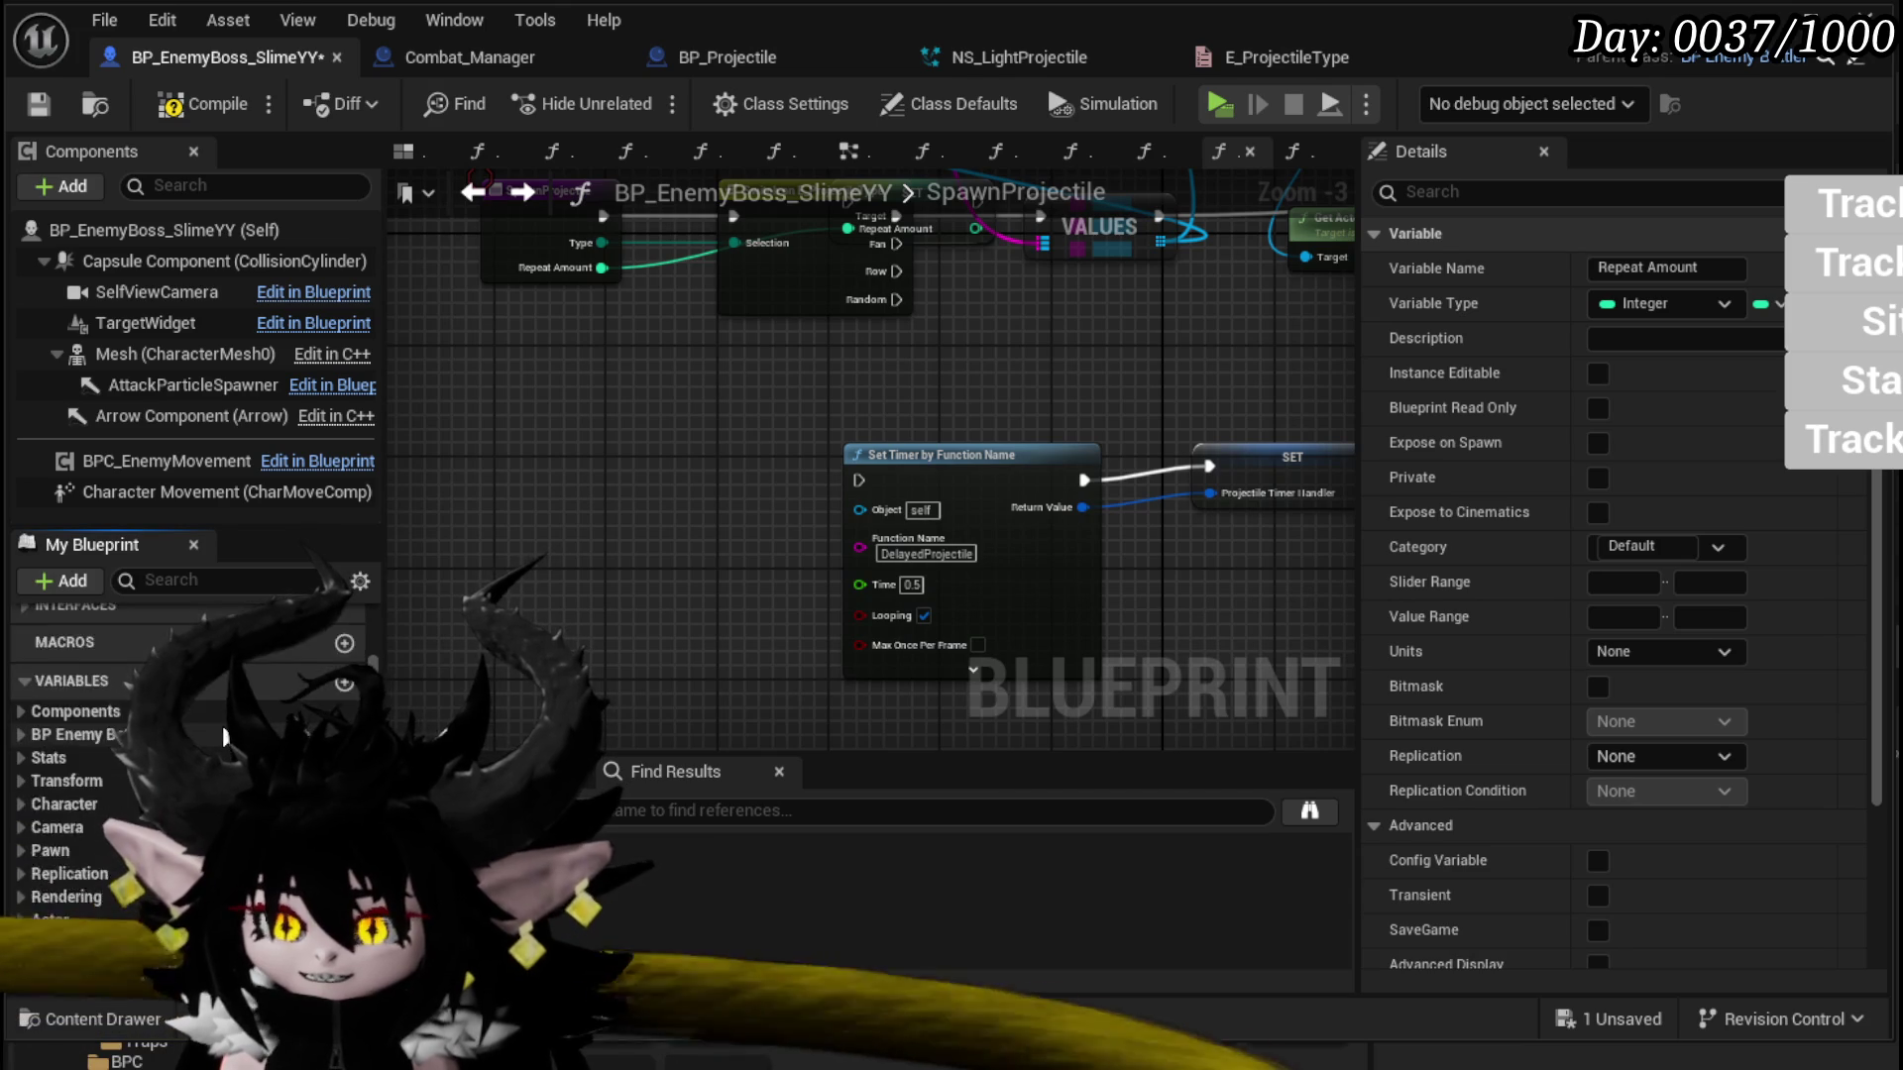
scroll(222, 725, "down", 10)
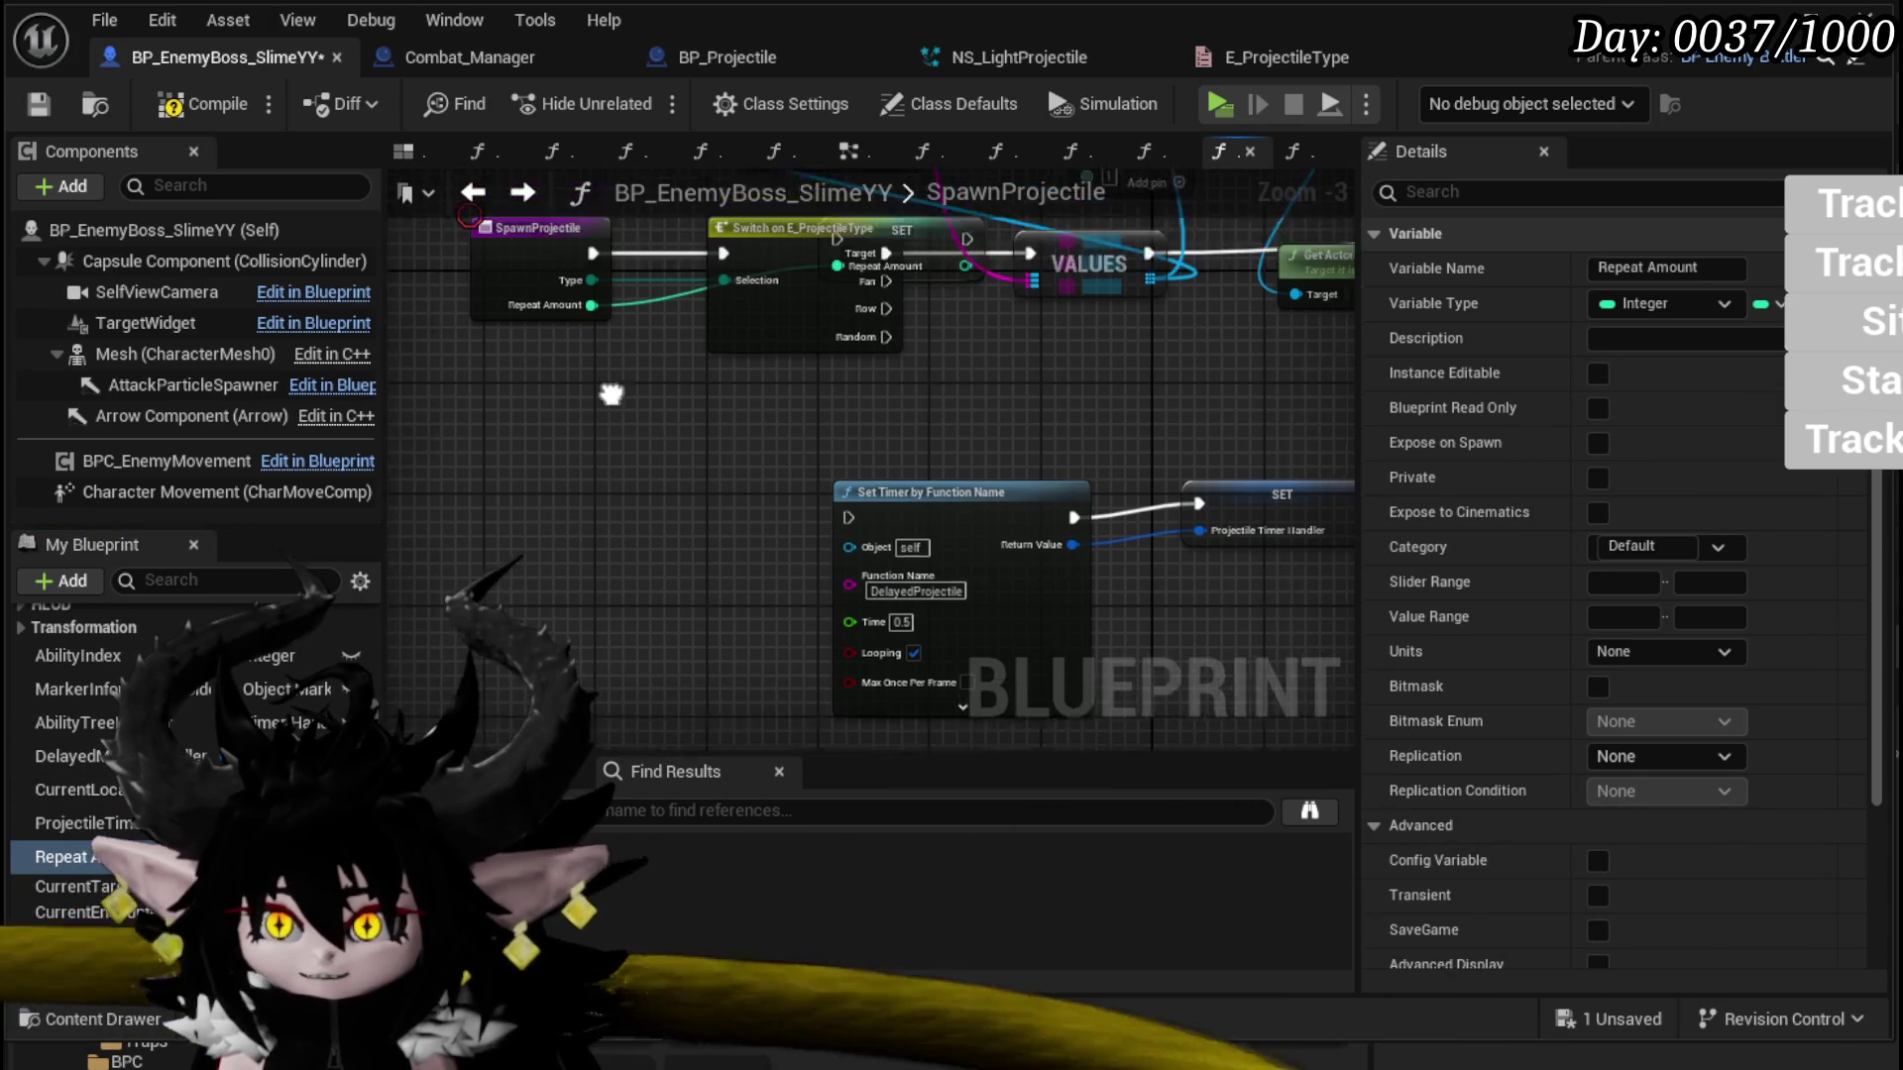
Step: Place the SET Repeat Amount node between Enemy Spawn Projectile and Set Timer
mouse_move(893, 365)
left_mouse_down()
mouse_move(699, 589)
mouse_move(684, 495)
mouse_move(781, 485)
left_mouse_up()
left_click_drag(1260, 401, 1259, 407)
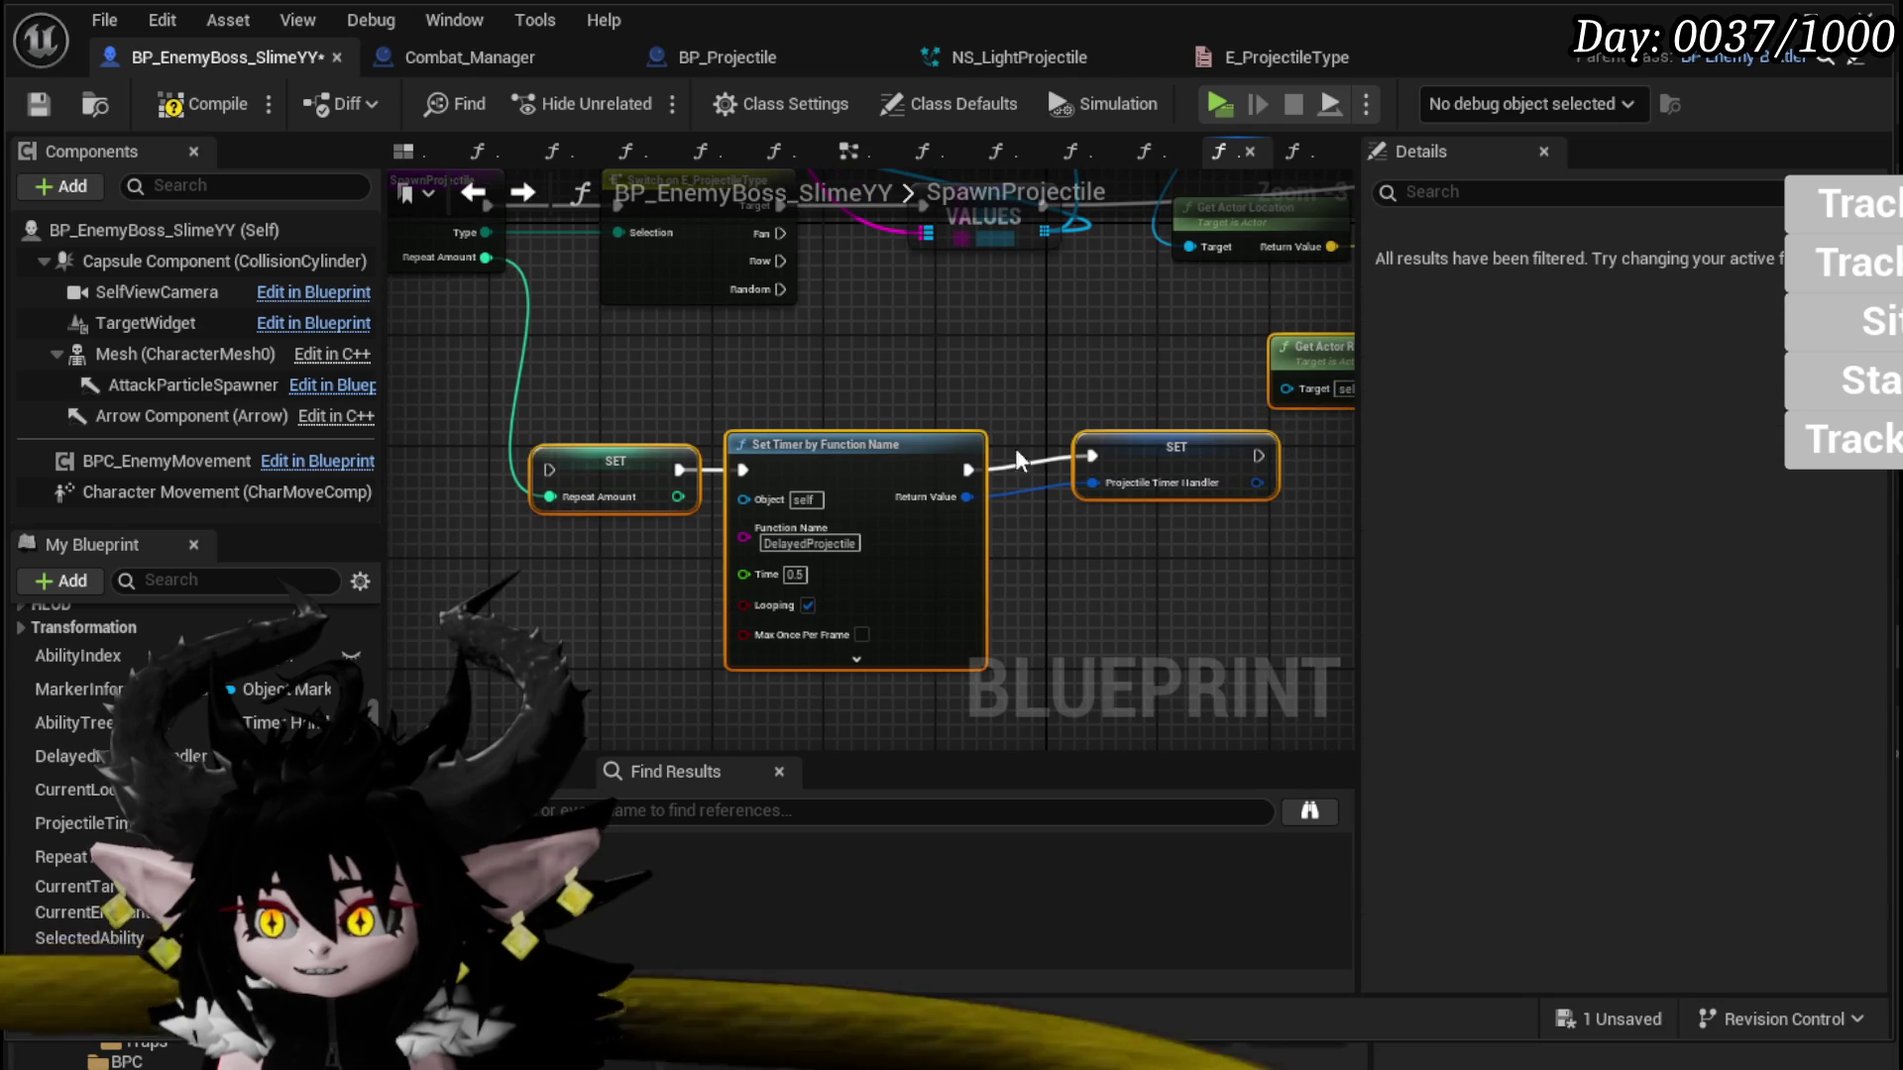
scroll(672, 448, "down", 2)
scroll(671, 448, "up", 3)
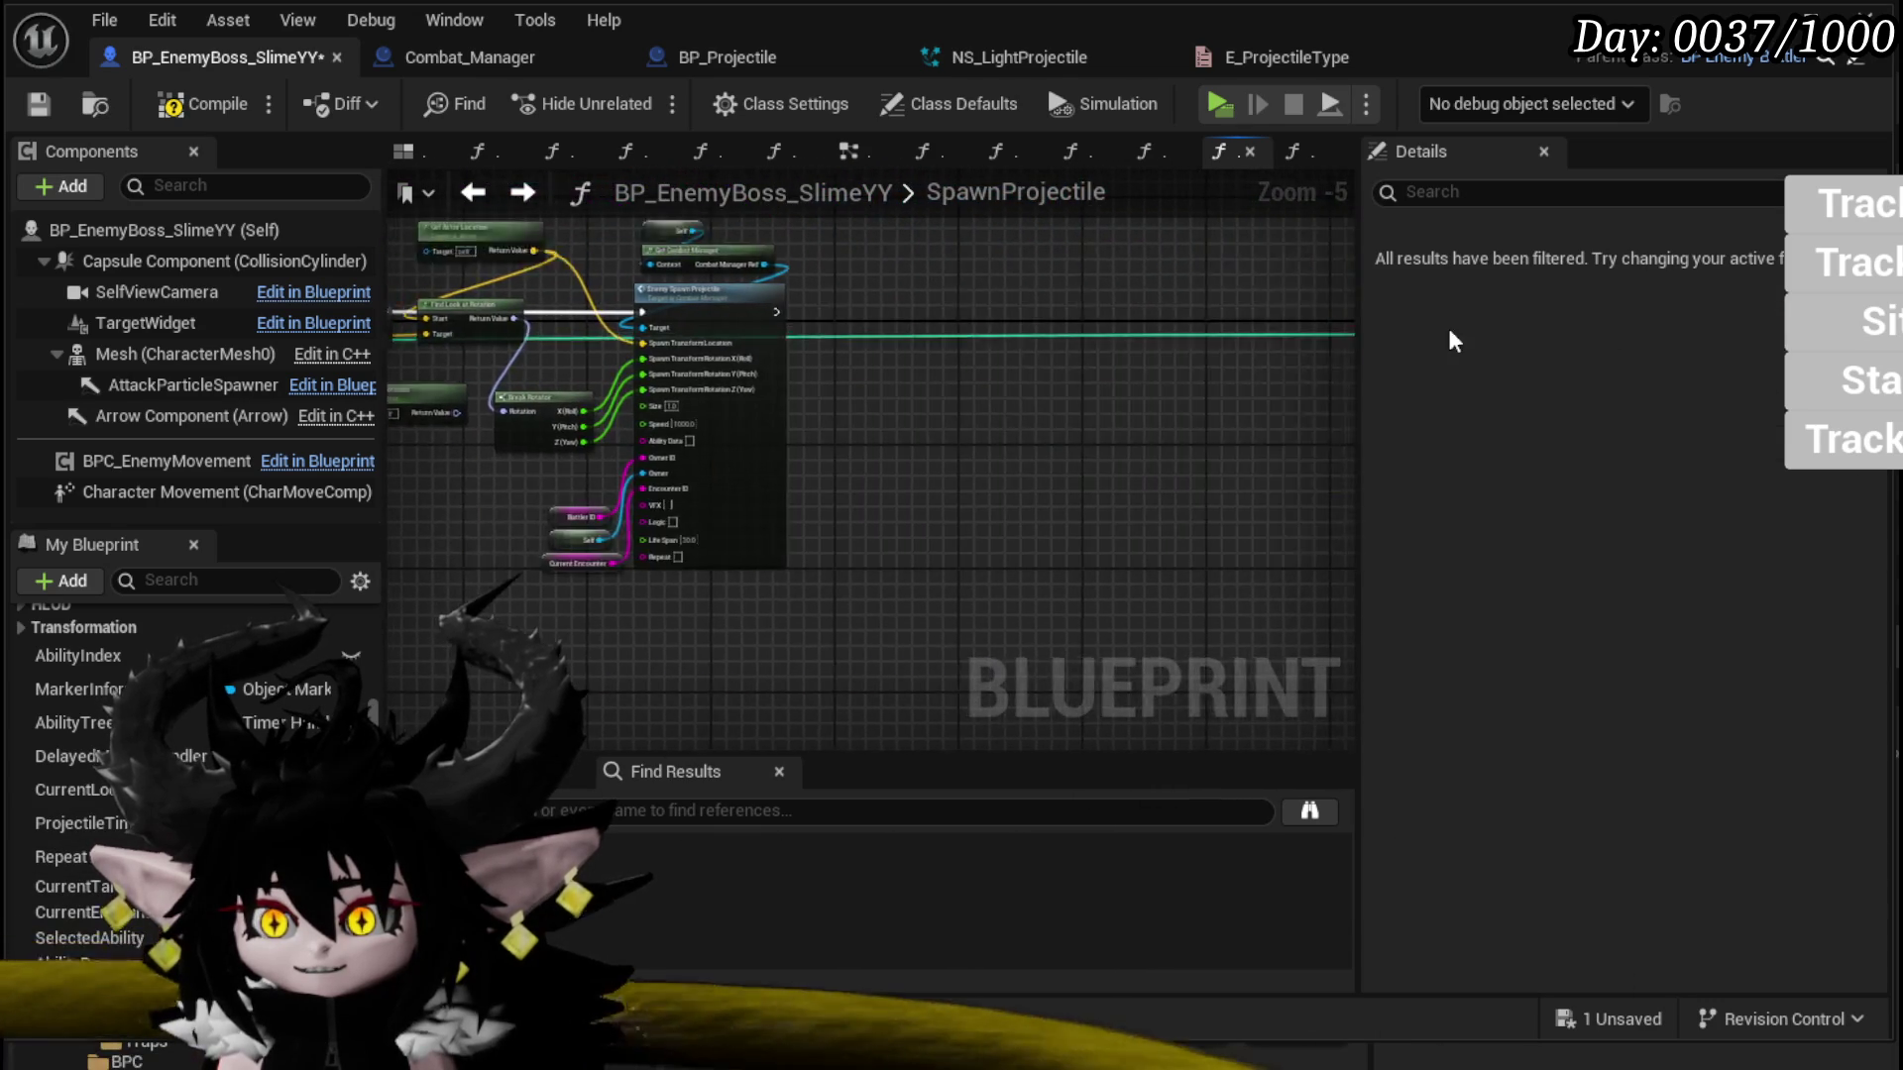
mouse_move(562, 345)
left_mouse_down()
mouse_move(805, 346)
mouse_move(562, 349)
left_mouse_up()
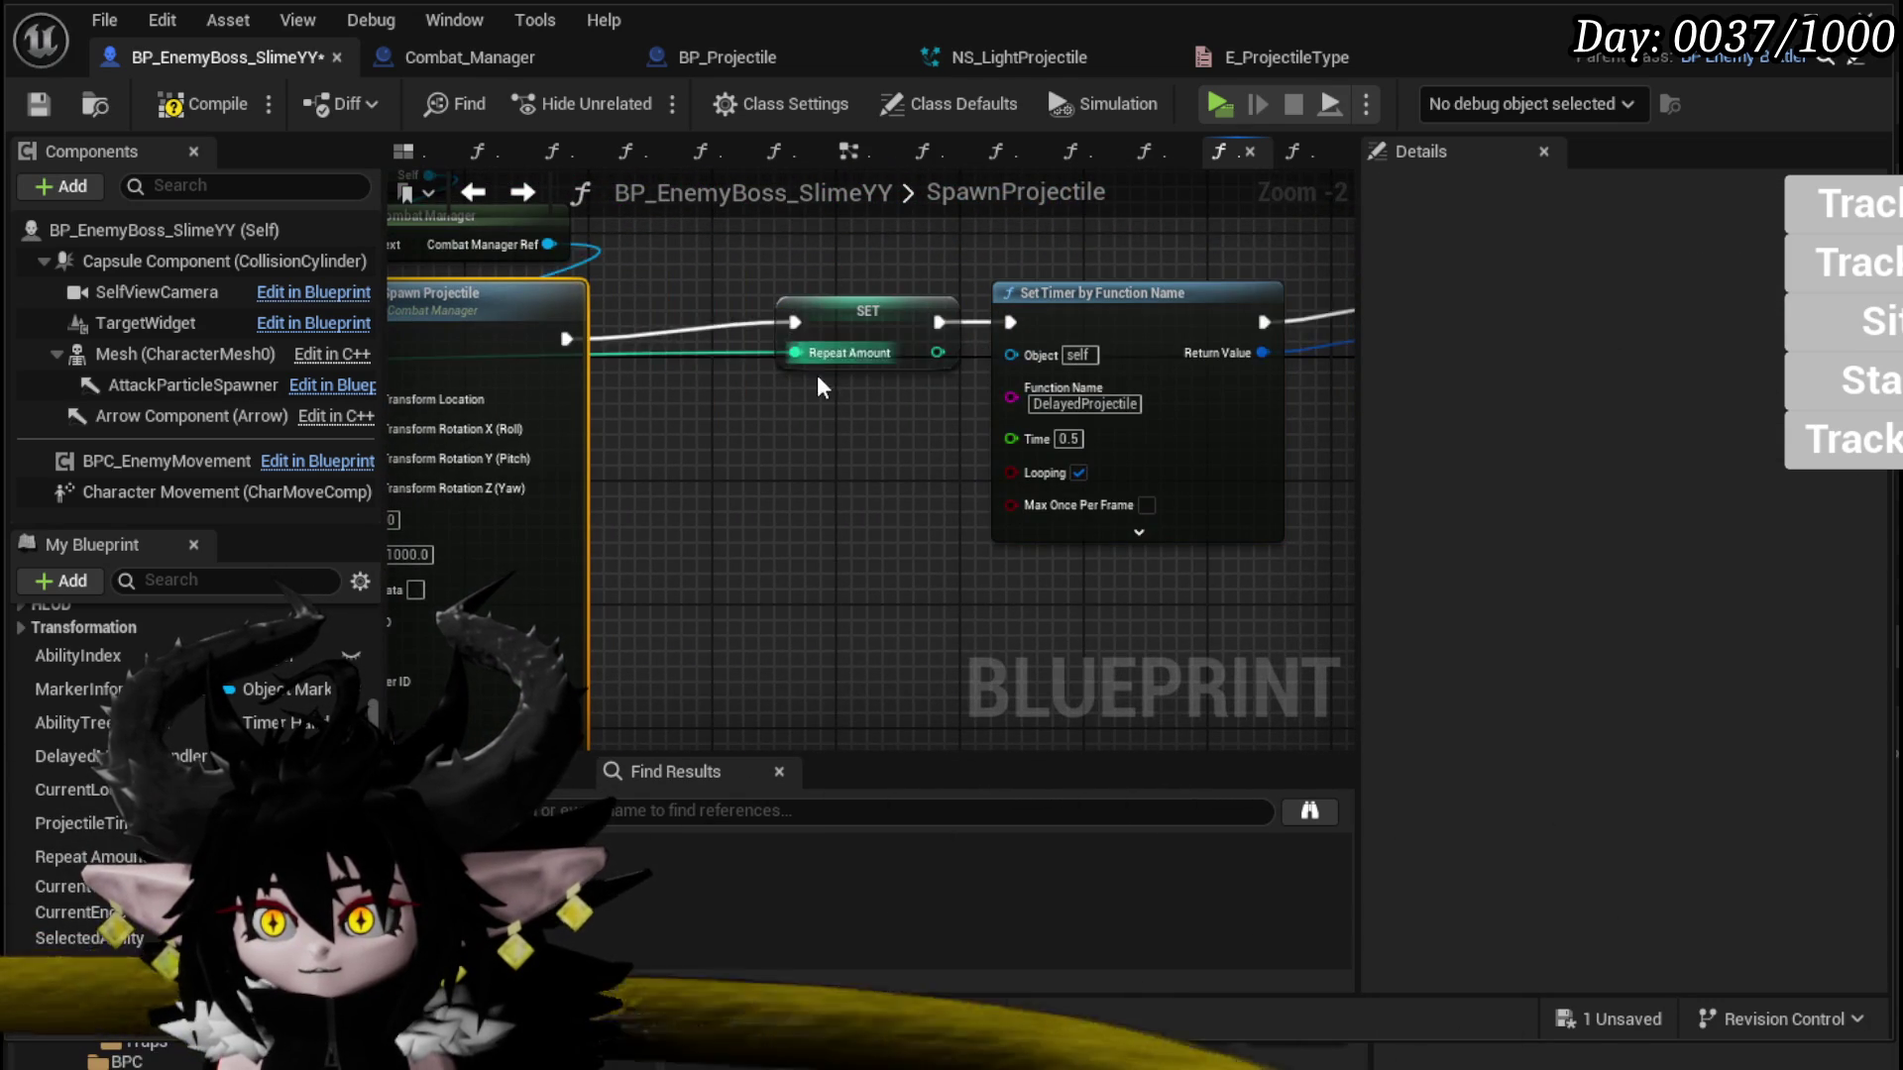
scroll(813, 359, "down", 2)
mouse_move(1020, 327)
left_mouse_down()
mouse_move(941, 333)
mouse_move(1059, 282)
left_mouse_up()
left_click(1147, 358)
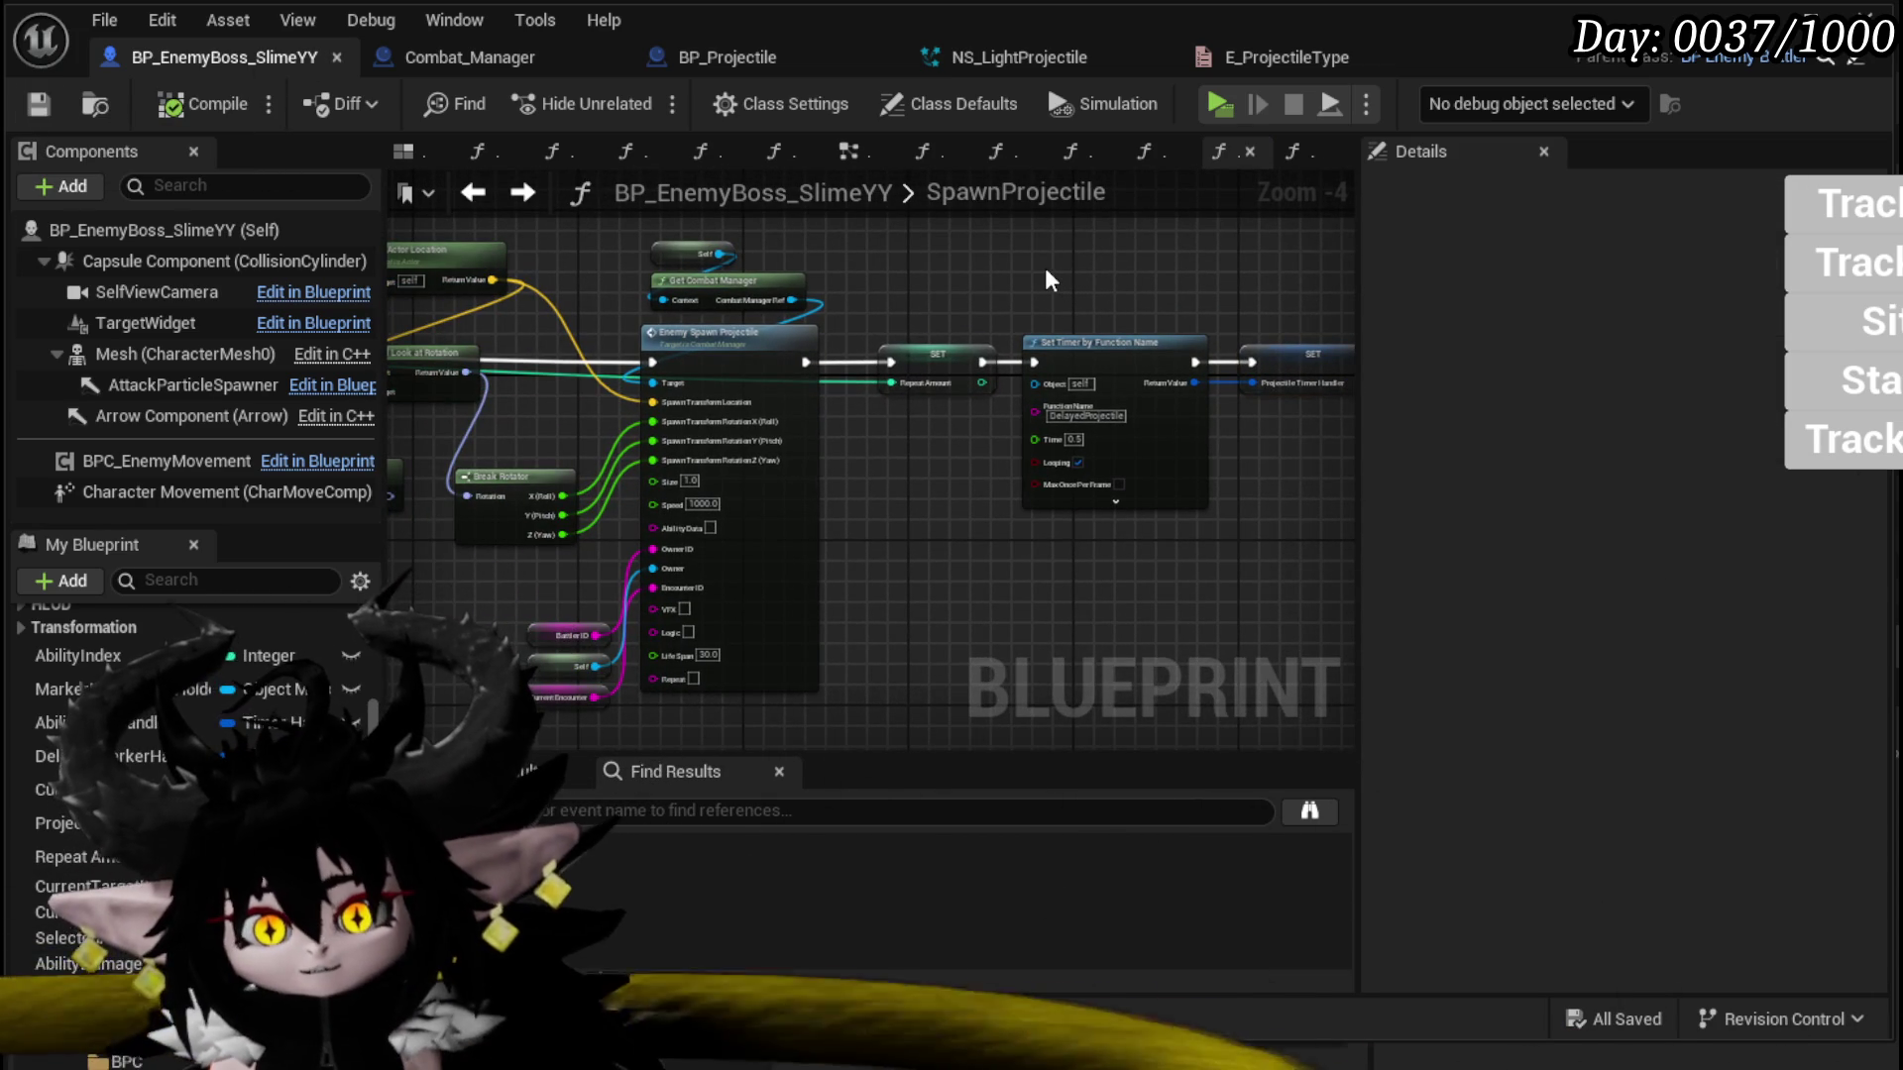
left_click_drag(1045, 271, 850, 271)
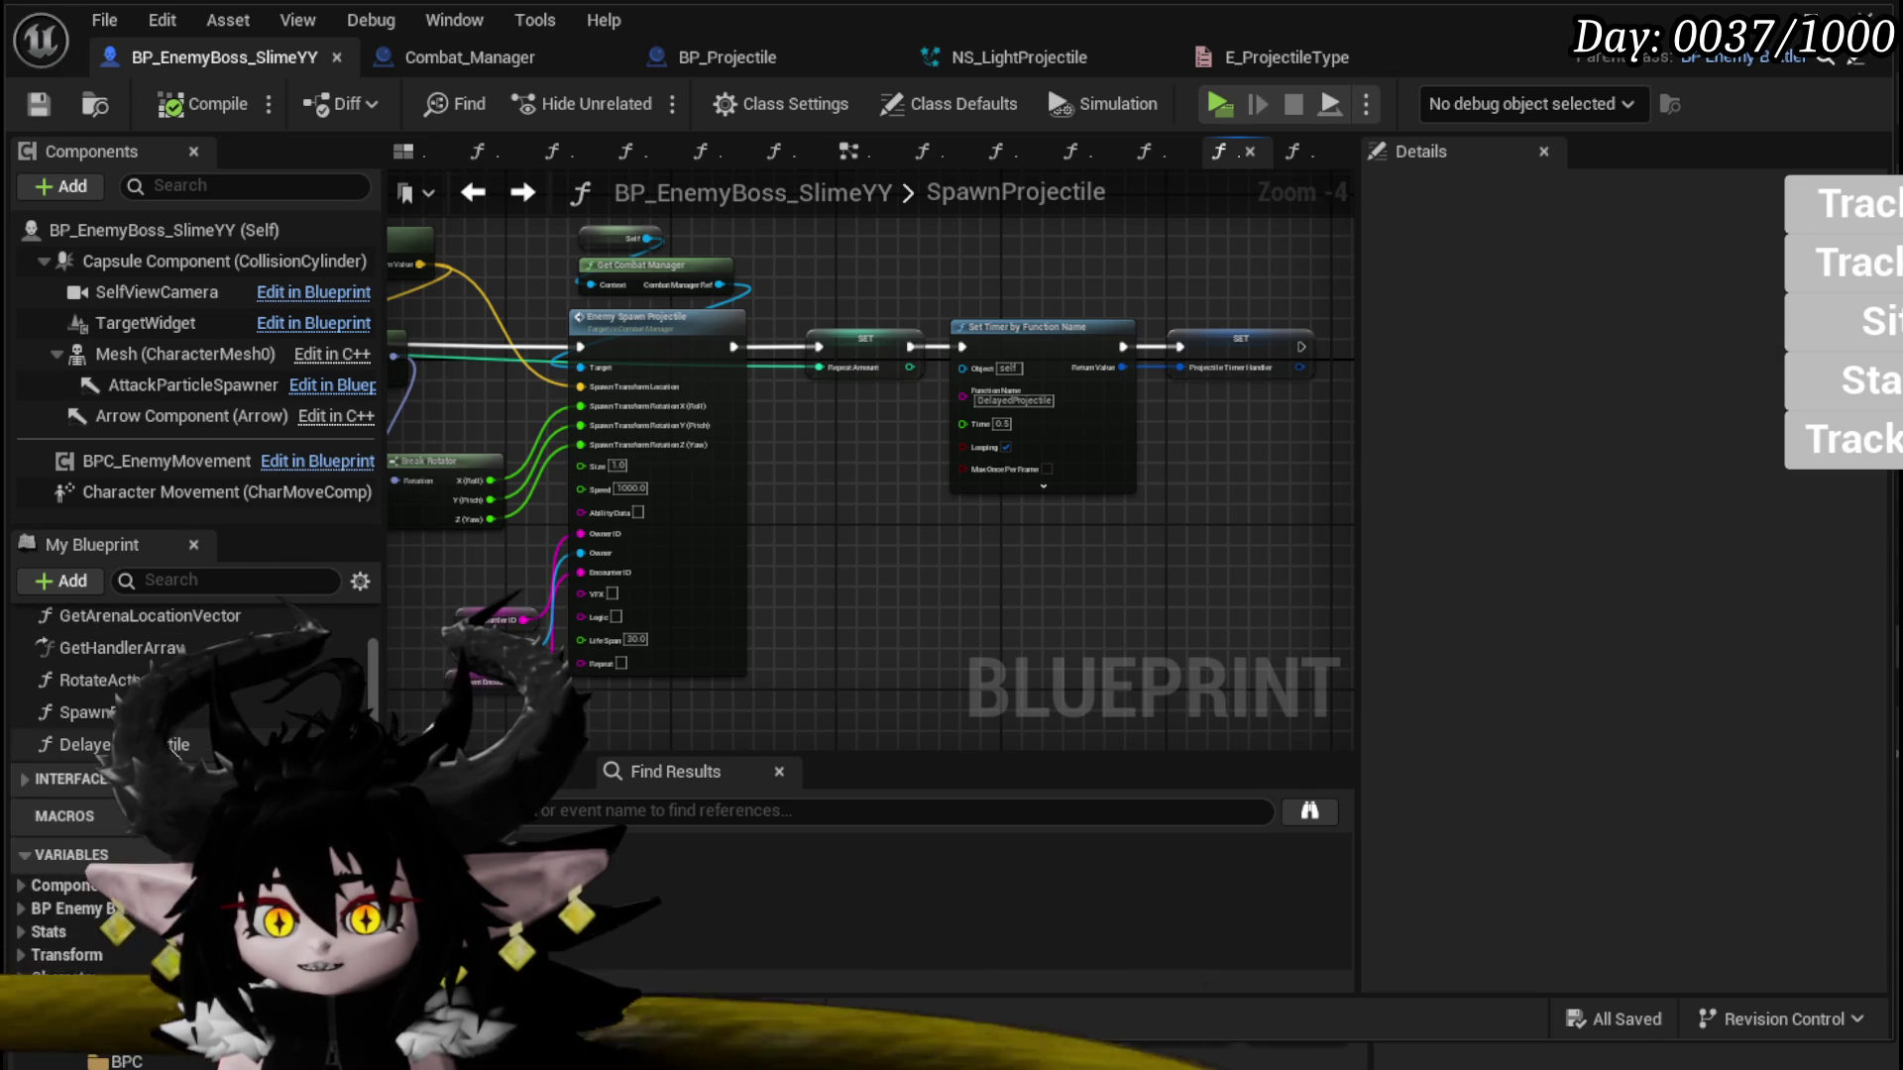
double_click(174, 745)
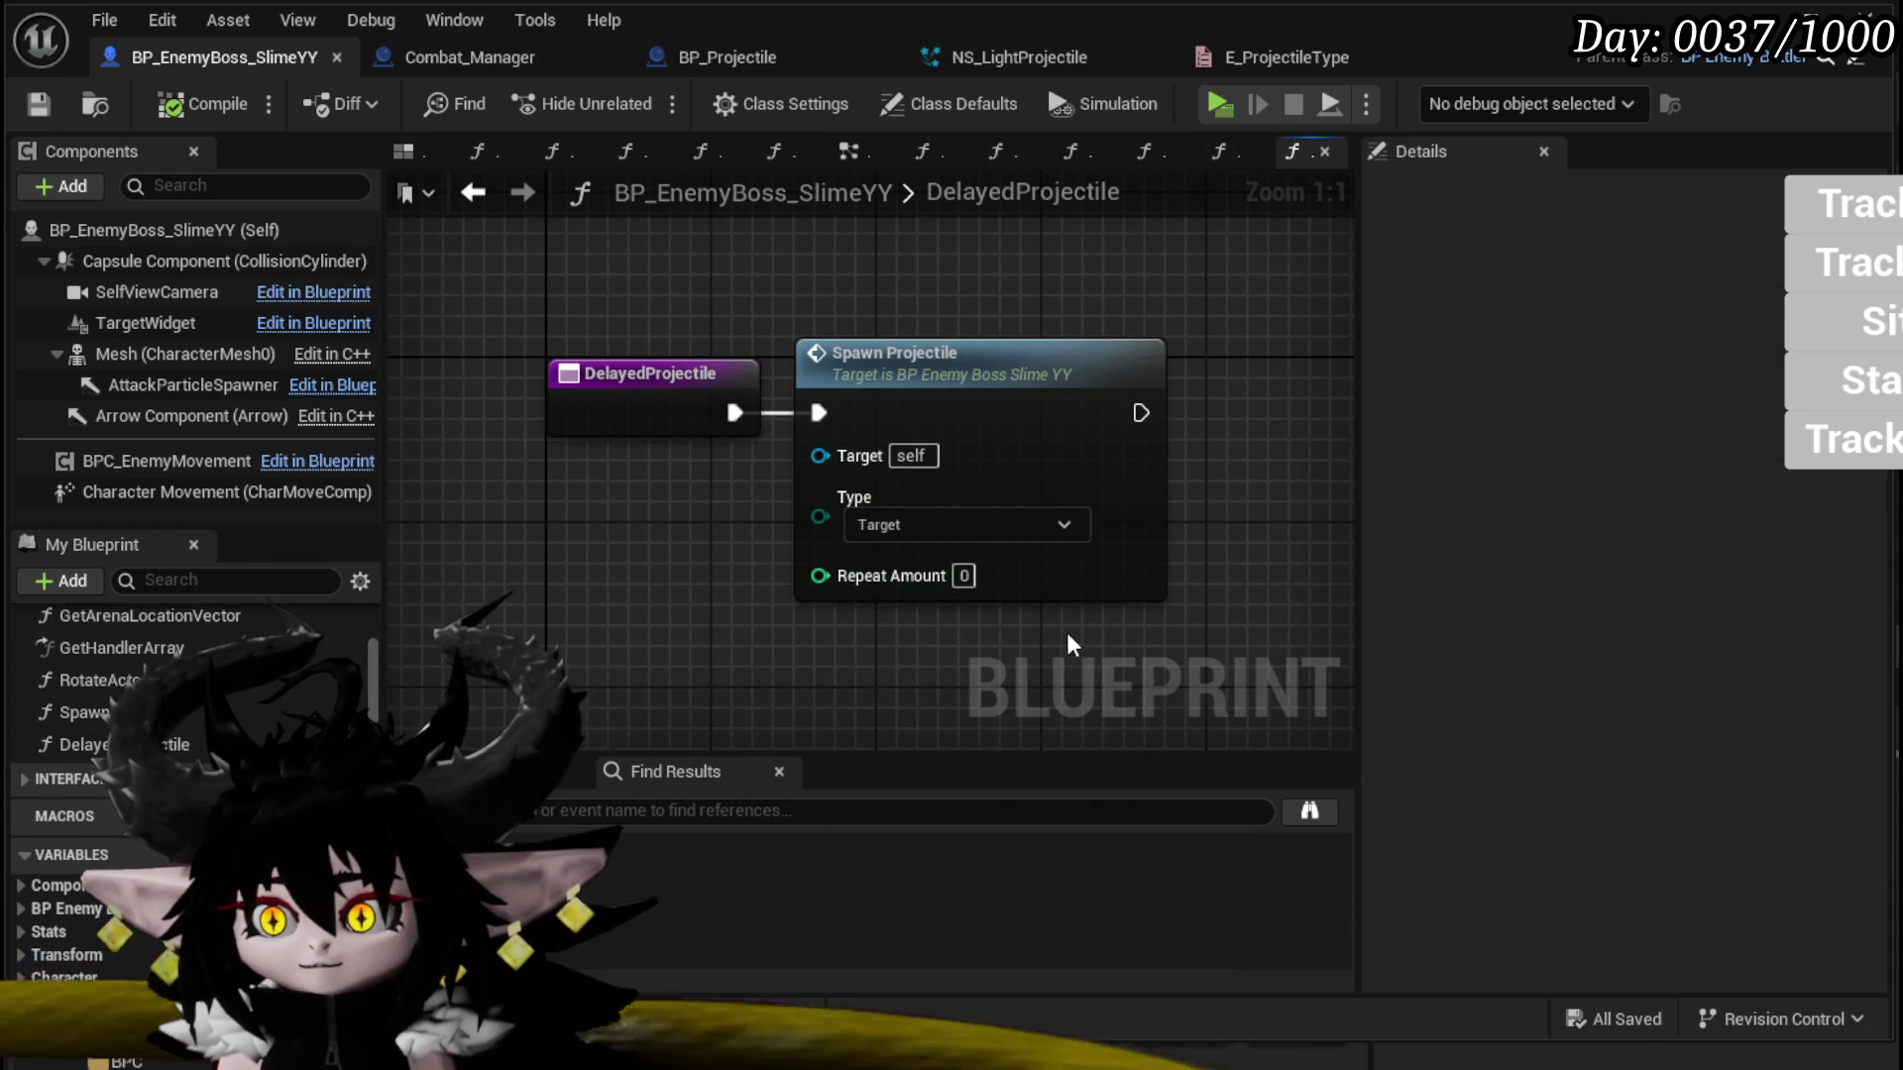
Step: Add a SET Repeat Amount node below the Spawn Projectile call, discarding a stray AbilityIndex setter
left_click_drag(1082, 646, 881, 632)
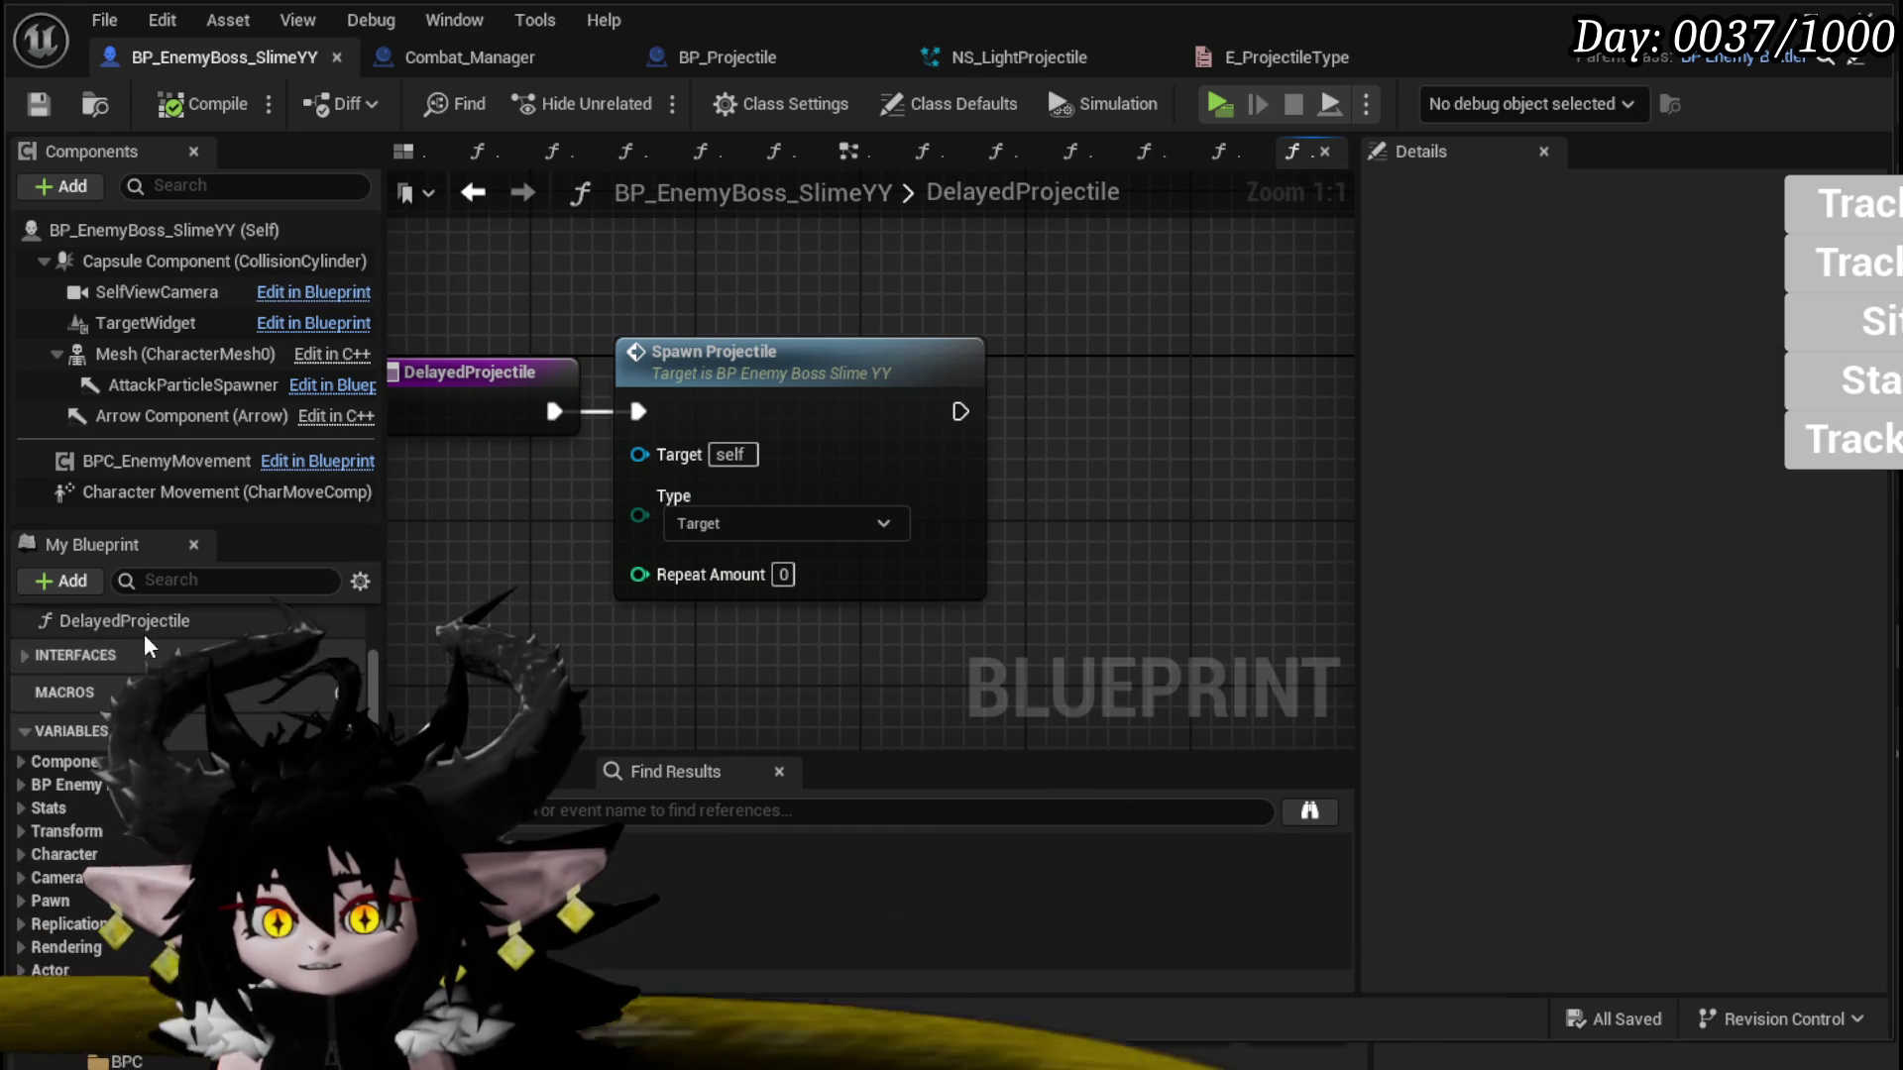
scroll(149, 646, "down", 5)
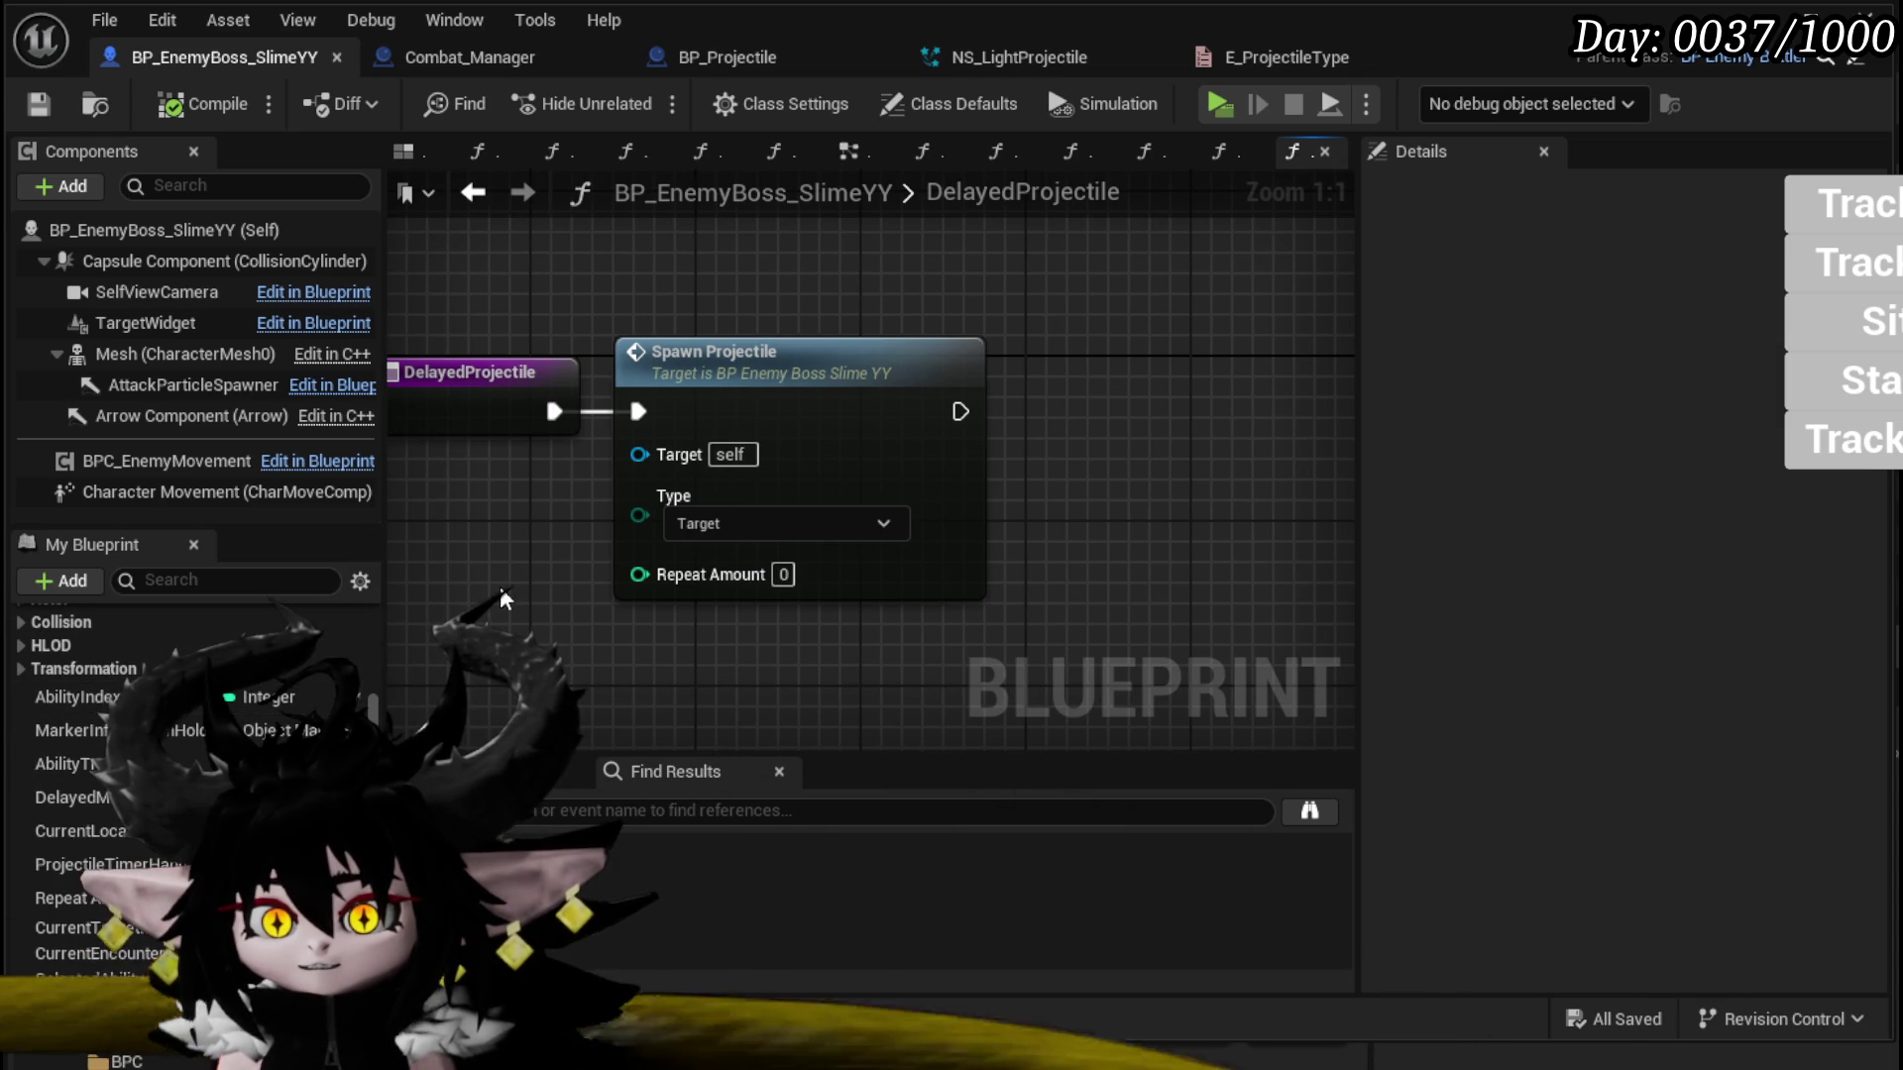
left_click_drag(502, 598, 585, 536)
left_click_drag(76, 696, 488, 550)
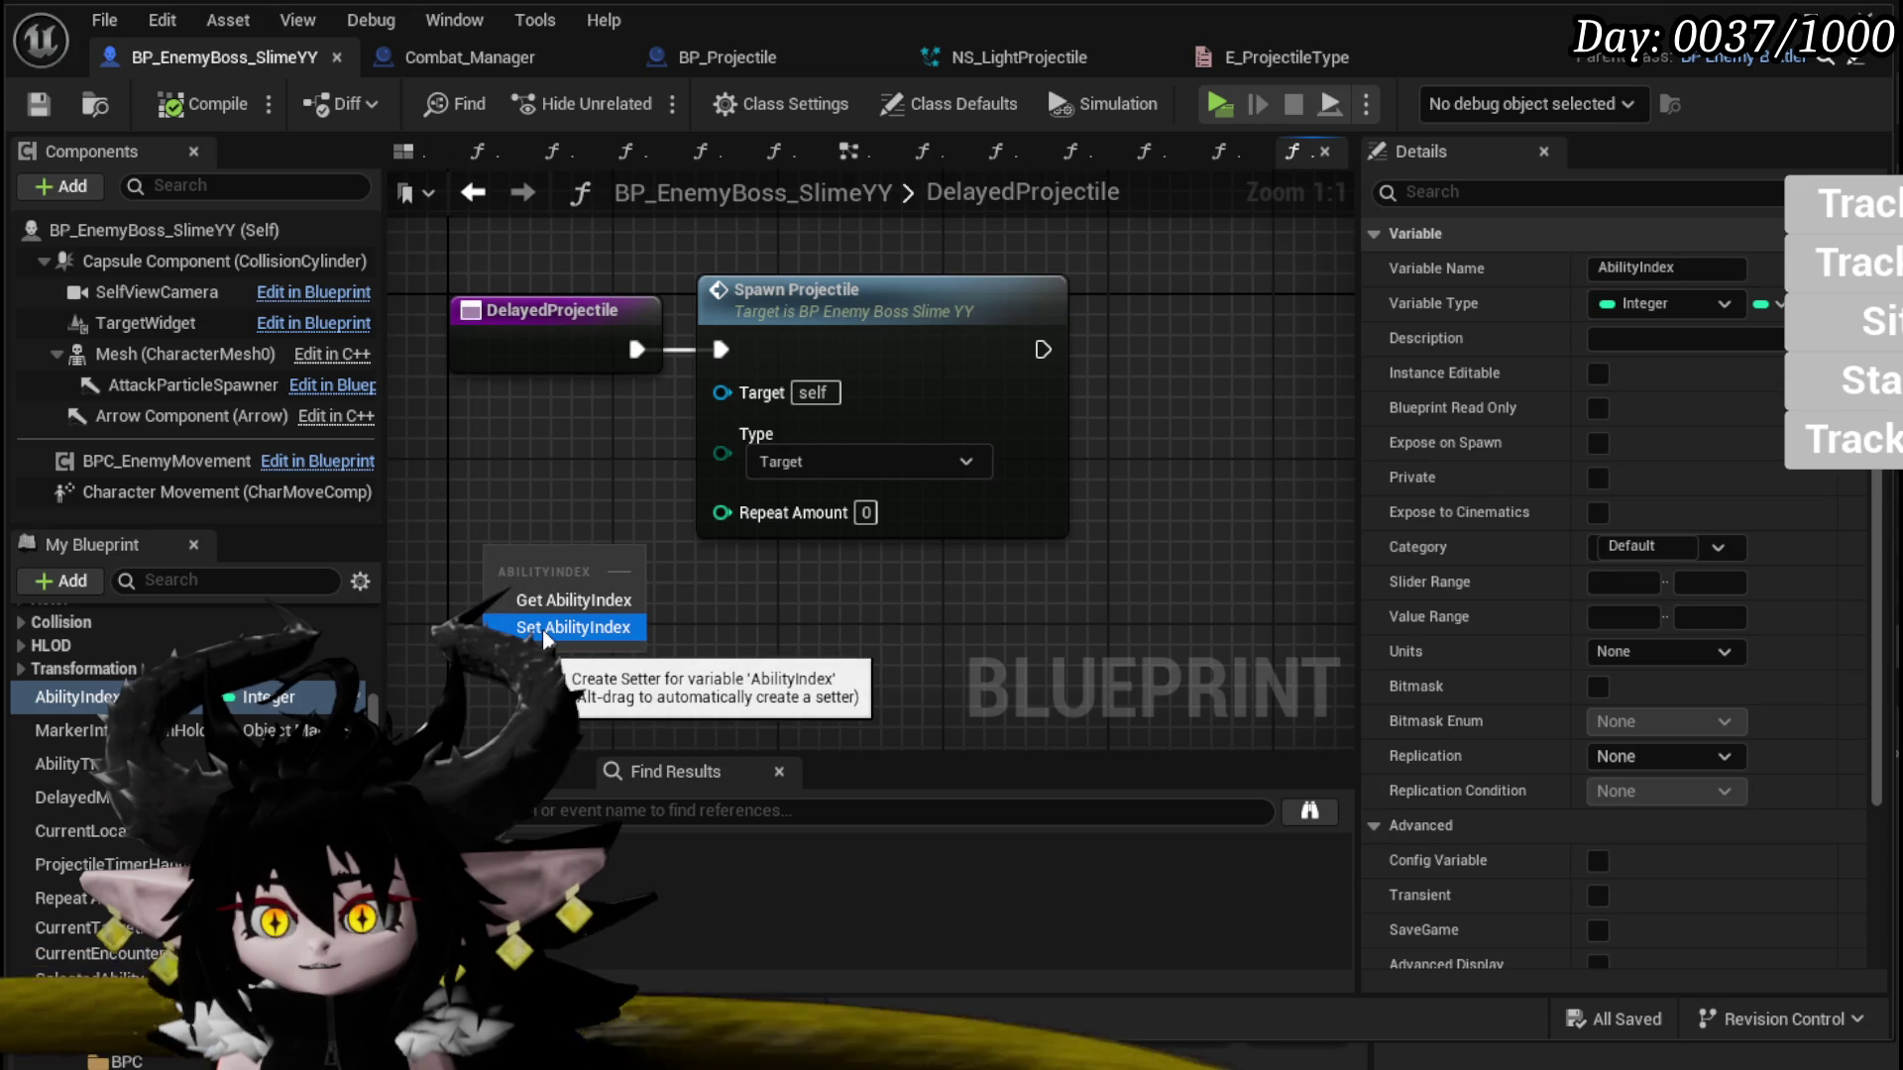
left_click(544, 627)
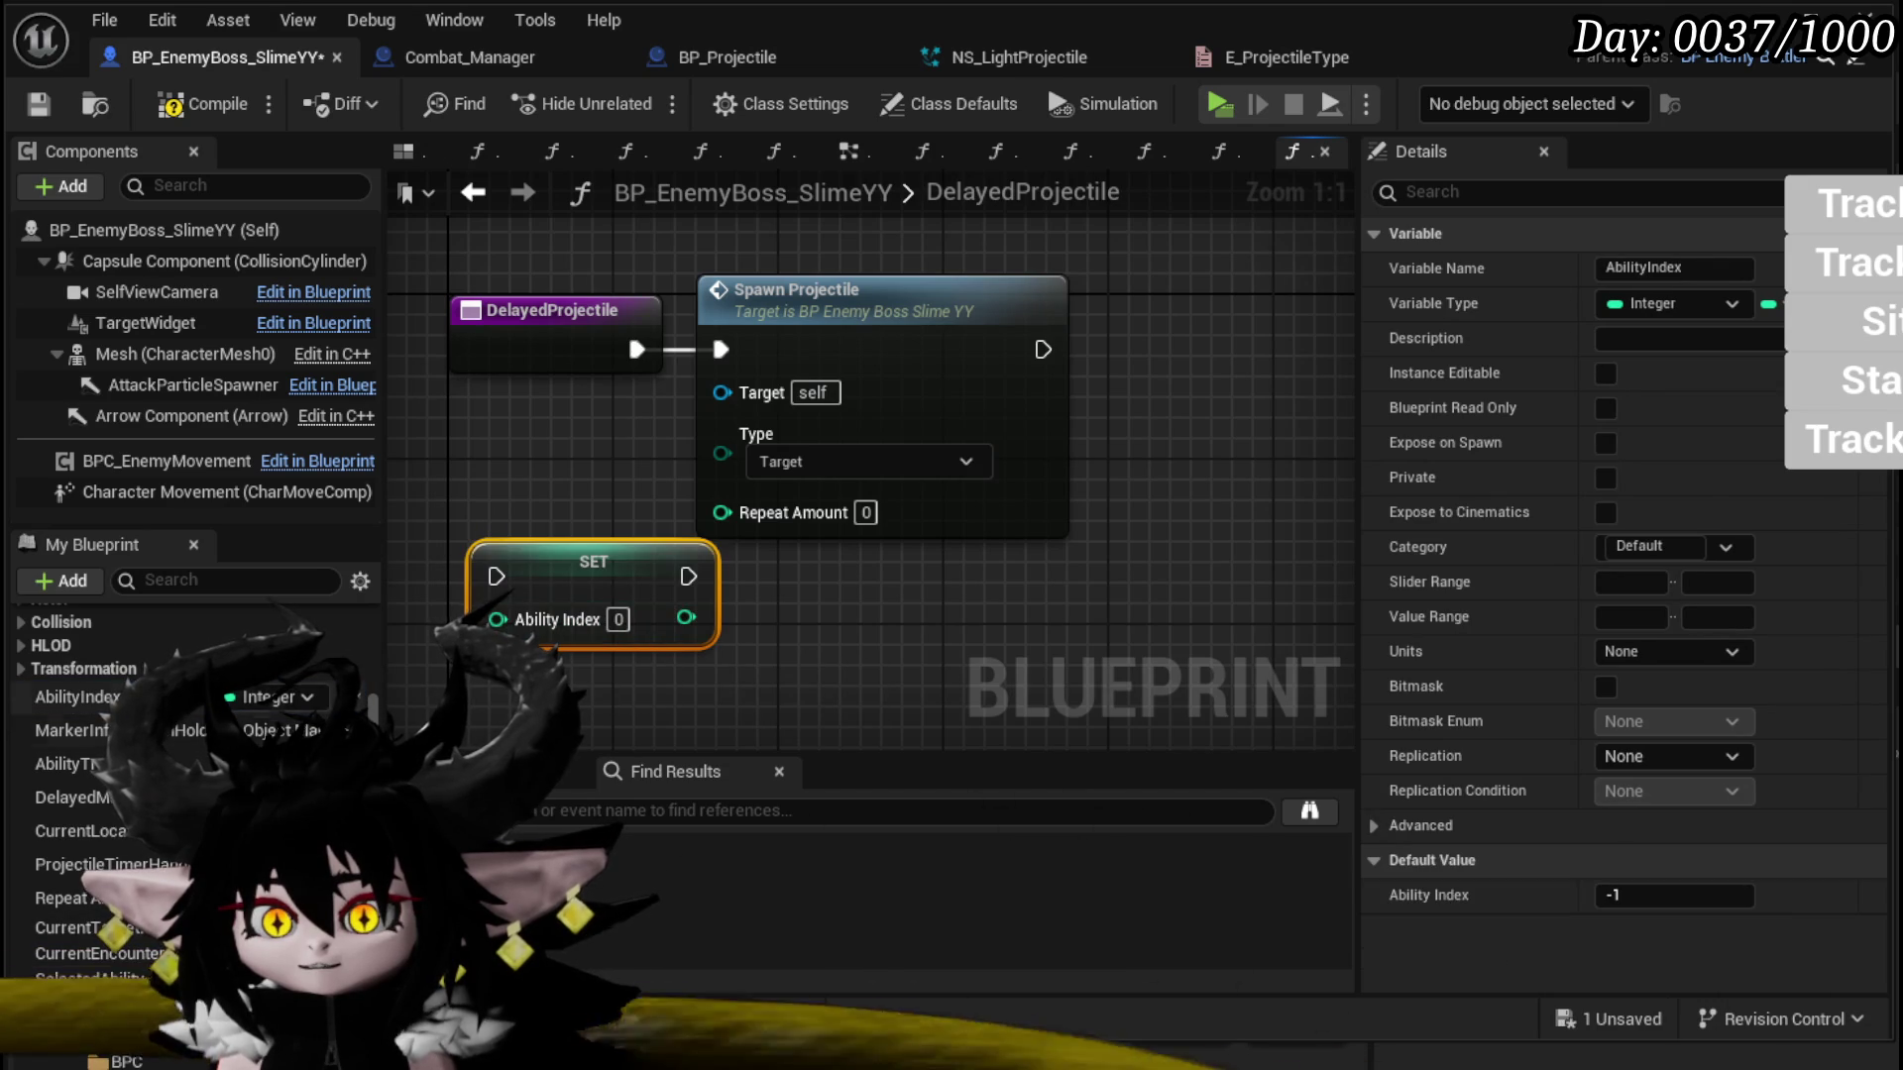
key("Delete")
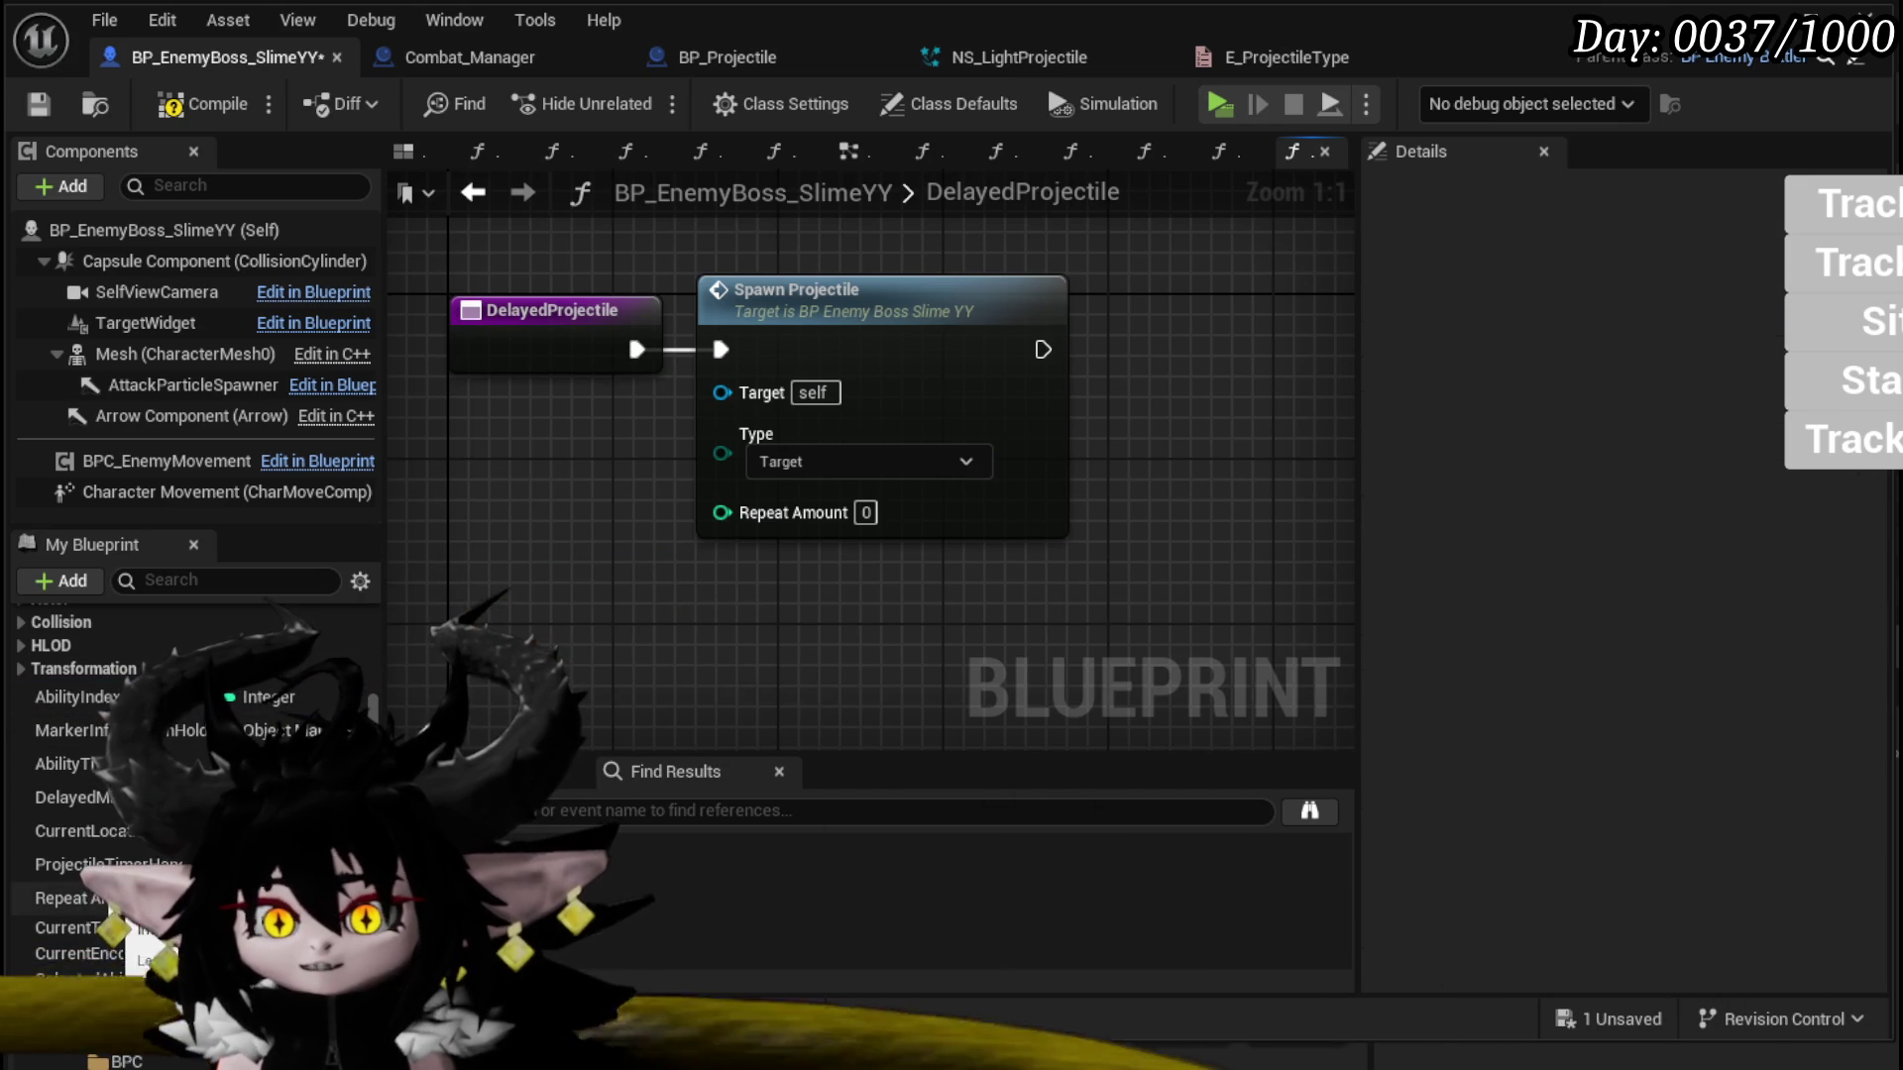
left_click_drag(59, 898, 456, 594)
left_click_drag(750, 552, 753, 555)
left_click(852, 615)
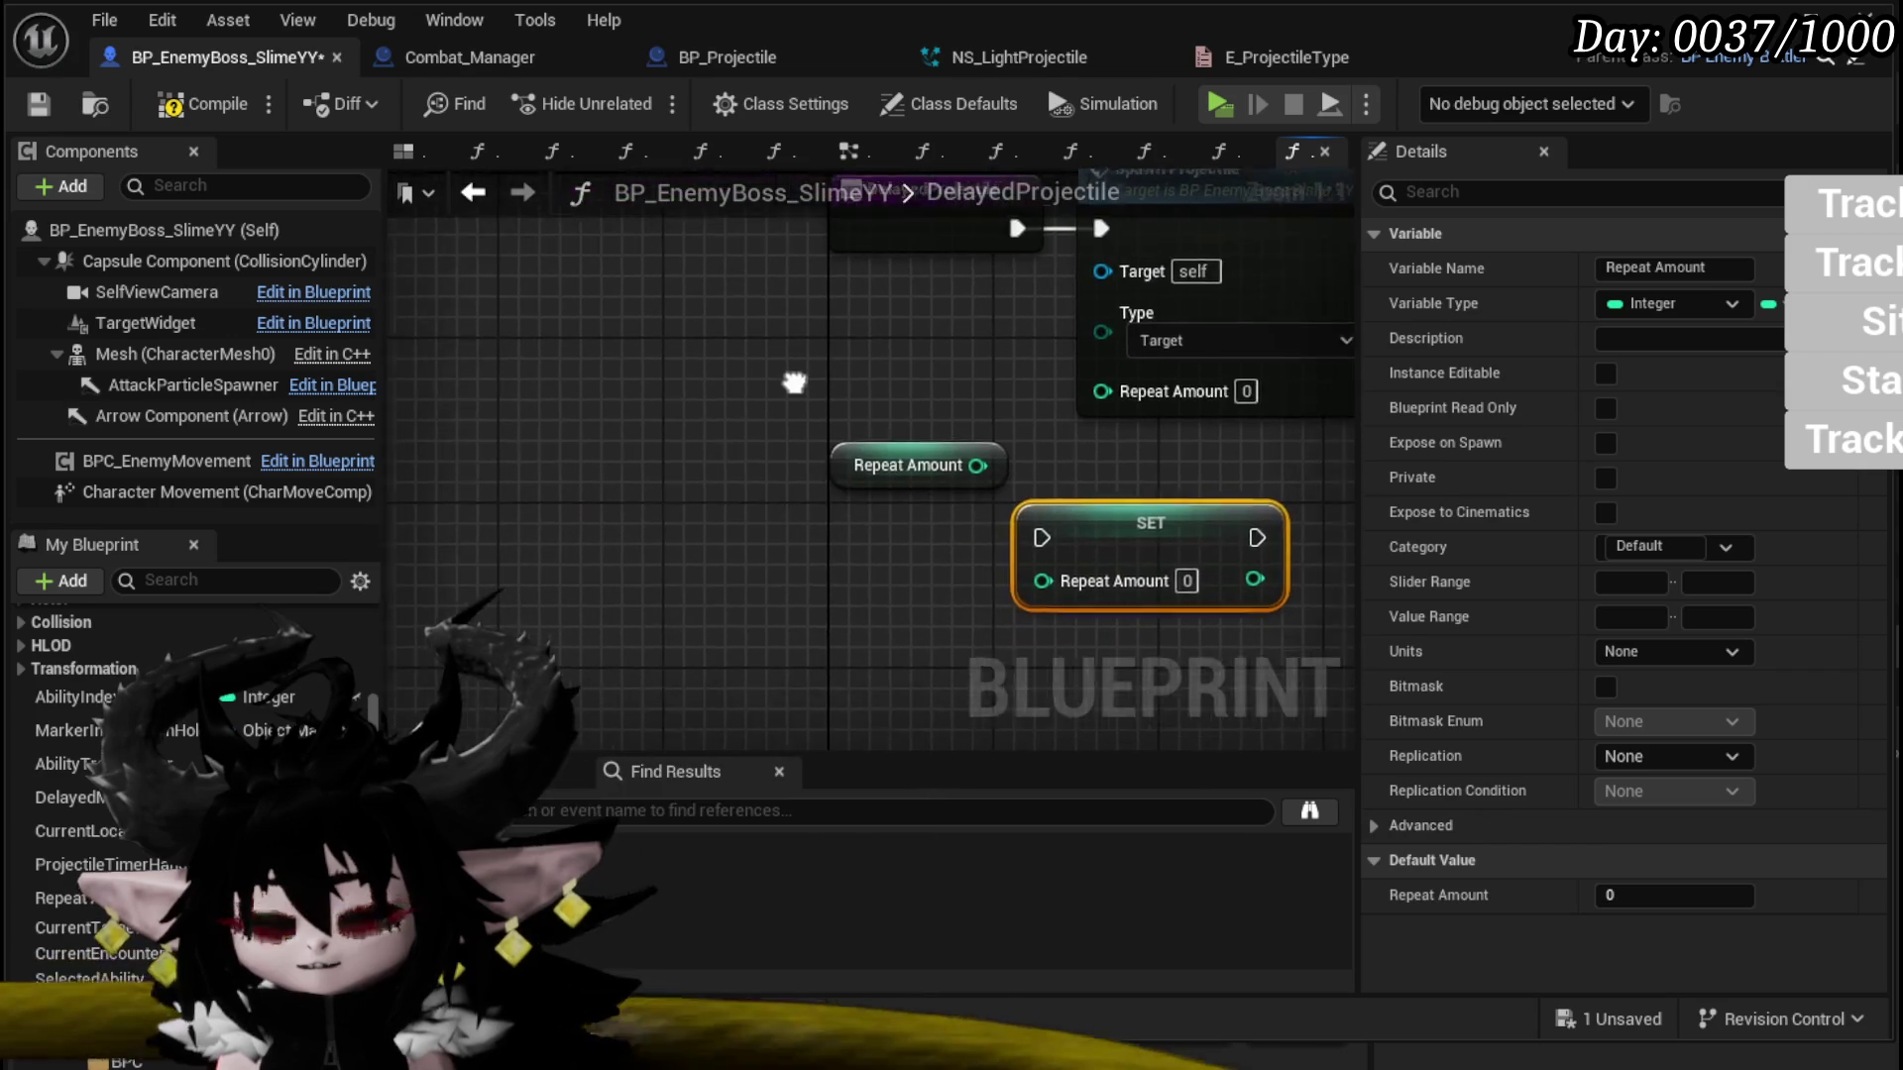
Step: Feed a Decrement Int of Repeat Amount into the Repeat Amount setter
mouse_move(922, 476)
left_mouse_down()
mouse_move(612, 432)
mouse_move(721, 540)
left_mouse_up()
type("decr")
left_click(846, 664)
left_click_drag(832, 562, 1051, 545)
key("Escape")
left_click_drag(828, 598, 1053, 581)
left_click_drag(832, 562, 1054, 540)
left_click_drag(783, 540, 907, 520)
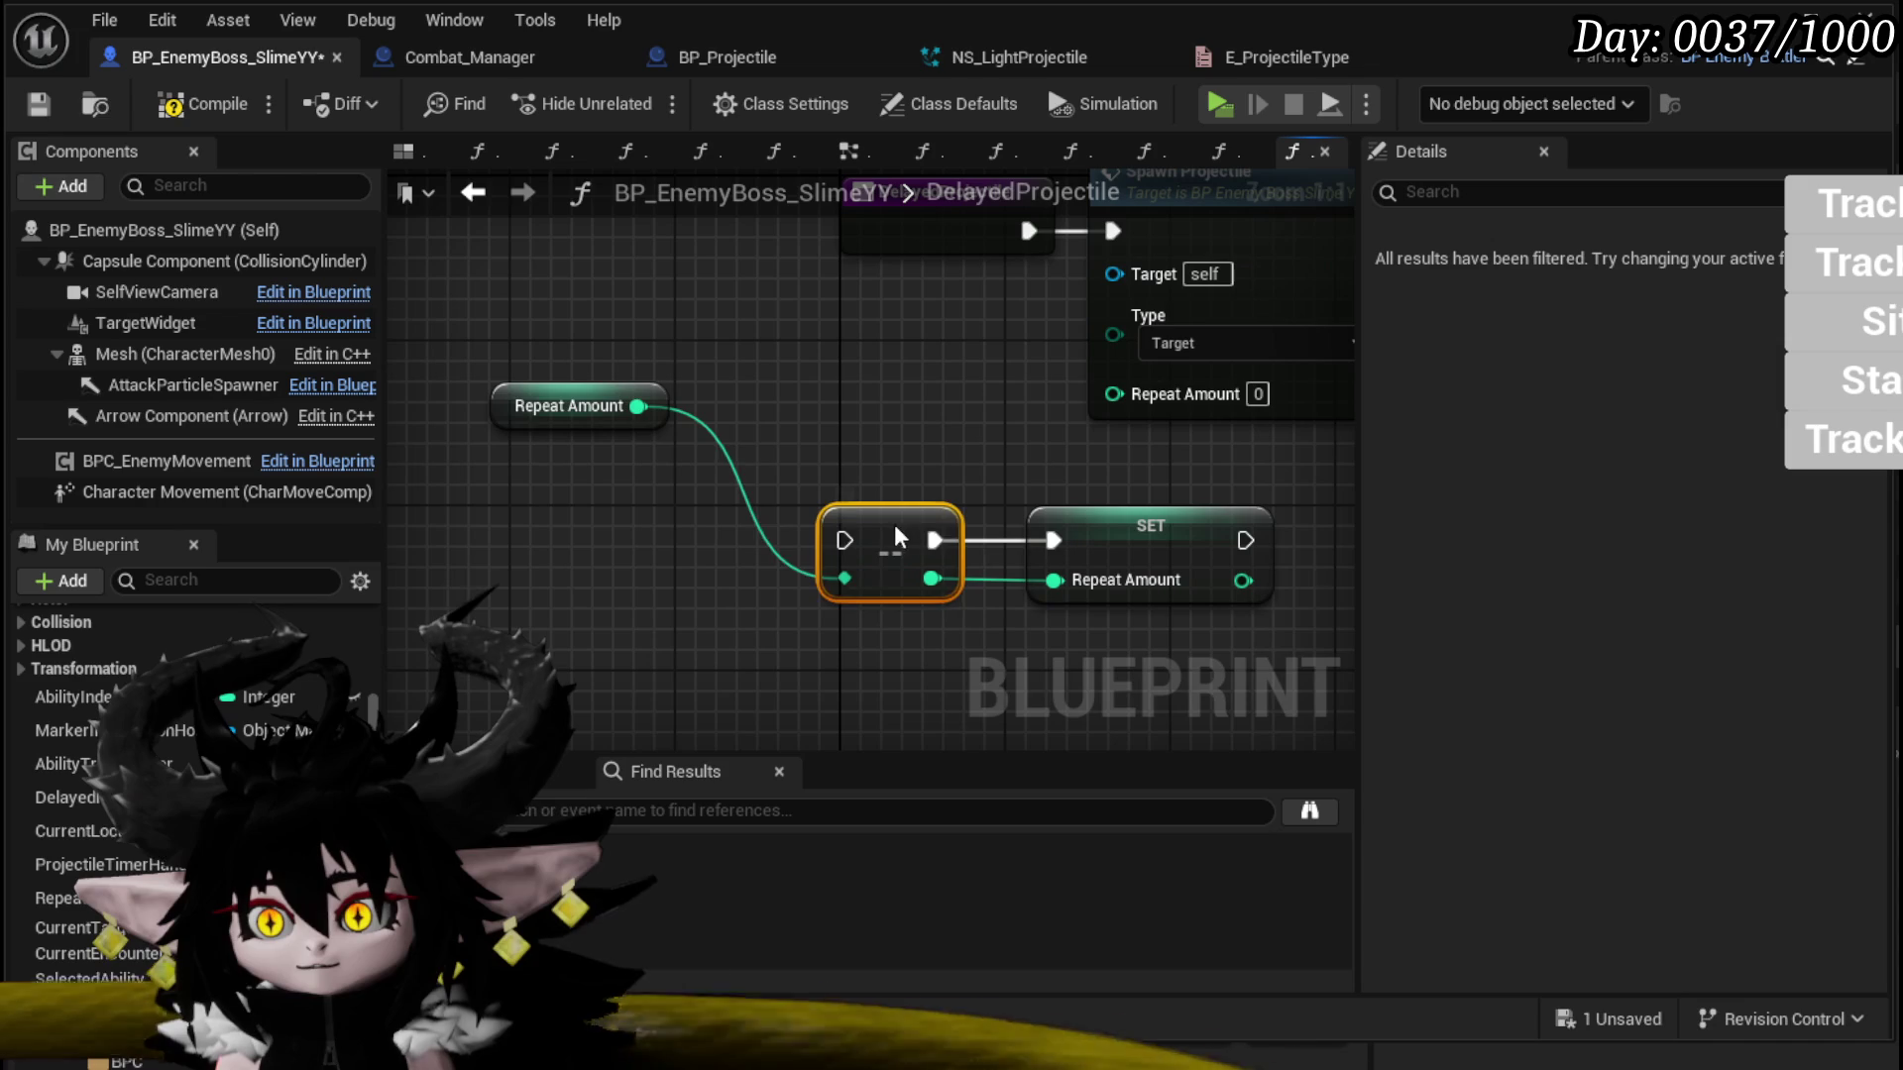
left_click_drag(535, 428, 837, 467)
Step: Run the decrement after Spawn Projectile and add a ProjectileTimerHandler getter
scroll(836, 467, "down", 2)
left_click_drag(593, 547, 937, 659)
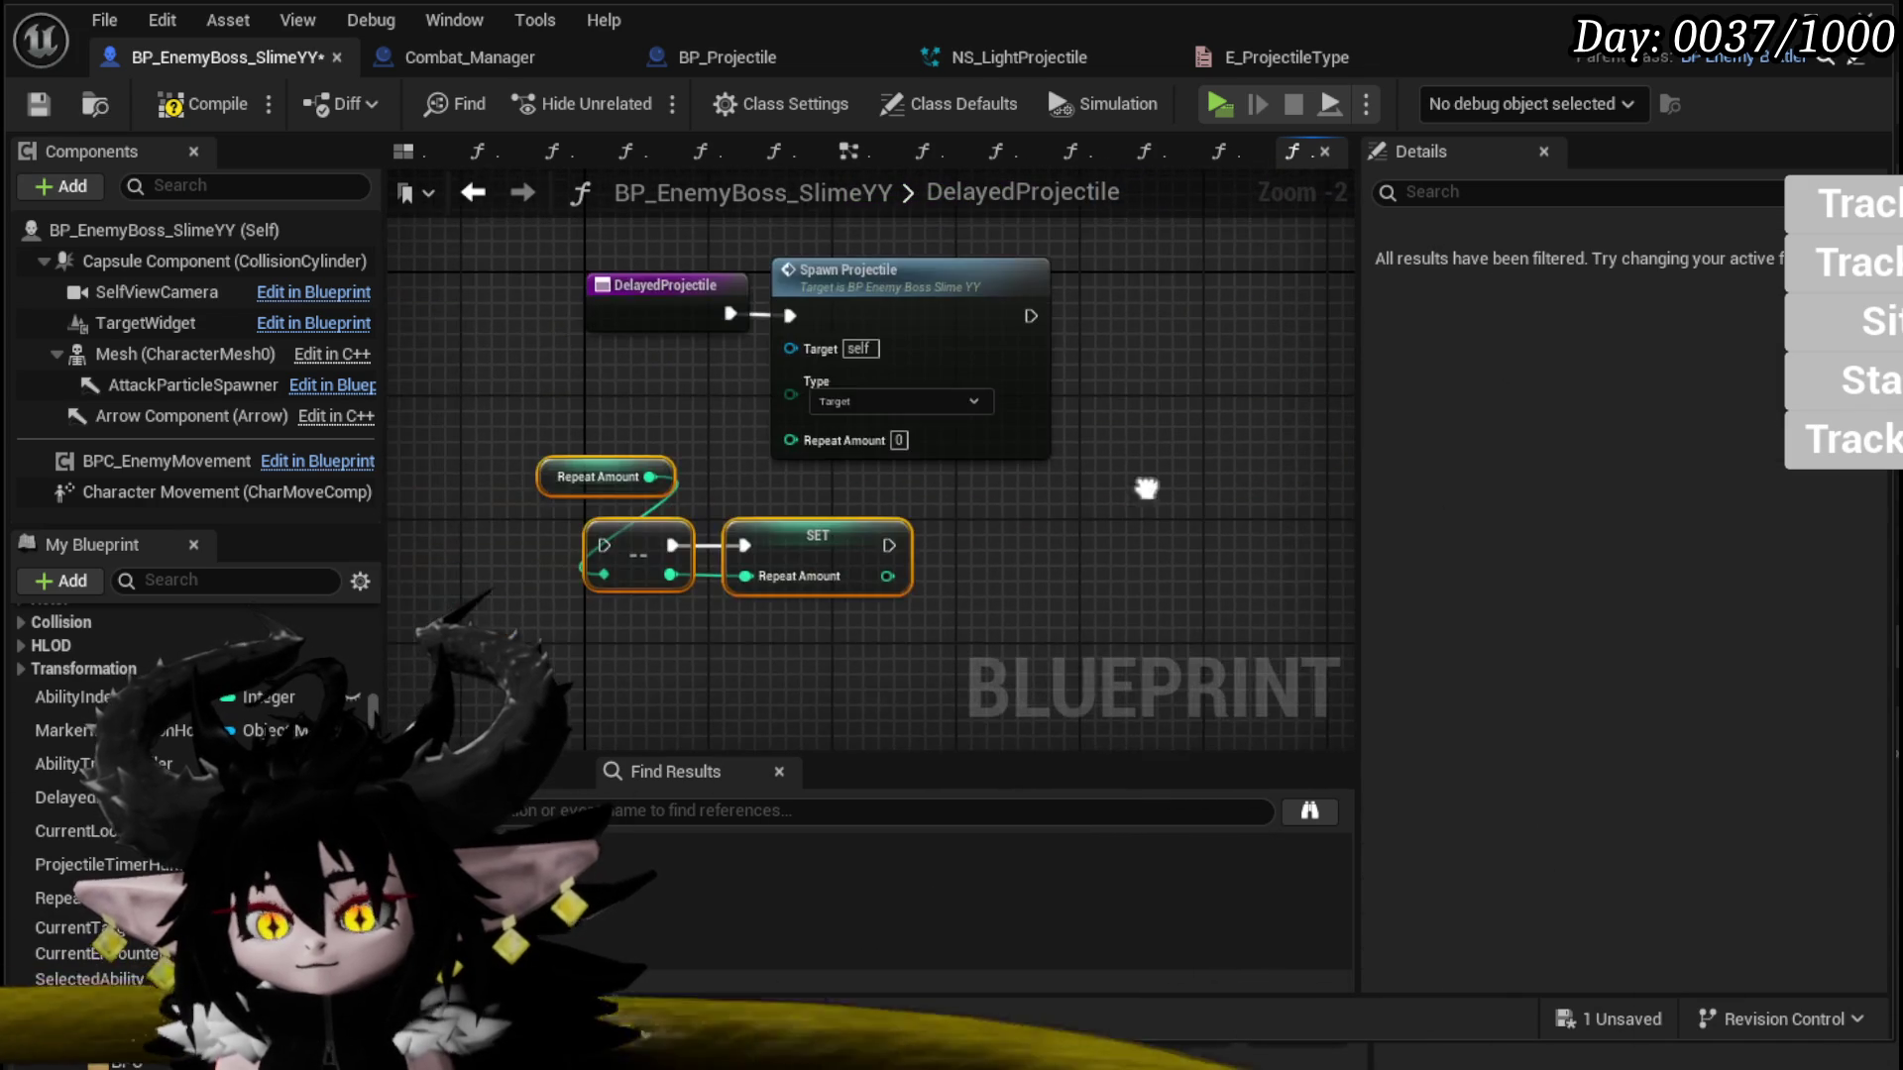
mouse_move(510, 616)
left_mouse_down()
mouse_move(812, 495)
mouse_move(1169, 318)
left_mouse_up()
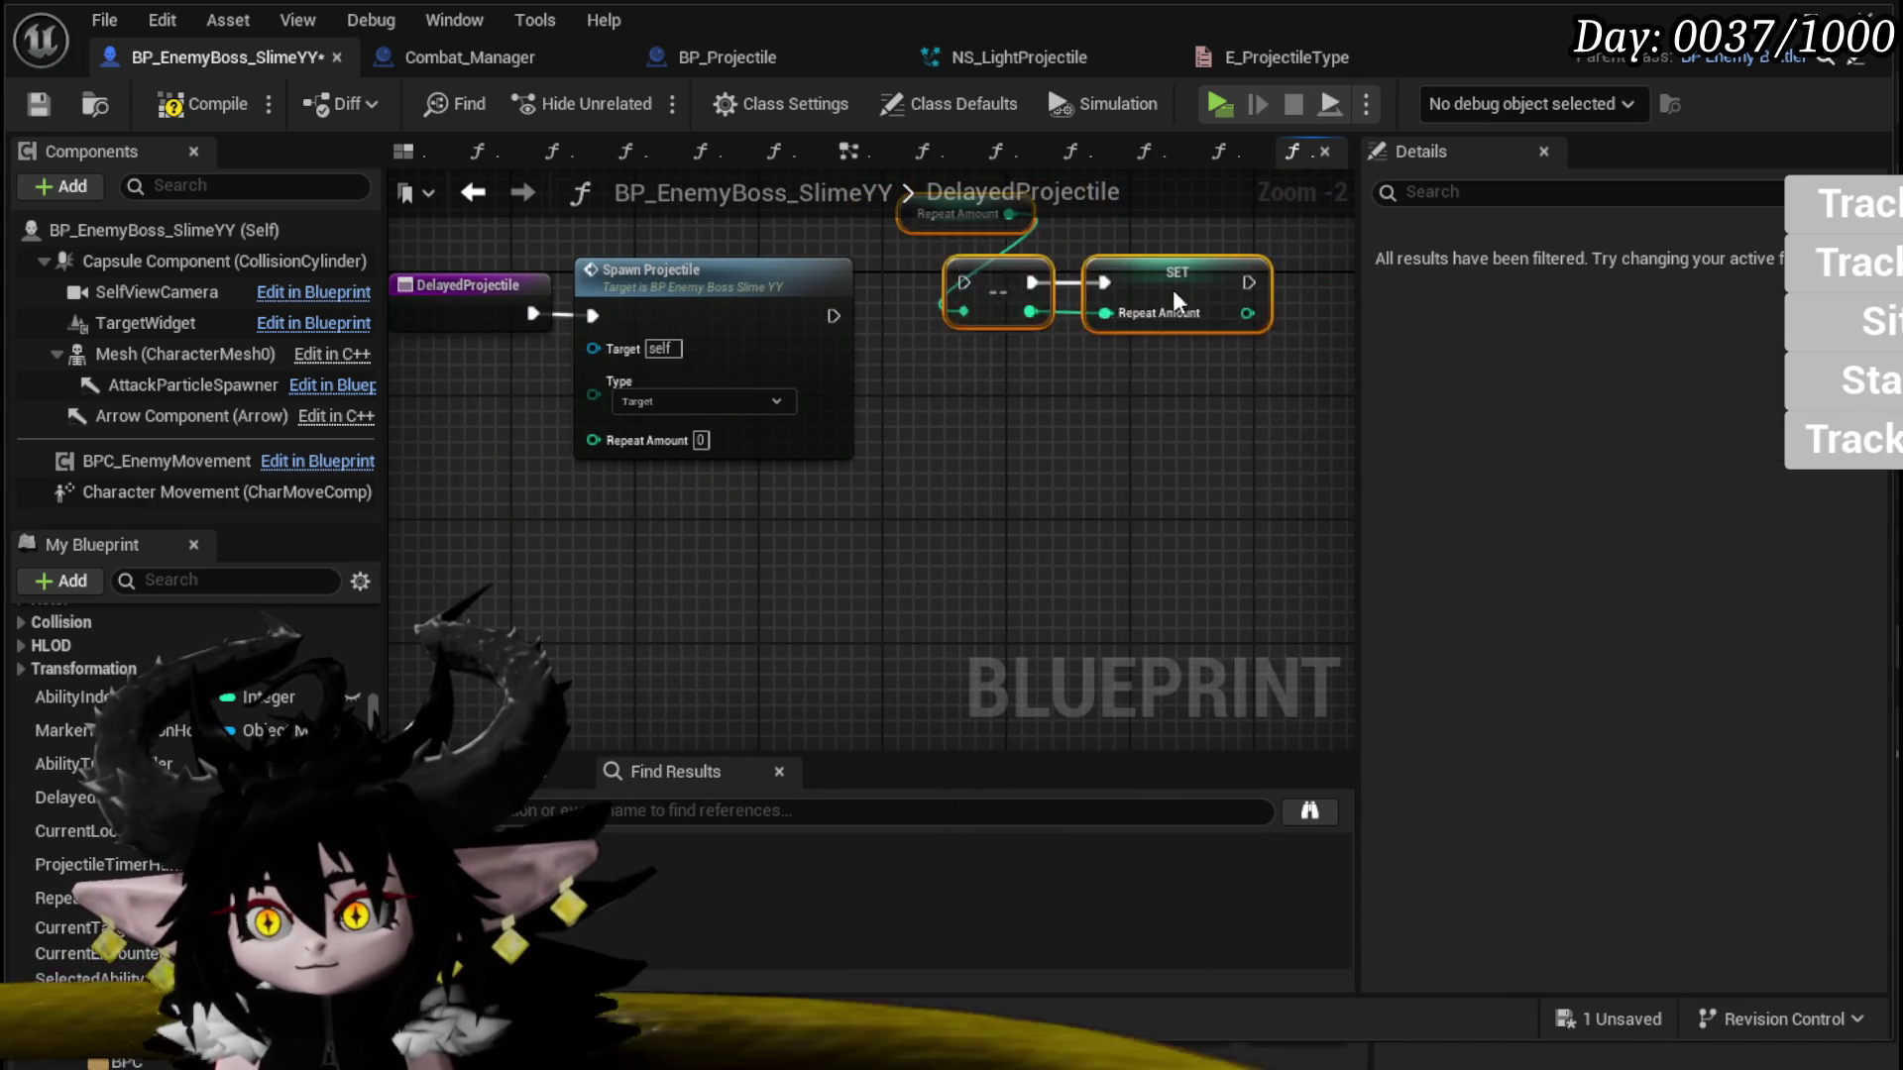
left_click_drag(938, 322, 624, 496)
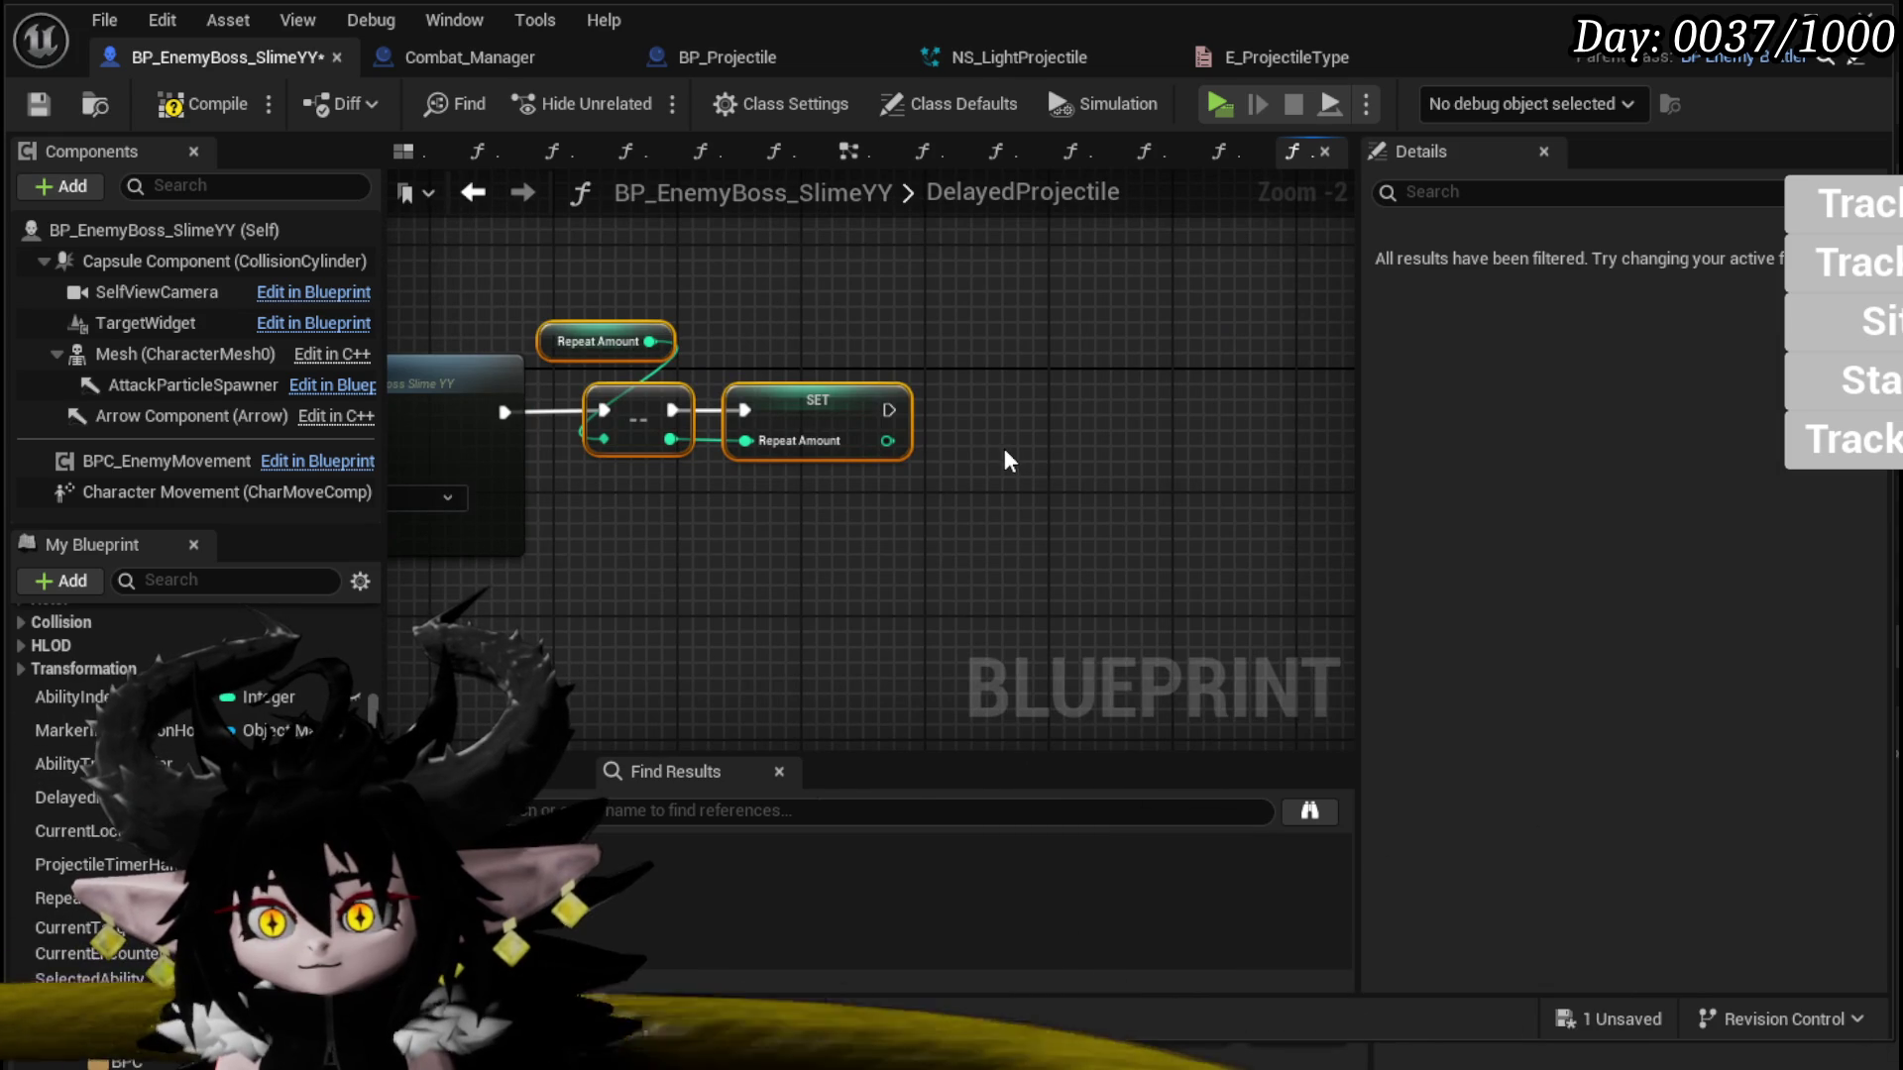
mouse_move(99, 865)
left_mouse_down()
mouse_move(615, 752)
mouse_move(954, 334)
left_mouse_up()
Step: Call Clear and Invalidate Timer by Handle on ProjectileTimerHandler
left_click(1070, 337)
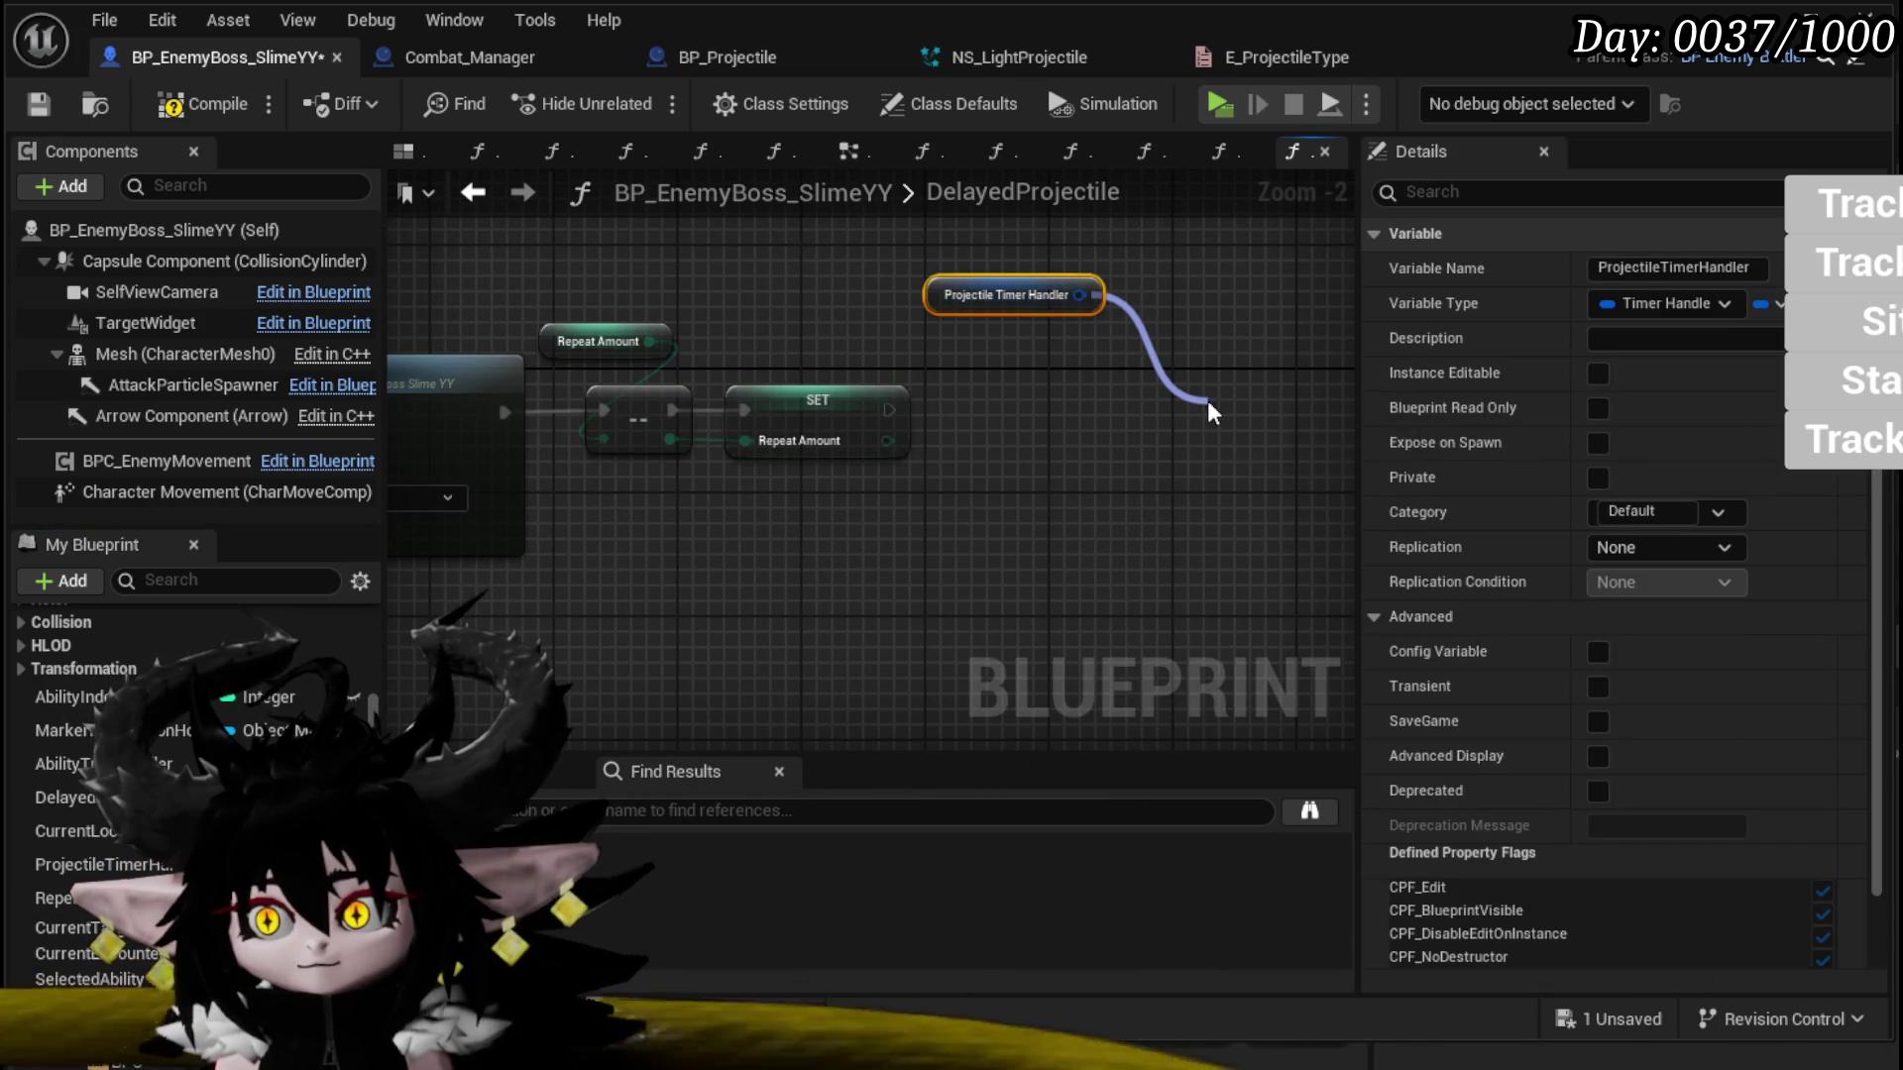
left_click_drag(1211, 411, 1205, 411)
type("Clear")
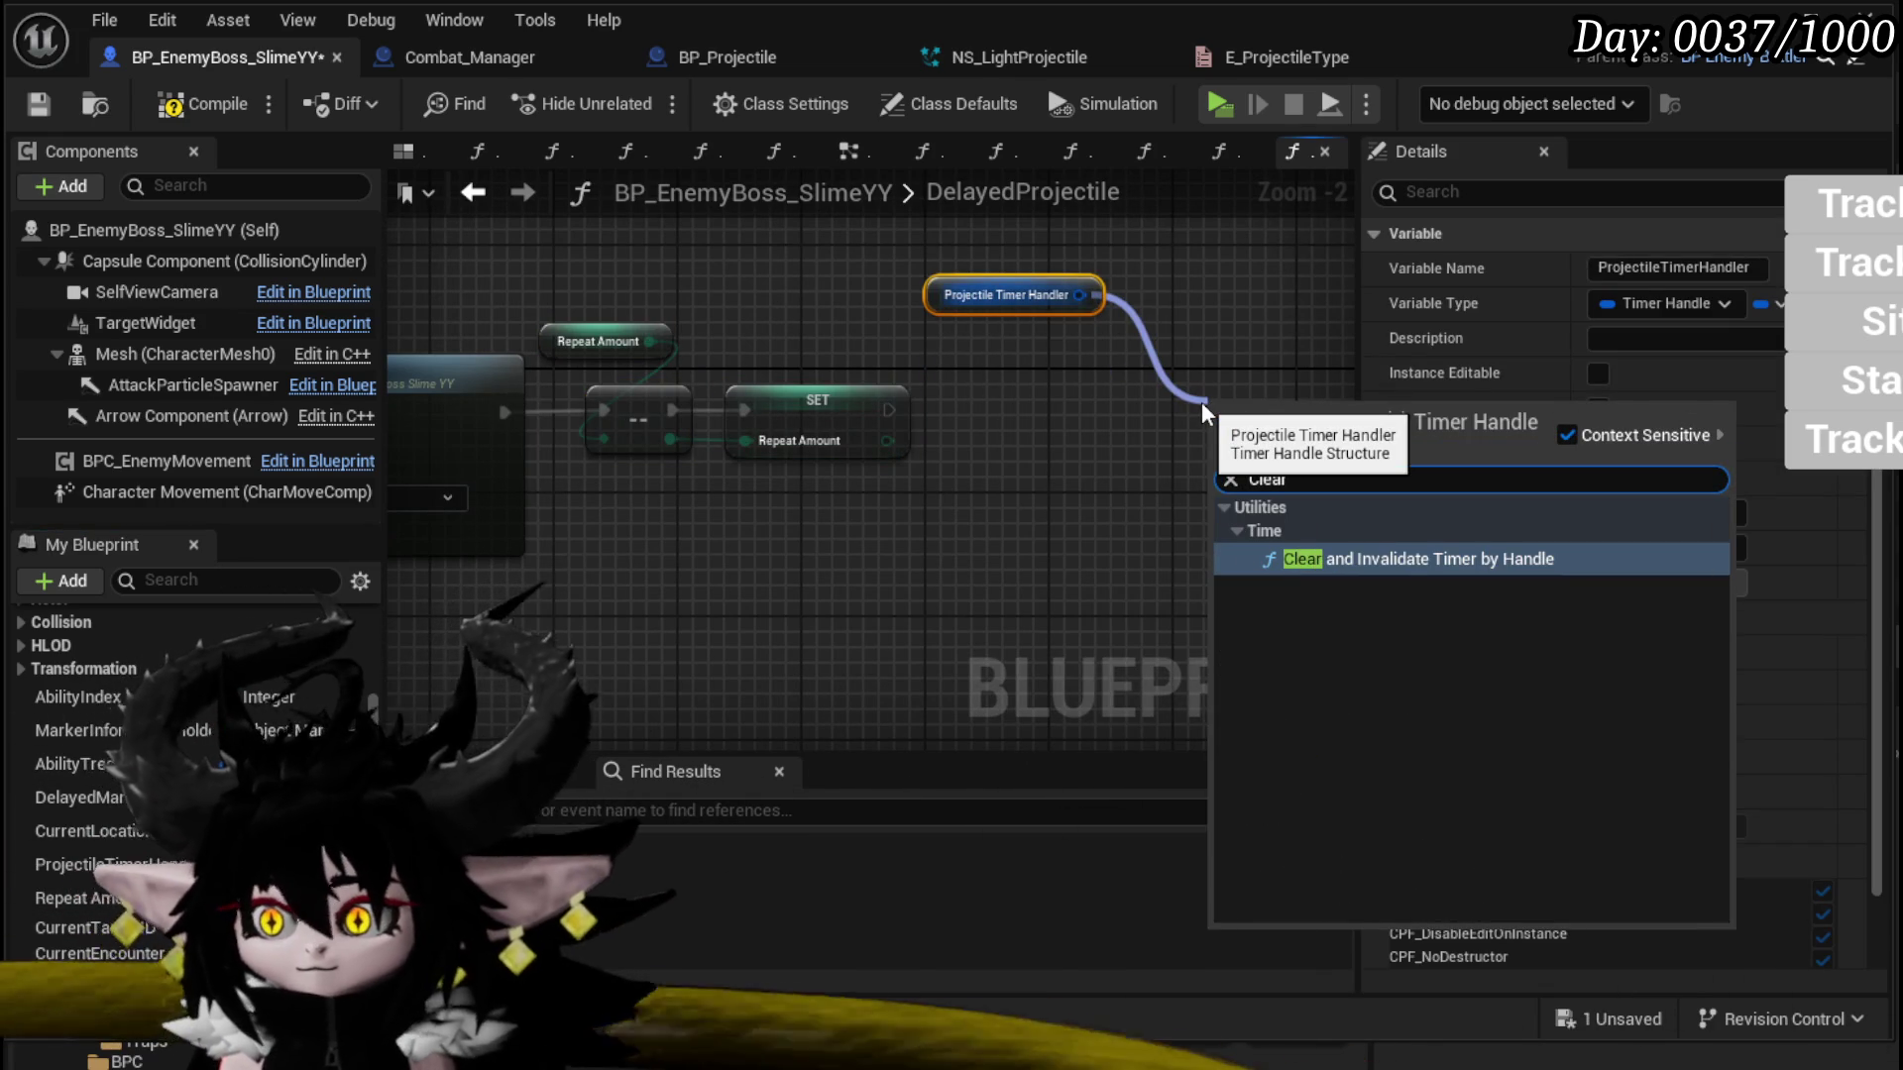
left_click(1406, 560)
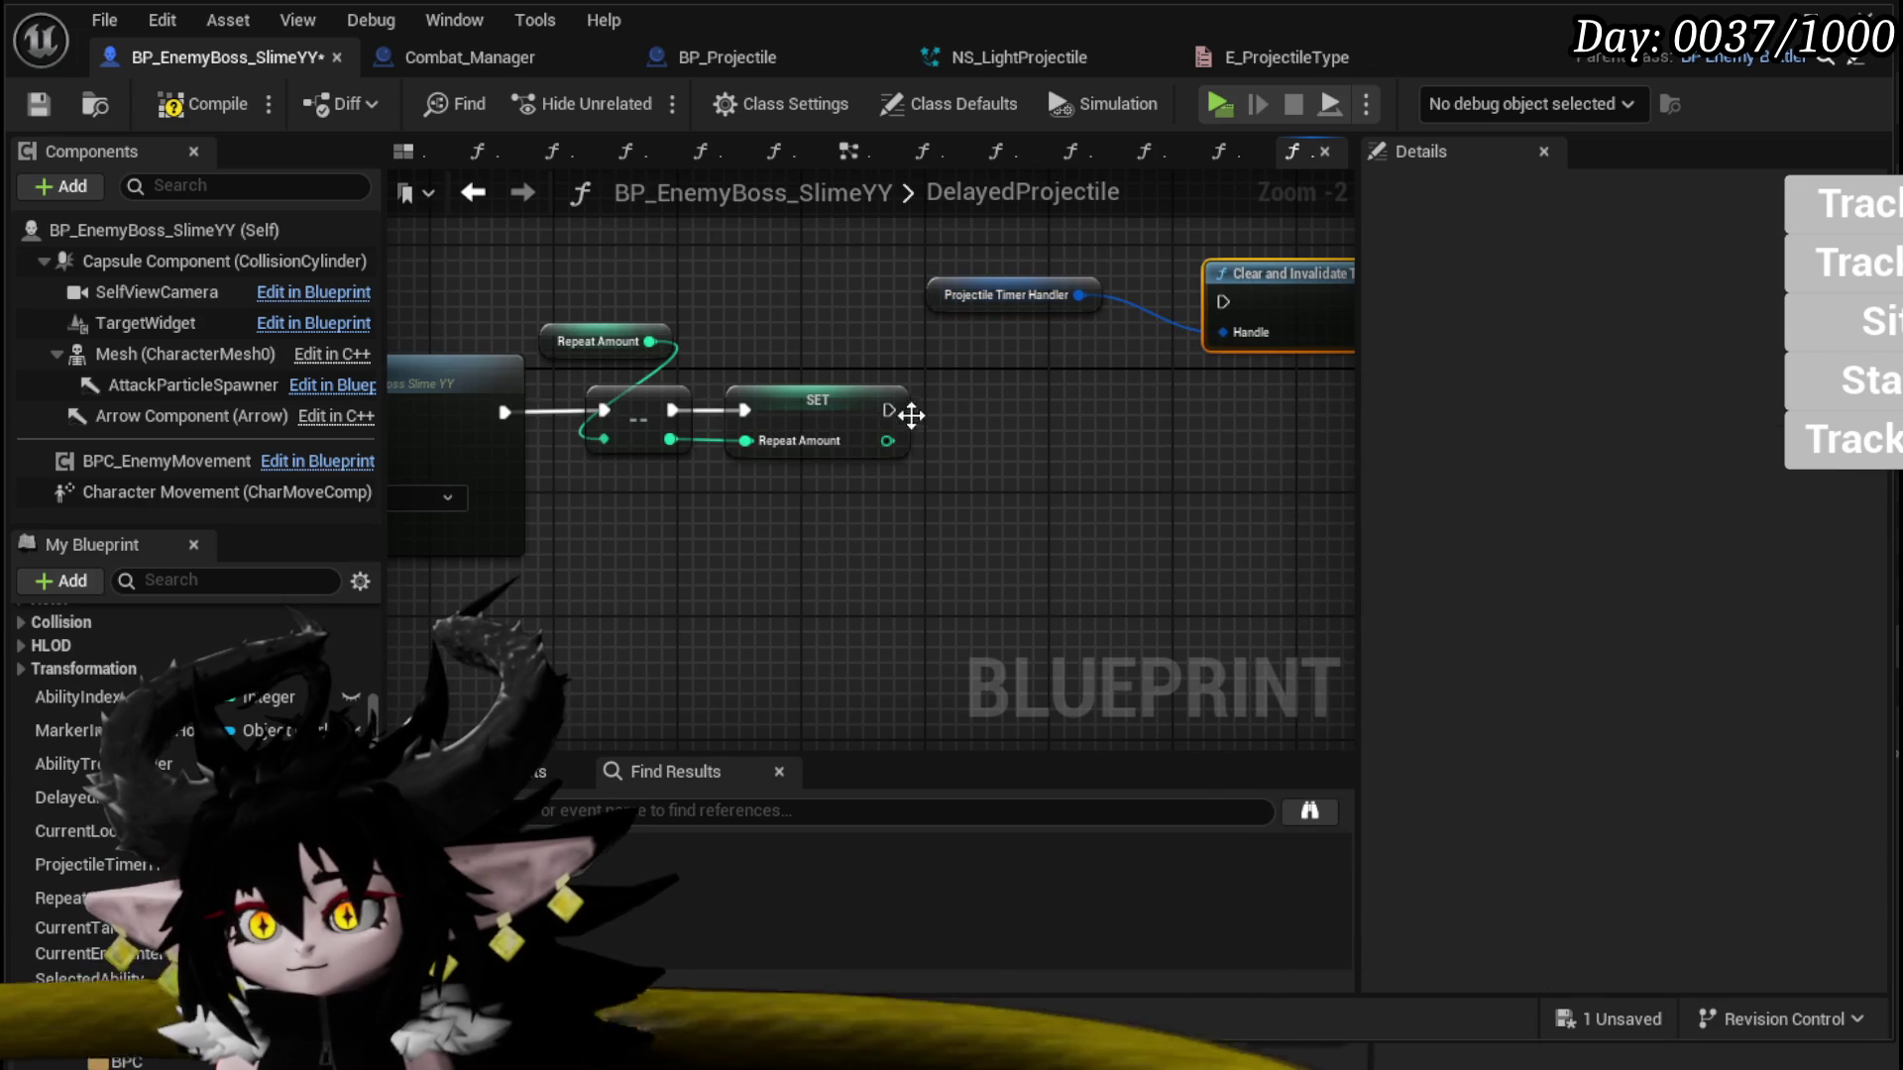
Step: Branch on Repeat Amount == 0, clearing the timer on True
left_click_drag(887, 441, 991, 468)
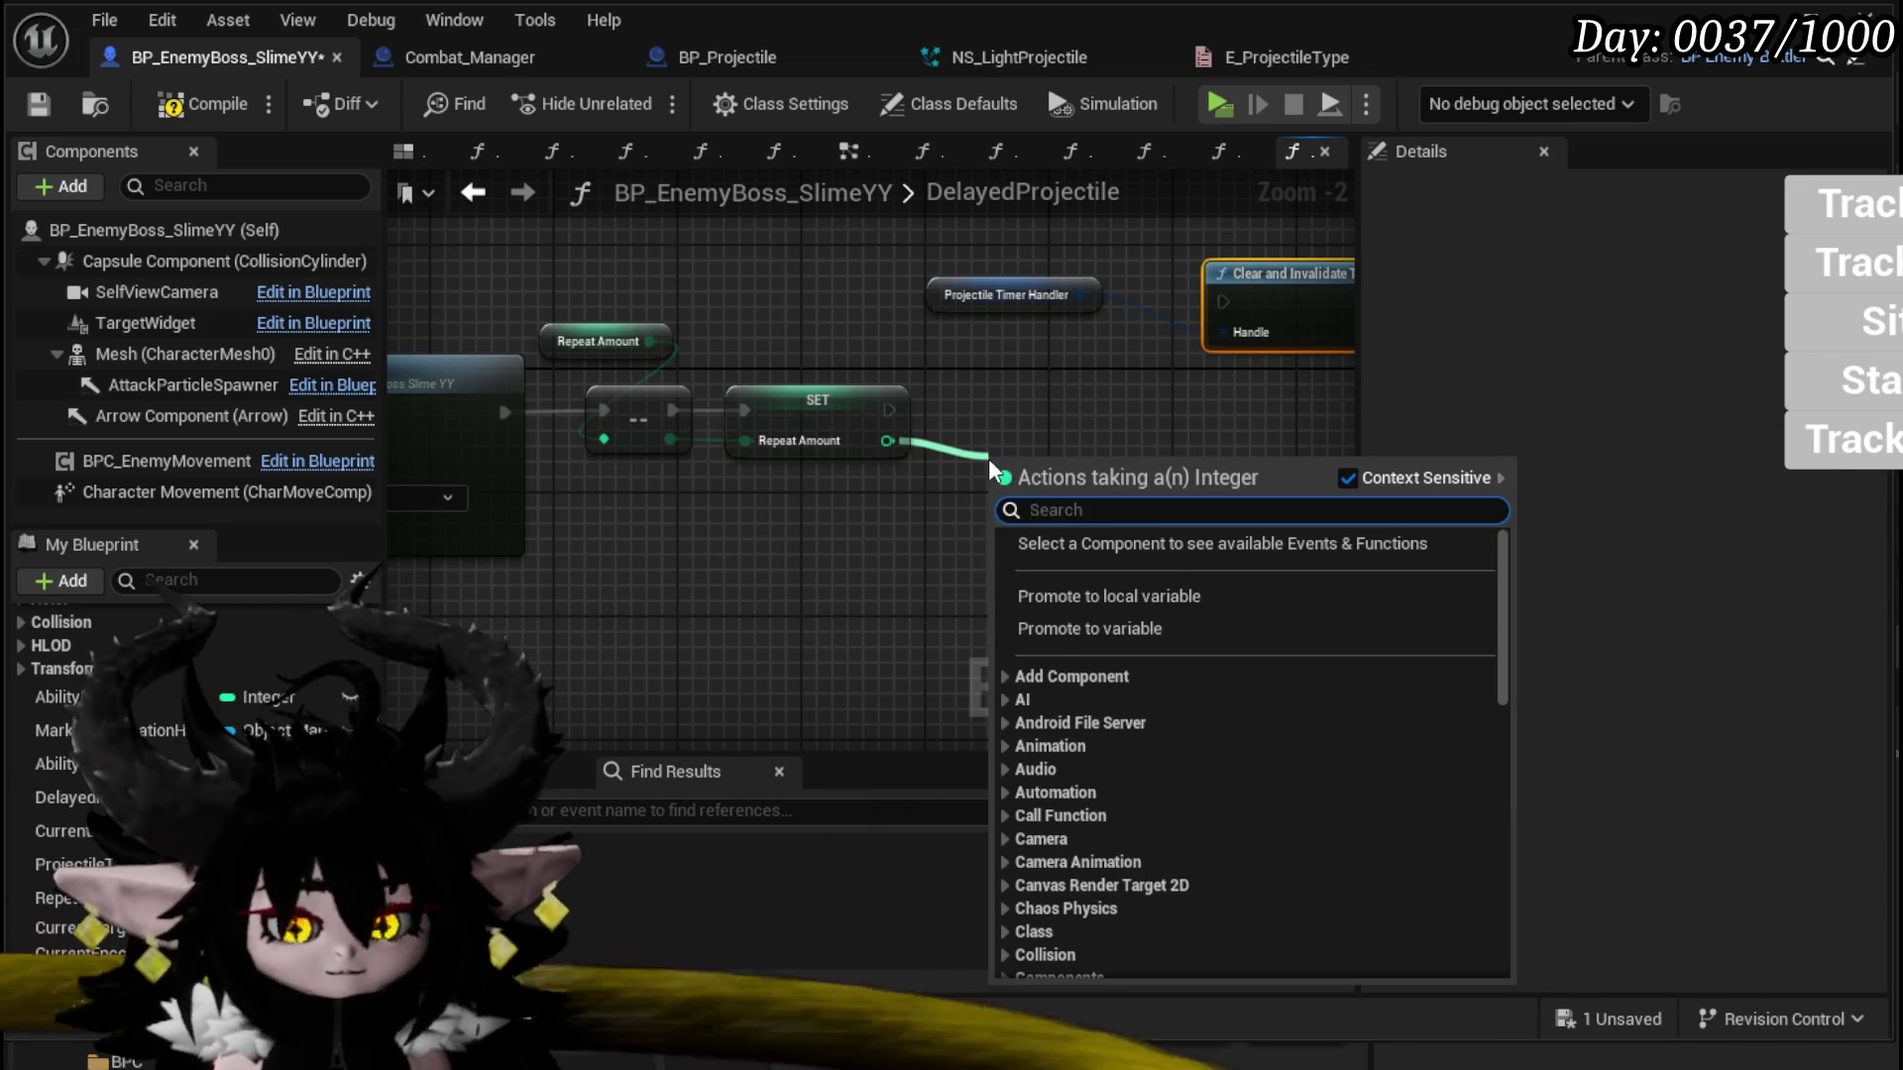
type("==")
left_click(1202, 589)
mouse_move(1091, 471)
left_mouse_down()
mouse_move(1062, 416)
mouse_move(913, 552)
mouse_move(1102, 382)
mouse_move(1078, 355)
left_mouse_up()
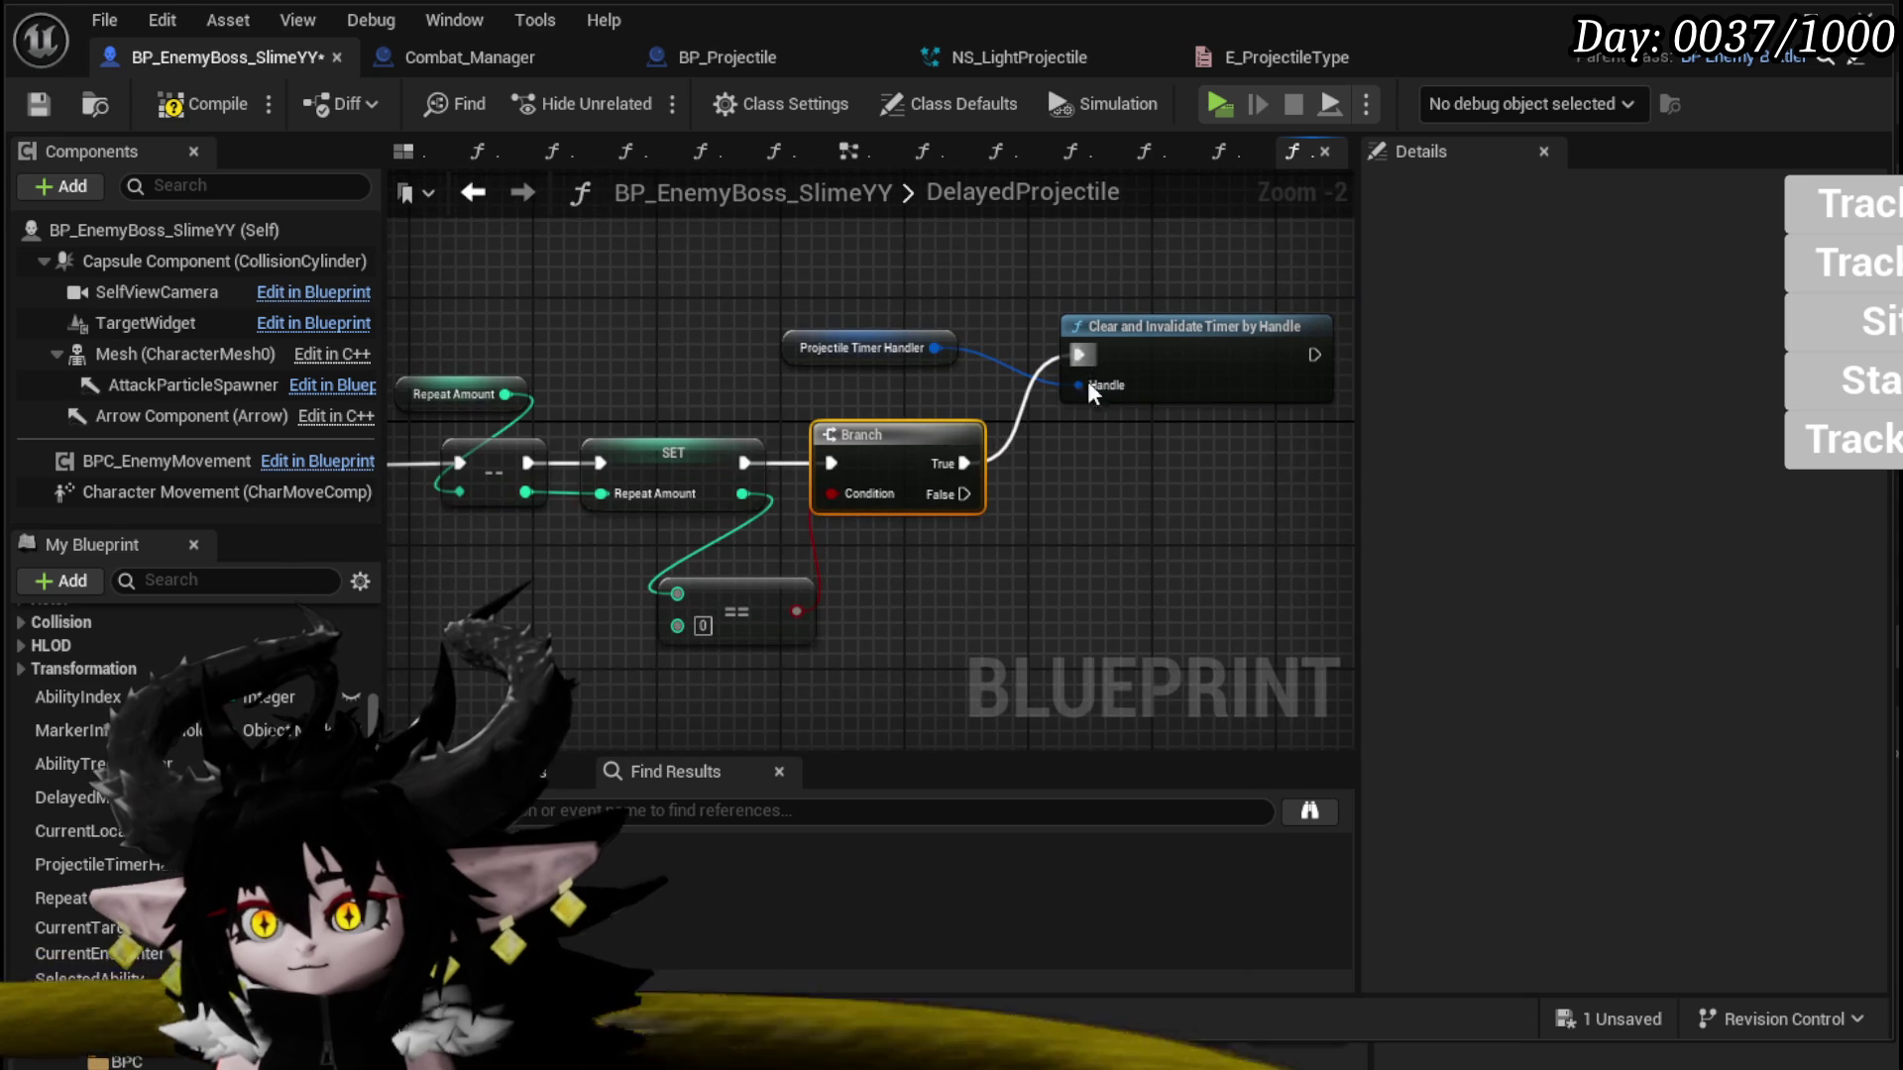
mouse_move(750, 564)
left_mouse_down()
mouse_move(766, 522)
mouse_move(1085, 500)
mouse_move(876, 499)
left_mouse_up()
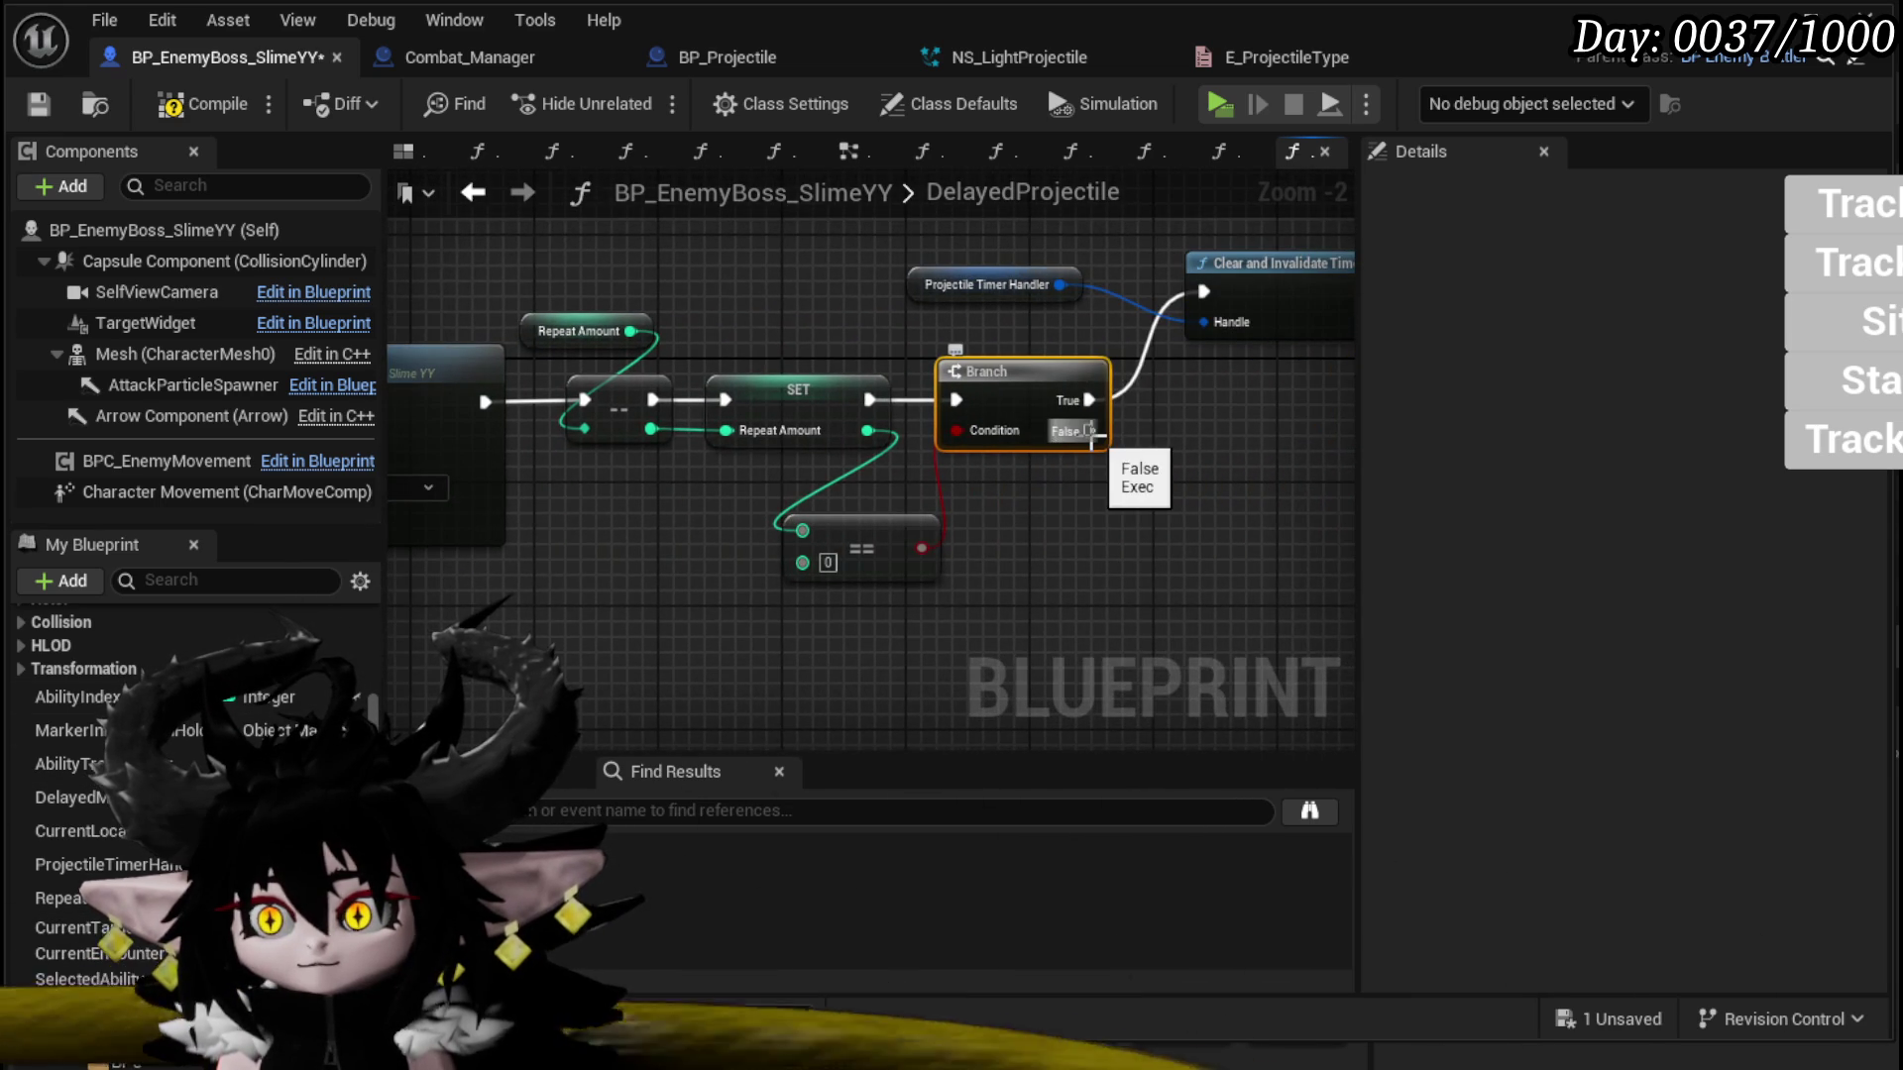
left_click_drag(1090, 436, 1464, 431)
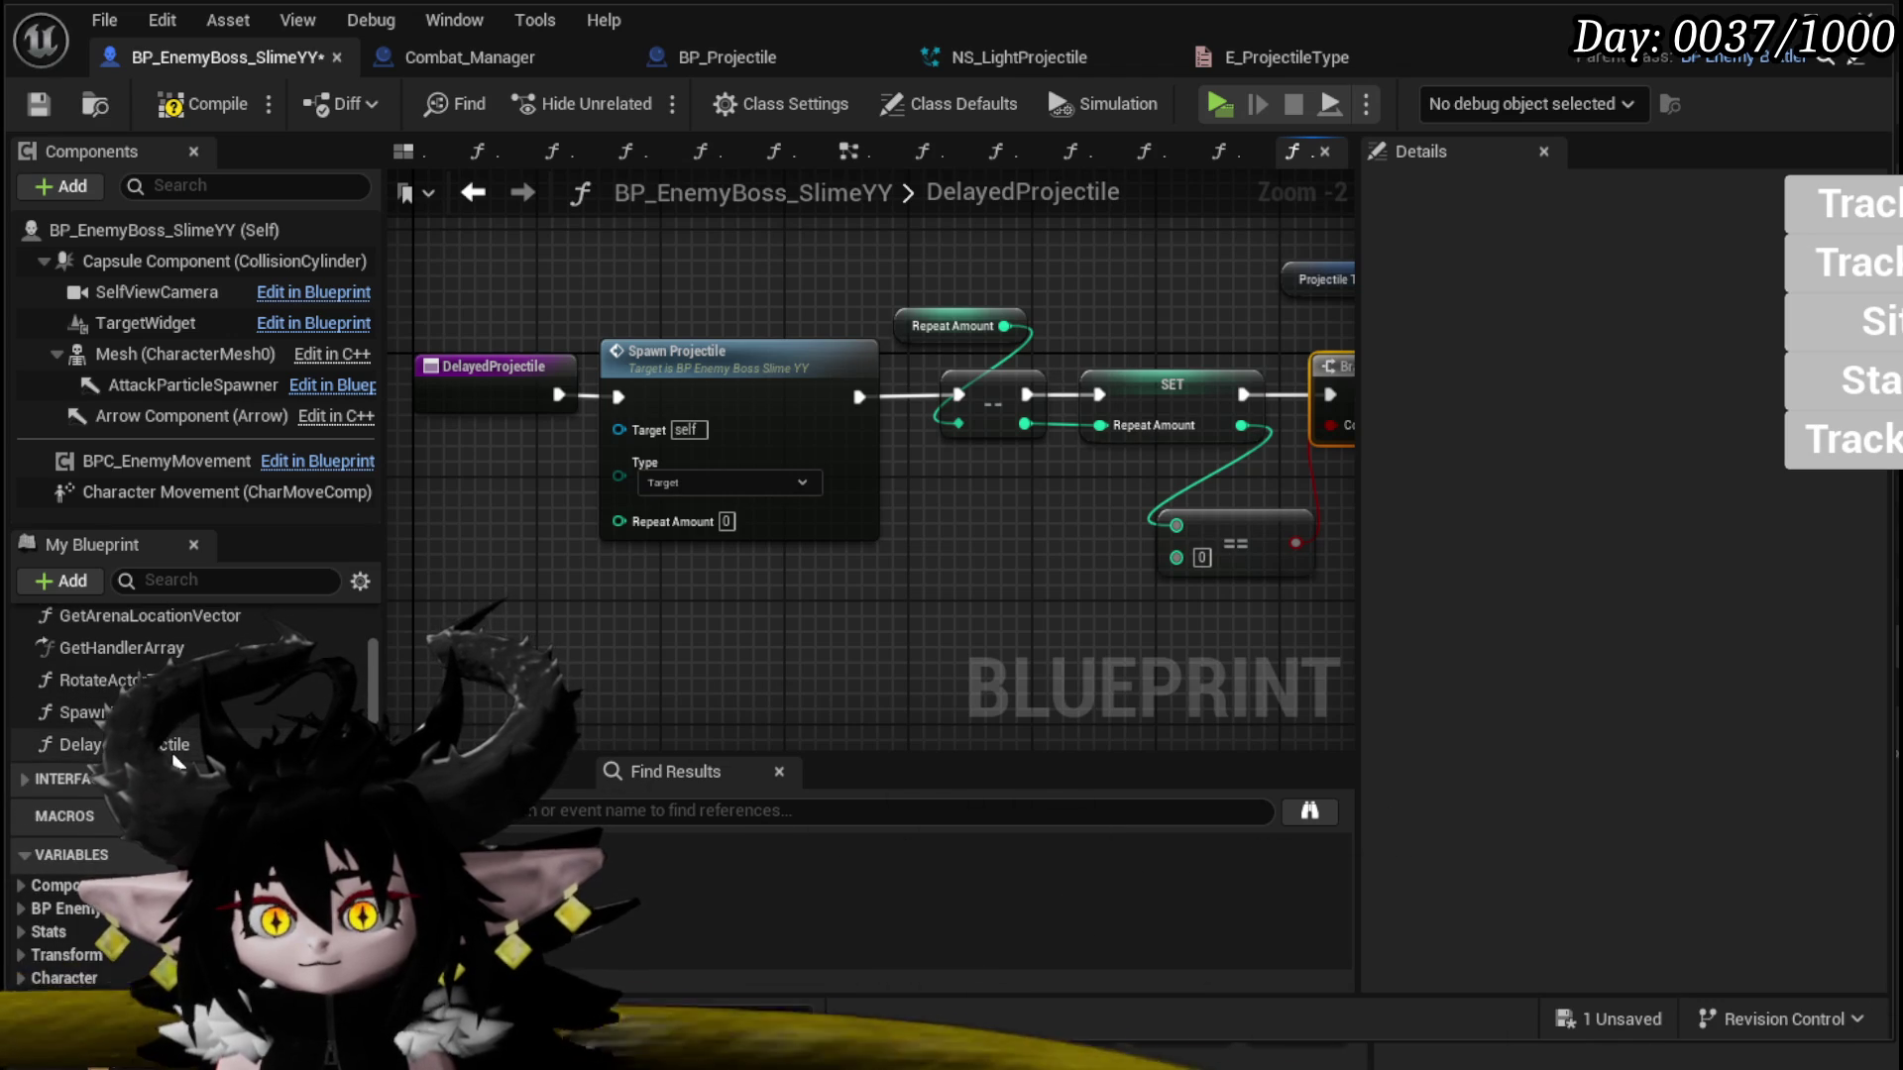
double_click(684, 351)
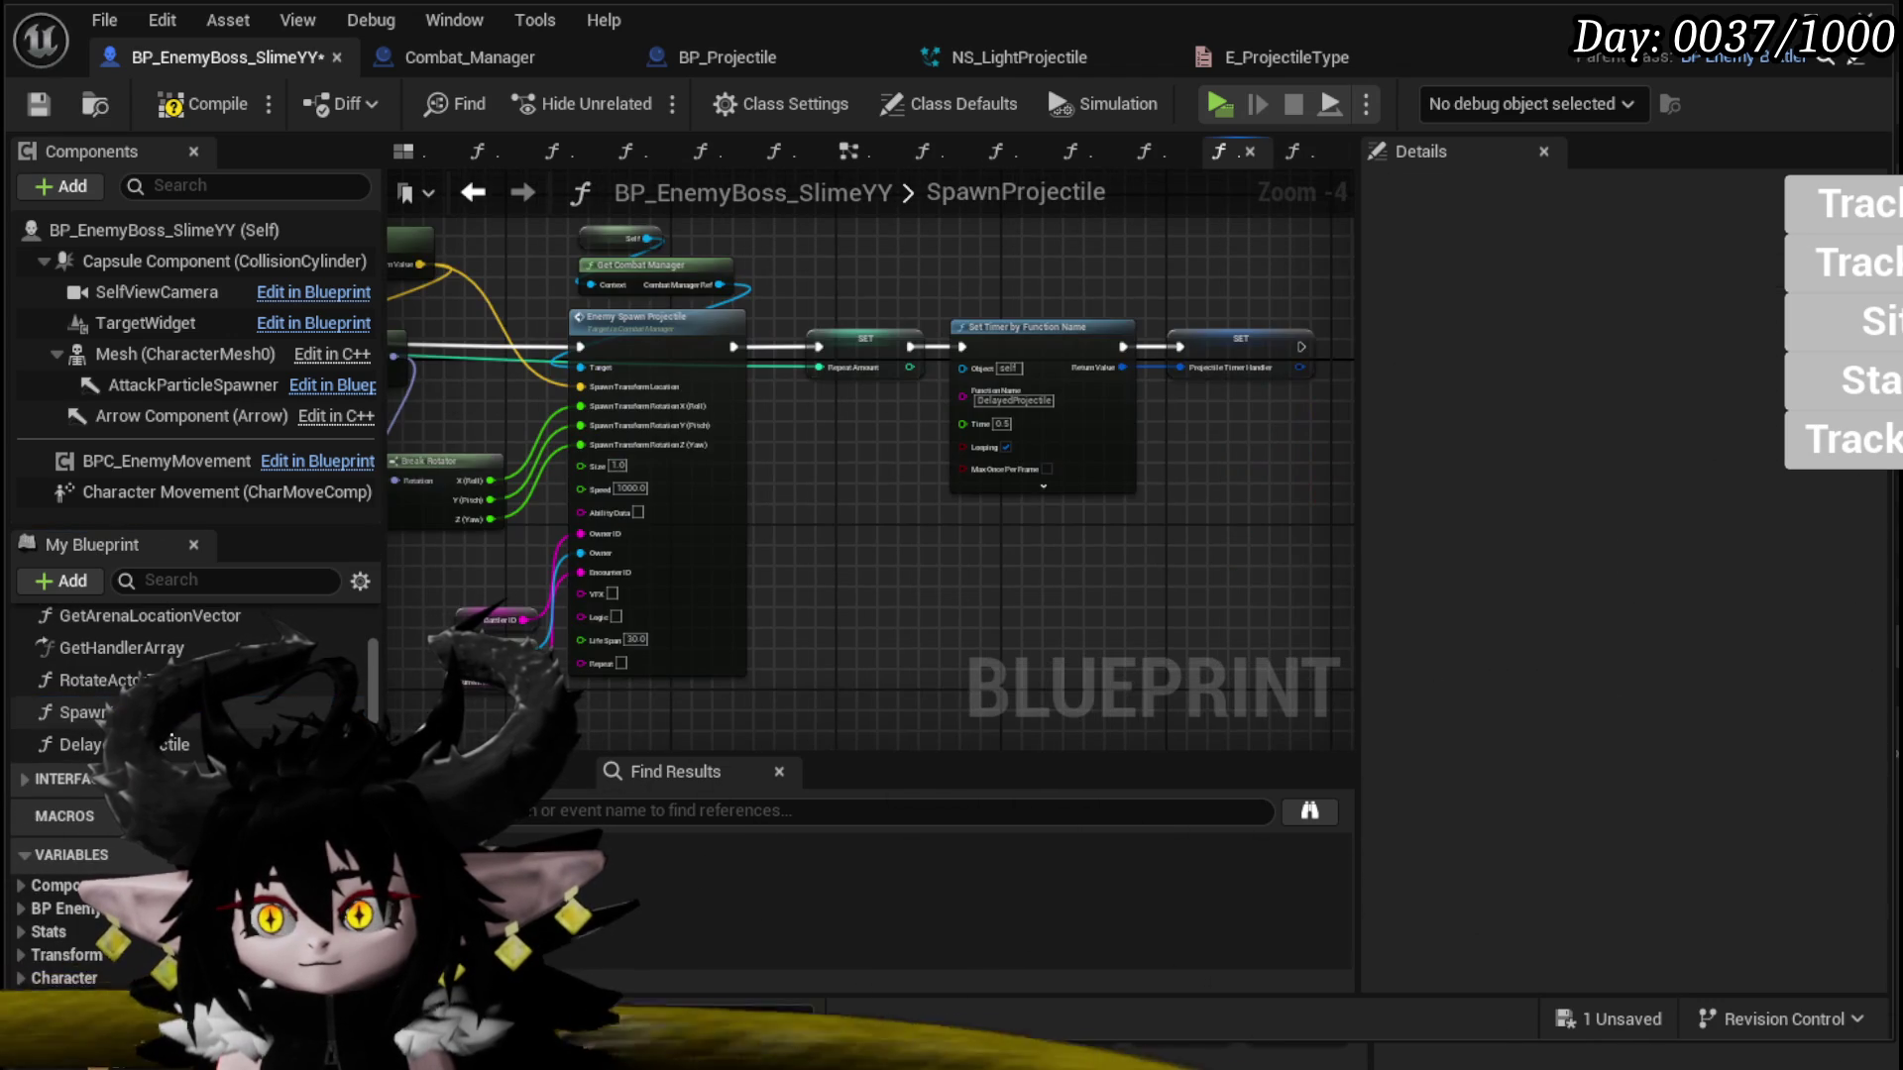
Step: In SpawnProjectile, branch on Repeat Amount == 0 with False running Set Timer, and save
mouse_move(865, 622)
left_mouse_down()
mouse_move(1090, 327)
mouse_move(1197, 327)
left_mouse_up()
scroll(940, 395, "up", 3)
left_click_drag(940, 395, 1037, 411)
left_click_drag(1160, 327, 780, 327)
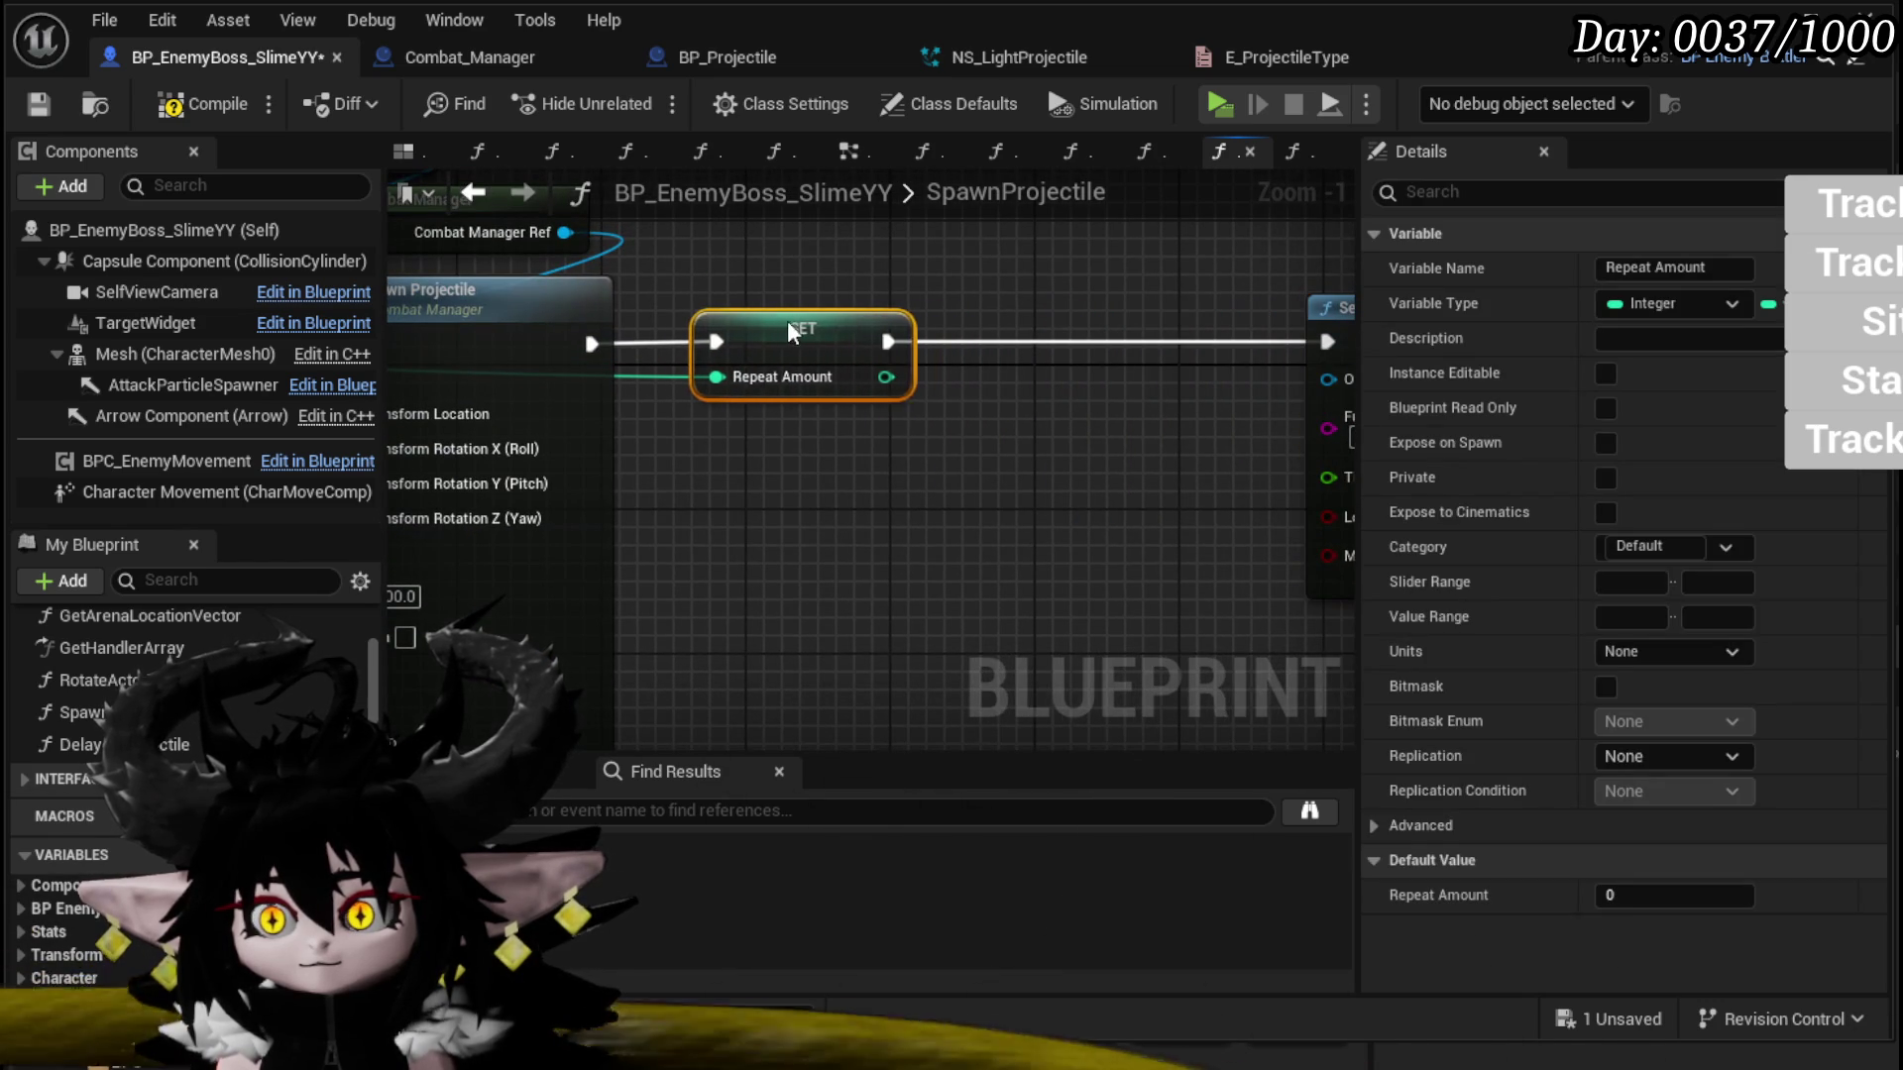
left_click_drag(828, 451, 786, 487)
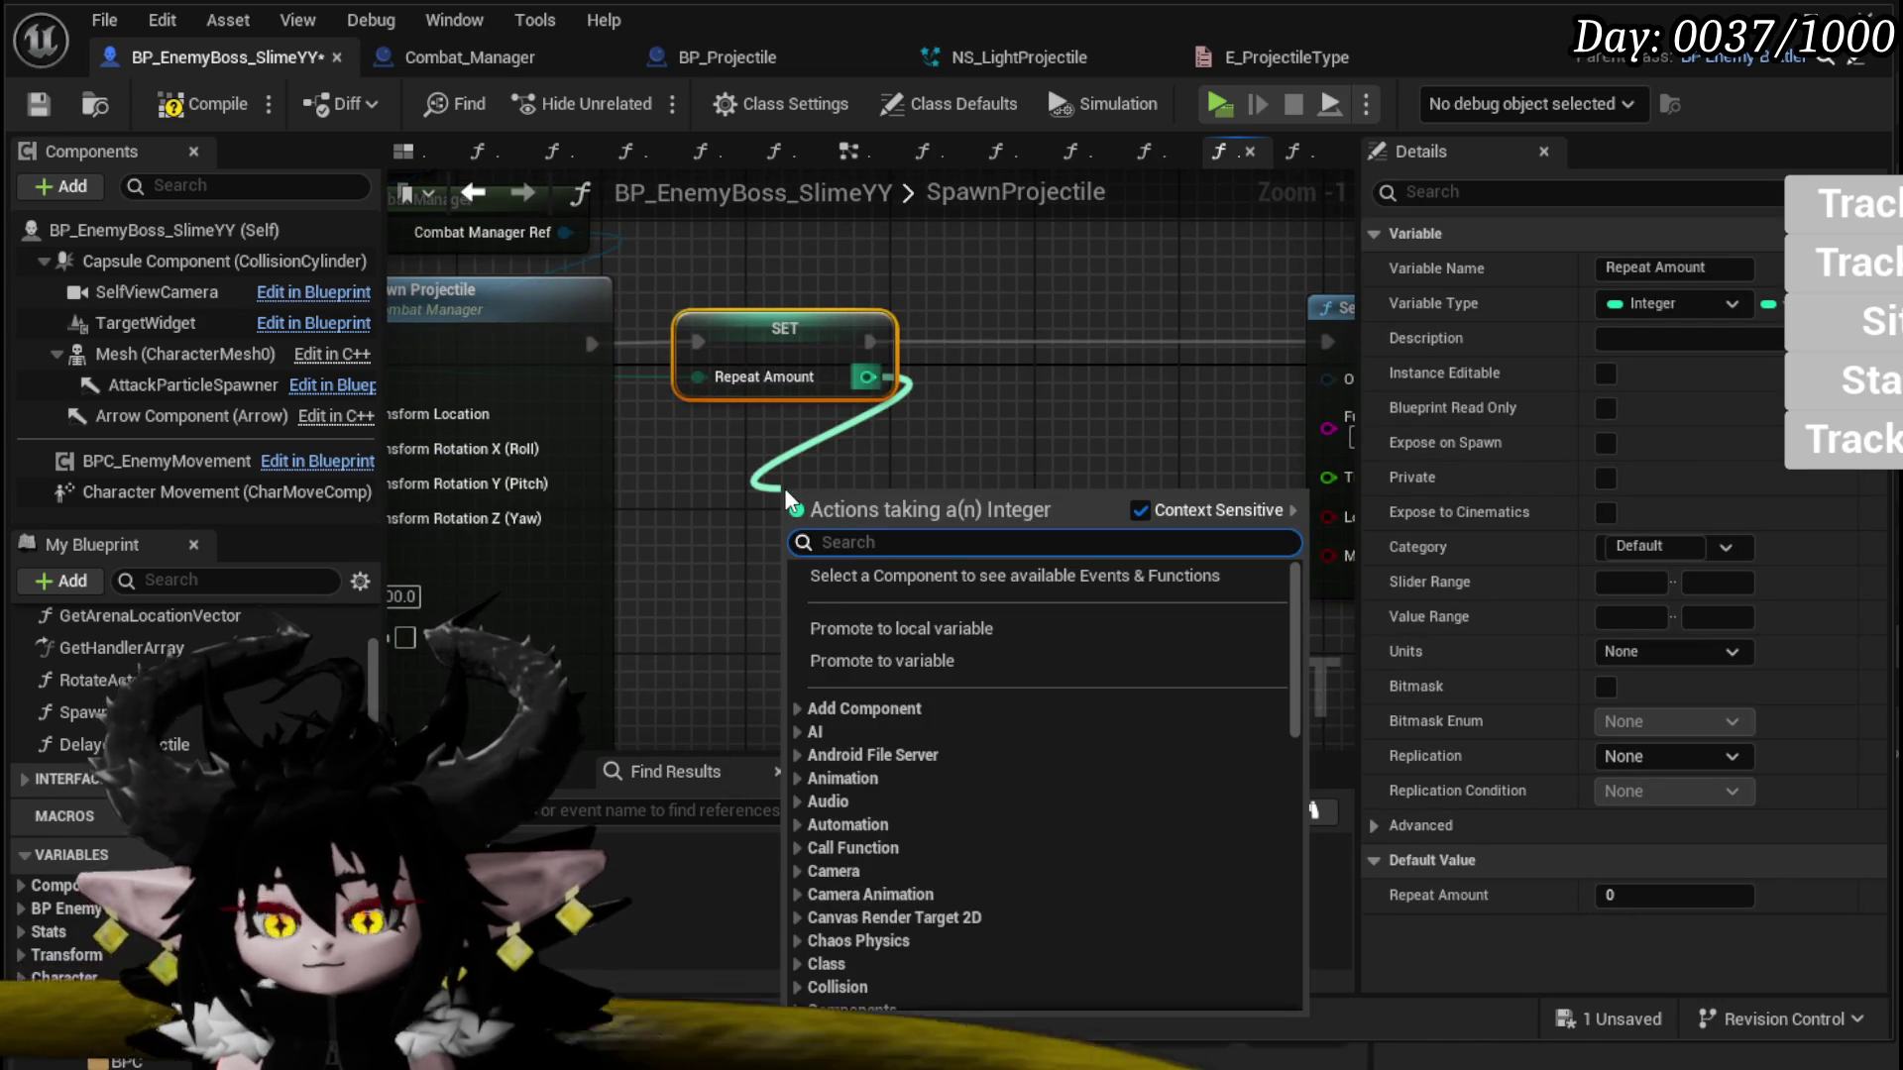
type("==")
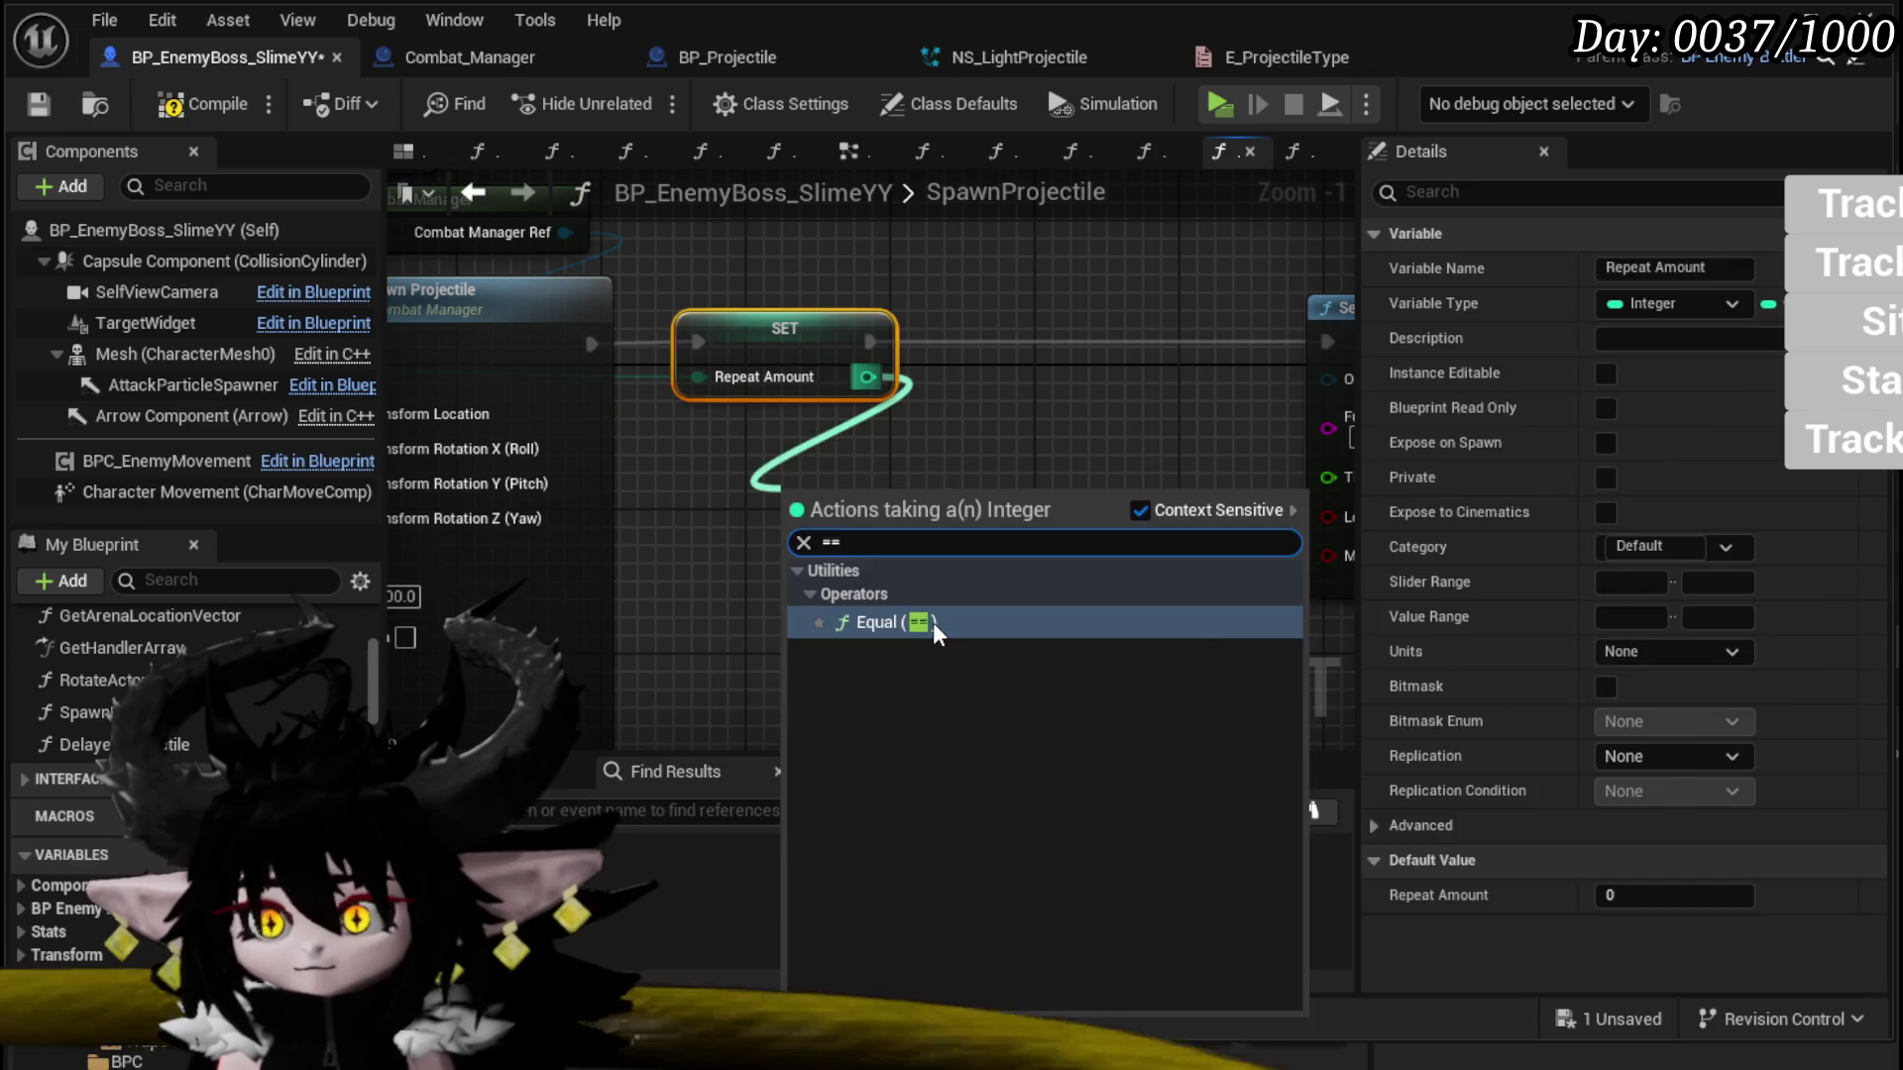
key("Return")
mouse_move(942, 505)
left_mouse_down()
mouse_move(981, 377)
mouse_move(947, 334)
mouse_move(1046, 334)
mouse_move(1021, 334)
left_mouse_up()
mouse_move(1294, 344)
left_mouse_down()
mouse_move(1327, 362)
mouse_move(1229, 344)
left_mouse_up()
scroll(1229, 343, "down", 1)
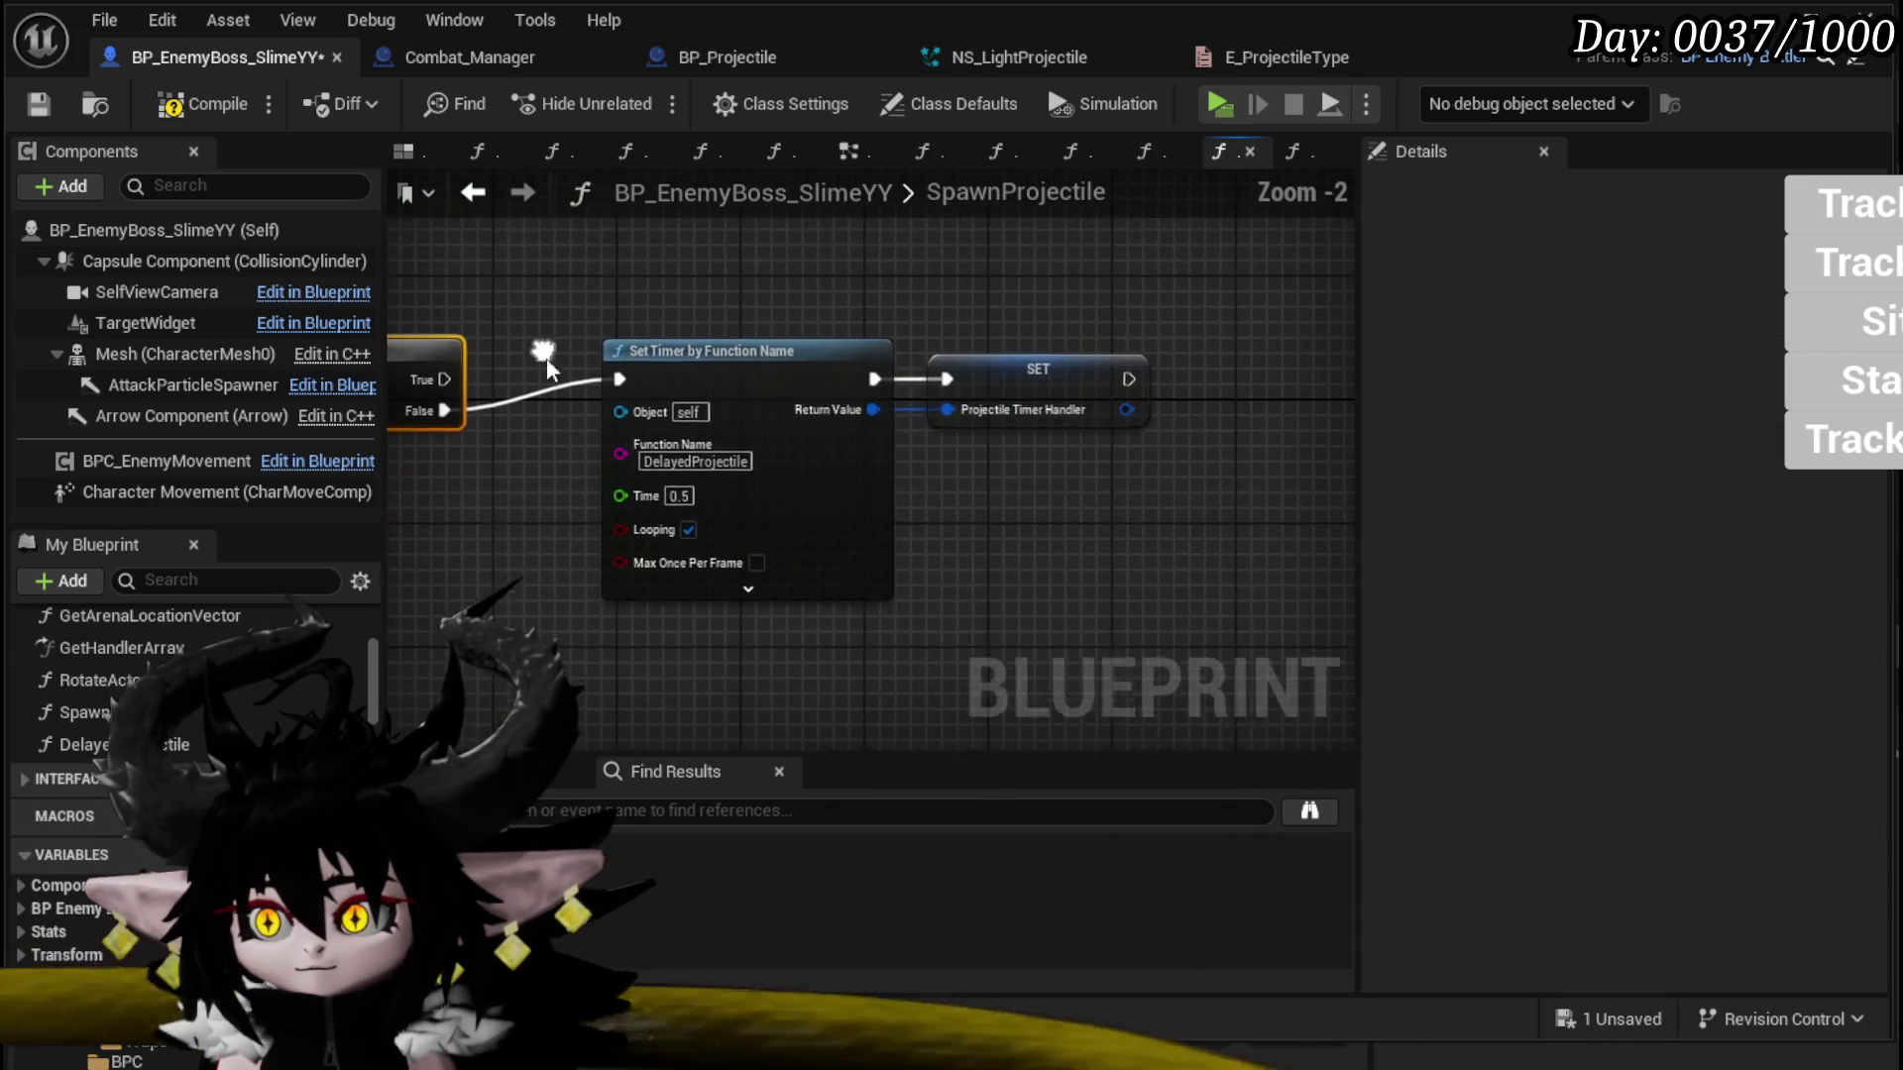
left_click(1031, 396)
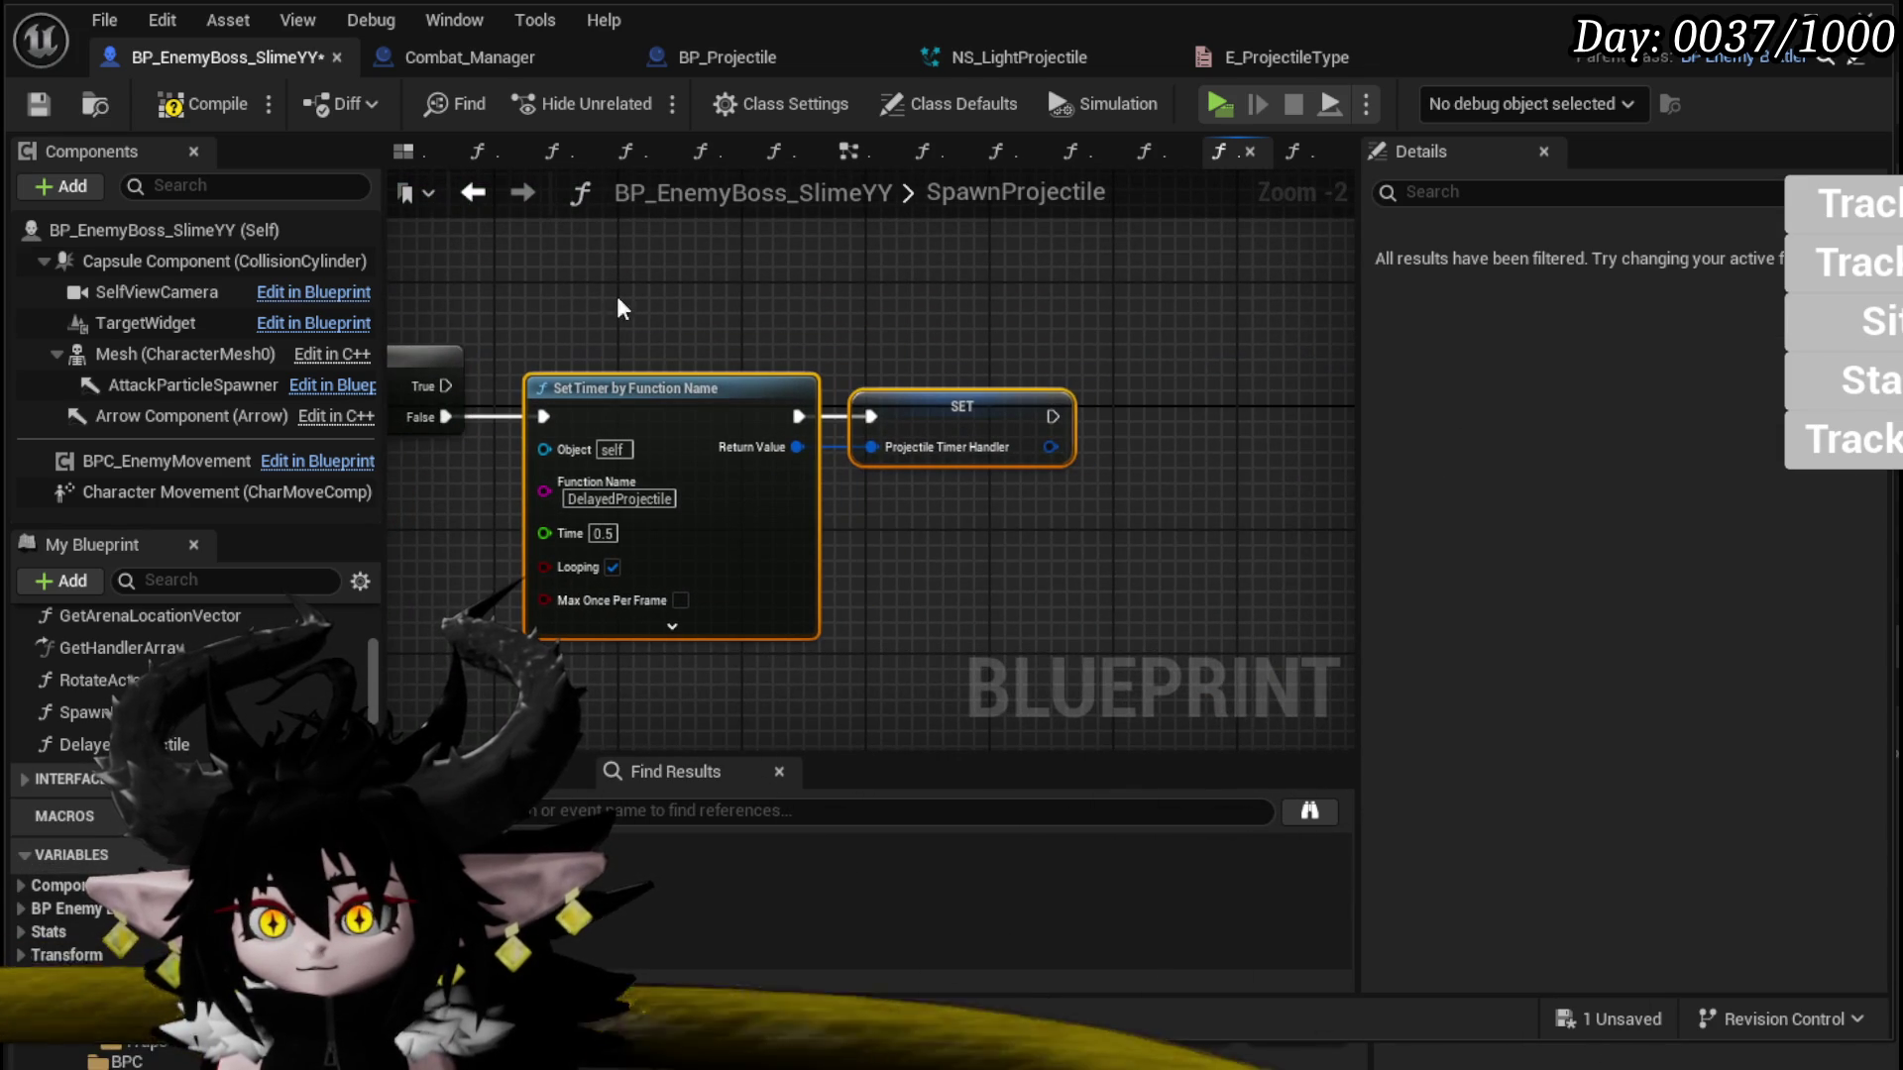
left_click(40, 106)
Step: Paste the timer nodes into DelayedProjectile and wire them to the branch's False output
double_click(84, 744)
left_click_drag(926, 542, 491, 516)
key("ctrl+v")
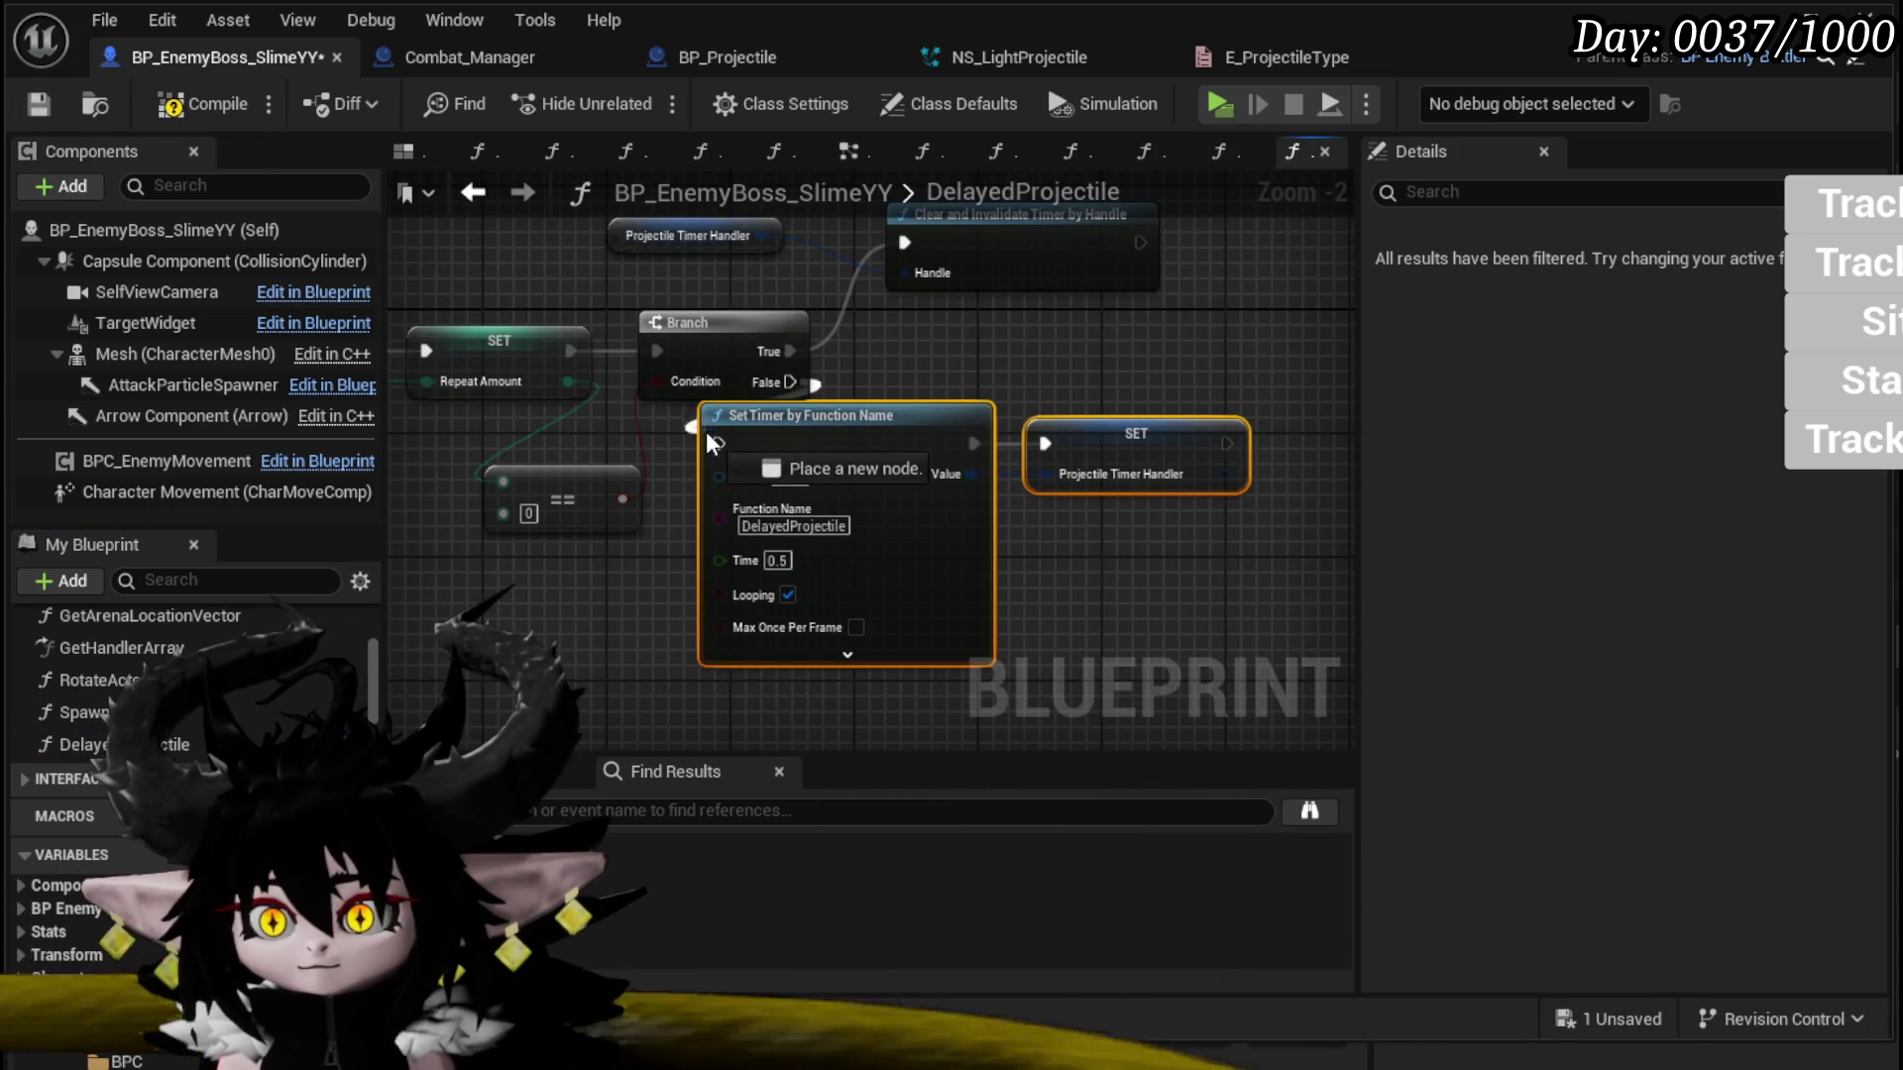
left_click_drag(708, 437, 706, 426)
left_click_drag(1150, 419, 1274, 466)
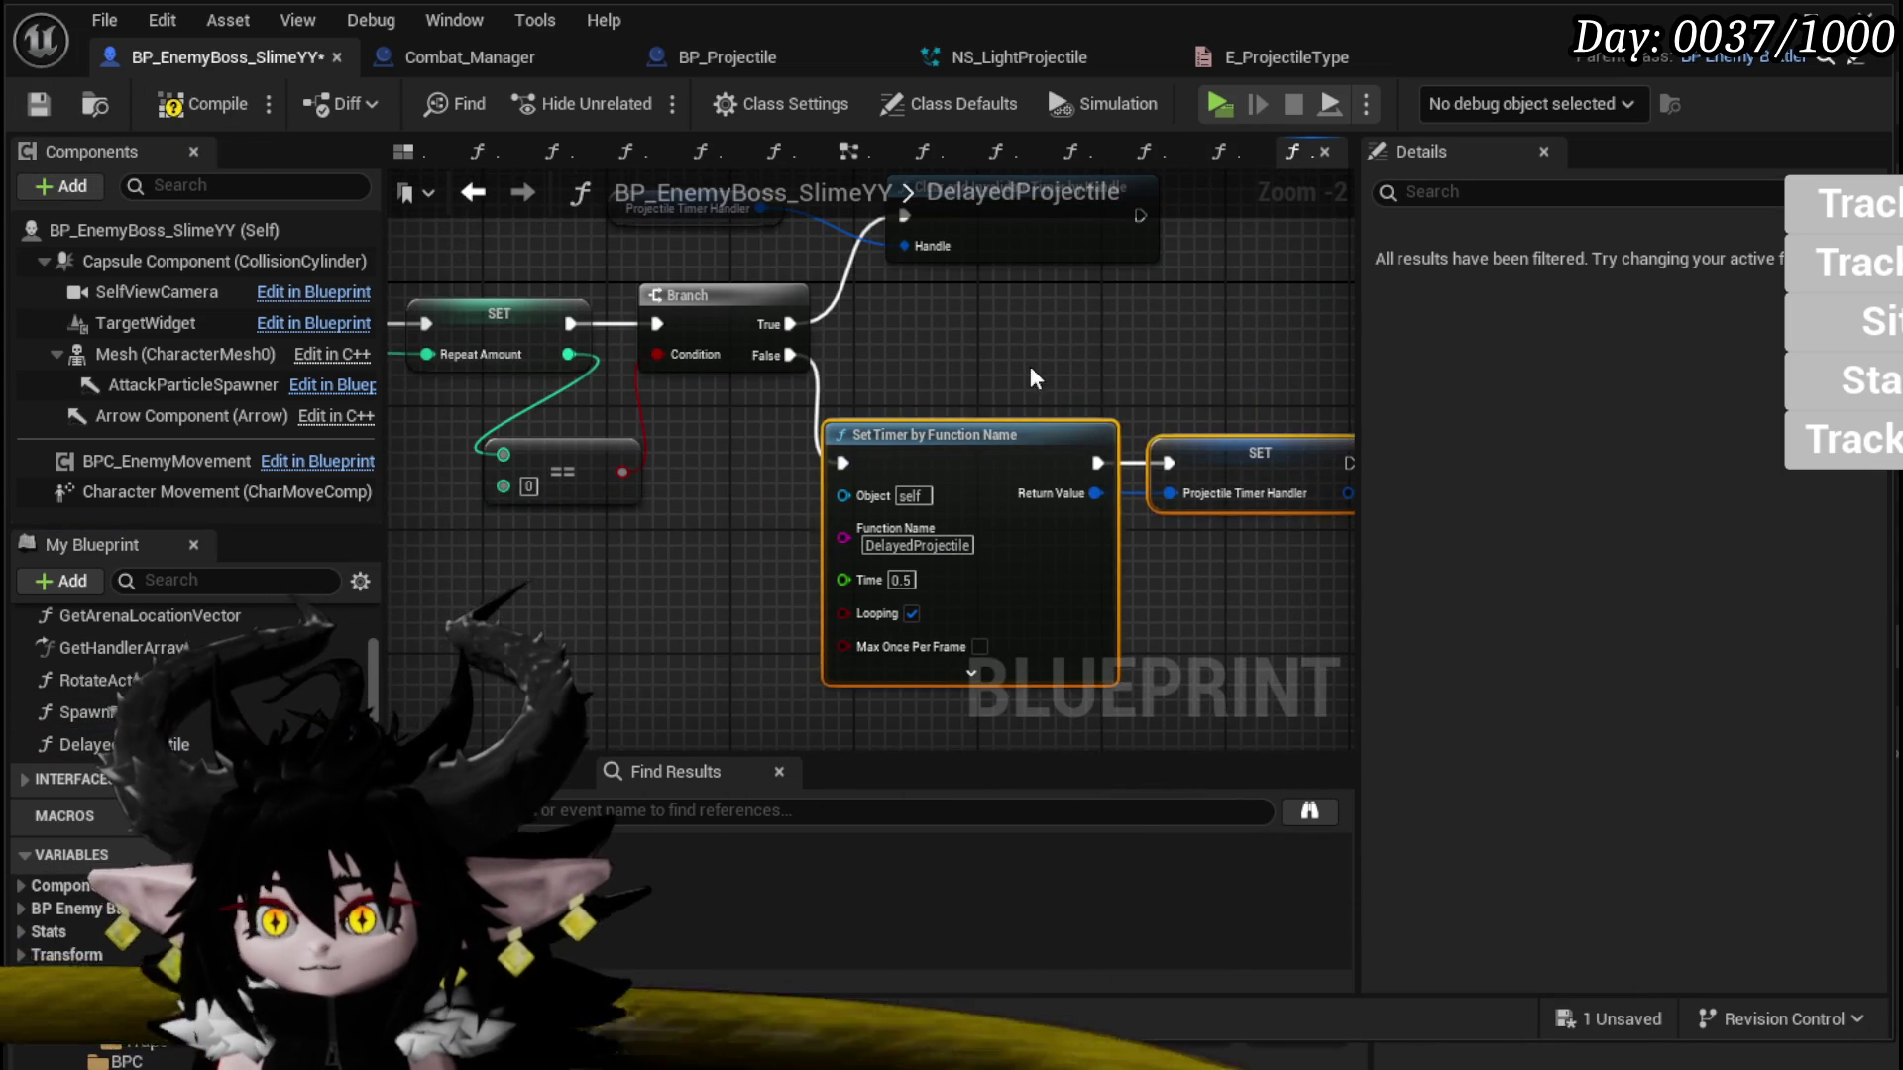
left_click(80, 156)
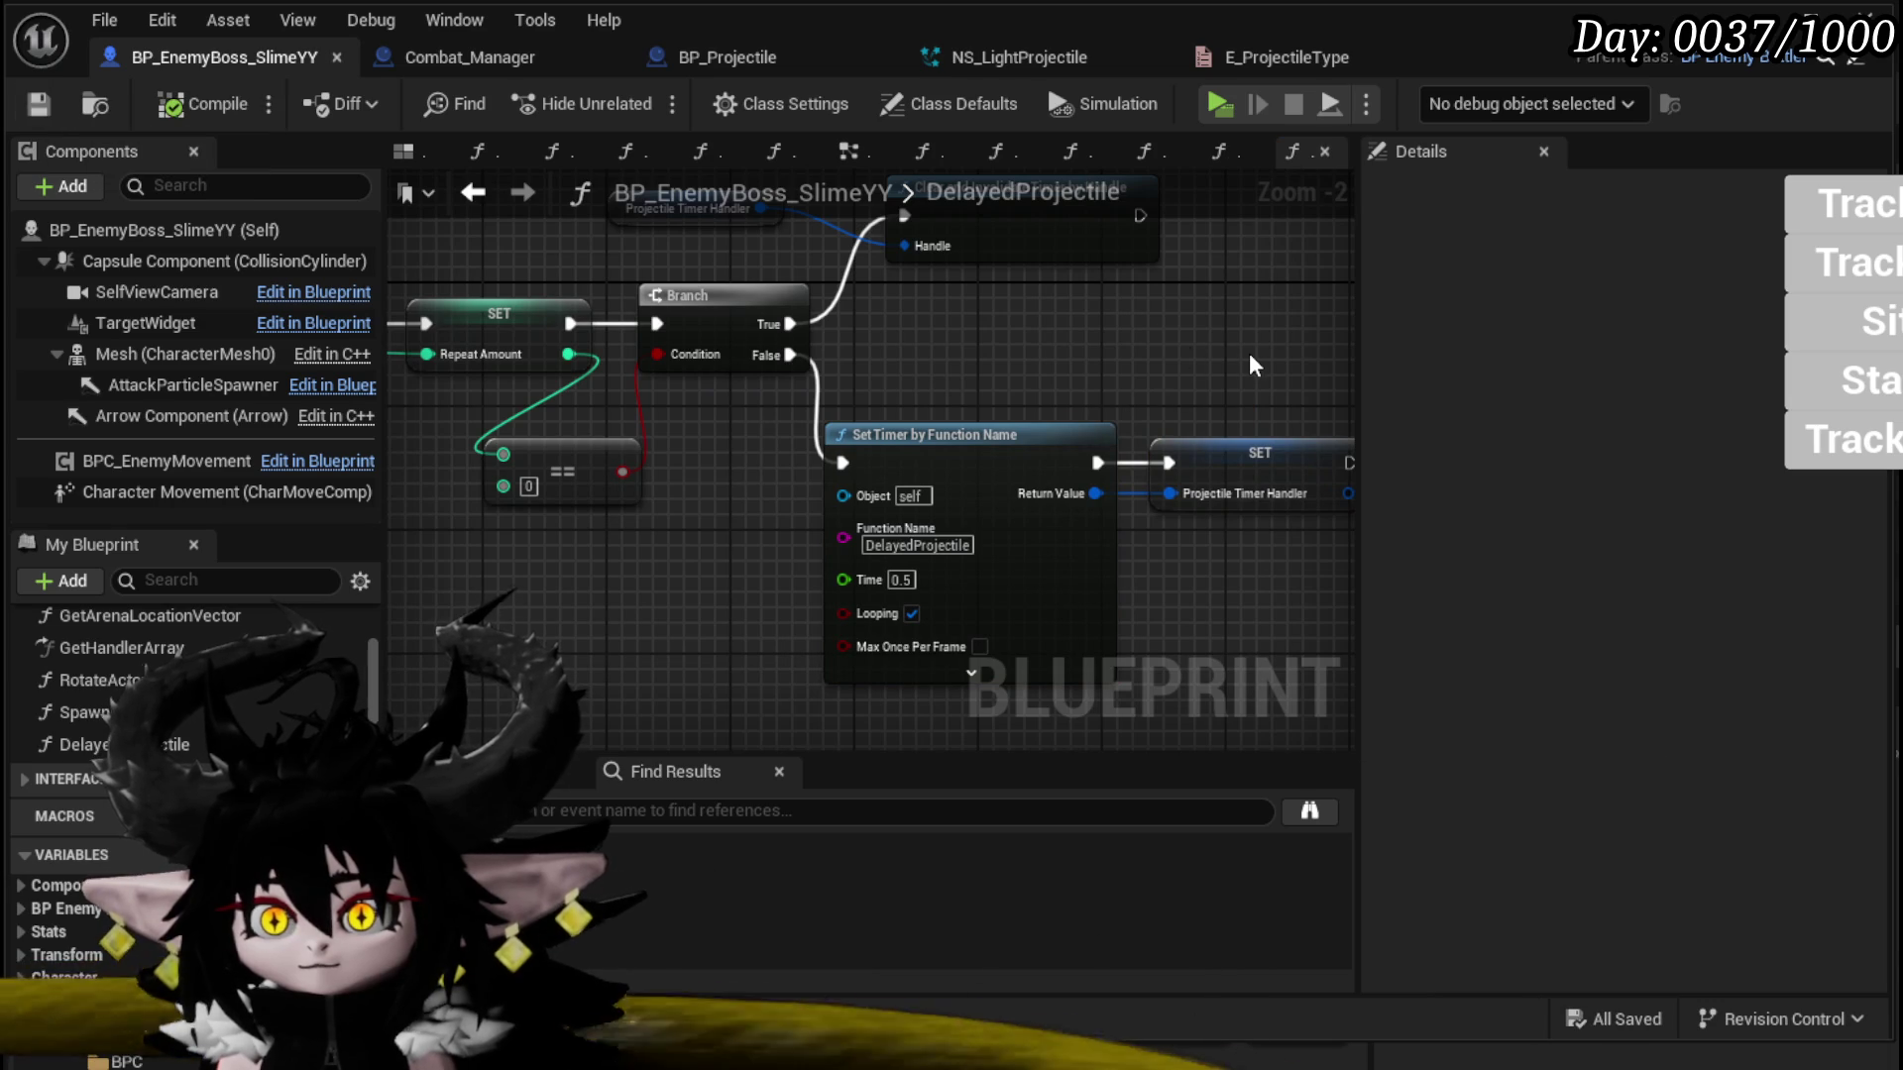
left_click_drag(1247, 374, 1070, 465)
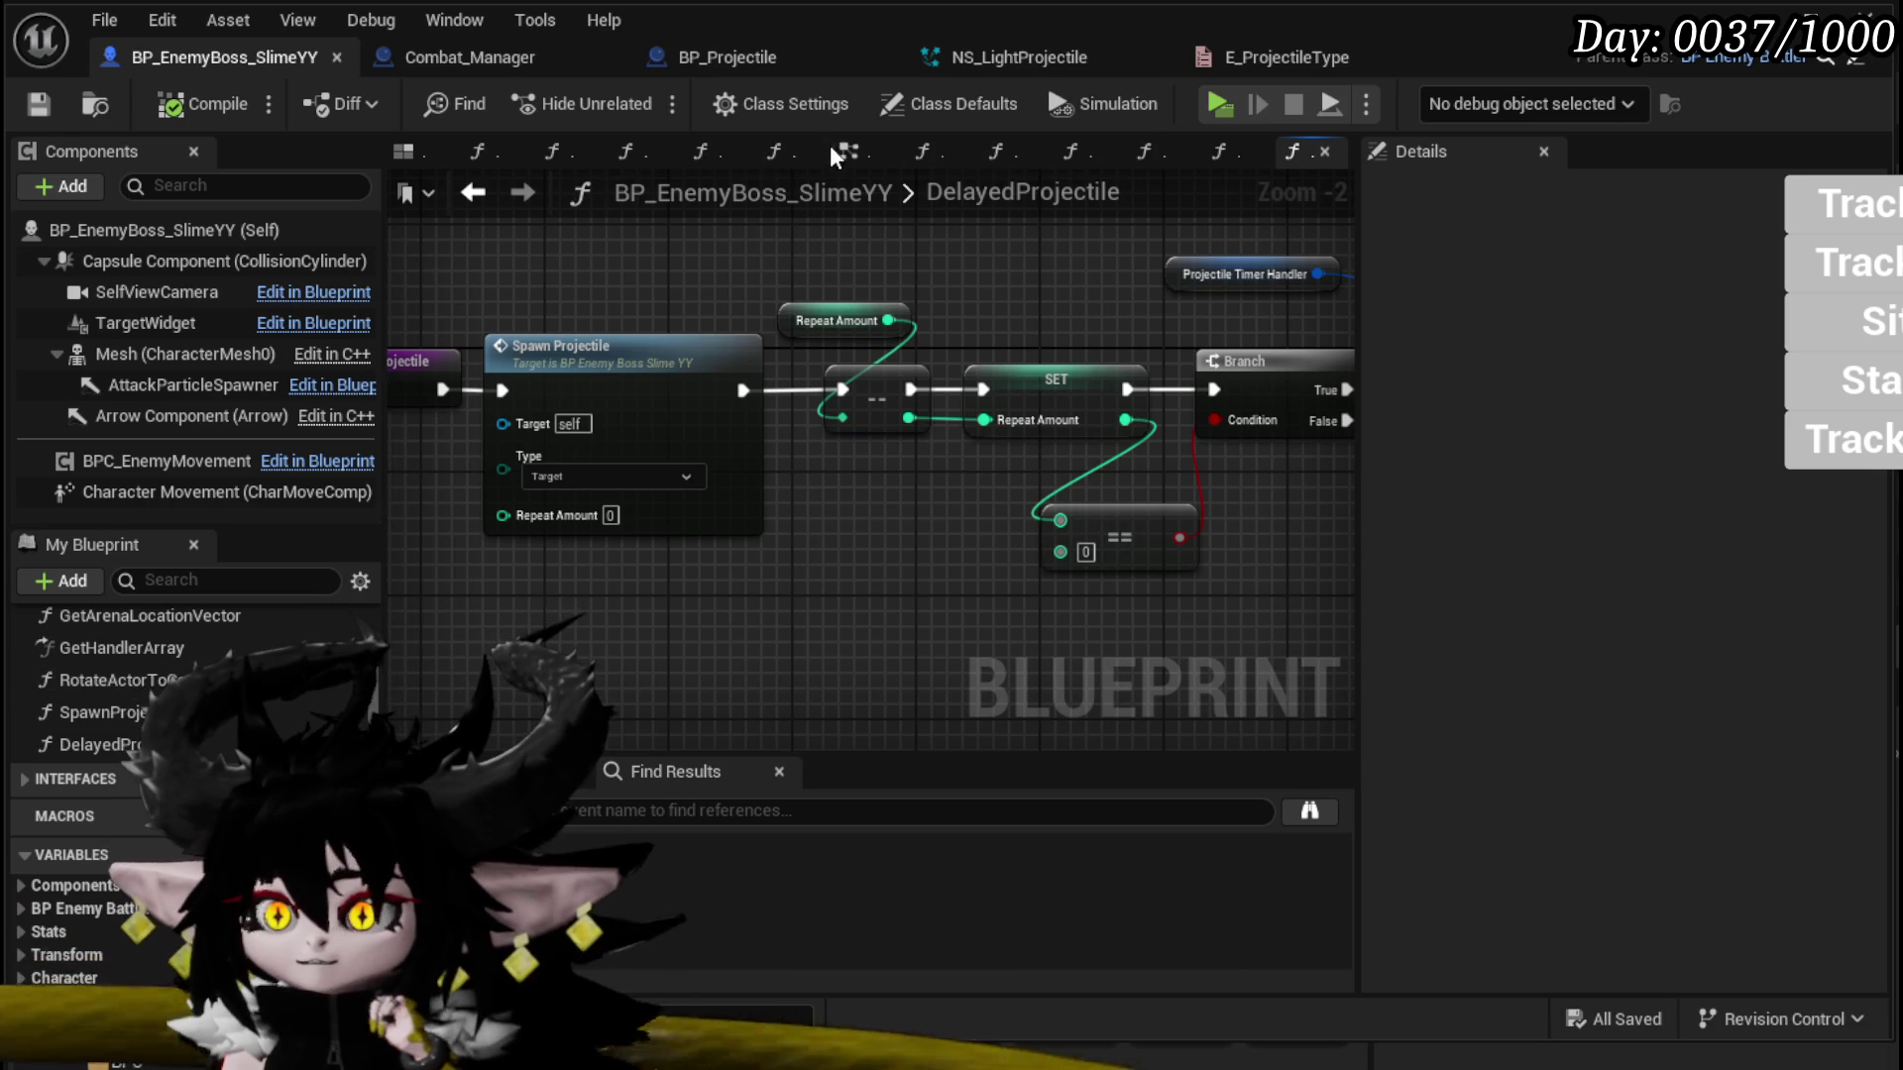
Step: Reorder the graph tabs with EventGraph and AbilityTree first, closing tabs right of AbilityTree
left_click(847, 152)
left_click_drag(847, 154, 477, 153)
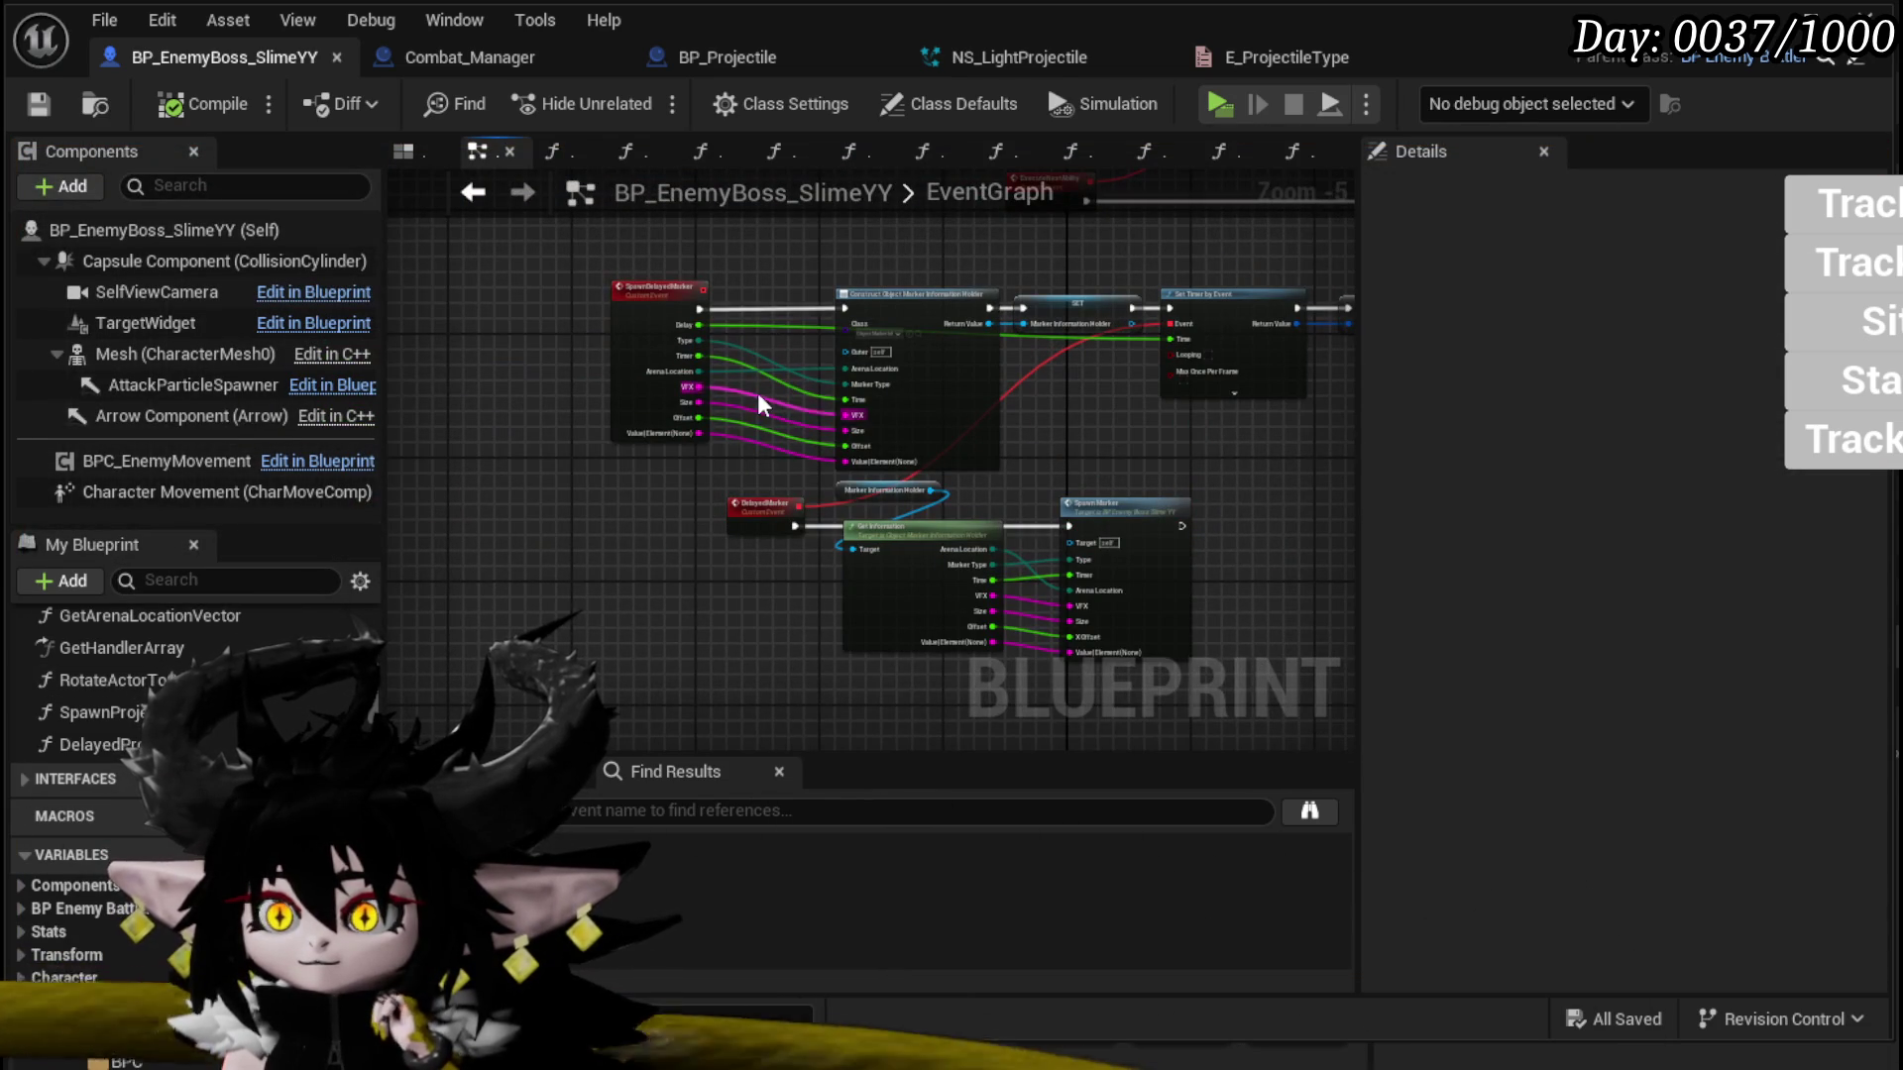
scroll(148, 693, "up", 1)
left_click(1145, 152)
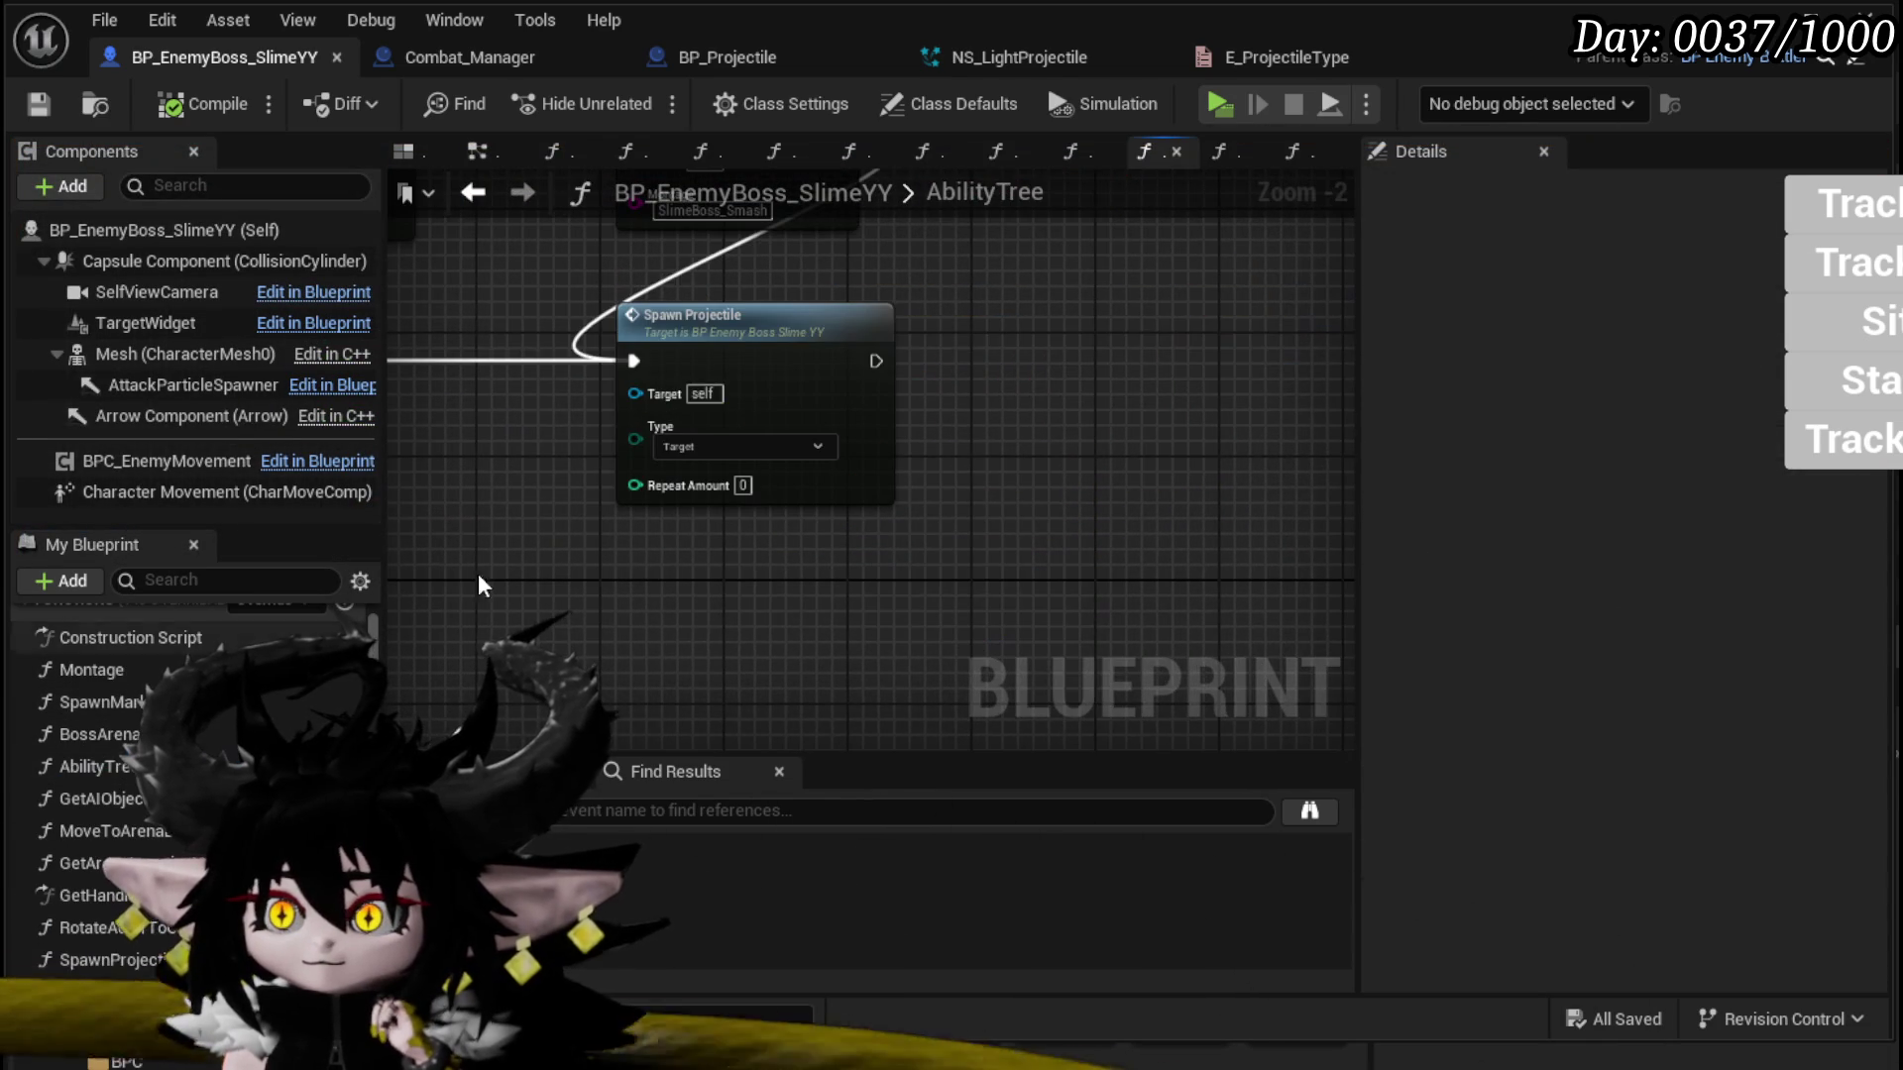
left_click_drag(1157, 152, 519, 158)
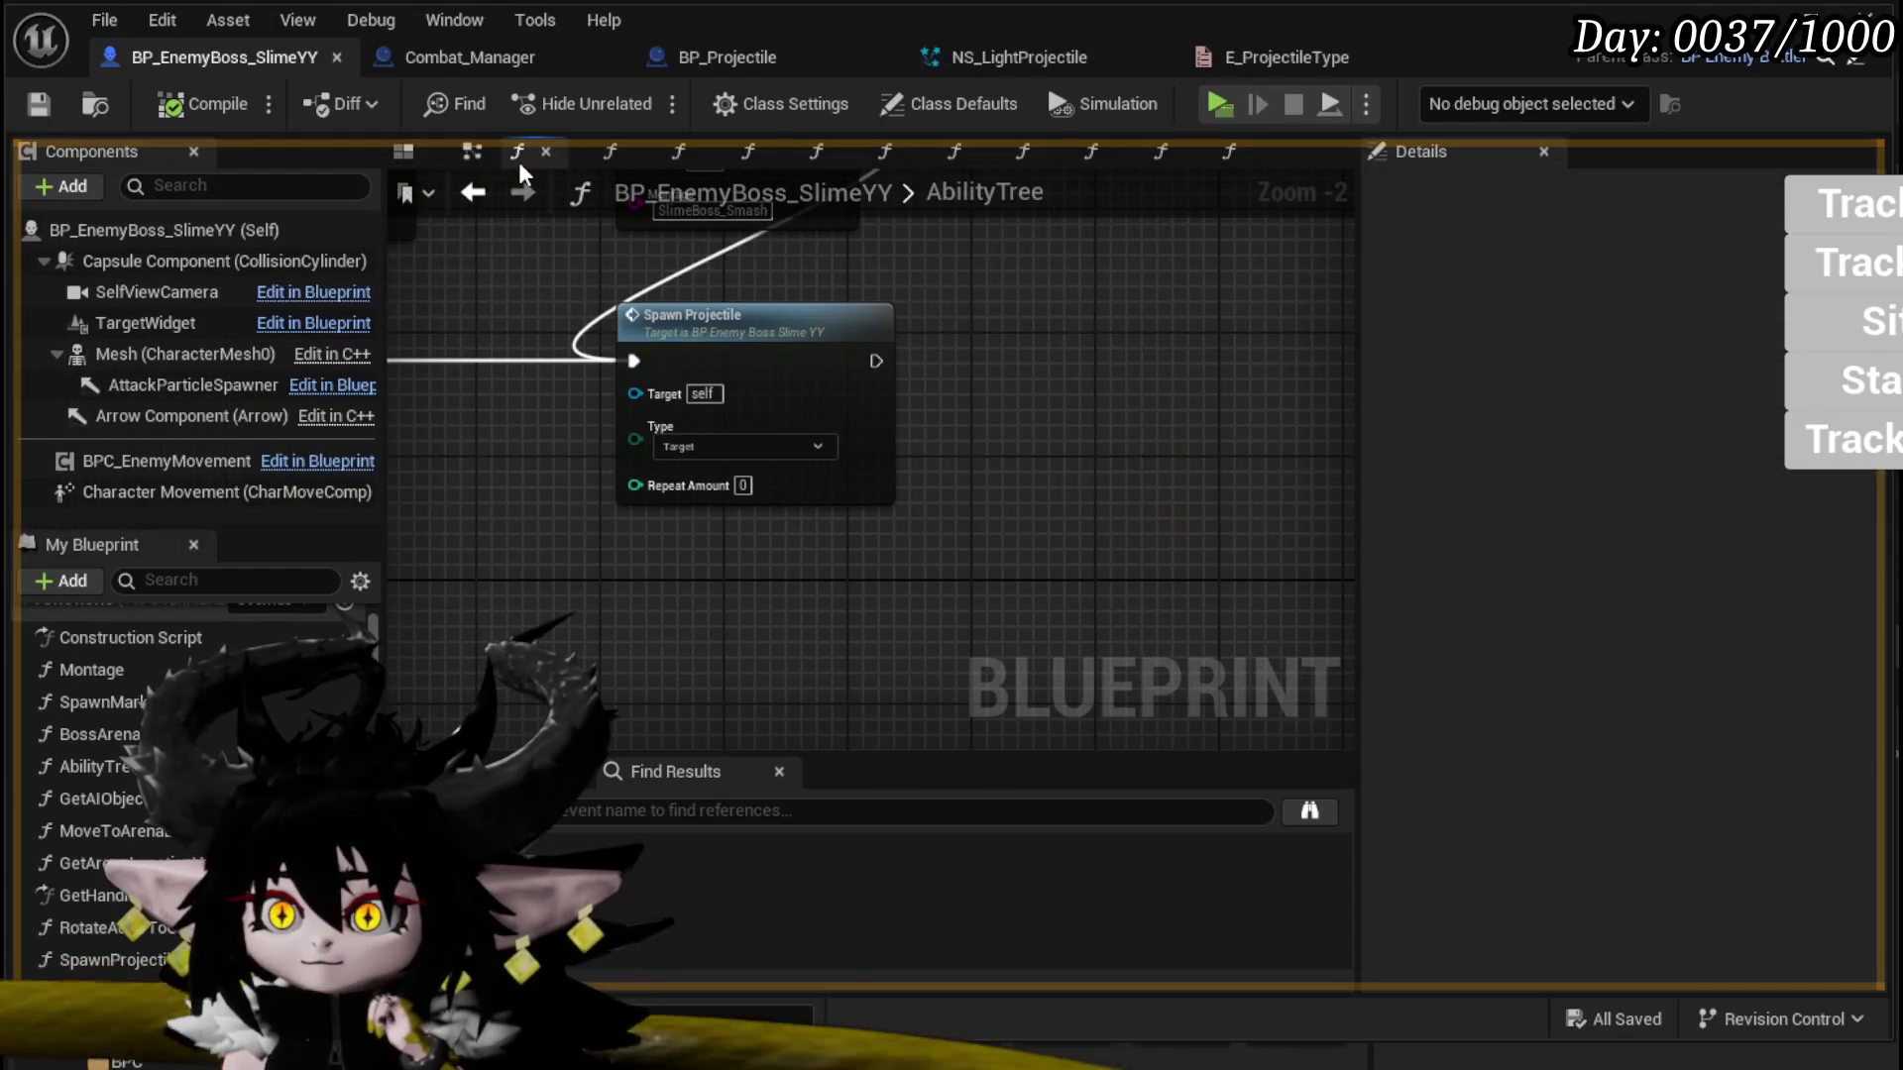
right_click(570, 162)
left_click(662, 265)
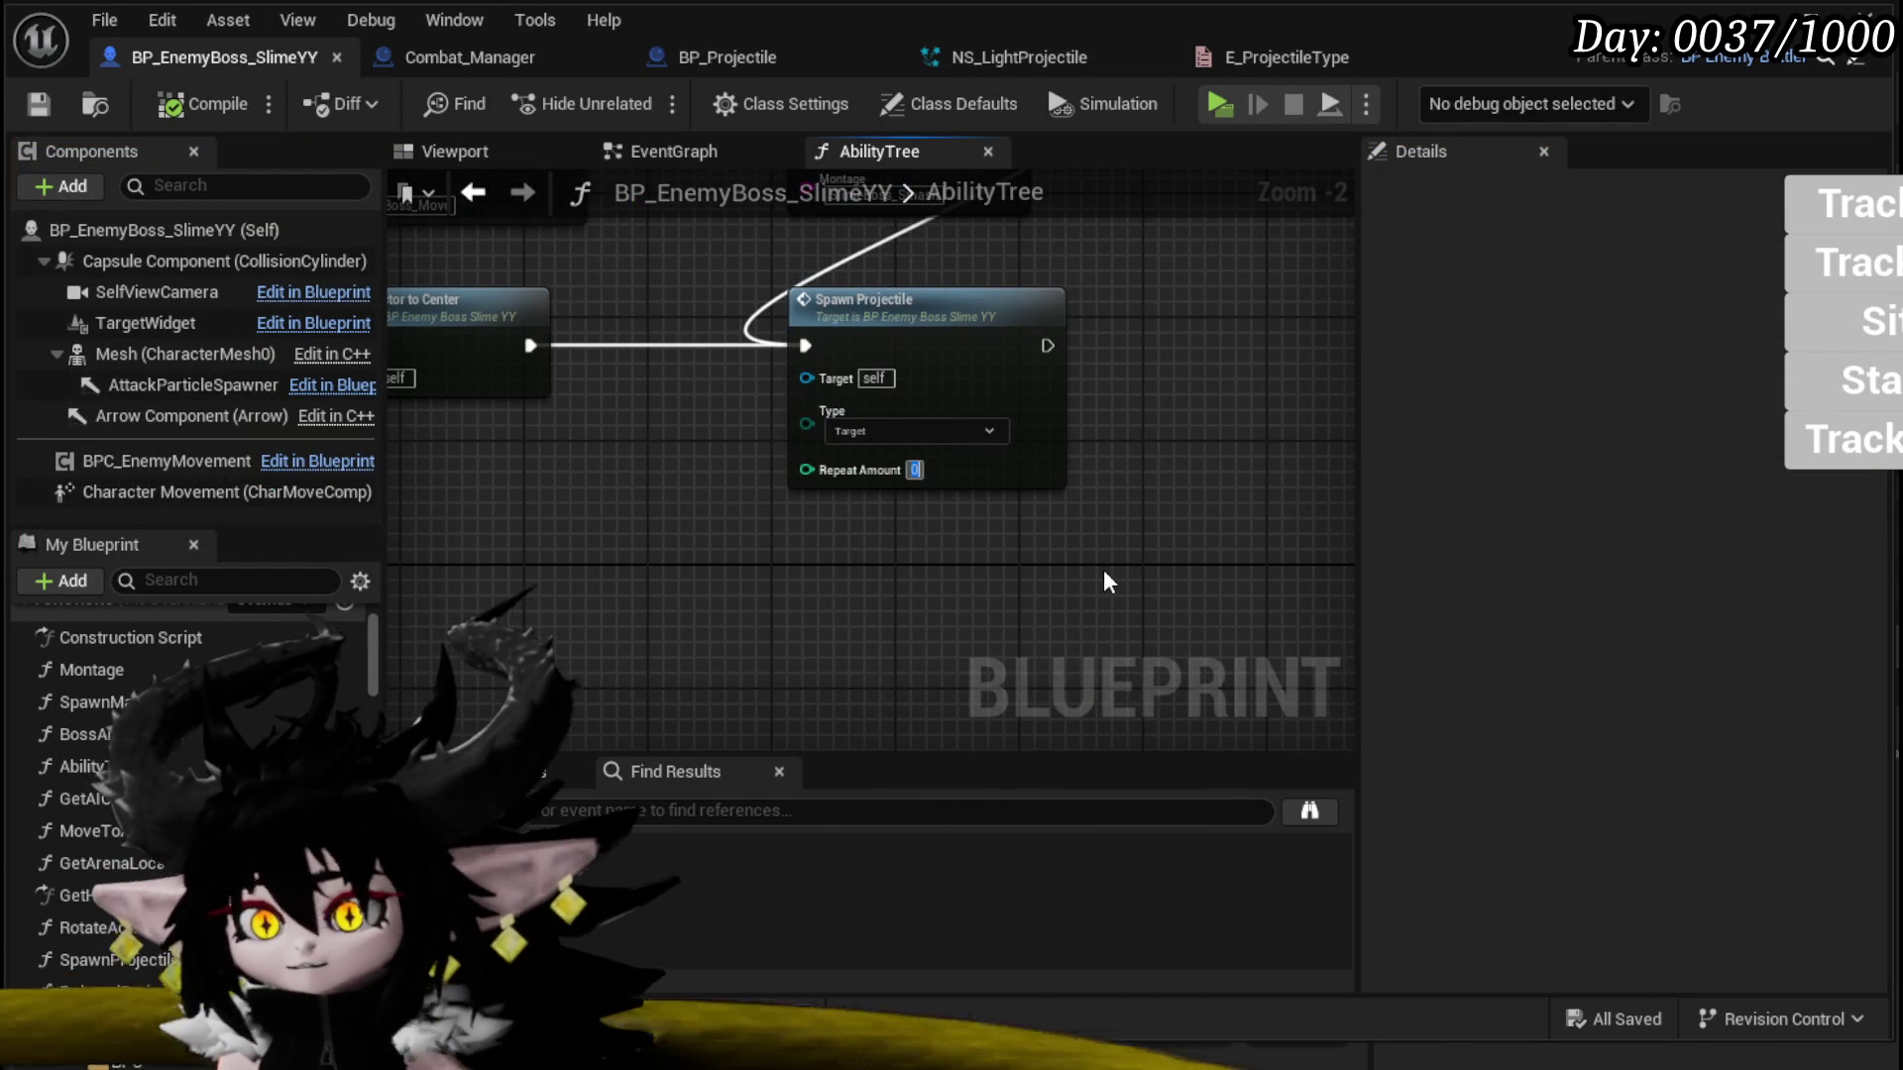
Step: Set Spawn Projectile's Repeat Amount to 10, then save and compile the blueprint
type("10")
key("Return")
left_click(37, 103)
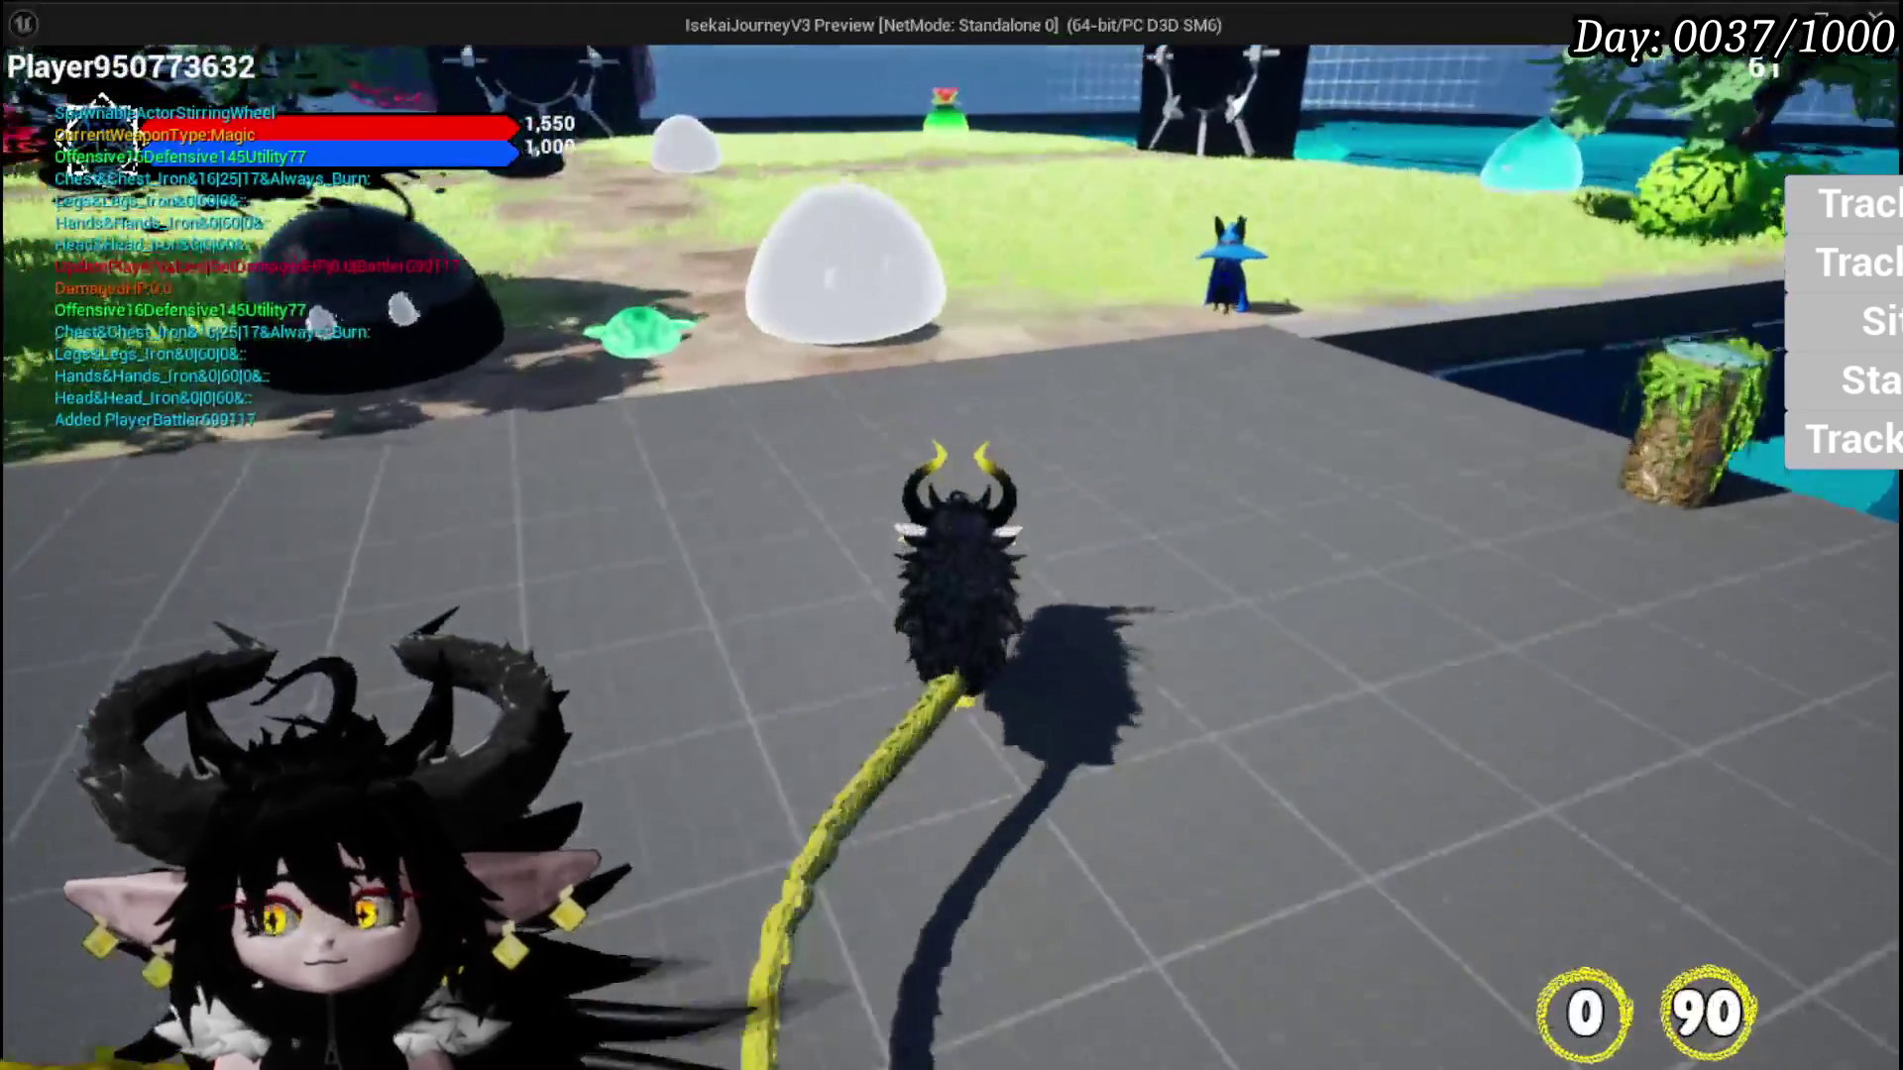
Step: Playtest the boss's repeating white sphere projectiles, then stop play and save L_DungeonCreationTest
key("1")
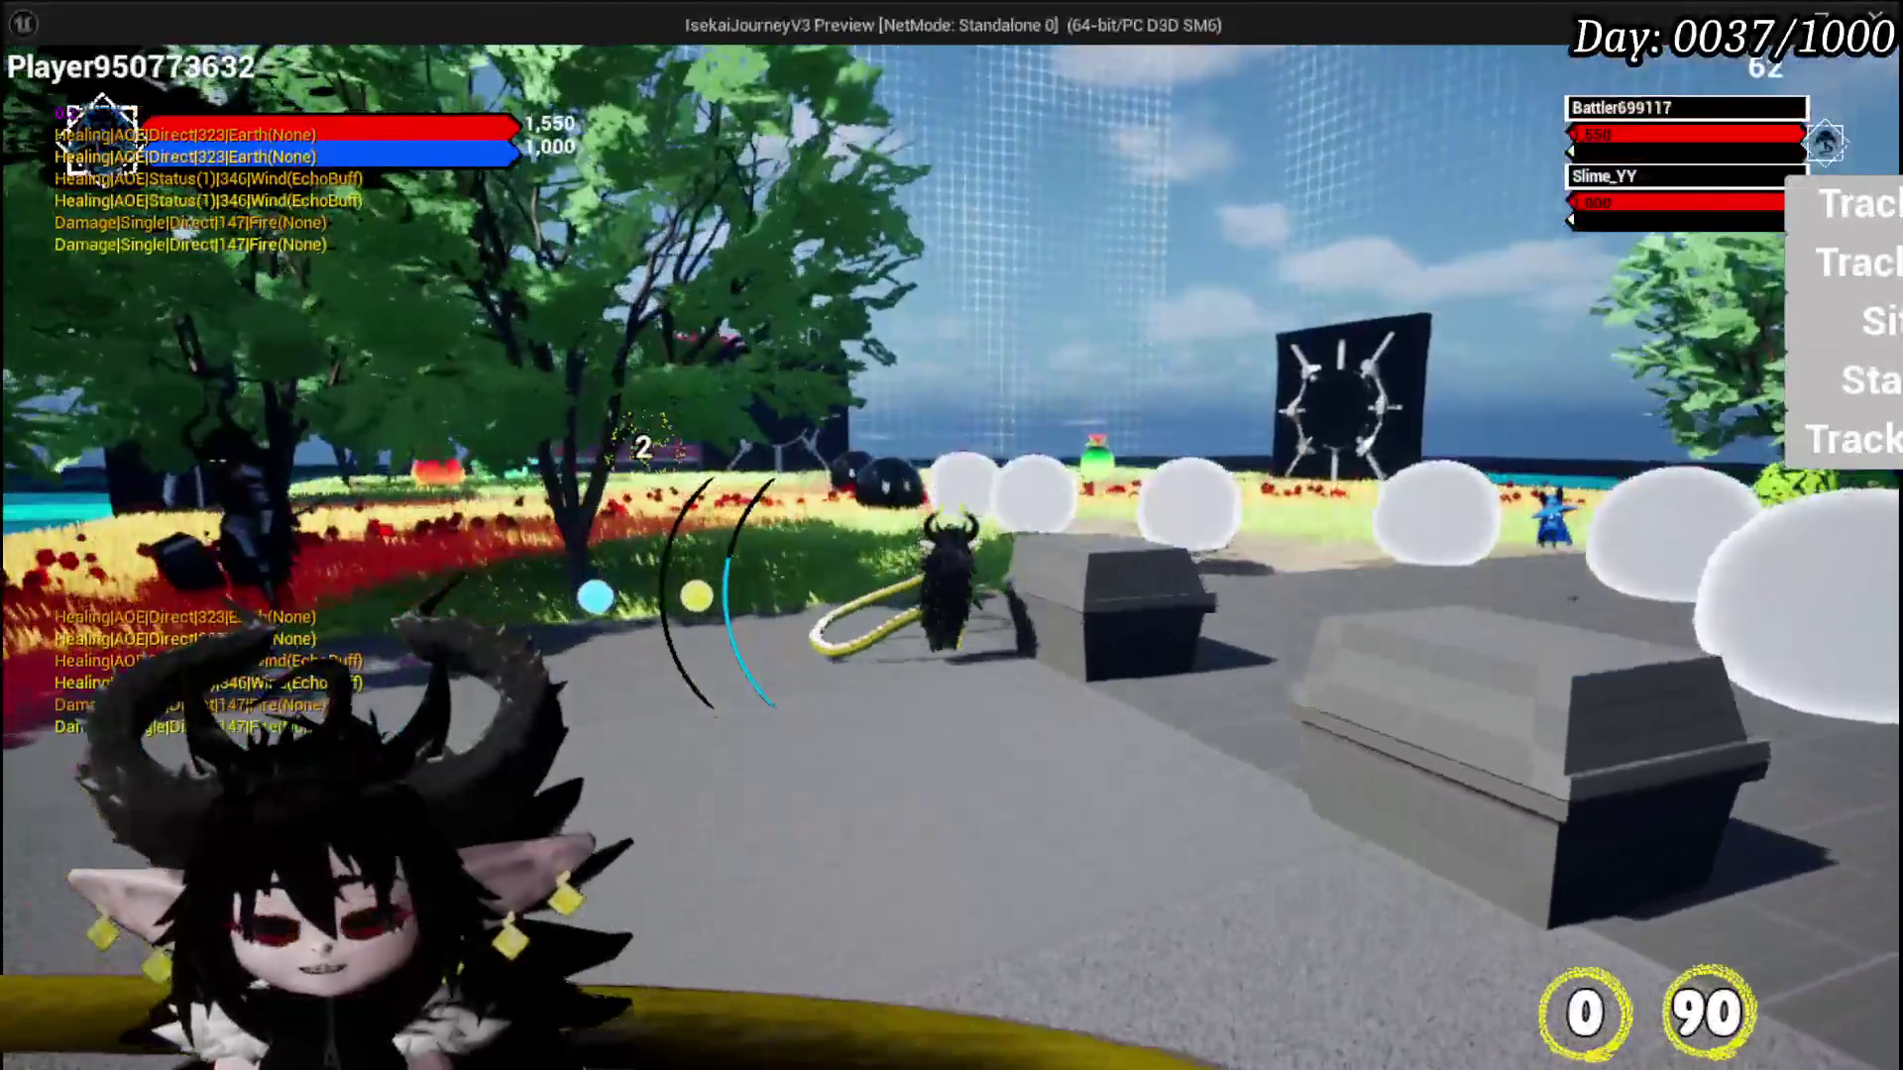
key("alt+Tab")
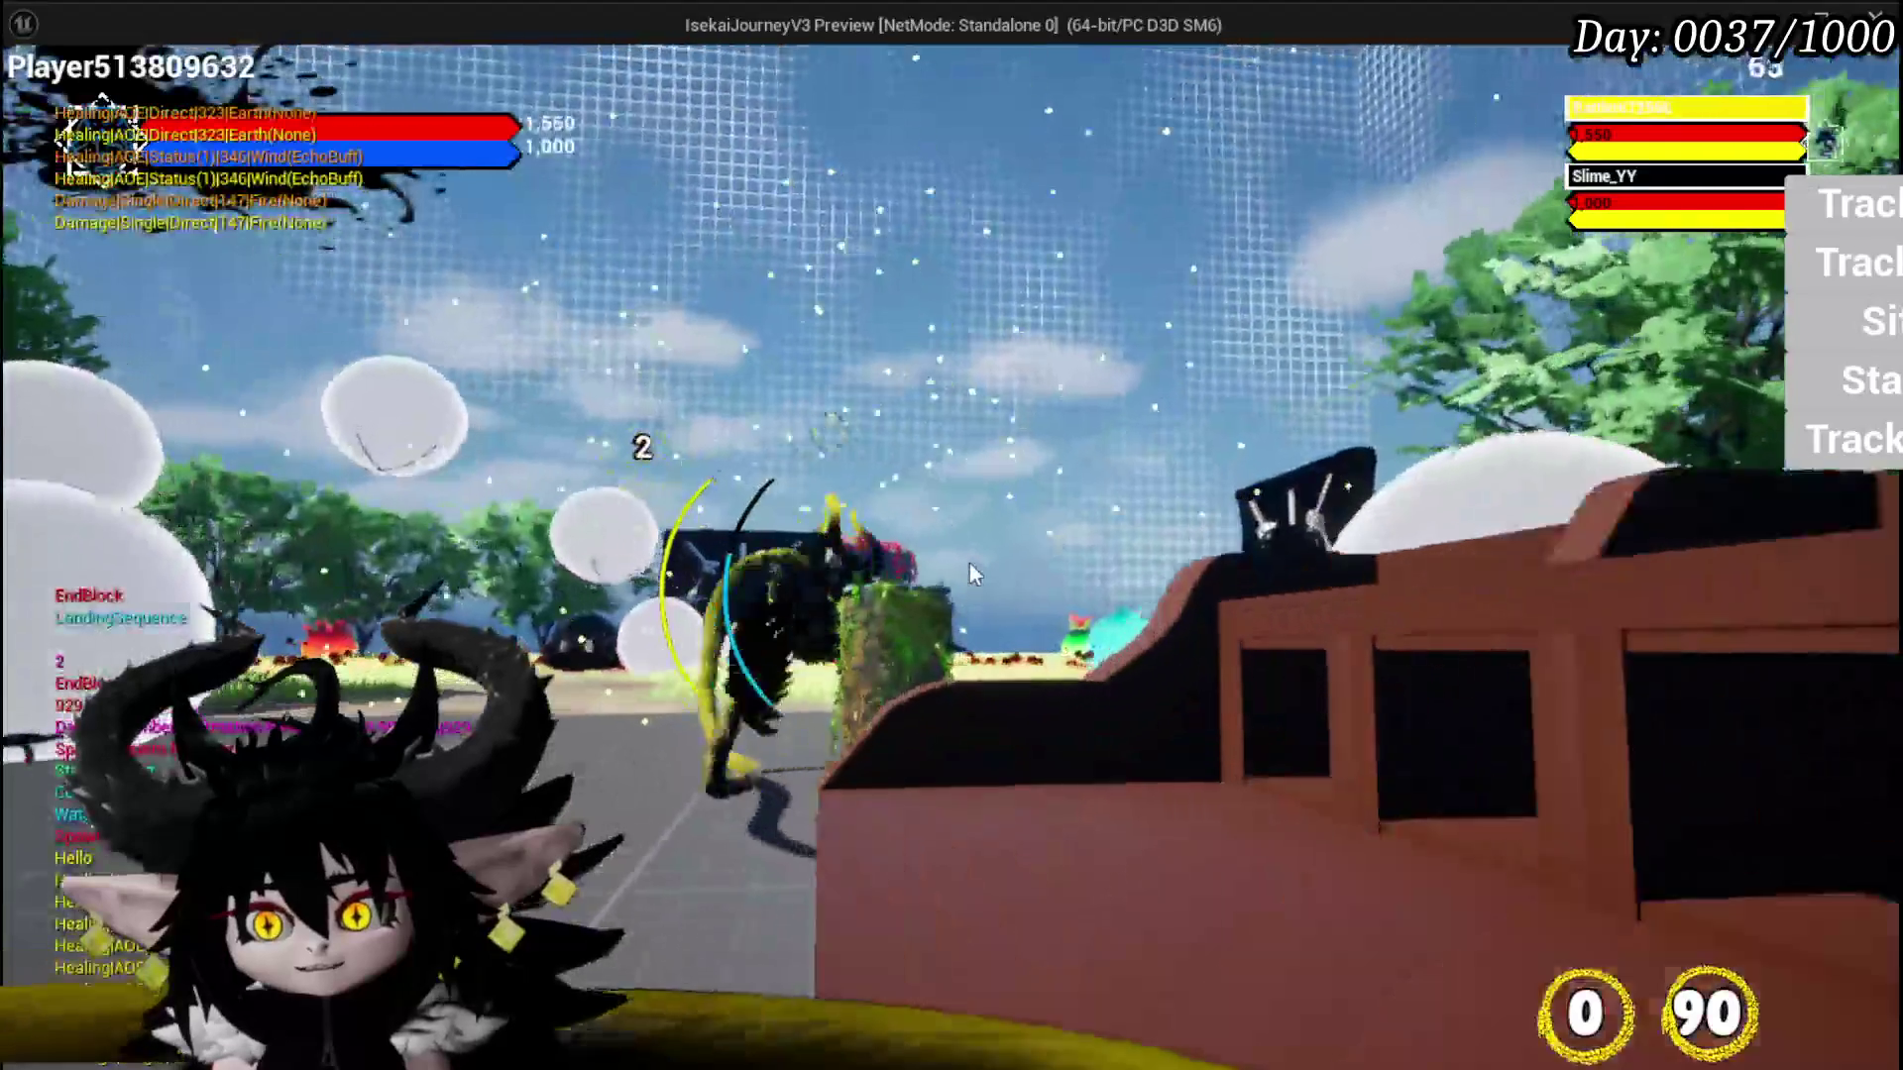
key("Escape")
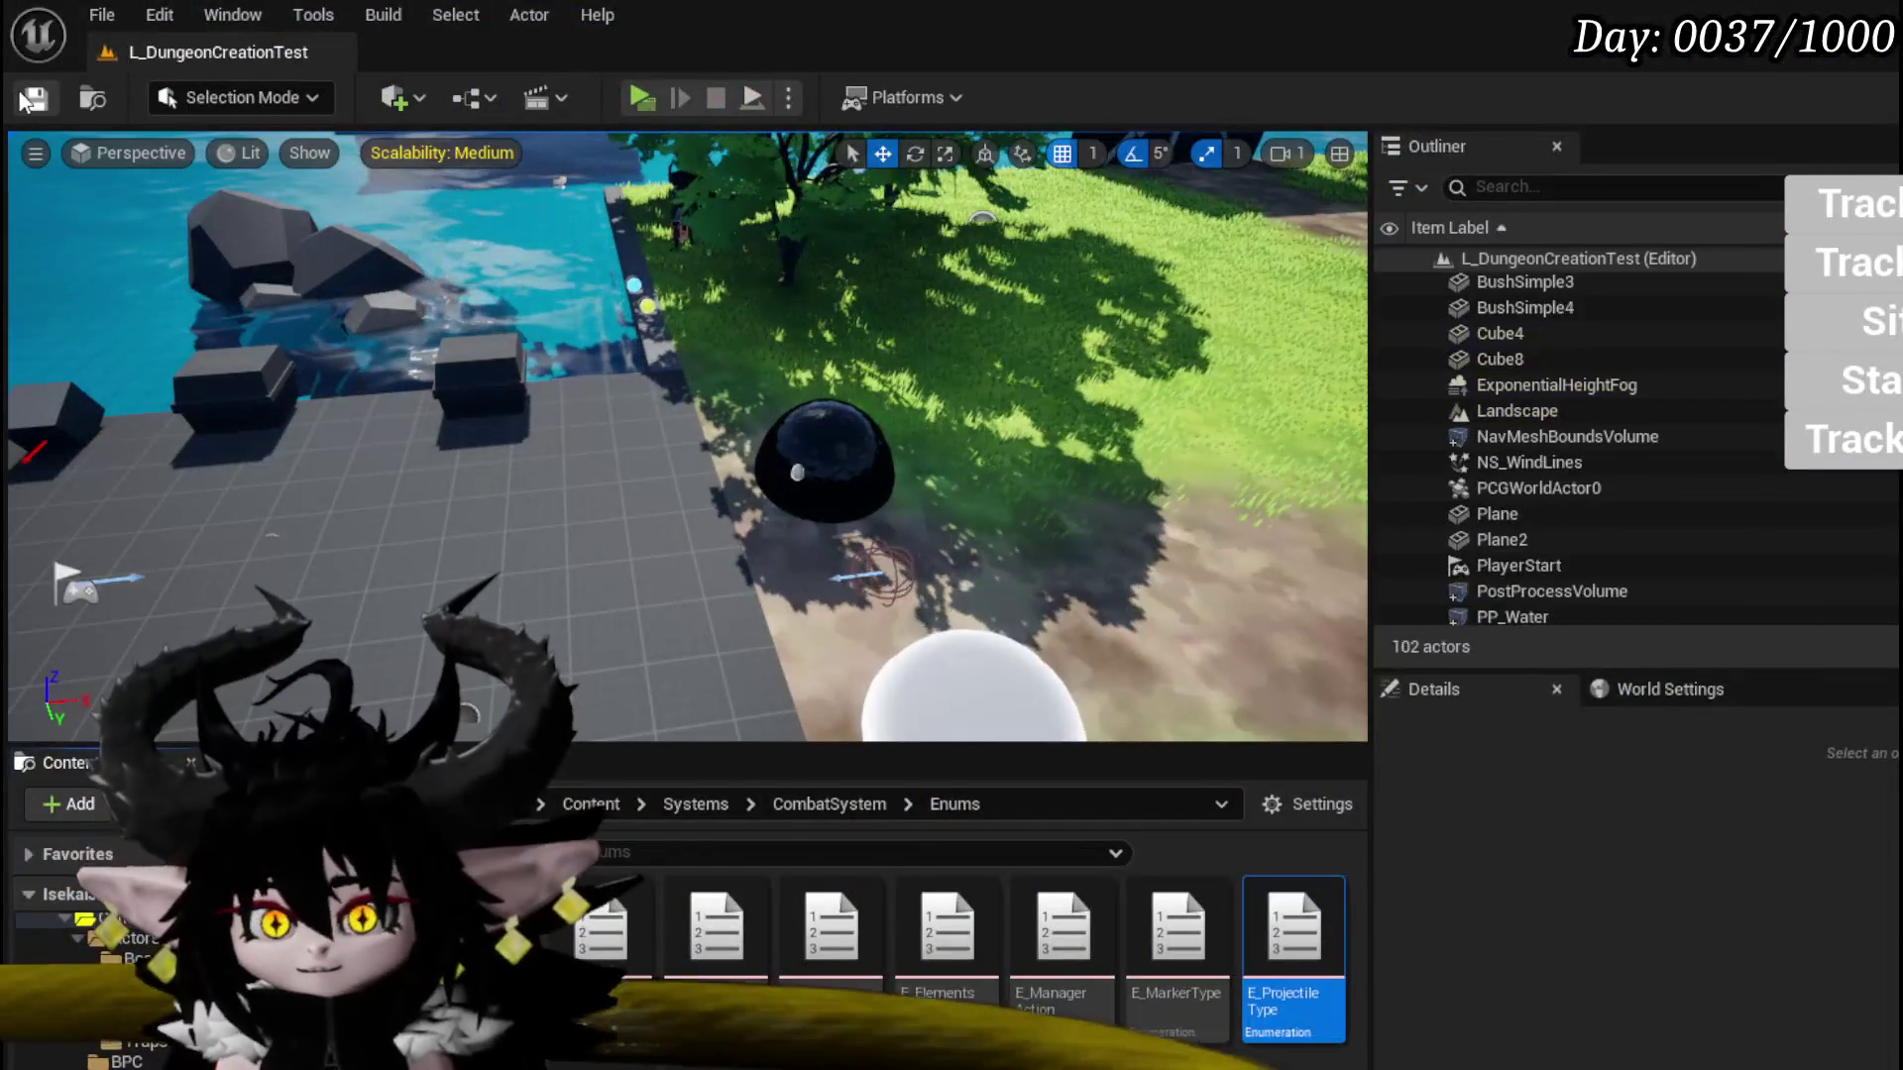
left_click(36, 97)
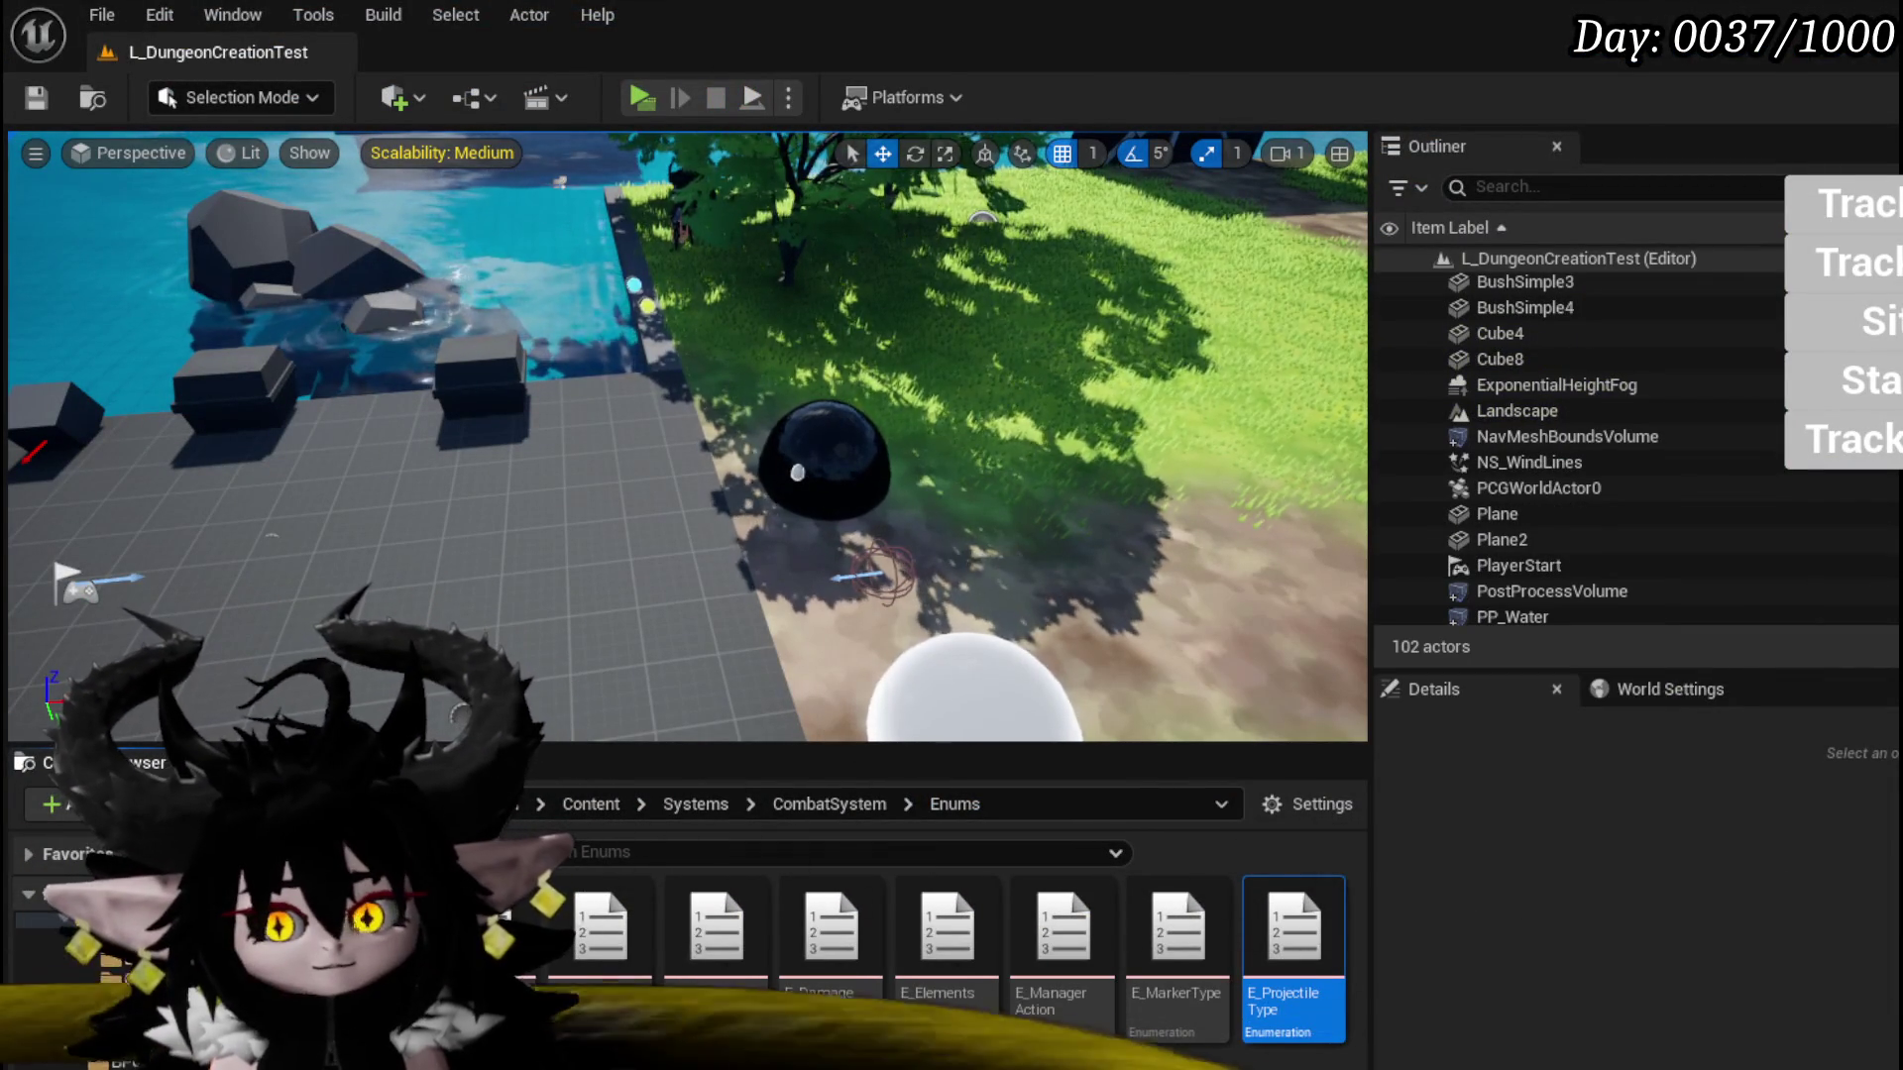
key("alt+Tab")
left_click_drag(700, 667, 703, 716)
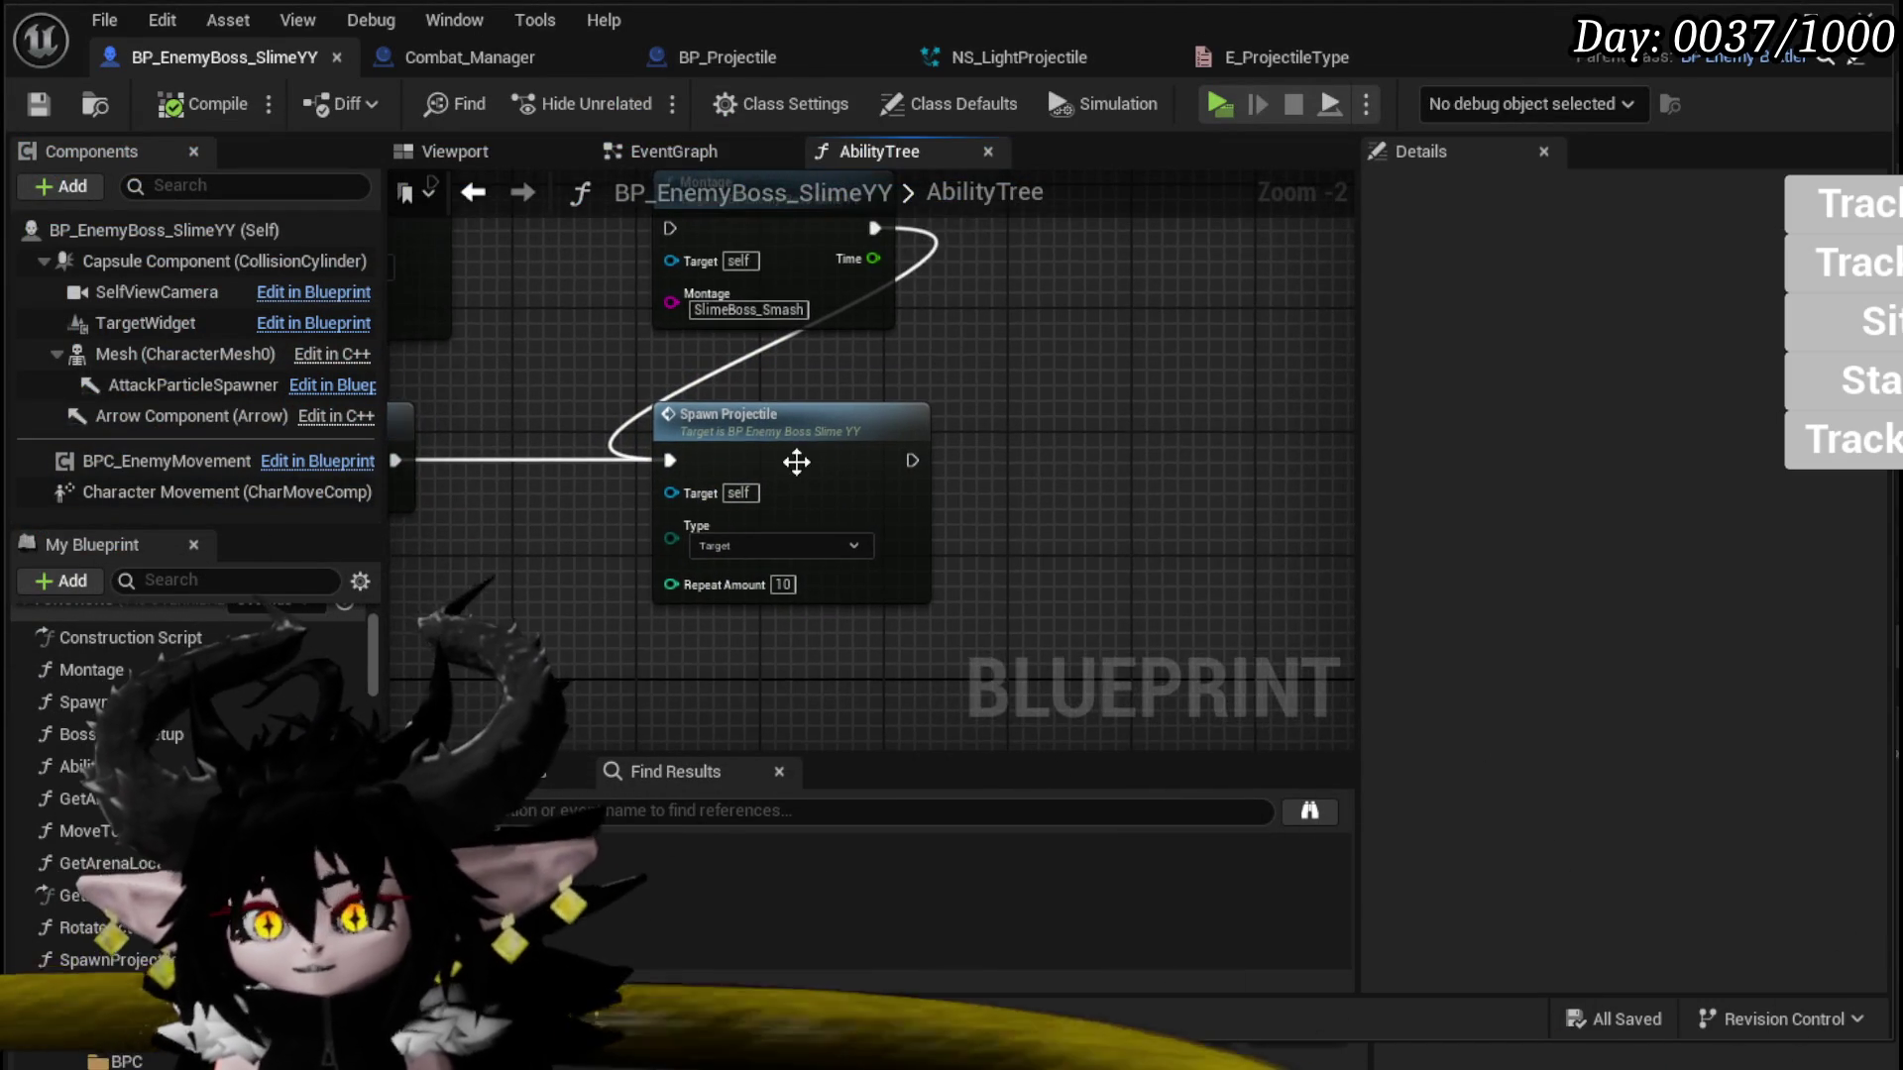
double_click(795, 458)
mouse_move(610, 449)
left_mouse_down()
mouse_move(747, 366)
mouse_move(704, 455)
mouse_move(610, 543)
left_mouse_up()
scroll(860, 508, "up", 2)
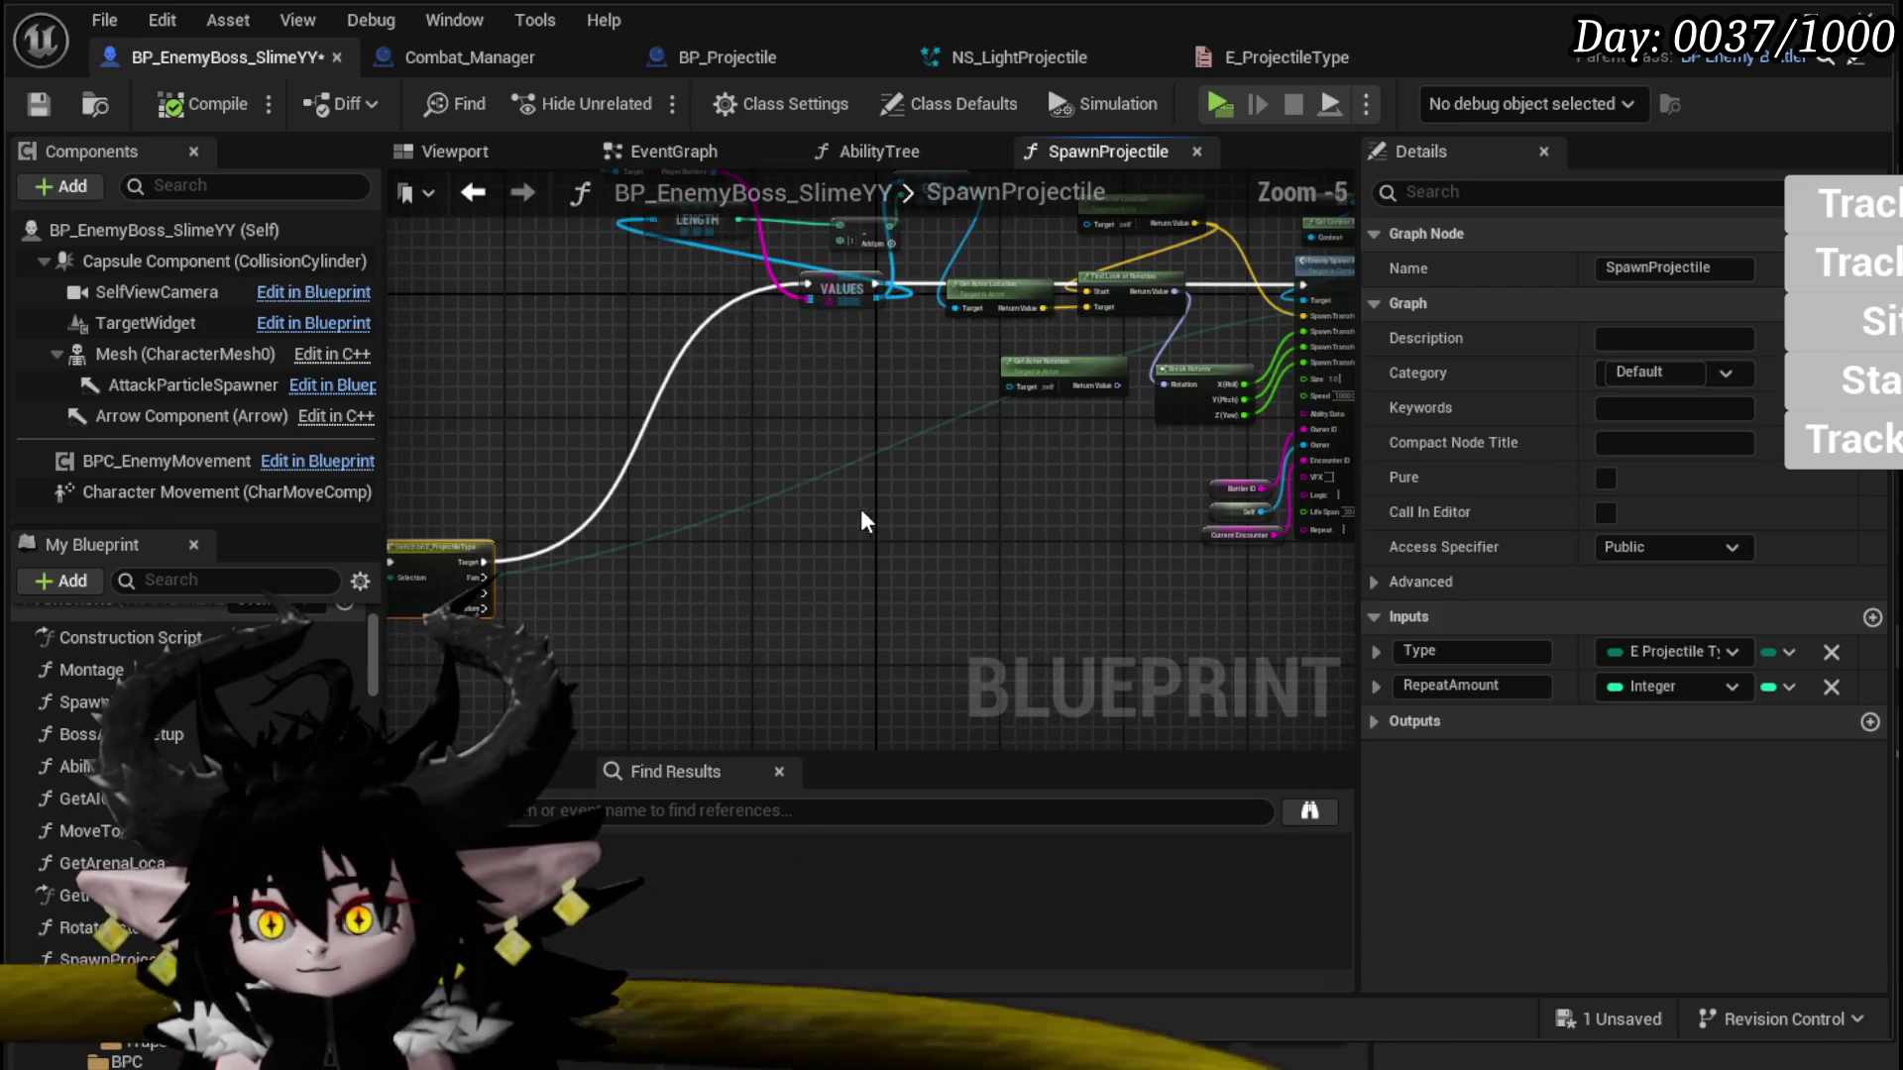
left_click(727, 506)
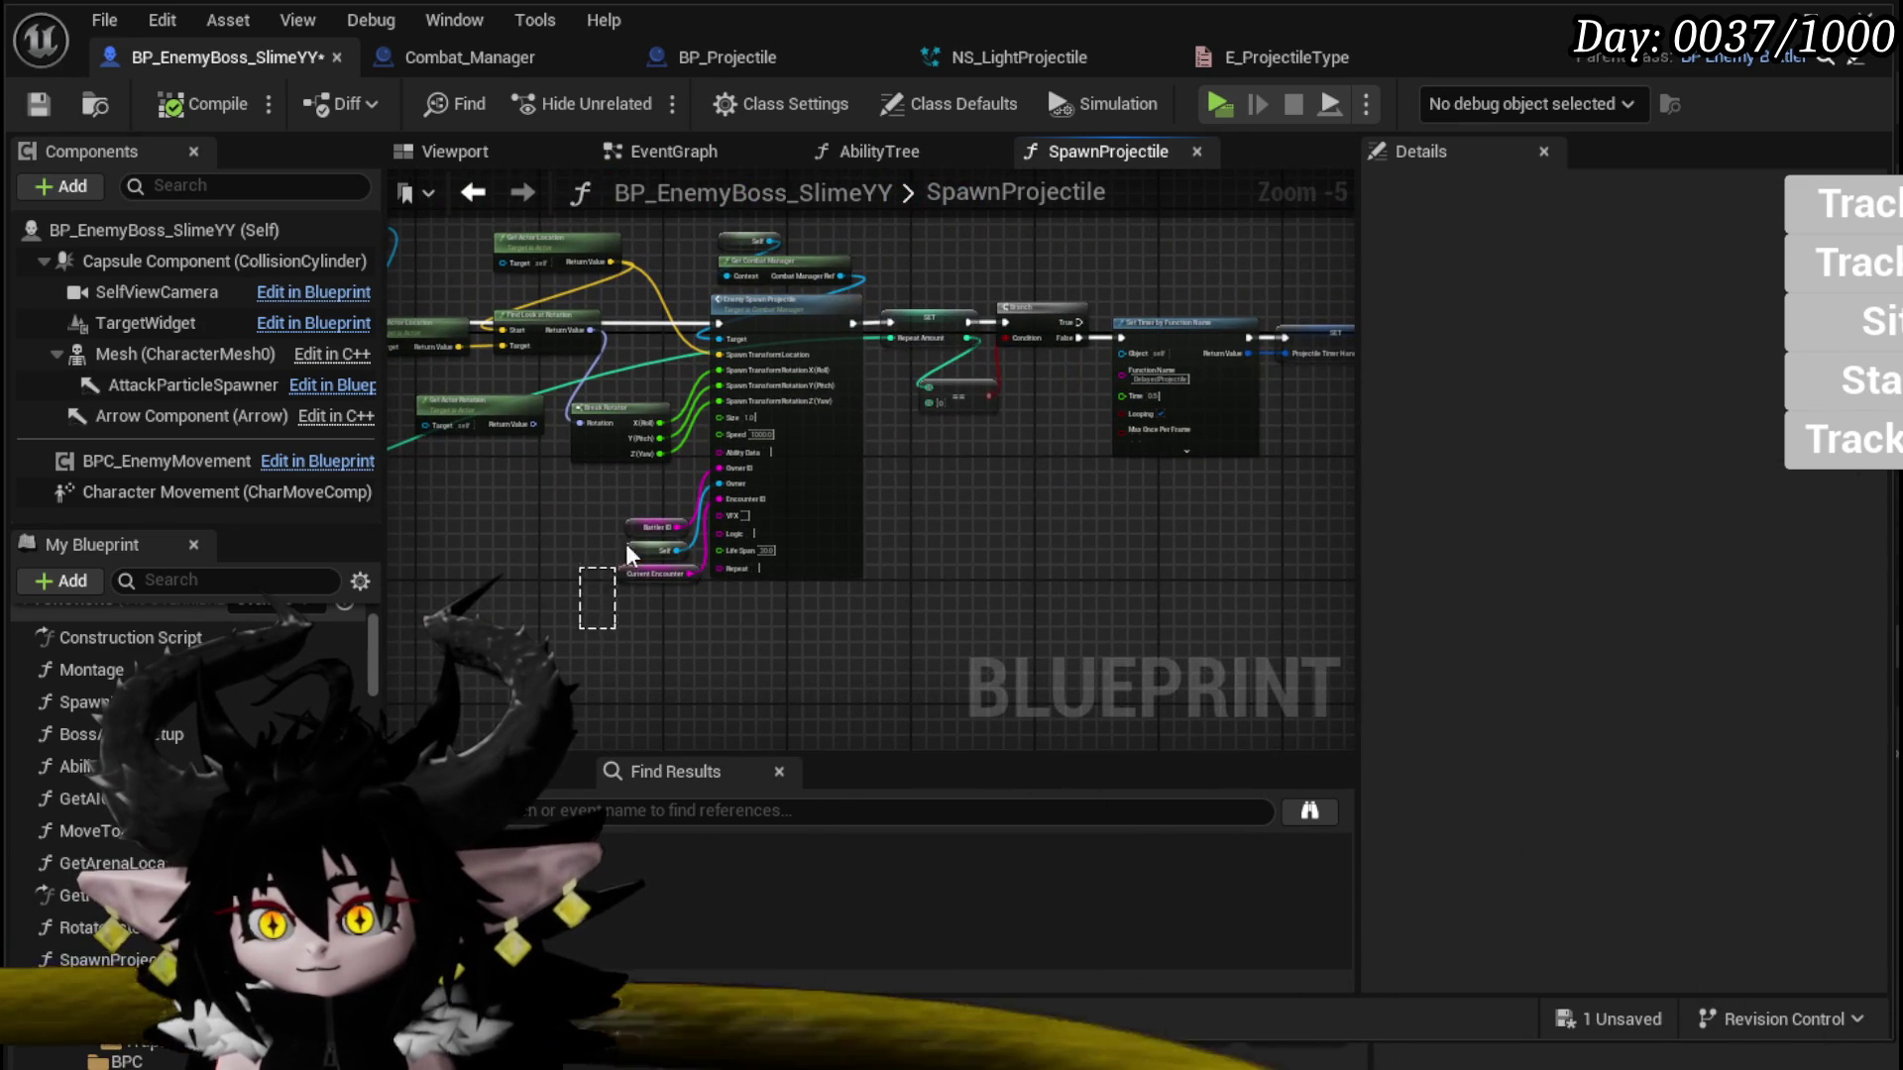
mouse_move(578, 531)
left_mouse_down()
mouse_move(969, 466)
mouse_move(658, 561)
mouse_move(680, 552)
mouse_move(671, 598)
mouse_move(638, 614)
mouse_move(536, 582)
left_mouse_up()
mouse_move(632, 478)
left_mouse_down()
mouse_move(594, 466)
mouse_move(552, 531)
mouse_move(1010, 383)
left_mouse_up()
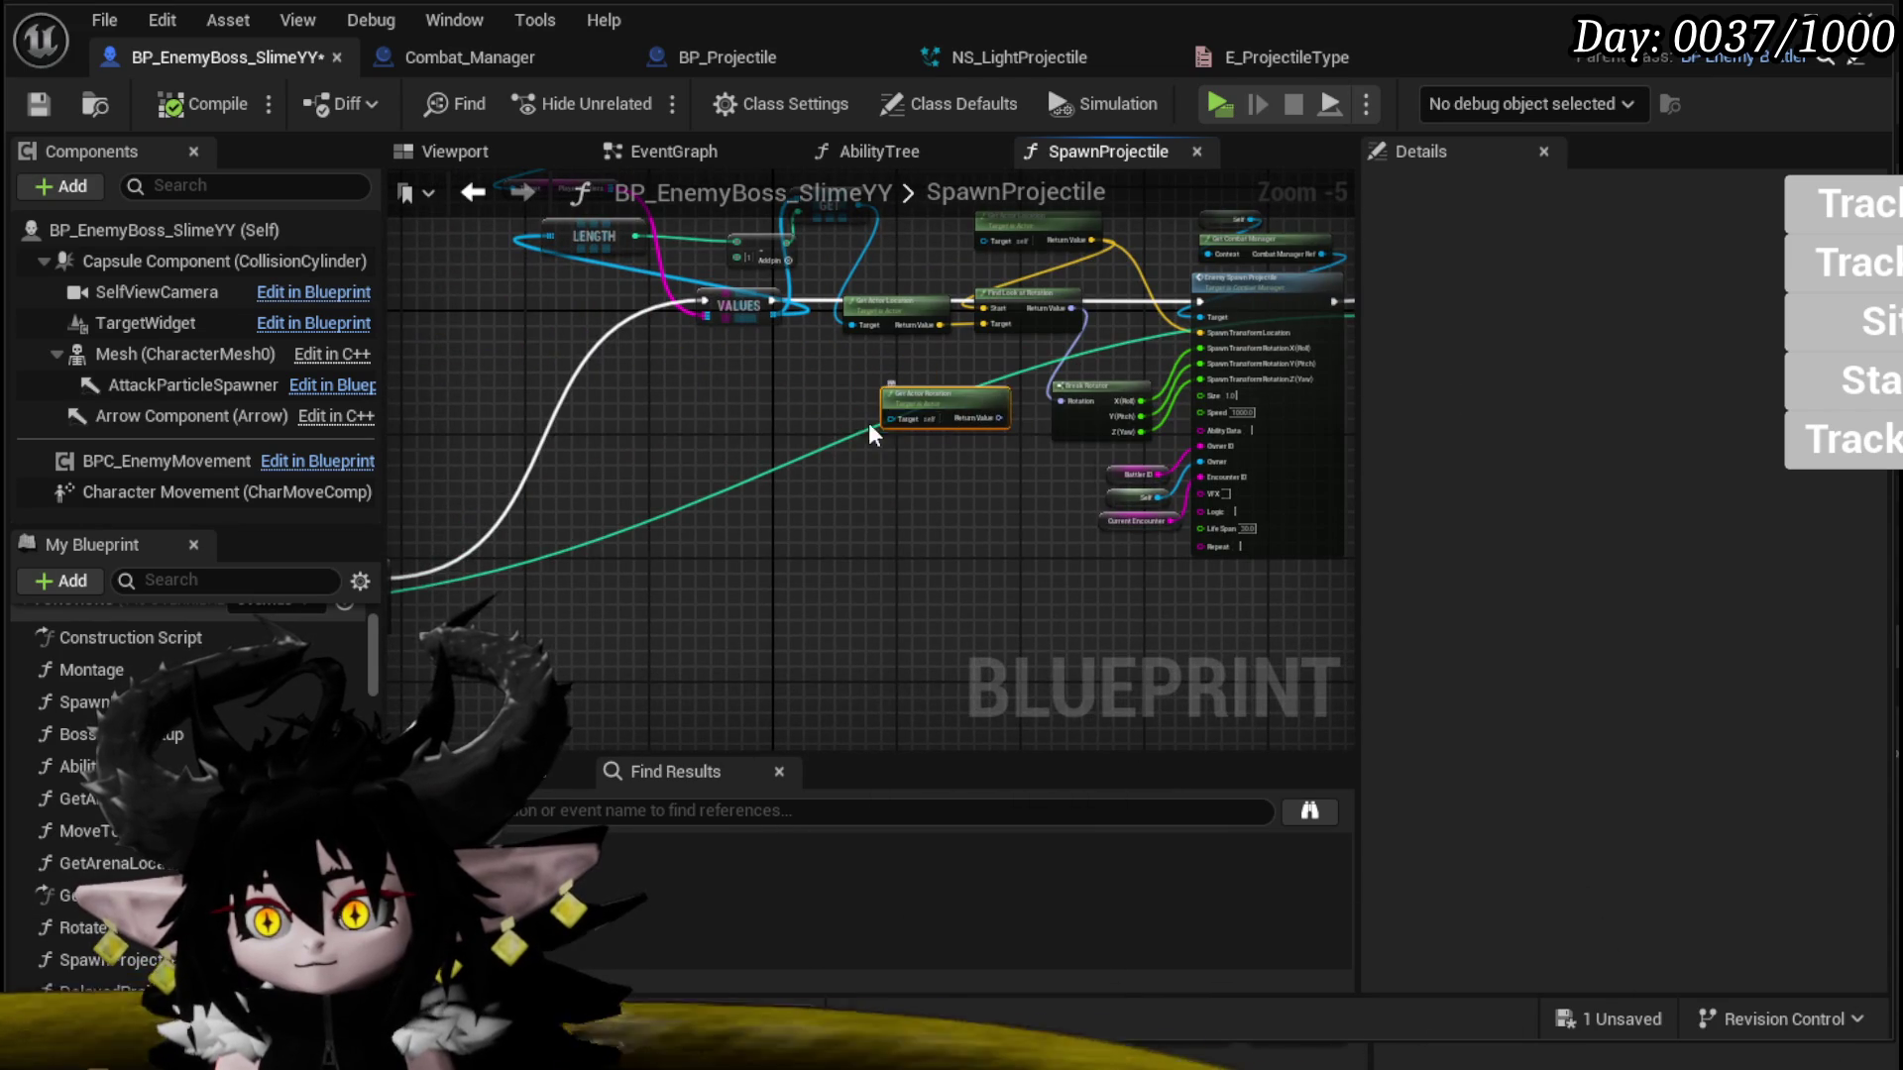
scroll(880, 418, "down", 2)
left_click_drag(842, 428, 707, 445)
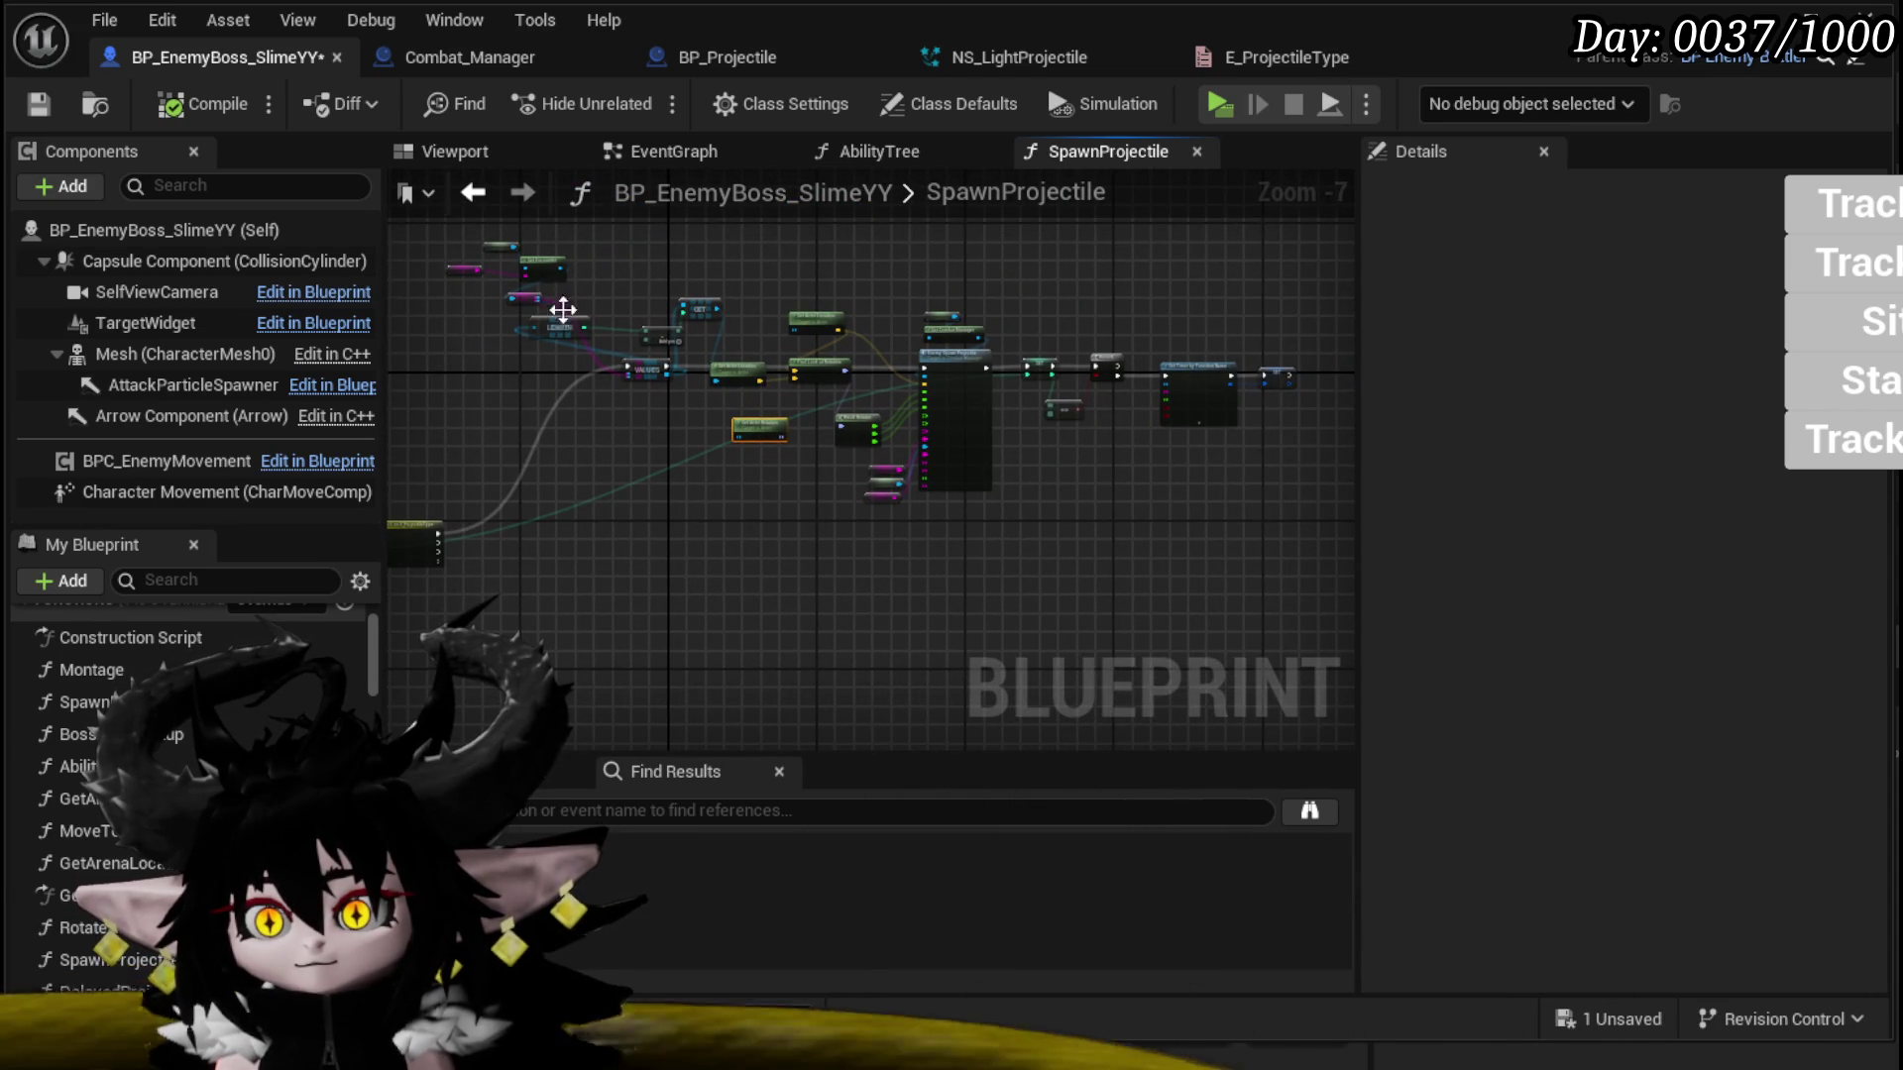
left_click_drag(1282, 511, 1305, 516)
scroll(849, 495, "up", 2)
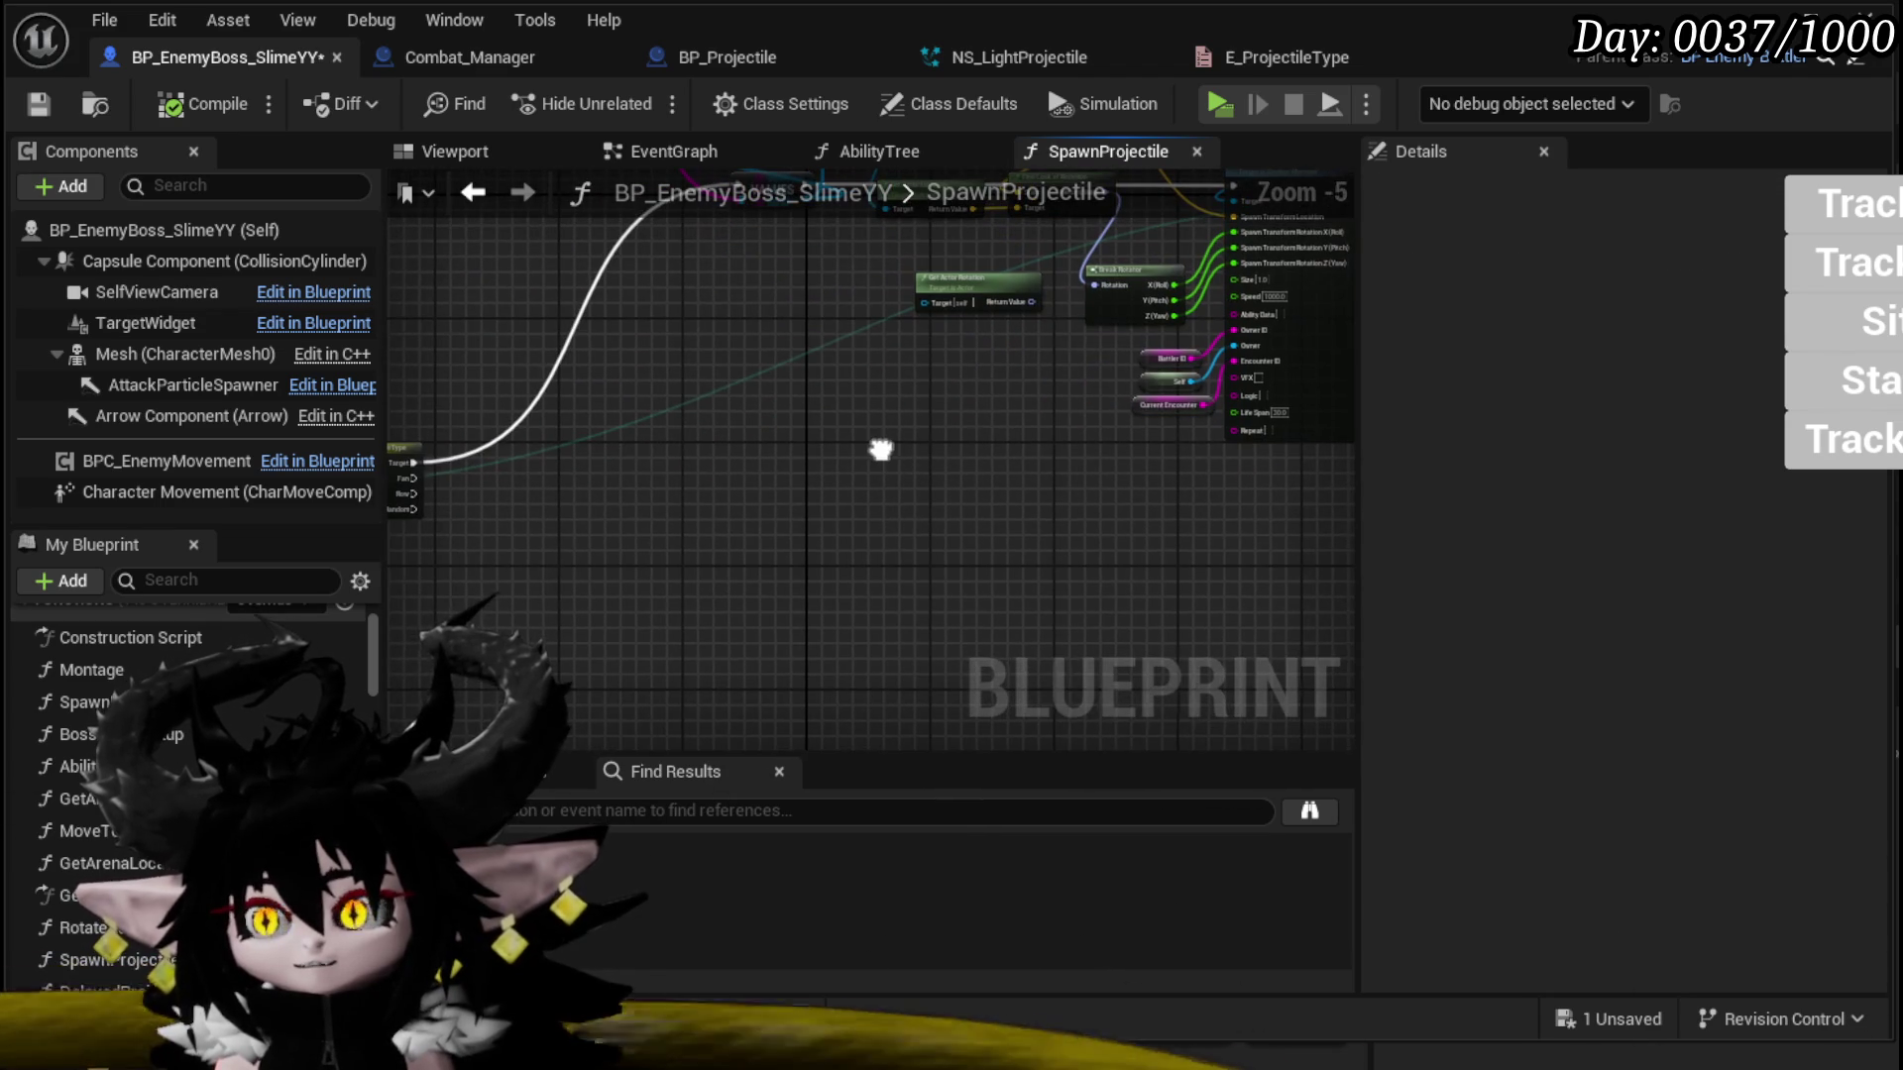
left_click_drag(1016, 576, 1202, 515)
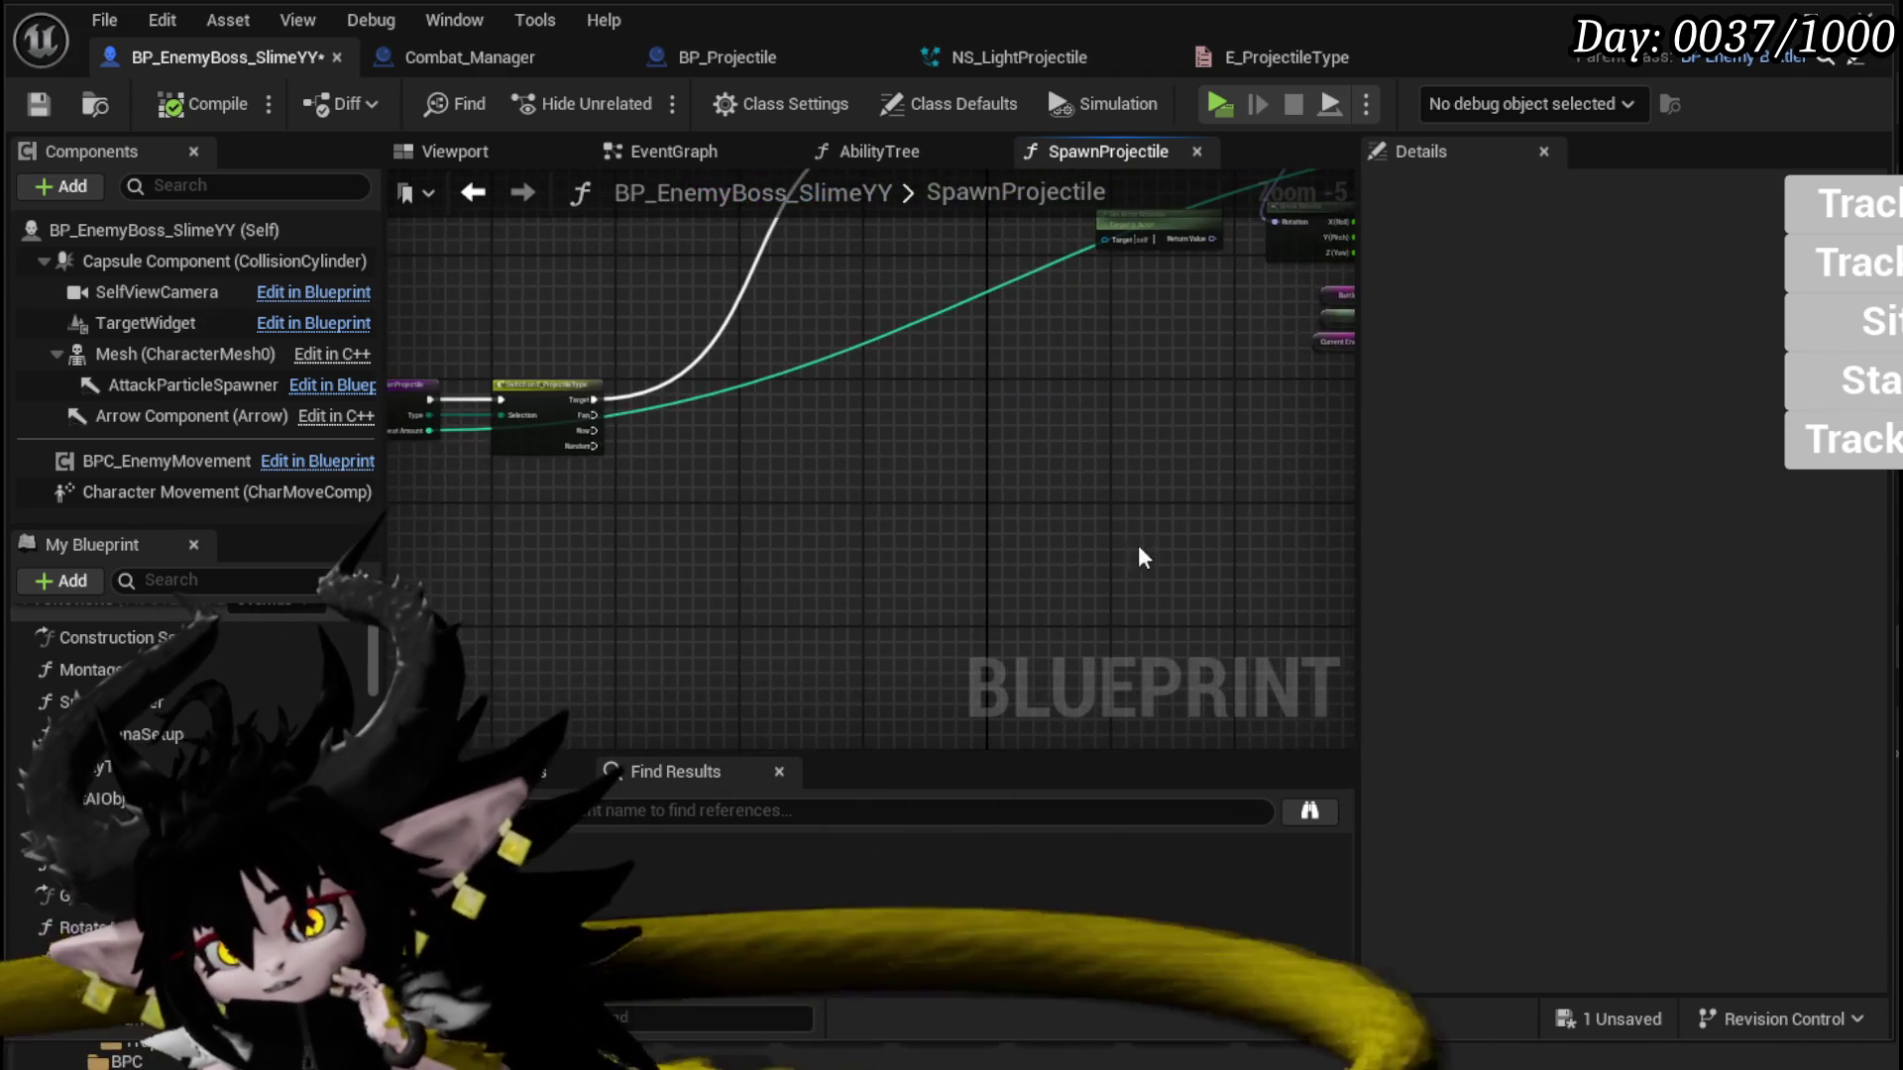
scroll(1090, 443, "up", 2)
left_click_drag(769, 446, 1100, 450)
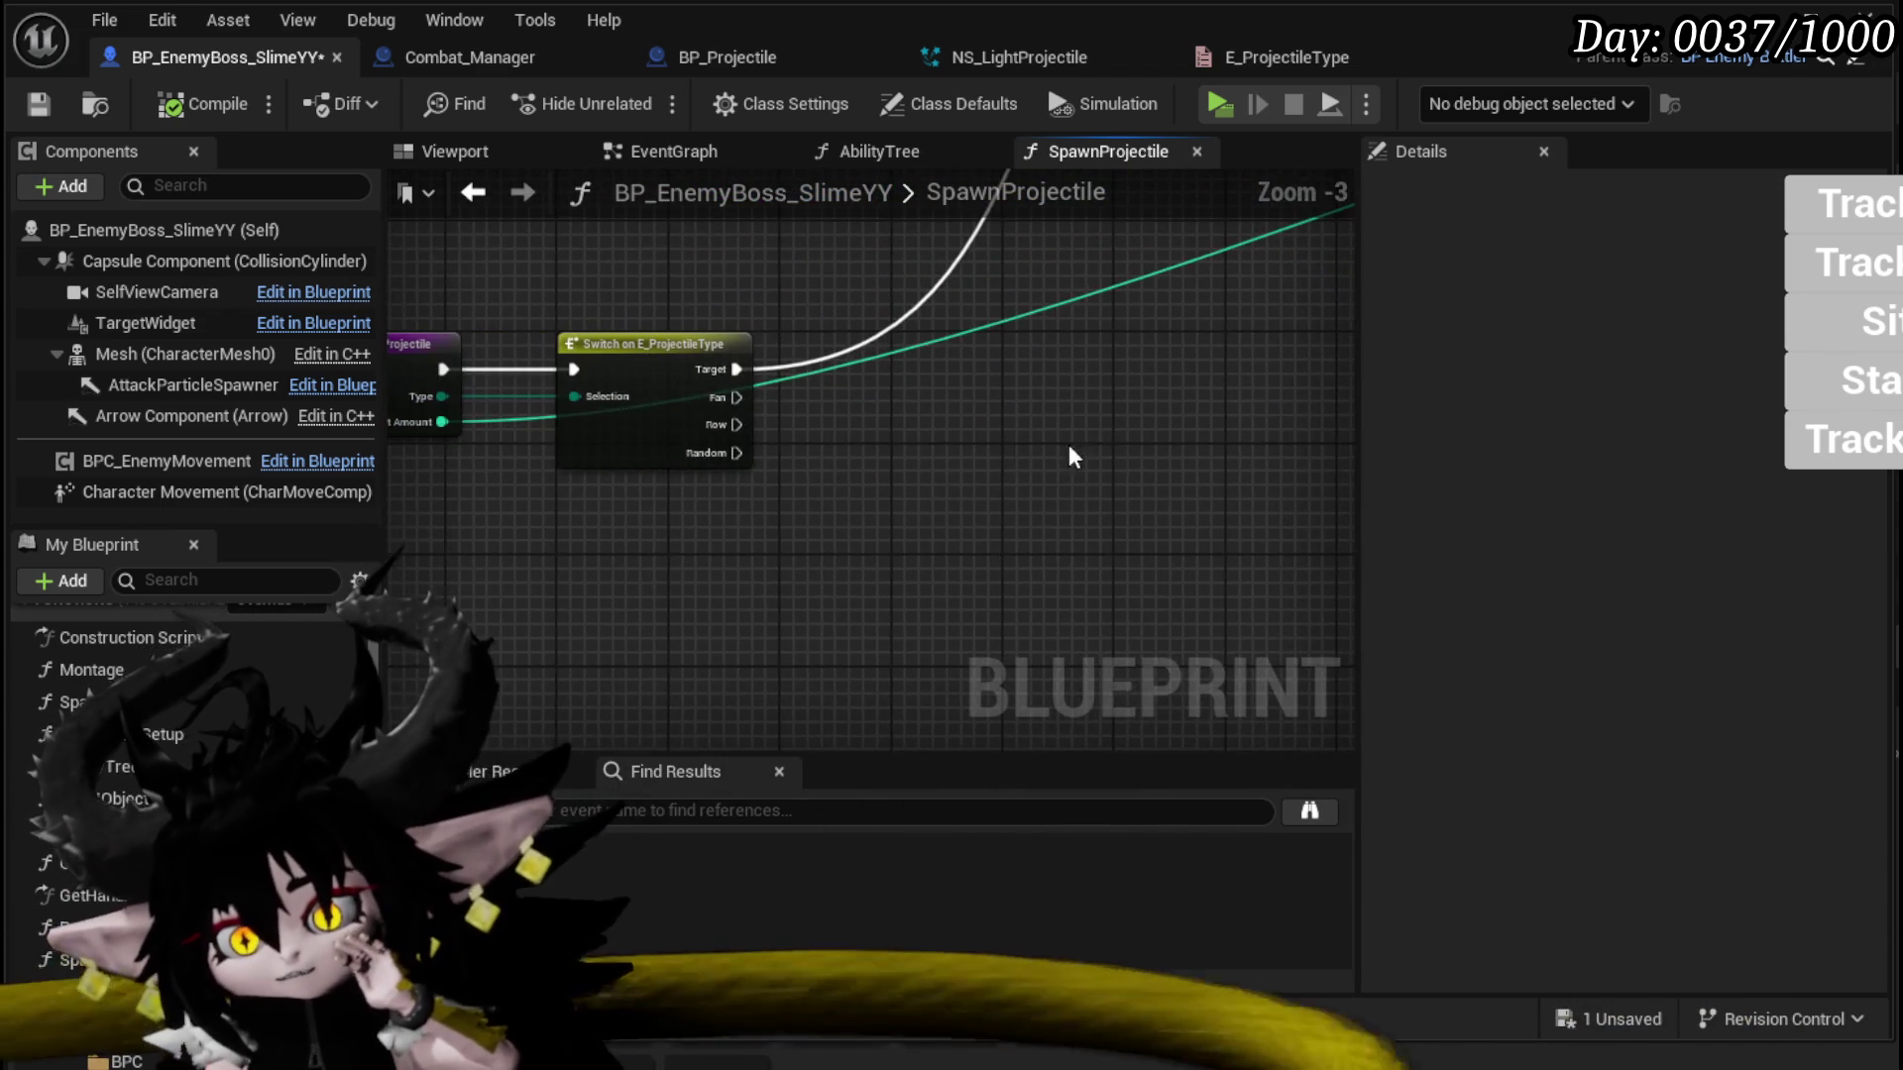
left_click_drag(456, 532, 650, 532)
left_click_drag(934, 330, 690, 374)
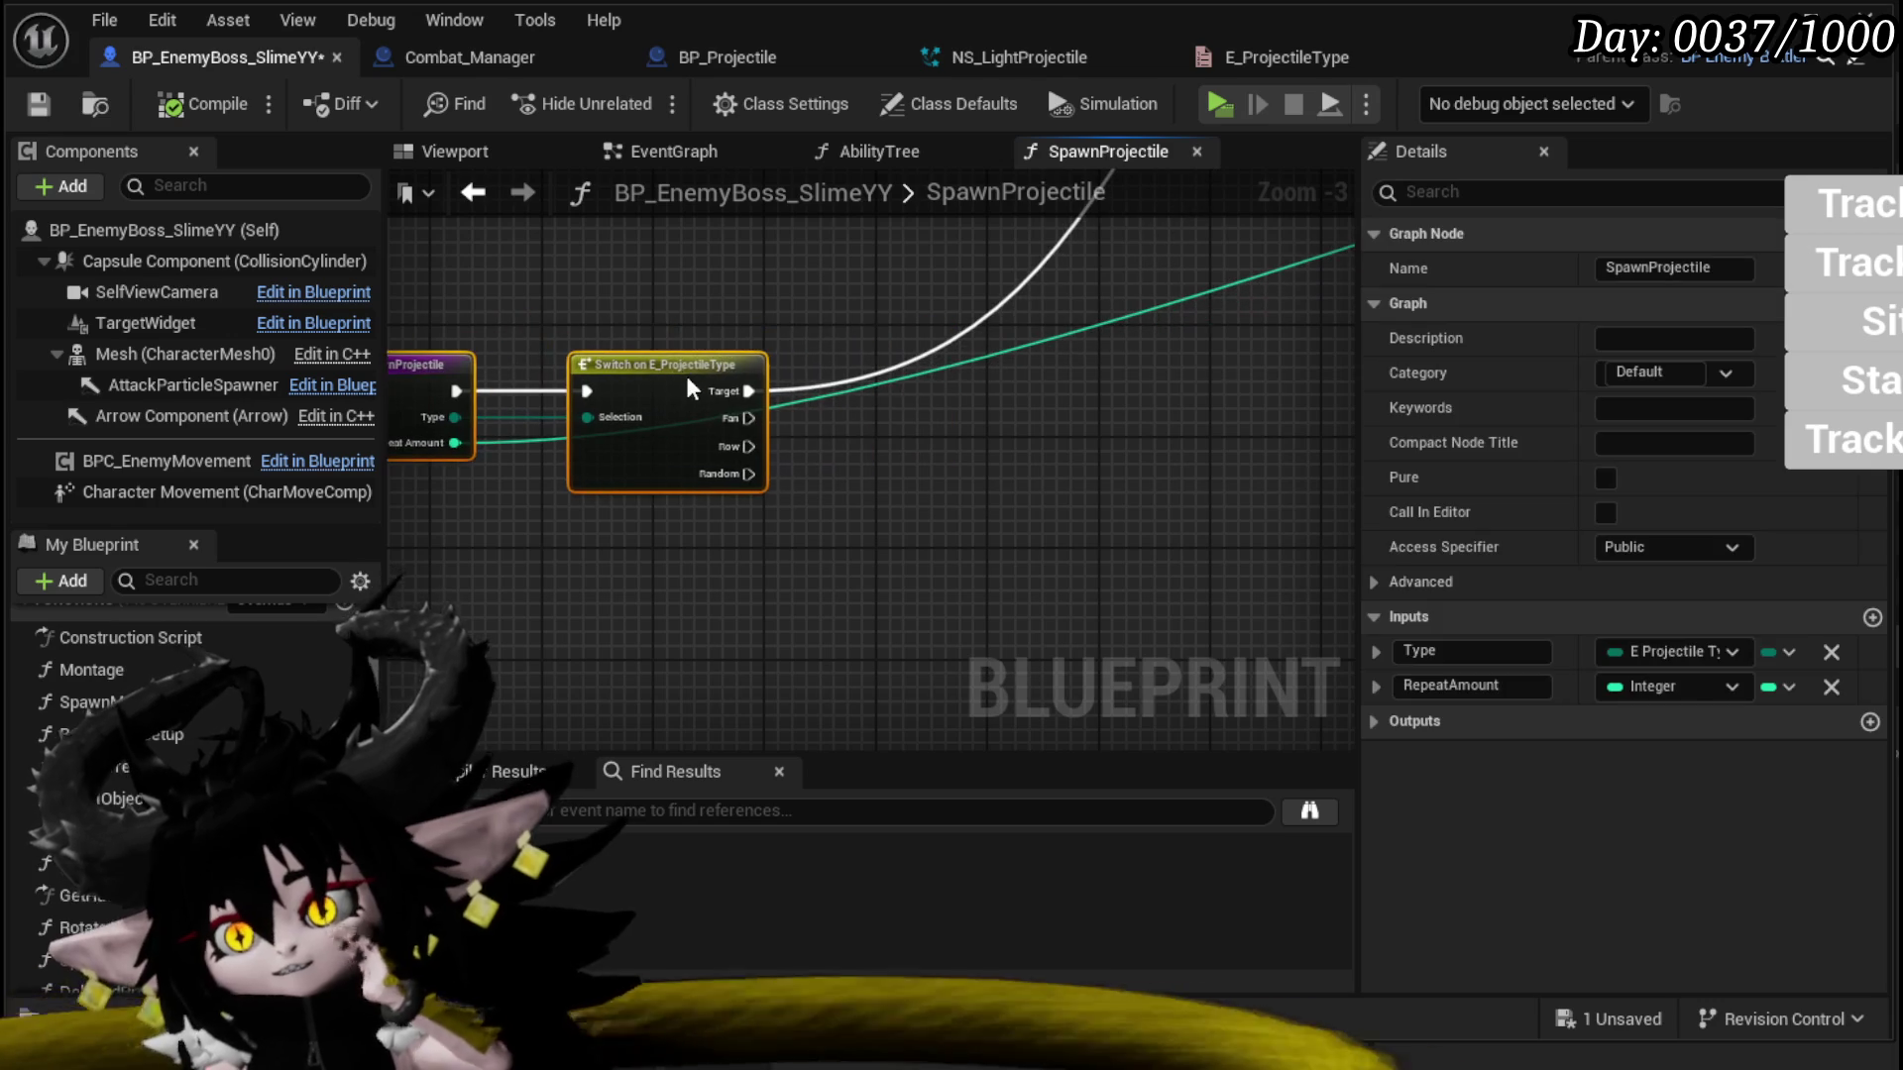
left_click_drag(847, 452, 663, 545)
scroll(663, 559, "down", 3)
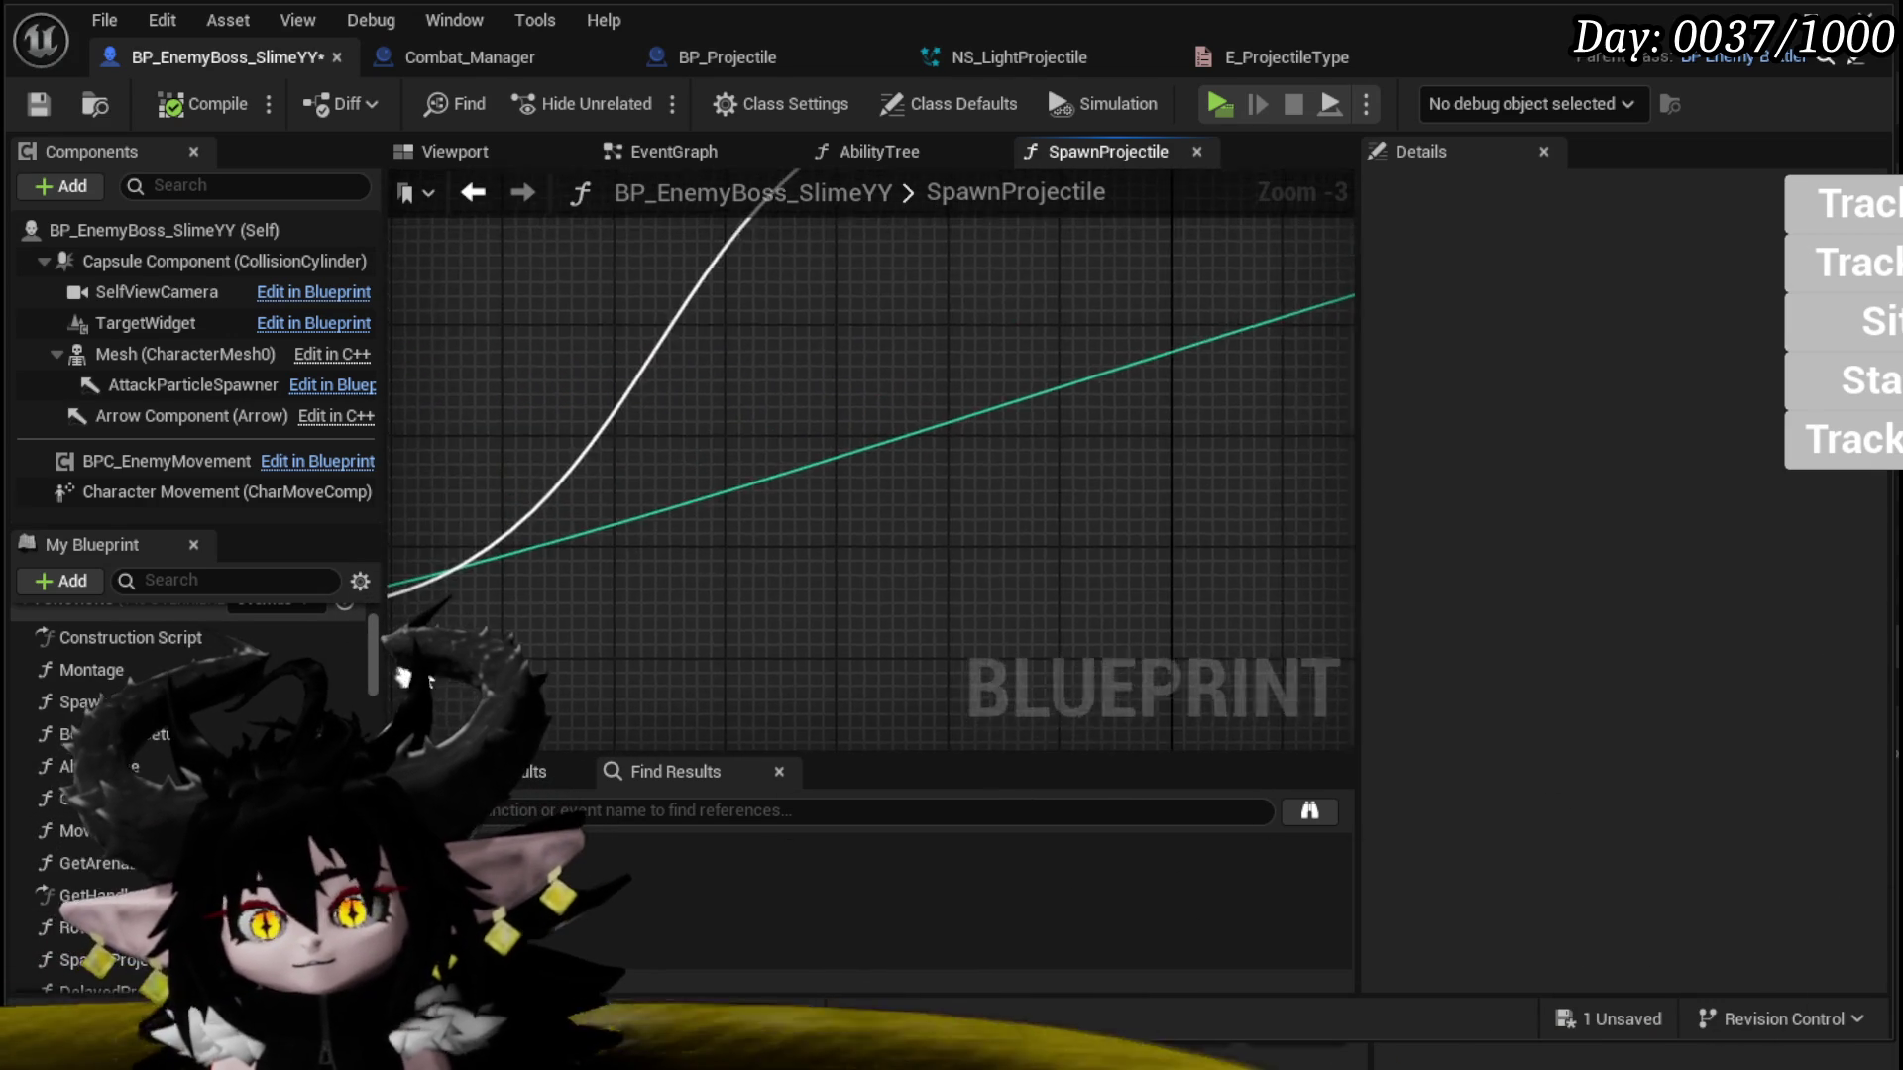
mouse_move(1005, 525)
left_mouse_down()
mouse_move(834, 614)
mouse_move(913, 478)
left_mouse_up()
scroll(948, 411, "up", 2)
Step: Feed Get Actor Rotation through Break Rotator into the second spawn node's rotation X, Y, Z
left_click_drag(808, 505, 746, 549)
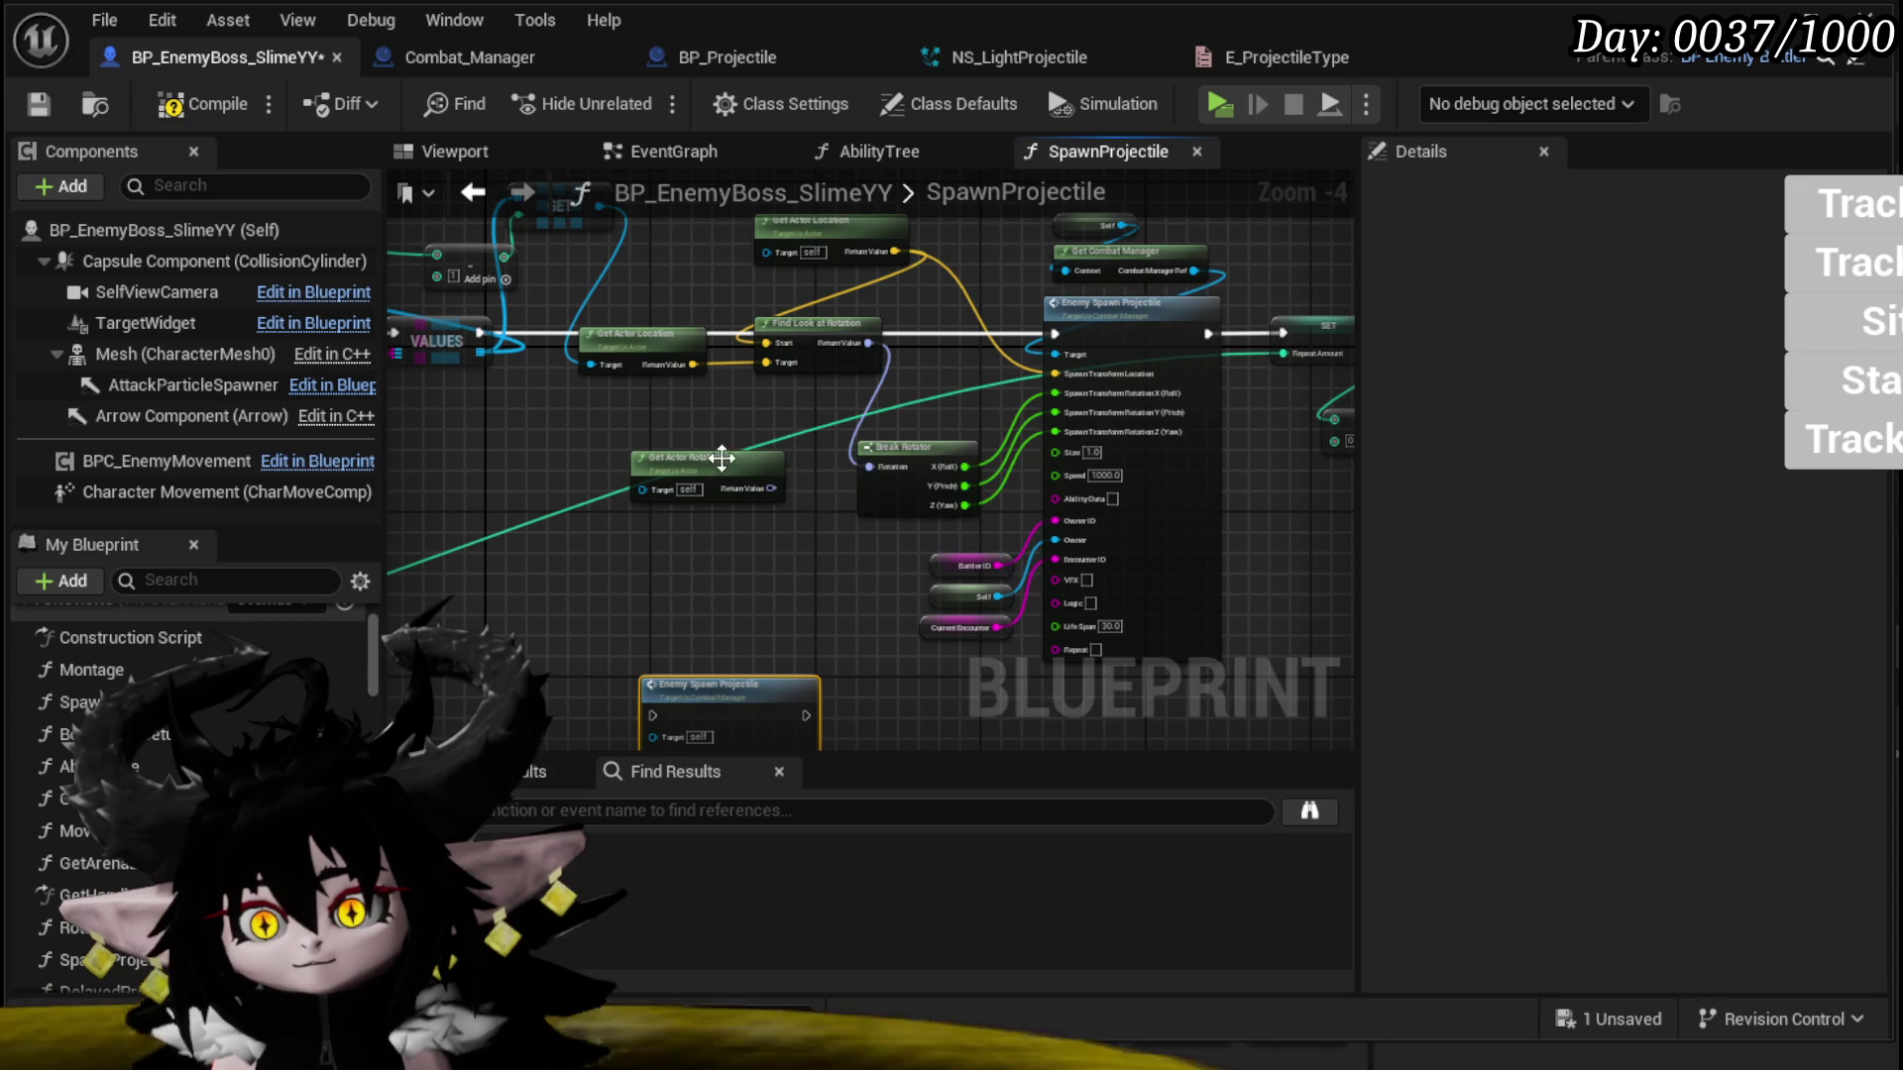
scroll(773, 645, "up", 4)
scroll(922, 417, "down", 4)
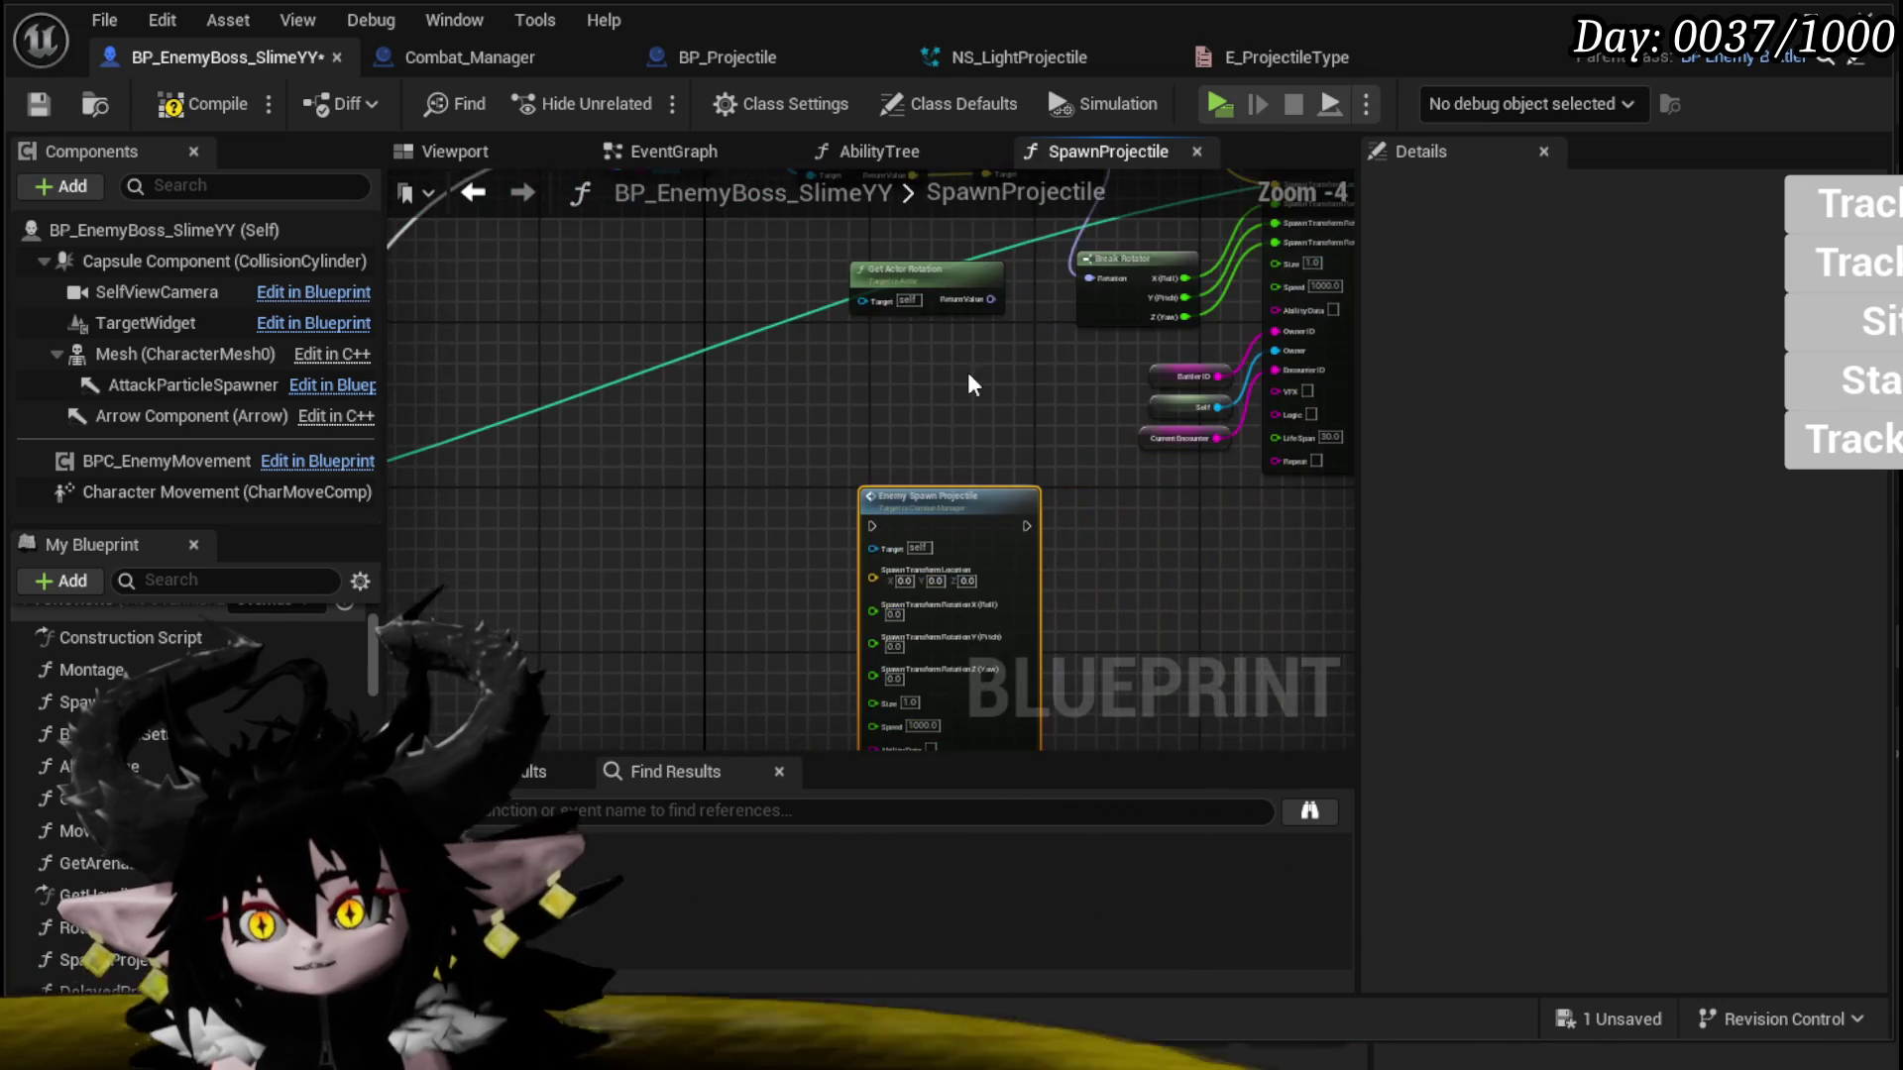
left_click_drag(1045, 347, 1111, 283)
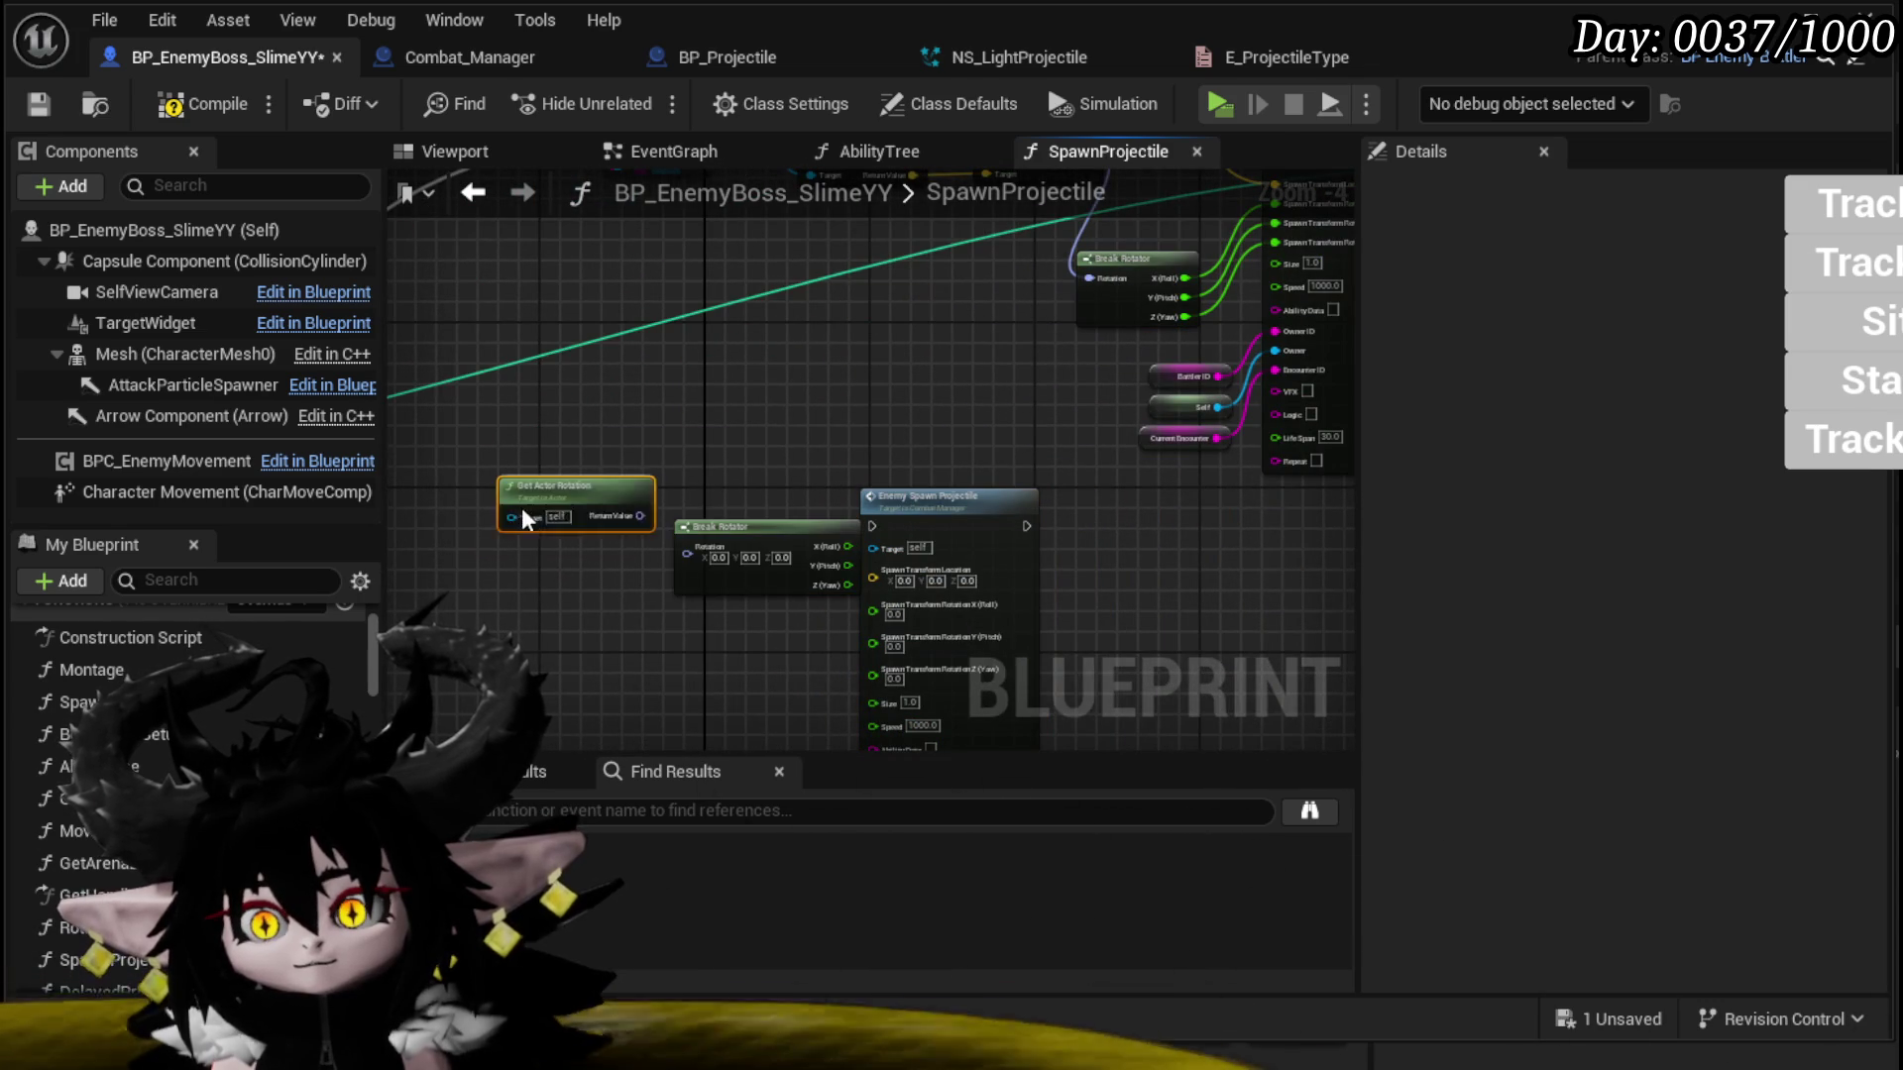
left_click_drag(621, 557, 612, 556)
left_click_drag(745, 535, 623, 589)
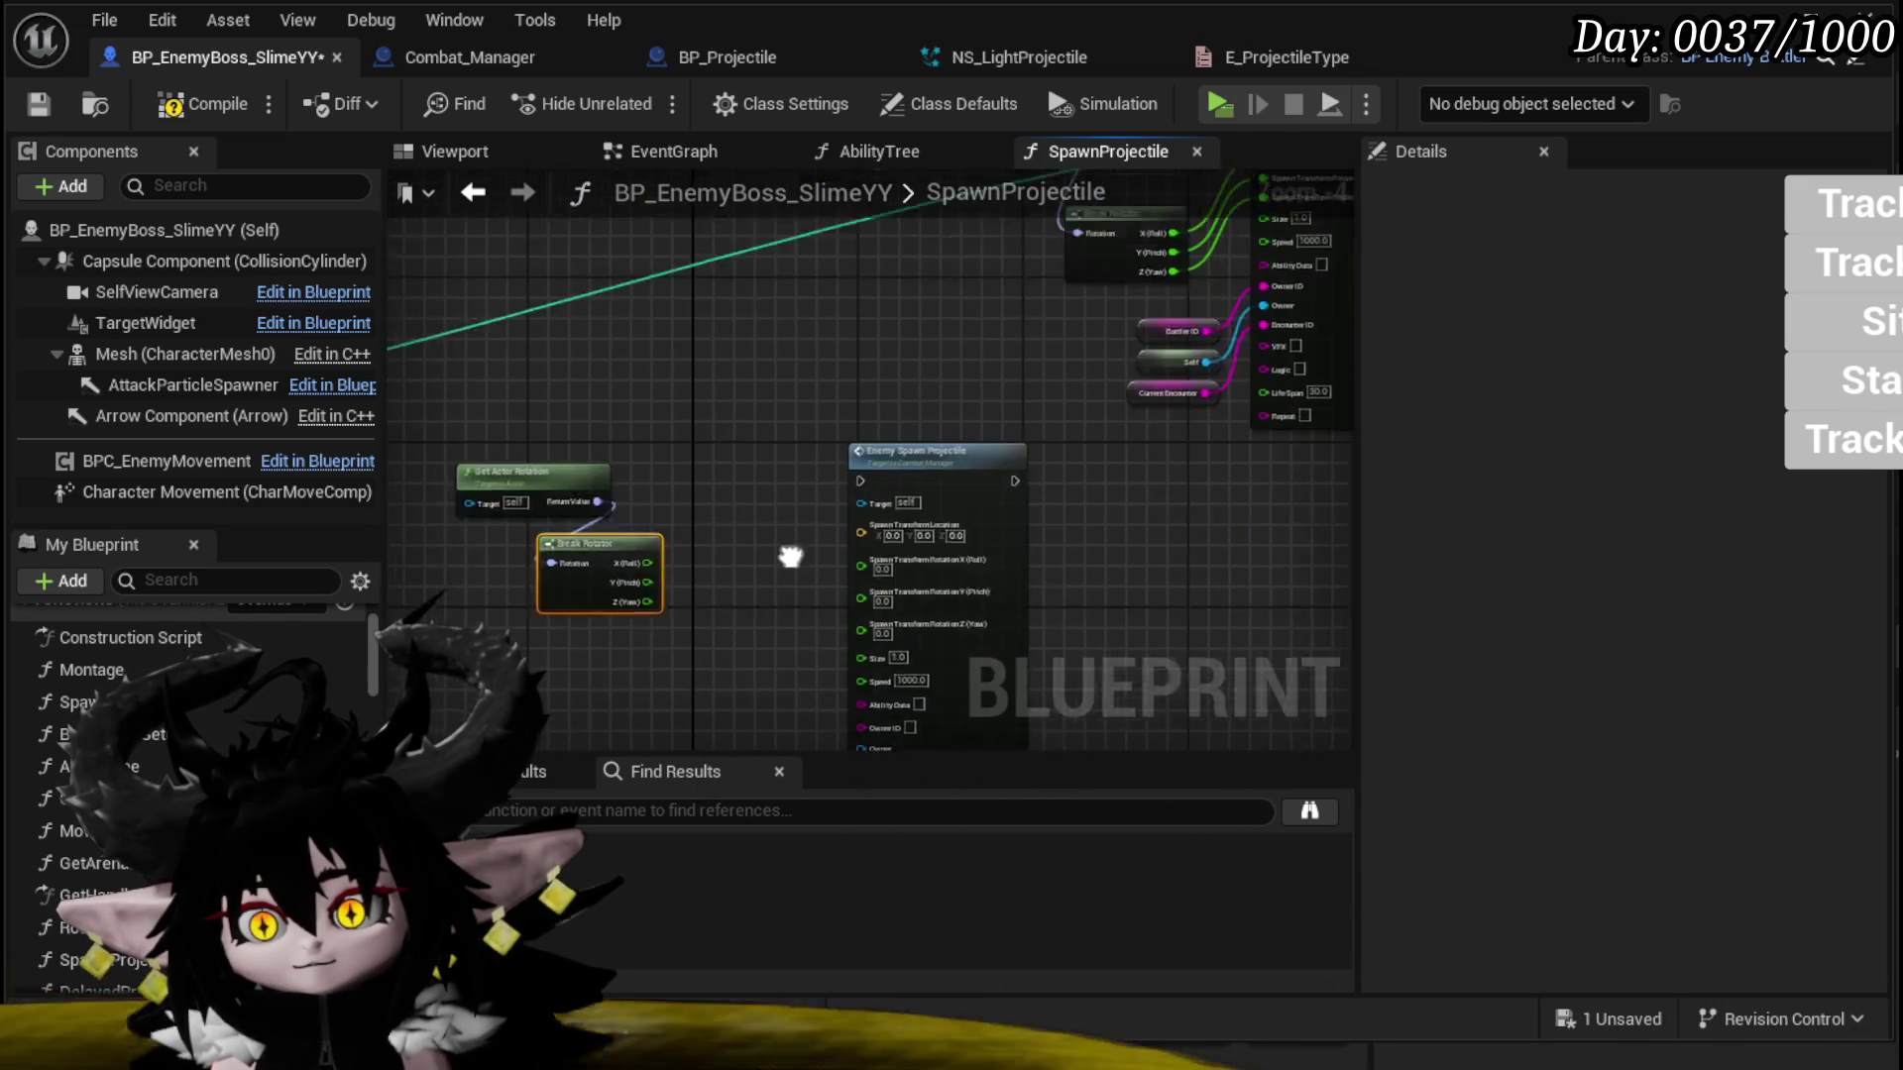
scroll(761, 481, "up", 3)
left_click_drag(860, 474, 911, 466)
left_click_drag(545, 493, 949, 490)
left_click_drag(545, 528, 942, 541)
Step: Wire Get Actor Location into the spawn transform's Location input
scroll(745, 324, "down", 3)
mouse_move(675, 297)
left_mouse_down()
mouse_move(721, 363)
mouse_move(628, 454)
left_mouse_up()
scroll(688, 440, "up", 1)
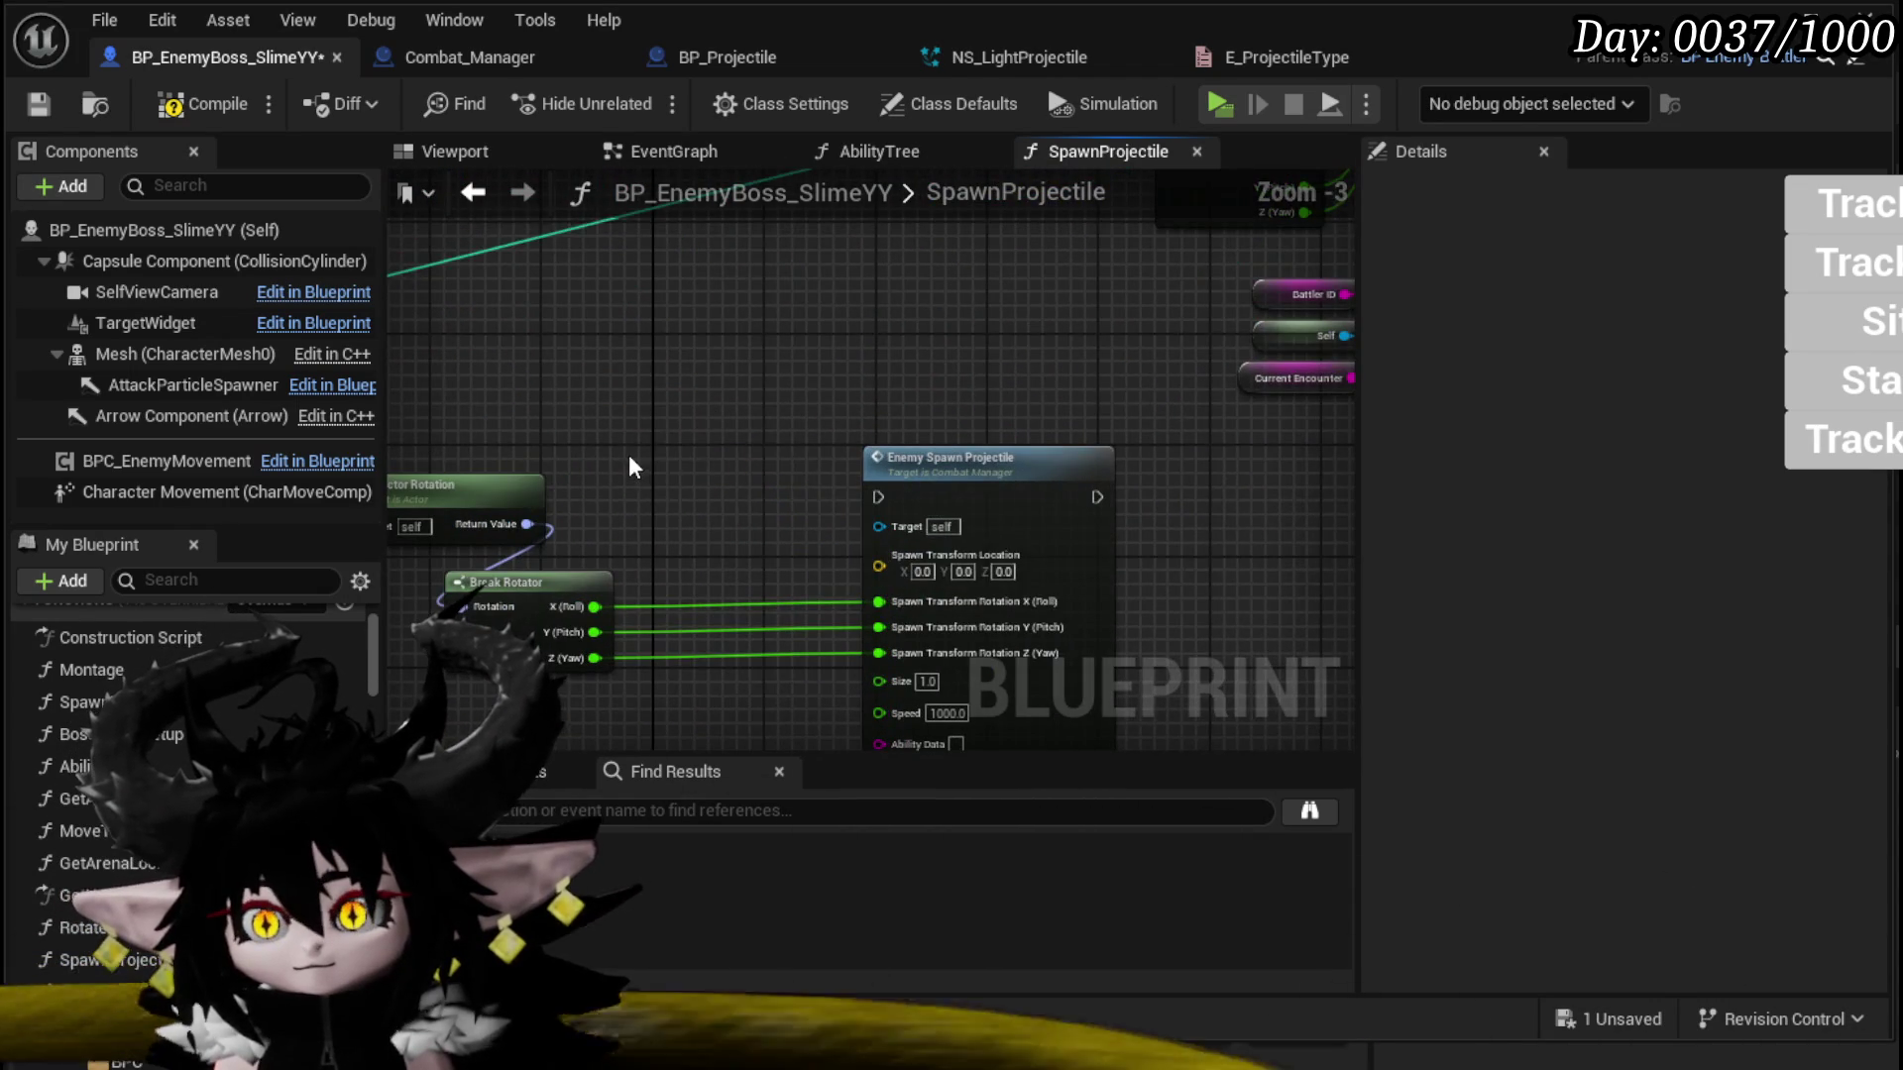
mouse_move(819, 495)
left_mouse_down()
mouse_move(882, 583)
mouse_move(759, 479)
mouse_move(568, 406)
left_mouse_up()
scroll(793, 446, "down", 2)
scroll(795, 452, "up", 2)
Step: Paste the Self and Combat Manager nodes, connect Combat Manager to Target, then compile and save
key("ctrl+v")
mouse_move(772, 453)
left_mouse_down()
mouse_move(783, 609)
mouse_move(573, 601)
left_mouse_up()
left_click_drag(472, 446, 660, 325)
scroll(660, 325, "down", 2)
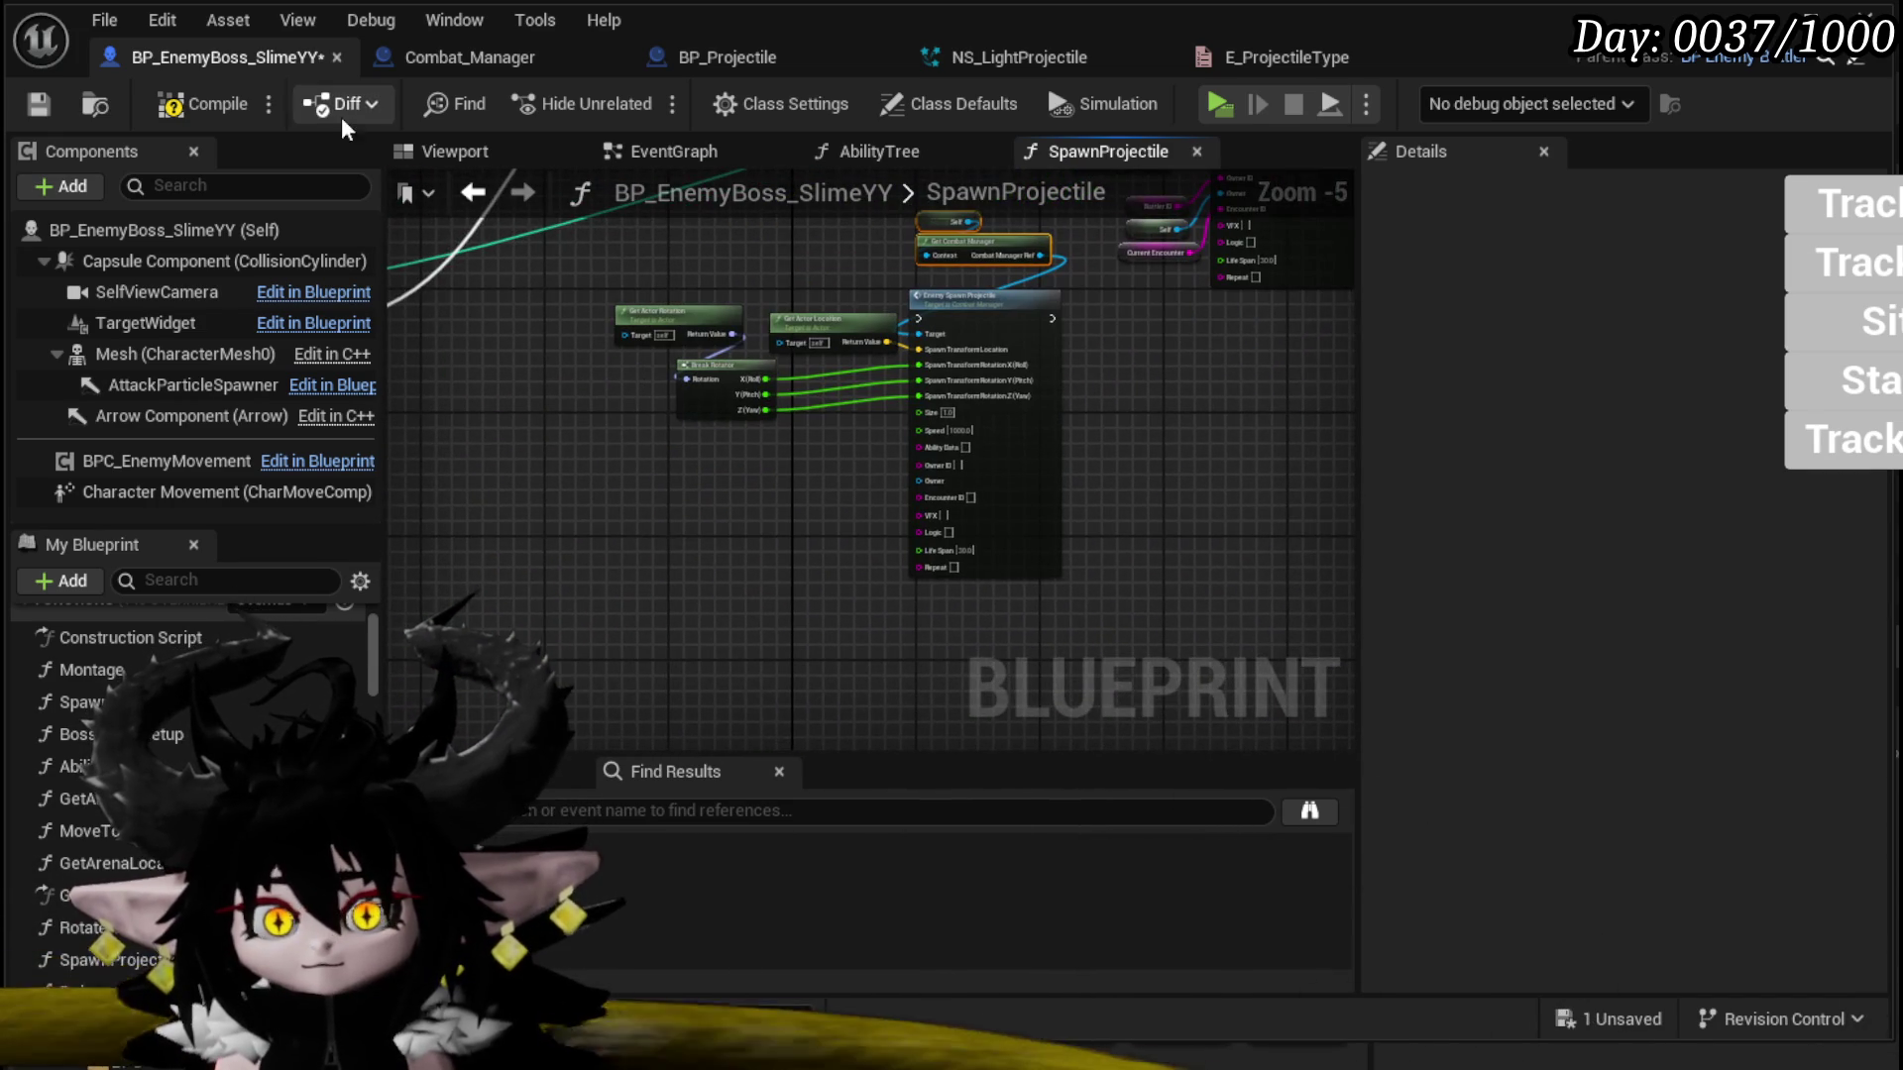
left_click(188, 107)
left_click(49, 104)
scroll(882, 380, "up", 2)
Step: Add a Sequence node after the switch's Fan case, with Then 0 driving Enemy Spawn Projectile
mouse_move(466, 223)
left_mouse_down()
mouse_move(694, 272)
mouse_move(672, 319)
left_mouse_up()
scroll(608, 440, "down", 2)
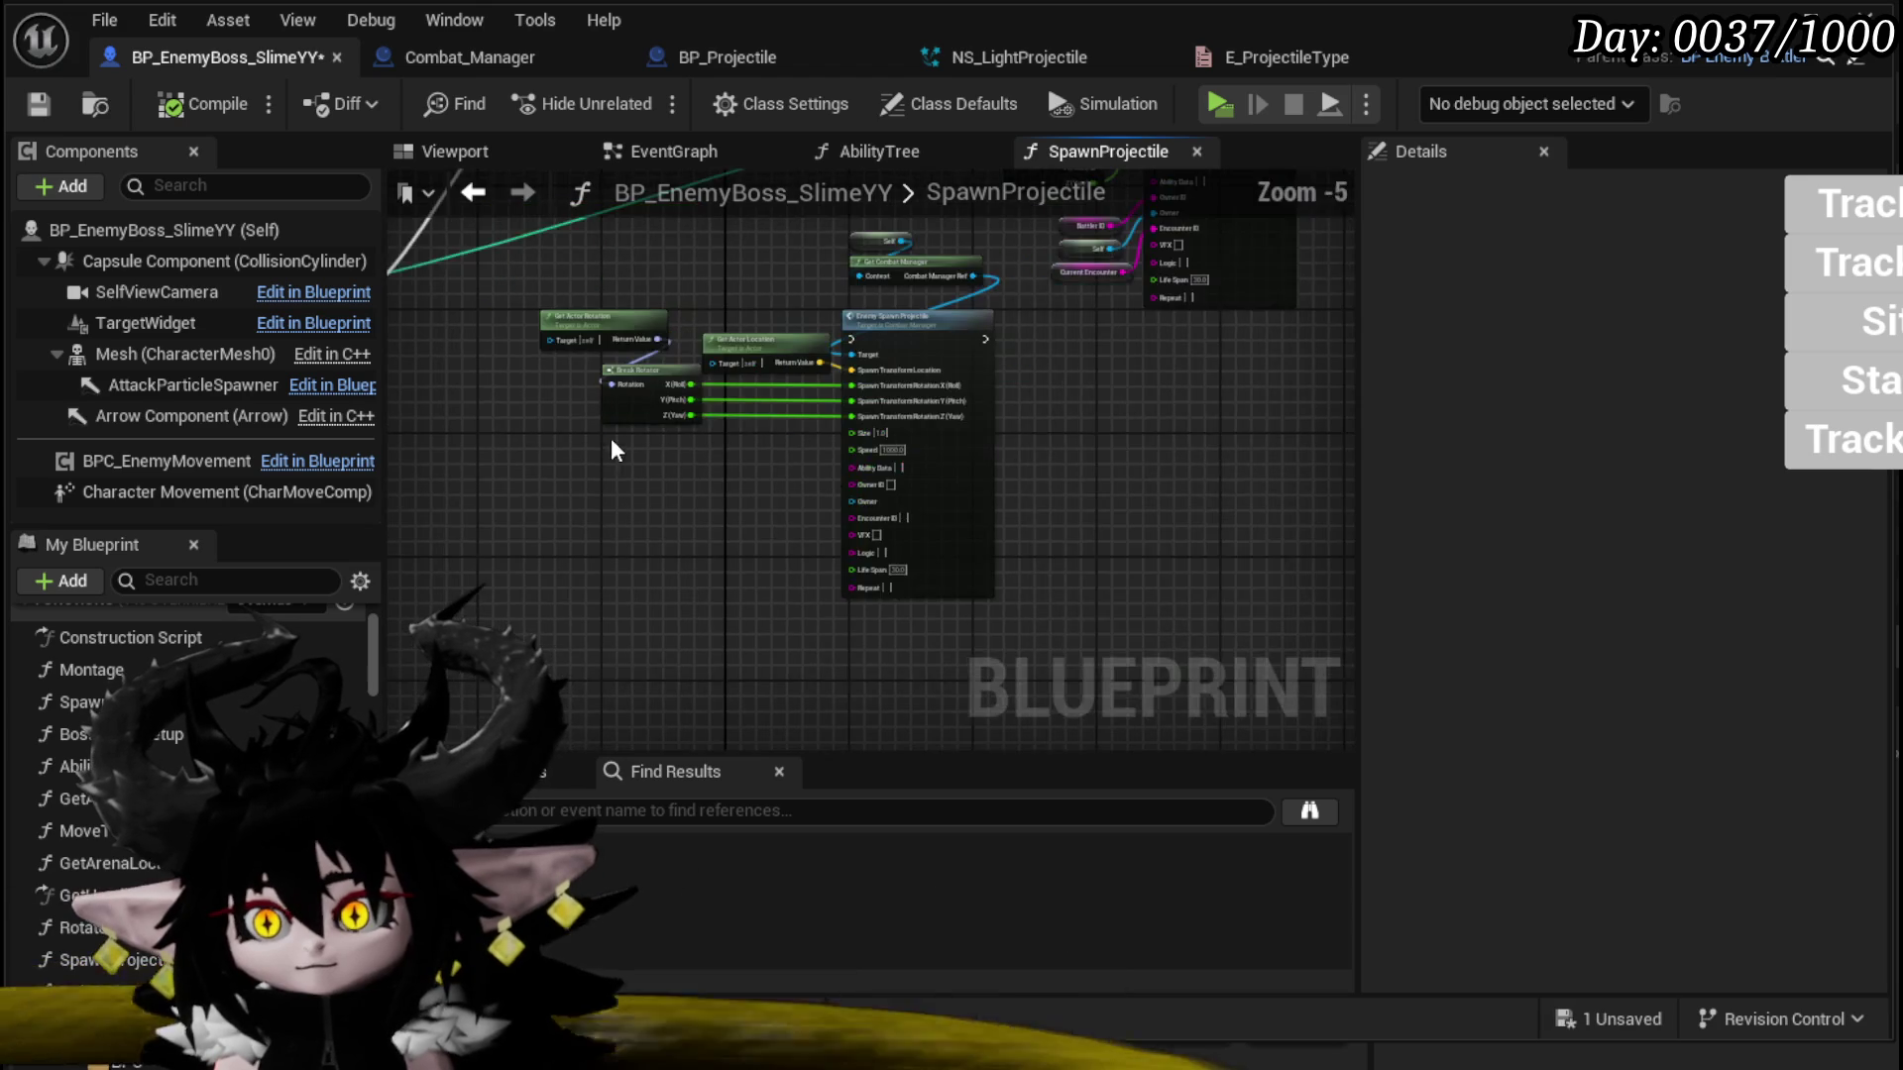
right_click(718, 450)
type("sequence")
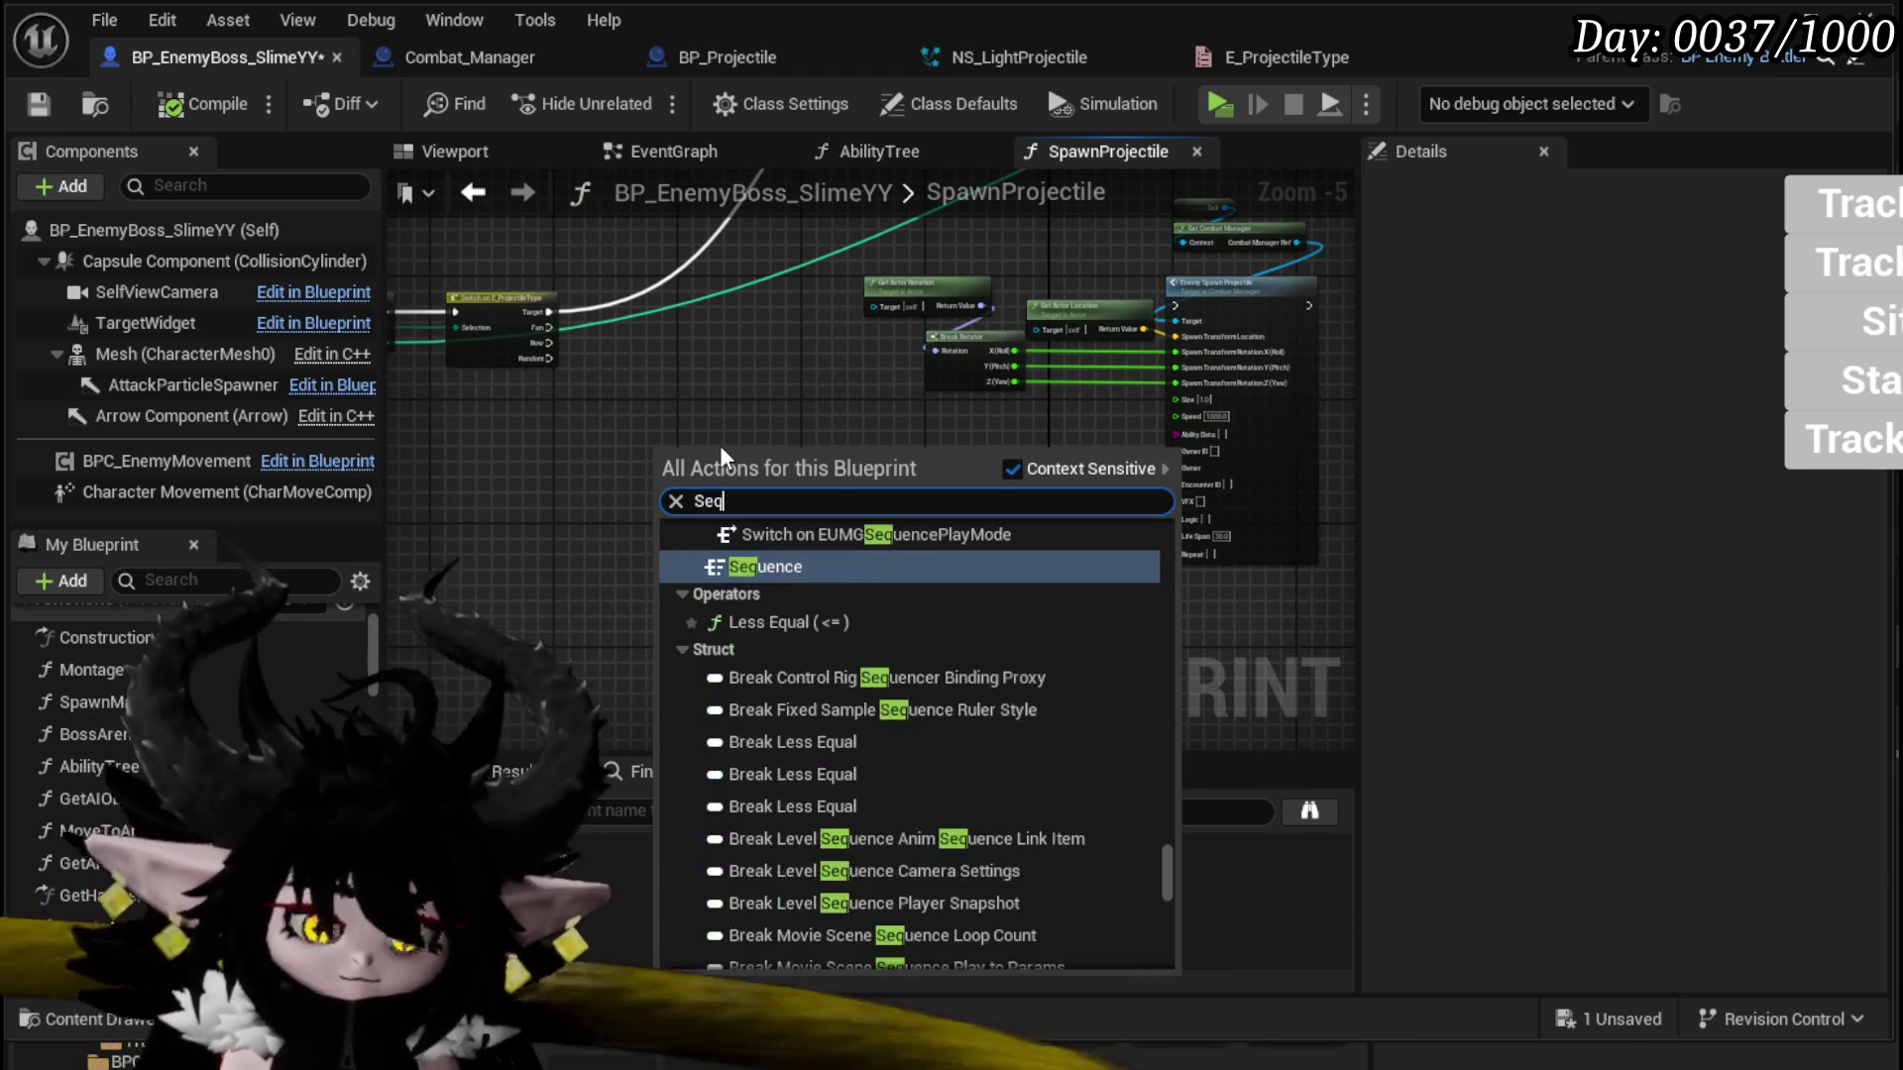
key("Return")
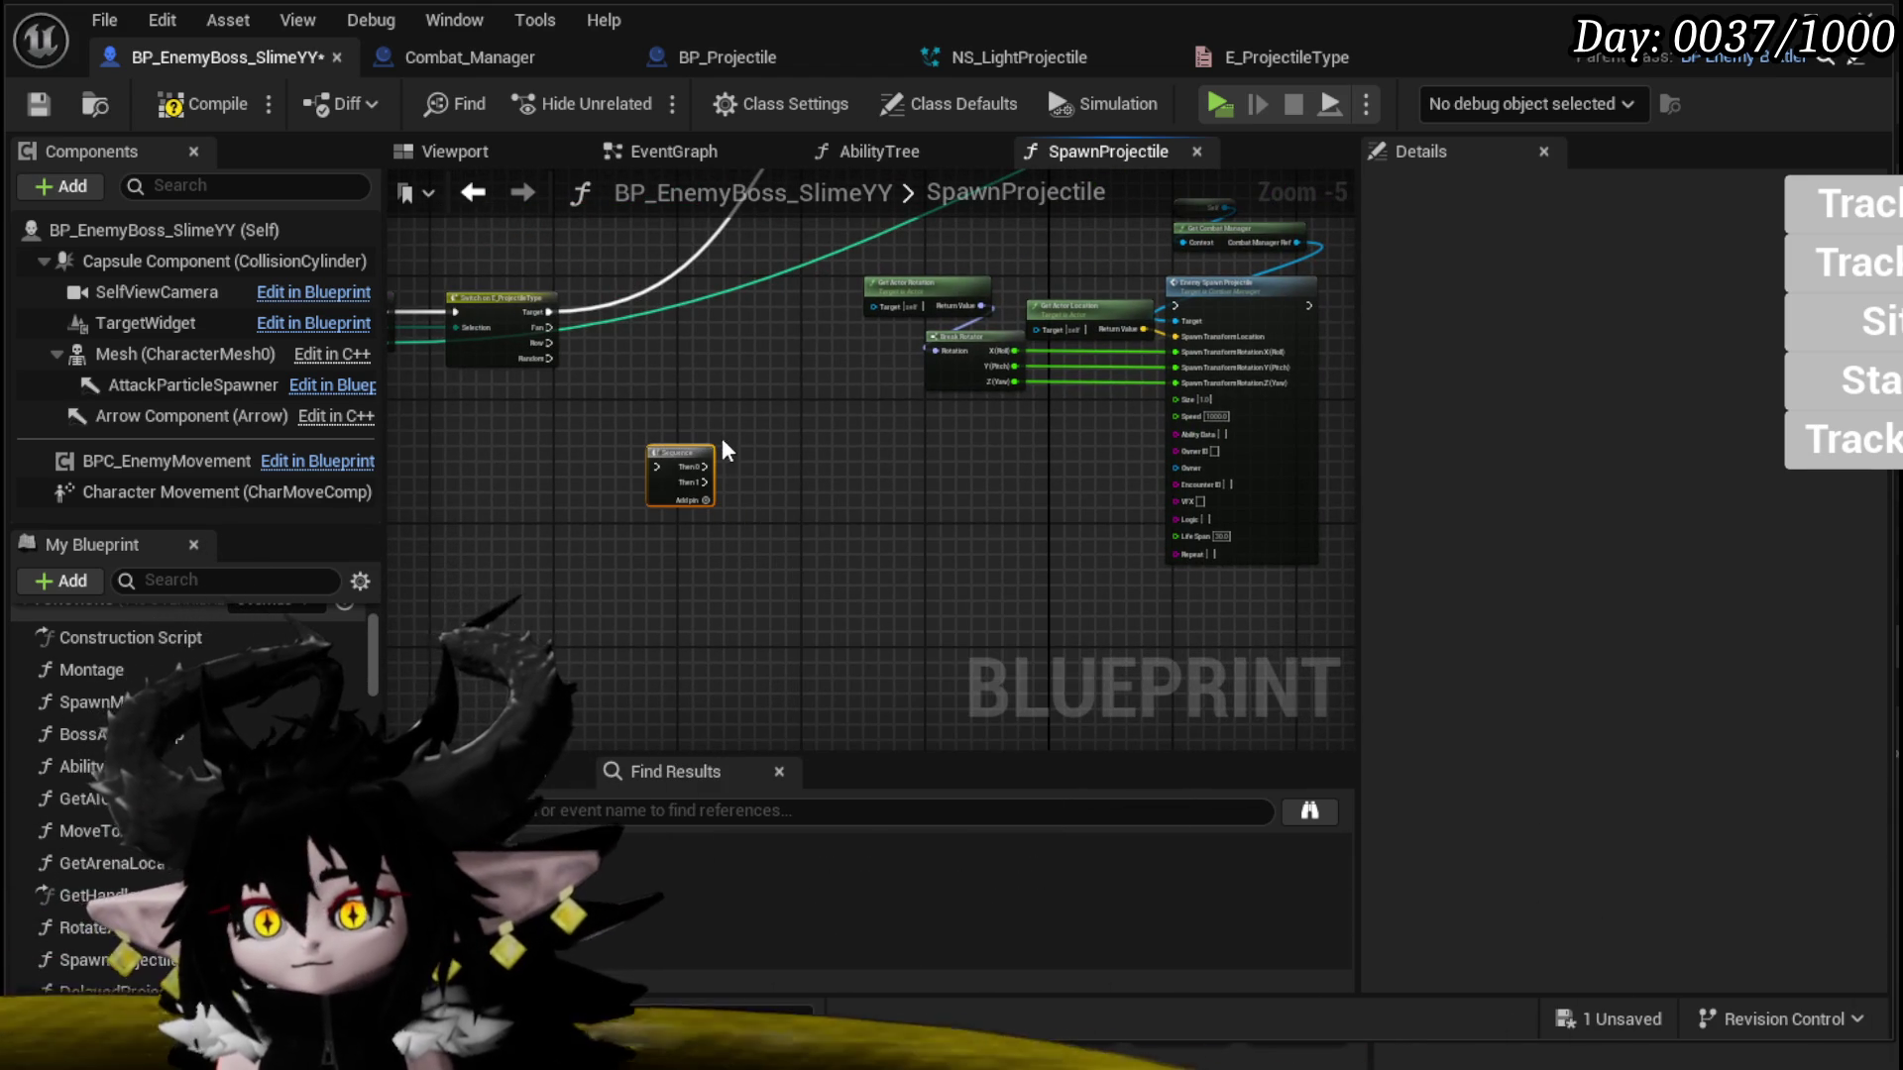
mouse_move(699, 497)
left_mouse_down()
mouse_move(664, 466)
mouse_move(755, 346)
left_mouse_up()
left_click_drag(1169, 301, 1091, 301)
Step: Reconnect Break Rotator to Get Actor Rotation, compile, and give the Sequence a third output
left_click_drag(1111, 386, 1125, 424)
left_click(745, 598)
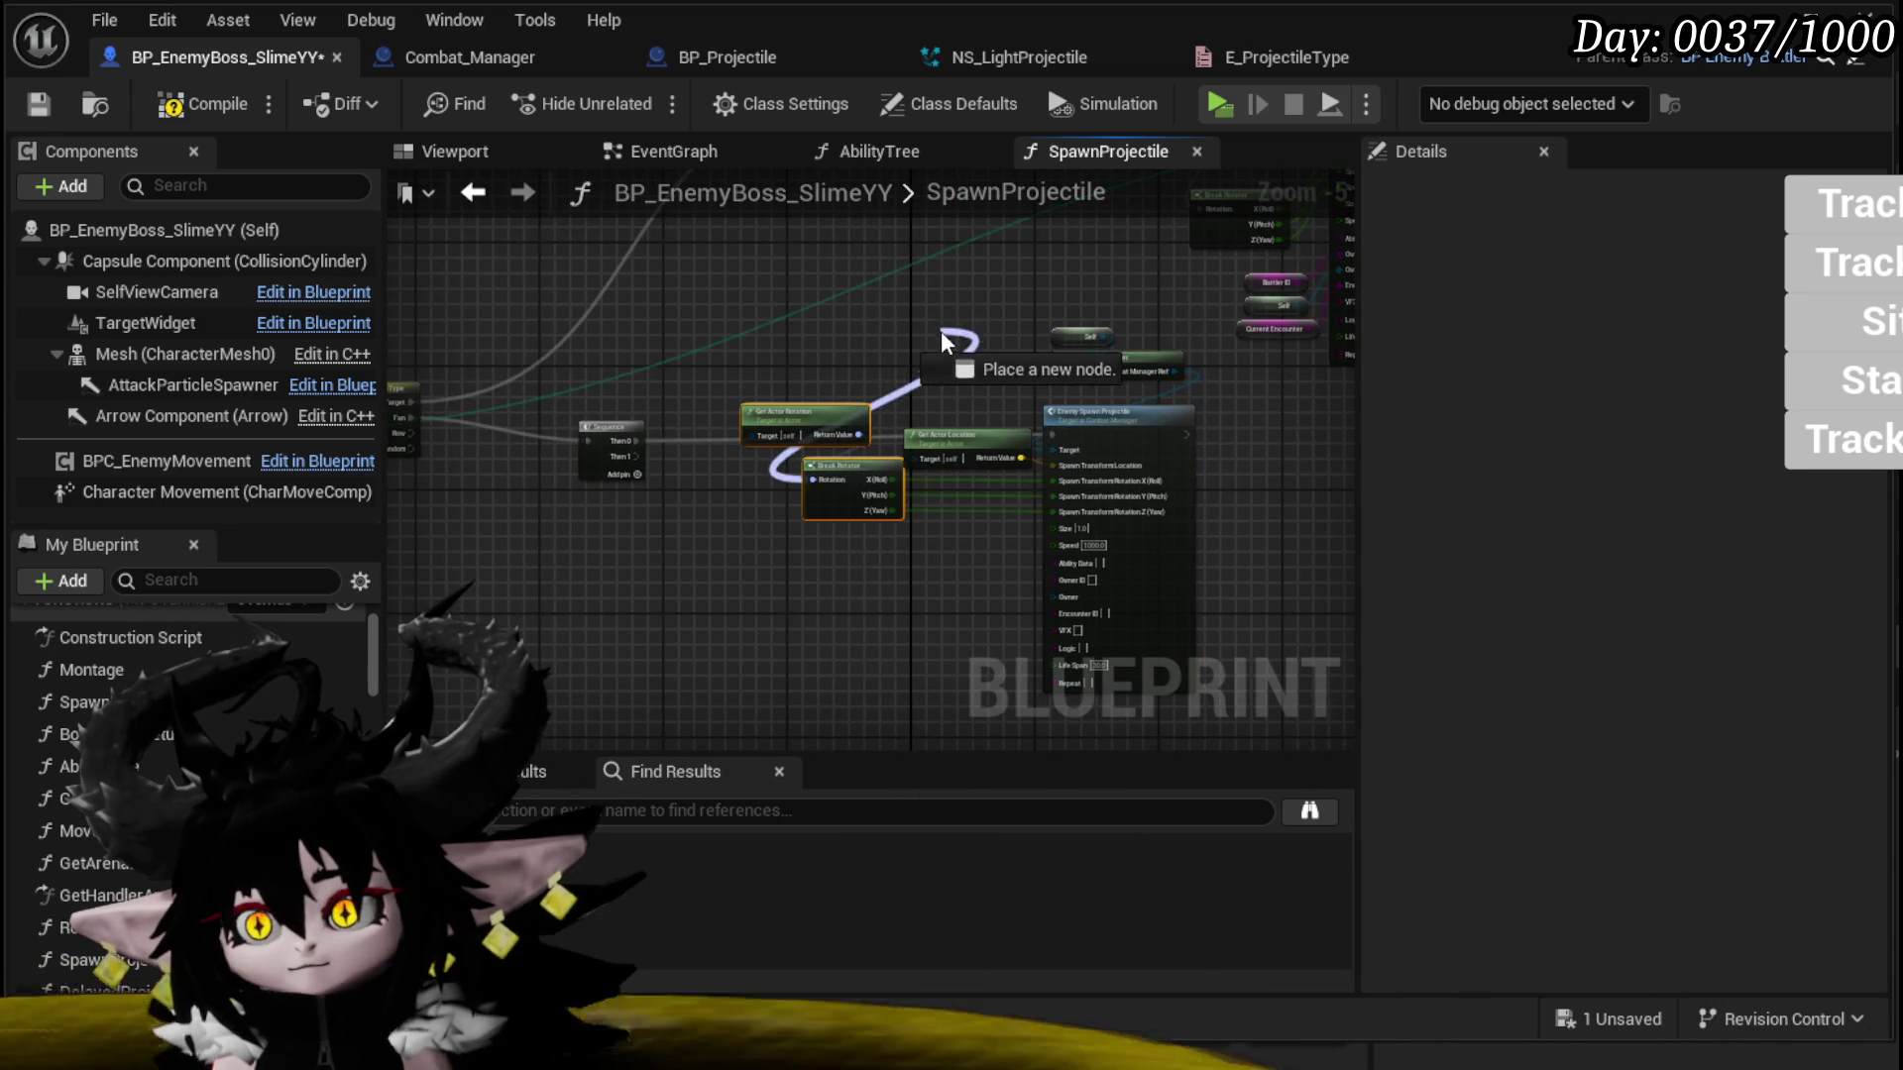
left_click_drag(942, 329, 858, 434)
scroll(645, 691, "up", 1)
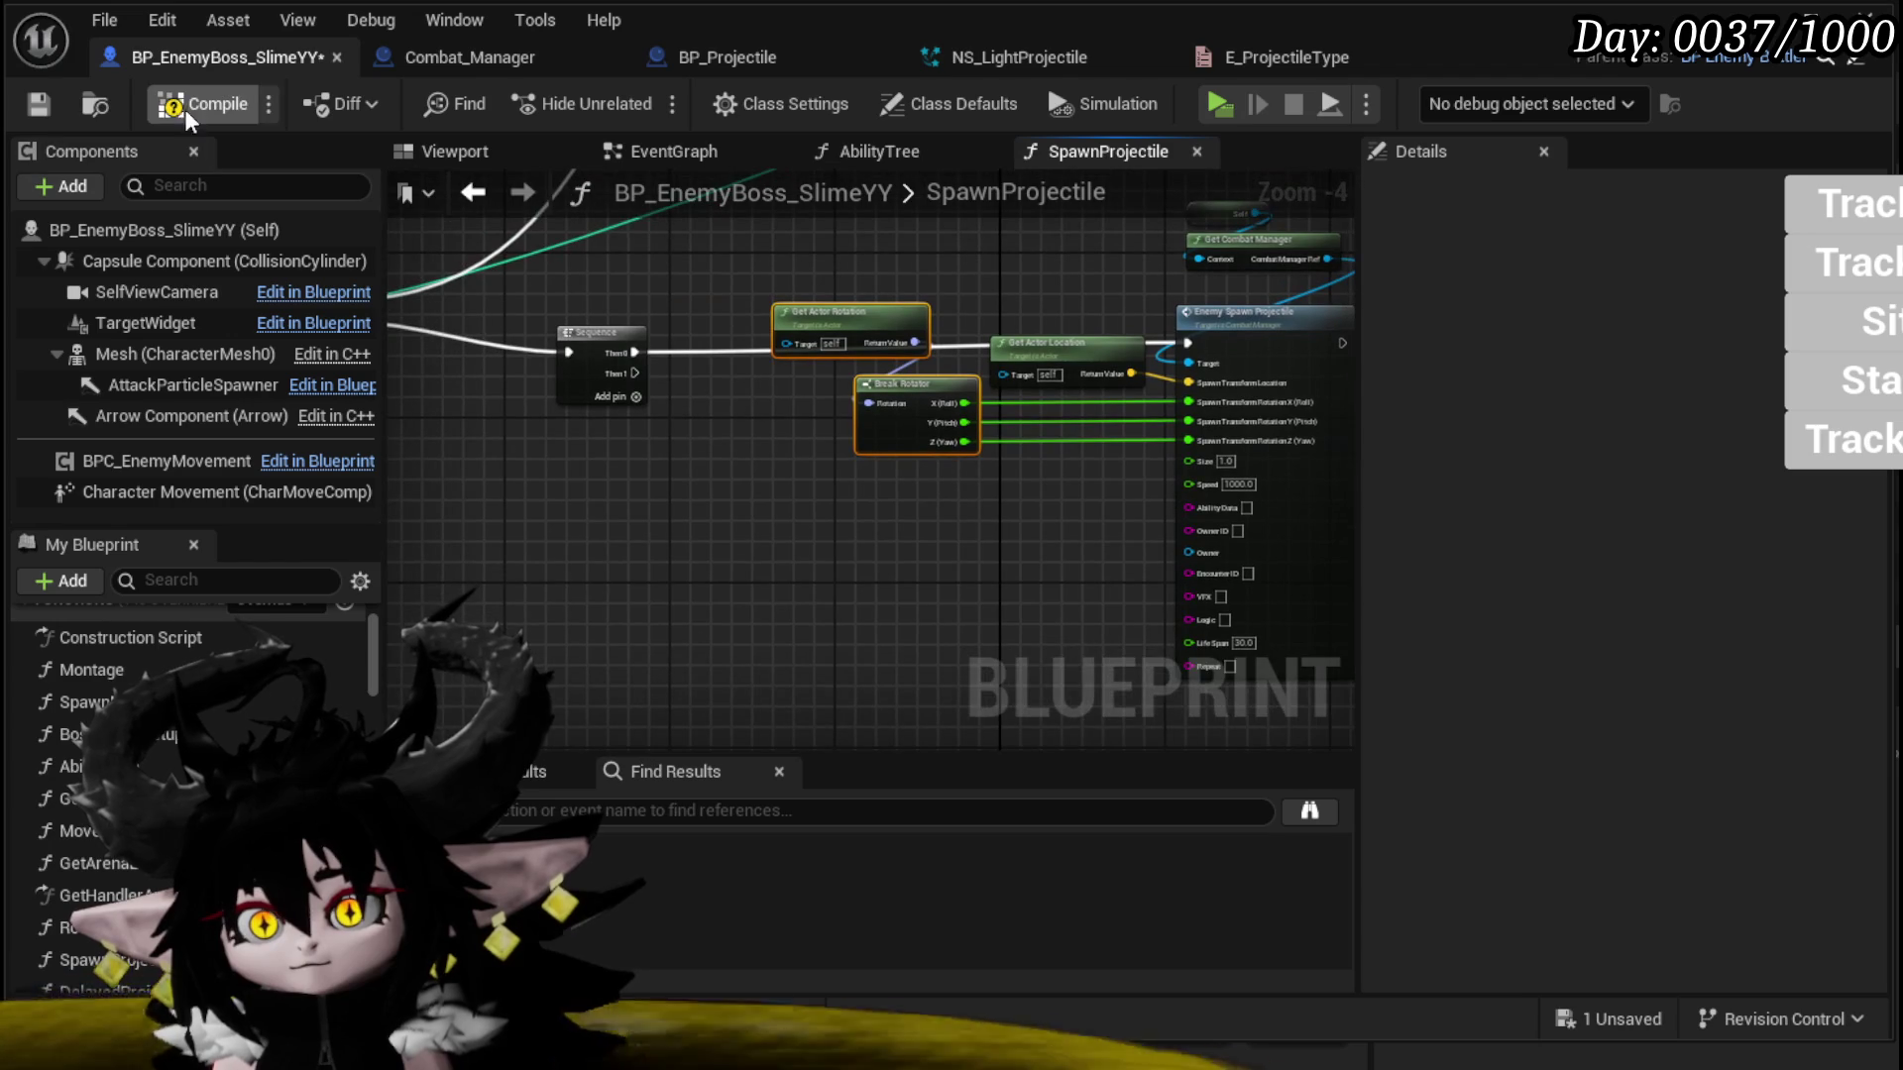
left_click(192, 117)
left_click(625, 399)
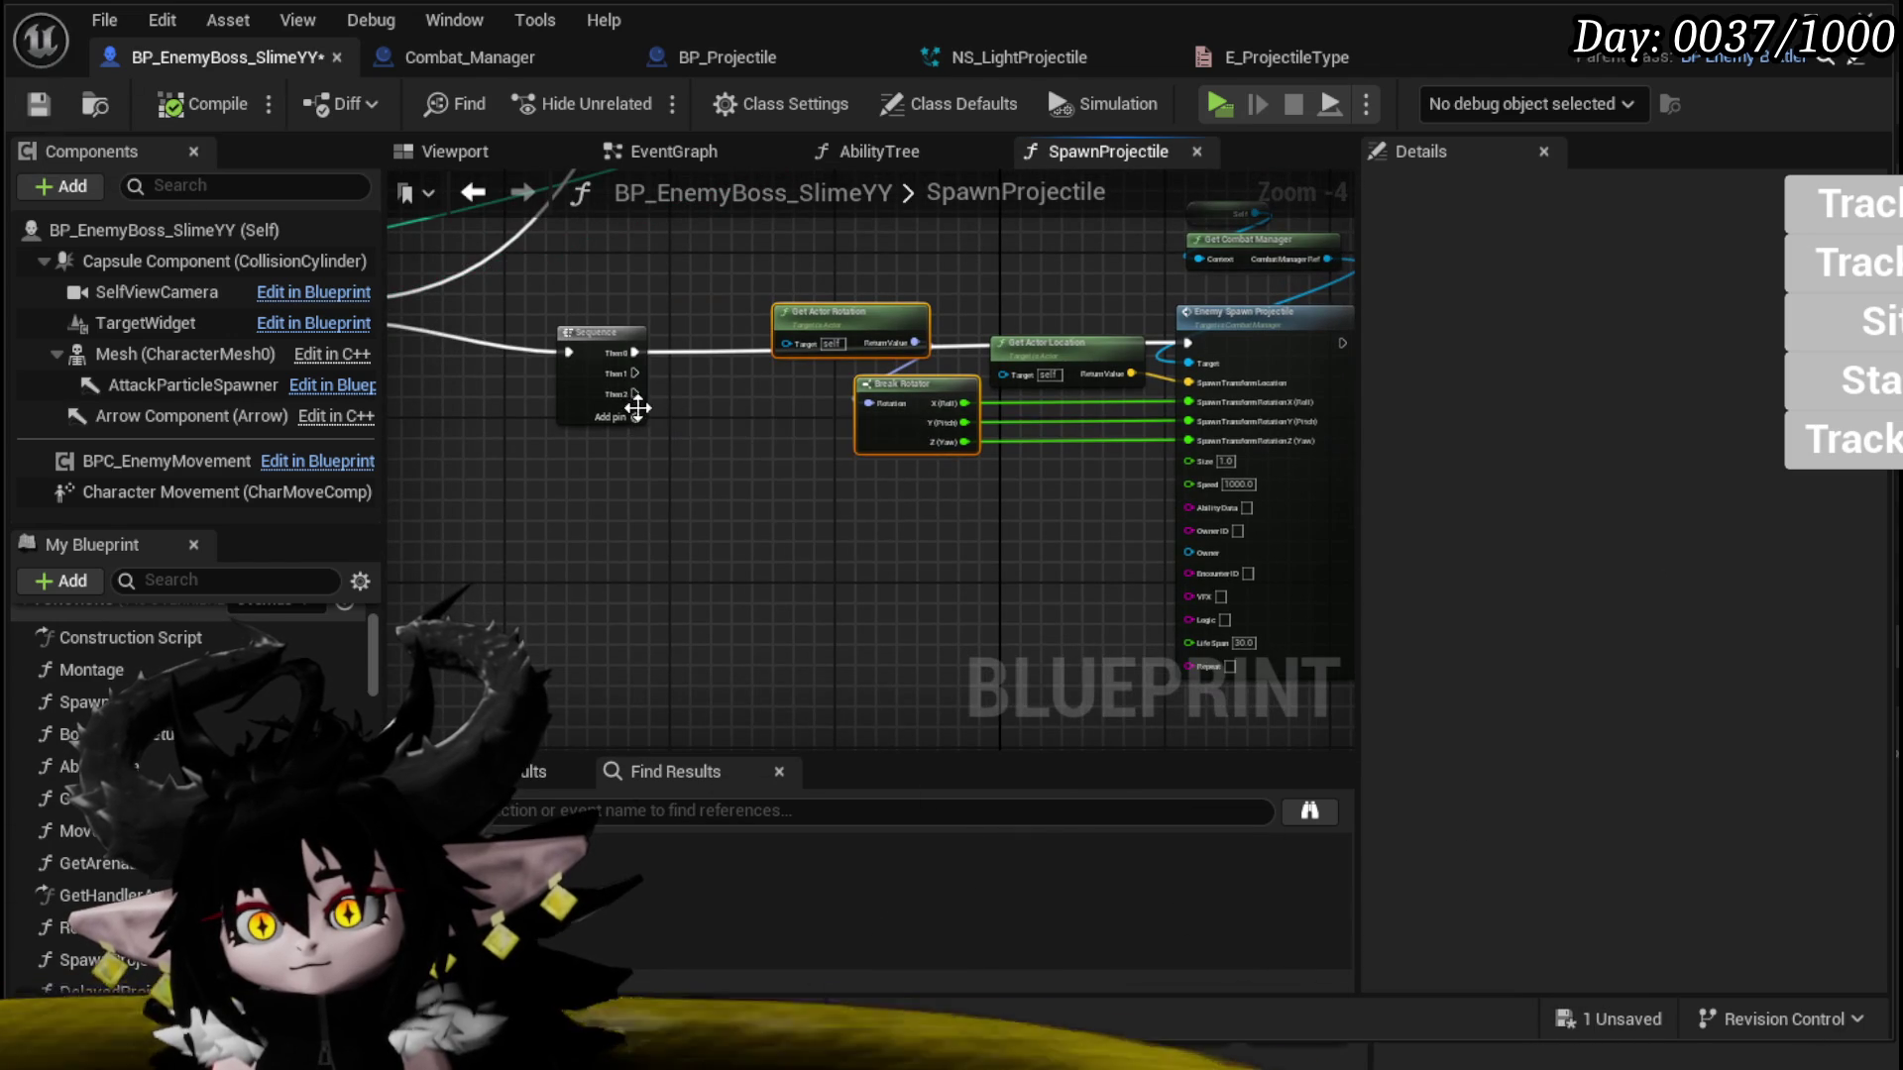
left_click_drag(796, 329, 626, 331)
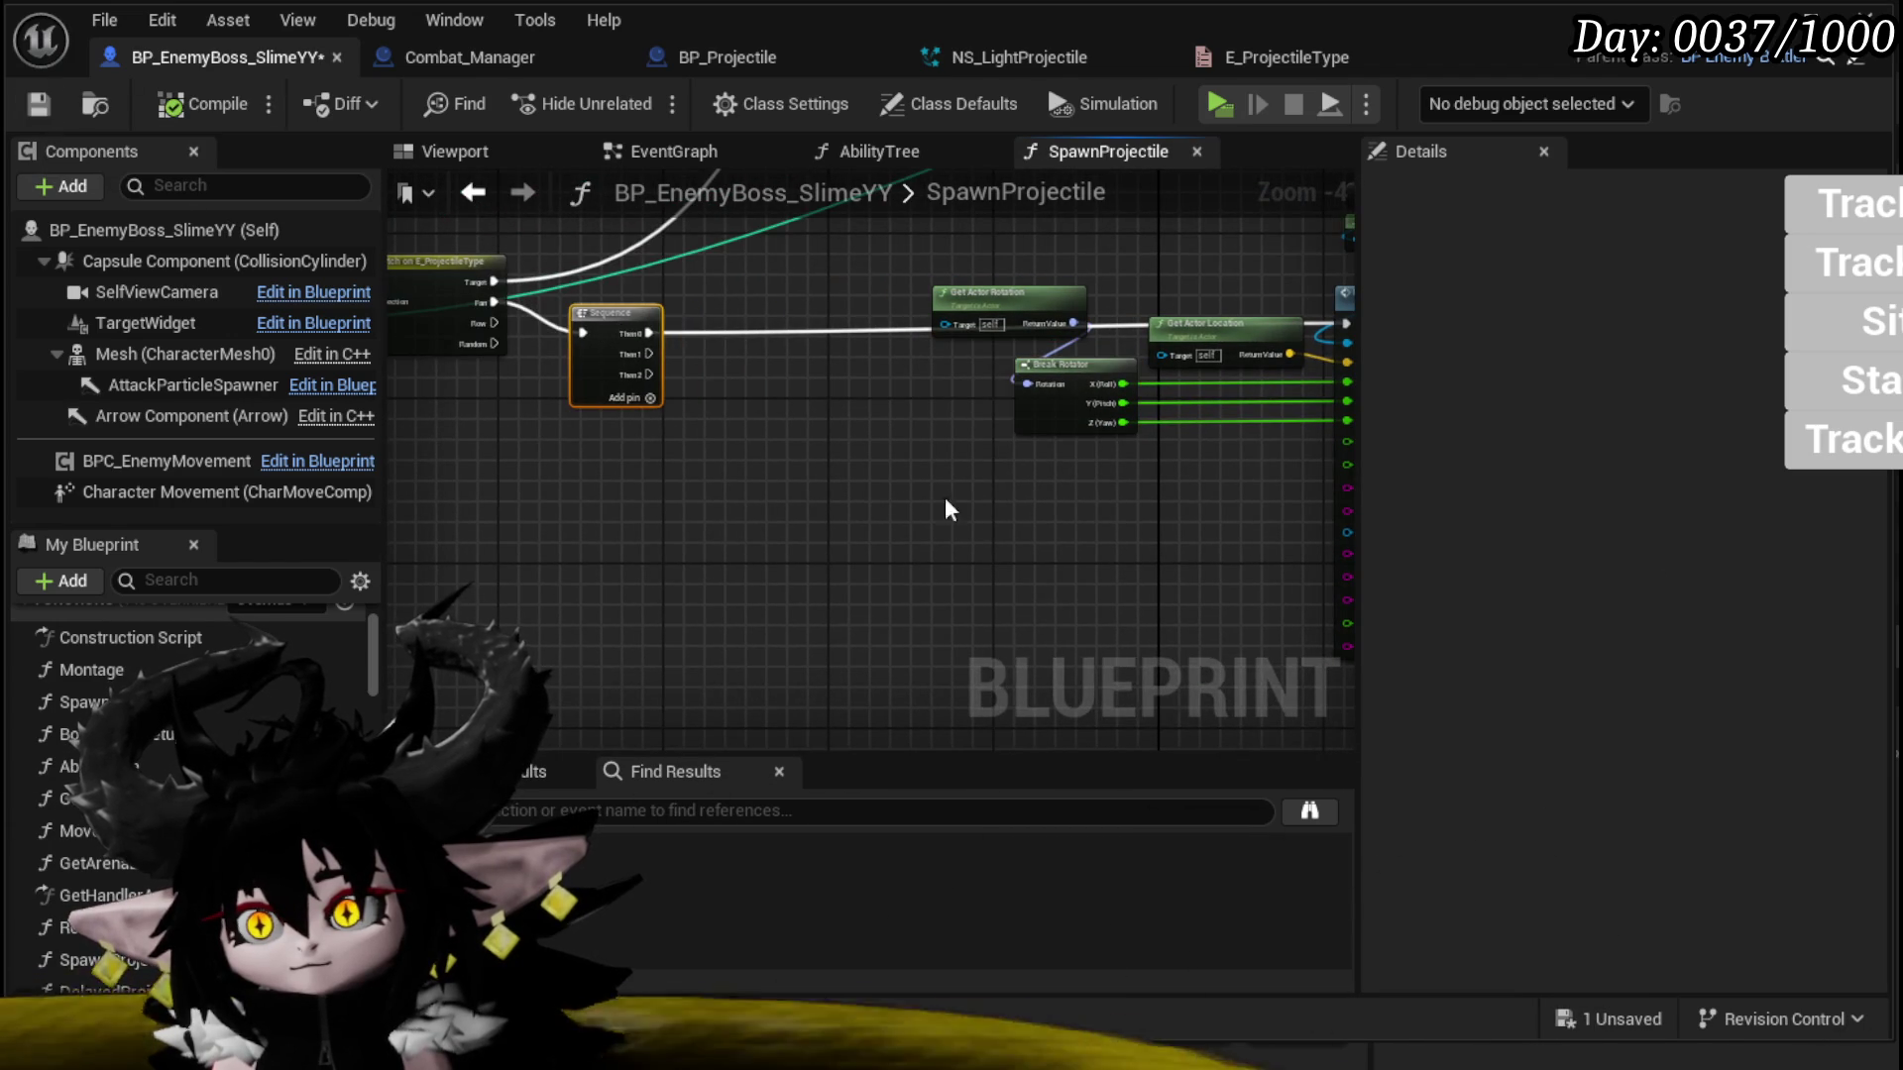
scroll(685, 532, "down", 2)
left_click_drag(691, 566, 953, 354)
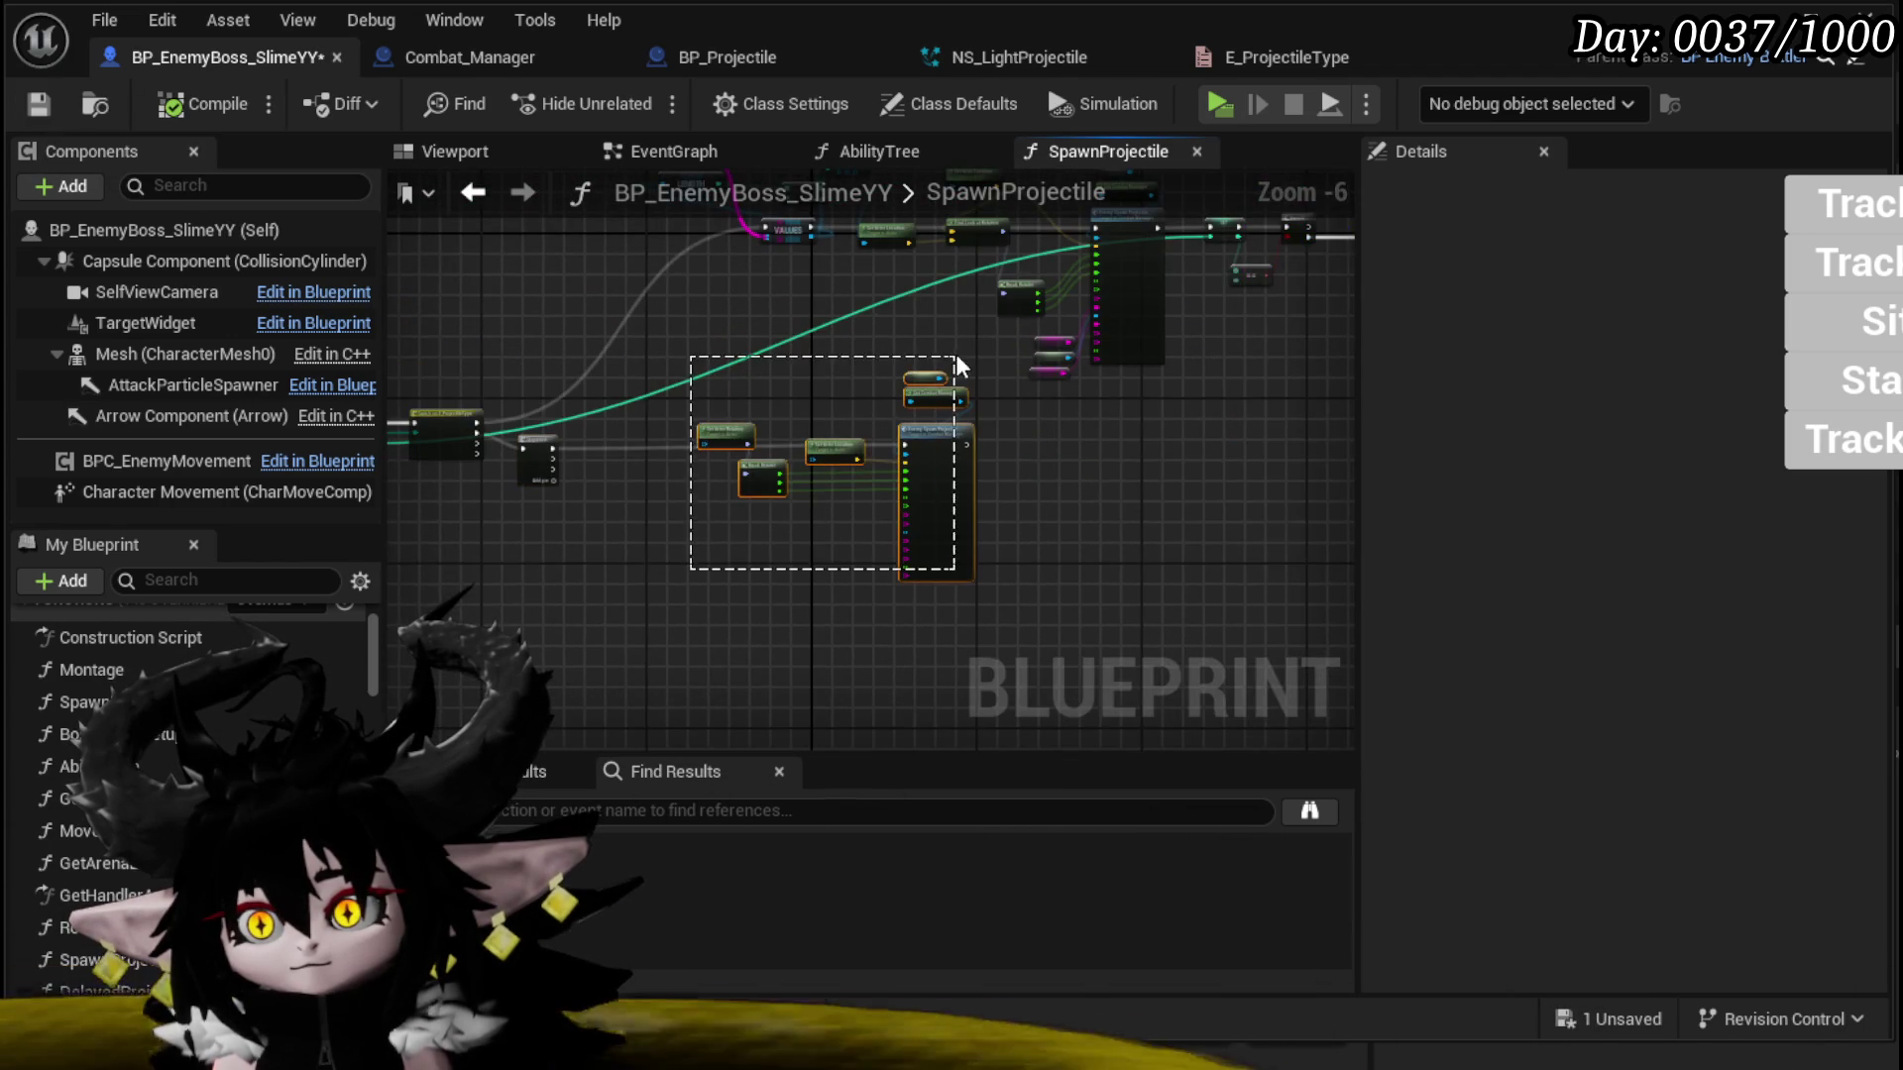
Step: Duplicate the spawn chain and offset its rotation Z by Yaw + 10
key("ctrl+c")
key("ctrl+v")
scroll(702, 470, "up", 3)
mouse_move(642, 312)
left_mouse_down()
mouse_move(672, 300)
mouse_move(1159, 746)
mouse_move(979, 464)
mouse_move(1021, 510)
left_mouse_up()
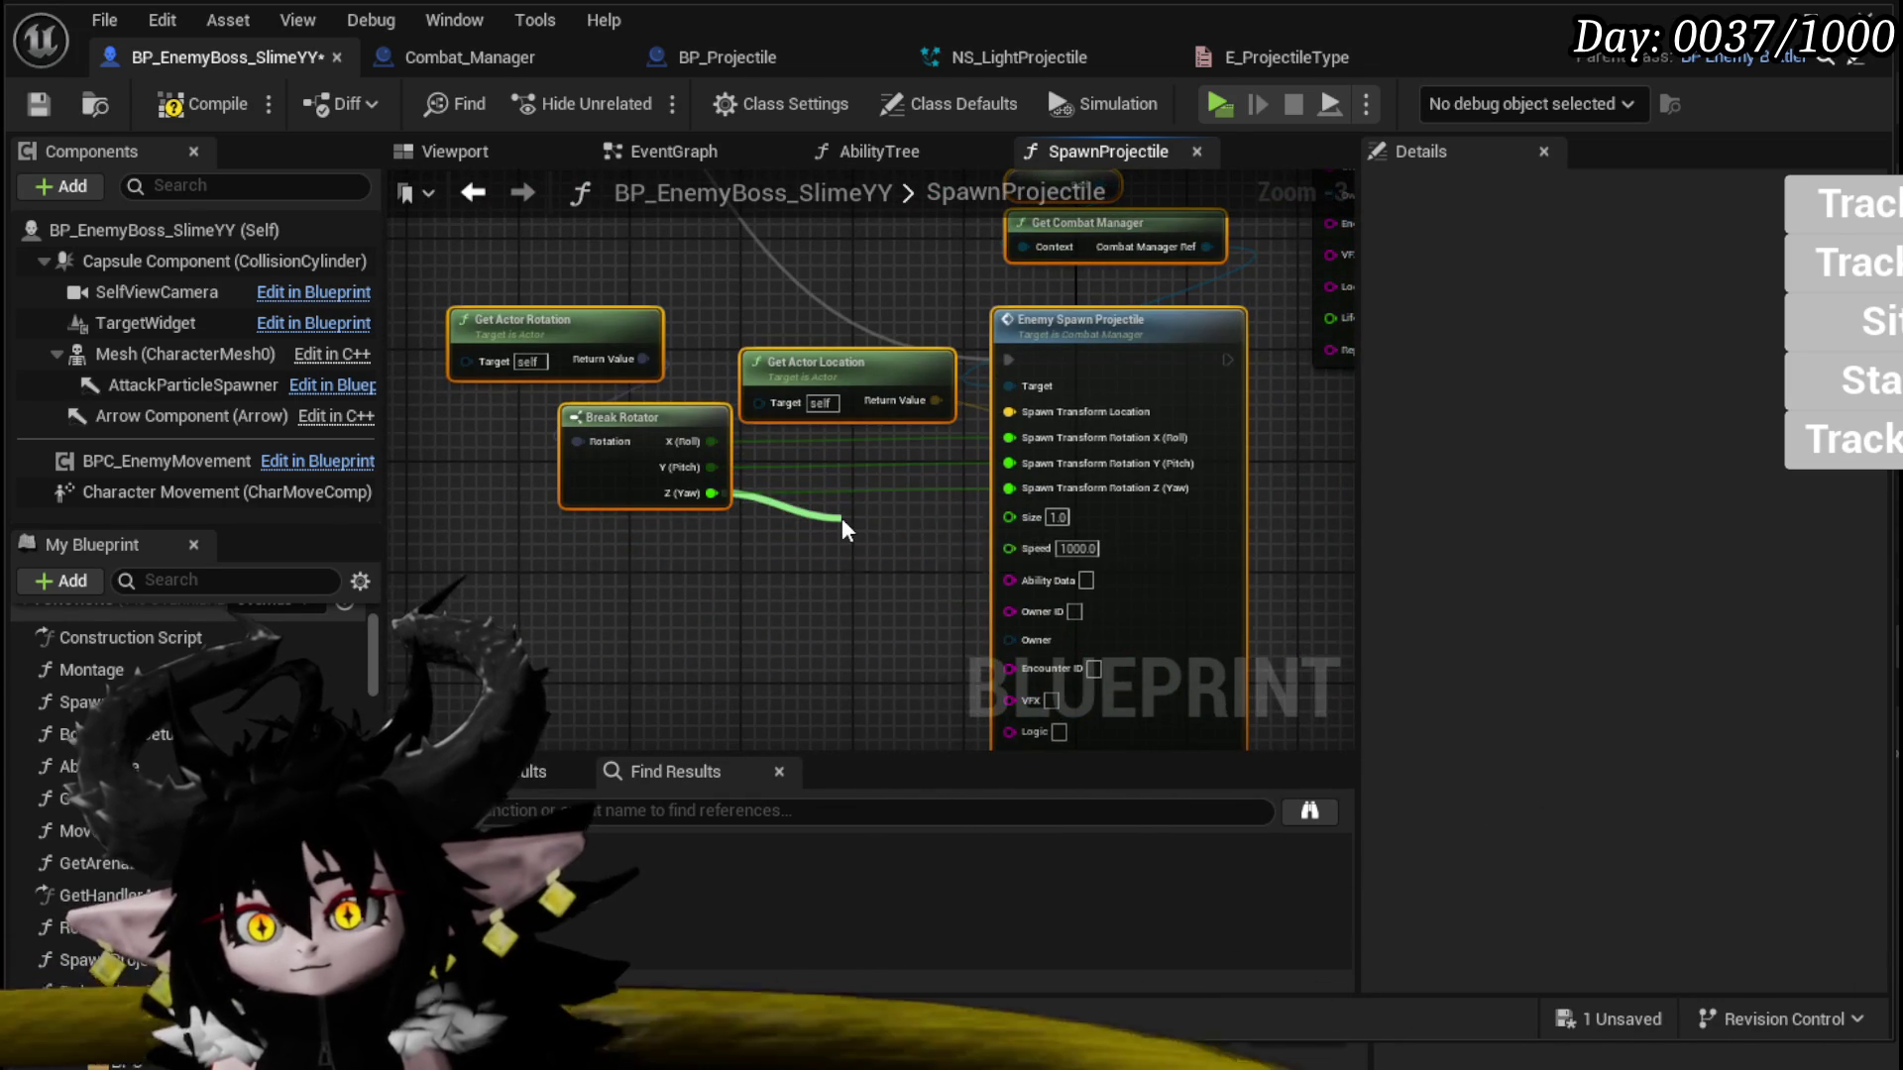
left_click_drag(841, 517, 842, 525)
type("+")
left_click(943, 755)
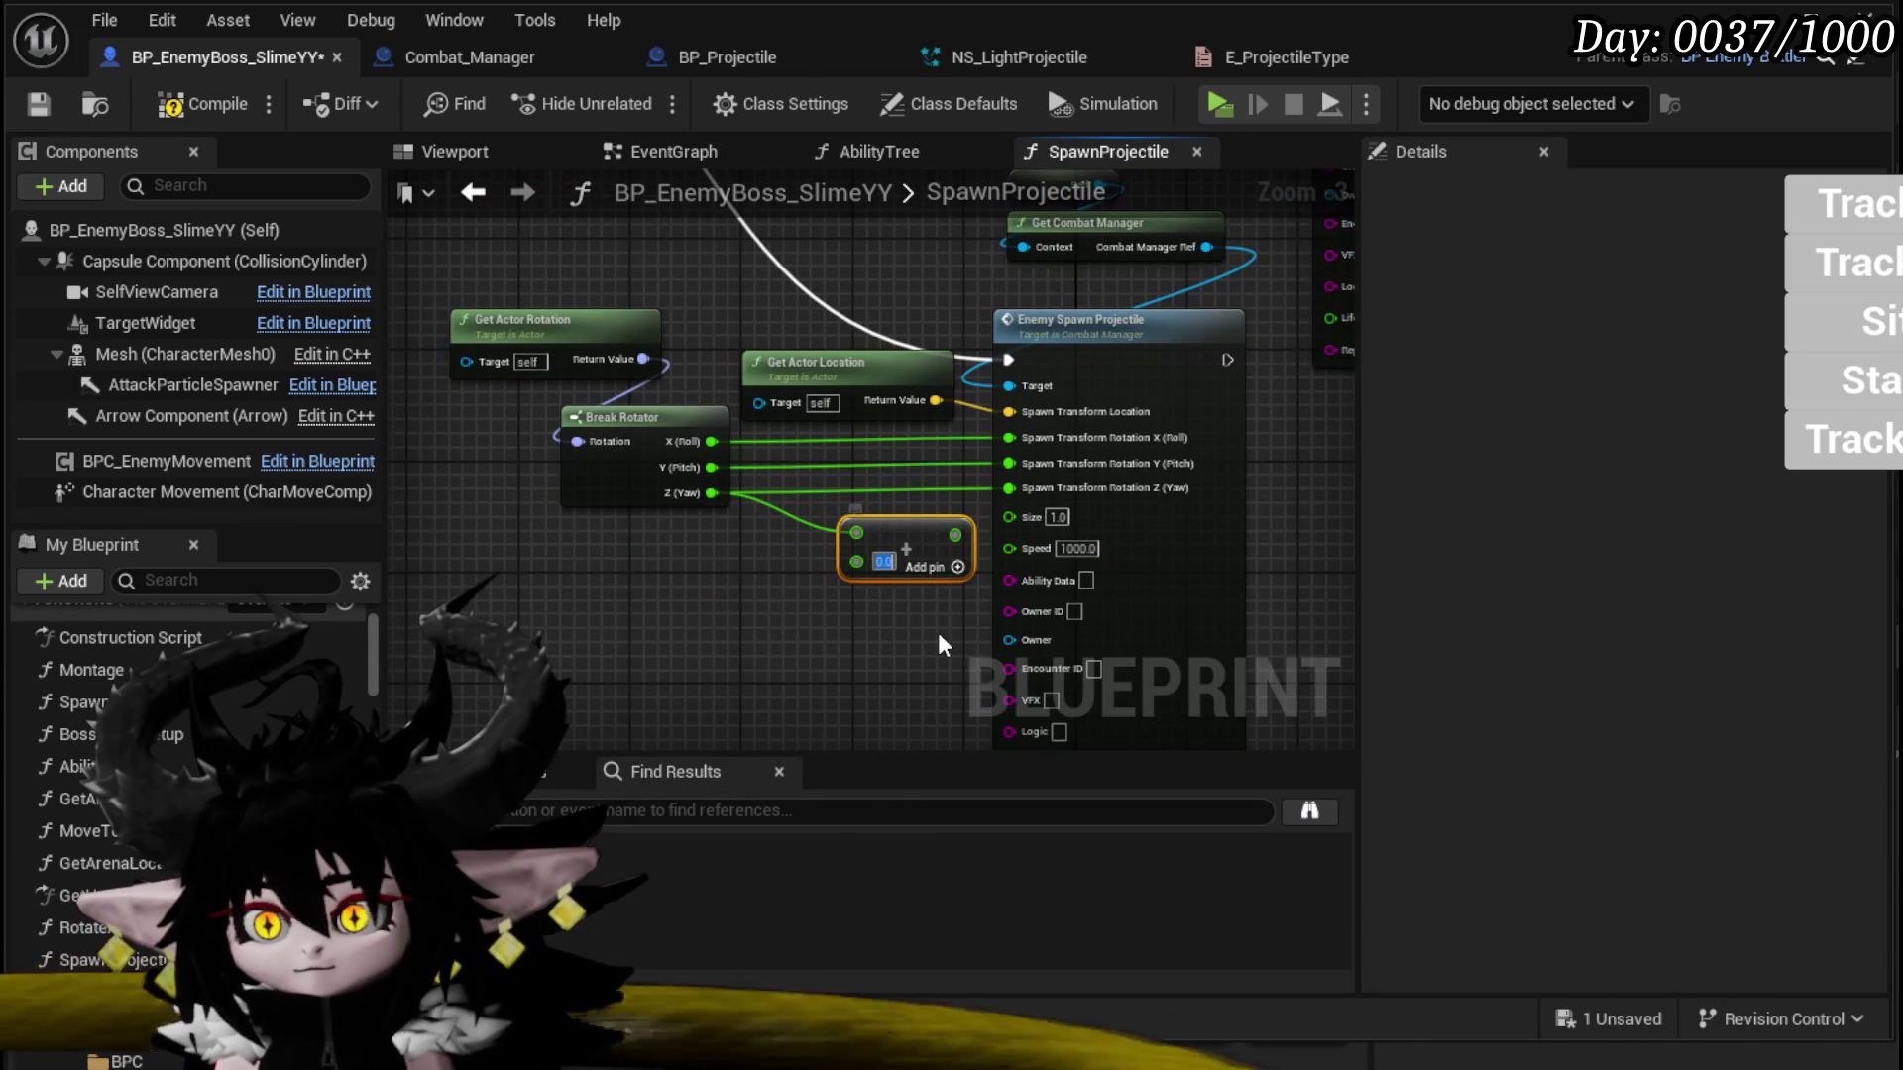
type("10")
key("Return")
left_click_drag(954, 535, 1009, 488)
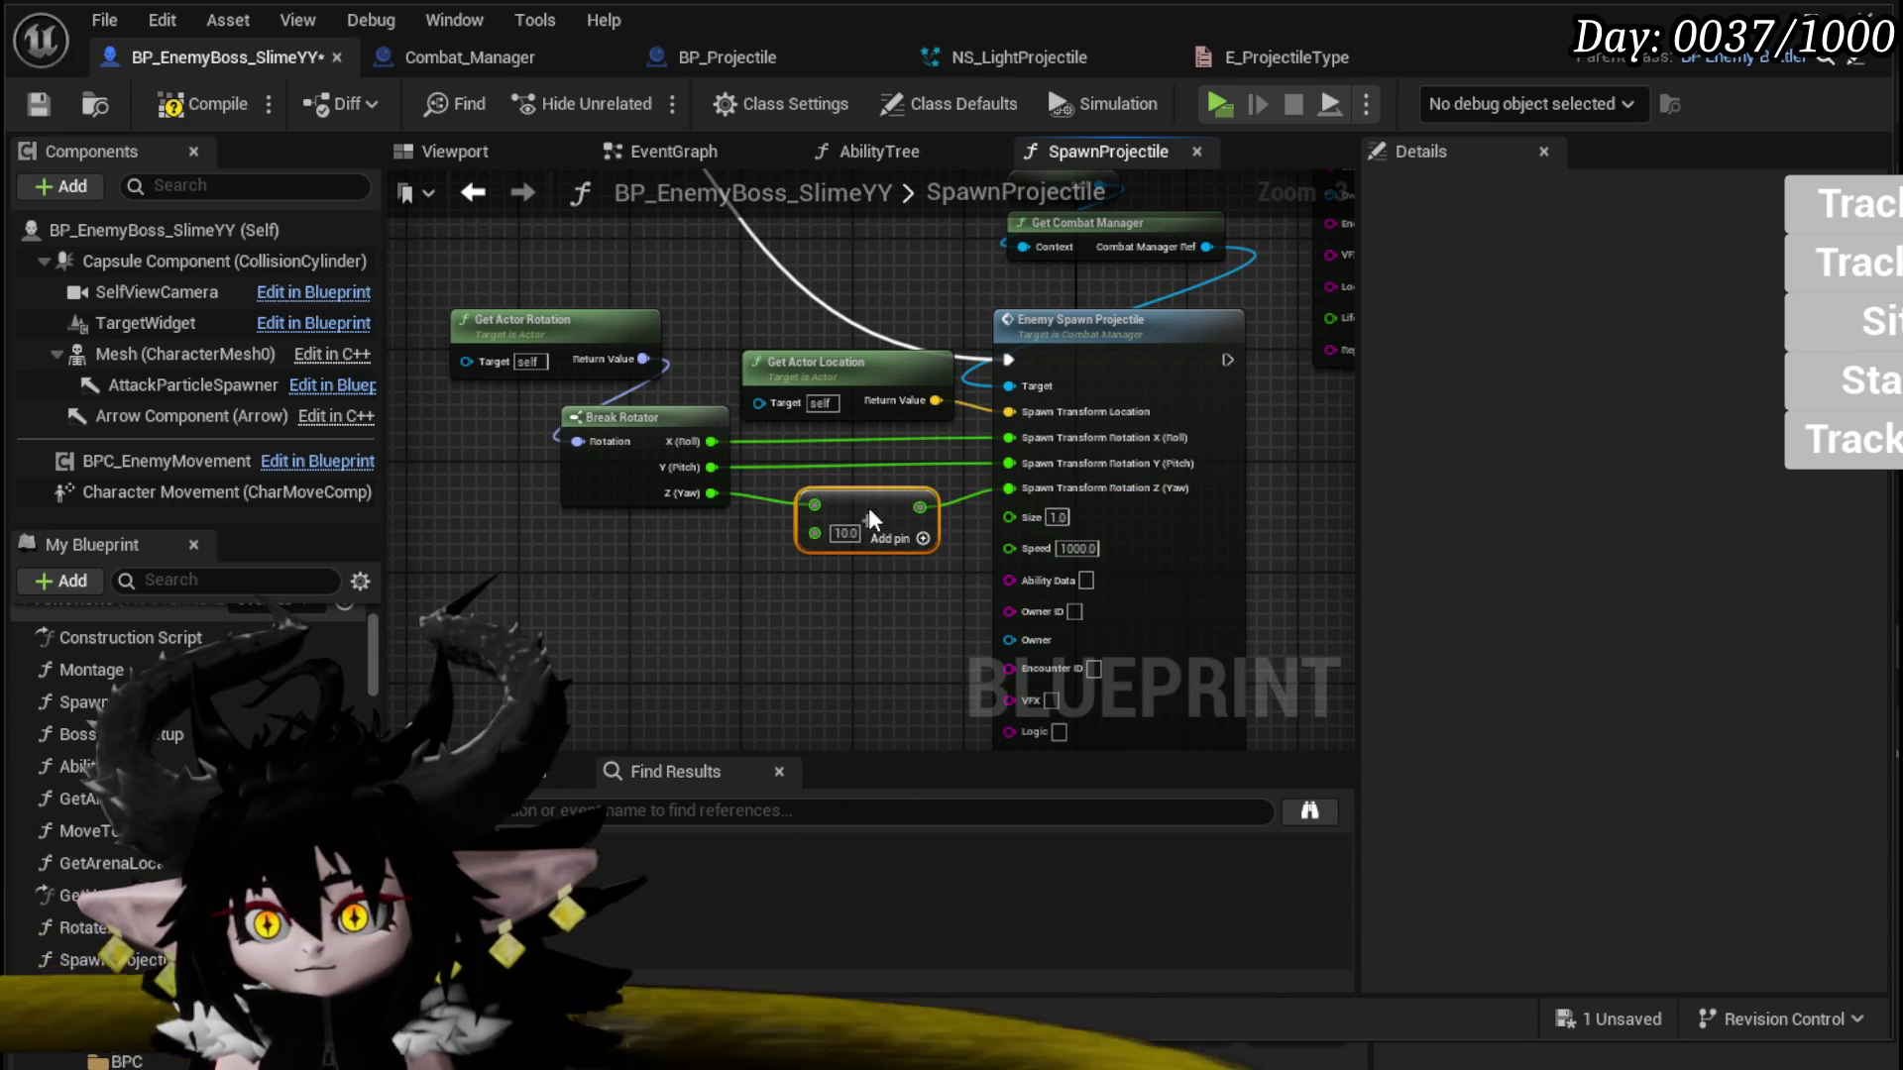
Step: Paste another spawn chain, wire its execution, and feed a subtracted Yaw into rotation Z
left_click_drag(868, 507, 1008, 438)
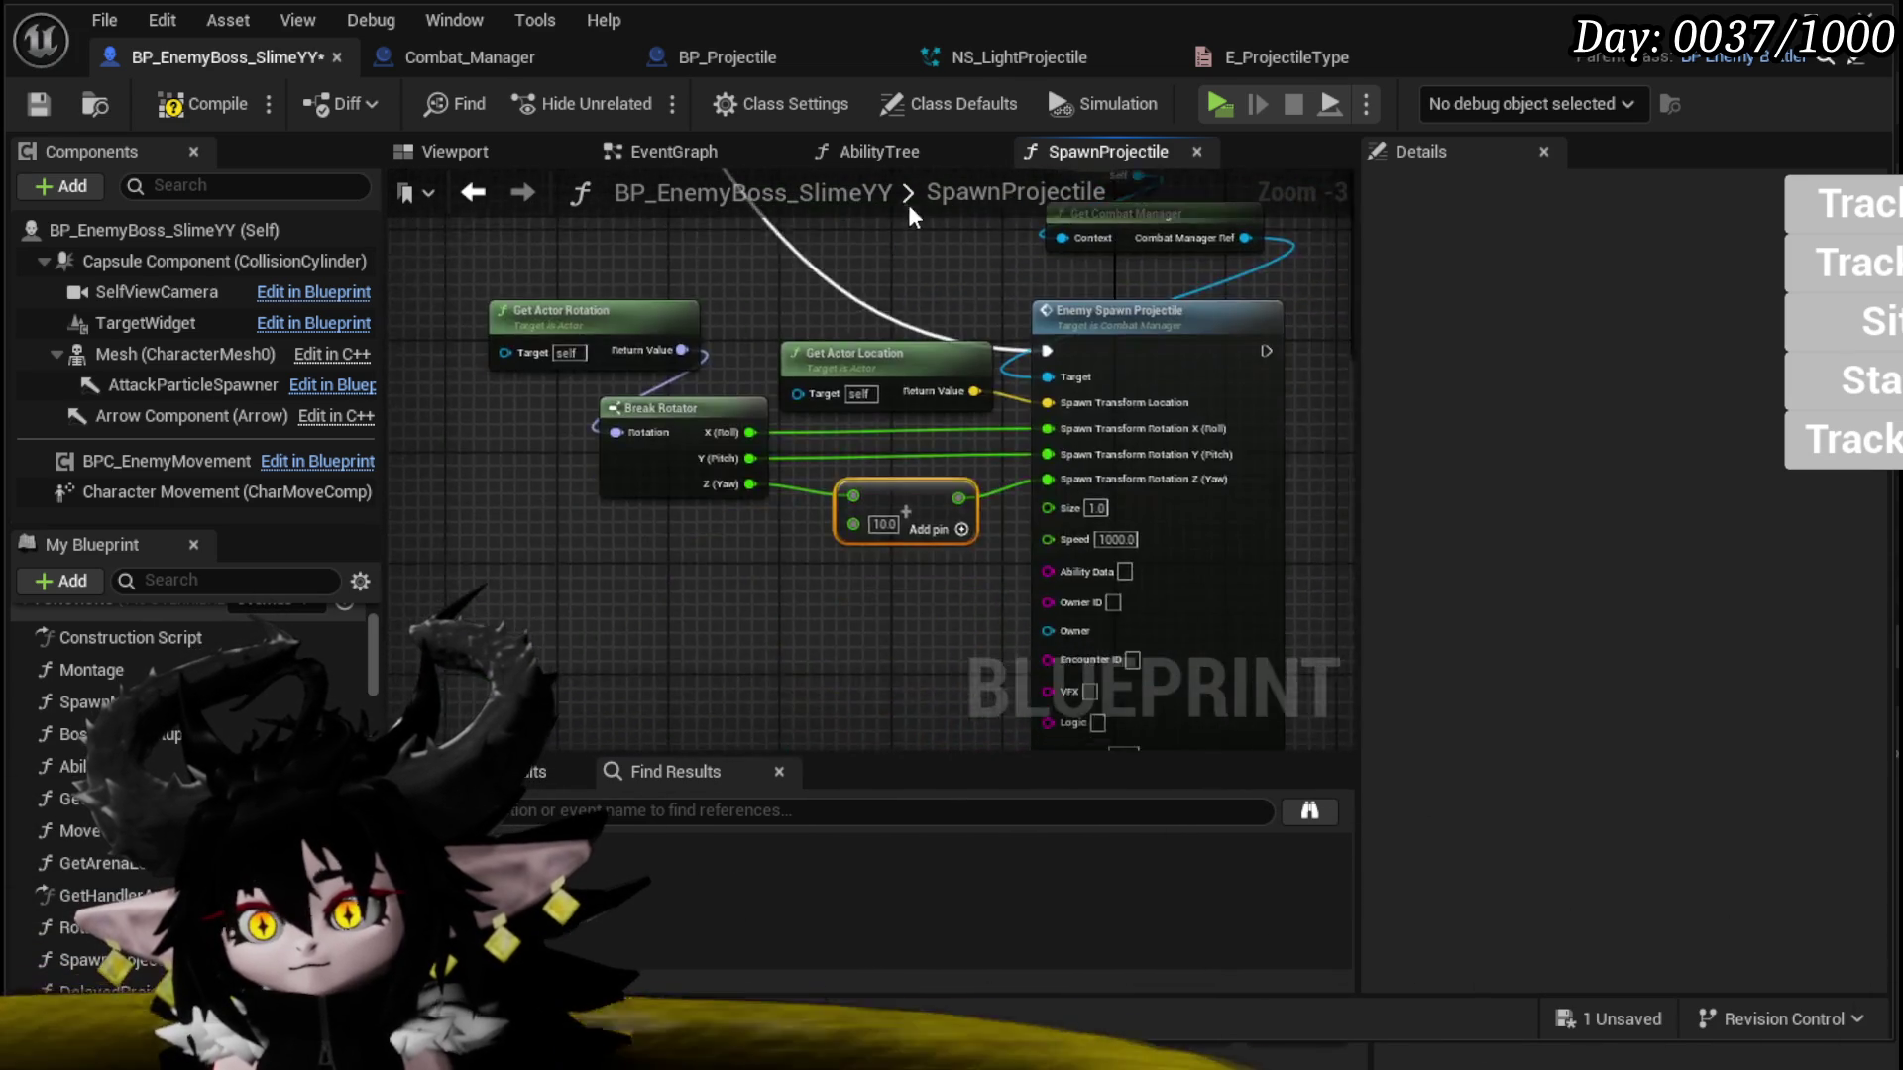
scroll(802, 417, "down", 2)
mouse_move(1067, 425)
left_mouse_down()
mouse_move(1087, 544)
mouse_move(843, 418)
left_mouse_up()
mouse_move(819, 565)
left_mouse_down()
mouse_move(791, 522)
mouse_move(961, 532)
left_mouse_up()
key("ctrl+v")
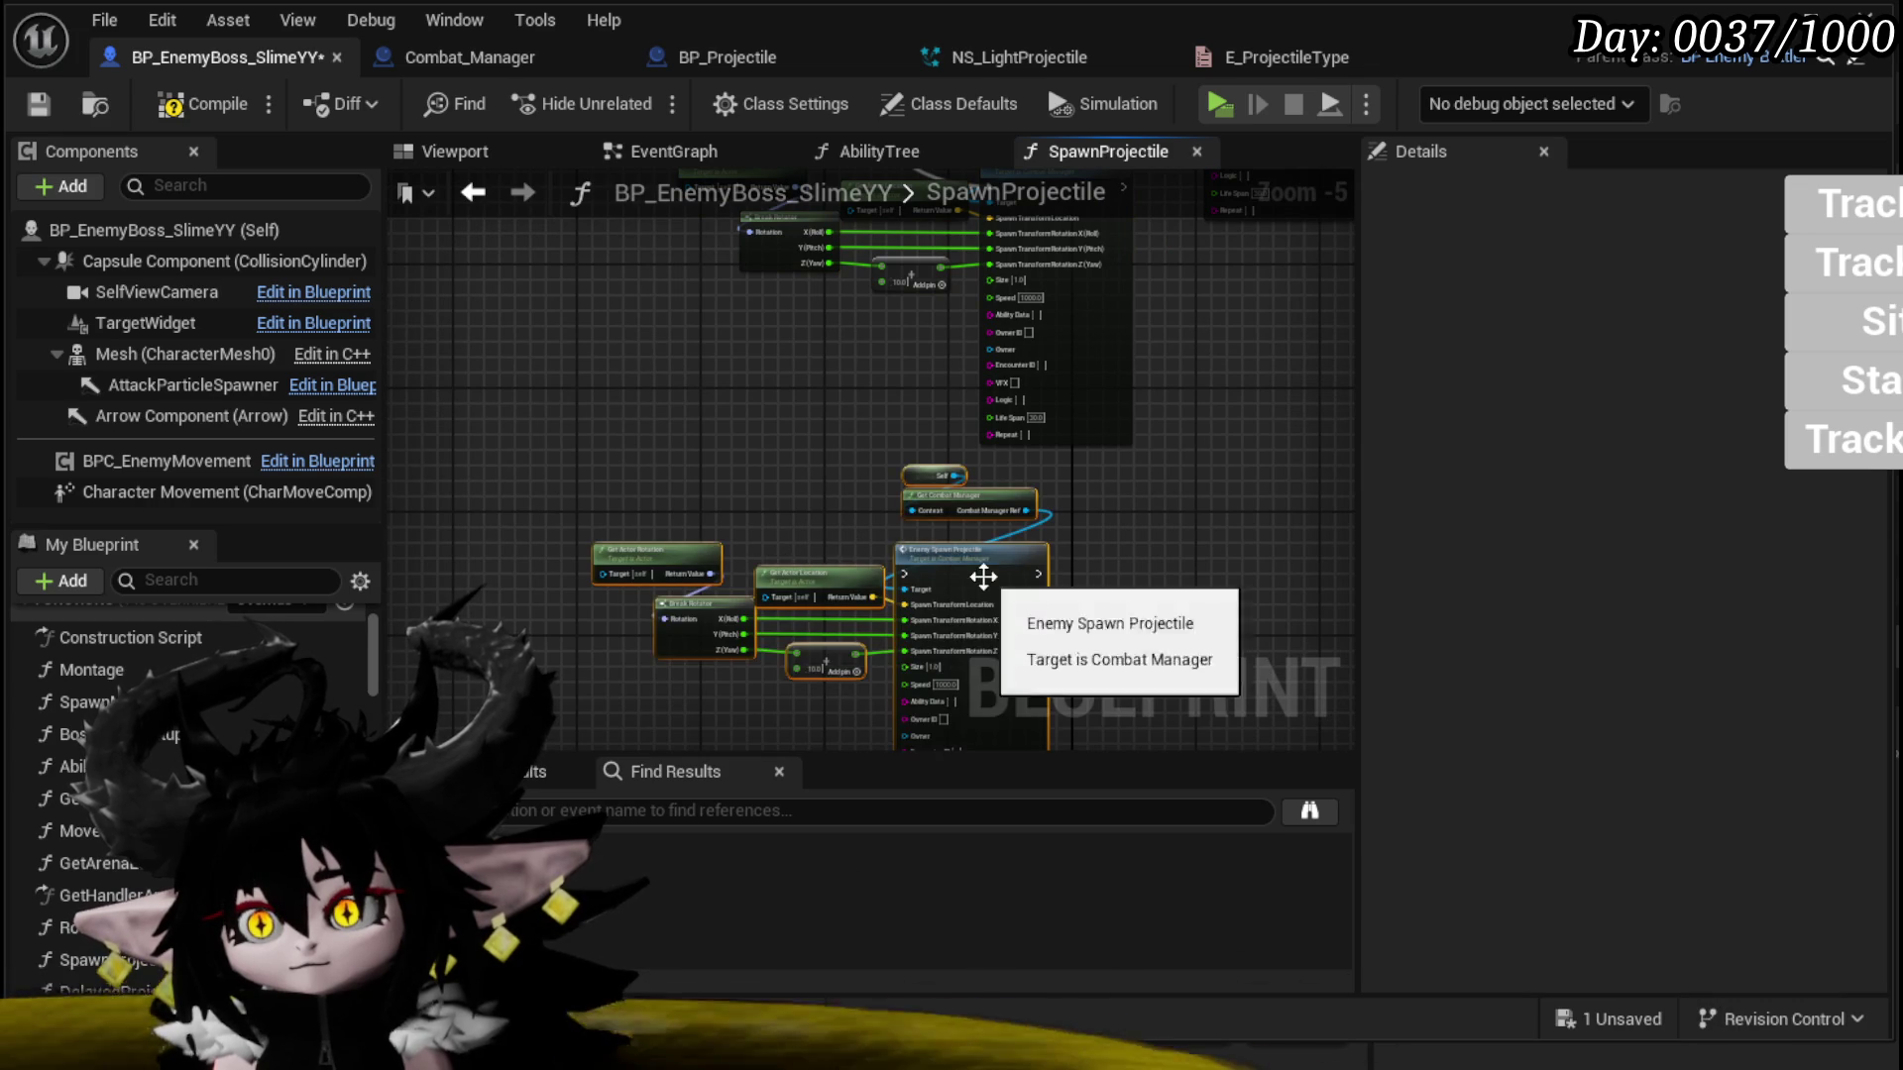
mouse_move(924, 460)
left_mouse_down()
mouse_move(743, 426)
mouse_move(692, 254)
mouse_move(576, 866)
mouse_move(1112, 646)
mouse_move(1092, 657)
mouse_move(1113, 457)
left_mouse_up()
scroll(692, 253, "up", 1)
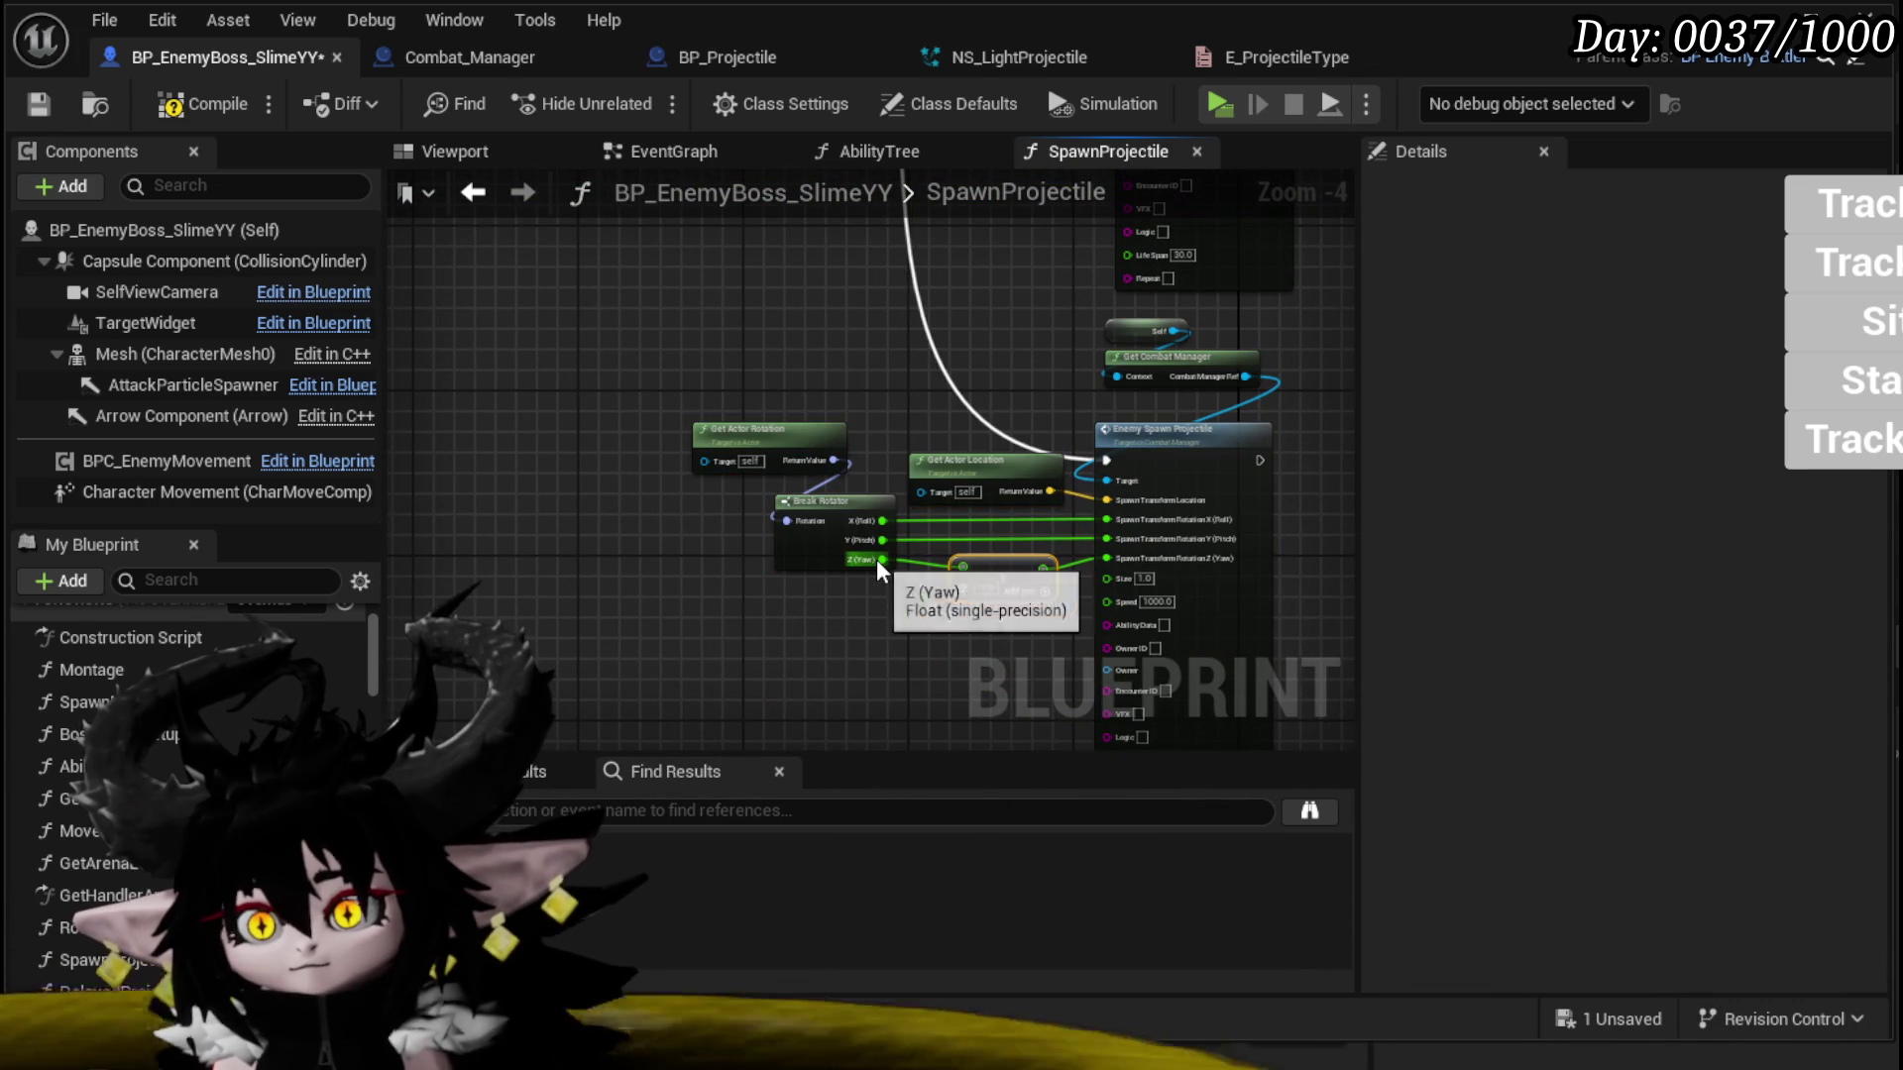
left_click_drag(876, 559, 947, 589)
type("-")
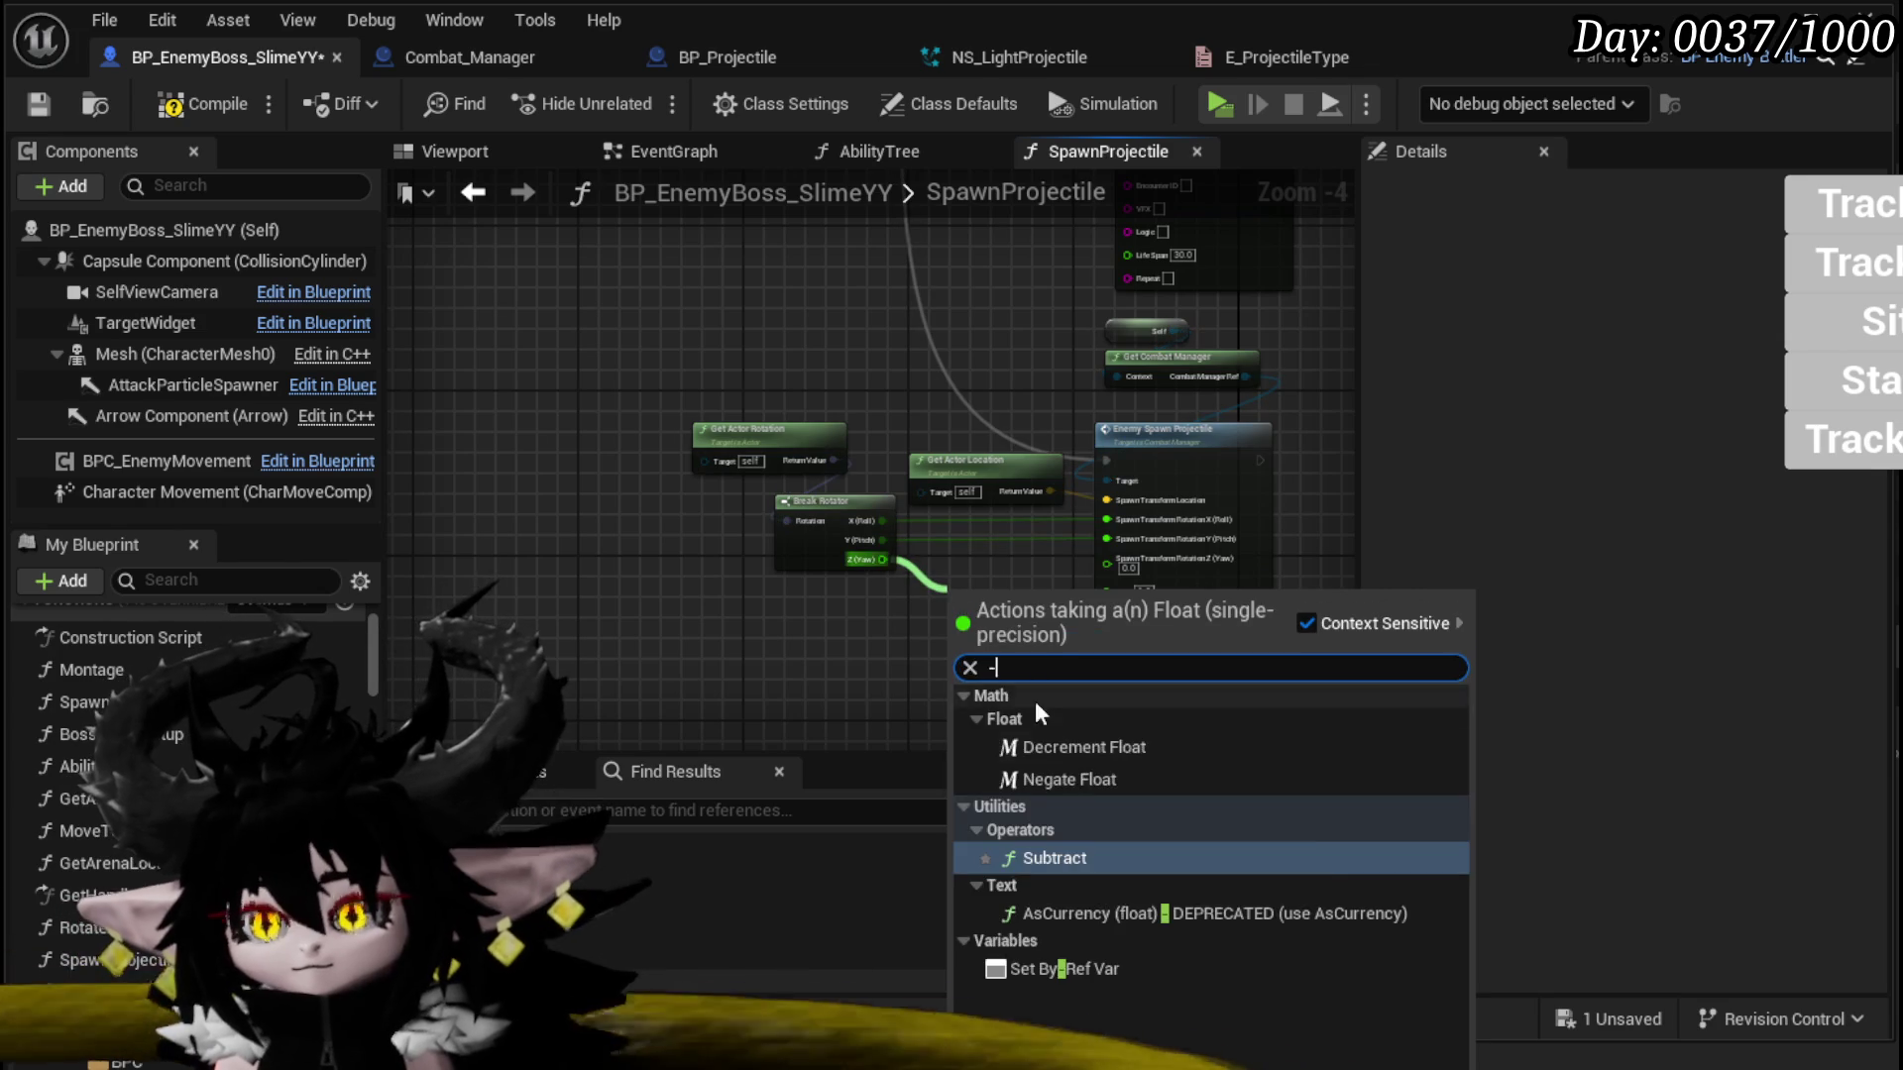
left_click(1074, 861)
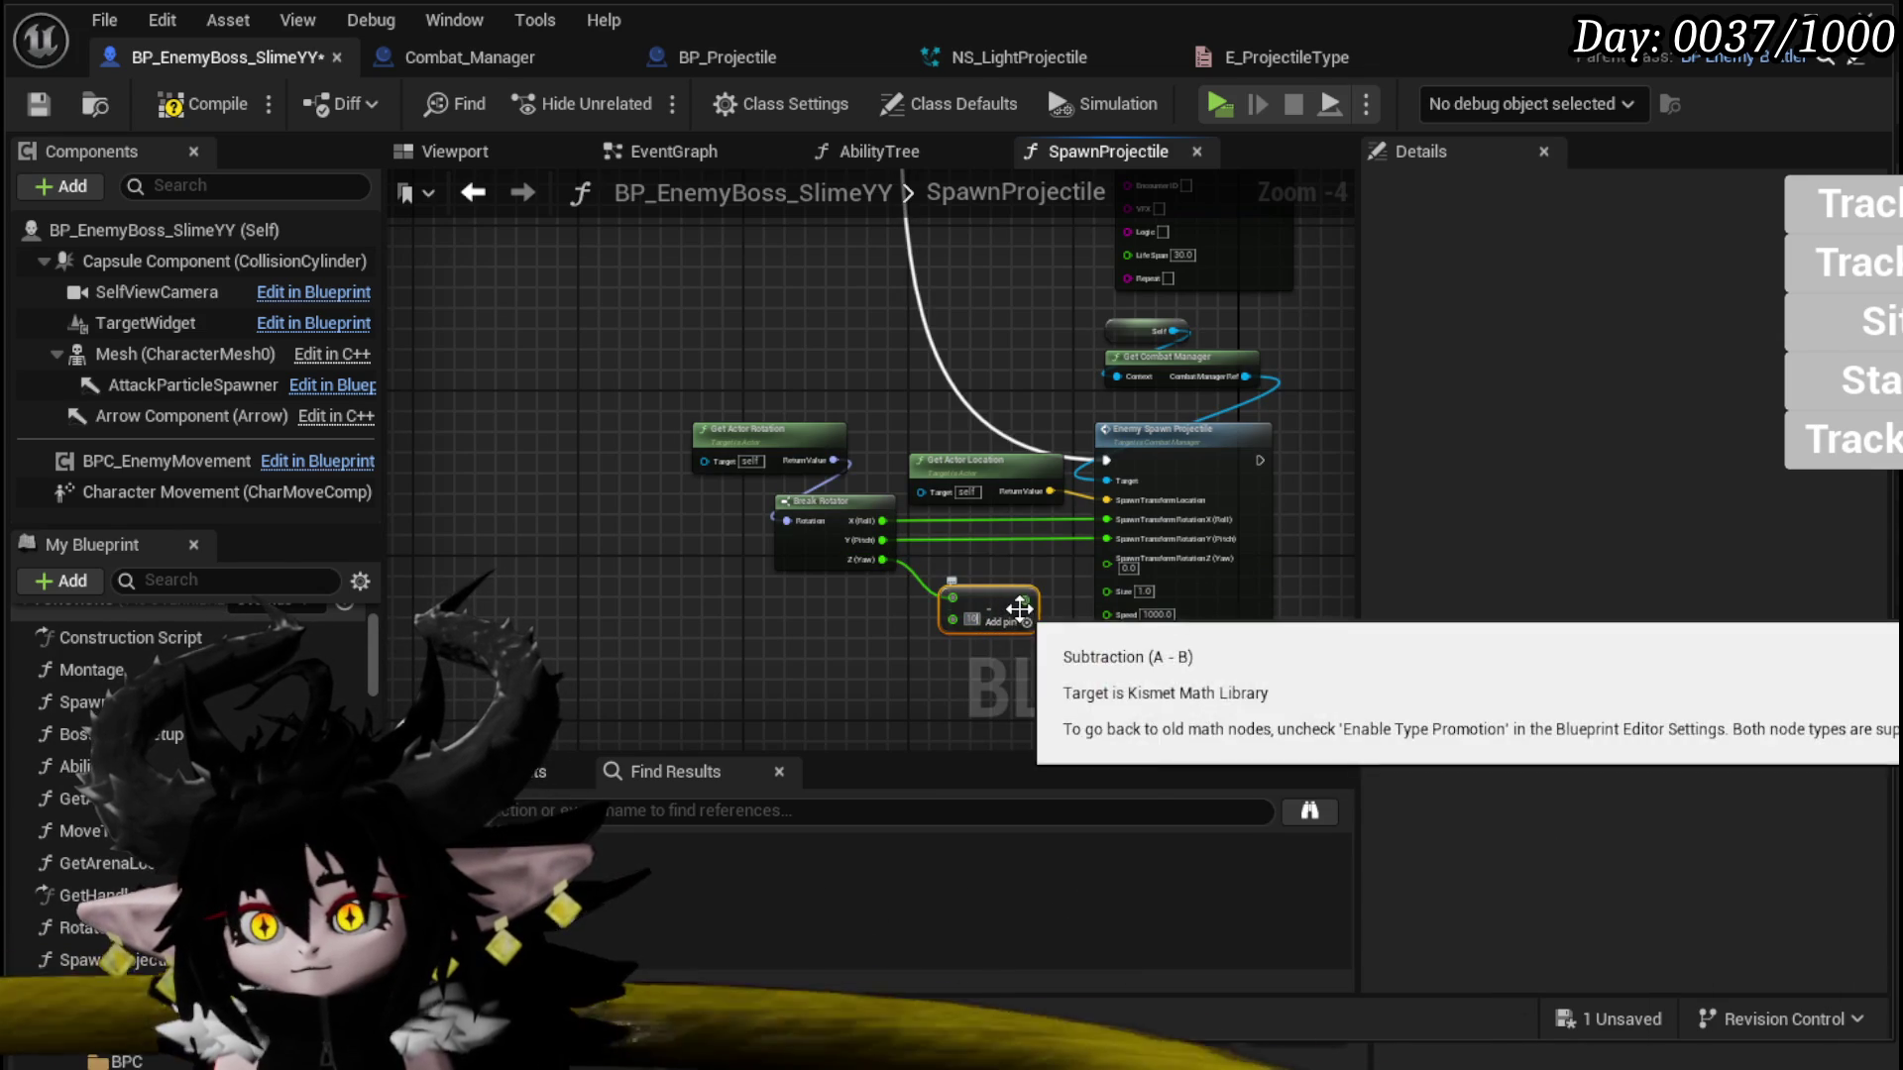
left_click_drag(1024, 600, 1110, 559)
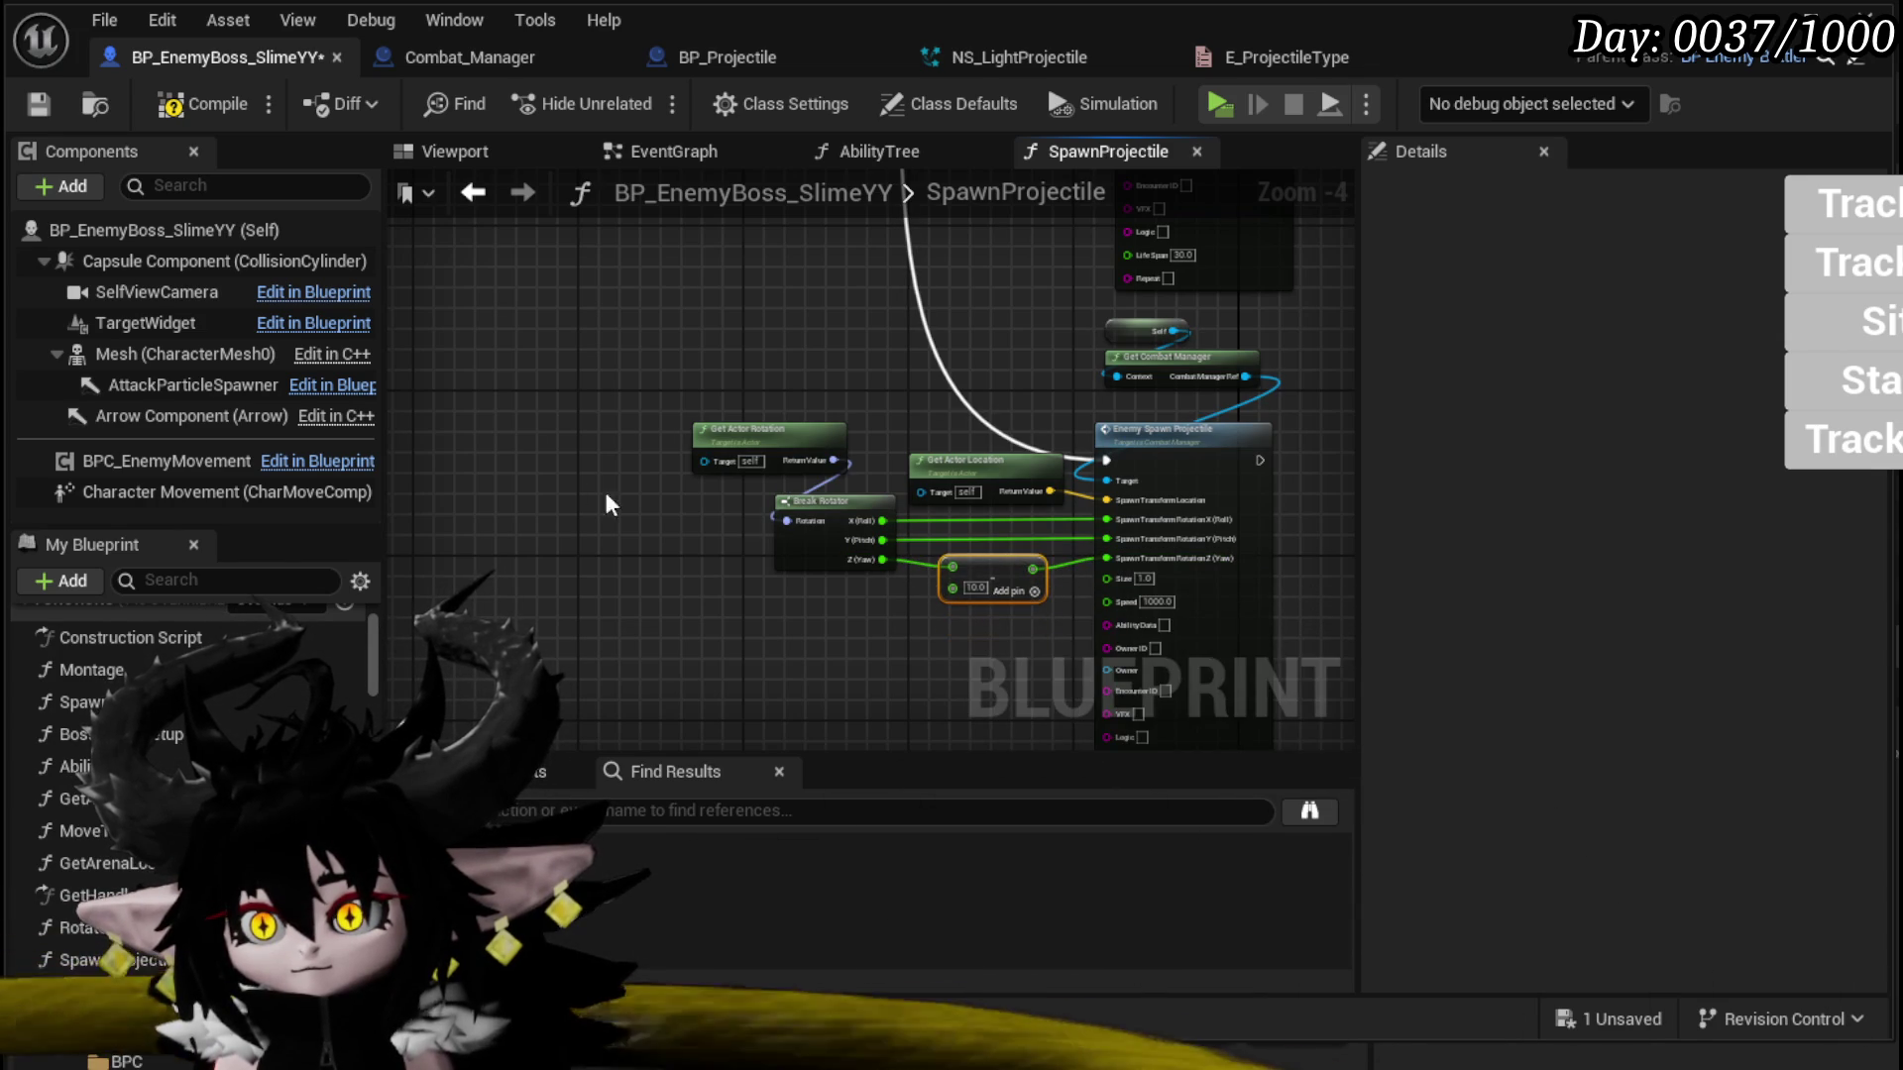
Step: Launch the game in Standalone to test the boss
mouse_move(581, 394)
left_mouse_down()
mouse_move(628, 538)
mouse_move(650, 538)
mouse_move(588, 509)
mouse_move(436, 528)
left_mouse_up()
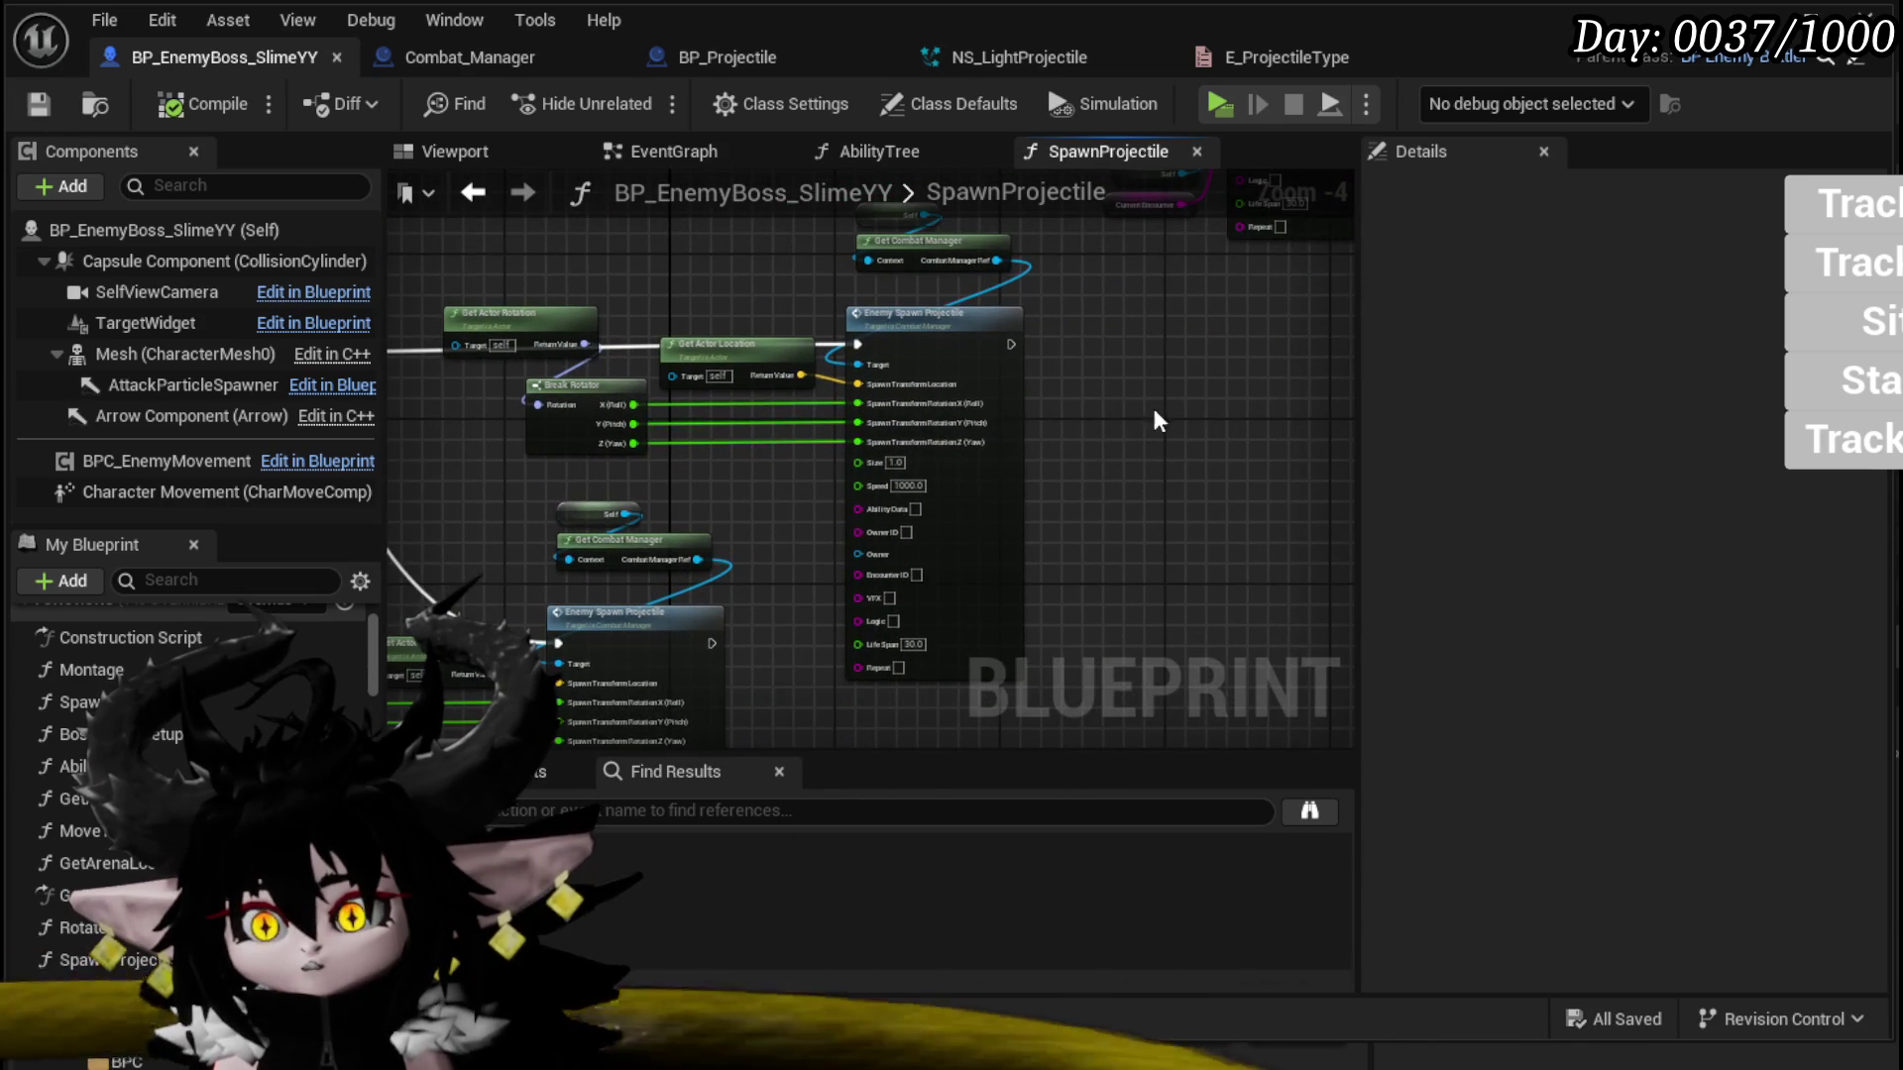
scroll(1110, 442, "down", 2)
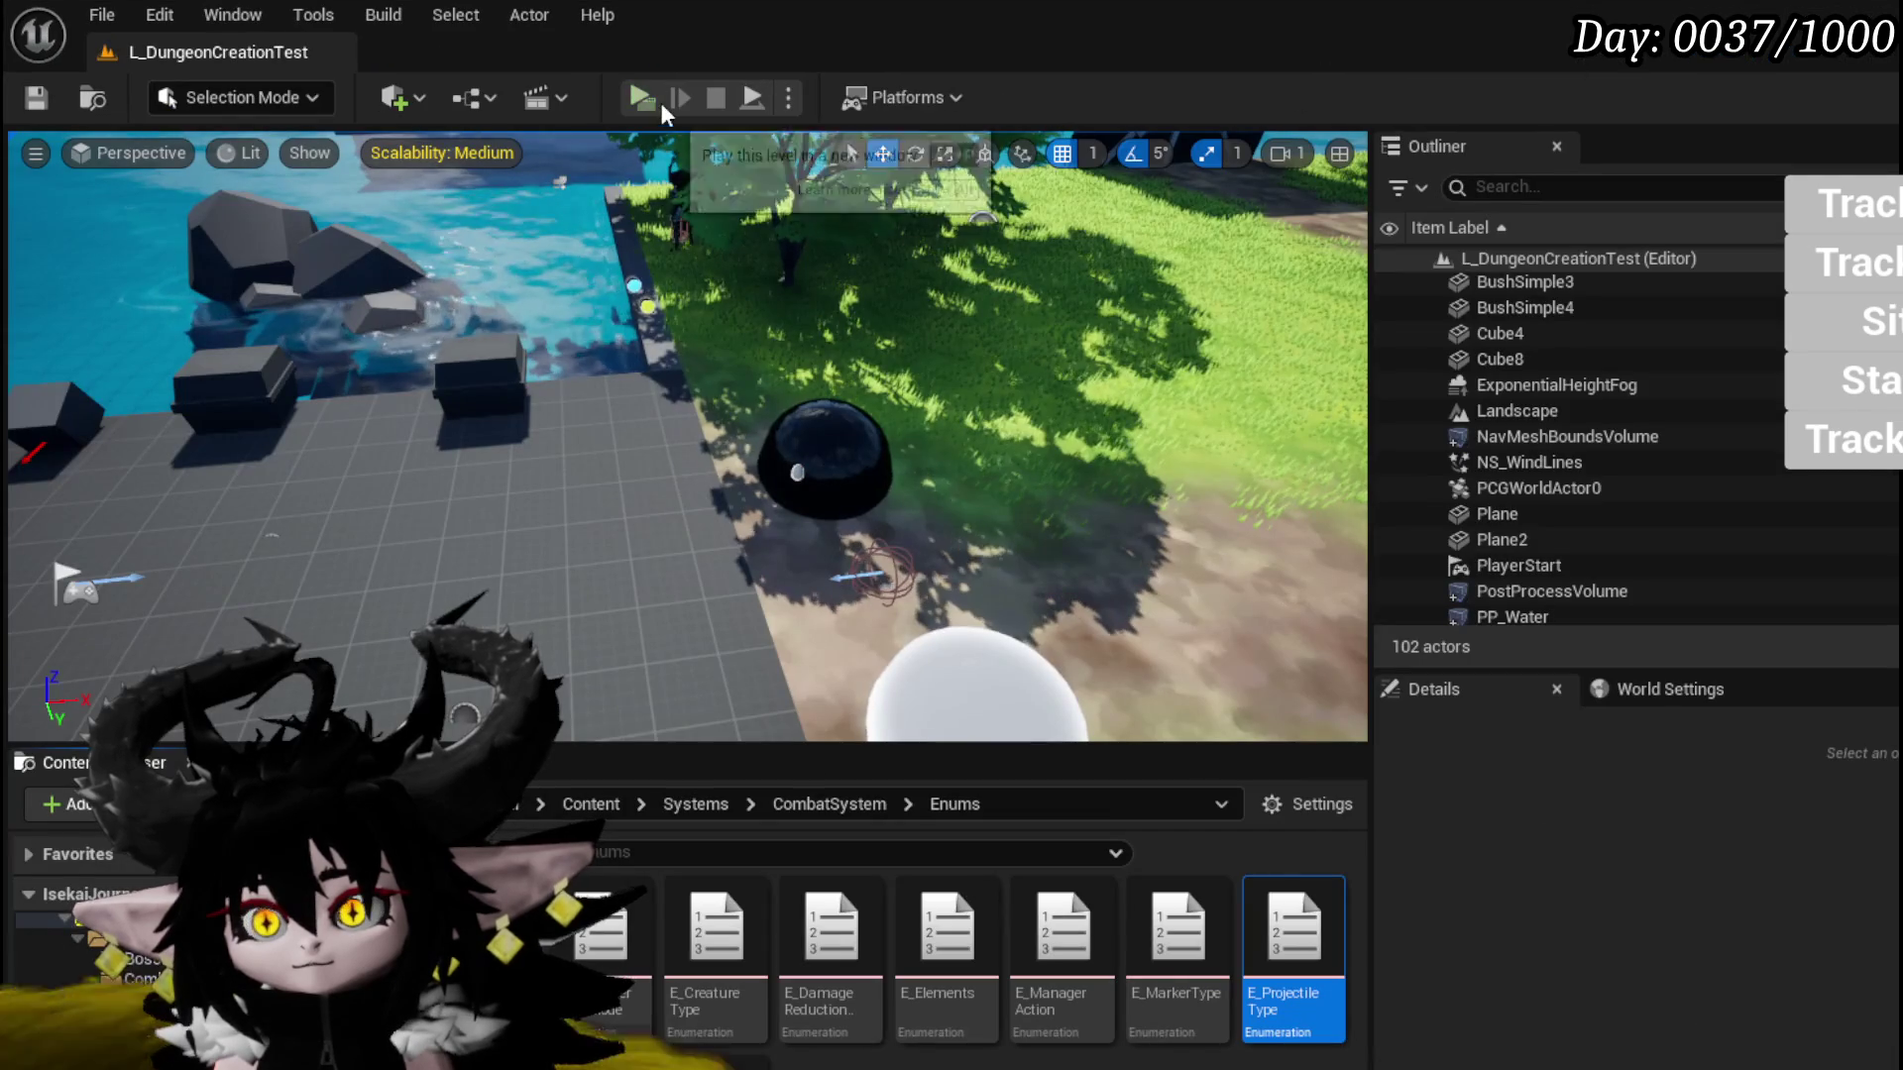
left_click(657, 101)
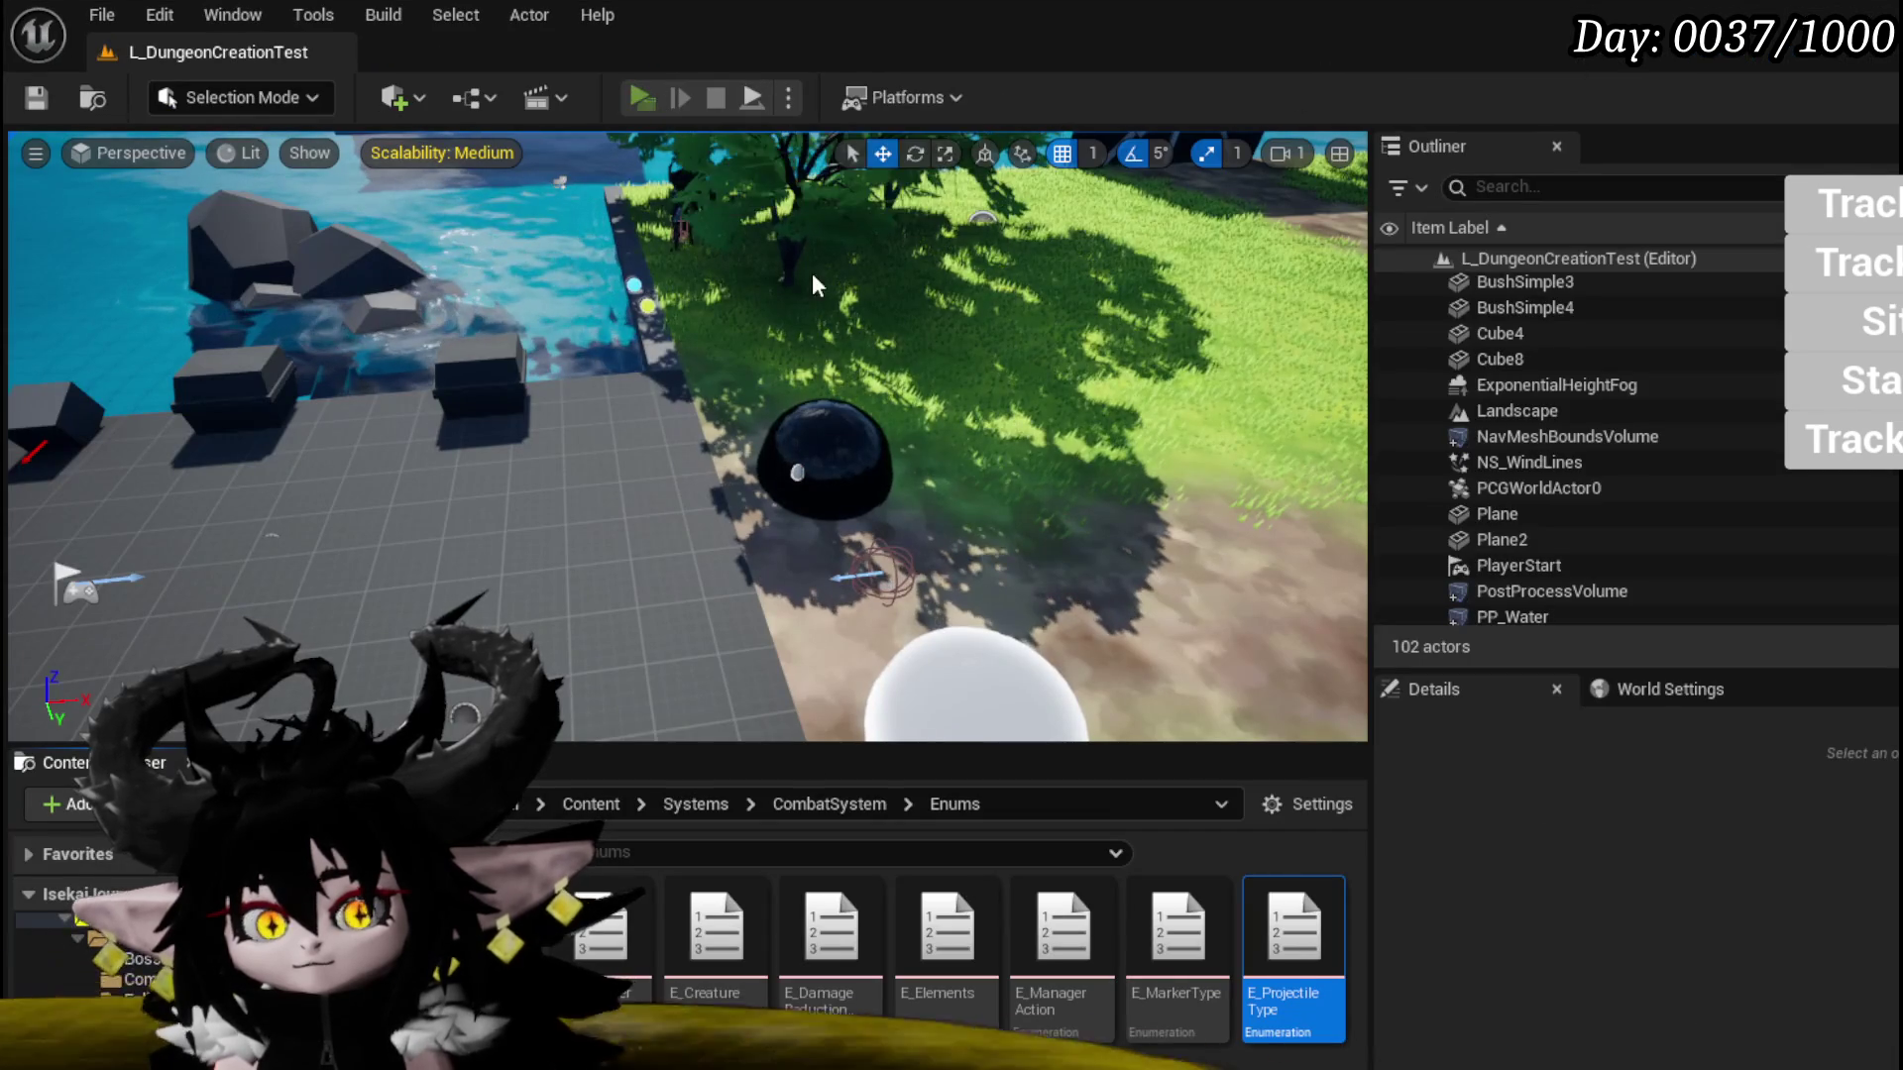
Step: Fight the slime boss encounter, stop play, save the level, and return to BP_EnemyBoss_SlimeYY
key("w")
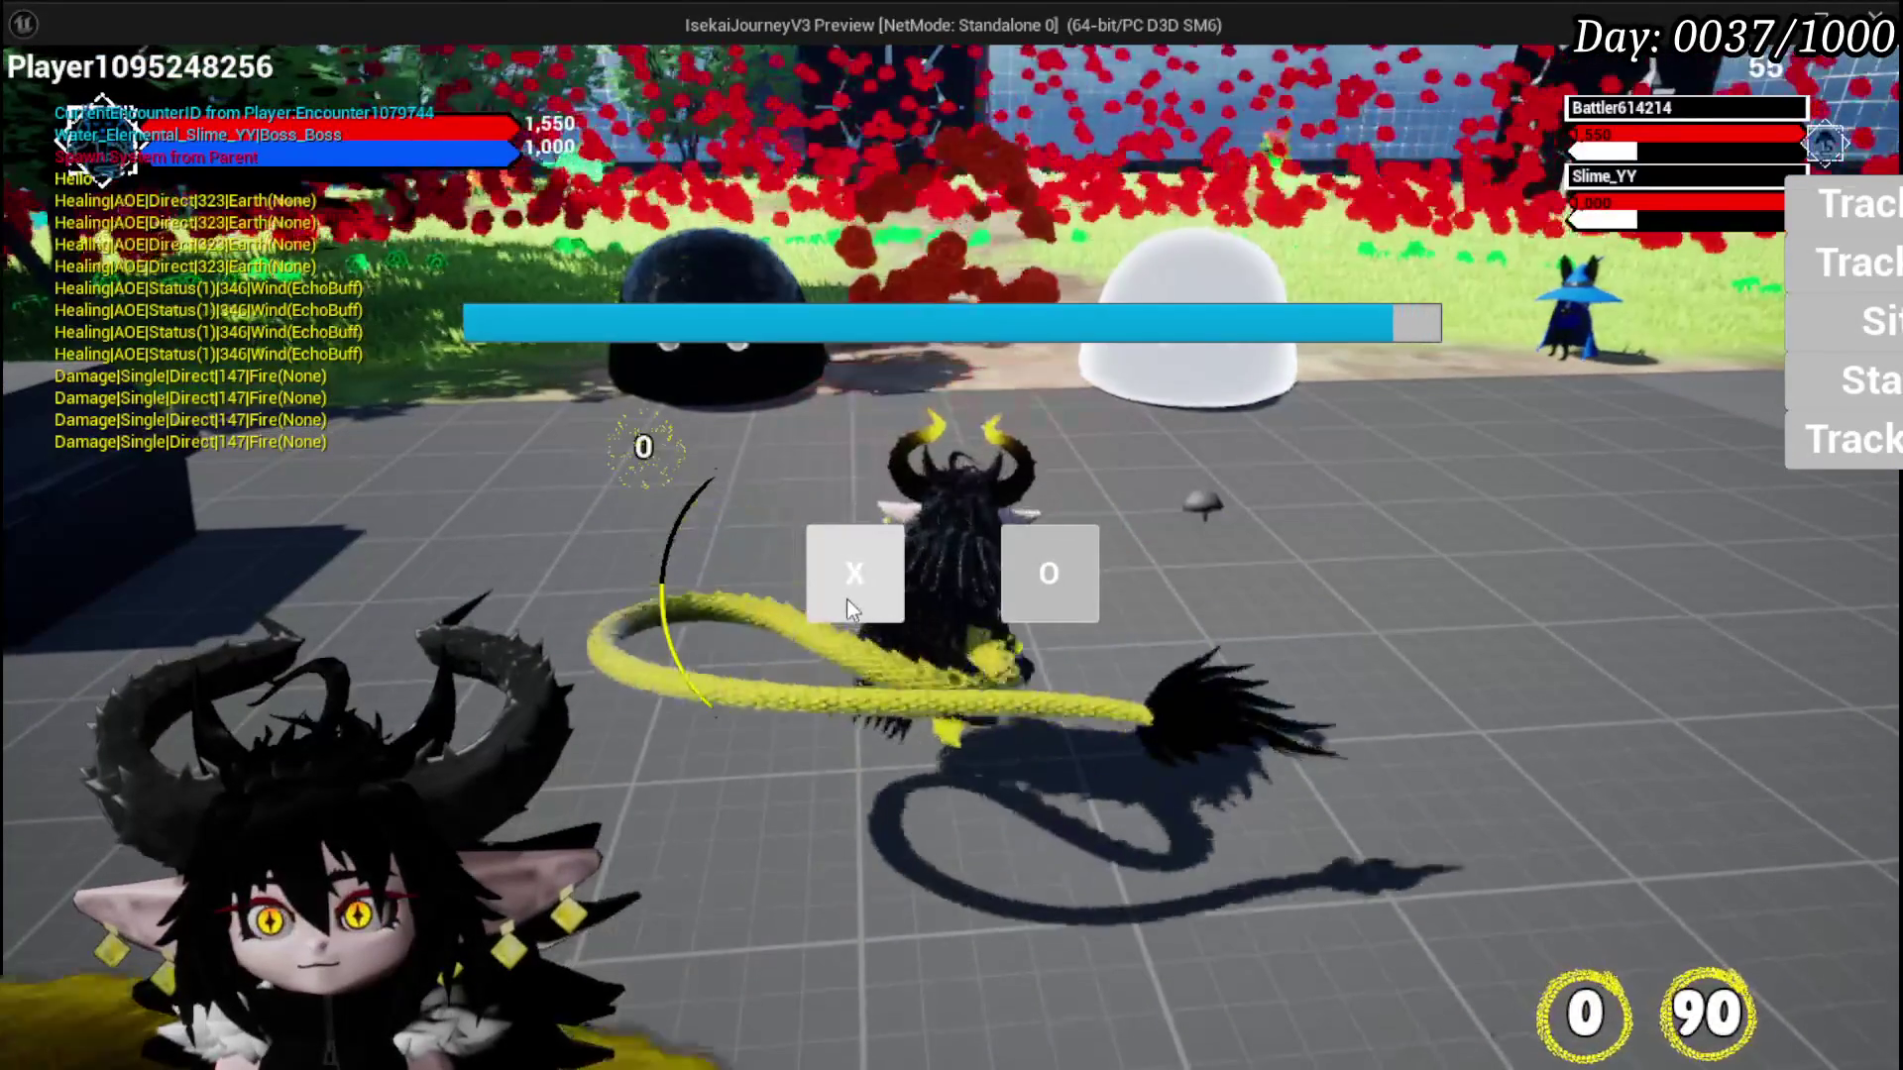
left_click(846, 594)
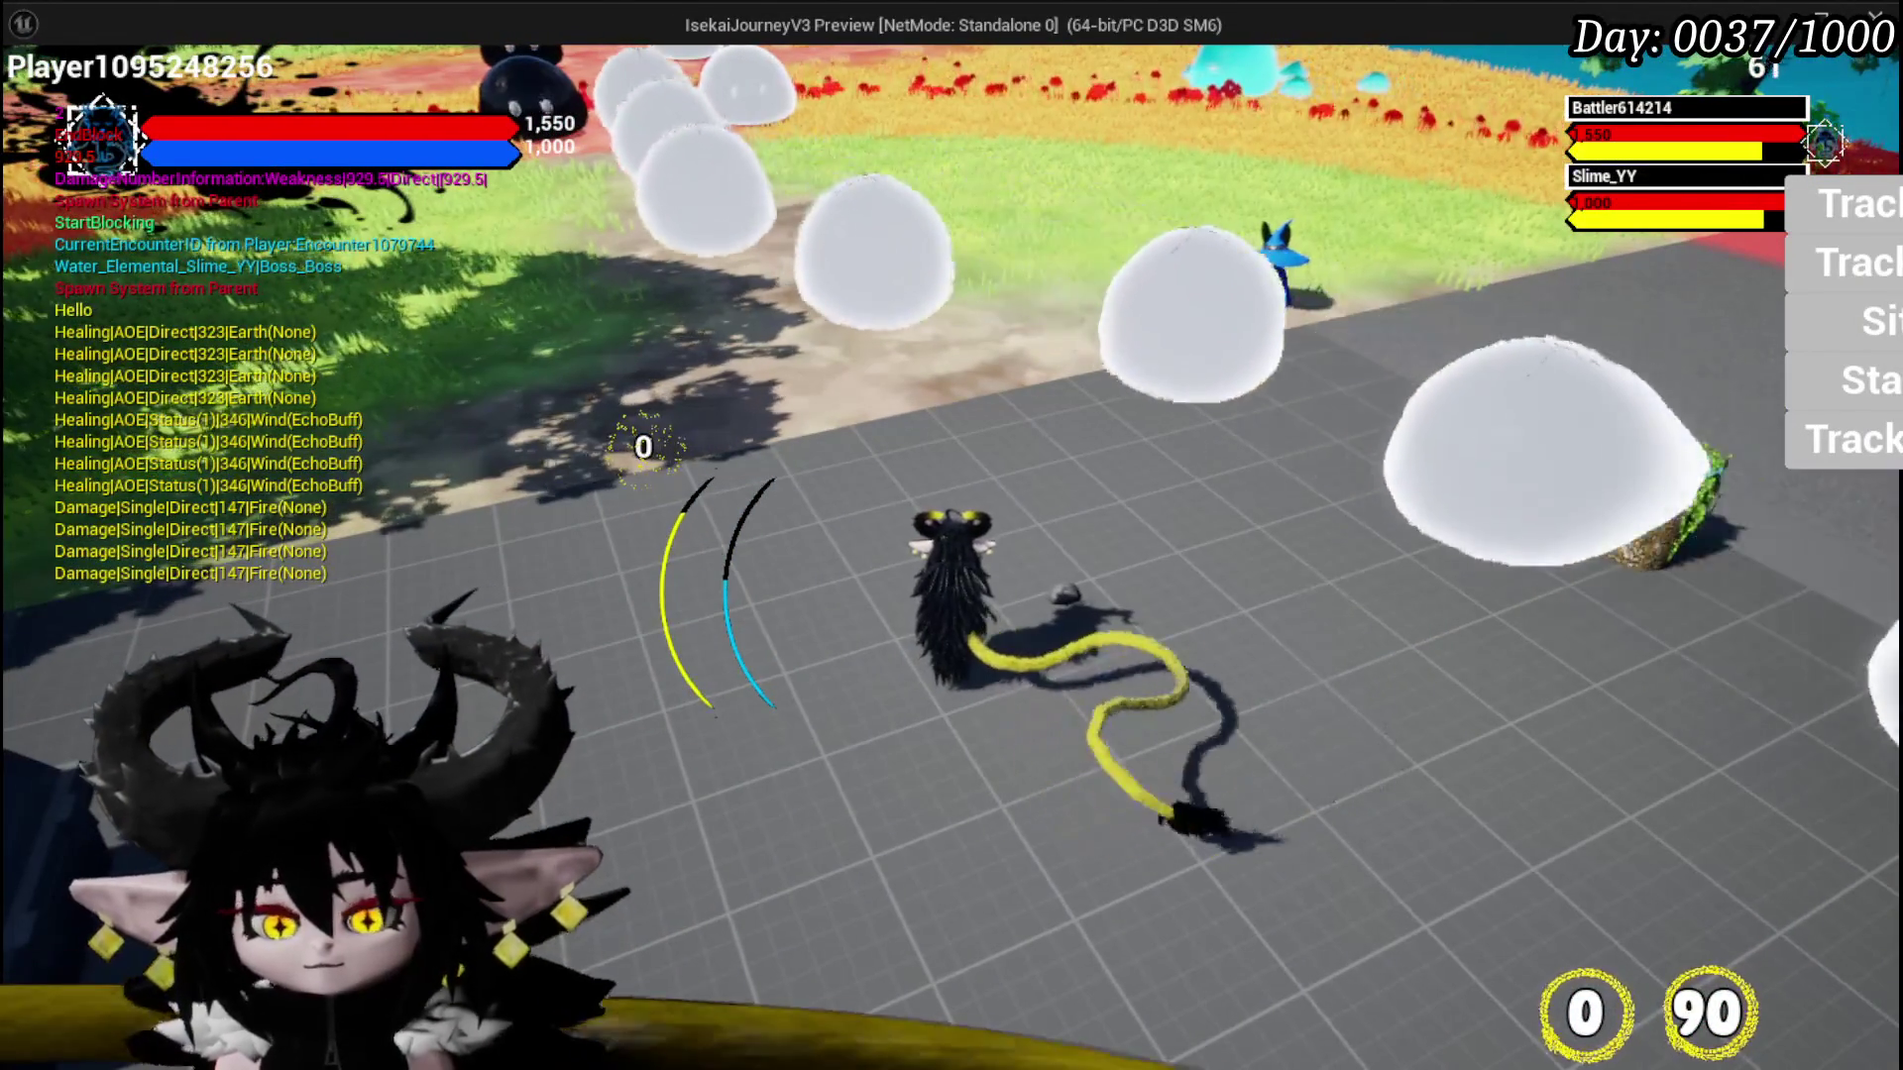
key("Escape")
left_click(36, 97)
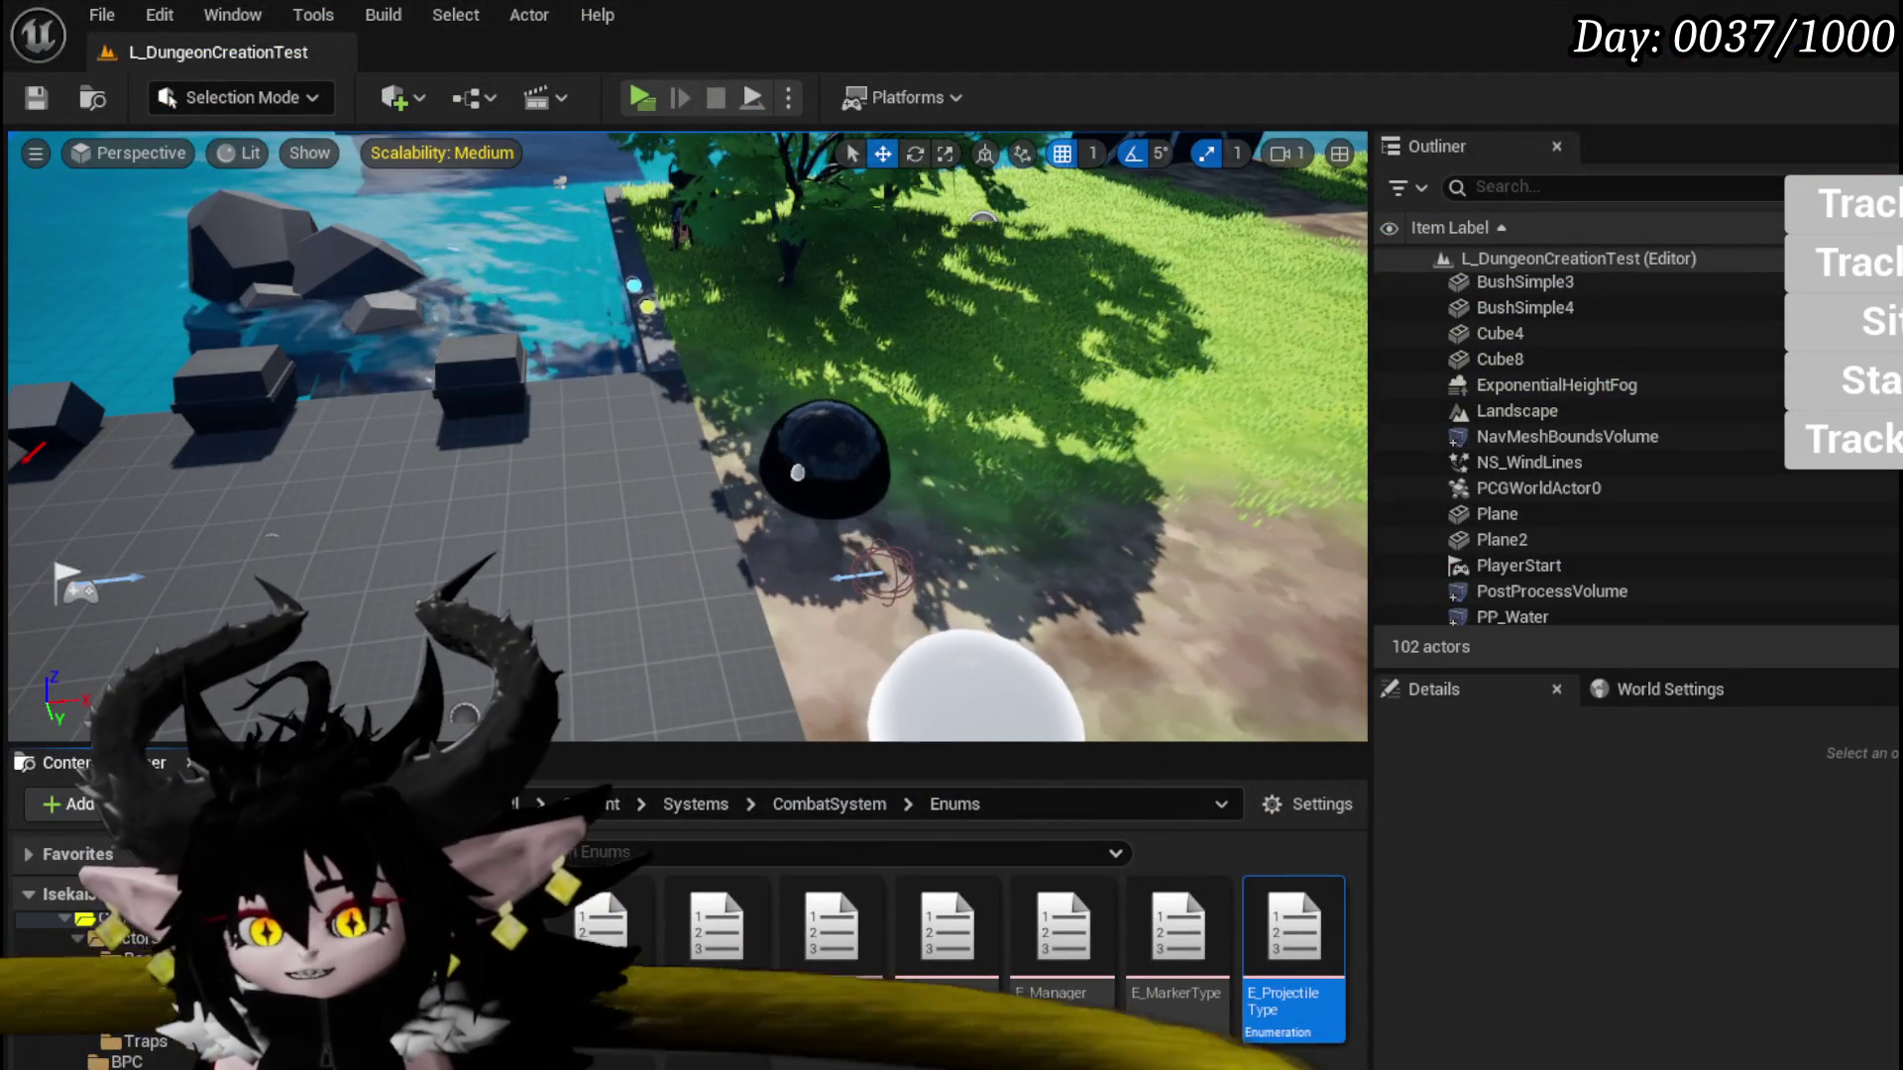
key("alt+Tab")
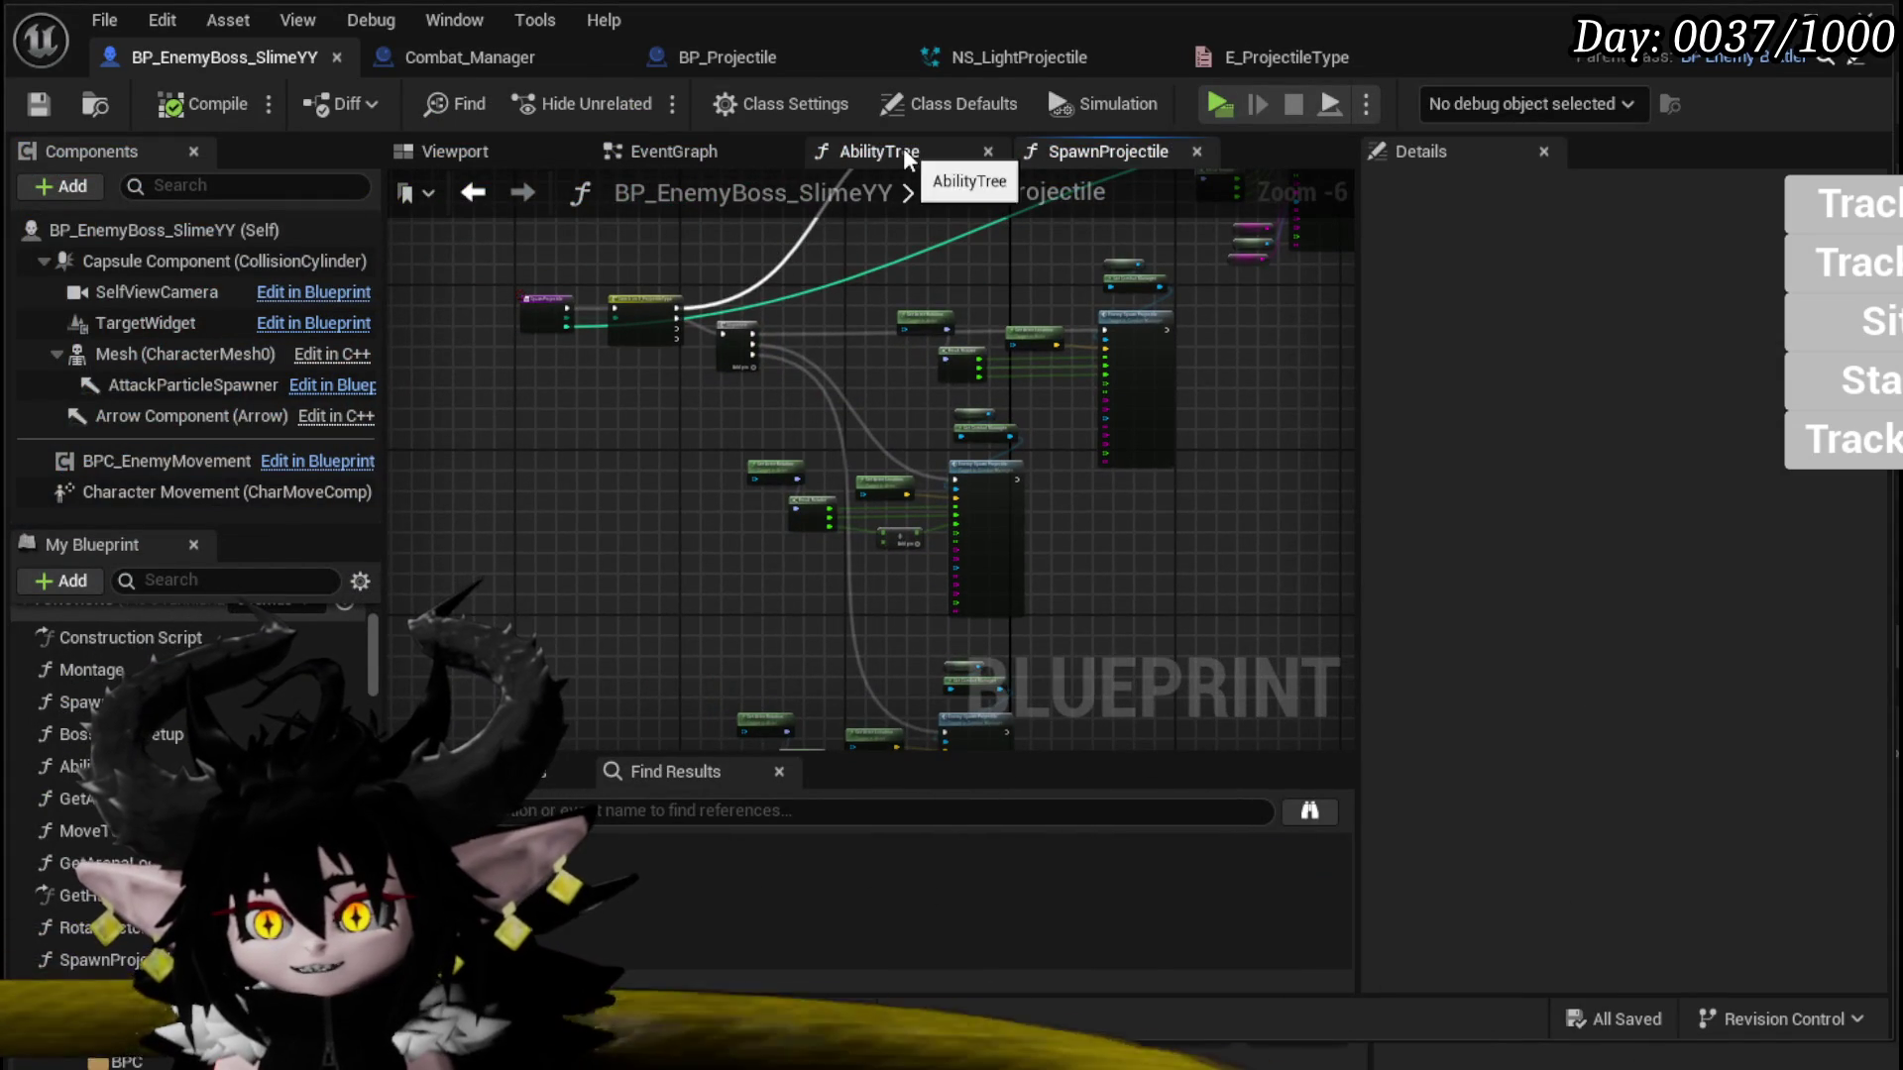
Step: Set the AbilityTree's Spawn Projectile type to Fan and compile the boss blueprint
left_click(902, 147)
left_click(757, 545)
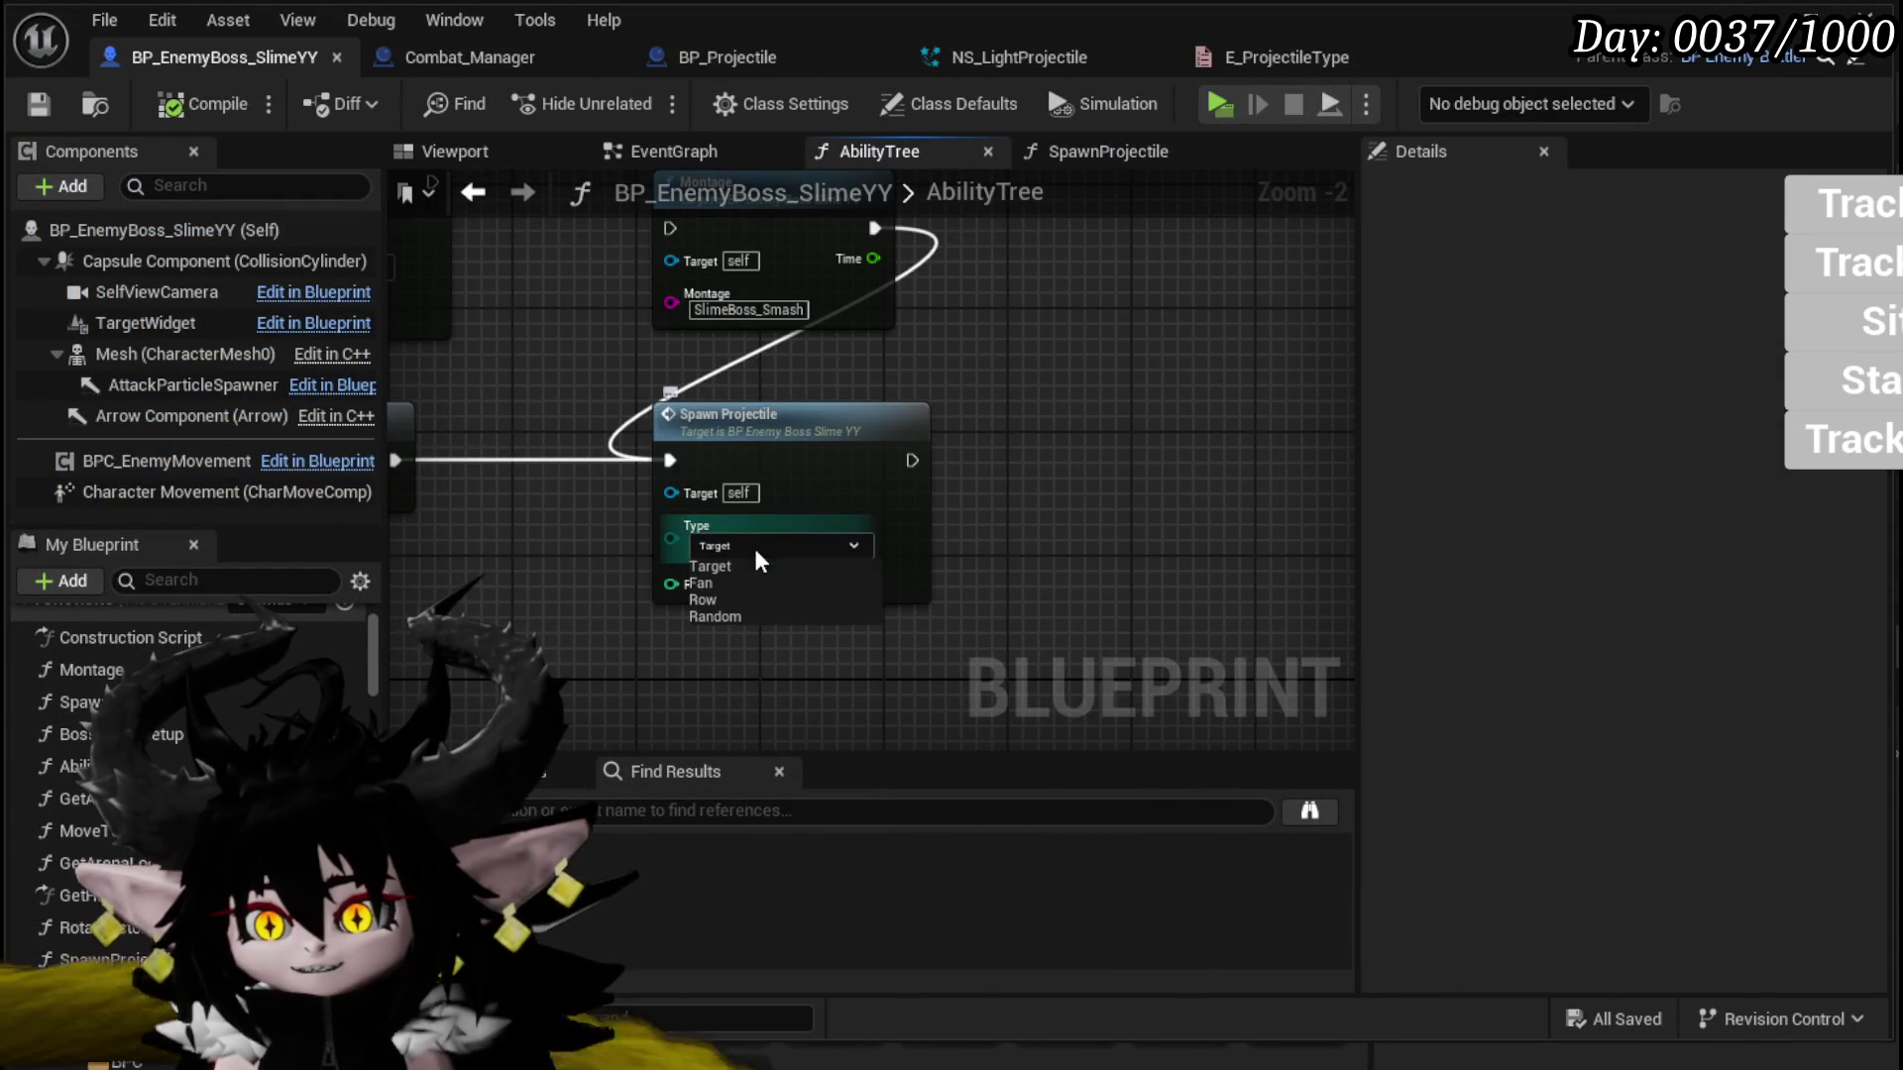
left_click(713, 583)
left_click(199, 104)
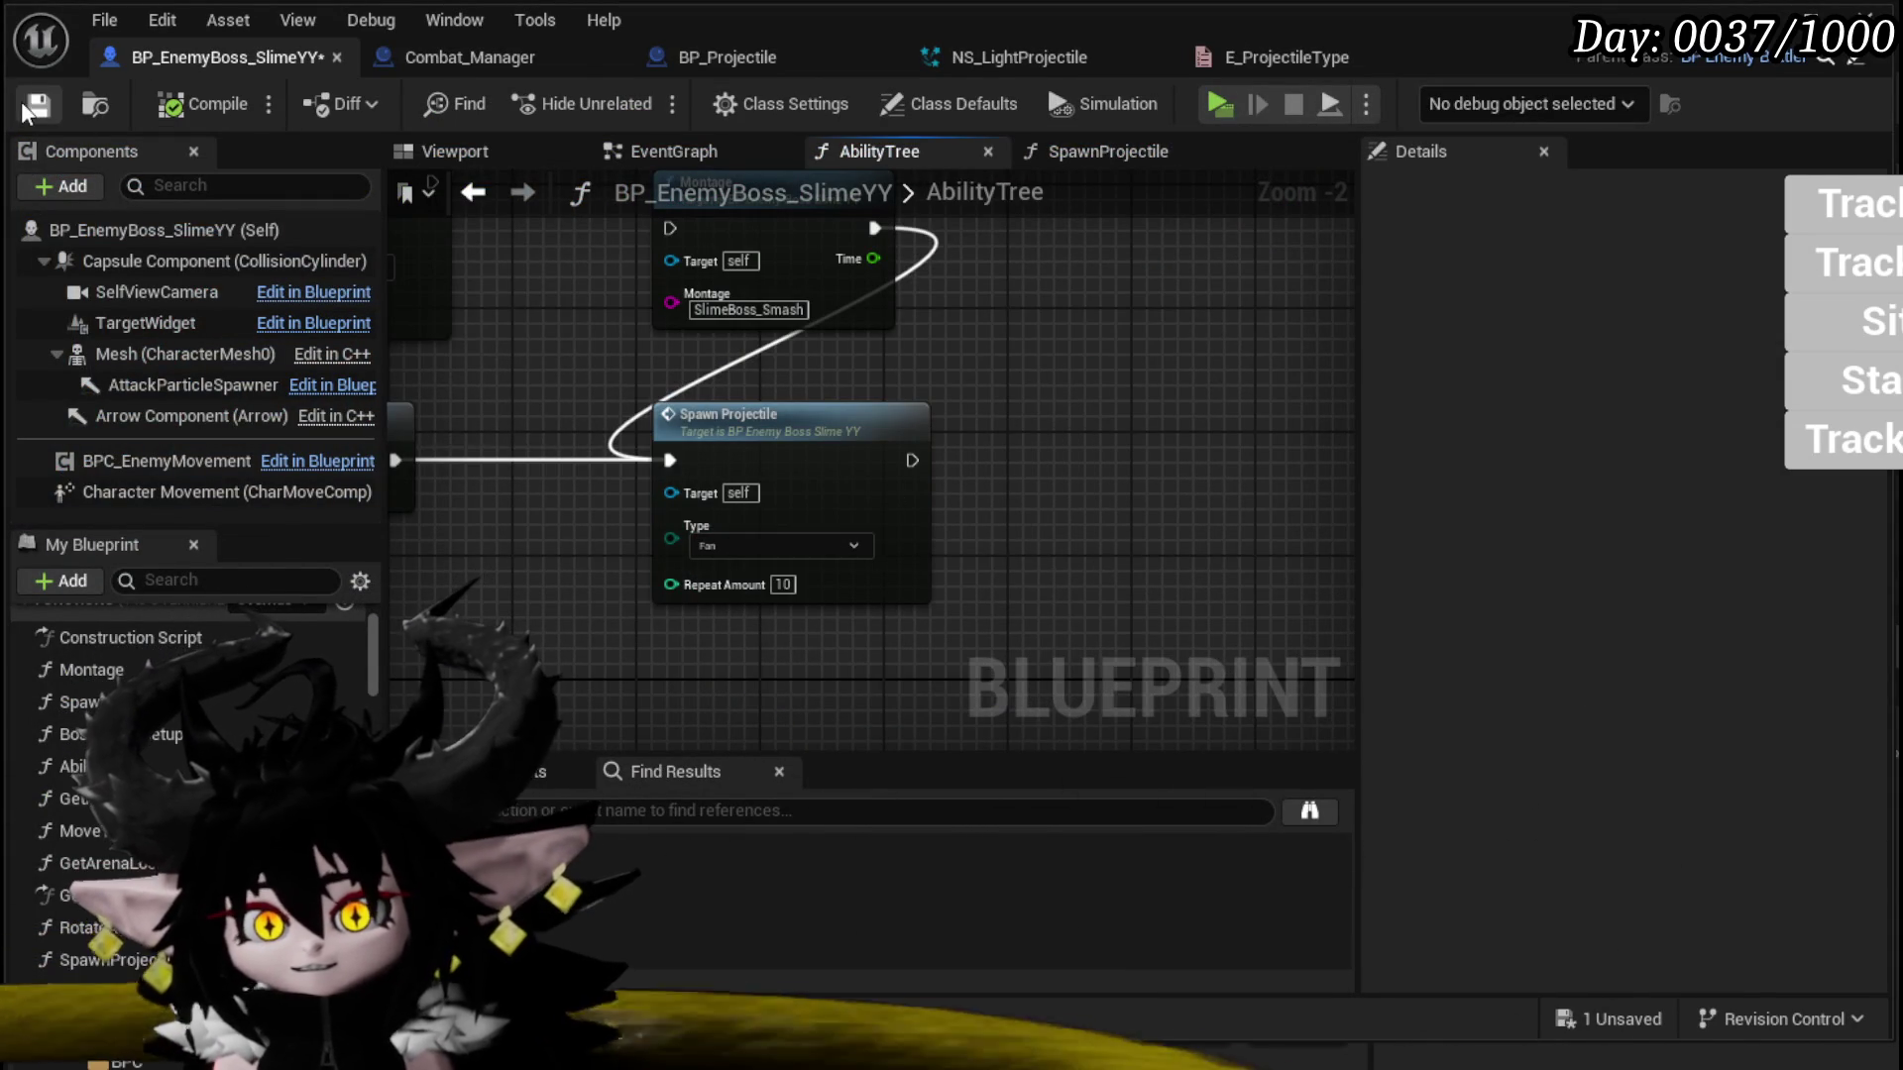
Step: Playtest the Fan attack in the boss encounter, save the level, and reopen SpawnProjectile
left_click(1839, 8)
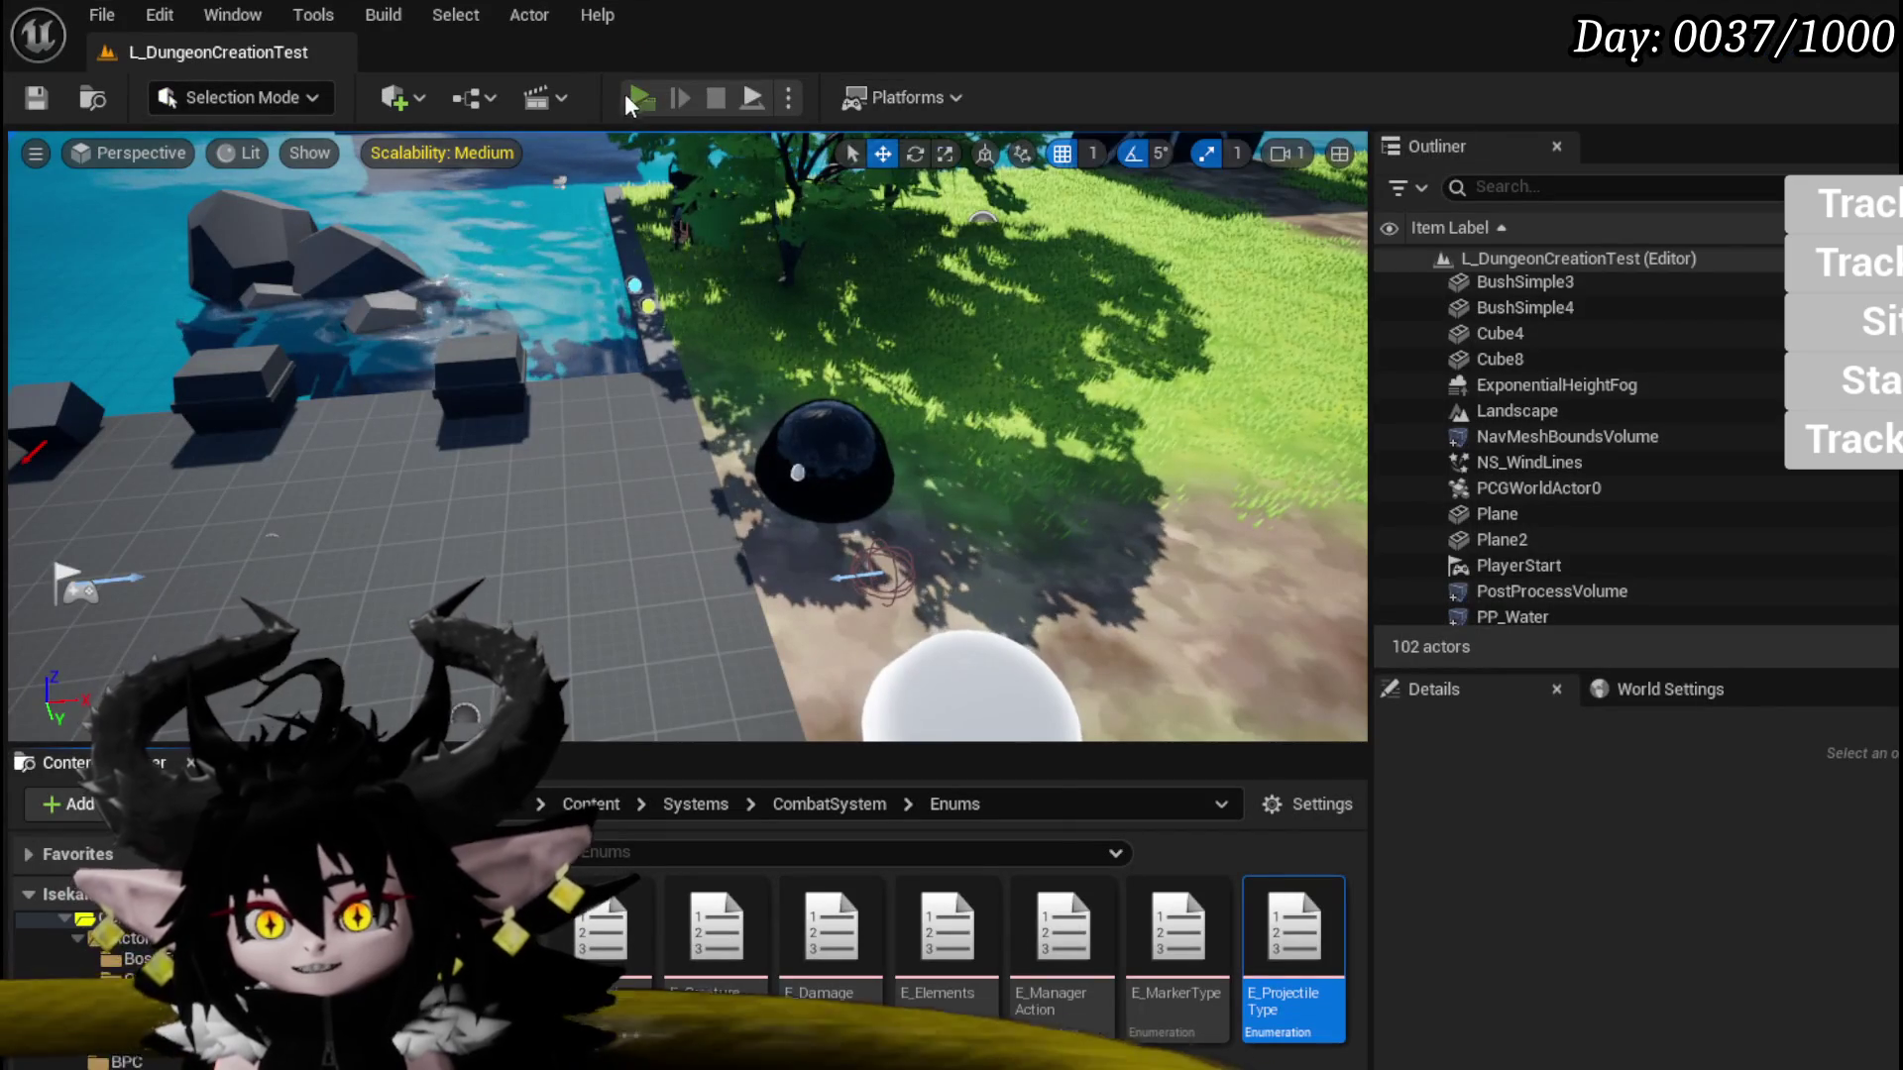
left_click(637, 98)
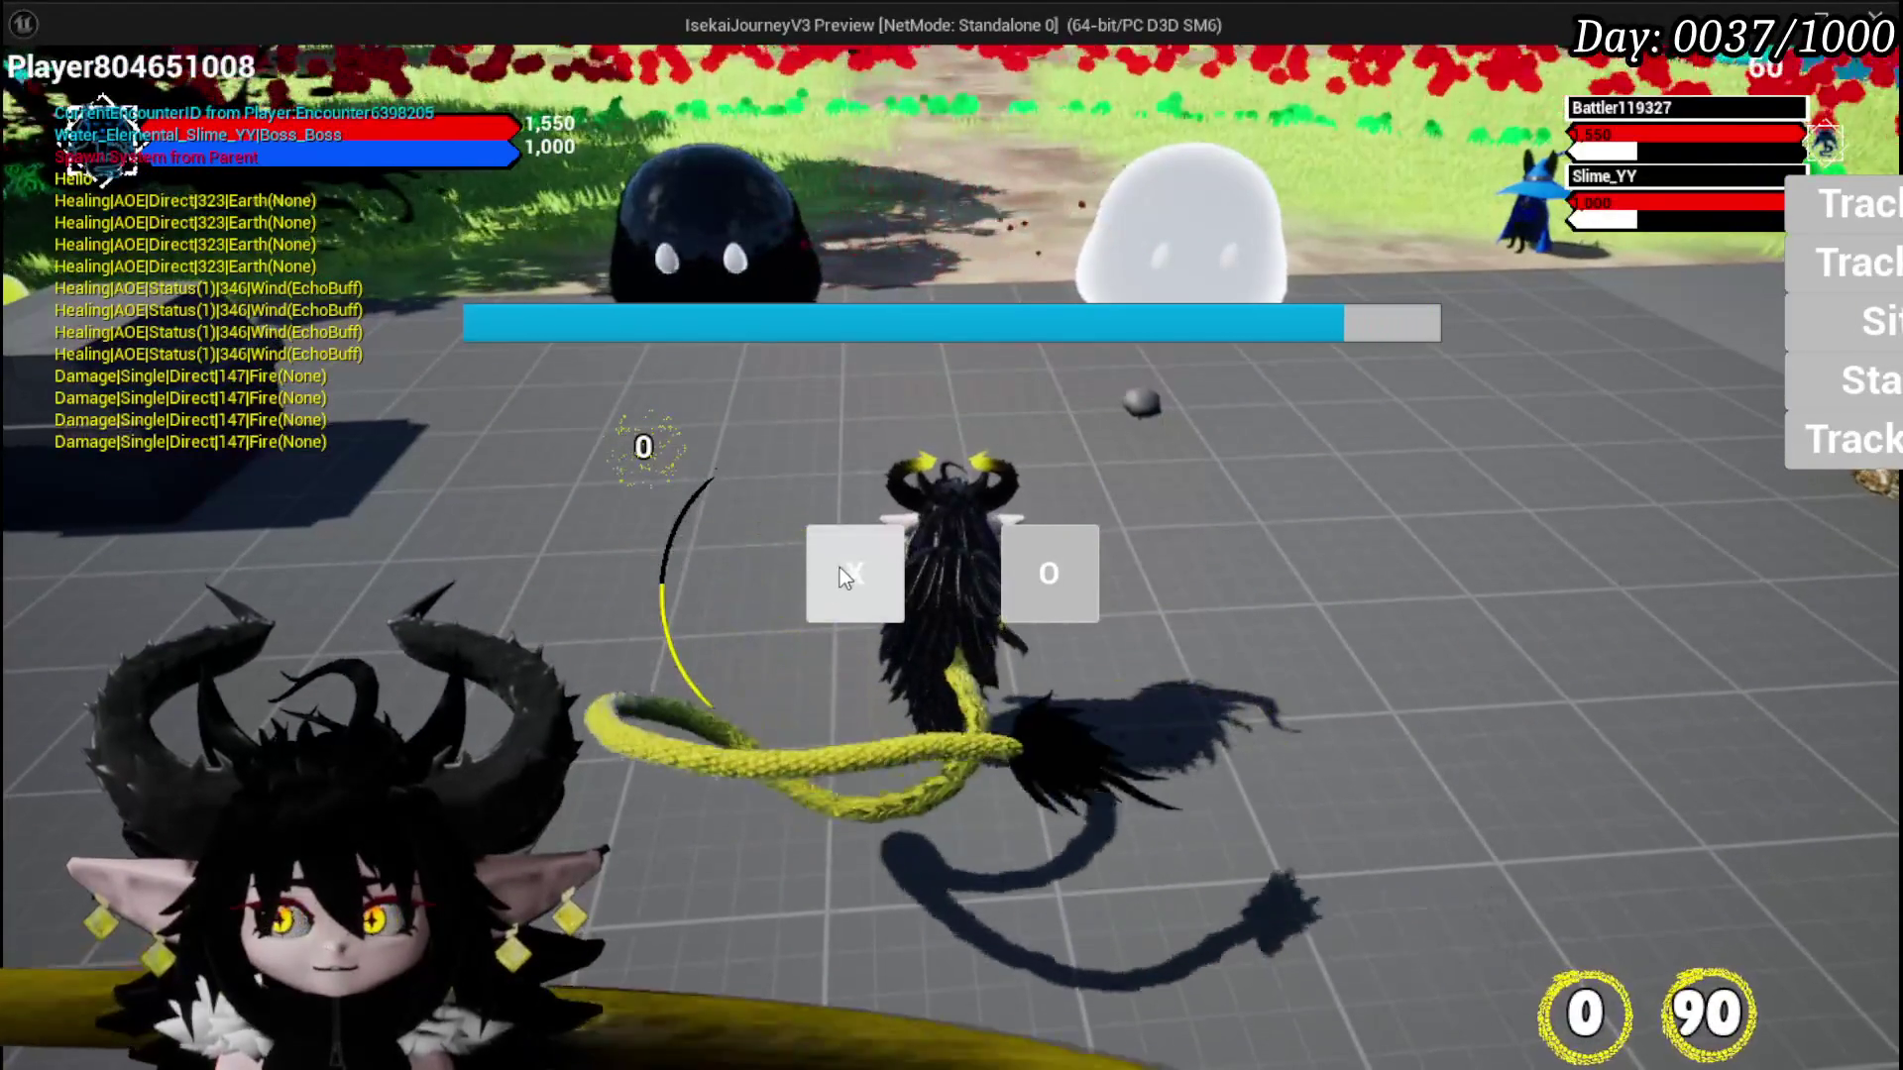
left_click(831, 579)
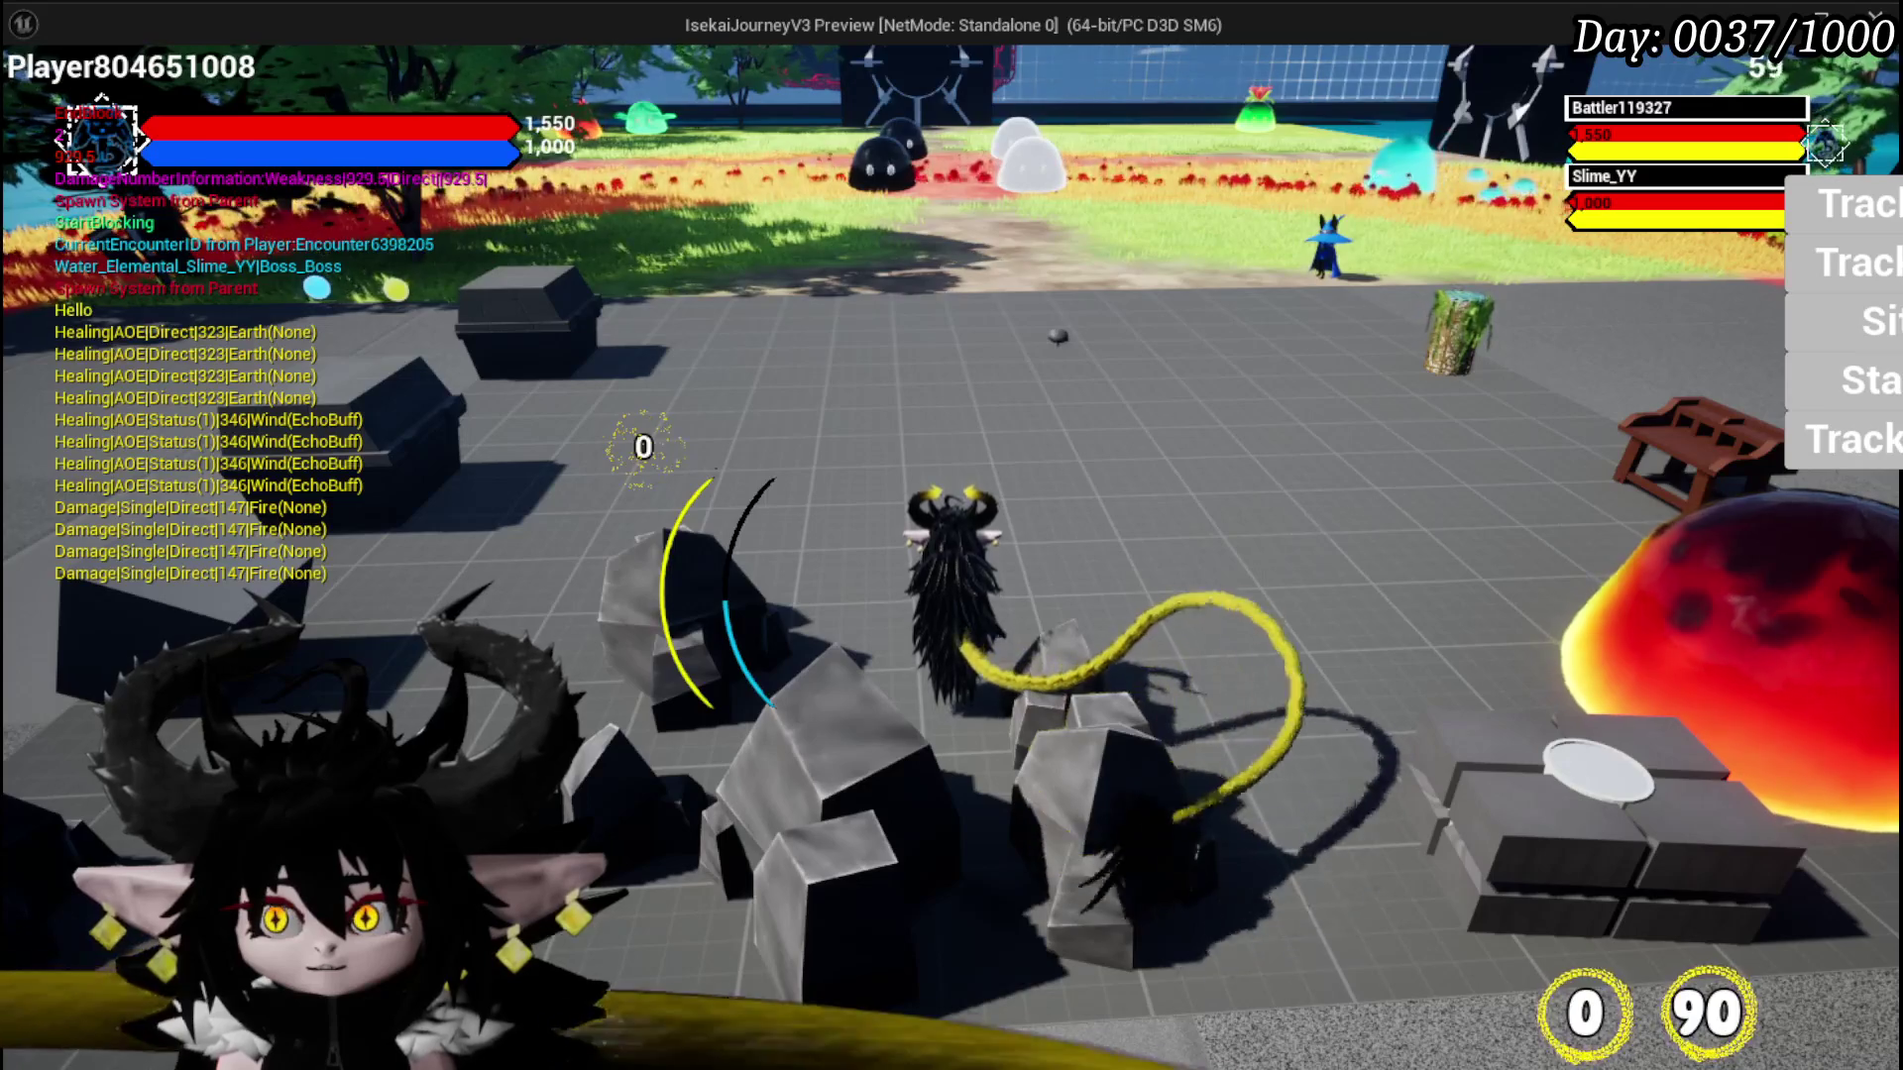
key("Escape")
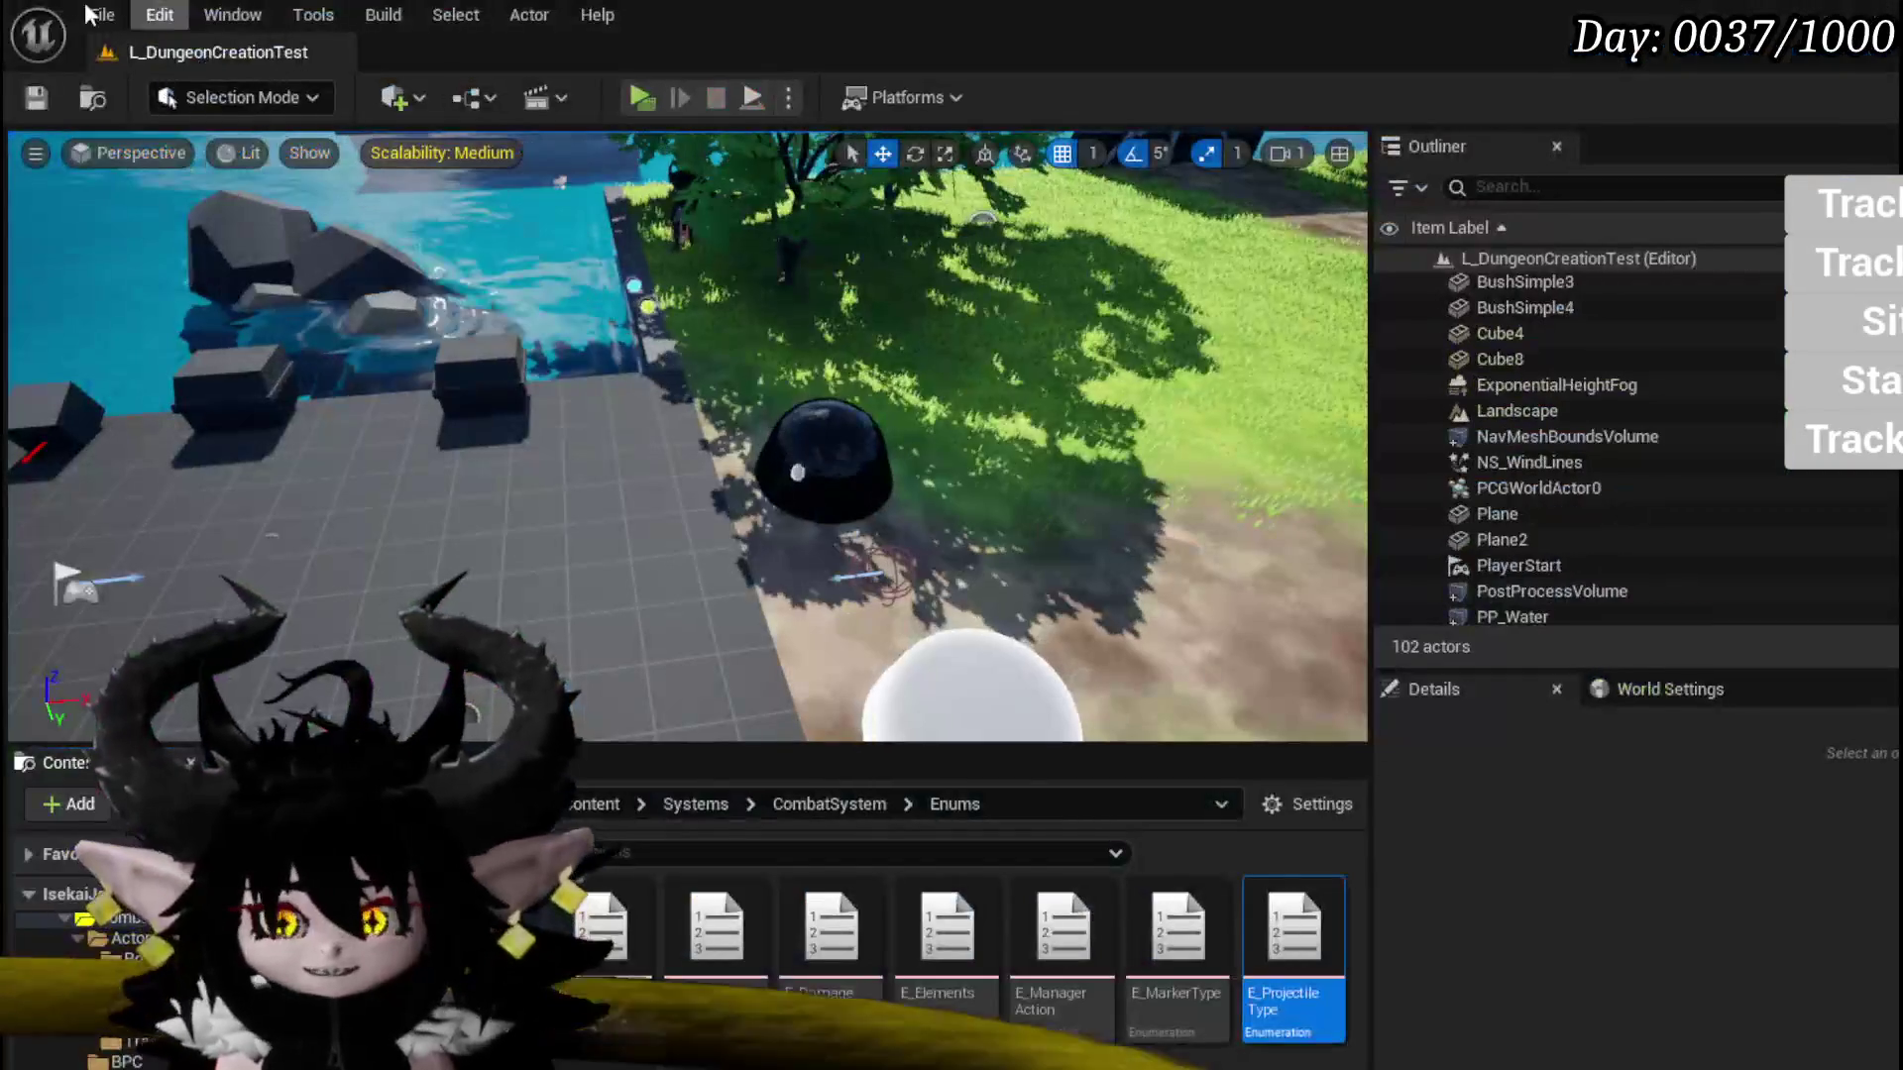
left_click(36, 99)
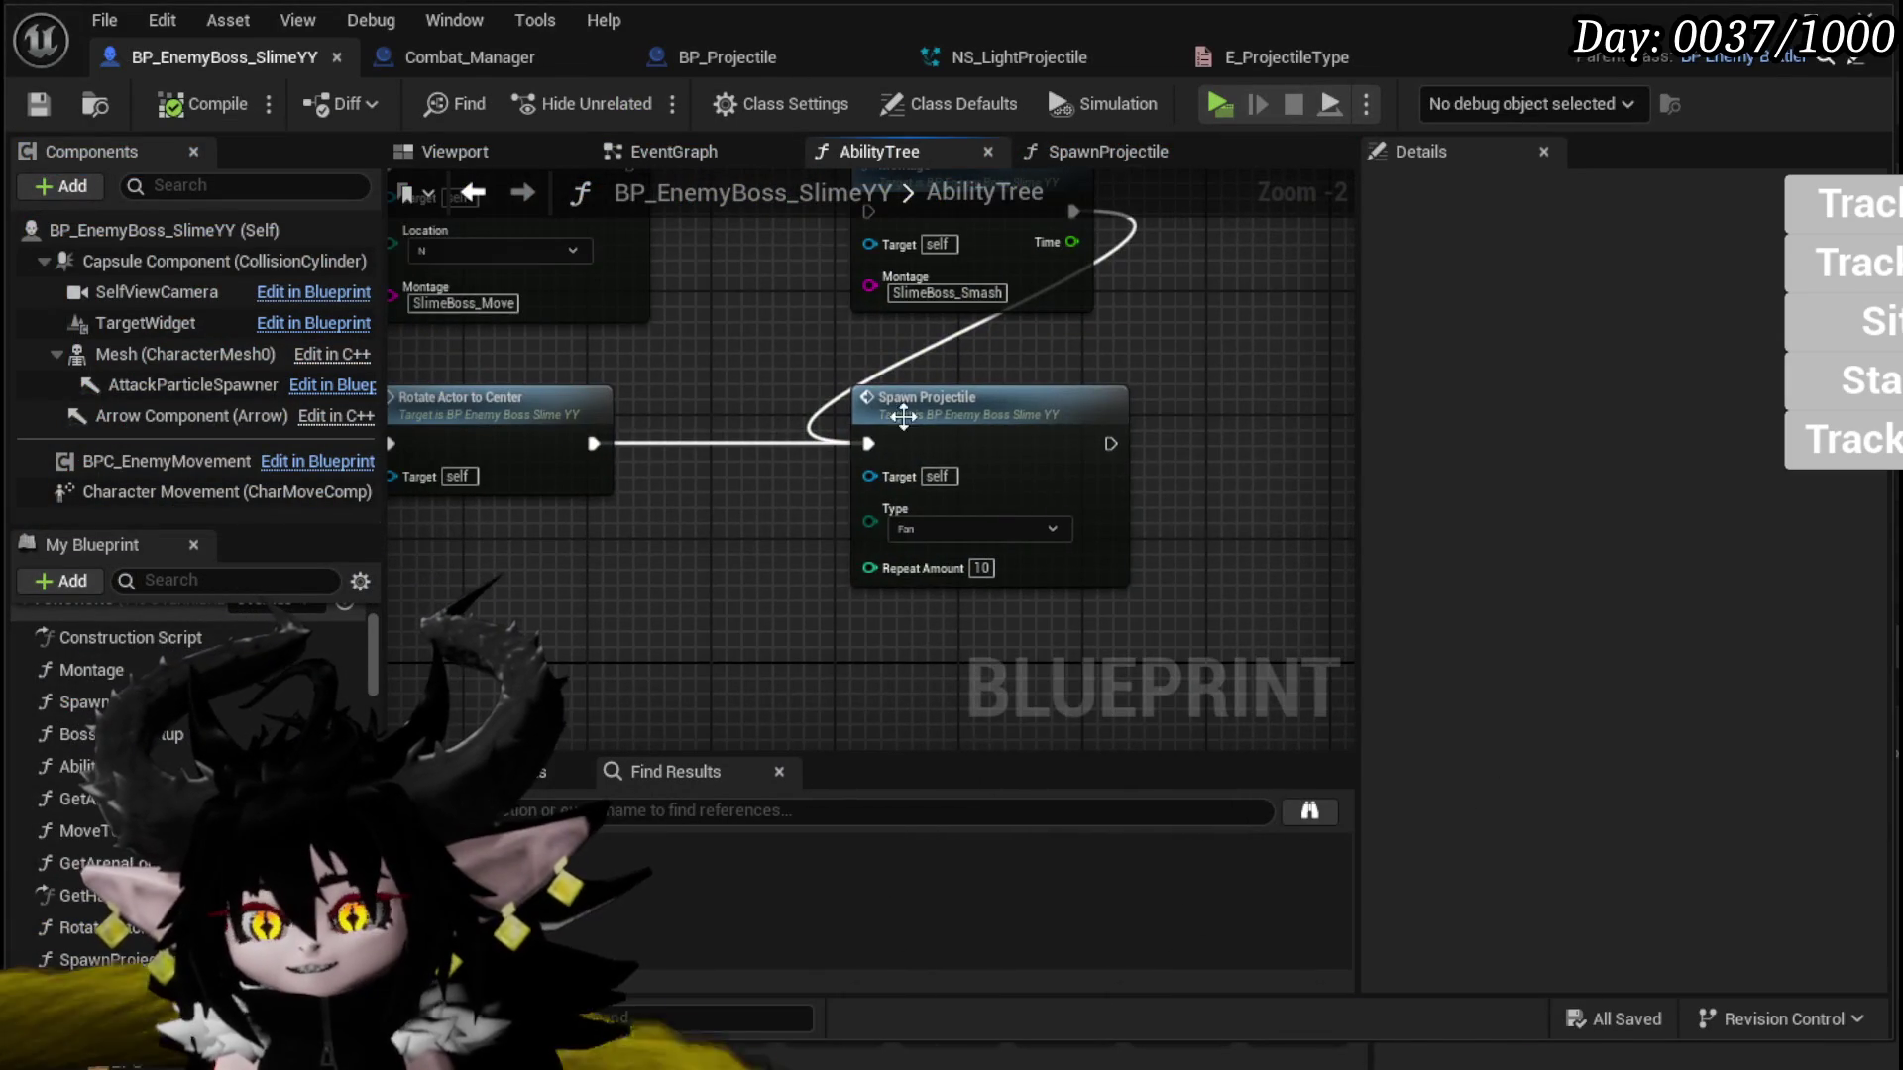
double_click(872, 416)
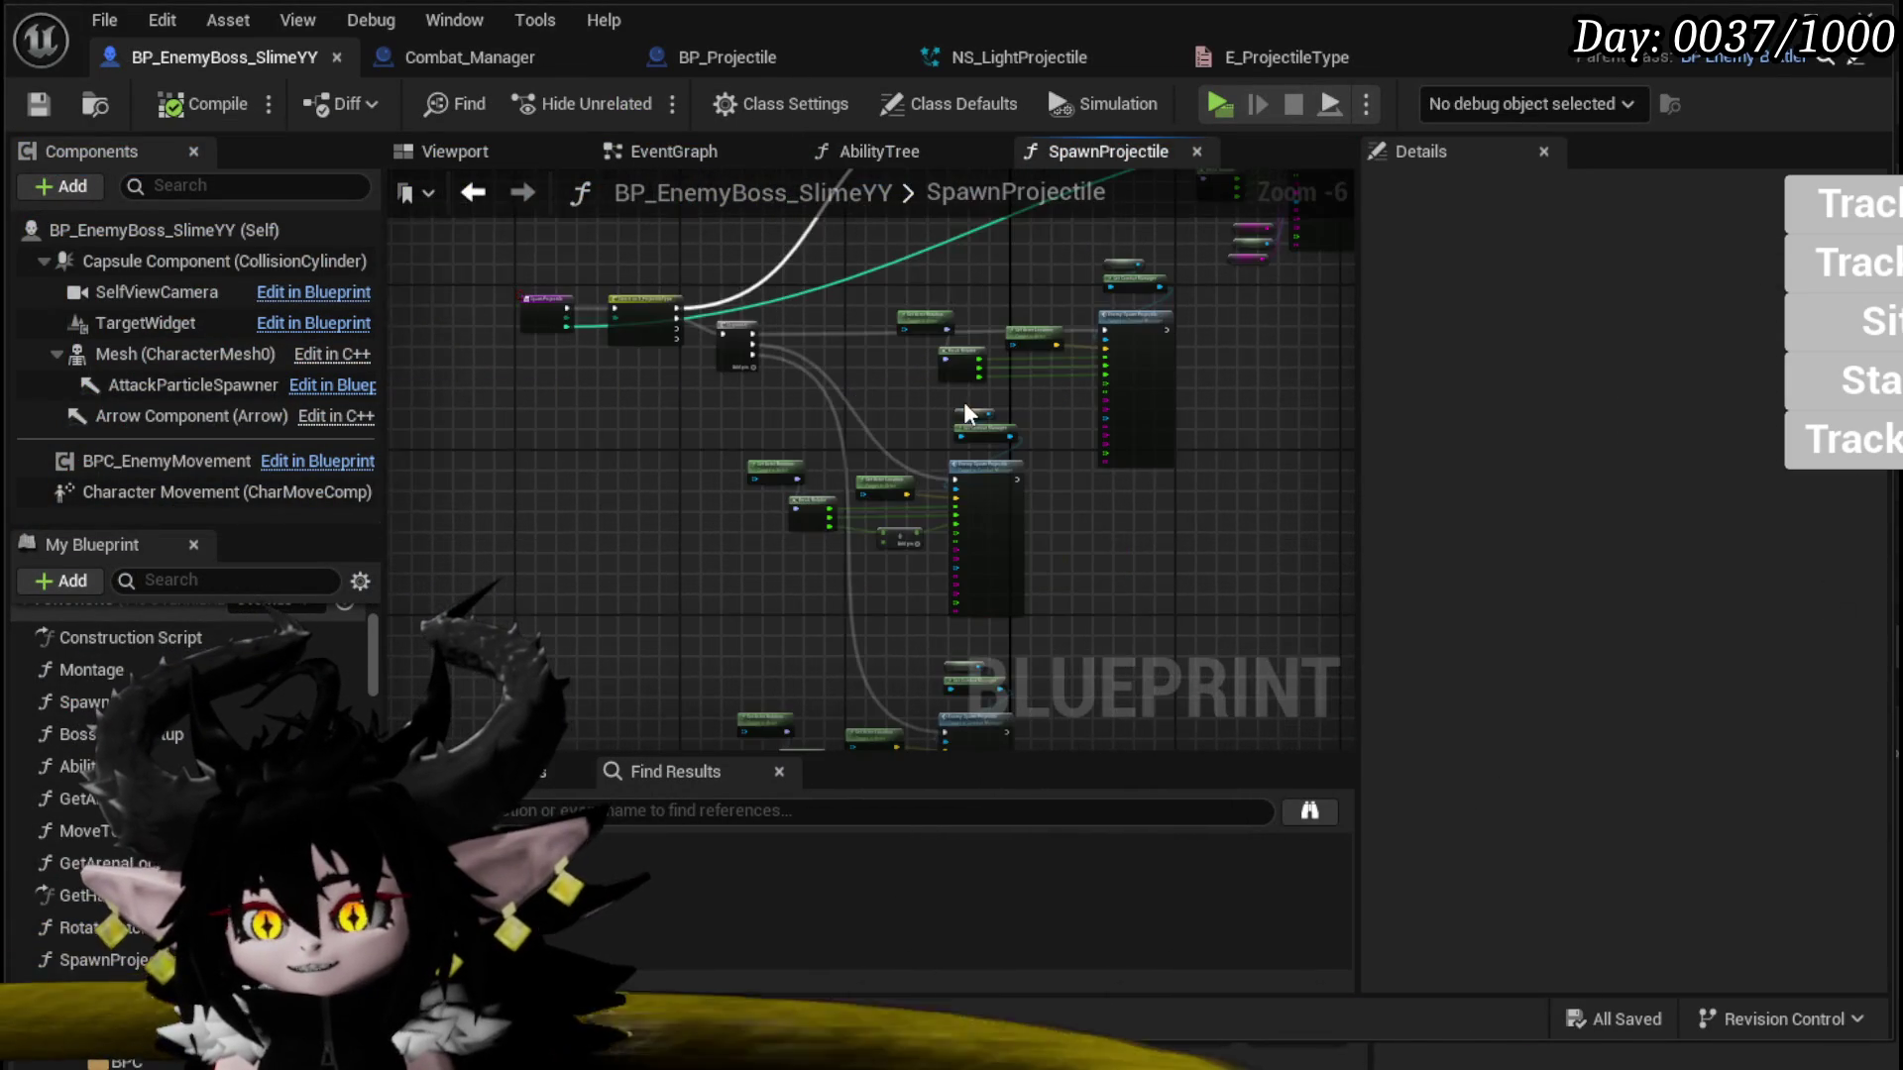
Step: Select the Battler ID, Self and Current Encounter getters and wire Battler ID into Owner ID
mouse_move(716, 748)
left_mouse_down()
mouse_move(602, 709)
mouse_move(433, 540)
mouse_move(471, 372)
left_mouse_up()
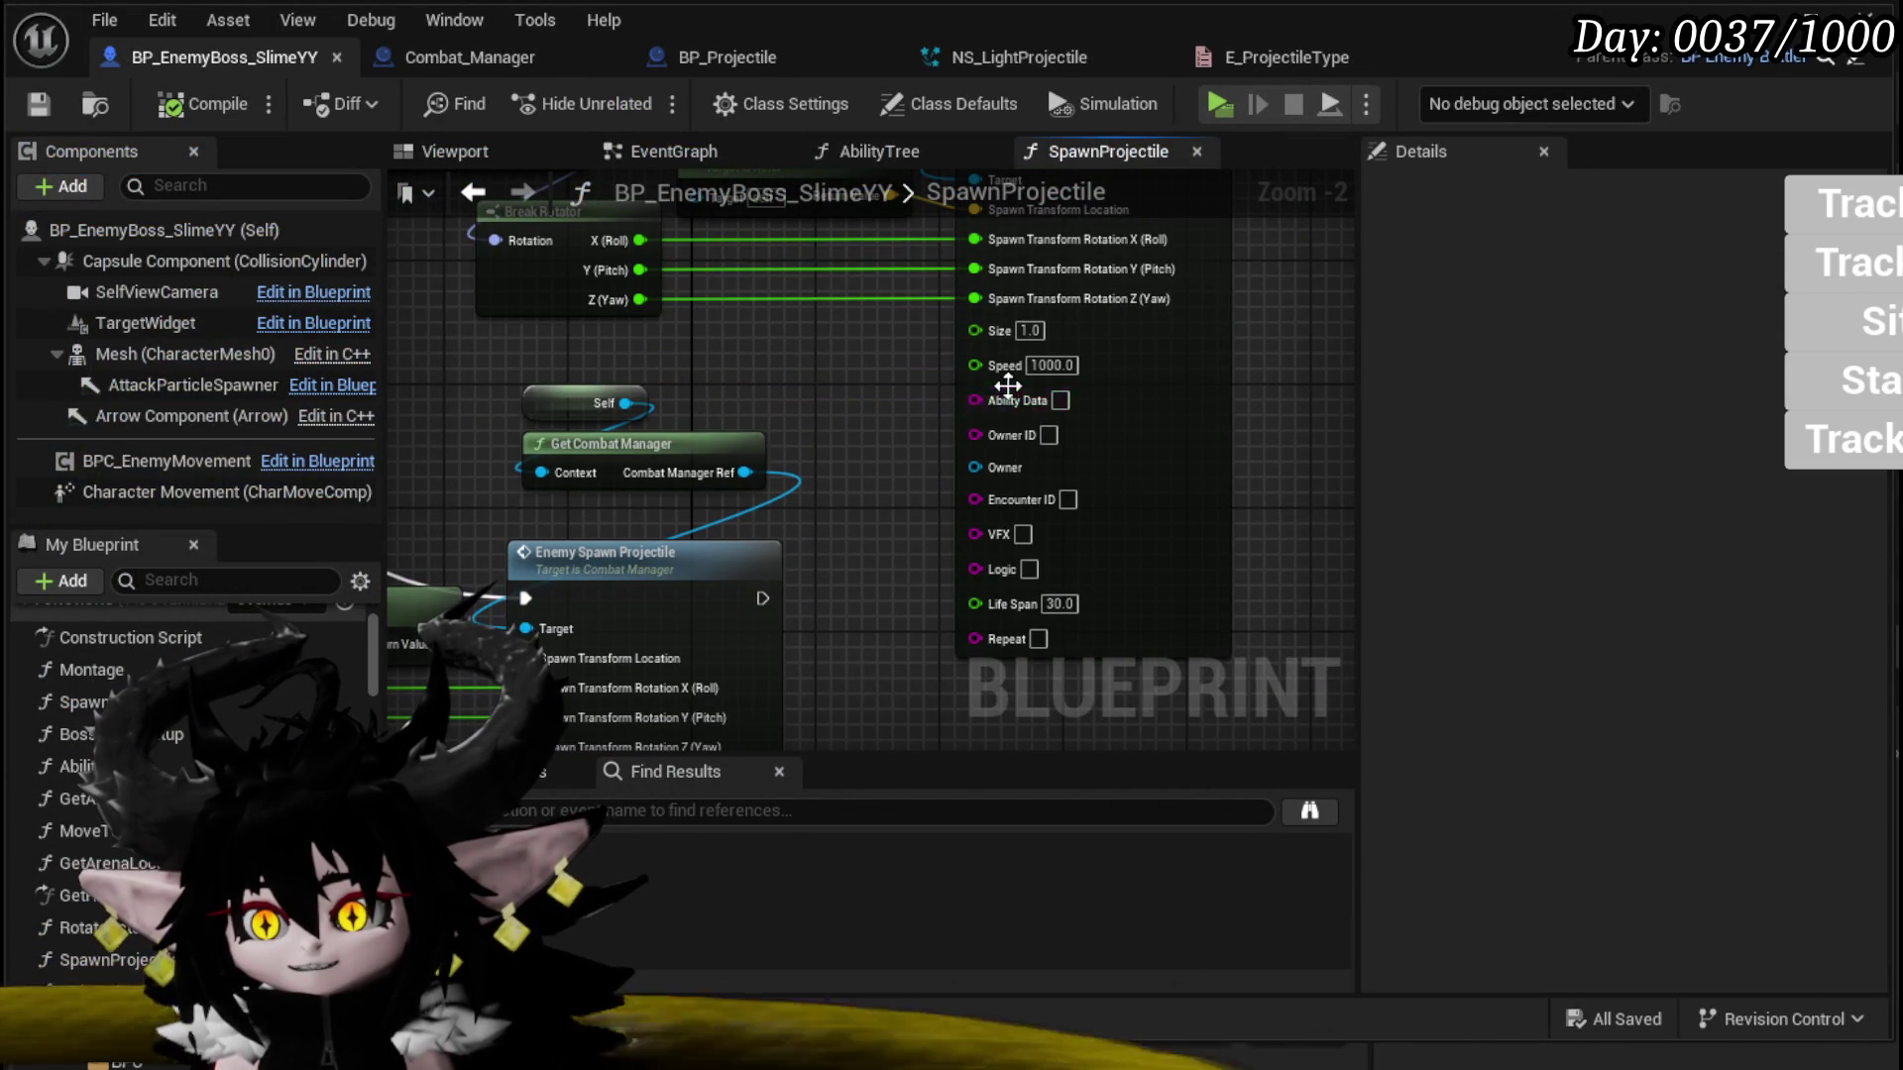
scroll(1008, 383, "down", 2)
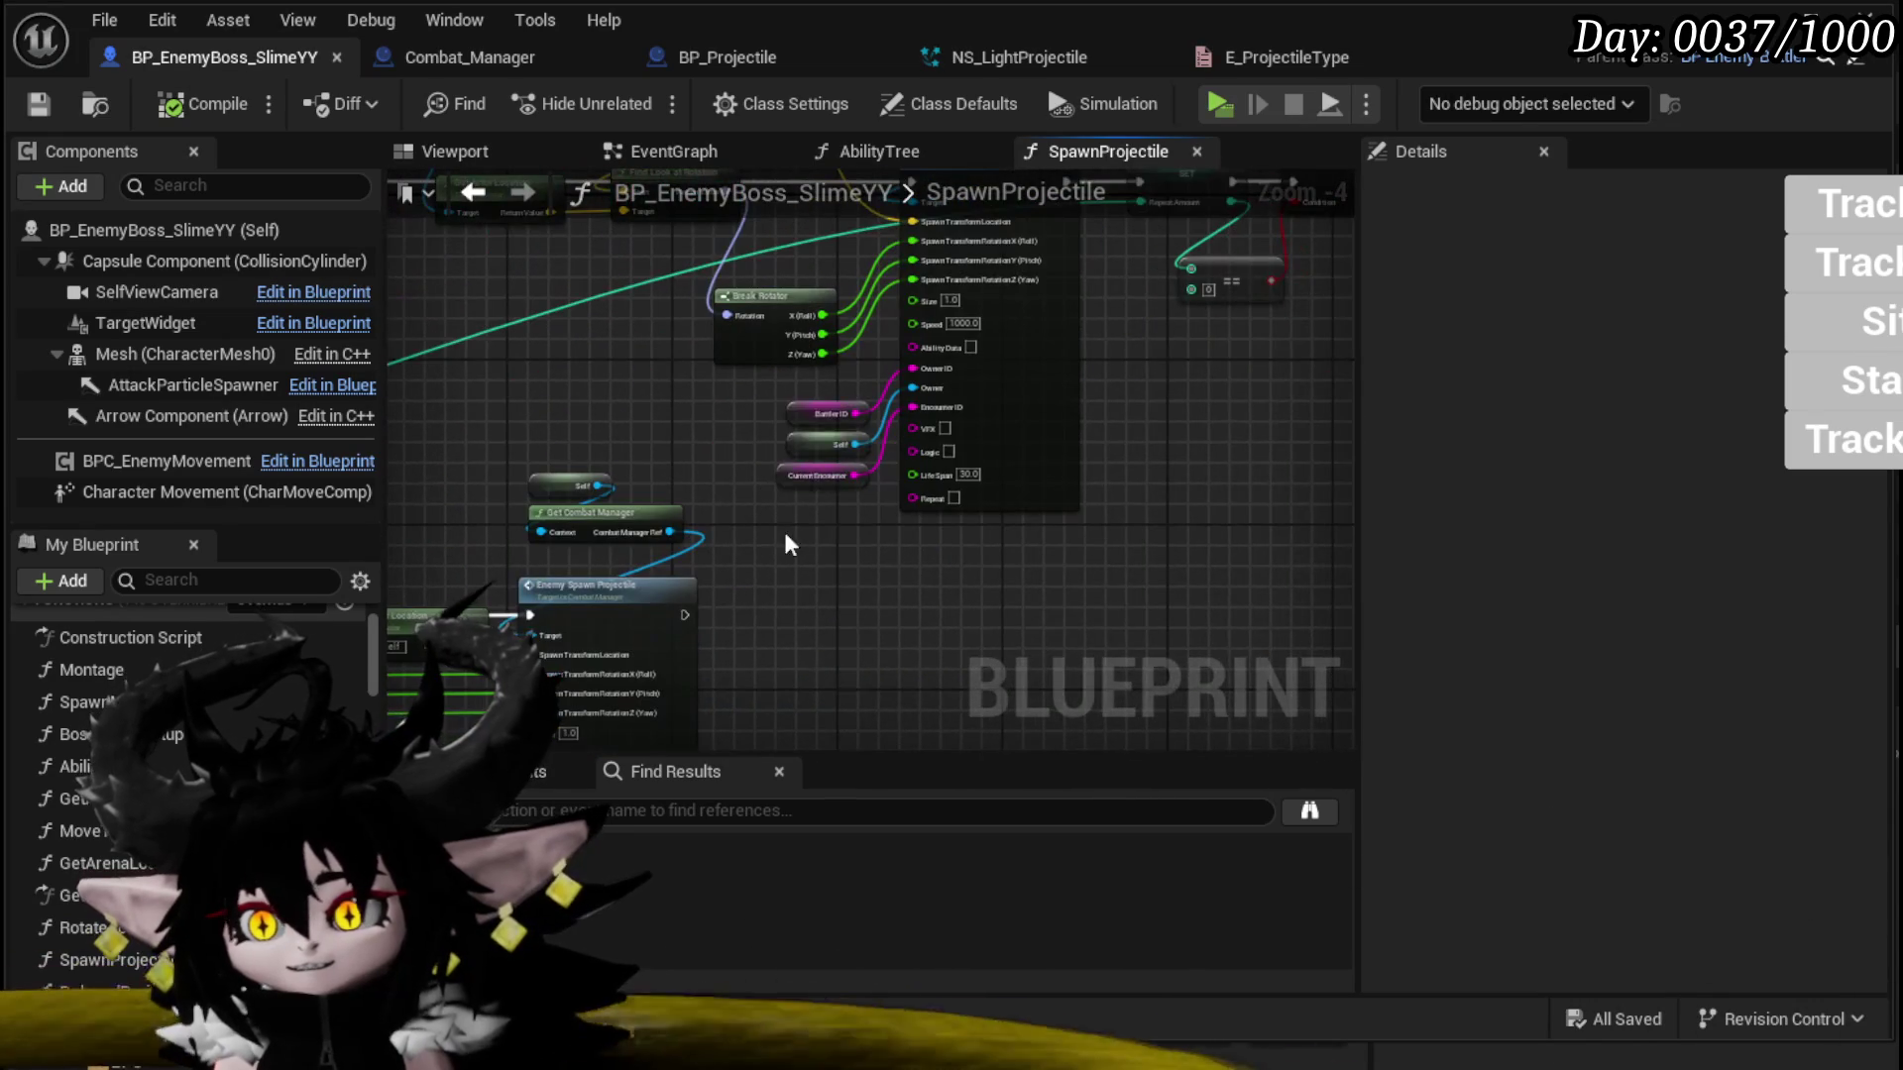
left_click_drag(789, 545, 872, 401)
scroll(870, 558, "up", 3)
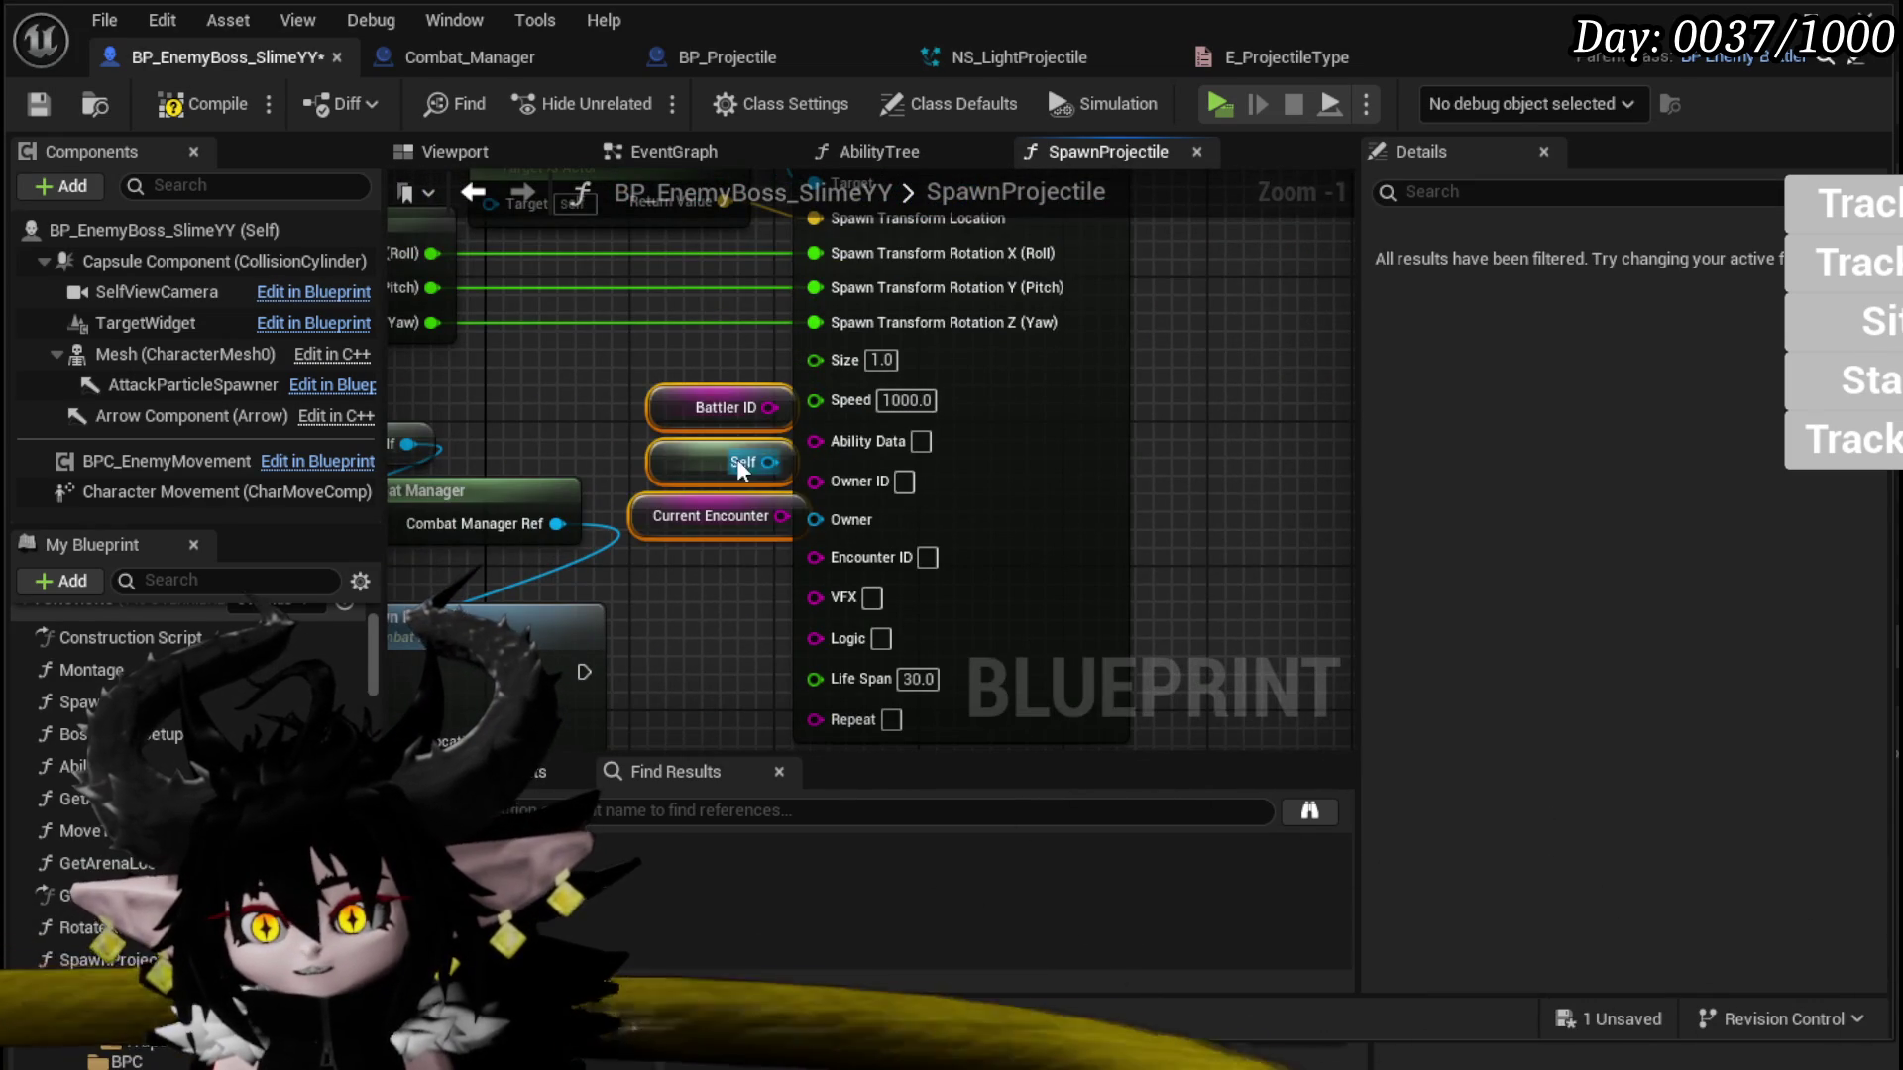
mouse_move(684, 409)
left_mouse_down()
mouse_move(686, 444)
mouse_move(838, 481)
mouse_move(783, 508)
mouse_move(837, 538)
mouse_move(815, 513)
left_mouse_up()
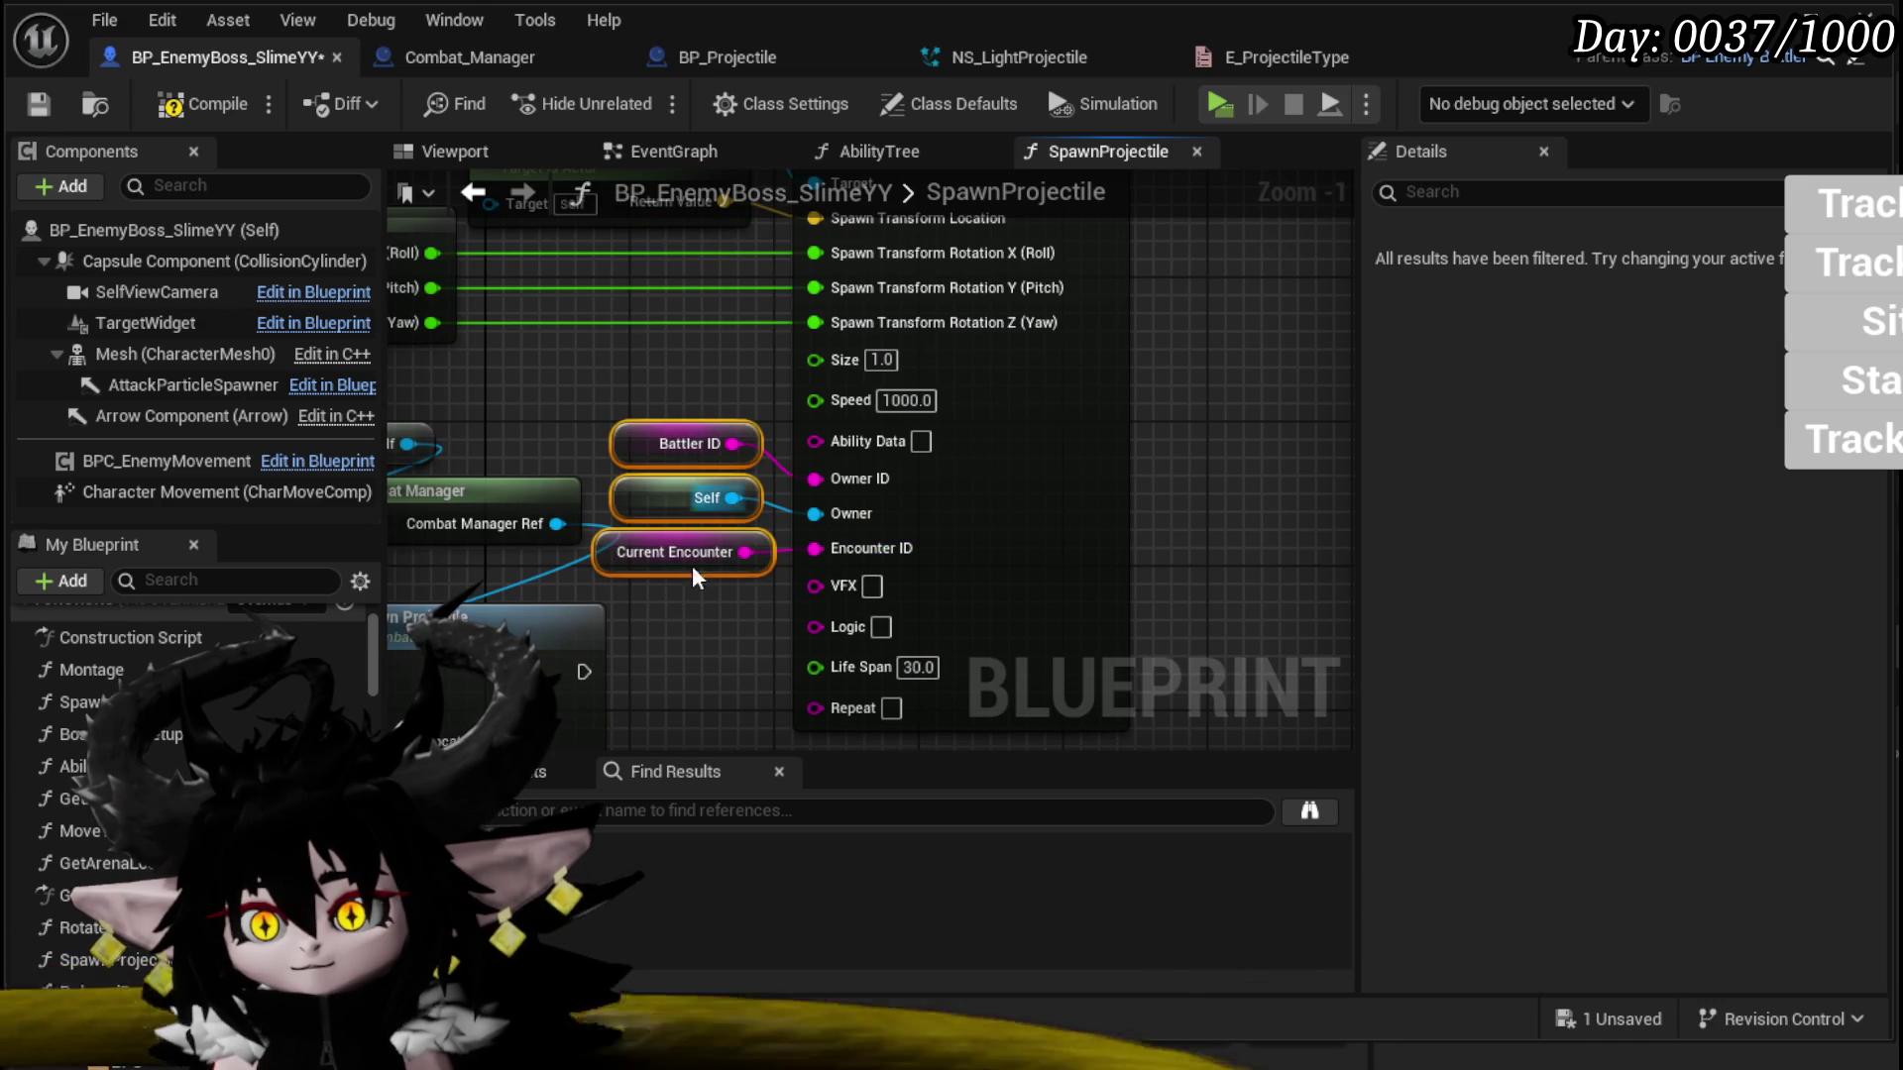
Step: Connect pasted Self and Current Encounter getters to the yaw-offset spawn's Owner and Encounter ID, then save
scroll(686, 628, "down", 1)
mouse_move(685, 629)
left_mouse_down()
mouse_move(872, 353)
mouse_move(586, 656)
mouse_move(635, 466)
mouse_move(765, 478)
mouse_move(882, 454)
left_mouse_up()
key("ctrl+v")
left_click_drag(742, 532, 906, 483)
left_click_drag(593, 588, 724, 463)
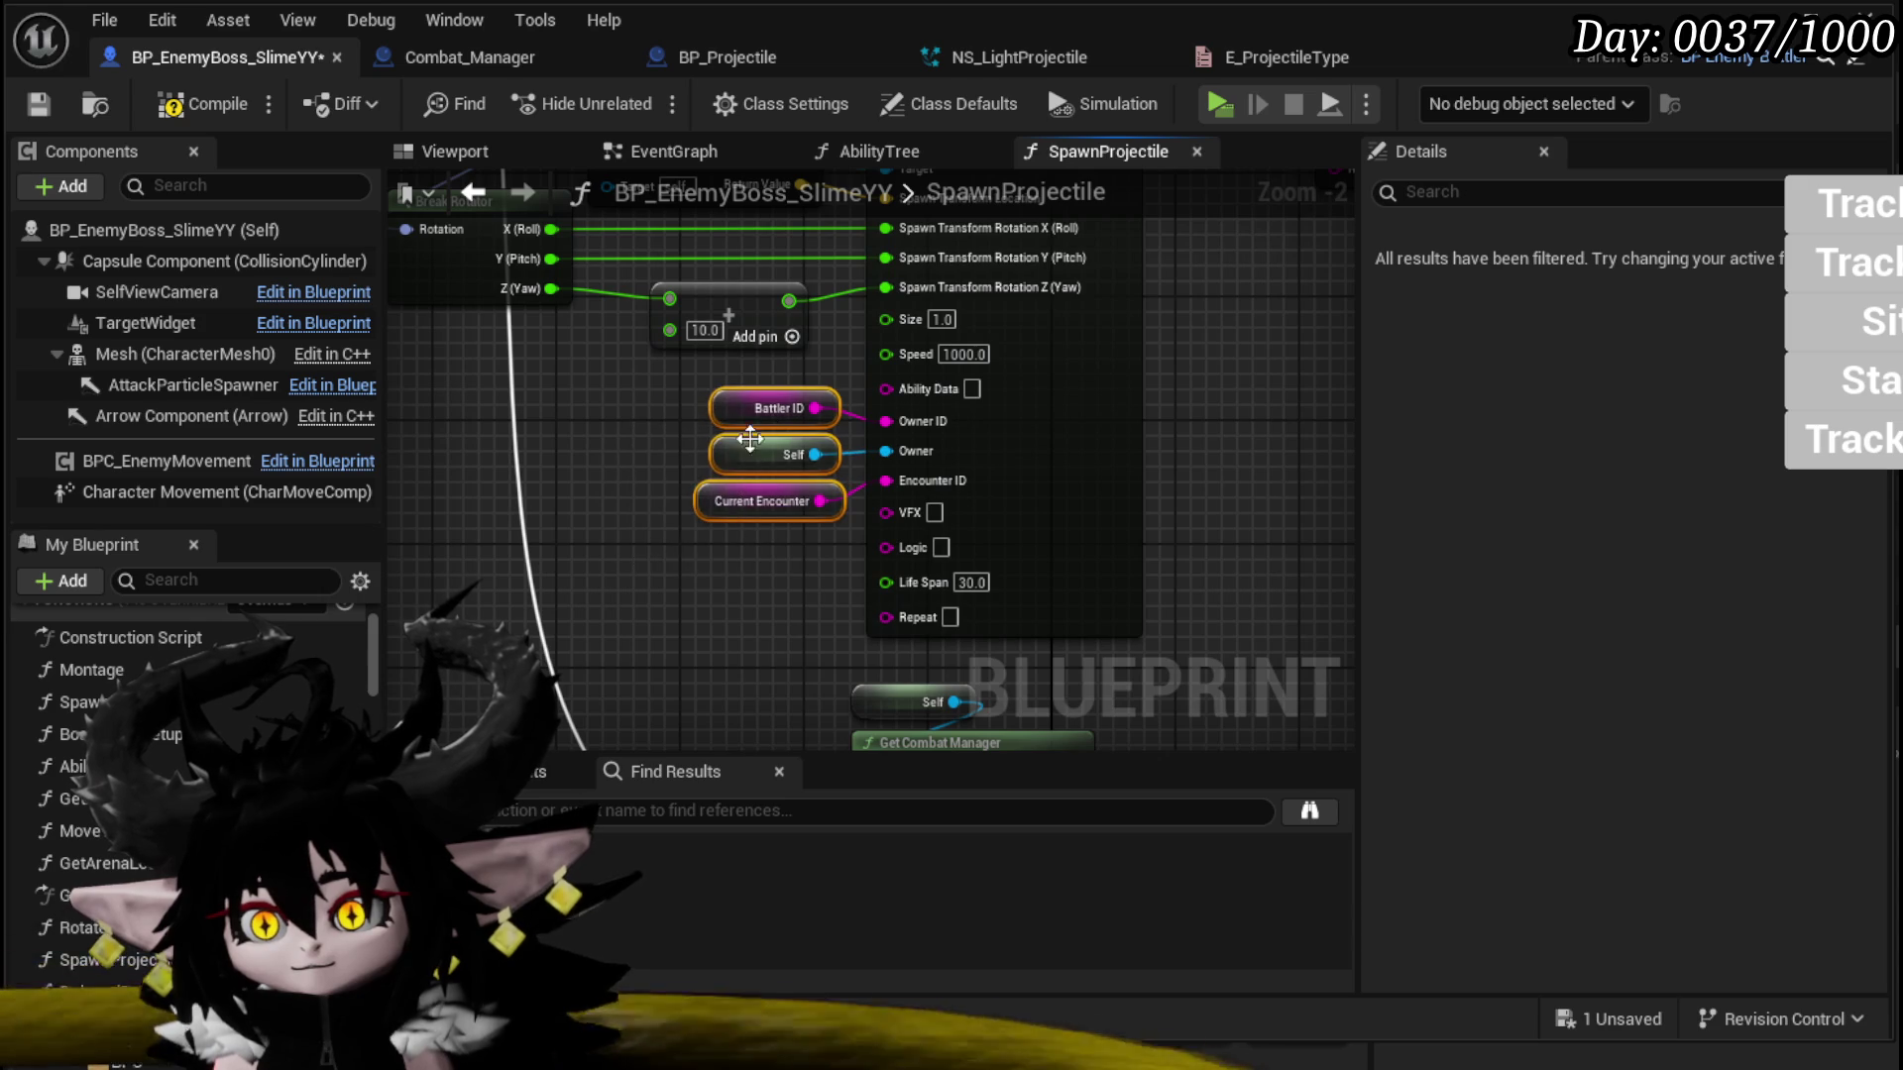
key("Delete")
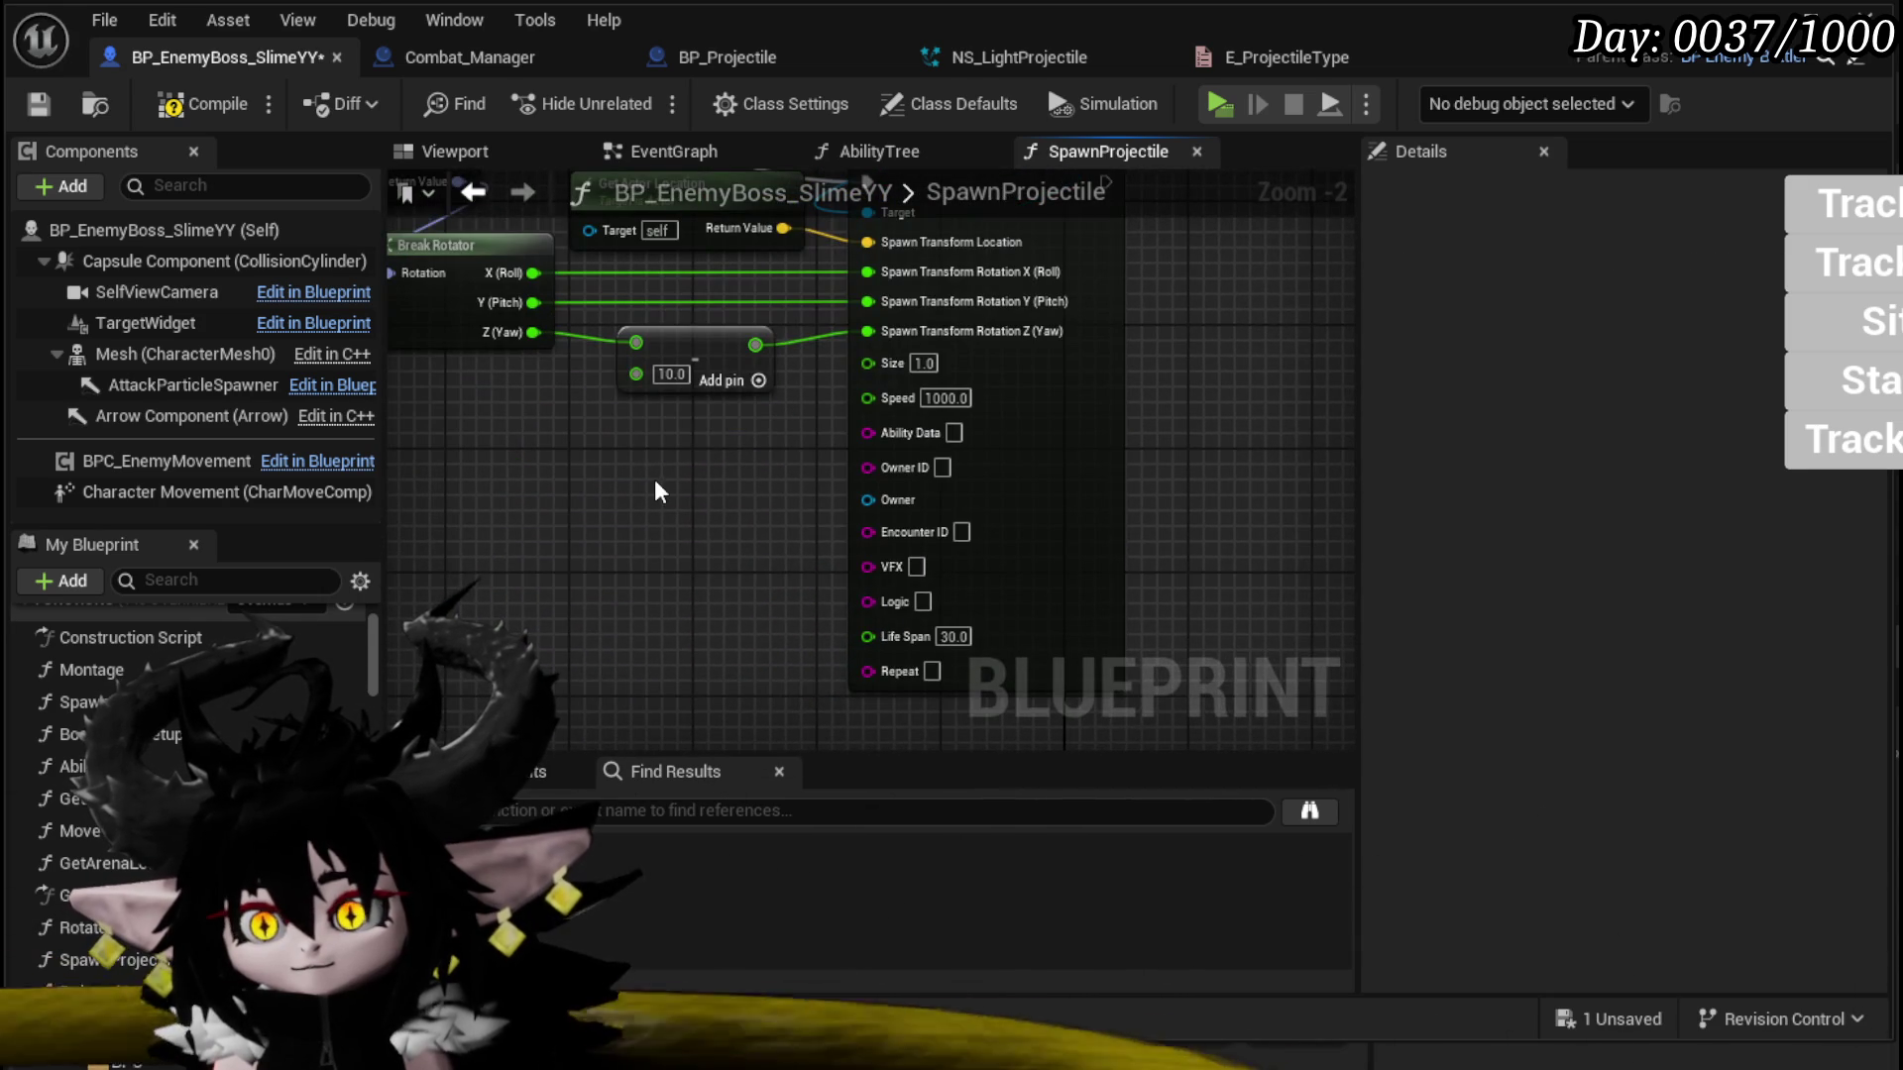
key("ctrl+z")
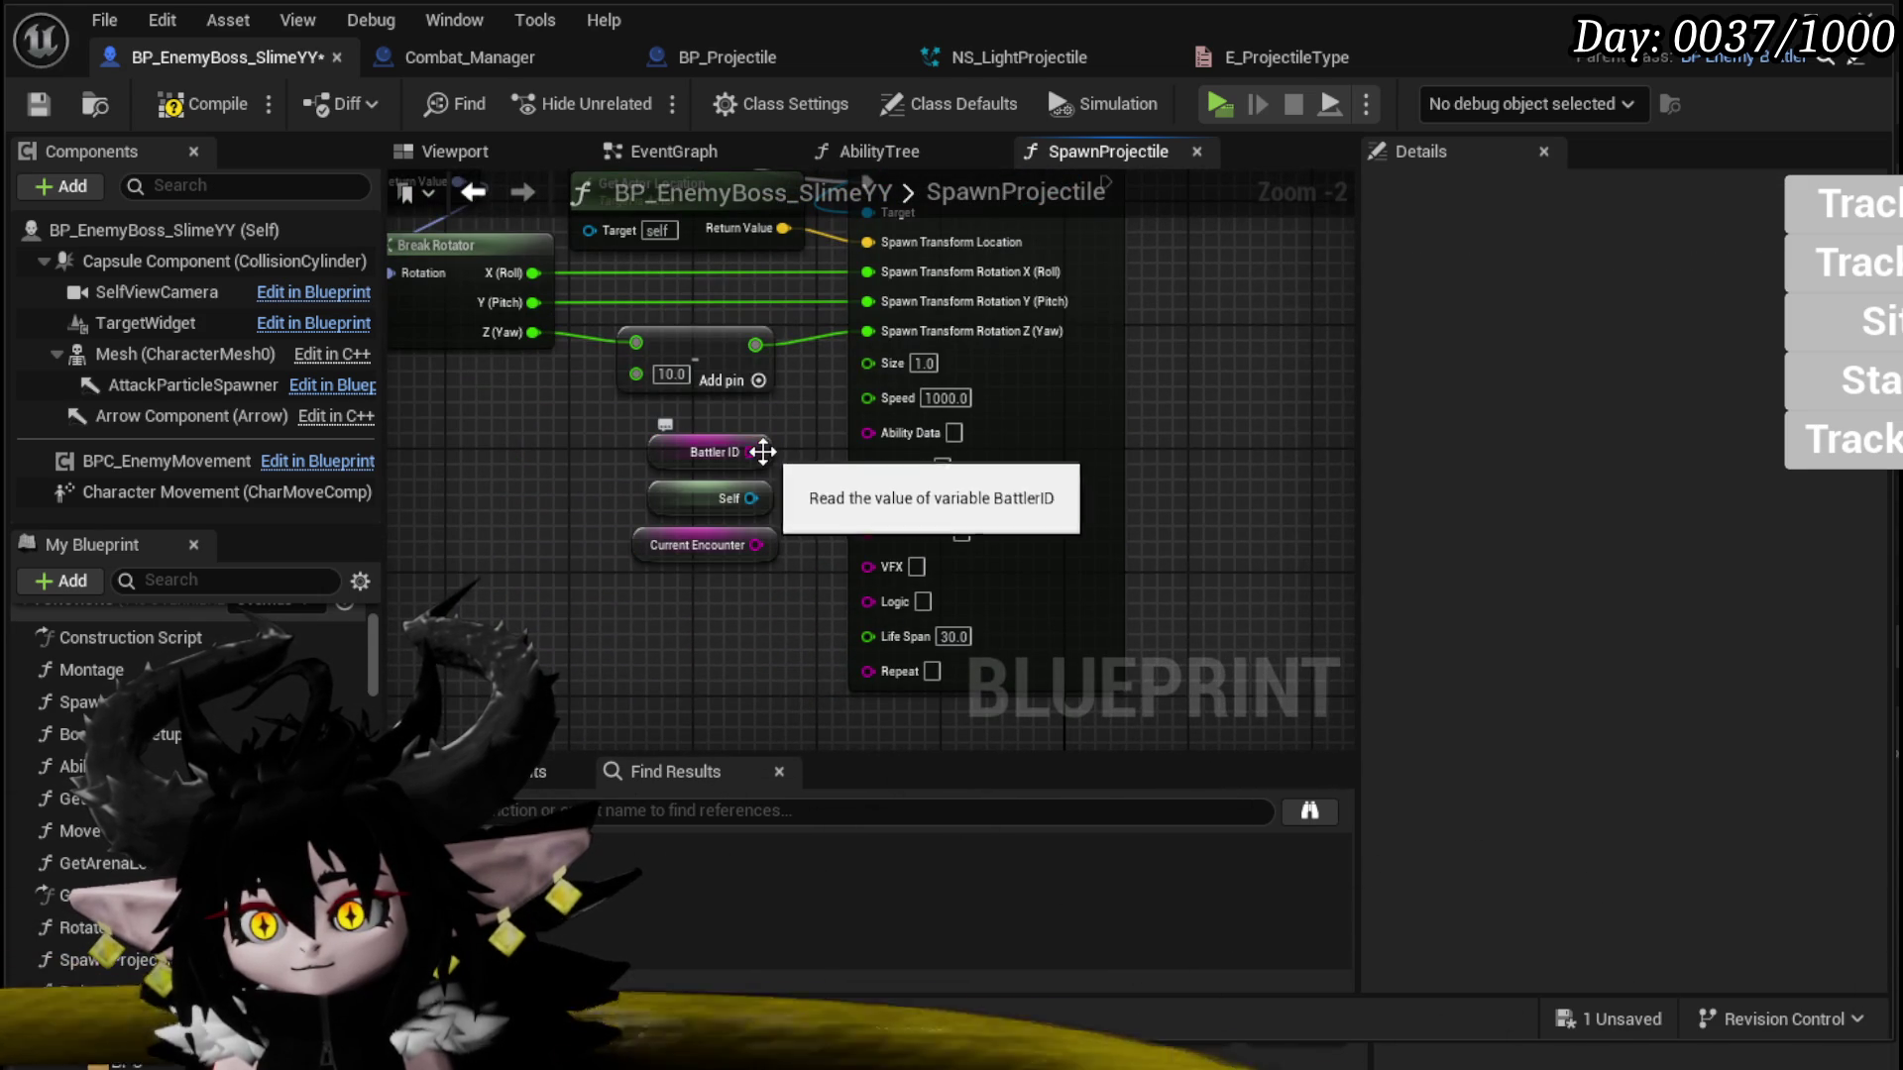
mouse_move(858, 513)
left_mouse_down()
mouse_move(761, 538)
mouse_move(856, 531)
left_mouse_up()
right_click(704, 535)
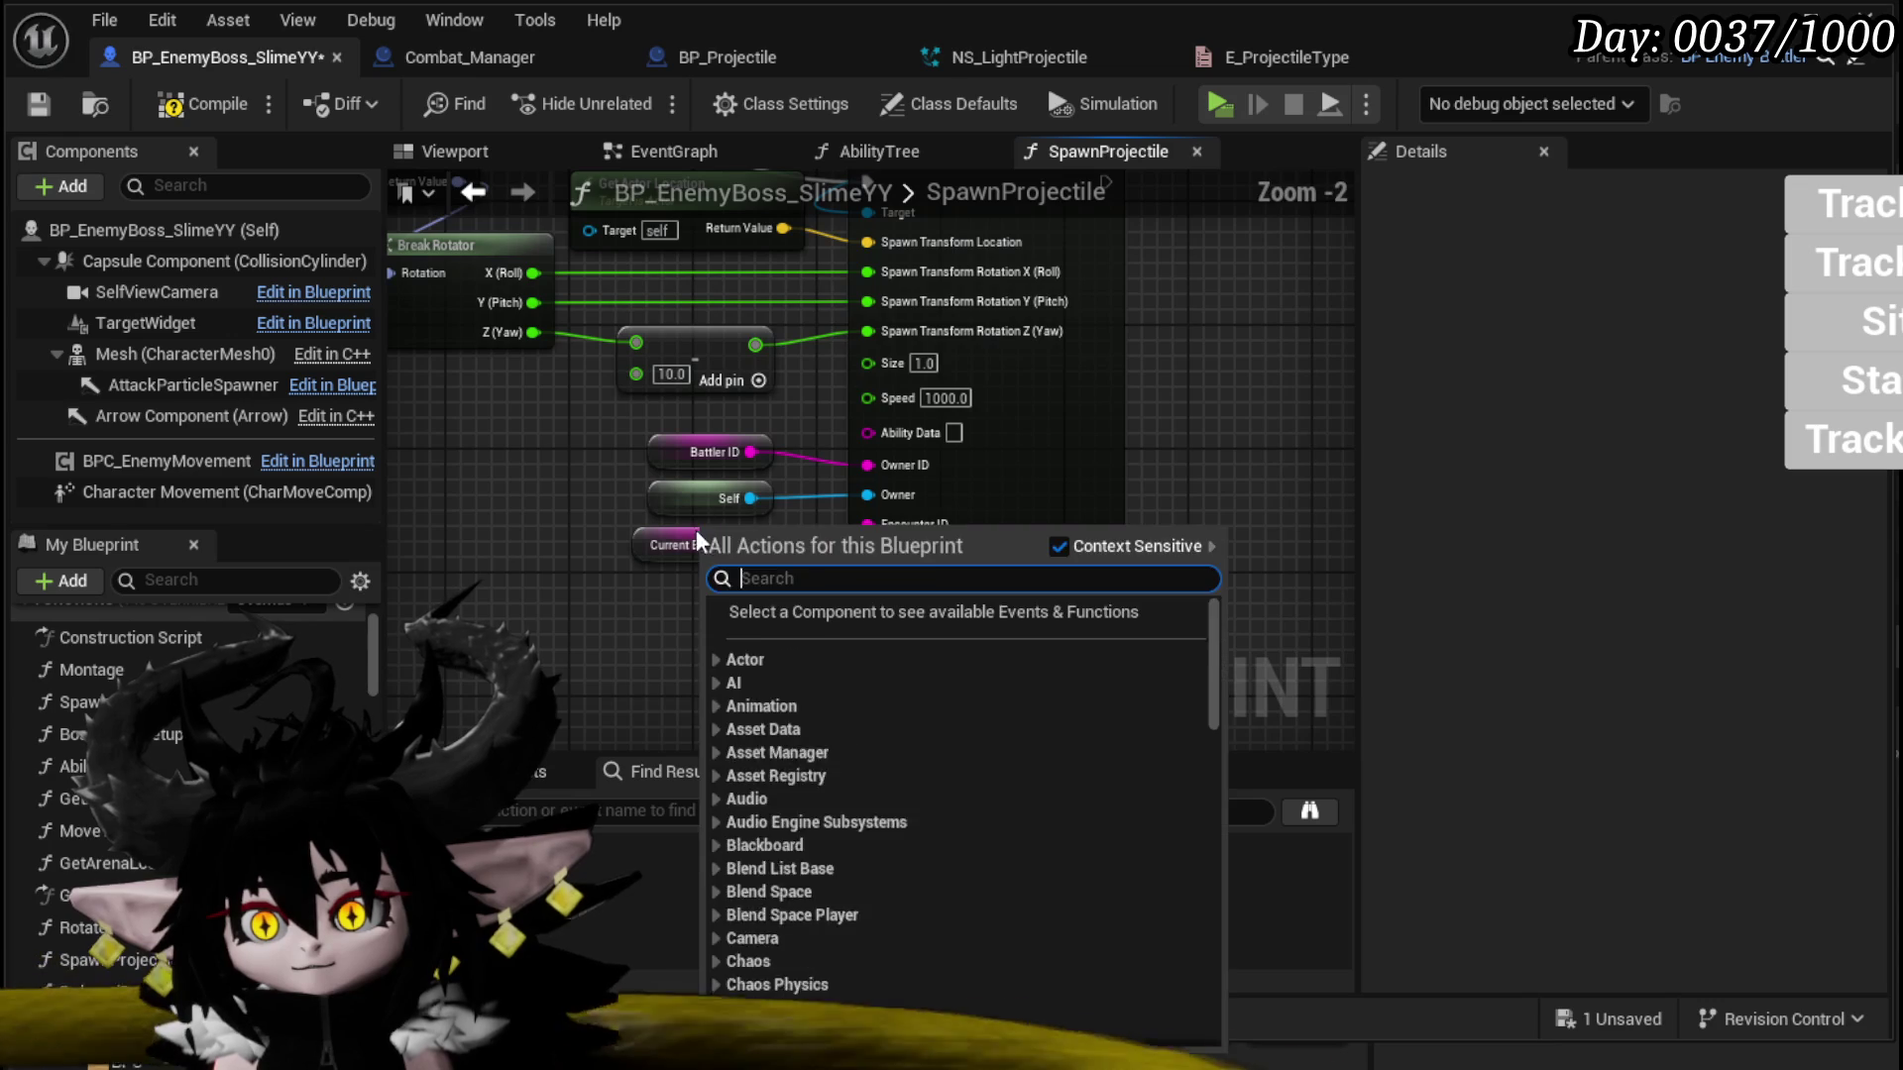
left_click(503, 455)
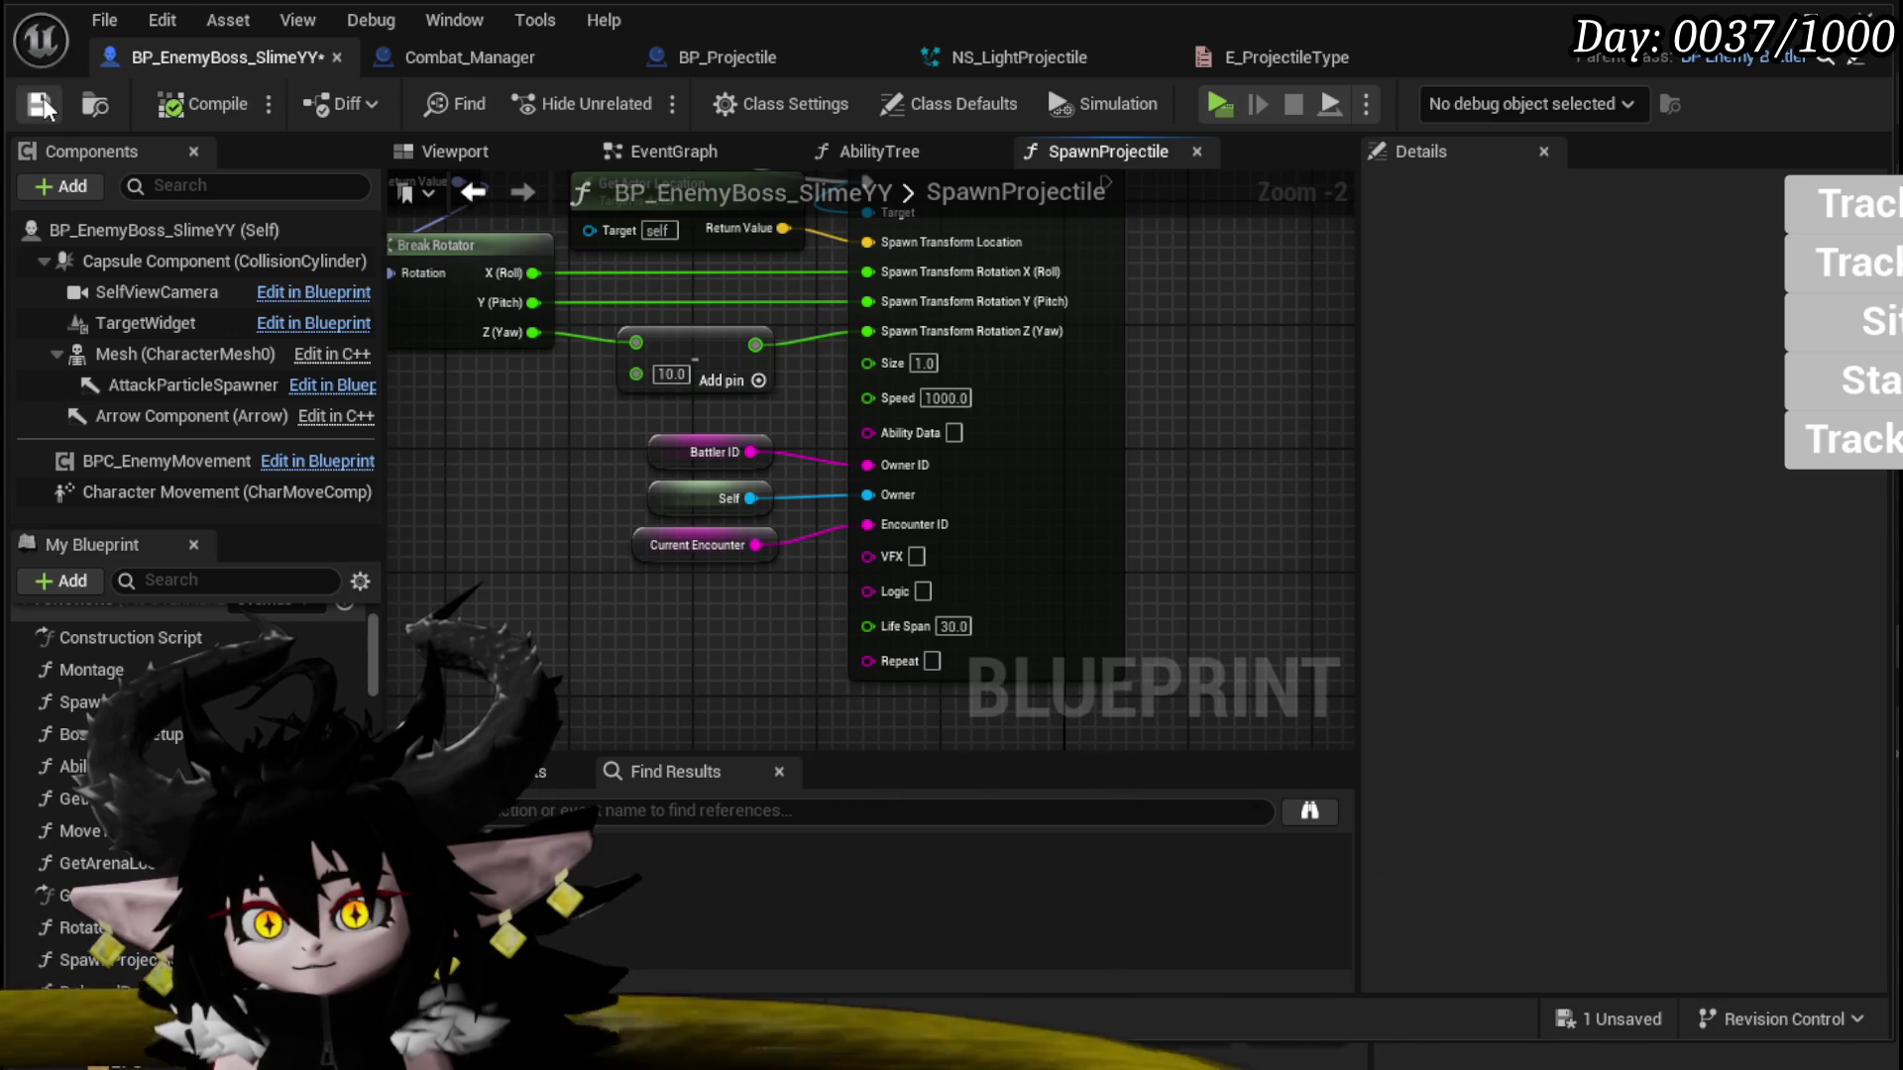
left_click(40, 105)
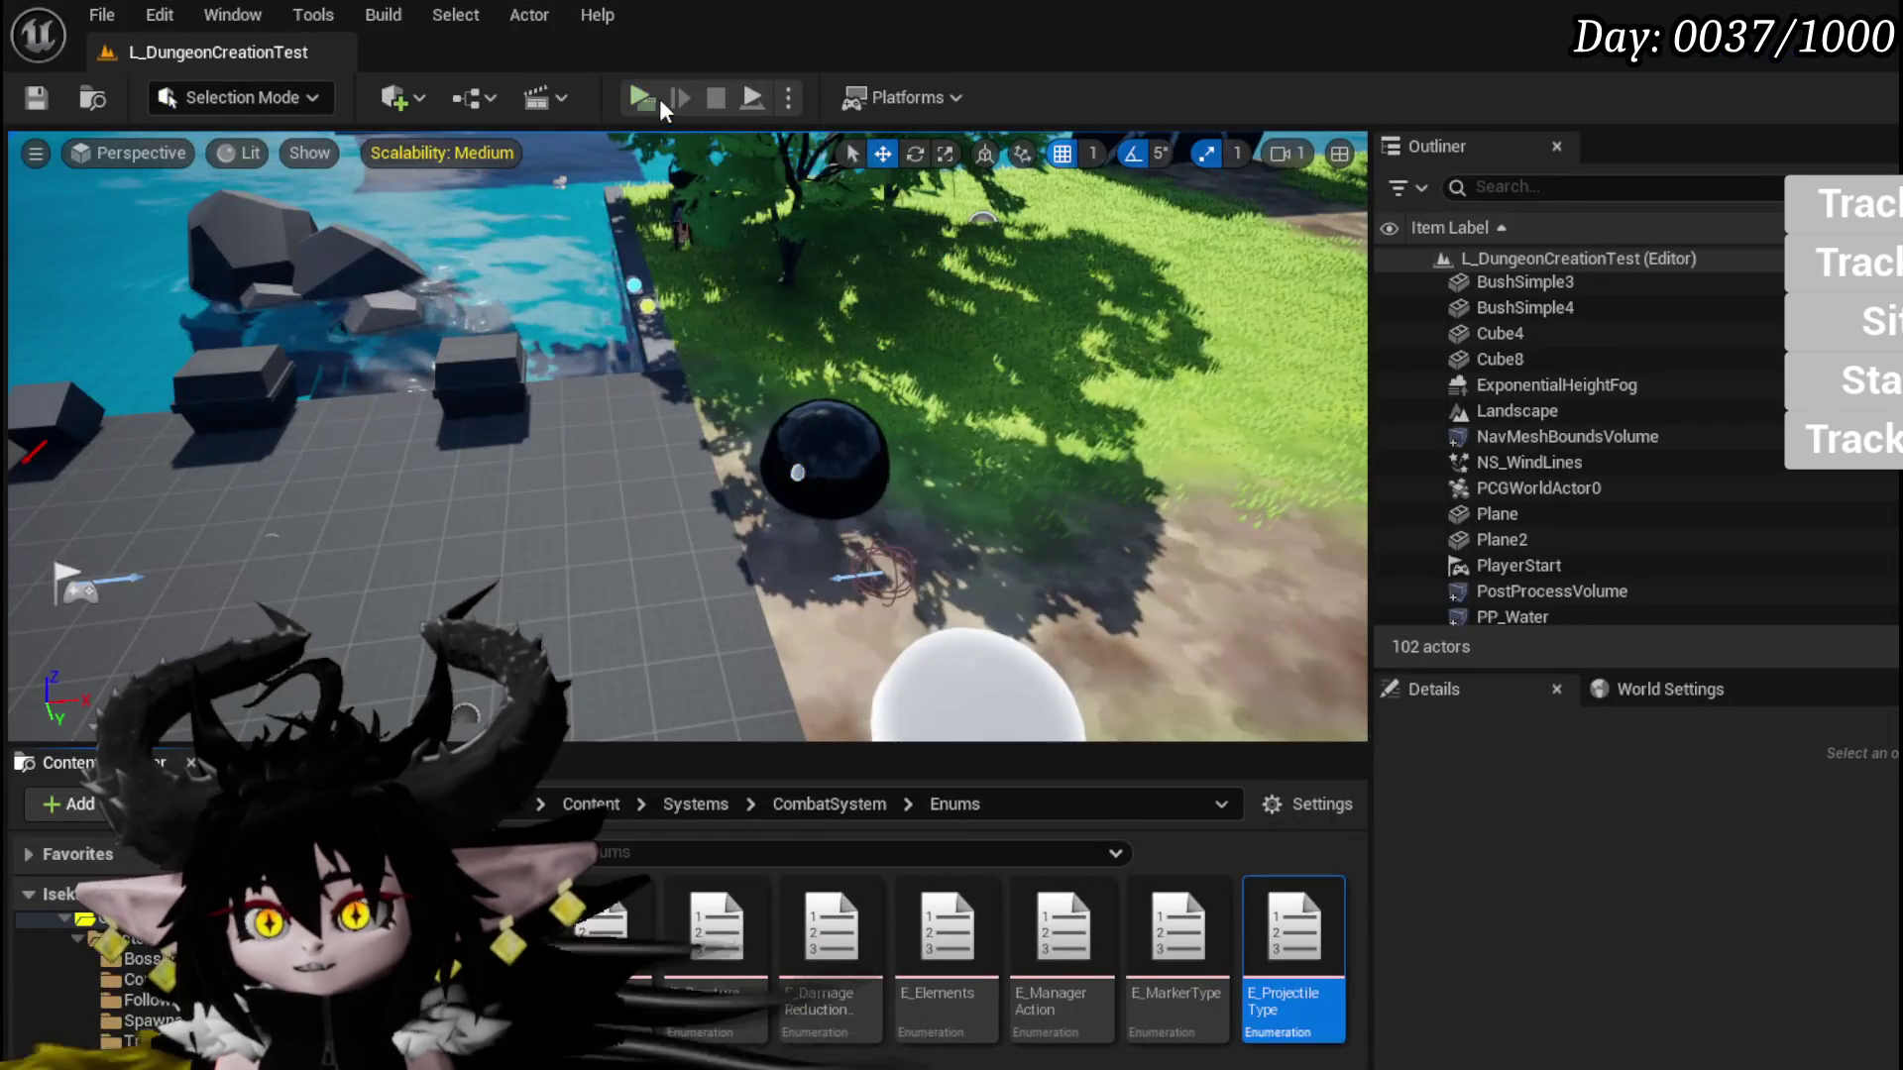
Step: Play in Standalone, cast a water splash at the slimes, and begin the Slime_YY boss encounter
left_click(658, 98)
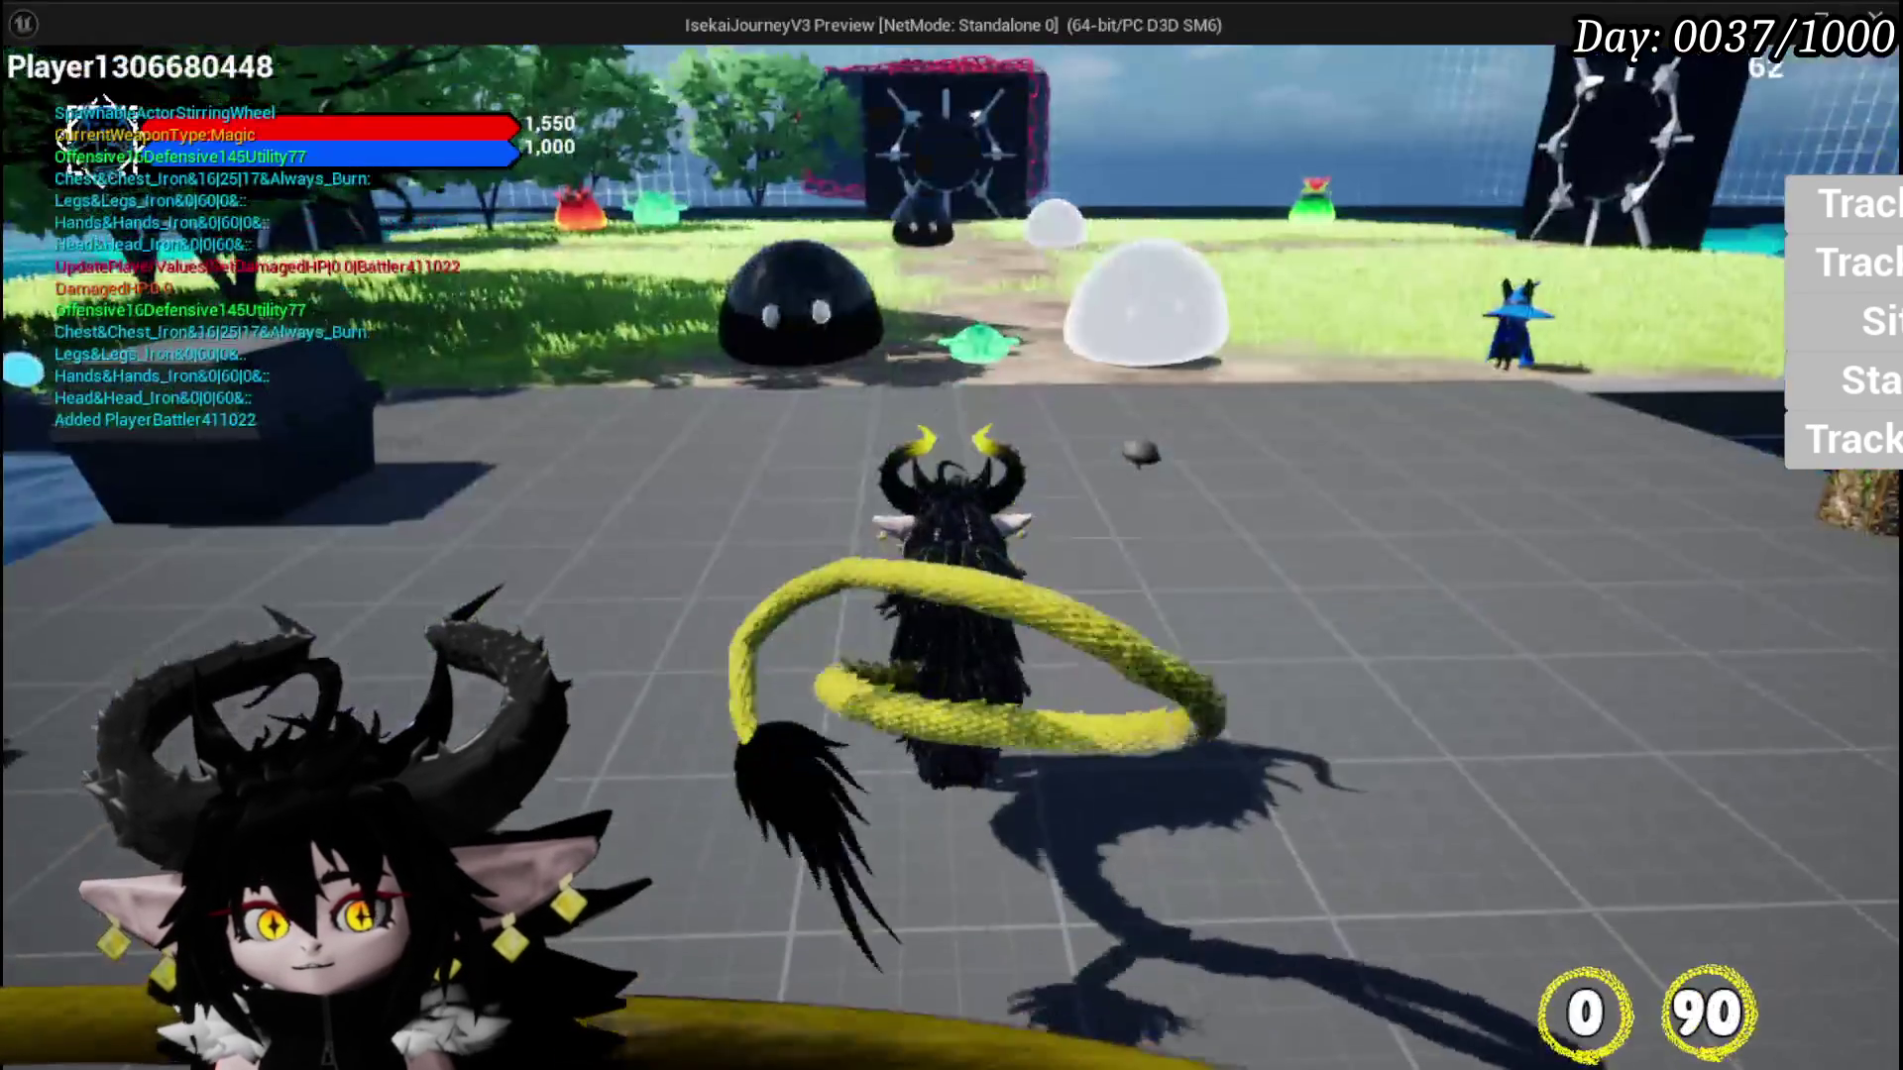
key("1")
key("w")
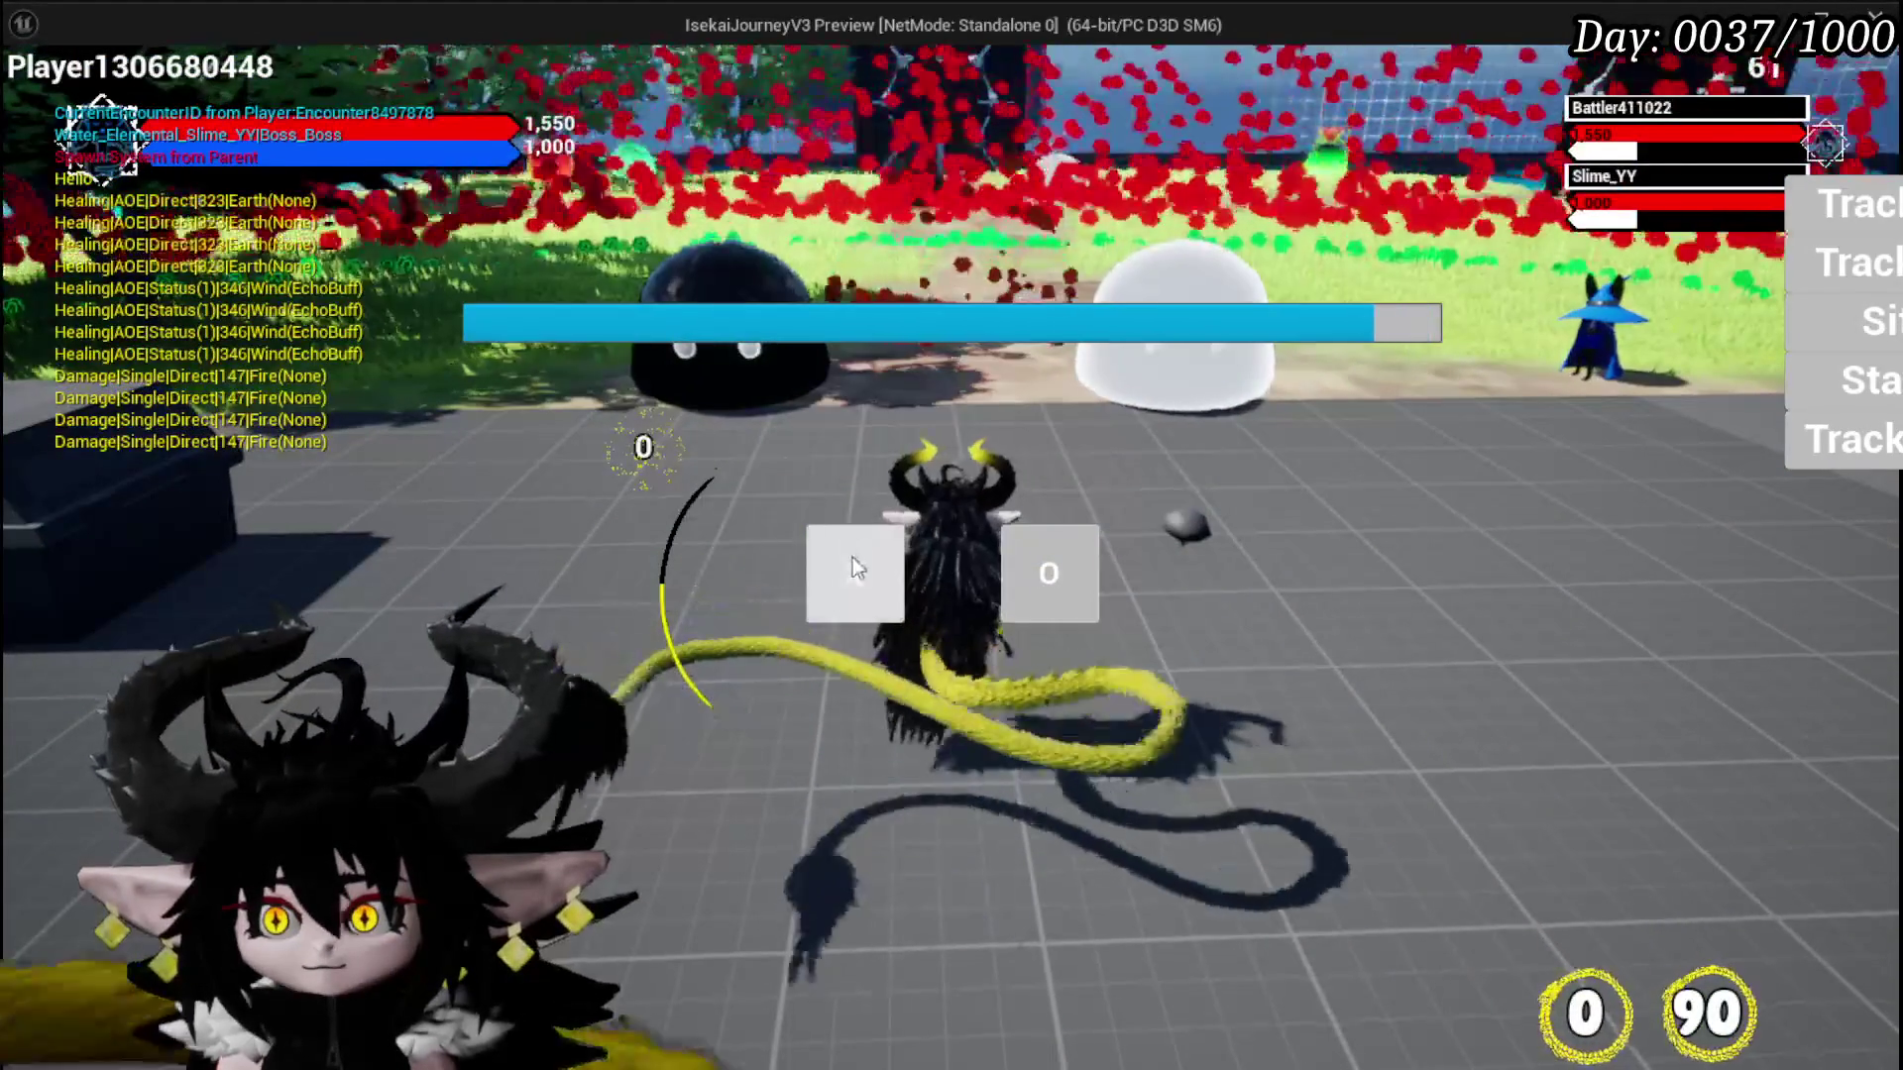
left_click(852, 561)
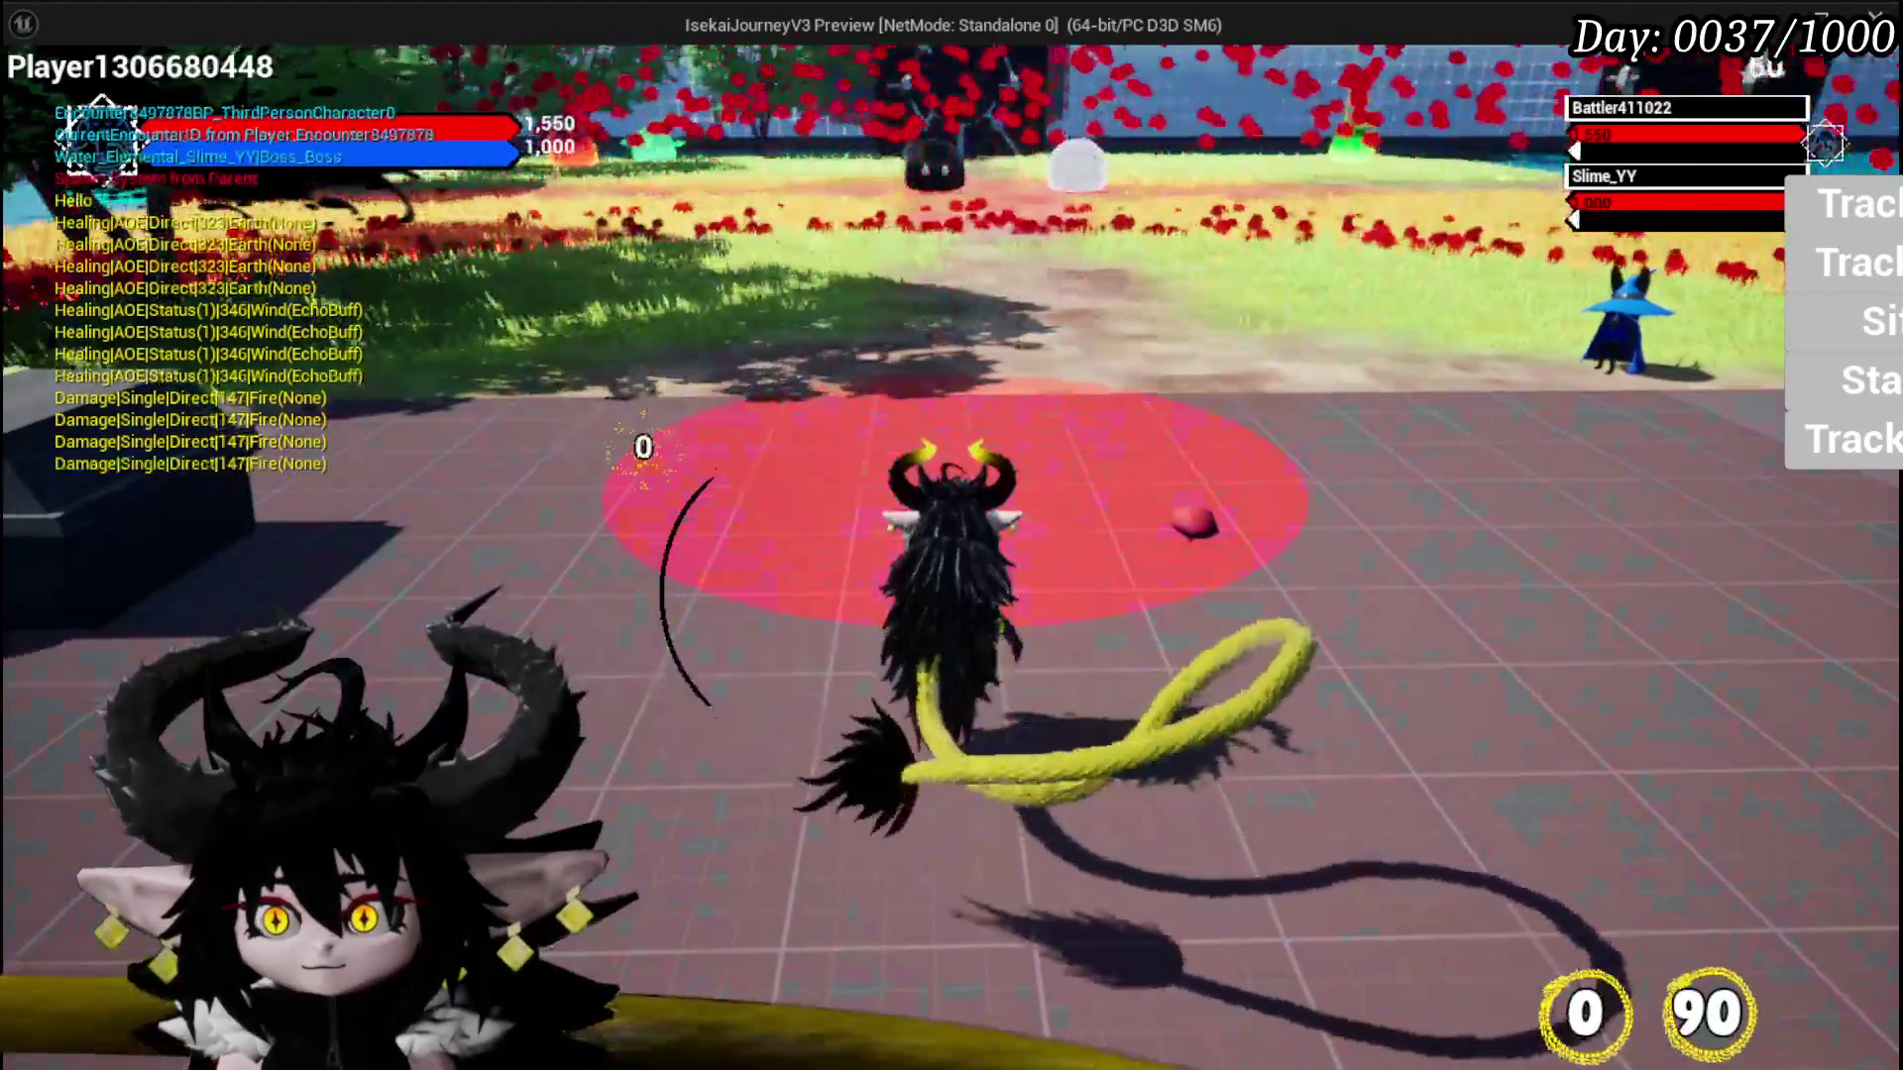
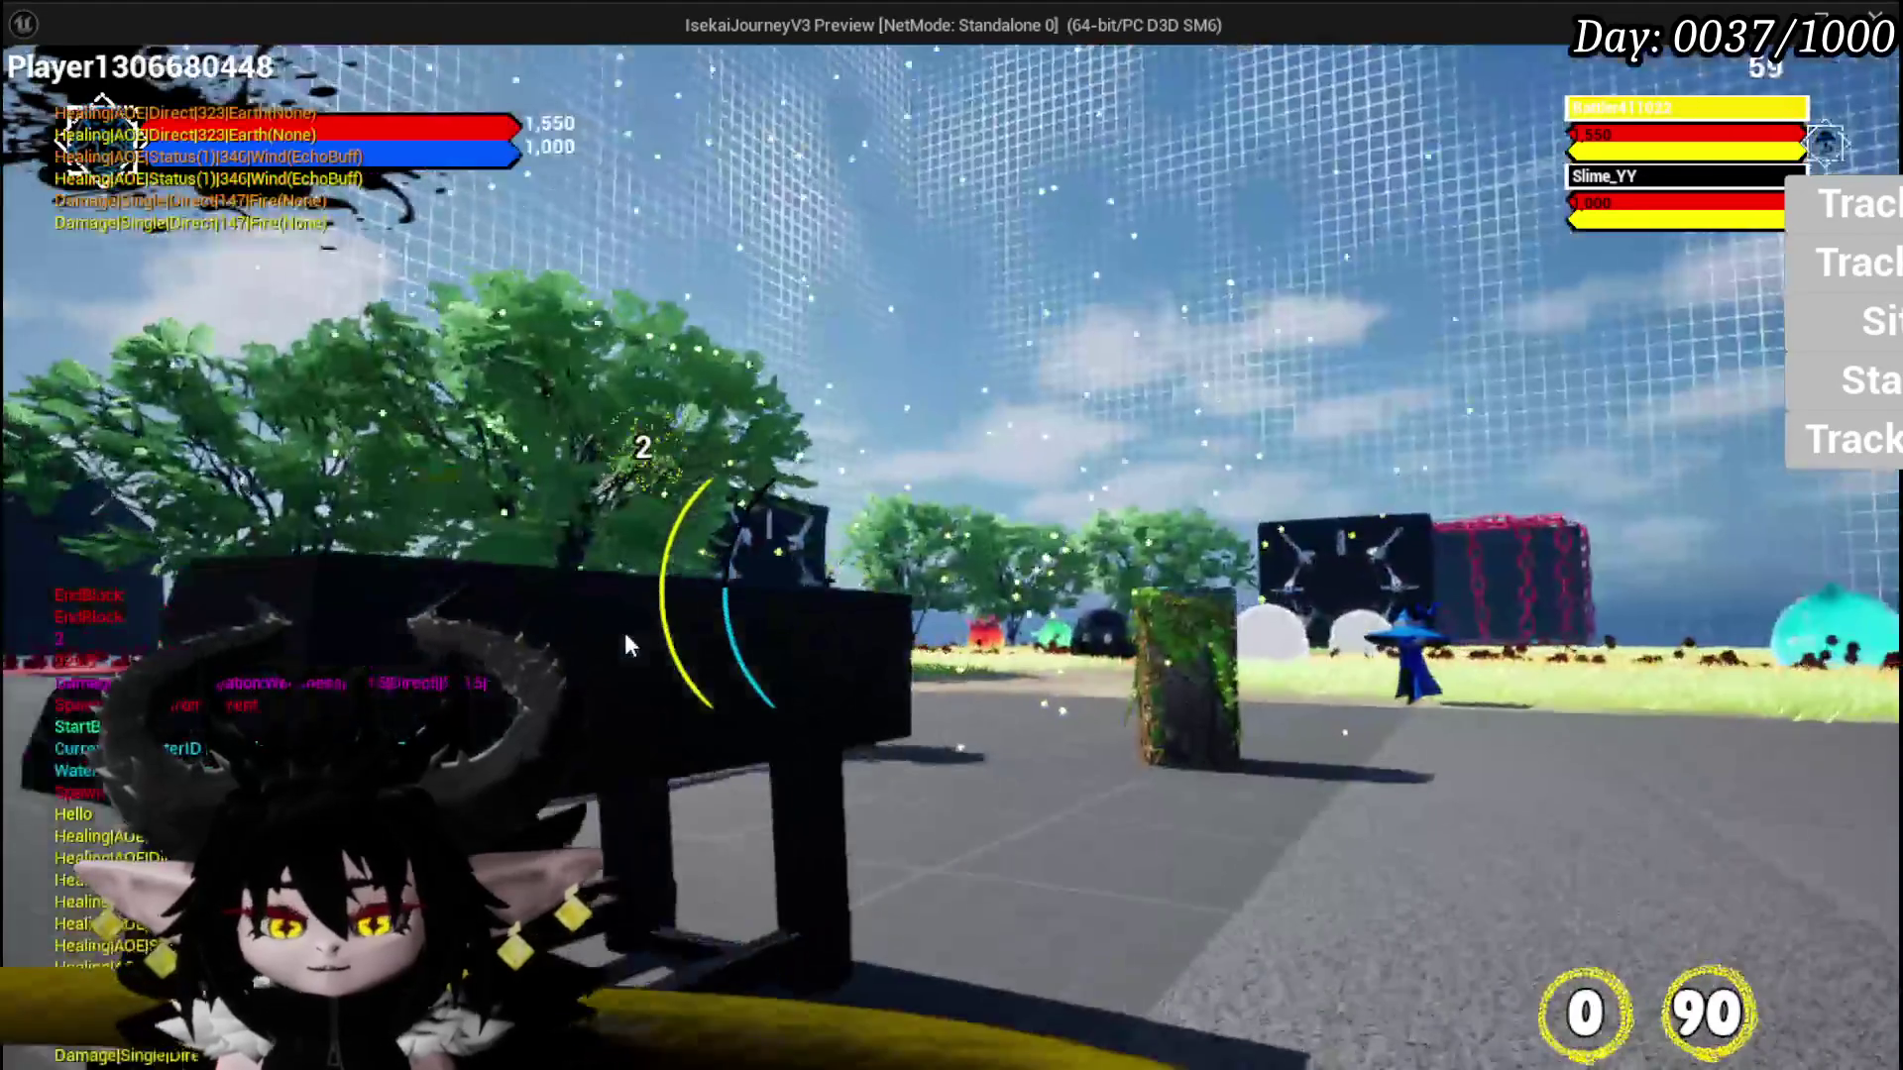
Step: End the play test, save, and marquee-select the projectile-spawning nodes in SpawnProjectile
key("Escape")
key("ctrl+s")
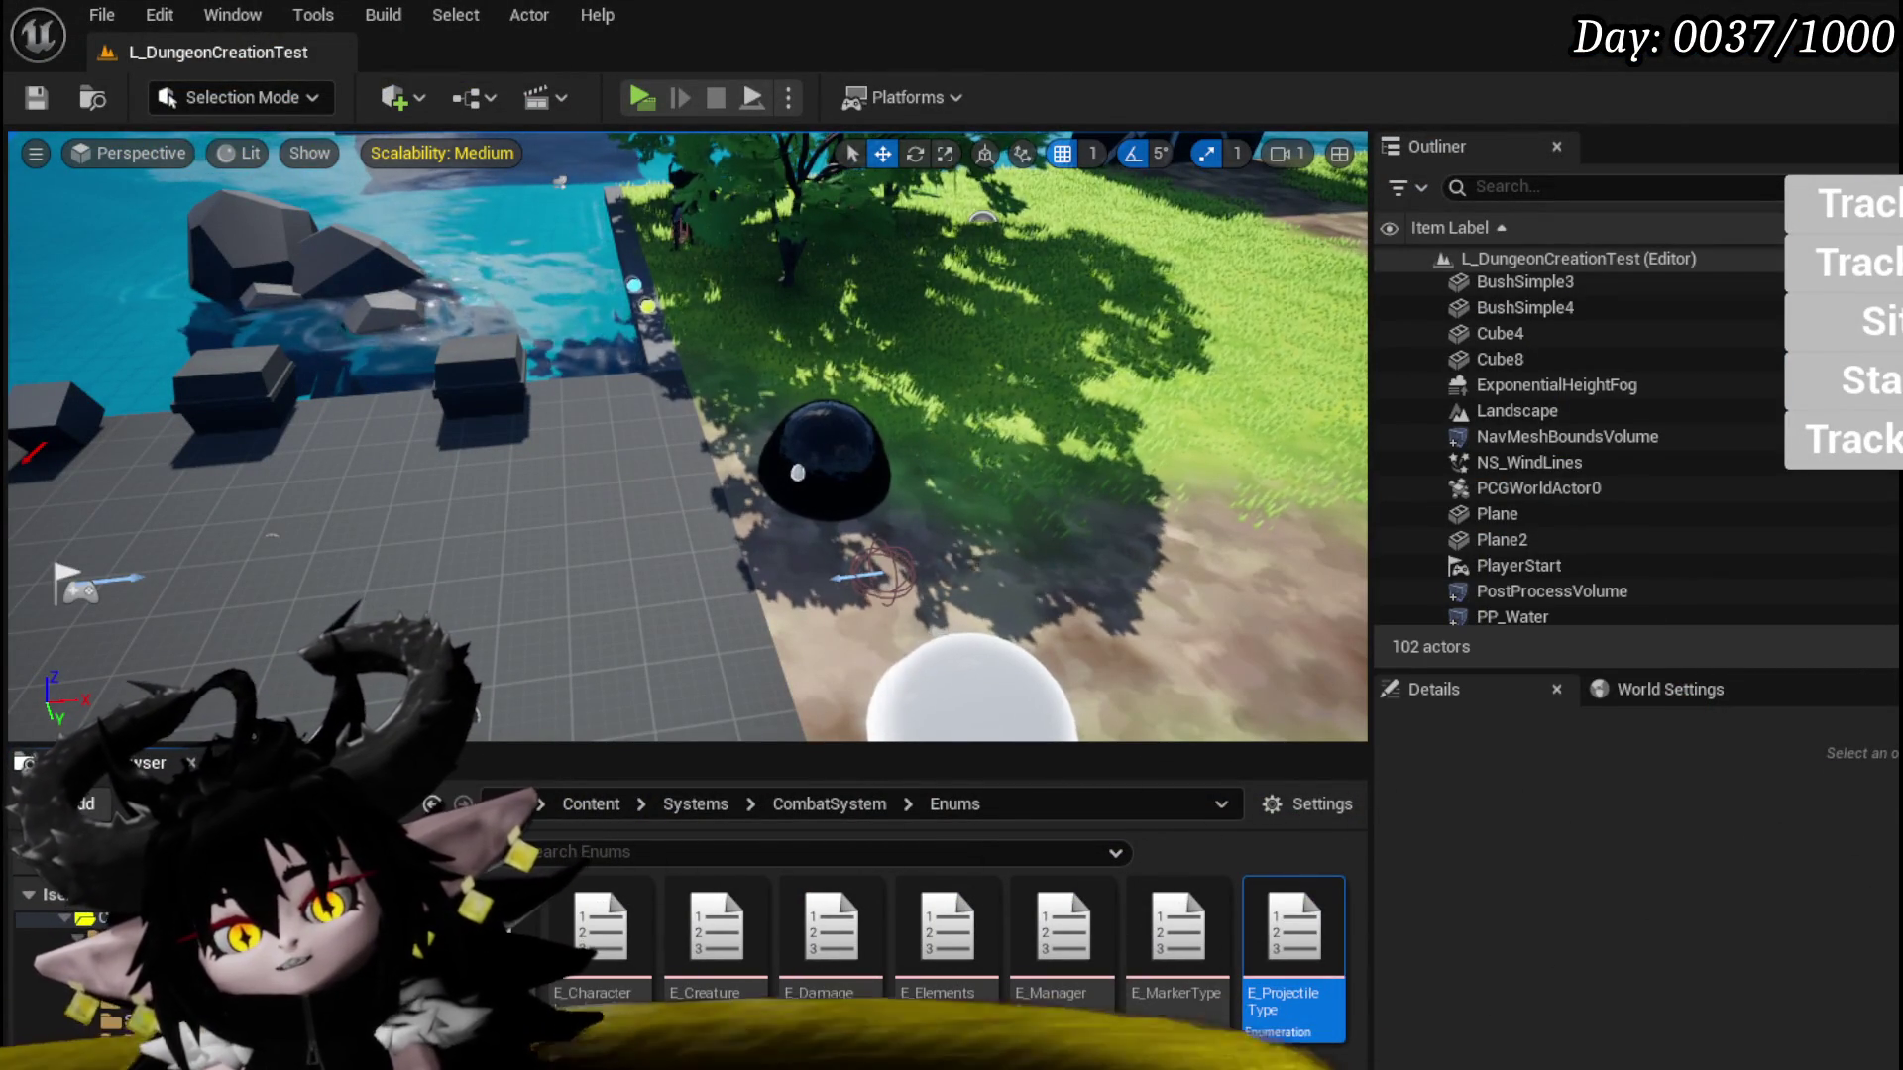
scroll(712, 737, "down", 3)
scroll(704, 693, "down", 4)
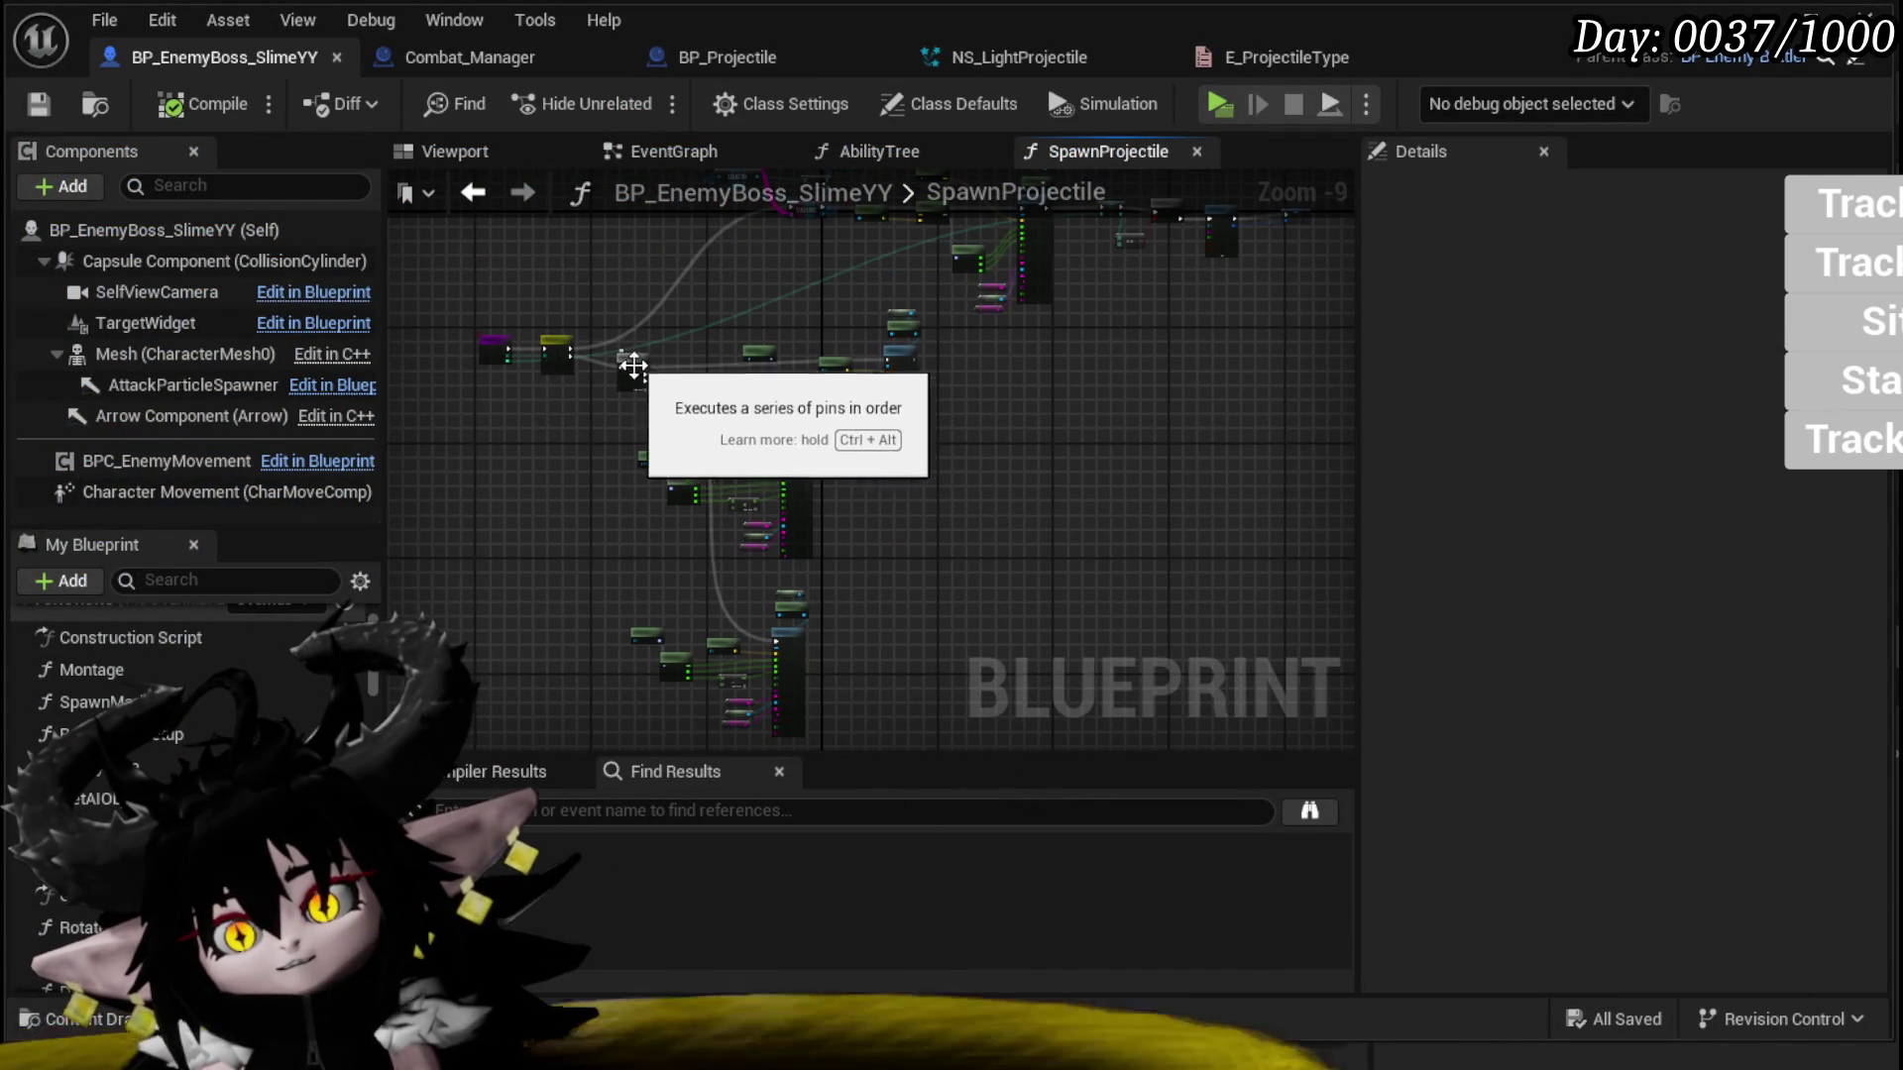
scroll(626, 349, "up", 3)
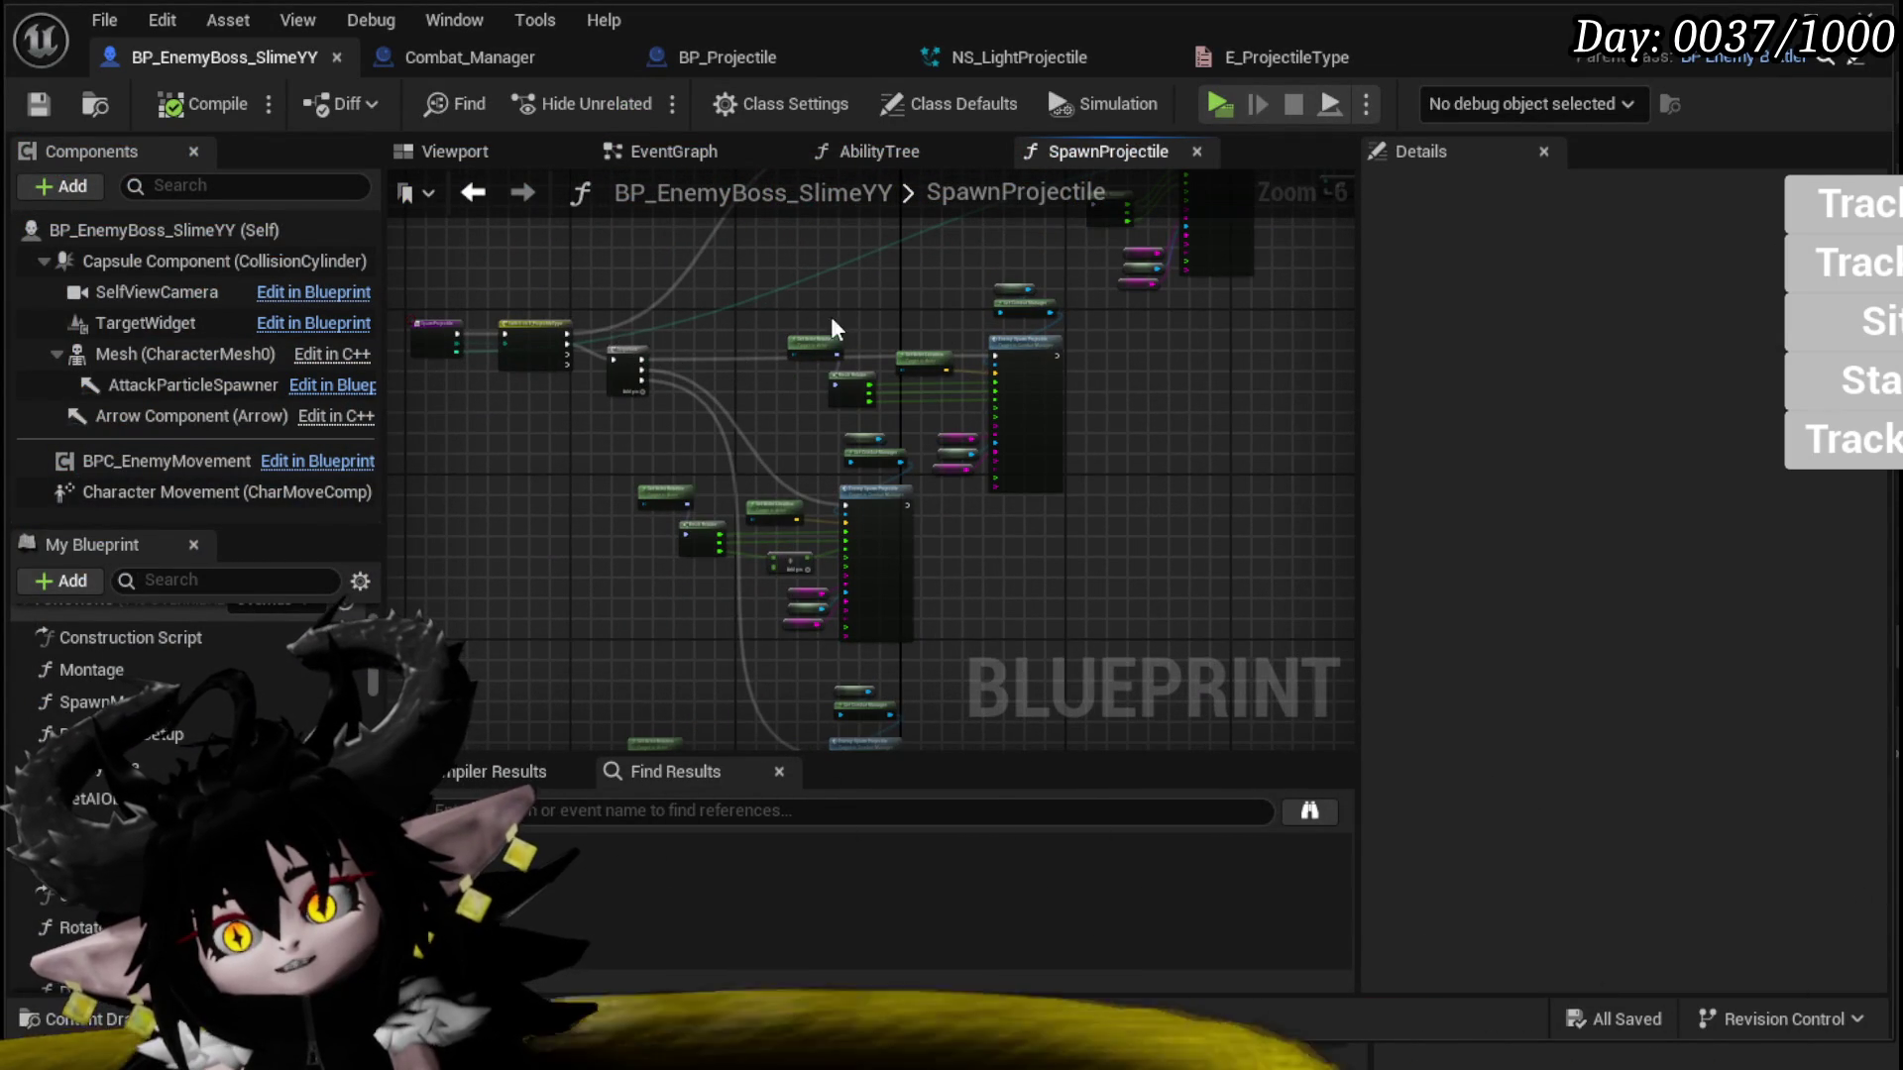
mouse_move(613, 304)
left_mouse_down()
mouse_move(1077, 594)
mouse_move(904, 501)
mouse_move(697, 676)
left_mouse_up()
left_click_drag(1001, 287, 773, 556)
Step: Collapse the selected projectile-spawning nodes into a new FanProjectiles function
right_click(748, 551)
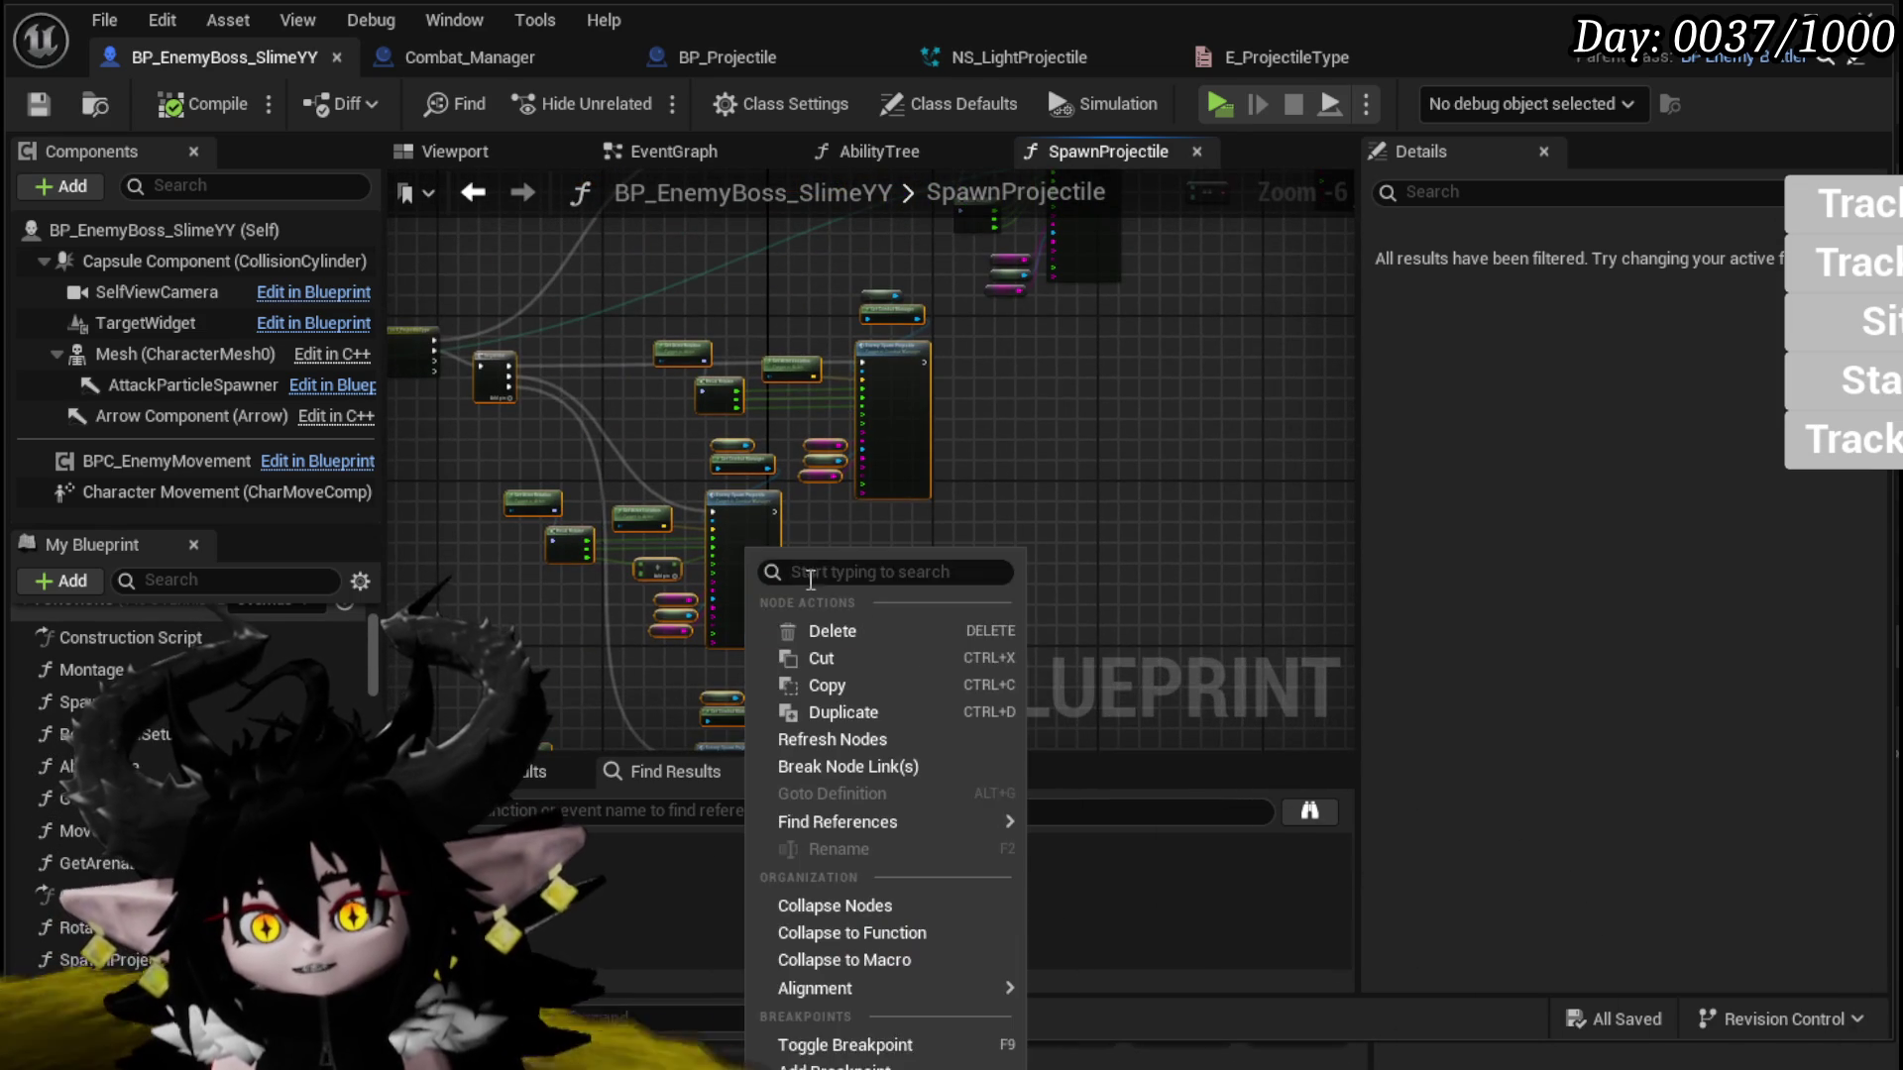
left_click(918, 930)
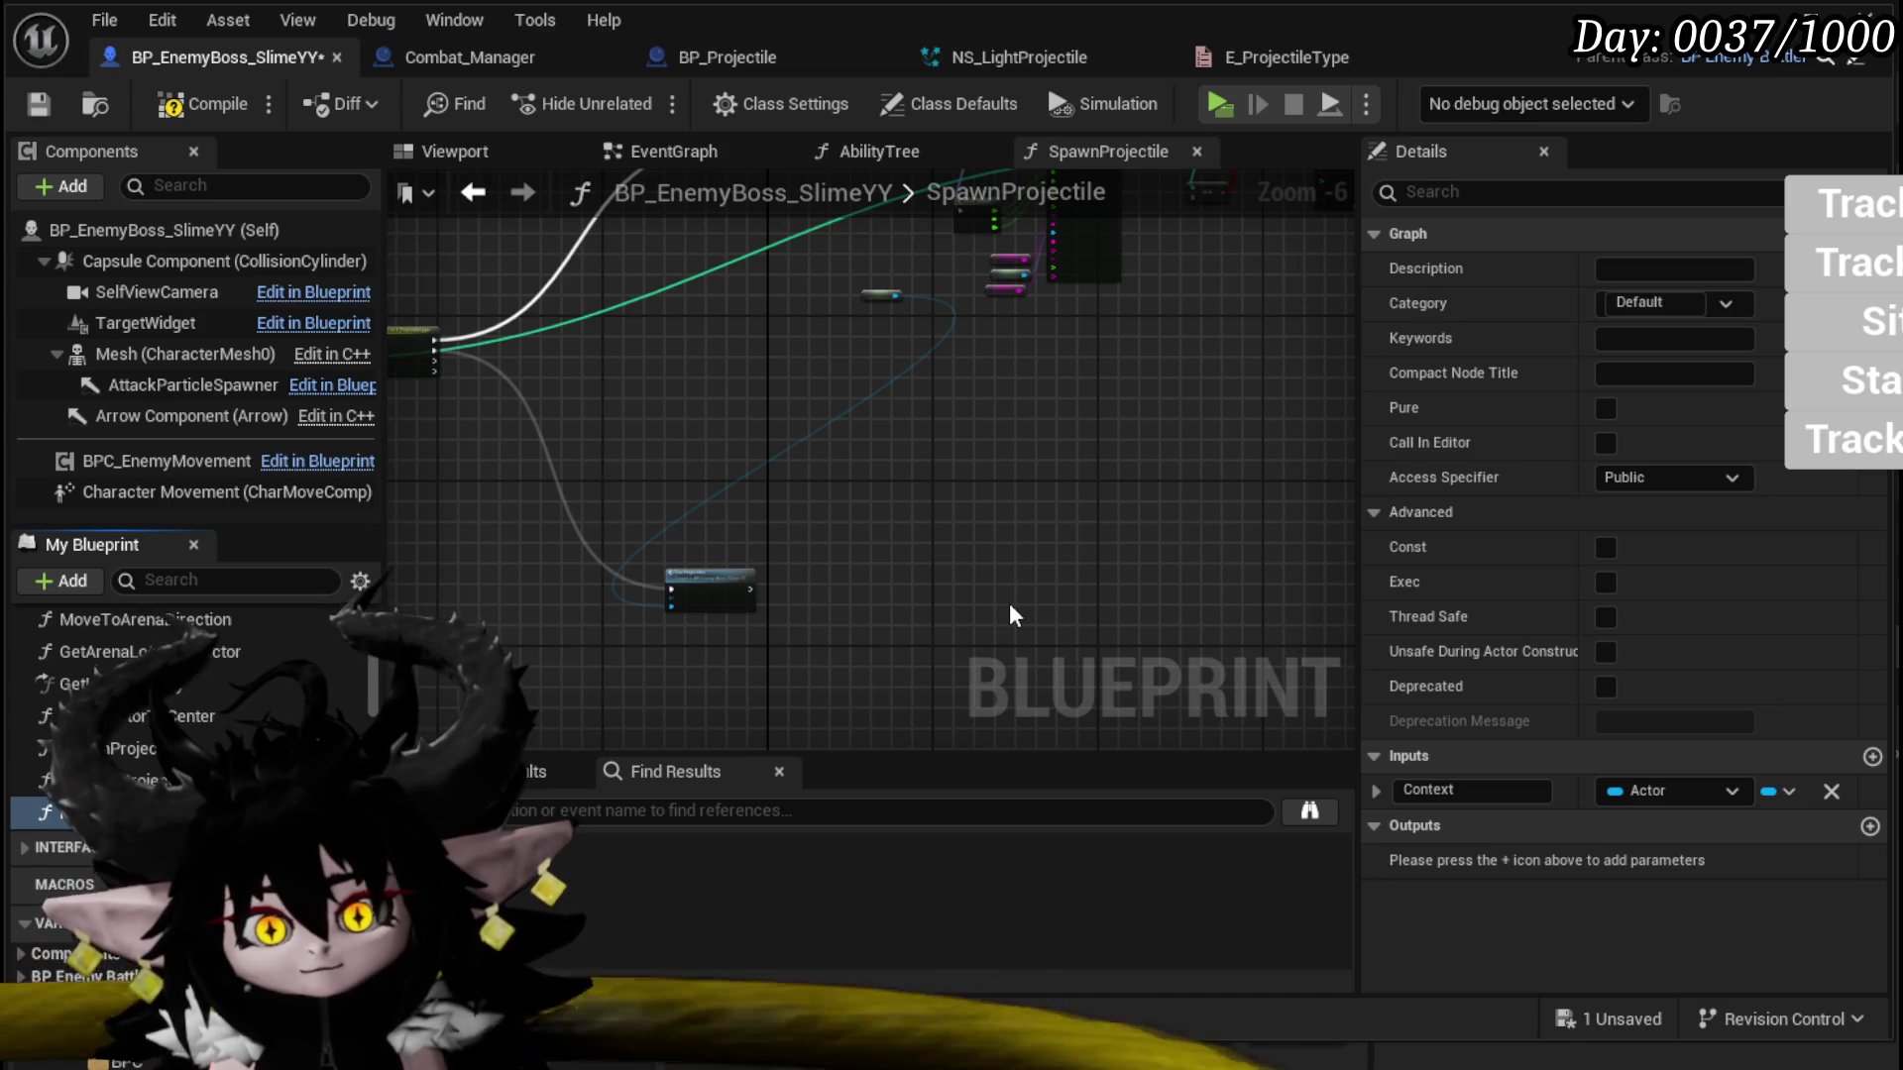
scroll(834, 395, "up", 1)
Step: Place the Fan Projectiles call near its caller with the Self node below, and open its graph
mouse_move(872, 677)
left_mouse_down()
mouse_move(899, 565)
mouse_move(1043, 279)
left_mouse_up()
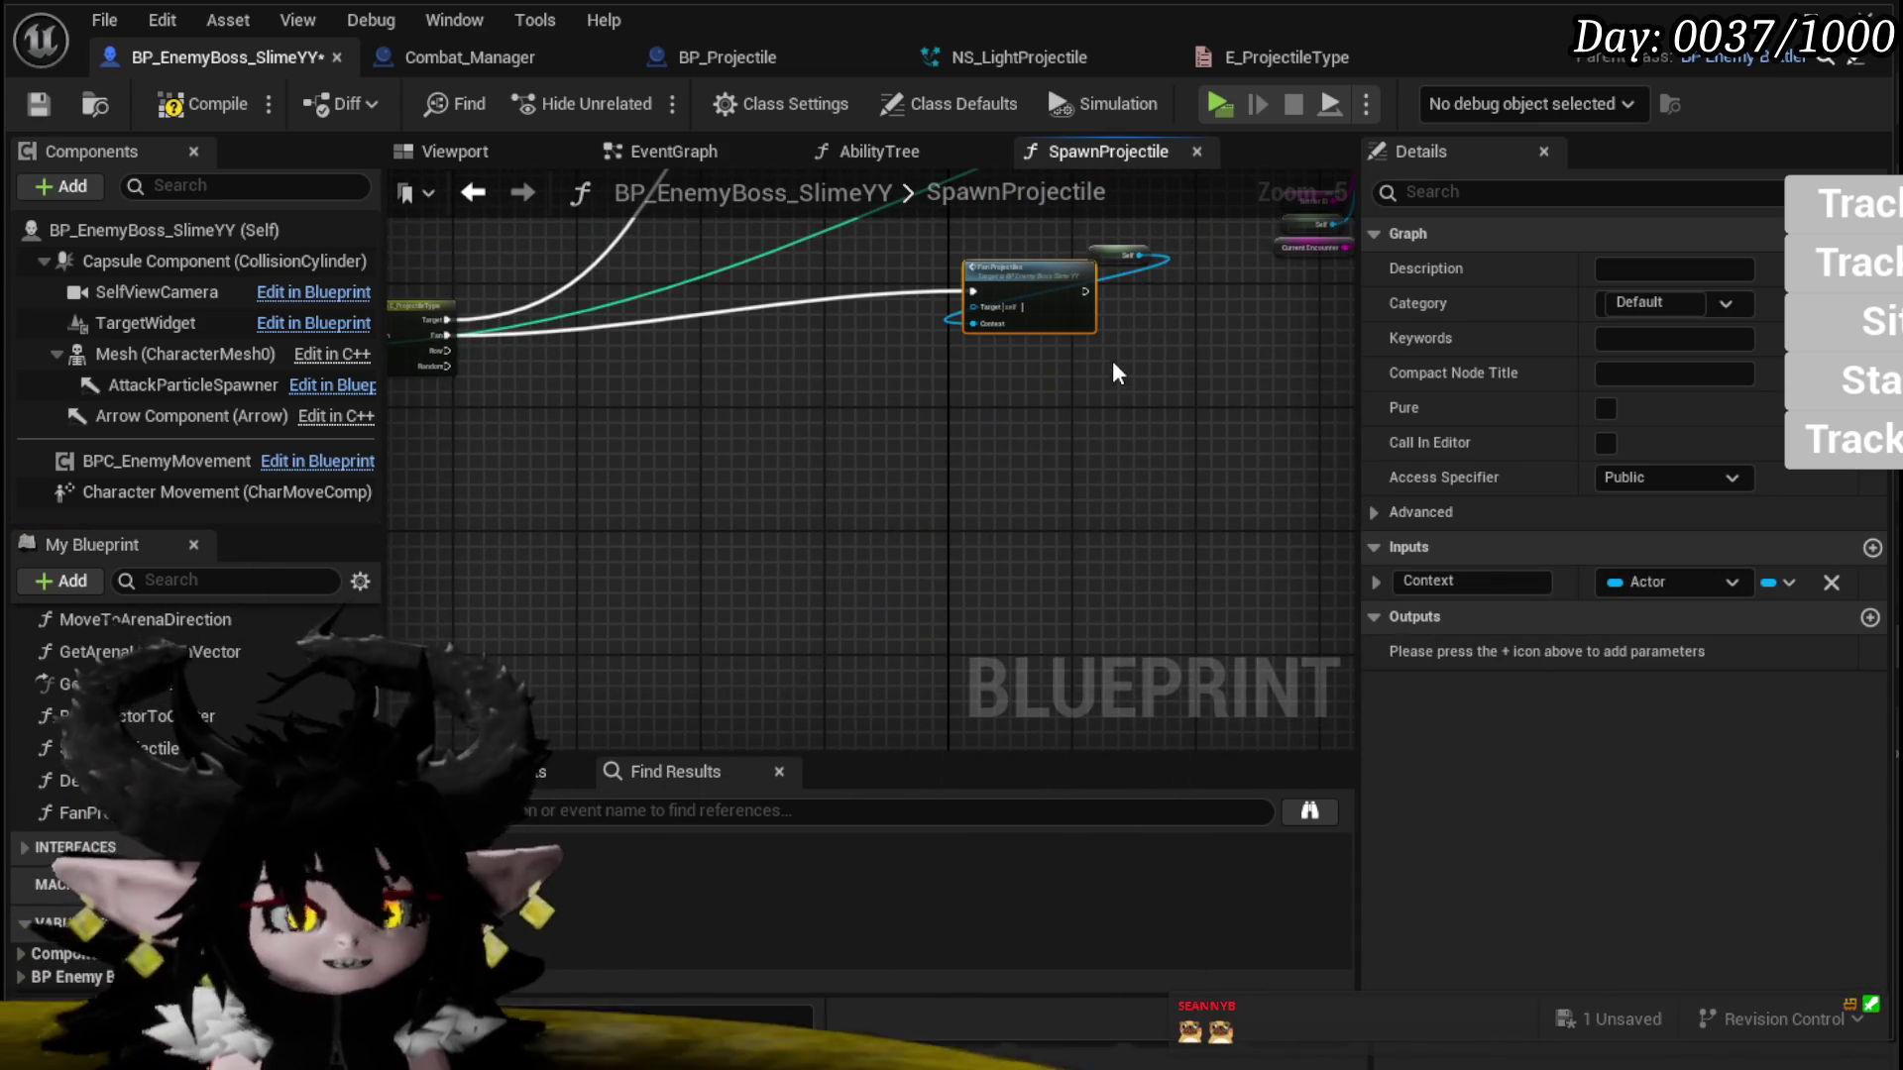
scroll(1112, 363, "up", 2)
left_click_drag(1165, 336, 917, 525)
mouse_move(753, 476)
left_mouse_down()
mouse_move(1155, 386)
mouse_move(1203, 399)
left_mouse_up()
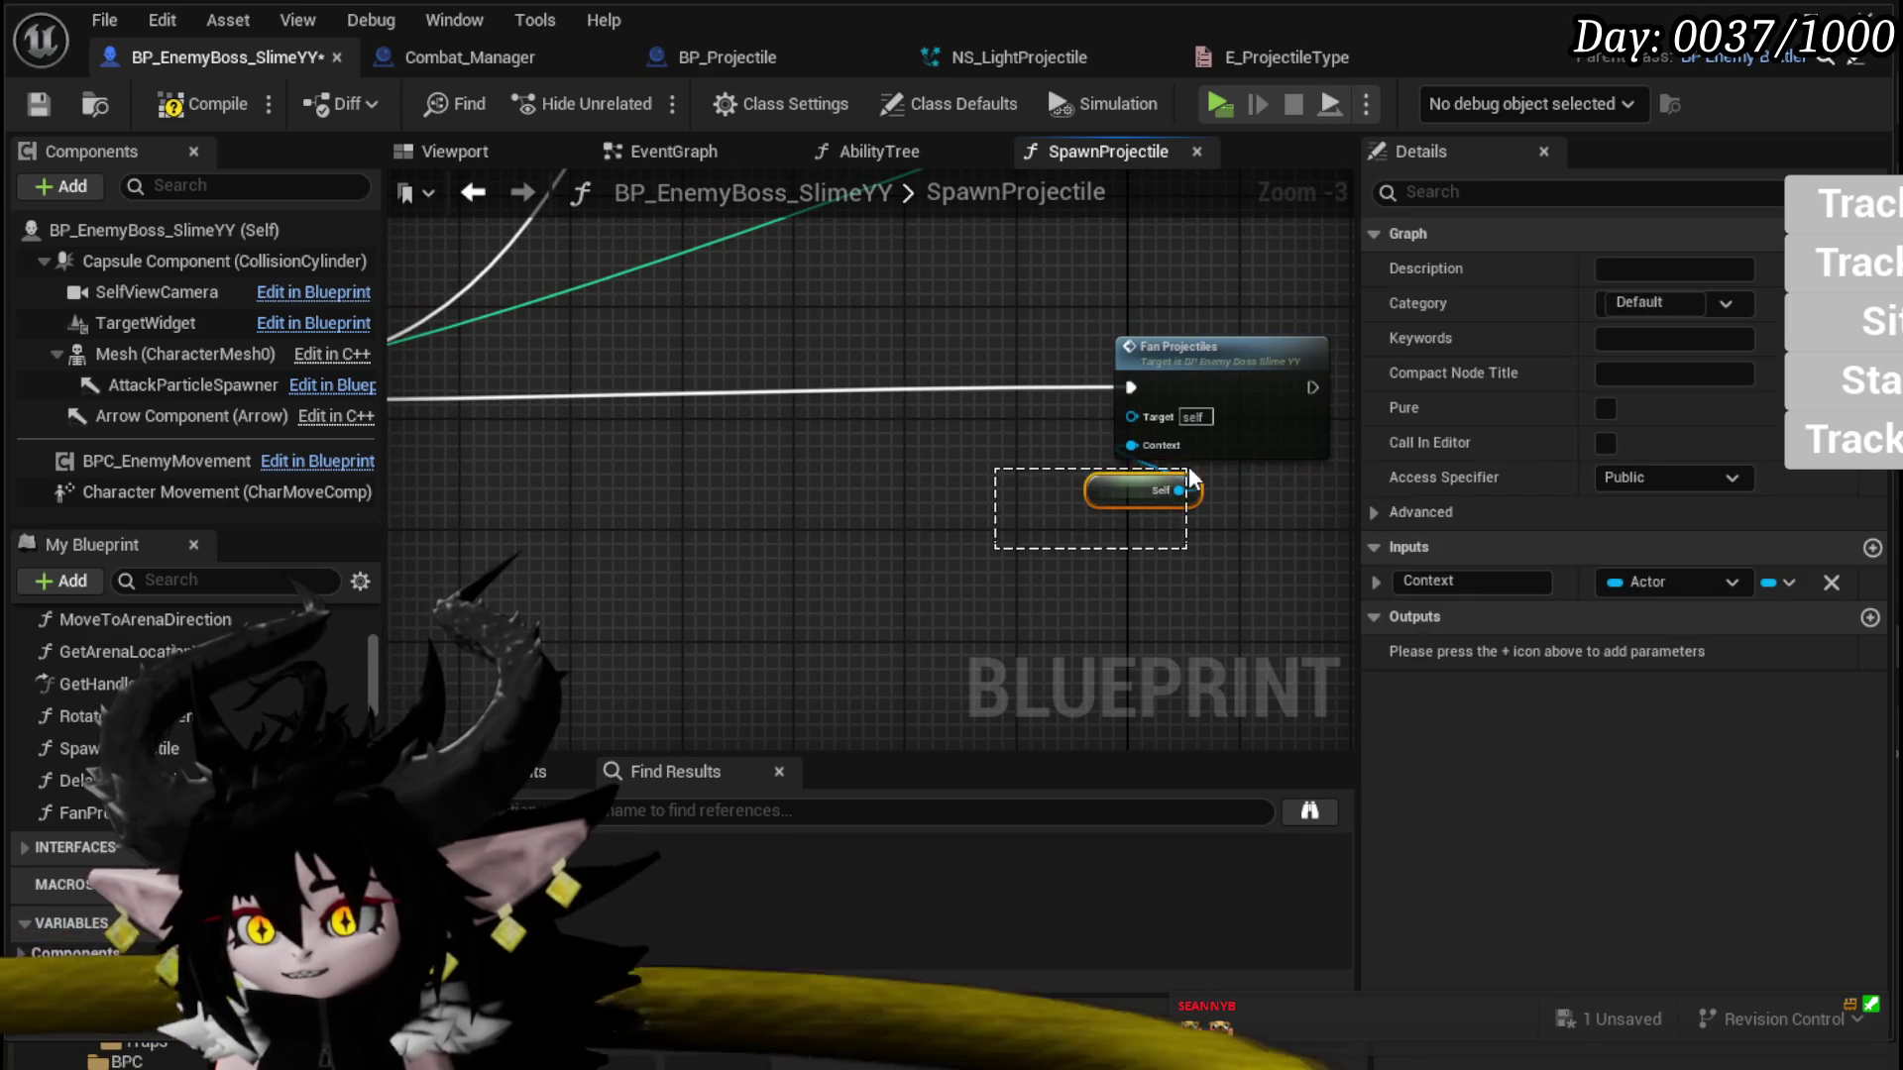
double_click(1197, 383)
Step: Paste a Self node and wire it into Get Combat Manager's Context input
scroll(888, 467, "up", 4)
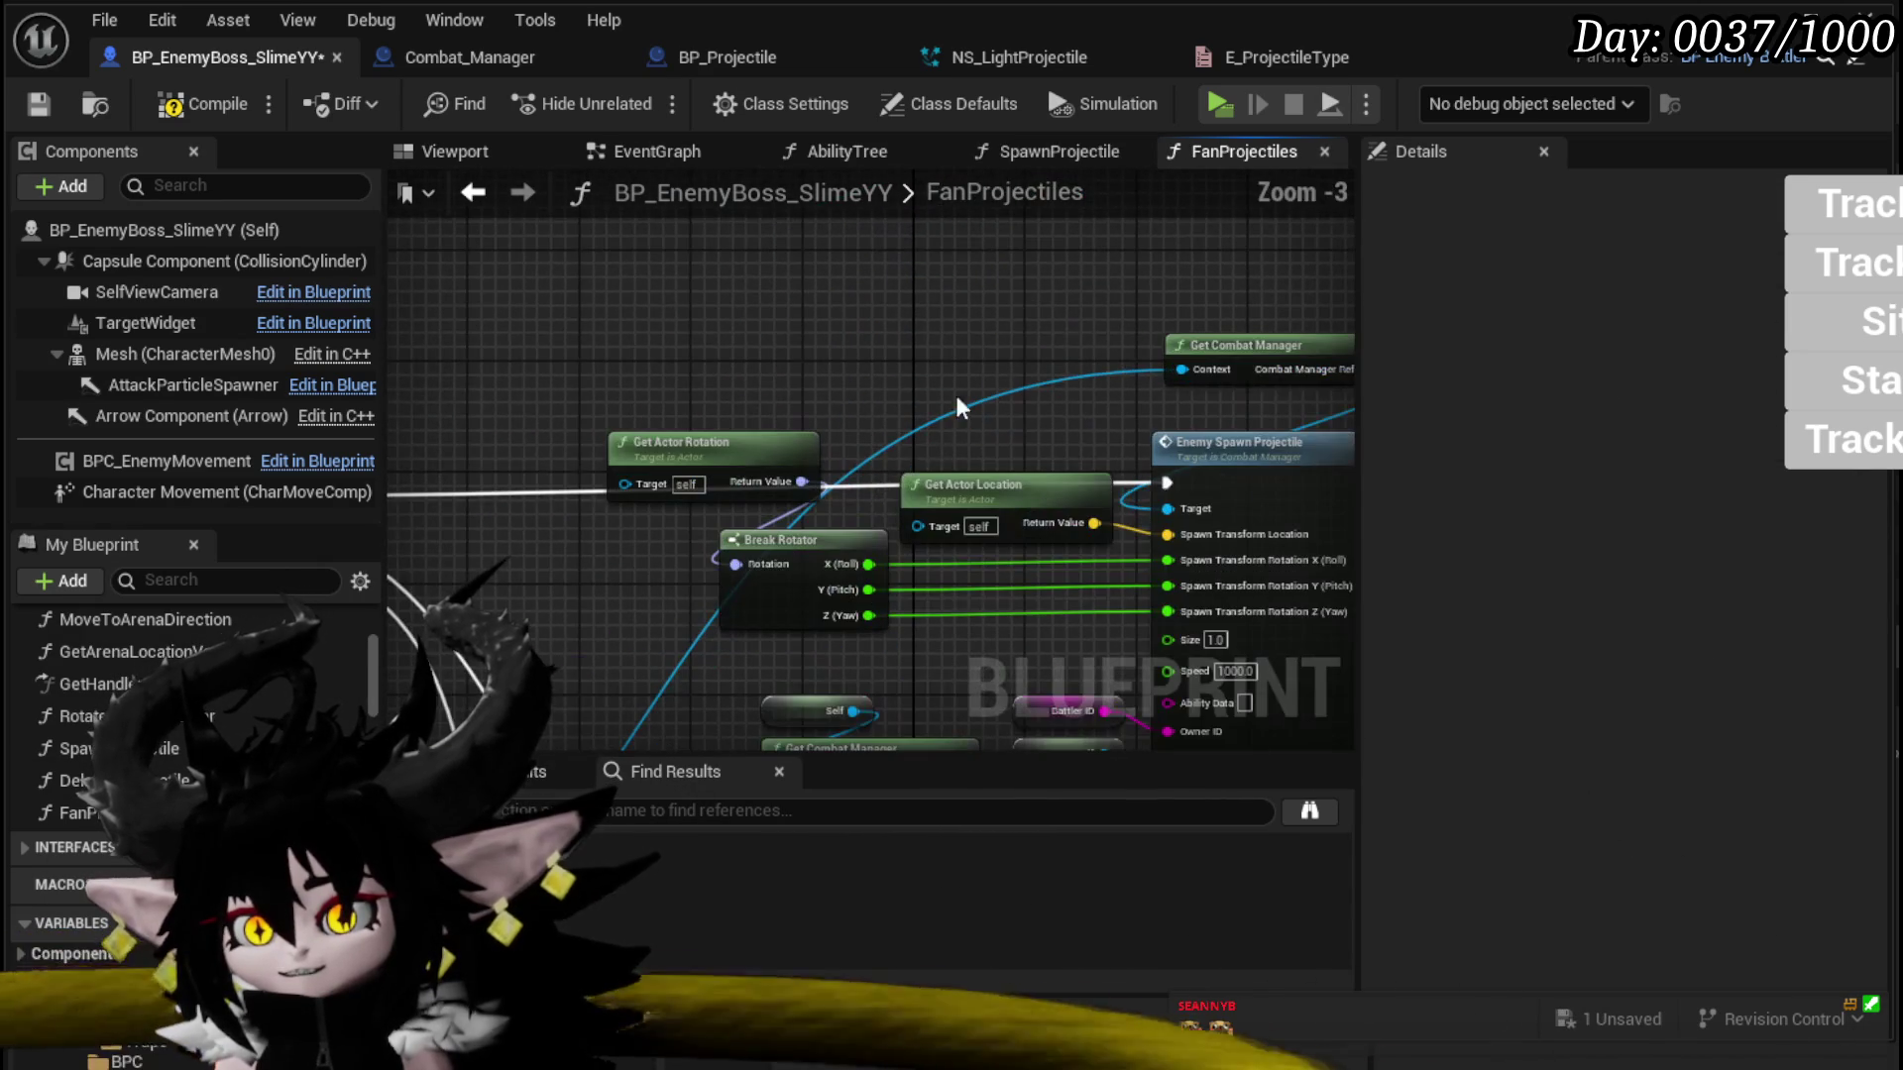
key("ctrl+v")
left_click_drag(1100, 323, 1181, 369)
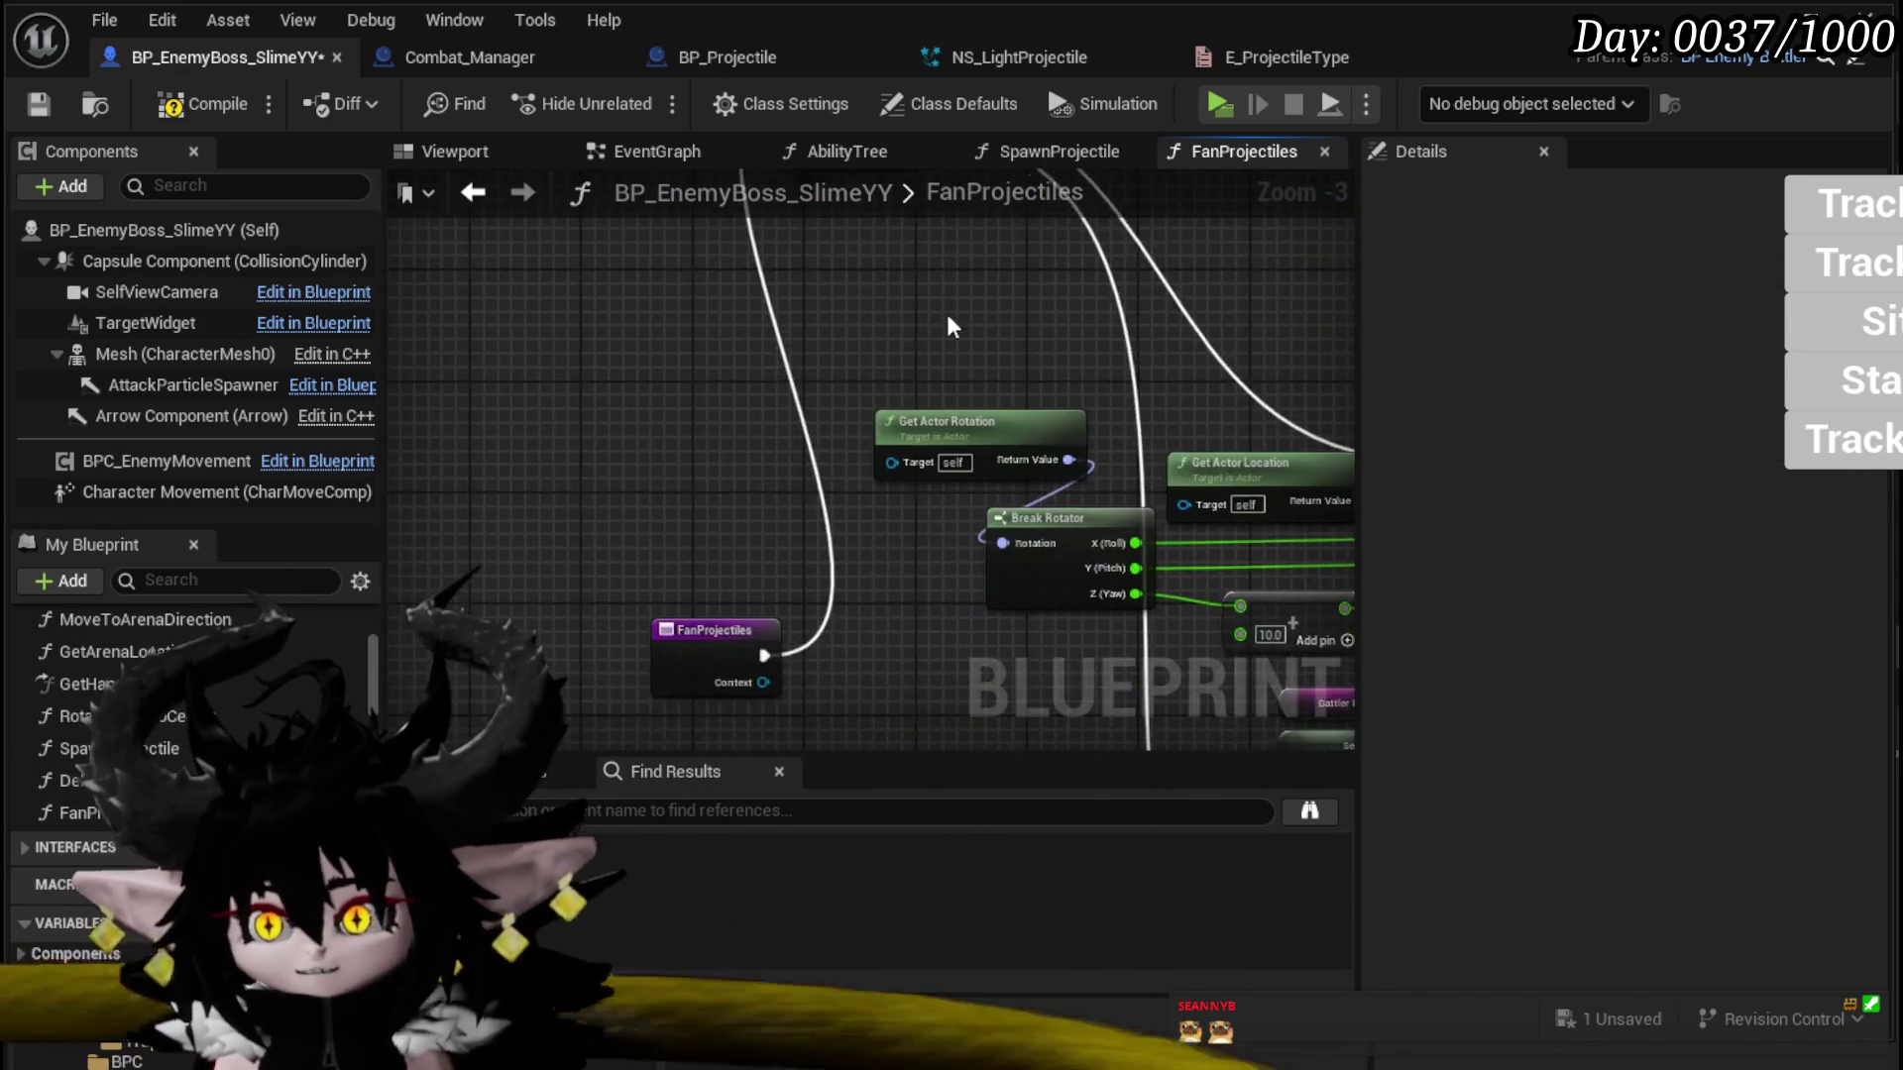
scroll(731, 583, "down", 2)
Step: Remove the Context input from FanProjectiles and compile the boss Blueprint
left_click(680, 260)
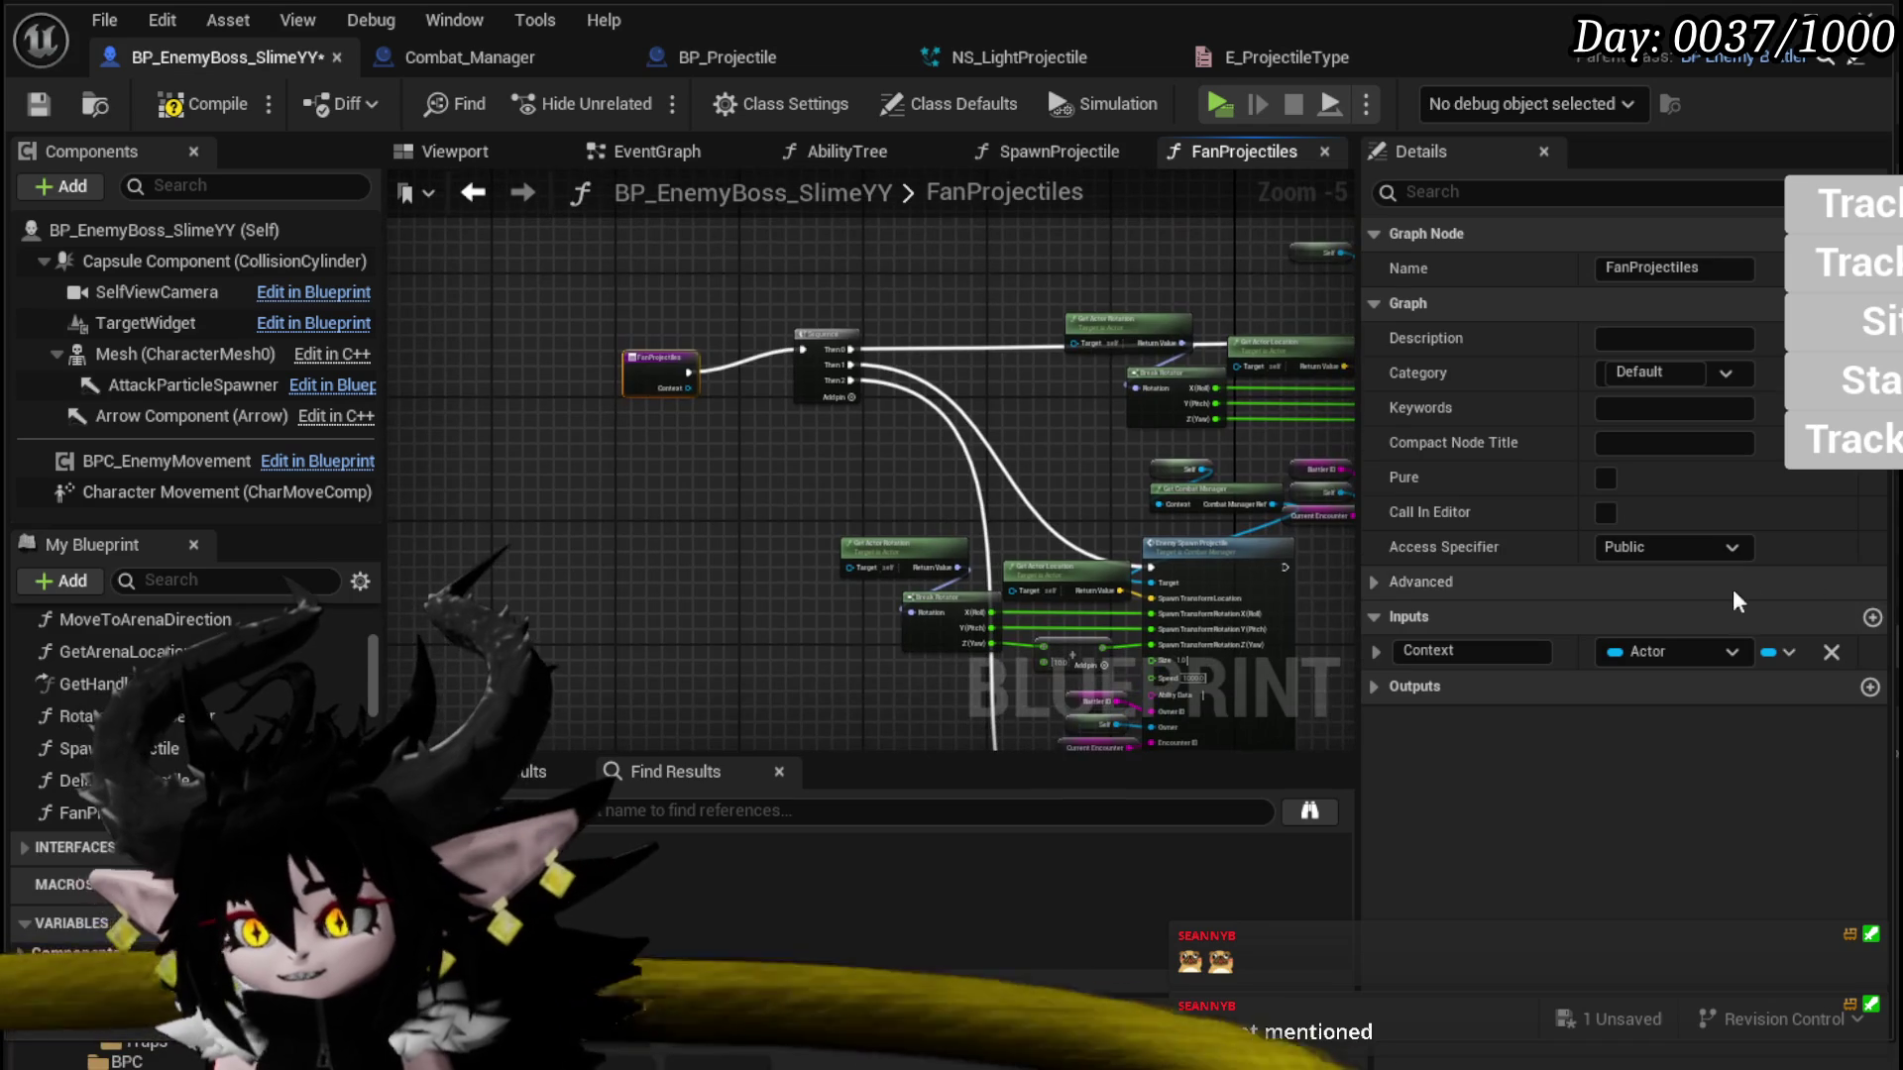
left_click(1830, 652)
left_click(185, 114)
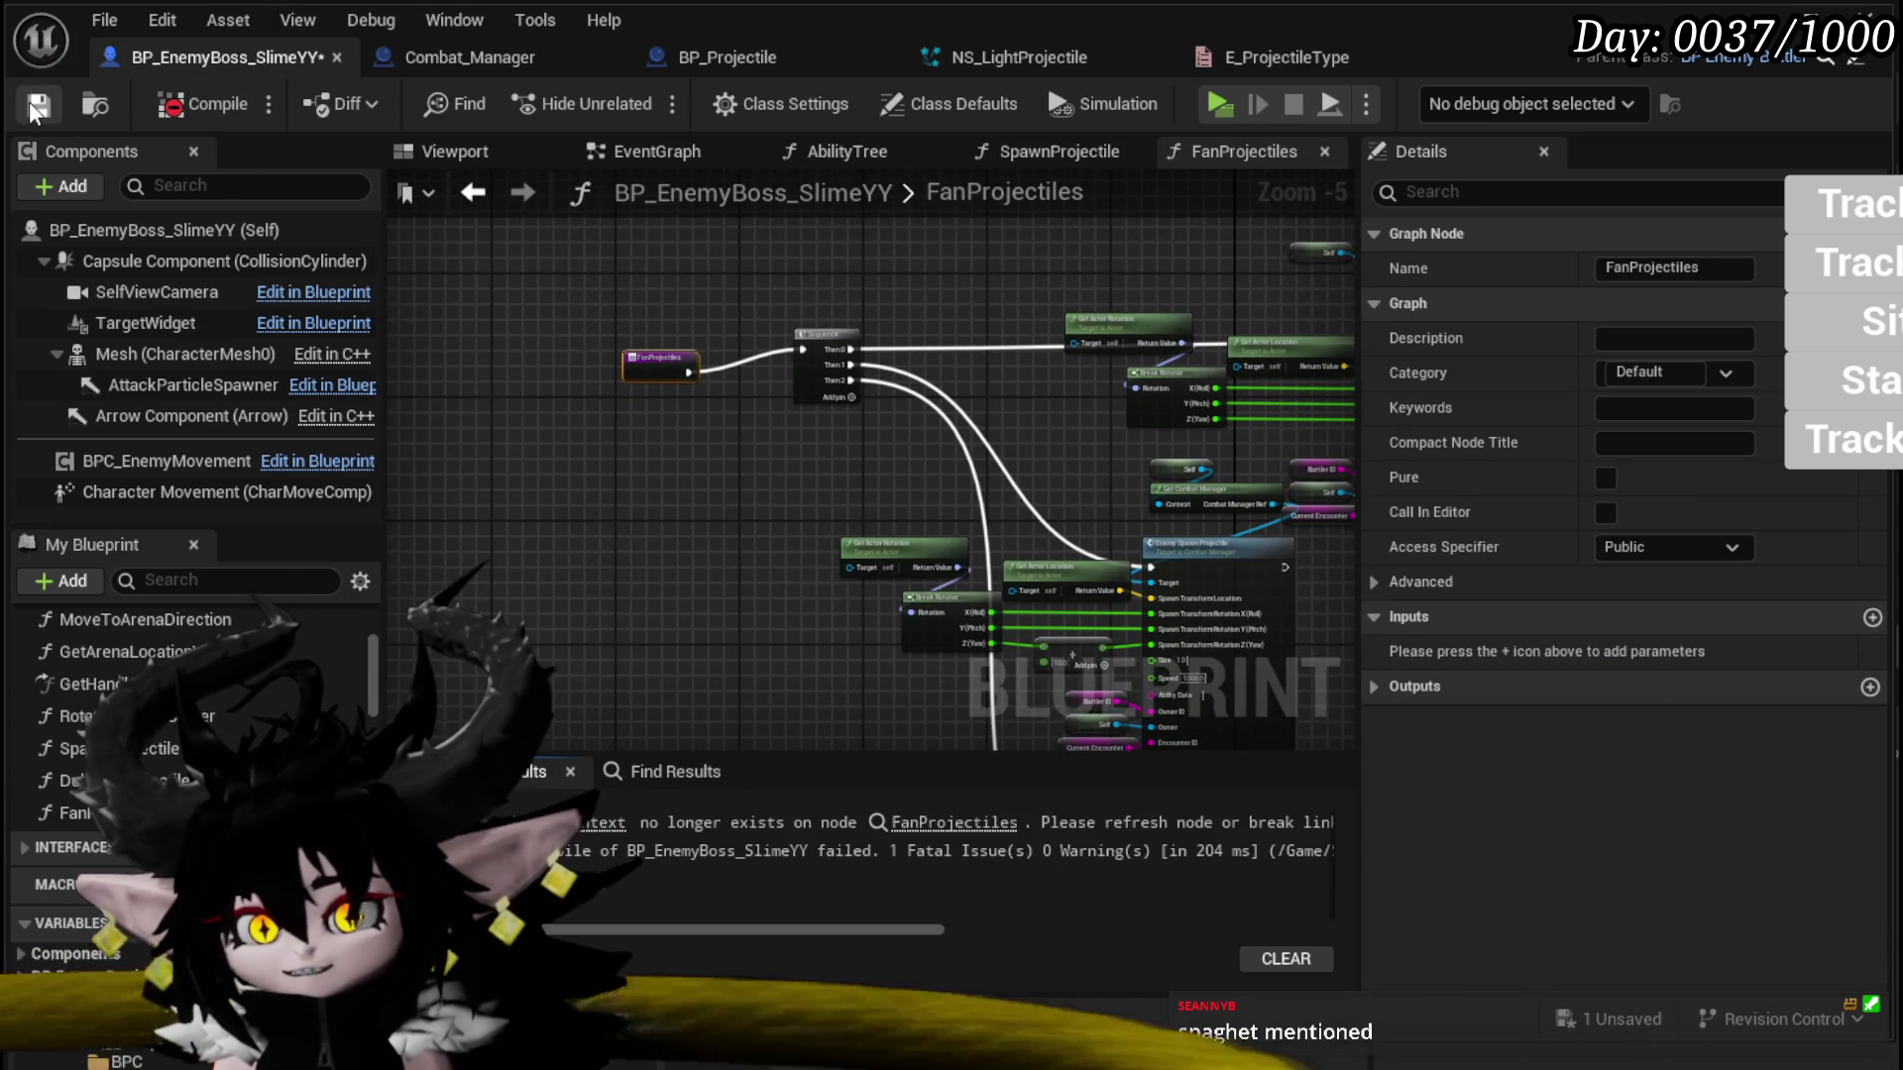
Step: Inspect the spawn node groups and jump to the node causing the compile error
mouse_move(670, 368)
left_mouse_down()
mouse_move(582, 452)
mouse_move(449, 336)
left_mouse_up()
left_click(581, 452)
left_click_drag(502, 493, 735, 396)
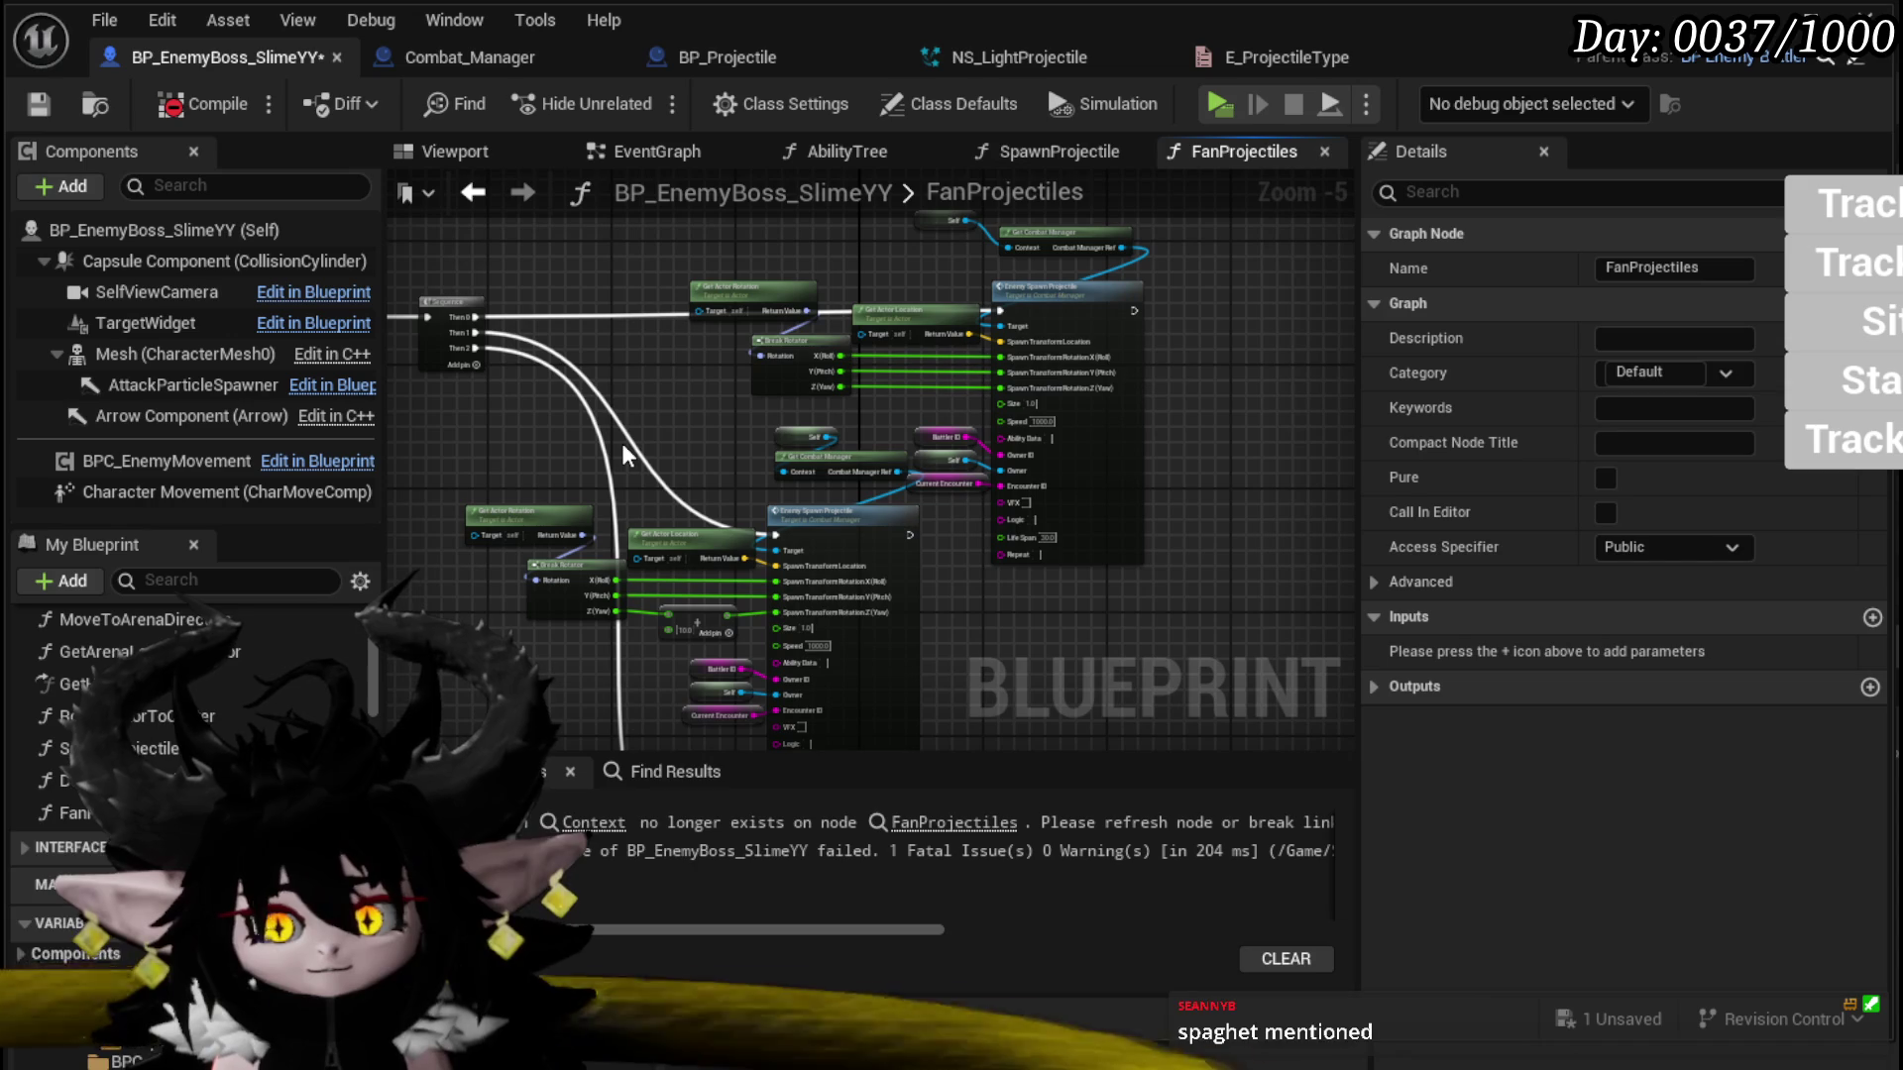
scroll(621, 443, "up", 2)
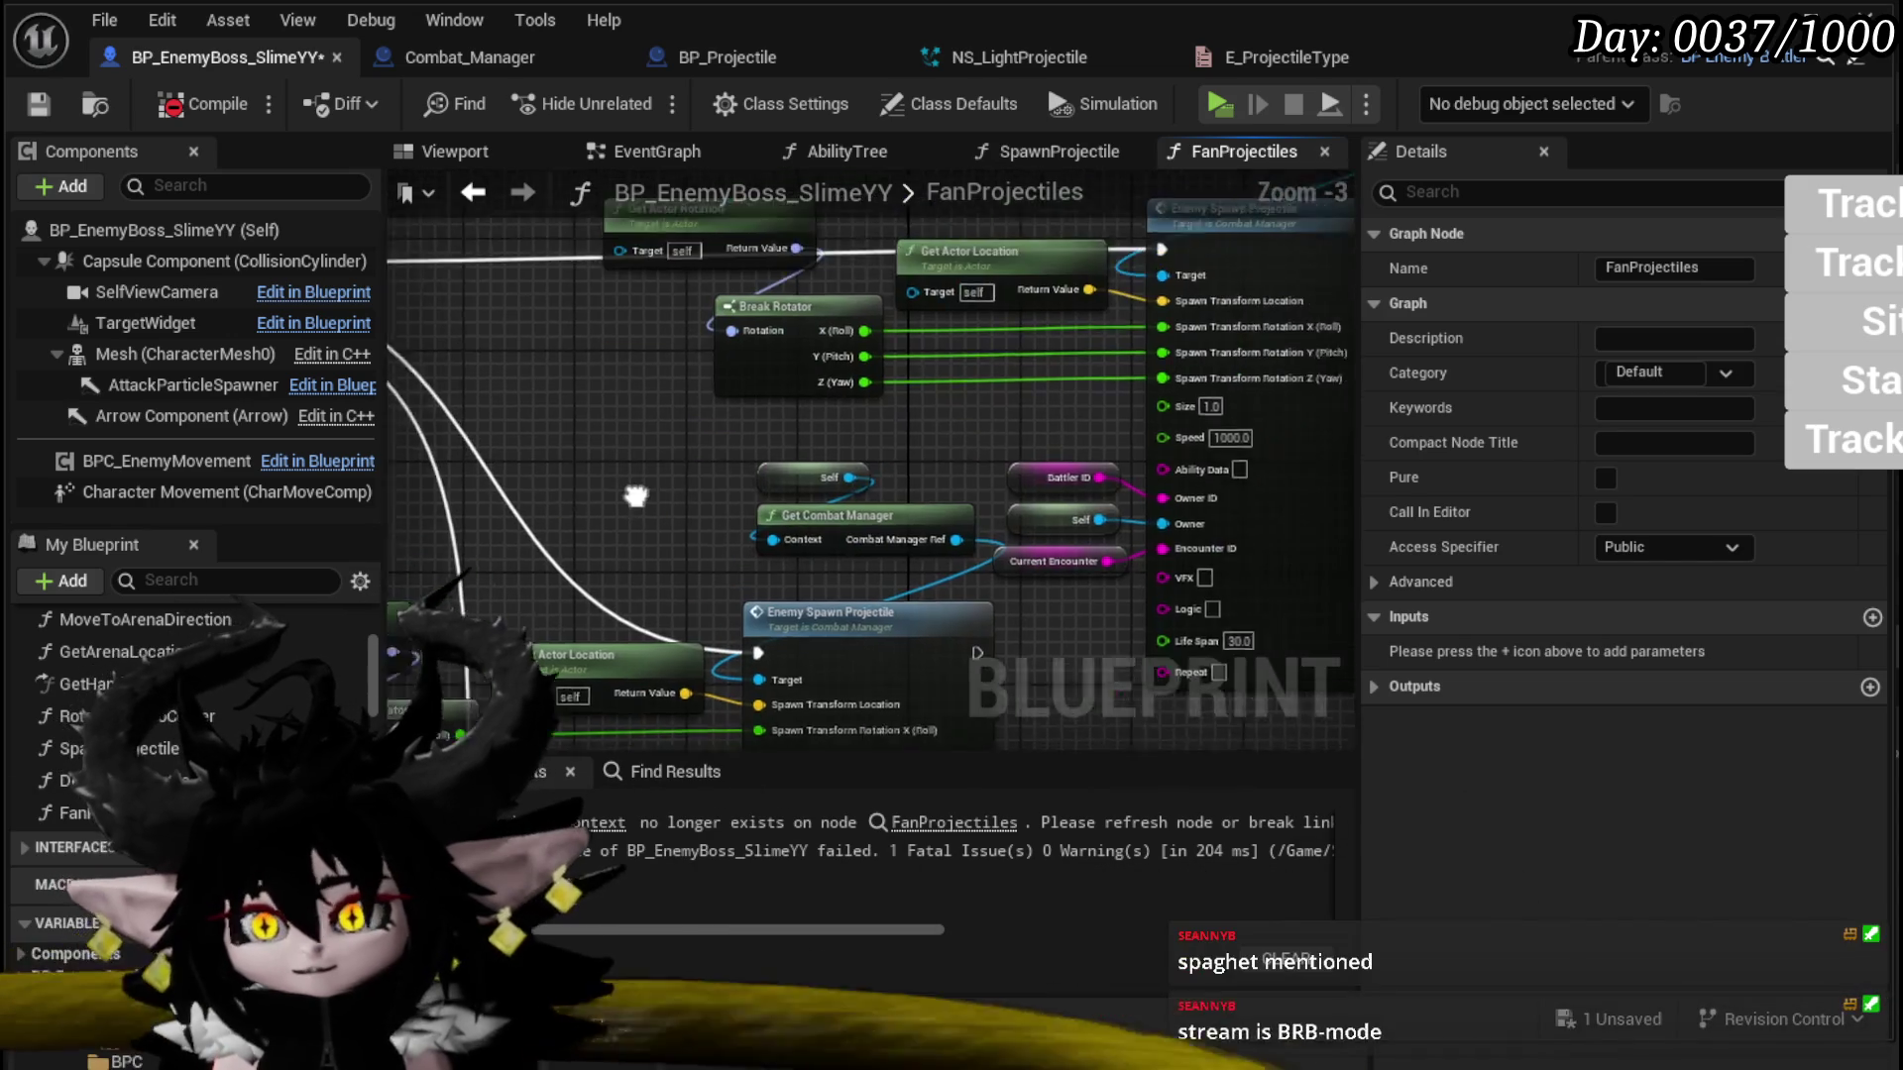
scroll(638, 514, "down", 3)
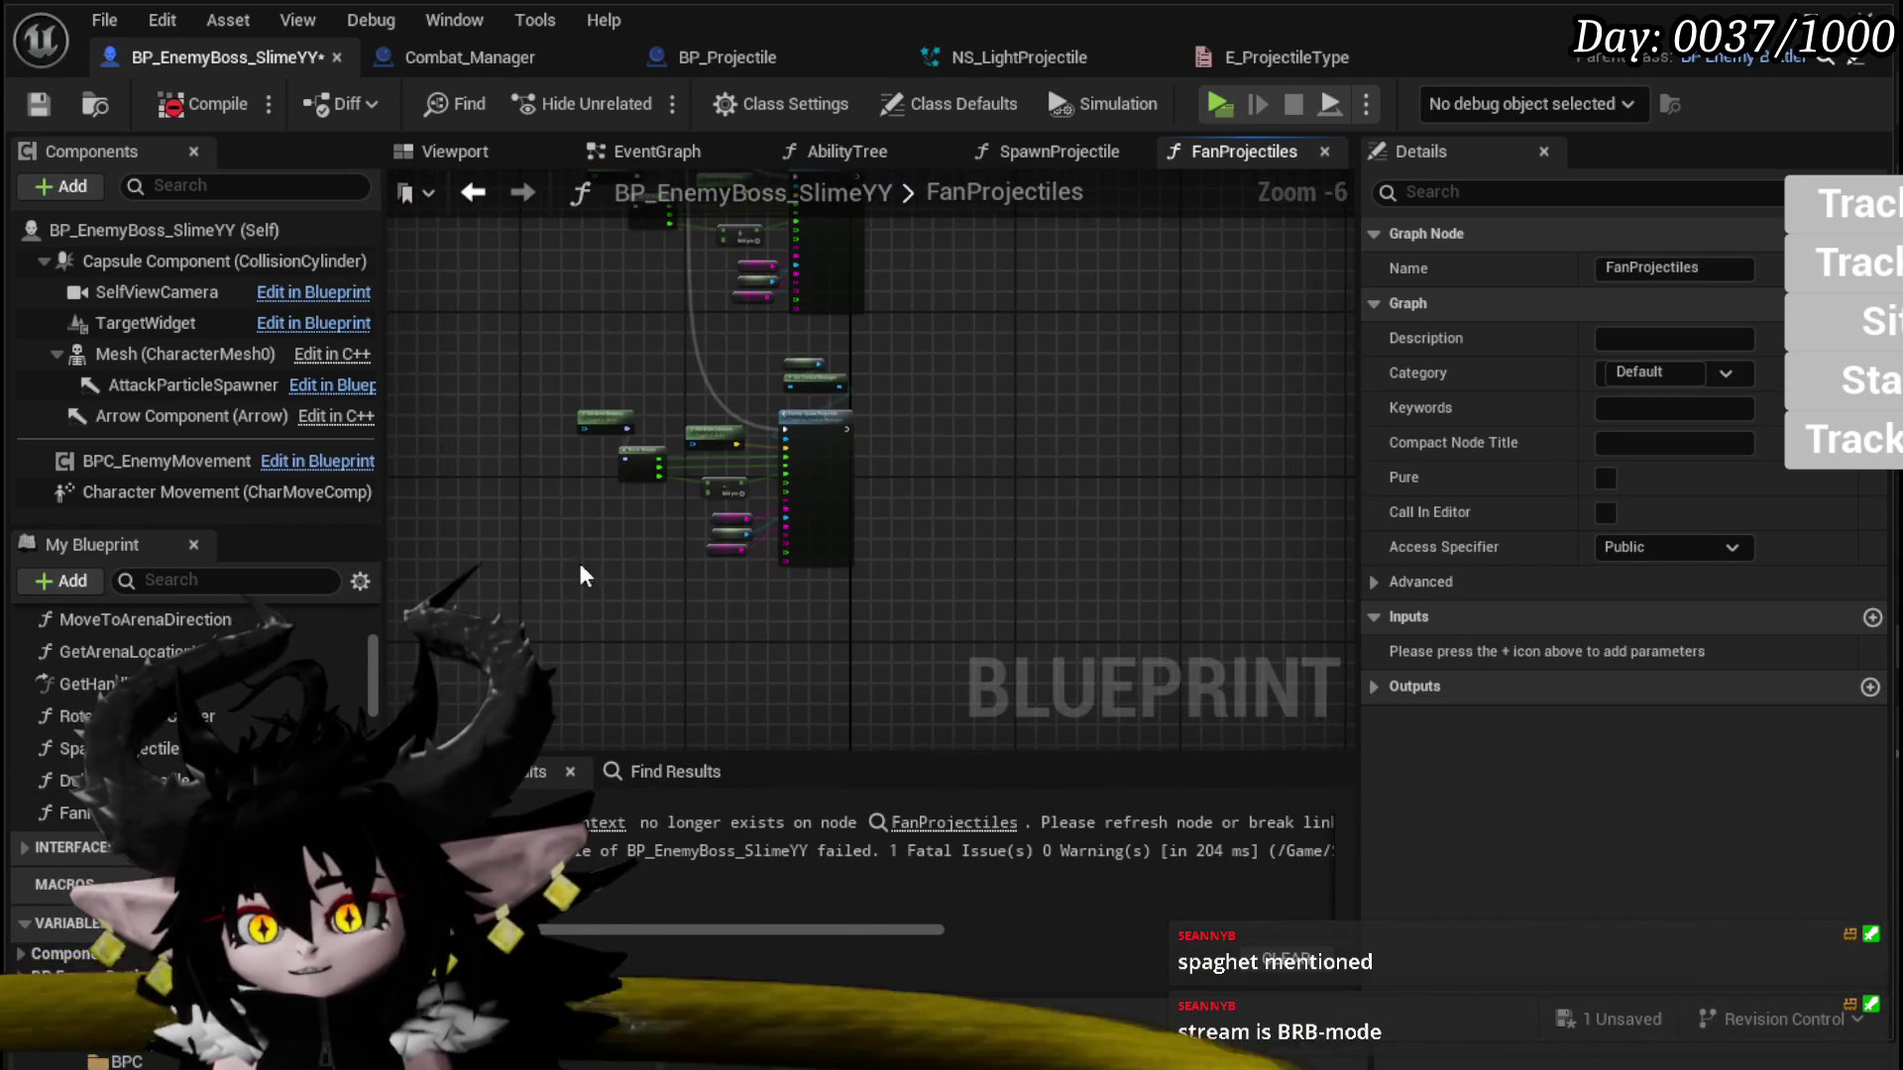
left_click_drag(634, 540, 988, 324)
left_click(599, 821)
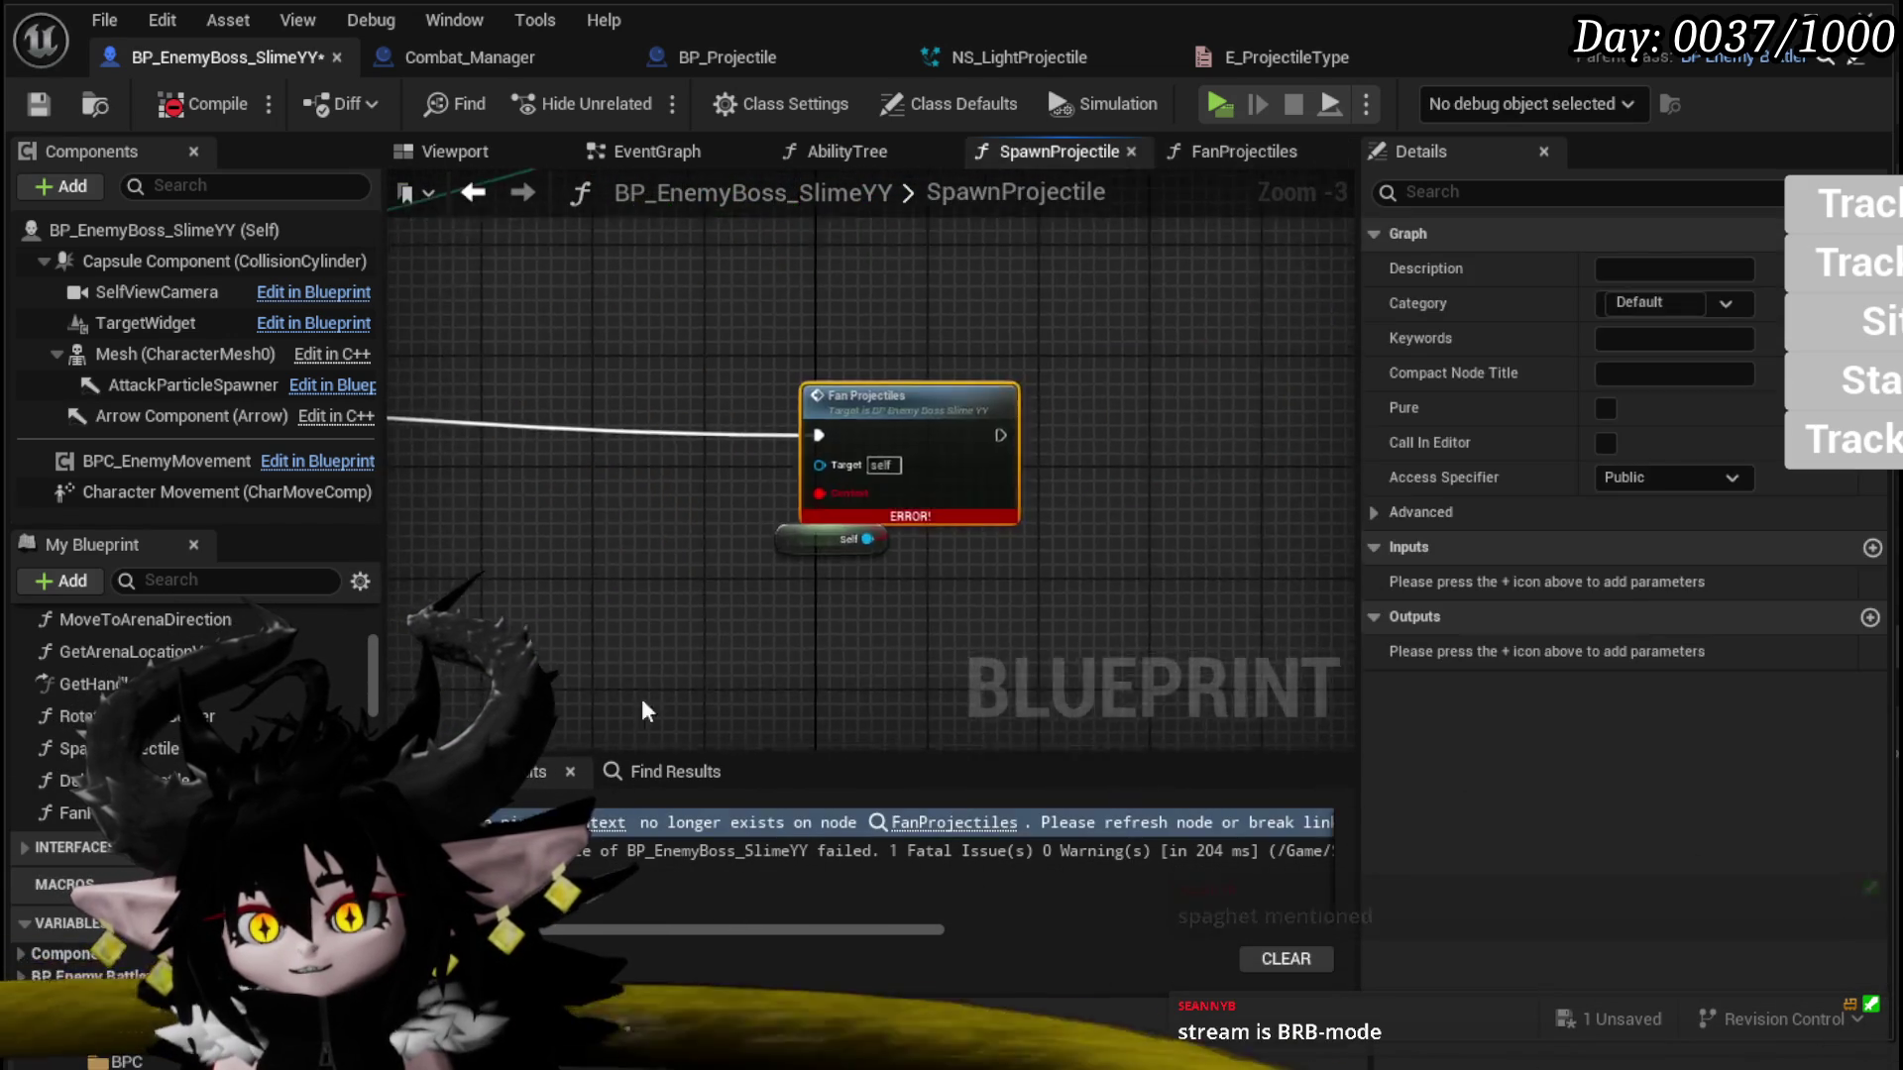
Step: Delete the unused Self node, clear the stale Context pin, and recompile the boss Blueprint
left_click(737, 517, "alt")
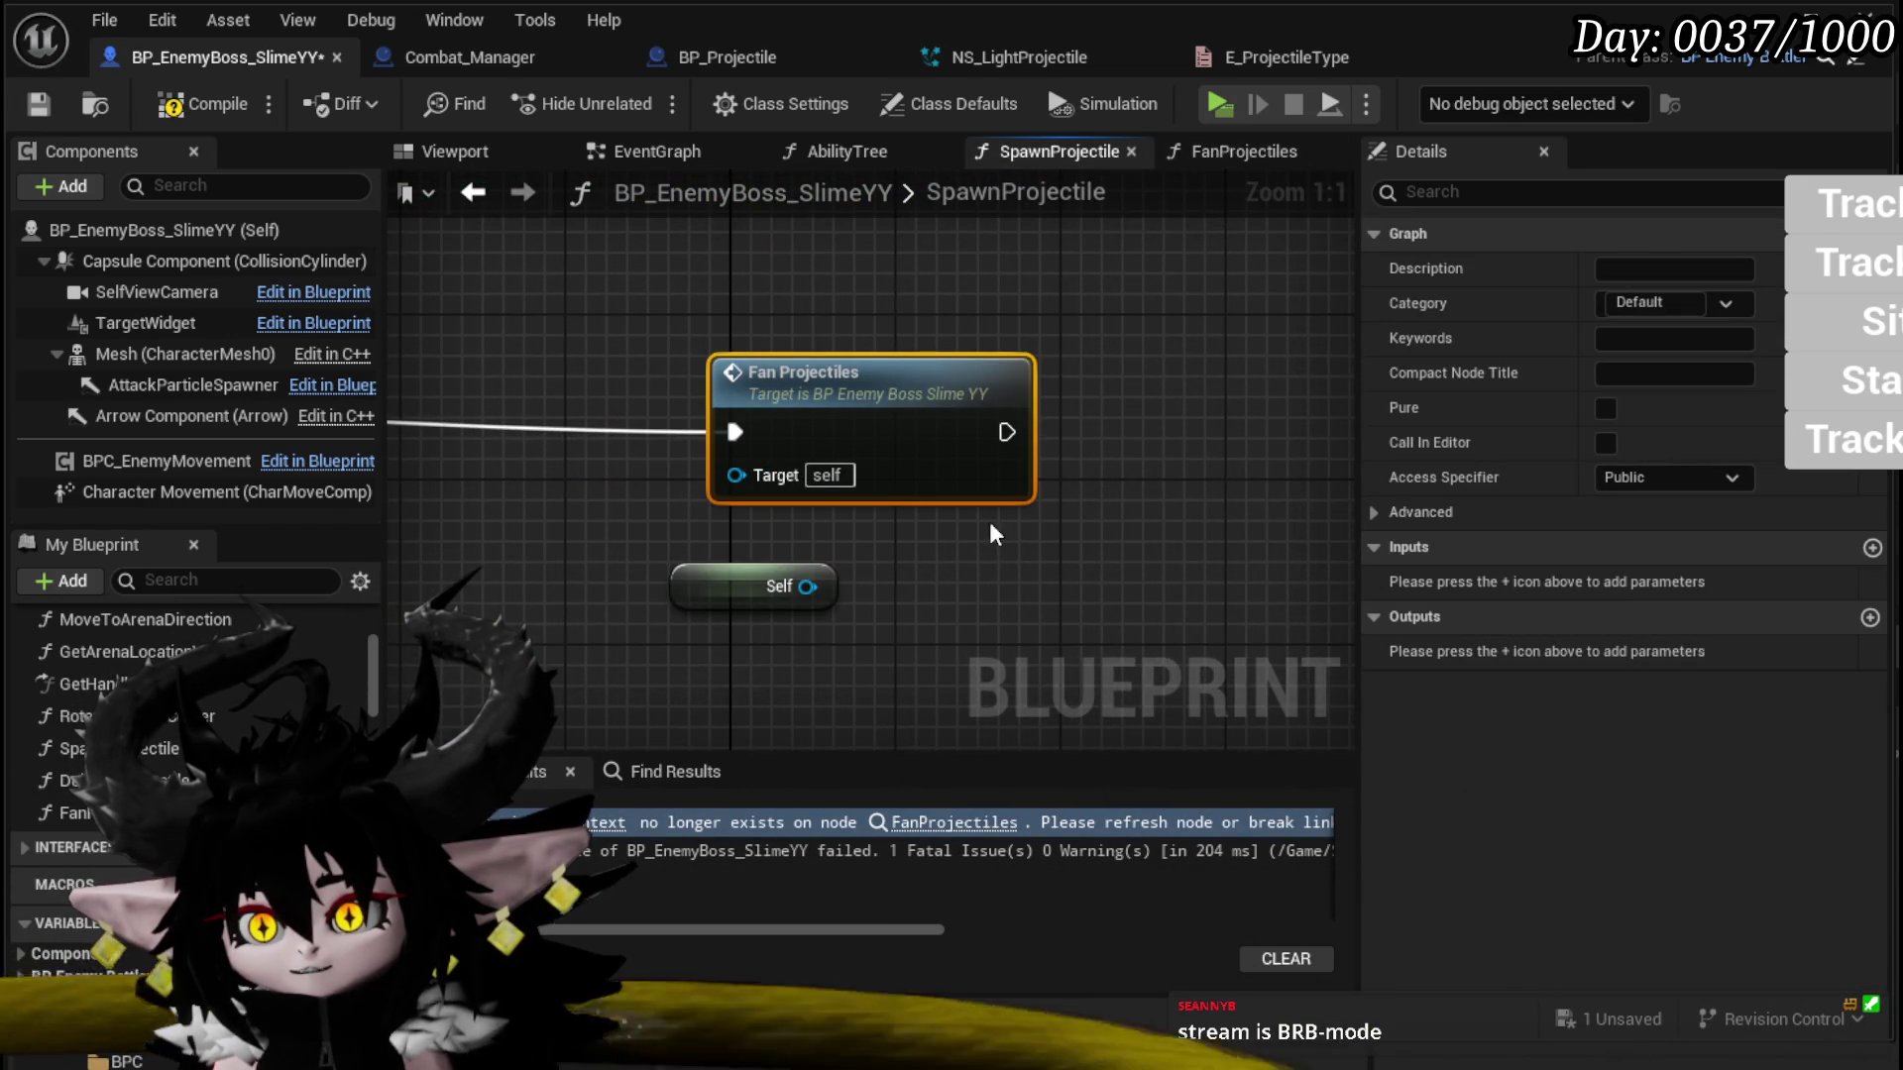
left_click(773, 585)
key("Delete")
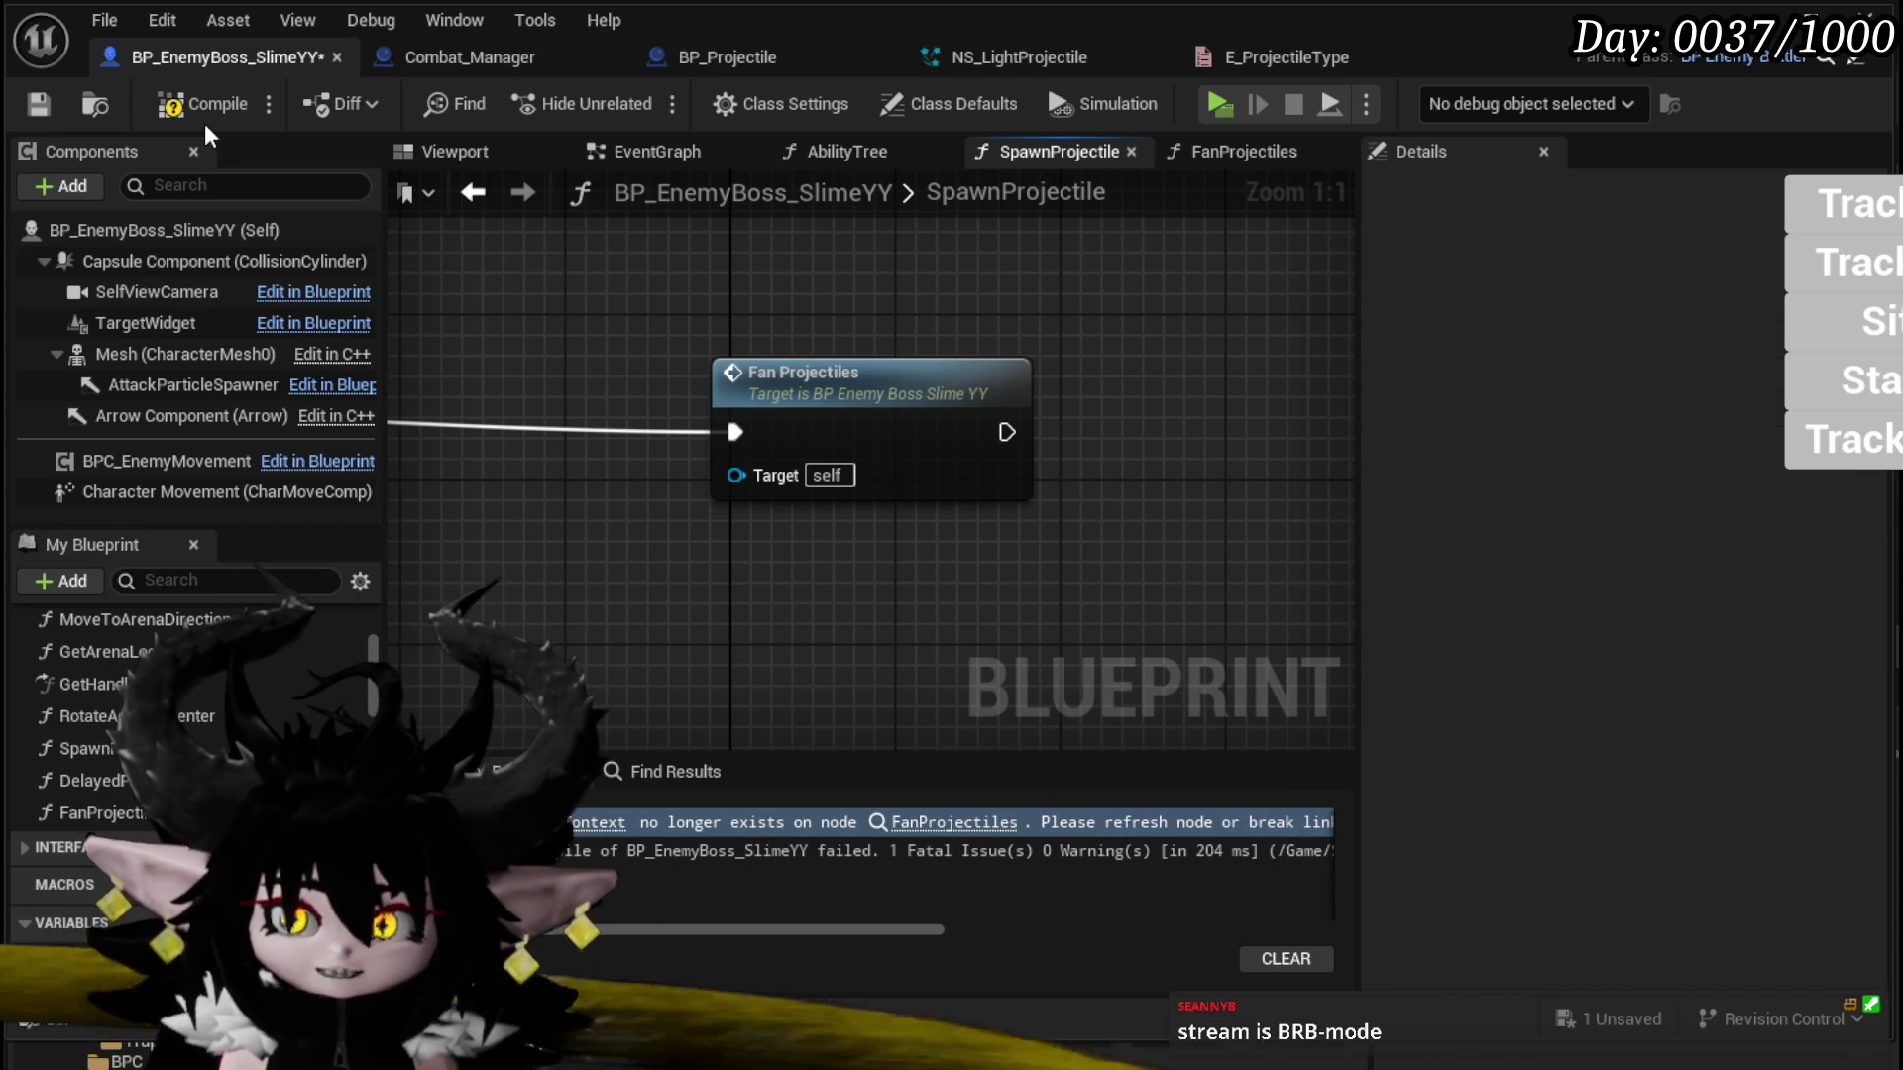
left_click(204, 117)
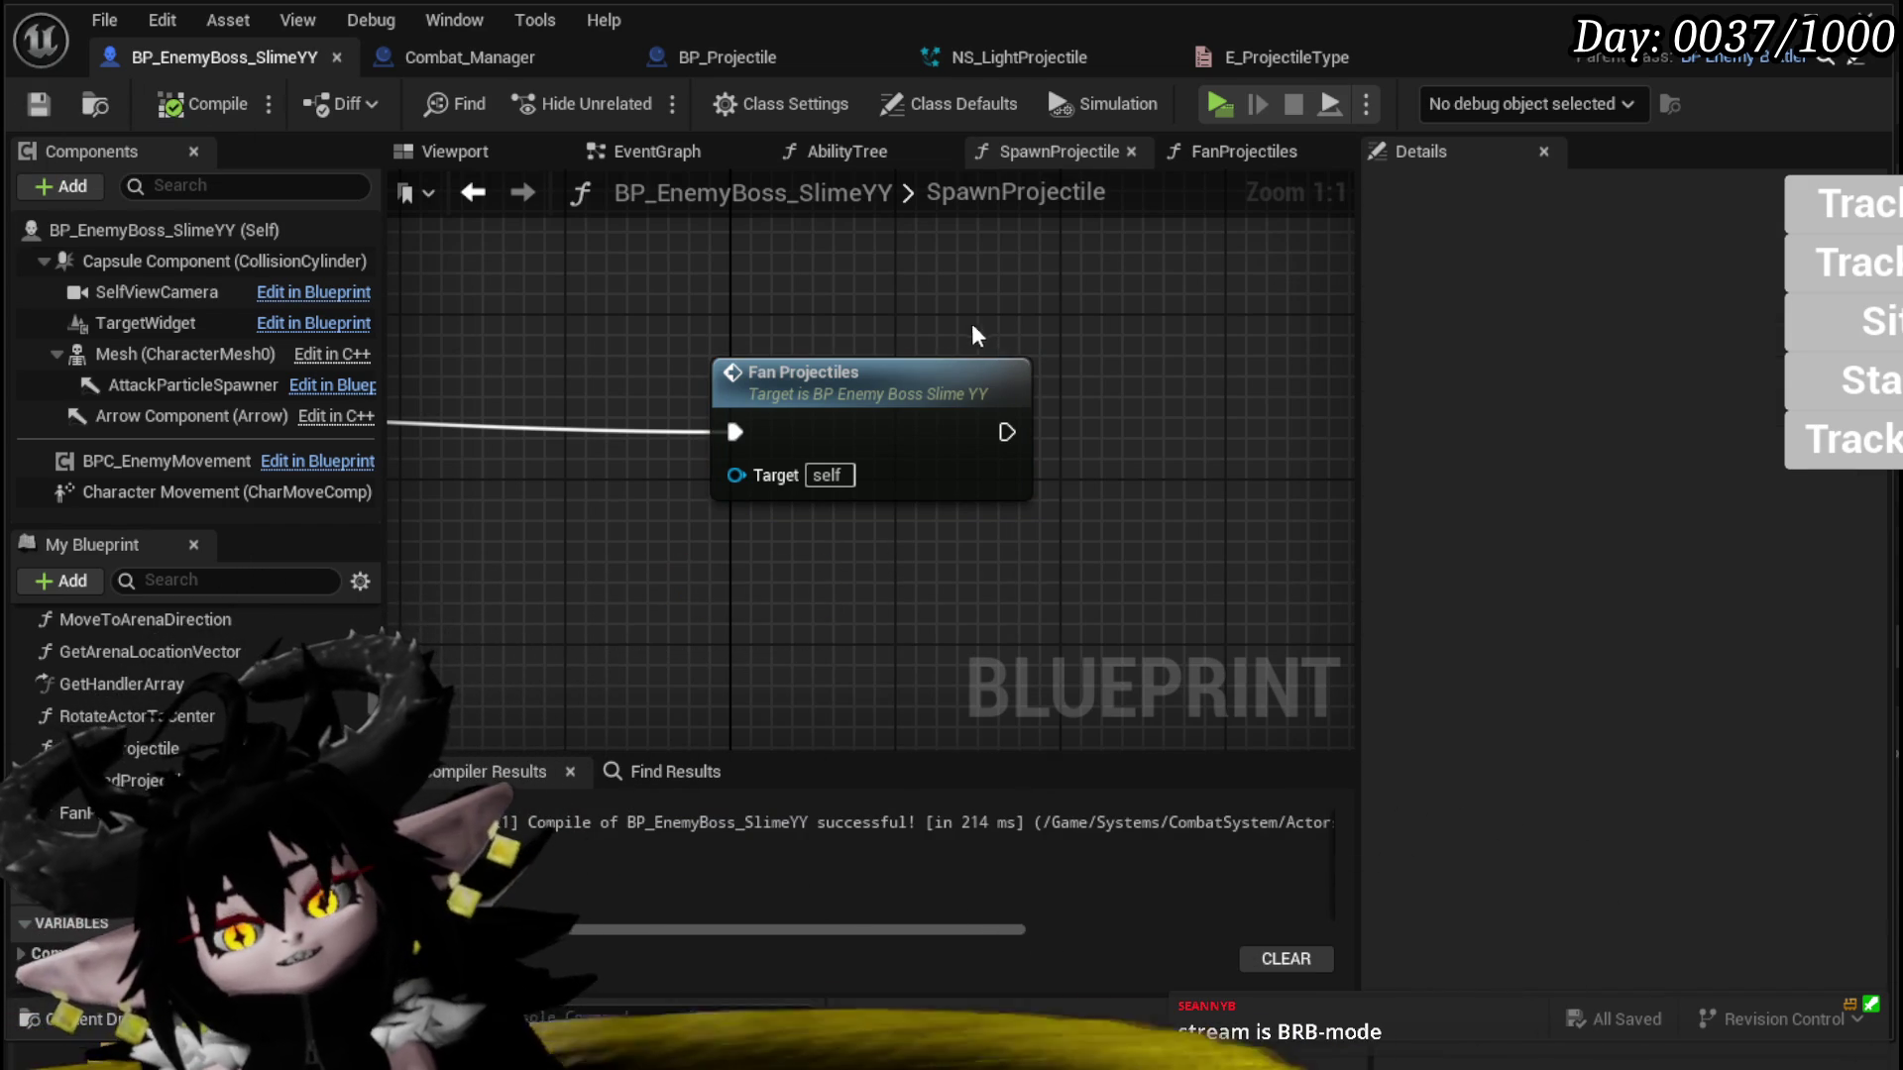
Step: Move the Fan Projectiles node closer to its caller beside the Switch node
scroll(994, 342, "down", 4)
left_click_drag(1204, 535, 868, 527)
left_click_drag(1108, 560, 877, 474)
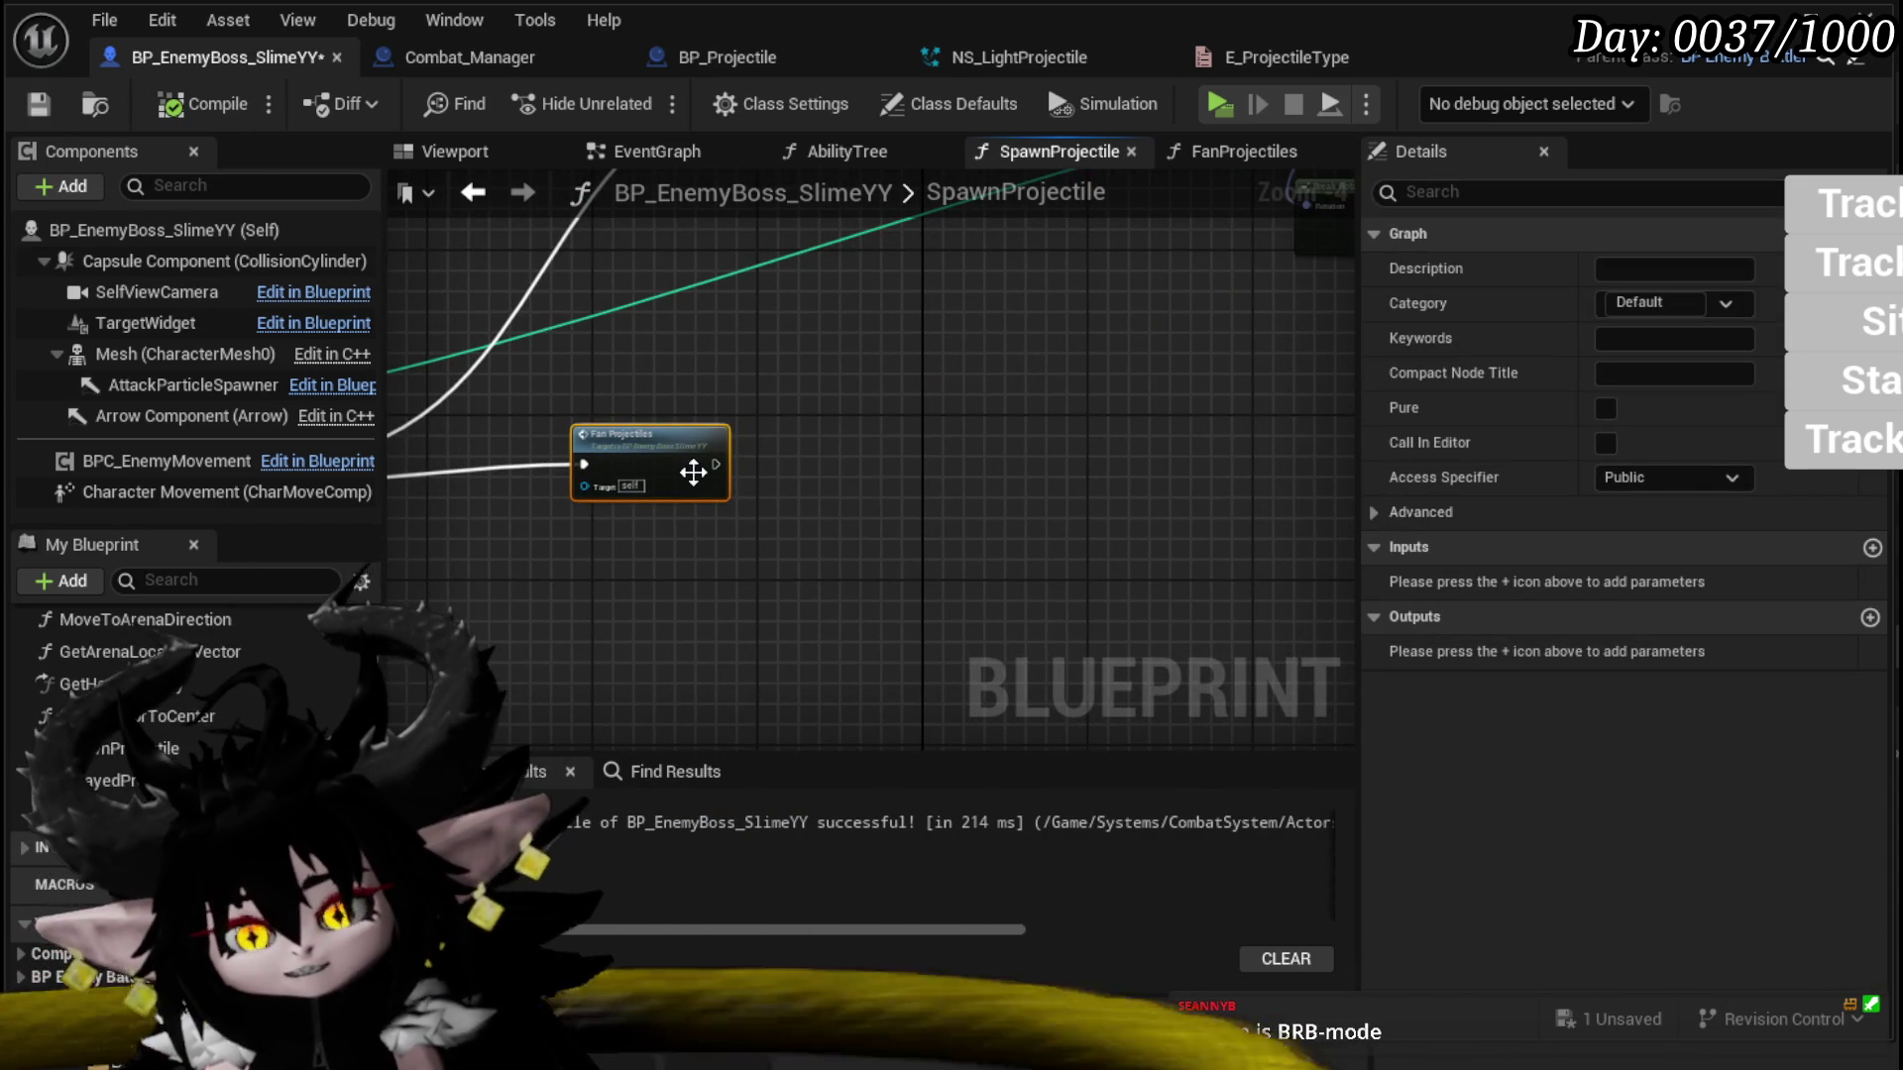
left_click_drag(941, 397, 1234, 408)
mouse_move(978, 450)
left_mouse_down()
mouse_move(1239, 421)
mouse_move(805, 382)
left_mouse_up()
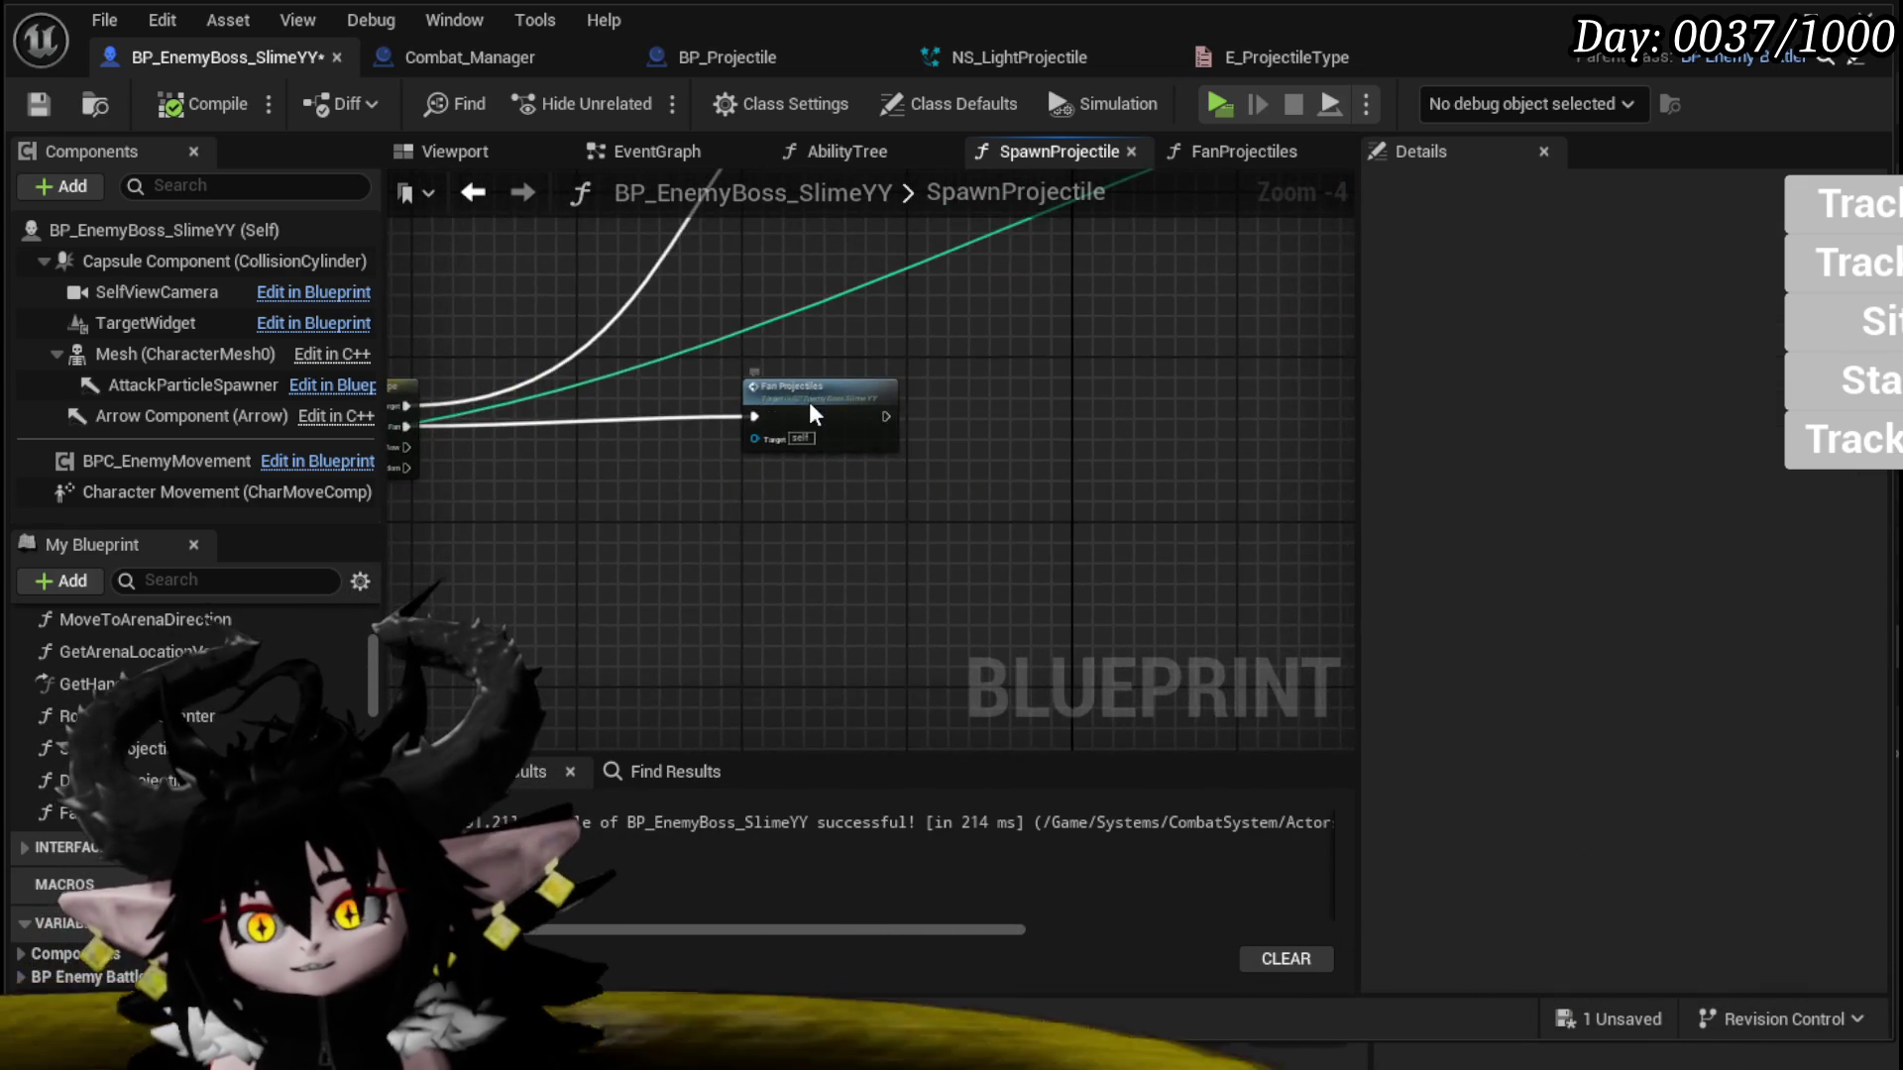
Step: Reopen the FanProjectiles graph showing Enemy Spawn Projectile and Get Combat Manager
double_click(808, 407)
scroll(757, 347, "up", 4)
mouse_move(644, 496)
left_mouse_down()
mouse_move(198, 466)
mouse_move(139, 388)
left_mouse_up()
mouse_move(1179, 379)
left_mouse_down()
mouse_move(1169, 416)
mouse_move(888, 453)
mouse_move(1008, 609)
mouse_move(763, 364)
left_mouse_up()
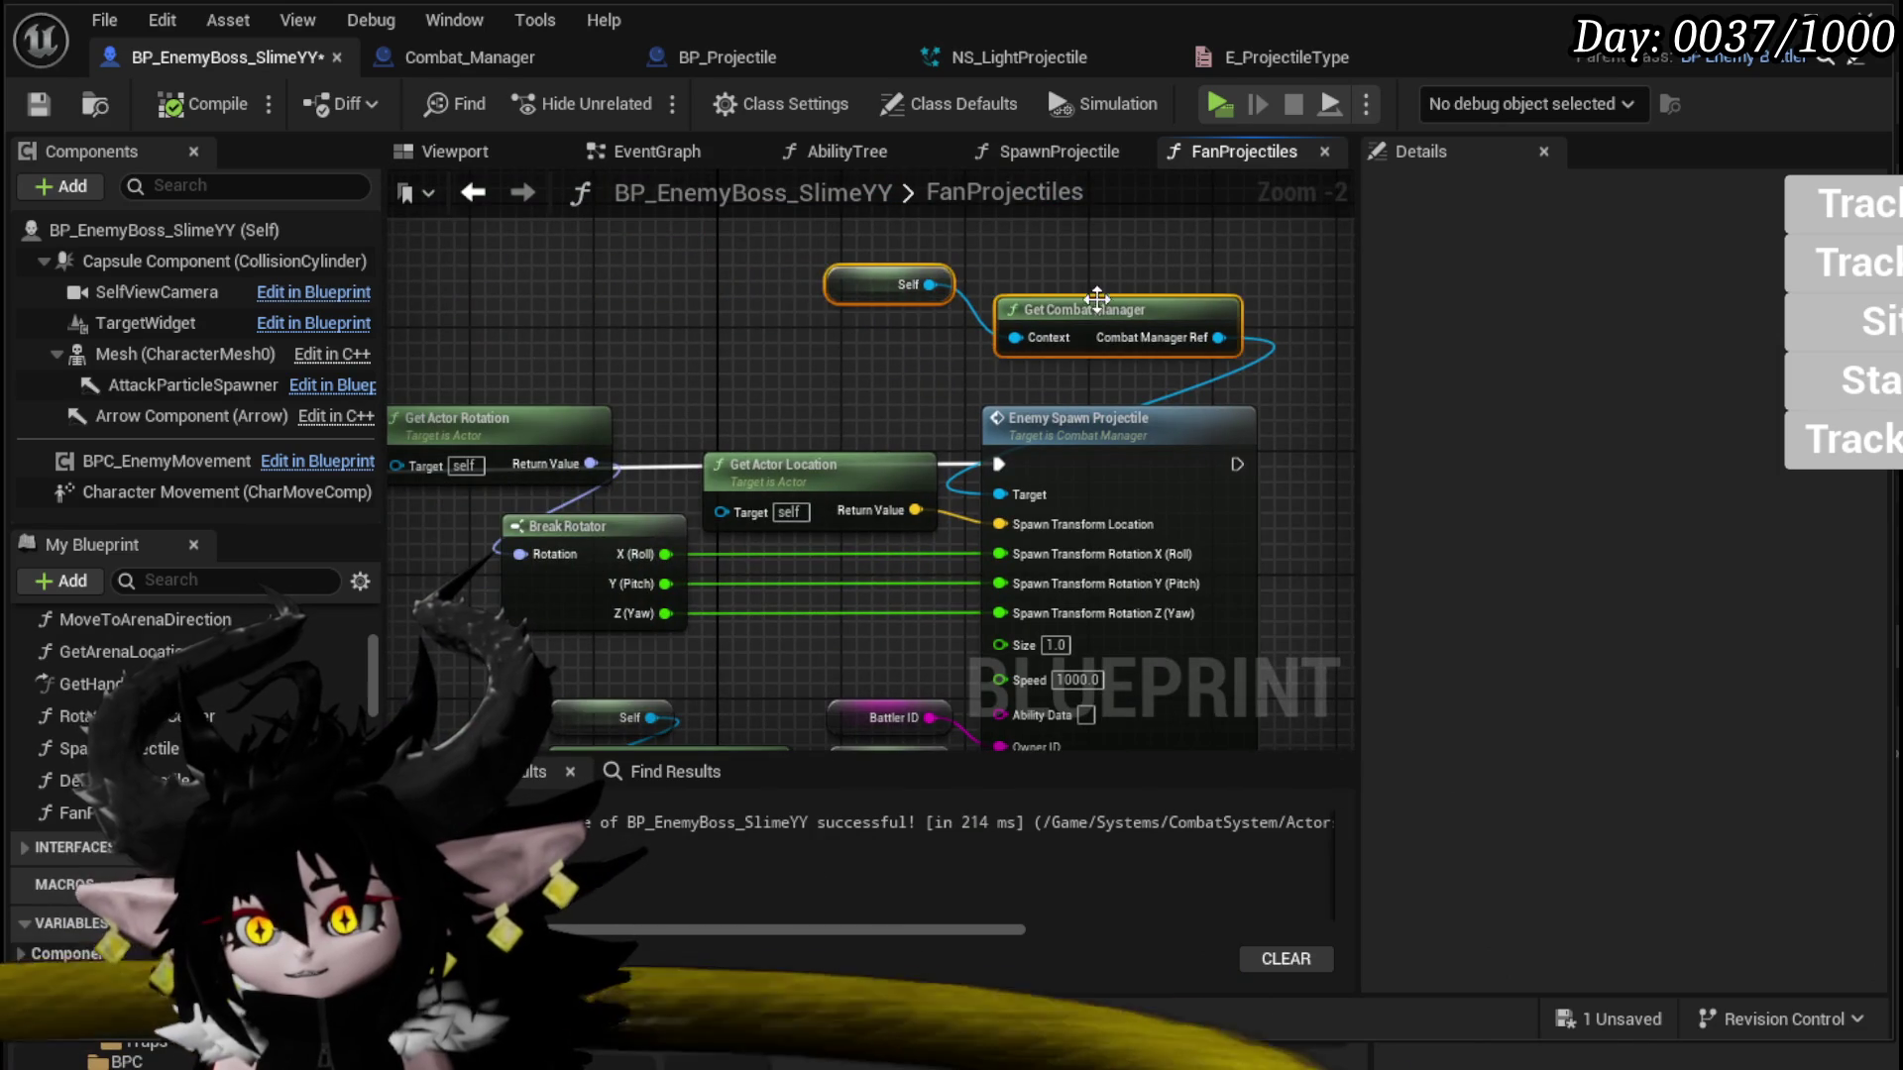
scroll(1096, 295, "down", 3)
Step: Add a For Each Loop node left of the spawn nodes
left_click_drag(656, 317, 756, 339)
right_click(544, 430)
type("L")
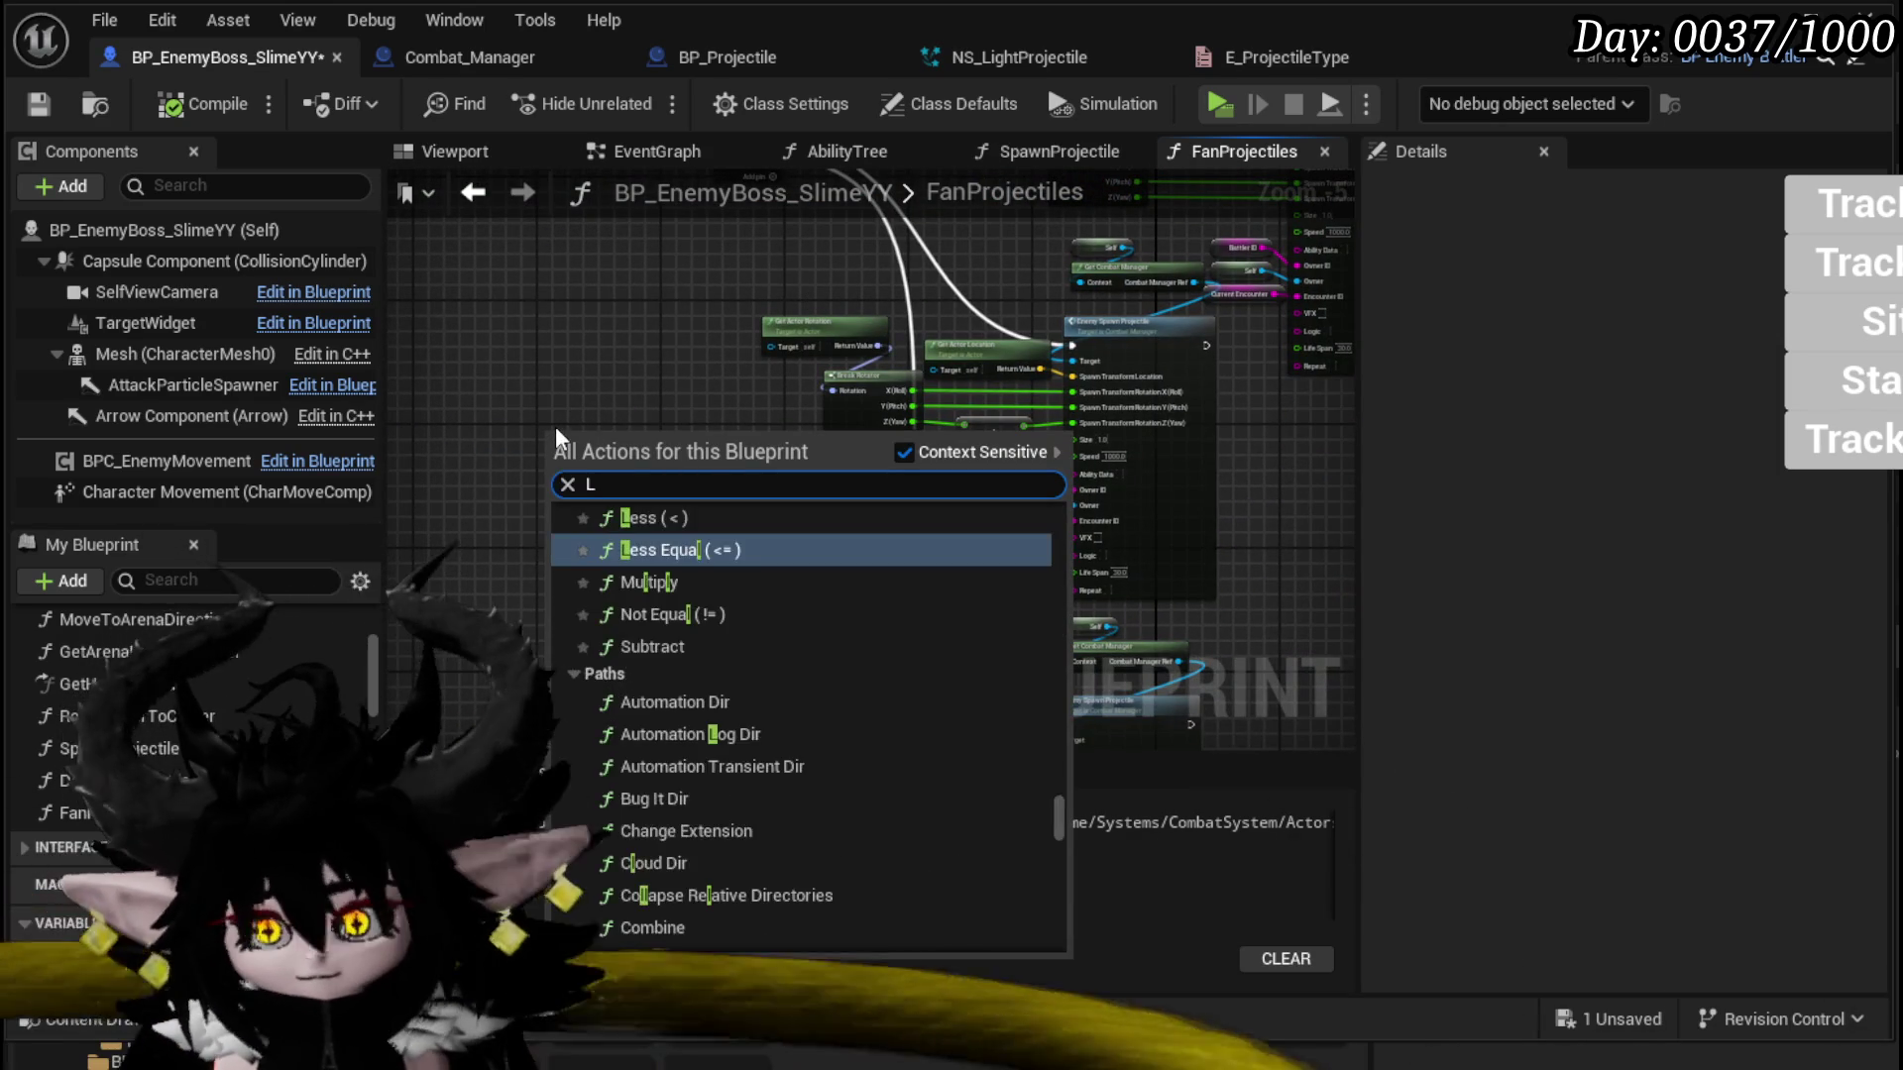
type("oop")
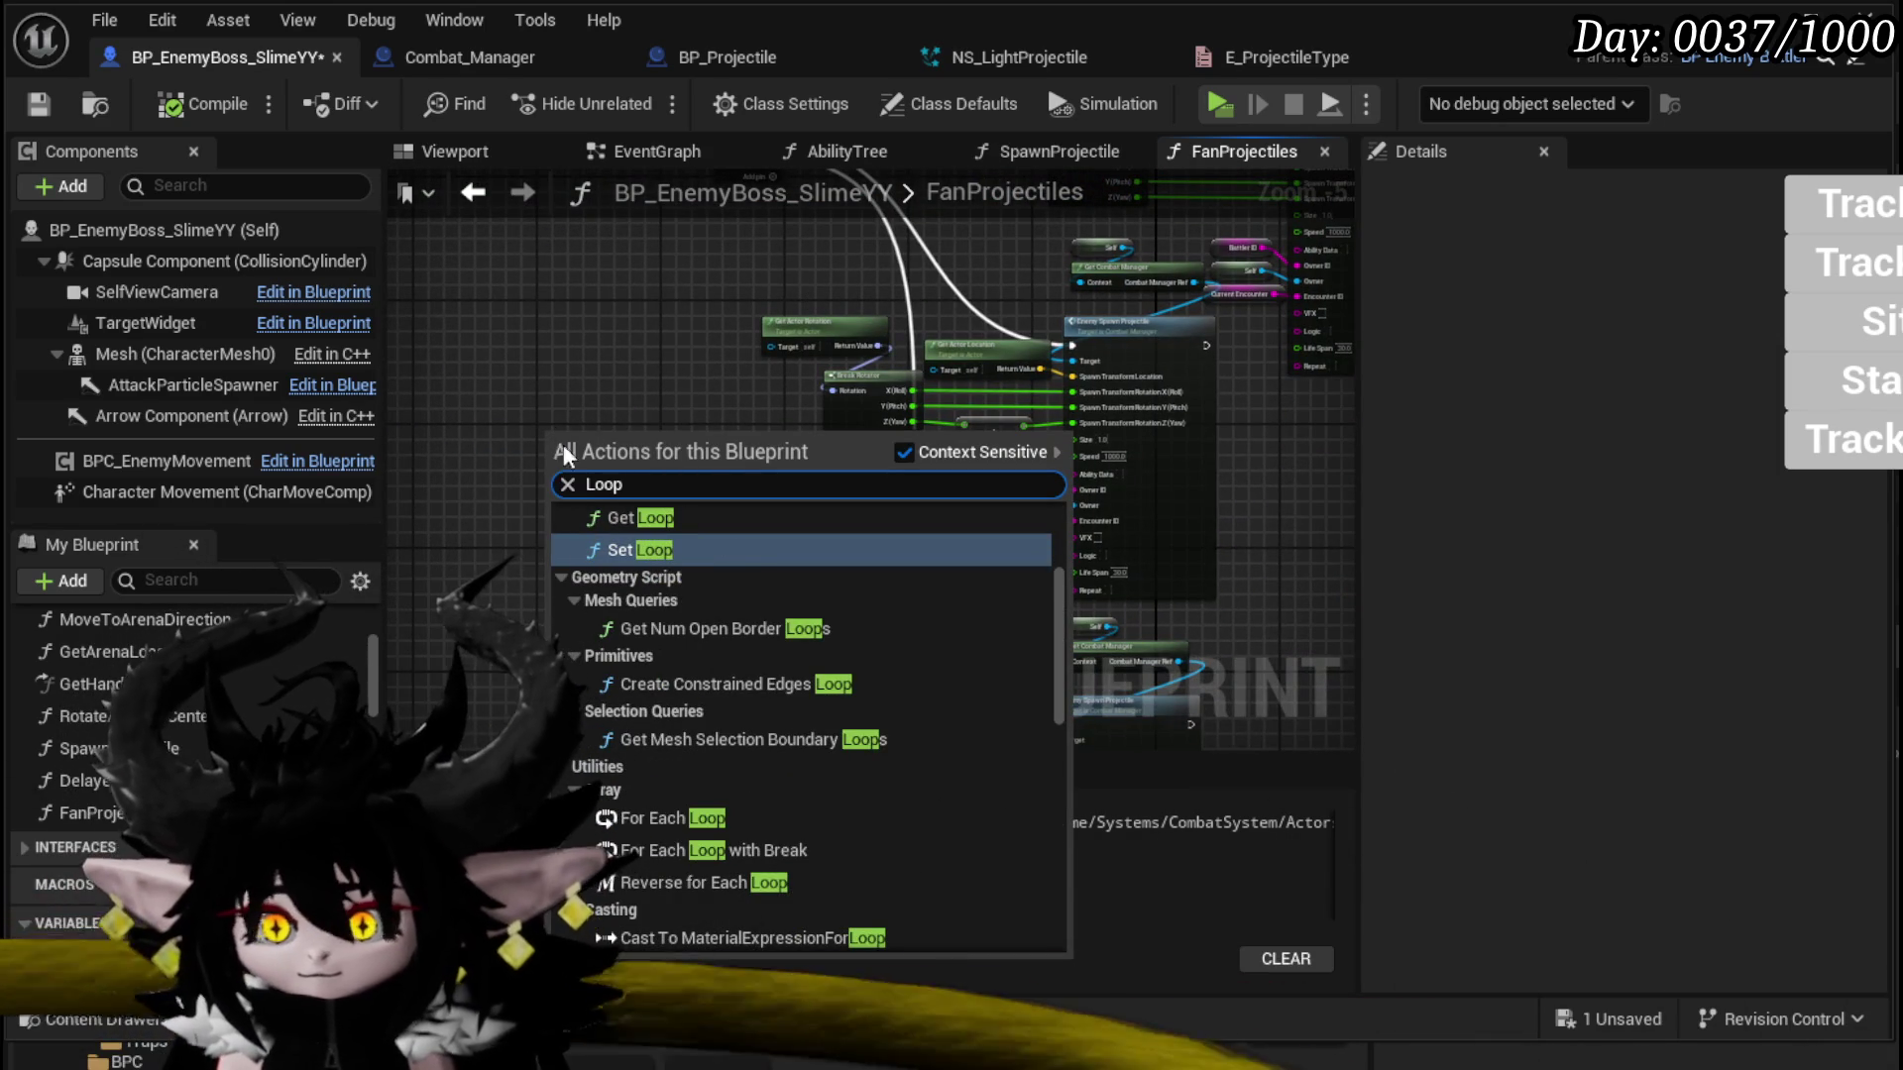
left_click(730, 811)
scroll(639, 496, "up", 2)
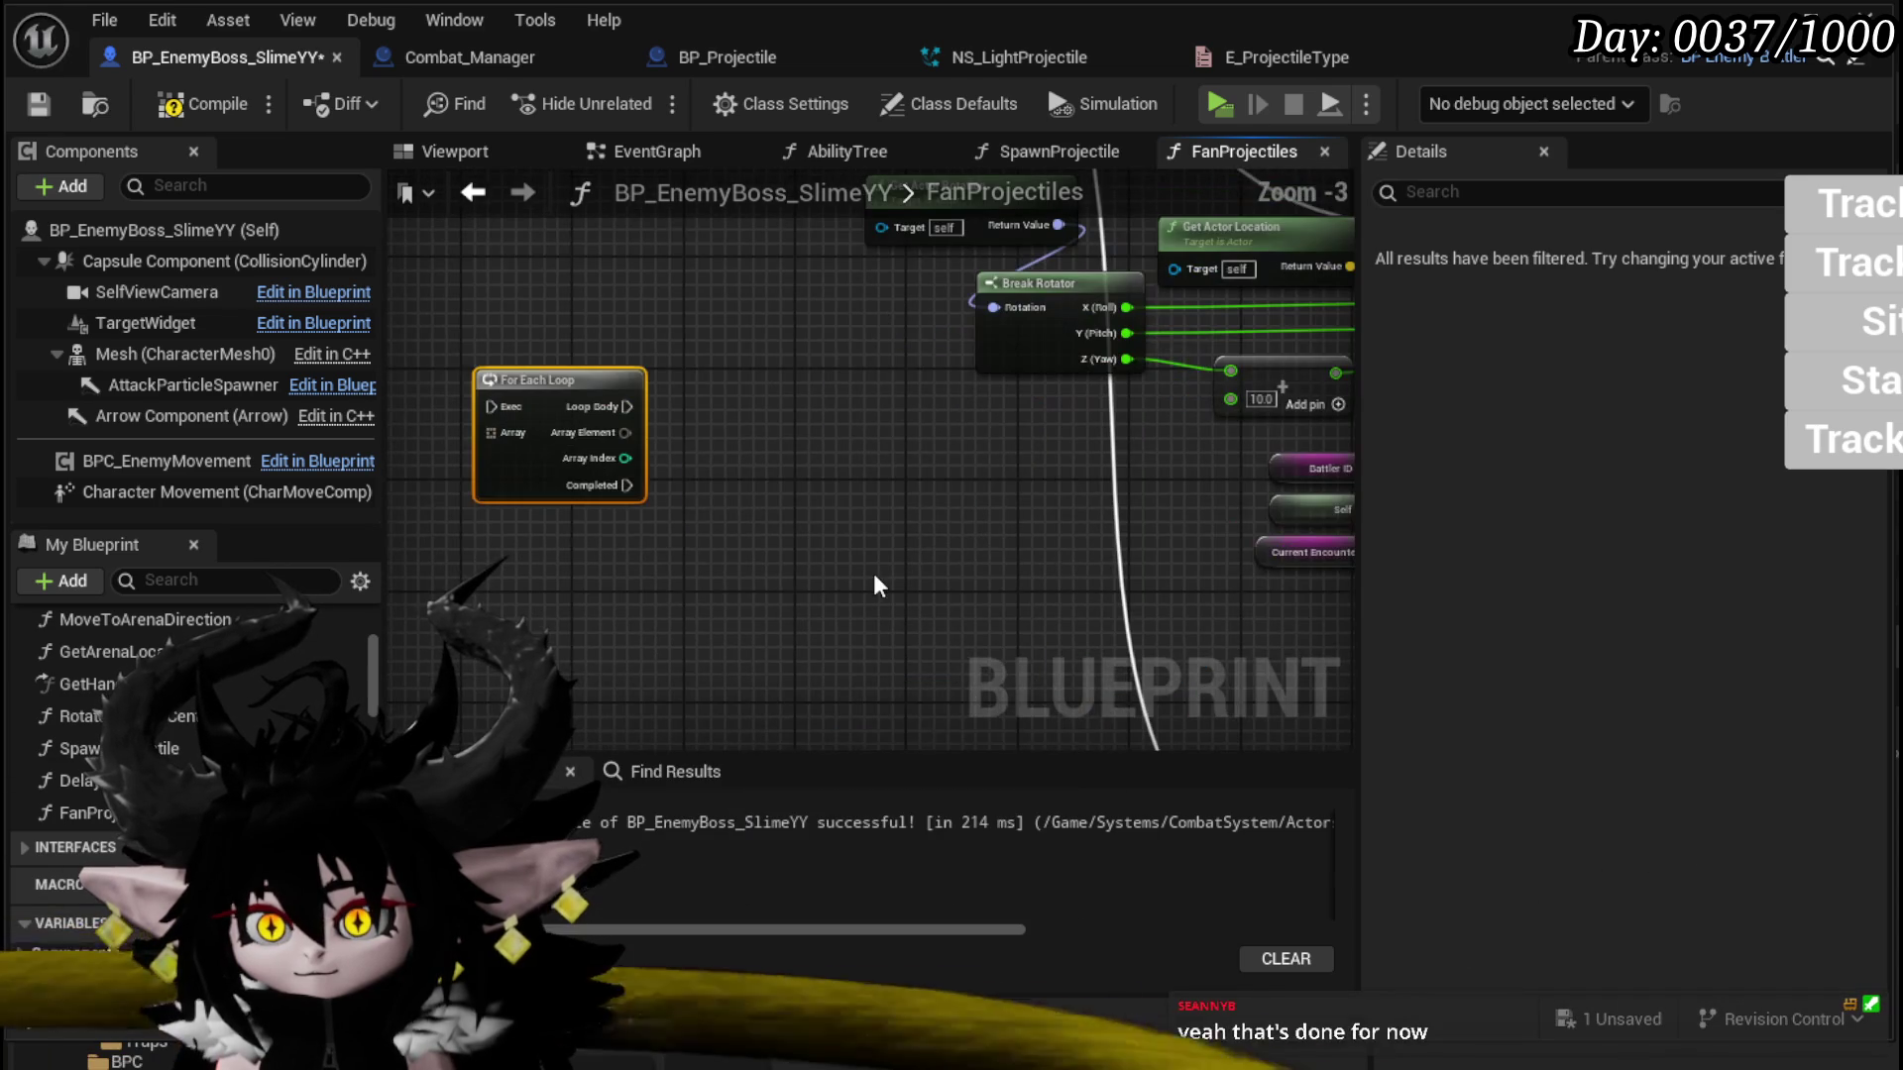
left_click_drag(550, 379, 693, 385)
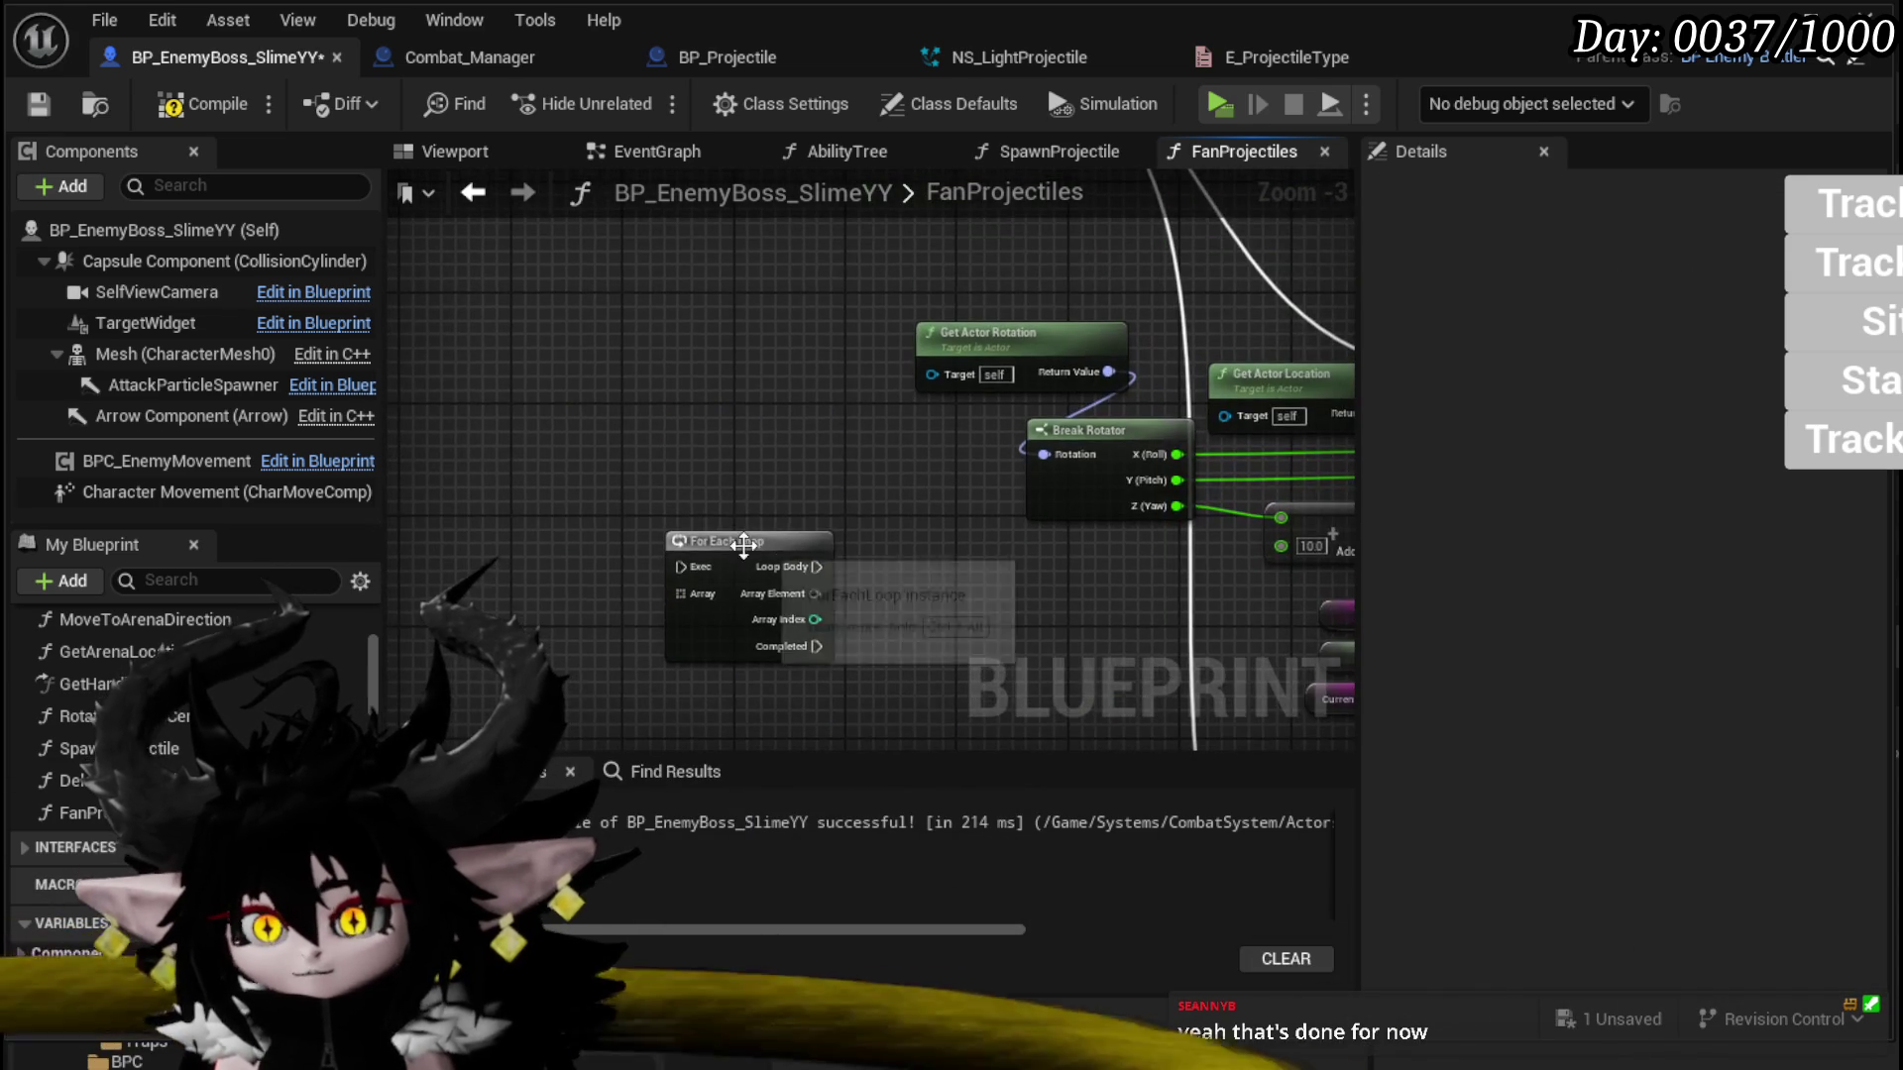
left_click(743, 545)
scroll(783, 506, "down", 2)
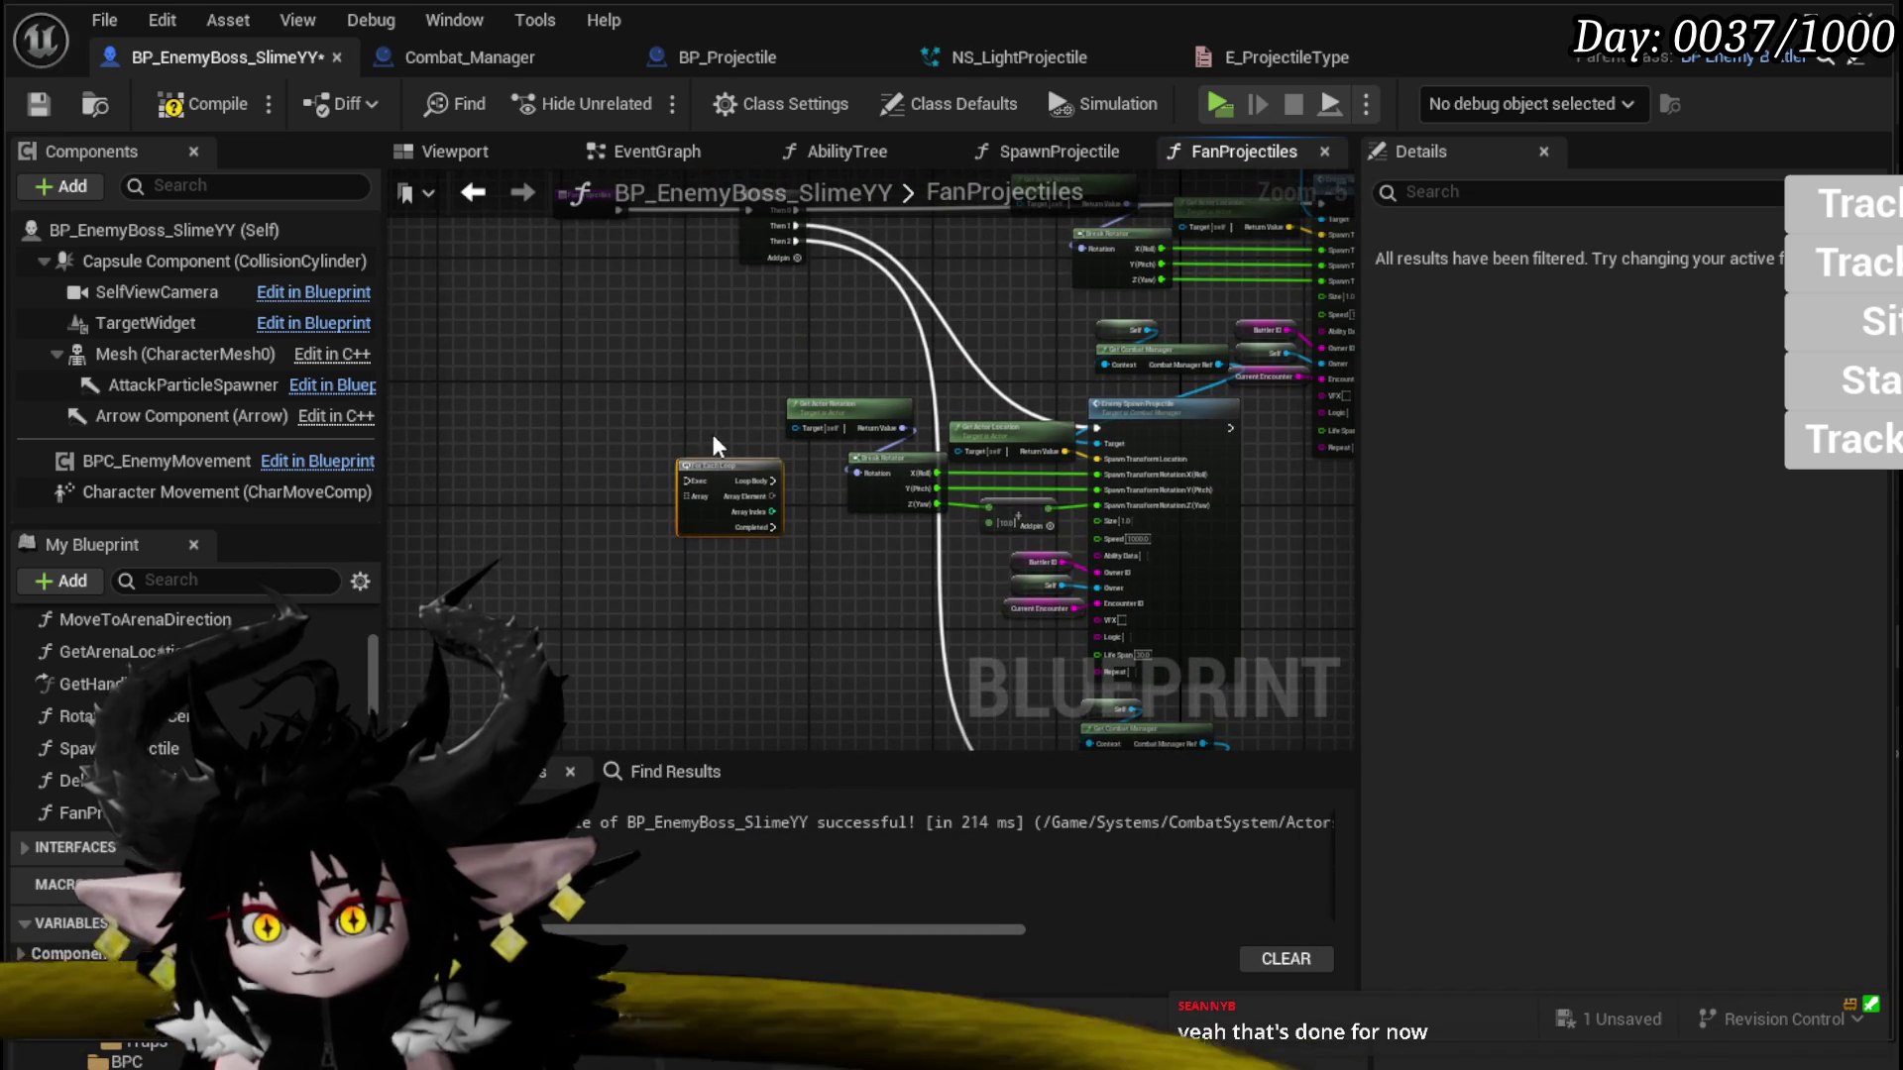
Step: Add a For Loop node and position it in the graph
right_click(632, 463)
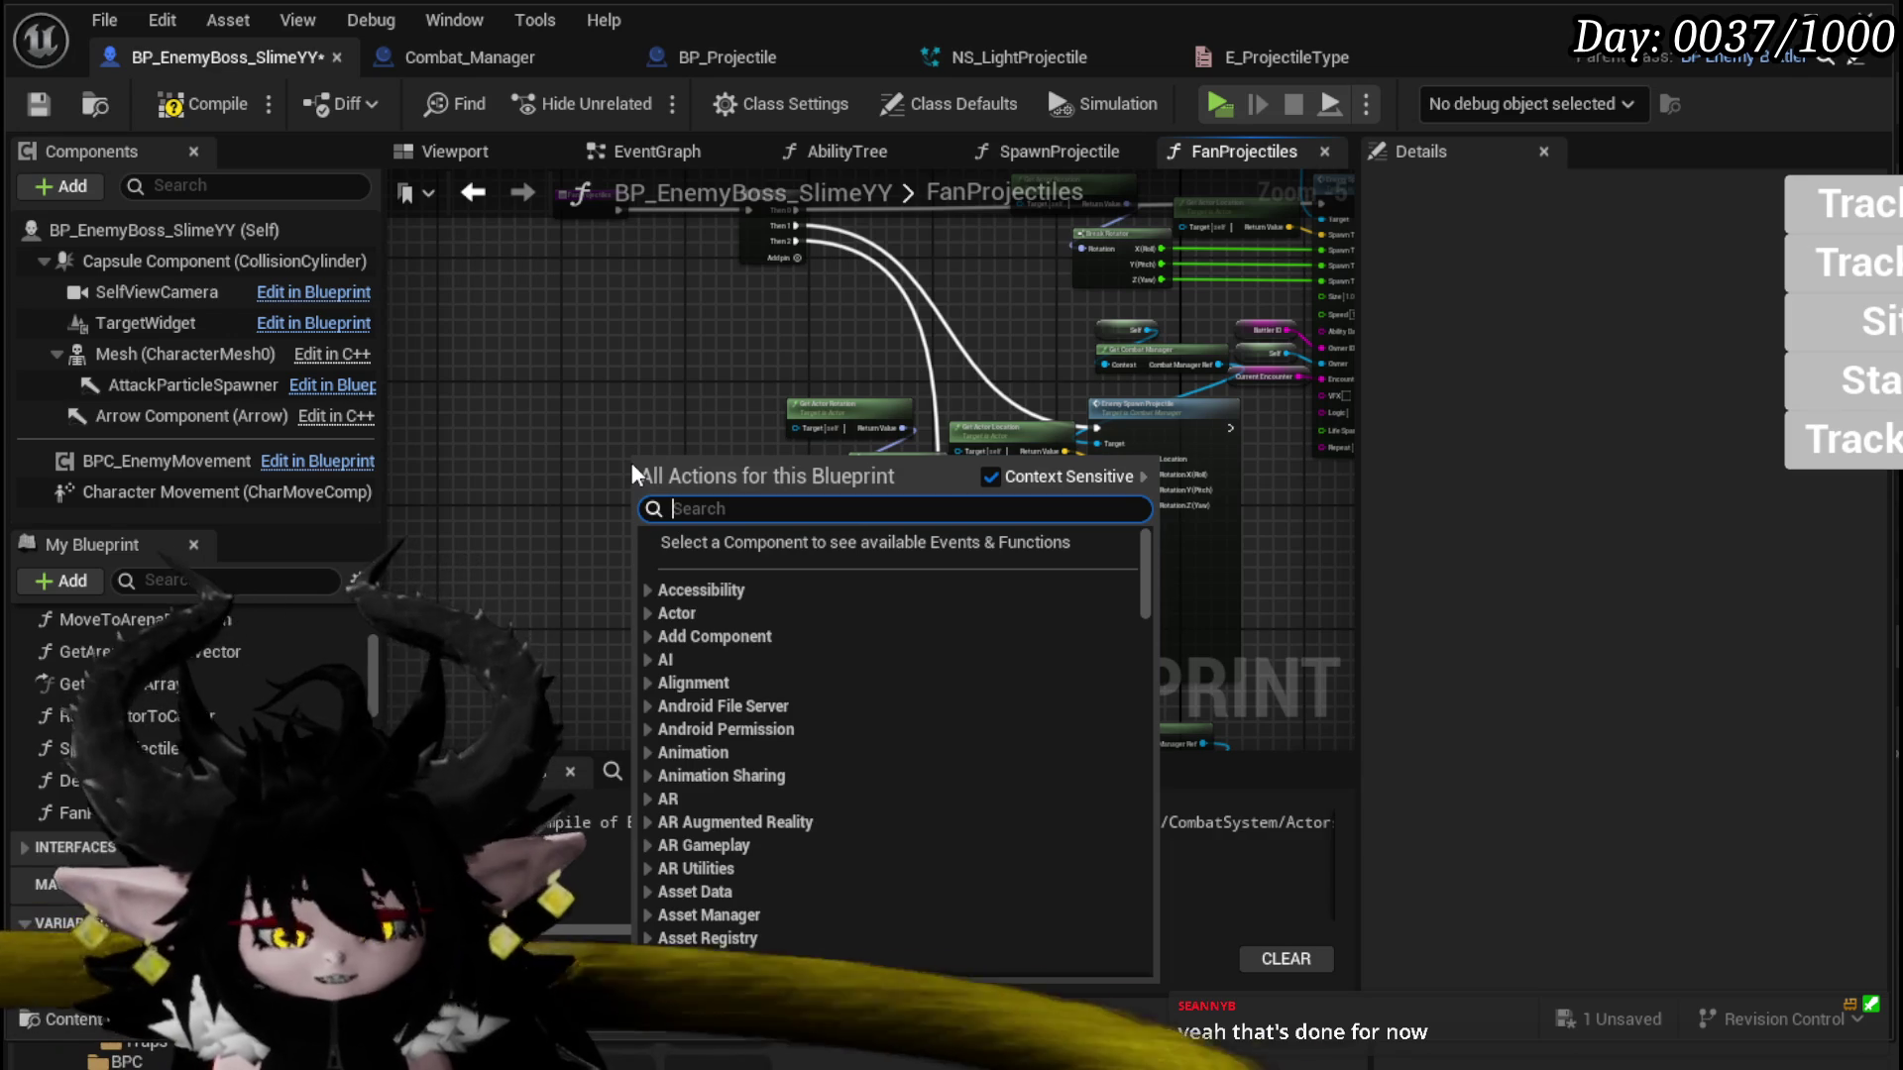
type("for loop")
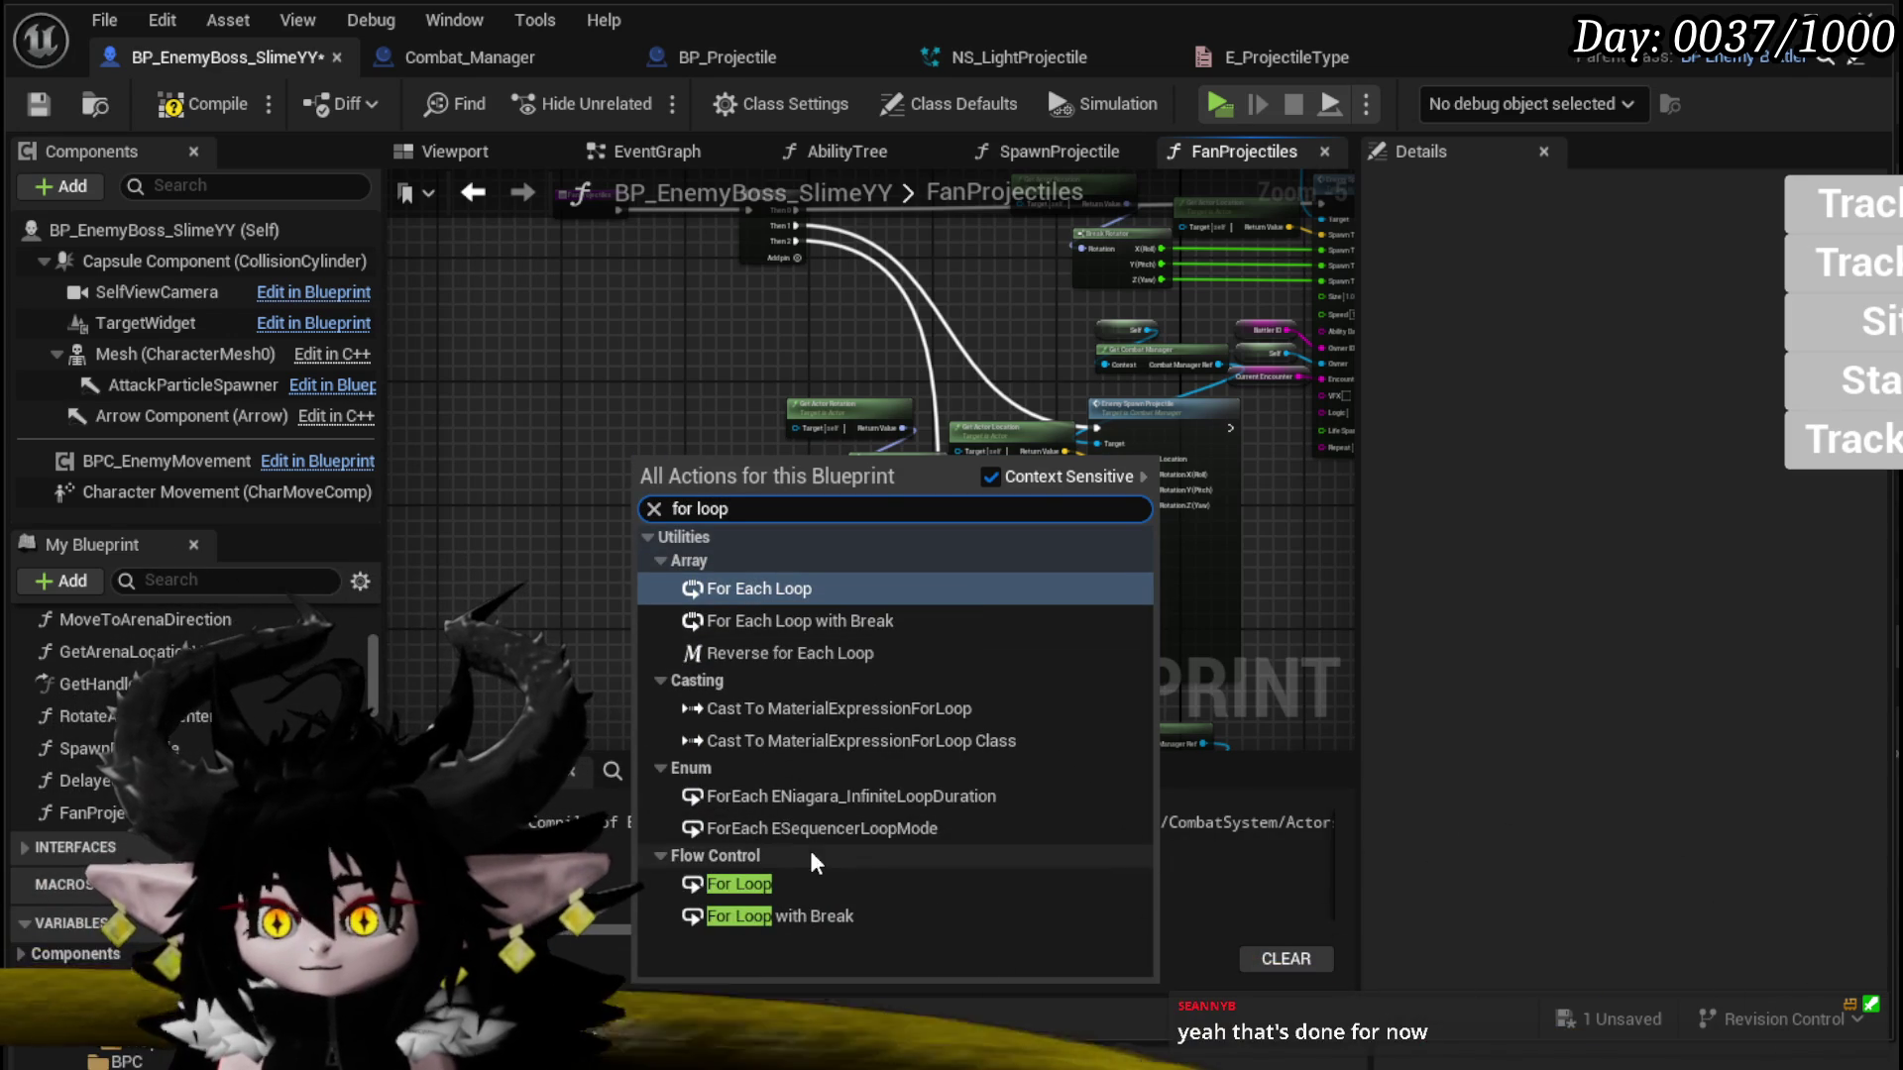
left_click(795, 877)
scroll(674, 444, "up", 3)
left_click_drag(568, 447, 476, 432)
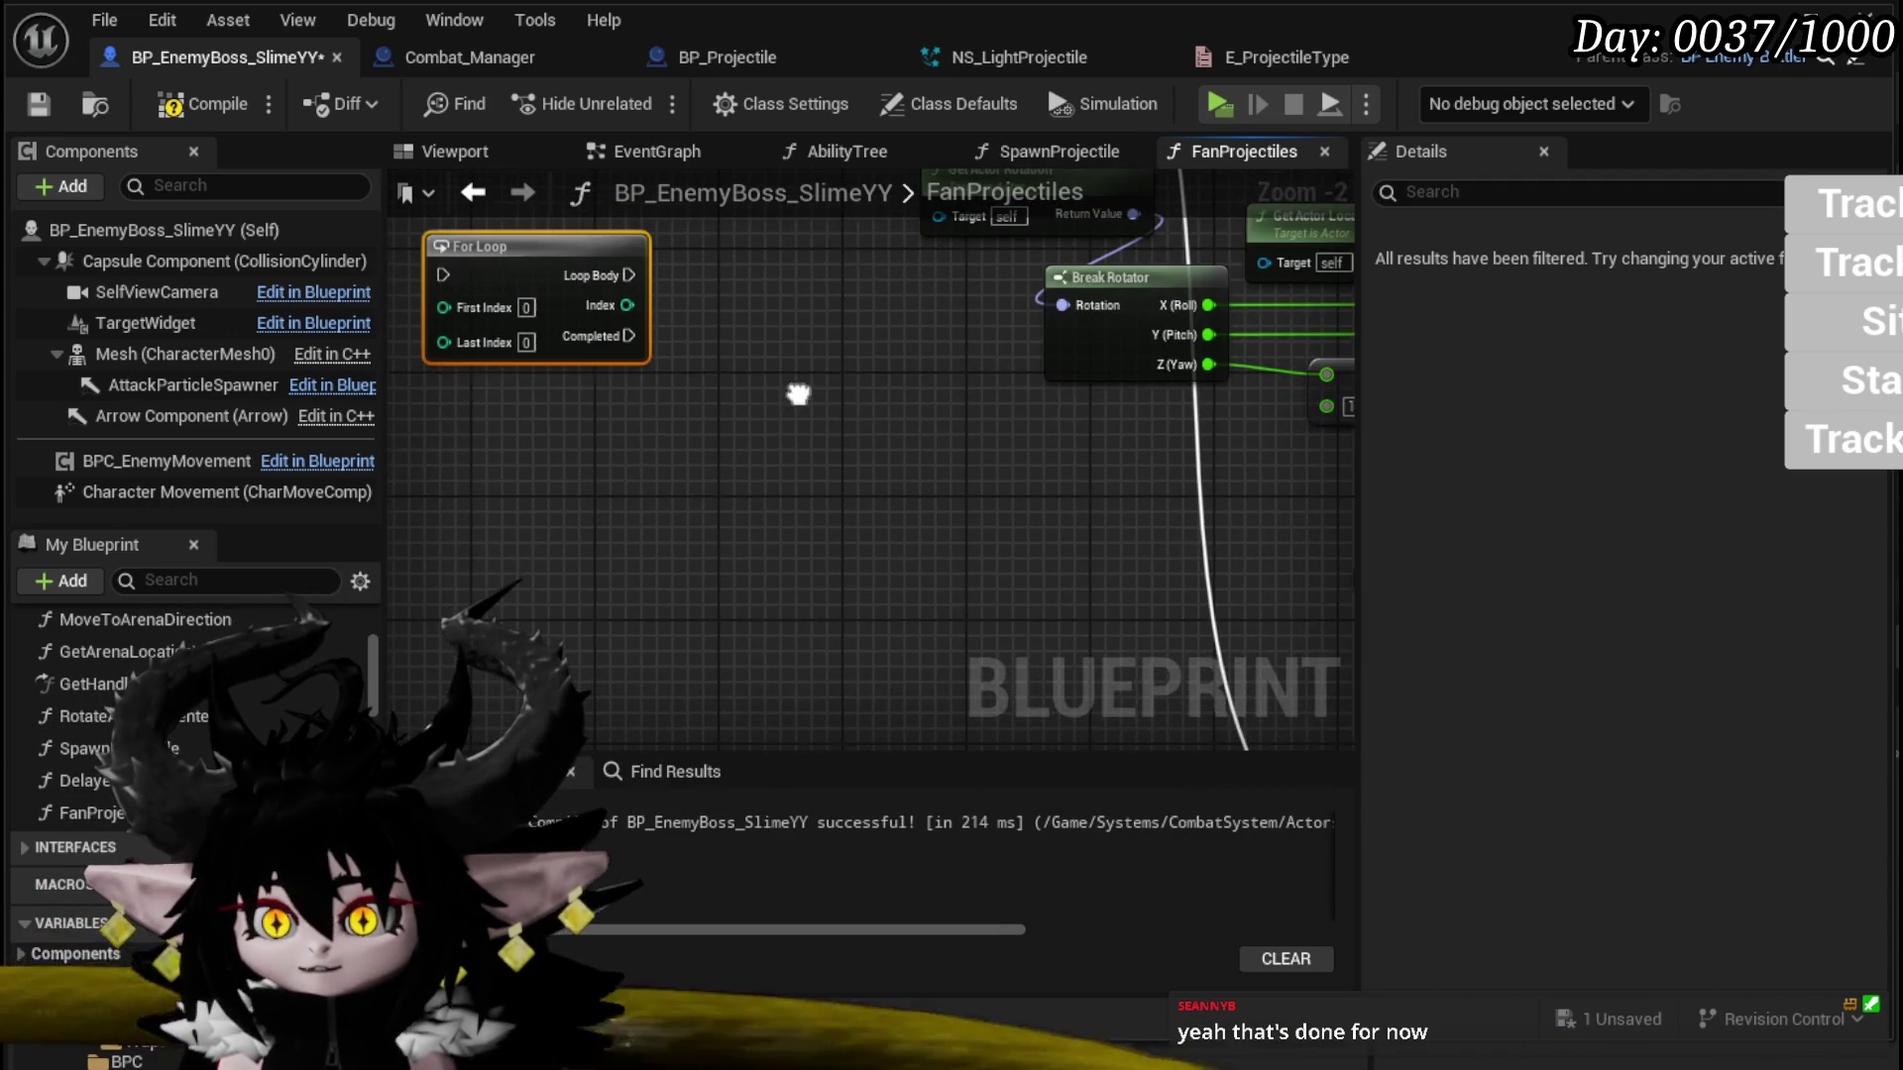
left_click_drag(556, 263, 494, 433)
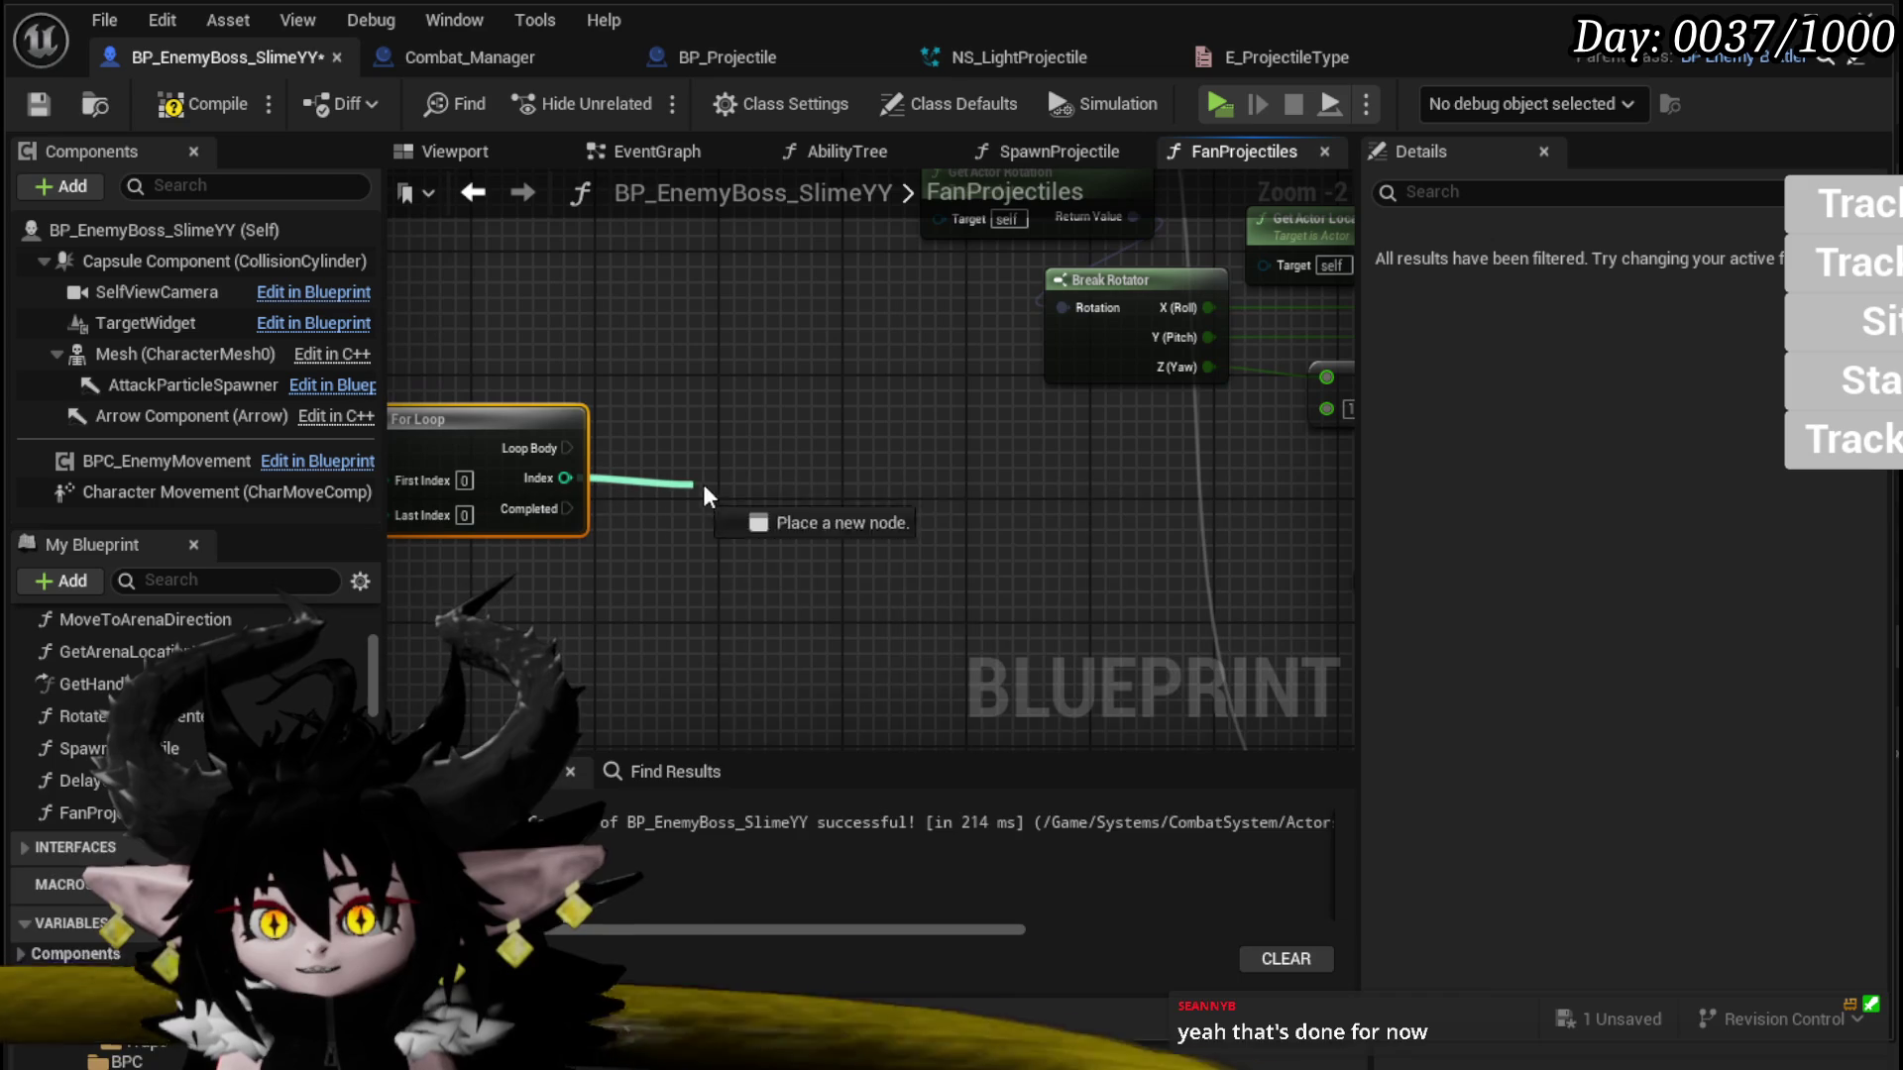
Step: Multiply the For Loop Index by 10 with a new Multiply node
left_click_drag(662, 484, 705, 483)
type("multiply")
key("Return")
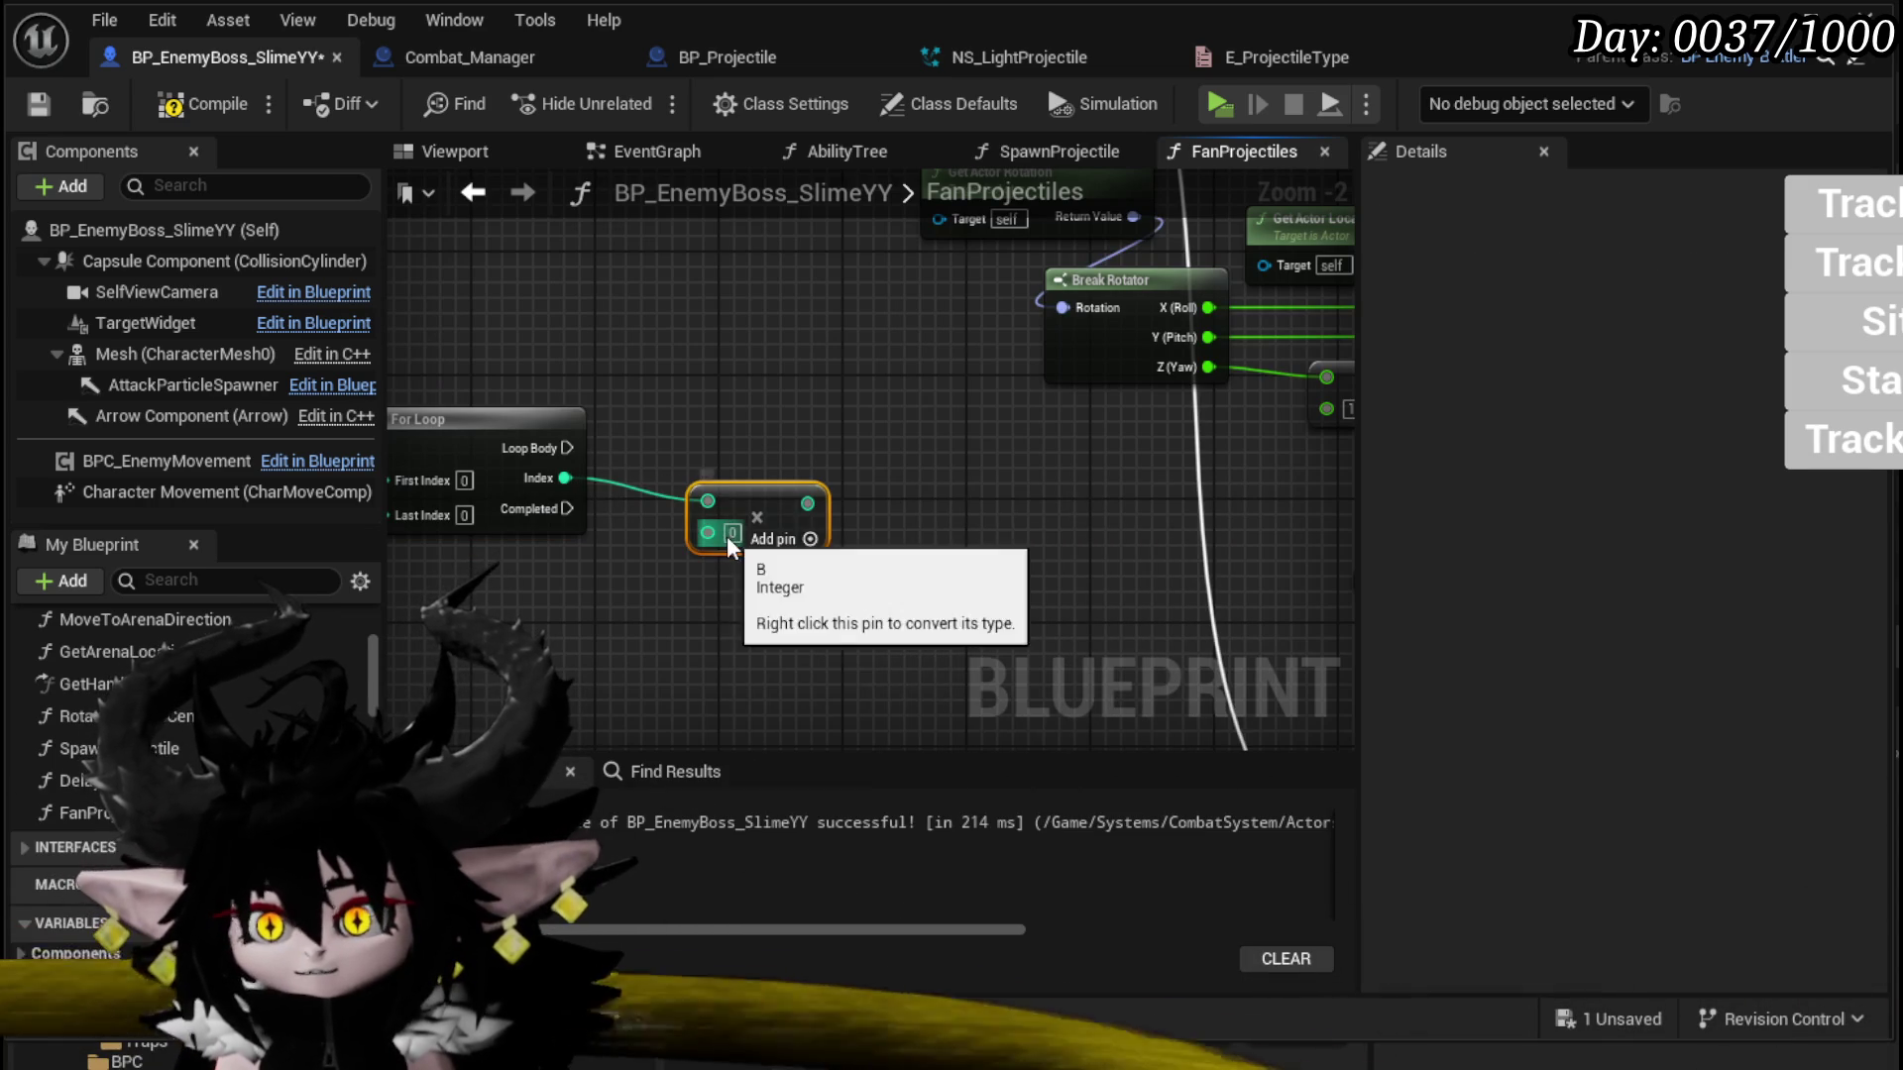
left_click(732, 534)
type("10")
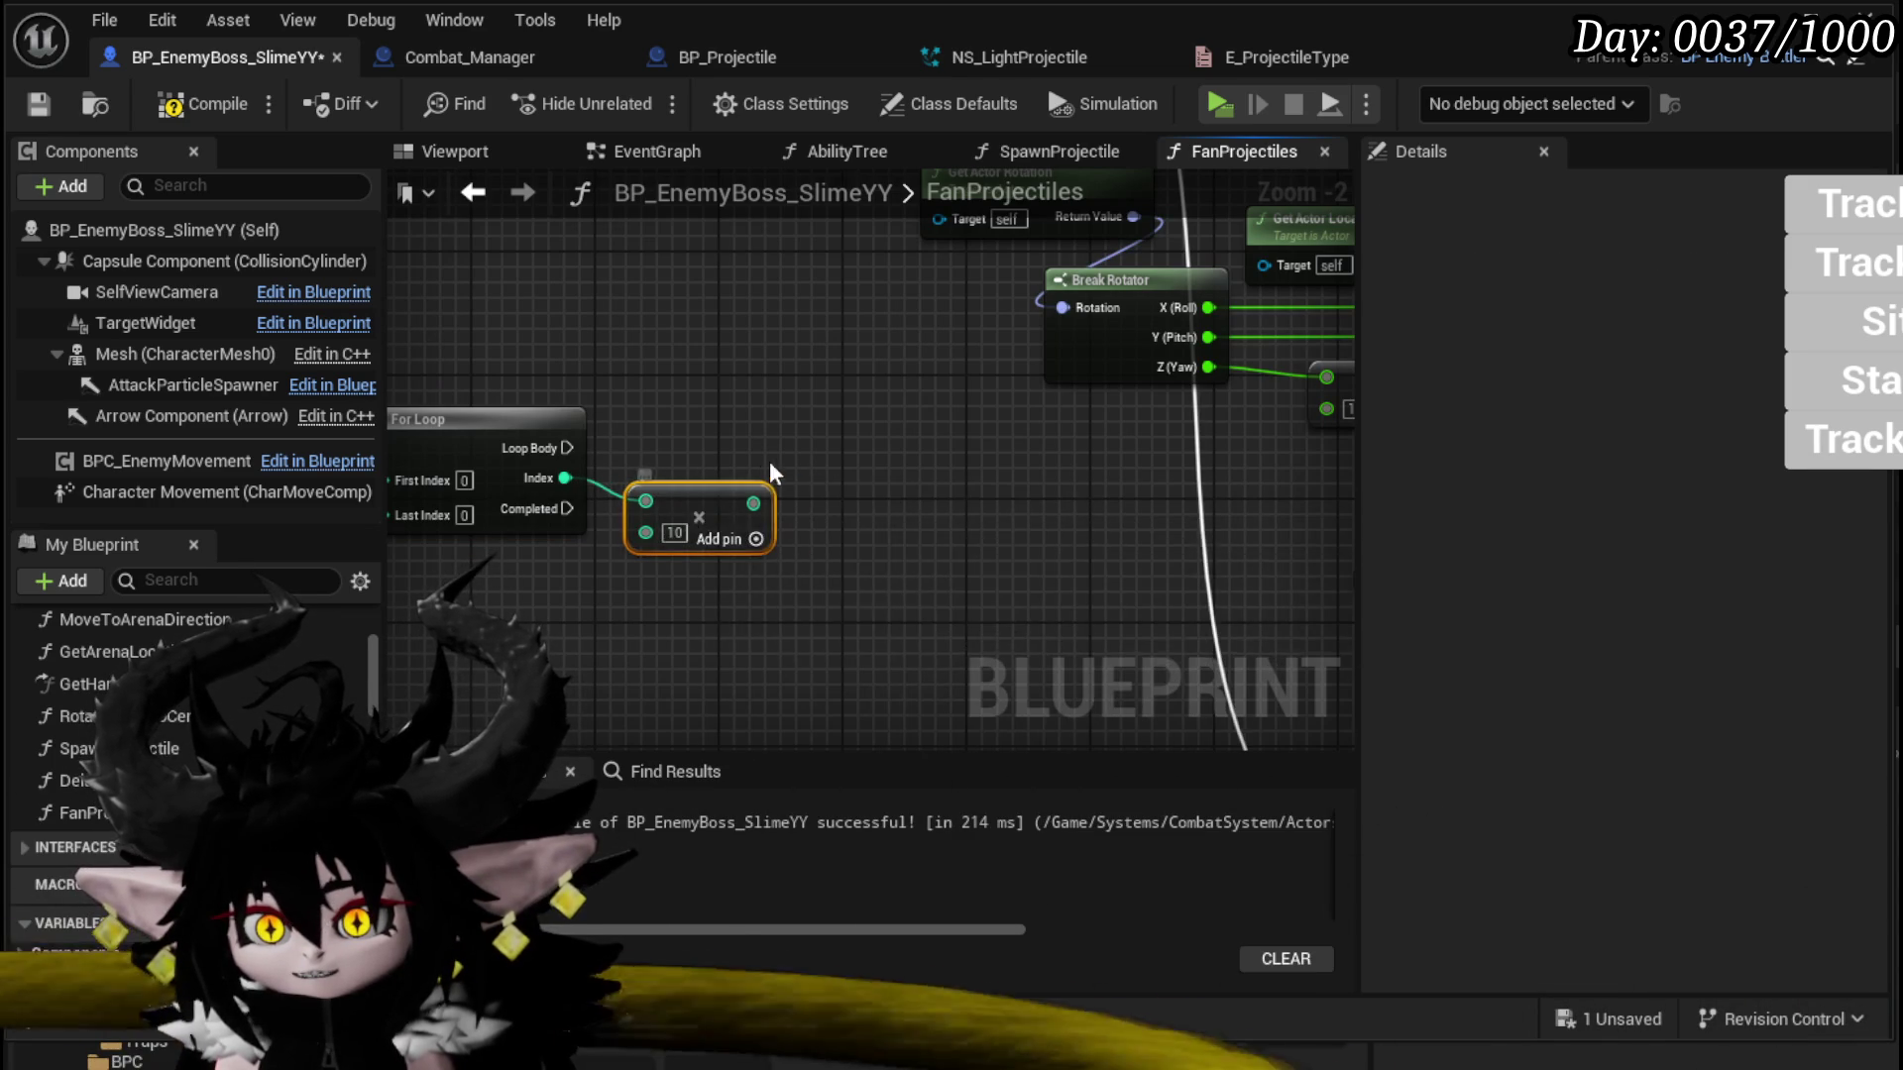
Step: Expose the For Loop's Last Index as a FanProjectiles input
left_click_drag(761, 475, 734, 415)
left_click_drag(725, 585, 659, 734)
left_click_drag(782, 733, 747, 373)
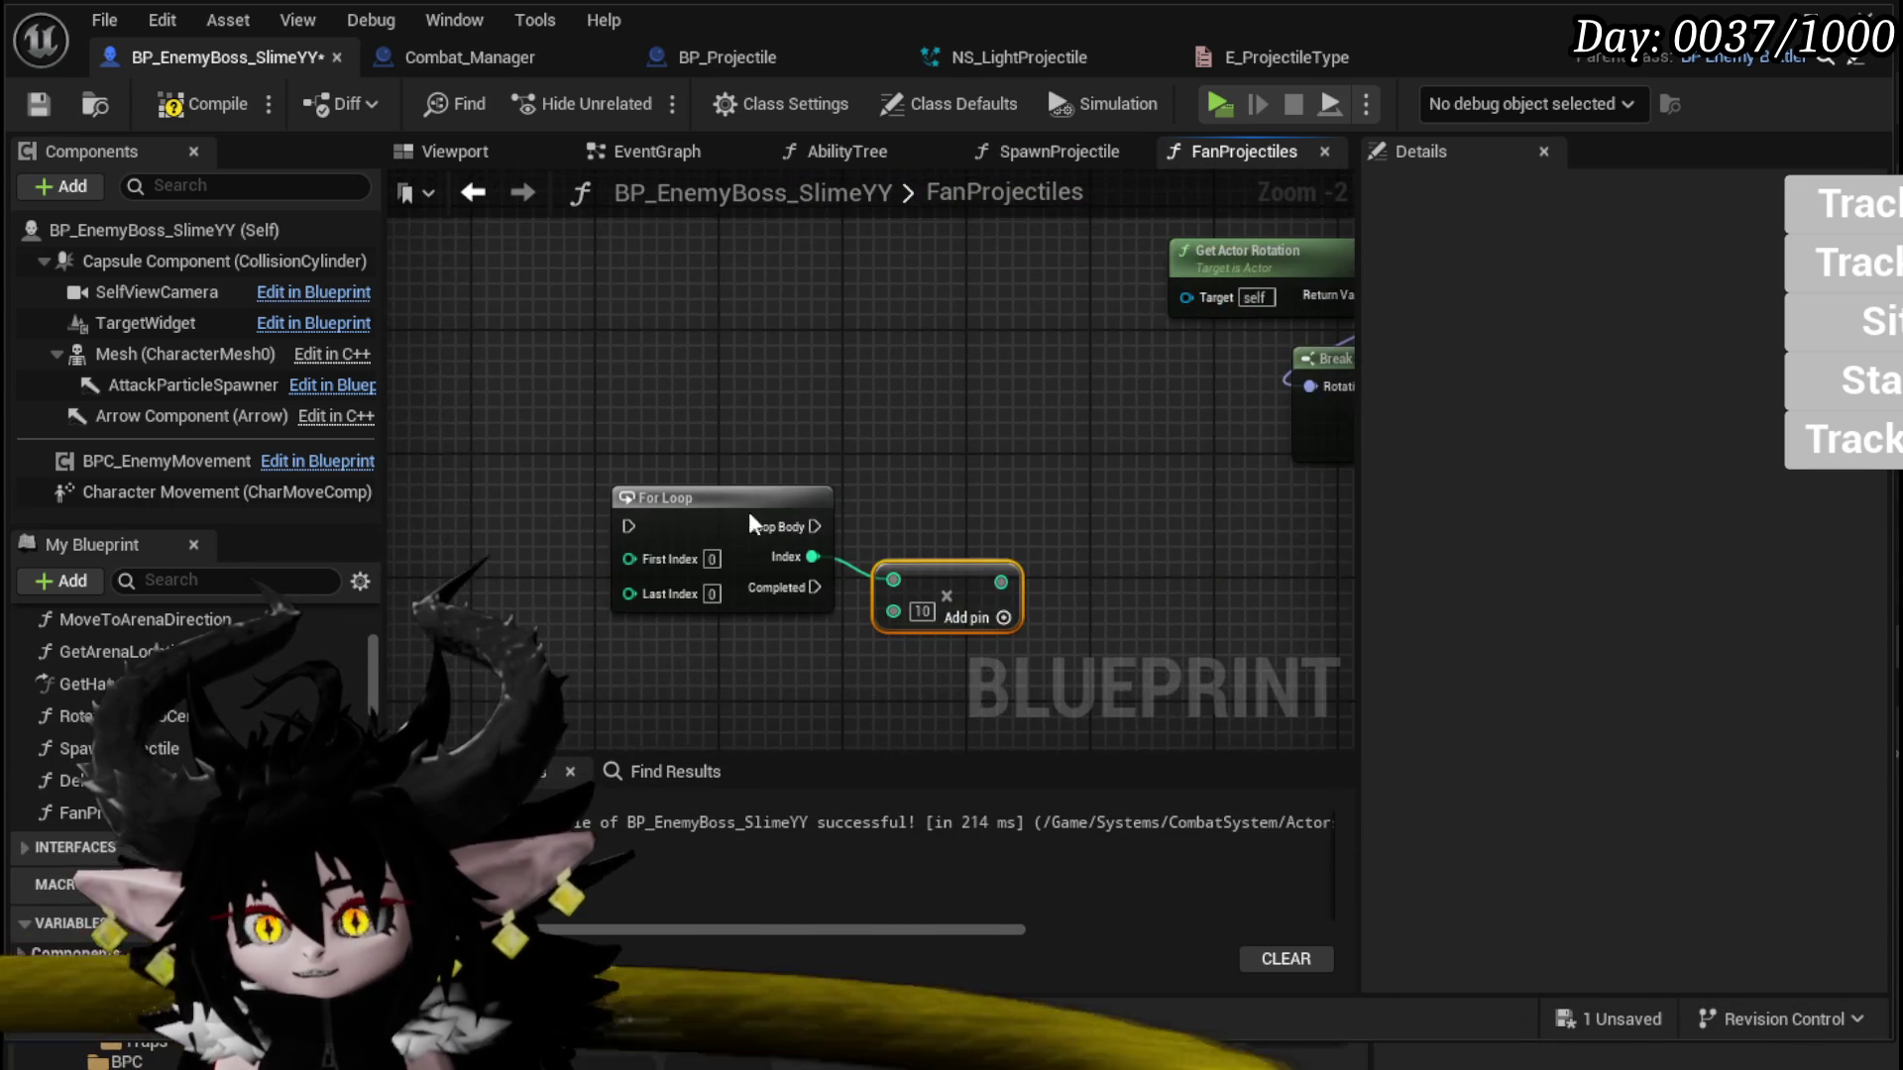
mouse_move(640, 589)
left_mouse_down()
mouse_move(733, 462)
mouse_move(755, 357)
mouse_move(505, 347)
left_mouse_up()
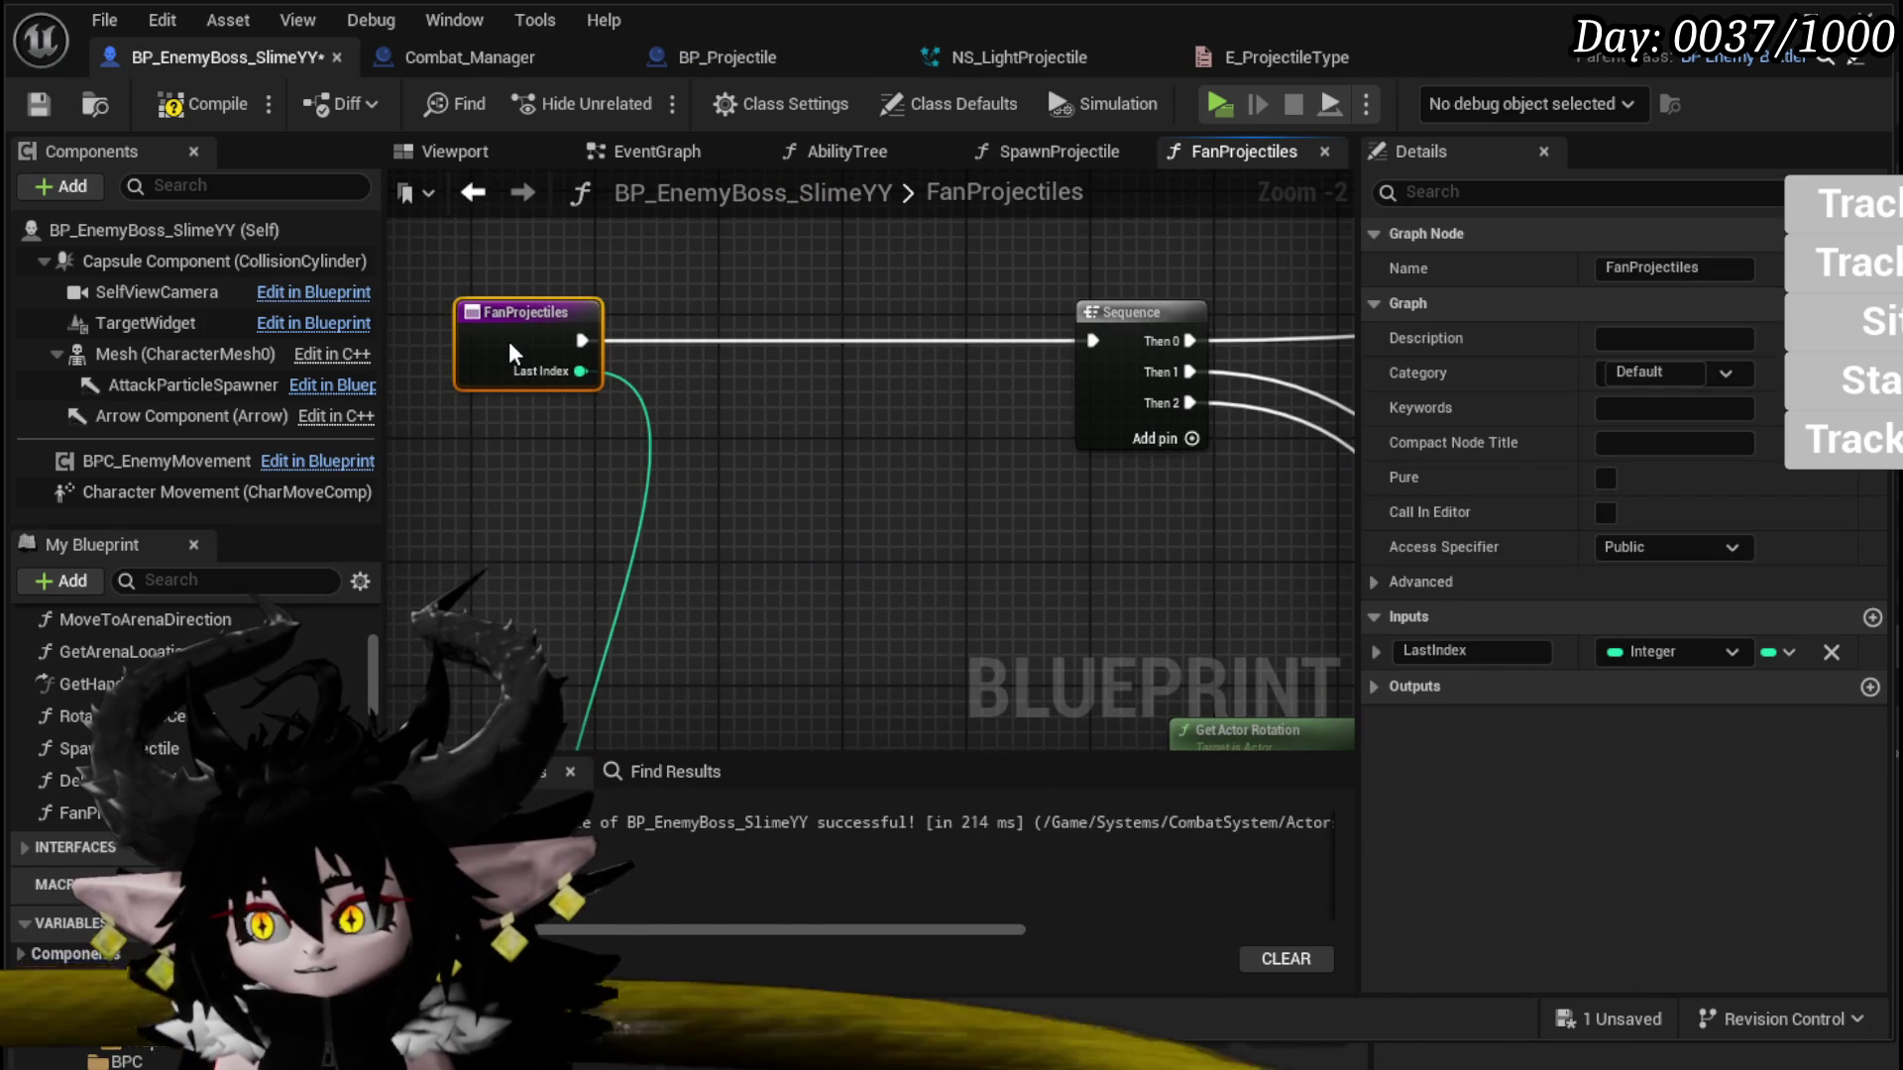
Step: Rename the LastIndex input to Amount
double_click(1503, 651)
type("Amou")
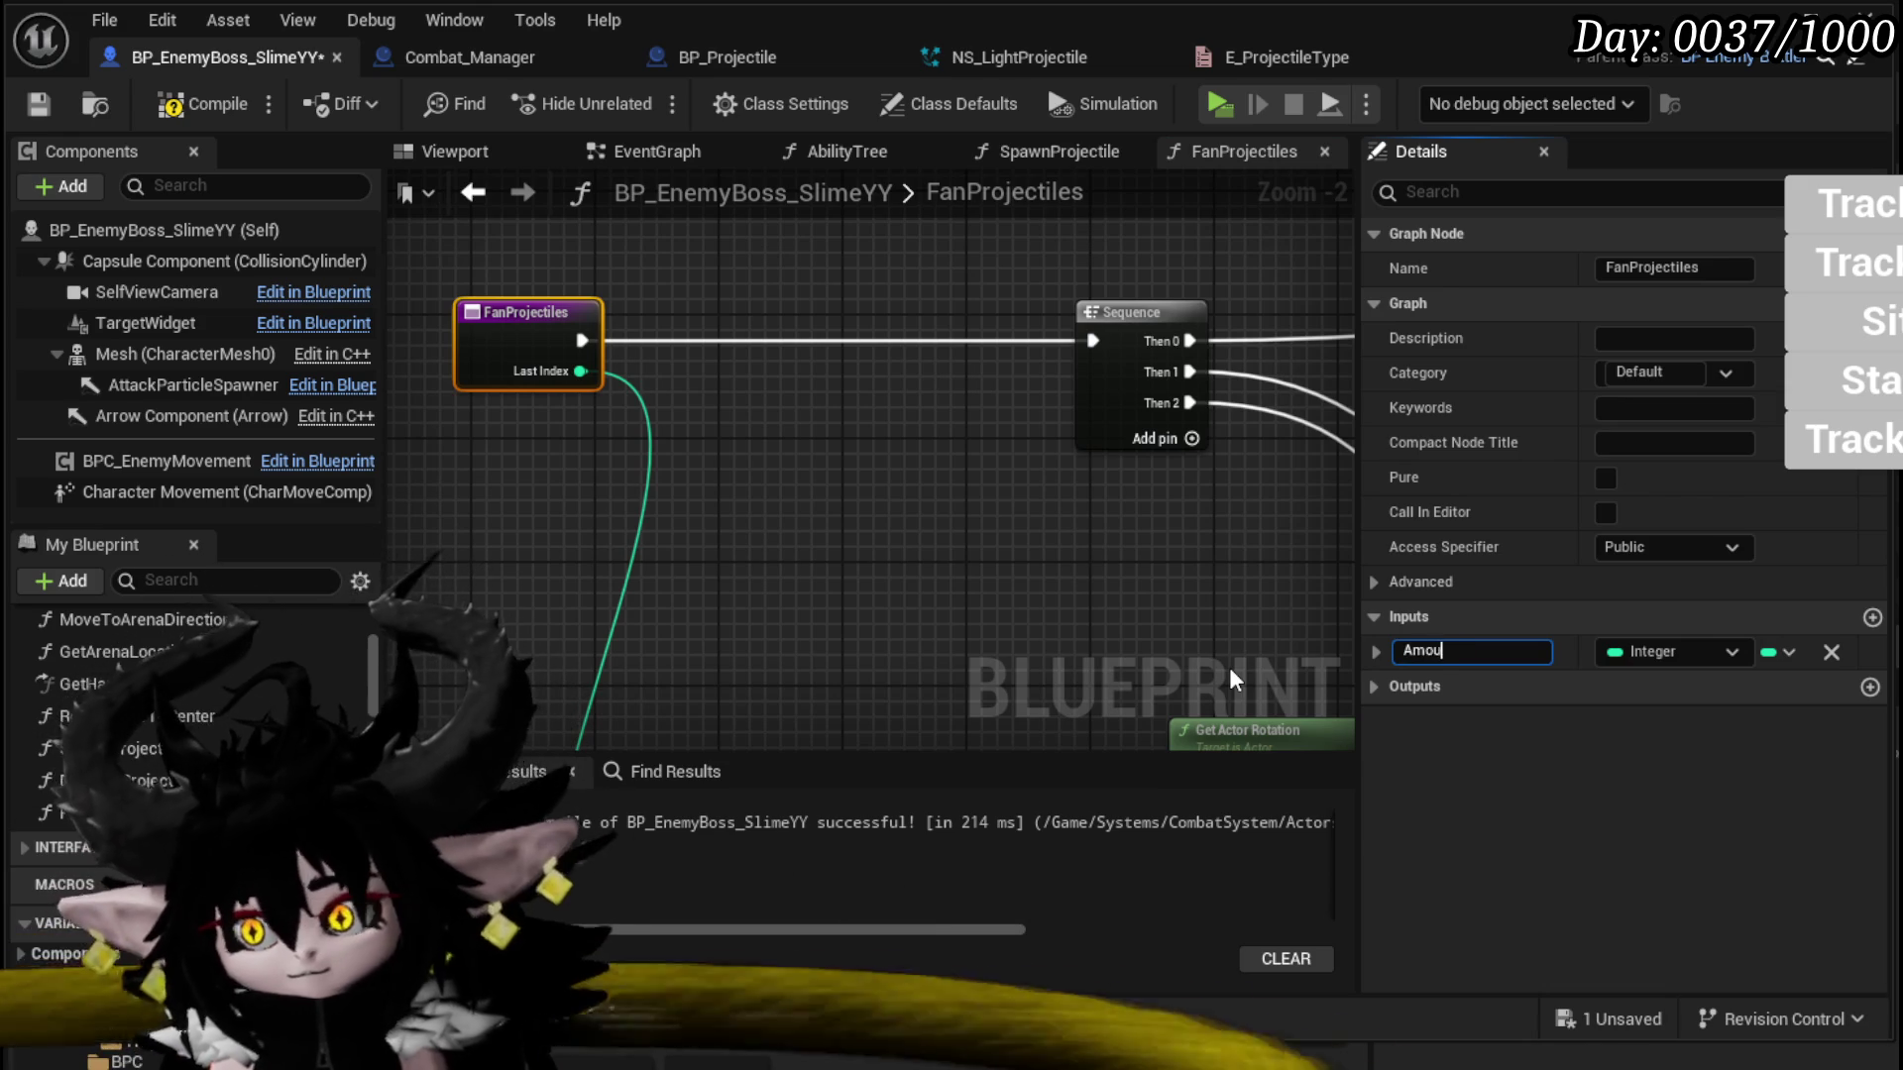
type("nt")
key("Return")
Step: Wire the multiplied loop index into the yaw Add node's second input
scroll(694, 446, "down", 2)
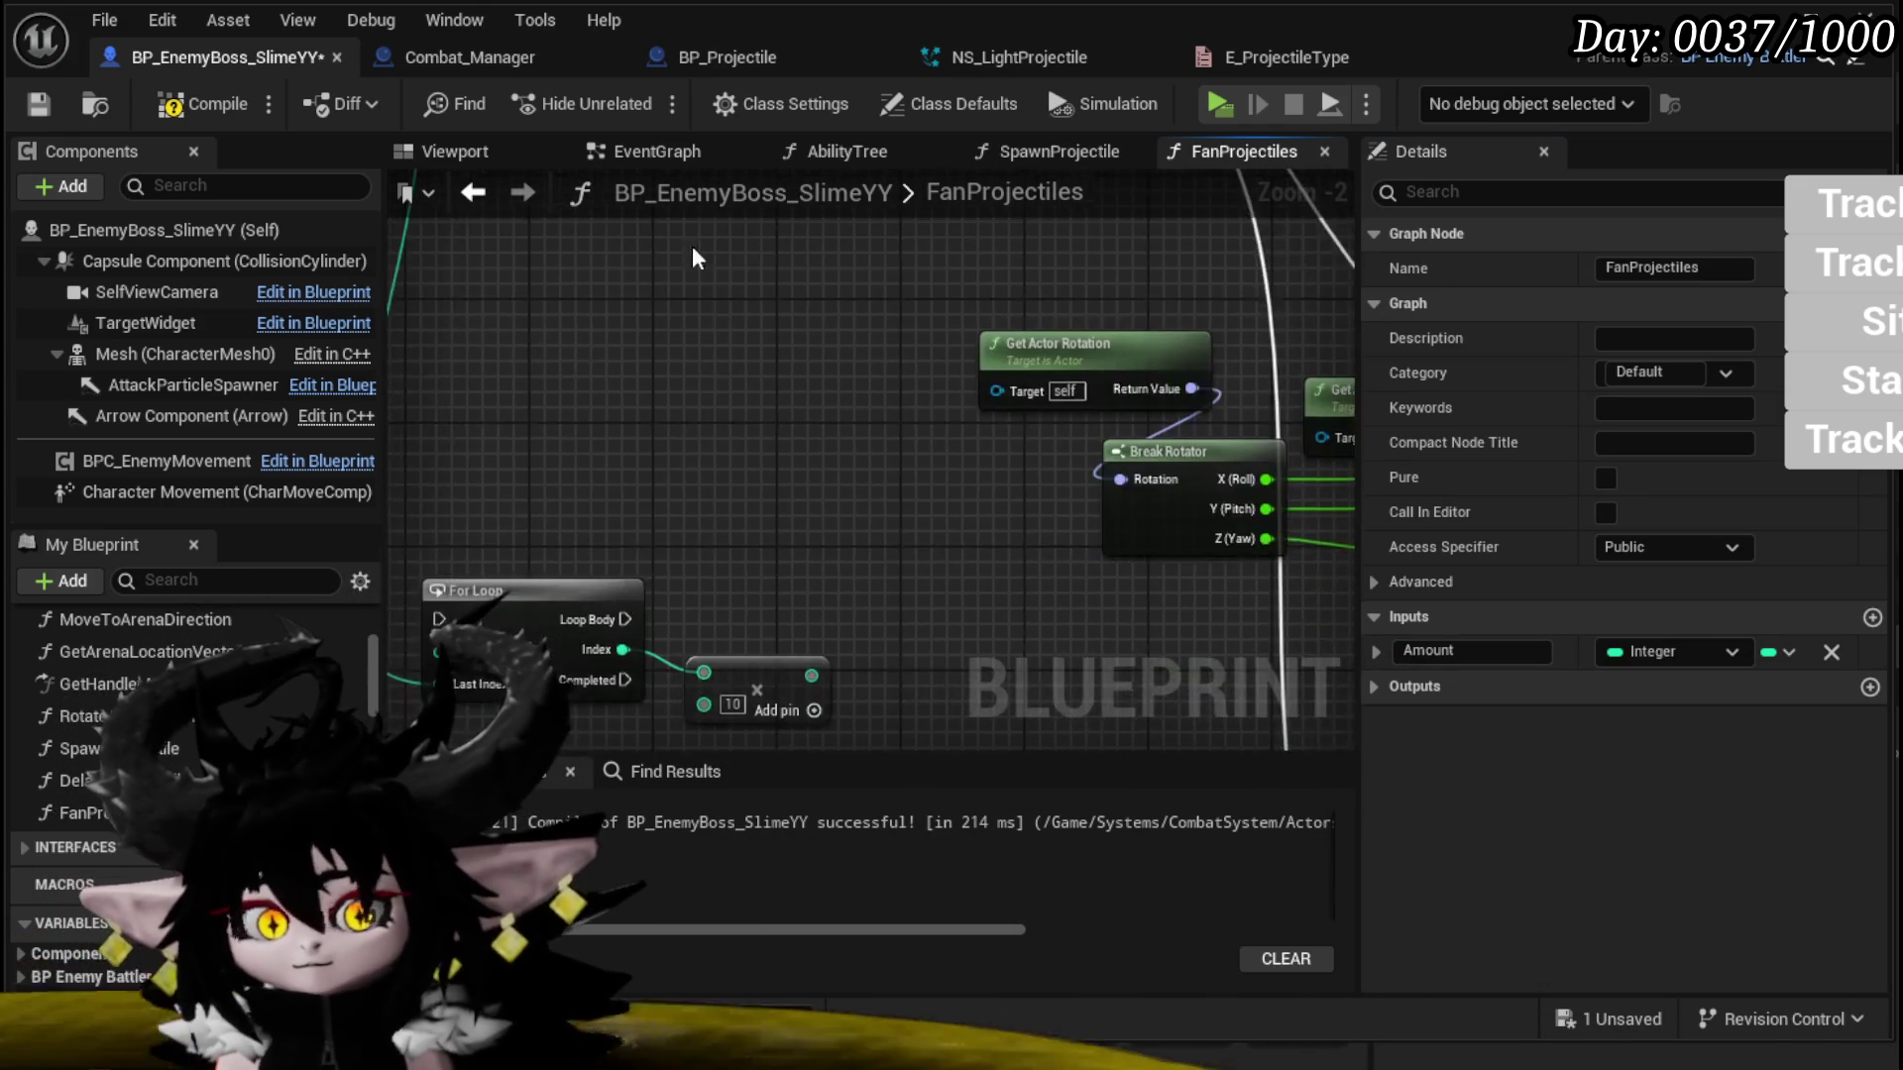
left_click_drag(526, 422, 925, 517)
scroll(925, 517, "up", 3)
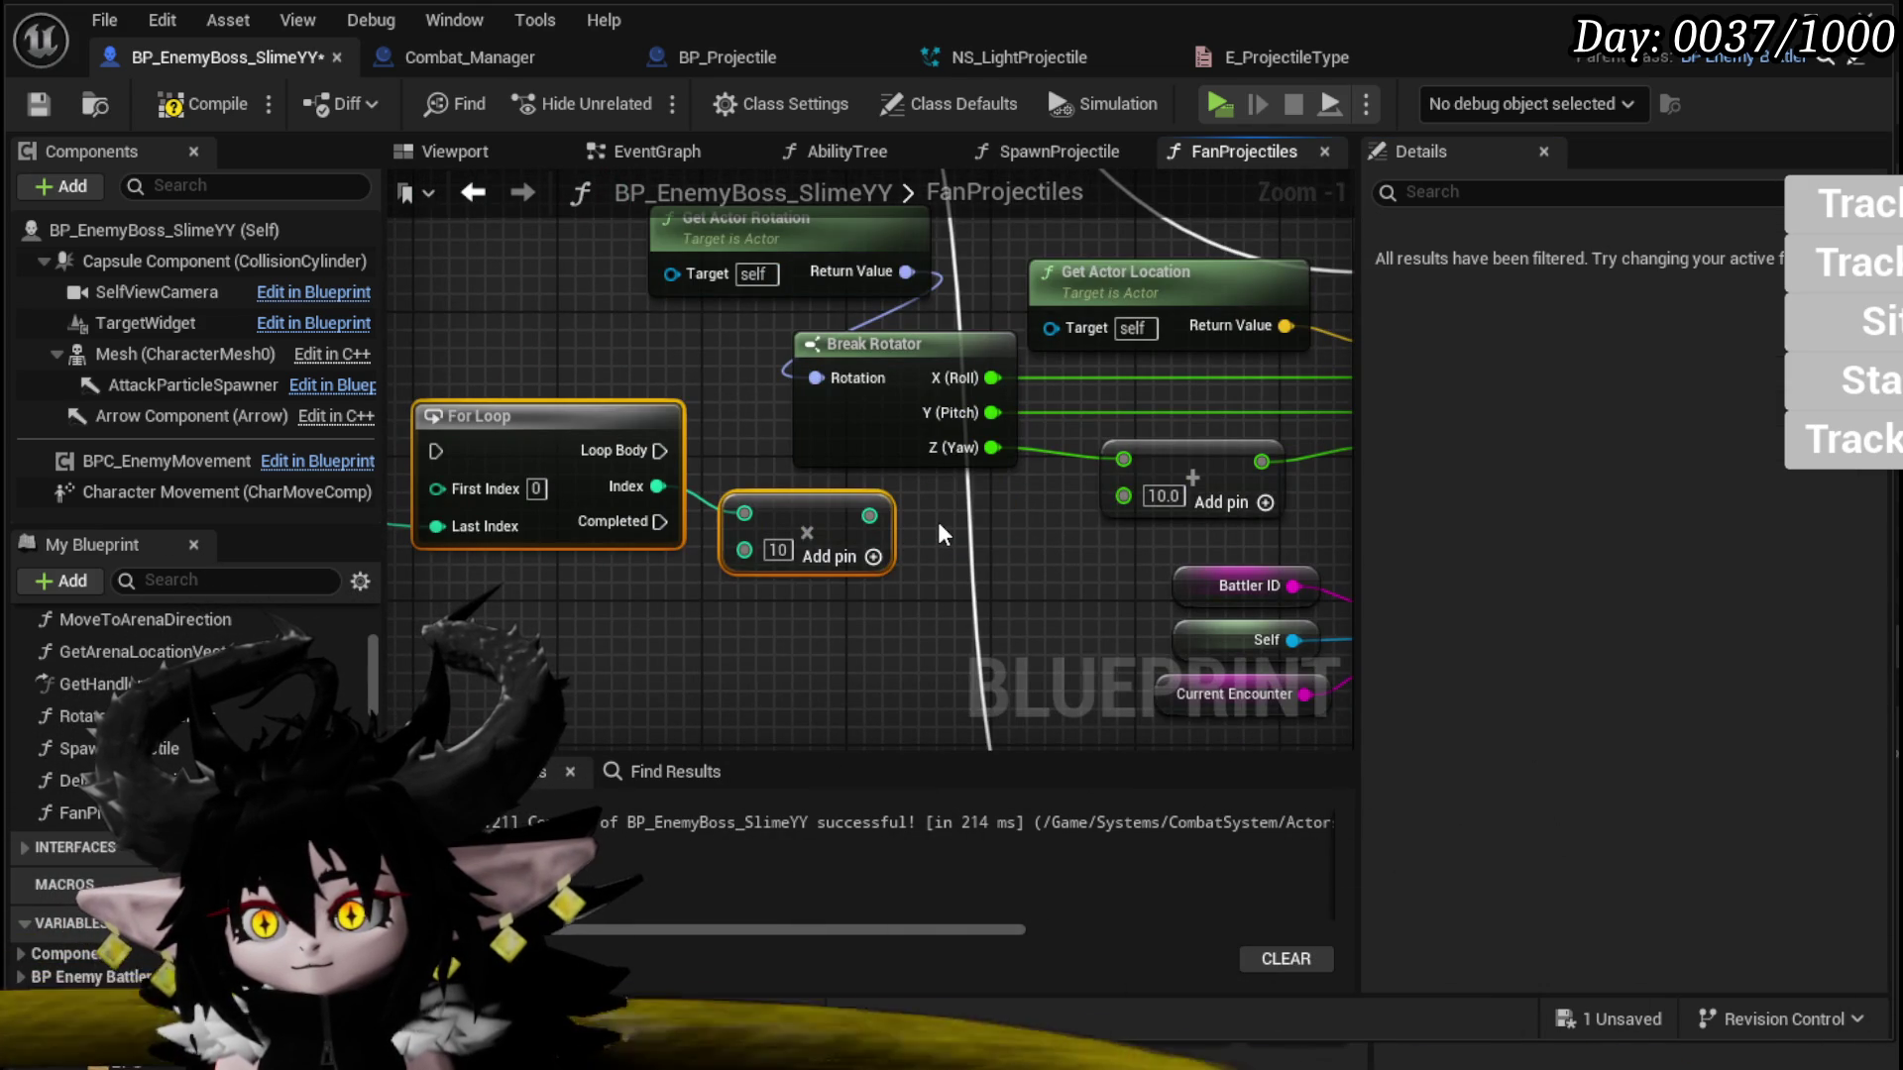
left_click(1079, 532)
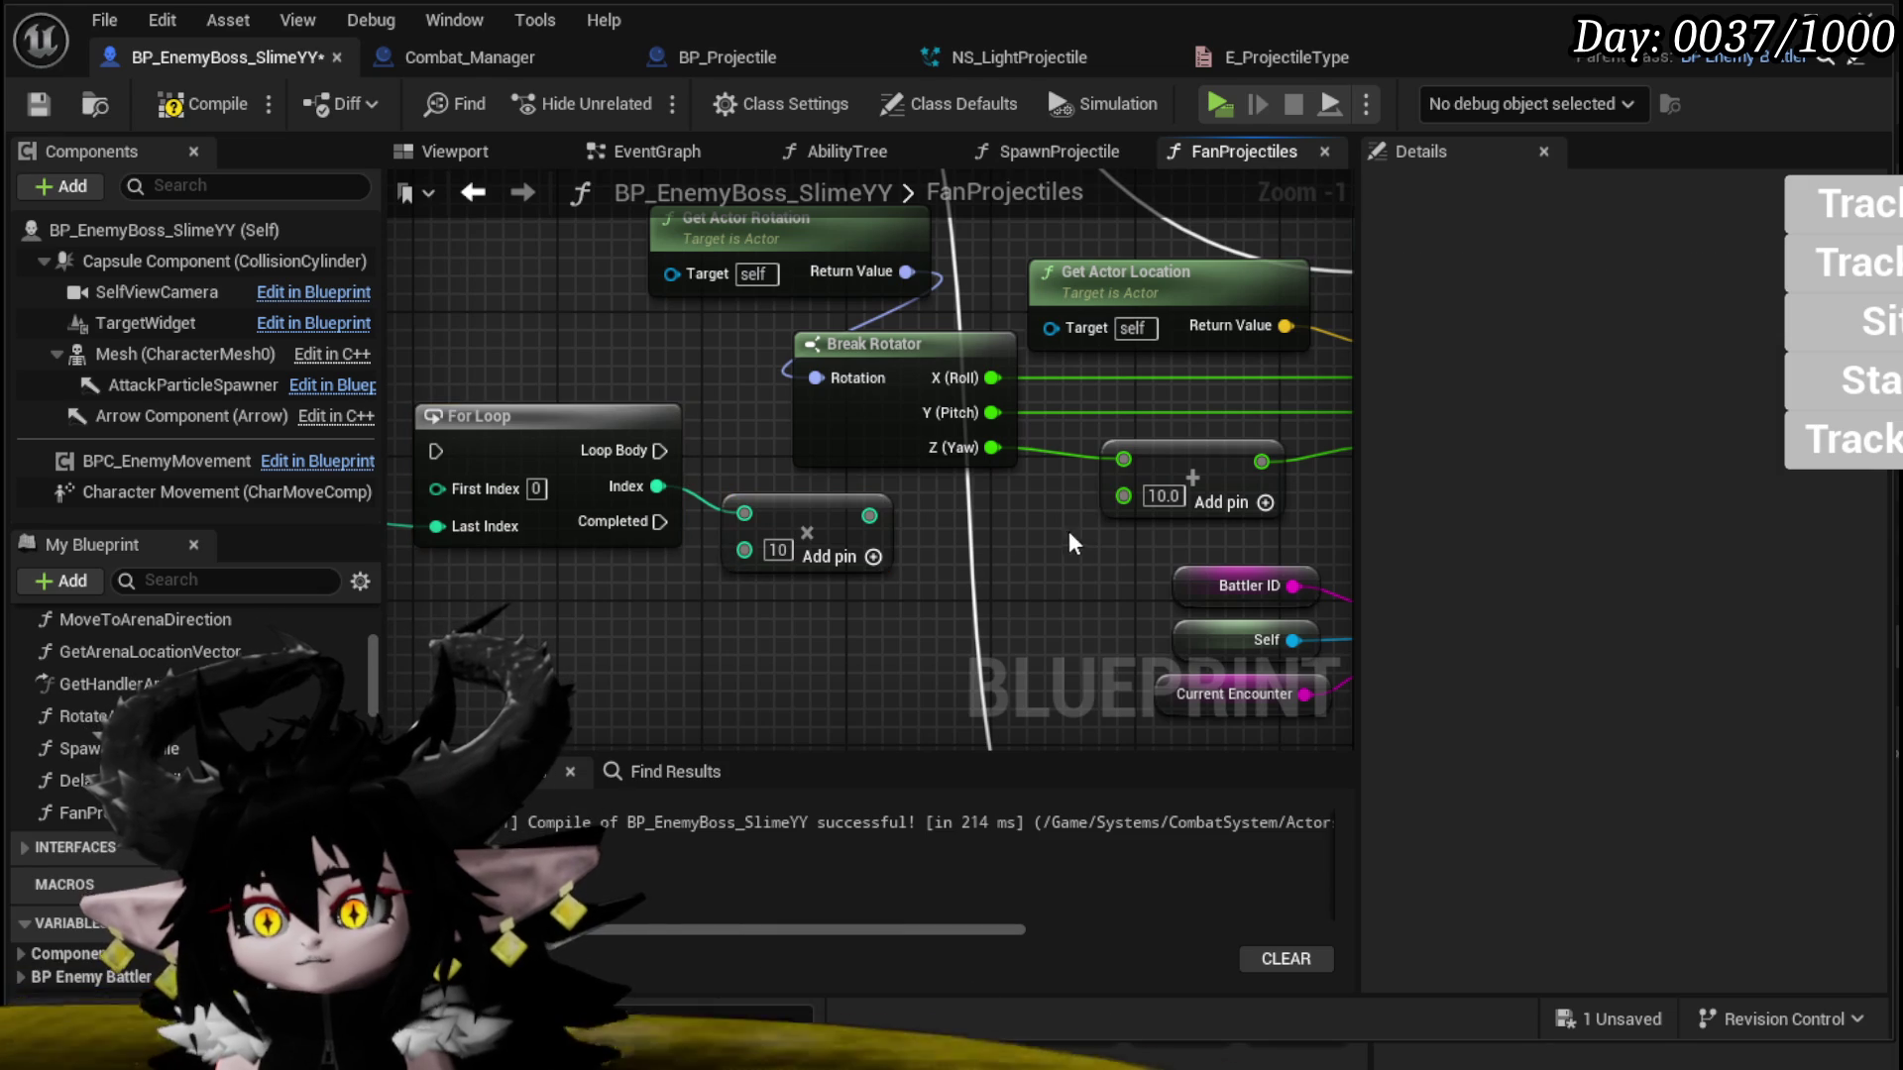
left_click_drag(869, 516, 940, 533)
mouse_move(1173, 496)
left_mouse_down()
mouse_move(872, 619)
mouse_move(1139, 502)
left_mouse_up()
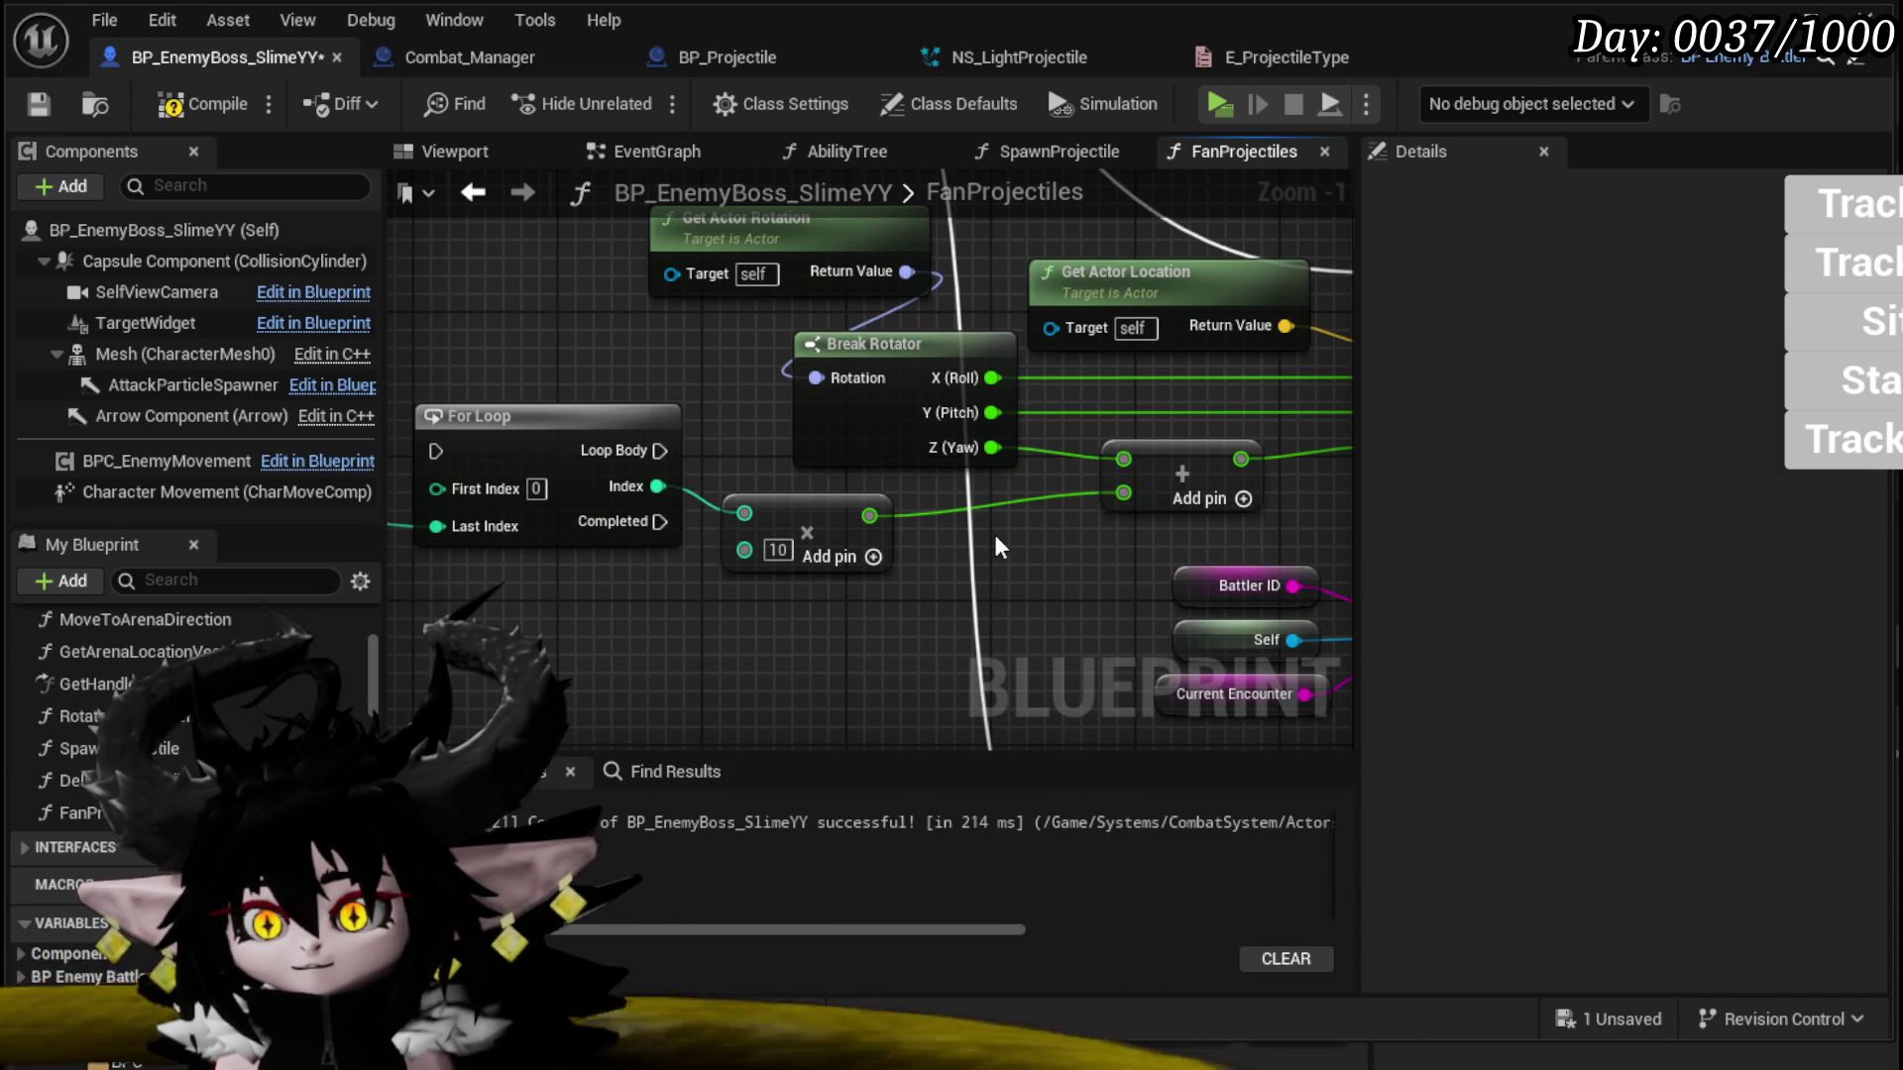
scroll(995, 533, "down", 2)
Step: Drive Enemy Spawn Projectile from the Loop Body and reposition the For Loop
mouse_move(995, 533)
left_mouse_down()
mouse_move(812, 543)
mouse_move(971, 495)
mouse_move(654, 288)
mouse_move(394, 730)
mouse_move(552, 658)
mouse_move(572, 684)
left_mouse_up()
mouse_move(611, 593)
left_mouse_down()
mouse_move(1211, 414)
mouse_move(1178, 449)
left_mouse_up()
mouse_move(519, 515)
left_mouse_down()
mouse_move(680, 681)
mouse_move(613, 561)
left_mouse_up()
left_click_drag(585, 431, 594, 577)
mouse_move(782, 484)
left_mouse_down()
mouse_move(871, 490)
mouse_move(785, 406)
left_mouse_up()
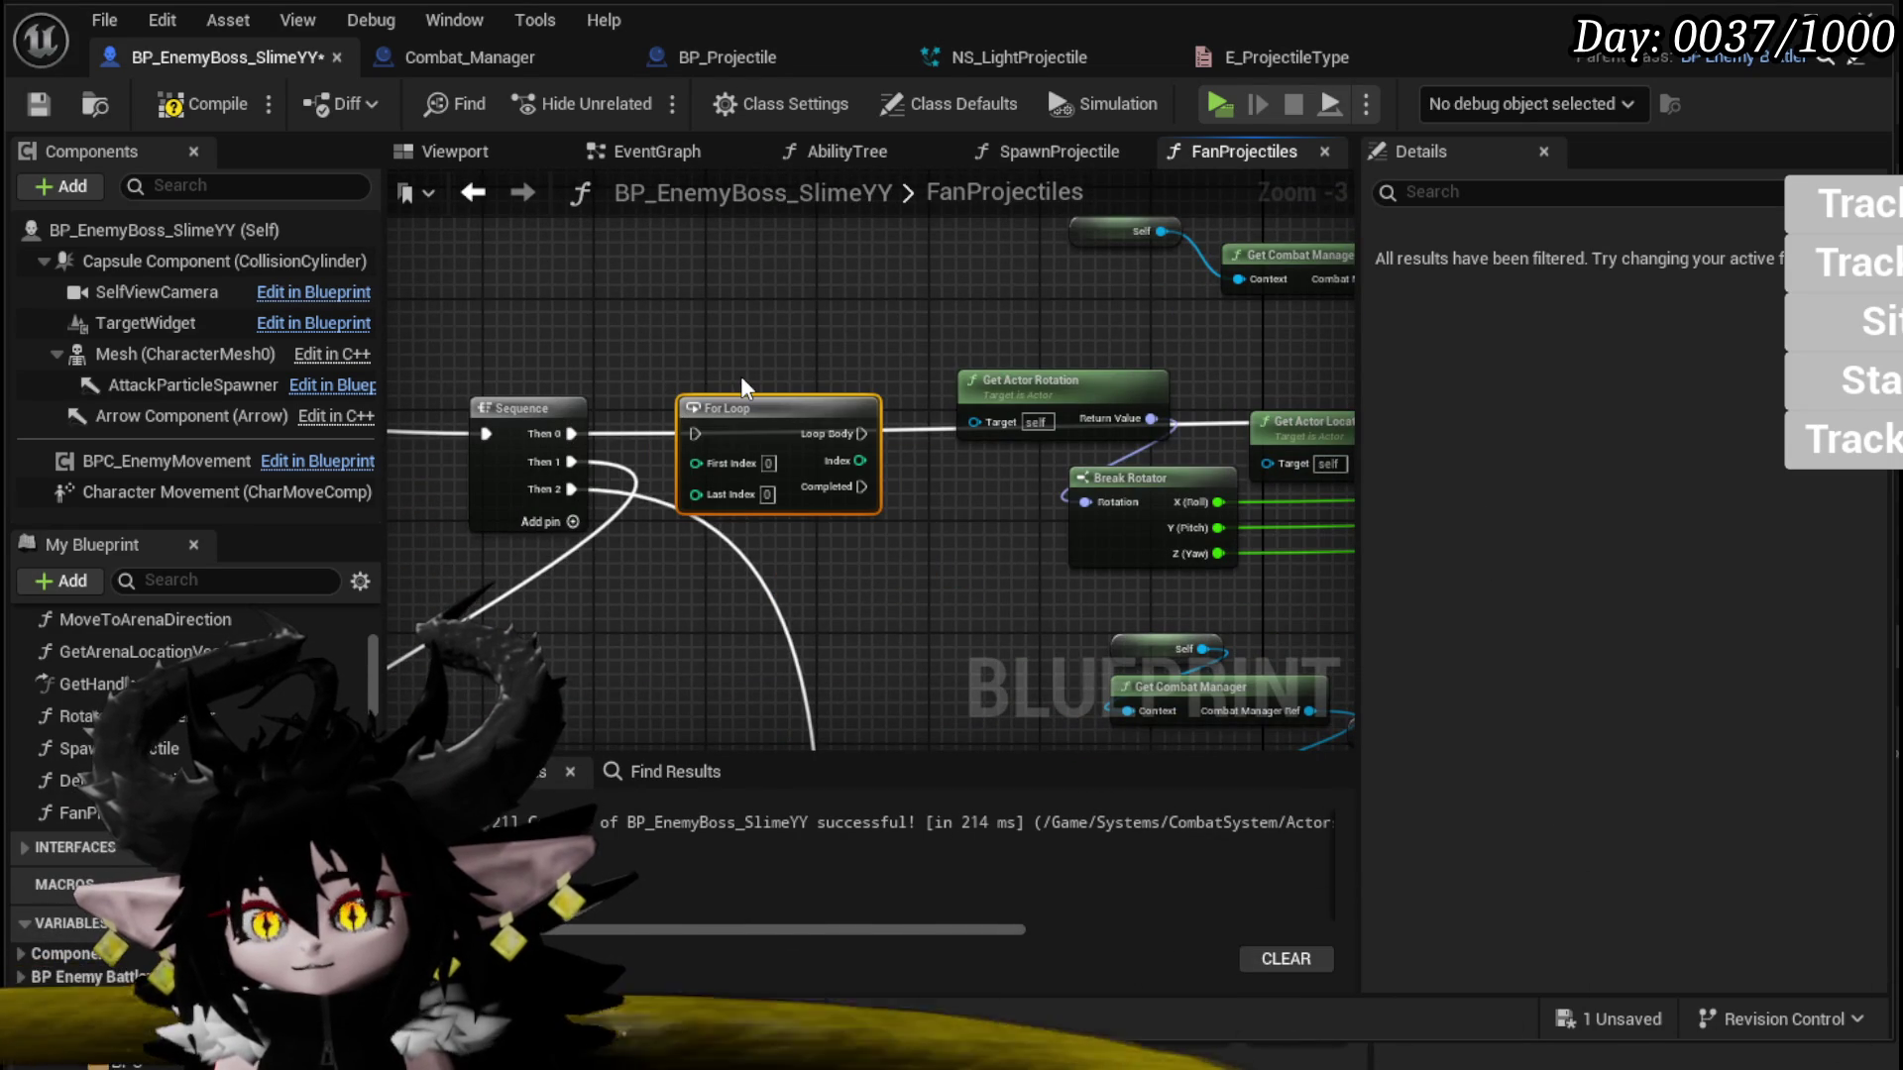
mouse_move(741, 406)
left_mouse_down()
mouse_move(714, 595)
mouse_move(868, 514)
left_mouse_up()
Step: Connect Sequence outputs to both For Loops and wire execution into Enemy Spawn Projectile
mouse_move(836, 627)
left_mouse_down()
mouse_move(799, 556)
mouse_move(802, 472)
mouse_move(802, 510)
left_mouse_up()
mouse_move(850, 315)
left_mouse_down()
mouse_move(731, 698)
mouse_move(513, 559)
left_mouse_up()
left_click_drag(526, 635, 516, 630)
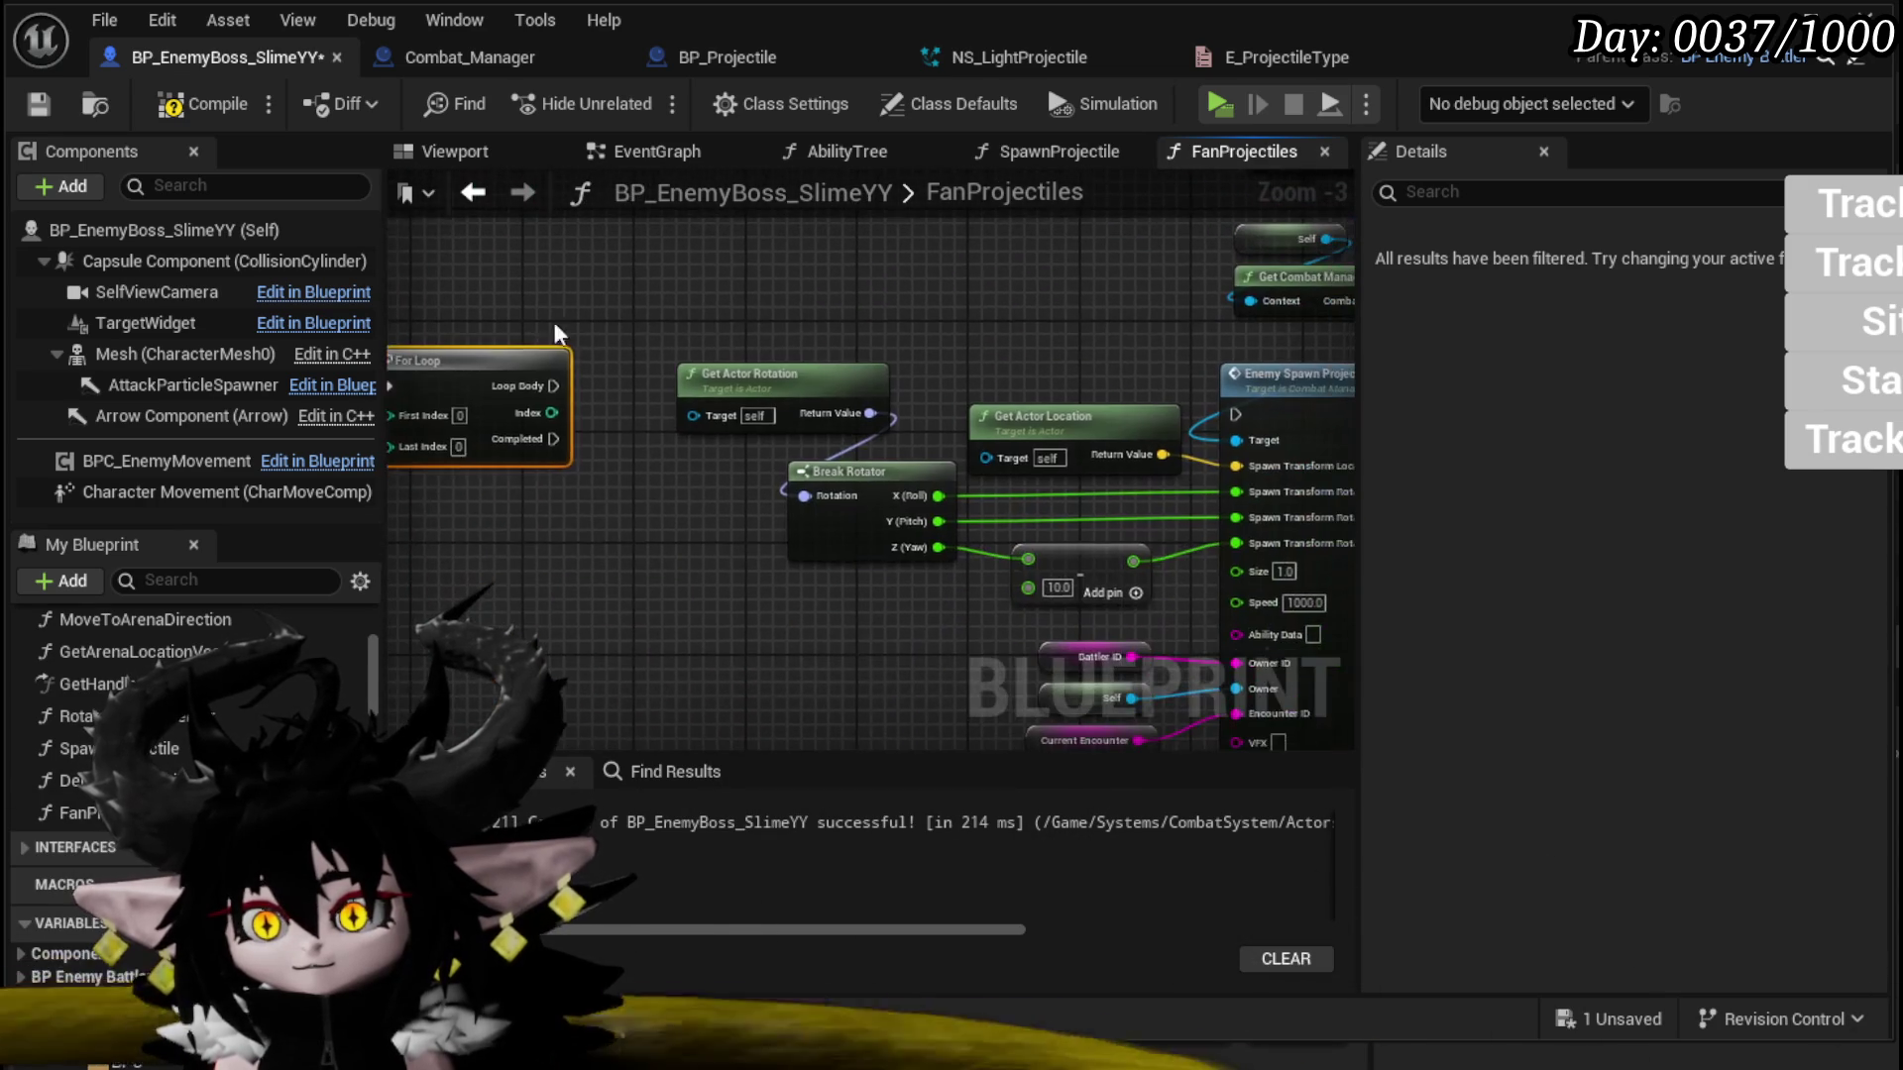
left_click_drag(1185, 425, 1246, 416)
left_click_drag(499, 385, 501, 413)
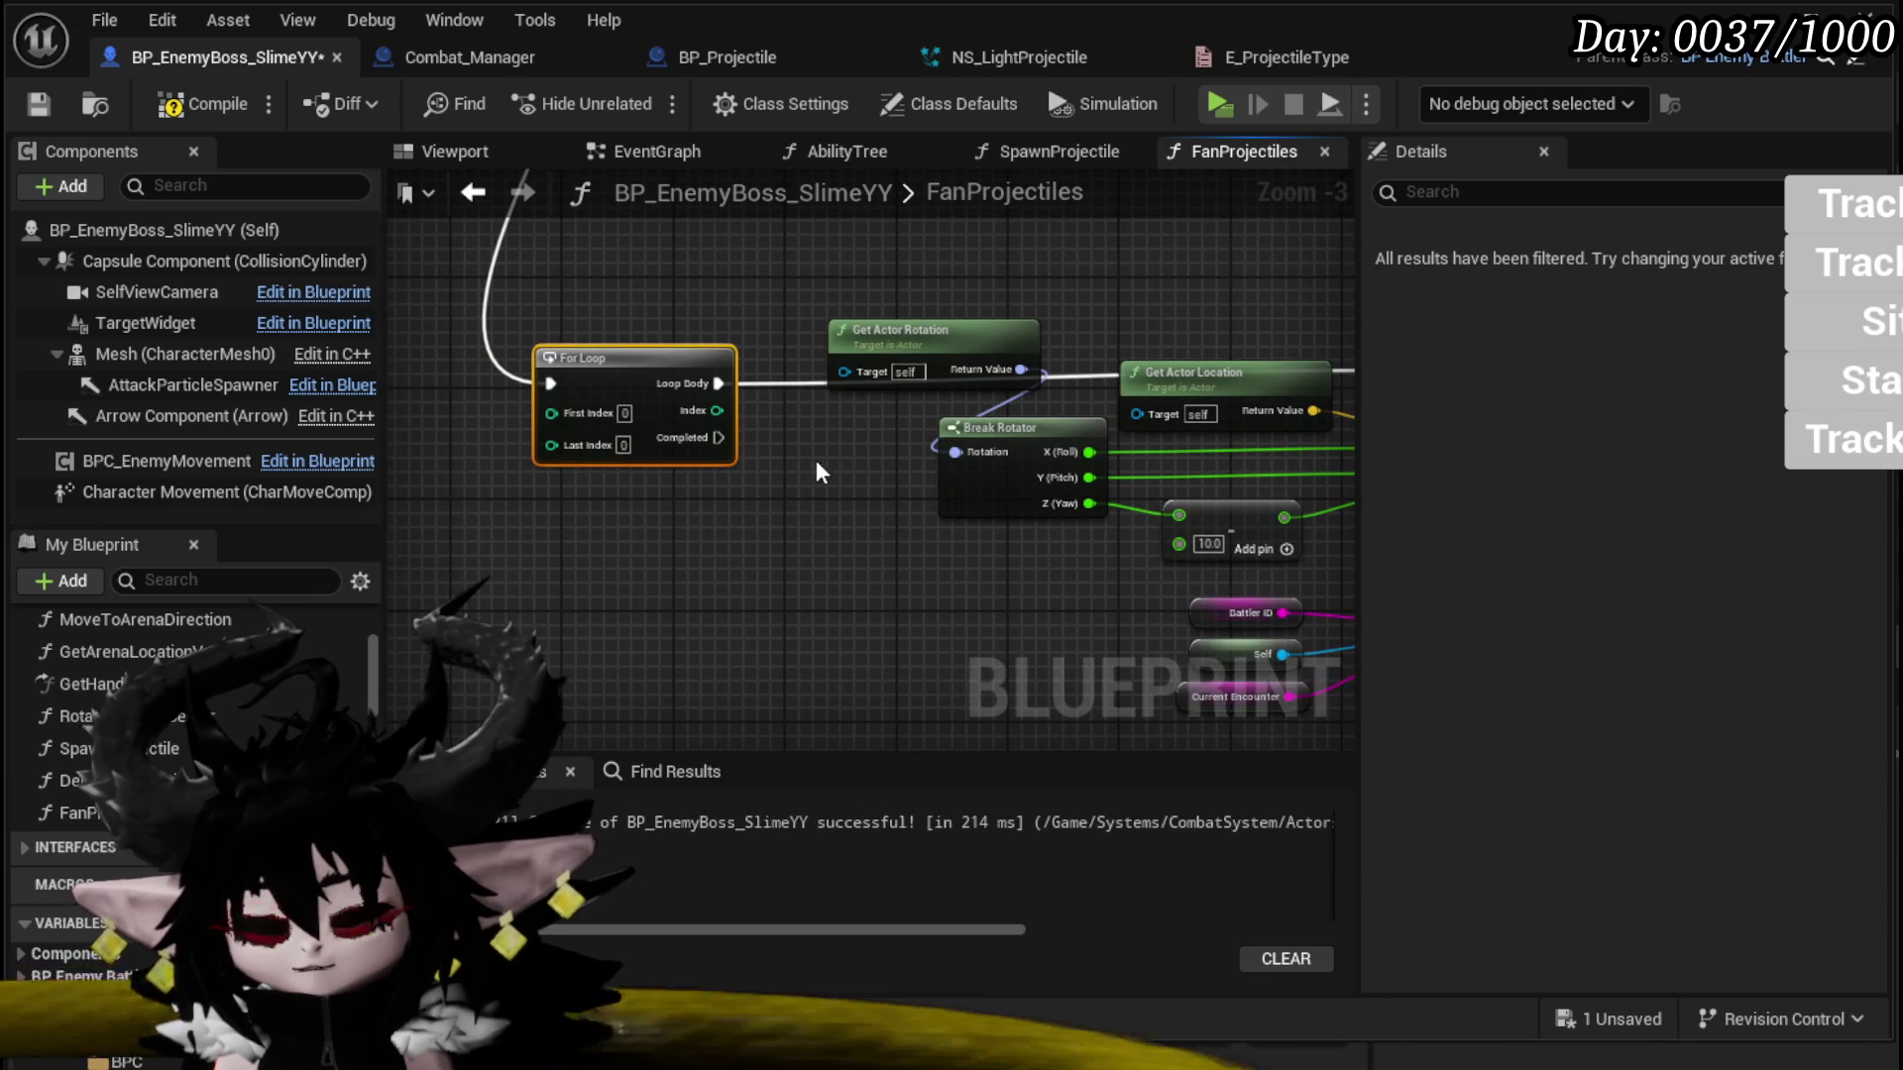
Step: Add Multiply nodes off the second loop's Index, entering -1 on the chained one
left_click_drag(783, 514, 783, 513)
type("*")
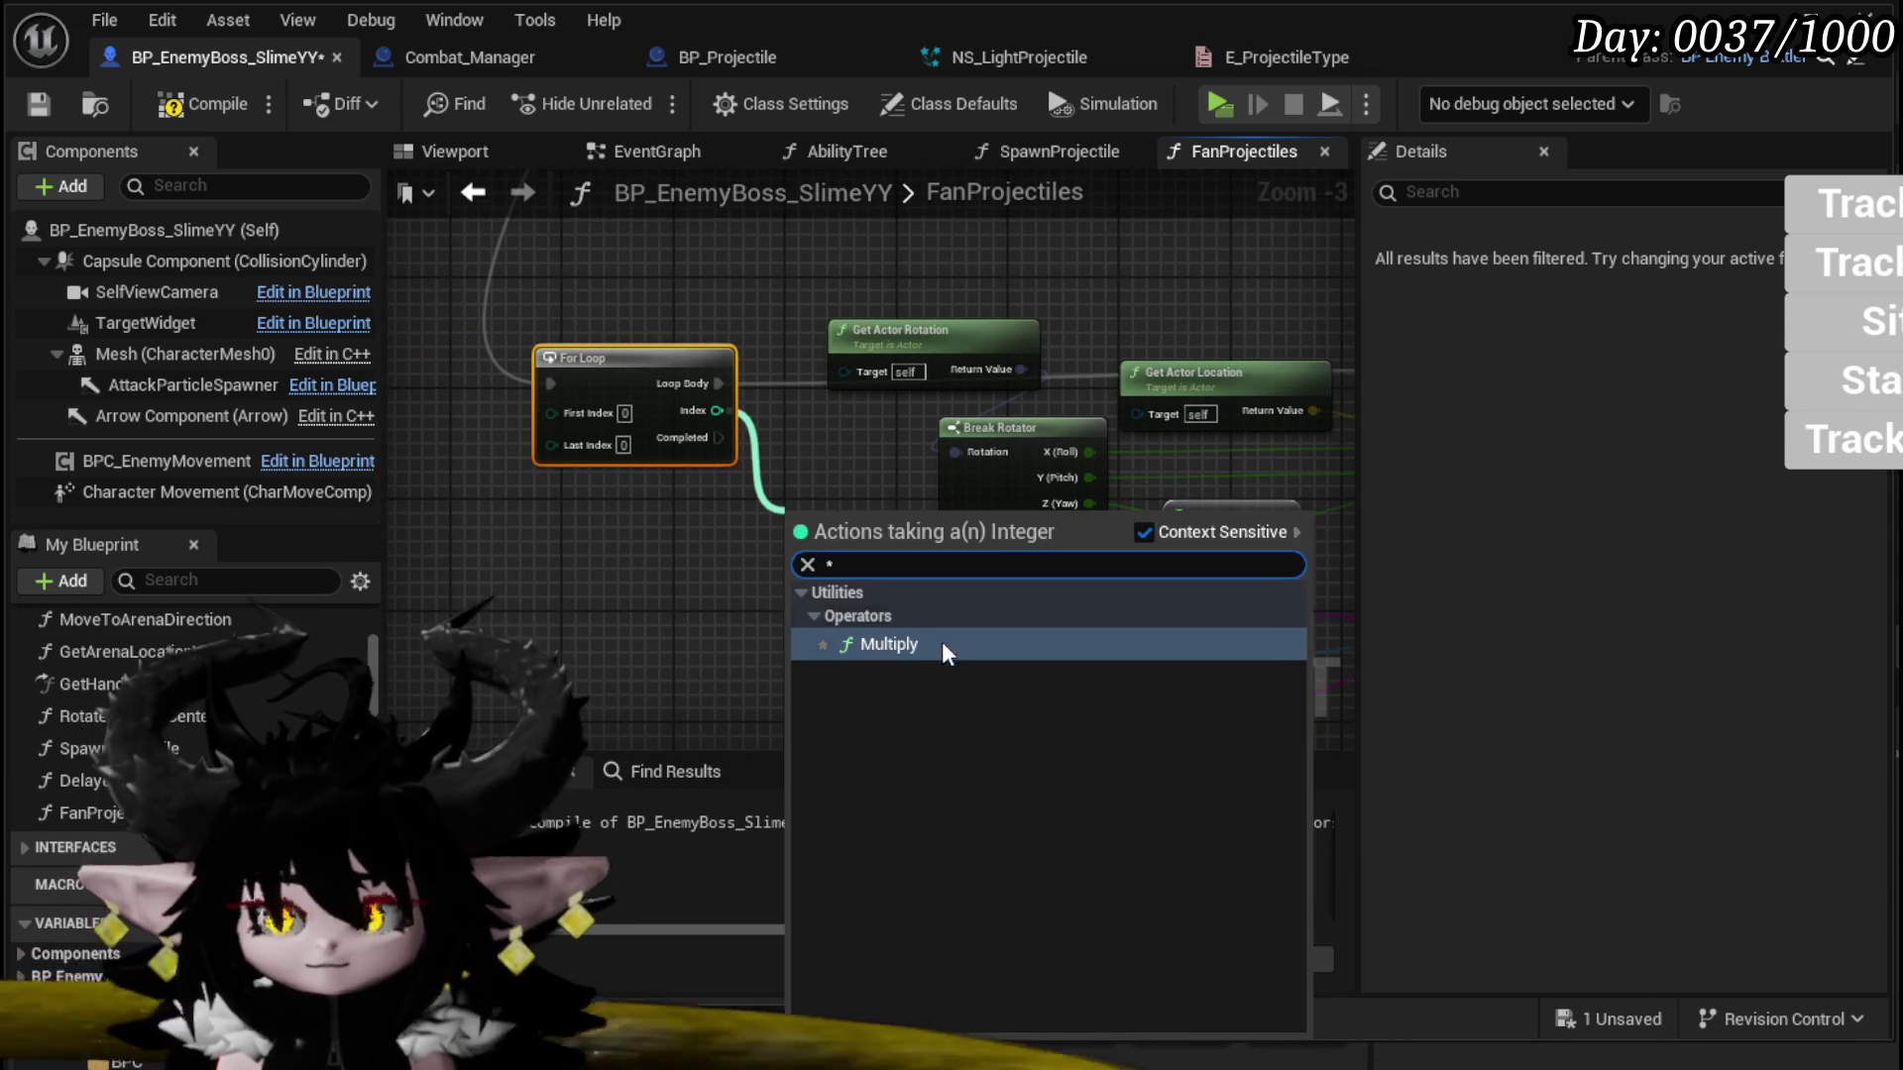
left_click(943, 642)
left_click_drag(801, 612, 886, 582)
type("*")
left_click(937, 713)
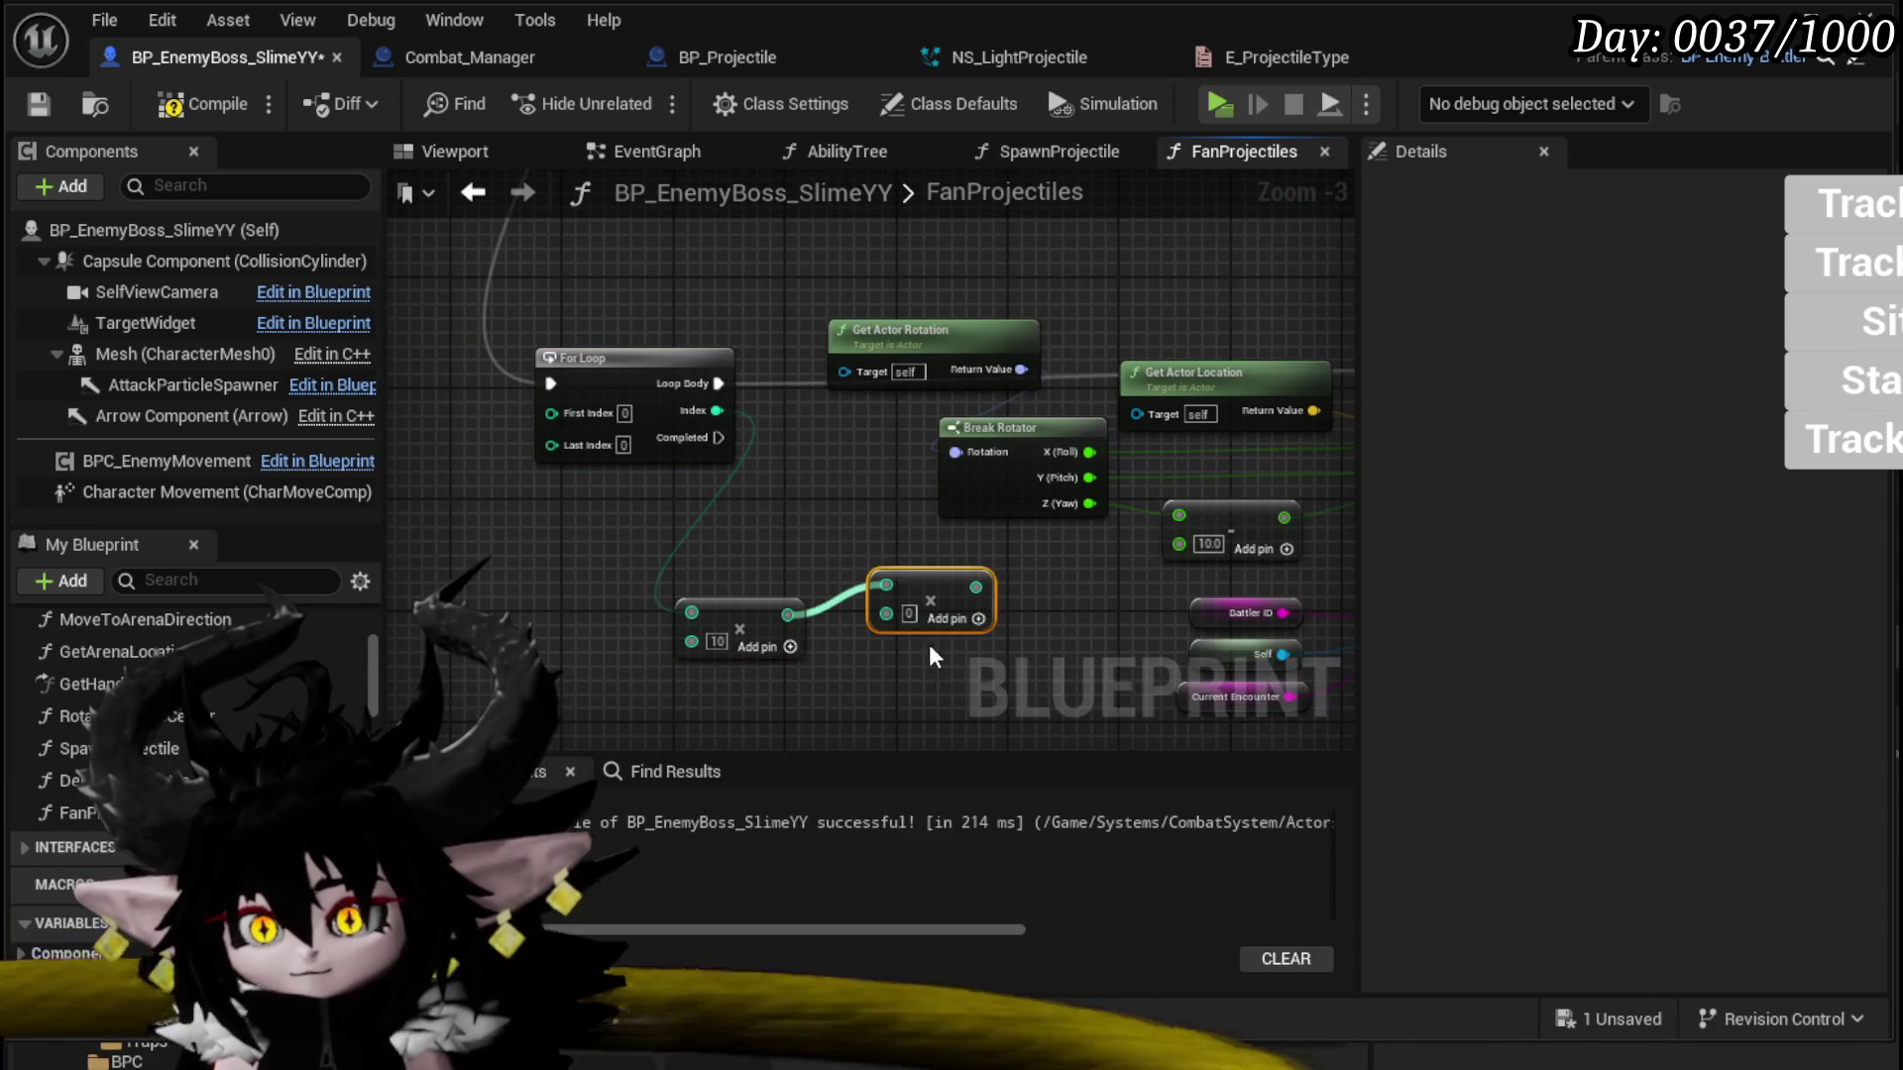
type("-1")
Step: Delete the extra Multiply and feed the multiplied index into the subtract node
left_click_drag(1079, 587, 802, 602)
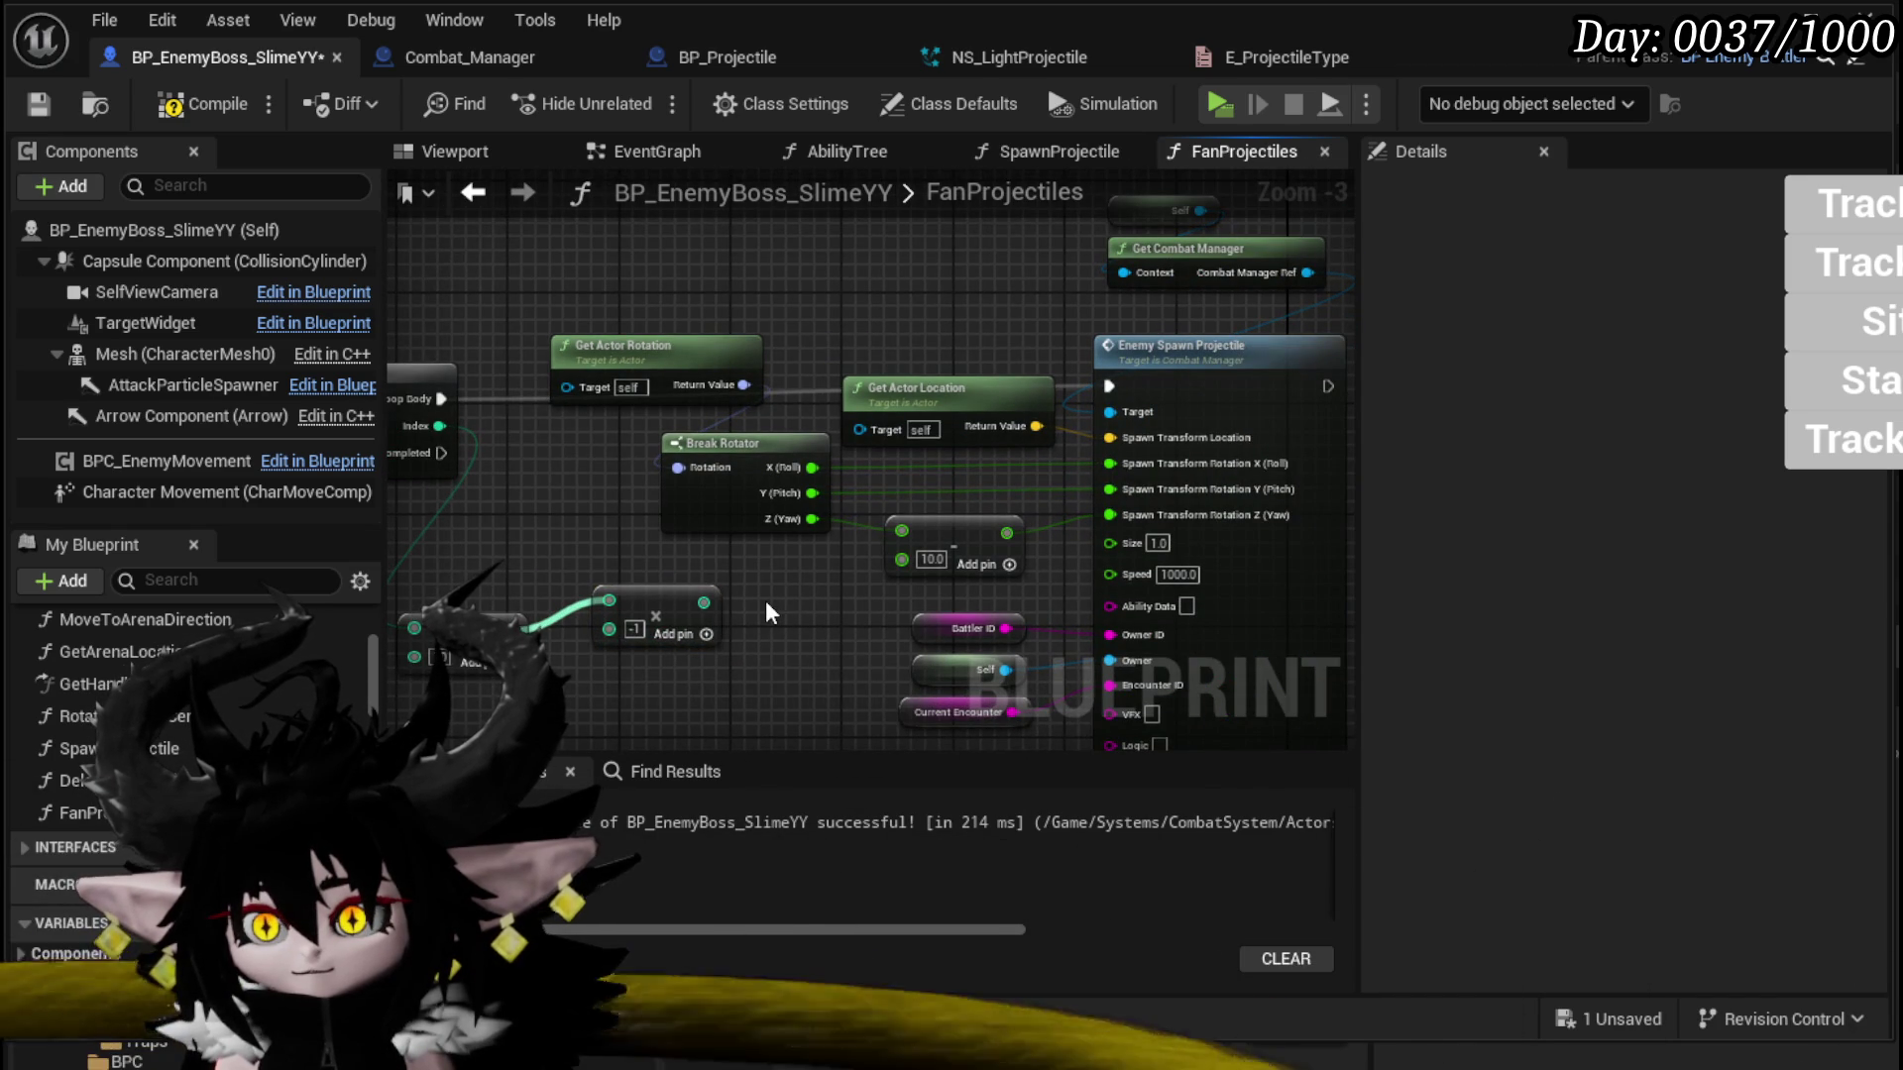
left_click(634, 620)
key("Delete")
mouse_move(525, 629)
left_mouse_down()
mouse_move(967, 573)
mouse_move(901, 559)
left_mouse_up()
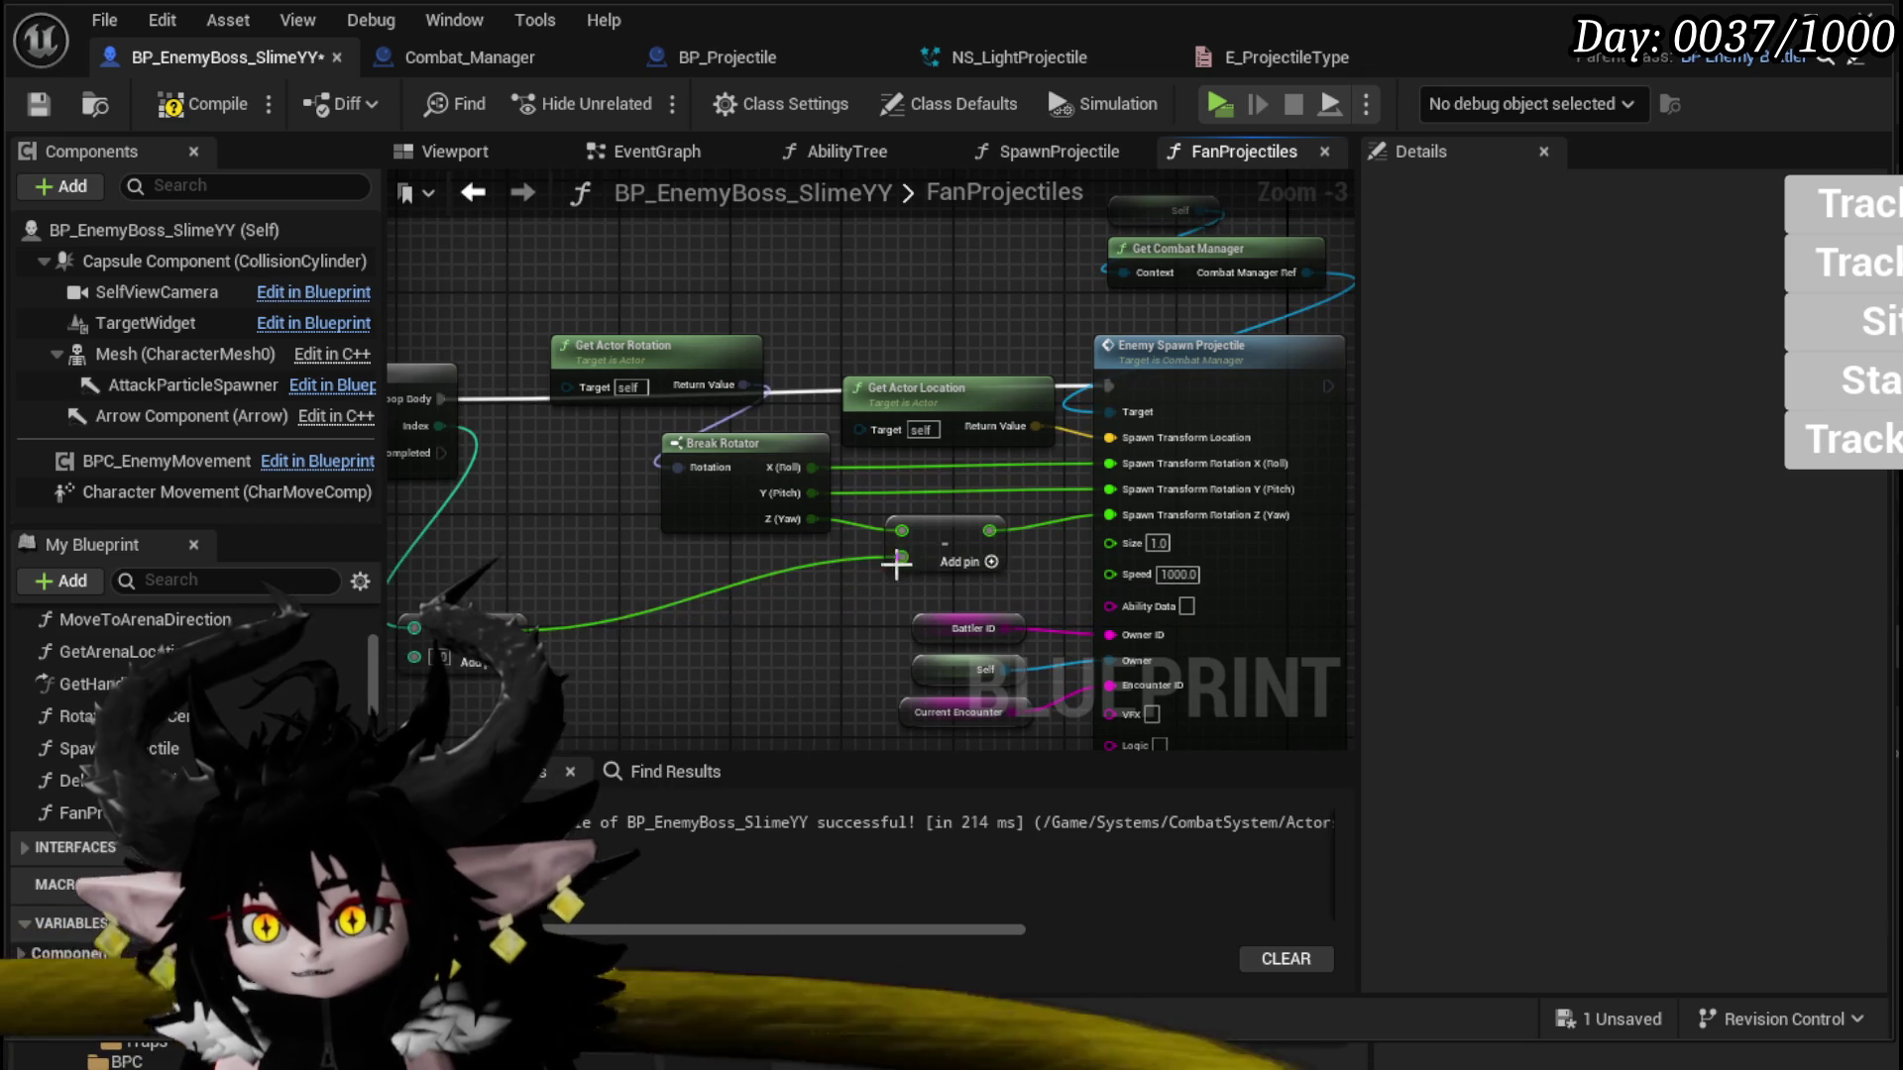
left_click_drag(462, 624, 656, 609)
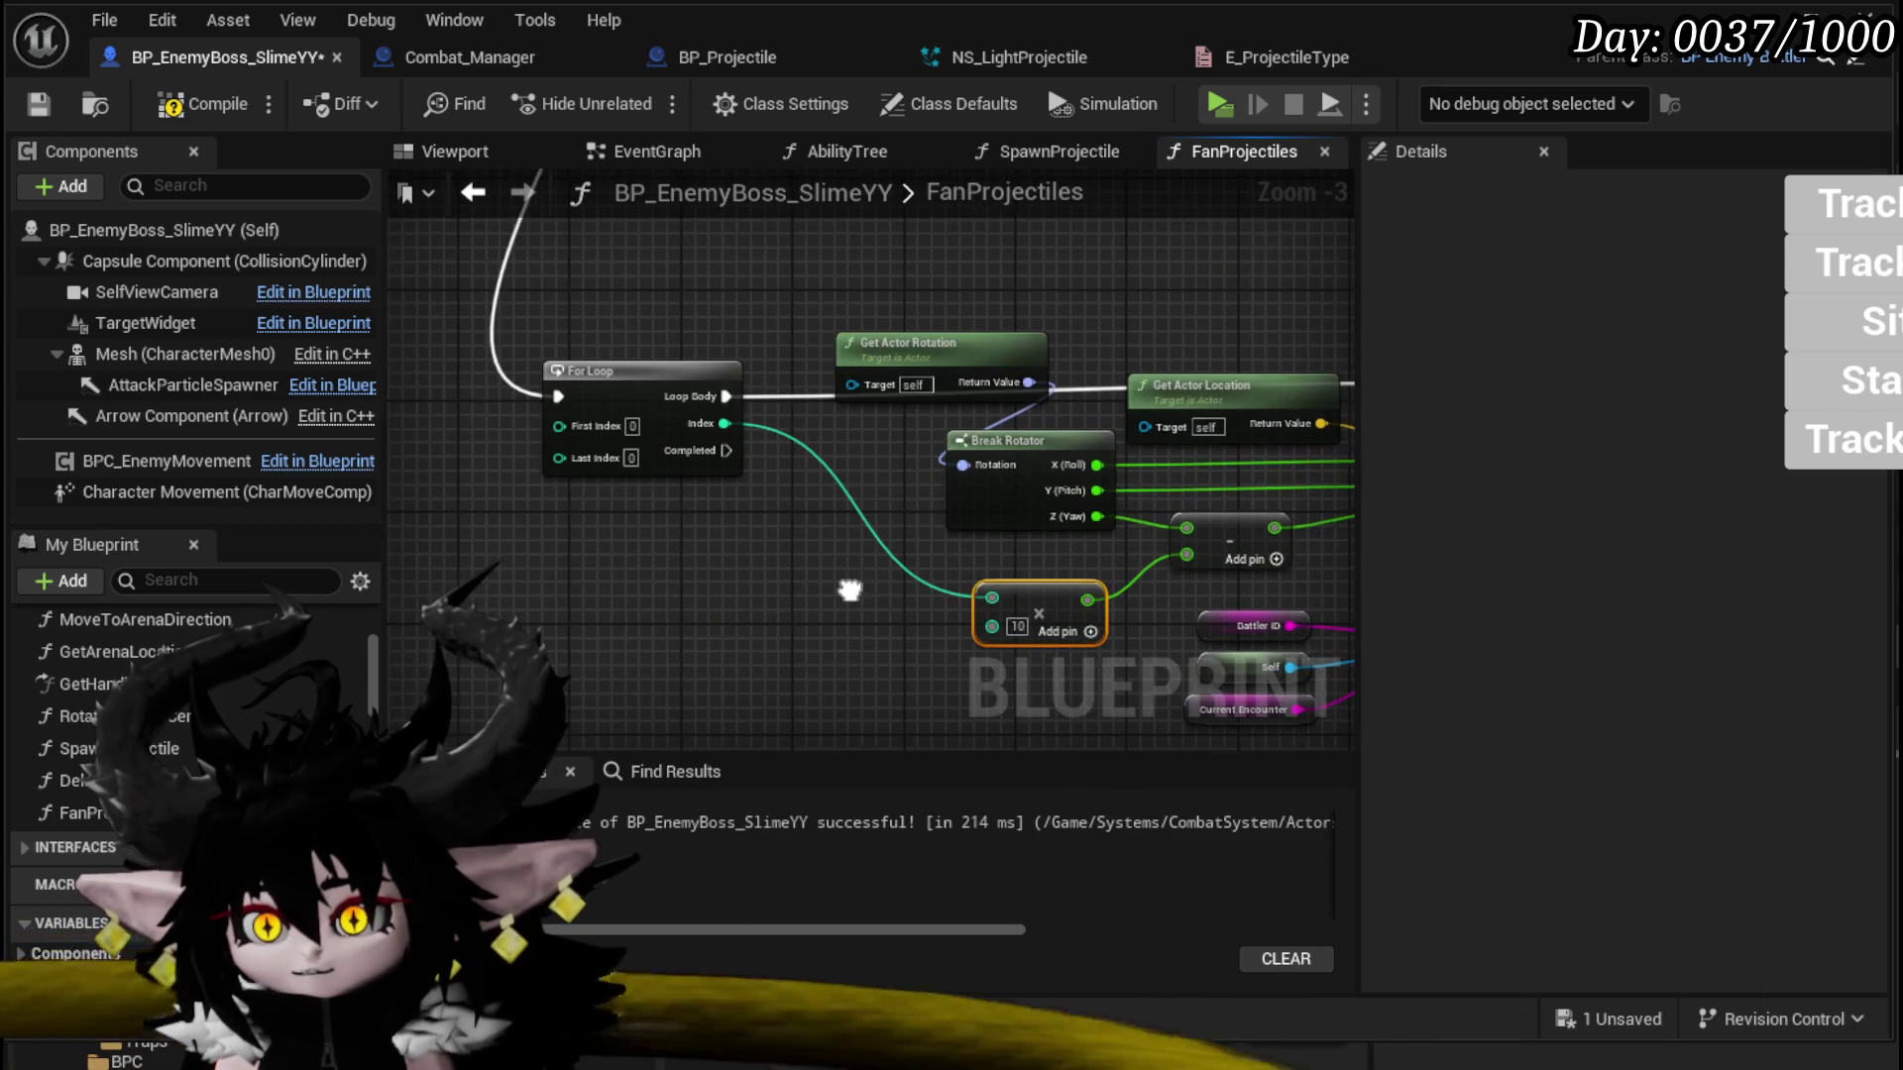
scroll(710, 589, "down", 2)
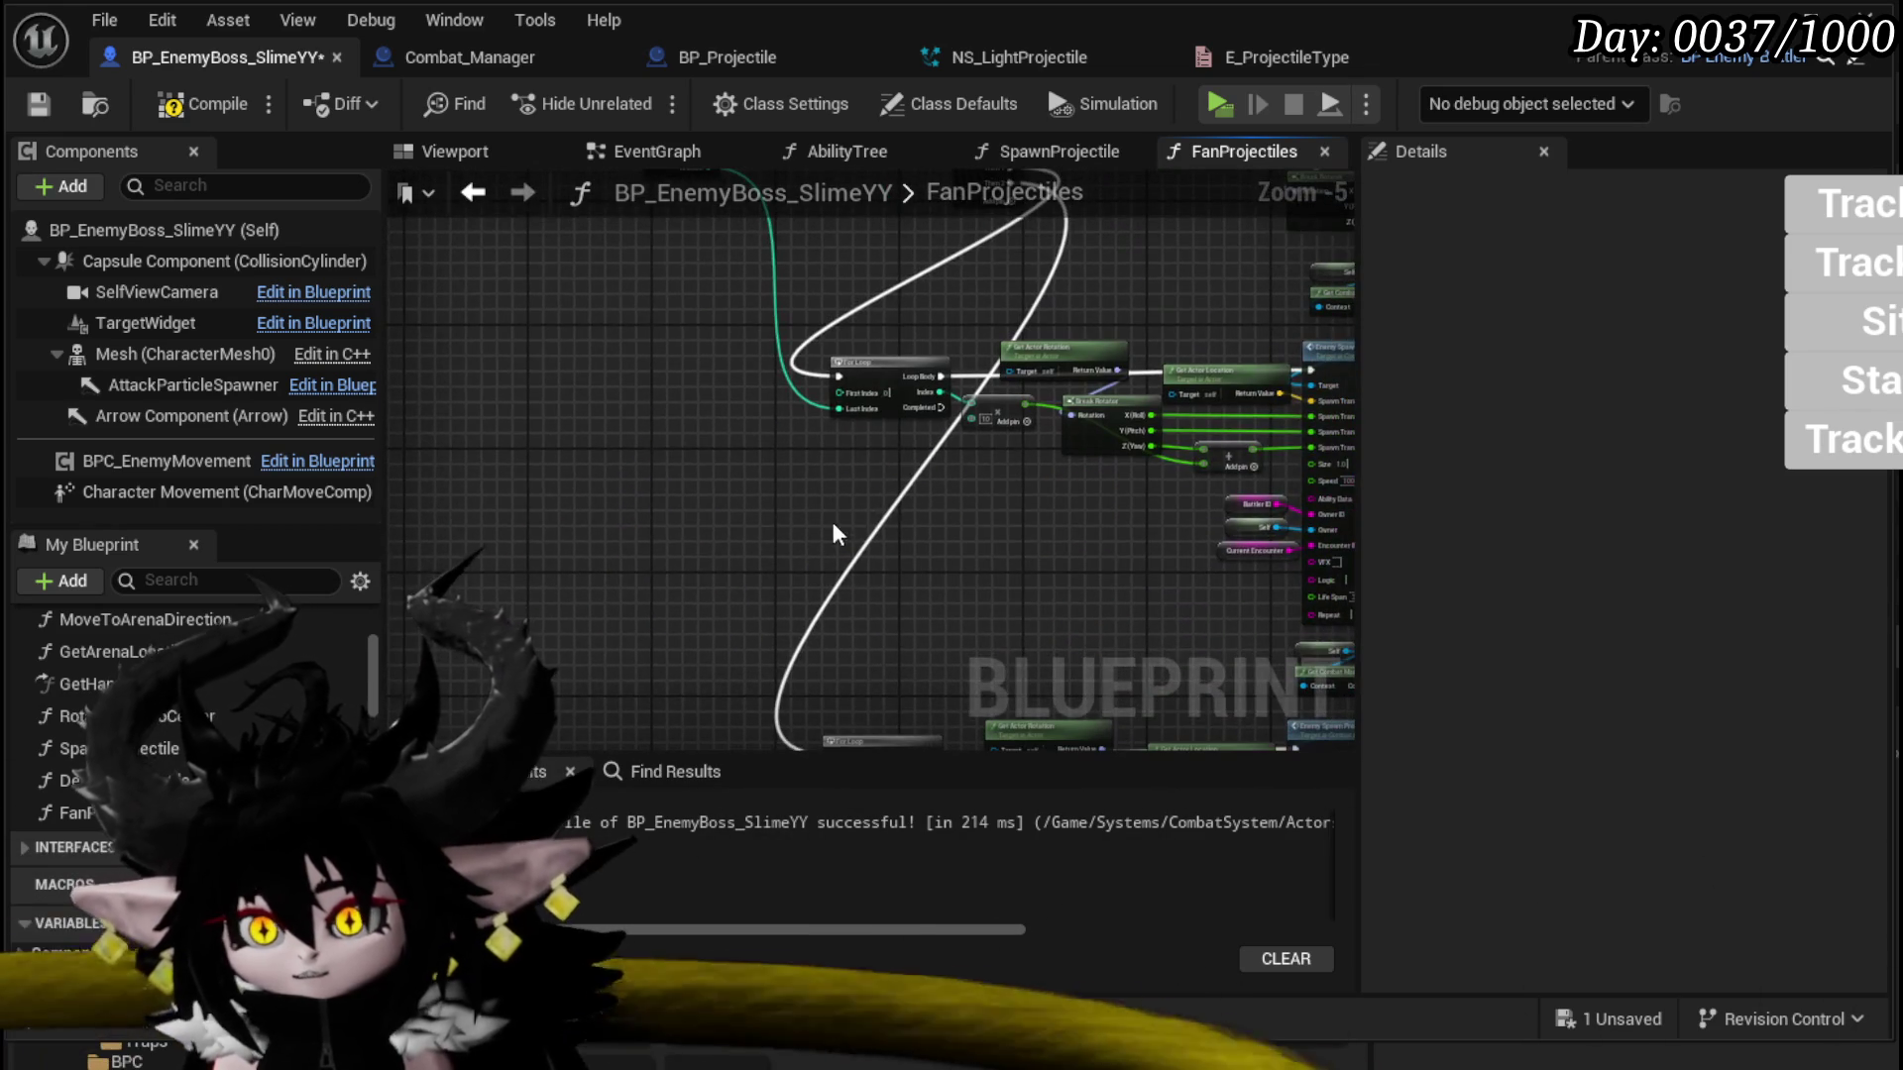
Step: Connect Amount to the second loop's Last Index, then compile and save
mouse_move(892, 392)
left_mouse_down()
mouse_move(818, 717)
mouse_move(824, 561)
mouse_move(858, 483)
left_mouse_up()
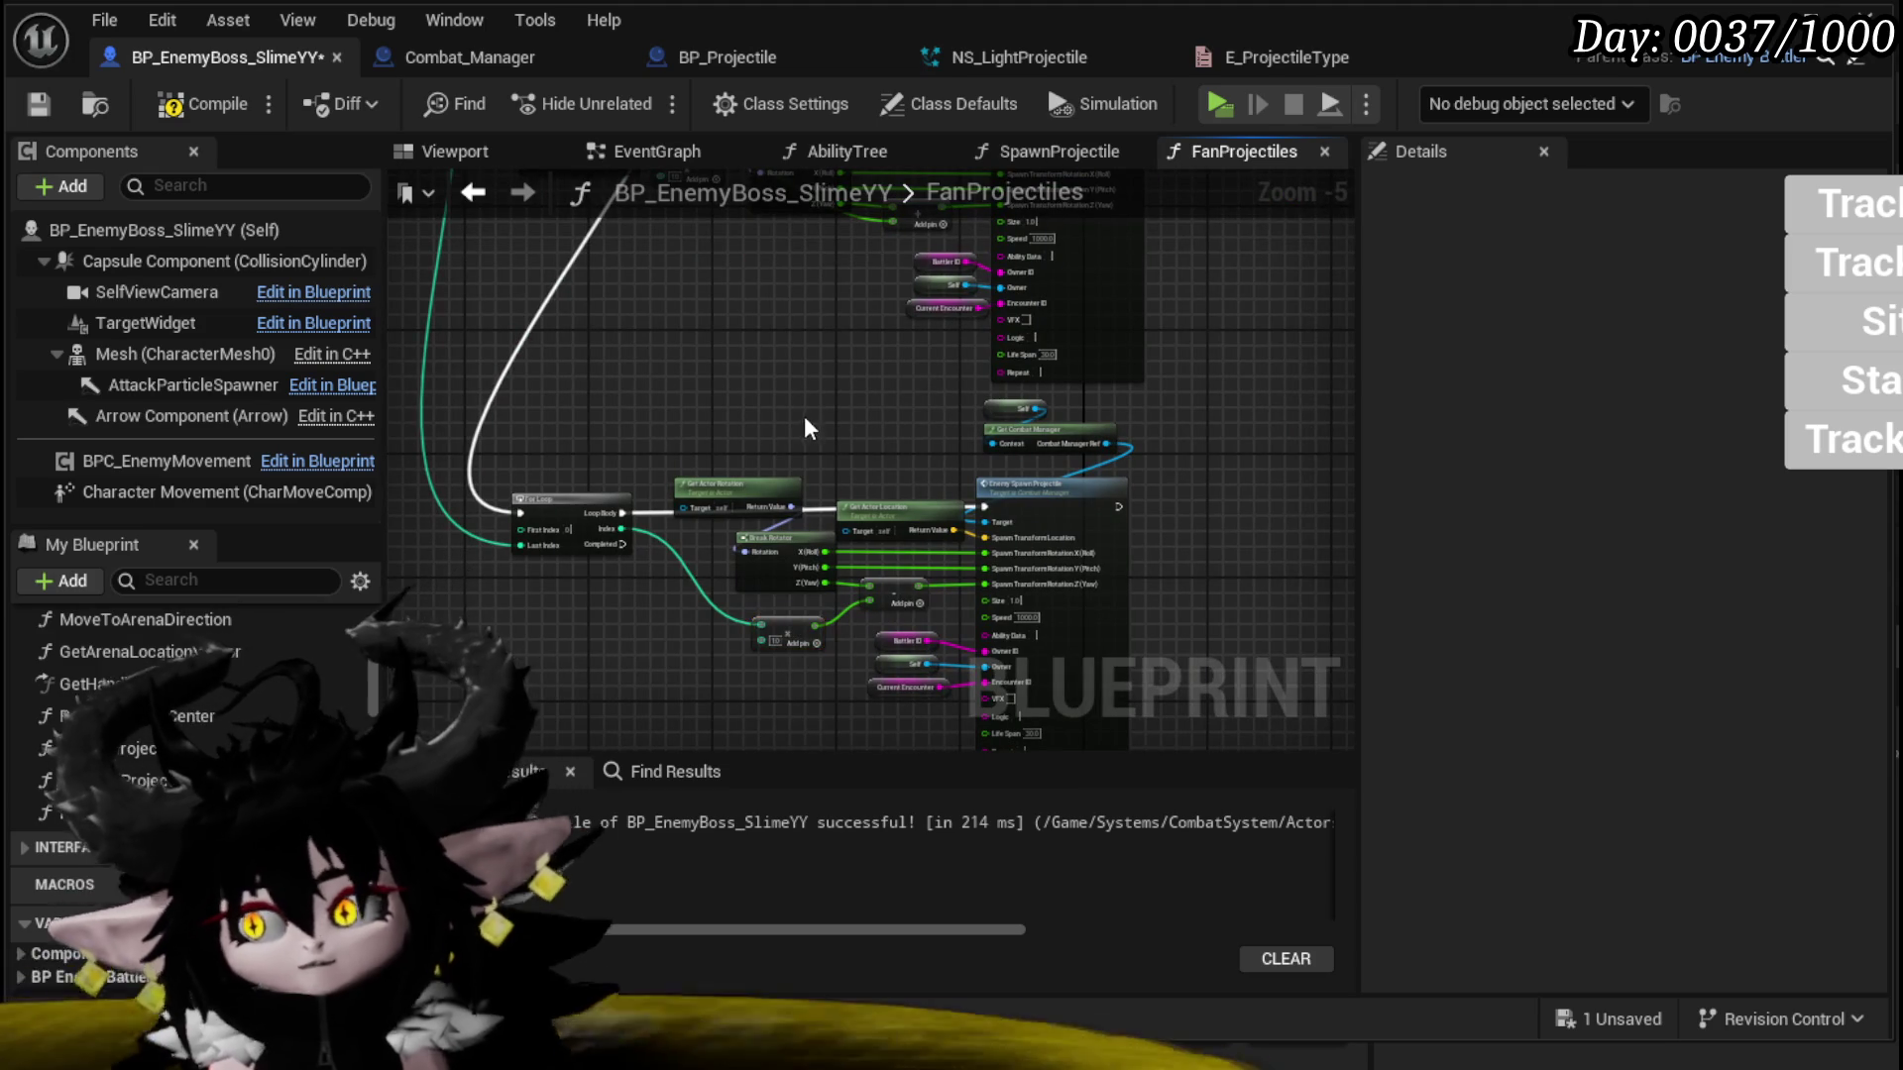
left_click(183, 99)
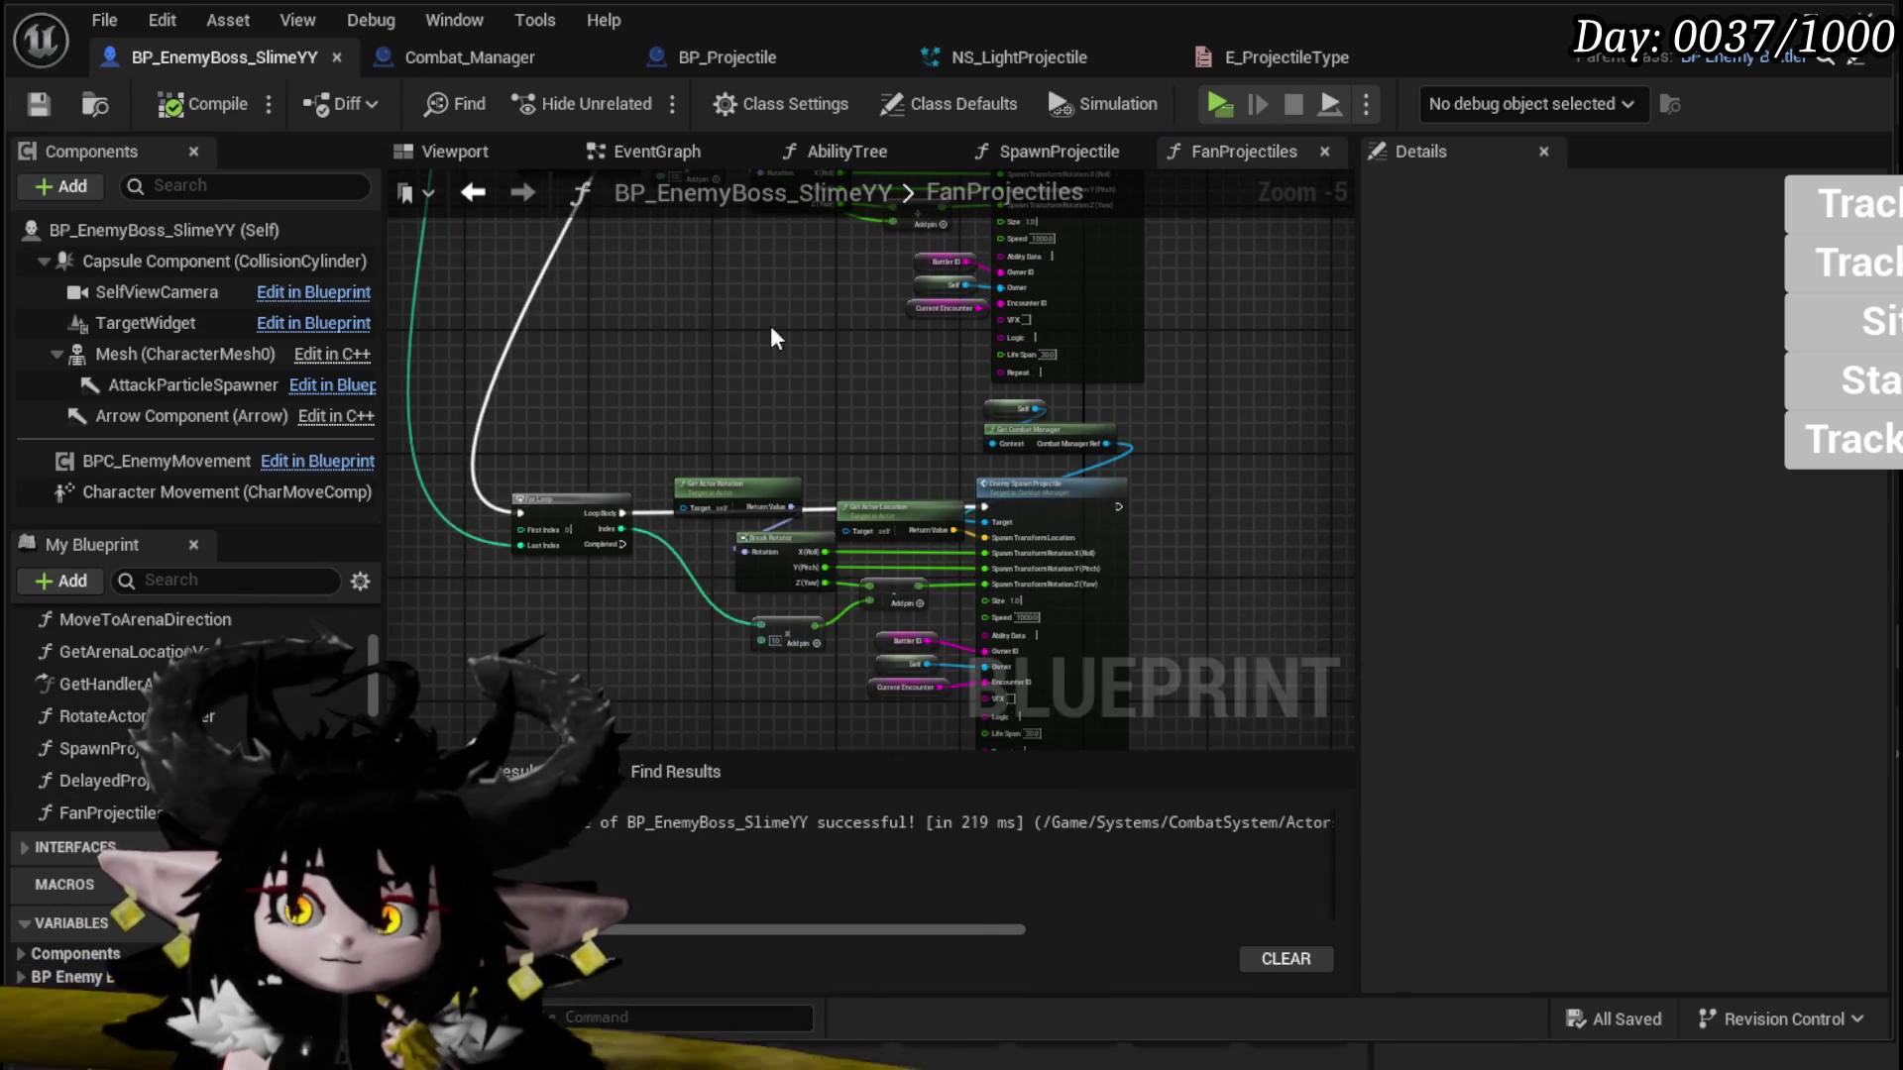
left_click_drag(738, 325, 908, 496)
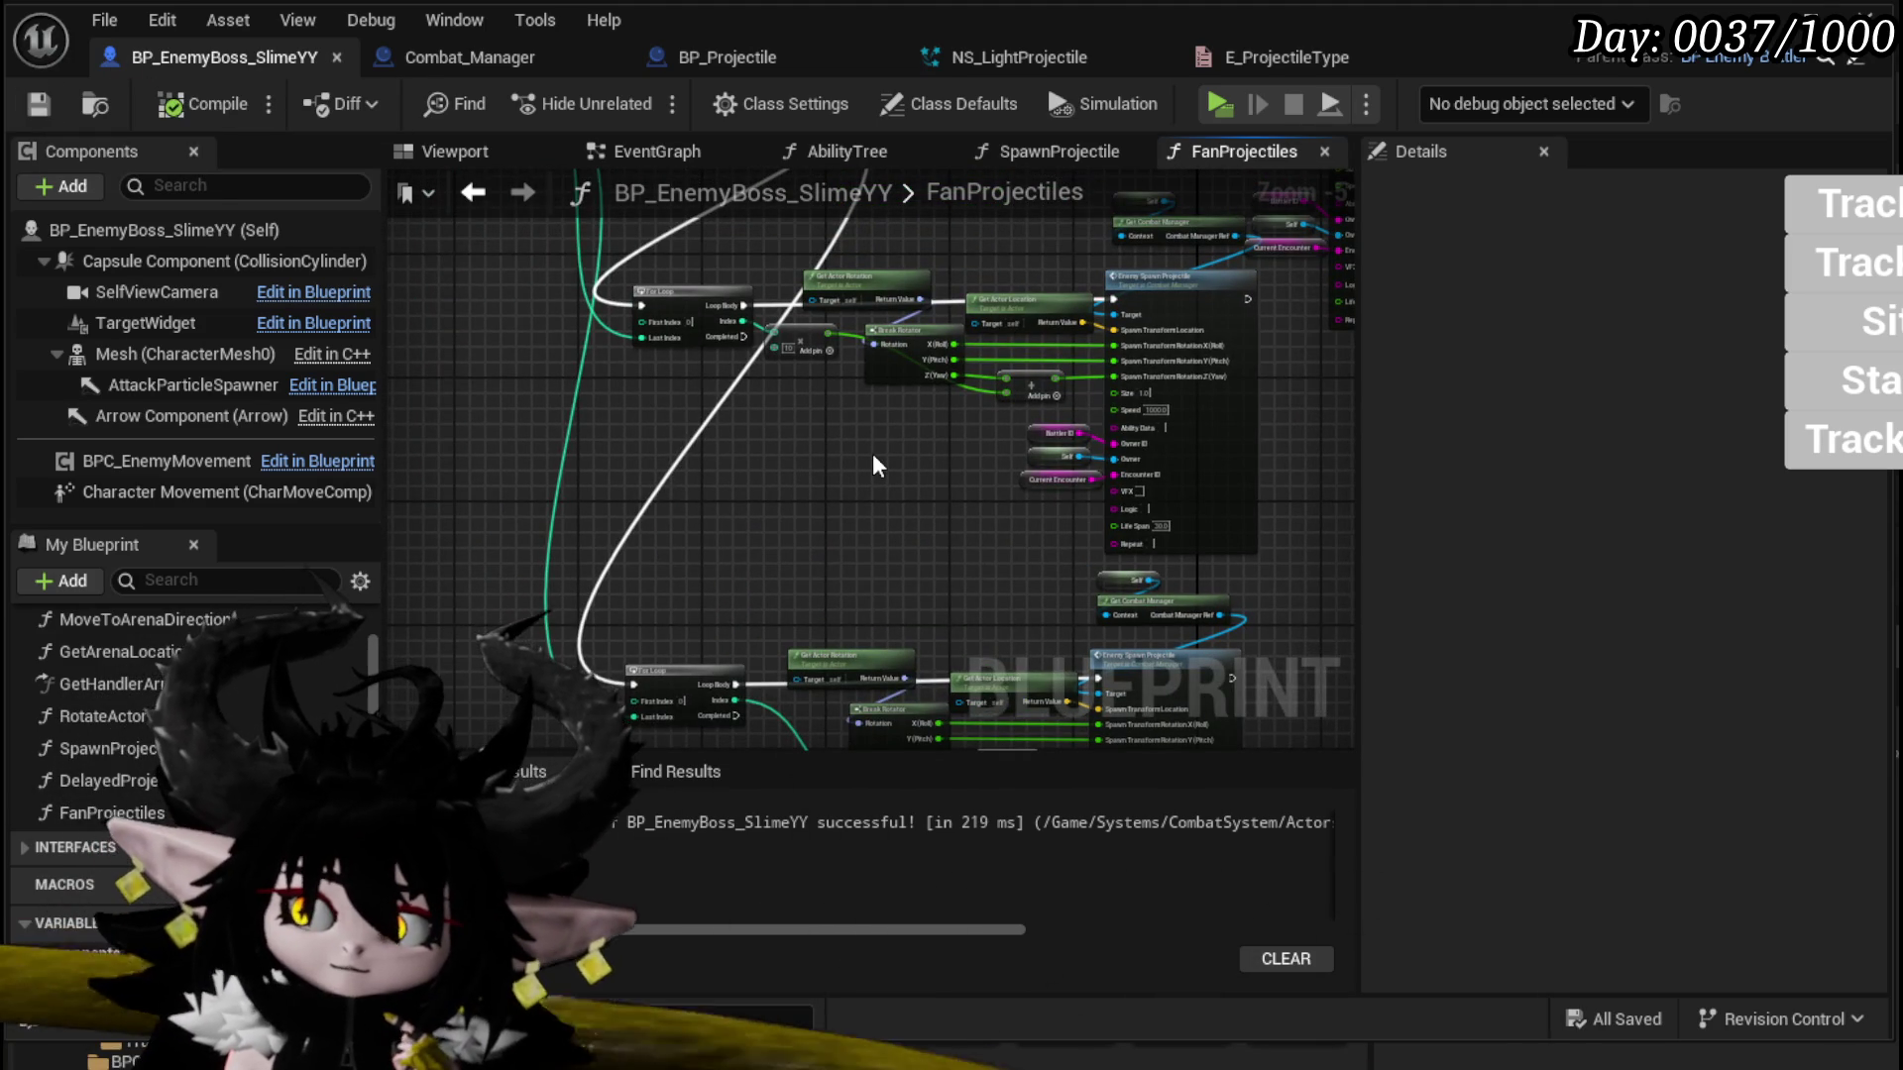
scroll(872, 453, "up", 2)
left_click_drag(858, 443, 631, 428)
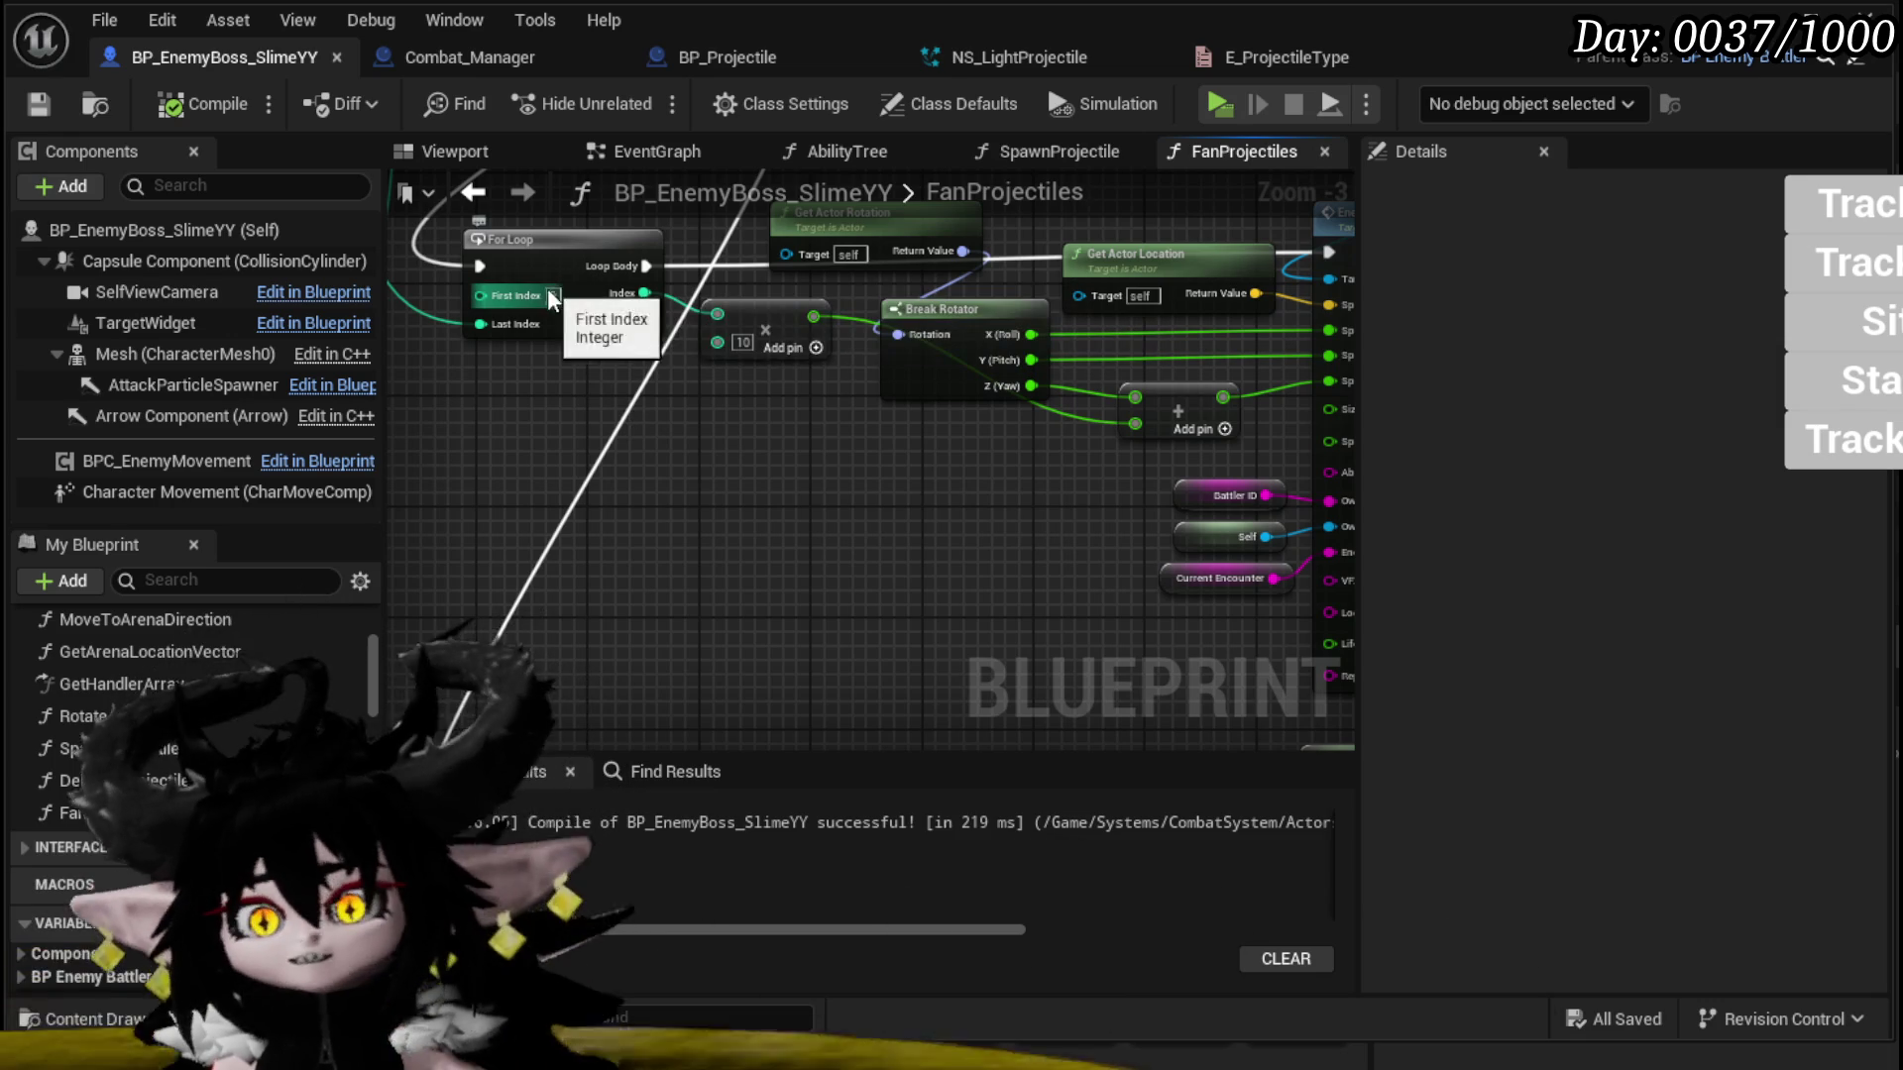
Step: Set the upper For Loop's First Index to 1, then compile and save the blueprint
left_click(553, 296)
mouse_move(553, 296)
left_mouse_down()
mouse_move(594, 713)
mouse_move(598, 631)
left_mouse_up()
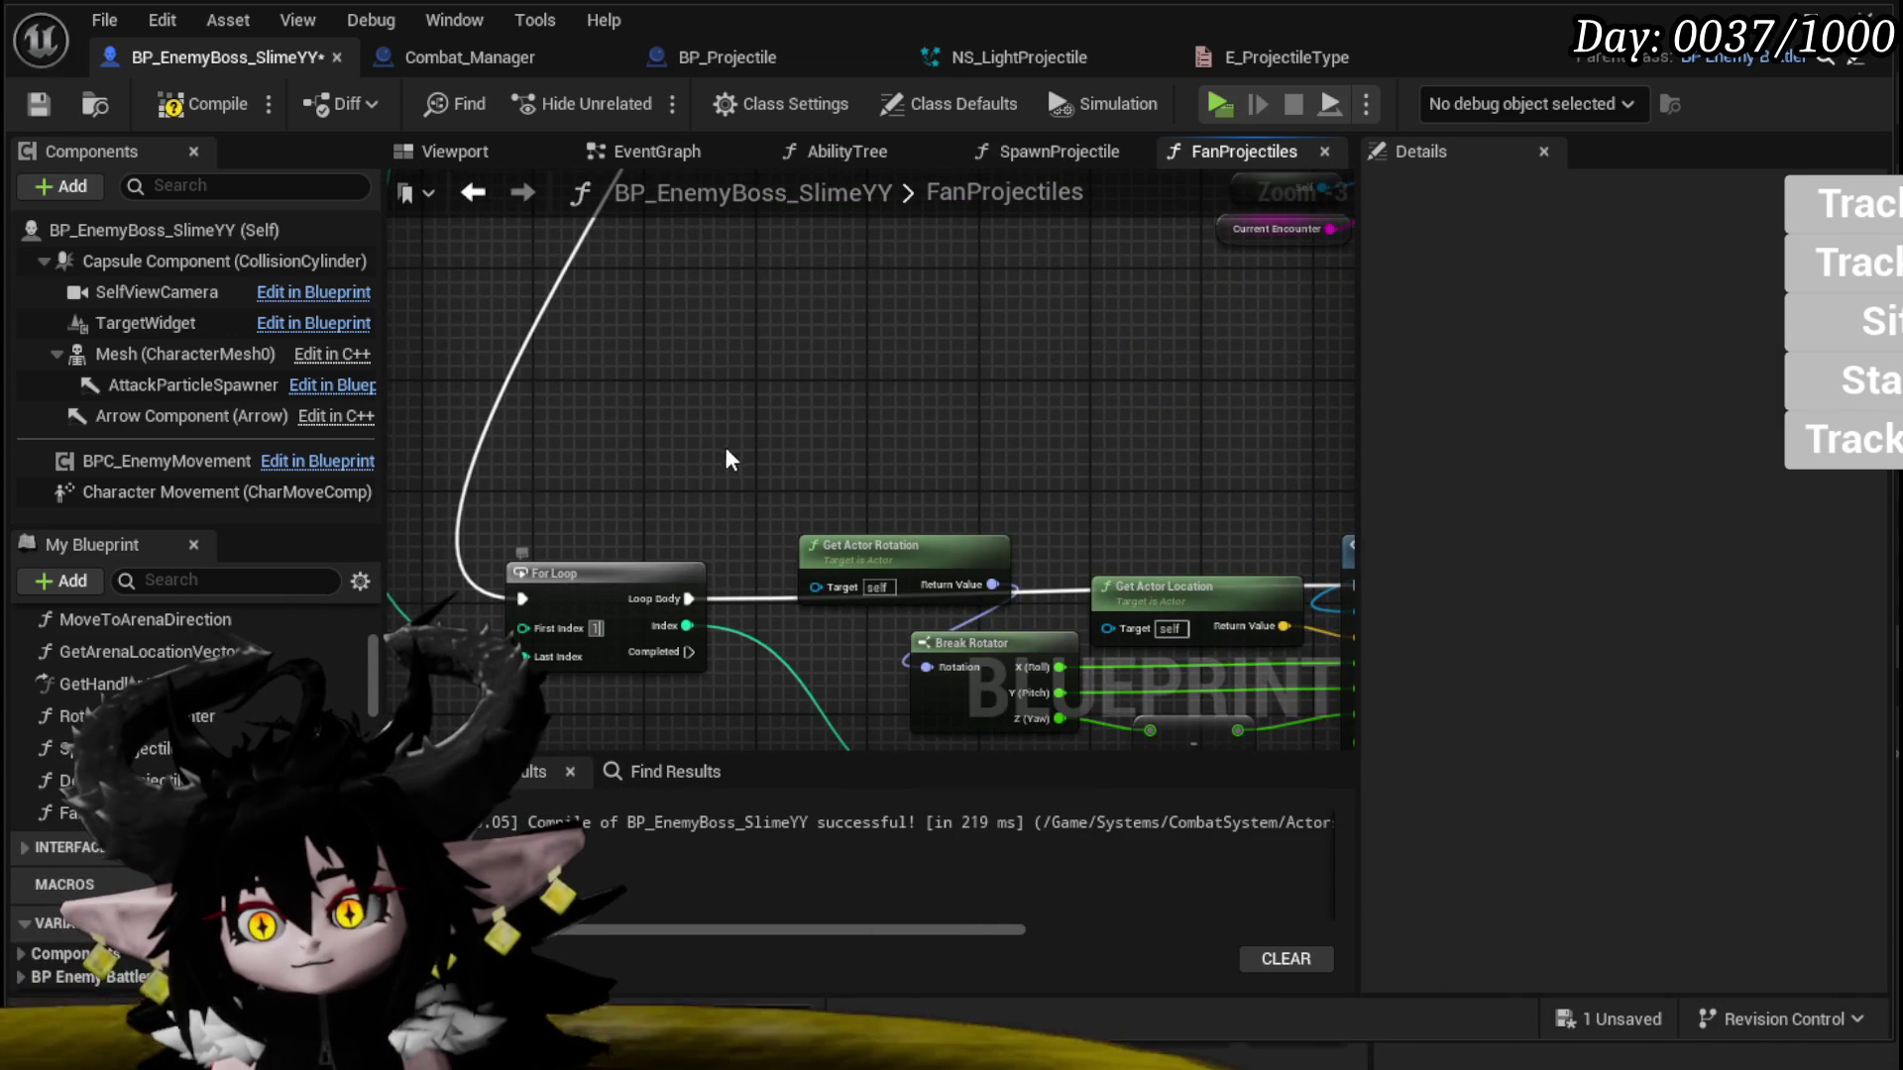
left_click_drag(707, 511, 526, 543)
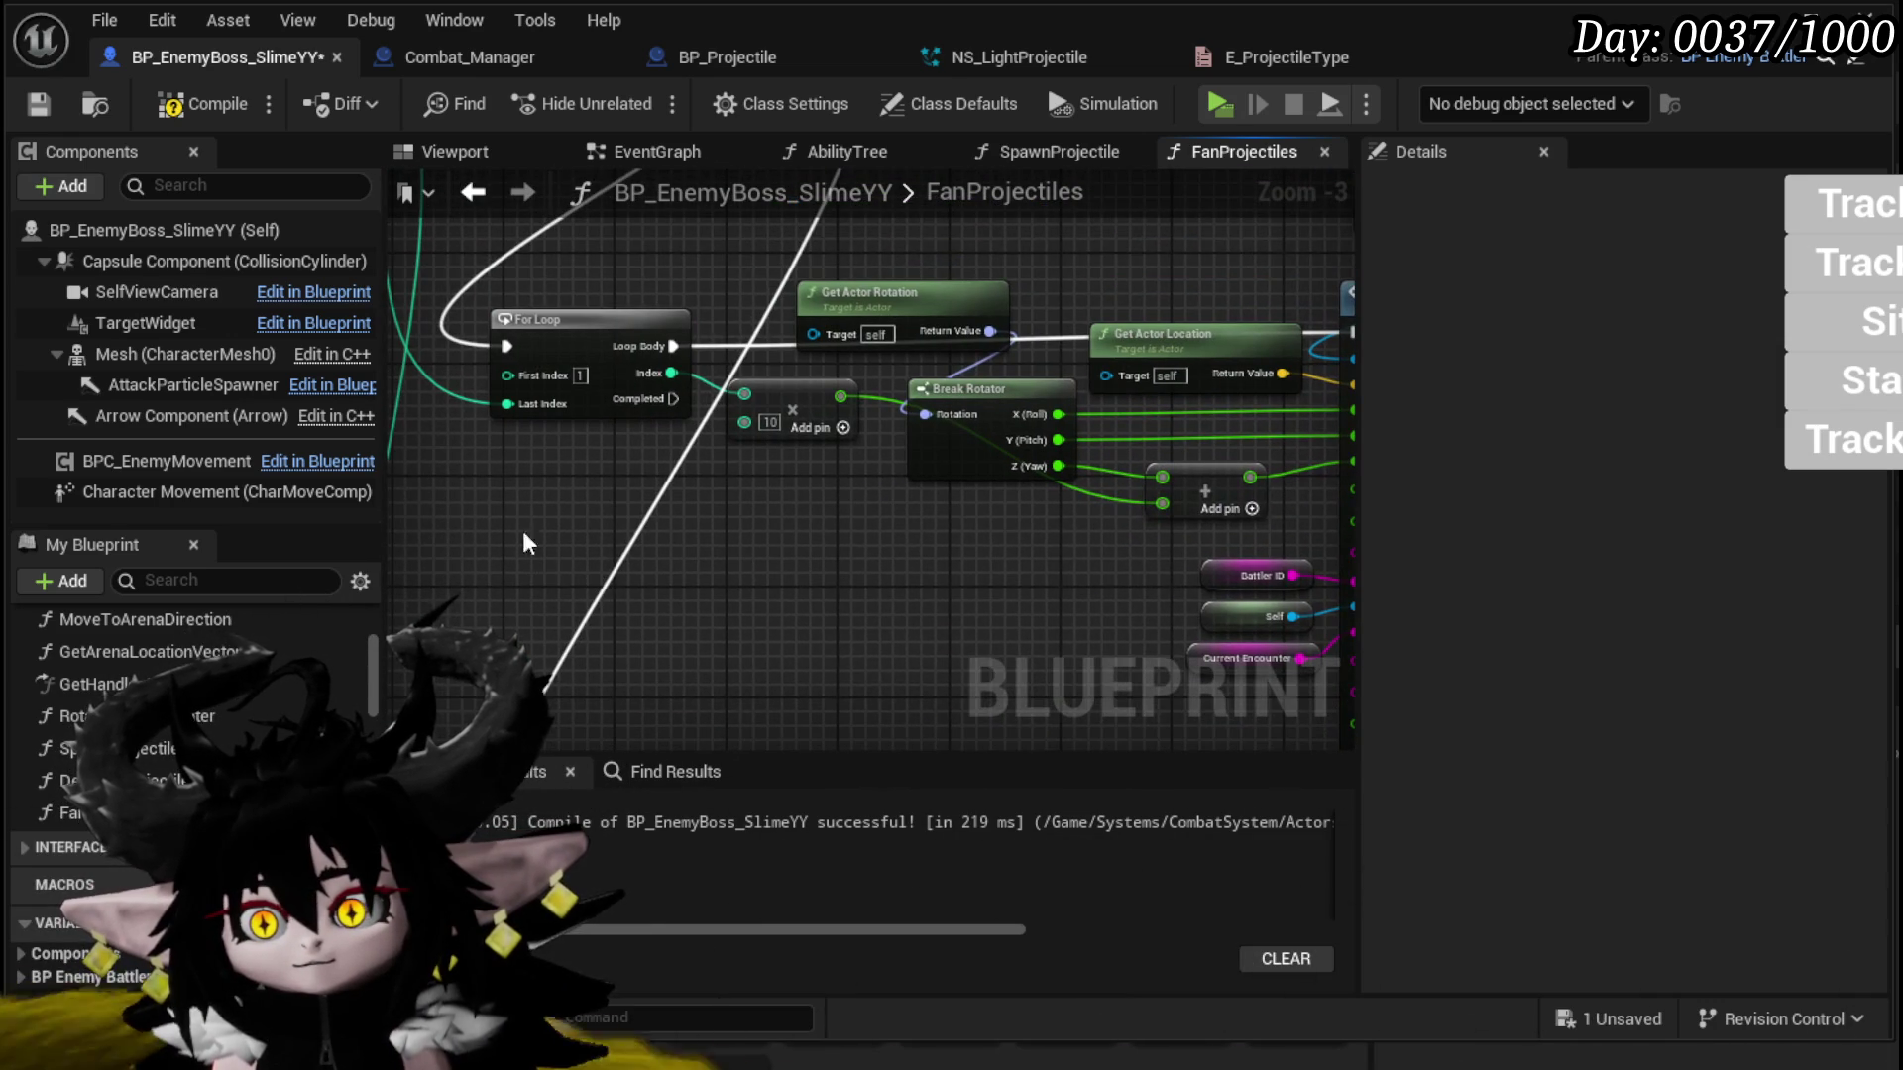
left_click(187, 109)
left_click(42, 105)
scroll(504, 424, "down", 2)
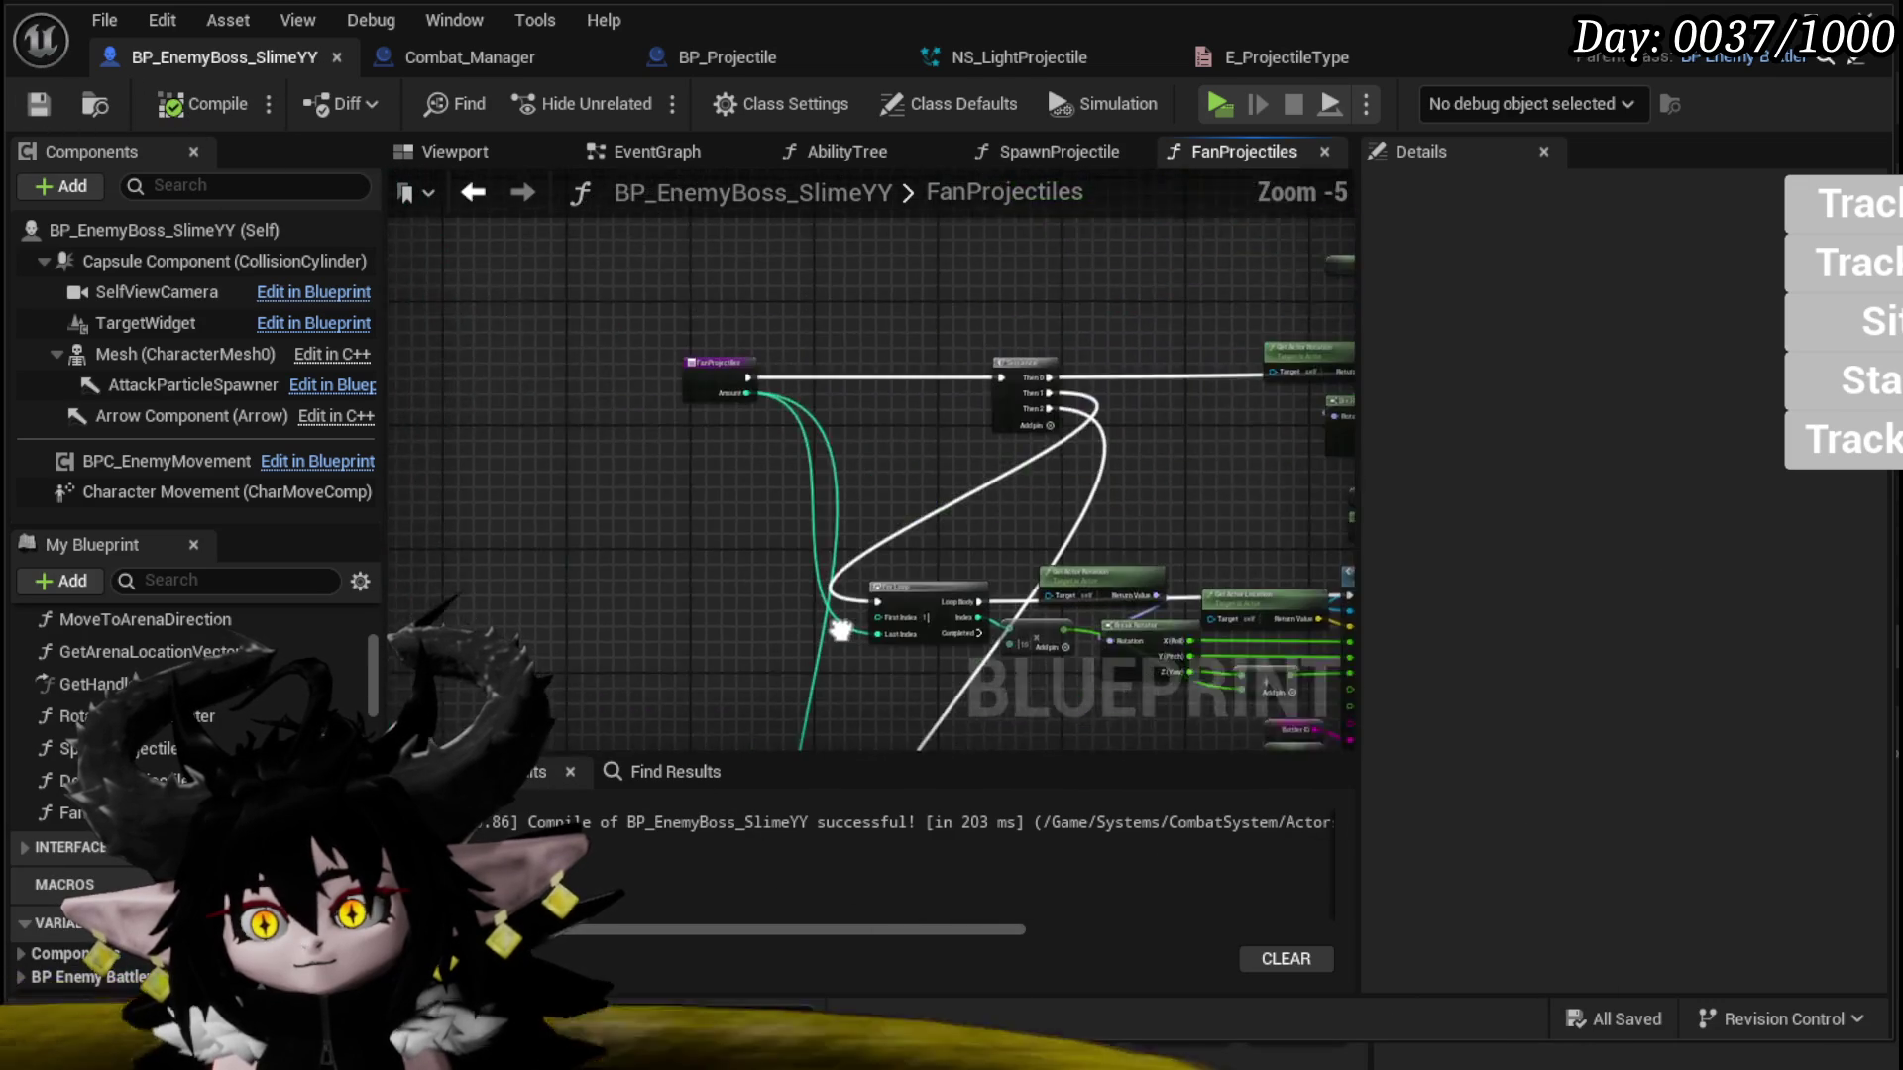
left_click_drag(832, 628, 814, 654)
left_click_drag(684, 465, 545, 451)
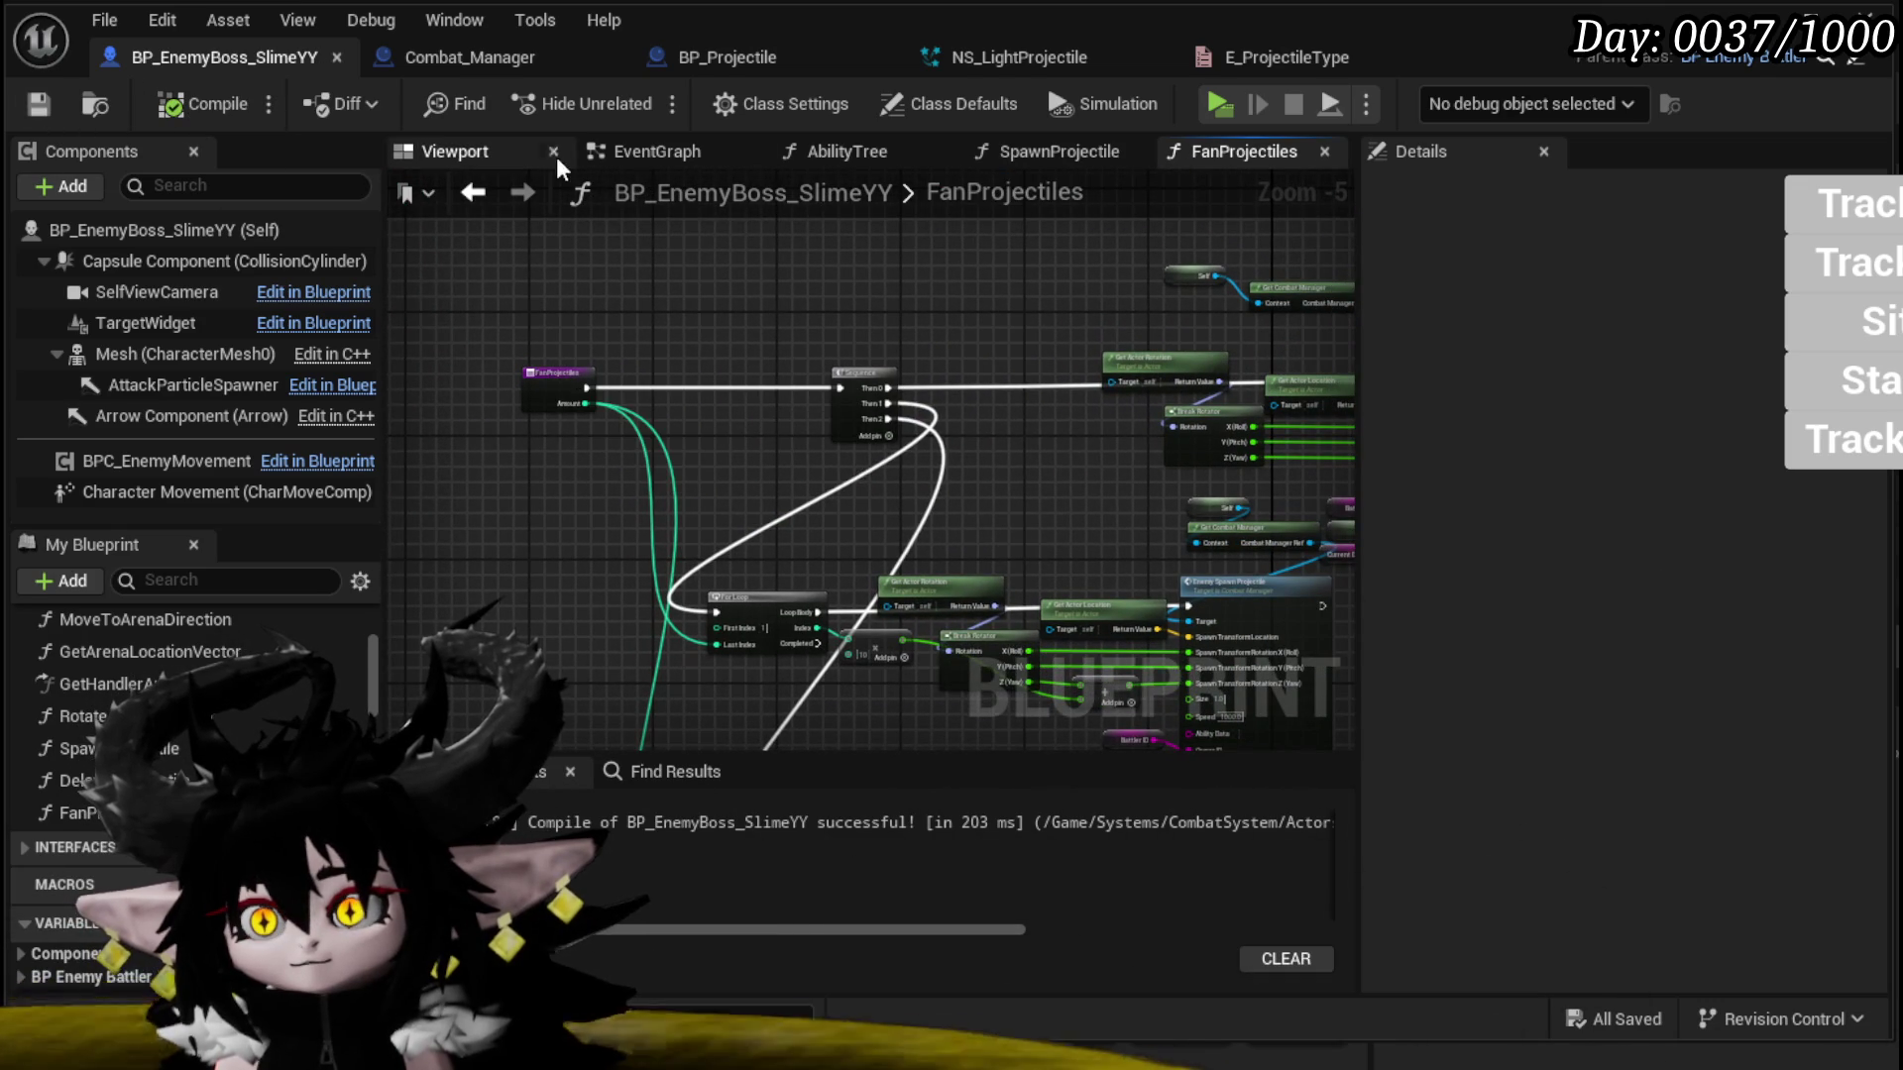
left_click(845, 154)
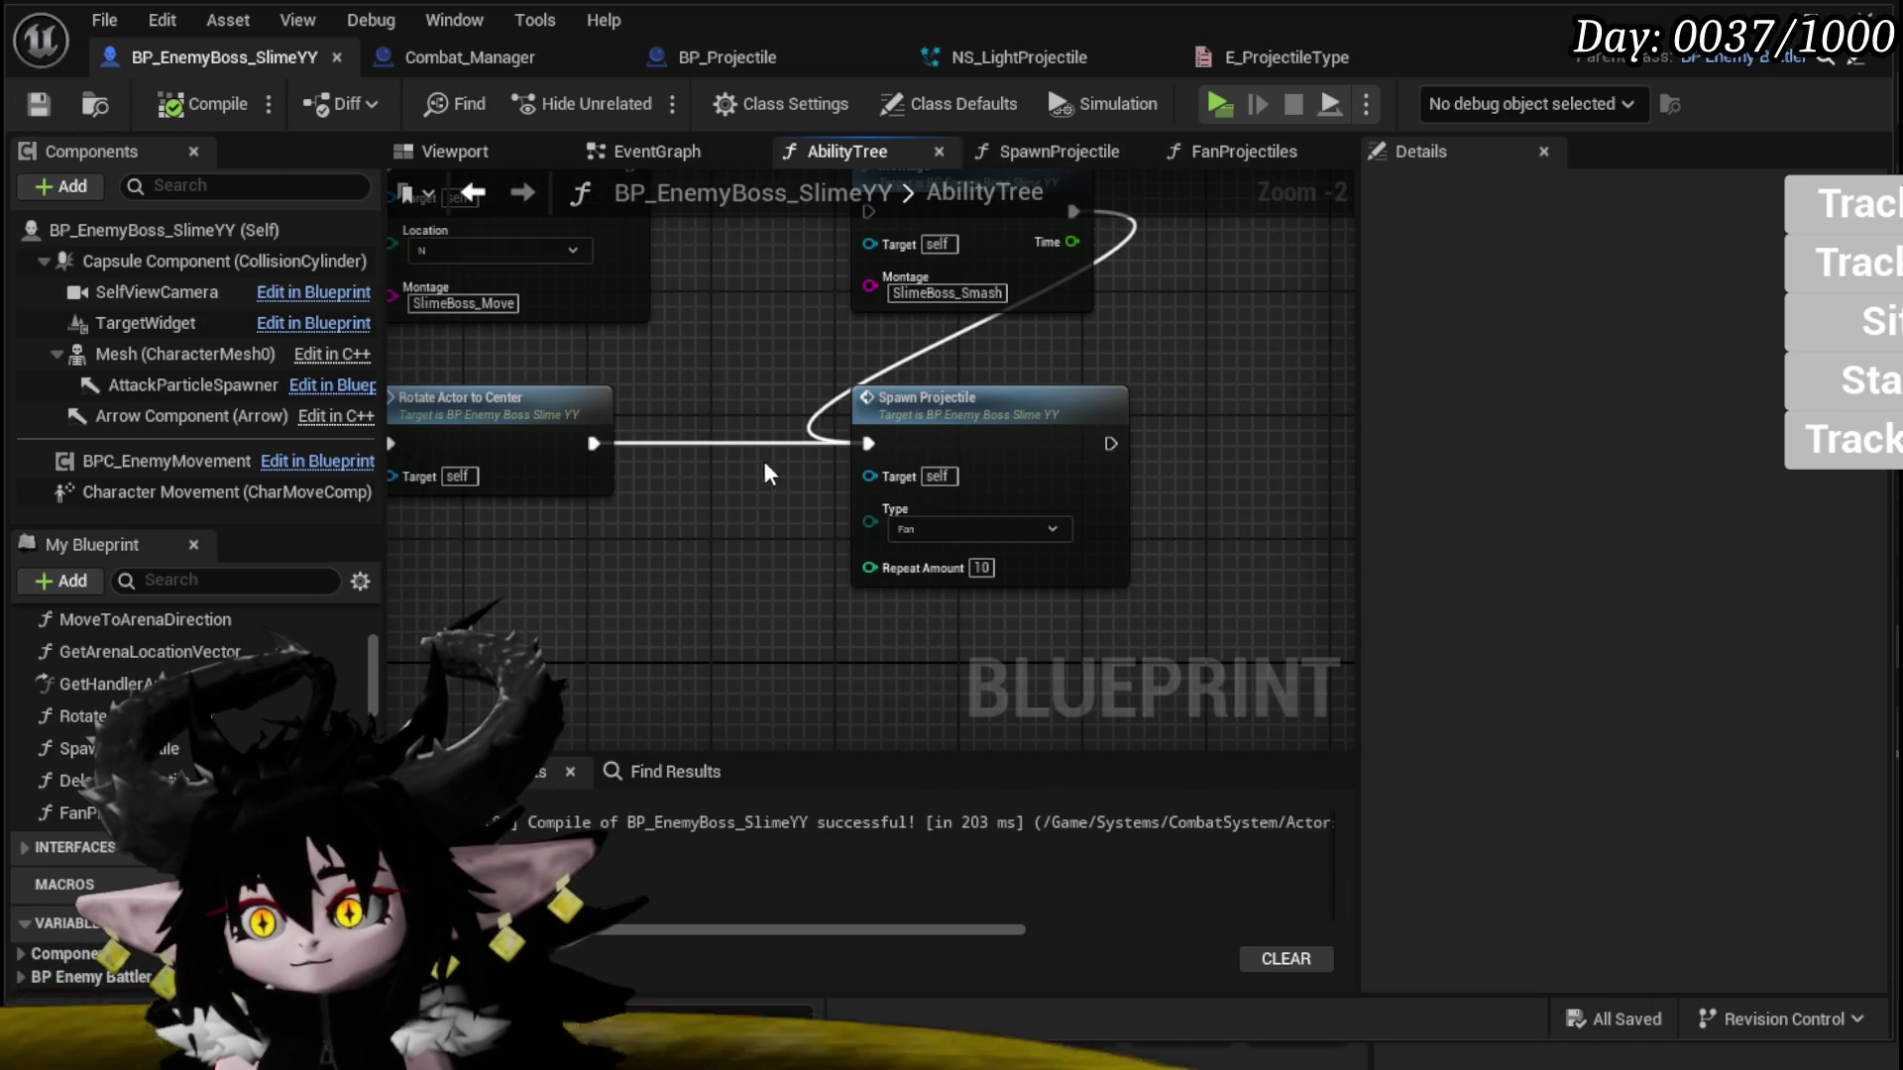
Step: Open the Spawn Projectile function and run a quick play test of the level
double_click(1002, 413)
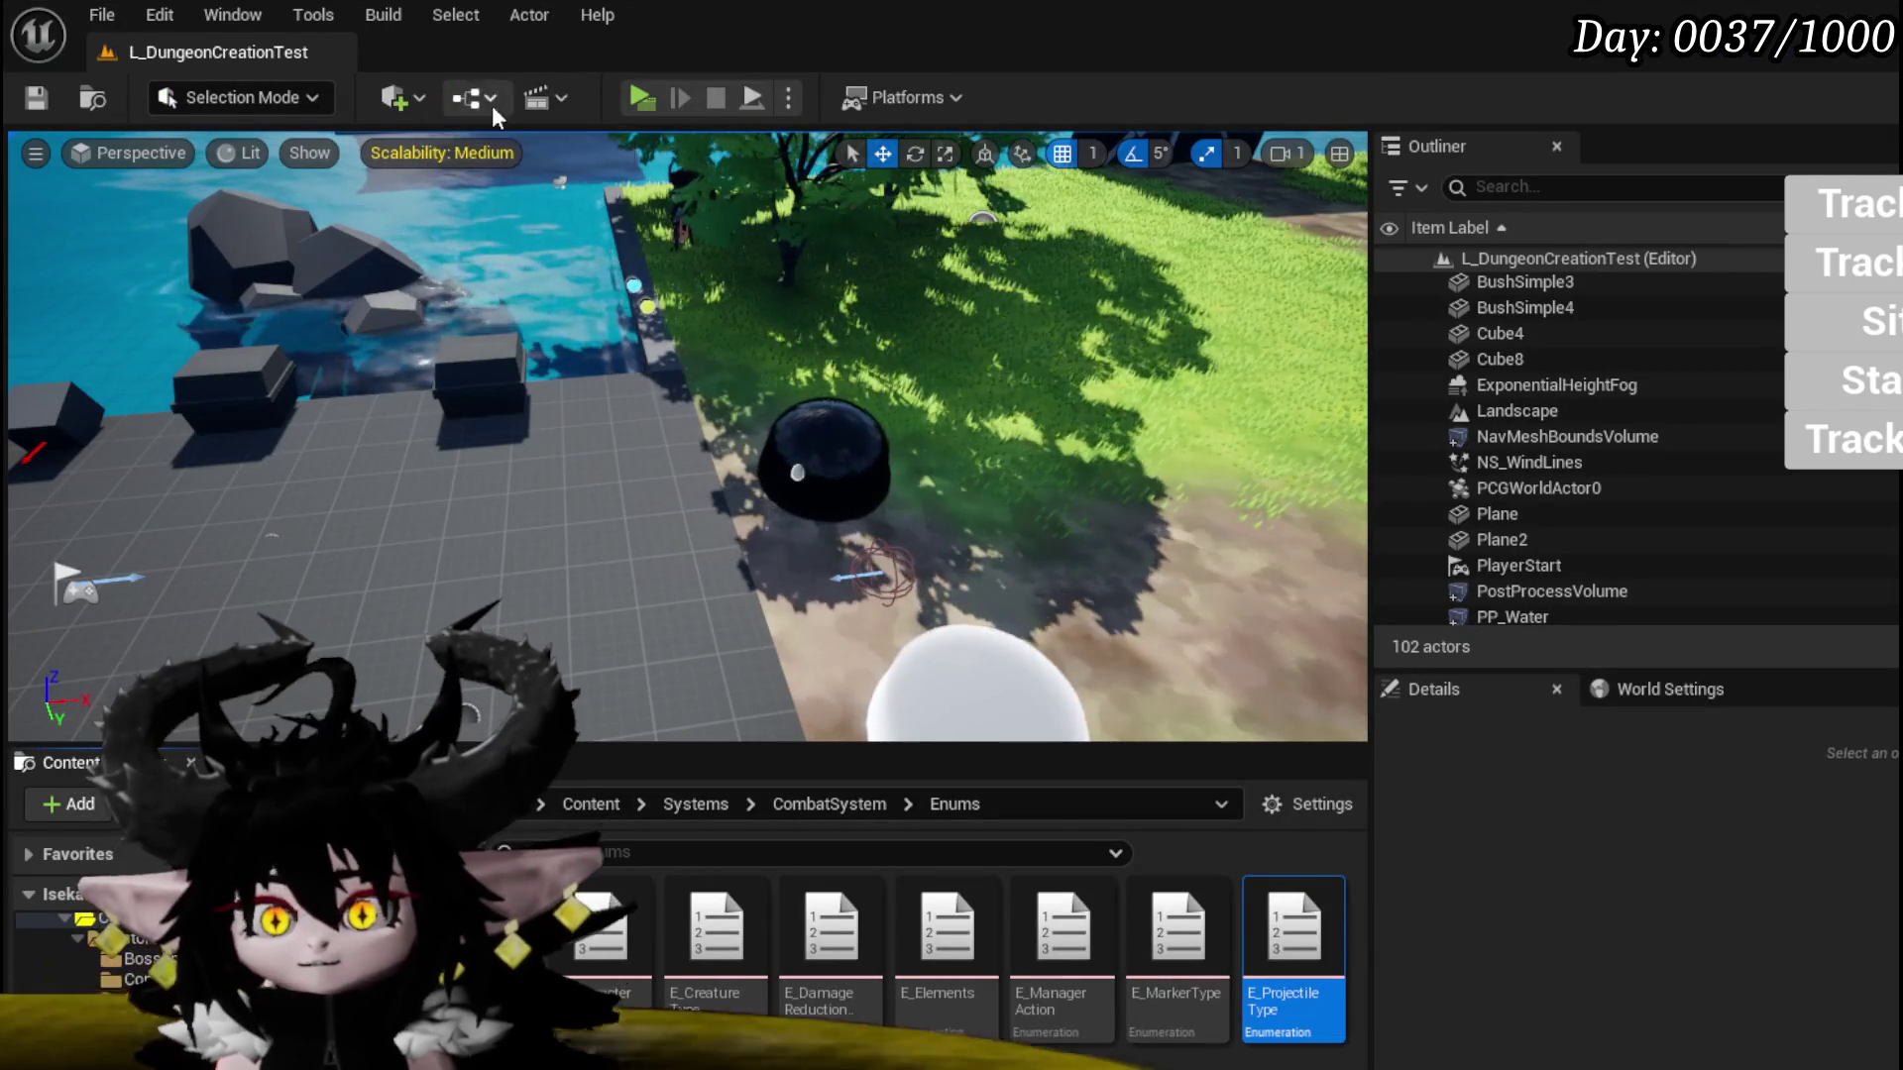
left_click(650, 93)
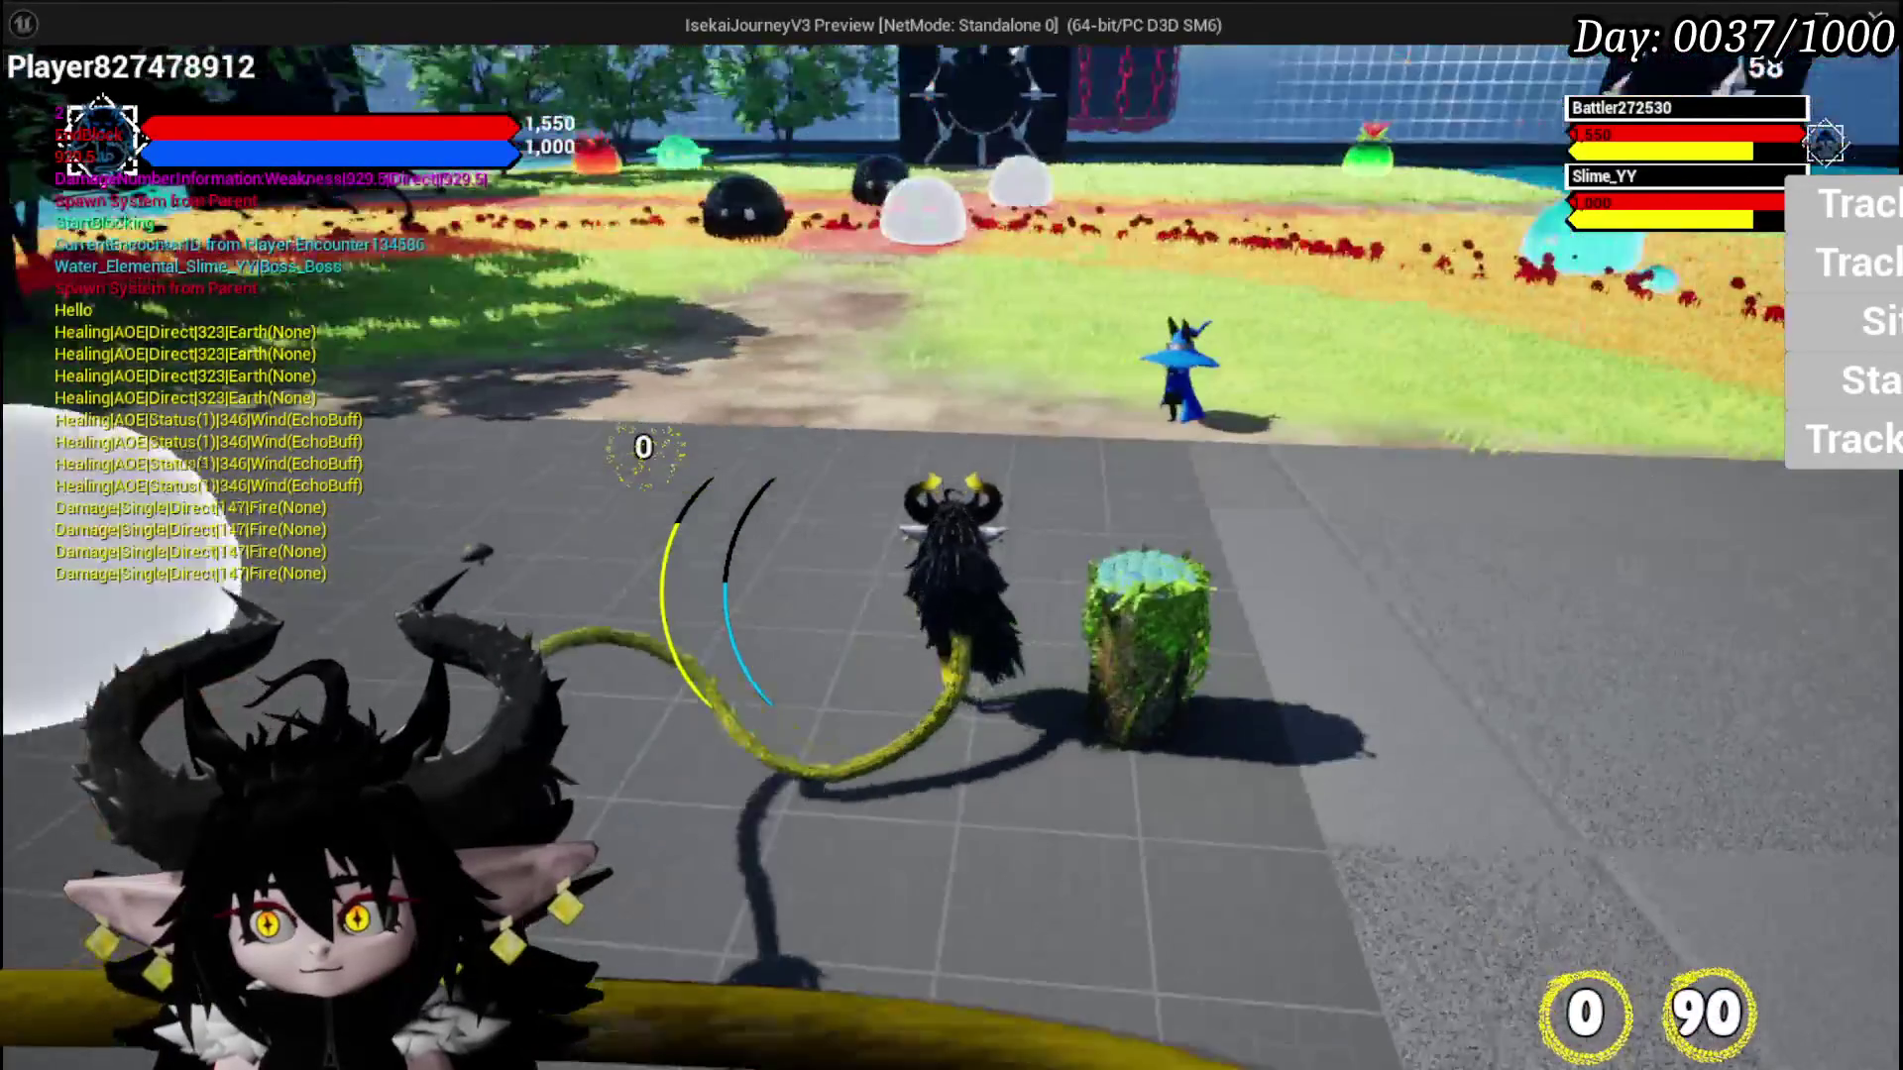
key("Escape")
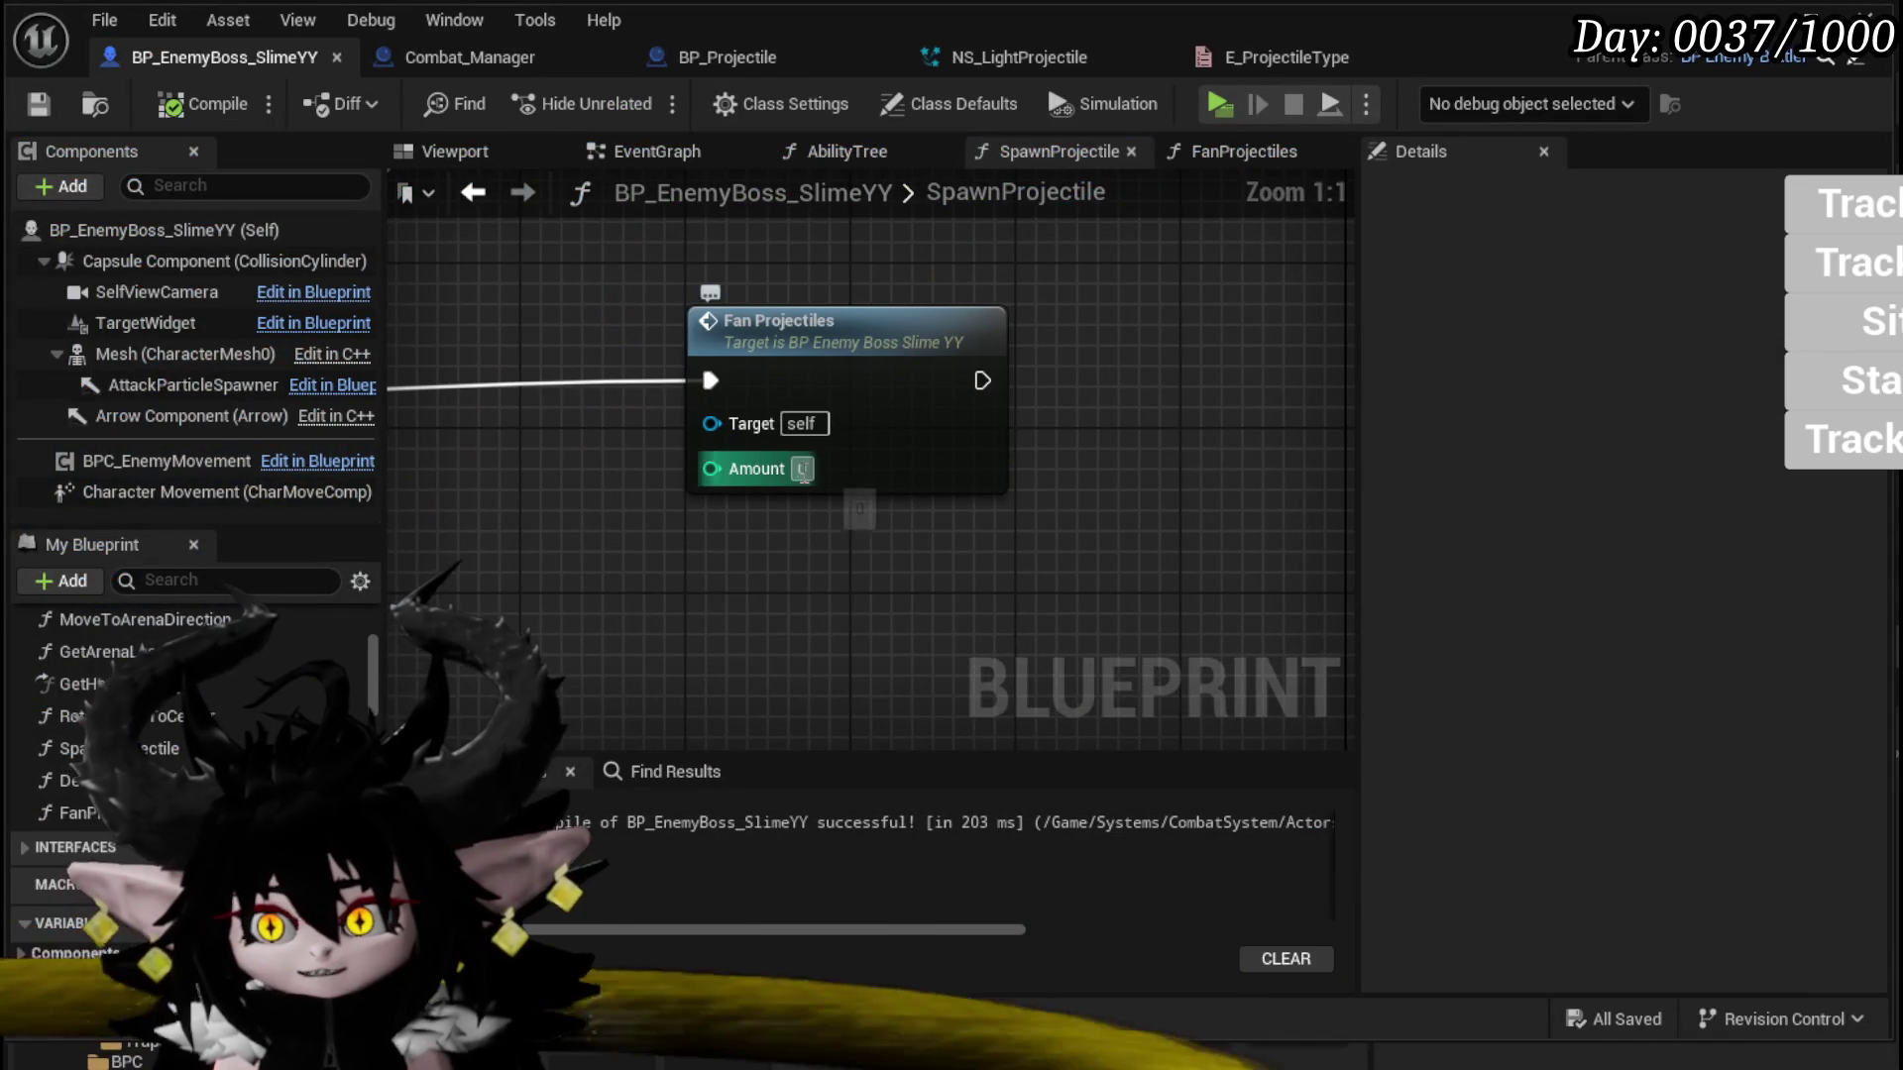
Step: Save the slime boss blueprint and play-test the boss battle to check the fan projectiles
left_click(56, 107)
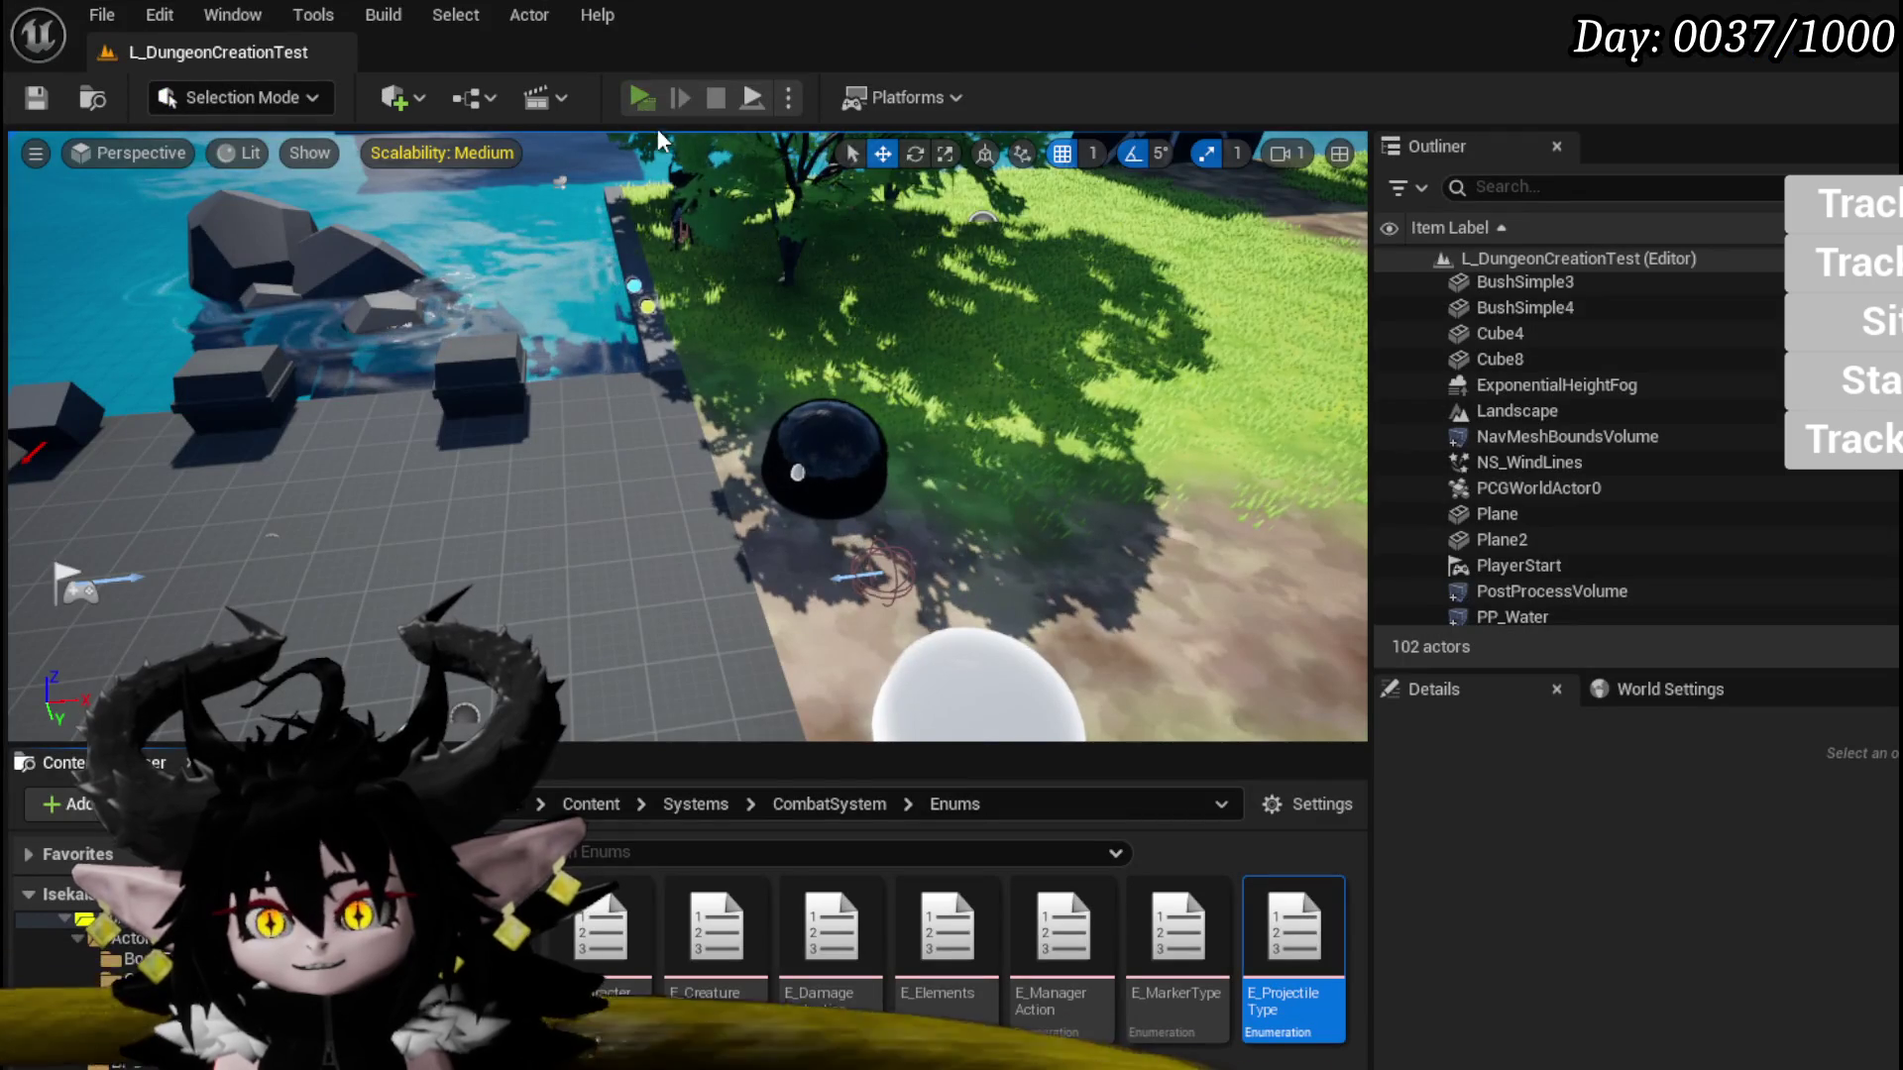
left_click(644, 115)
key("w")
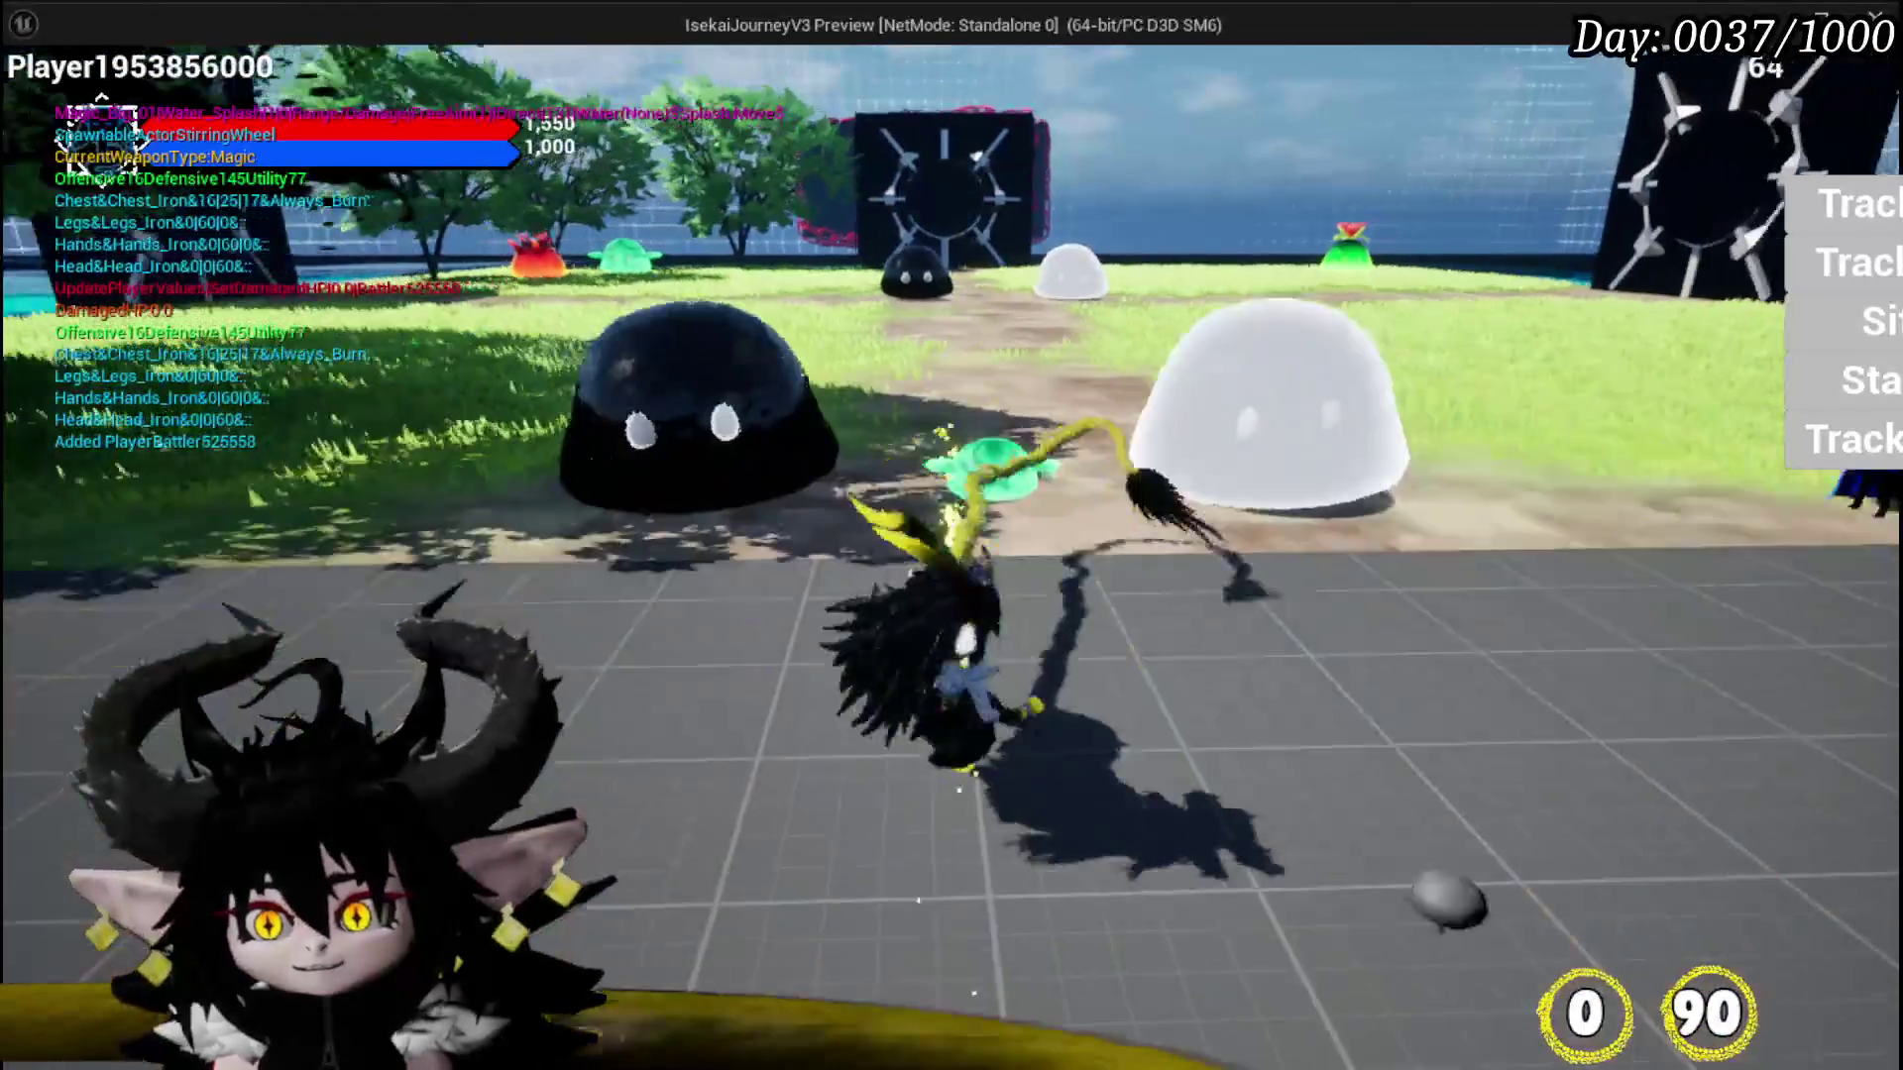
key("w")
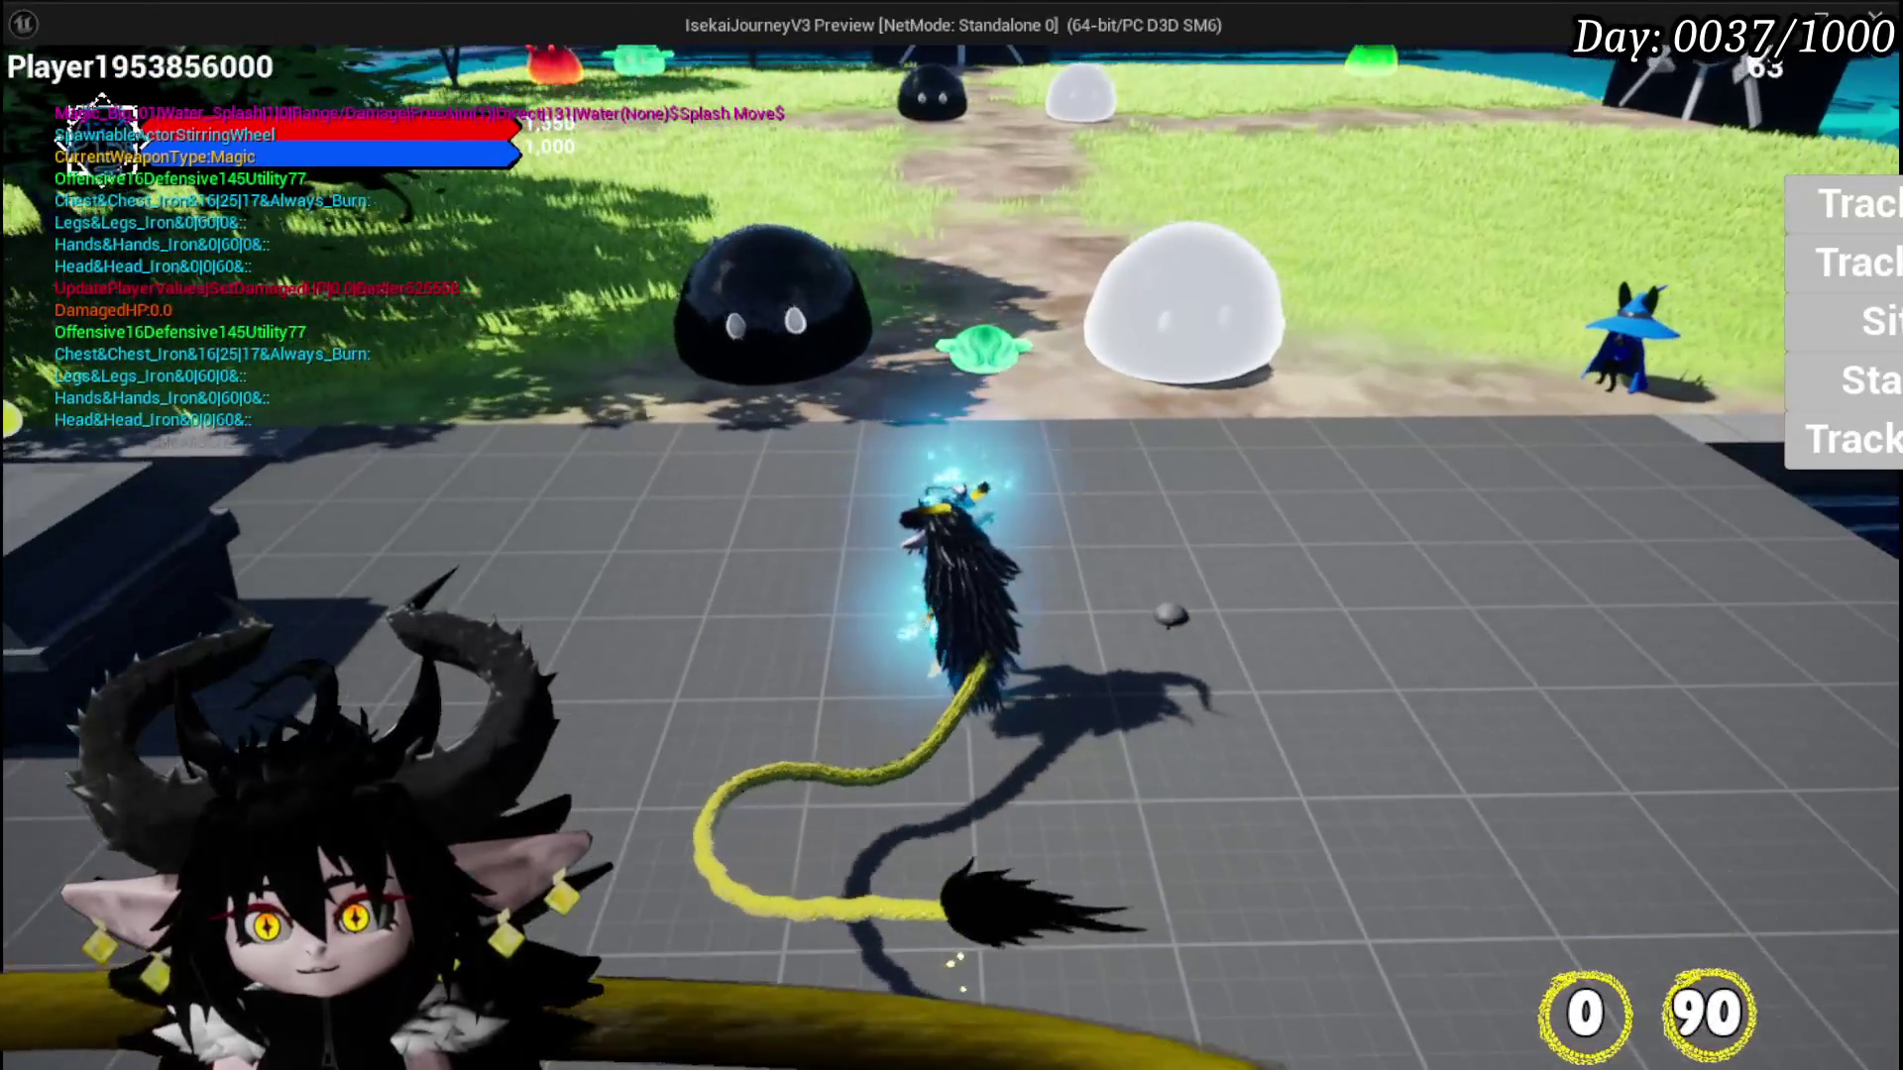
key("w")
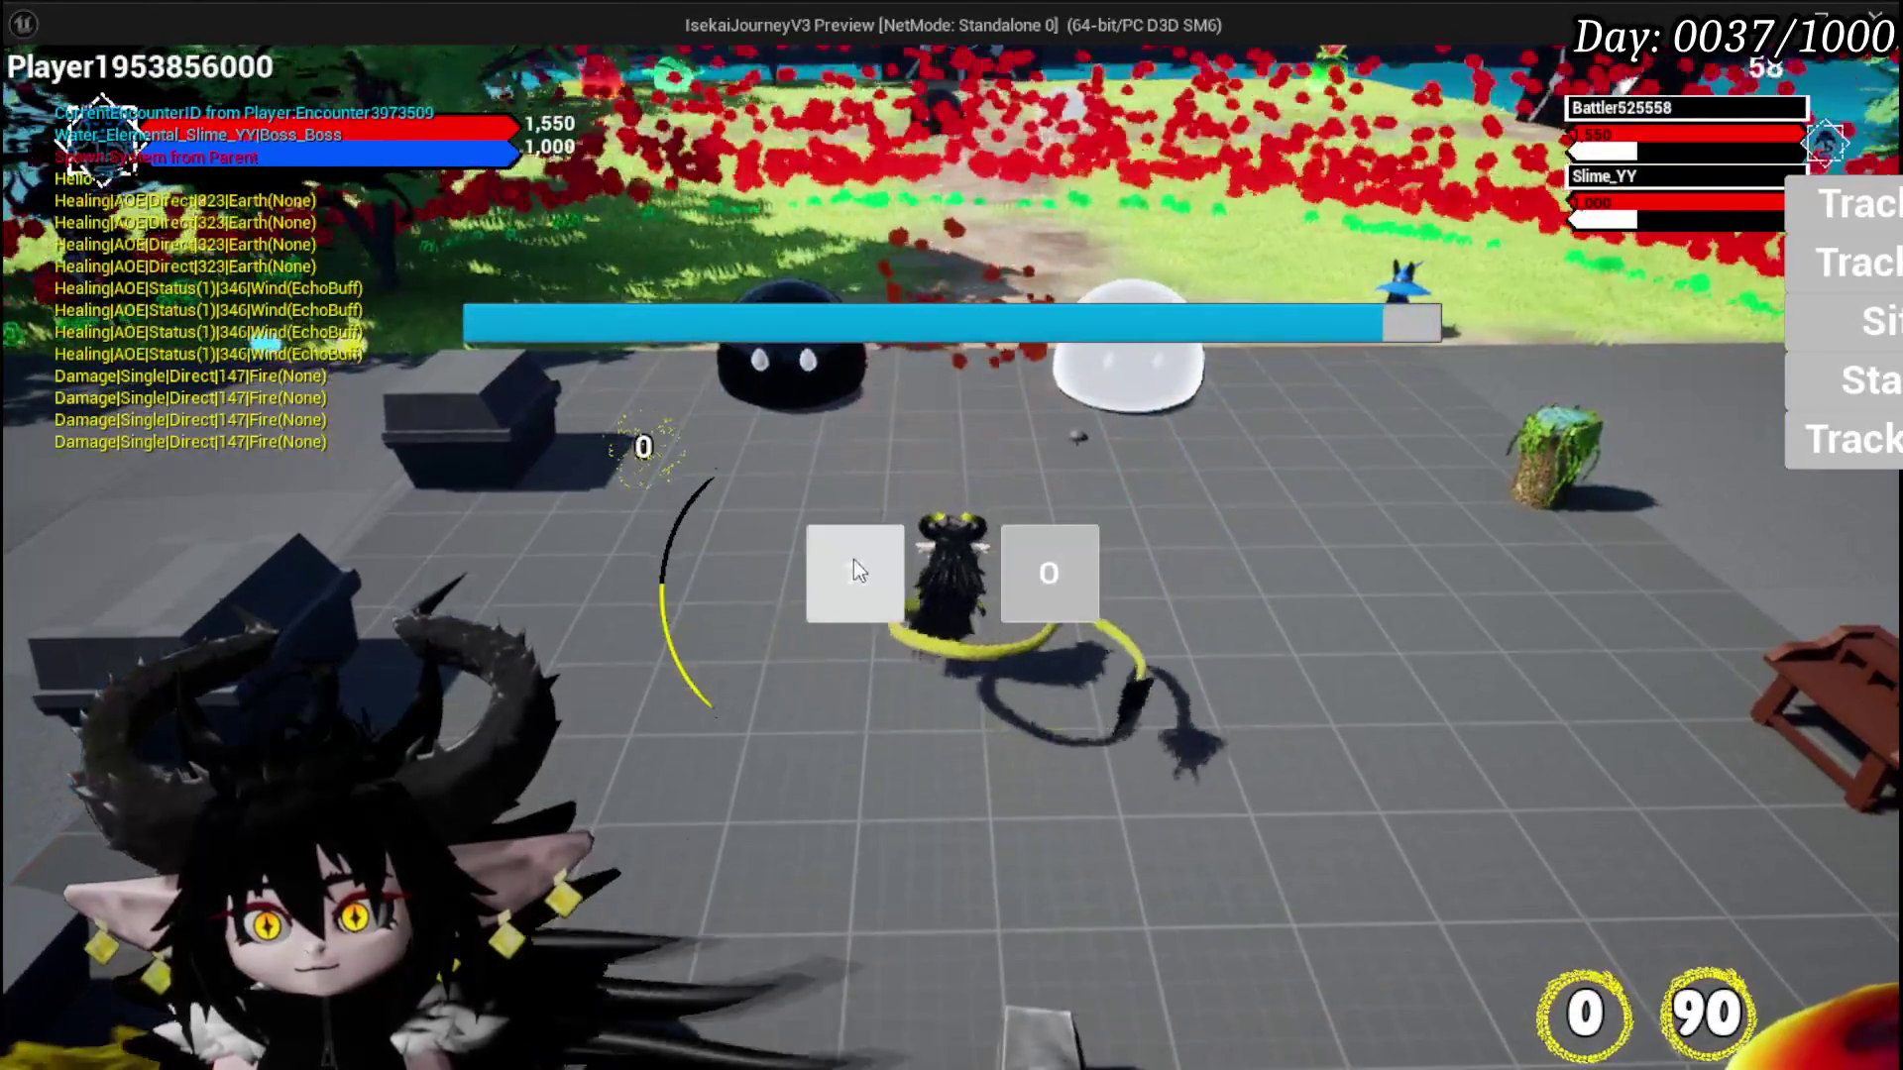
left_click(854, 561)
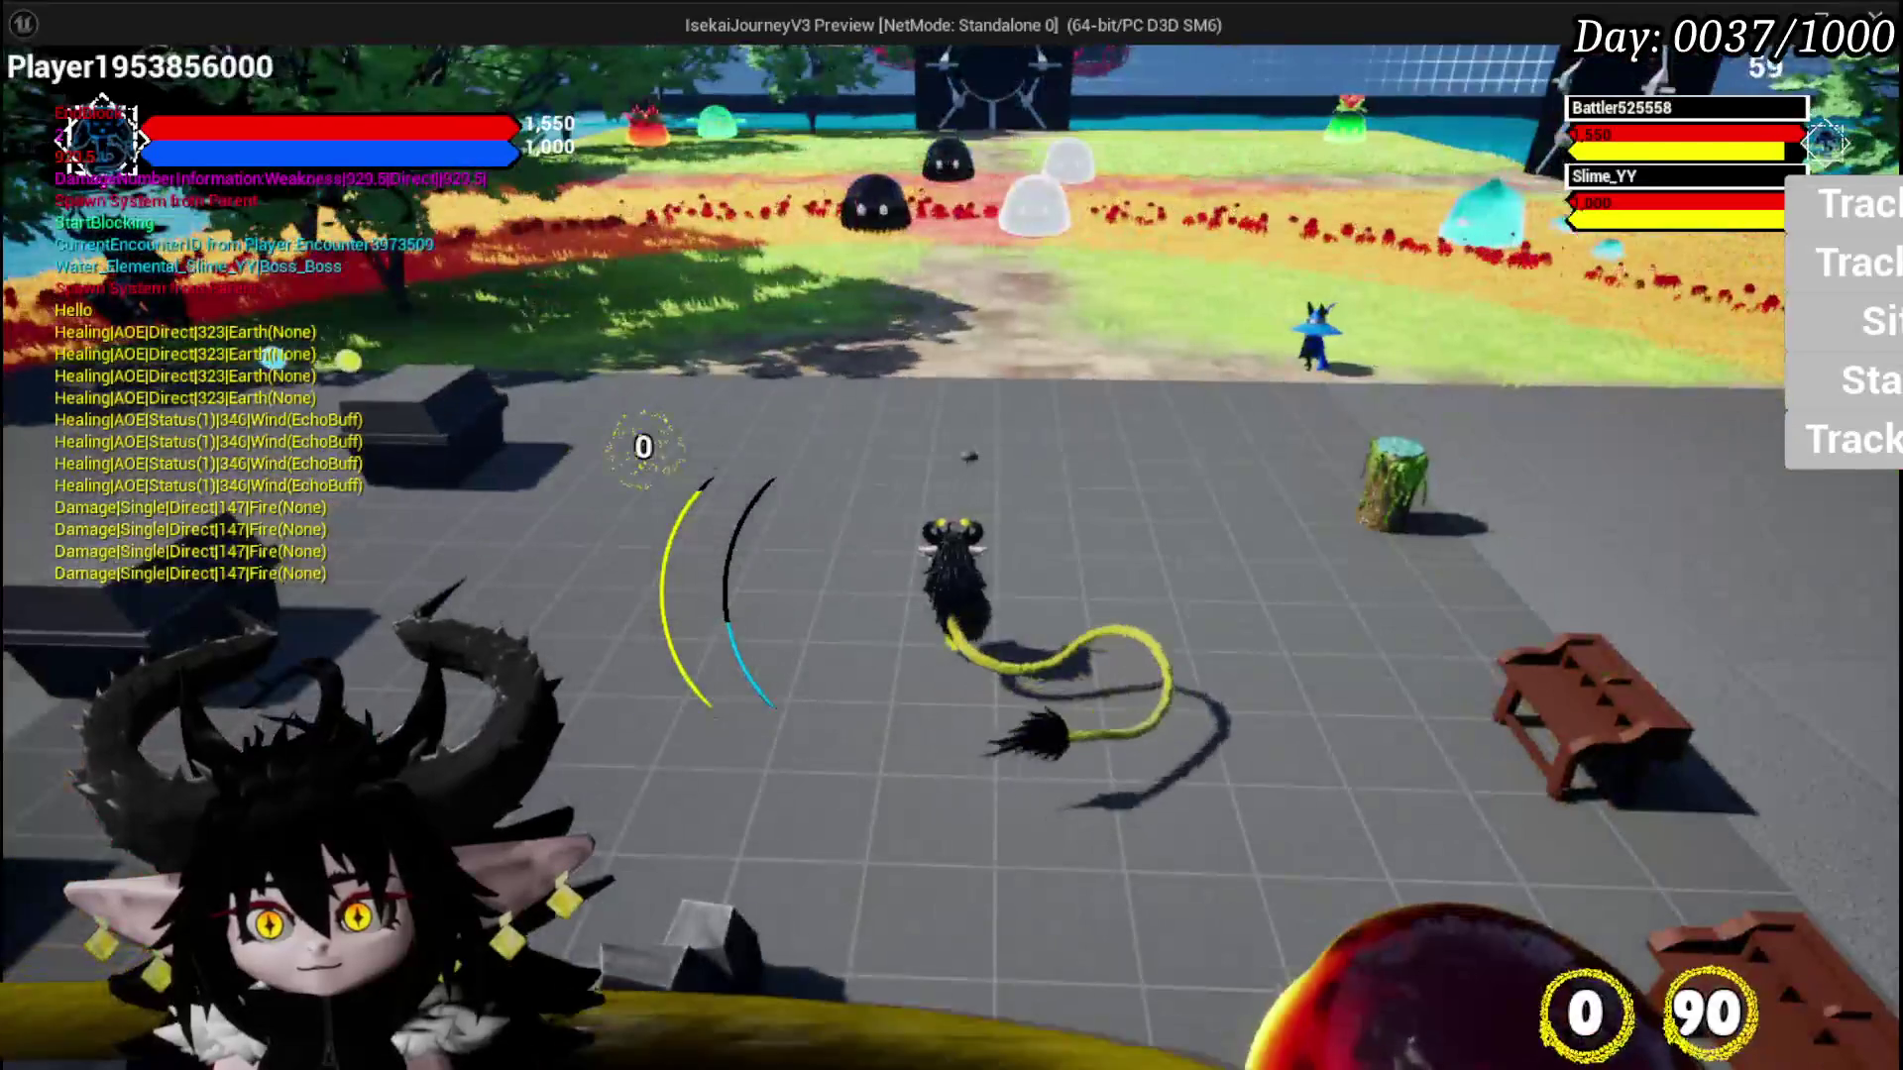
key("alt+Tab")
key("Escape")
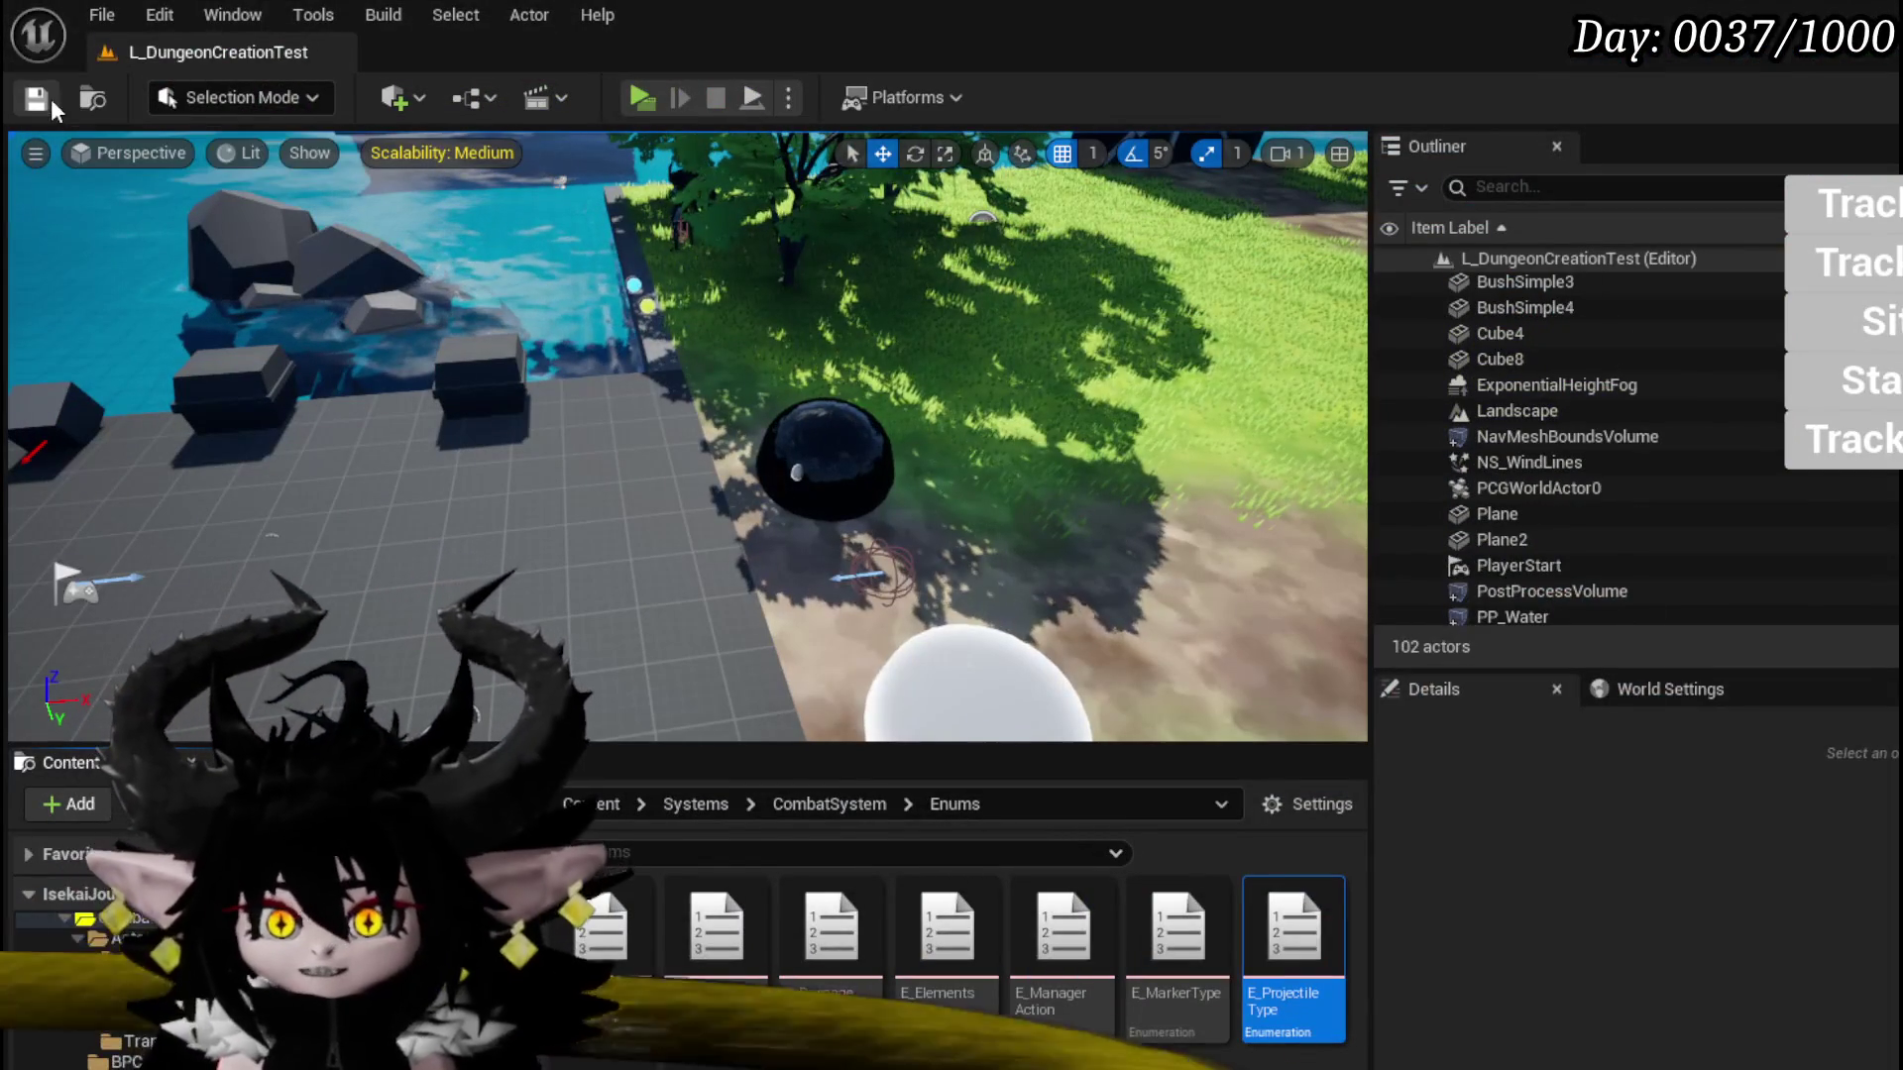
key("ctrl+s")
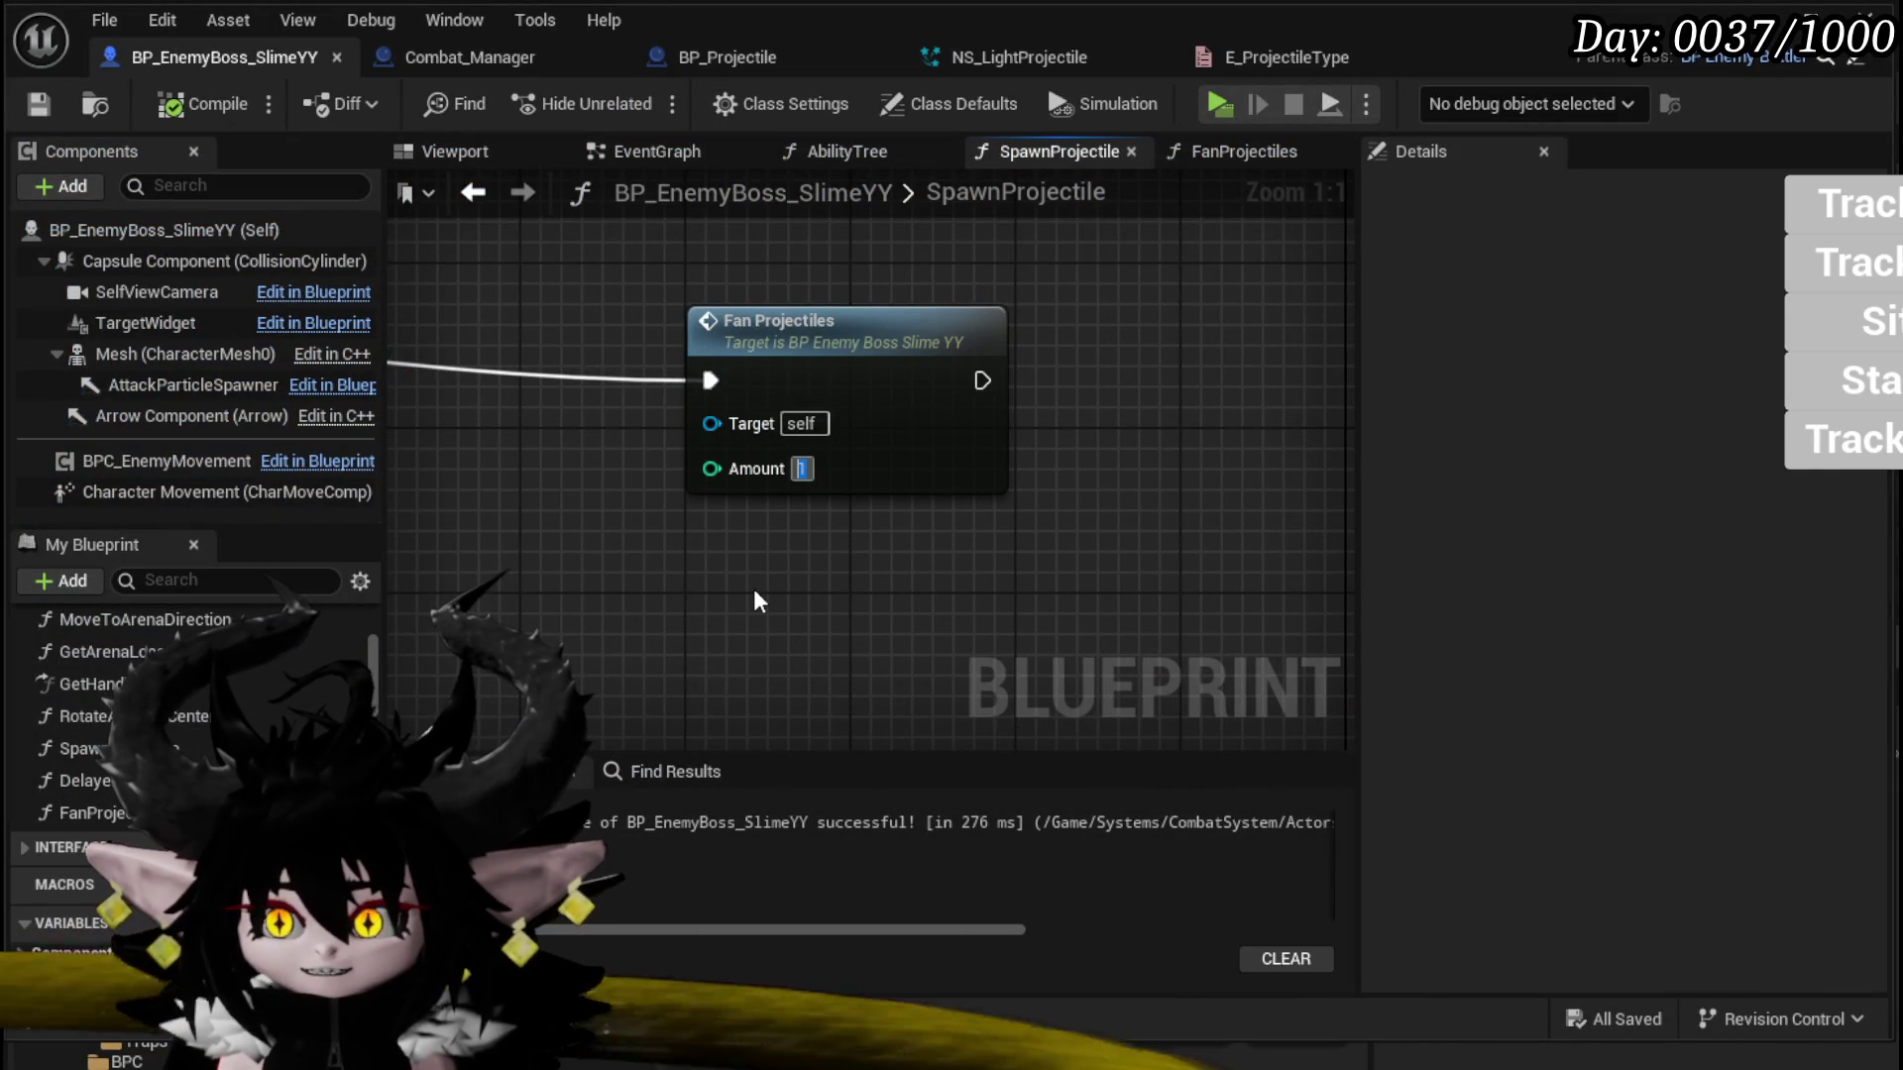
Step: Set the Fan Projectiles Amount to 3, save, and play-test the boss fight
type("3")
key("Return")
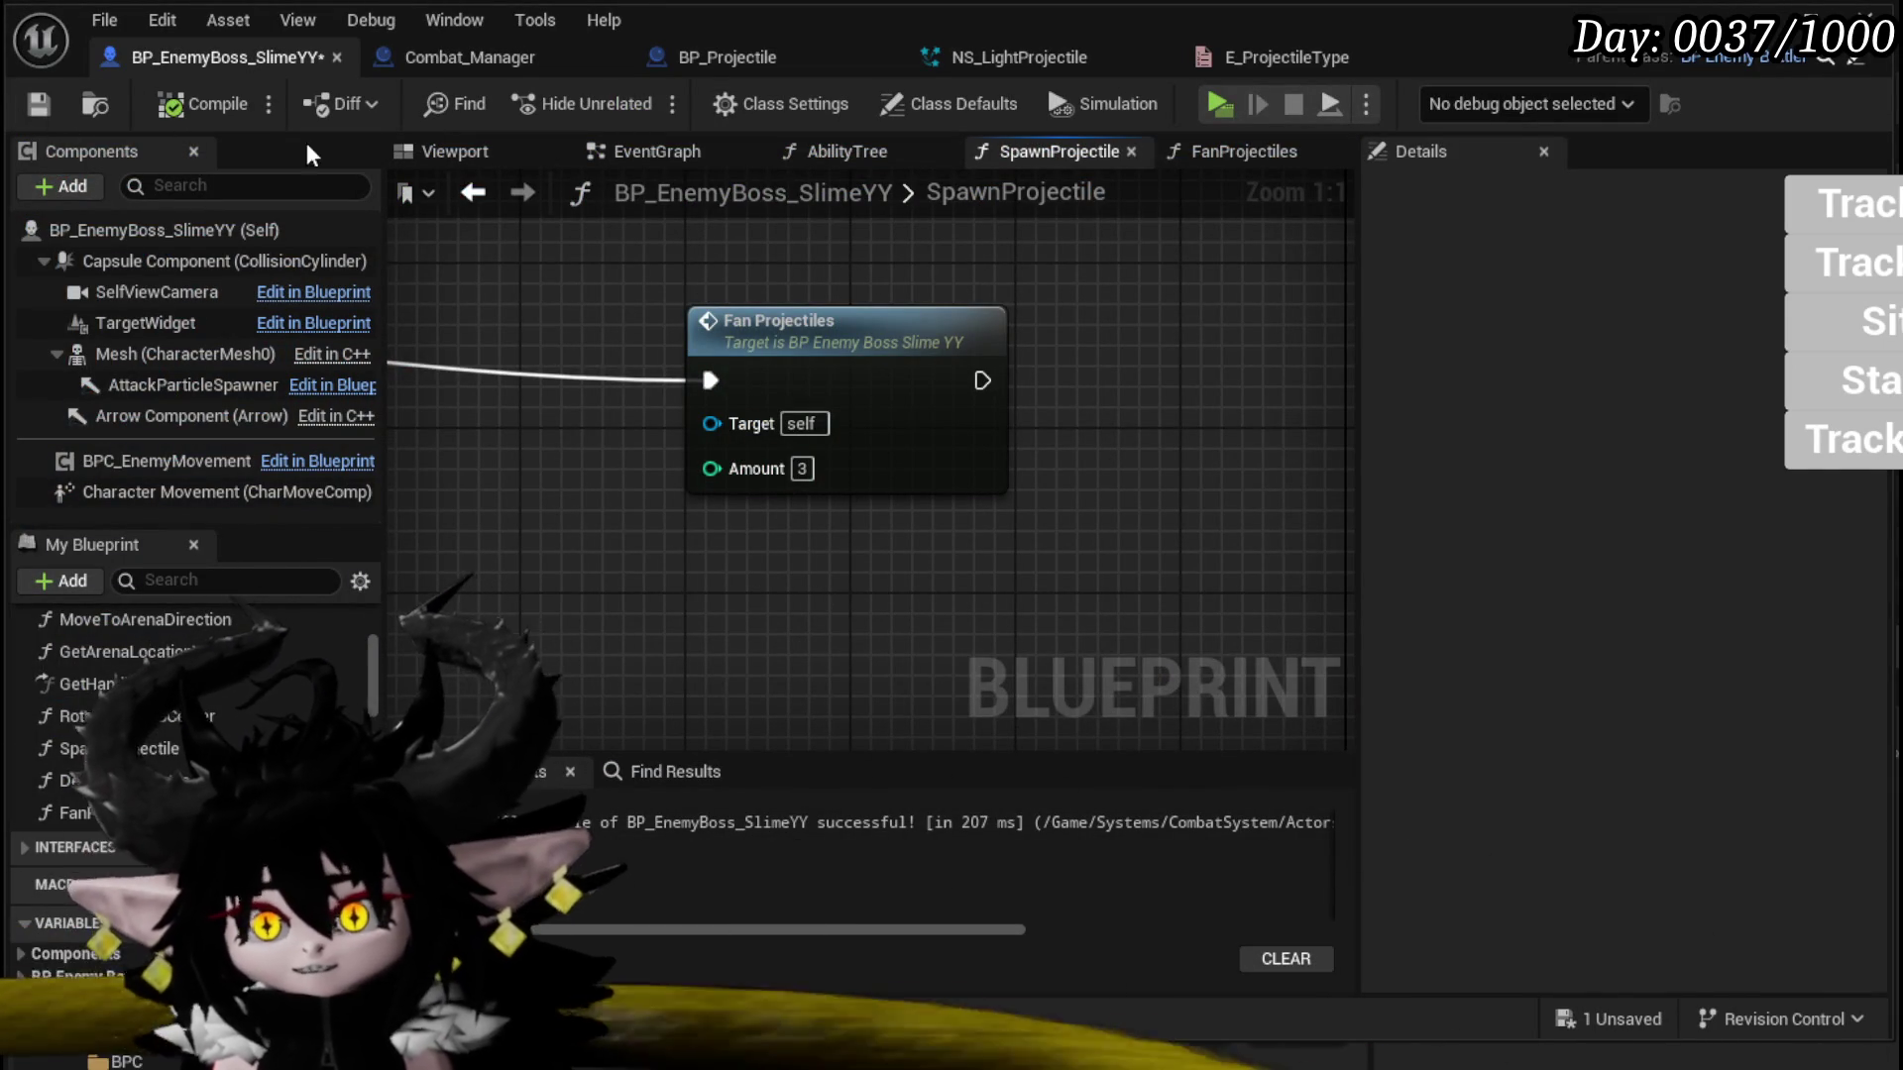
left_click(38, 103)
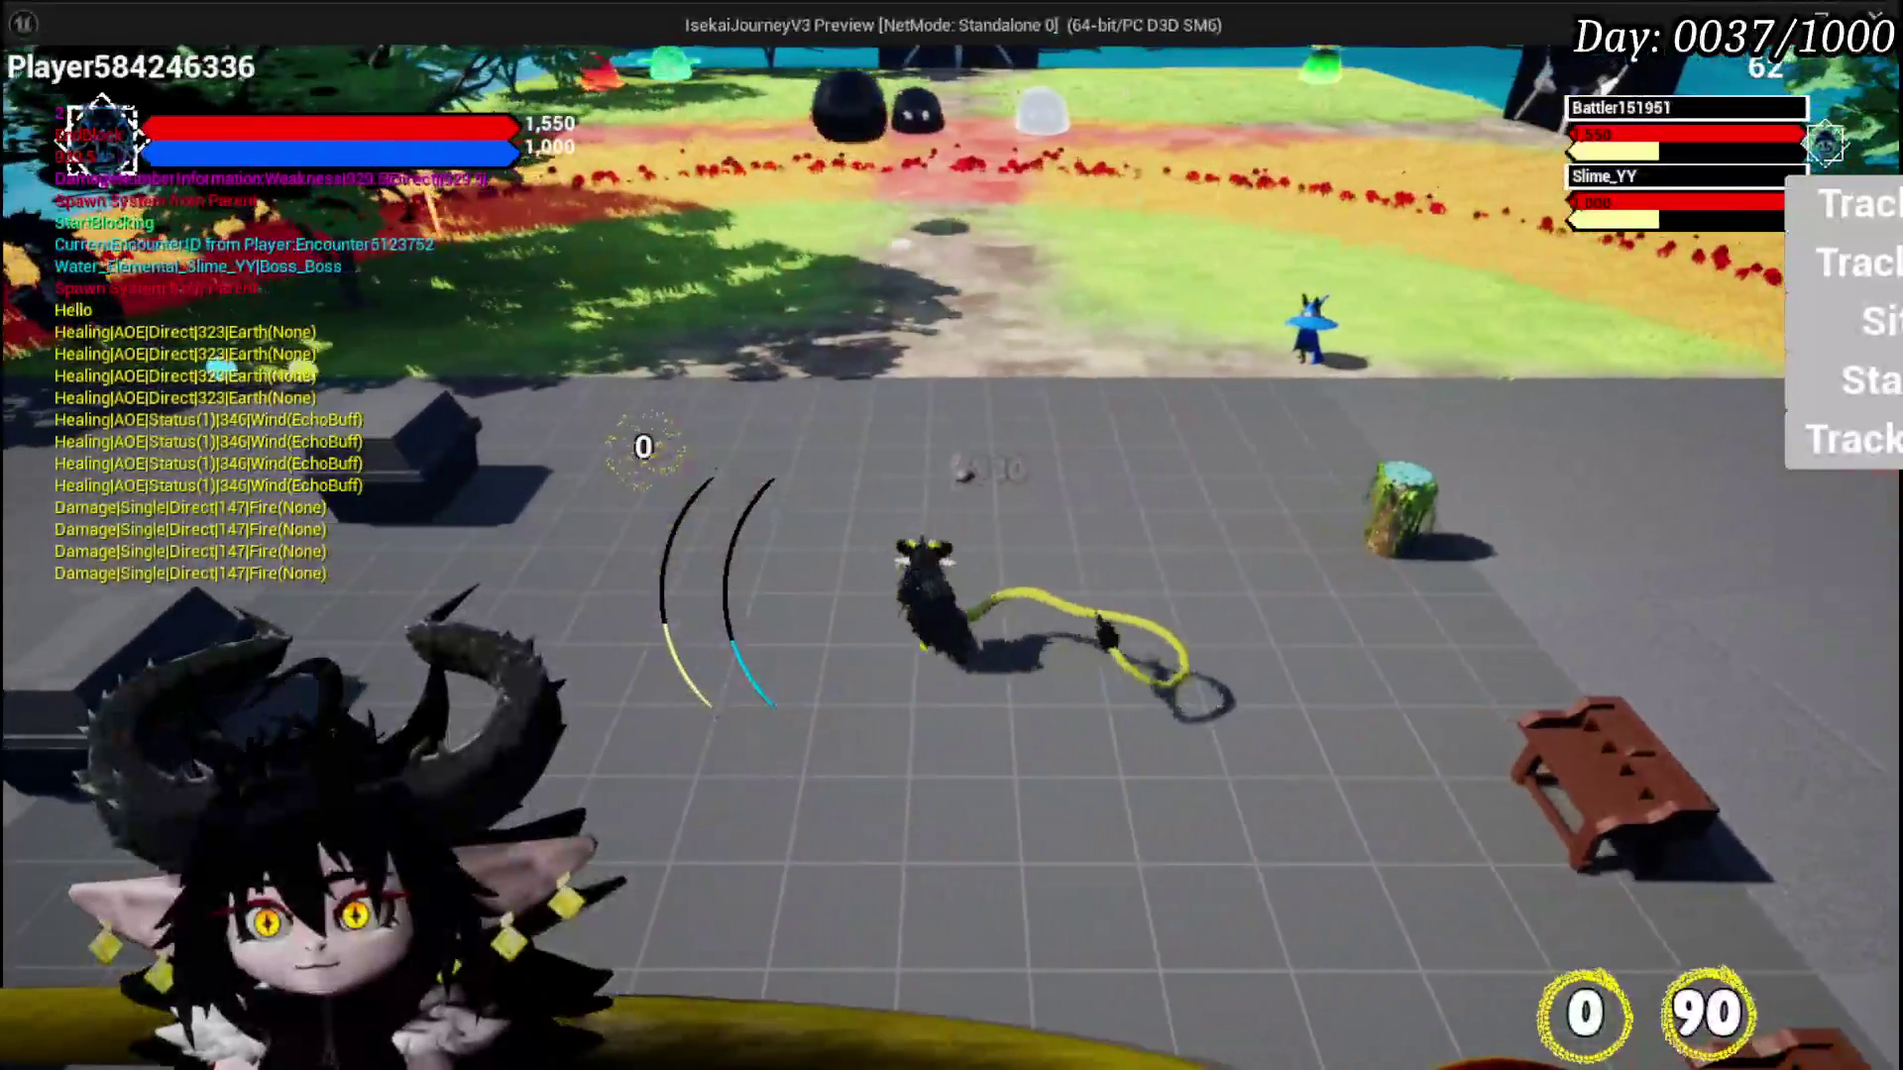
key("Escape")
Step: Save the slime boss blueprint from the unsaved assets list
mouse_move(1288, 521)
left_mouse_down()
mouse_move(634, 539)
mouse_move(817, 496)
mouse_move(392, 528)
left_mouse_up()
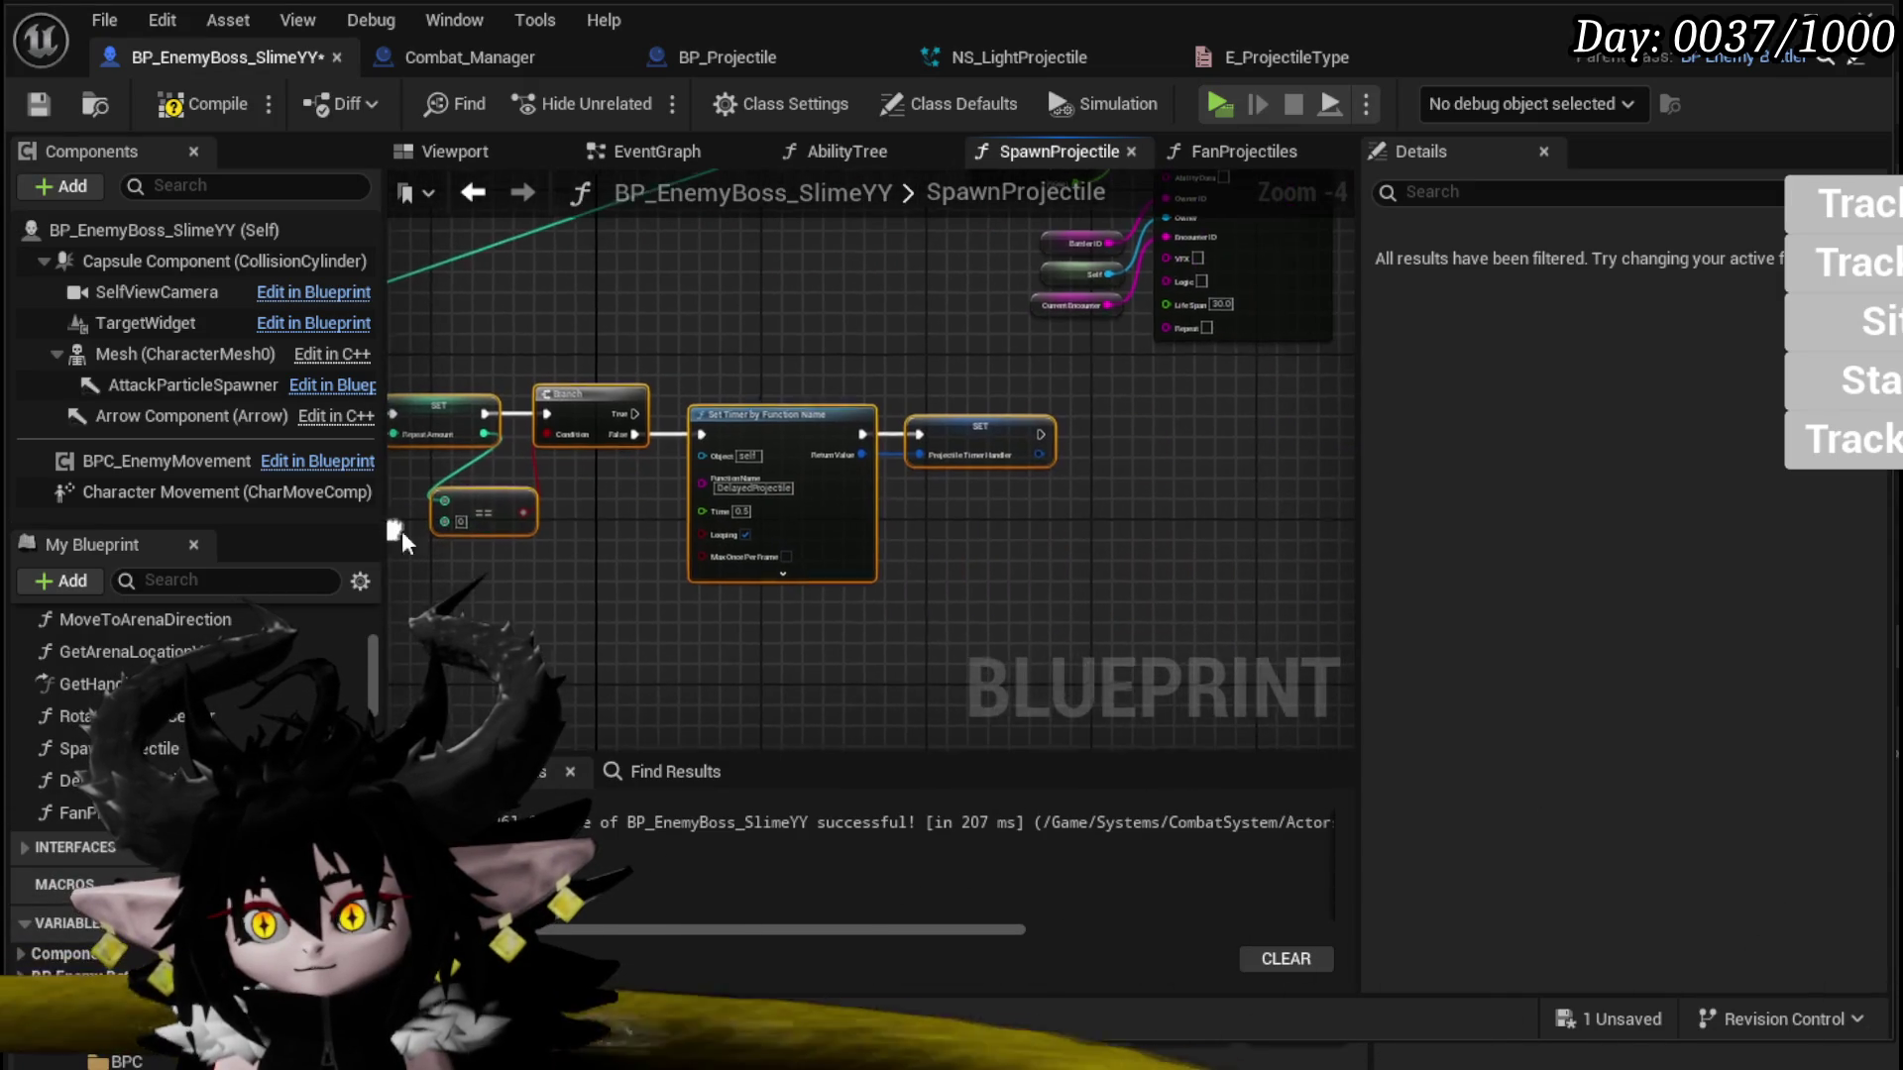
left_click_drag(650, 620, 972, 639)
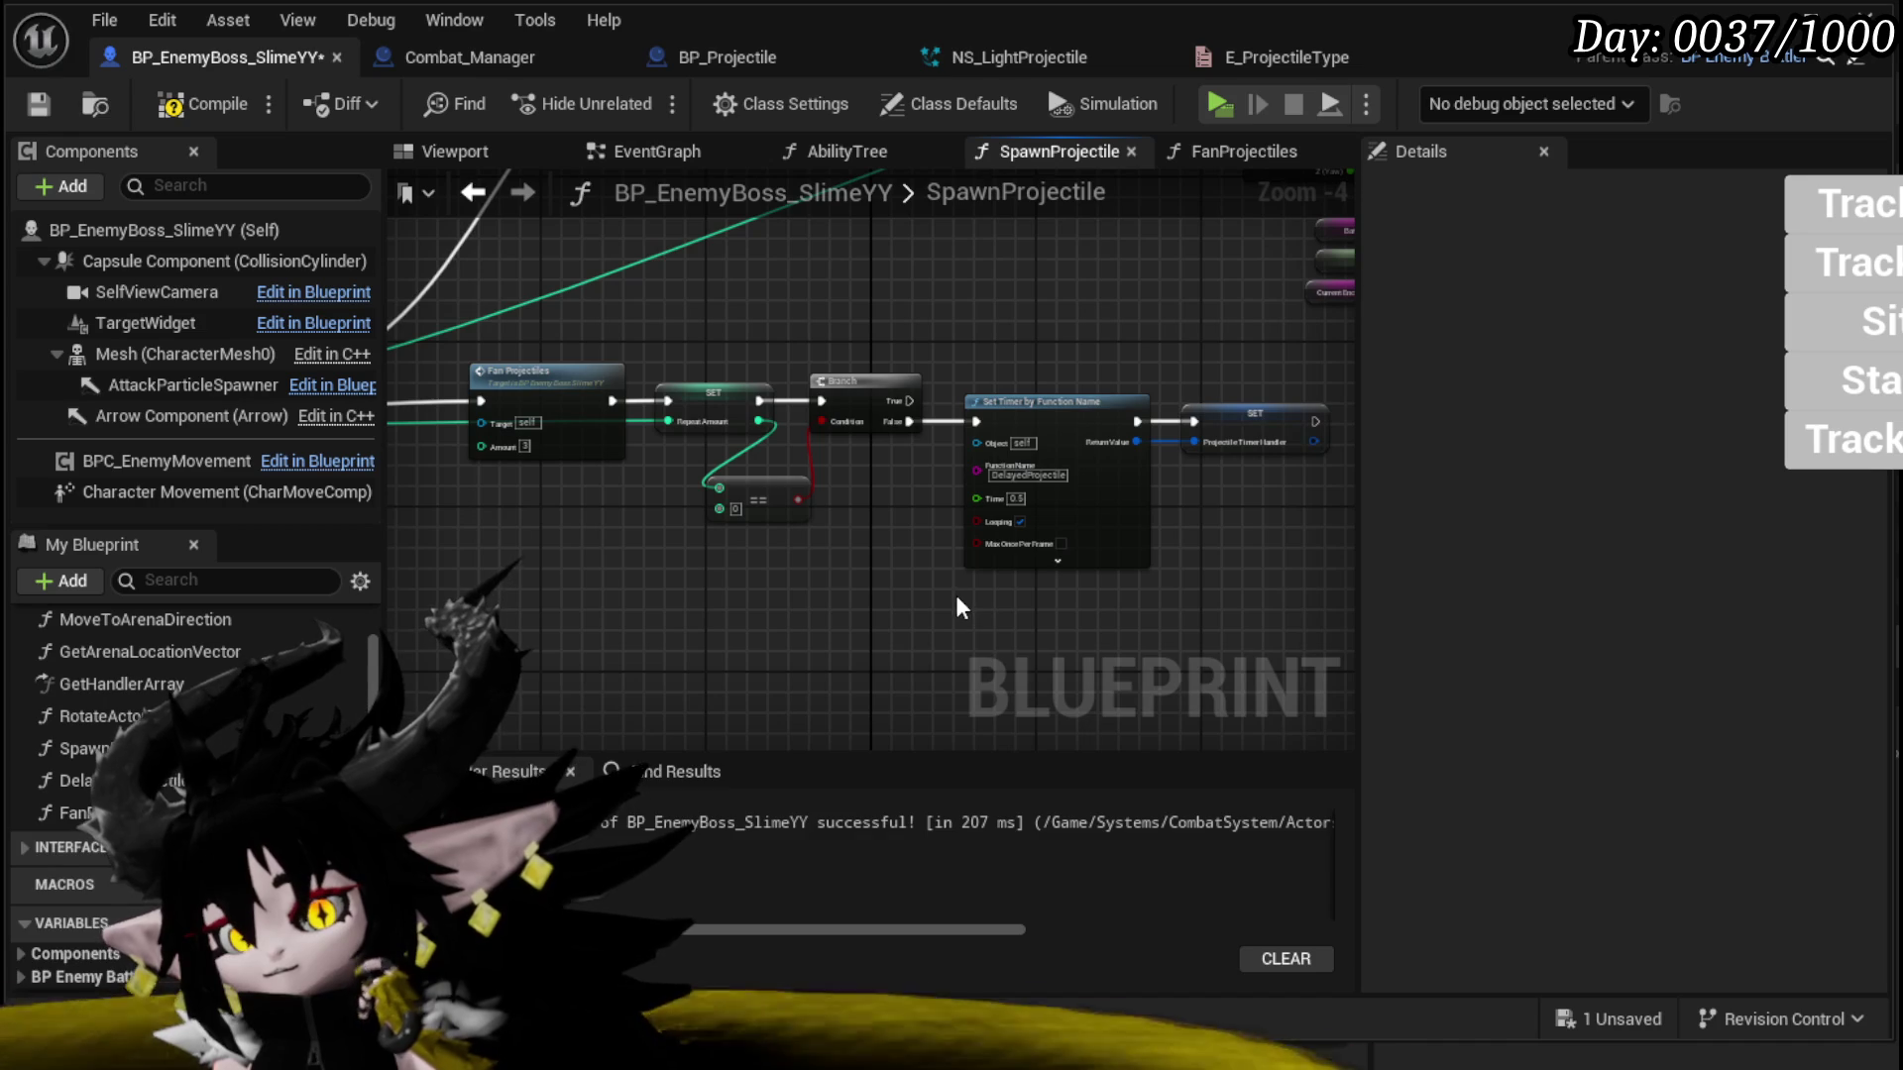
left_click(1610, 1019)
left_click(1455, 971)
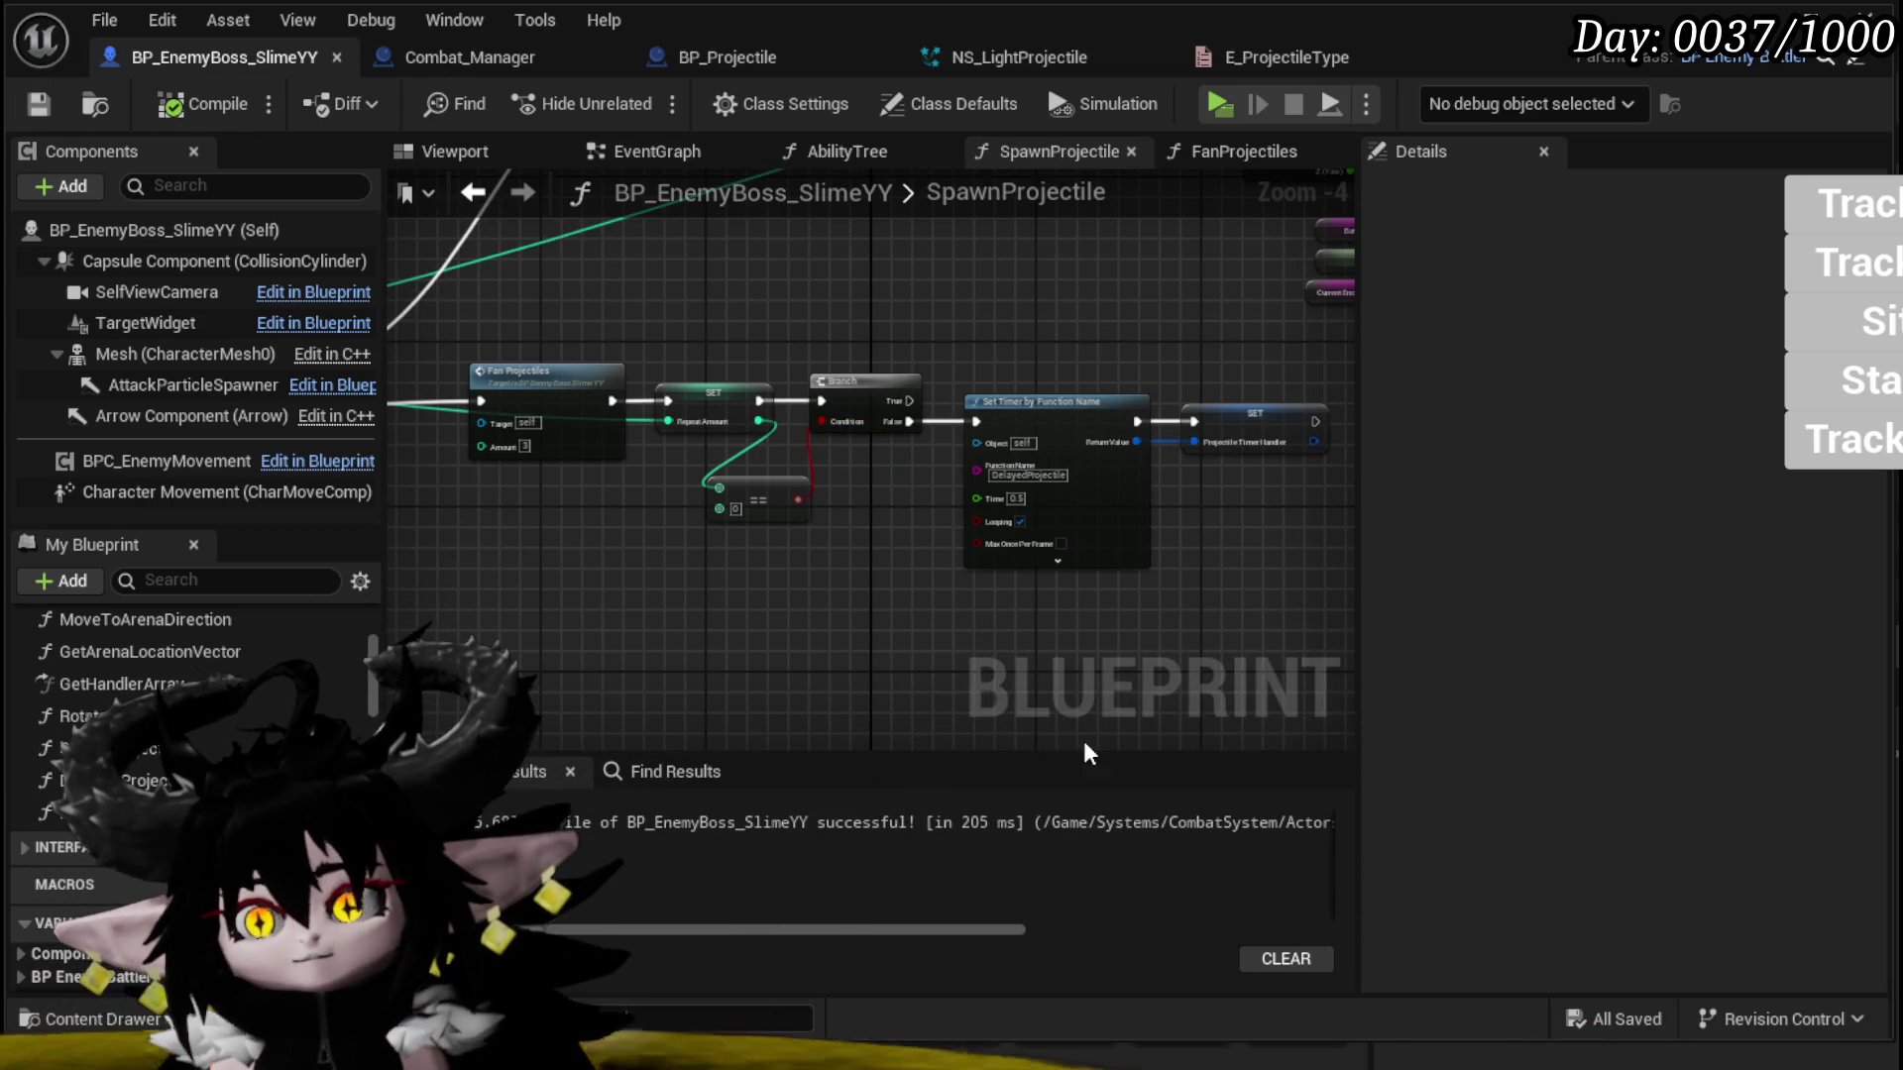
Step: Frame the SpawnProjectile graph around the Fan Projectiles, SET, Branch and Set Timer nodes
left_click_drag(900, 573, 887, 504)
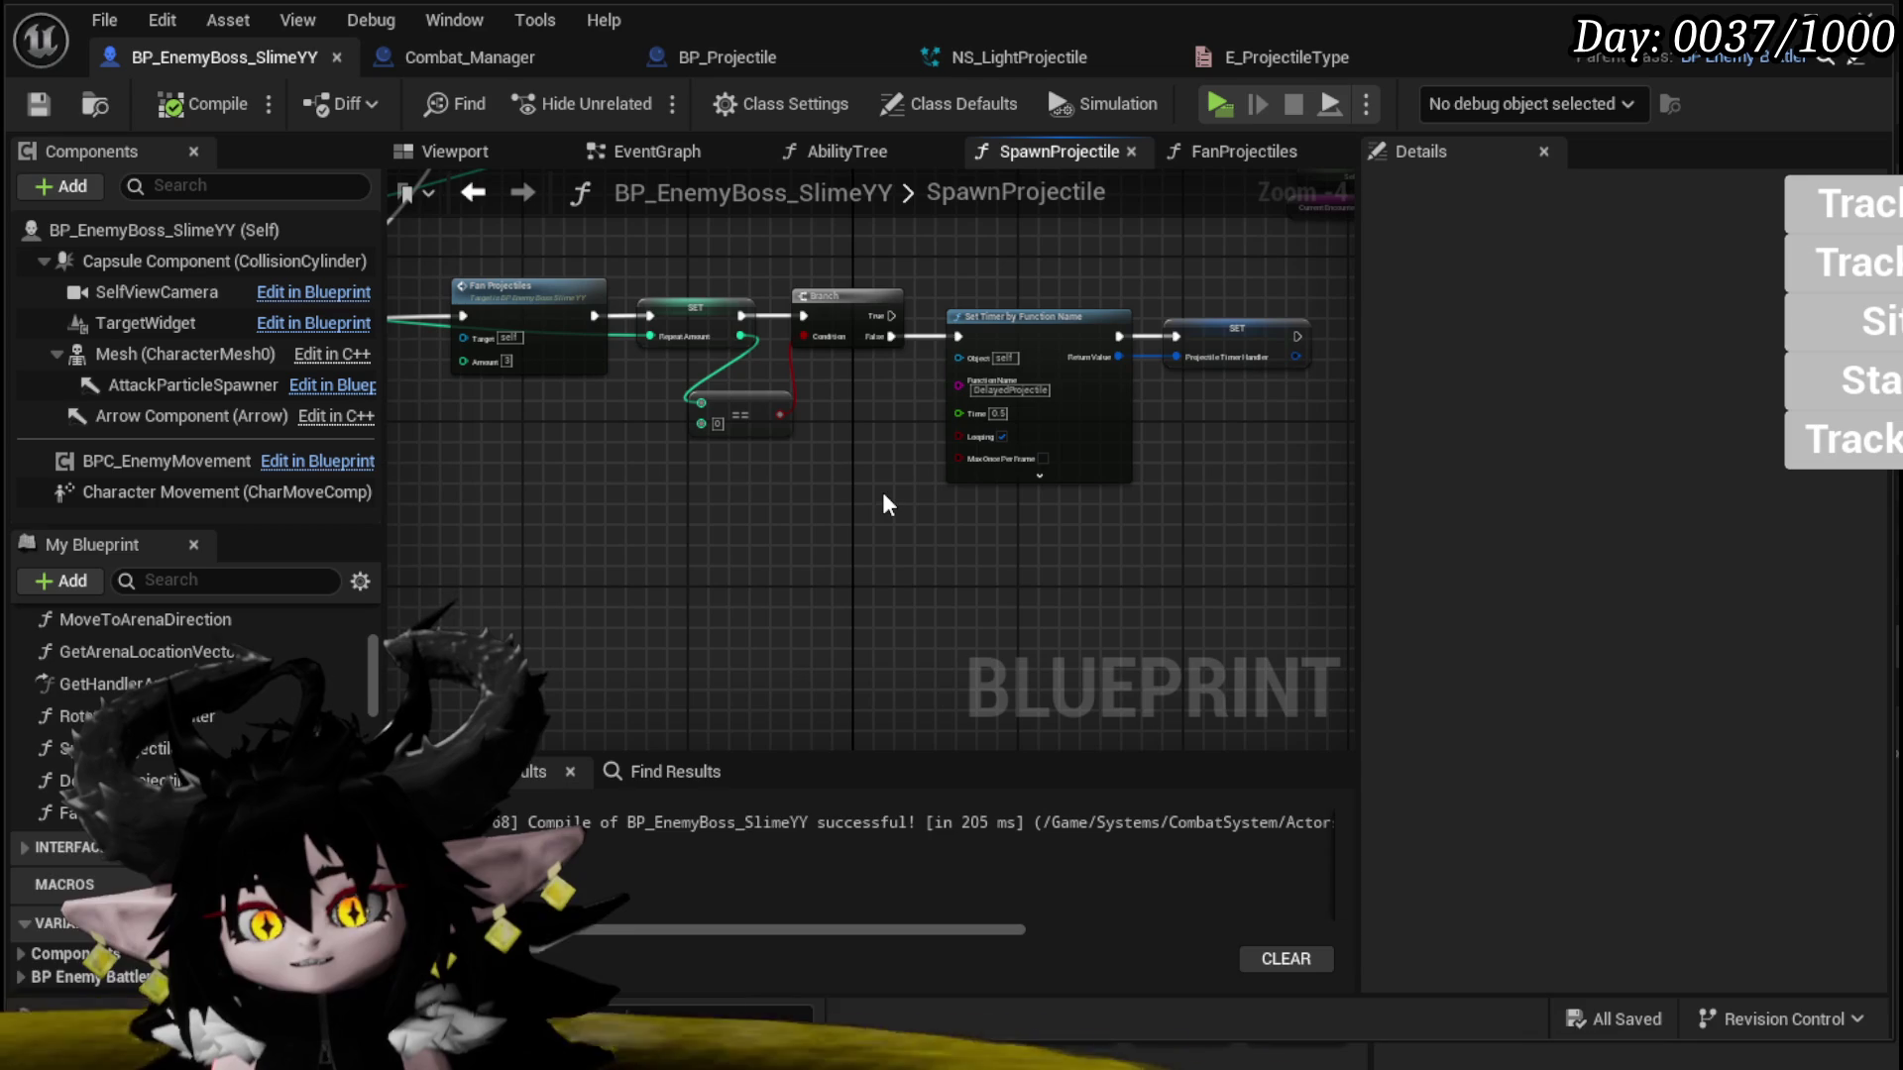
scroll(787, 493, "down", 1)
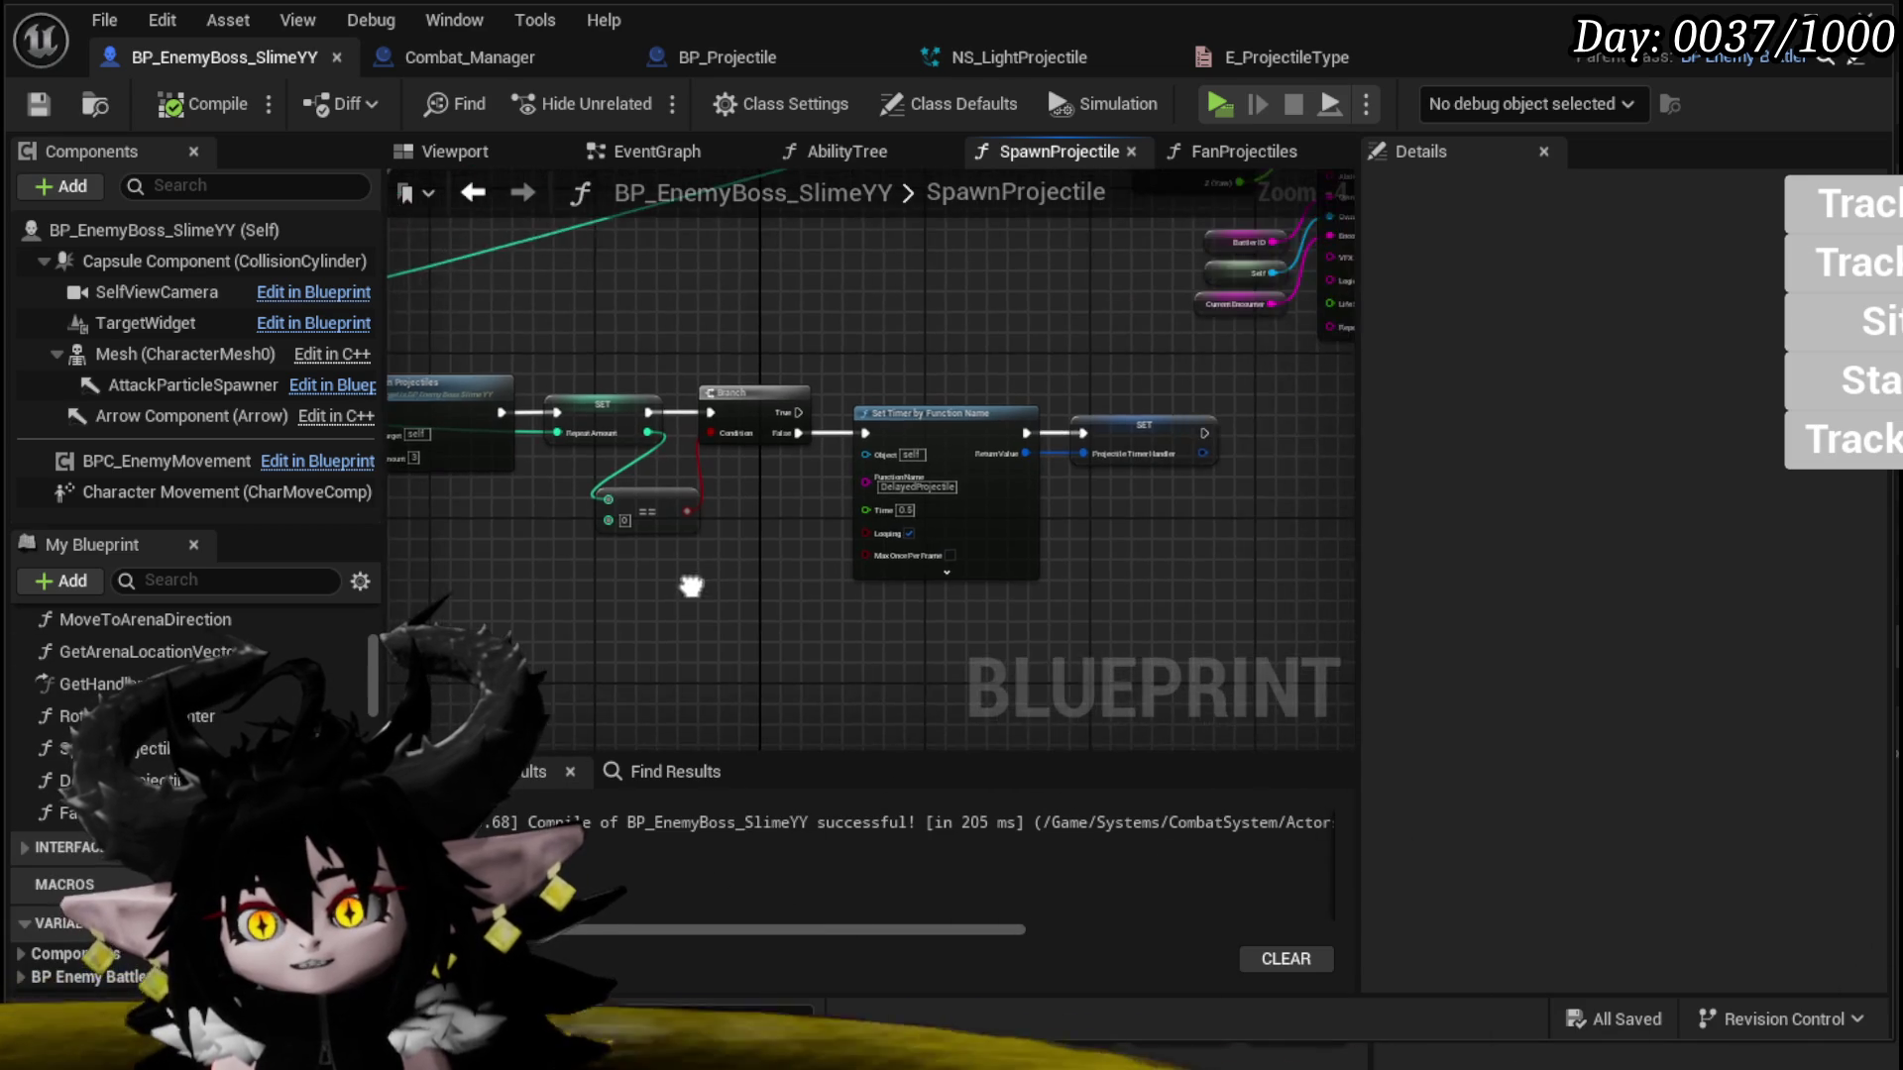
scroll(854, 529, "up", 1)
scroll(601, 533, "down", 1)
left_click_drag(532, 536, 991, 381)
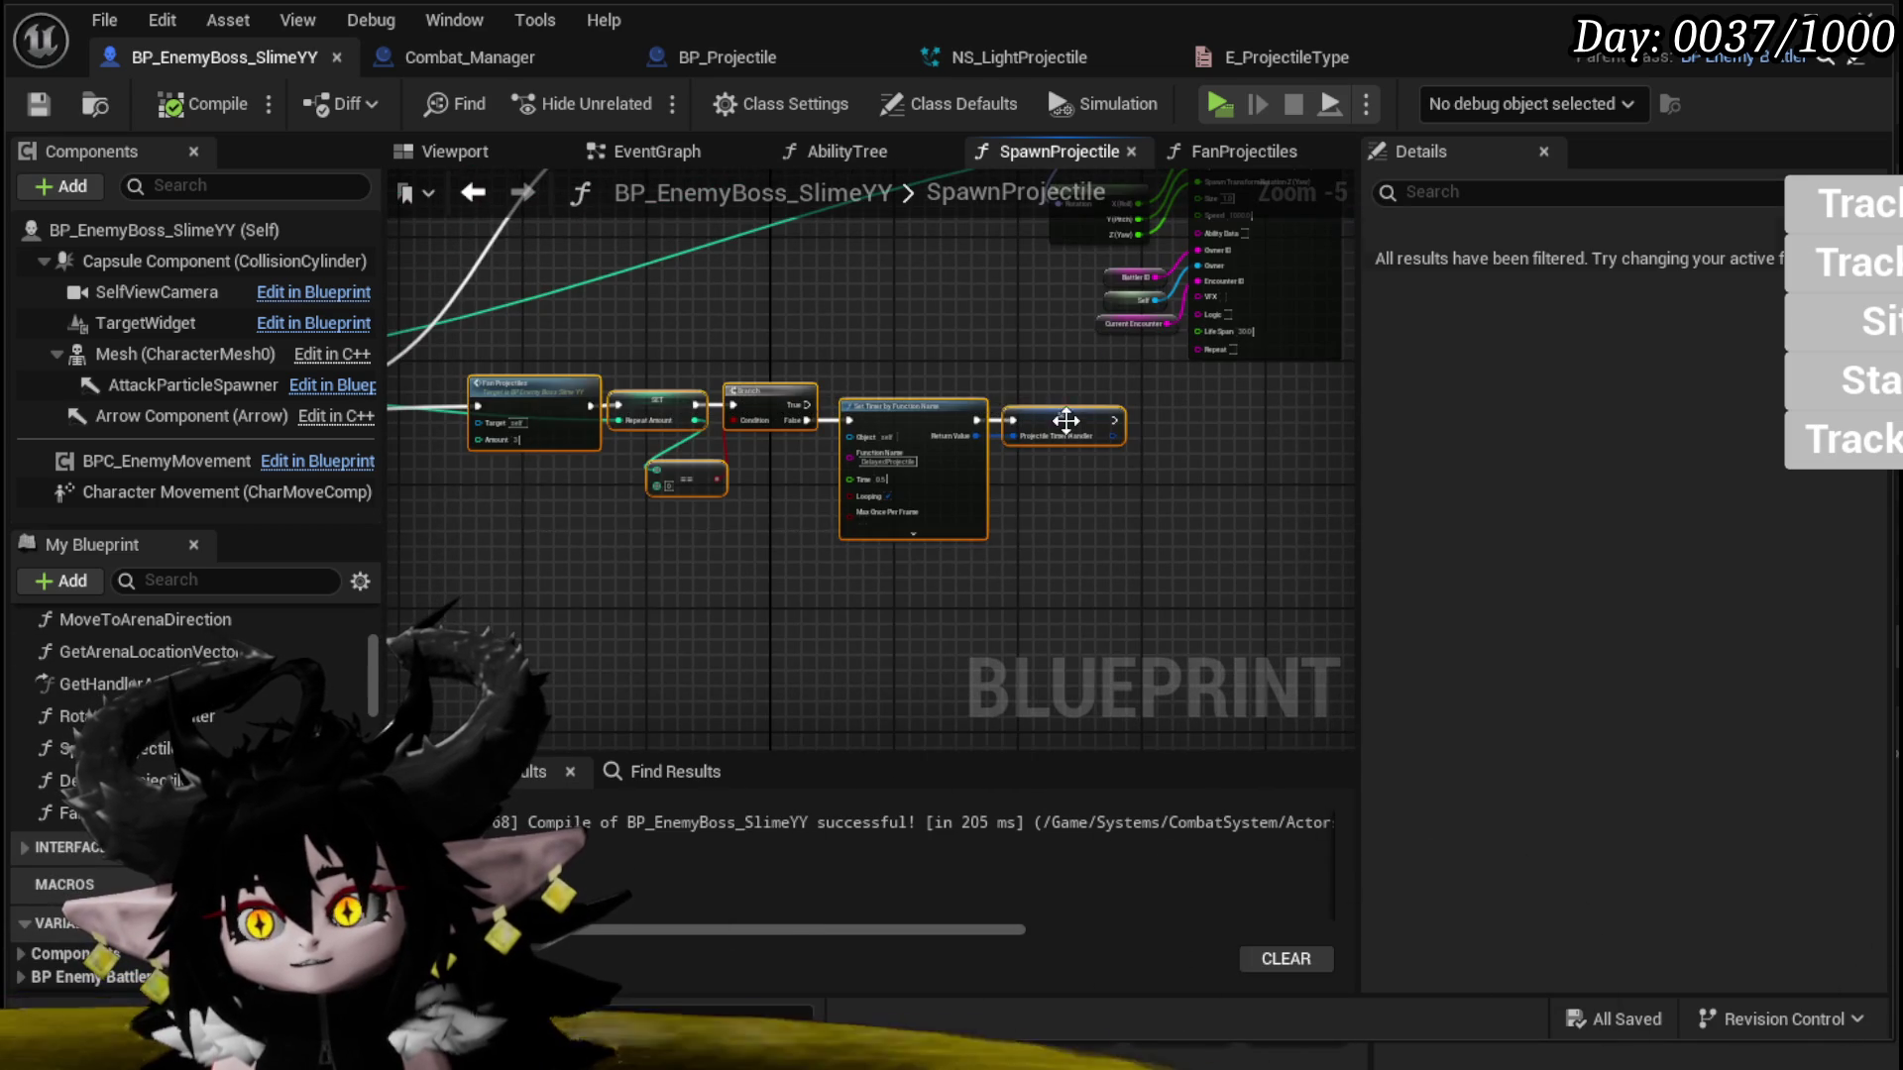
scroll(692, 547, "up", 2)
scroll(779, 515, "up", 1)
left_click_drag(778, 516, 621, 540)
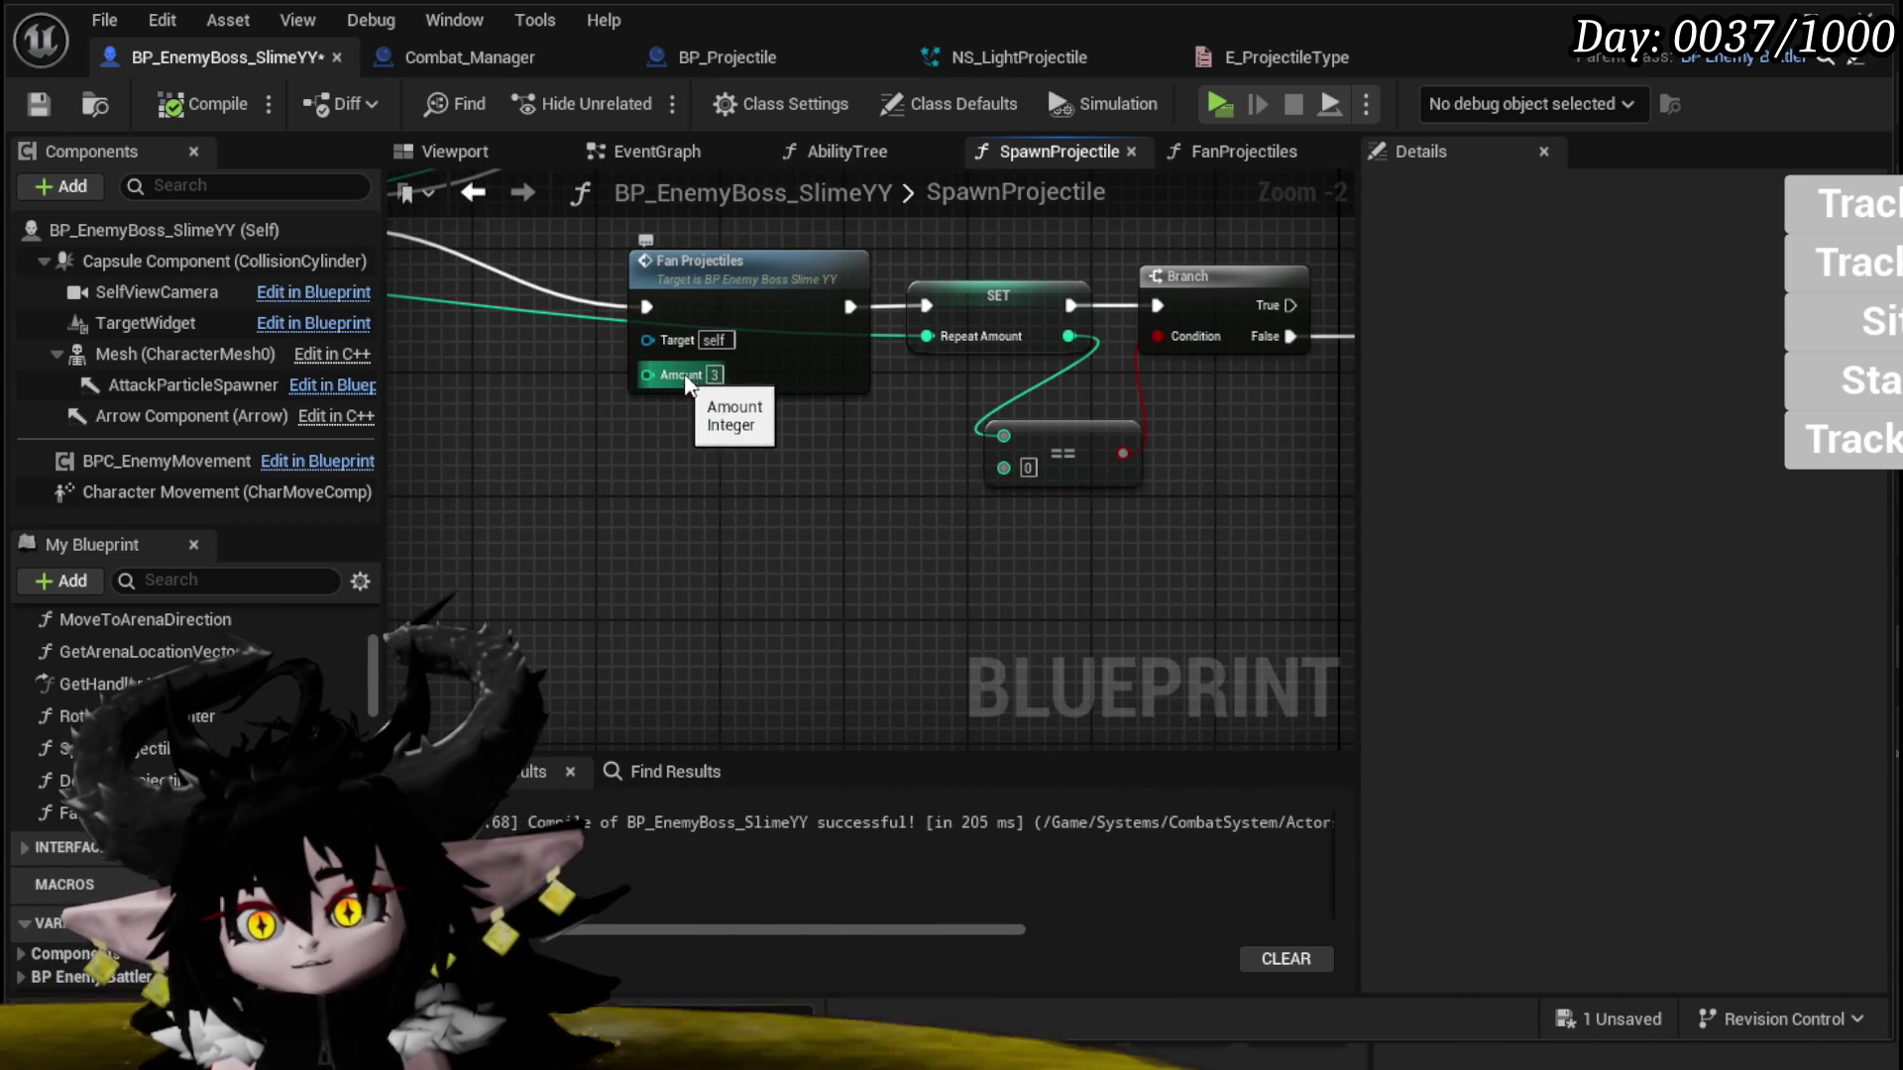
mouse_move(836, 478)
left_mouse_down()
mouse_move(805, 525)
mouse_move(507, 509)
mouse_move(1275, 595)
left_mouse_up()
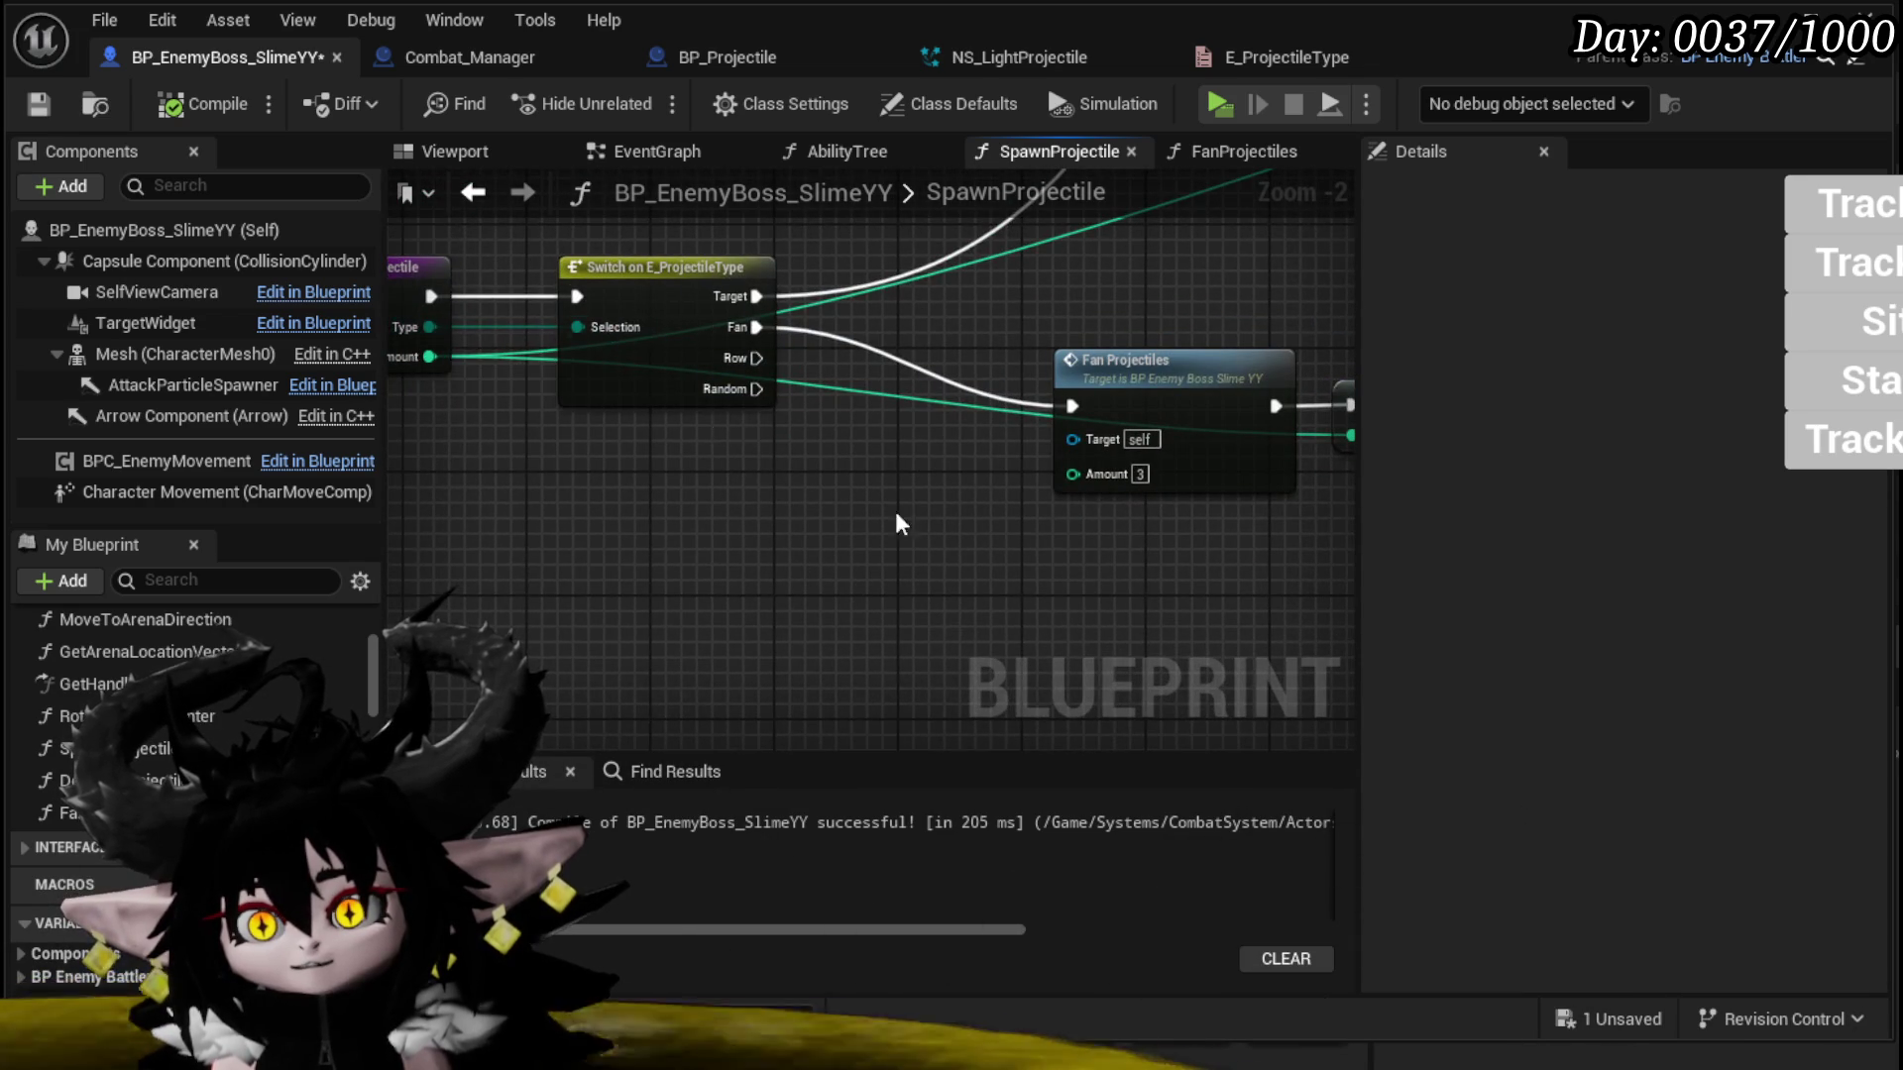
scroll(726, 427, "down", 1)
left_click_drag(726, 427, 266, 436)
left_click_drag(820, 540, 969, 540)
Step: Move the Fan Projectiles-to-Set Timer node chain lower-left in the graph
scroll(970, 540, "down", 1)
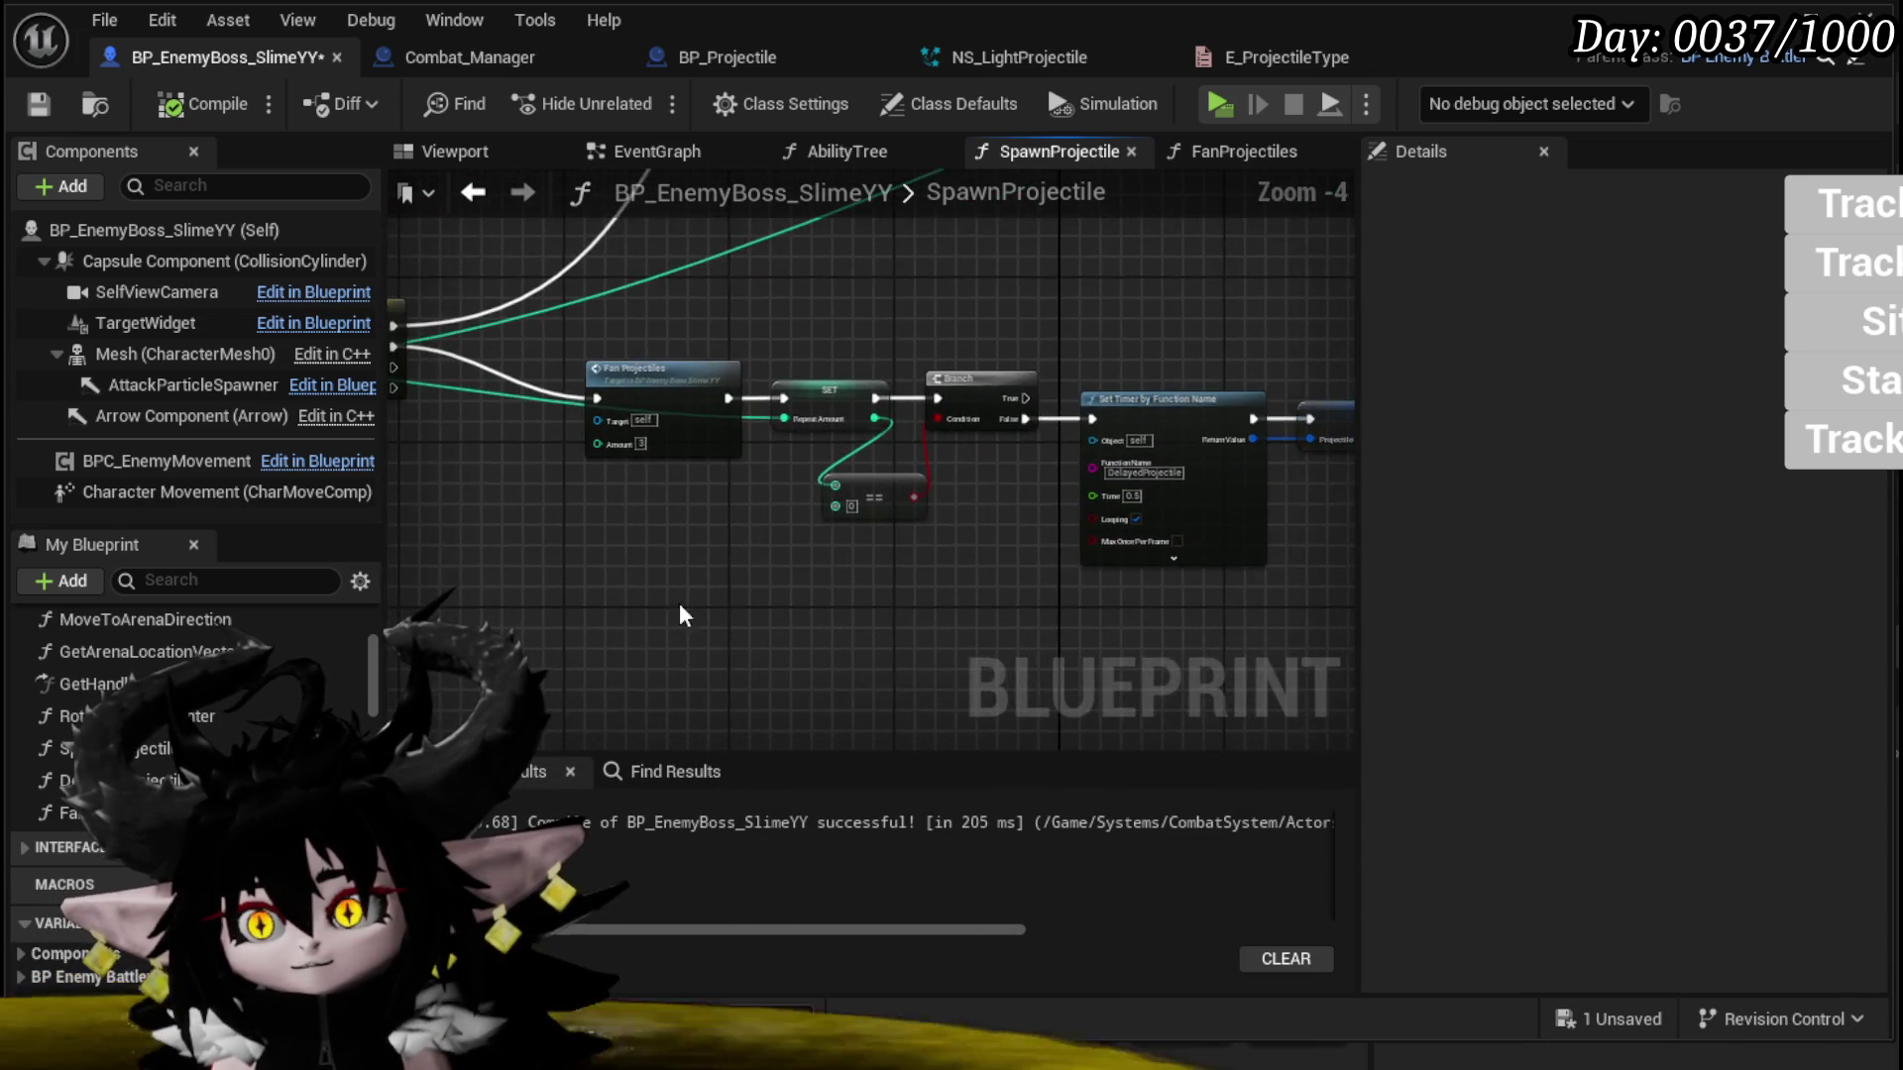
scroll(890, 562, "down", 2)
scroll(804, 409, "up", 4)
scroll(805, 408, "down", 1)
left_click_drag(805, 408, 1059, 386)
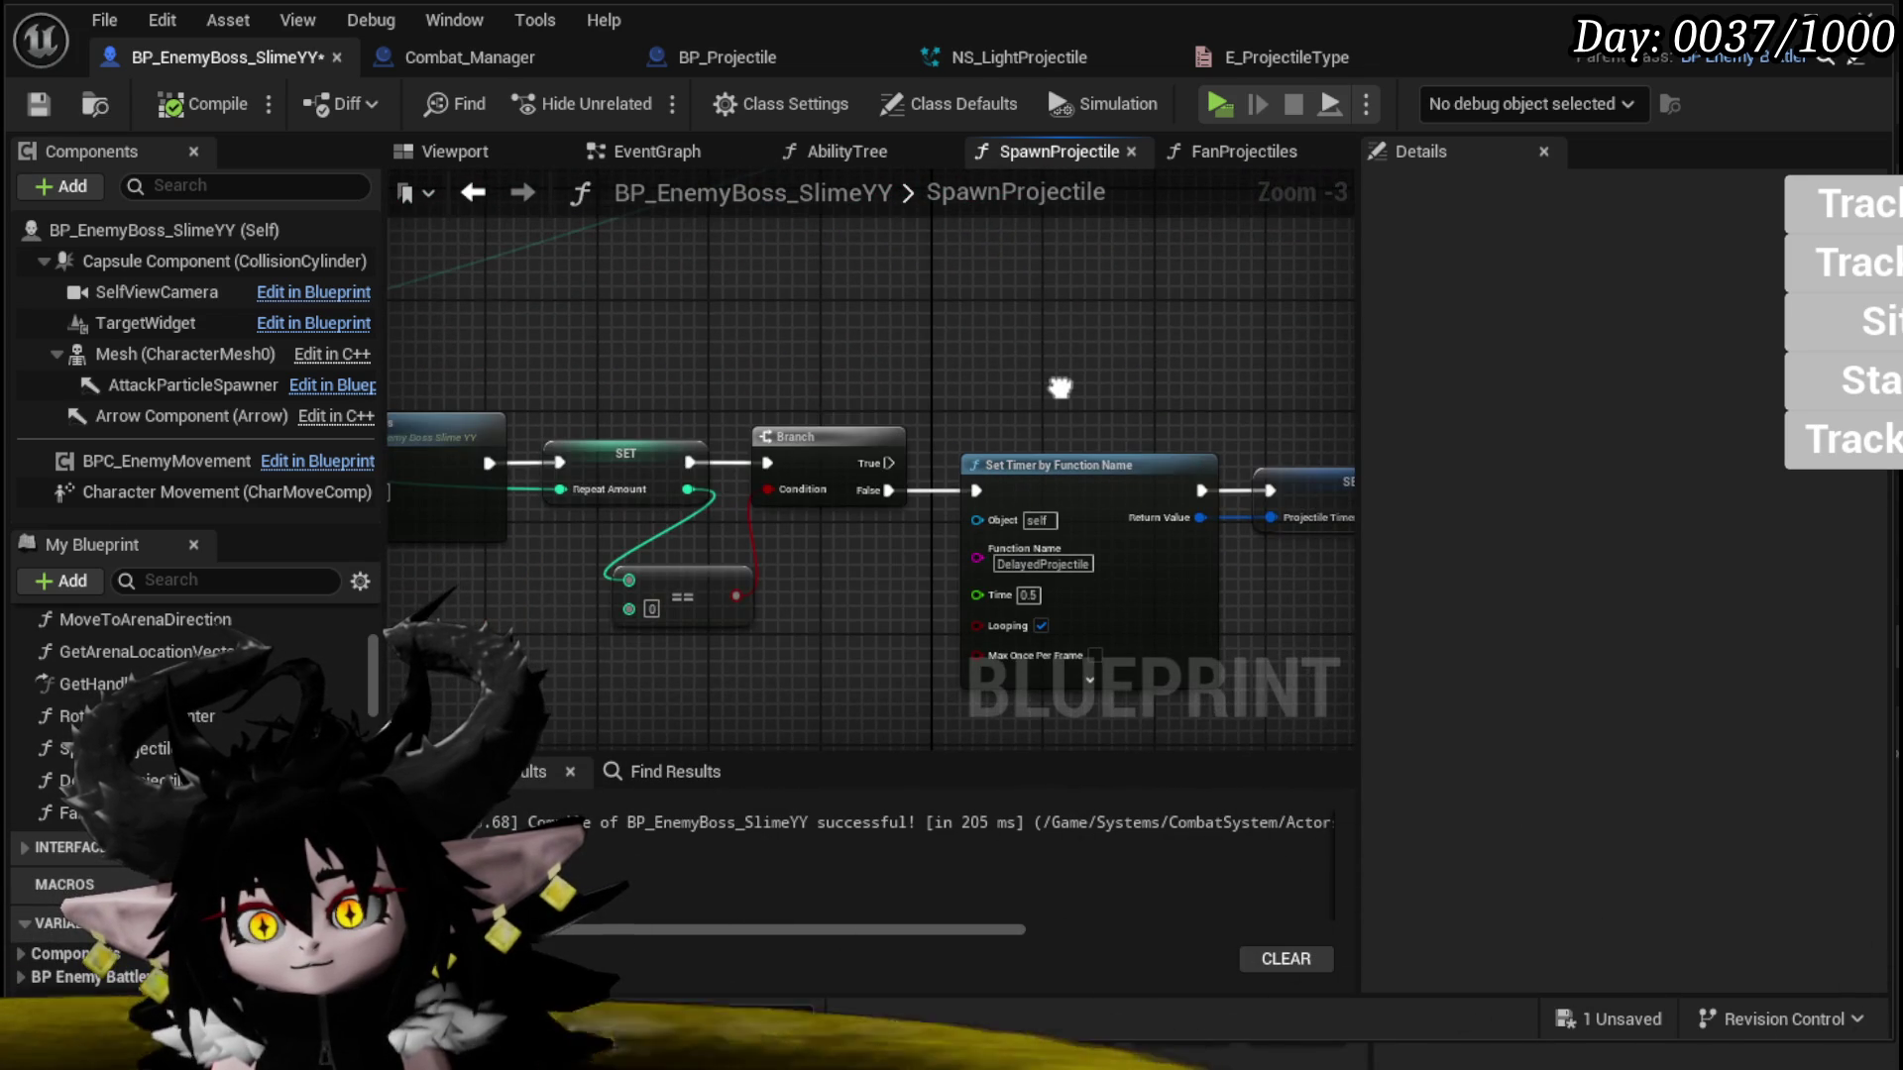
left_click_drag(561, 387, 1041, 380)
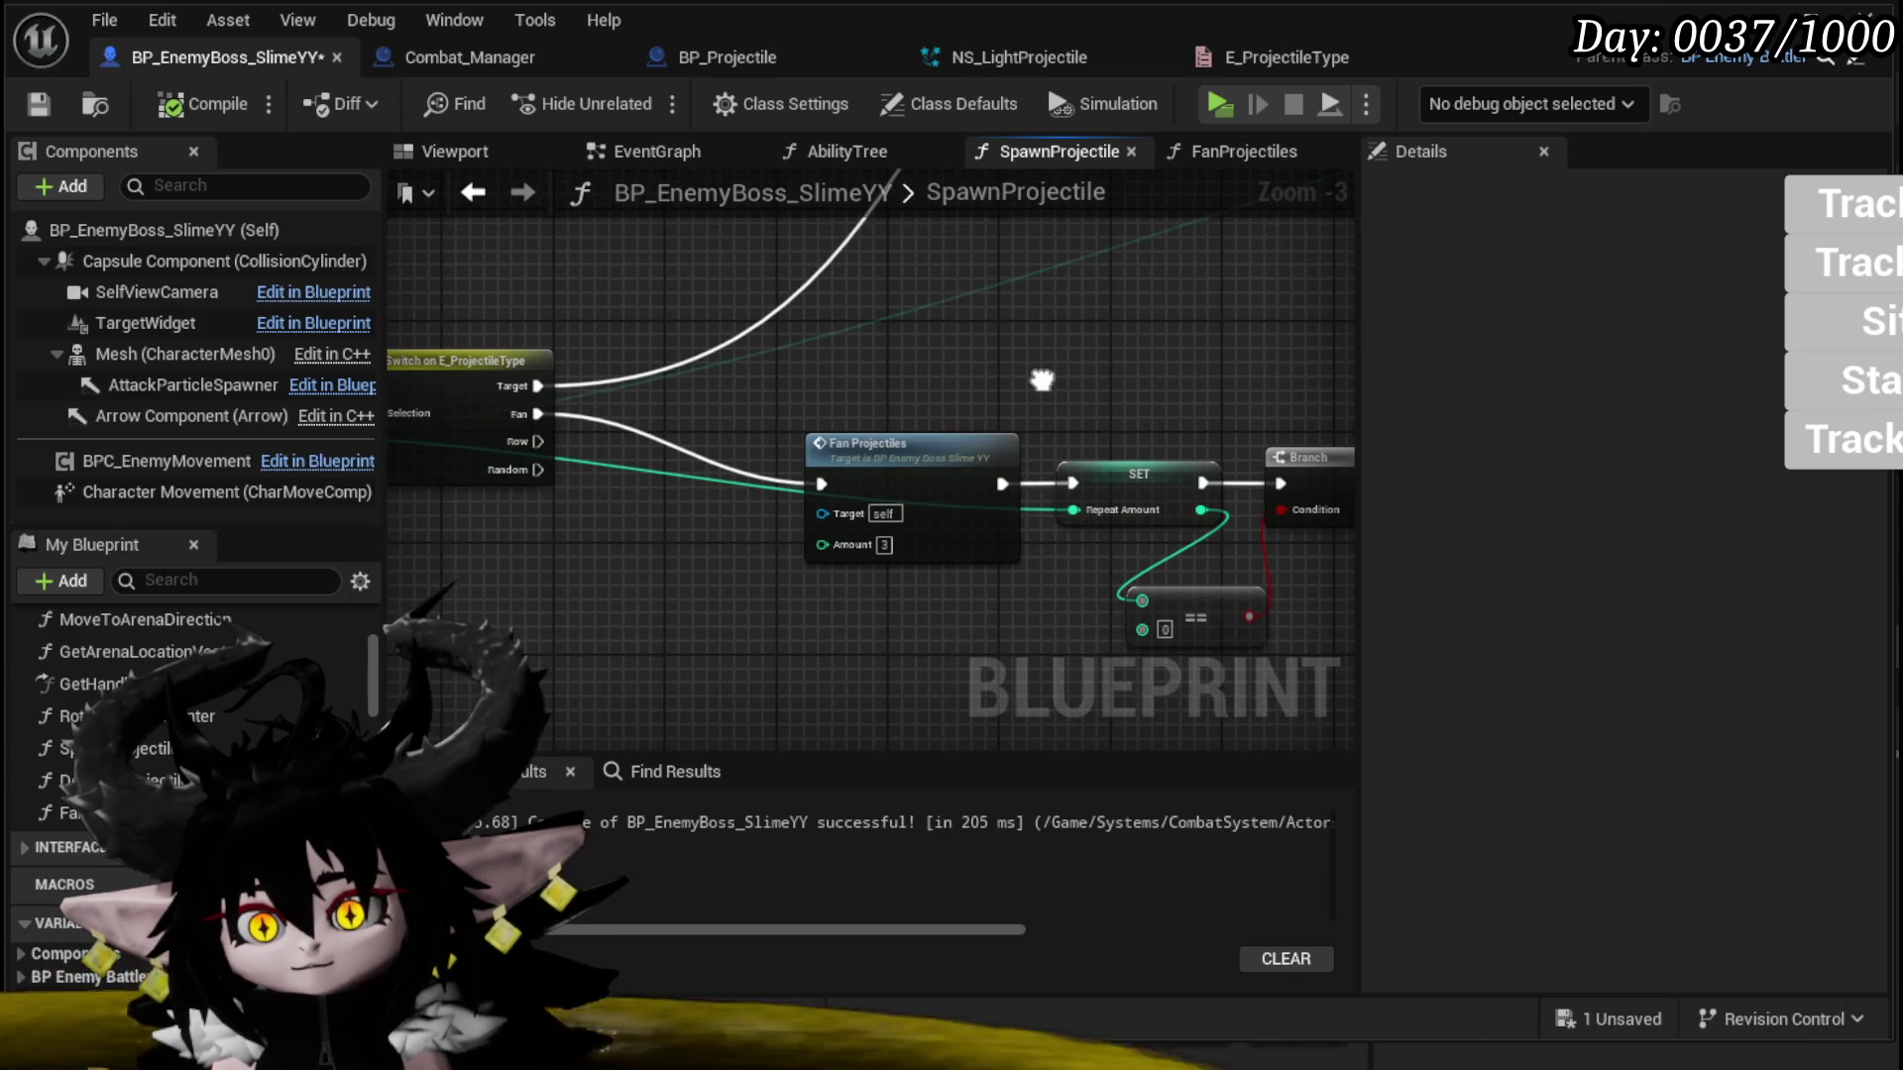
scroll(872, 343, "down", 2)
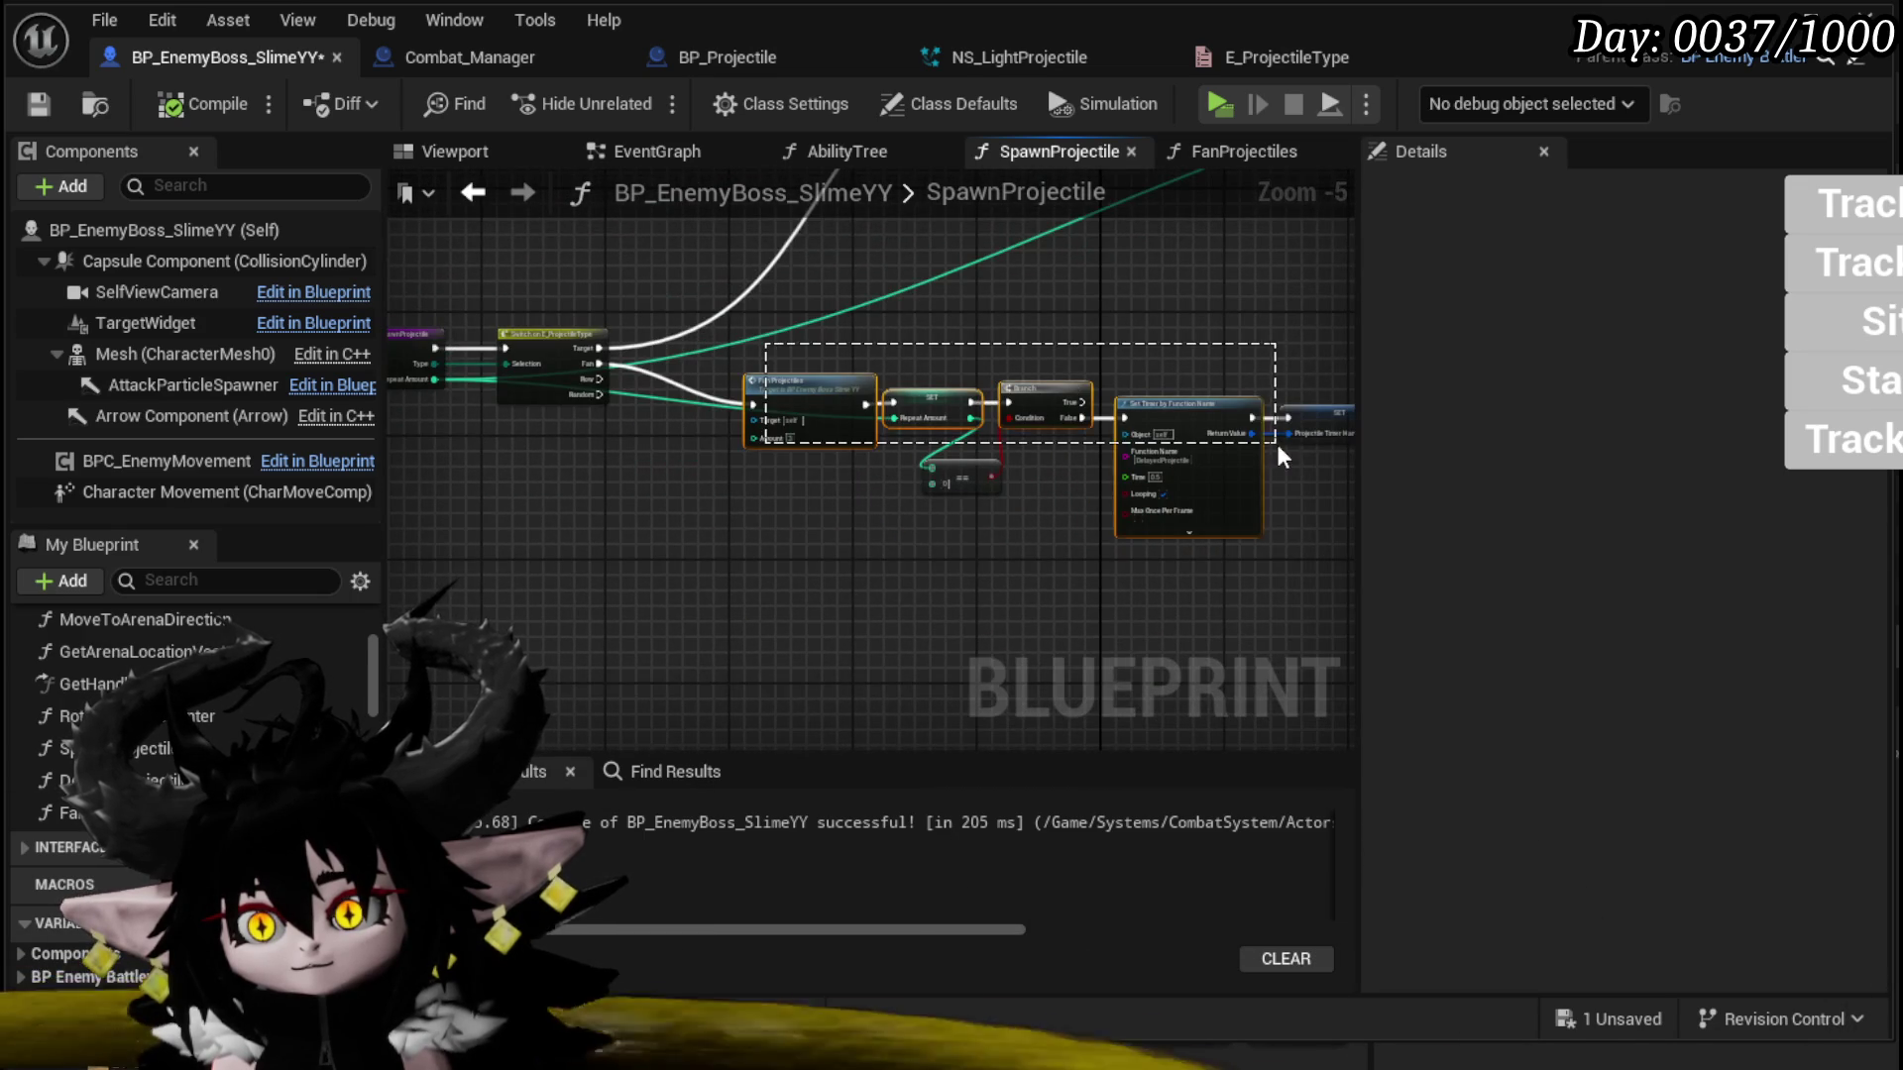
left_click_drag(1279, 456, 1345, 492)
left_click_drag(889, 396, 851, 503)
left_click(816, 388)
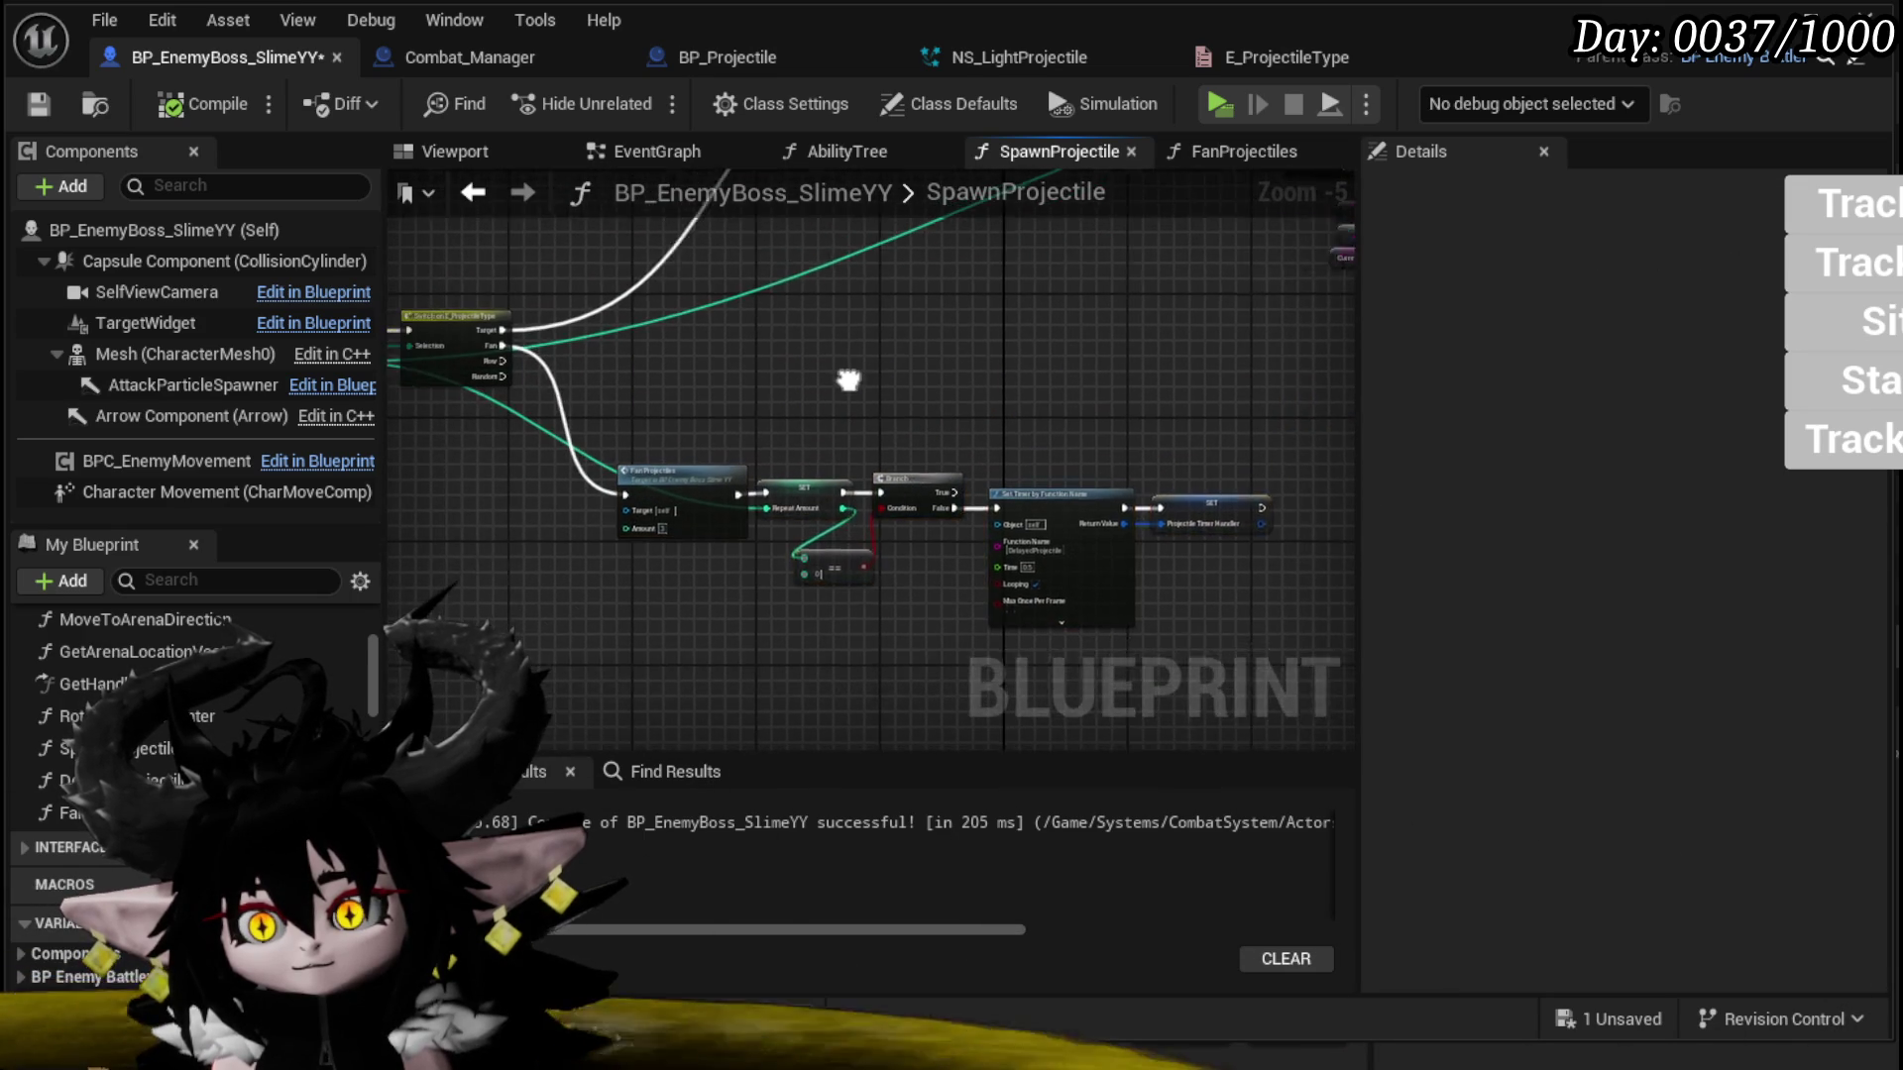
Step: Save the slime boss blueprint again from the toolbar
scroll(1060, 383, "up", 3)
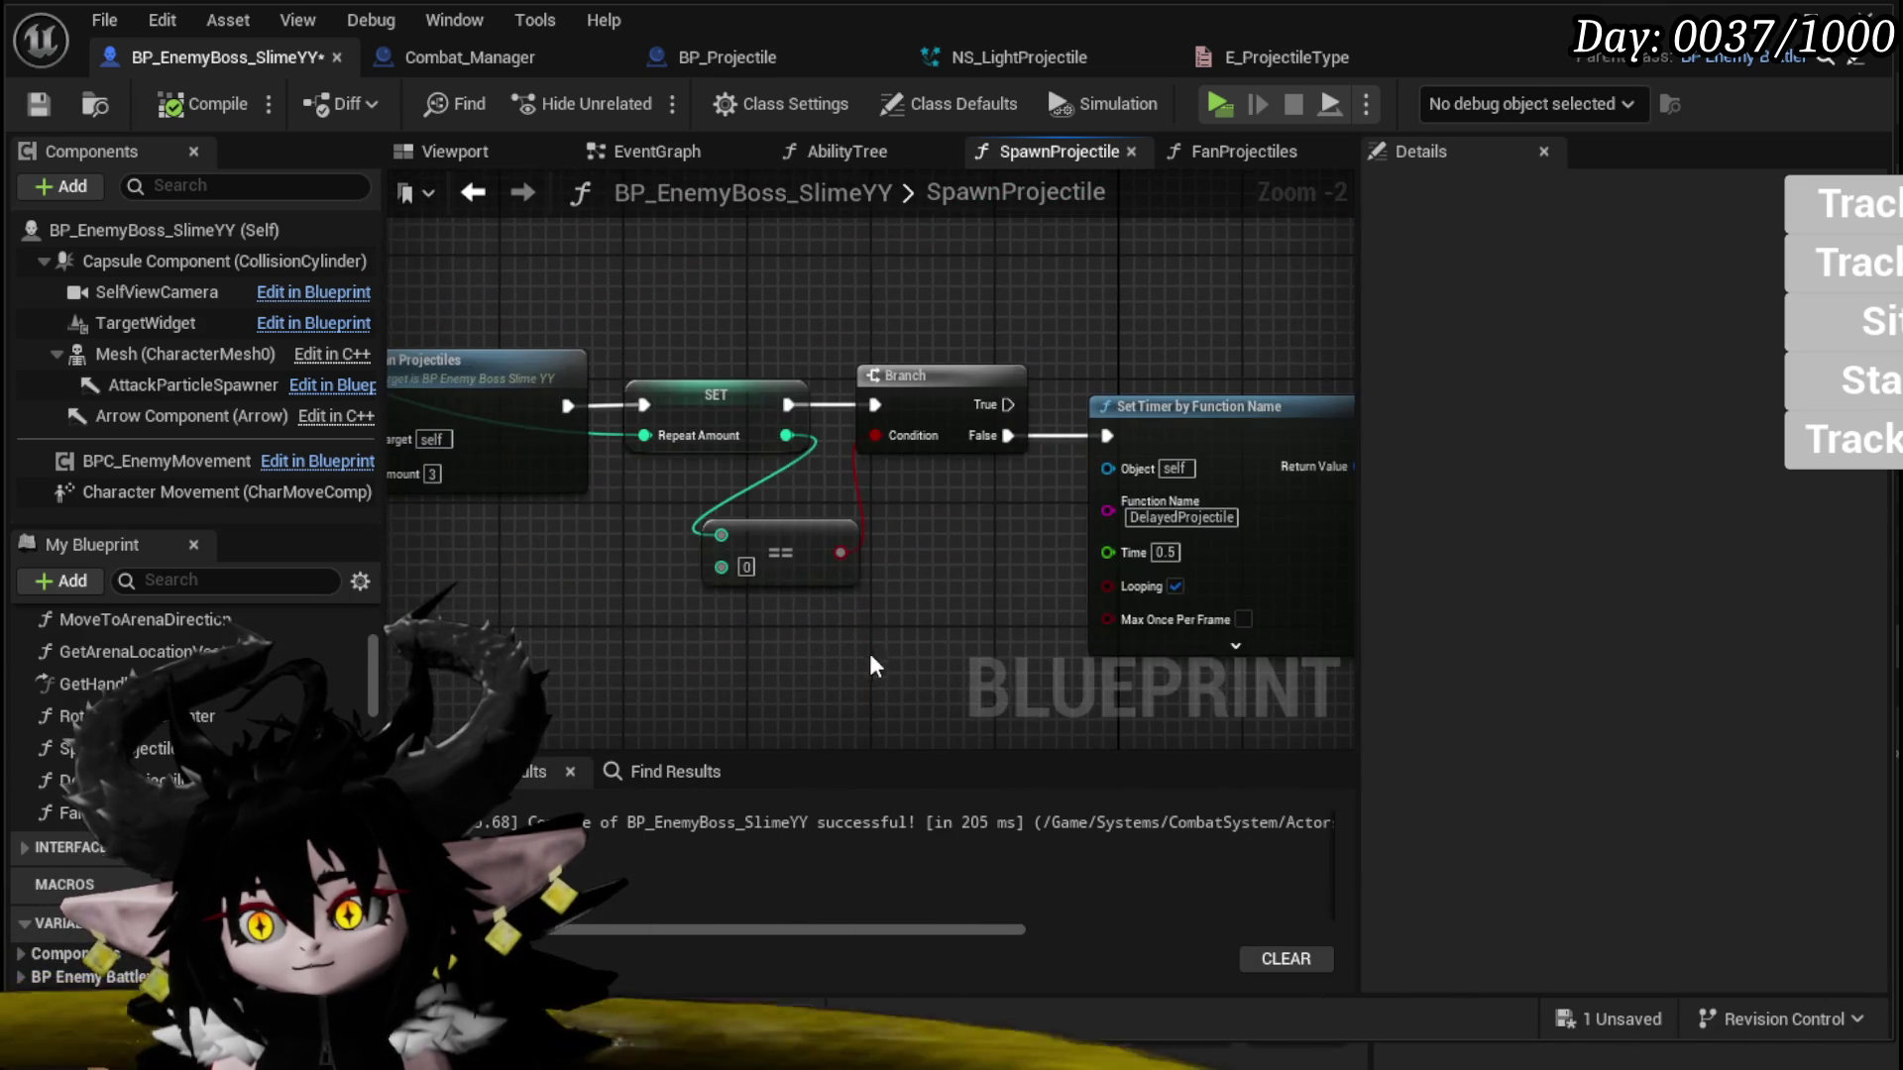
scroll(877, 650, "down", 2)
mouse_move(595, 597)
left_mouse_down()
mouse_move(723, 552)
mouse_move(868, 545)
left_mouse_up()
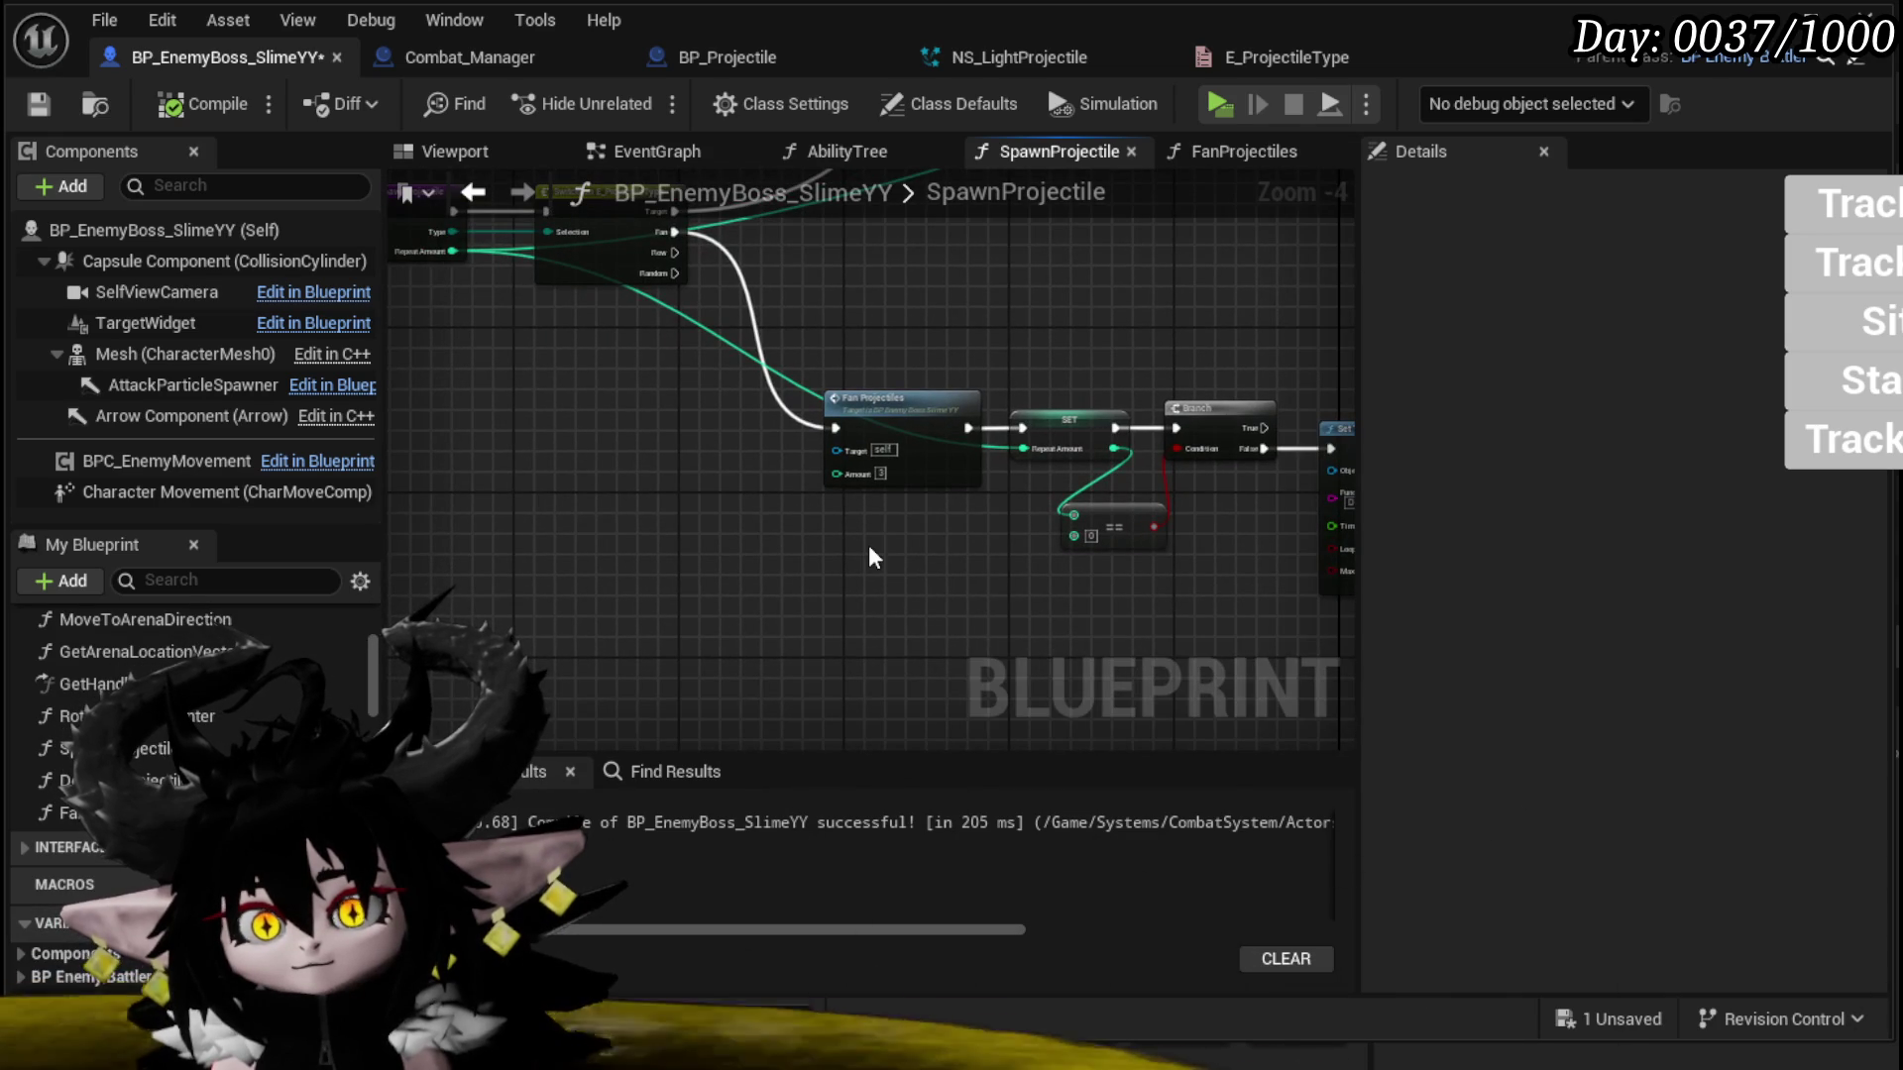
left_click(37, 104)
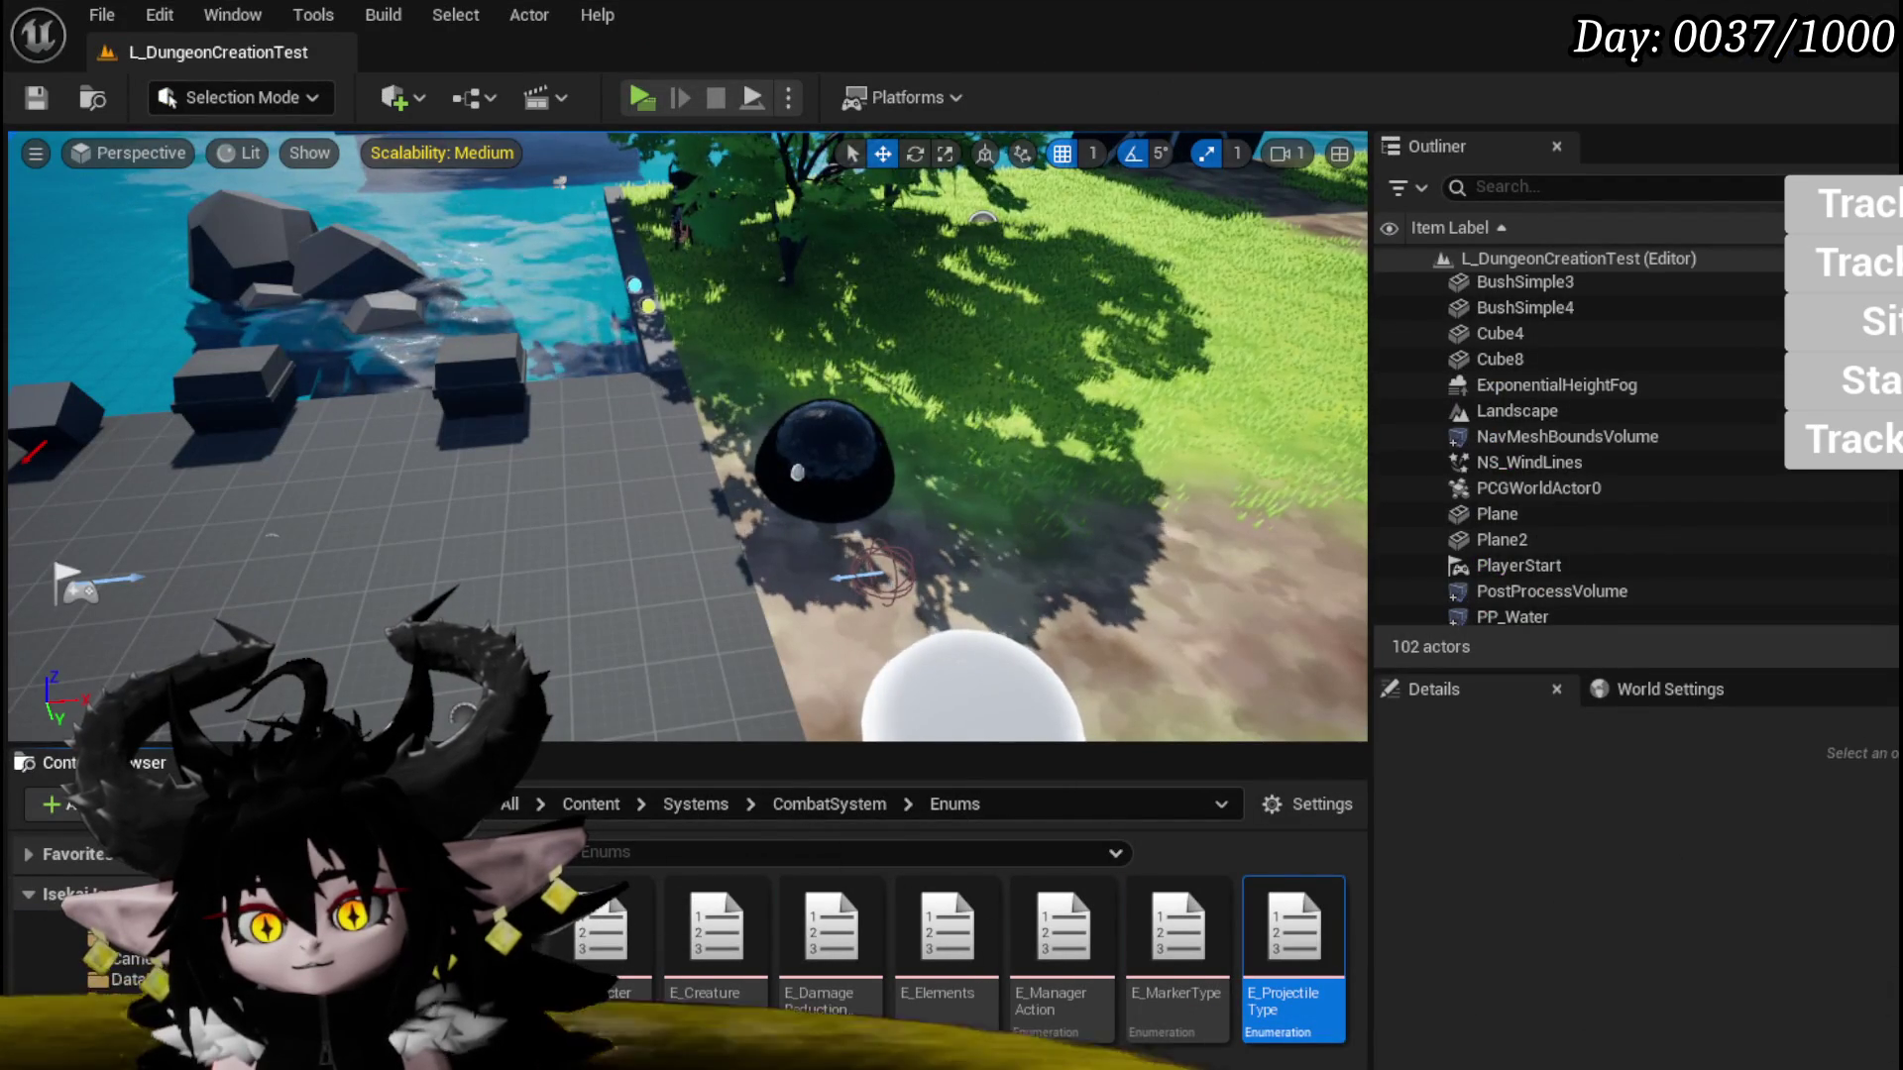
Step: Create an Object-based Blueprint named Object_ProjectileInformation_Holder in the Object folder
key("alt+Left")
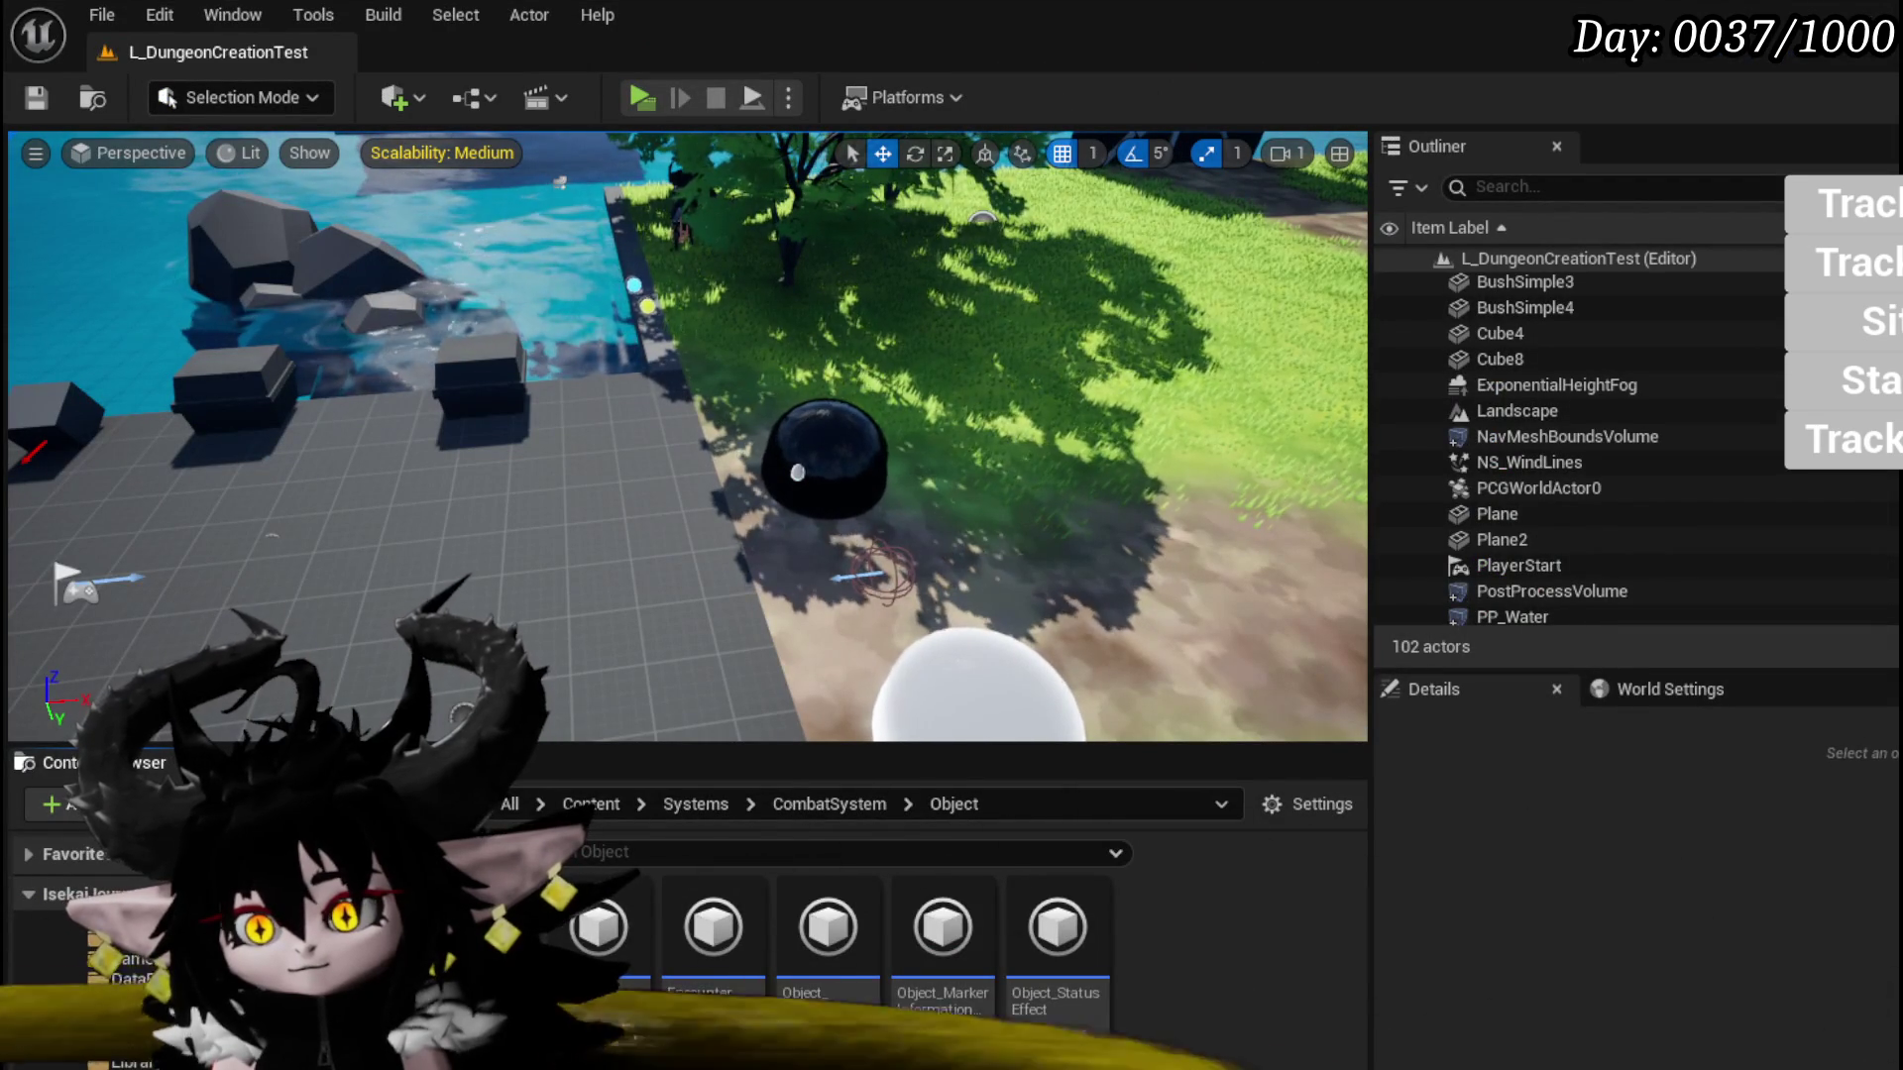
right_click(1165, 953)
left_click(1322, 563)
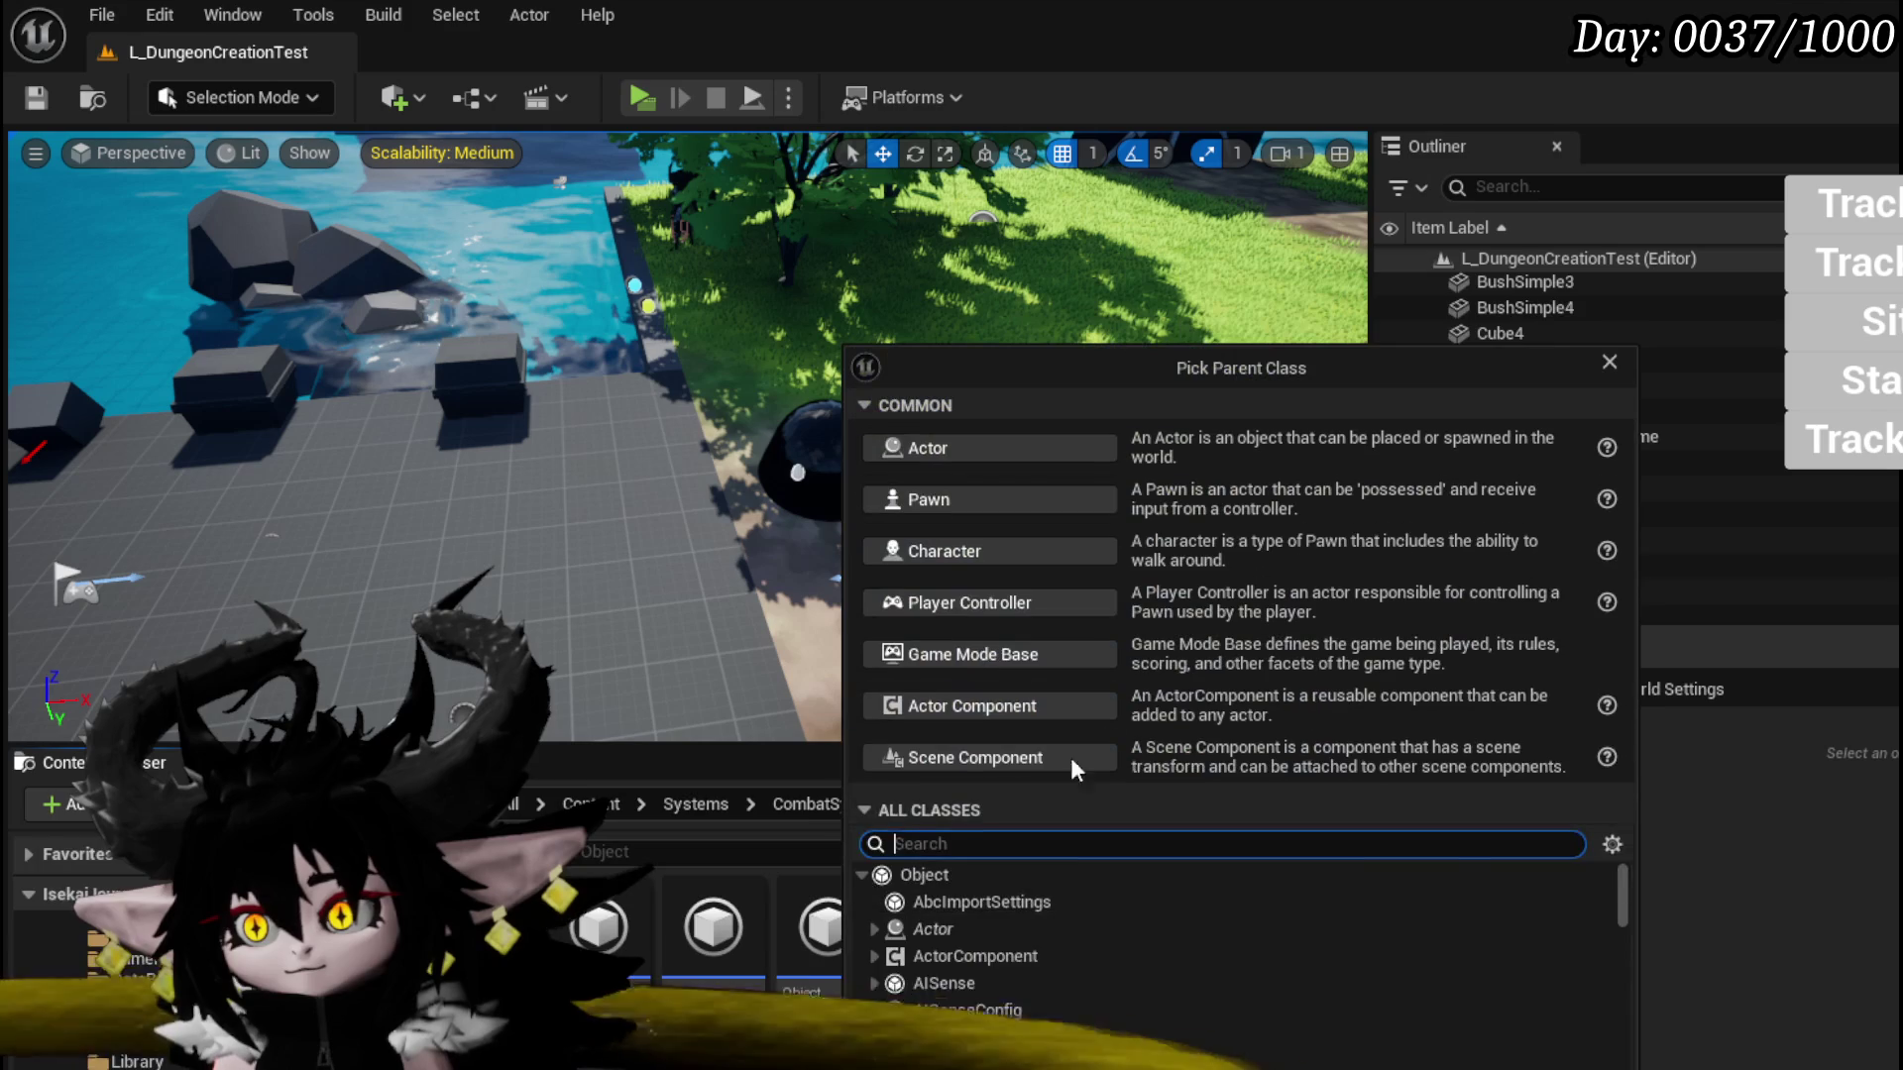
left_click(1001, 874)
double_click(1001, 874)
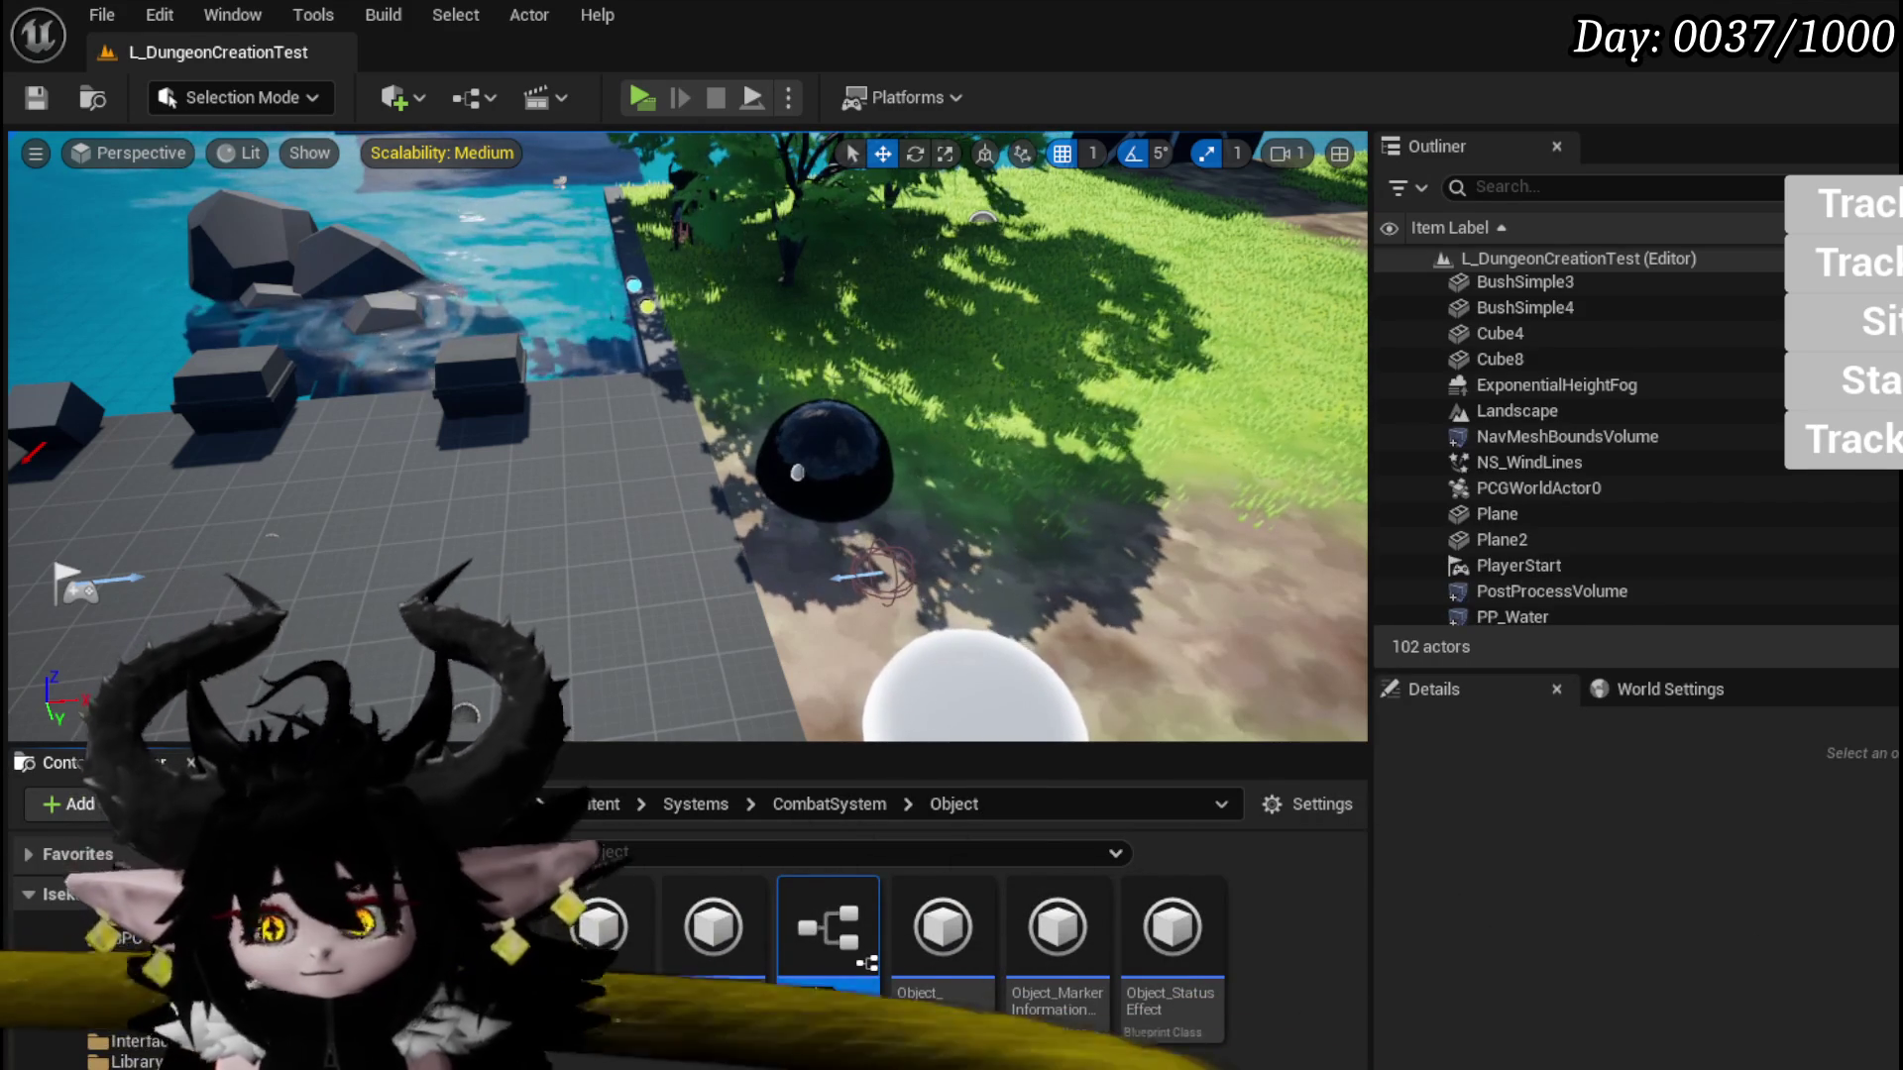
type("Objec")
key("Return")
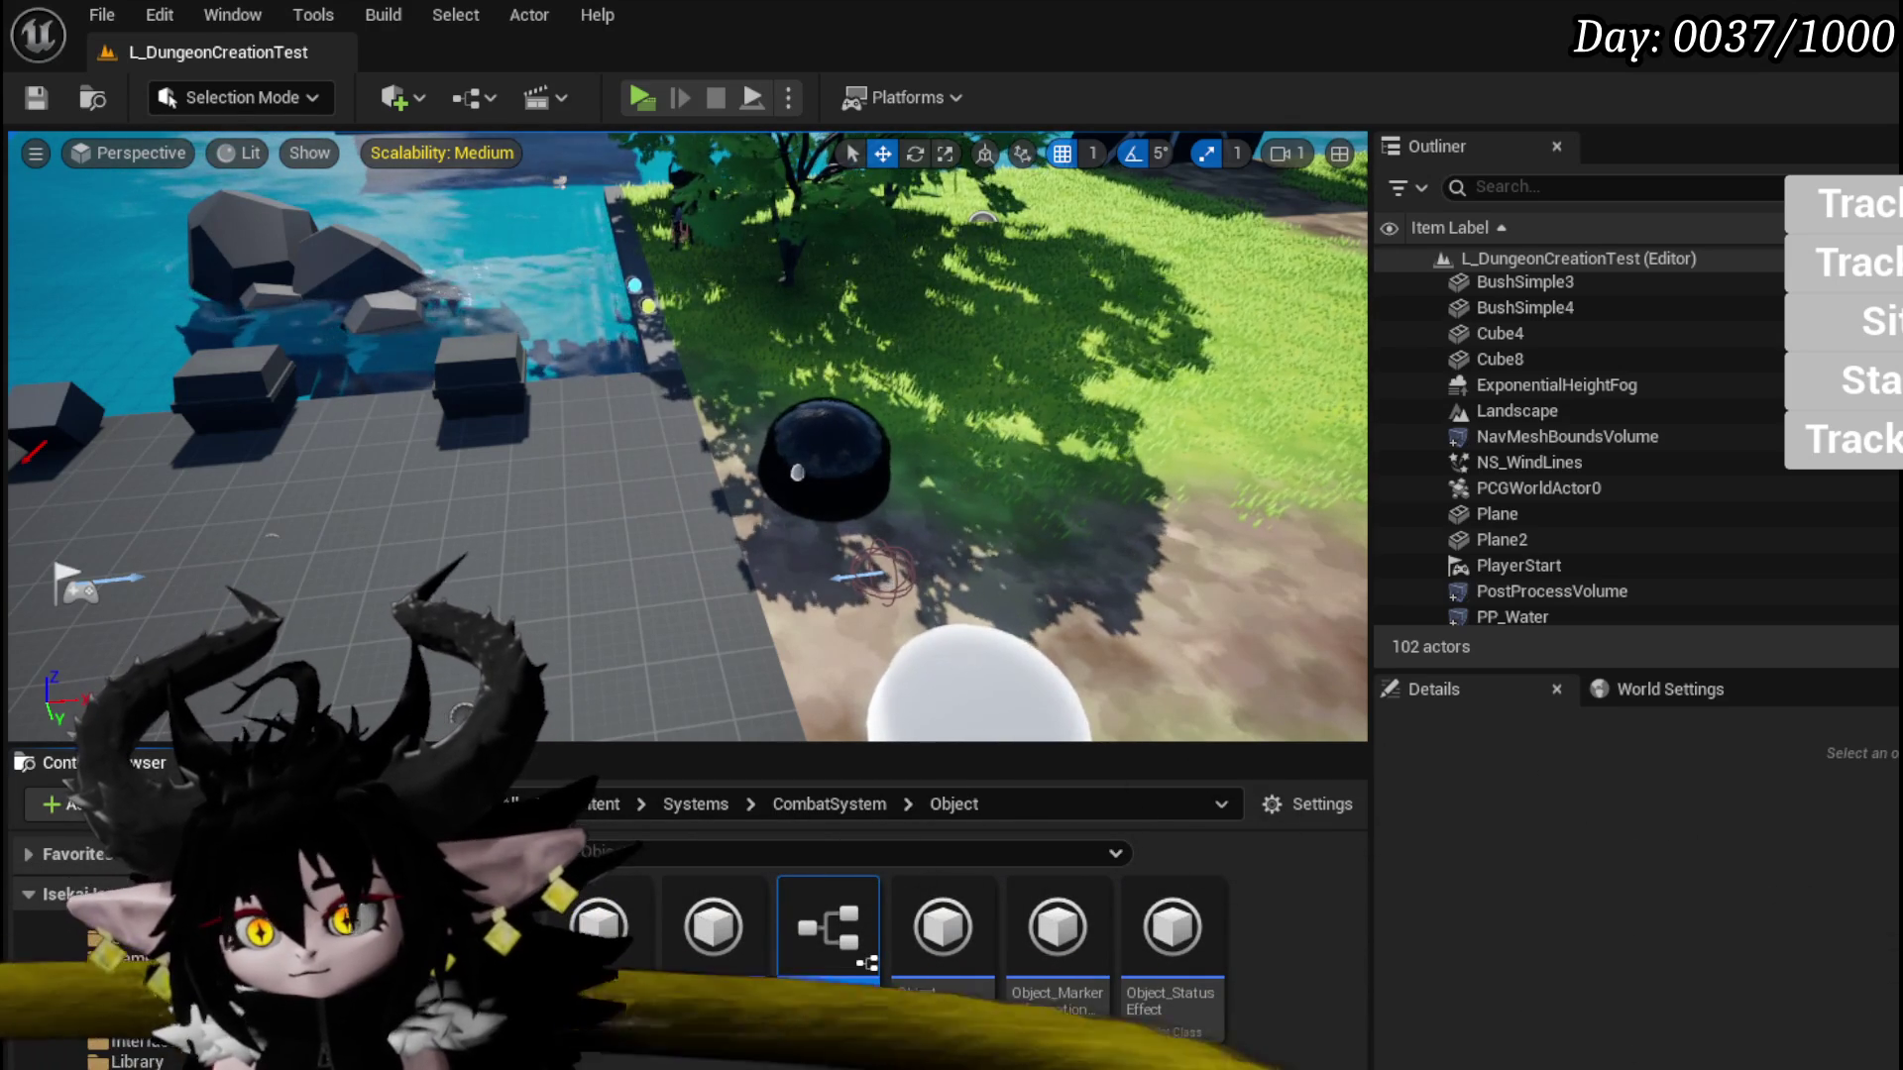
key("Return")
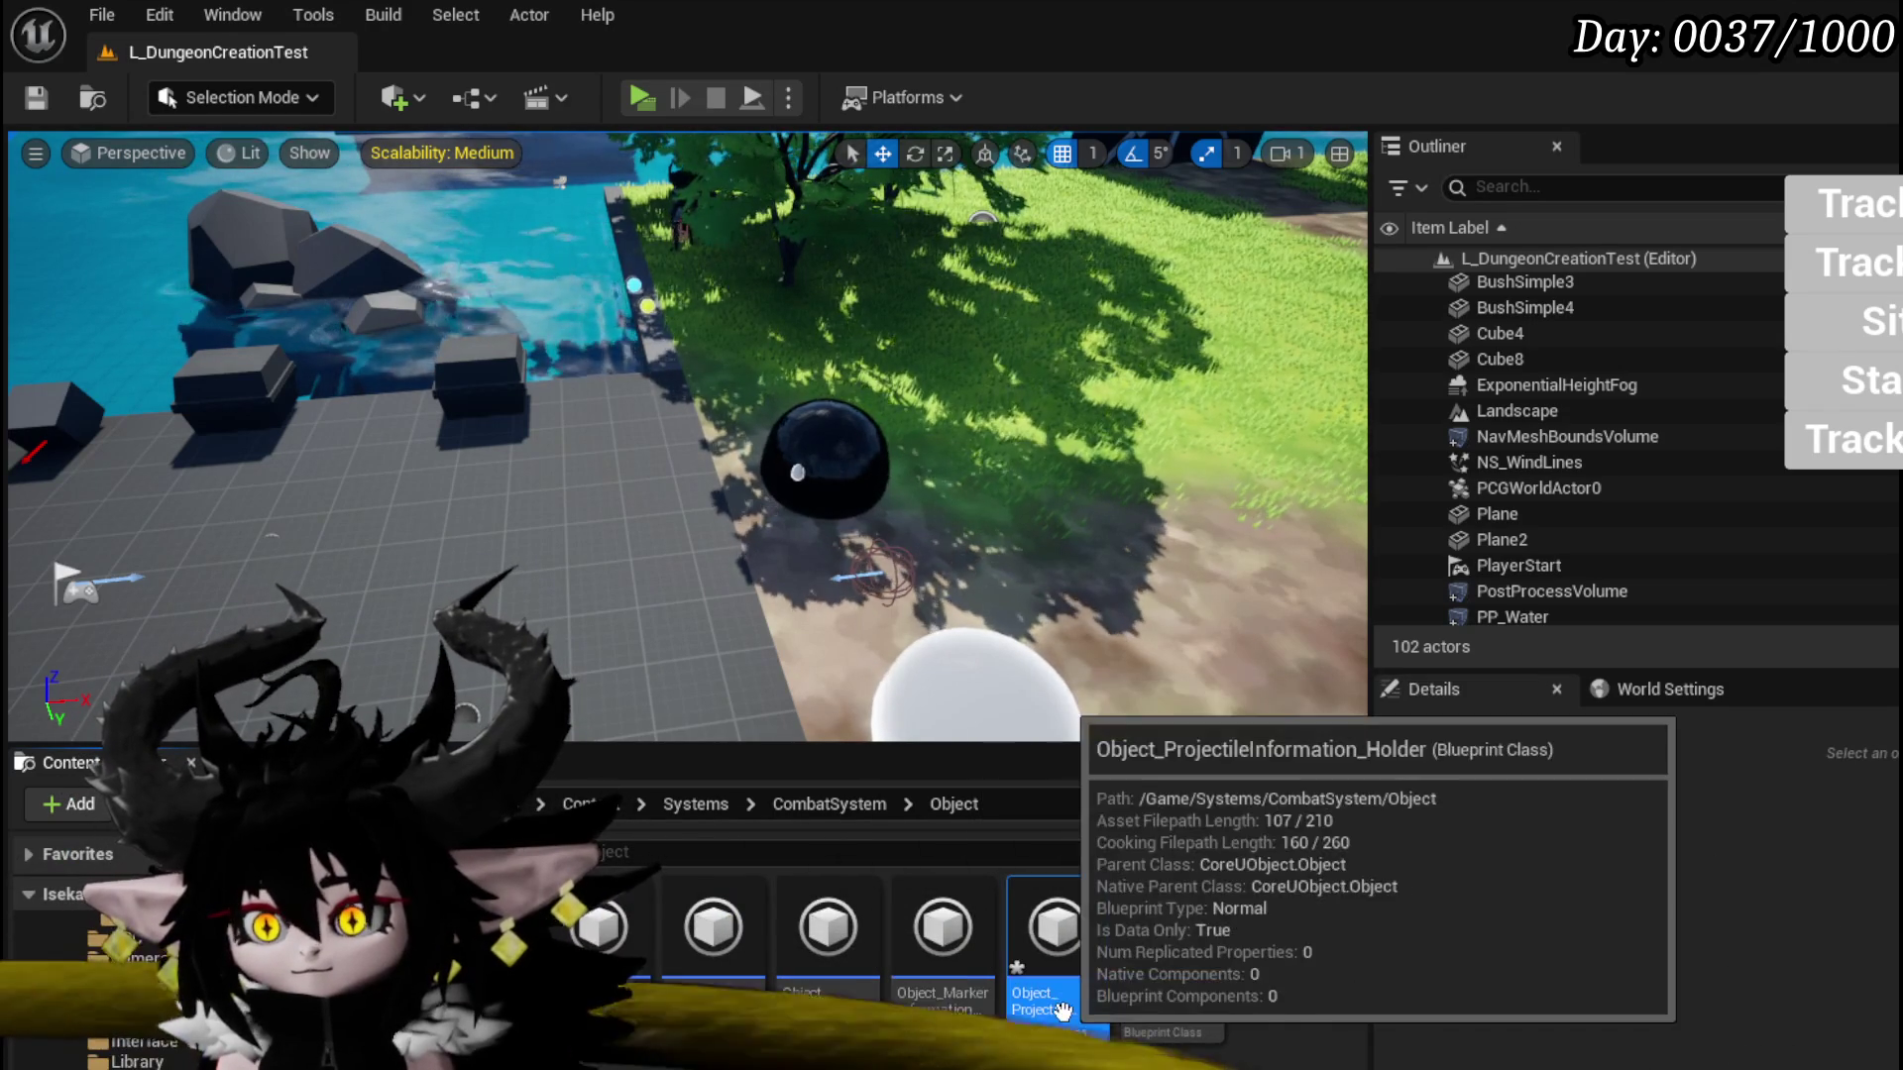
Step: Save the level and remaining assets, then open the holder Blueprint and add a function
key("ctrl+s")
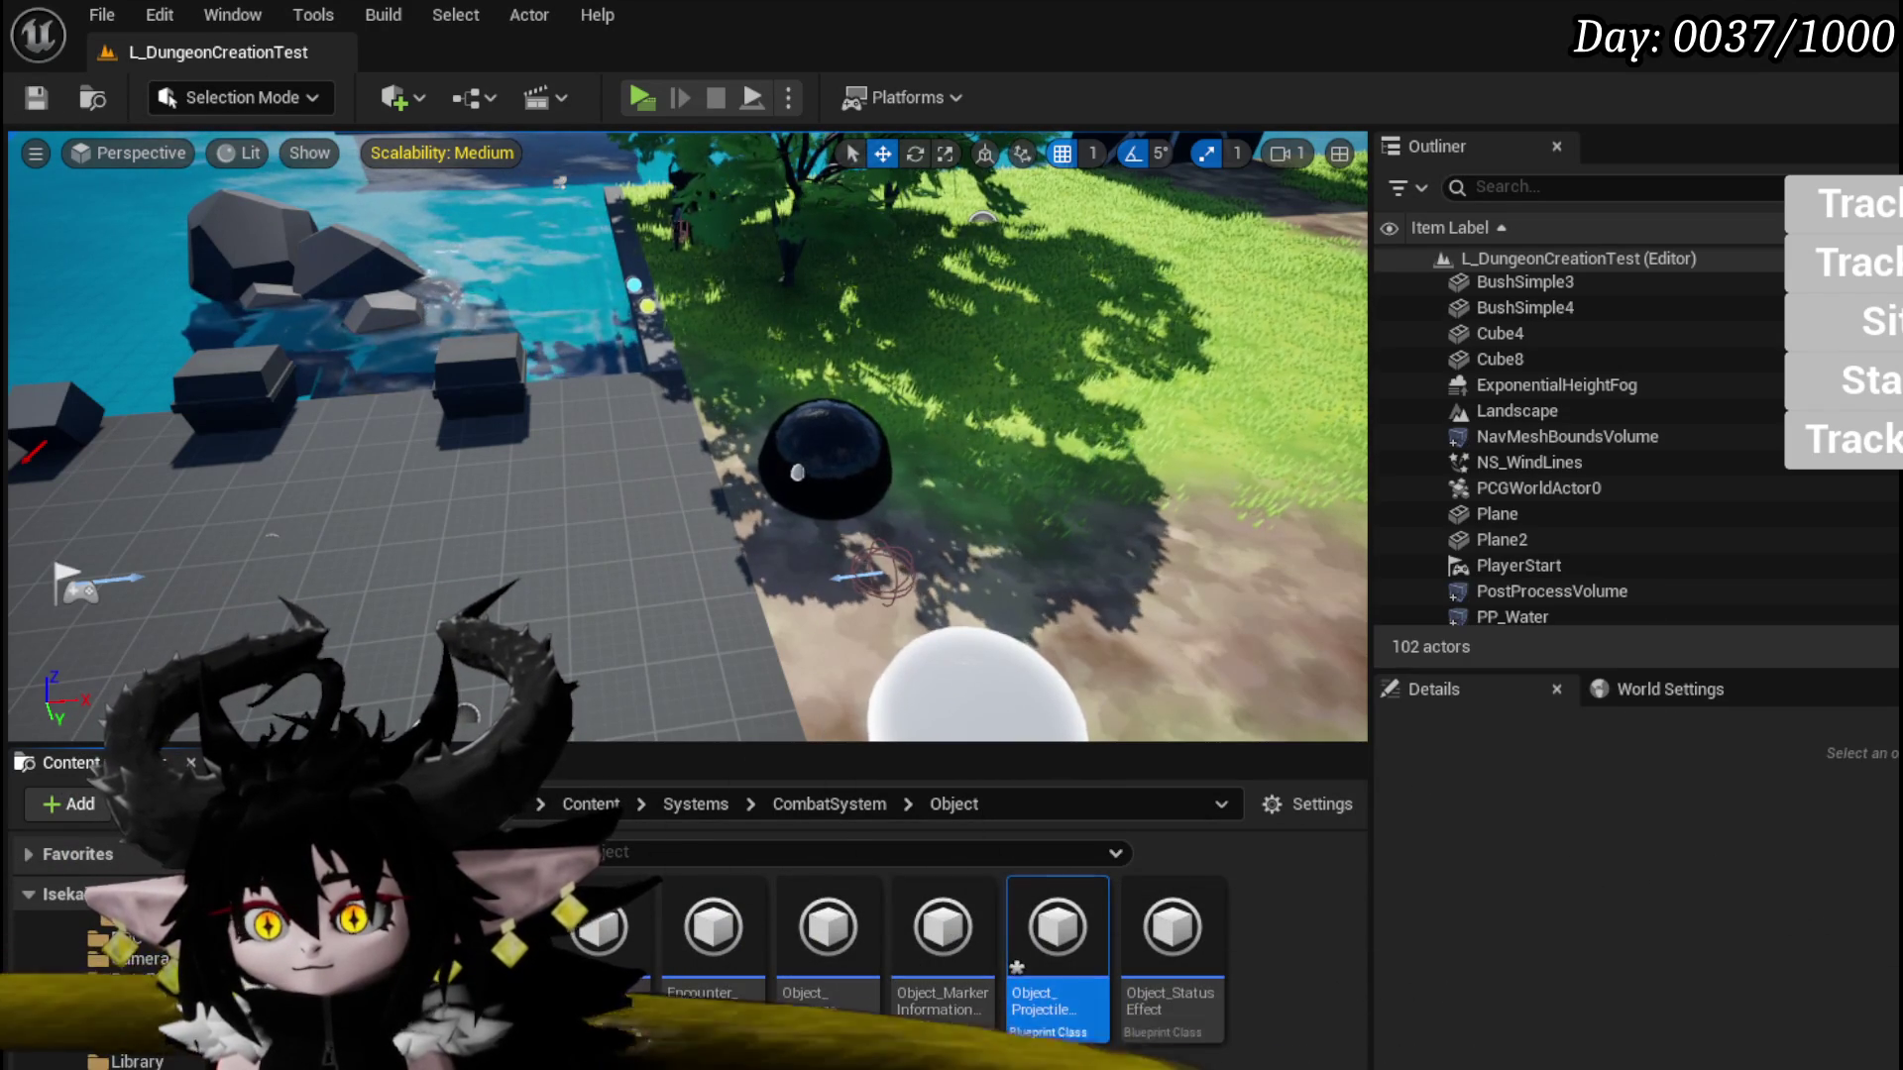
key("ctrl+shift+s")
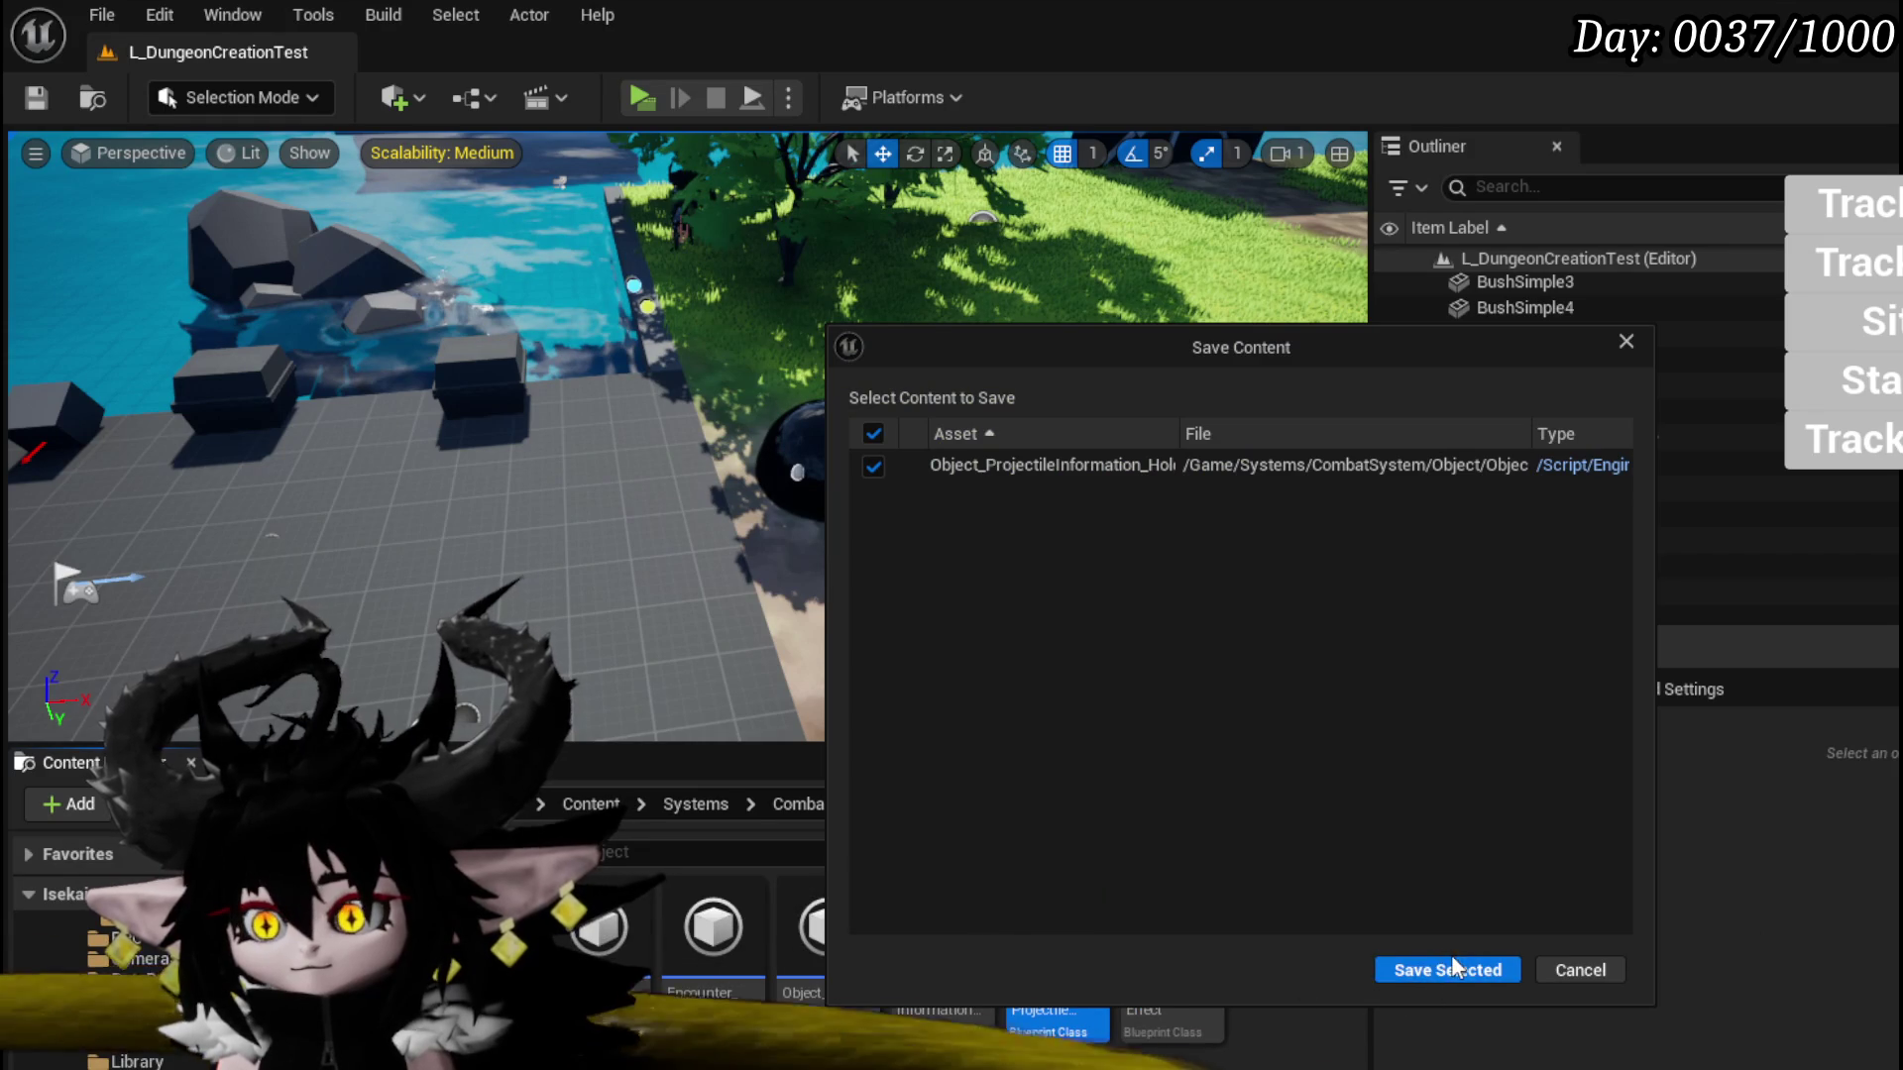
left_click(1446, 969)
double_click(1098, 937)
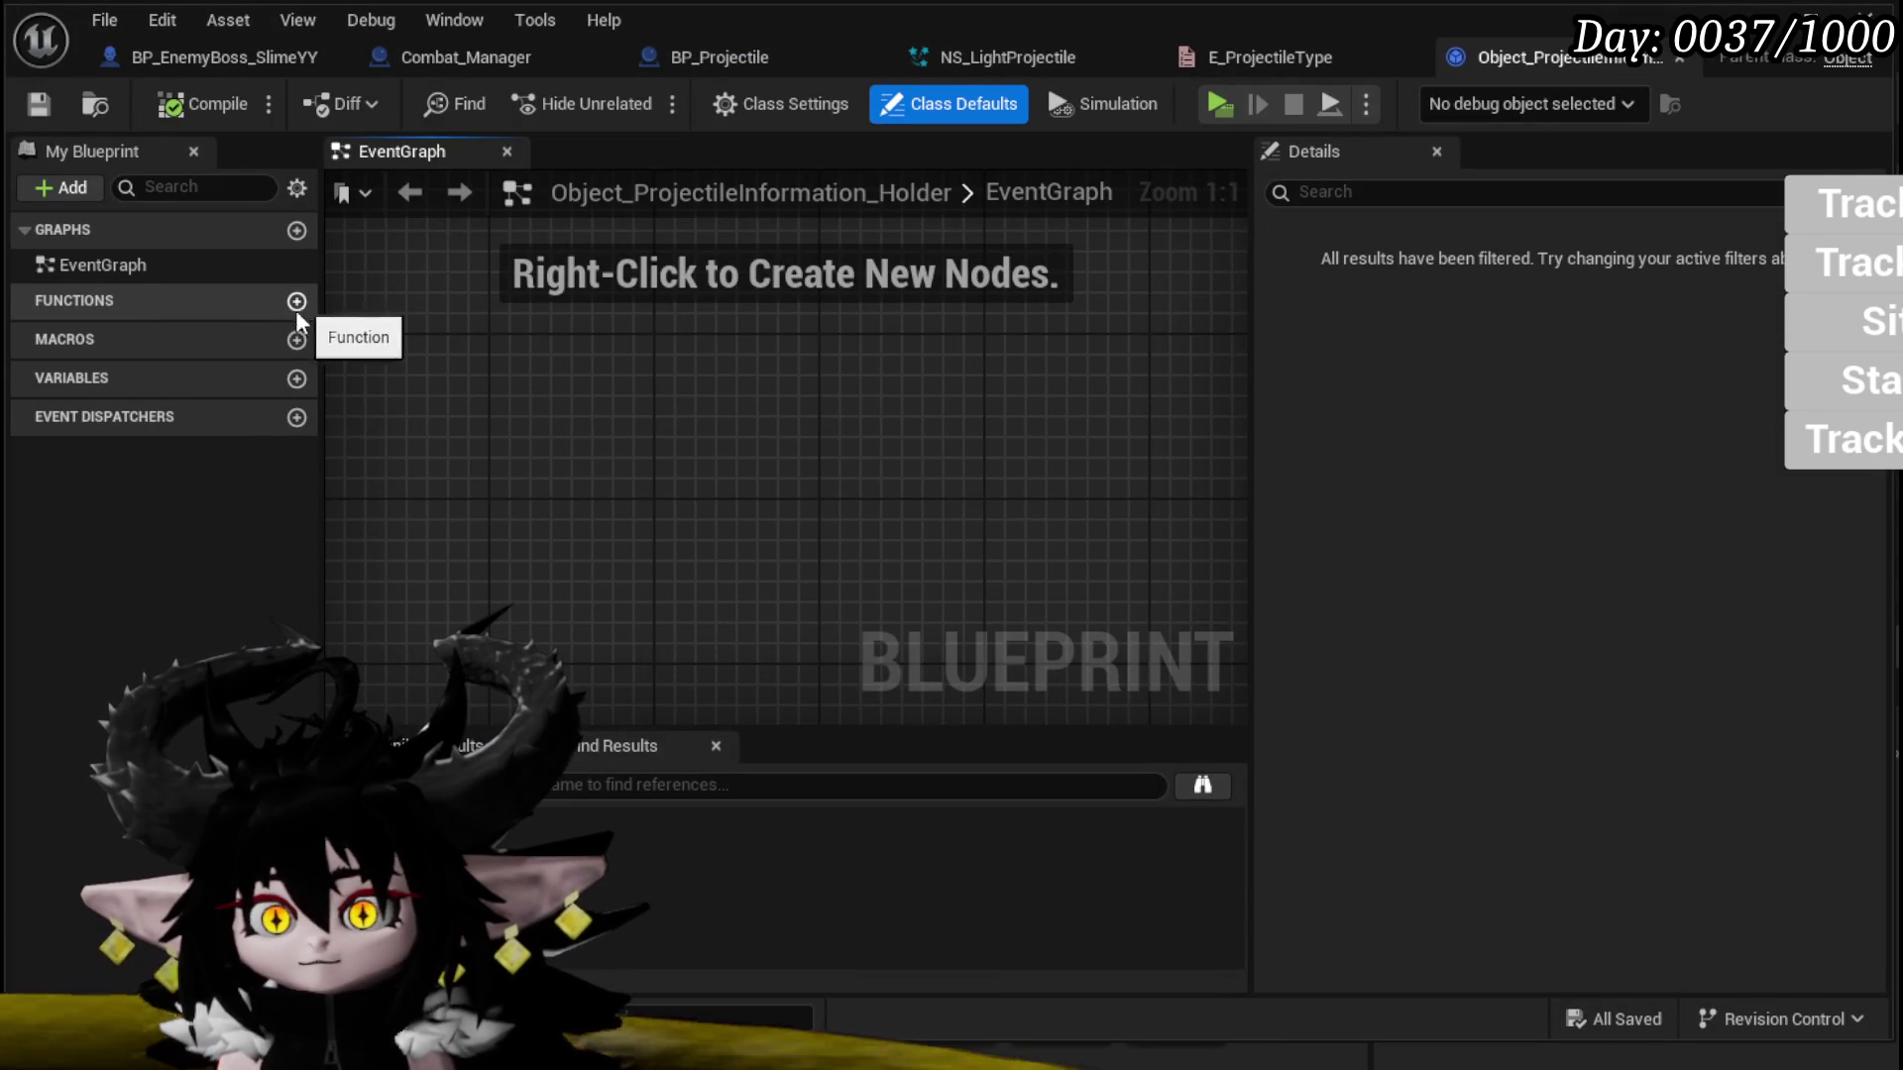
left_click(295, 302)
Step: Name the function GetData, rename it to GetInformation, and compile
type("GetData")
key("Return")
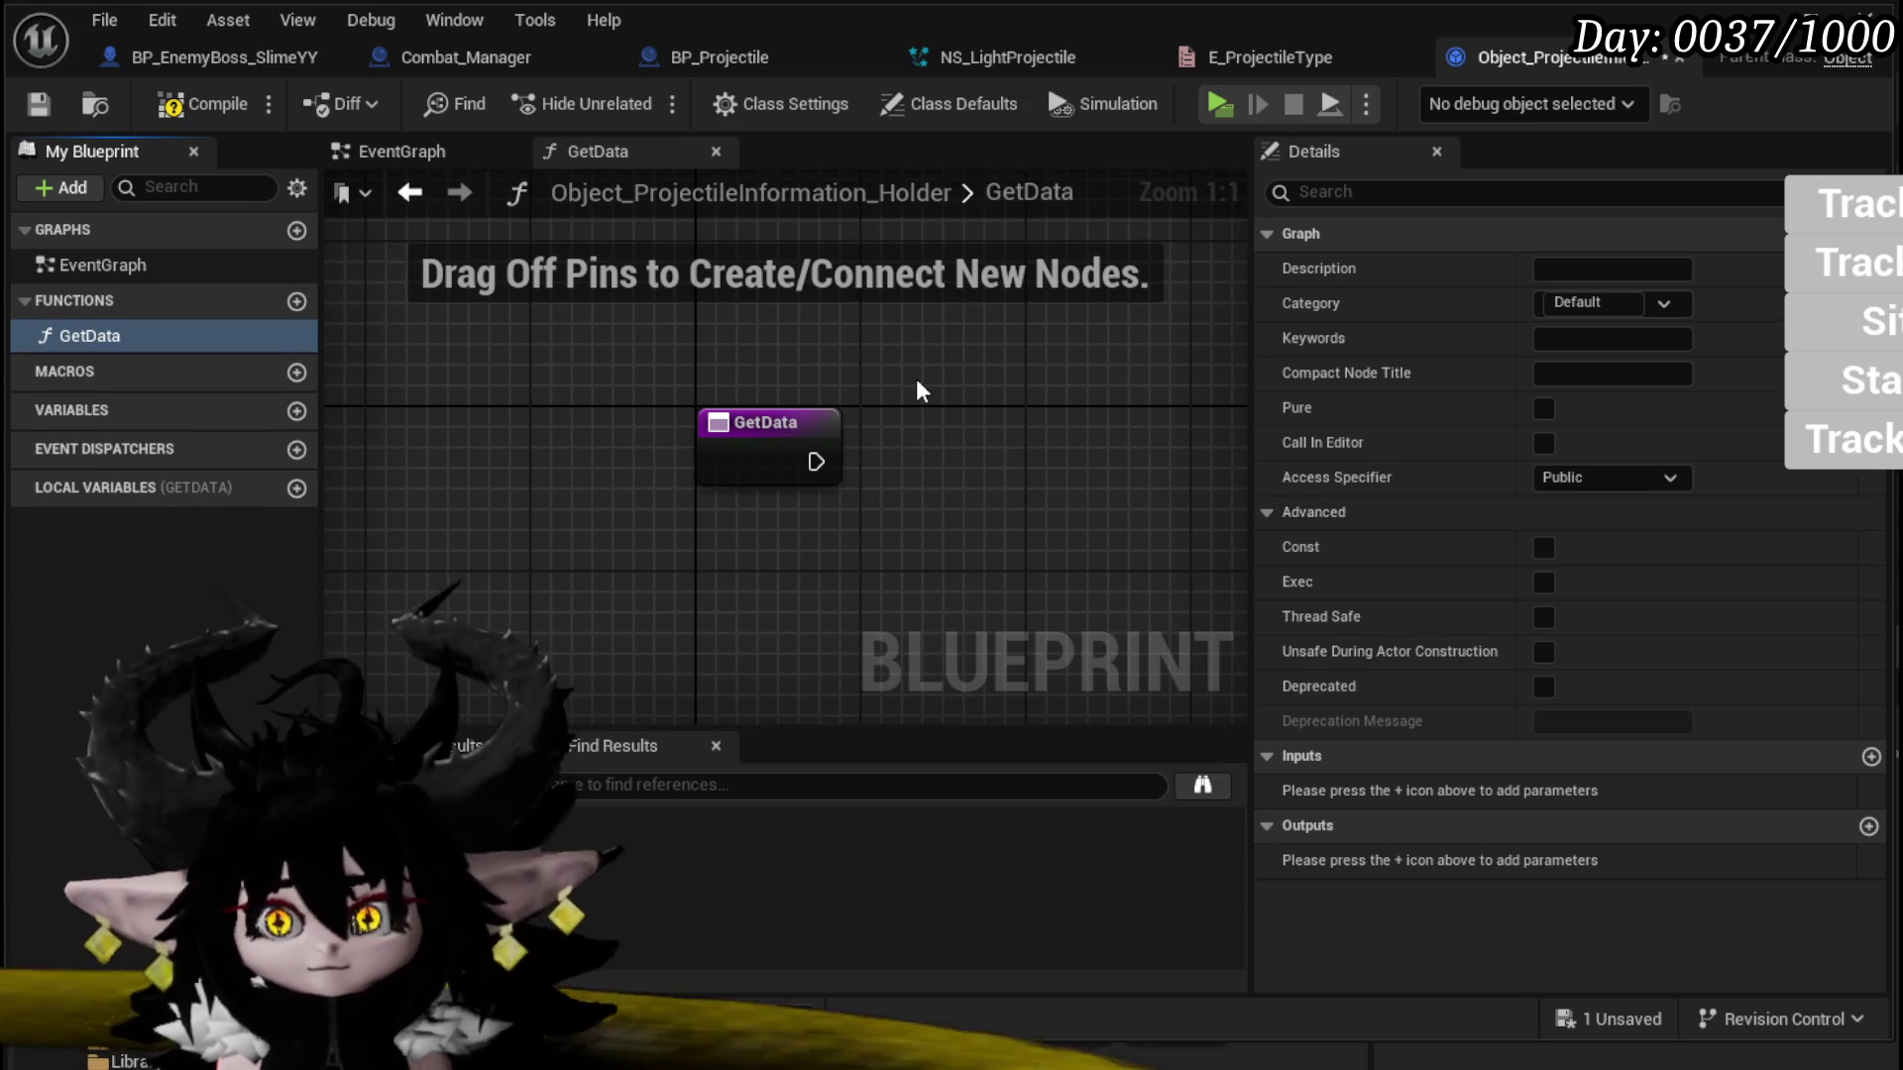
left_click(86, 337)
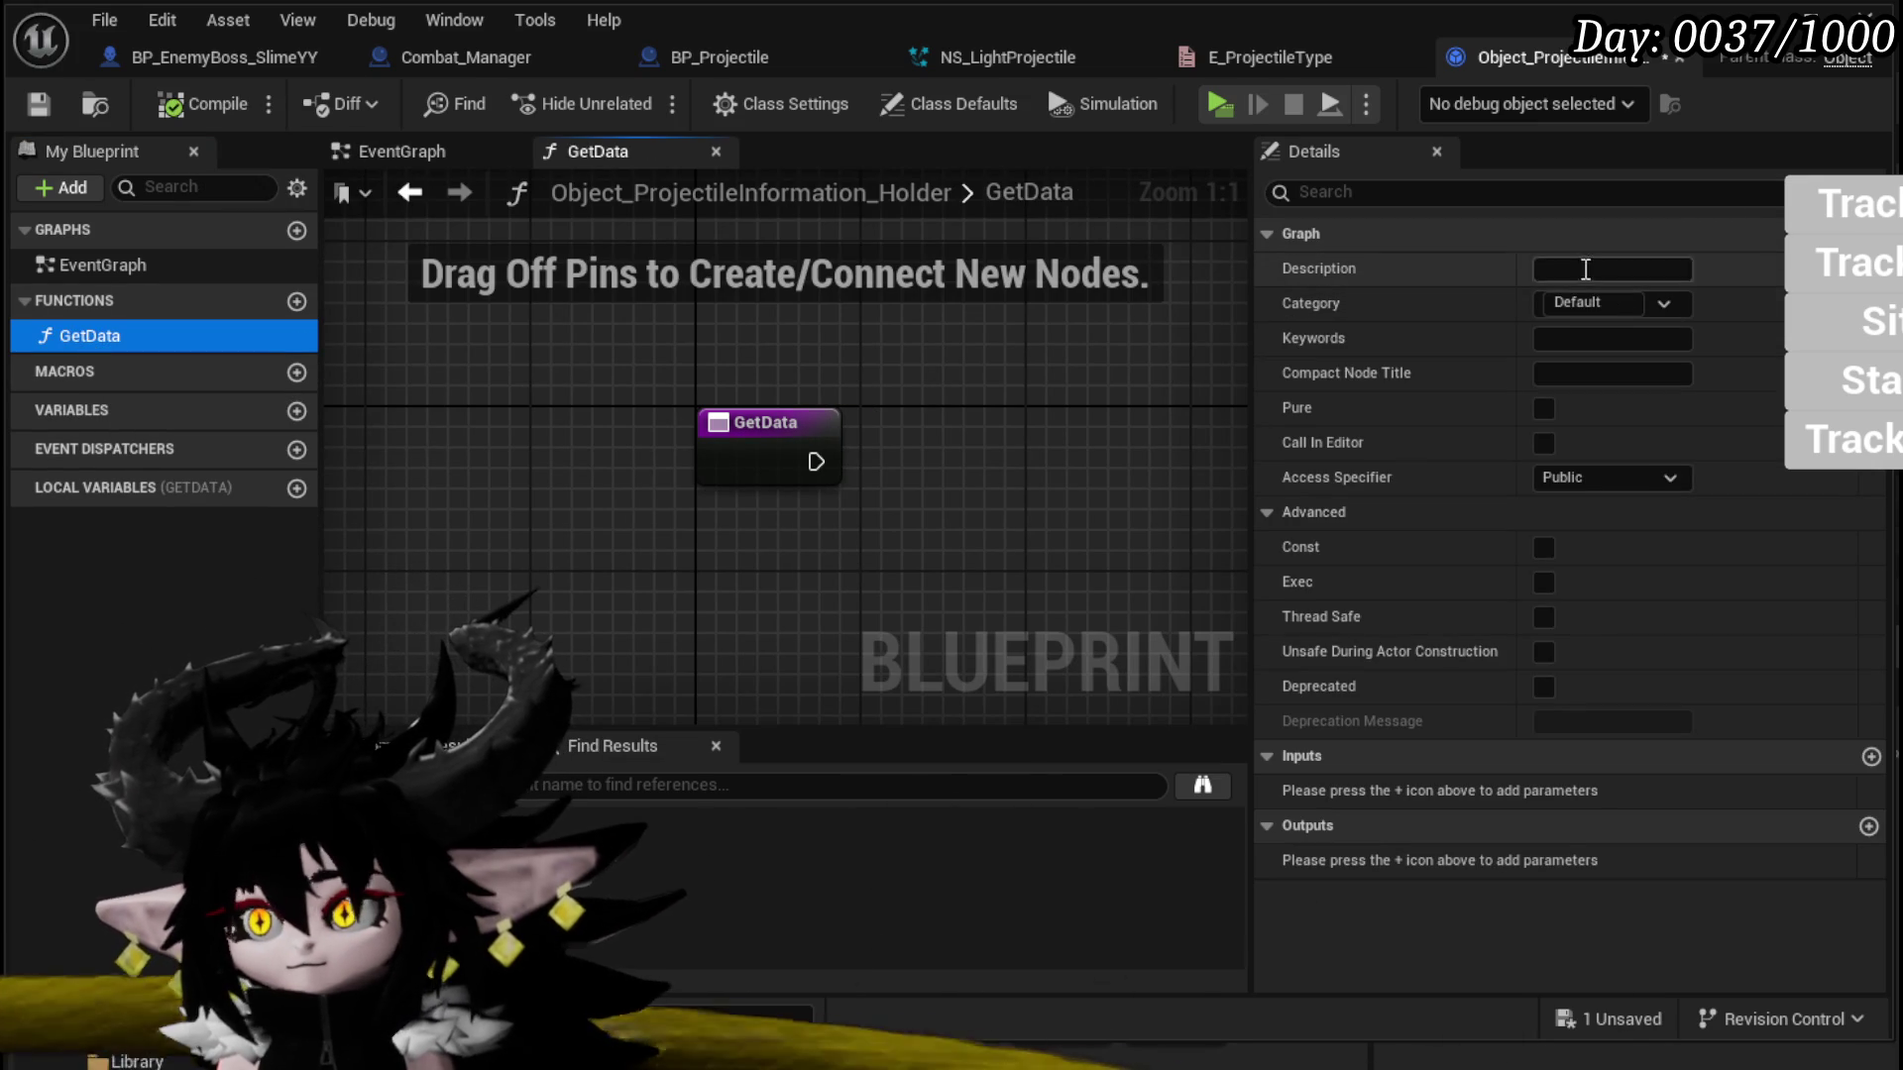
right_click(107, 342)
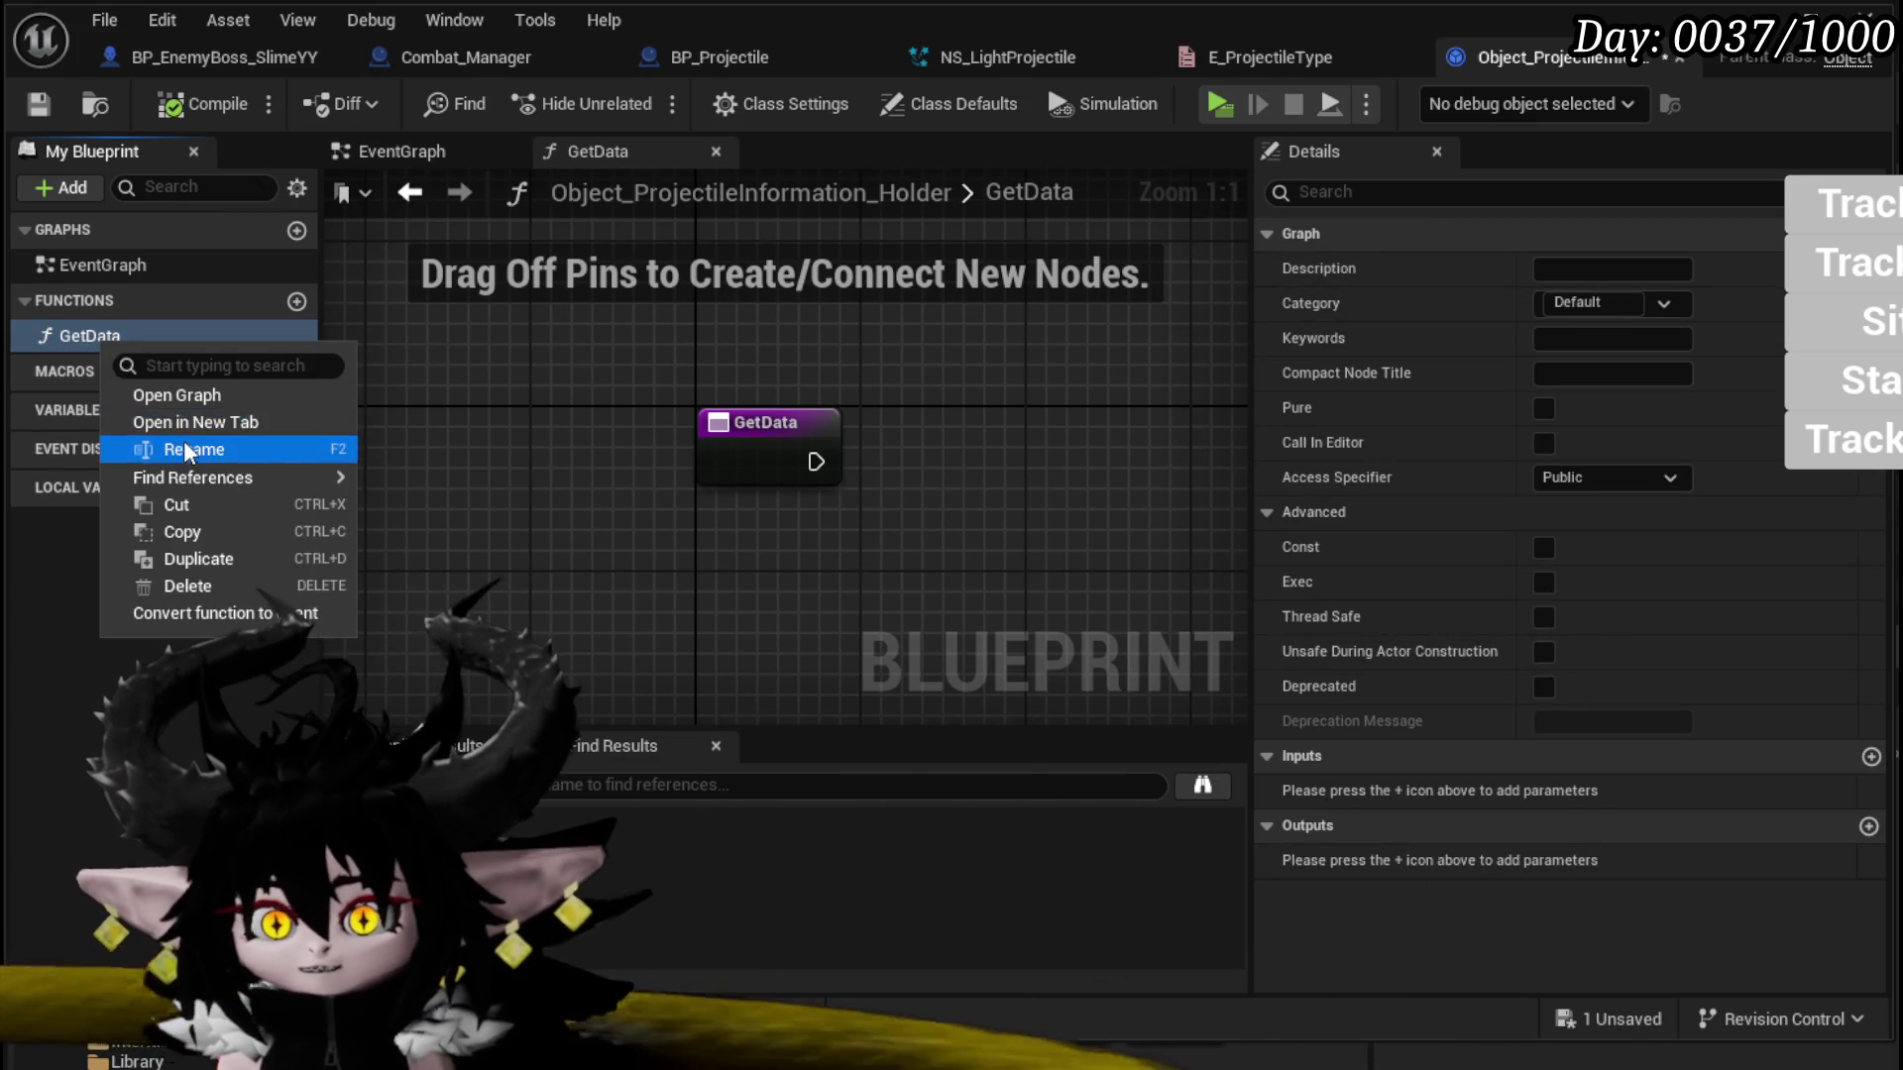
left_click(182, 448)
left_click_drag(98, 339, 259, 342)
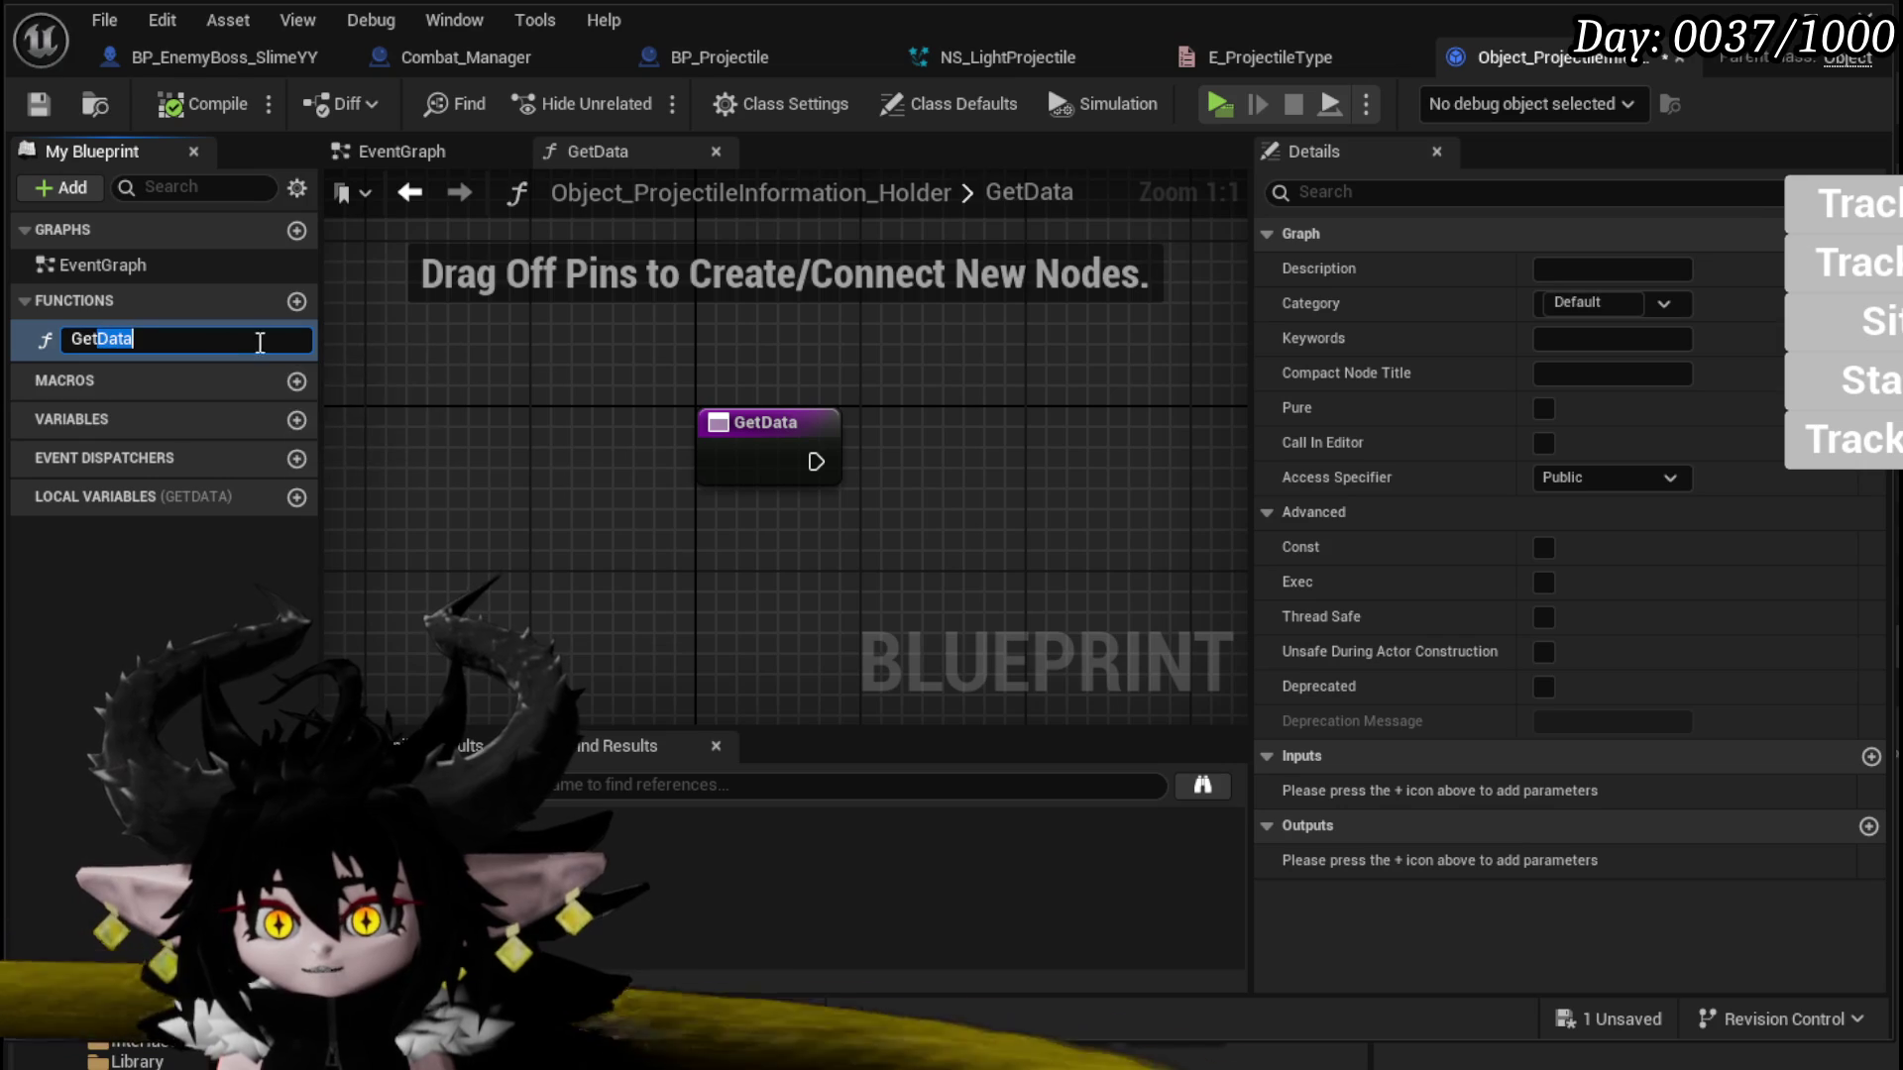
type("Information")
key("Return")
left_click(183, 101)
Step: Add a Boolean output to the GetInformation Return Node
mouse_move(948, 460)
left_mouse_down()
mouse_move(848, 454)
mouse_move(1114, 590)
left_mouse_up()
left_click(1868, 826)
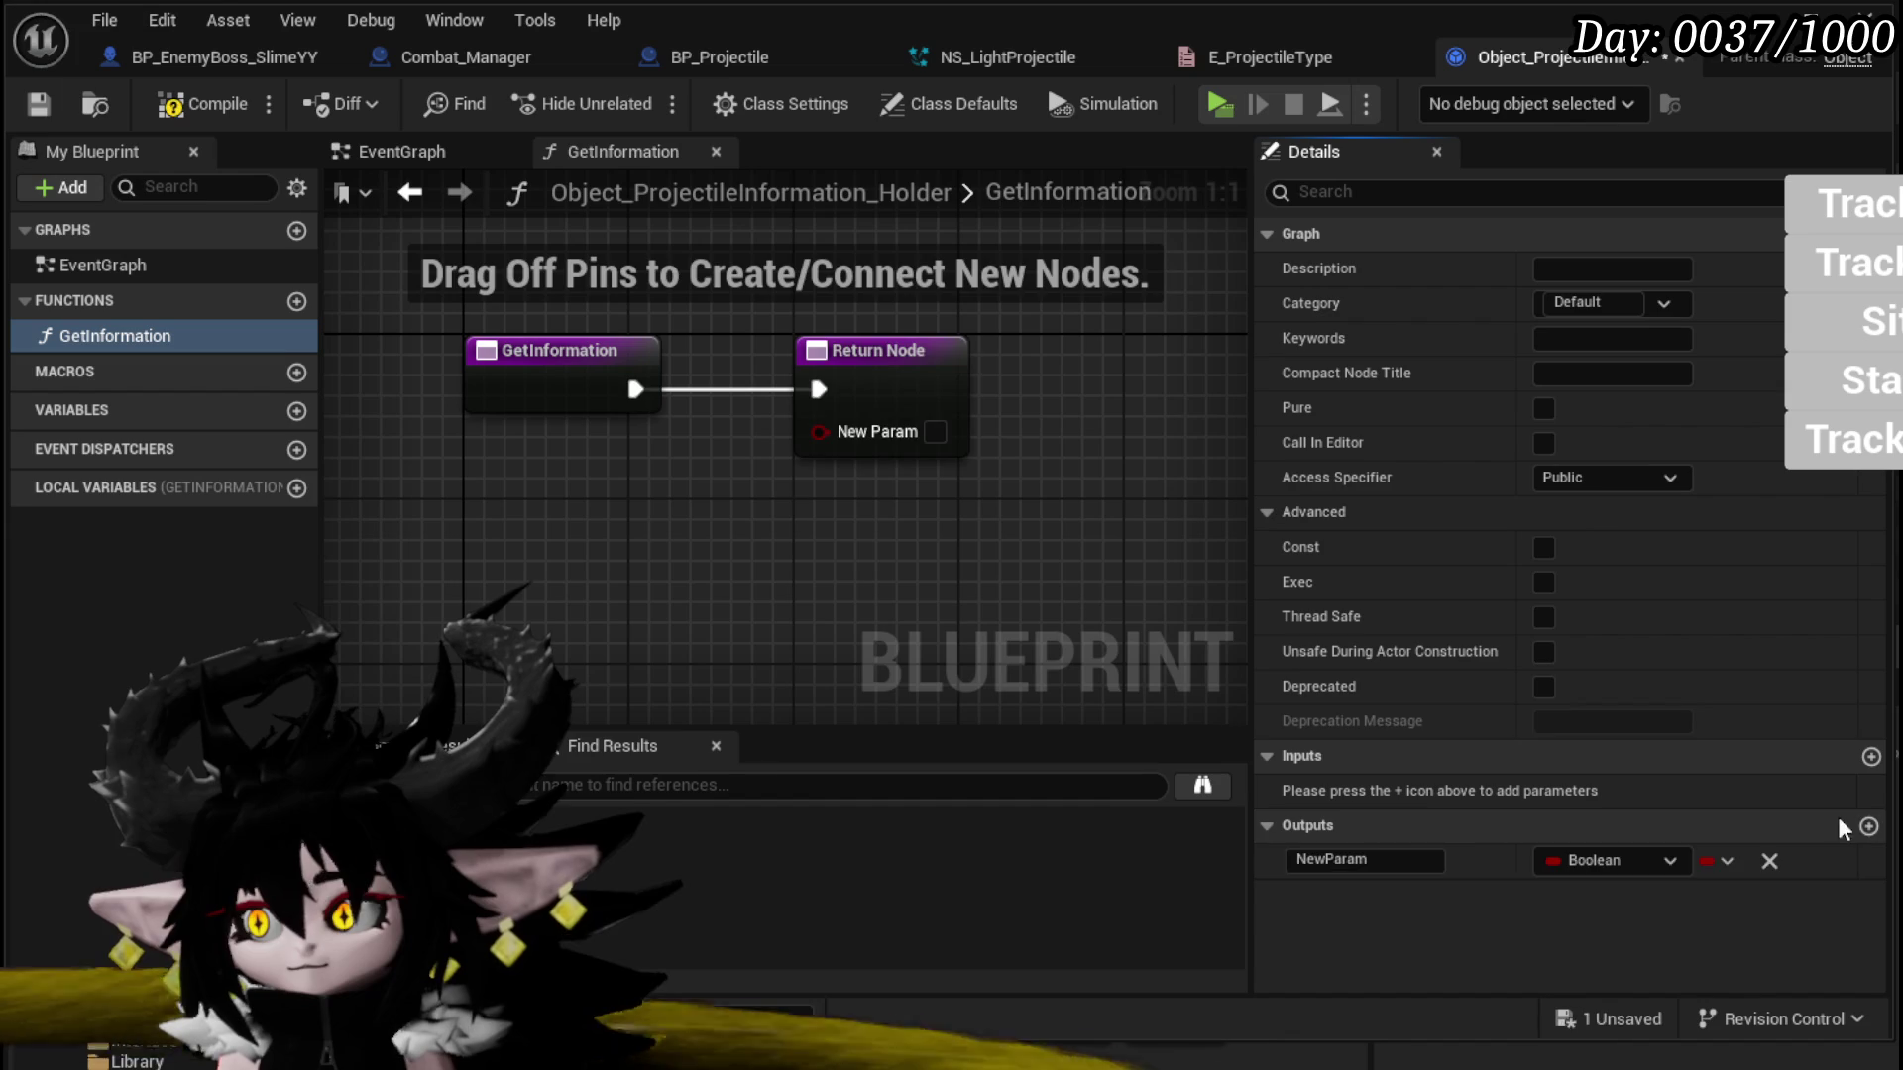
left_click(297, 410)
Step: Make the first new variable an E Projectile Type exposed on spawn, then compile
left_click(243, 444)
type("E")
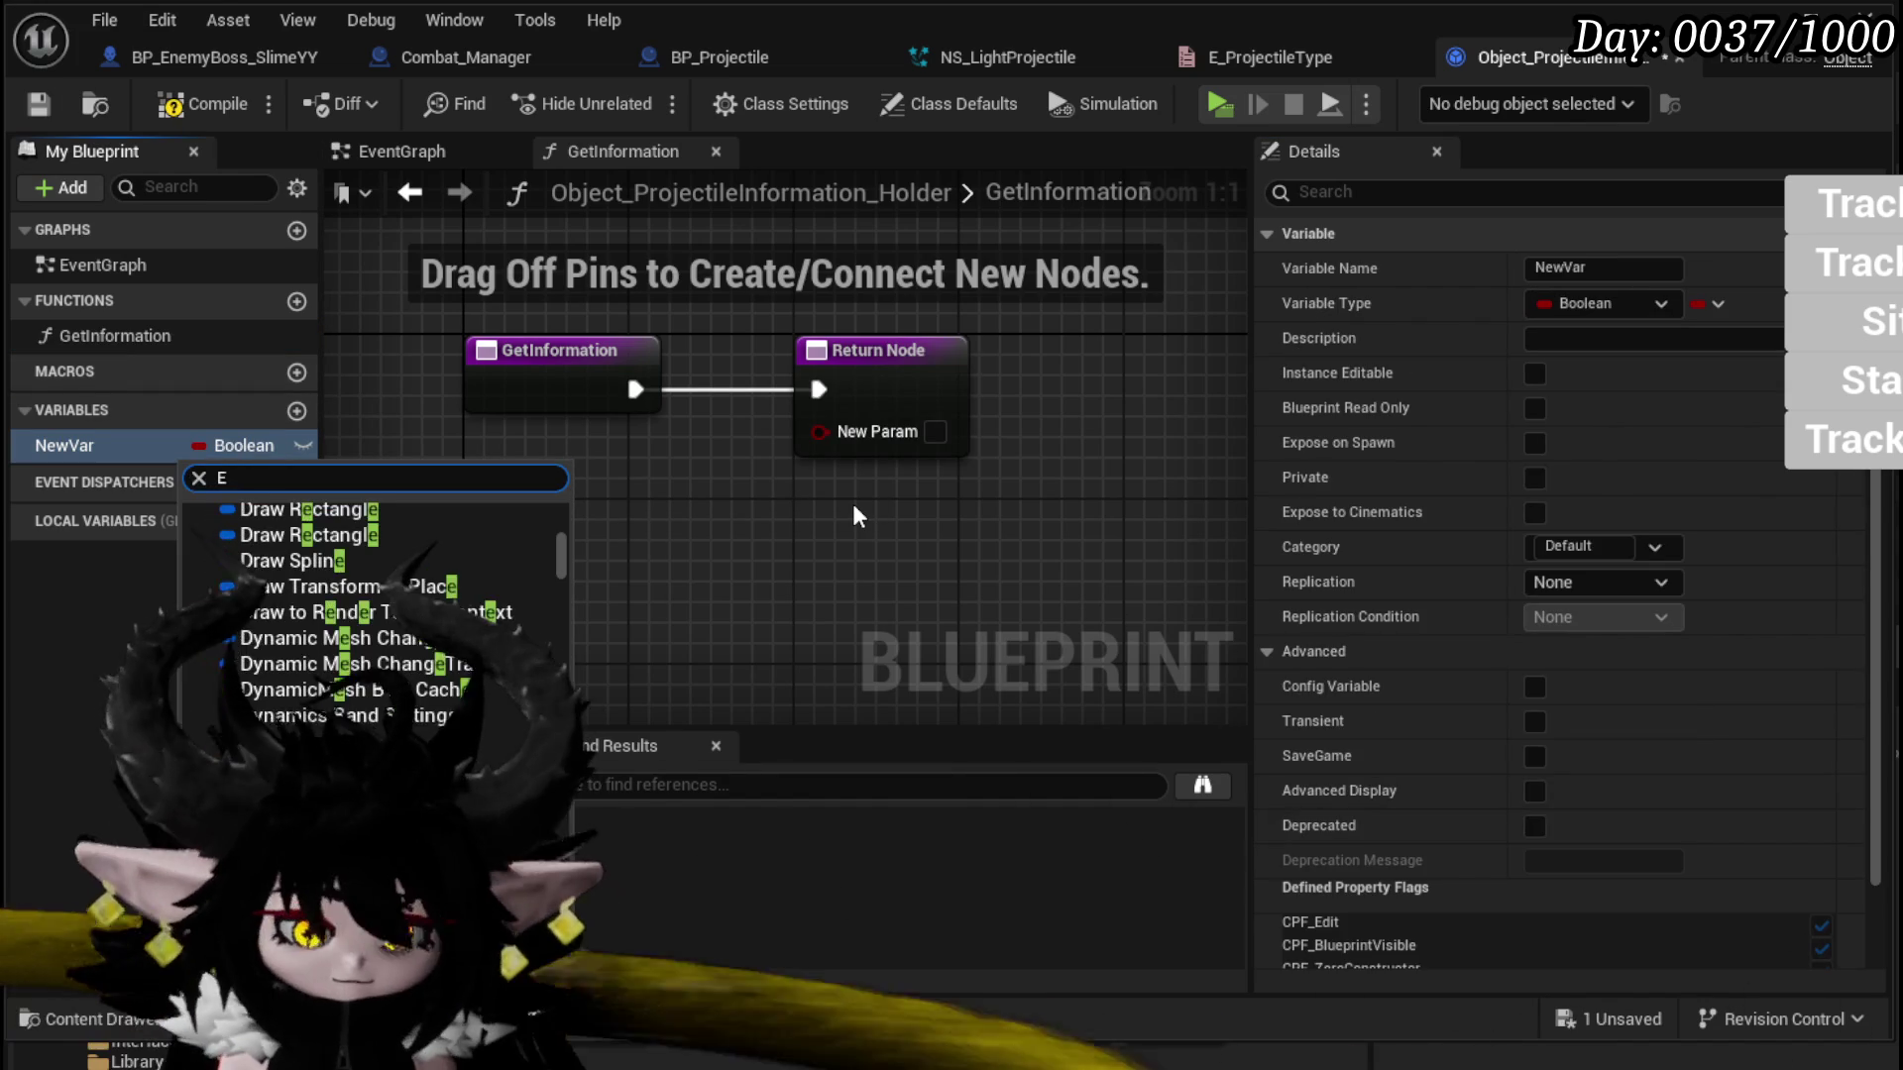
type("_Projectil")
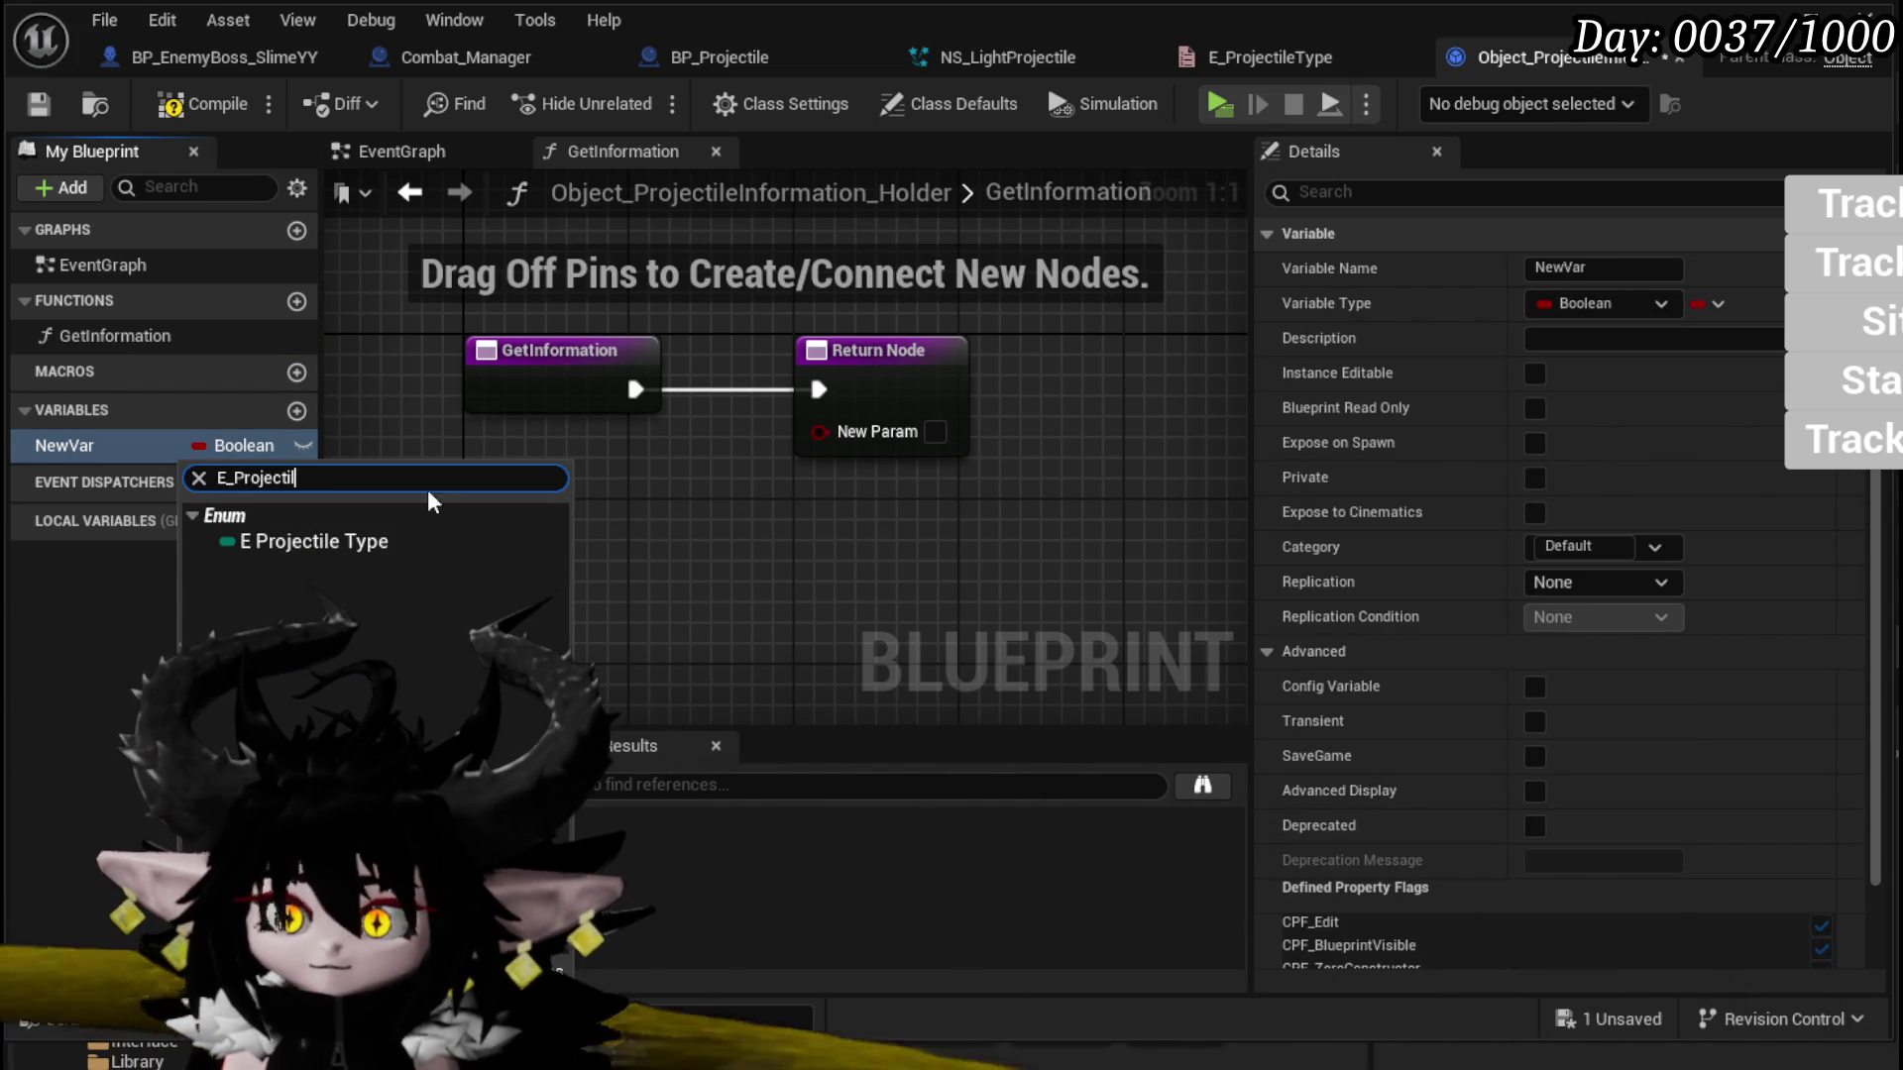
left_click(314, 541)
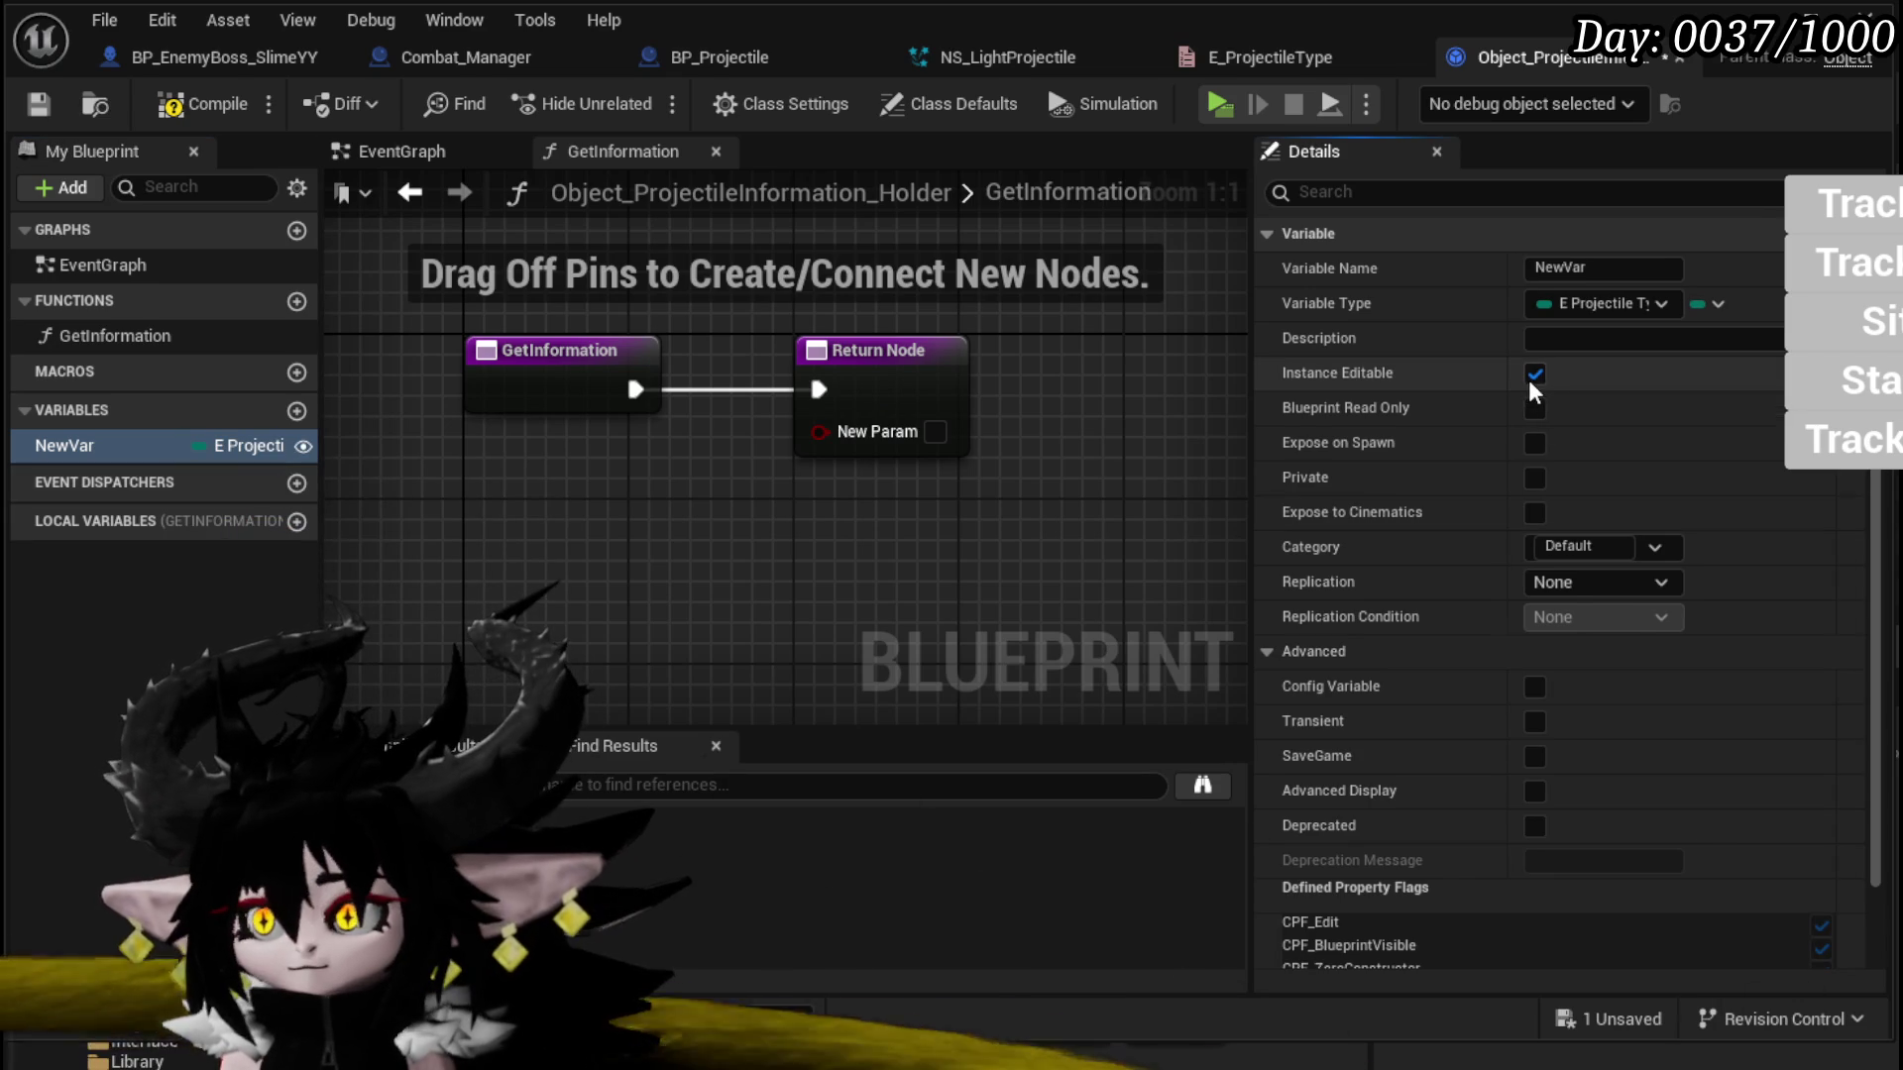
left_click(1534, 443)
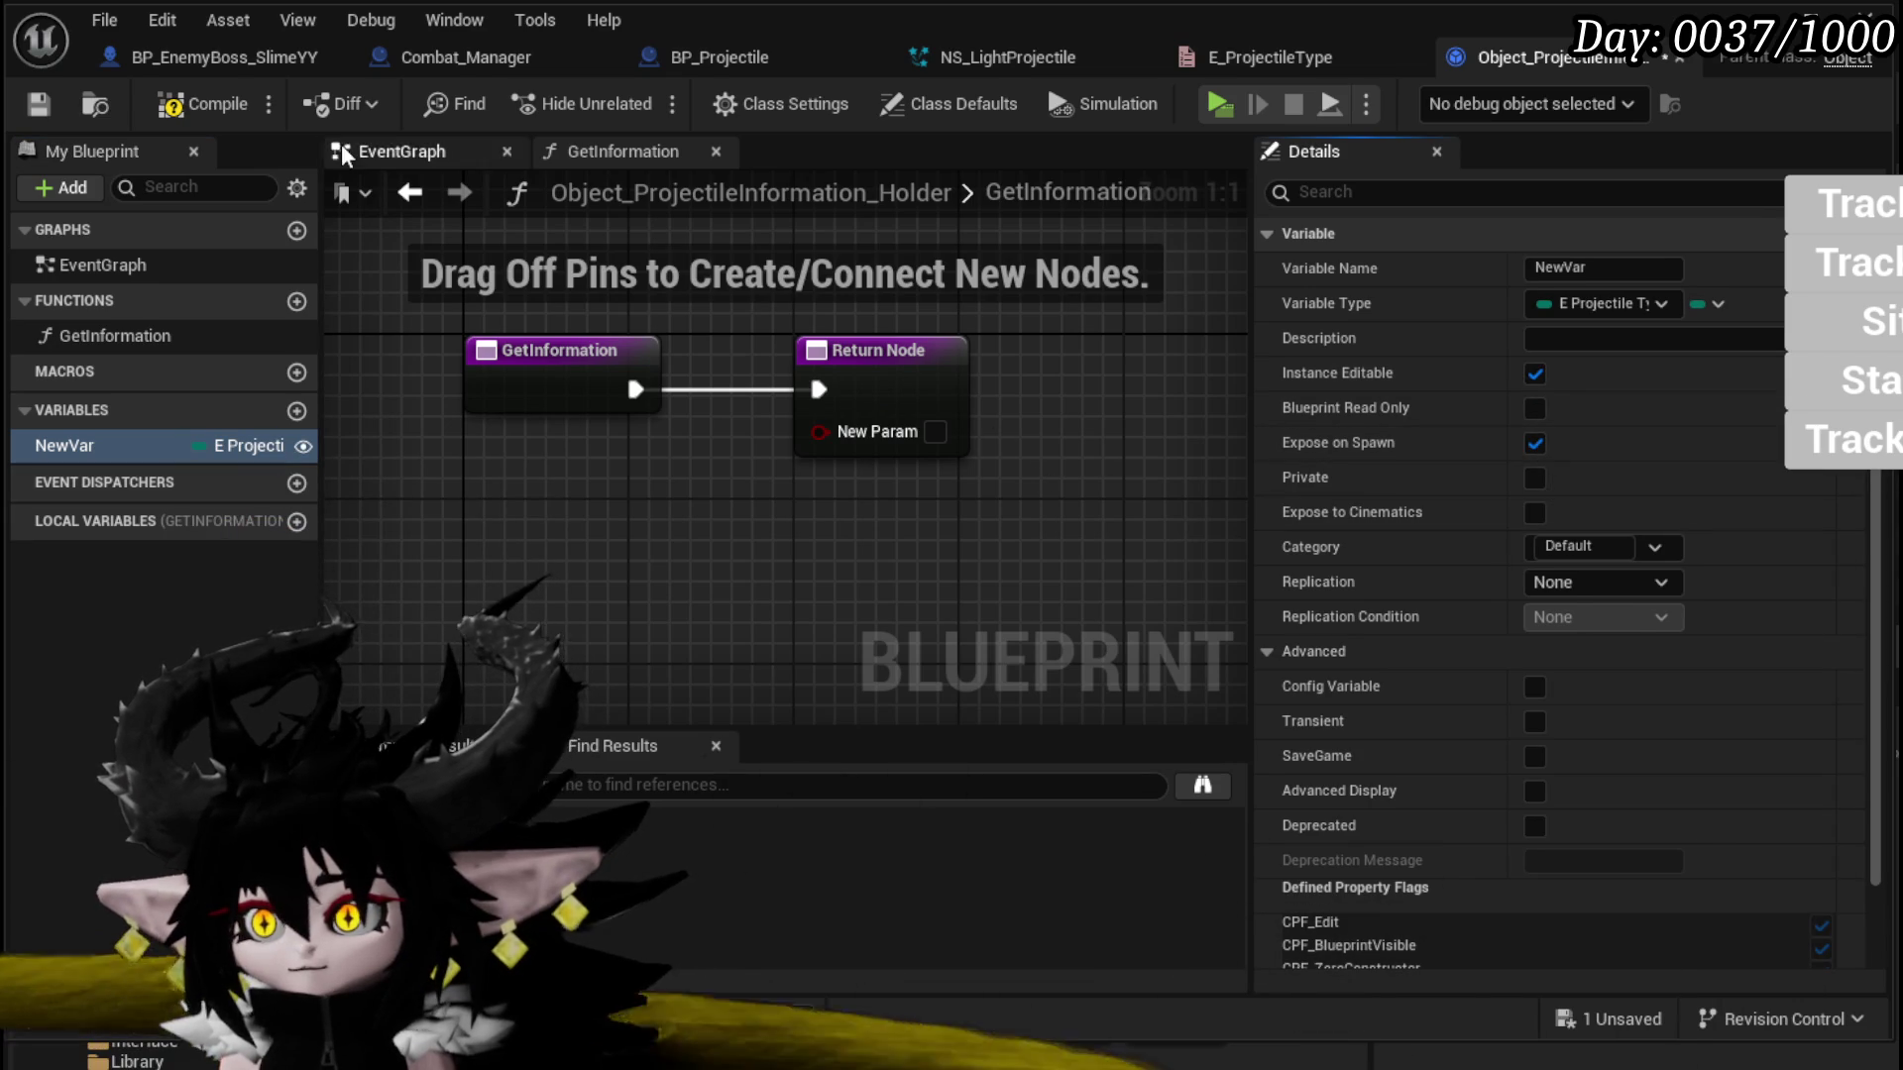
left_click(238, 109)
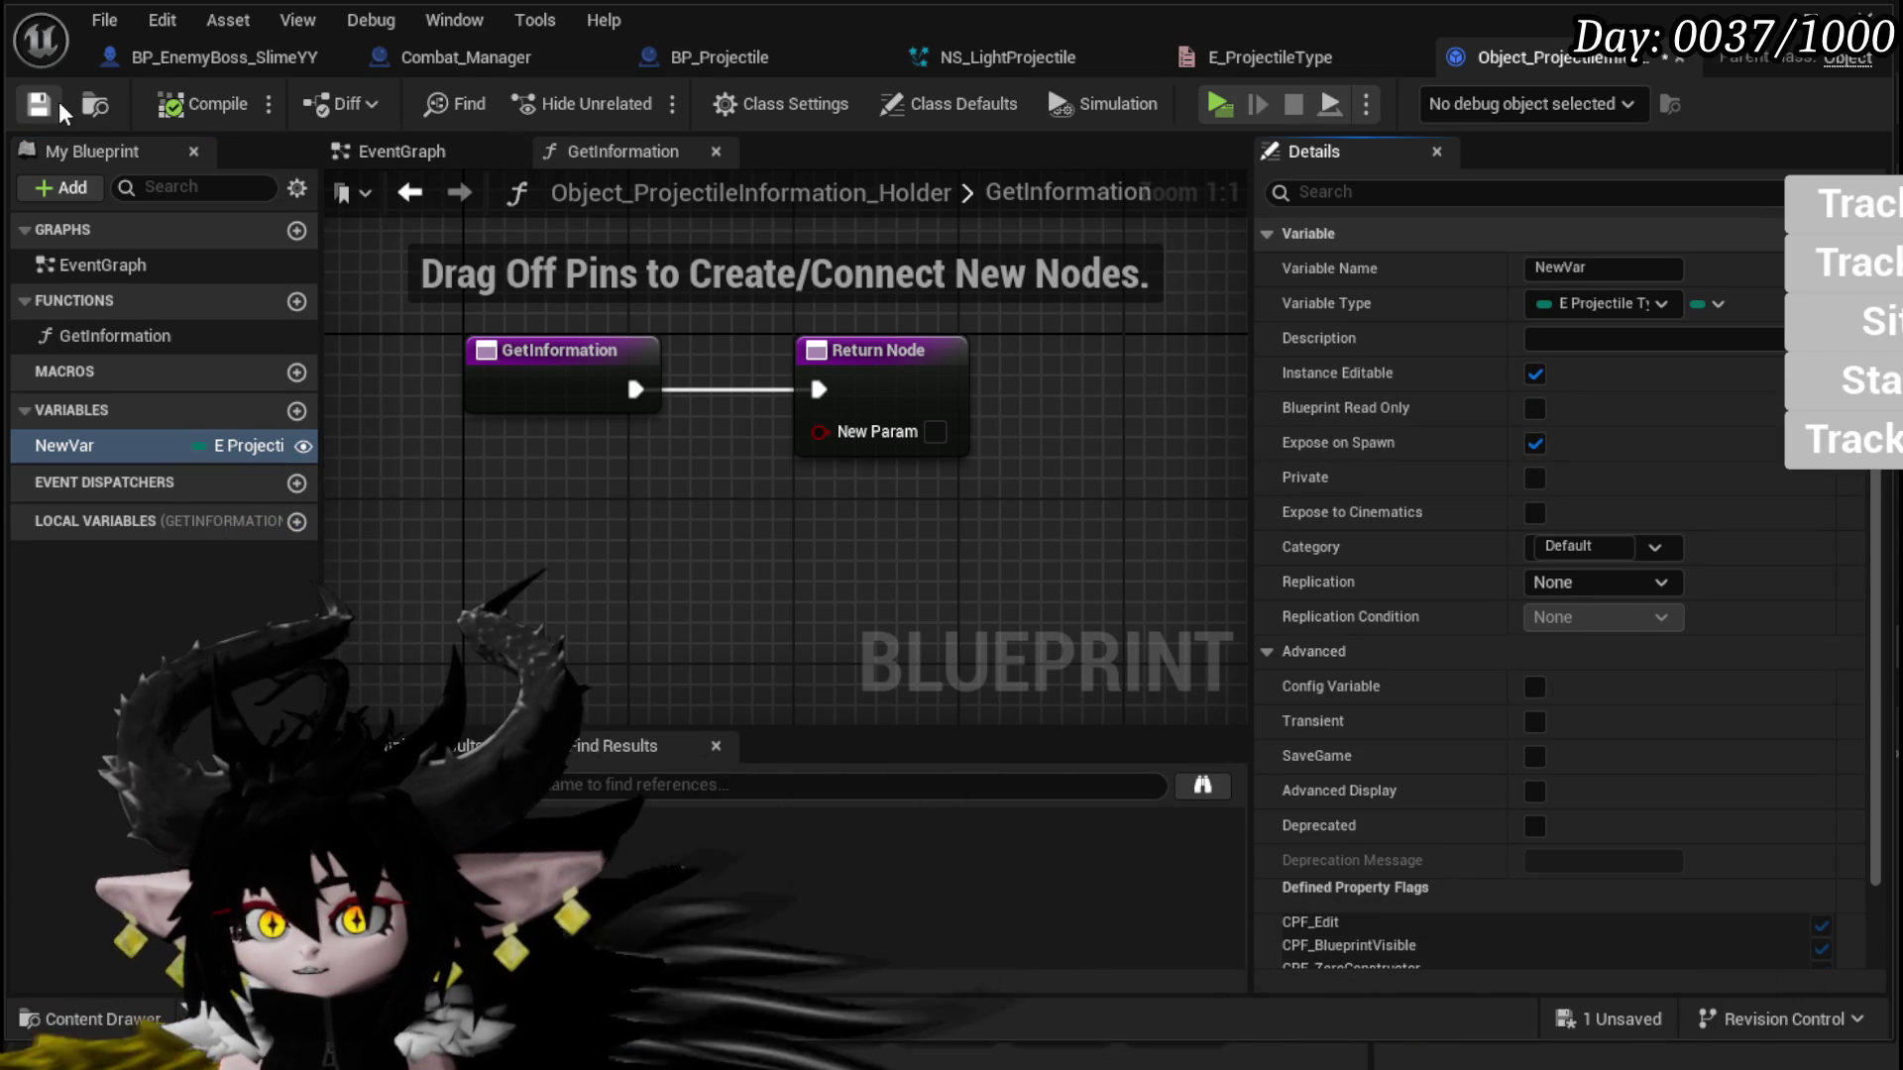
Step: Add an Integer variable named Amount, instance editable and exposed on spawn
left_click(297, 410)
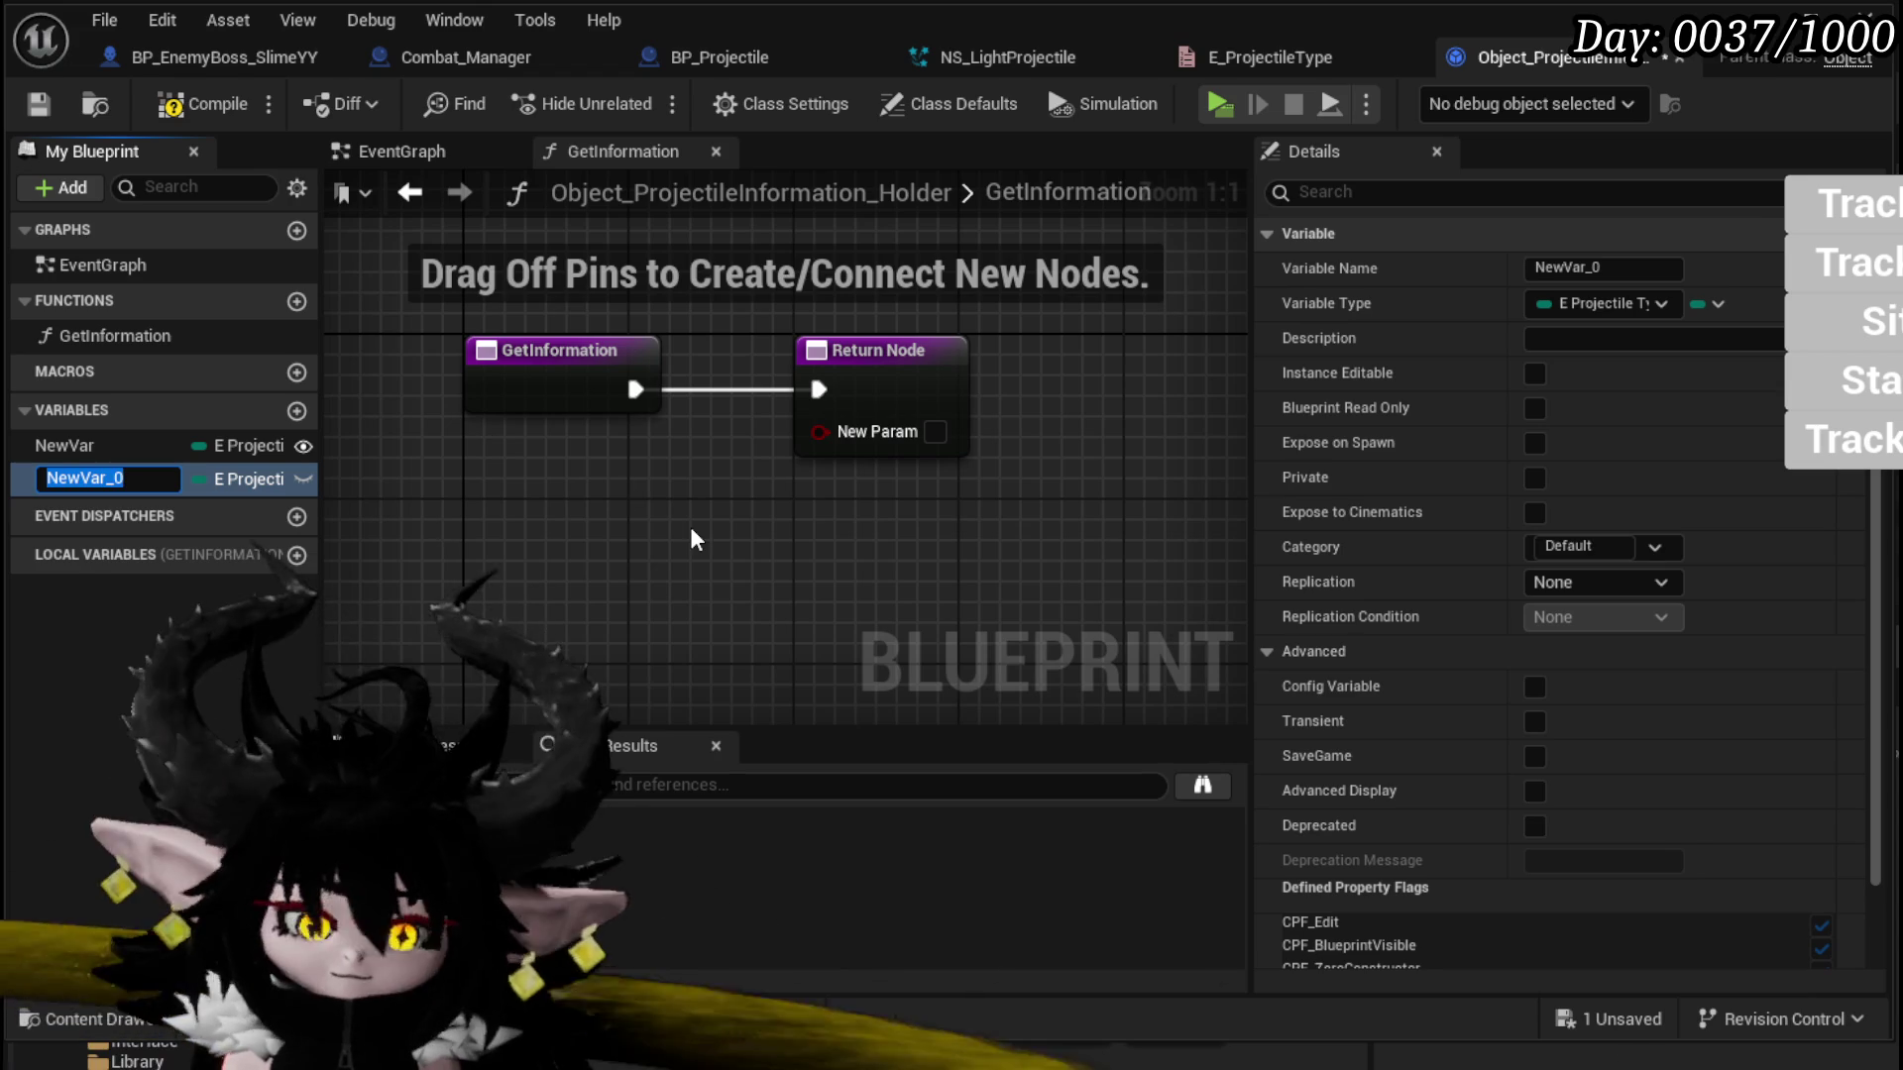
type("Amo")
key("Return")
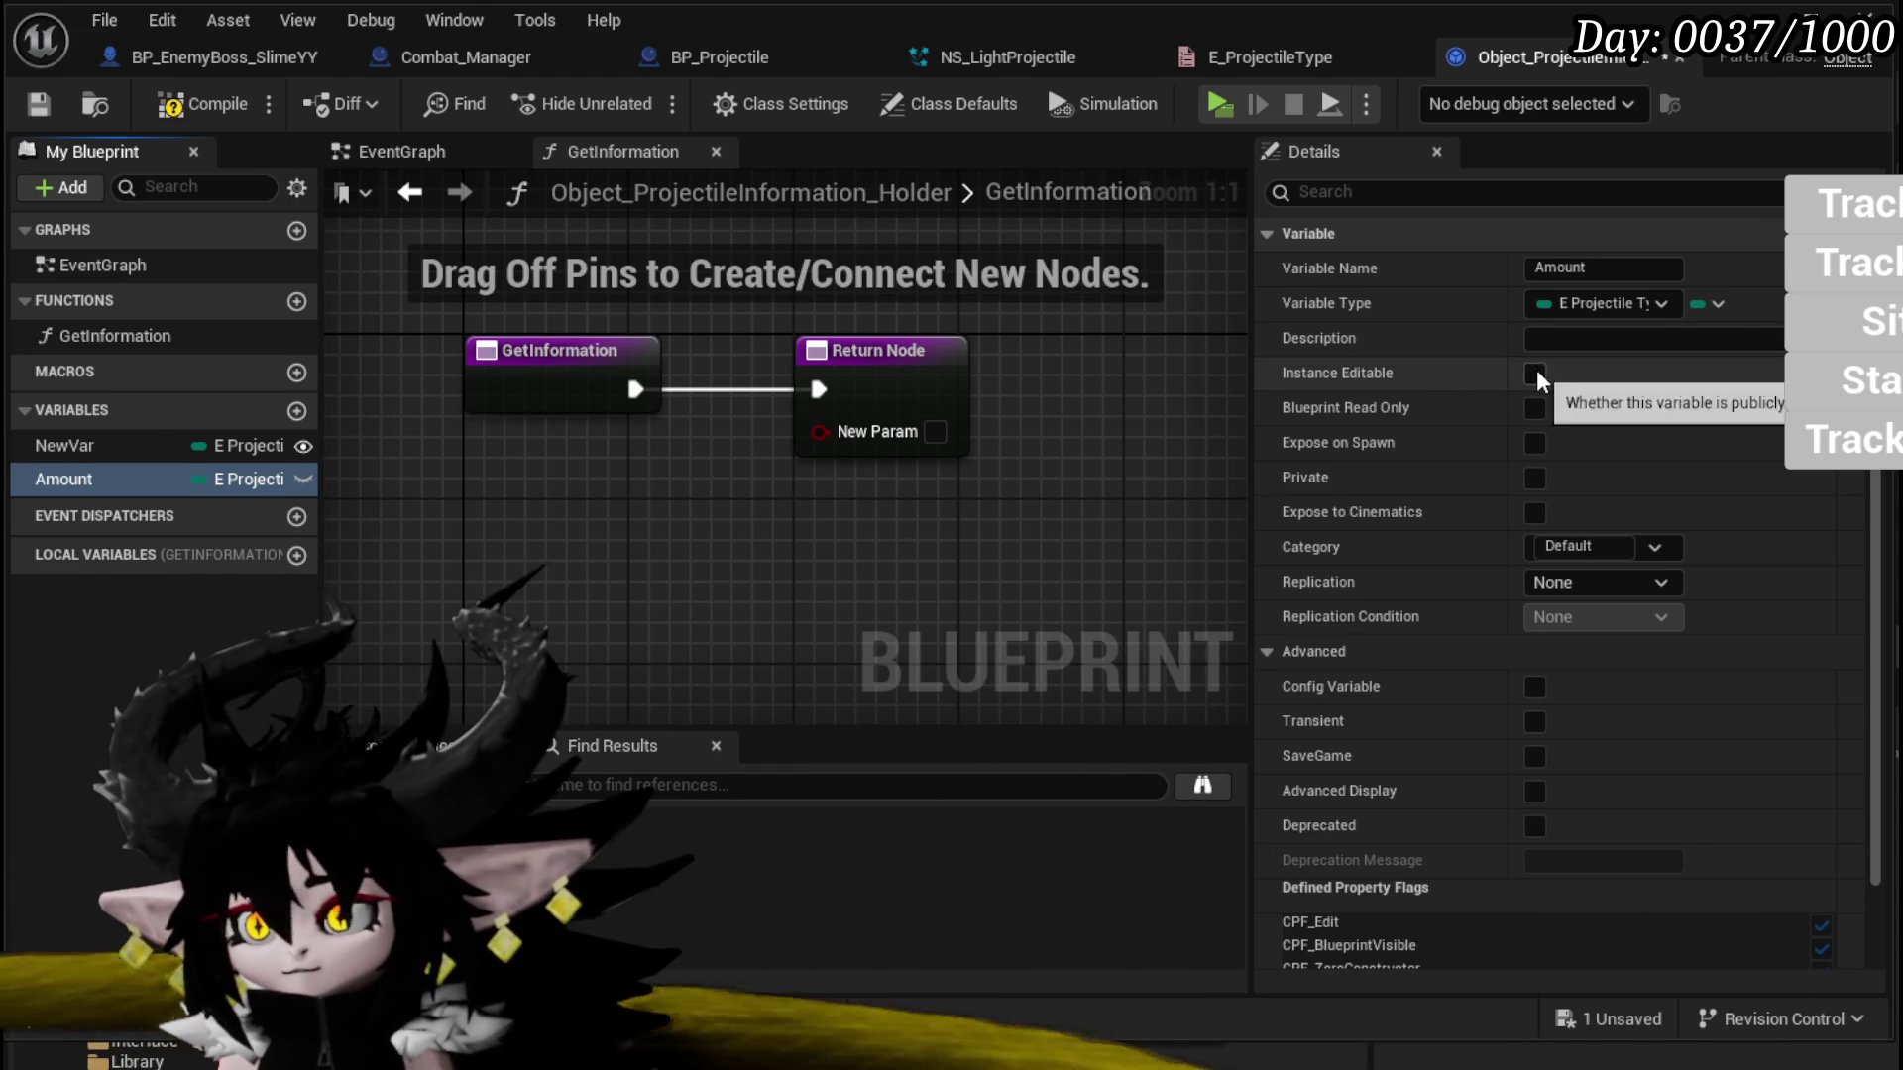
left_click(1535, 375)
left_click(1535, 443)
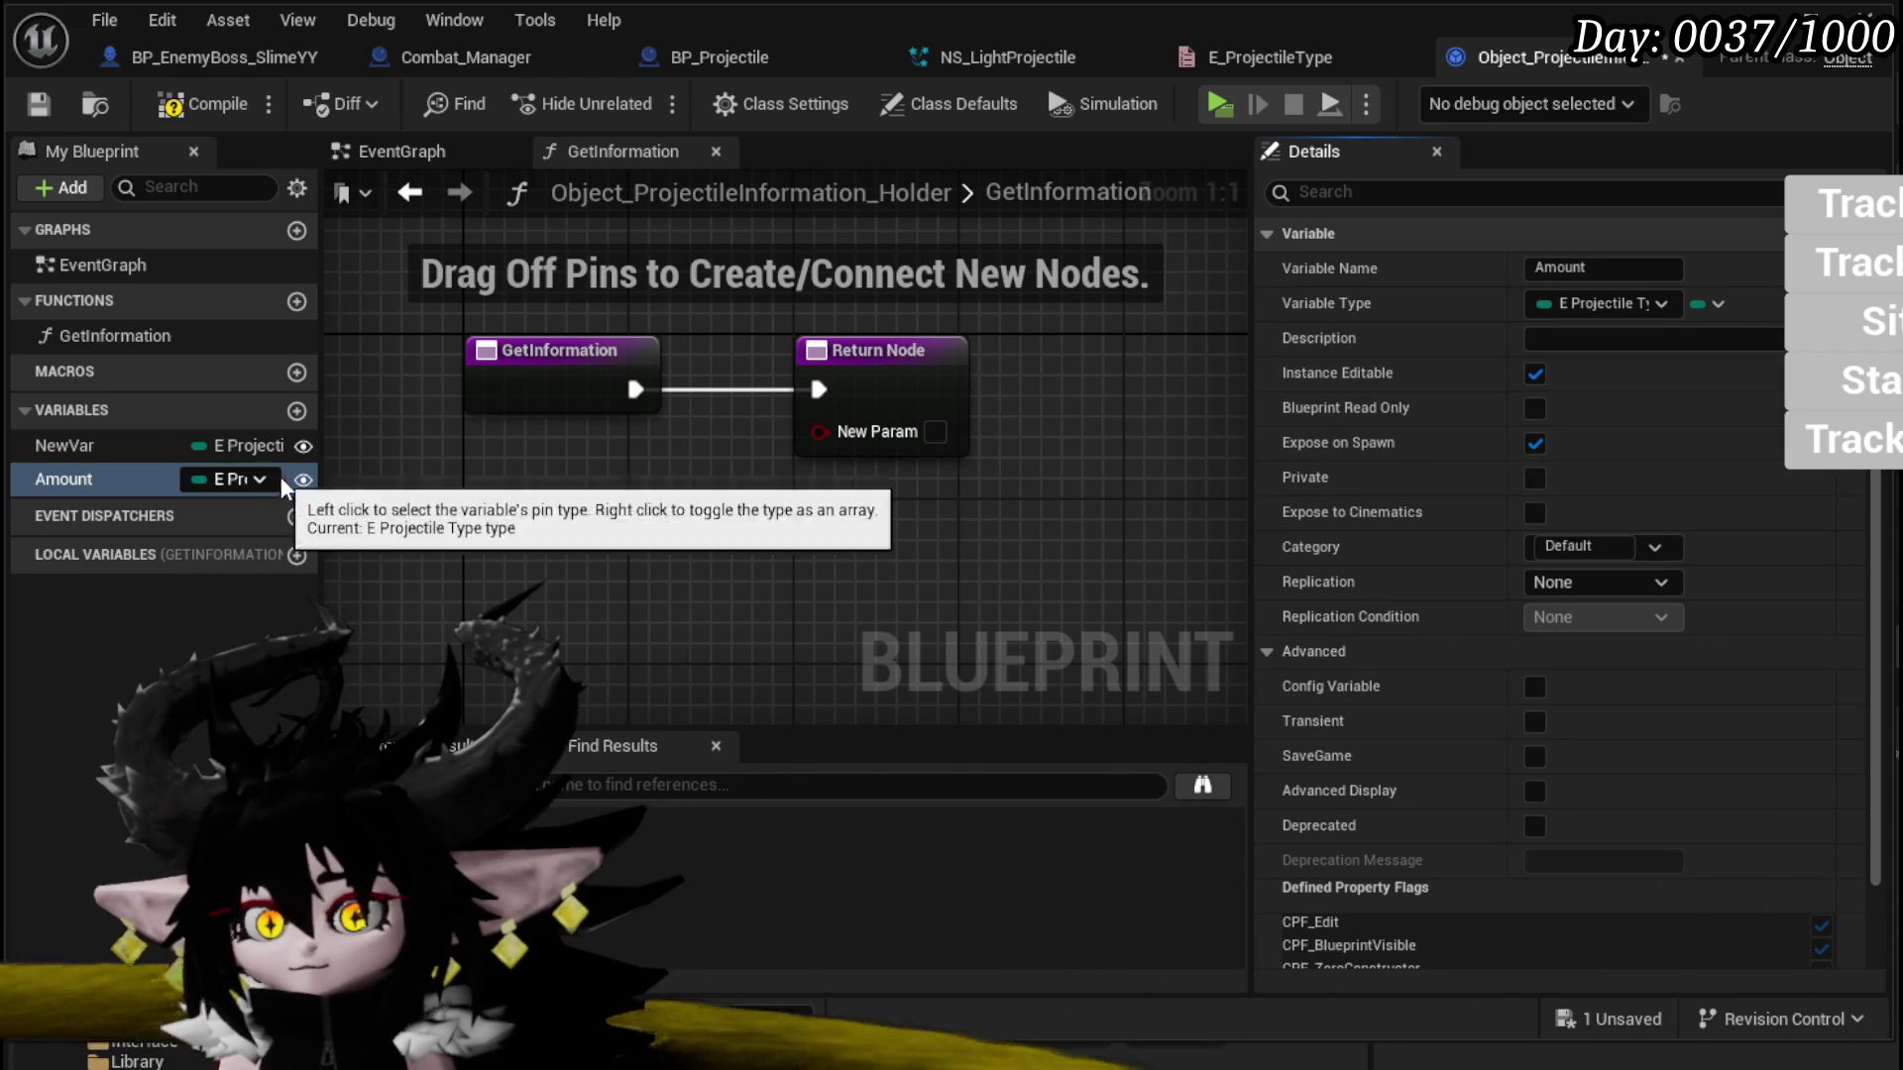
left_click(1603, 303)
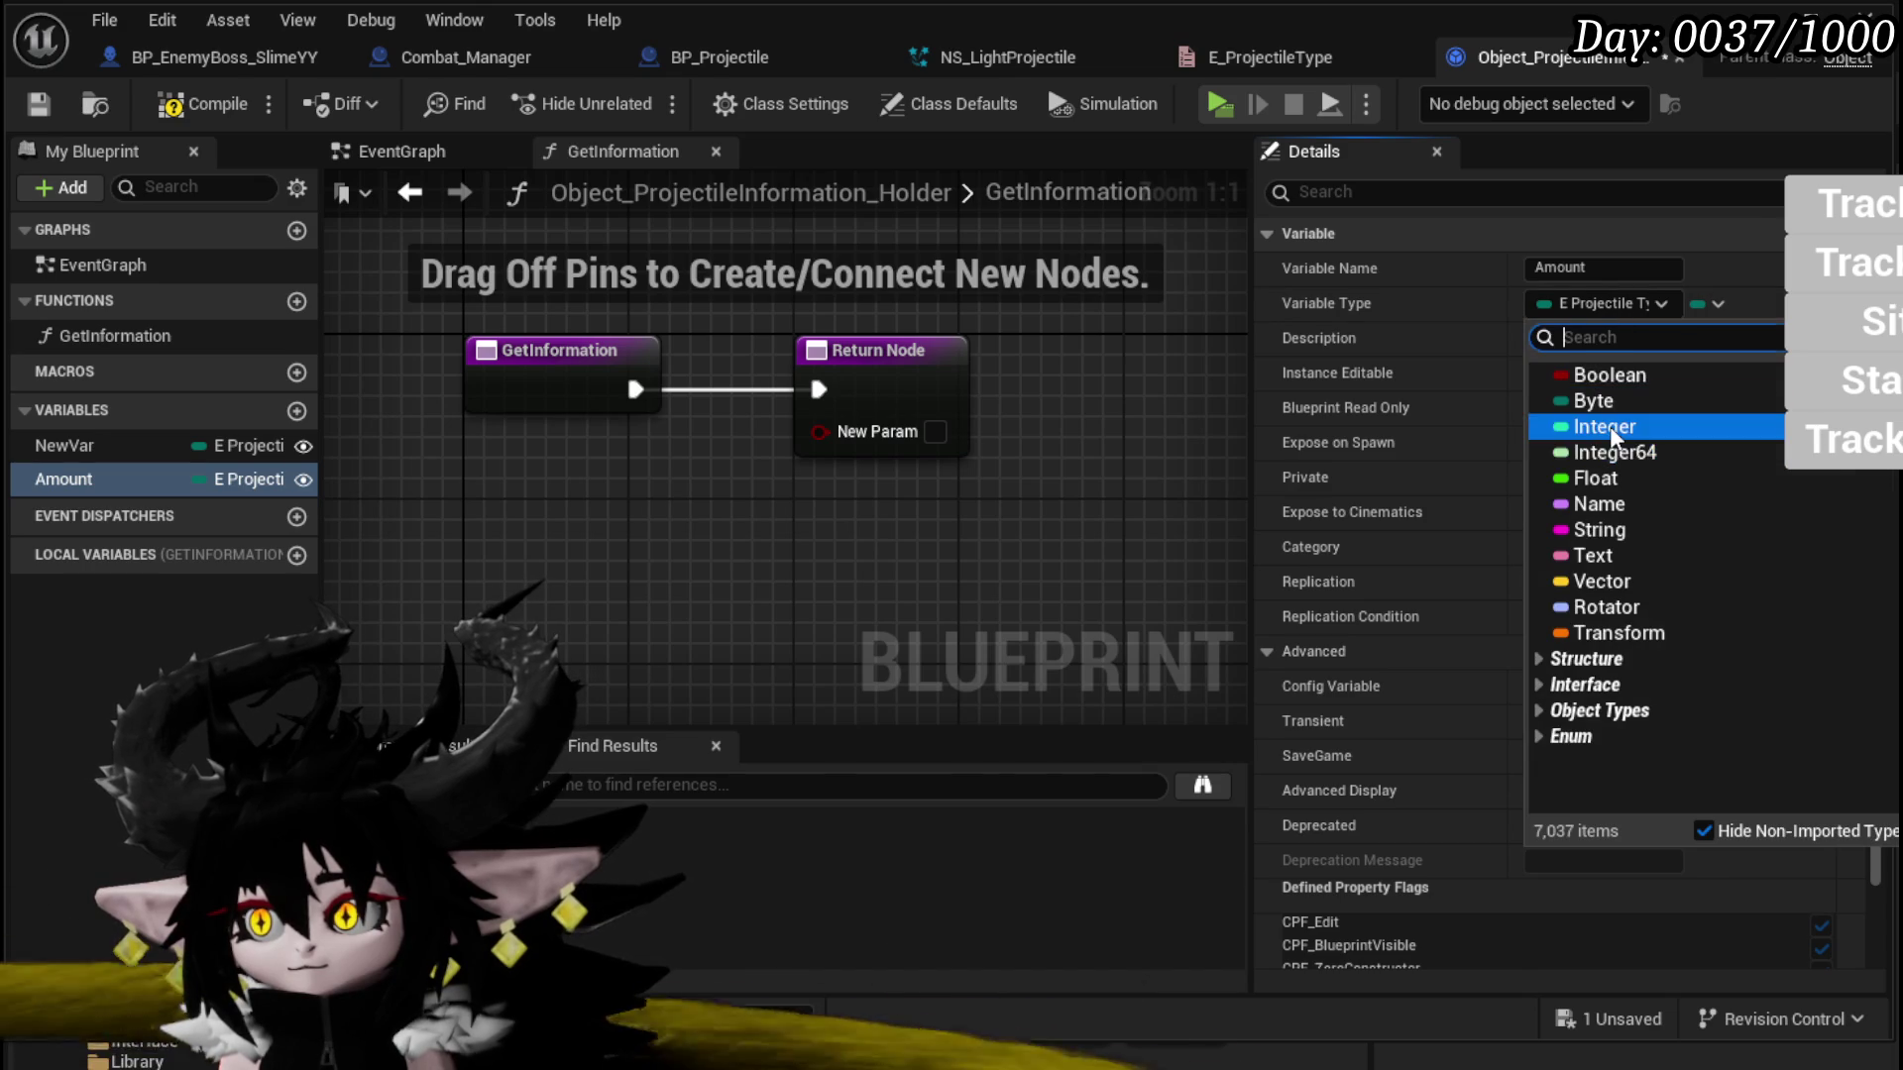
left_click(1606, 426)
Step: Rename the first variable to Type and wire Type and Amount getters into the Return Node
mouse_move(64, 445)
left_mouse_down()
mouse_move(613, 484)
mouse_move(581, 470)
mouse_move(609, 496)
left_mouse_up()
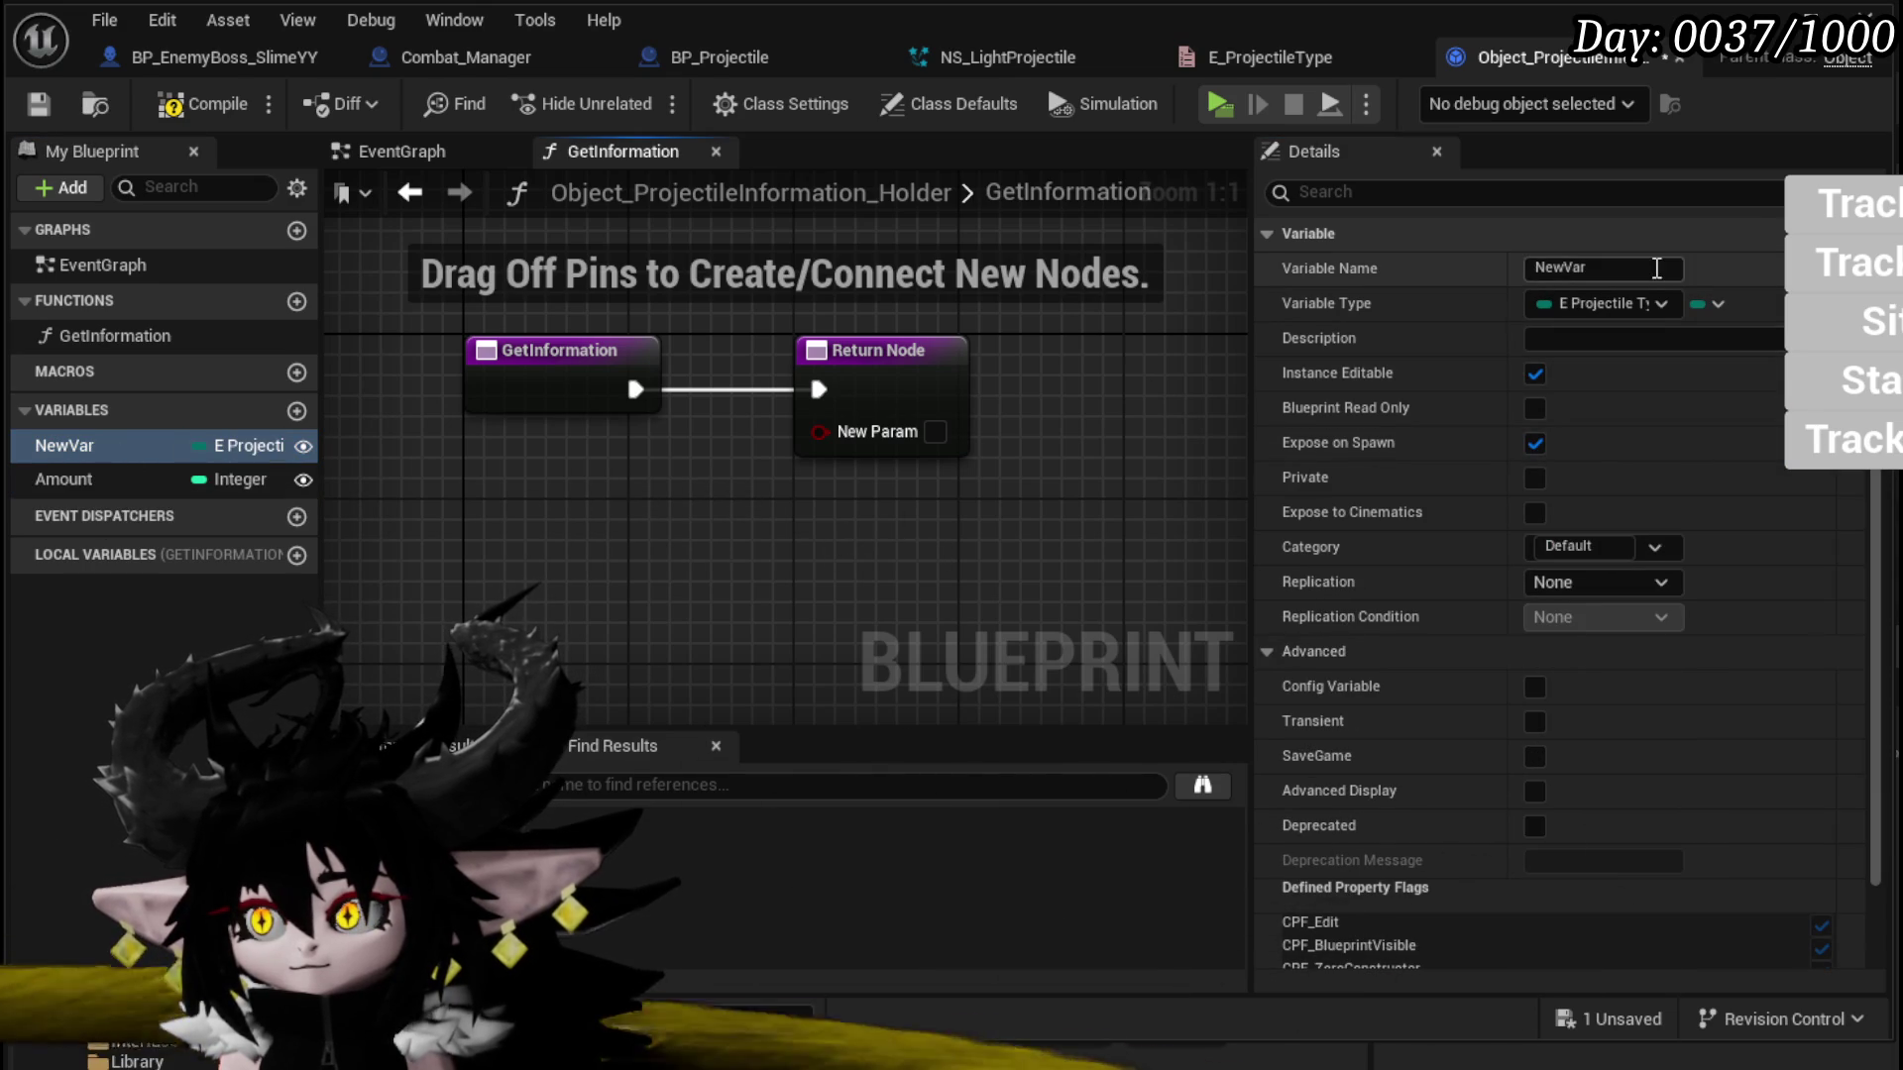
left_click(1575, 267)
type("Type")
key("Return")
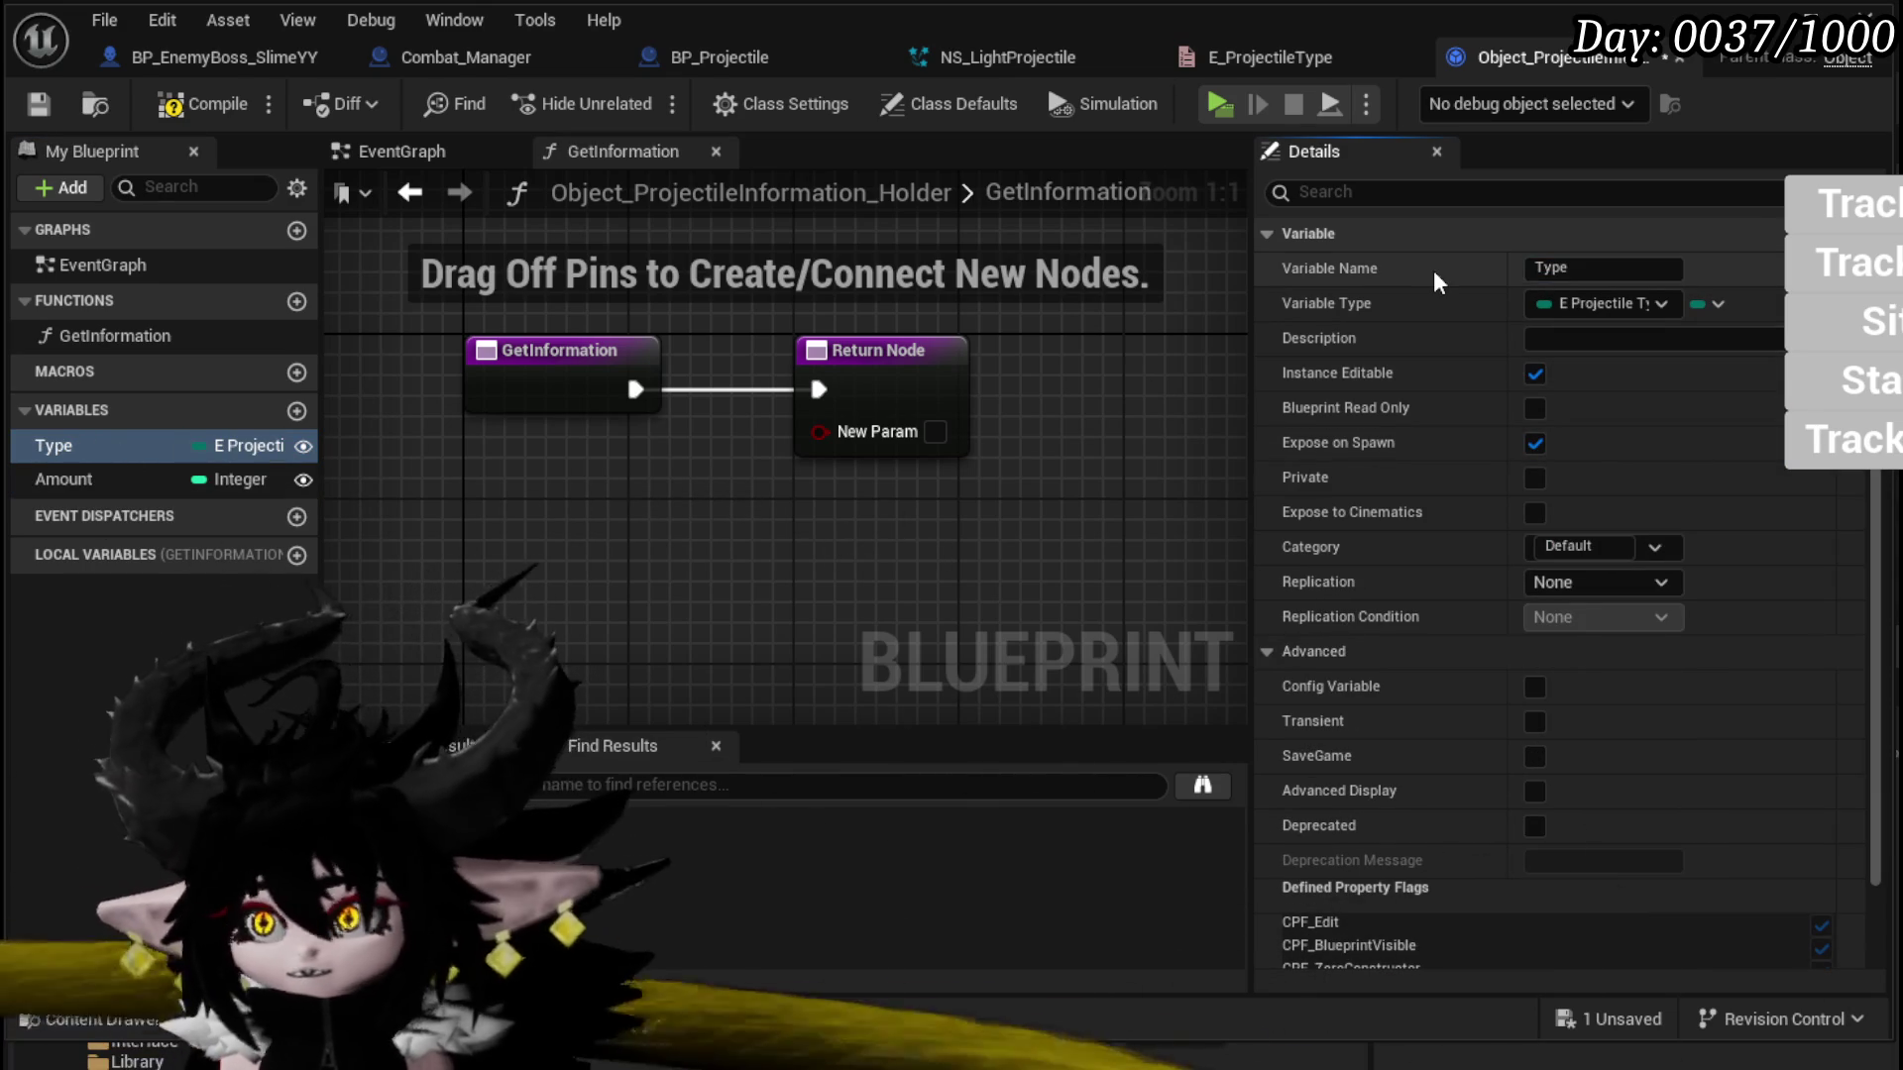
mouse_move(60, 446)
left_mouse_down()
mouse_move(515, 501)
mouse_move(889, 379)
left_mouse_up()
left_click(561, 525)
mouse_move(167, 478)
left_mouse_down()
mouse_move(525, 555)
mouse_move(509, 551)
left_mouse_up()
mouse_move(644, 564)
left_mouse_down()
mouse_move(912, 401)
mouse_move(892, 417)
left_mouse_up()
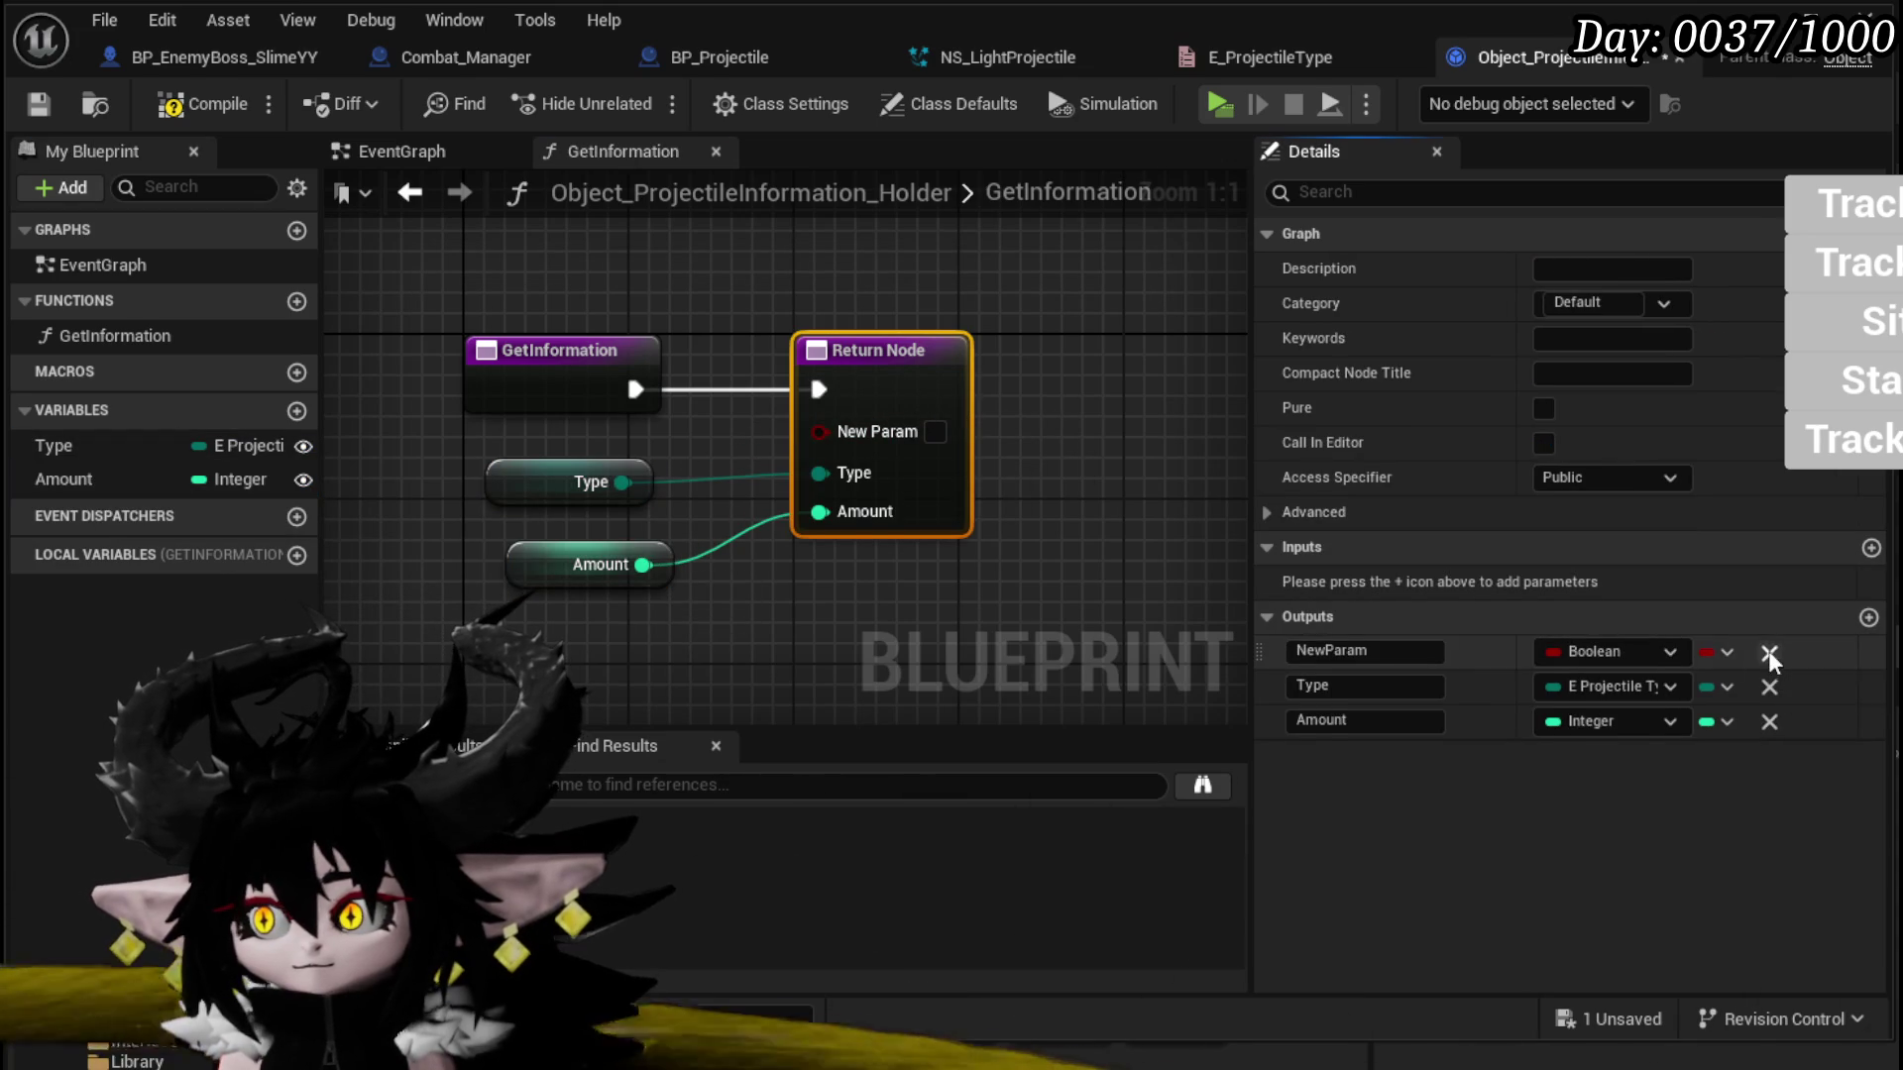
Step: Delete the Boolean output, save the holder, then shift Set Timer and SET right in SpawnProjectile
left_click(1769, 656)
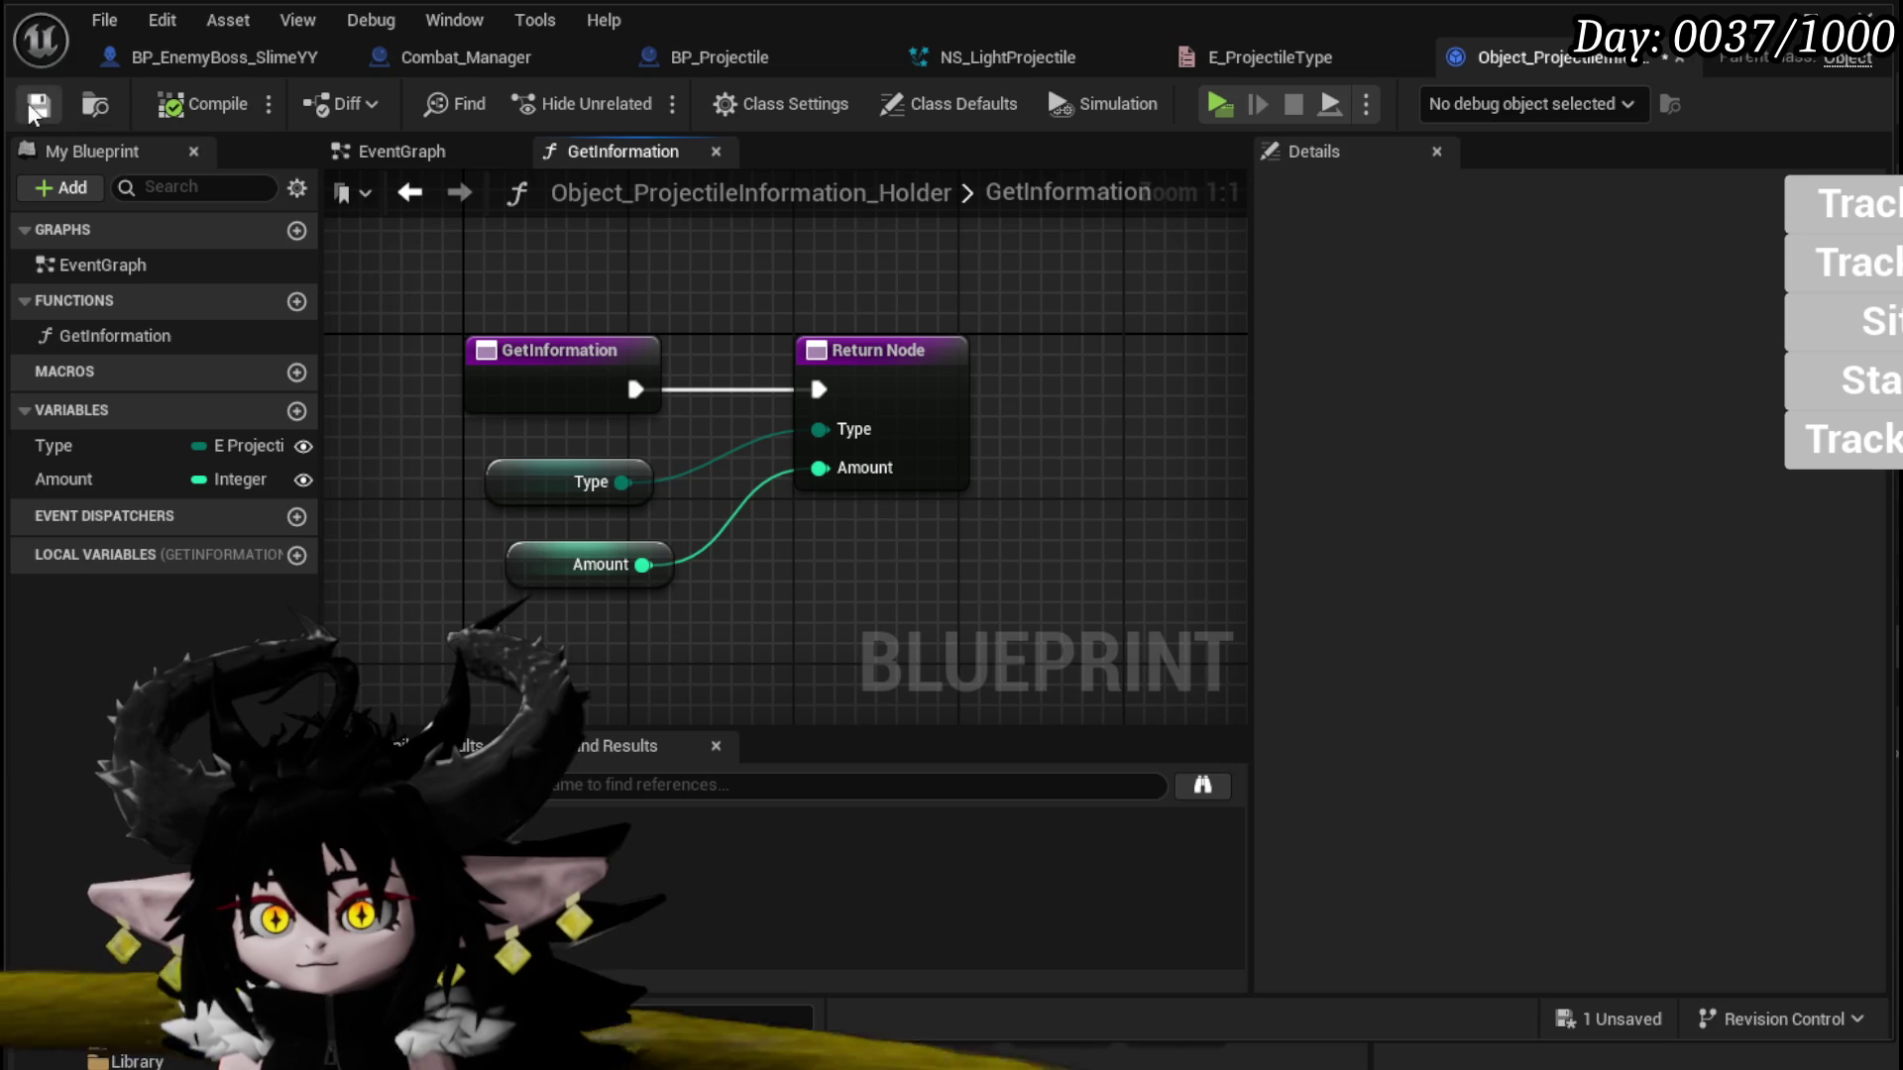
left_click(36, 106)
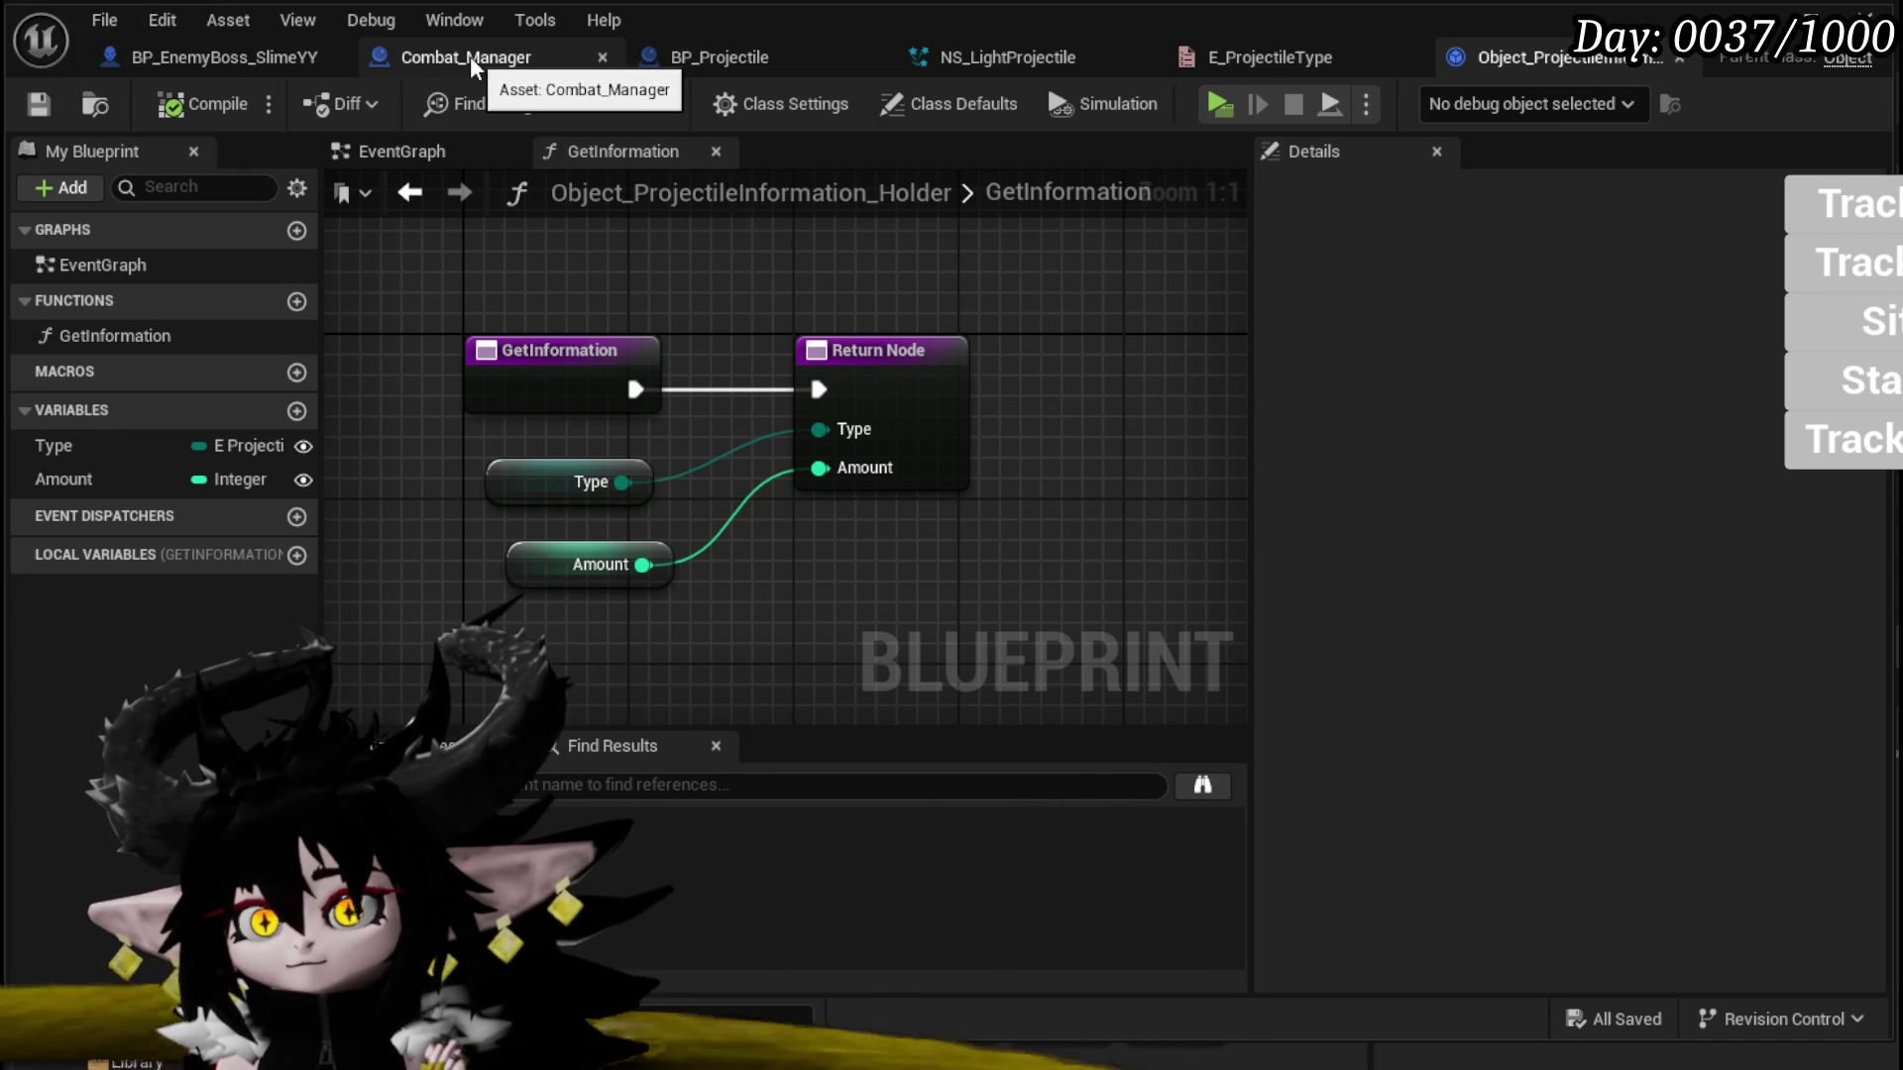
left_click(140, 60)
left_click_drag(716, 528, 394, 494)
left_click_drag(892, 476, 1142, 383)
left_click_drag(848, 413, 1062, 415)
Step: Add a Construct Object node for Object_ProjectileInformation_Holder between Branch and Set Timer
right_click(685, 456)
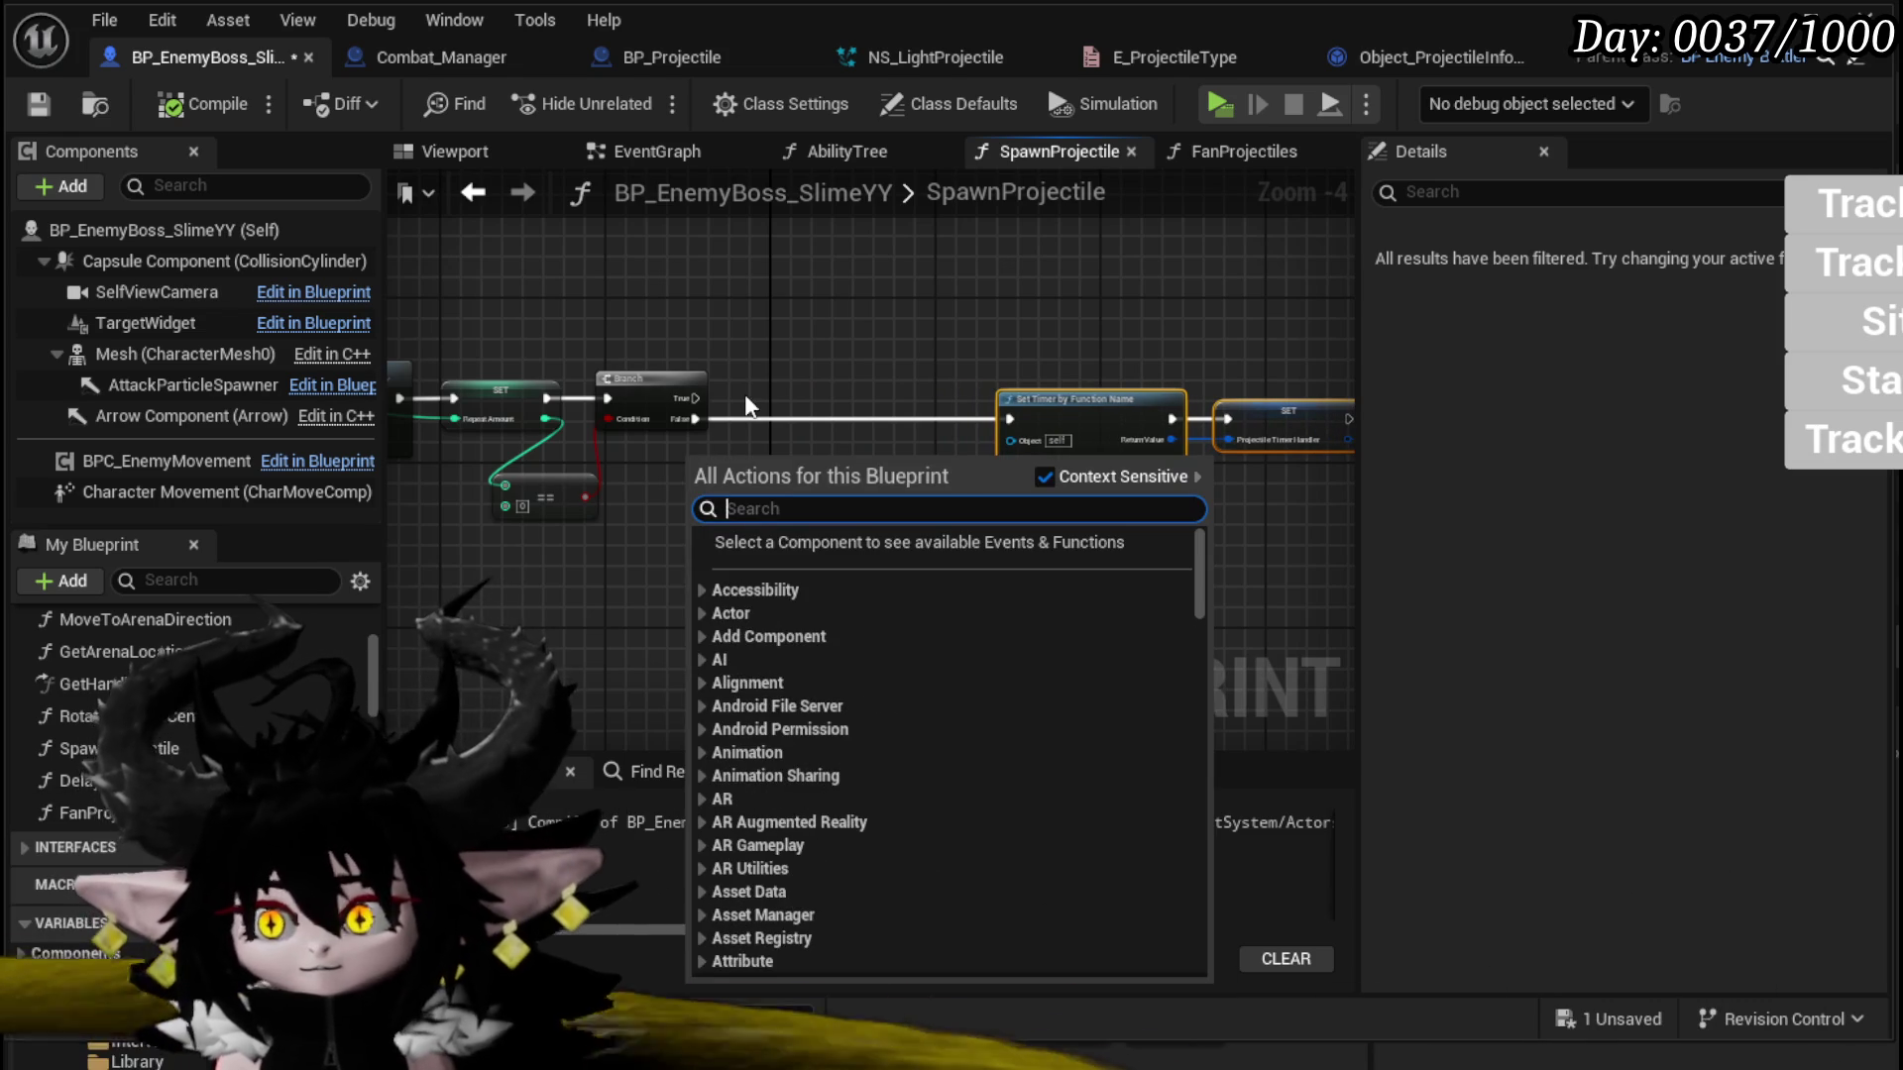
type("construct")
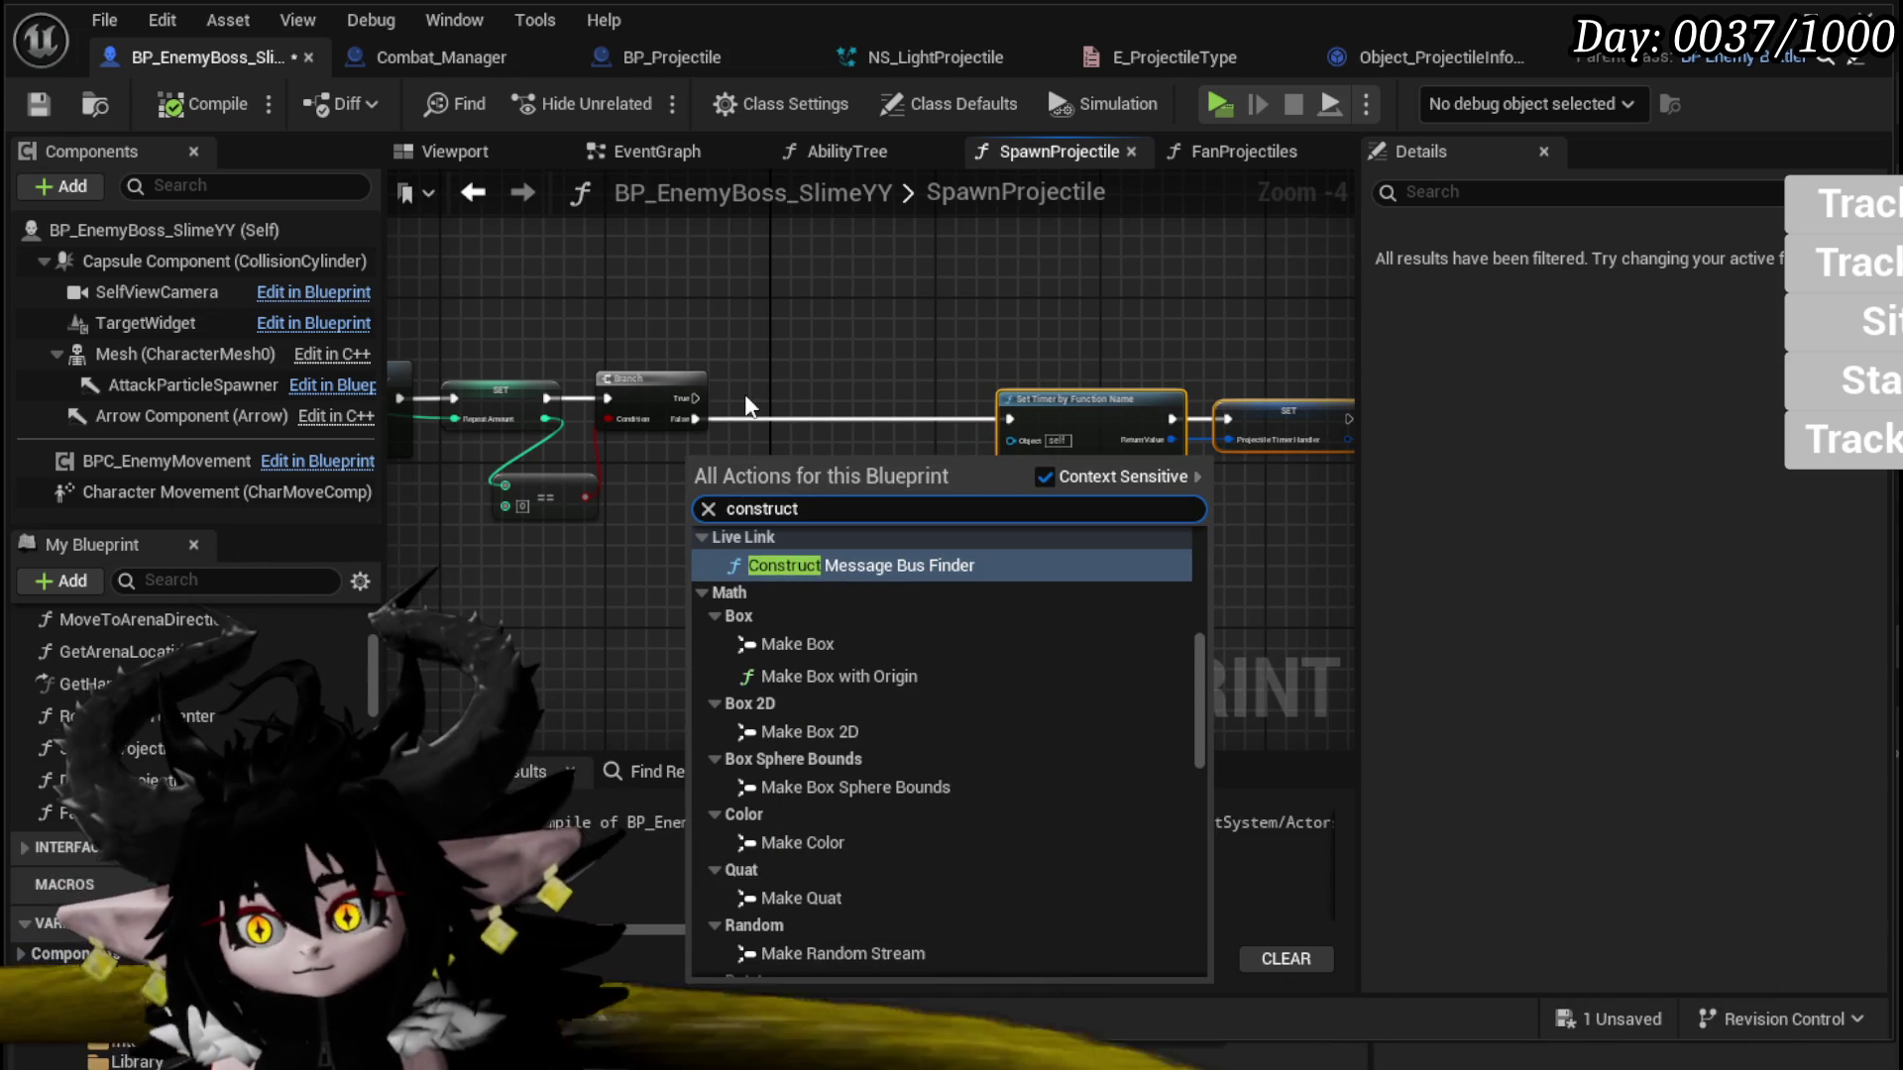
type(" obje")
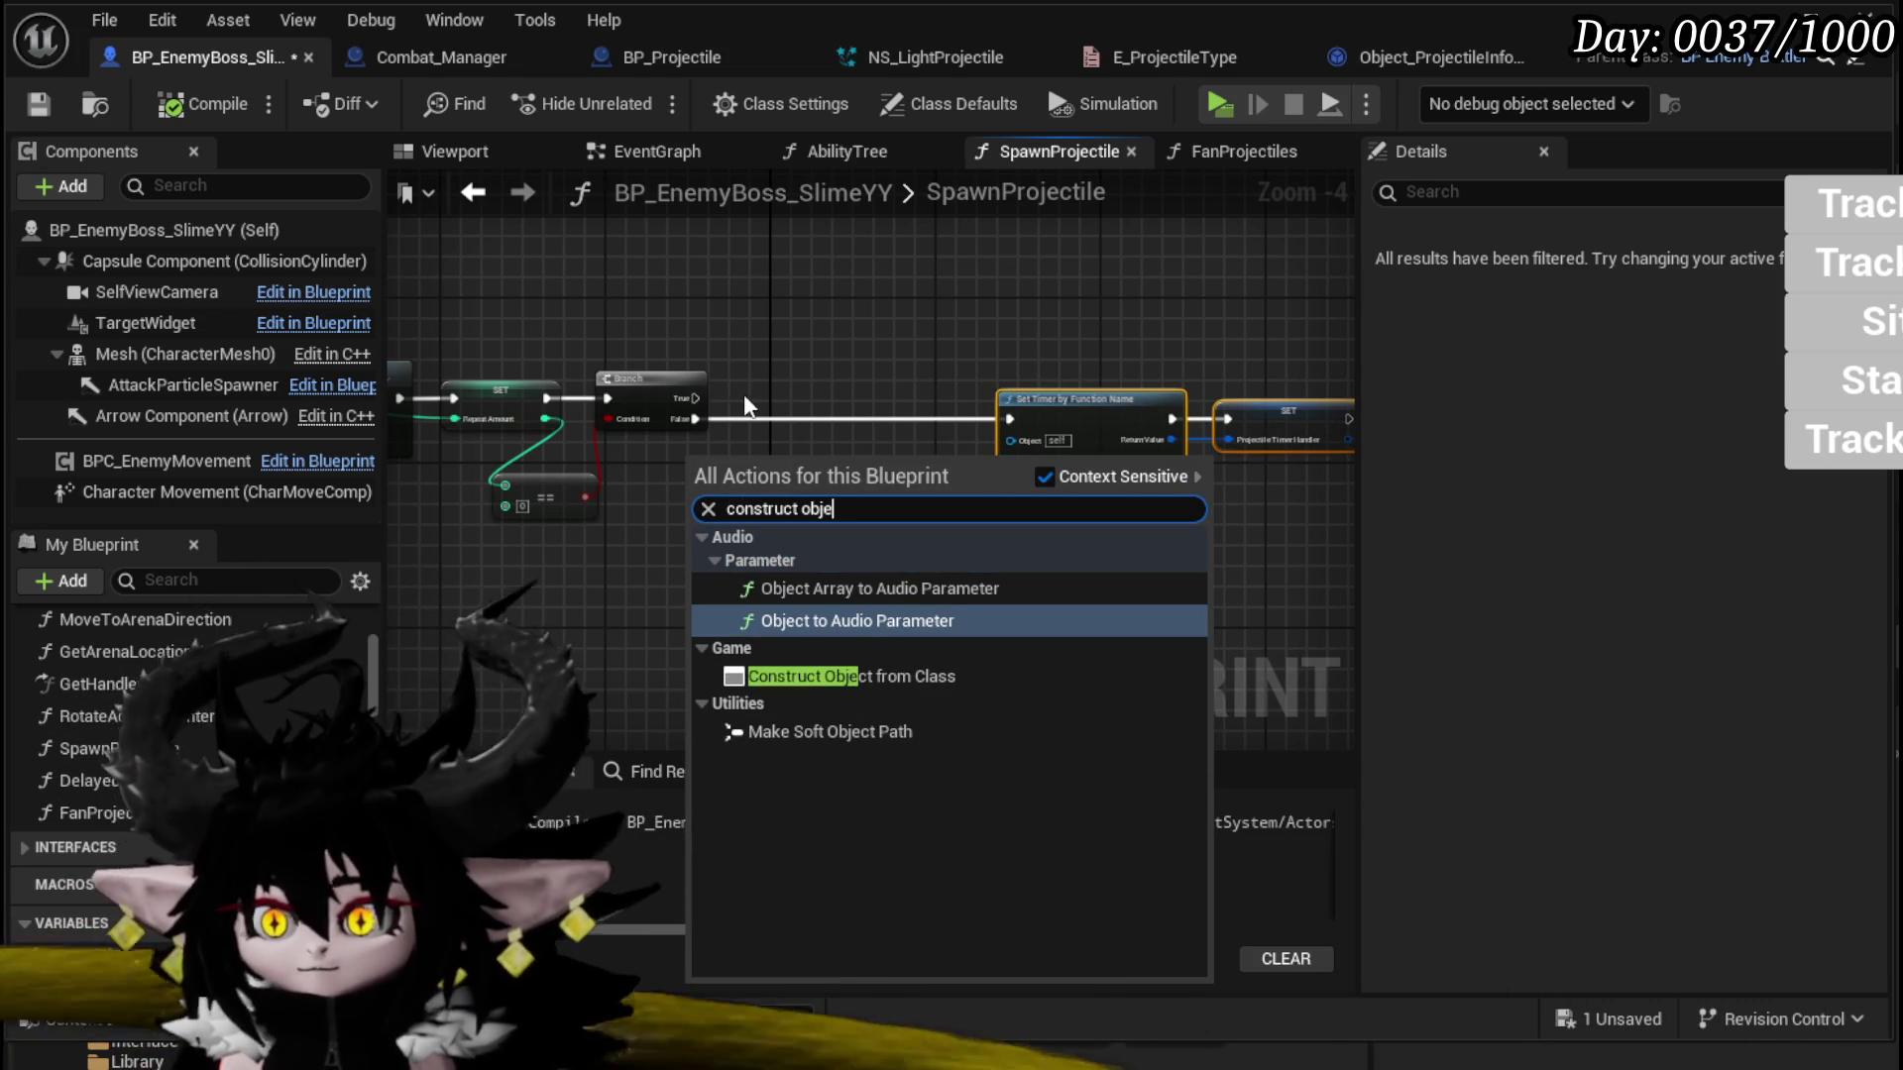
left_click(880, 684)
scroll(748, 494, "up", 3)
left_click(730, 511)
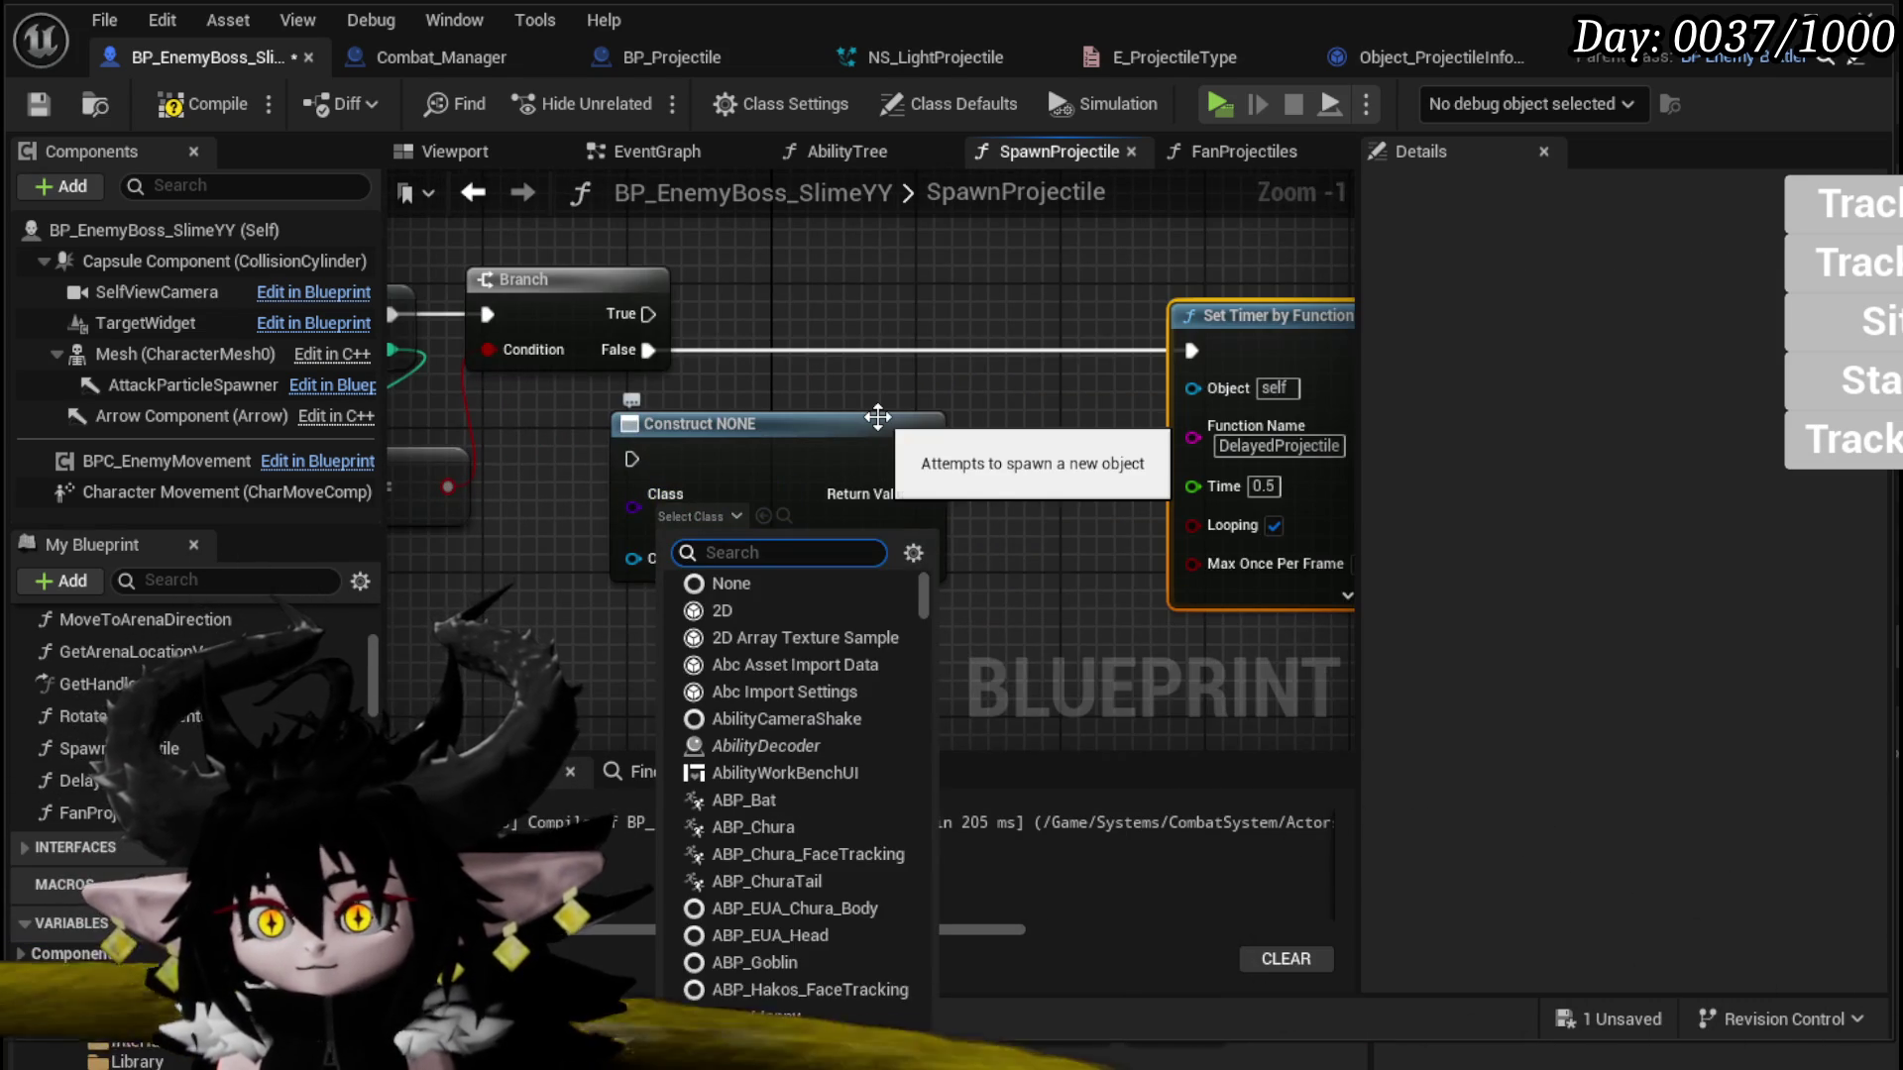
type("Projectile")
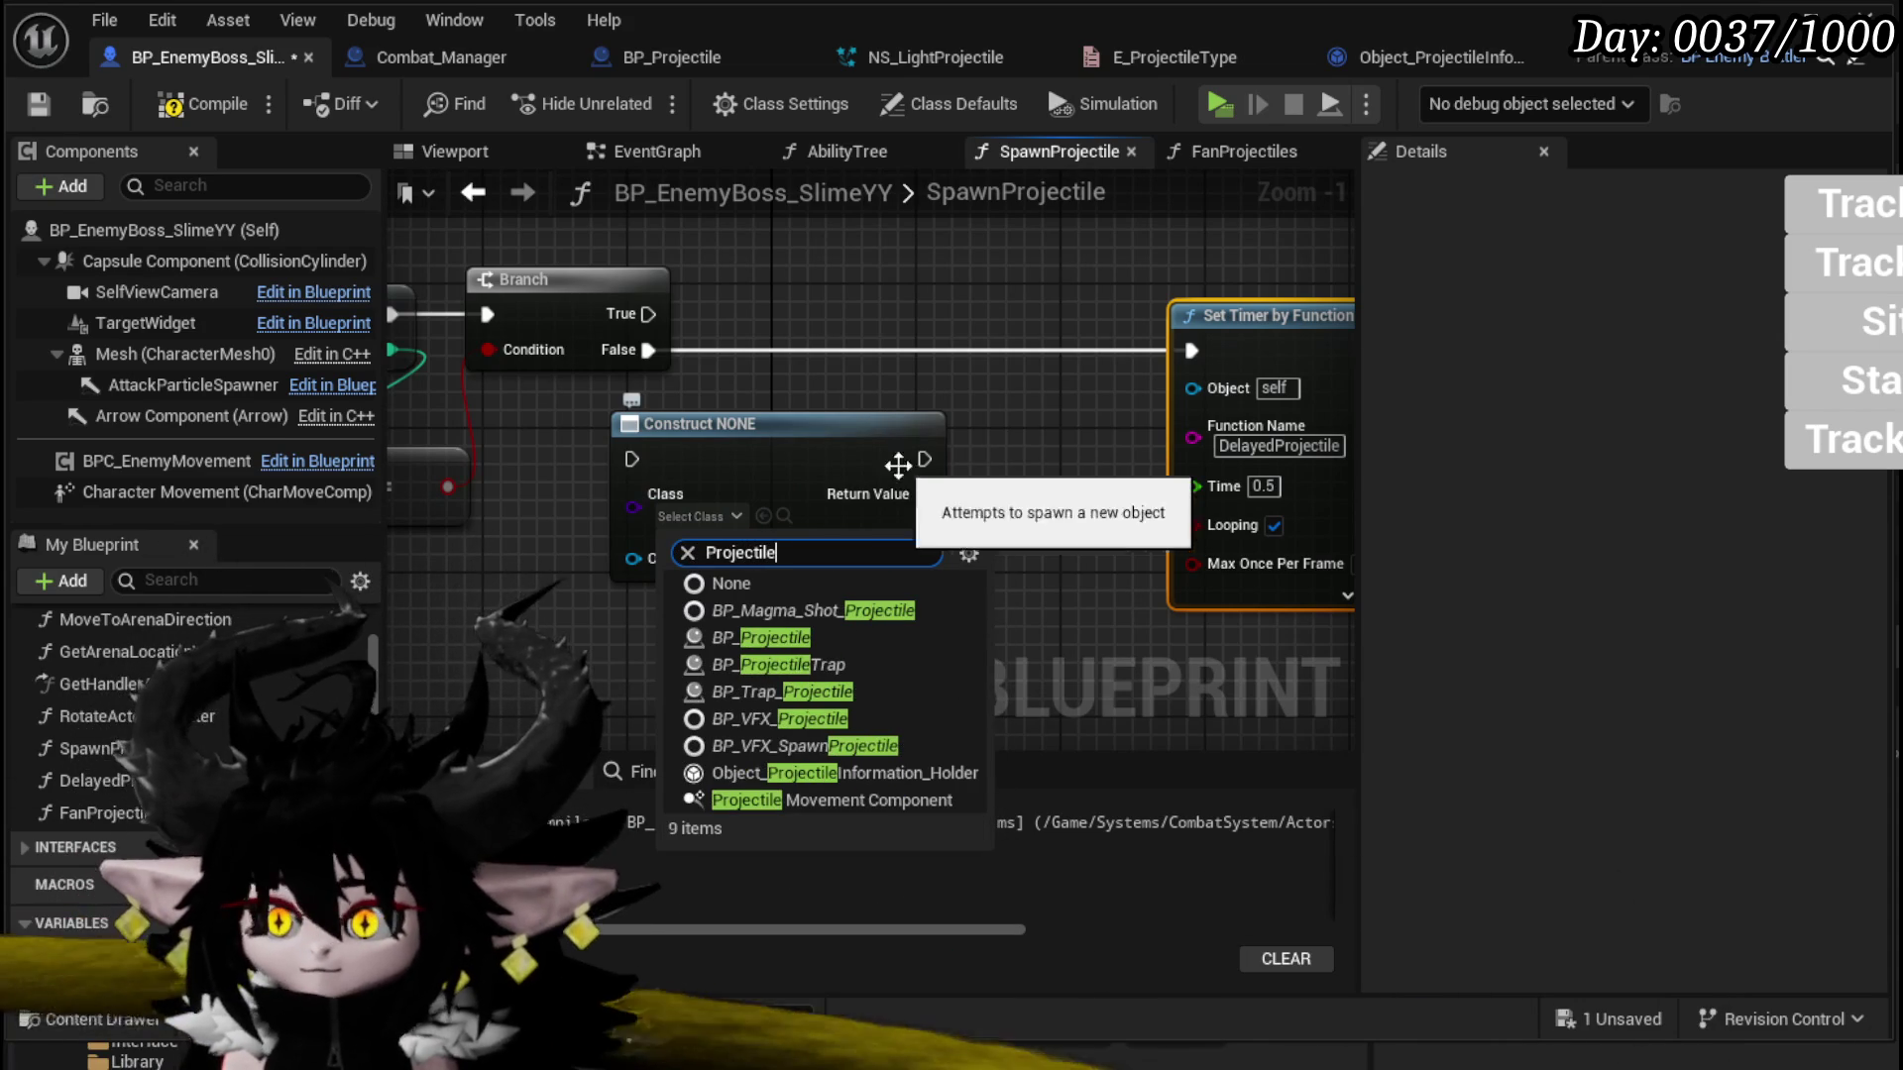
left_click(836, 773)
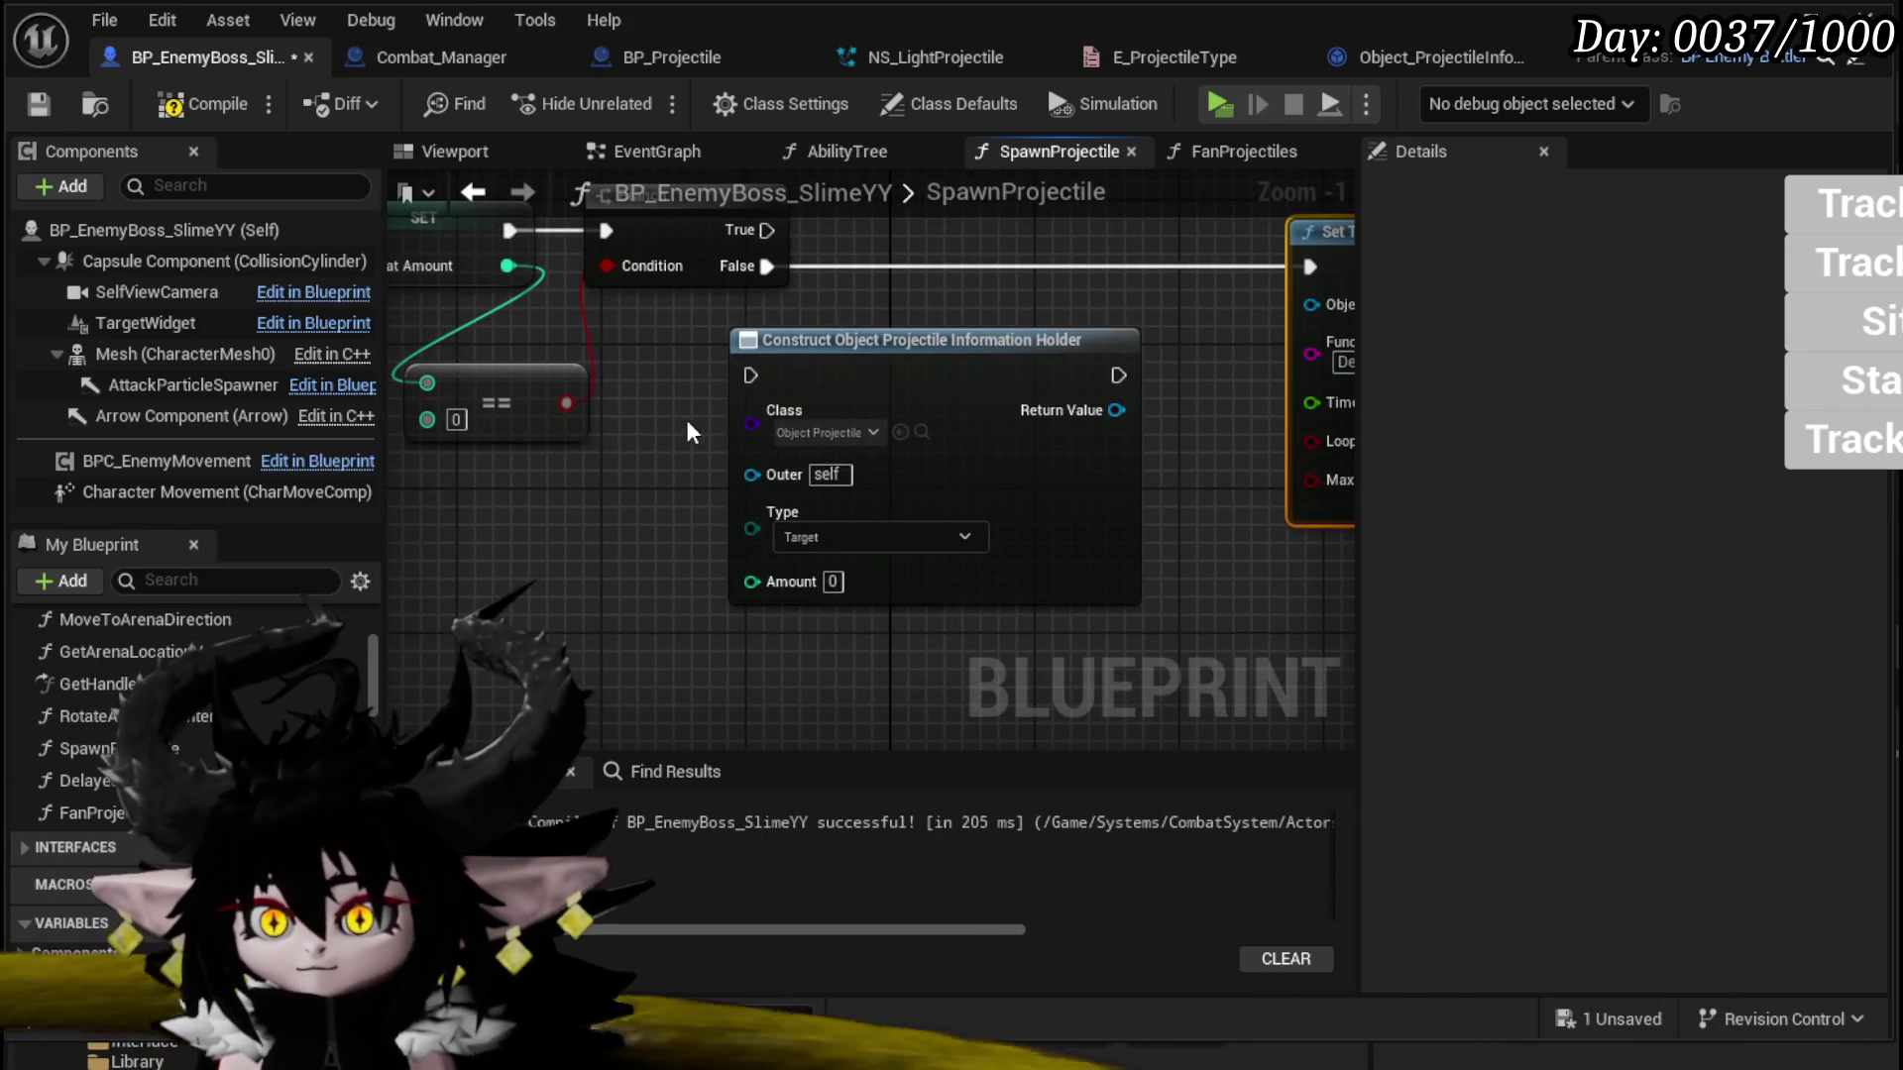
mouse_move(908, 373)
left_mouse_down()
mouse_move(1014, 258)
mouse_move(979, 264)
left_mouse_up()
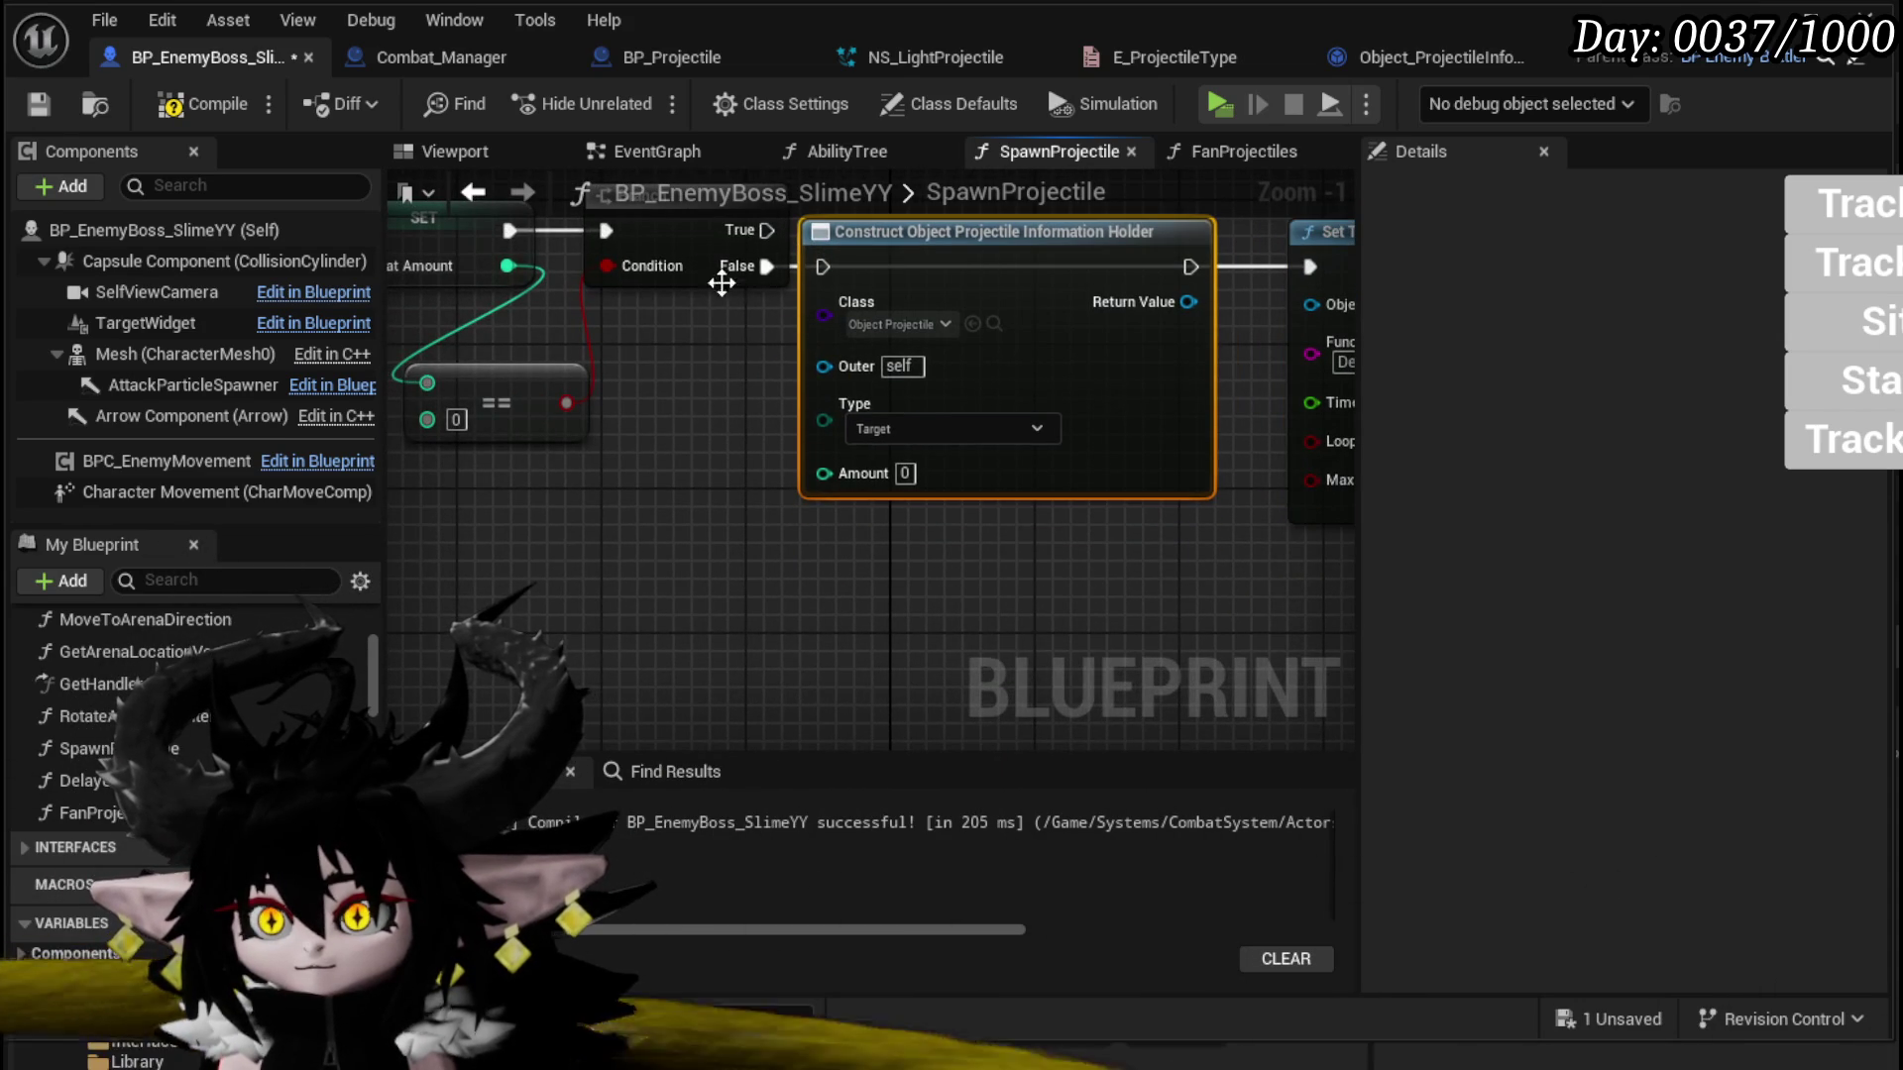
mouse_move(1177, 278)
left_mouse_down()
mouse_move(834, 348)
mouse_move(590, 327)
mouse_move(991, 342)
left_mouse_up()
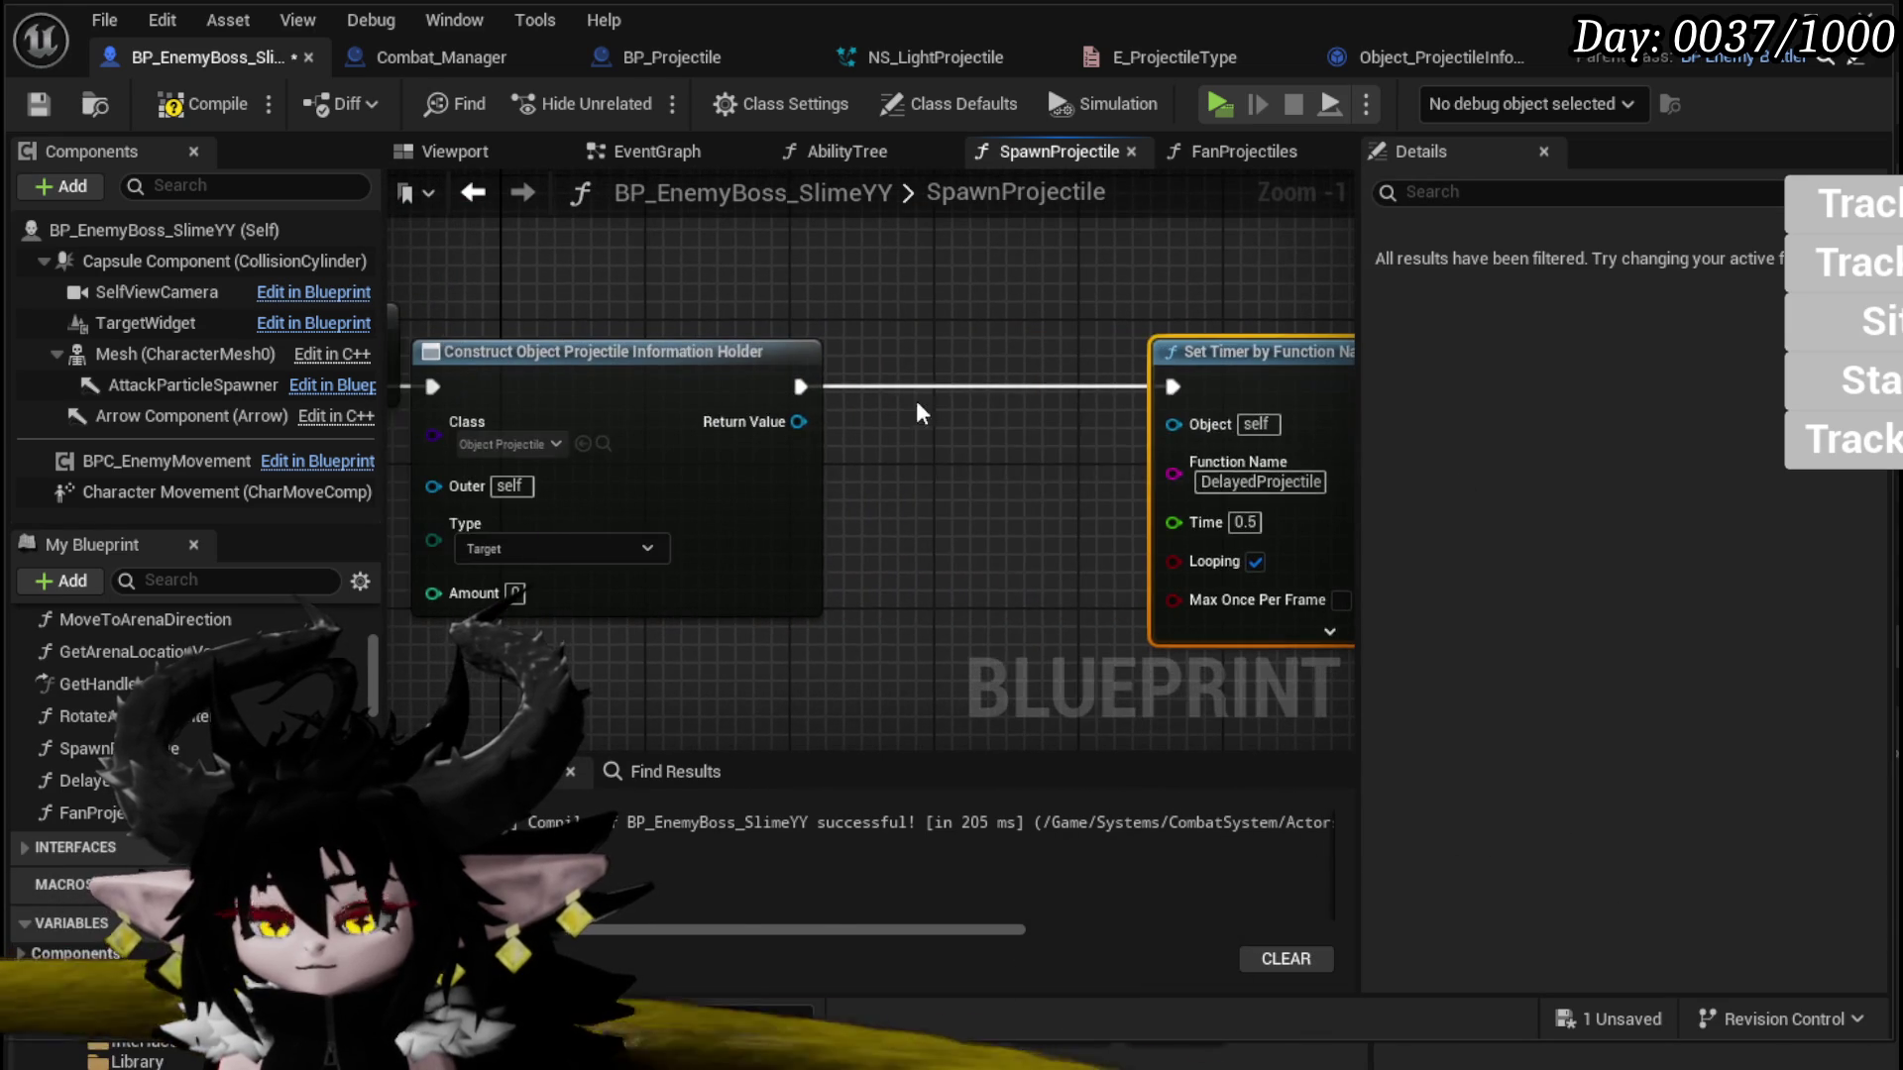
Step: Promote its Return Value to a local variable named ProjectileInformationRef
right_click(799, 418)
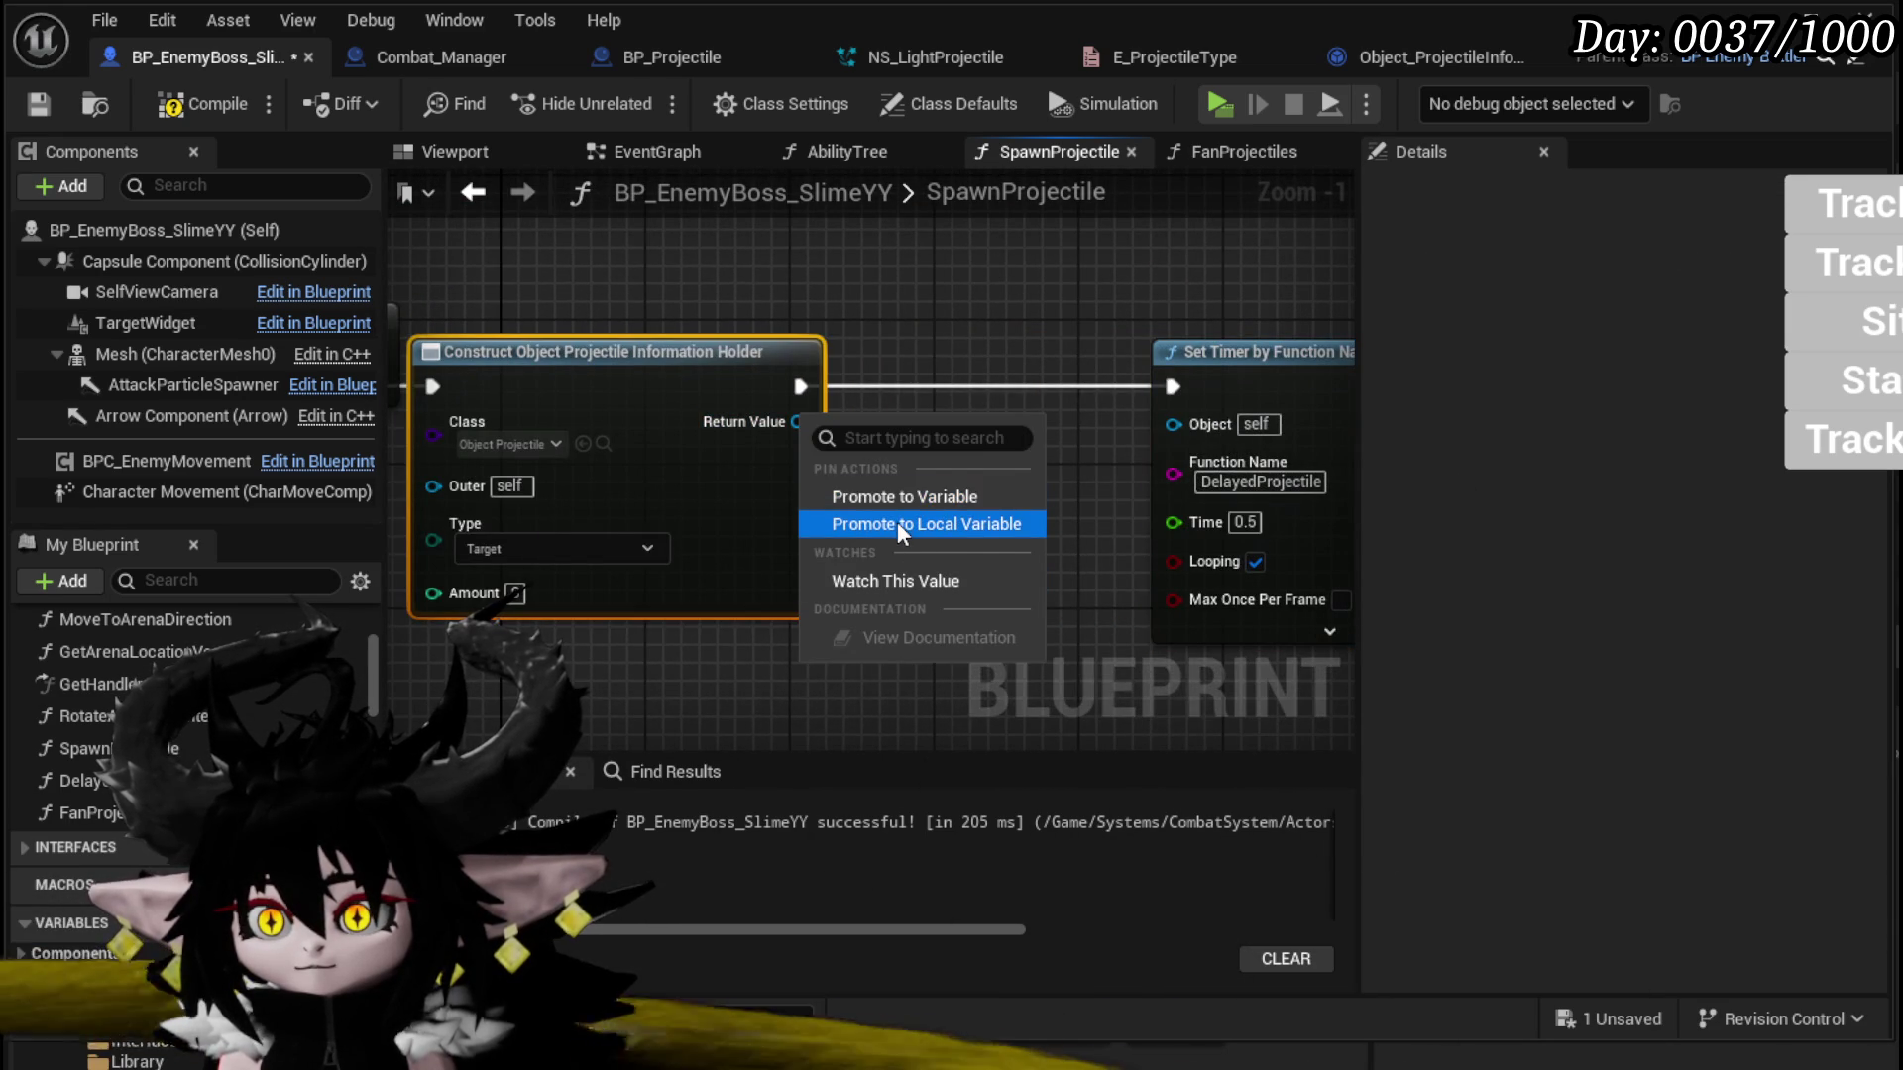
left_click(896, 521)
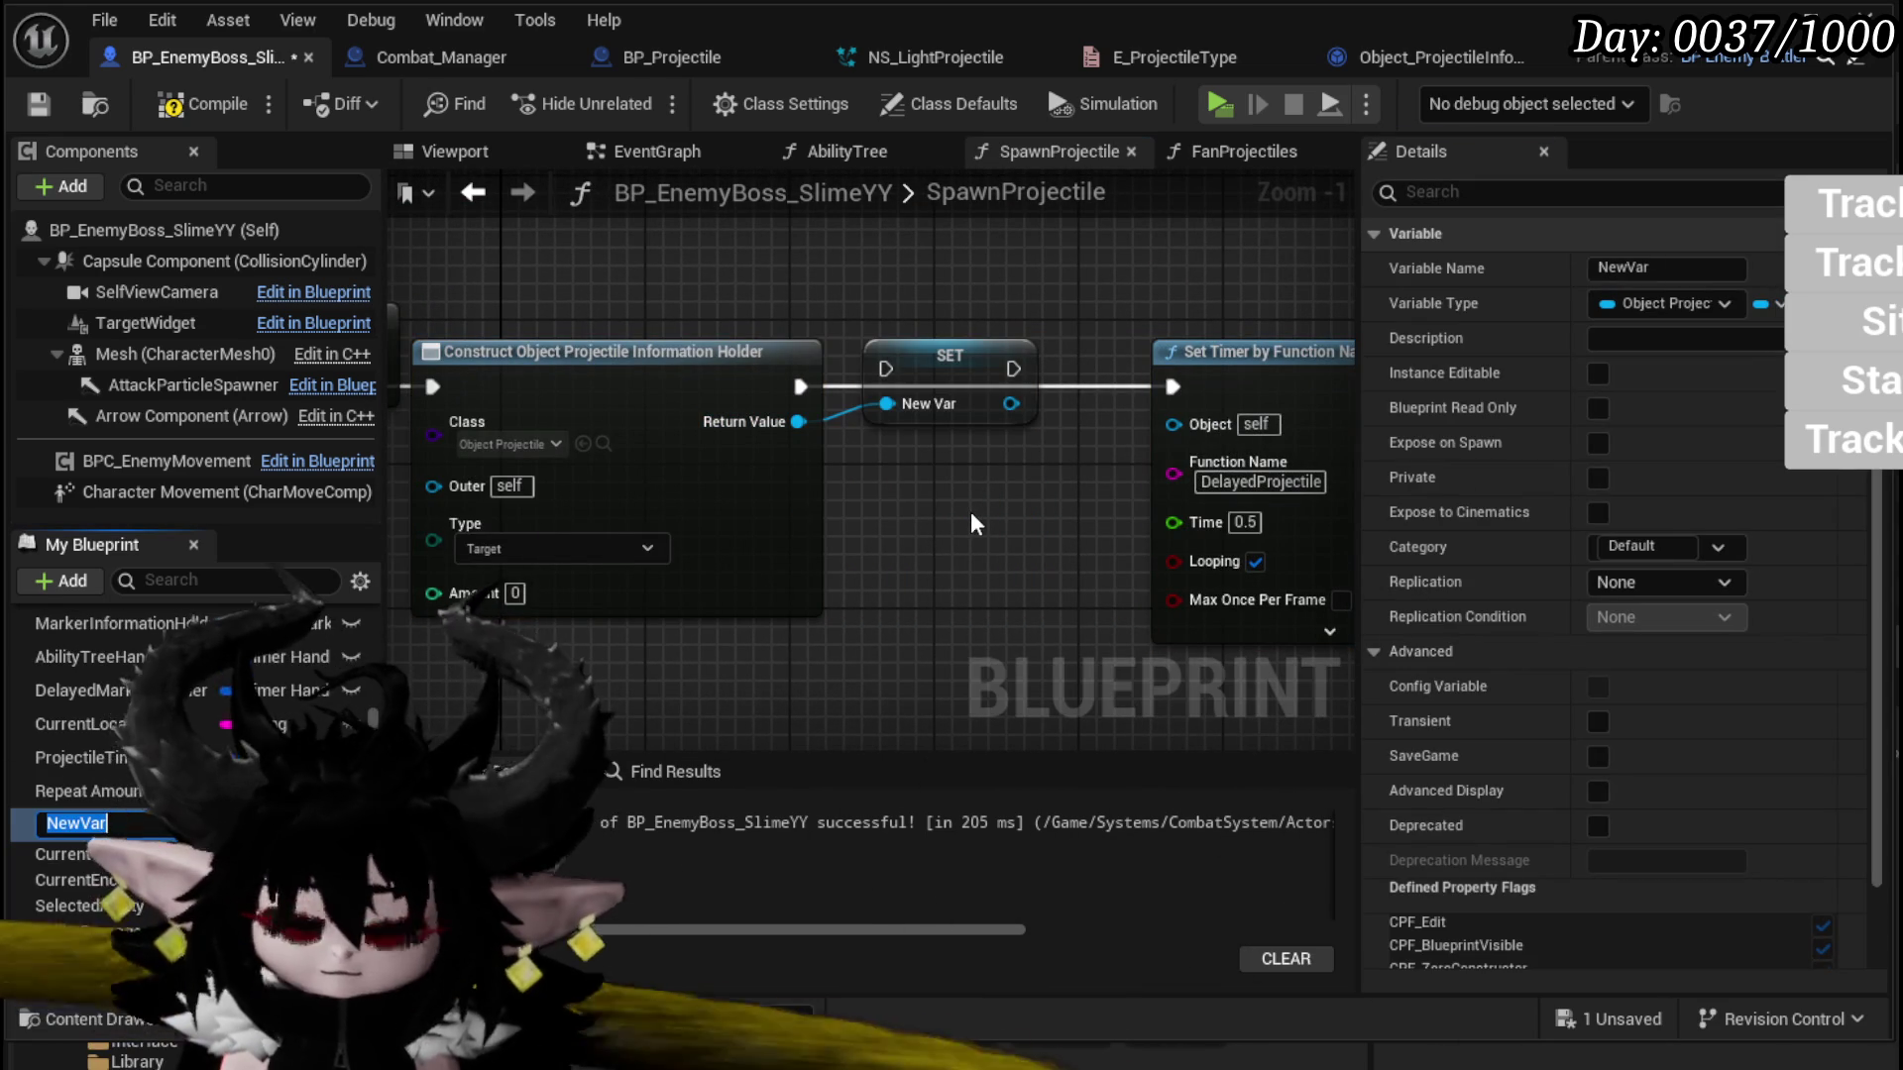
type("ectileIn")
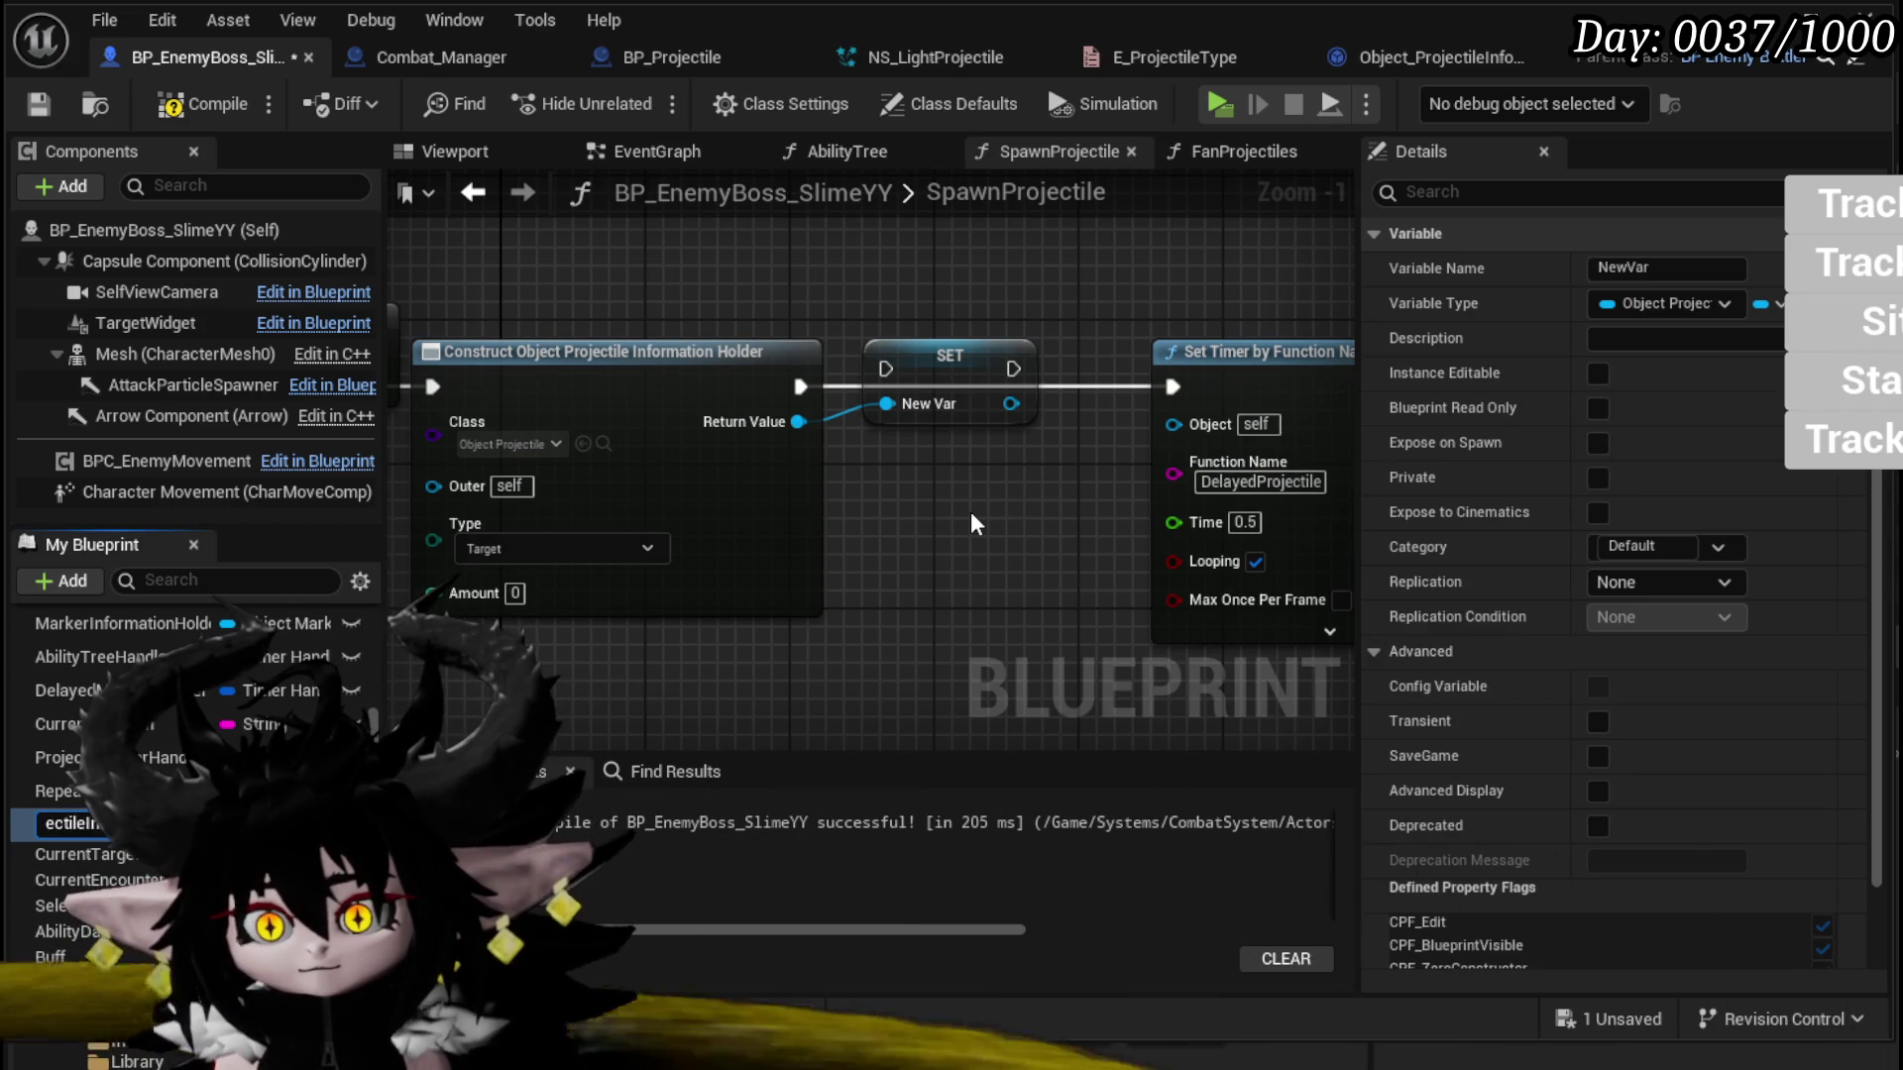
key("Return")
left_click_drag(983, 383, 964, 401)
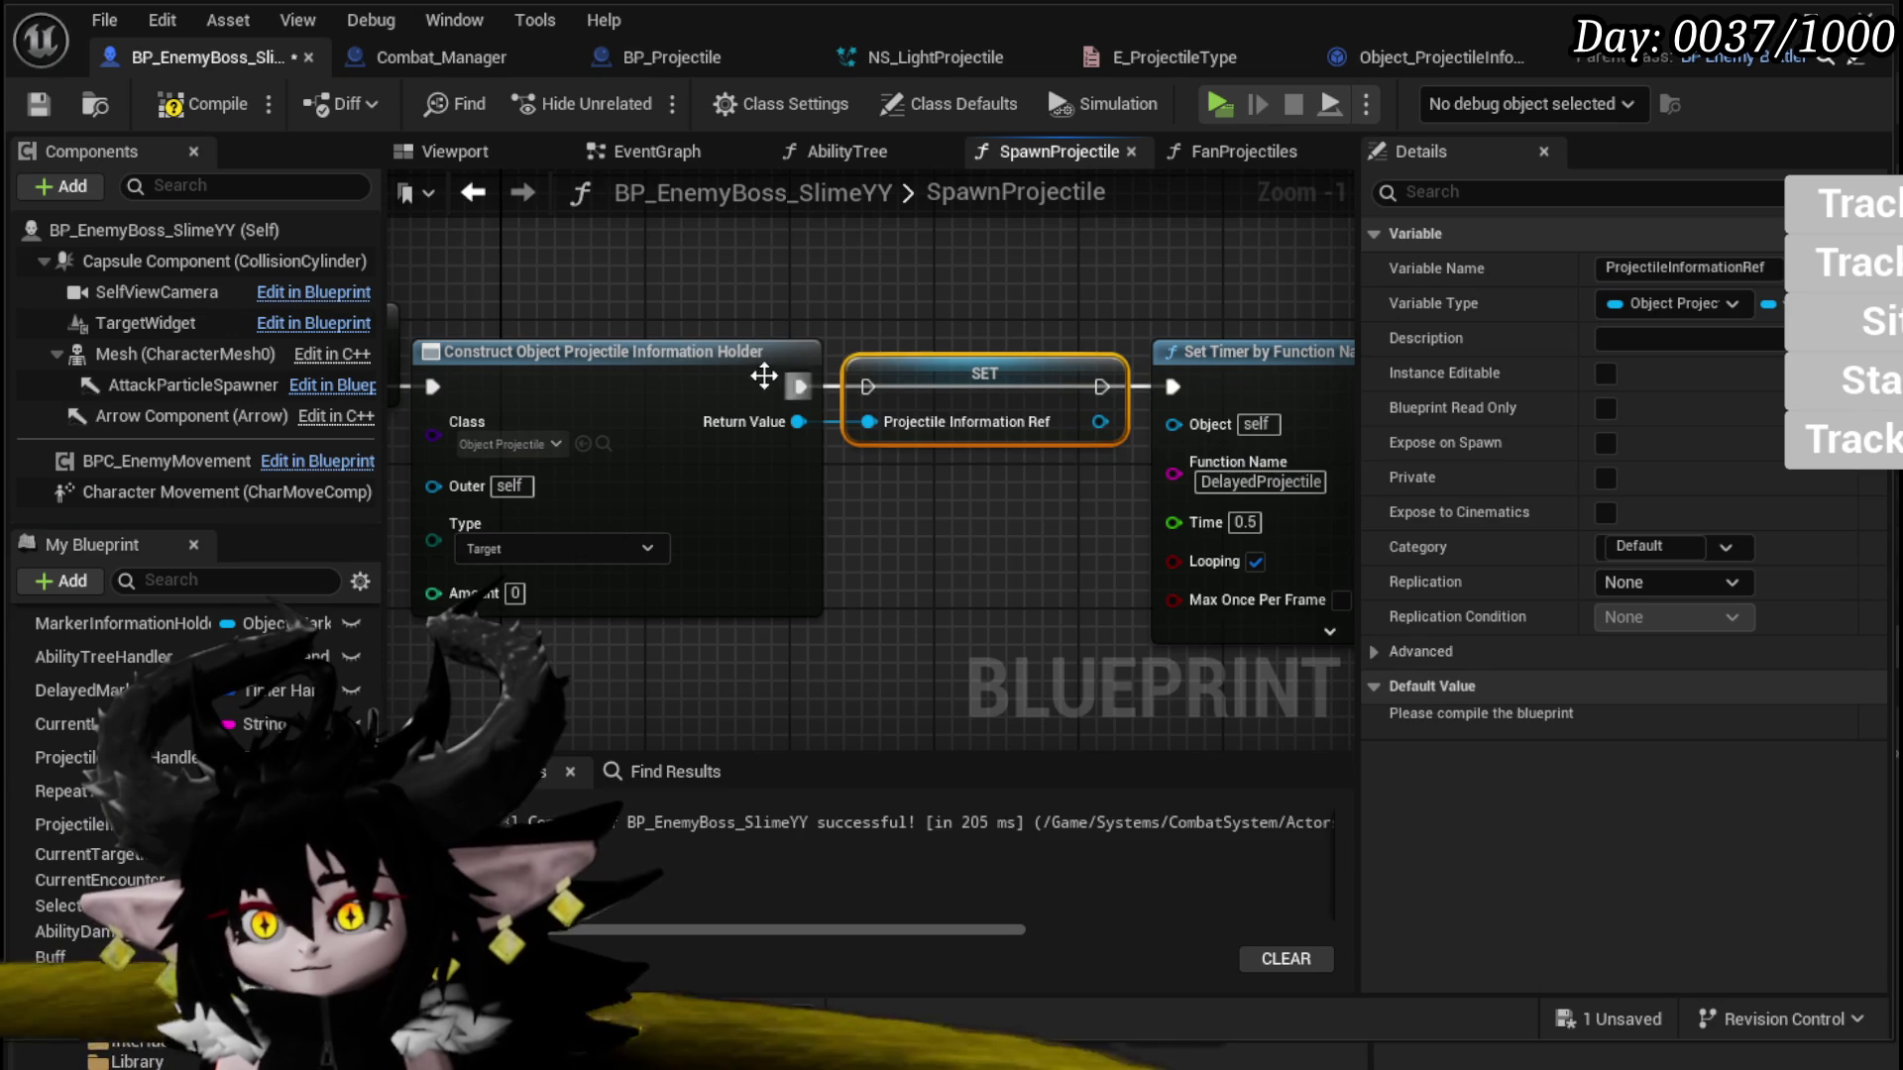
Step: Chain SET into Set Timer and feed one Make Literal Int into both Amount inputs
mouse_move(801, 386)
left_mouse_down()
mouse_move(902, 380)
mouse_move(867, 387)
left_mouse_up()
left_click_drag(1101, 387, 1173, 386)
scroll(971, 295, "down", 2)
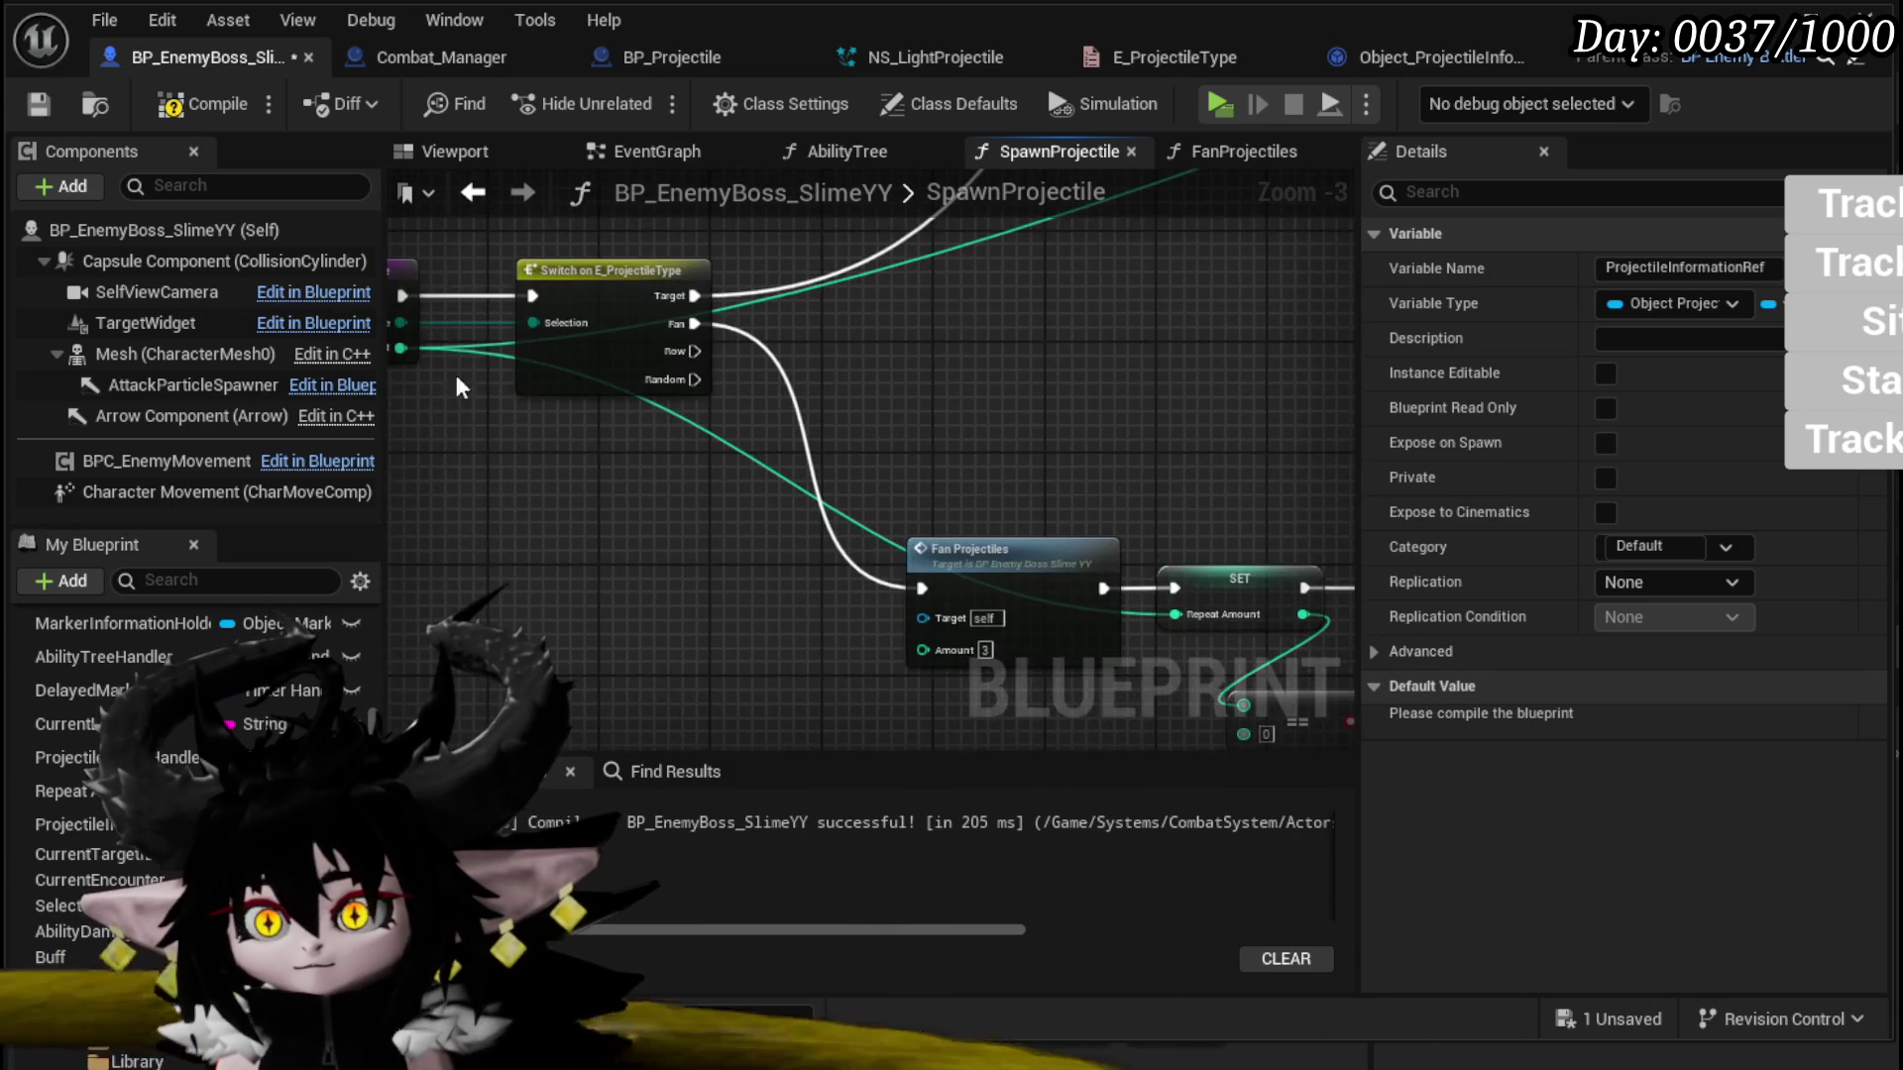
mouse_move(456, 293)
left_mouse_down()
mouse_move(1397, 486)
mouse_move(714, 475)
left_mouse_up()
left_click_drag(1157, 330, 1314, 390)
mouse_move(552, 315)
left_mouse_down()
mouse_move(996, 433)
mouse_move(1047, 662)
mouse_move(1007, 705)
mouse_move(1082, 636)
mouse_move(1079, 599)
mouse_move(929, 674)
mouse_move(693, 652)
mouse_move(1094, 557)
mouse_move(1074, 587)
mouse_move(949, 601)
mouse_move(1007, 577)
left_mouse_up()
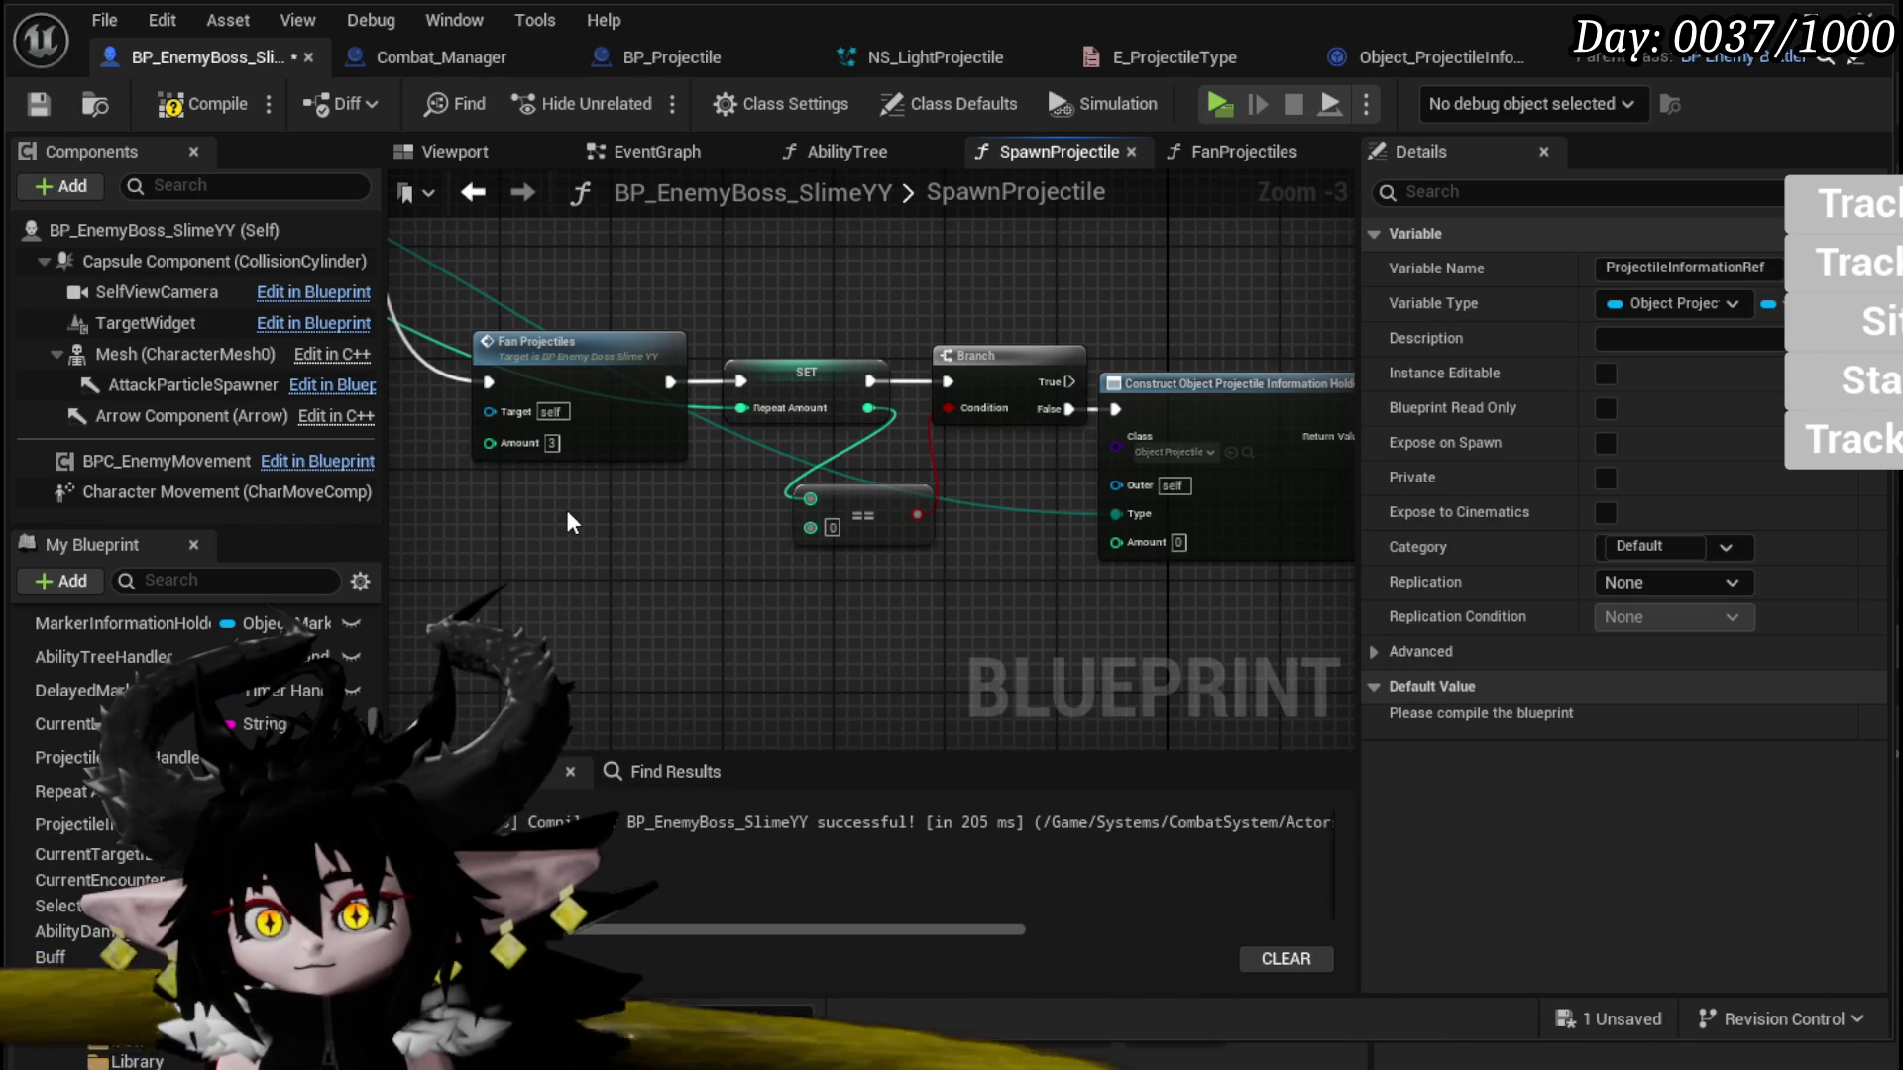
mouse_move(502, 438)
left_mouse_down()
mouse_move(652, 456)
mouse_move(519, 537)
left_mouse_up()
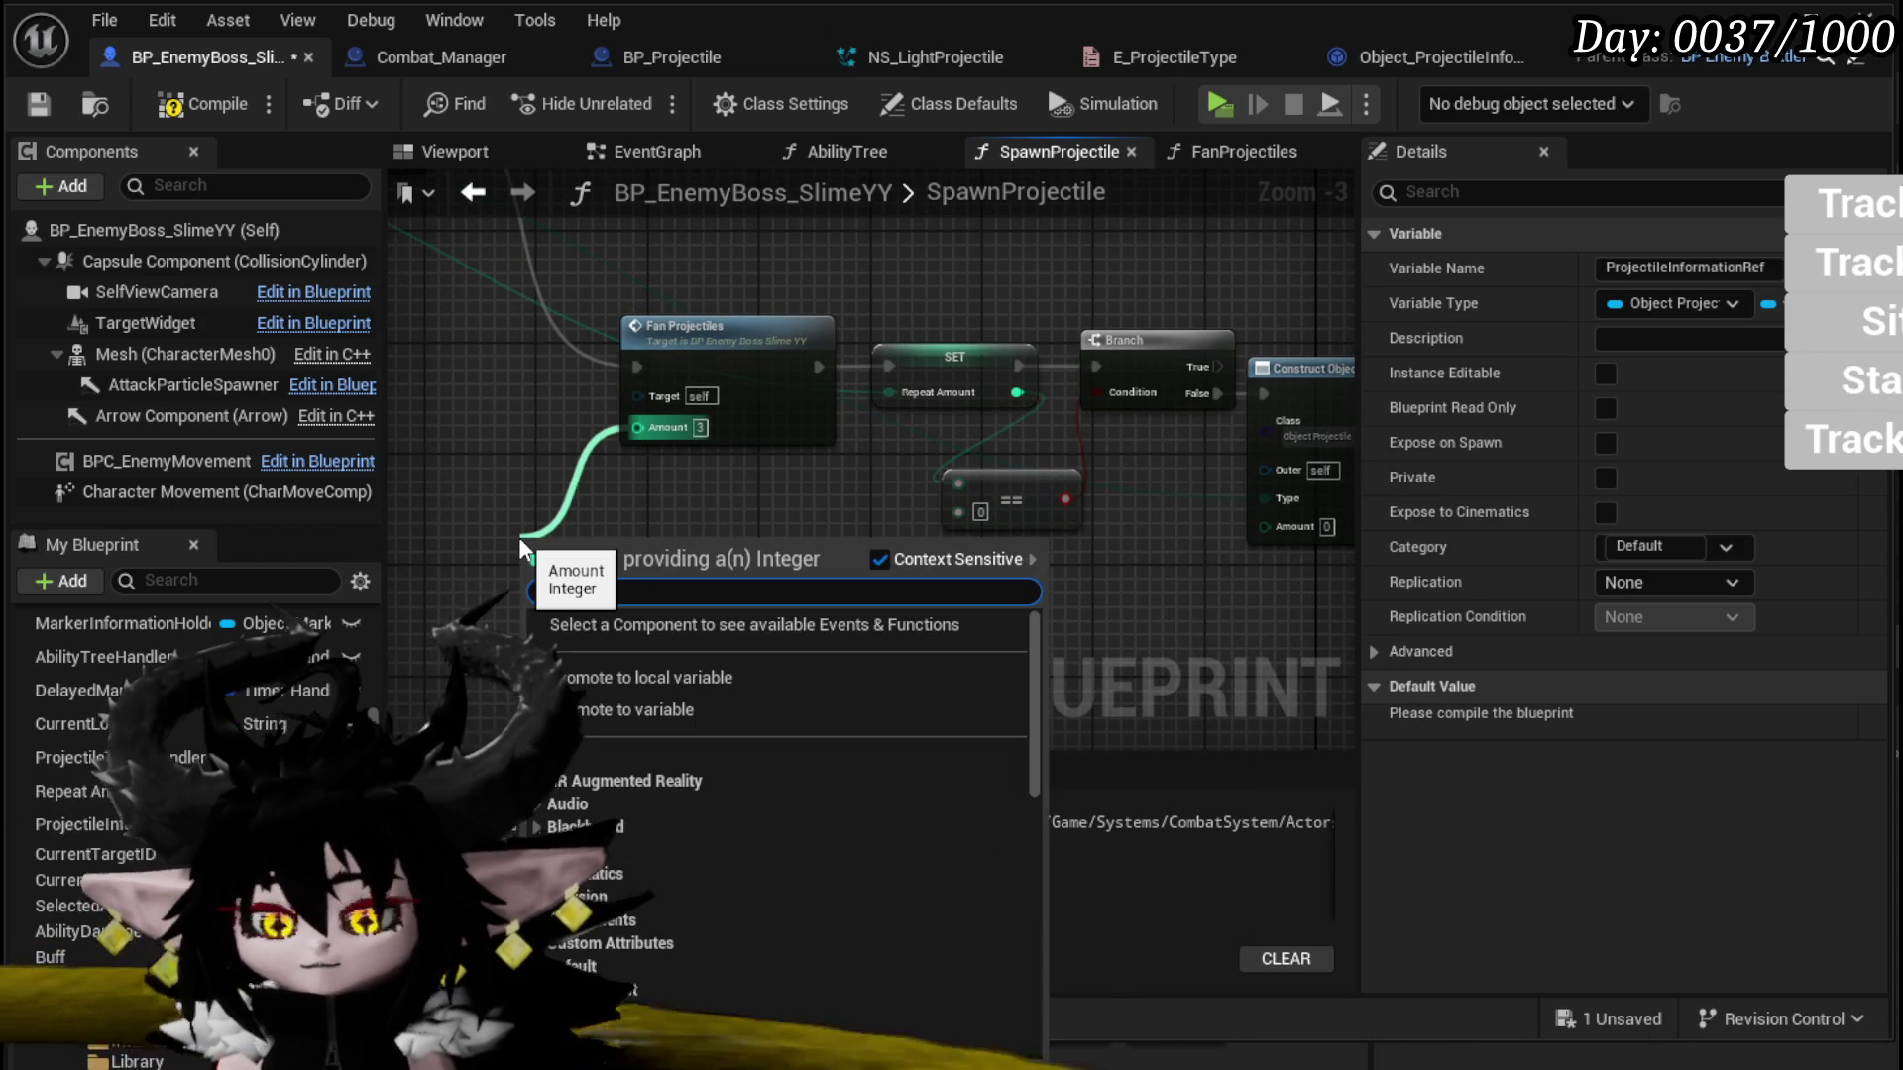
type("literal int")
key("Return")
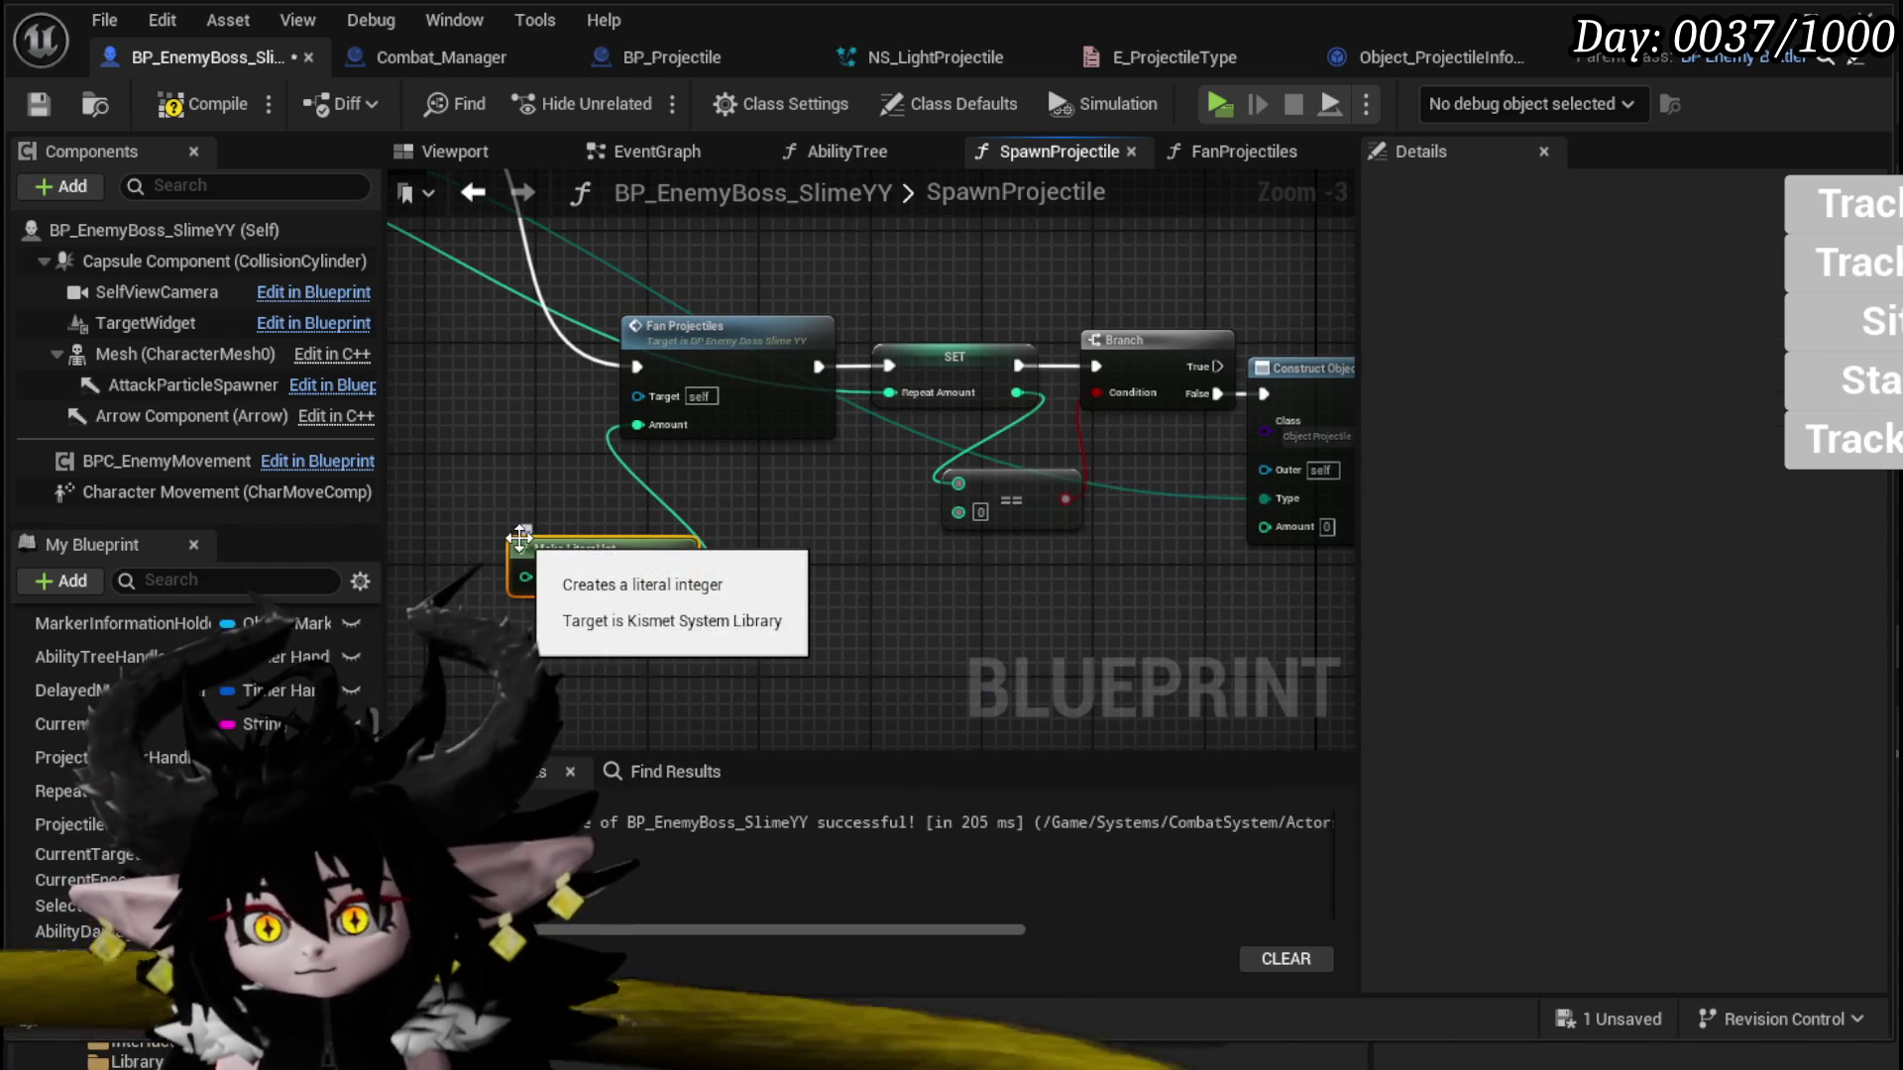
left_click_drag(671, 578, 1294, 525)
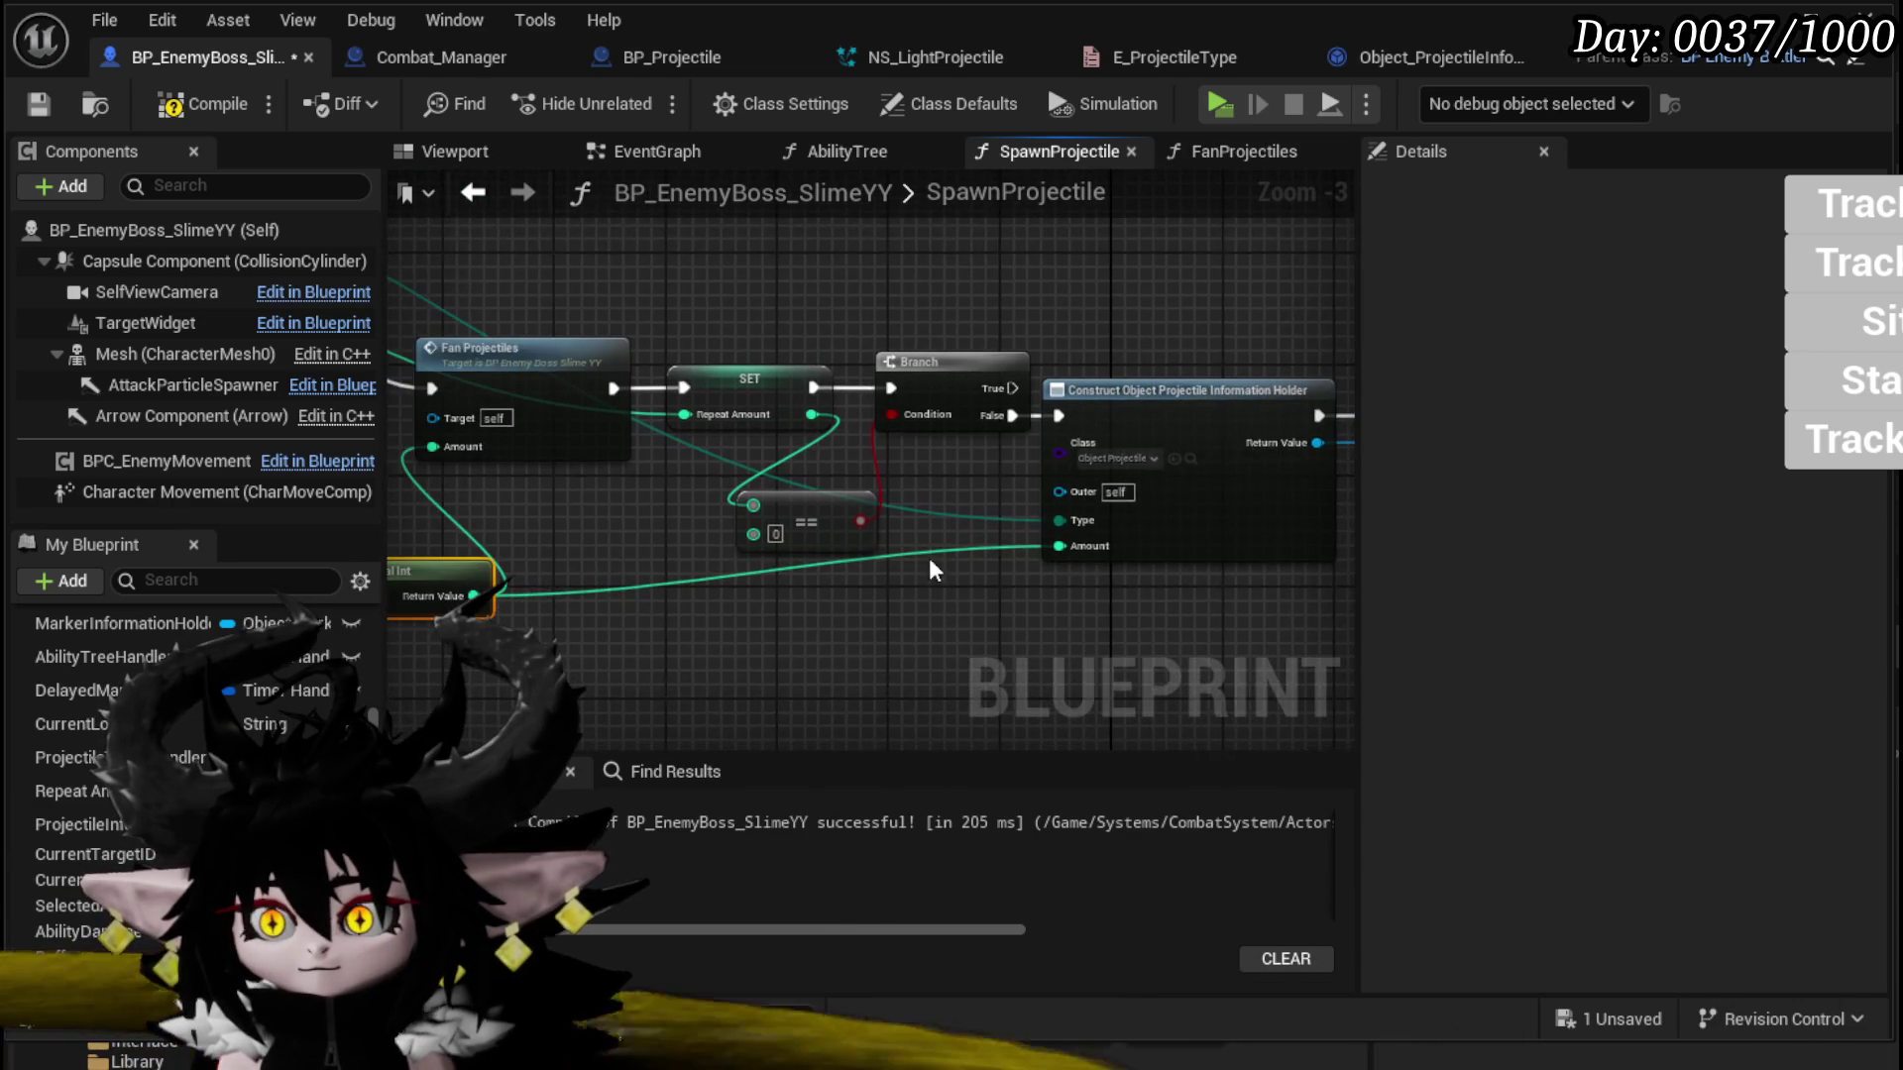
Step: Compile the boss Blueprint and open the DelayedProjectile function graph
scroll(720, 594, "down", 2)
left_click(171, 107)
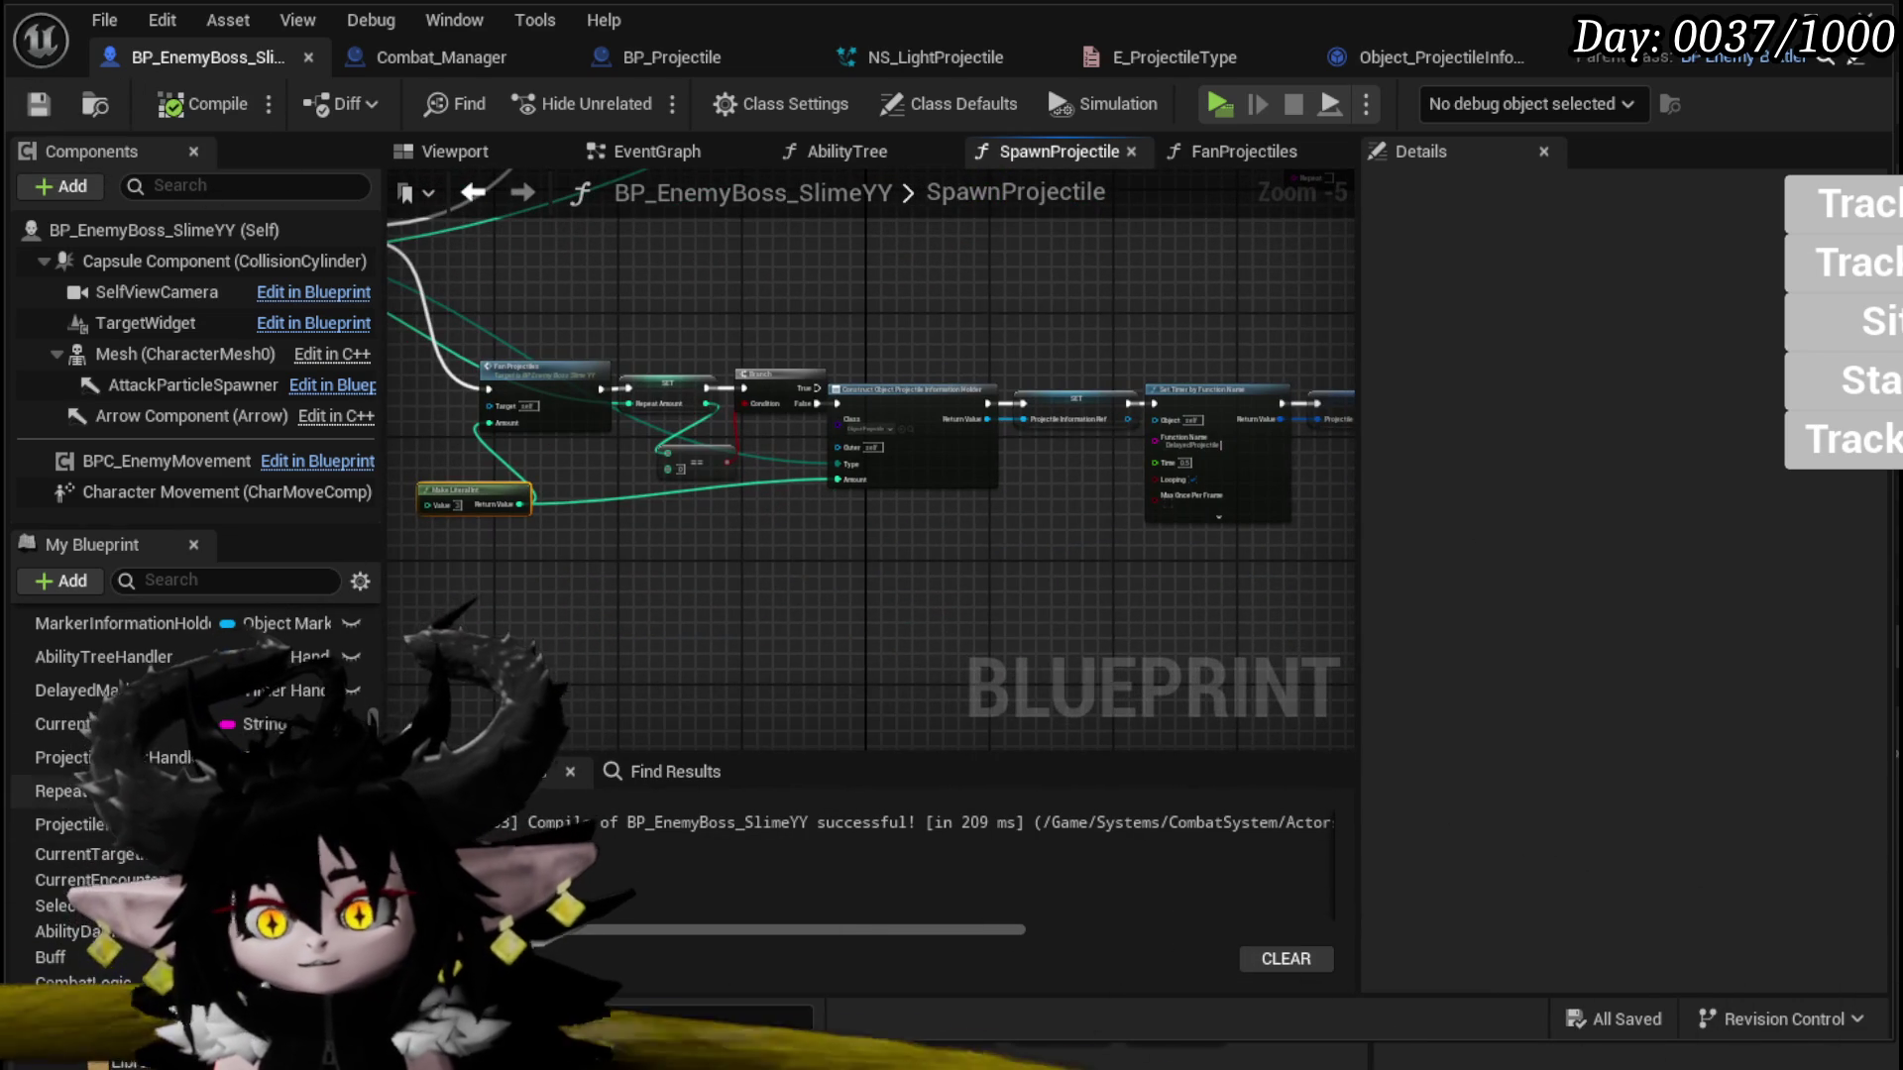
scroll(196, 742, "up", 10)
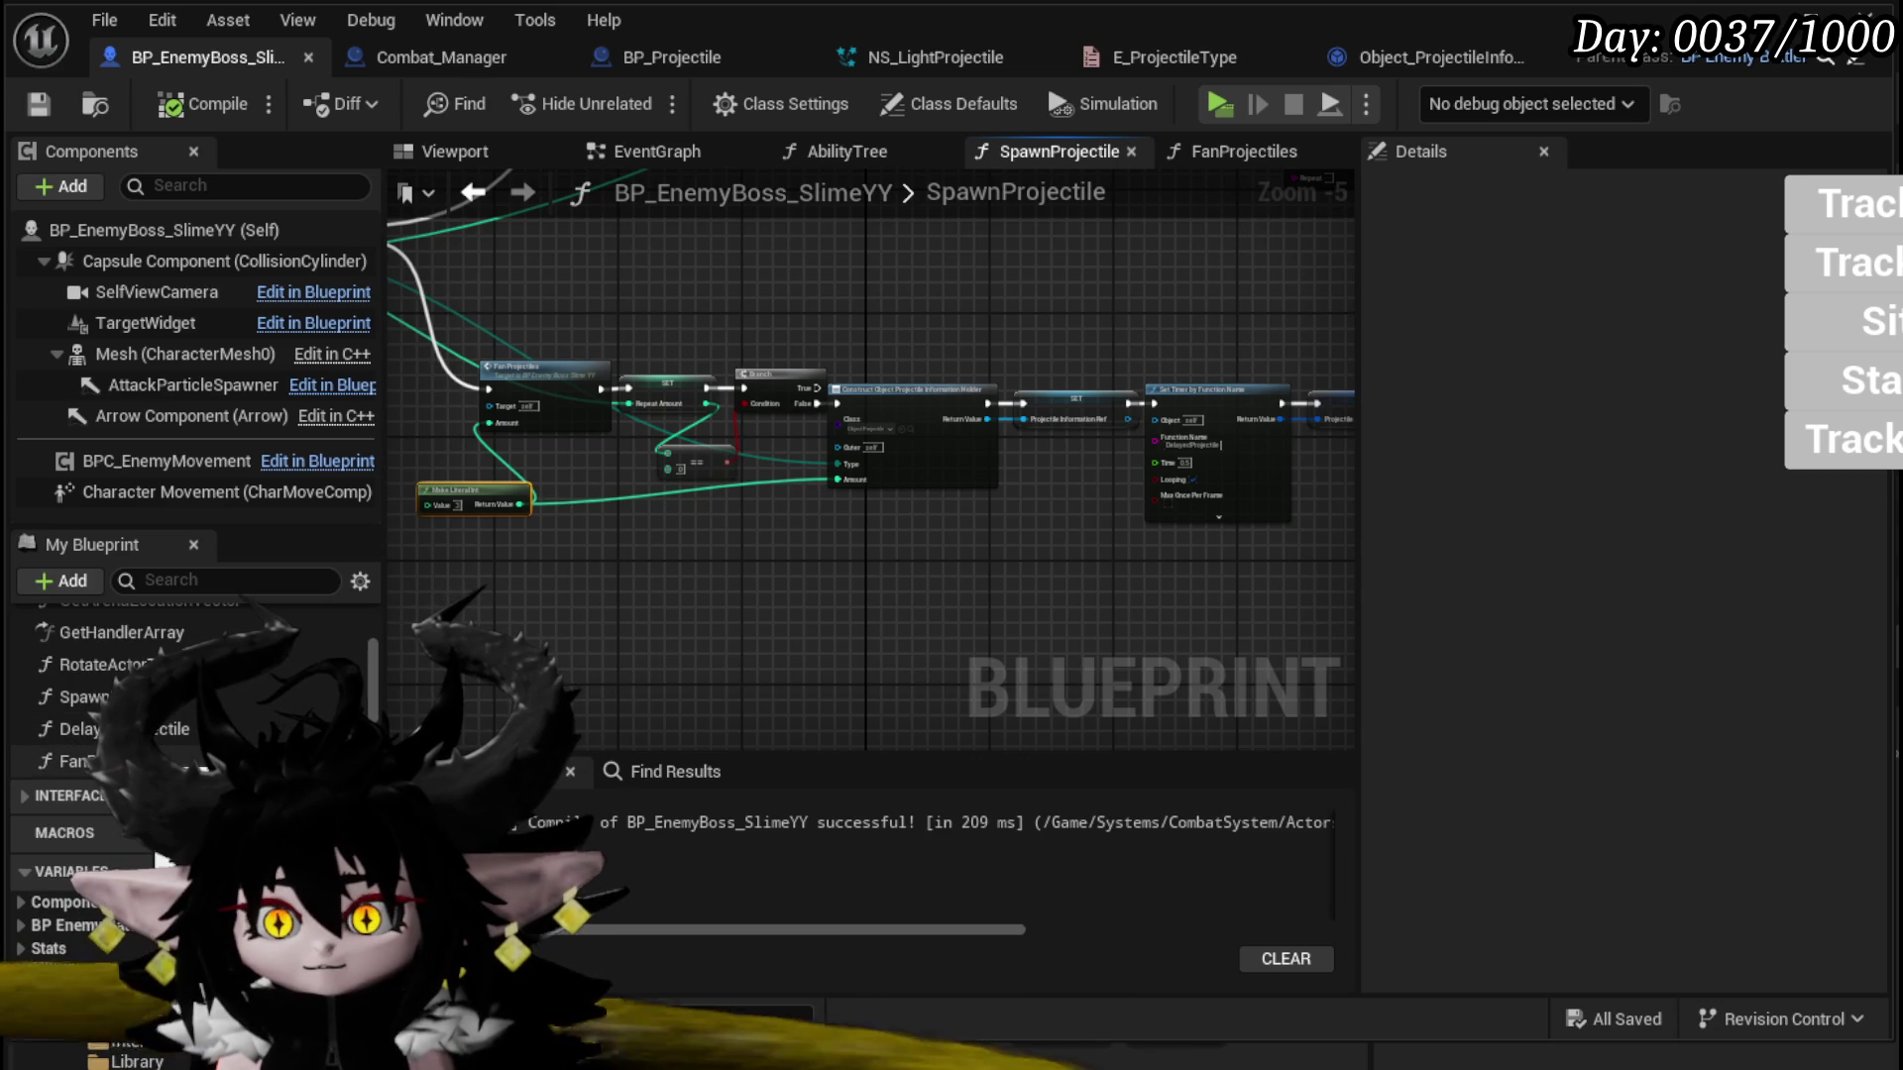
double_click(109, 728)
scroll(747, 599, "up", 2)
left_click_drag(772, 608, 838, 613)
left_click_drag(646, 508, 747, 415)
left_click(421, 391)
Step: Add a ProjectileInformationRef getter and a Get Information node in DelayedProjectile
left_click_drag(421, 391, 426, 378)
left_click_drag(736, 489, 837, 490)
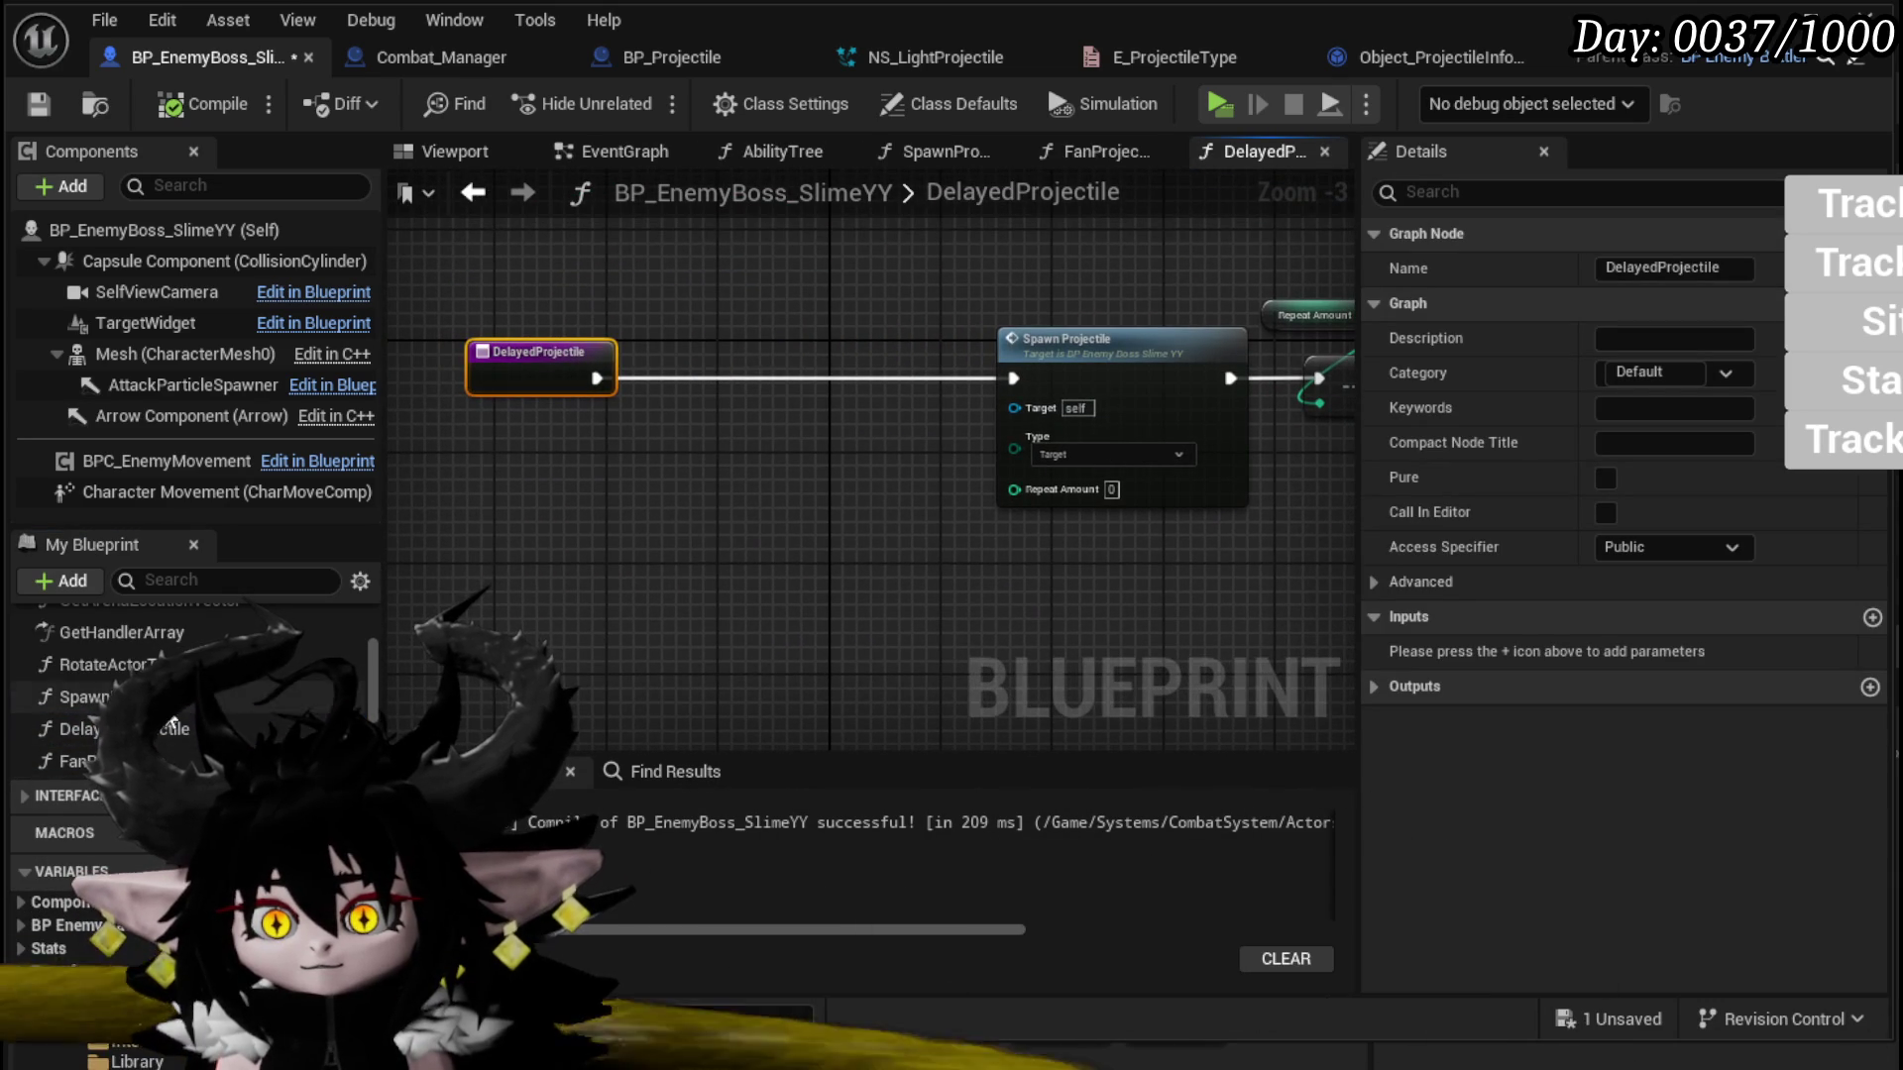
scroll(174, 722, "down", 5)
left_click_drag(69, 907, 490, 516)
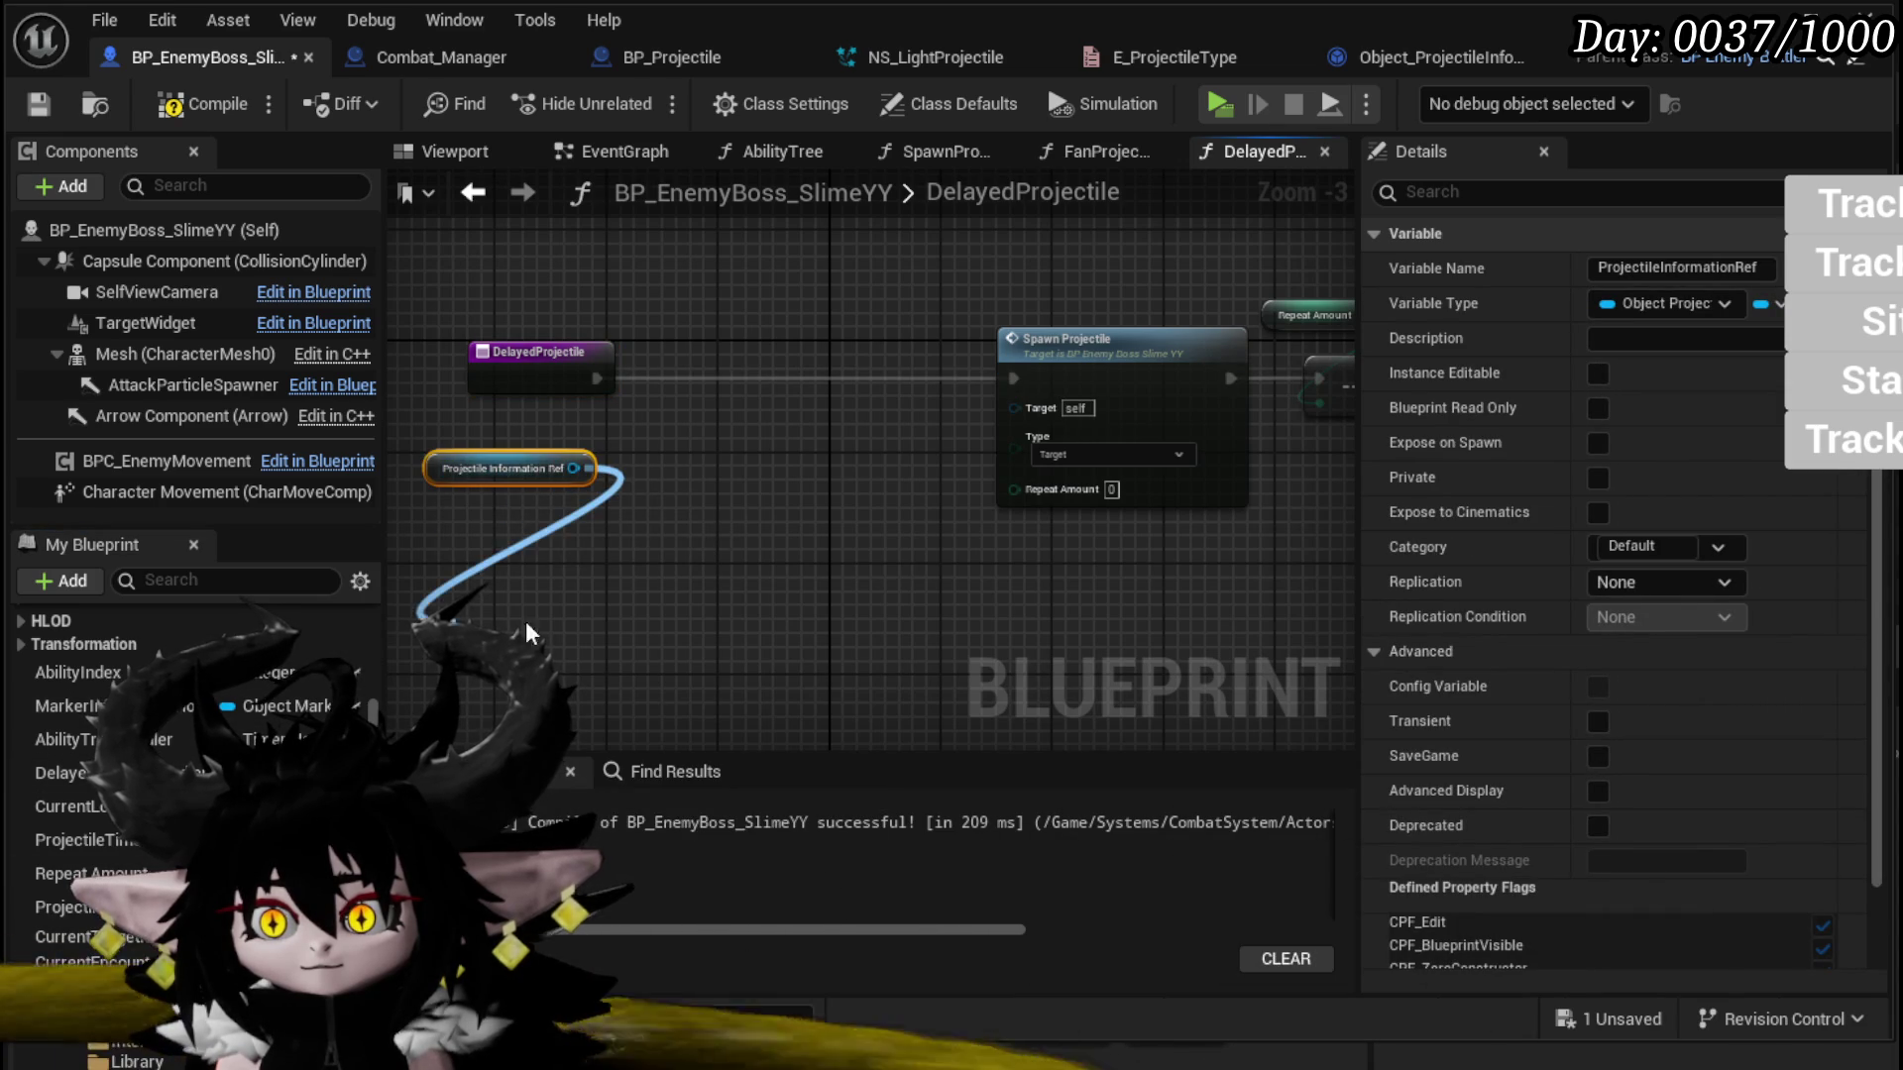
left_click_drag(463, 627, 462, 627)
type("infor")
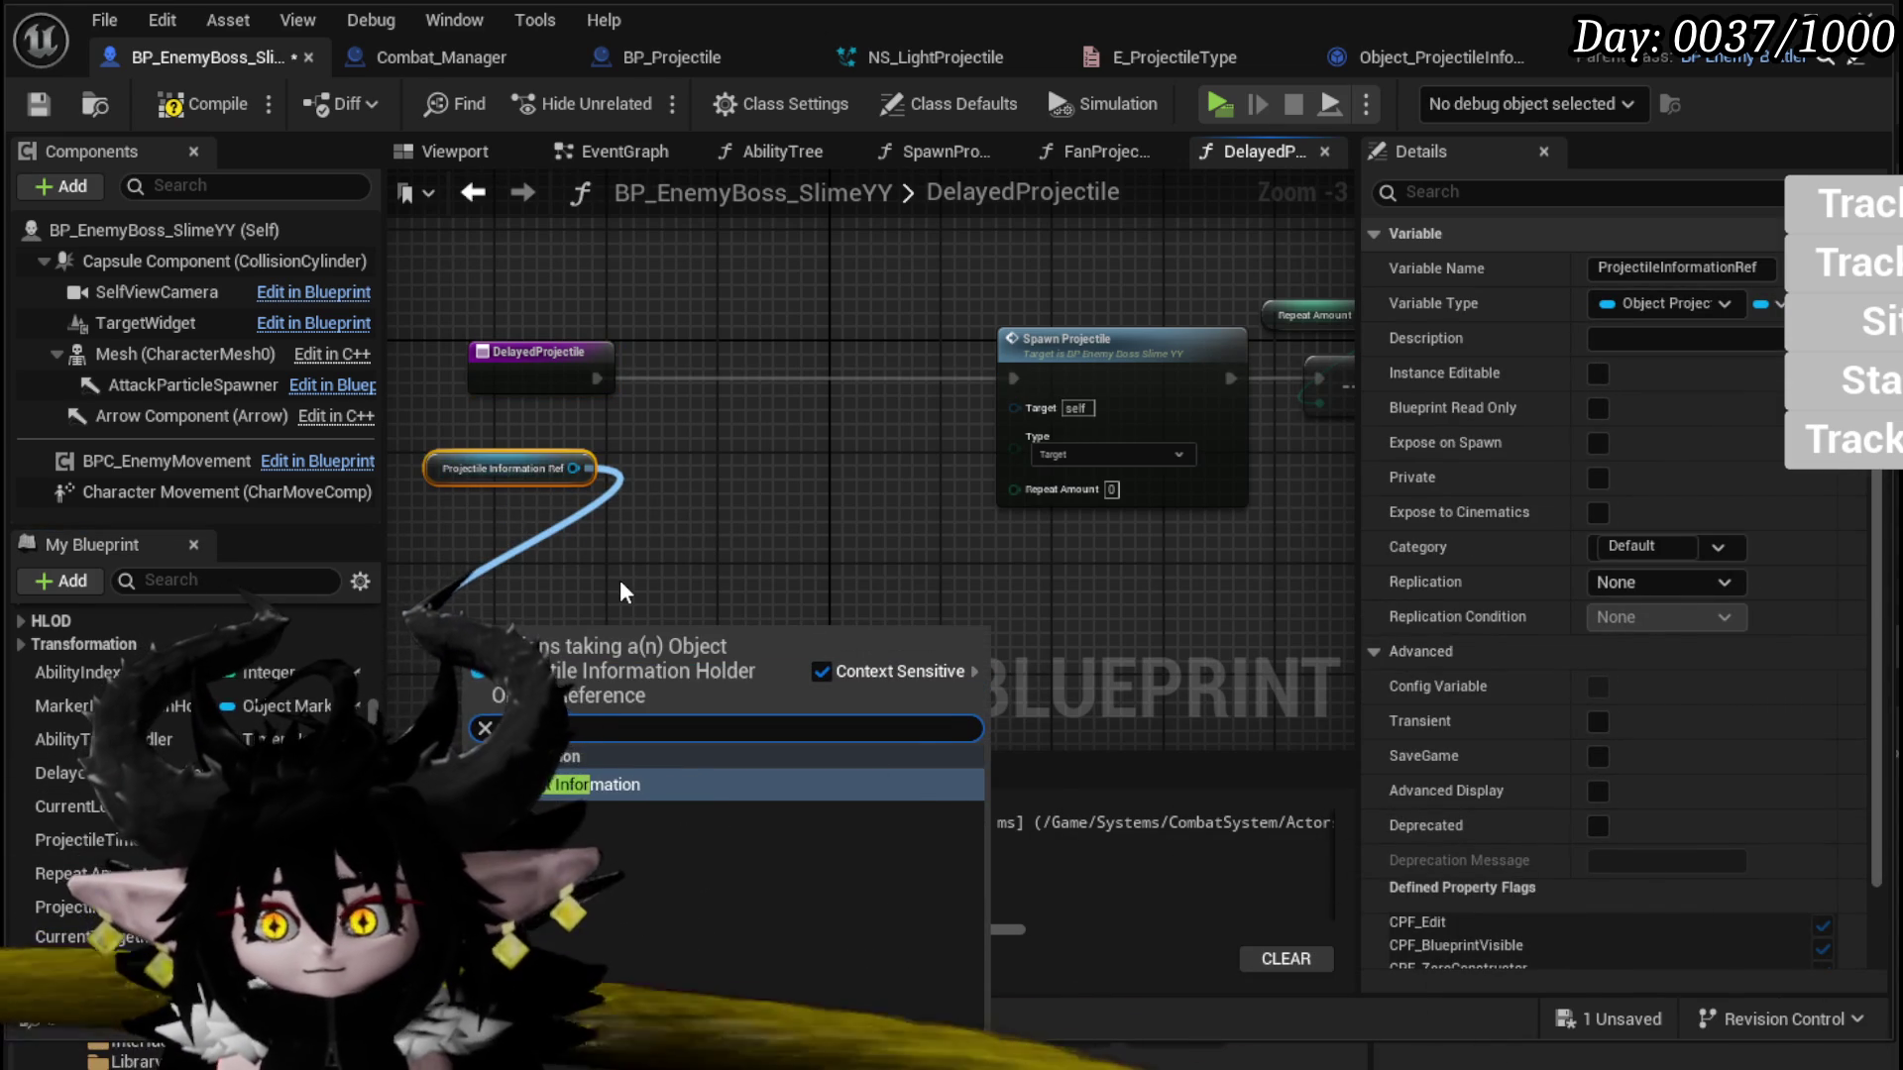
key("Return")
Step: Chain Get Information into Spawn Projectile, feed its Type, then compile and save
mouse_move(646, 667)
left_mouse_down()
mouse_move(893, 341)
mouse_move(824, 368)
mouse_move(615, 376)
mouse_move(679, 377)
left_mouse_up()
mouse_move(913, 377)
left_mouse_down()
mouse_move(1013, 377)
mouse_move(978, 463)
mouse_move(1013, 448)
left_mouse_up()
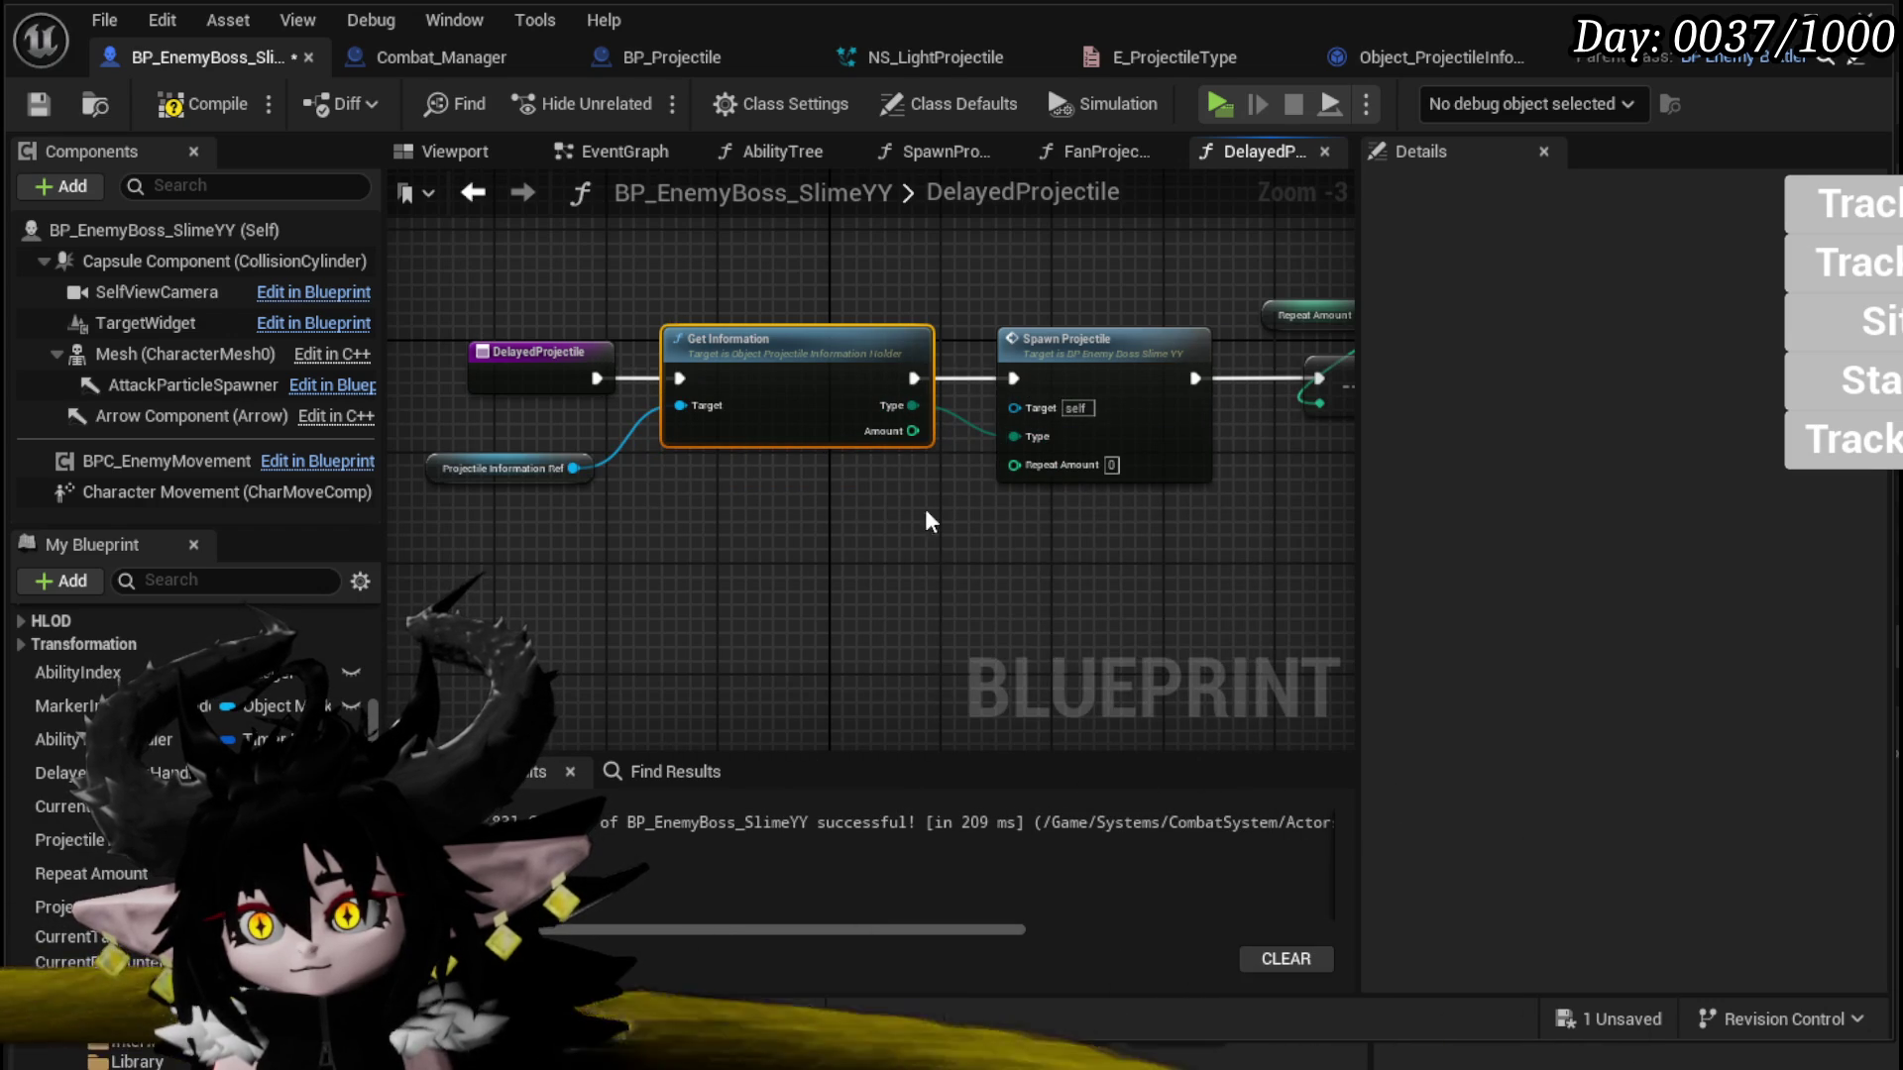
left_click(1031, 557)
left_click(203, 103)
left_click(38, 103)
left_click(1085, 381)
Step: Move the Make Literal node down-left in SpawnProjectile and save with Ctrl+S
double_click(1085, 382)
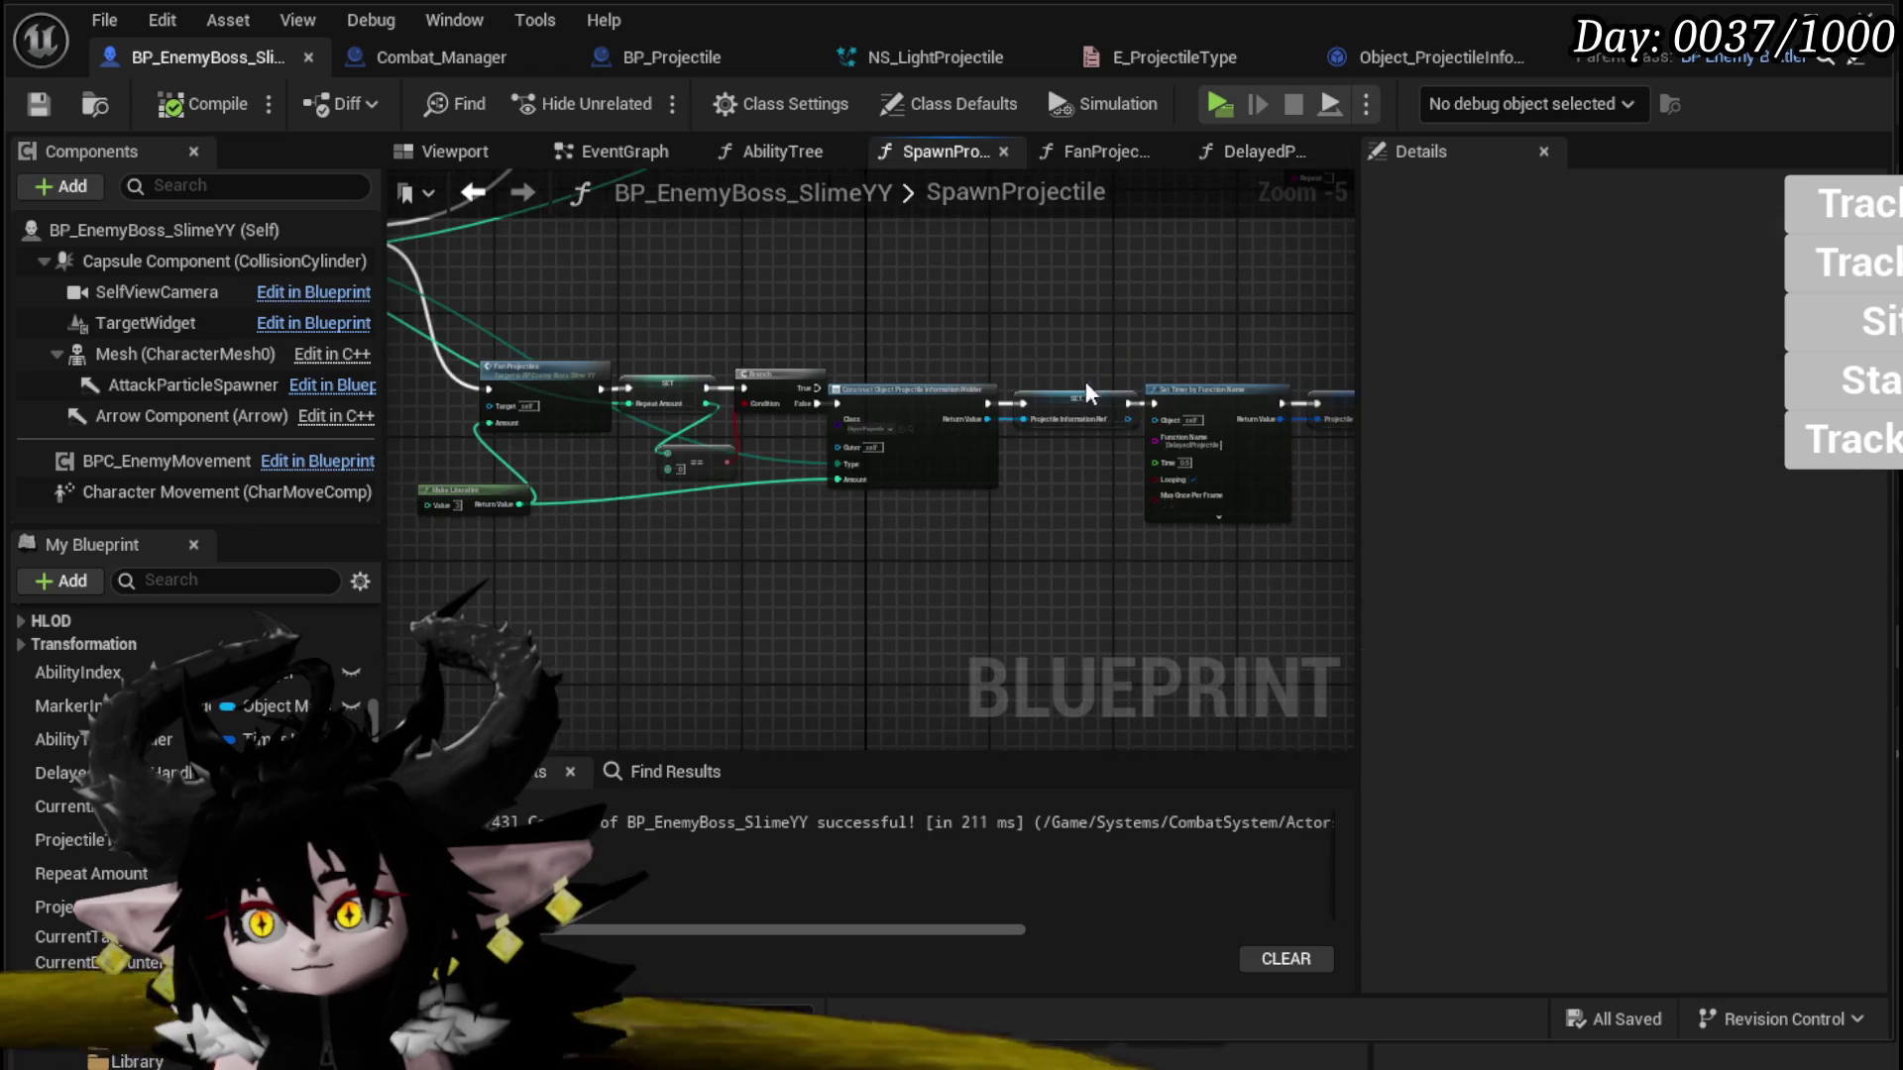
left_click_drag(1117, 592, 1114, 591)
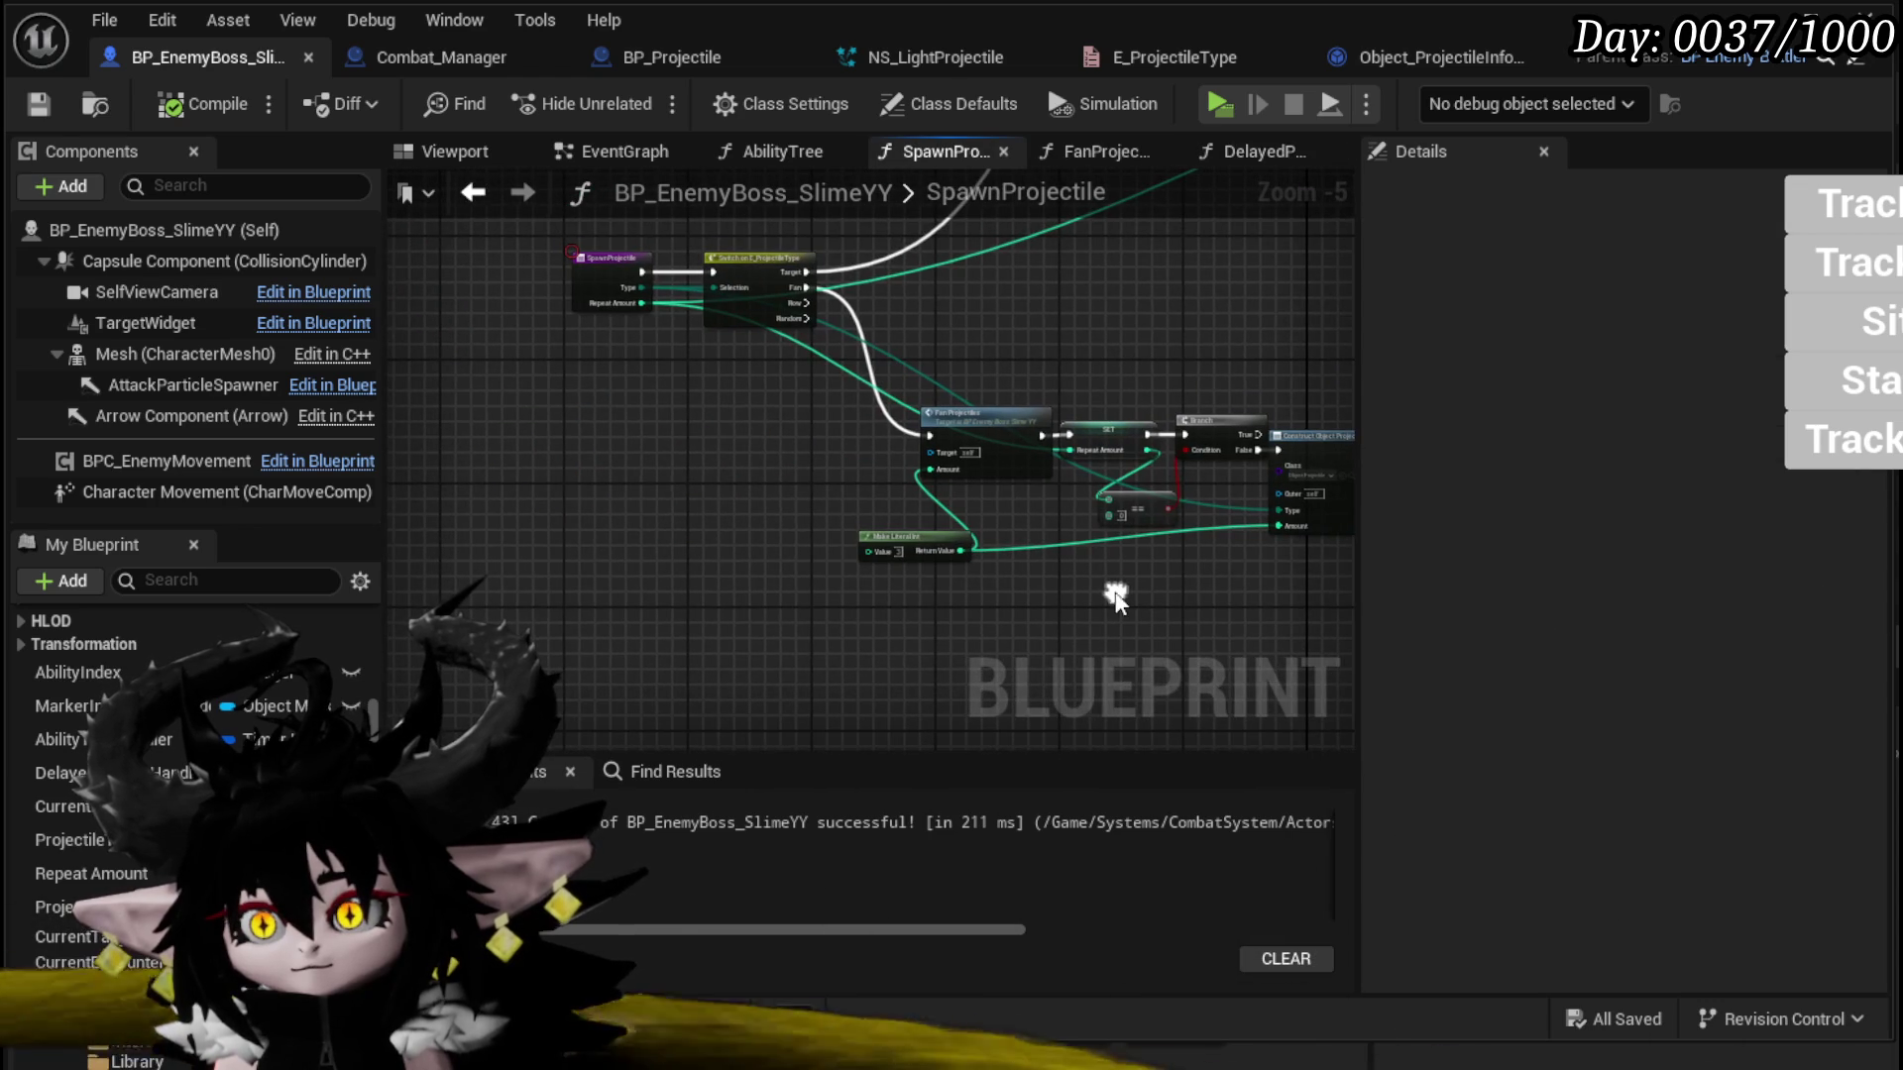
left_click_drag(871, 529, 769, 556)
left_click_drag(1175, 615, 890, 618)
key("ctrl+s")
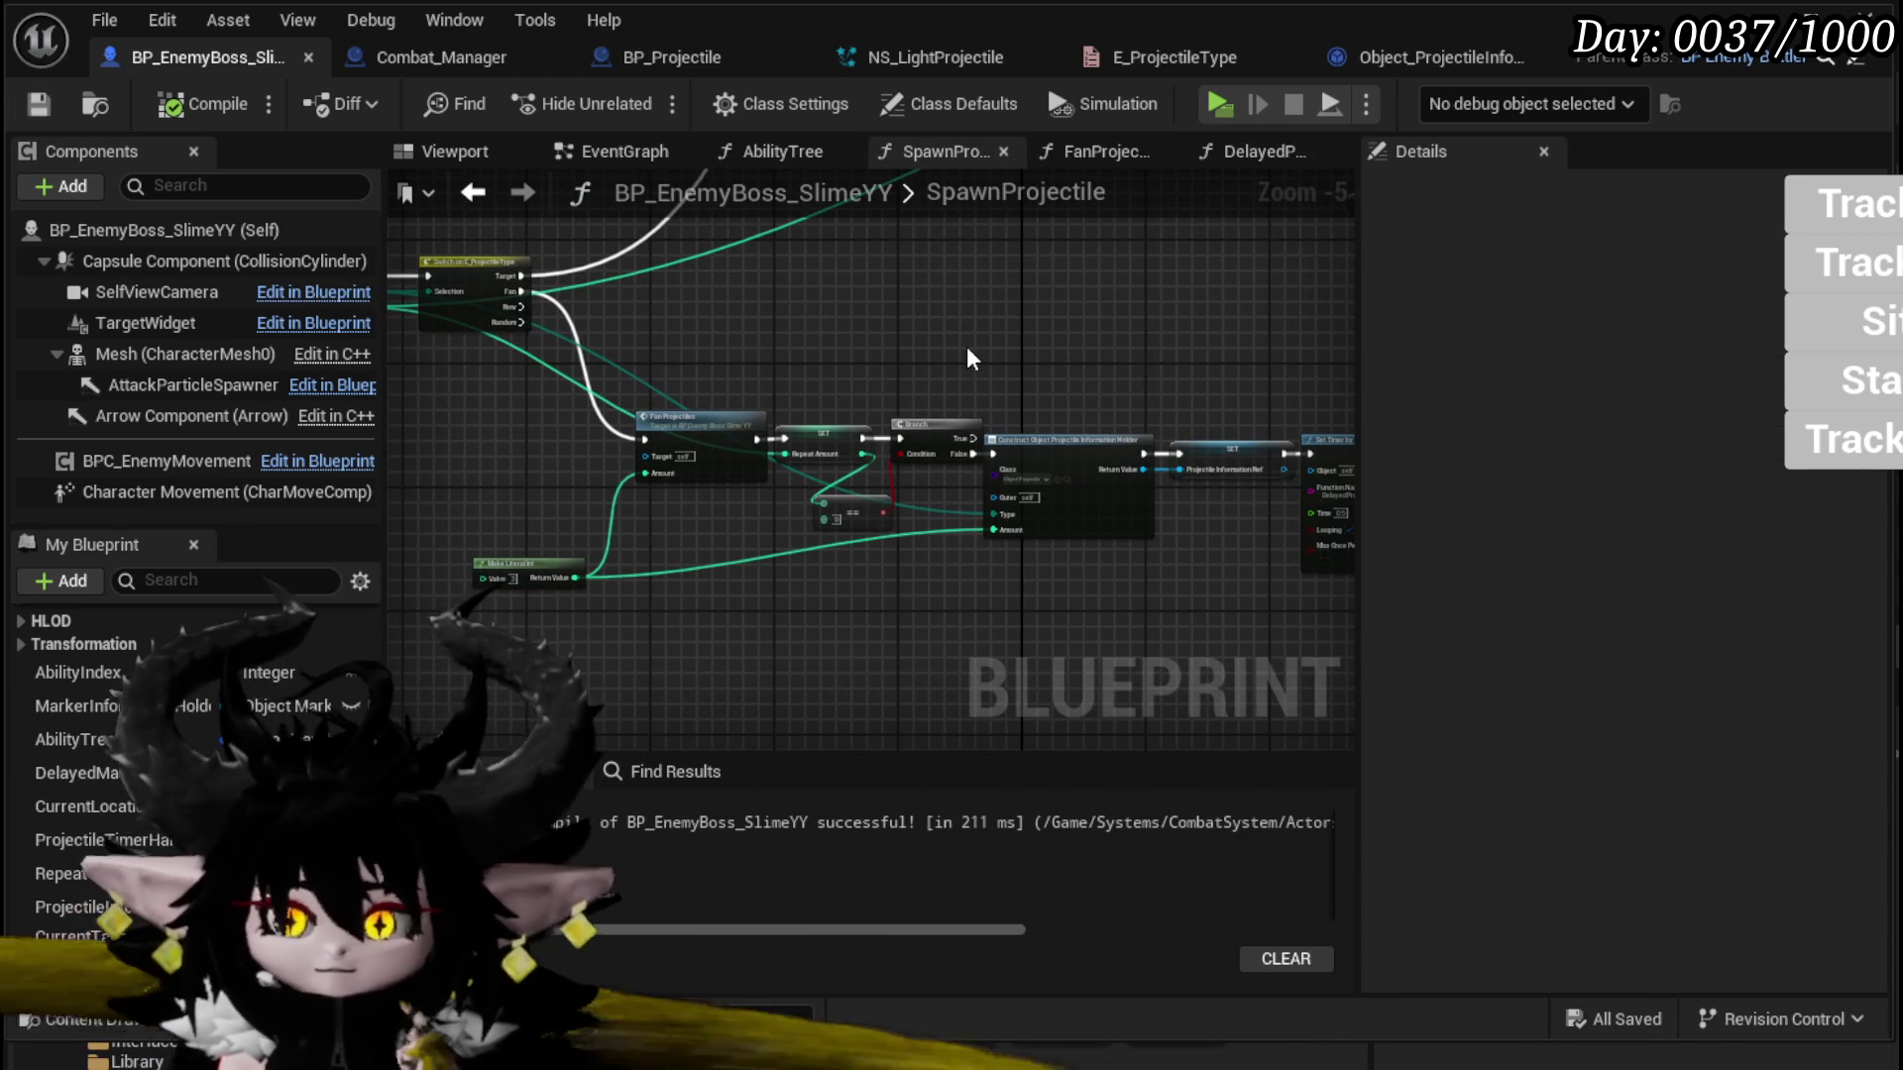
Step: Start a Play session from the level editor and cast a water spell at the slimes
left_click(37, 103)
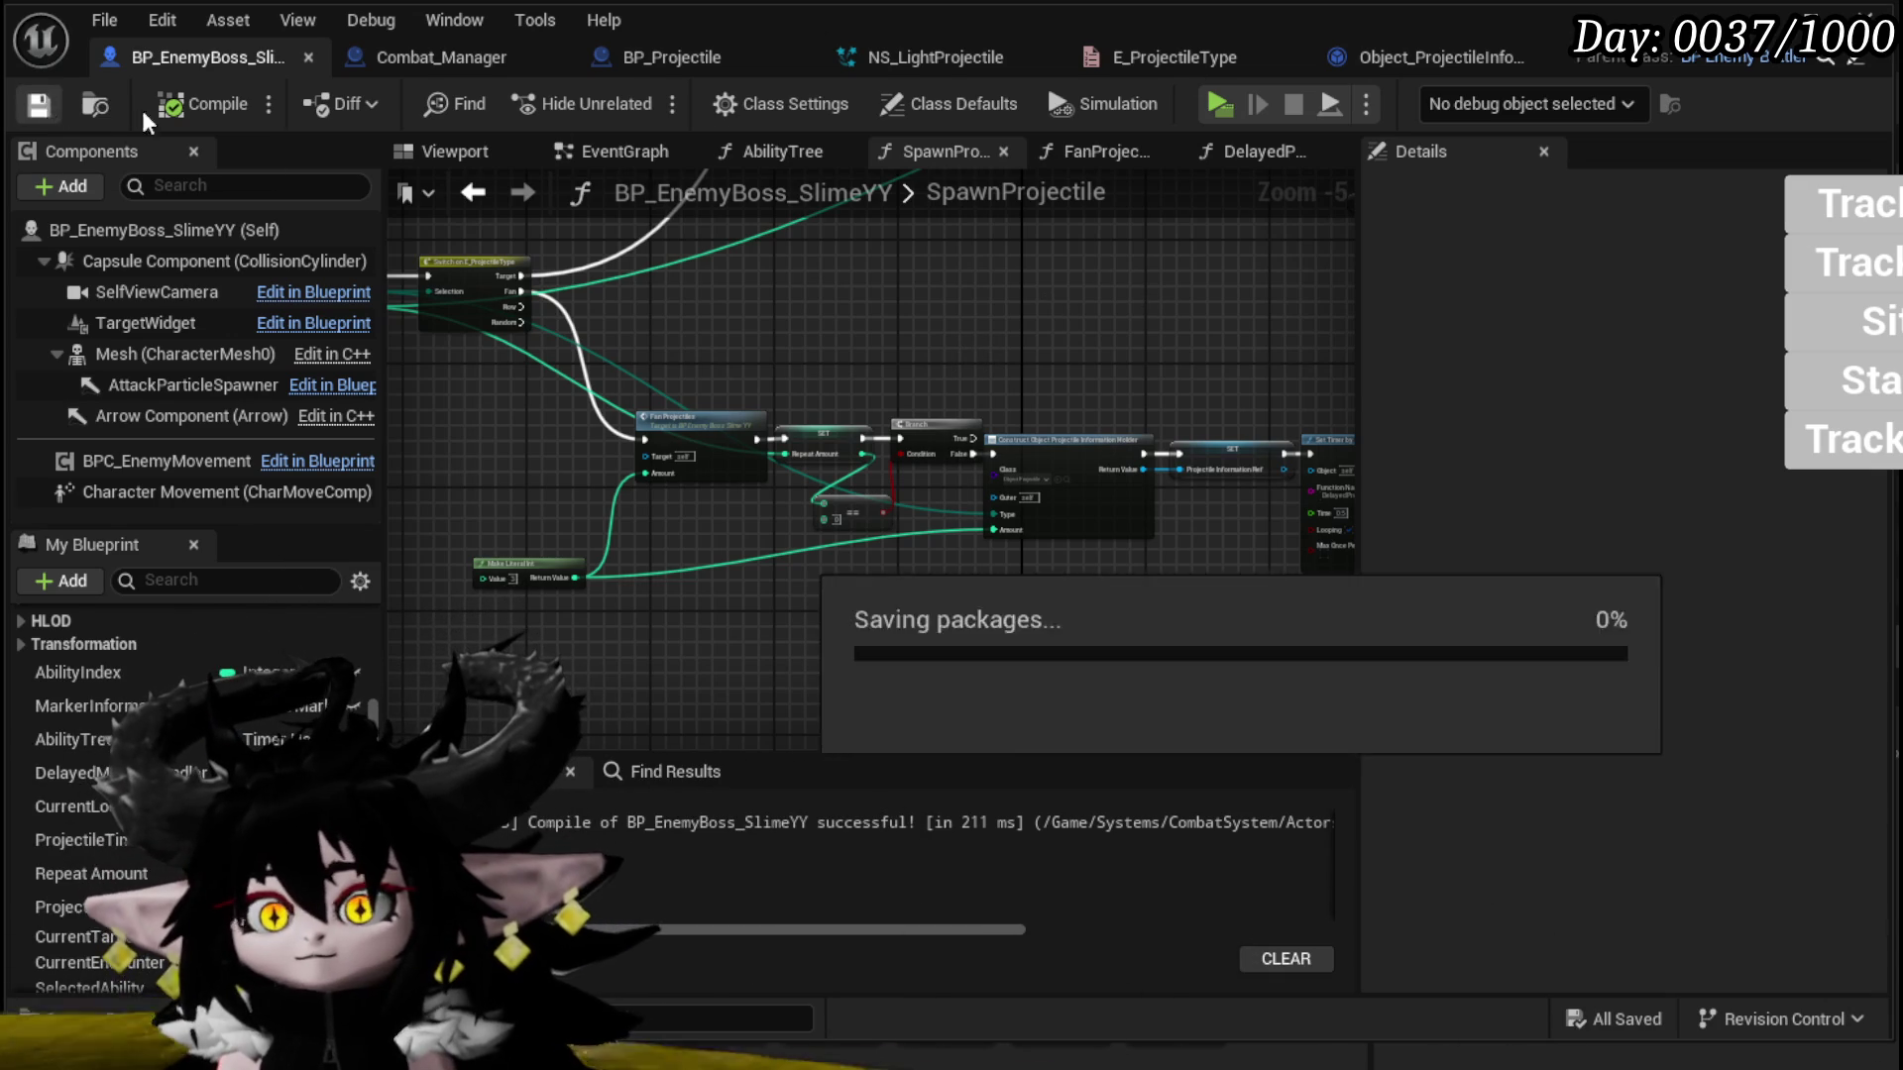
key("alt+Tab")
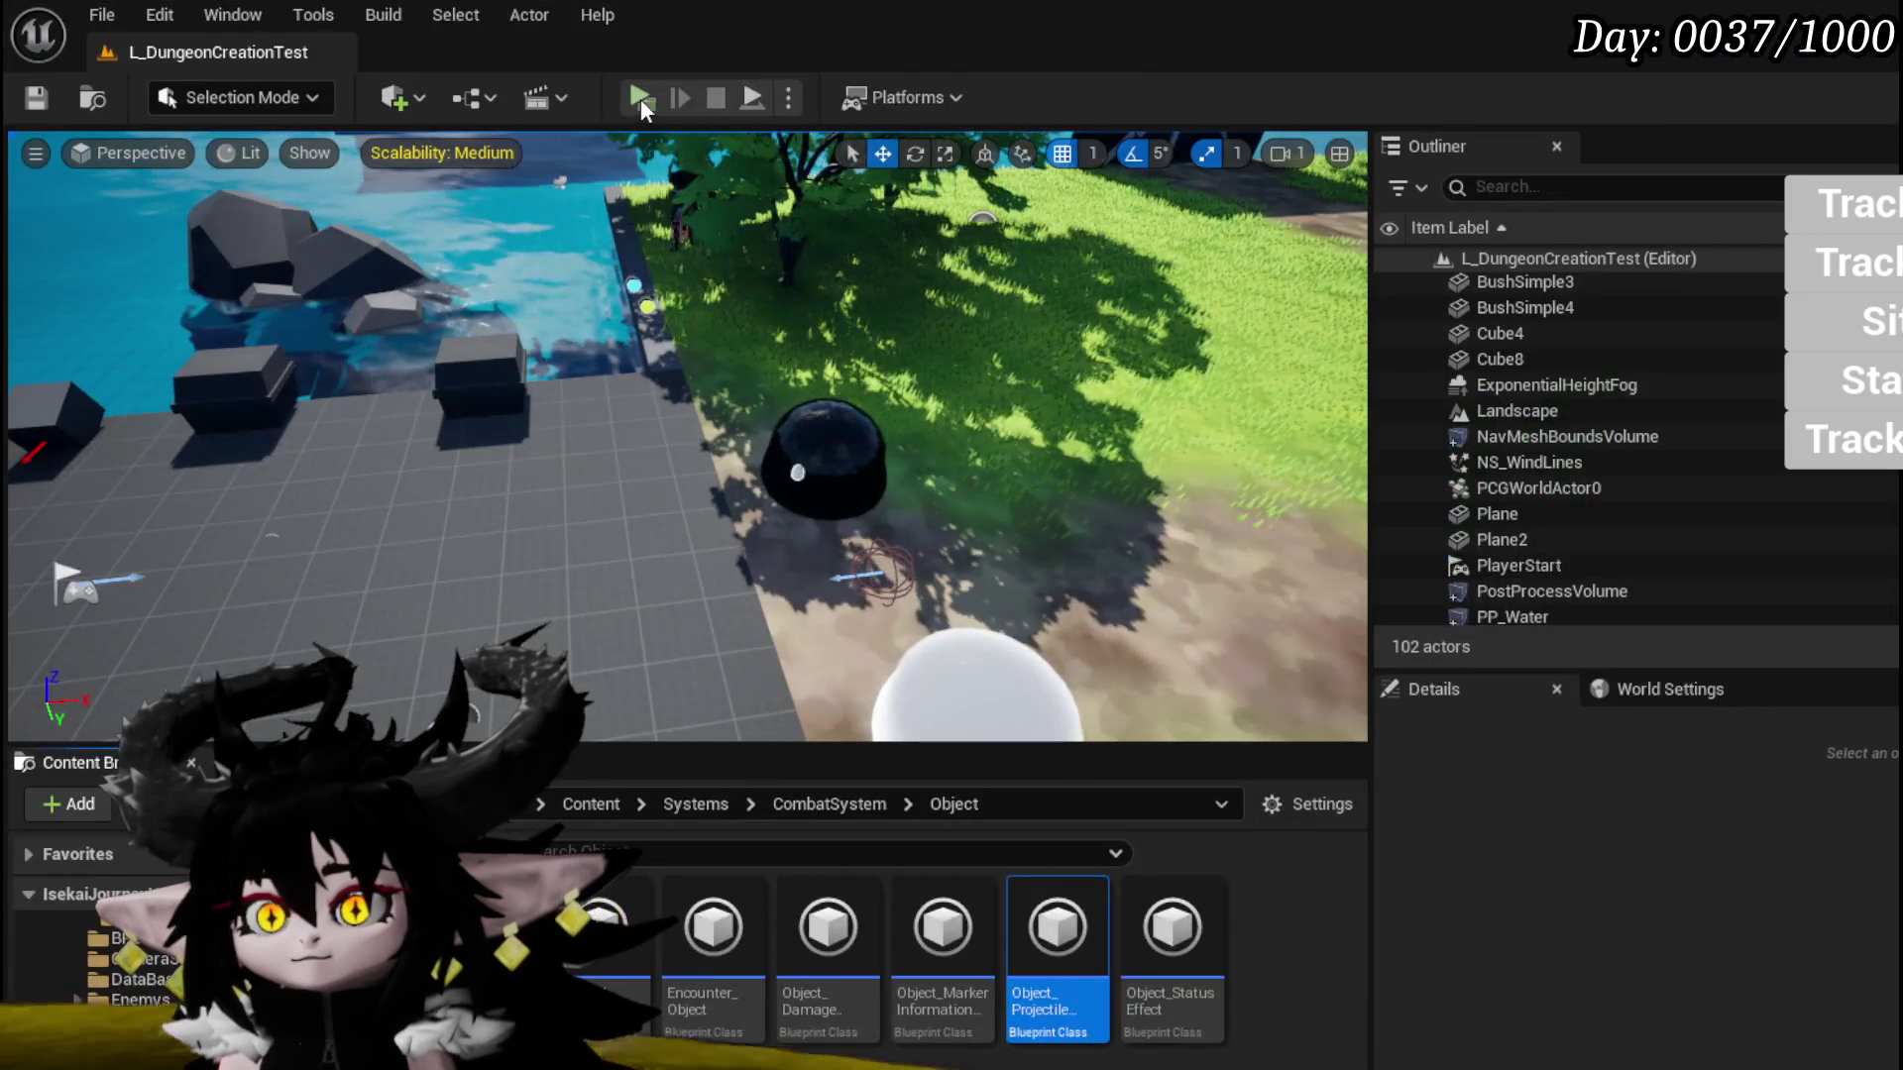
left_click(640, 98)
key("q")
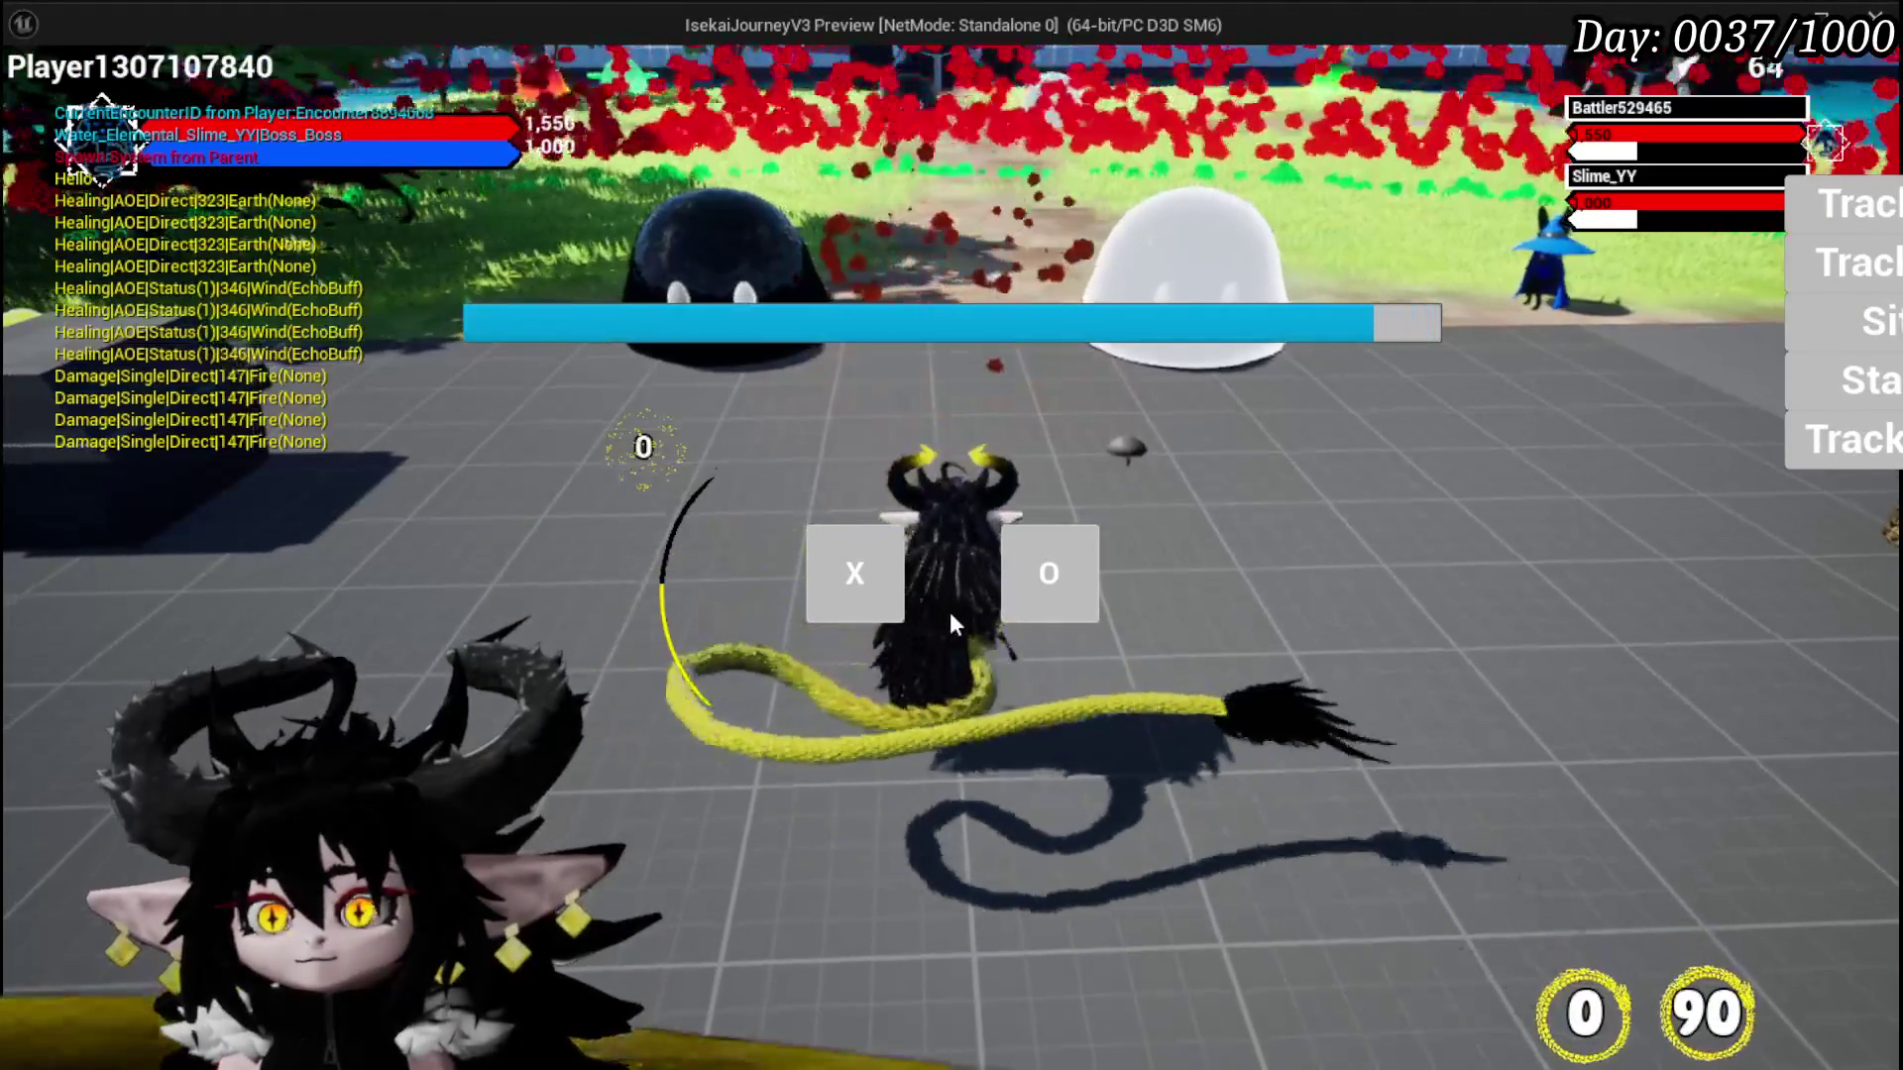
Step: Accept the prompt to begin the slime boss fight, then stop the session with Esc
left_click(874, 578)
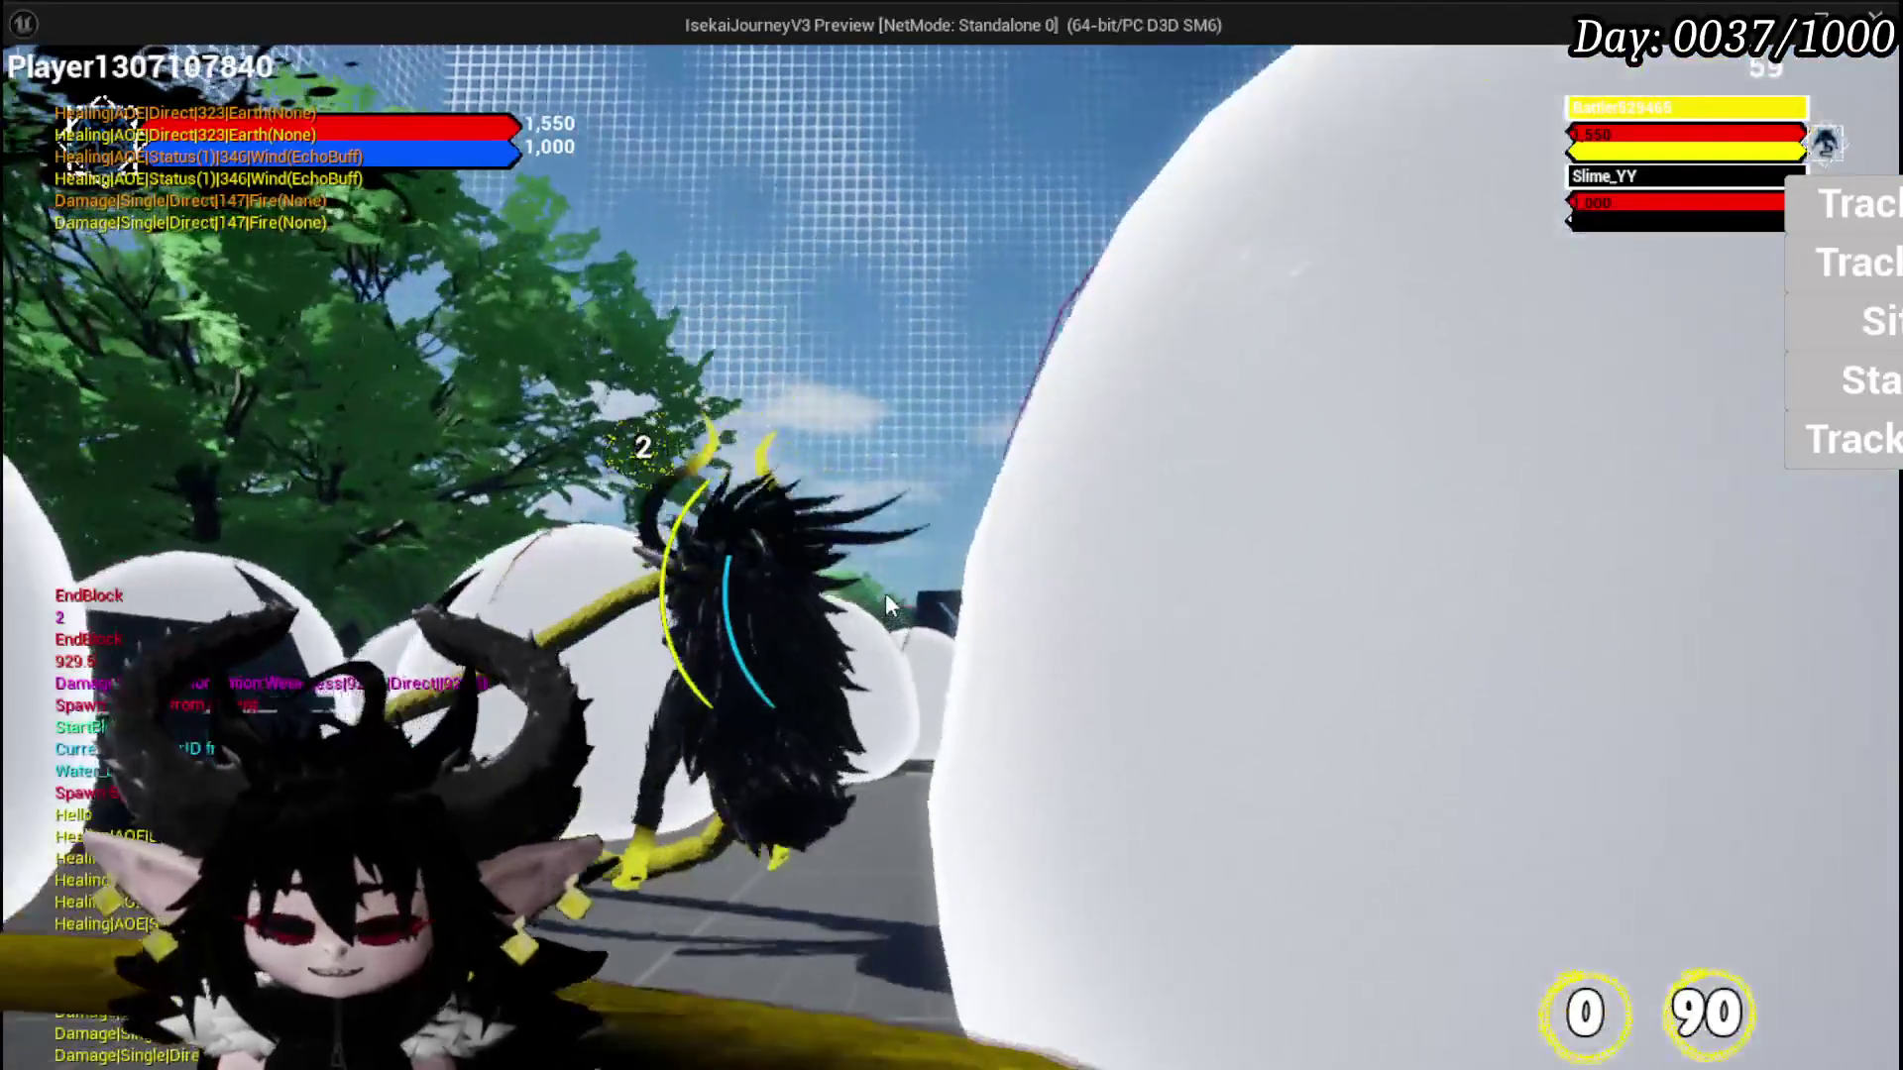
key("Escape")
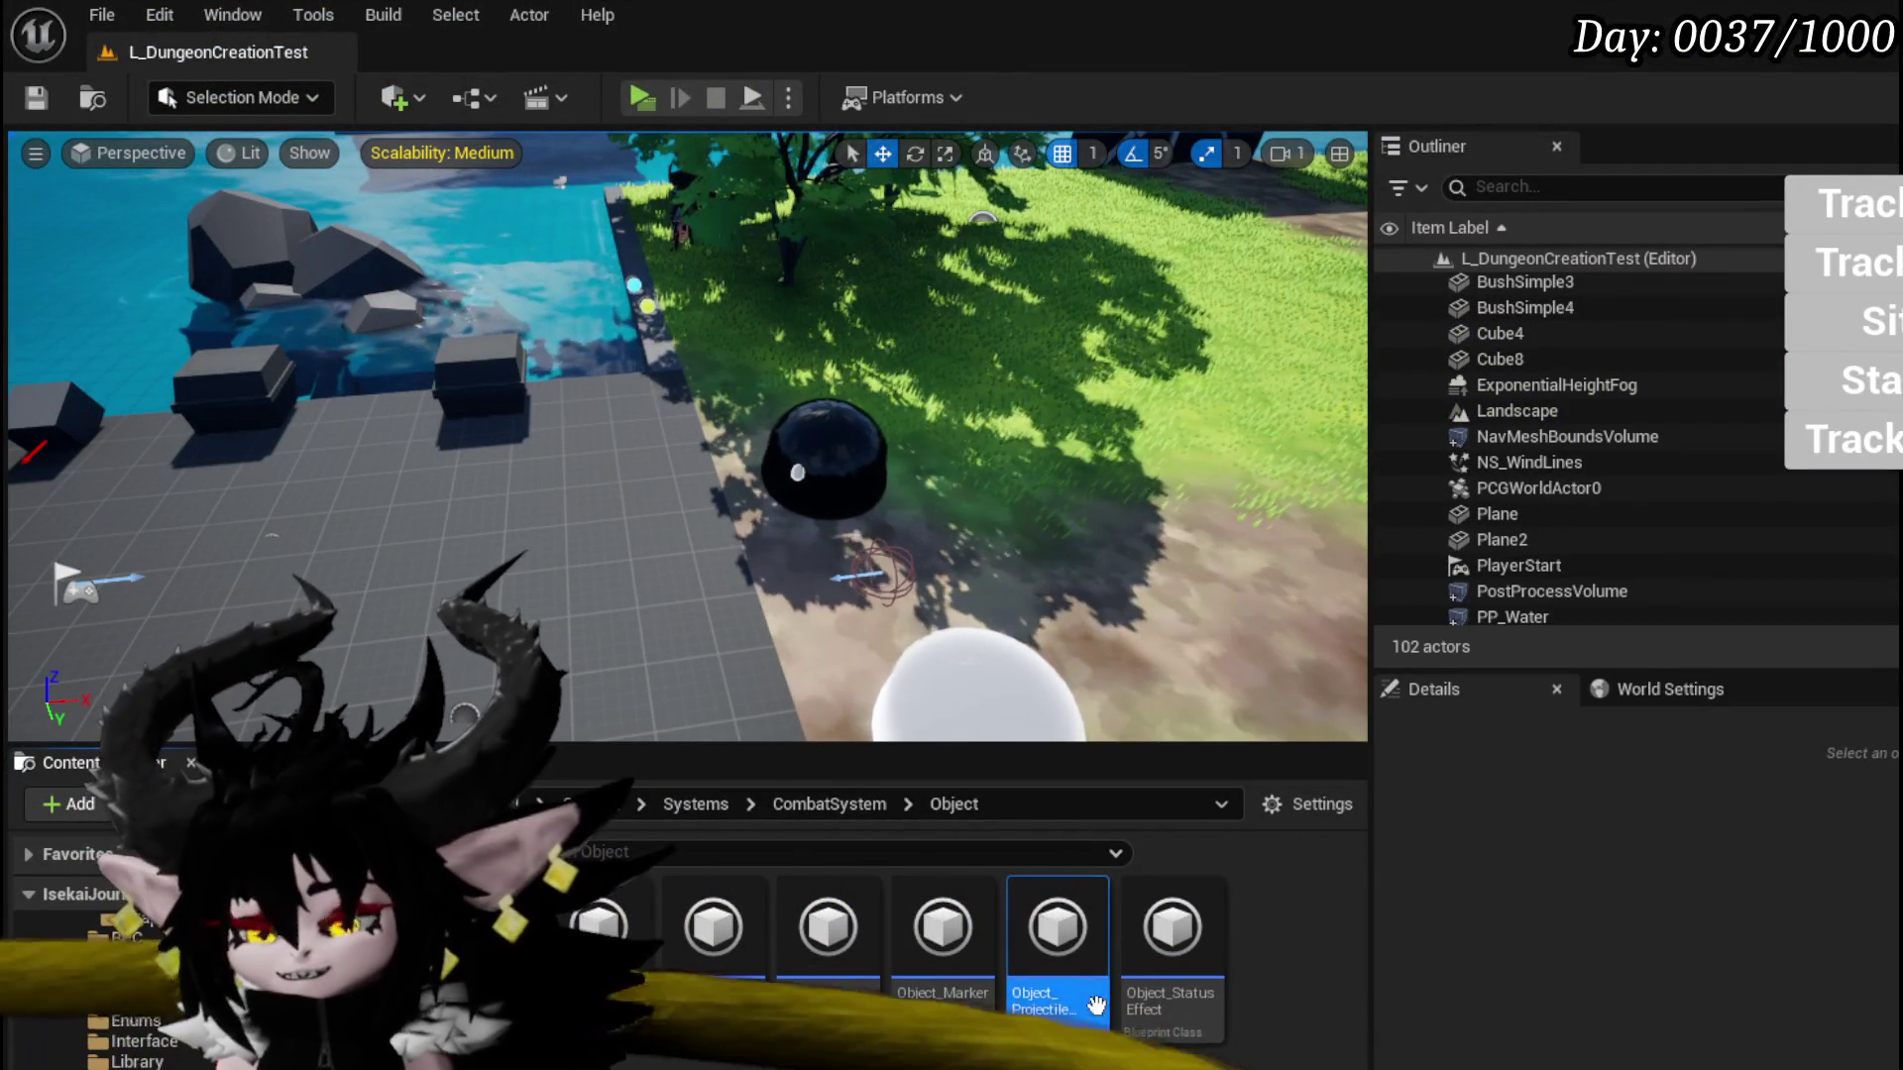
Step: Back in BP_EnemyBoss_SlimeYY, open FanProjectiles from its call in the SpawnProjectile graph
key("alt+Tab")
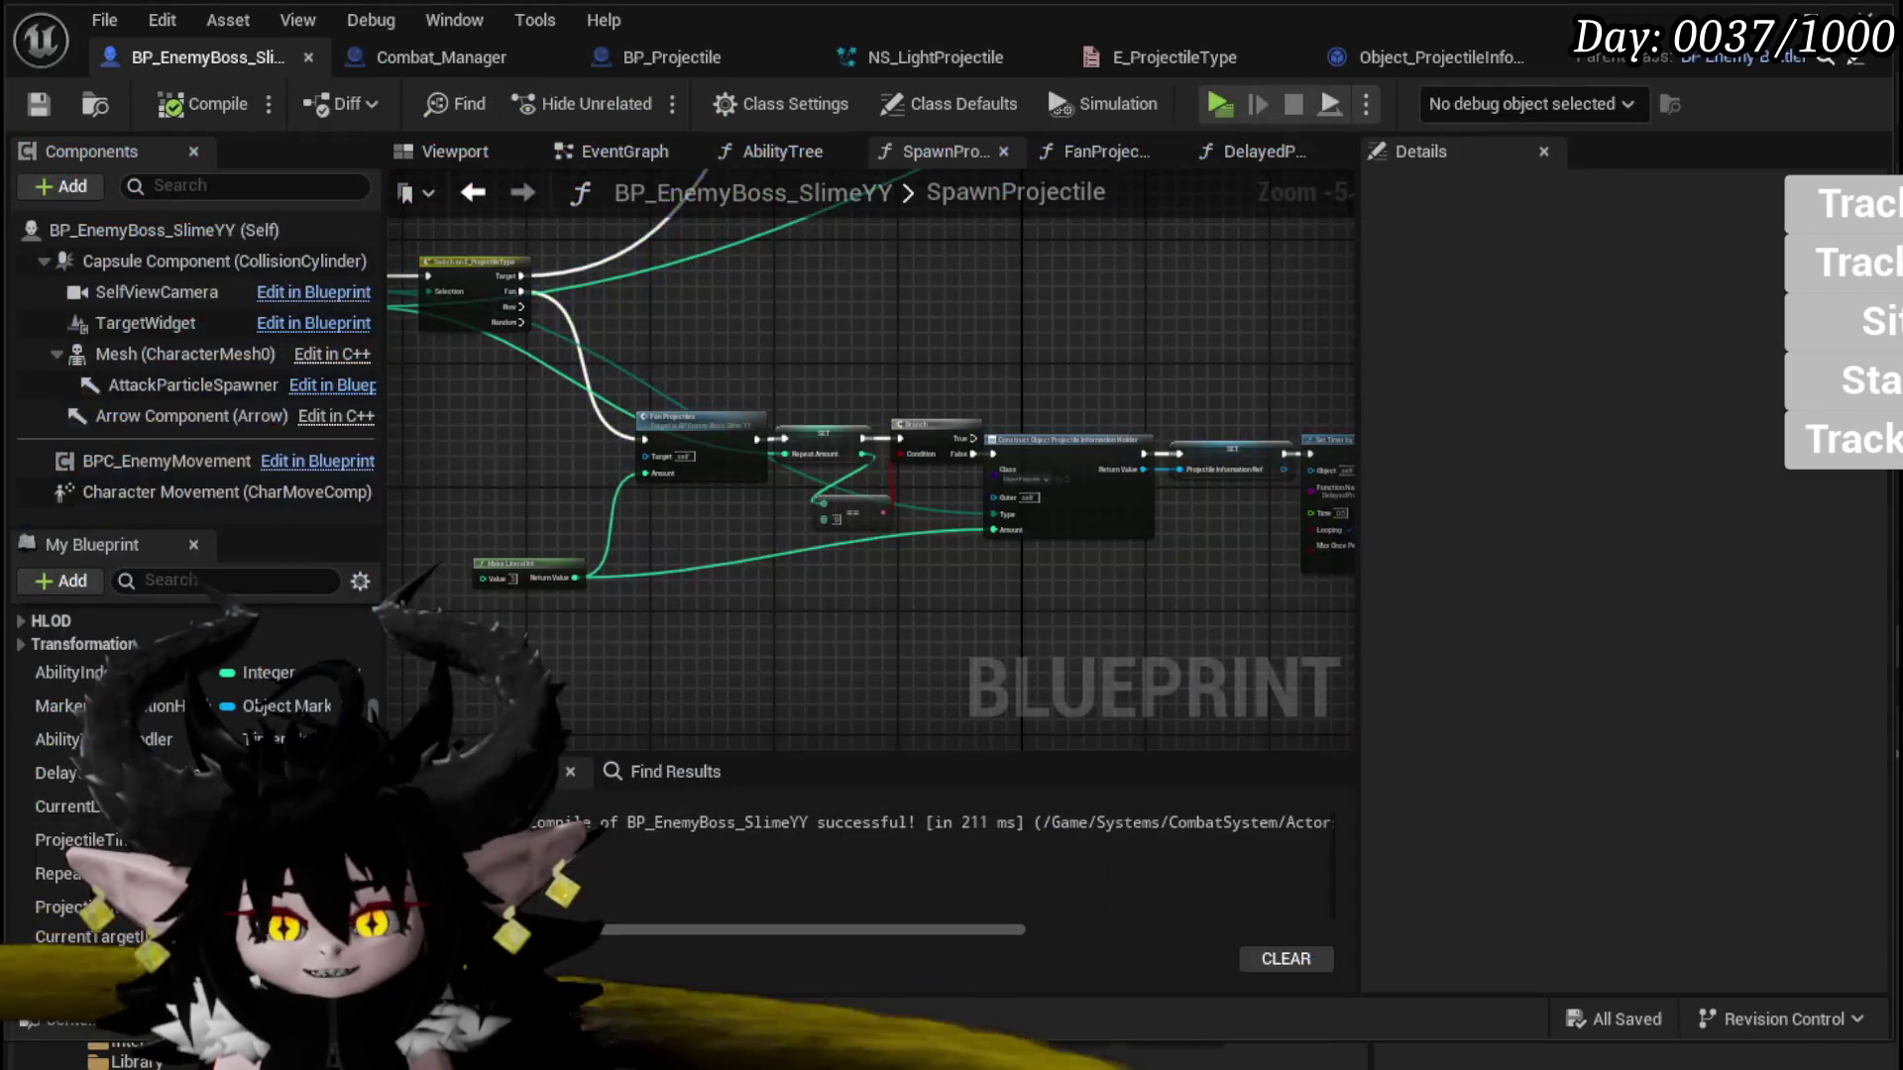
left_click_drag(948, 337, 913, 328)
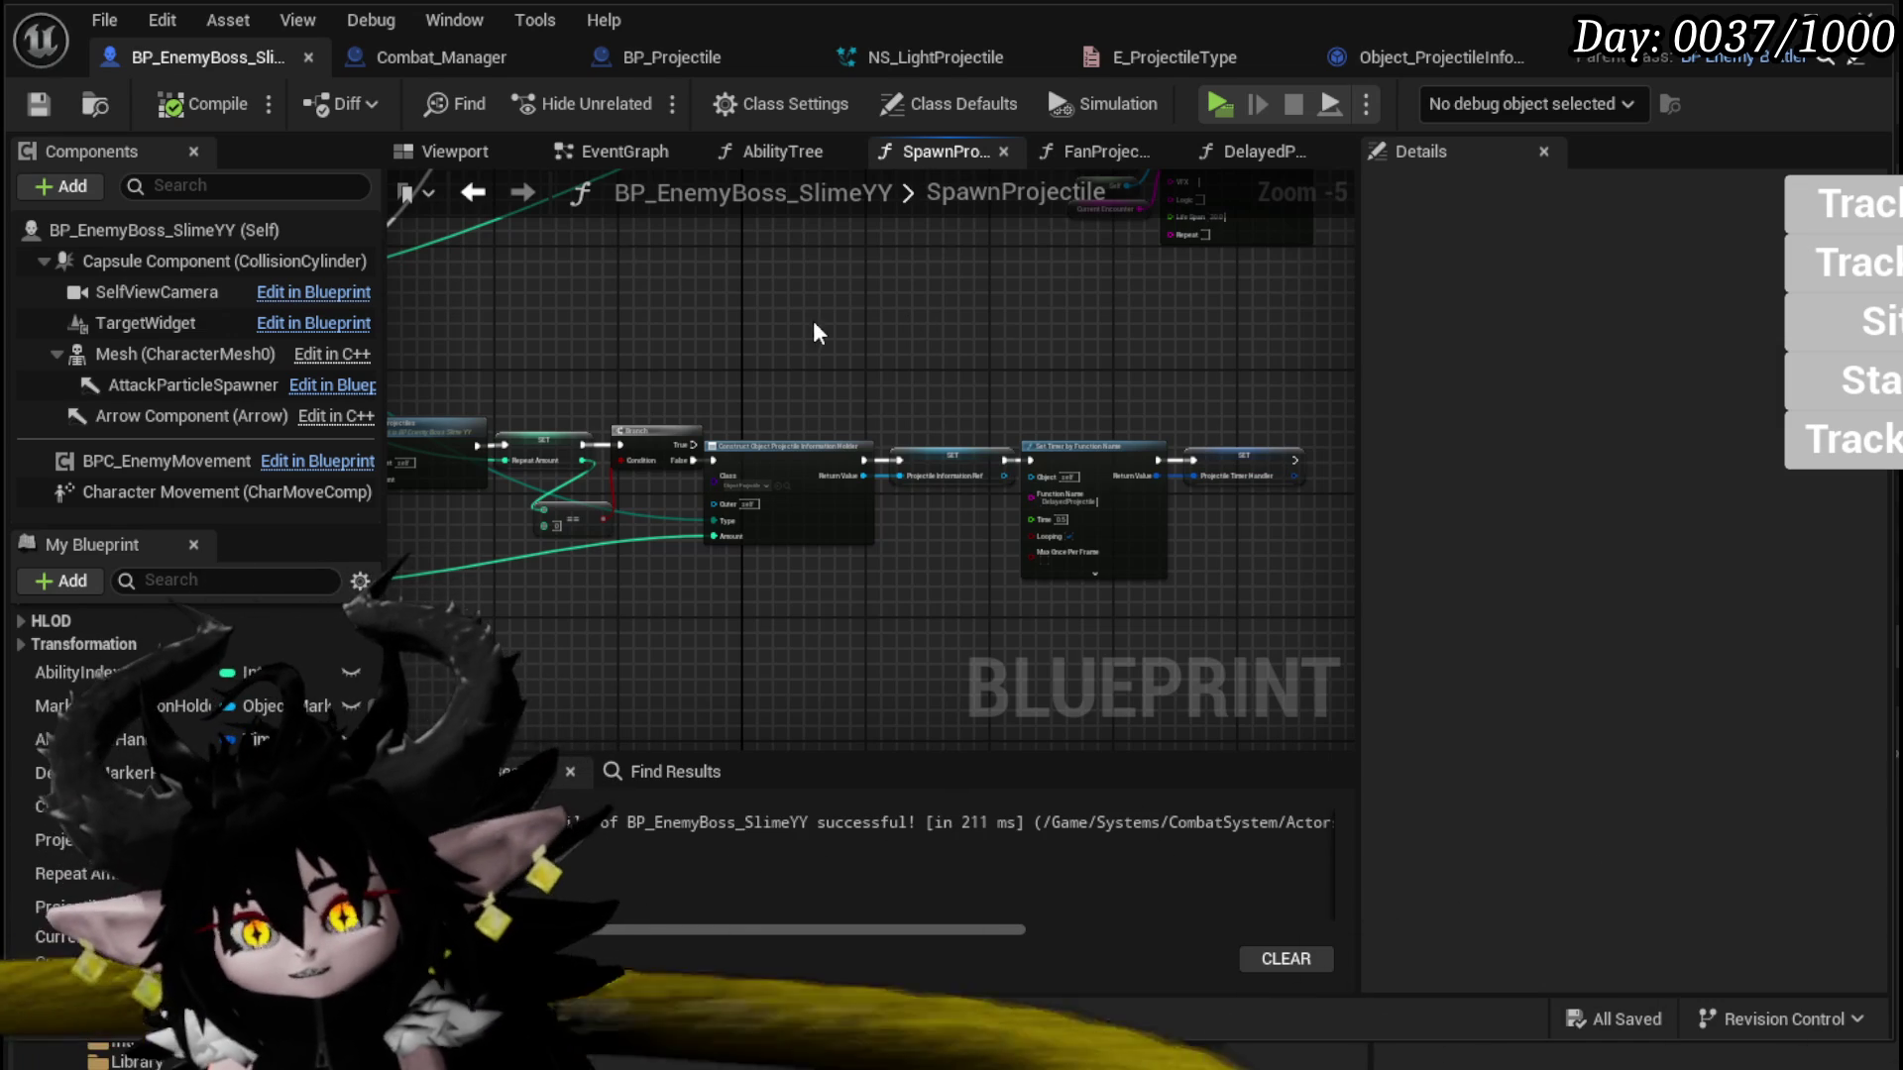
scroll(815, 332, "up", 3)
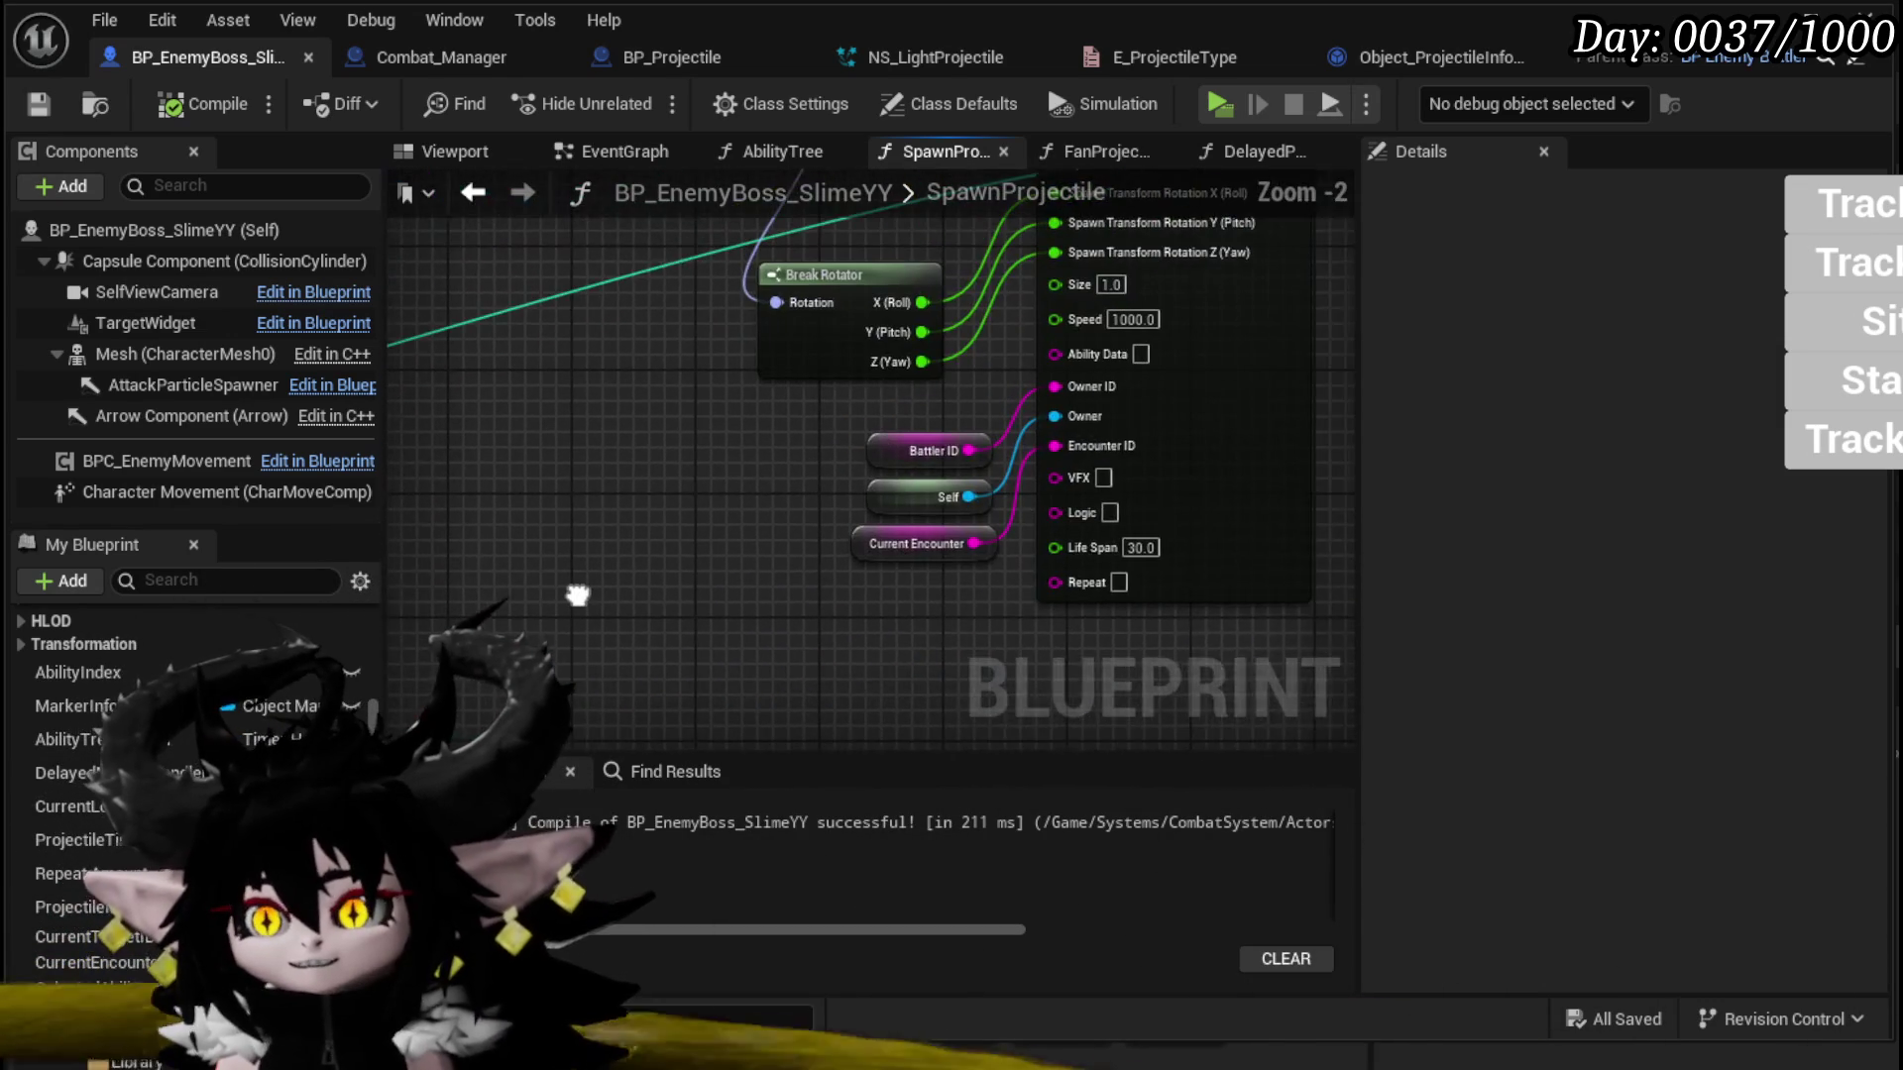
scroll(678, 489, "down", 2)
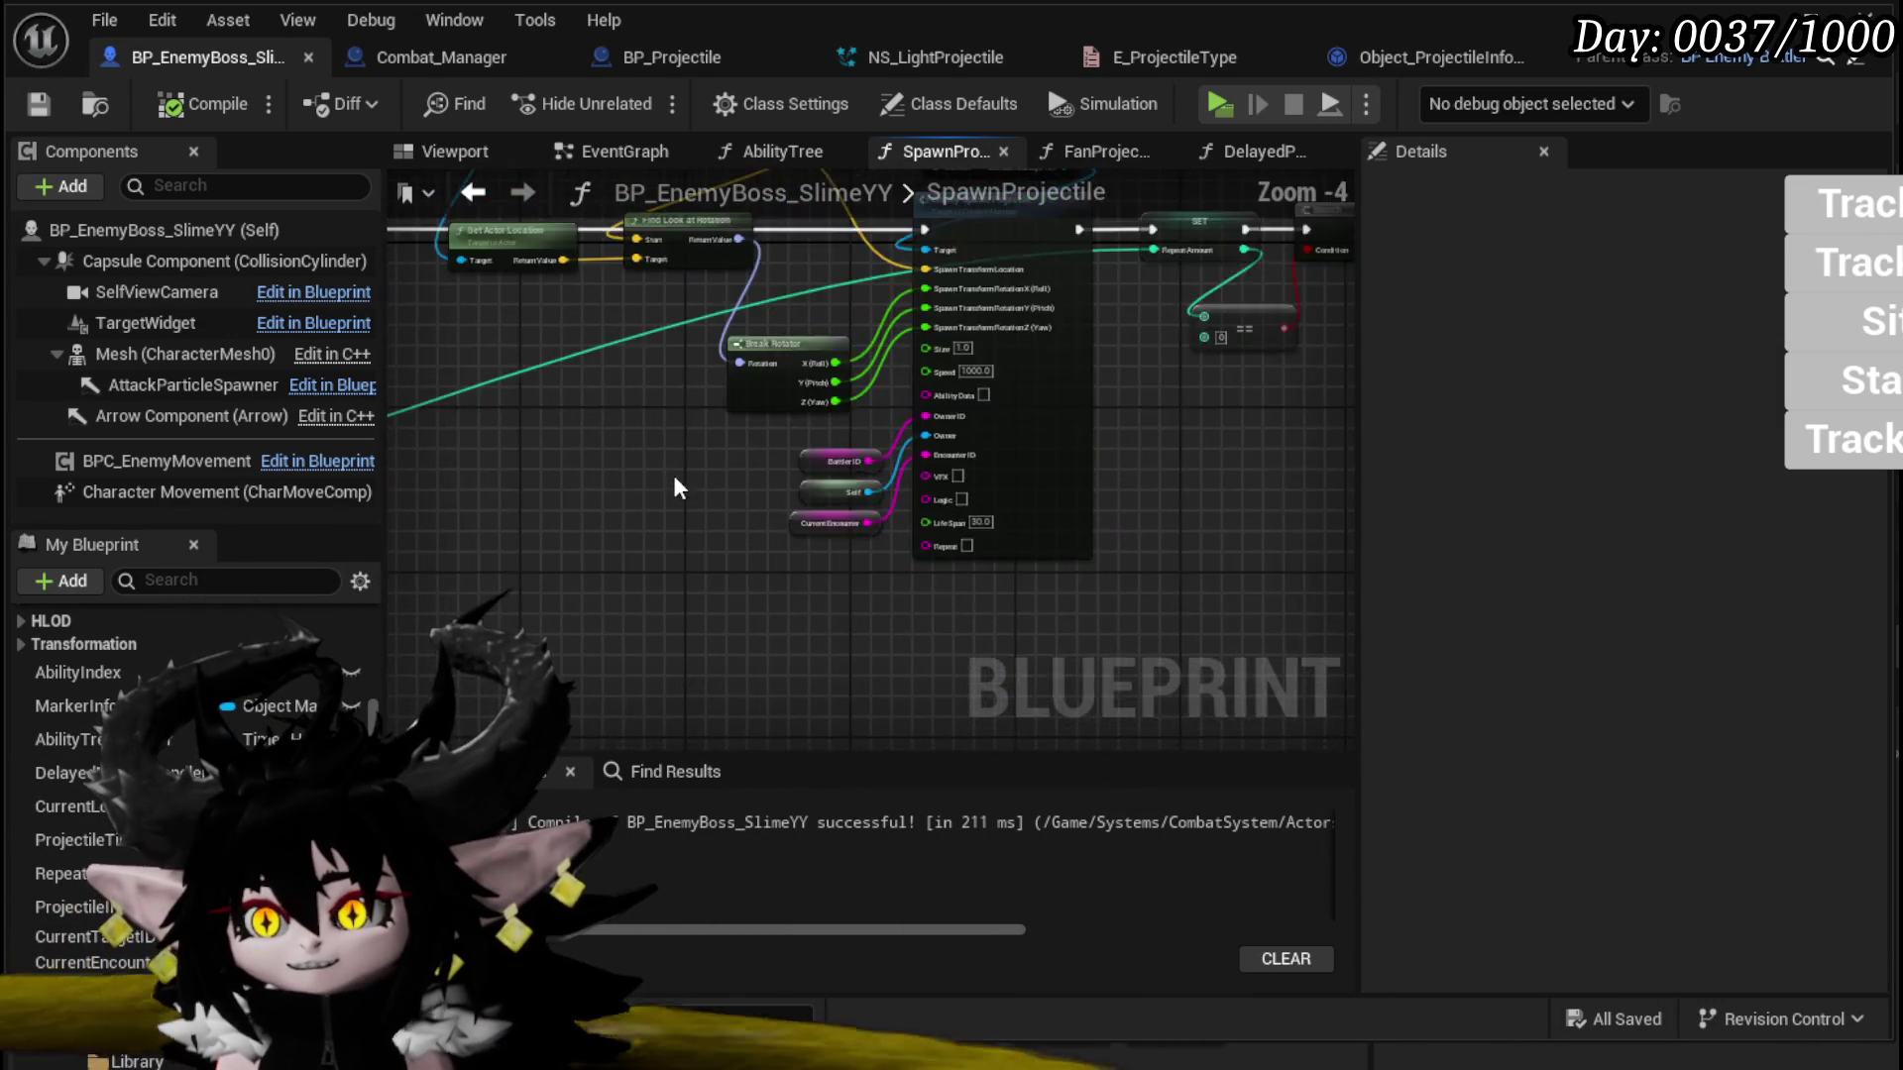
mouse_move(858, 632)
left_mouse_down()
mouse_move(763, 567)
mouse_move(790, 475)
mouse_move(747, 452)
mouse_move(555, 515)
mouse_move(971, 475)
mouse_move(1046, 513)
mouse_move(892, 515)
left_mouse_up()
double_click(840, 403)
scroll(815, 520, "up", 2)
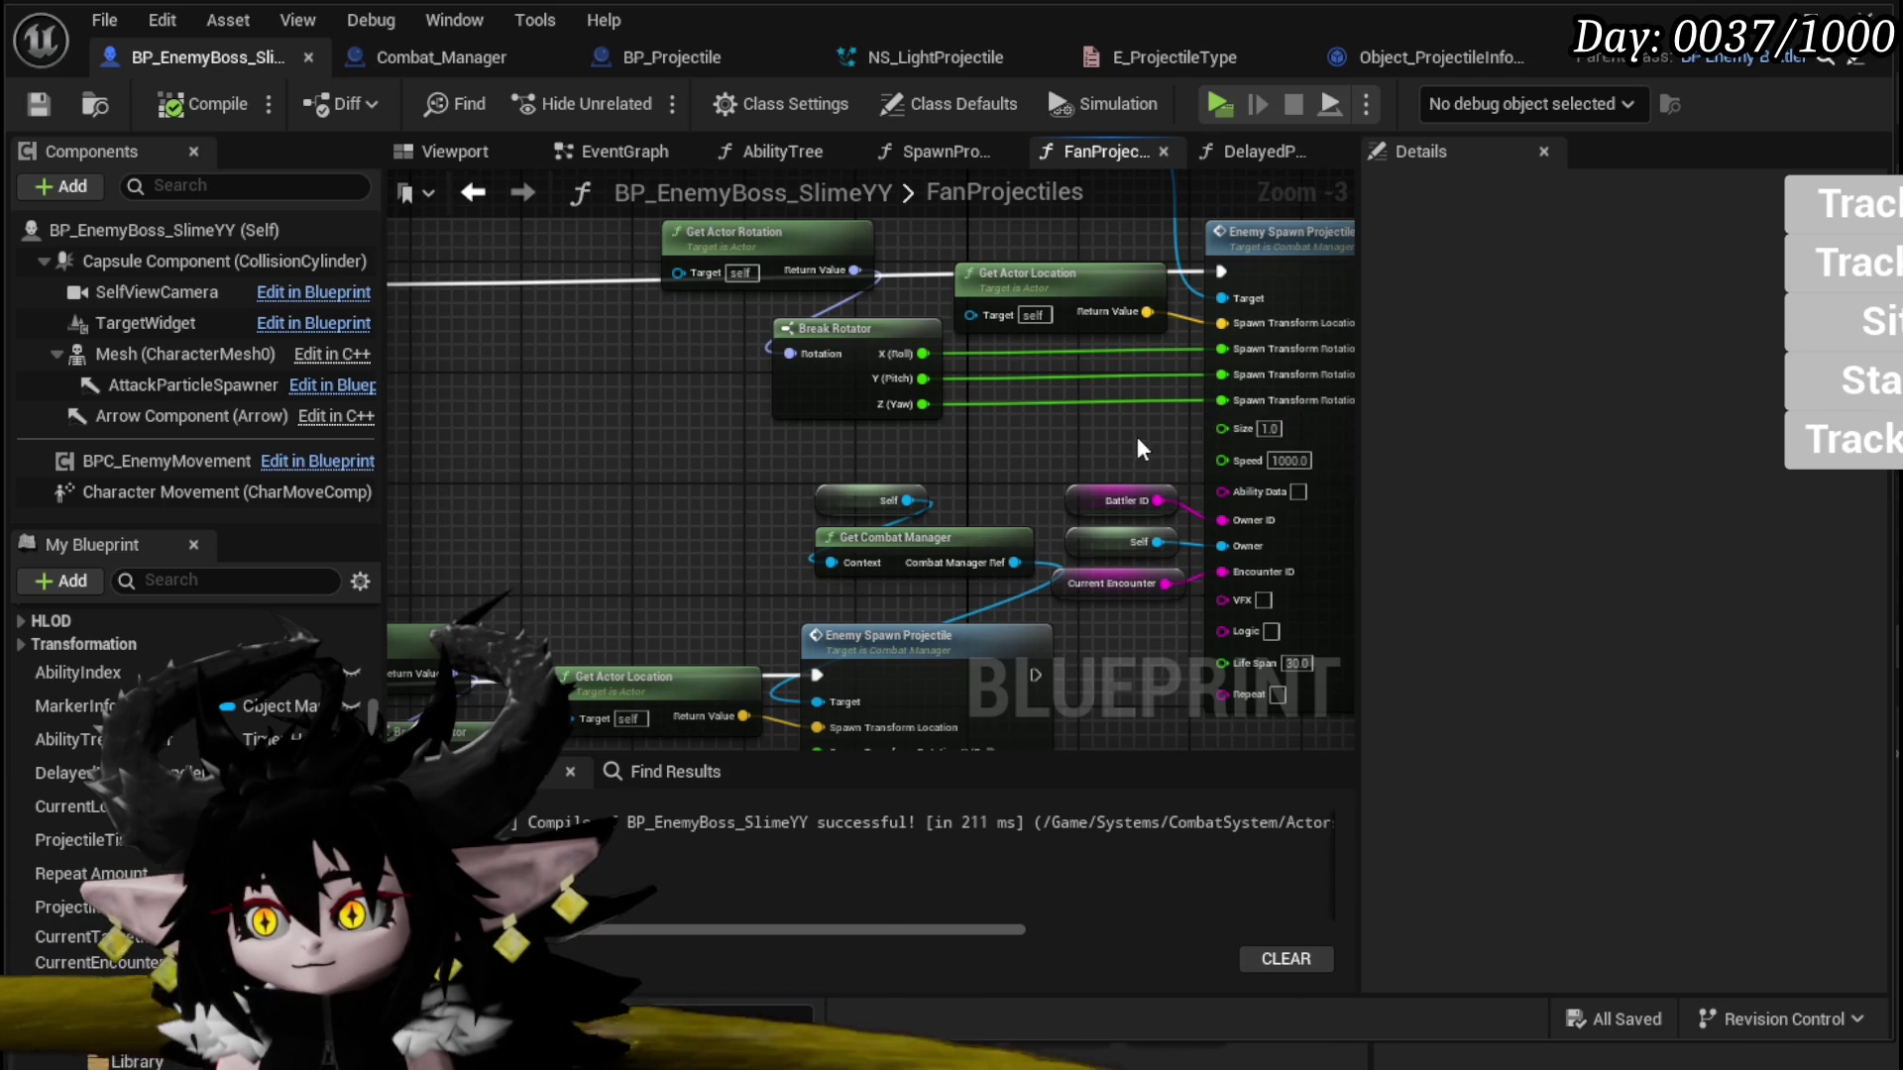
Step: Add Size and Speed inputs to FanProjectiles, ordered Size, Speed, Amount
mouse_move(1221, 428)
left_mouse_down()
mouse_move(892, 375)
mouse_move(734, 292)
left_mouse_up()
key("Escape")
mouse_move(1142, 457)
left_mouse_down()
mouse_move(872, 356)
mouse_move(806, 310)
mouse_move(634, 292)
left_mouse_up()
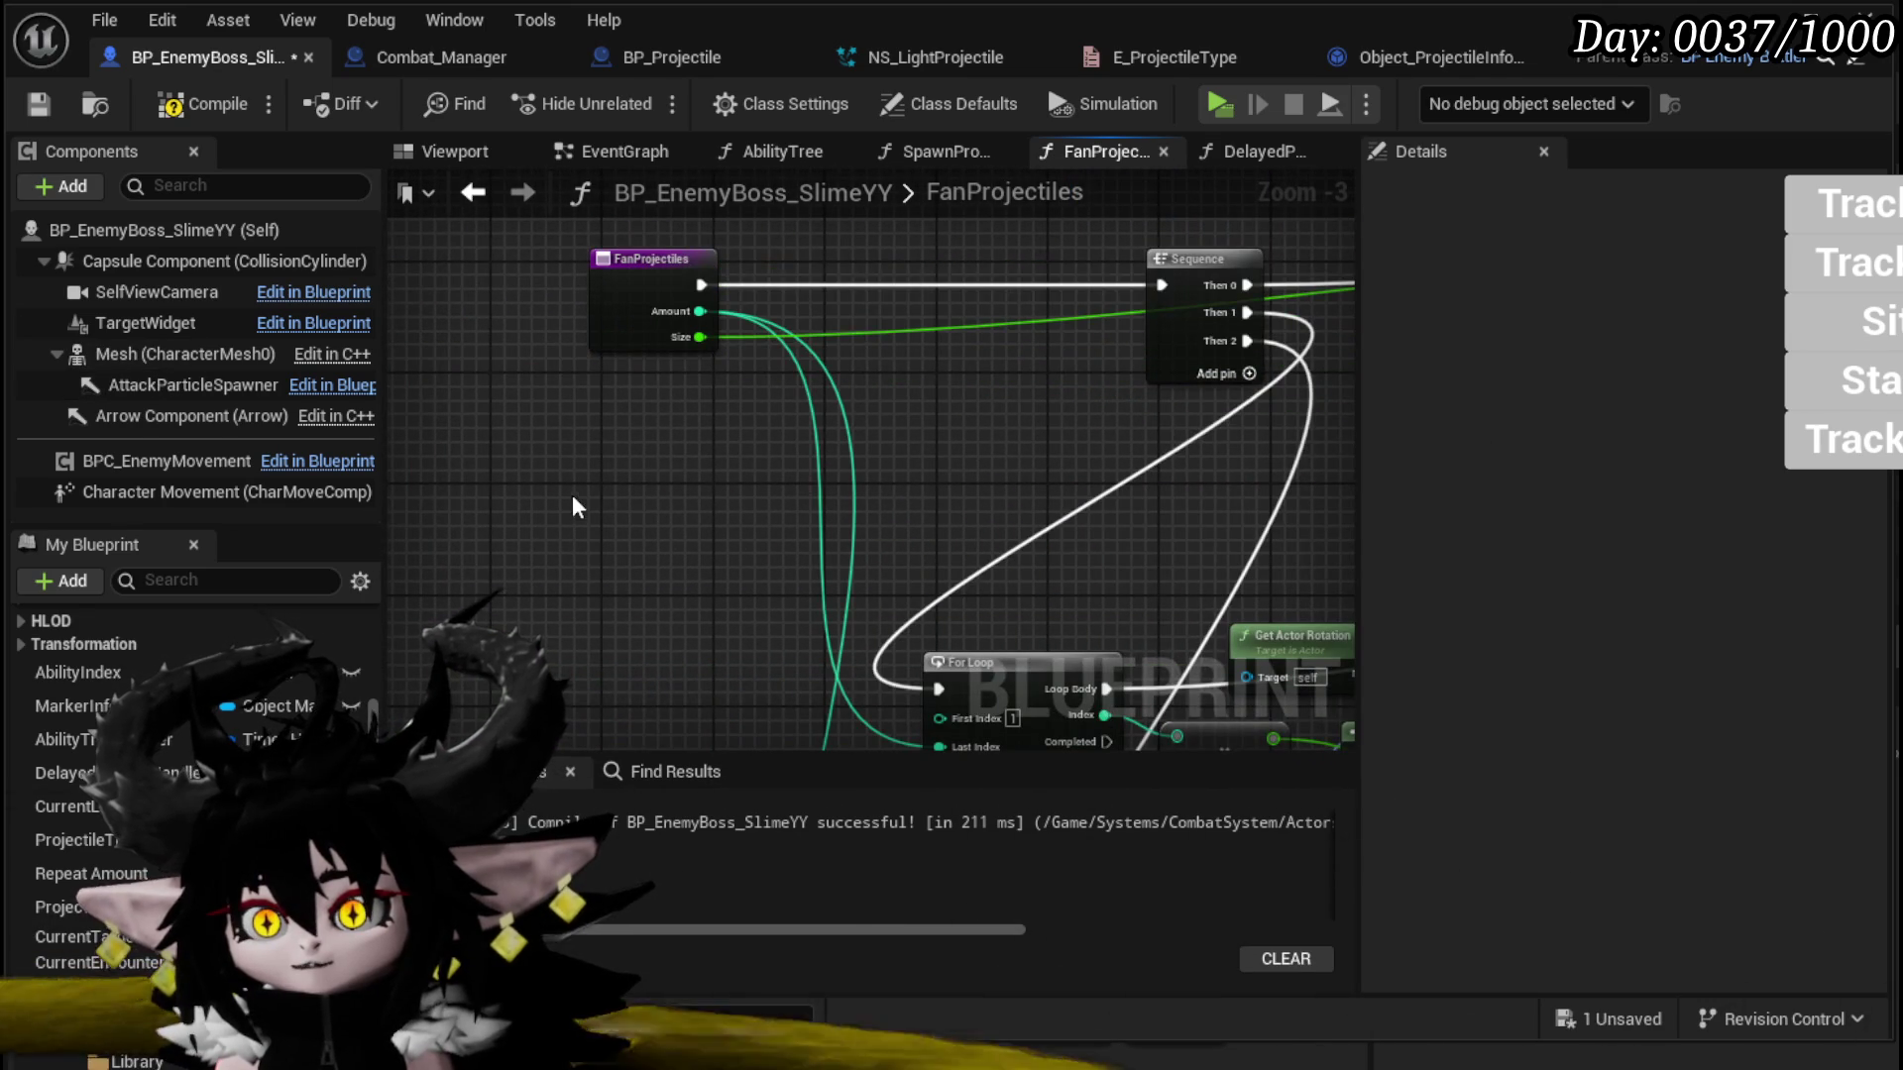
left_click(627, 342)
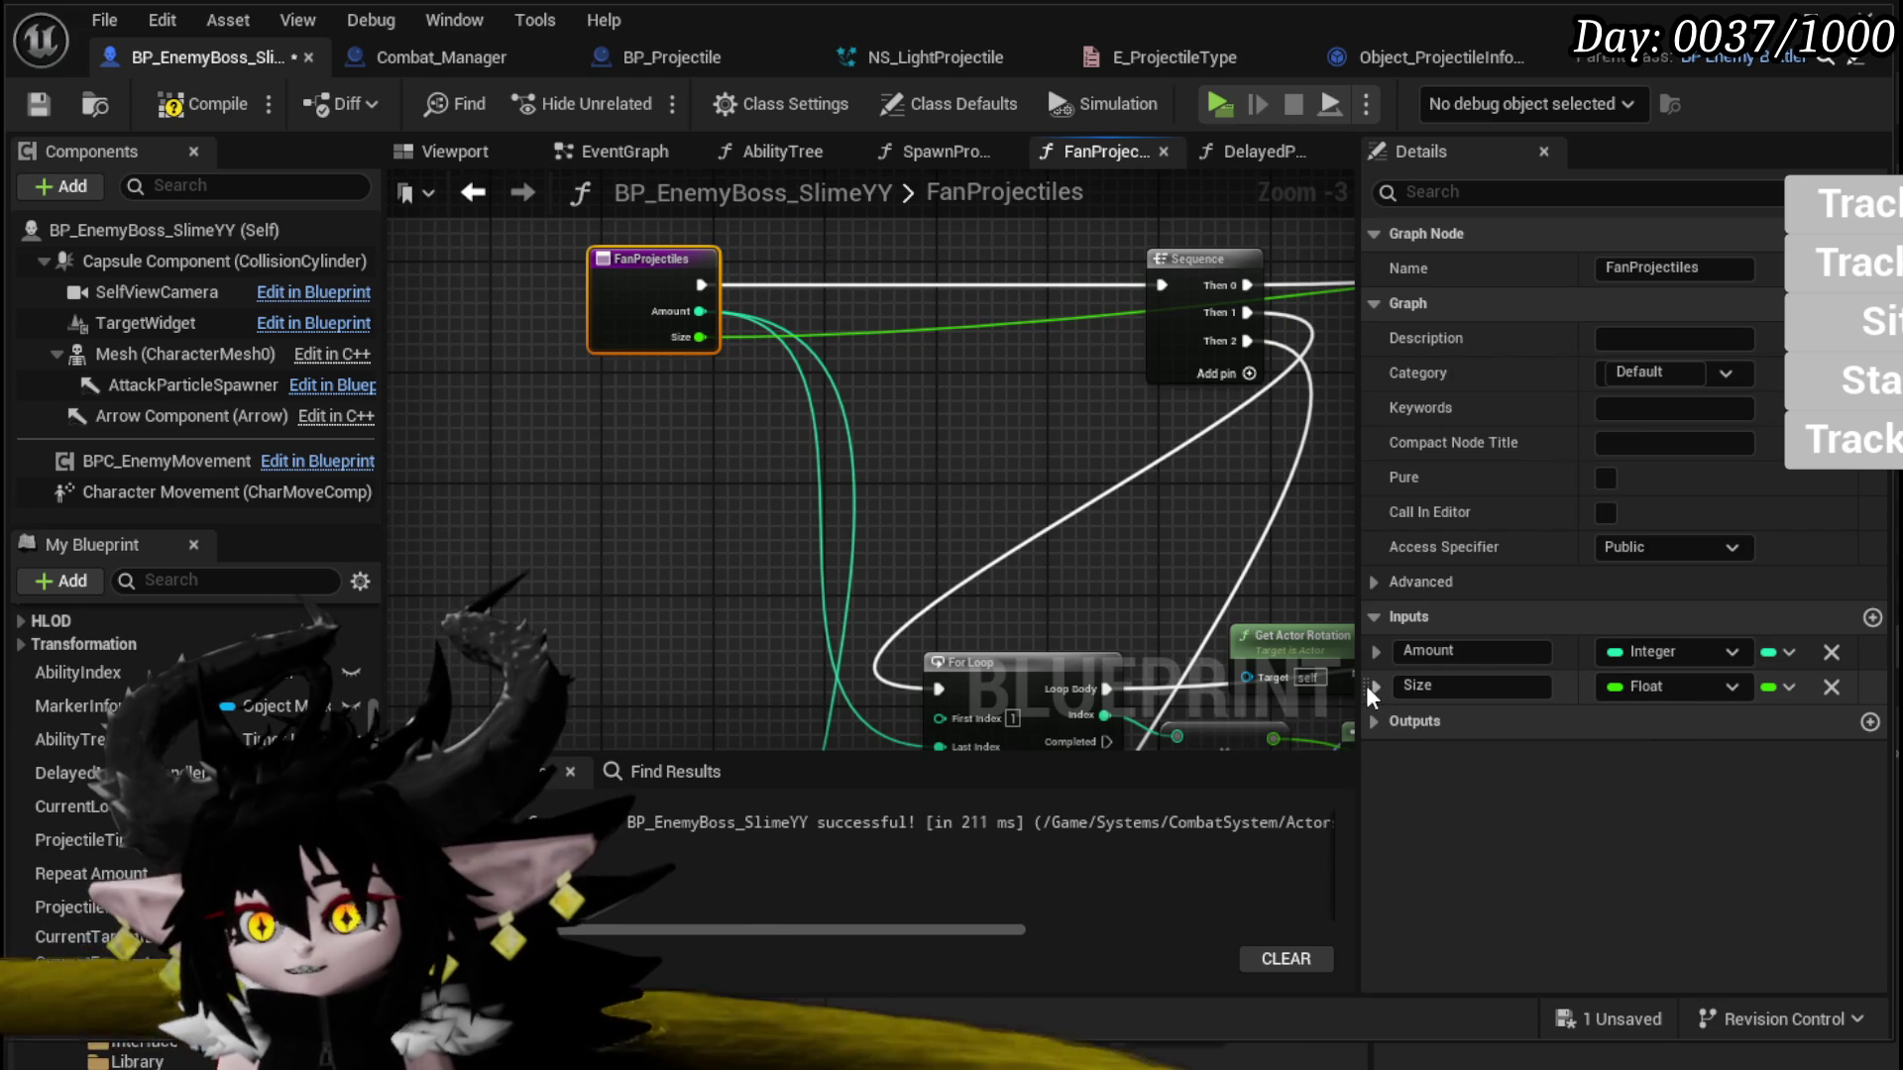
left_click_drag(1371, 687, 1388, 649)
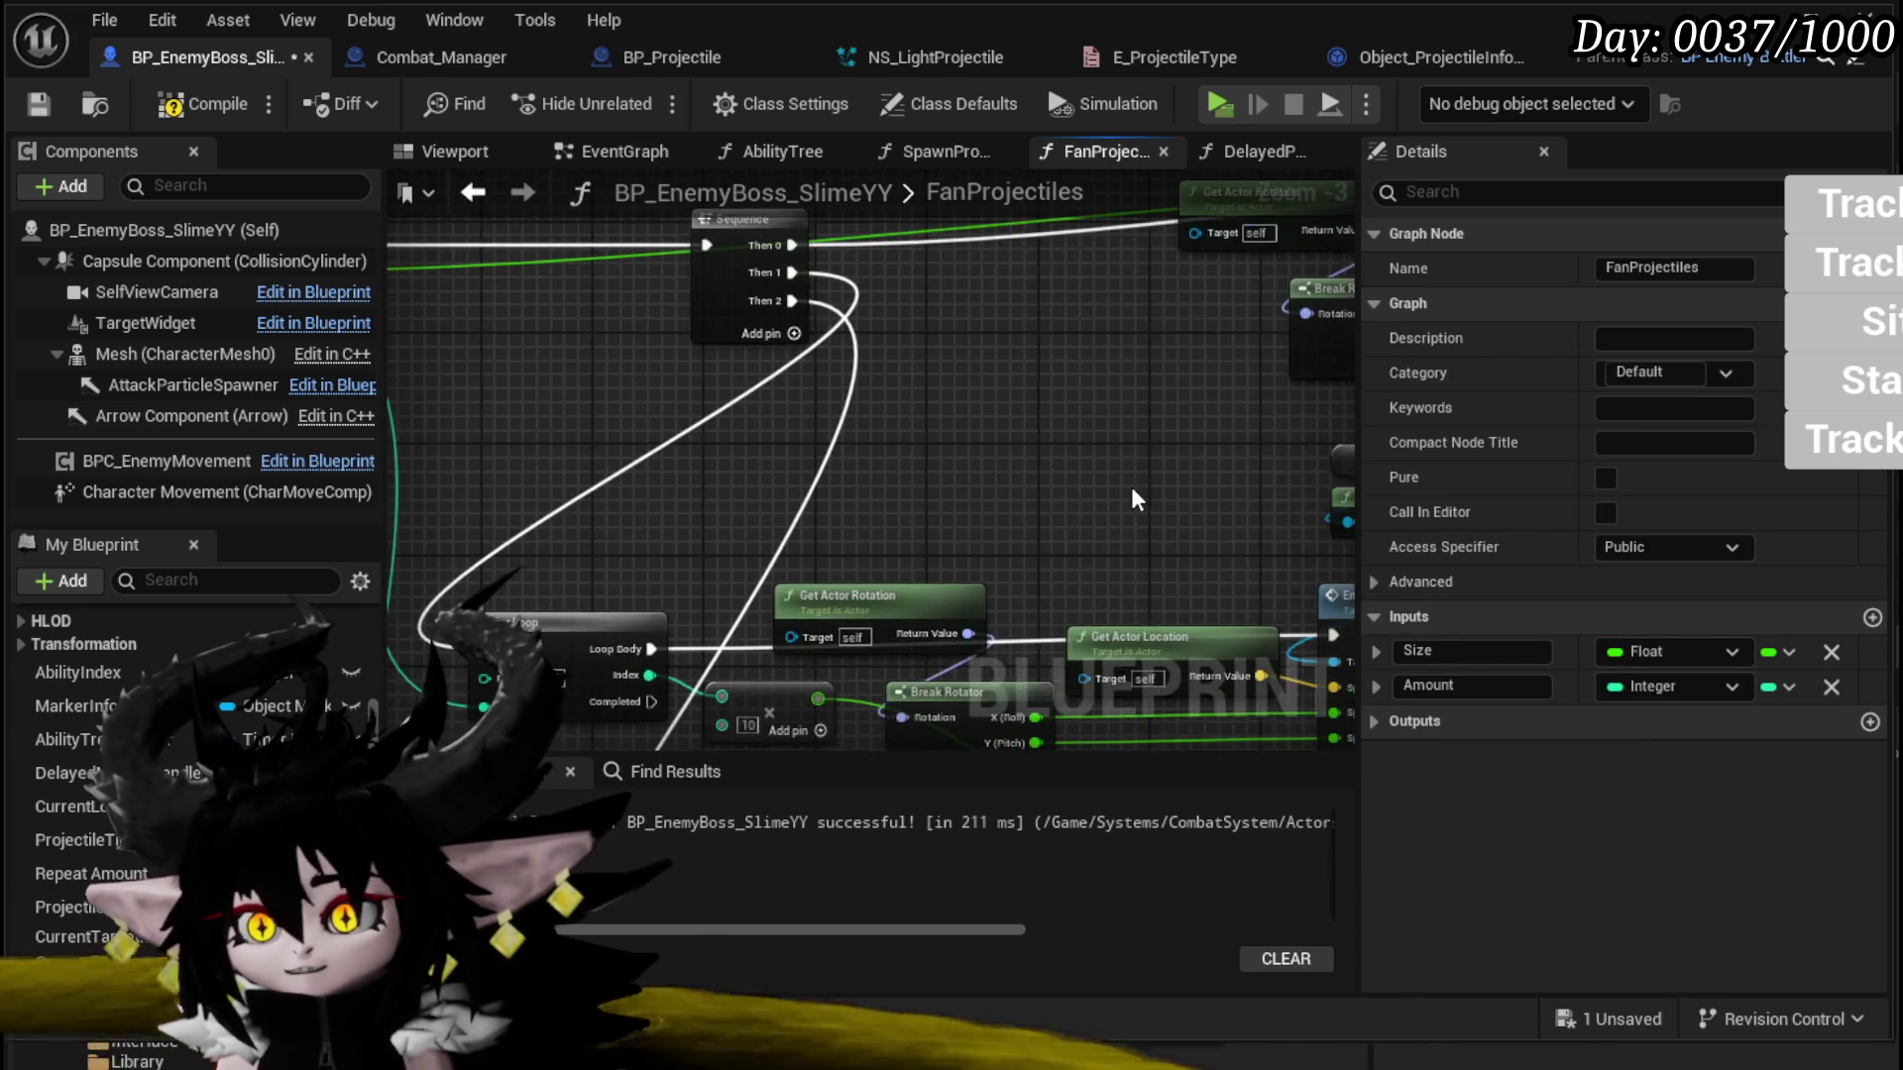
left_click_drag(977, 489, 513, 317)
left_click_drag(1363, 720, 1377, 687)
left_click_drag(1288, 743, 777, 568)
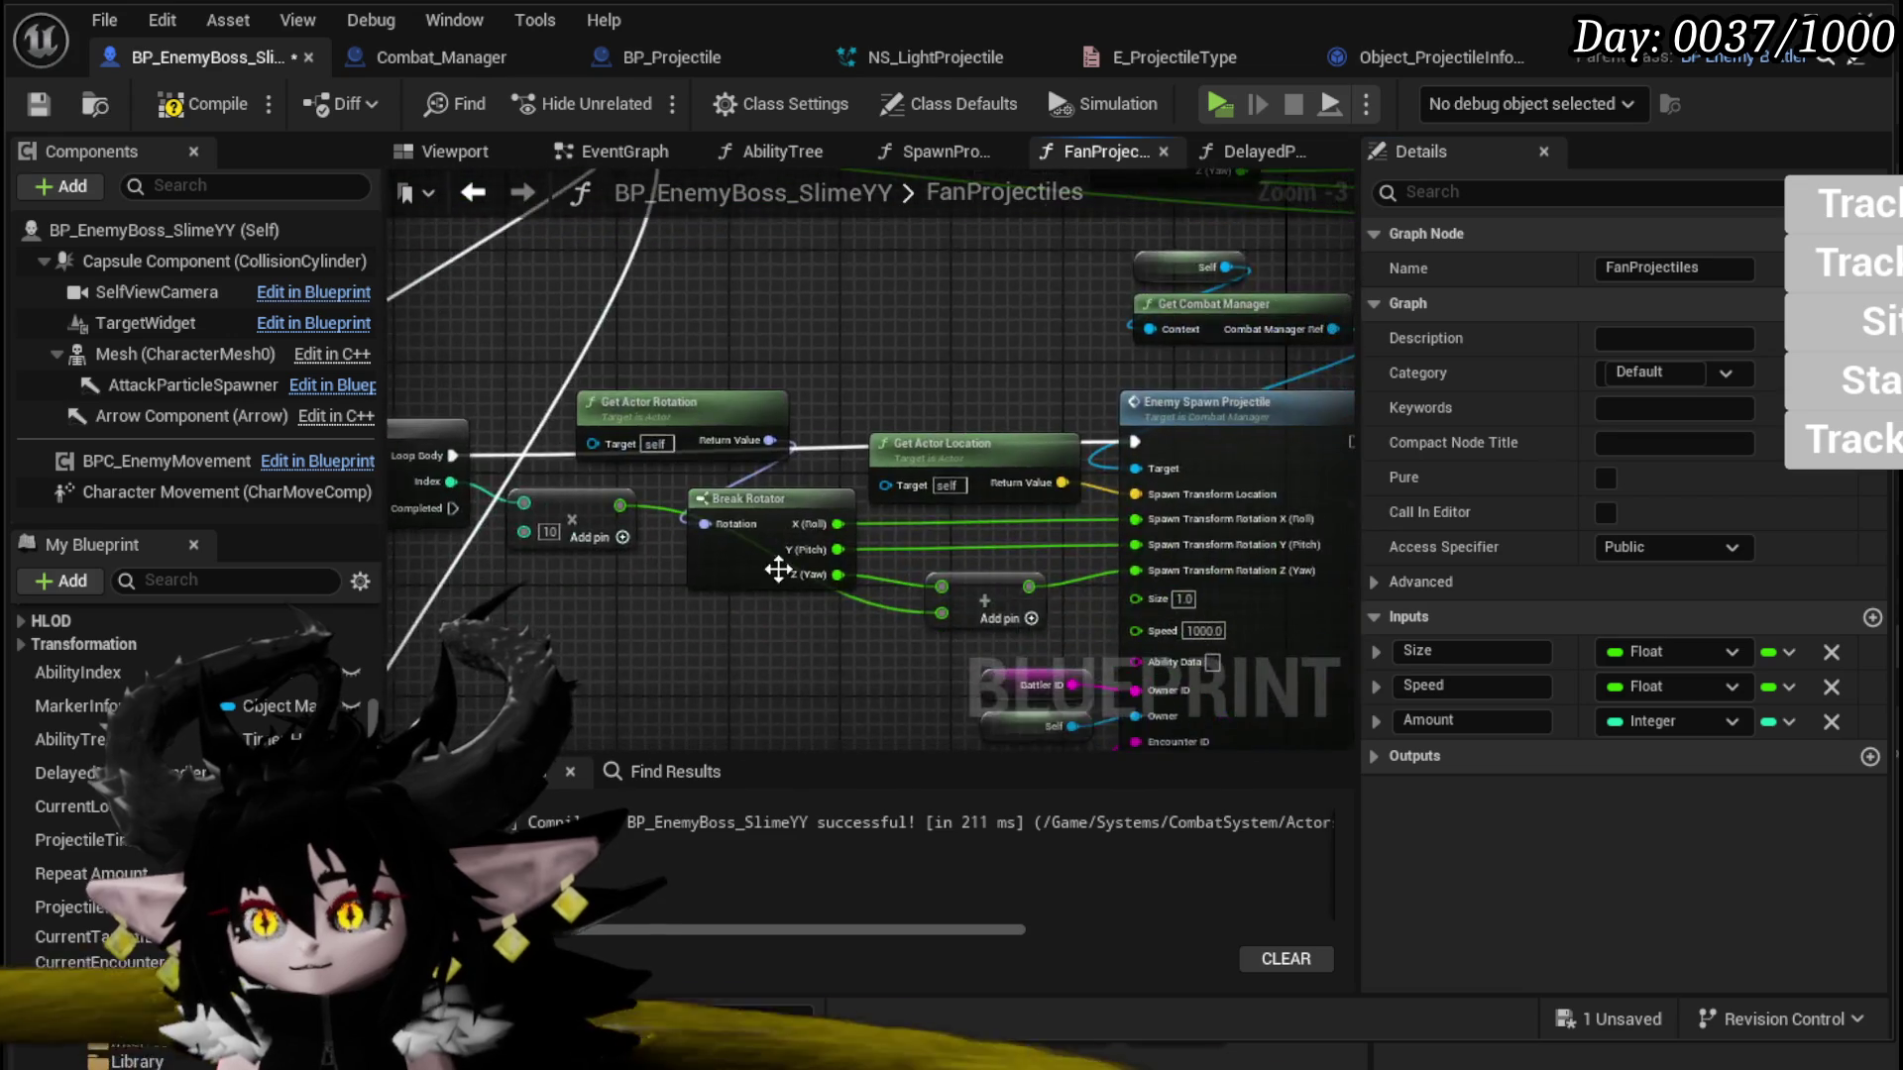
scroll(778, 569, "down", 2)
Step: Compile the boss blueprint, check SpawnProjectile's Branch and Construct Object nodes, then switch to Object_ProjectileInformation_Holder
left_click(203, 103)
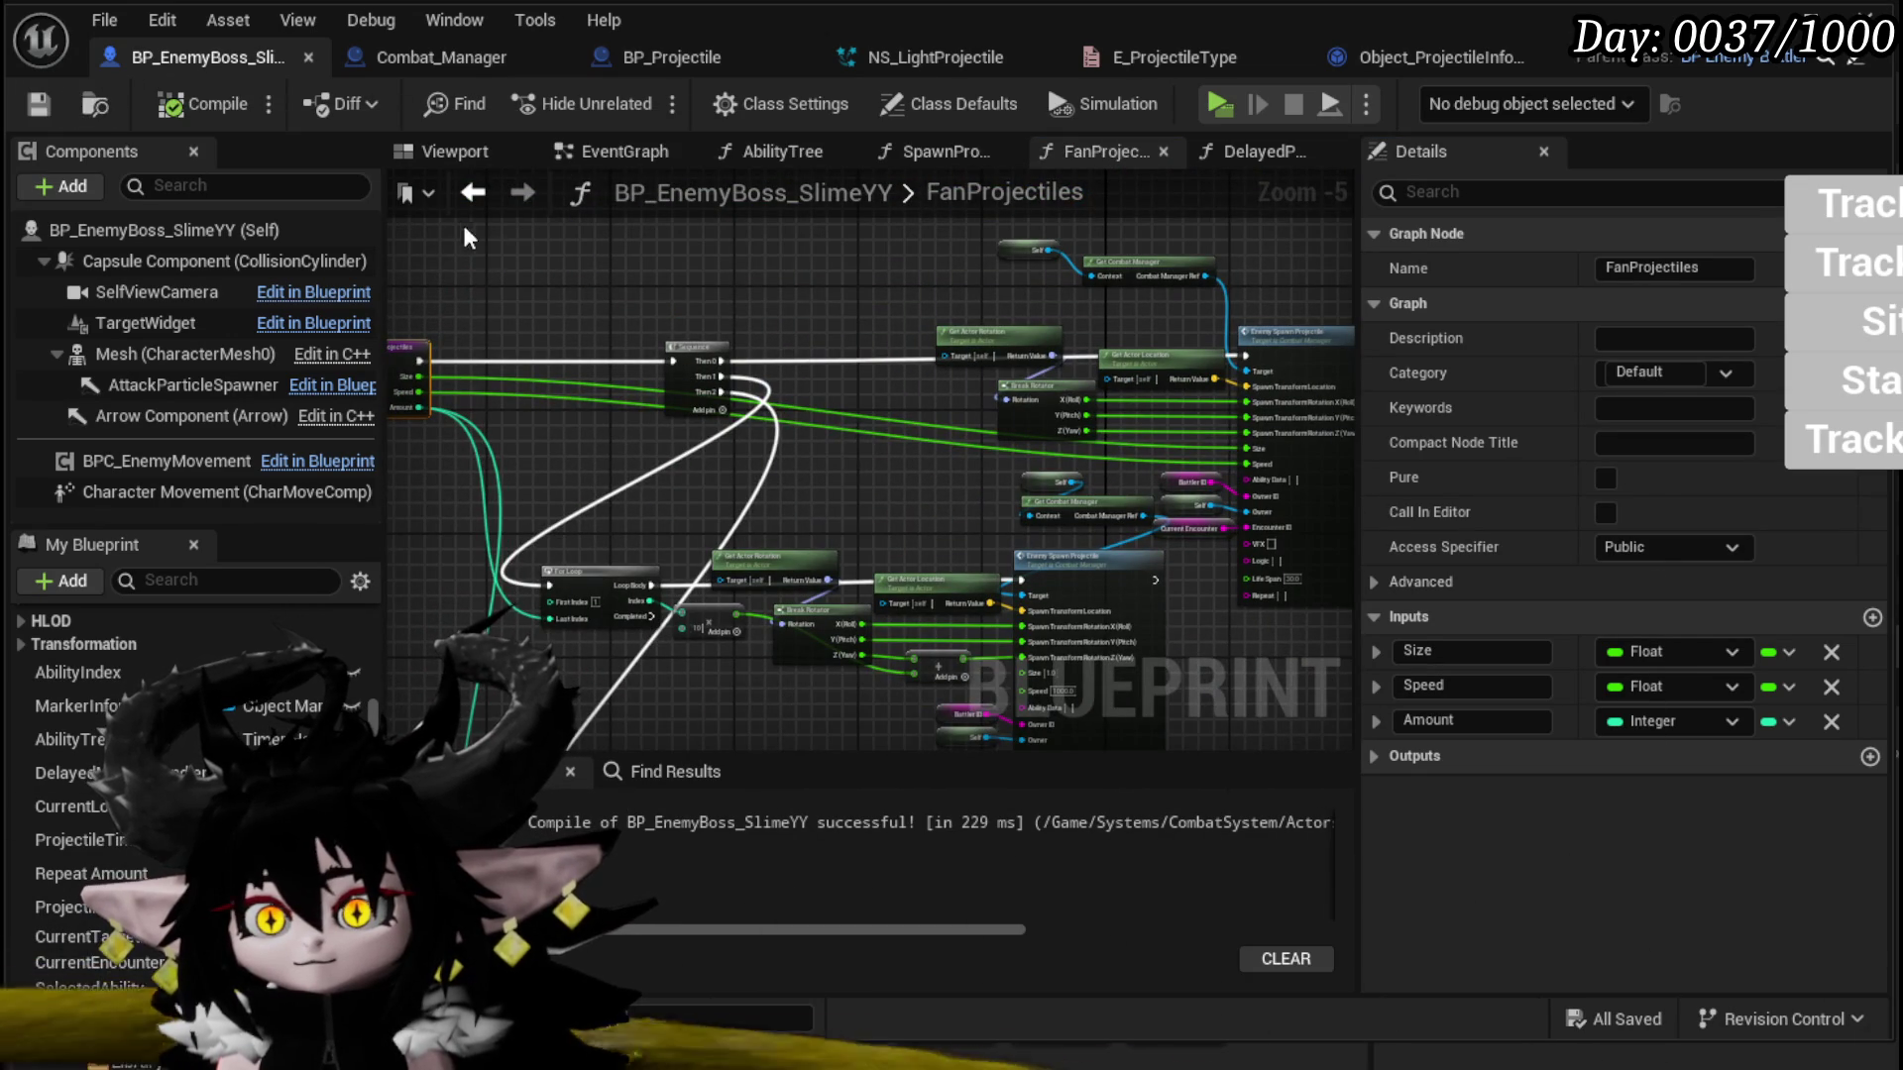
left_click(472, 192)
scroll(619, 478, "up", 4)
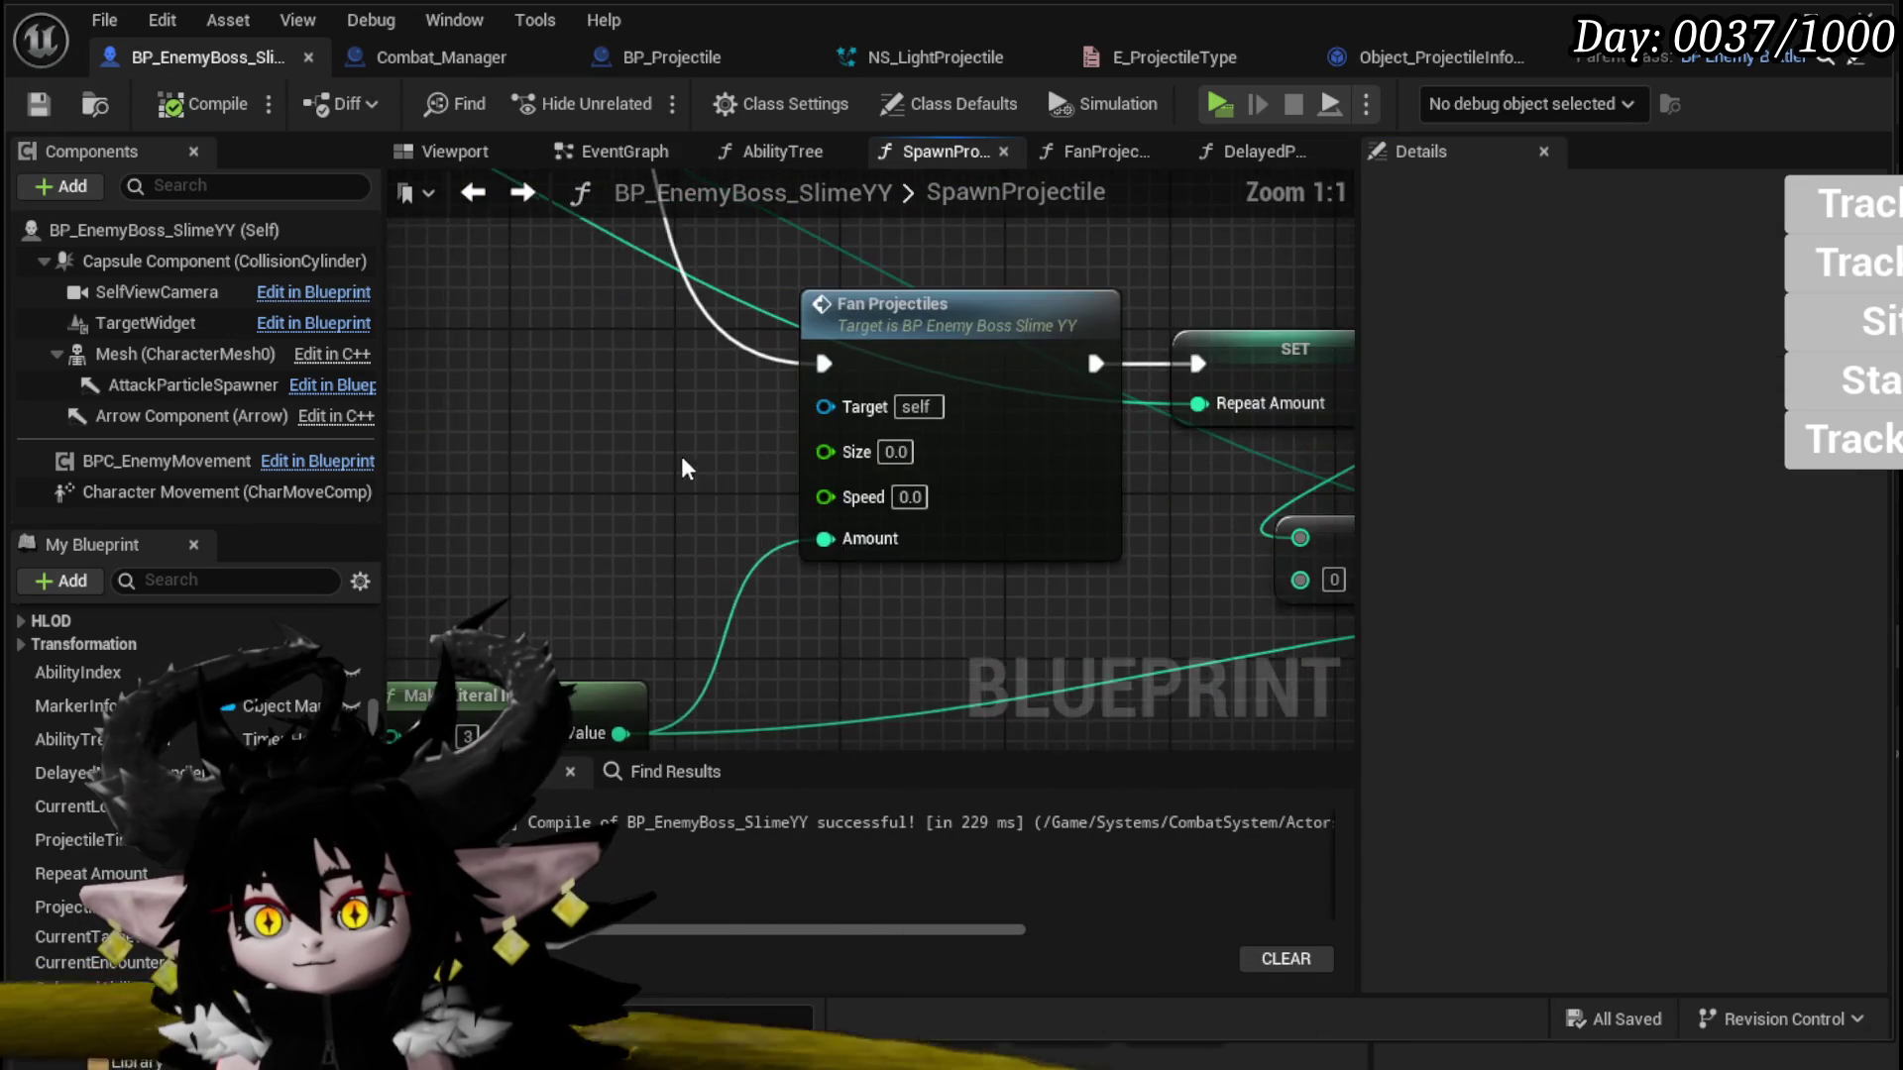
scroll(433, 416, "down", 2)
scroll(602, 442, "down", 1)
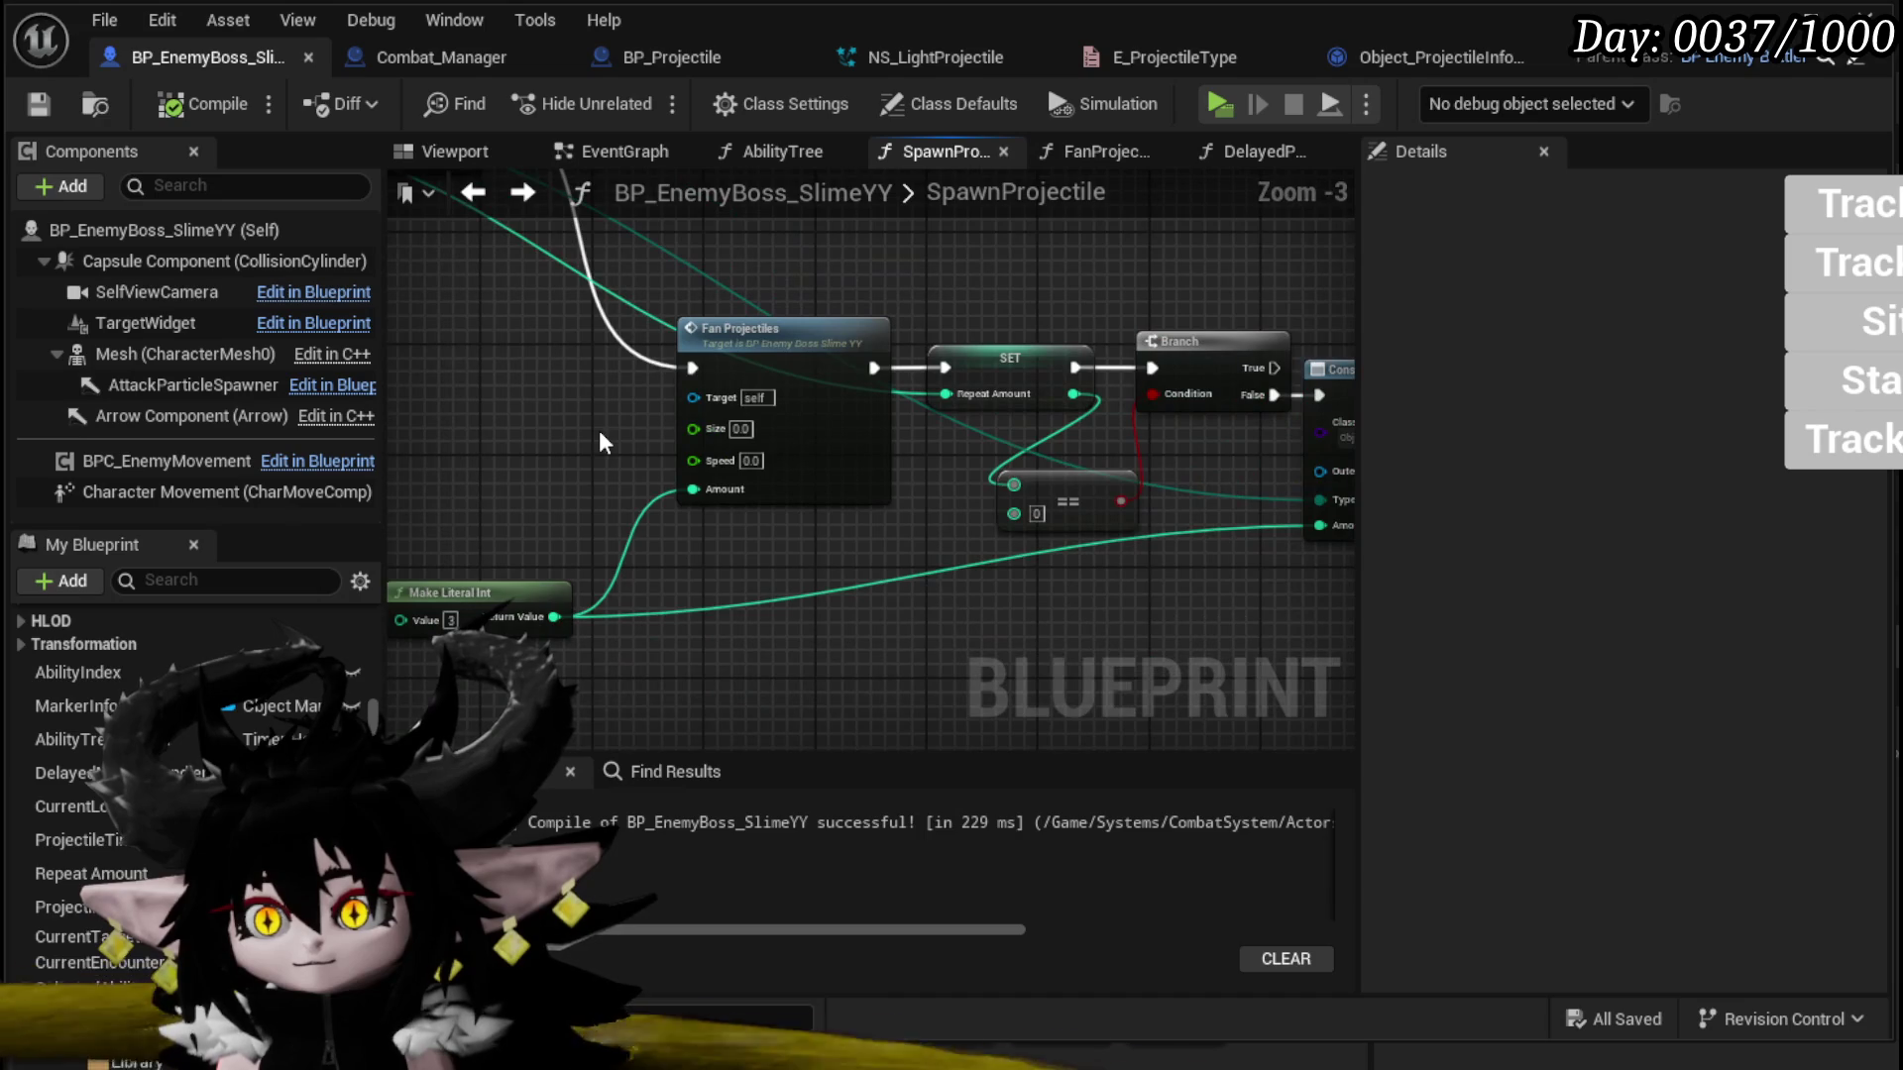
left_click_drag(602, 442, 210, 397)
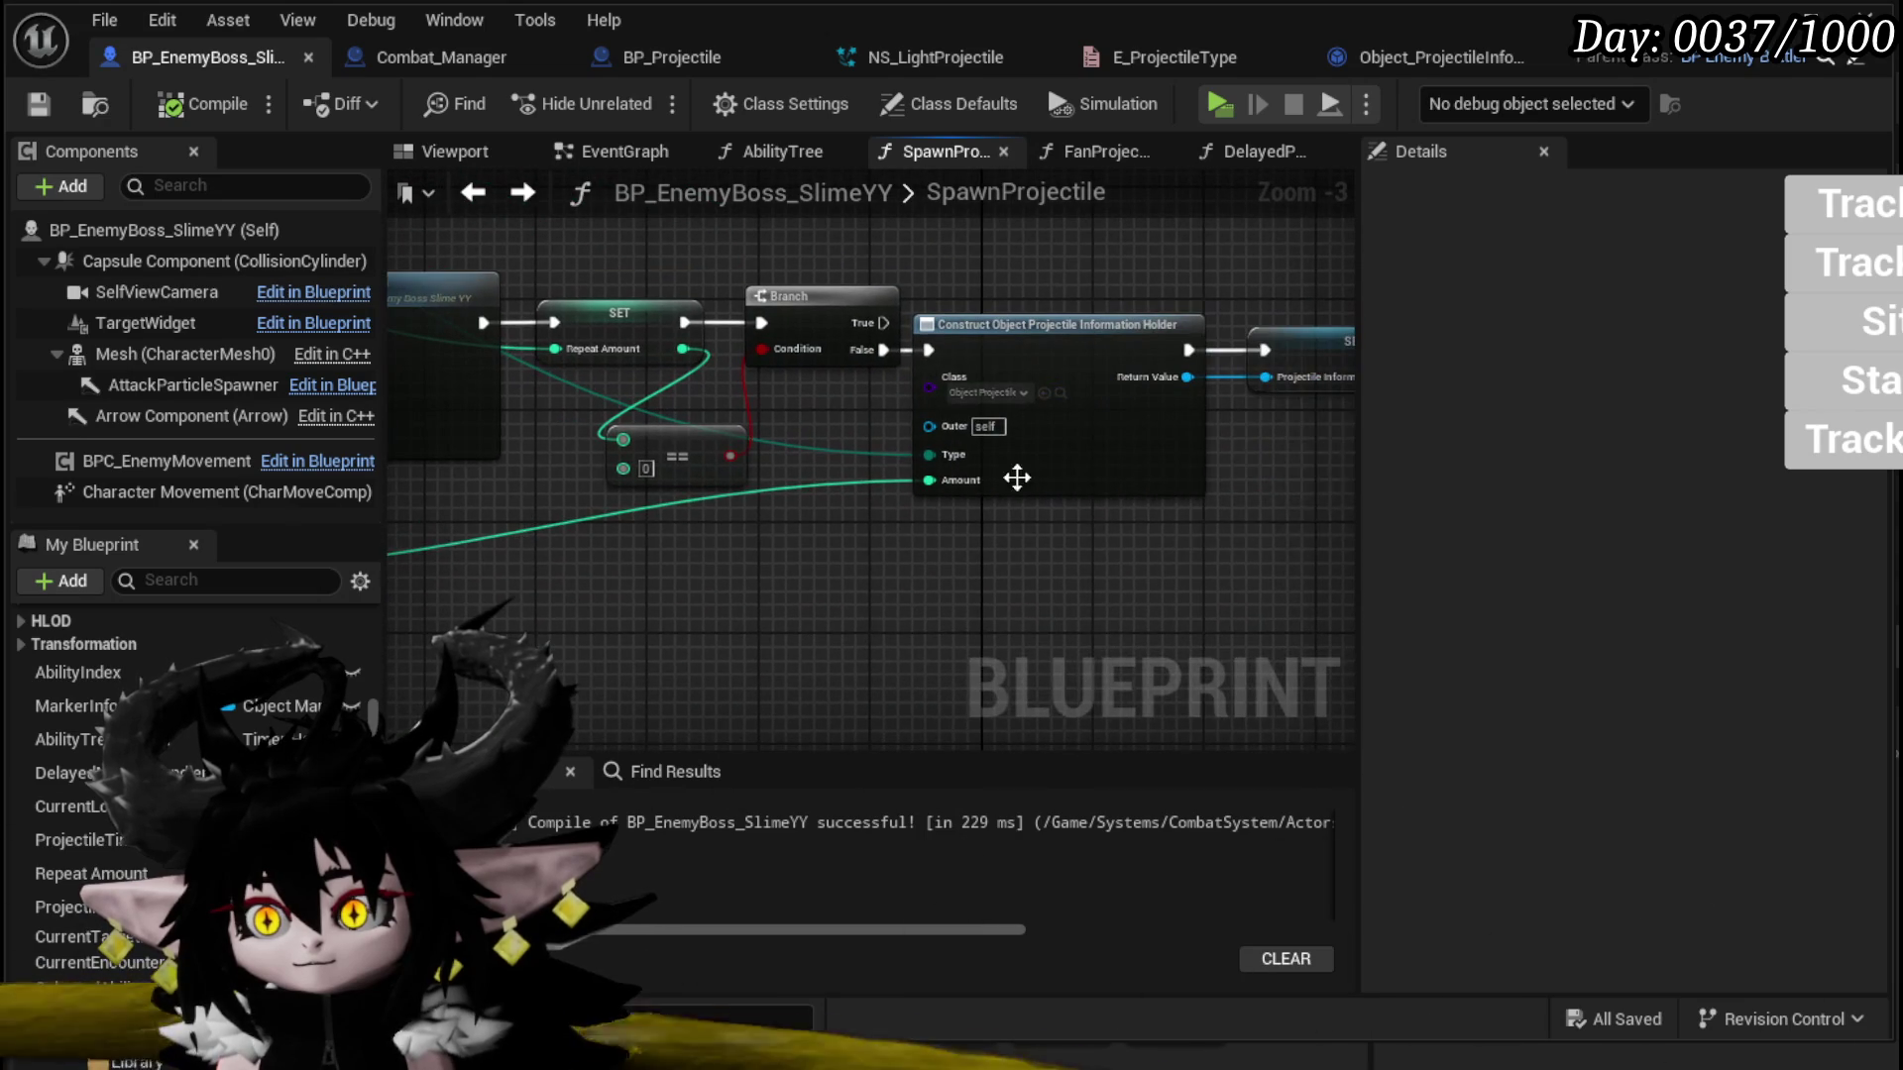
left_click(1469, 57)
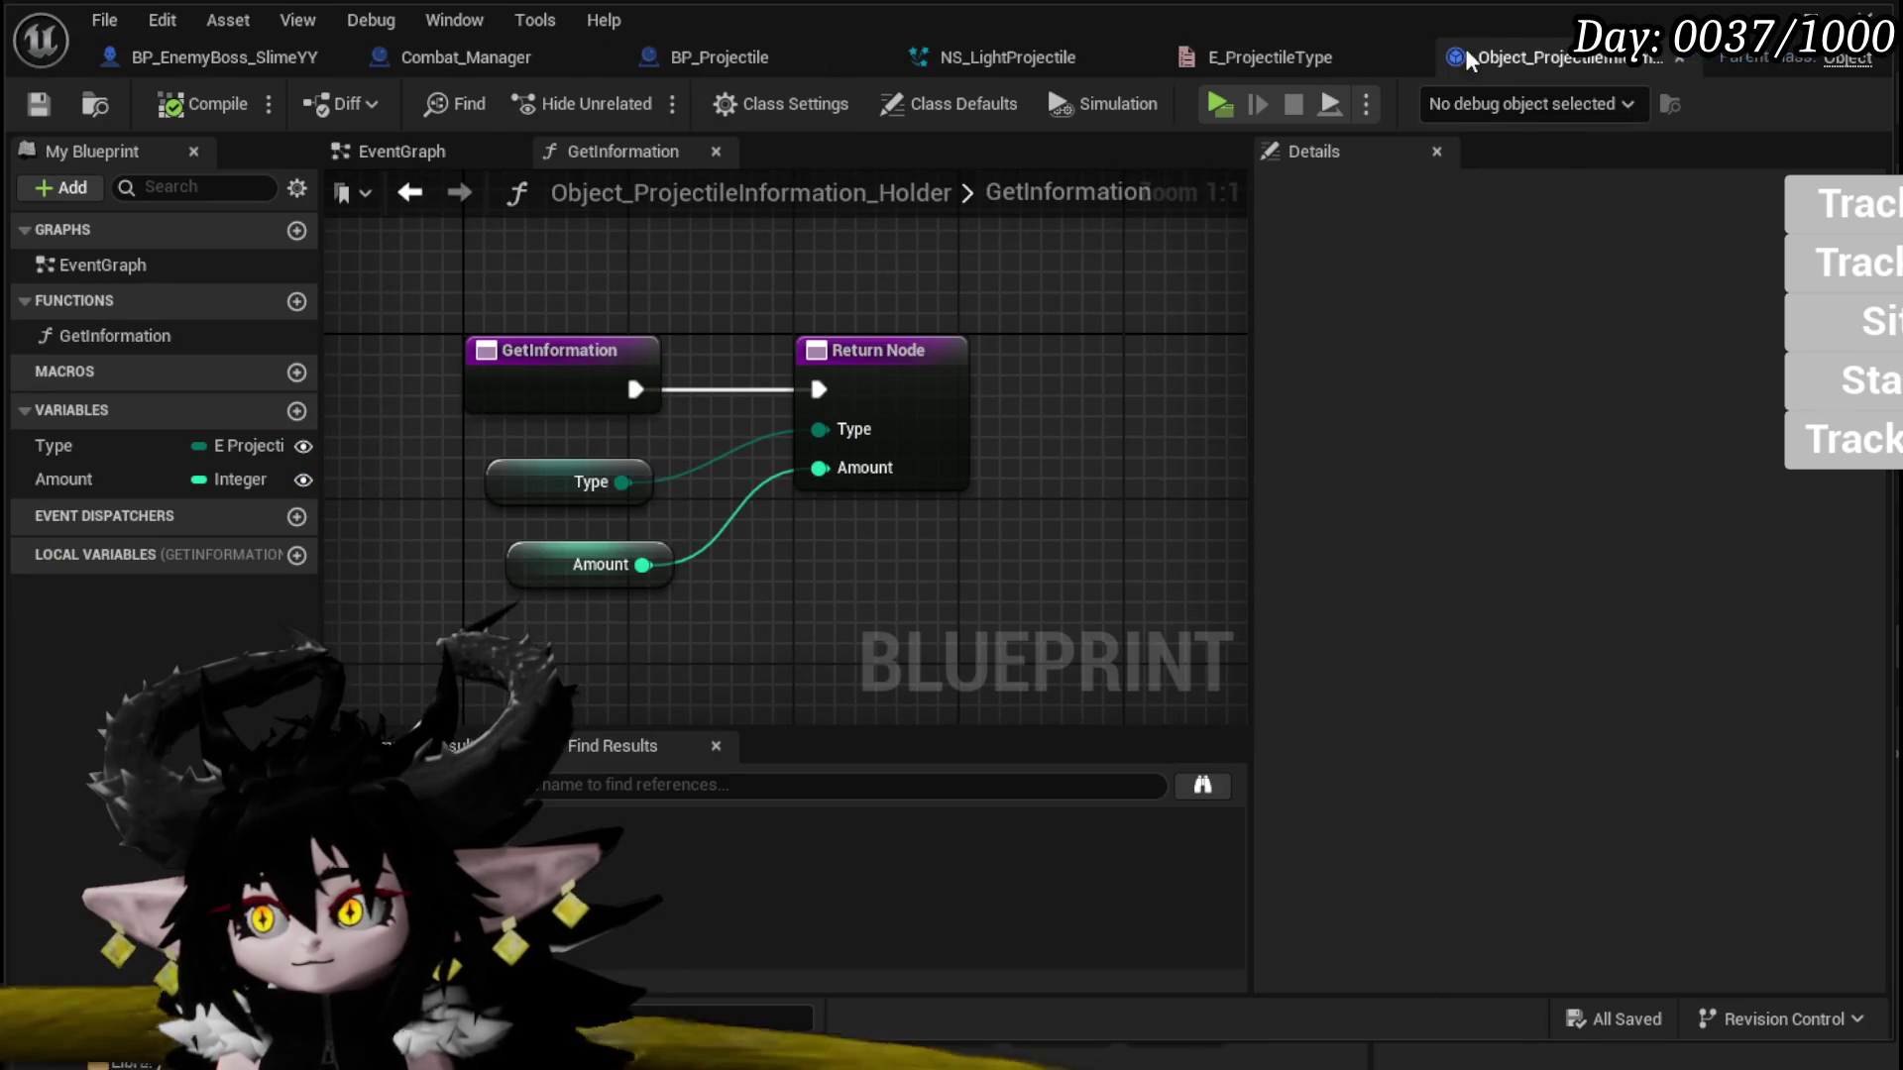
Step: Add two Float variables to the holder, named Speed and Size
left_click(296, 410)
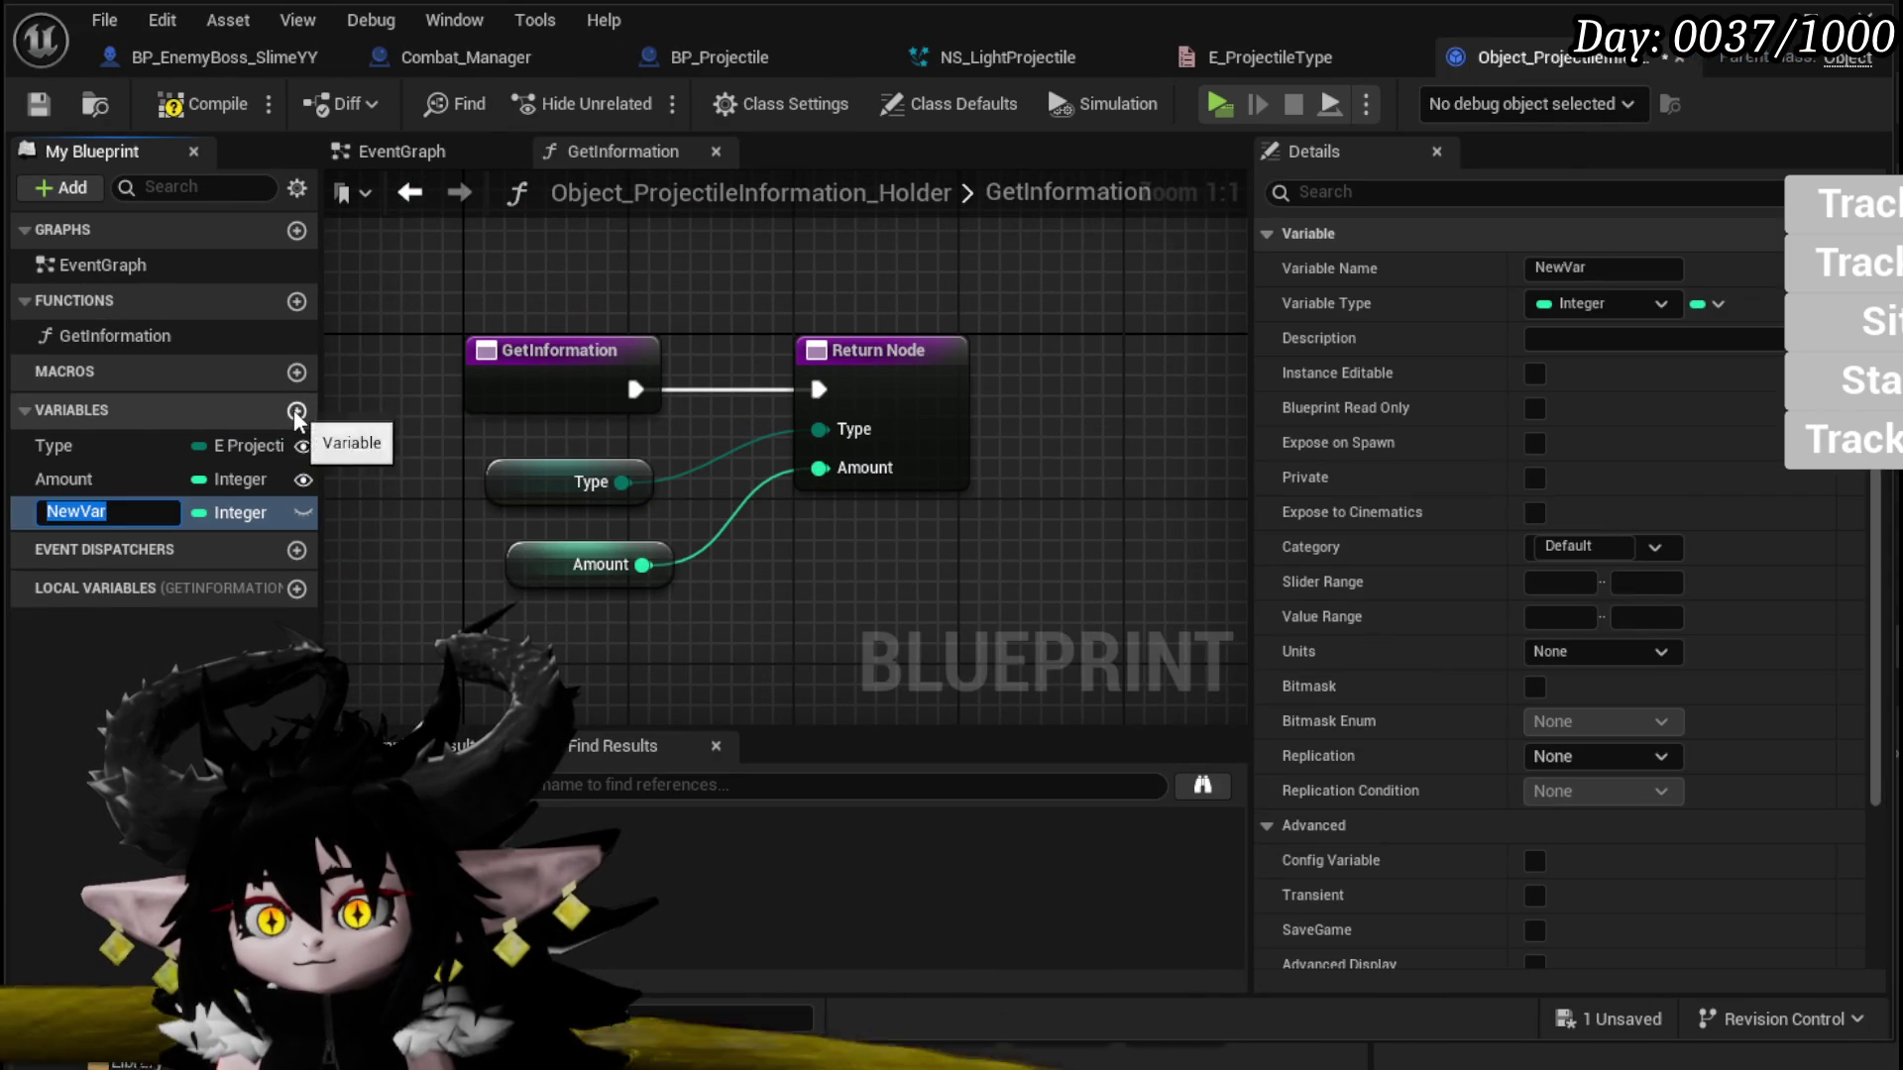
left_click(296, 410)
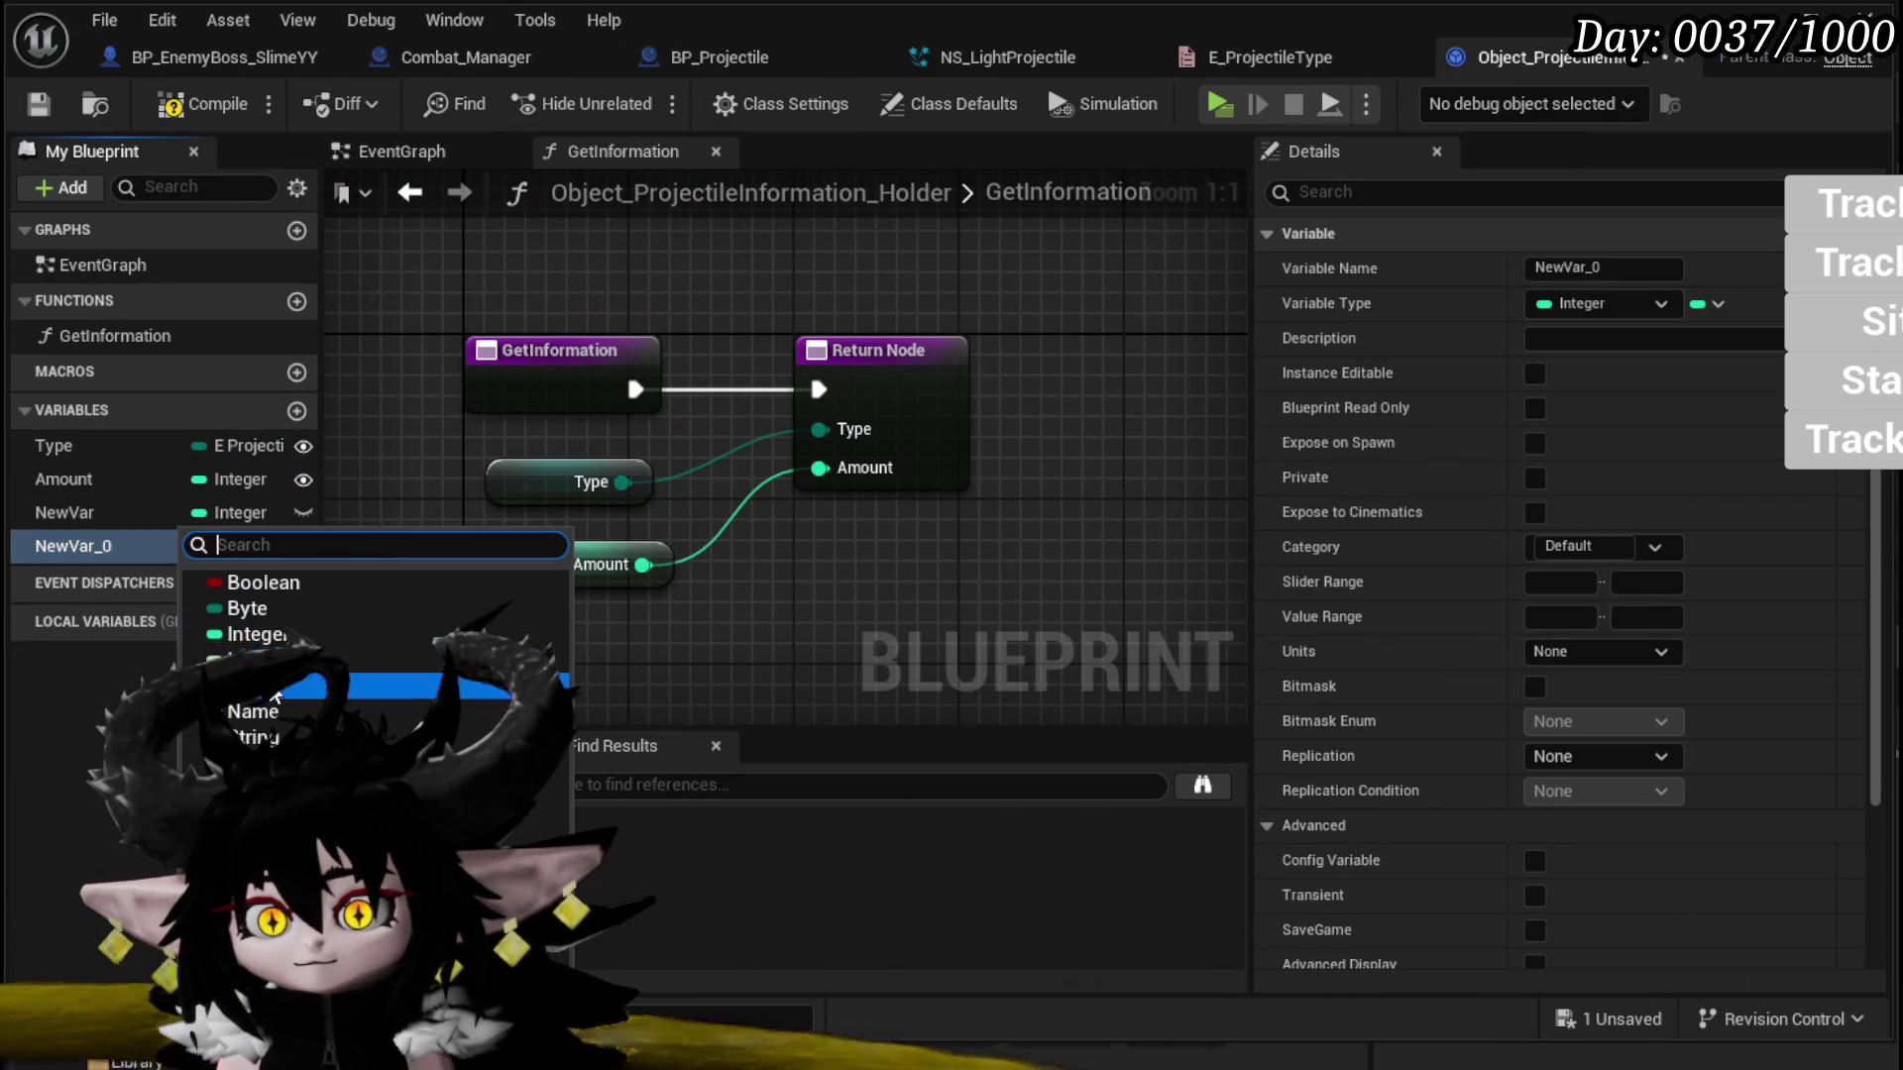
left_click(248, 685)
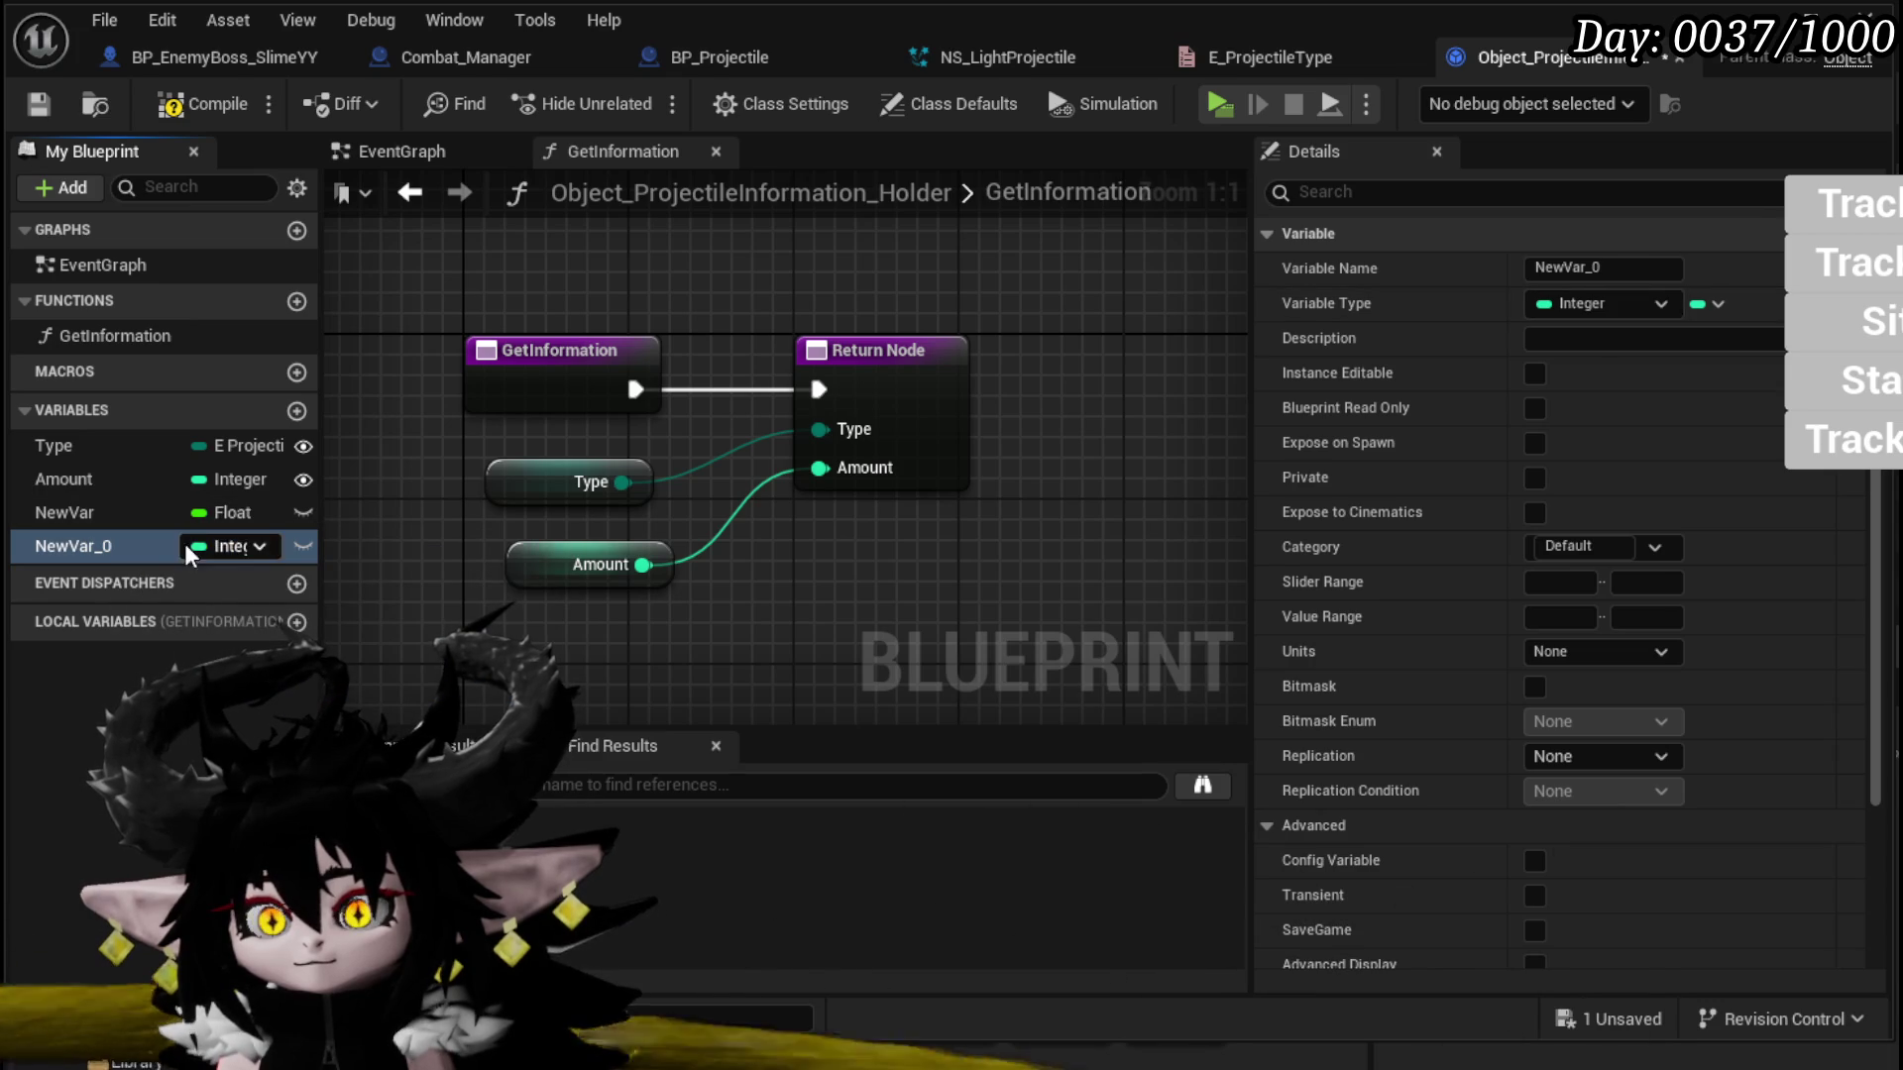
left_click(228, 546)
left_click(247, 710)
left_click(1610, 268)
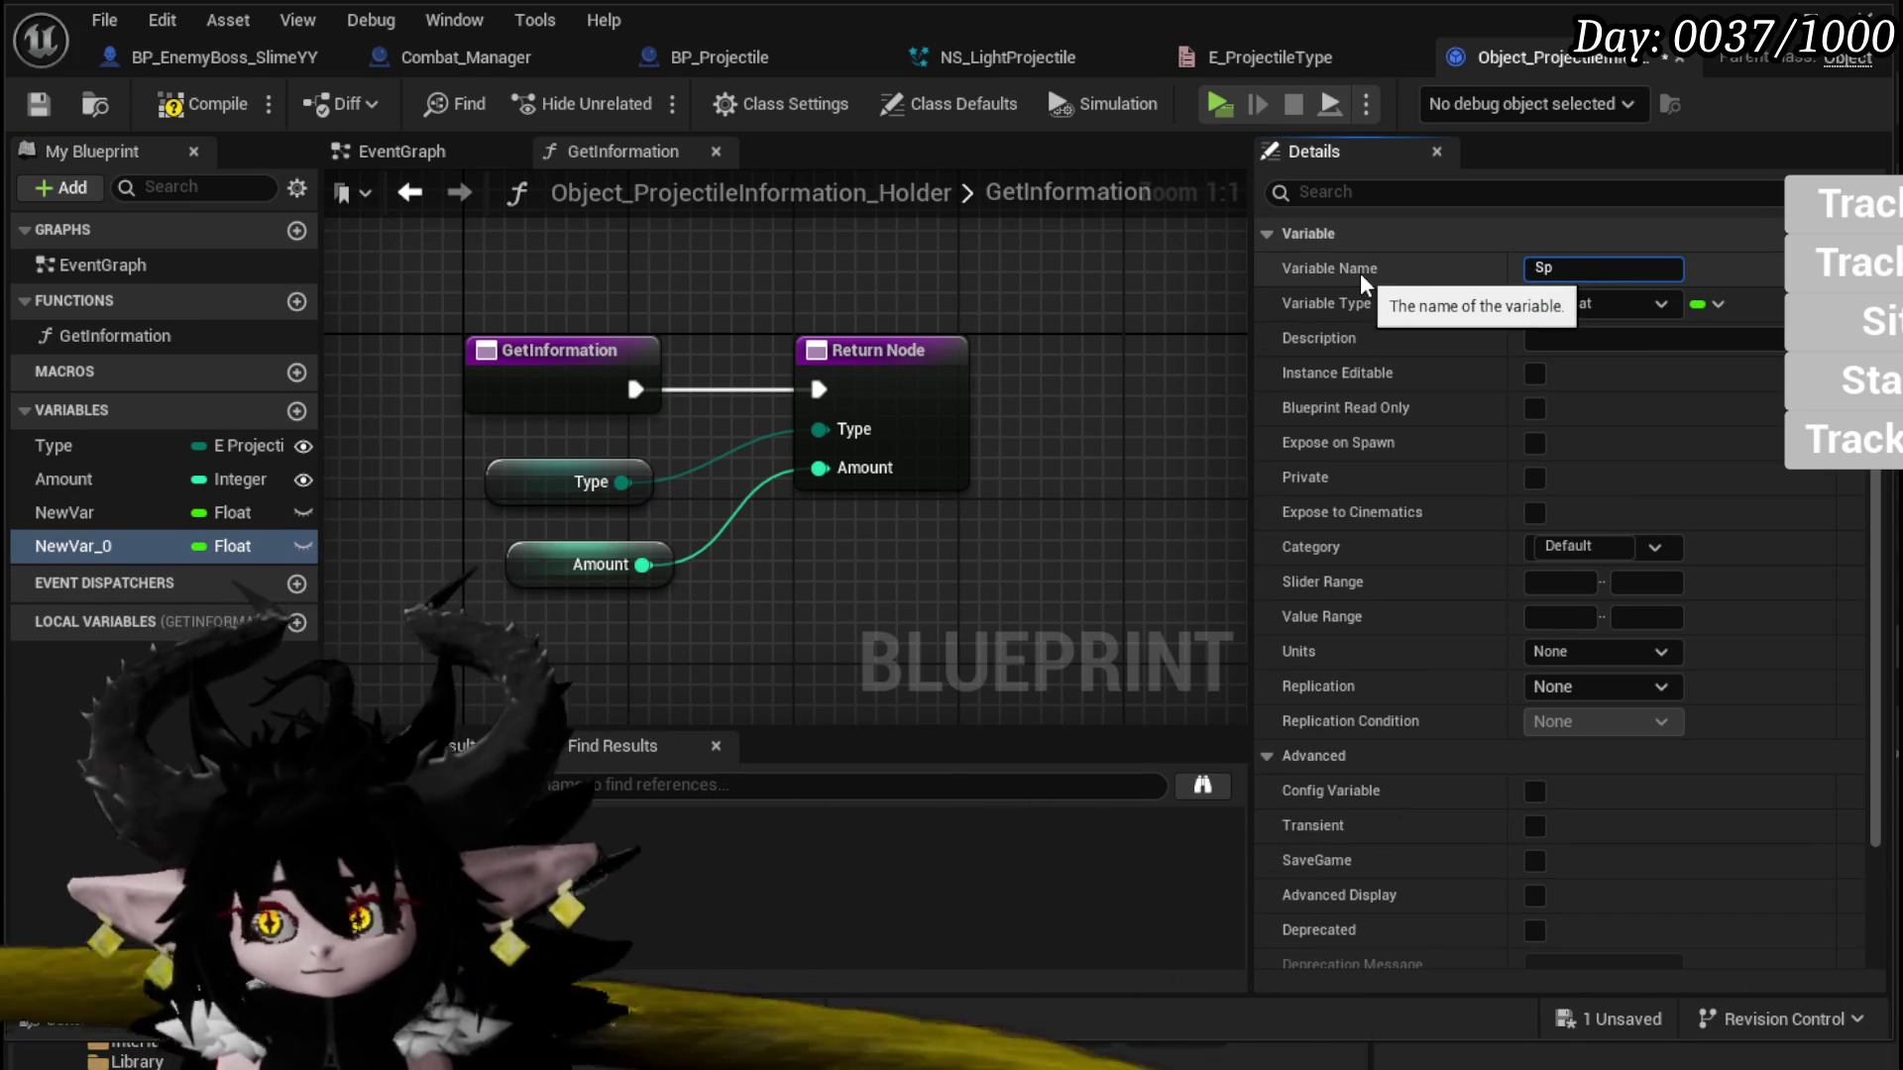
type("eed")
key("Return")
key("Up")
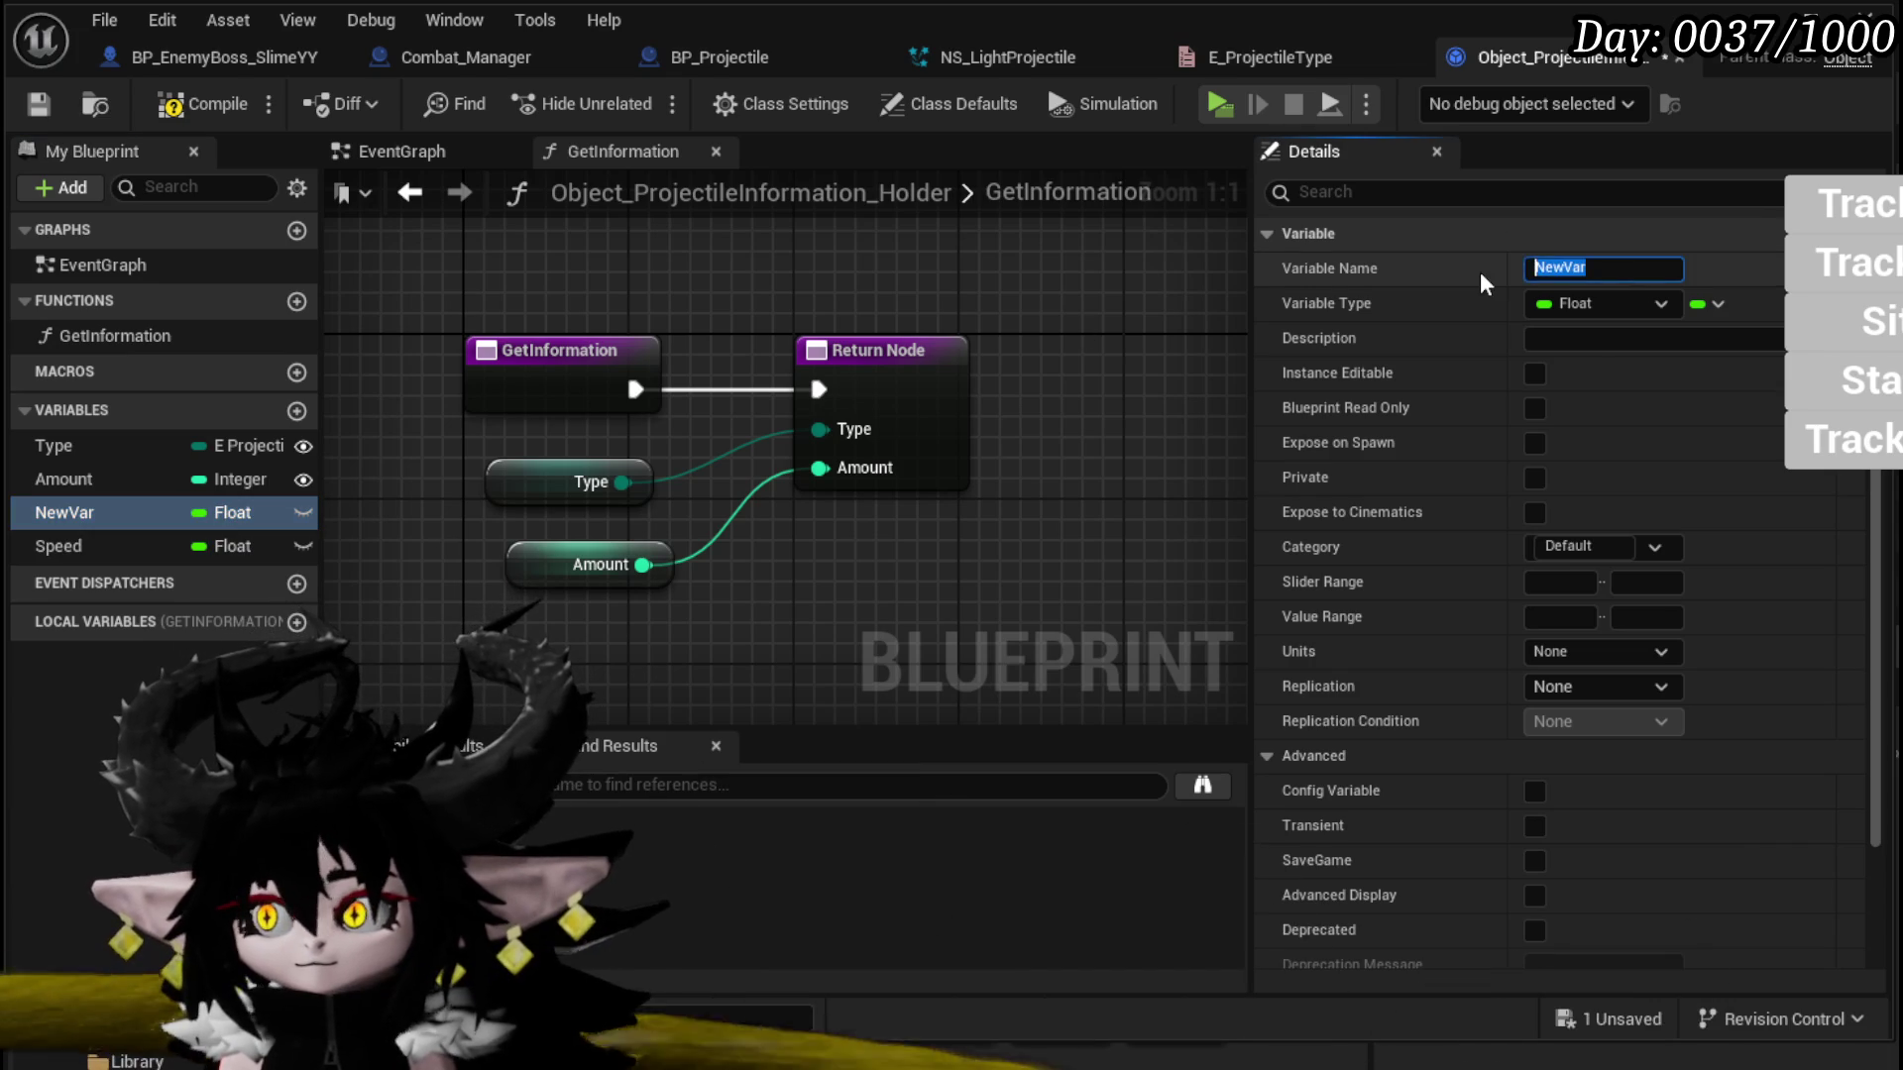
type("Size")
key("Return")
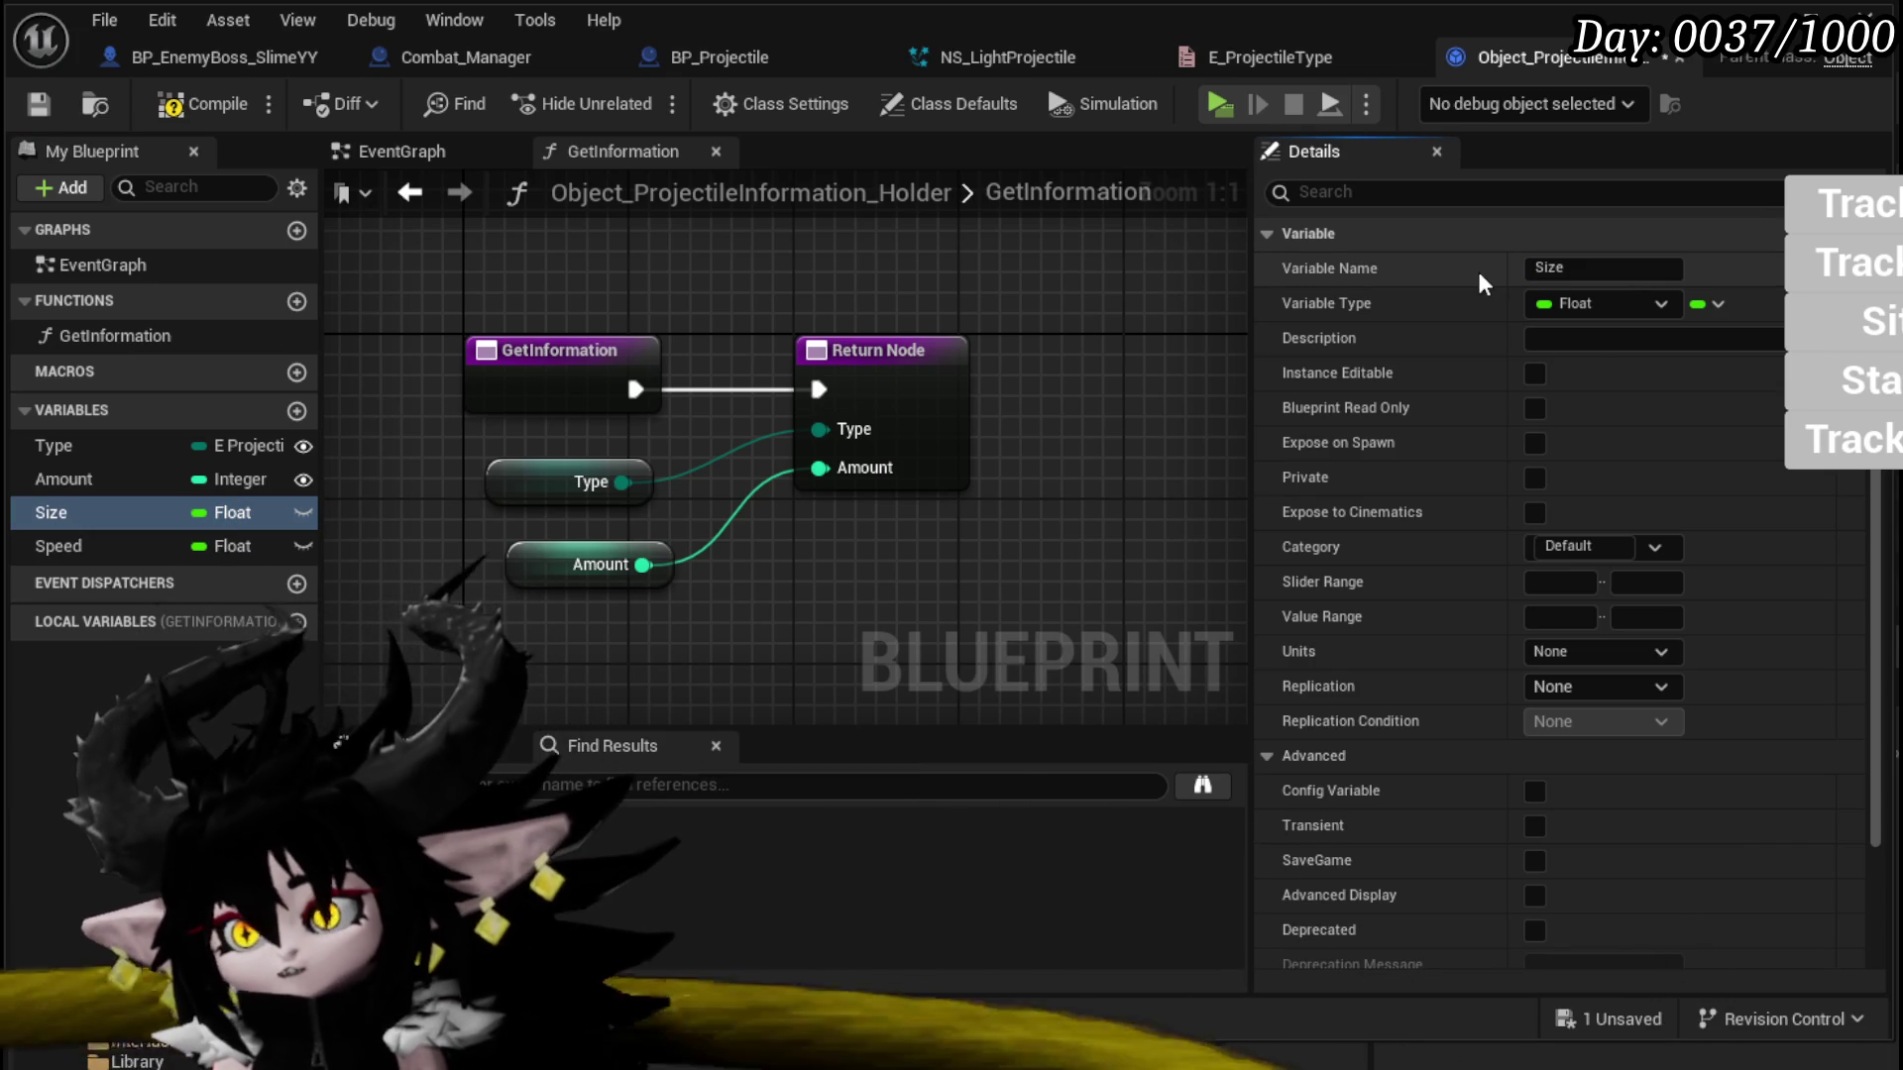
Step: Place Size and Speed getters in GetInformation and wire them into new Return Node pins
mouse_move(72, 512)
left_mouse_down()
mouse_move(590, 520)
mouse_move(555, 635)
left_mouse_up()
left_click(570, 654)
left_click(60, 546)
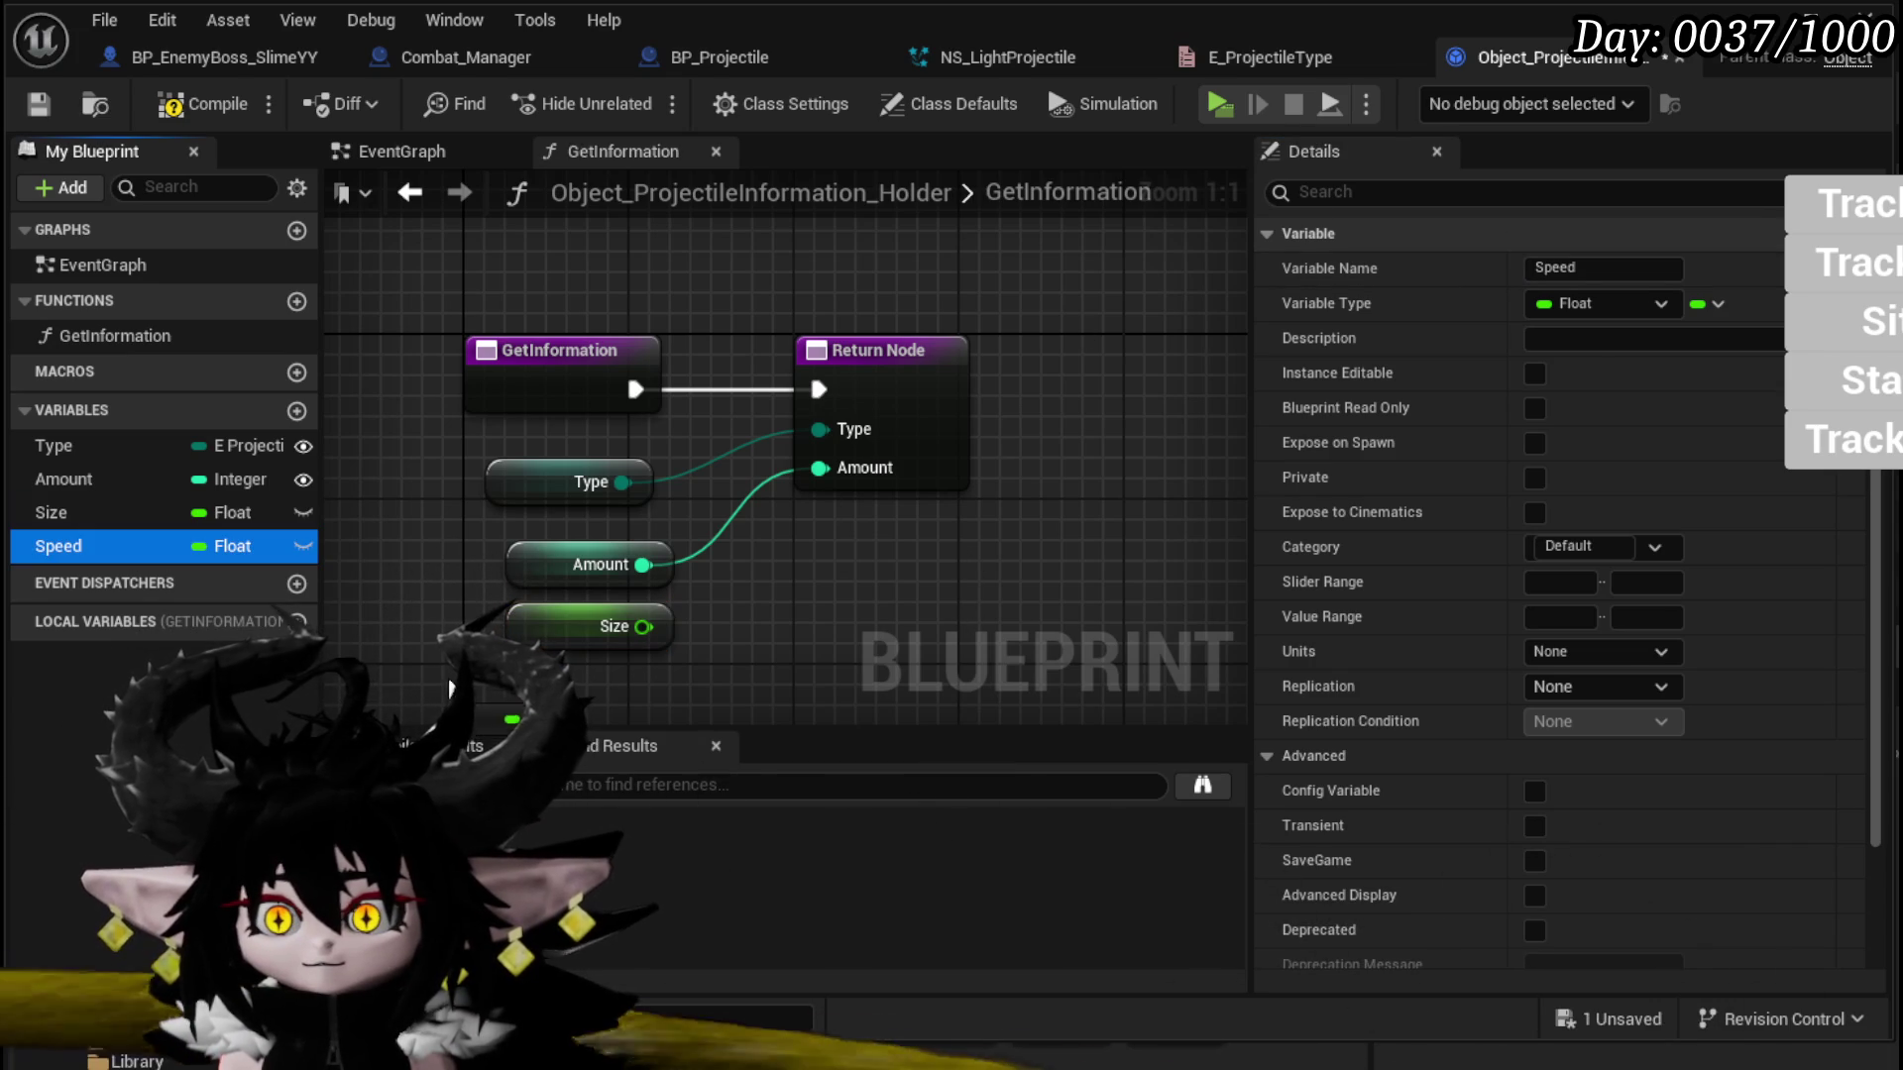
mouse_move(59, 546)
left_mouse_down()
mouse_move(585, 674)
mouse_move(877, 510)
mouse_move(914, 427)
left_mouse_up()
left_click(693, 659)
mouse_move(606, 612)
left_mouse_down()
mouse_move(714, 580)
mouse_move(907, 395)
left_mouse_up()
left_click(1009, 526)
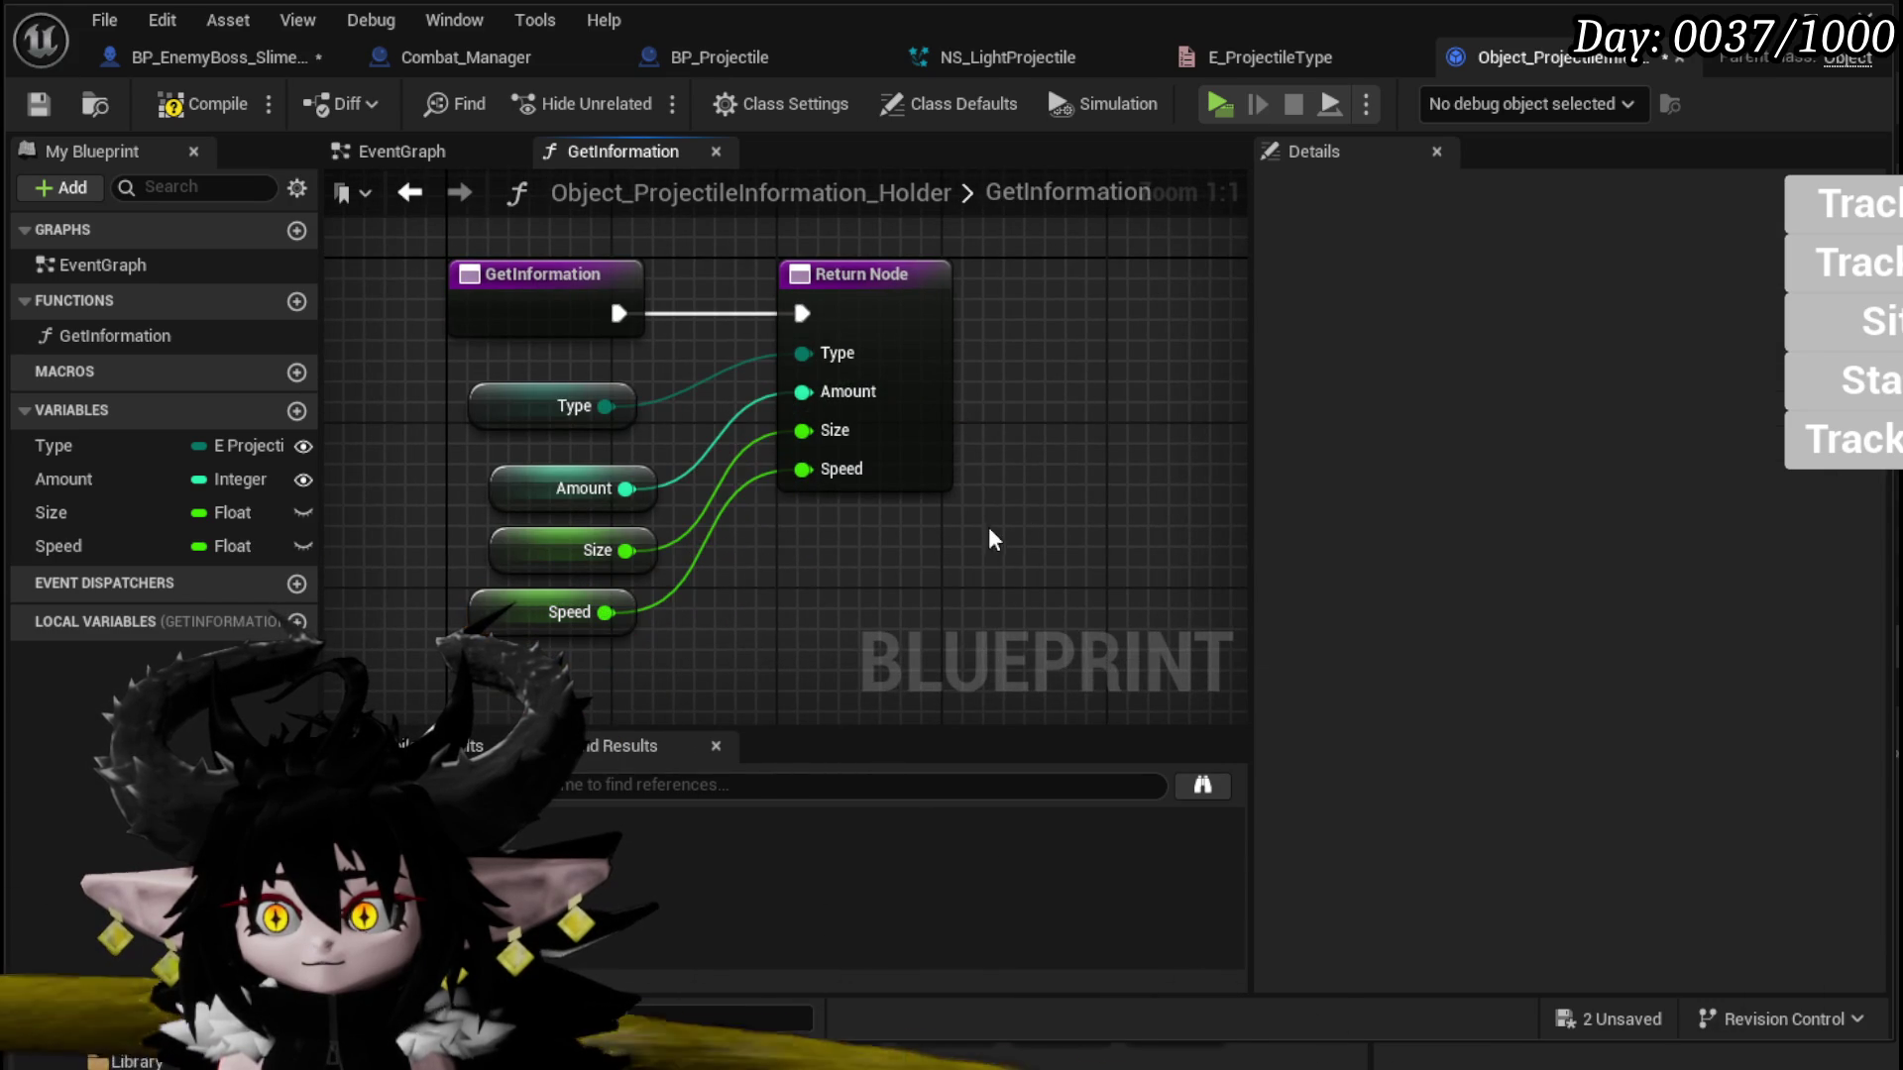
left_click(181, 57)
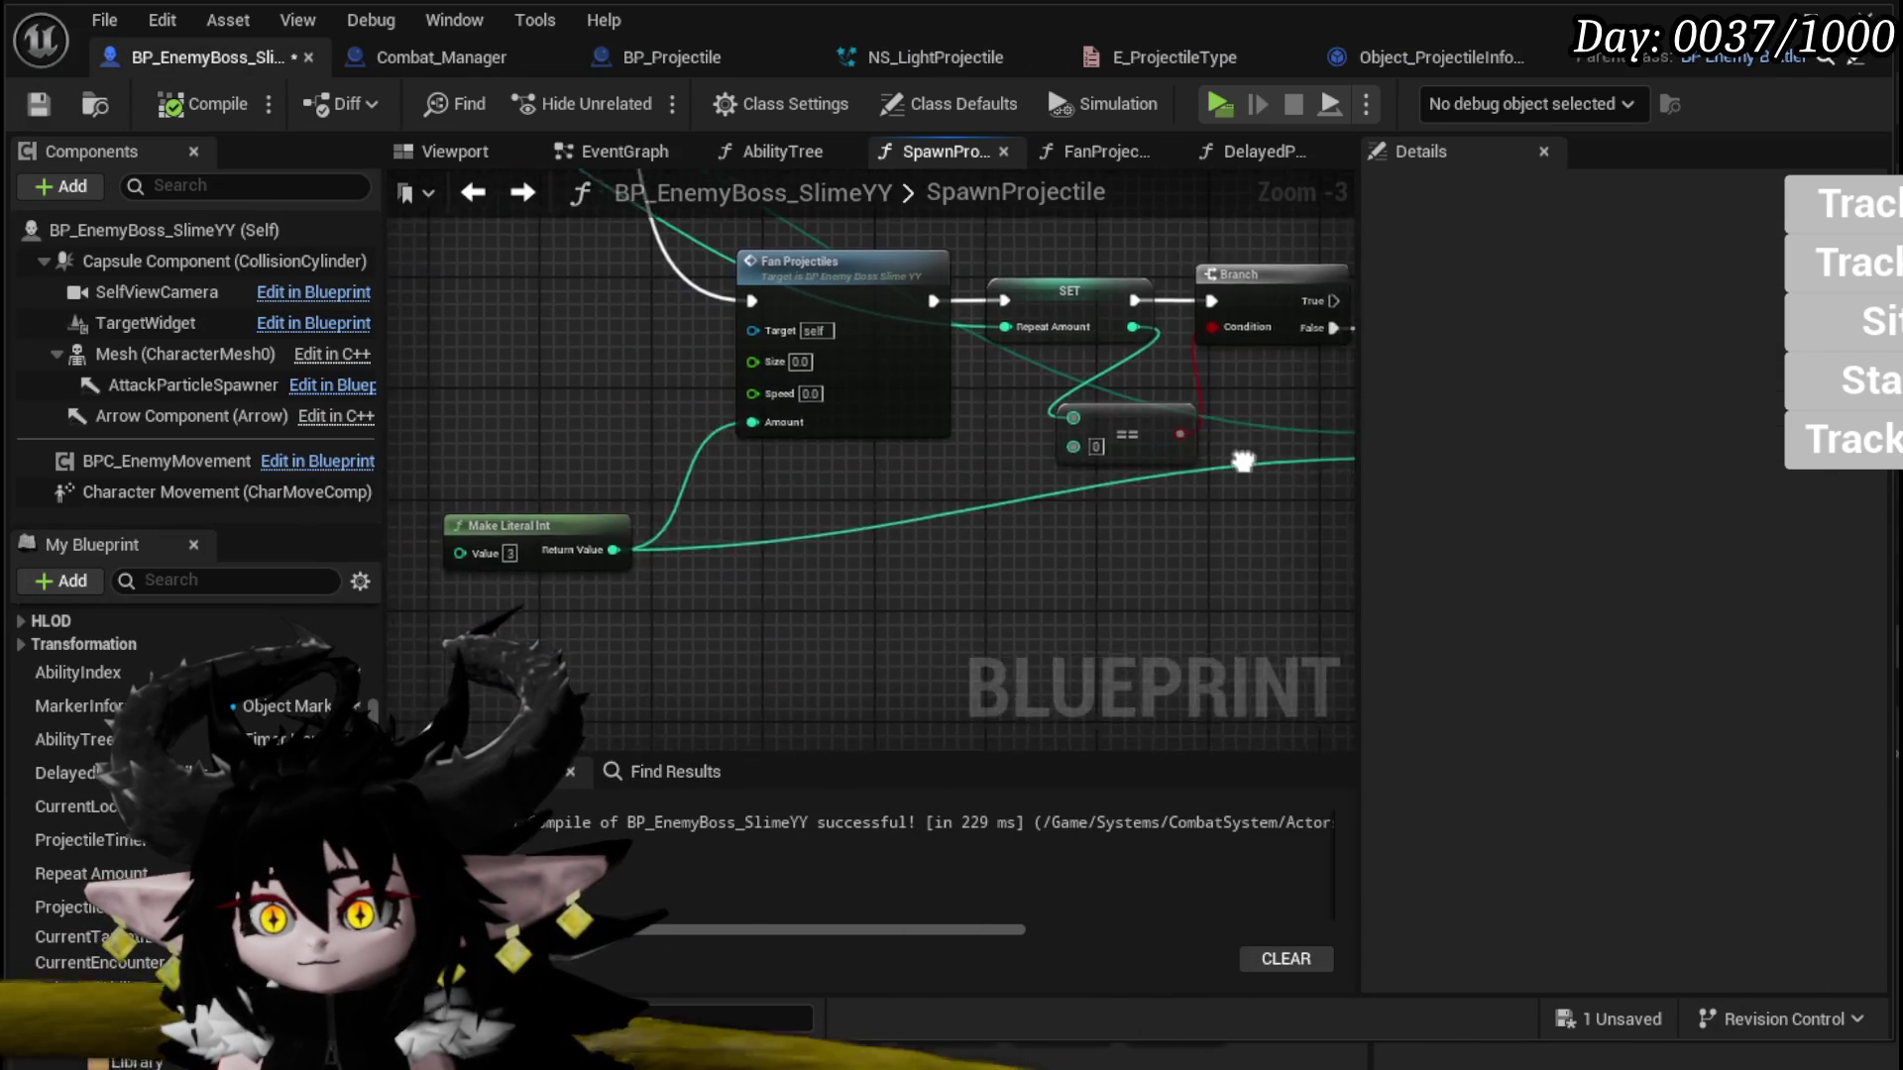
Step: Add two new Float inputs to the SpawnProjectile function
scroll(925, 555, "down", 2)
scroll(924, 555, "up", 2)
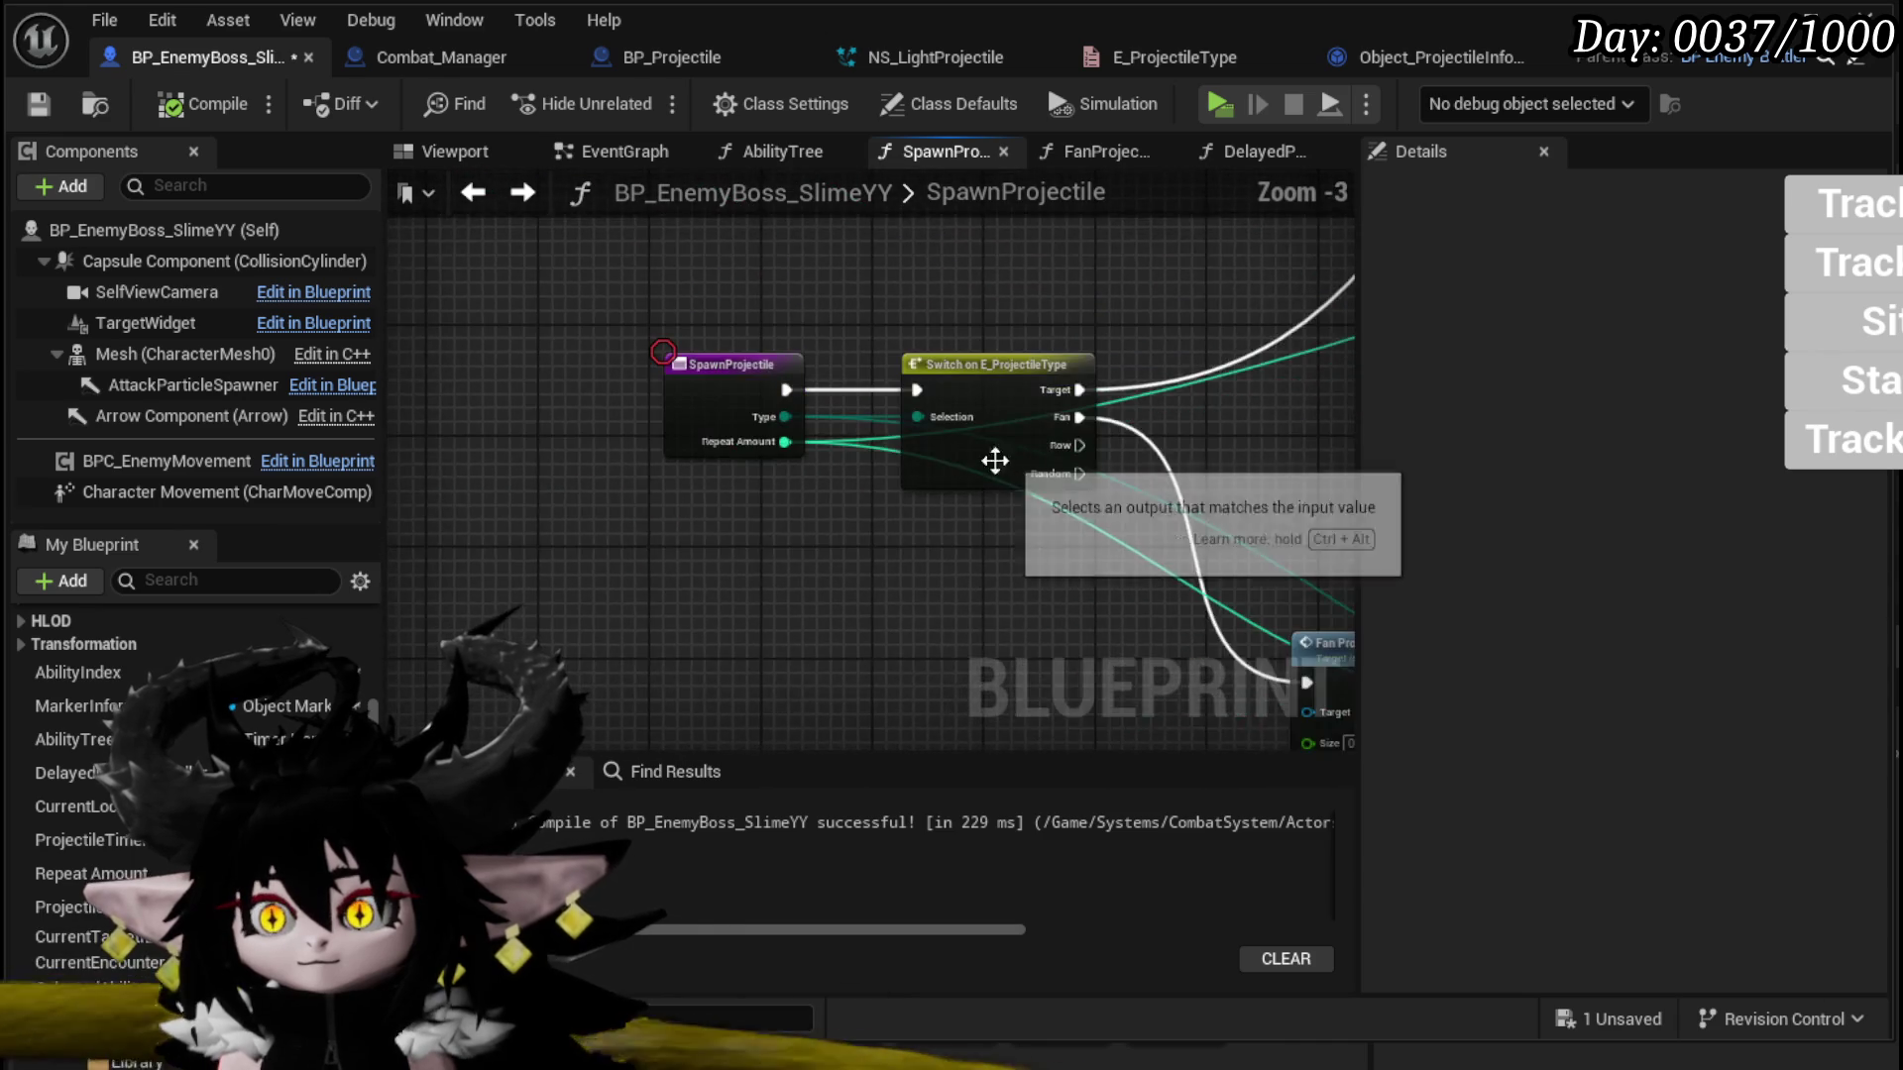
left_click(496, 321)
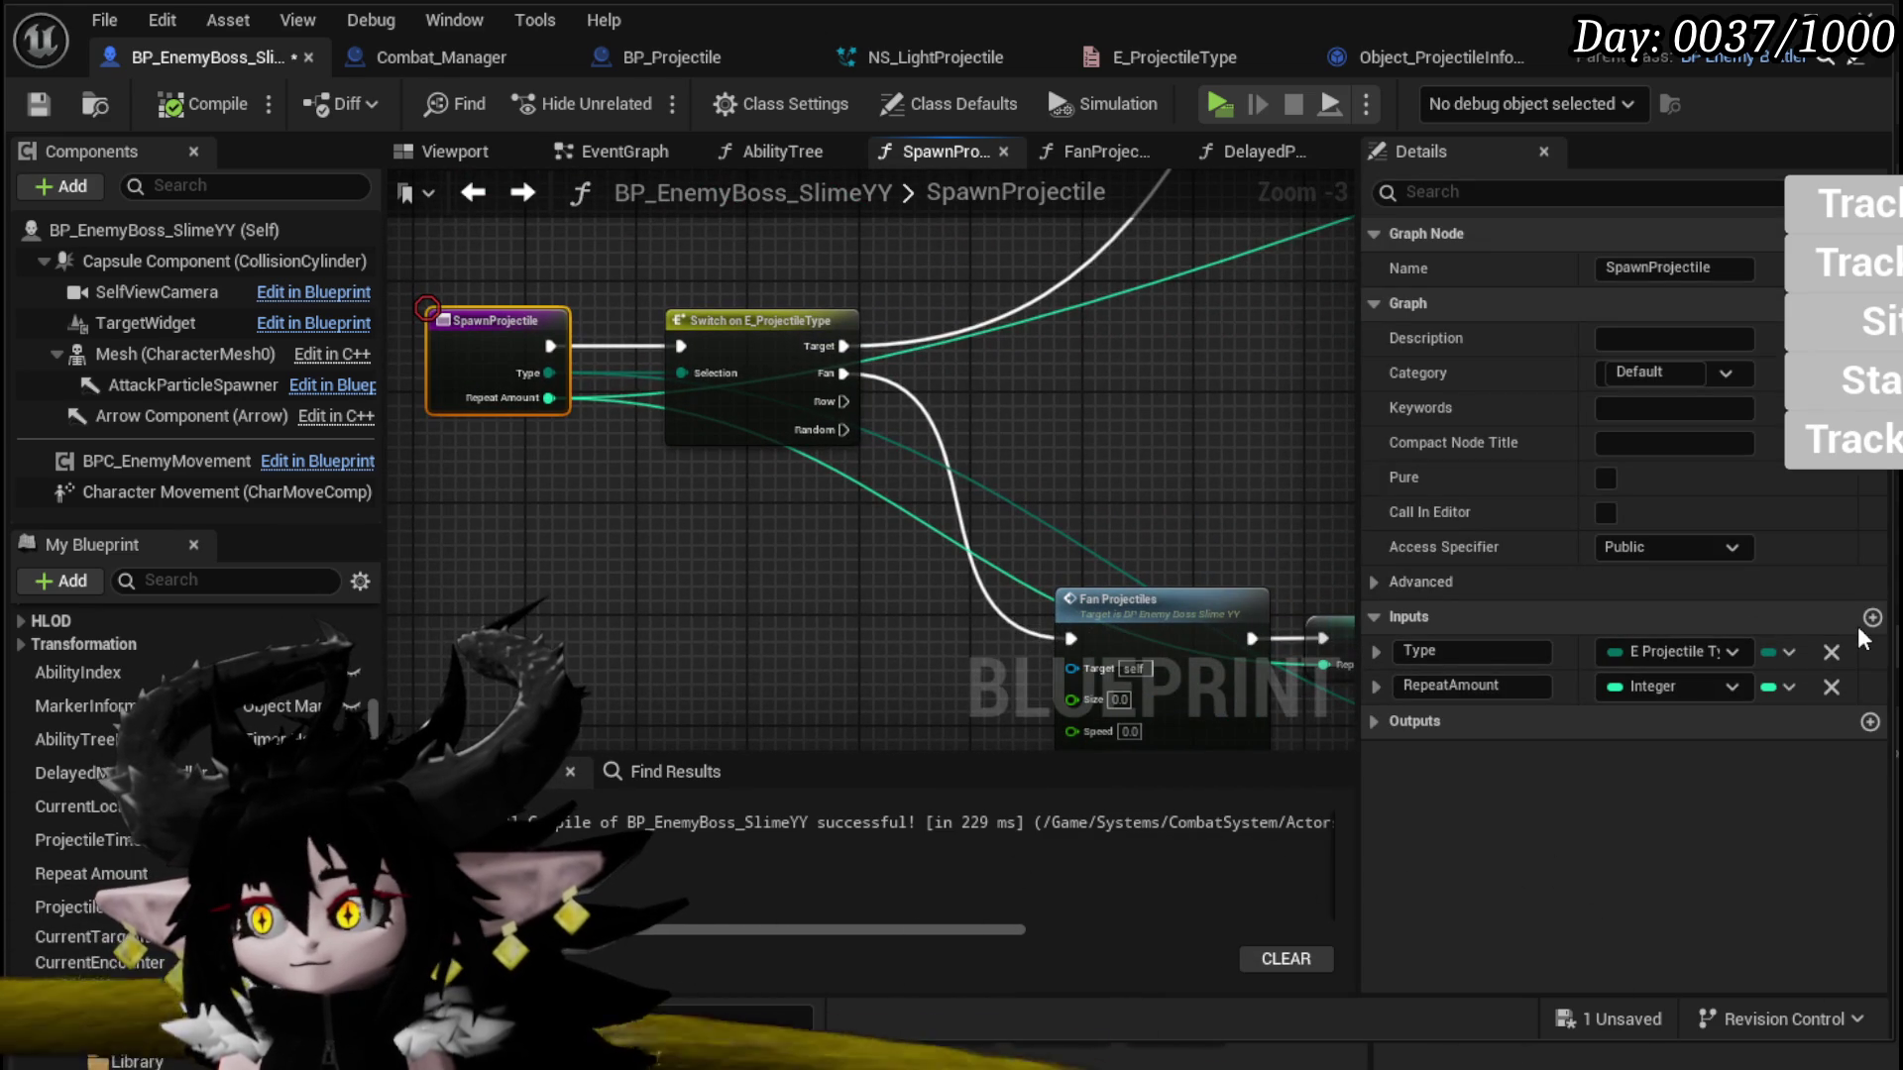
left_click(1870, 618)
left_click(1871, 617)
left_click(1660, 731)
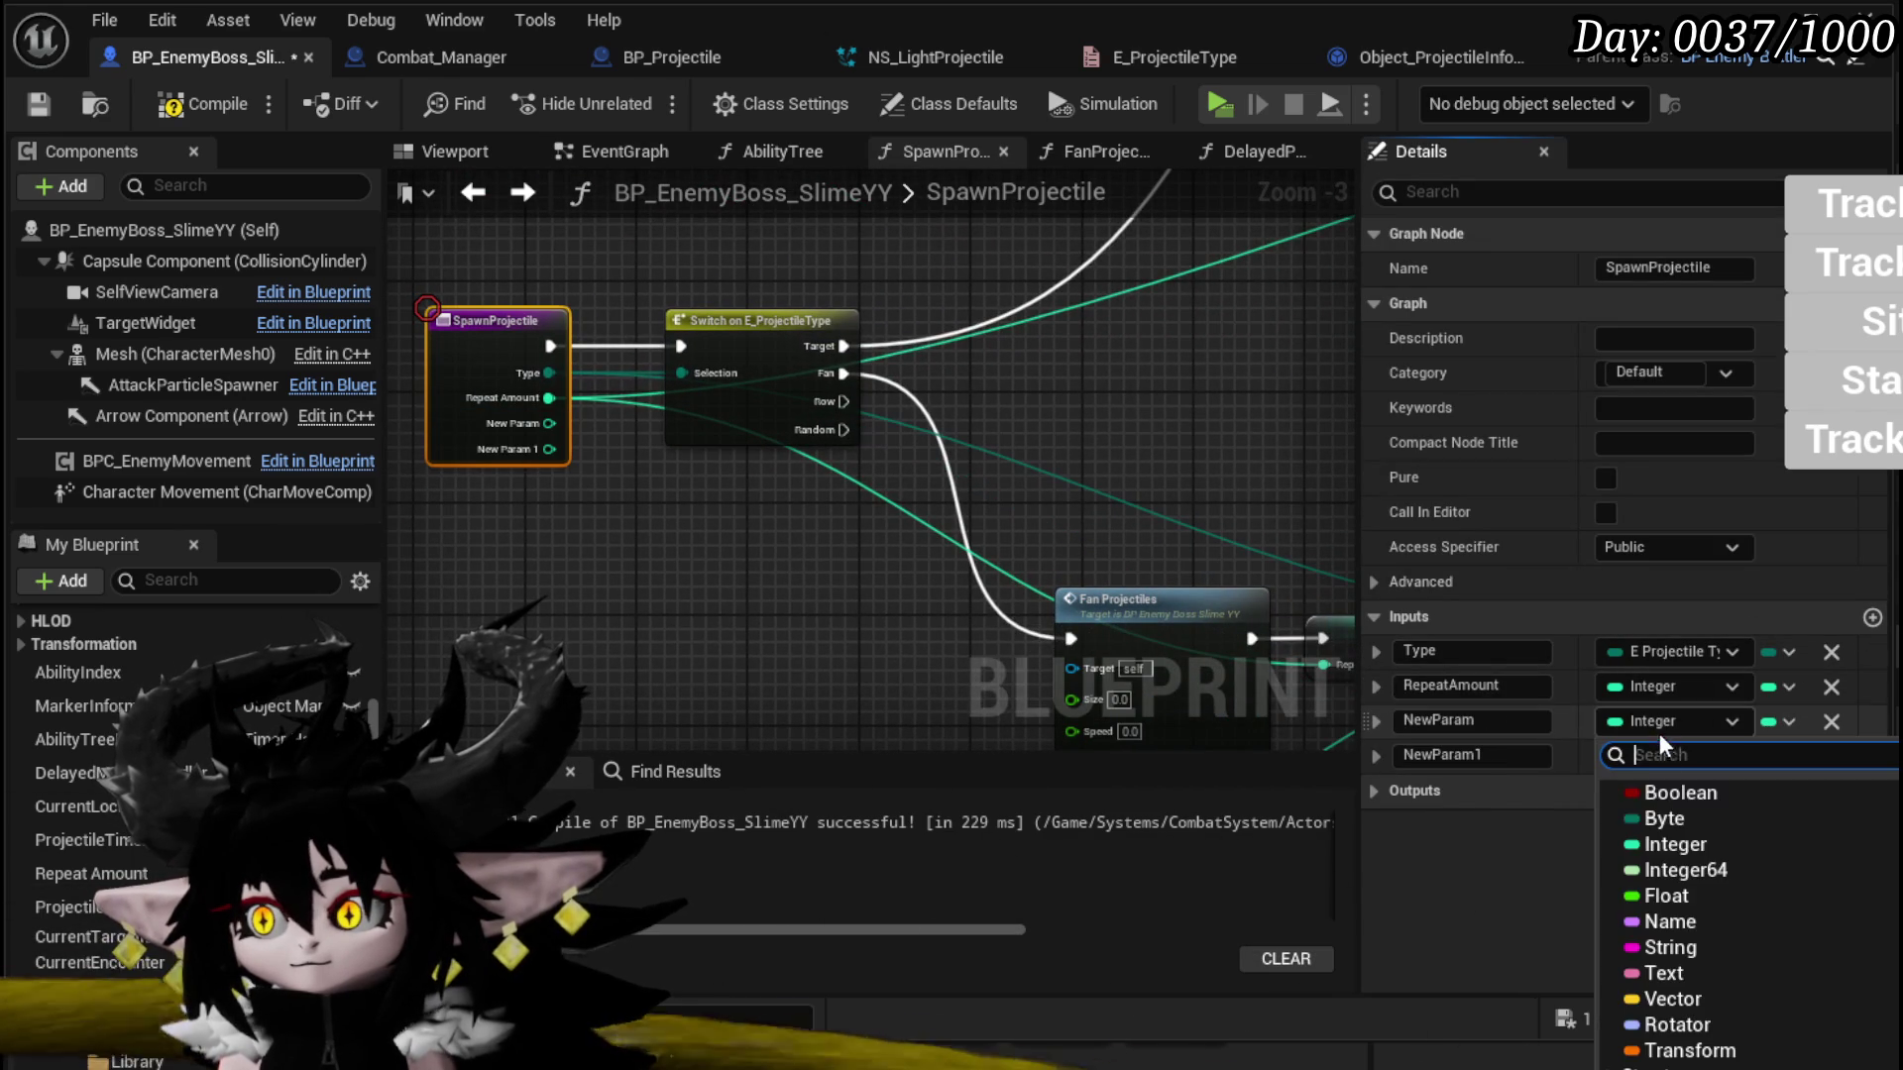
left_click(1675, 844)
left_click(1653, 756)
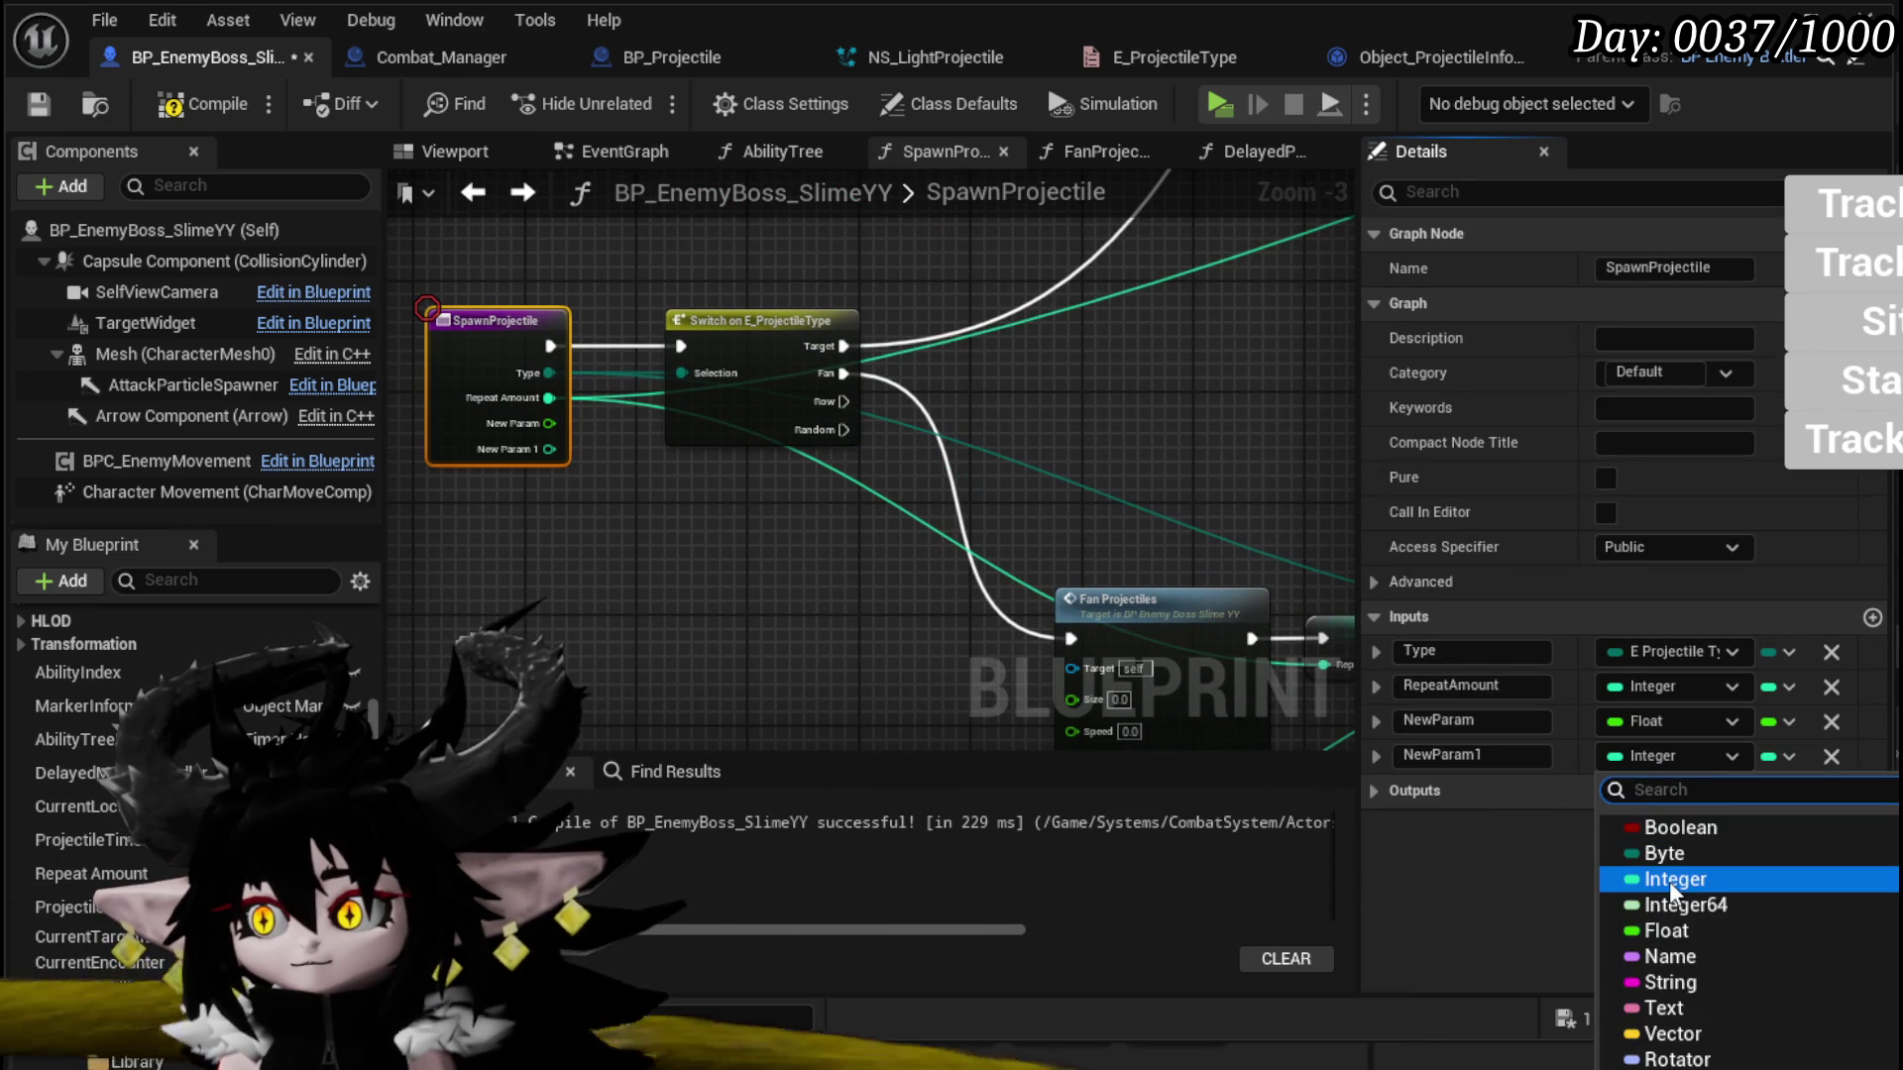
left_click(1665, 930)
Step: Name the new inputs Size and Speed and wire them to Fan Projectiles' matching pins
left_click(1471, 721)
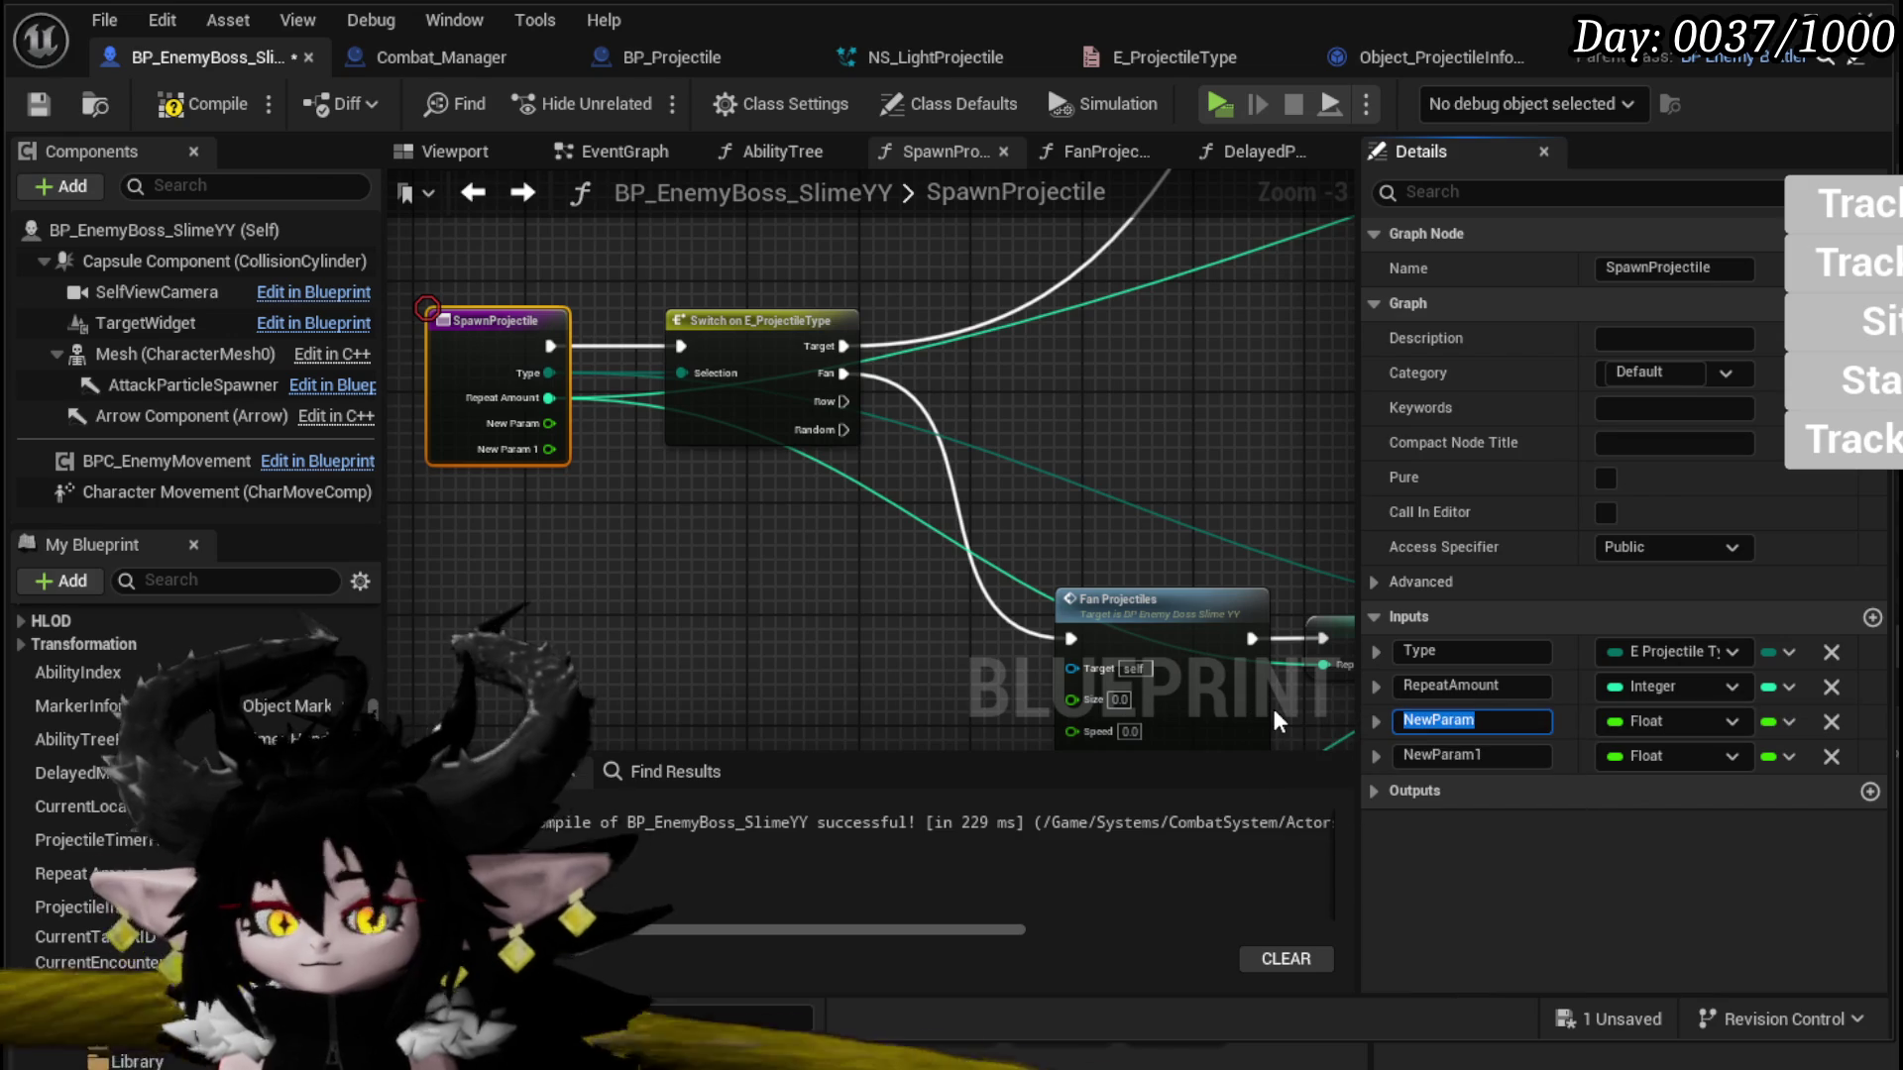
type("Size")
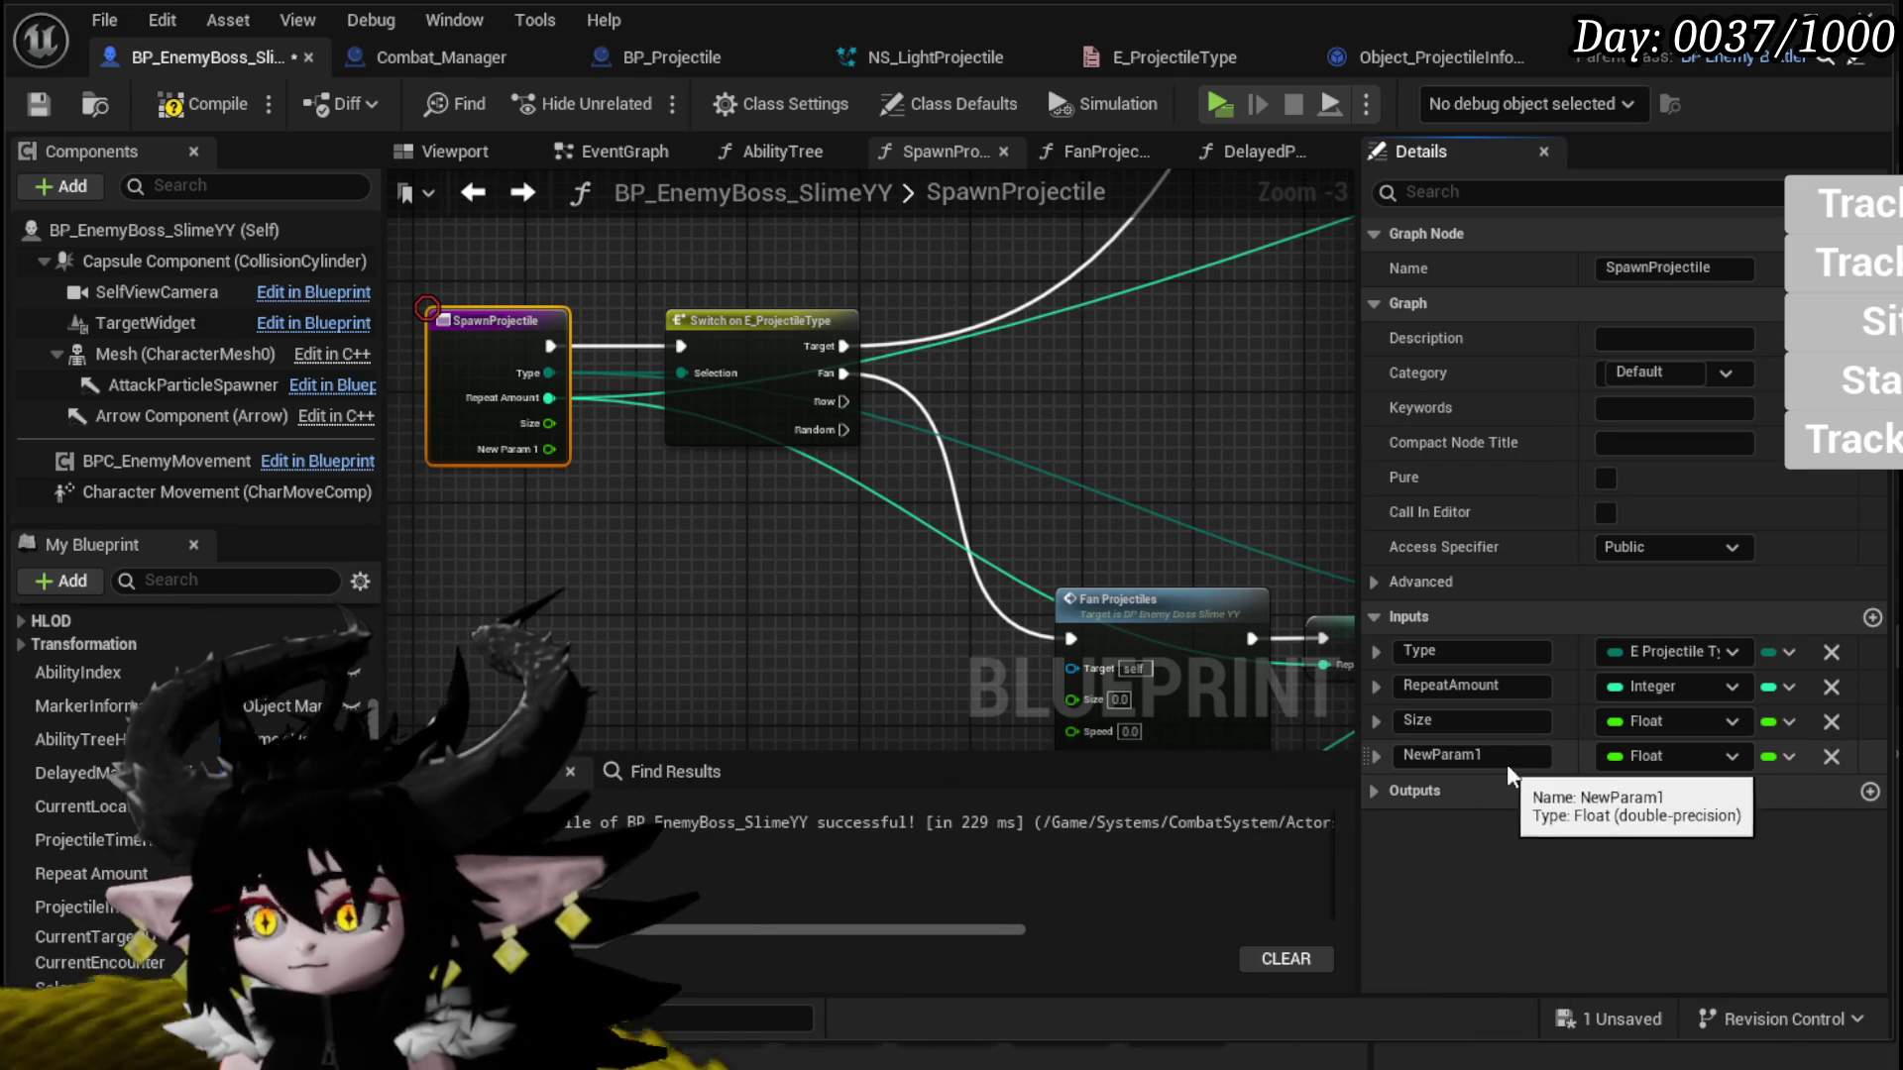
left_click(1407, 755)
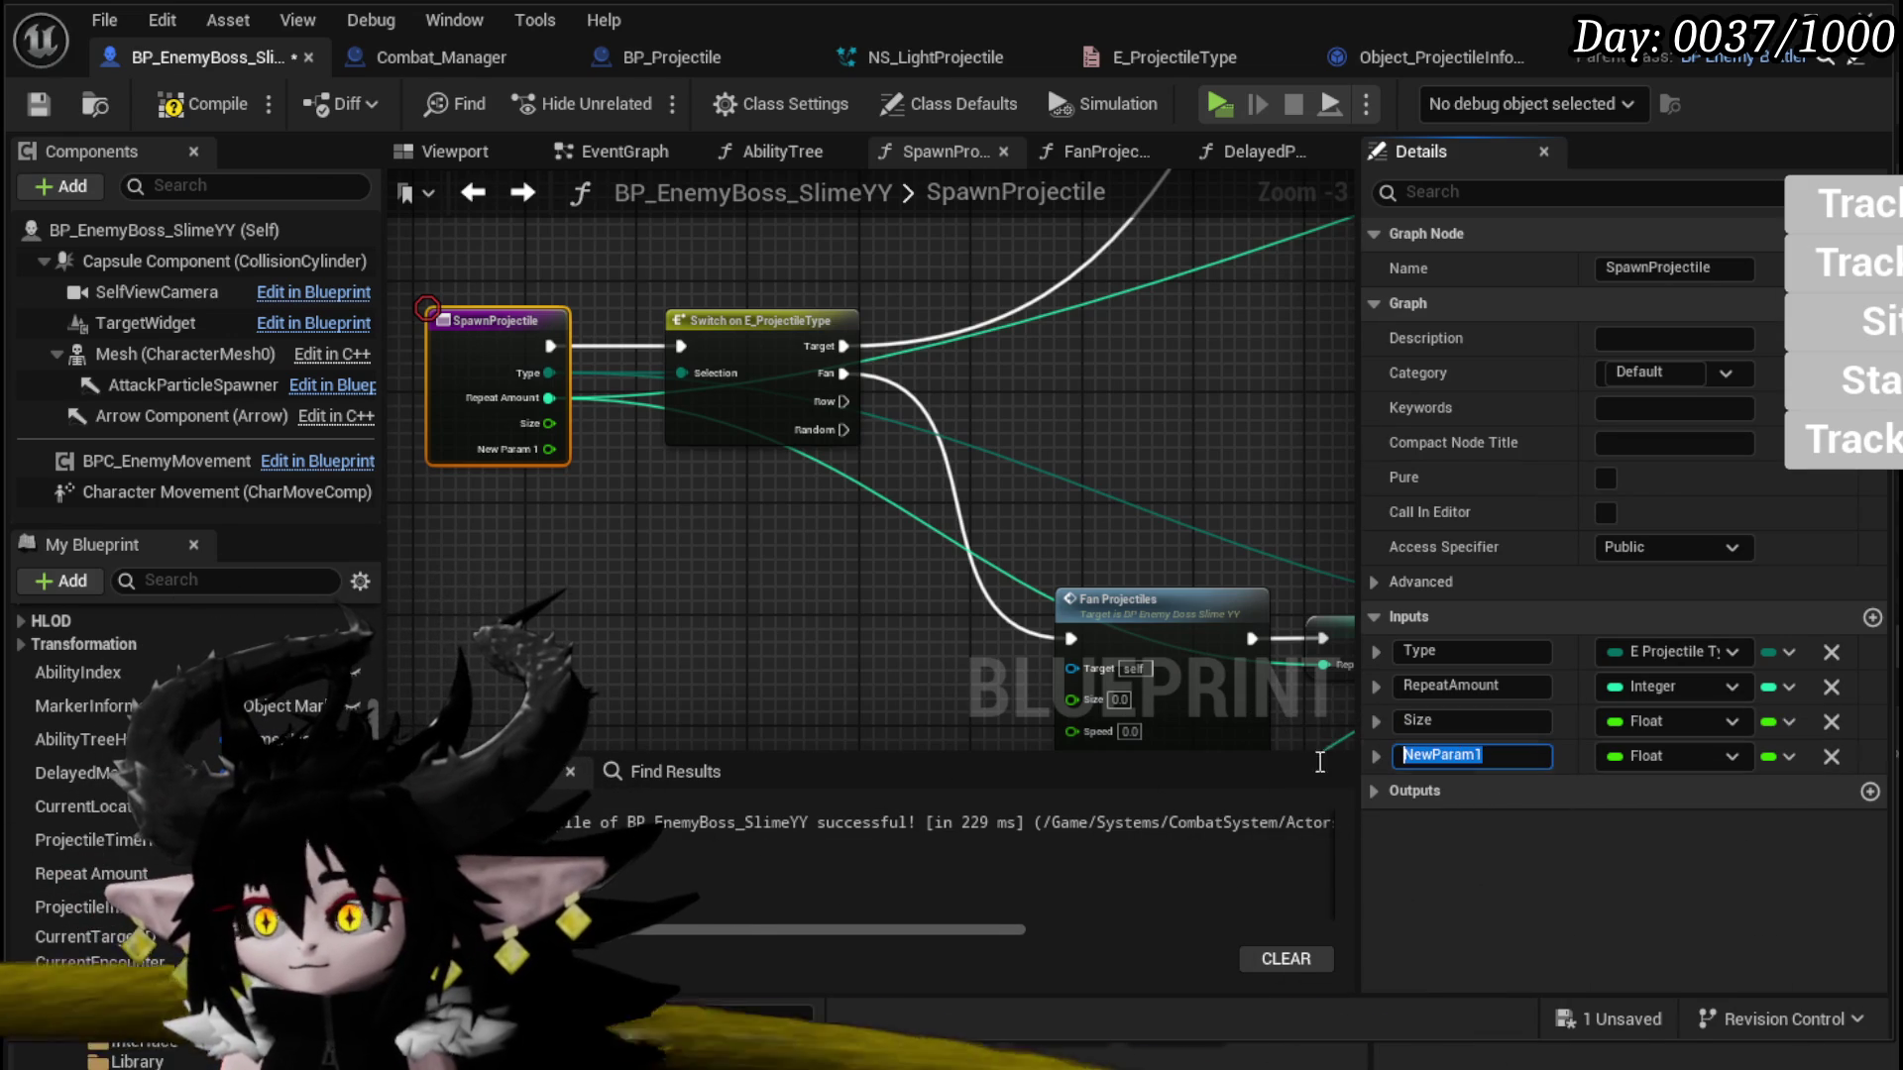
type("Speed")
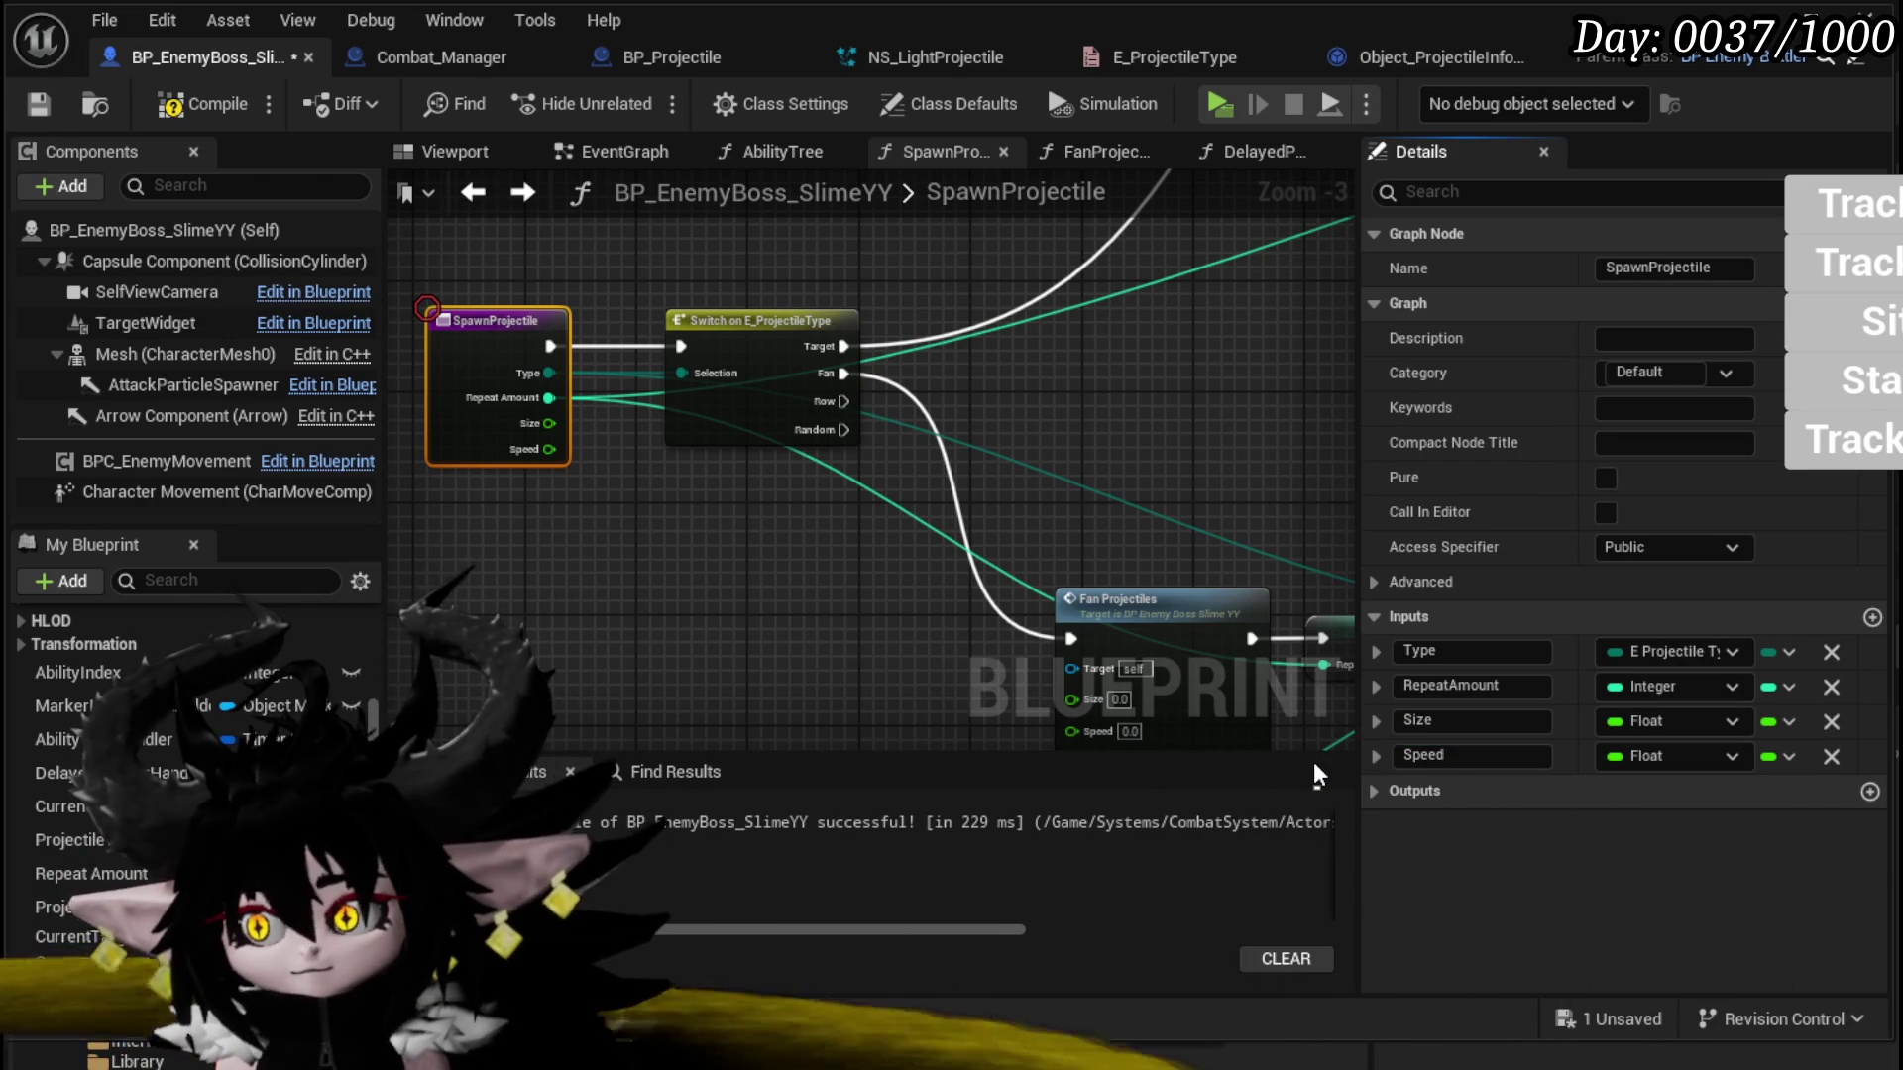
mouse_move(539, 436)
left_mouse_down()
mouse_move(420, 313)
mouse_move(872, 699)
mouse_move(951, 577)
left_mouse_up()
left_click_drag(571, 349, 1094, 659)
scroll(1090, 594, "down", 1)
left_click_drag(1266, 283, 939, 258)
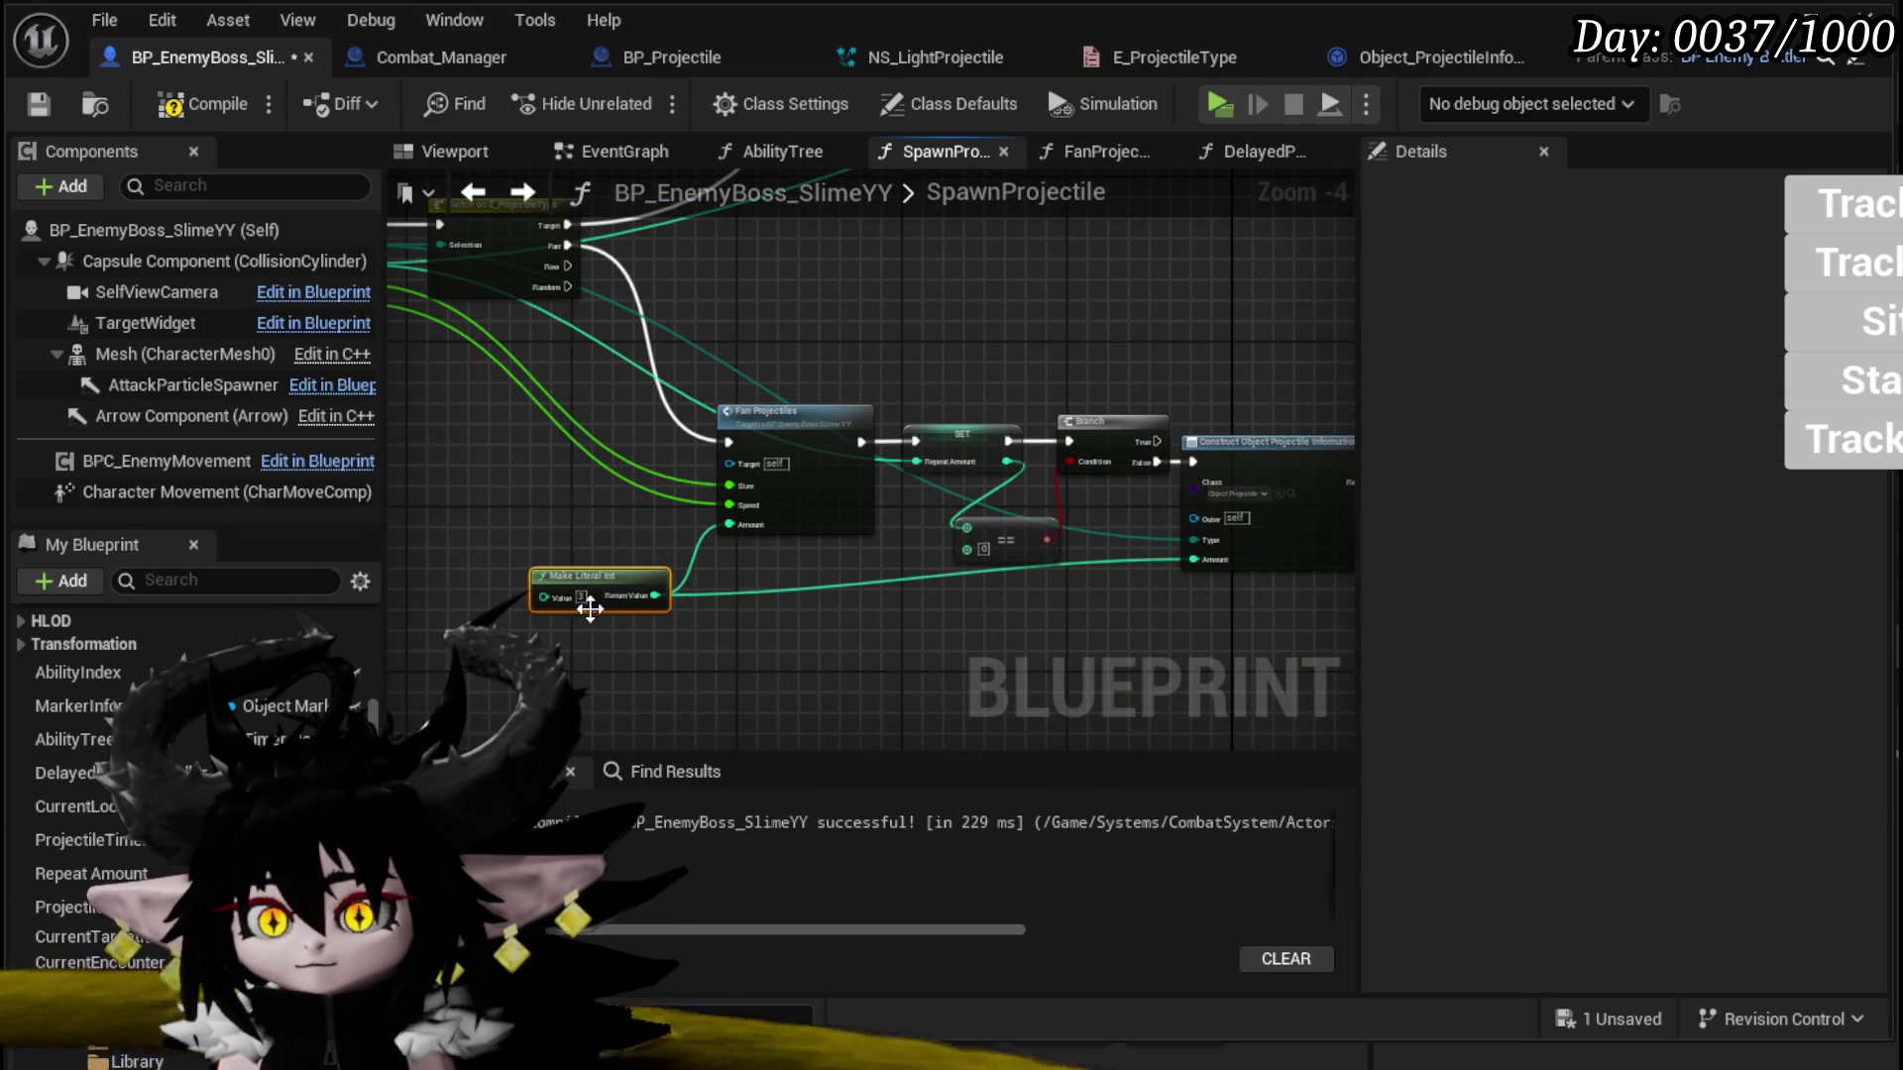
Step: Wire an Amount input into Fan Projectiles and Construct Object, then compile with F7
left_click_drag(604, 541, 830, 563)
mouse_move(946, 548)
left_mouse_down()
mouse_move(882, 543)
mouse_move(500, 342)
mouse_move(843, 475)
mouse_move(1381, 586)
mouse_move(1199, 583)
mouse_move(1220, 571)
left_mouse_up()
left_click_drag(826, 626, 621, 623)
key("F7")
Step: Marquee-select the nodes around the SpawnProjectile entry node, then clear the selection
mouse_move(761, 295)
left_mouse_down()
mouse_move(645, 629)
mouse_move(421, 718)
left_mouse_up()
scroll(421, 719, "down", 3)
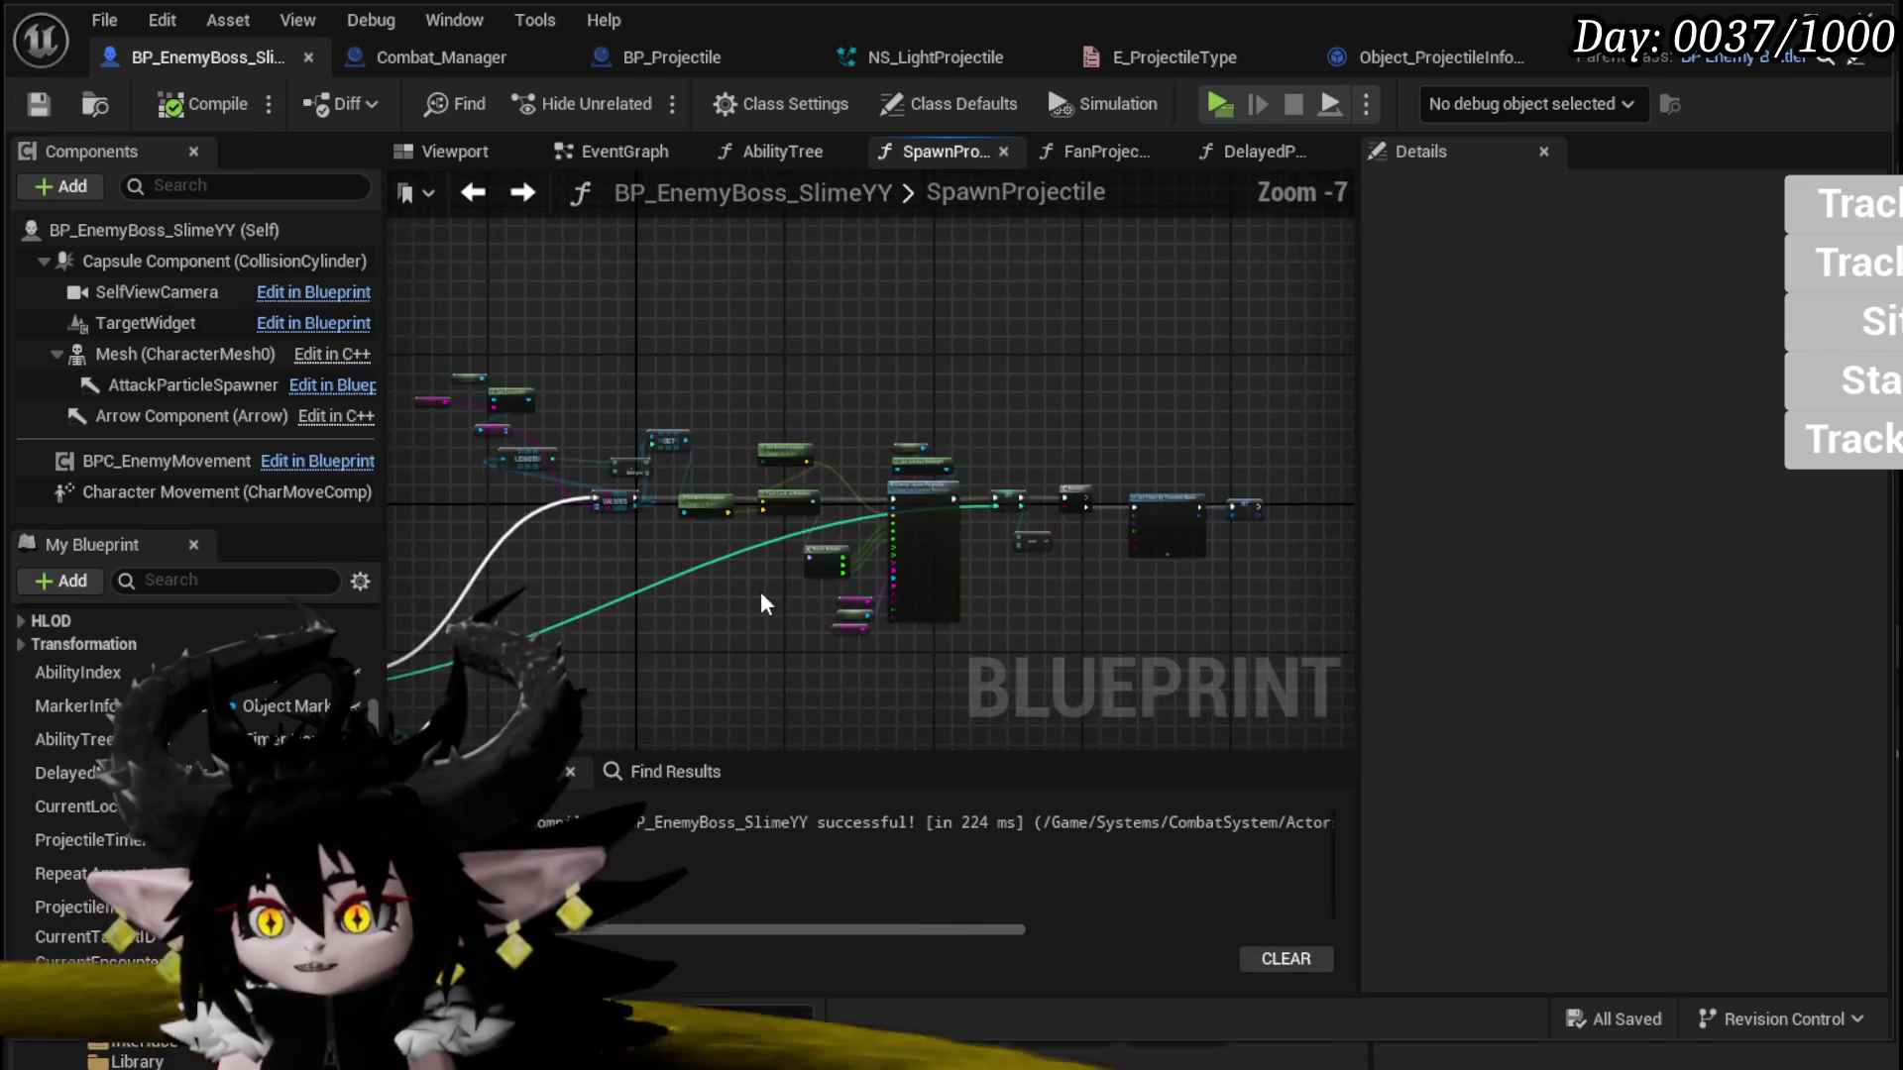
mouse_move(708, 353)
left_mouse_down()
mouse_move(712, 577)
mouse_move(484, 800)
left_mouse_up()
left_click_drag(849, 531, 701, 421)
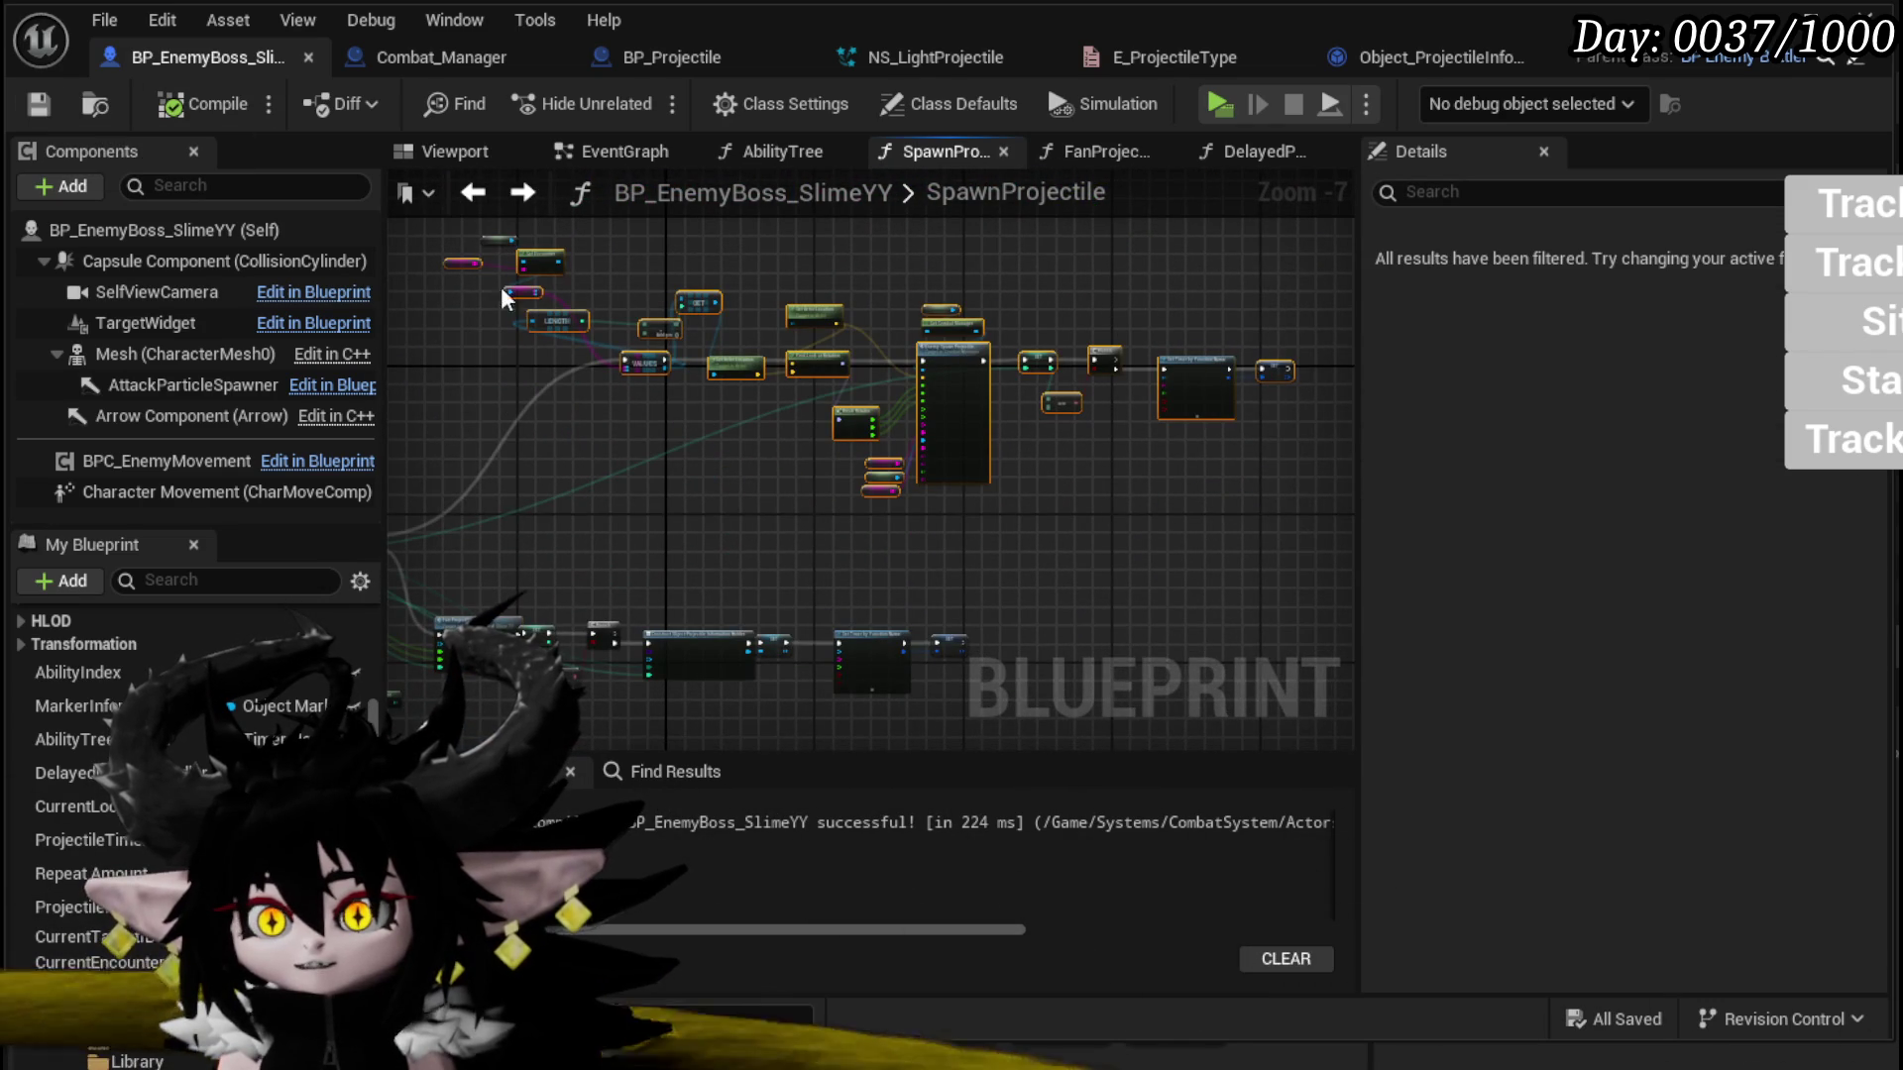
left_click_drag(654, 226, 555, 226)
left_click(554, 226)
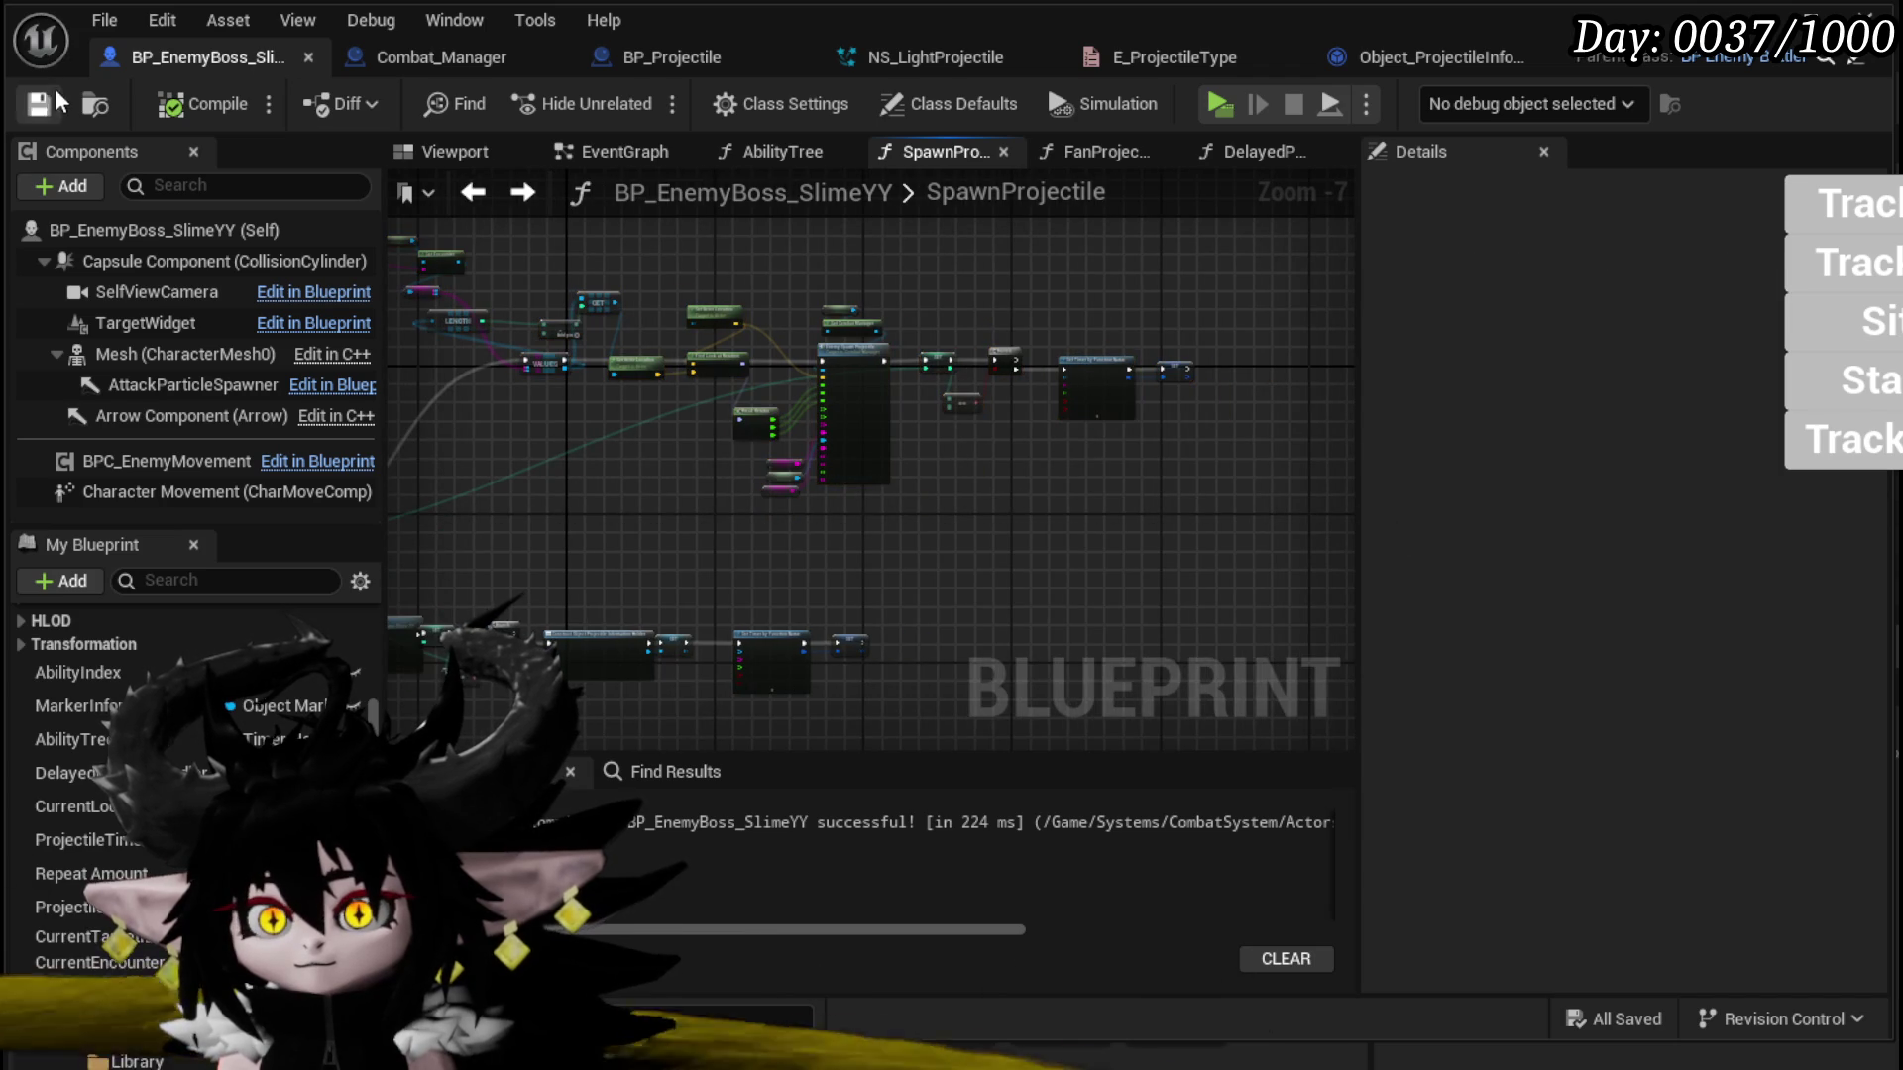
left_click_drag(900, 283, 1018, 267)
scroll(882, 291, "up", 3)
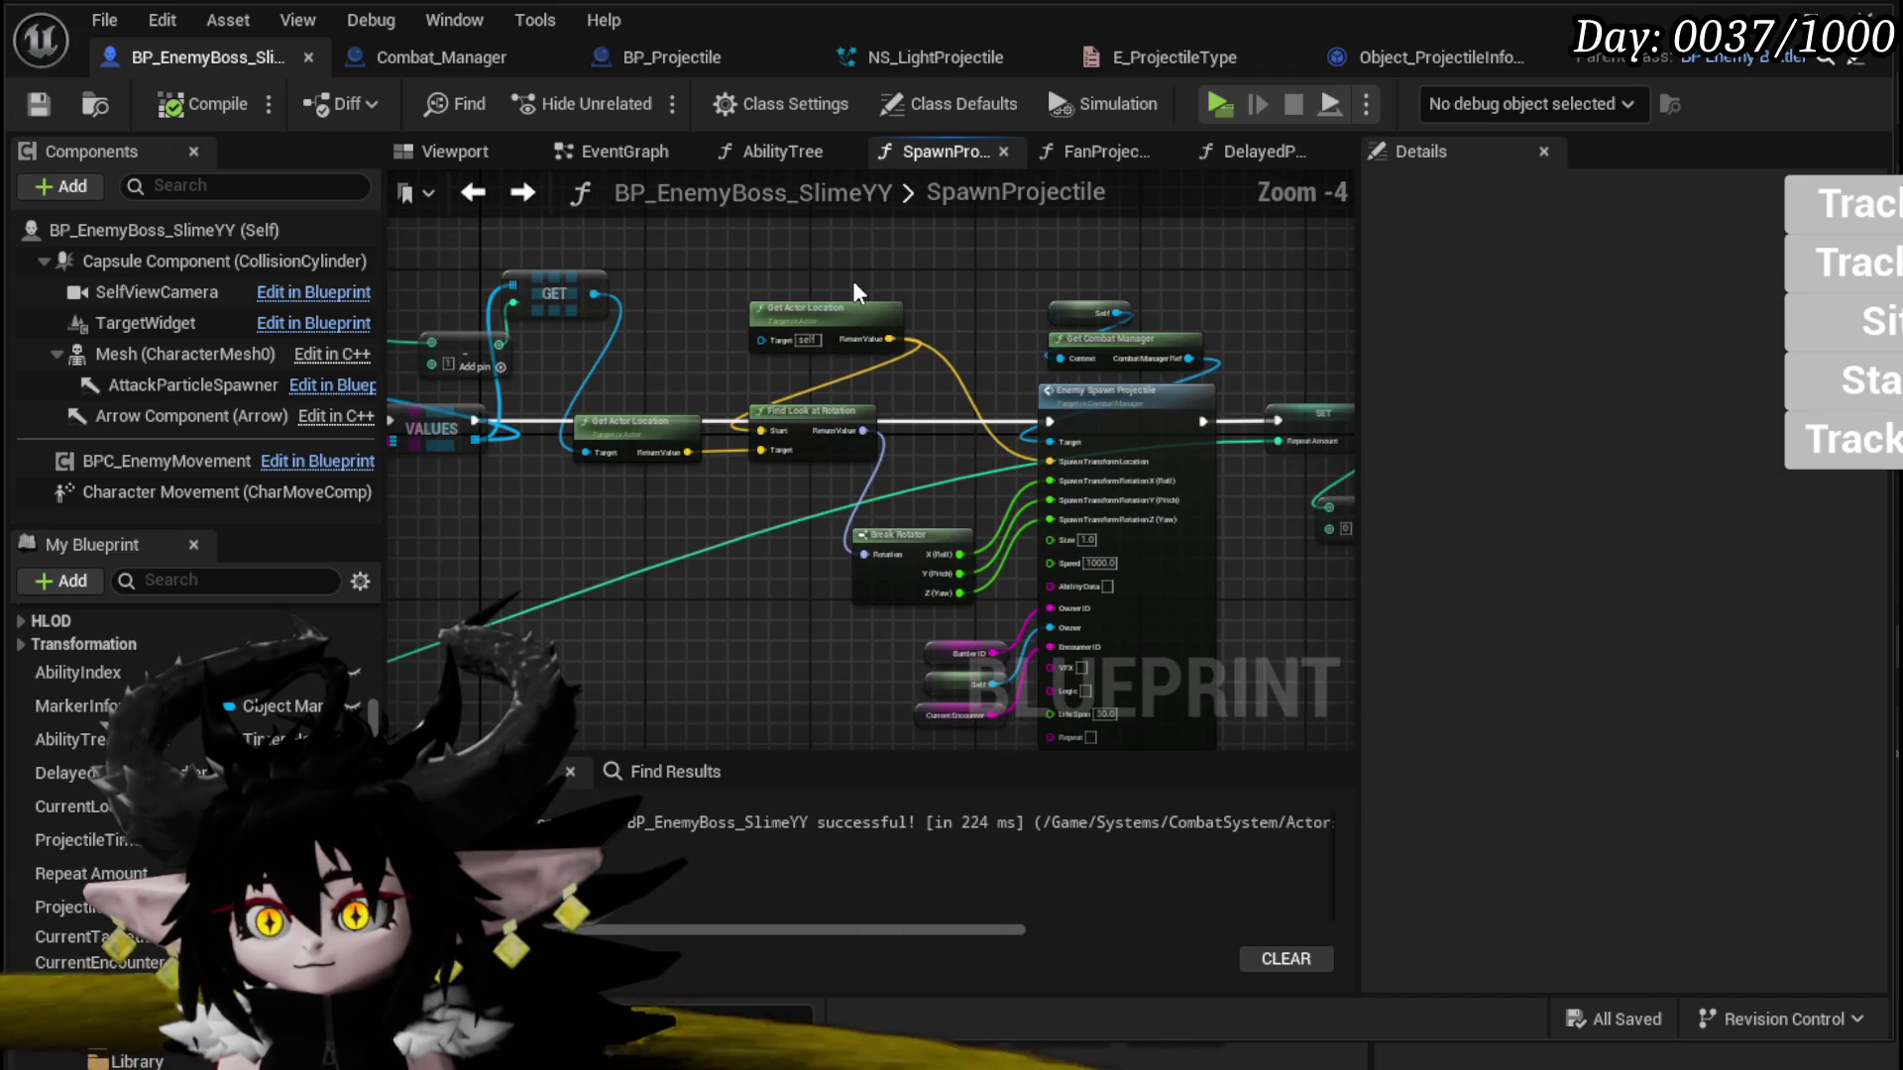
Step: Move Find Look at Rotation, Get Actor Location and Break Rotator into a tidy group and select them
left_click(659, 387)
left_click_drag(821, 441, 845, 406)
left_click_drag(811, 311, 746, 278)
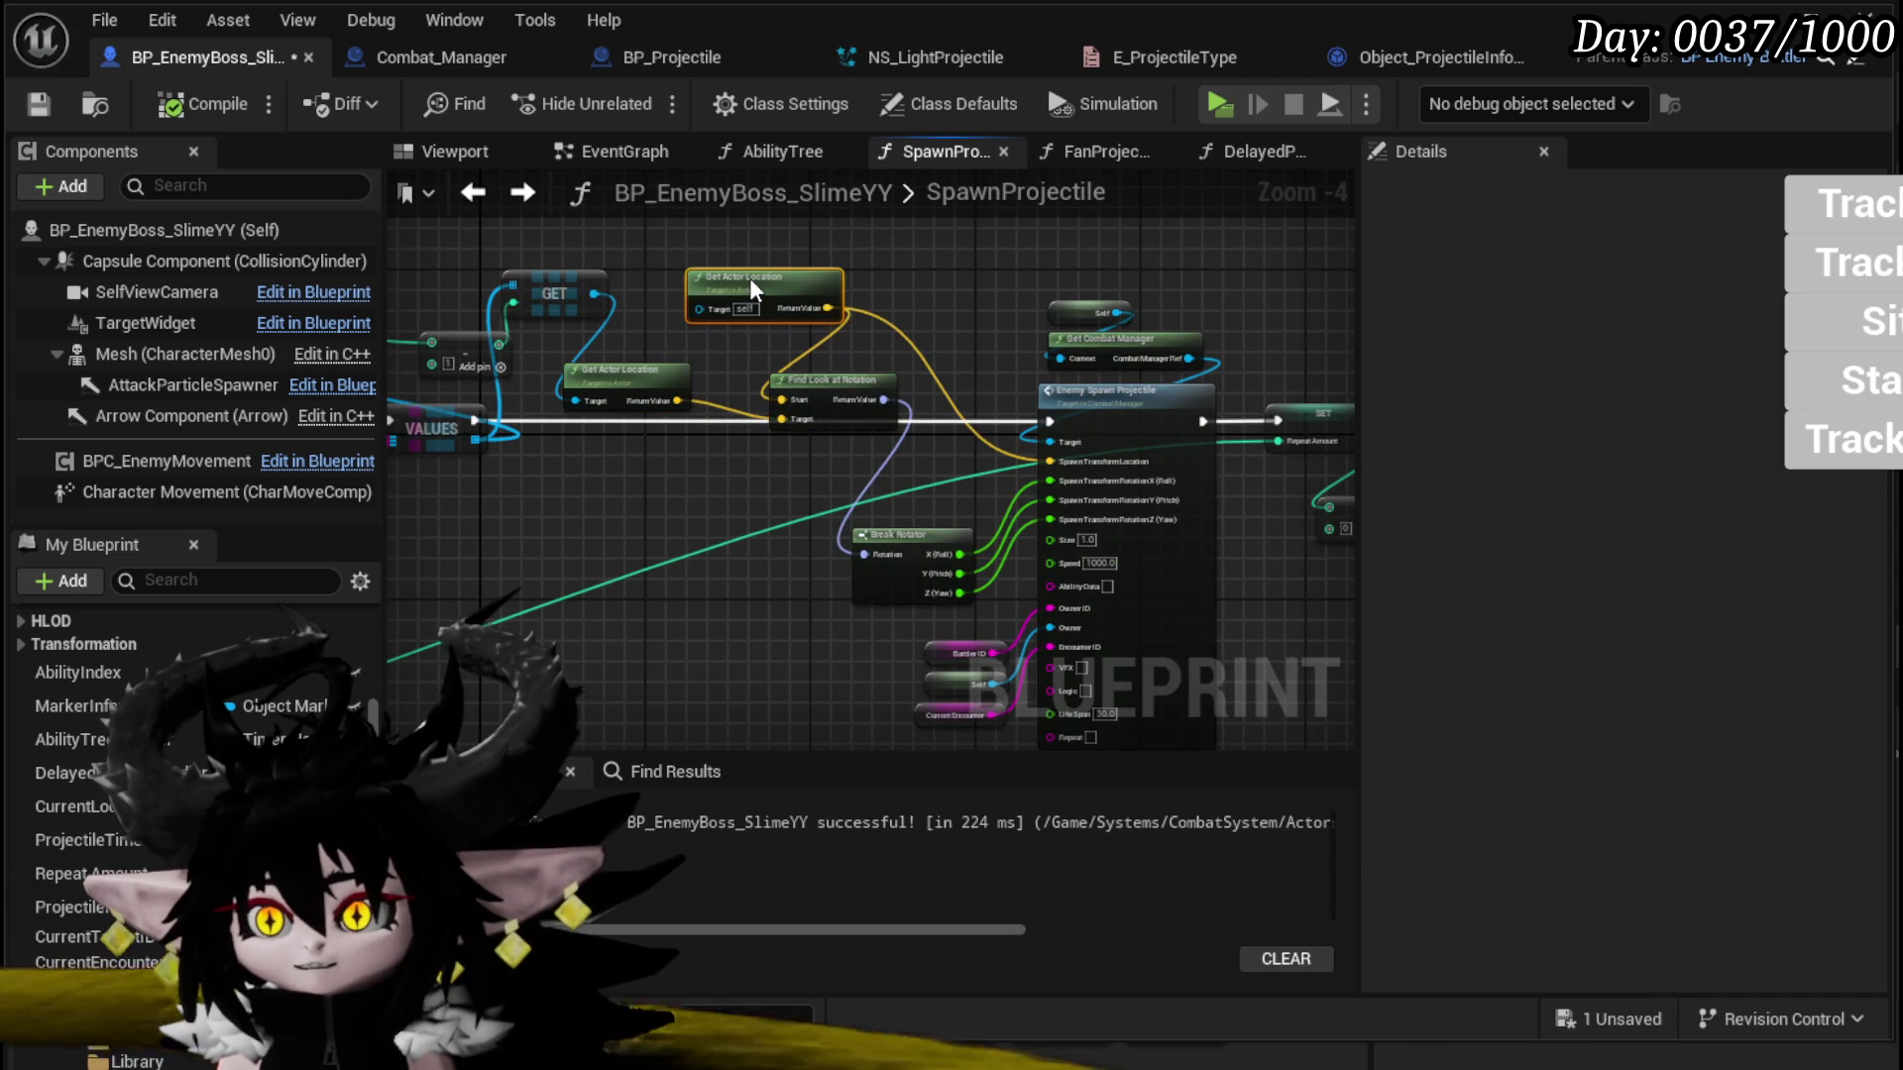
left_click_drag(900, 541, 807, 467)
mouse_move(1273, 248)
left_mouse_down()
mouse_move(850, 701)
mouse_move(876, 585)
left_mouse_up()
scroll(959, 536, "down", 2)
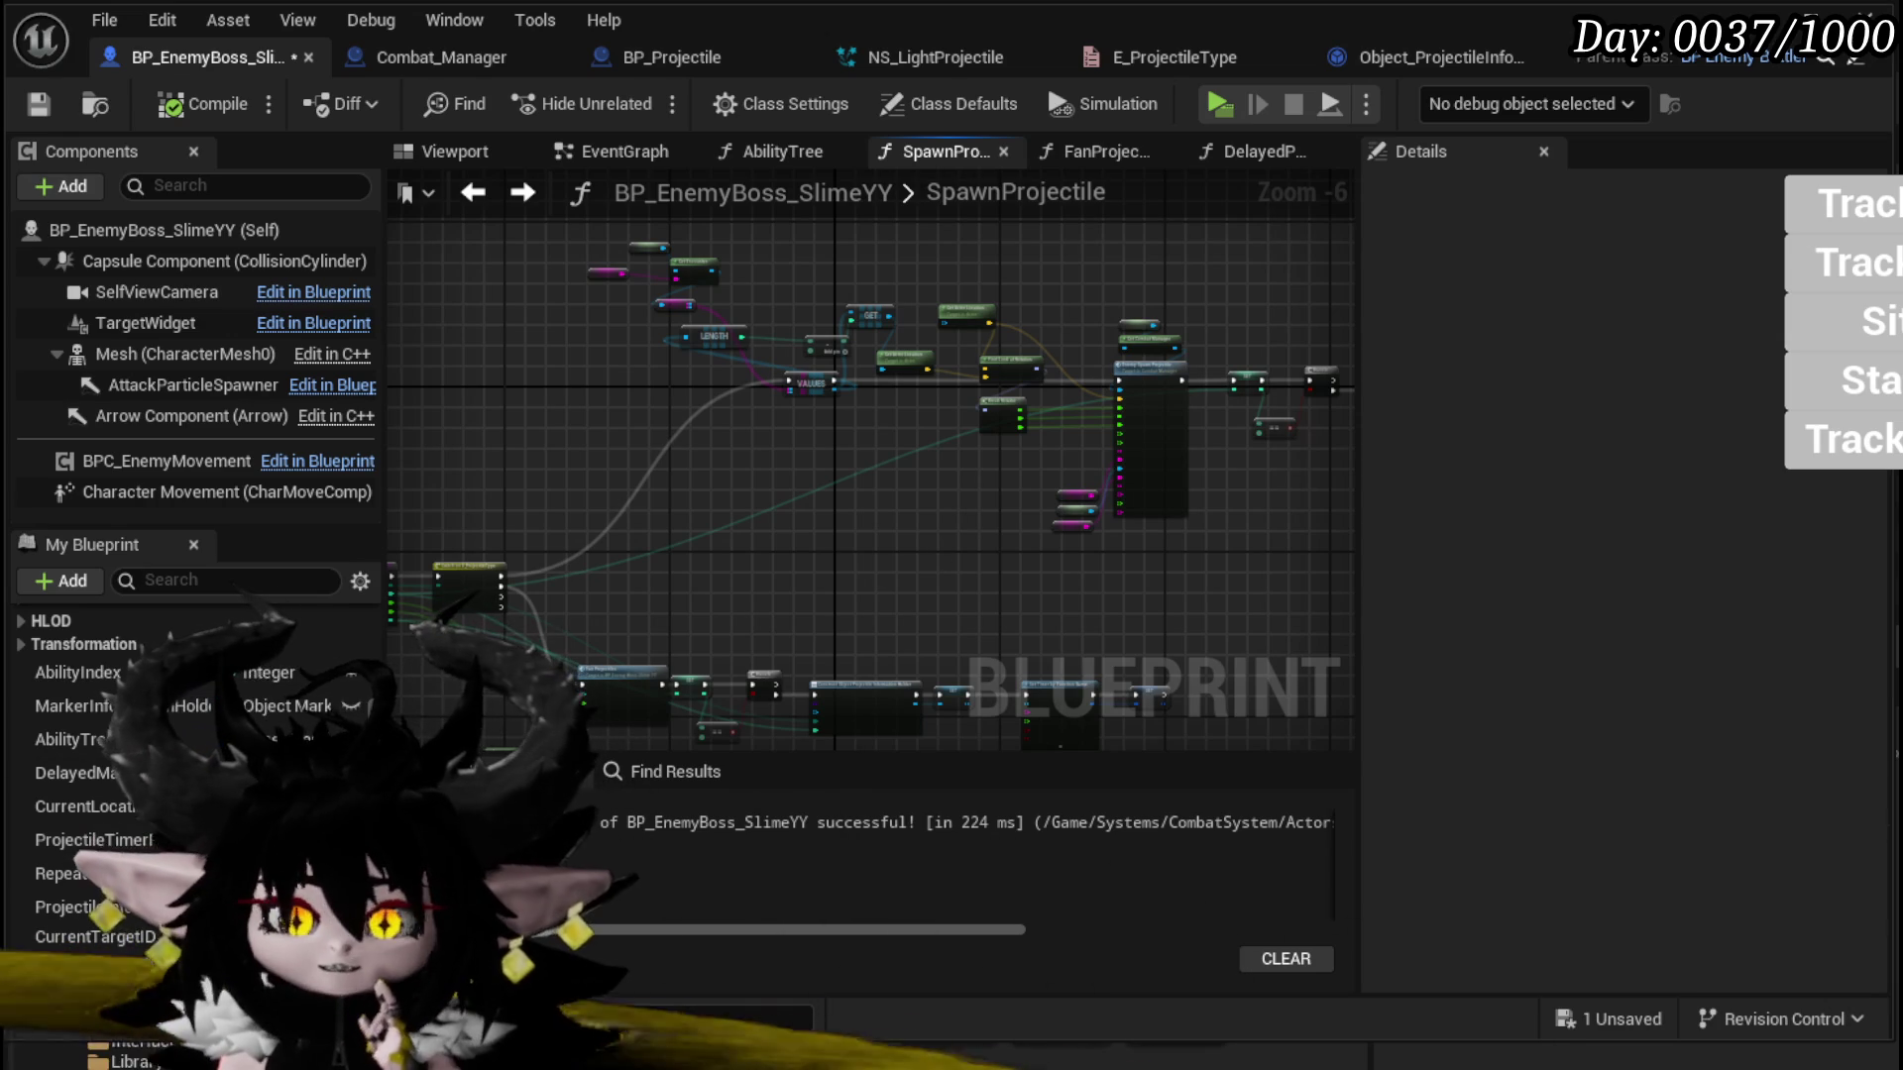
scroll(699, 397, "up", 5, "ctrl")
scroll(698, 448, "up", 2)
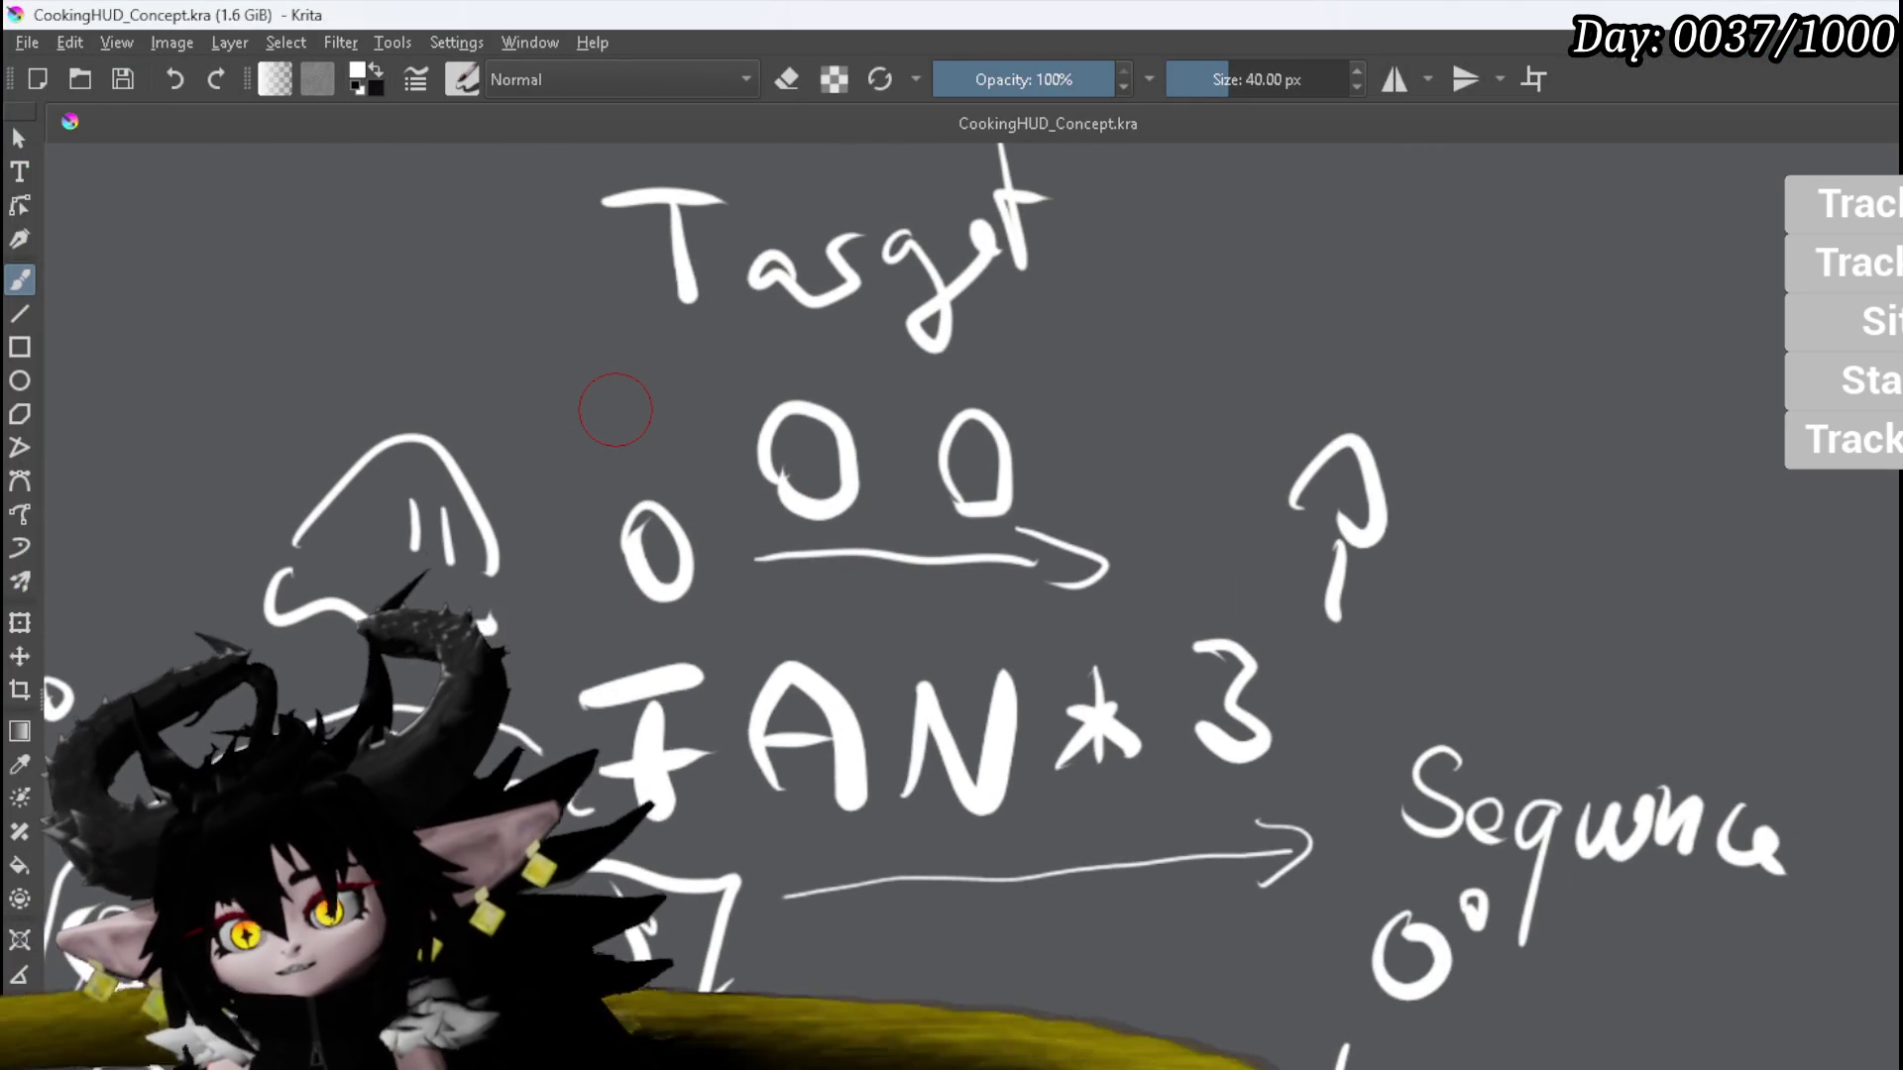
Step: Sketch an extra circle, an arrowhead and a long projectile path fanning across the slime drawing
mouse_move(635, 375)
left_mouse_down()
mouse_move(607, 436)
mouse_move(633, 364)
left_mouse_up()
left_click_drag(677, 640, 706, 668)
left_click_drag(1243, 223, 1306, 230)
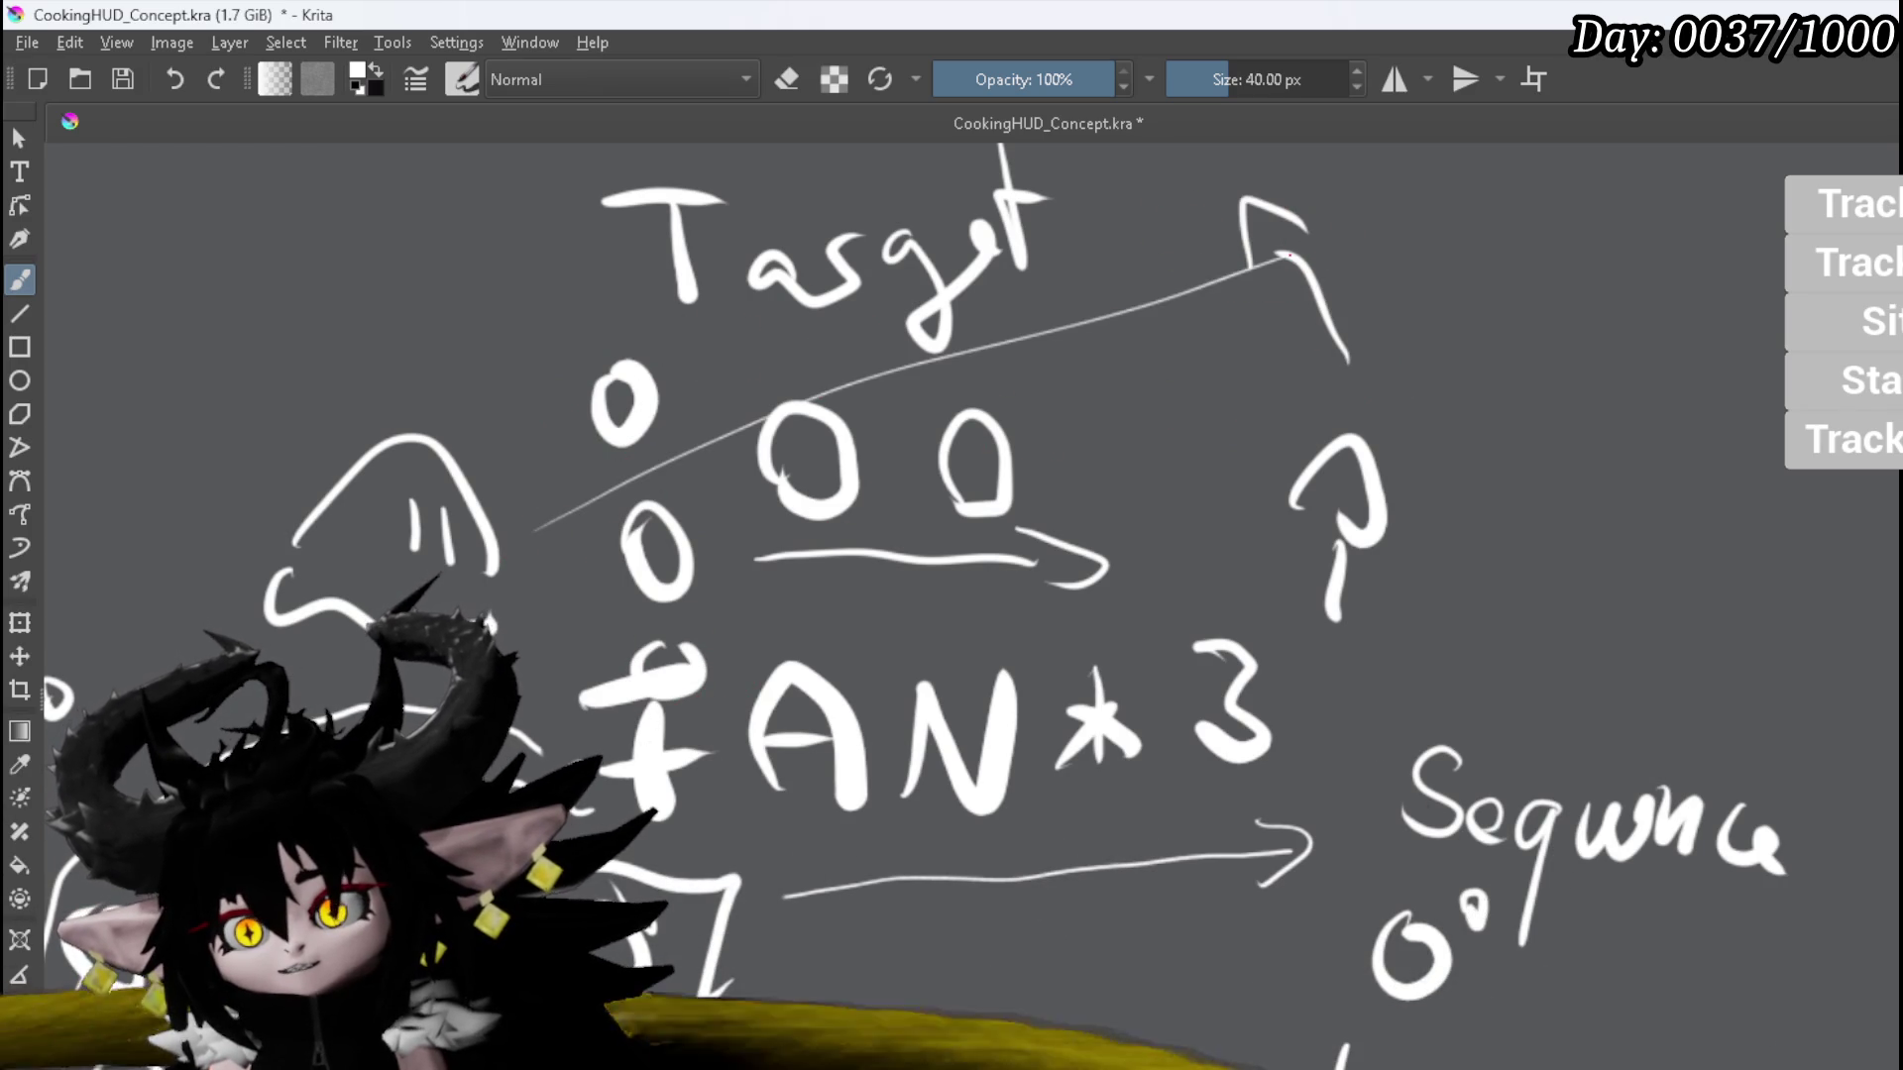
left_click_drag(535, 532, 1521, 451)
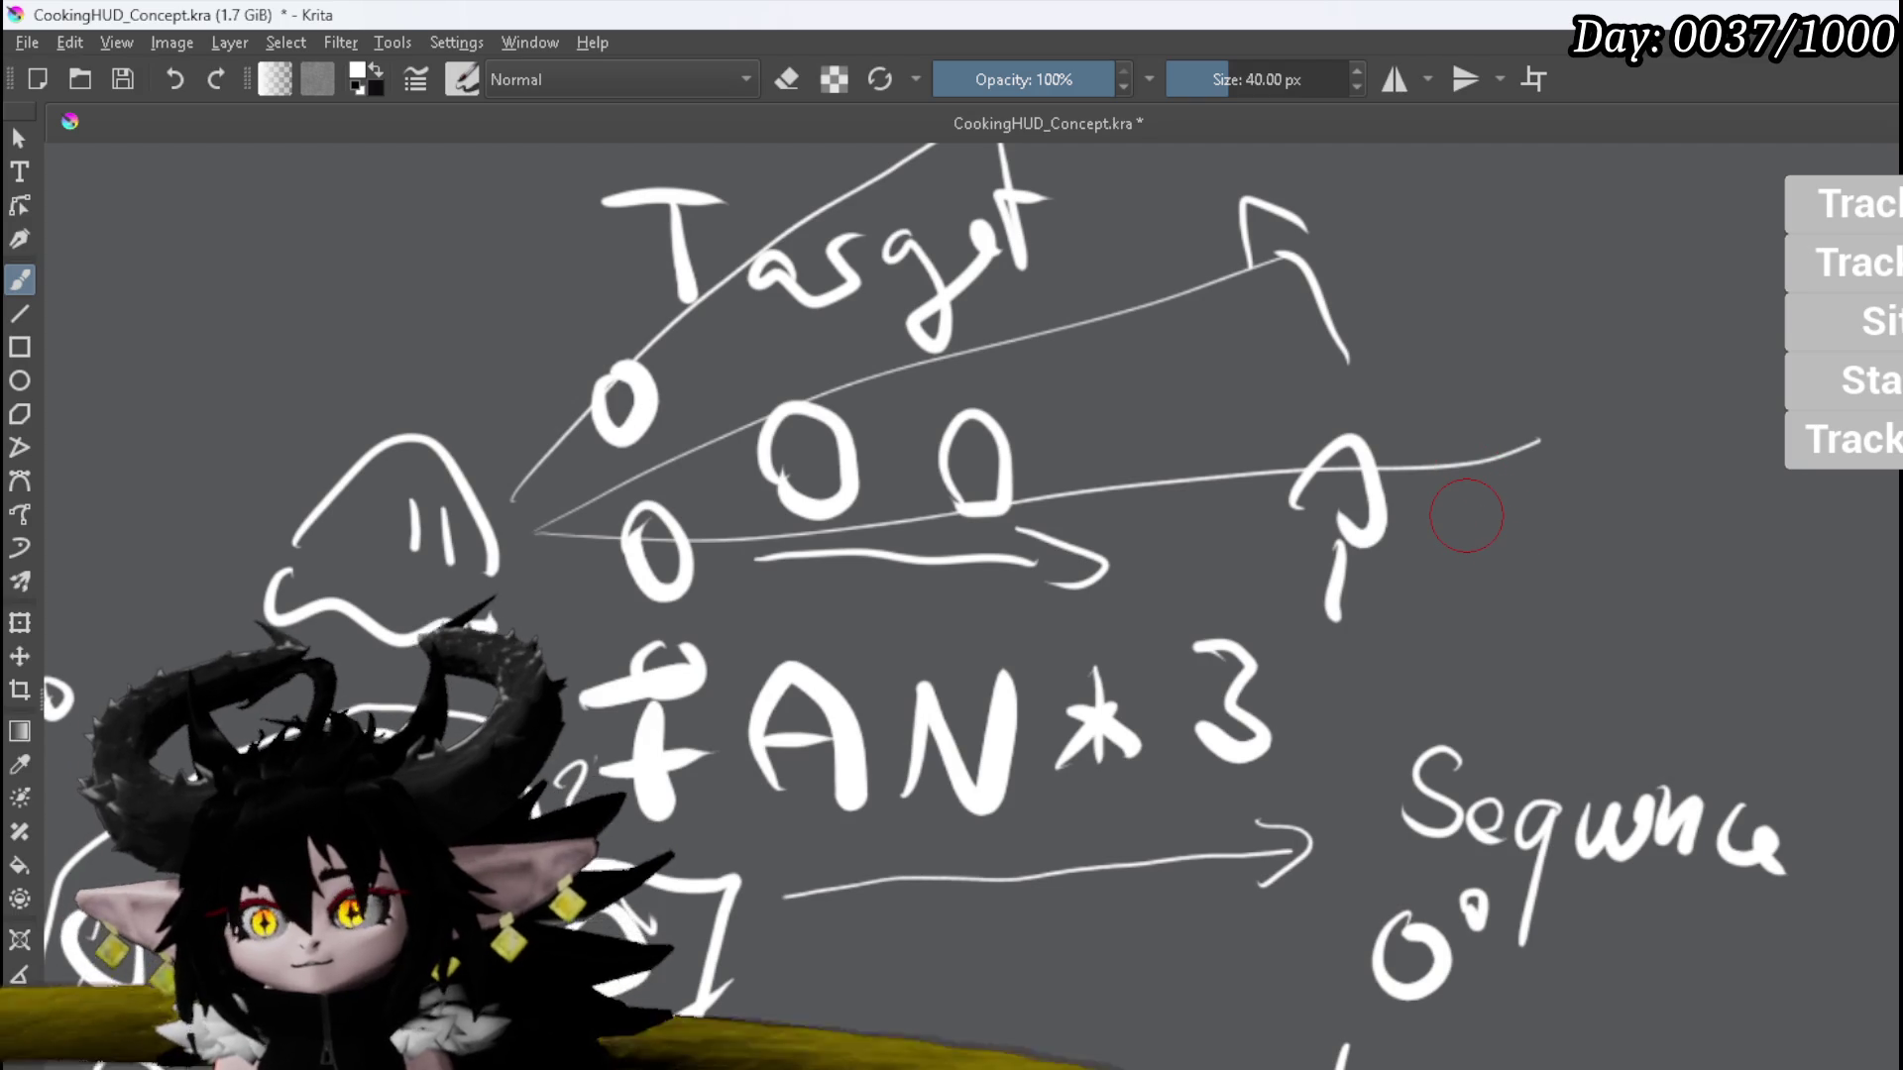
scroll(1466, 515, "down", 4)
left_click_drag(1388, 368, 1121, 406)
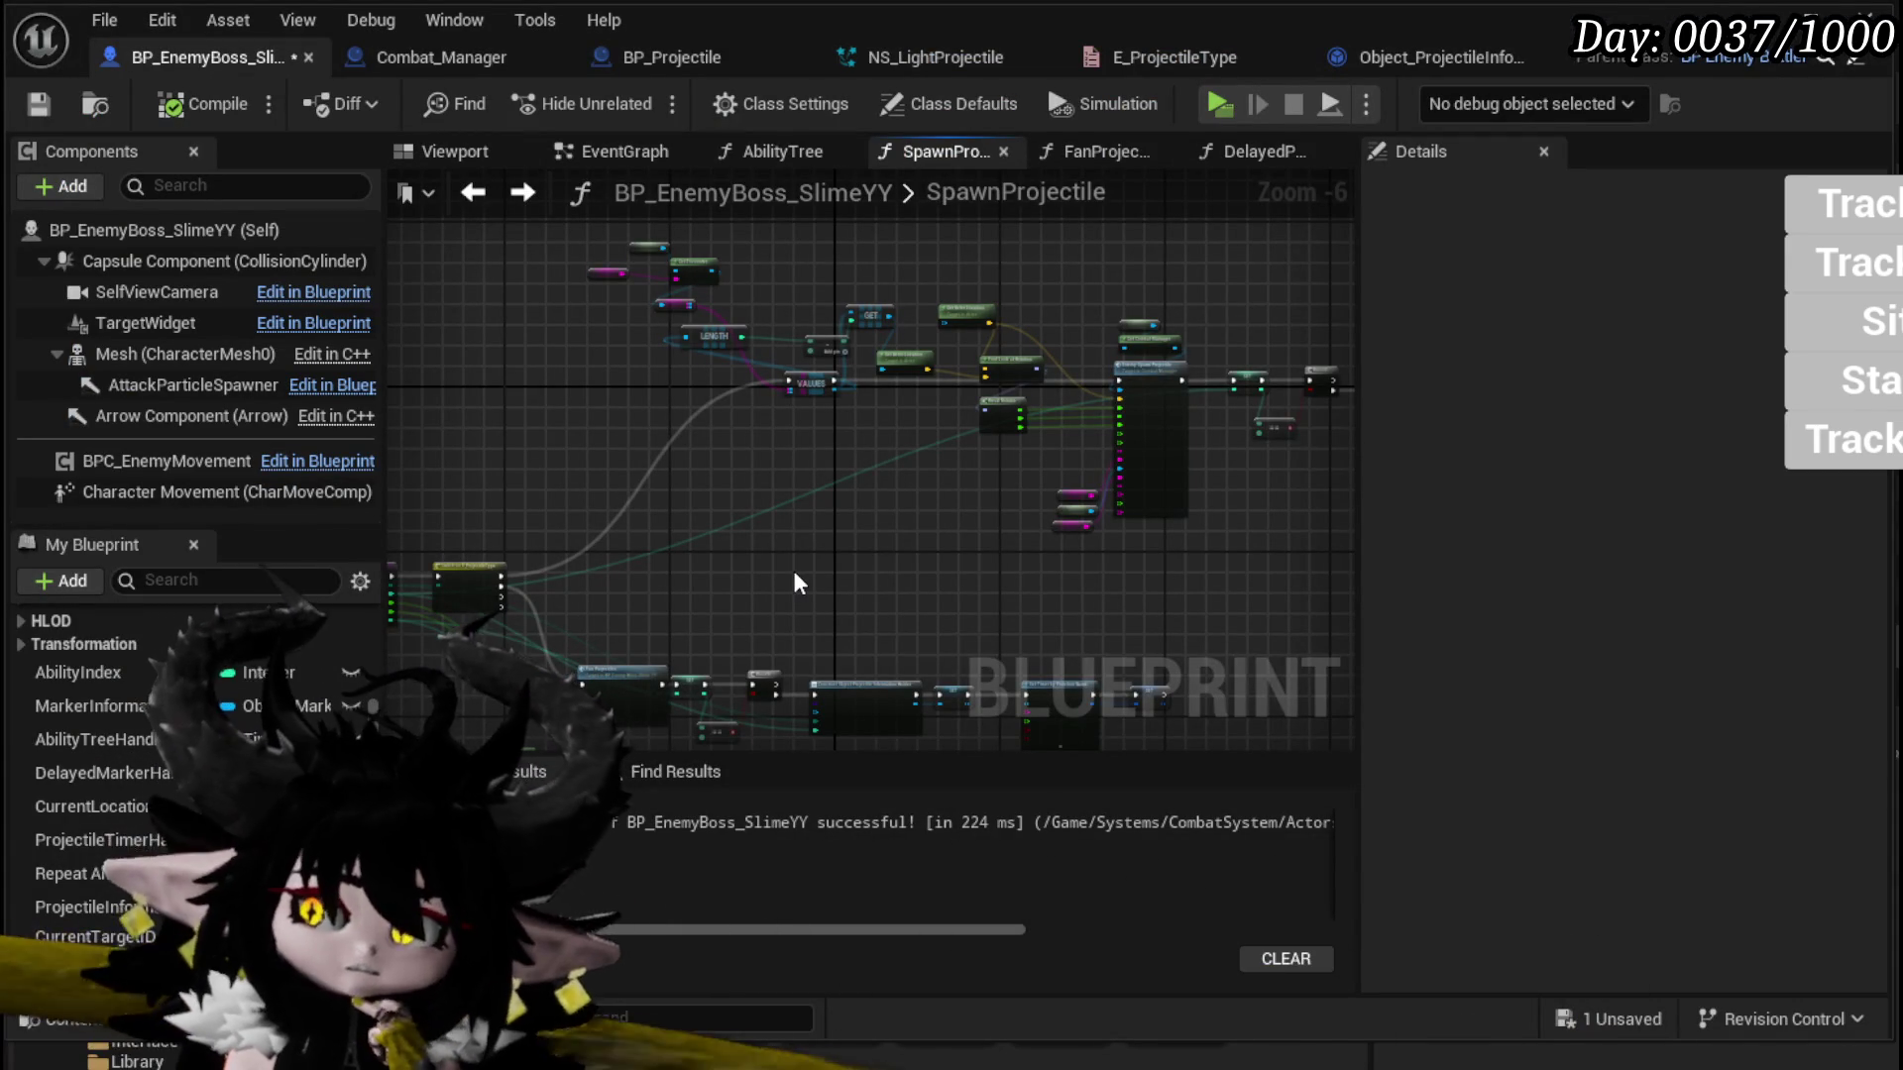
Step: In DelayedProjectile, wire Get Information's Amount, Size and Speed into Spawn Projectile
scroll(794, 567, "up", 2)
mouse_move(830, 486)
left_mouse_down()
mouse_move(459, 573)
mouse_move(447, 619)
left_mouse_up()
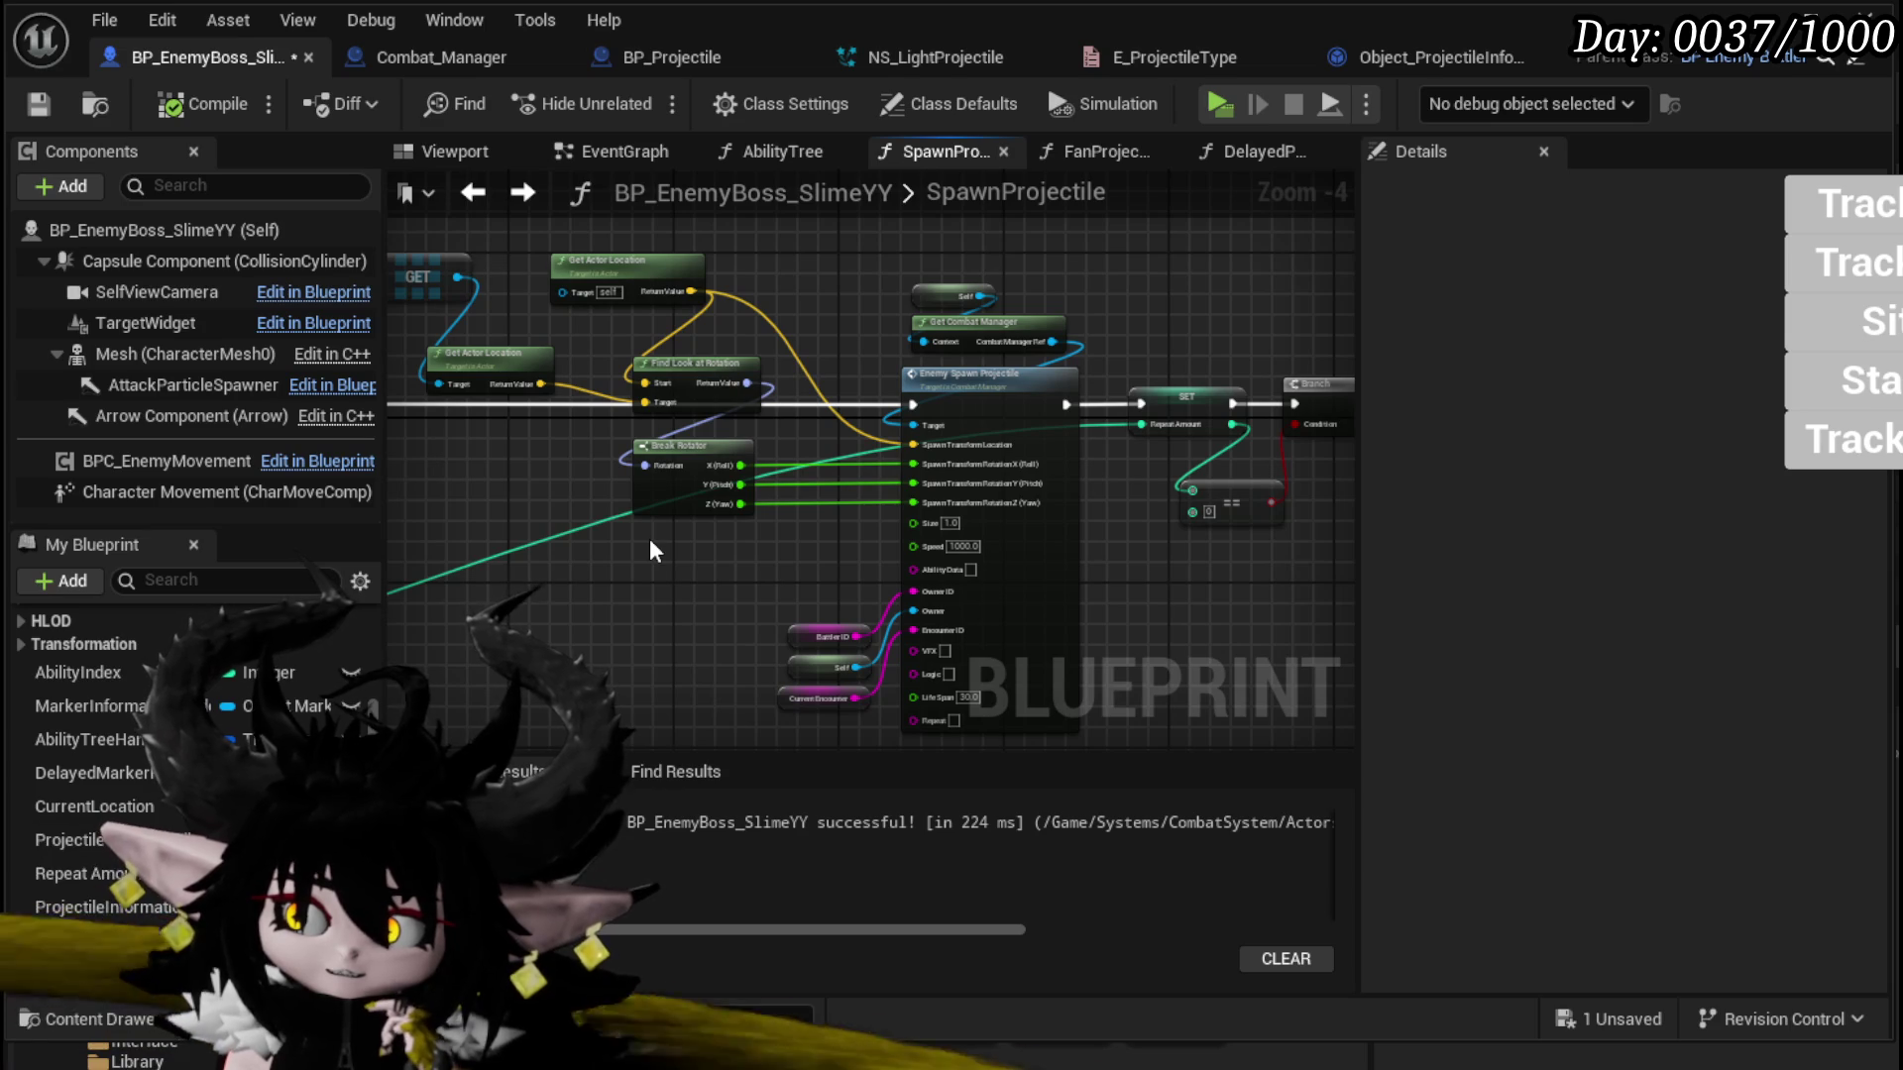
mouse_move(650, 538)
left_mouse_down()
mouse_move(966, 525)
mouse_move(642, 505)
mouse_move(882, 428)
mouse_move(797, 402)
left_mouse_up()
left_click_drag(1192, 384, 1000, 396)
scroll(137, 761, "up", 10)
double_click(109, 729)
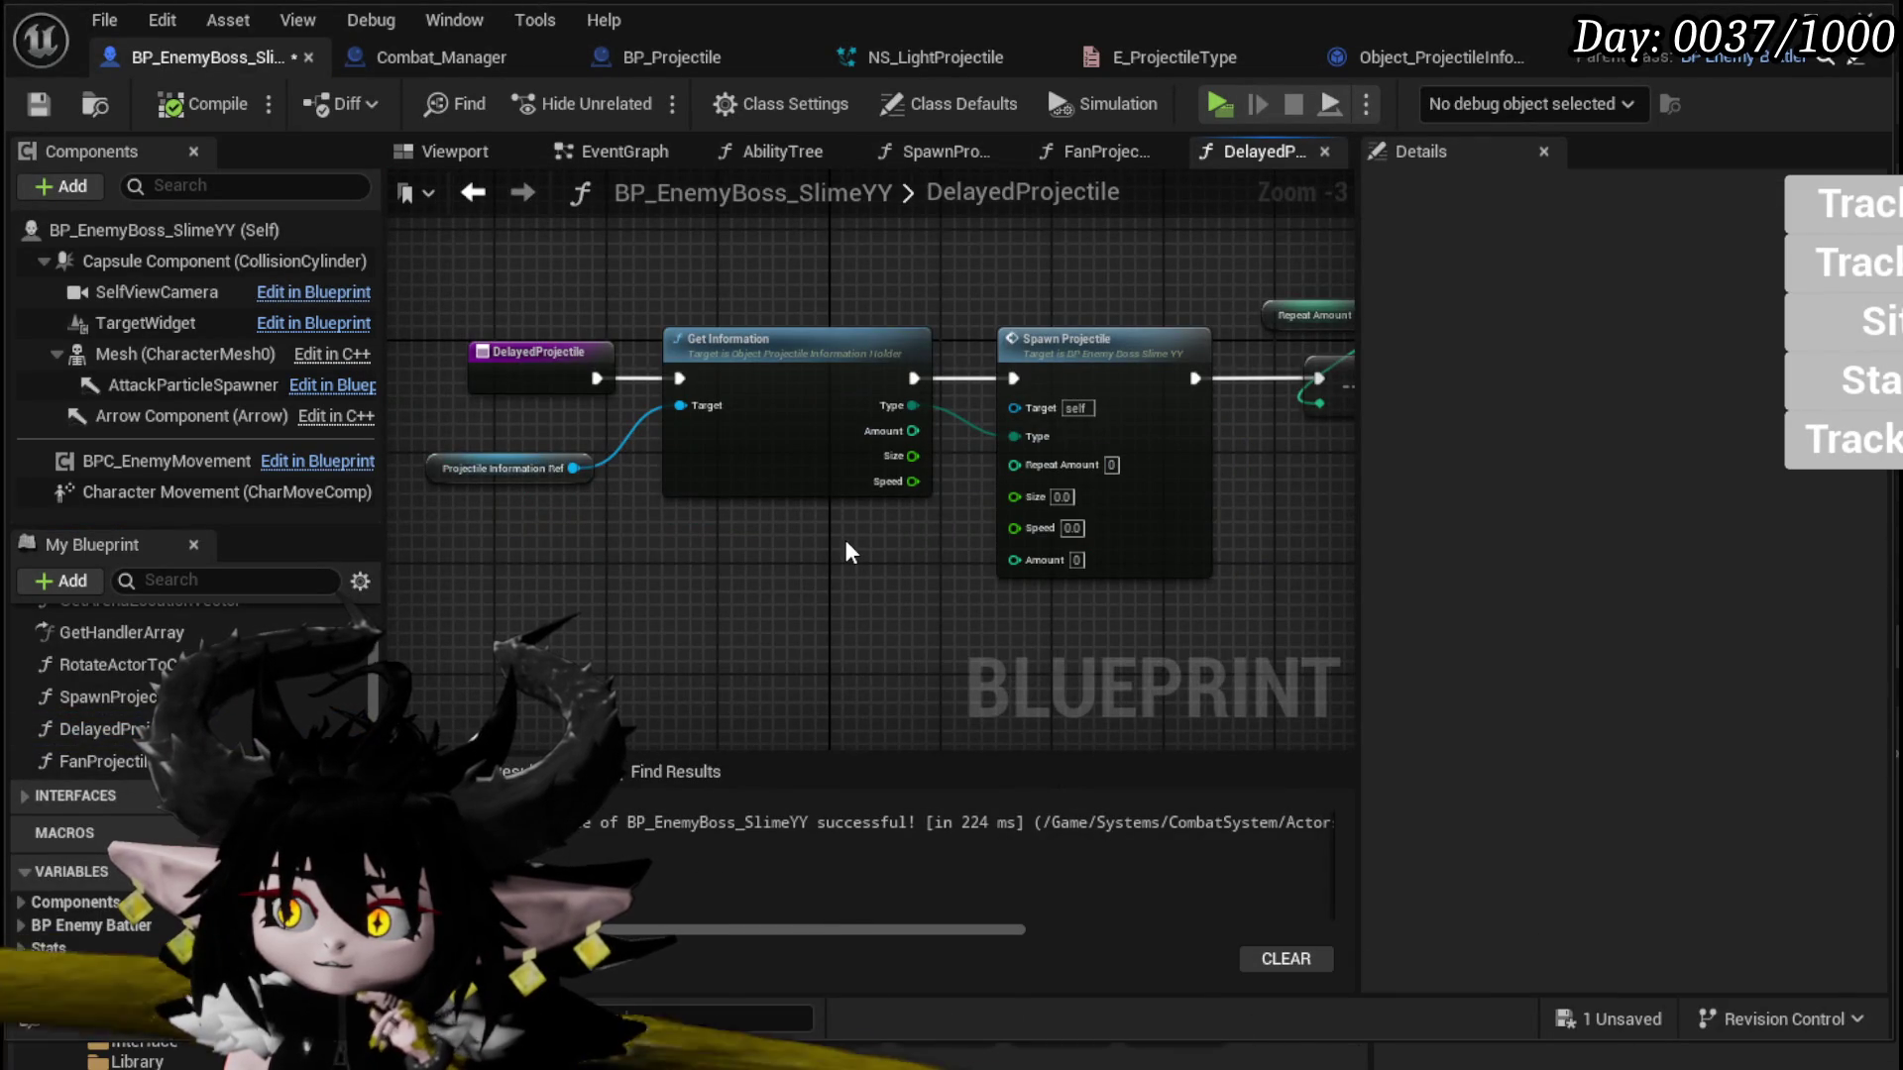
scroll(844, 539, "up", 4)
mouse_move(611, 346)
left_mouse_down()
mouse_move(759, 403)
mouse_move(763, 521)
left_mouse_up()
mouse_move(612, 385)
left_mouse_down()
mouse_move(770, 460)
mouse_move(766, 437)
left_mouse_up()
left_click_drag(611, 424, 769, 478)
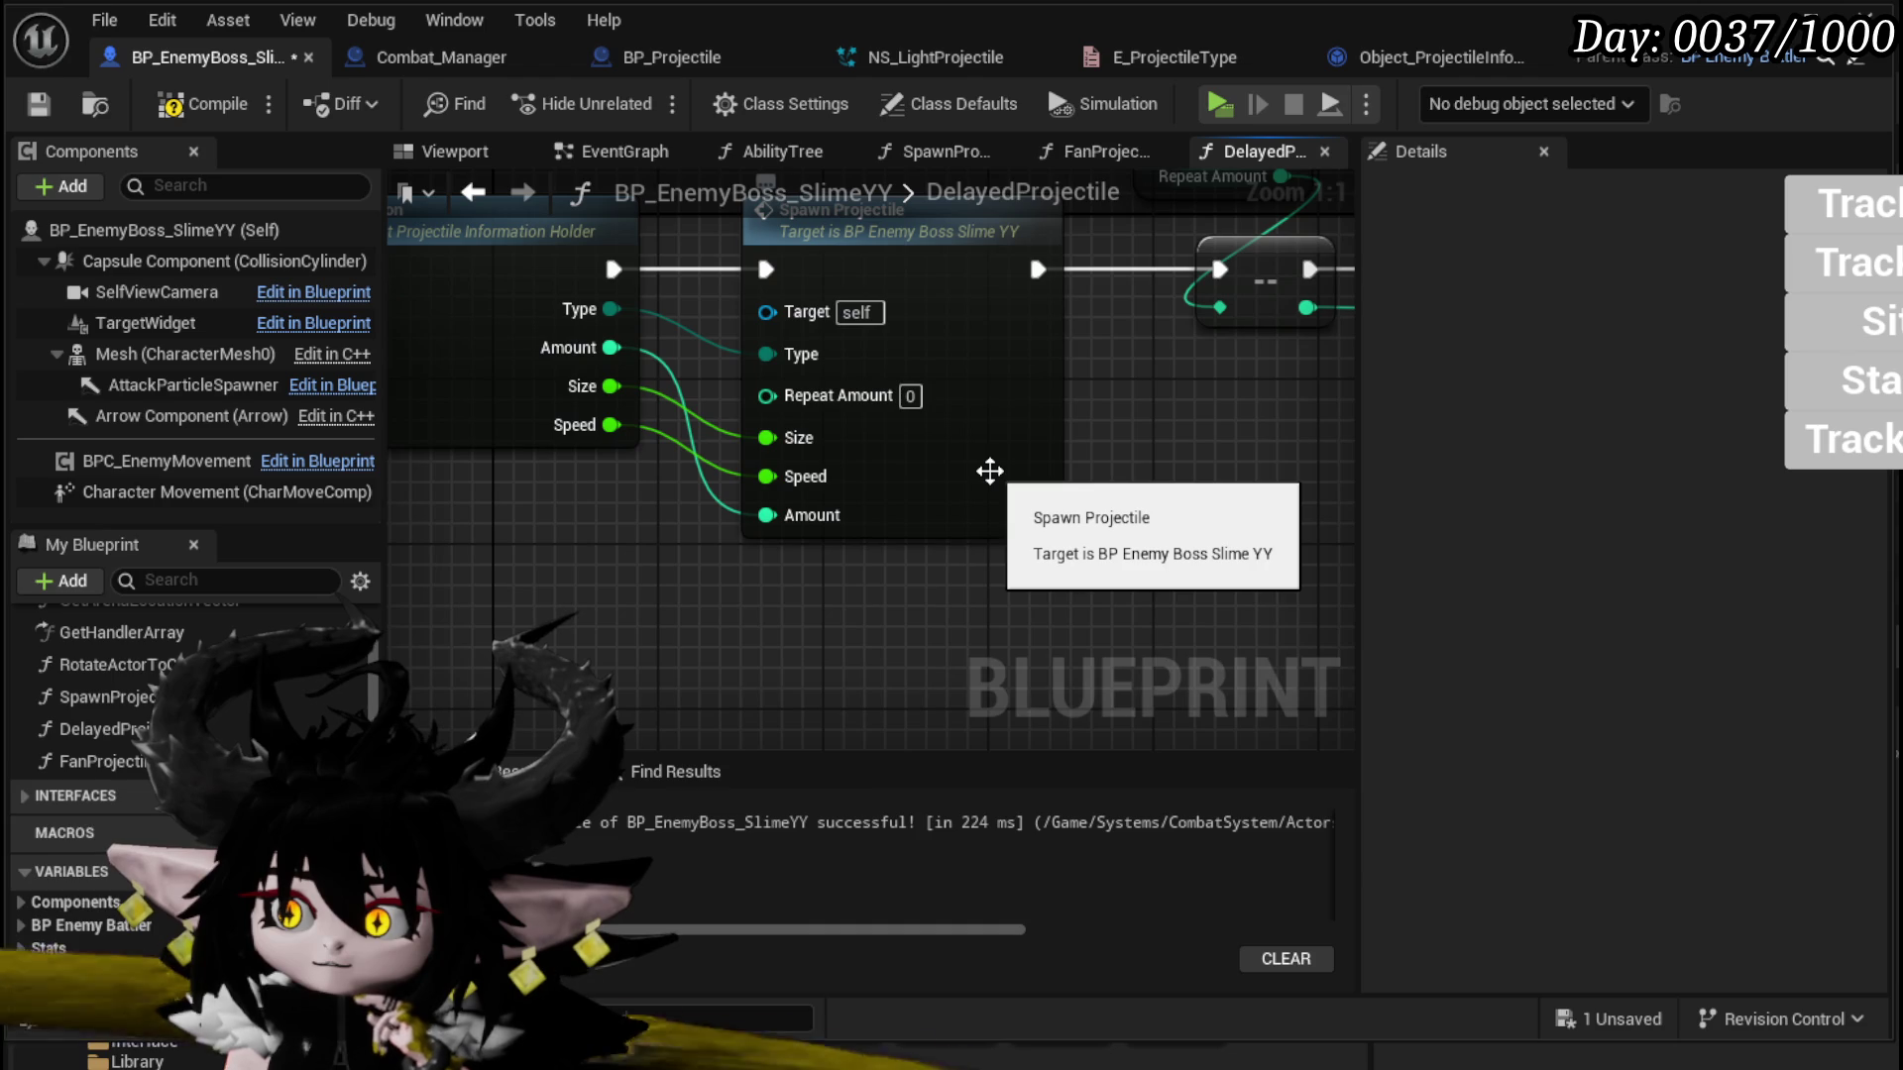
Step: Check SpawnProjectile's entry inputs, then open FanProjectiles and compile the blueprint
double_click(989, 471)
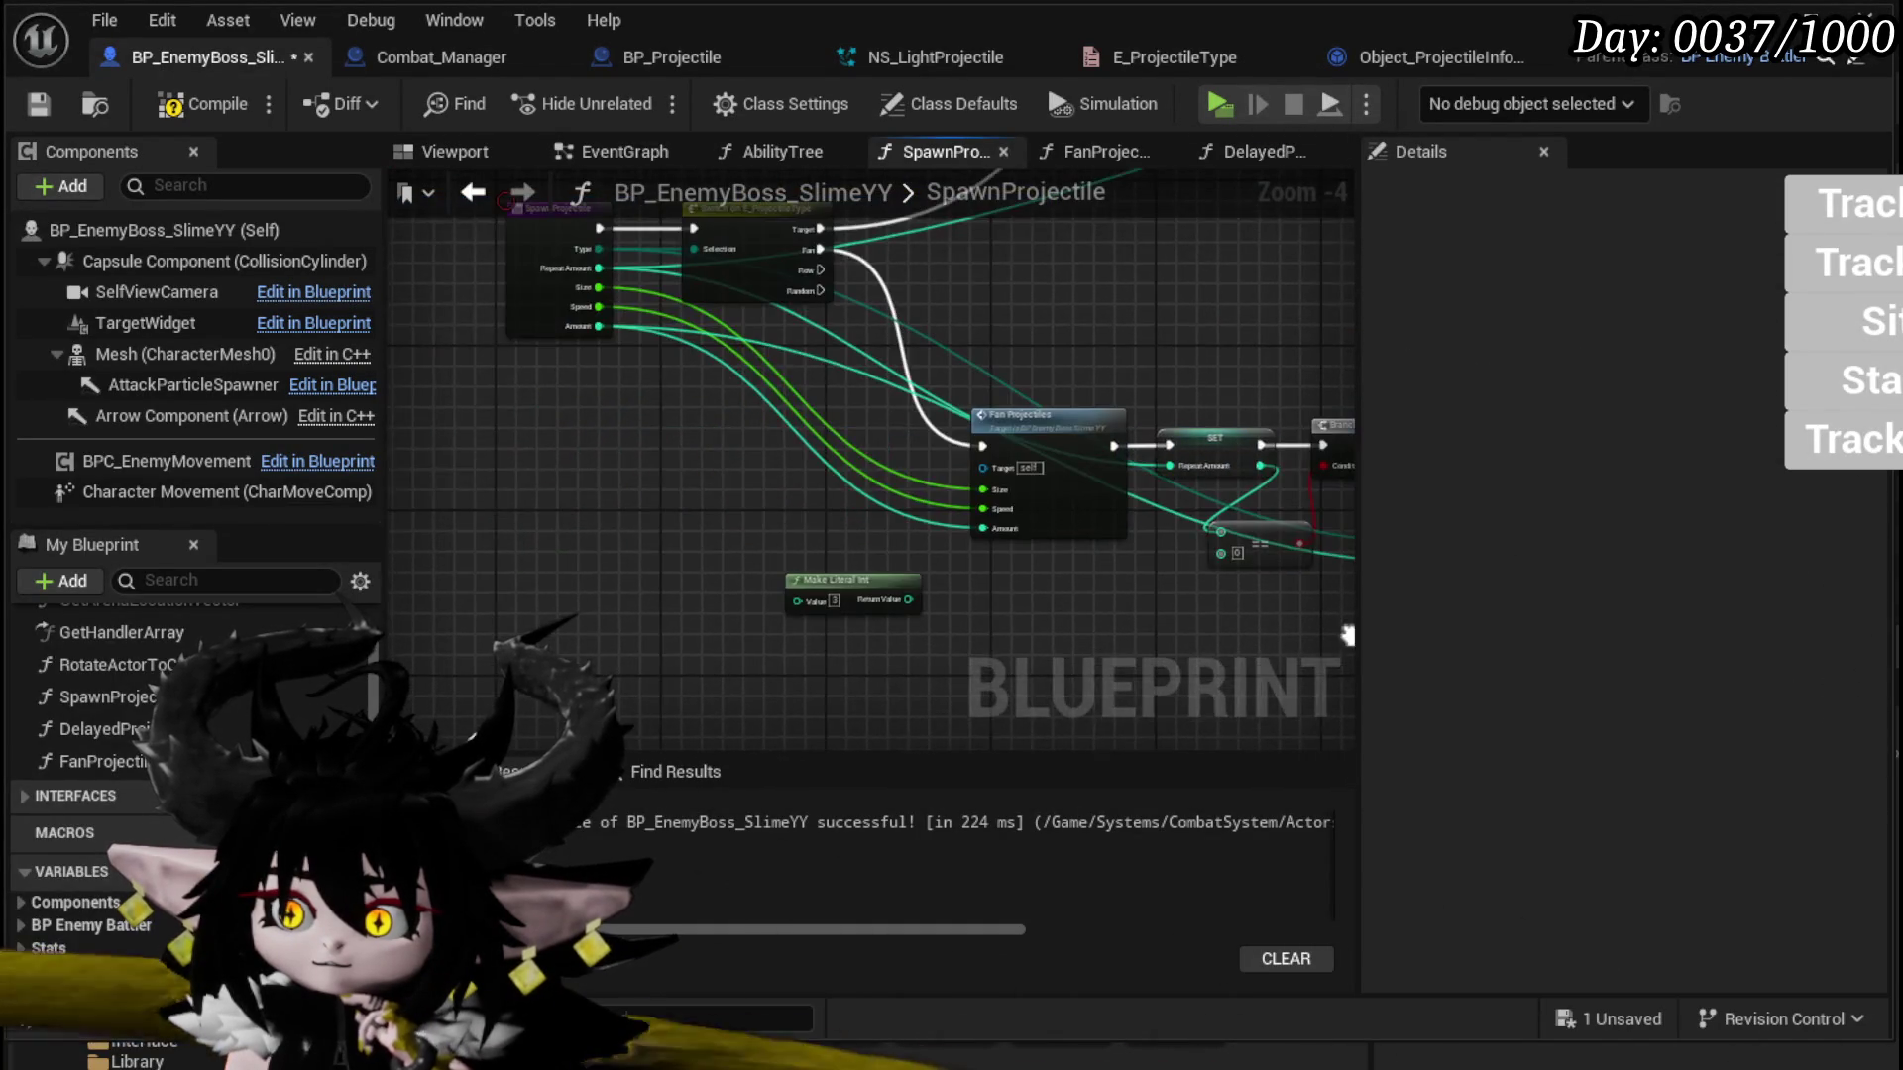
scroll(552, 446, "up", 3)
left_click(555, 476)
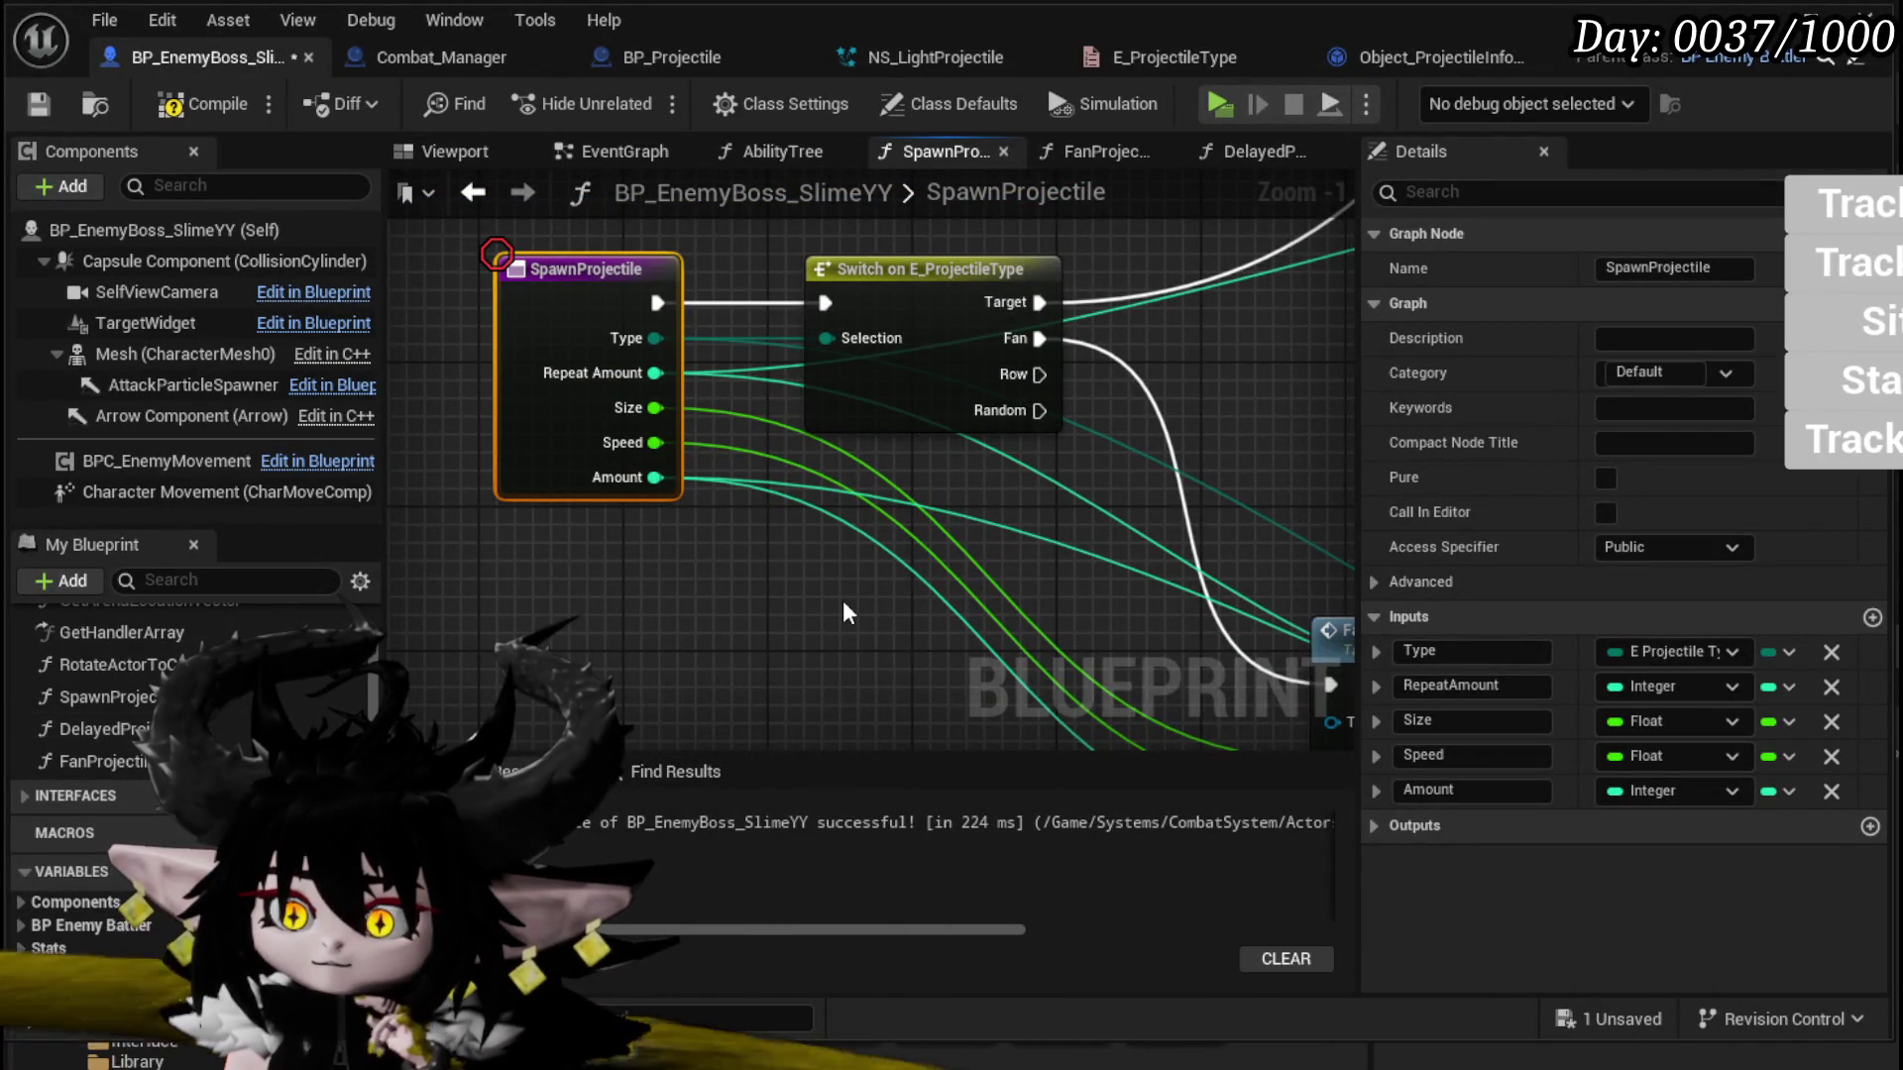
scroll(842, 599, "down", 2)
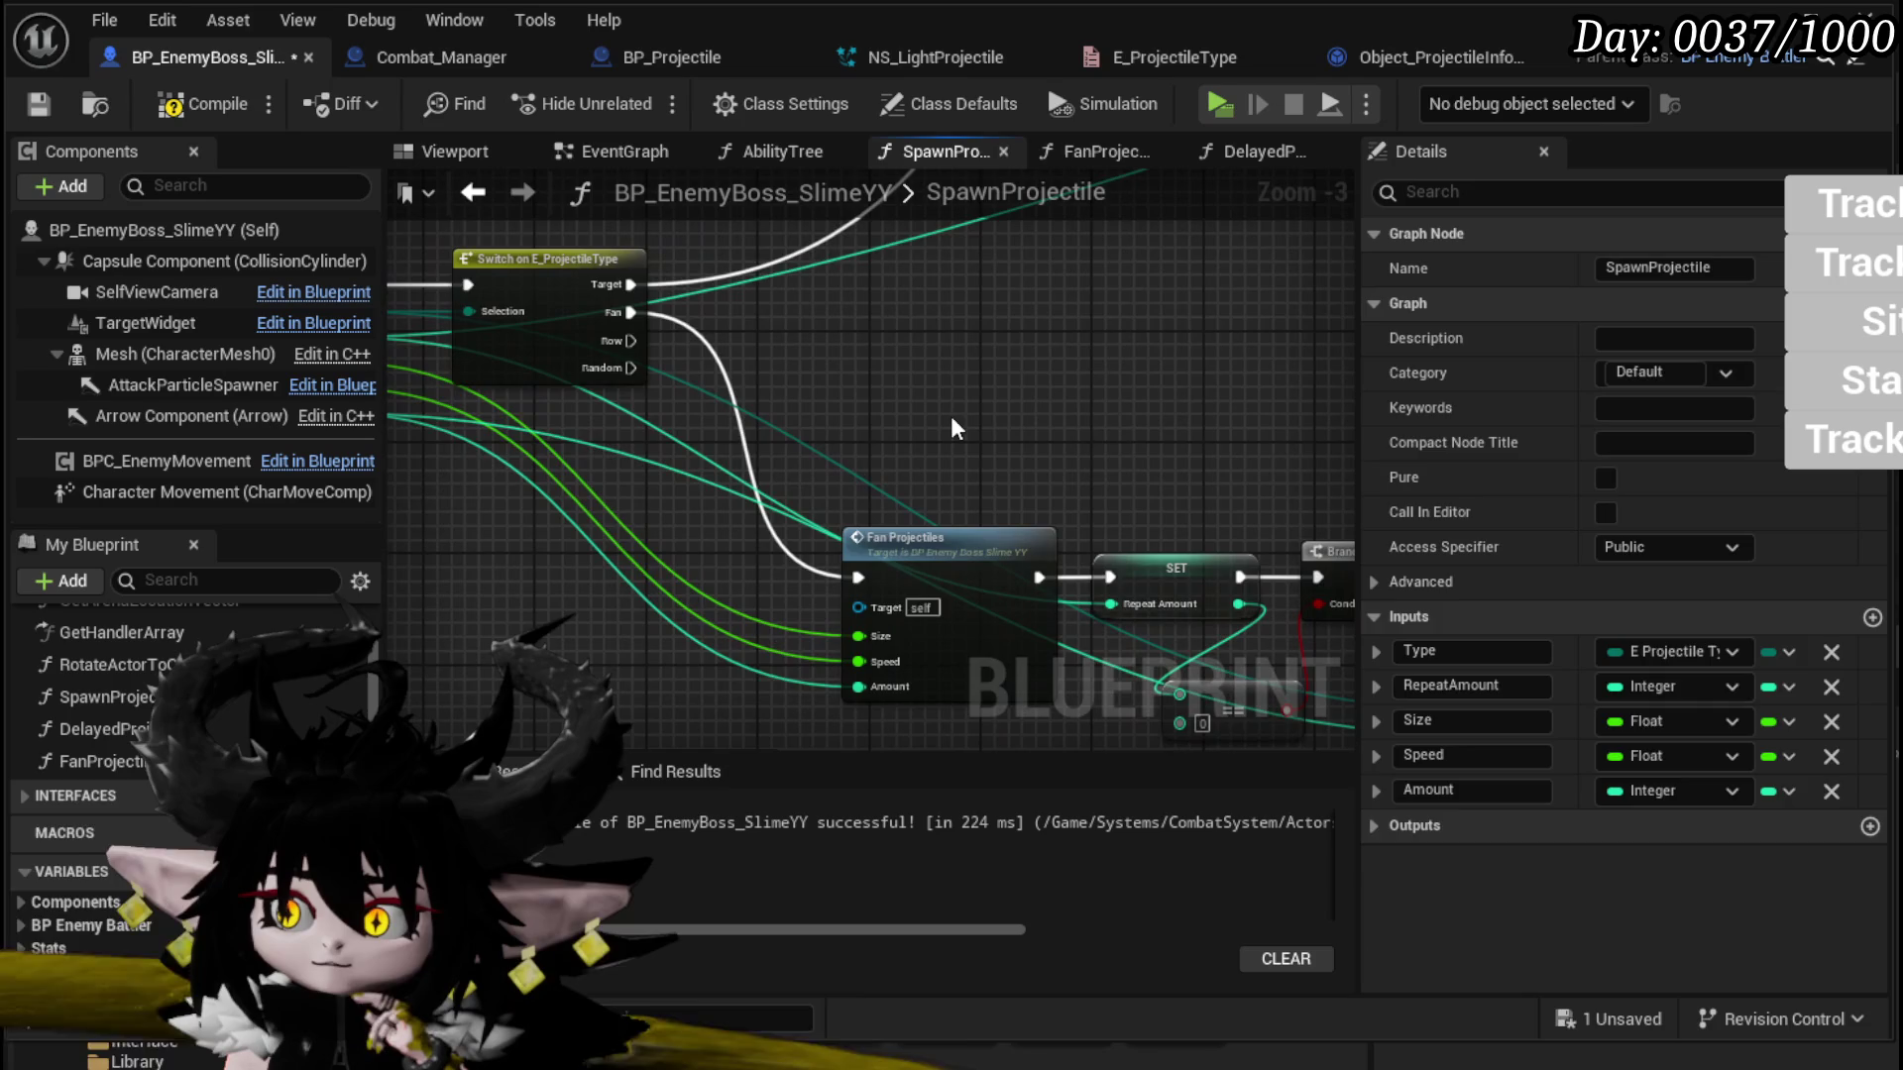
double_click(916, 540)
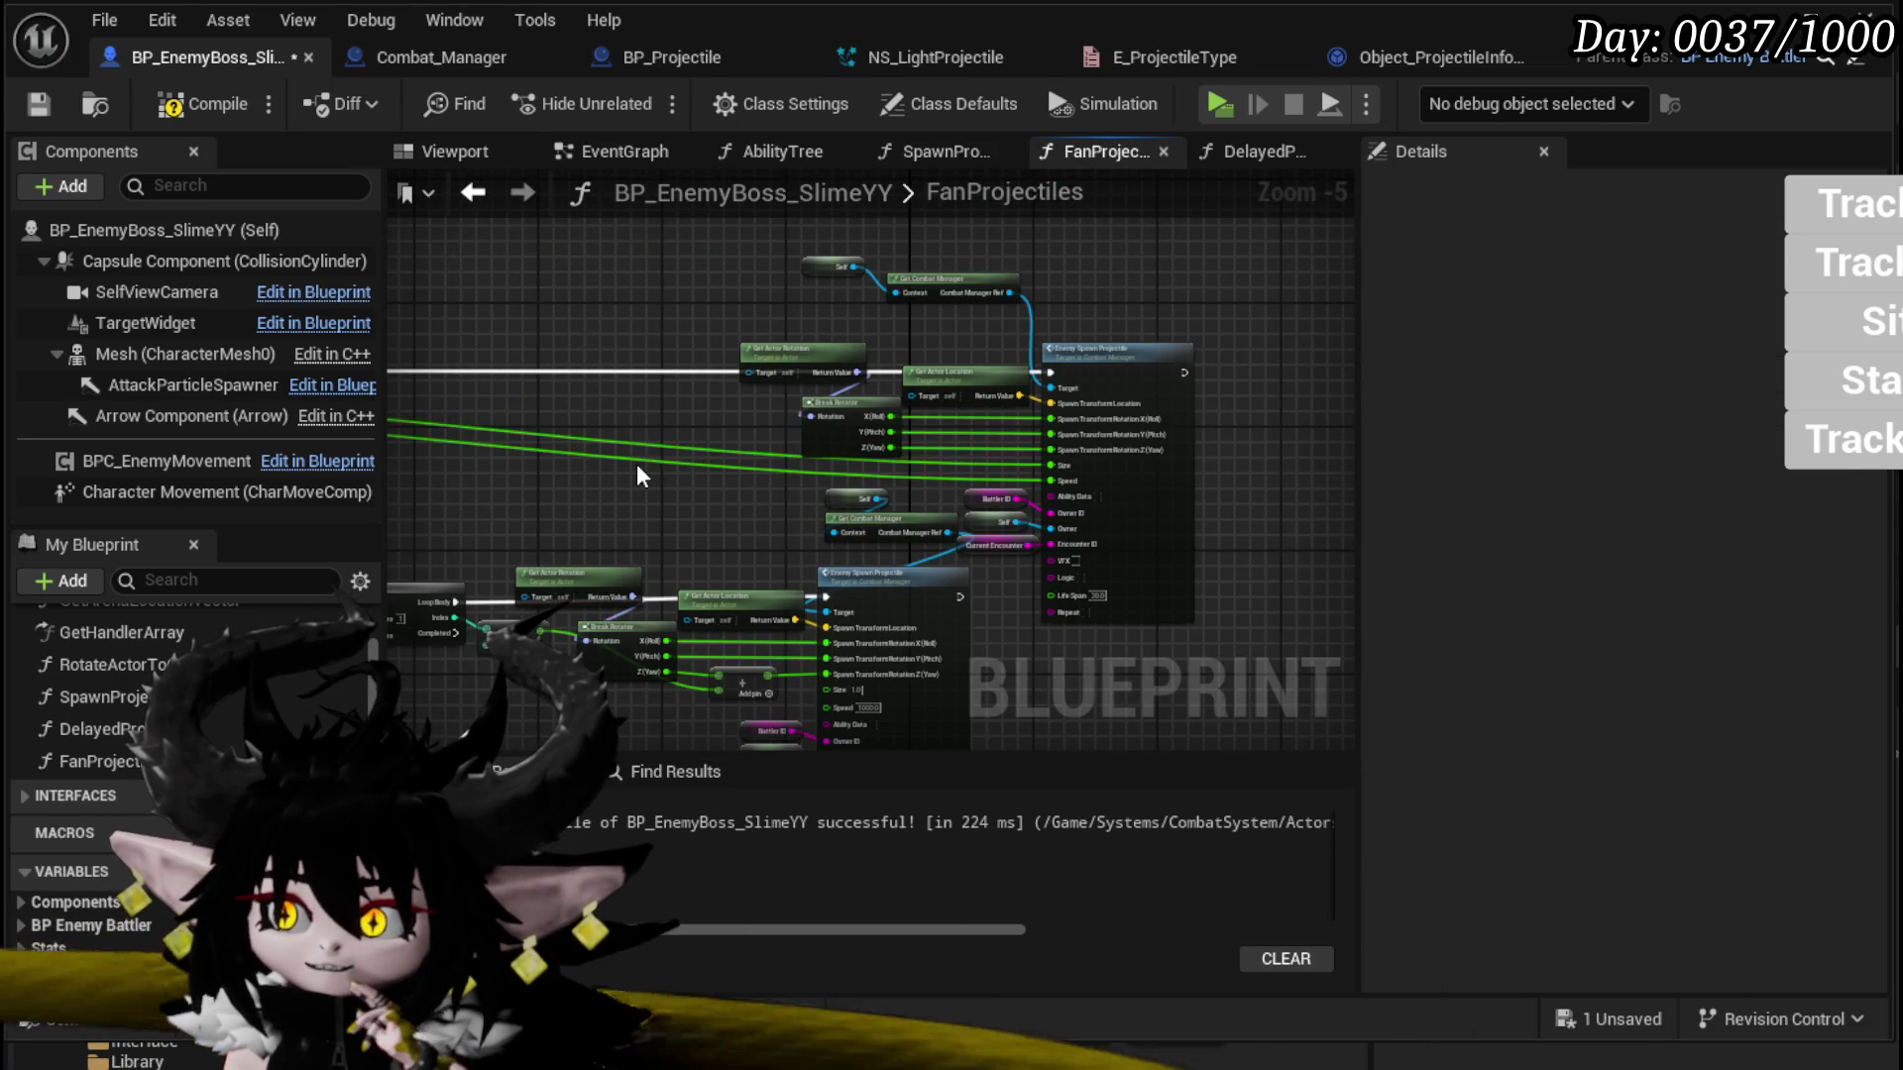
left_click(182, 106)
Step: Compile and save BP_EnemyBoss_SlimeYY, then frame the FanProjectiles entry and Sequence nodes
left_click(40, 104)
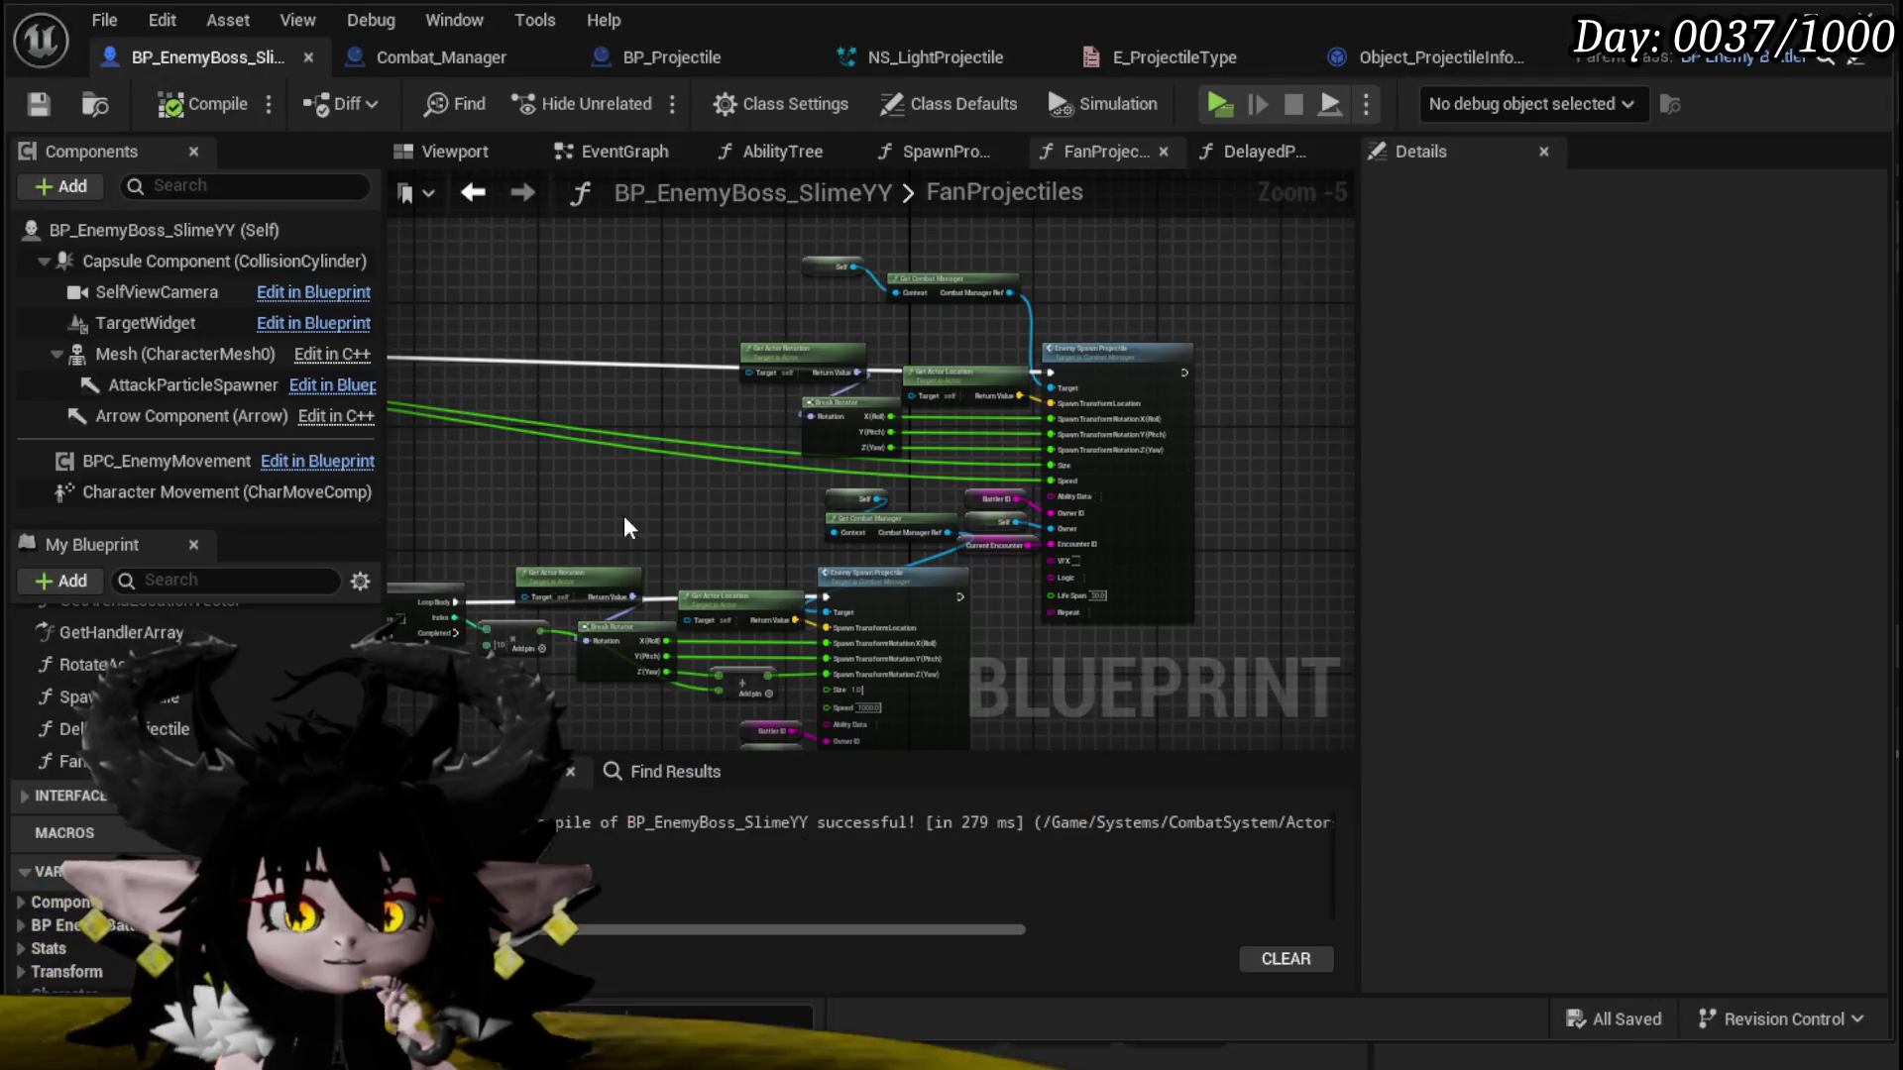
left_click(42, 103)
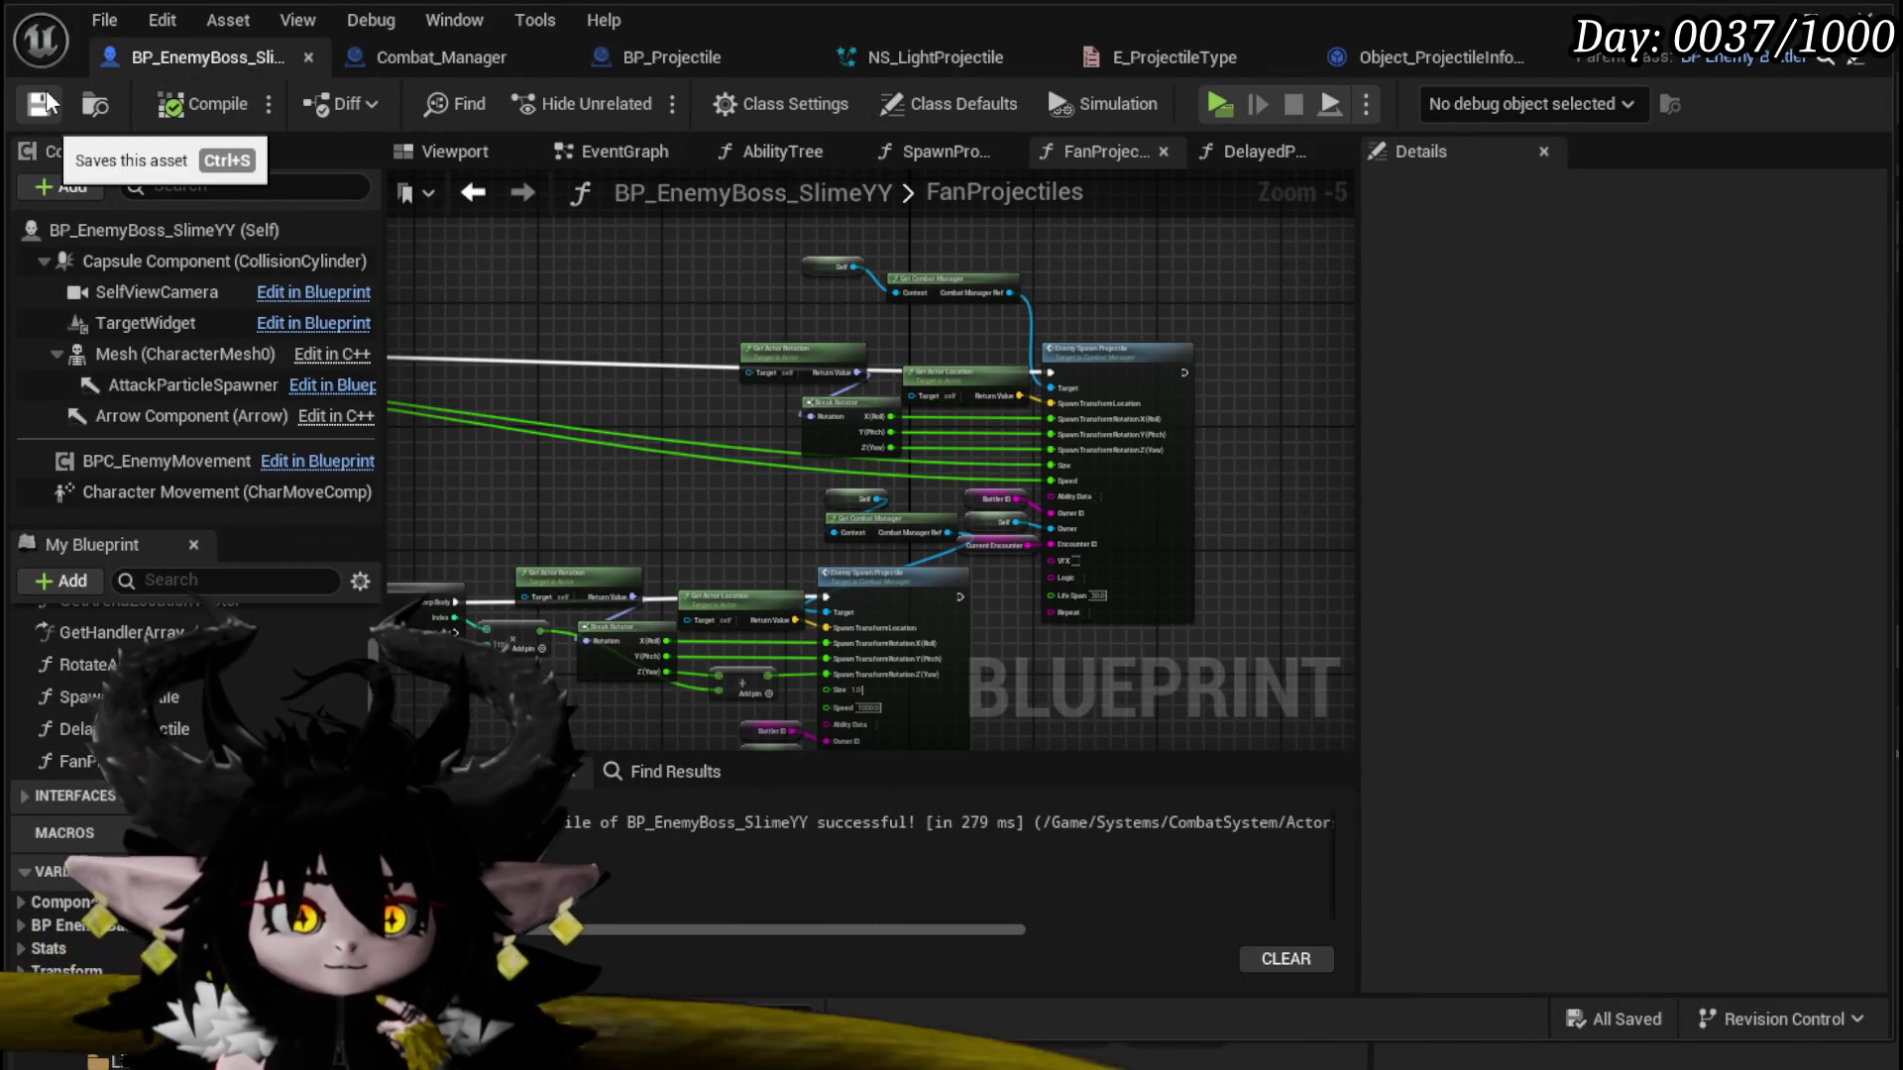
left_click_drag(576, 449, 909, 367)
scroll(1060, 323, "down", 2)
scroll(583, 521, "up", 3)
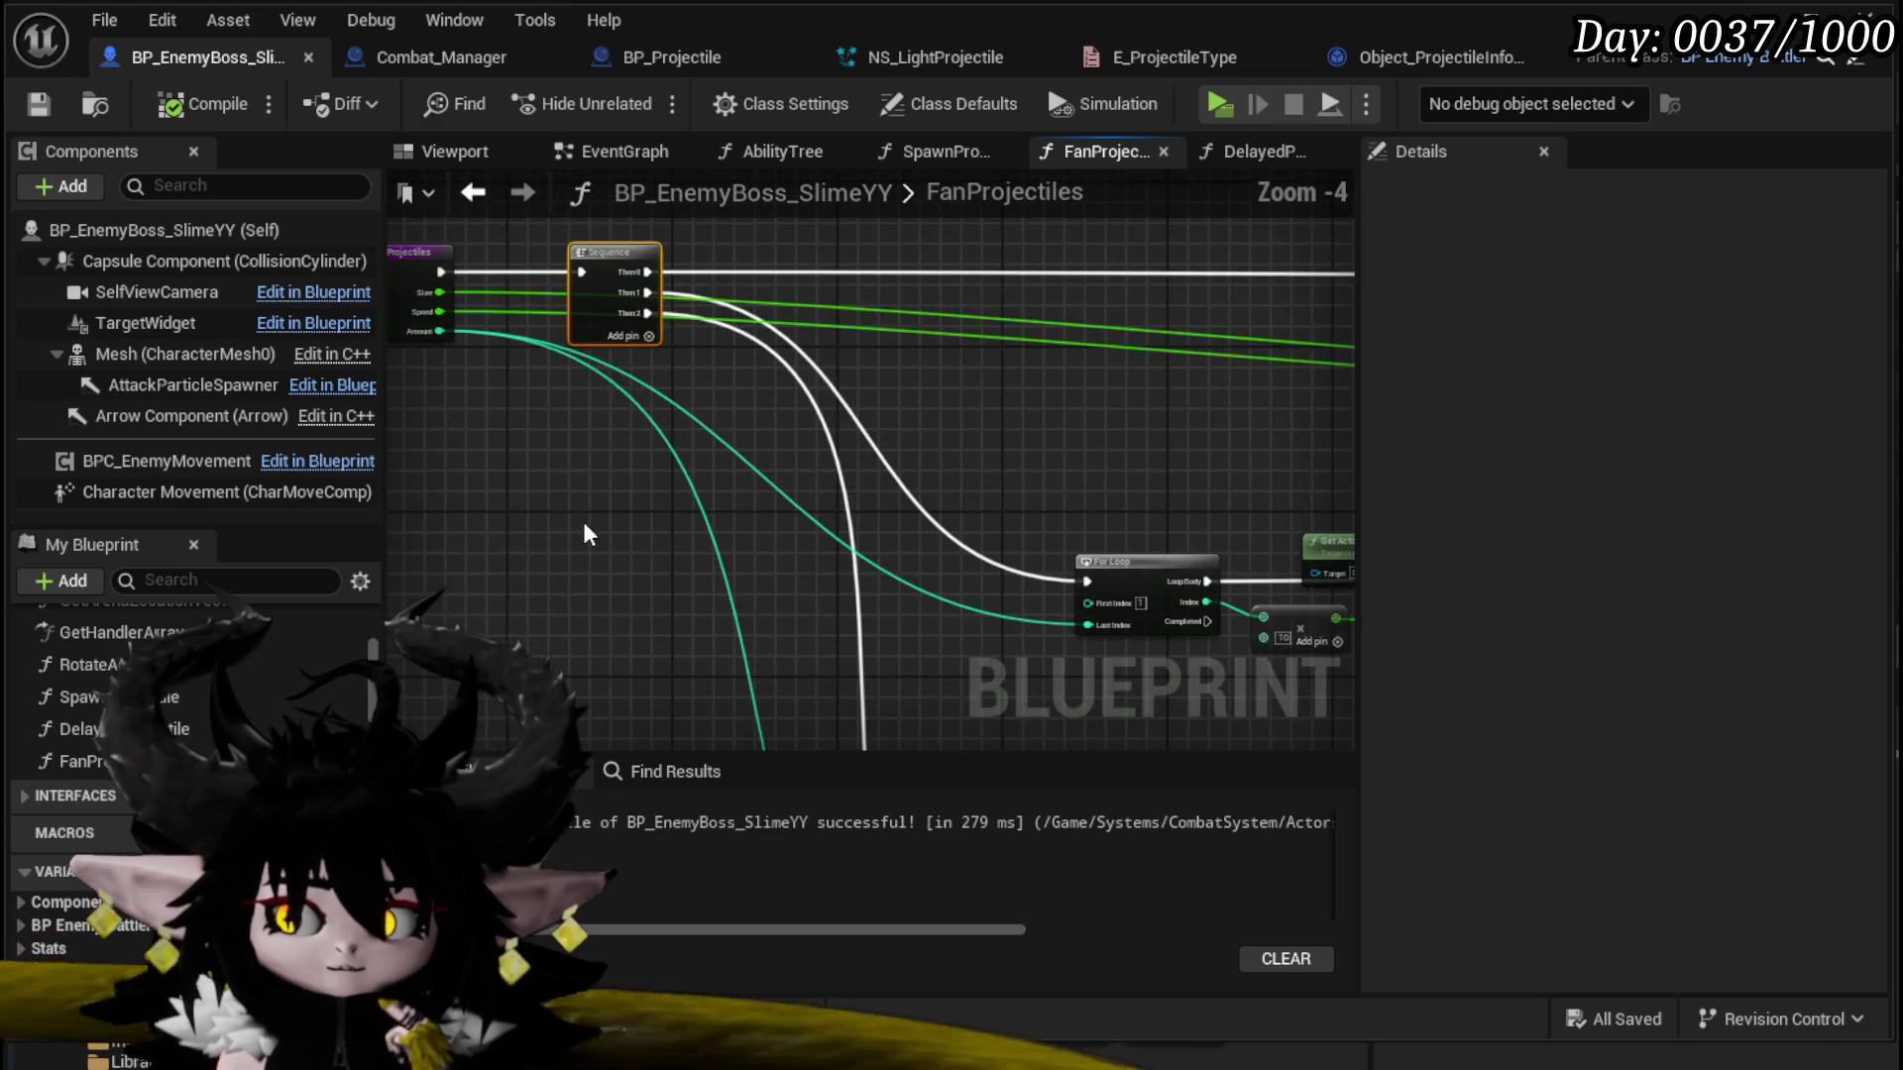
left_click_drag(585, 526, 644, 589)
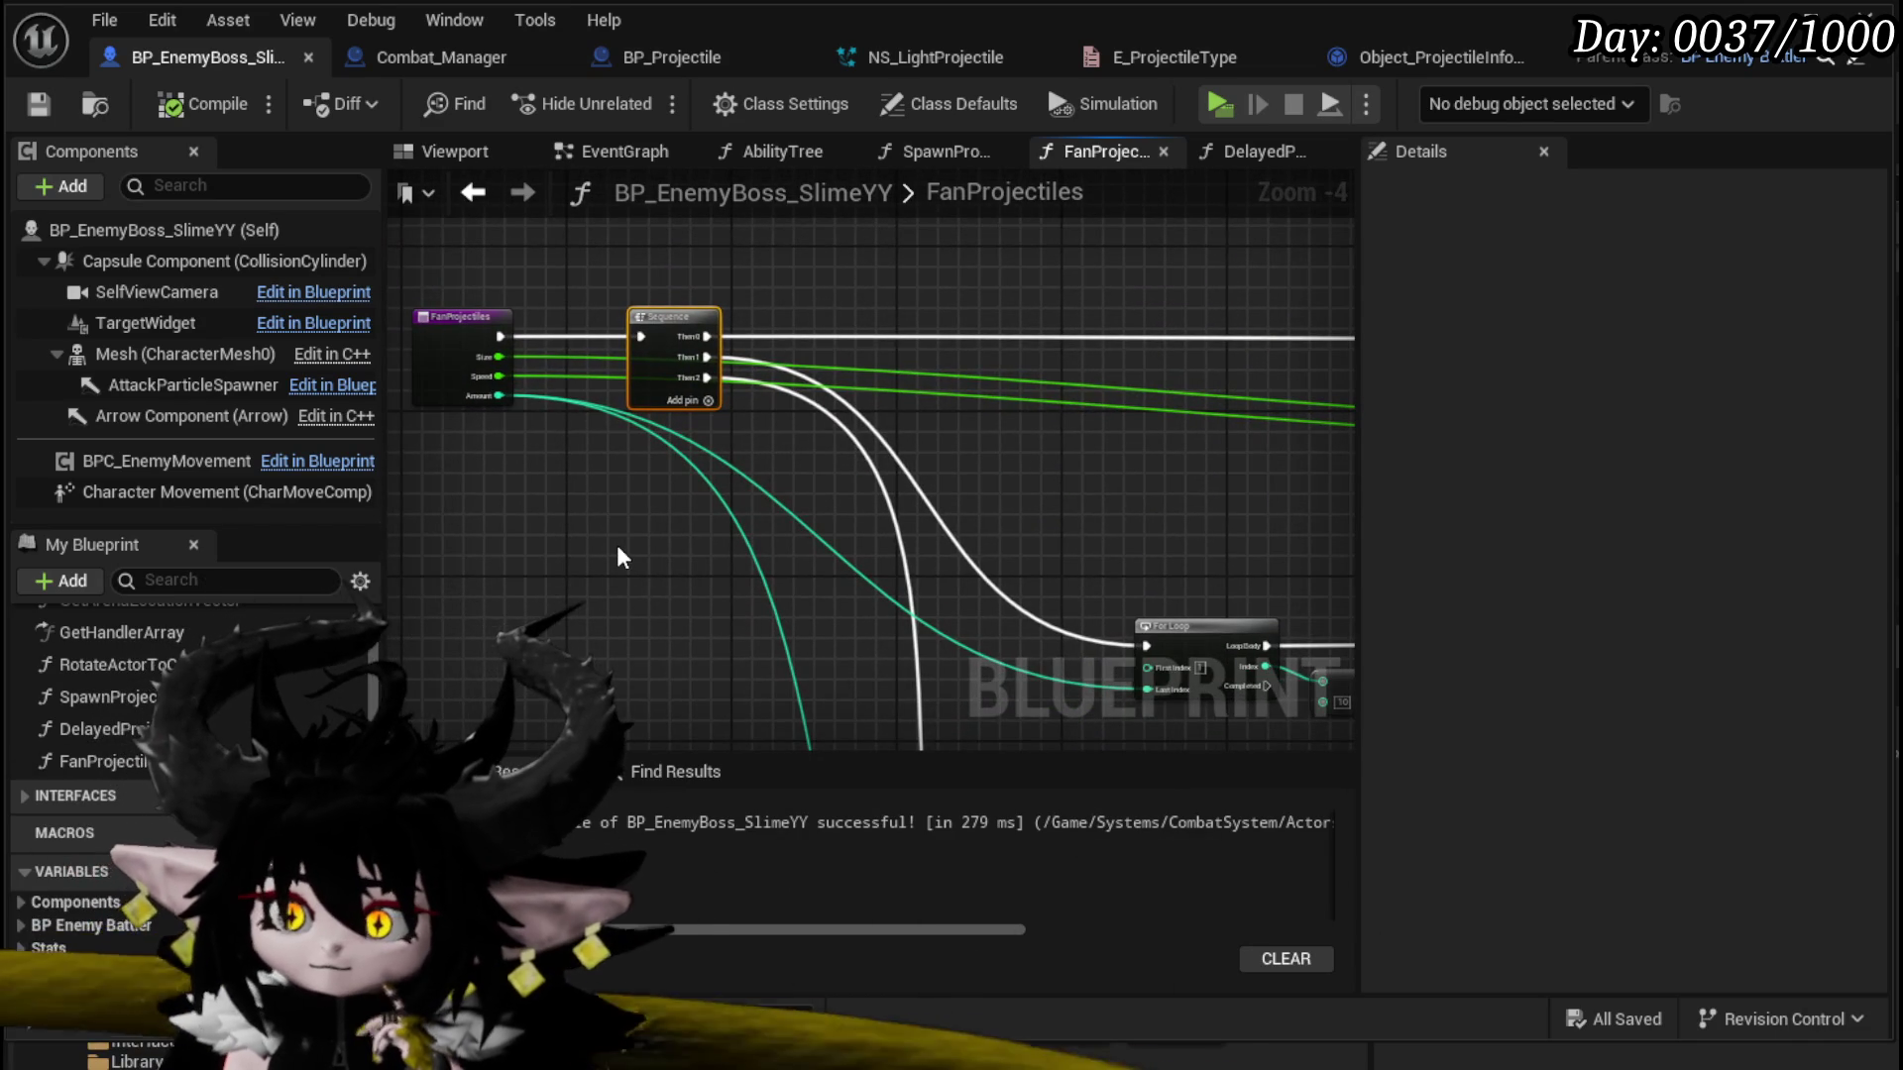
Step: Follow the For Loop chains through the yaw math to the Enemy Spawn Projectile nodes
left_click_drag(1138, 475, 522, 474)
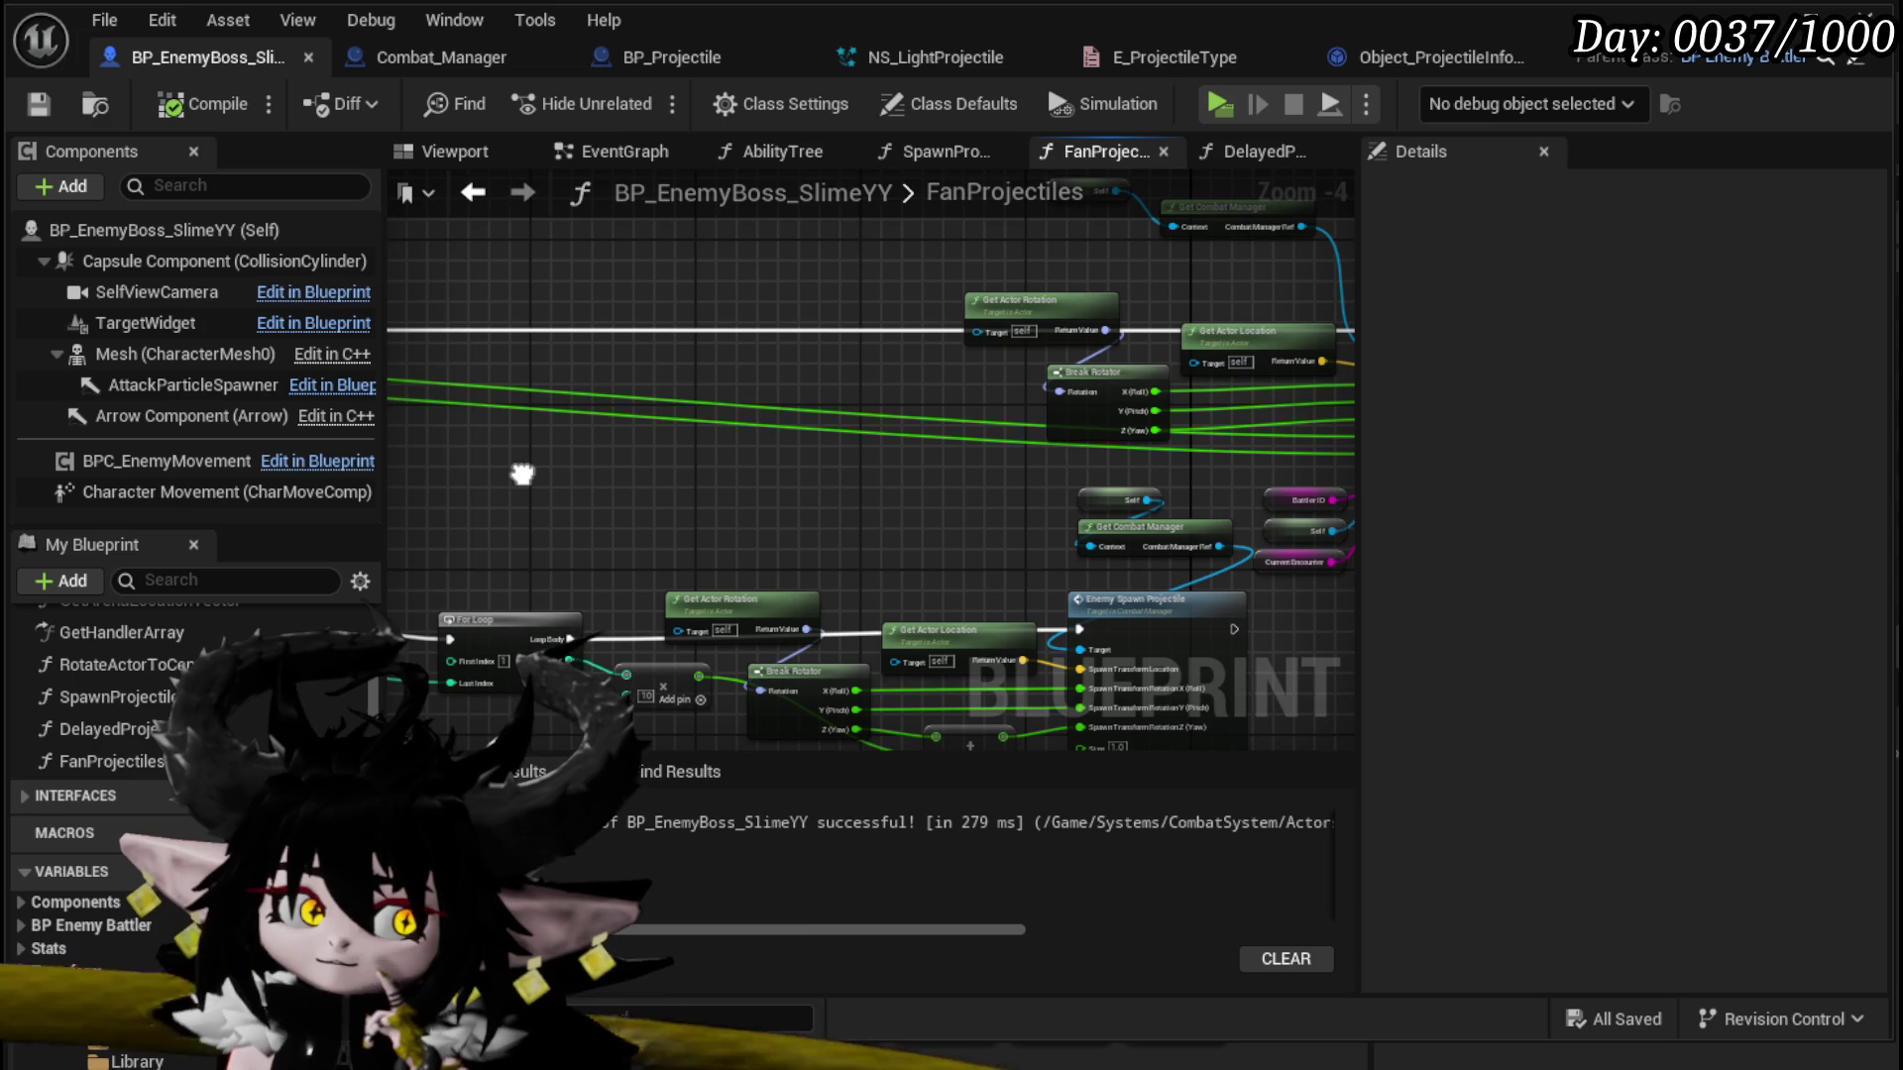
mouse_move(528, 479)
left_mouse_down()
mouse_move(414, 472)
mouse_move(453, 440)
left_mouse_up()
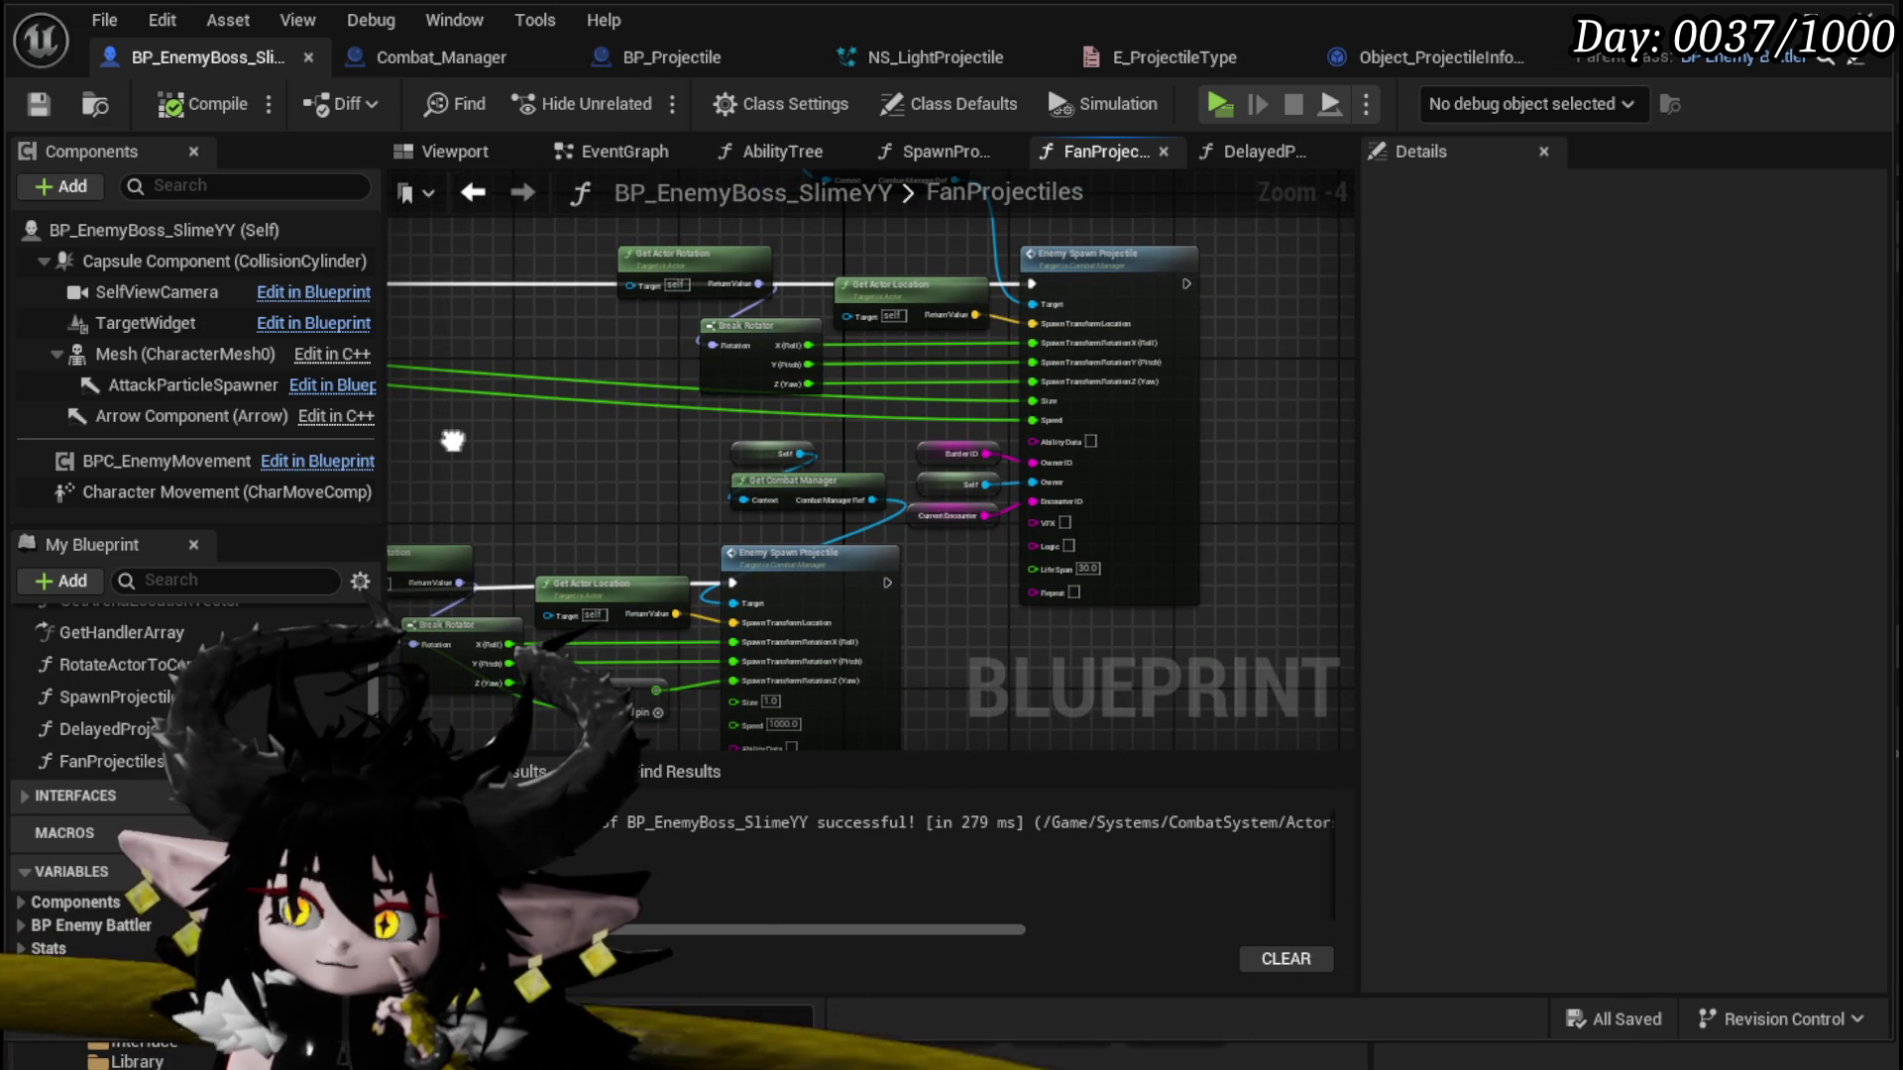
scroll(817, 406, "down", 2)
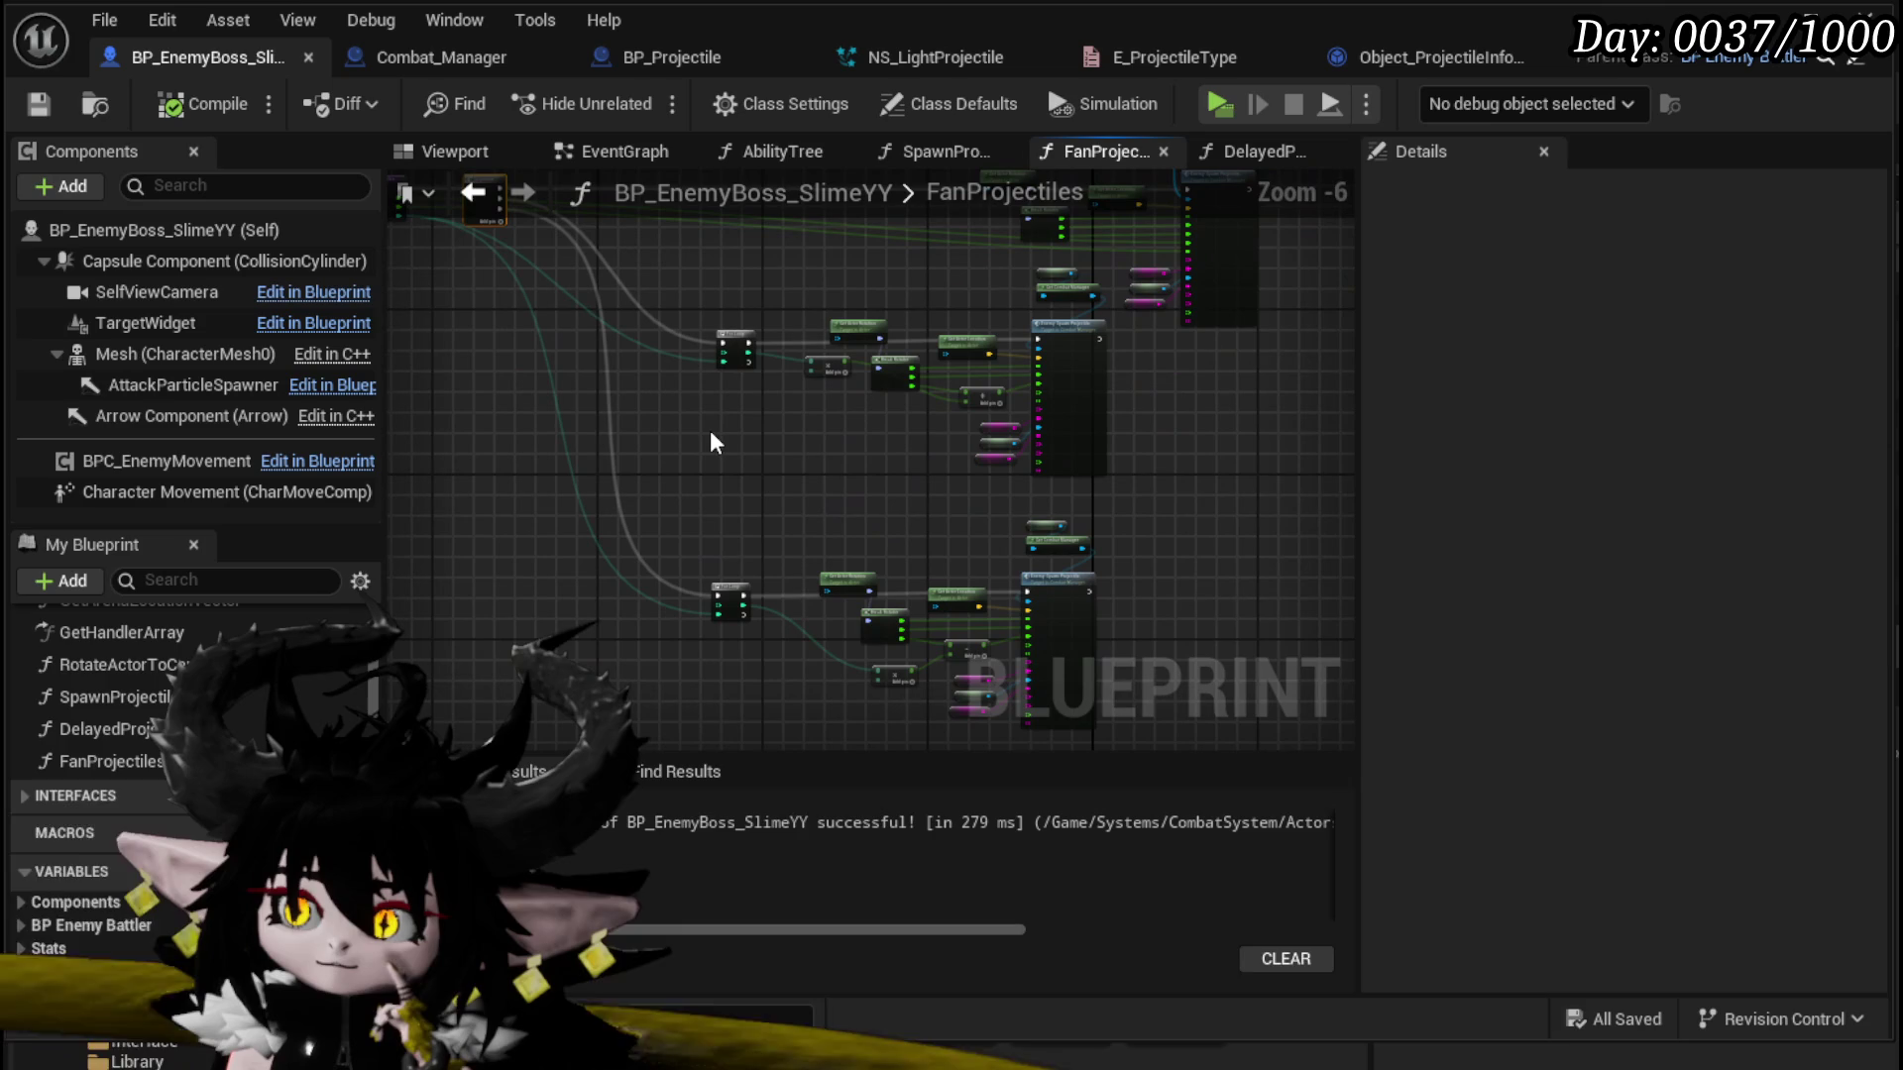
scroll(709, 432, "up", 3)
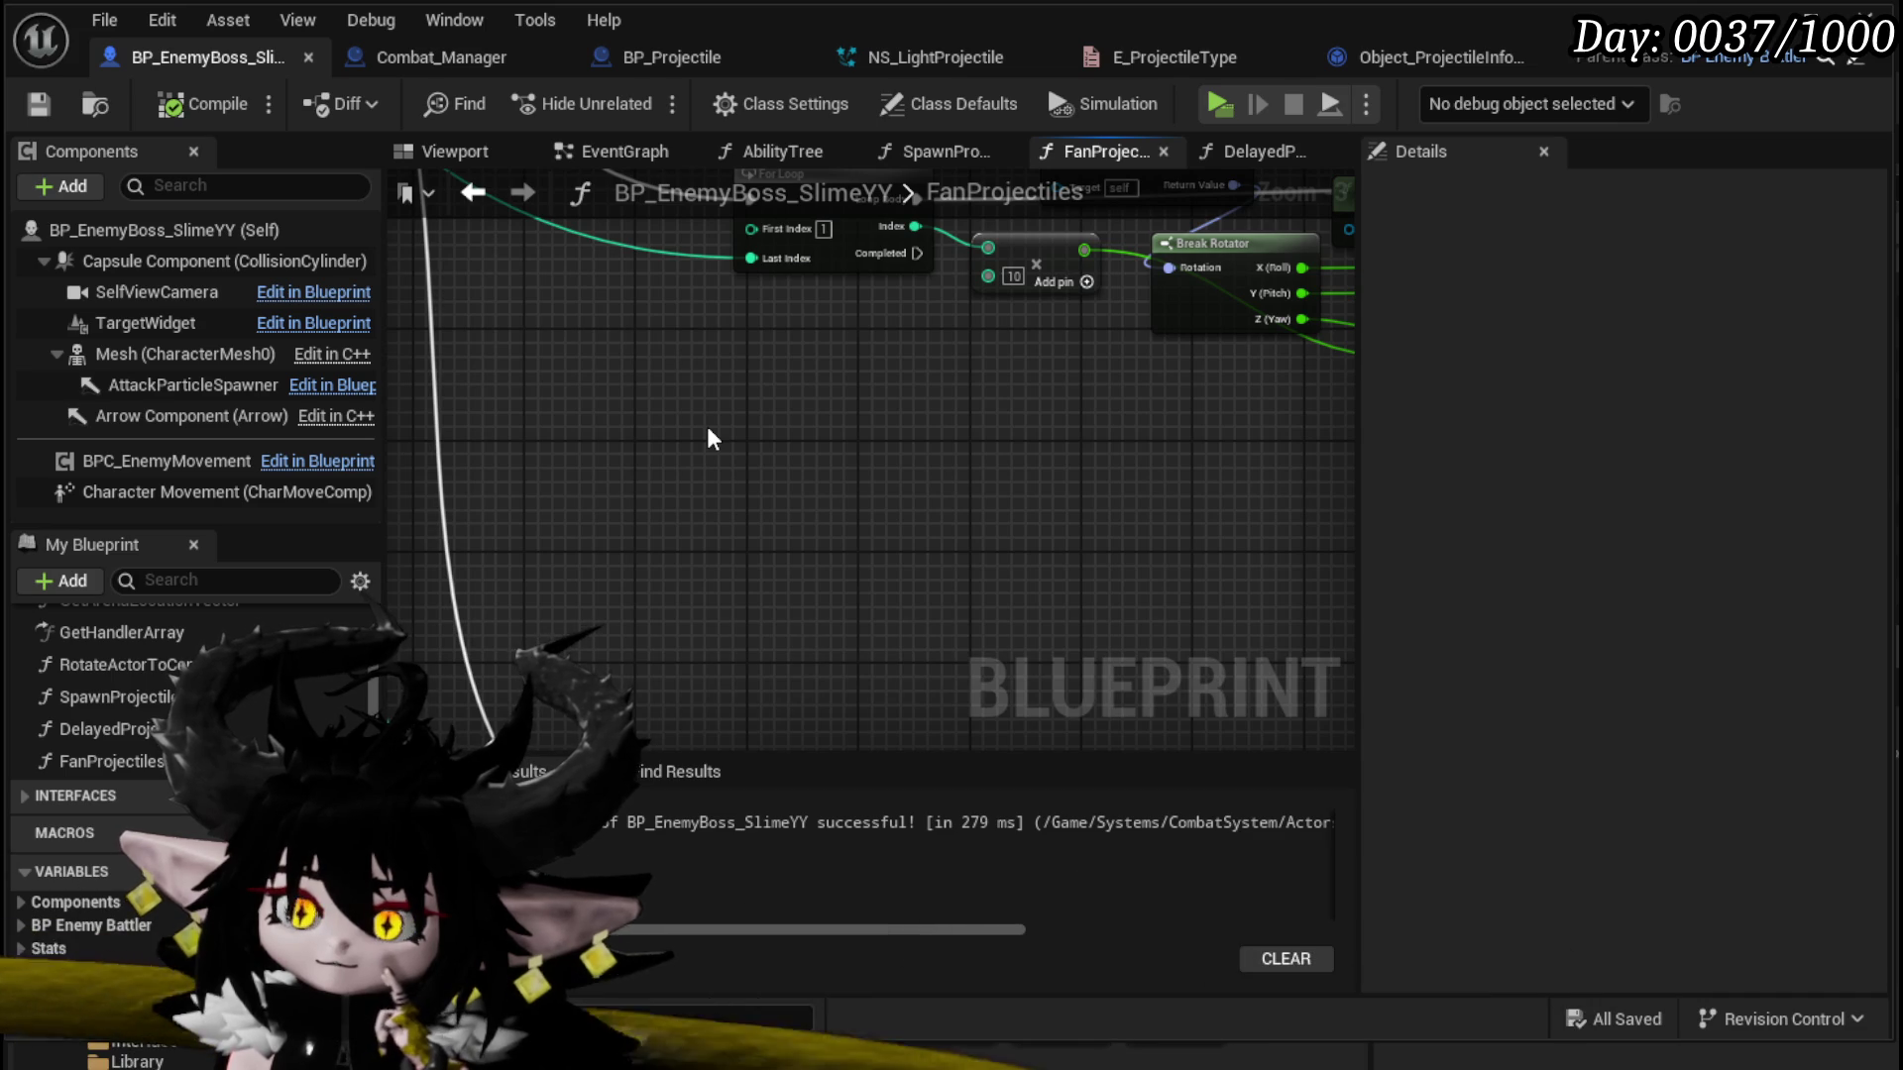
scroll(709, 438, "down", 3)
scroll(709, 438, "up", 1)
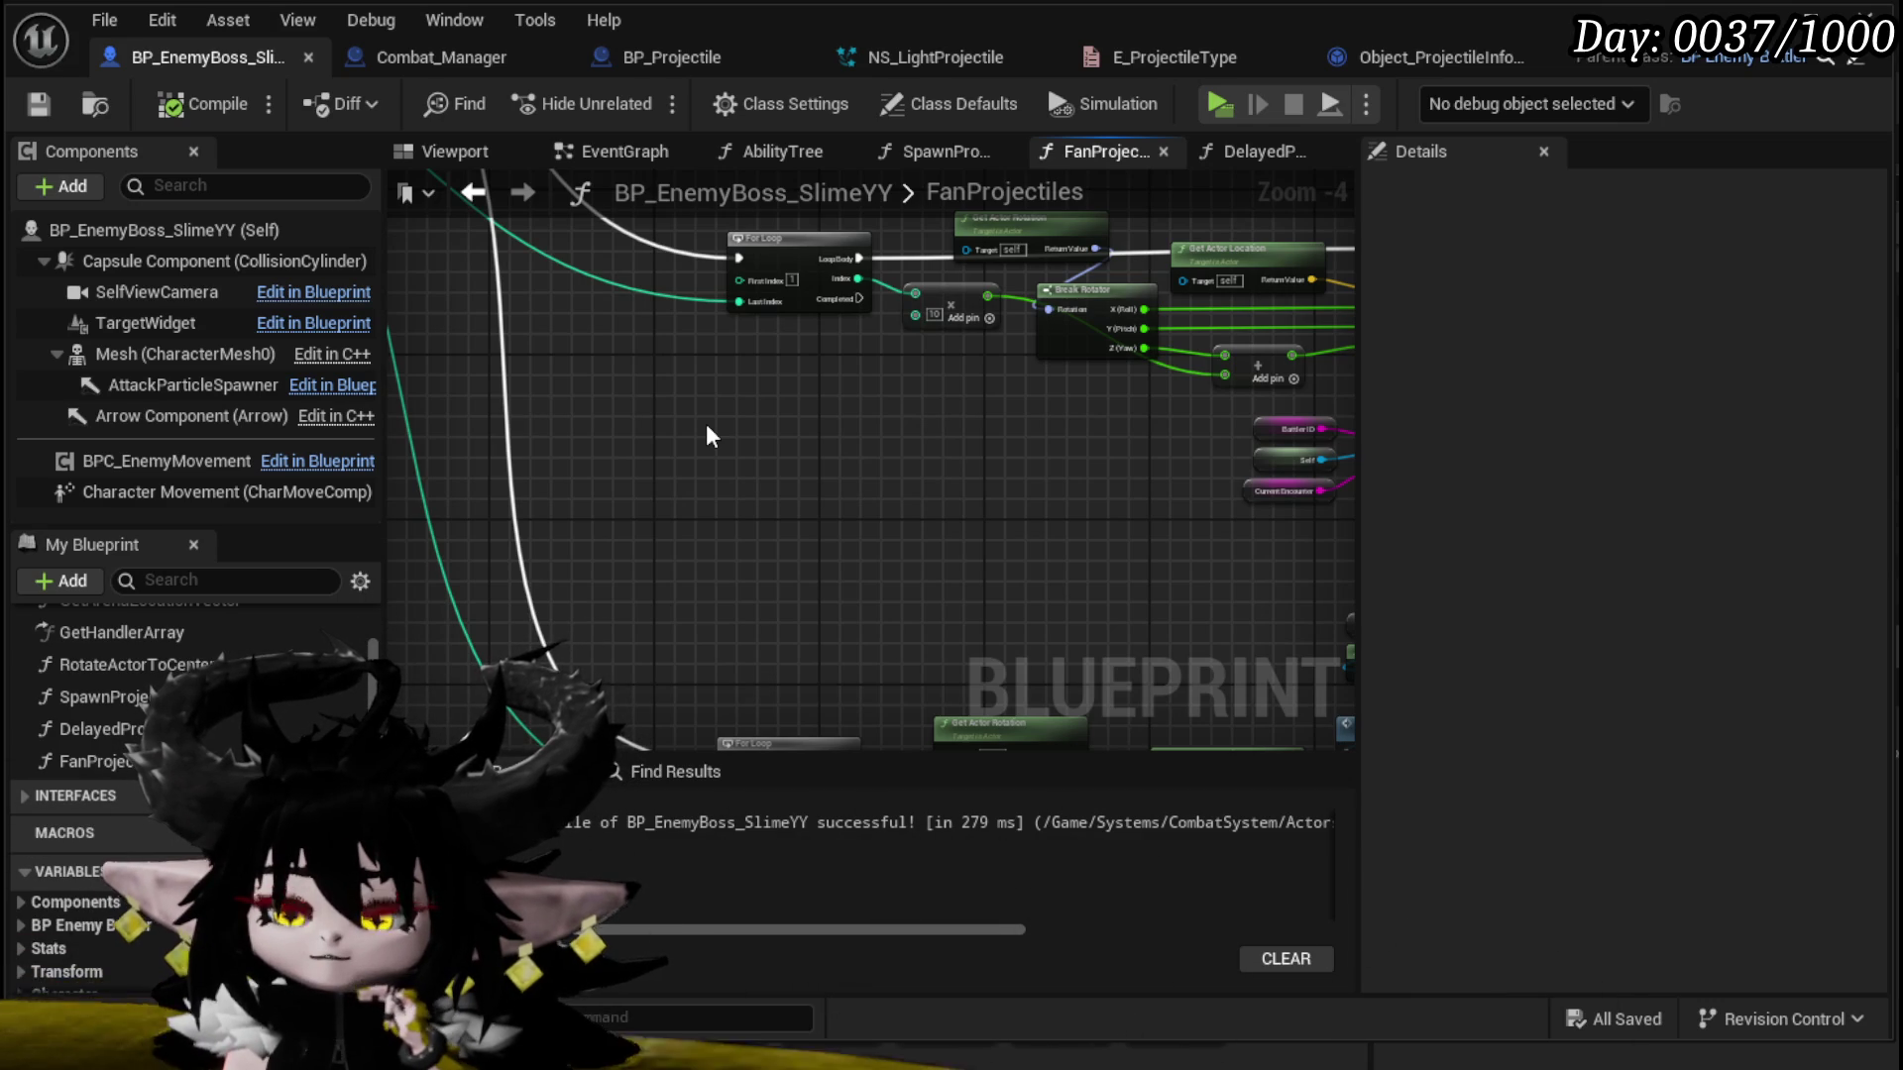
mouse_move(706, 428)
left_mouse_down()
mouse_move(587, 526)
mouse_move(421, 582)
left_mouse_up()
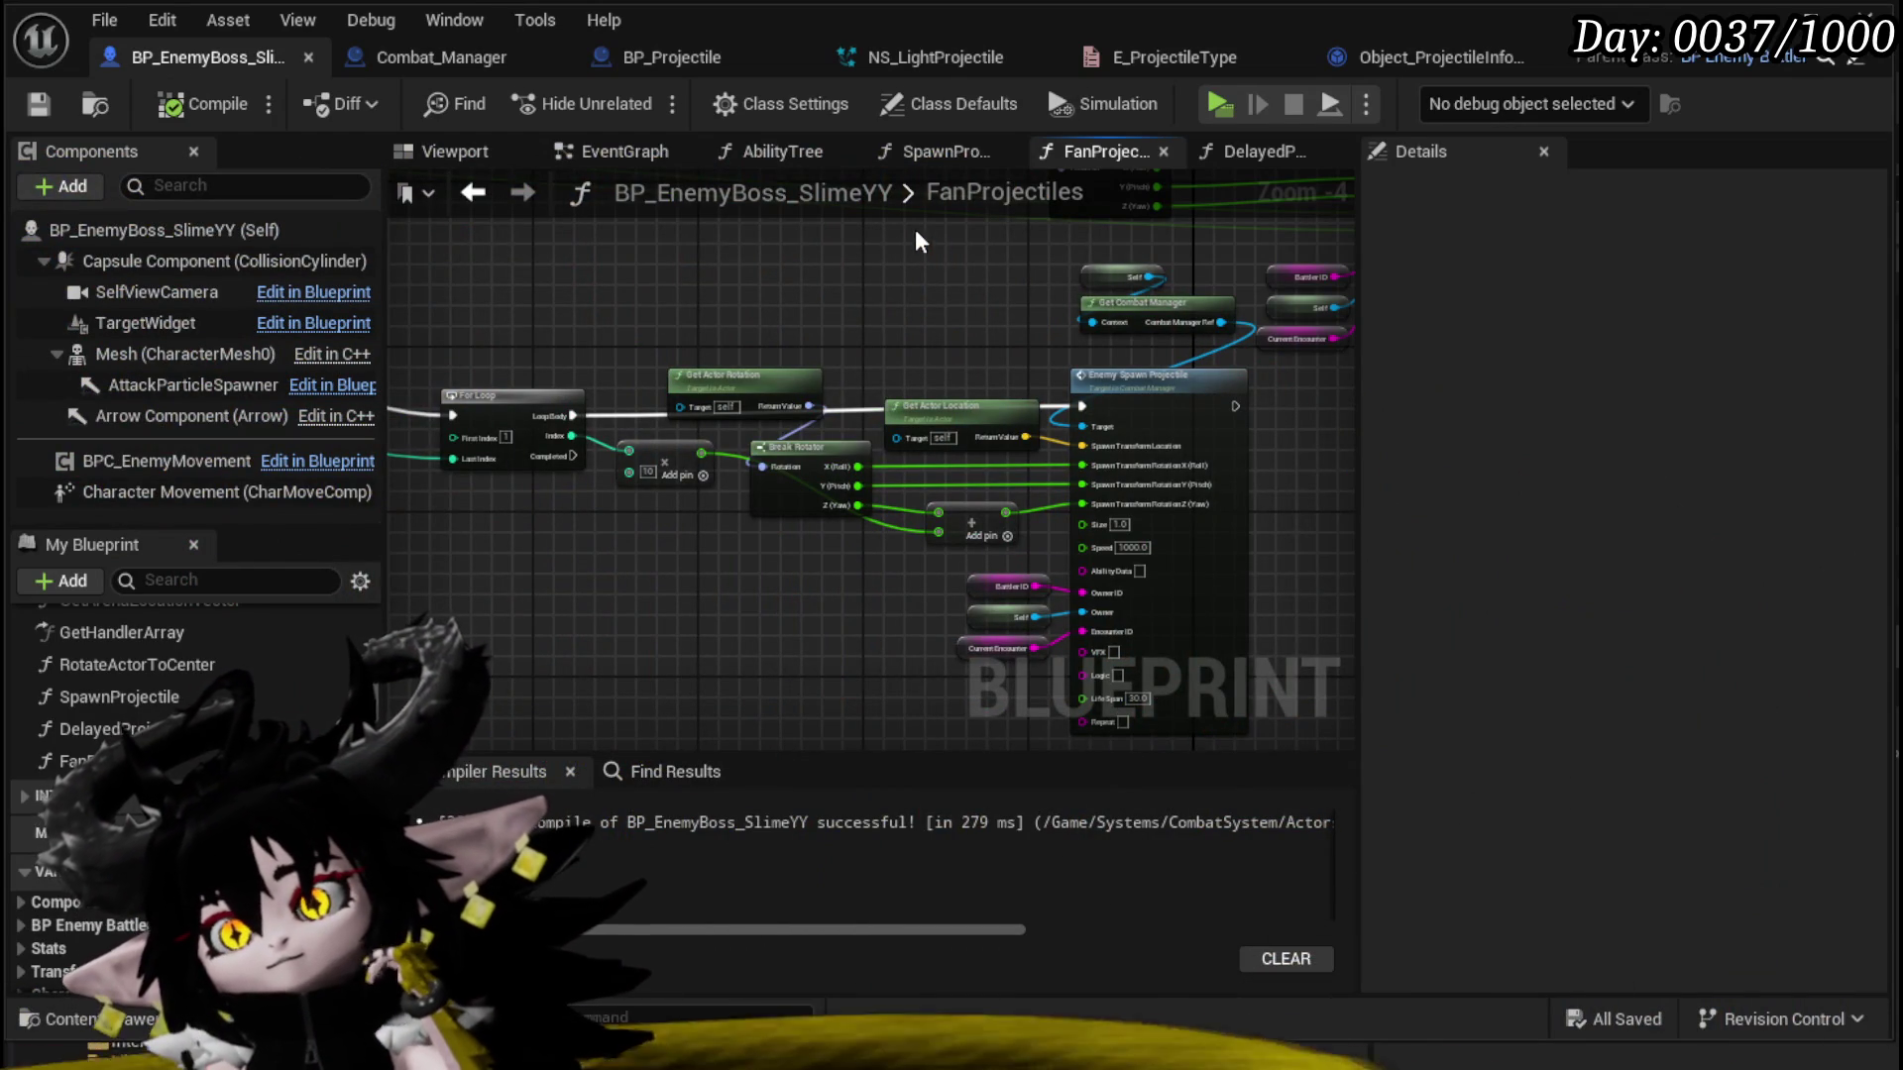
scroll(926, 234, "down", 3)
left_click_drag(890, 220, 764, 444)
scroll(764, 443, "up", 2)
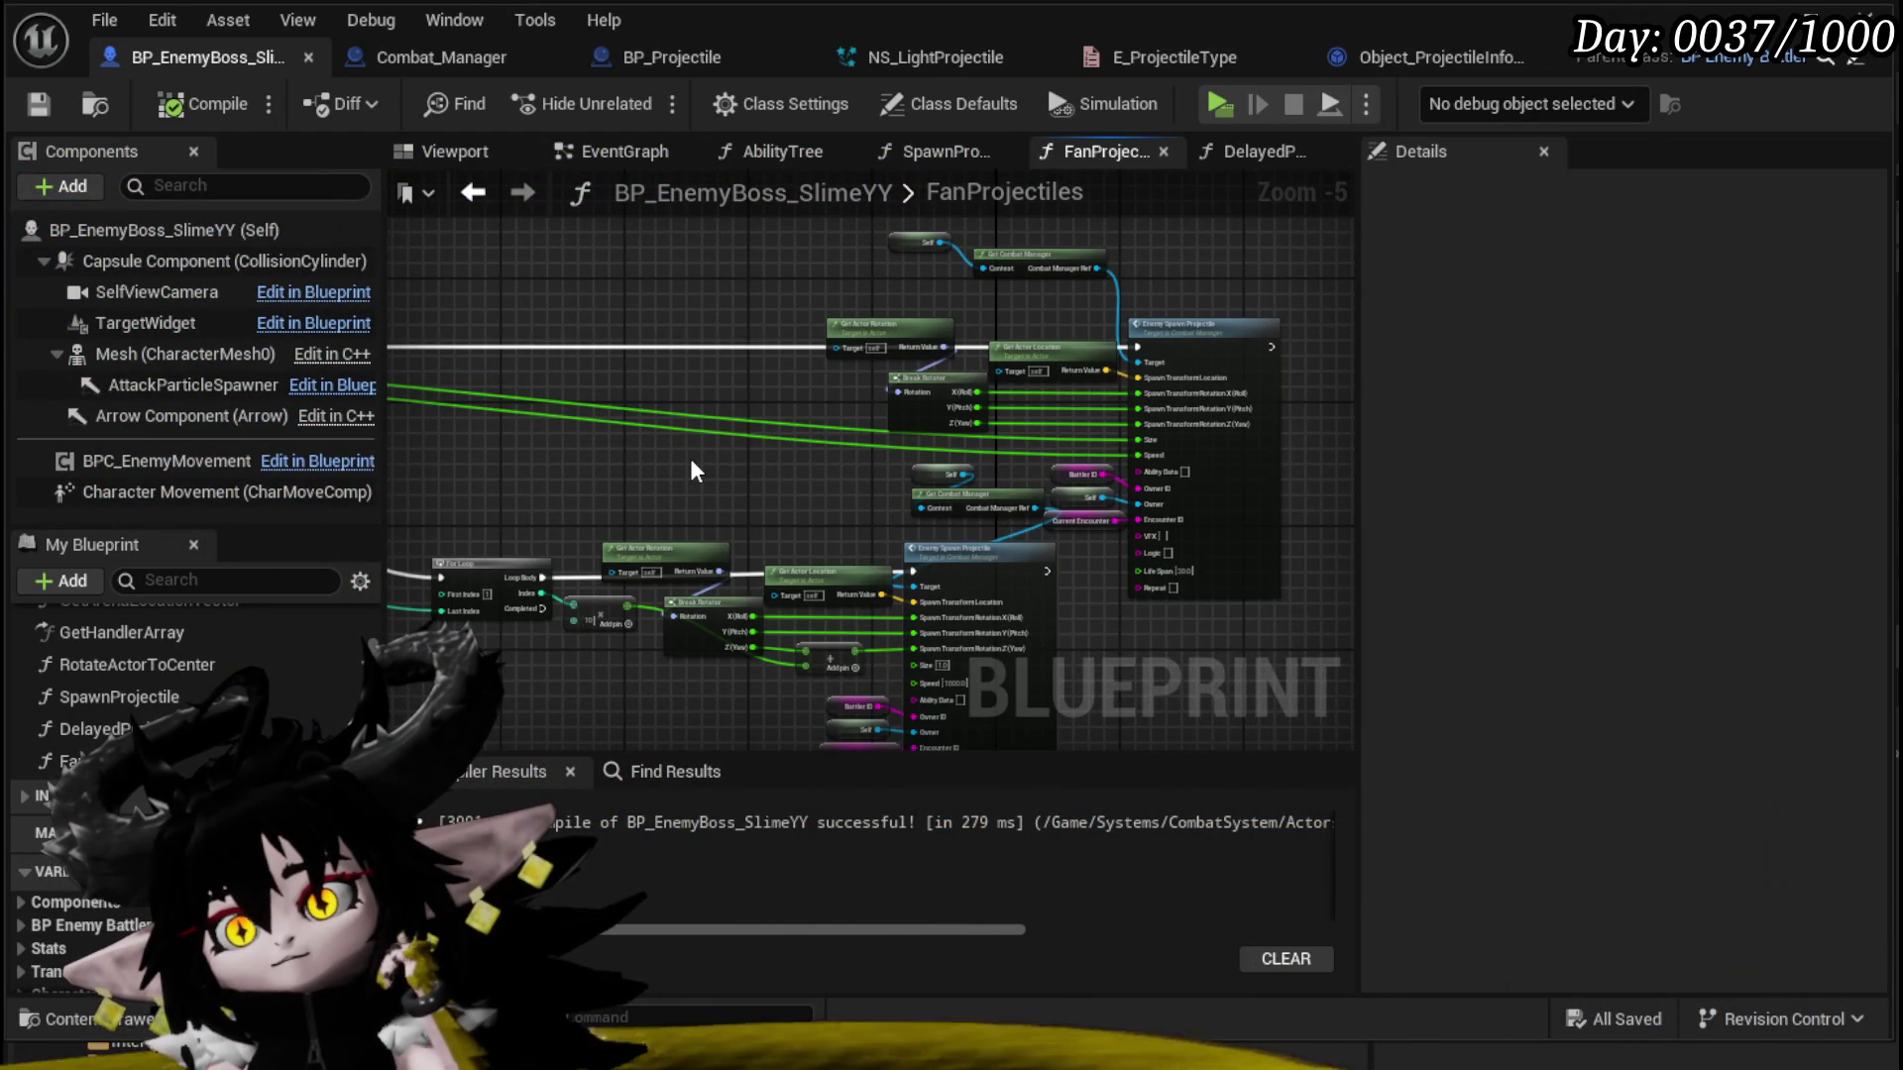
scroll(694, 470, "down", 2)
left_click_drag(694, 471, 890, 411)
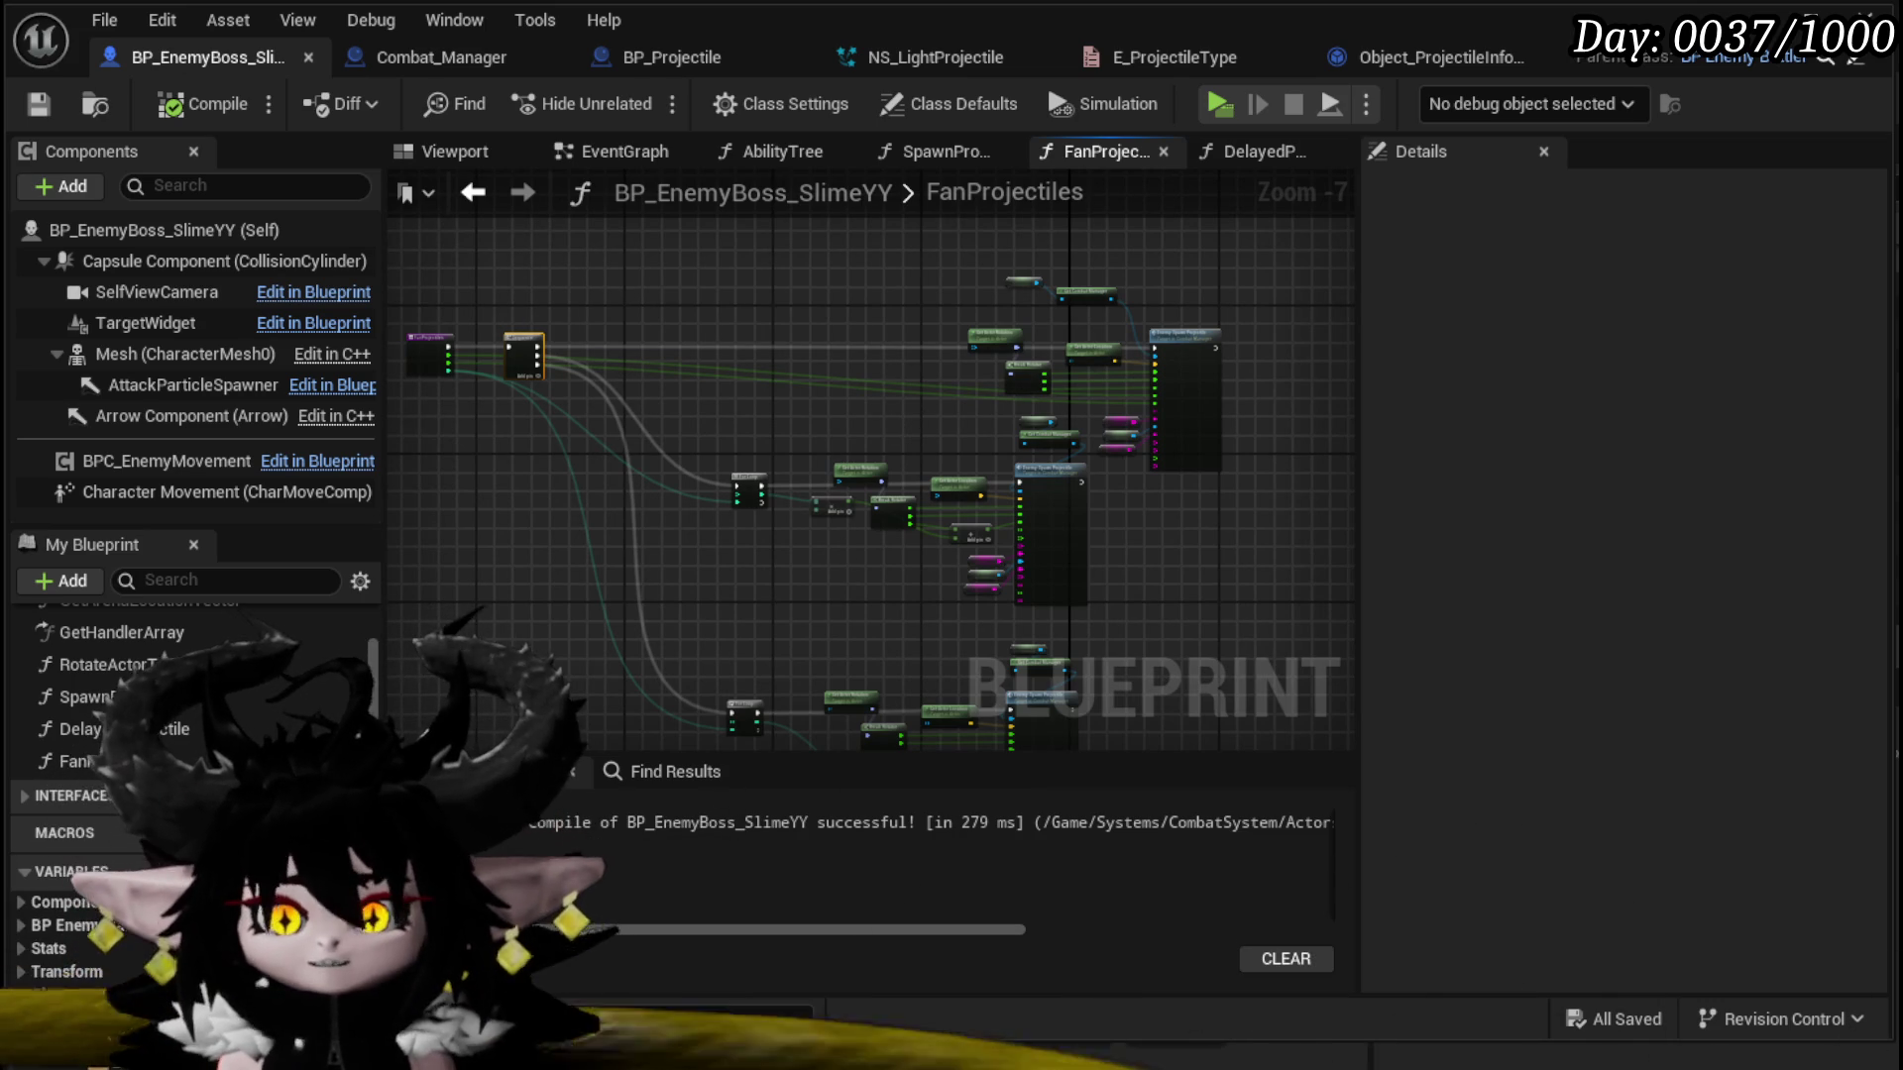
left_click_drag(796, 311, 842, 293)
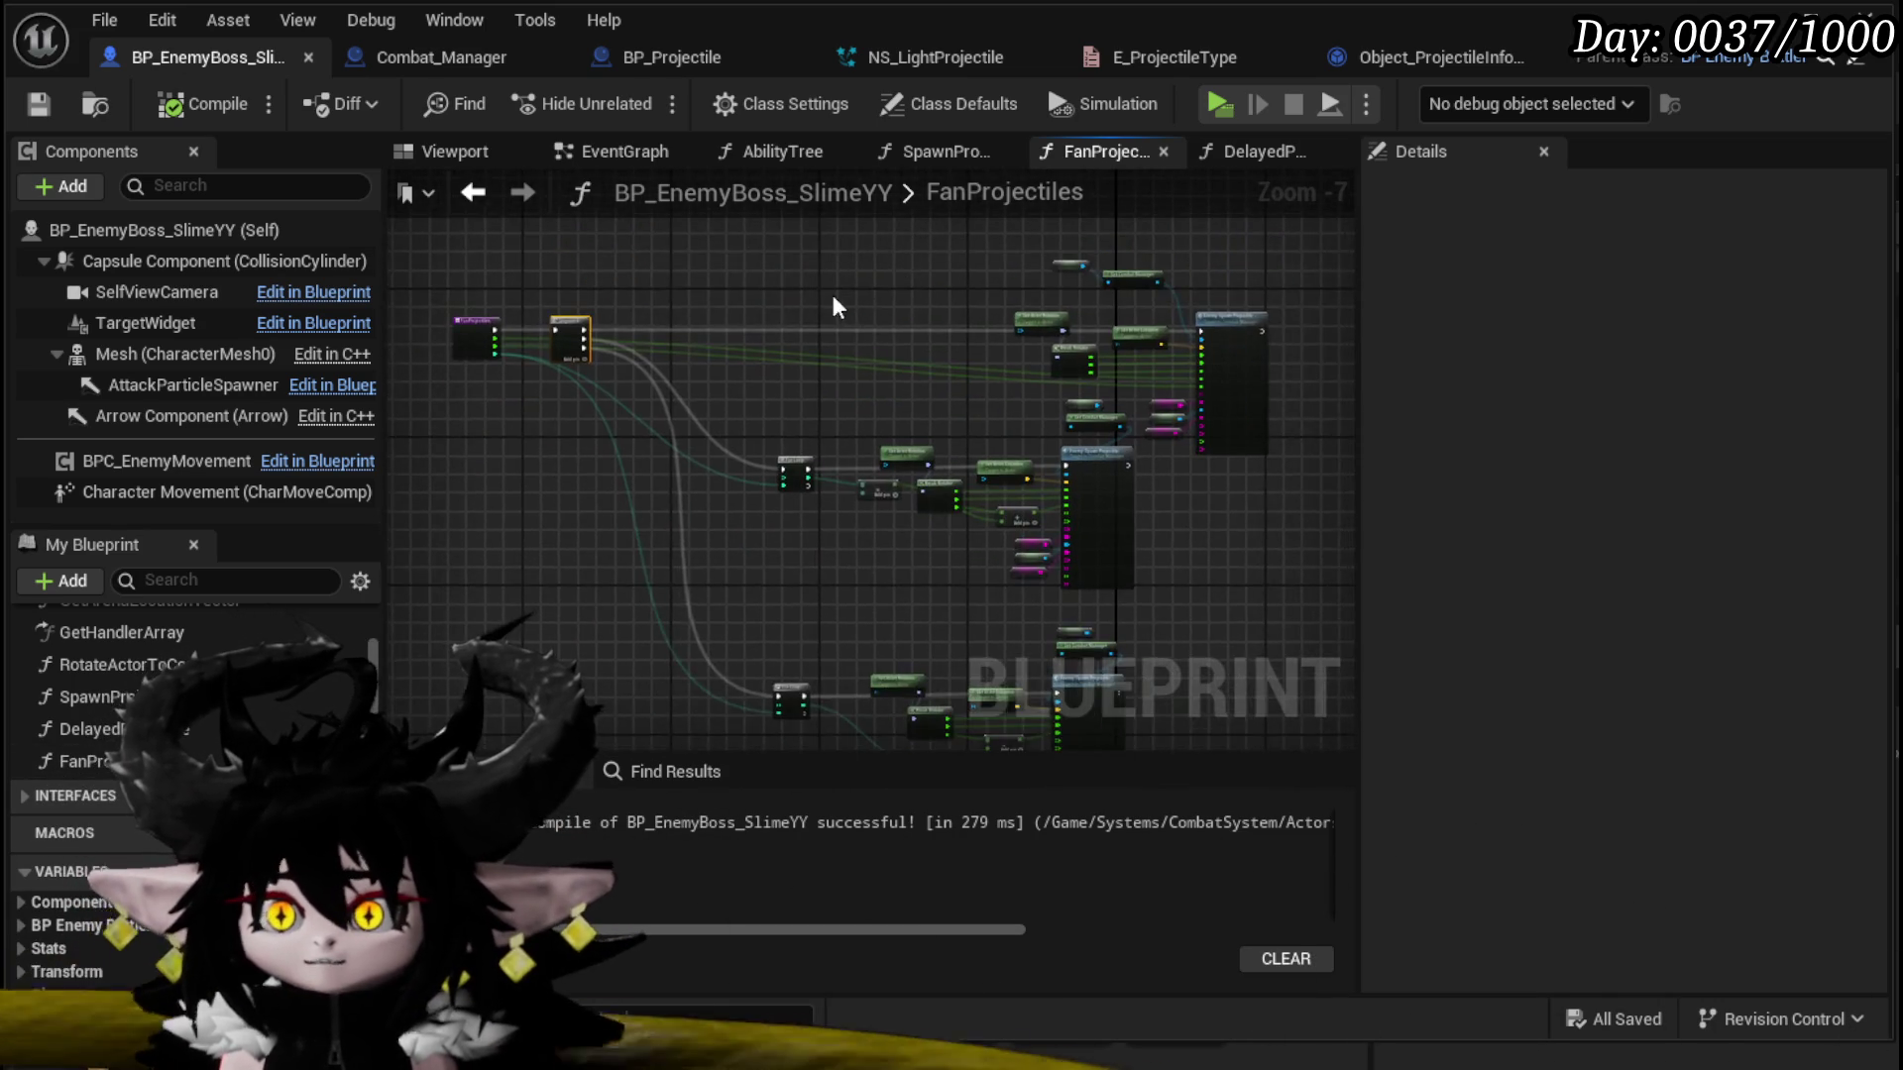
scroll(871, 444, "up", 3)
left_click_drag(638, 319, 412, 251)
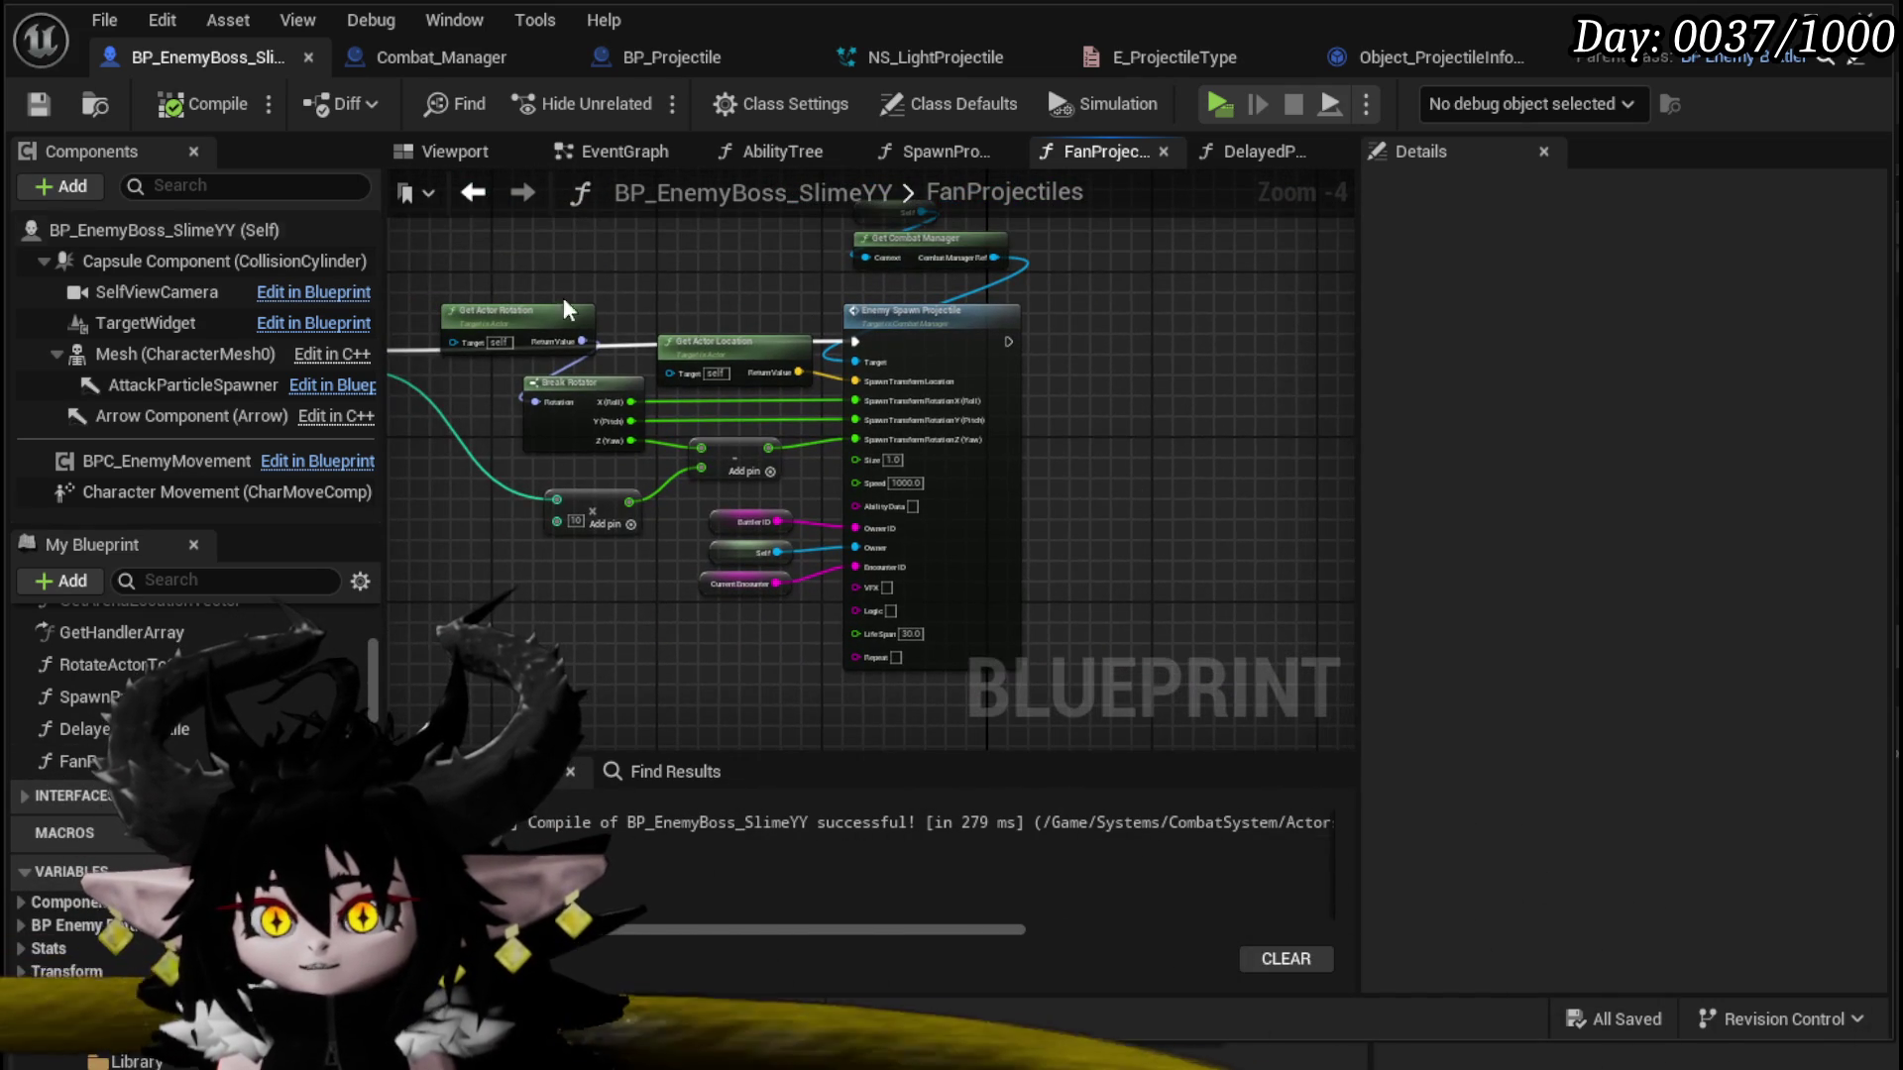
left_click_drag(608, 563, 650, 634)
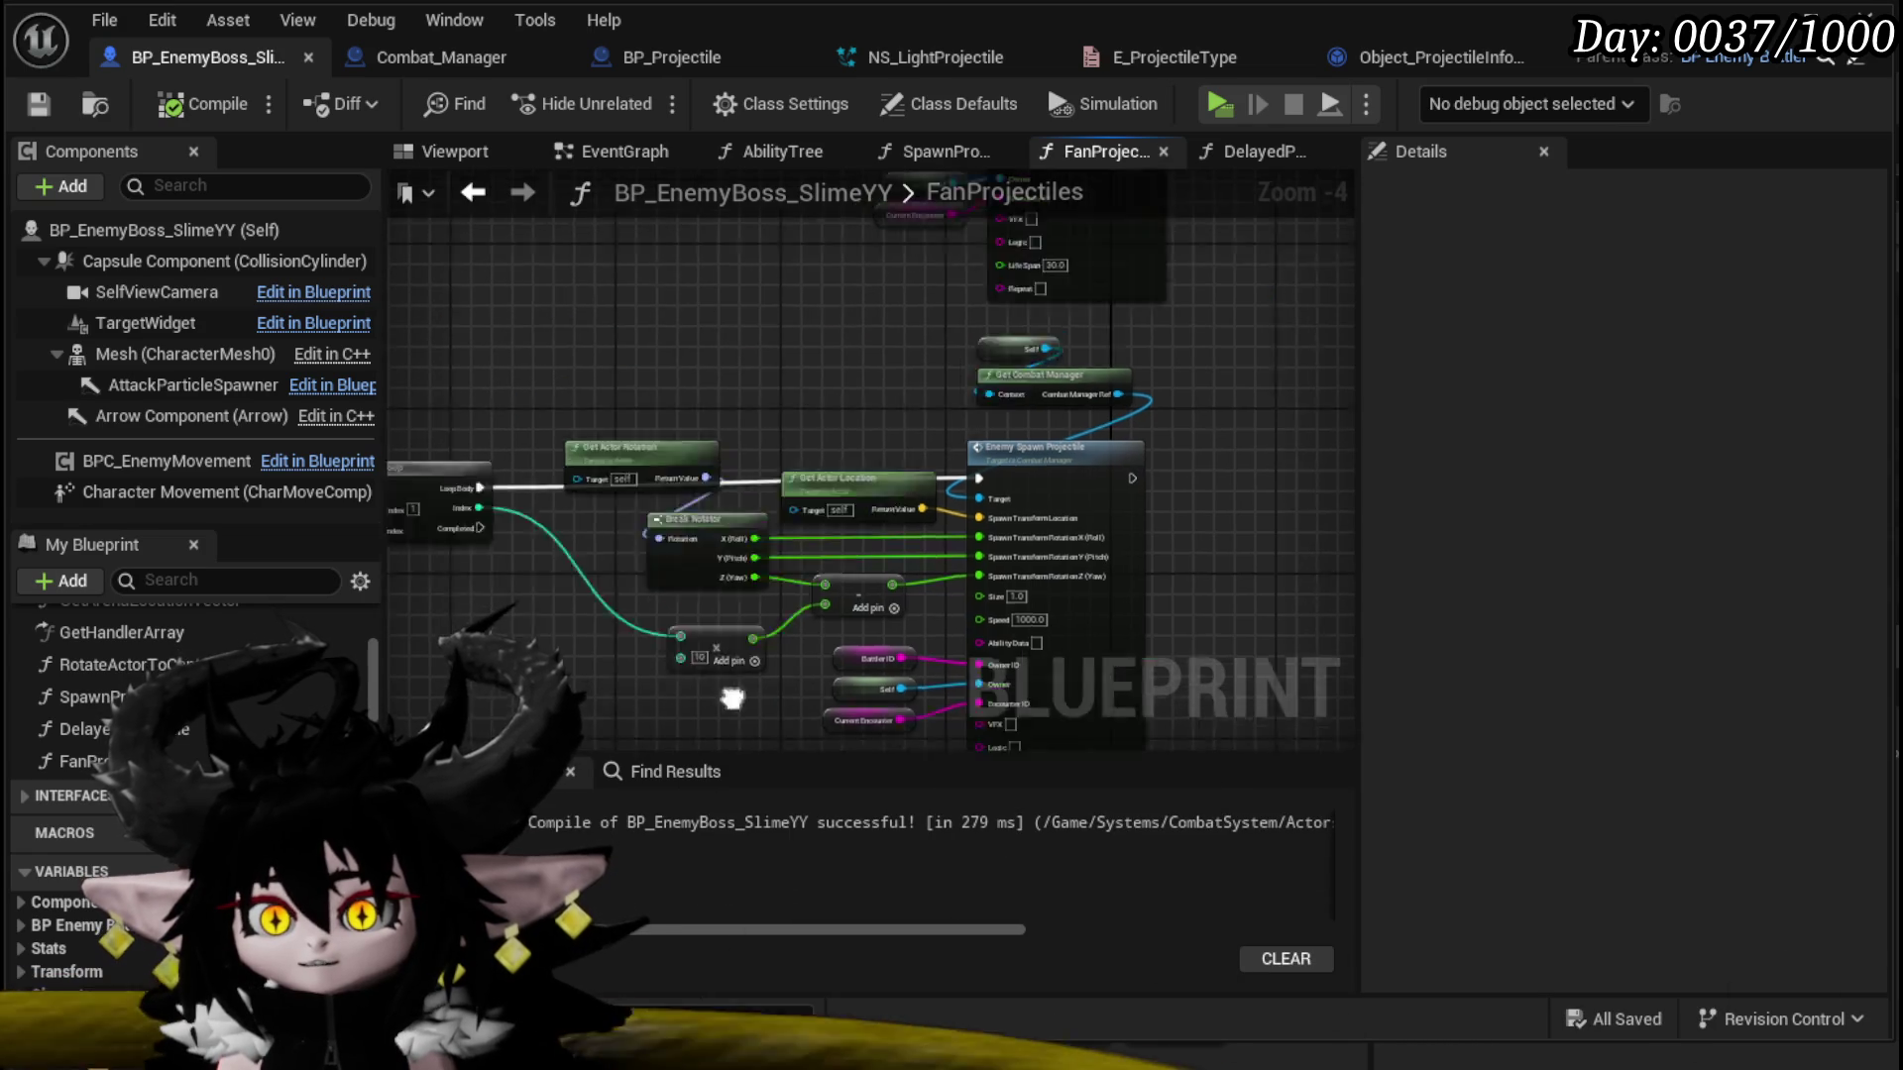
mouse_move(578, 288)
left_mouse_down()
mouse_move(782, 496)
mouse_move(794, 586)
left_mouse_up()
mouse_move(634, 421)
left_mouse_down()
mouse_move(513, 341)
mouse_move(705, 410)
mouse_move(854, 786)
mouse_move(1001, 657)
mouse_move(993, 579)
mouse_move(934, 445)
left_mouse_up()
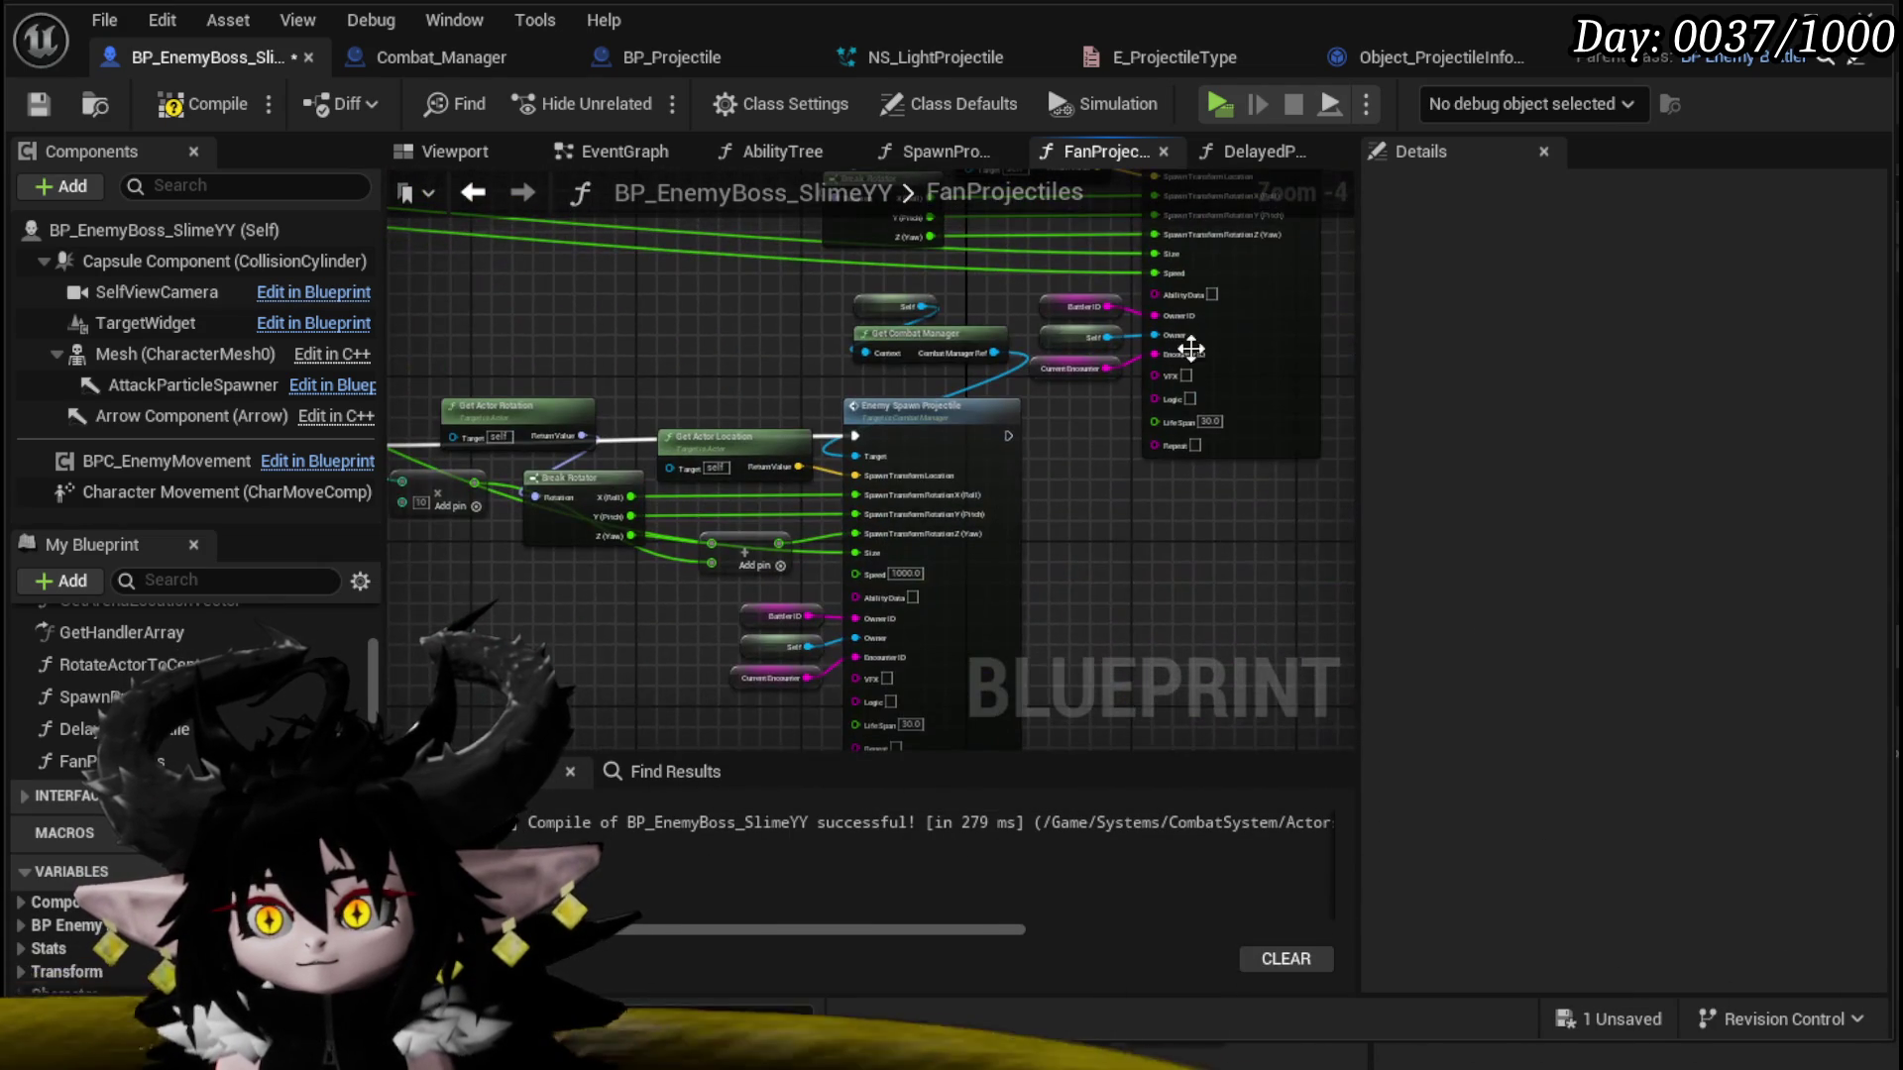
mouse_move(1153, 273)
left_mouse_down()
mouse_move(1112, 343)
mouse_move(864, 571)
mouse_move(1115, 276)
left_mouse_up()
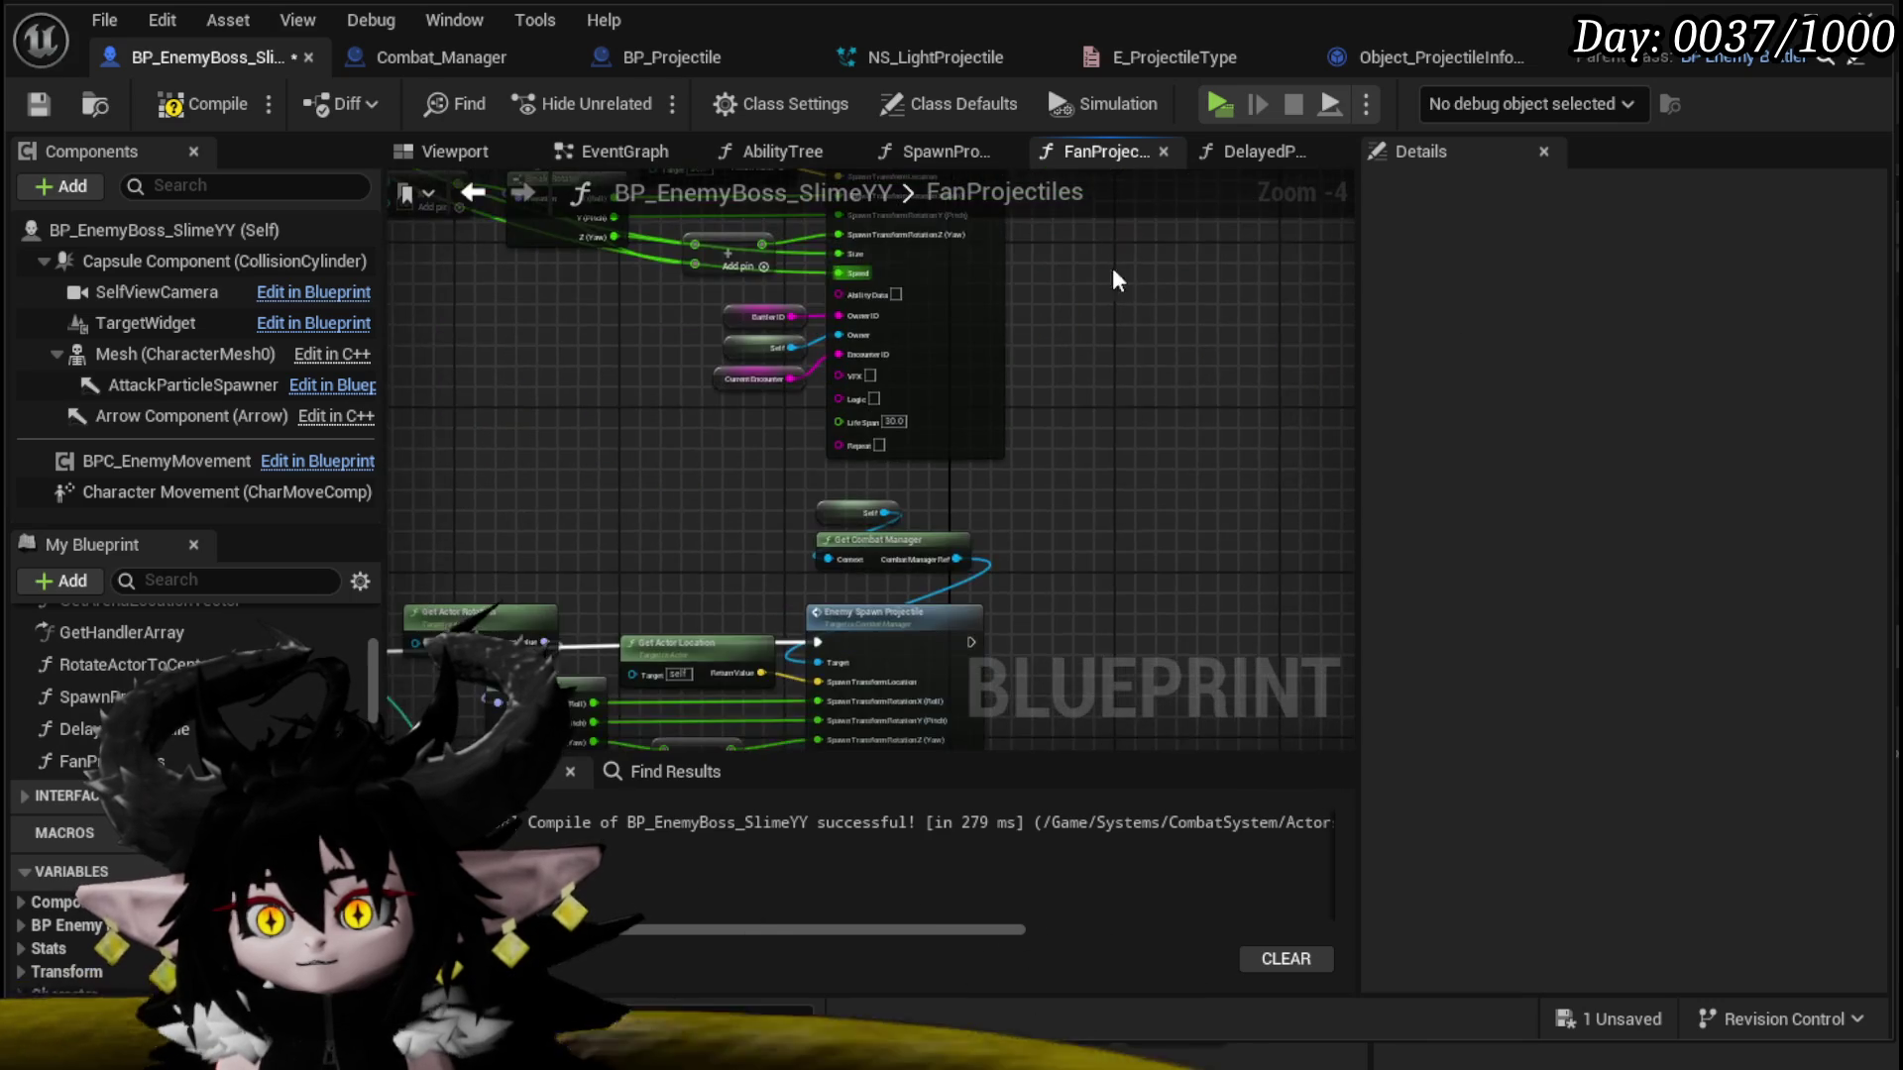
mouse_move(839, 275)
left_mouse_down()
mouse_move(825, 519)
mouse_move(864, 294)
left_mouse_up()
mouse_move(852, 393)
left_mouse_down()
mouse_move(820, 628)
mouse_move(834, 365)
left_mouse_up()
left_click(37, 104)
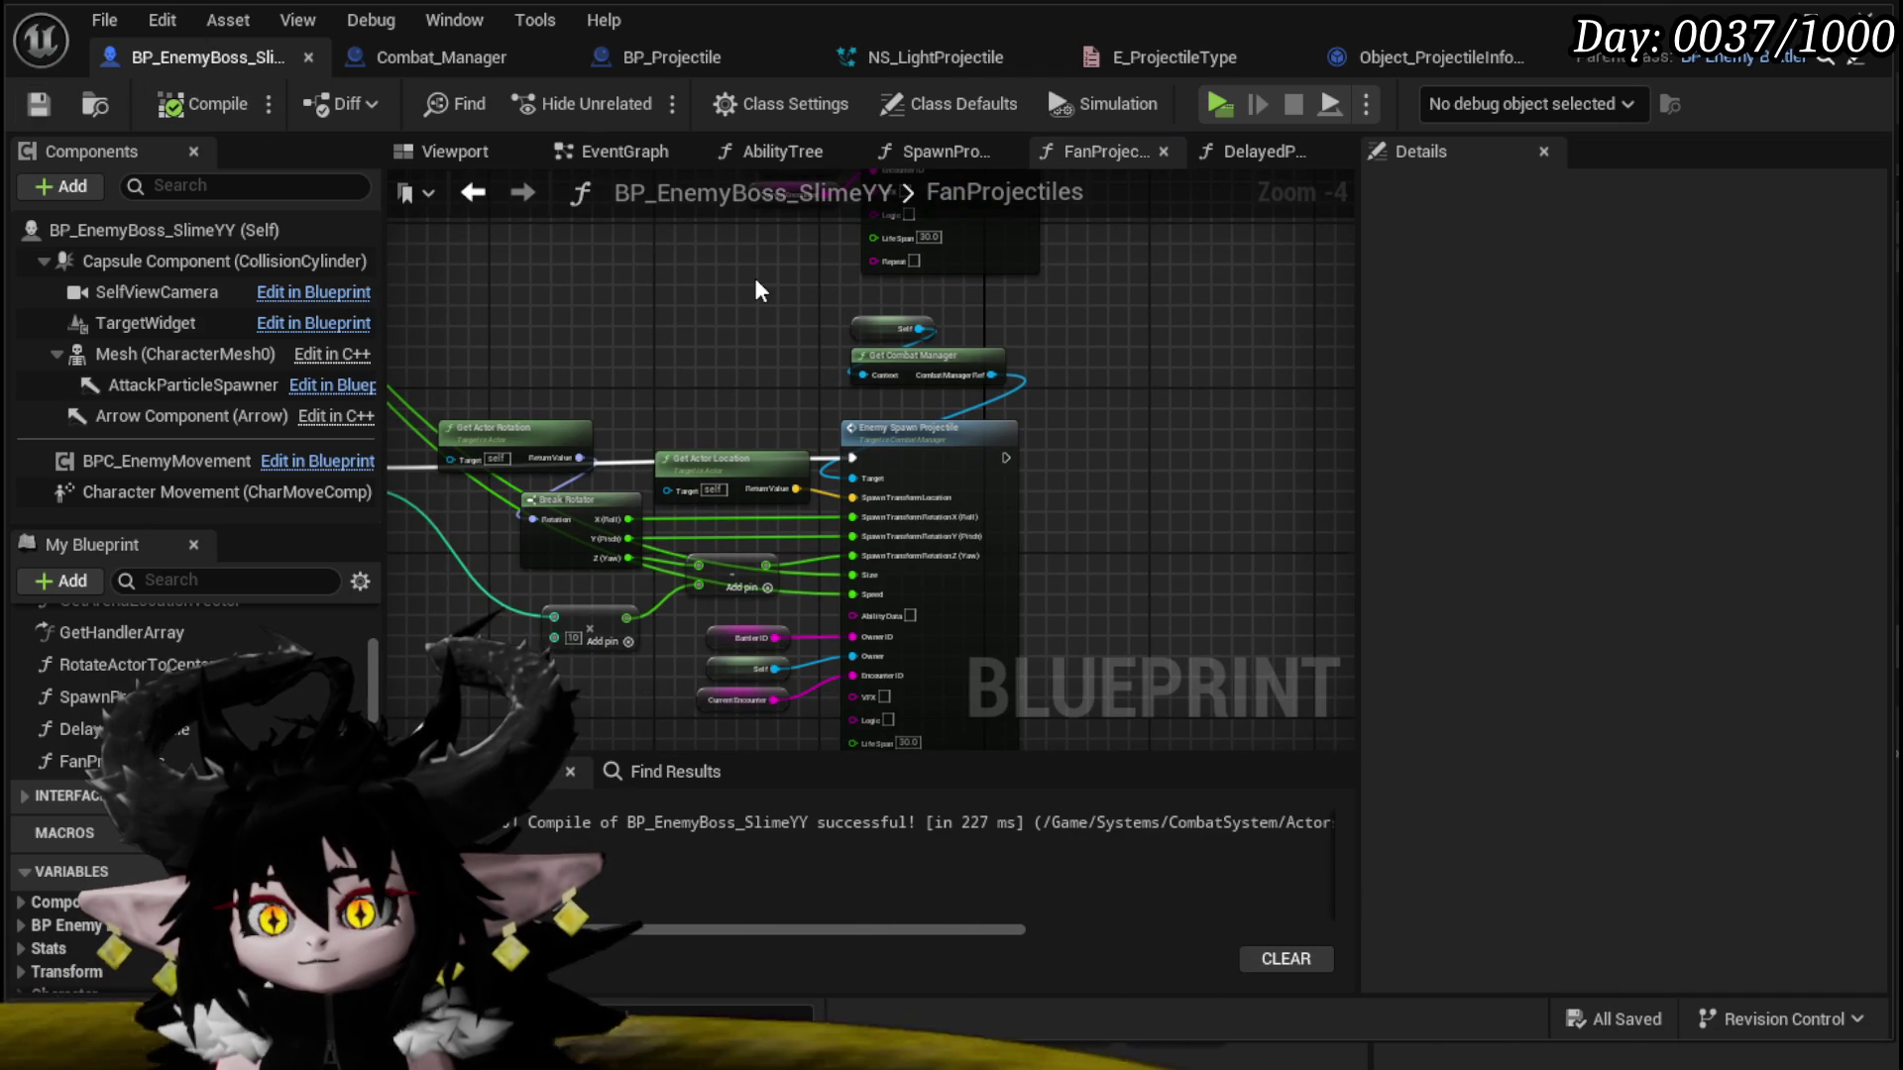
left_click_drag(753, 278, 1049, 346)
scroll(948, 420, "down", 3)
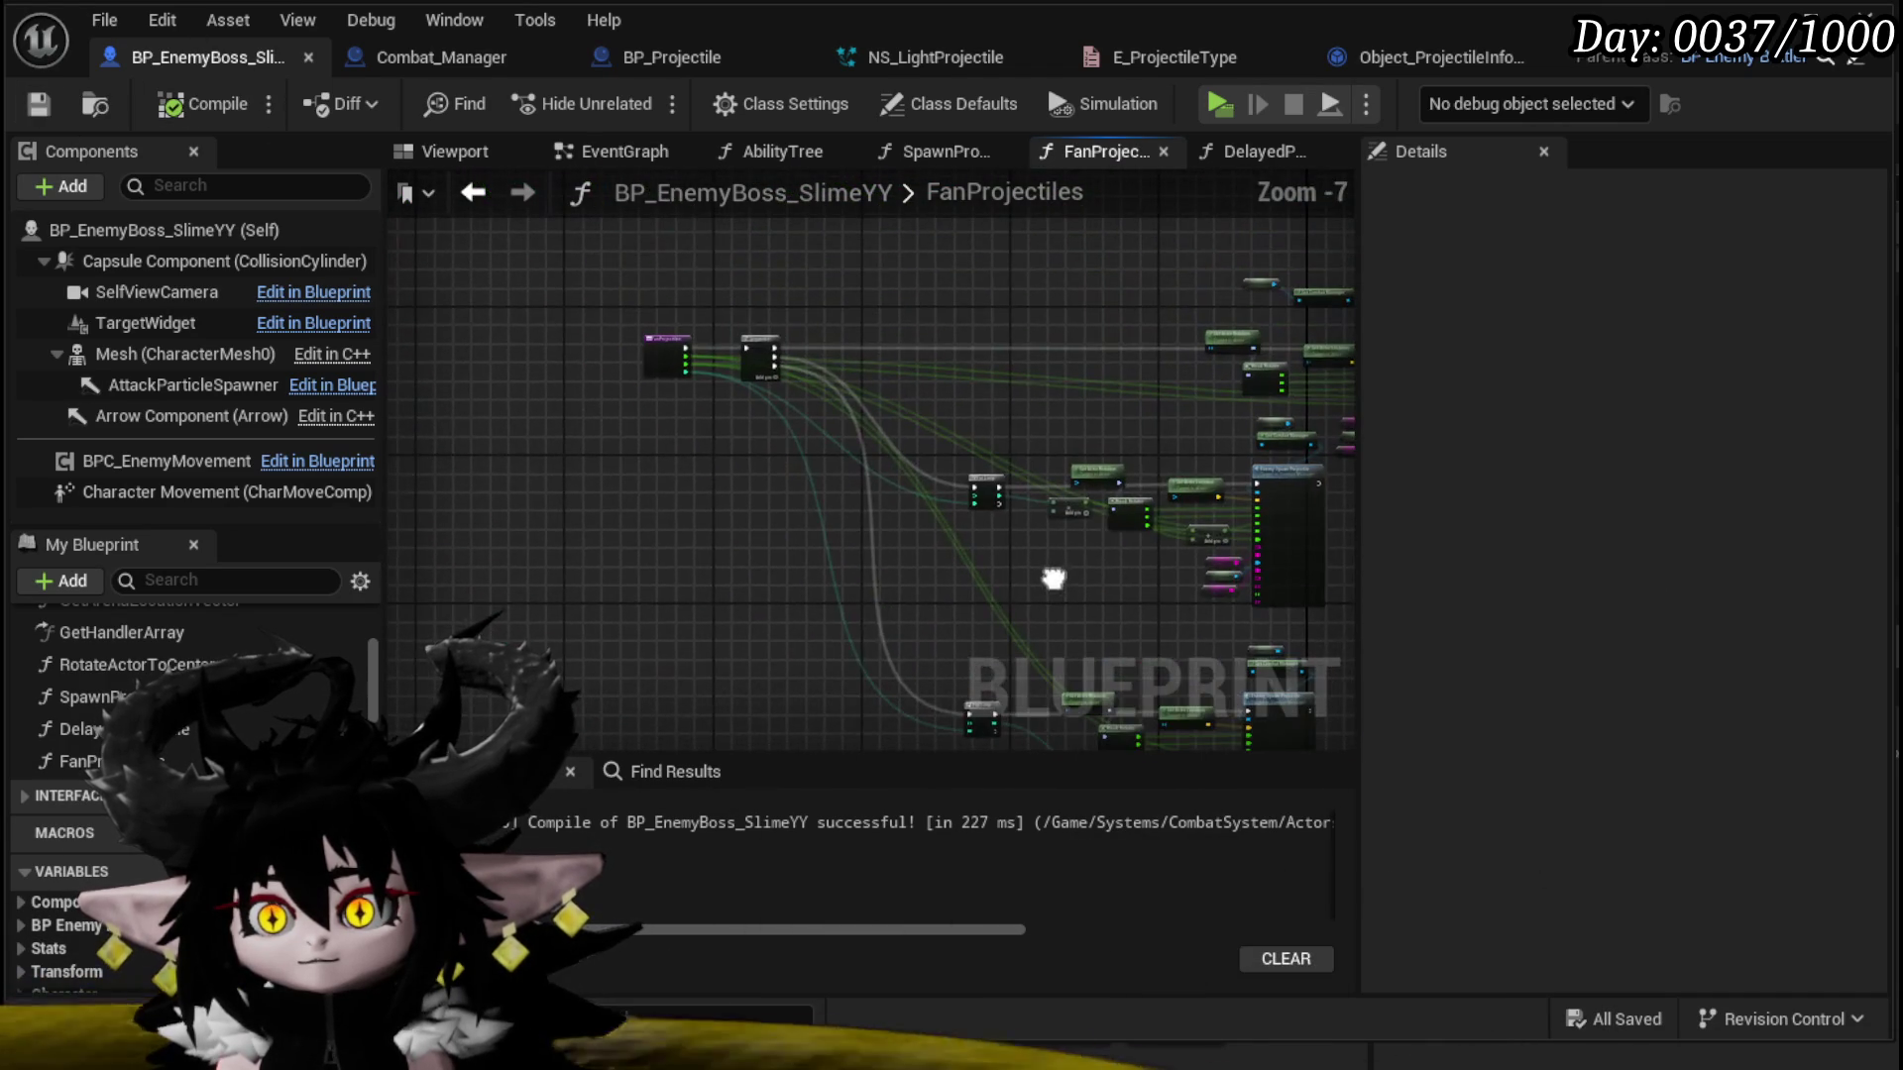
scroll(902, 414, "up", 3)
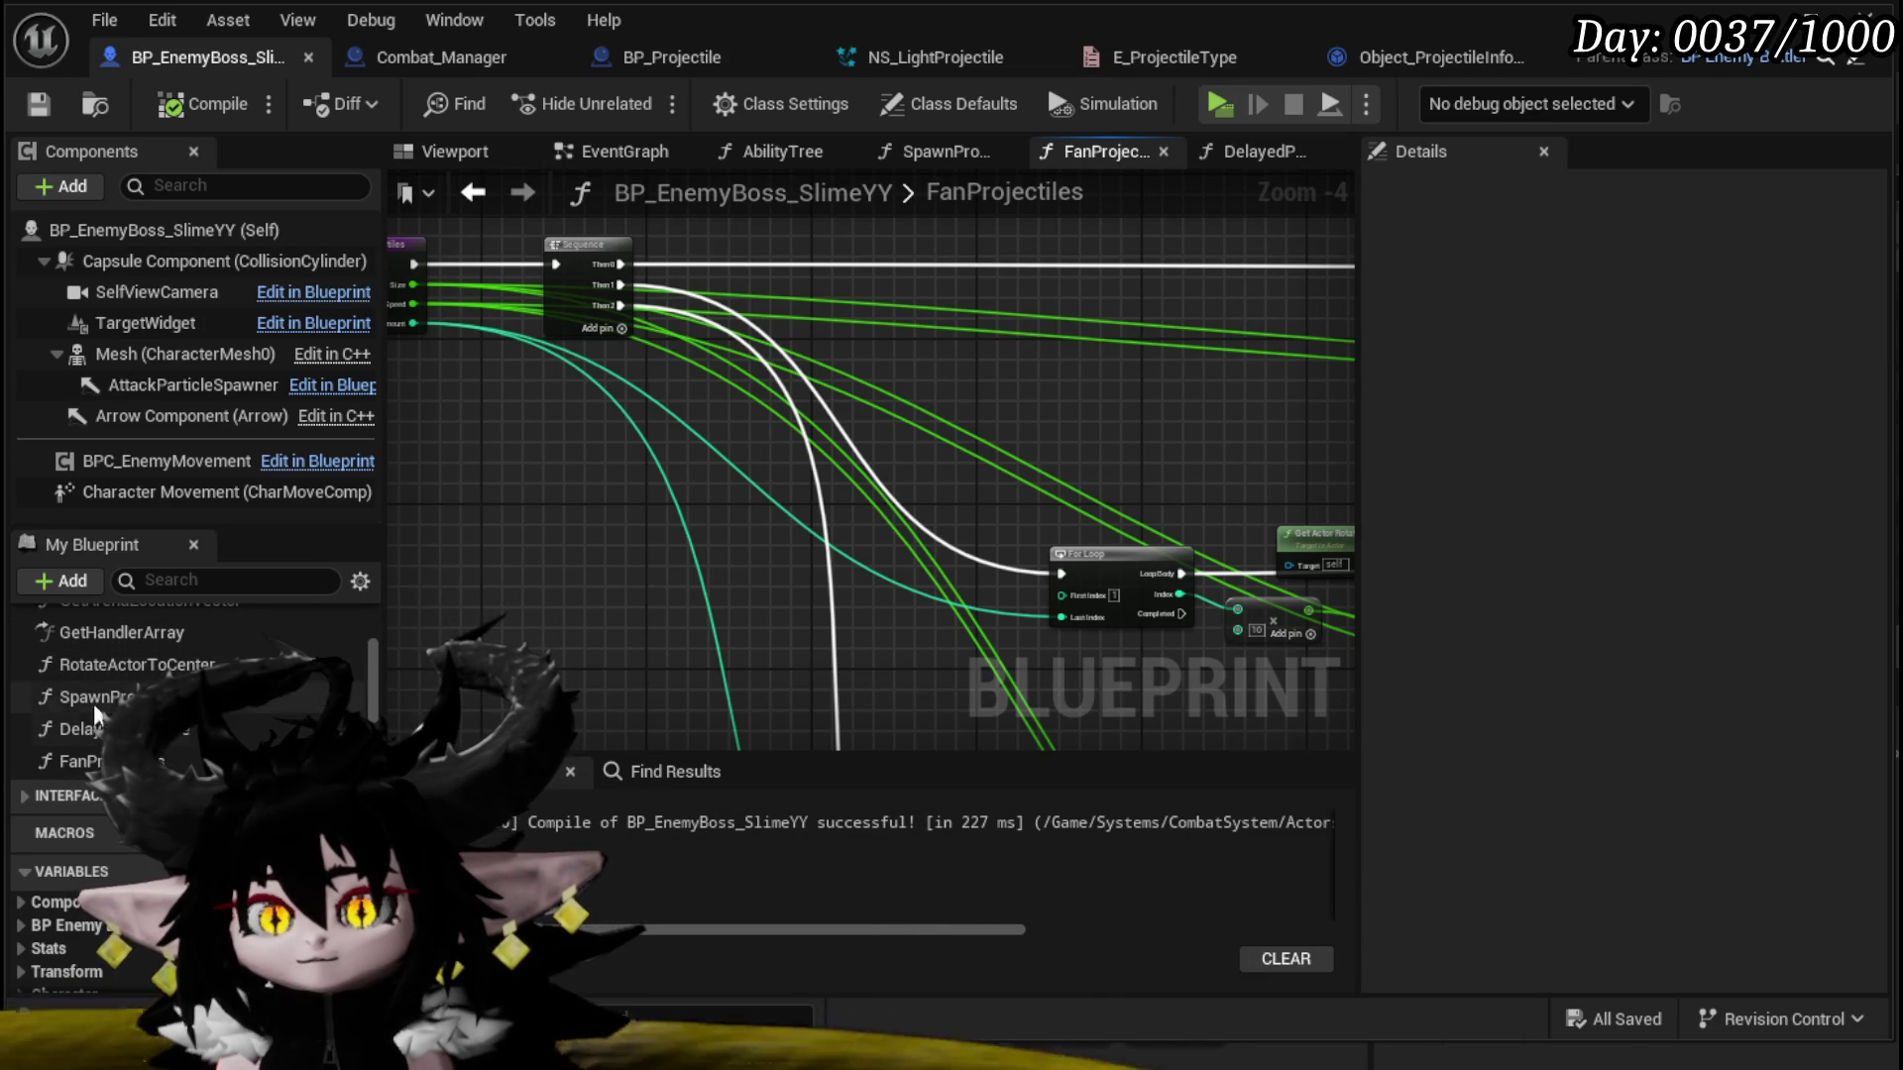
scroll(93, 710, "up", 1)
scroll(189, 733, "up", 2)
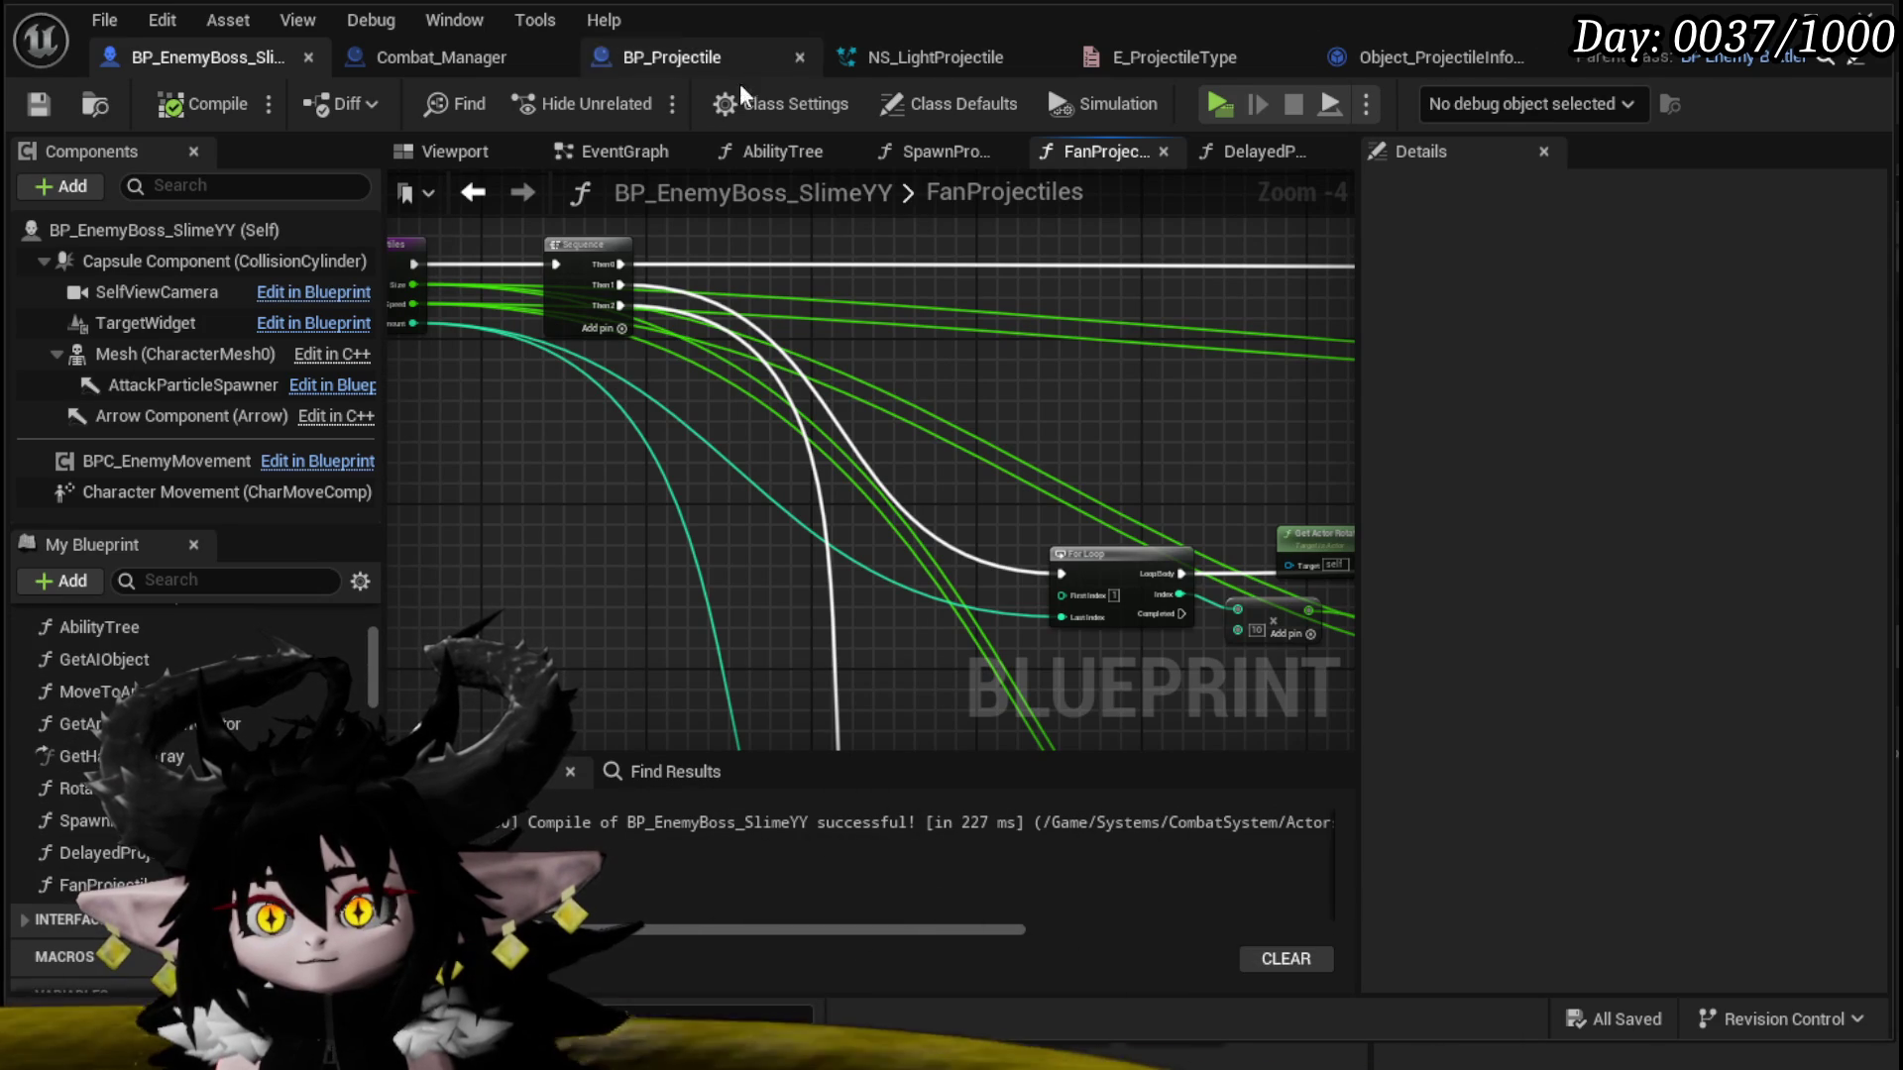
left_click(792, 151)
Step: Set the Spawn Projectile node's Size to 0.5, Speed to 2000 and Amount to 4
scroll(763, 397, "up", 3)
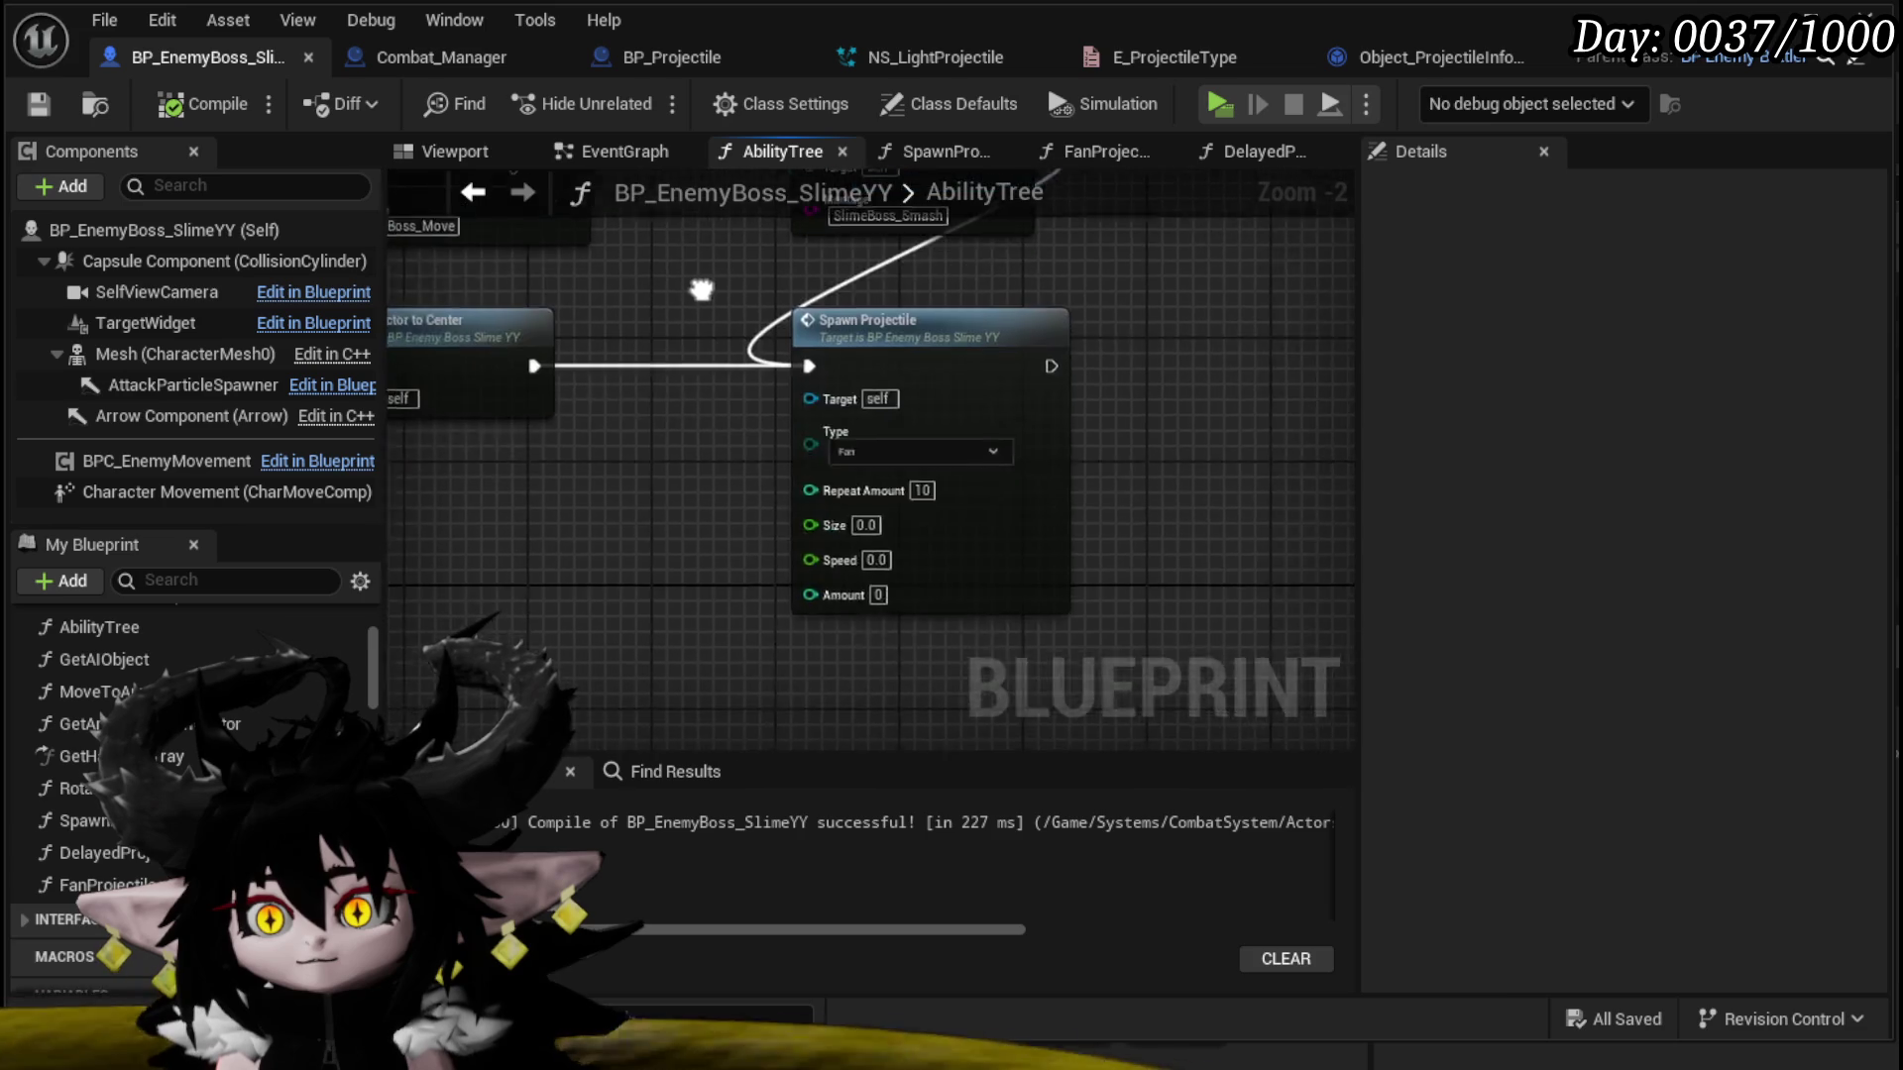
left_click(817, 444)
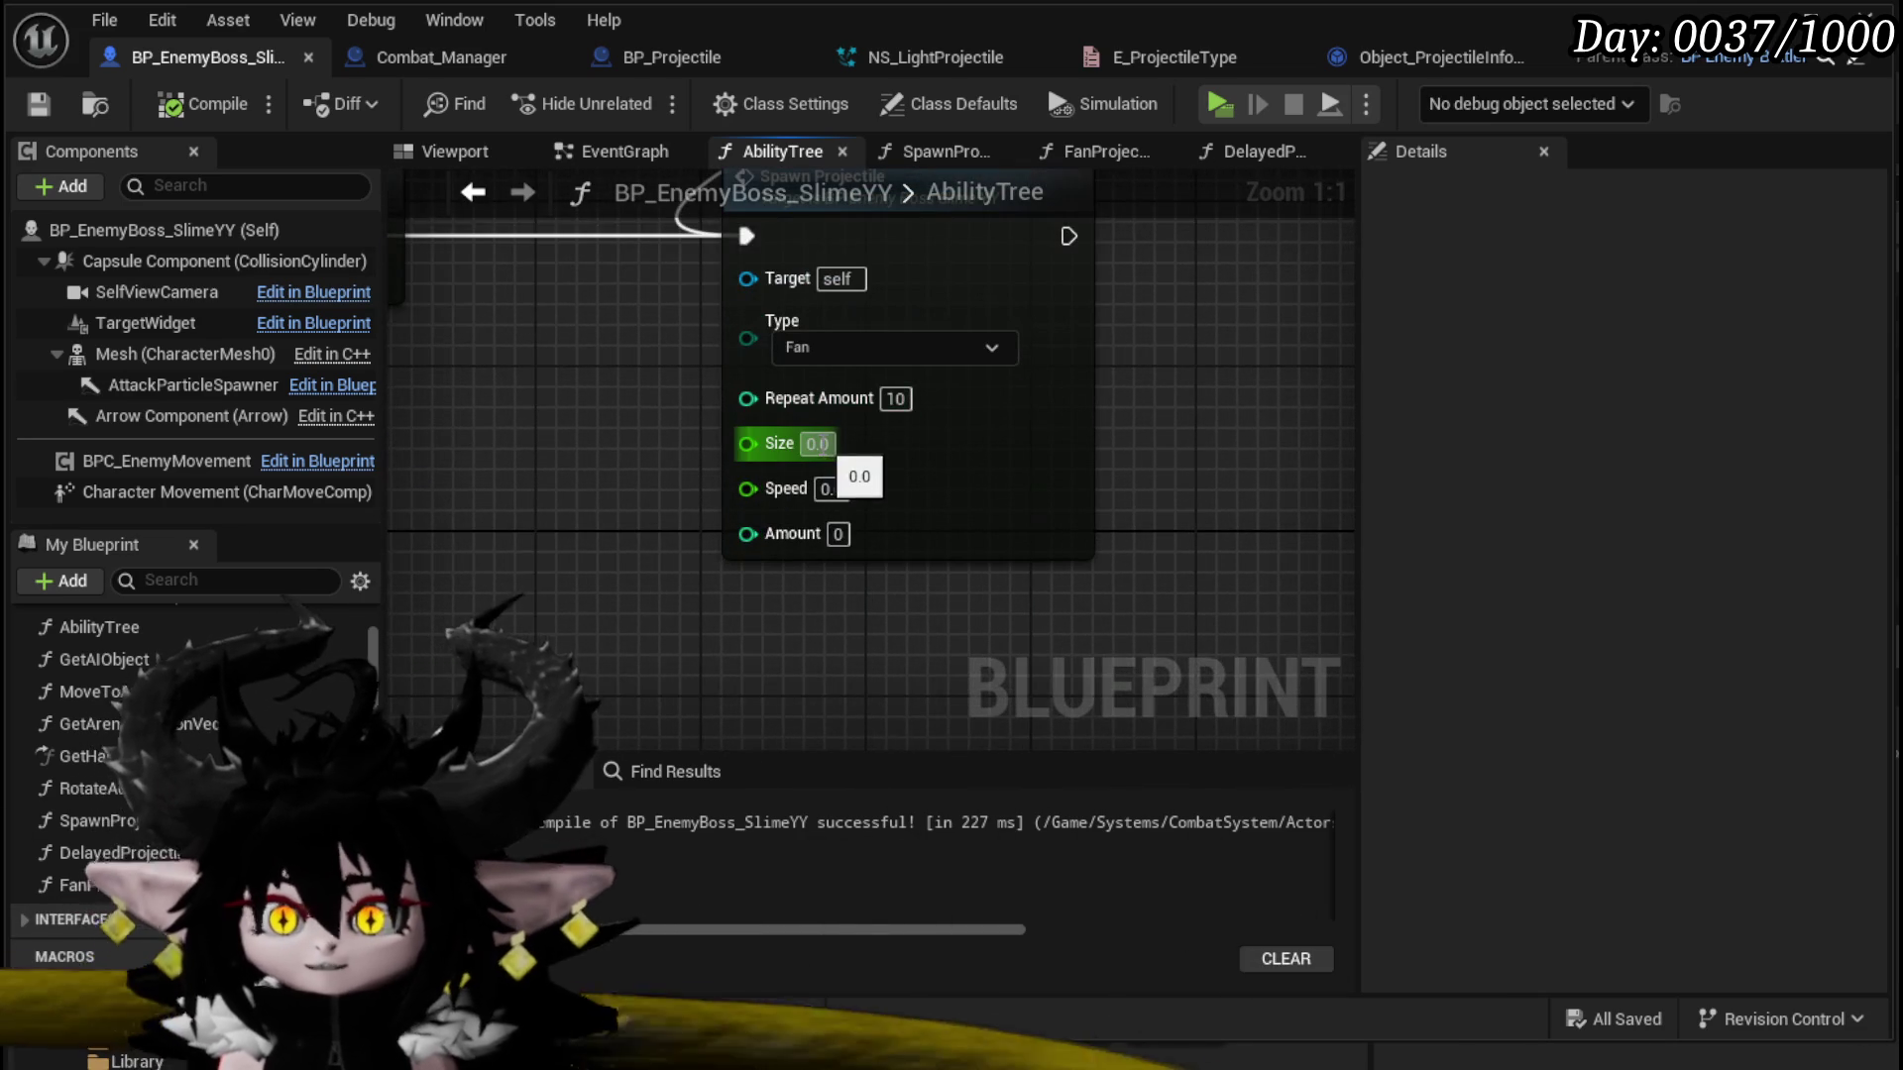
type("0.5")
key("Return")
left_click(830, 488)
type("2000")
key("Return")
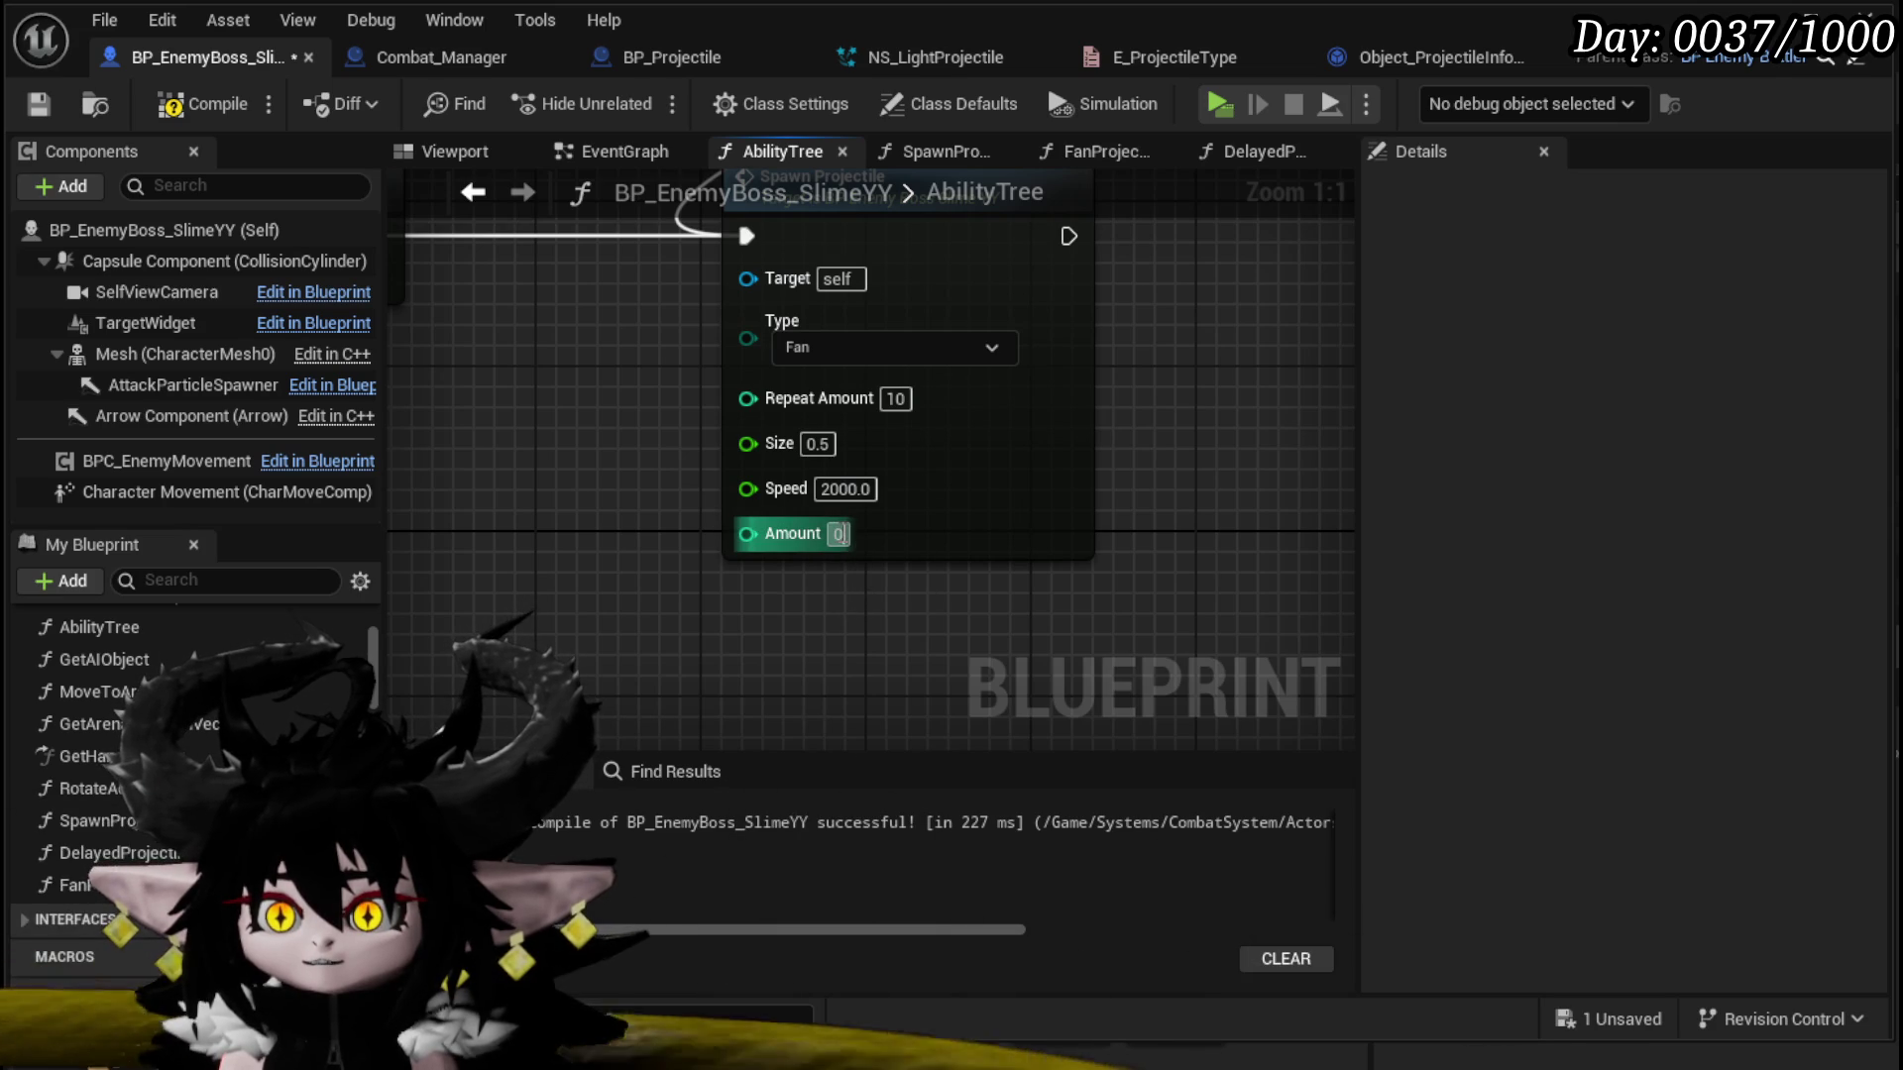
left_click(839, 534)
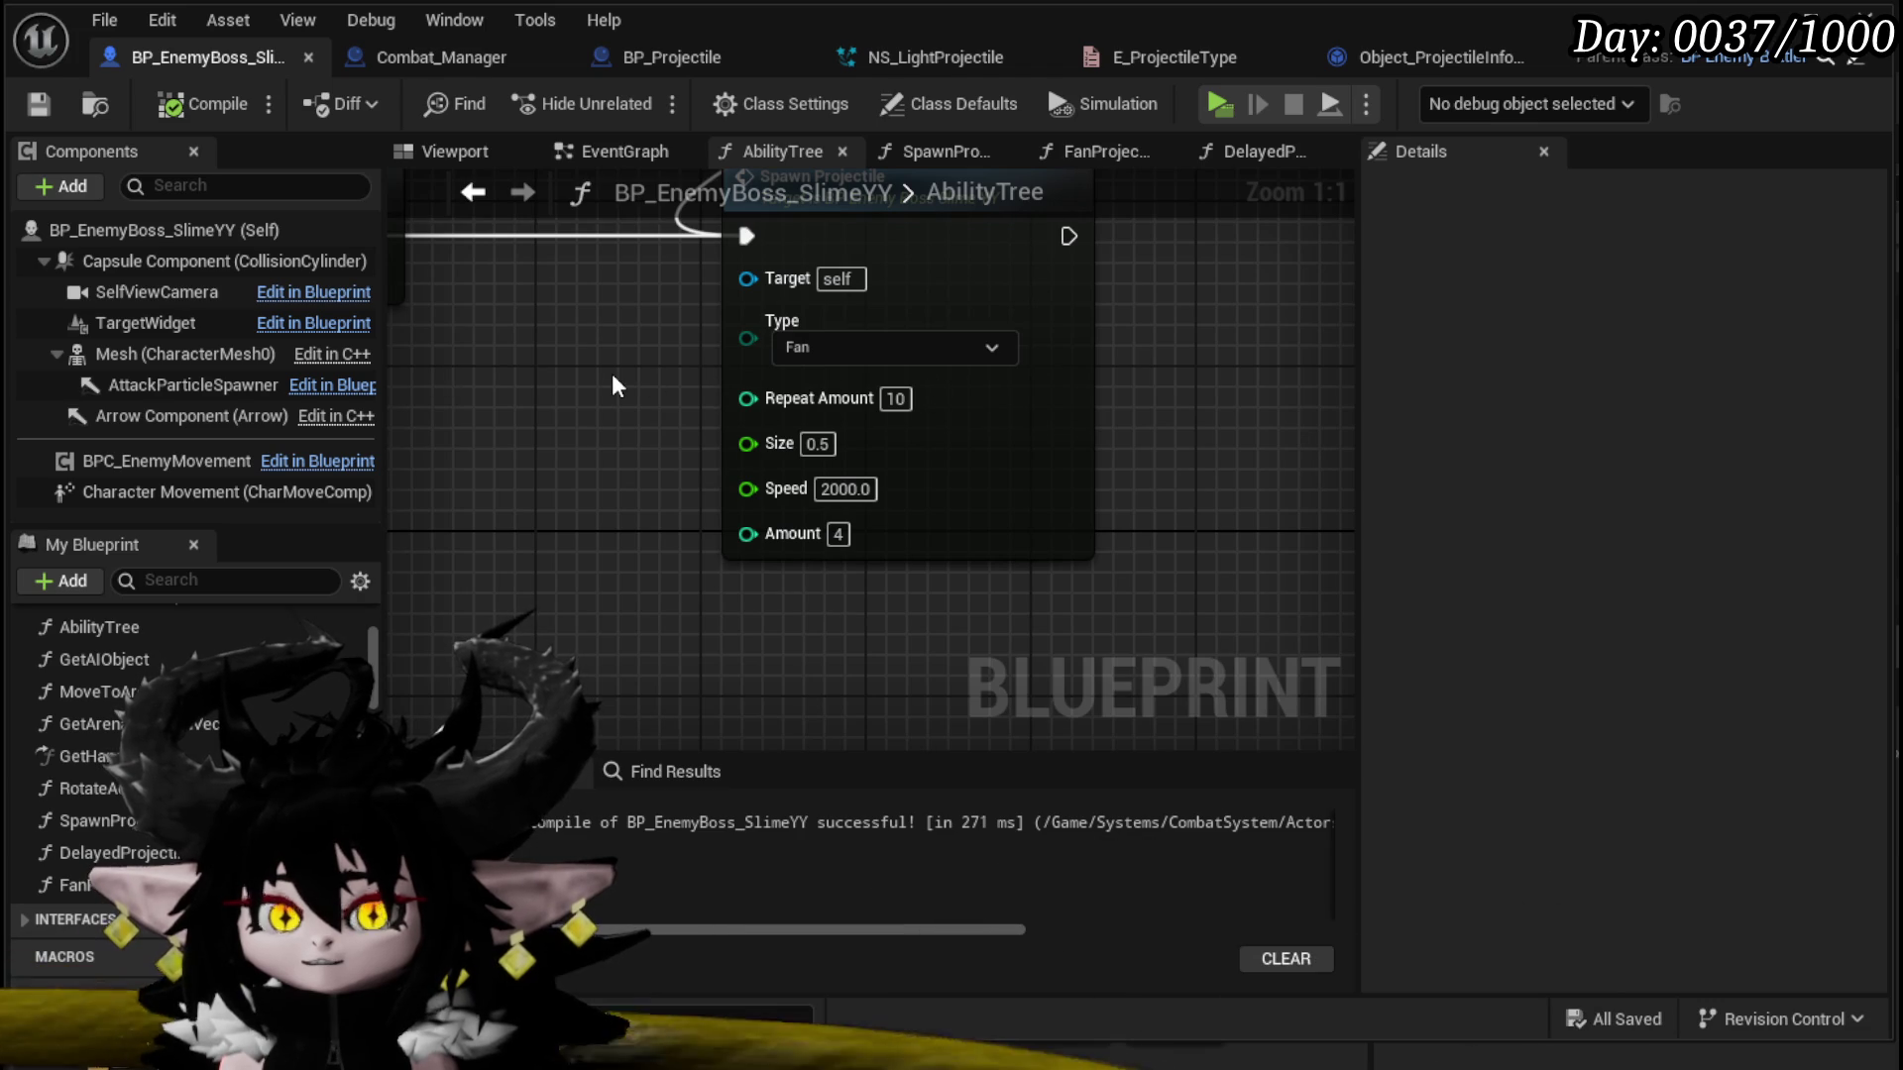
scroll(679, 437, "down", 1)
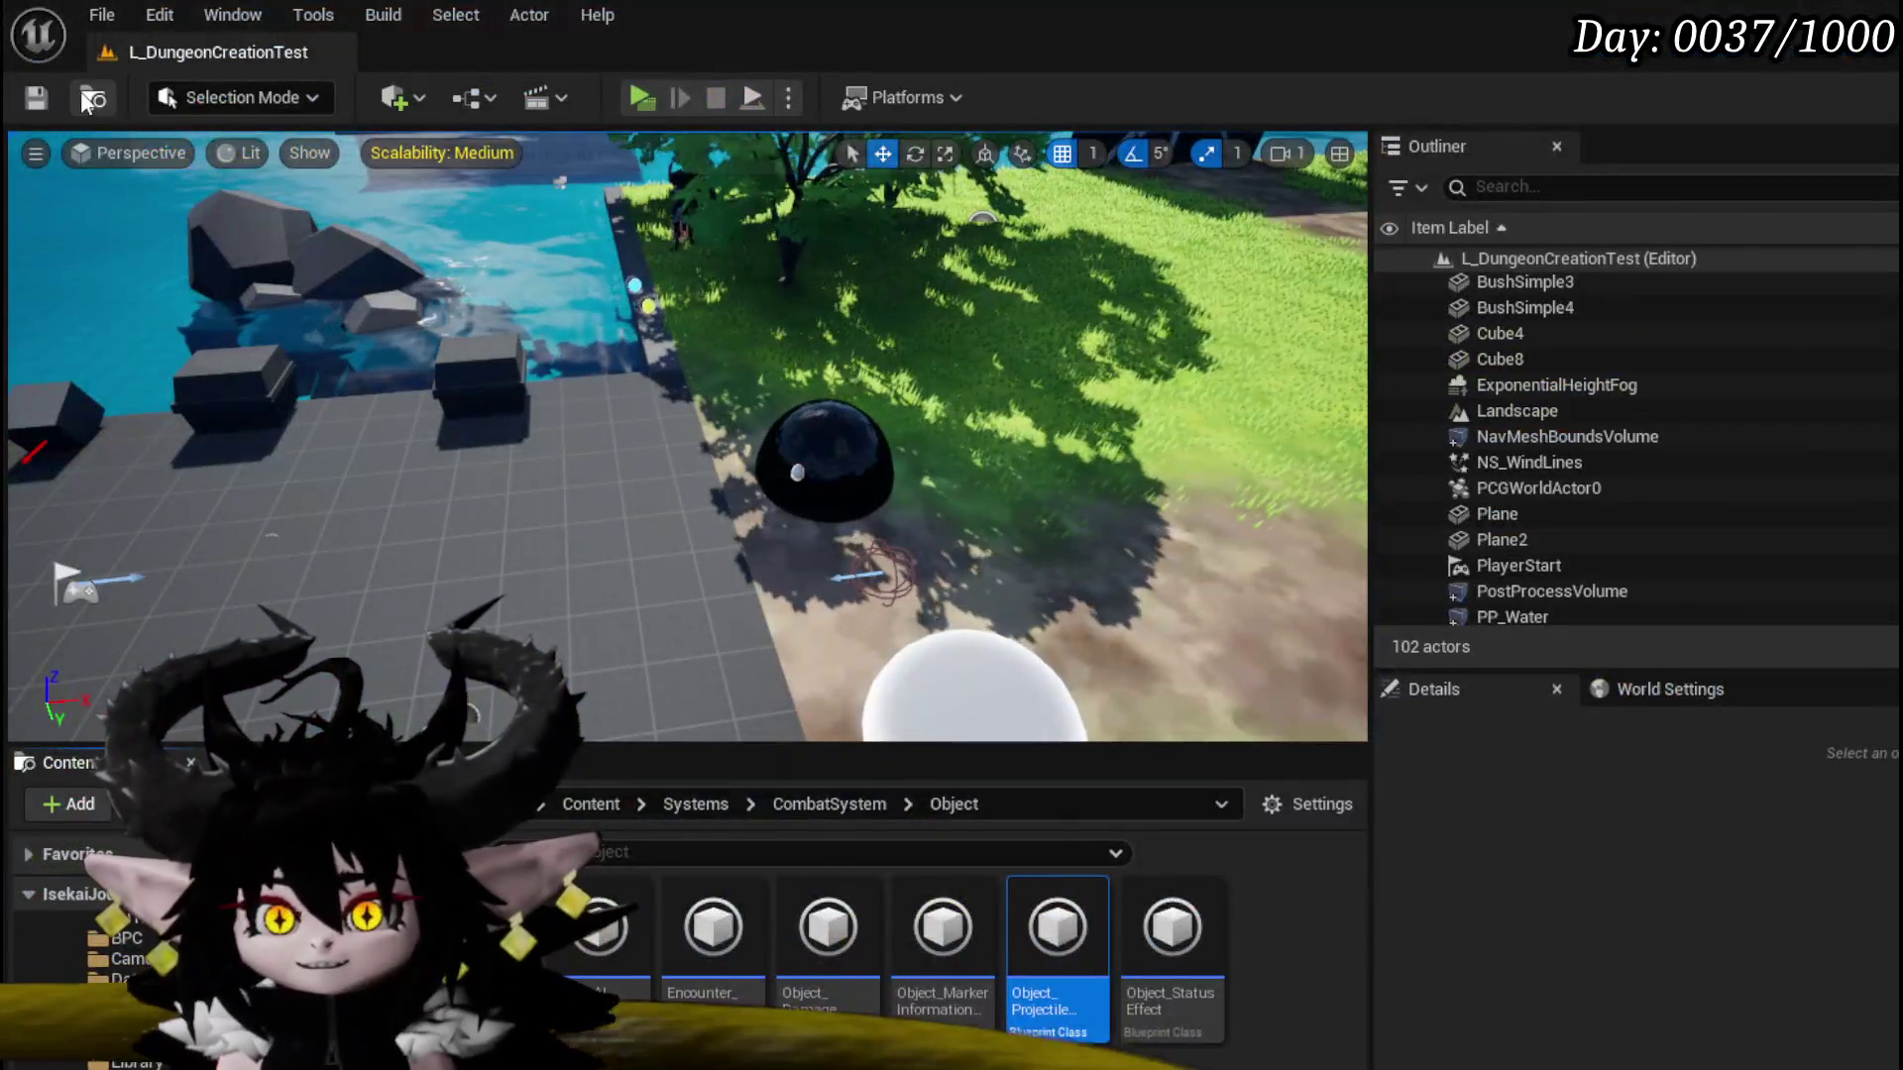
Step: Save the level, look over the SpawnProjectile graph, then switch to the holder's GetInformation graph
left_click(56, 99)
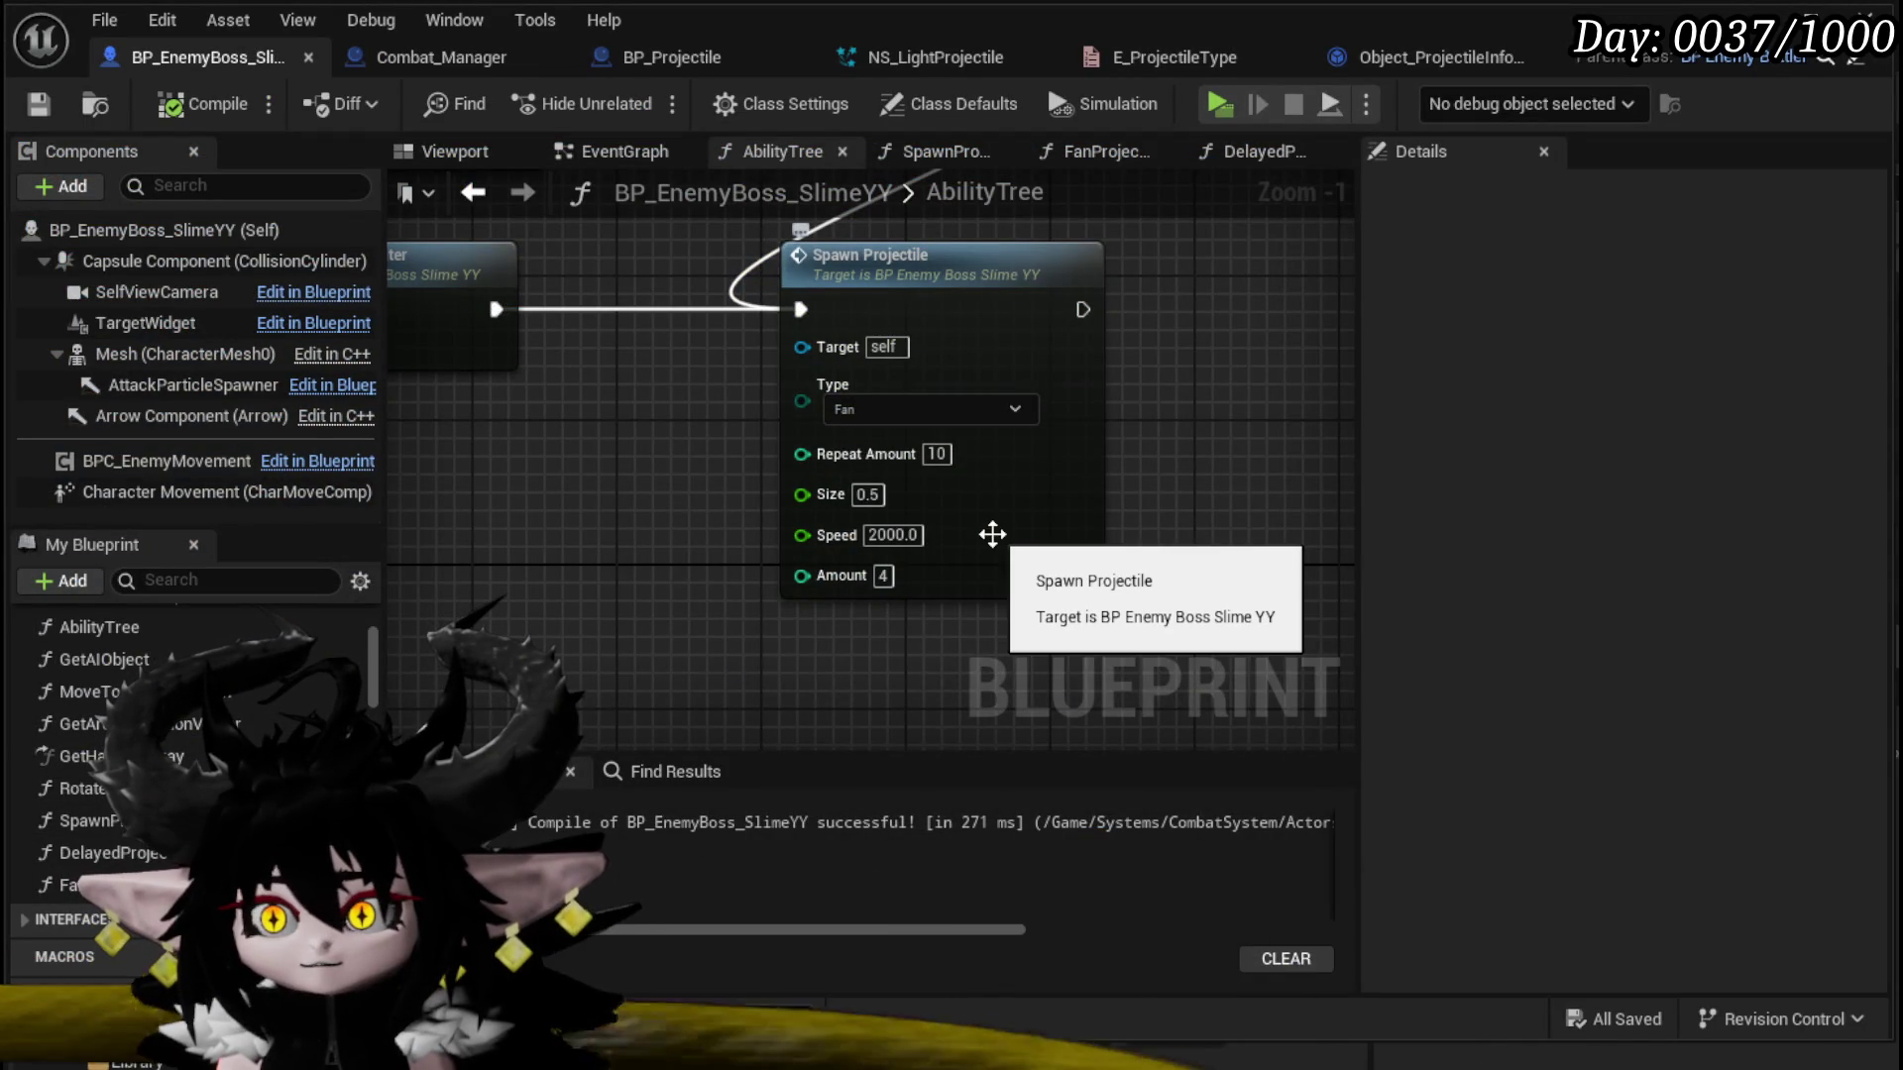
double_click(992, 534)
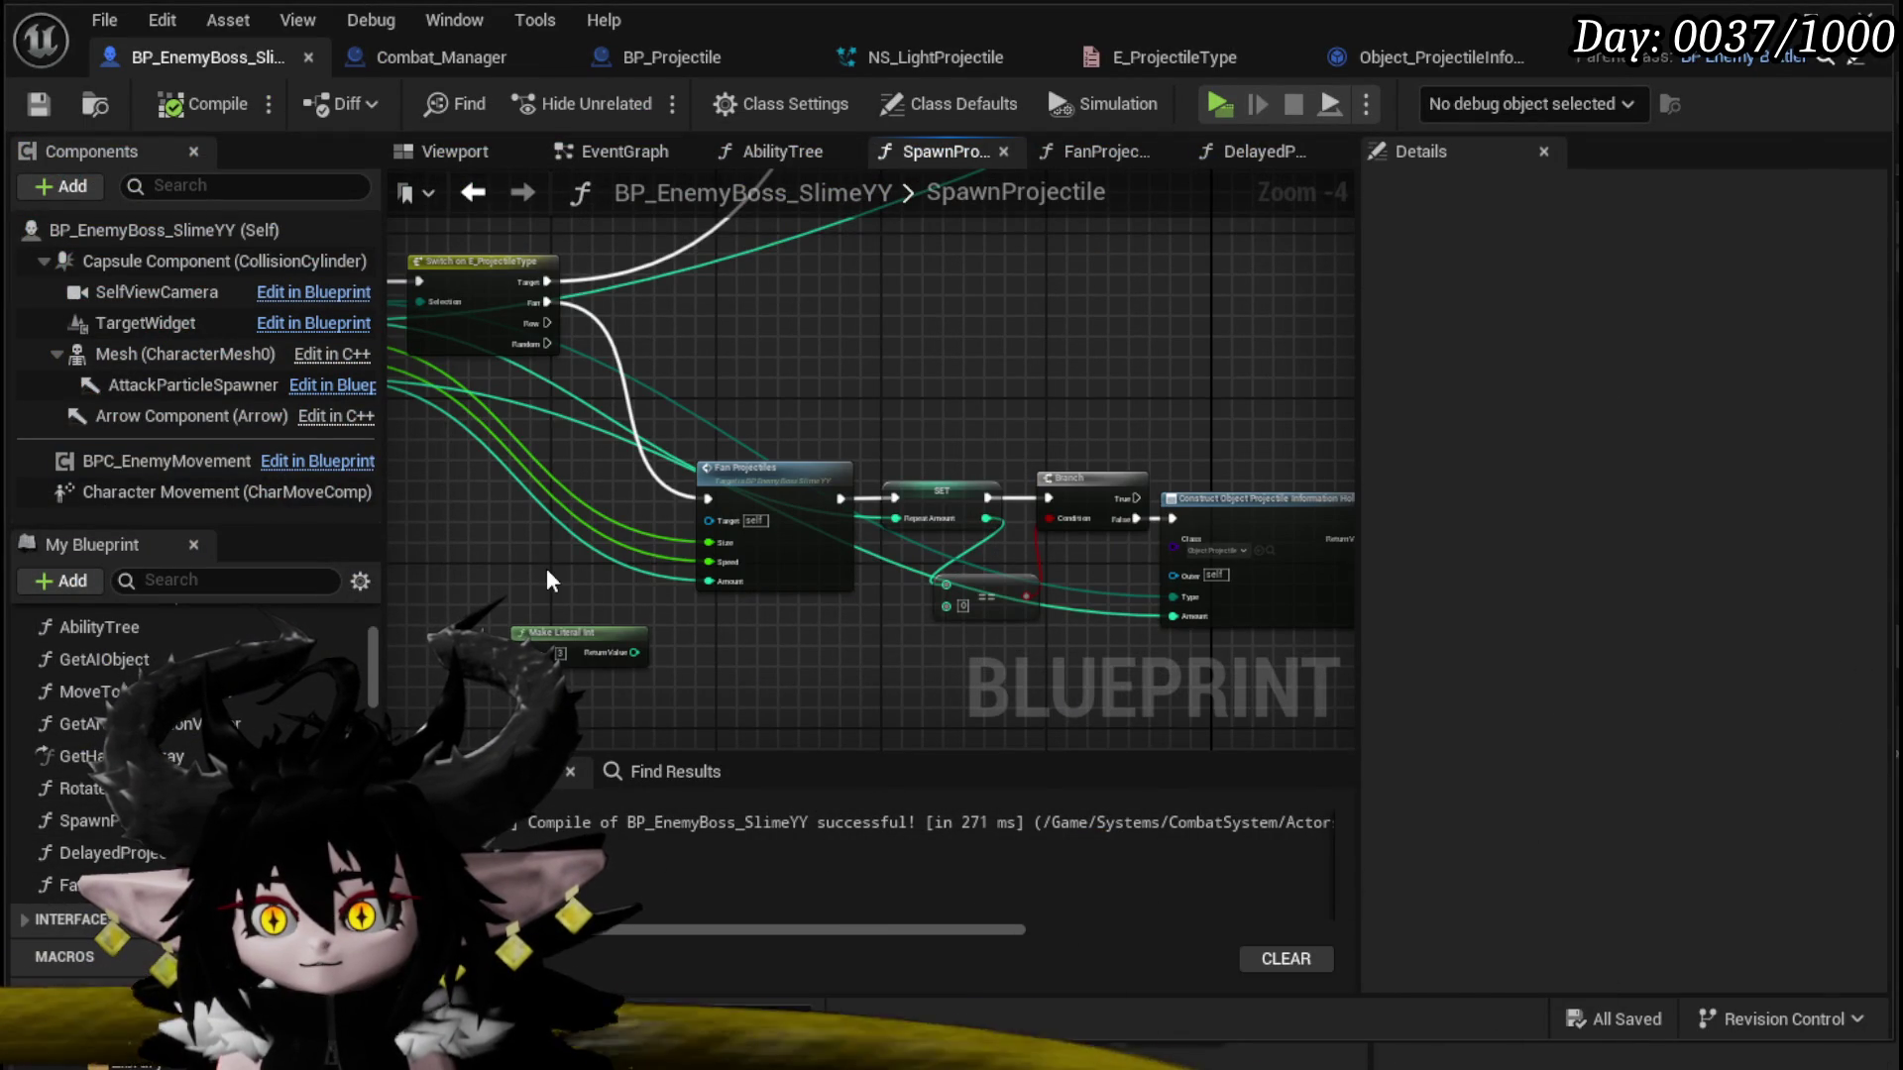
left_click_drag(551, 582, 538, 604)
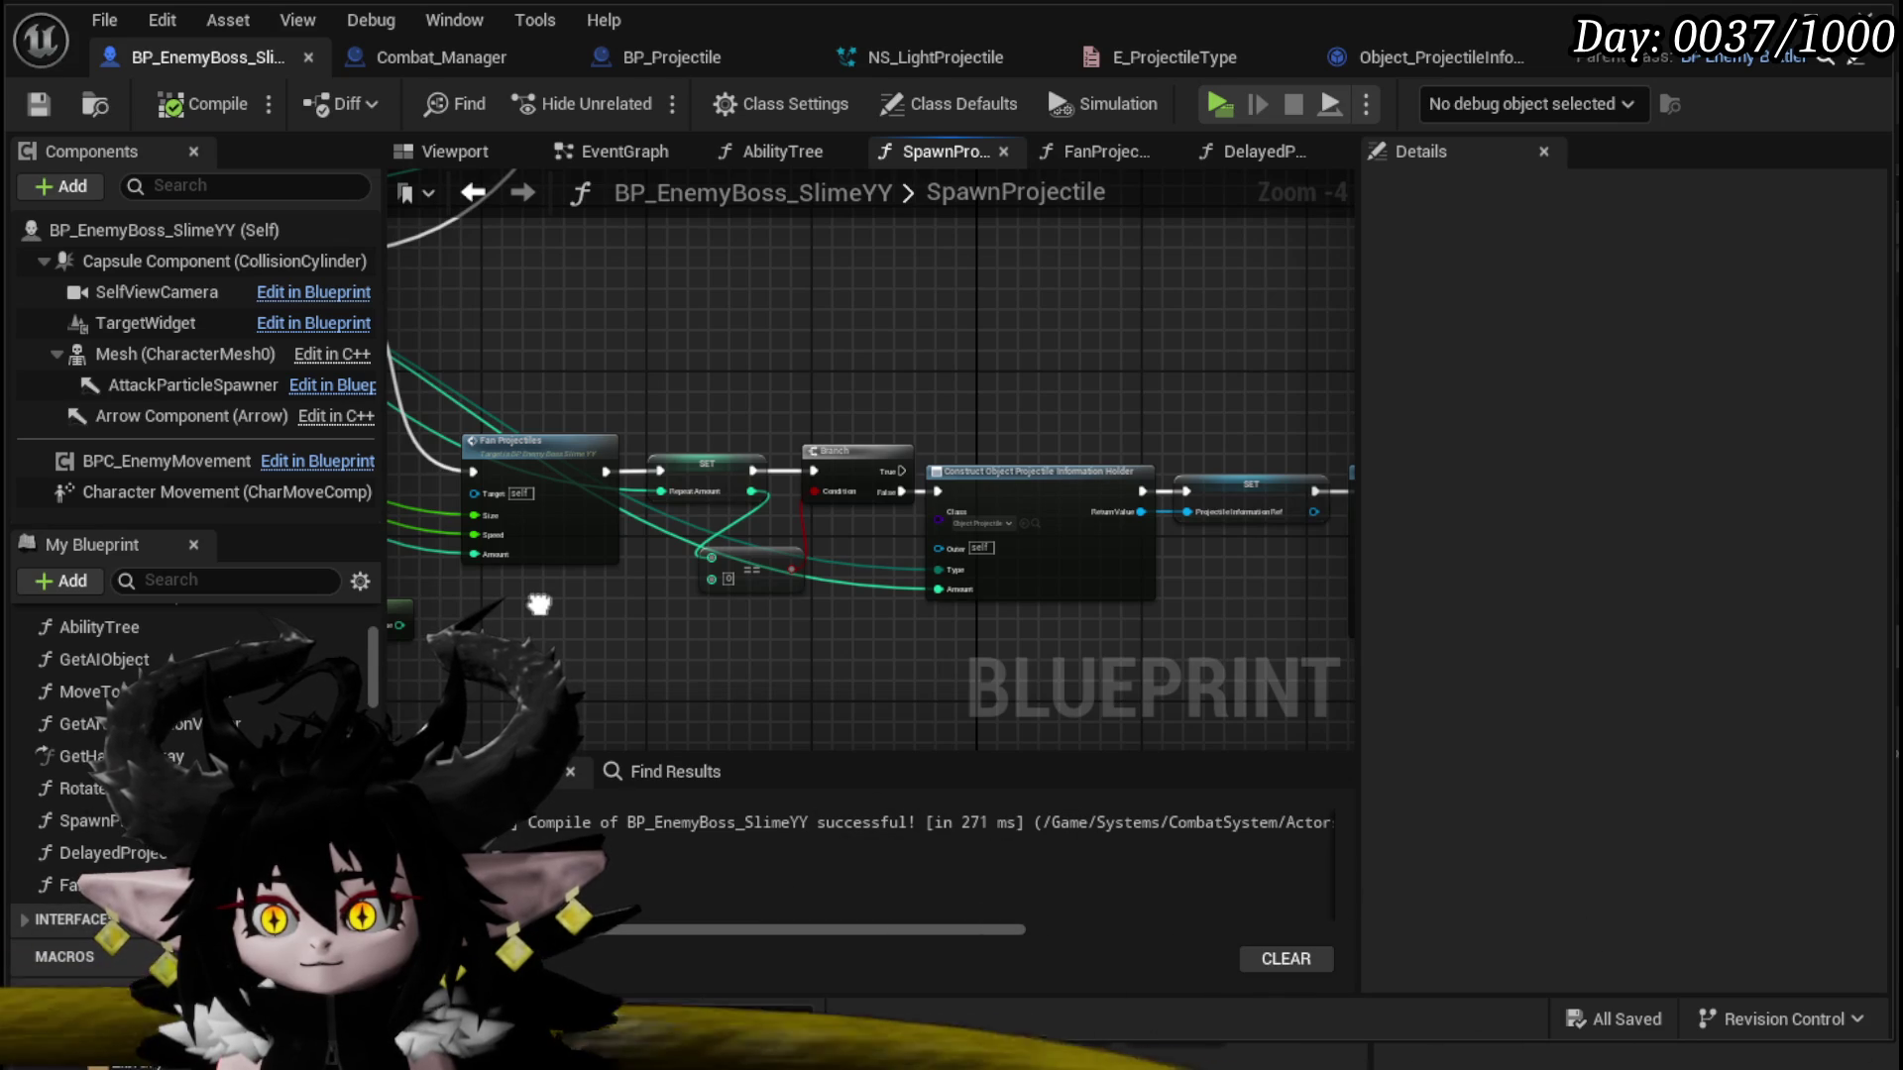
mouse_move(538, 604)
left_mouse_down()
mouse_move(926, 658)
mouse_move(1033, 624)
mouse_move(964, 634)
left_mouse_up()
left_click(1398, 66)
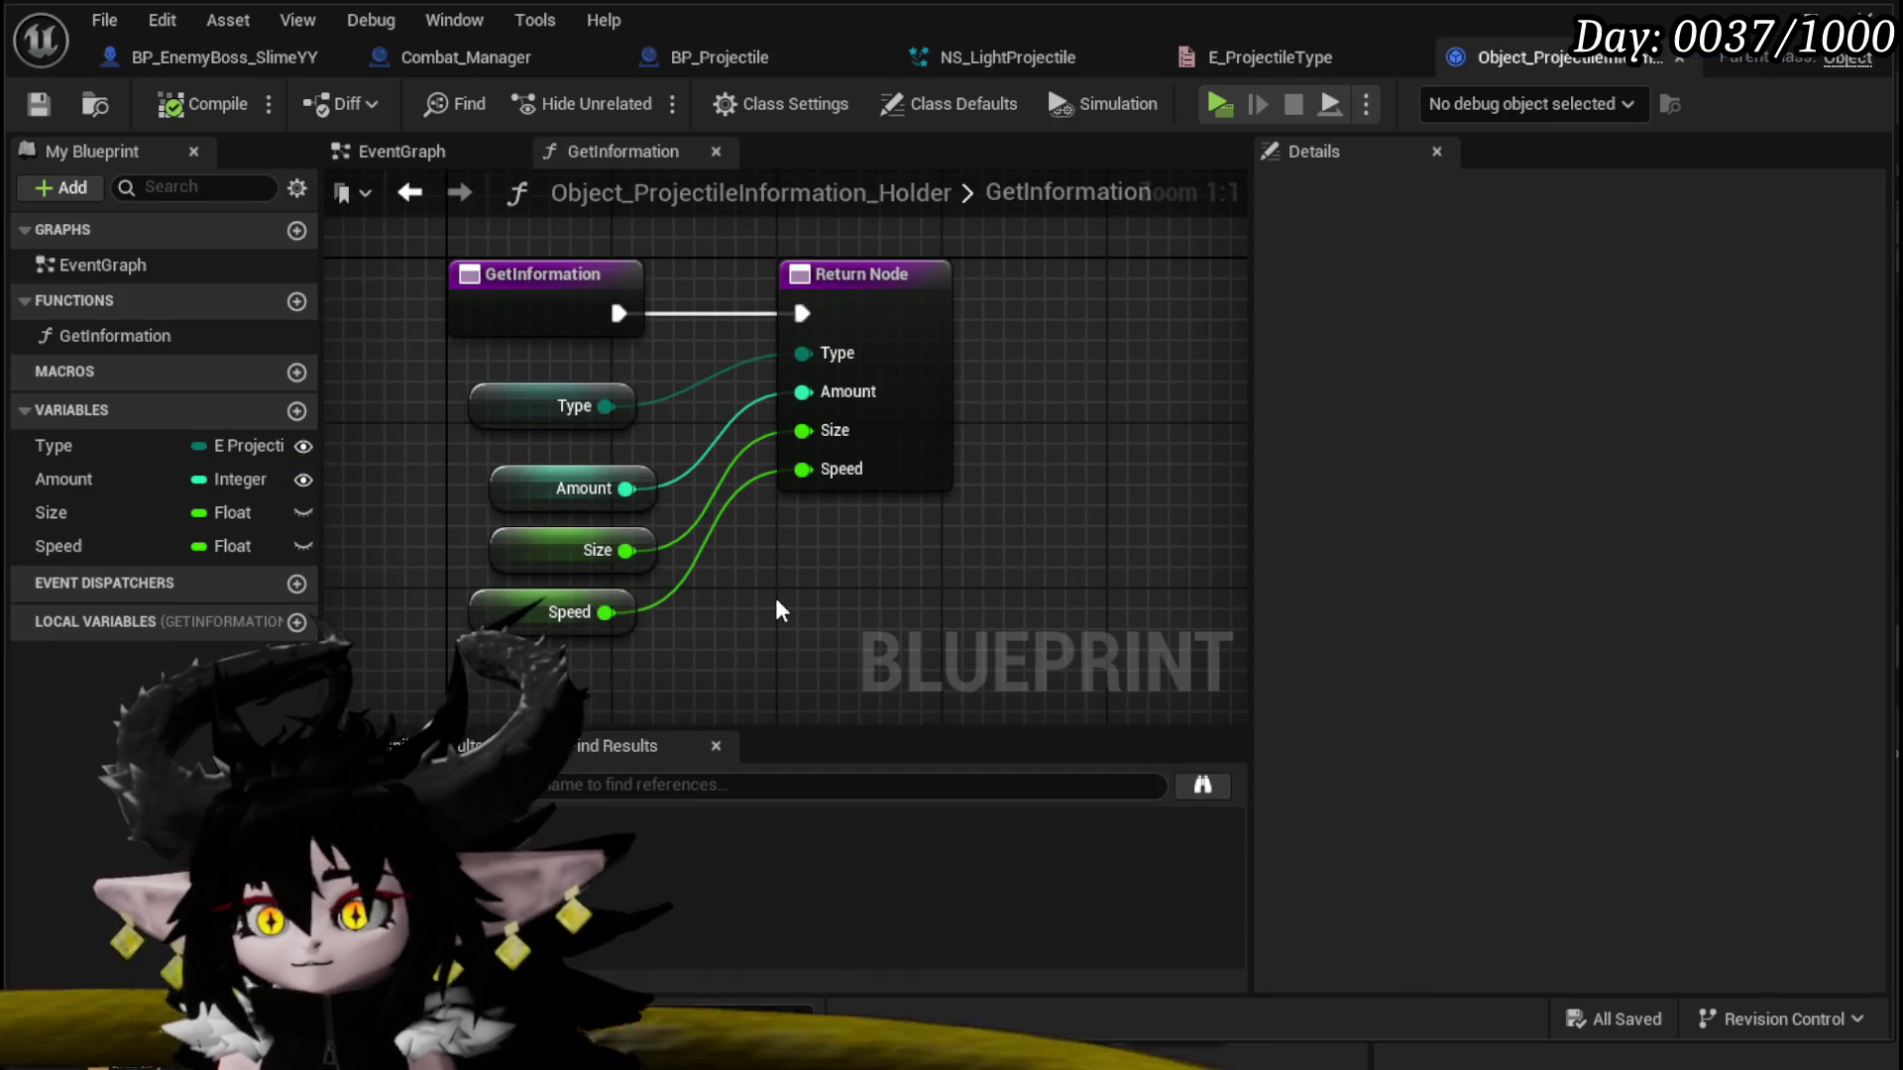
Step: Make the holder's Size and Speed variables instance editable and compile the holder blueprint
left_click(260, 518)
left_click(1534, 374)
left_click(183, 546)
left_click(1534, 374)
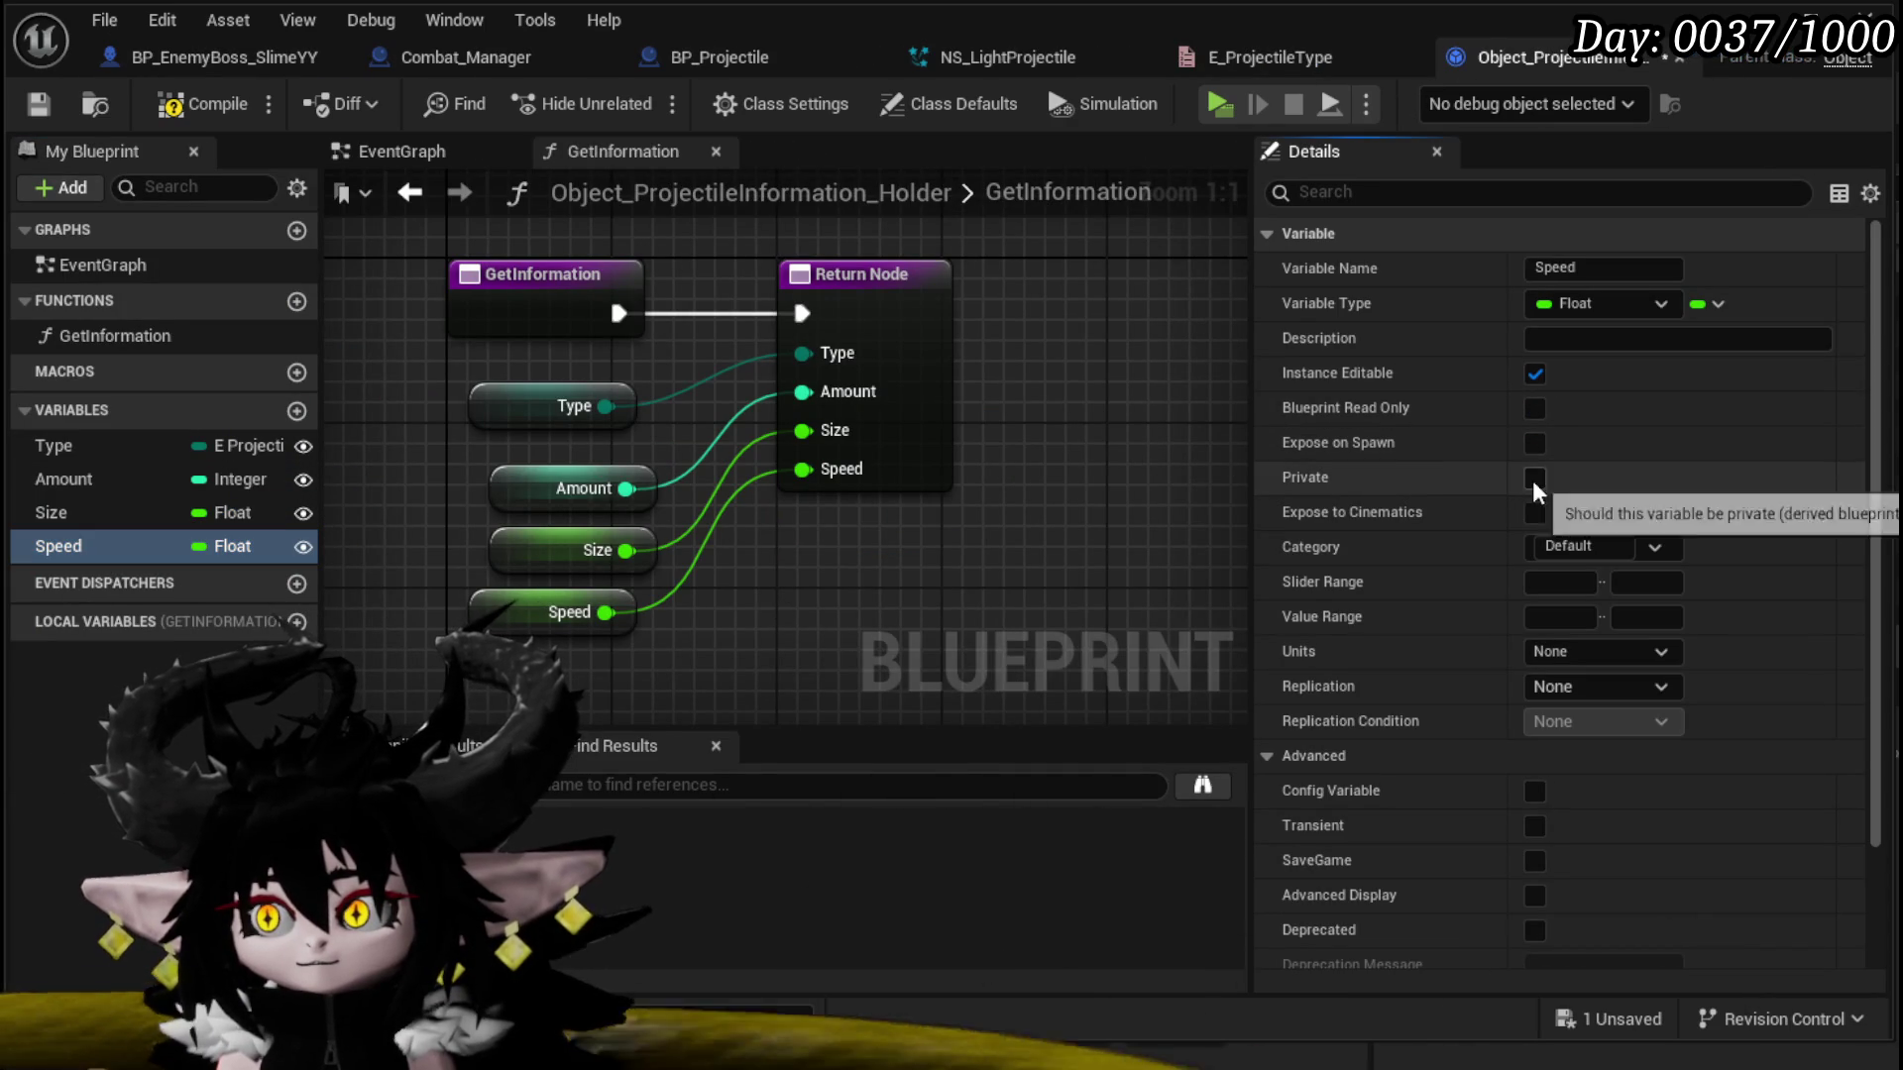
left_click(216, 117)
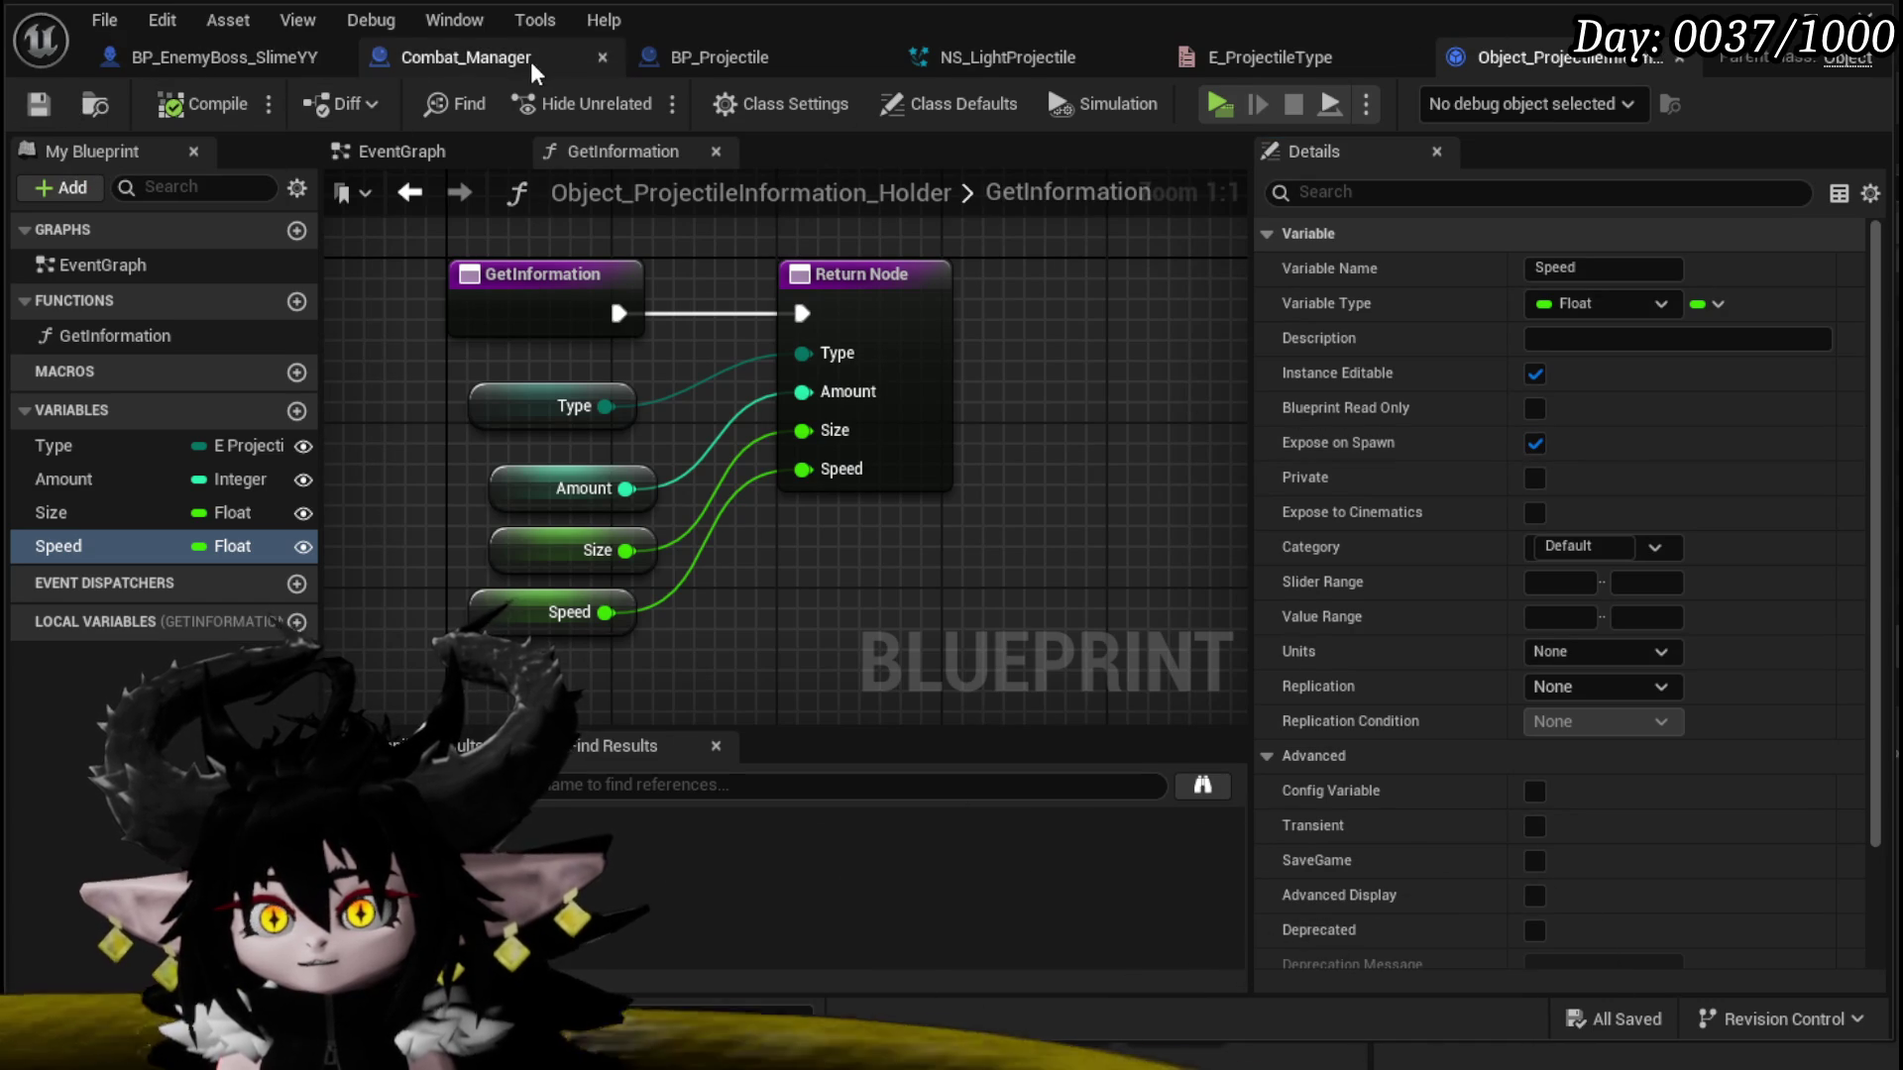
Step: In the boss blueprint, refresh the holder's construct node and wire Size and Speed into its new pins
left_click(198, 56)
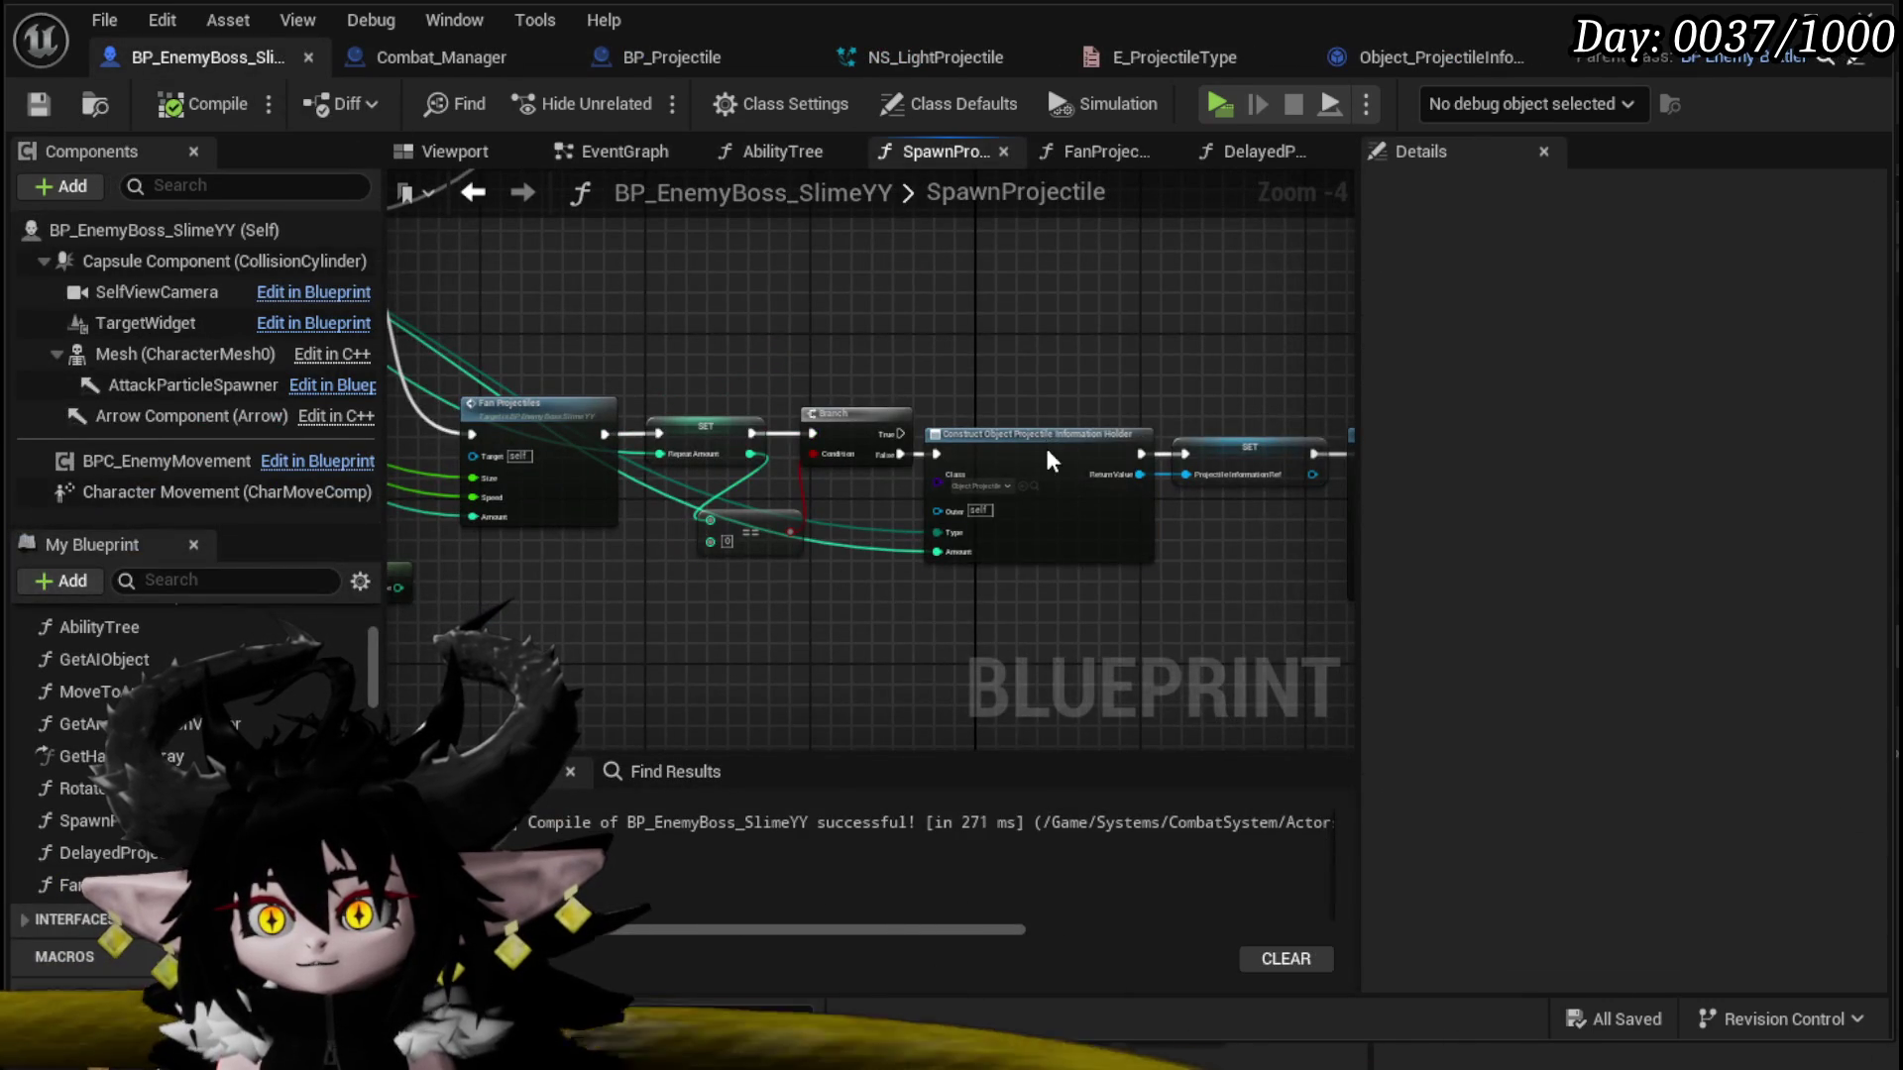
right_click(1048, 453)
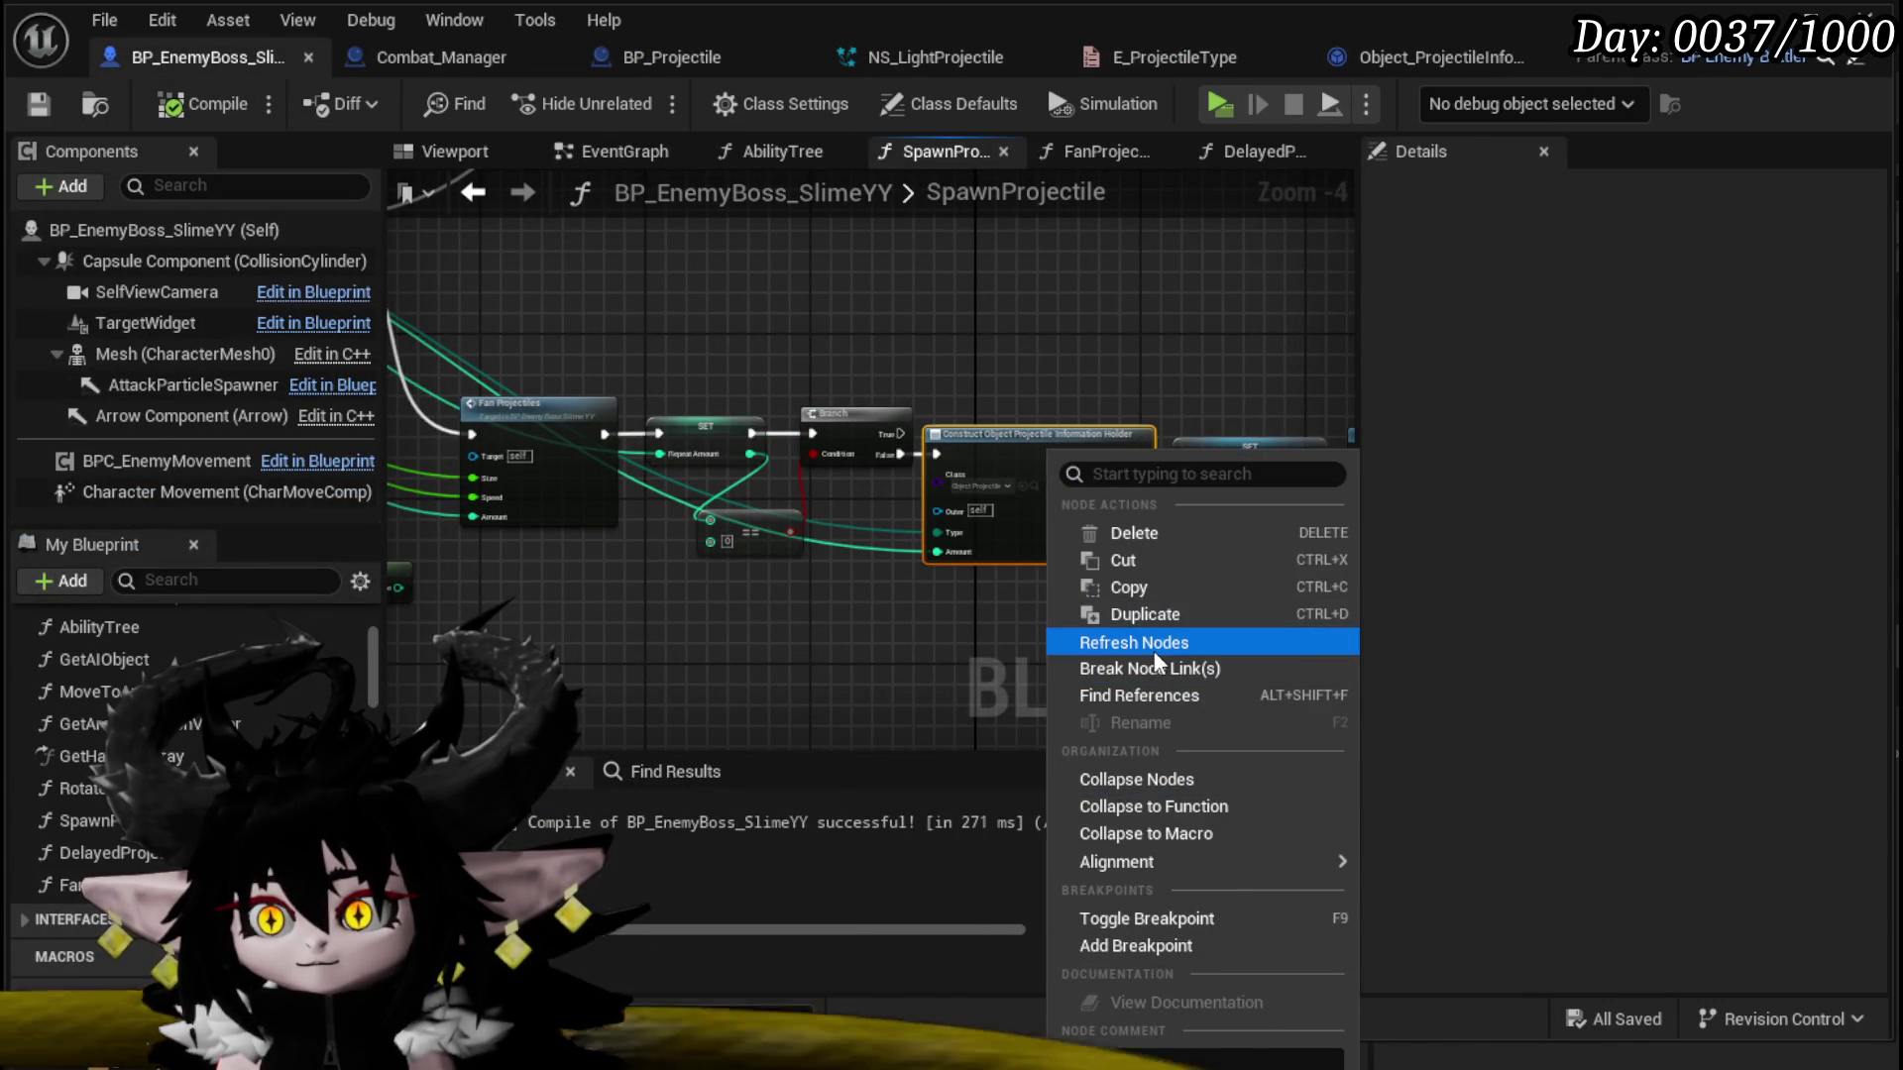
left_click(1155, 644)
mouse_move(580, 447)
left_mouse_down()
mouse_move(1085, 532)
mouse_move(1010, 540)
left_mouse_up()
mouse_move(607, 477)
left_mouse_down()
mouse_move(1149, 689)
mouse_move(1040, 561)
left_mouse_up()
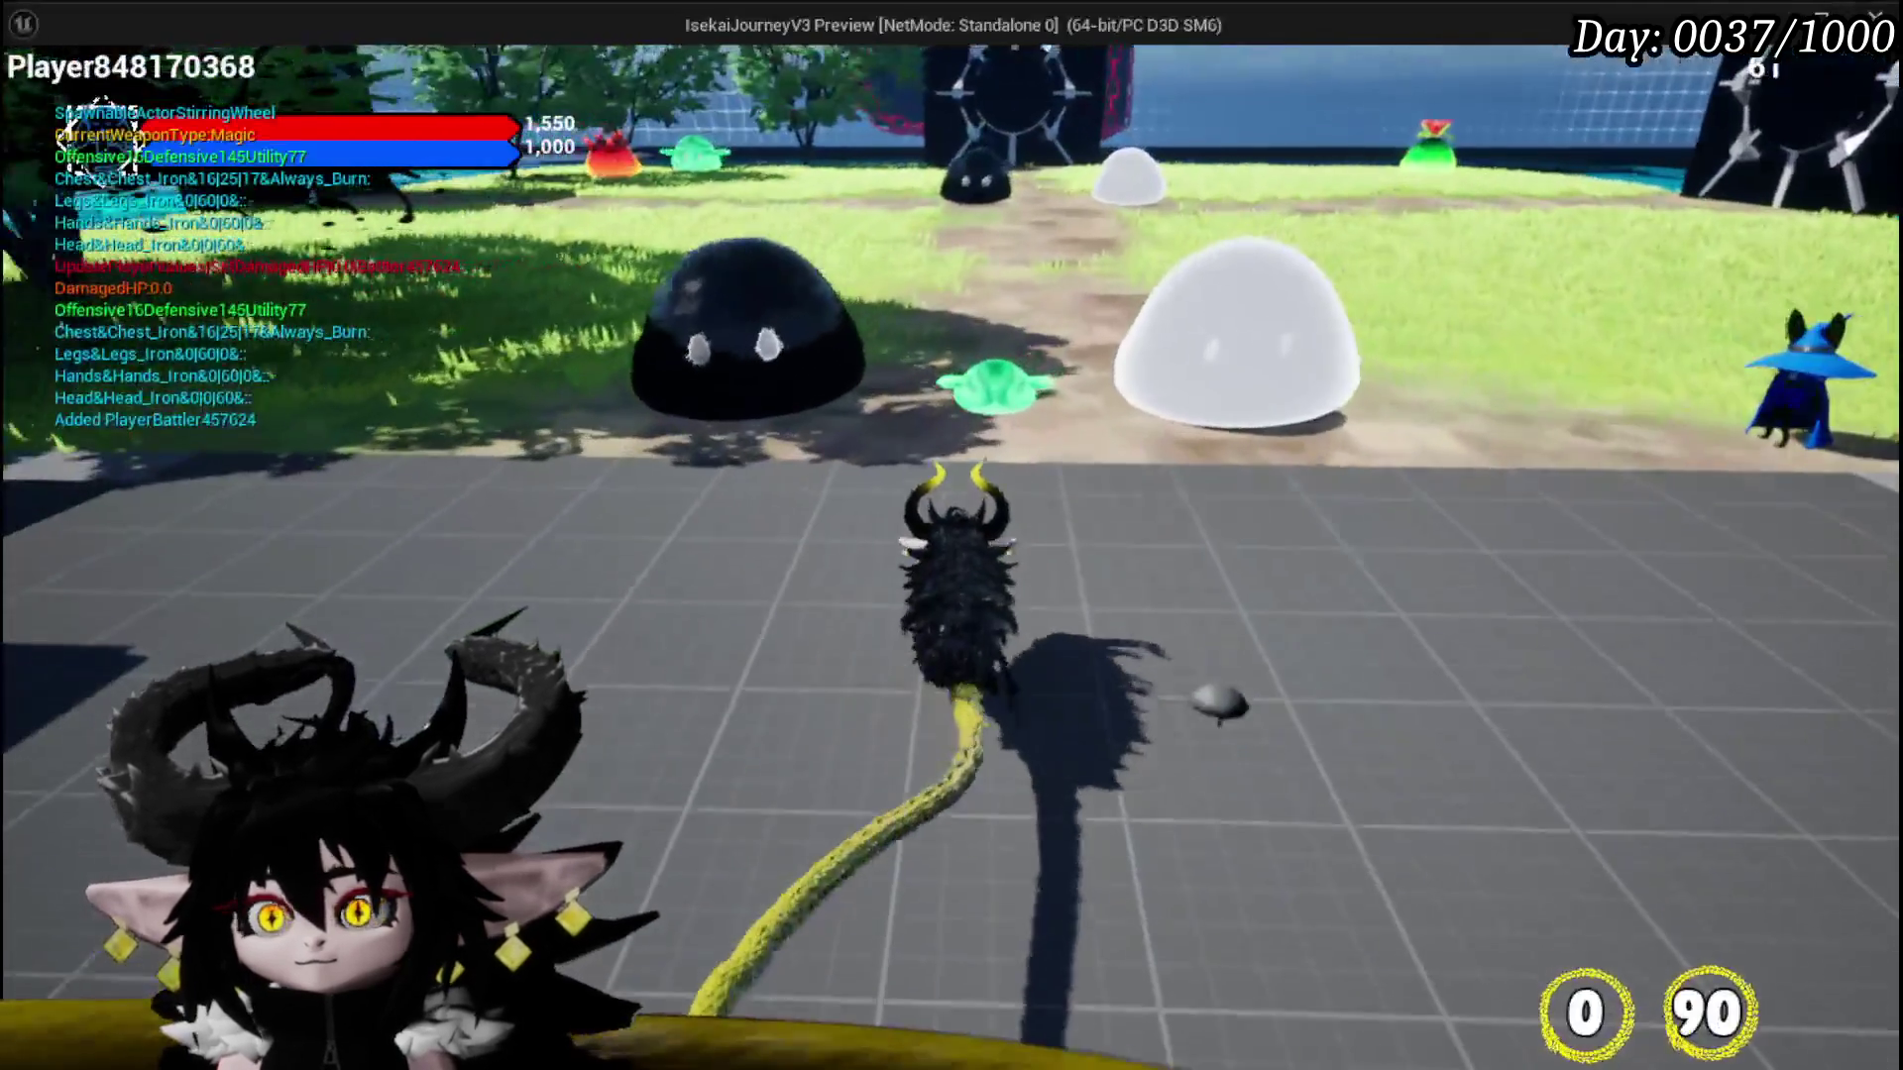
Step: Fight the slime boss in a play test to watch its fan projectiles, then end the preview
key("1")
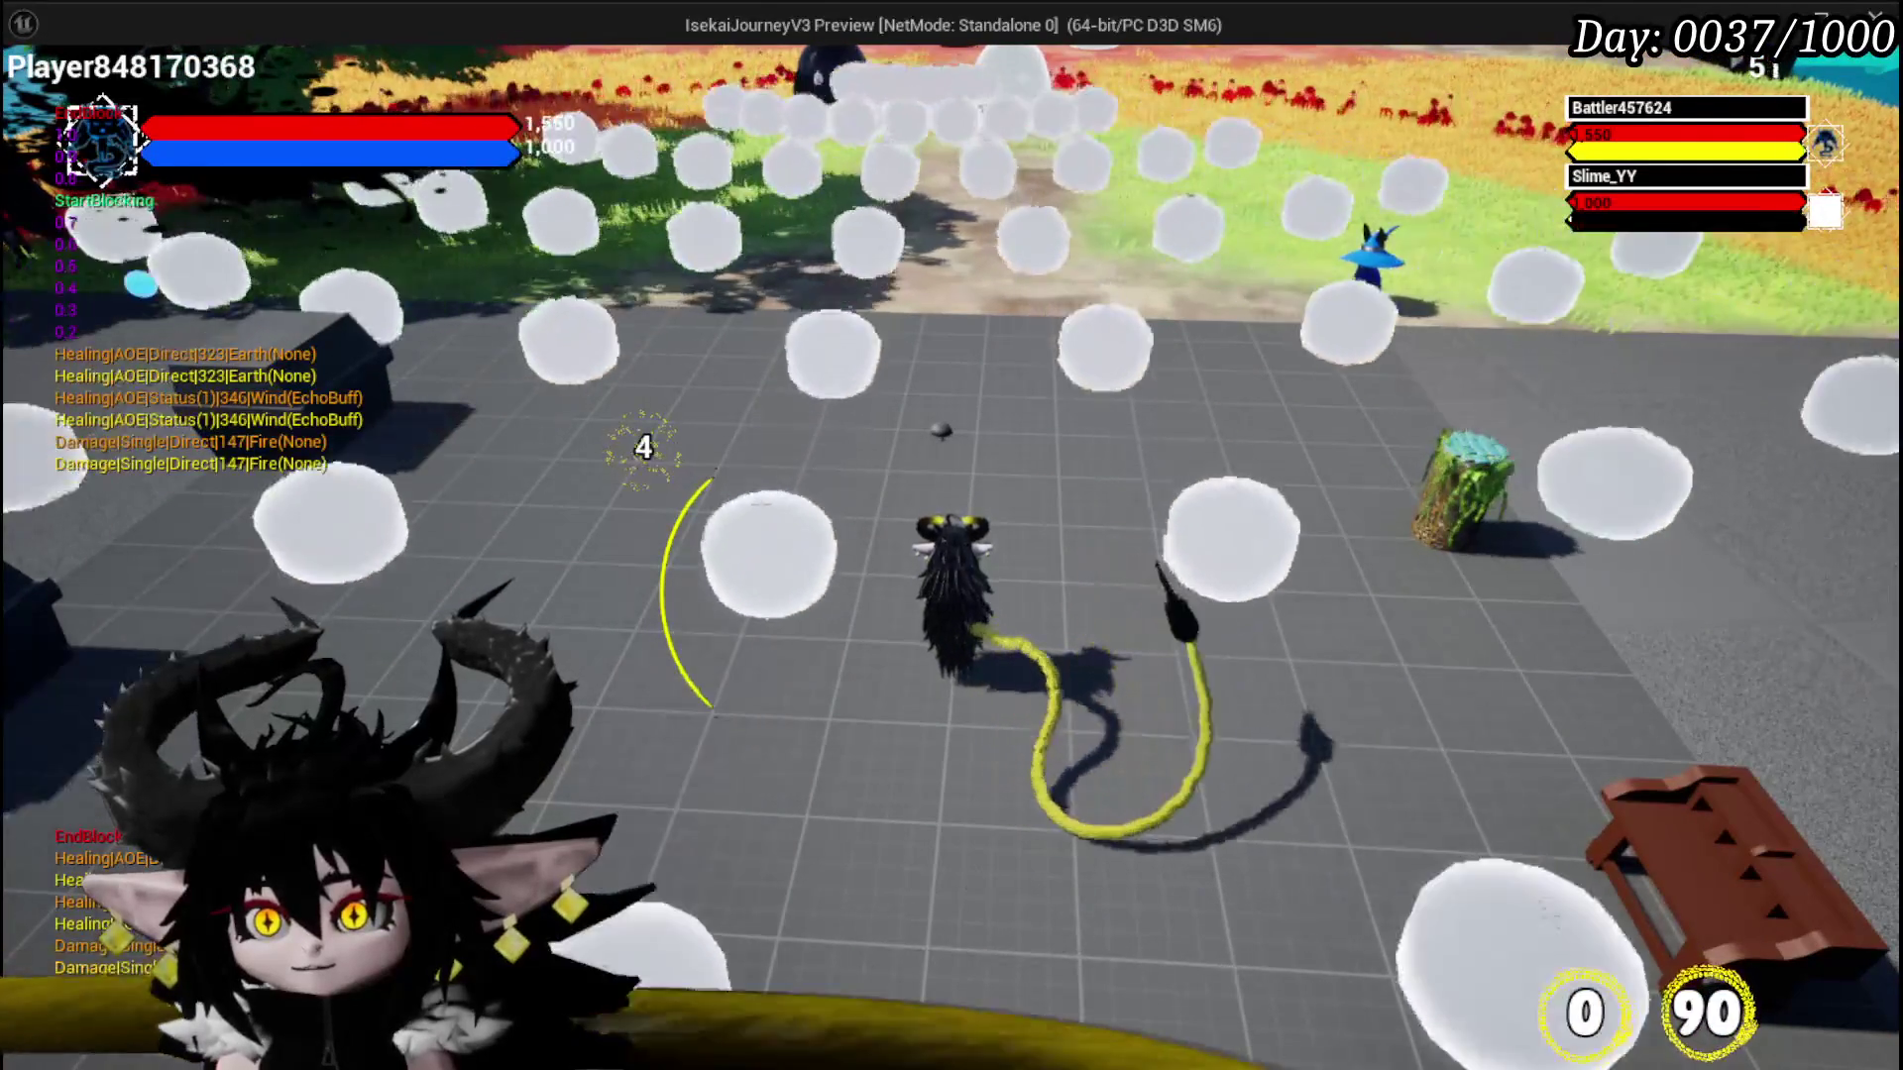
key("Escape")
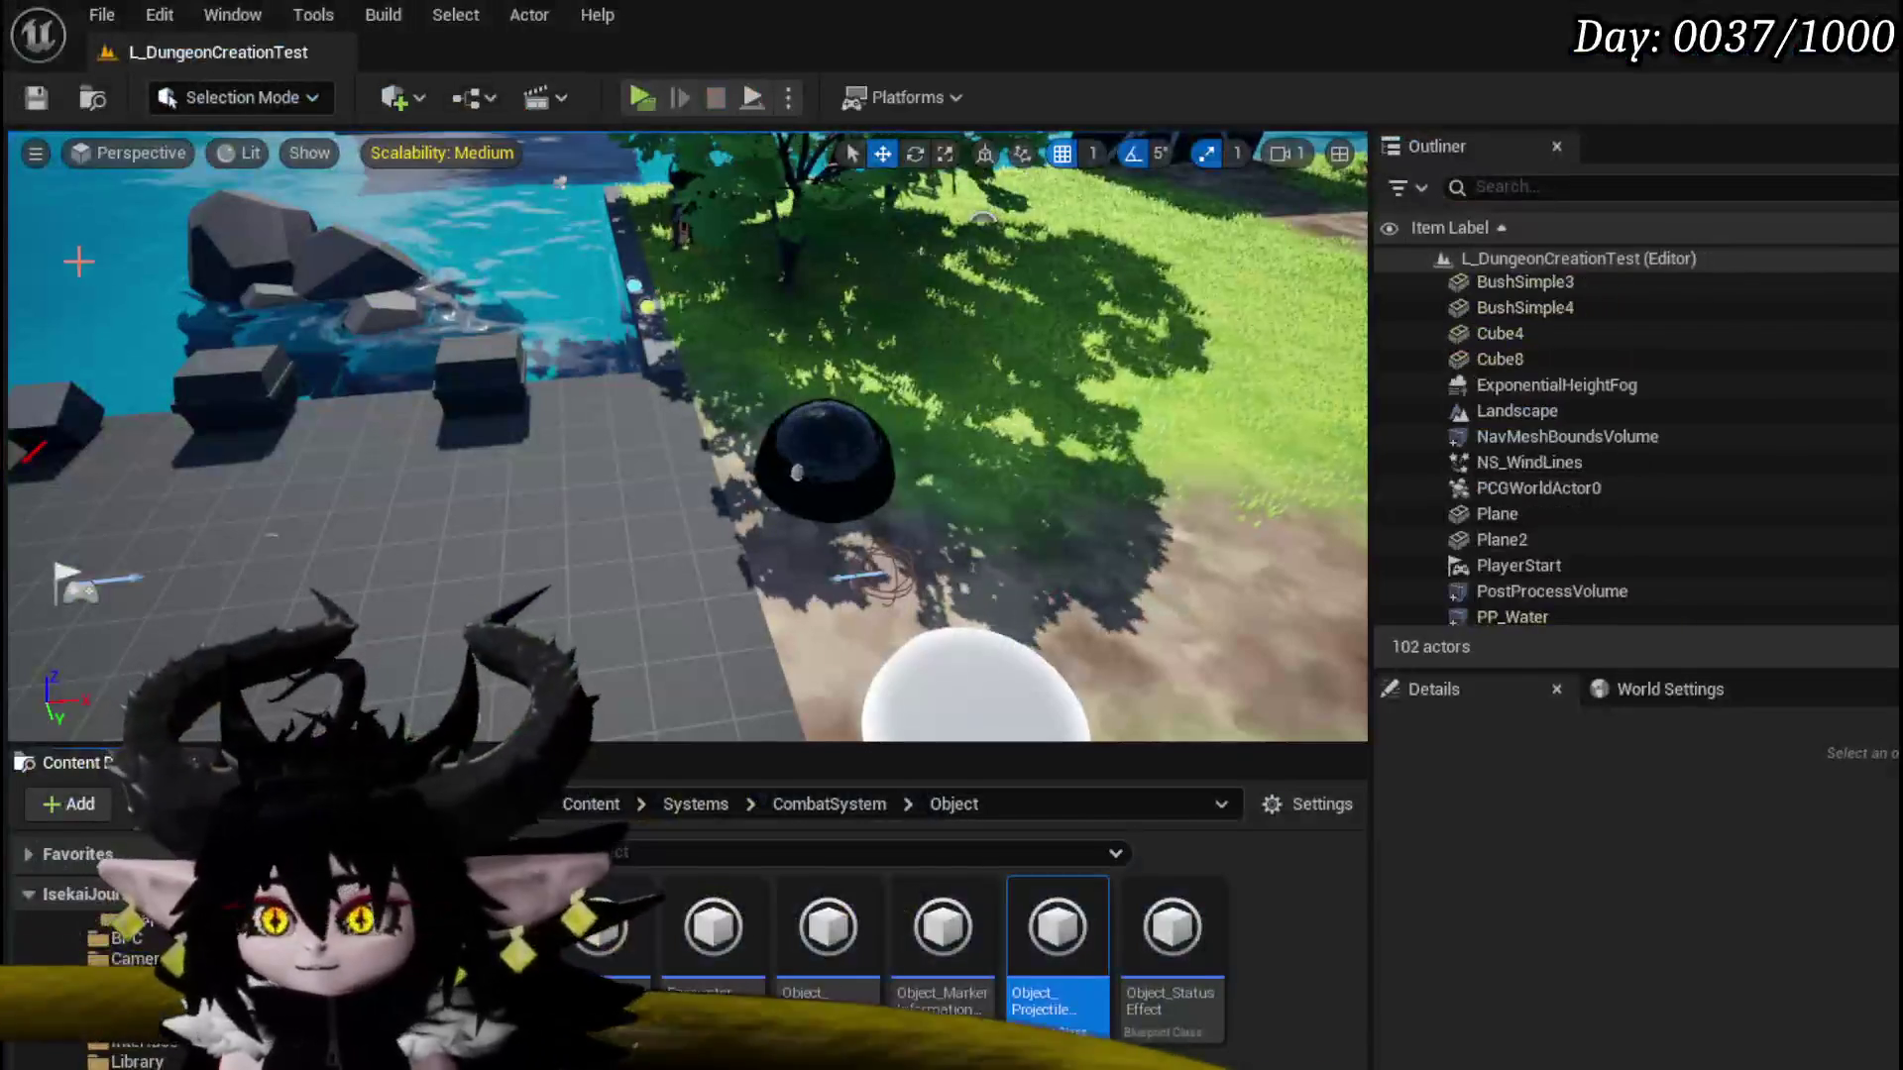
Step: Save all assets and pan the SpawnProjectile graph to the holder construct and projectile spawn nodes
key("ctrl+s")
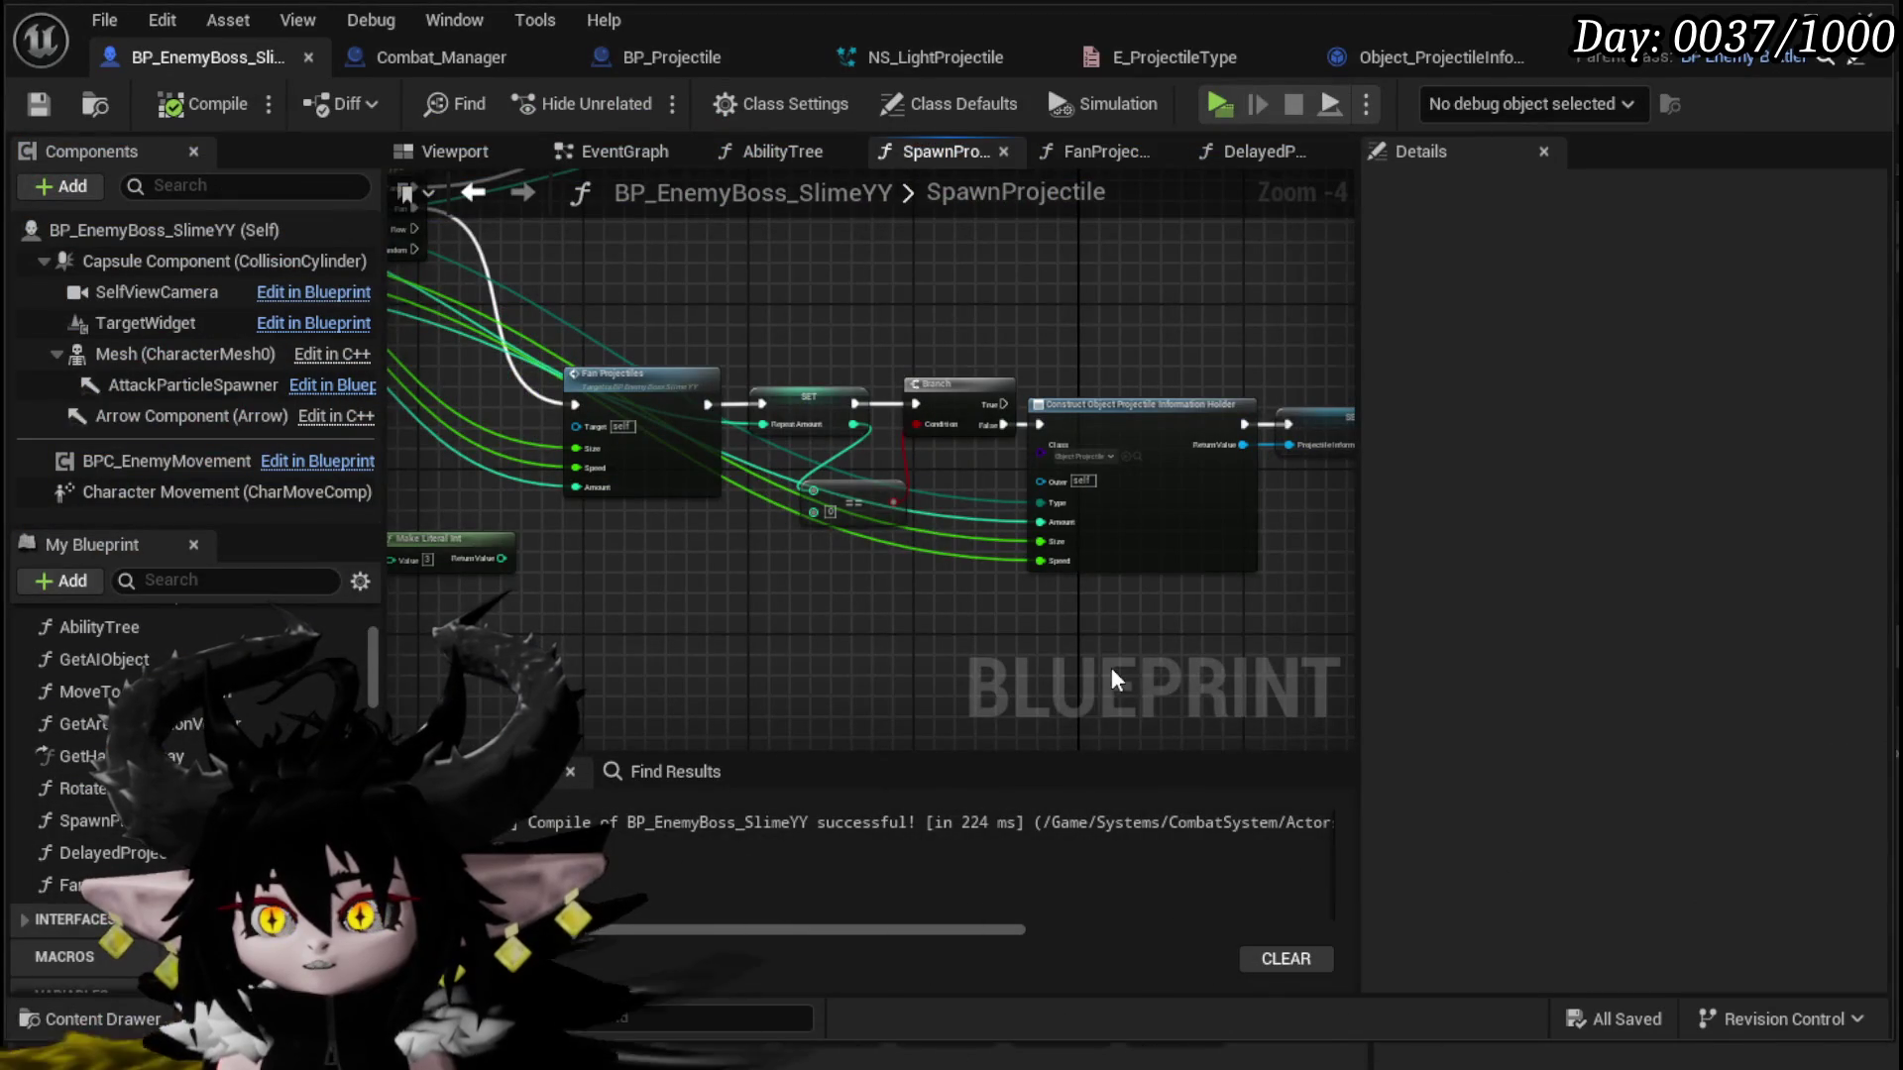
mouse_move(1112, 679)
left_mouse_down()
mouse_move(656, 612)
mouse_move(1314, 595)
left_mouse_up()
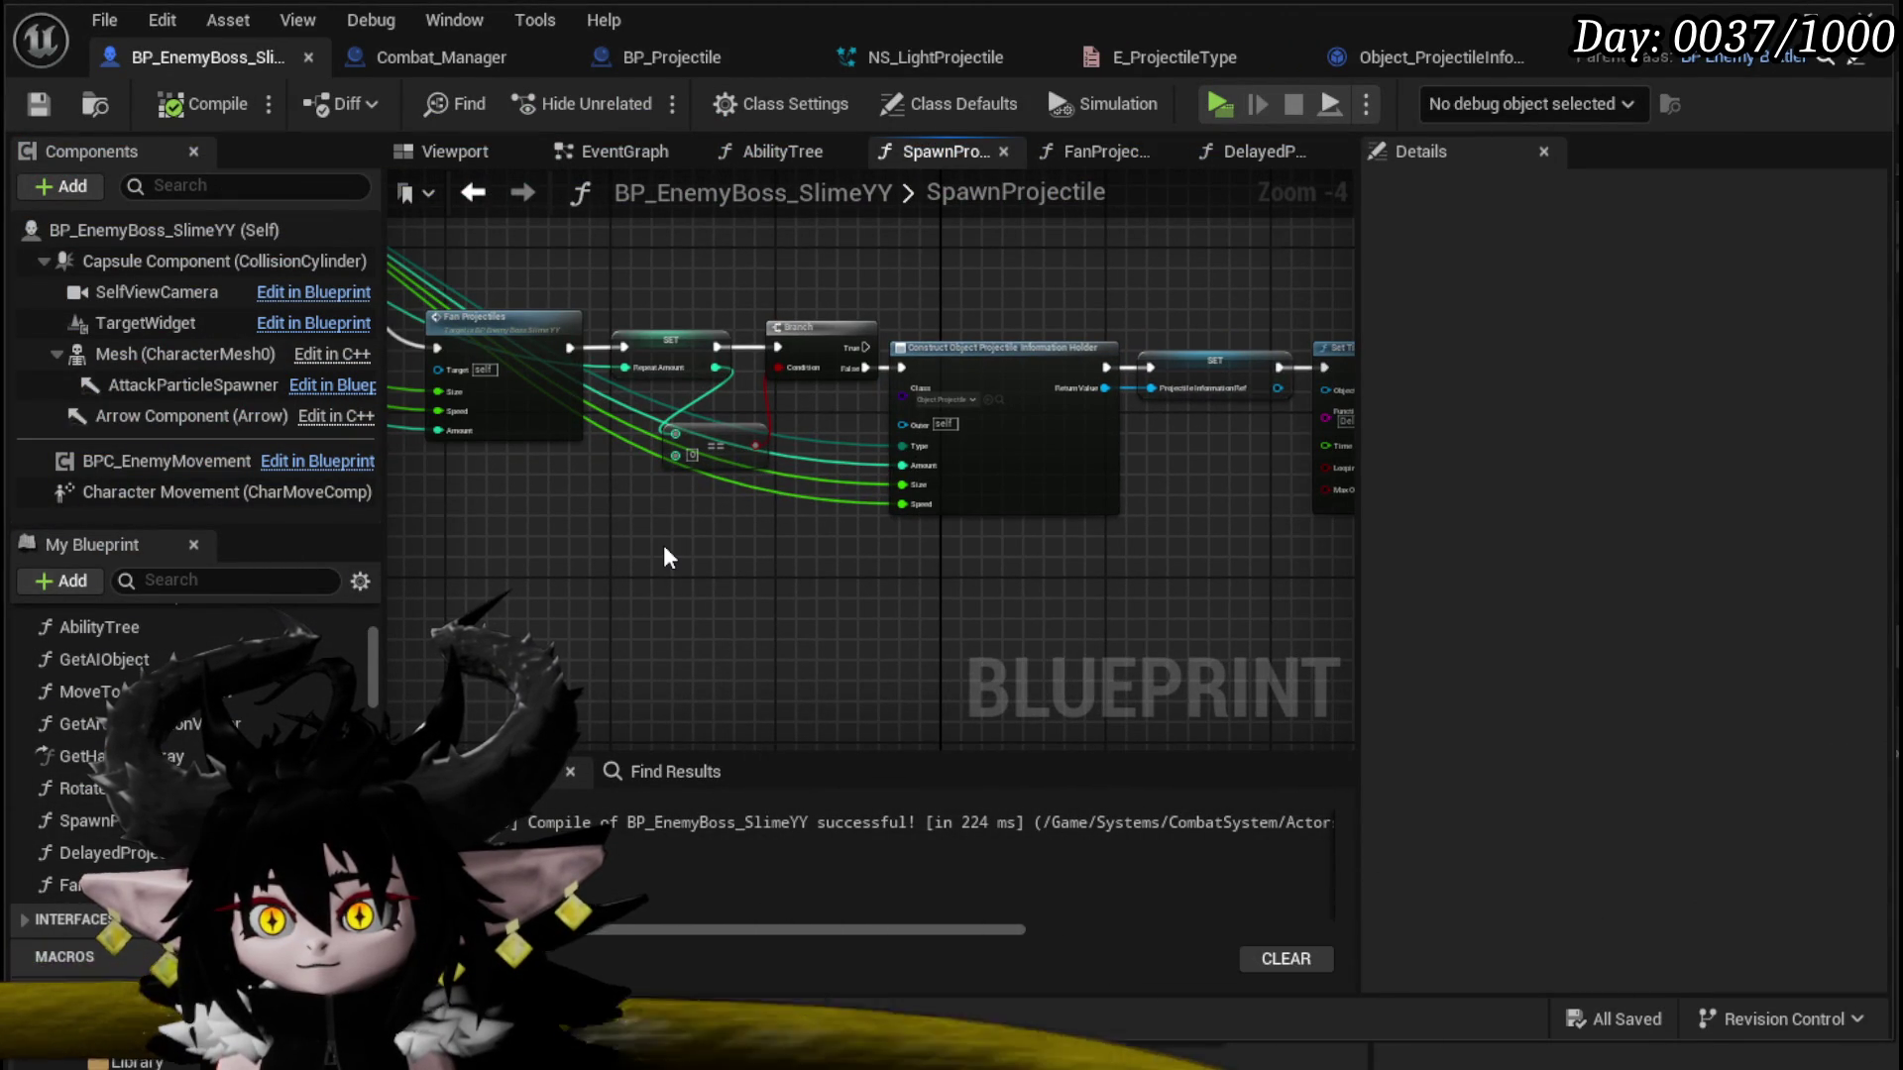
mouse_move(664, 555)
left_mouse_down()
mouse_move(1022, 593)
mouse_move(804, 730)
left_mouse_up()
mouse_move(1117, 327)
left_mouse_down()
mouse_move(764, 572)
mouse_move(637, 607)
mouse_move(694, 377)
mouse_move(1190, 344)
left_mouse_up()
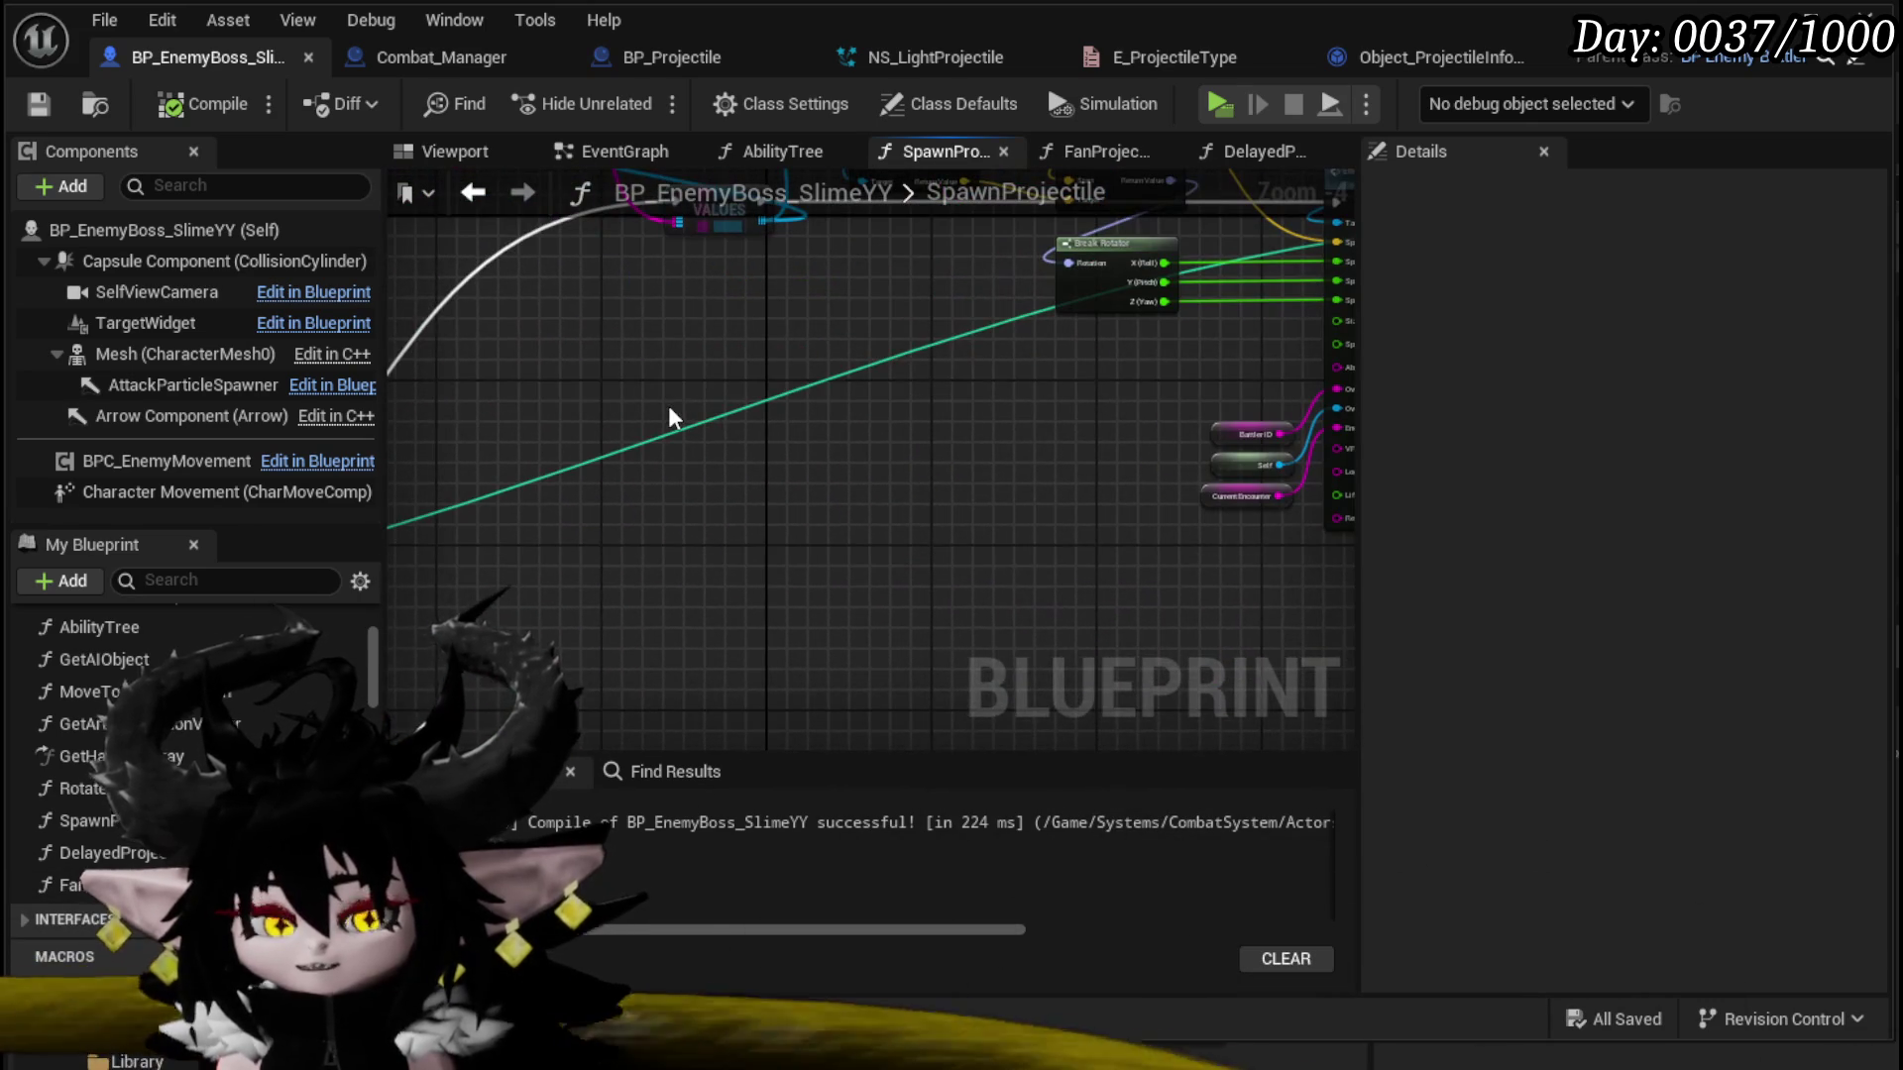
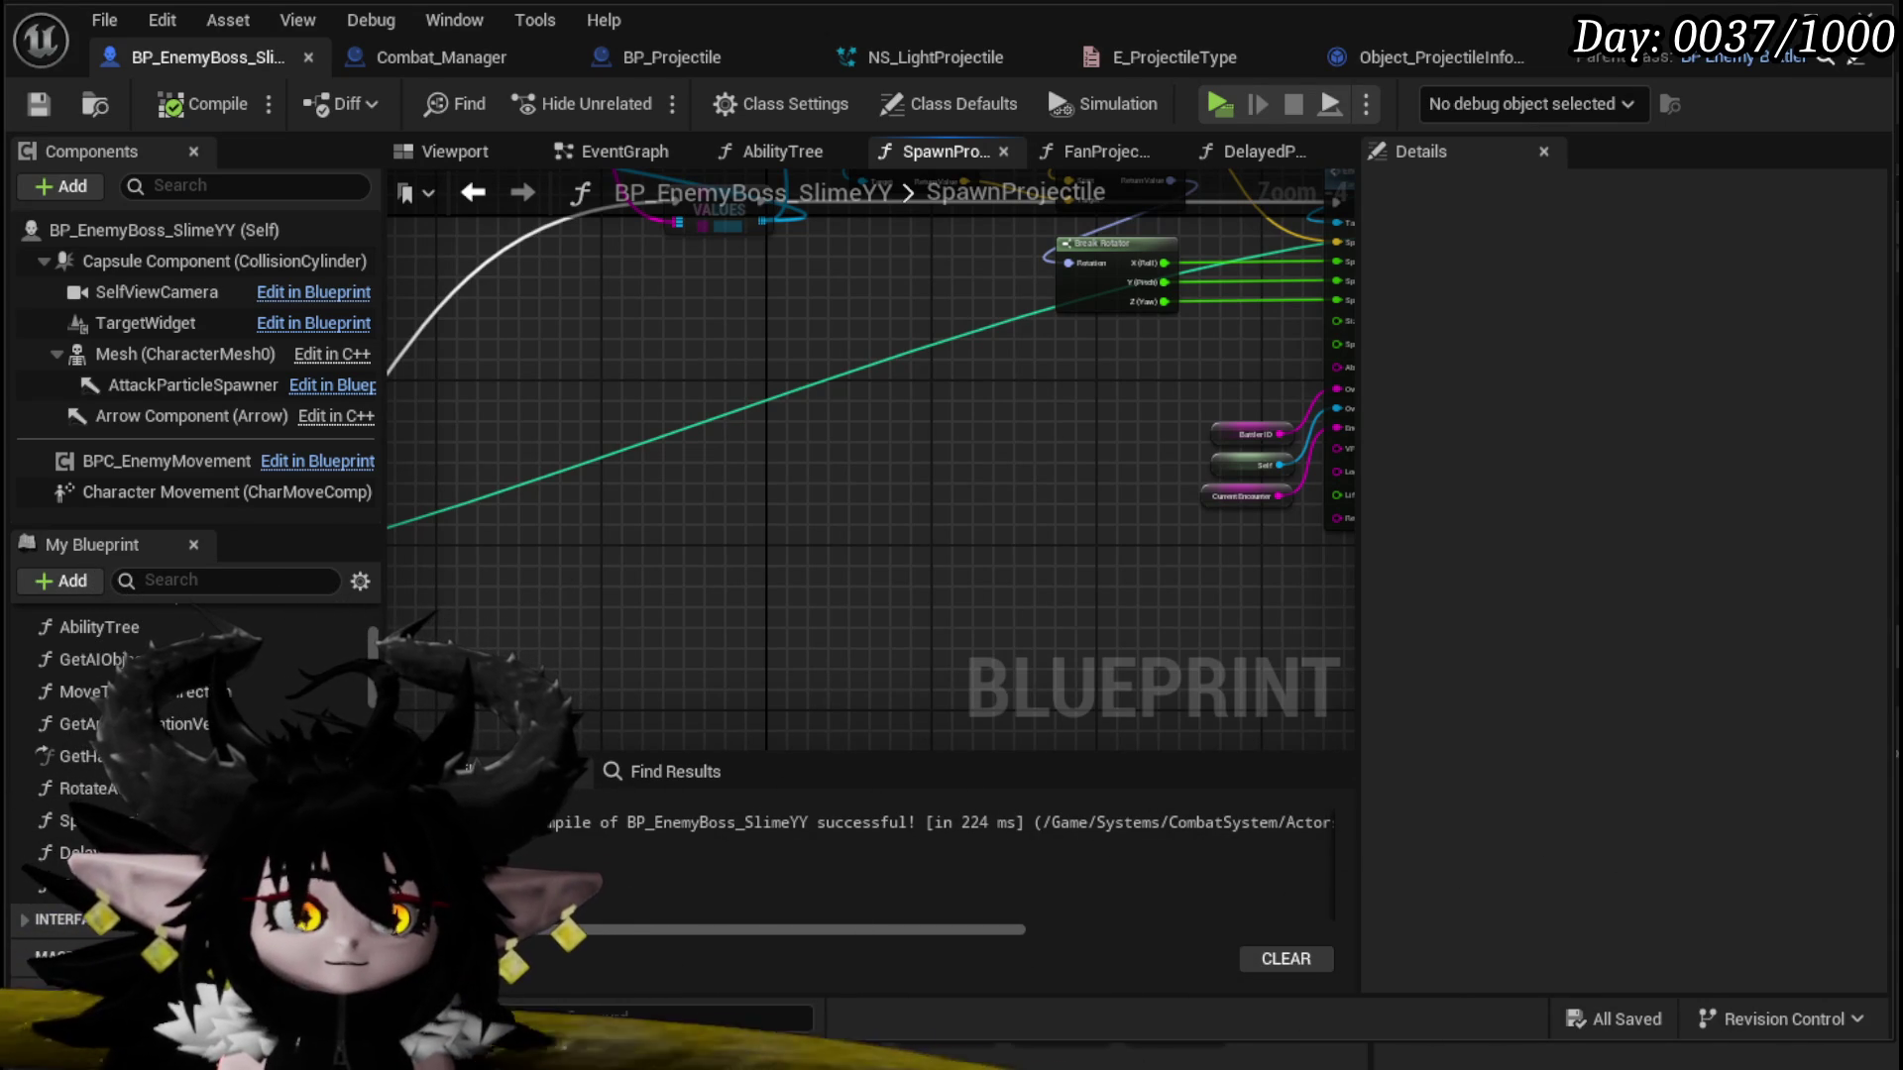
Step: Open the DelayedProjectile graph and frame its Get Information and Spawn Projectile nodes
scroll(749, 495, "down", 2)
left_click_drag(749, 494, 662, 461)
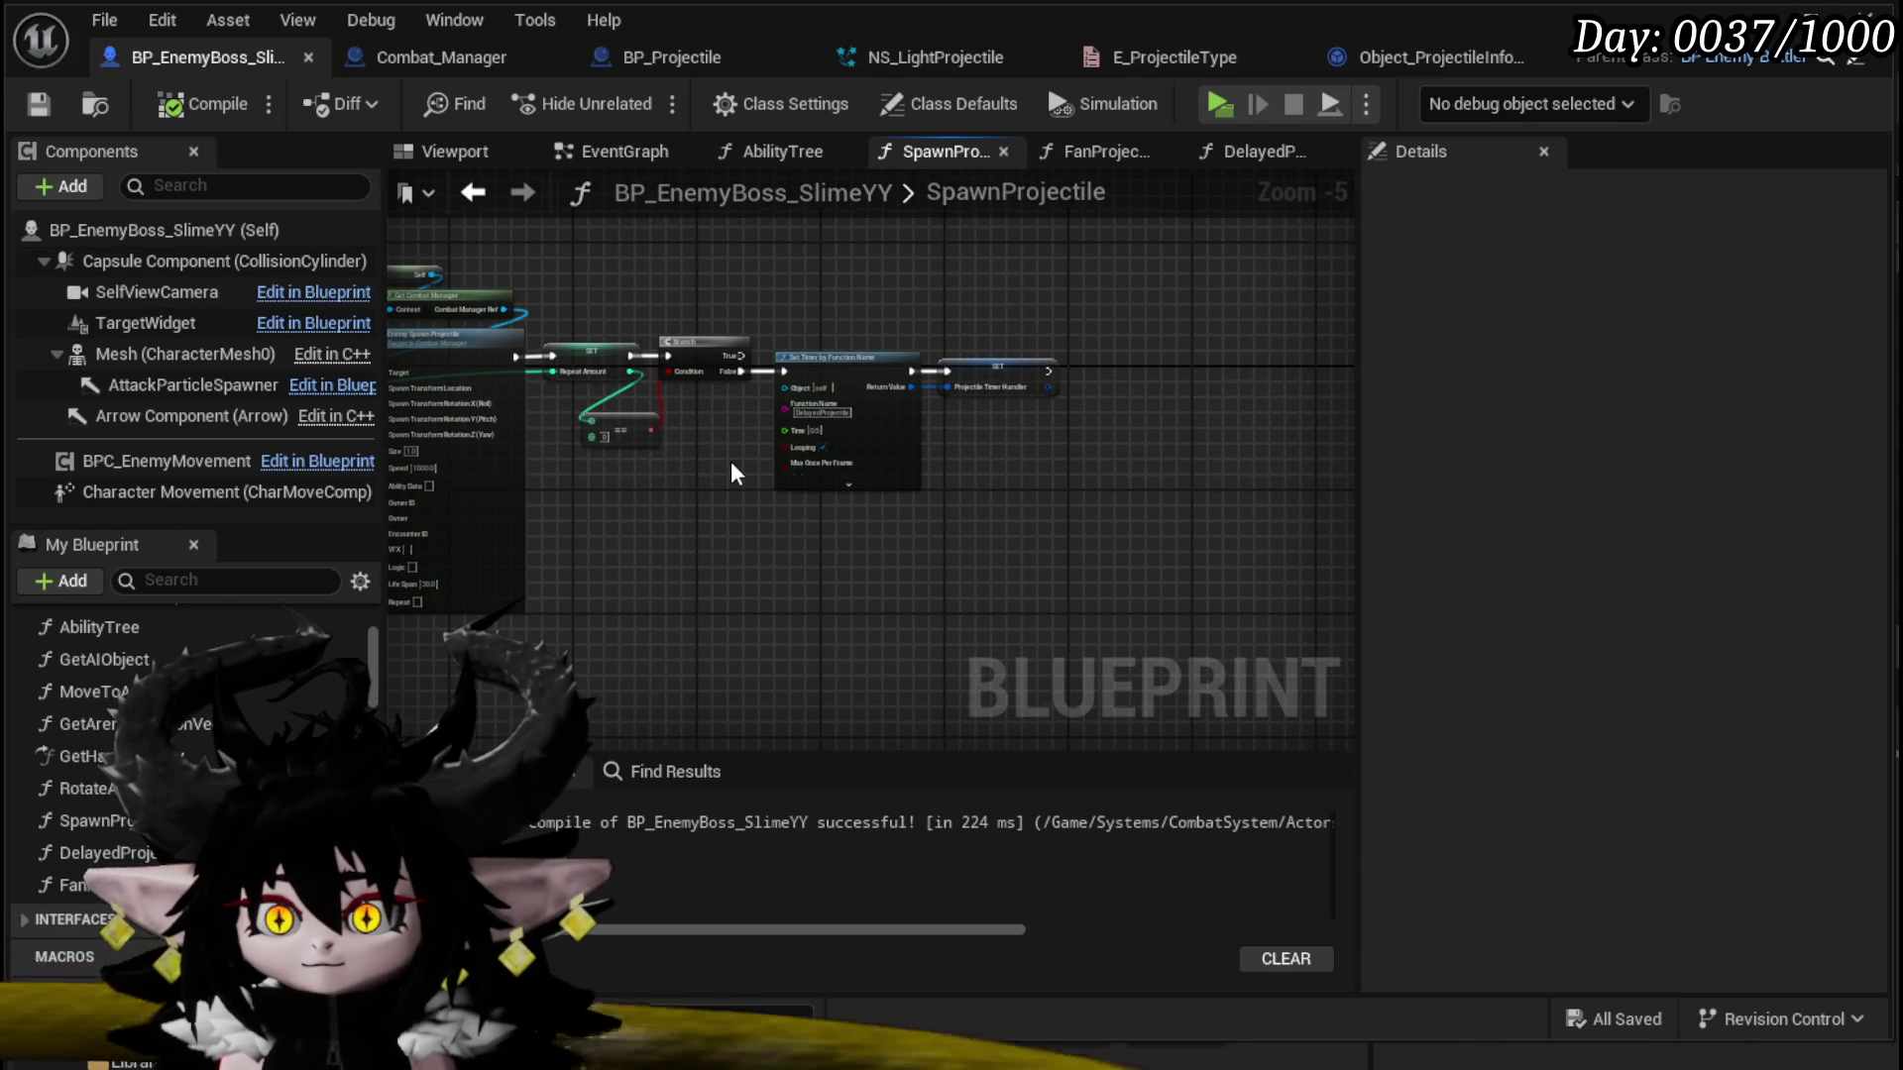
scroll(723, 474, "up", 3)
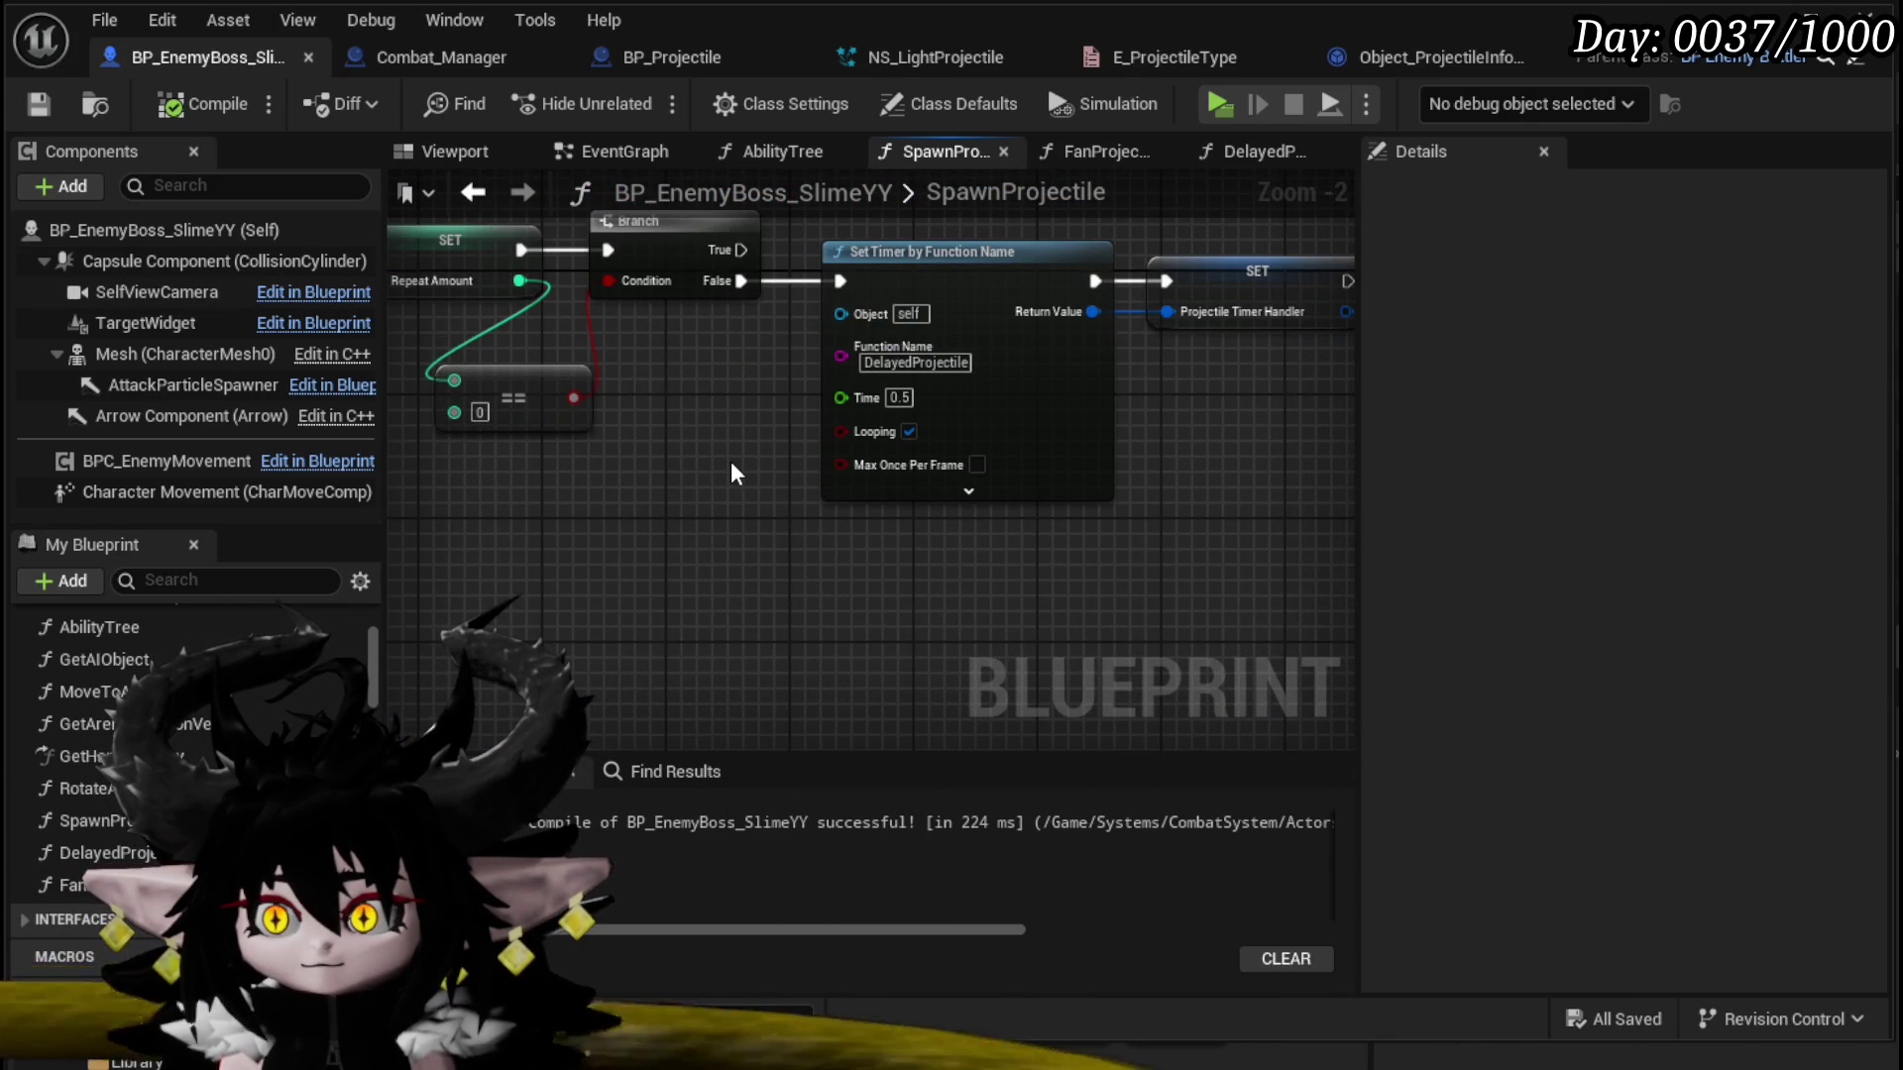
double_click(99, 852)
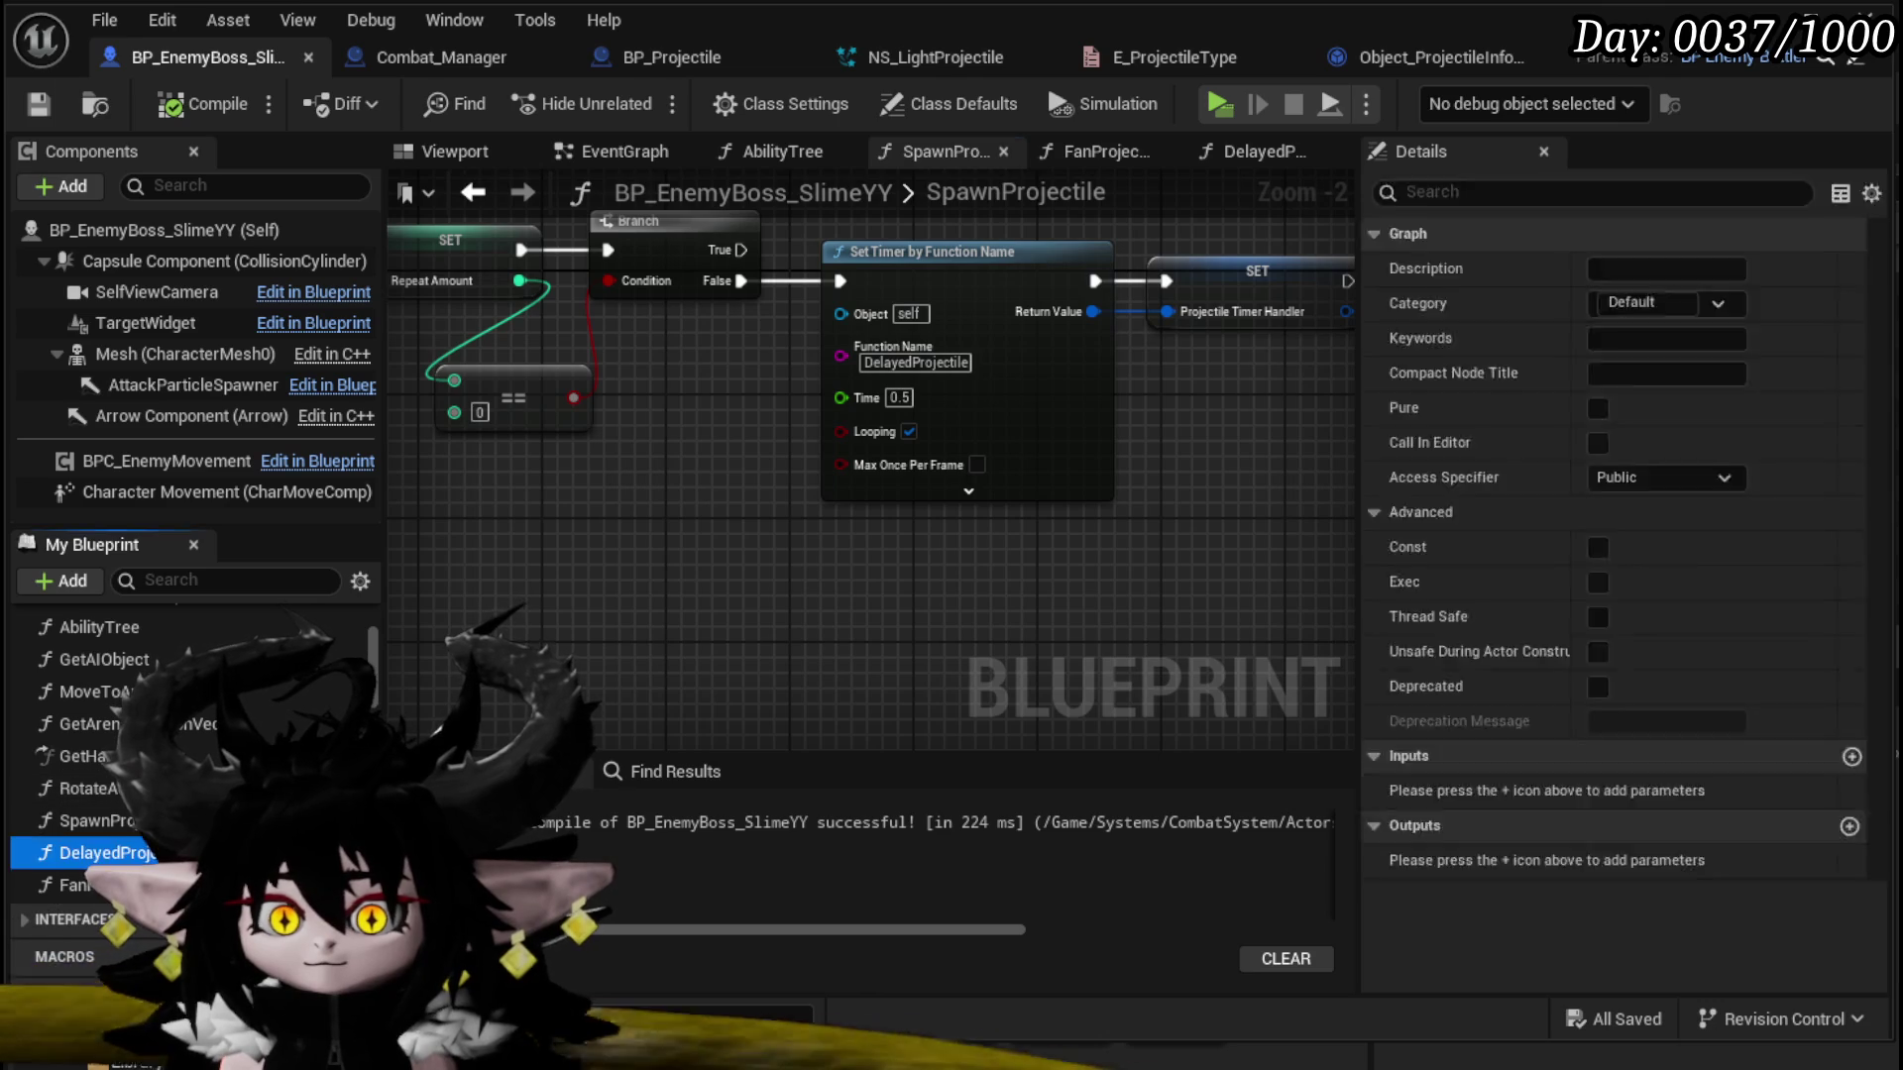
scroll(637, 606, "down", 1)
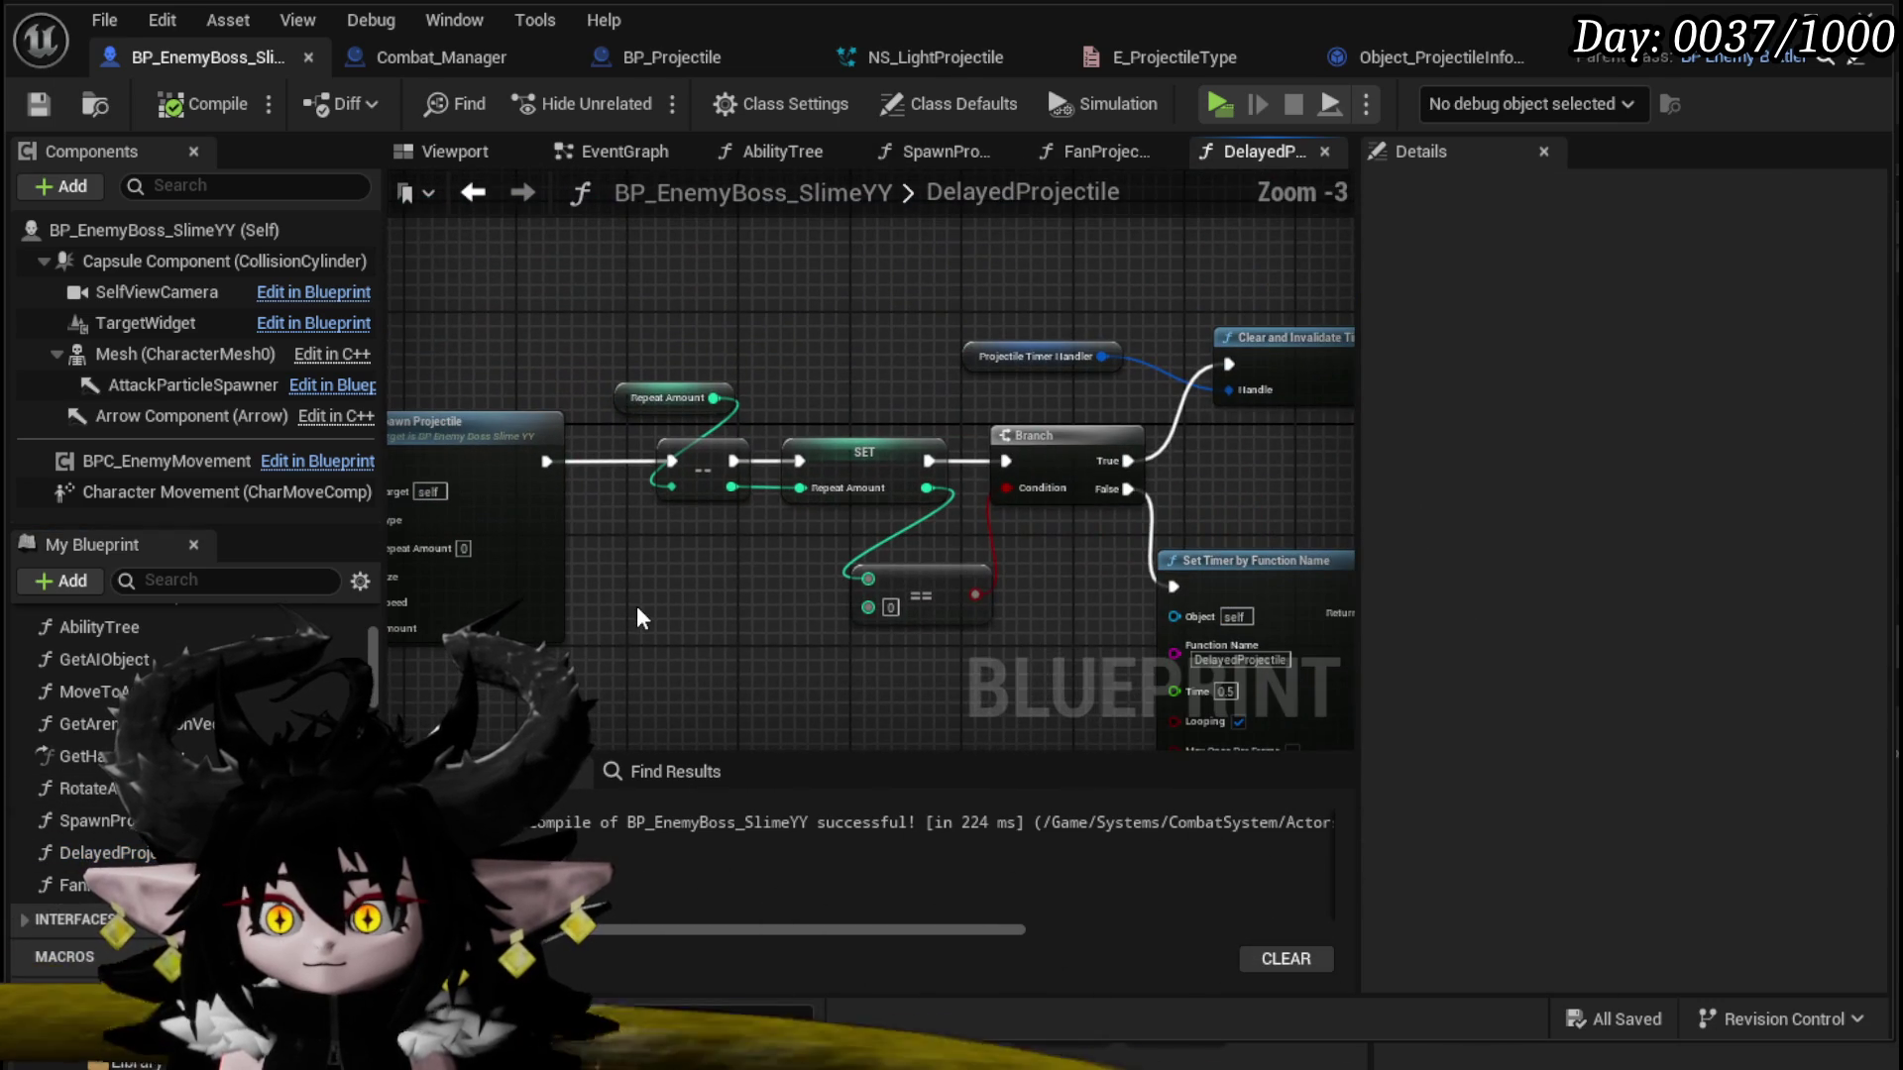
mouse_move(637, 618)
left_mouse_down()
mouse_move(483, 602)
mouse_move(1103, 602)
left_mouse_up()
left_click_drag(1102, 602, 595, 574)
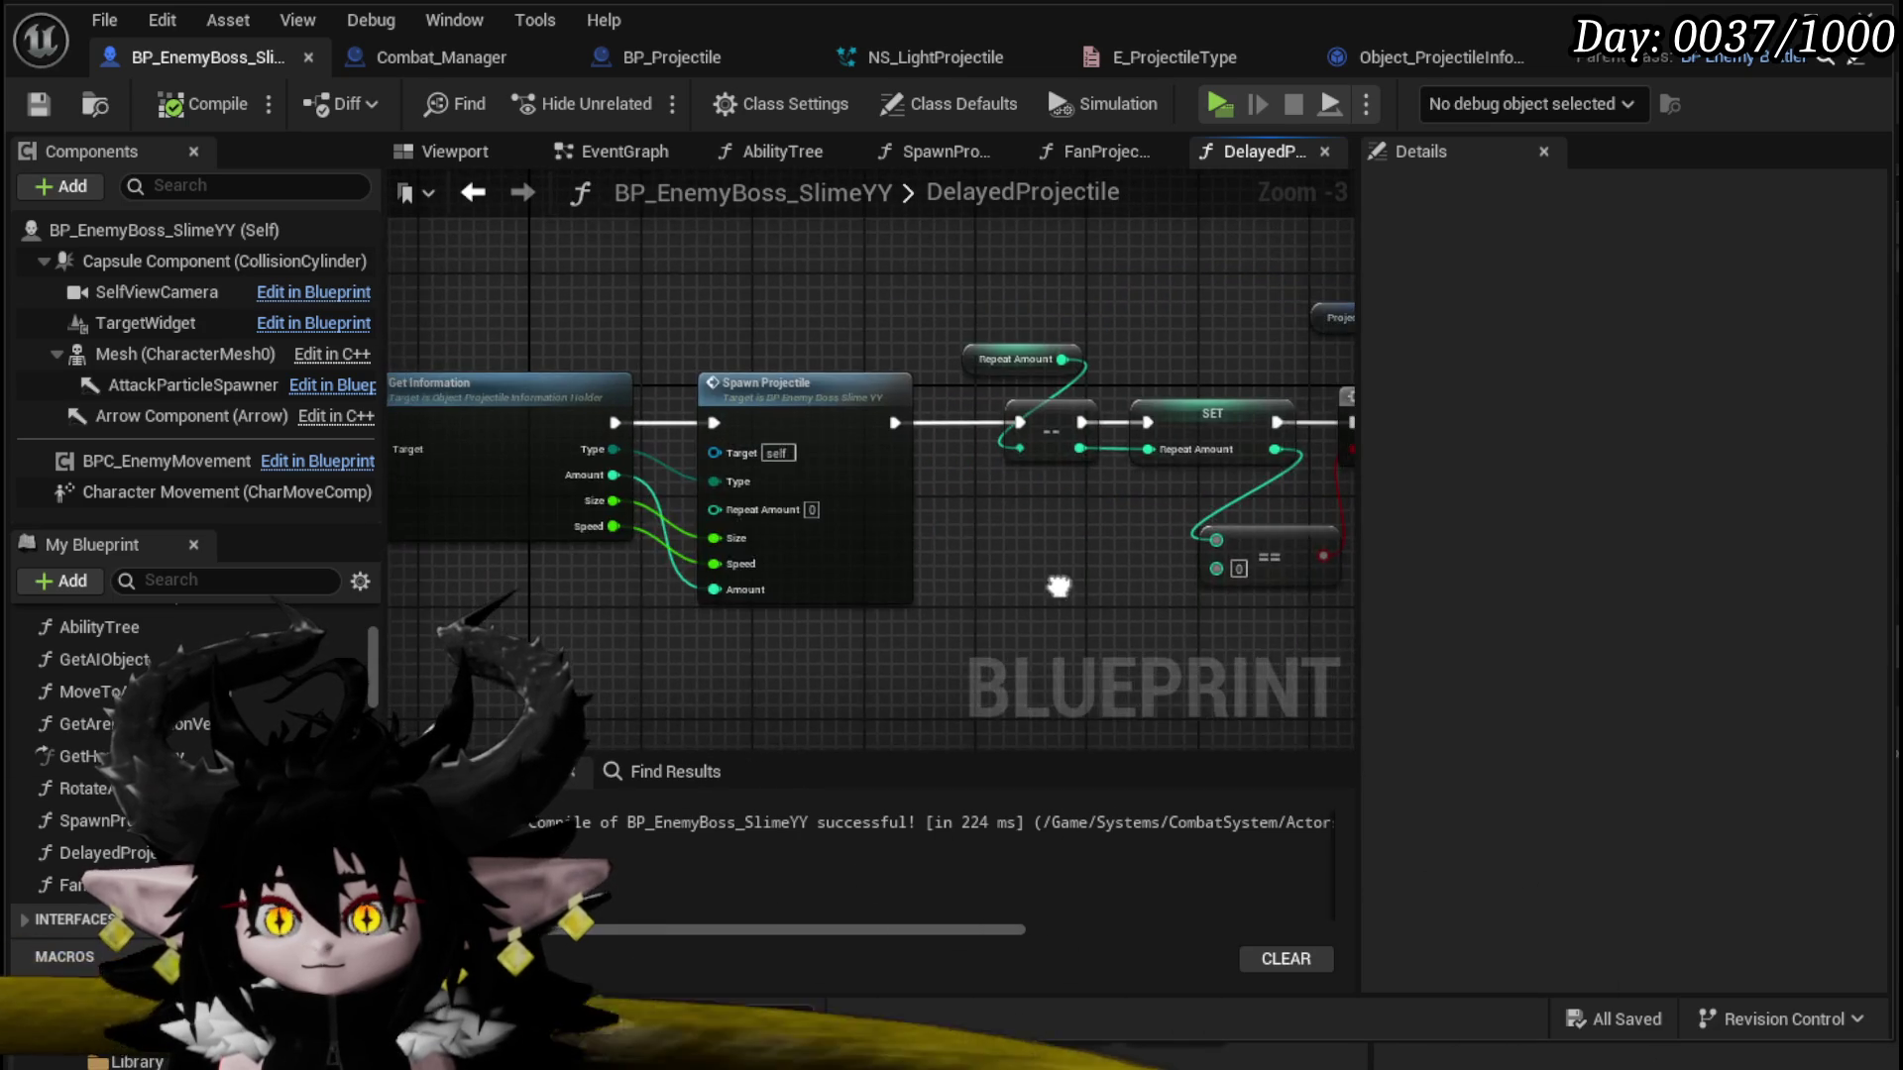
Step: Inspect Get Information's definition and BP_Projectile, then return to BP_EnemyBoss_SlimeYY
double_click(710, 437)
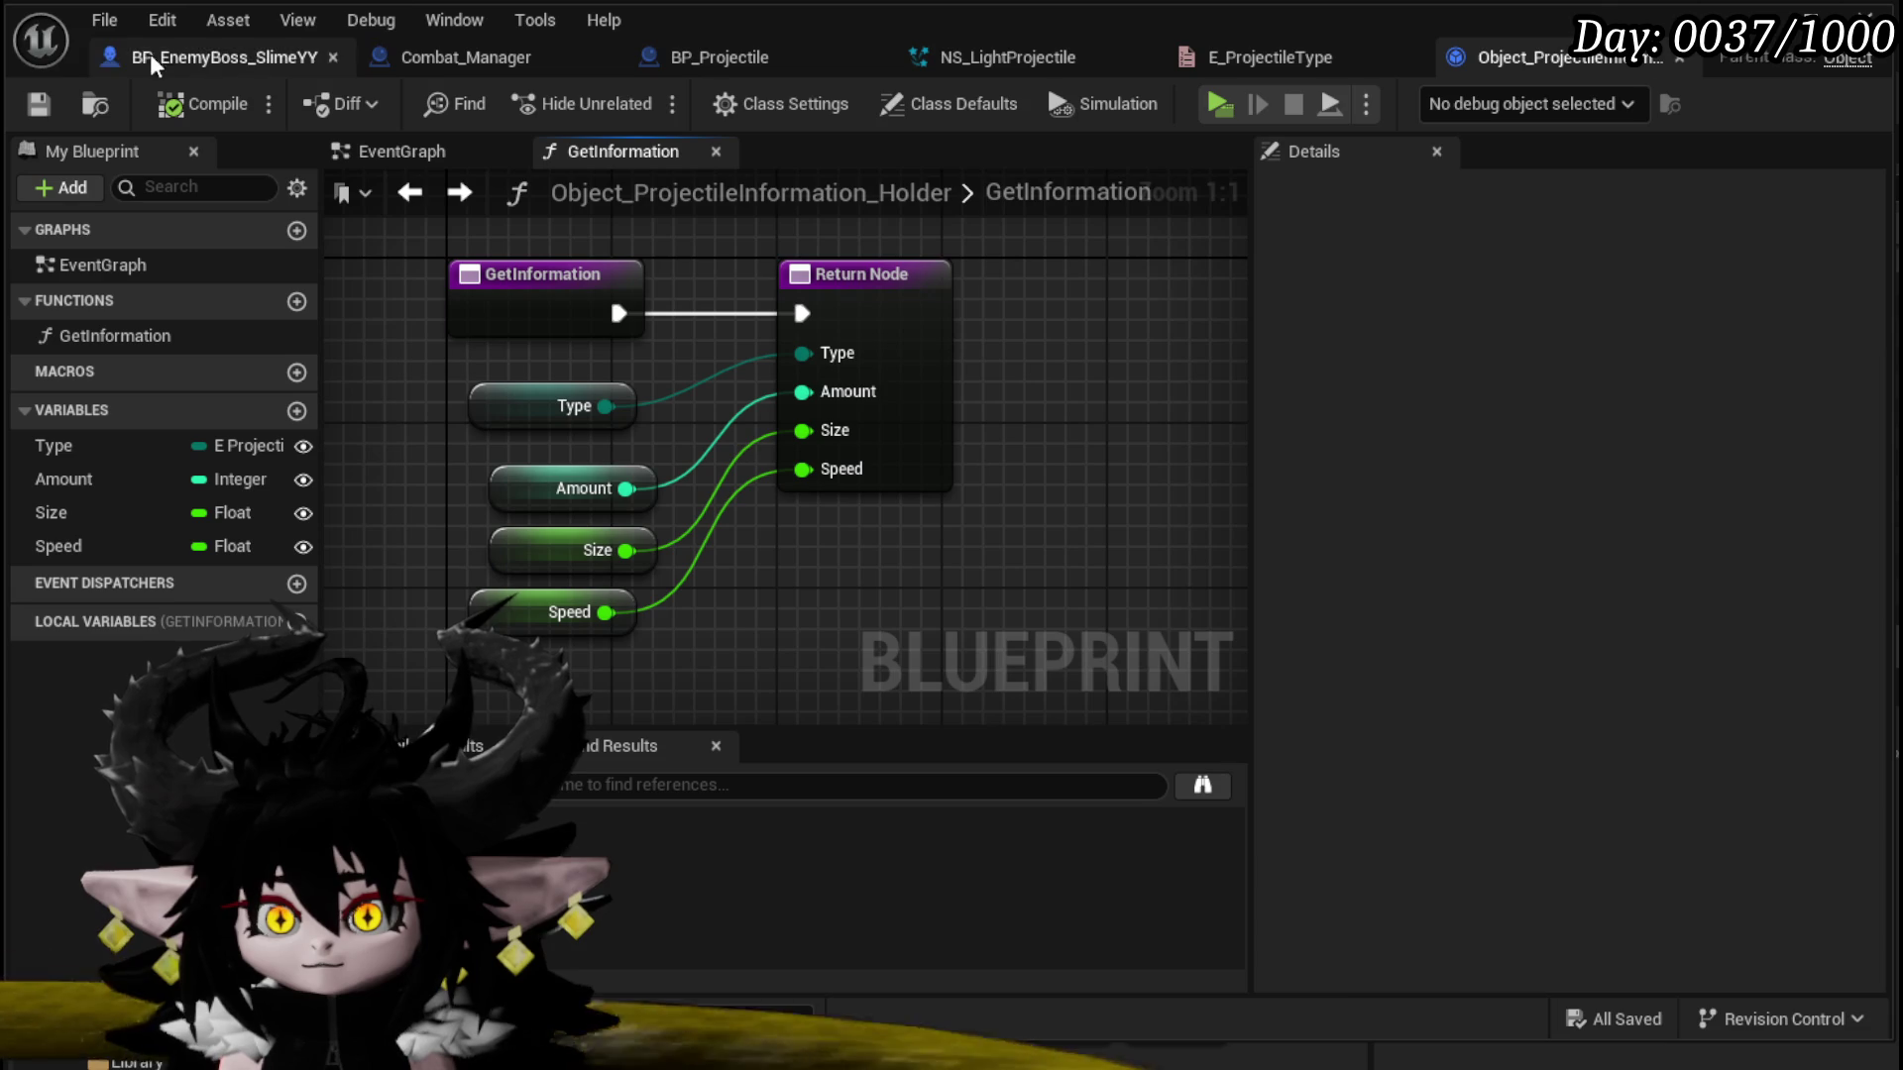
left_click(745, 58)
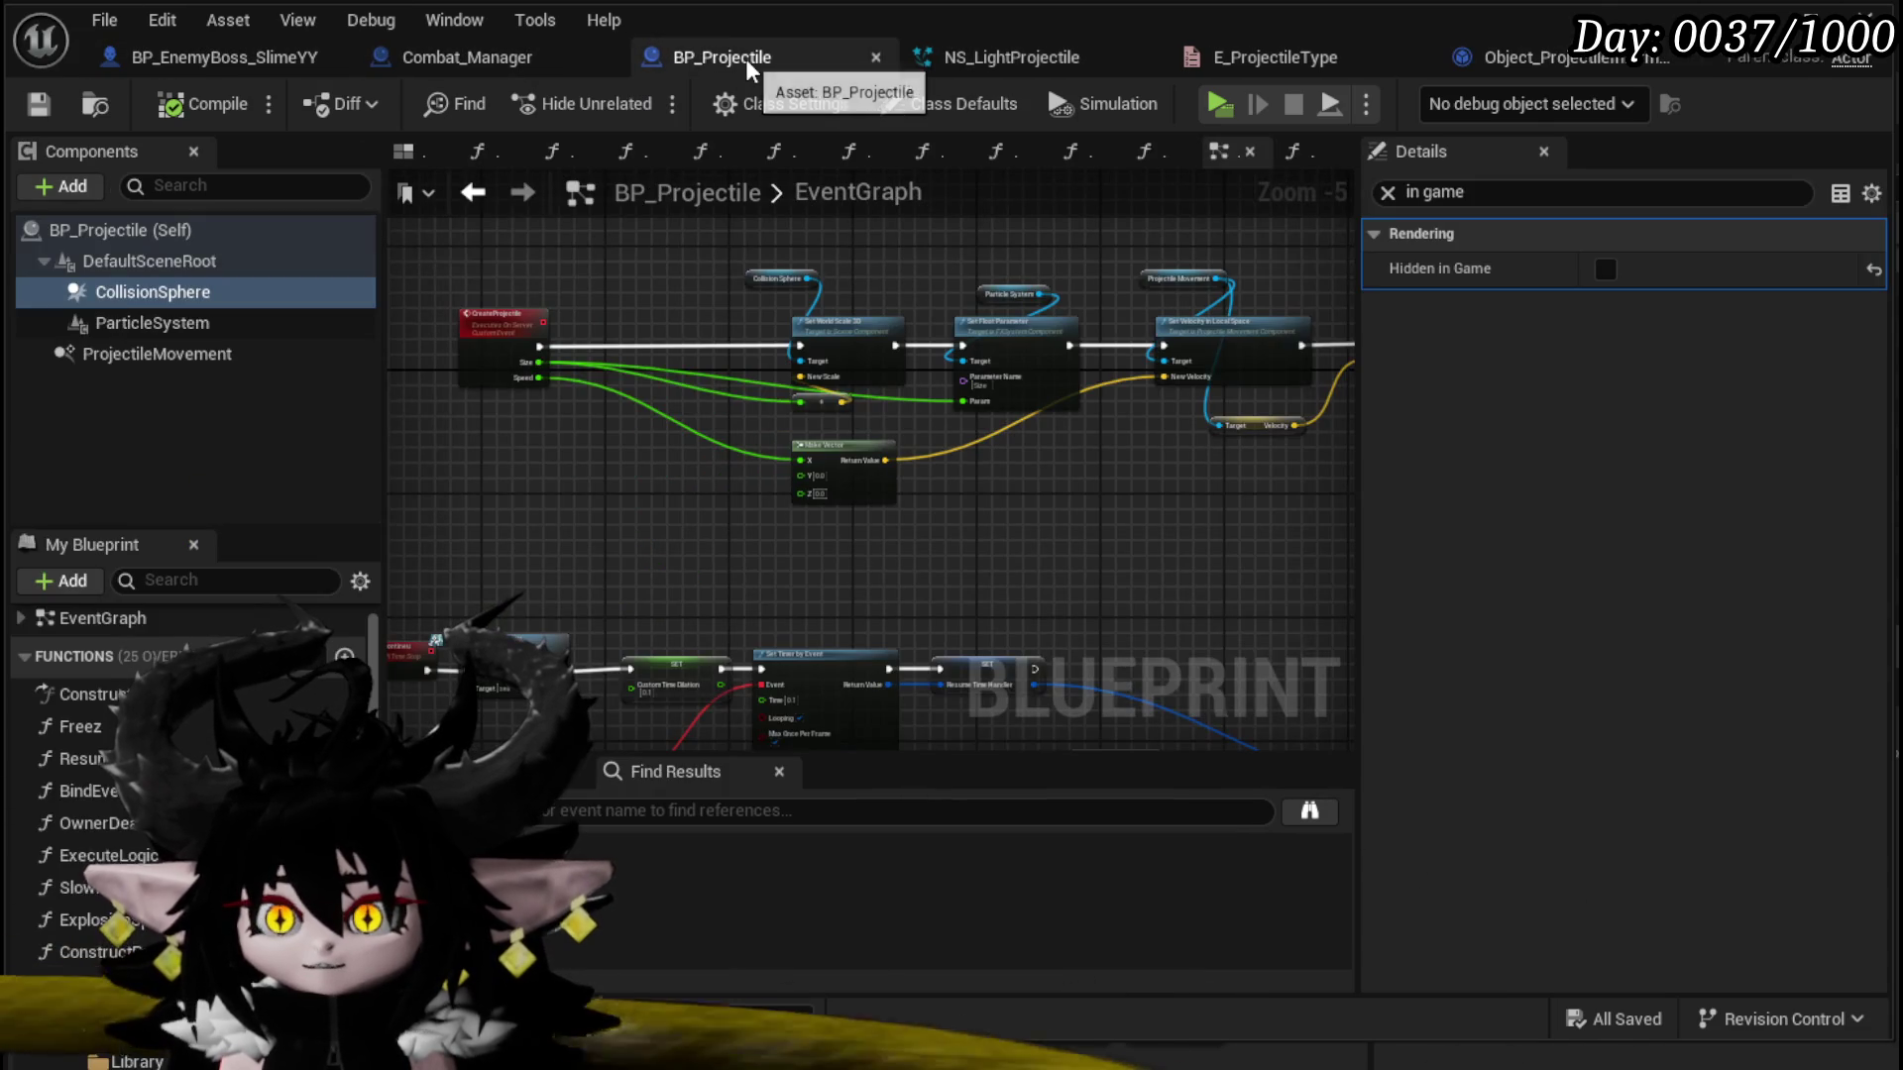
left_click(504, 55)
left_click(210, 58)
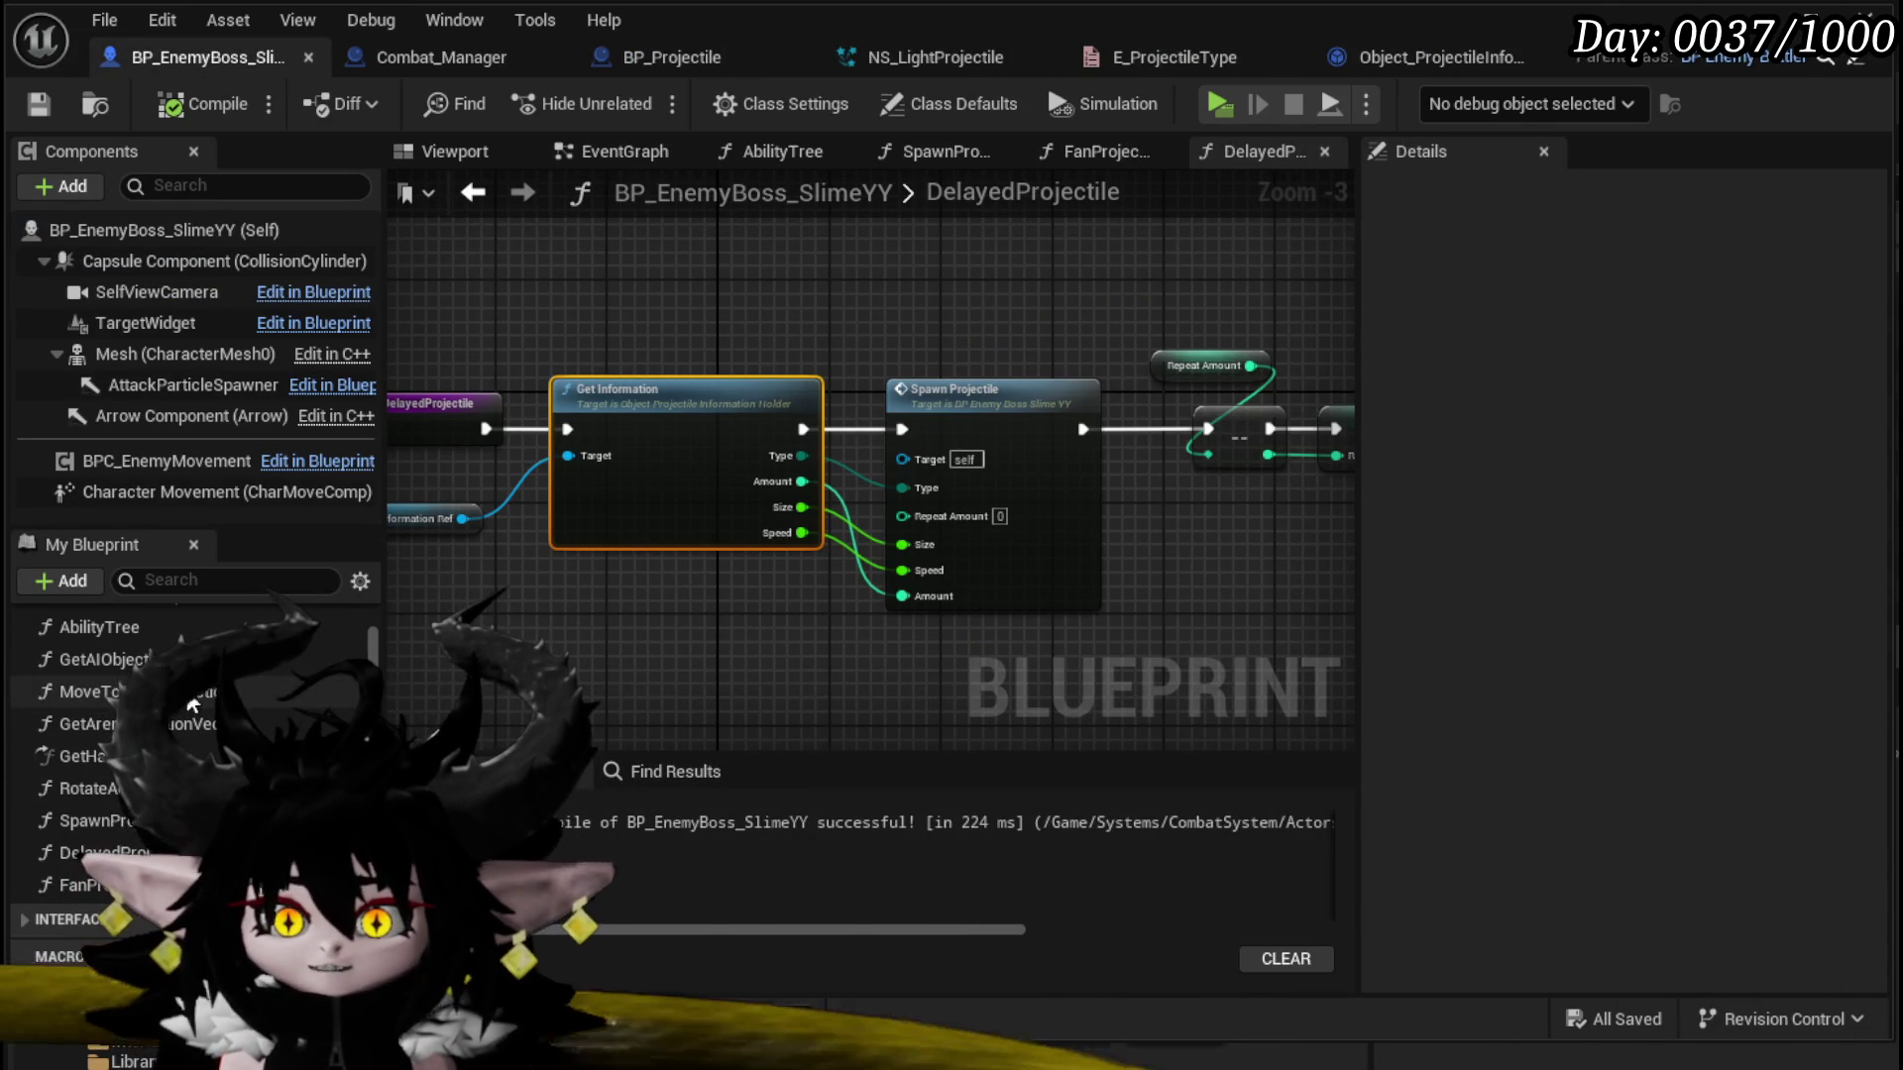
Step: Open the SpawnProjectile function from the AbilityTree graph and survey it
double_click(151, 620)
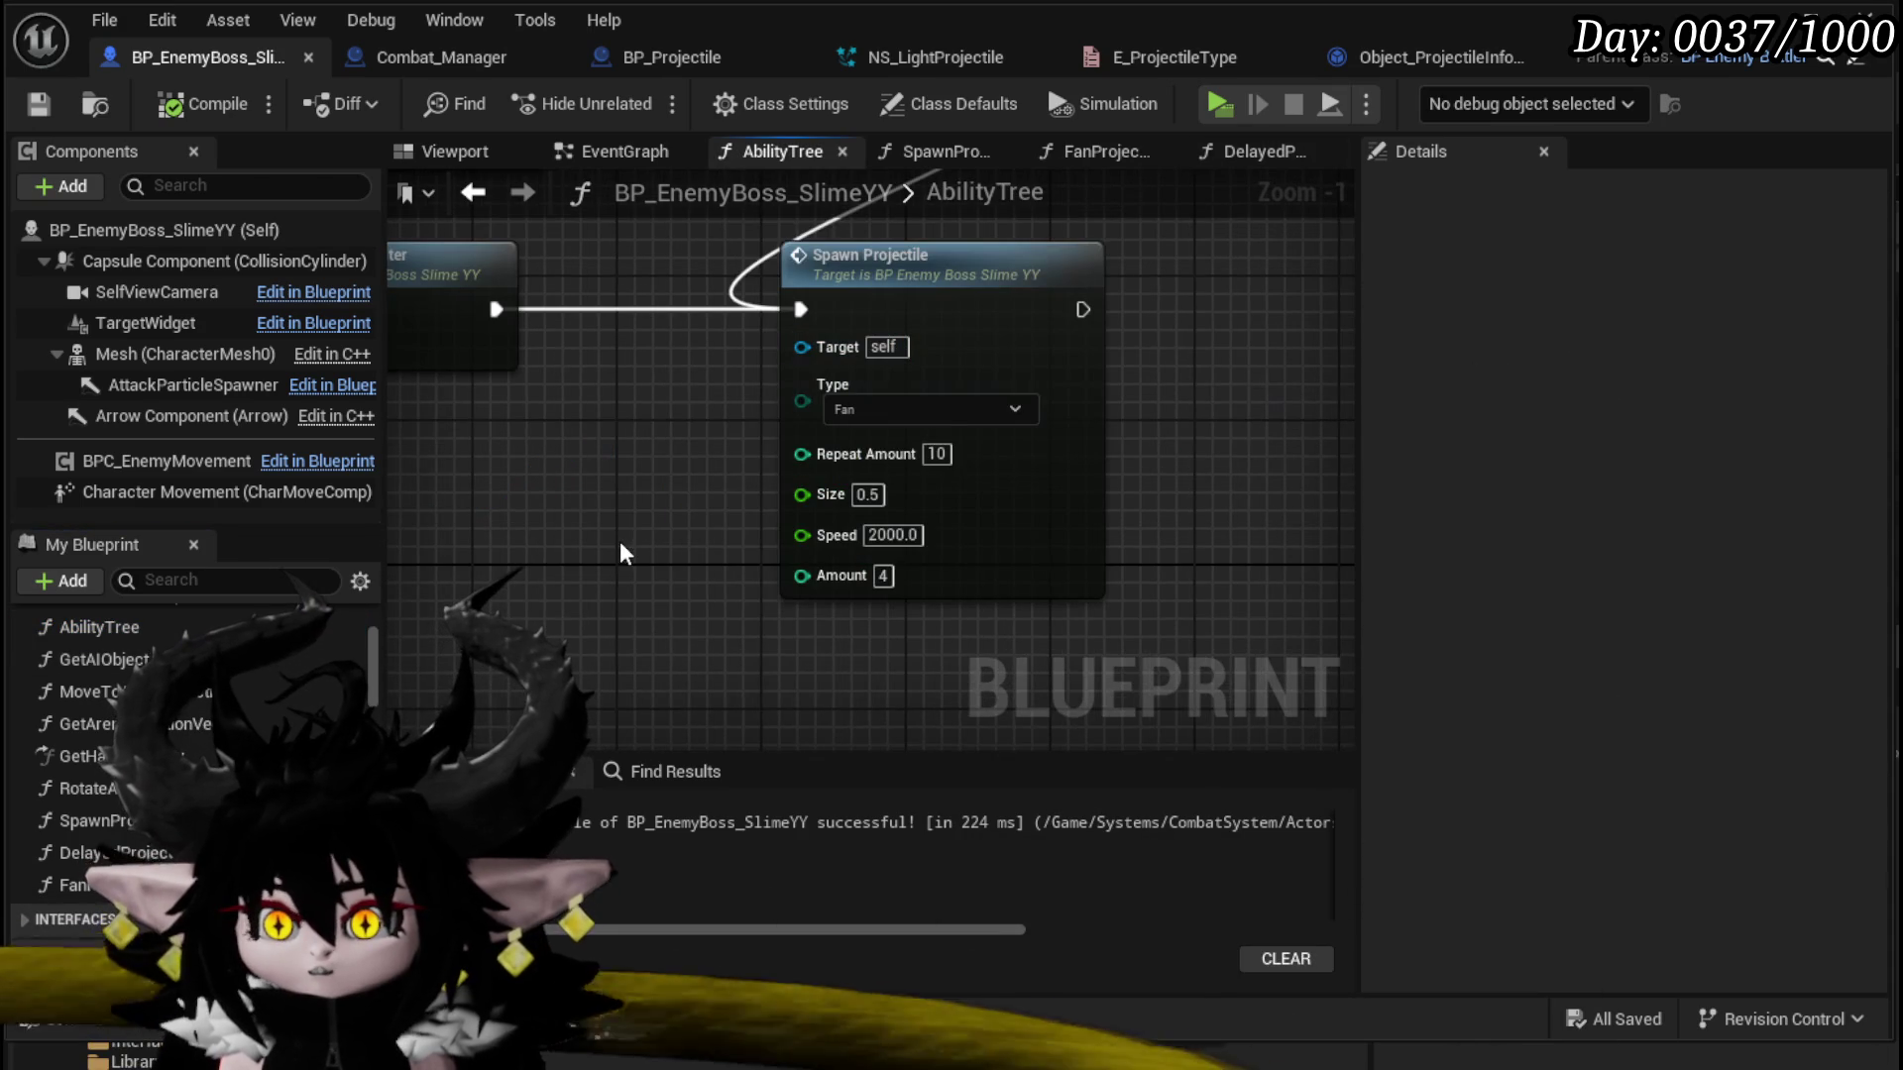
double_click(980, 494)
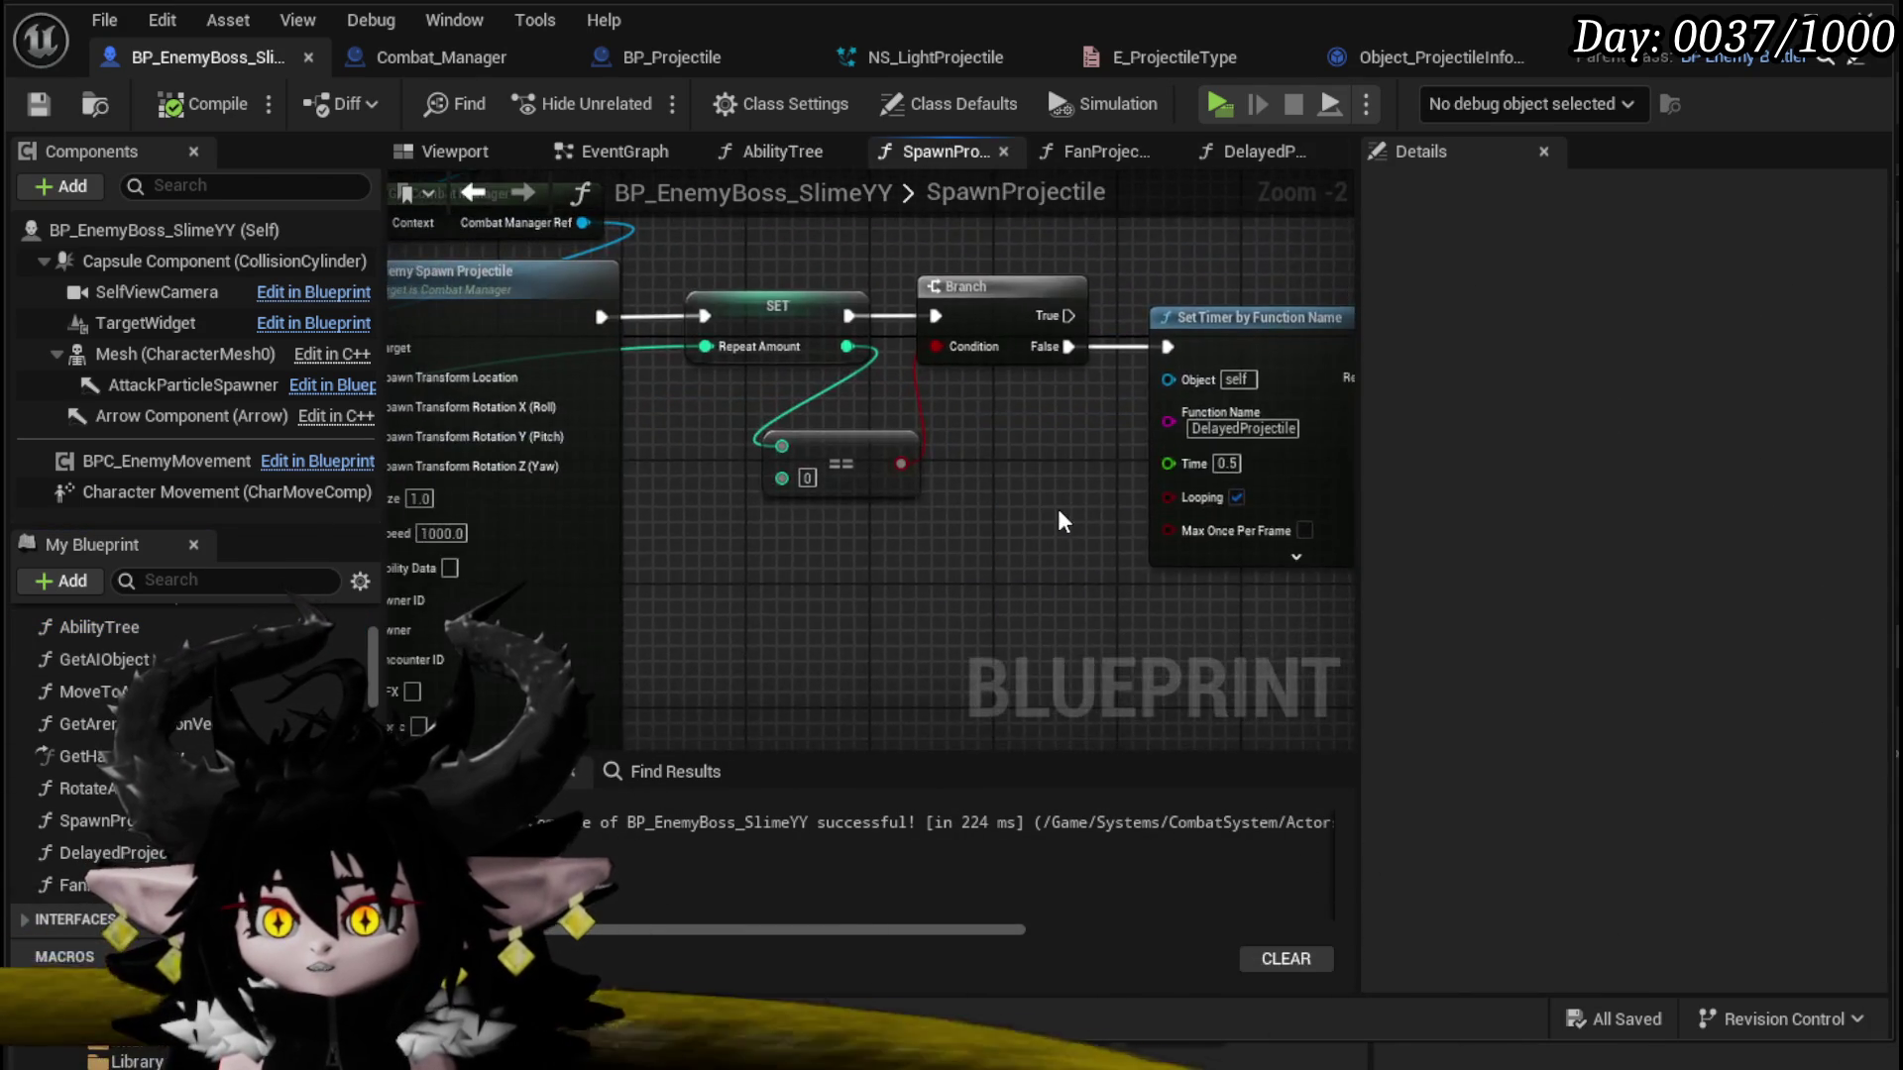
scroll(1063, 523, "down", 2)
mouse_move(1063, 523)
left_mouse_down()
mouse_move(951, 510)
mouse_move(771, 537)
left_mouse_up()
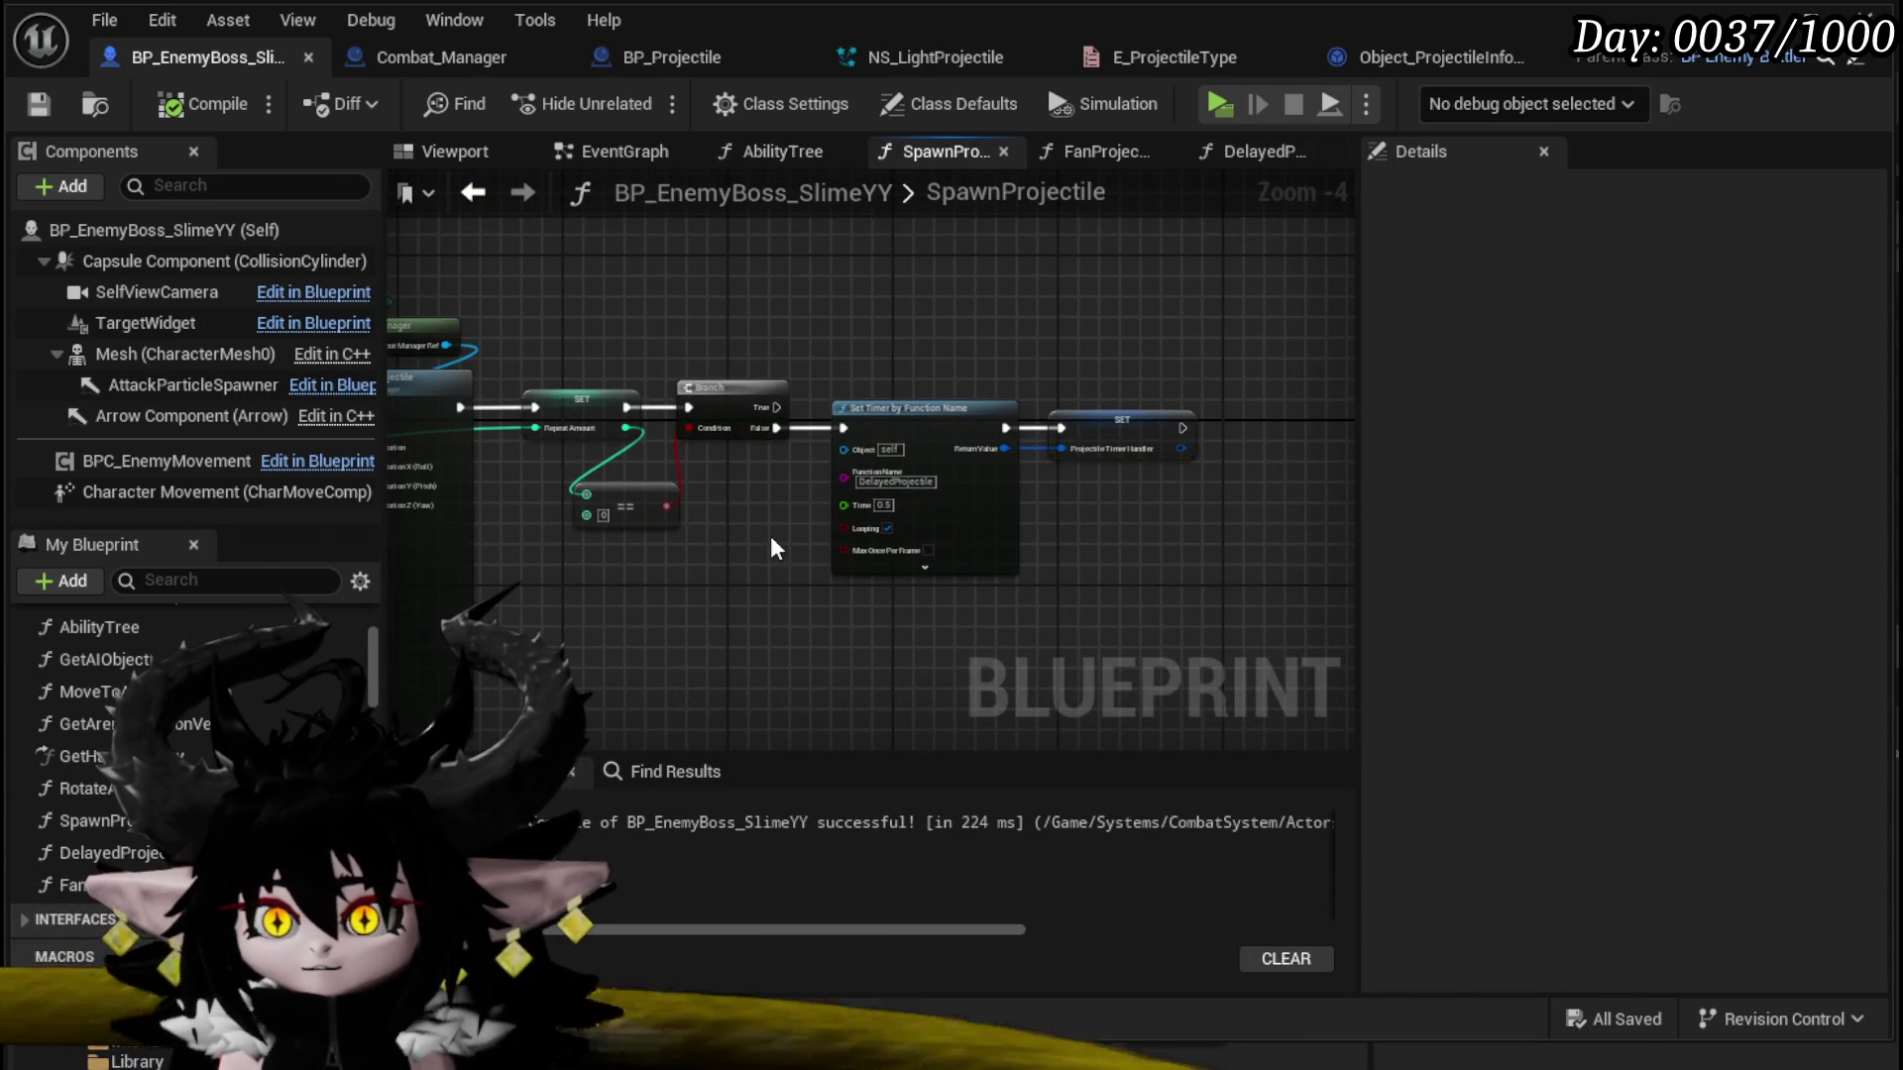
scroll(595, 443, "down", 4)
left_click_drag(595, 443, 594, 314)
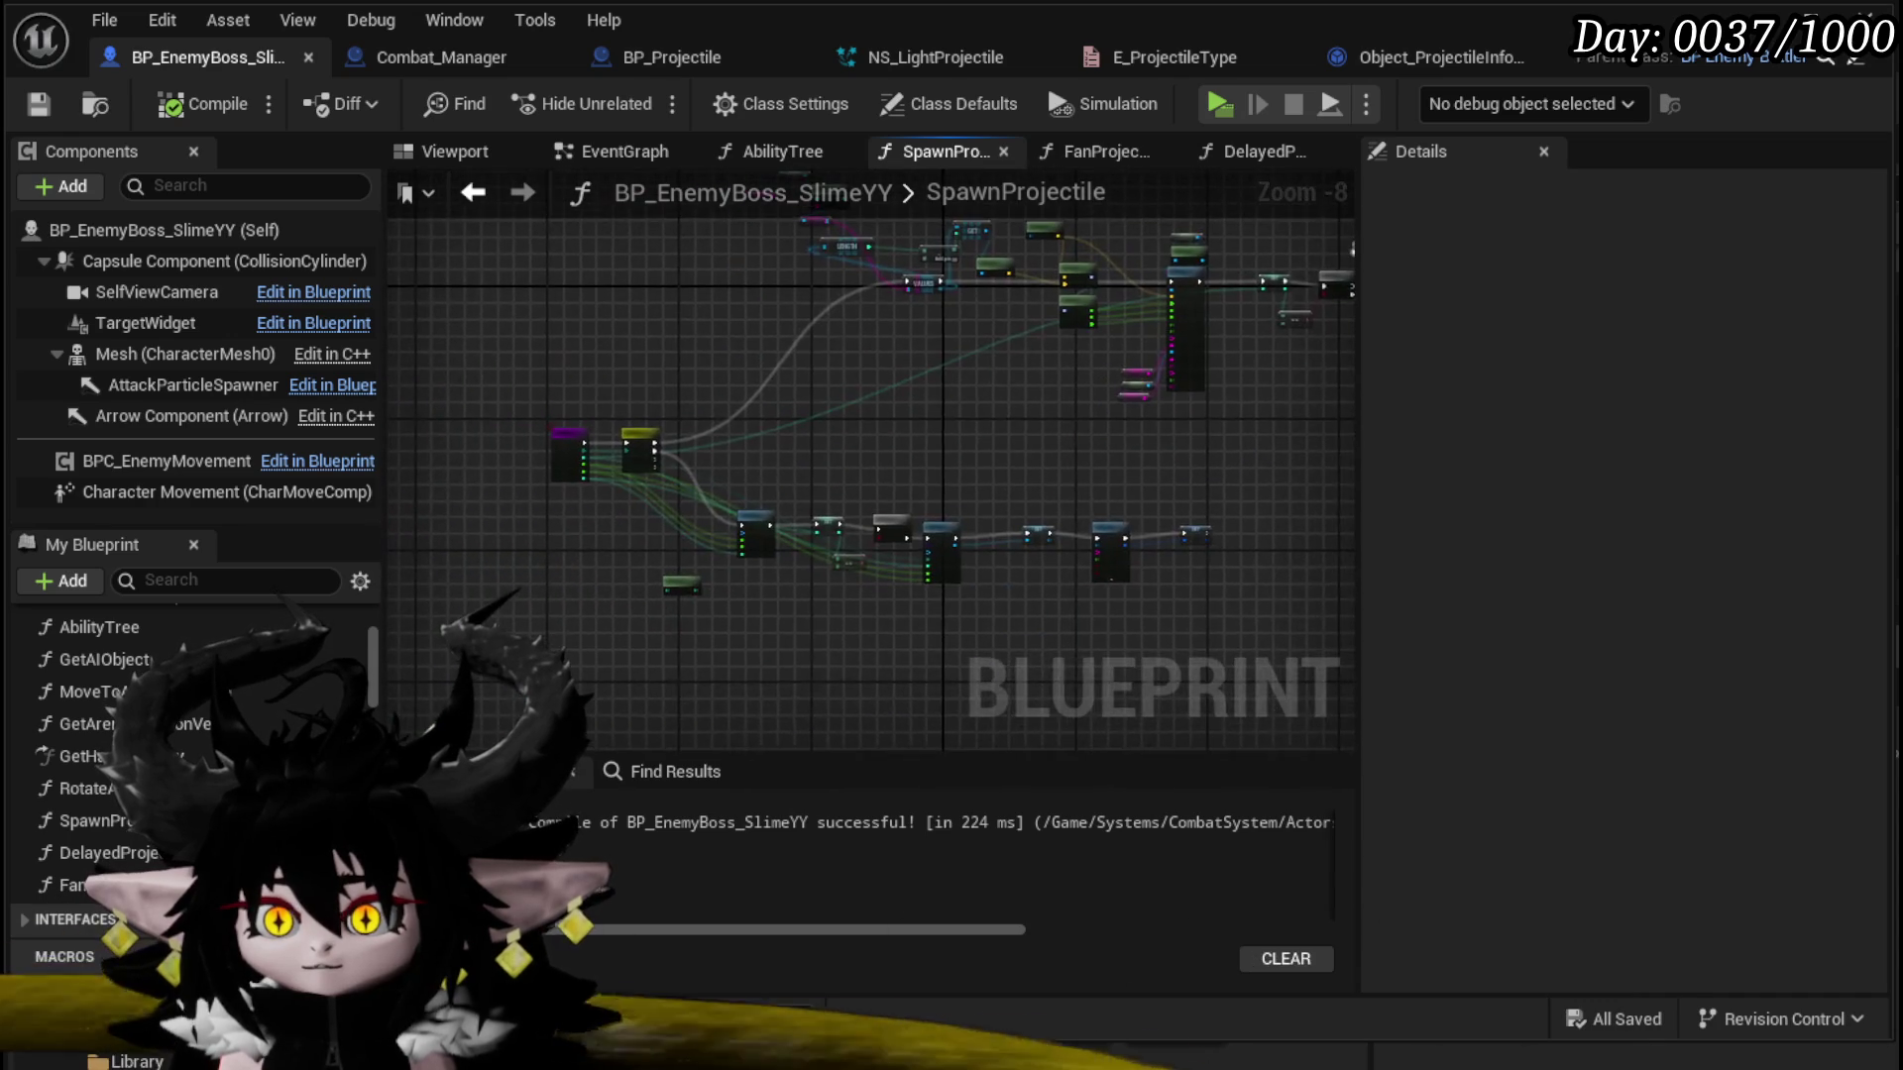
scroll(734, 611, "up", 4)
scroll(751, 580, "up", 2)
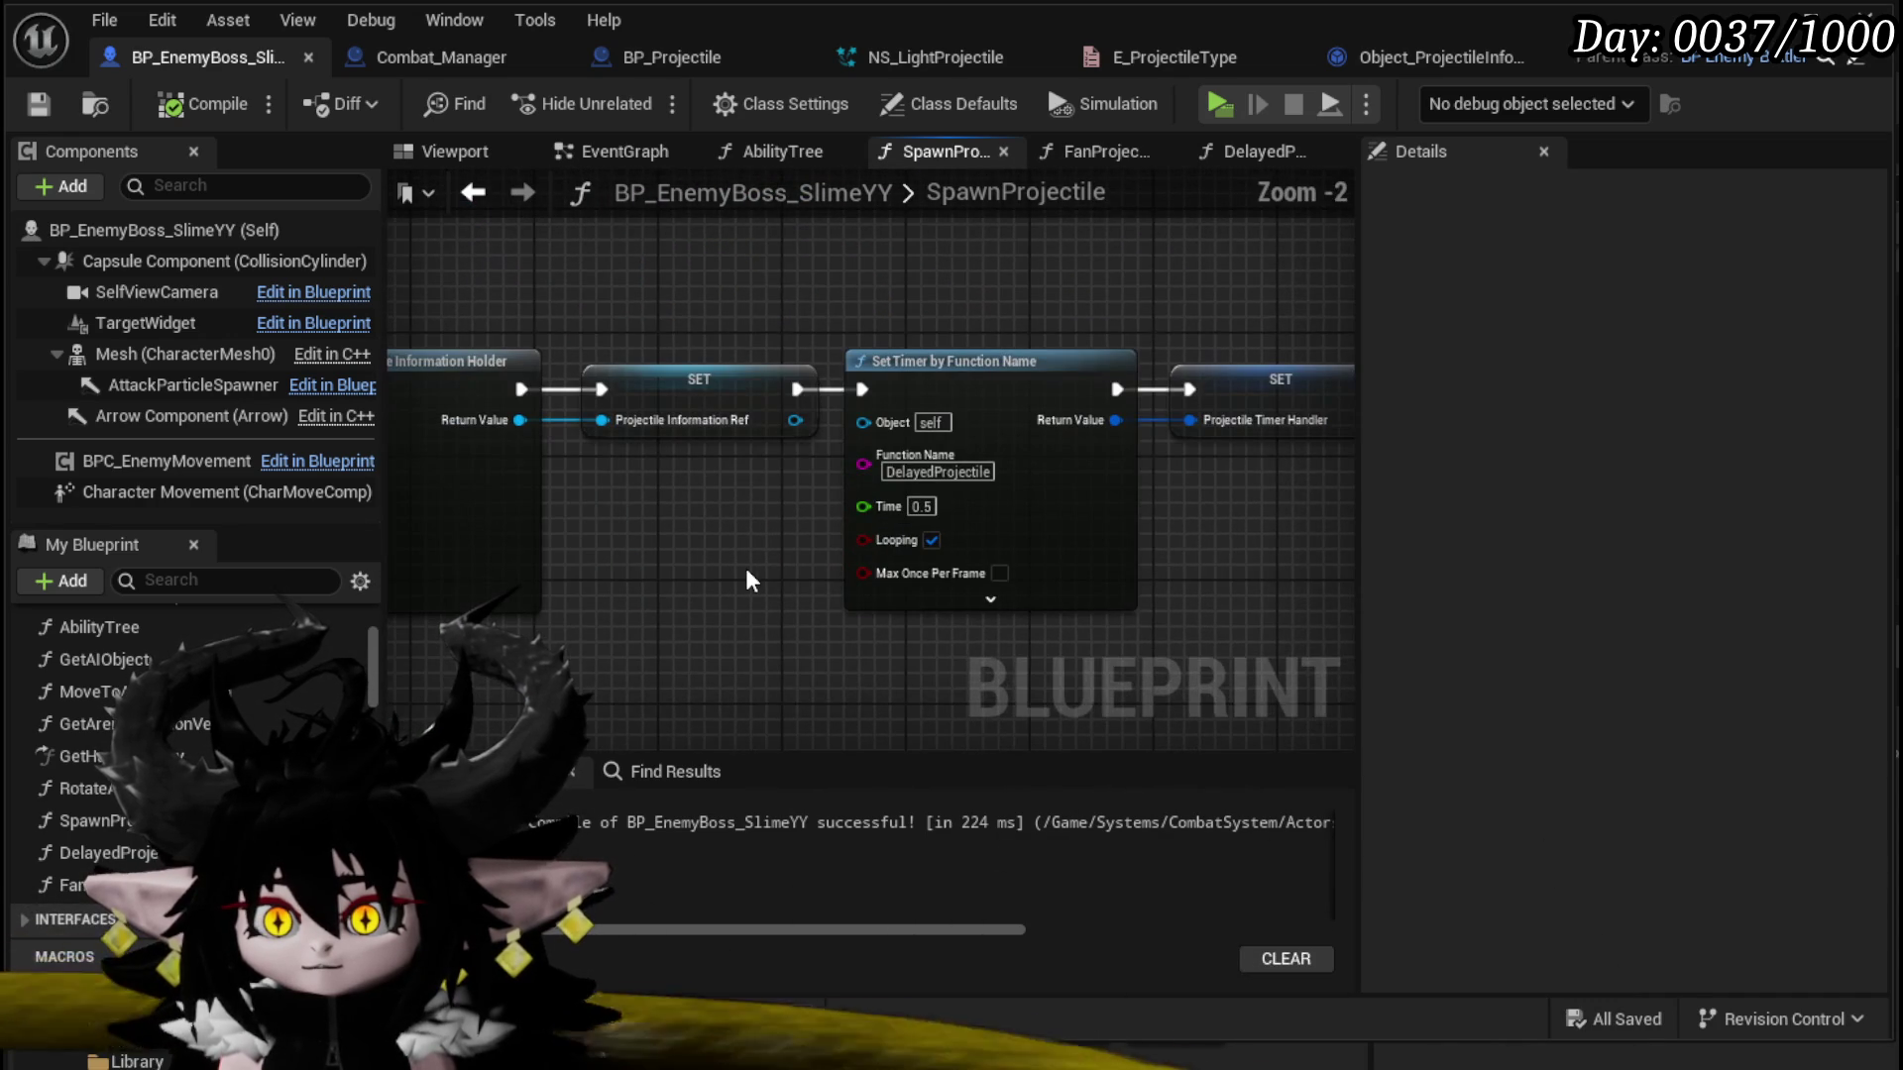
scroll(745, 579, "down", 4)
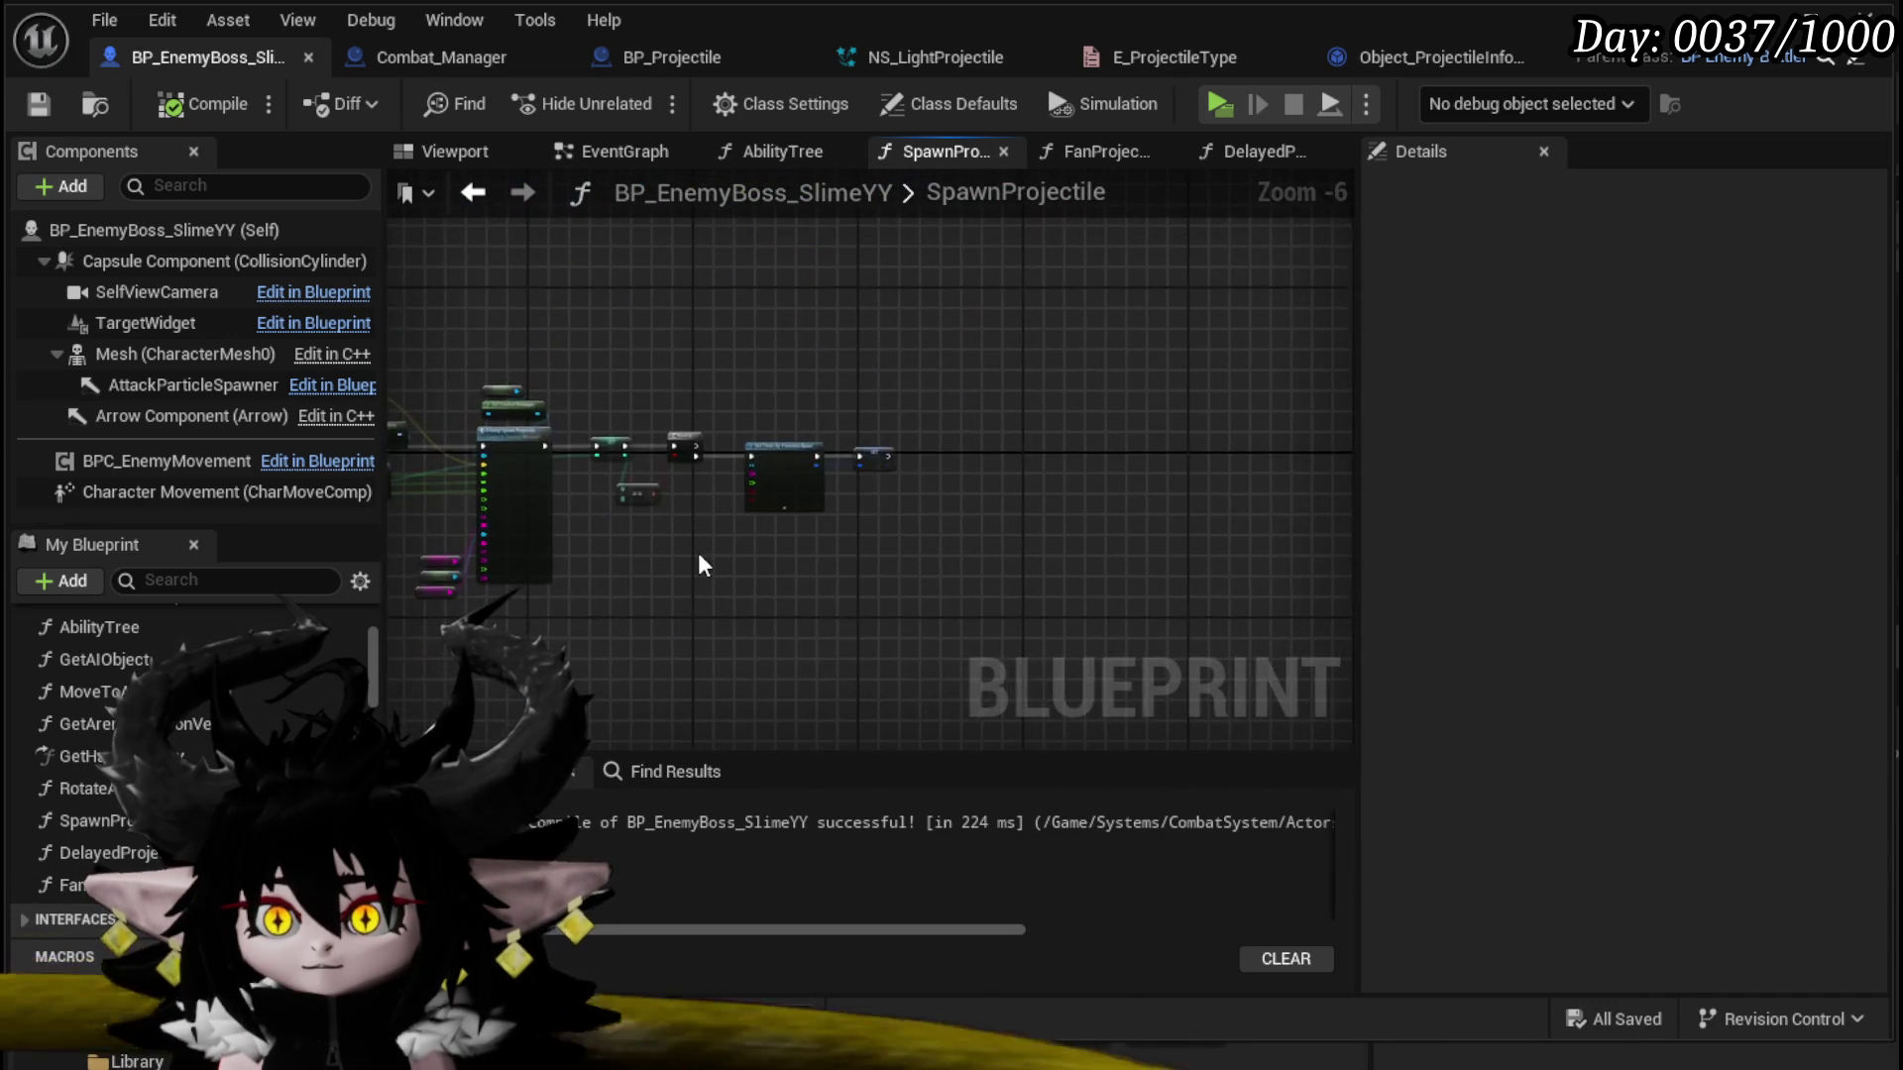
scroll(700, 567, "up", 2)
Step: Select the SET, Branch, == and Set Timer repeat nodes to review the timer chain
mouse_move(698, 550)
left_mouse_down()
mouse_move(694, 377)
mouse_move(1166, 367)
mouse_move(814, 598)
left_mouse_up()
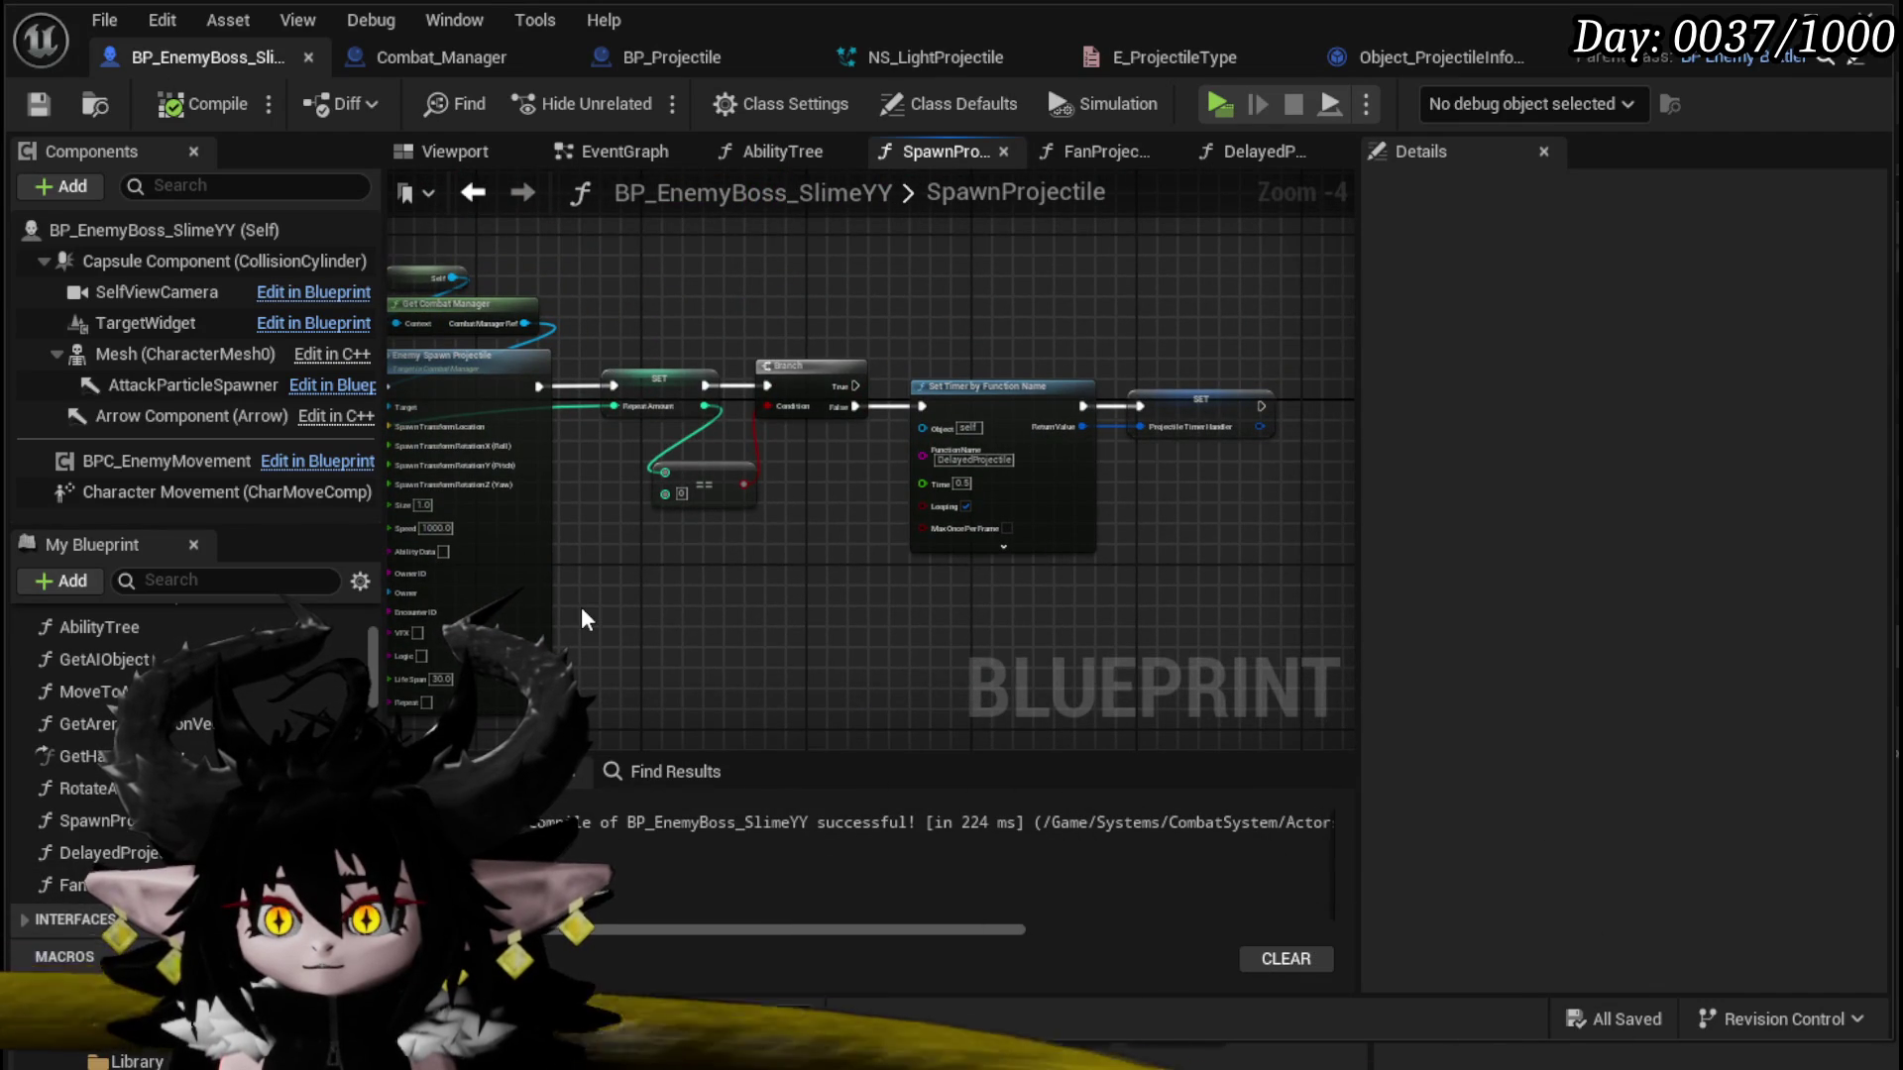
mouse_move(580, 606)
left_mouse_down()
mouse_move(1126, 342)
mouse_move(1238, 321)
left_mouse_up()
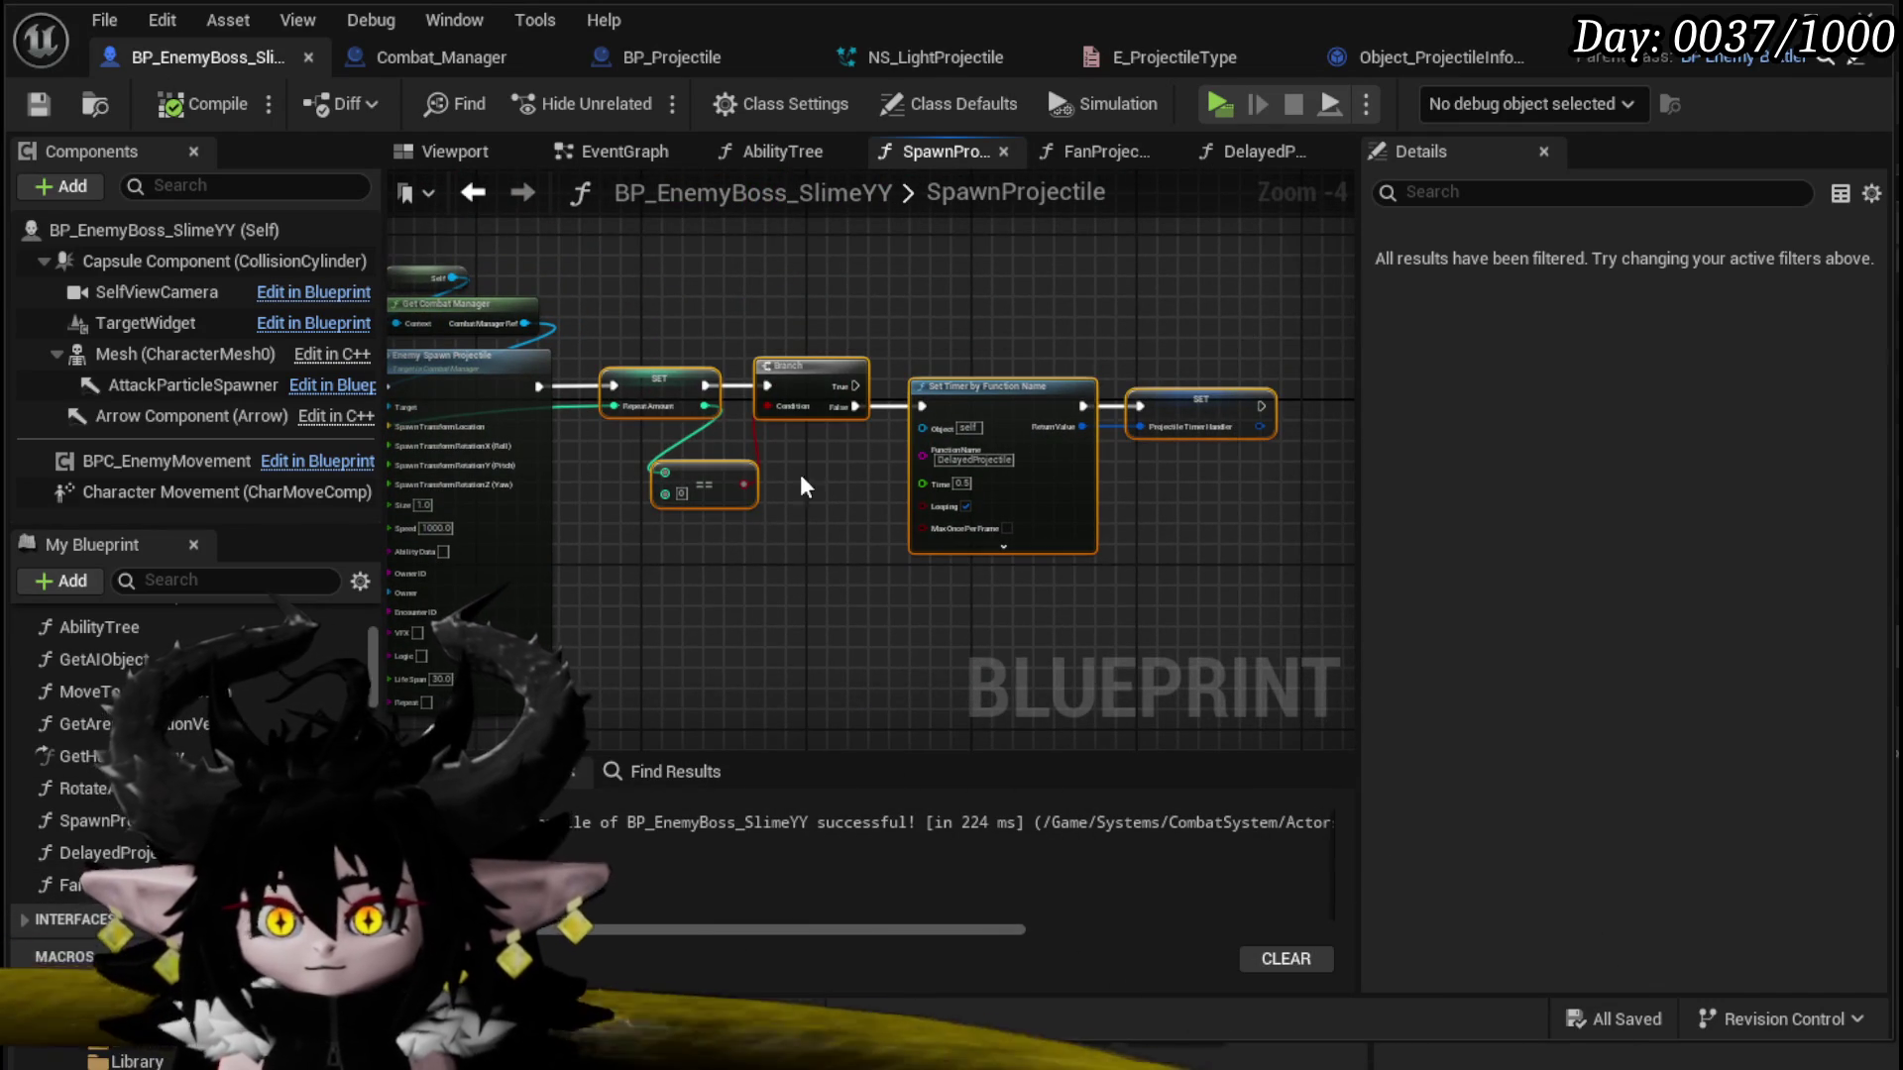
scroll(878, 457, "down", 2)
left_click_drag(1138, 476, 827, 466)
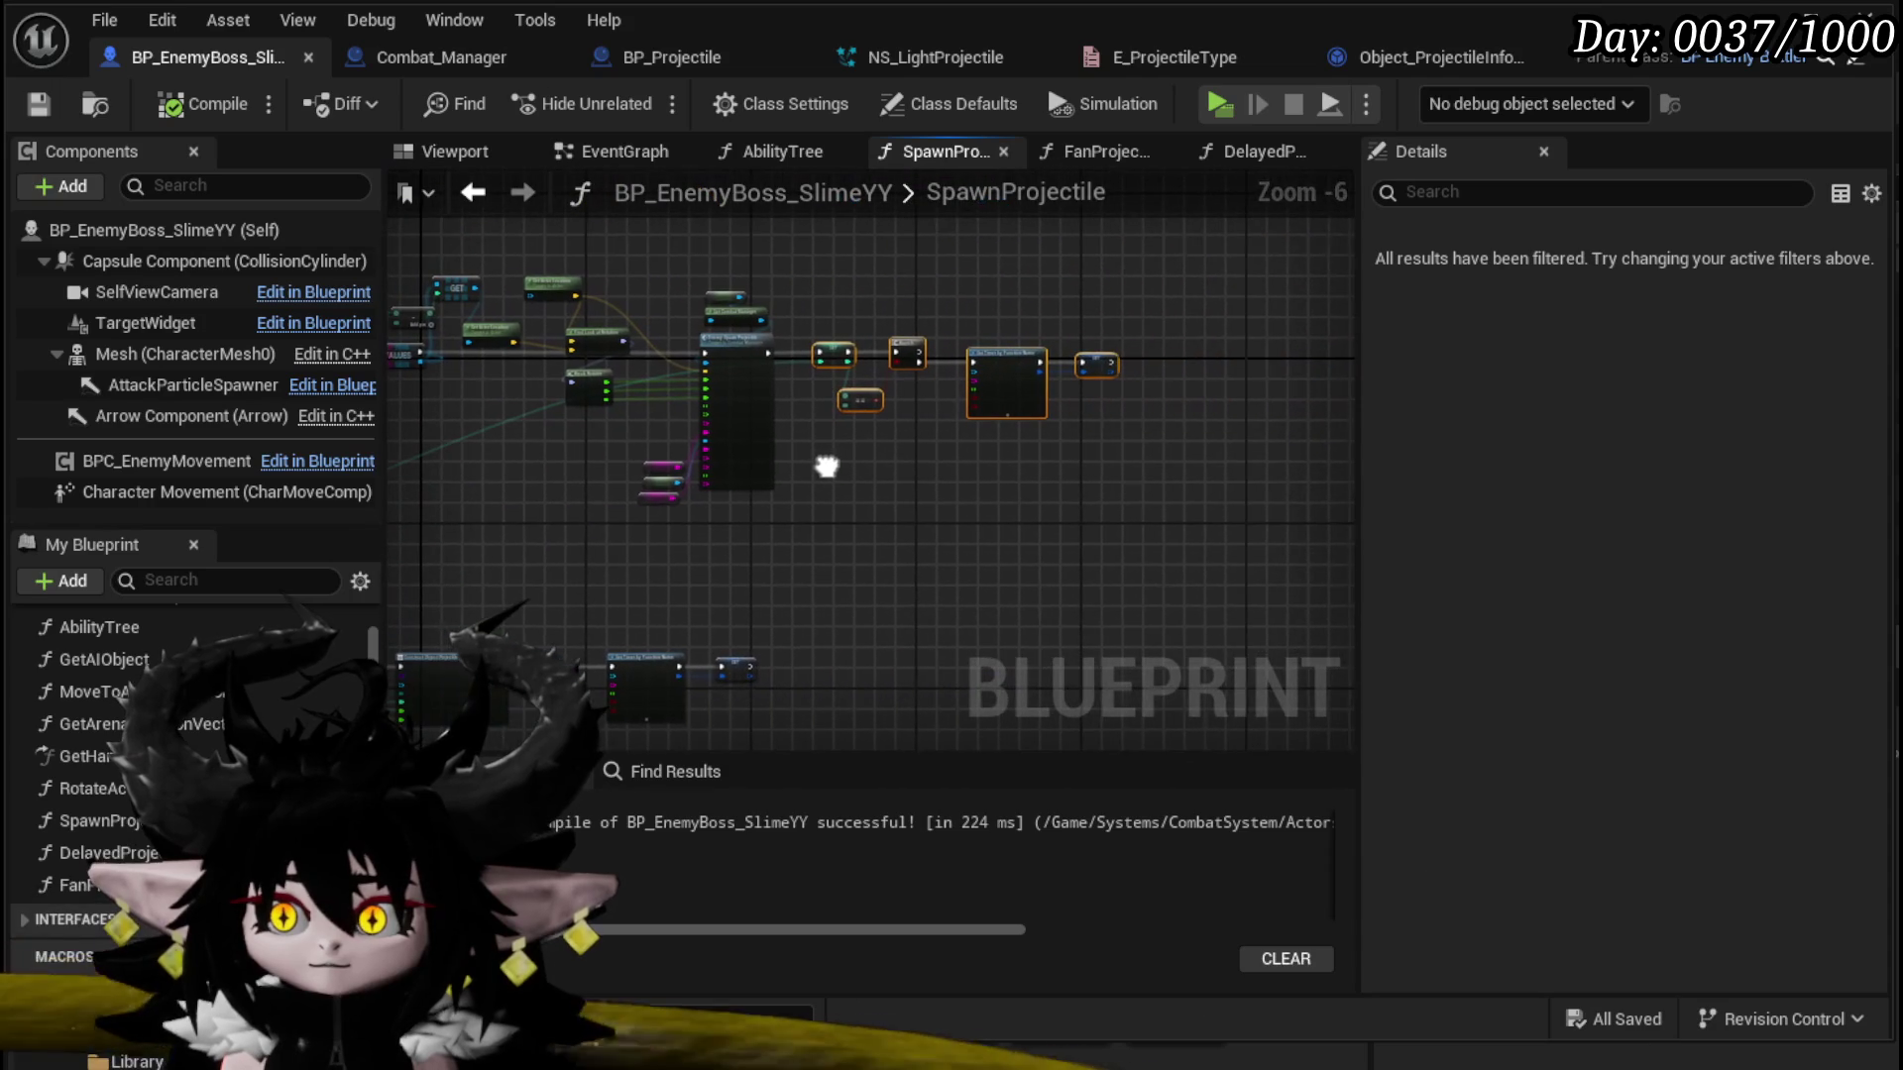
scroll(919, 405, "up", 3)
left_click_drag(919, 404, 784, 519)
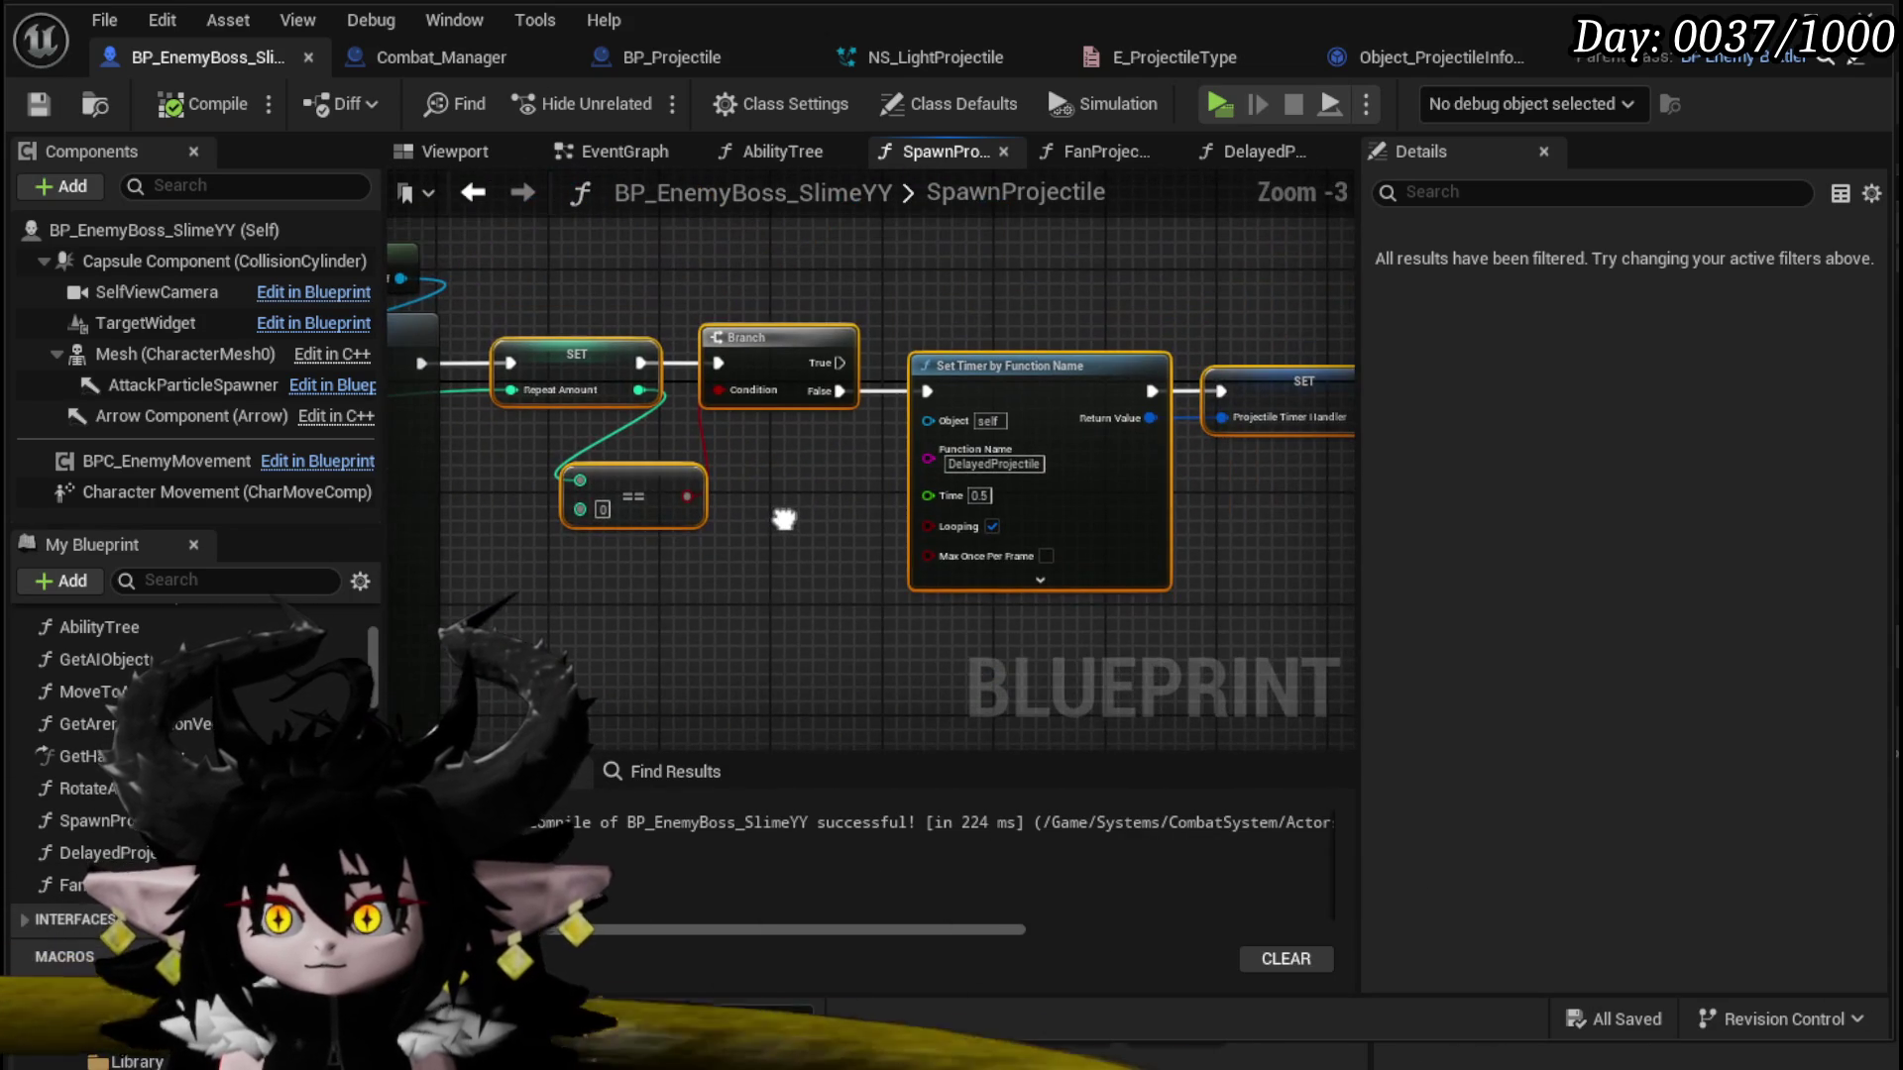
left_click(788, 530)
Step: Add a Sequence node right after the SpawnProjectile entry
scroll(788, 530, "down", 3)
scroll(715, 448, "up", 2)
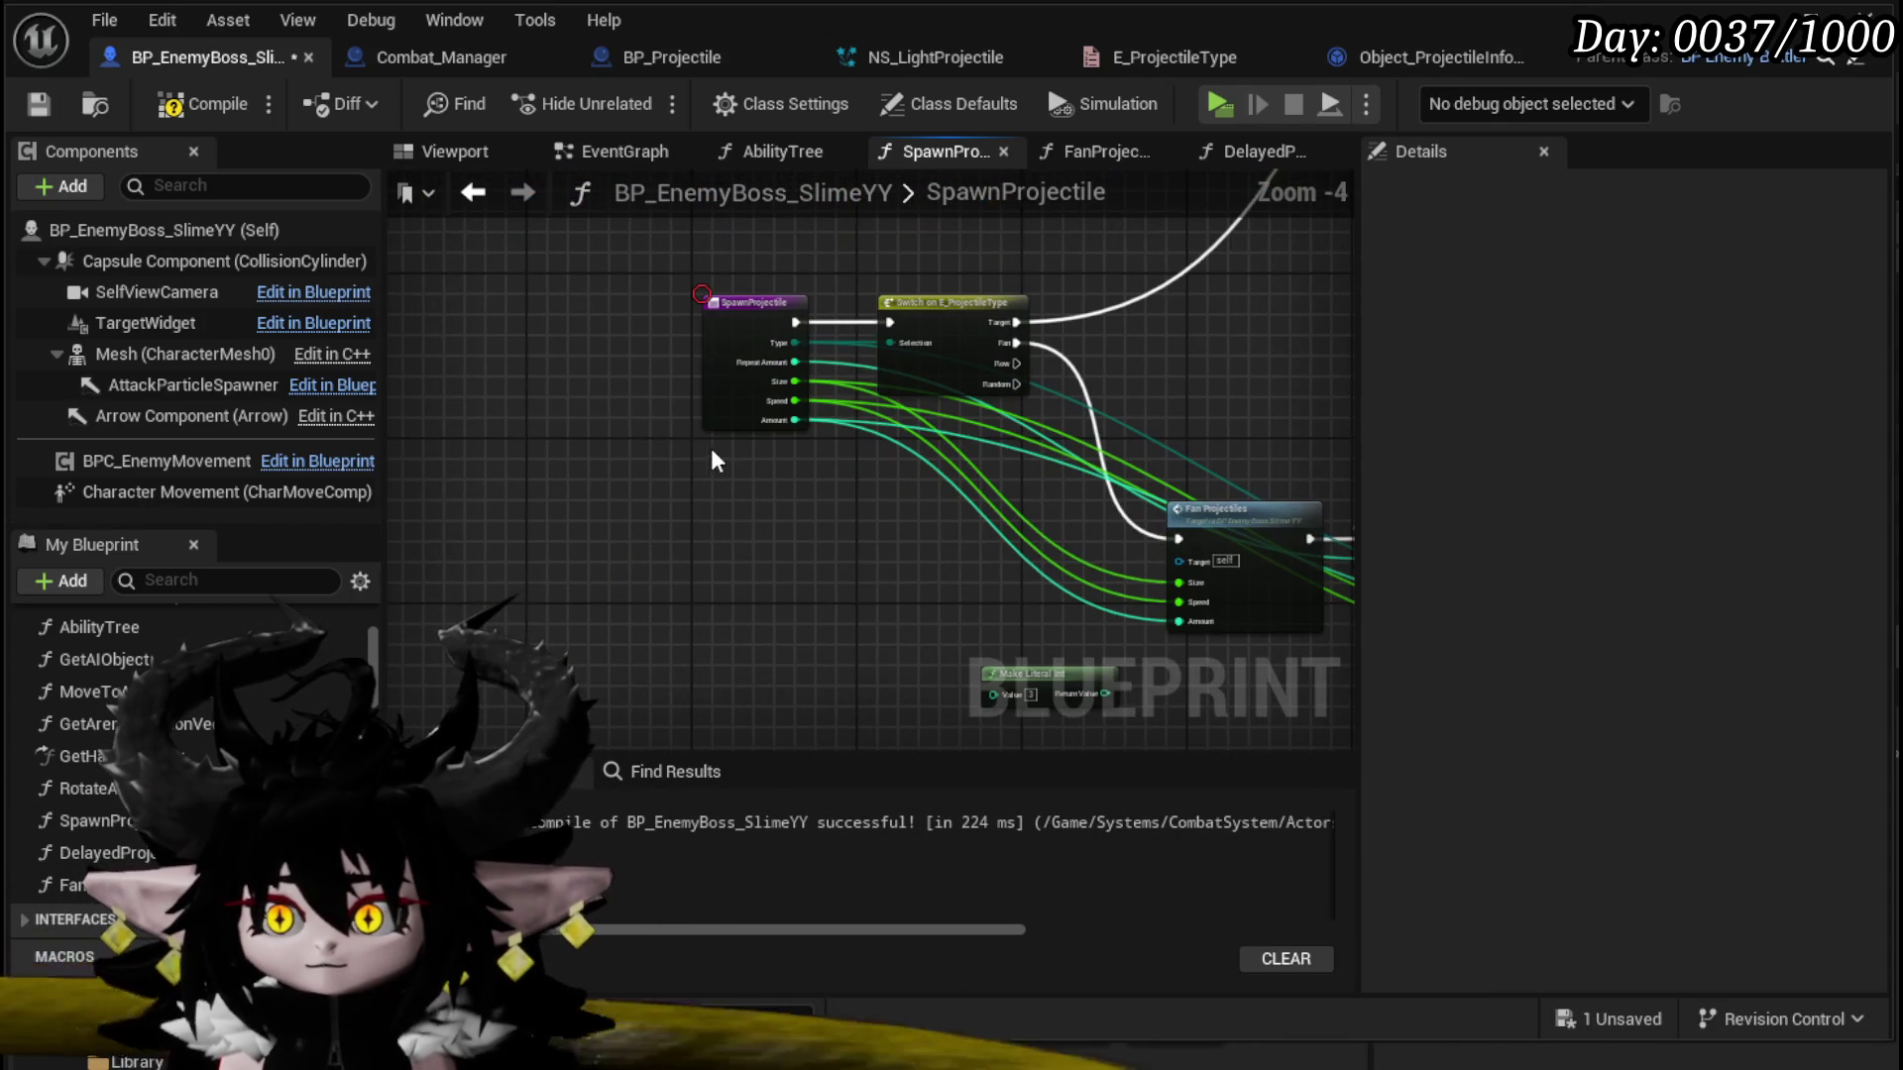
mouse_move(734, 309)
left_mouse_down()
mouse_move(562, 315)
mouse_move(676, 319)
left_mouse_up()
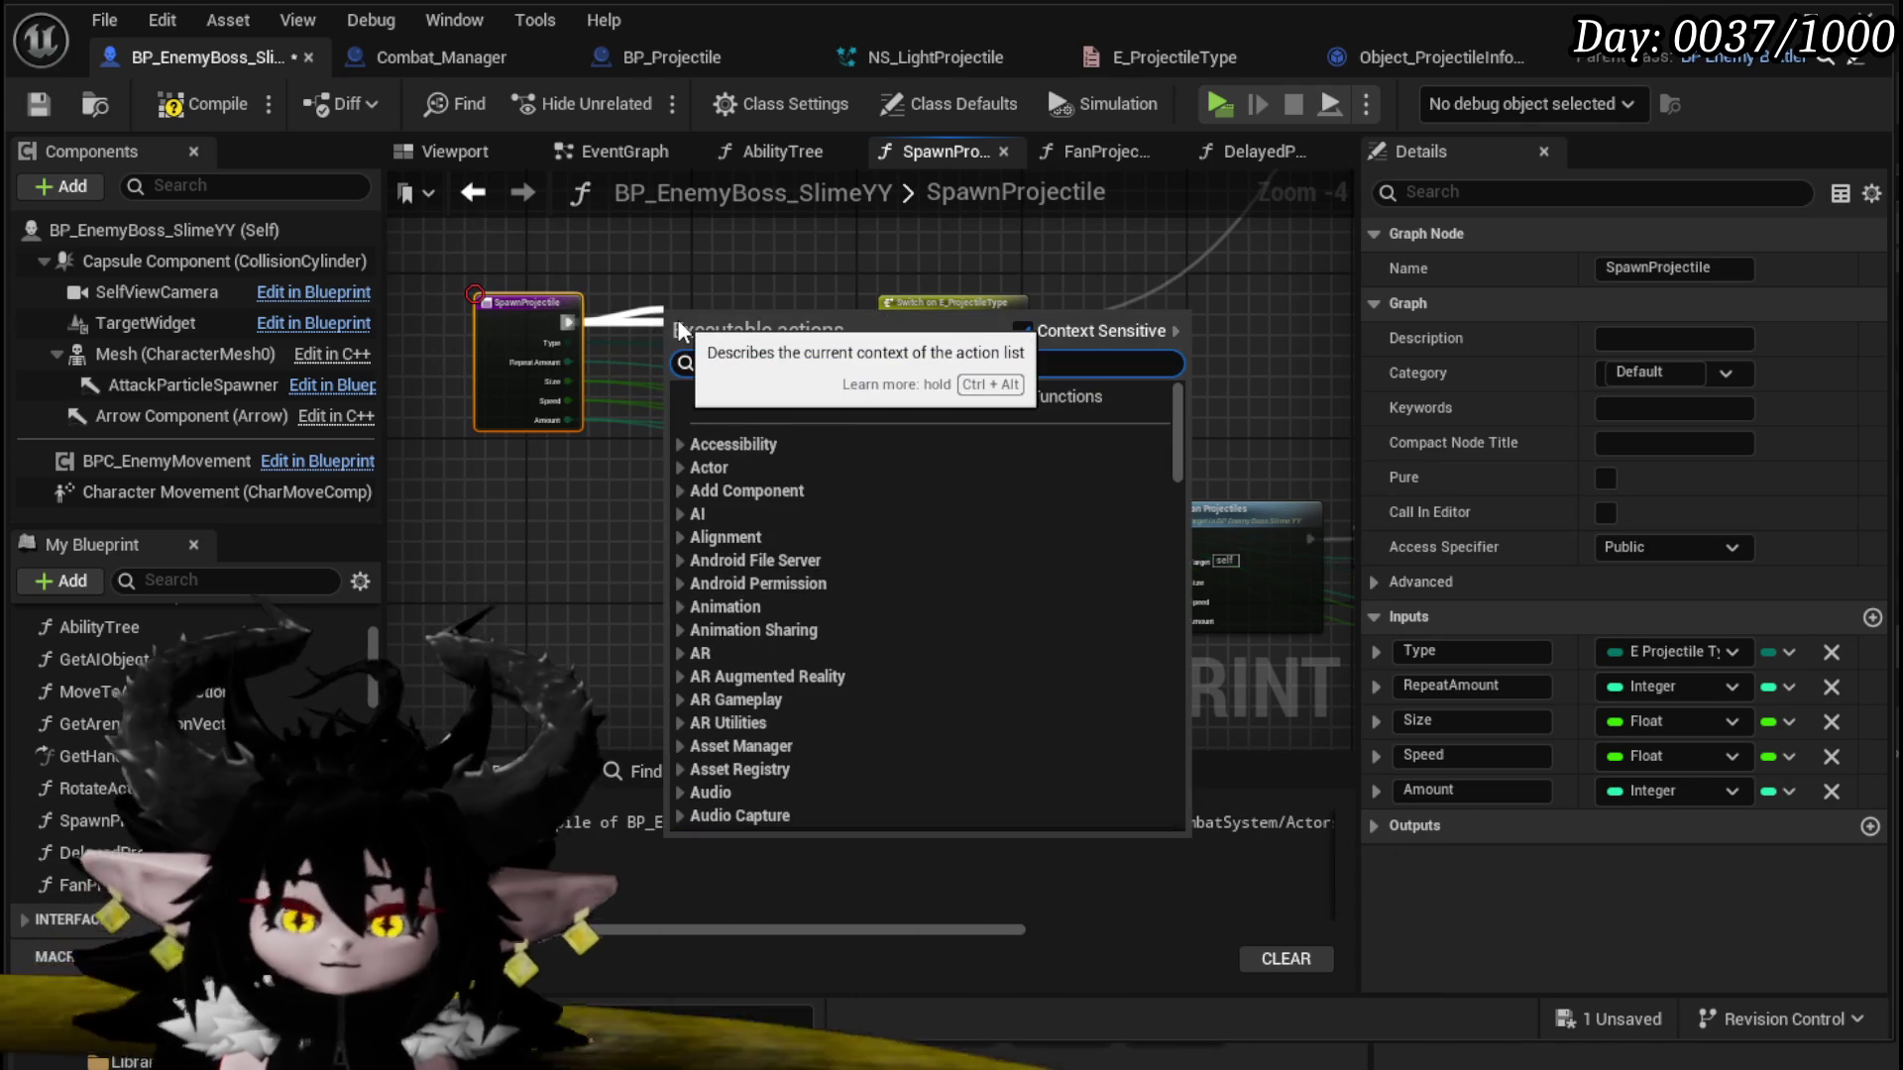
type("sequence")
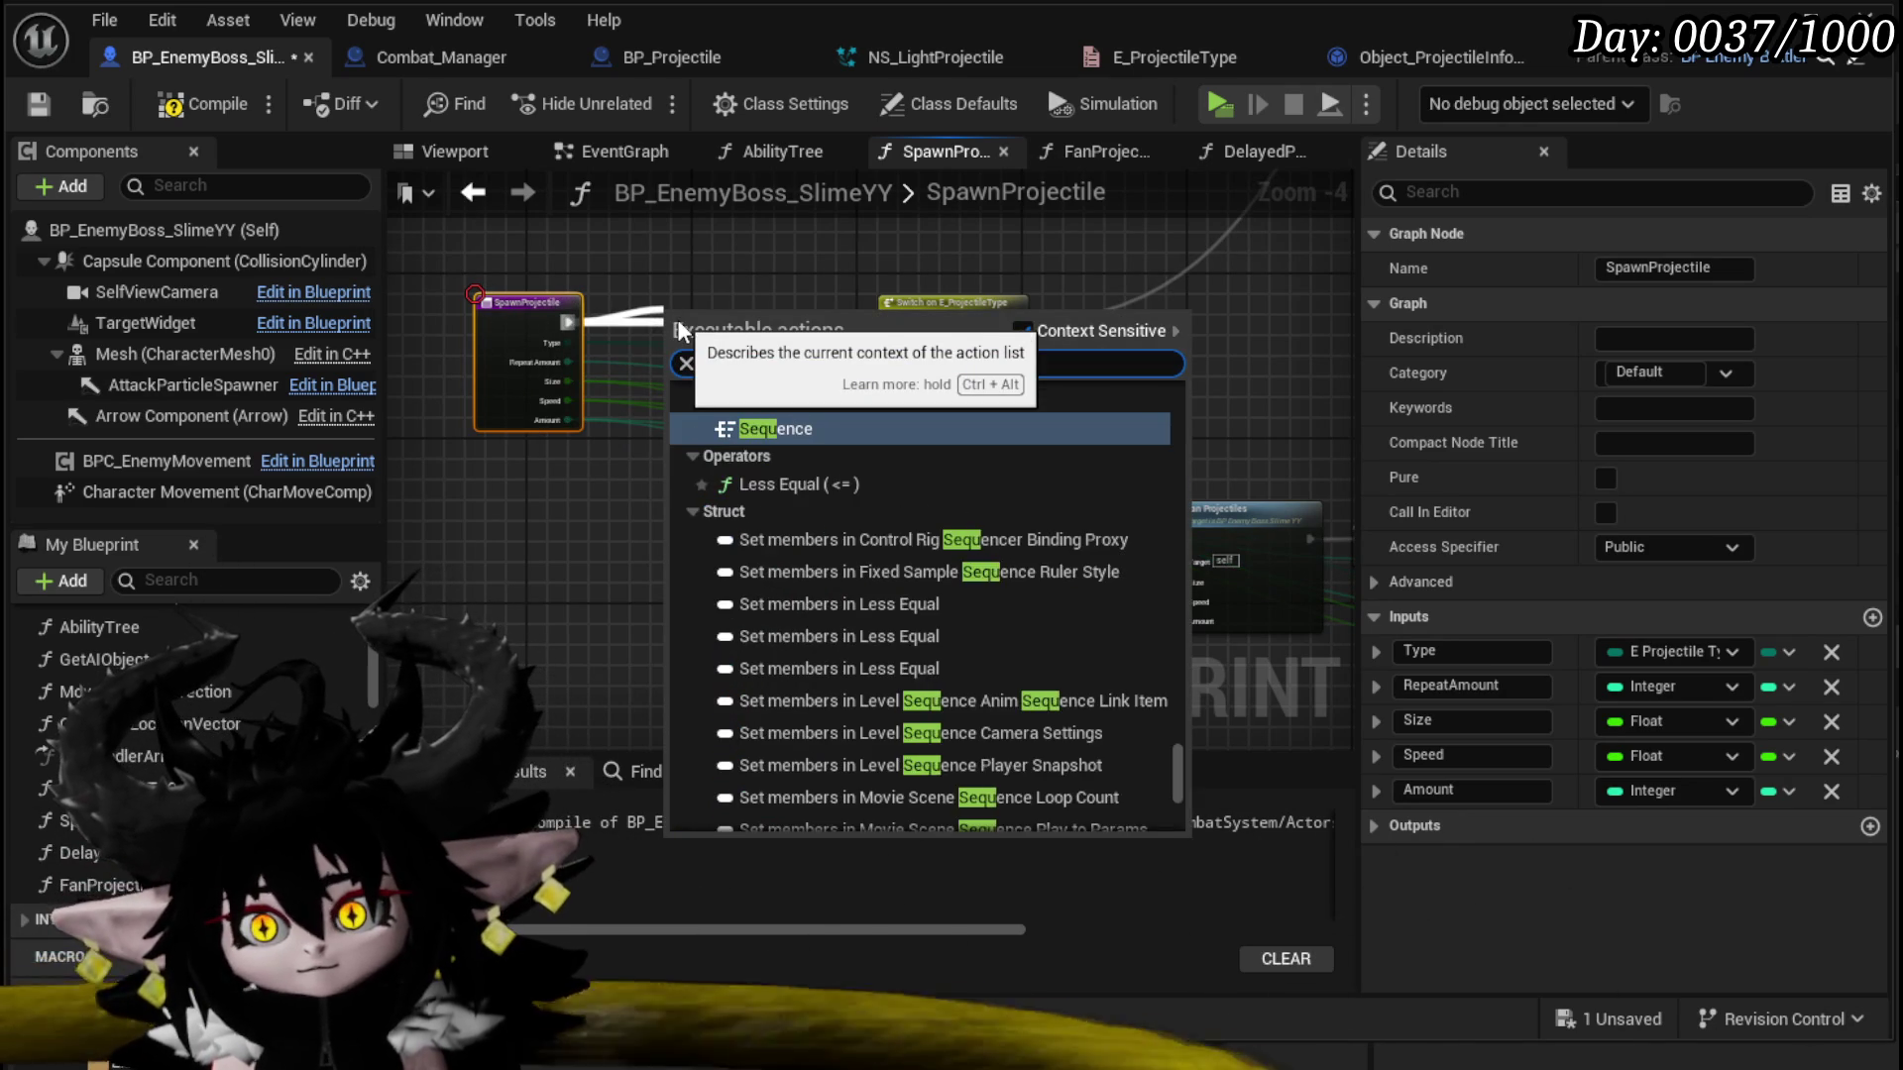
key("Return")
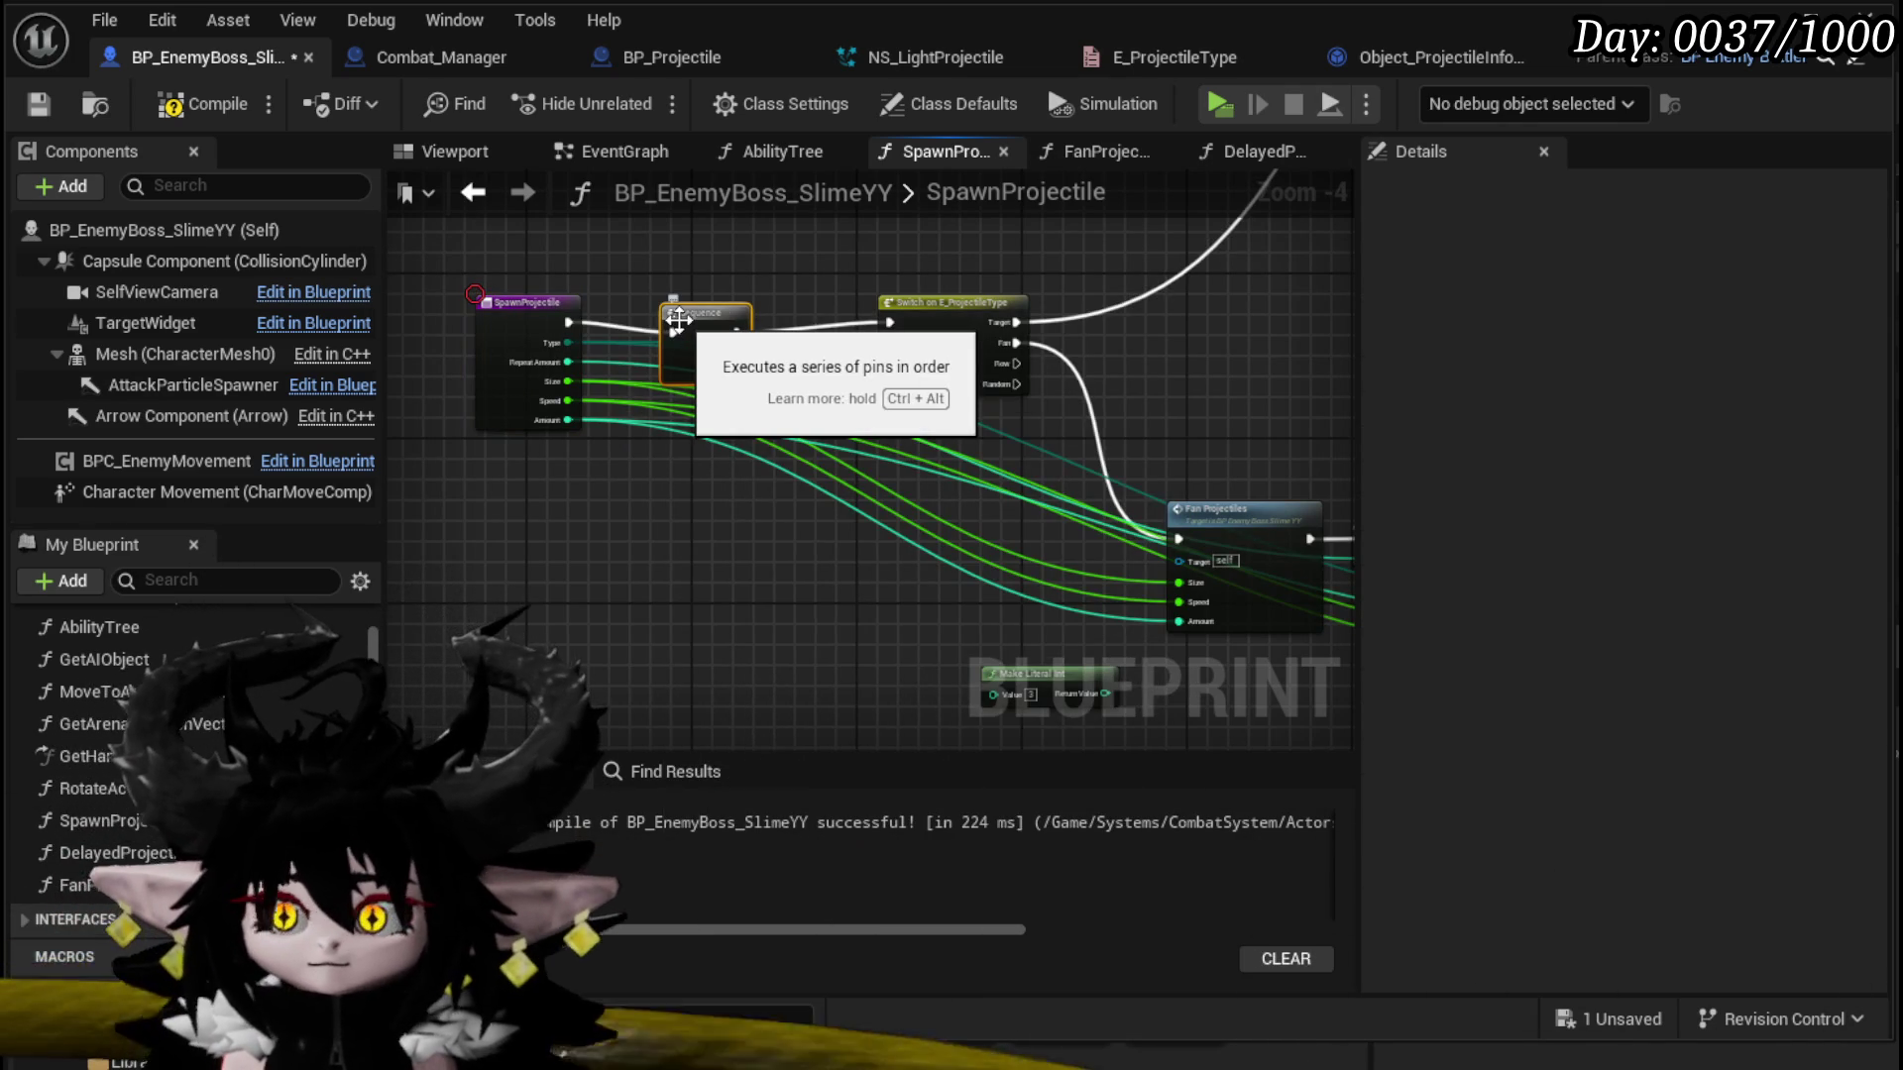
Step: Wire Sequence's Then 1 output to the SET node, lower the timer group, and compile
left_click_drag(396, 563, 496, 478)
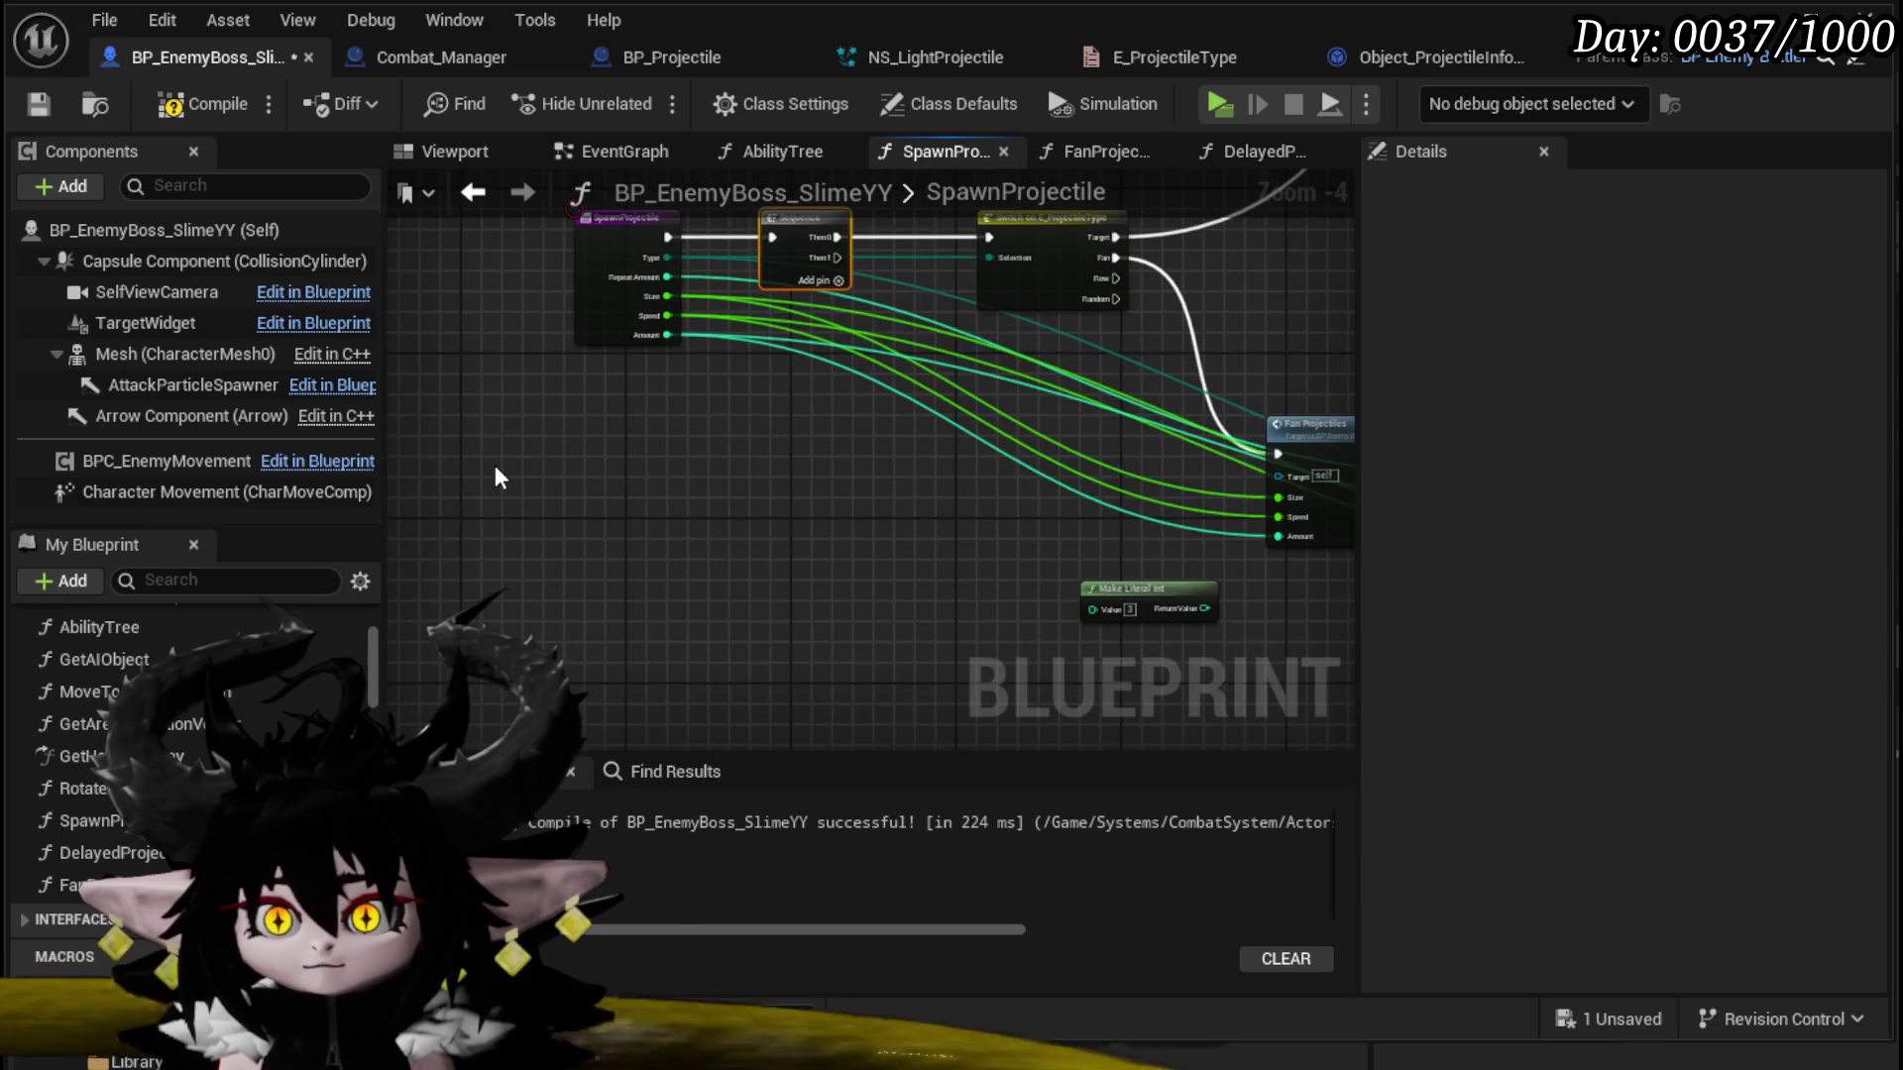
key("ctrl+v")
mouse_move(838, 258)
left_mouse_down()
mouse_move(199, 470)
mouse_move(986, 446)
mouse_move(529, 418)
left_mouse_up()
mouse_move(550, 615)
left_mouse_down()
mouse_move(1107, 391)
mouse_move(1082, 590)
left_mouse_up()
mouse_move(971, 496)
left_mouse_down()
mouse_move(745, 309)
mouse_move(1004, 300)
left_mouse_up()
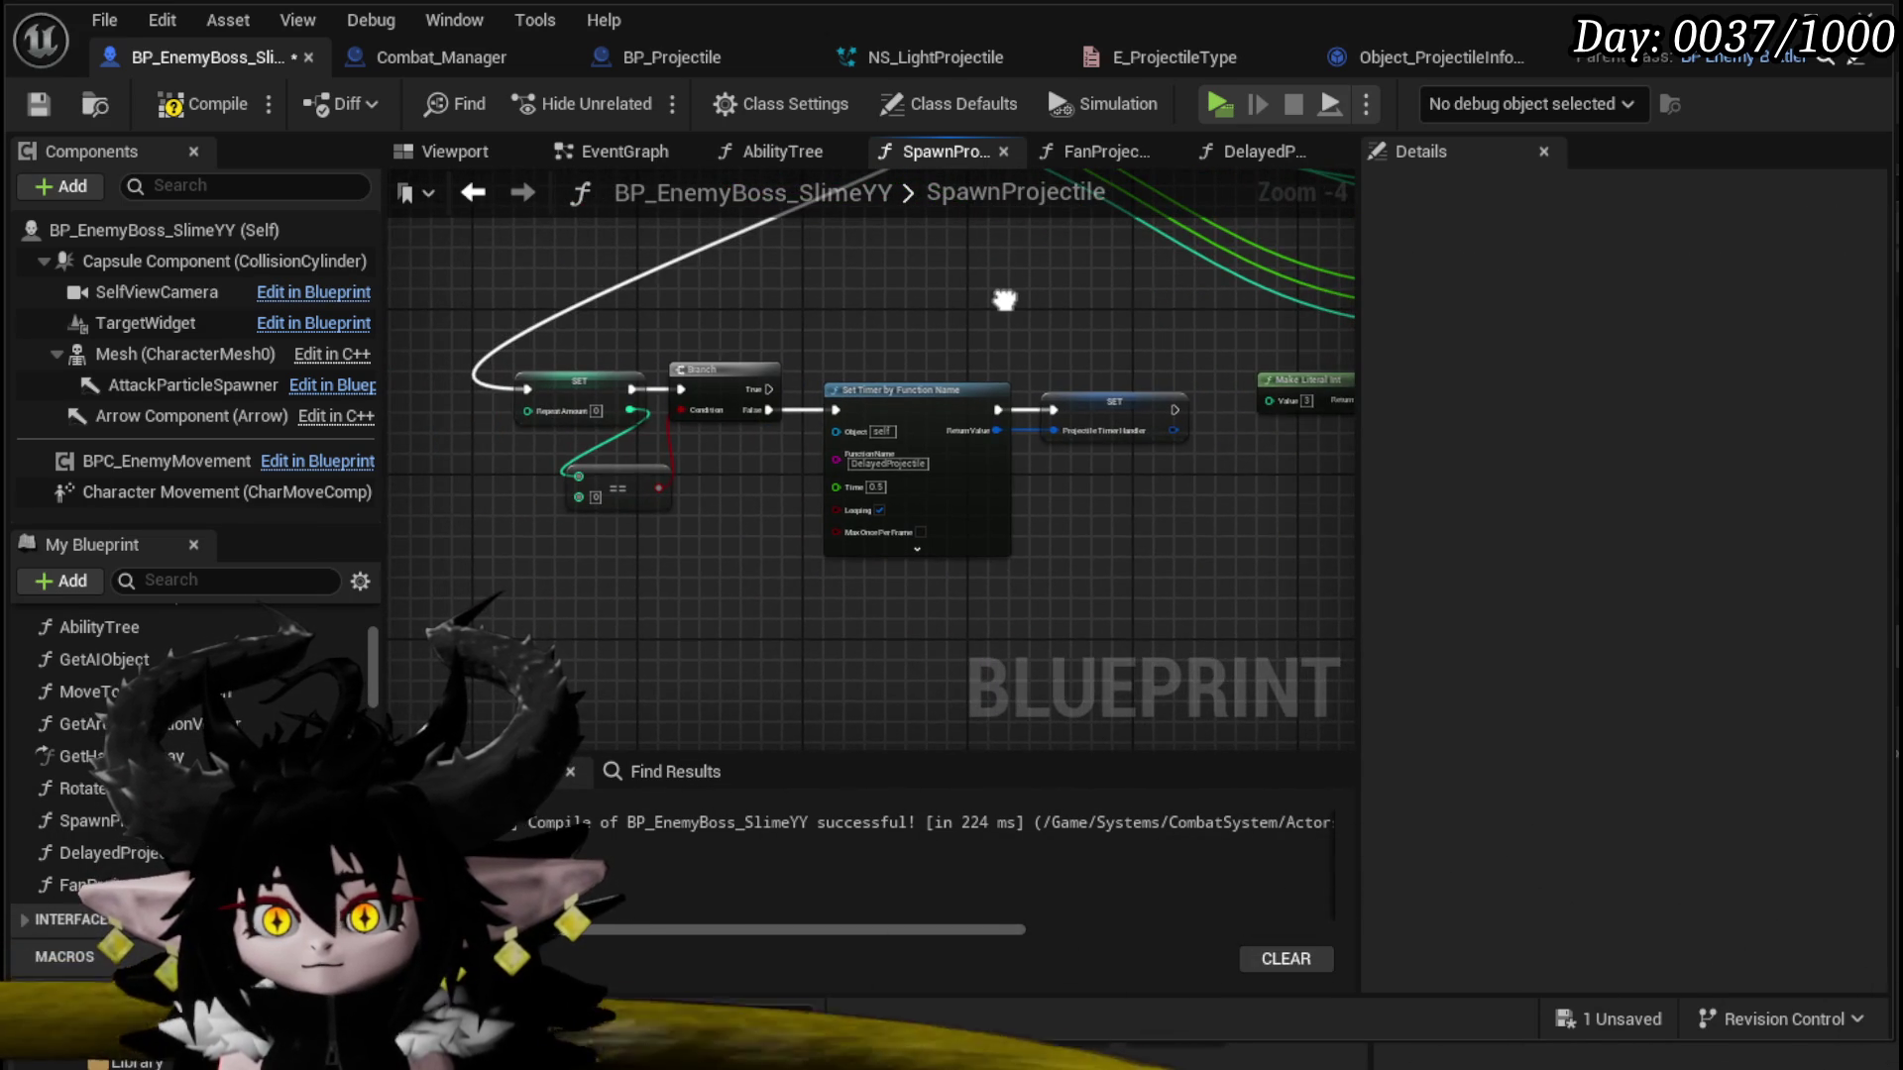
left_click(236, 109)
mouse_move(876, 269)
left_mouse_down()
mouse_move(753, 416)
mouse_move(555, 536)
mouse_move(519, 452)
mouse_move(612, 547)
left_mouse_up()
left_click(733, 331)
mouse_move(774, 348)
left_mouse_down()
mouse_move(832, 362)
mouse_move(966, 288)
left_mouse_up()
left_click(696, 294)
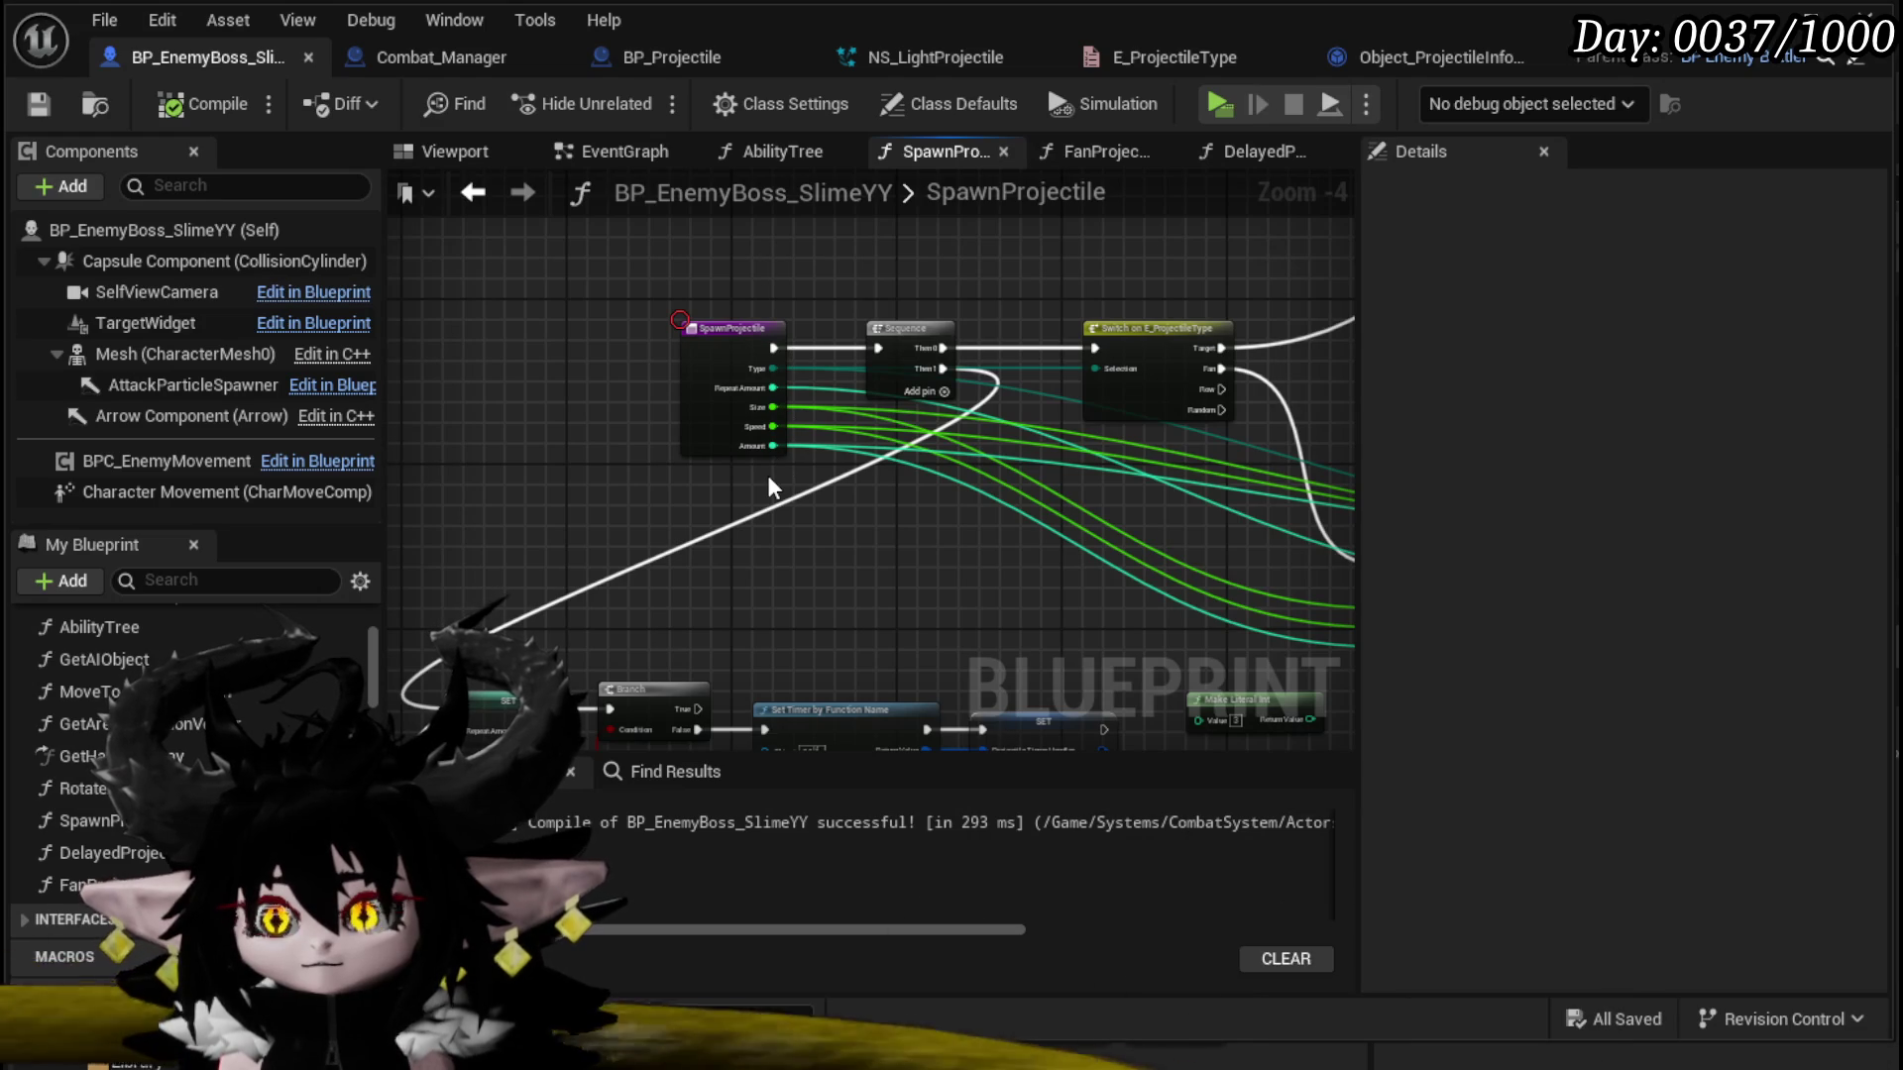
Step: Clean up SpawnProjectile's repeat nodes, deleting the unused Make Literal Int node
right_click(488, 413)
left_click(503, 381)
left_click(505, 393)
left_click_drag(704, 293, 489, 261)
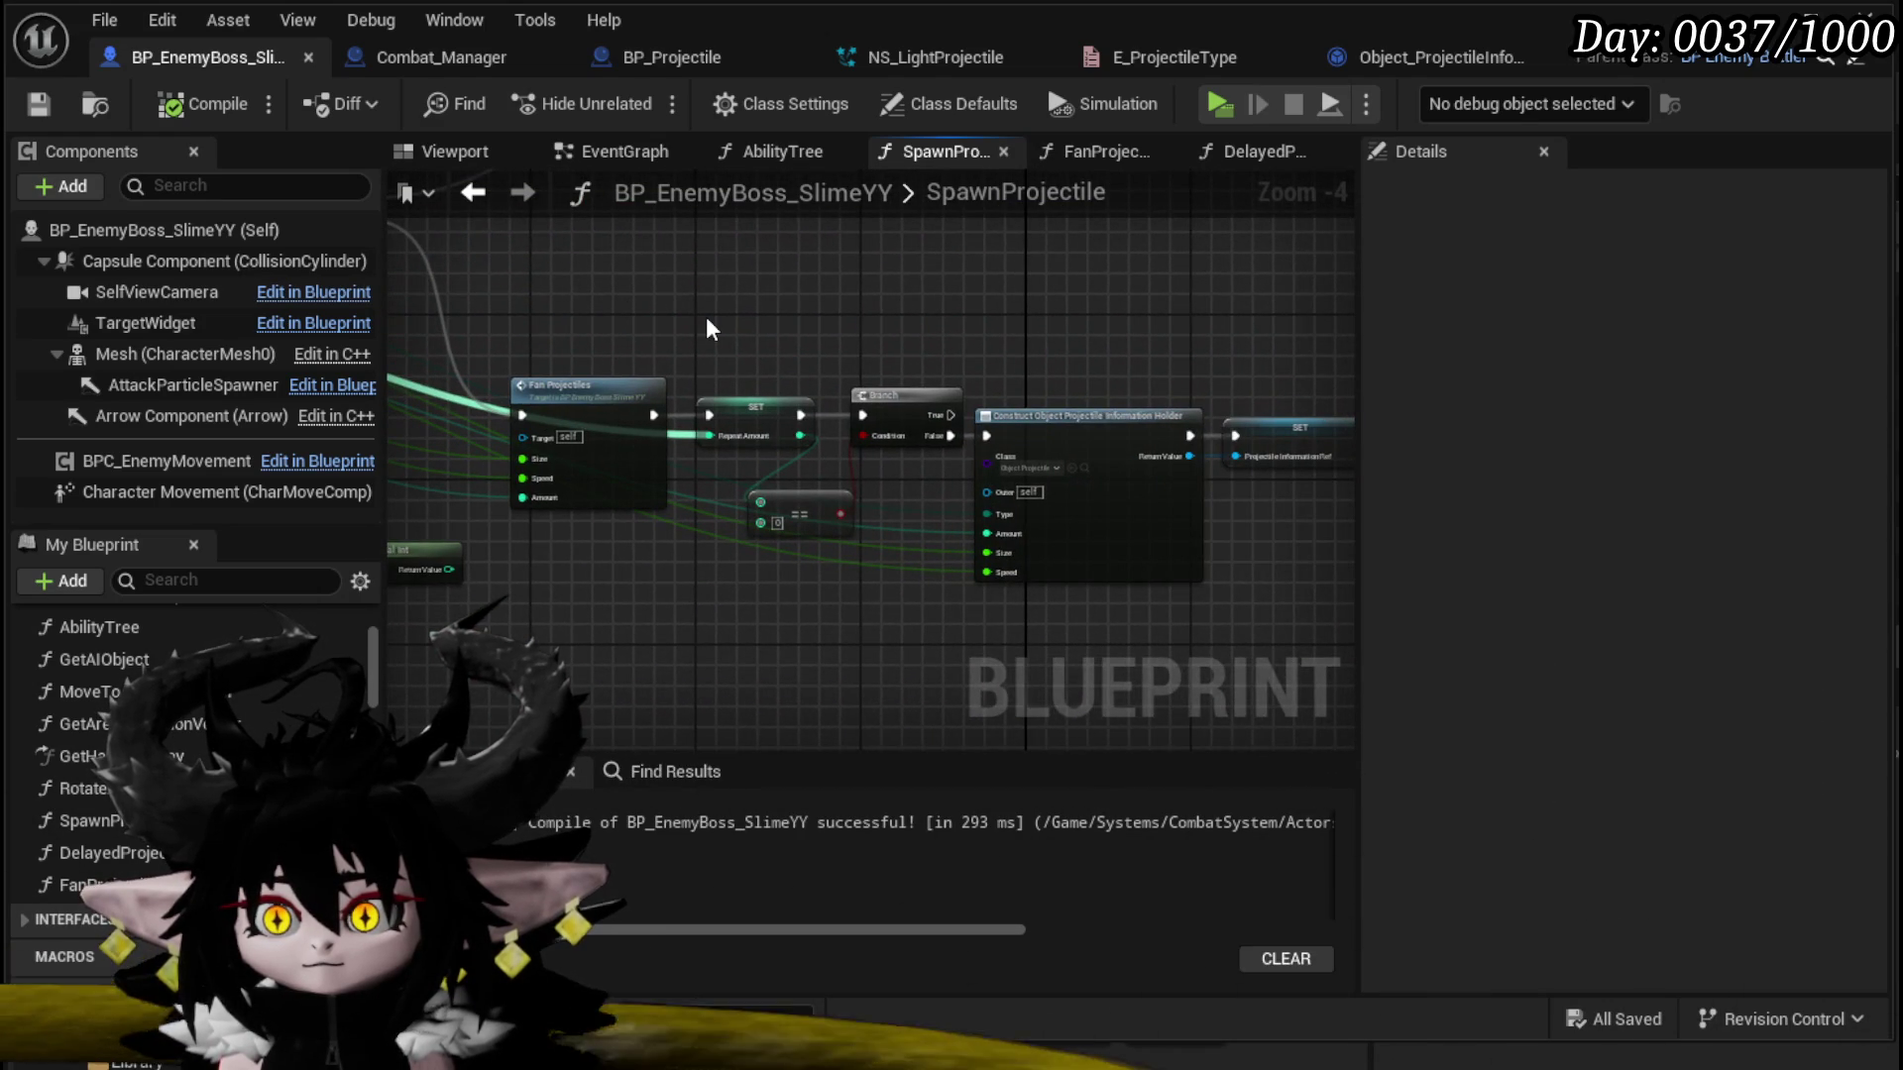
left_click_drag(723, 319, 627, 257)
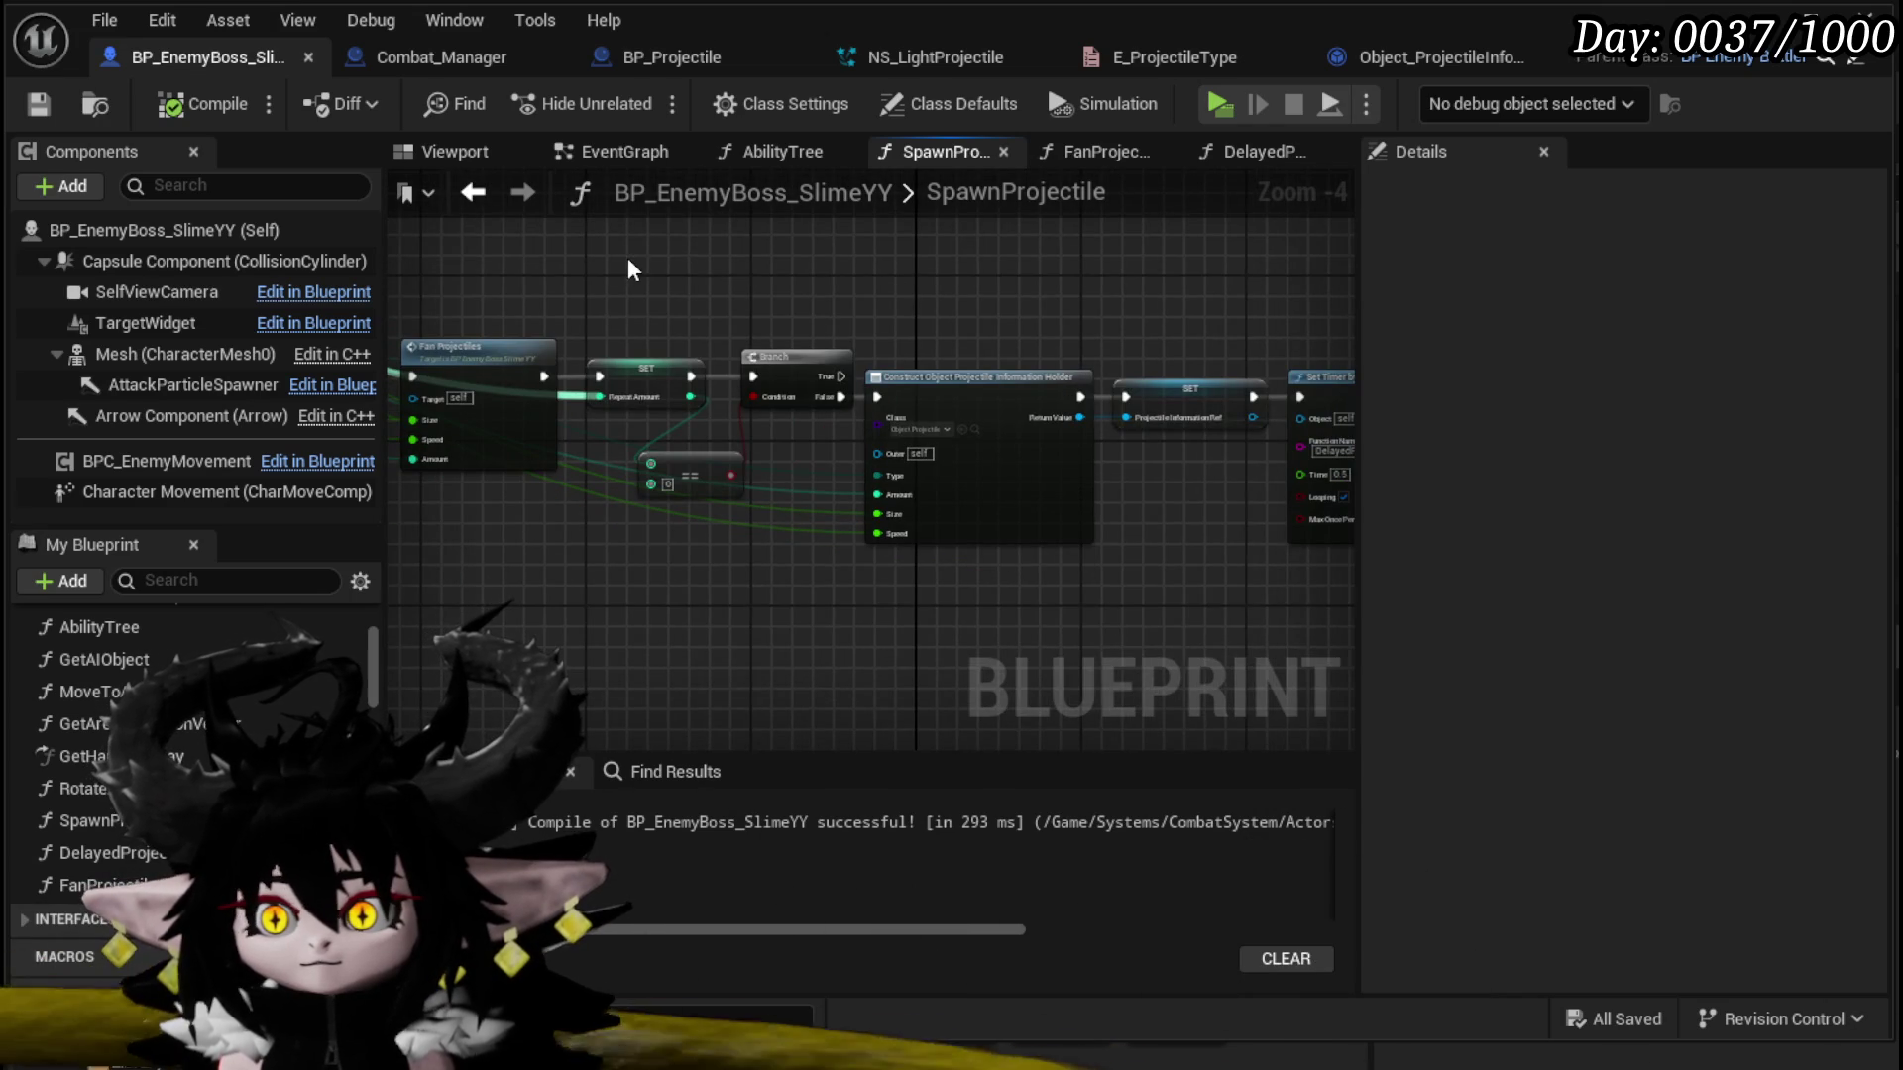
mouse_move(643, 275)
left_mouse_down()
mouse_move(721, 519)
mouse_move(774, 543)
left_mouse_up()
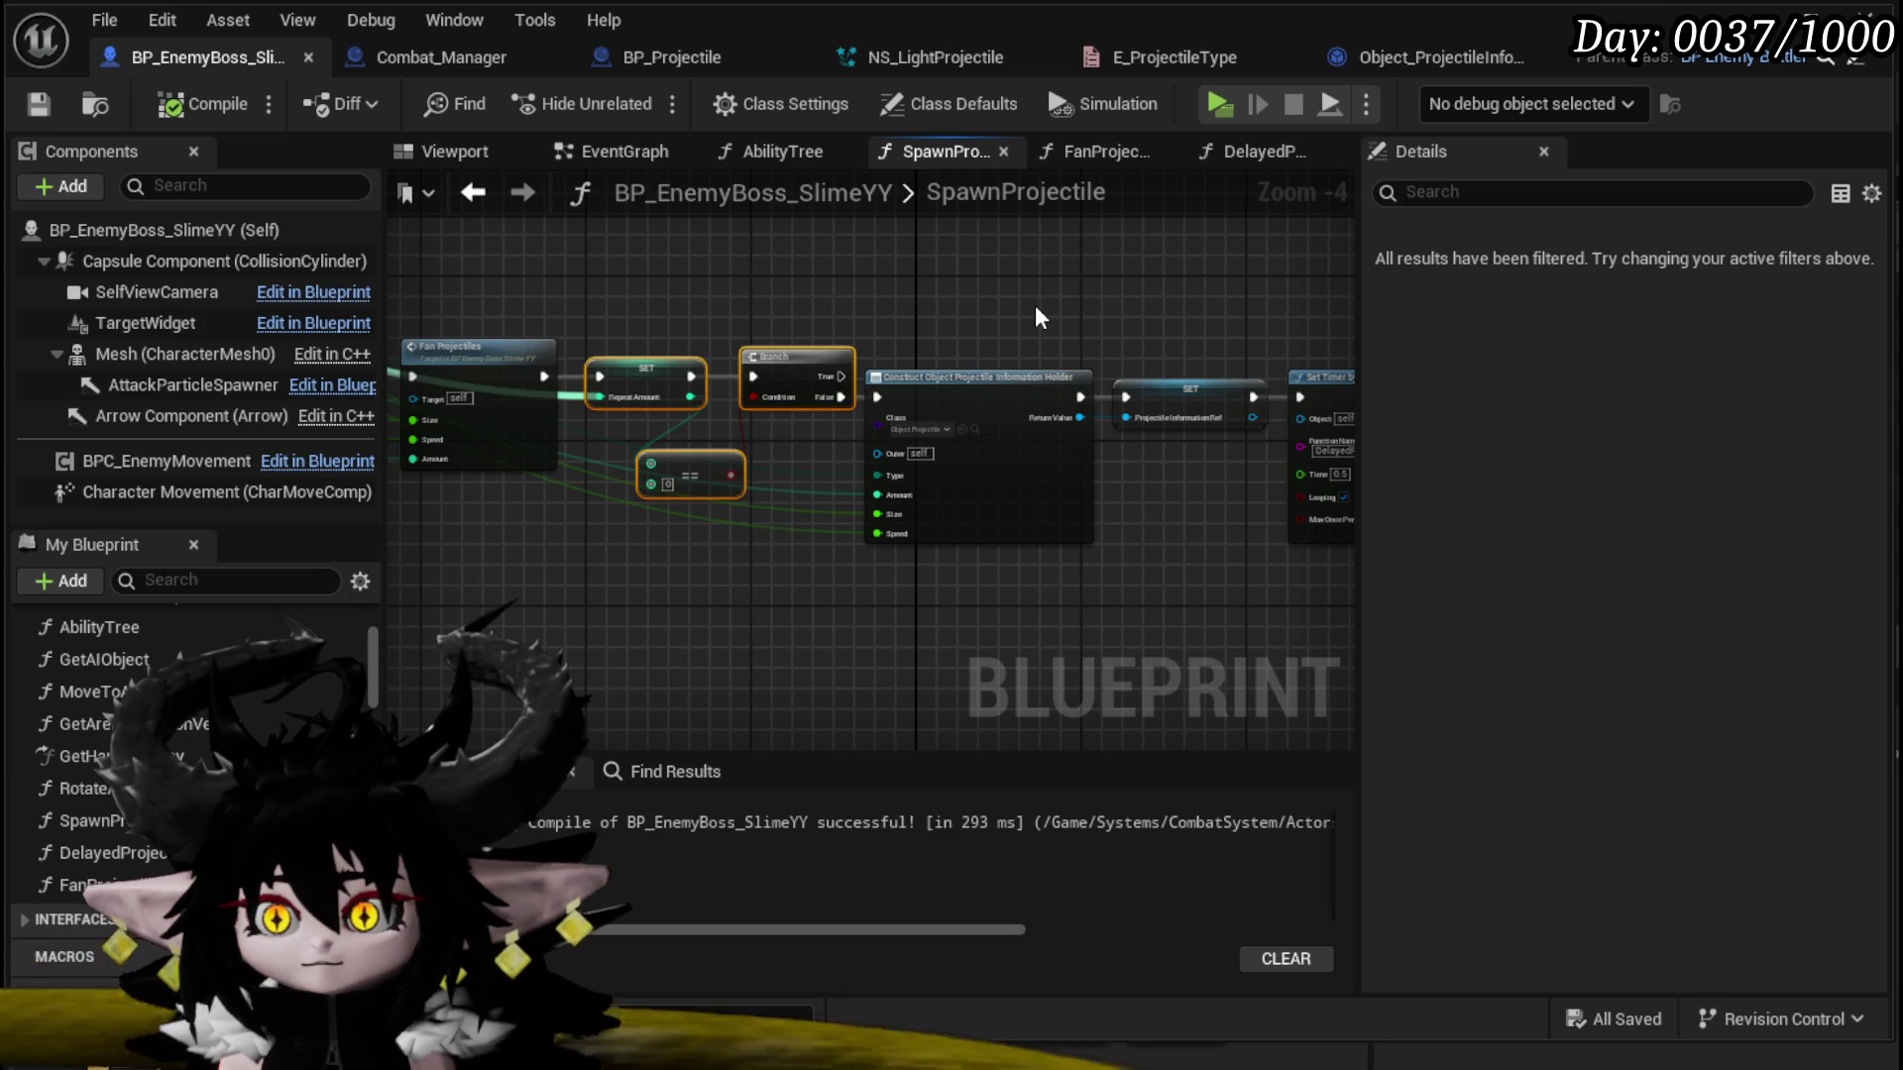
key("Delete")
mouse_move(1034, 305)
left_mouse_down()
mouse_move(664, 289)
mouse_move(1229, 525)
left_mouse_up()
key("Delete")
left_click_drag(658, 375, 1293, 289)
mouse_move(1114, 315)
left_mouse_down()
mouse_move(886, 301)
mouse_move(829, 250)
mouse_move(603, 317)
left_mouse_up()
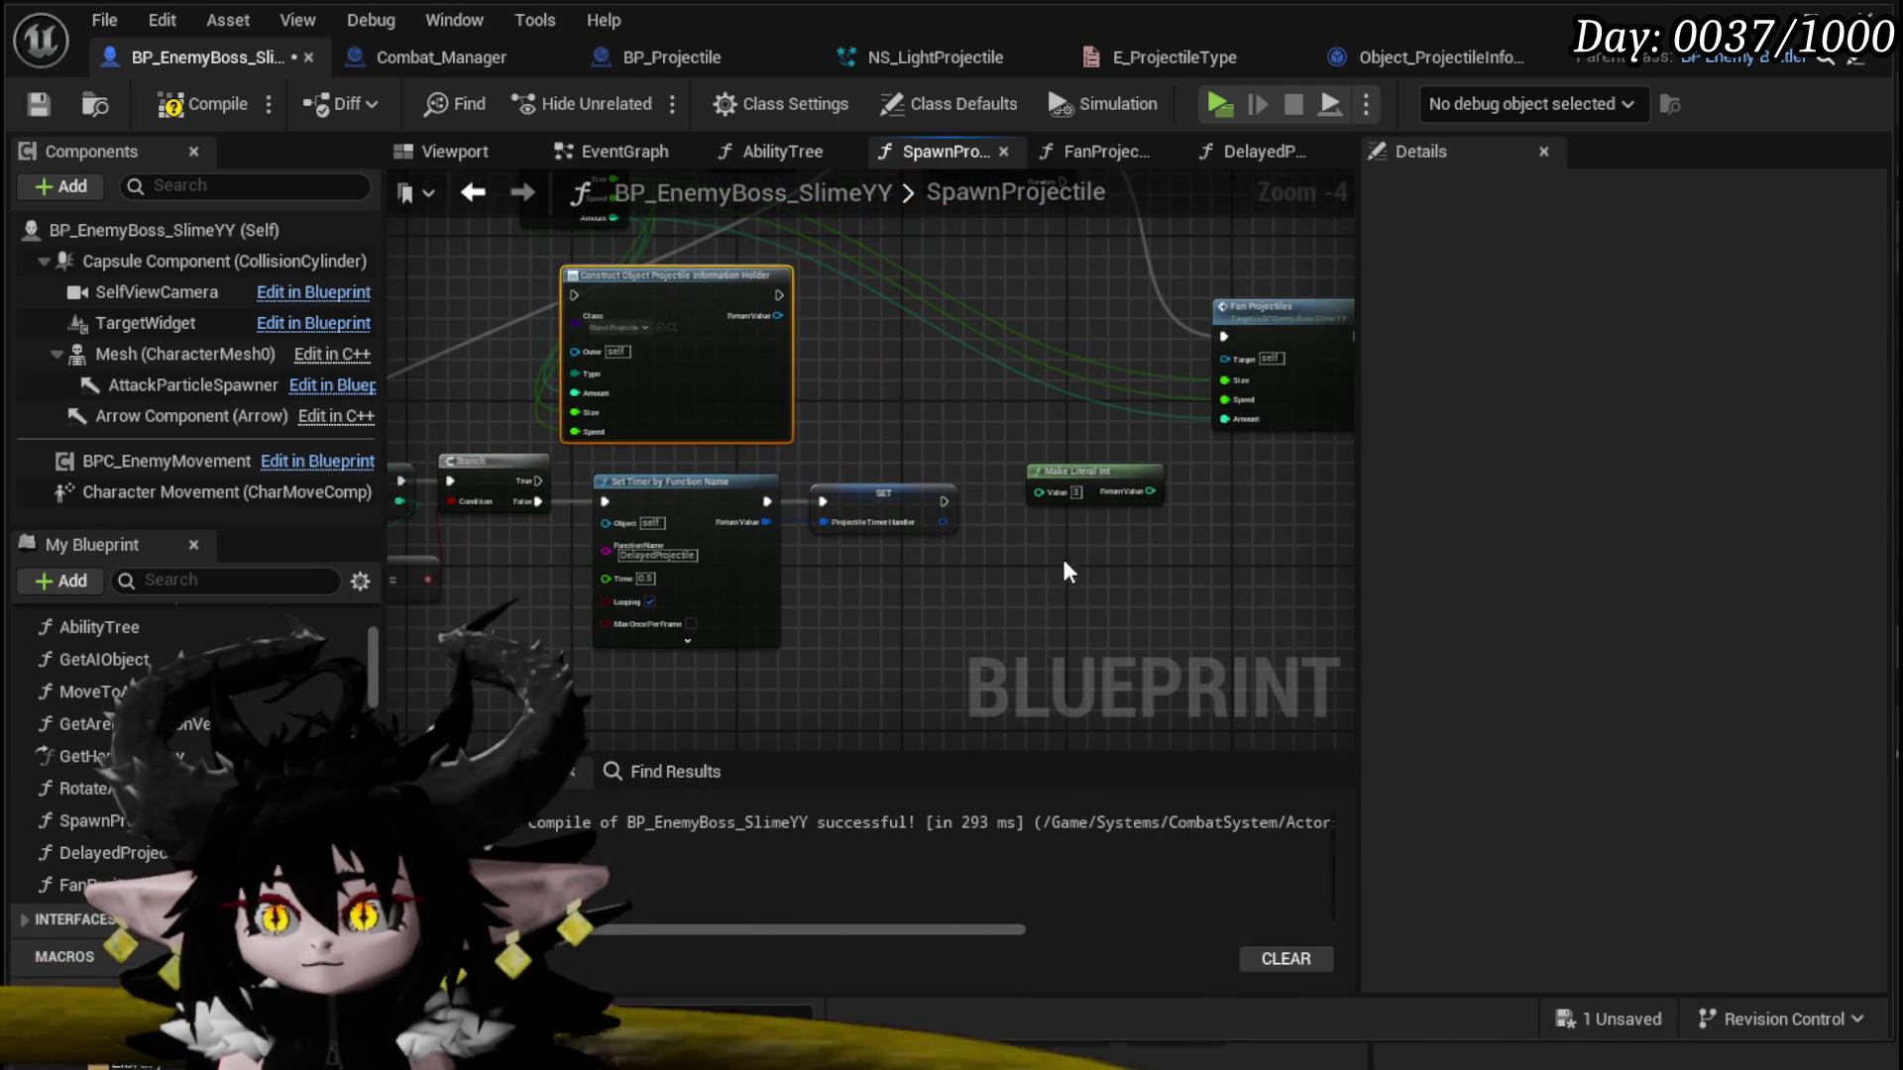
left_click(1090, 474)
key("Delete")
Step: Place Construct Object left of Set Timer and connect Branch's False path to it
mouse_move(623, 743)
left_mouse_down()
mouse_move(976, 525)
mouse_move(1052, 497)
mouse_move(1184, 500)
left_mouse_up()
left_click(637, 717)
mouse_move(715, 303)
left_mouse_down()
mouse_move(757, 491)
mouse_move(735, 494)
left_mouse_up()
mouse_move(535, 501)
left_mouse_down()
mouse_move(595, 606)
mouse_move(731, 625)
mouse_move(860, 503)
left_mouse_up()
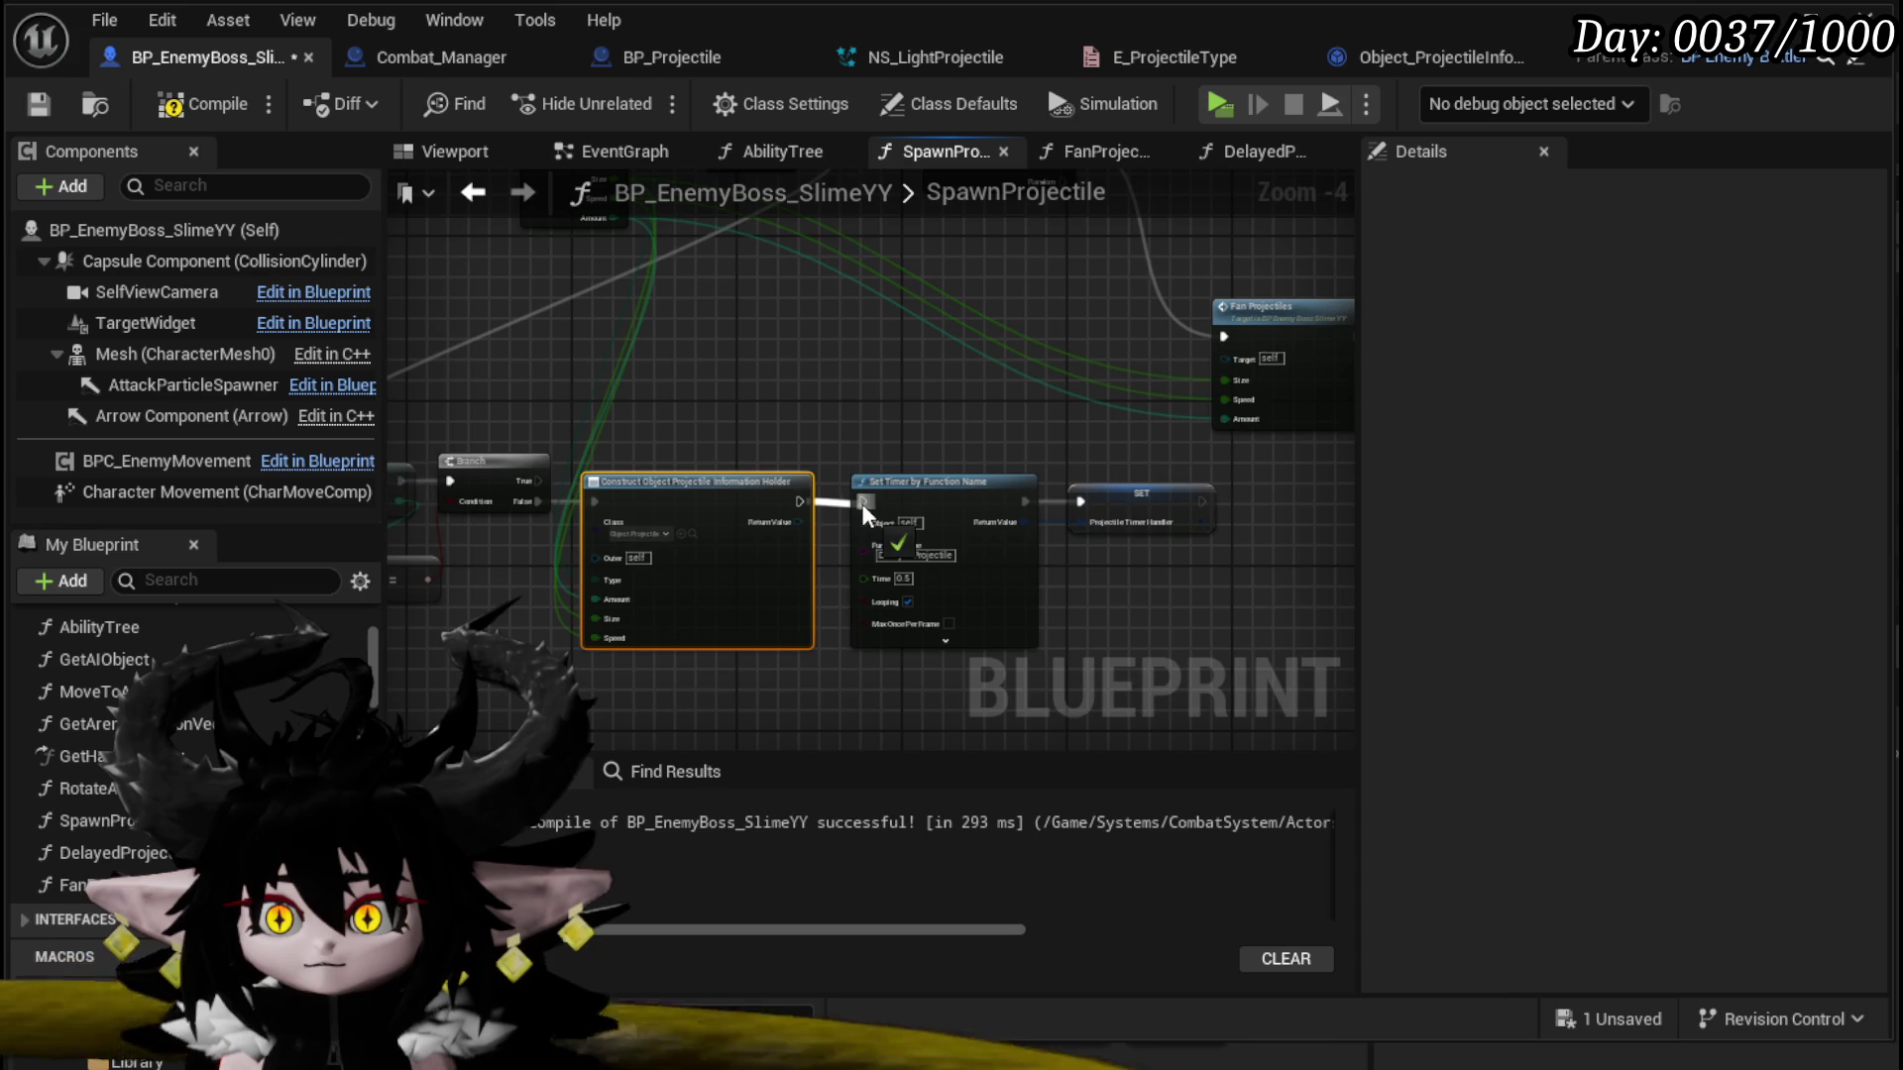
left_click(924, 384)
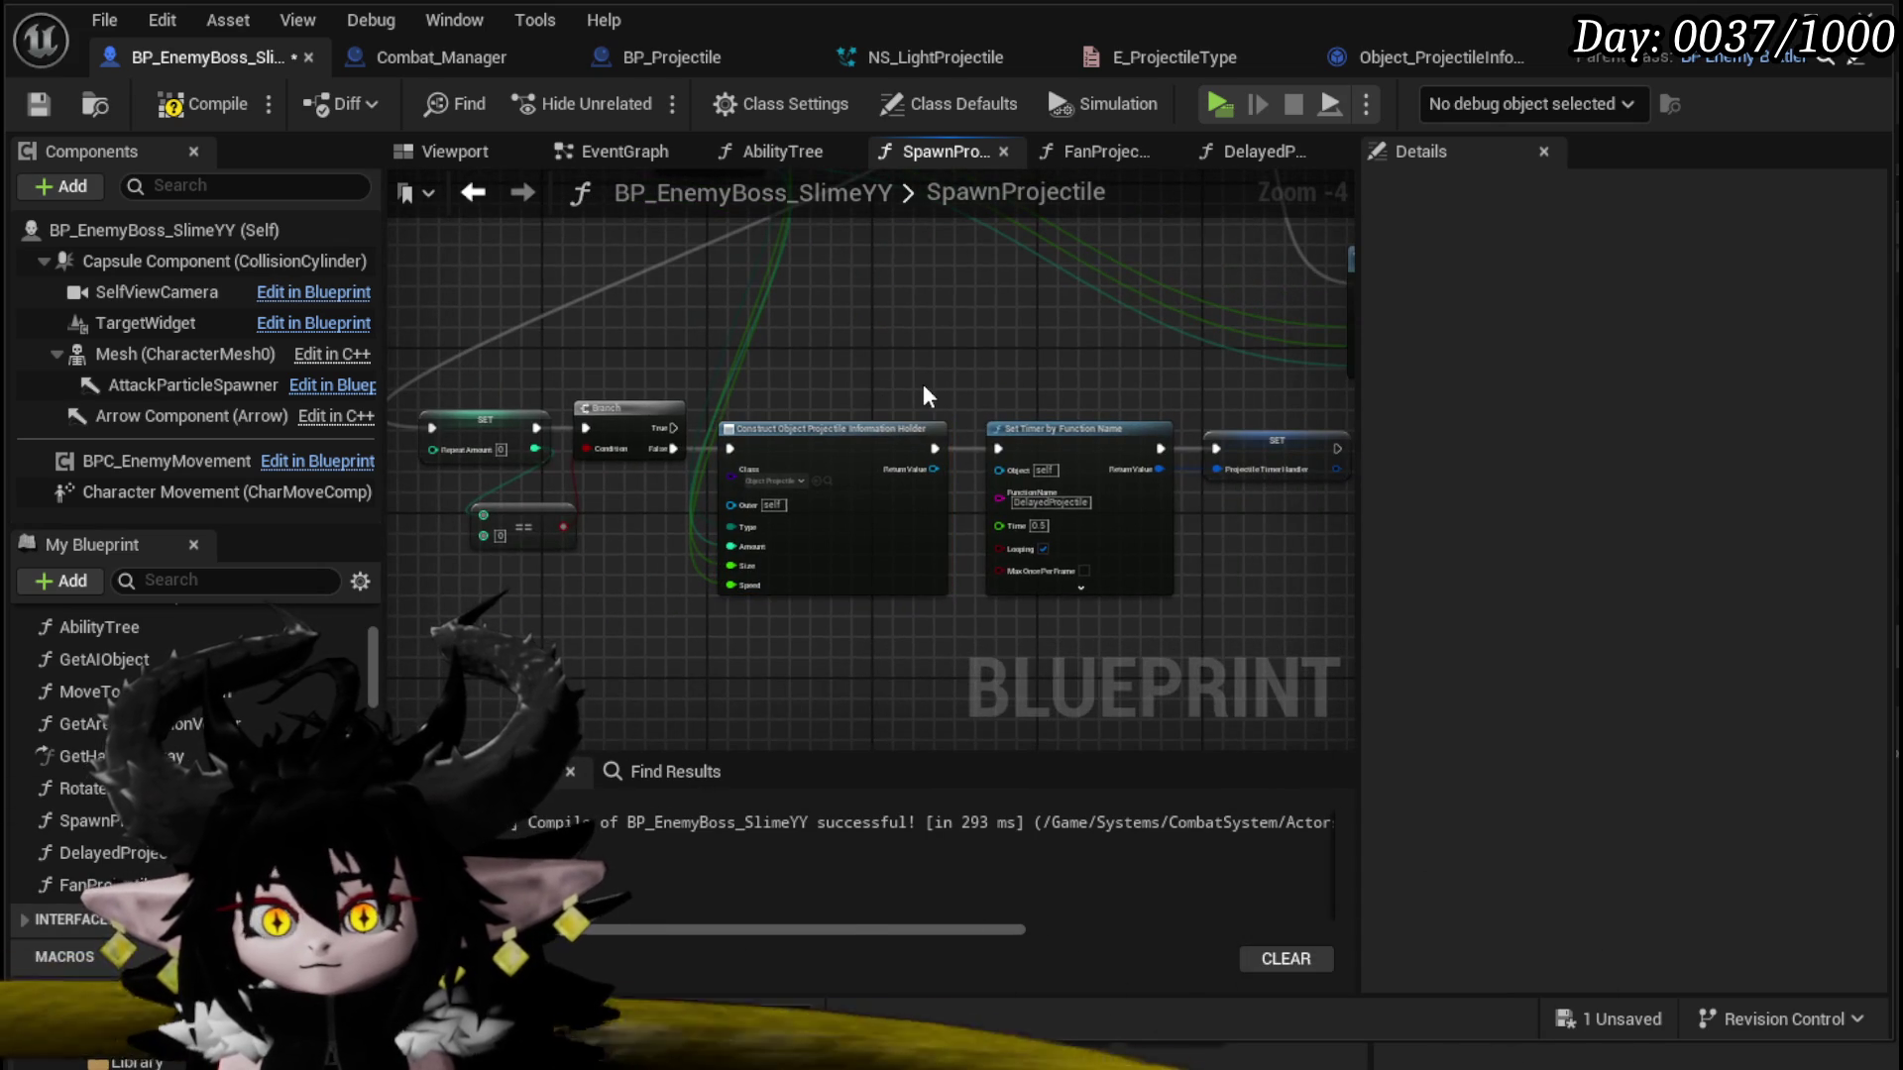
left_click_drag(563, 359, 616, 648)
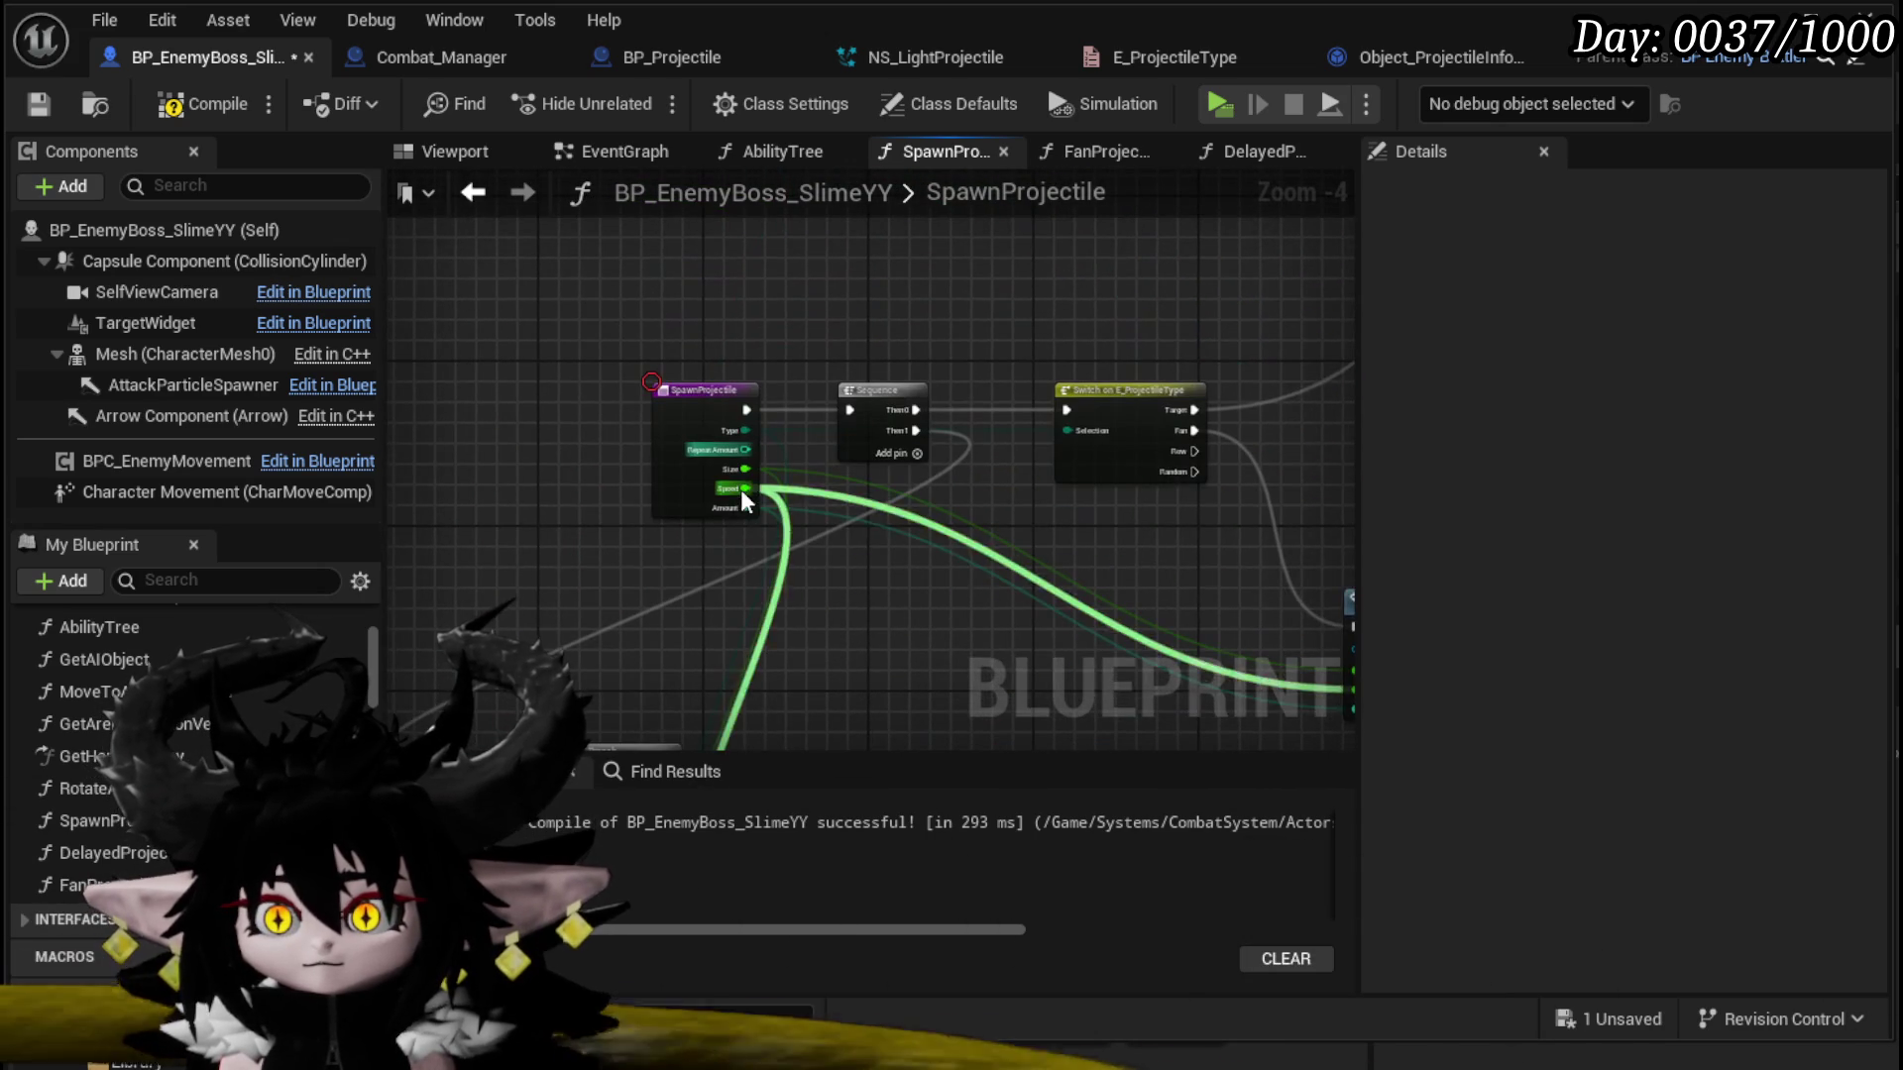
Step: Connect Repeat Amount to the == check and Branch to SET, then arrange both nodes
scroll(741, 490, "up", 2)
mouse_move(743, 496)
left_mouse_down()
mouse_move(644, 417)
mouse_move(840, 379)
mouse_move(766, 353)
left_mouse_up()
mouse_move(946, 173)
left_mouse_down()
mouse_move(763, 450)
mouse_move(635, 484)
mouse_move(878, 377)
mouse_move(770, 363)
left_mouse_up()
mouse_move(713, 495)
left_mouse_down()
mouse_move(827, 369)
mouse_move(774, 360)
left_mouse_up()
left_click_drag(809, 453, 718, 438)
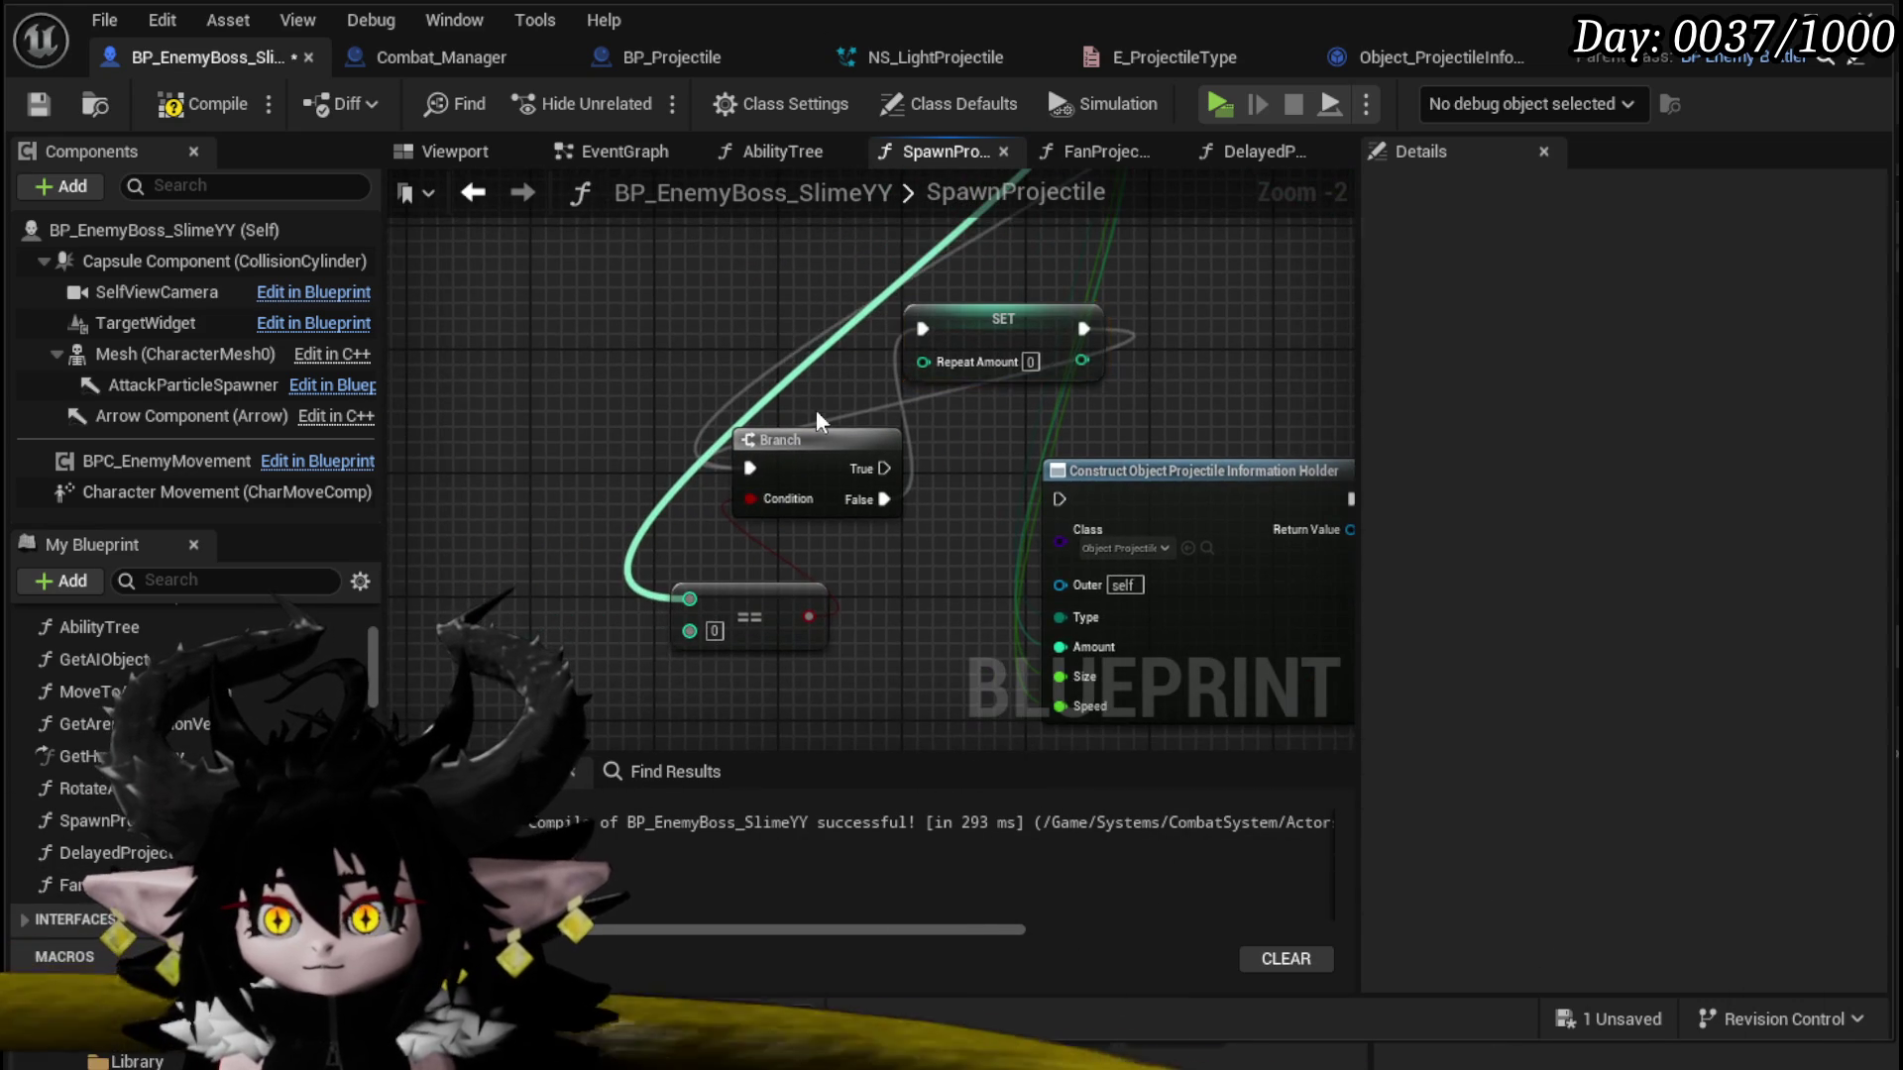
mouse_move(997, 326)
left_mouse_down()
mouse_move(924, 508)
mouse_move(890, 504)
mouse_move(1009, 497)
left_mouse_up()
left_click_drag(752, 426, 691, 441)
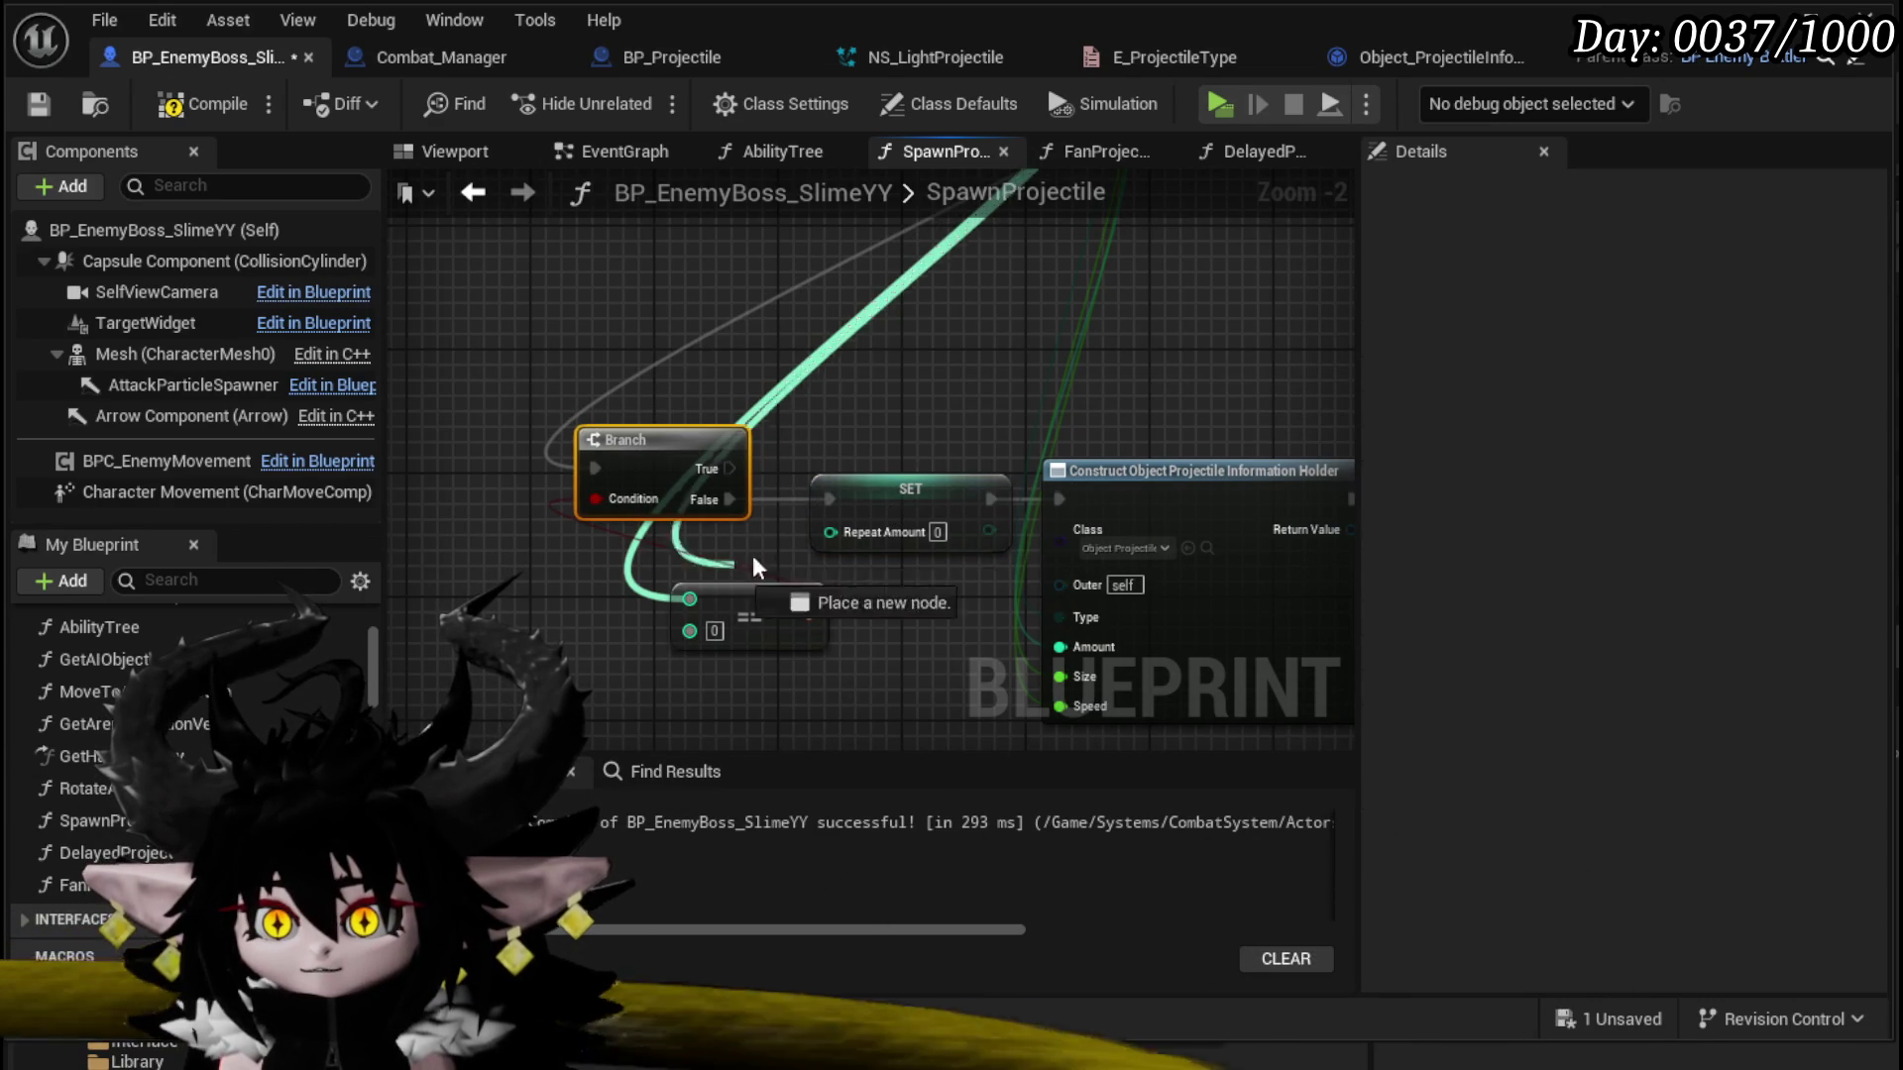
left_click_drag(718, 585, 718, 585)
Step: Move the SpawnProjectile entry node left, then compile and save the blueprint
scroll(594, 496, "down", 2)
mouse_move(432, 408)
left_mouse_down()
mouse_move(872, 594)
mouse_move(872, 570)
mouse_move(615, 671)
mouse_move(1126, 365)
mouse_move(736, 430)
mouse_move(802, 298)
mouse_move(872, 288)
left_mouse_up()
left_click(687, 278)
mouse_move(688, 278)
left_mouse_down()
mouse_move(484, 287)
mouse_move(465, 272)
left_mouse_up()
left_click(872, 436)
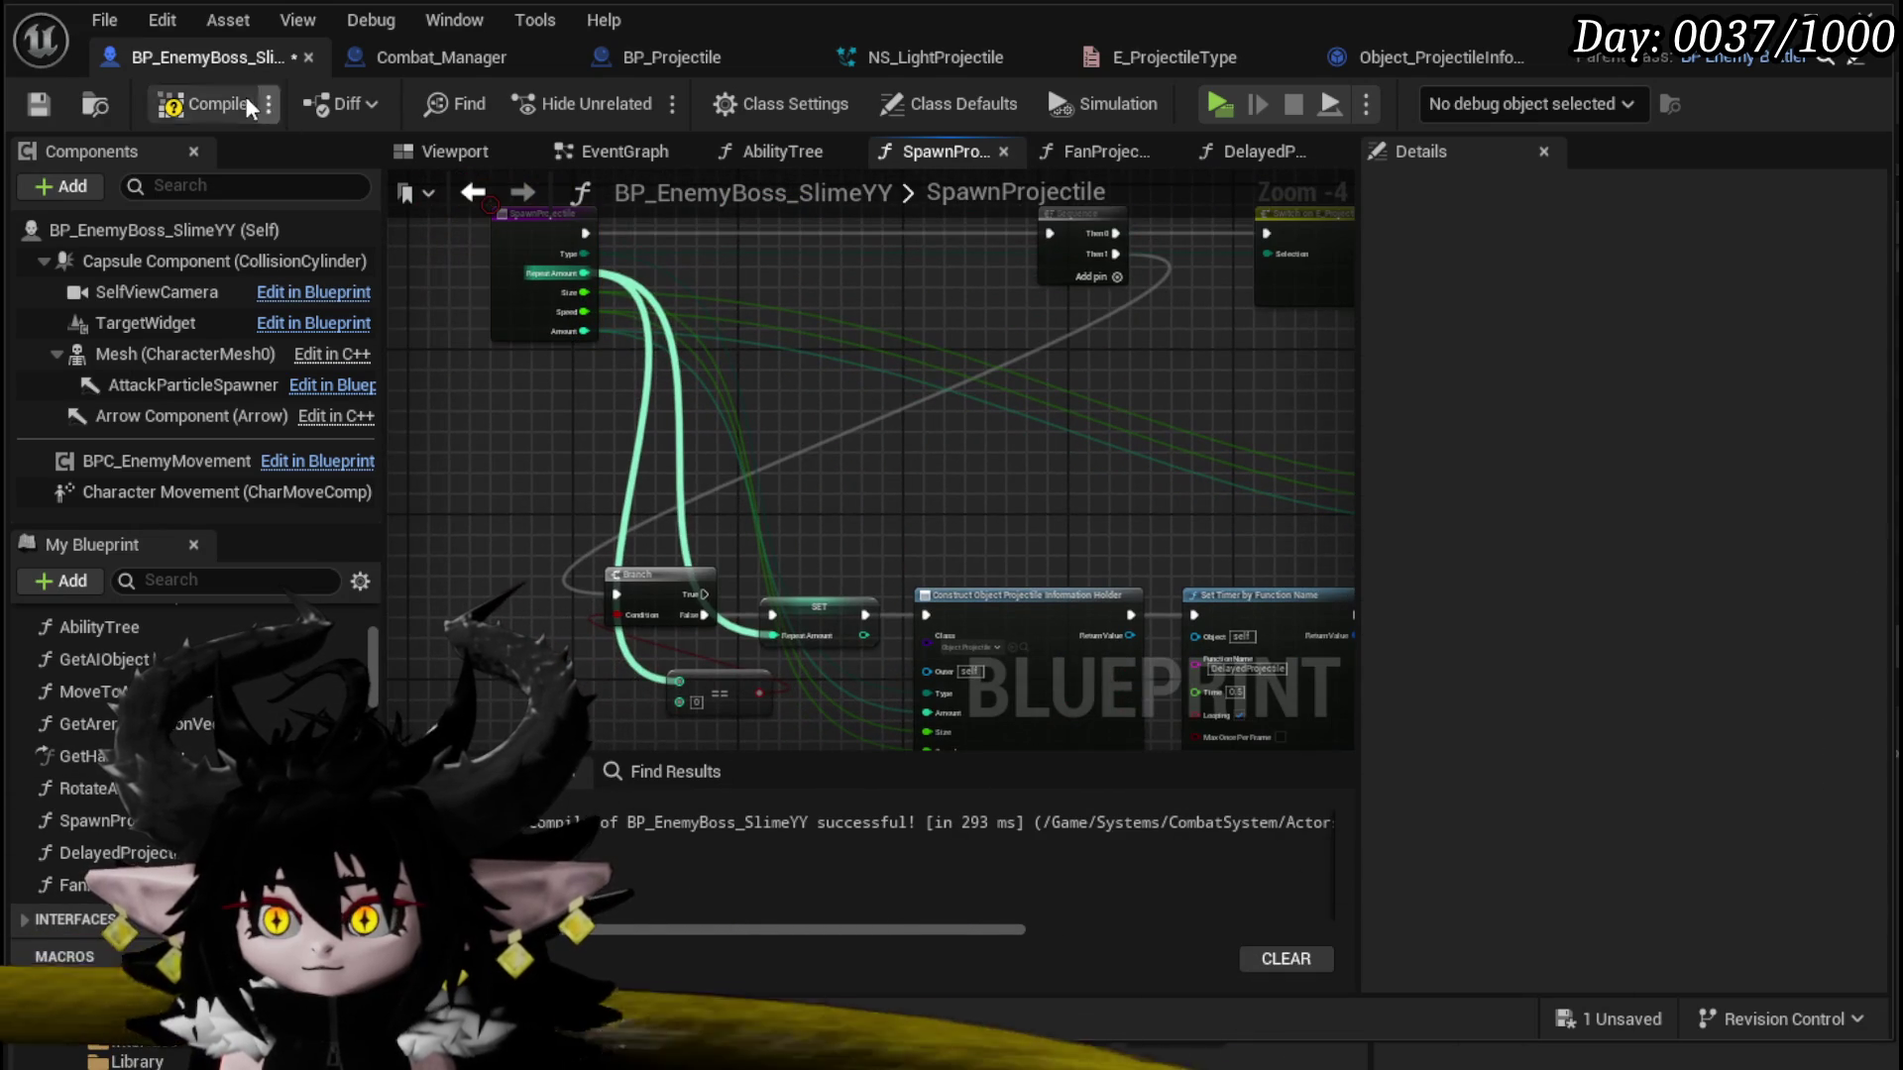
left_click(195, 104)
left_click(37, 104)
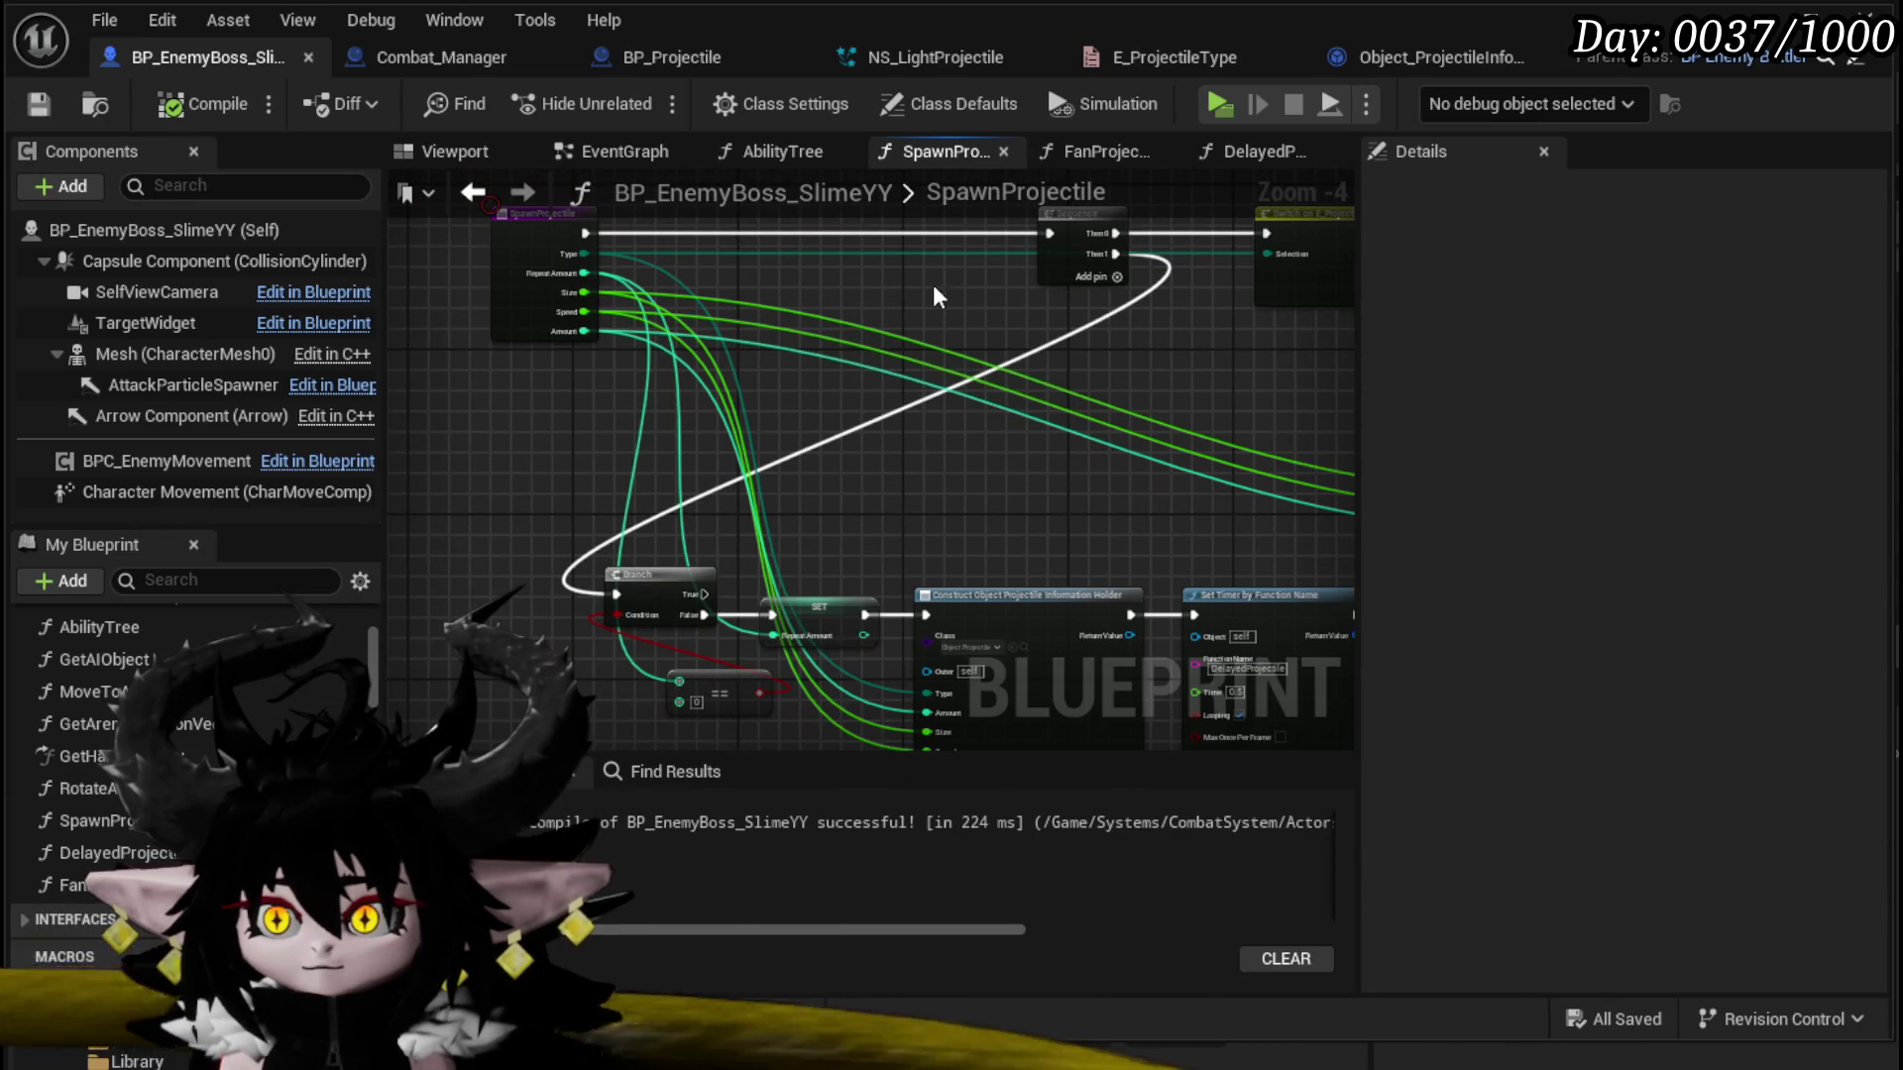
Step: Position the Sequence node beside the SpawnProjectile entry and save the blueprint
mouse_move(1049, 233)
left_mouse_down()
mouse_move(721, 234)
mouse_move(755, 241)
left_mouse_up()
left_click(615, 327)
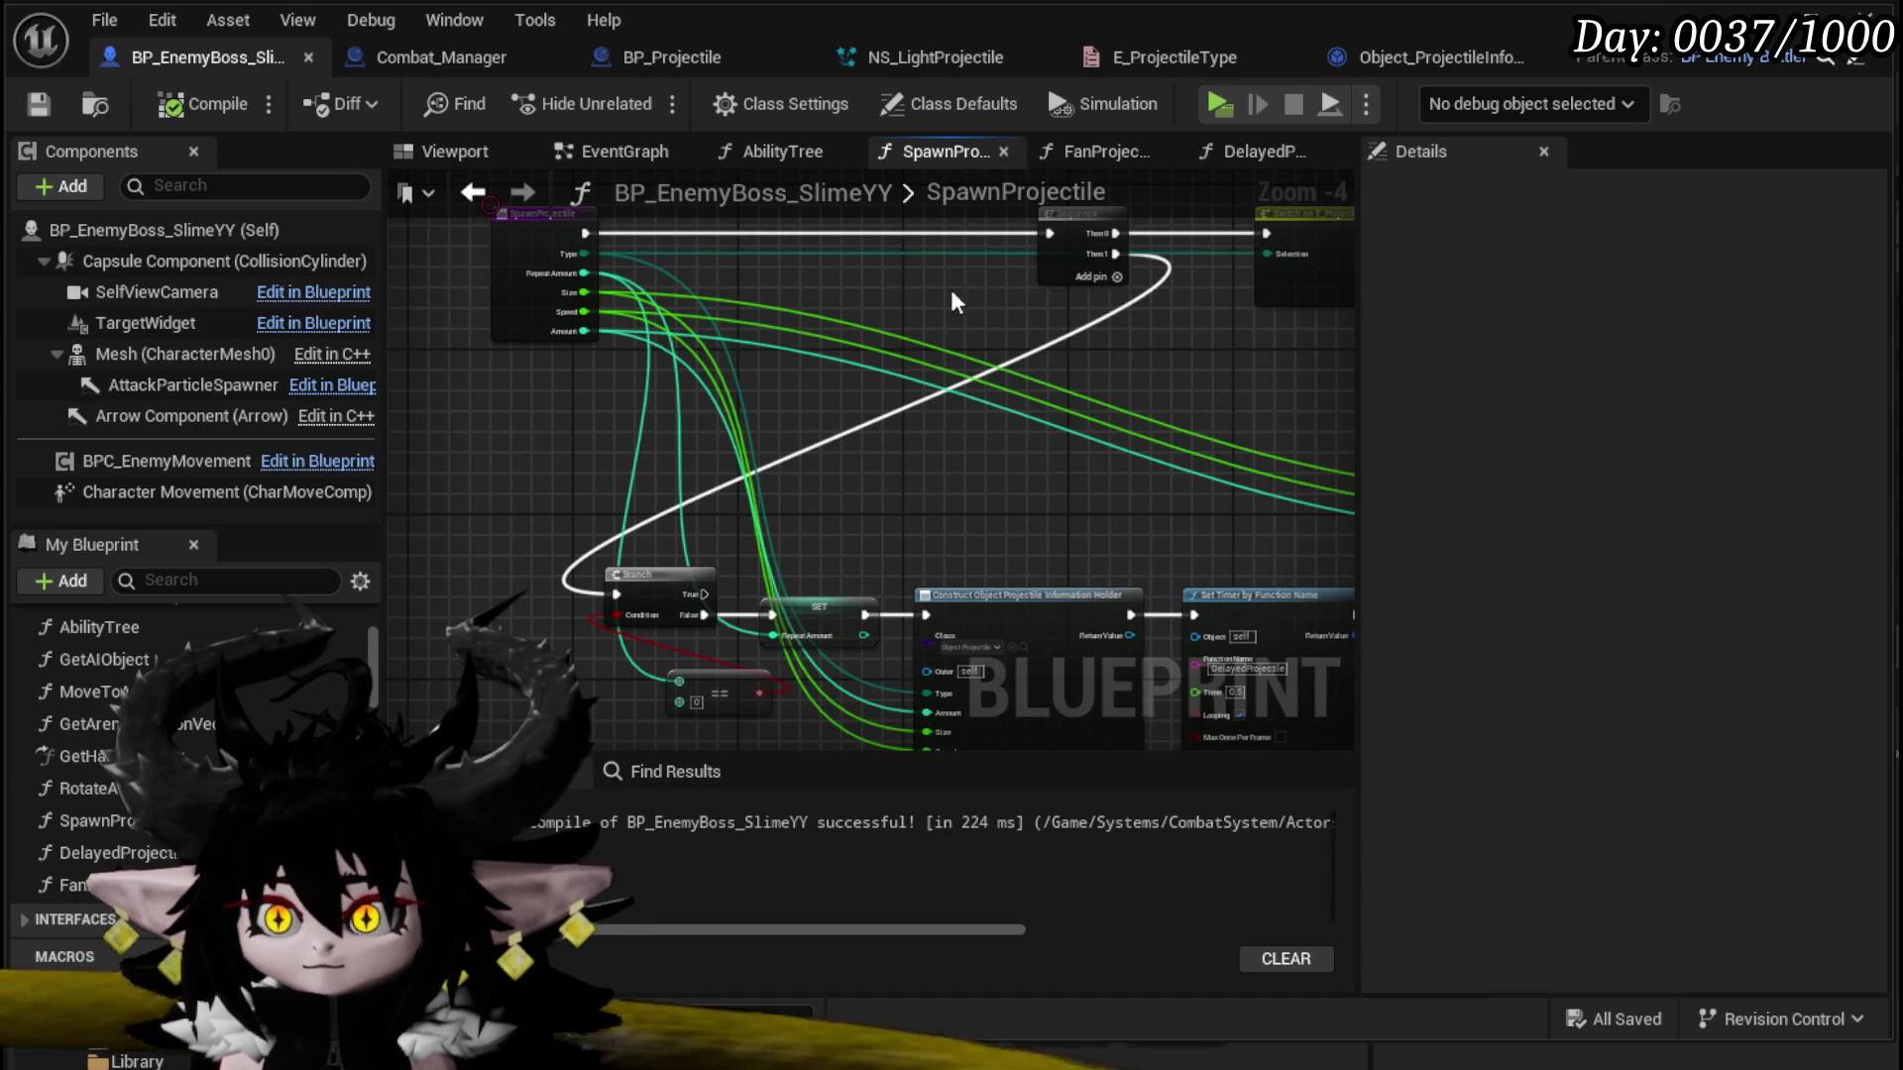
left_click_drag(1091, 234, 712, 247)
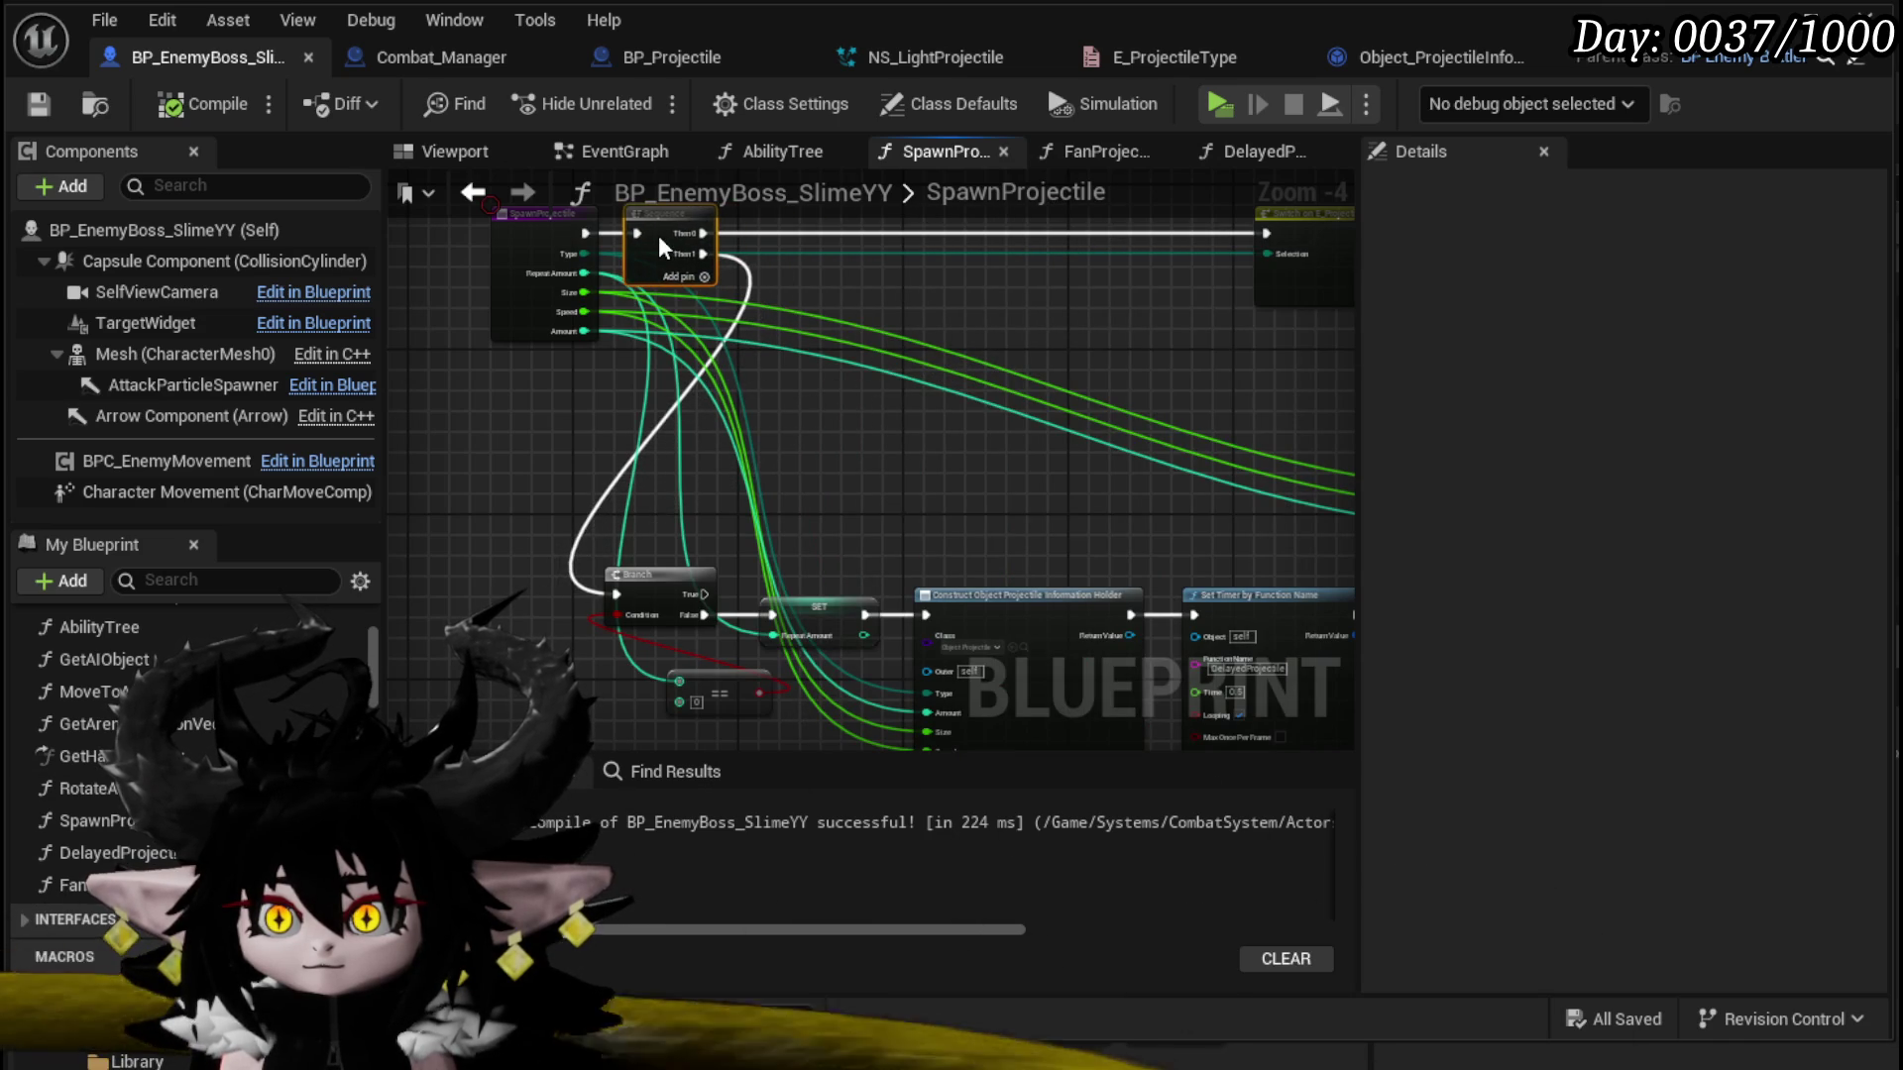
left_click_drag(817, 367, 678, 339)
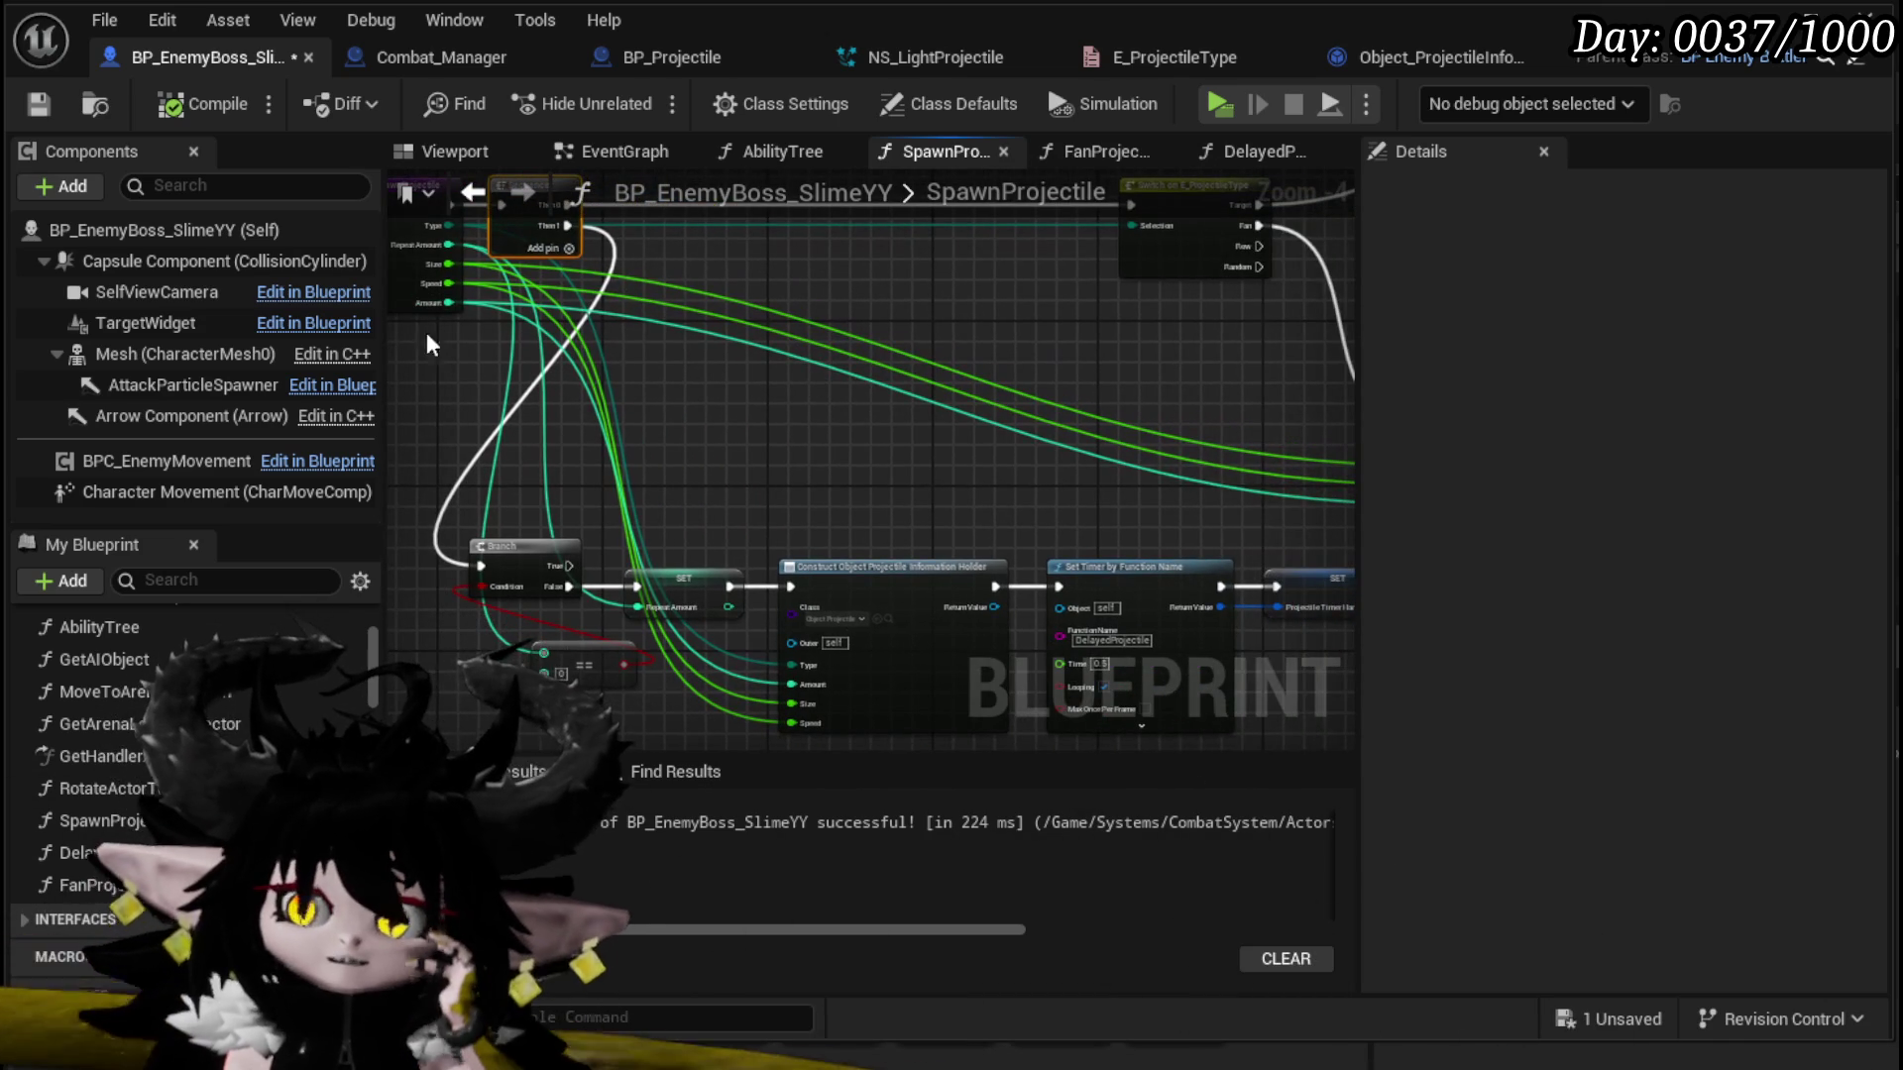
mouse_move(736, 471)
left_mouse_down()
mouse_move(597, 393)
mouse_move(746, 350)
left_mouse_up()
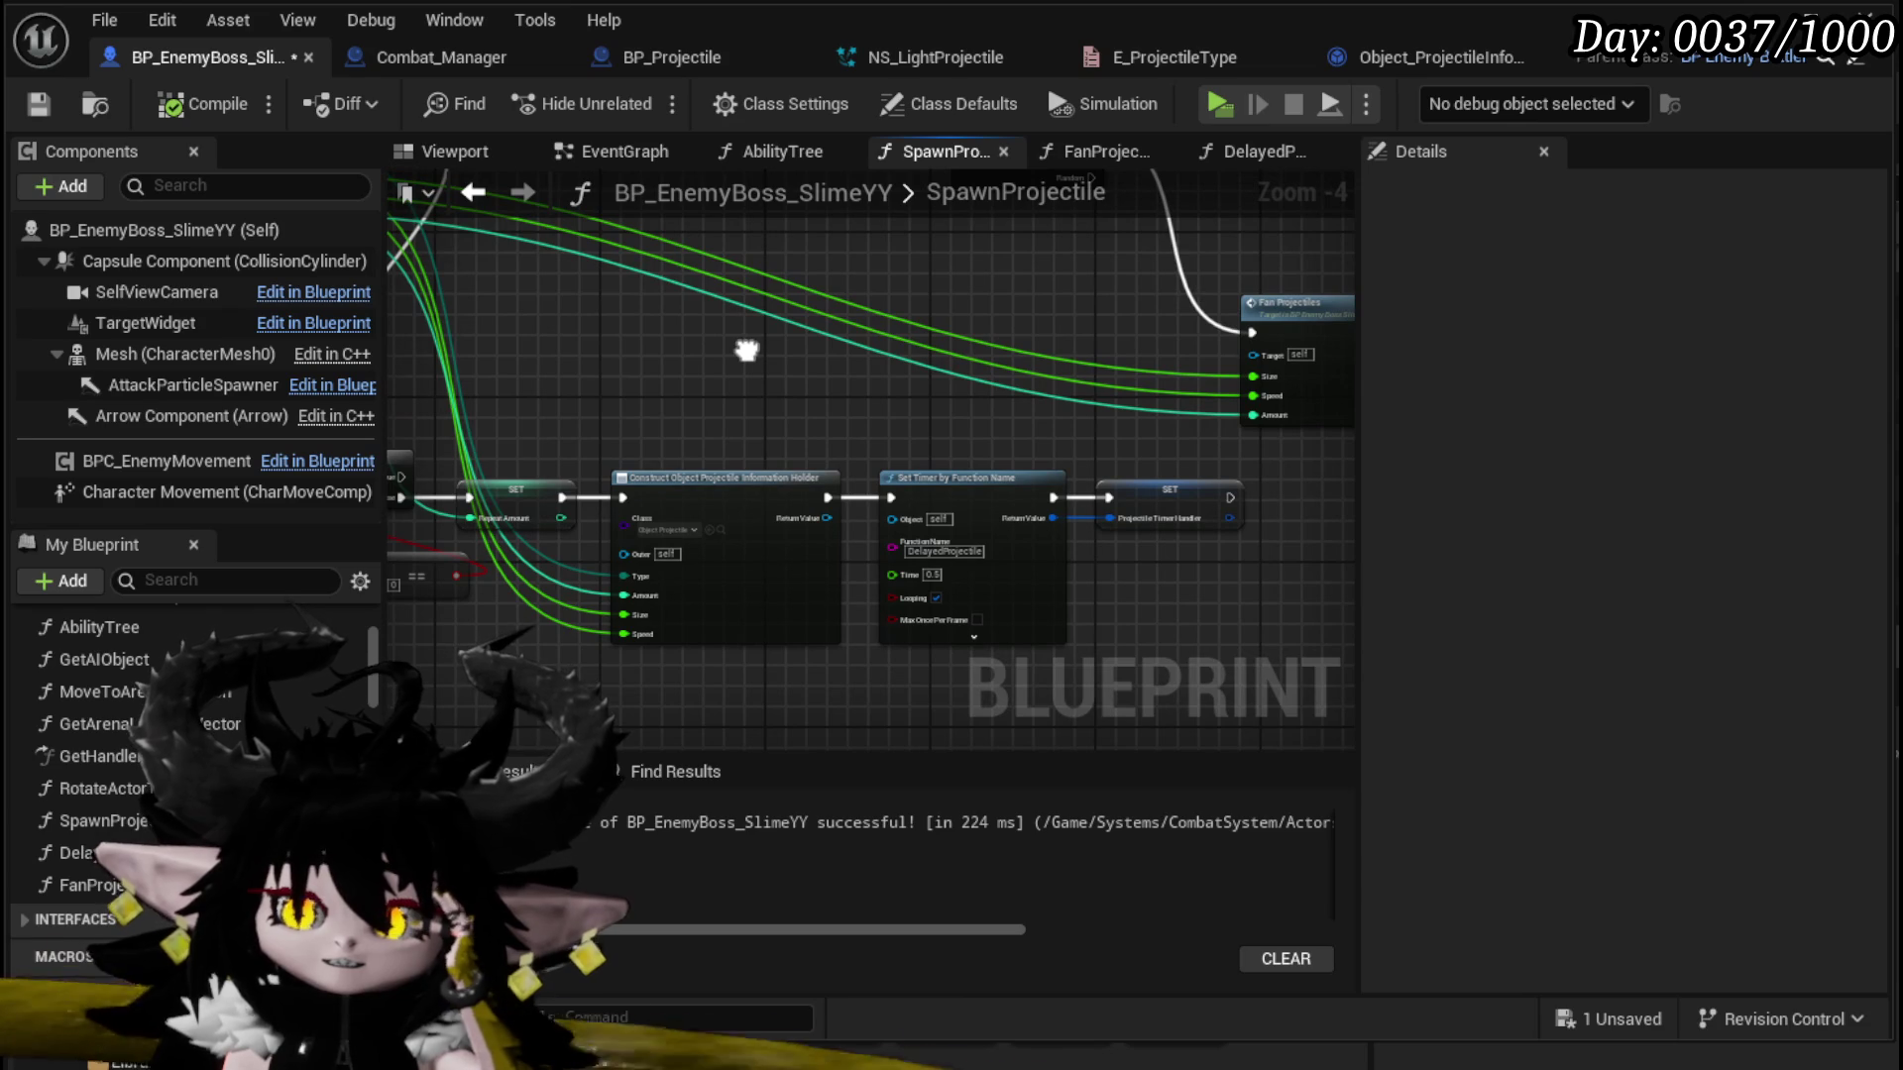
left_click(40, 103)
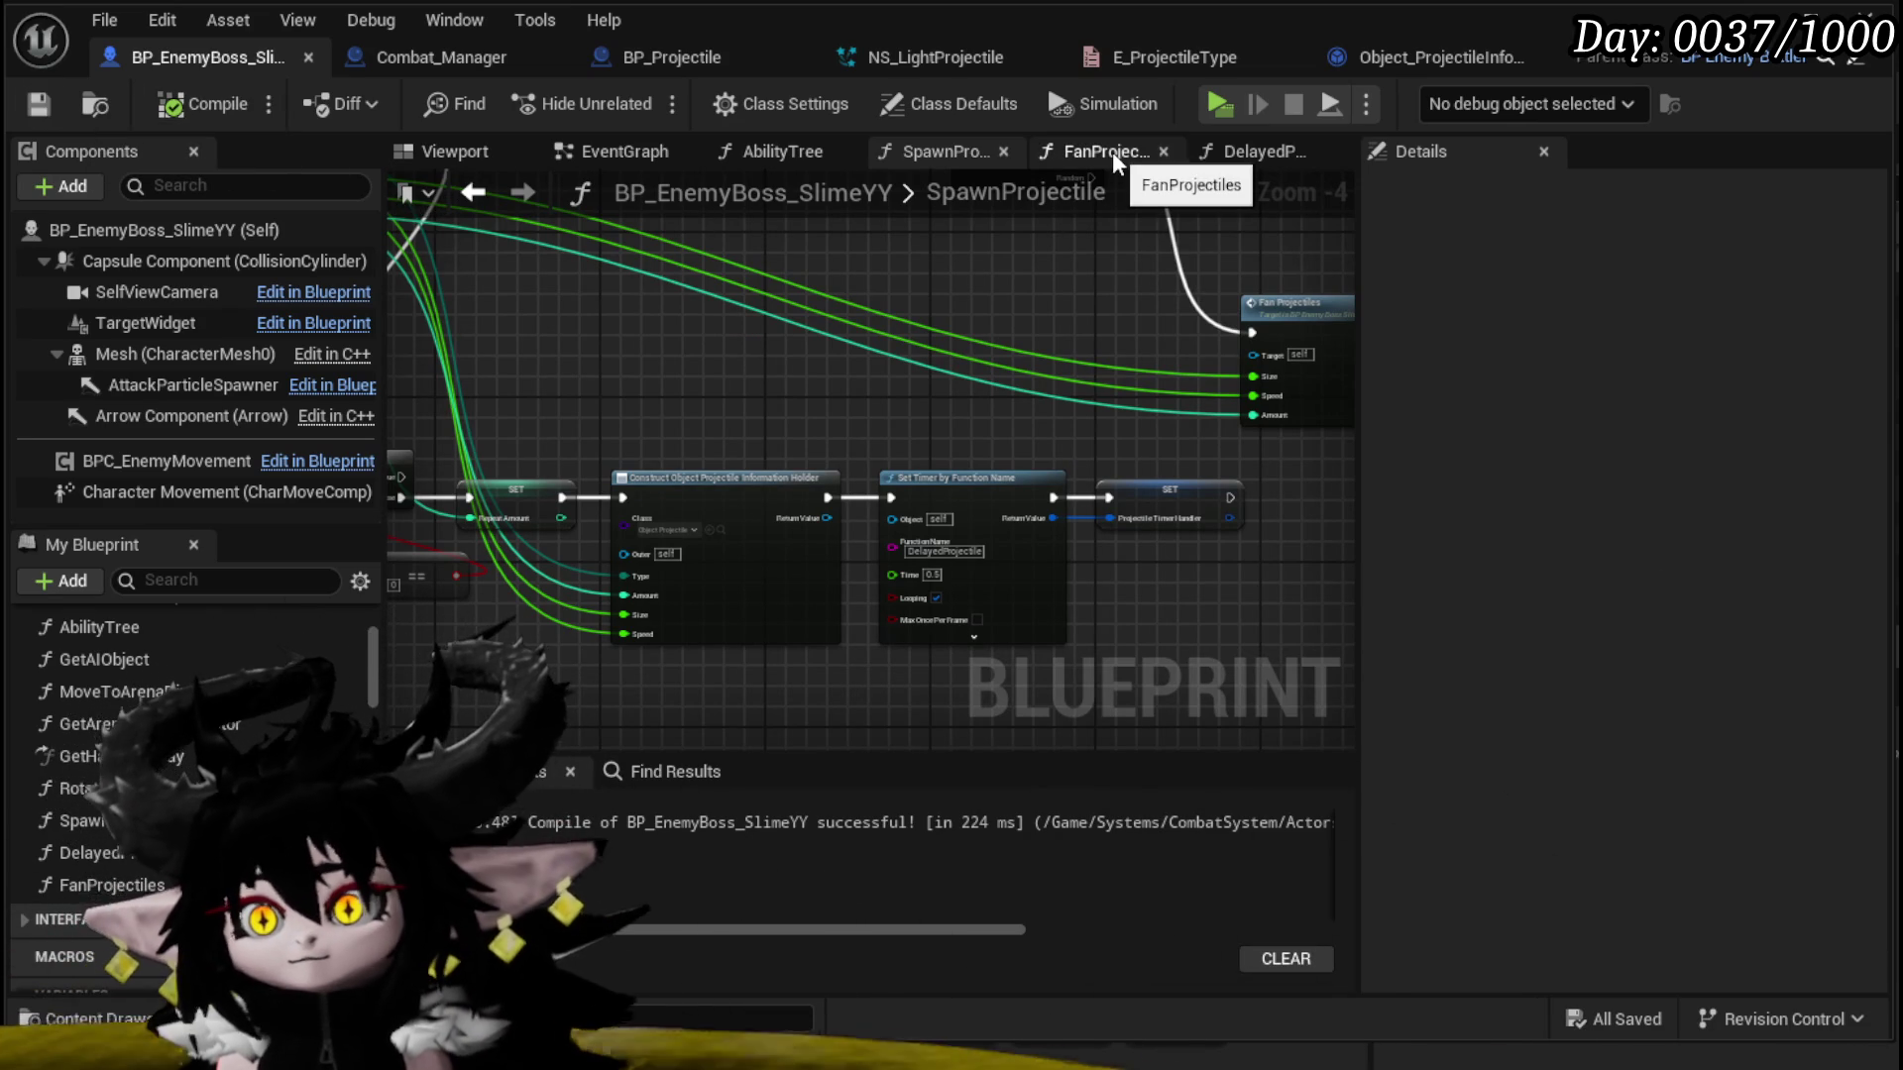
Step: Open the DelayedProjectile graph and select its Branch, timer and SET nodes
left_click(1258, 151)
mouse_move(1087, 481)
left_mouse_down()
mouse_move(582, 466)
mouse_move(353, 491)
mouse_move(677, 441)
mouse_move(259, 426)
left_mouse_up()
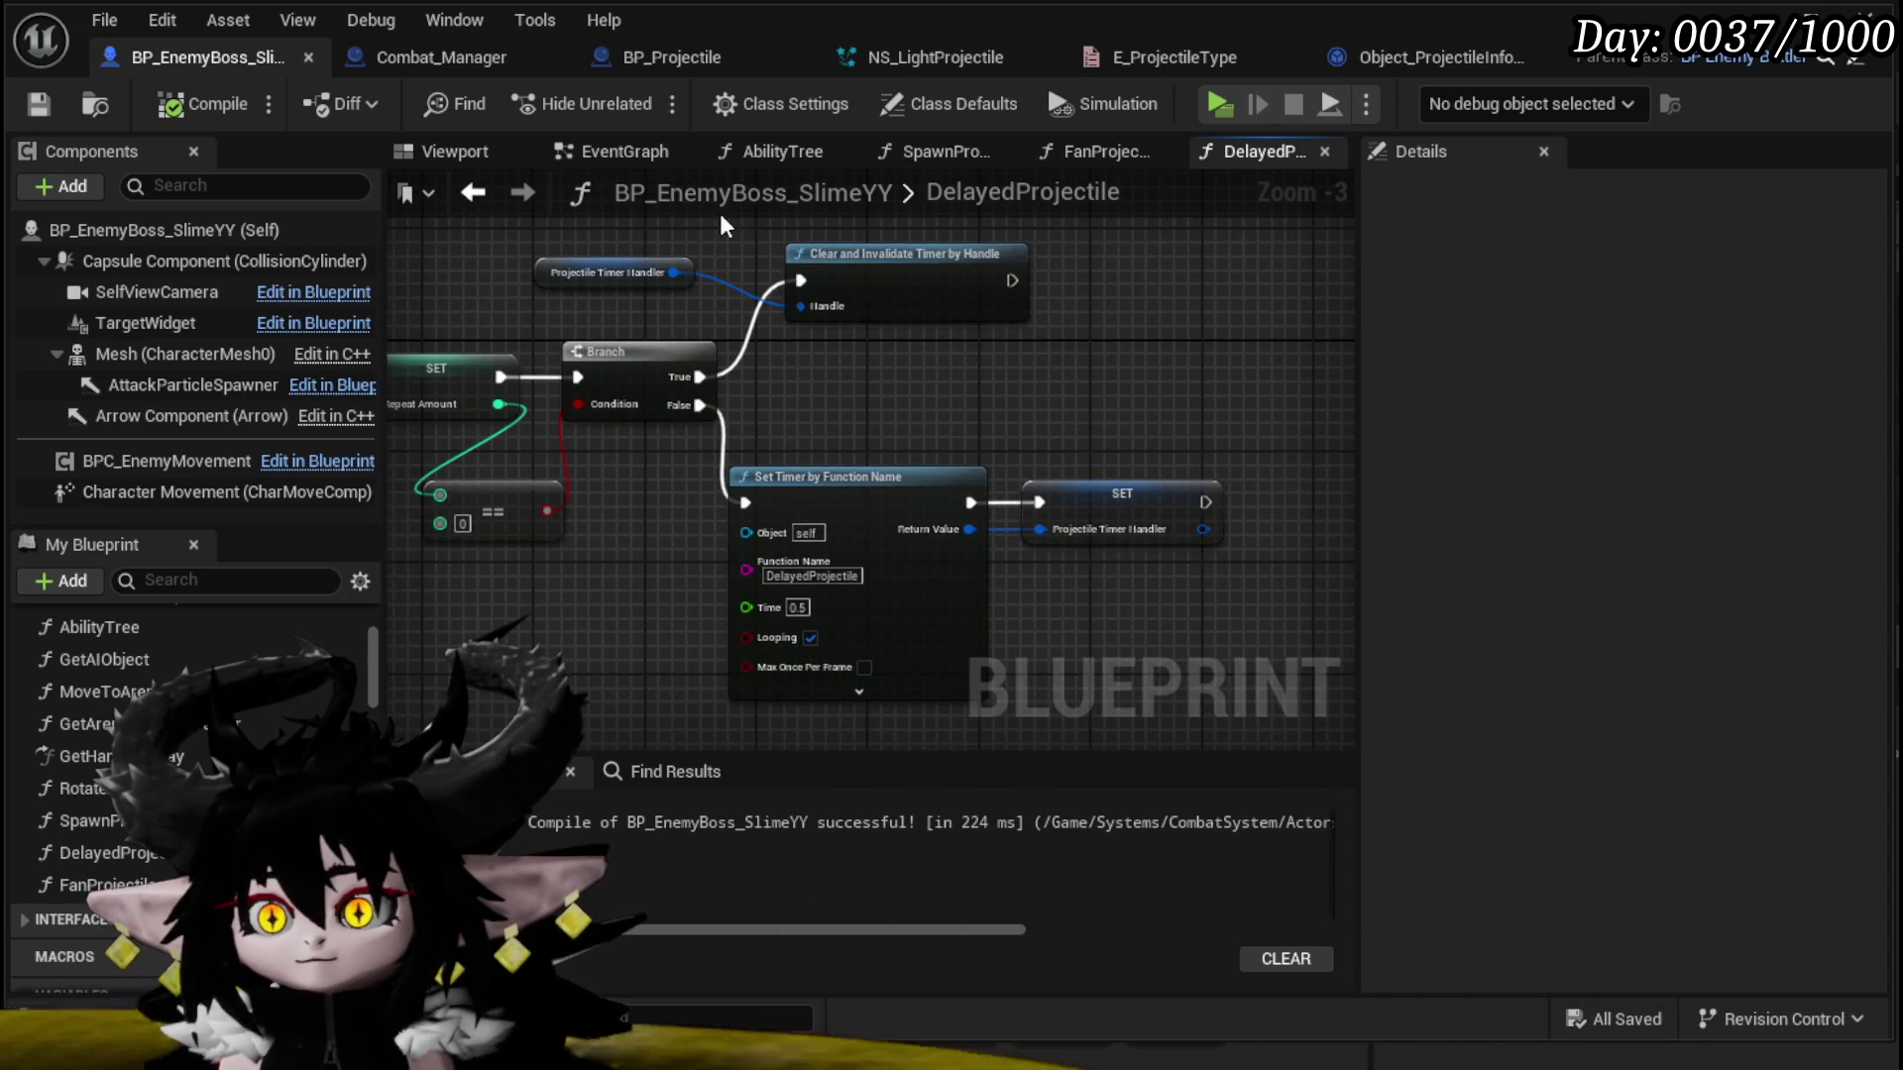
left_click_drag(640, 224, 1168, 588)
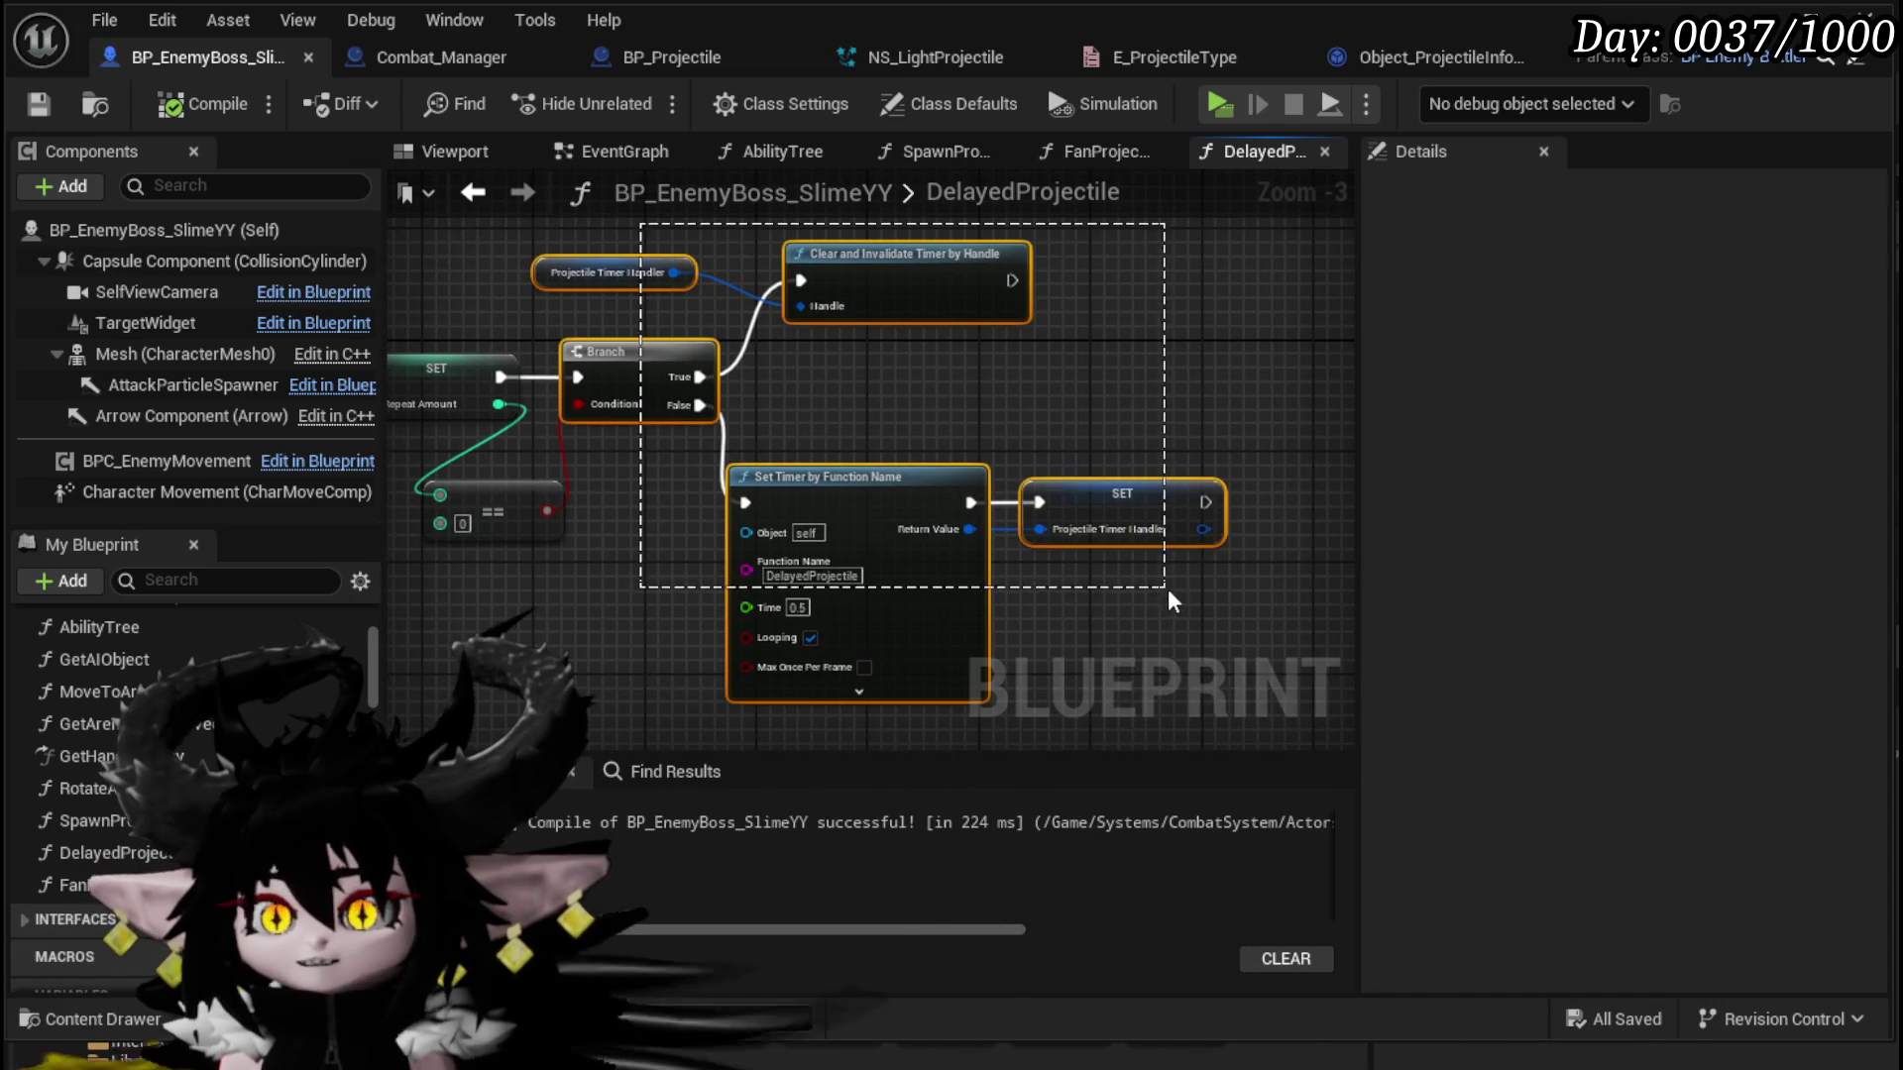
Step: Shift DelayedProjectile's Branch, timer and SET nodes right to make room
left_click(645, 495)
left_click_drag(657, 656, 1088, 240)
left_click_drag(561, 394, 823, 345)
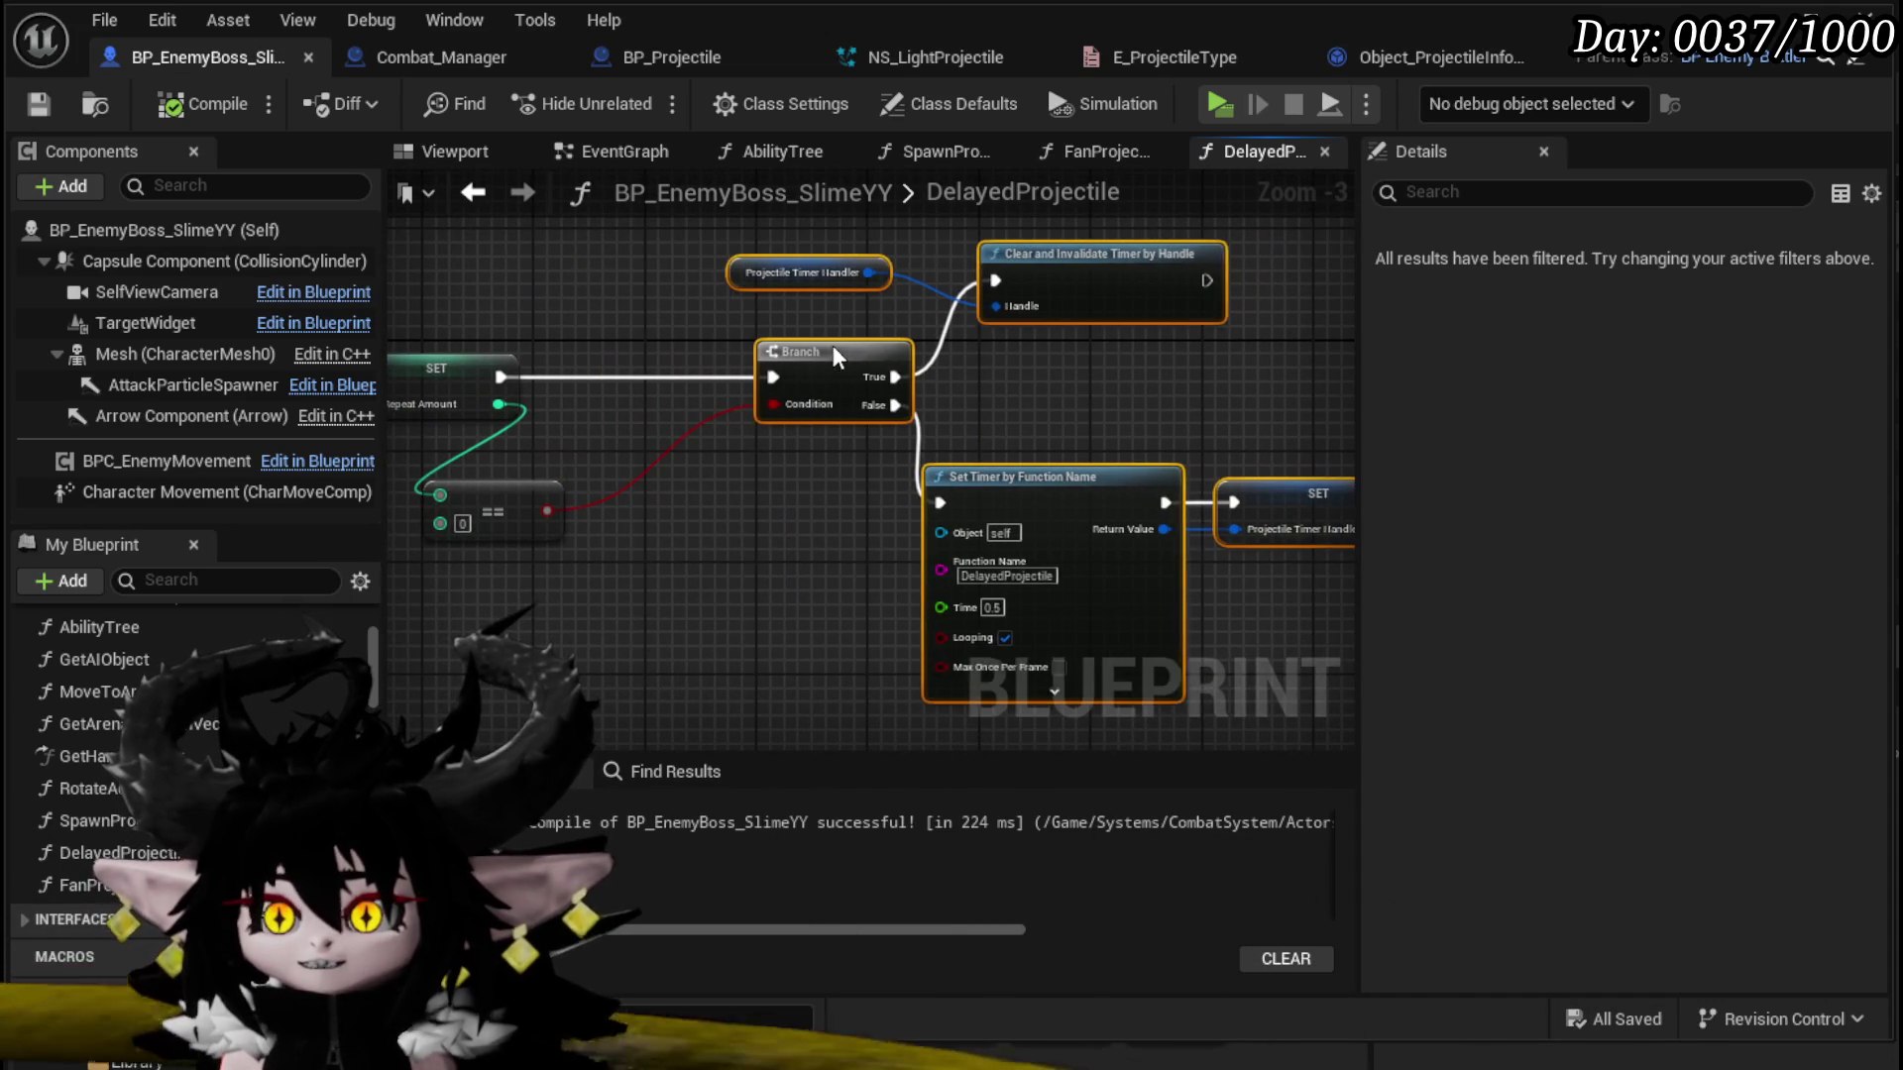
left_click_drag(581, 452, 1347, 433)
mouse_move(787, 541)
left_mouse_down()
mouse_move(1121, 550)
mouse_move(872, 548)
mouse_move(1038, 535)
mouse_move(451, 560)
left_mouse_up()
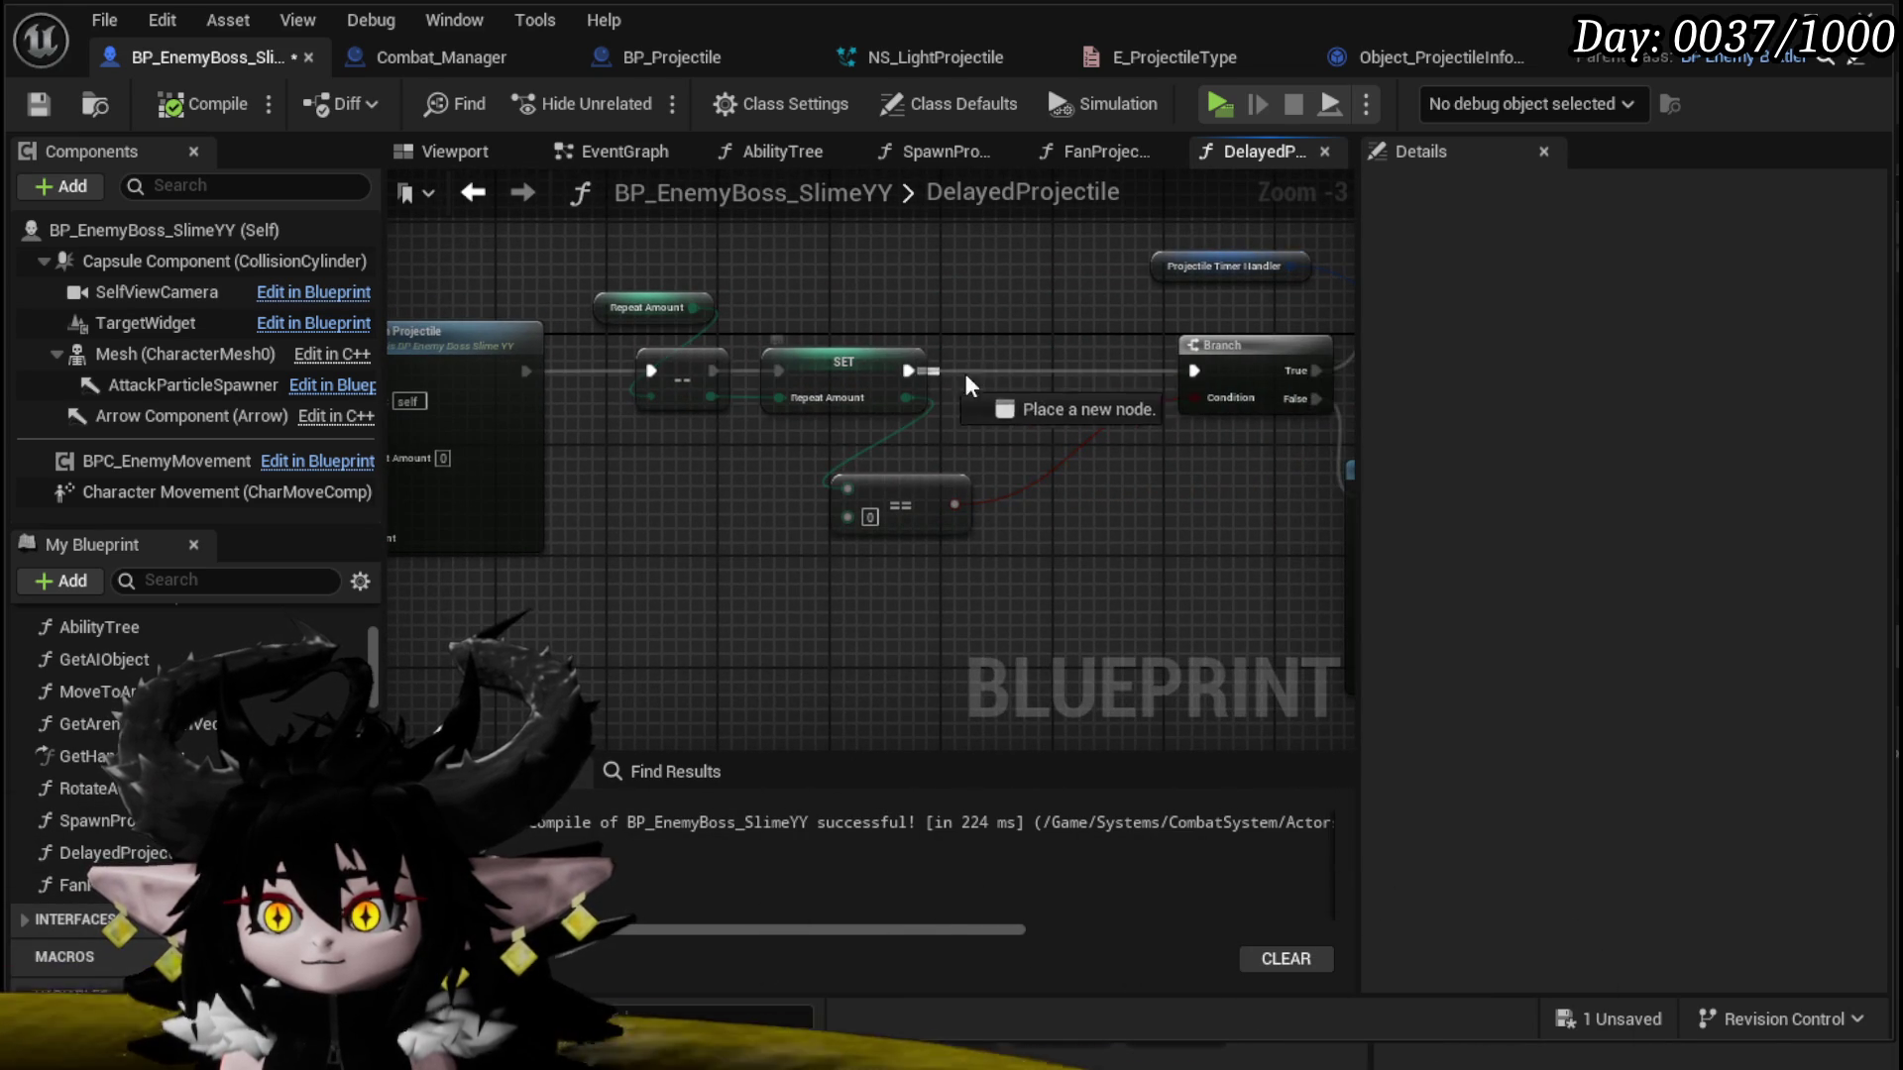
Step: Add a Print String after SET that prints Repeat Amount, then save
left_click_drag(923, 373, 1014, 373)
type("print string")
key("Return")
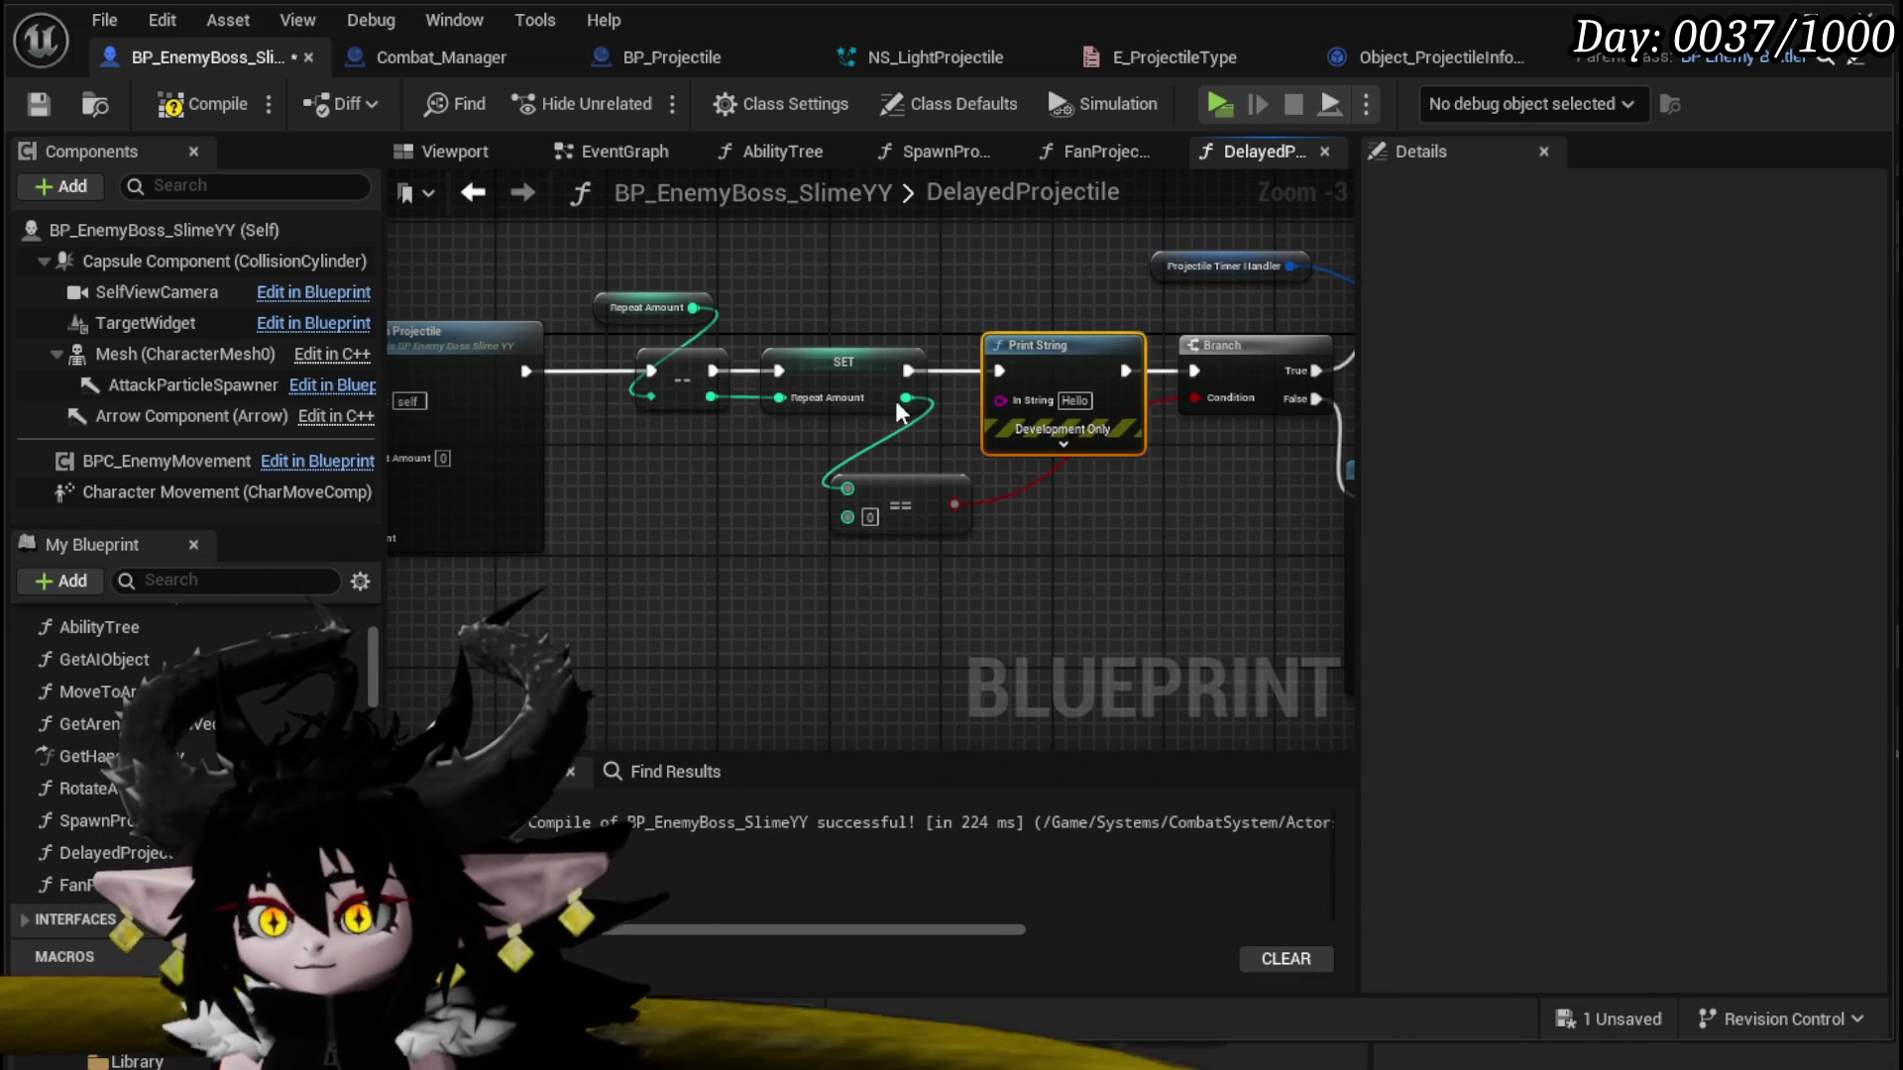
left_click_drag(905, 398, 1000, 401)
left_click_drag(687, 378, 675, 323)
left_click_drag(828, 303, 758, 289)
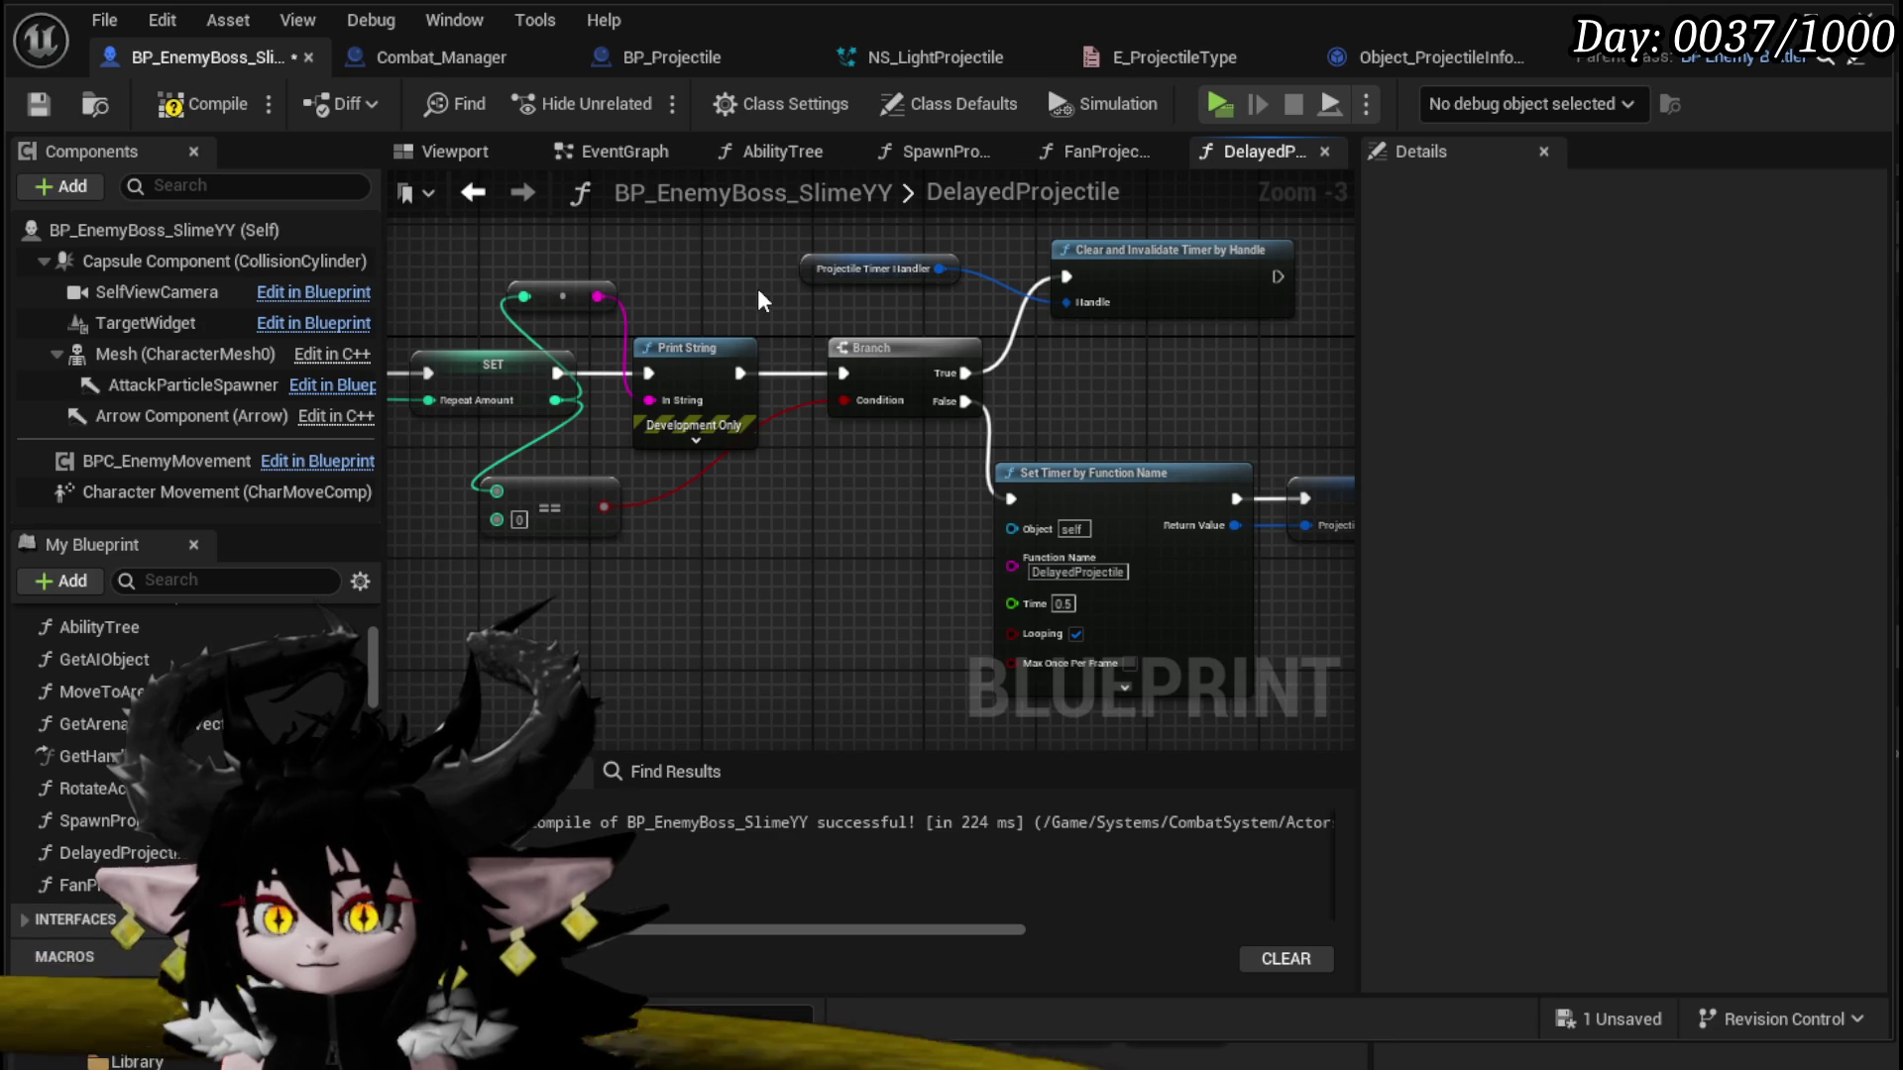
left_click(24, 109)
left_click_drag(484, 355, 688, 387)
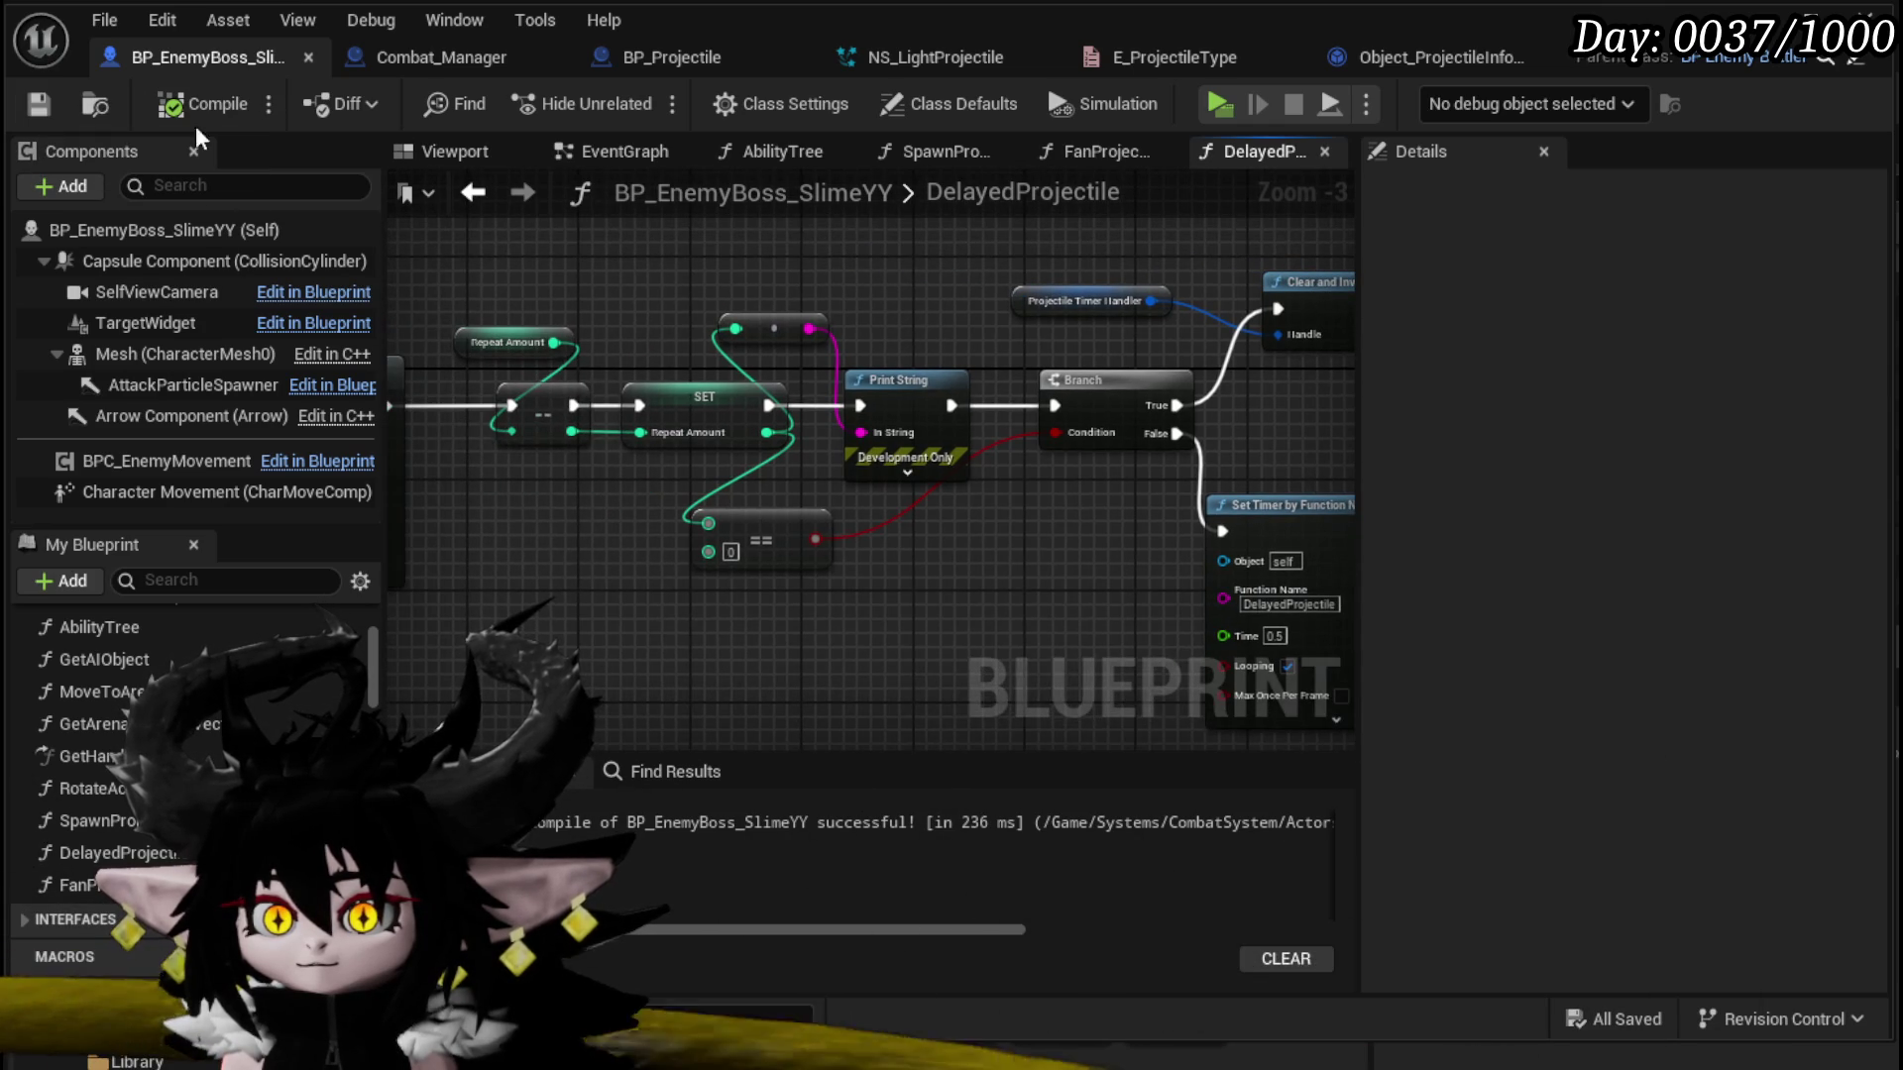
key("alt+Tab")
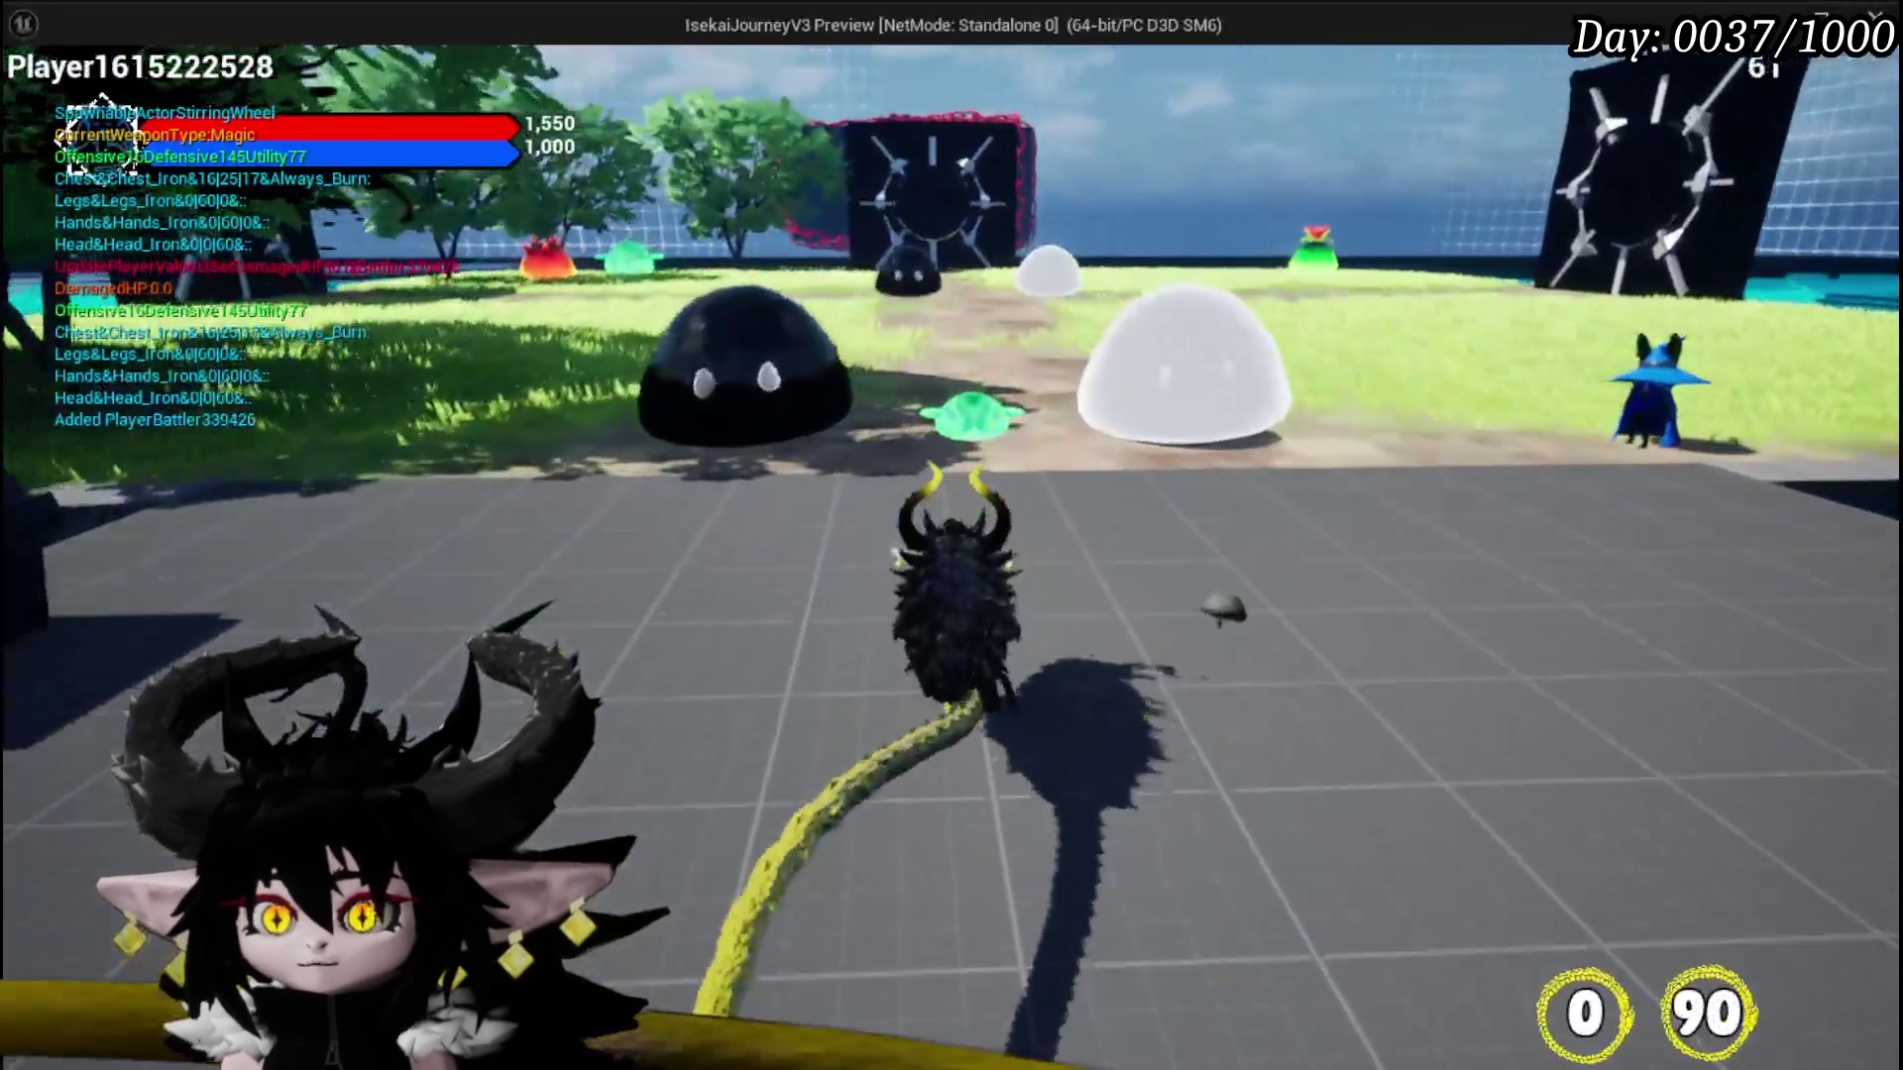
Step: Attack the slimes to trigger the Slime_YY boss, watch its projectiles, then stop playing
left_click(951, 535)
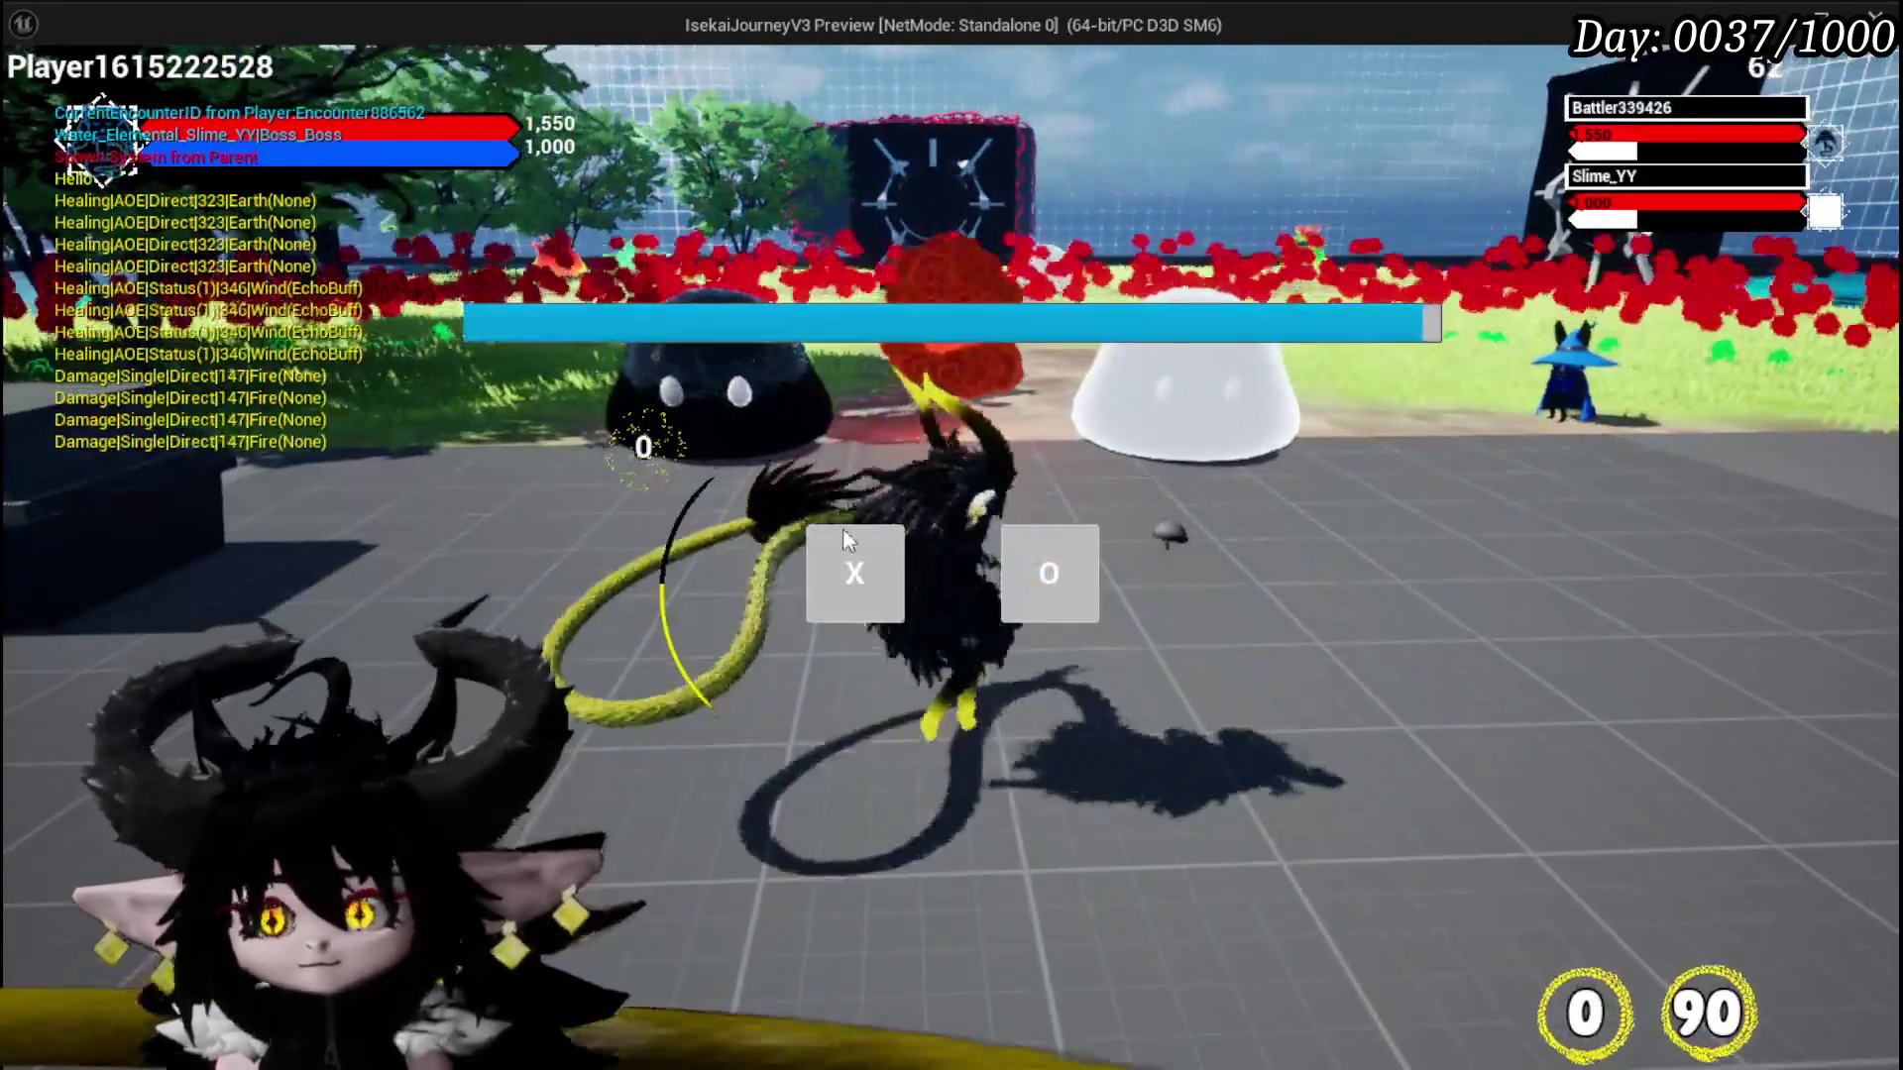
left_click(870, 580)
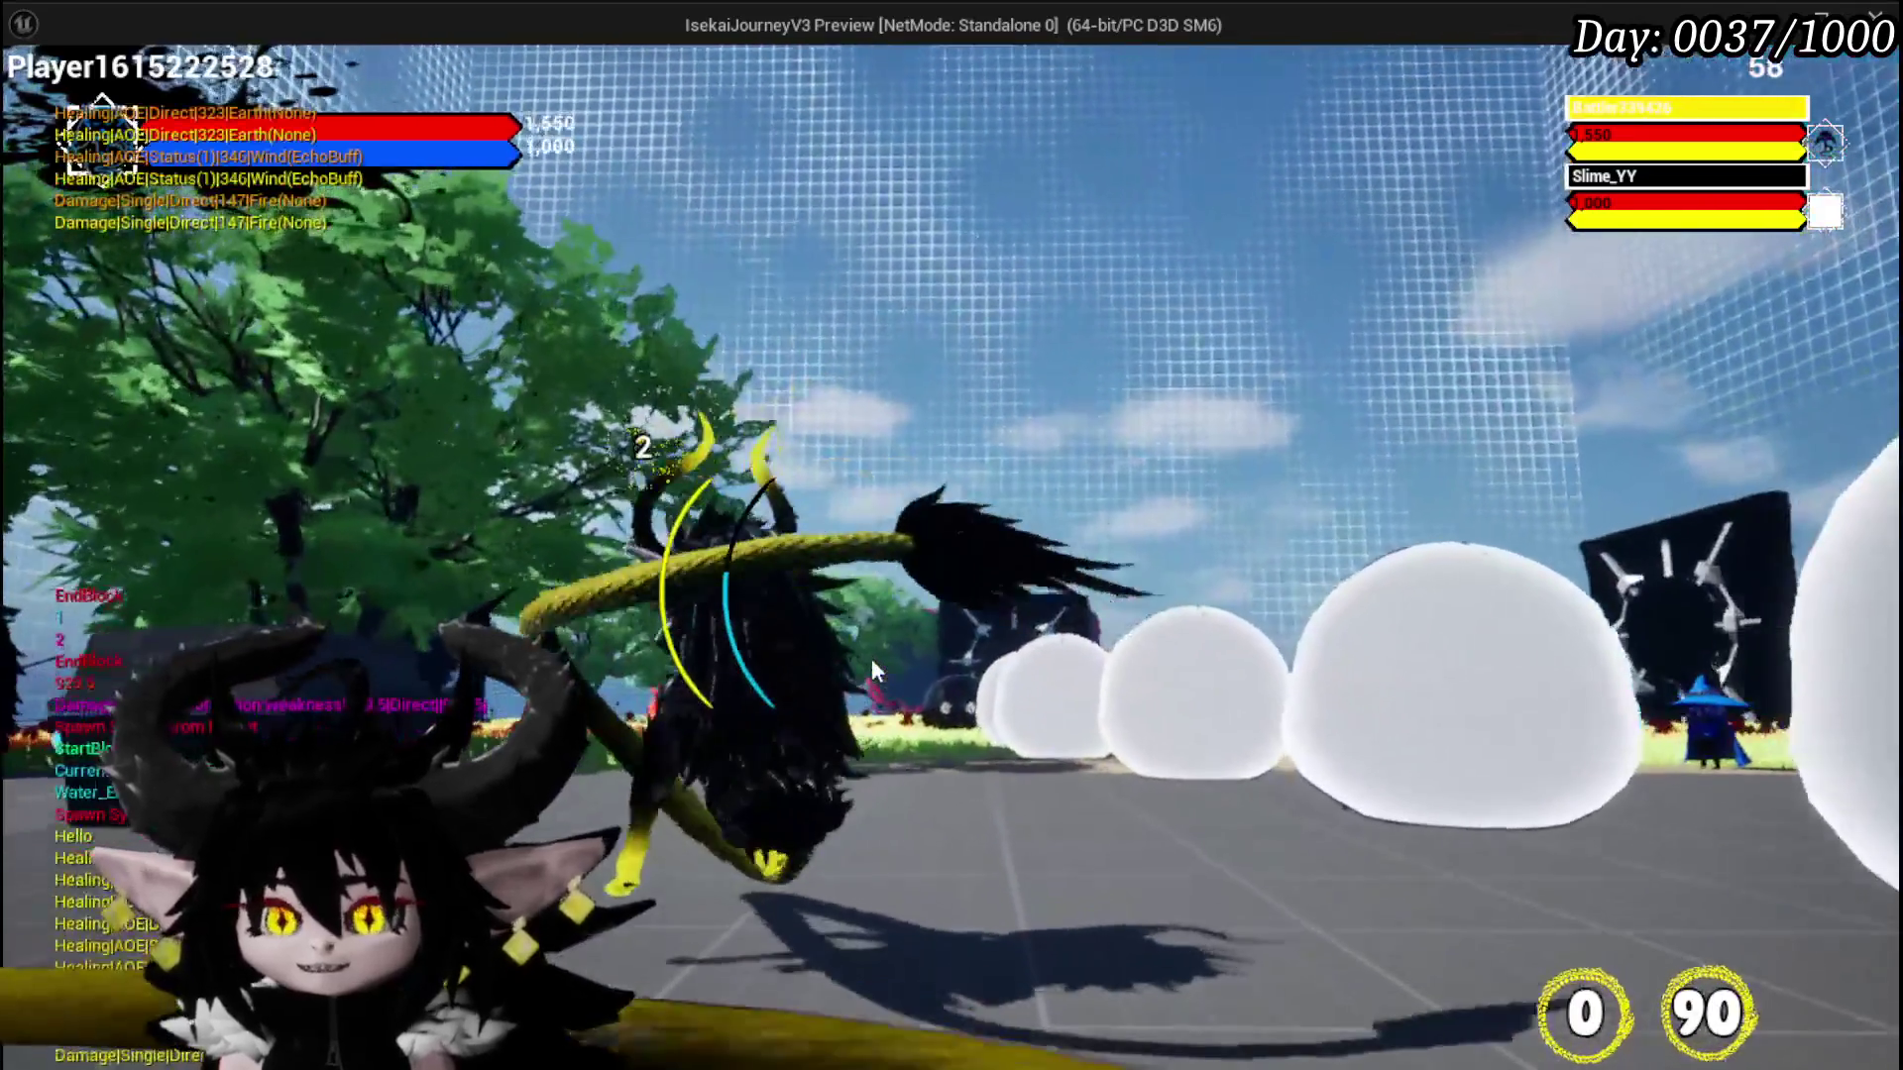
key("Escape")
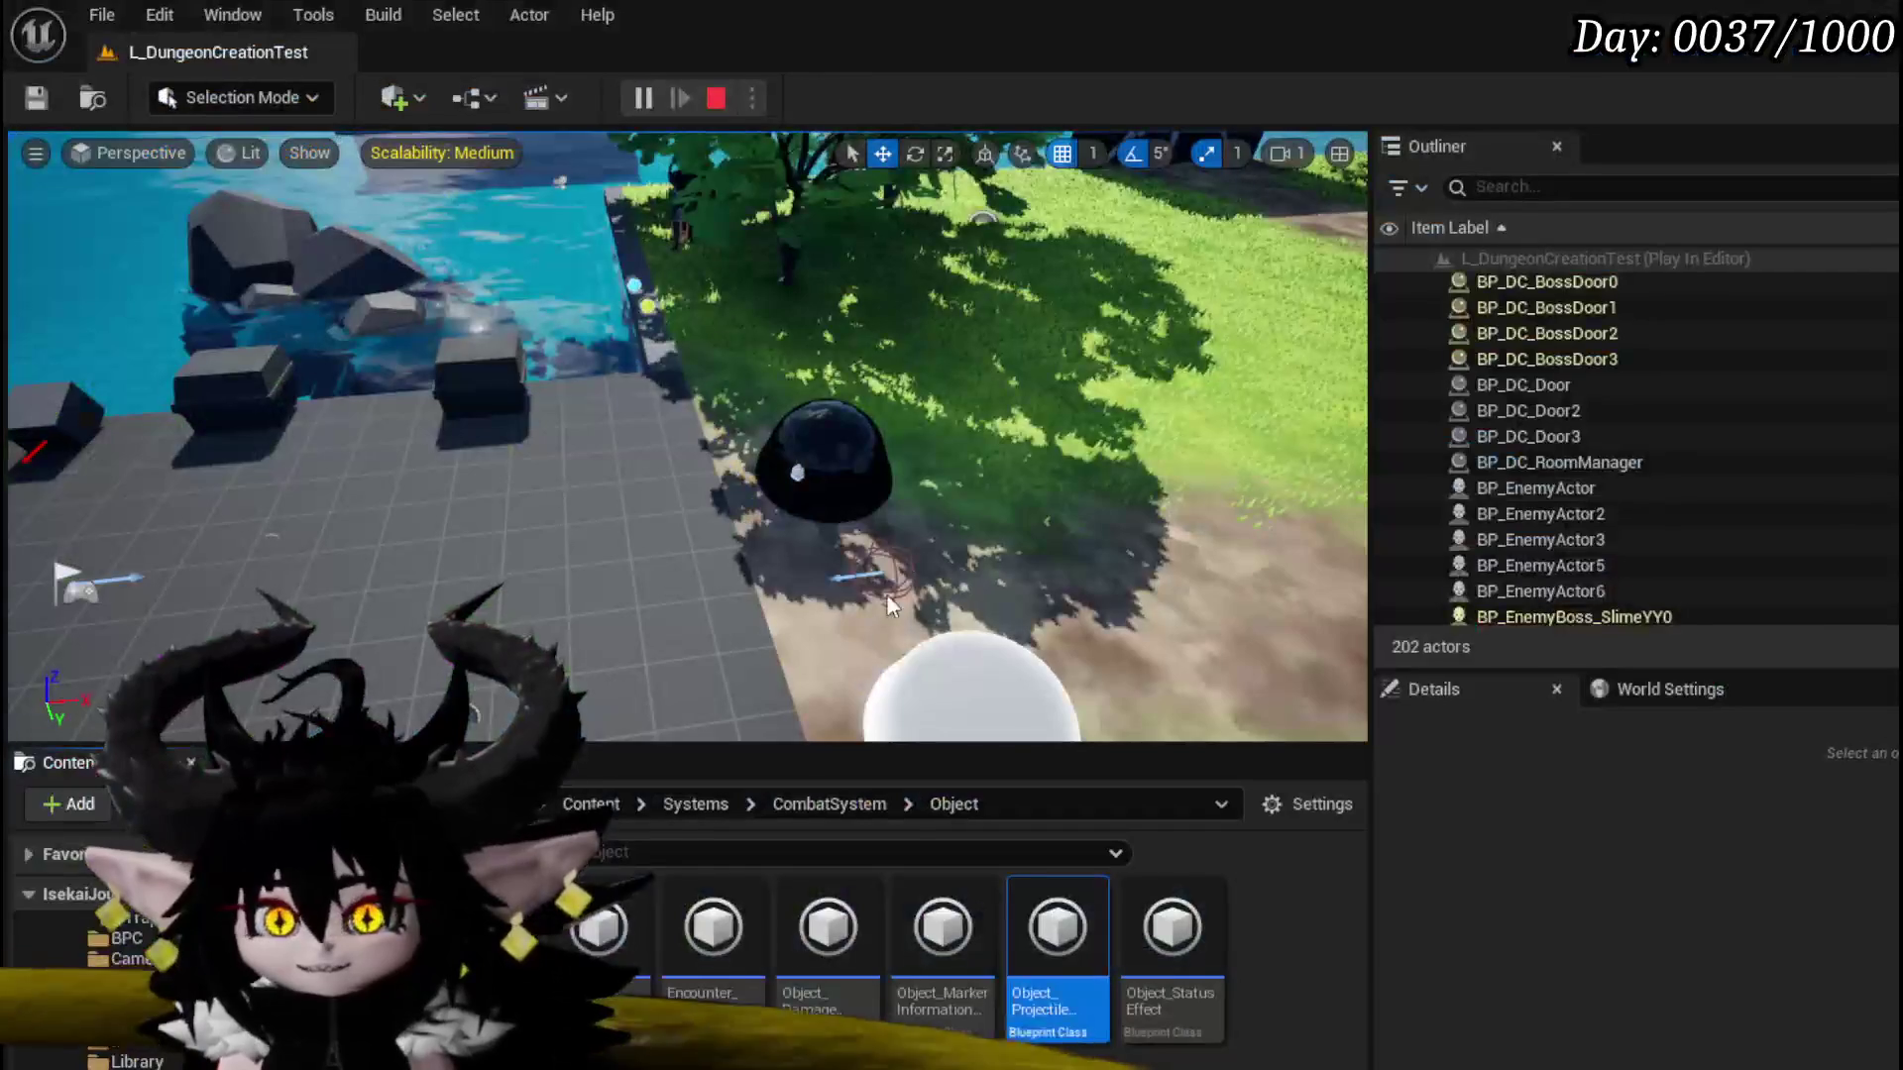
Step: Save all, then move Projectile Information Ref up beside Get Information in DelayedProjectile
key("ctrl+s")
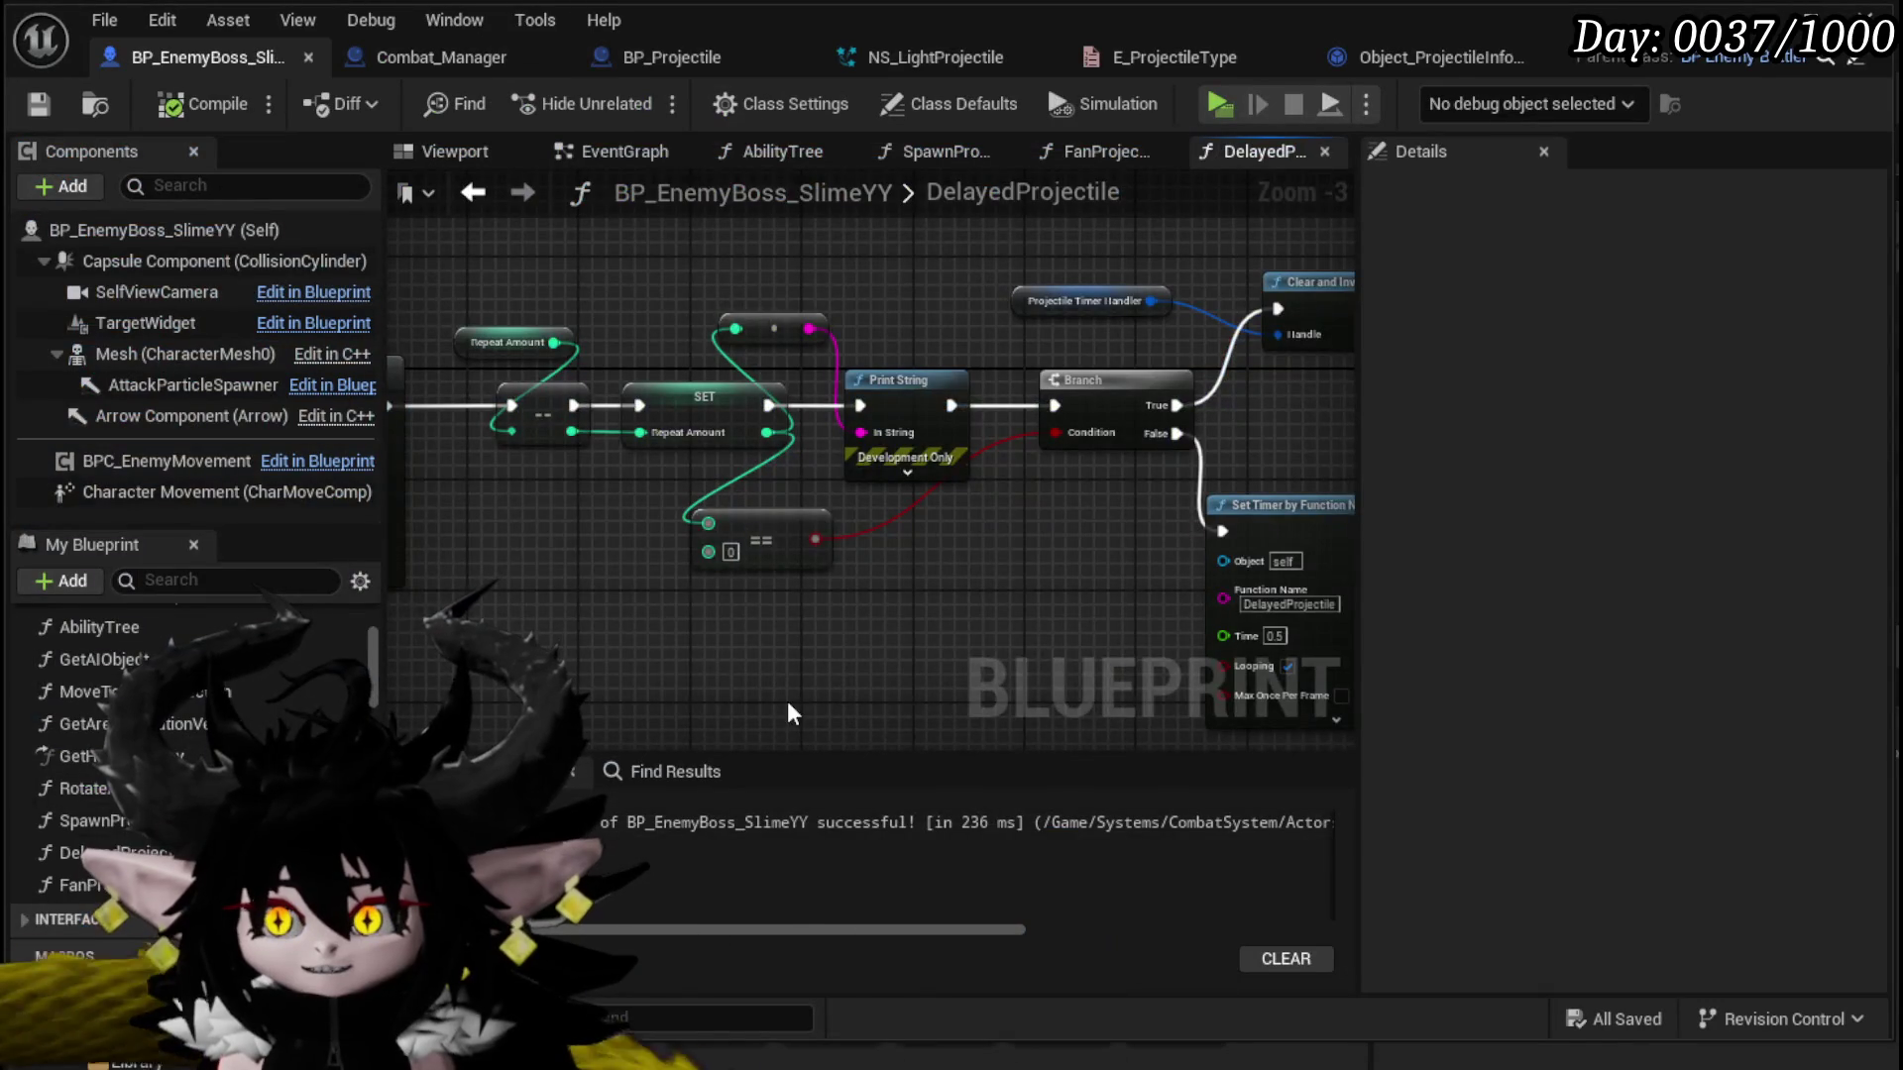
left_click_drag(787, 699, 392, 679)
left_click_drag(1289, 714, 411, 624)
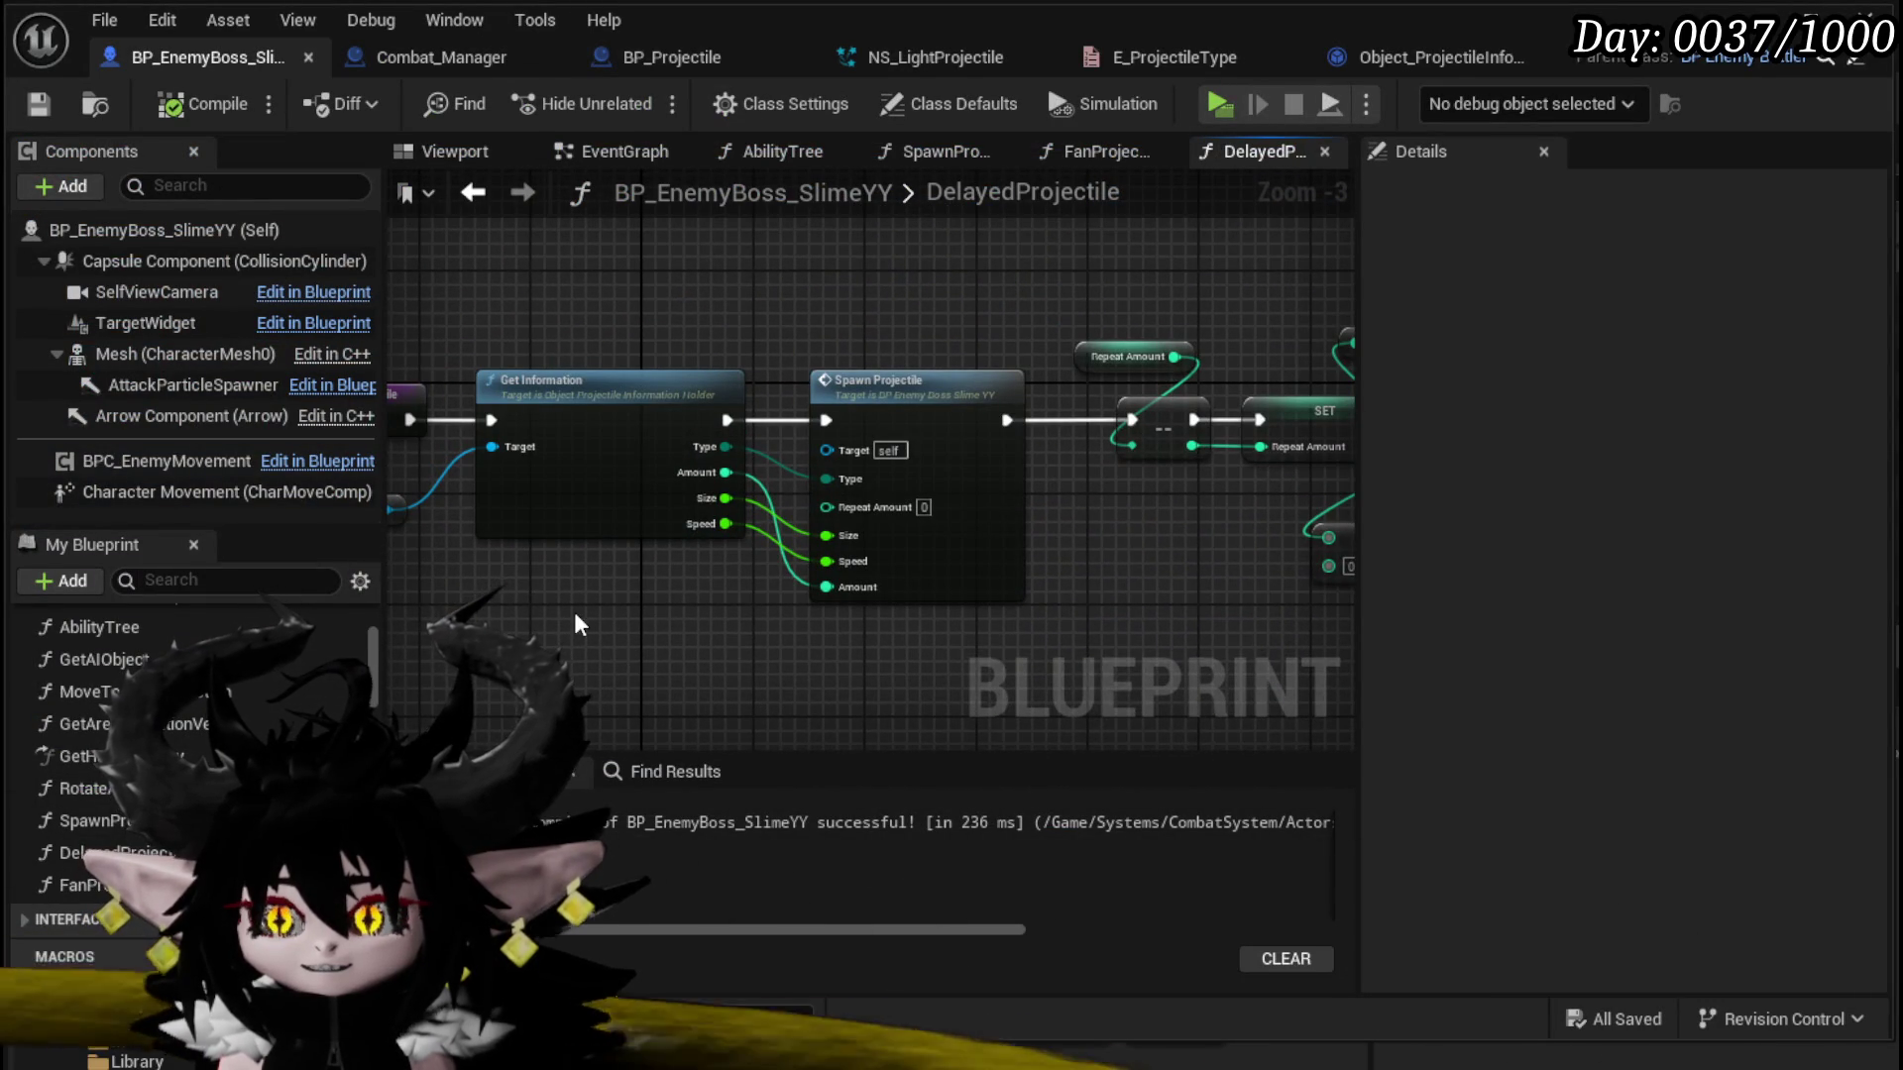
left_click_drag(573, 611, 787, 678)
left_click_drag(533, 531, 750, 412)
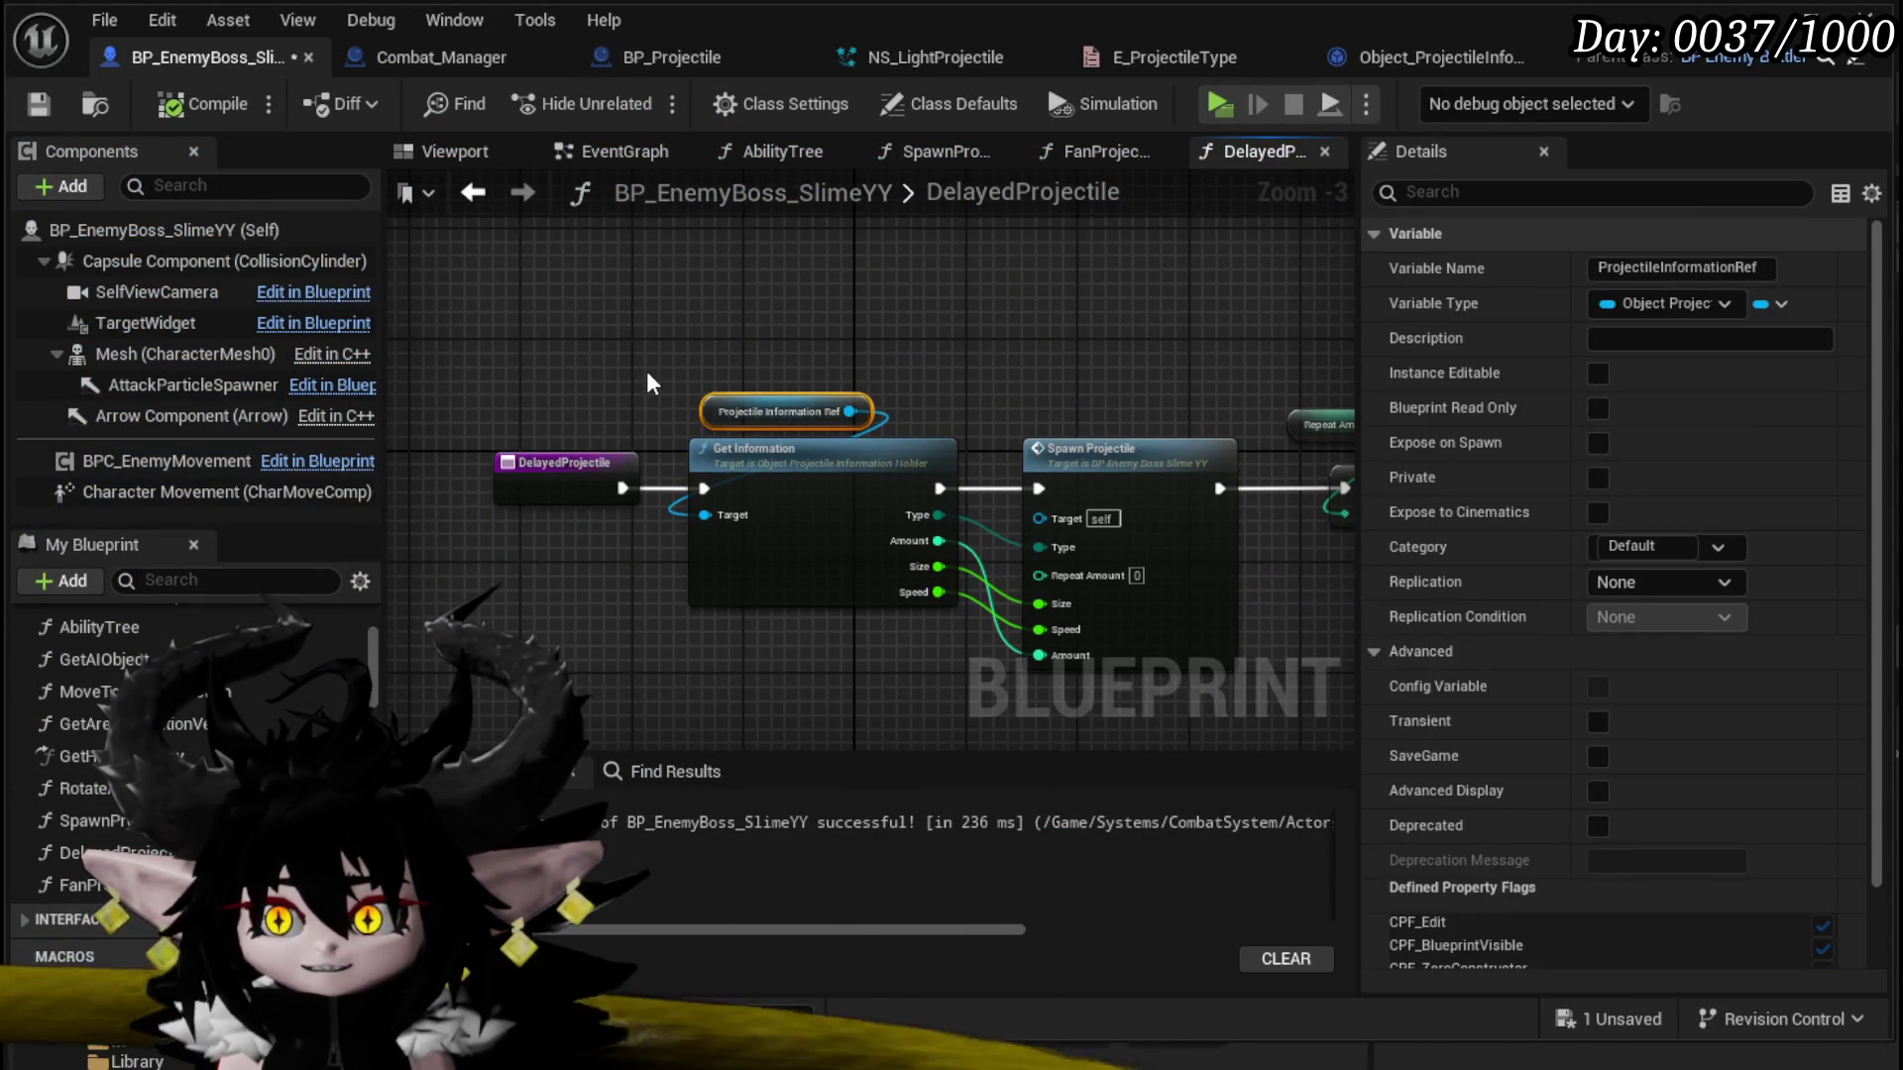
left_click(652, 381)
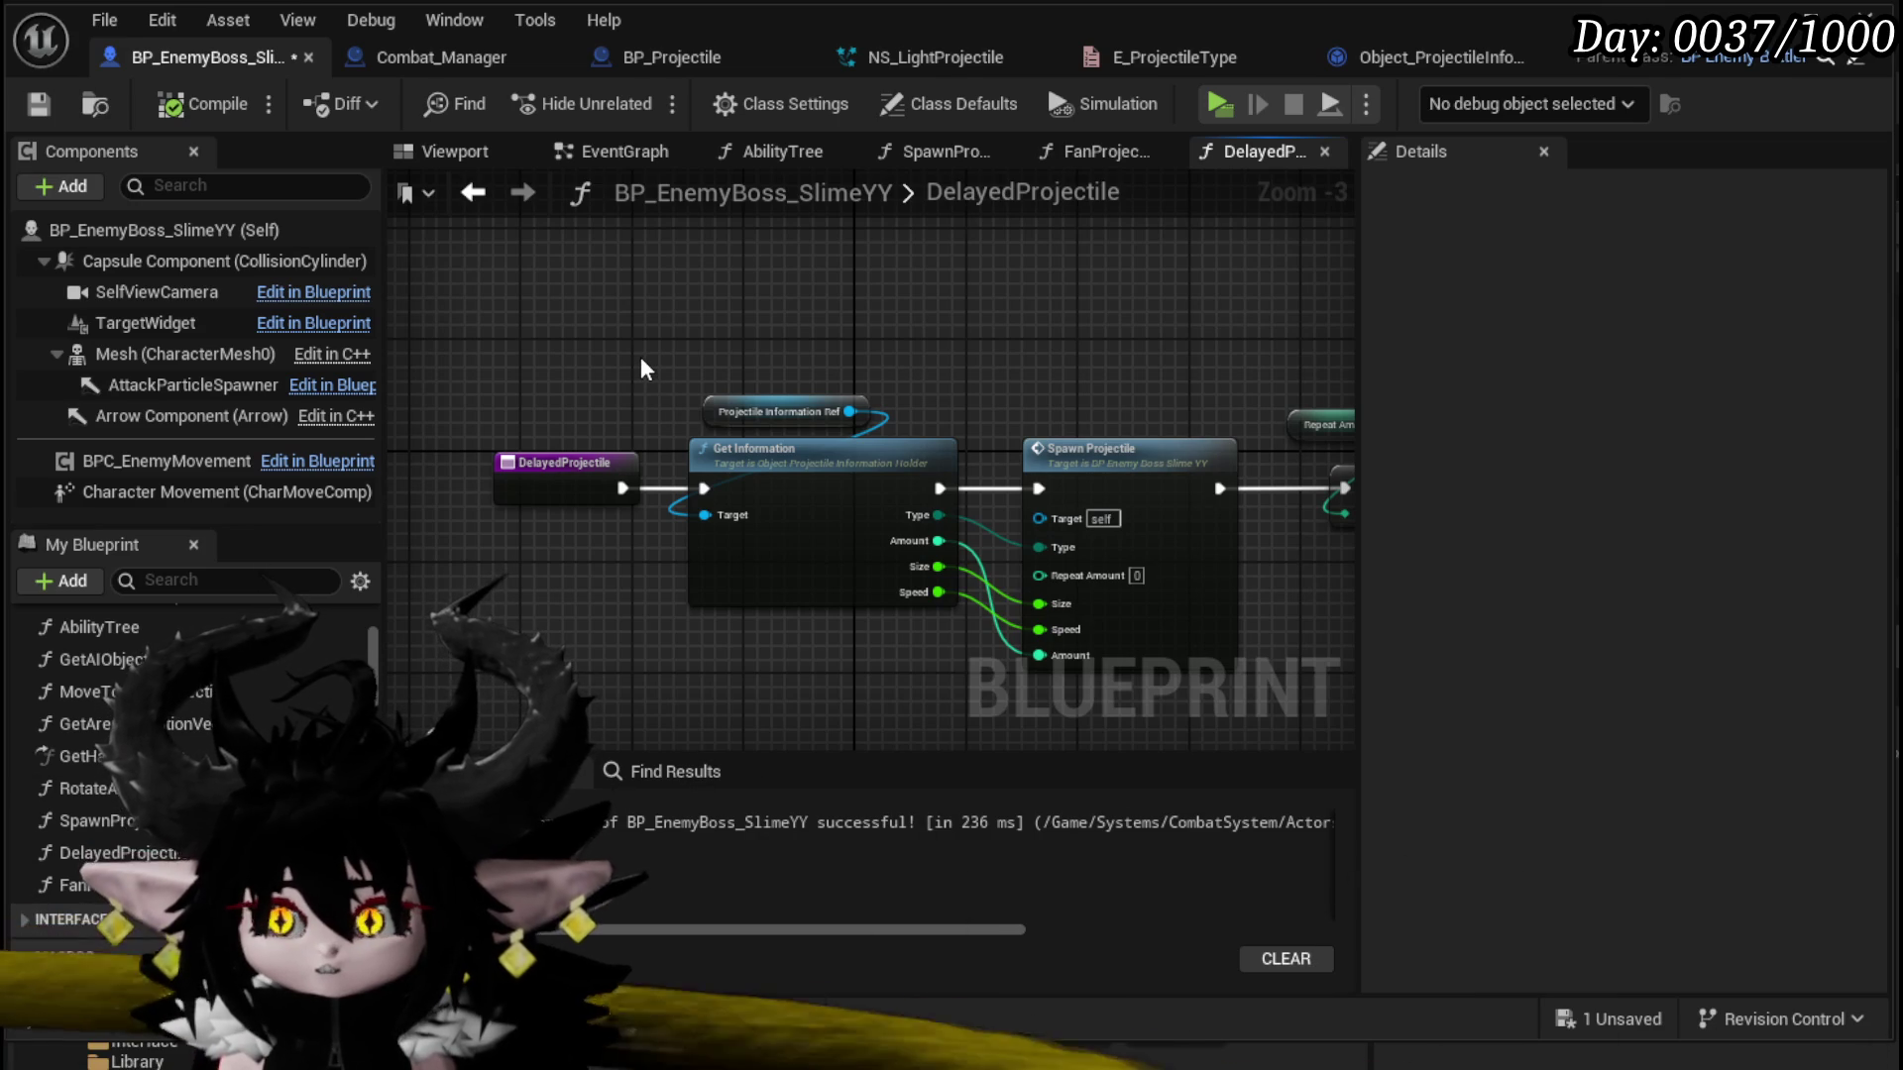
Step: Show AbilityTree's Spawn Projectile call, set to Fan with Repeat Amount 10
left_click(751, 170)
scroll(710, 395, "down", 2)
left_click_drag(1056, 550, 729, 411)
scroll(727, 414, "up", 2)
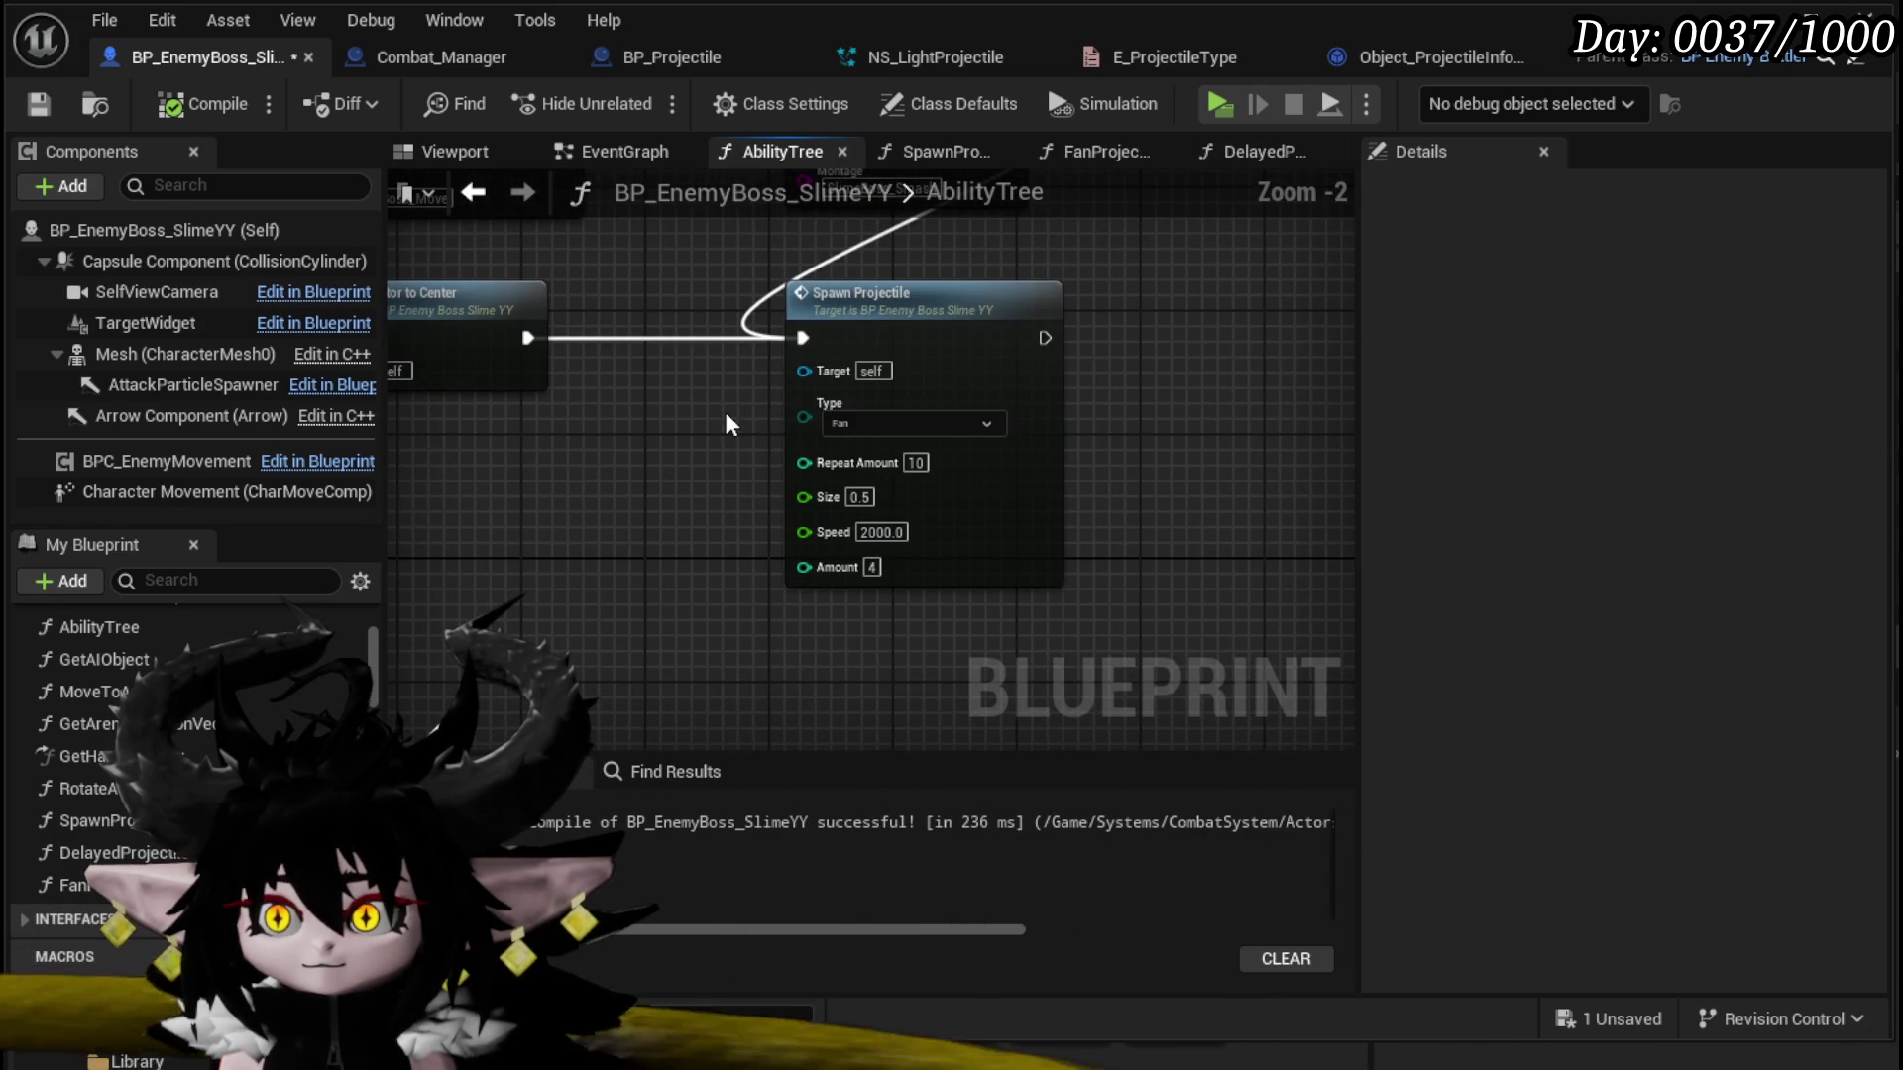
Step: Open SpawnProjectile from AbilityTree and inspect its Fan Projectiles, Set Timer, Branch and == nodes
left_click_drag(991, 349, 936, 501)
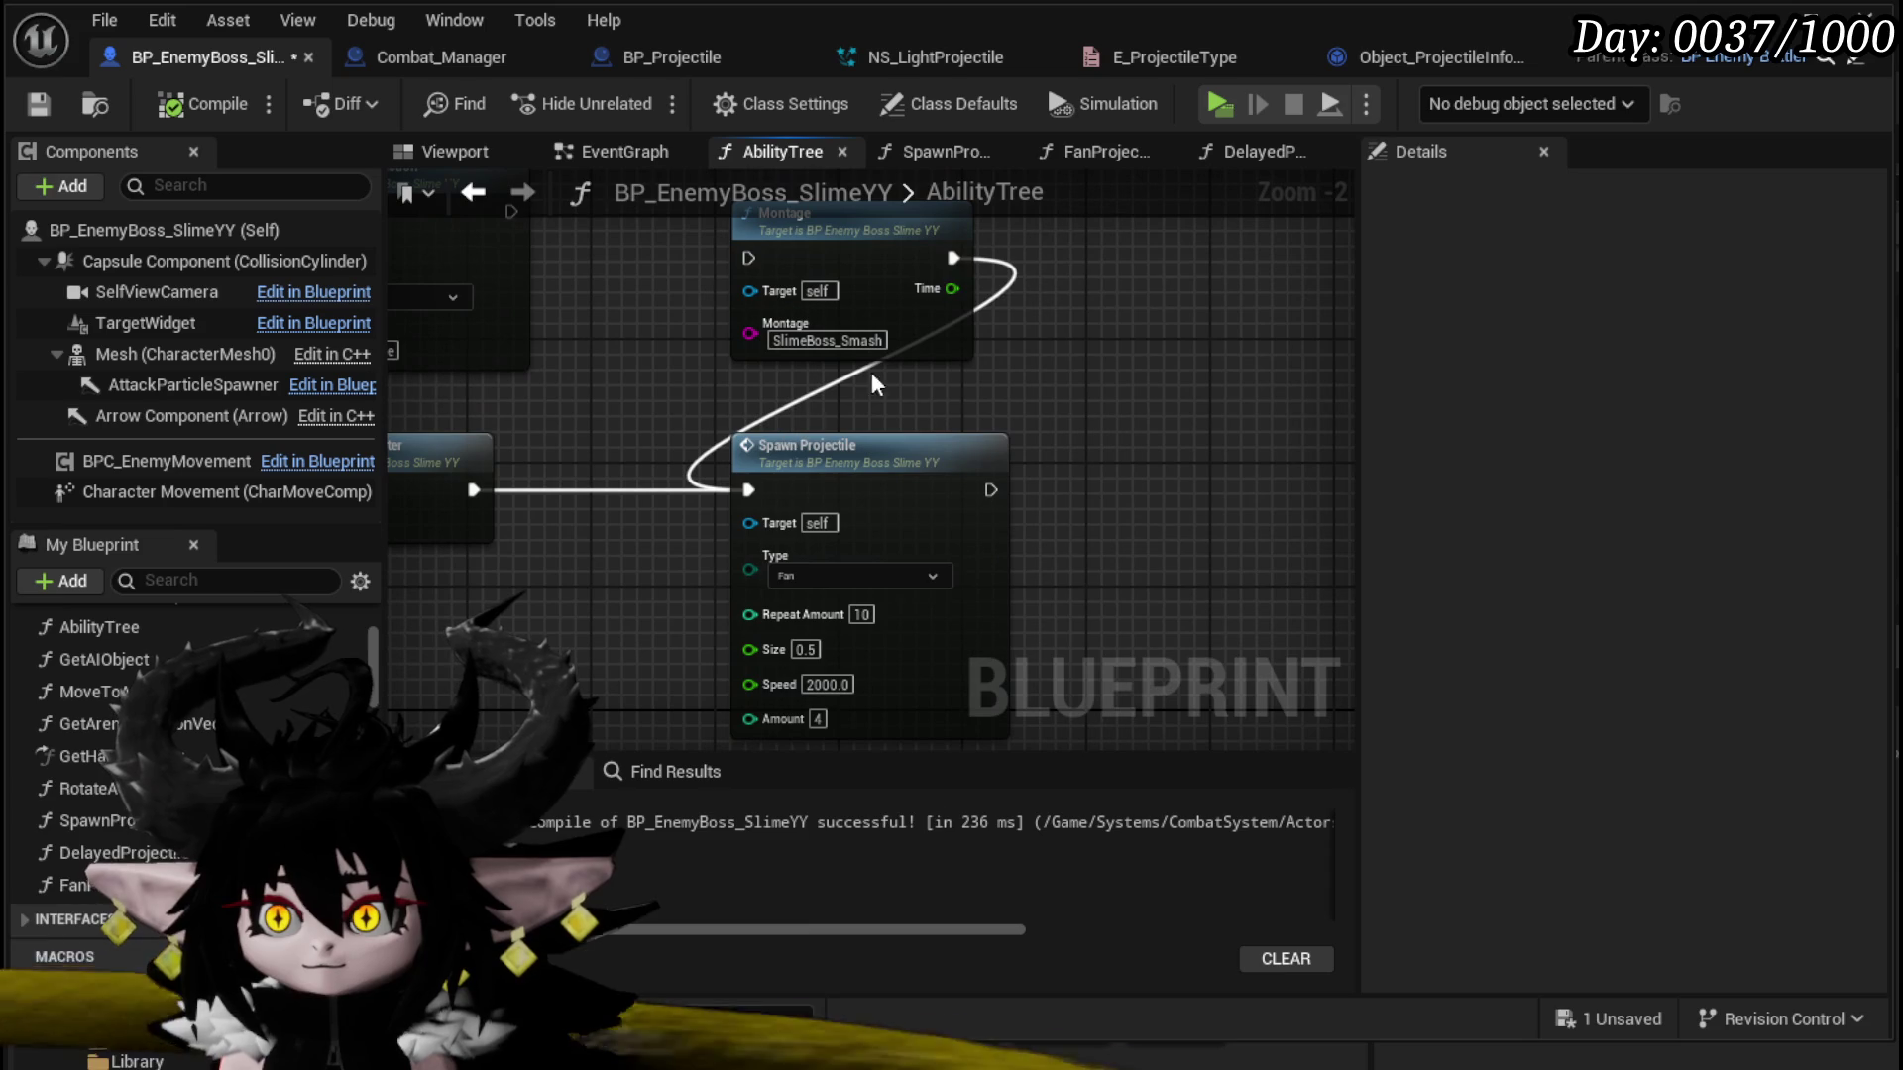
double_click(834, 446)
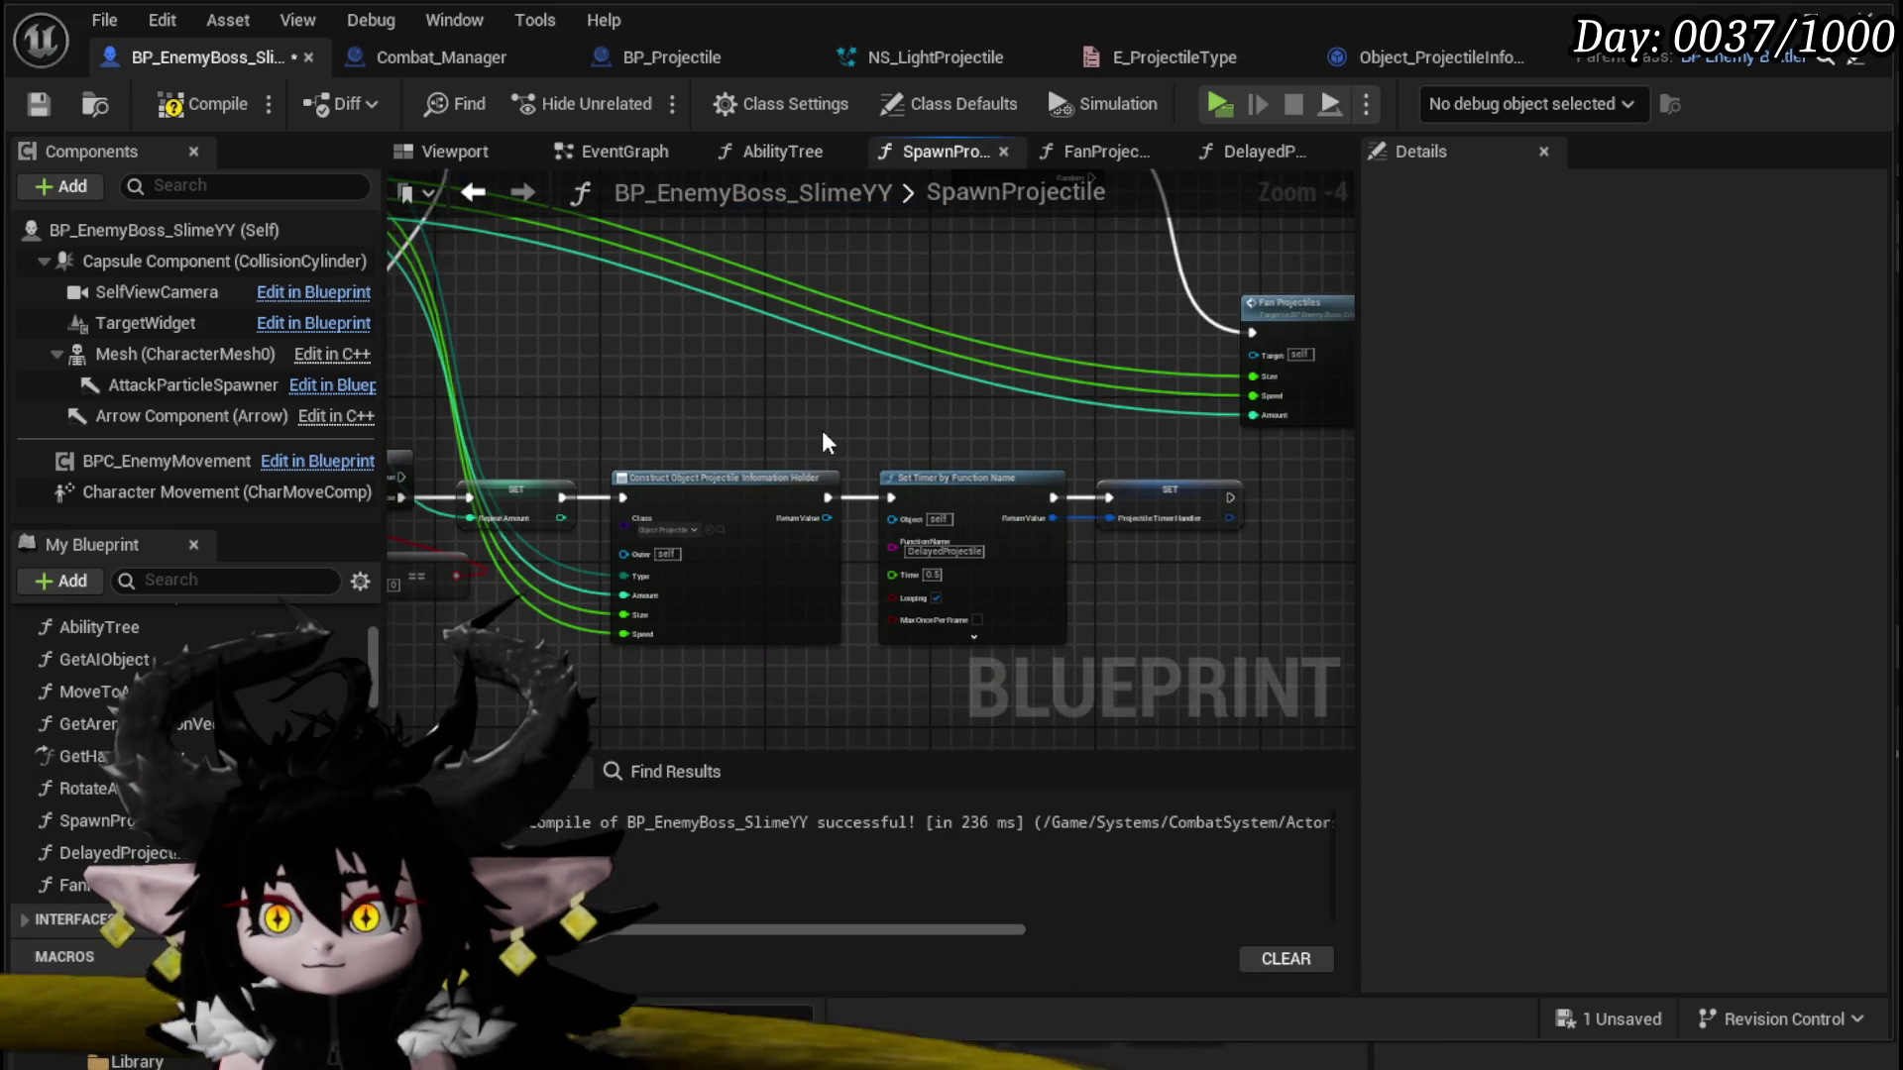
scroll(770, 396, "down", 2)
scroll(793, 445, "up", 3)
mouse_move(891, 466)
left_mouse_down()
mouse_move(900, 270)
mouse_move(985, 416)
mouse_move(1173, 616)
mouse_move(747, 495)
mouse_move(525, 516)
left_mouse_up()
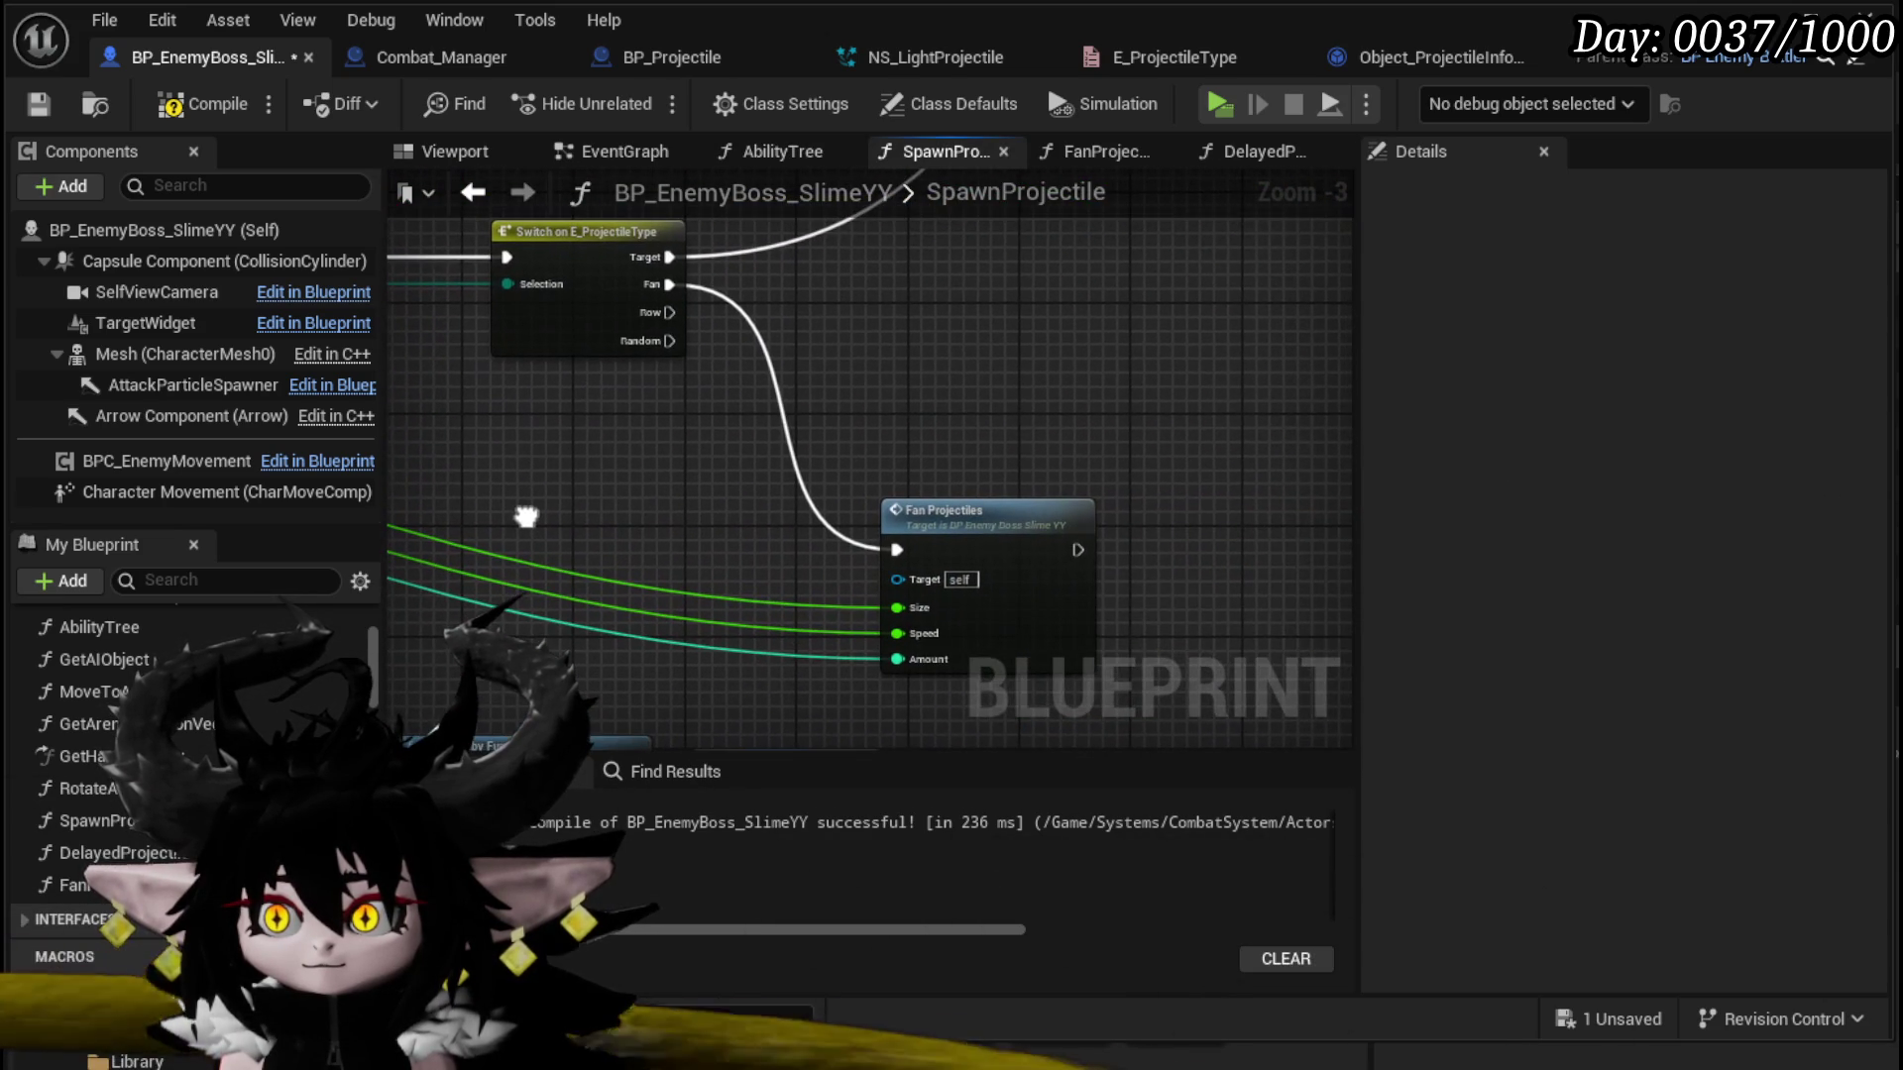
scroll(1003, 348, "down", 1)
mouse_move(979, 314)
left_mouse_down()
mouse_move(501, 559)
mouse_move(681, 251)
mouse_move(827, 317)
left_mouse_up()
scroll(500, 559, "down", 1)
scroll(715, 513, "down", 1)
left_click_drag(1275, 413, 802, 541)
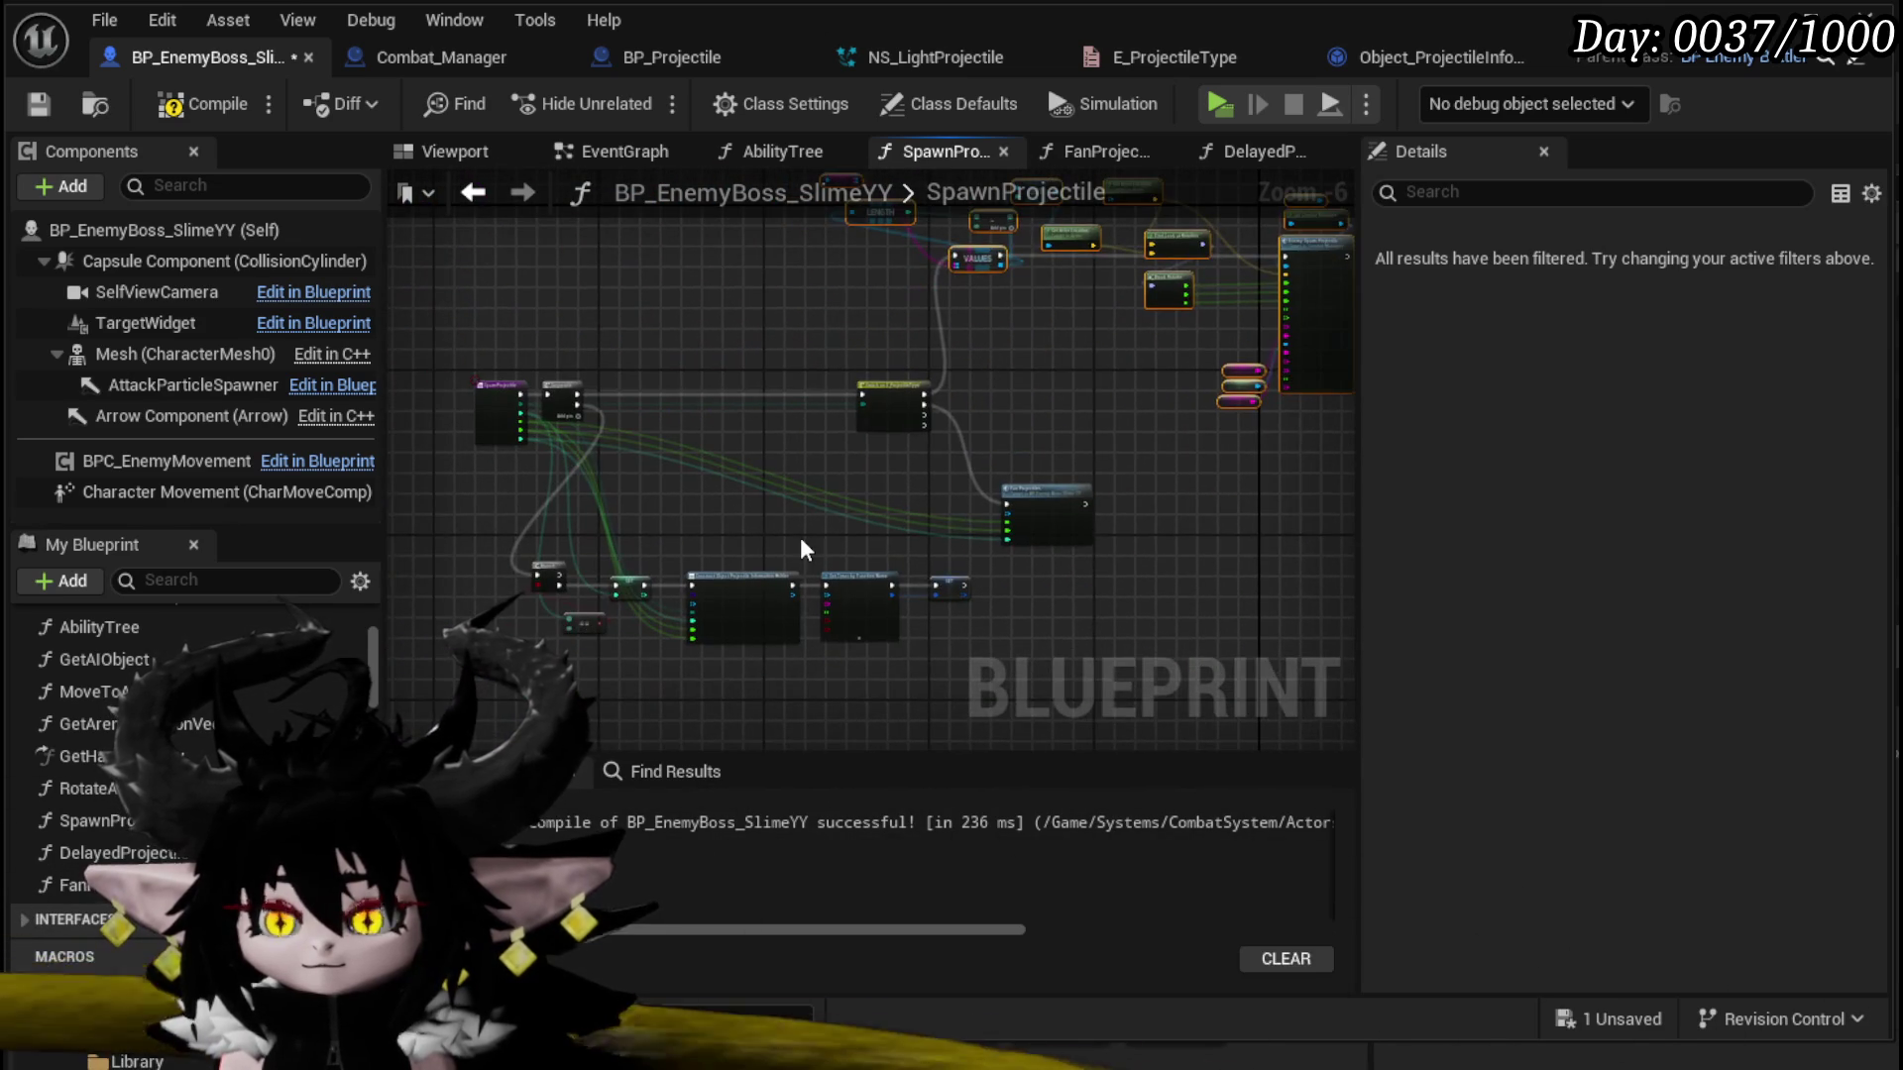
scroll(775, 472, "up", 3)
mouse_move(810, 218)
left_mouse_down()
mouse_move(939, 317)
mouse_move(537, 306)
left_mouse_up()
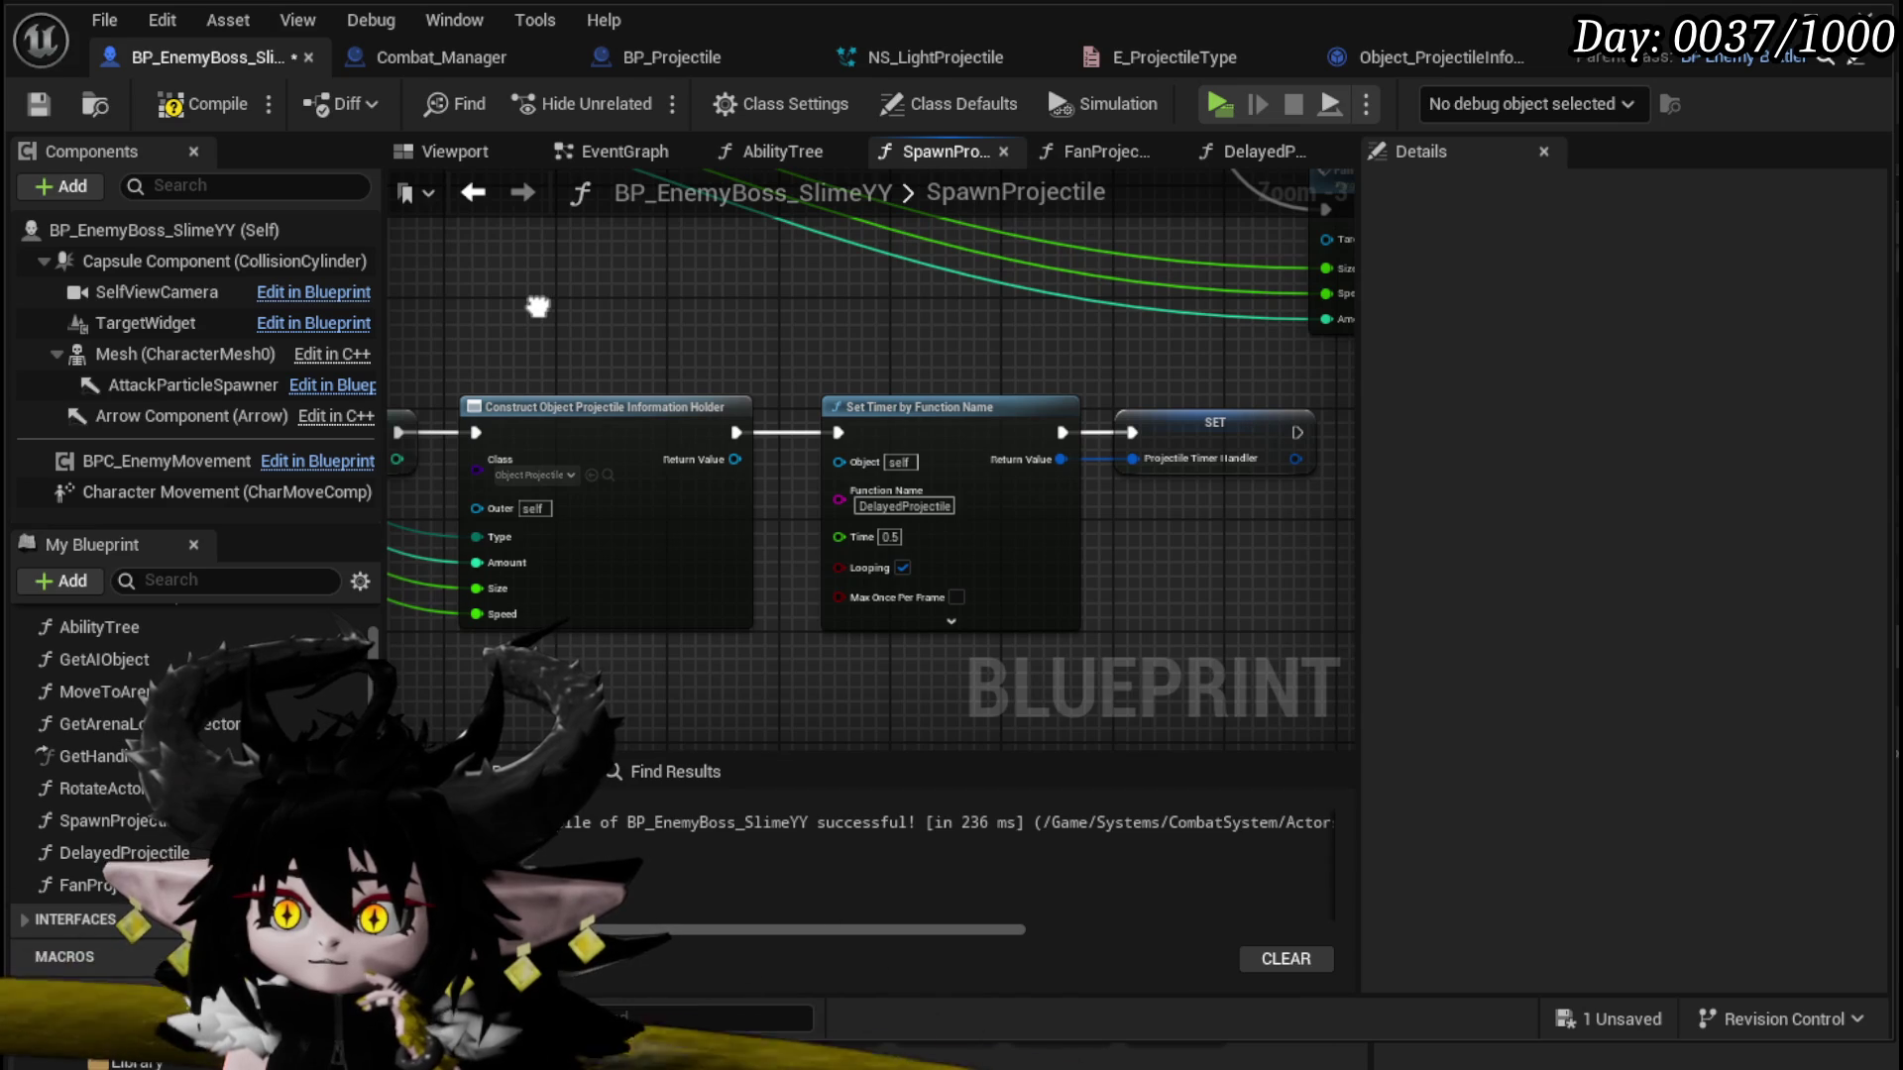
Step: Spread the Construct and Set Timer nodes apart to make room between them
left_click_drag(537, 306, 396, 285)
left_click_drag(824, 398, 1096, 398)
left_click_drag(534, 431, 816, 448)
scroll(214, 628, "down", 10)
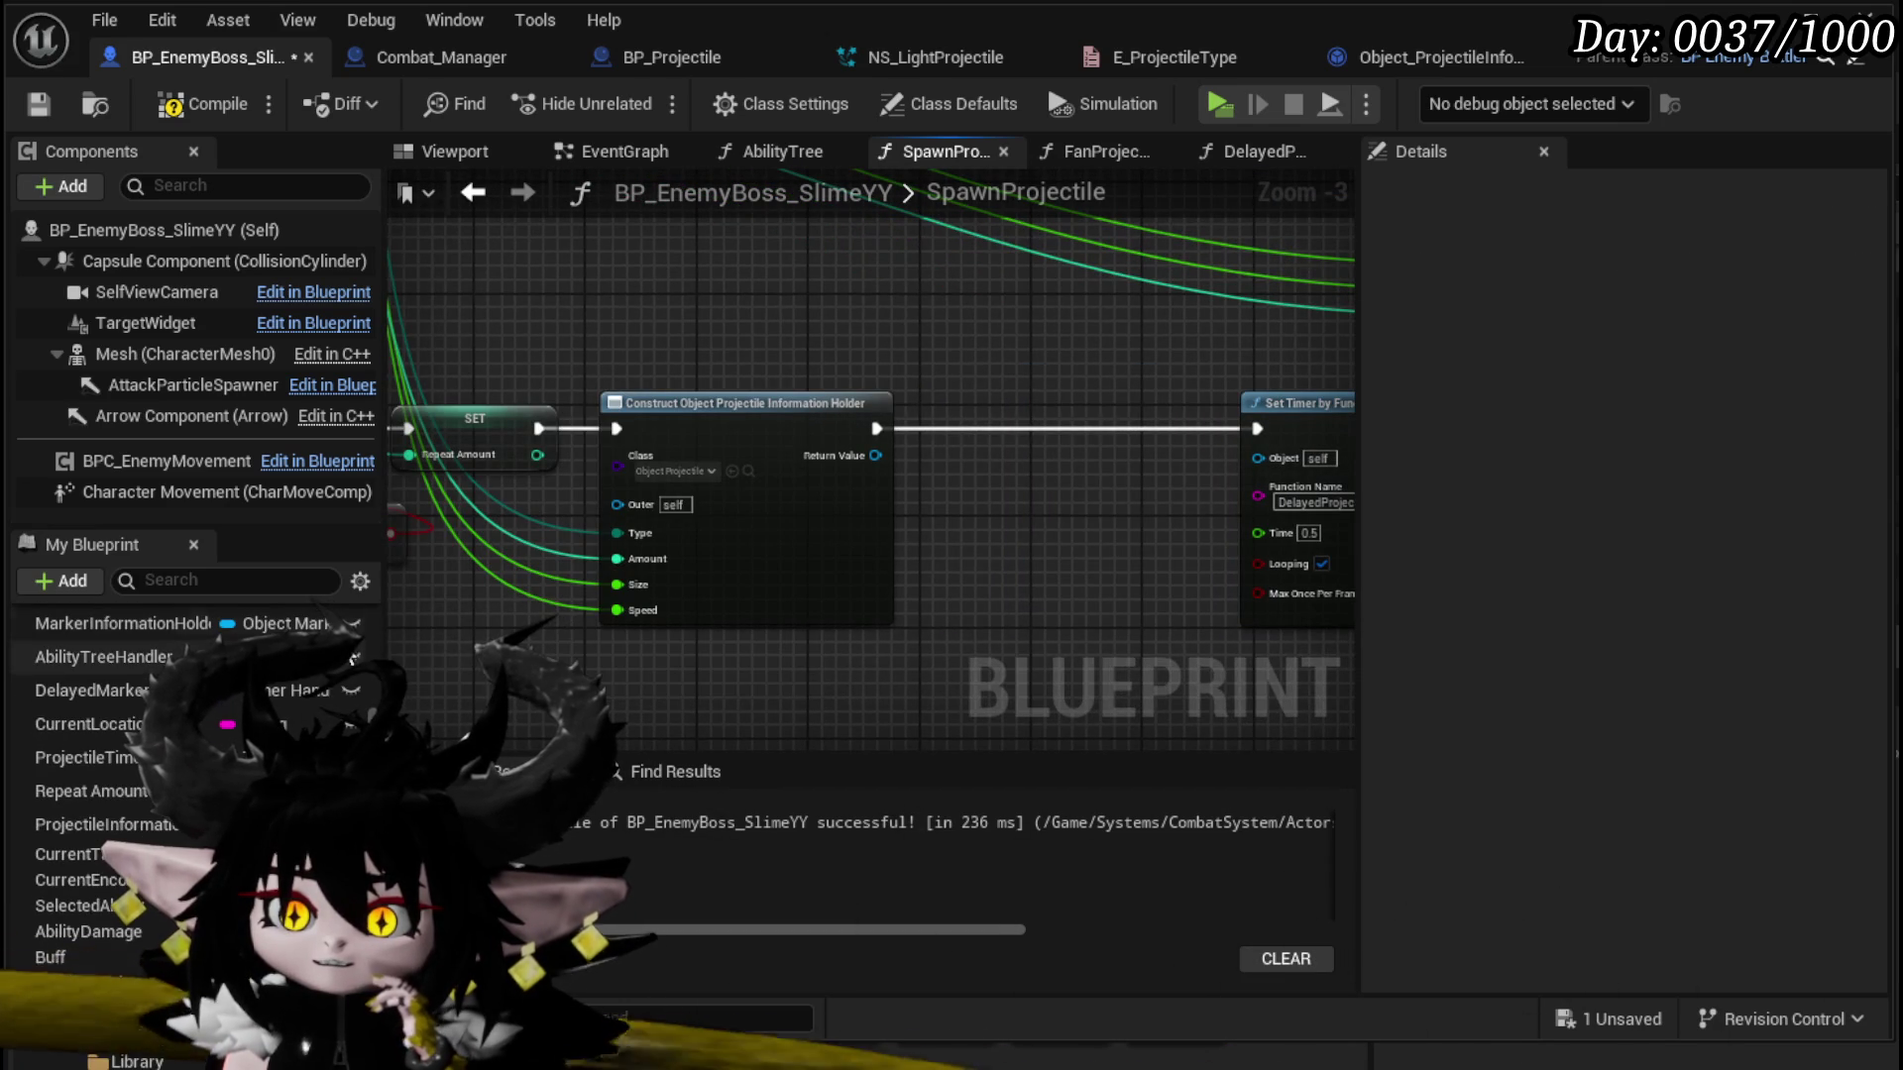
Step: Insert a SET Projectile Information Ref fed by Return Value between Construct and Set Timer
mouse_move(160, 820)
left_mouse_down()
mouse_move(1058, 496)
mouse_move(1027, 440)
left_mouse_up()
left_click(1057, 538)
left_click_drag(877, 428, 973, 432)
left_click_drag(1254, 430, 1257, 430)
left_click_drag(875, 454, 1002, 461)
left_click(1074, 590)
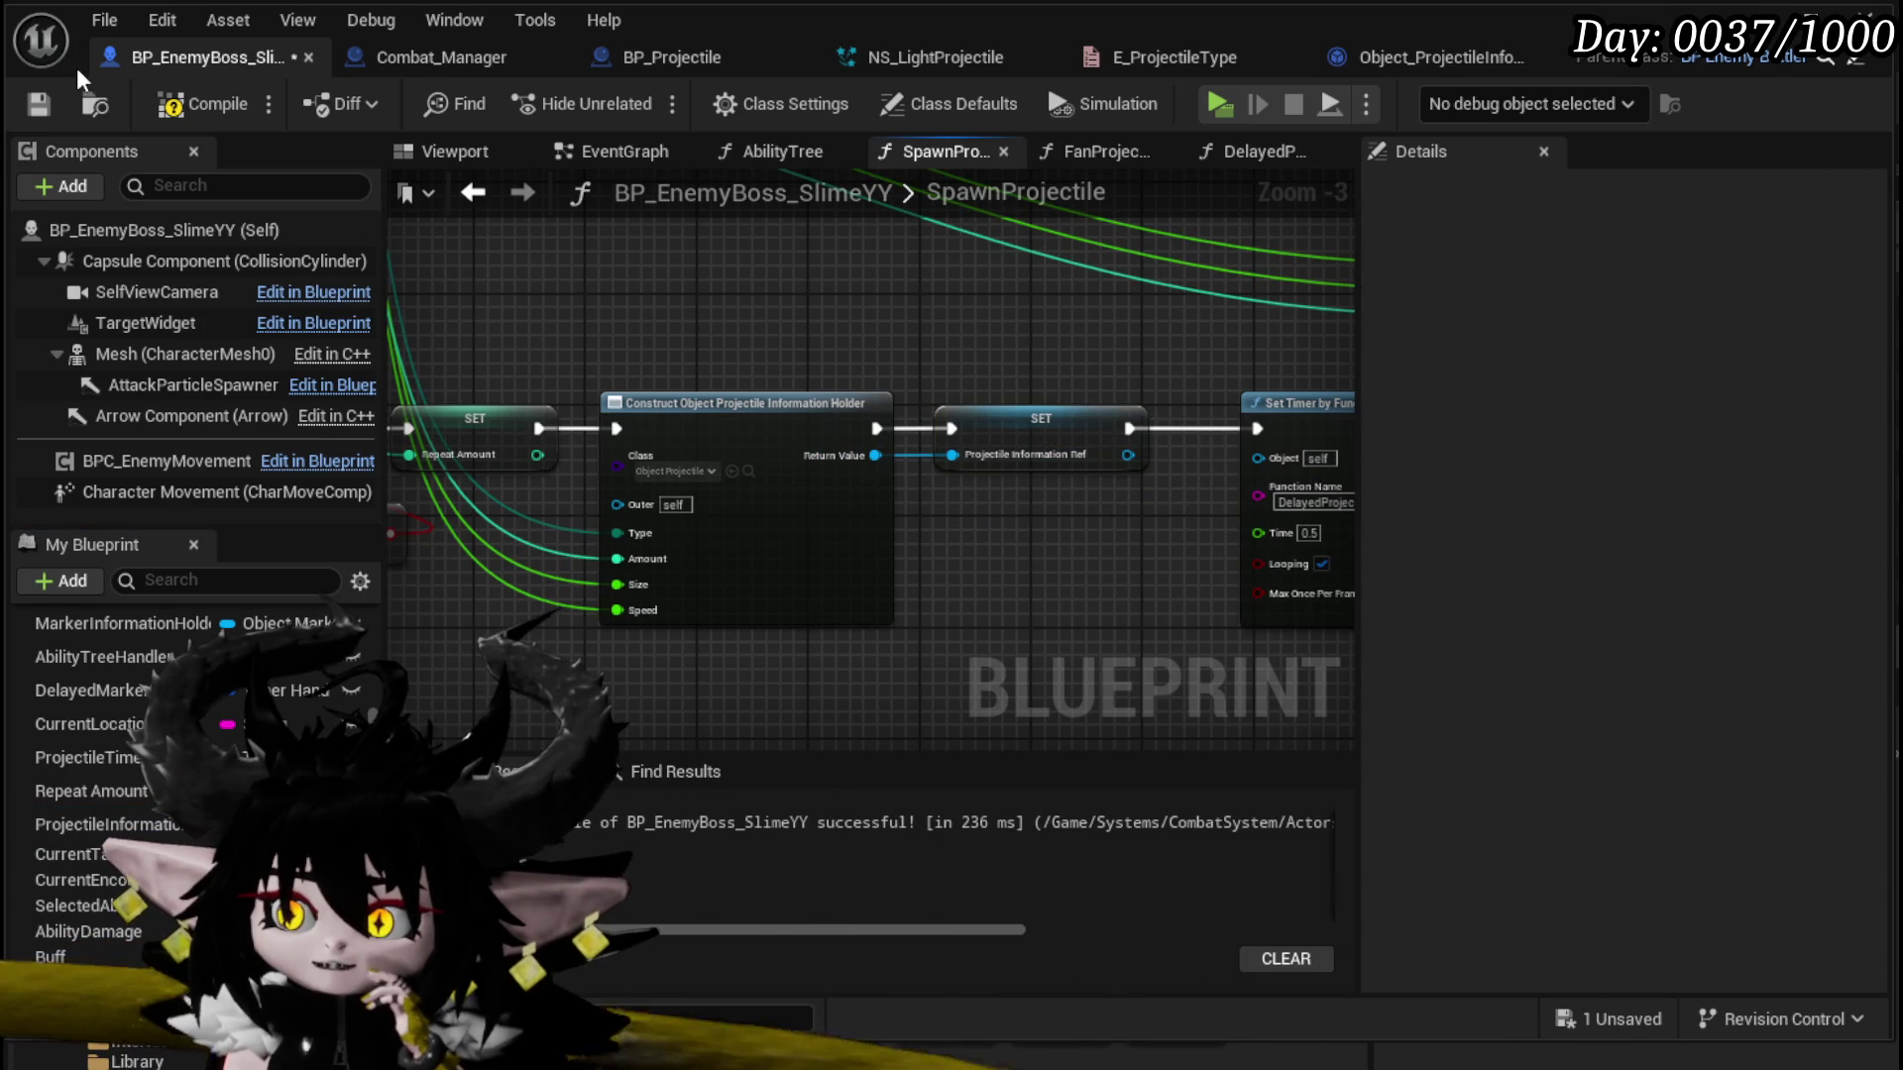
Step: Compile and save the boss blueprint, then tidy the SpawnProjectile graph layout
left_click(184, 104)
key("ctrl+s")
scroll(793, 285, "down", 2)
mouse_move(906, 286)
left_mouse_down()
mouse_move(890, 421)
mouse_move(777, 434)
left_mouse_up()
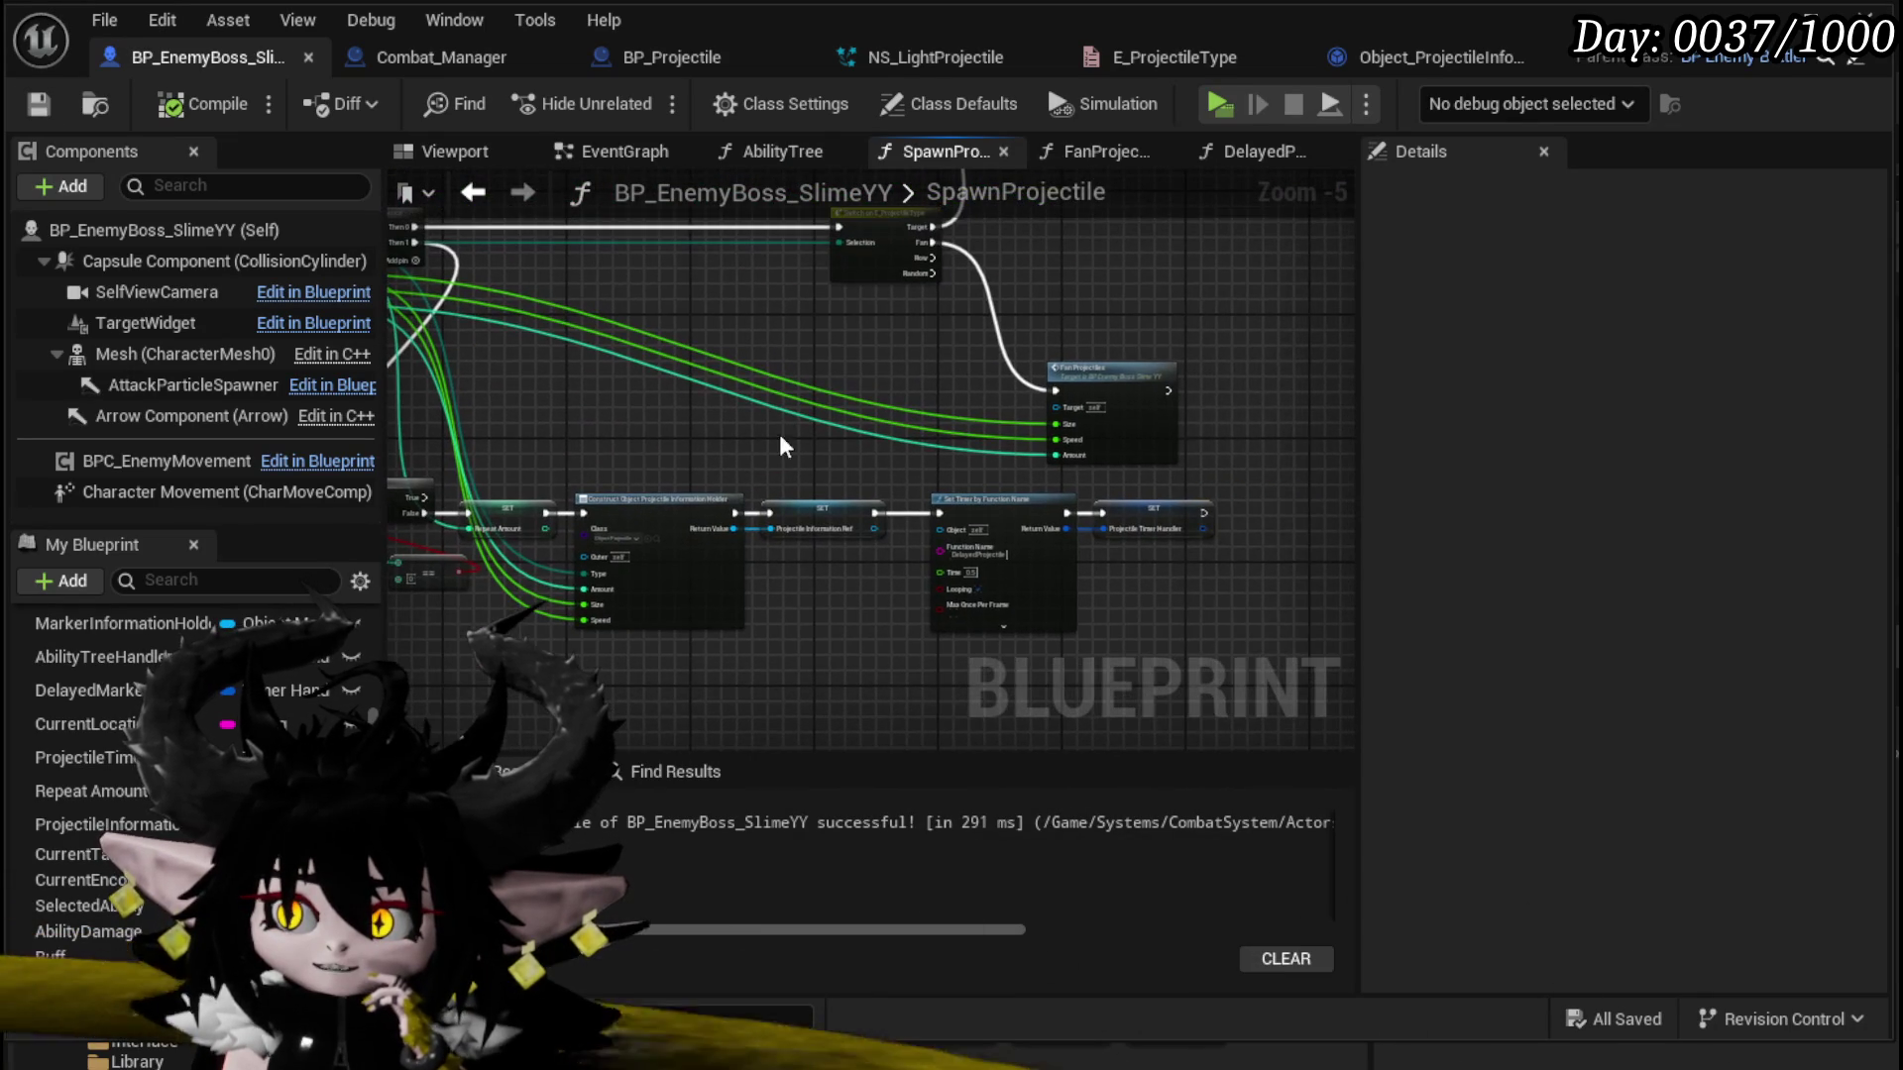
left_click_drag(1086, 379, 1086, 295)
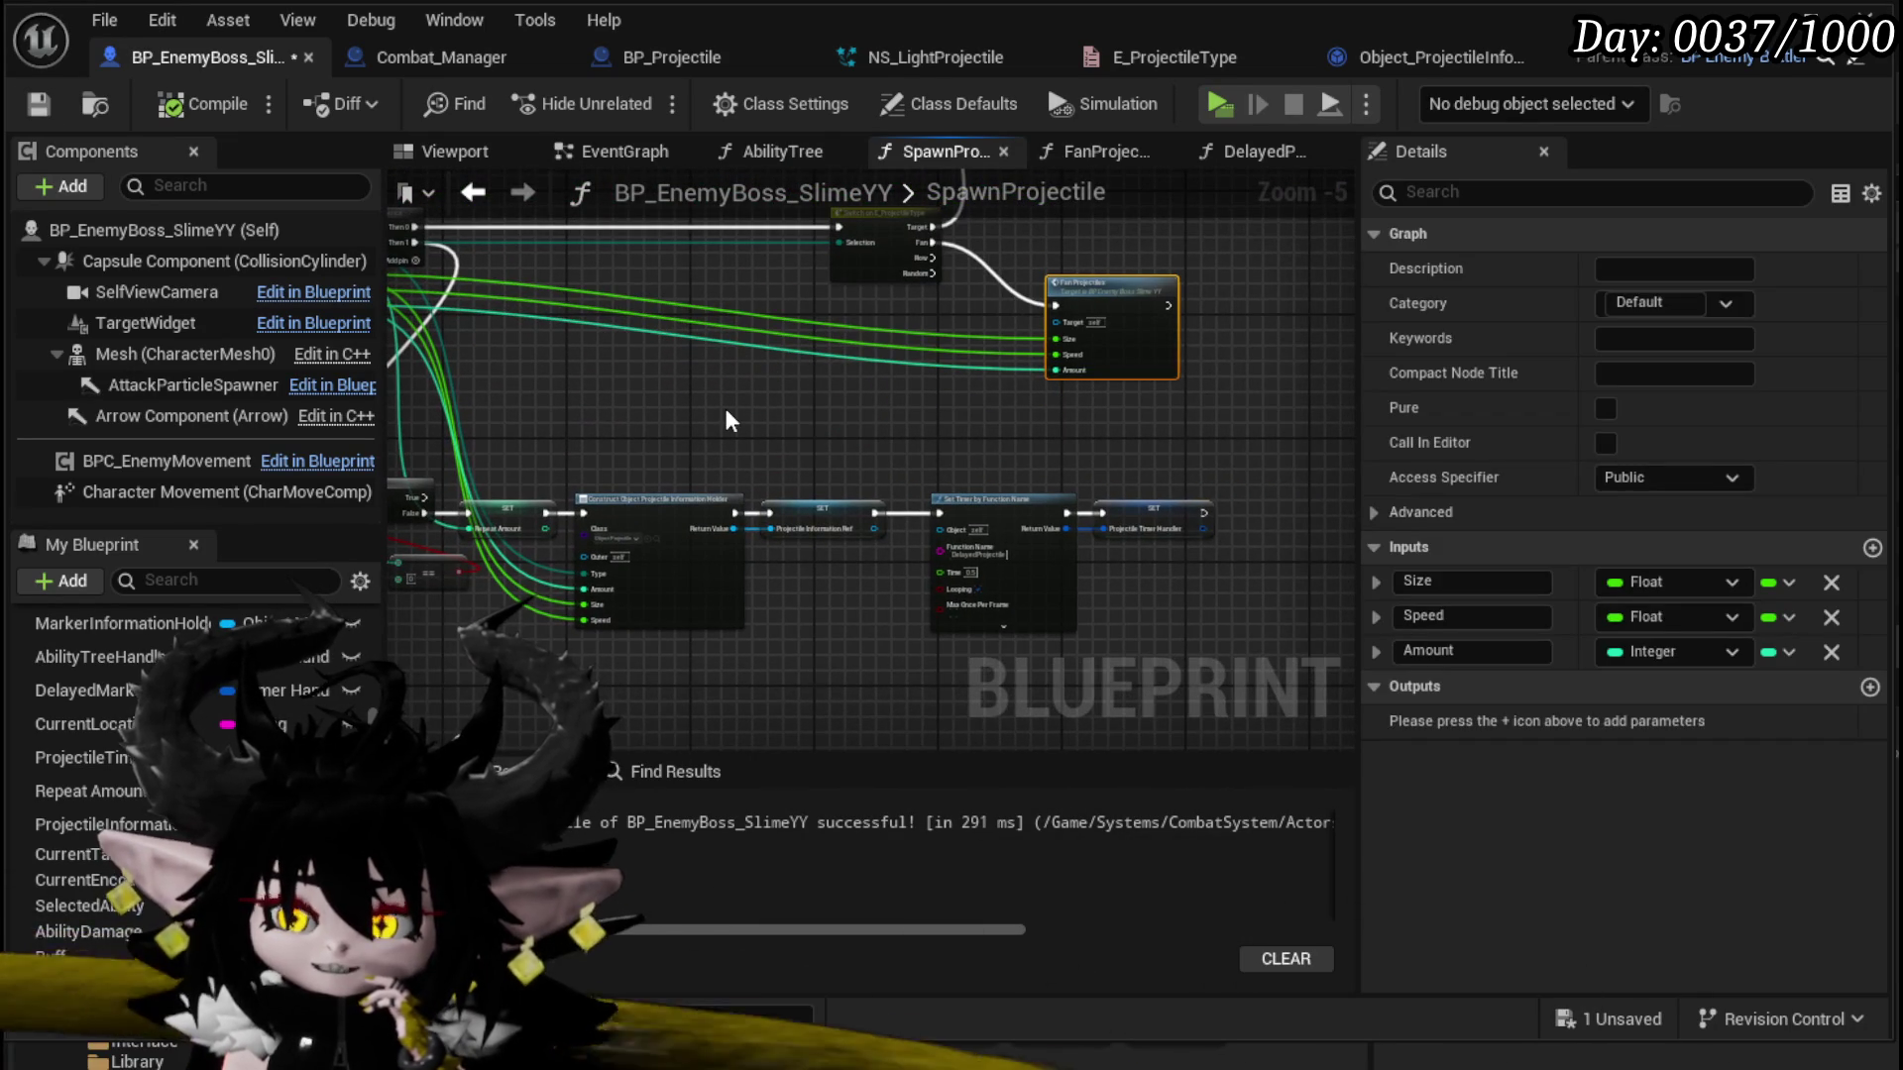
Step: Inspect the DelayedProjectile graph's Projectile Information Ref getter and Print String node
left_click(725, 408)
left_click_drag(725, 408, 861, 350)
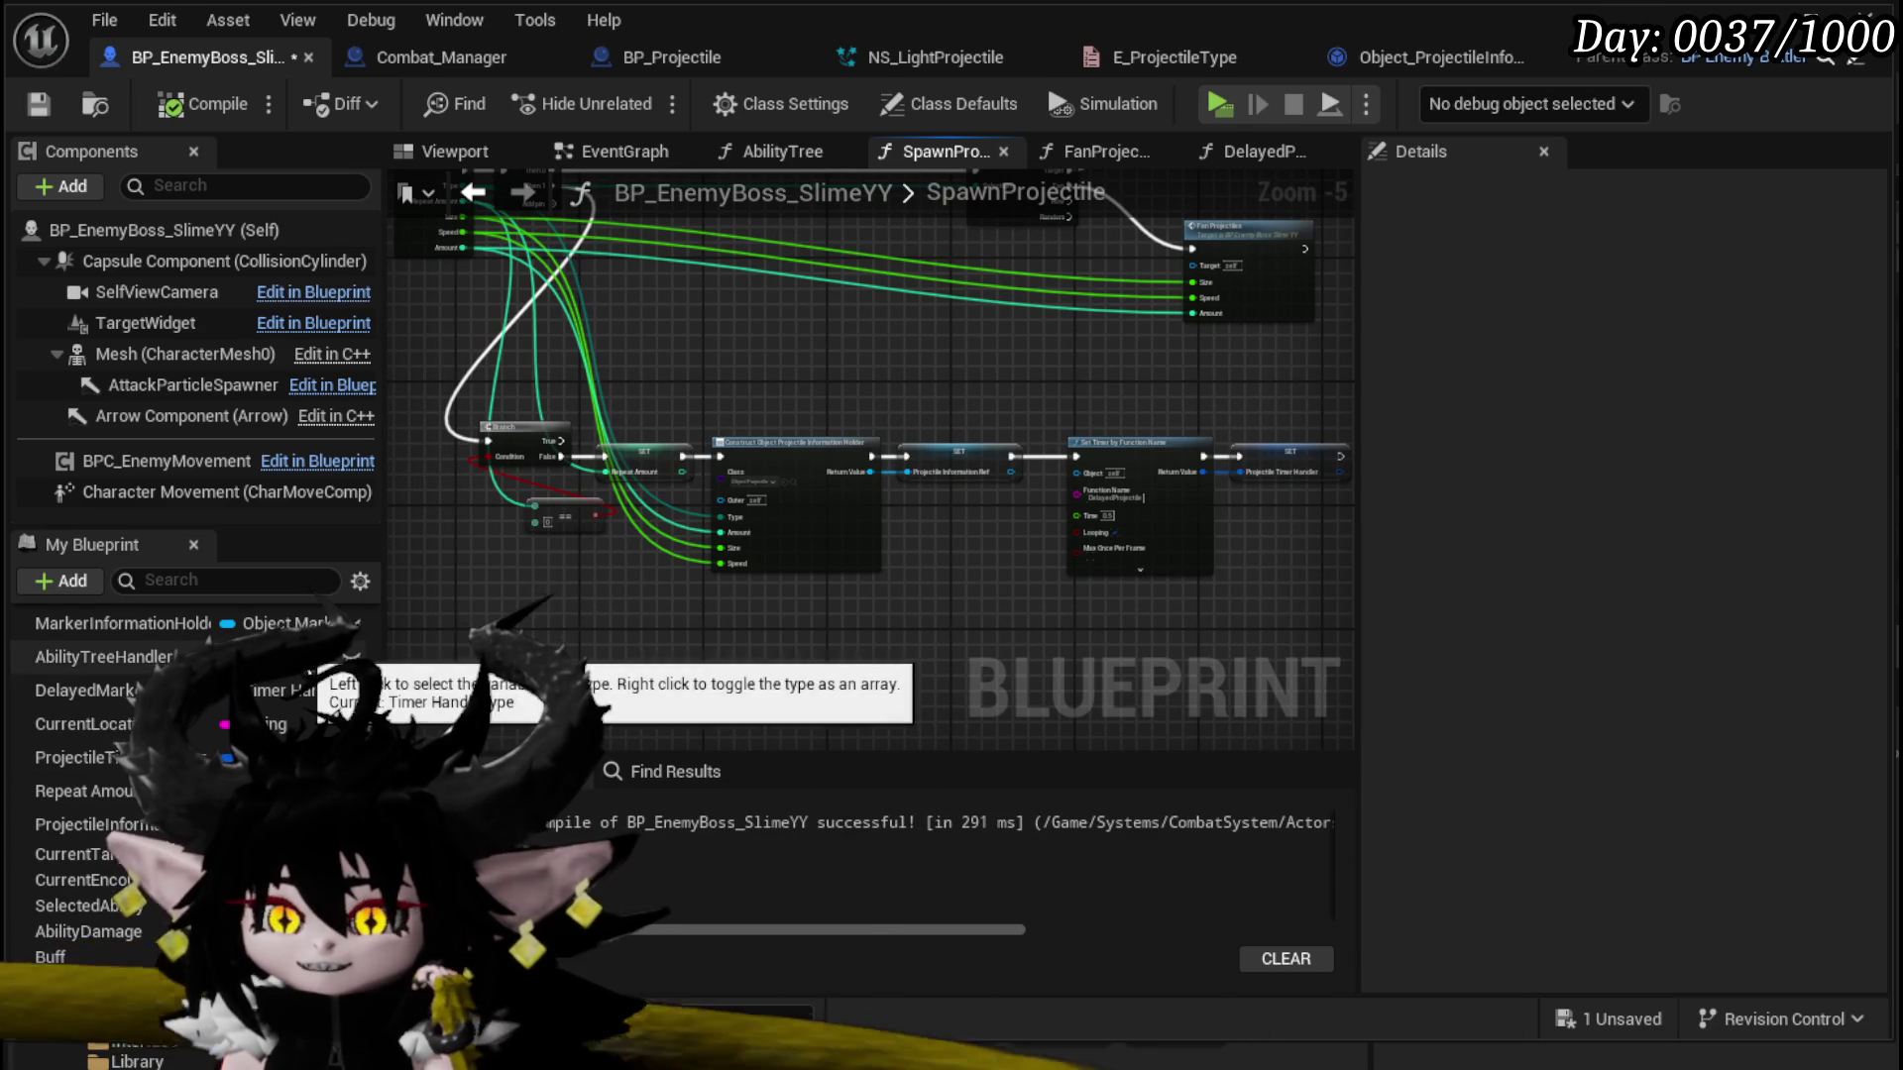
scroll(308, 672, "up", 5)
scroll(308, 671, "up", 1)
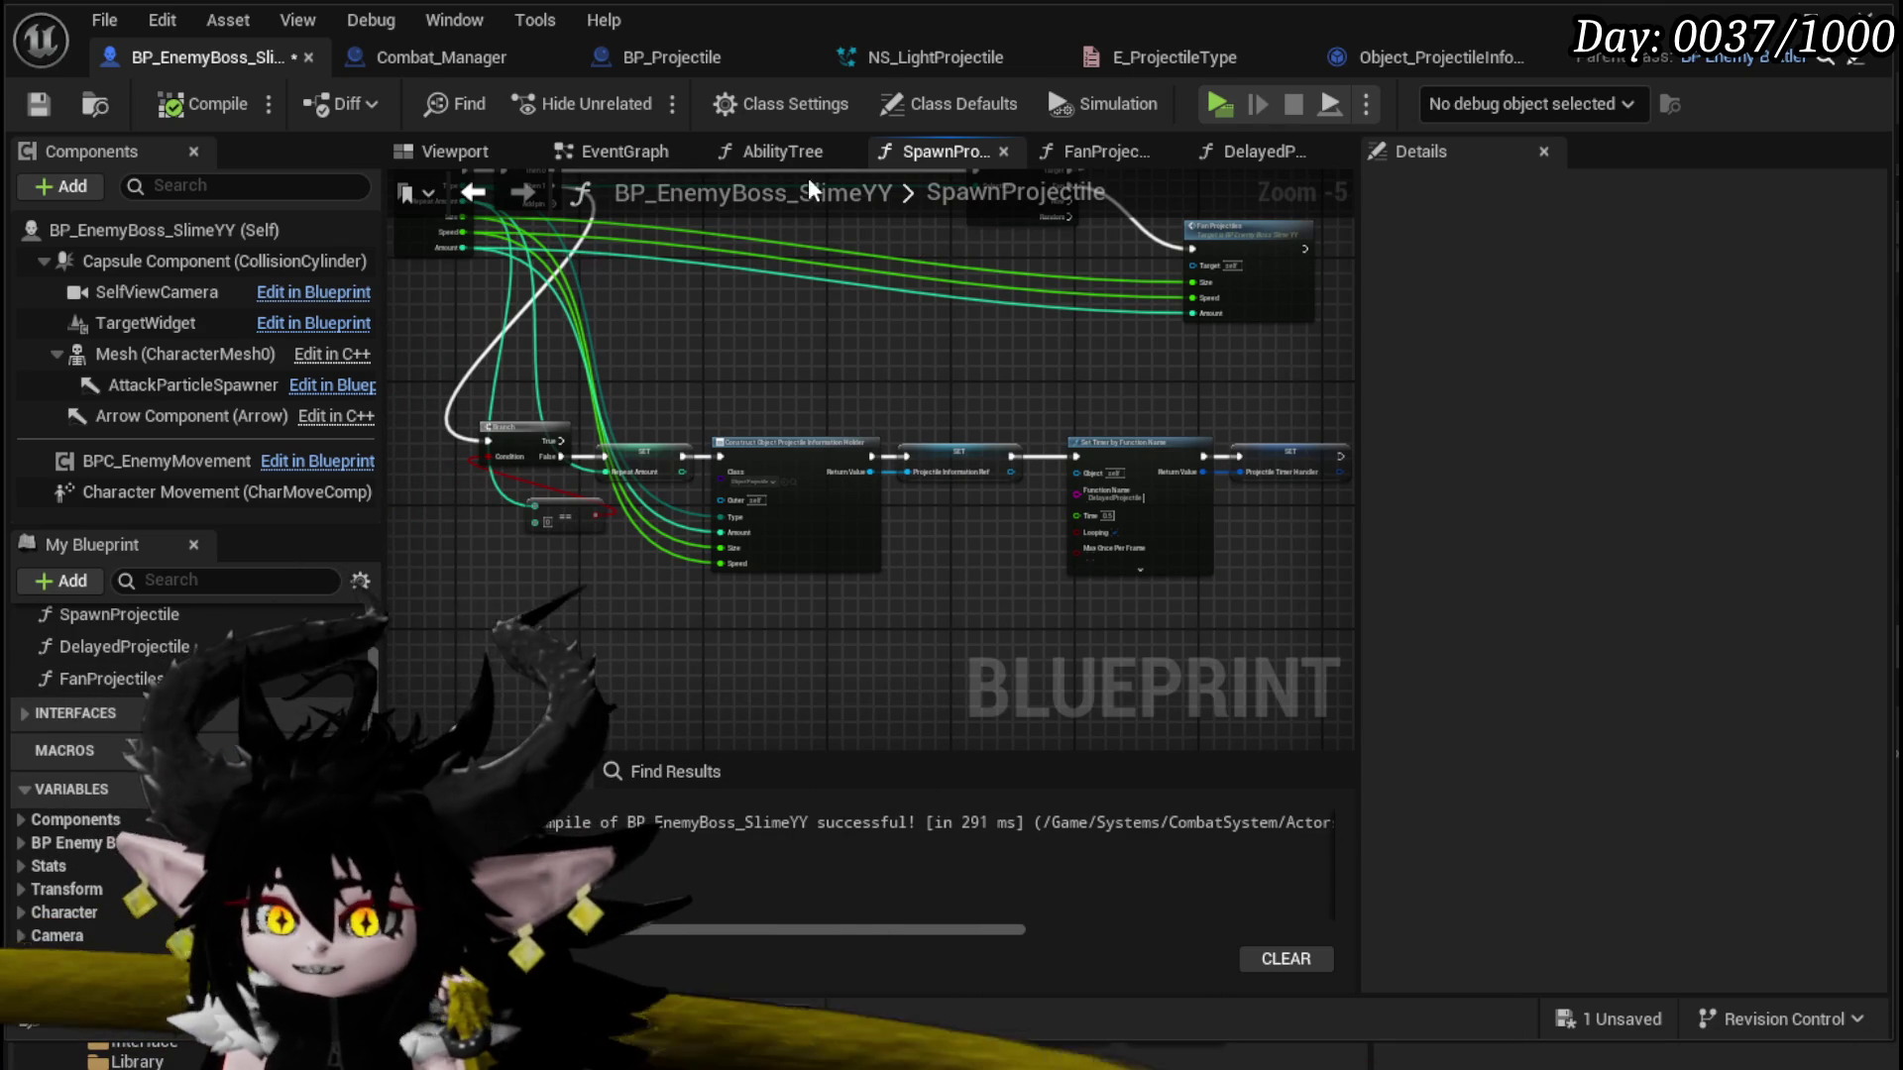
left_click(1258, 155)
left_click_drag(1103, 426, 725, 308)
left_click(550, 366)
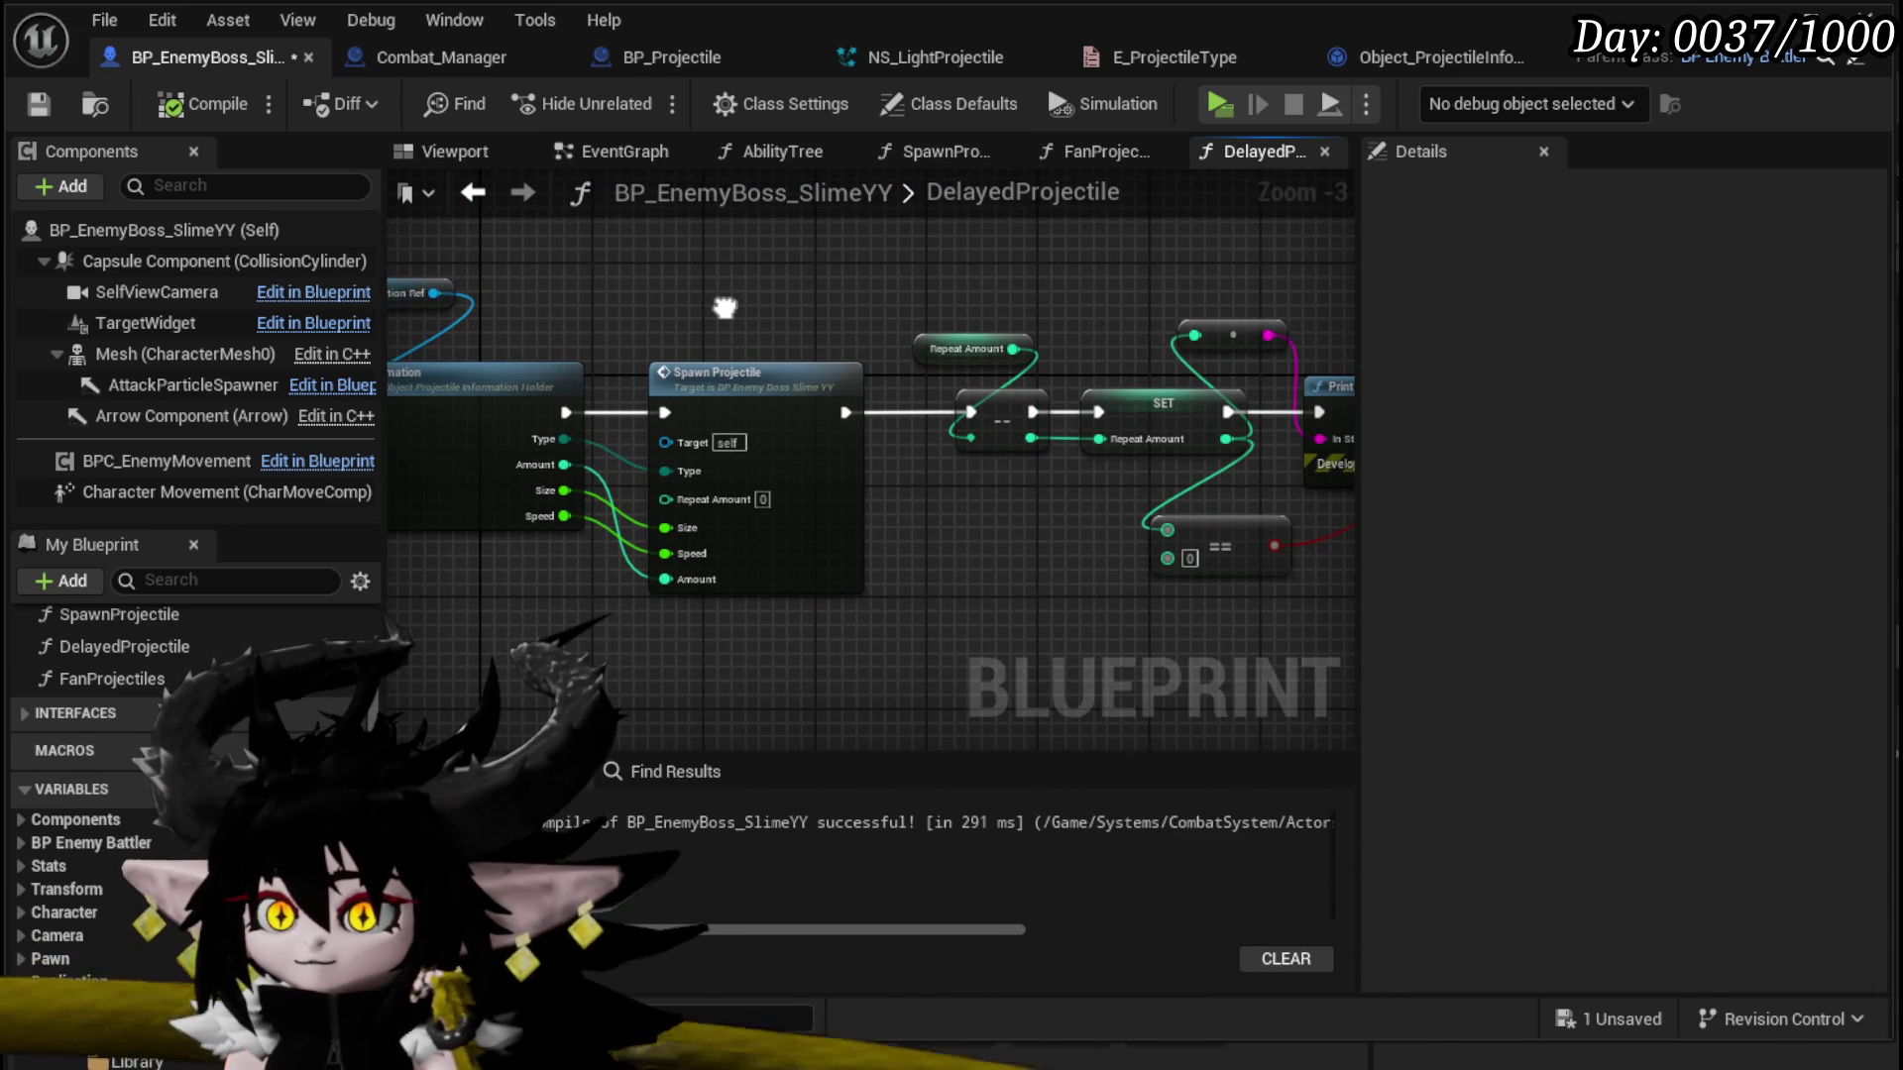
mouse_move(724, 308)
left_mouse_down()
mouse_move(333, 314)
mouse_move(848, 329)
left_mouse_up()
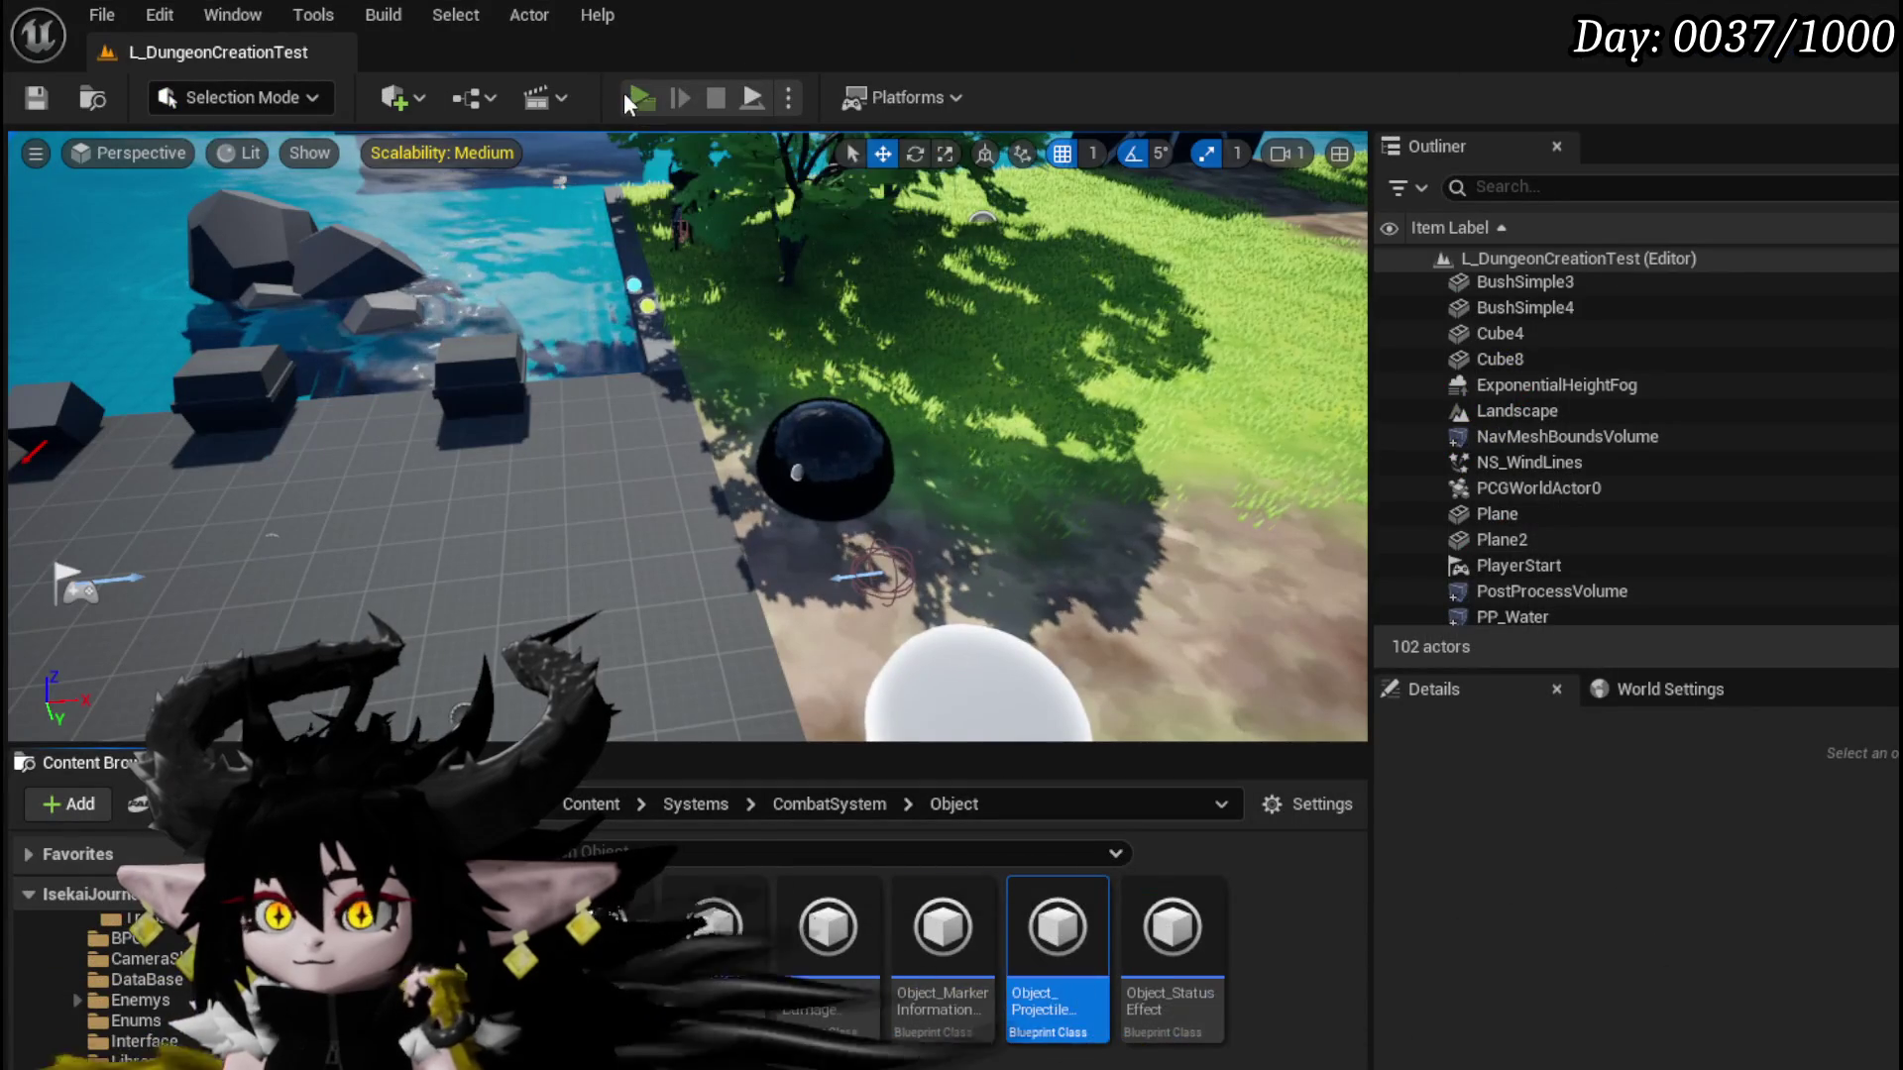
Step: Playtest the level by running toward the slime boss, then stop and save all assets
left_click(622, 92)
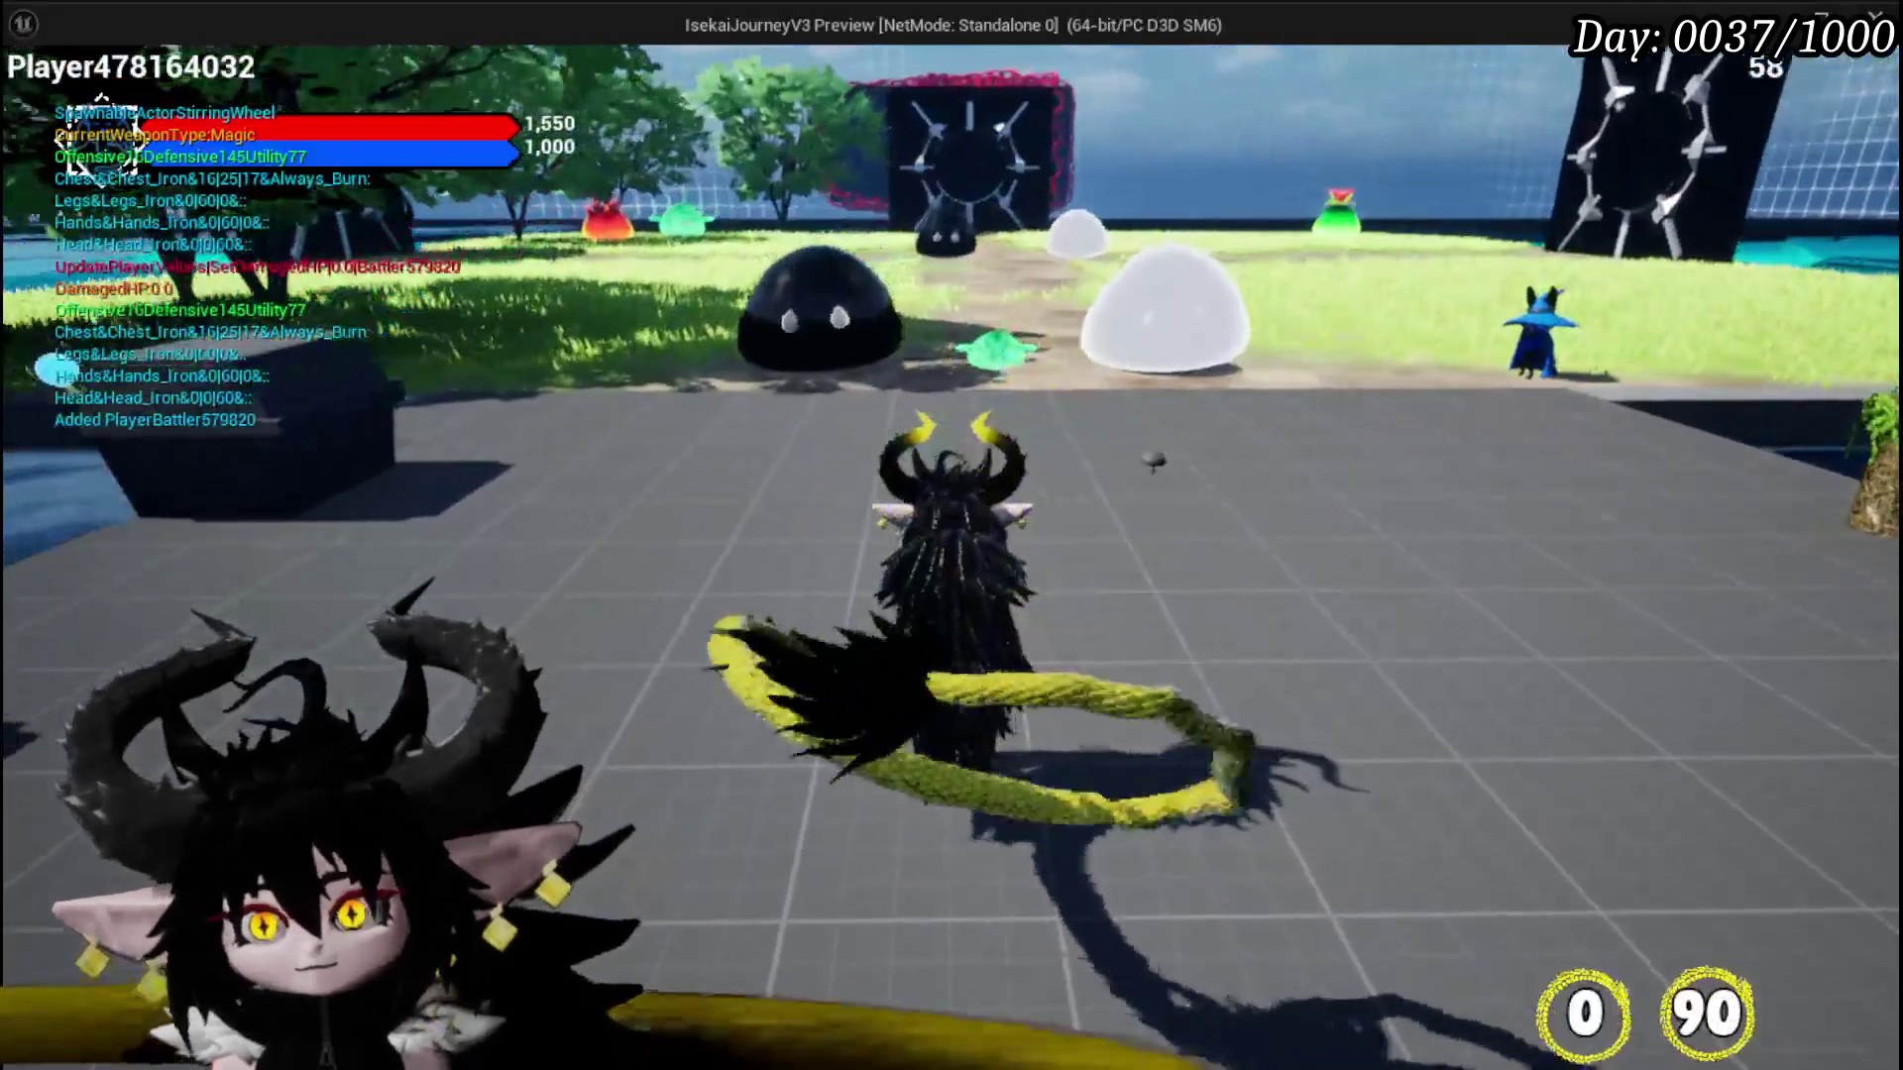
key("w")
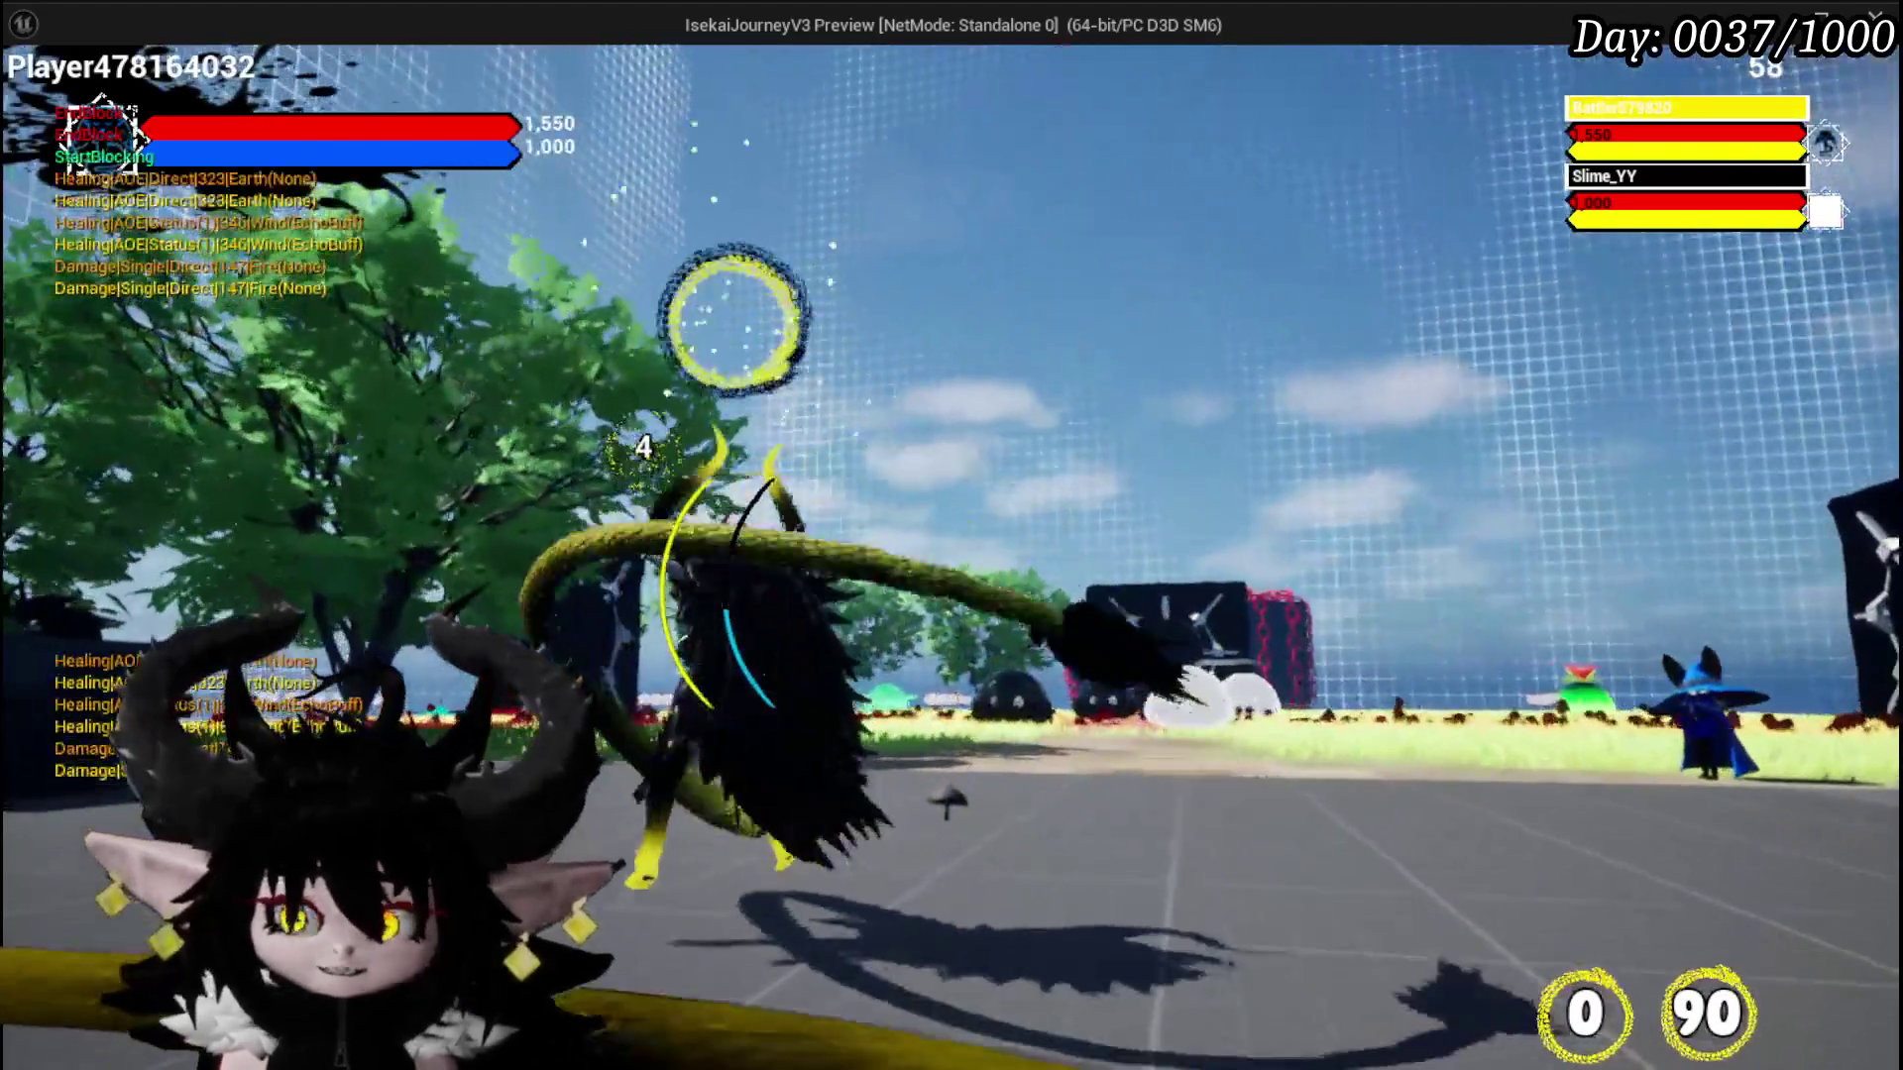
key("Escape")
key("ctrl+s")
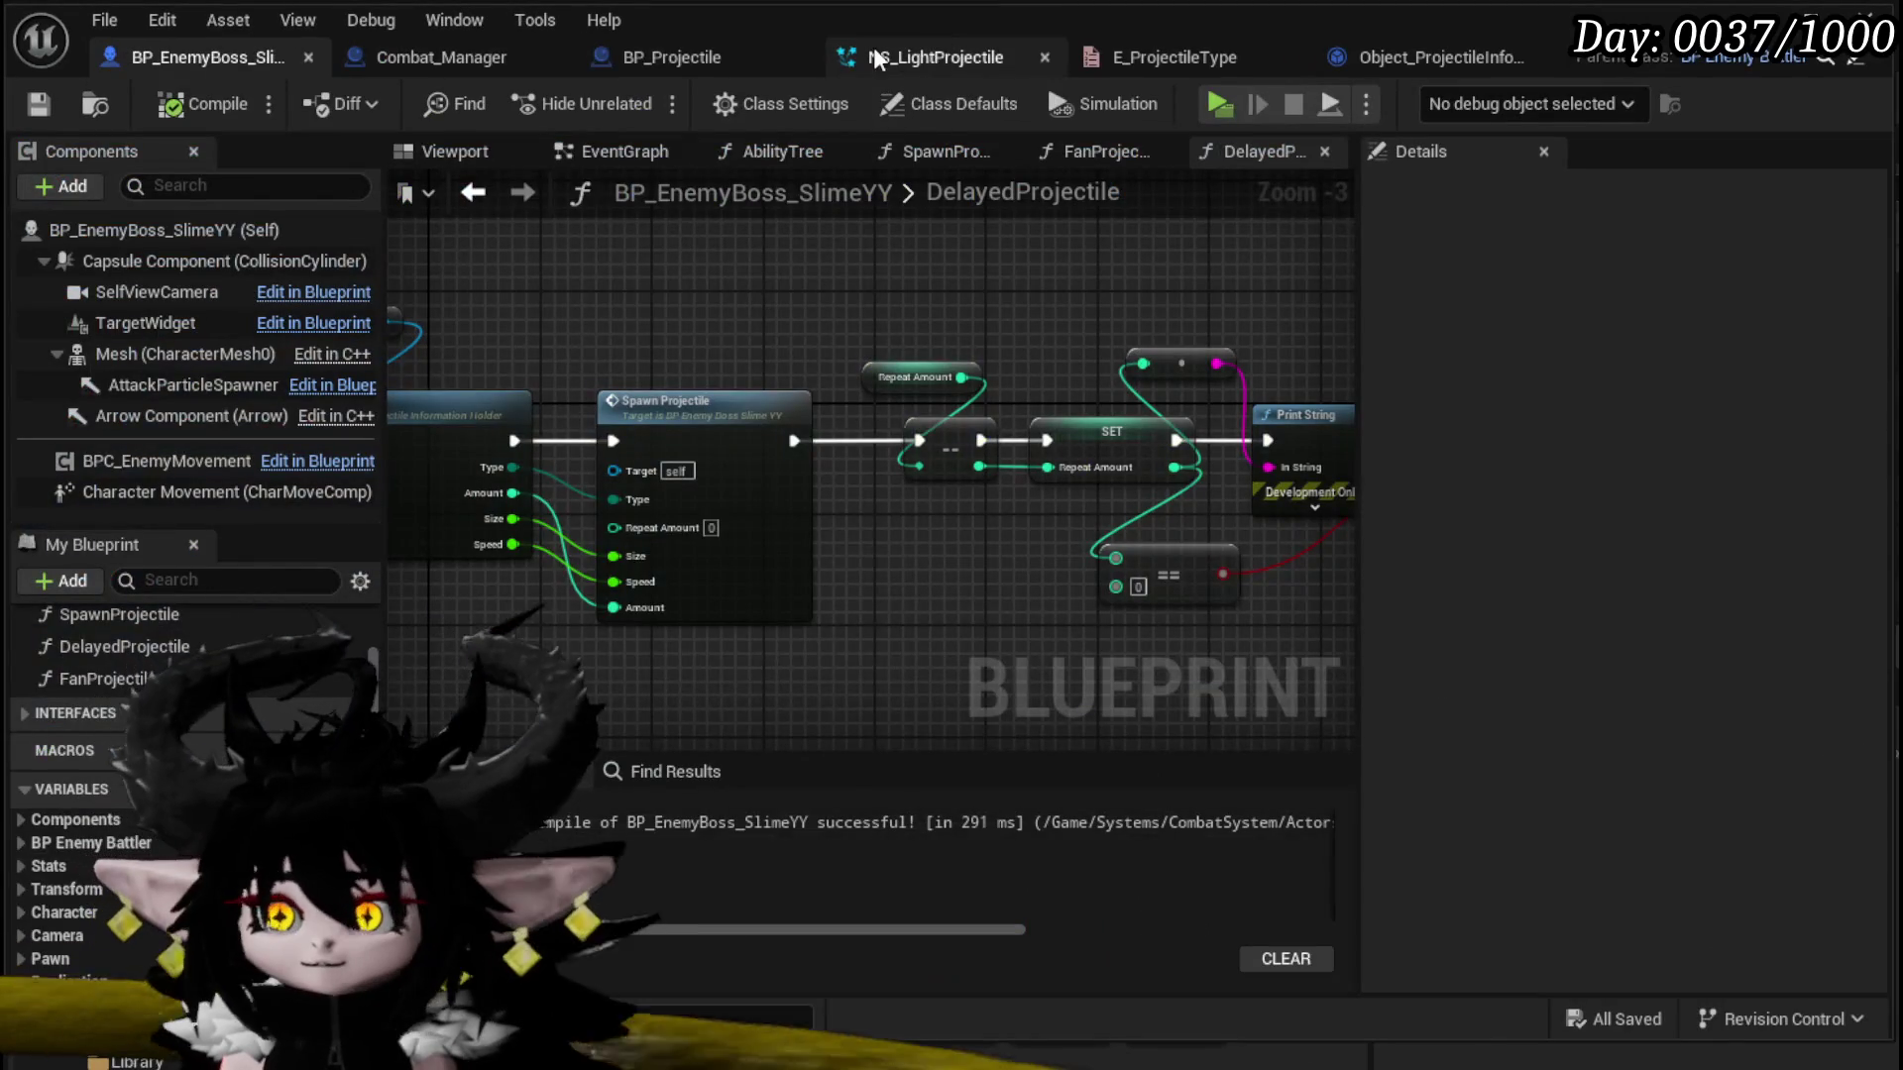
Step: Open BP_Projectile's Resume function graph from its event graph
left_click(605, 56)
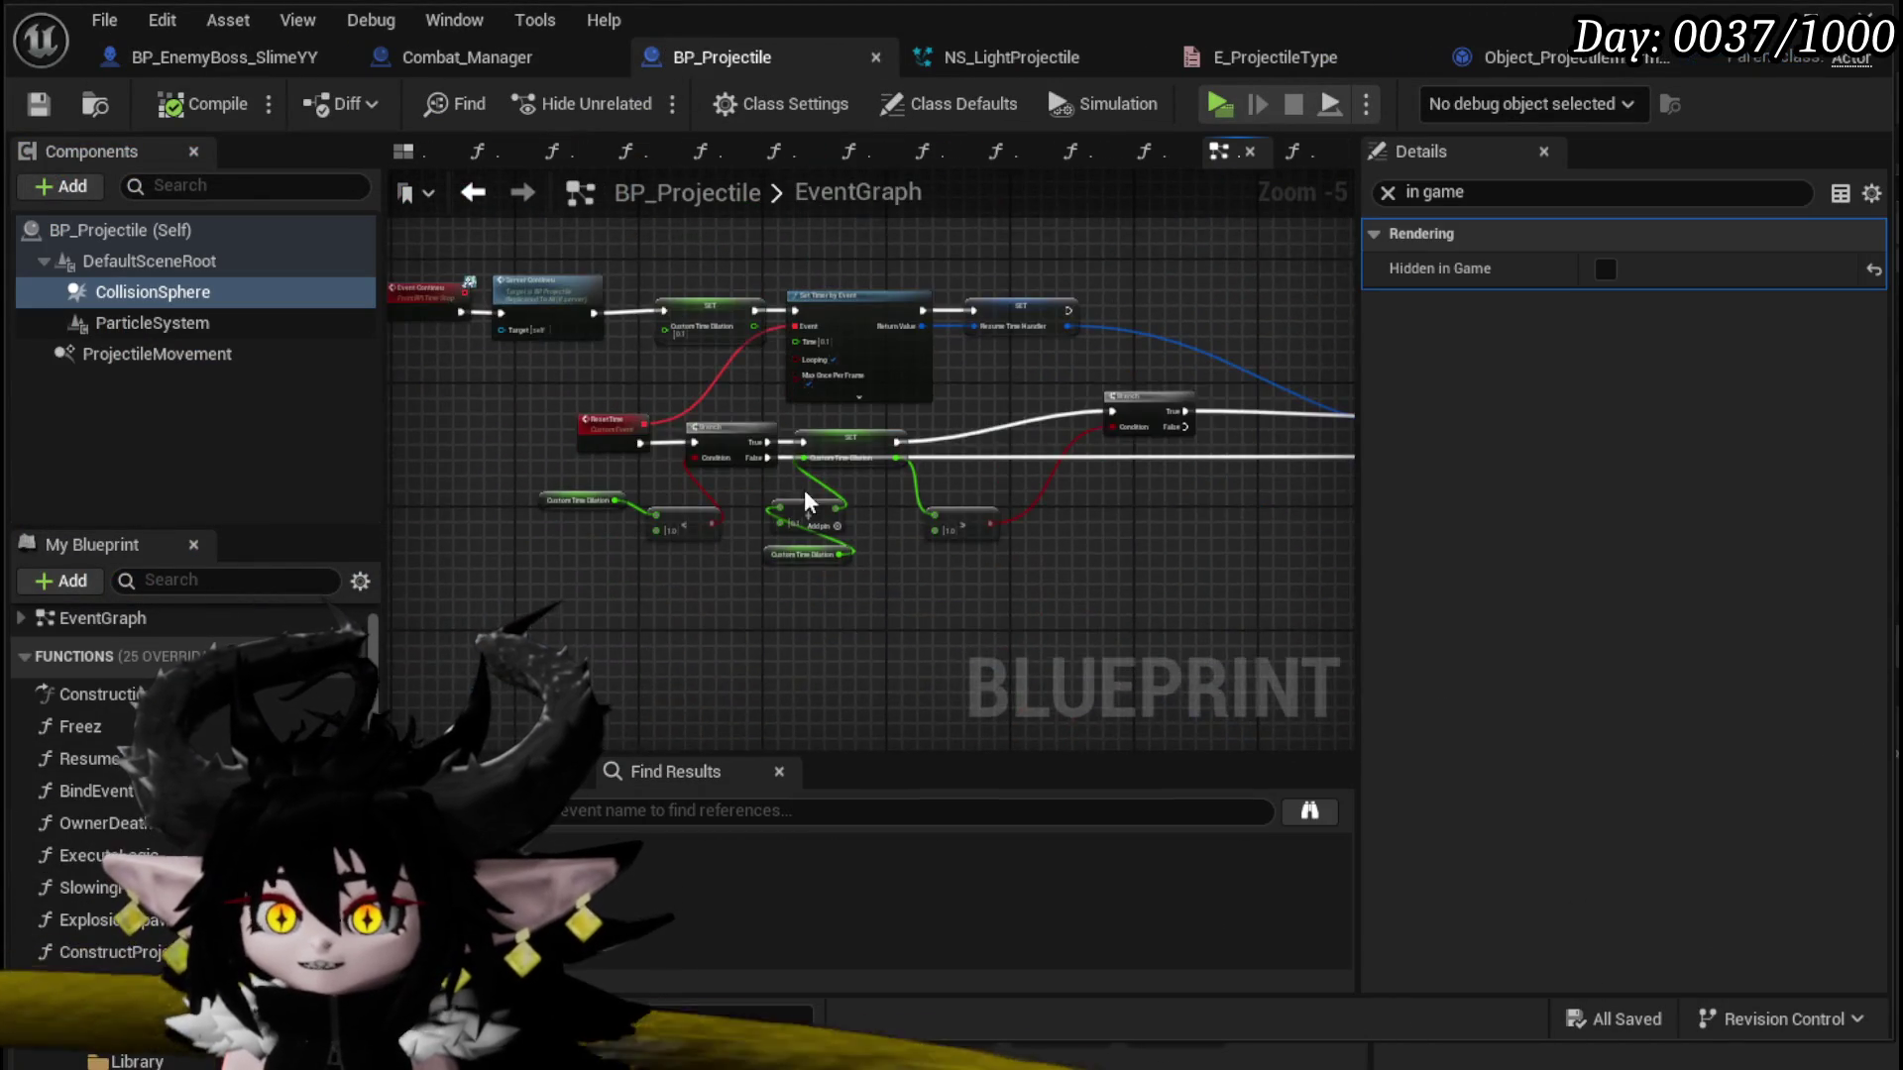
scroll(782, 397, "down", 3)
scroll(936, 391, "down", 4)
scroll(775, 478, "up", 5)
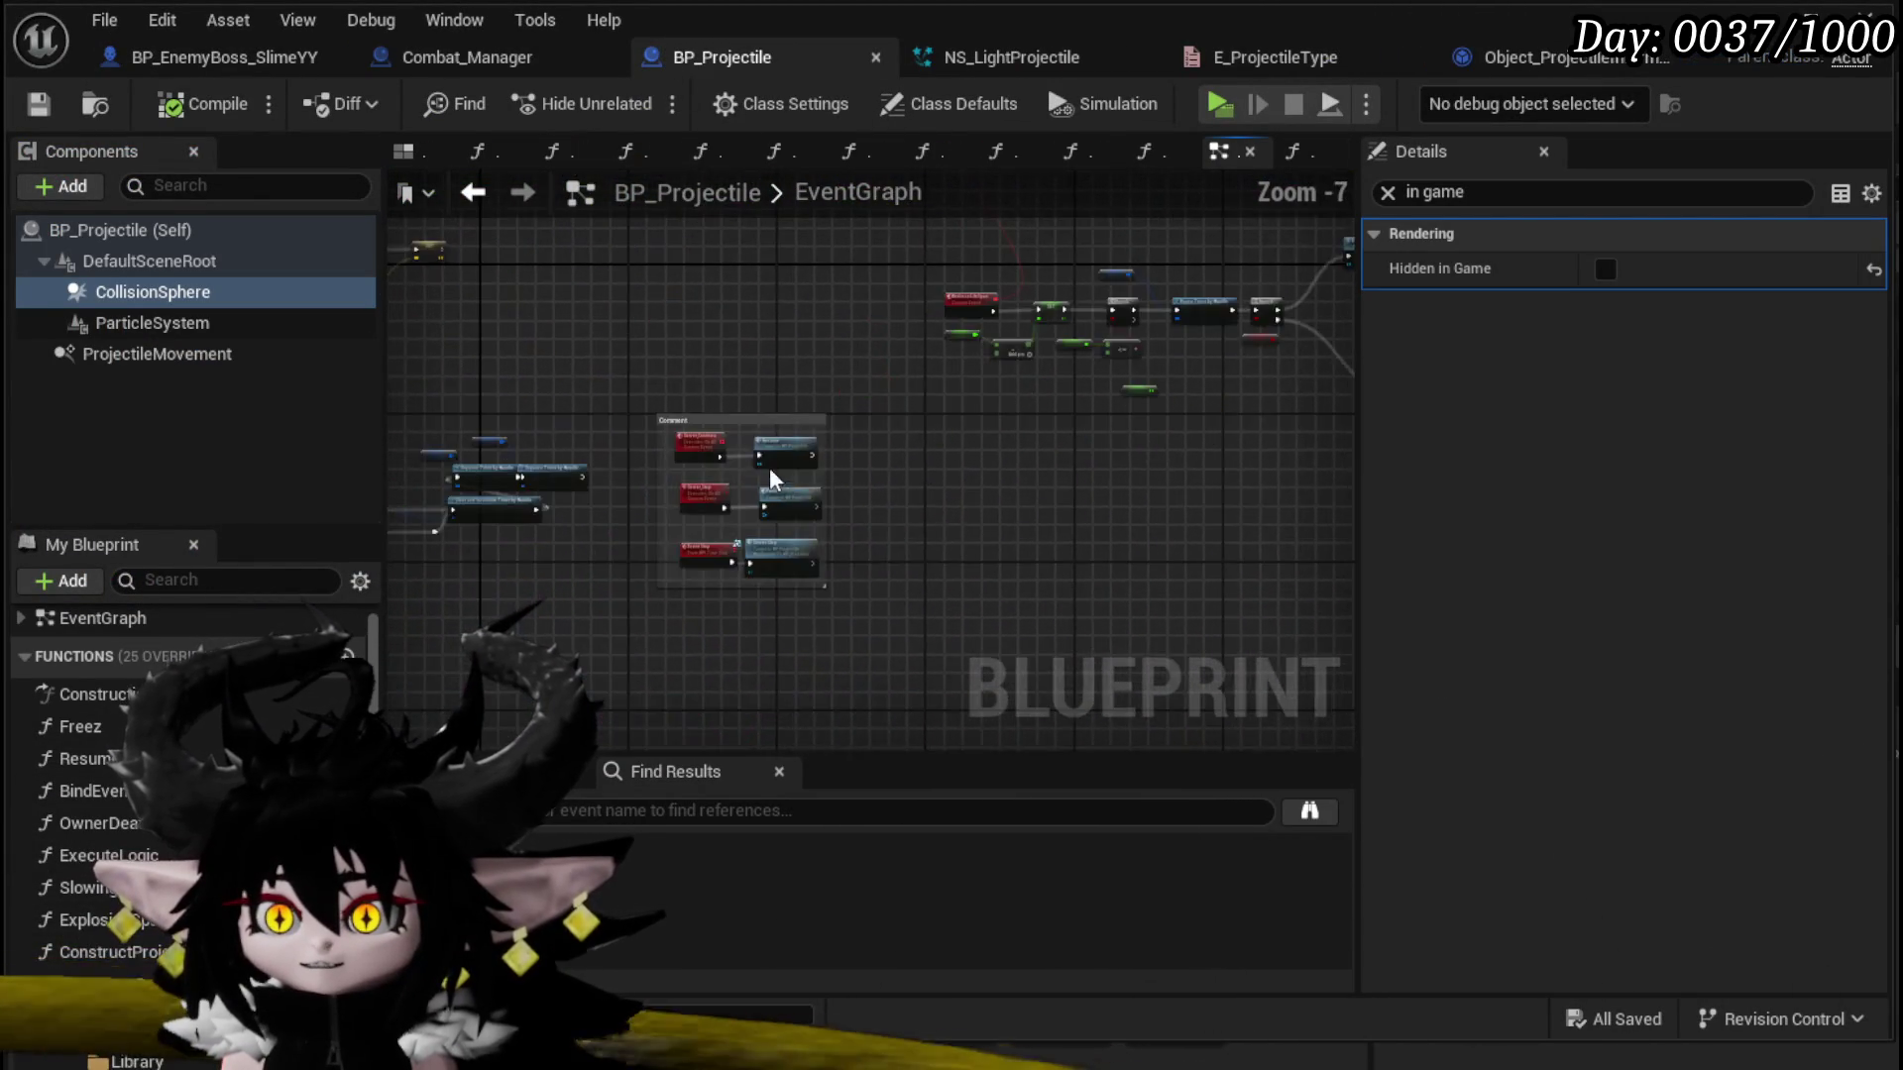
scroll(775, 478, "up", 5)
left_click_drag(1025, 497, 1119, 433)
double_click(986, 381)
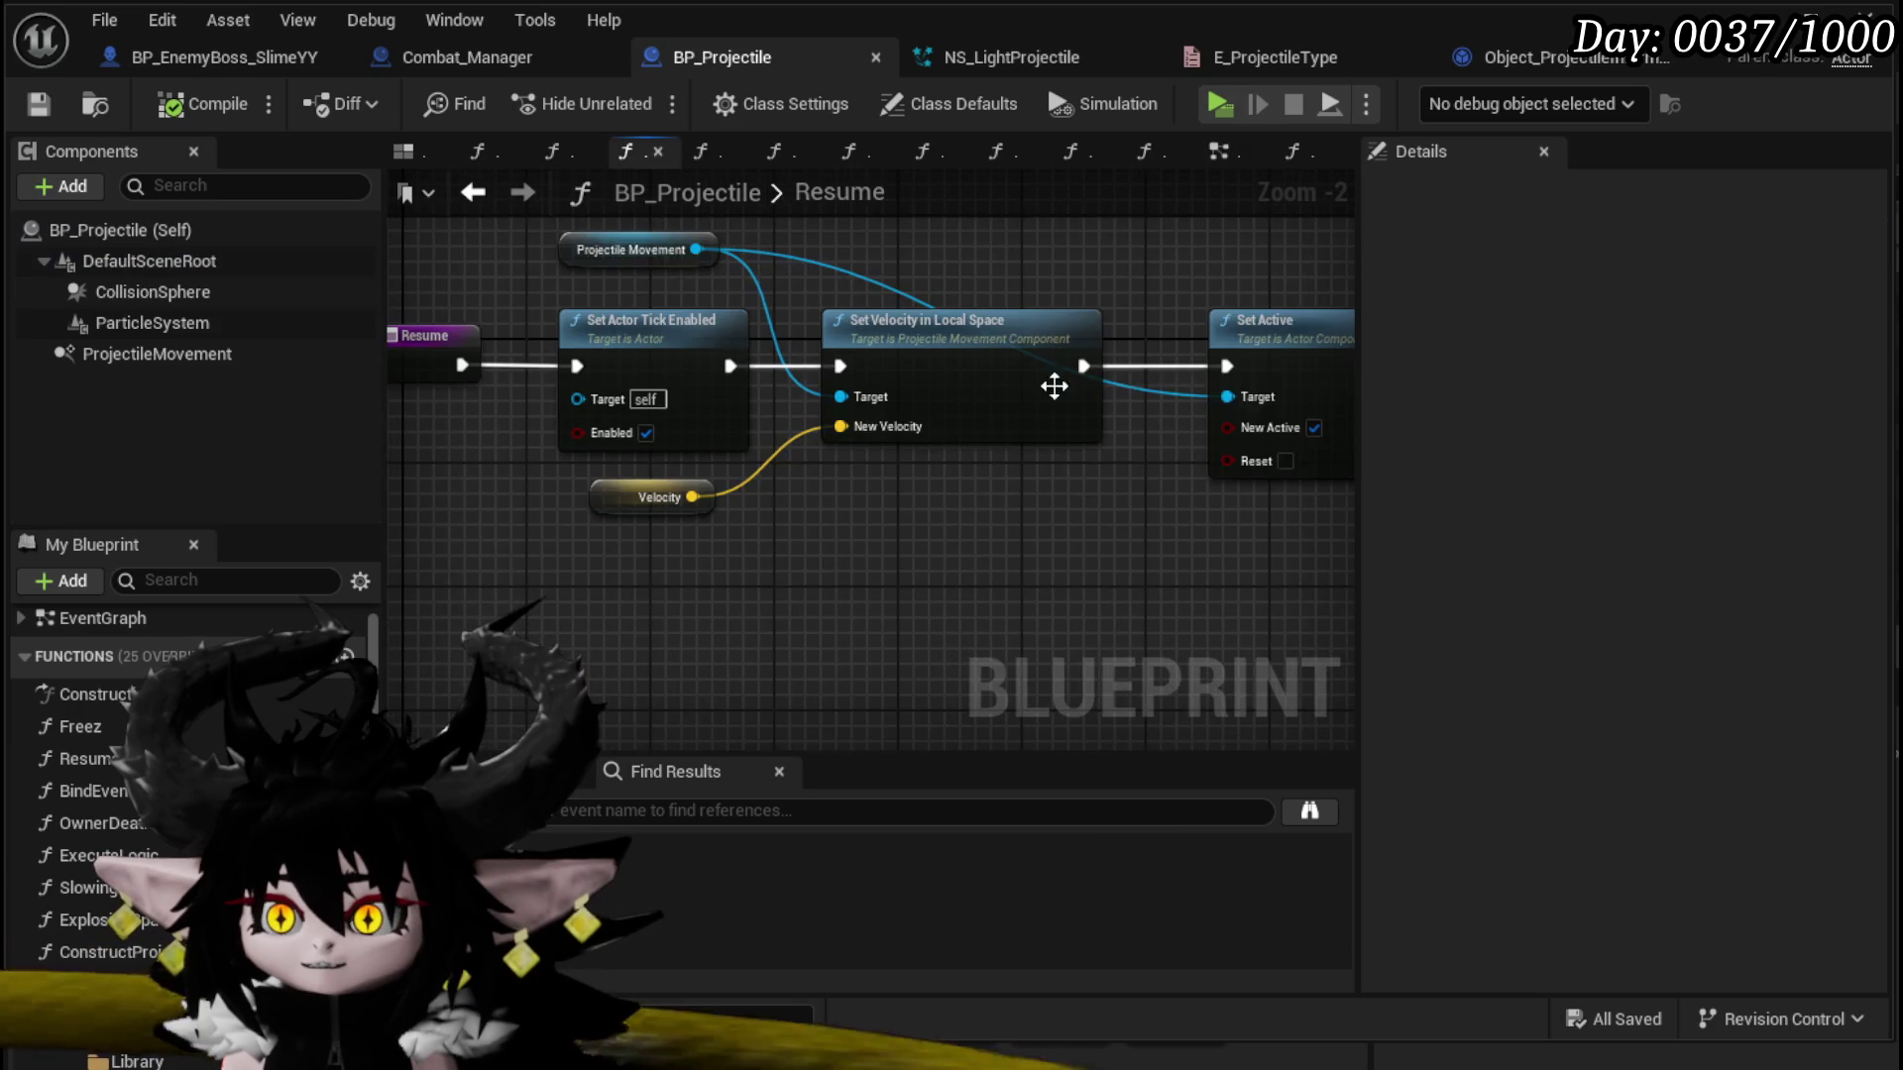
Step: Move the Velocity getter aside and wire Set Actor Tick Enabled straight to Set Active
scroll(908, 486, "down", 1)
left_click_drag(642, 515, 688, 568)
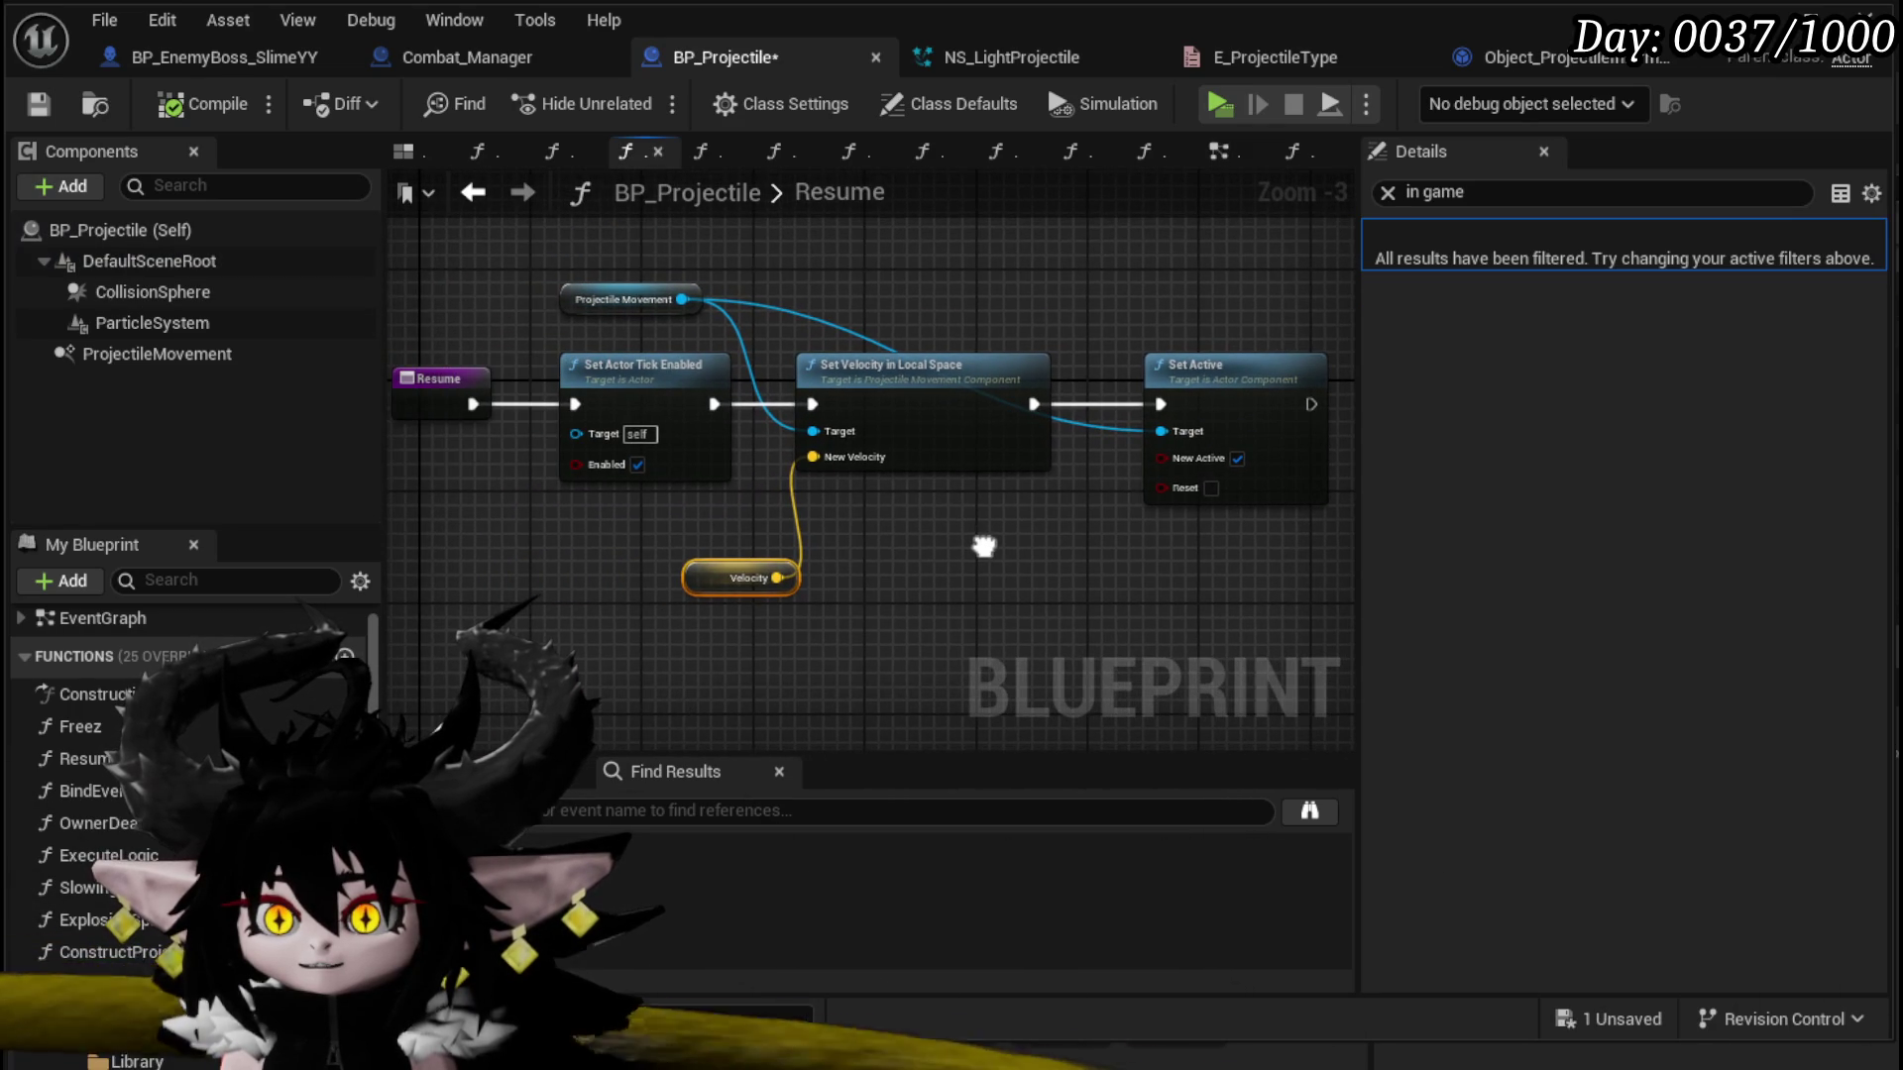
left_click_drag(714, 402, 1157, 401)
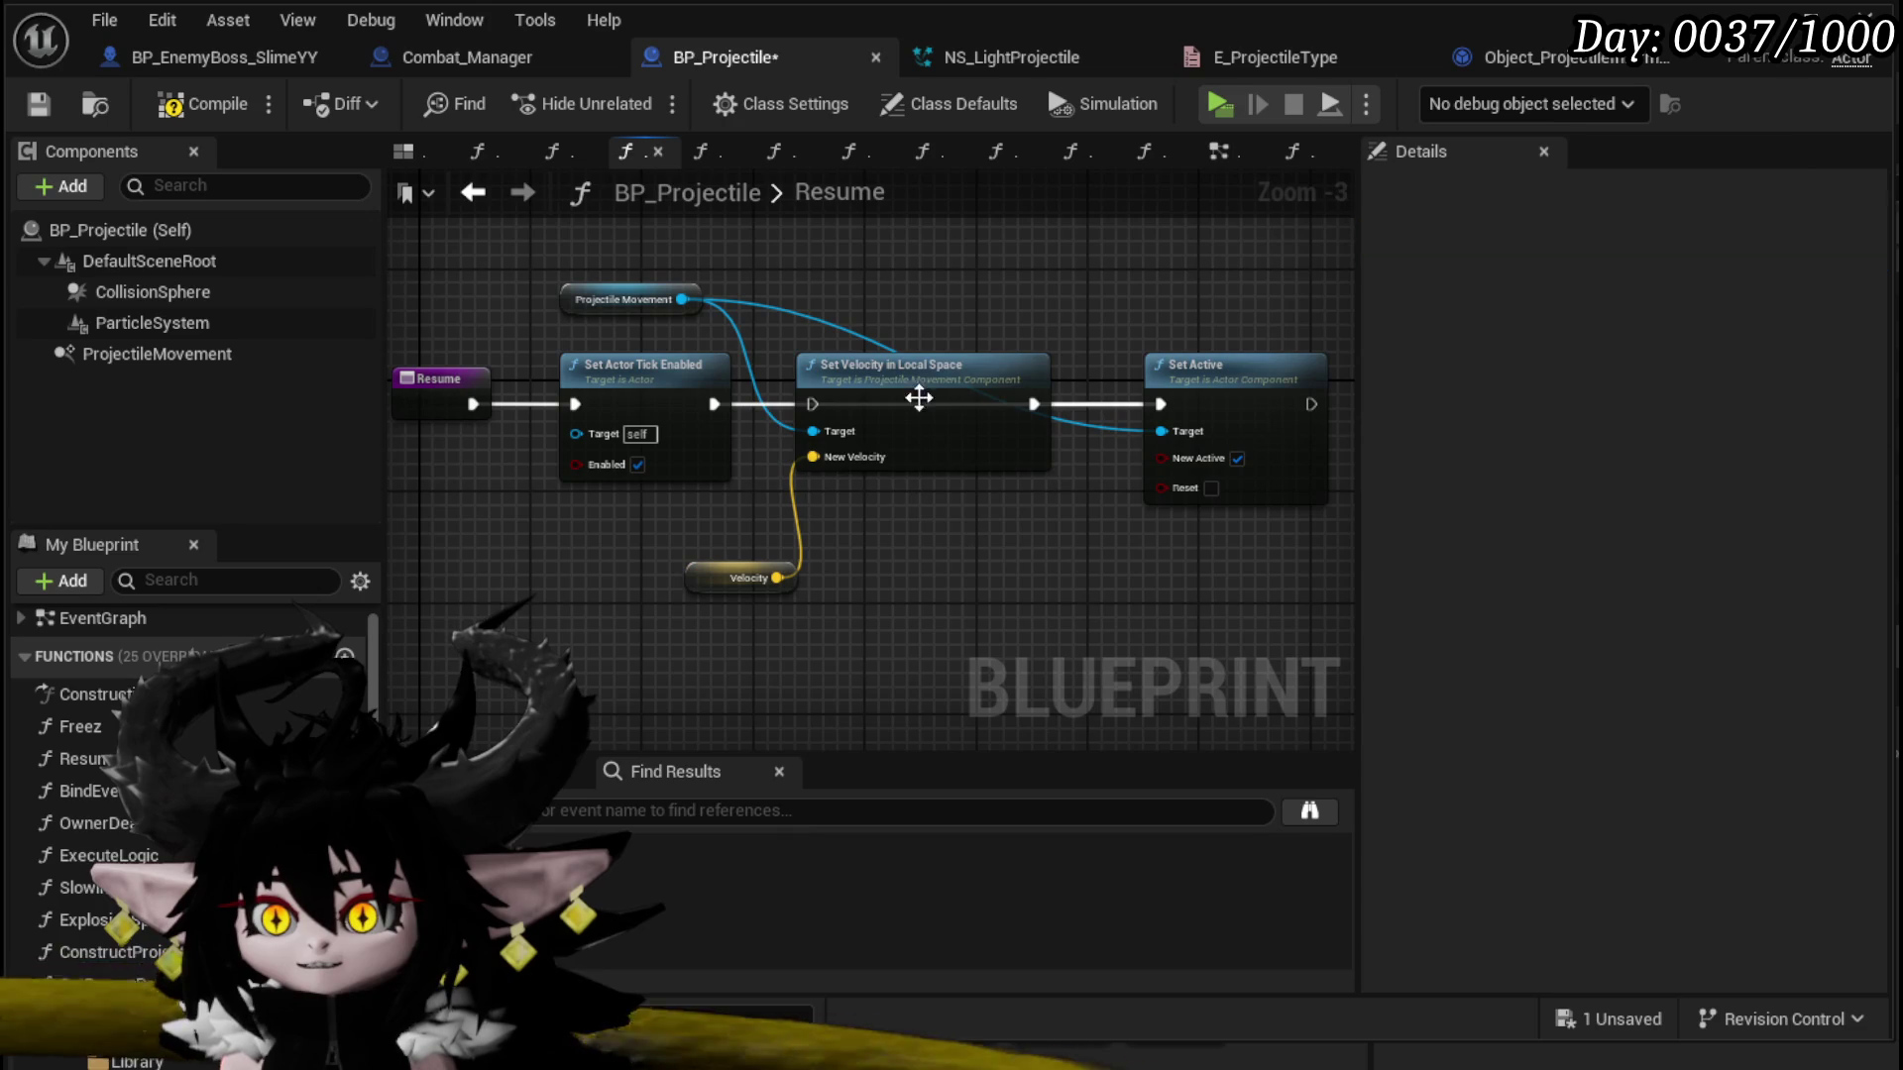
left_click_drag(922, 395, 898, 480)
left_click(743, 577)
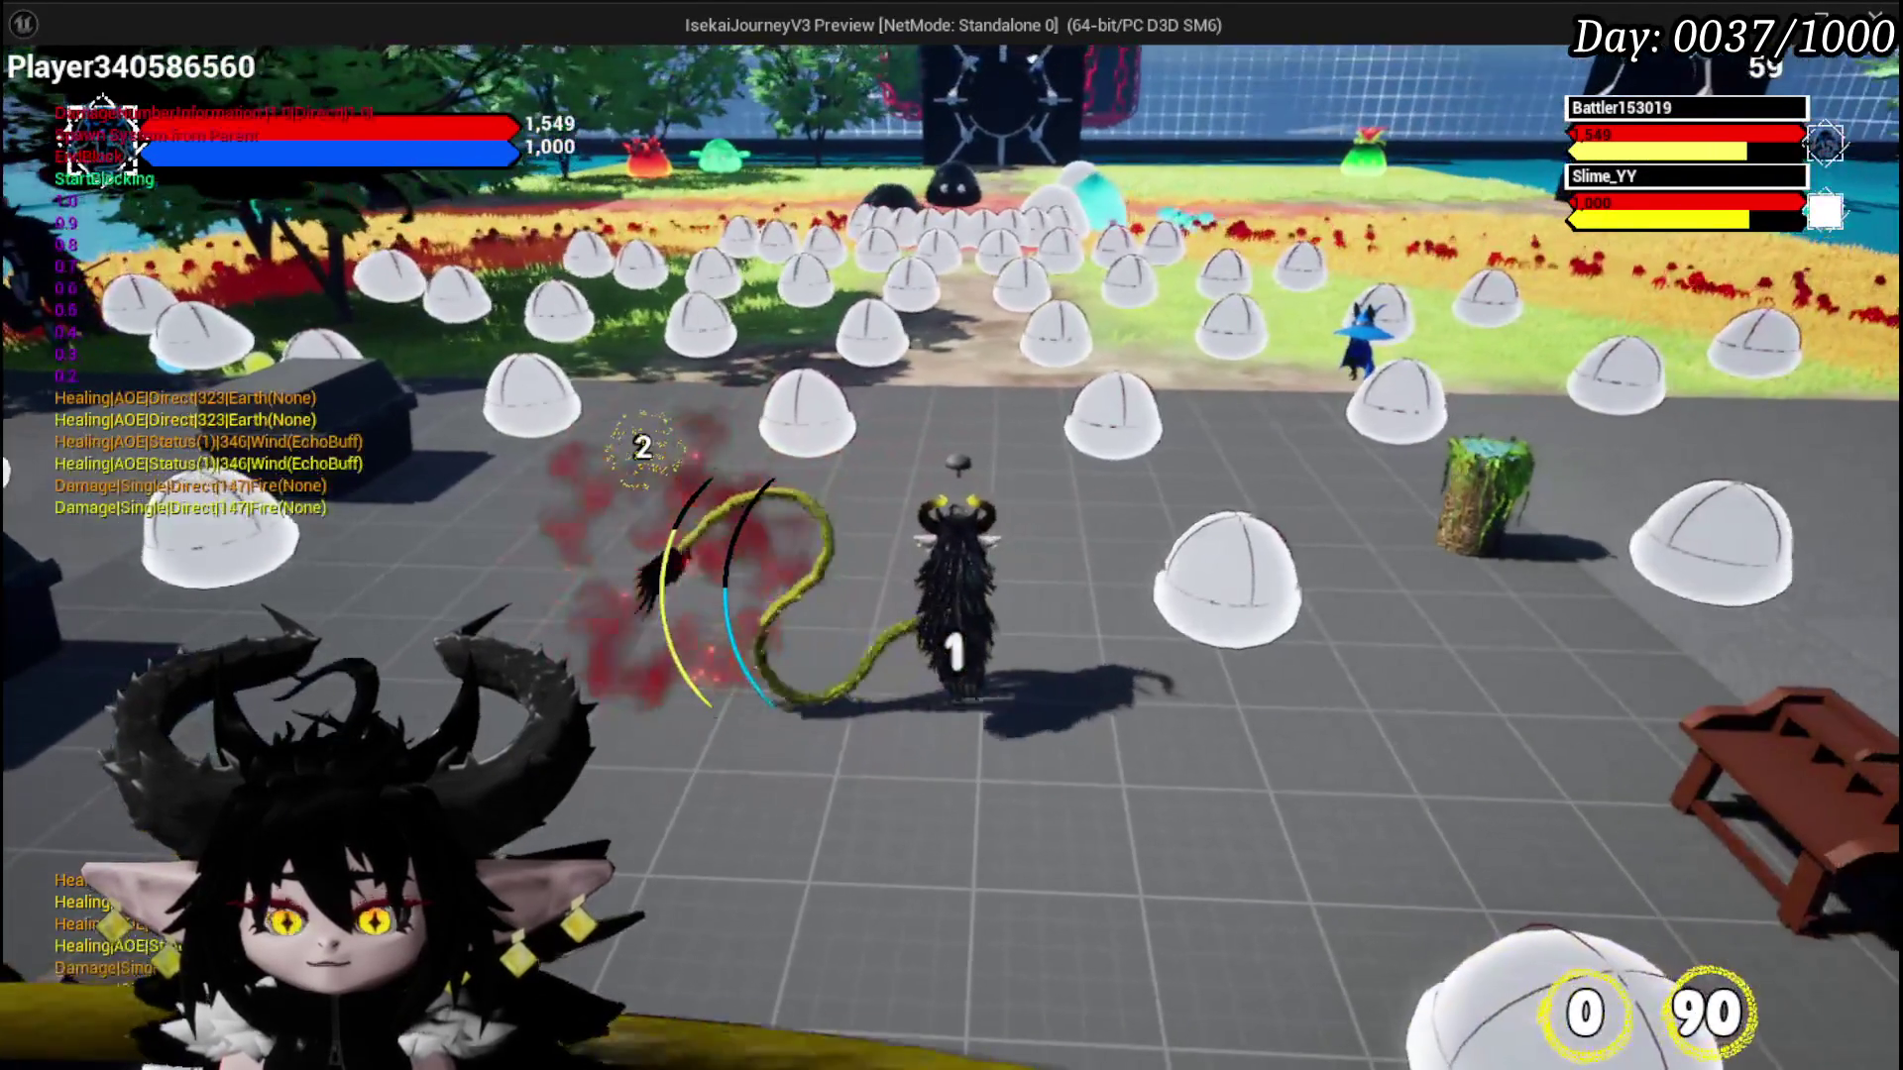
Step: Stop the slime boss playtest and save the level and assets
key("Escape")
left_click(36, 98)
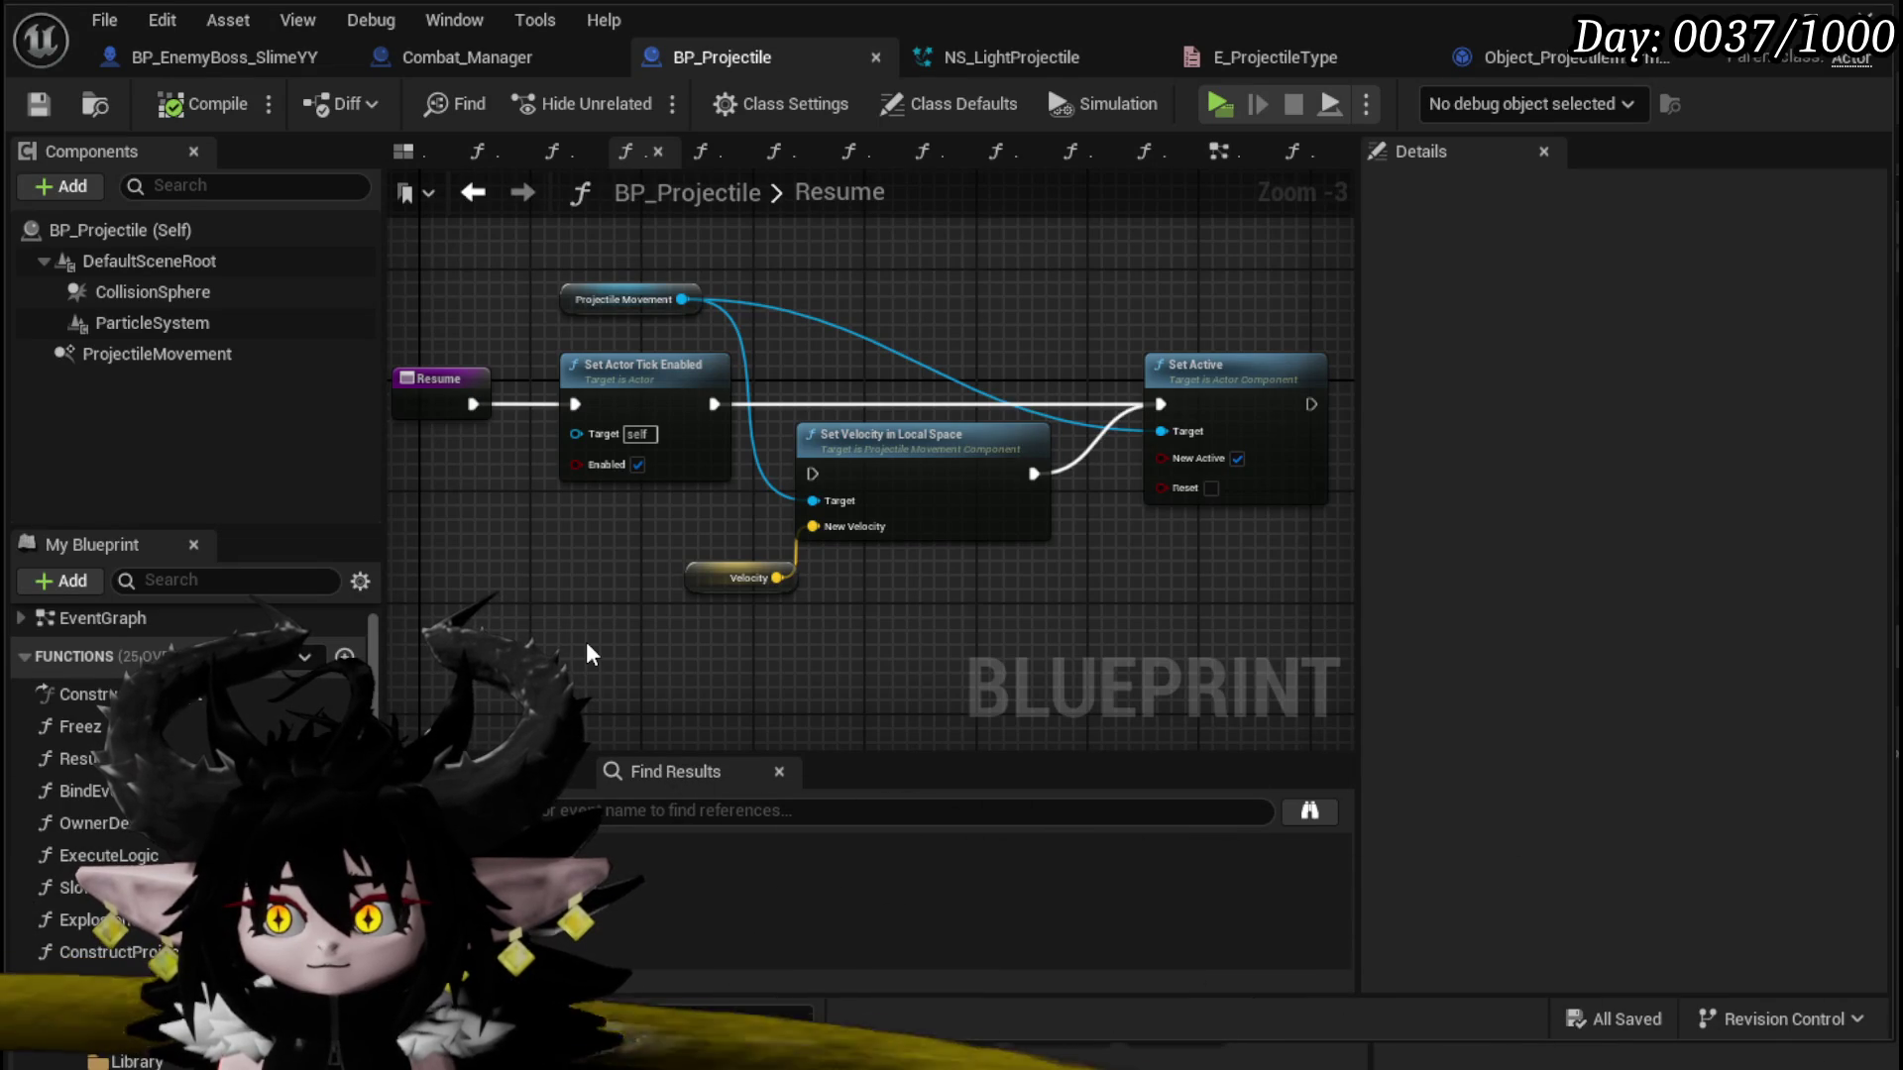
Step: Add a Projectile Movement Set Velocity fed by Velocity after Set Actor Tick Enabled, compile, save
left_click_drag(682, 299, 846, 307)
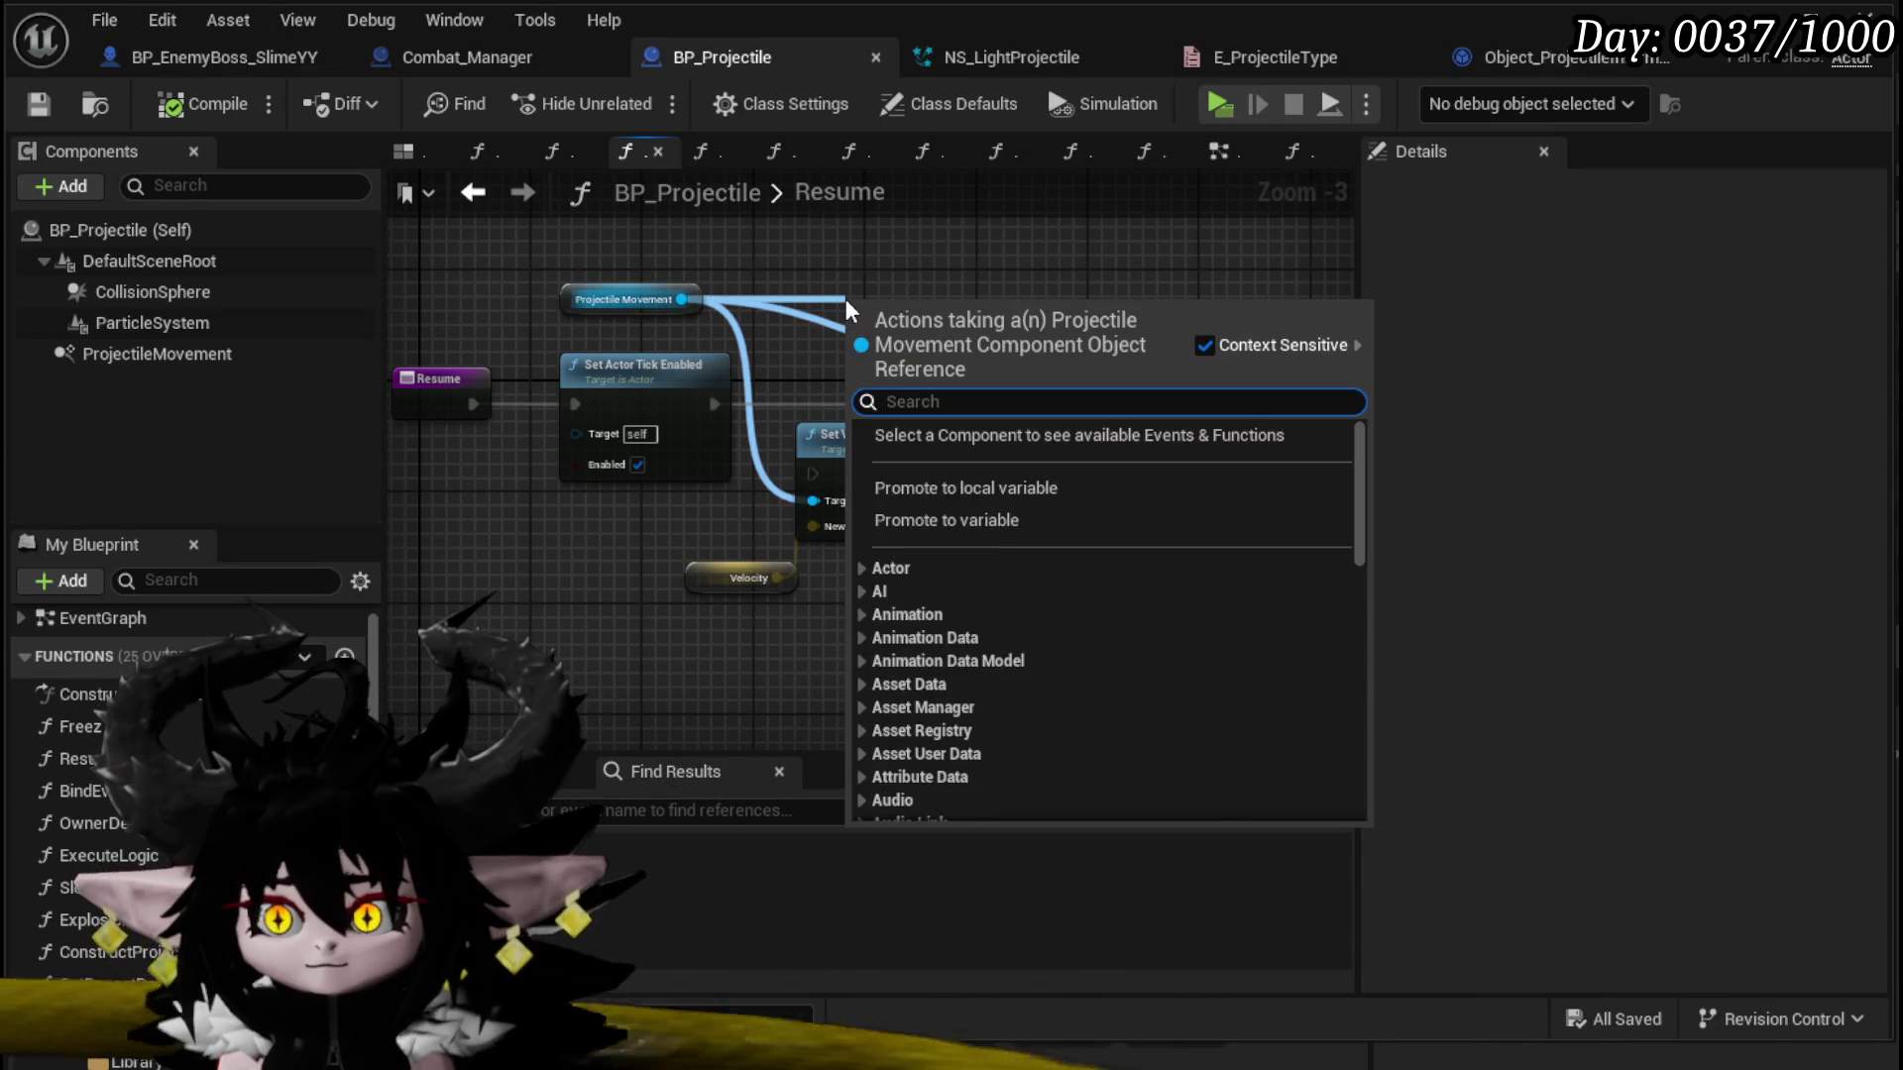
type("Set Ve")
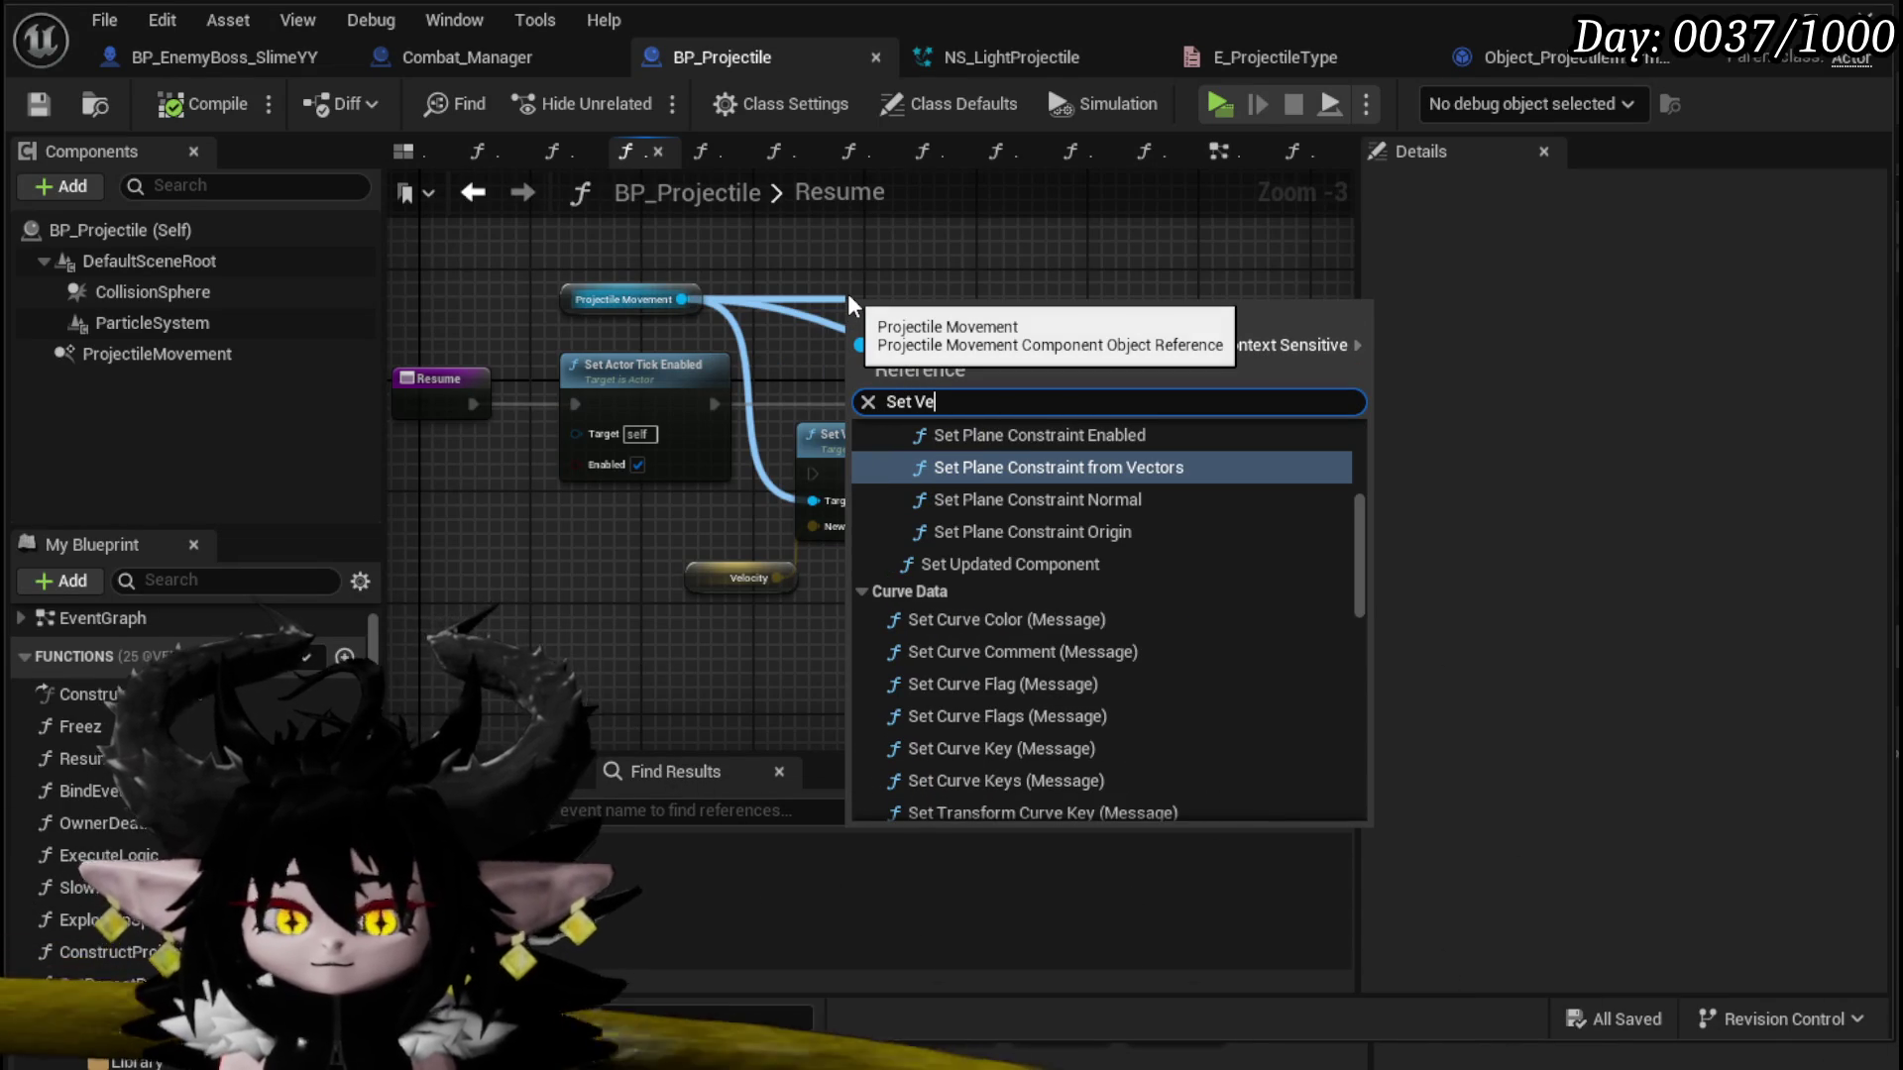
type("loc")
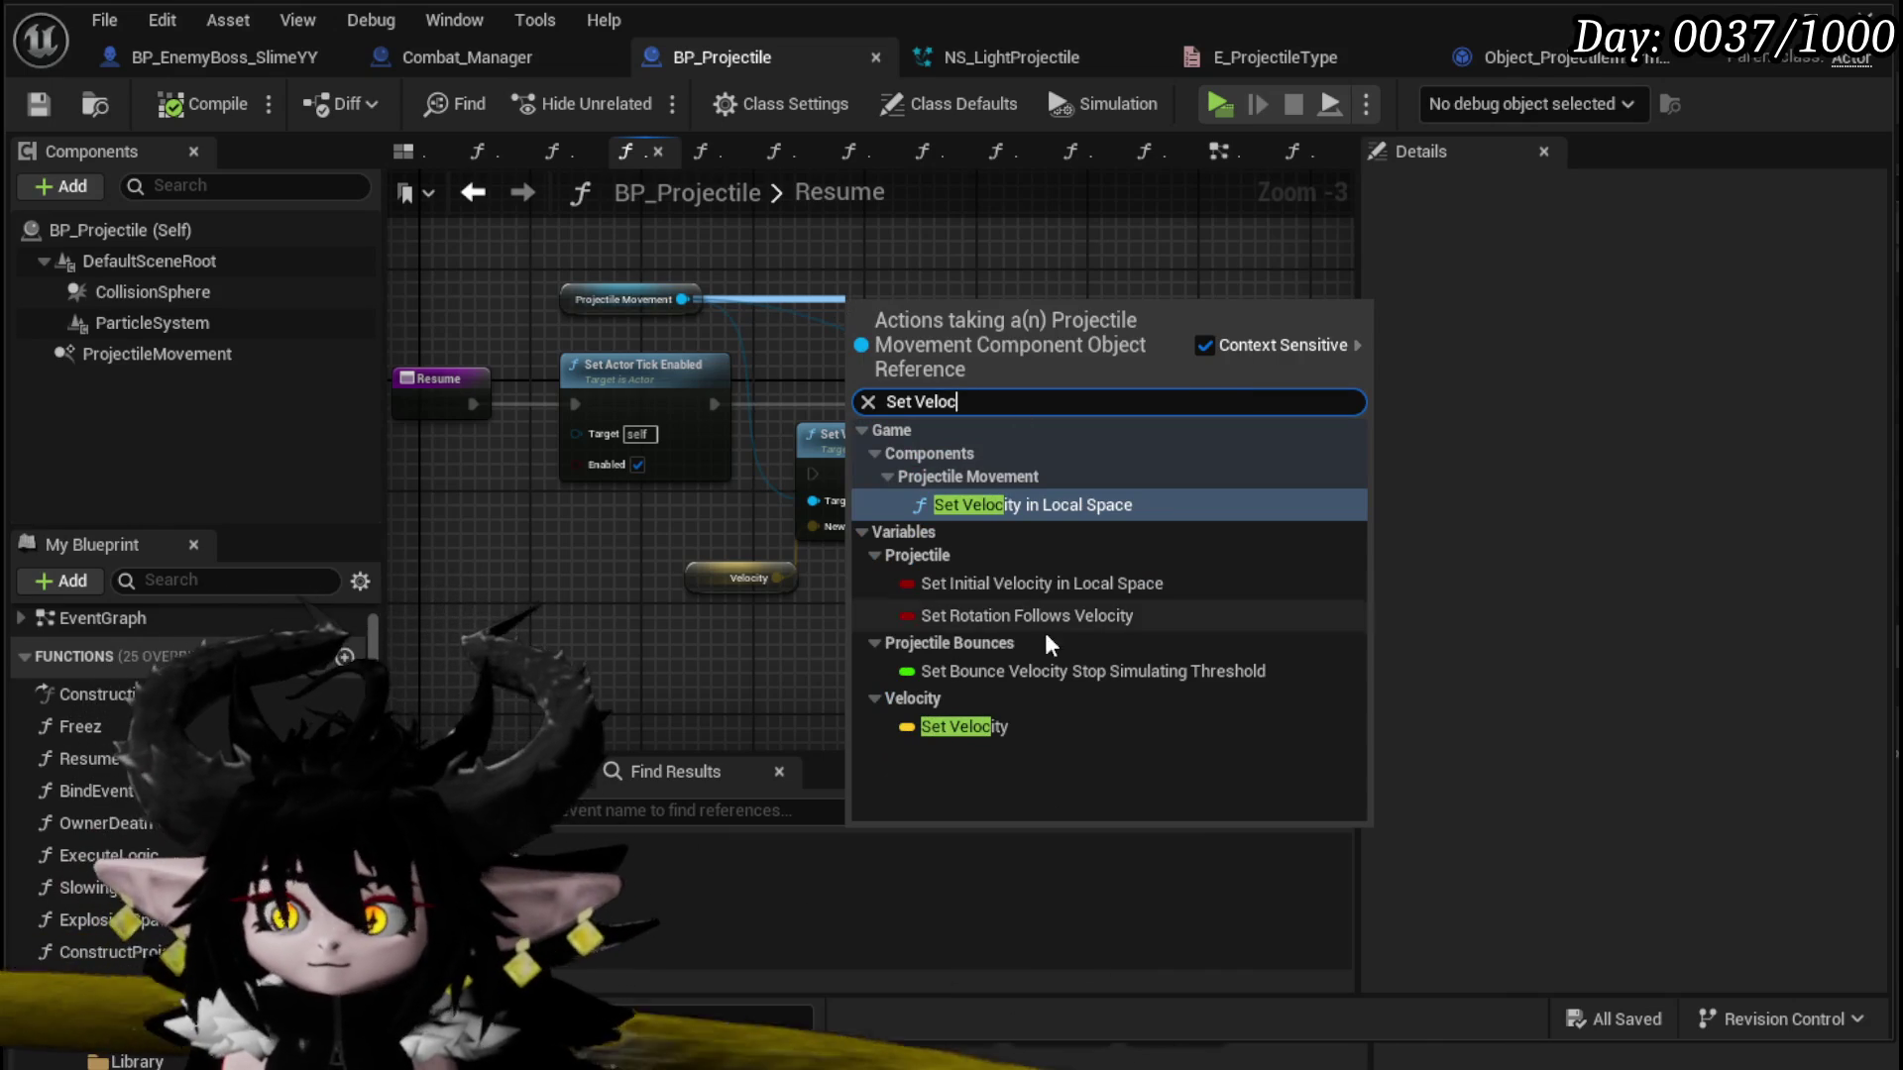
left_click(963, 726)
mouse_move(777, 577)
left_mouse_down()
mouse_move(765, 525)
mouse_move(876, 353)
left_mouse_up()
mouse_move(713, 405)
left_mouse_down()
mouse_move(854, 320)
mouse_move(1159, 405)
left_mouse_up()
left_click(183, 105)
left_click(40, 104)
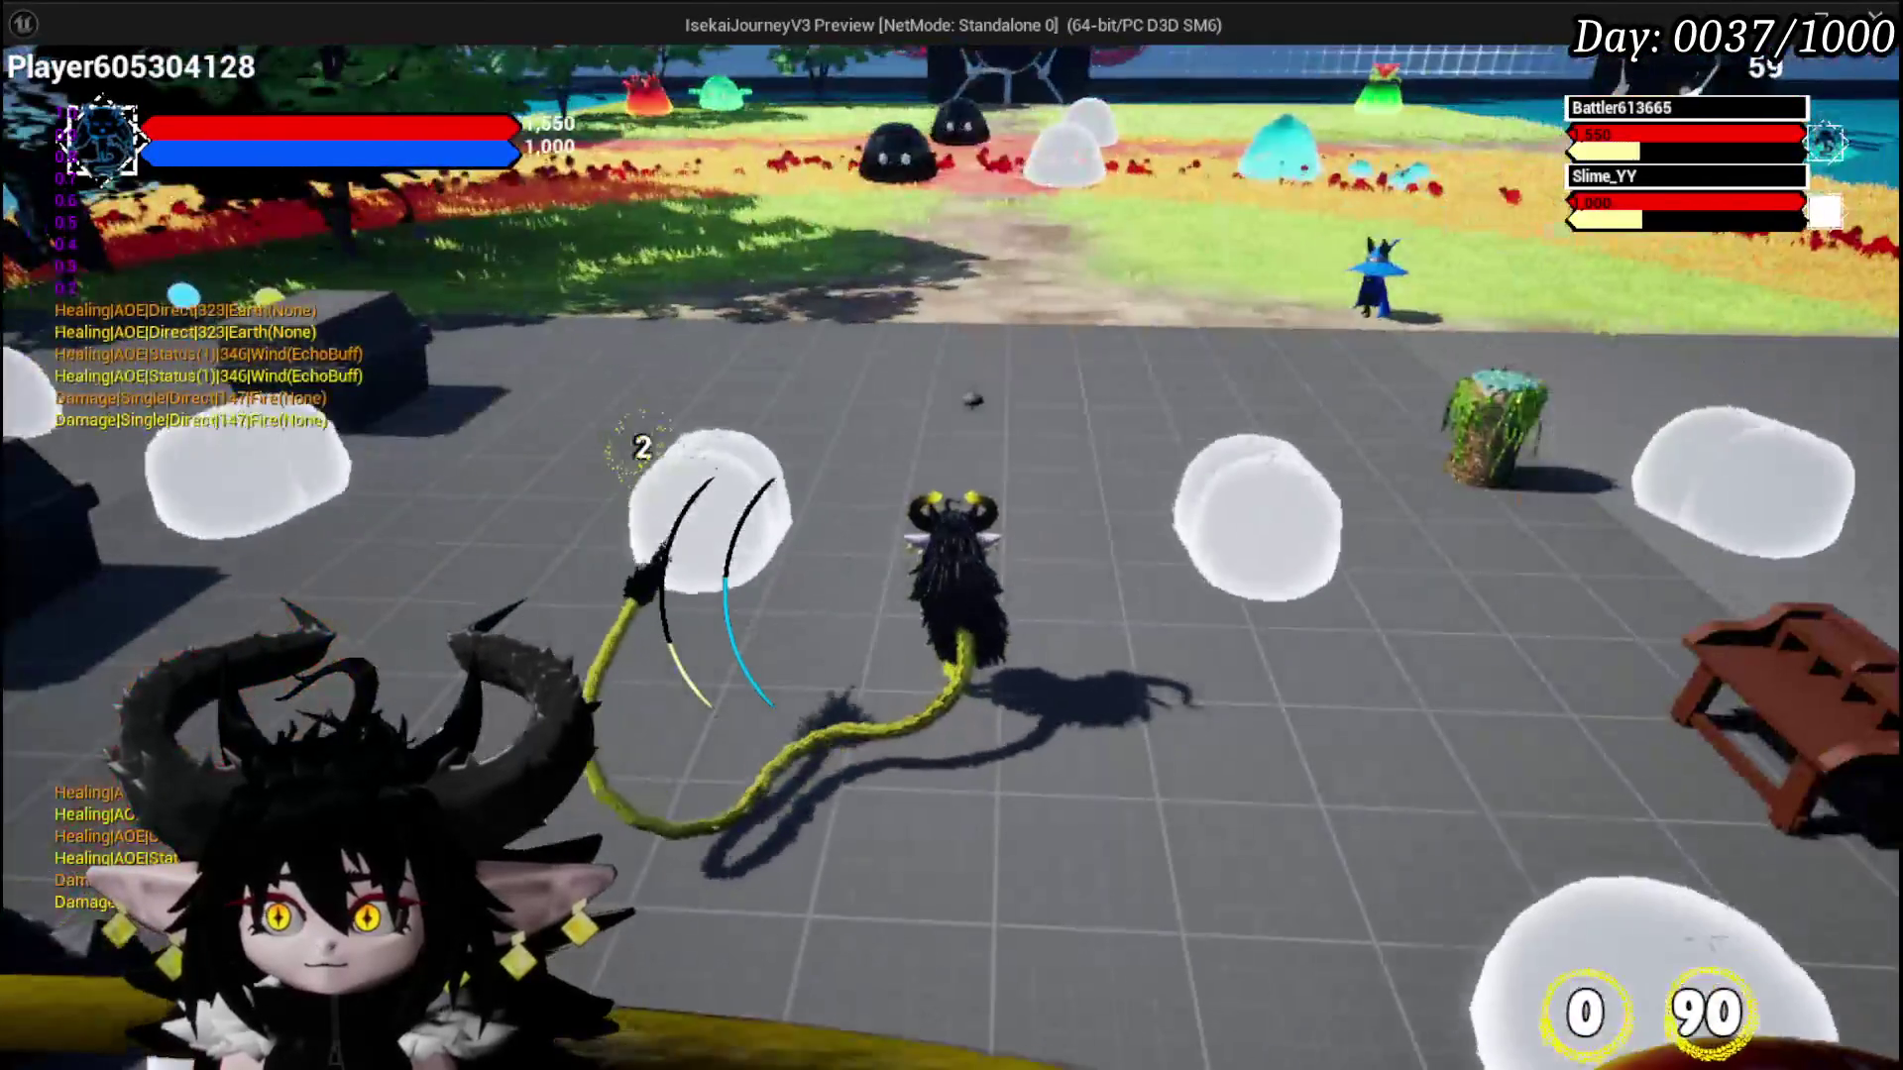
Step: End the third slime boss playtest and save the level
key("Escape")
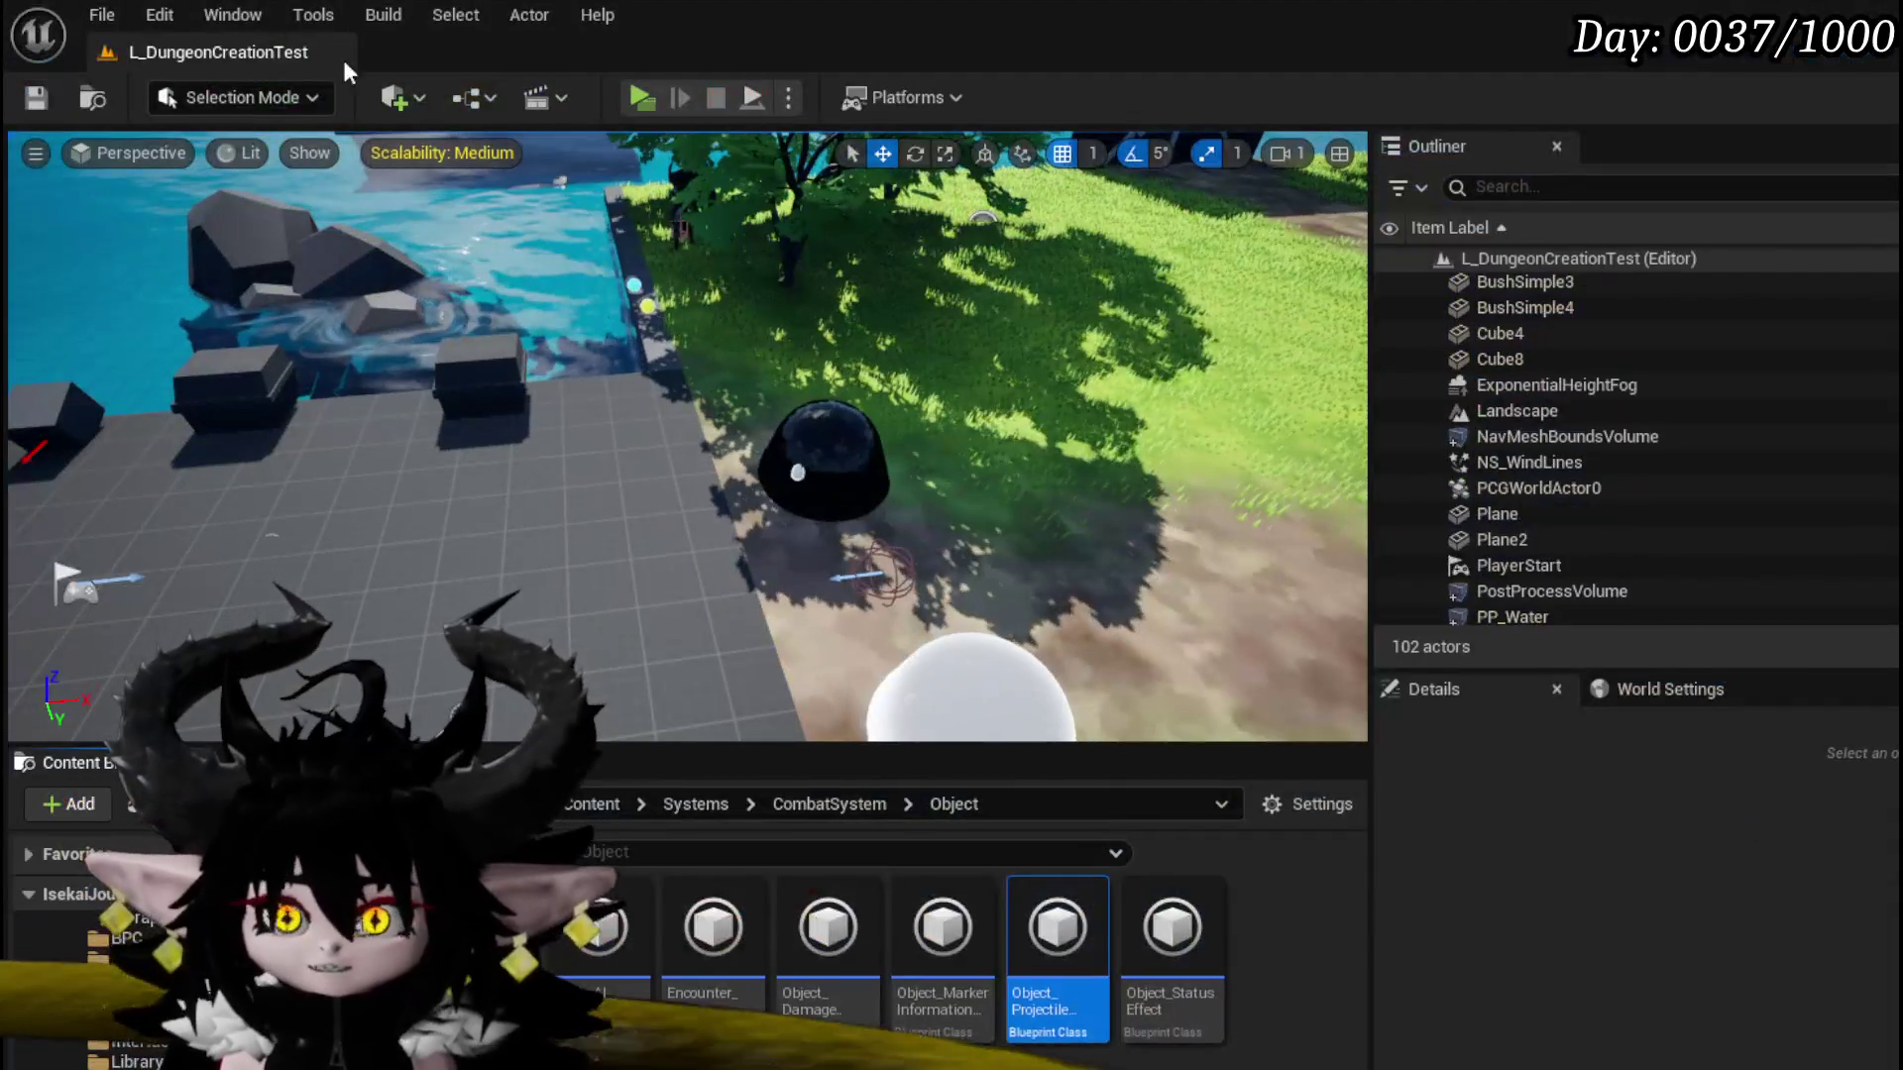
key("ctrl+s")
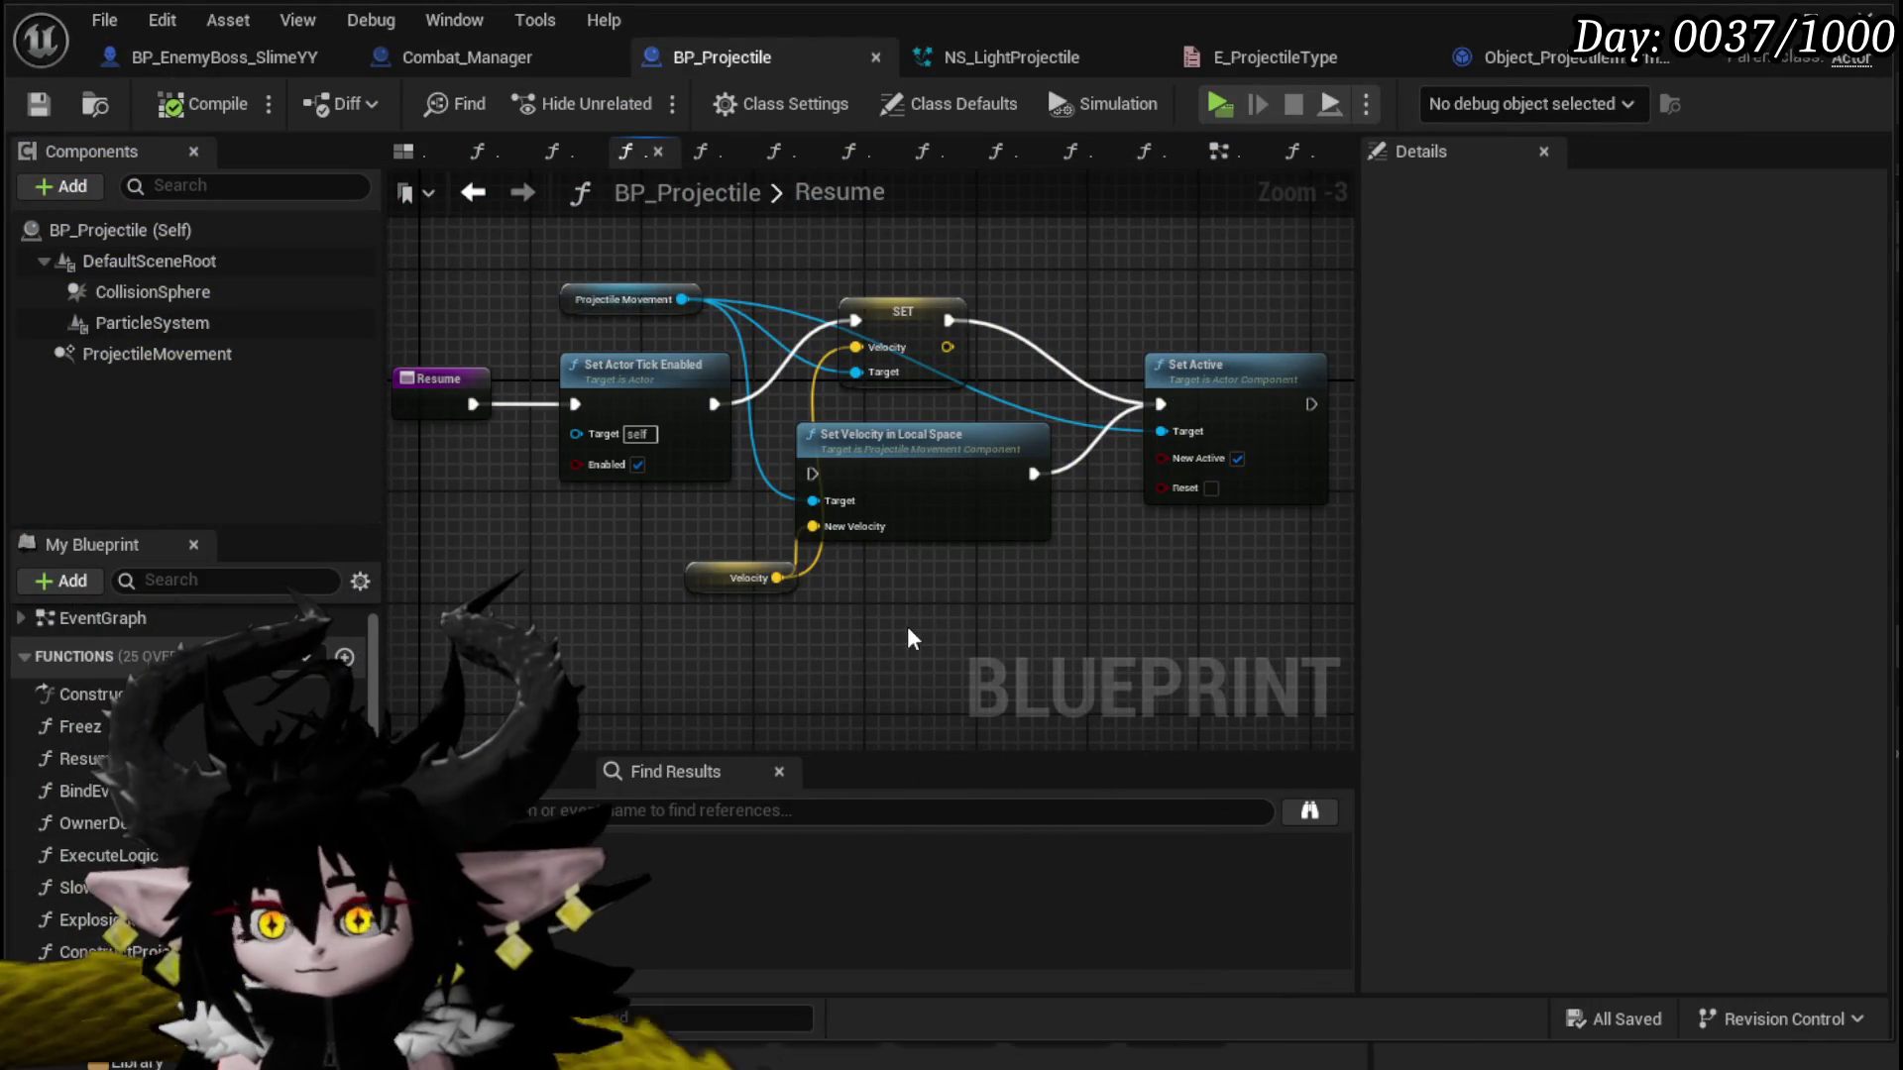
Step: Delete Set Velocity in Local Space, close the gap with the SET node, and save BP_Projectile
left_click(946, 496)
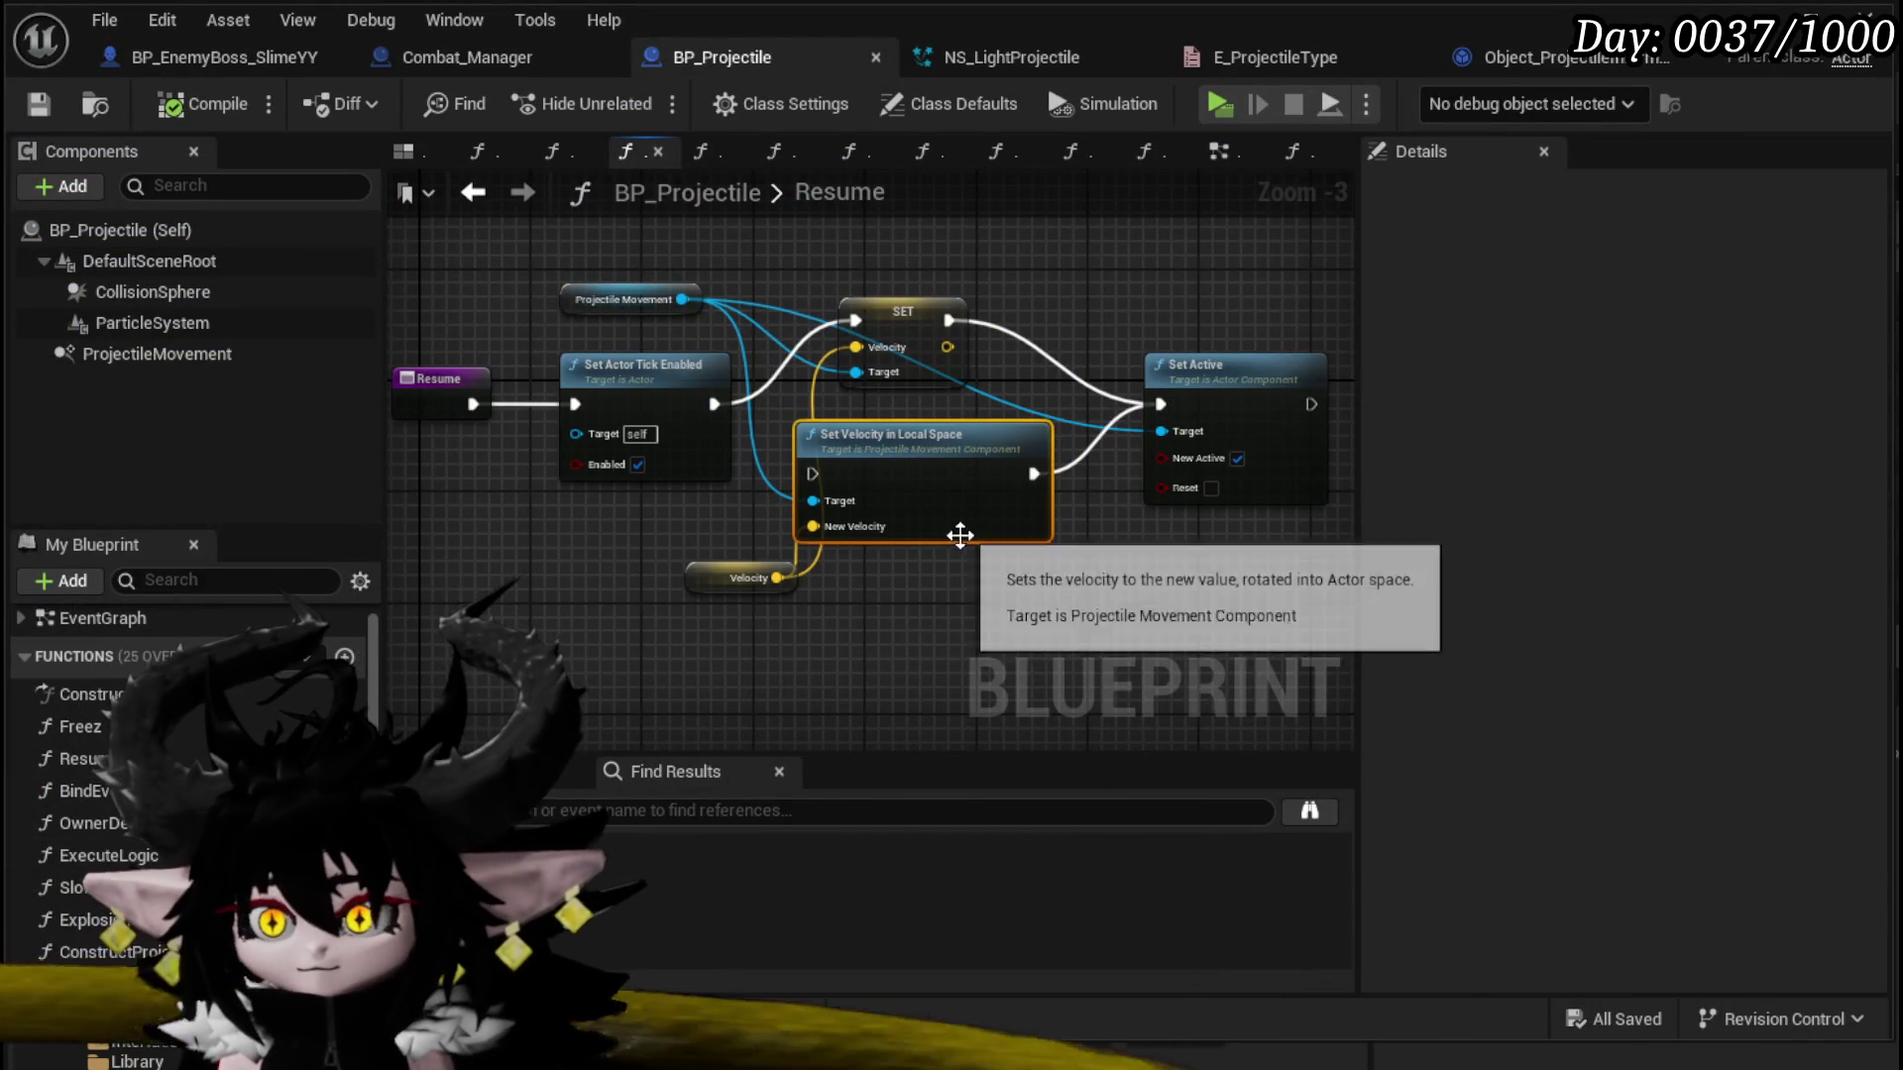
key("Delete")
left_click_drag(898, 316, 927, 386)
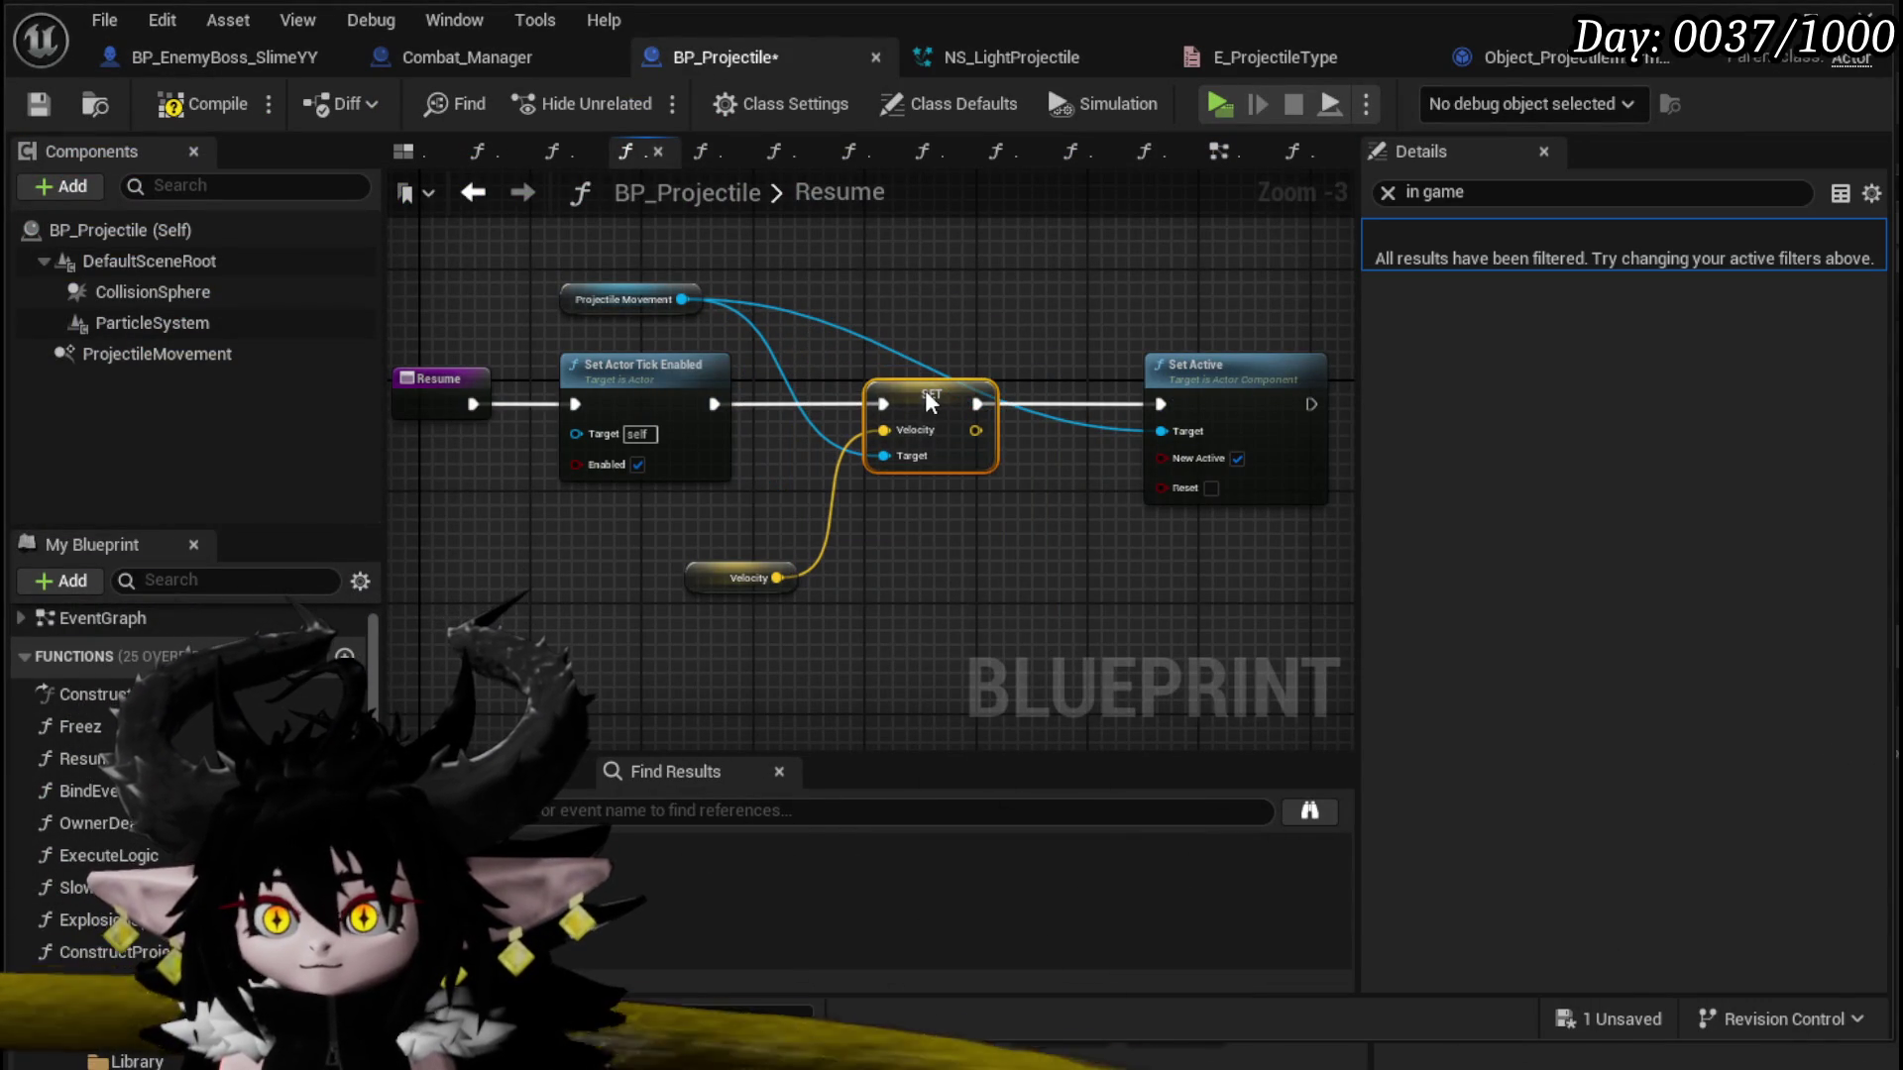
left_click(594, 248)
left_click(45, 107)
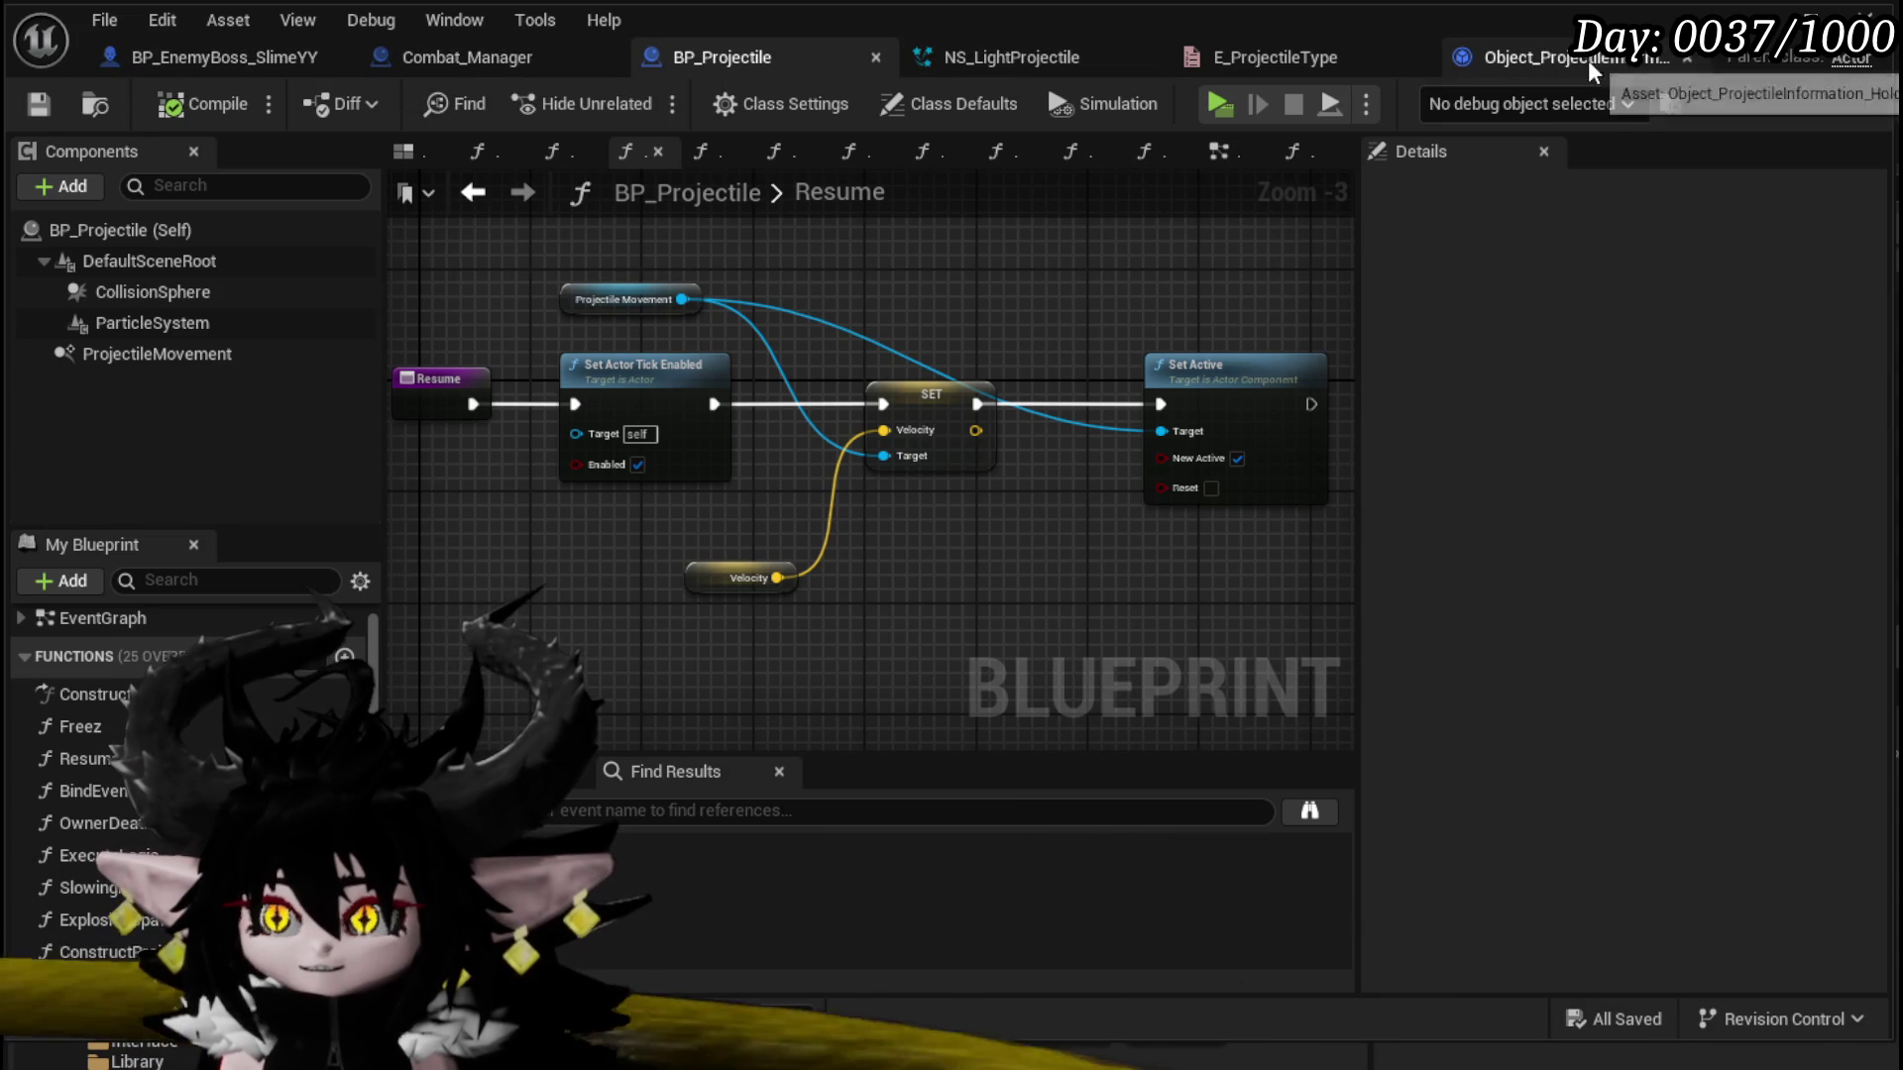
left_click(205, 63)
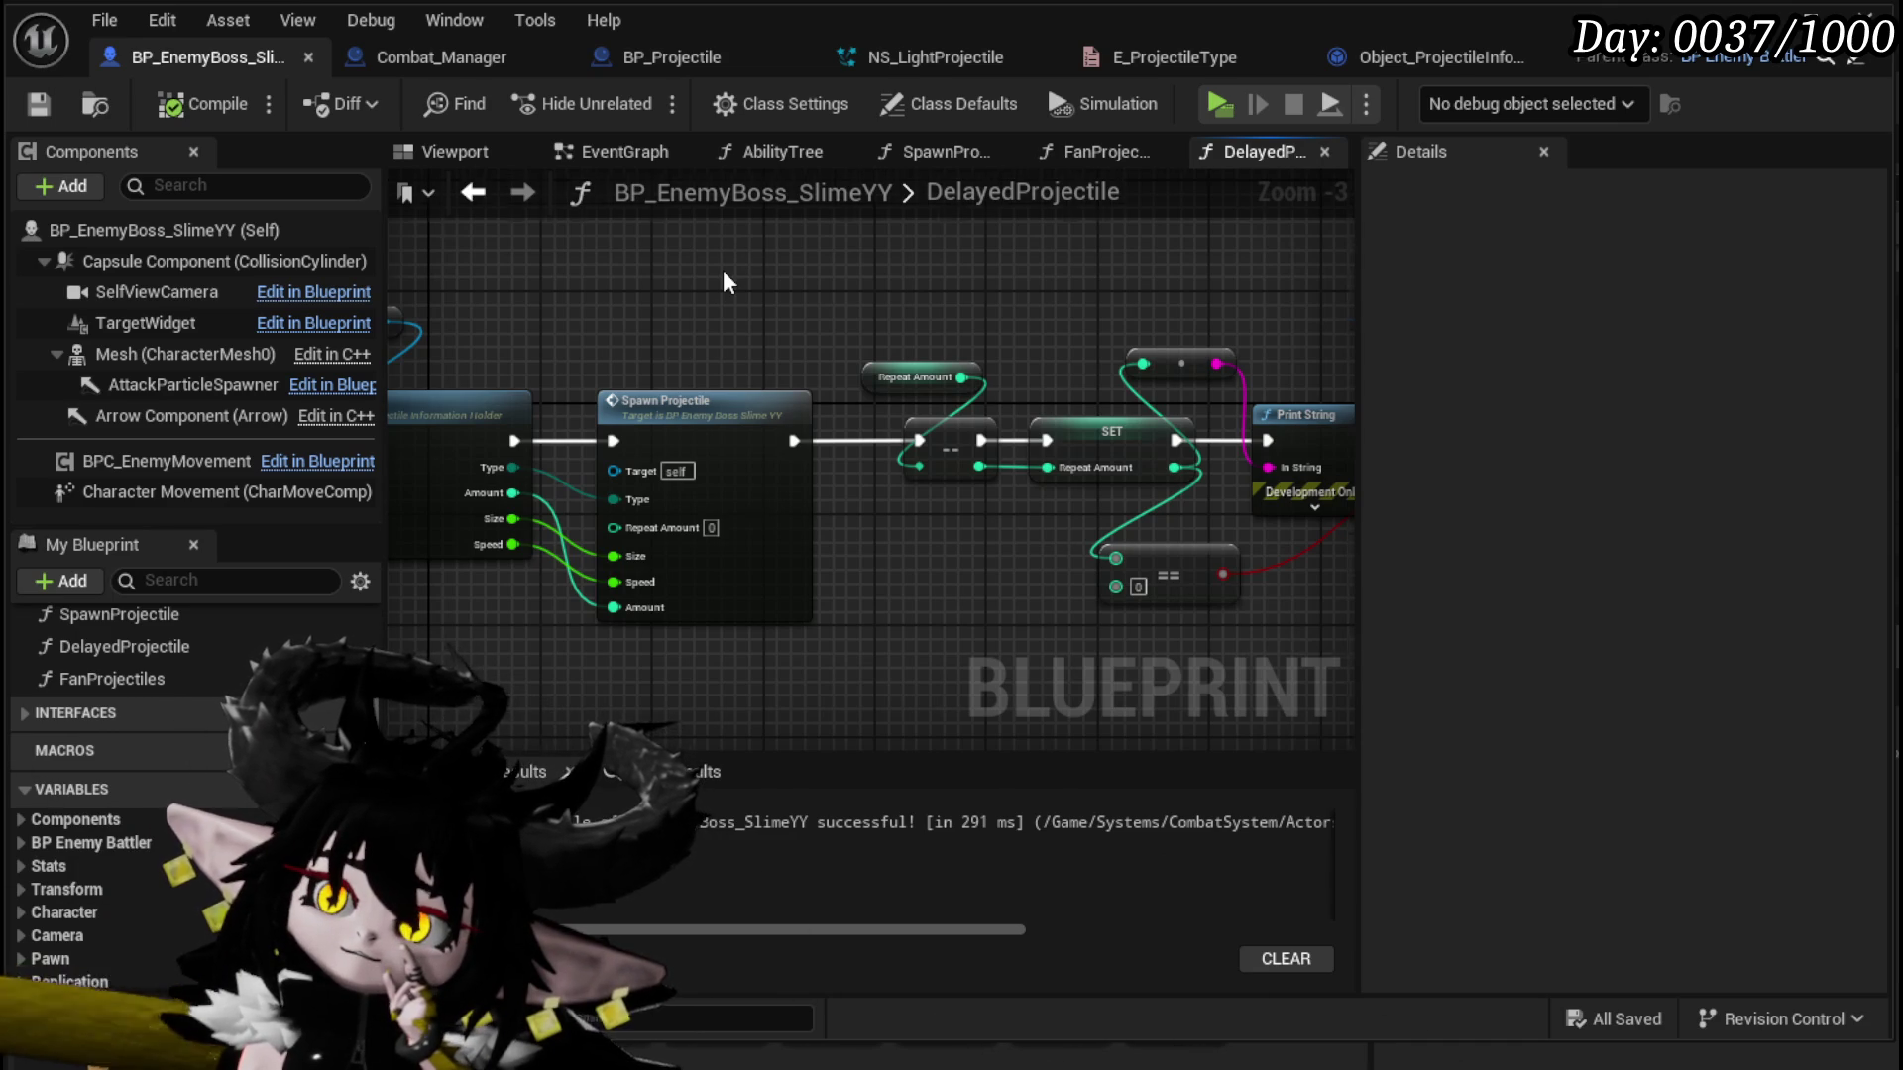
scroll(723, 269, "down", 1)
mouse_move(700, 278)
left_mouse_down()
mouse_move(526, 285)
mouse_move(402, 260)
left_mouse_up()
mouse_move(1001, 302)
left_mouse_down()
mouse_move(892, 397)
mouse_move(737, 473)
mouse_move(878, 475)
left_mouse_up()
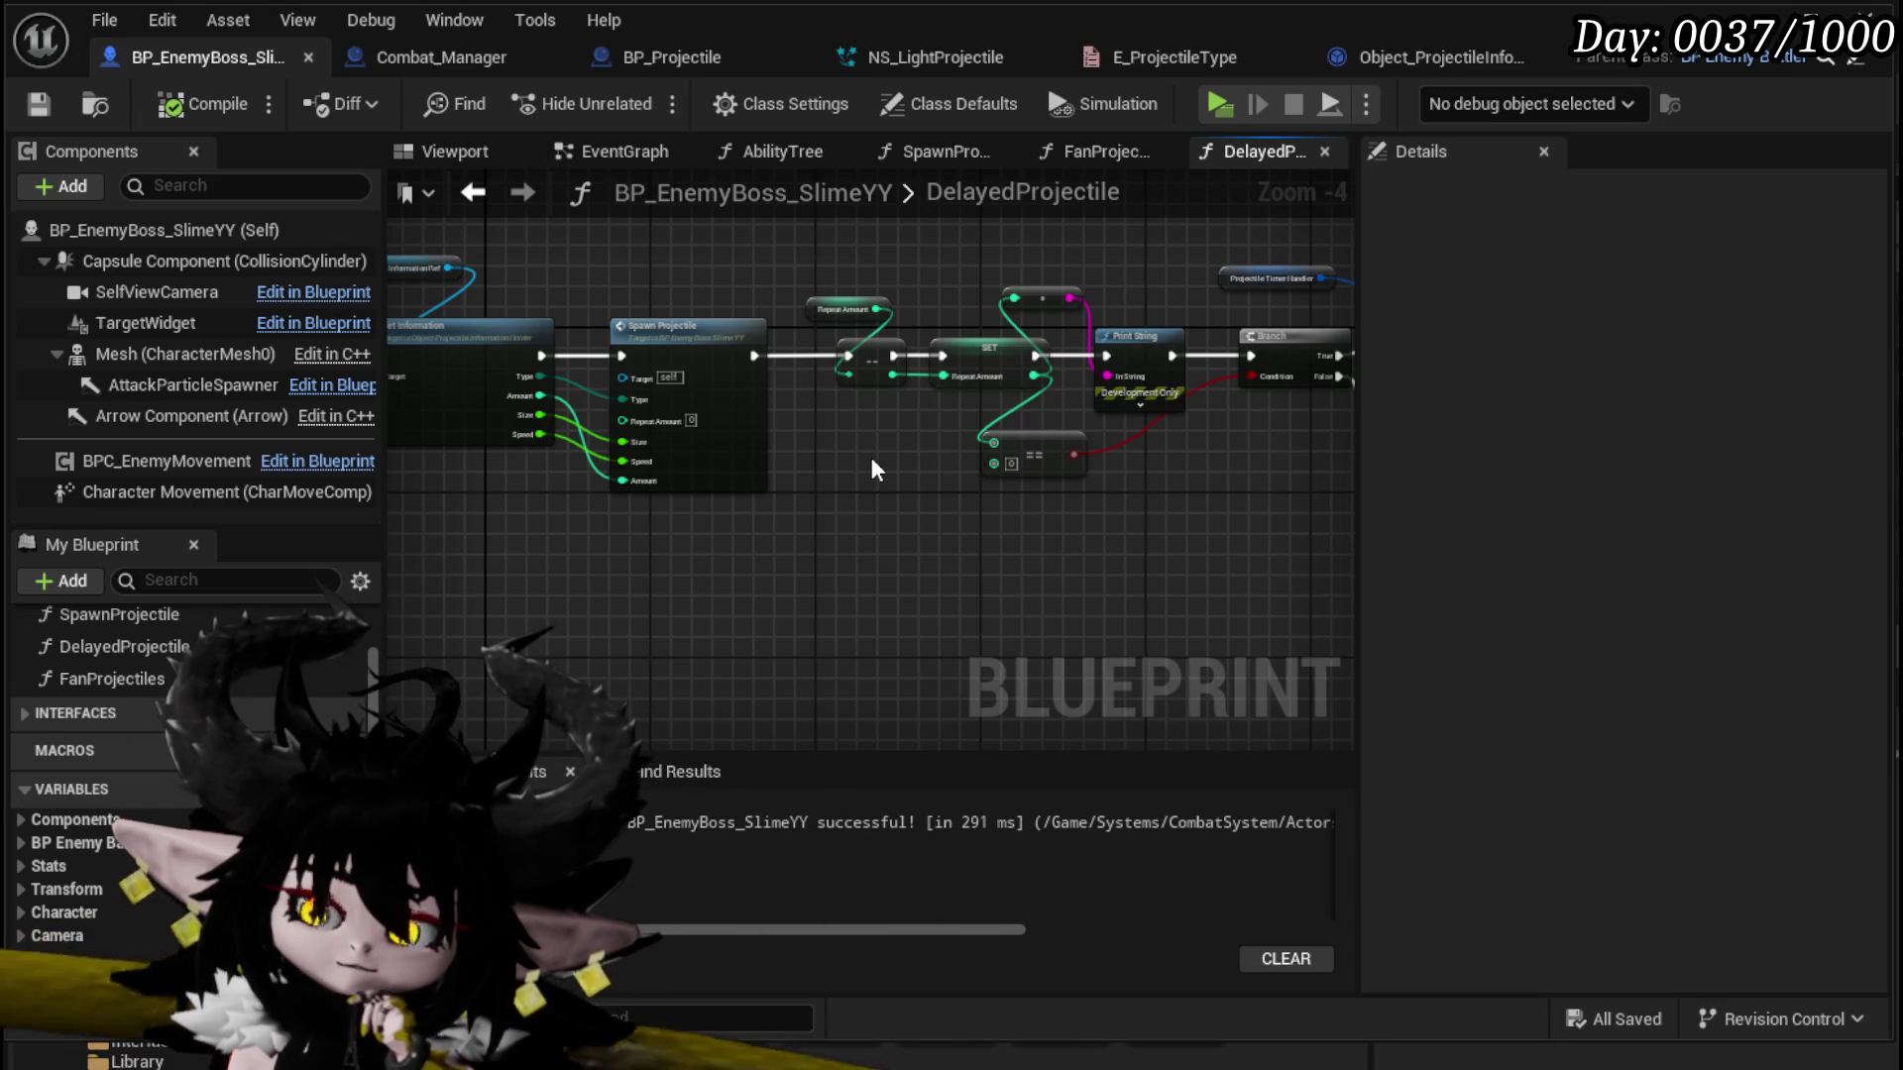
left_click(805, 157)
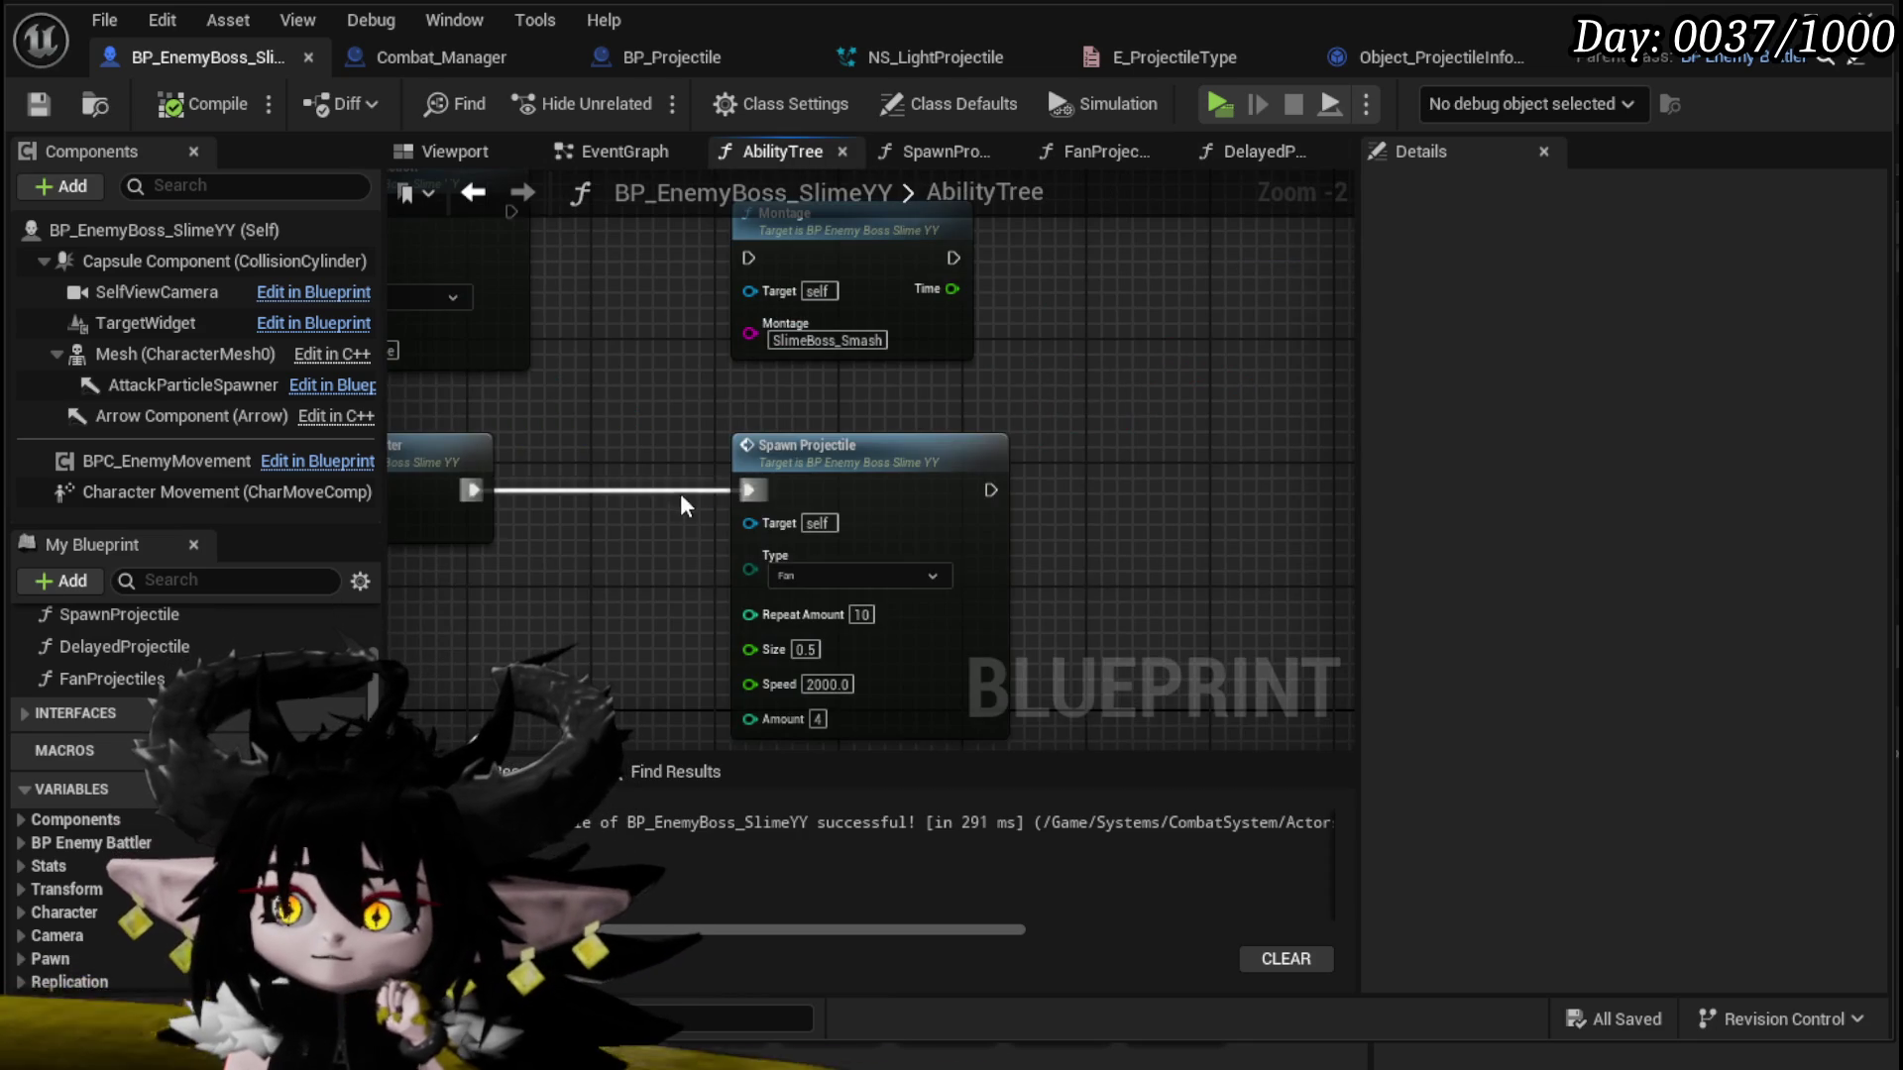
Step: Rearrange Montage, Spawn Projectile and Set Ability Tree Timer to leave space after Spawn Projectile
left_click_drag(617, 373, 959, 646)
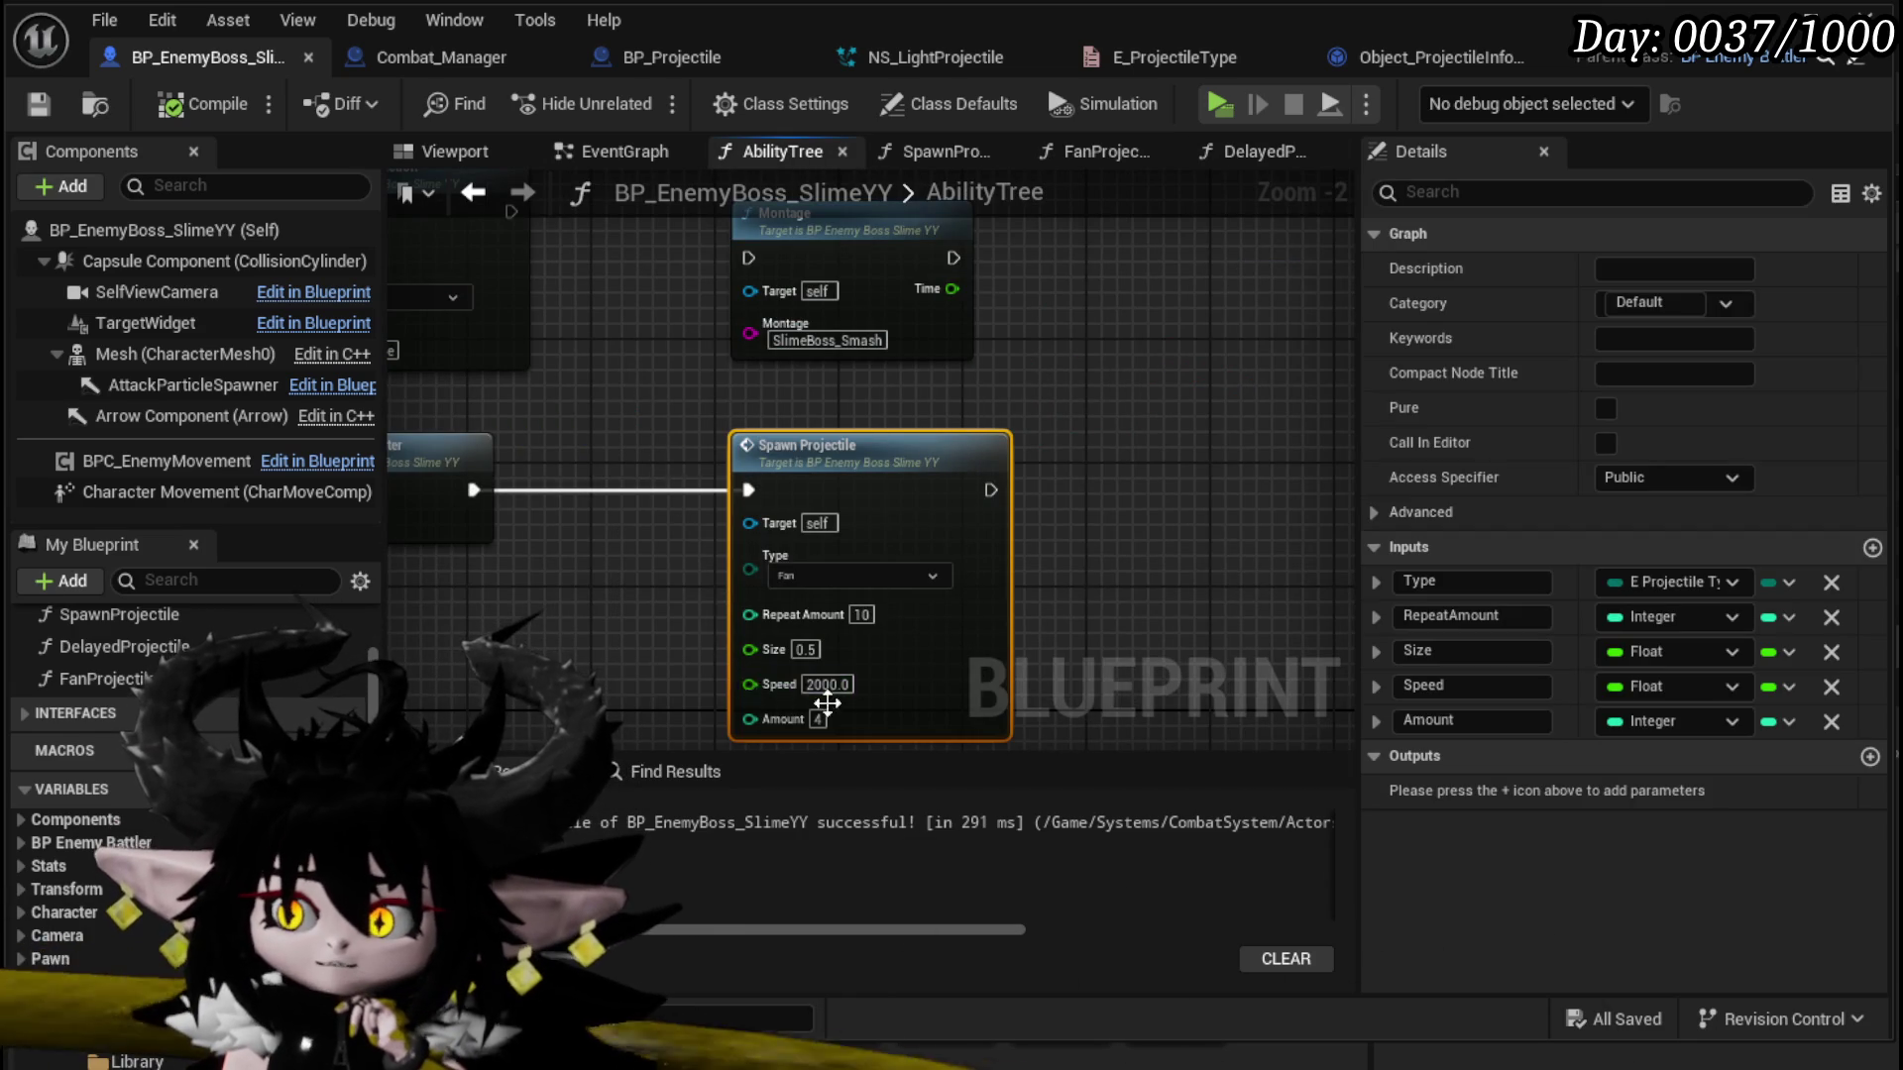
mouse_move(557, 622)
left_mouse_down()
mouse_move(1059, 517)
mouse_move(721, 567)
left_mouse_up()
scroll(720, 566, "down", 2)
mouse_move(644, 486)
left_mouse_down()
mouse_move(905, 480)
mouse_move(670, 471)
left_mouse_up()
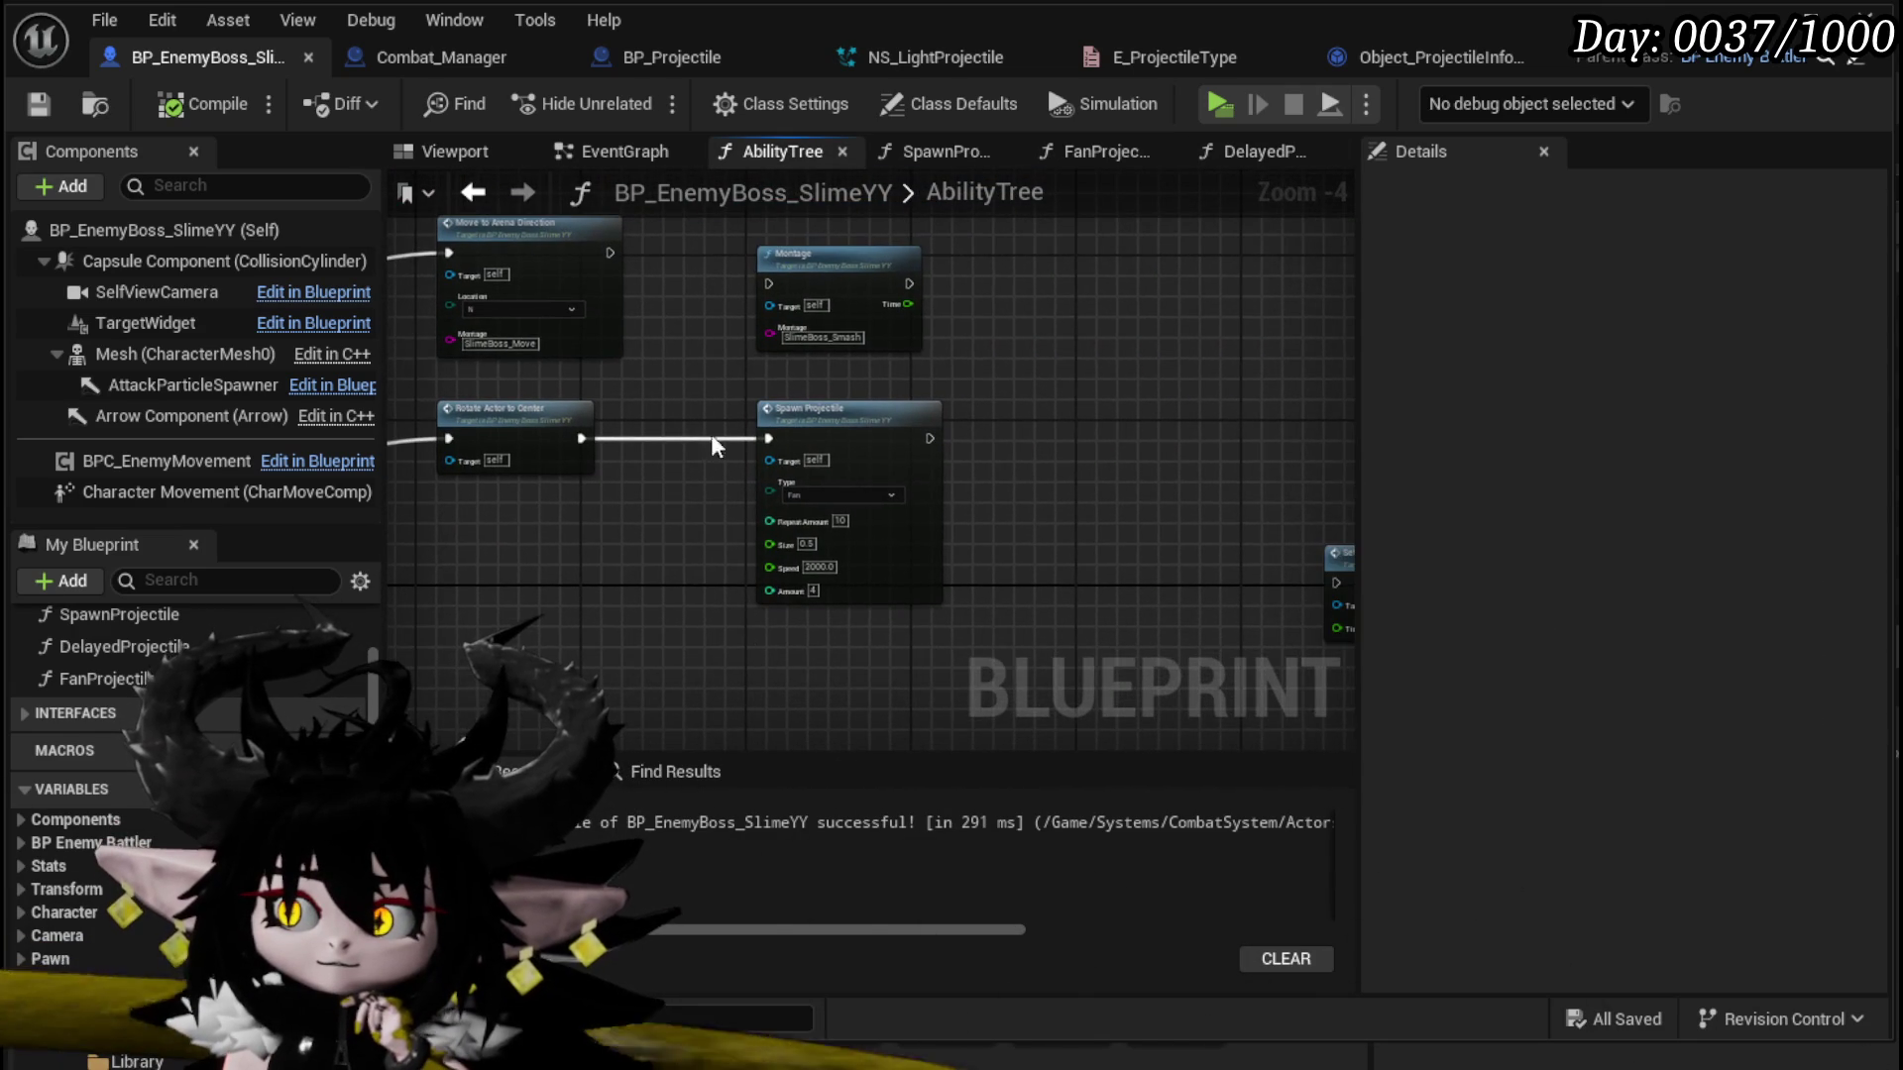
left_click_drag(818, 259, 618, 560)
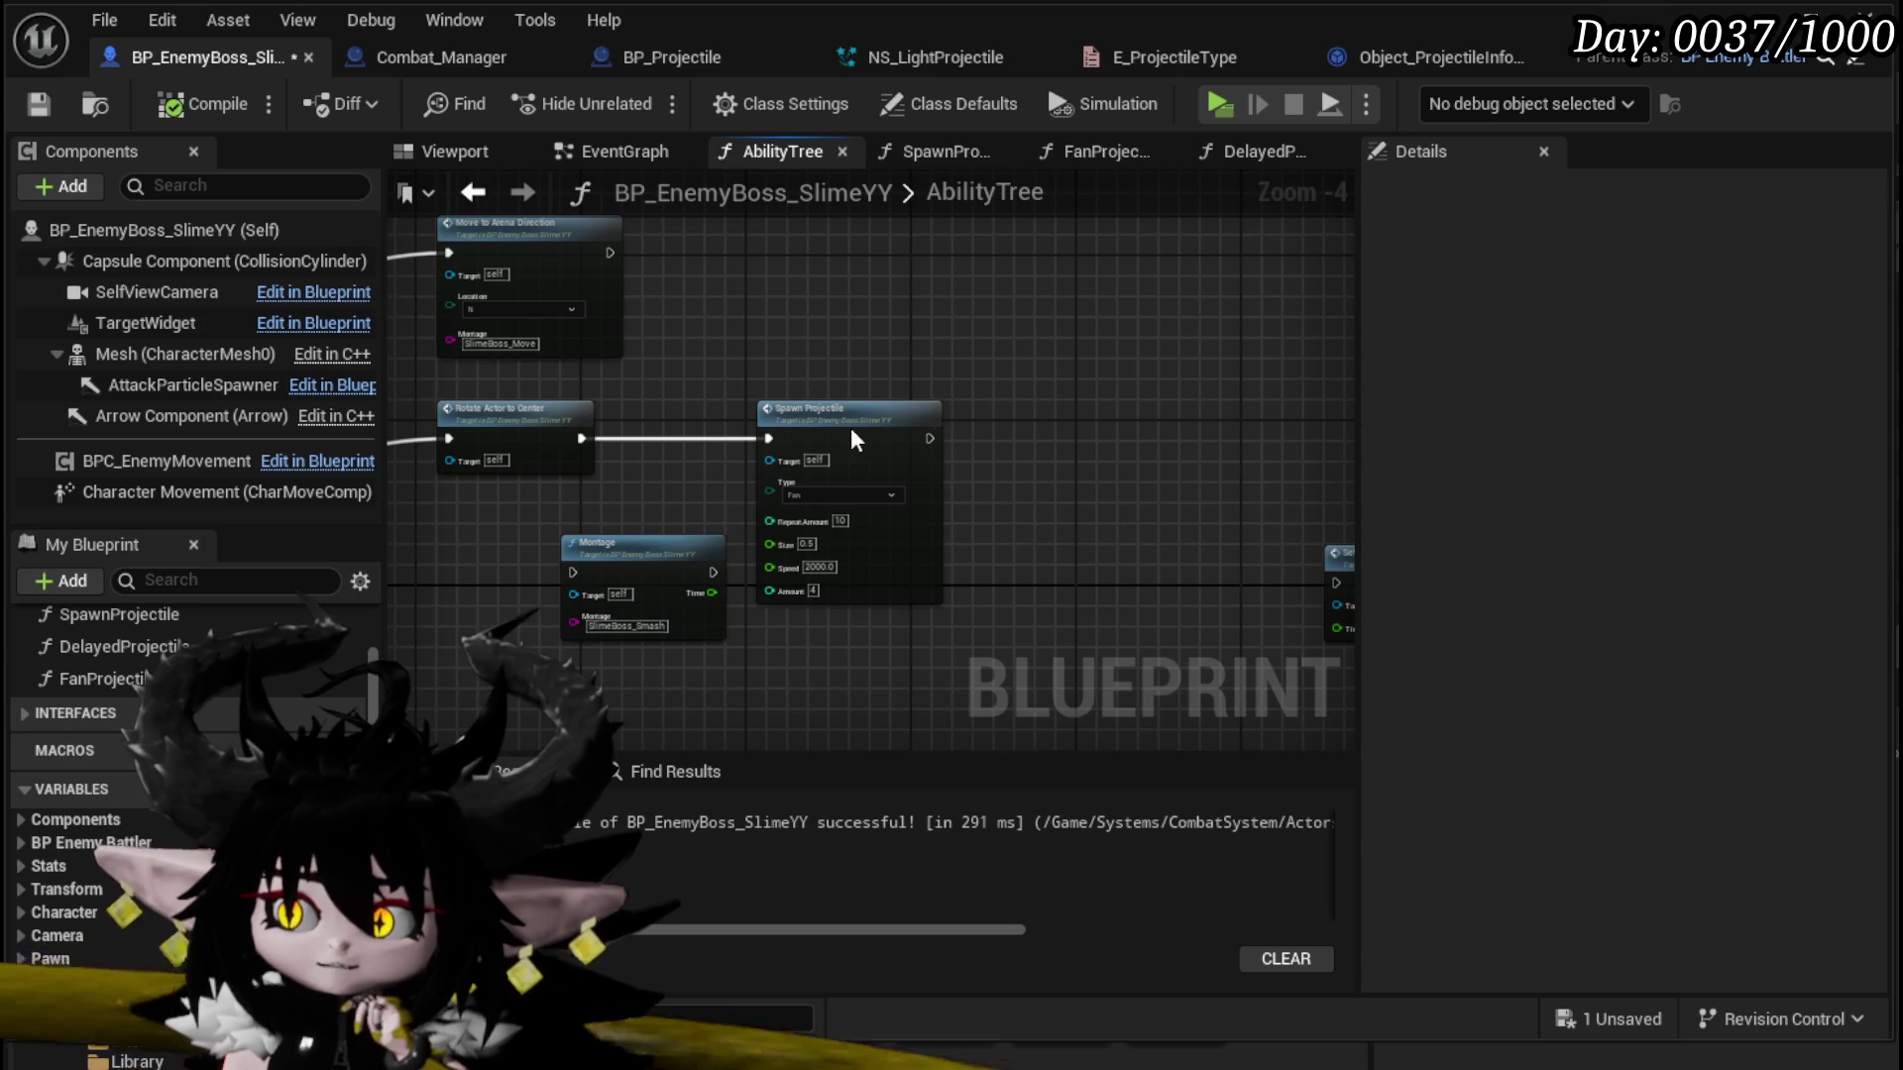
left_click_drag(832, 437, 915, 437)
mouse_move(670, 546)
left_mouse_down()
mouse_move(628, 437)
mouse_move(590, 450)
mouse_move(414, 419)
left_mouse_up()
mouse_move(759, 513)
left_mouse_down()
mouse_move(749, 297)
mouse_move(918, 484)
mouse_move(926, 285)
left_mouse_up()
Step: Find and select the circle Spawn Marker node for copying
mouse_move(972, 420)
left_mouse_down()
mouse_move(753, 396)
mouse_move(902, 466)
mouse_move(694, 277)
left_mouse_up()
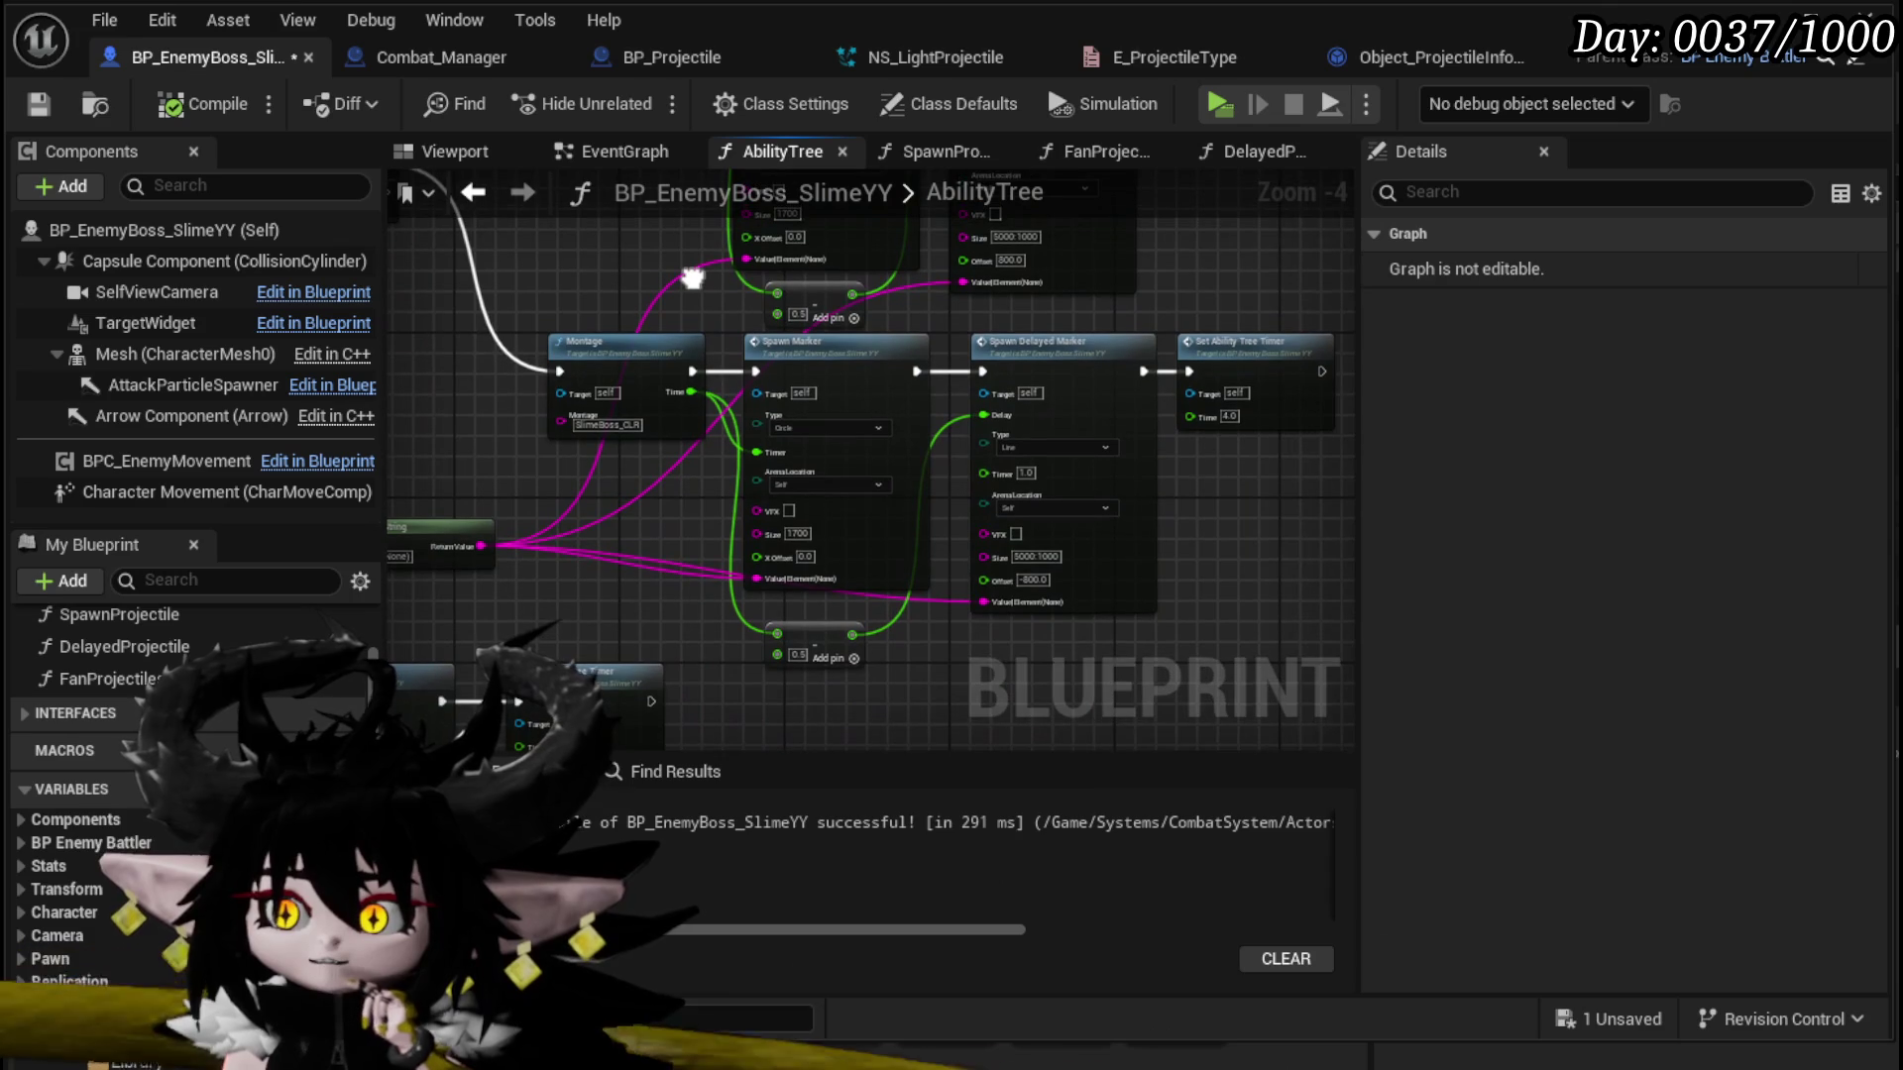
left_click_drag(913, 314, 919, 319)
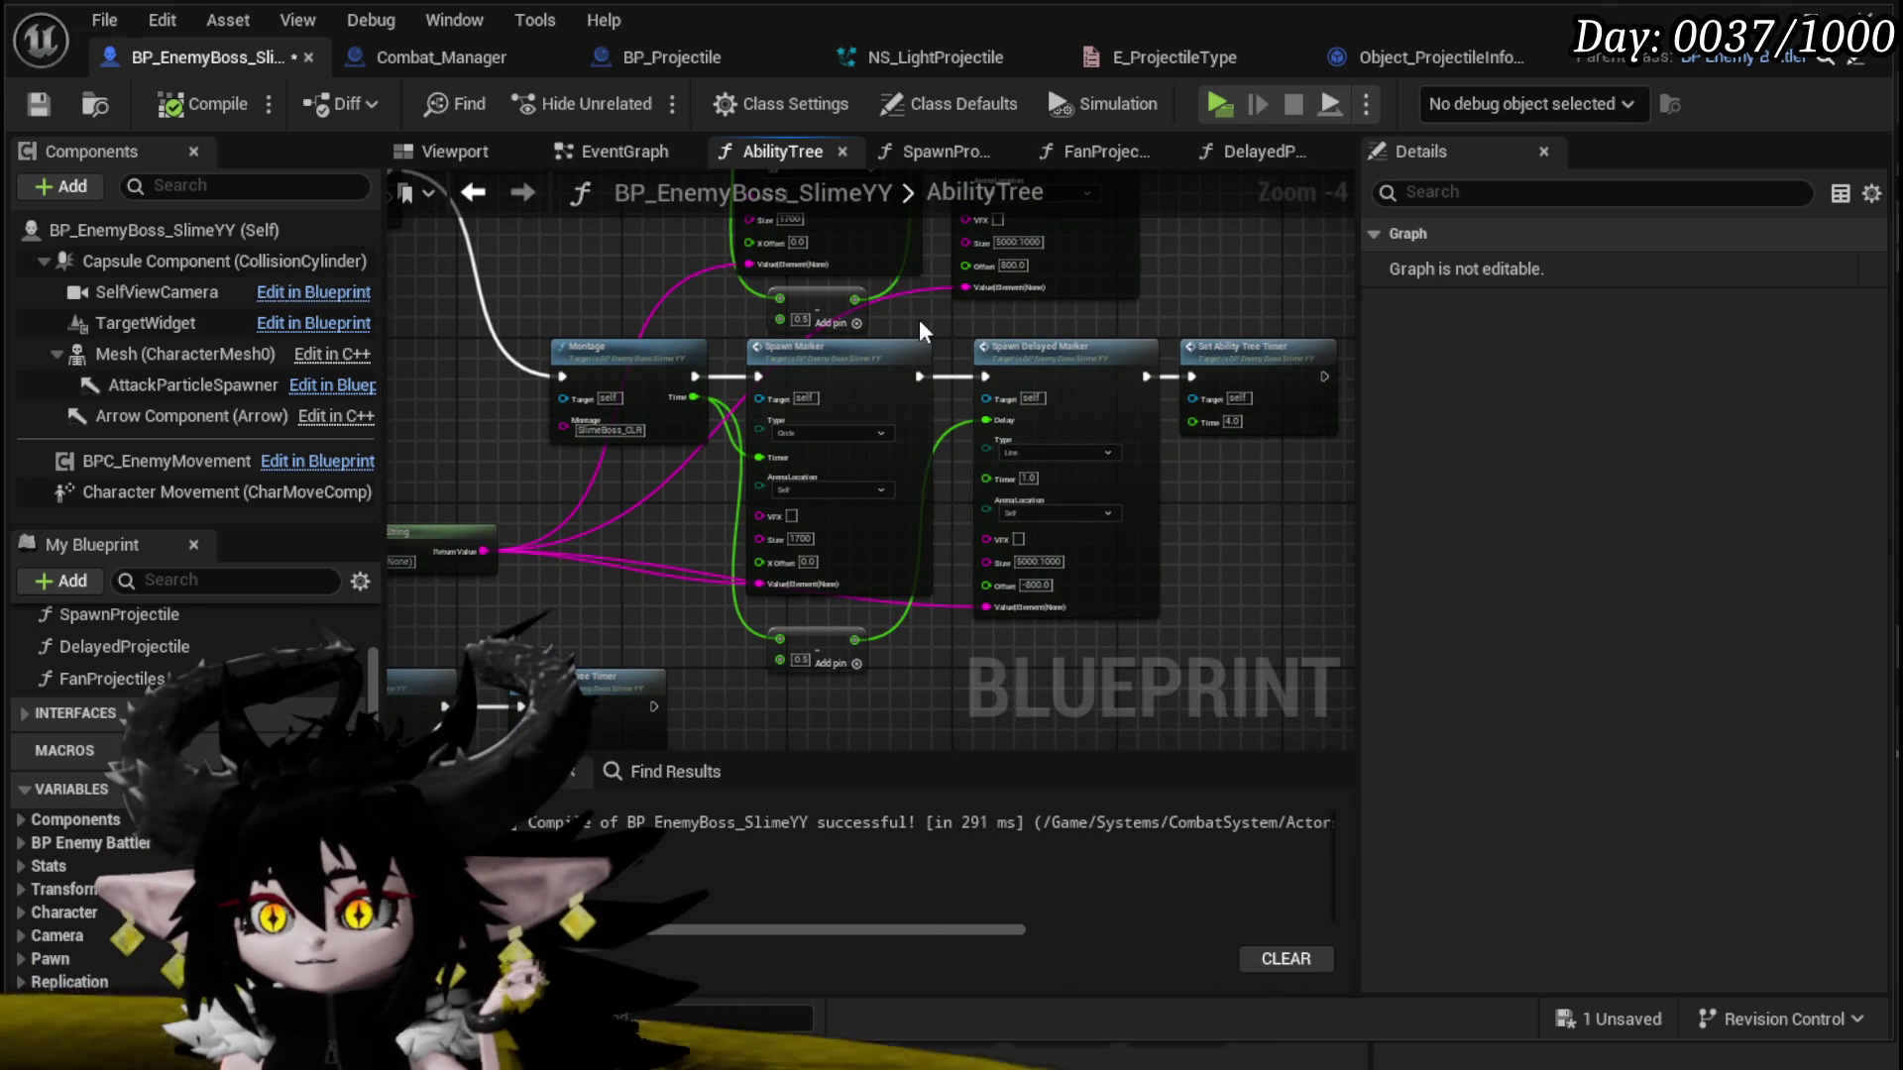
left_click(924, 349)
scroll(959, 347, "up", 2)
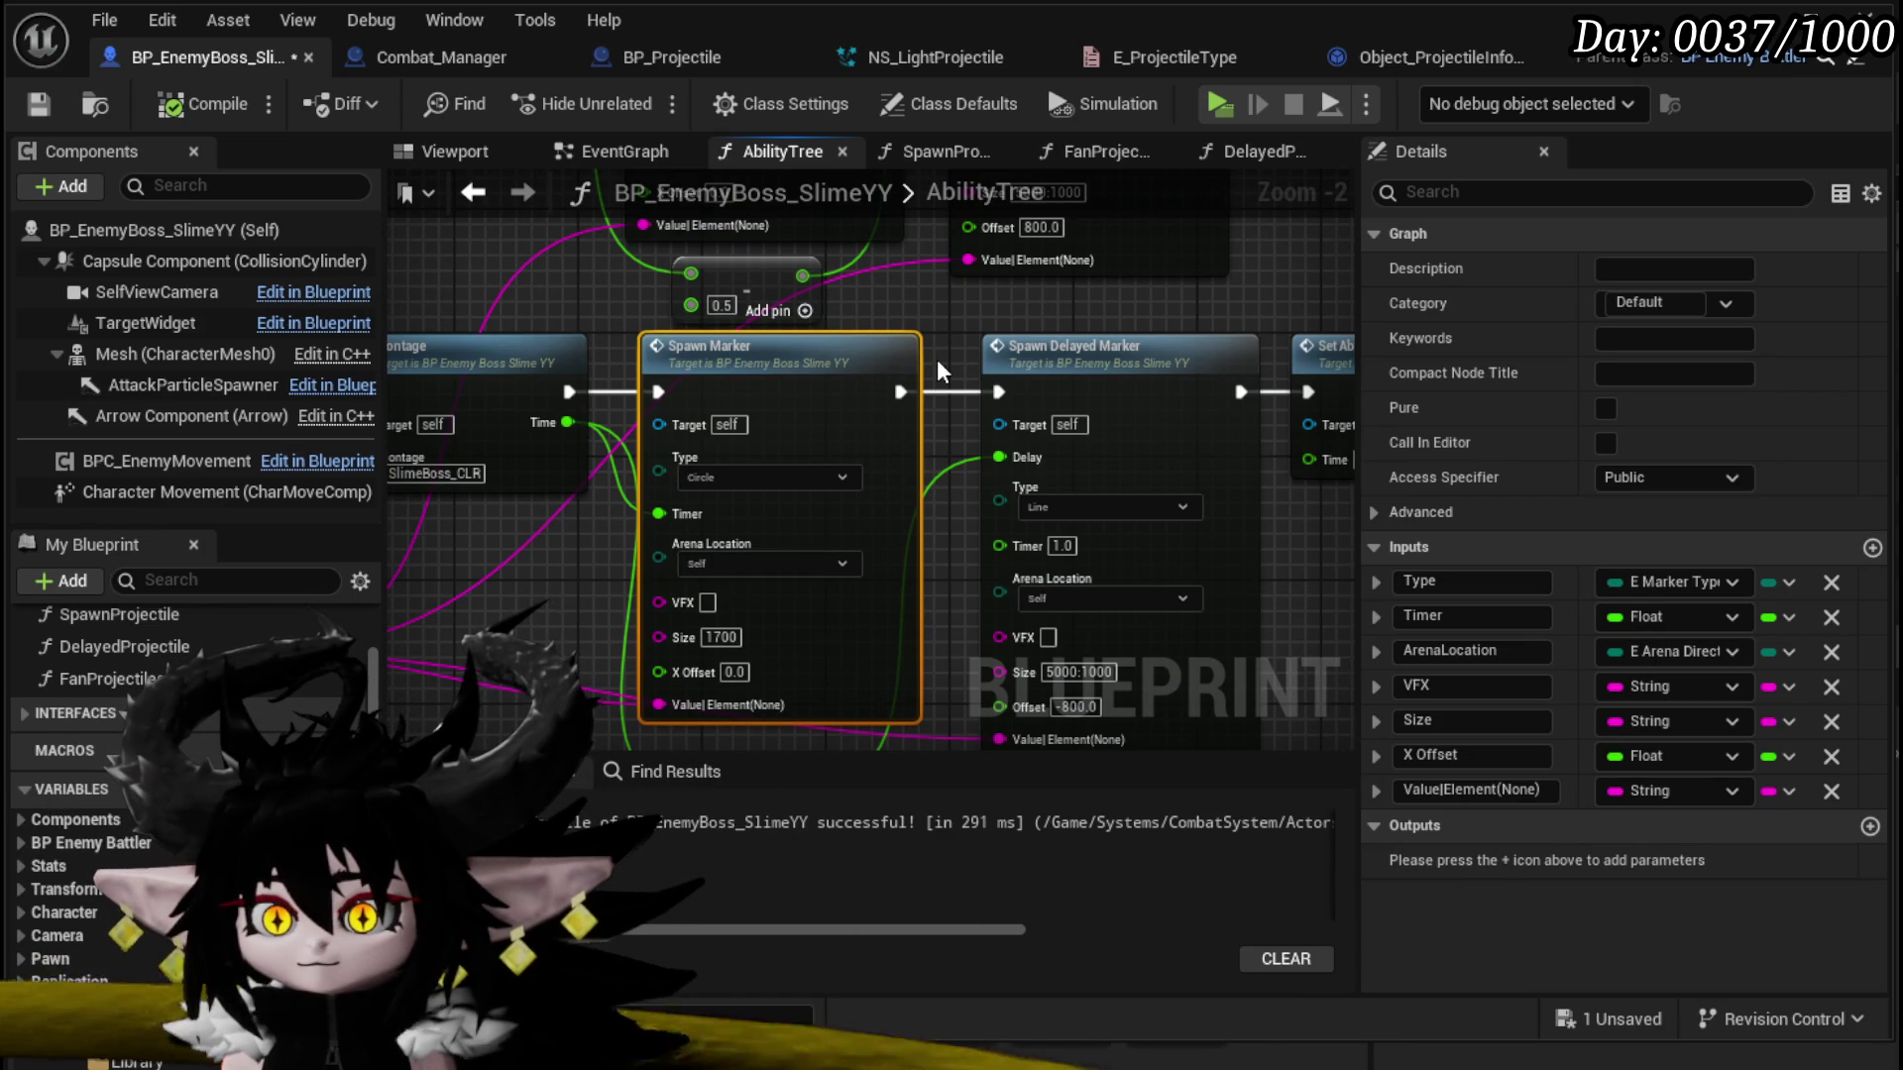
scroll(936, 359, "down", 3)
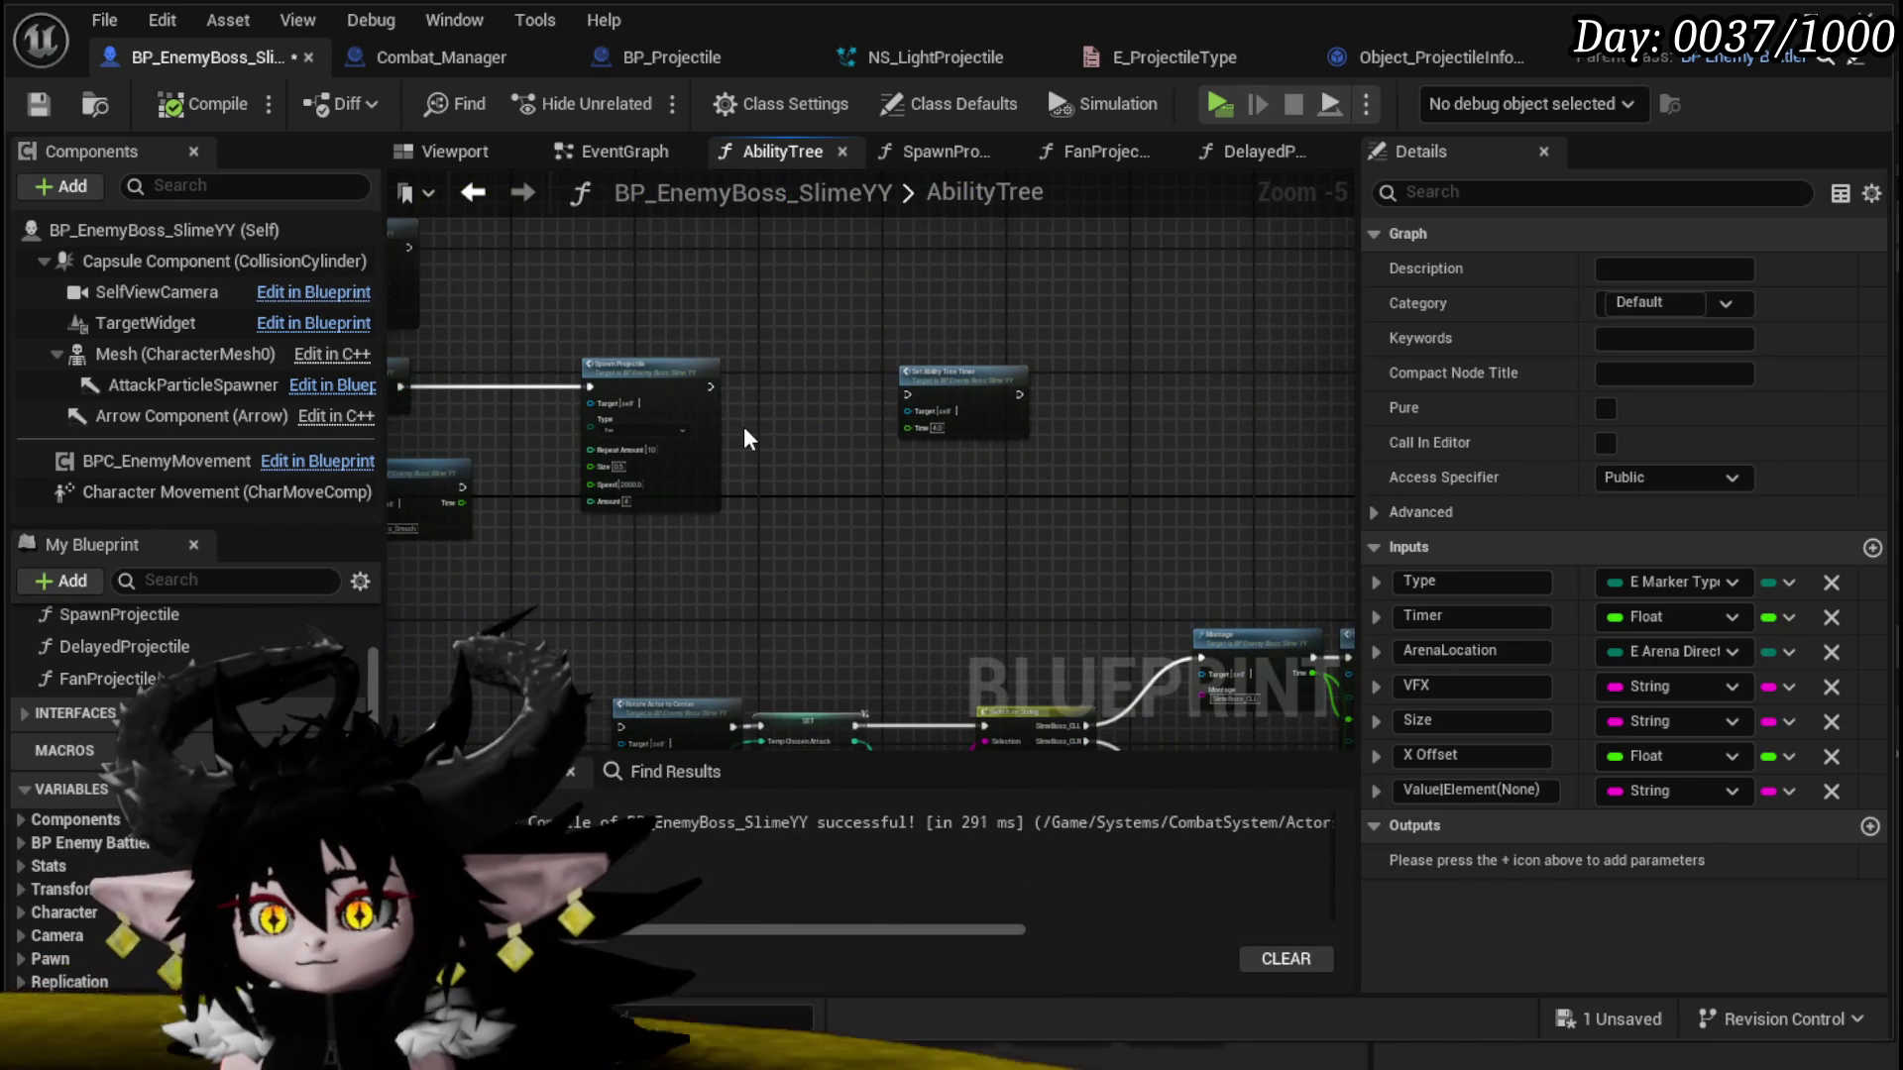
Step: Paste a Spawn Marker after Spawn Projectile with Timer 4.0 and Arena Location S, then save
key("ctrl+v")
scroll(804, 377, "up", 3)
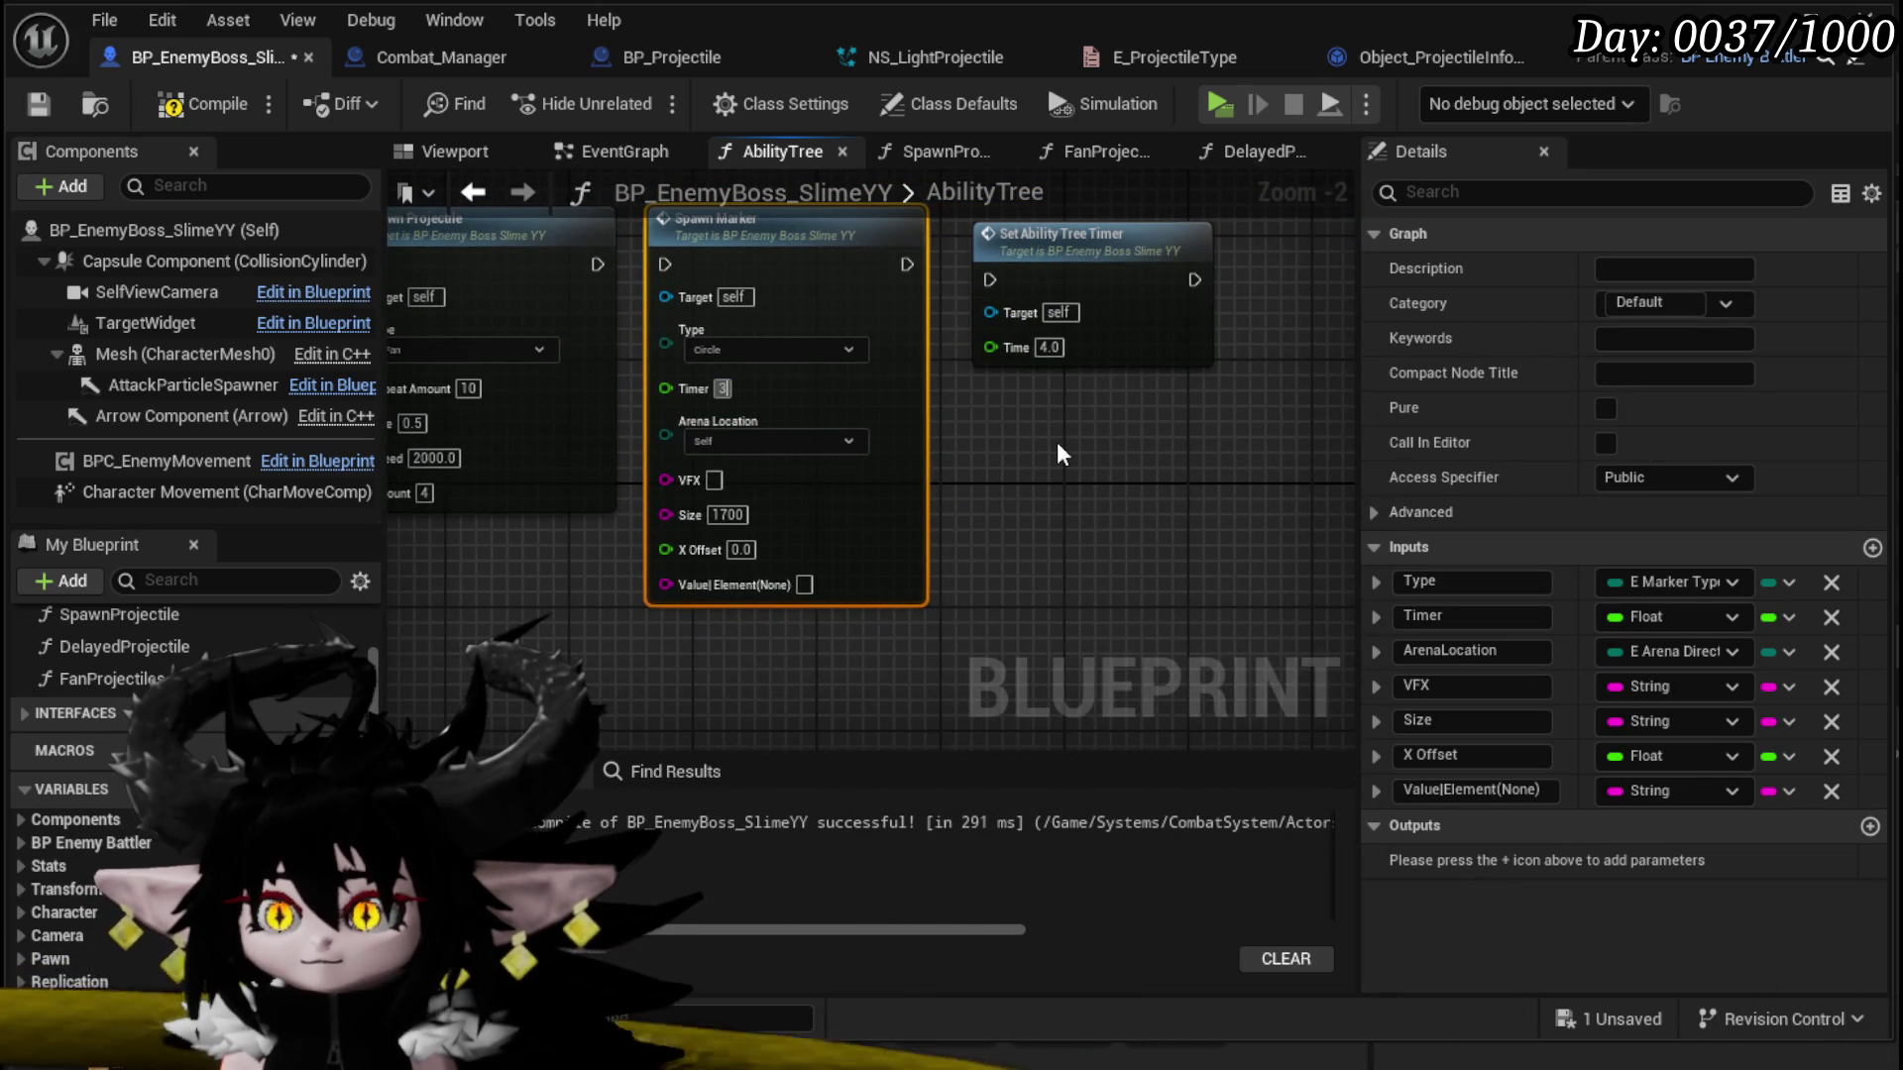
type("3")
left_click(1056, 454)
left_click(779, 440)
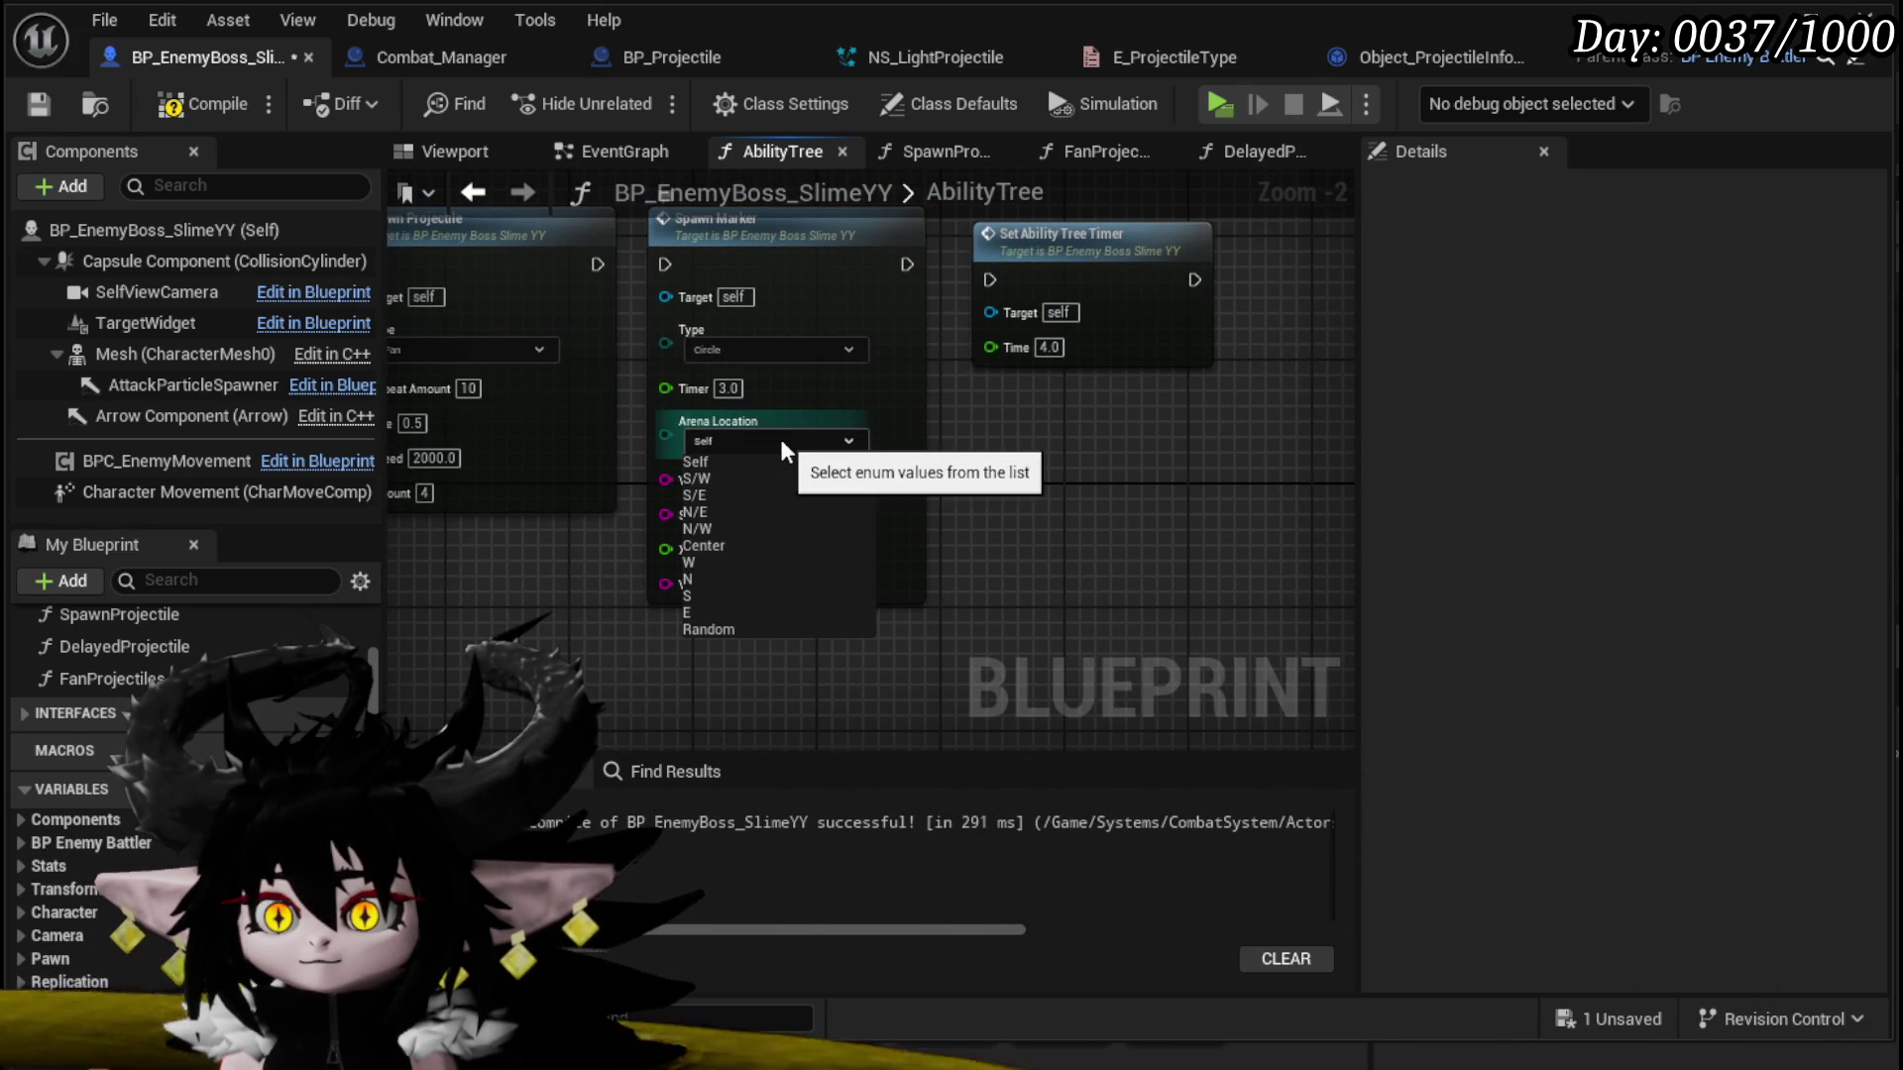
left_click(709, 597)
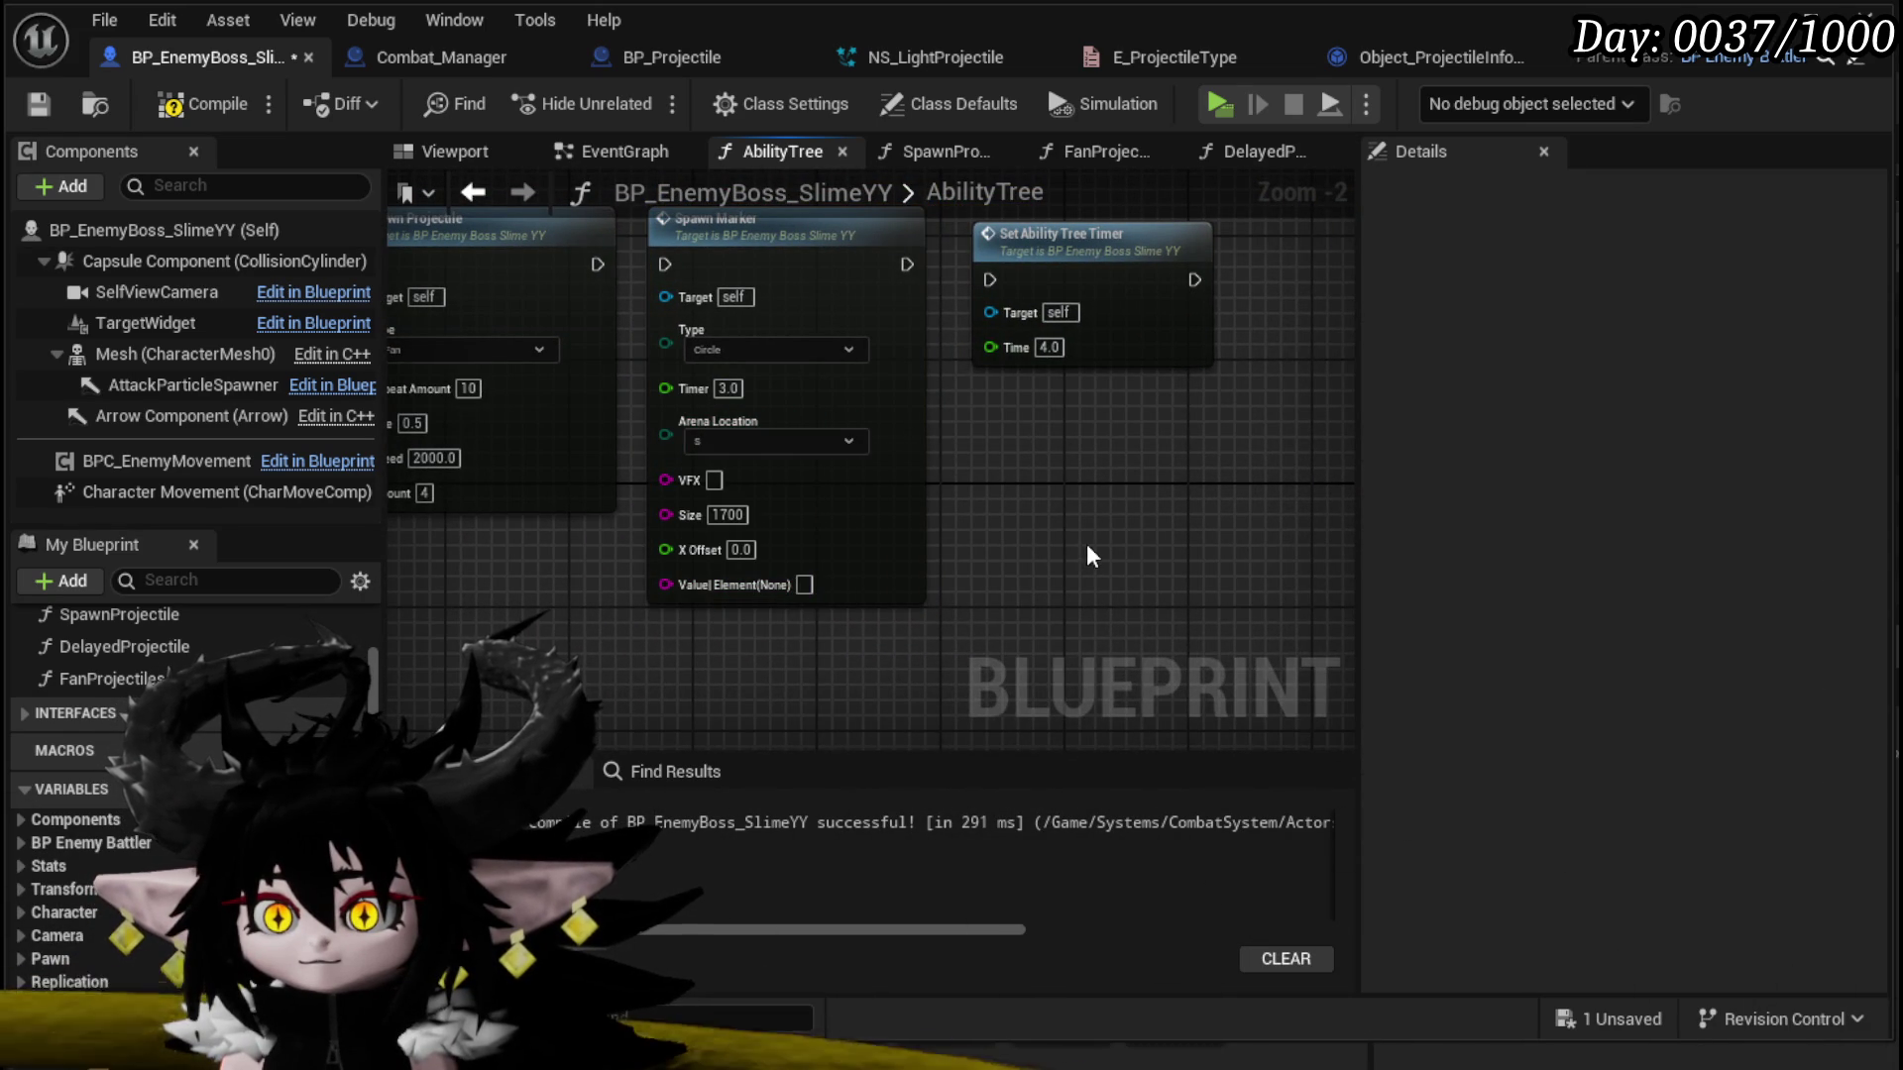
left_click_drag(608, 264, 938, 313)
left_click(1001, 441)
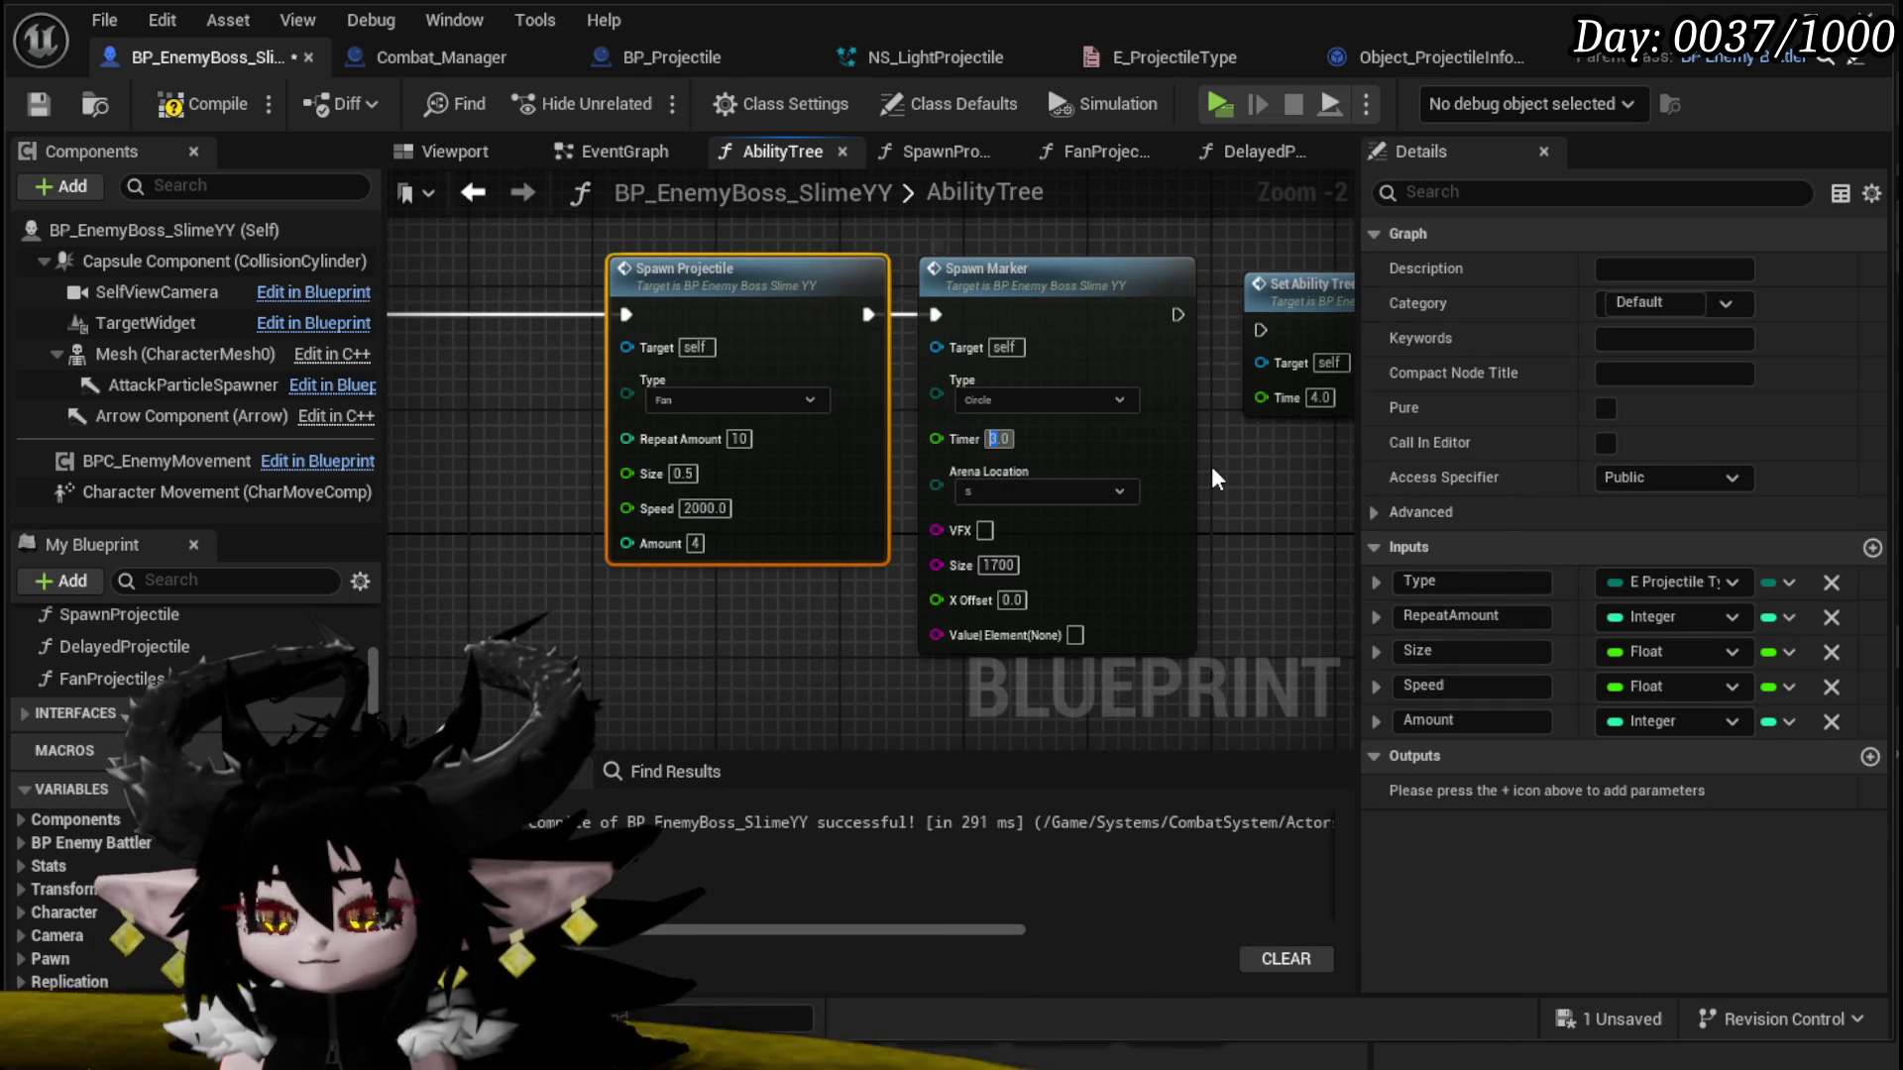
left_click(1211, 465)
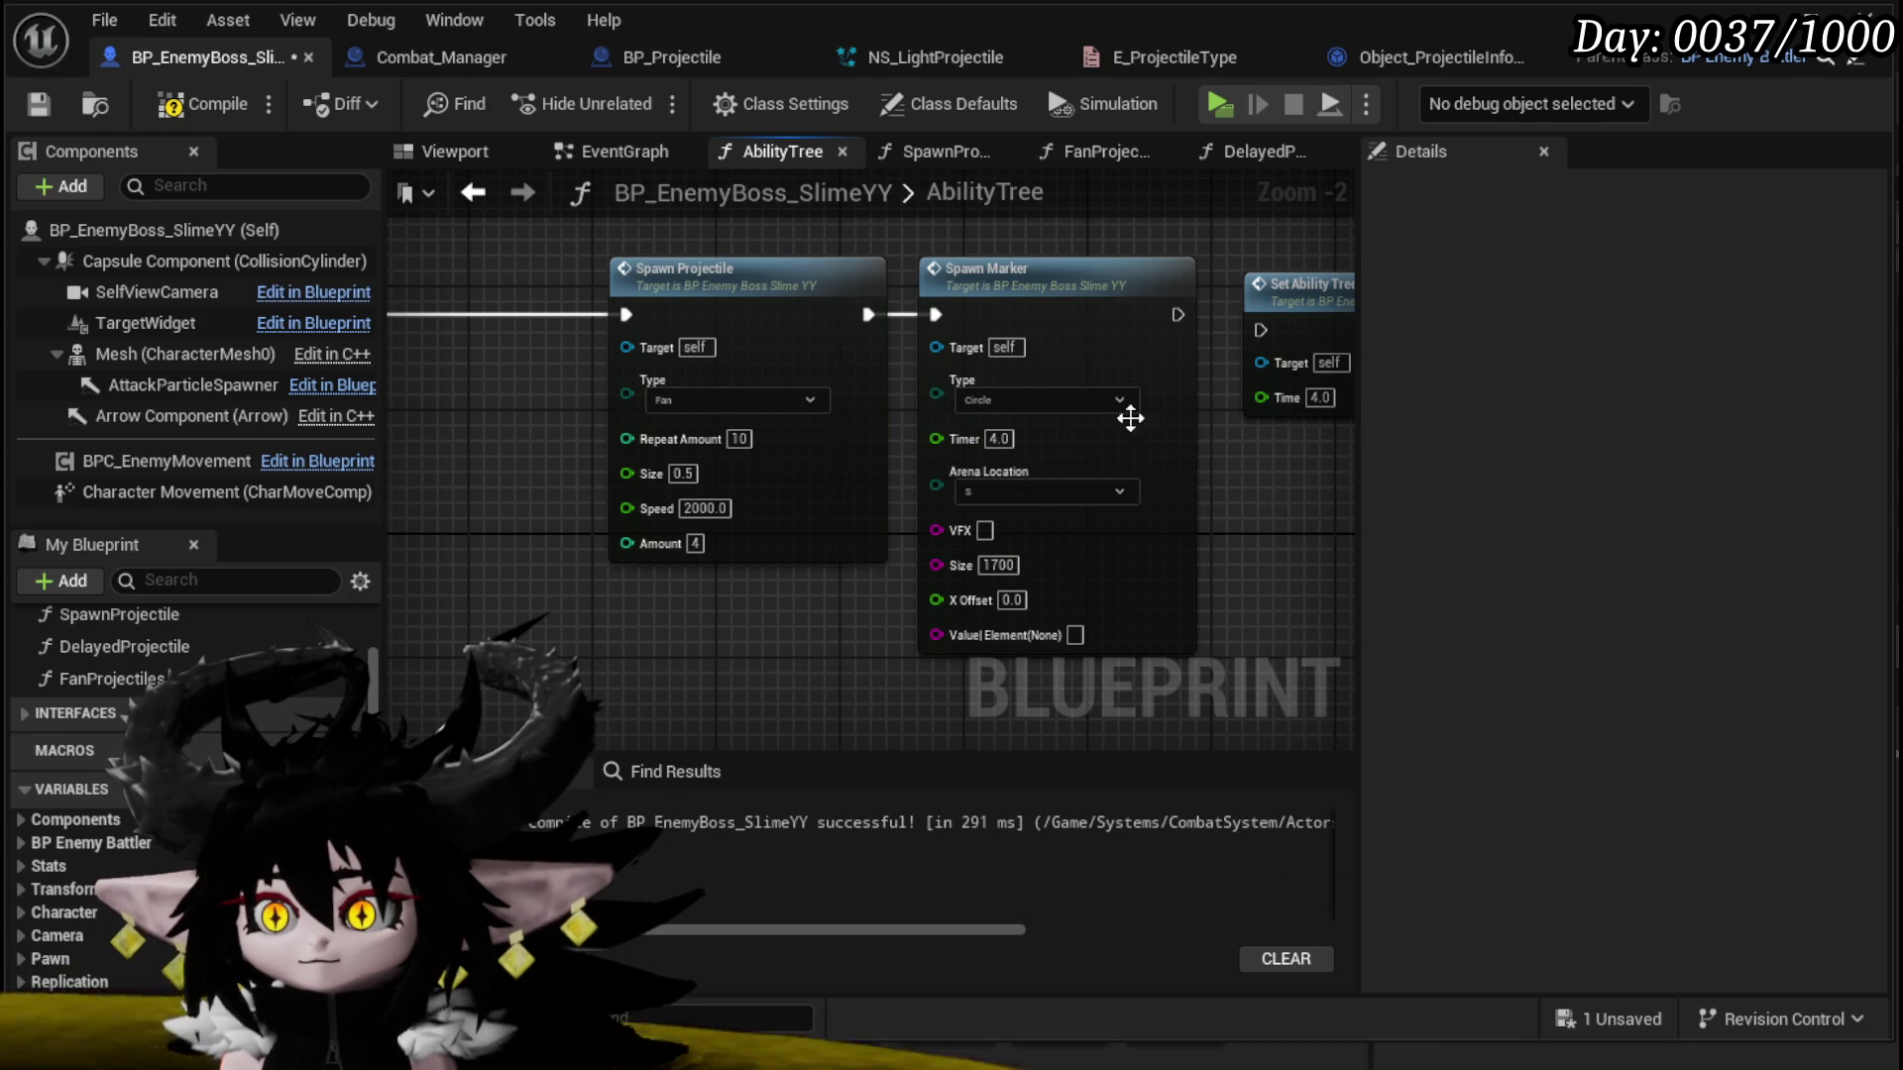
left_click(40, 104)
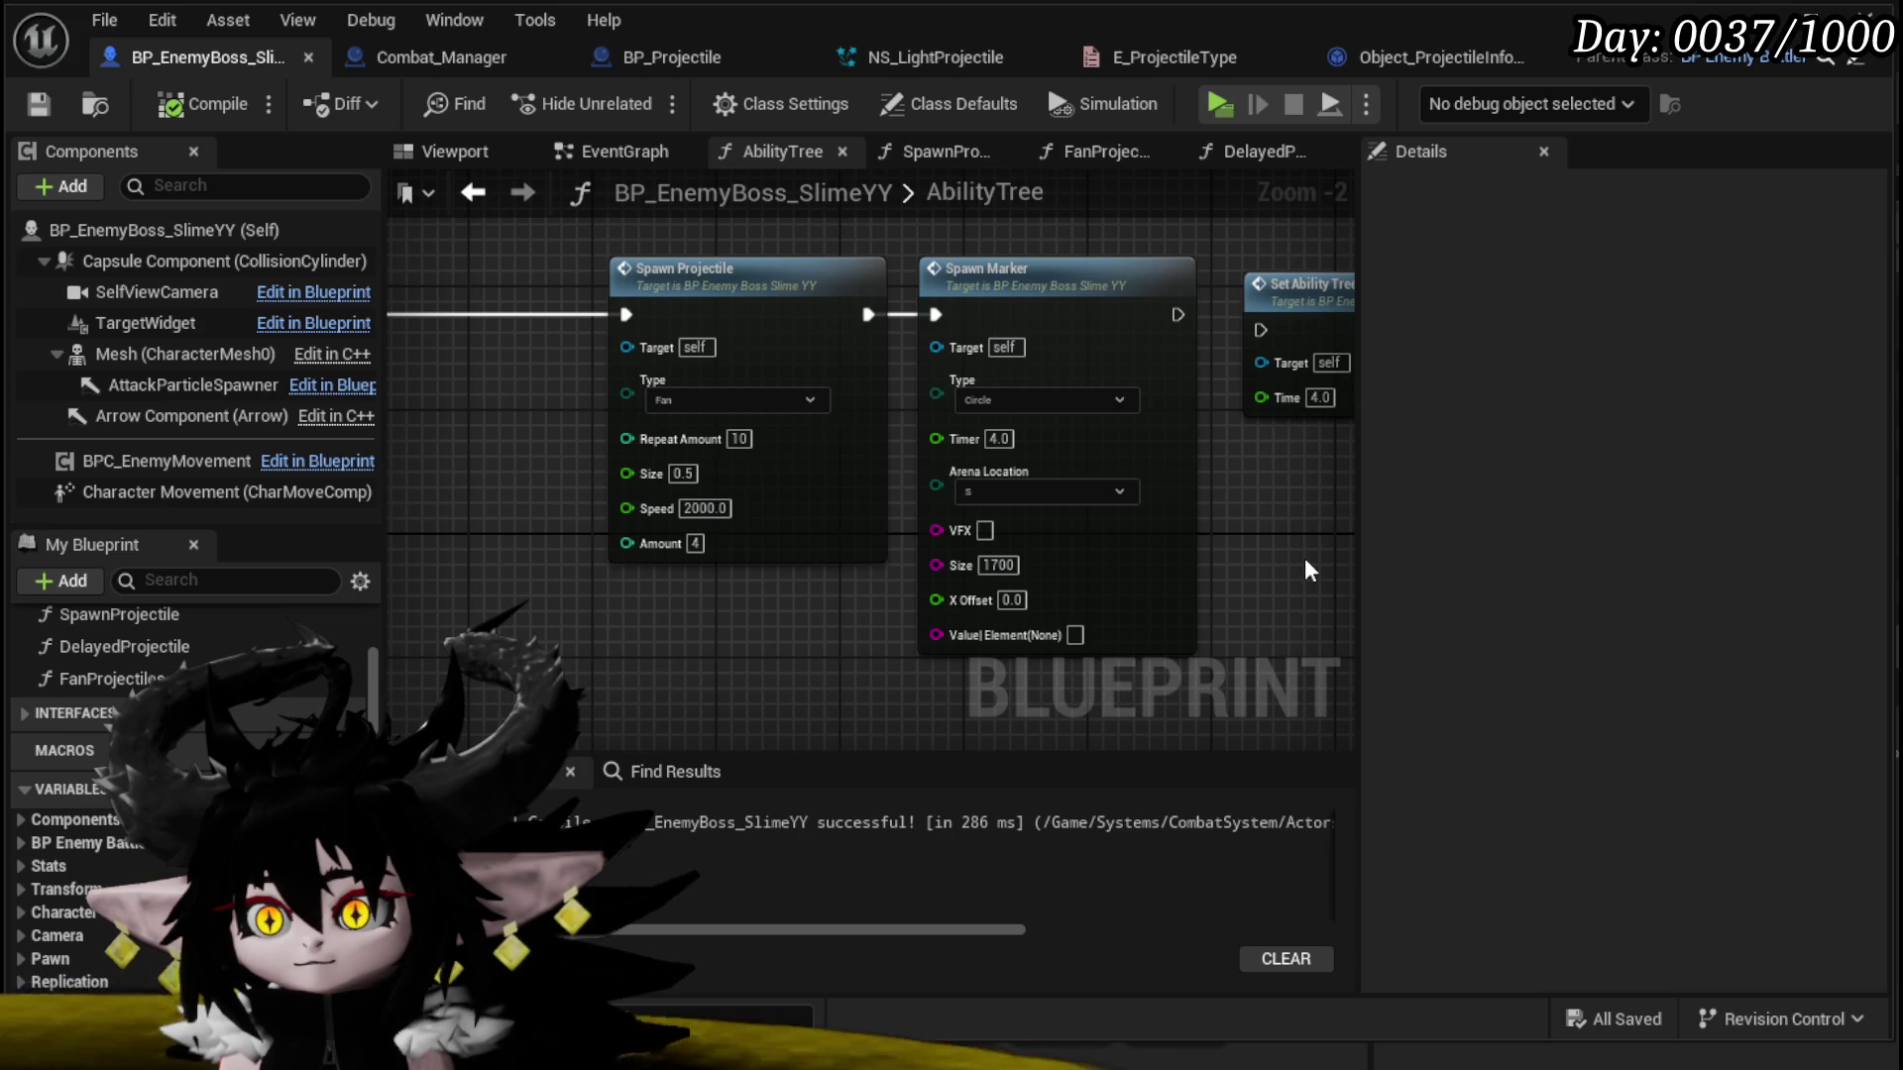
Step: Wire a copied Make Literal String into the marker's Value, compile, and start a playtest
scroll(1305, 560, "down", 3)
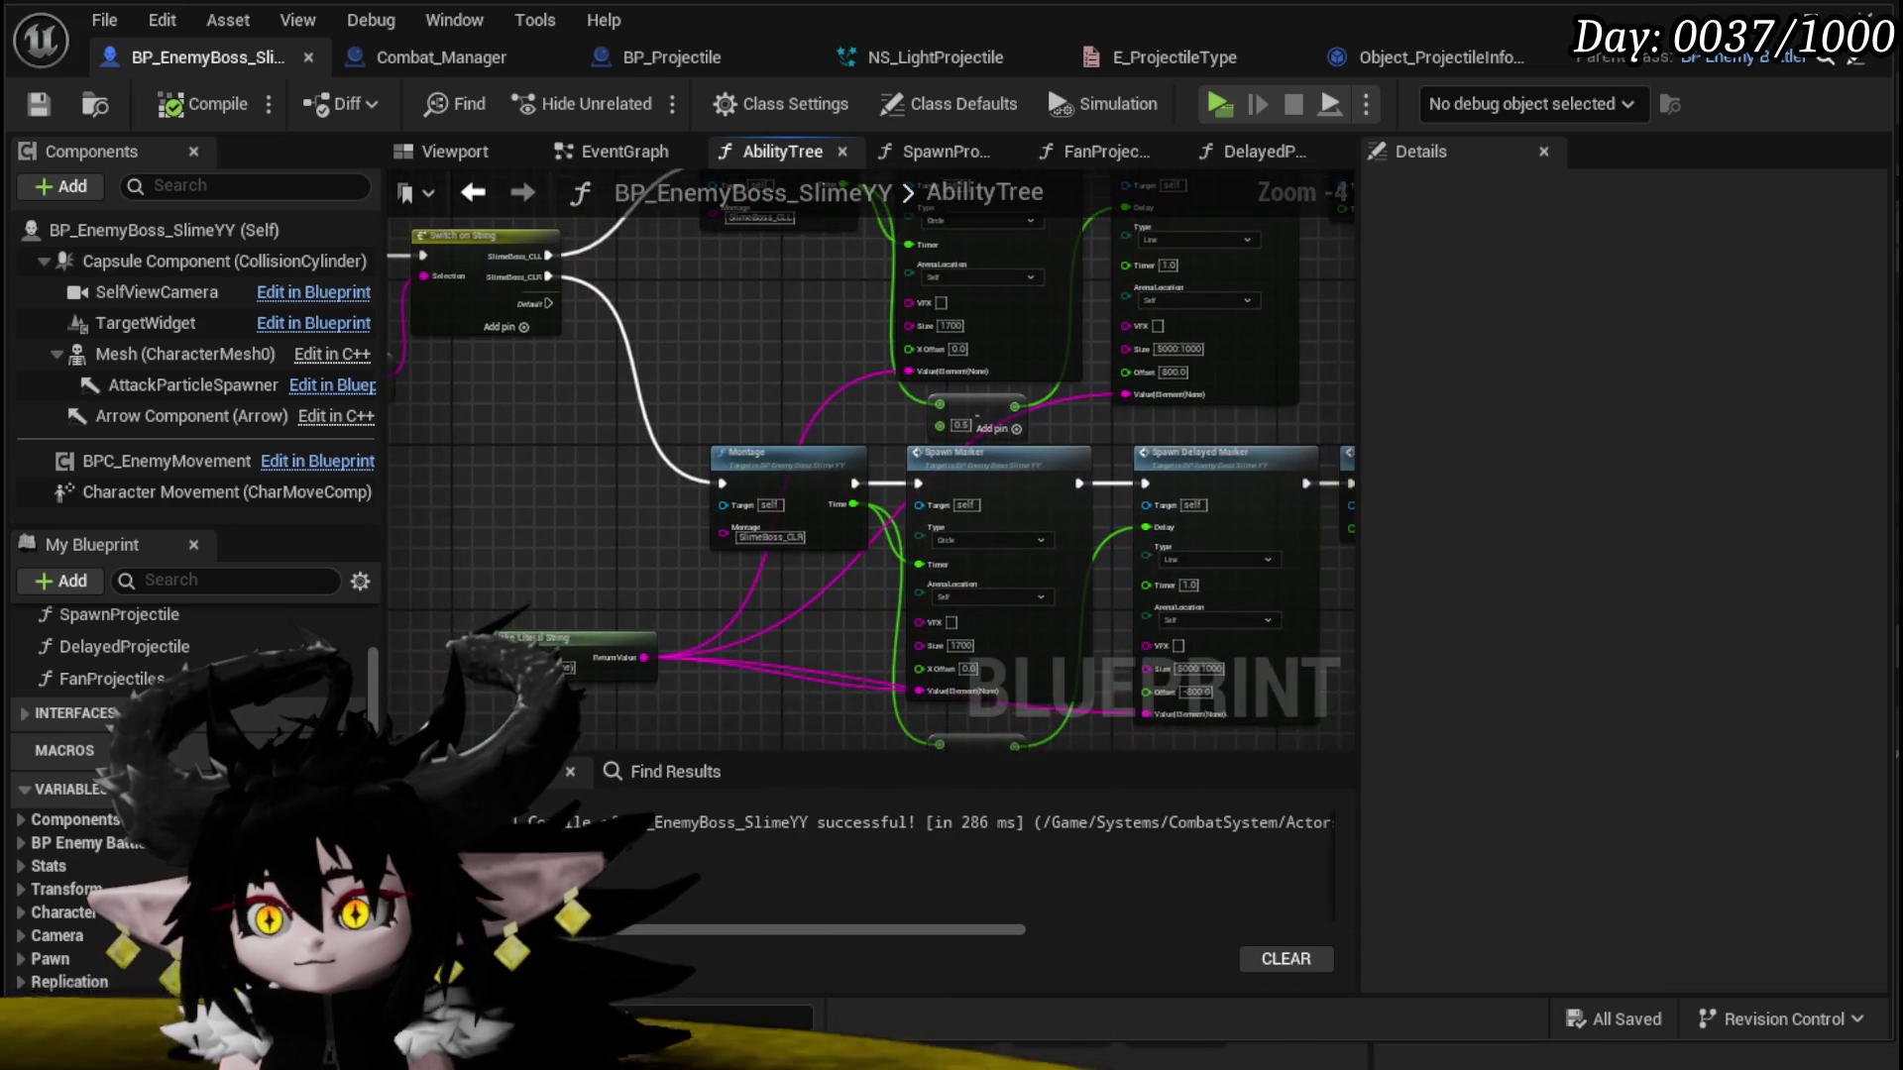
mouse_move(552, 556)
left_mouse_down()
mouse_move(552, 495)
mouse_move(658, 478)
left_mouse_up()
left_click(415, 462)
scroll(591, 388, "up", 1)
scroll(593, 396, "up", 2)
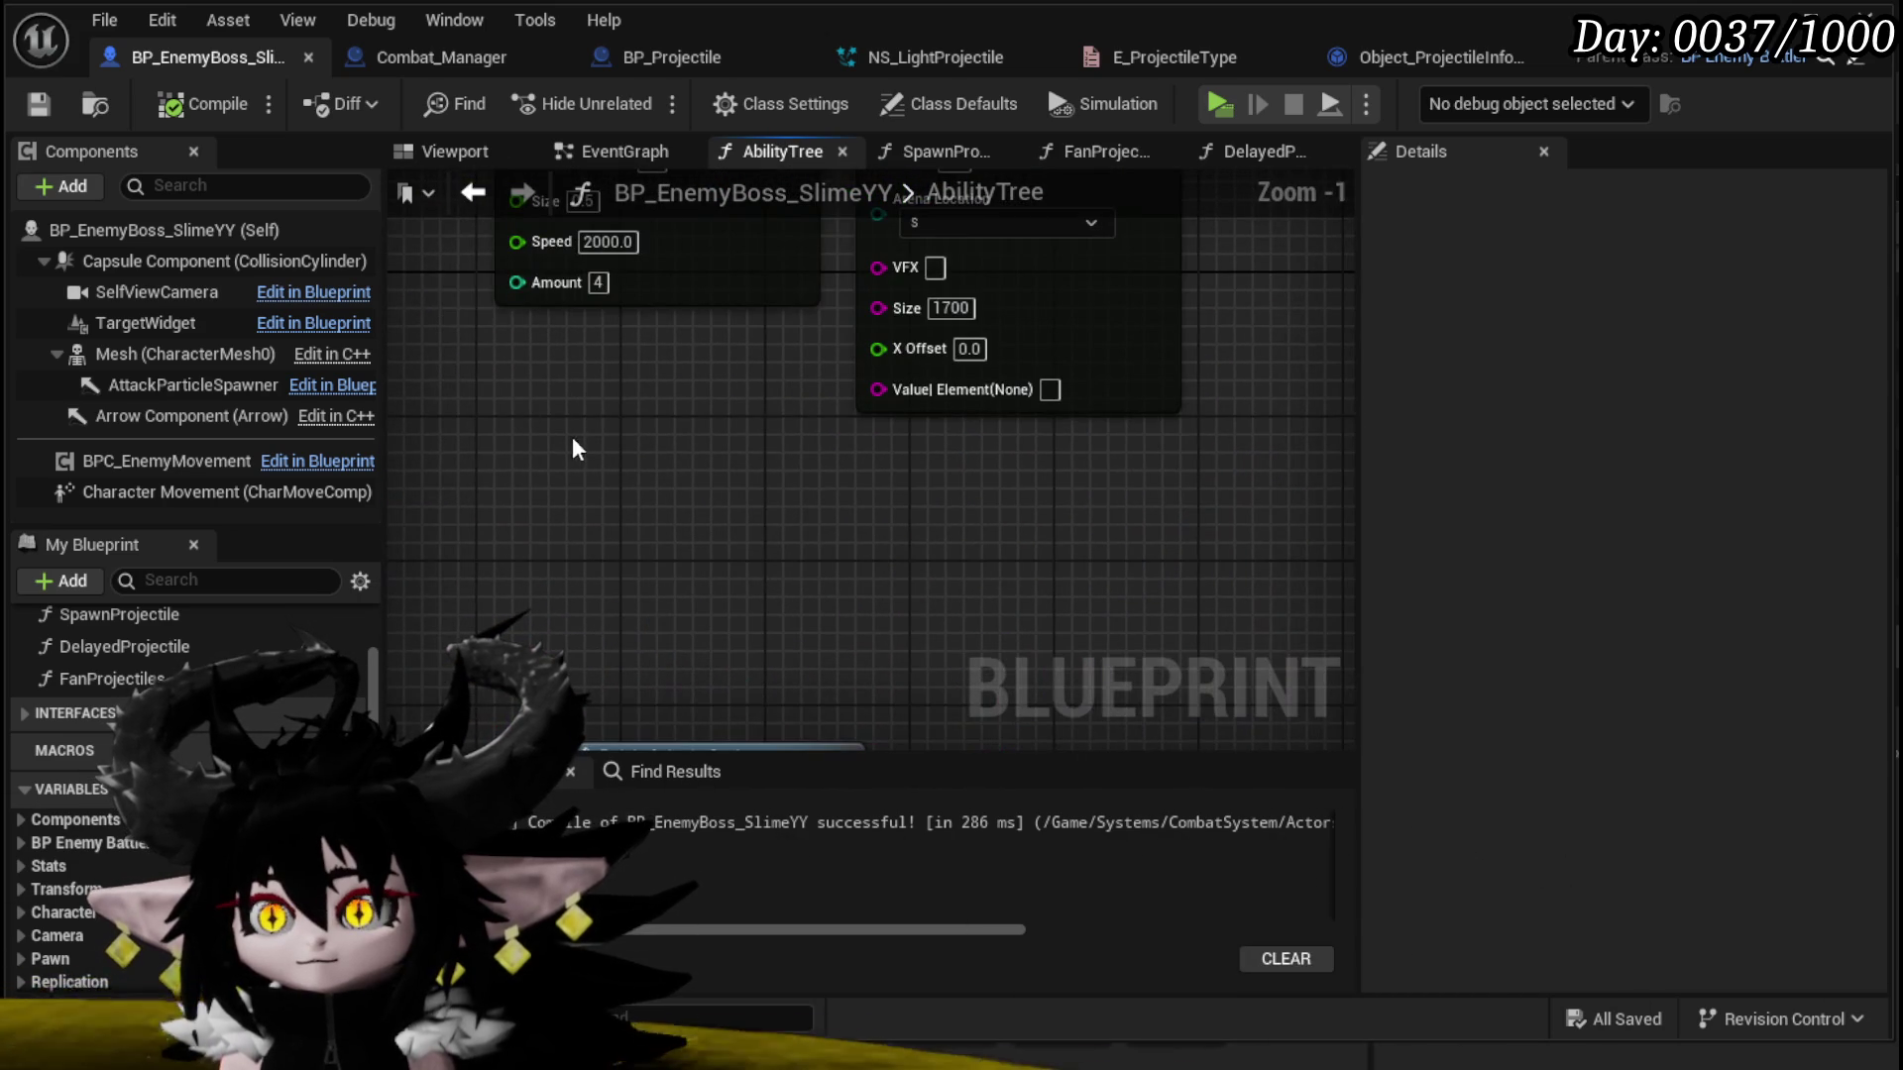
key("ctrl+v")
left_click_drag(909, 381, 909, 384)
scroll(1251, 413, "down", 4)
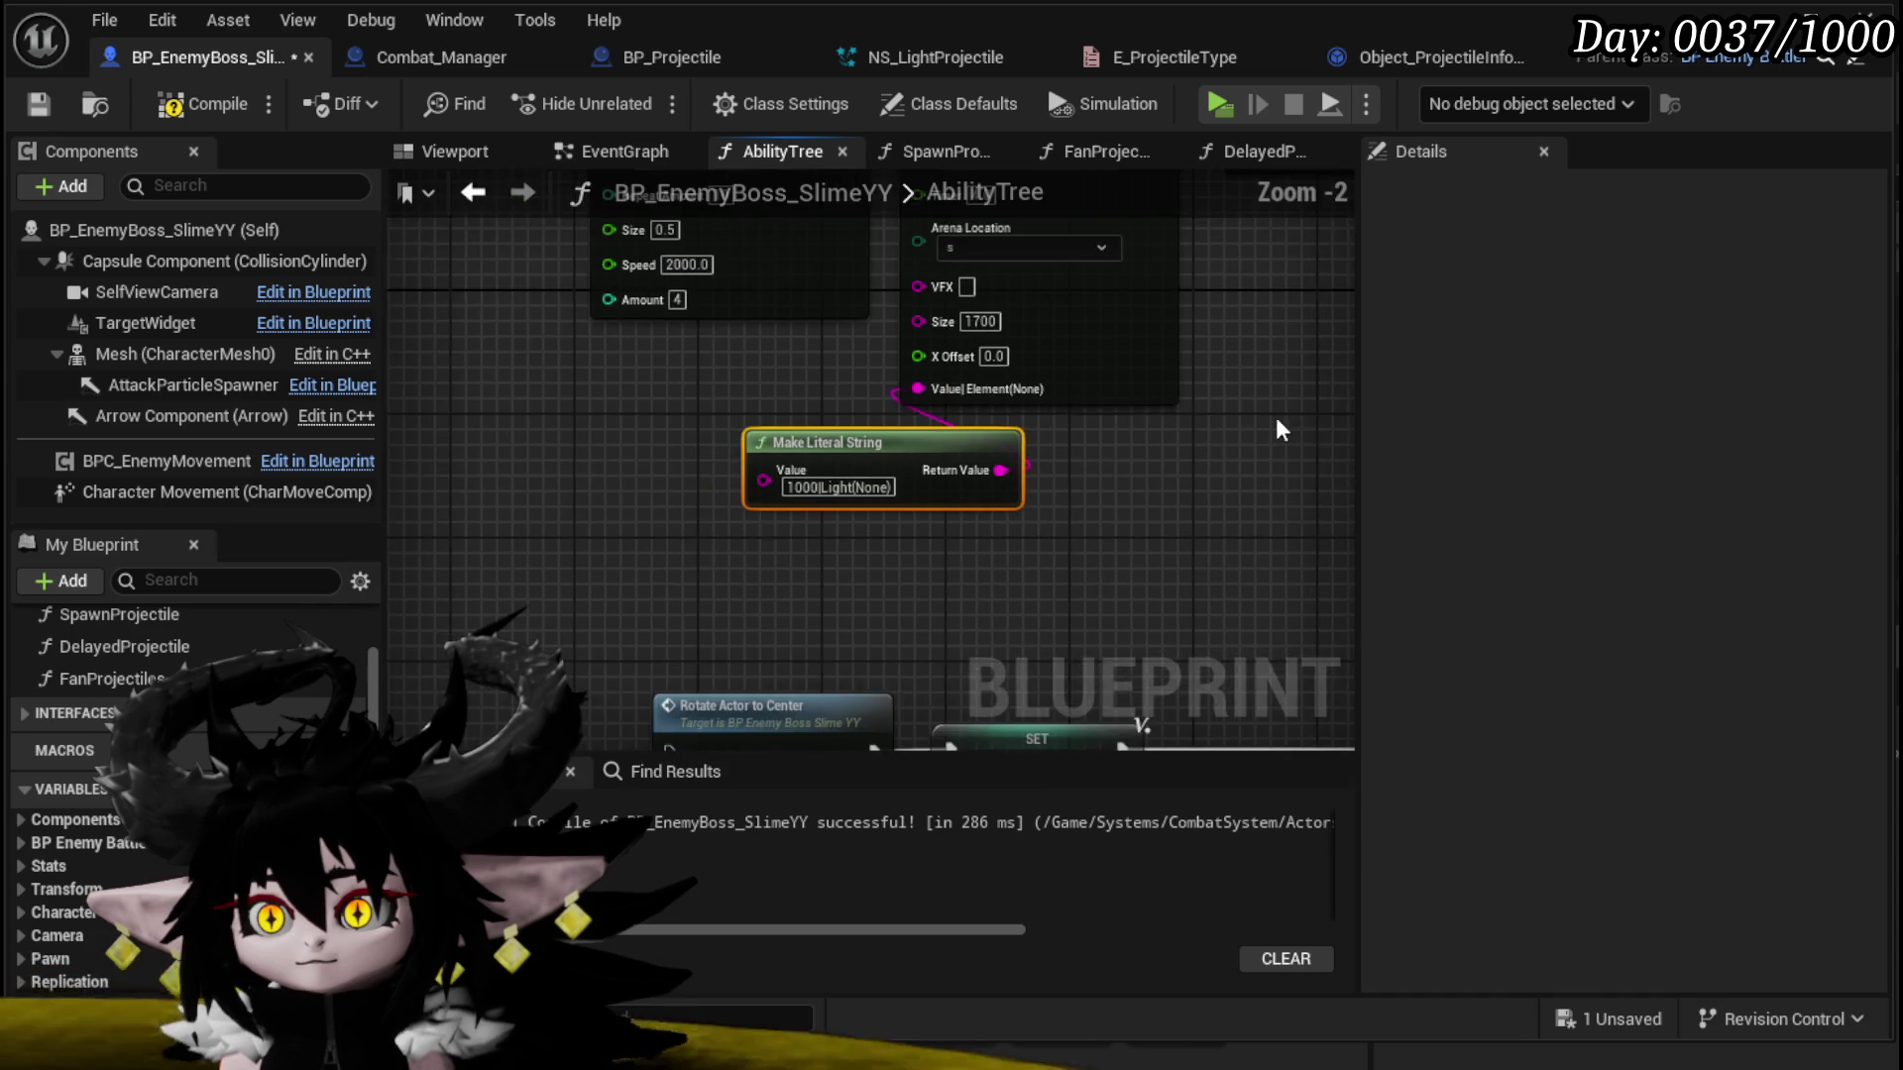
left_click(39, 104)
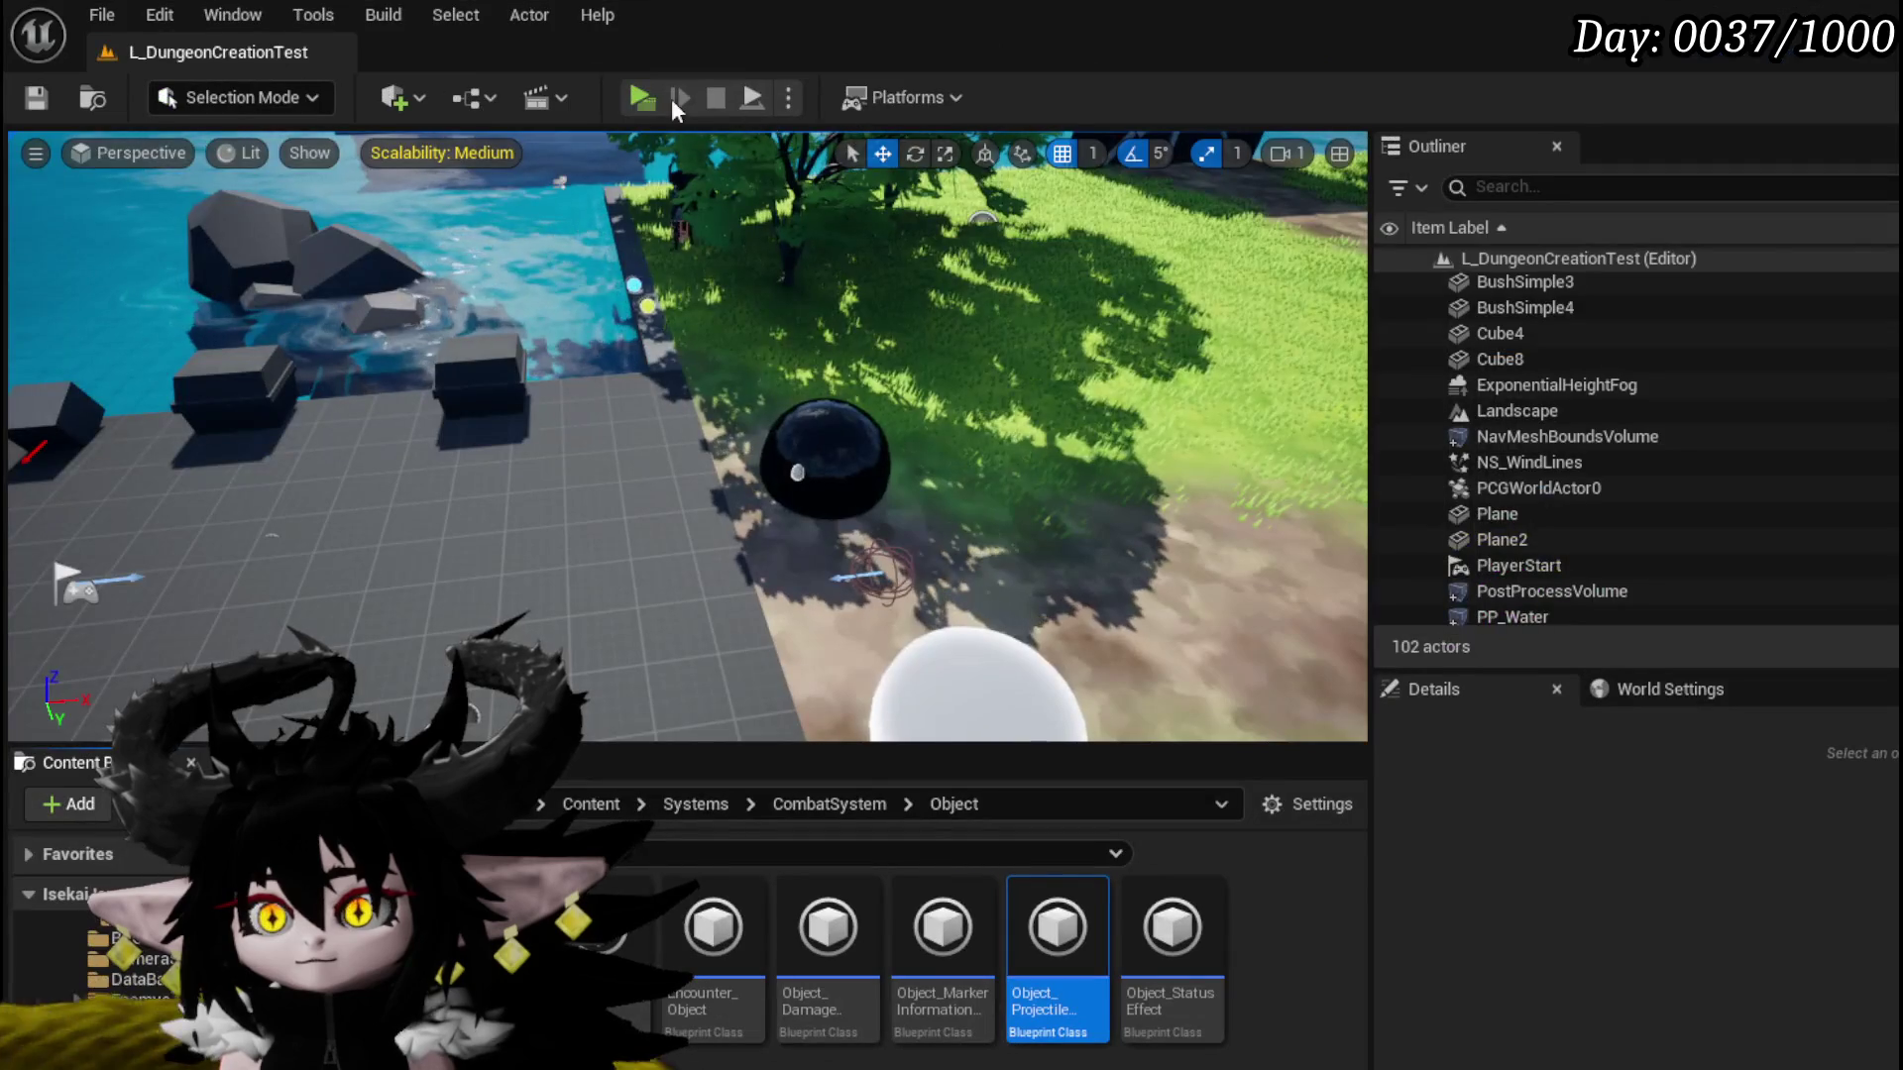
left_click(670, 98)
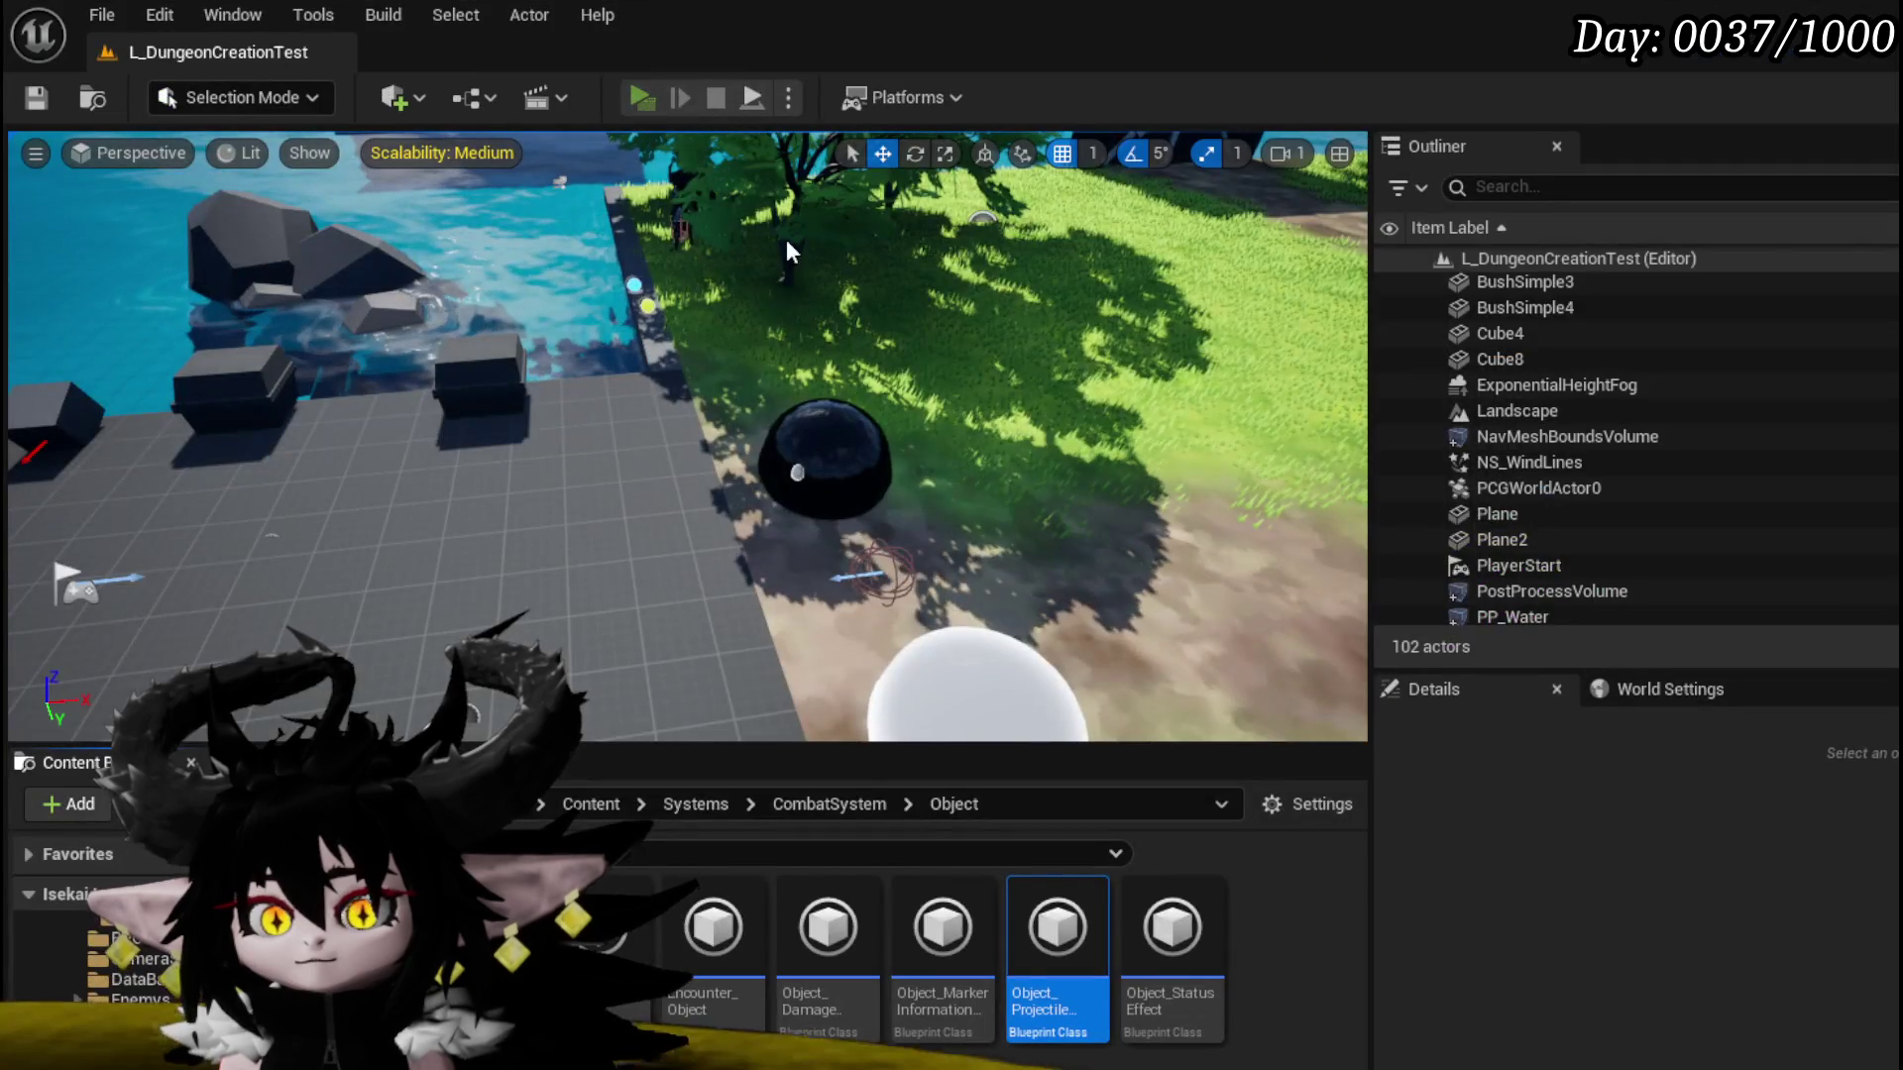
Step: Cast a water spell and block the boss attack, then stop the playtest and save the level
key("w")
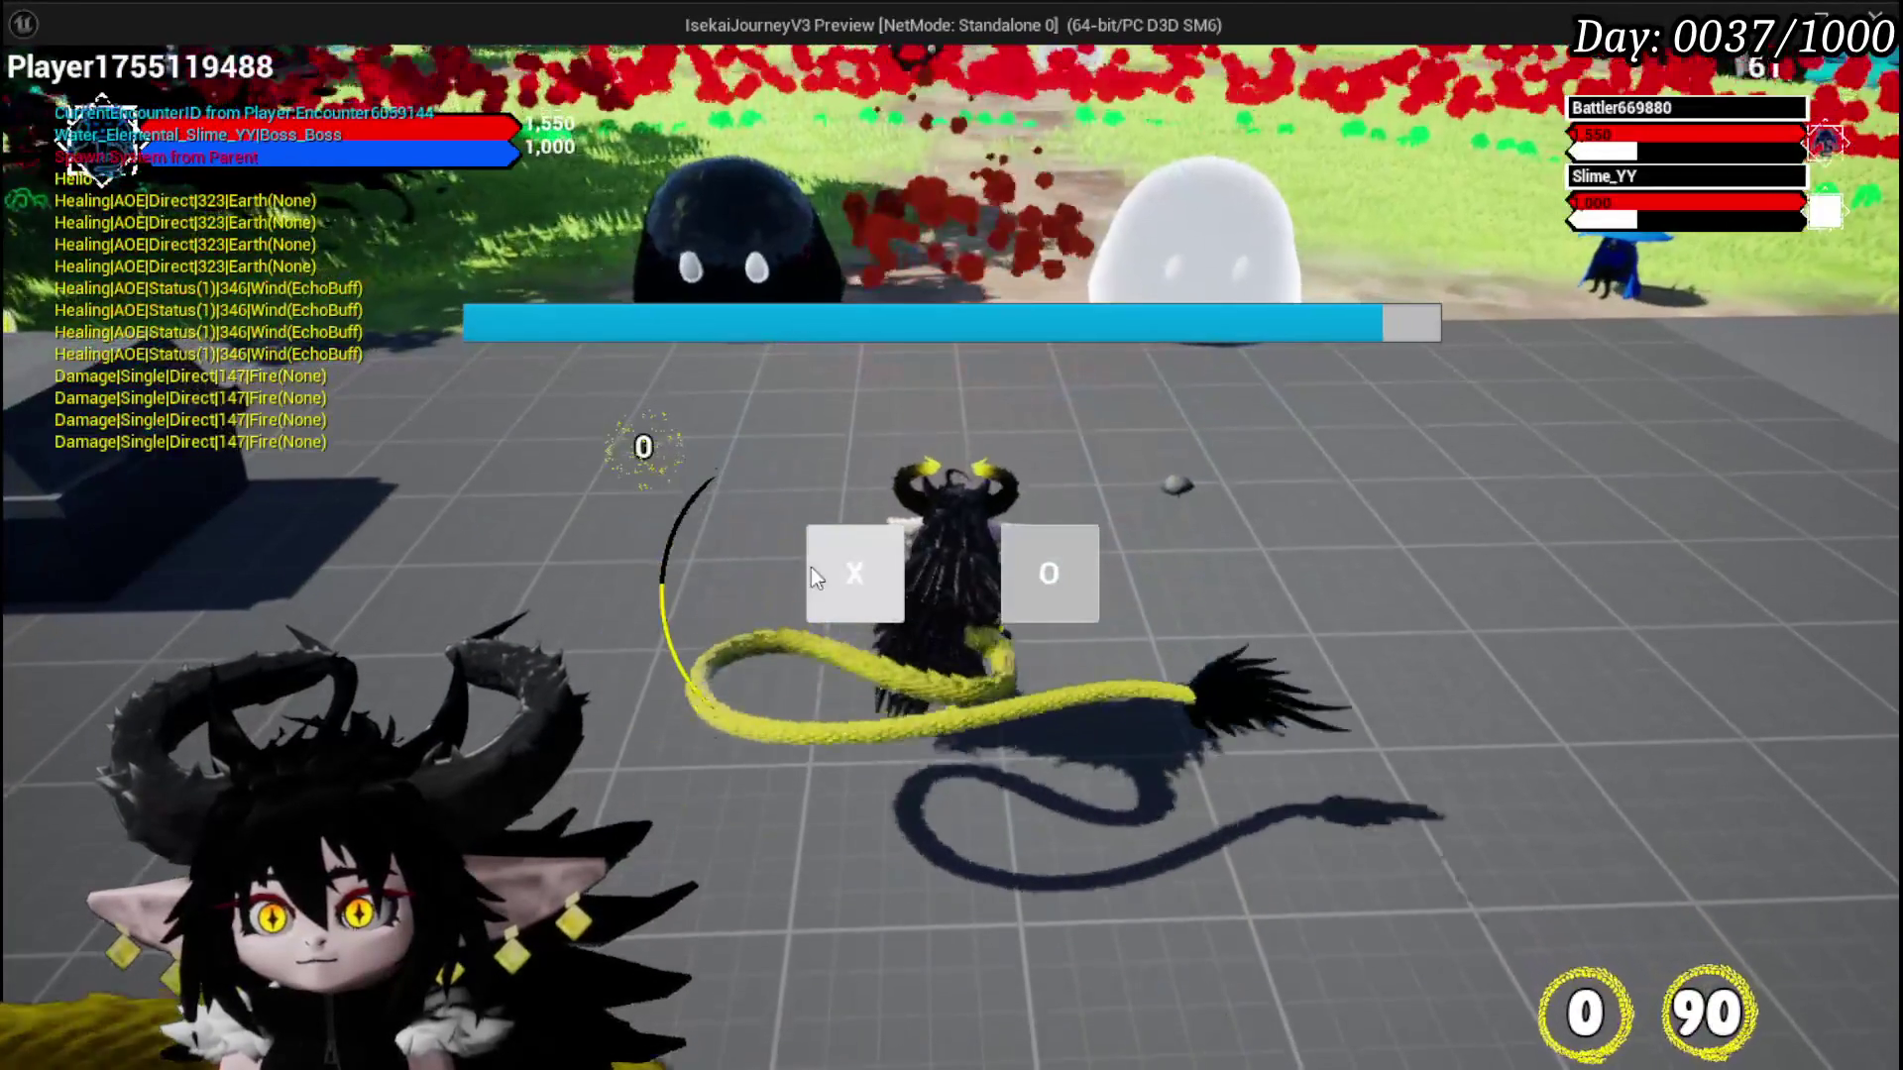
left_click(812, 569)
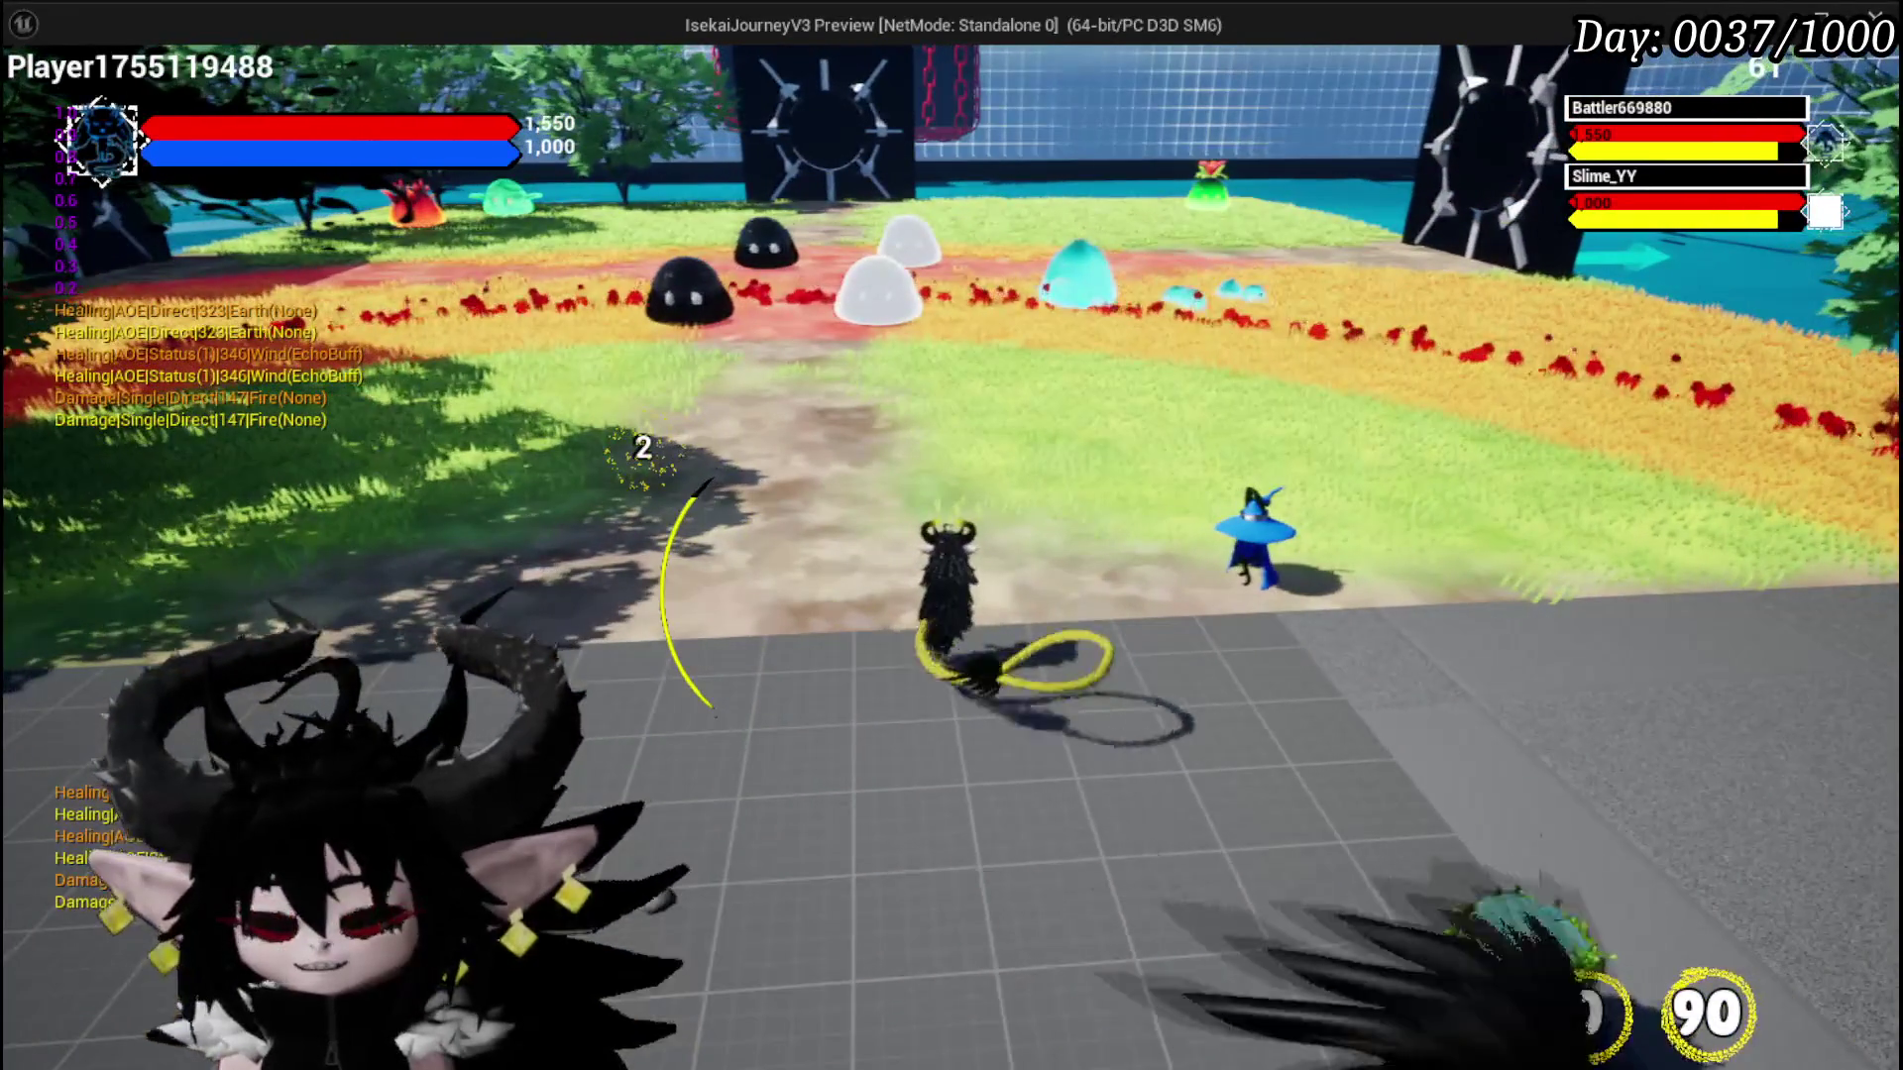
key("alt+Tab")
left_click(715, 97)
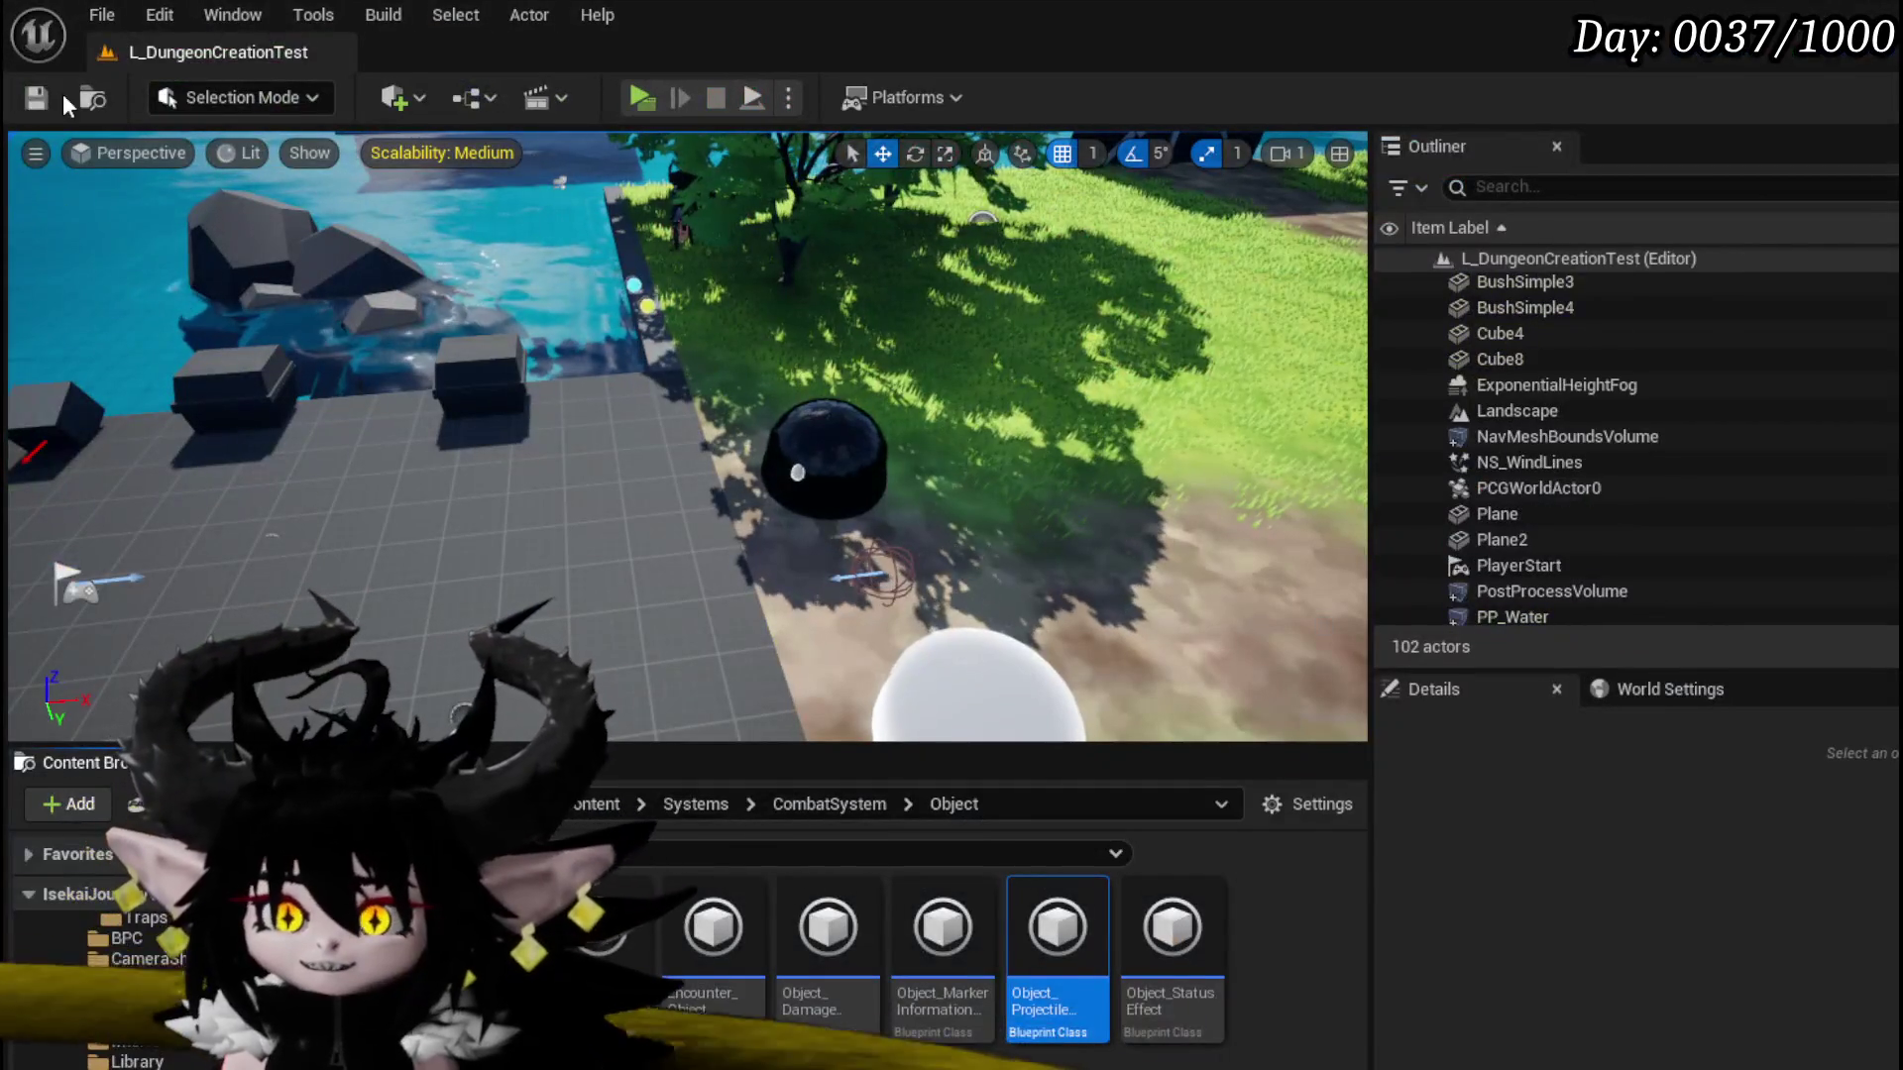
left_click(14, 99)
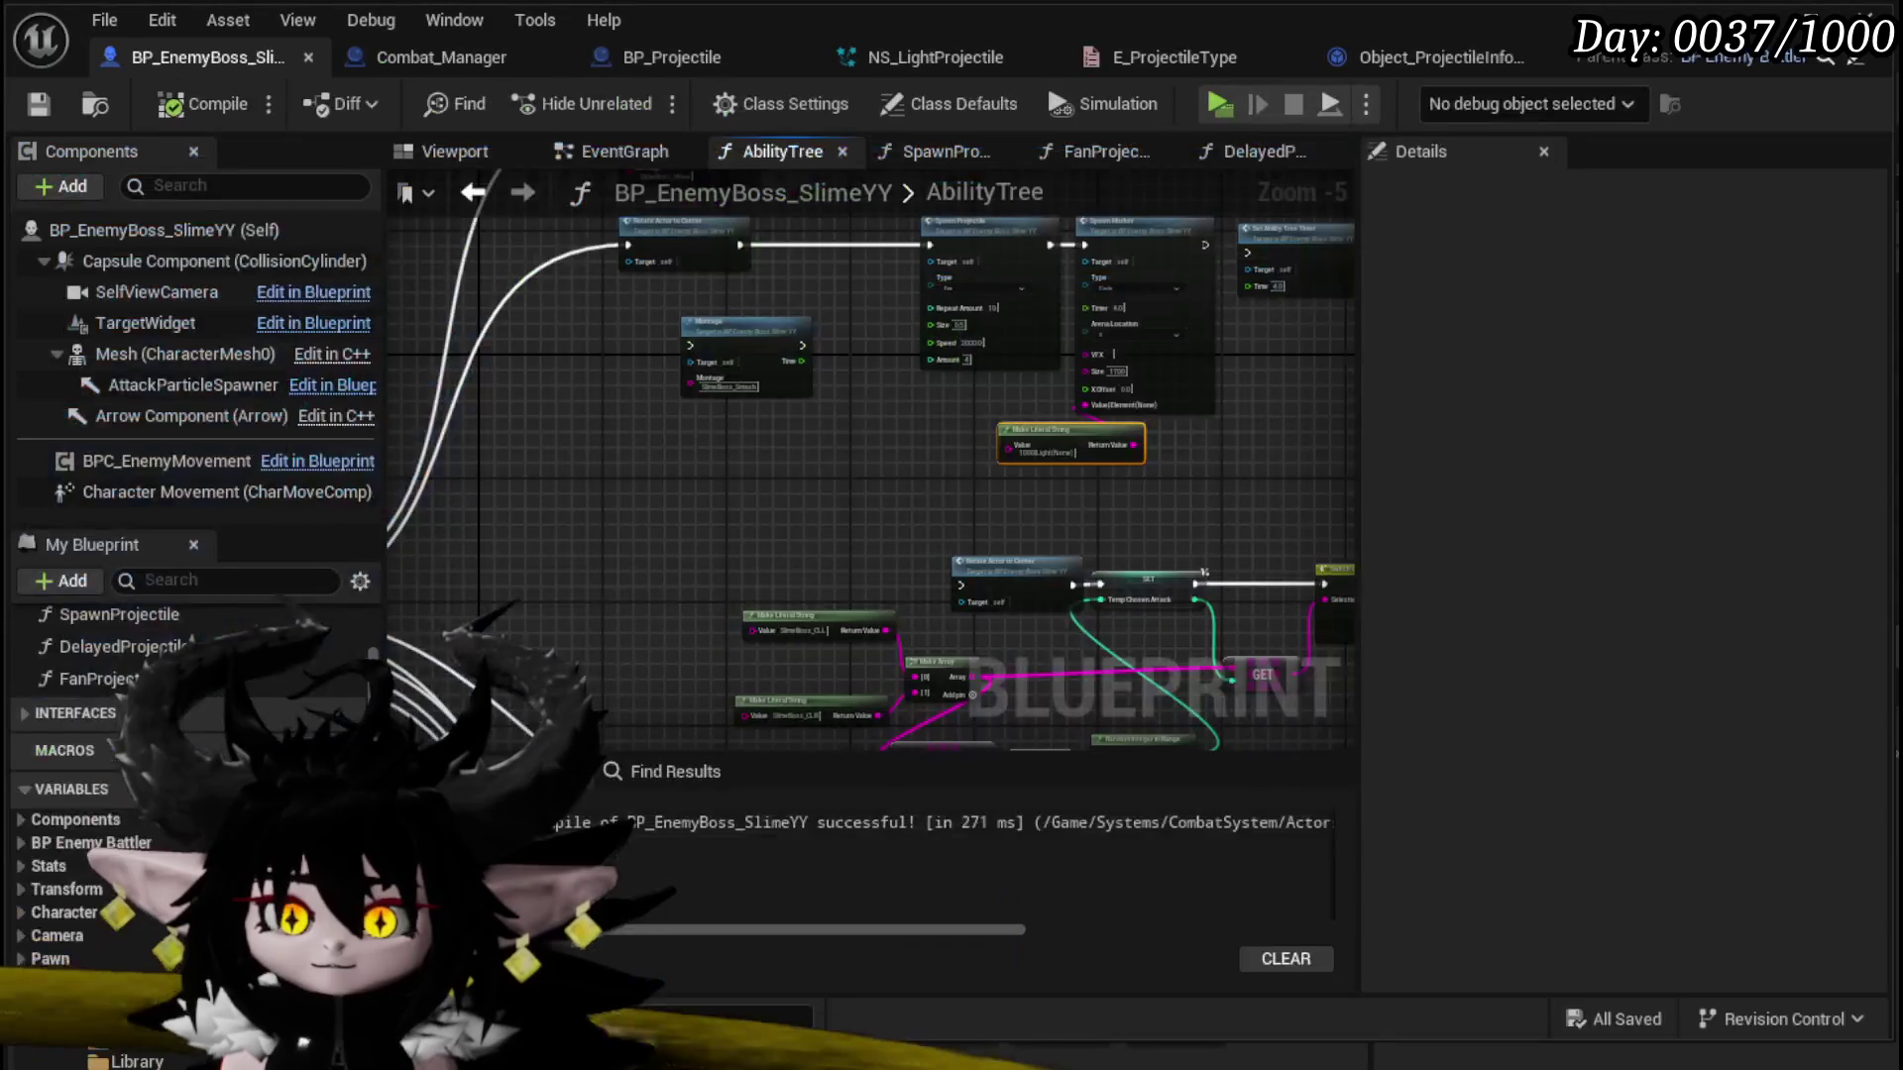
Step: Shift the Make Literal String node to the right in the AbilityTree graph
scroll(908, 480, "up", 5)
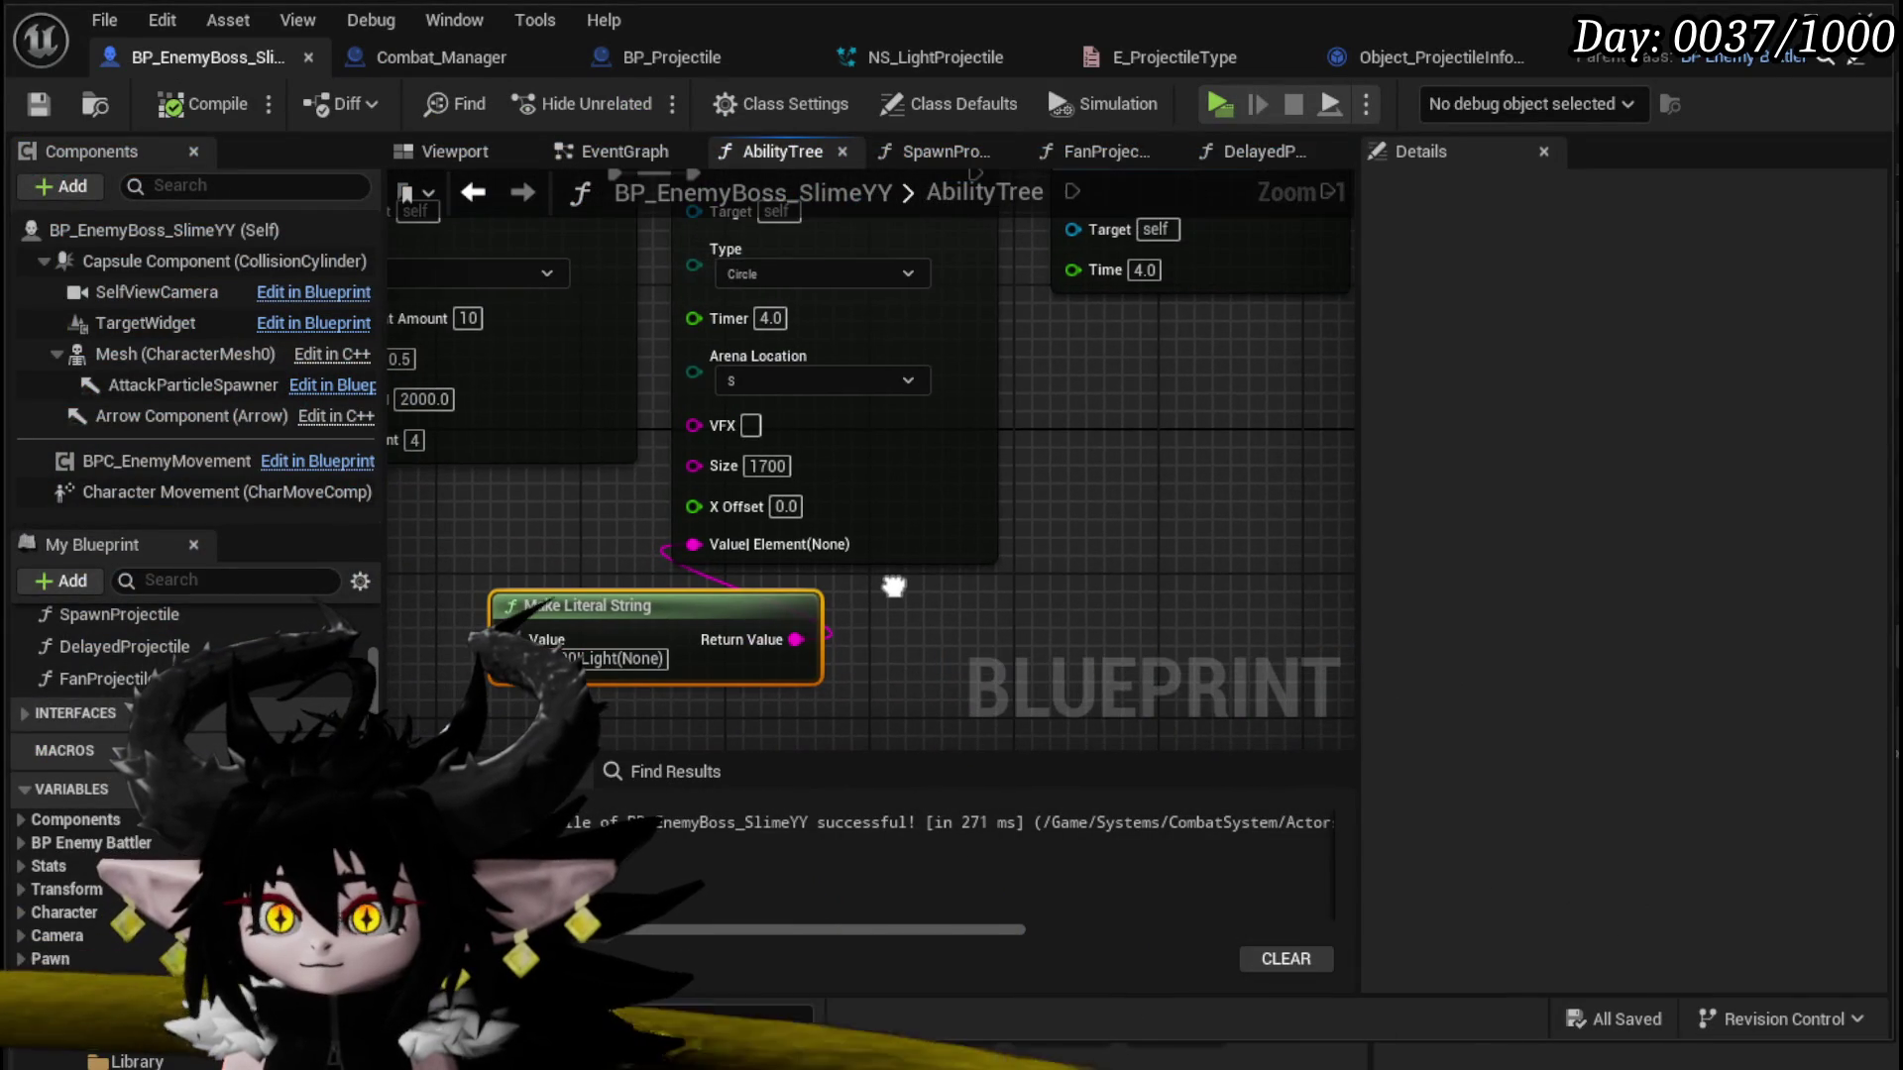
left_click_drag(1055, 575, 1093, 580)
left_click_drag(805, 591, 989, 602)
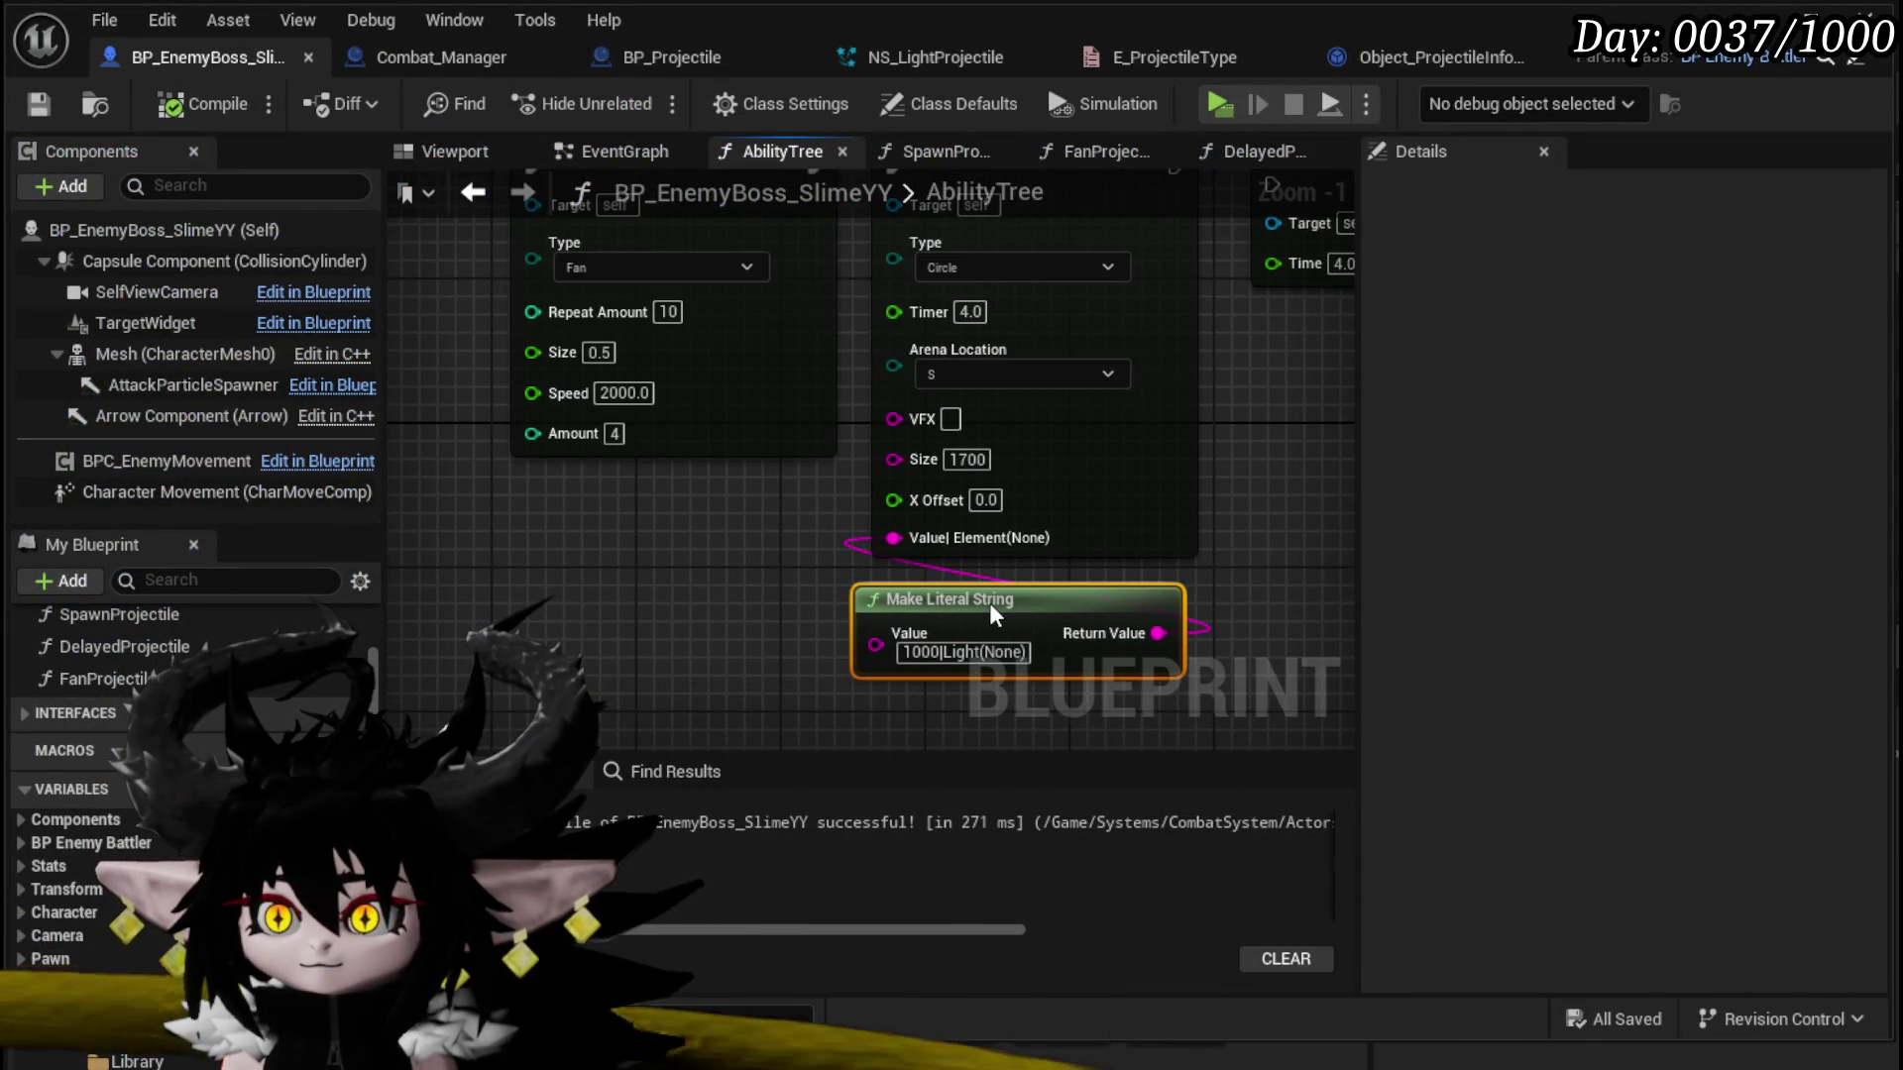
left_click_drag(735, 567, 715, 598)
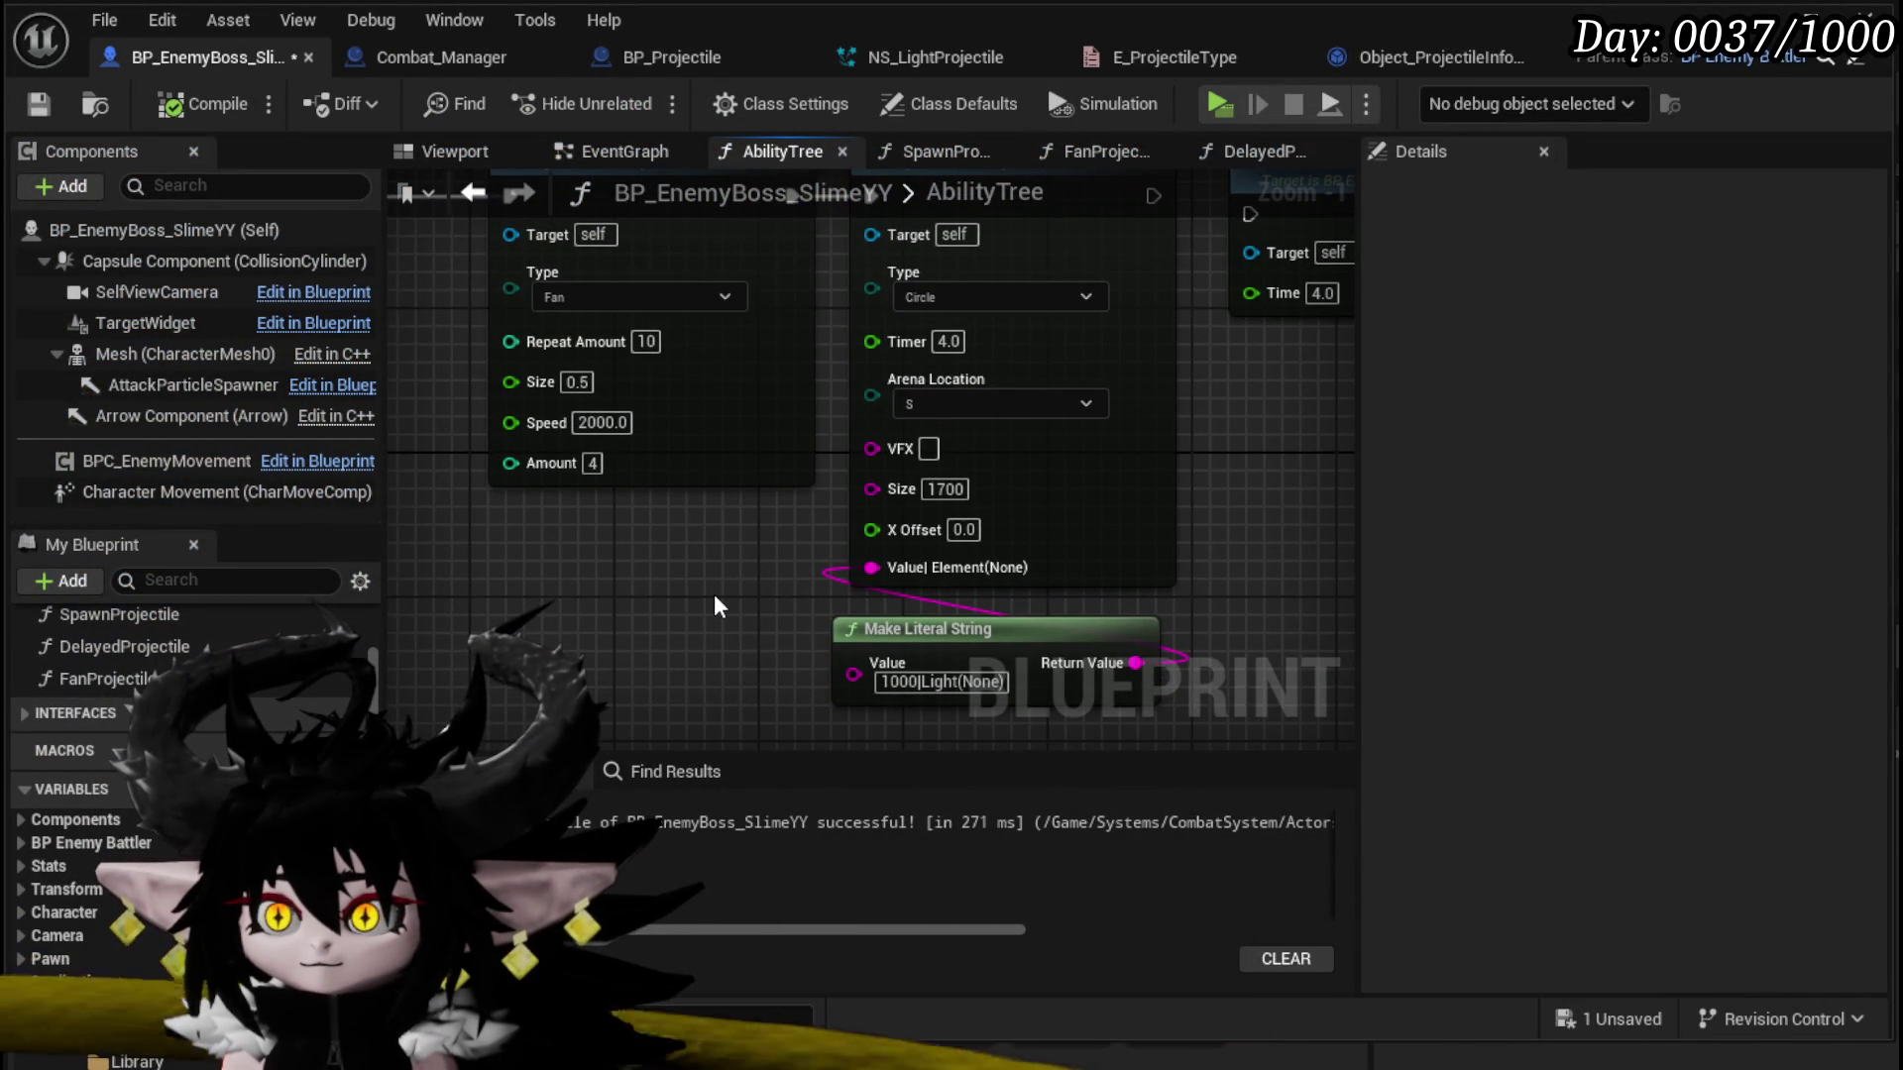
Step: Set the Circle Spawn Marker's Timer to 7.0 and Size to 2300, compiling and saving
left_click(949, 342)
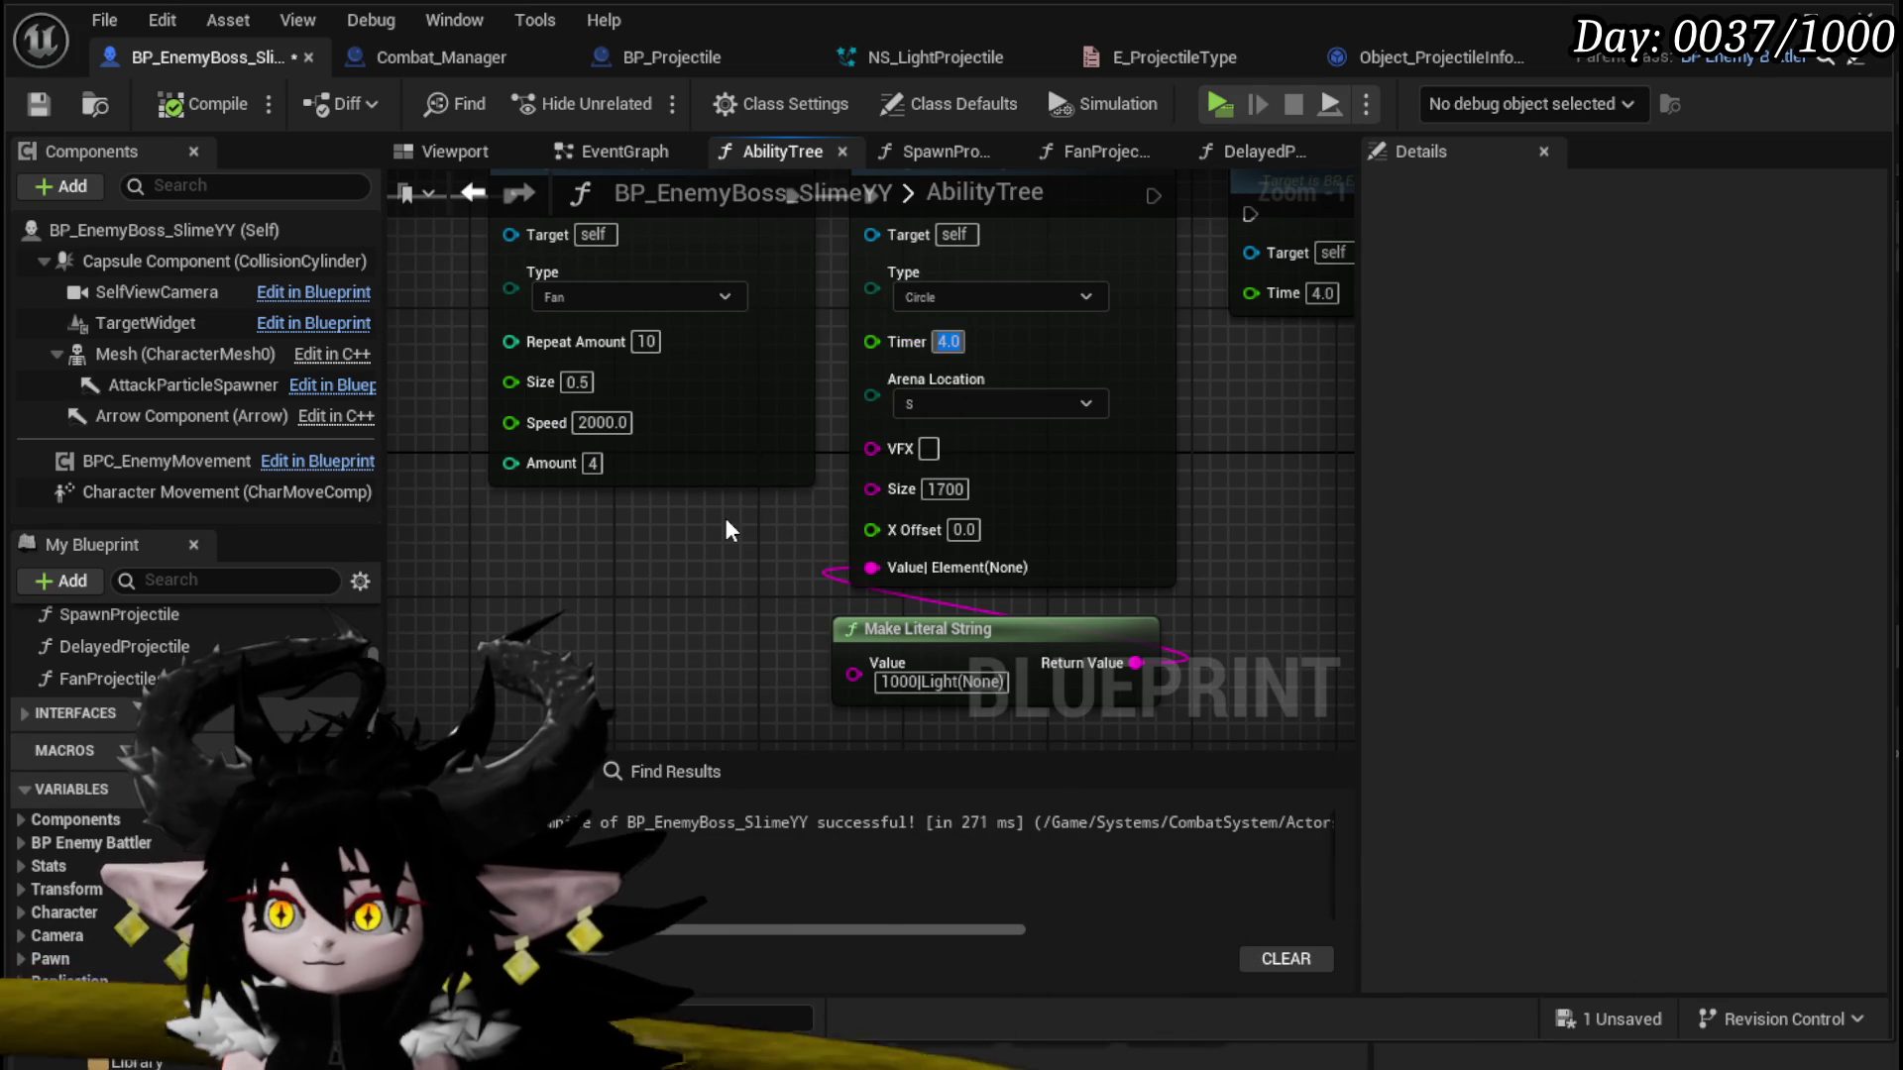
type("7")
key("Return")
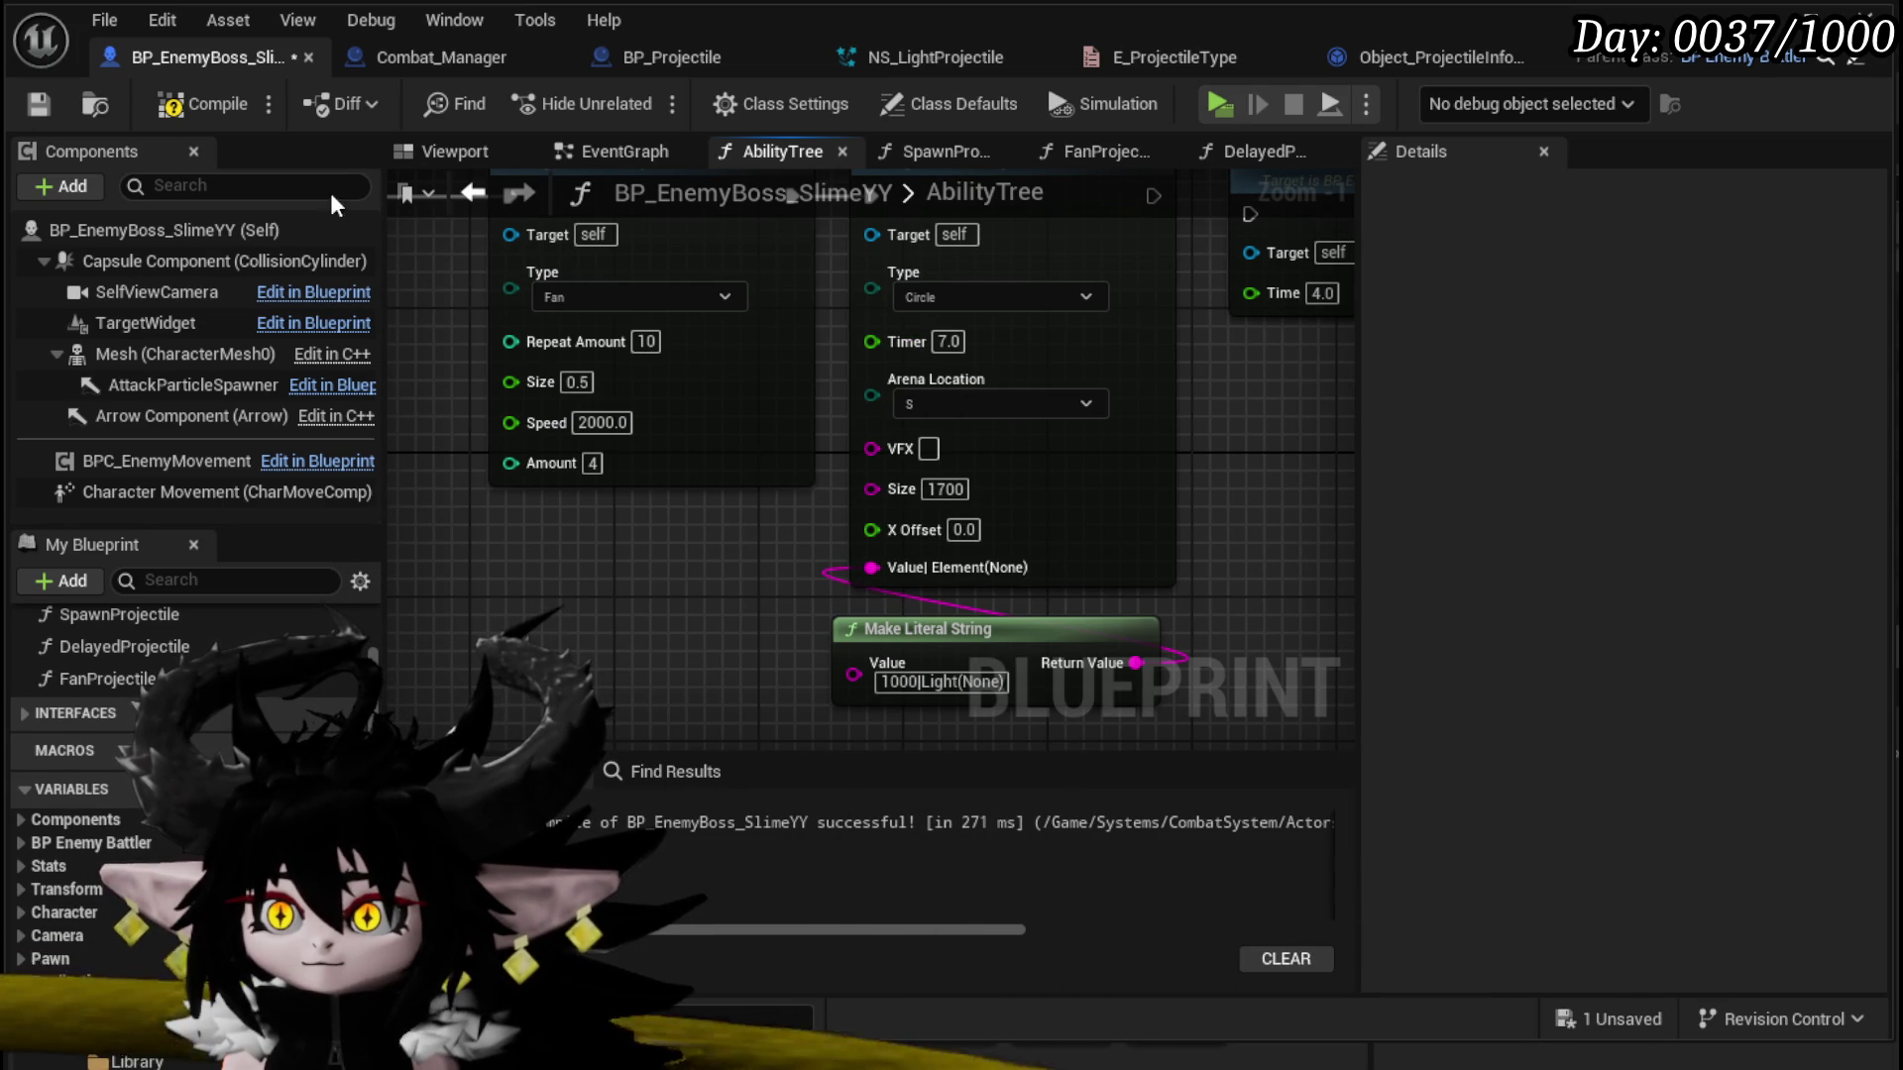
left_click(203, 104)
left_click(38, 104)
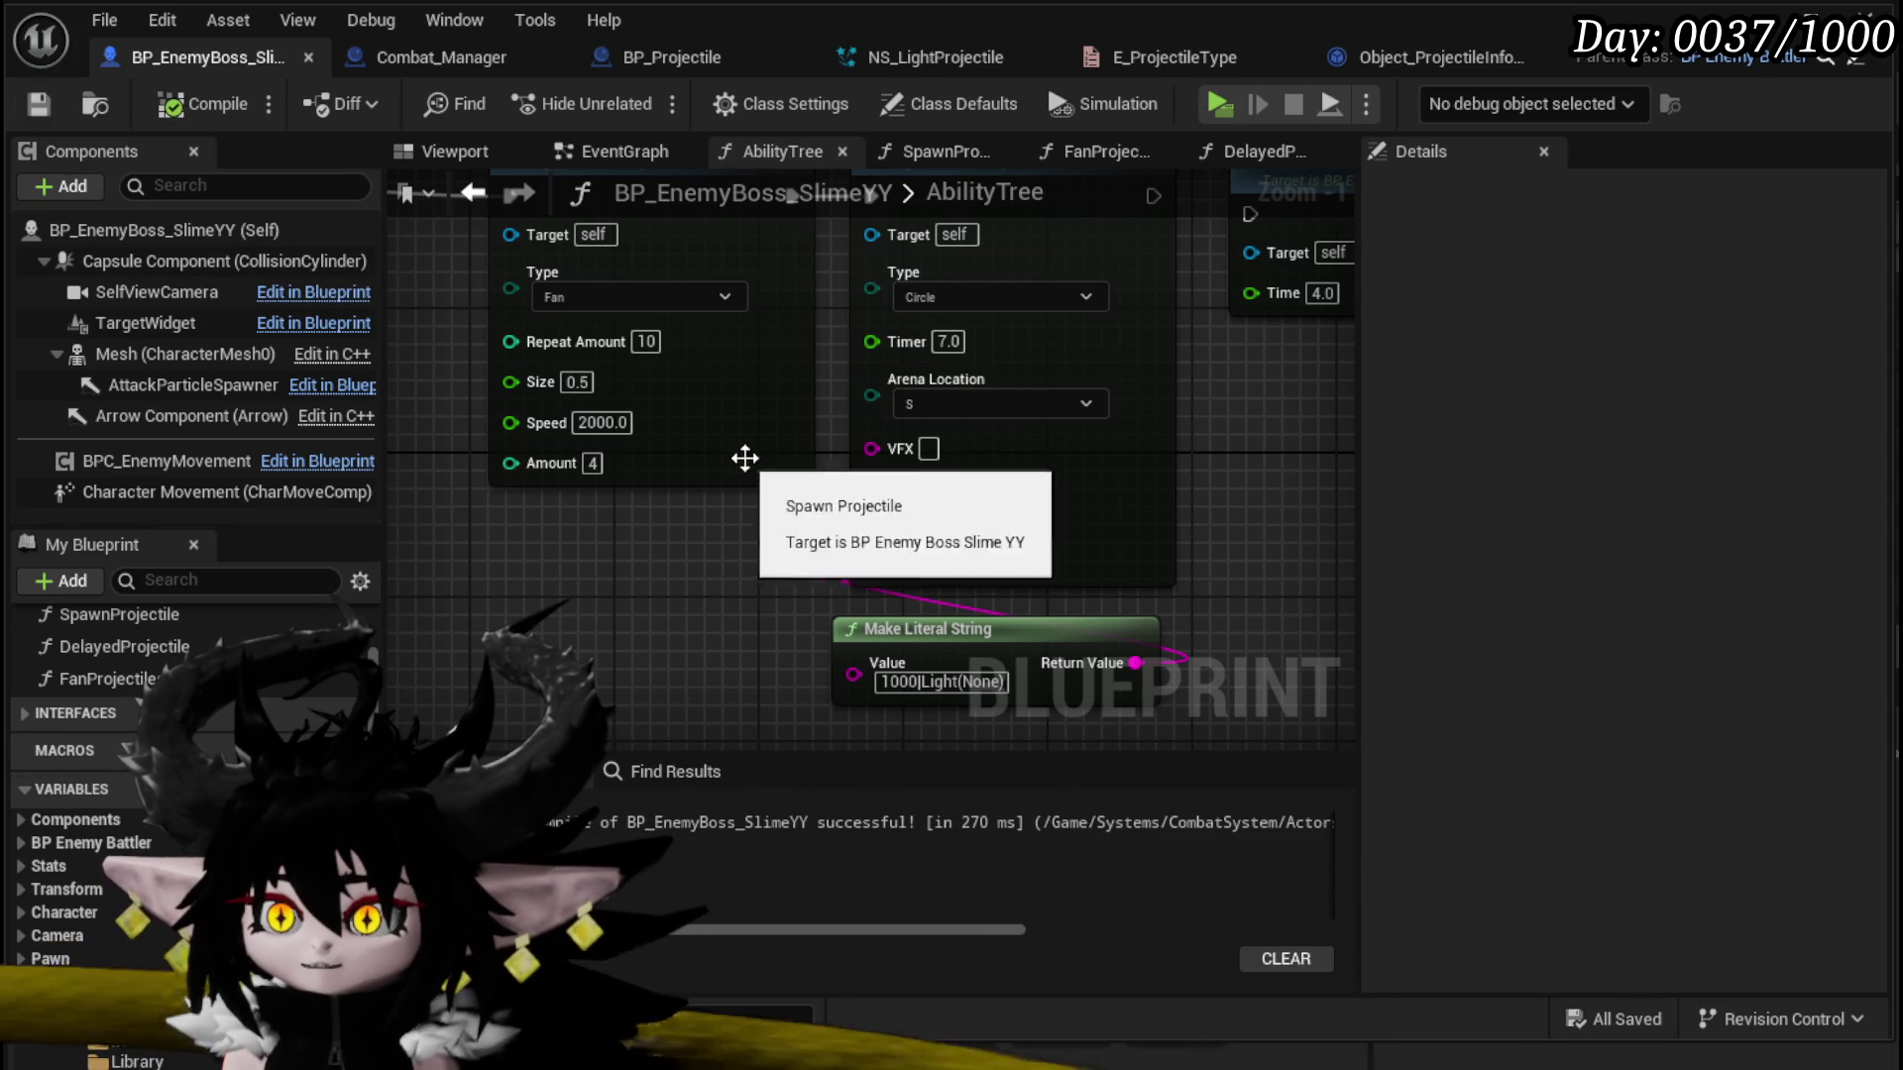
type("2300")
key("Return")
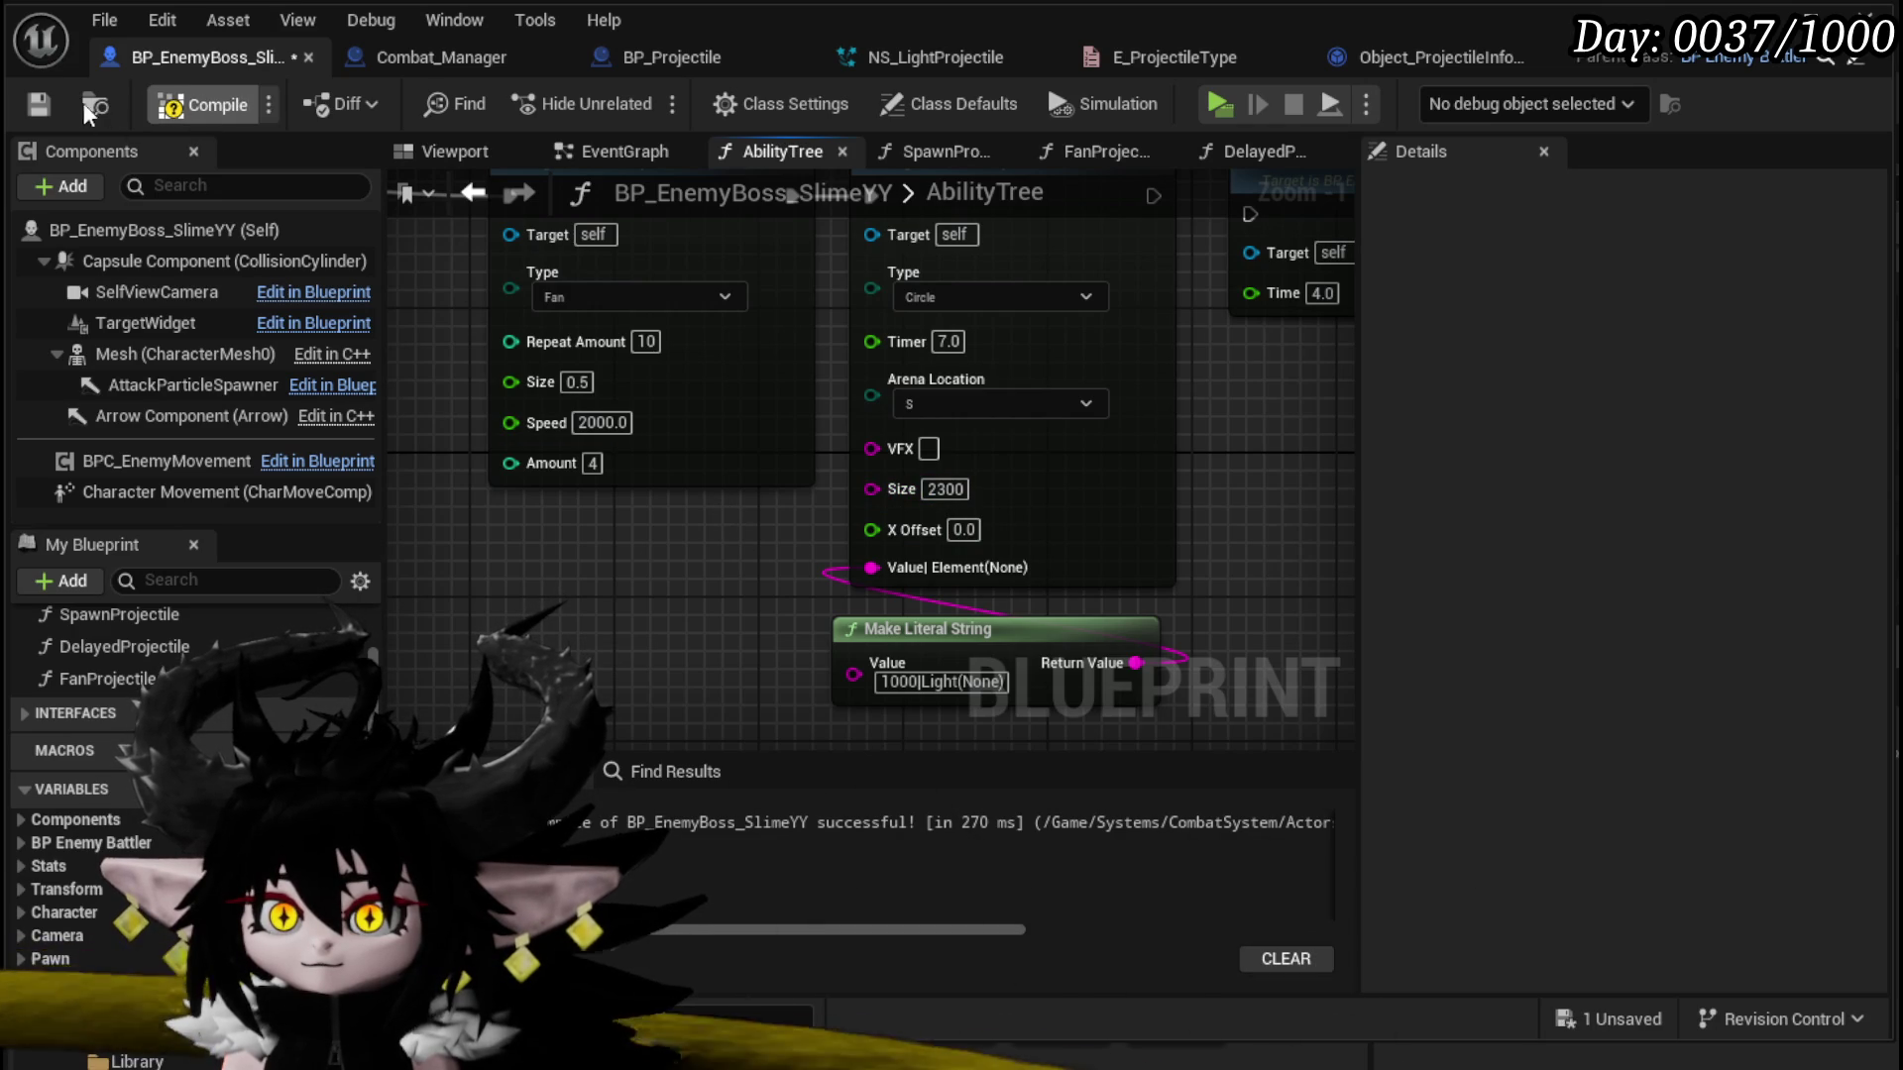
Step: Straighten the Spawn Projectile node onto its wire and open the SpawnProjectile function graph
scroll(748, 542, "down", 3)
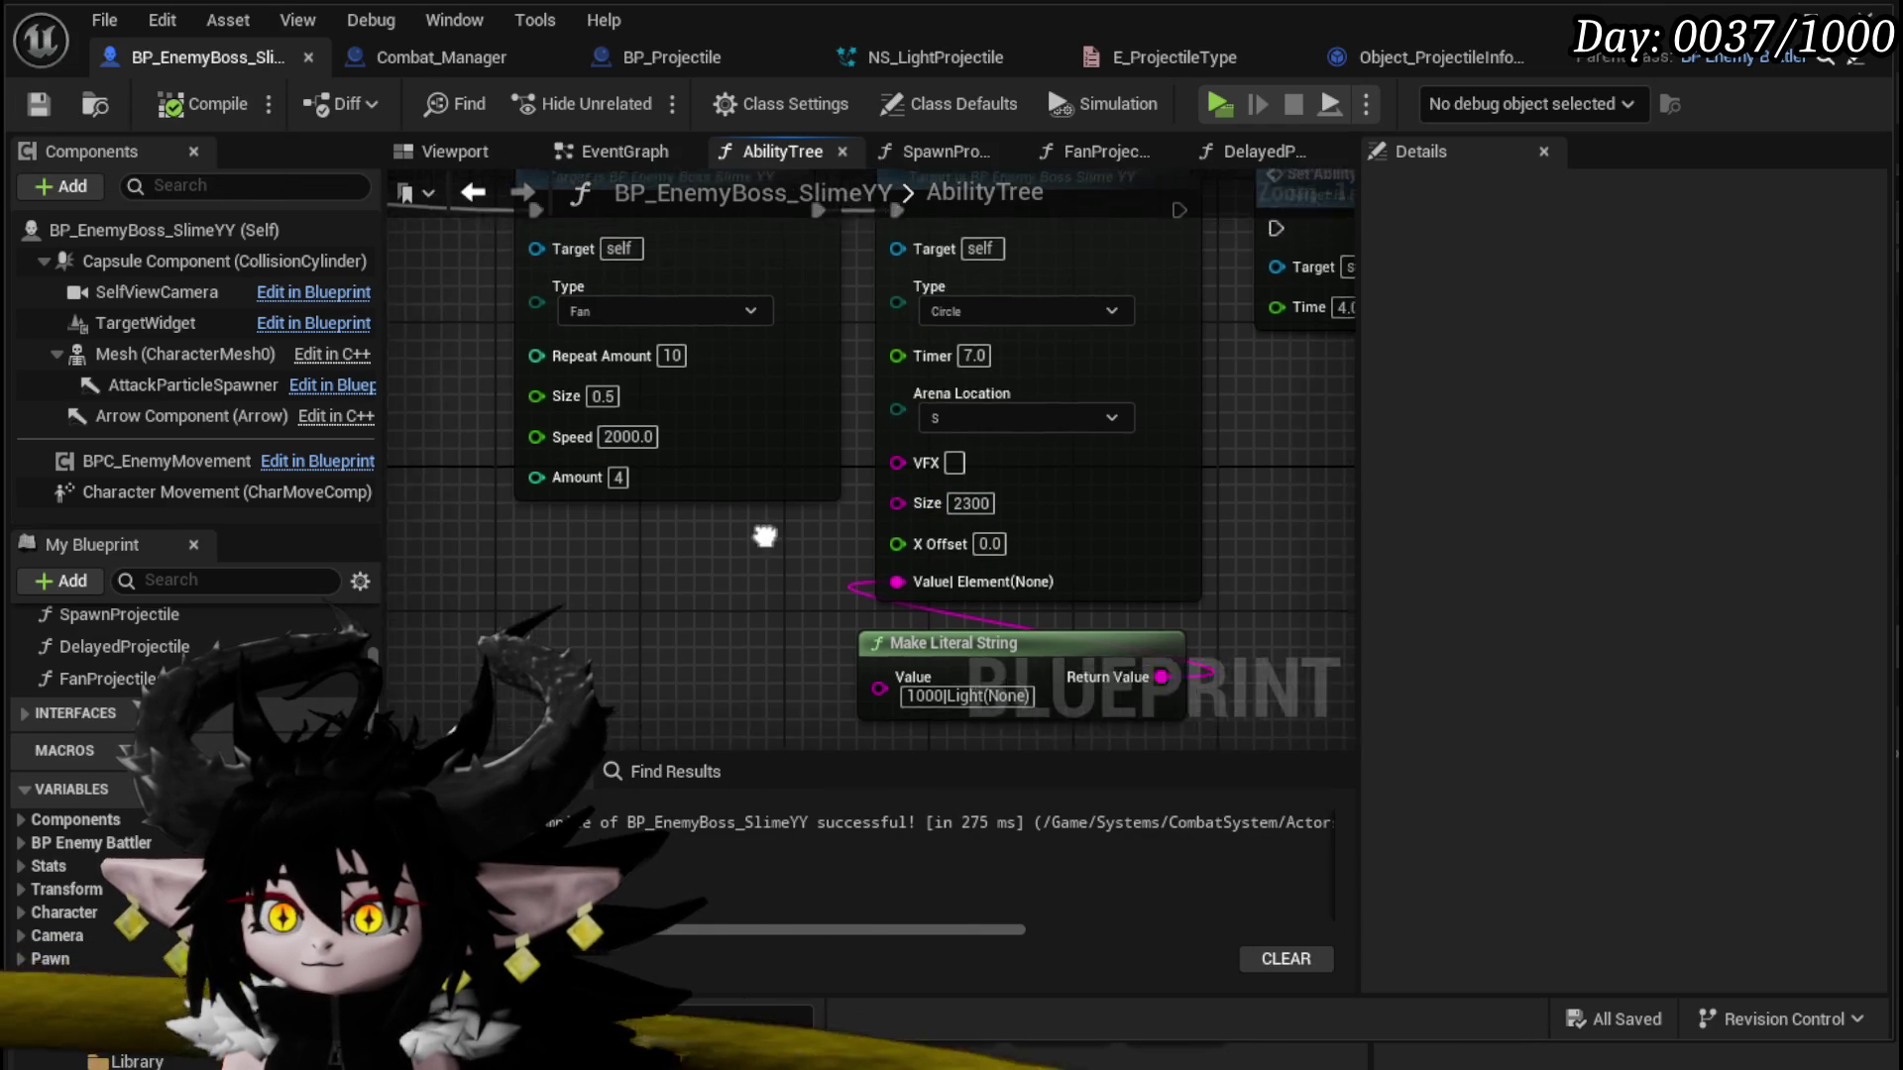
left_click(782, 484)
key("q")
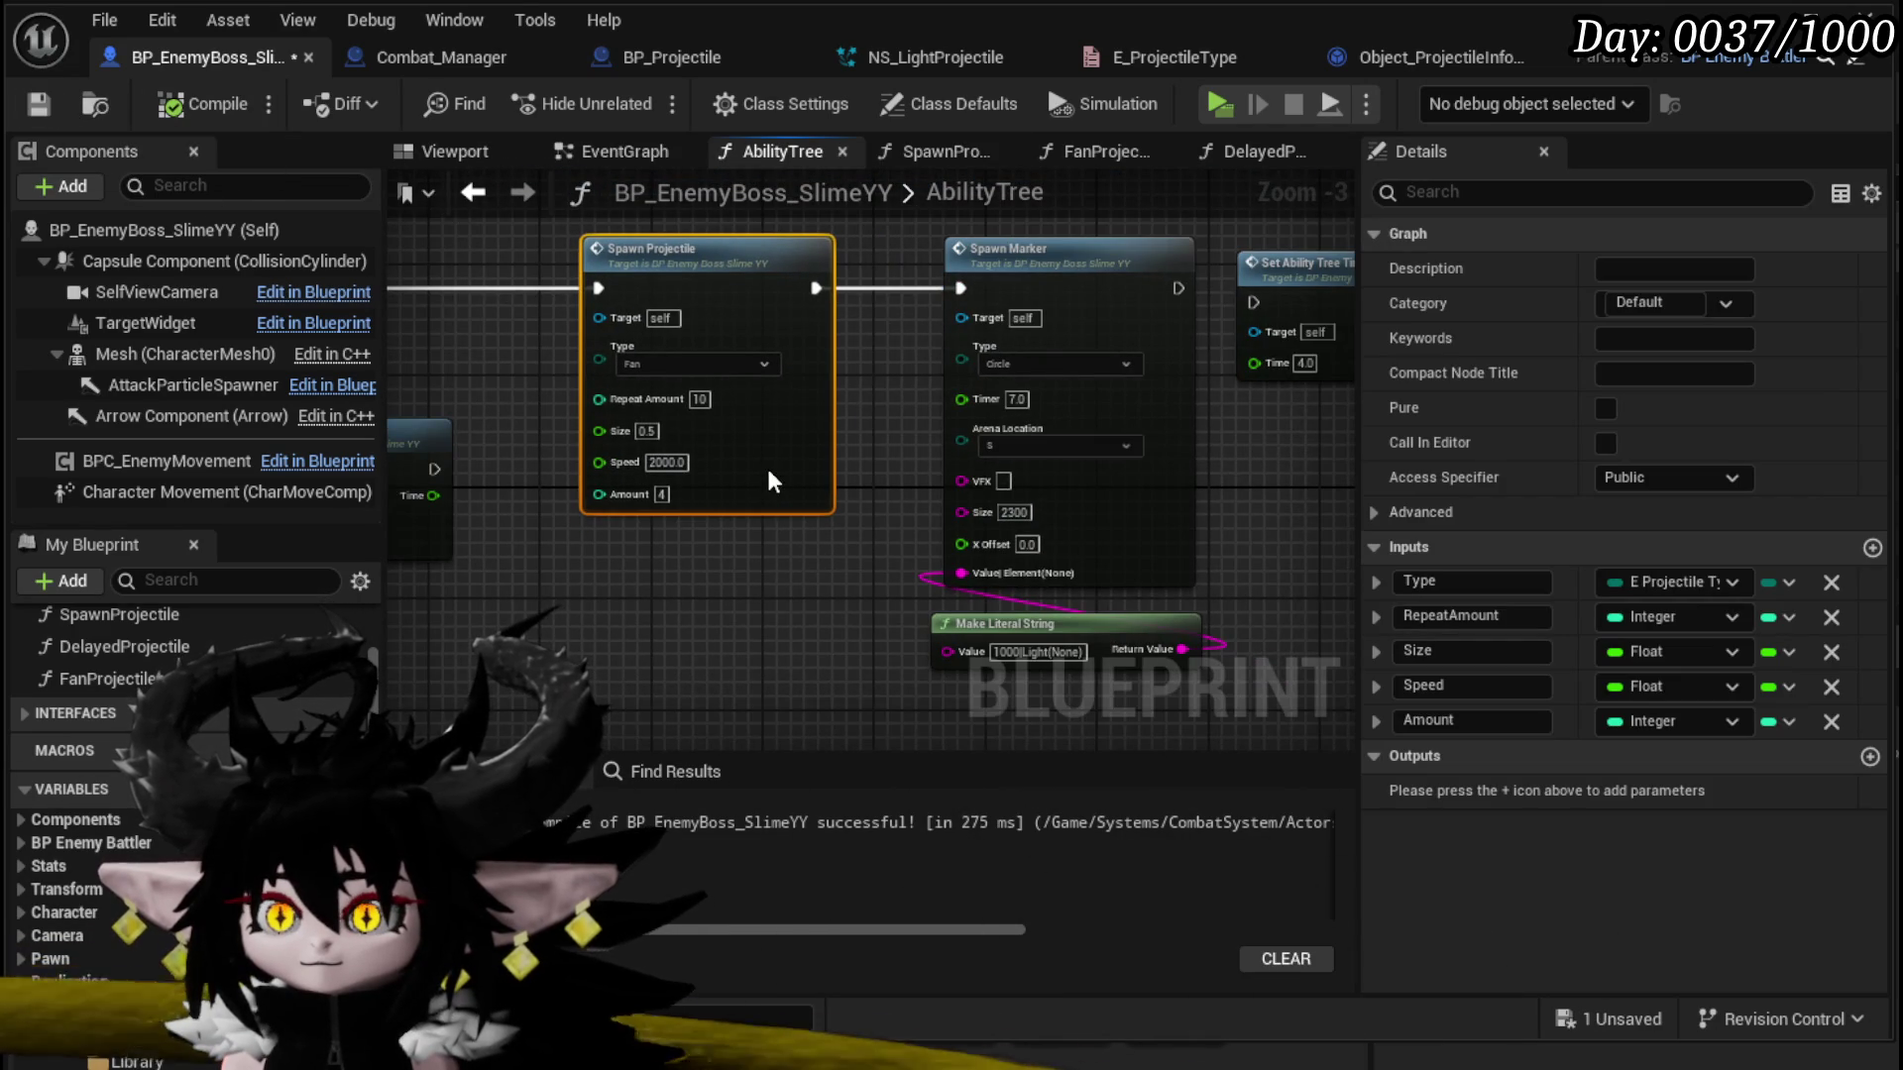
left_click(792, 568)
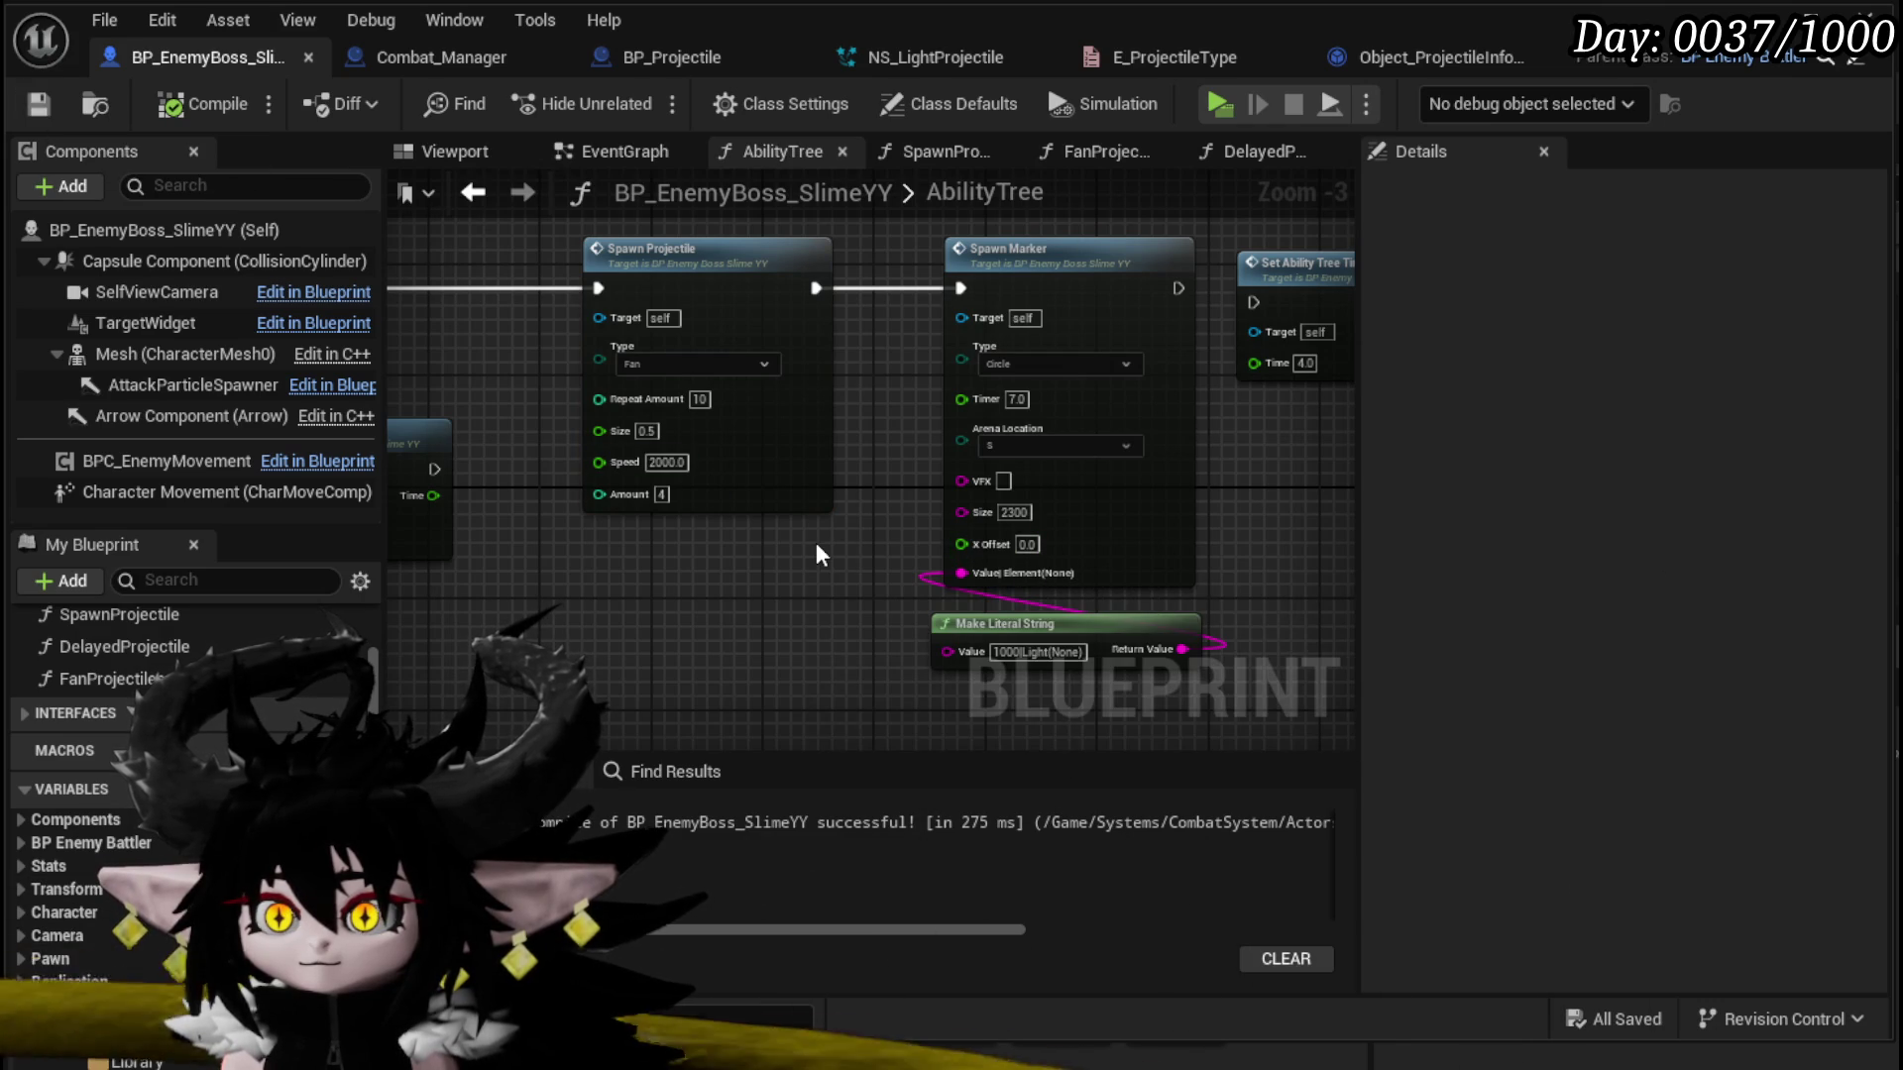
double_click(777, 452)
mouse_move(655, 526)
left_mouse_down()
mouse_move(789, 413)
mouse_move(603, 458)
left_mouse_up()
Step: Collapse the selected targeting nodes into a function named TargetProjectiles, then open FanProjectiles
left_click_drag(1075, 471, 1077, 472)
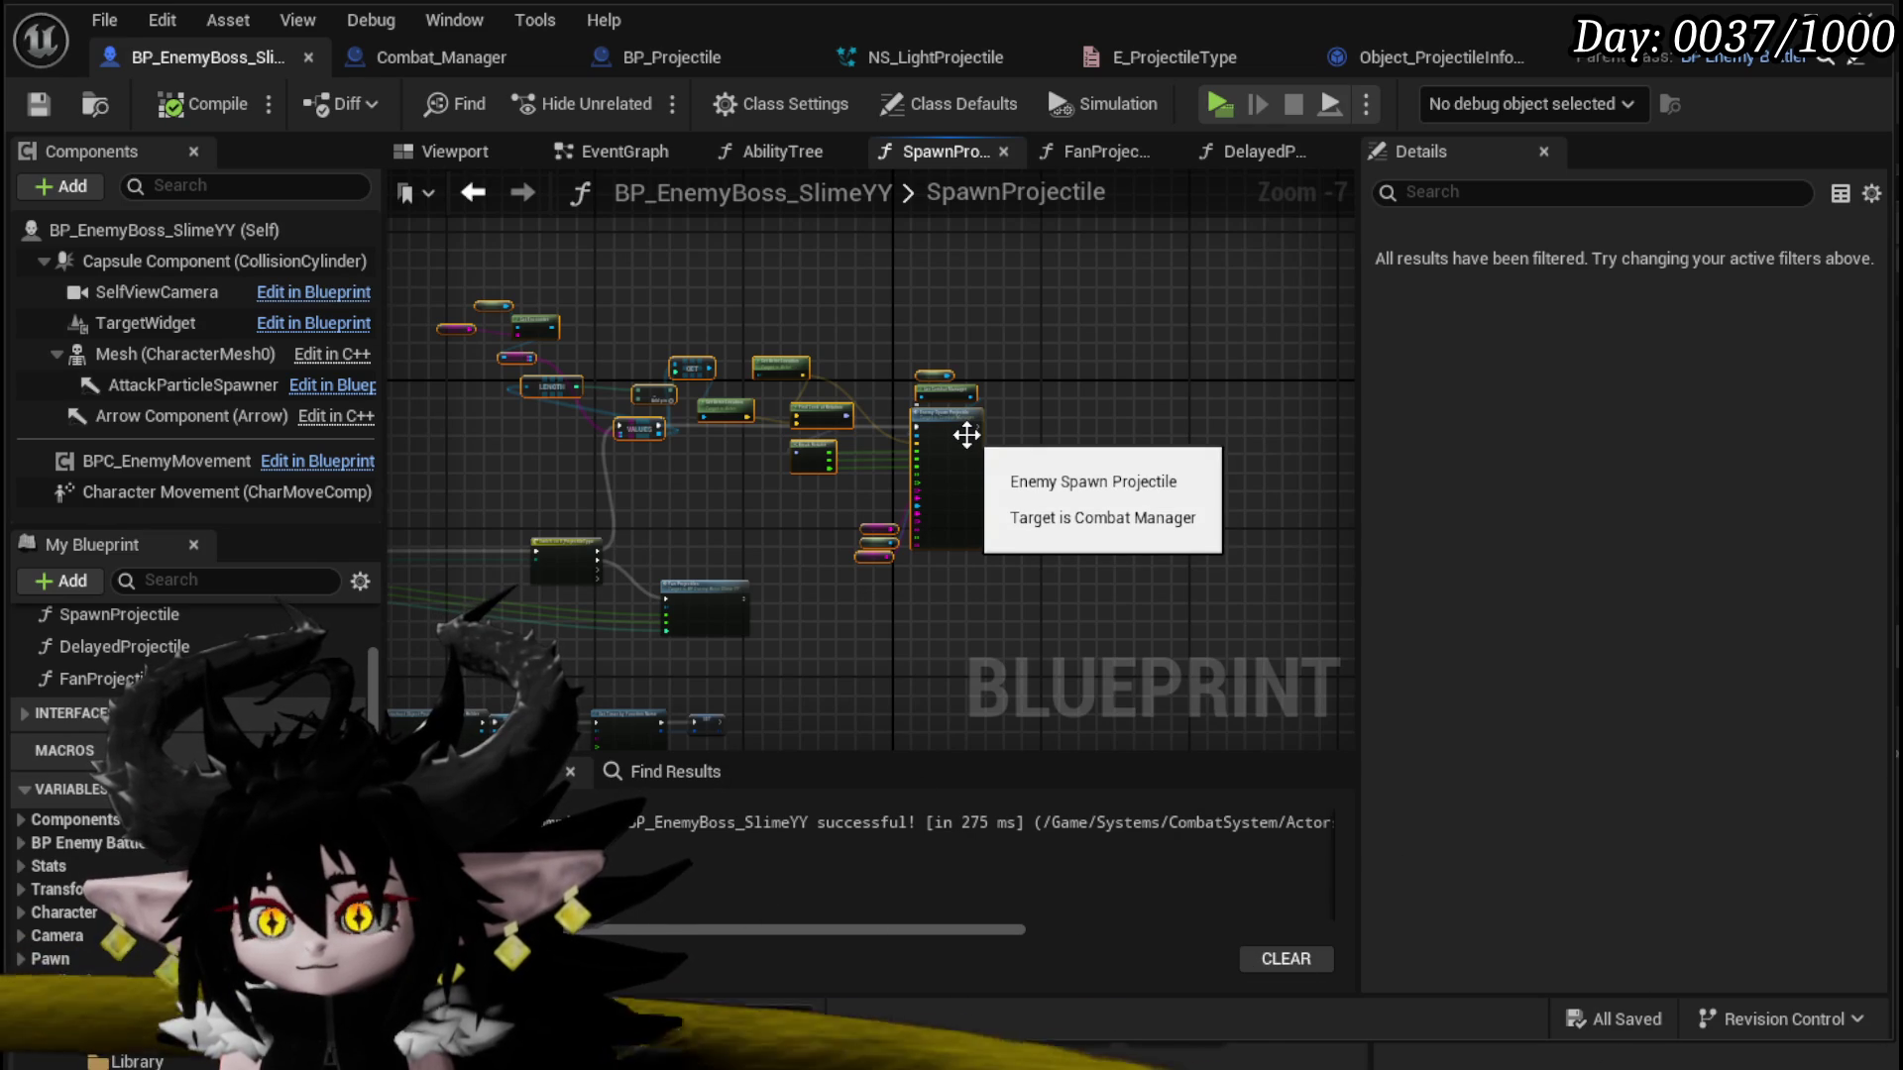
right_click(961, 434)
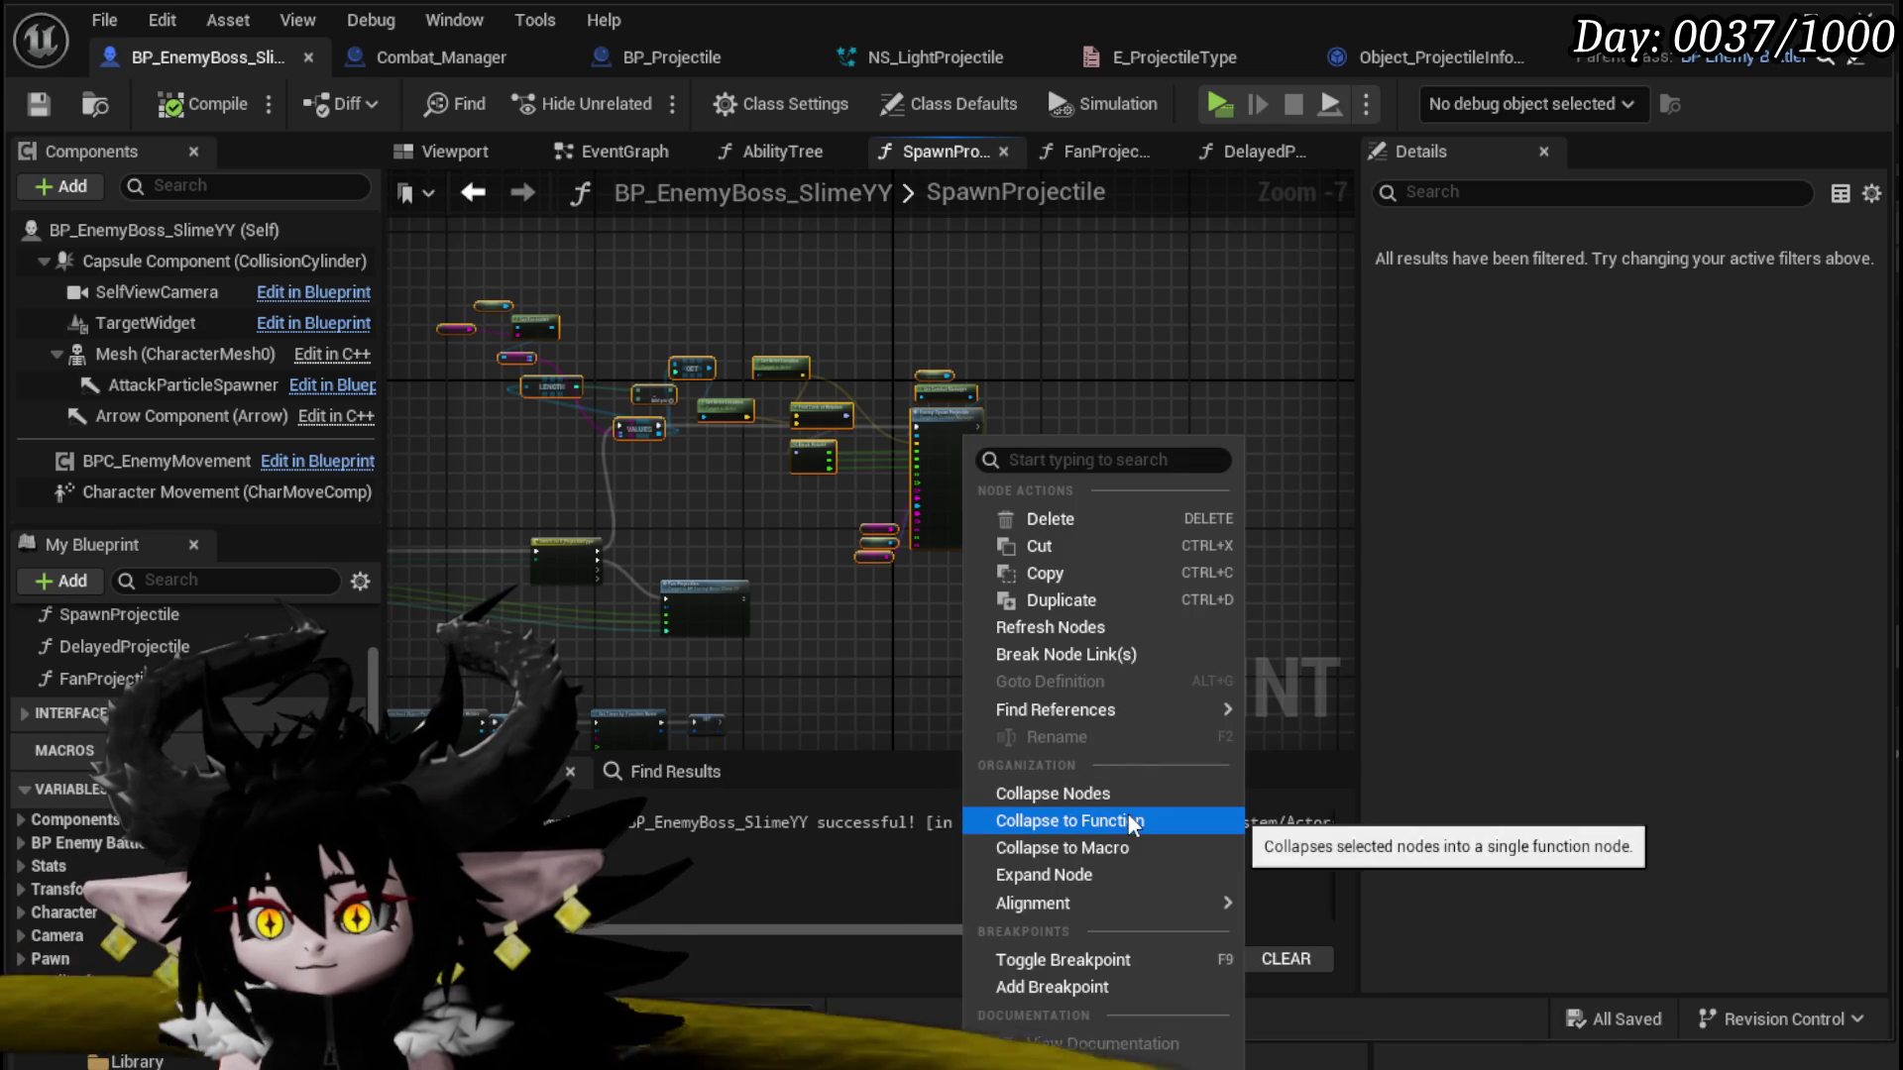
left_click(1128, 819)
scroll(809, 533, "up", 4)
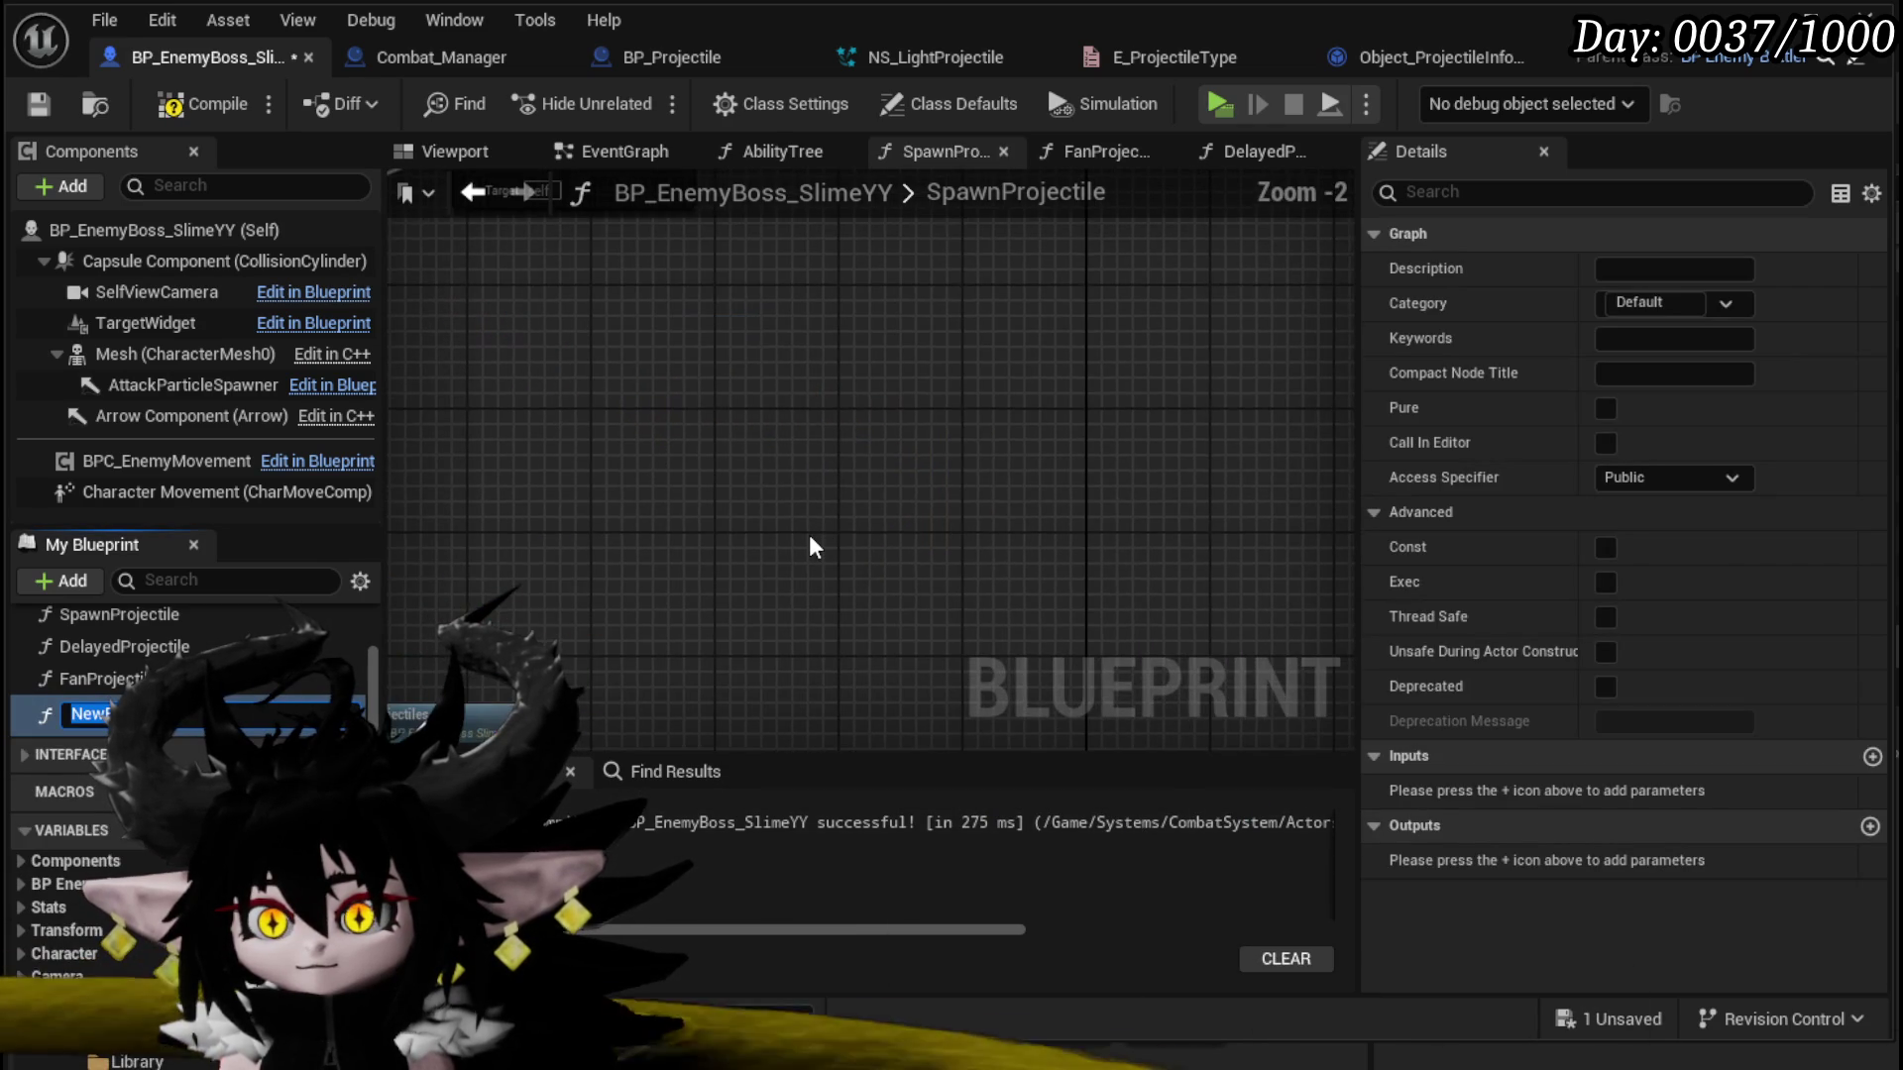
type("Target")
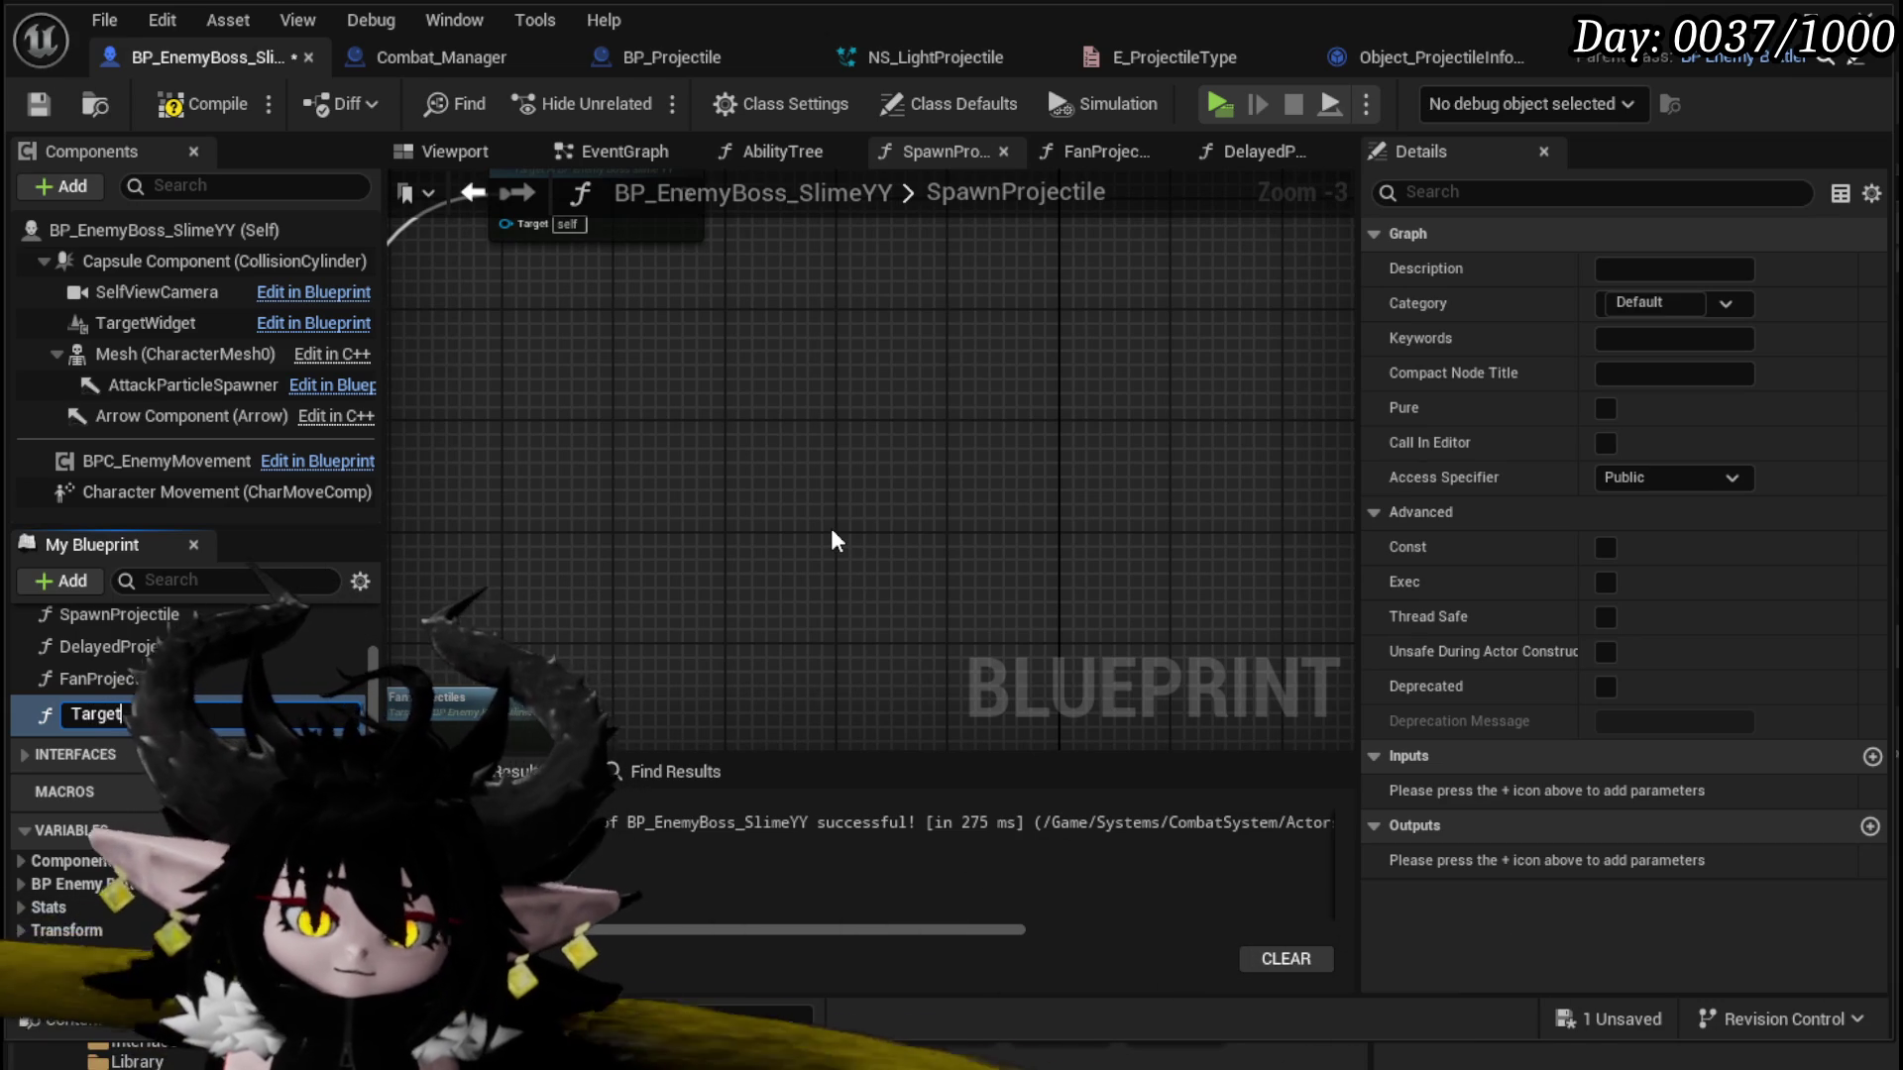
type("Projectiles")
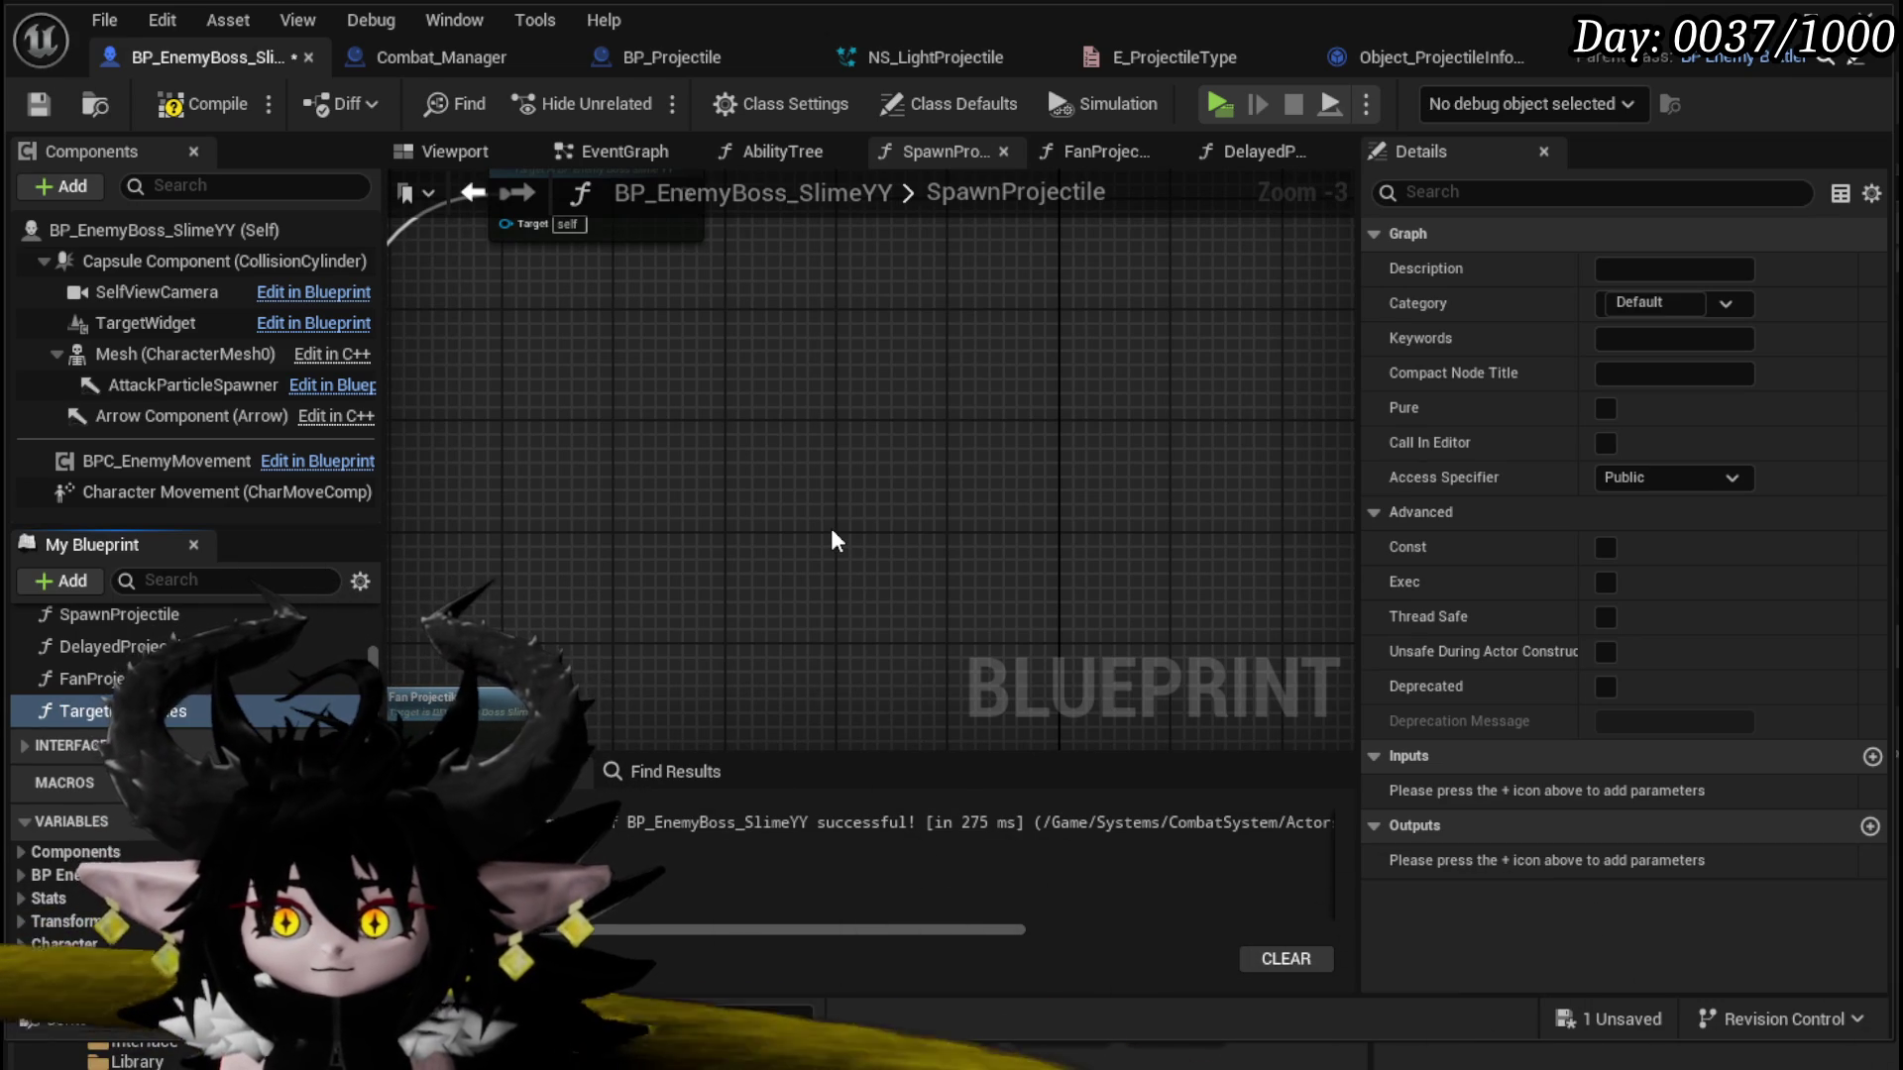
key("Return")
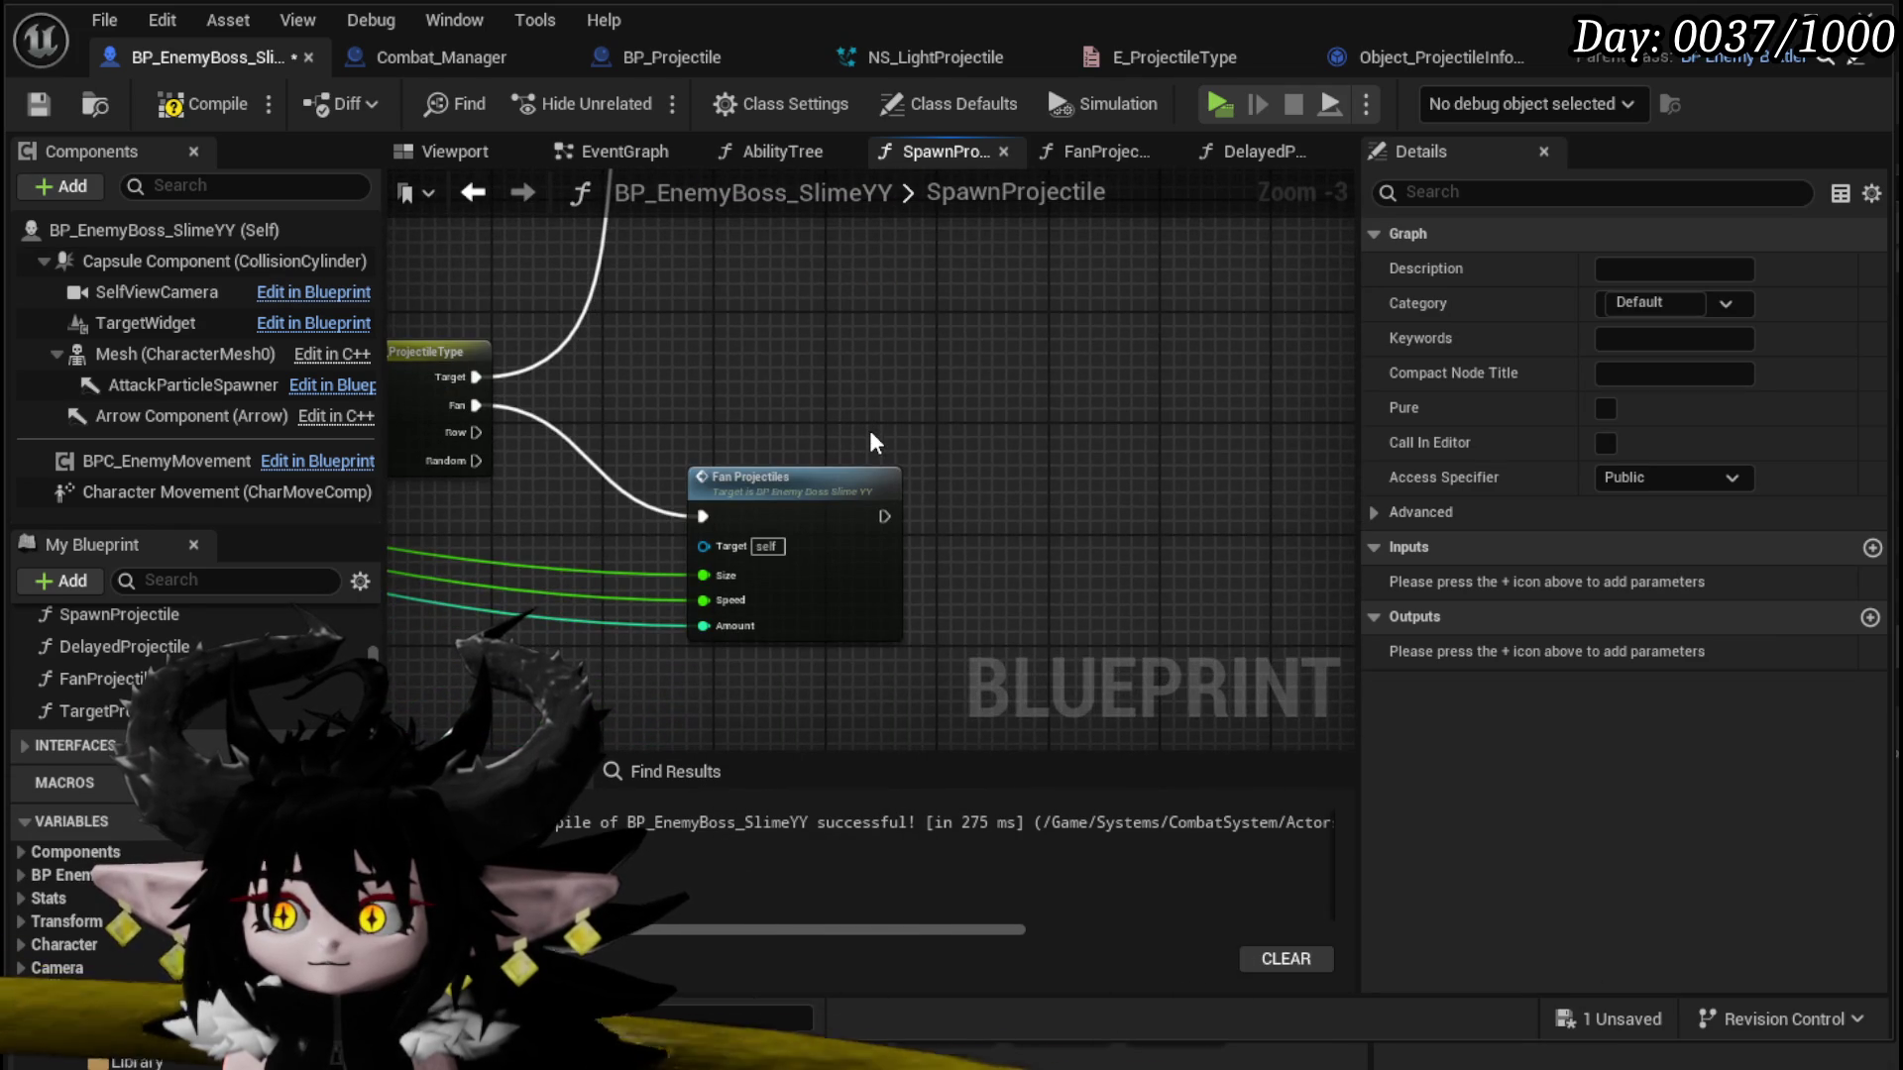
double_click(860, 479)
mouse_move(856, 452)
left_mouse_down()
mouse_move(1050, 416)
mouse_move(641, 353)
left_mouse_up()
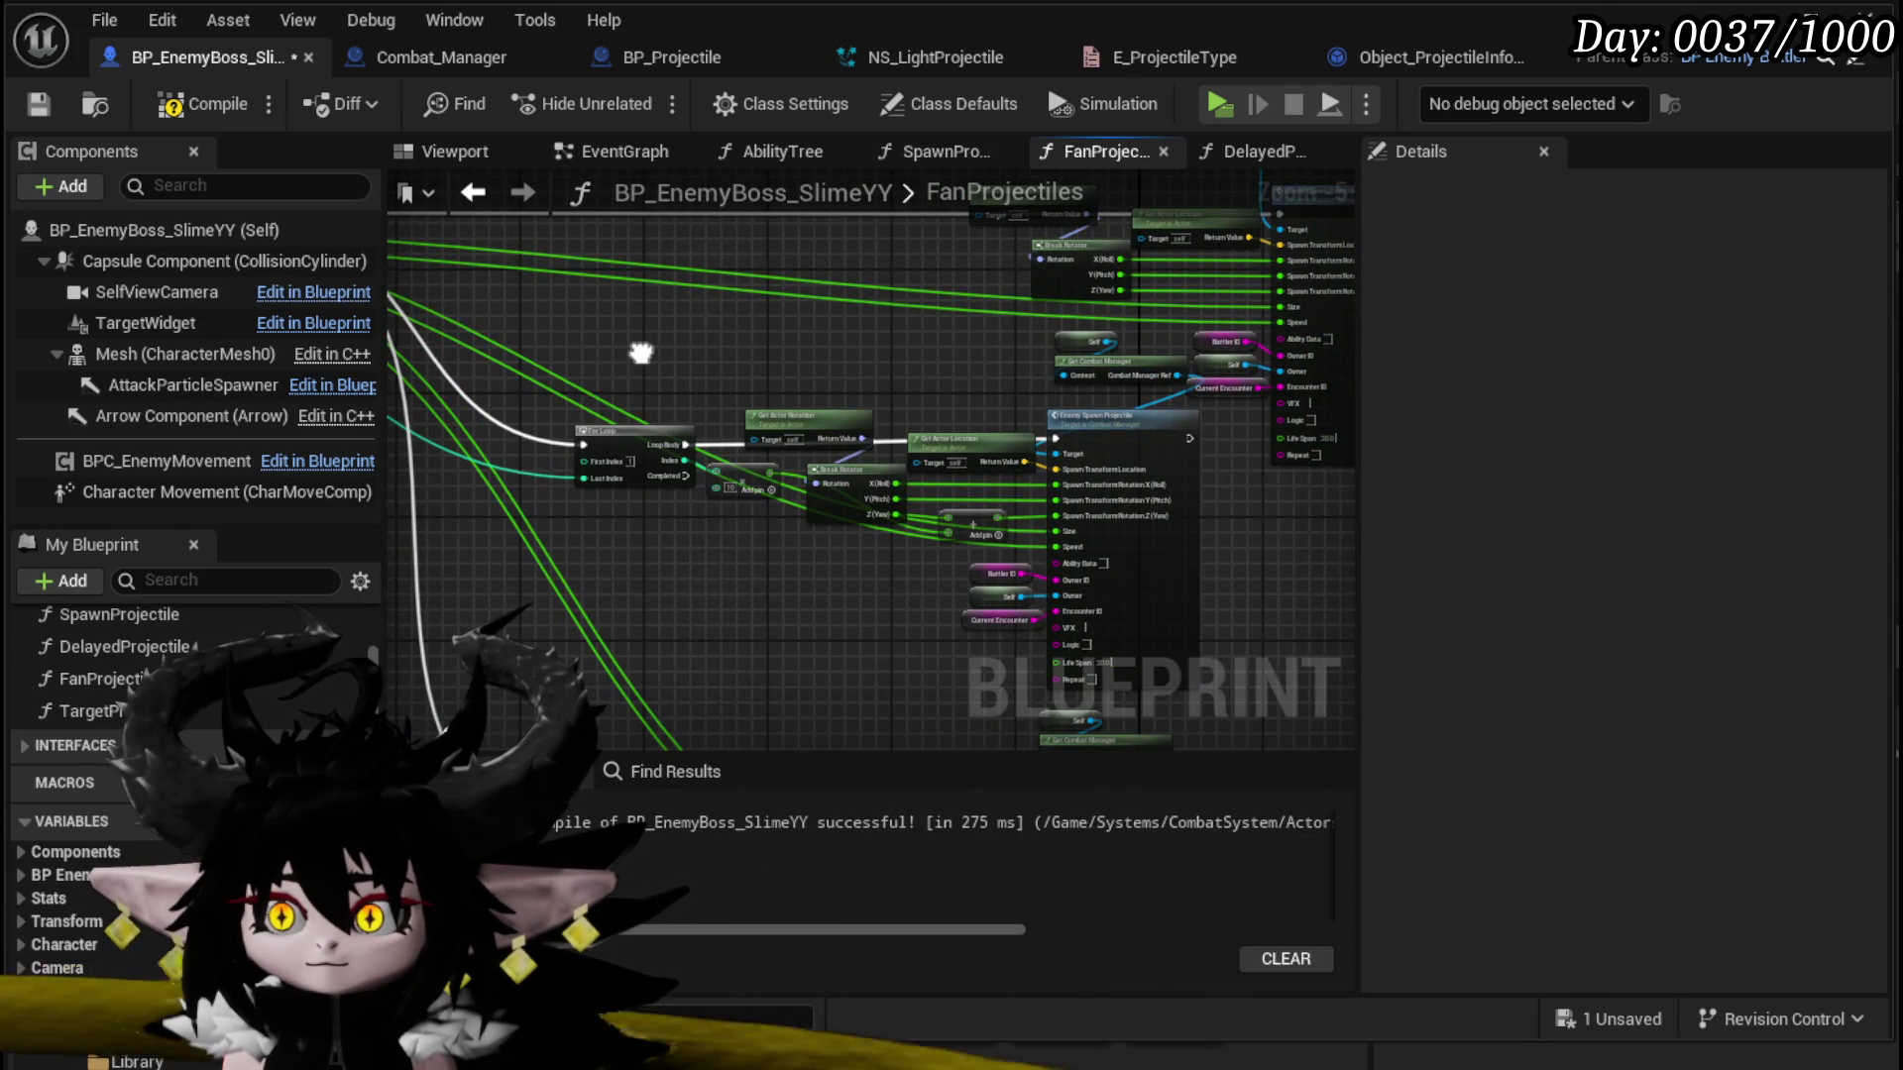
Step: Move the Get Actor Rotation node up out of the way in FanProjectiles
mouse_move(641, 353)
left_mouse_down()
mouse_move(828, 397)
mouse_move(595, 346)
left_mouse_up()
scroll(827, 398, "up", 1)
scroll(596, 347, "up", 1)
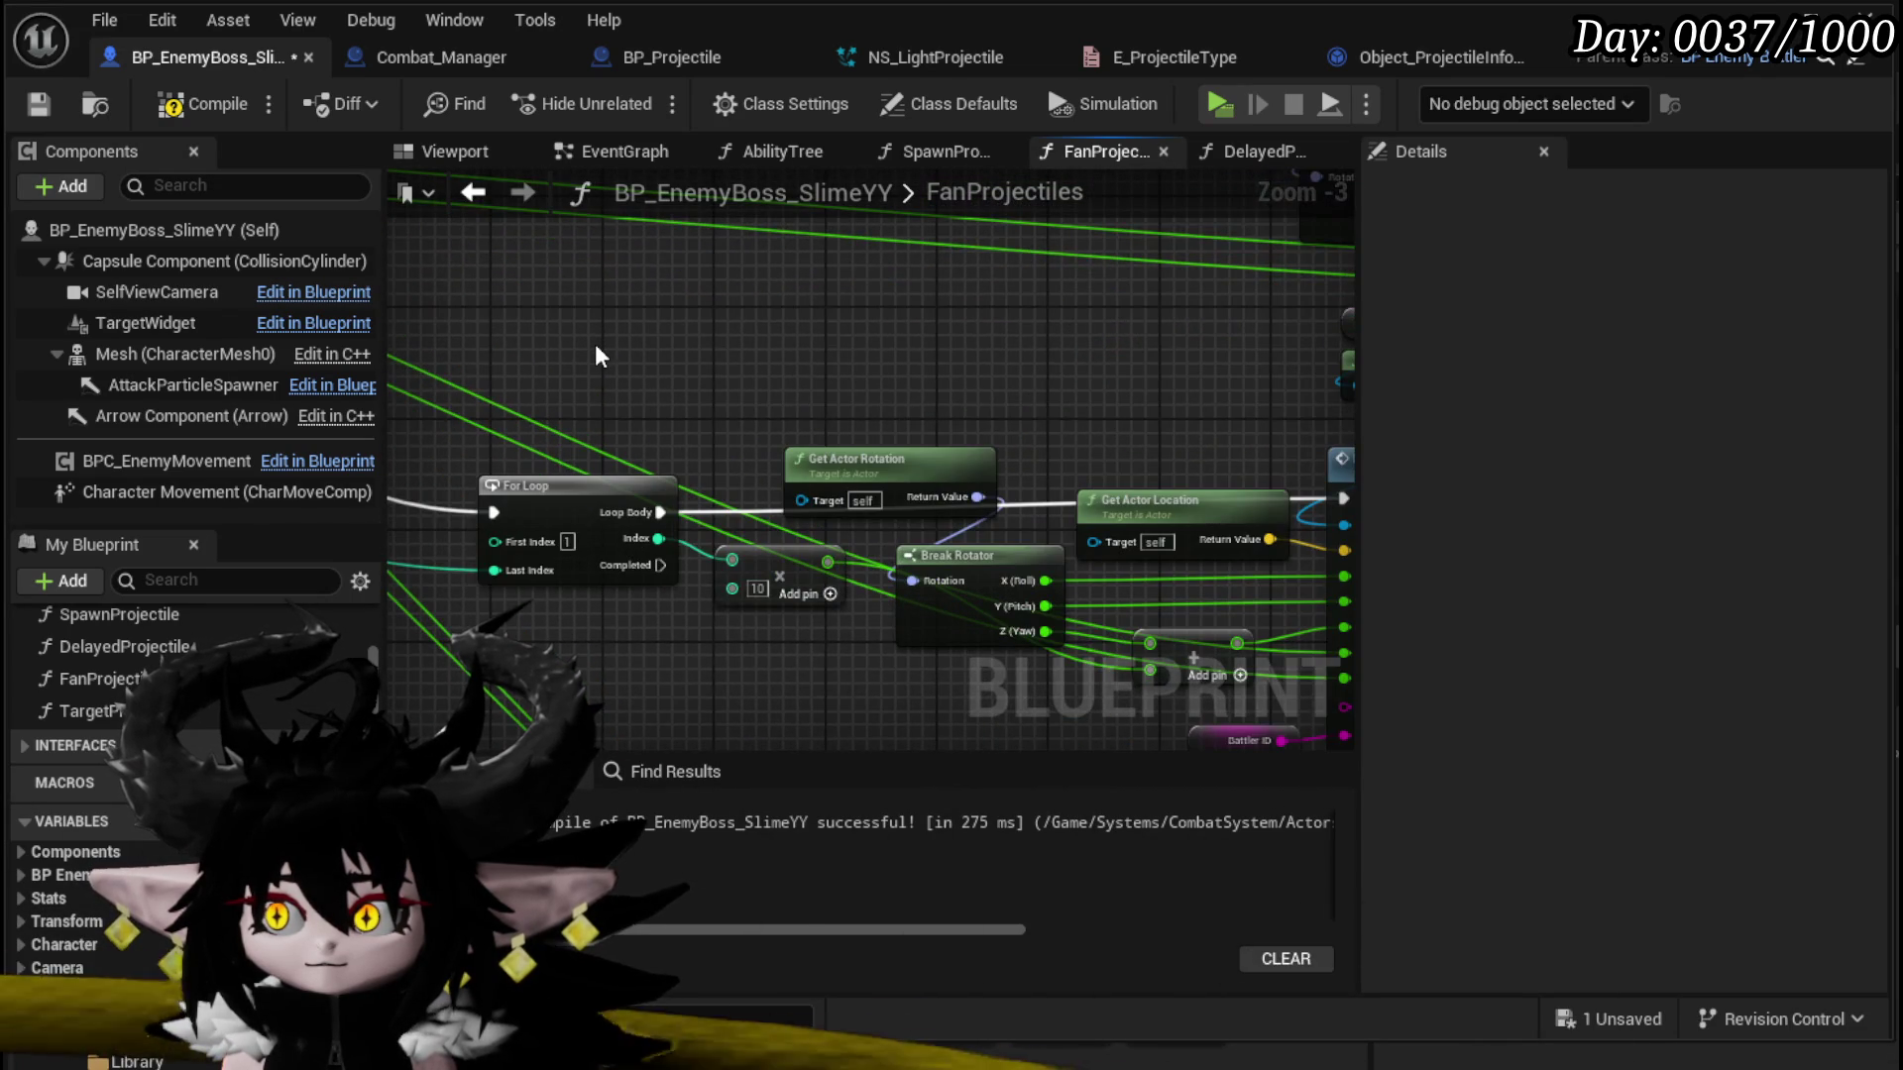
scroll(595, 343, "down", 1)
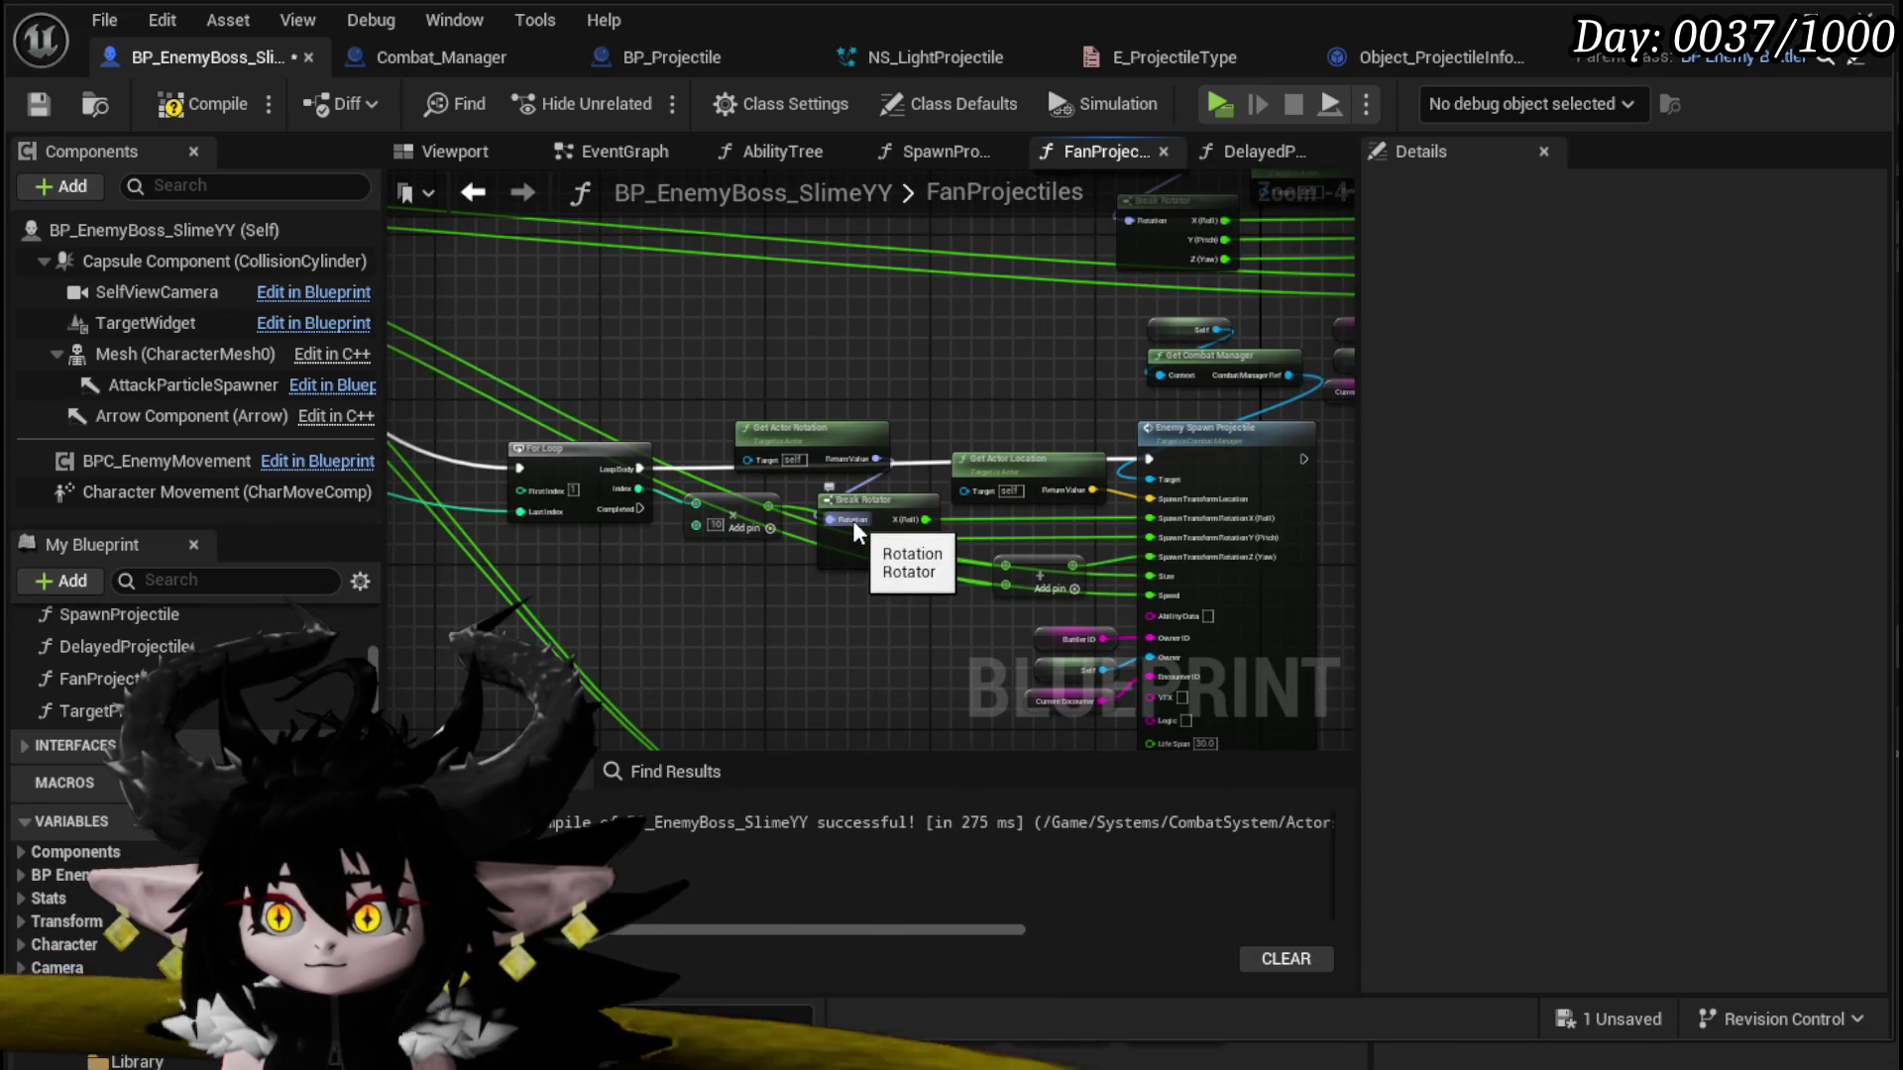
left_click_drag(788, 454, 768, 362)
scroll(758, 446, "down", 2)
left_click_drag(758, 446, 817, 520)
scroll(857, 511, "up", 2)
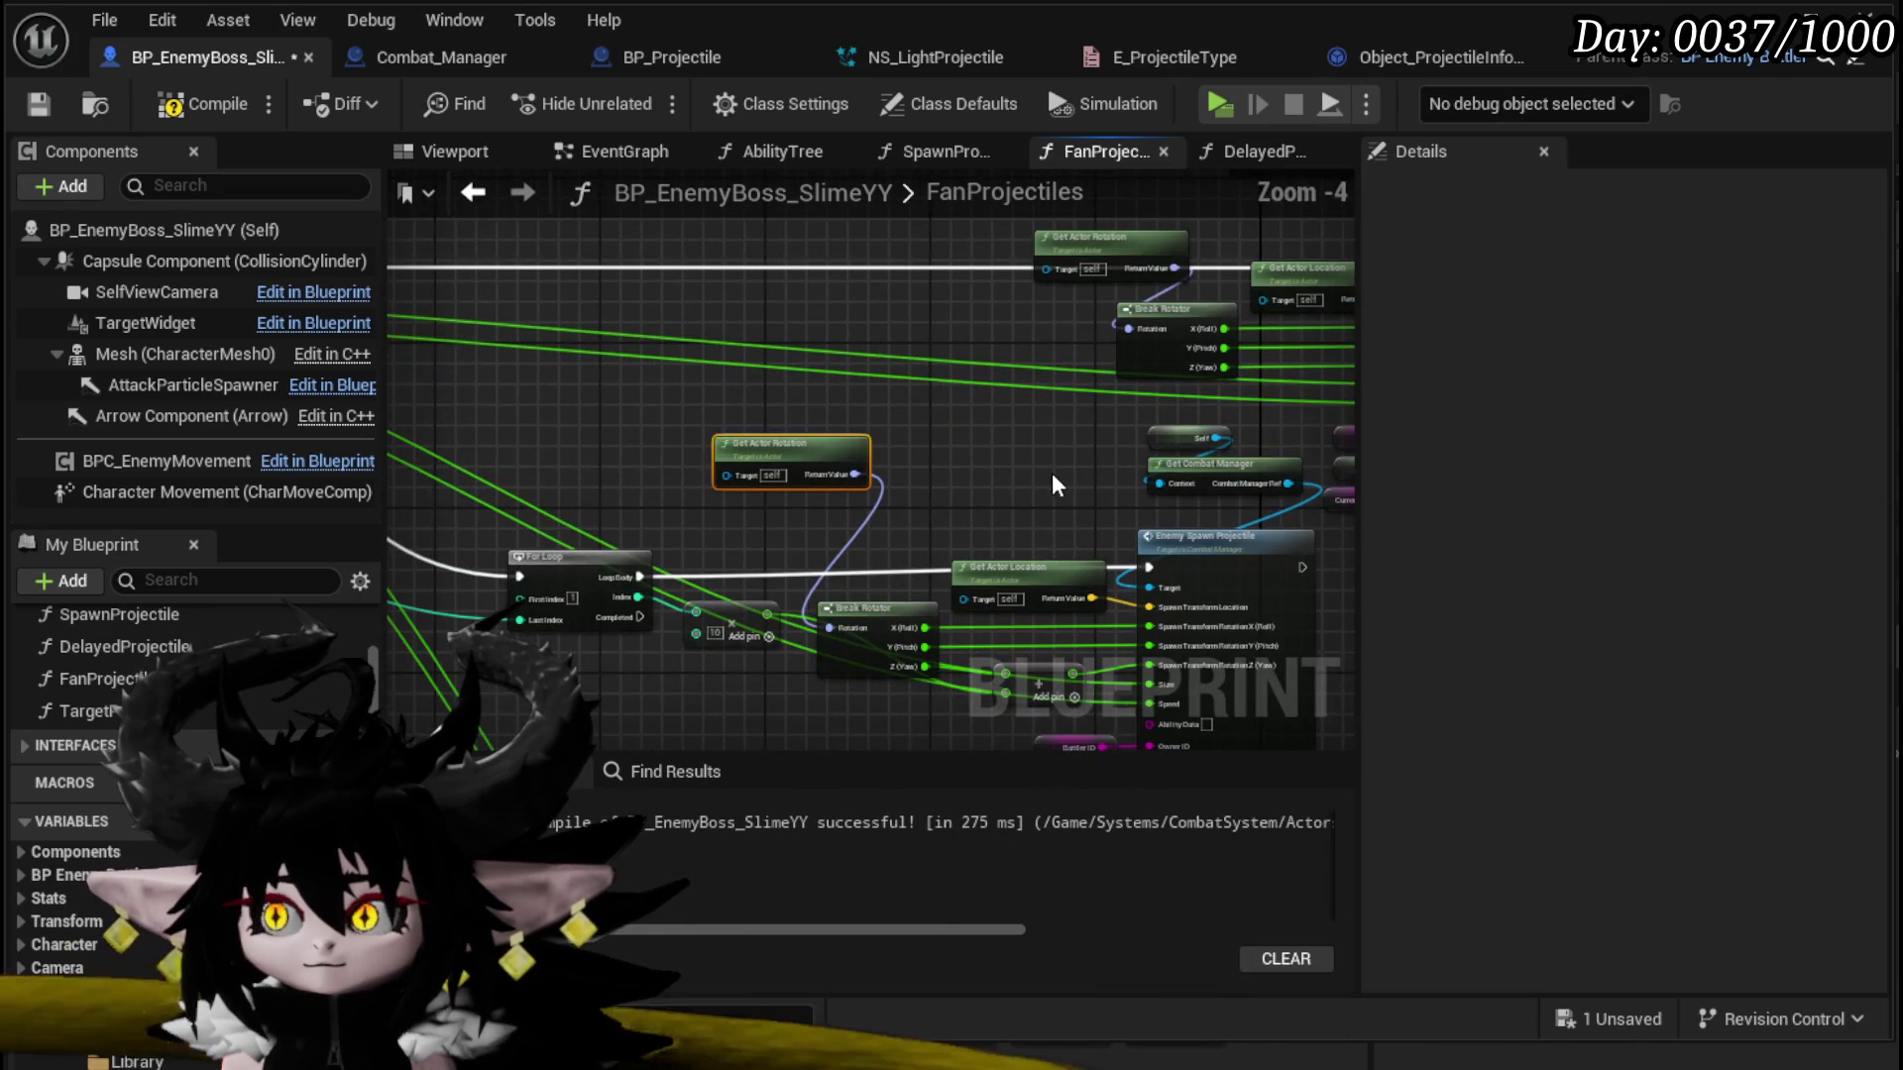
Step: Expose Break Rotator's Rotation as a new FanProjectiles input, then compile, save and return to SpawnProjectile
mouse_move(854, 247)
left_mouse_down()
mouse_move(1134, 327)
mouse_move(1090, 337)
mouse_move(1073, 401)
mouse_move(839, 311)
left_mouse_up()
mouse_move(944, 438)
left_mouse_down()
mouse_move(538, 359)
mouse_move(1011, 509)
mouse_move(1153, 579)
mouse_move(804, 496)
left_mouse_up()
mouse_move(694, 577)
left_mouse_down()
mouse_move(697, 545)
mouse_move(700, 680)
mouse_move(654, 508)
mouse_move(757, 484)
left_mouse_up()
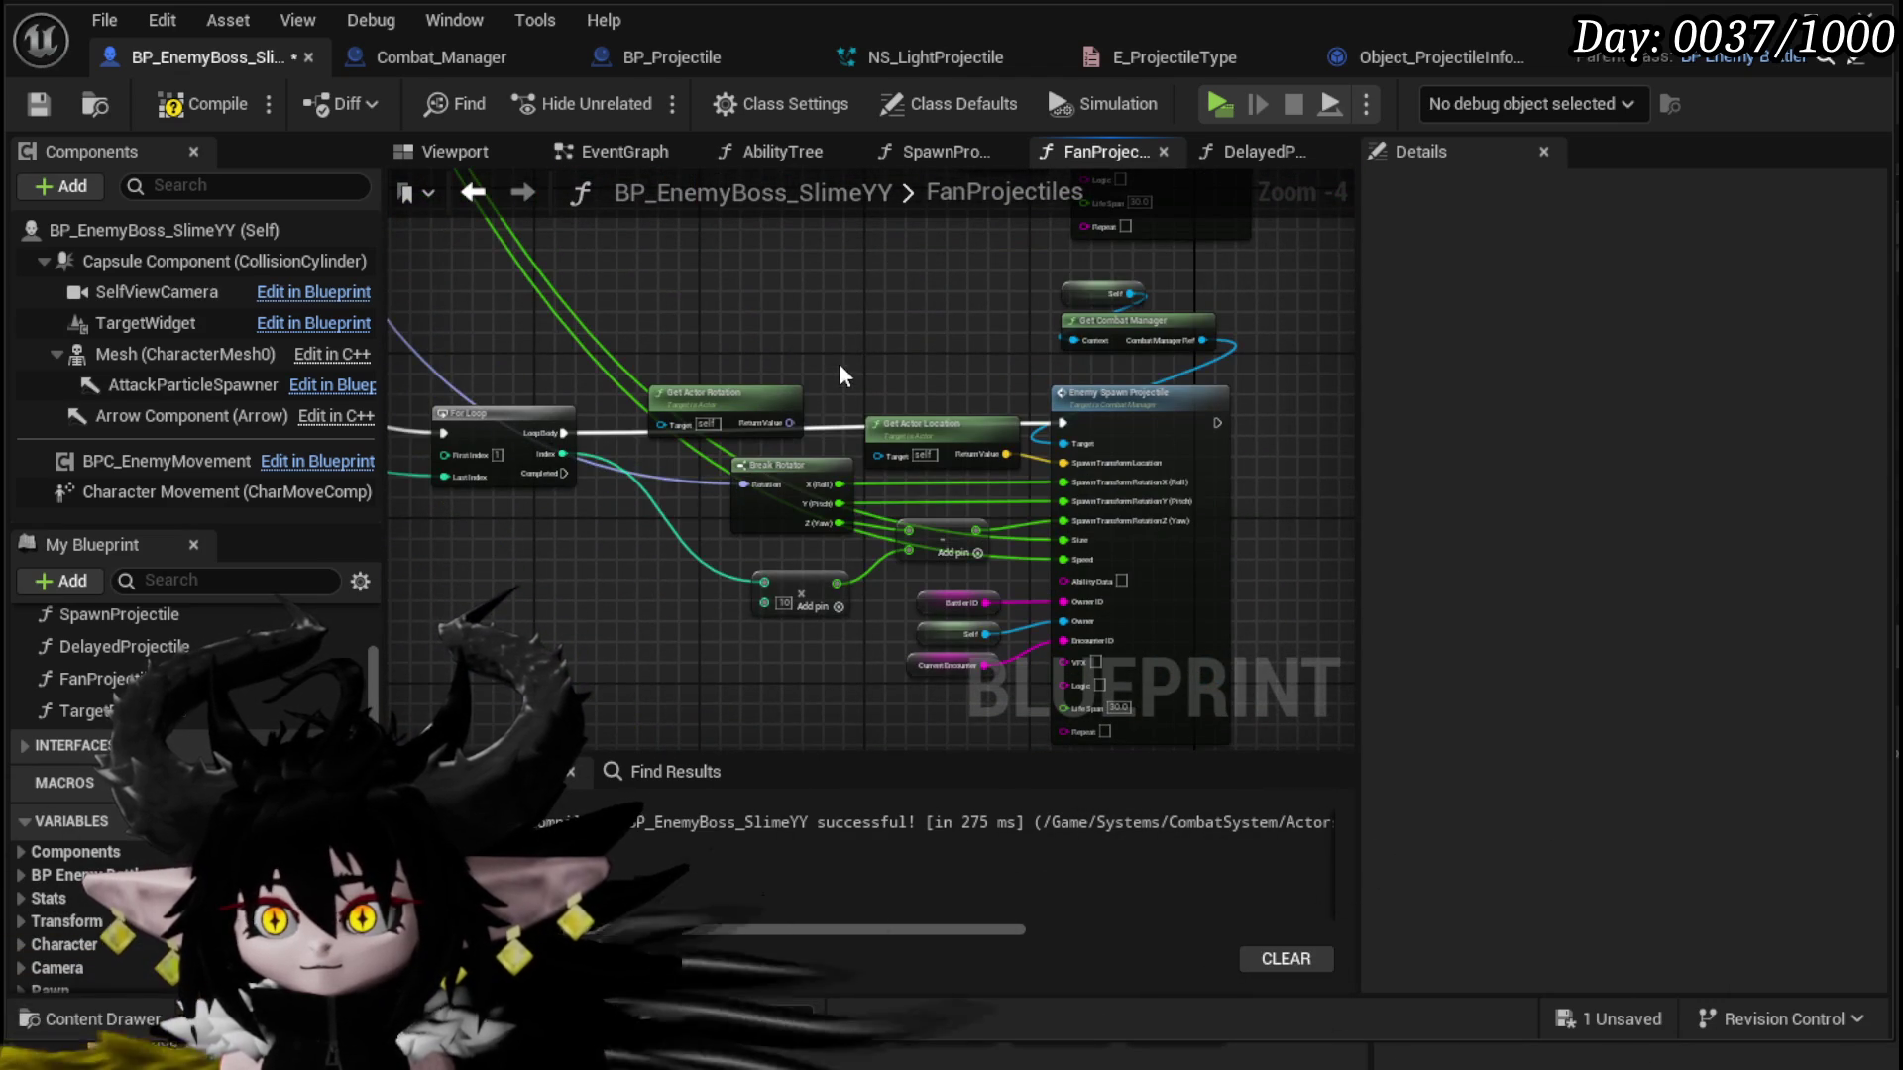
left_click(177, 109)
left_click(39, 103)
left_click(474, 192)
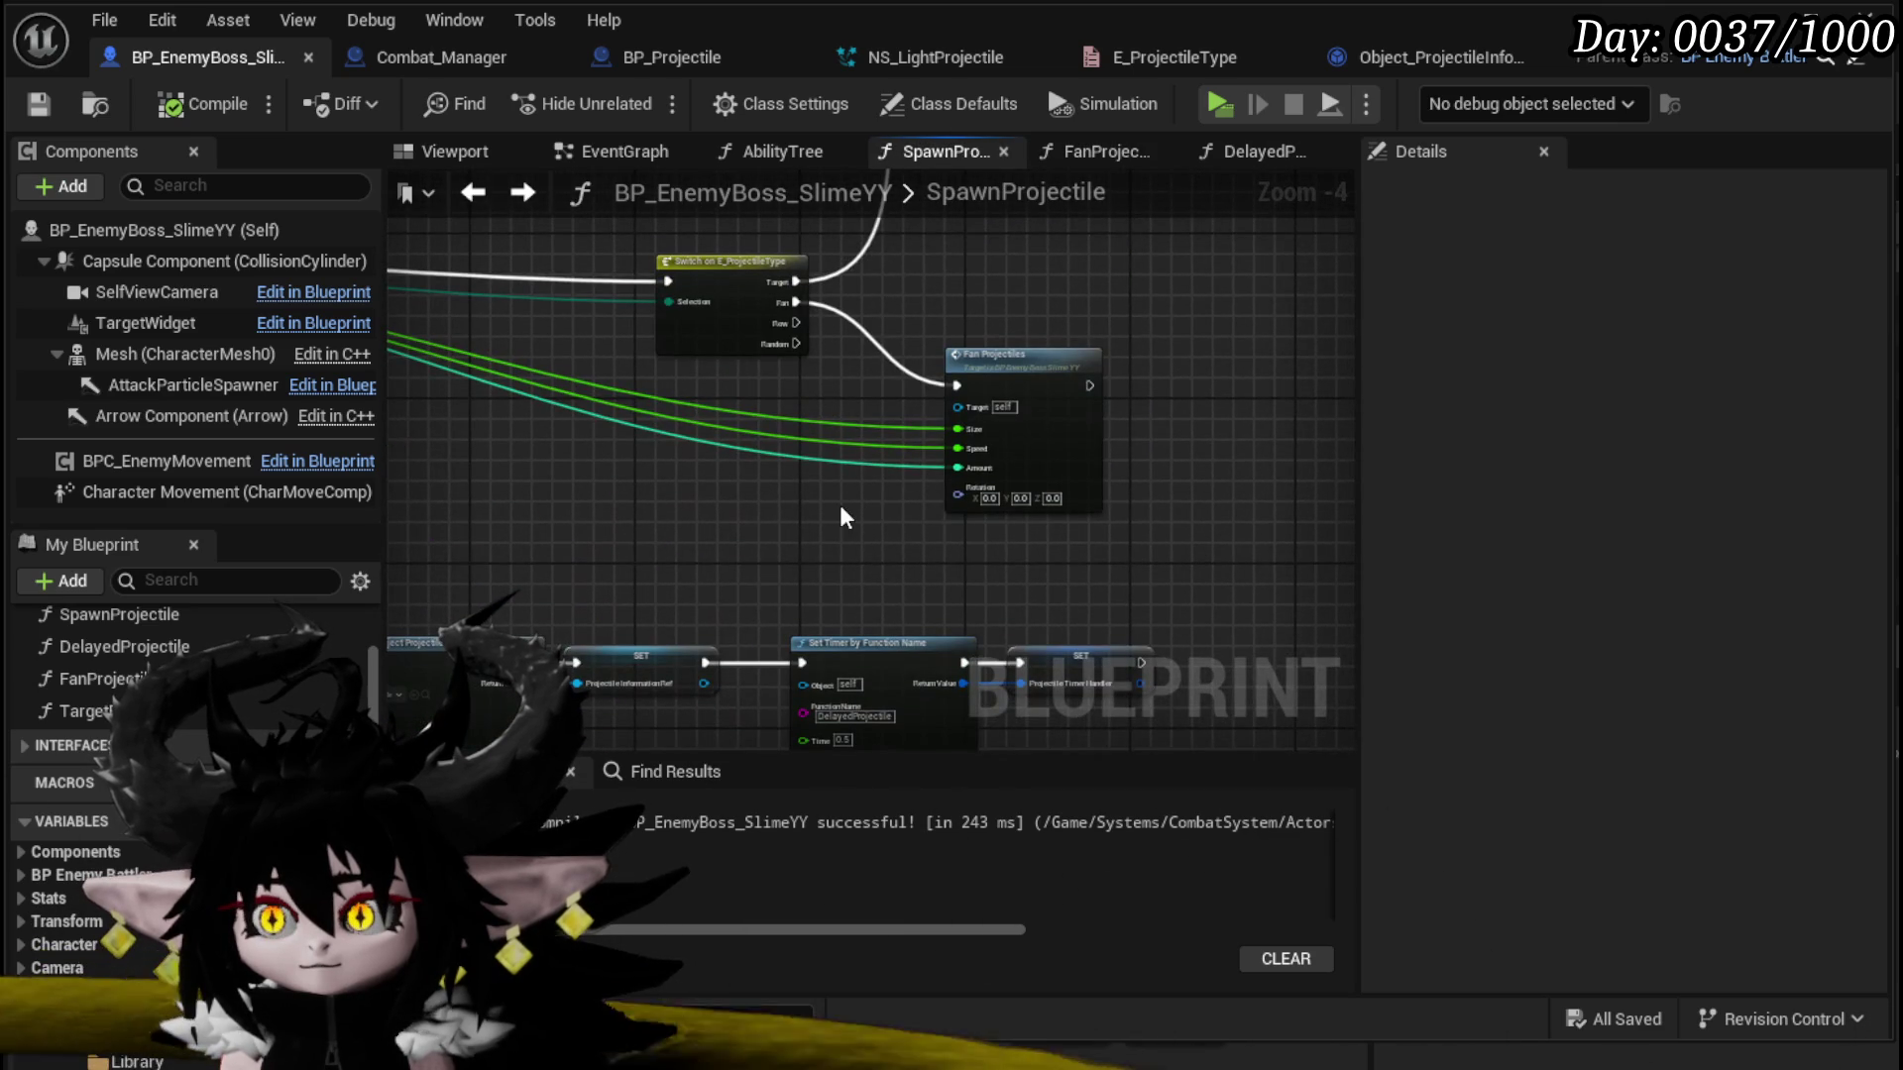
Step: Add a Get Actor Rotation node and wire it into Fan Projectiles' Rotation input
right_click(715, 479)
type("get")
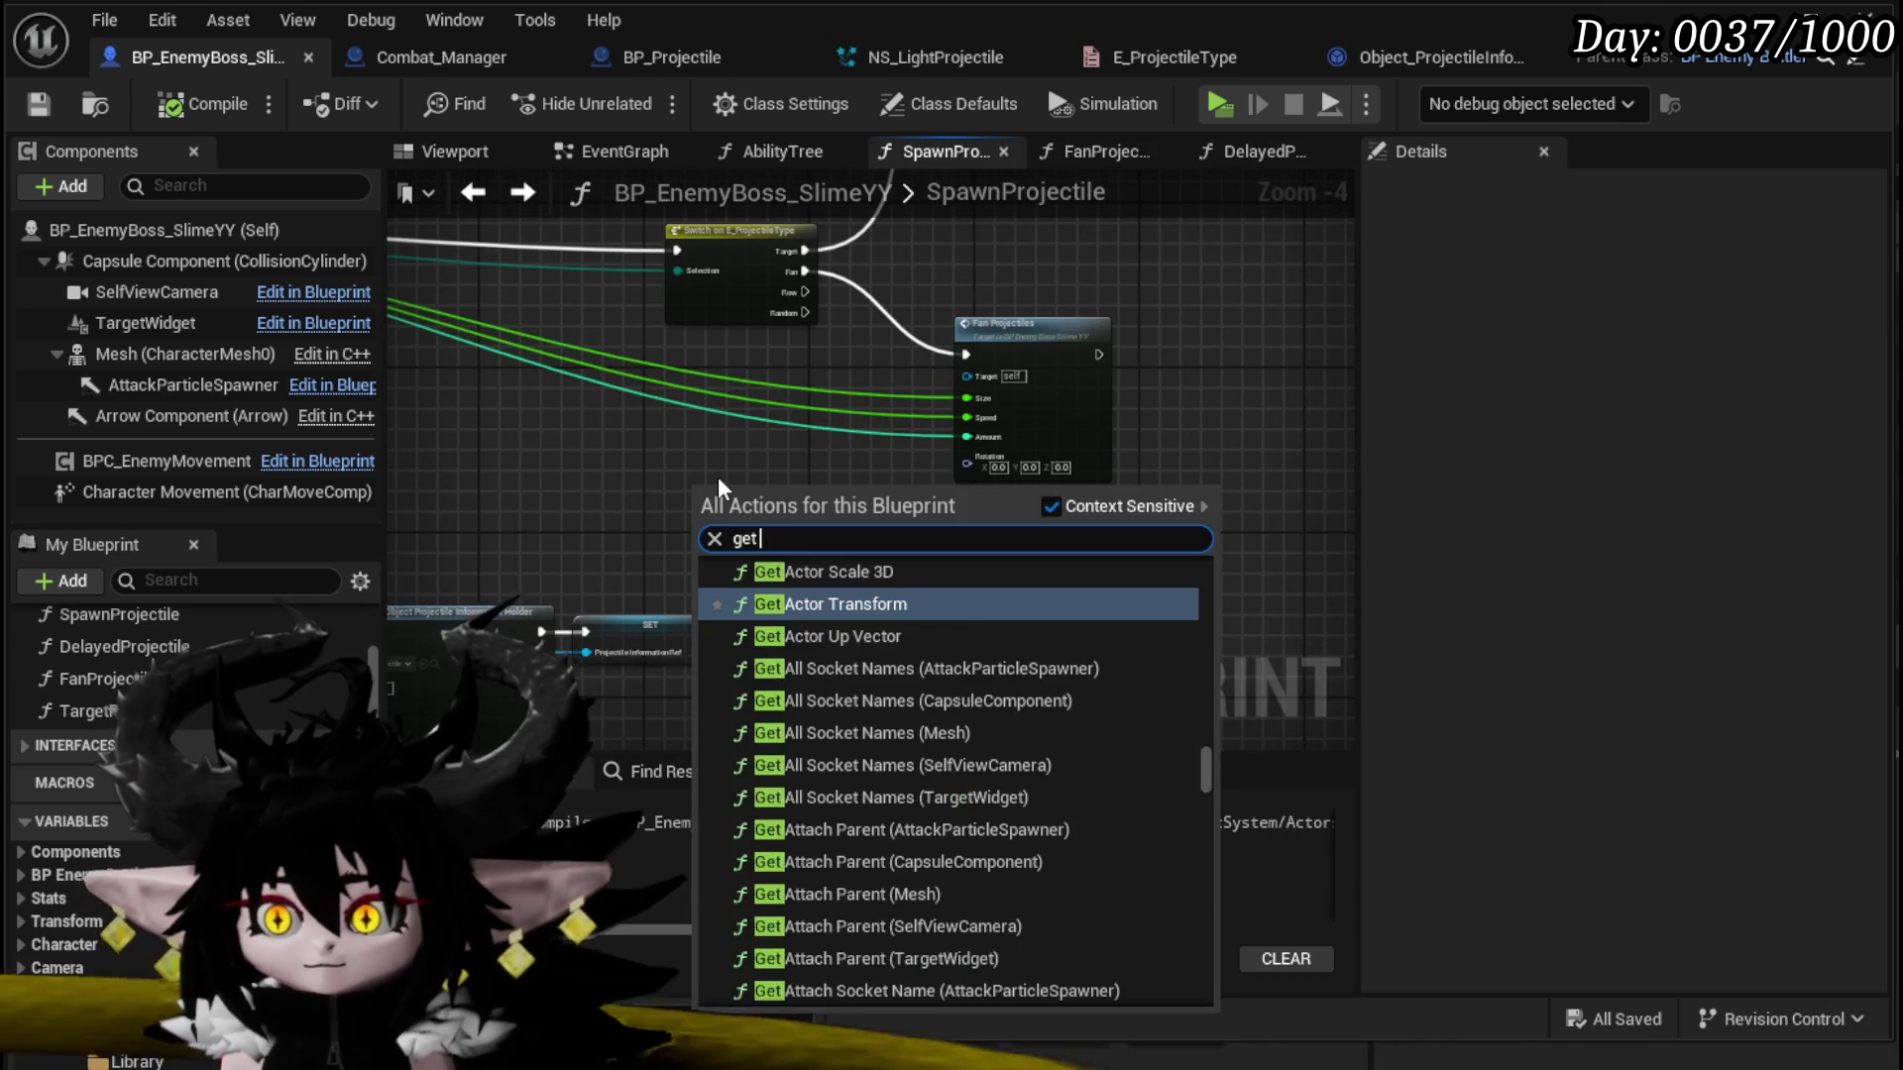
type(" actor rotation")
left_click(830, 592)
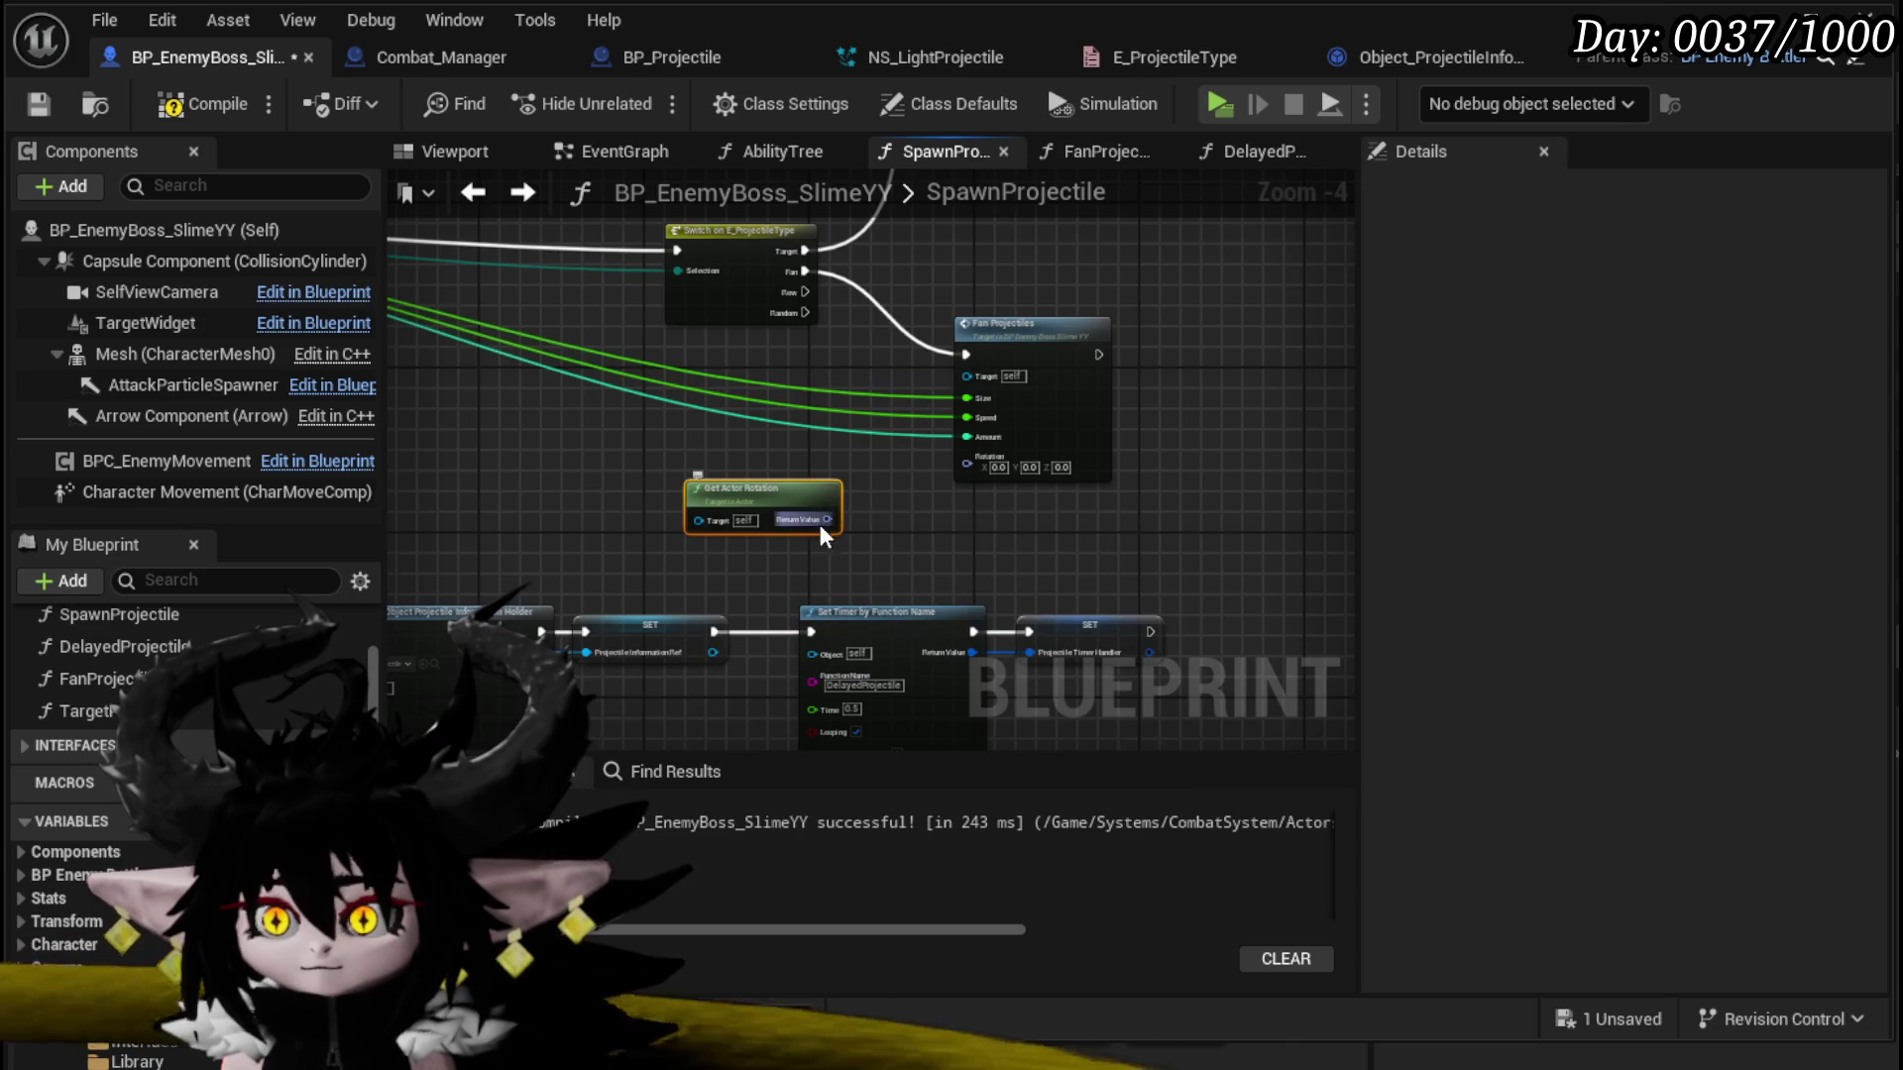
left_click_drag(826, 520, 978, 473)
Step: In TargetProjectiles, select the Find Look at Rotation and Break Rotator targeting chain
double_click(1083, 331)
scroll(840, 360, "down", 5)
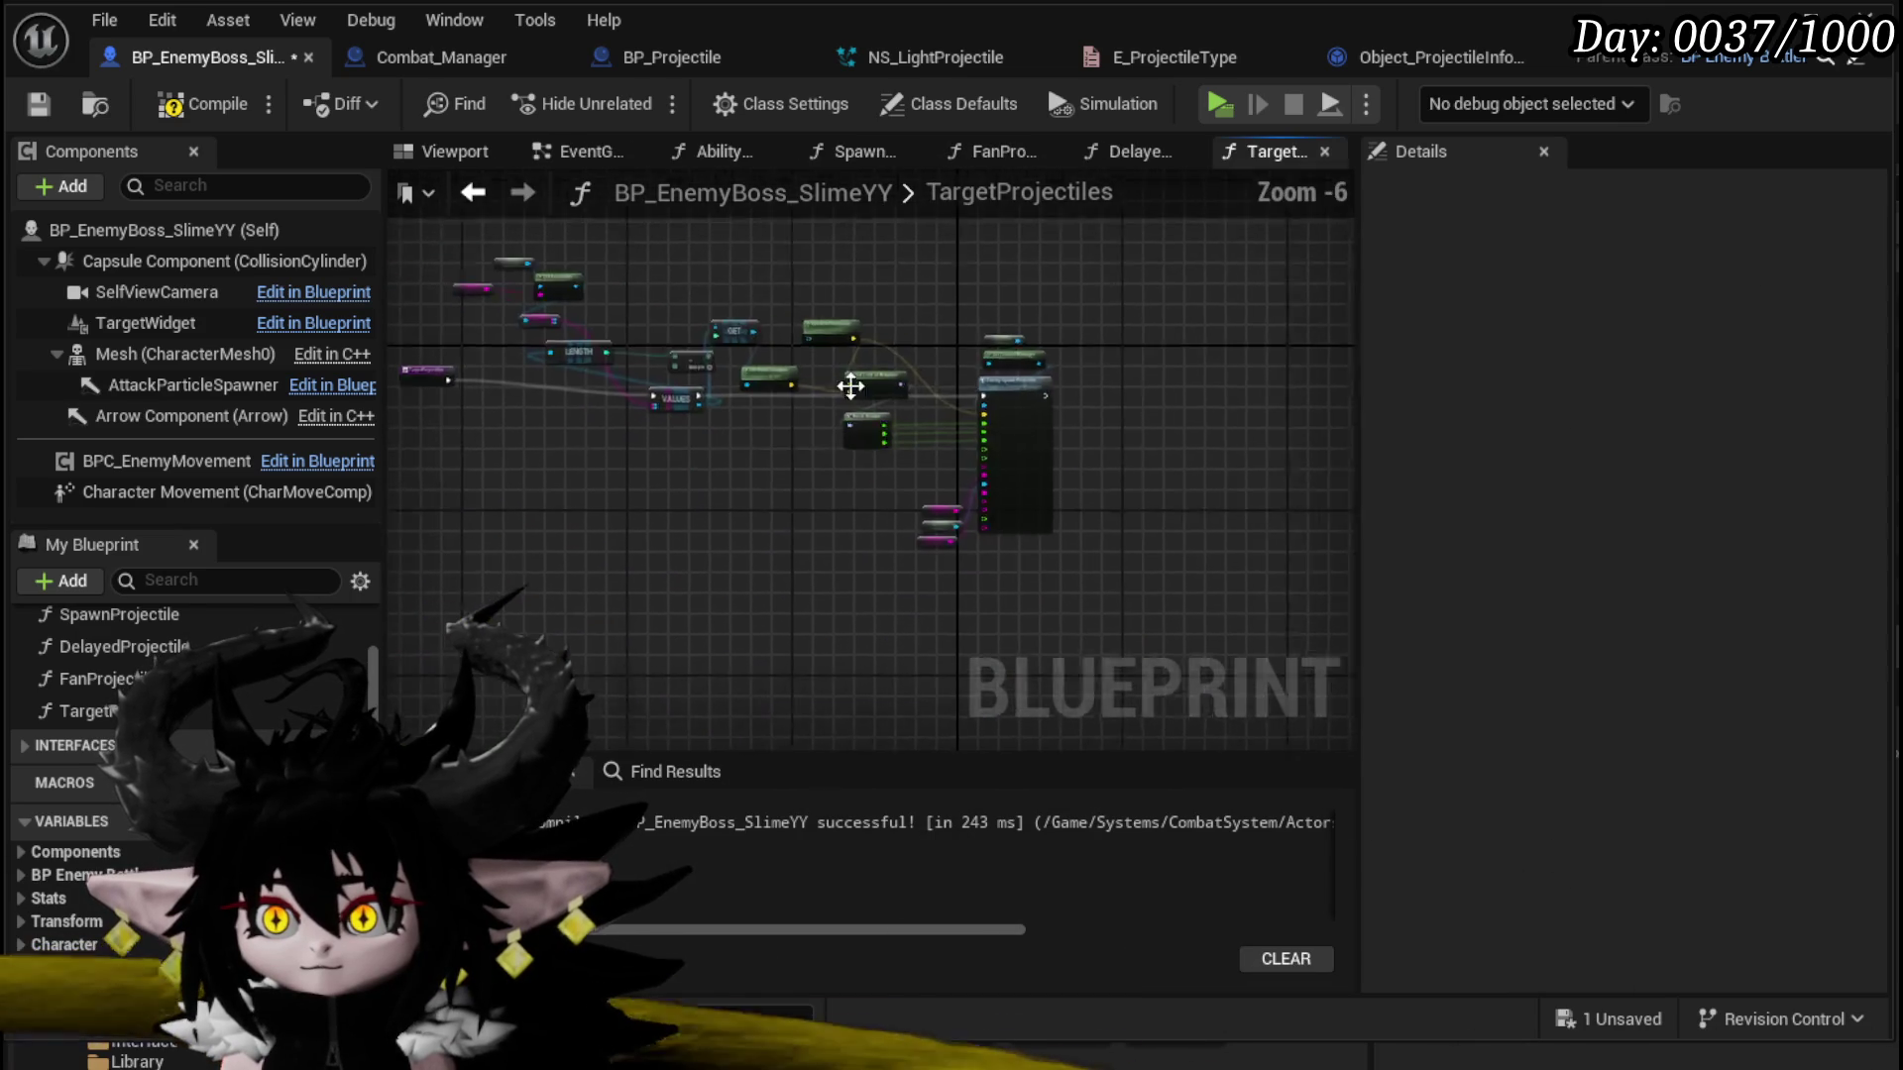
scroll(757, 443, "up", 3)
left_click_drag(590, 648, 461, 584)
left_click(941, 436)
mouse_move(629, 506)
left_mouse_down()
mouse_move(842, 252)
mouse_move(714, 489)
left_mouse_up()
left_click_drag(734, 707, 864, 426)
scroll(866, 420, "up", 1)
scroll(658, 585, "down", 3)
left_click_drag(608, 558, 971, 198)
mouse_move(920, 267)
left_mouse_down()
mouse_move(954, 240)
mouse_move(1021, 272)
left_mouse_up()
mouse_move(675, 640)
left_mouse_down()
mouse_move(1107, 312)
mouse_move(608, 610)
left_mouse_up()
Step: Reselect the whole targeting node chain, then compile, save and return to SpawnProjectile
left_click(614, 617)
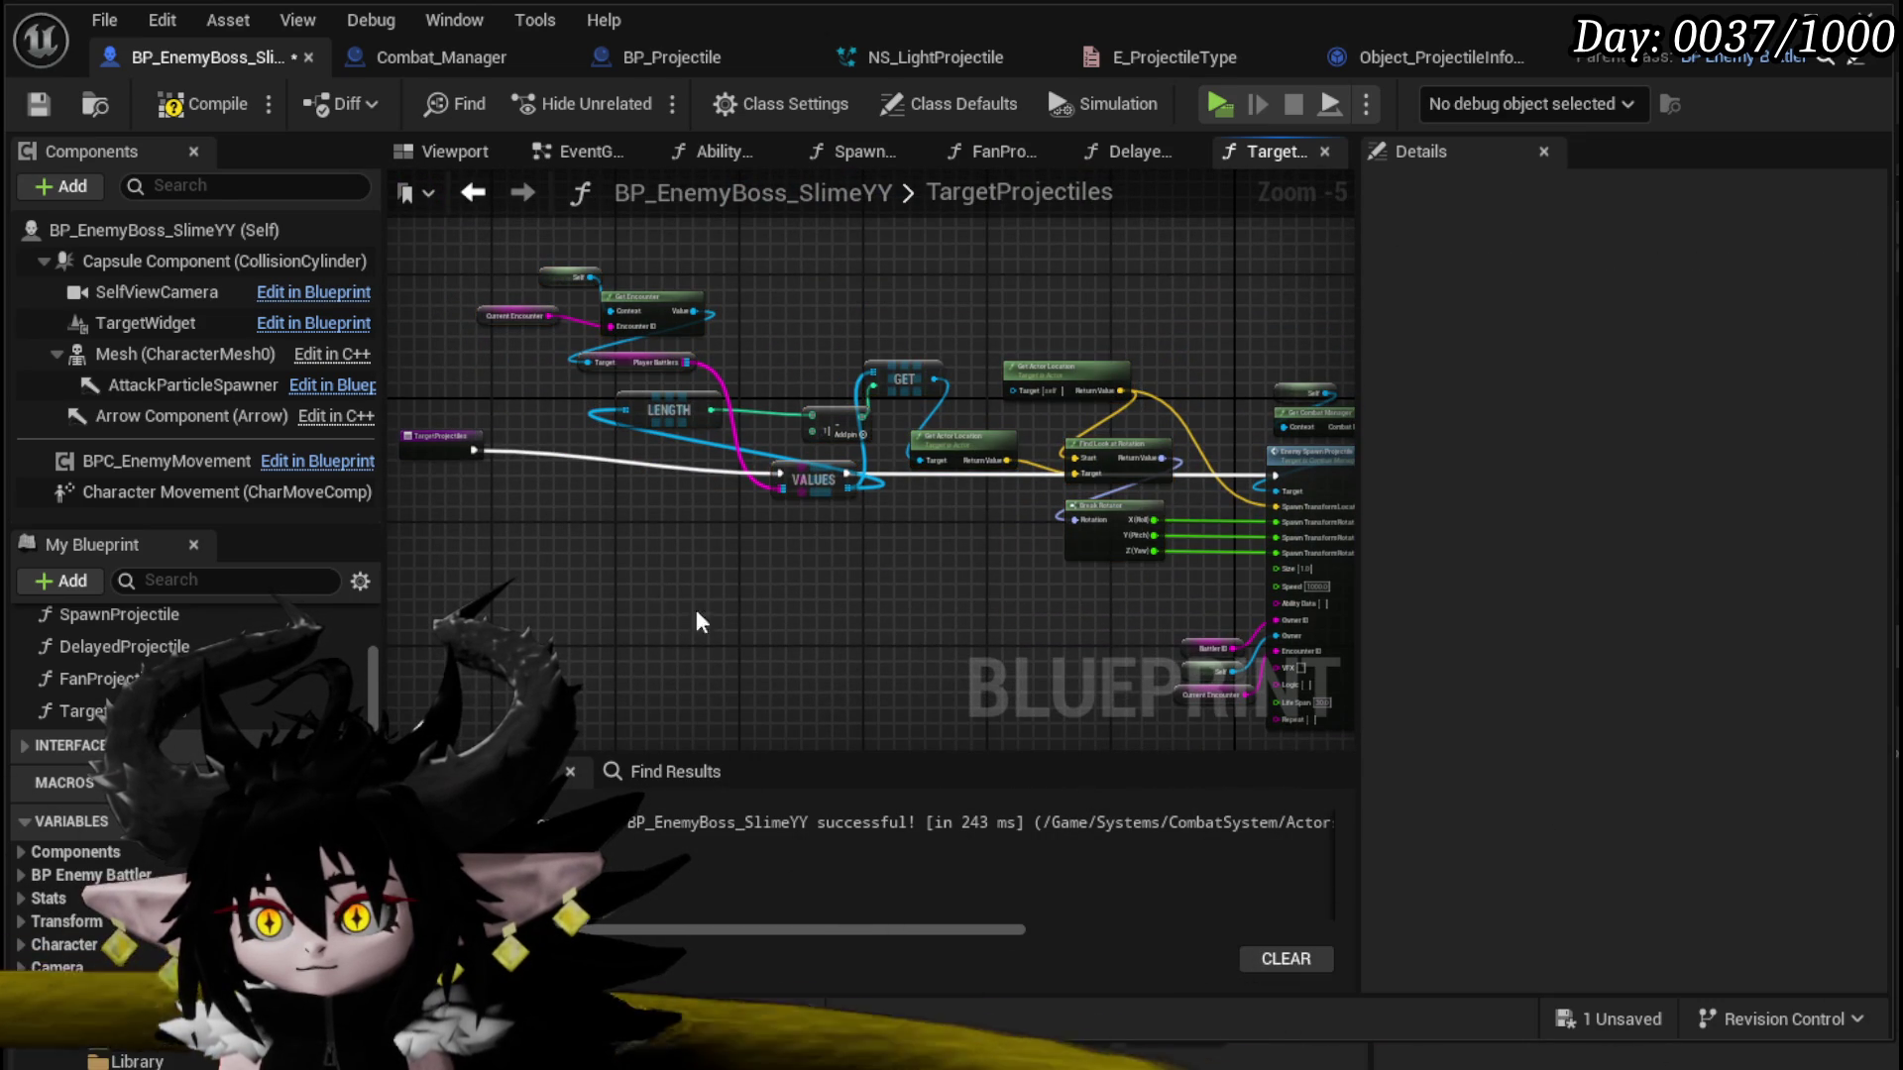
left_click_drag(925, 302, 1096, 486)
mouse_move(561, 575)
left_mouse_down()
mouse_move(949, 199)
mouse_move(961, 244)
left_mouse_up()
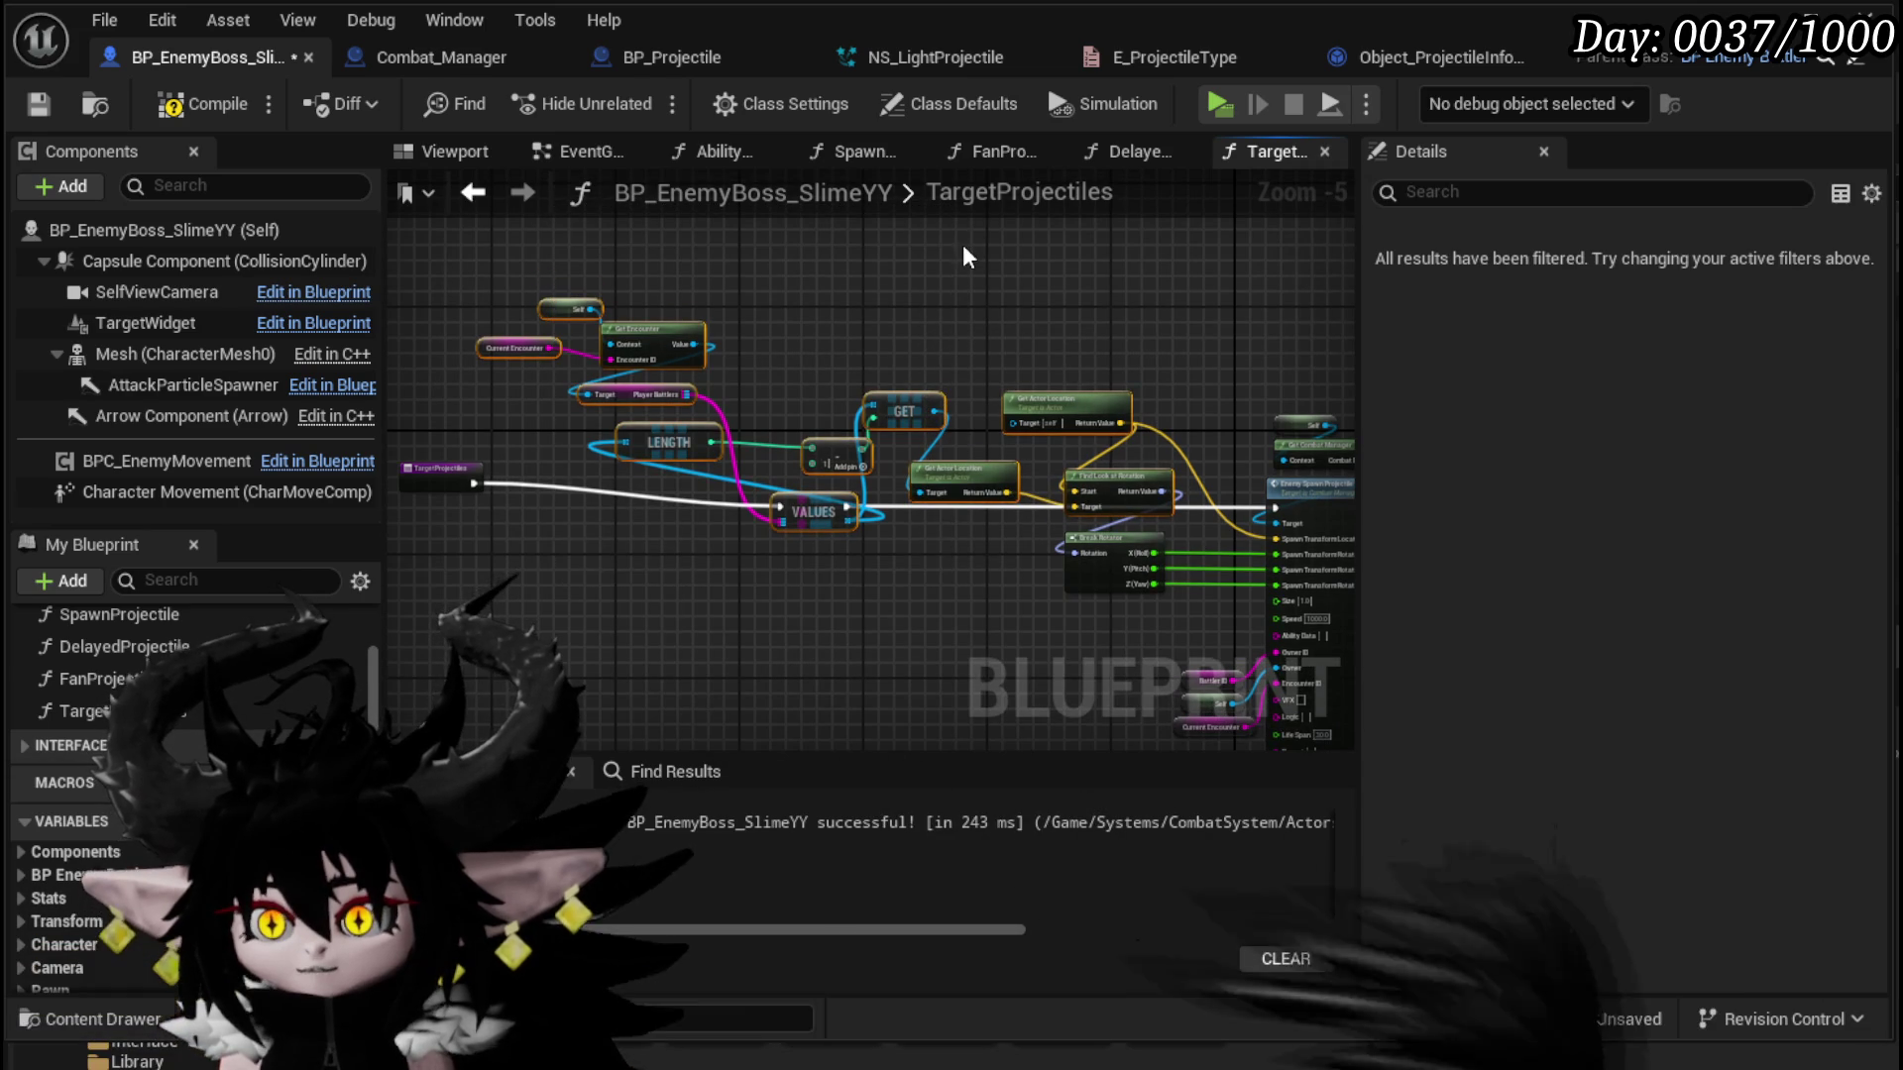
left_click(166, 105)
left_click(45, 103)
left_click(475, 193)
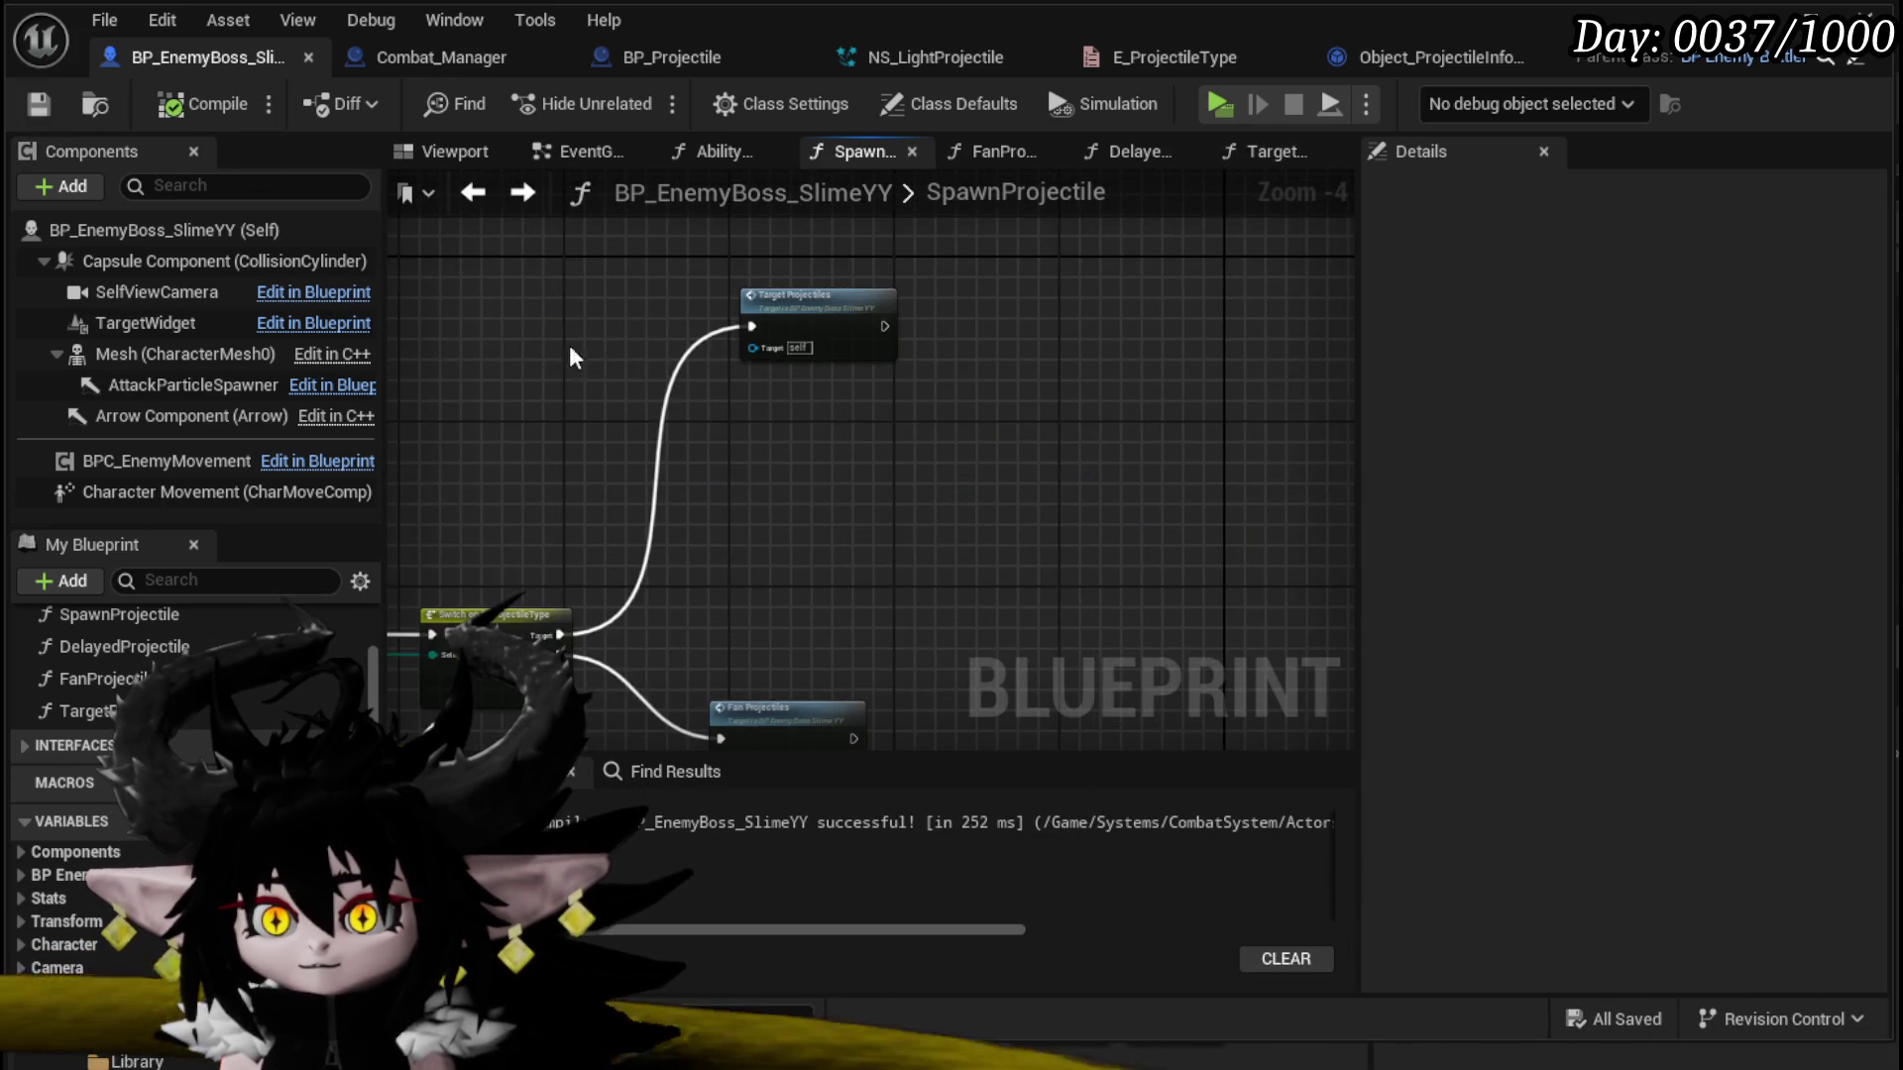
Step: Paste a Fan Projectiles call and wire the switch's Target case into it
key("ctrl+v")
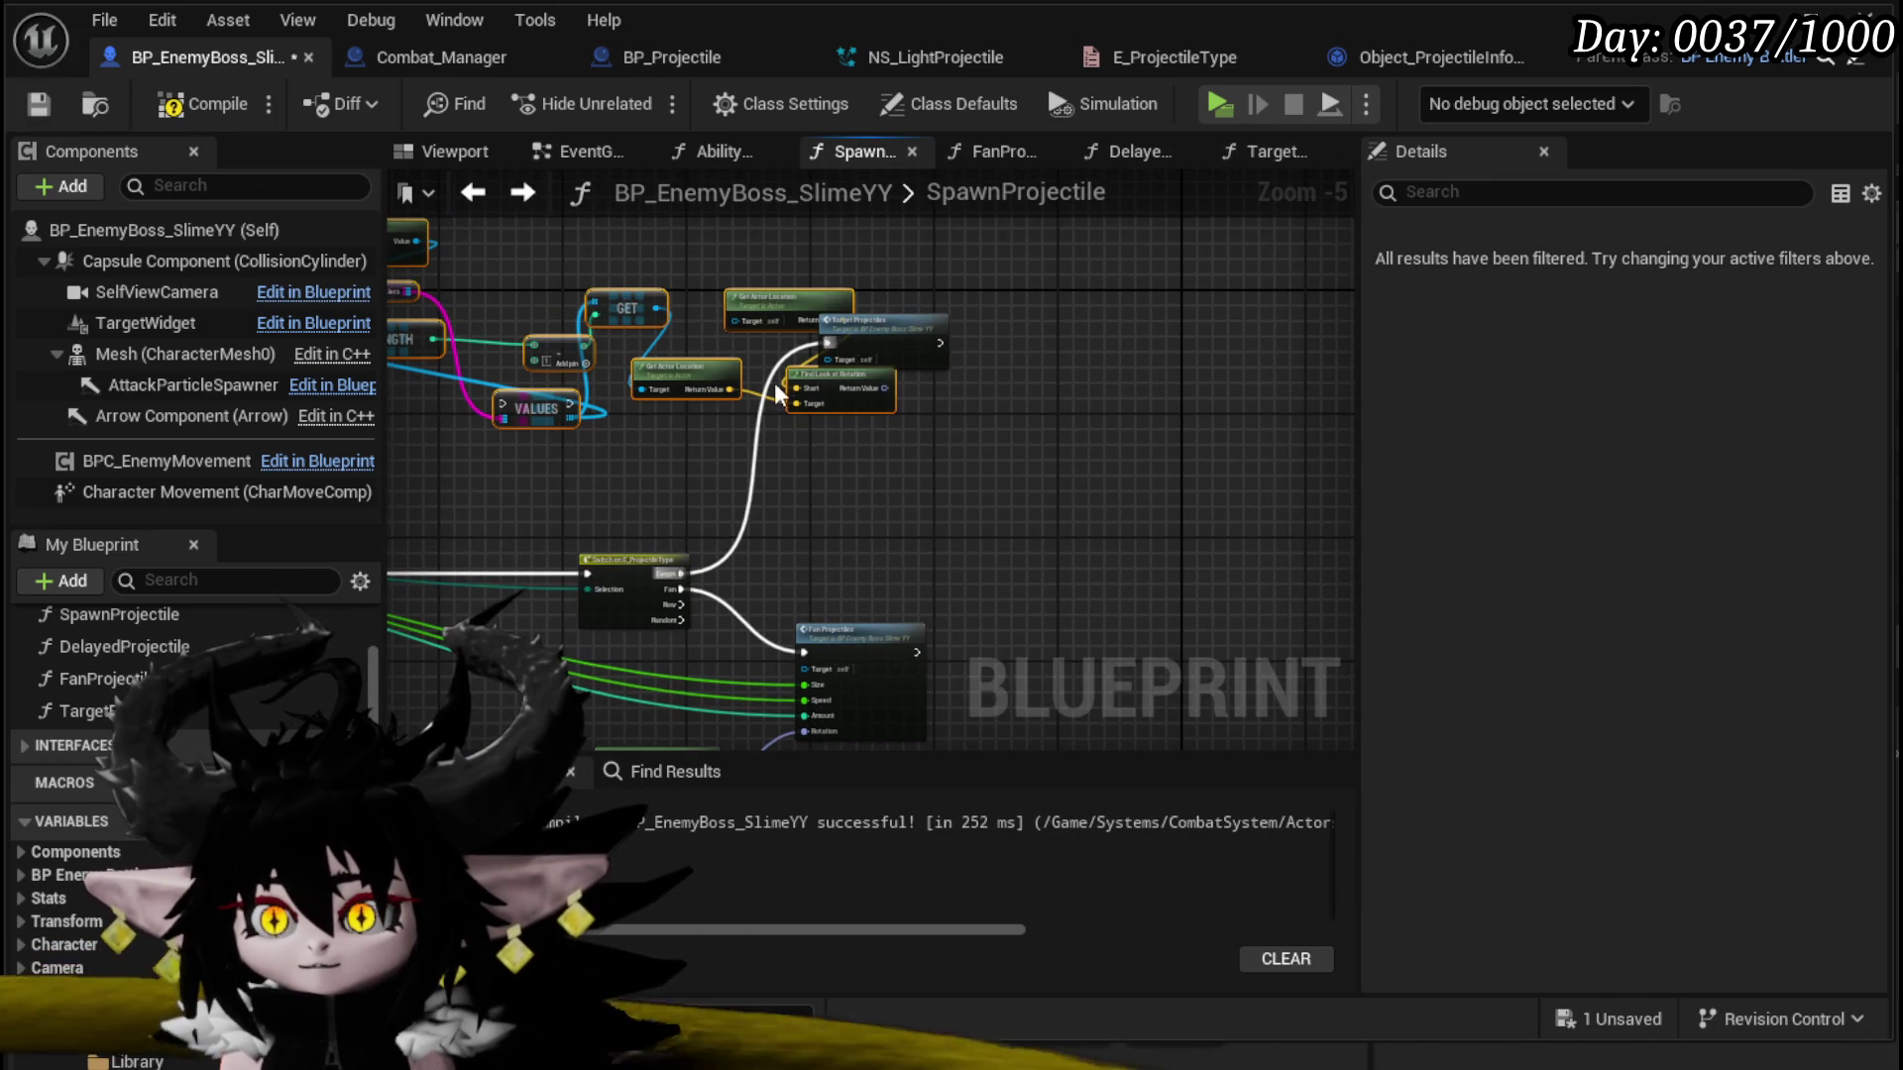
key("ctrl+z")
key("ctrl+v")
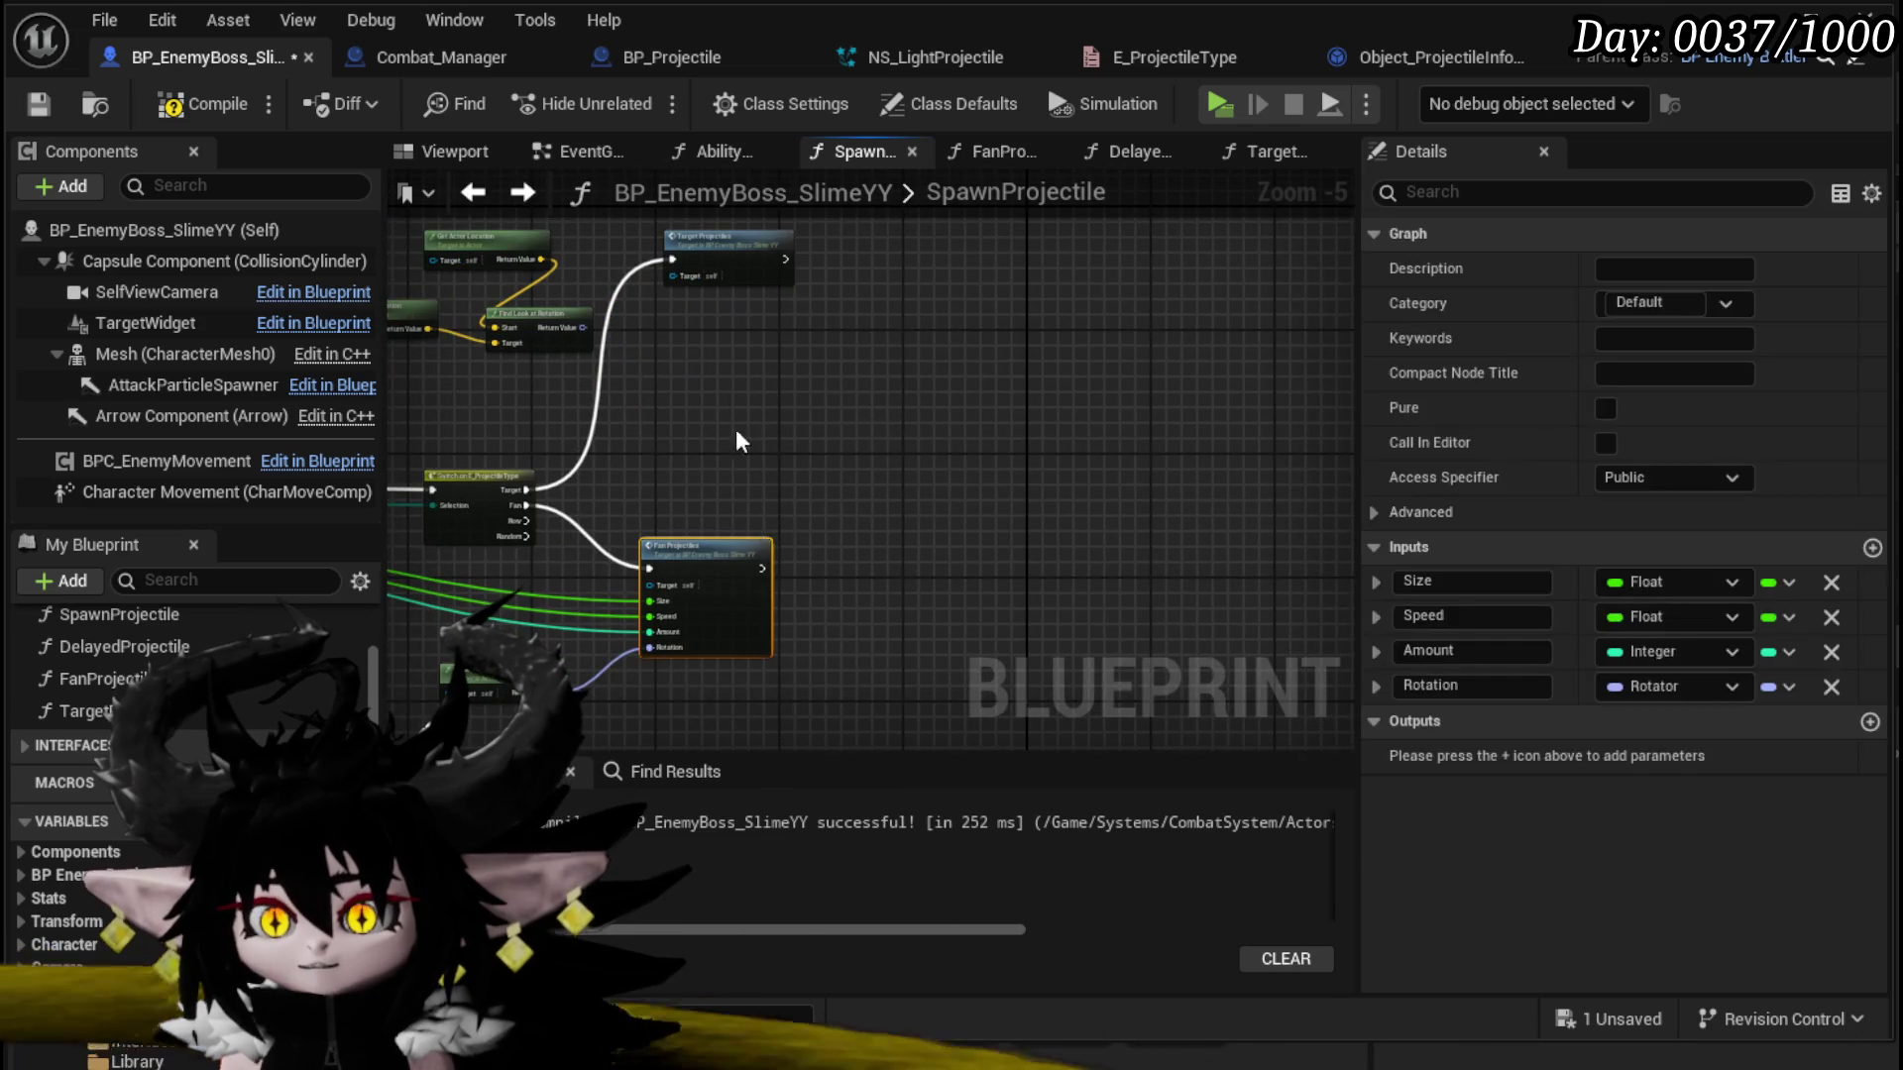
mouse_move(514, 491)
left_mouse_down()
mouse_move(709, 391)
mouse_move(714, 323)
left_mouse_up()
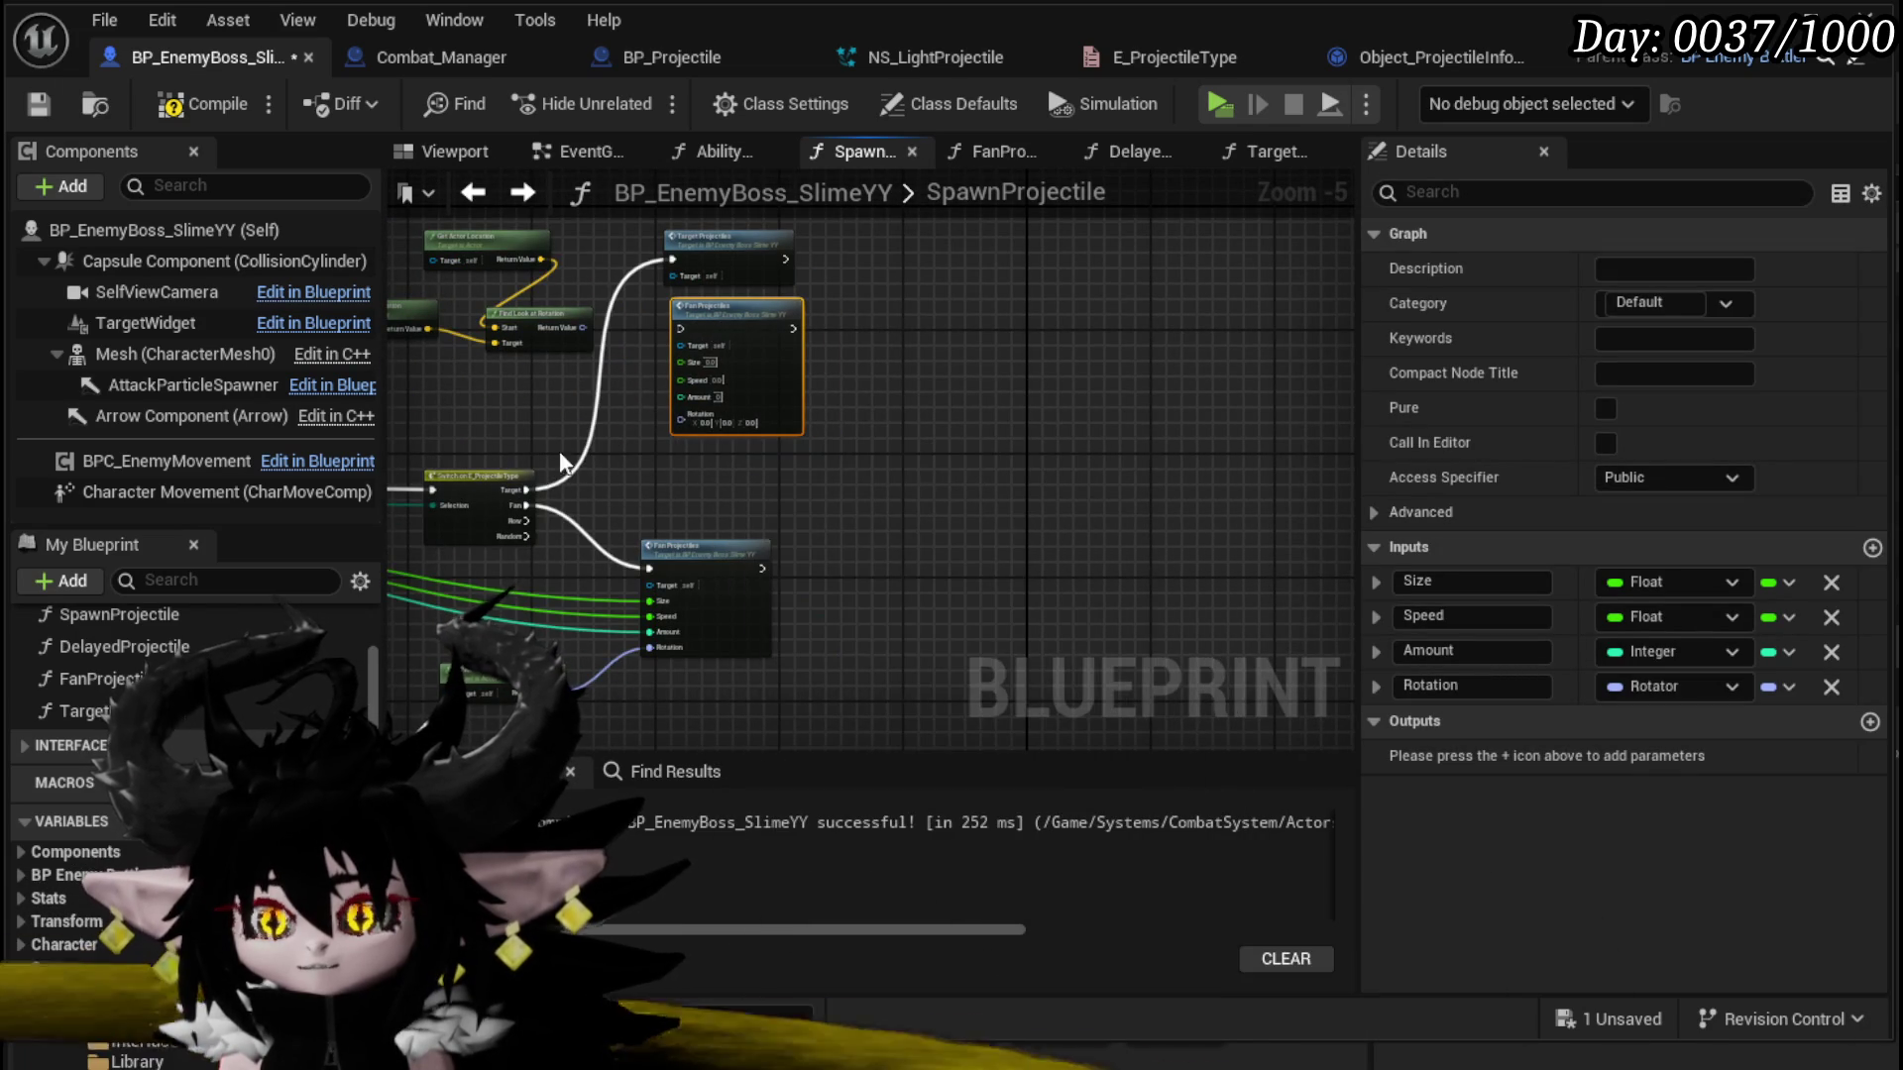
left_click_drag(527, 490, 595, 424)
left_click_drag(687, 341, 680, 328)
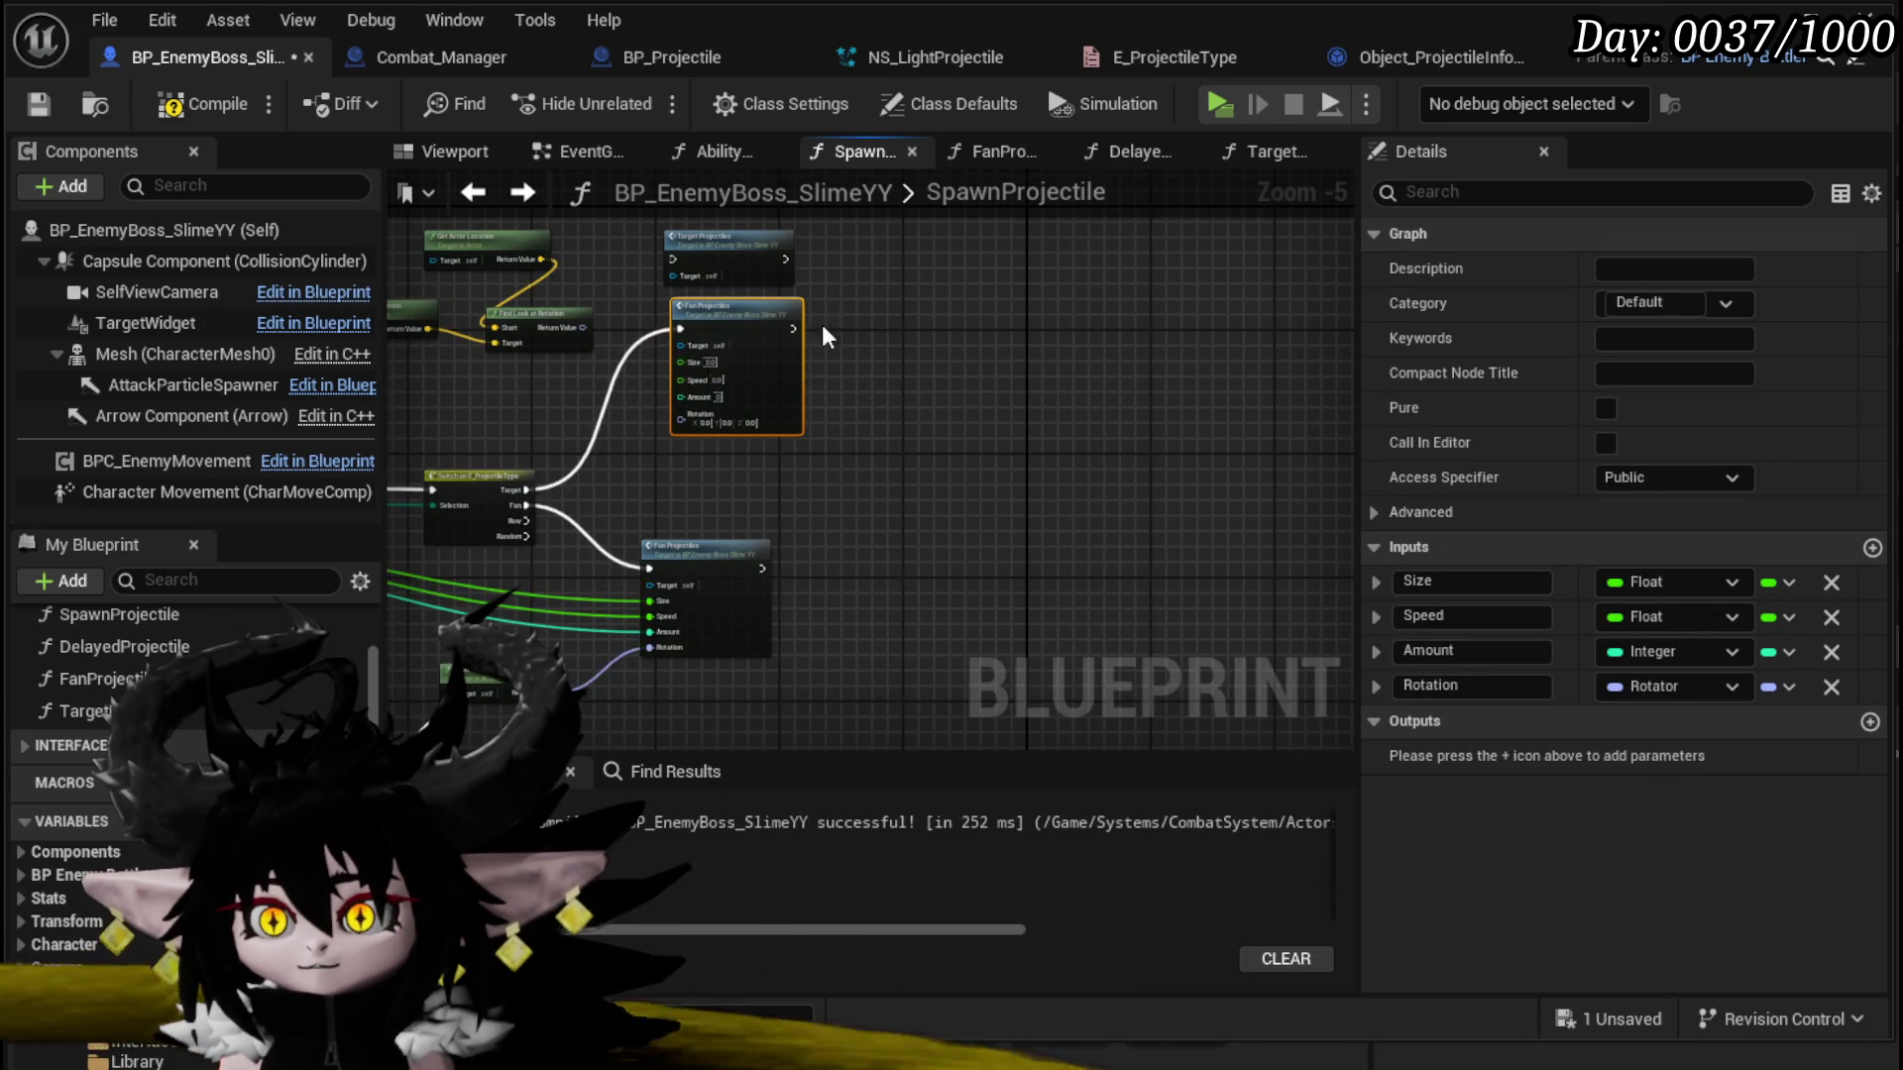
Step: Connect the look-at rotation, Speed and the other function inputs to the new projectile call
scroll(967, 321, "up", 2)
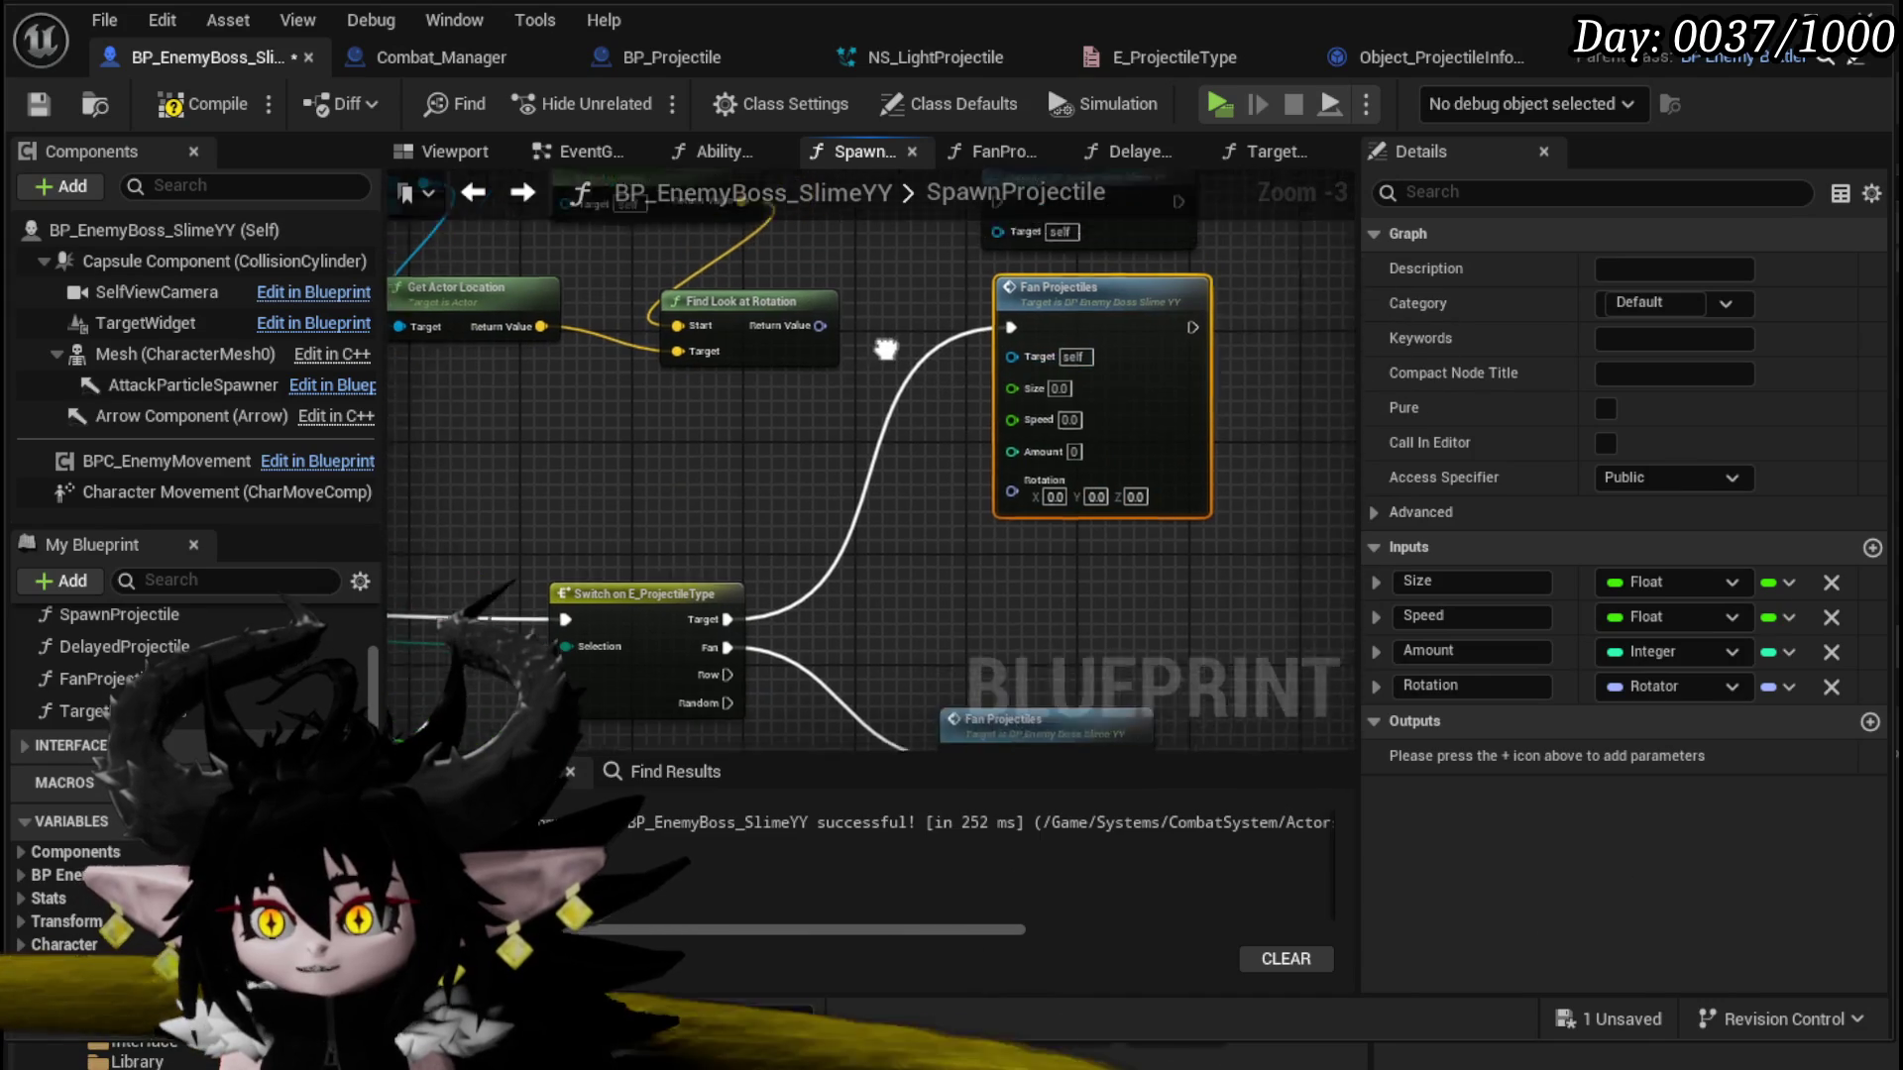
left_click_drag(689, 384, 865, 547)
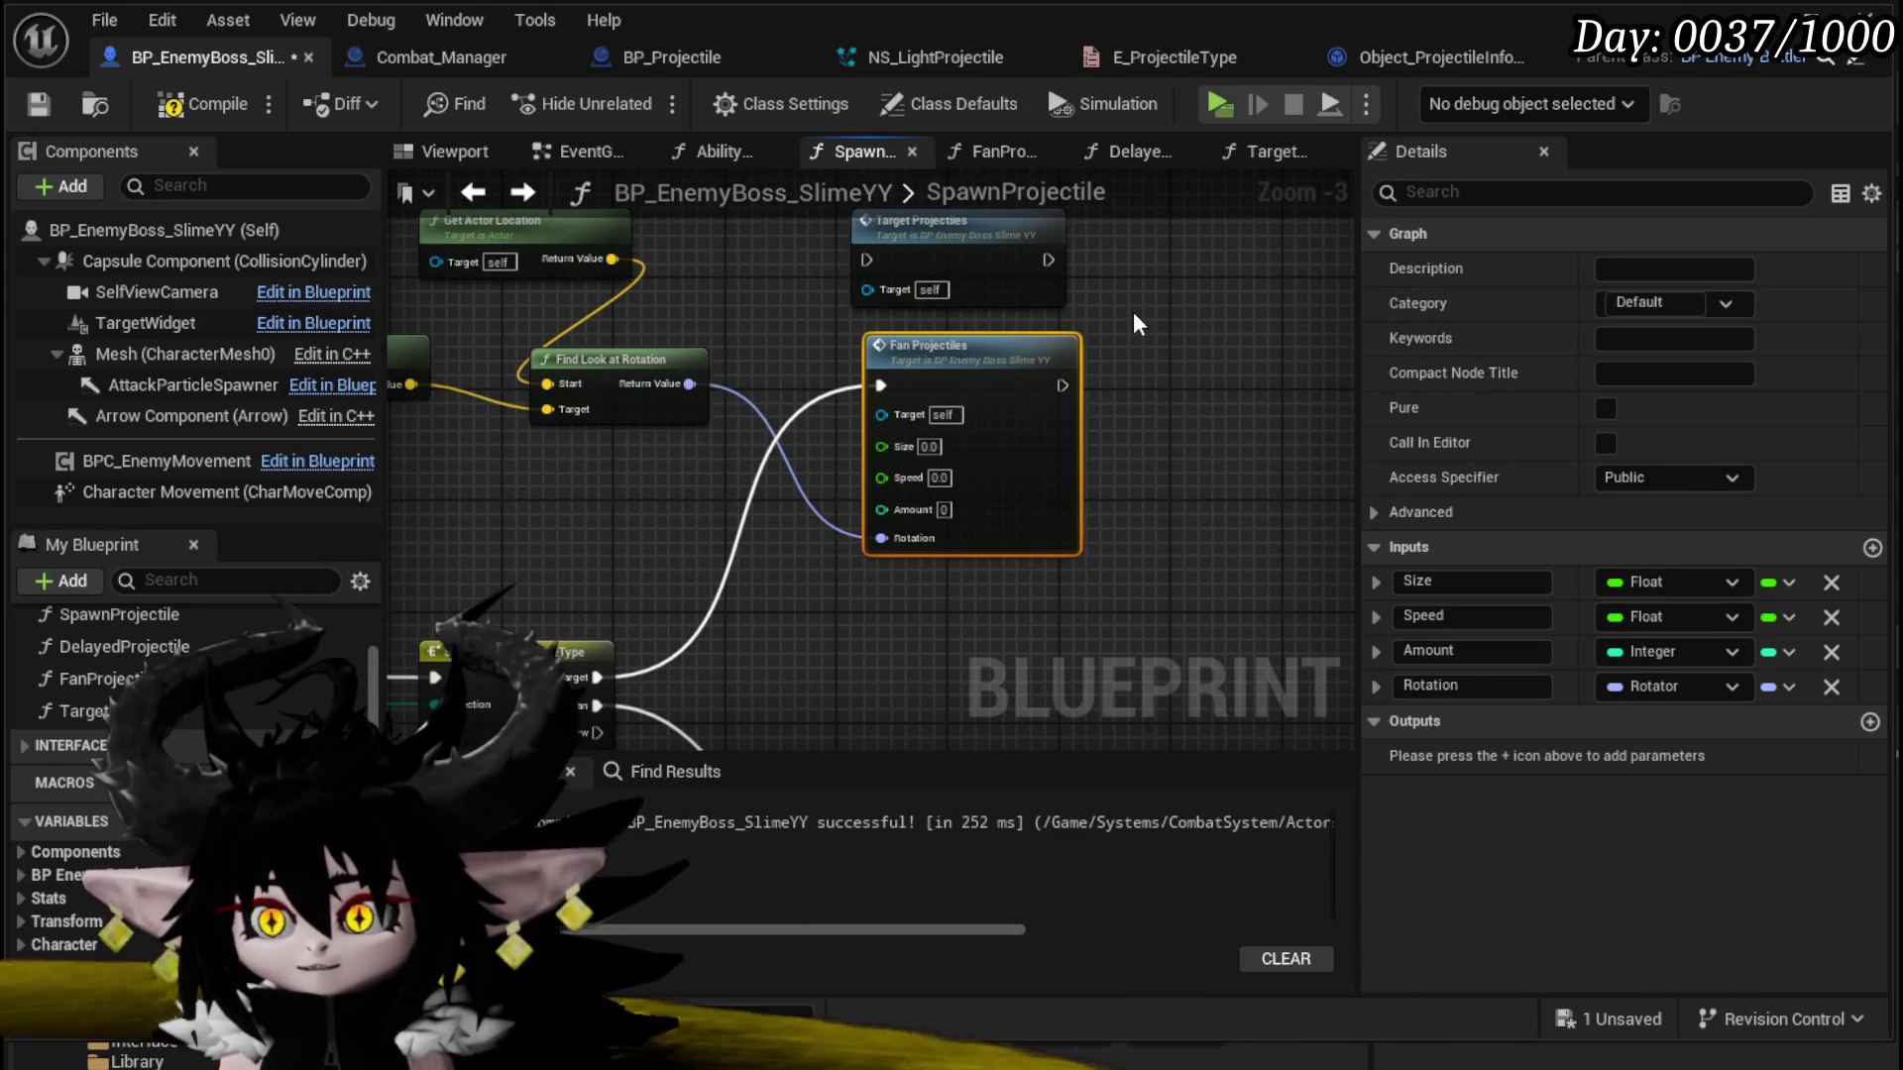
scroll(967, 432, "down", 1)
scroll(620, 369, "up", 1)
mouse_move(619, 369)
left_mouse_down()
mouse_move(872, 486)
mouse_move(872, 412)
mouse_move(850, 438)
mouse_move(963, 407)
mouse_move(413, 327)
mouse_move(662, 448)
left_mouse_up()
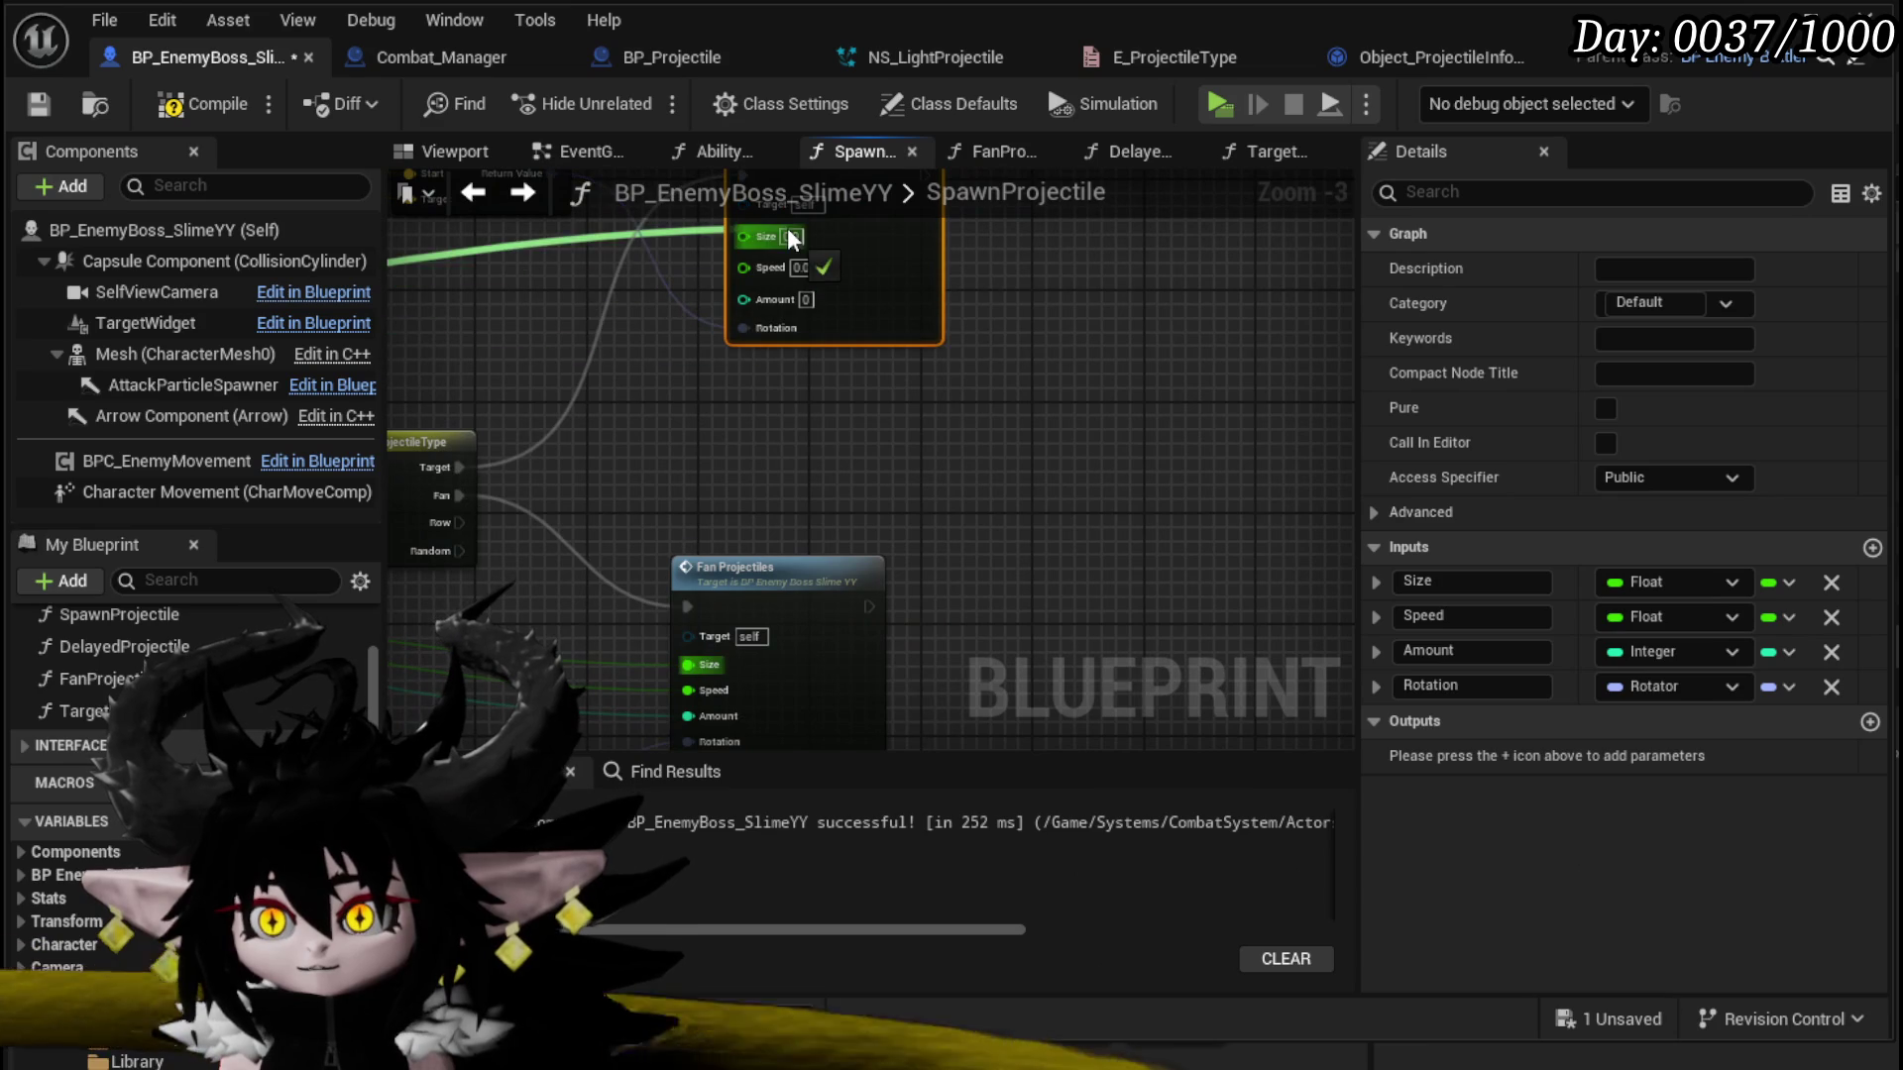
left_click_drag(840, 437, 880, 310)
left_click_drag(728, 565, 789, 359)
left_click_drag(775, 526, 800, 476)
Step: Rearrange the VALUES and projectile nodes, then select the location and look-at rotation nodes
scroll(890, 570, "down", 2)
mouse_move(957, 572)
left_mouse_down()
mouse_move(879, 620)
mouse_move(1153, 537)
left_mouse_up()
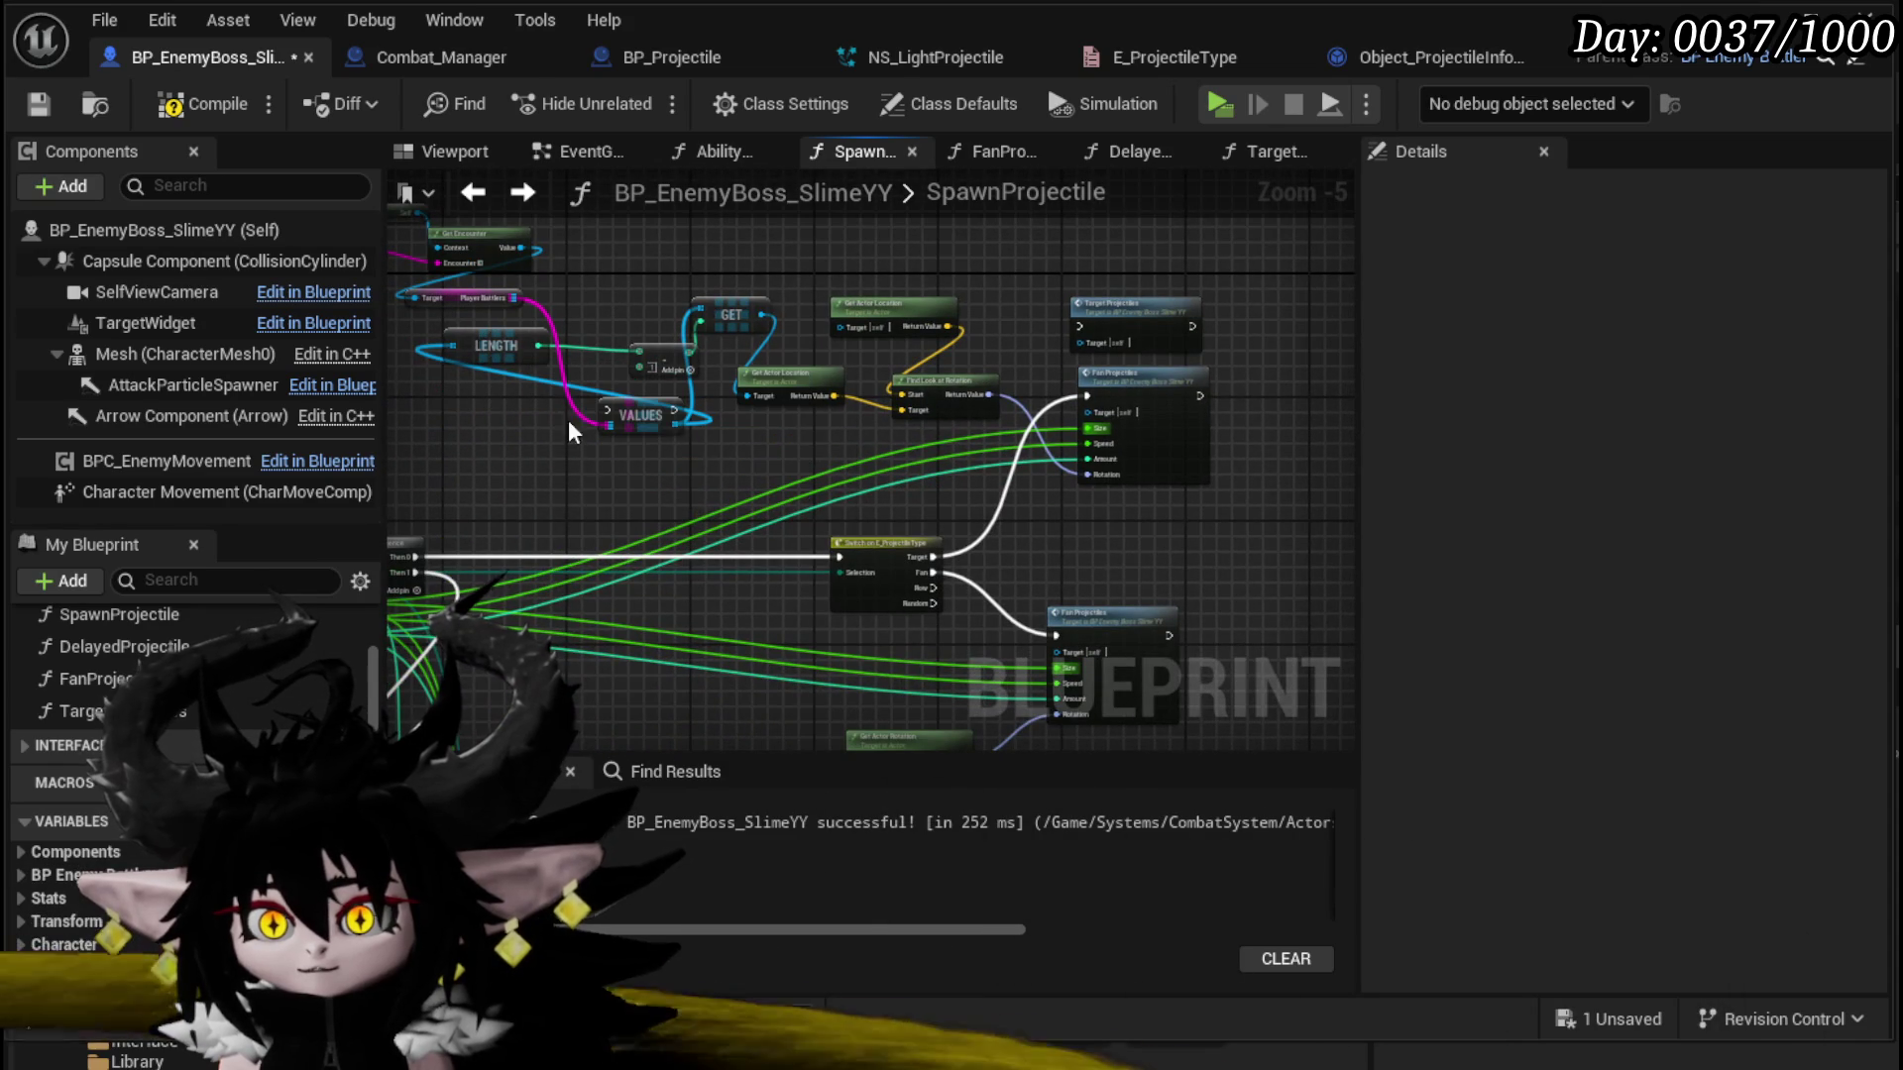
mouse_move(650, 402)
left_mouse_down()
mouse_move(957, 441)
mouse_move(915, 449)
mouse_move(1087, 396)
left_mouse_up()
left_click_drag(952, 445, 981, 445)
mouse_move(1149, 378)
left_mouse_down()
mouse_move(1187, 400)
mouse_move(1193, 440)
left_mouse_up()
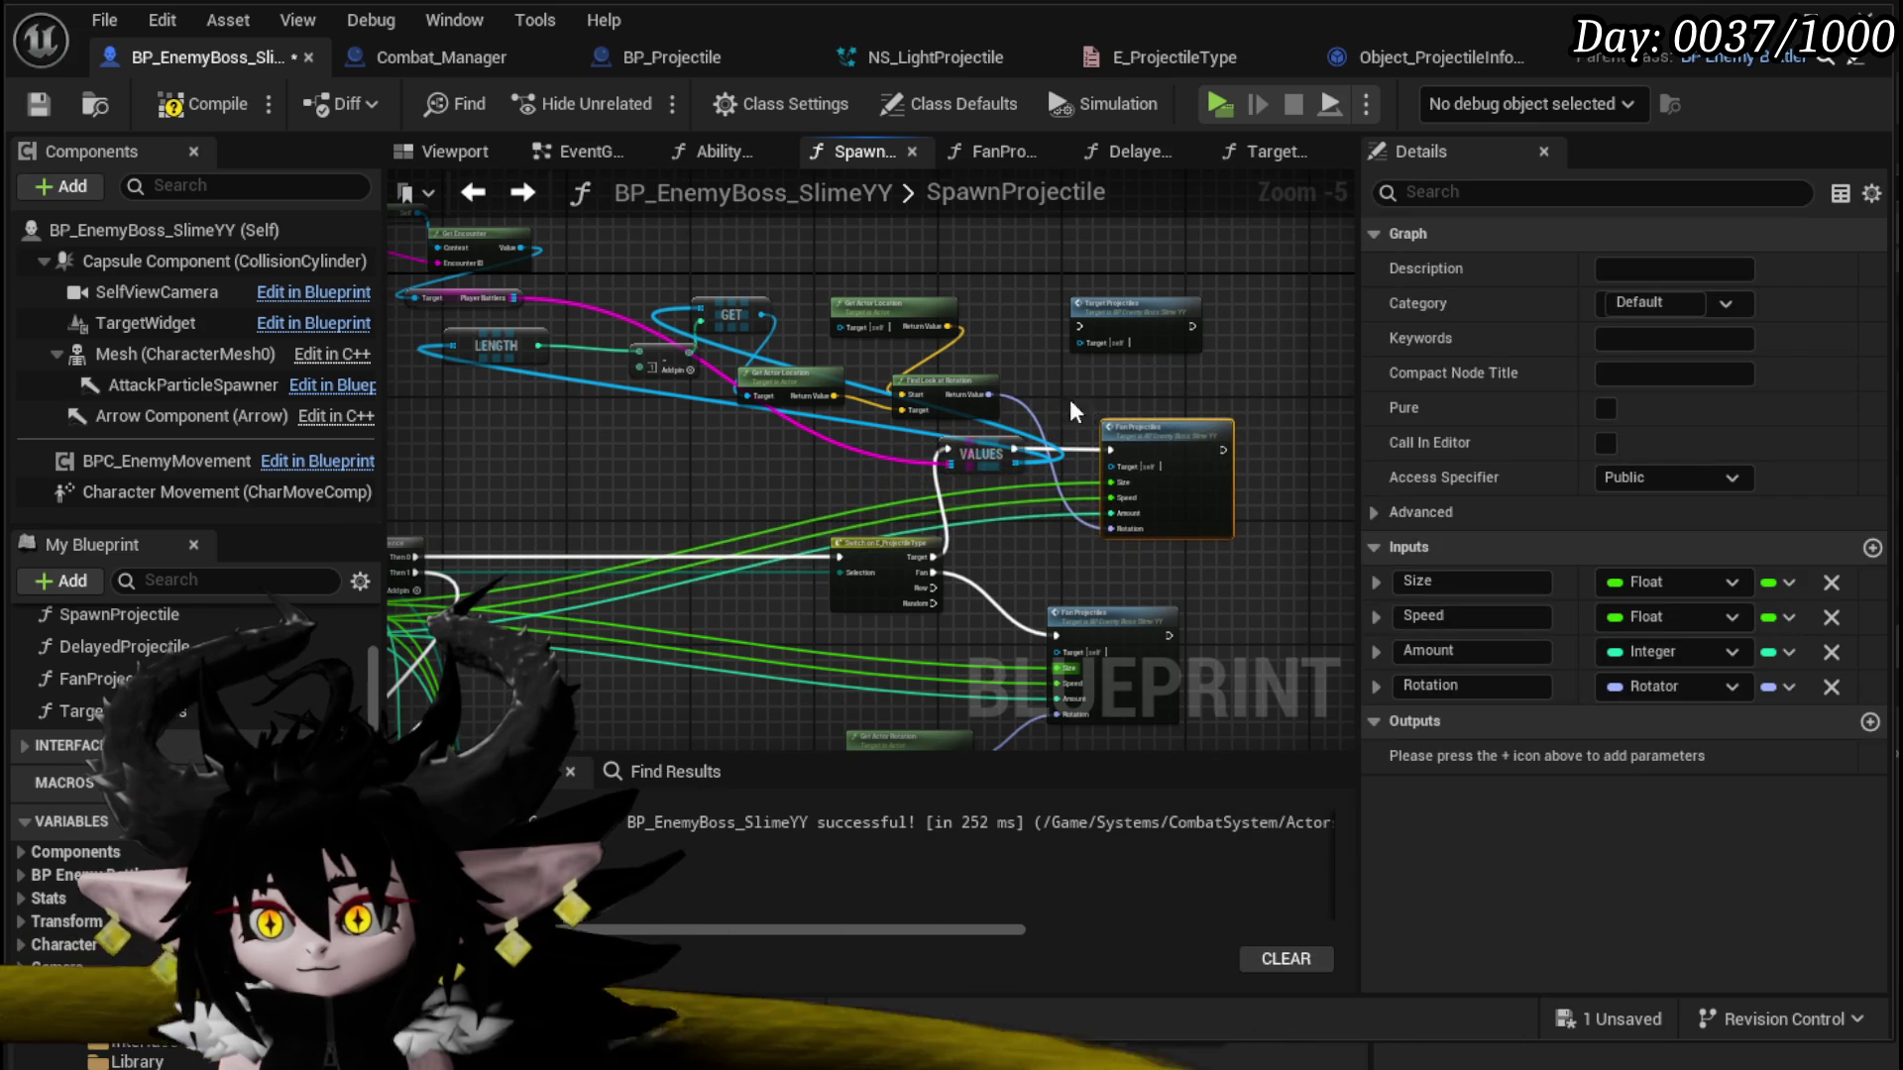
left_click(825, 357)
mouse_move(773, 302)
left_mouse_down()
mouse_move(1061, 438)
mouse_move(969, 434)
left_mouse_up()
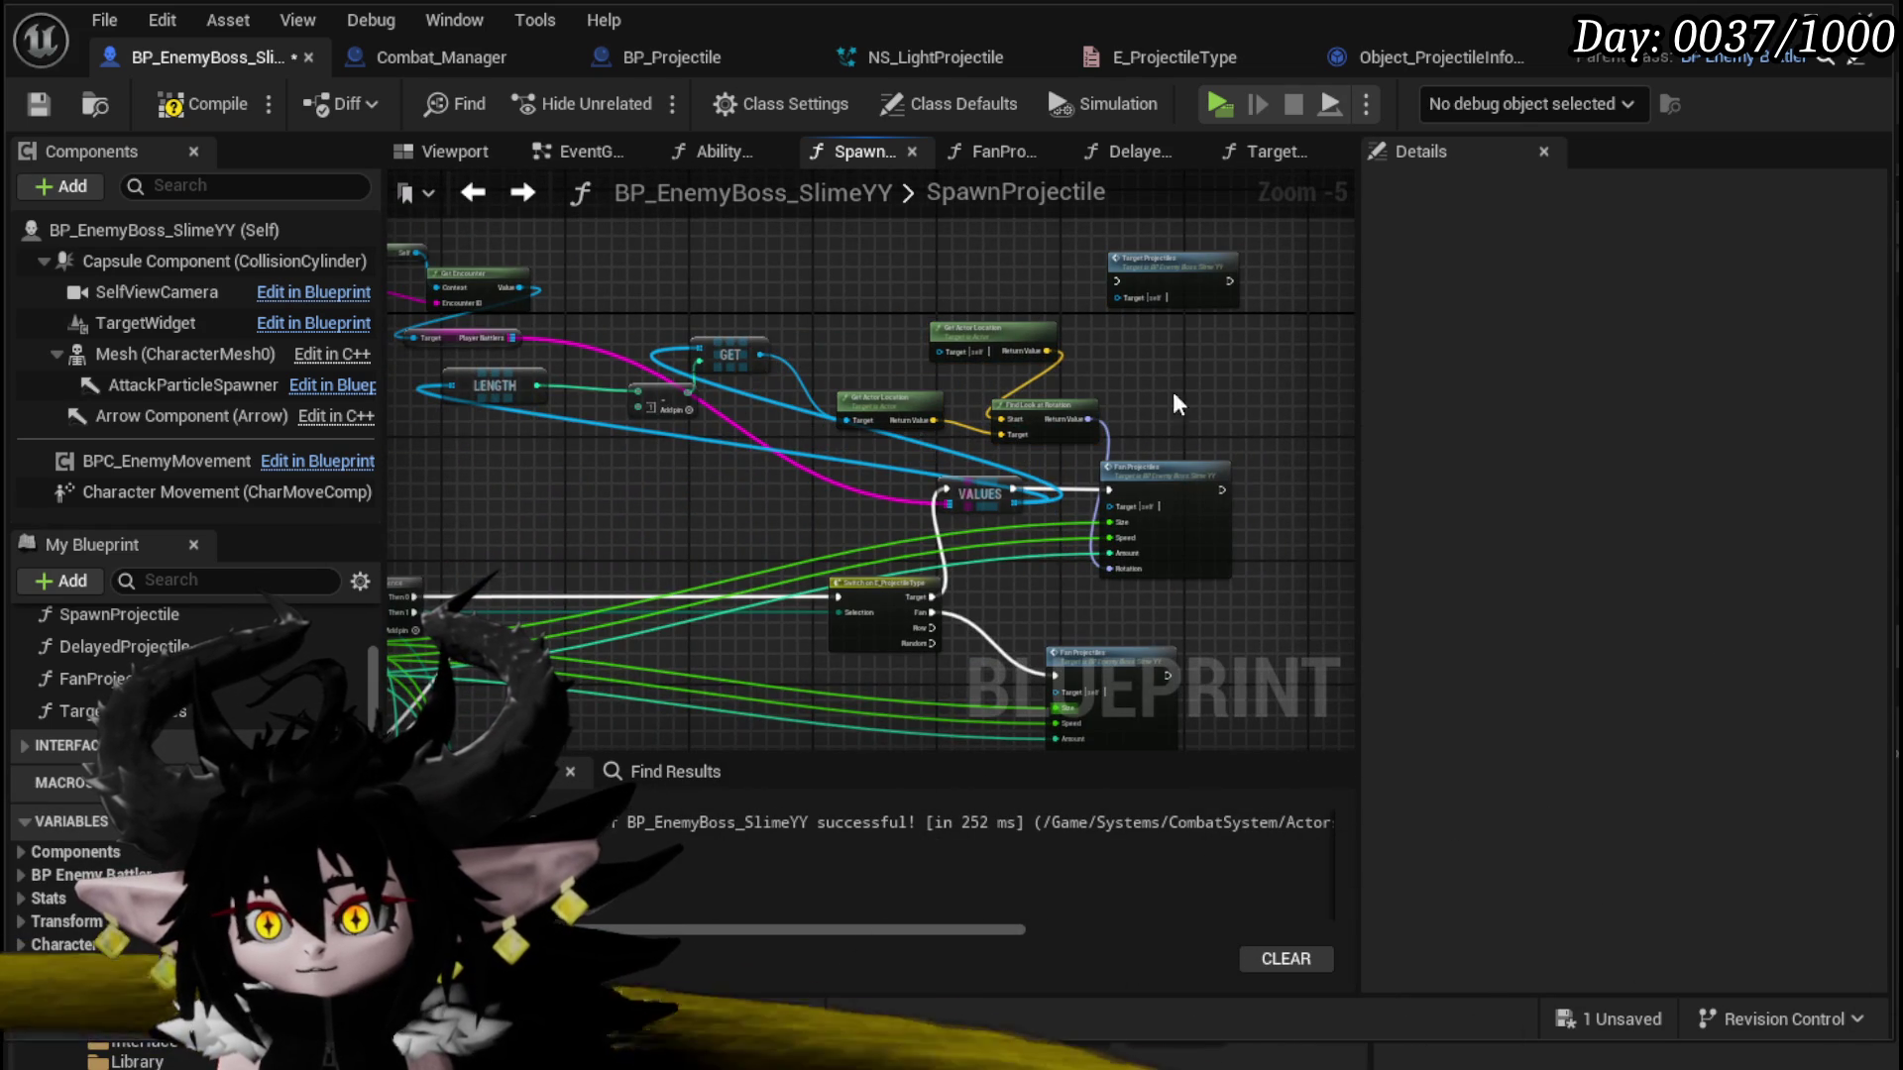
Step: Compile and save the boss blueprint with the new Target projectile wiring
left_click(186, 105)
left_click(38, 104)
left_click_drag(661, 541, 936, 356)
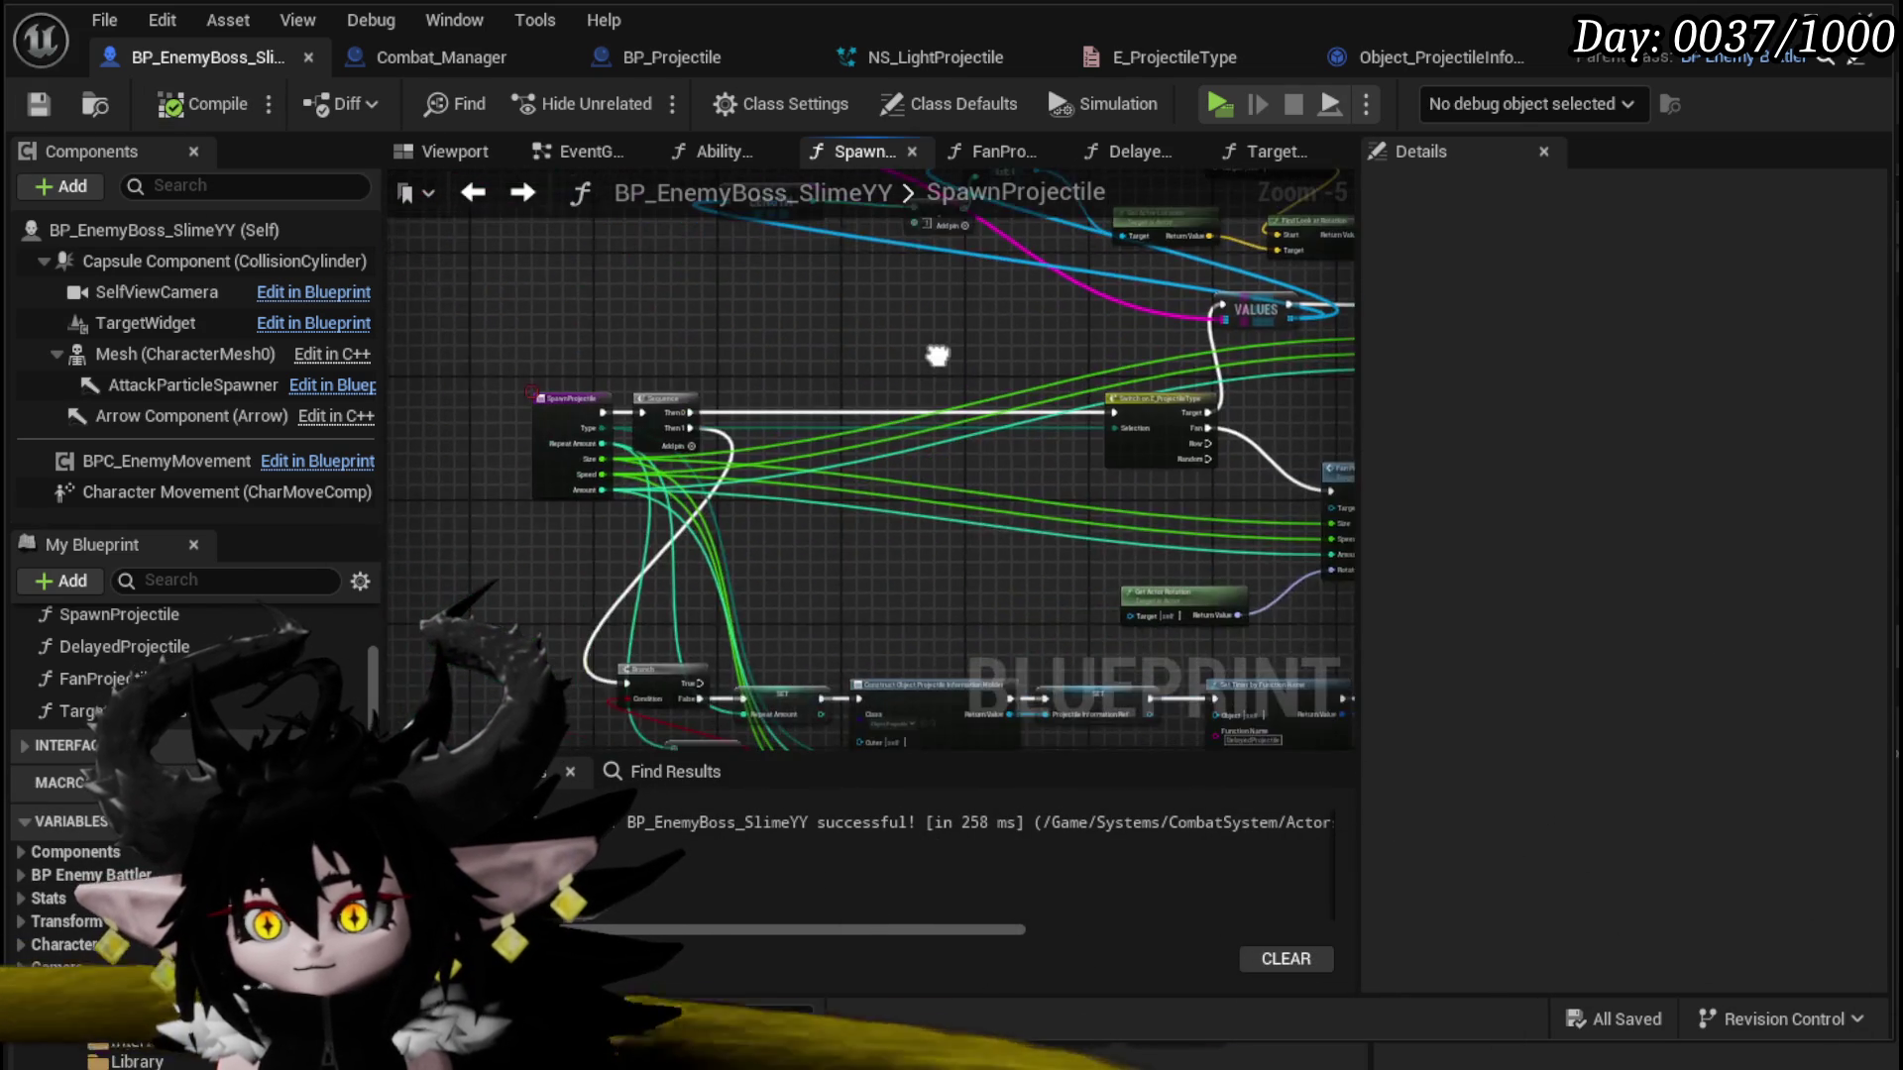
left_click_drag(954, 611, 624, 587)
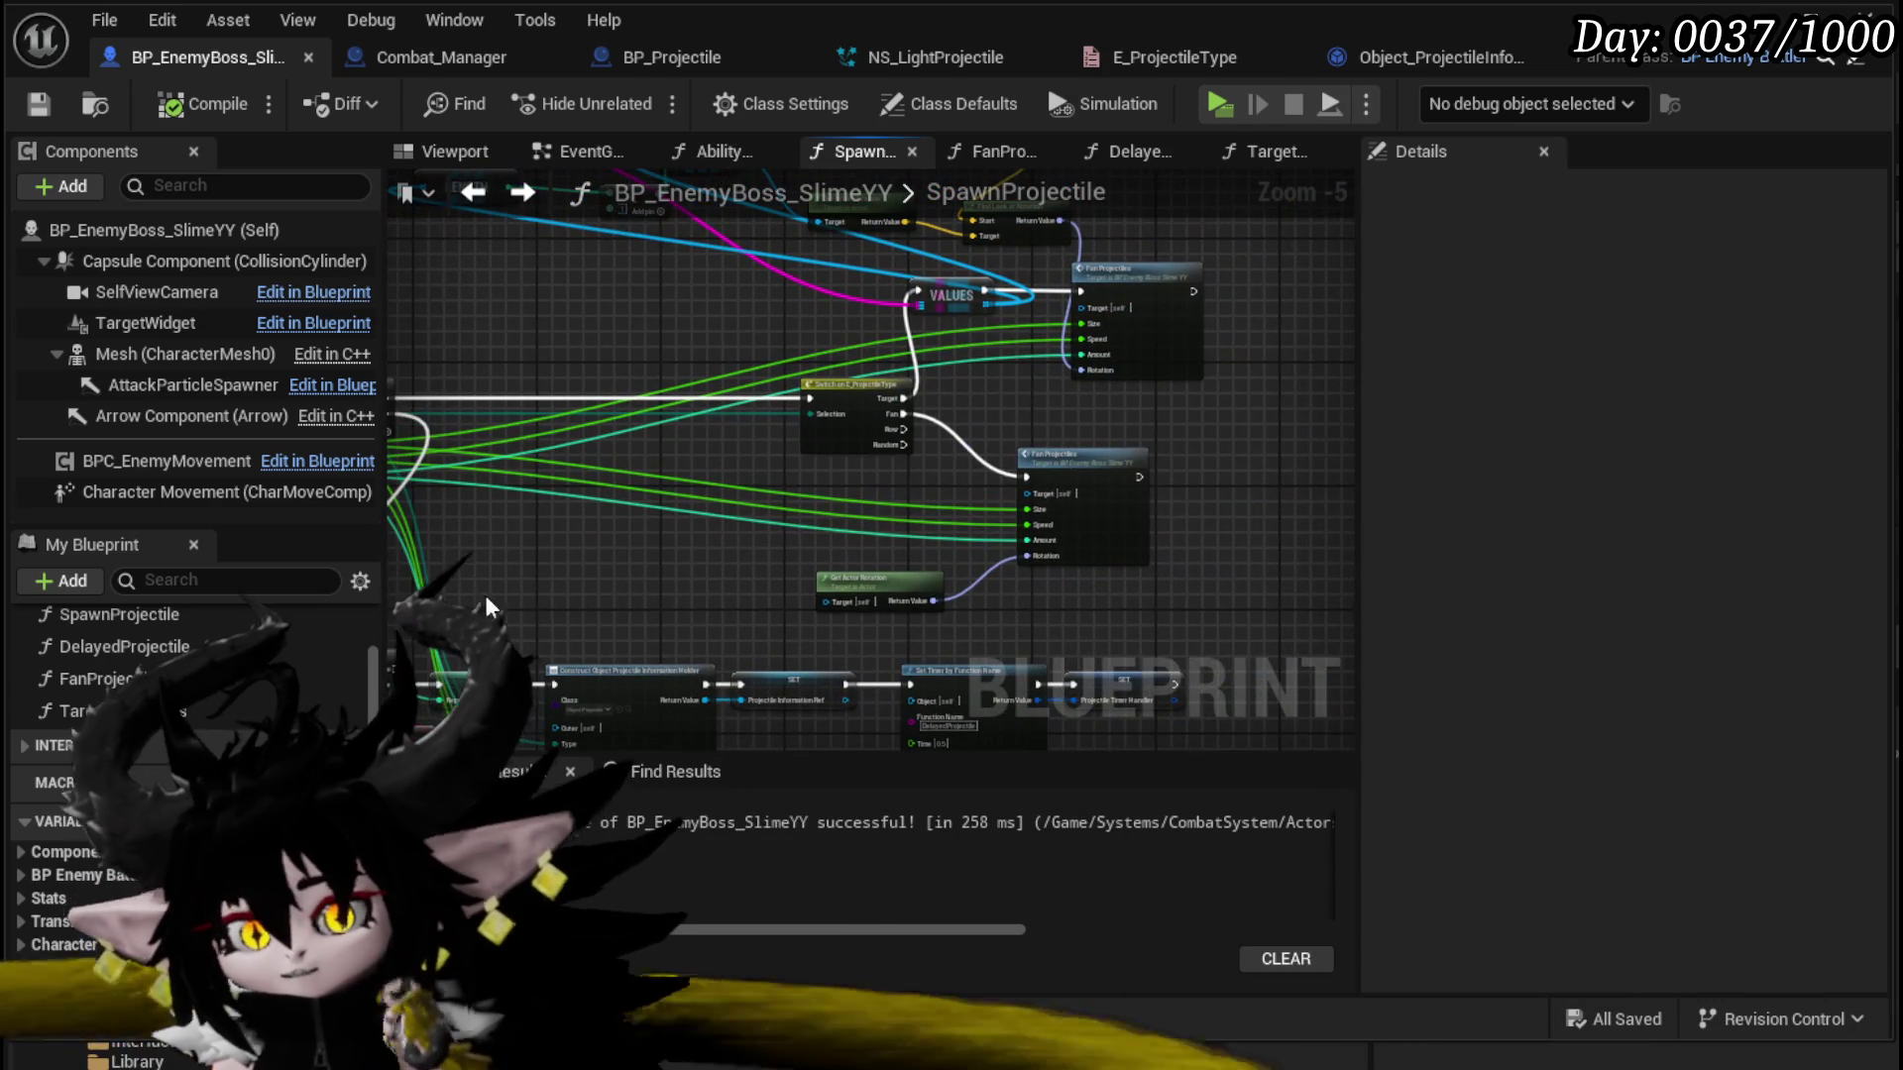
left_click(694, 151)
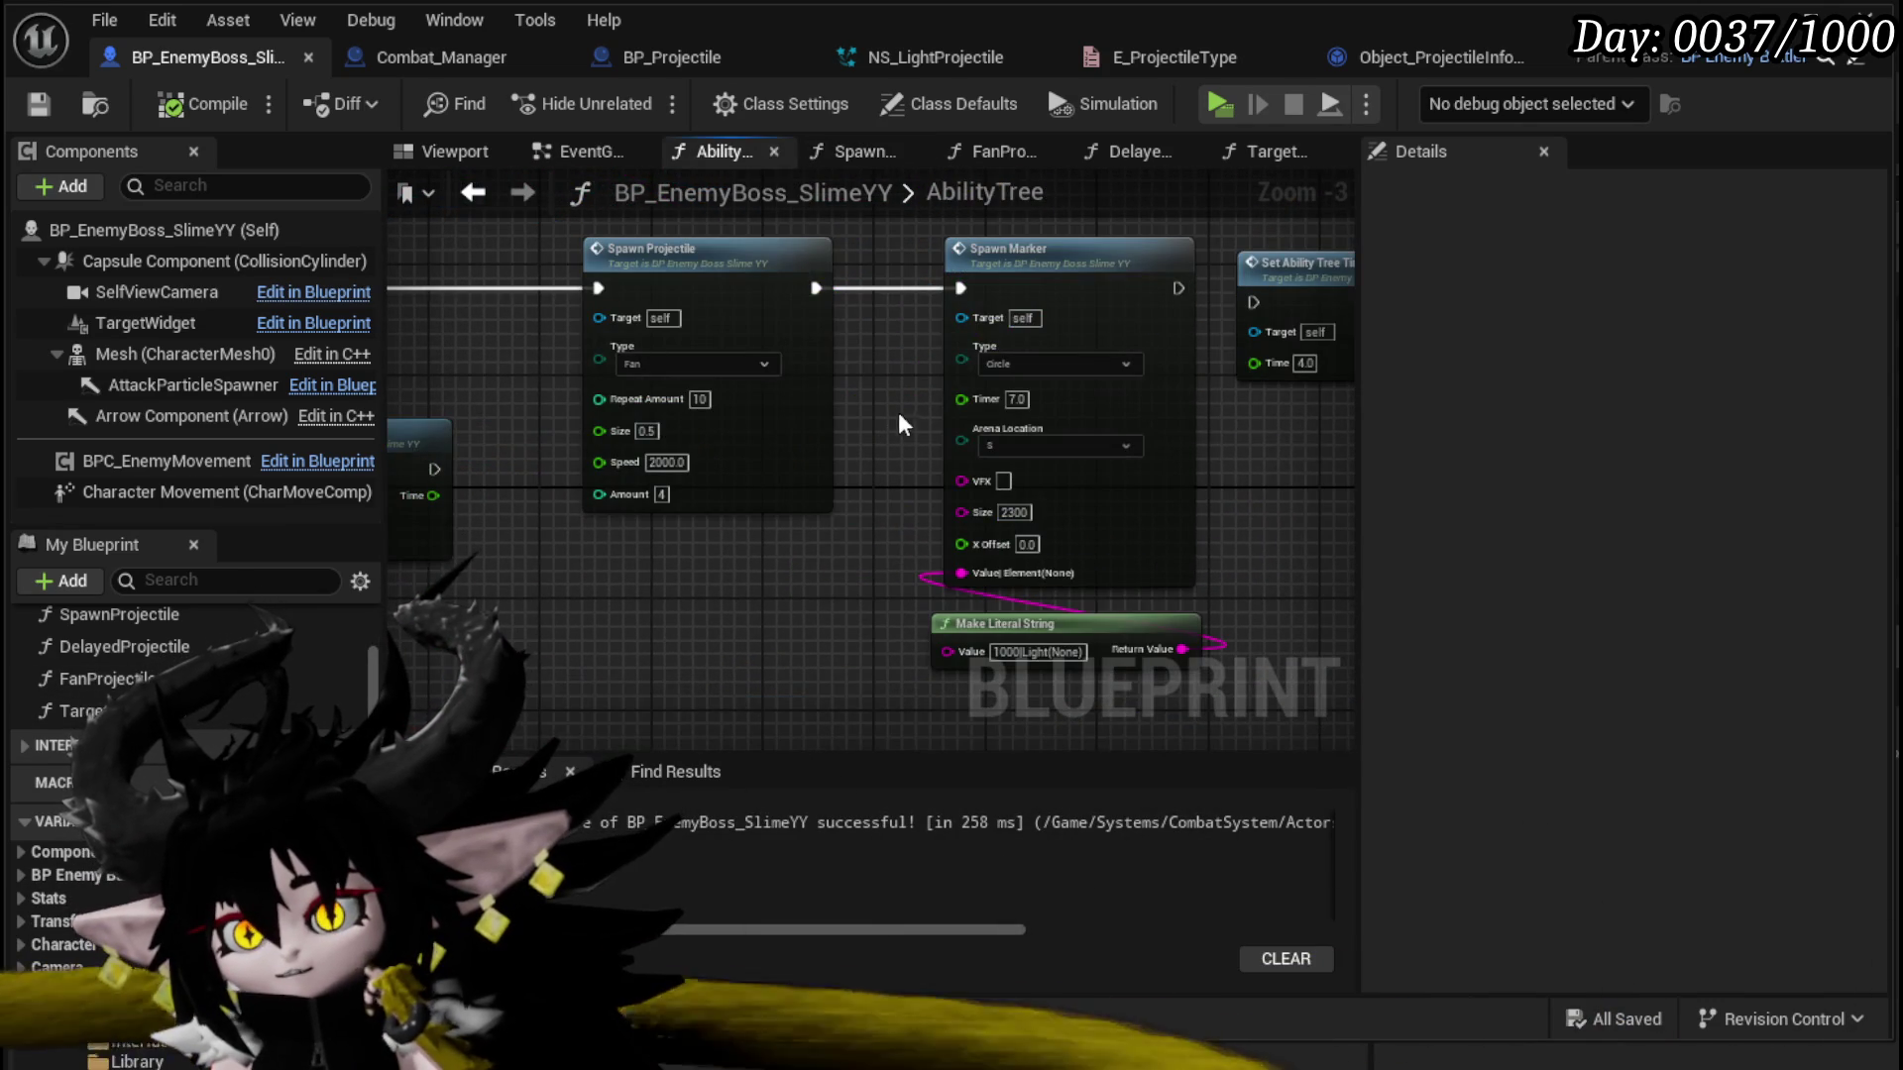
Step: Switch the ability's Spawn Projectile type from Fan to Target
scroll(679, 362, "up", 1)
scroll(675, 369, "up", 2)
left_click(675, 366)
left_click(624, 406)
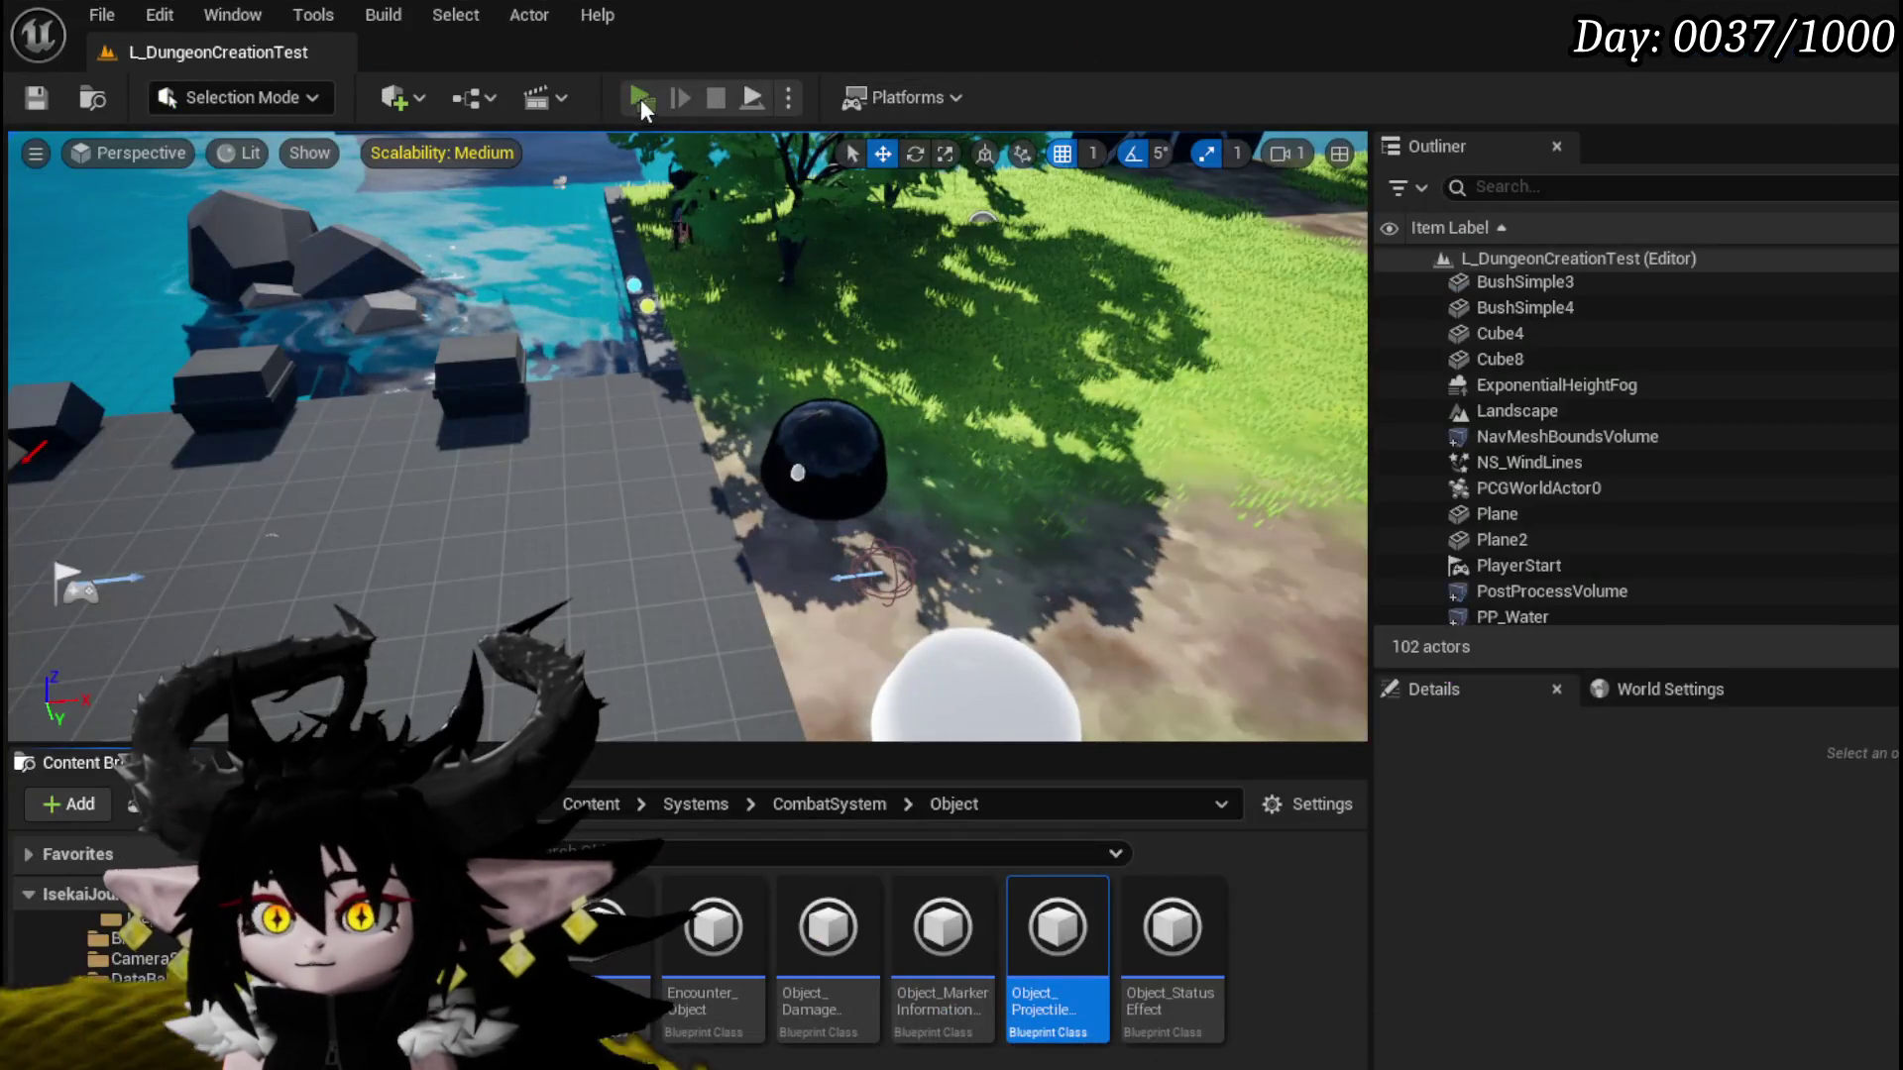
Step: Playtest the boss fight, casting a water splash spell and blocking the enemy attack
left_click(641, 98)
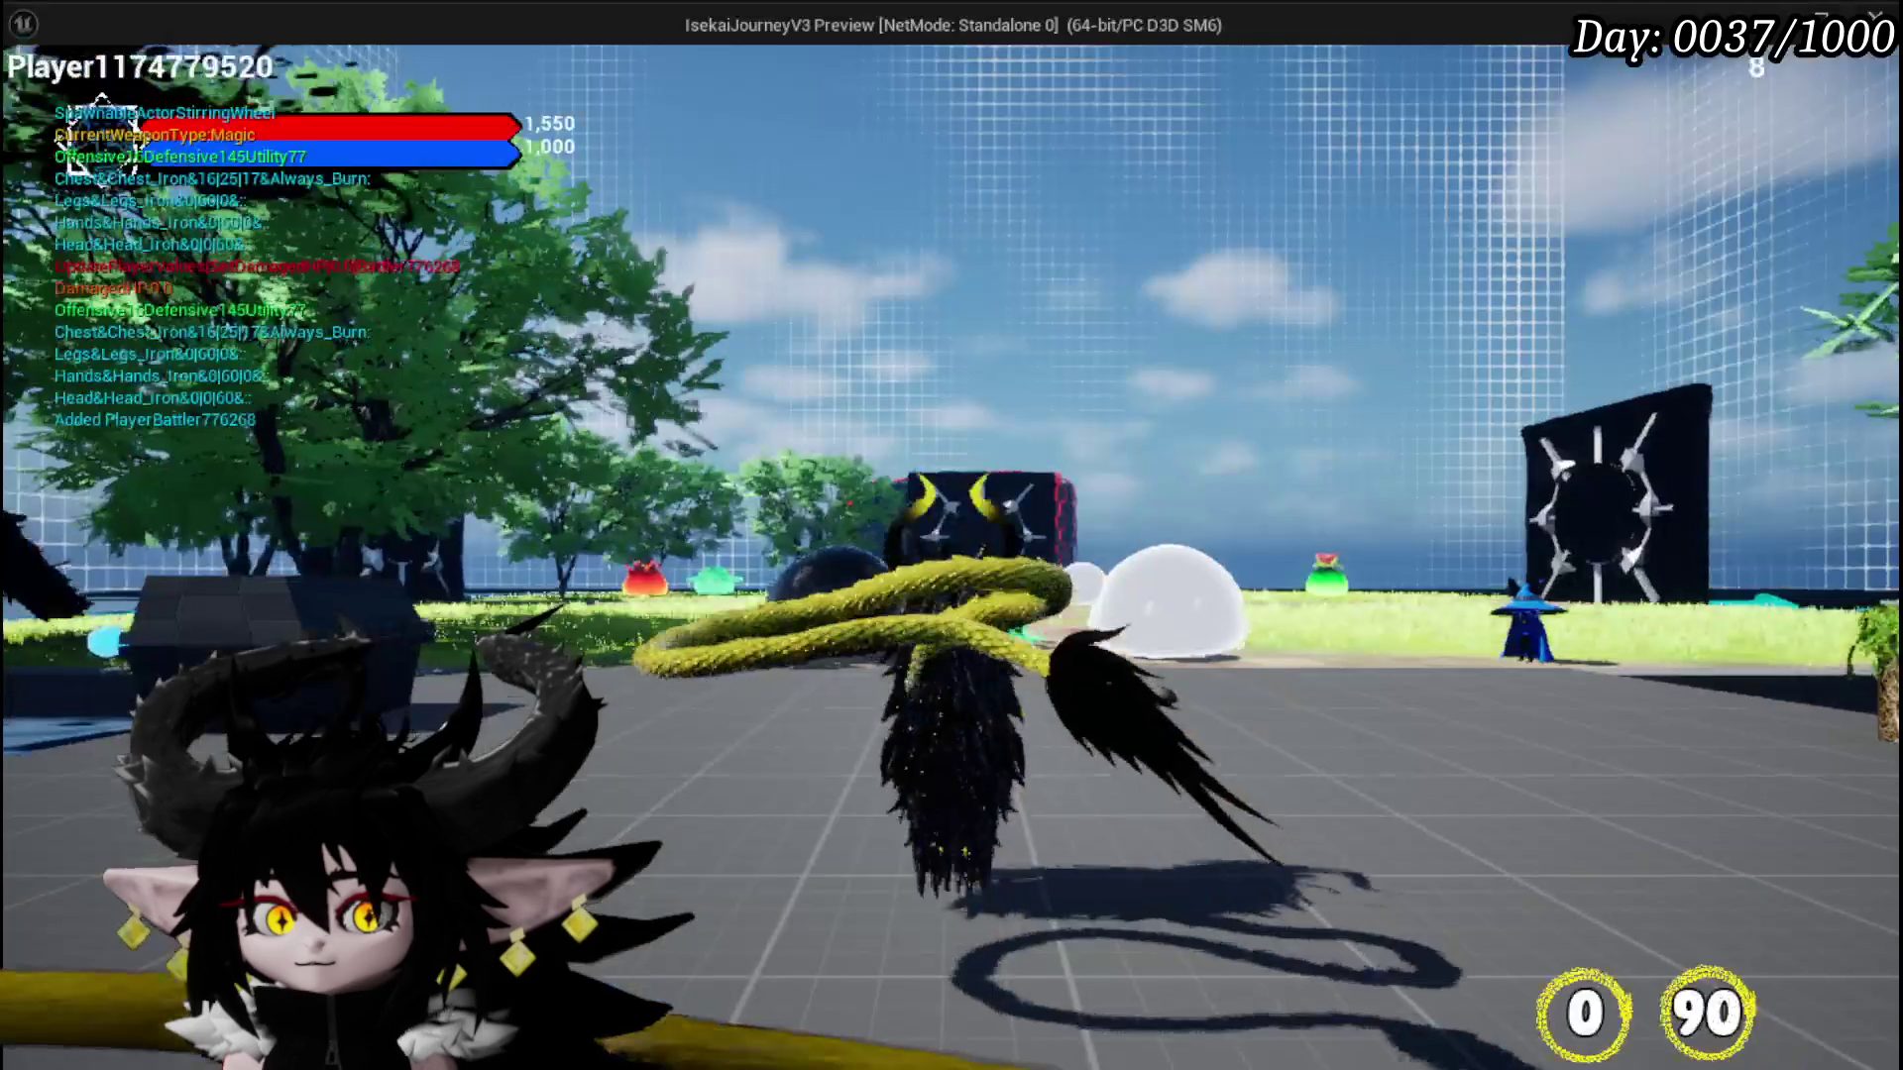
key("w")
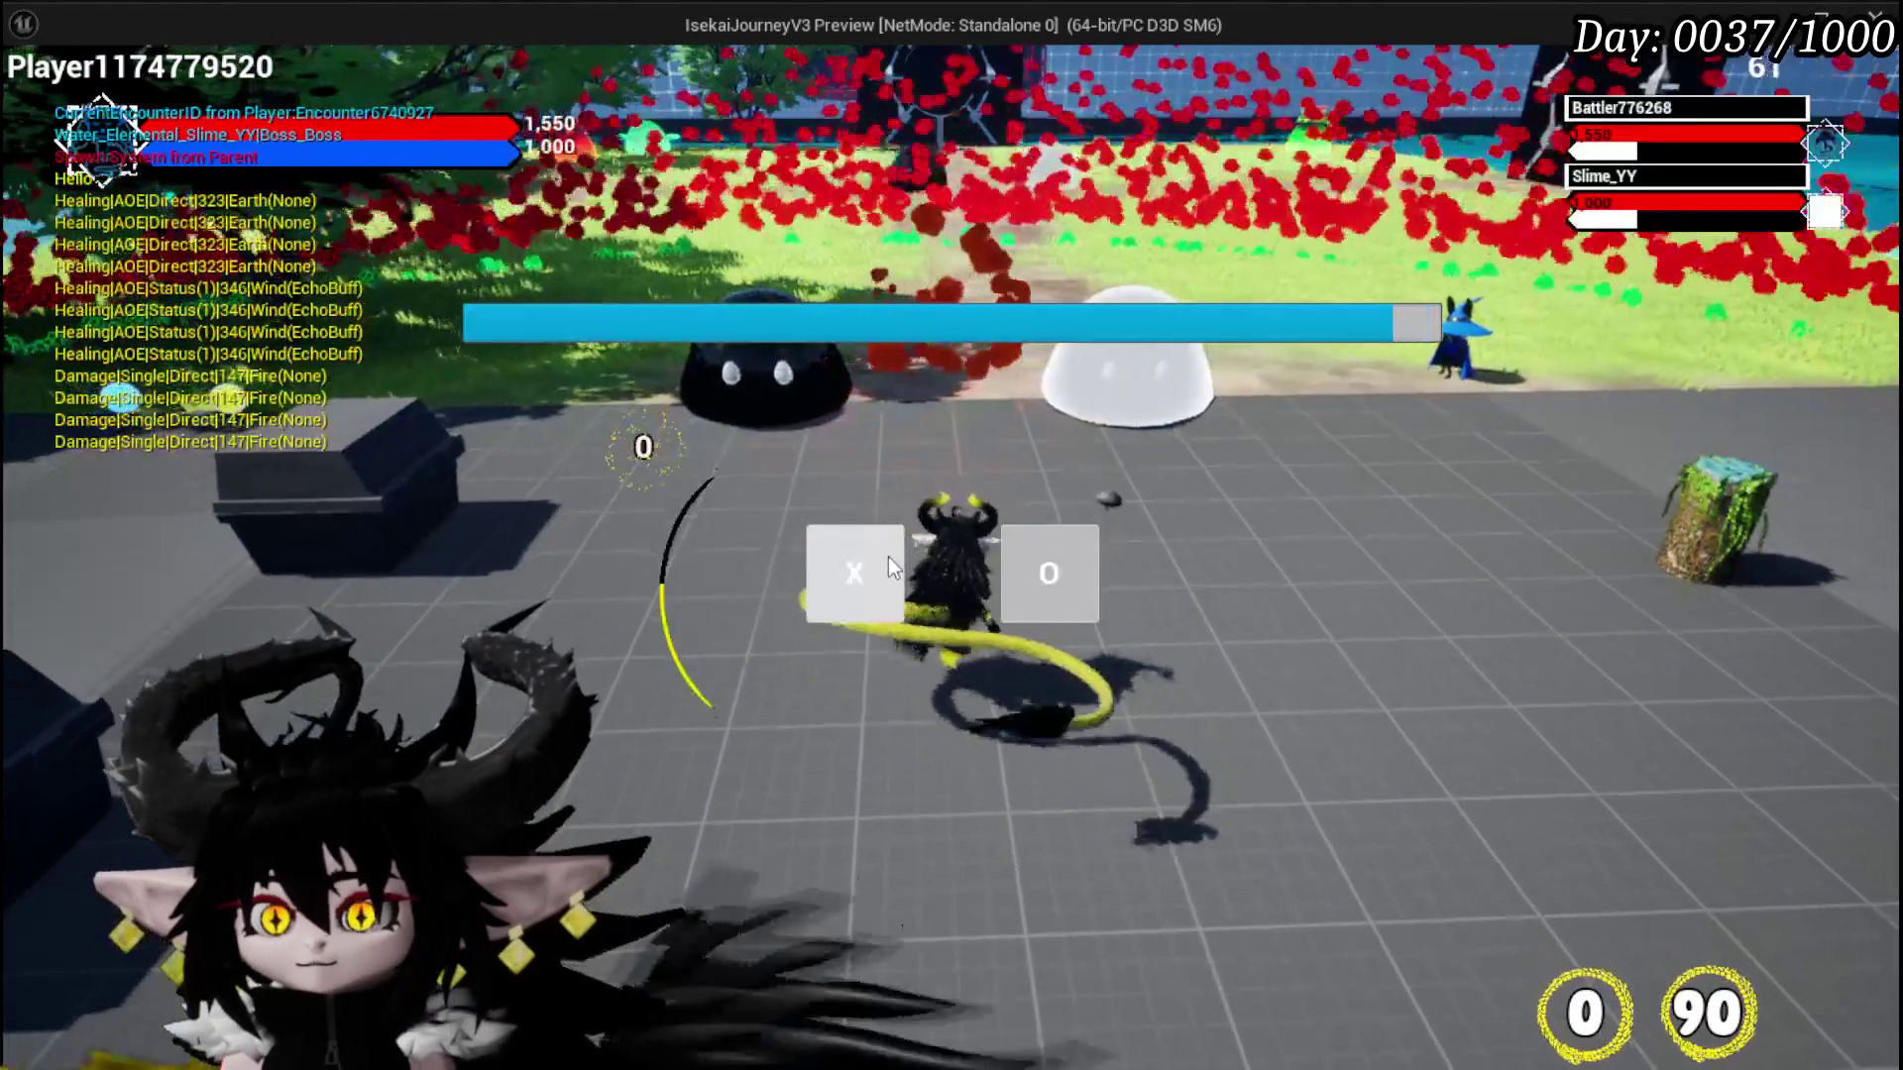
left_click(888, 557)
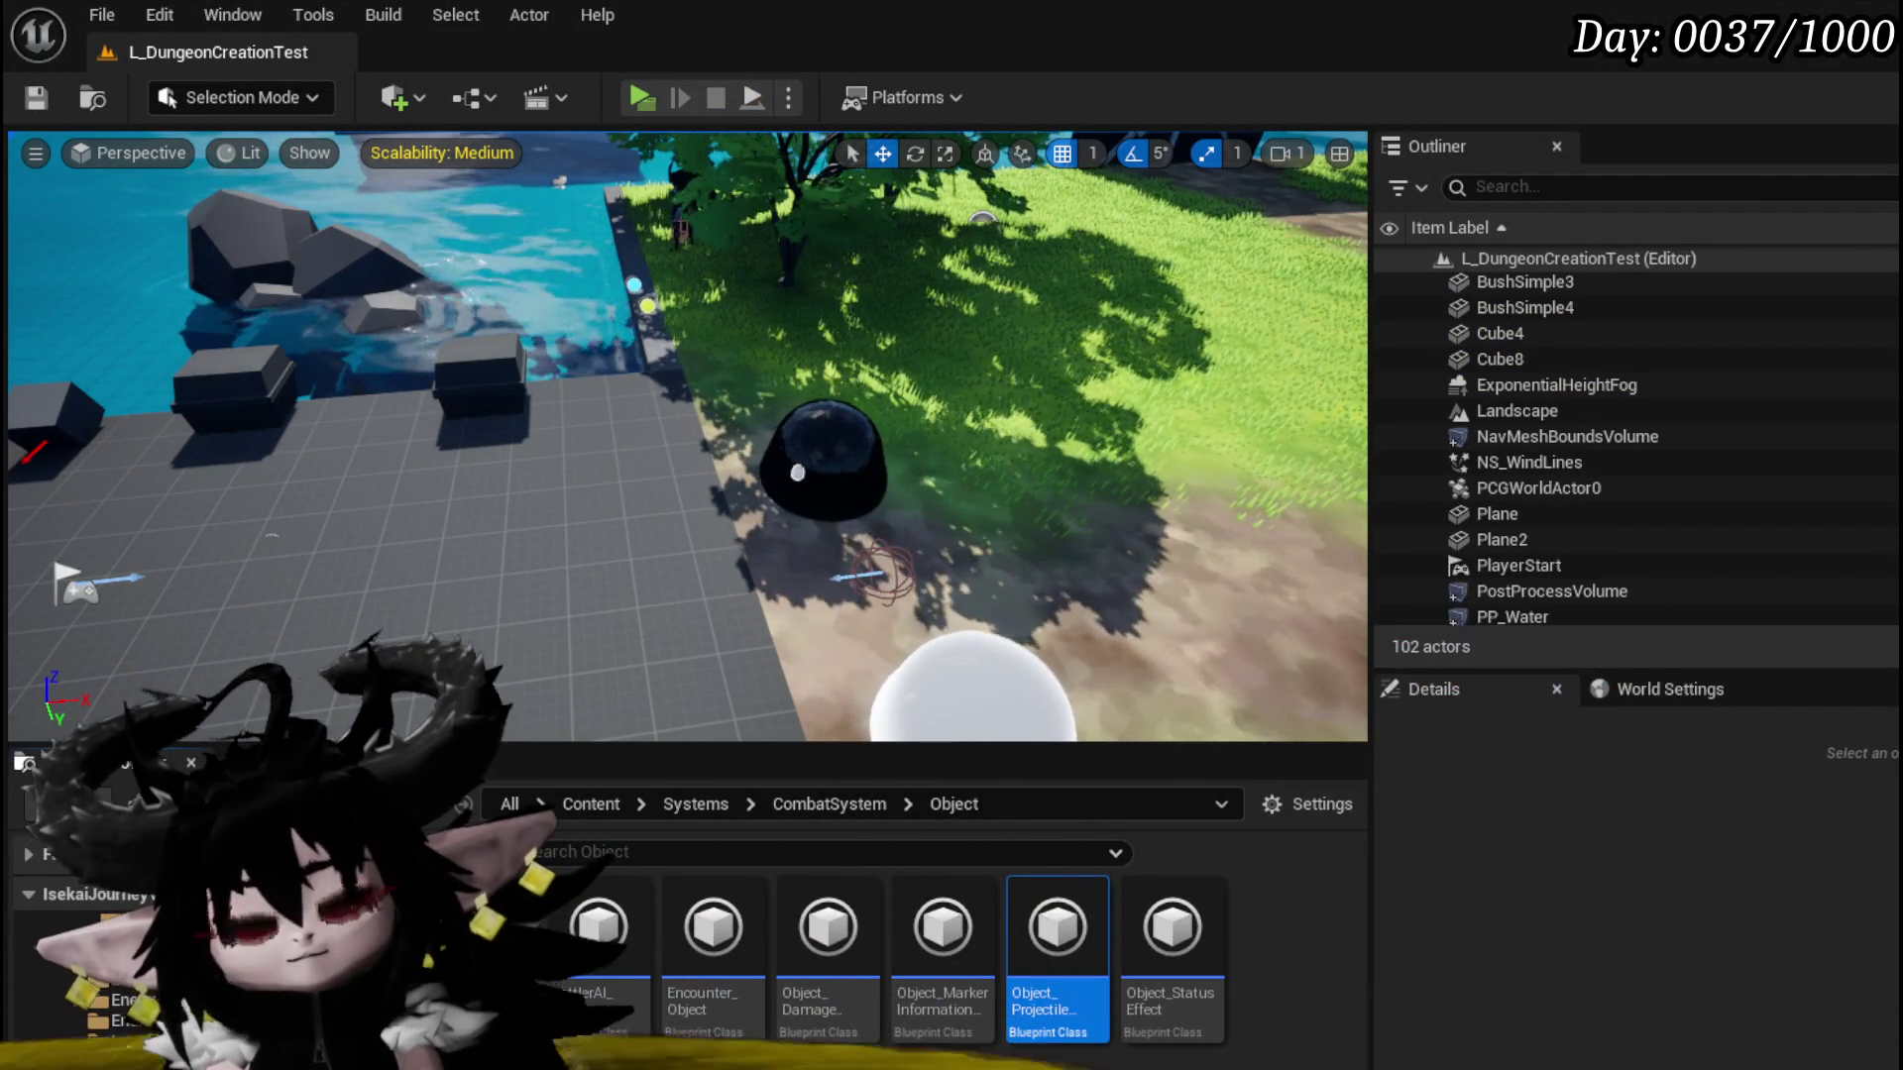
Step: From a top-down camera, drop BP_BattleArena into the level and nudge it along the Y axis
mouse_move(935, 567)
left_mouse_down()
mouse_move(936, 519)
mouse_move(921, 566)
left_mouse_up()
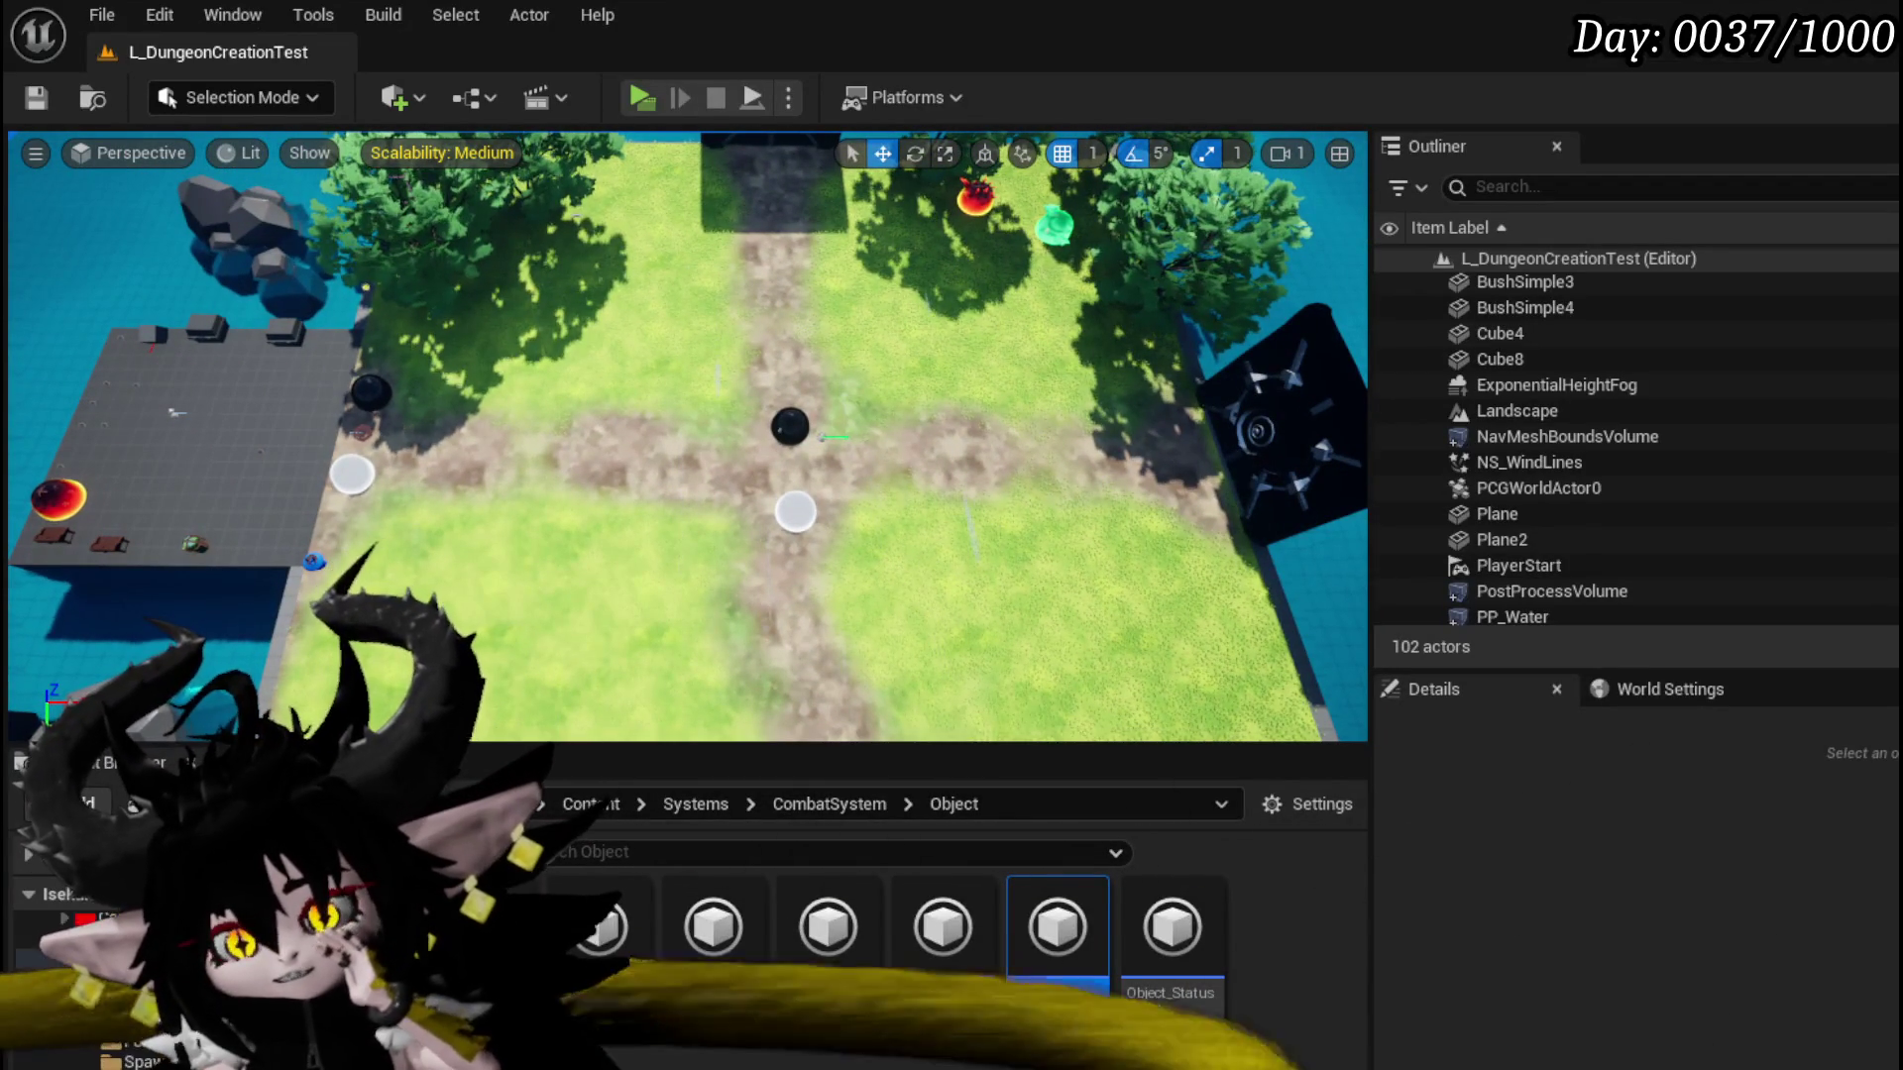
left_click_drag(1070, 948, 431, 439)
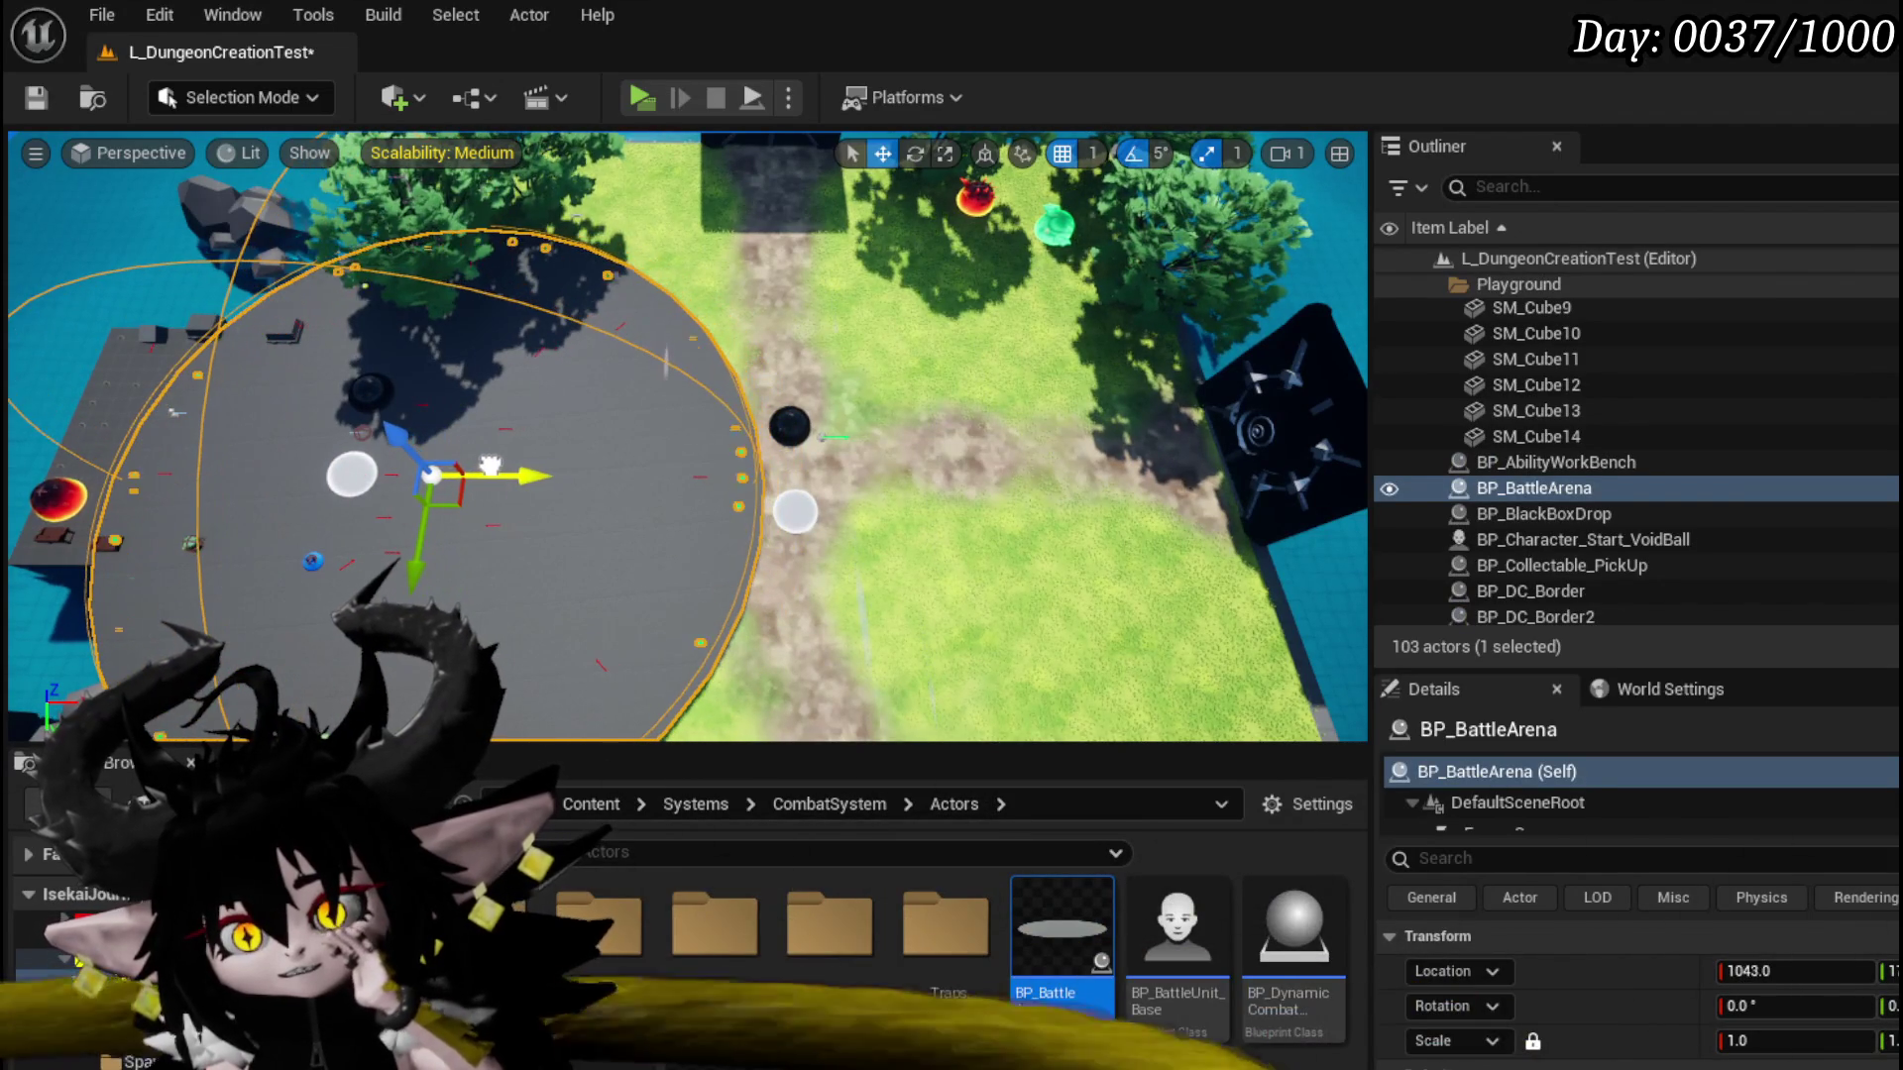
left_click_drag(424, 522, 424, 523)
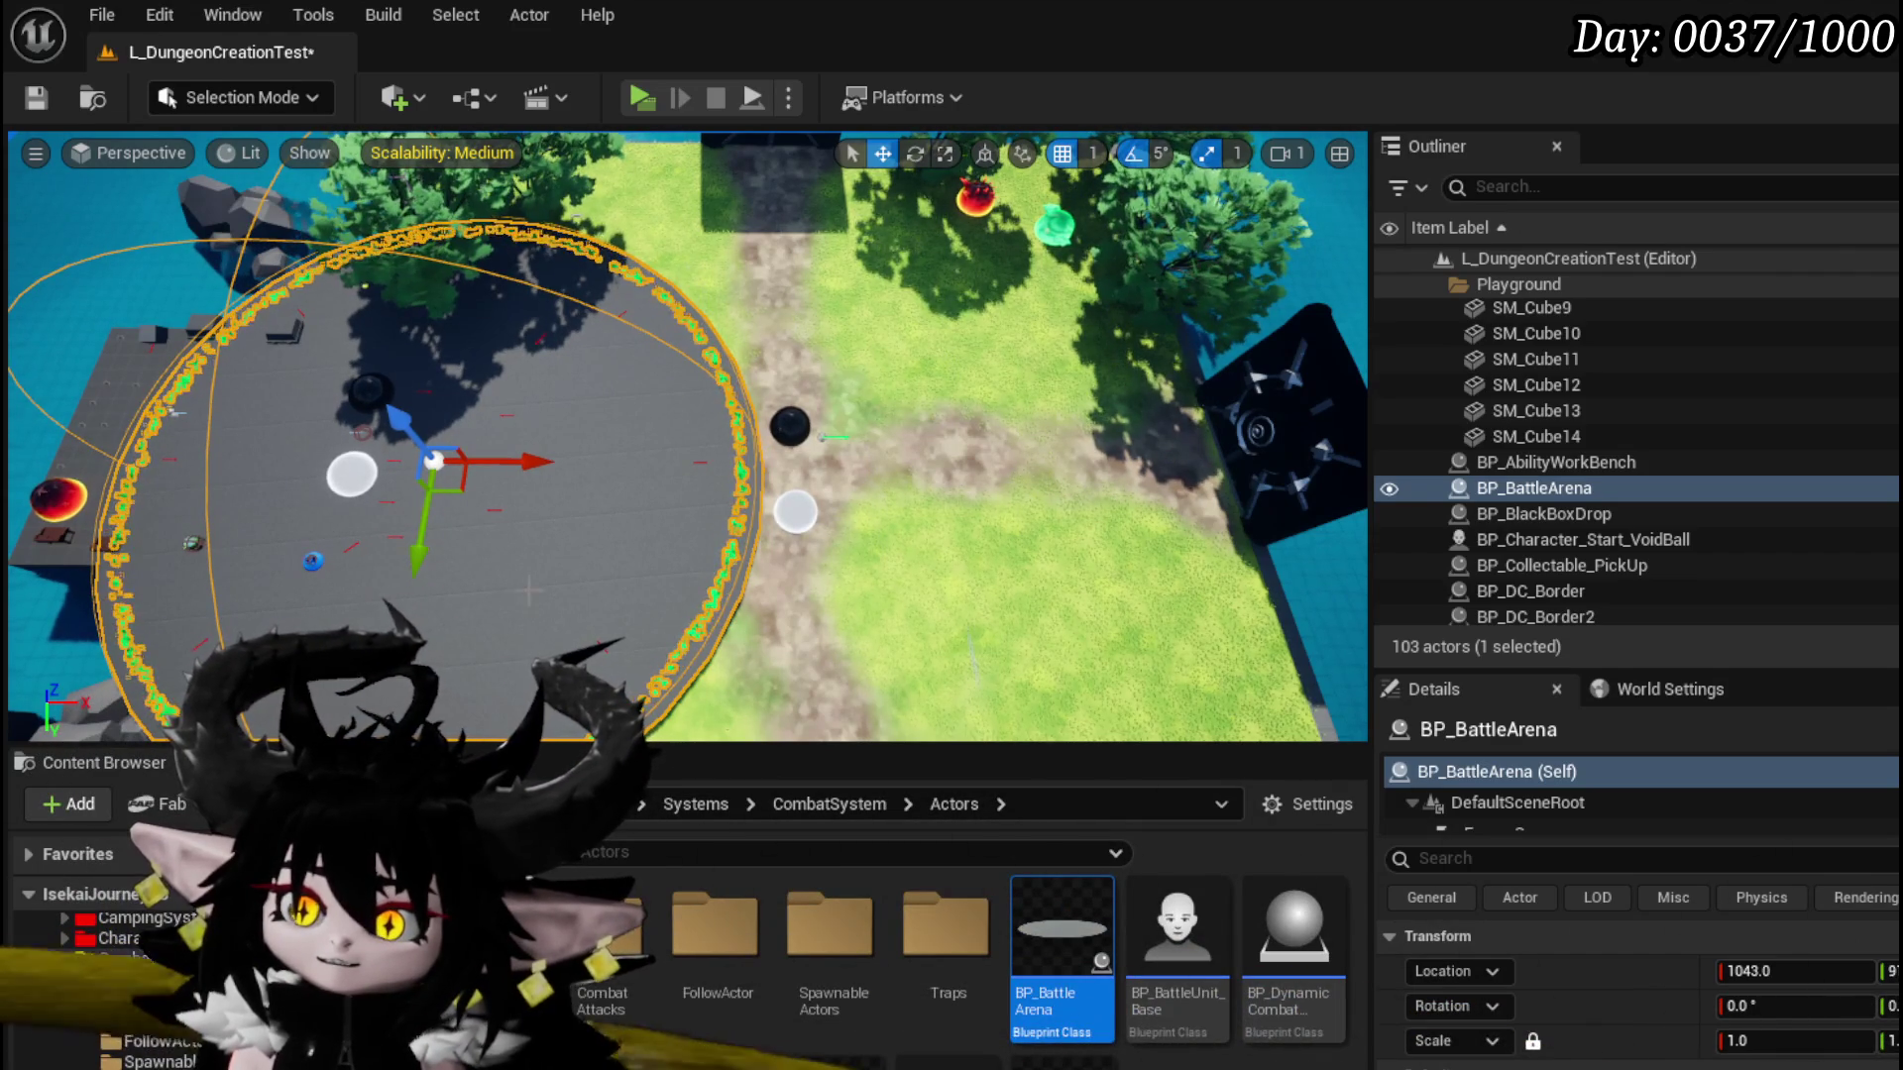
double_click(1062, 932)
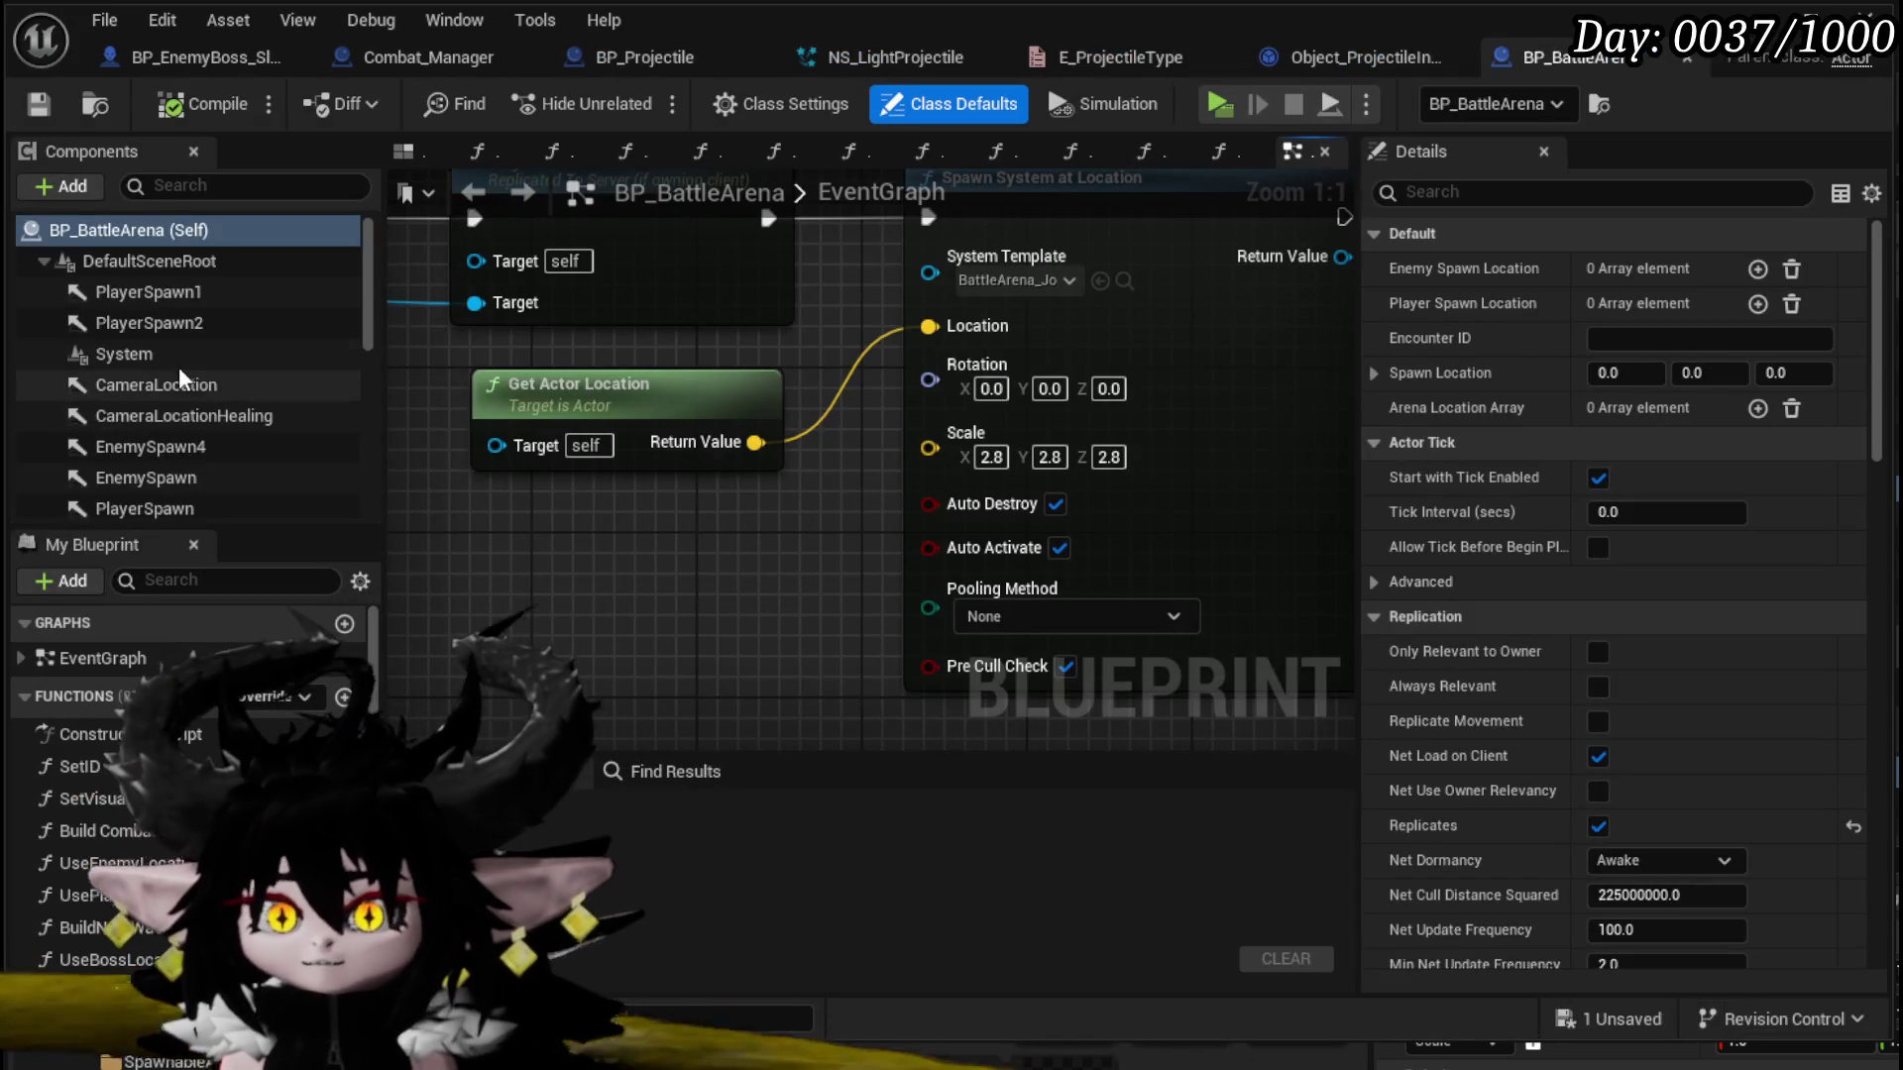
Step: Copy the arena Ground component's 18 × 18 × 1 scale values
scroll(185, 373, "down", 5)
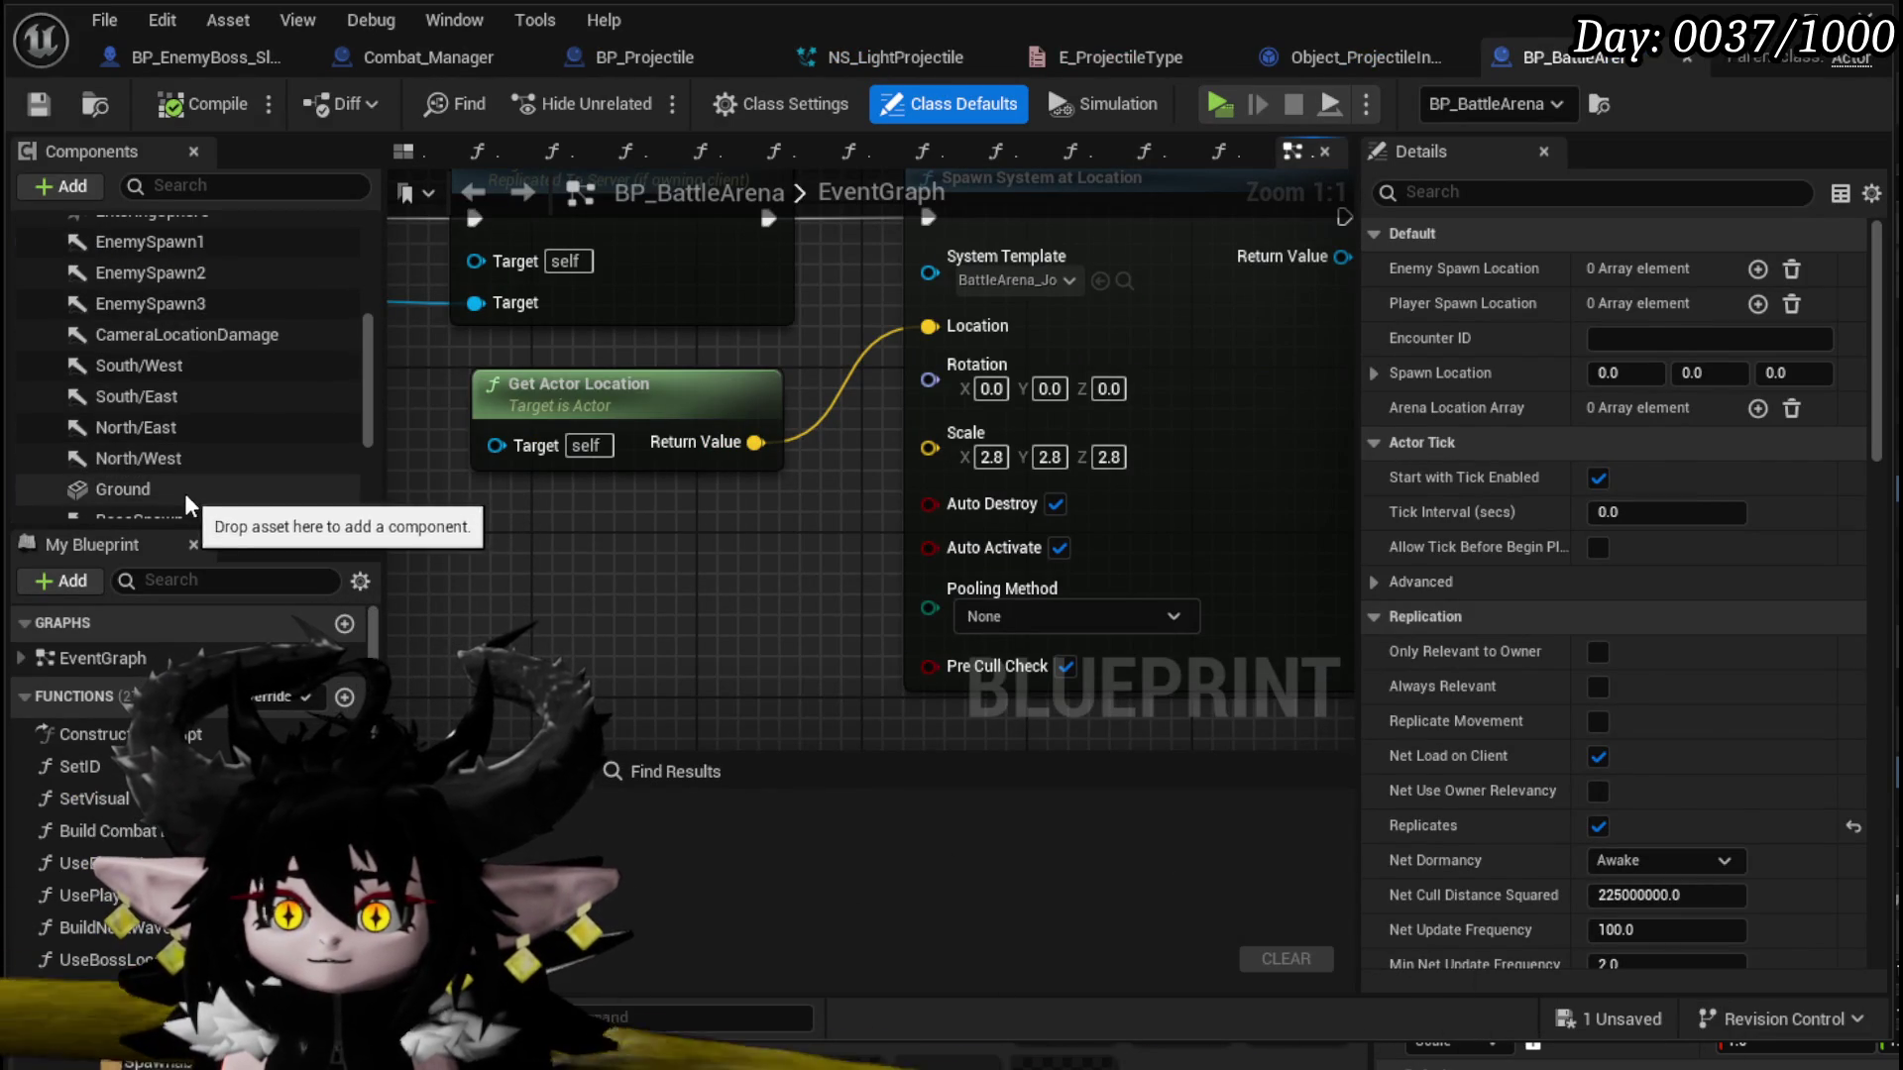
left_click(184, 492)
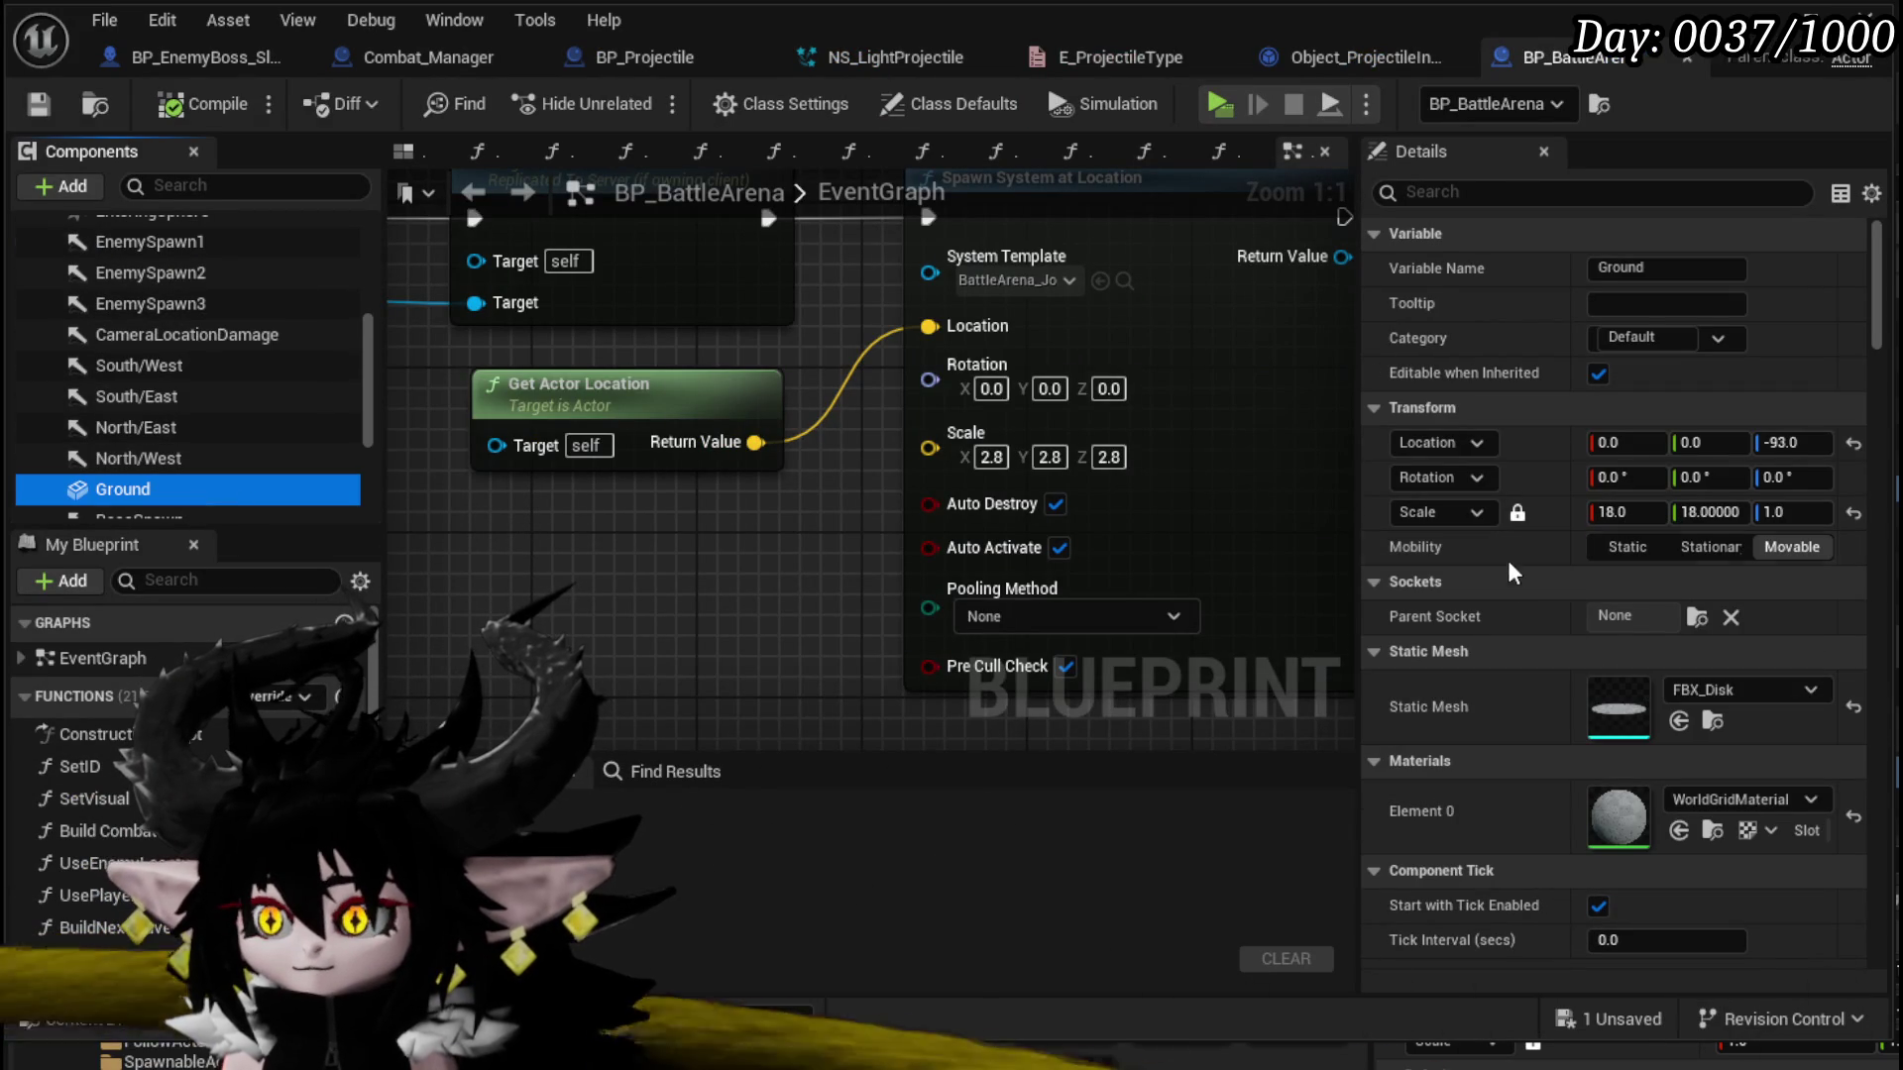
right_click(1556, 511)
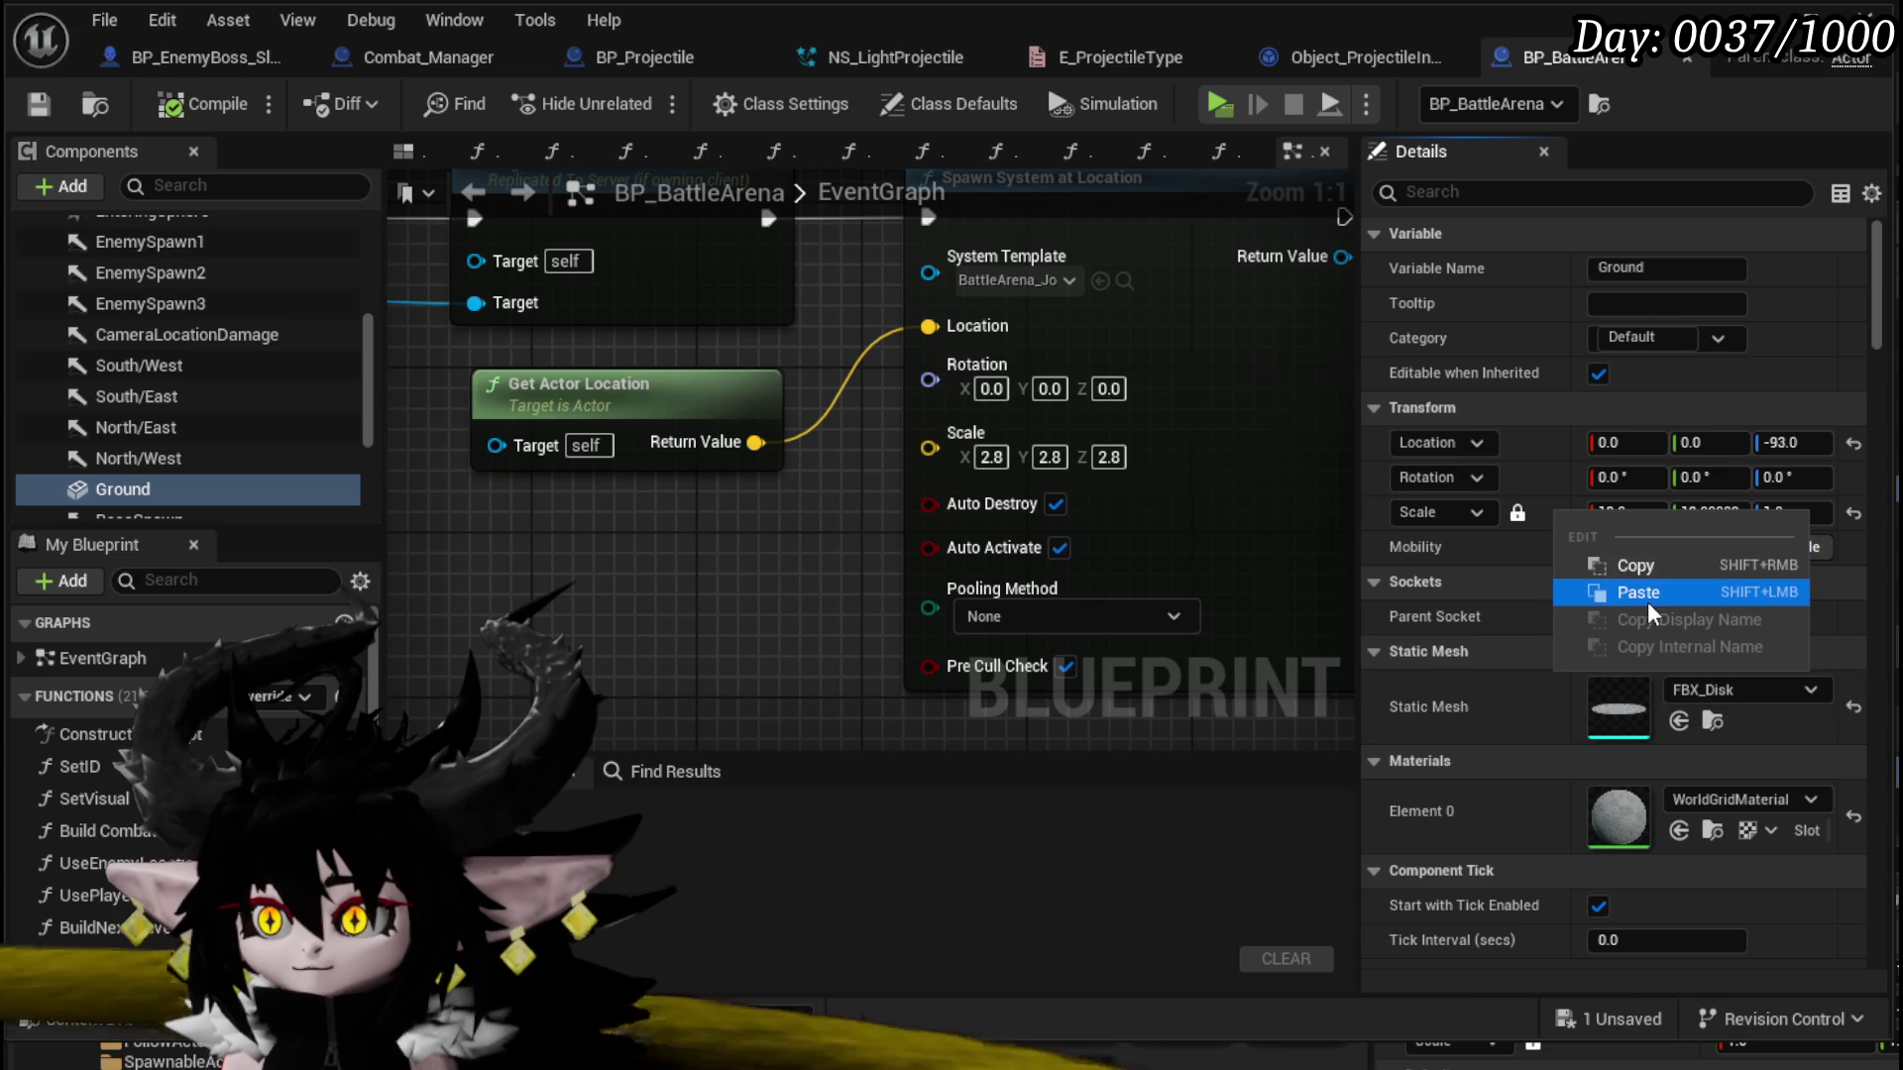
left_click(1633, 566)
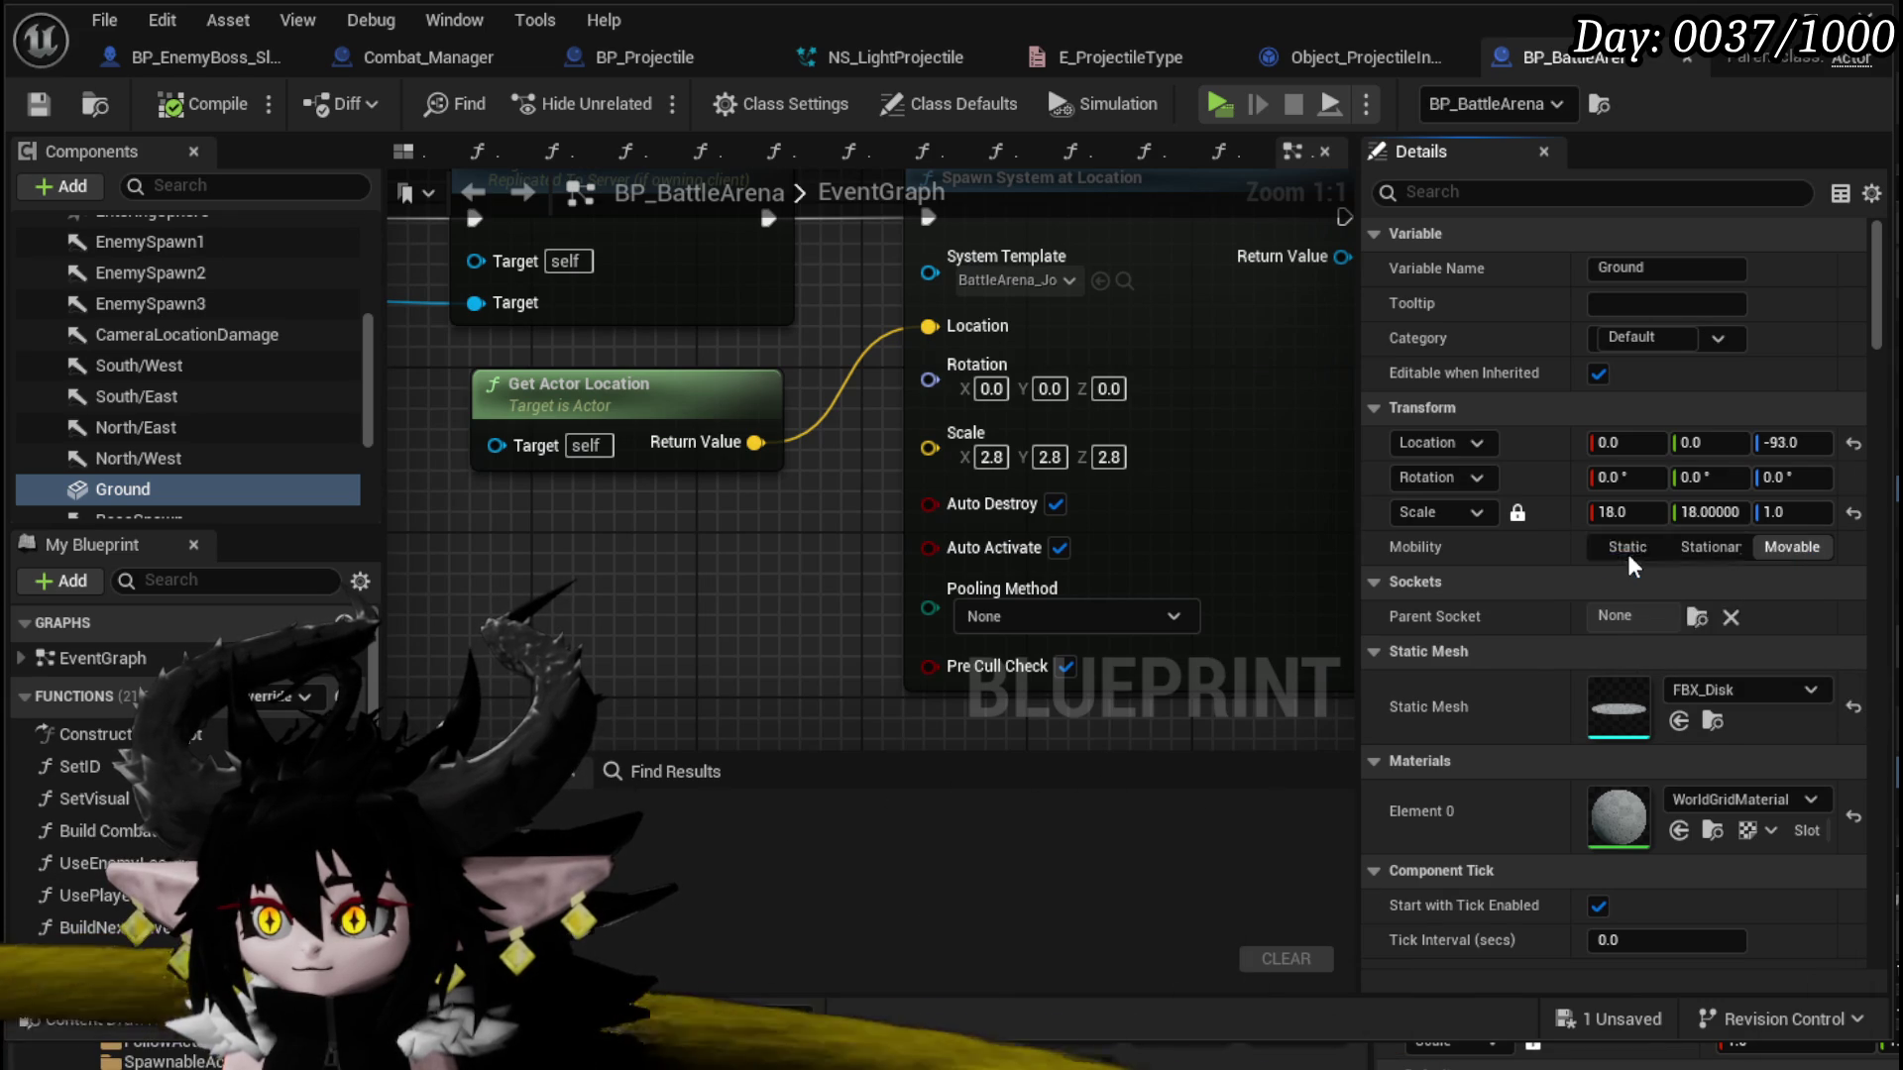
Step: Close the blueprint and delete the placed BP_BattleArena from the level
left_click(1687, 56)
left_click(1687, 57)
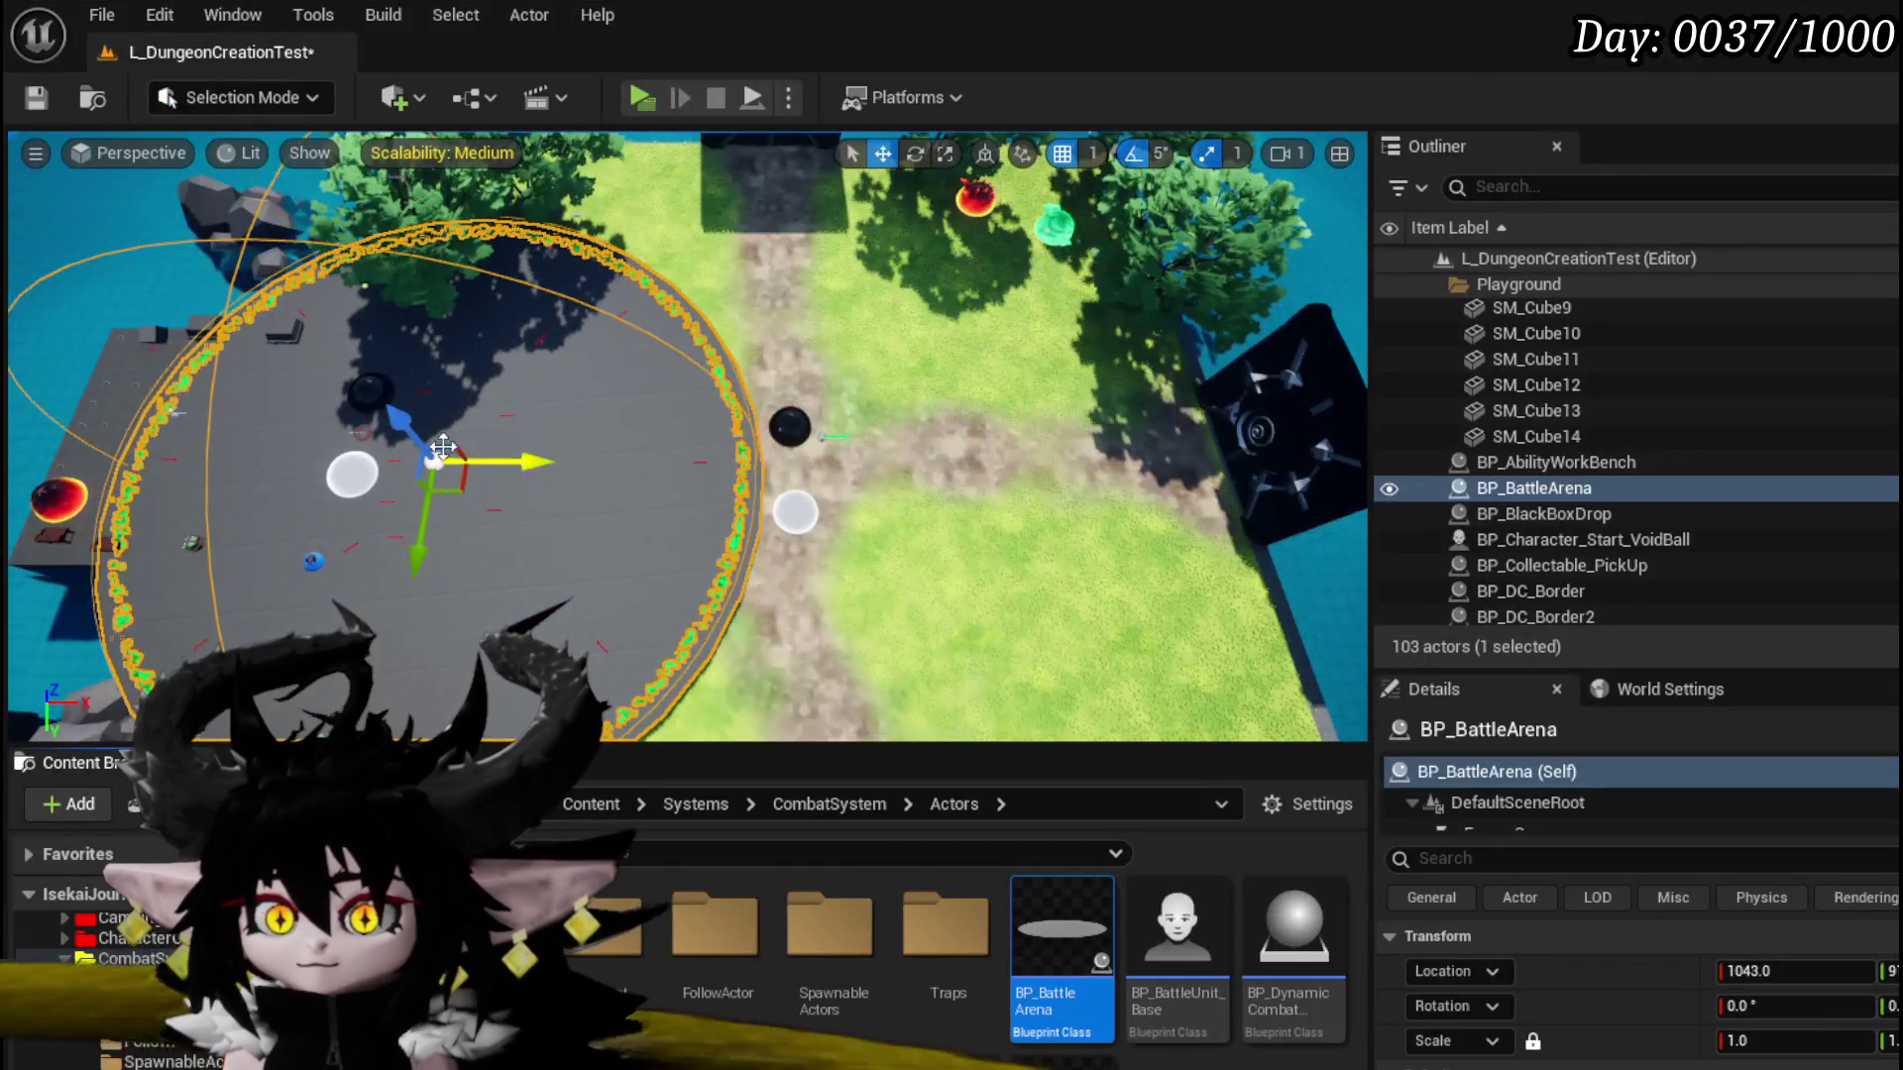
key("Delete")
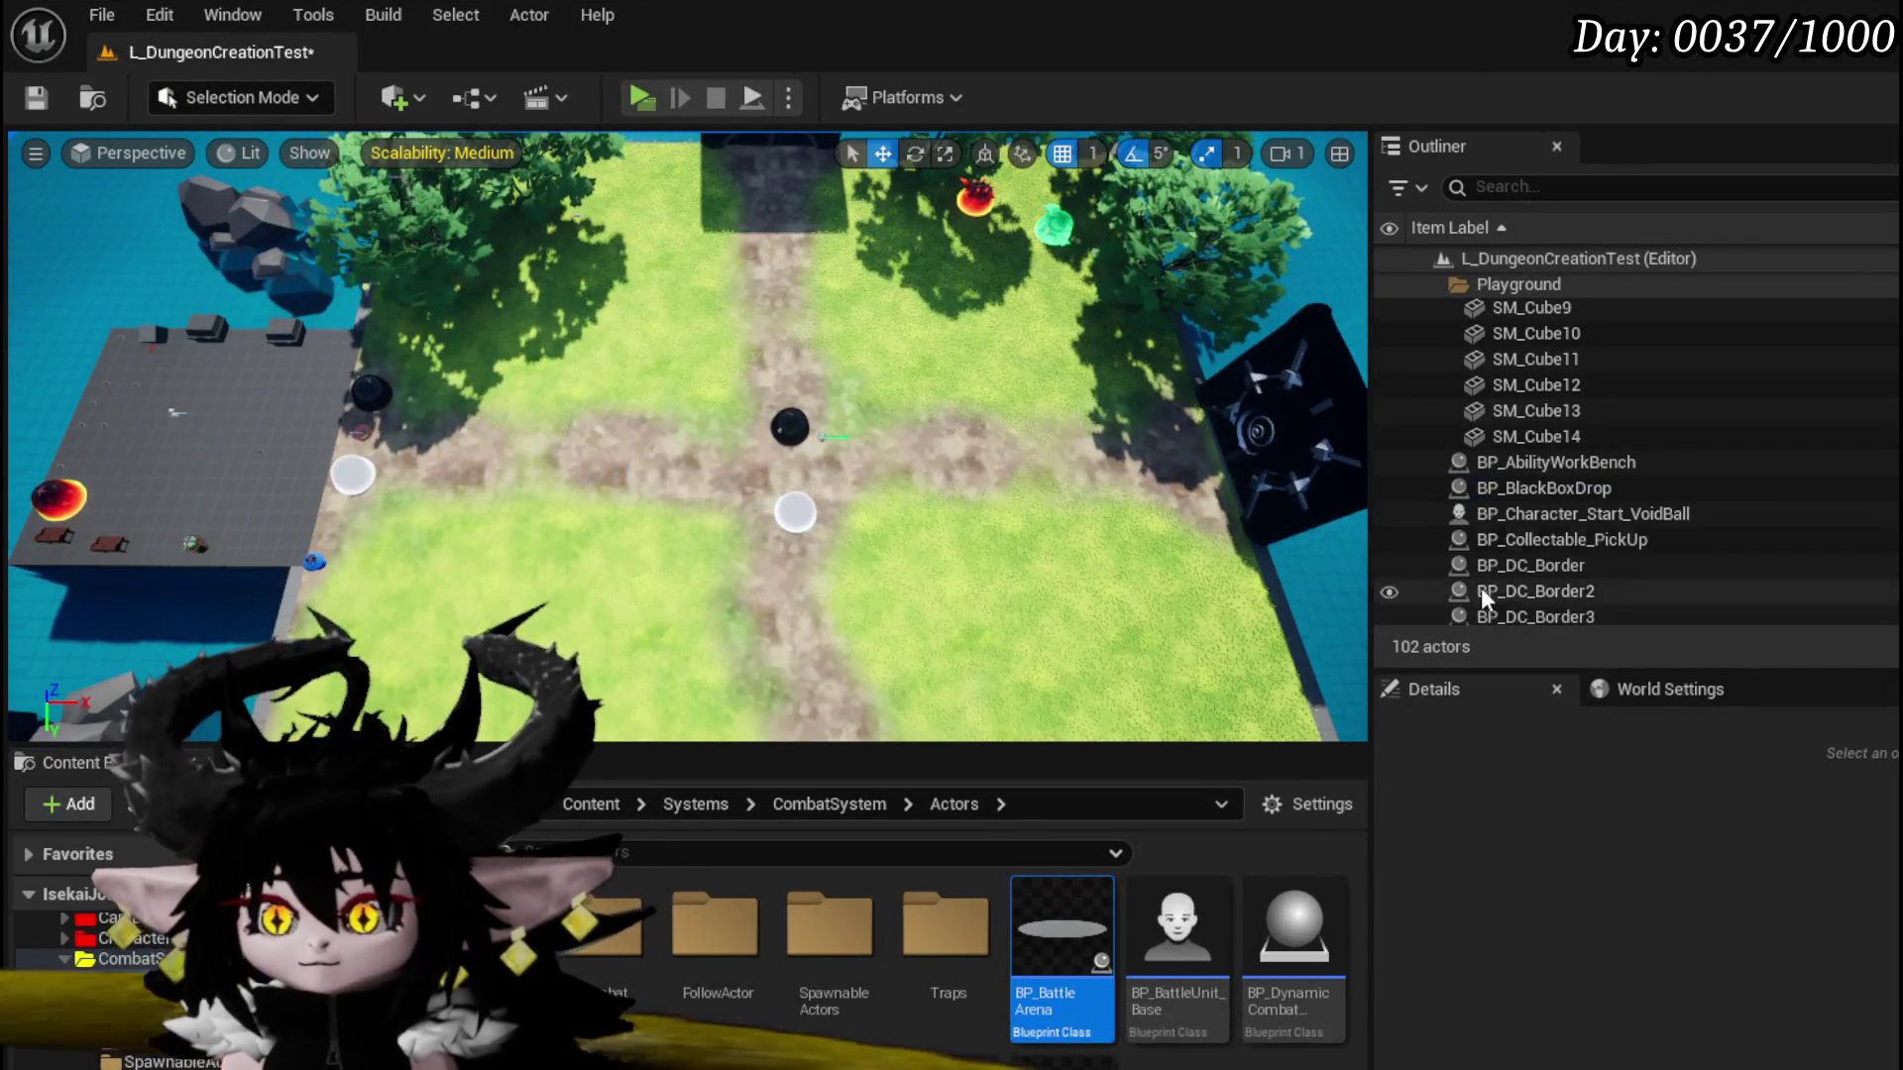
left_click(390, 100)
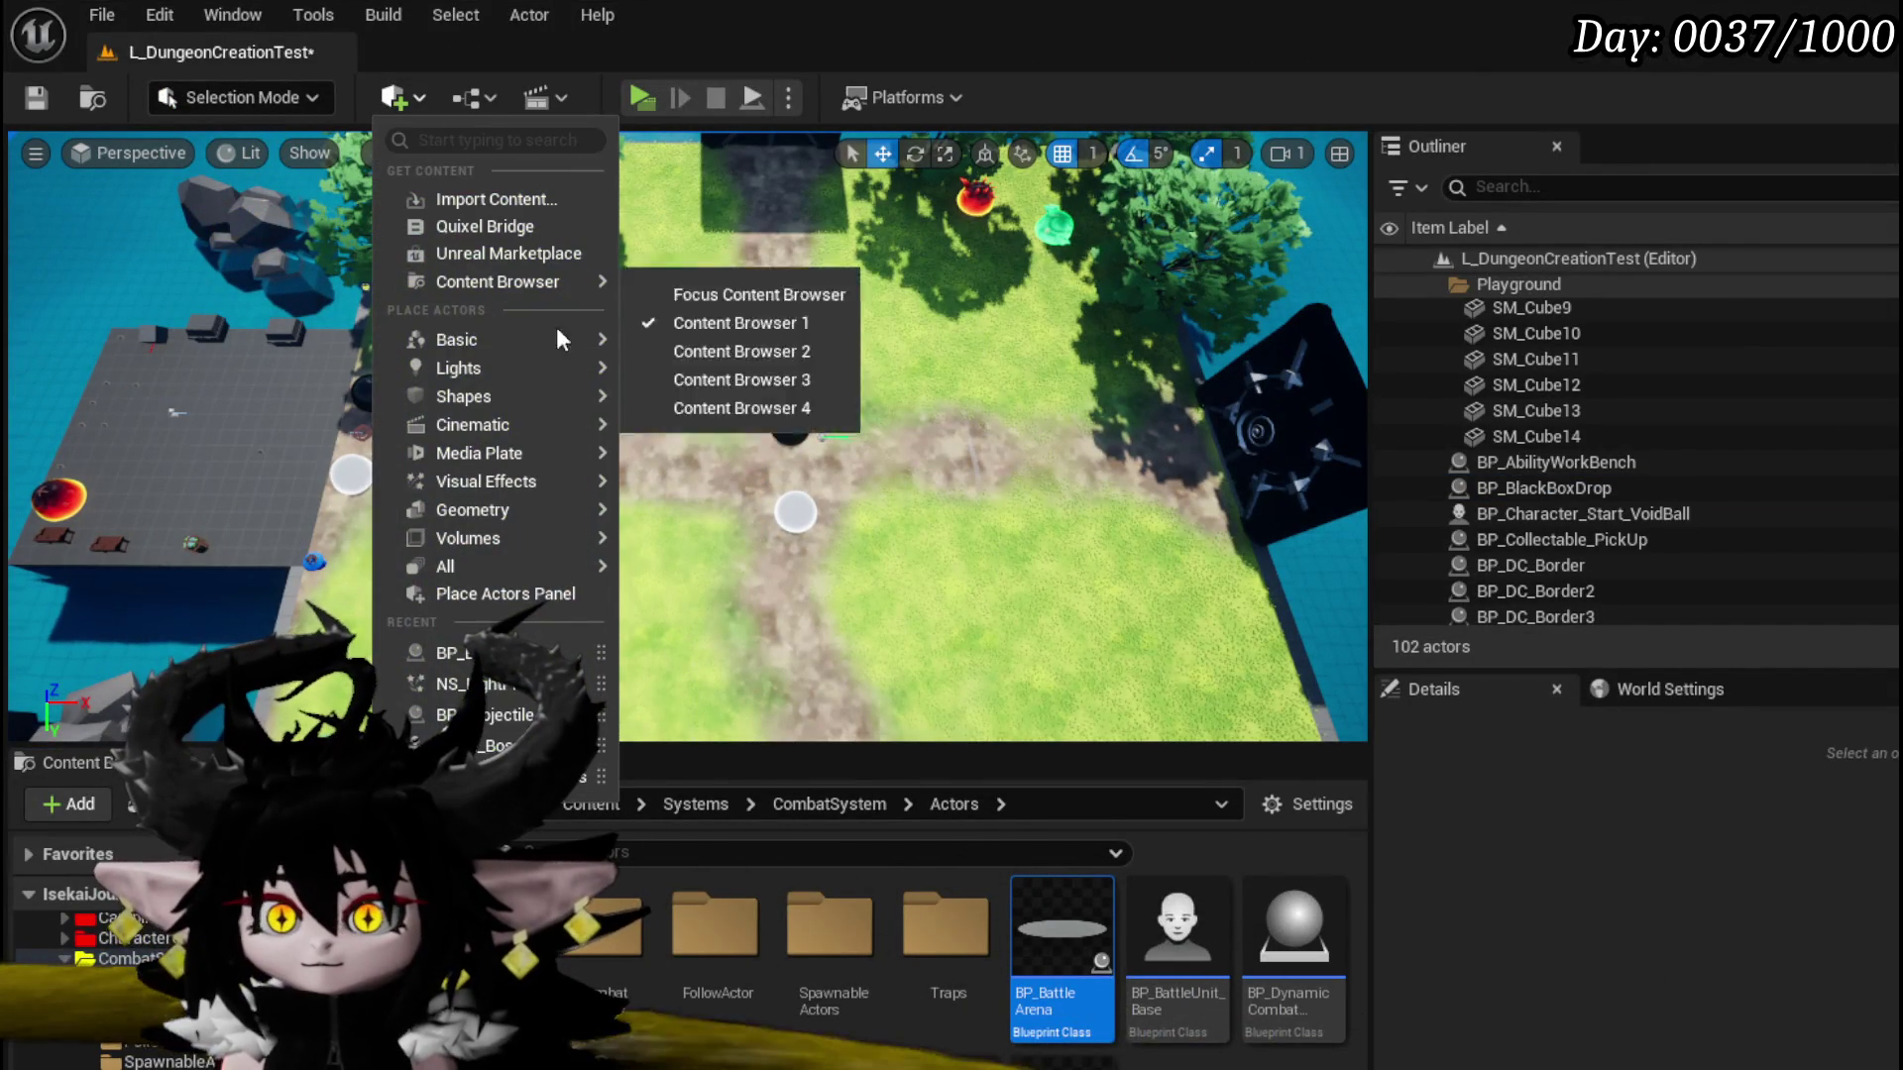